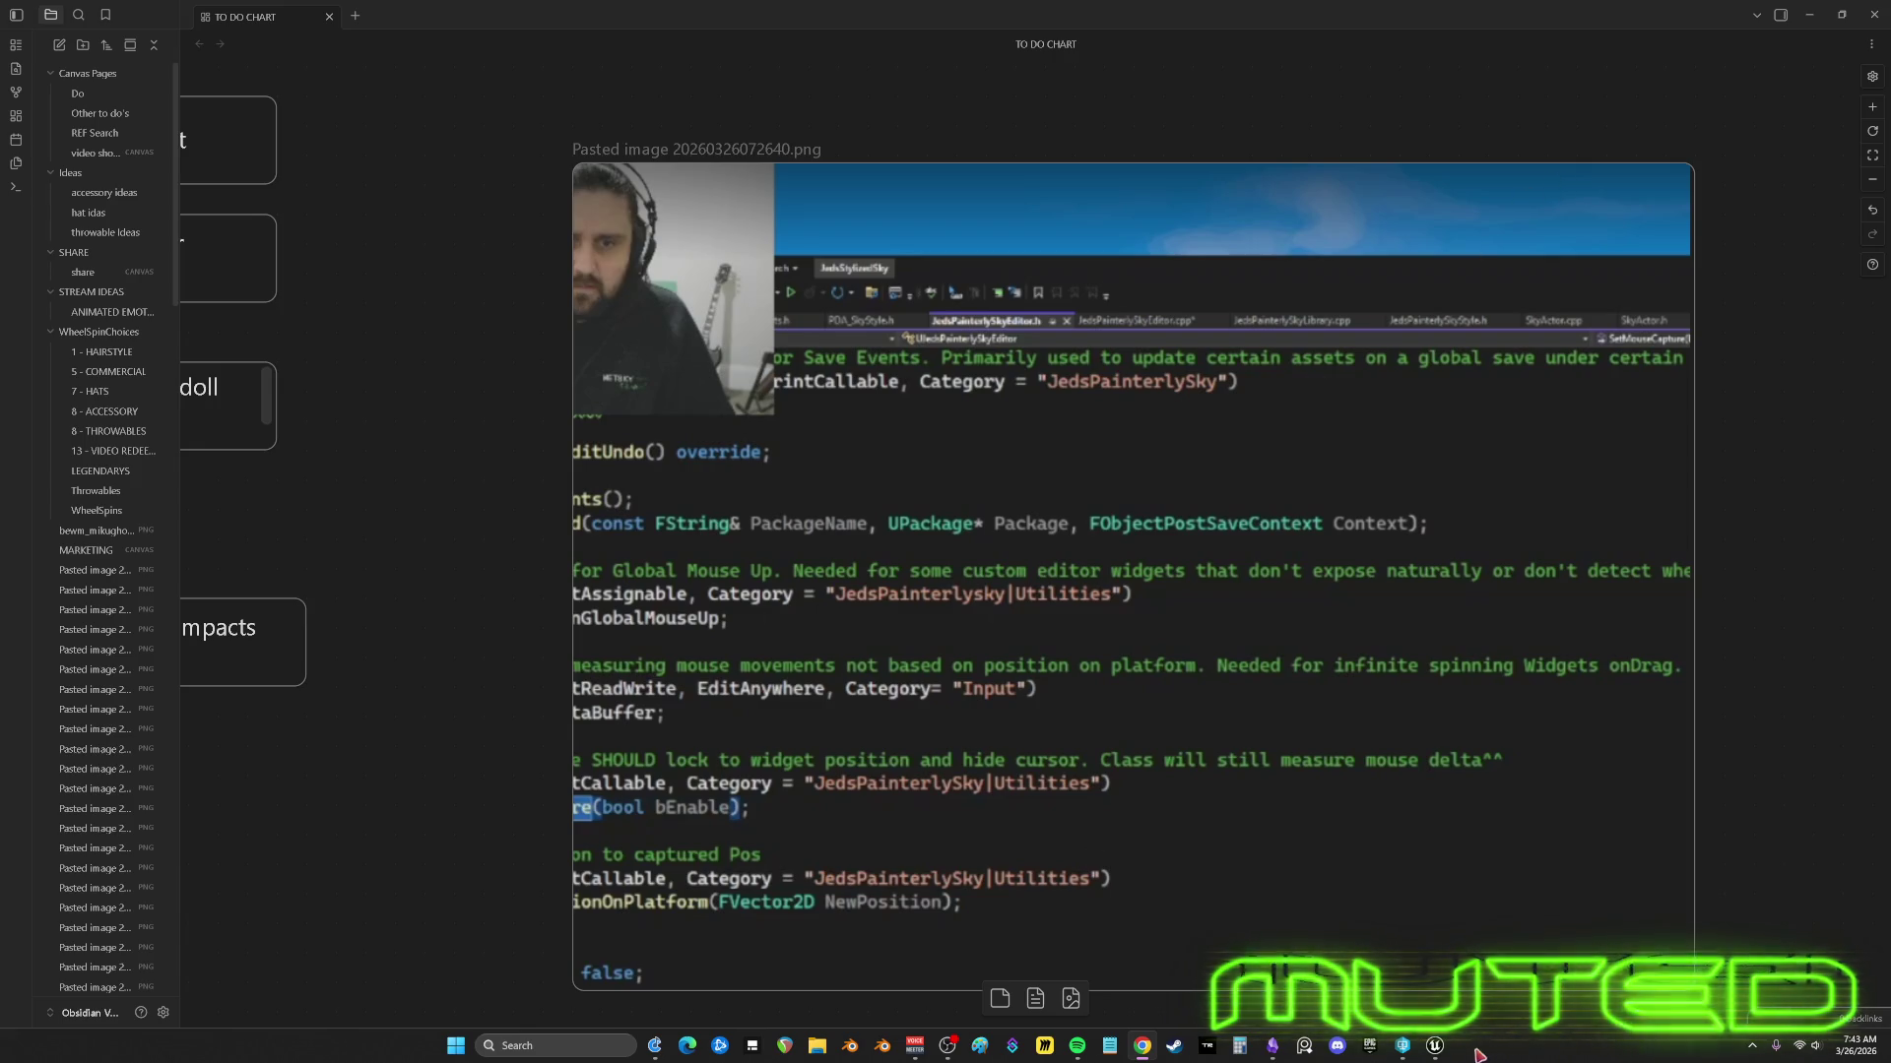
- Switch from Obsidian's TO DO CHART canvas back to the Unreal Editor Blueprint graph
left_click(1435, 1046)
- Move the Hide mesh comment up to sit under Reset collider
scroll(1007, 394, "down", 1)
scroll(1006, 312, "up", 2)
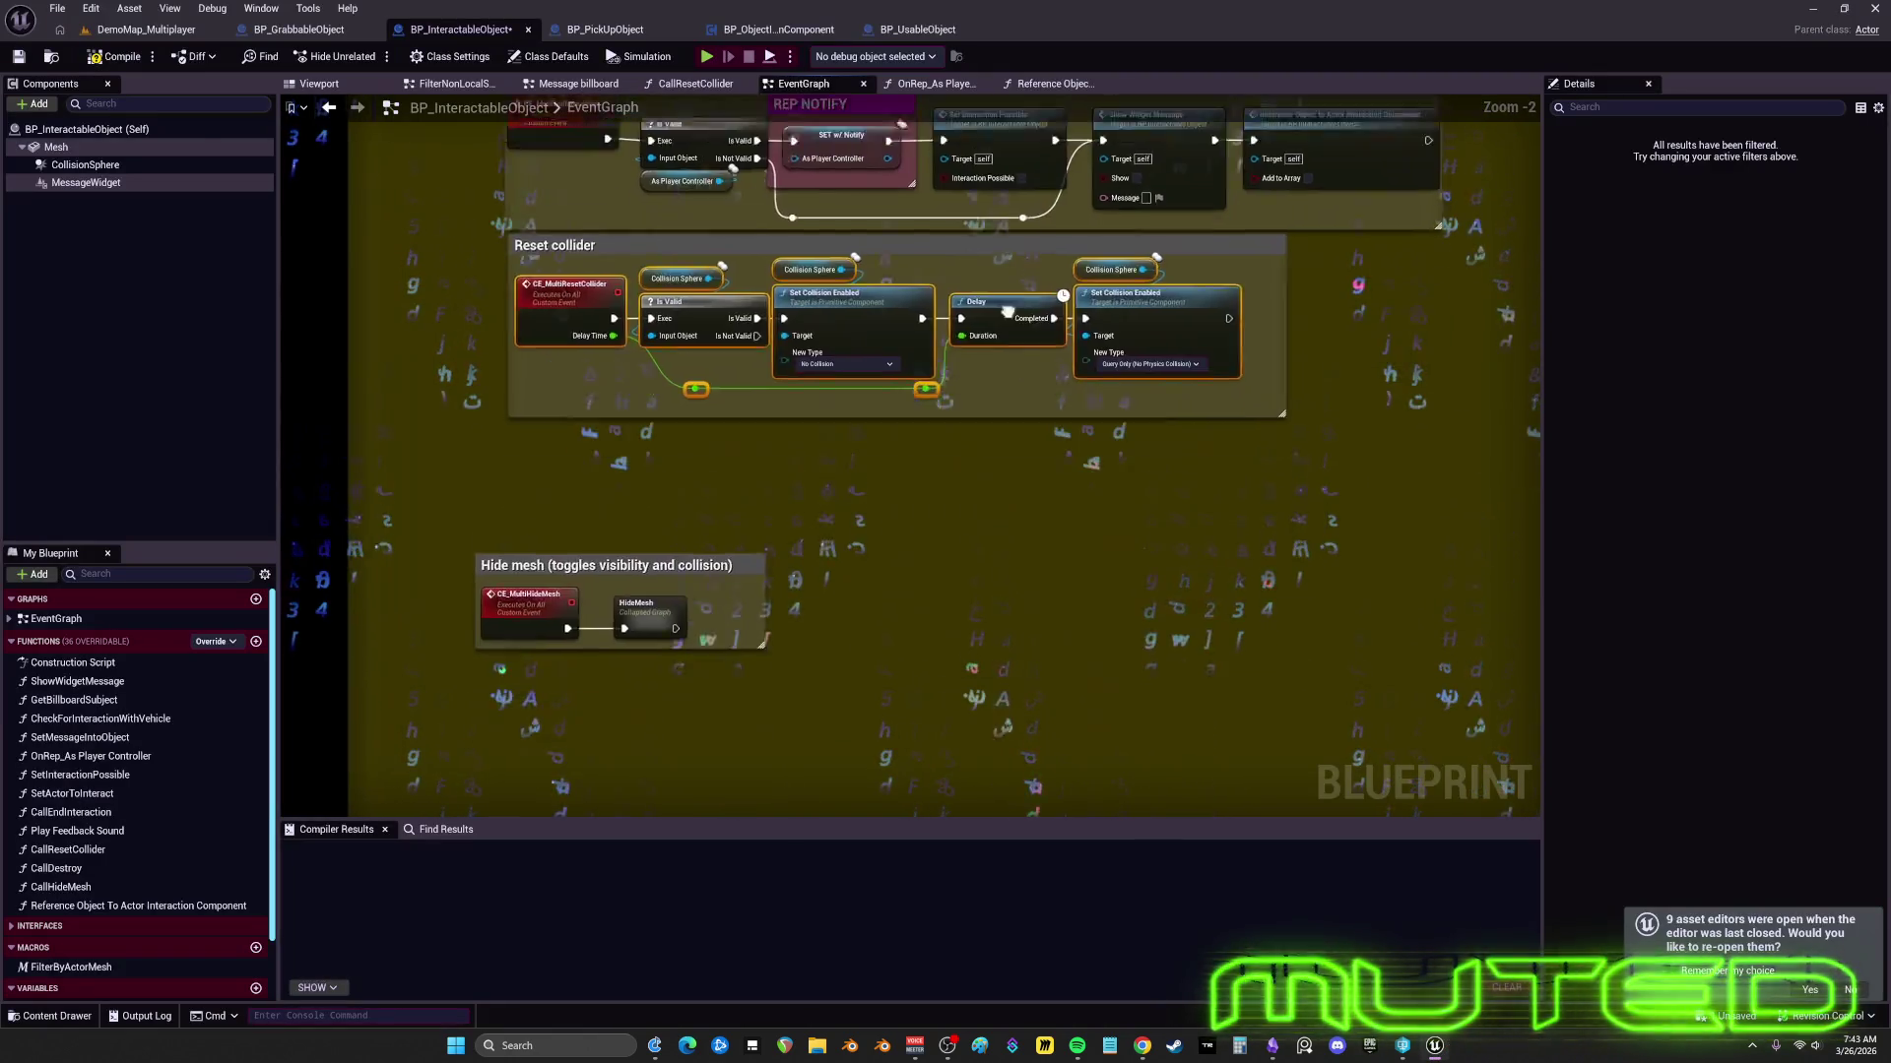
mouse_move(573, 589)
left_mouse_down()
mouse_move(607, 547)
mouse_move(603, 457)
left_mouse_up()
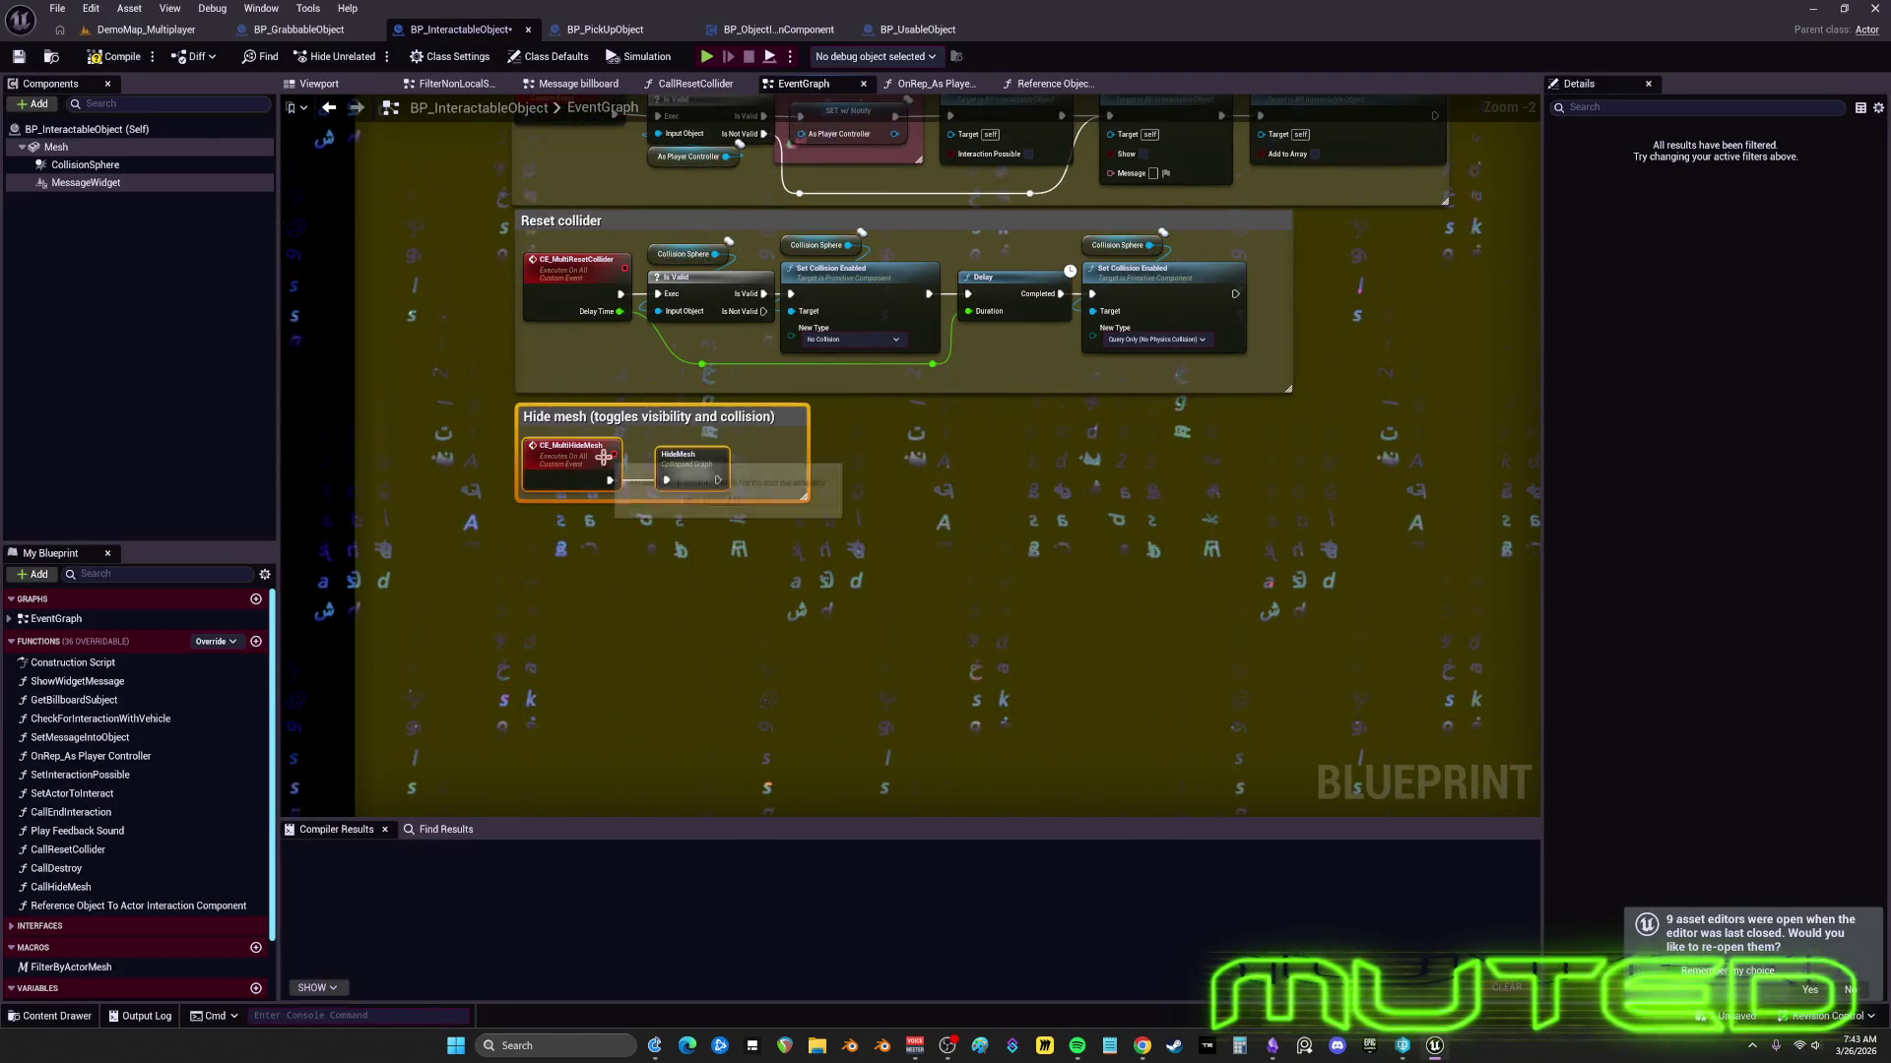
scroll(603, 457, "up", 3)
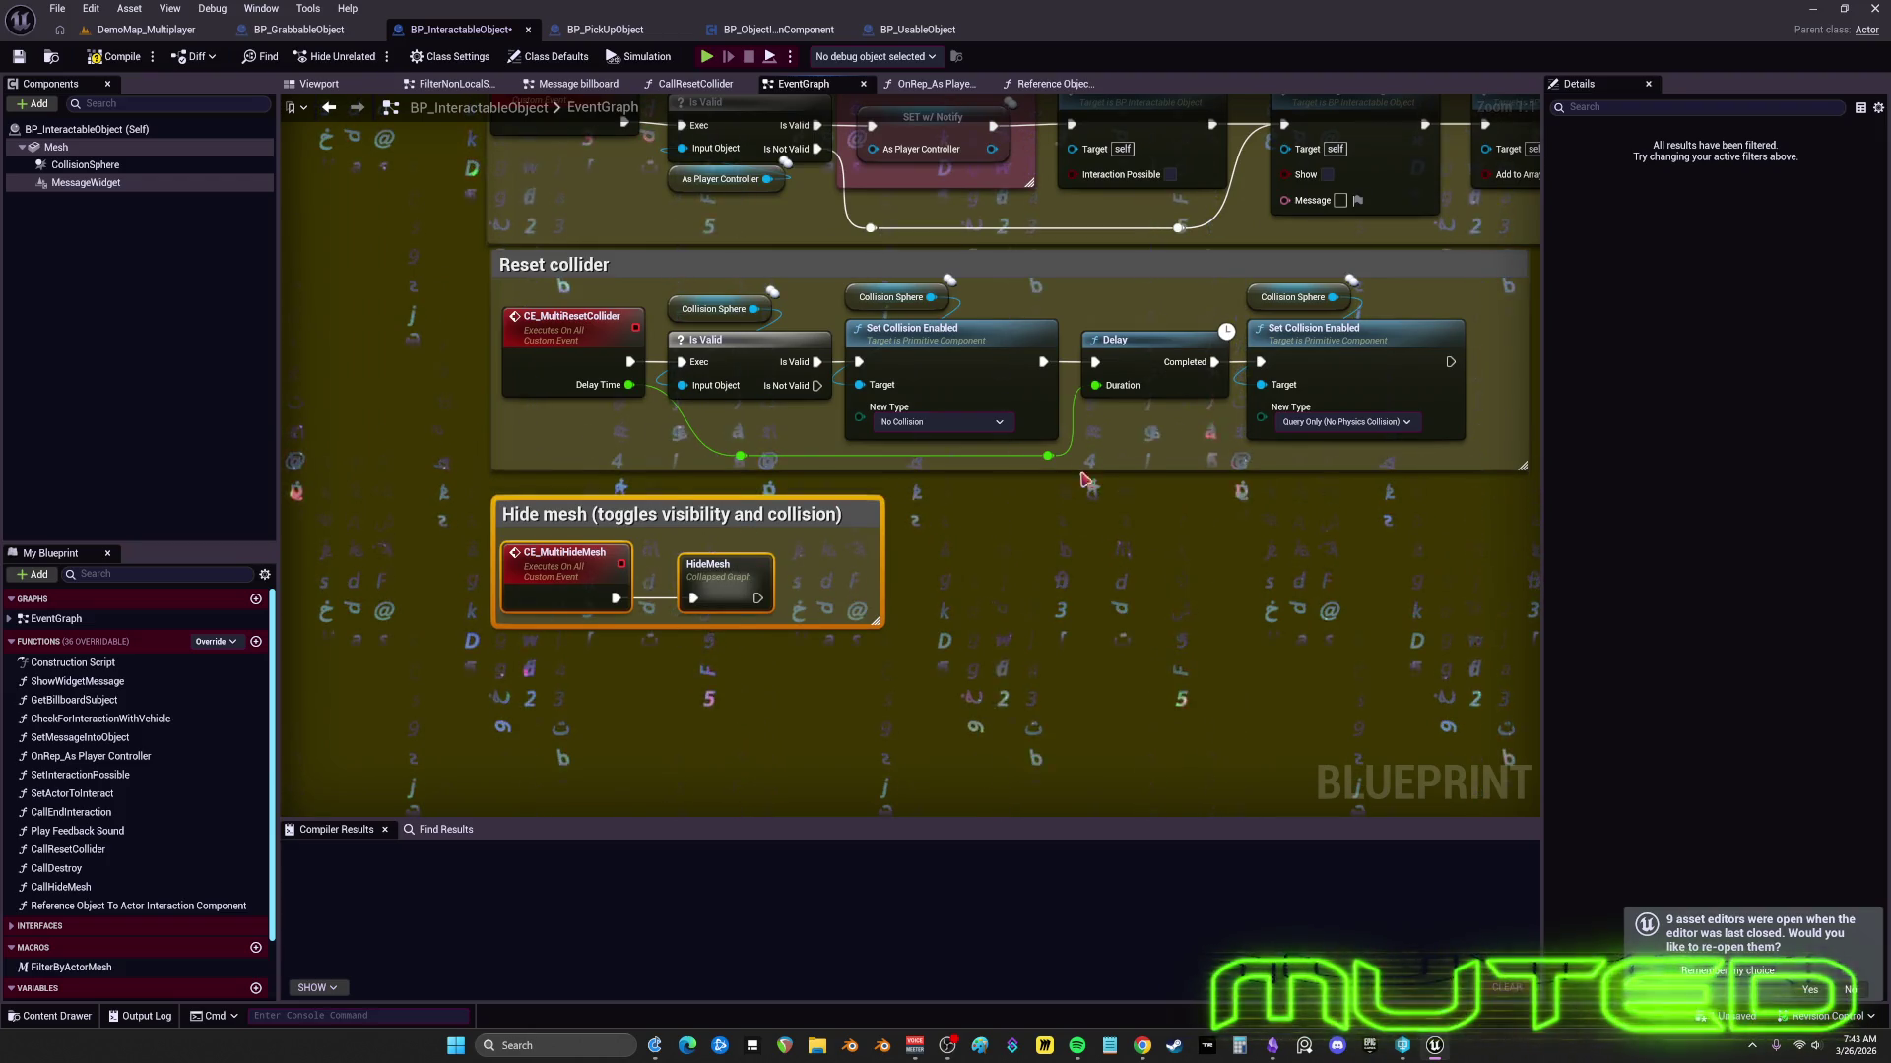
scroll(945, 613, "down", 8)
- Nudge the End Interaction, Reset collider and Hide mesh groups up and right together
mouse_move(1173, 654)
left_mouse_down()
mouse_move(847, 492)
mouse_move(848, 458)
left_mouse_up()
scroll(847, 492, "up", 4)
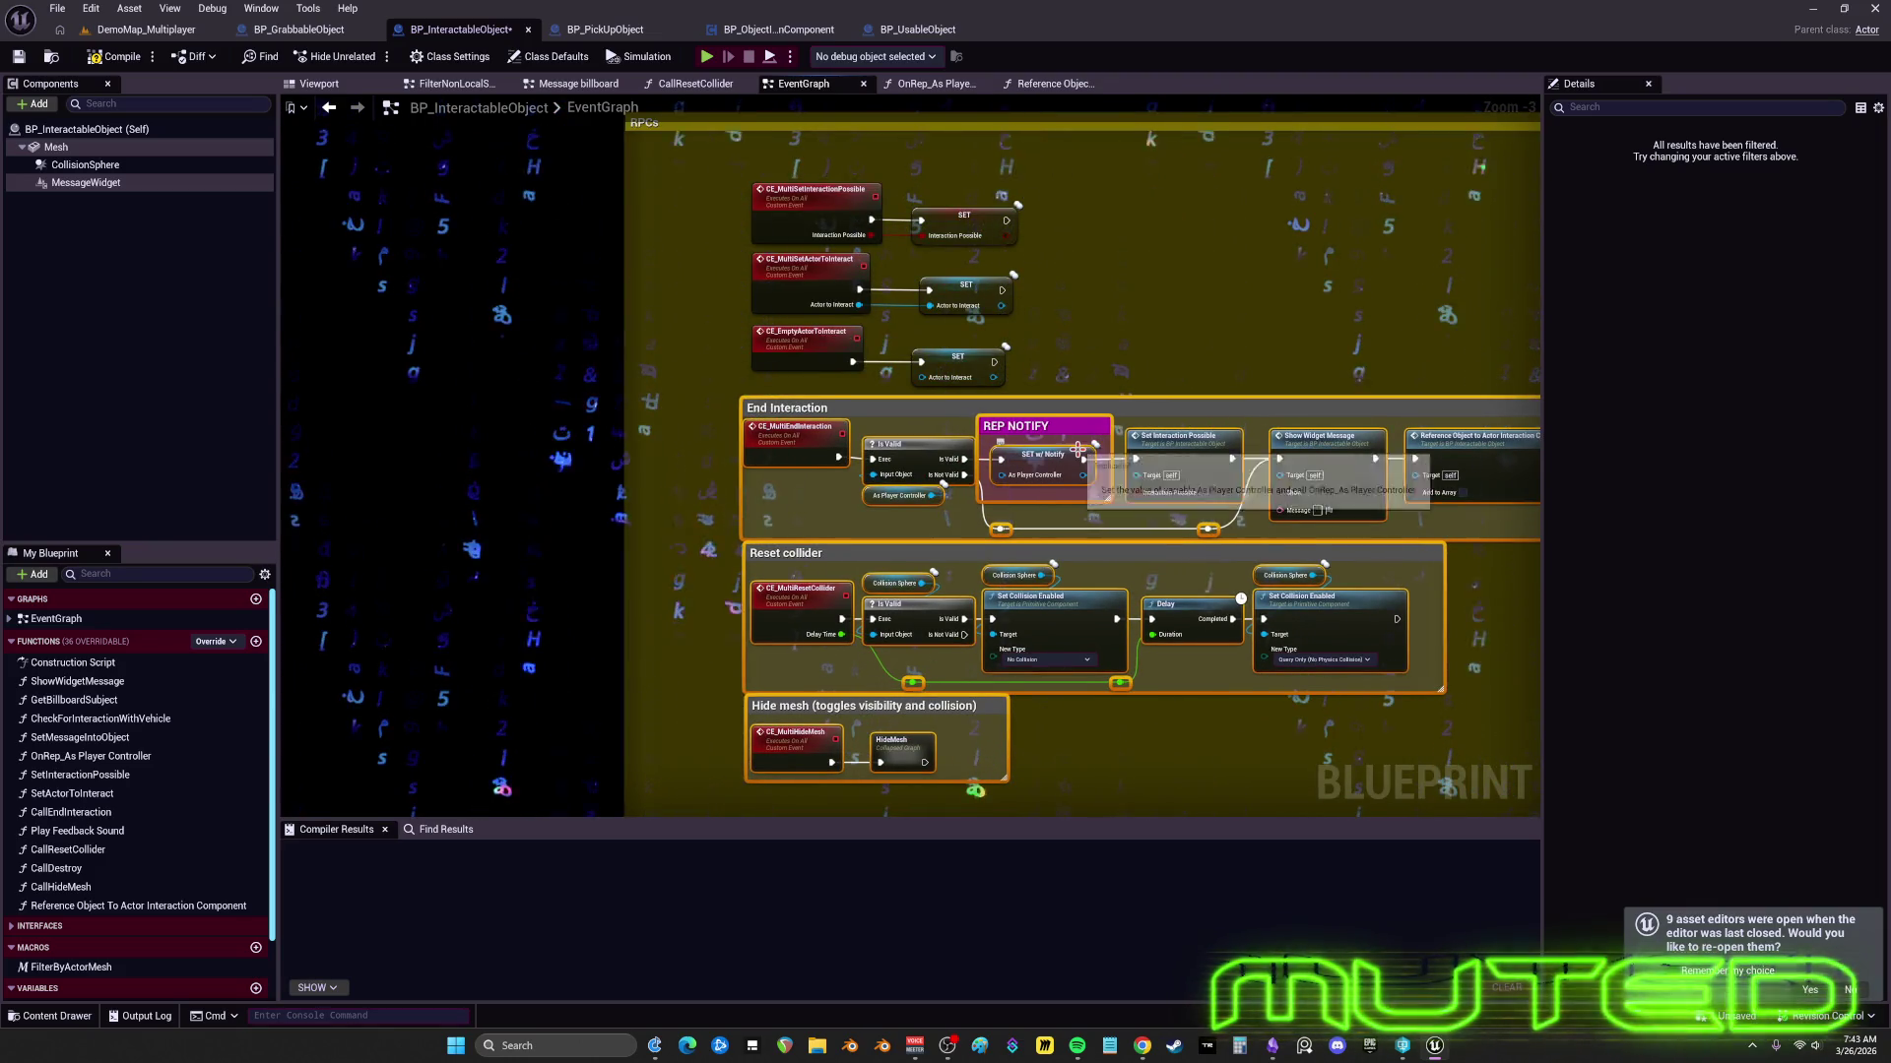
left_click_drag(1079, 450, 1087, 442)
scroll(1142, 386, "down", 4)
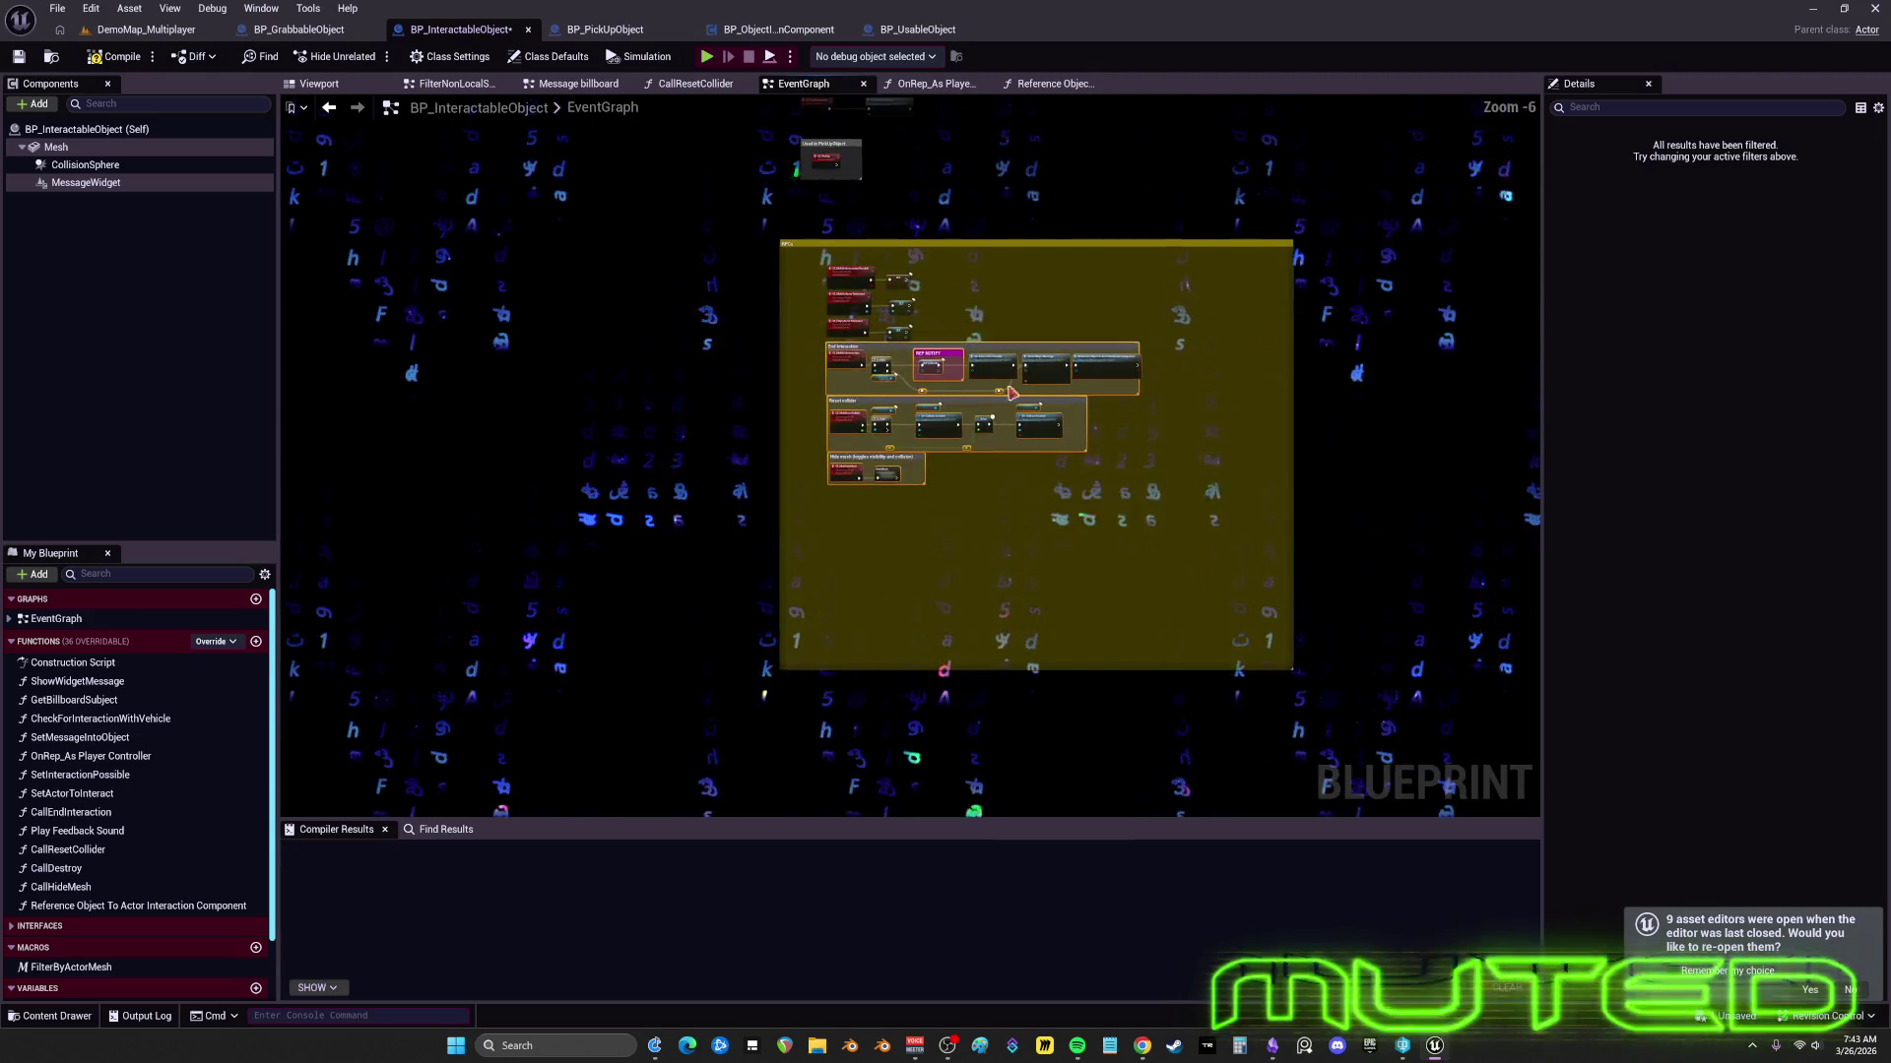
scroll(765, 290, "up", 4)
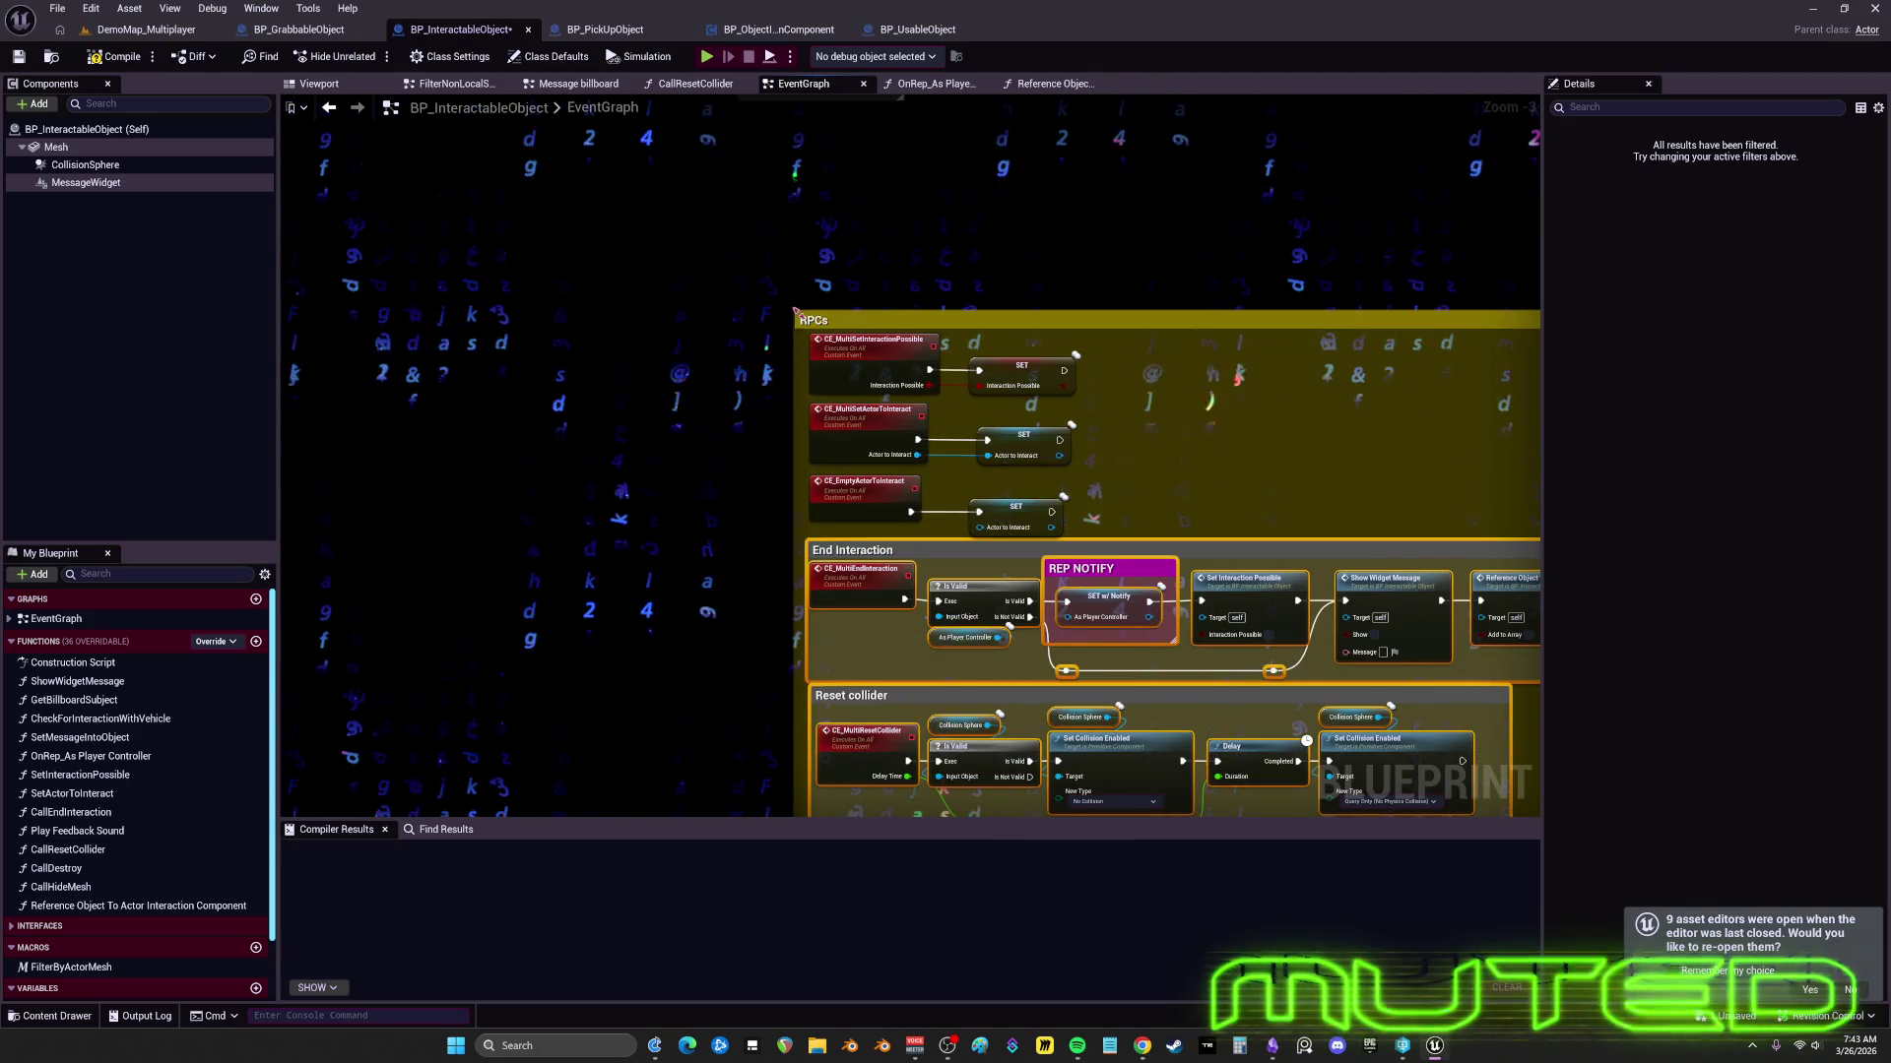
scroll(1148, 363, "down", 4)
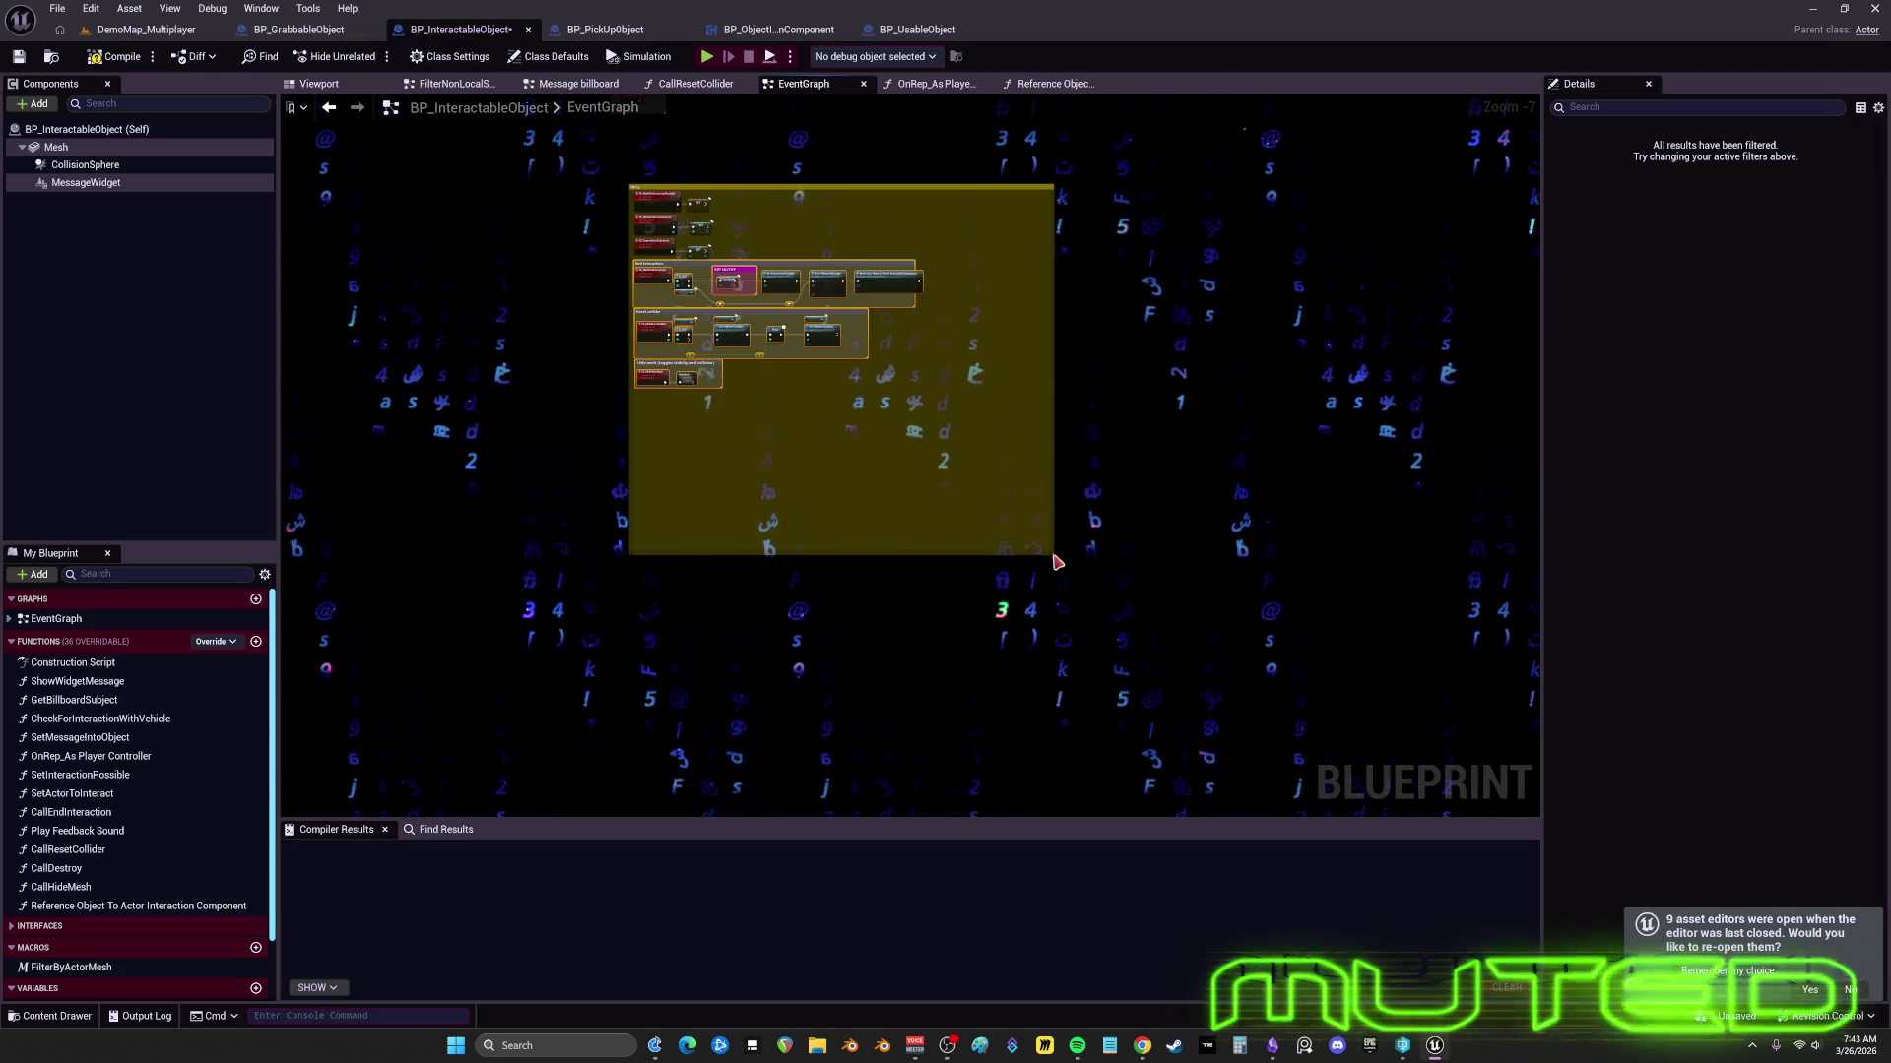
left_click(1057, 562)
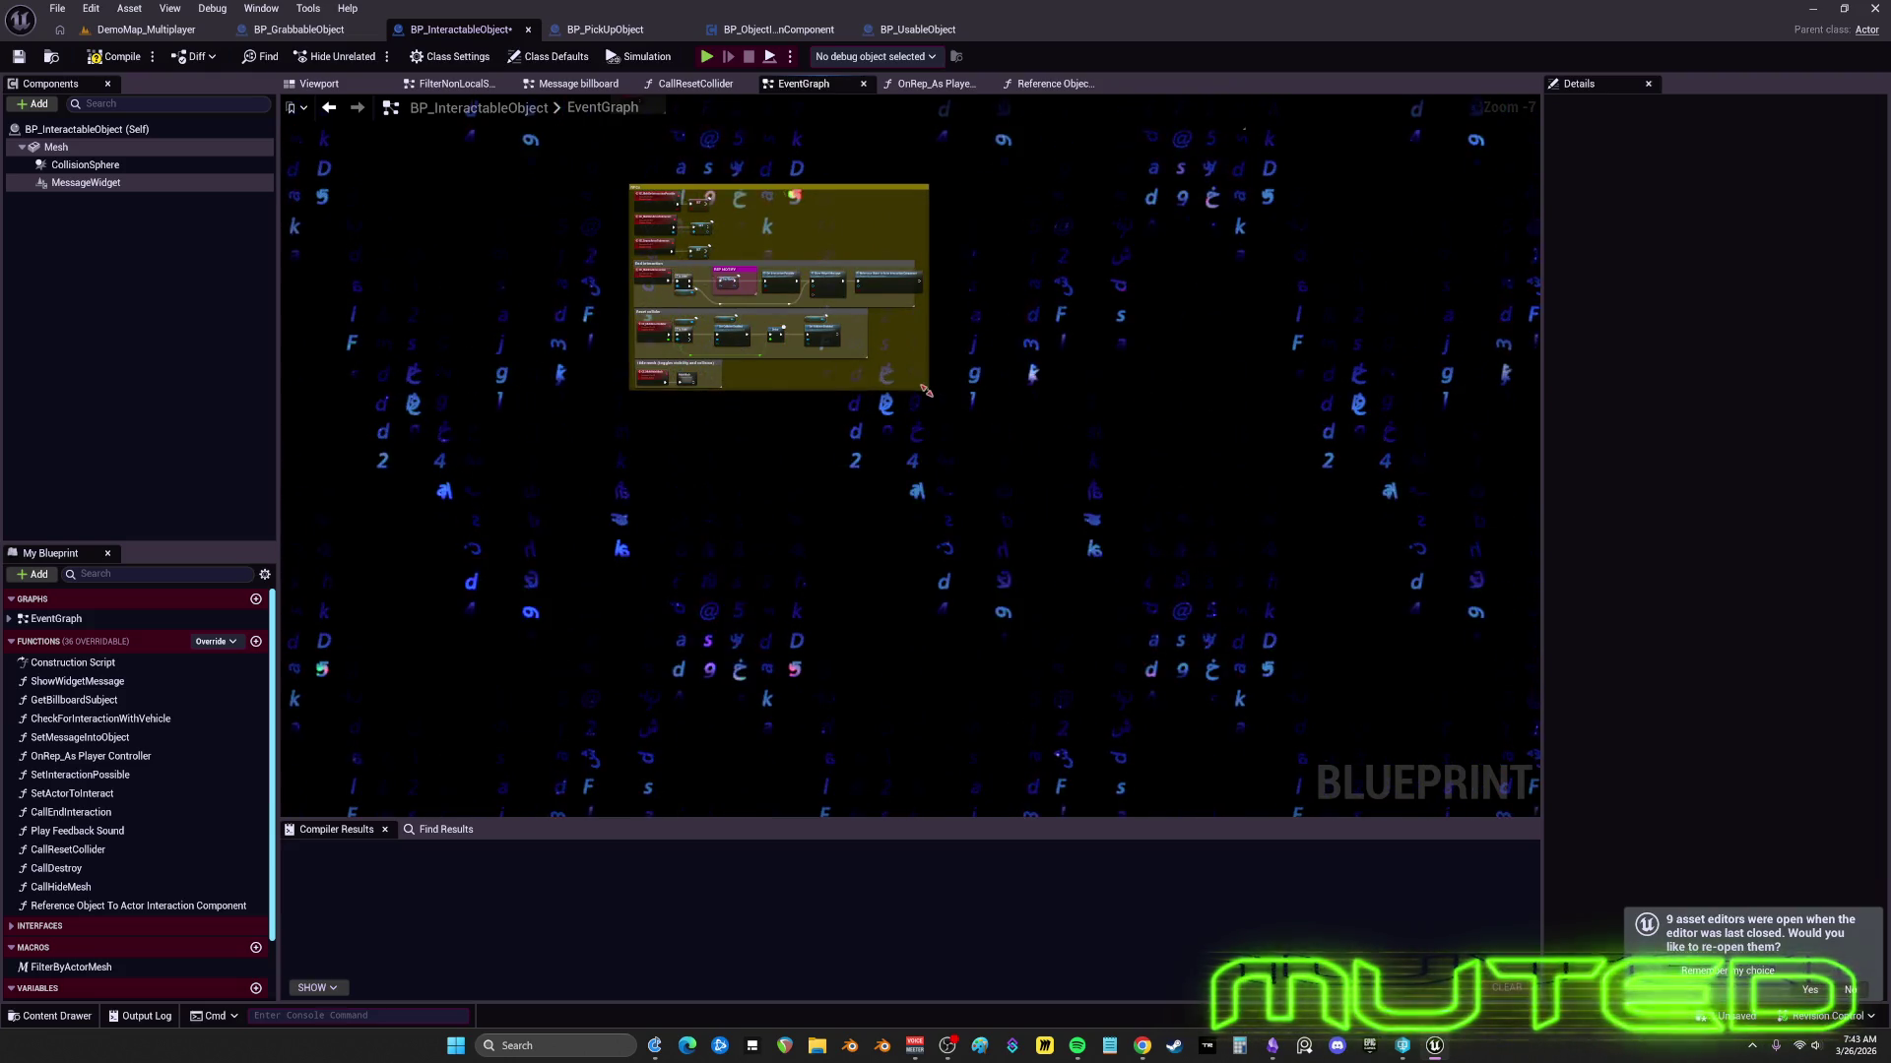
- Move the yellow RPCs group to the graph's upper left beside the green BeginPlay group
scroll(844, 553, "up", 3)
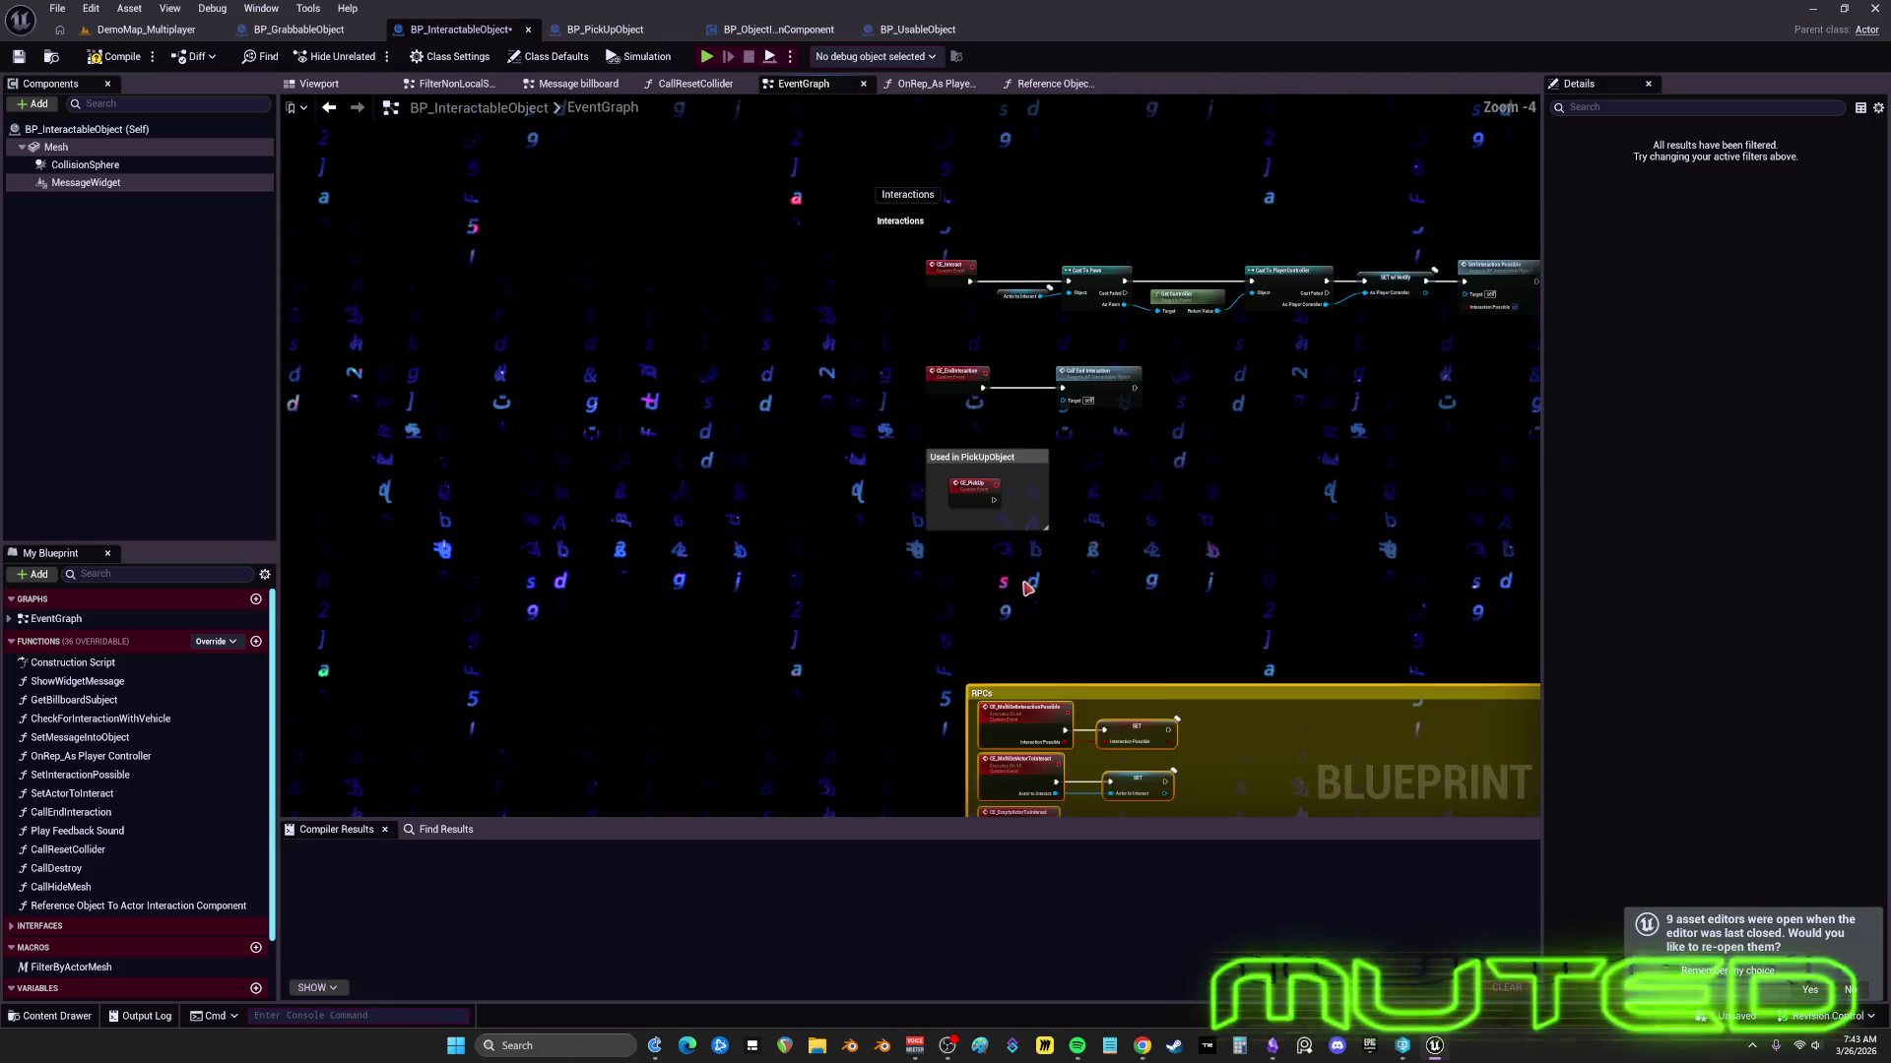
mouse_move(857, 600)
left_mouse_down()
mouse_move(785, 807)
mouse_move(749, 815)
left_mouse_up()
scroll(977, 475, "down", 5)
mouse_move(816, 730)
left_mouse_down()
mouse_move(820, 517)
mouse_move(729, 517)
mouse_move(620, 283)
mouse_move(1044, 216)
mouse_move(1078, 343)
left_mouse_up()
scroll(1054, 279, "up", 8)
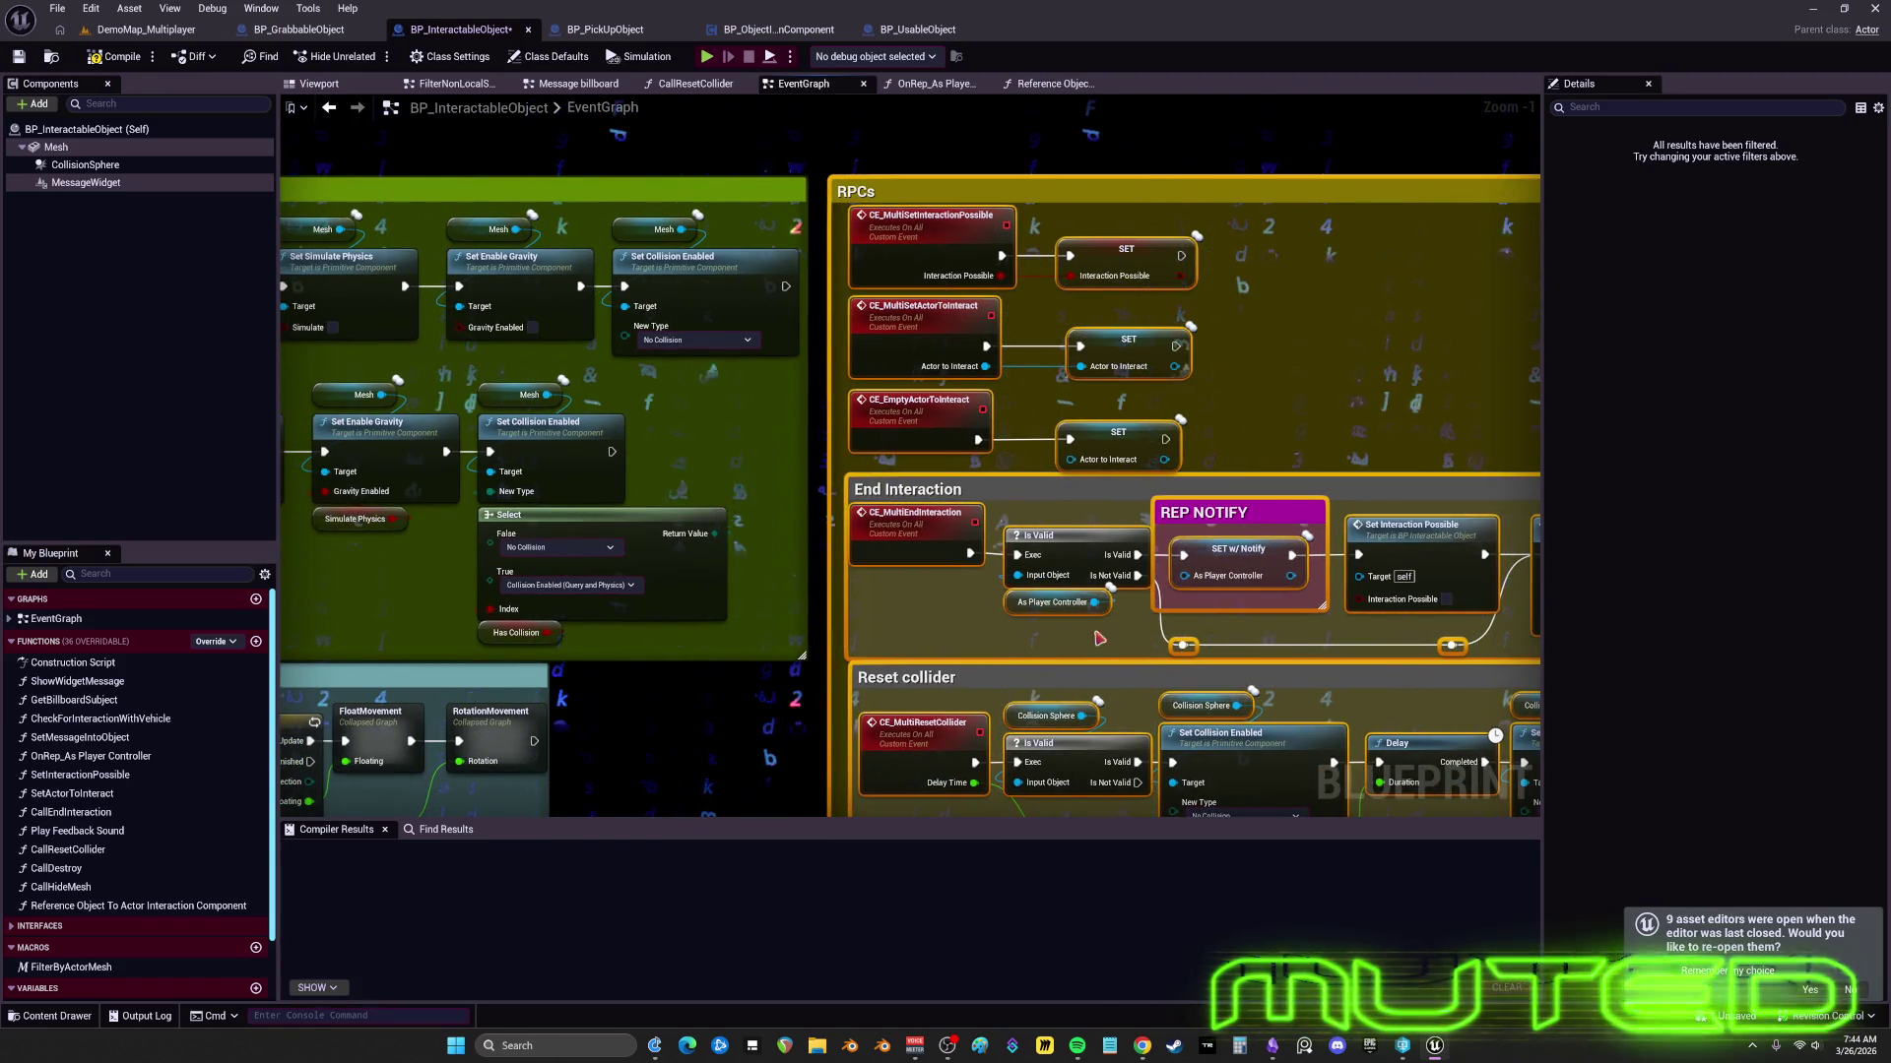
scroll(1100, 638, "down", 6)
left_click_drag(1100, 639, 807, 511)
scroll(806, 511, "up", 3)
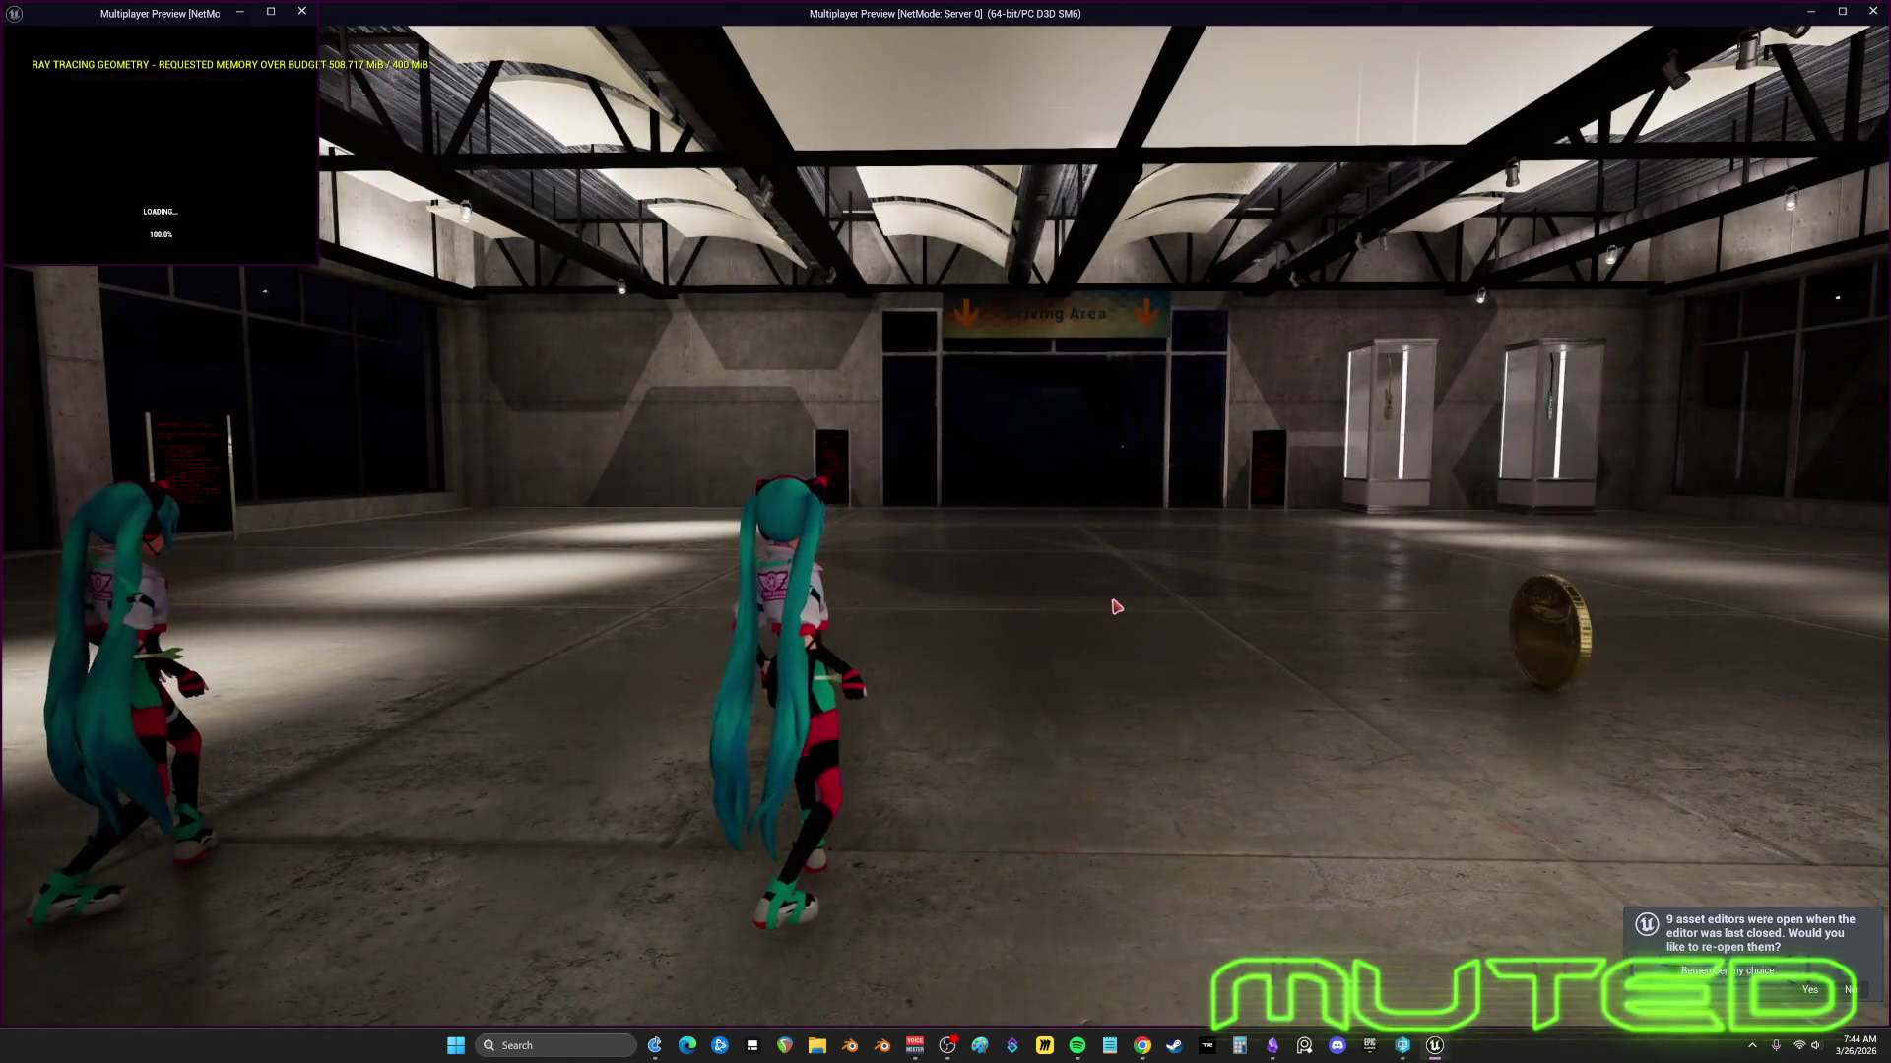
- Arrange the preview windows side by side, client on the left half and server on the right
mouse_move(318, 278)
left_mouse_down()
mouse_move(604, 799)
mouse_move(835, 1006)
left_mouse_up()
left_click_drag(886, 14, 591, 154)
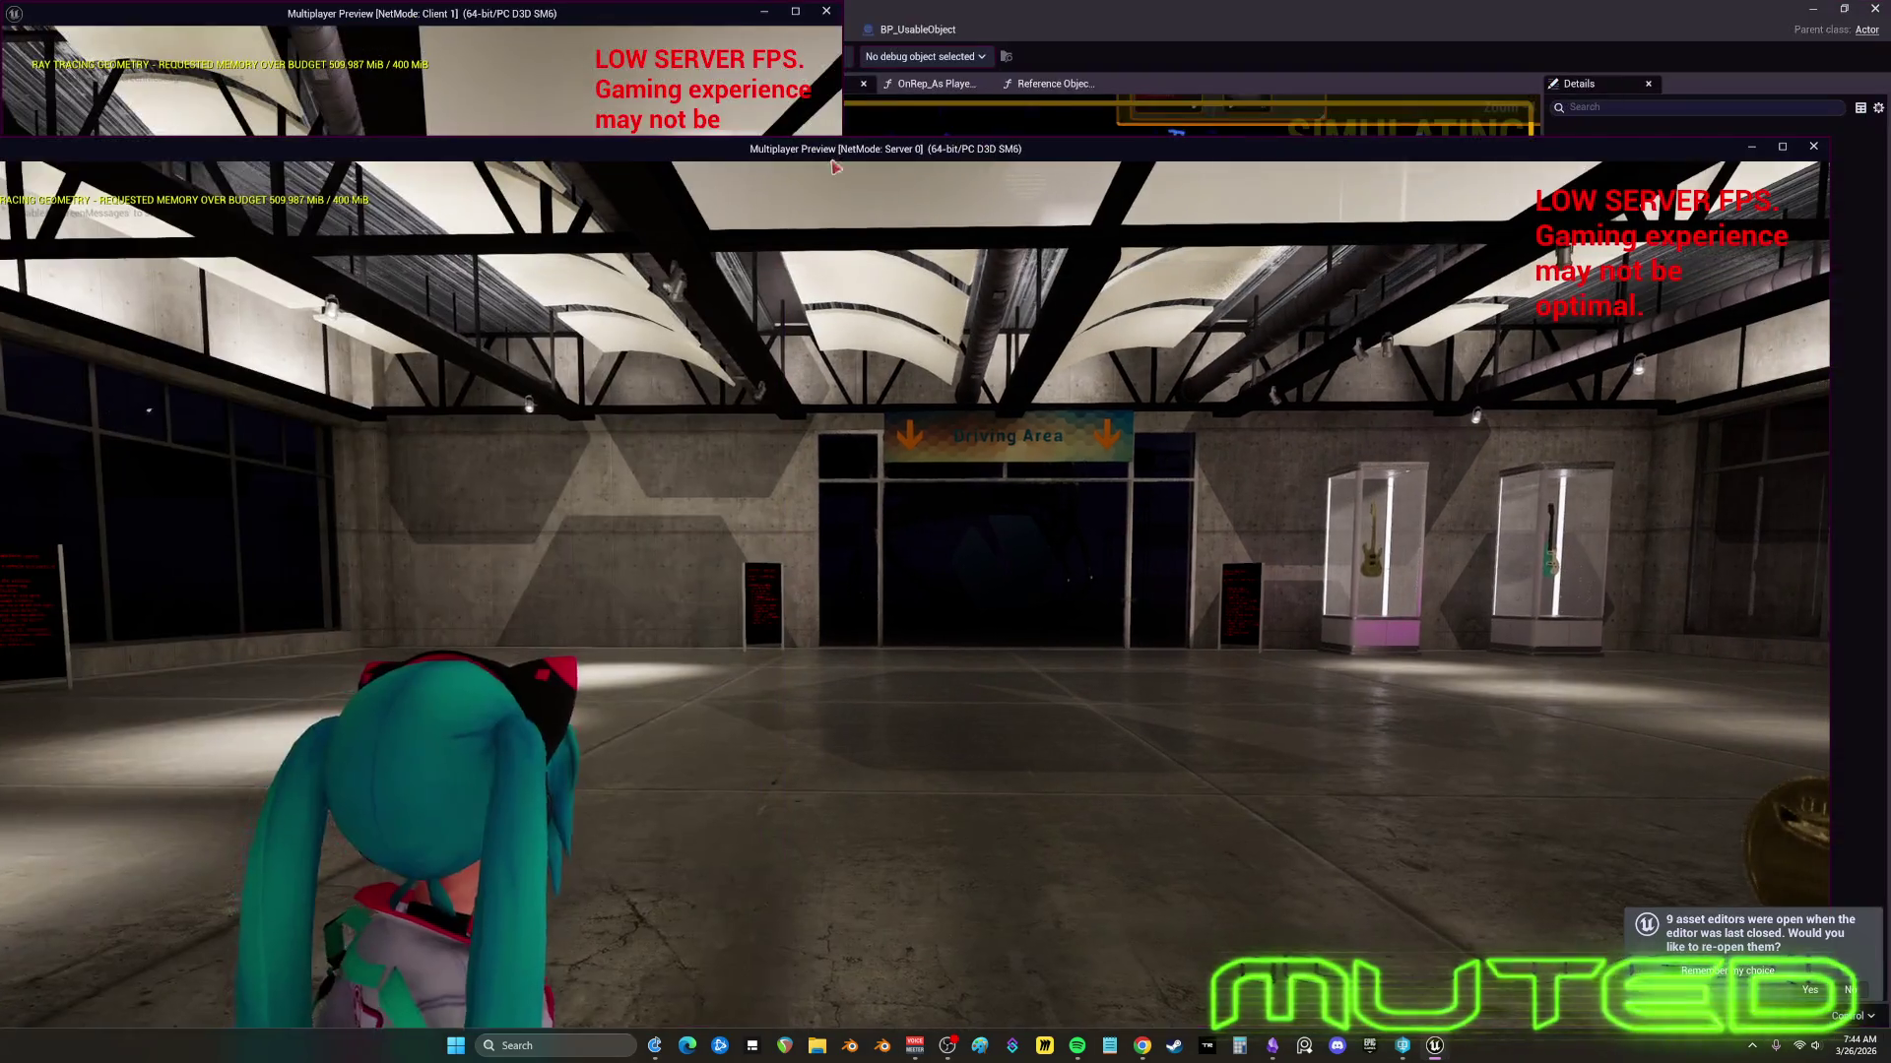
key("super+Right")
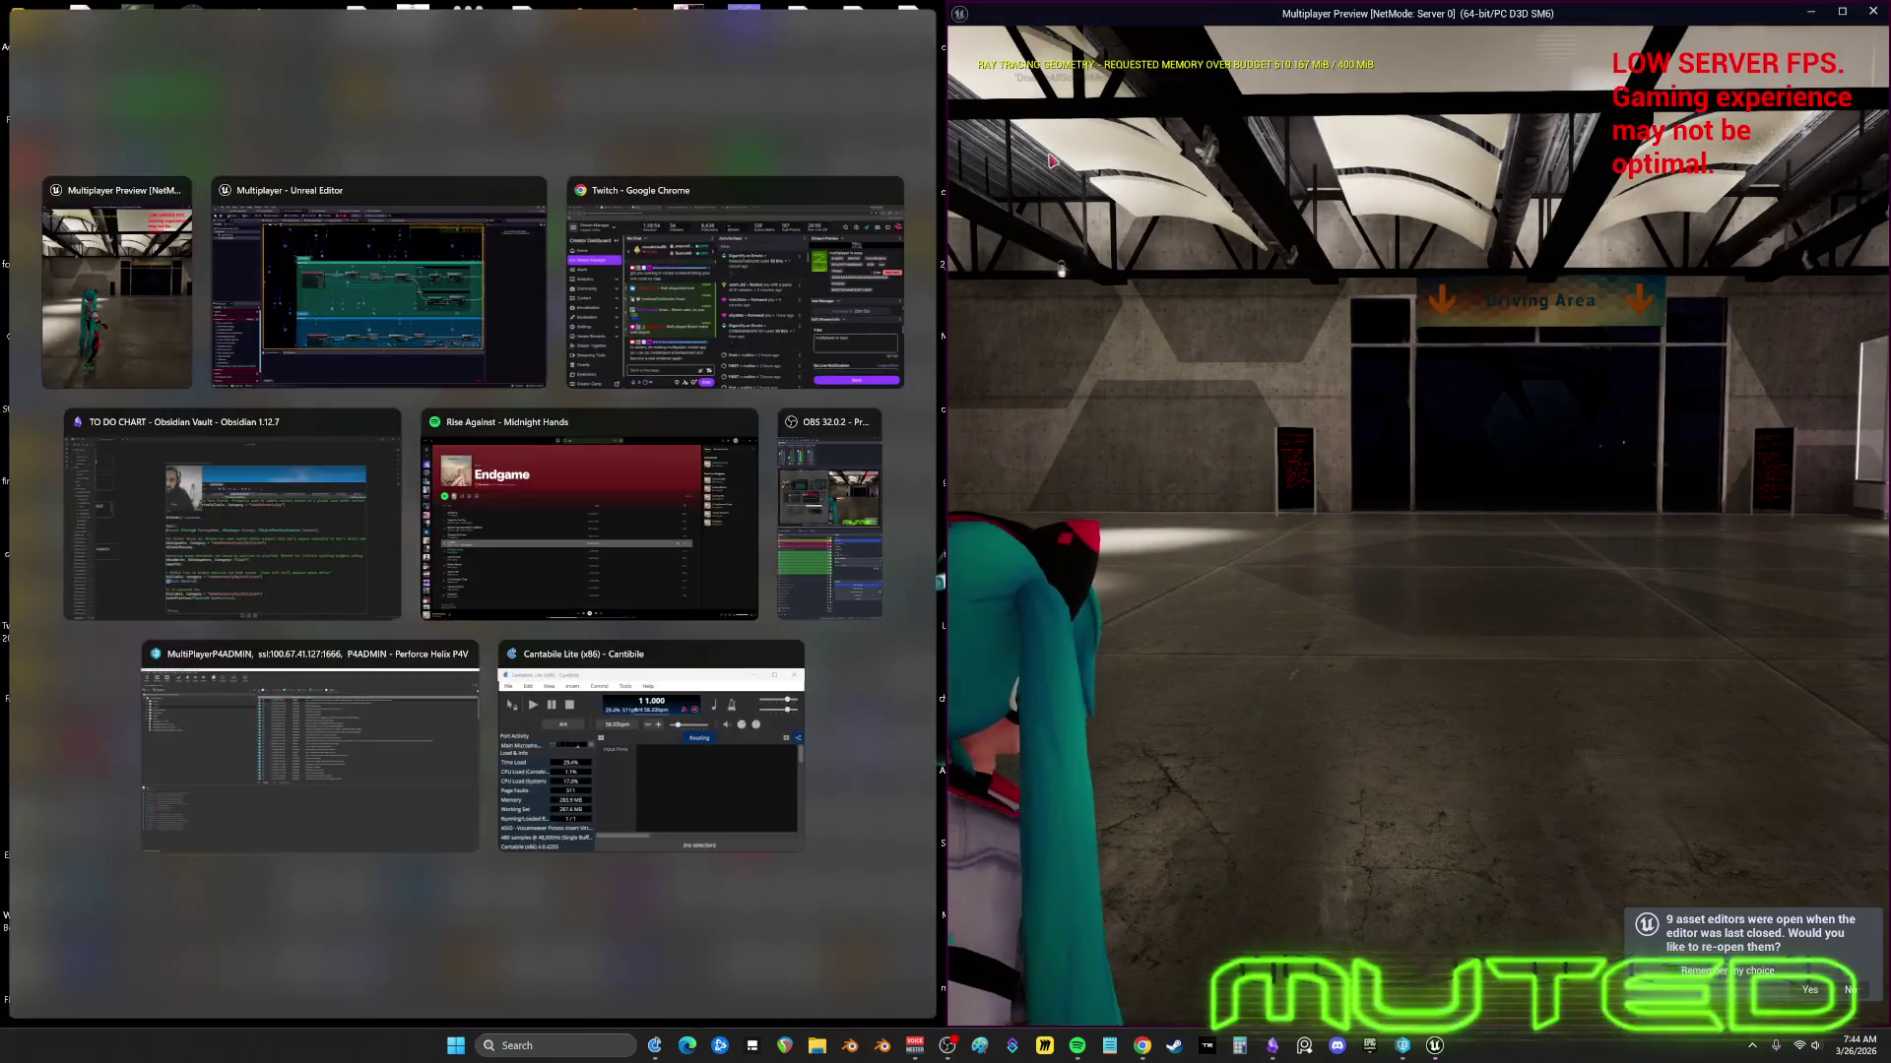
key("Return")
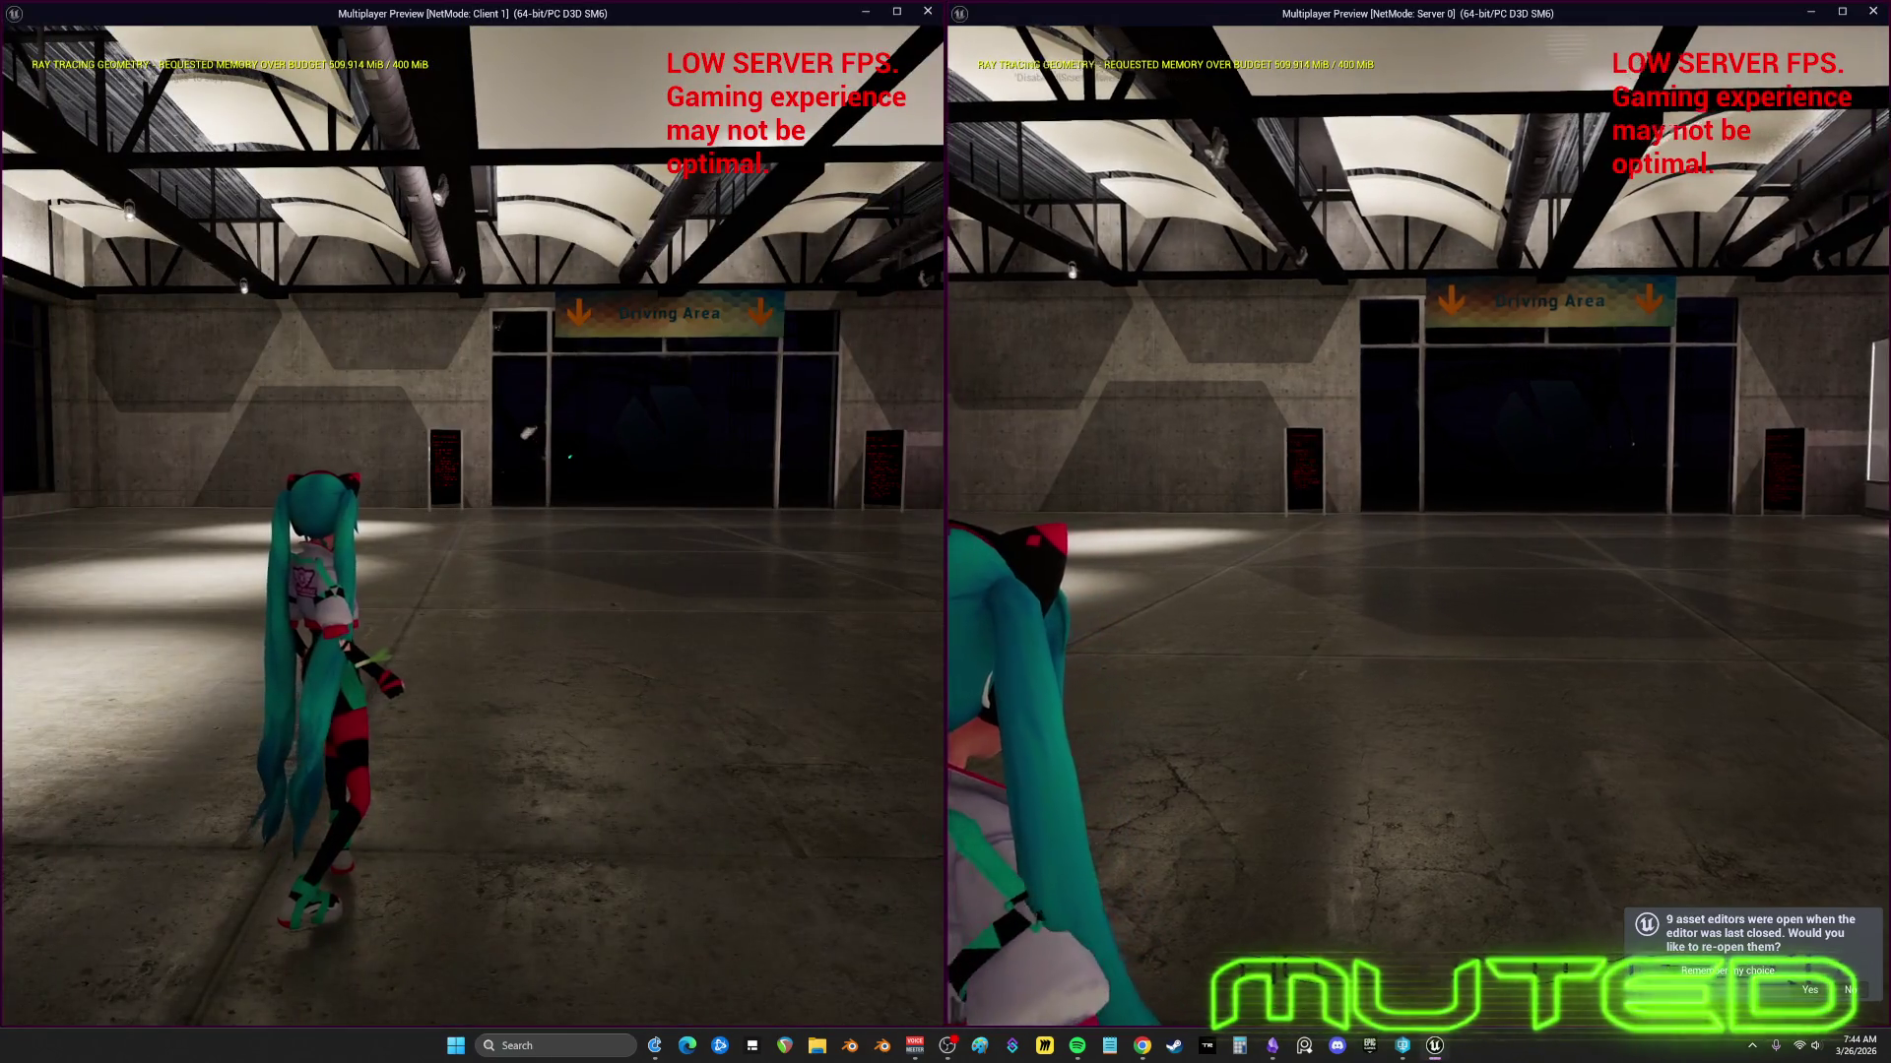
- Walk the server character forward, attacking and turning toward the Driving Area doors, then stop the session
key("w")
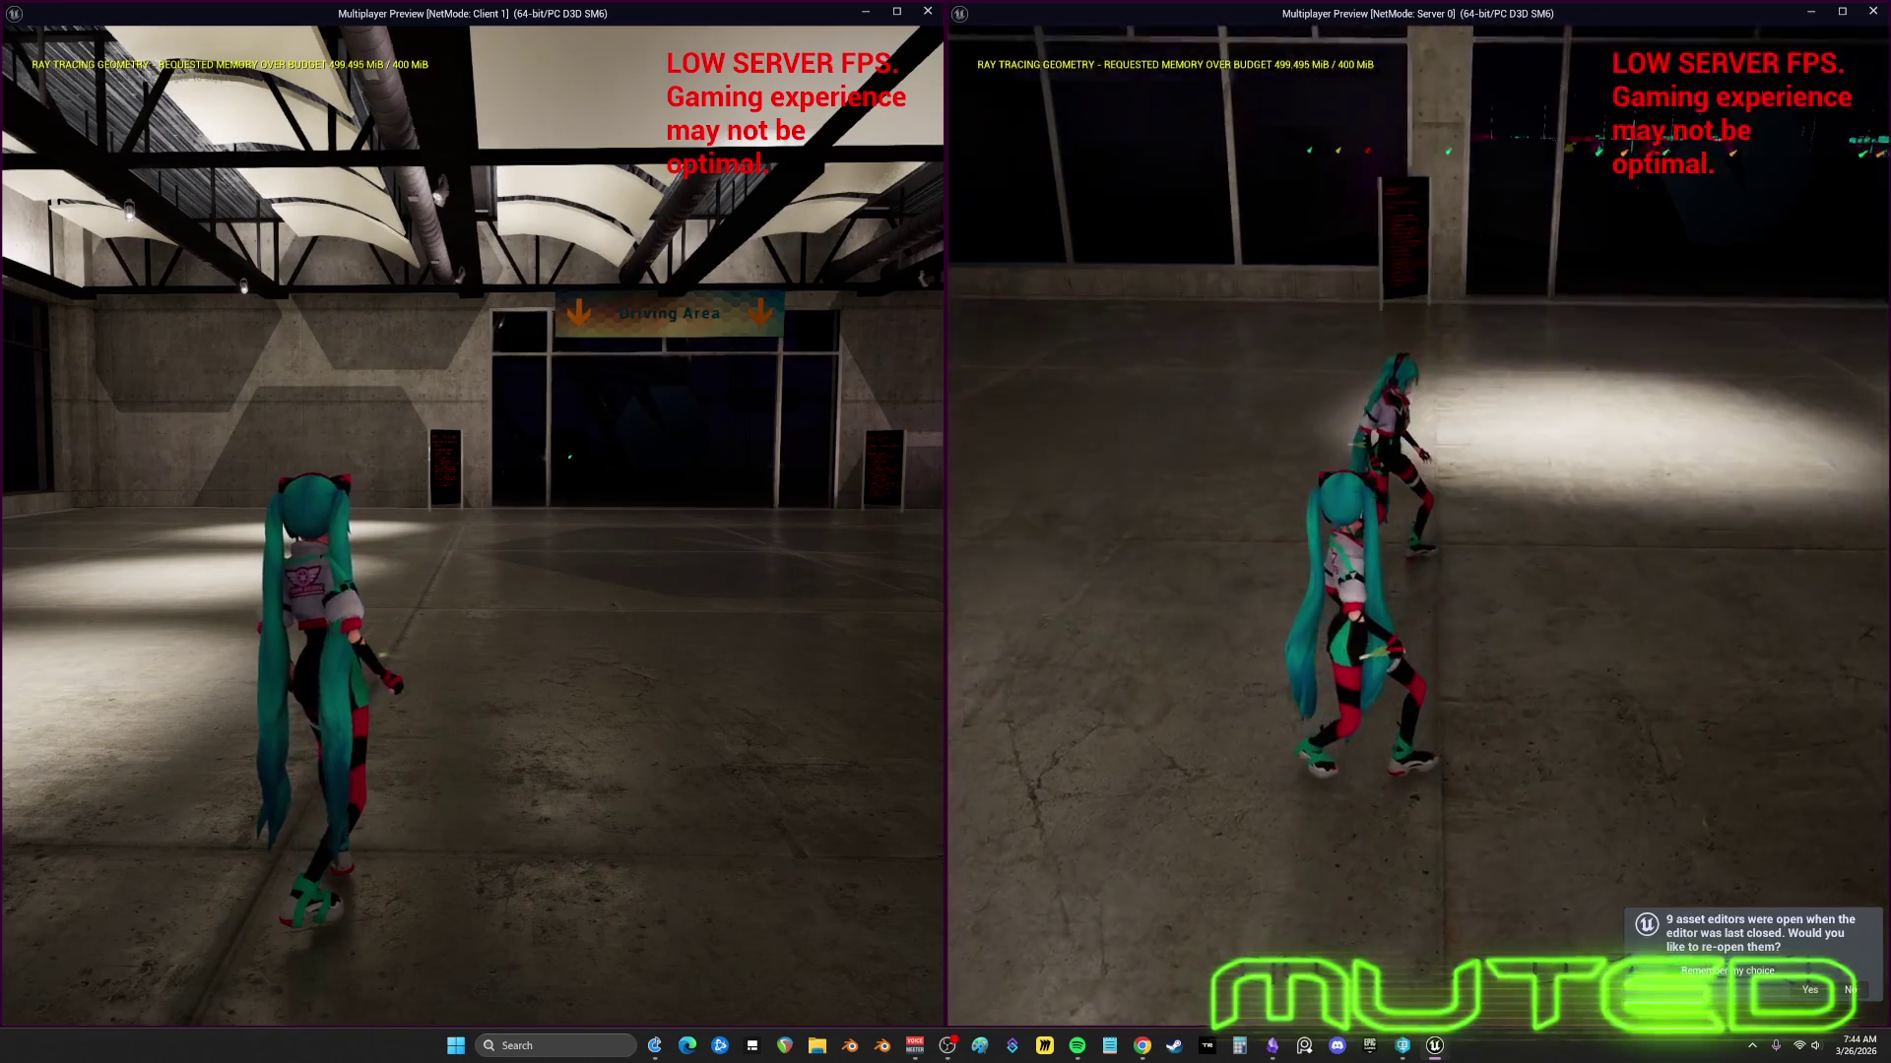
key("w")
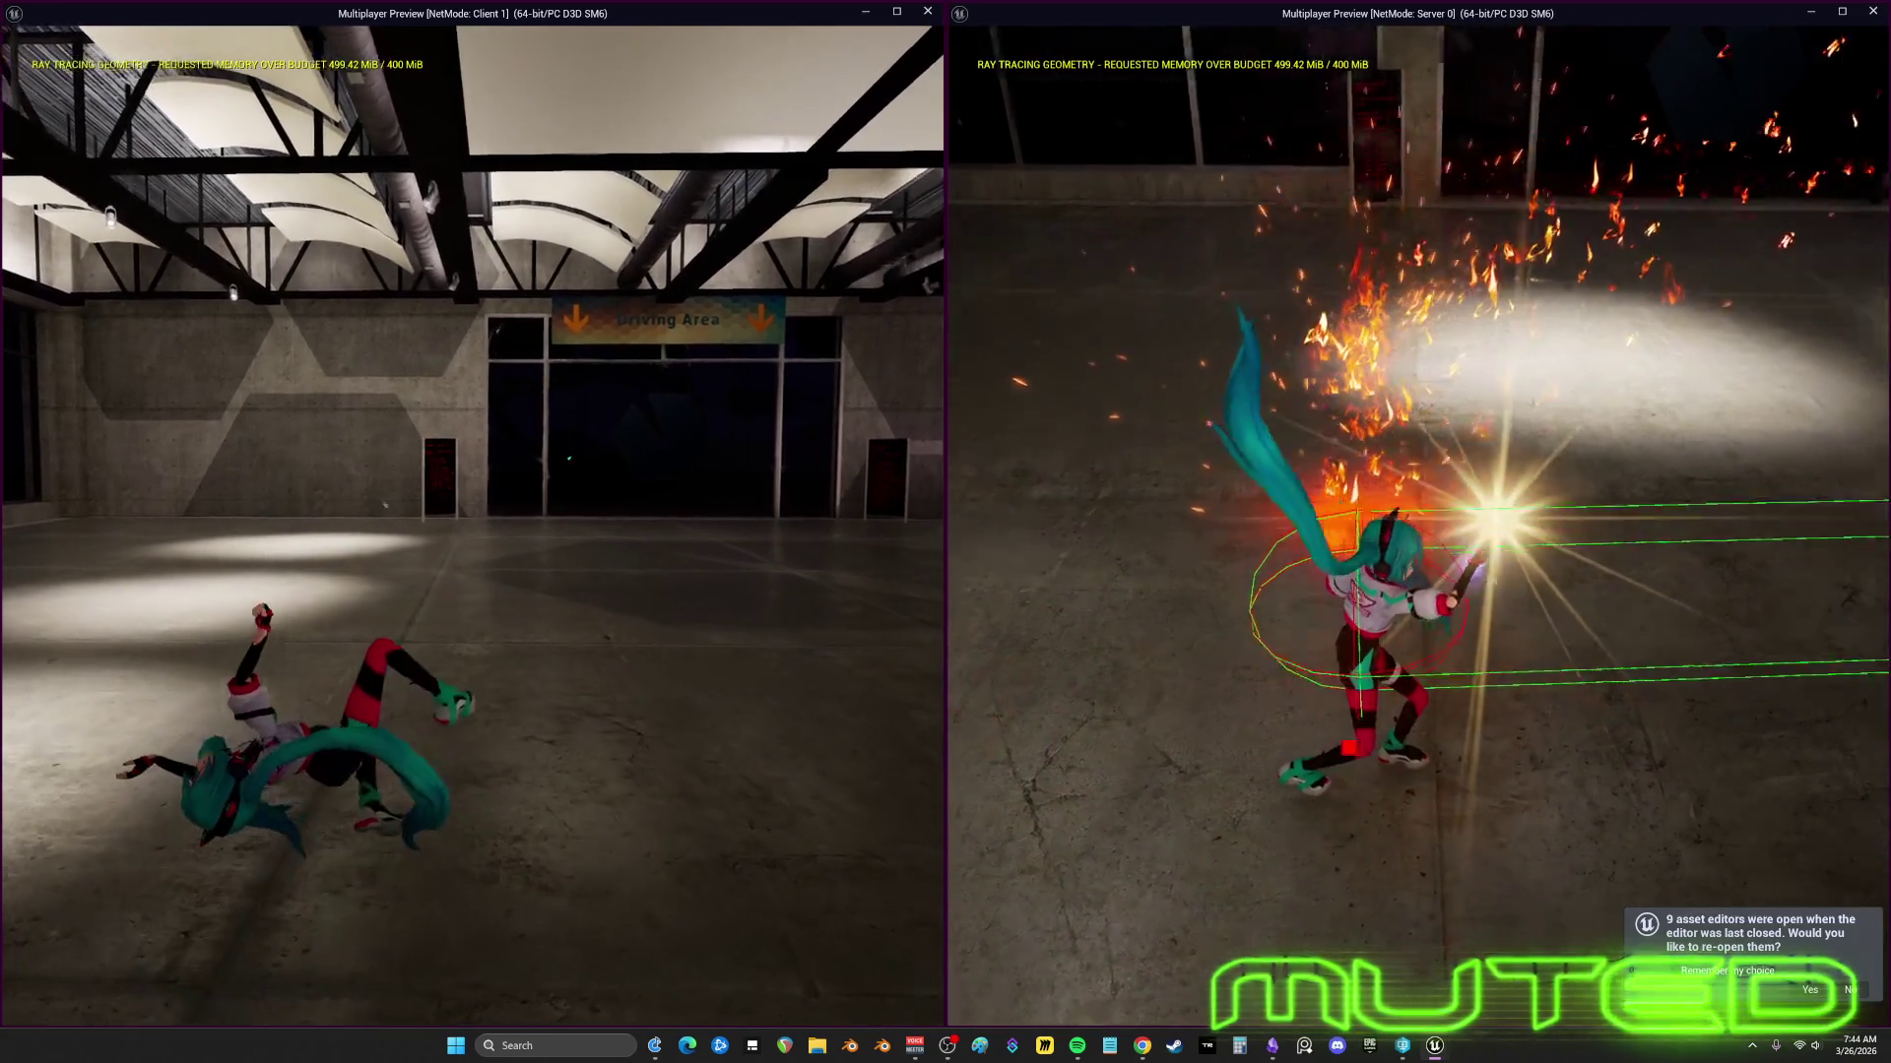
key("w")
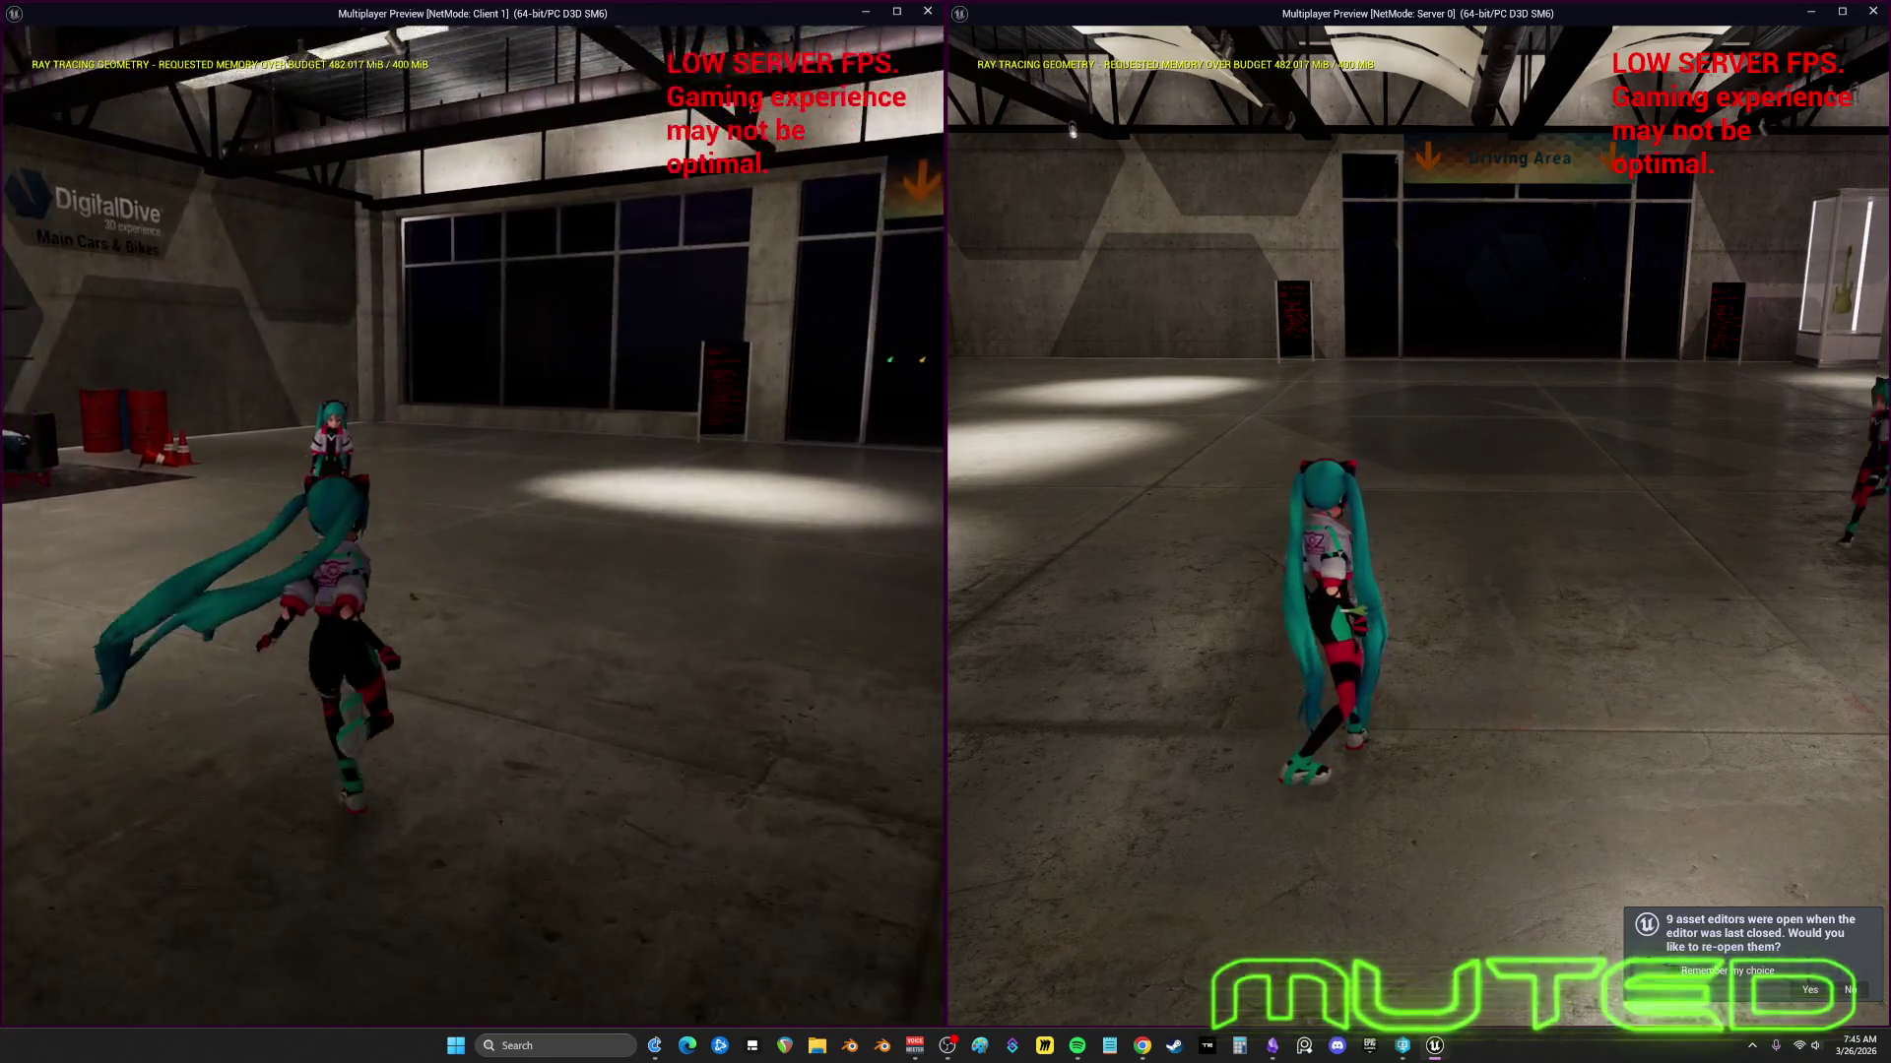
key("Escape")
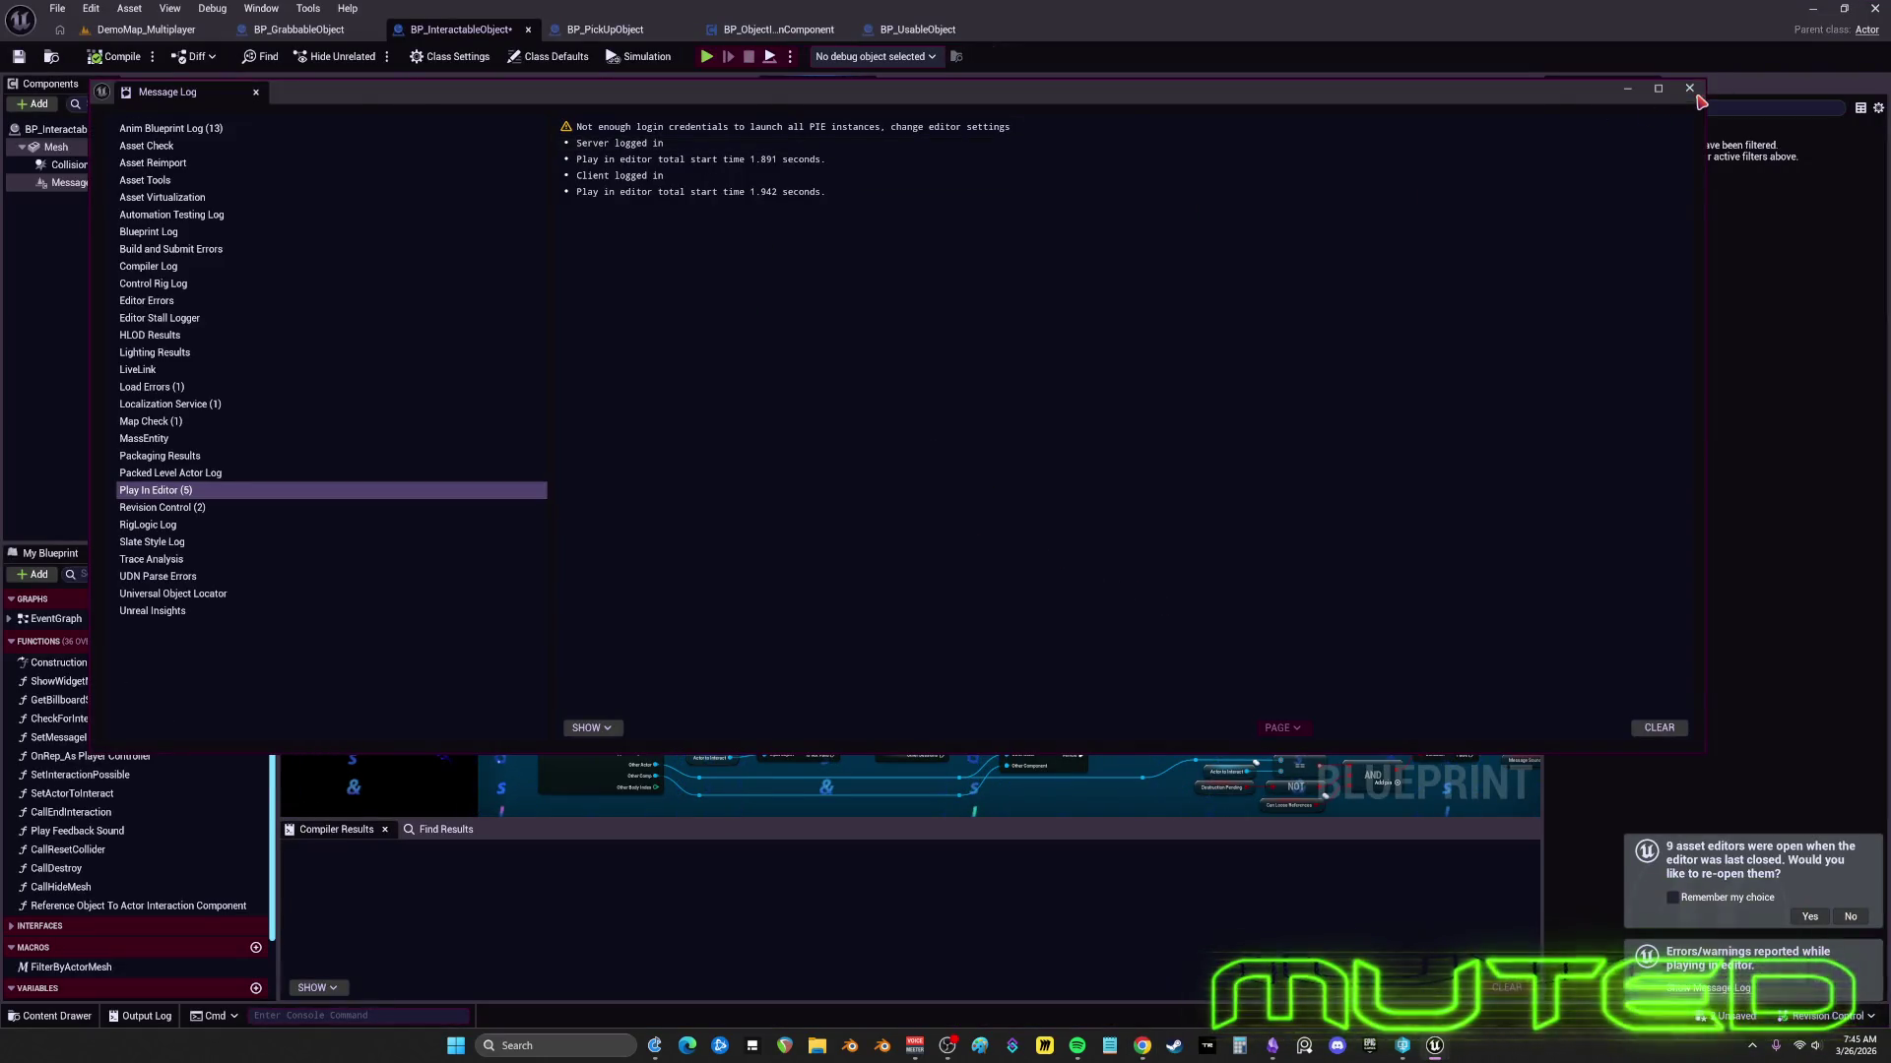
- Close the Message Log window to get back to the EventGraph
left_click(1688, 88)
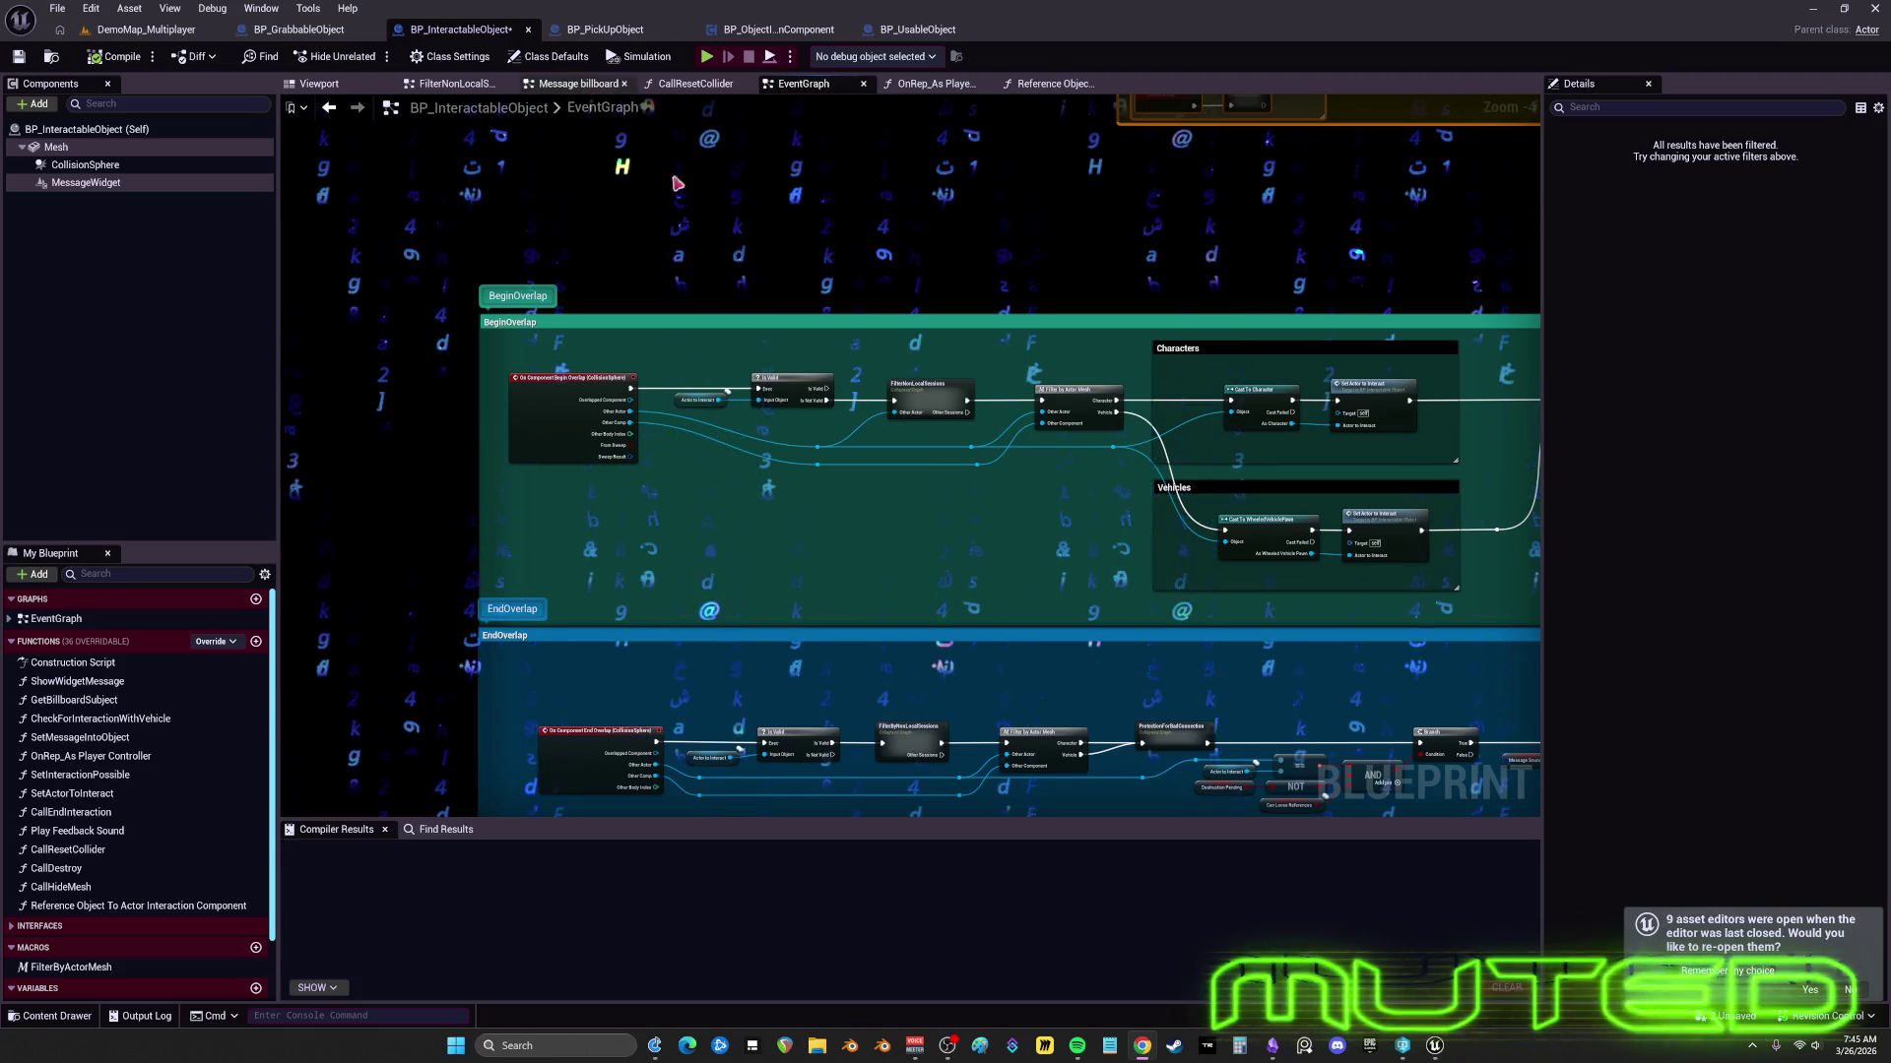
- Move the Actor to Interact node up above Is Valid
scroll(677, 183, "down", 5)
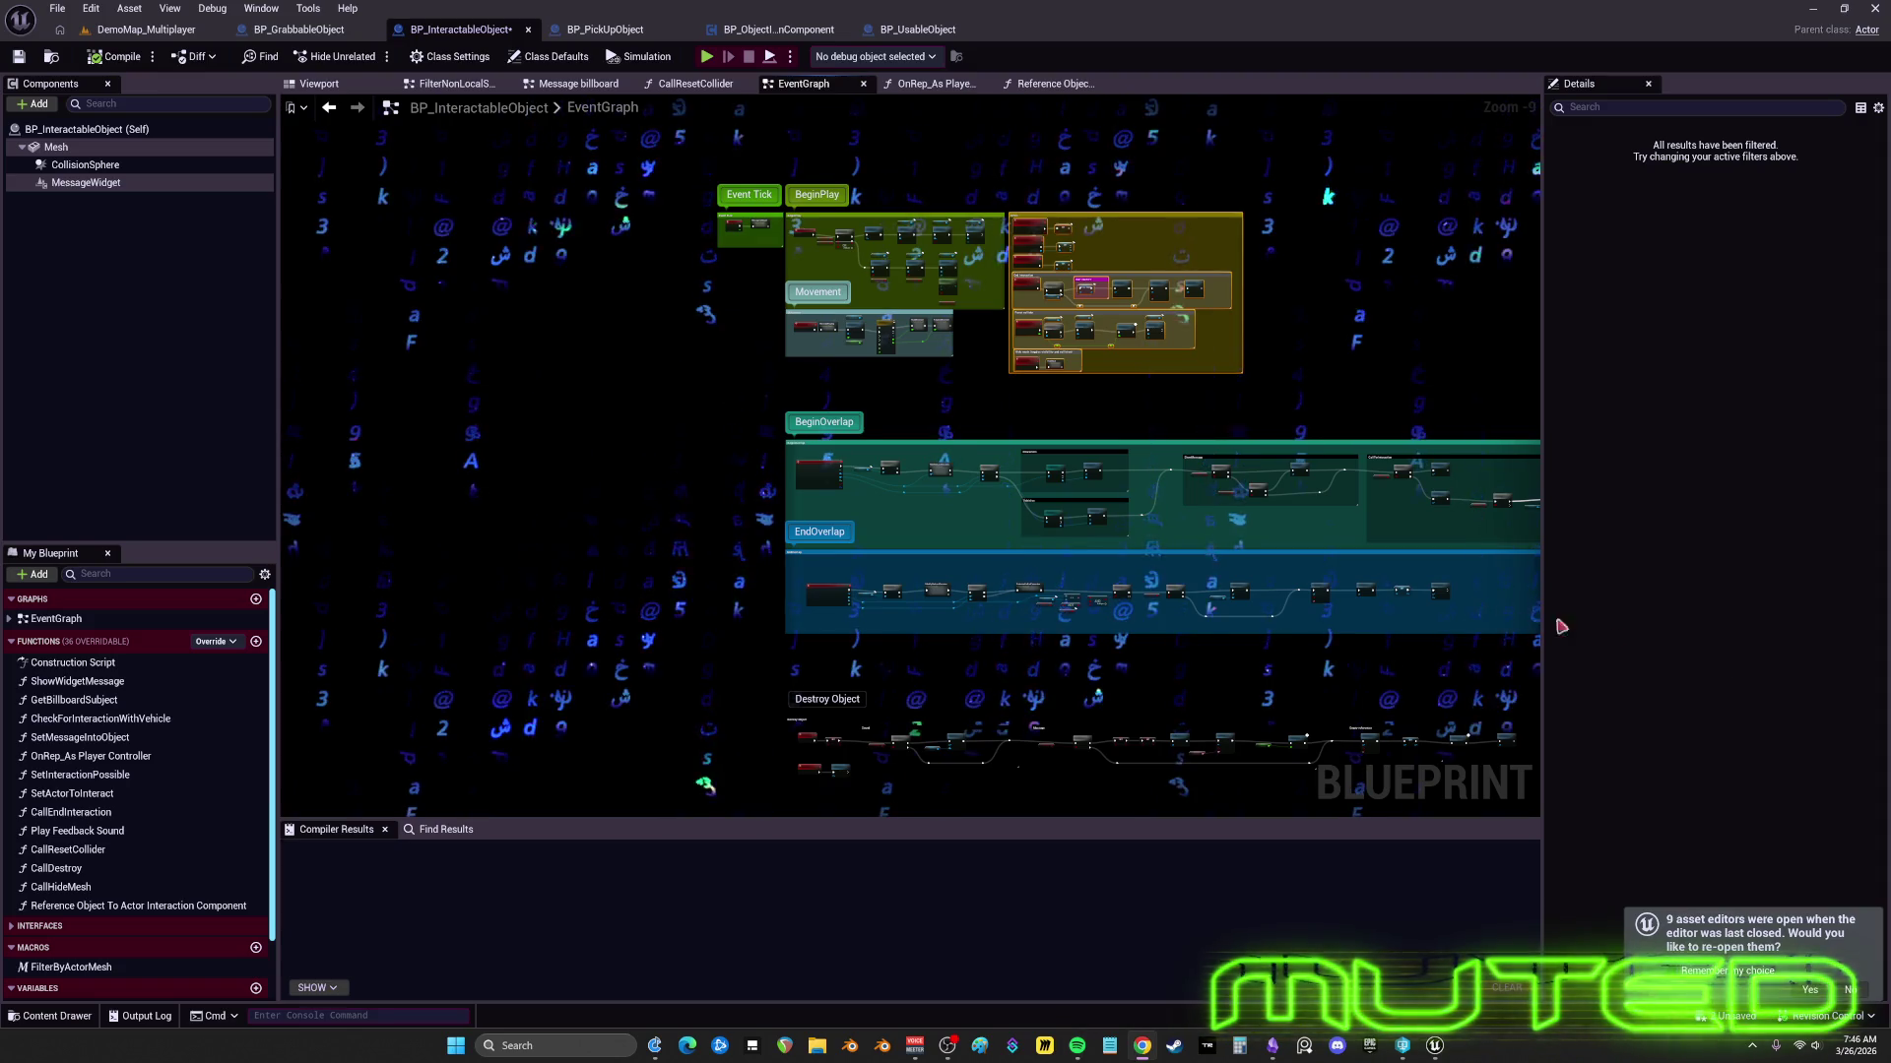
scroll(1033, 400, "up", 4)
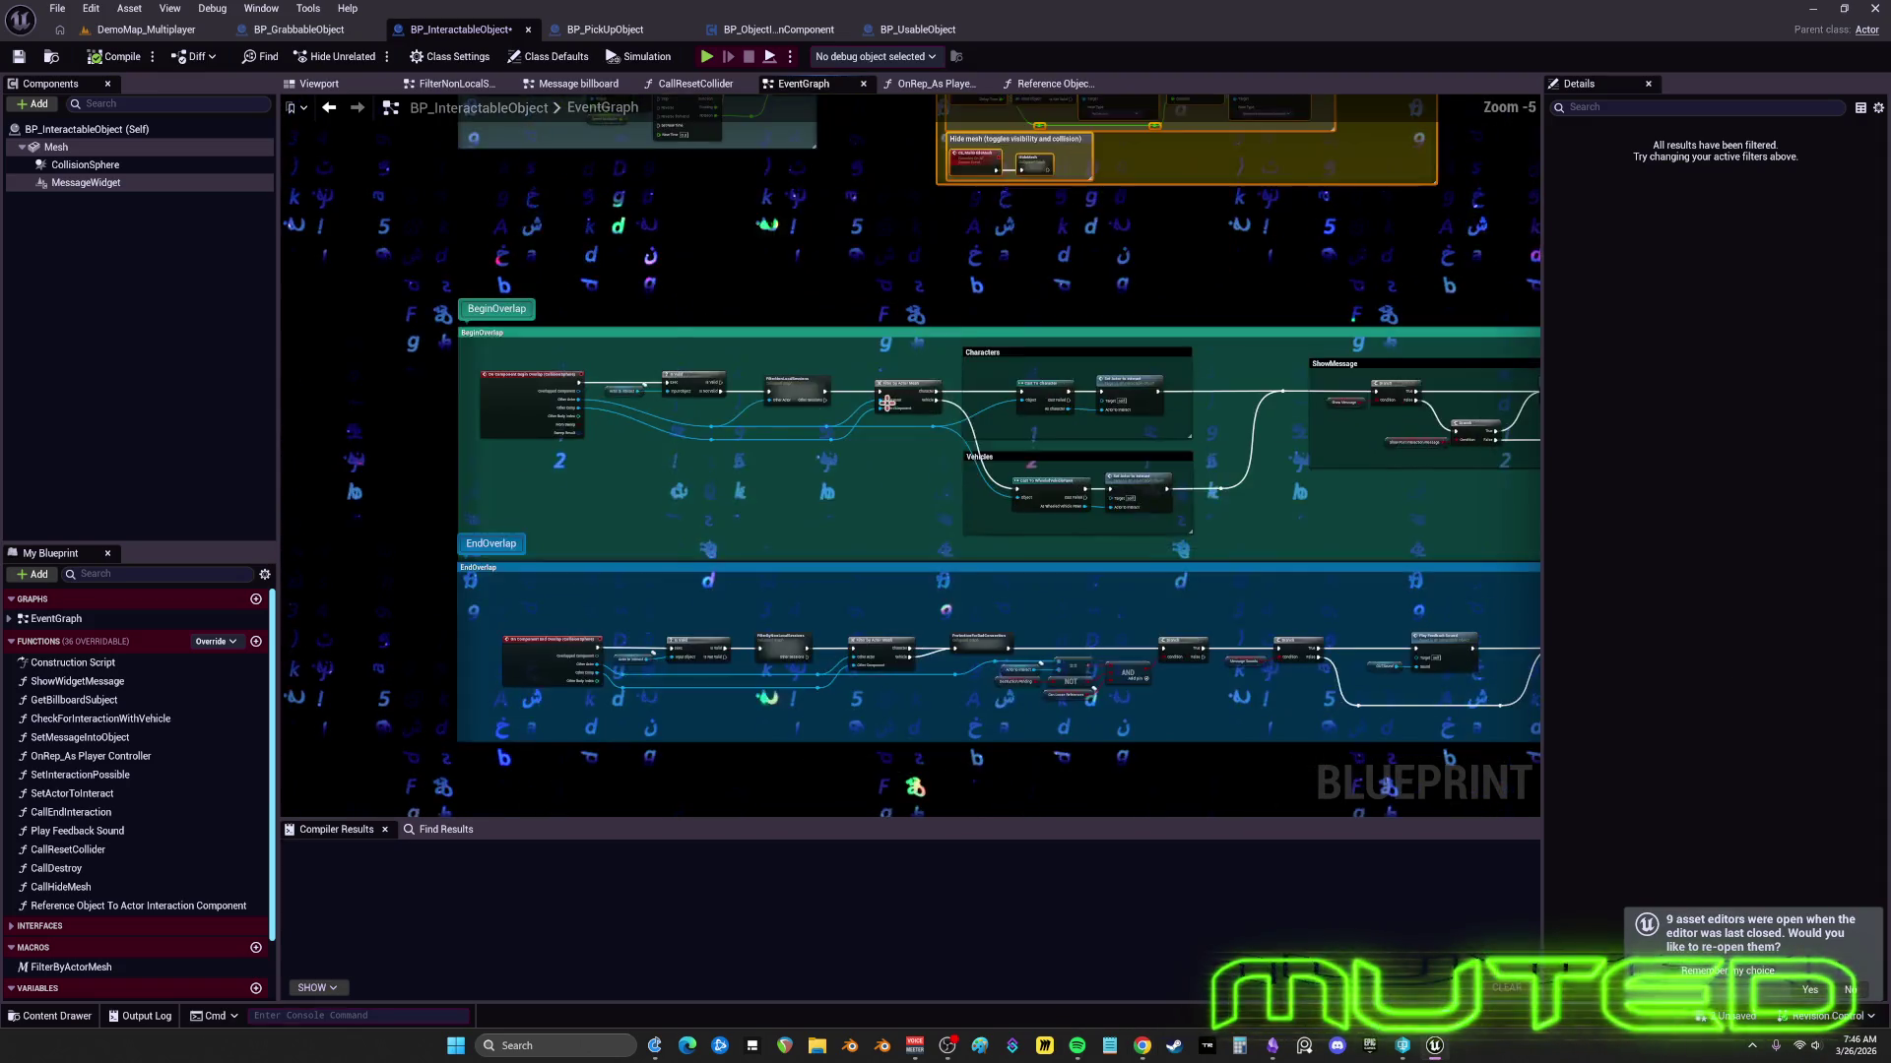
scroll(907, 508, "down", 2)
scroll(468, 407, "up", 3)
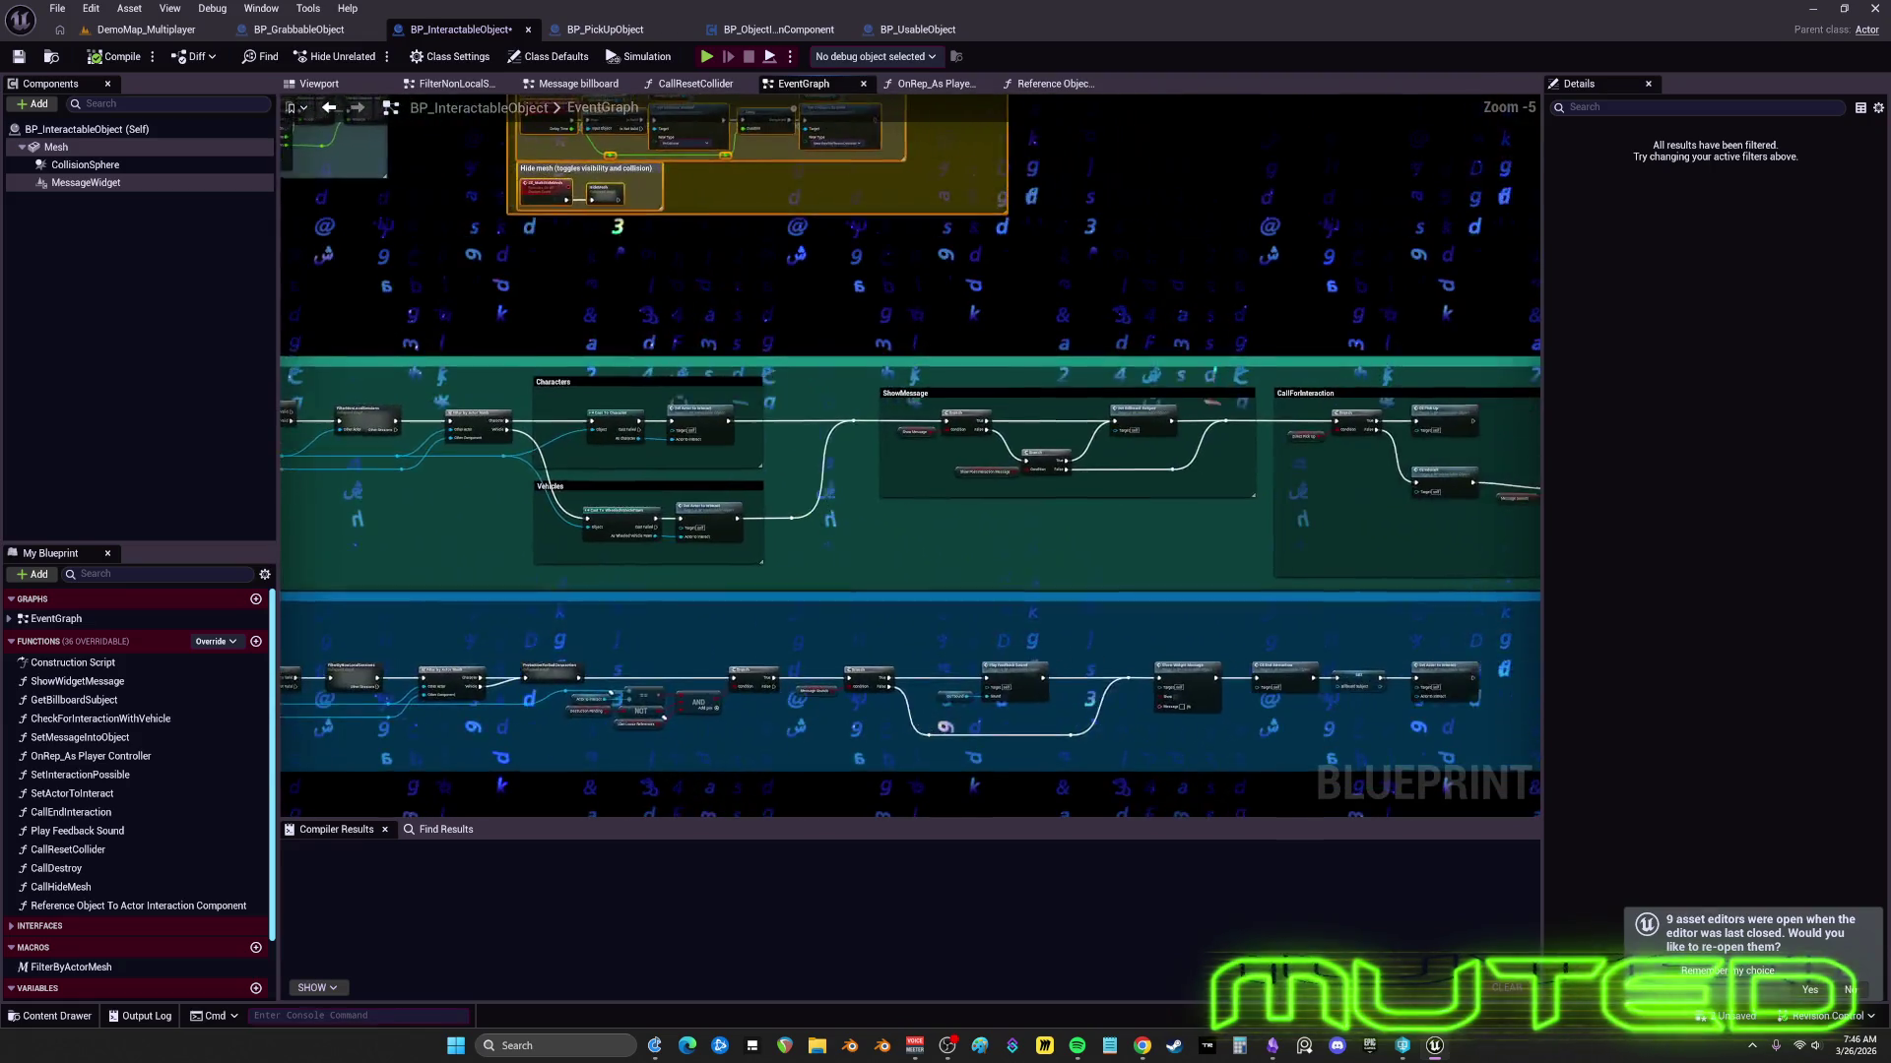
scroll(1244, 458, "up", 1)
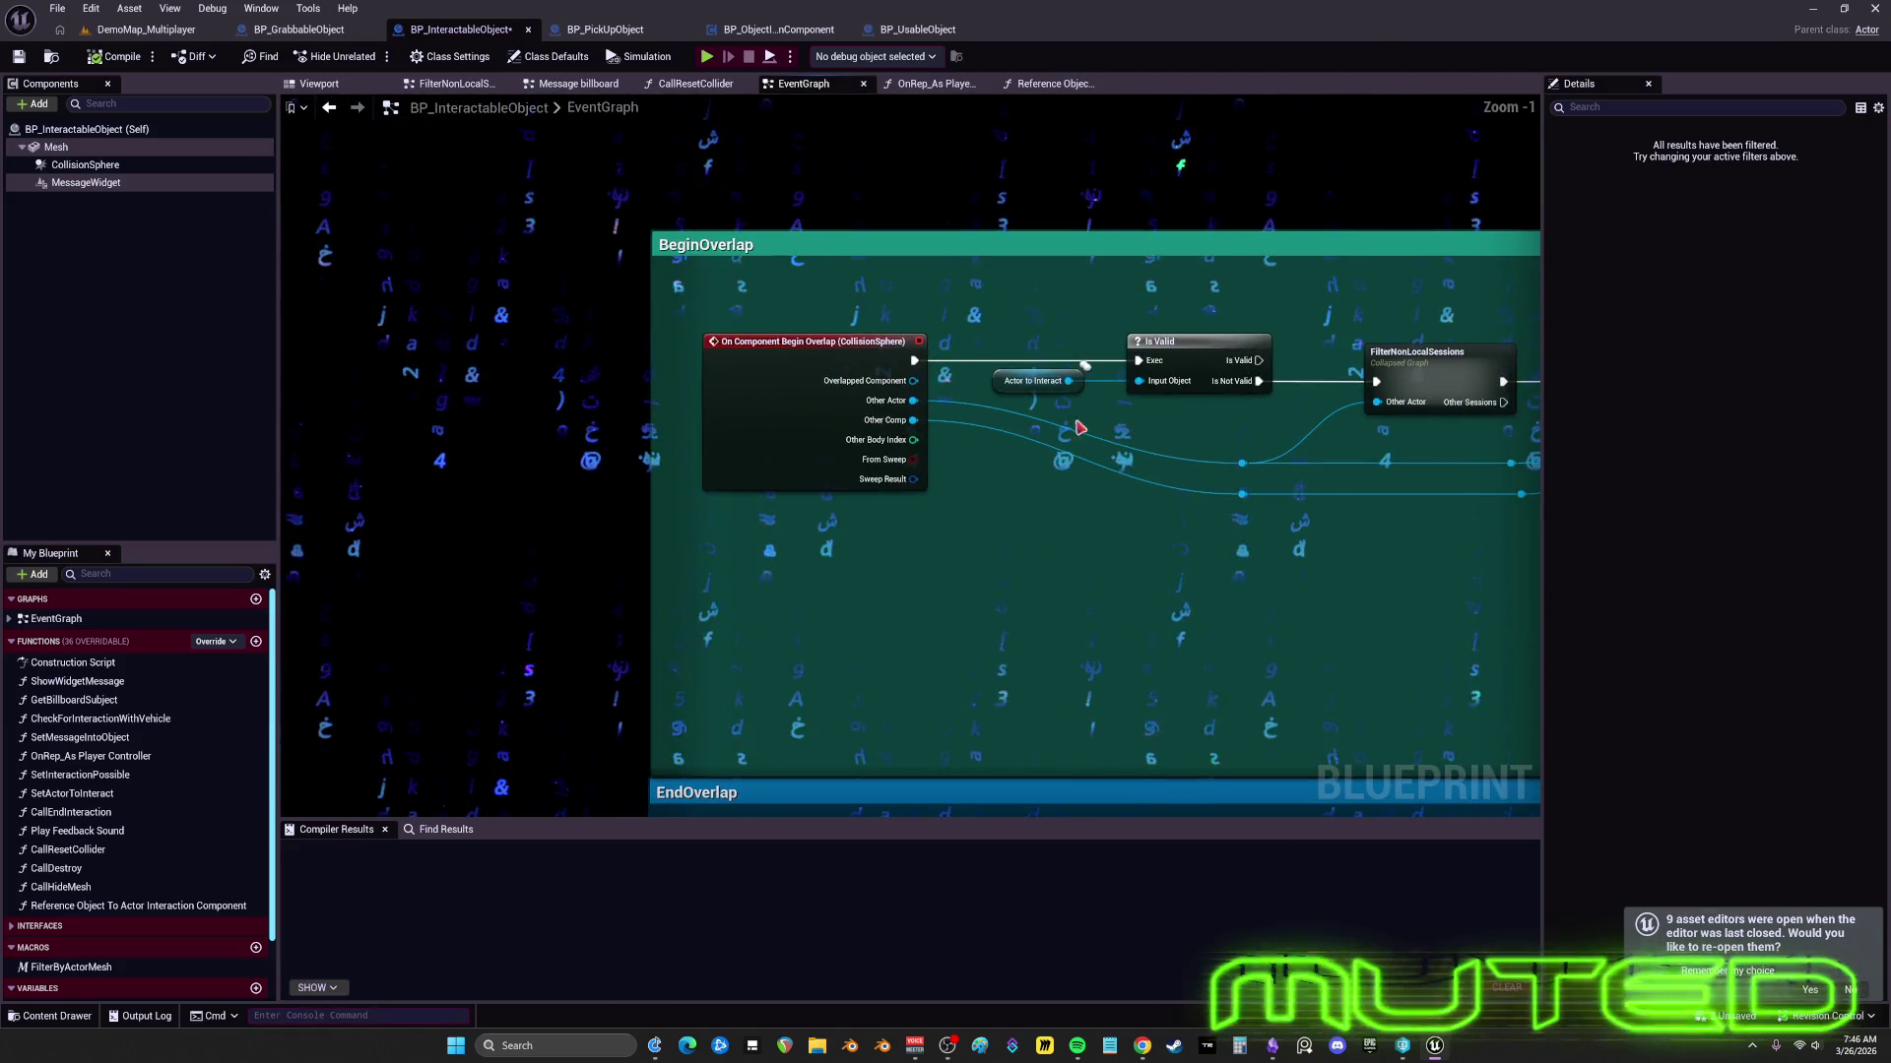
left_click_drag(1083, 379, 1140, 324)
left_click(1162, 342, "ctrl")
left_click_drag(1180, 408, 1011, 434)
- Shift the reroute nodes, FilterNonLocalSessions and Filter by Actor Mesh about 160-240 px left
mouse_move(1127, 532)
left_mouse_down()
mouse_move(1057, 463)
mouse_move(899, 481)
left_mouse_up()
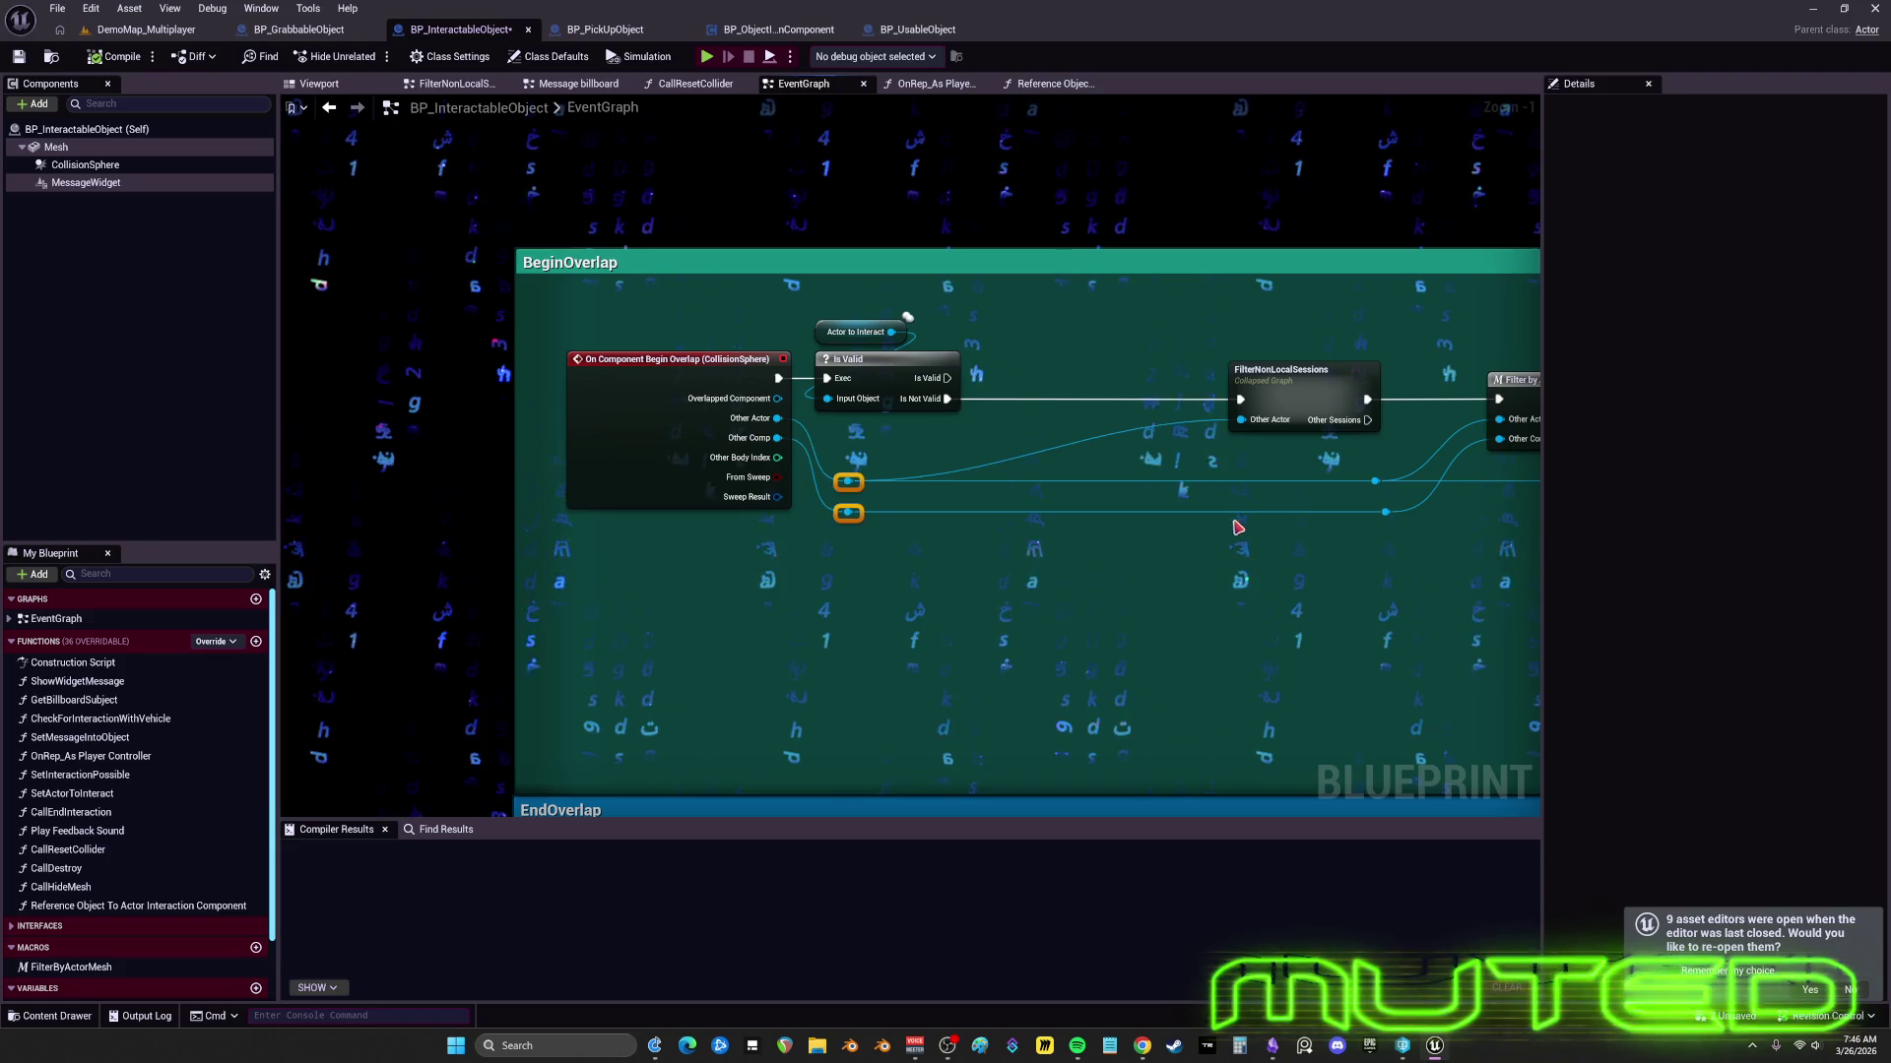
left_click_drag(1299, 372, 1140, 372)
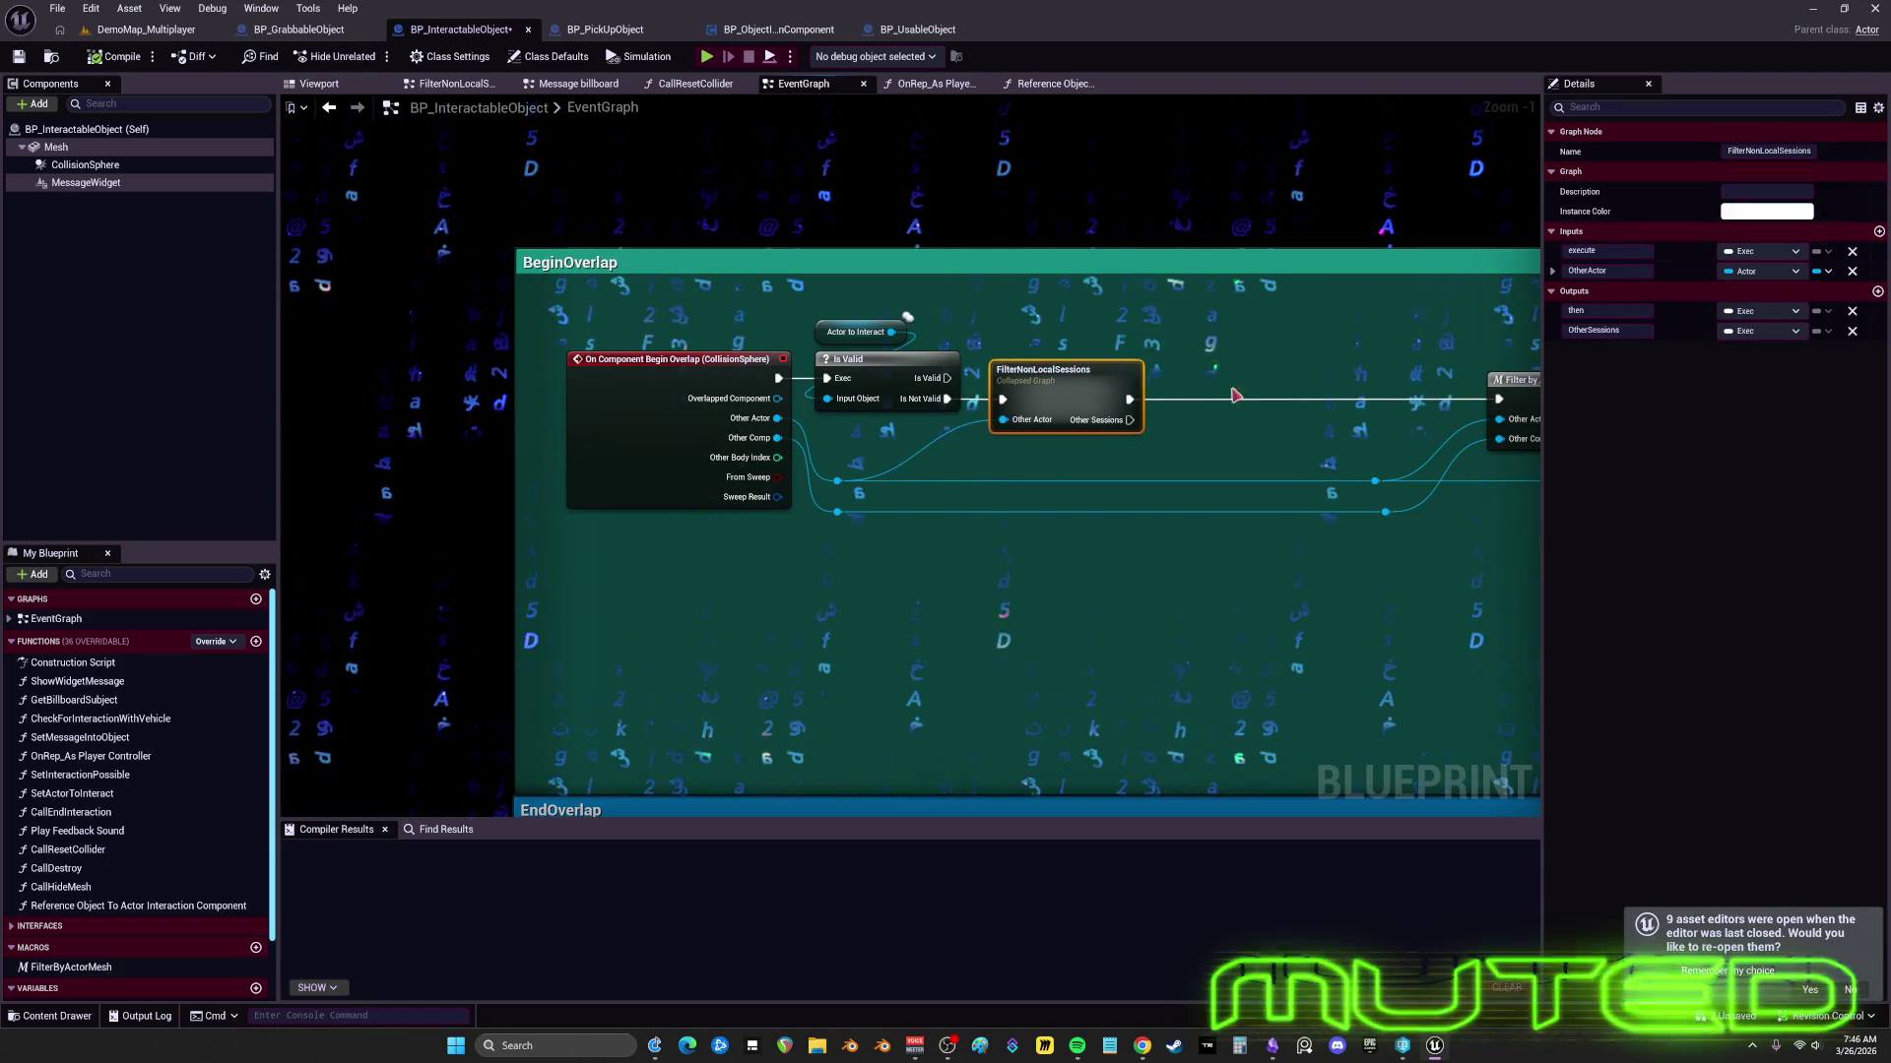
left_click_drag(857, 474, 852, 472)
left_click_drag(1195, 461, 609, 512)
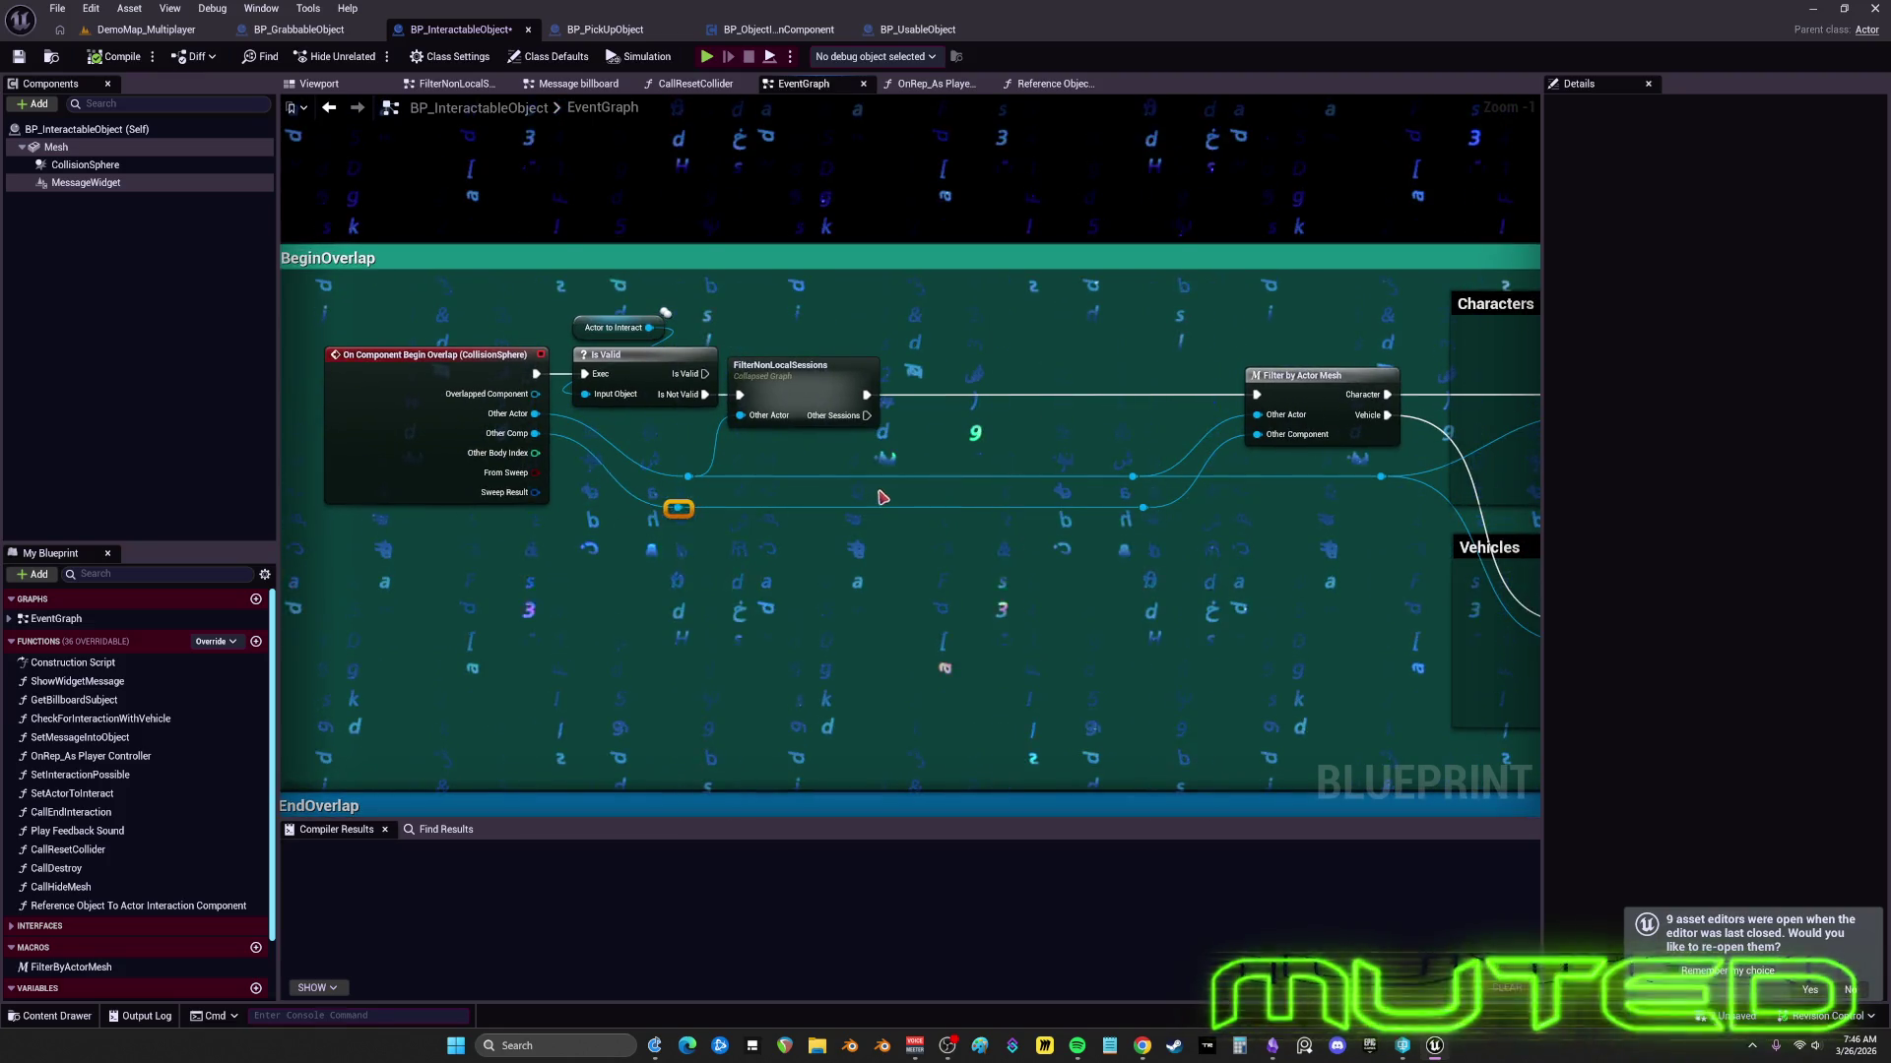
left_click_drag(1314, 569, 1122, 360)
left_click_drag(1270, 376, 1032, 376)
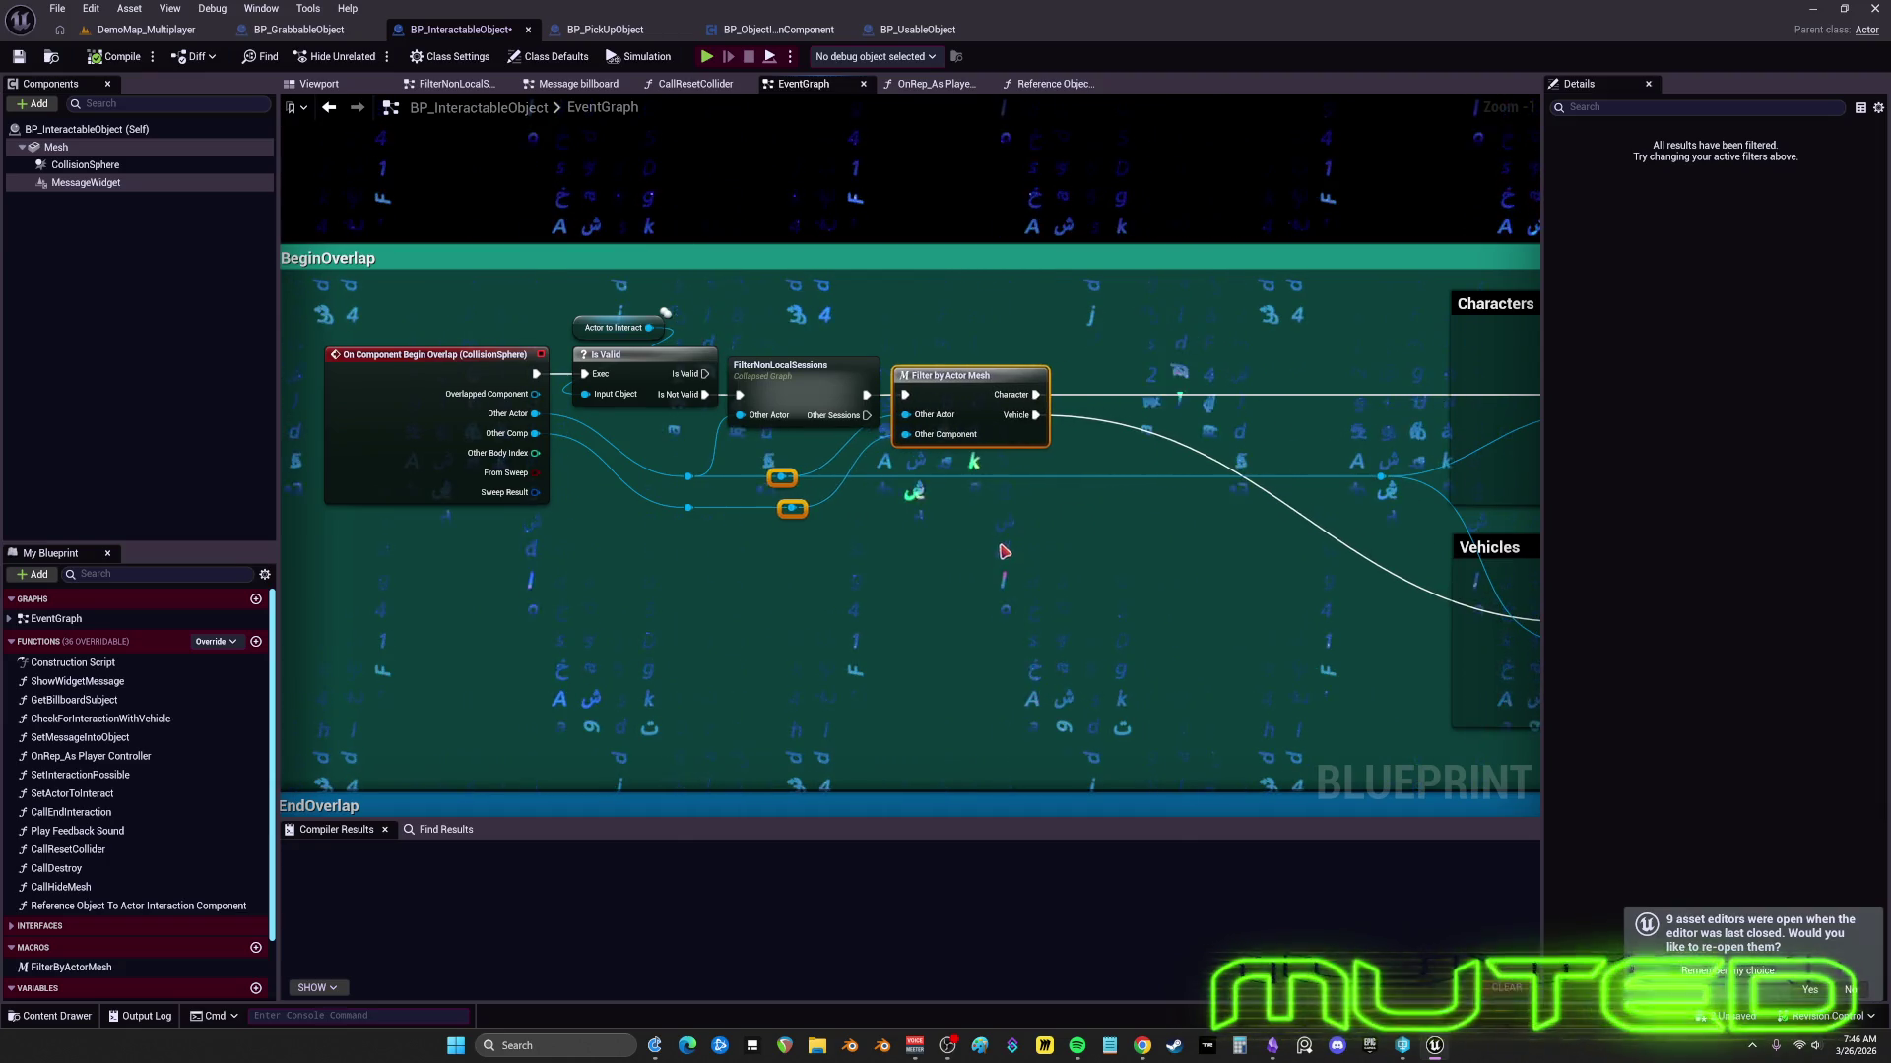
left_click(1026, 562)
- Move the Characters and Vehicles comment boxes further left
left_click_drag(1269, 495, 760, 477)
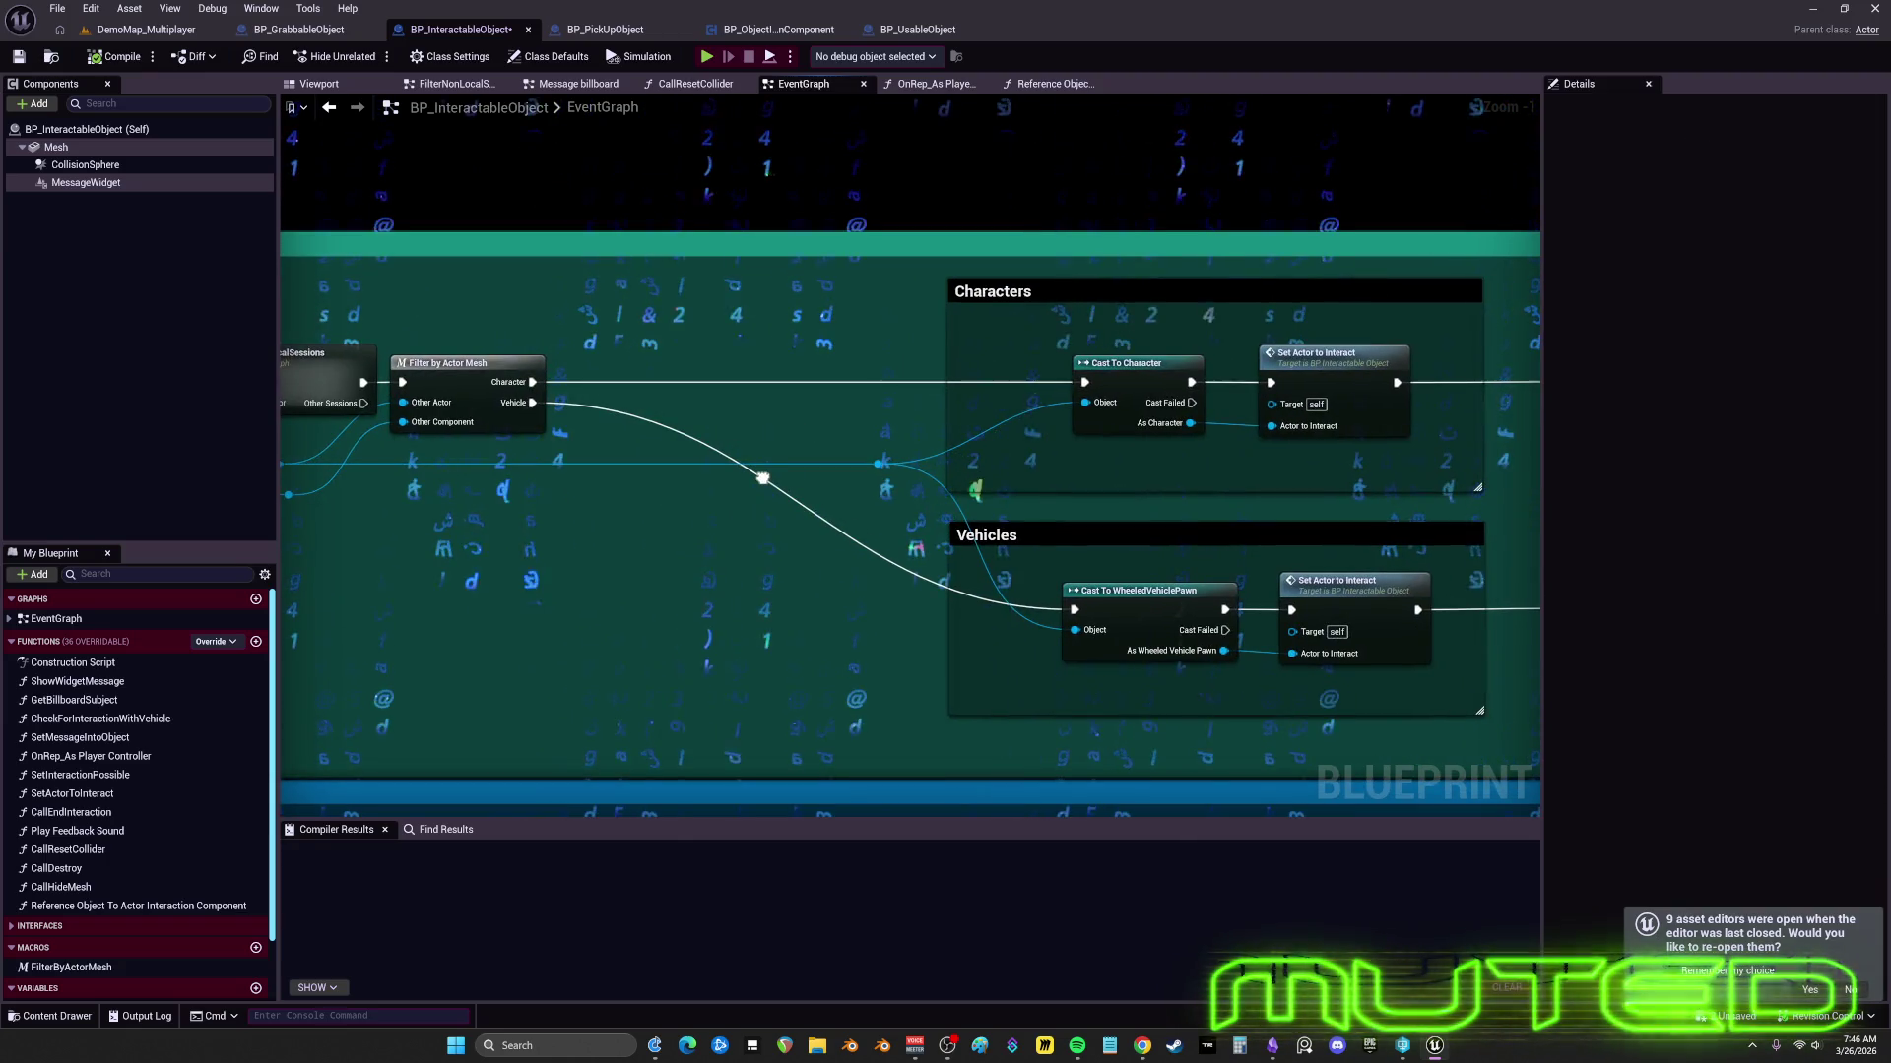
scroll(1203, 522, "down", 2)
mouse_move(1495, 681)
left_mouse_down()
mouse_move(1215, 548)
mouse_move(1001, 353)
mouse_move(724, 366)
left_mouse_up()
left_click_drag(937, 467, 815, 467)
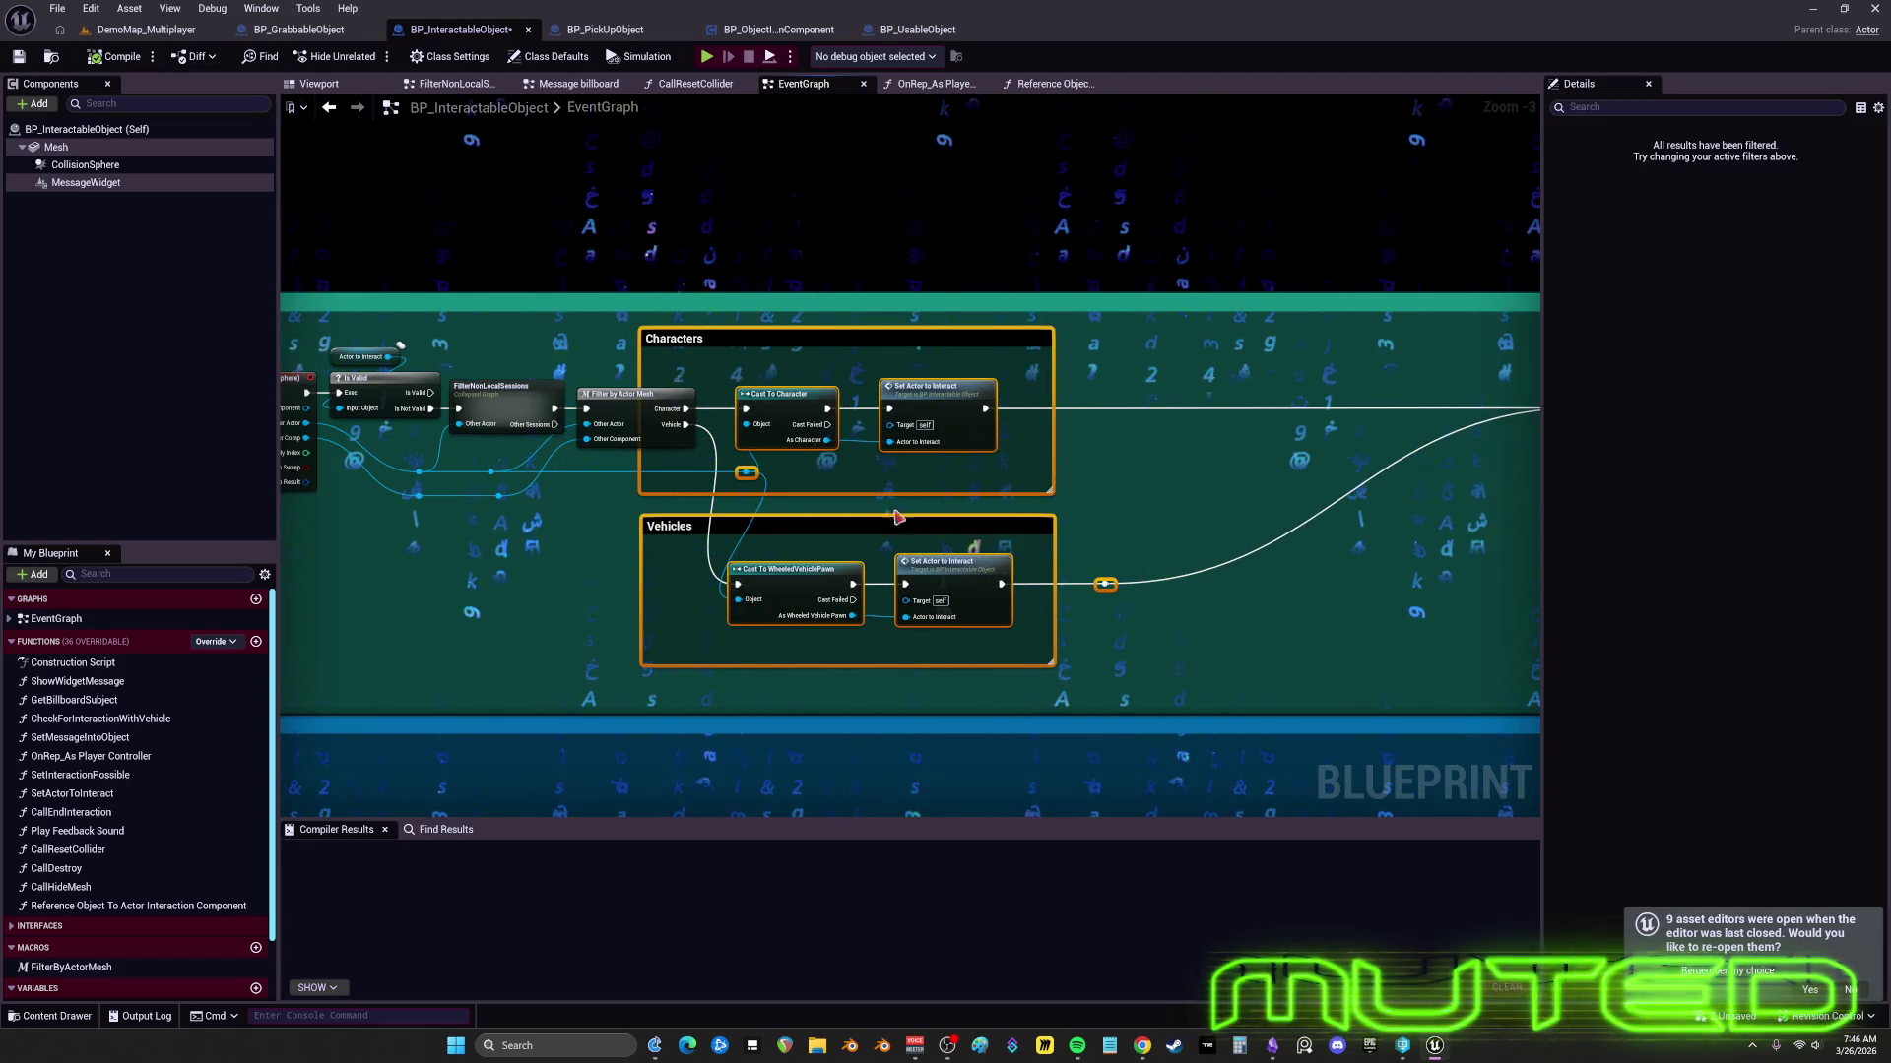
- Narrow the Characters and Vehicles boxes, raise the Vehicles nodes and shorten the Vehicles box
scroll(631, 500, "up", 3)
left_click(631, 501)
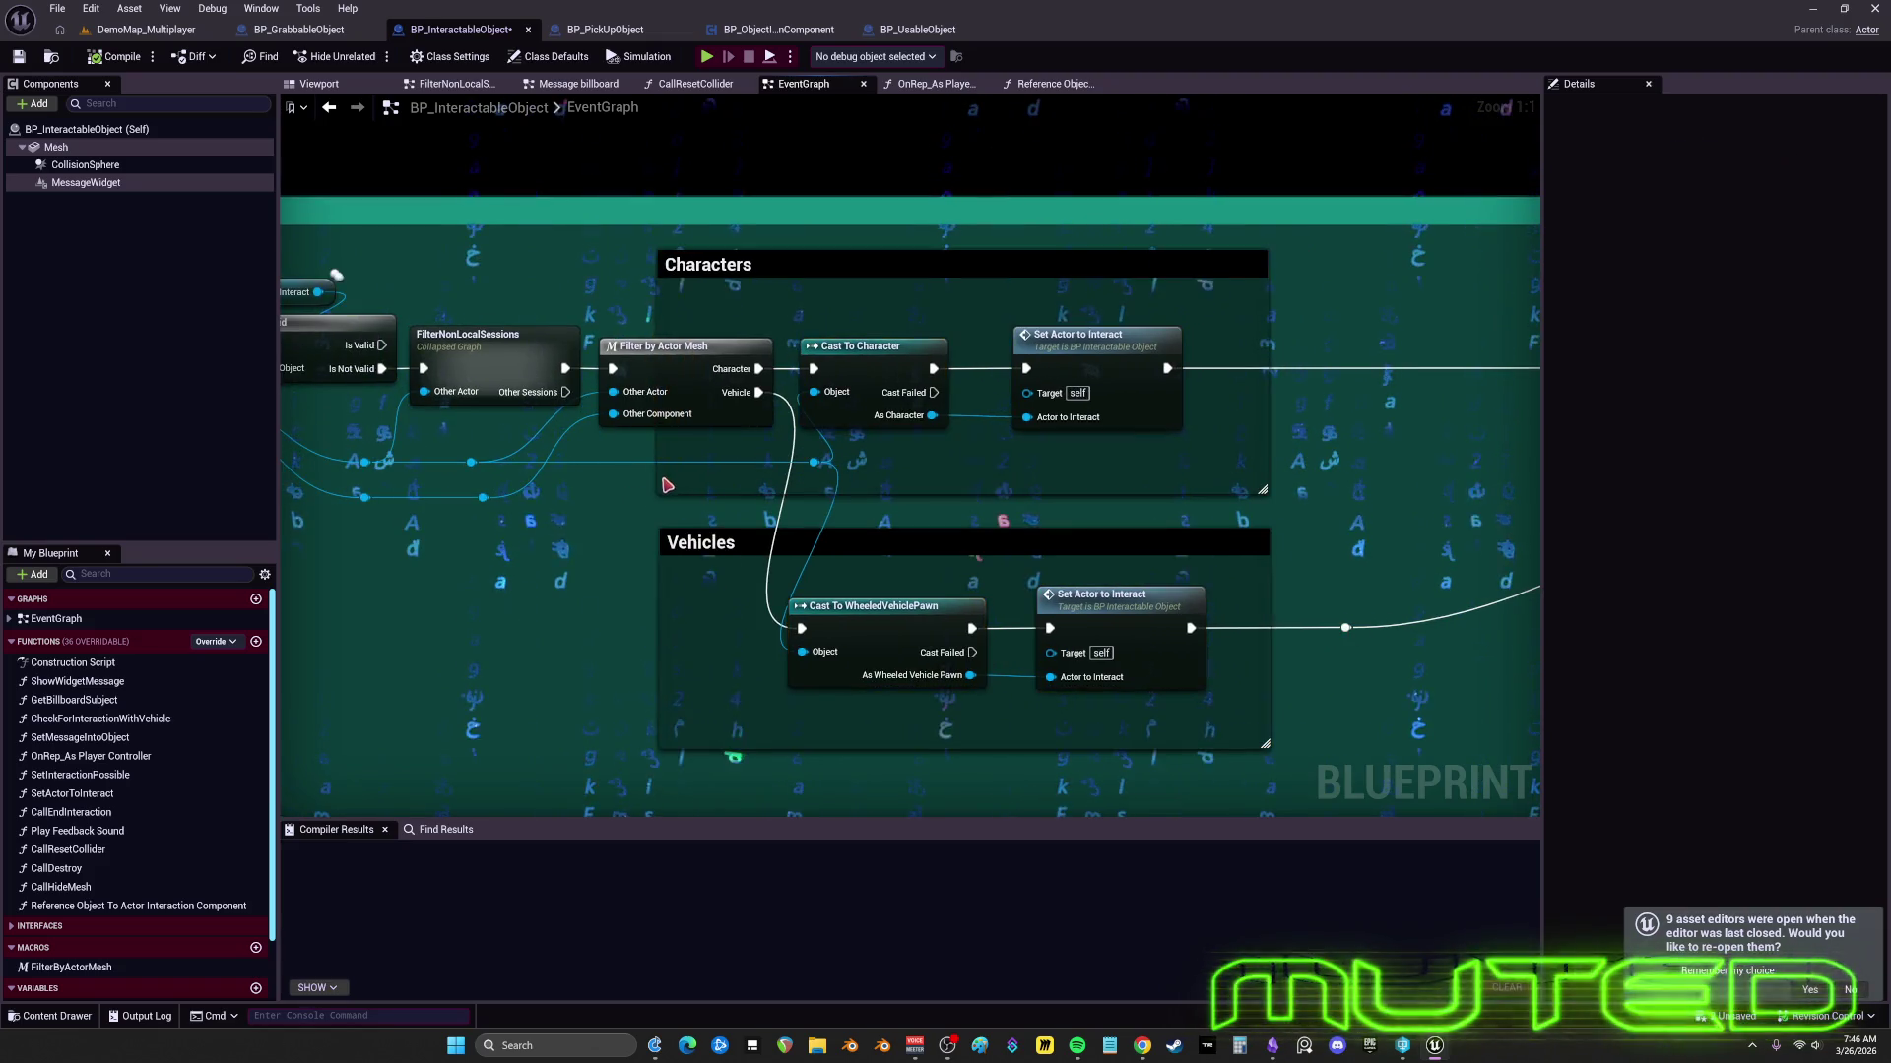
left_click_drag(657, 478, 788, 477)
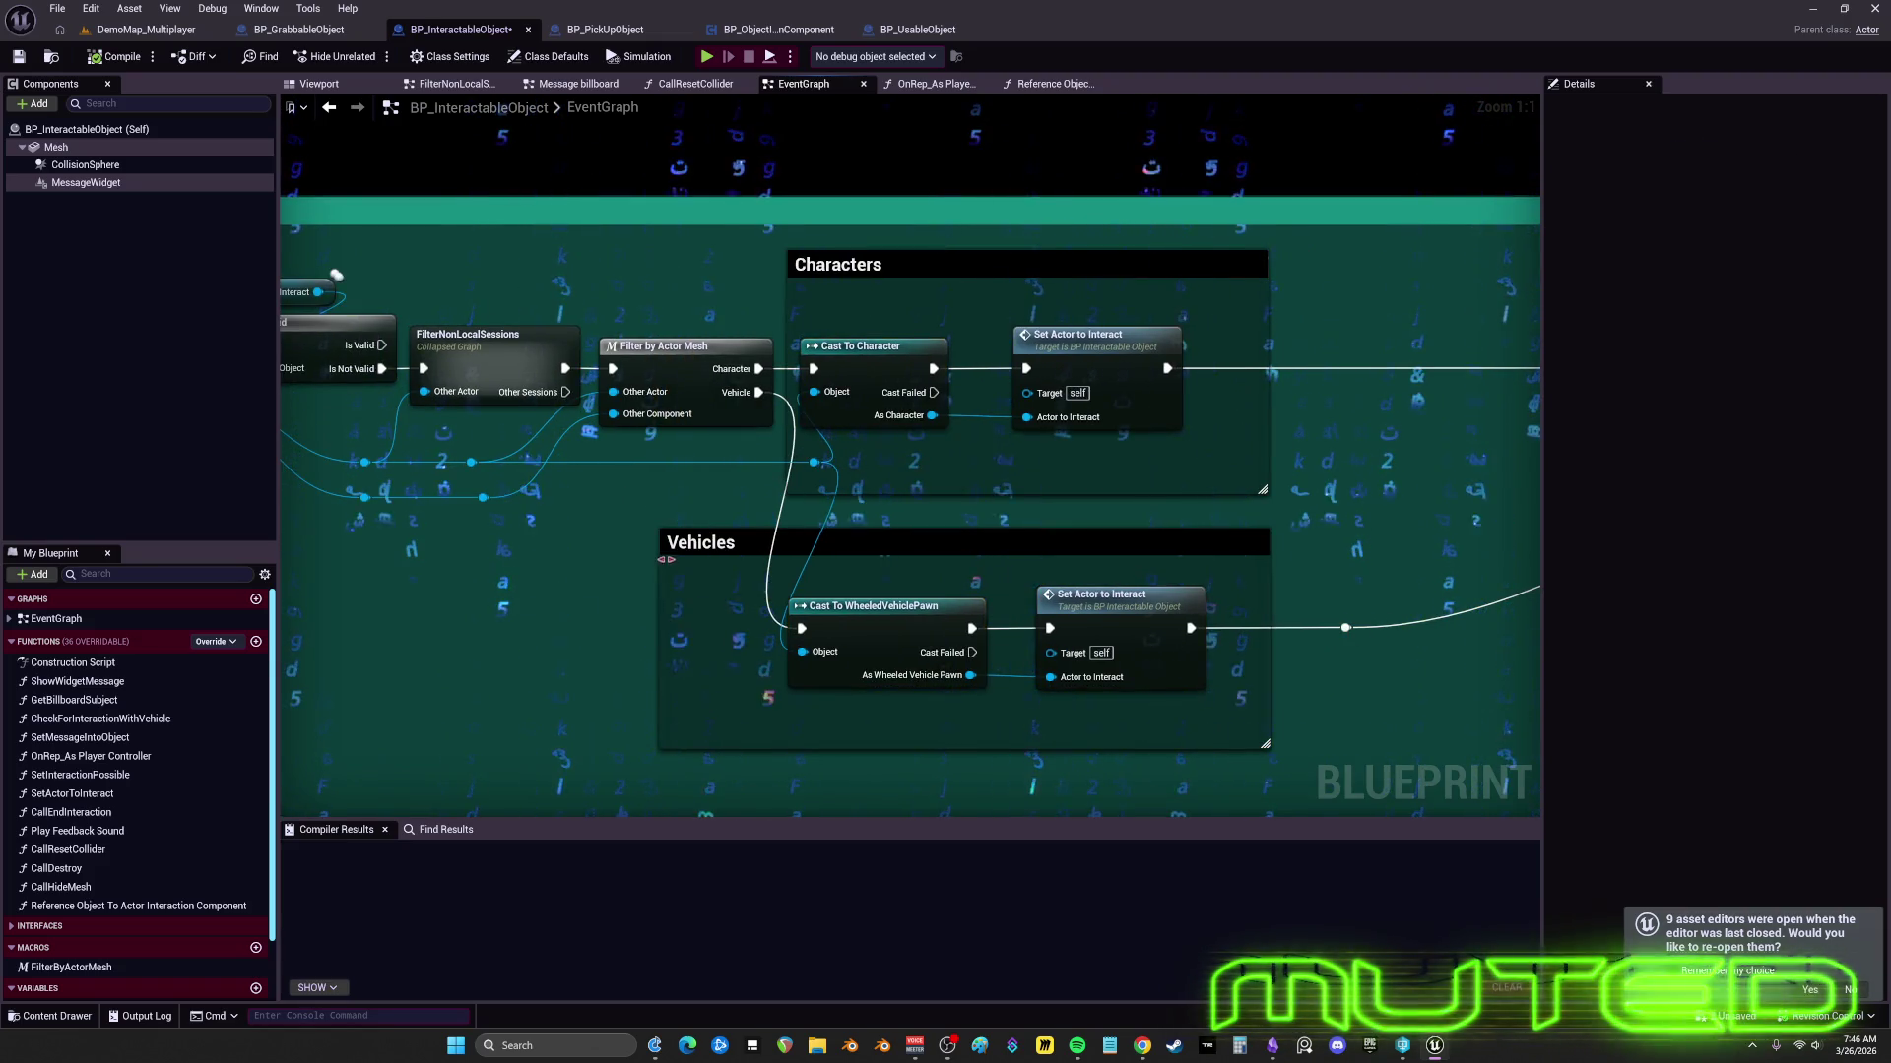
left_click_drag(664, 557, 781, 549)
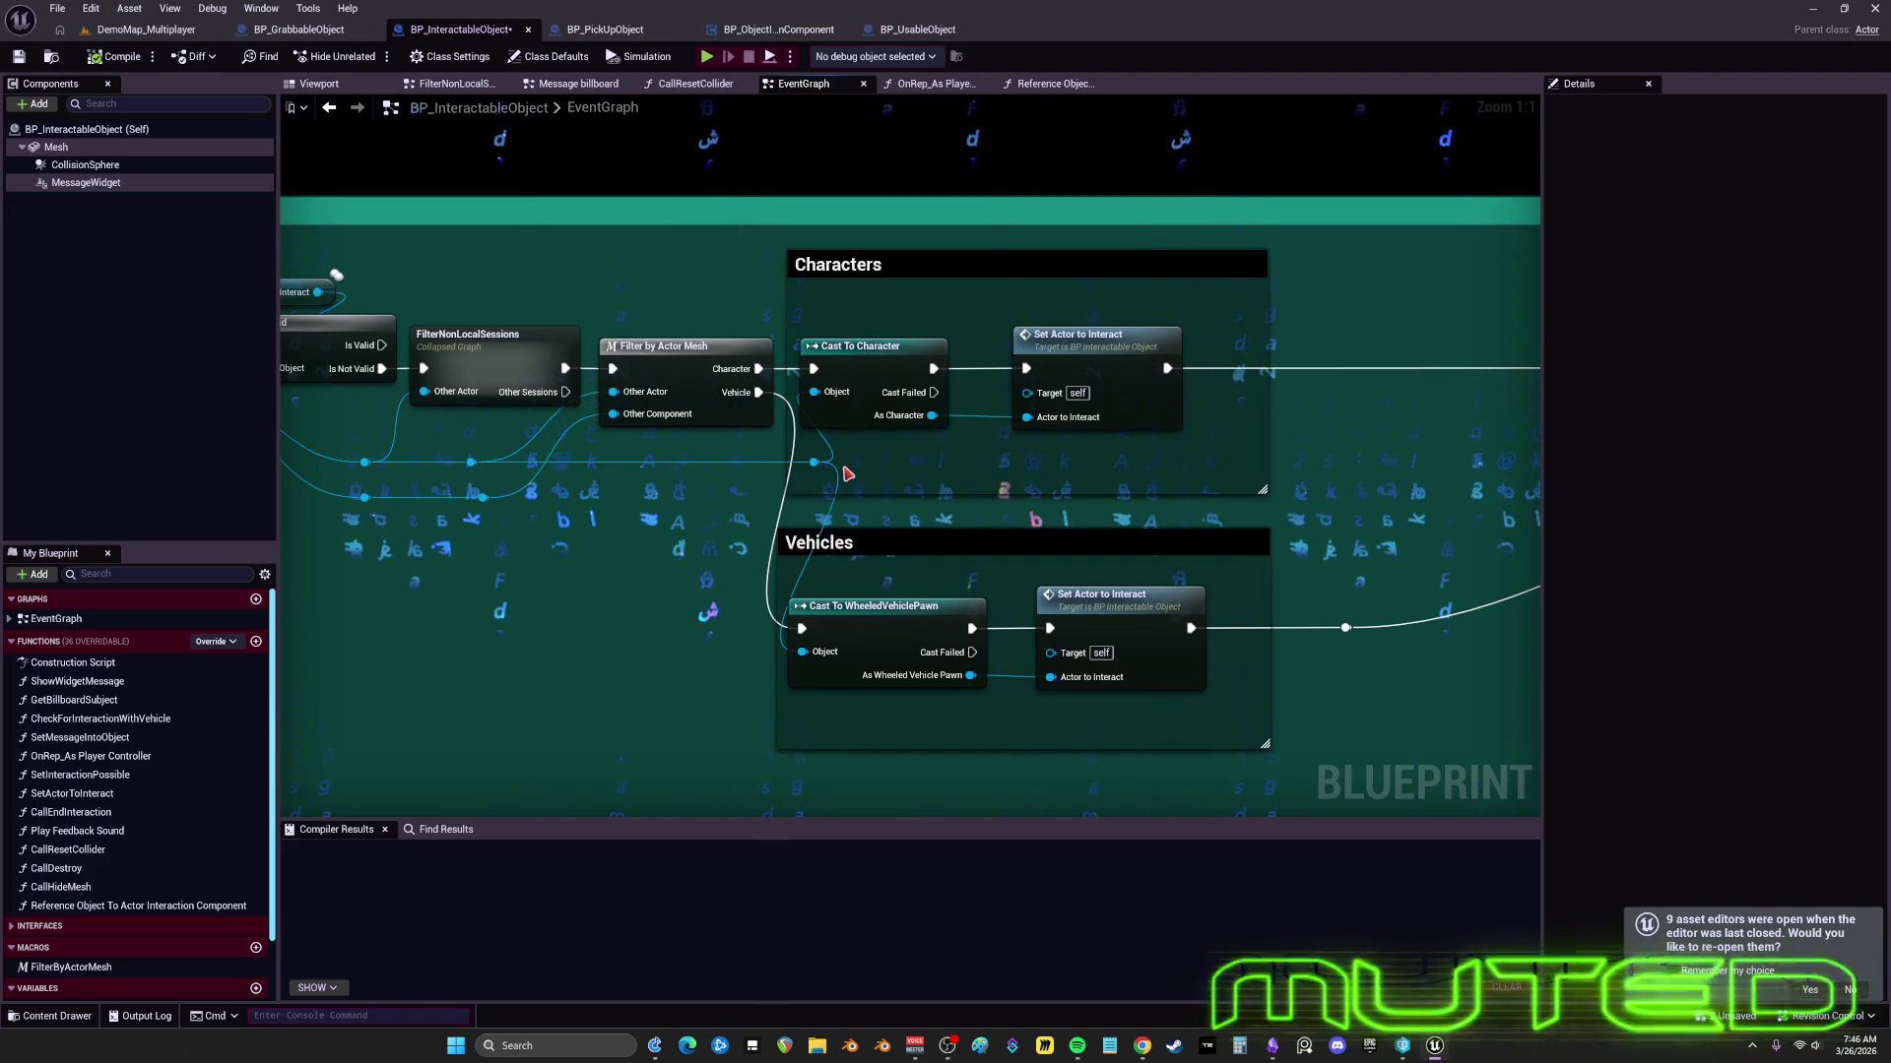
left_click_drag(813, 462, 731, 463)
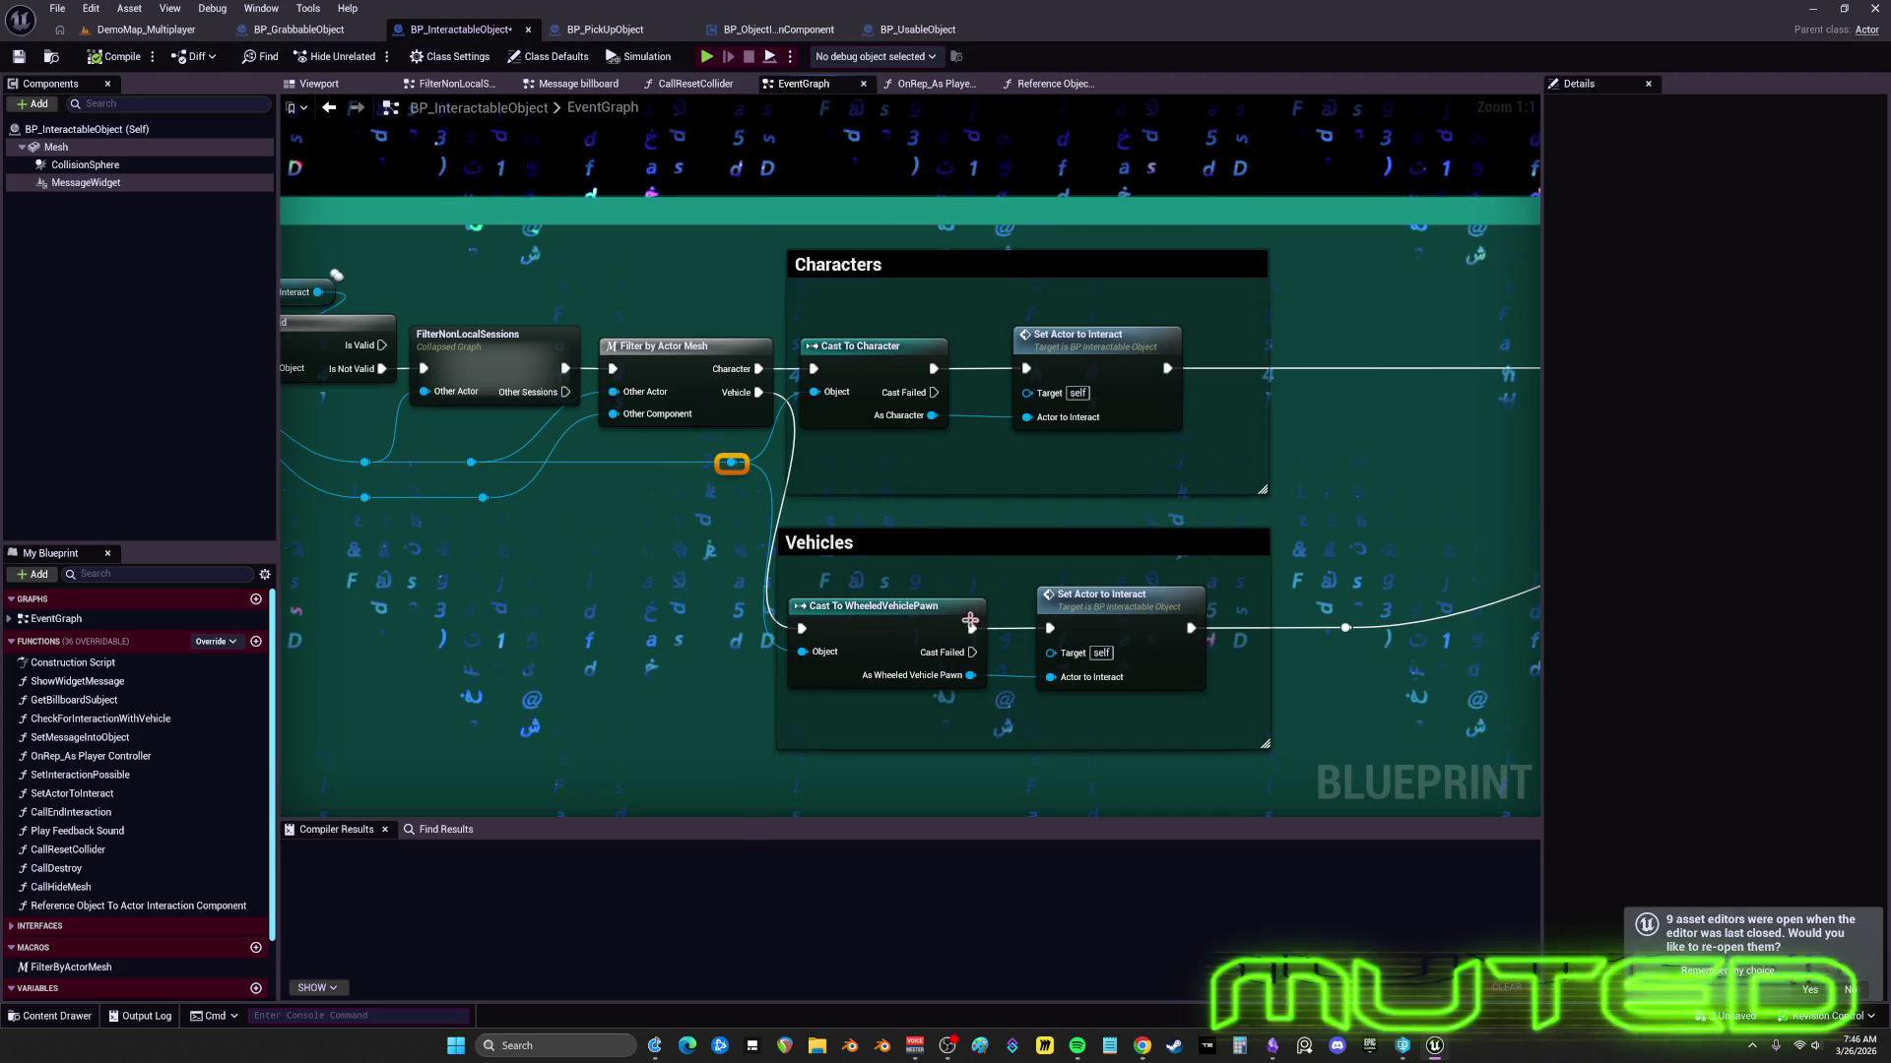
left_click(838, 533)
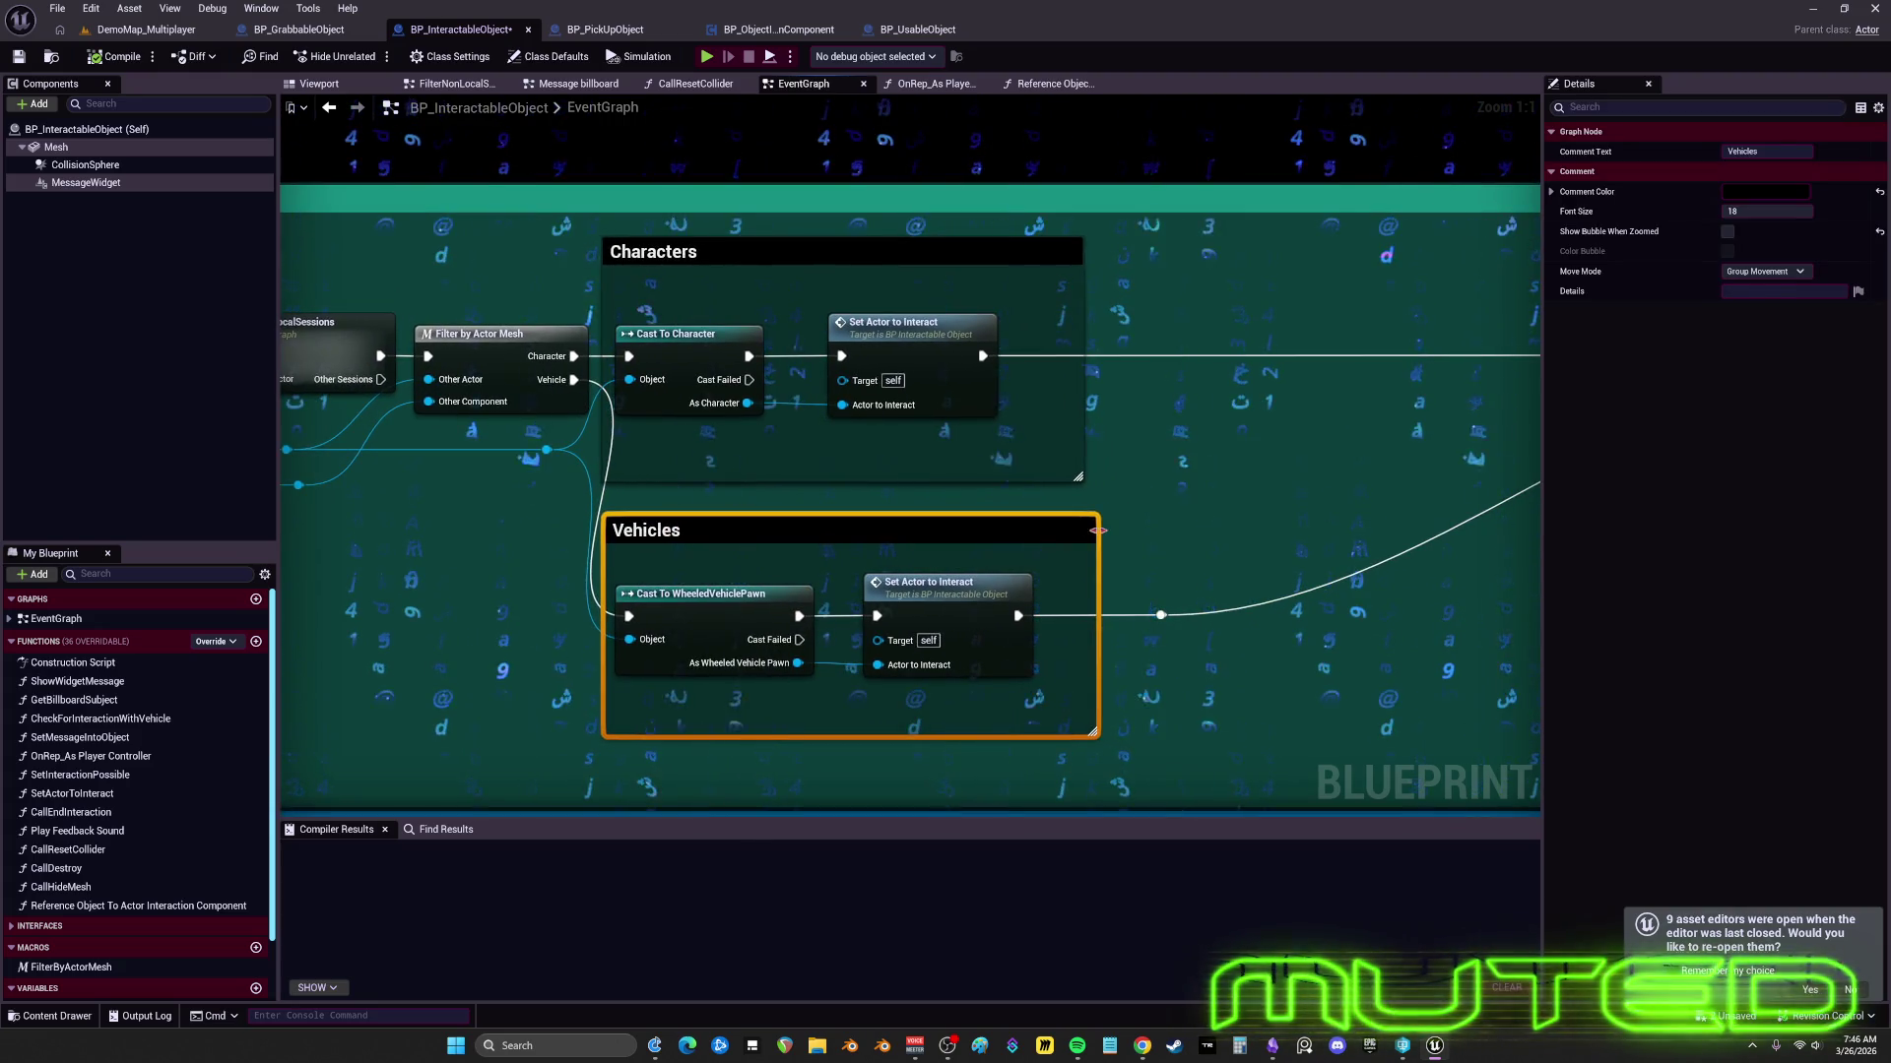
left_click_drag(1098, 531, 1075, 532)
mouse_move(1048, 702)
left_mouse_down()
mouse_move(612, 573)
mouse_move(704, 570)
left_mouse_up()
left_click_drag(888, 735, 888, 676)
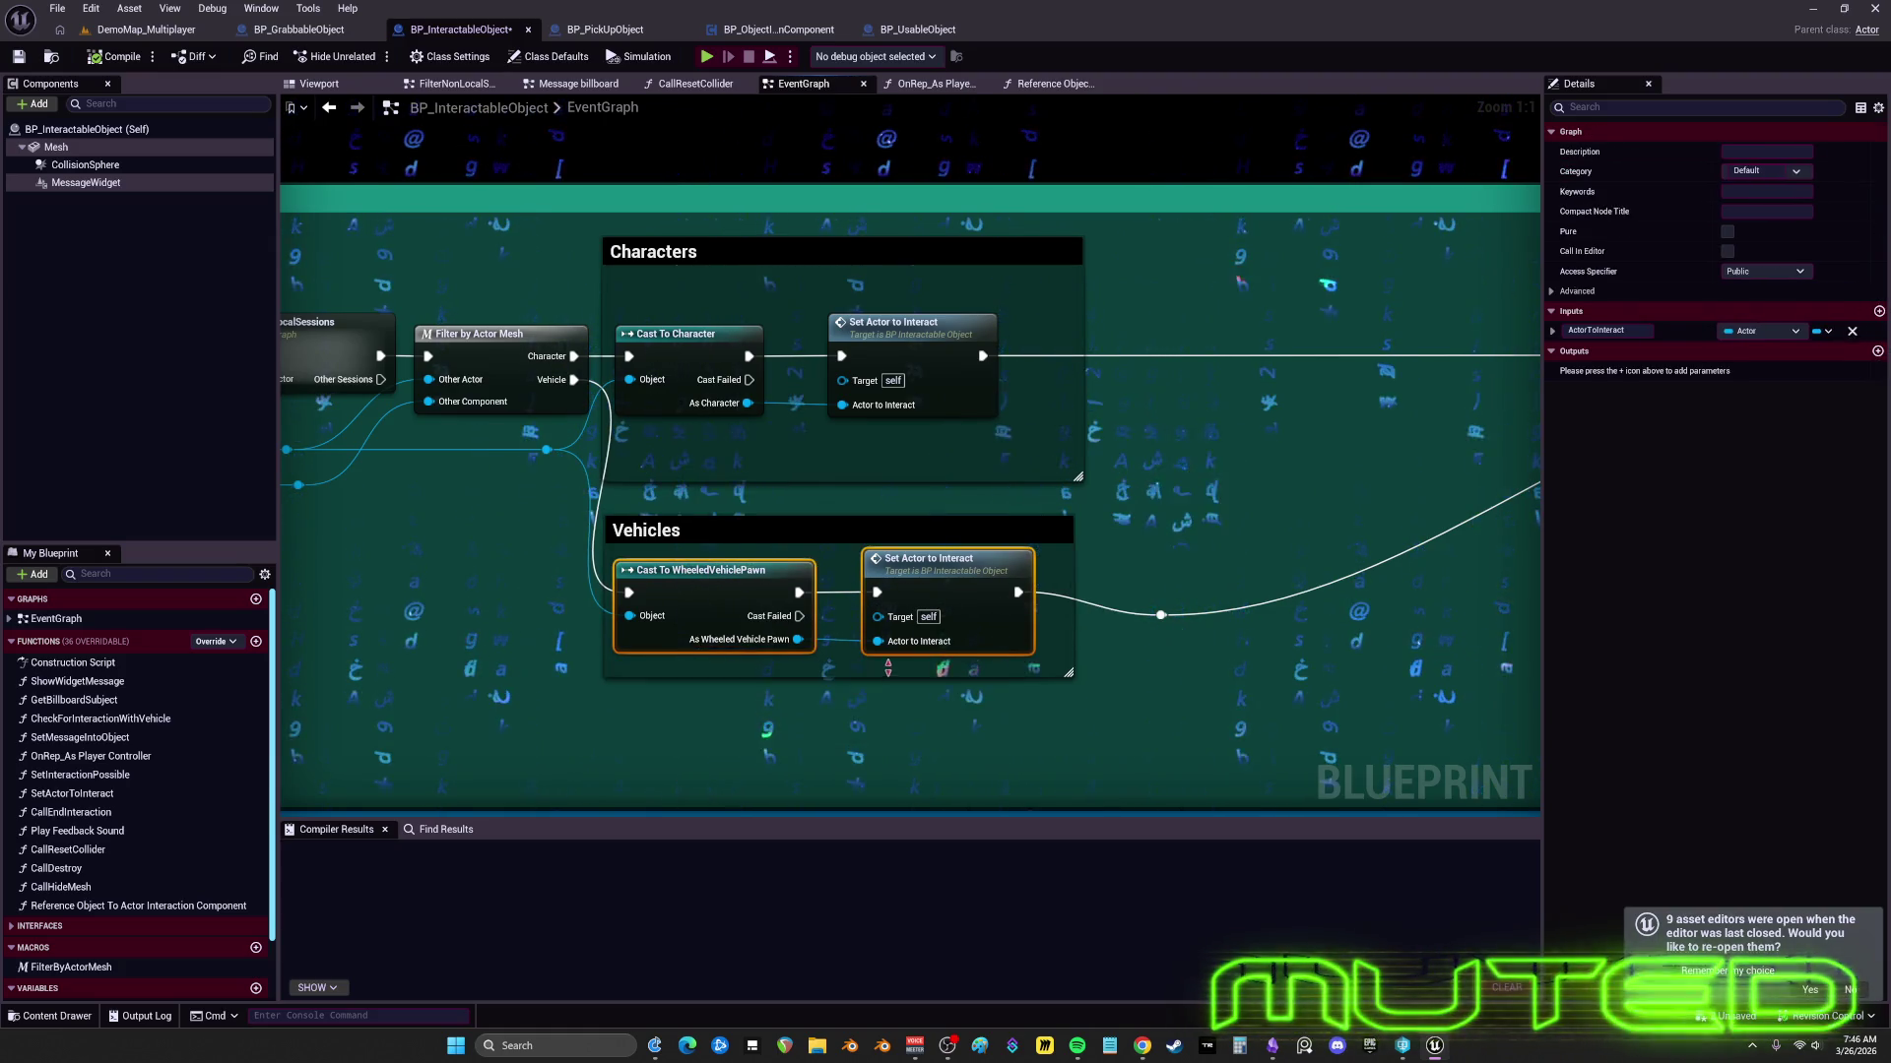
left_click(915, 497)
- Shorten the Characters box and move the Vehicles group up directly beneath it
left_click_drag(932, 483, 932, 445)
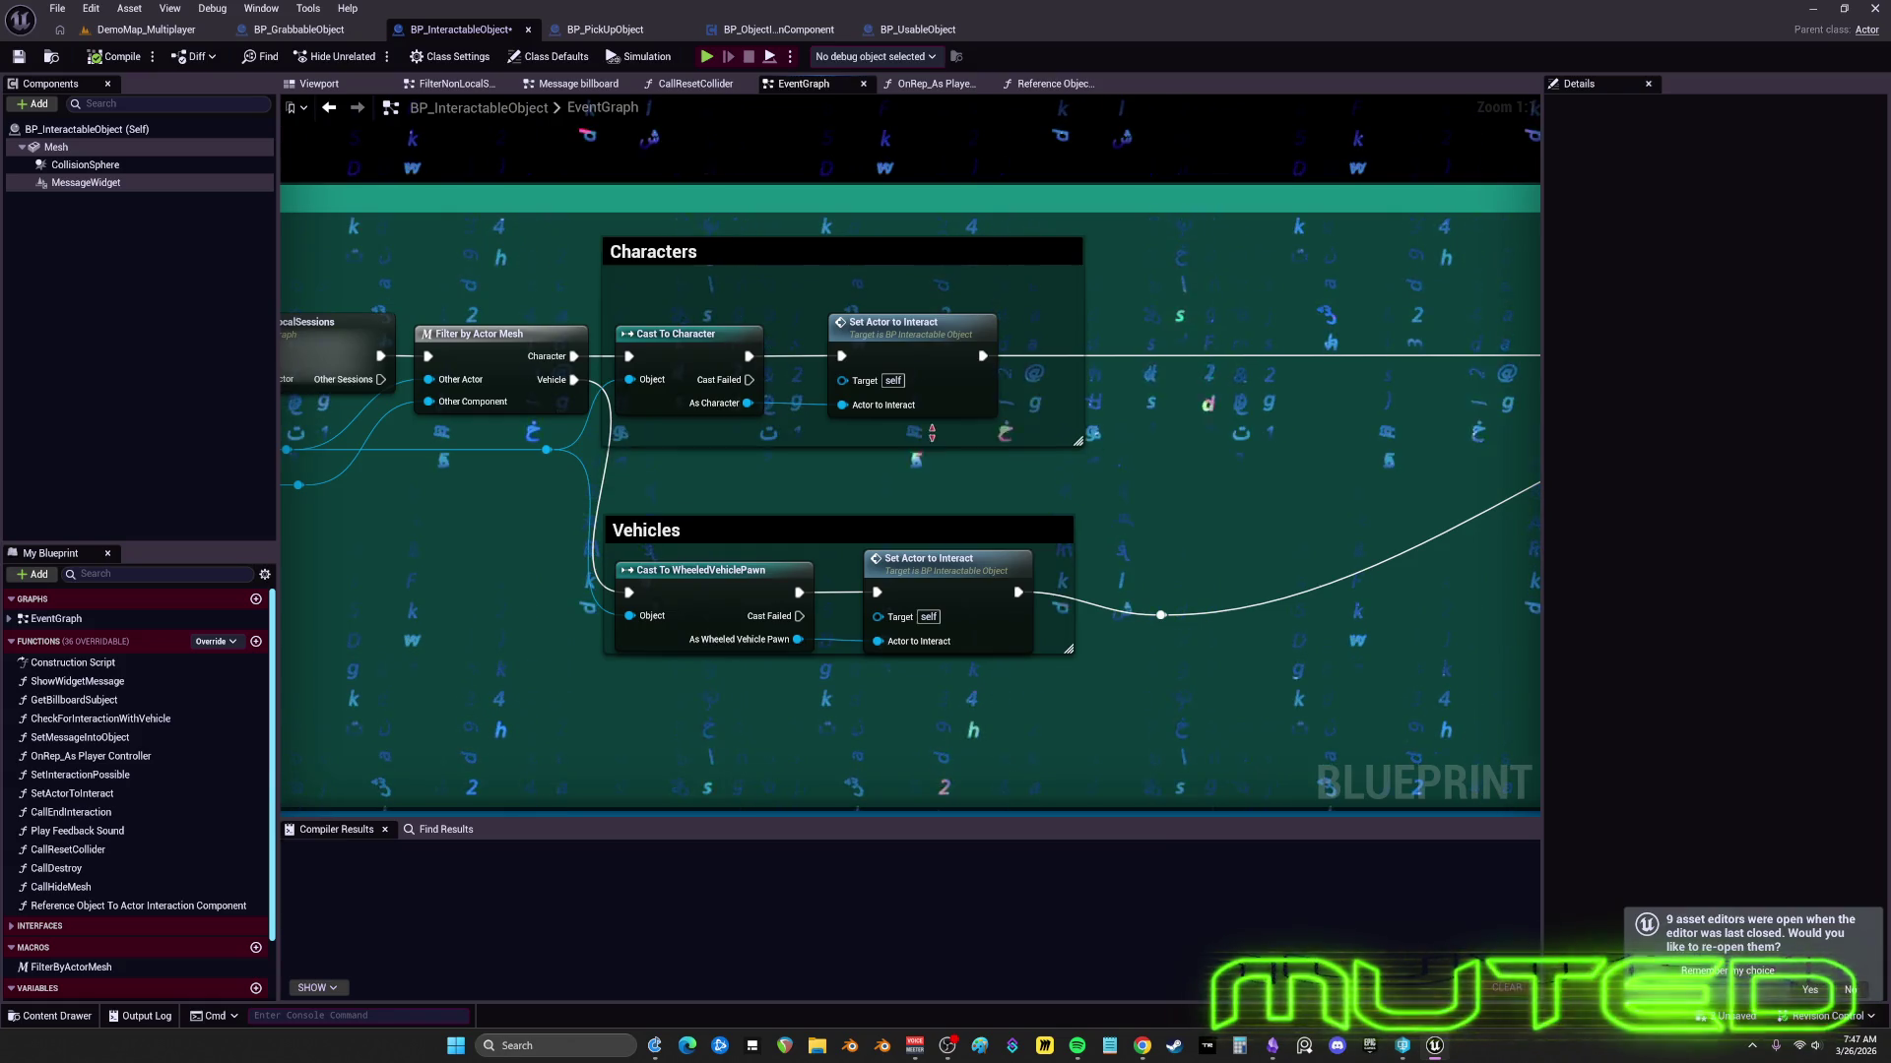
left_click_drag(913, 239, 912, 287)
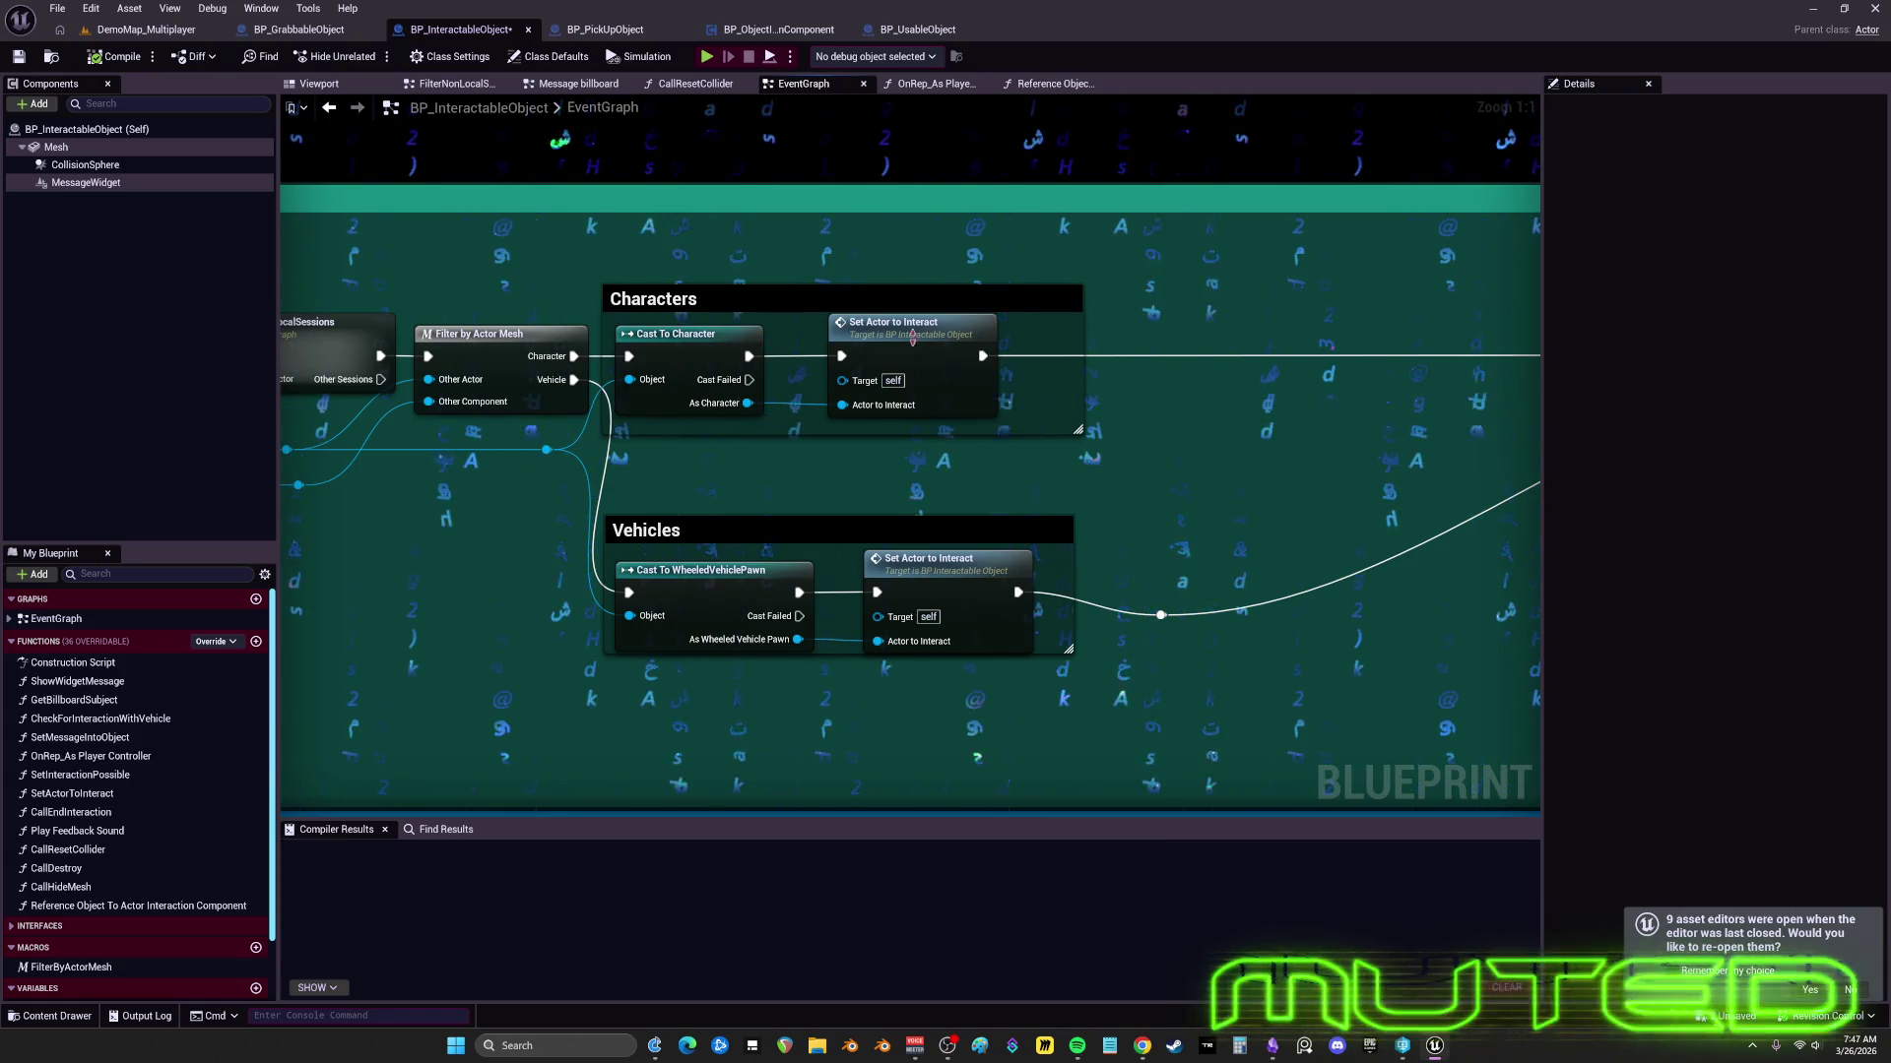
left_click(999, 532)
left_click_drag(999, 578, 998, 508)
left_click(1212, 498)
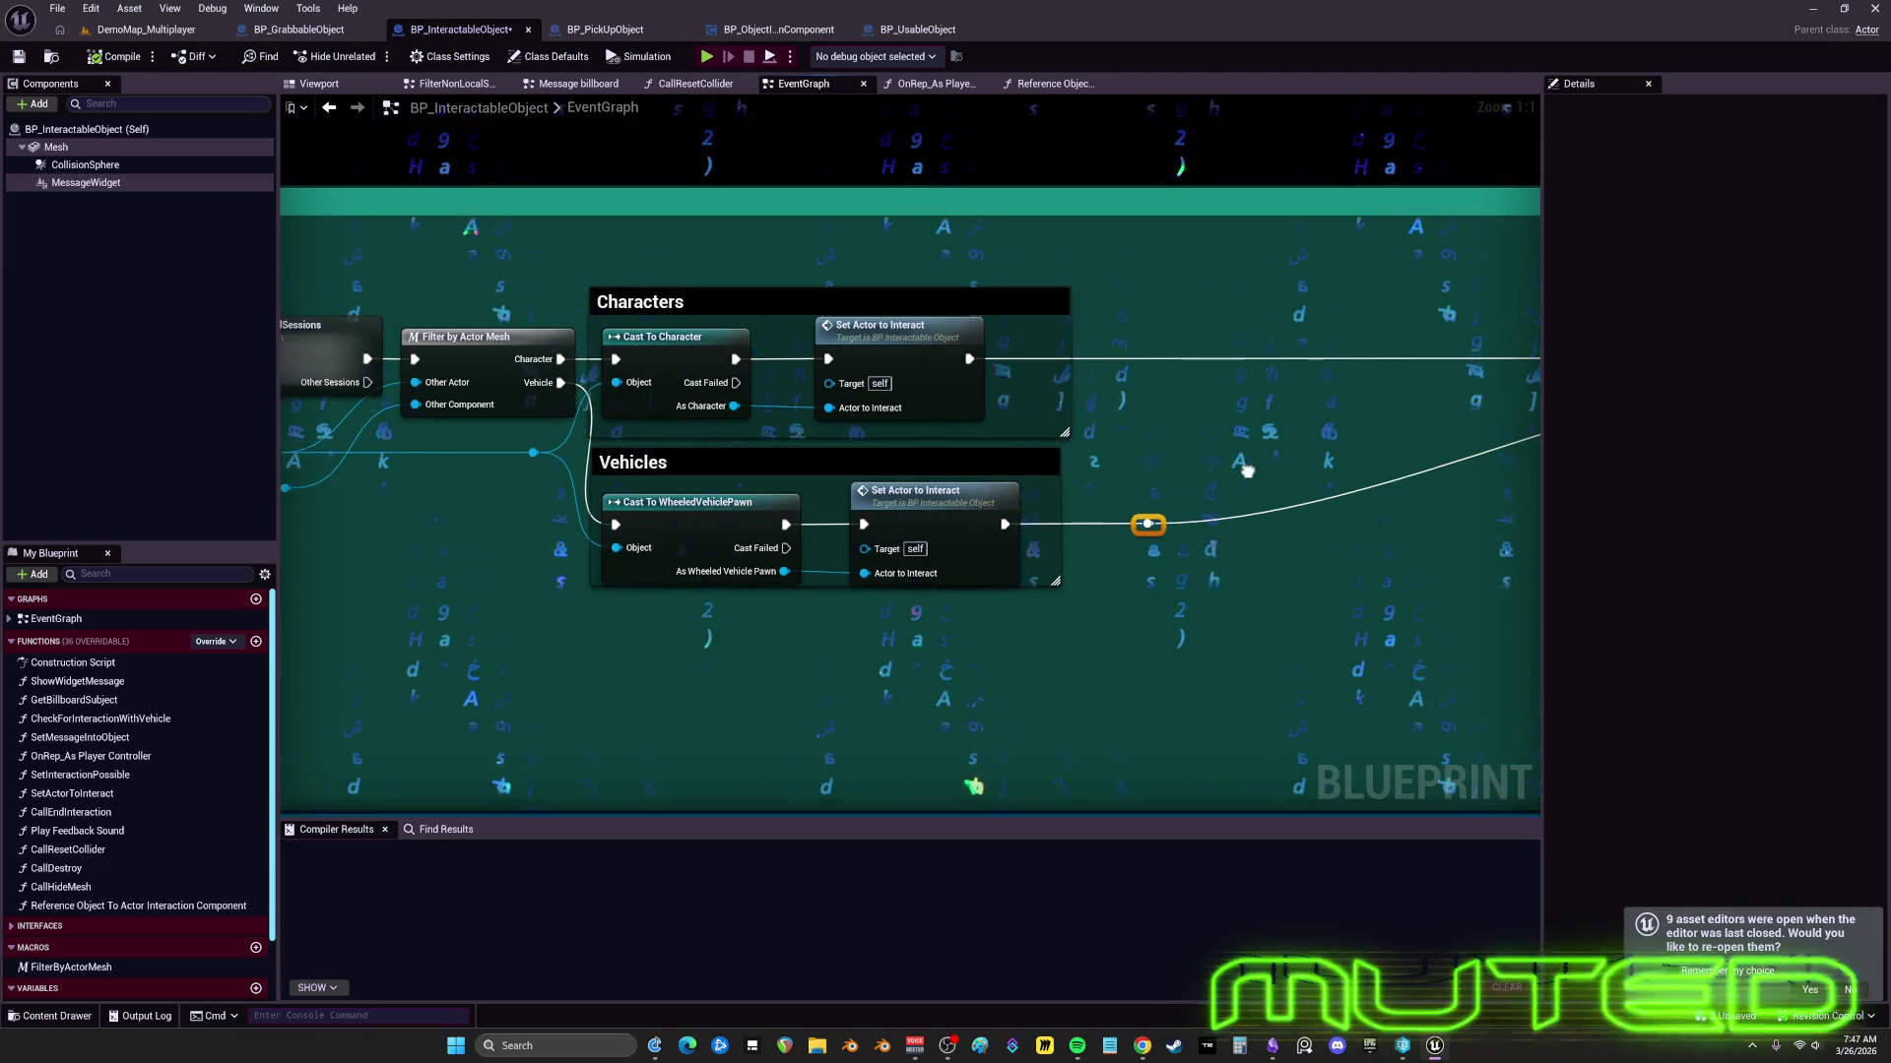
left_click_drag(1247, 472, 1056, 498)
left_click_drag(921, 482, 909, 480)
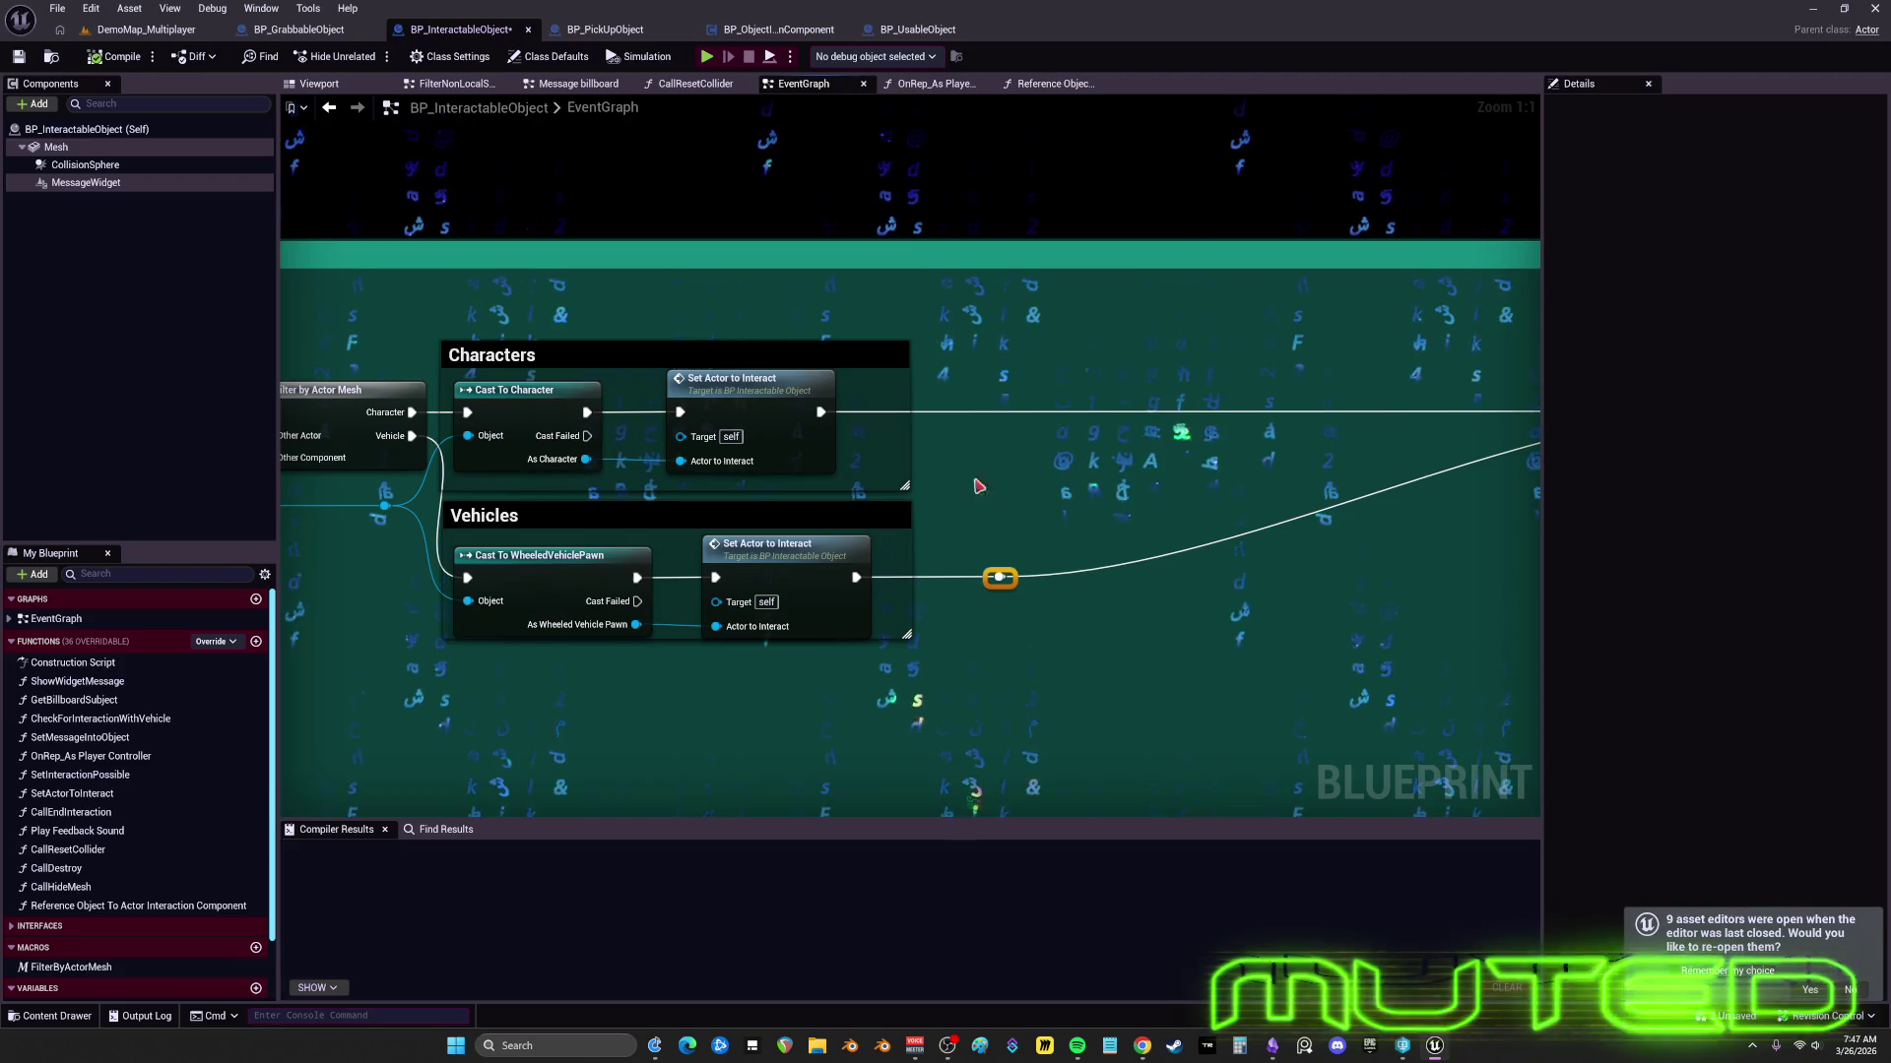
left_click_drag(1418, 517, 460, 491)
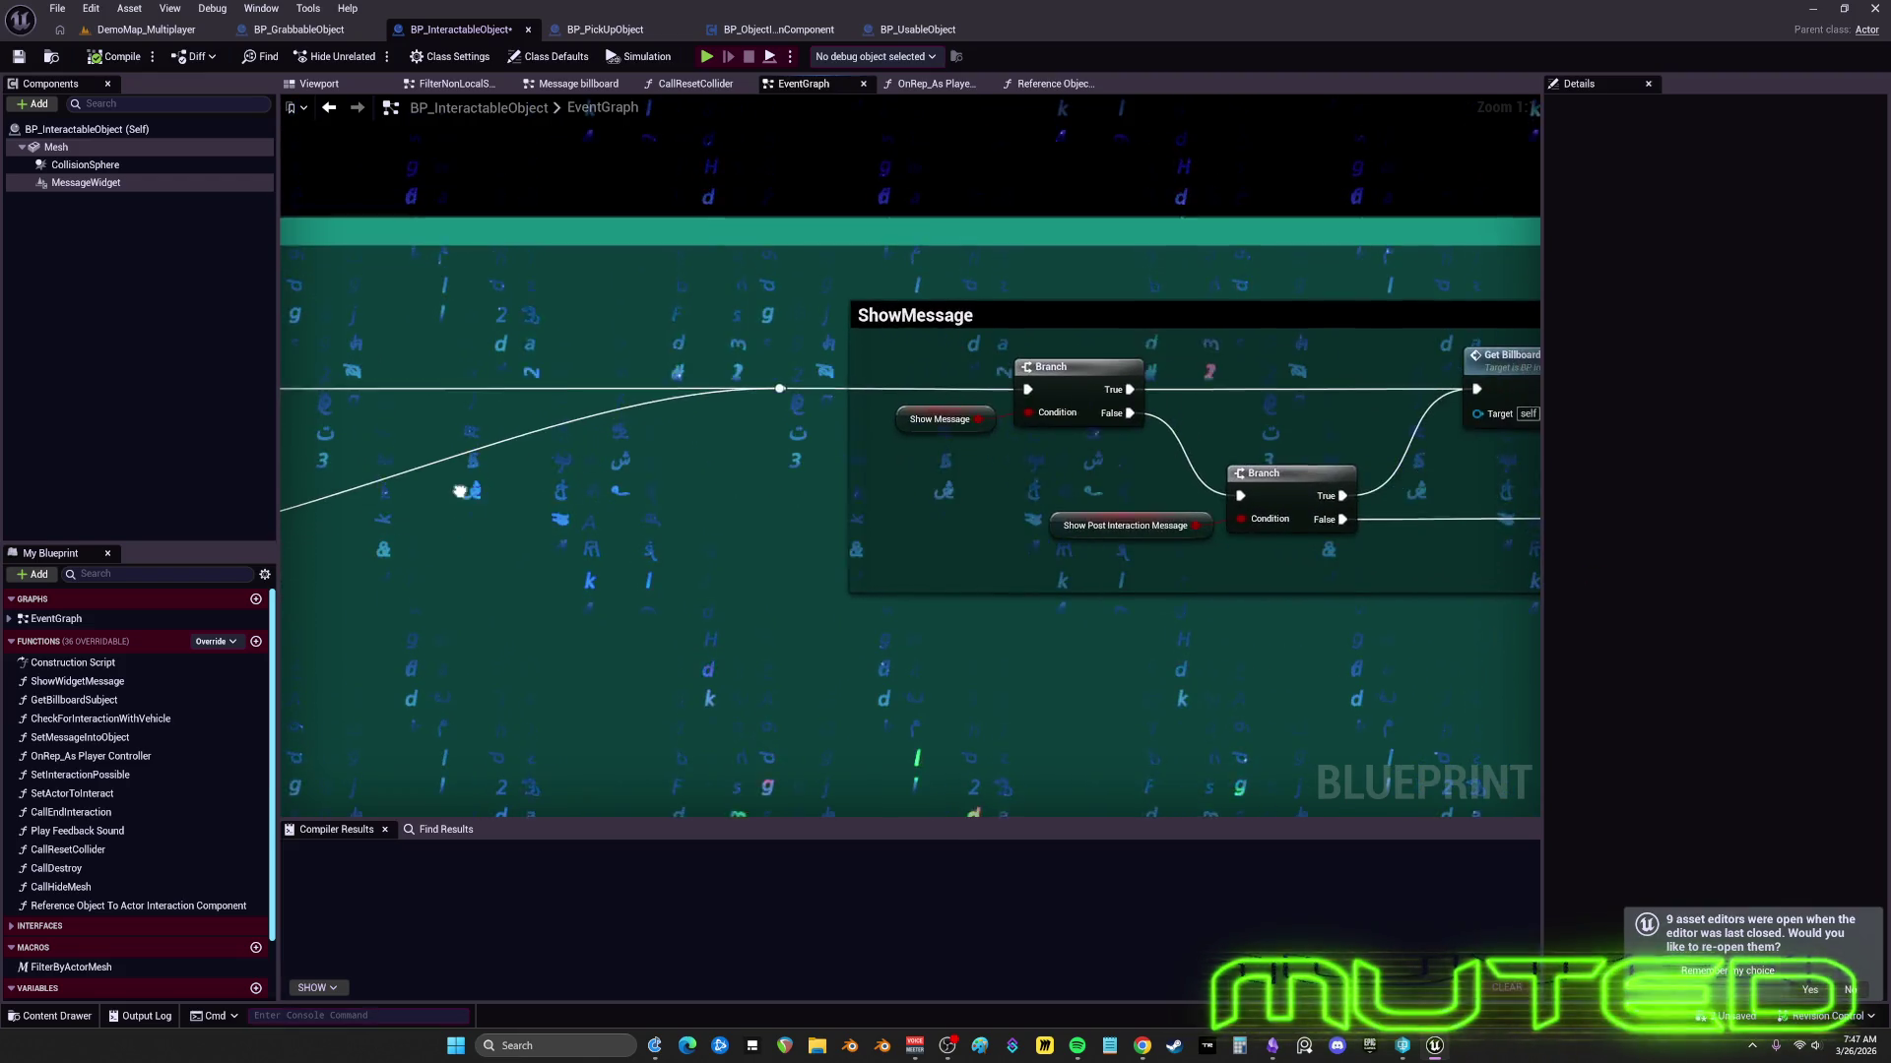
- Pull the Show Message variable, both Branches and Show Post Interaction Message closer together
scroll(788, 404, "down", 5)
scroll(1067, 482, "up", 3)
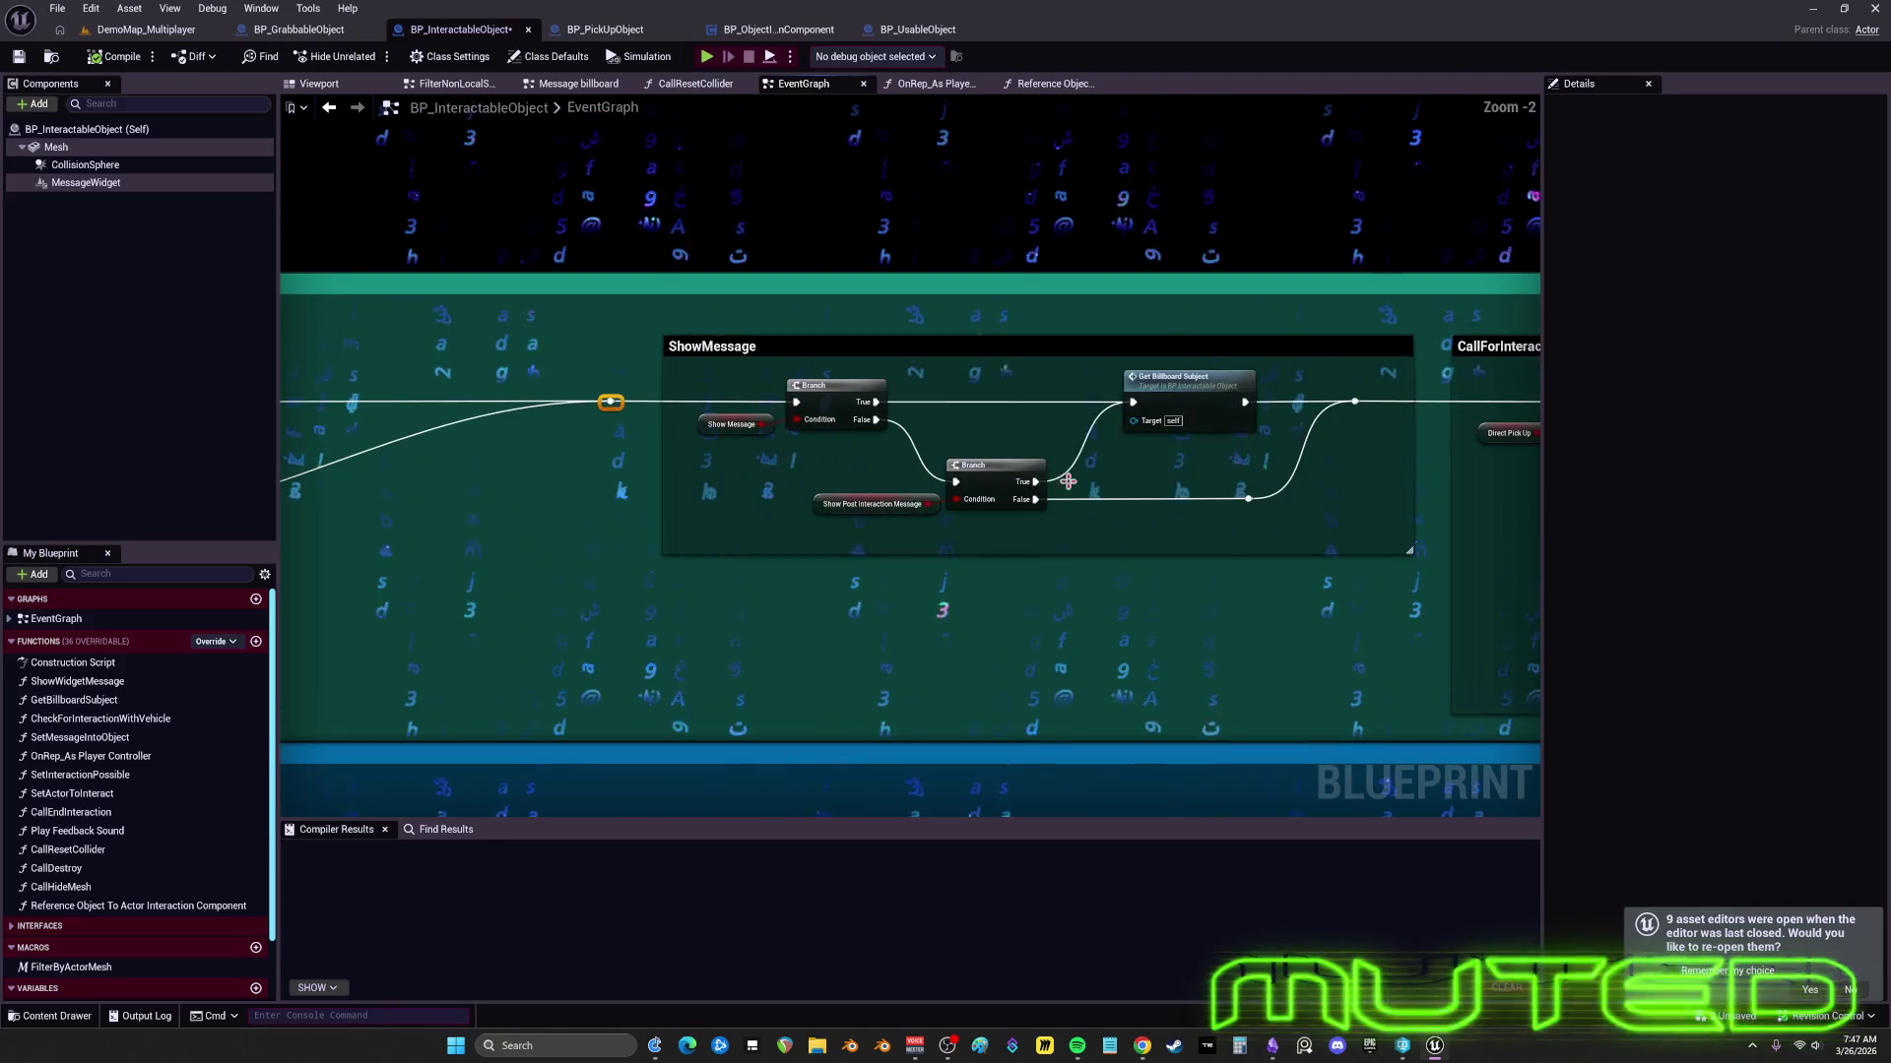
mouse_move(1423, 591)
left_mouse_down()
mouse_move(630, 335)
mouse_move(526, 340)
mouse_move(1047, 363)
mouse_move(793, 493)
mouse_move(401, 493)
mouse_move(853, 490)
mouse_move(802, 535)
mouse_move(767, 430)
left_mouse_up()
key("Escape")
left_click_drag(706, 531, 768, 412)
left_click_drag(871, 440, 958, 458)
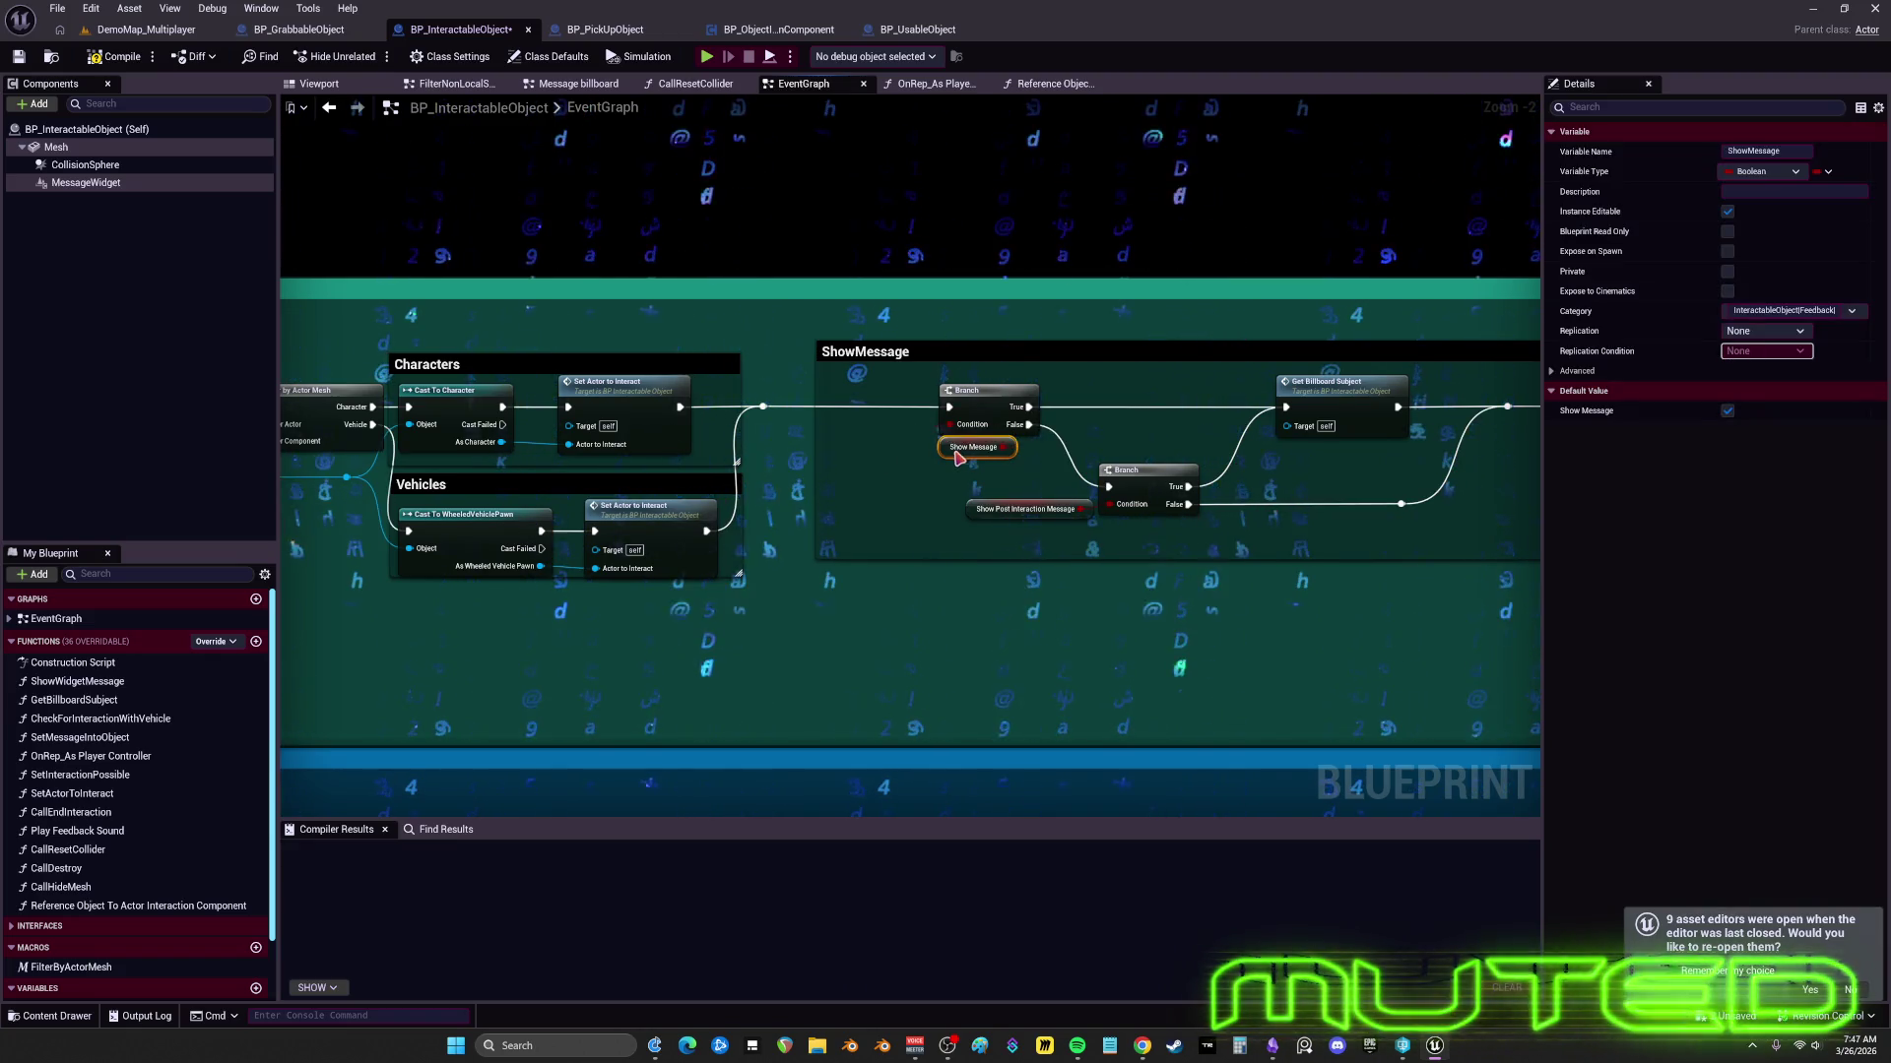
left_click(952, 416, "shift")
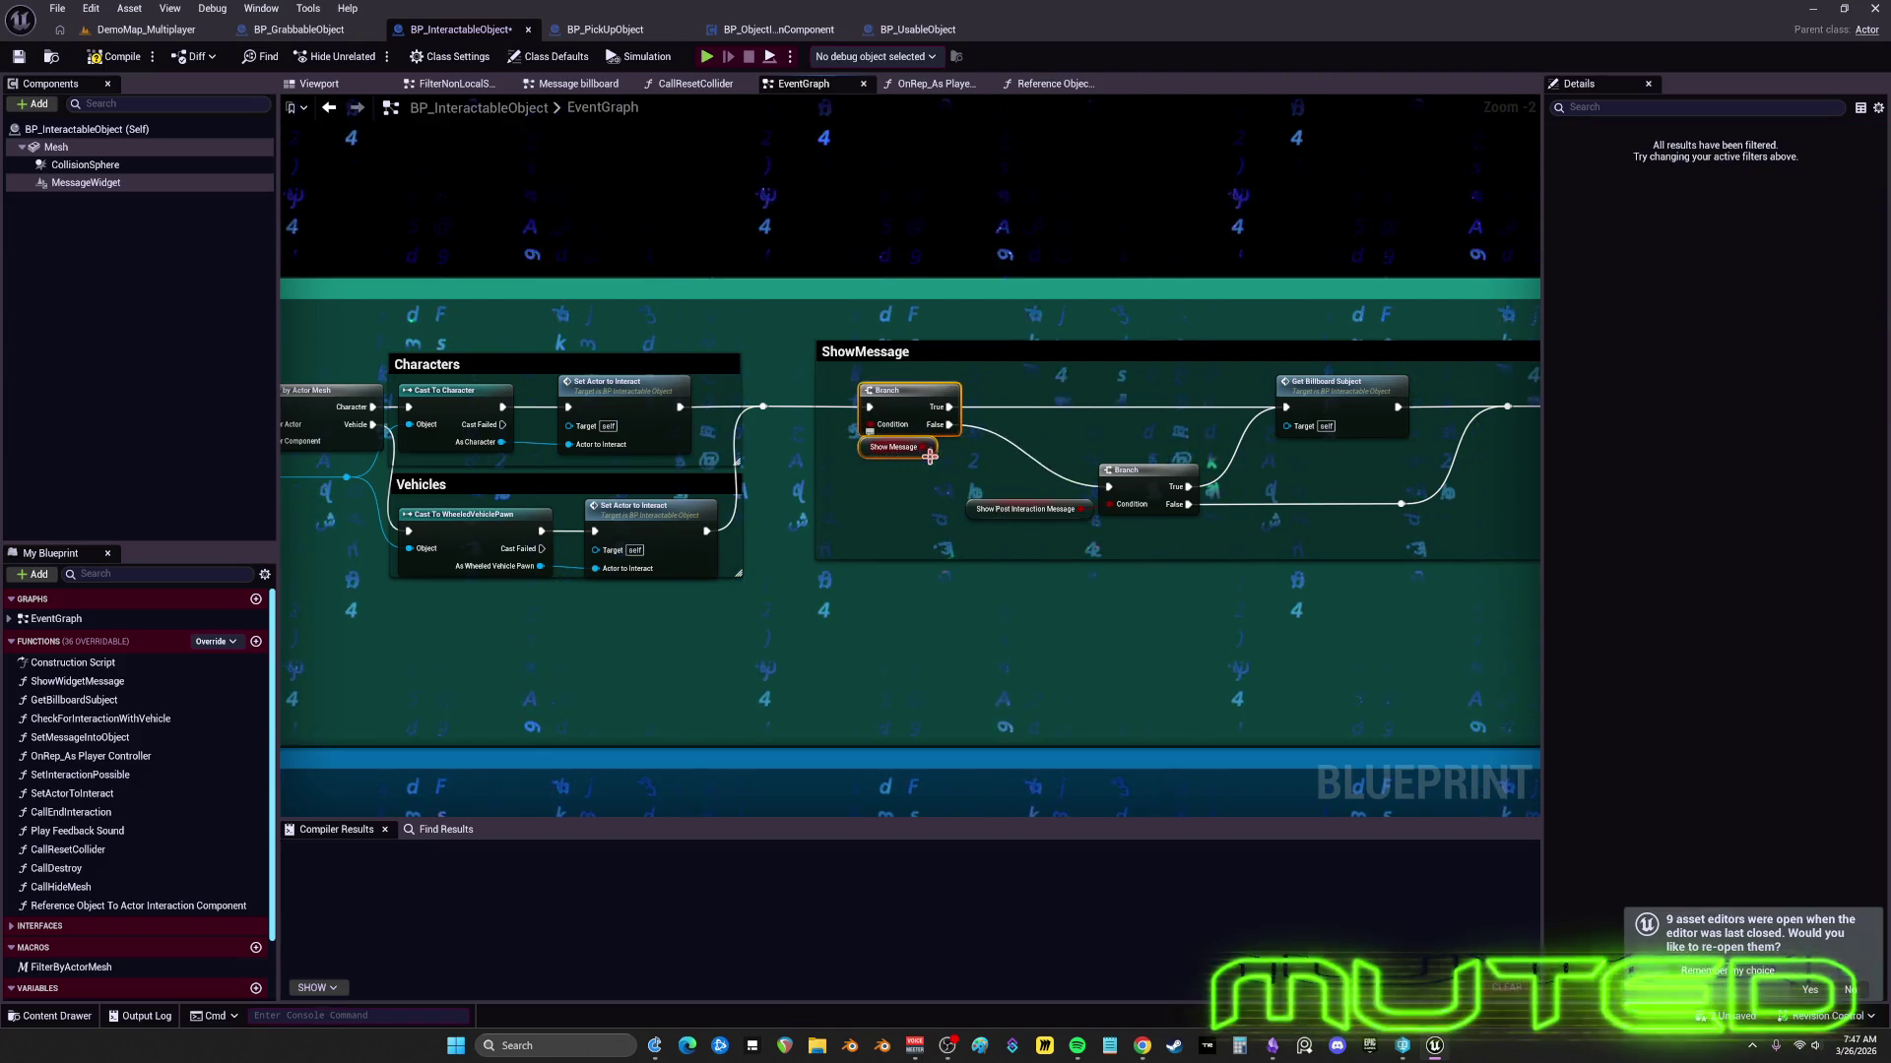
left_click_drag(929, 455, 894, 456)
mouse_move(985, 517)
left_mouse_down()
mouse_move(920, 531)
mouse_move(1131, 531)
left_mouse_up()
left_click(1142, 470, "shift")
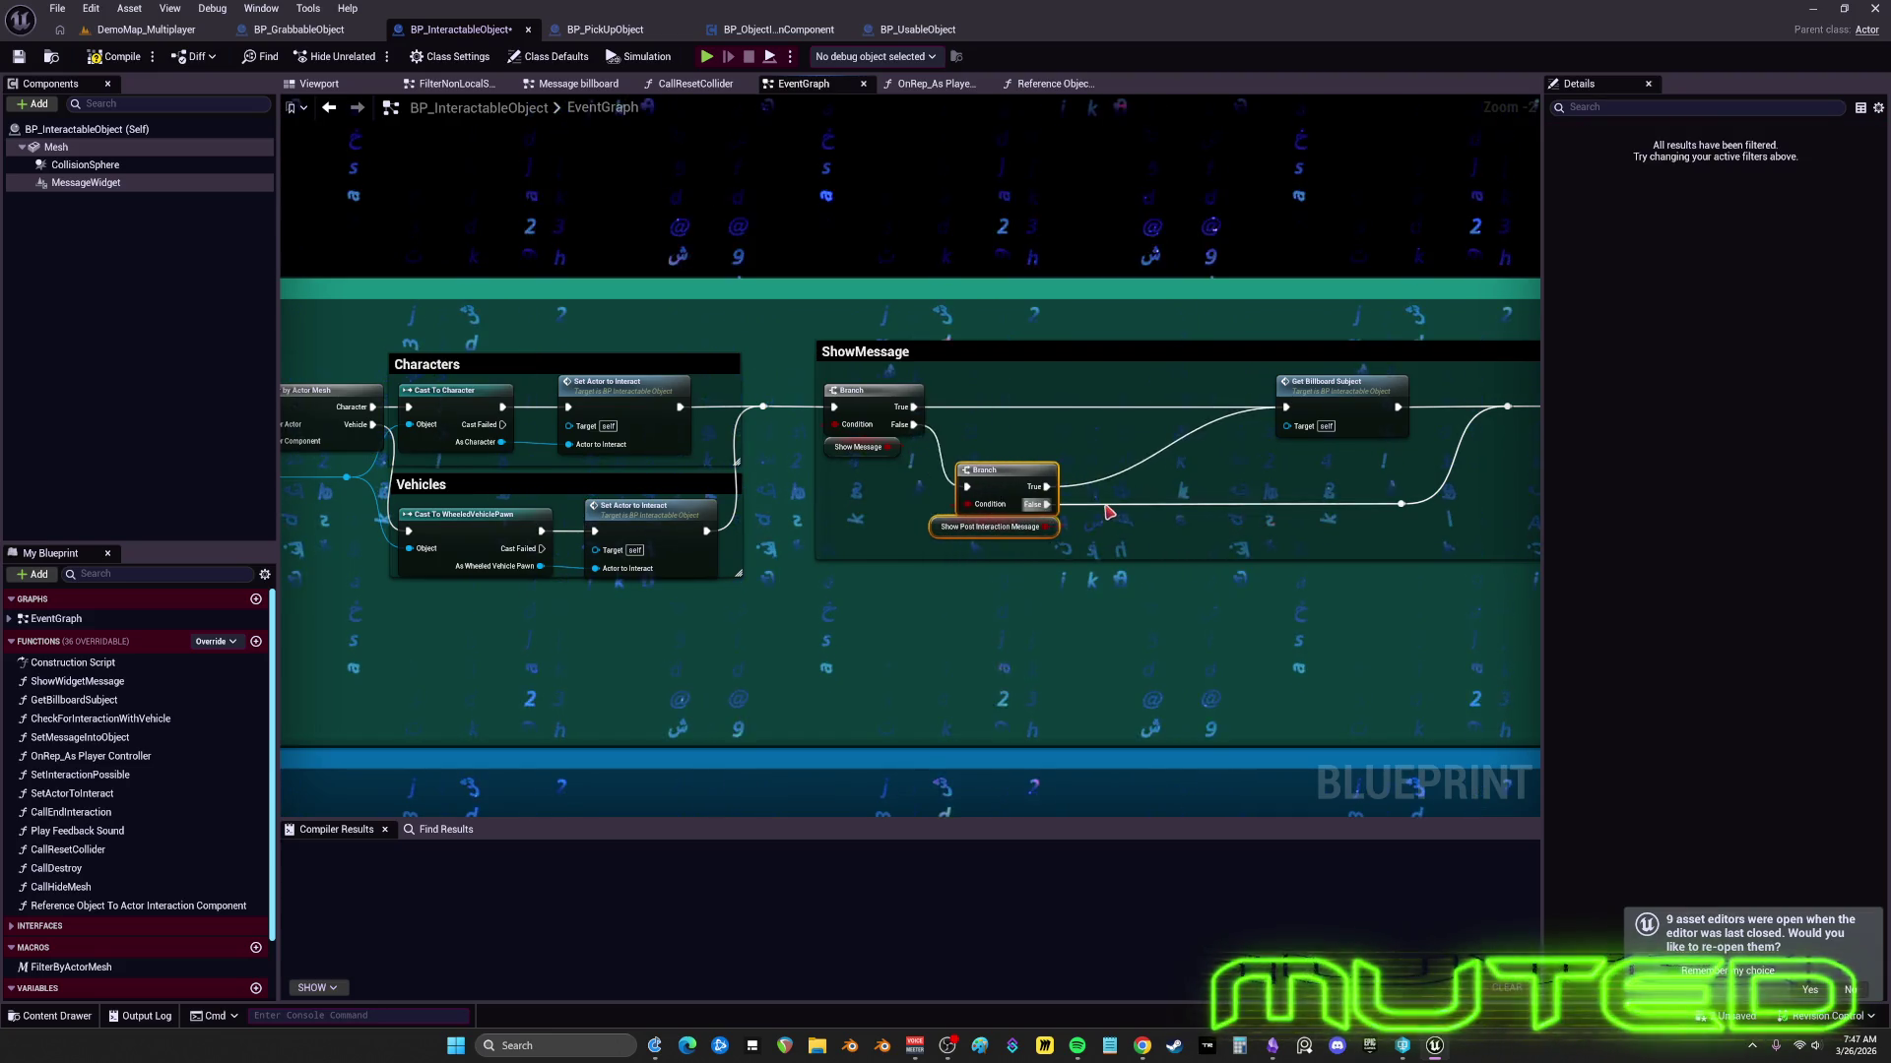
- Move Get Billboard Subject and the two reroute points left and shrink the ShowMessage box
left_click(1298, 392)
left_click_drag(1298, 392, 1093, 394)
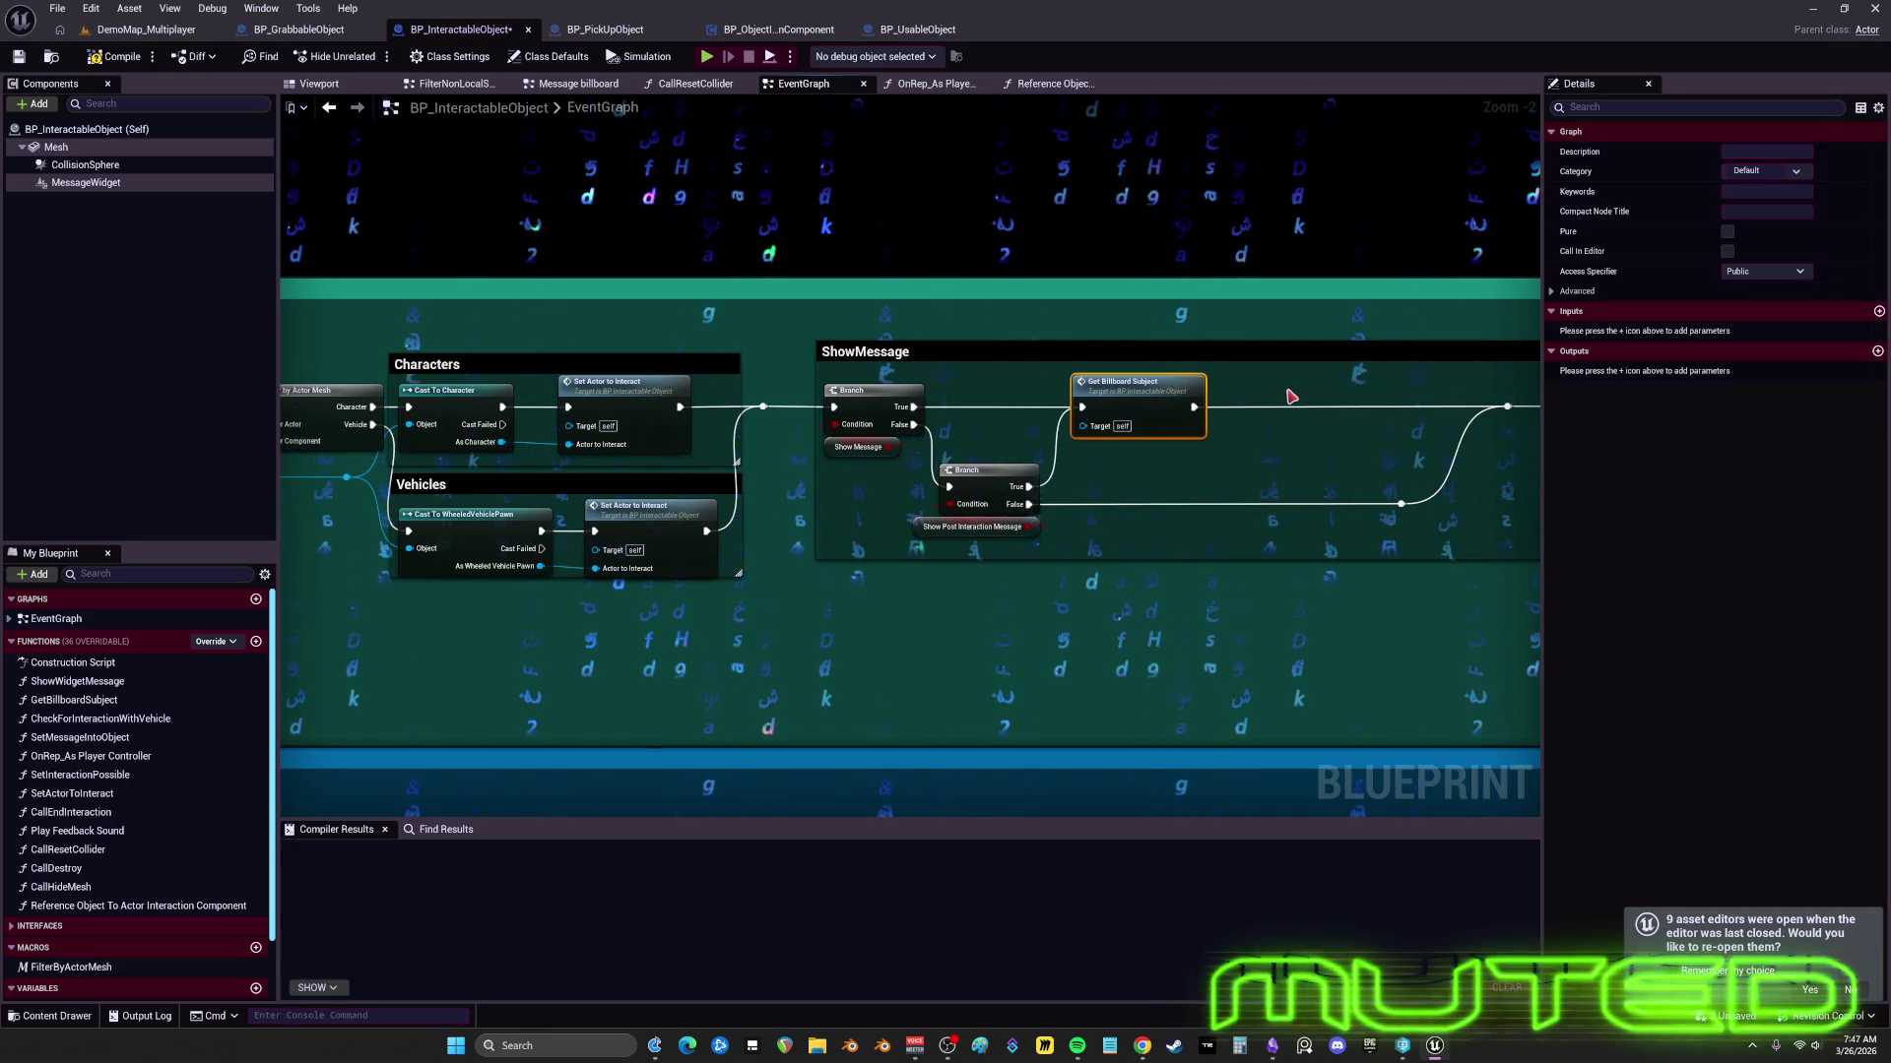
left_click_drag(826, 375, 541, 376)
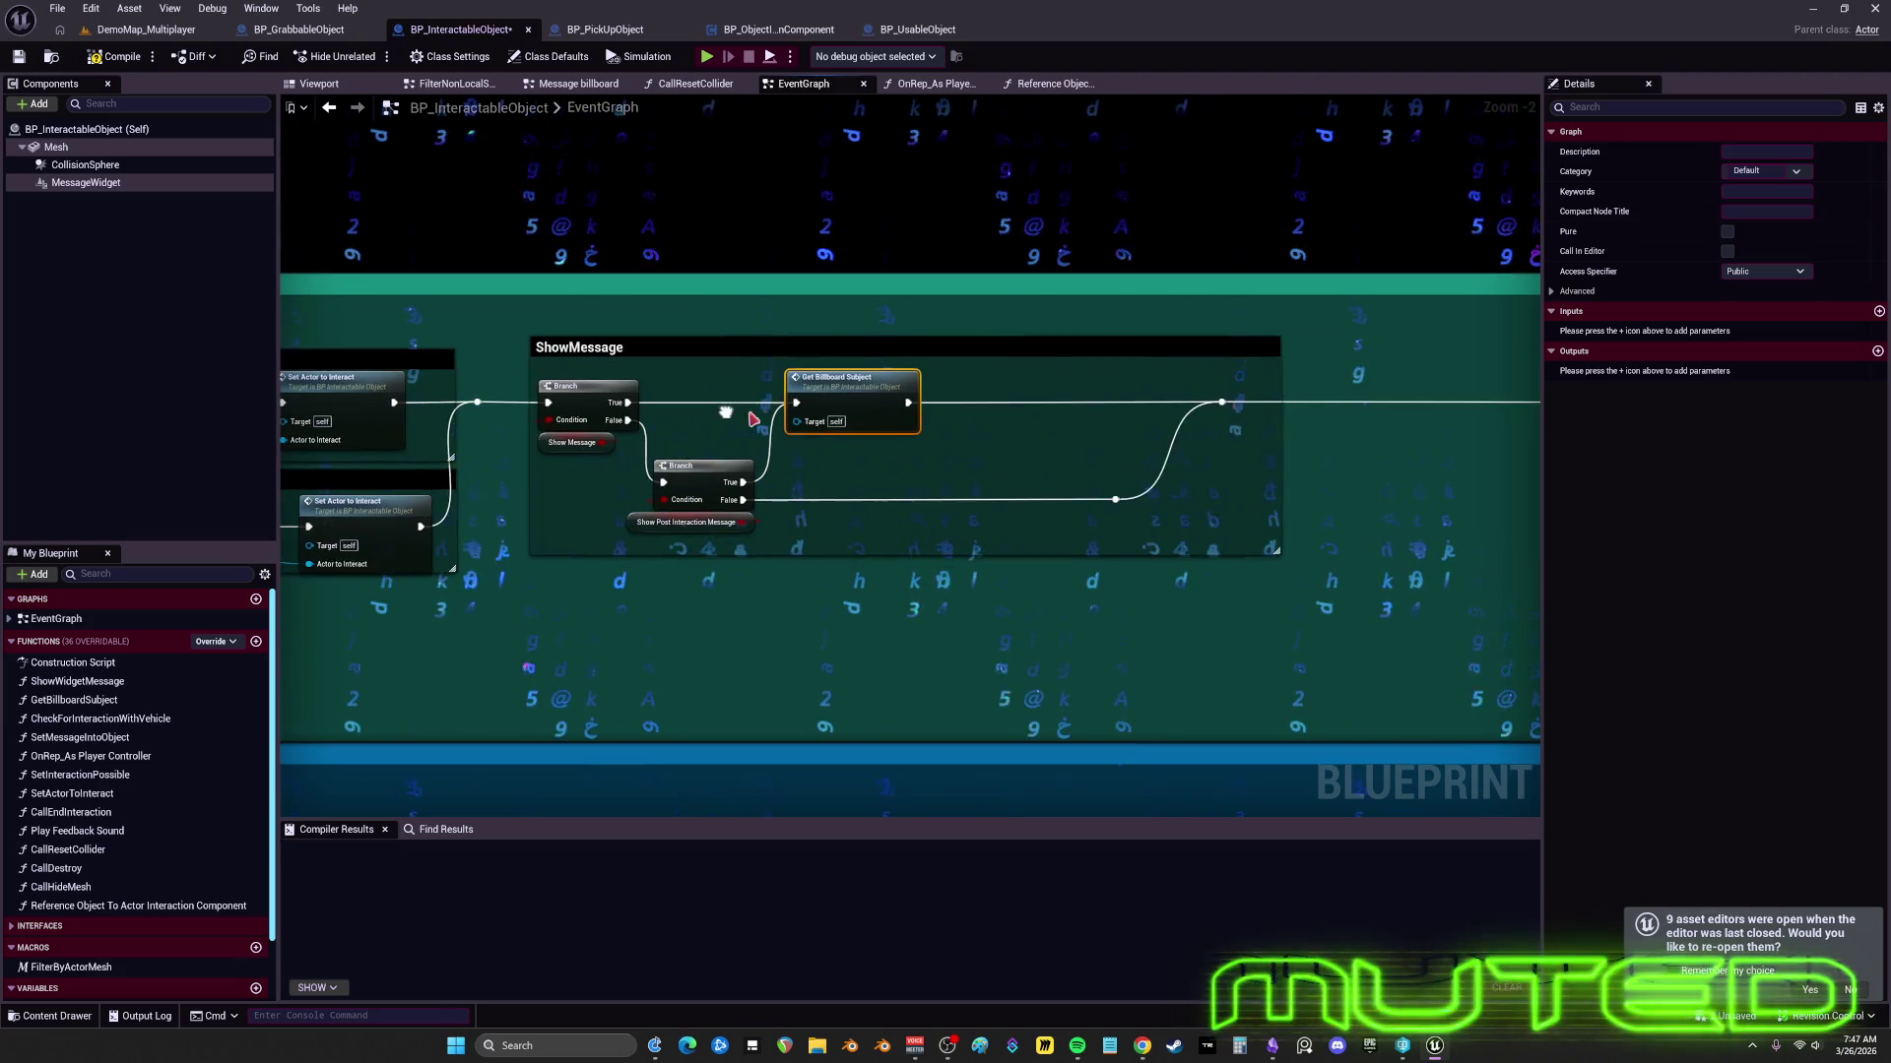
left_click(1222, 401, "shift")
left_click_drag(1222, 401, 982, 402)
key("Left")
key("Left")
key("Left")
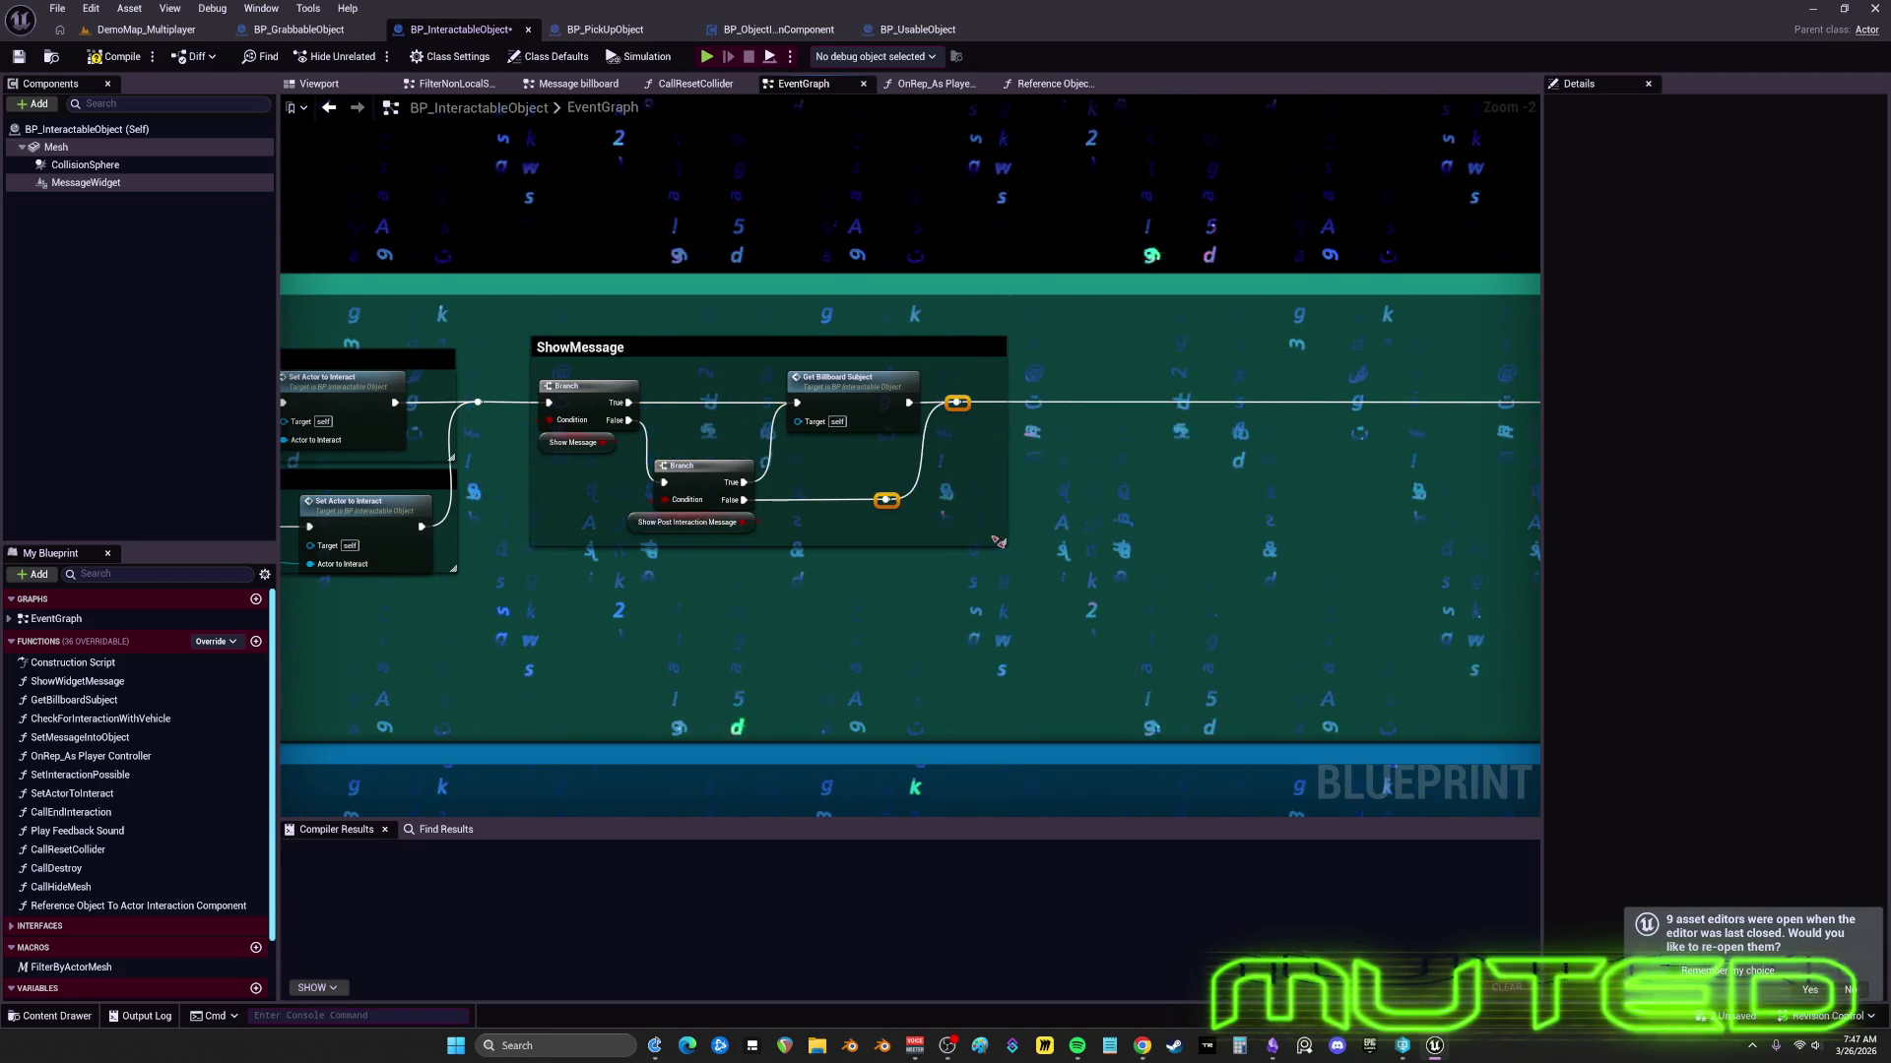
left_click_drag(511, 335, 511, 335)
left_click_drag(843, 387, 807, 387)
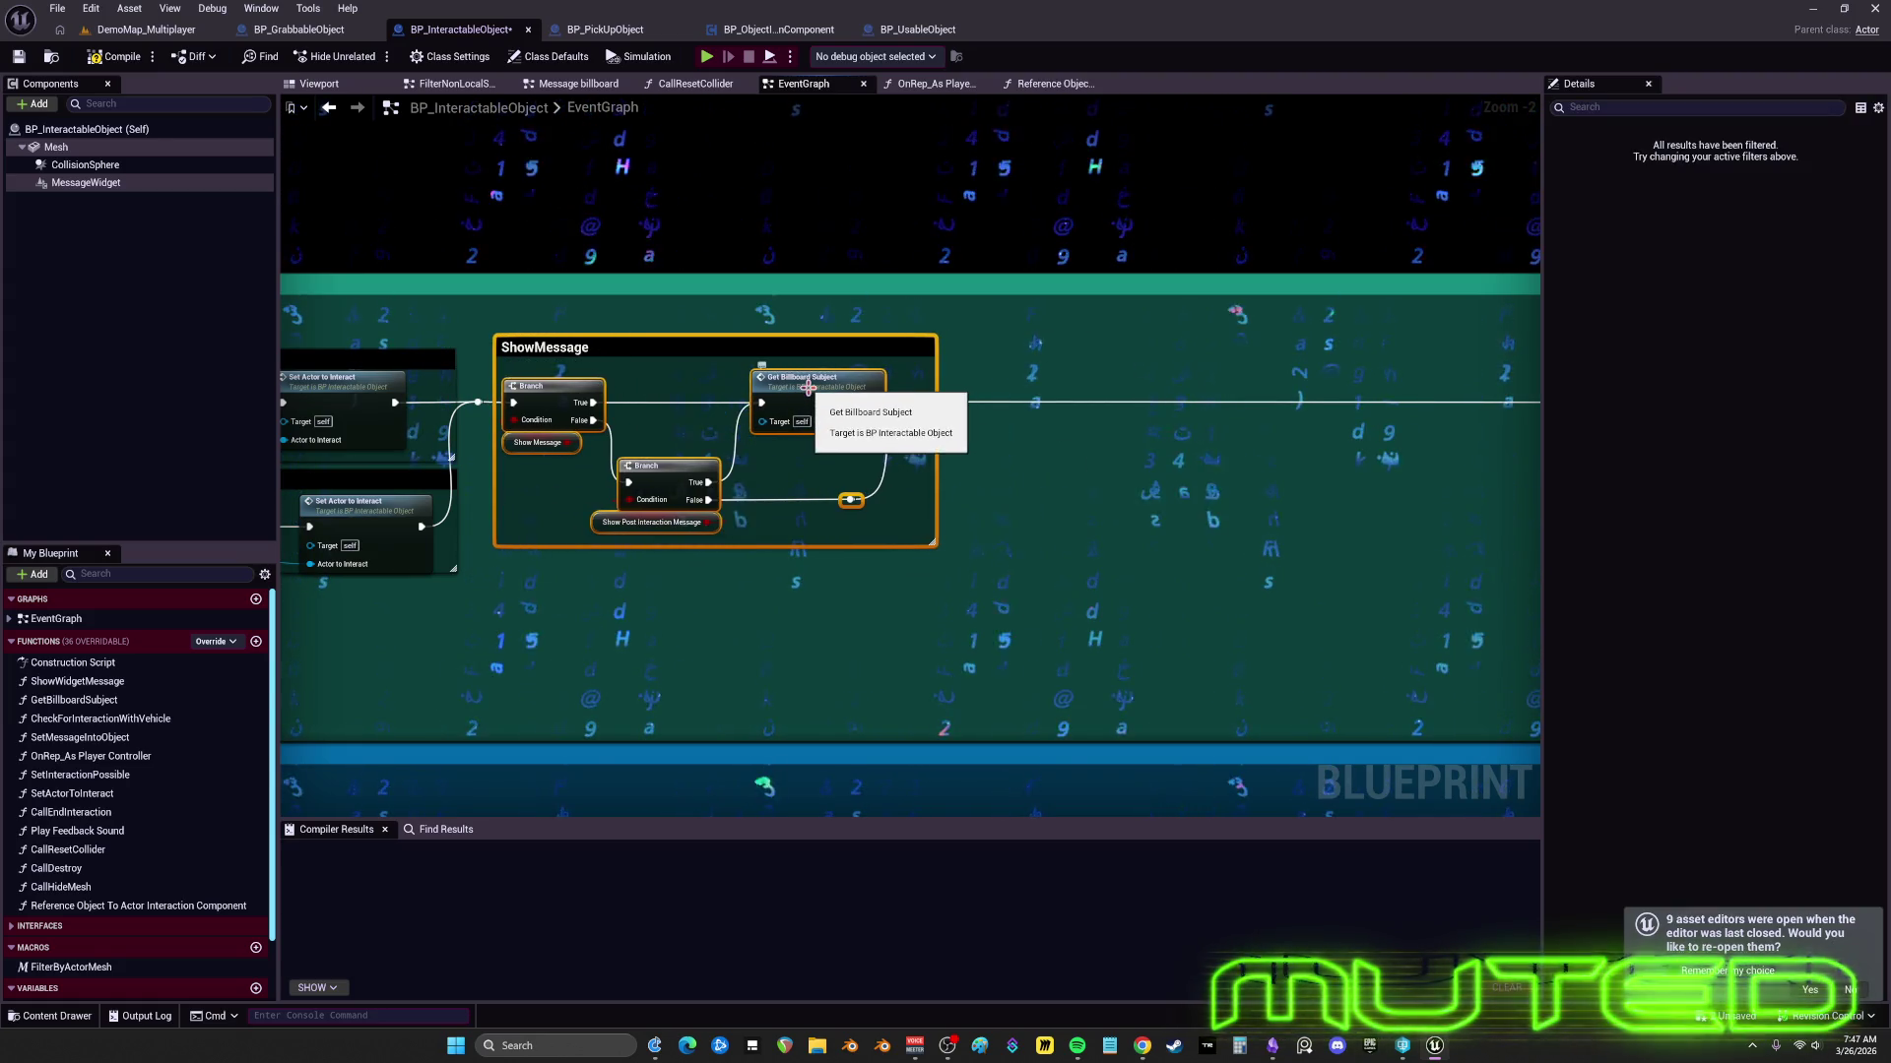
double_click(810, 392)
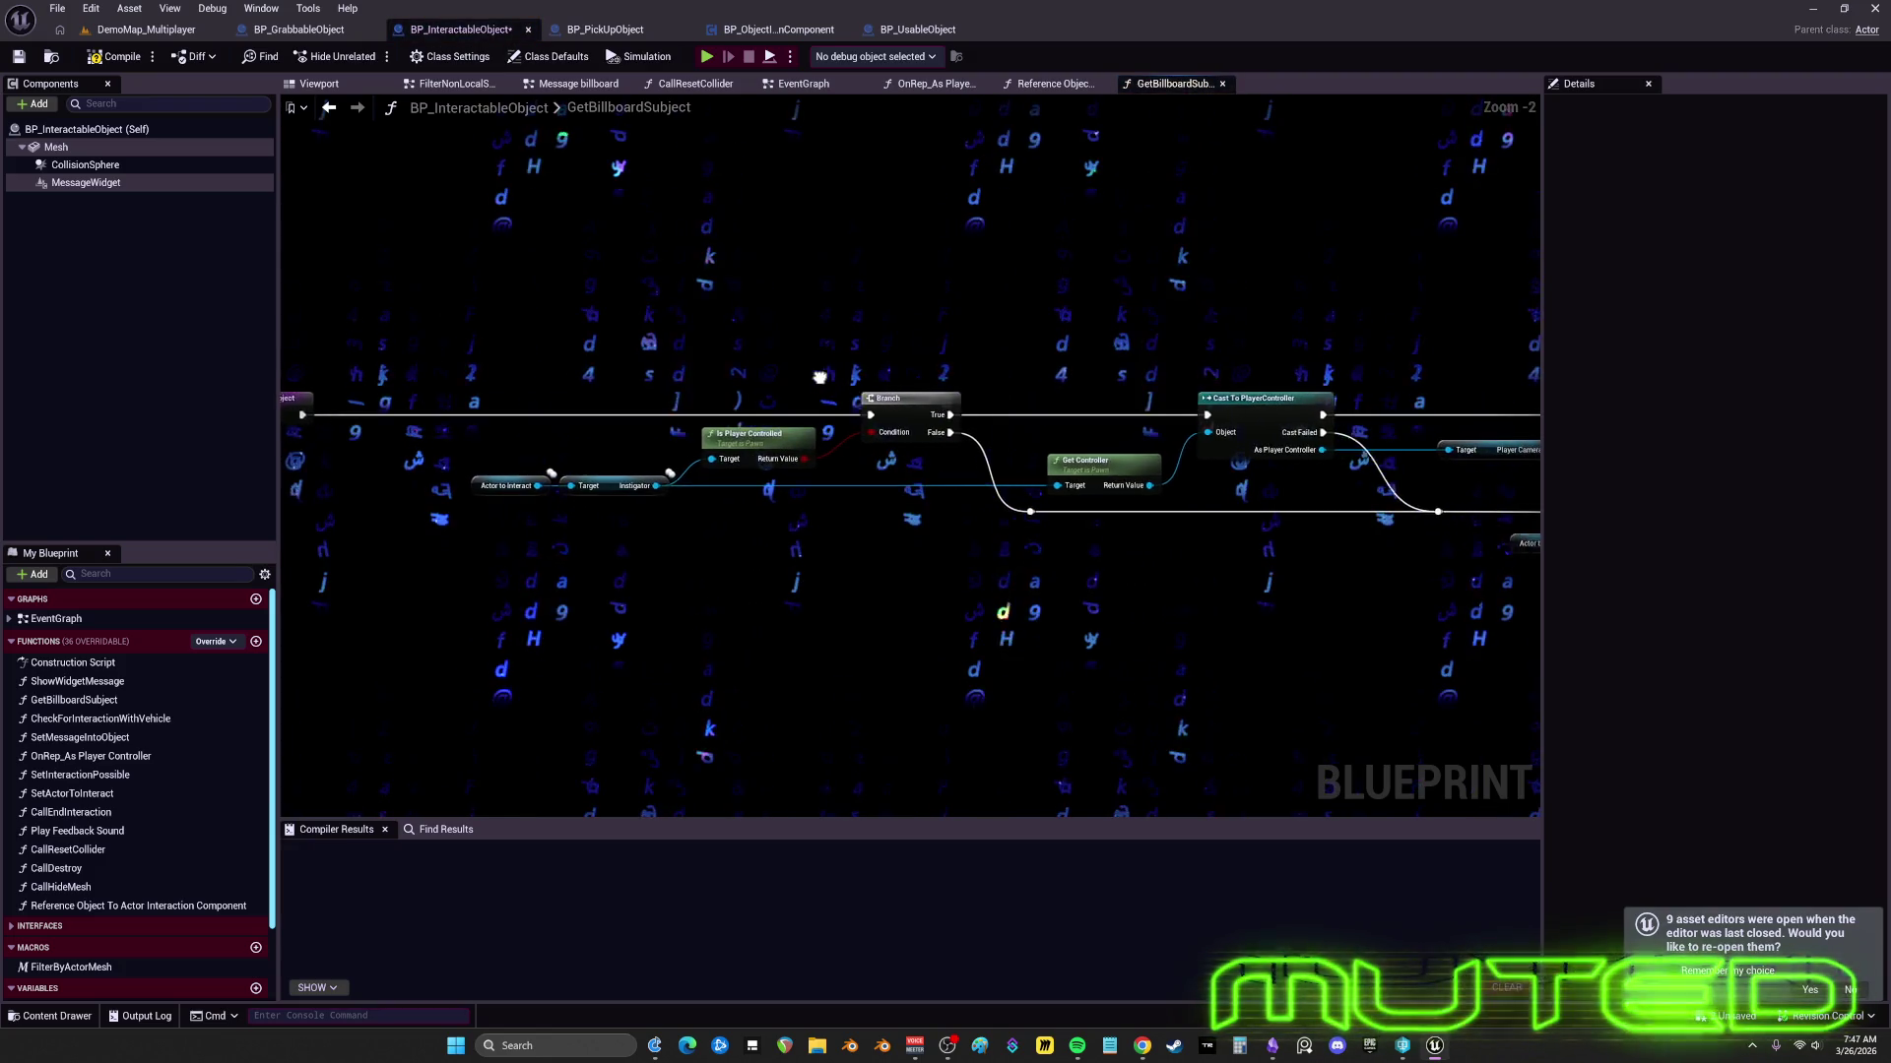
- Inspect the cast and SET Billboard Subject nodes in GetBillboardSubject, then return to the EventGraph
left_click_drag(780, 375, 352, 375)
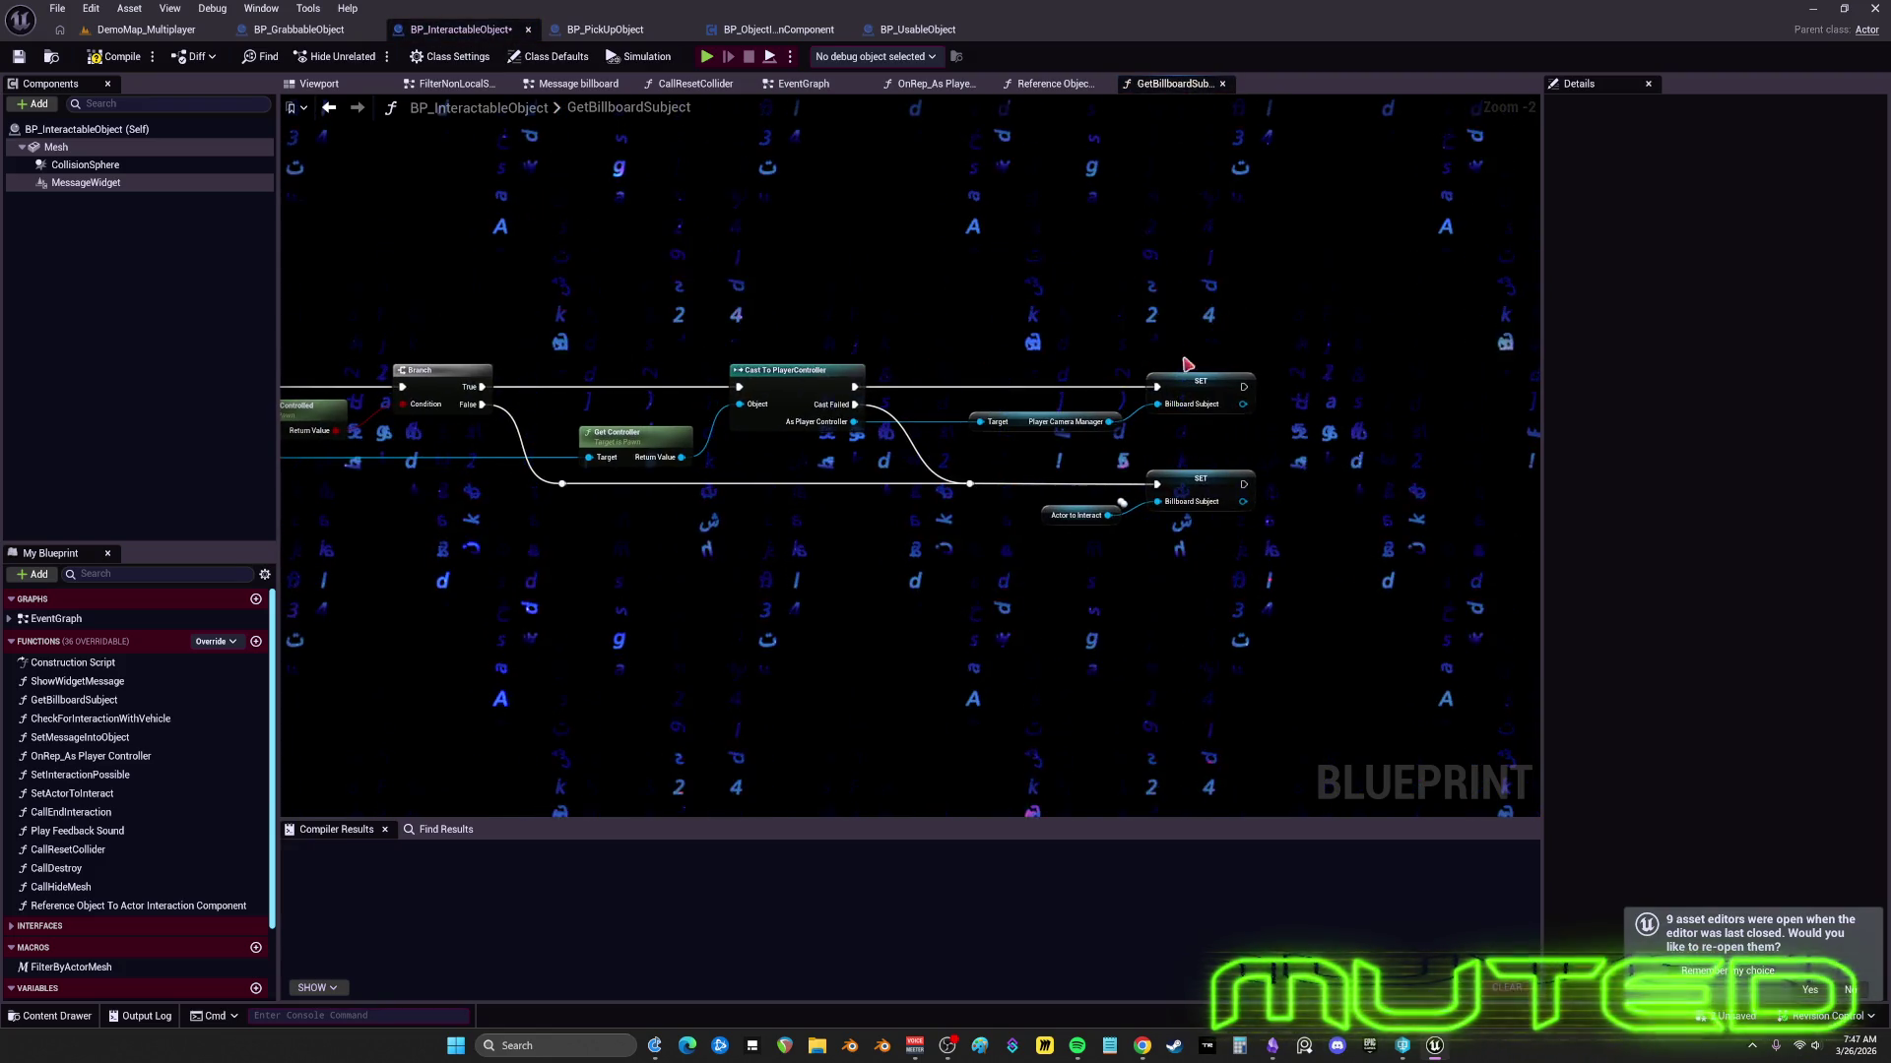
left_click(1199, 384)
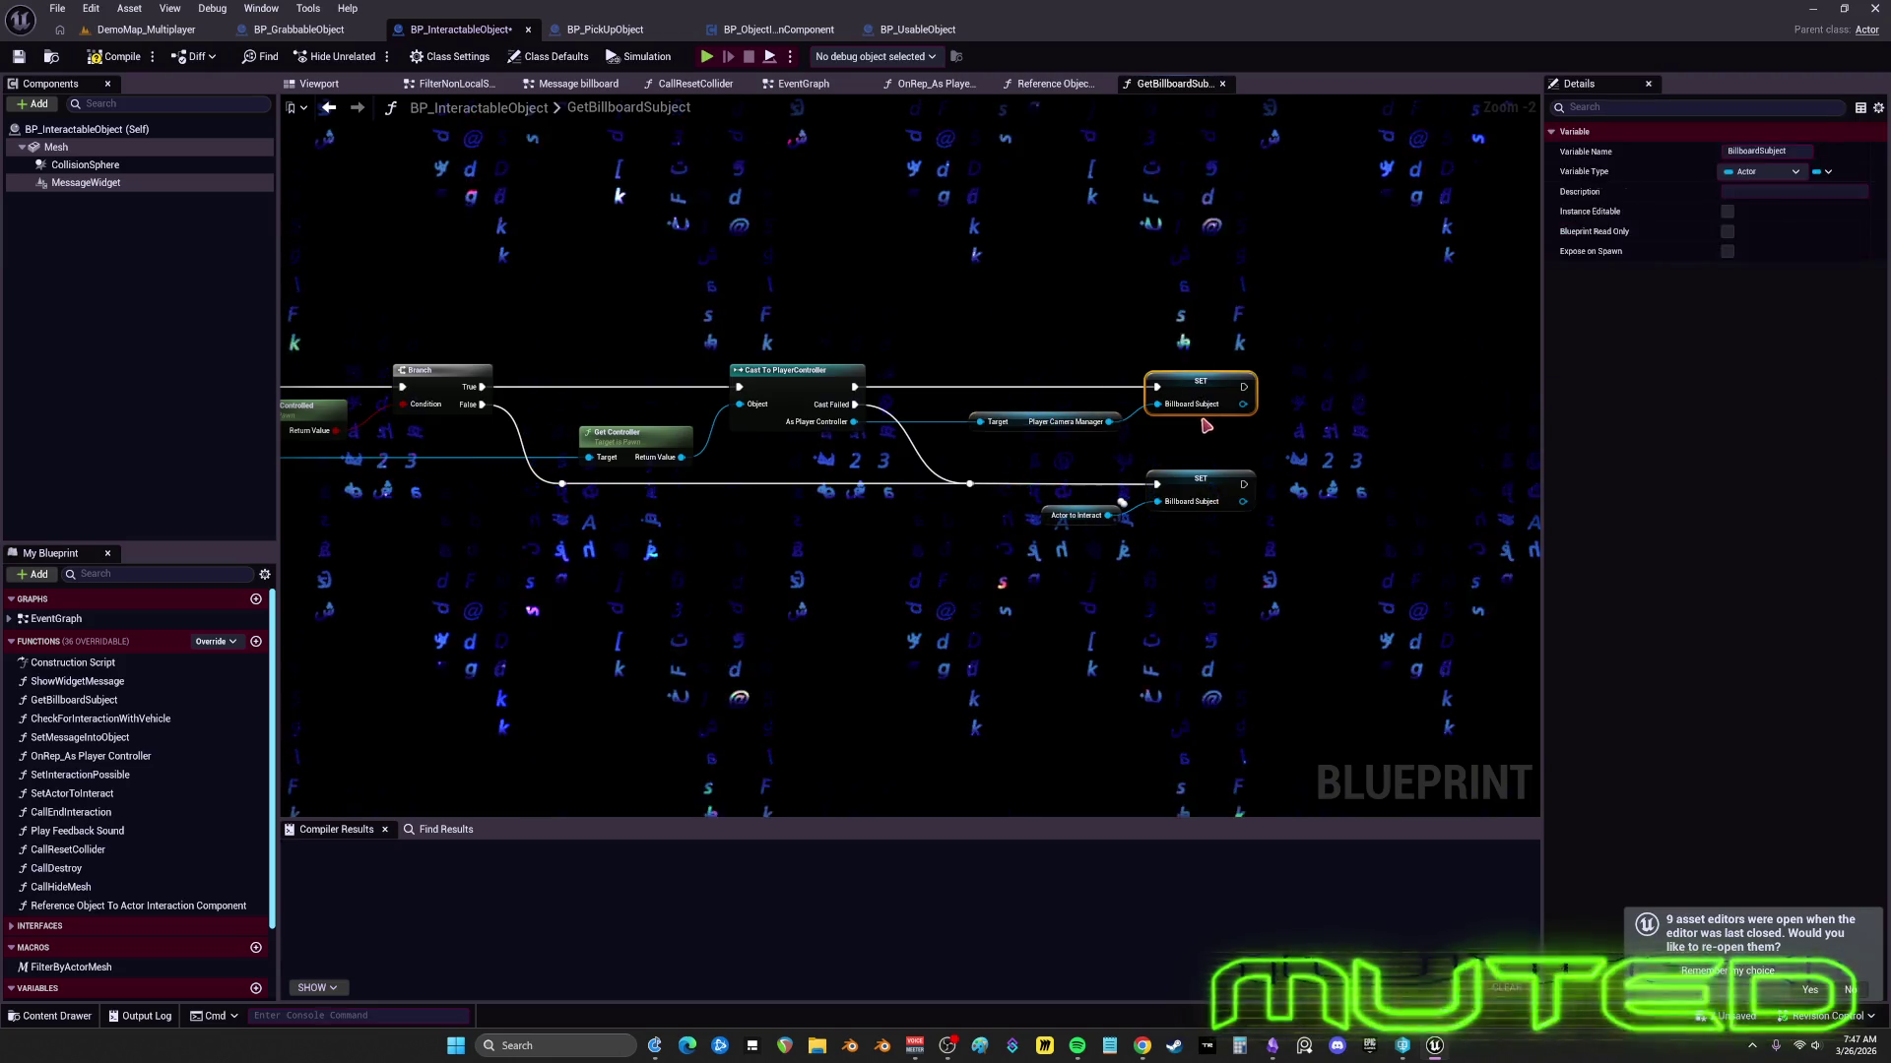
left_click_drag(891, 365, 1514, 382)
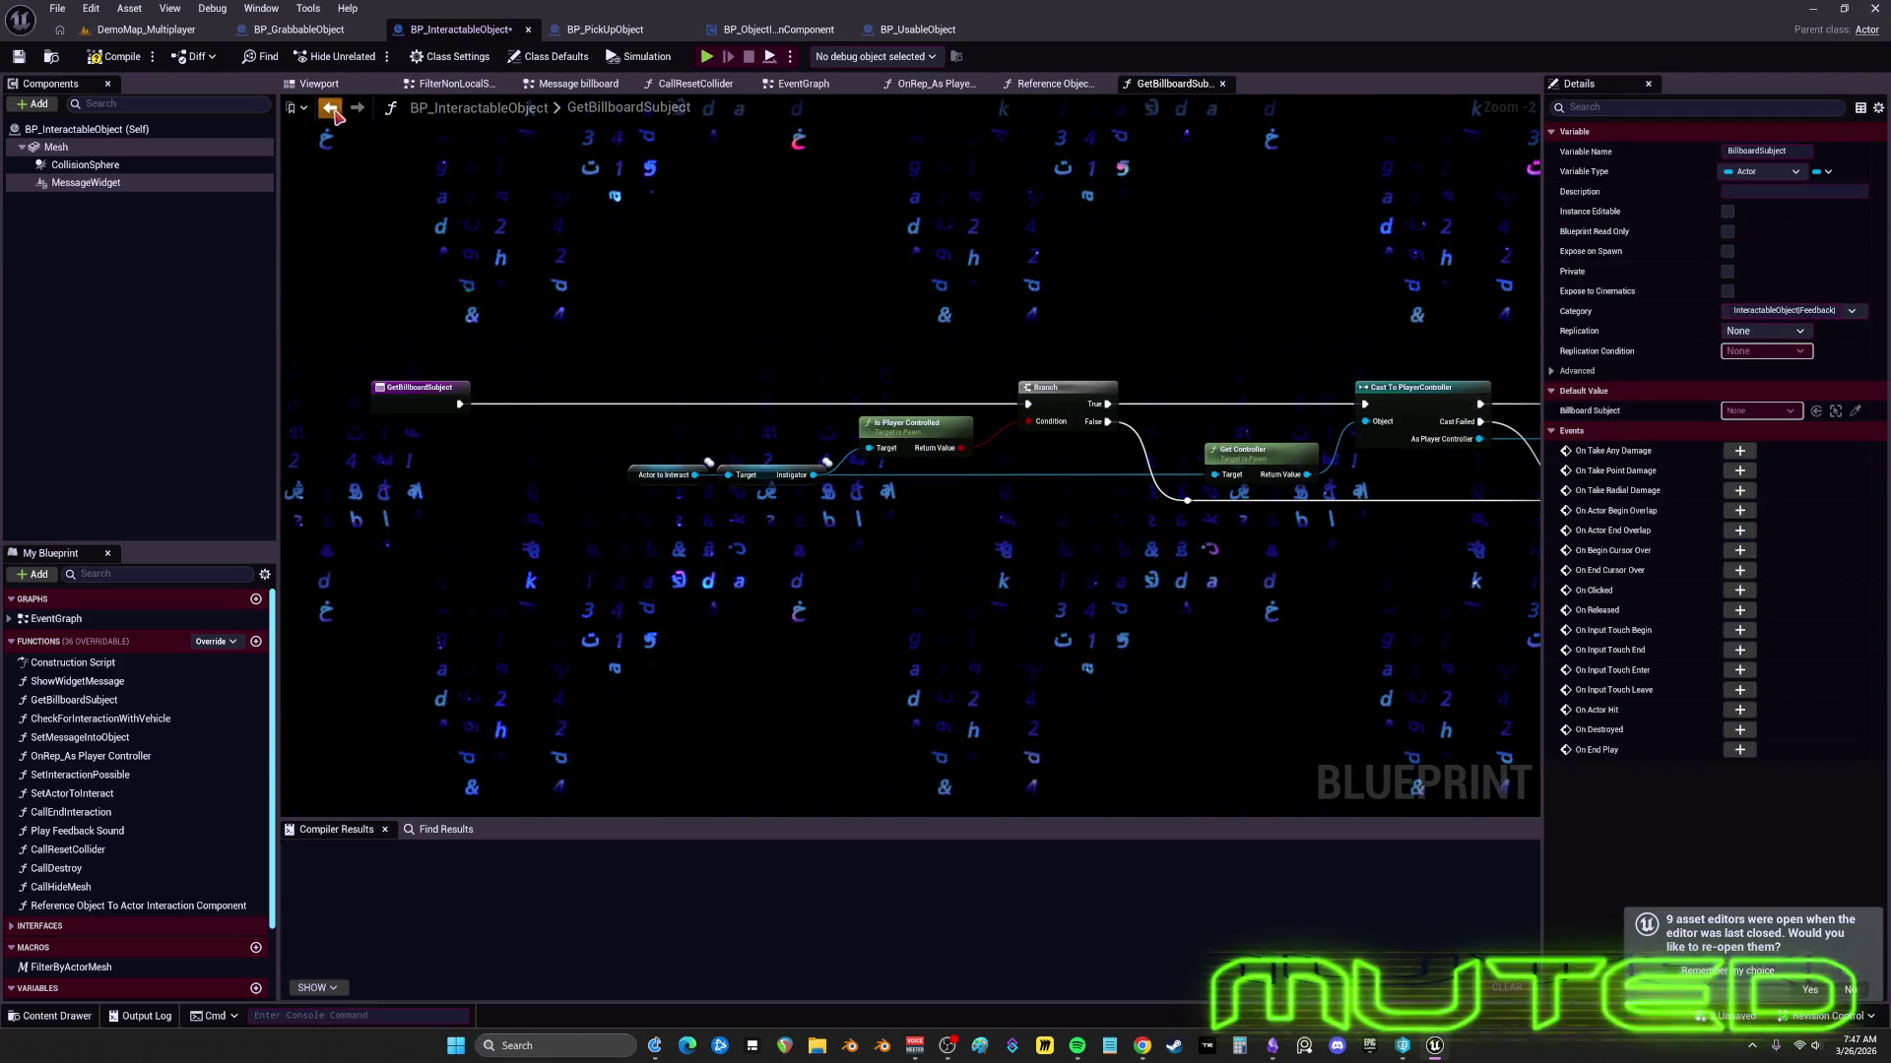
left_click(331, 108)
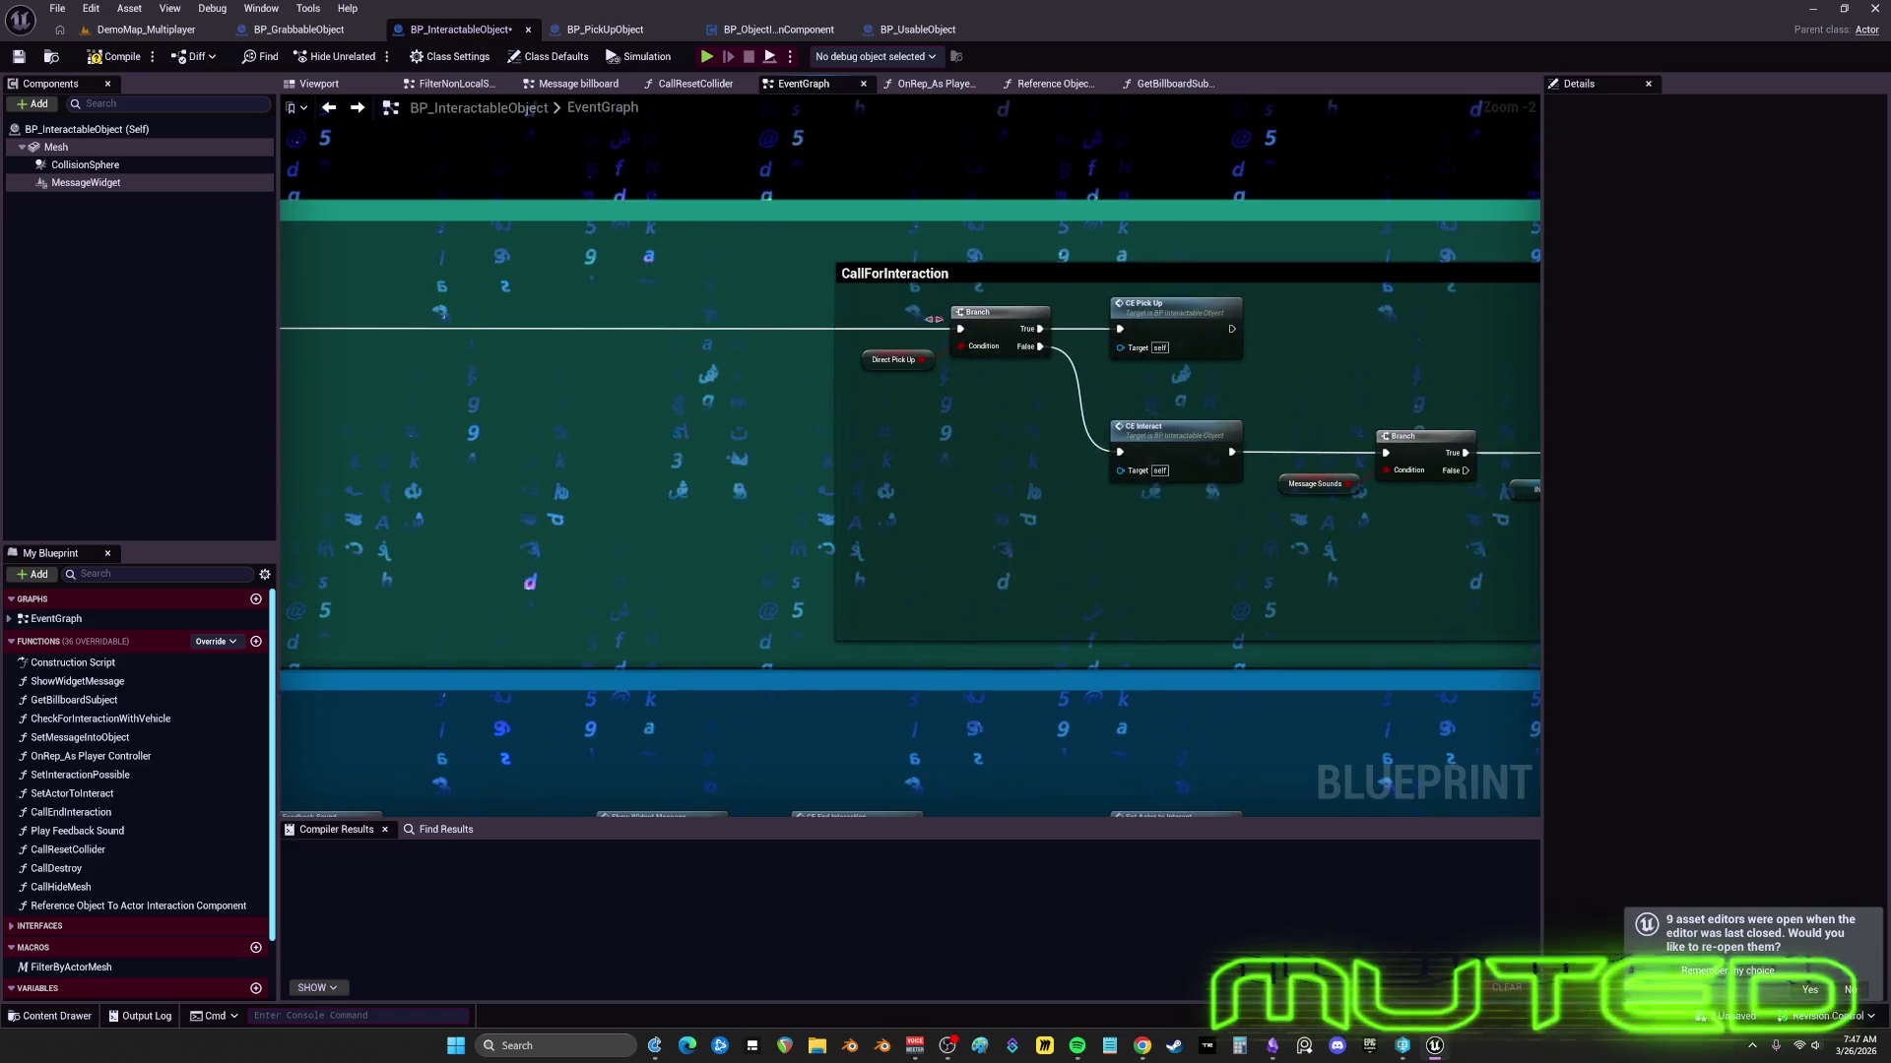
- Move Direct Pick Up, CE Interact, sound nodes and Play Feedback Sound closer together
left_click_drag(656, 402, 774, 425)
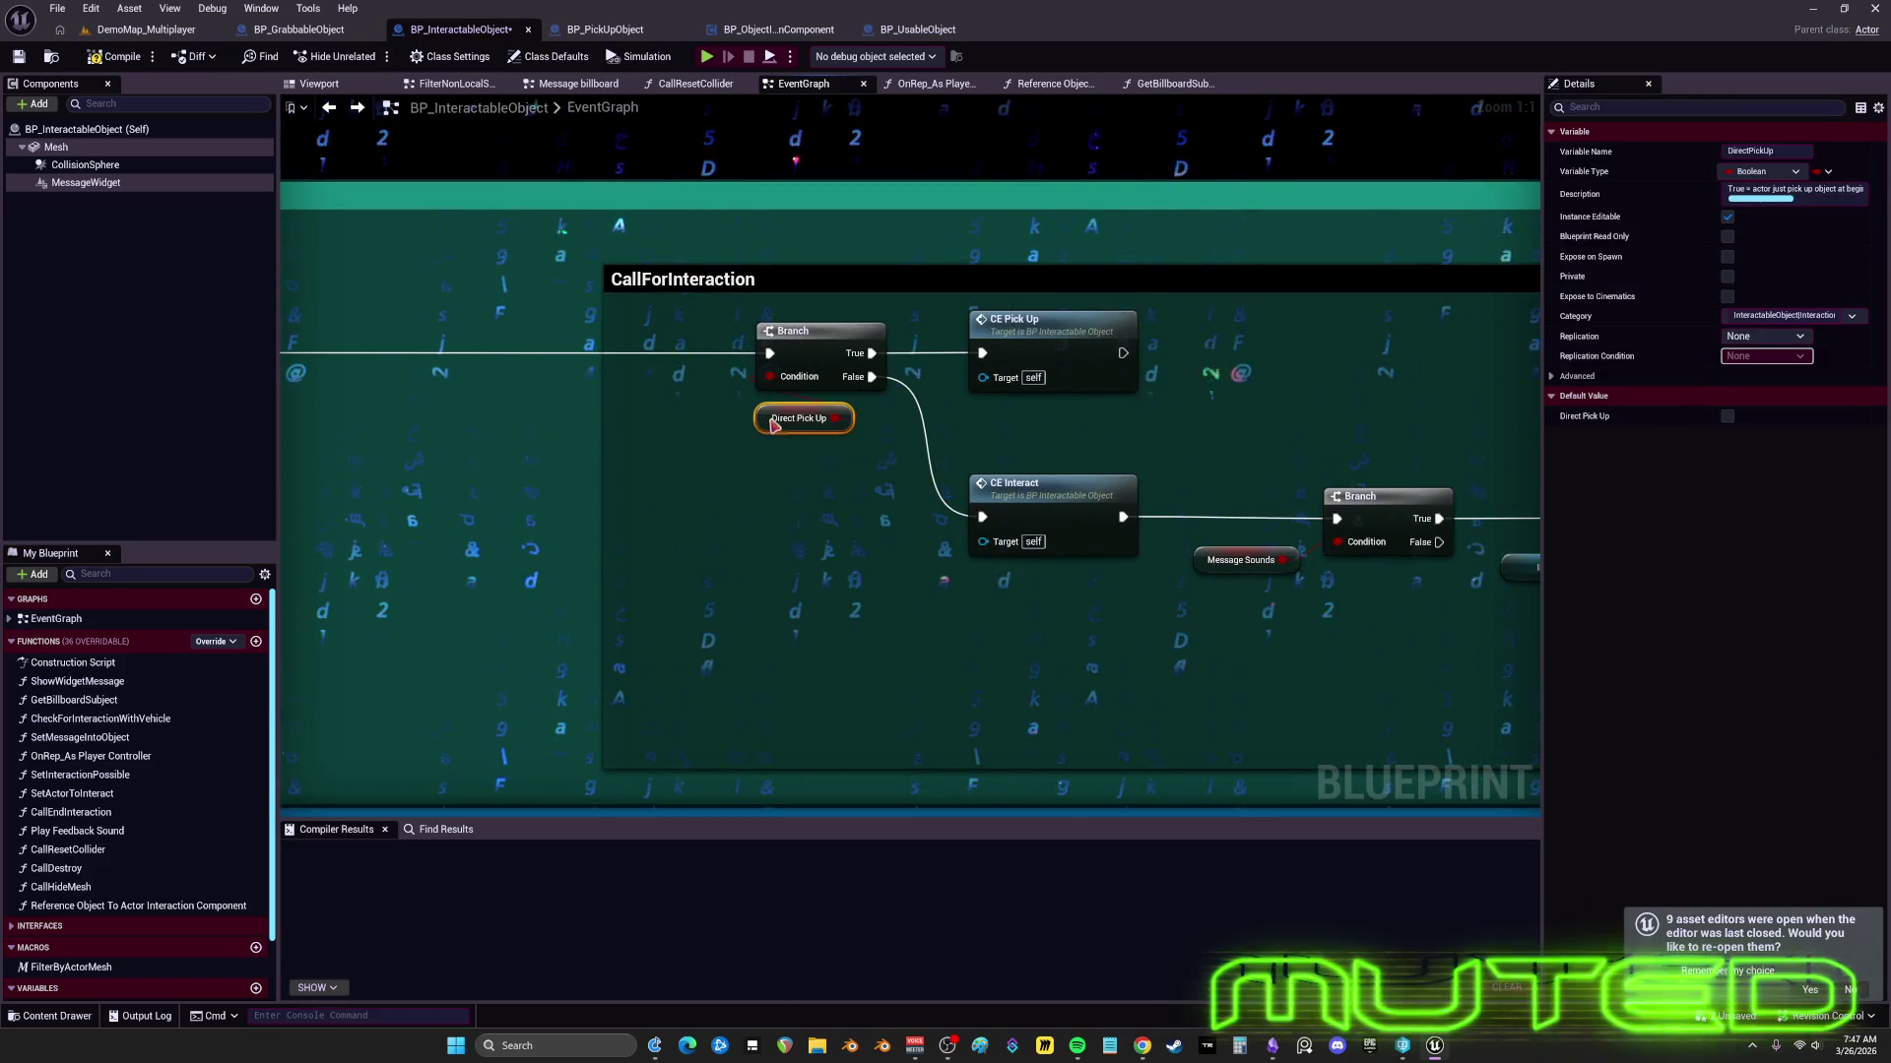
scroll(899, 430, "down", 2)
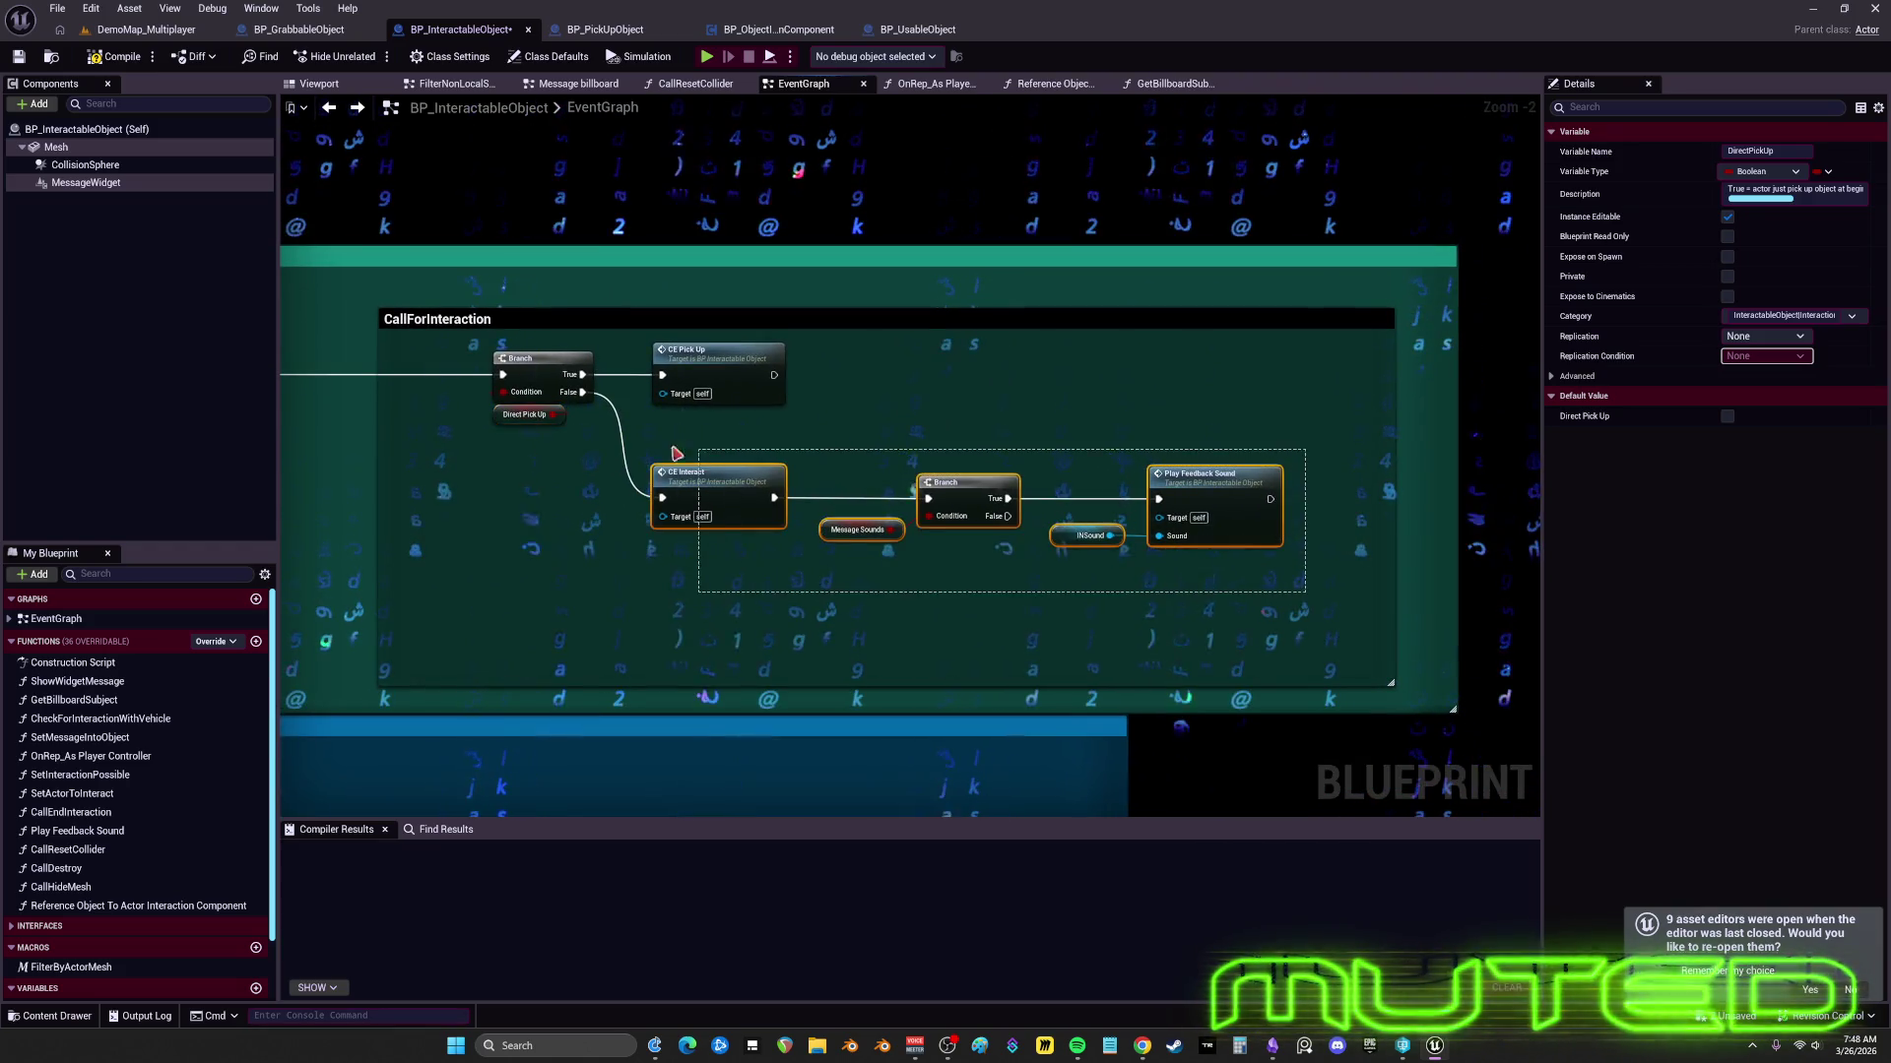
left_click_drag(679, 473, 680, 438)
left_click(991, 522)
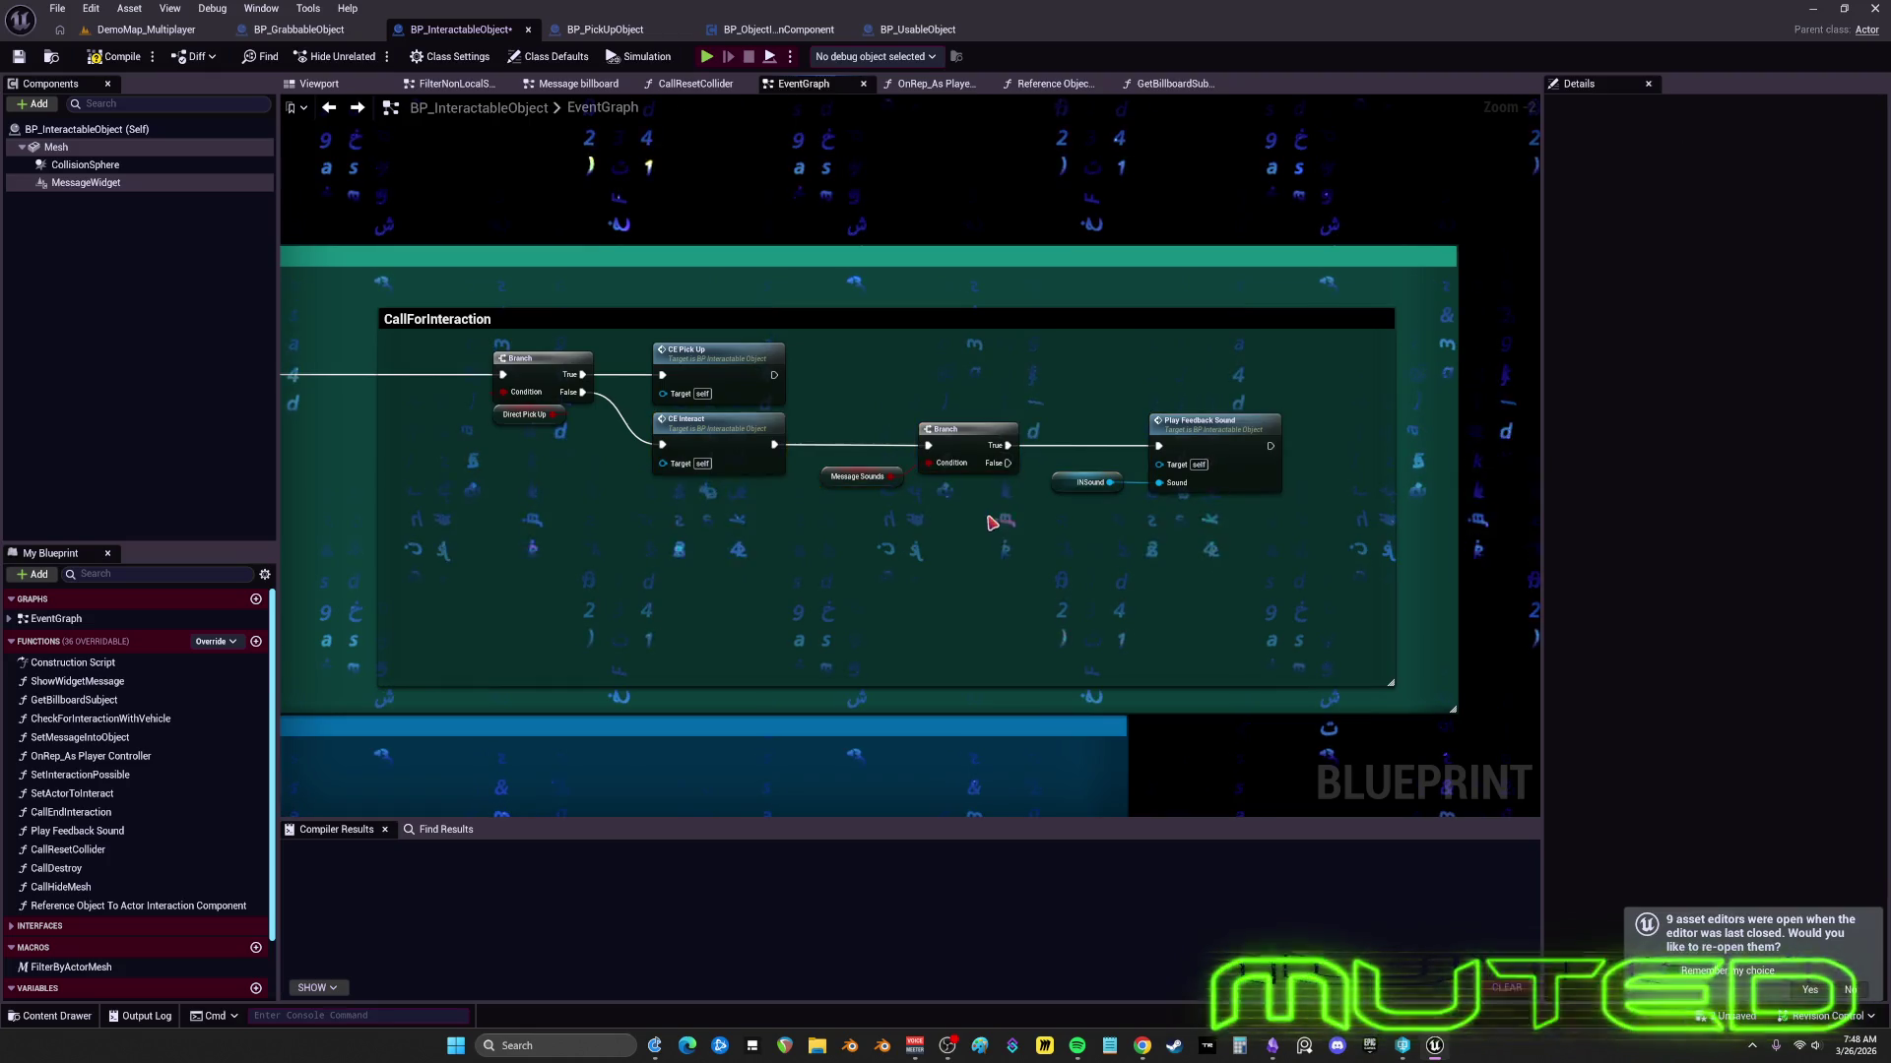
scroll(883, 509, "up", 2)
left_click(971, 497)
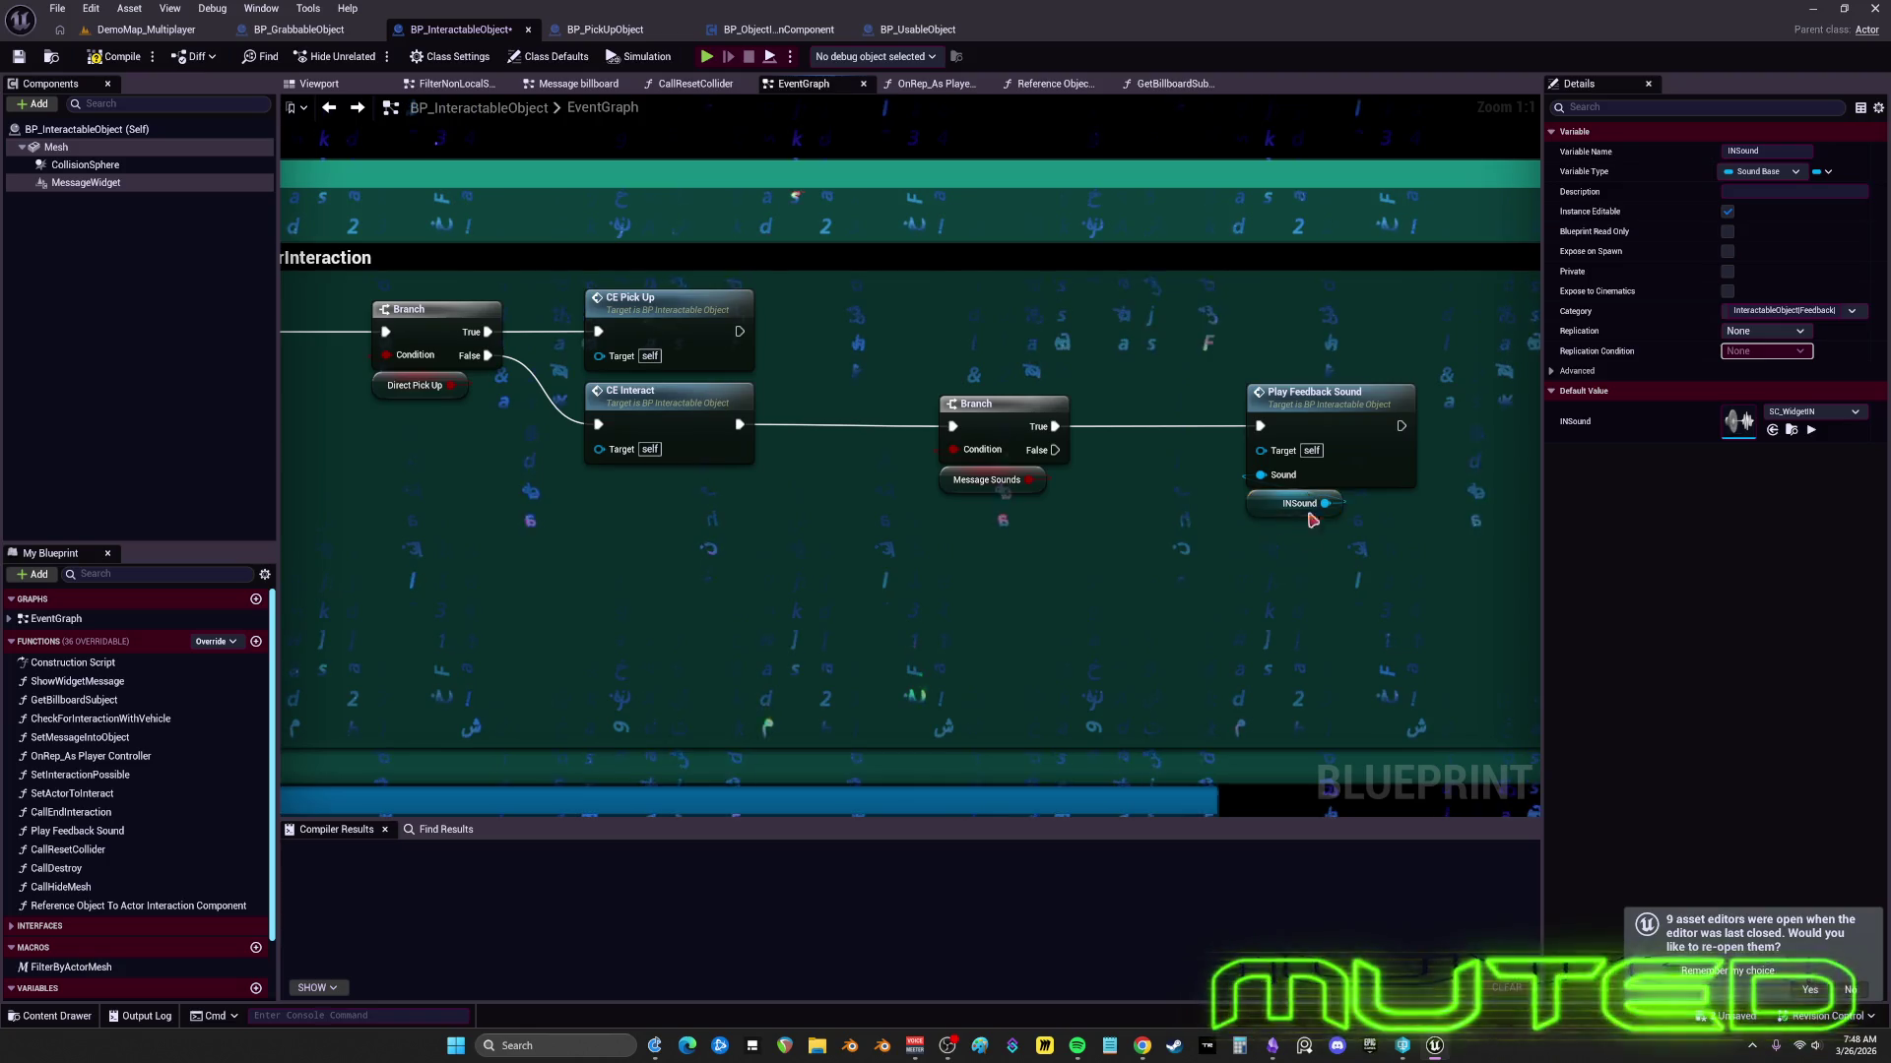
left_click(1305, 386, "ctrl")
left_click_drag(1305, 386, 1293, 381)
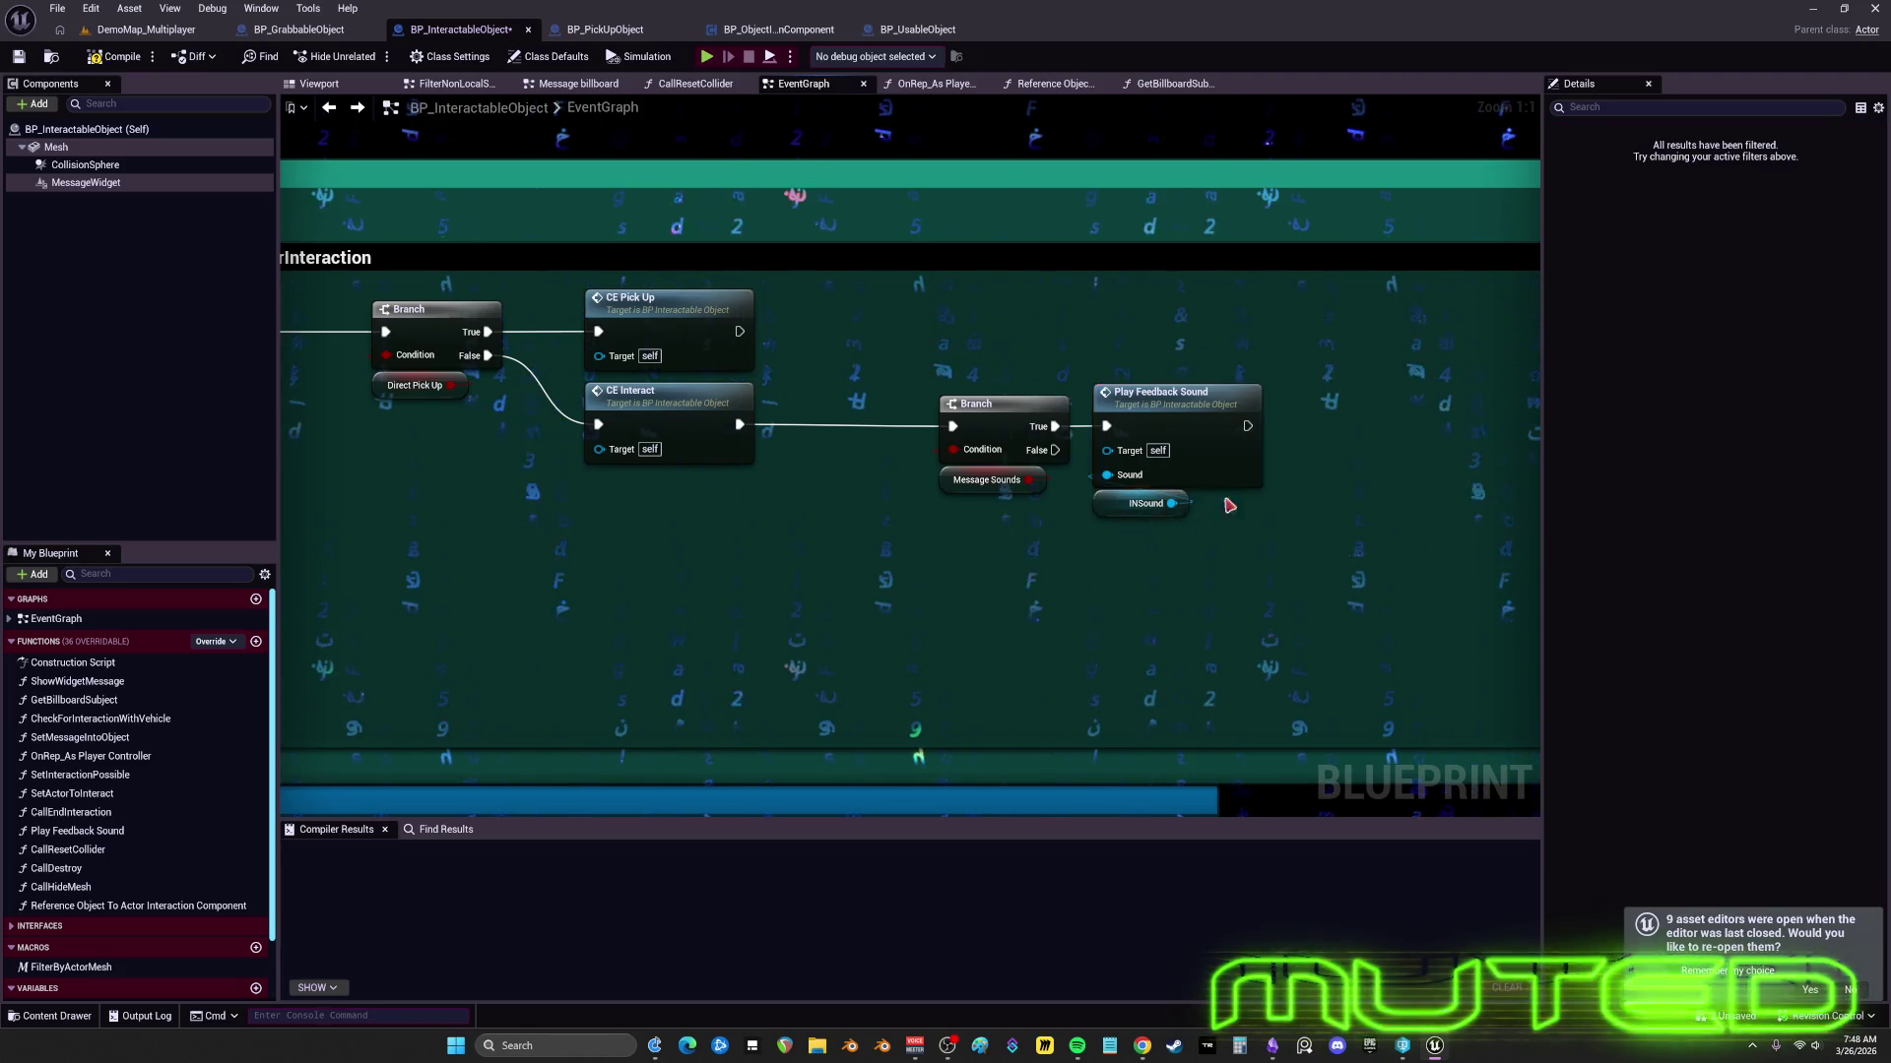
- Shrink the CallForInteraction comment box to fit its nodes beside ShowMessage
scroll(1182, 467, "down", 3)
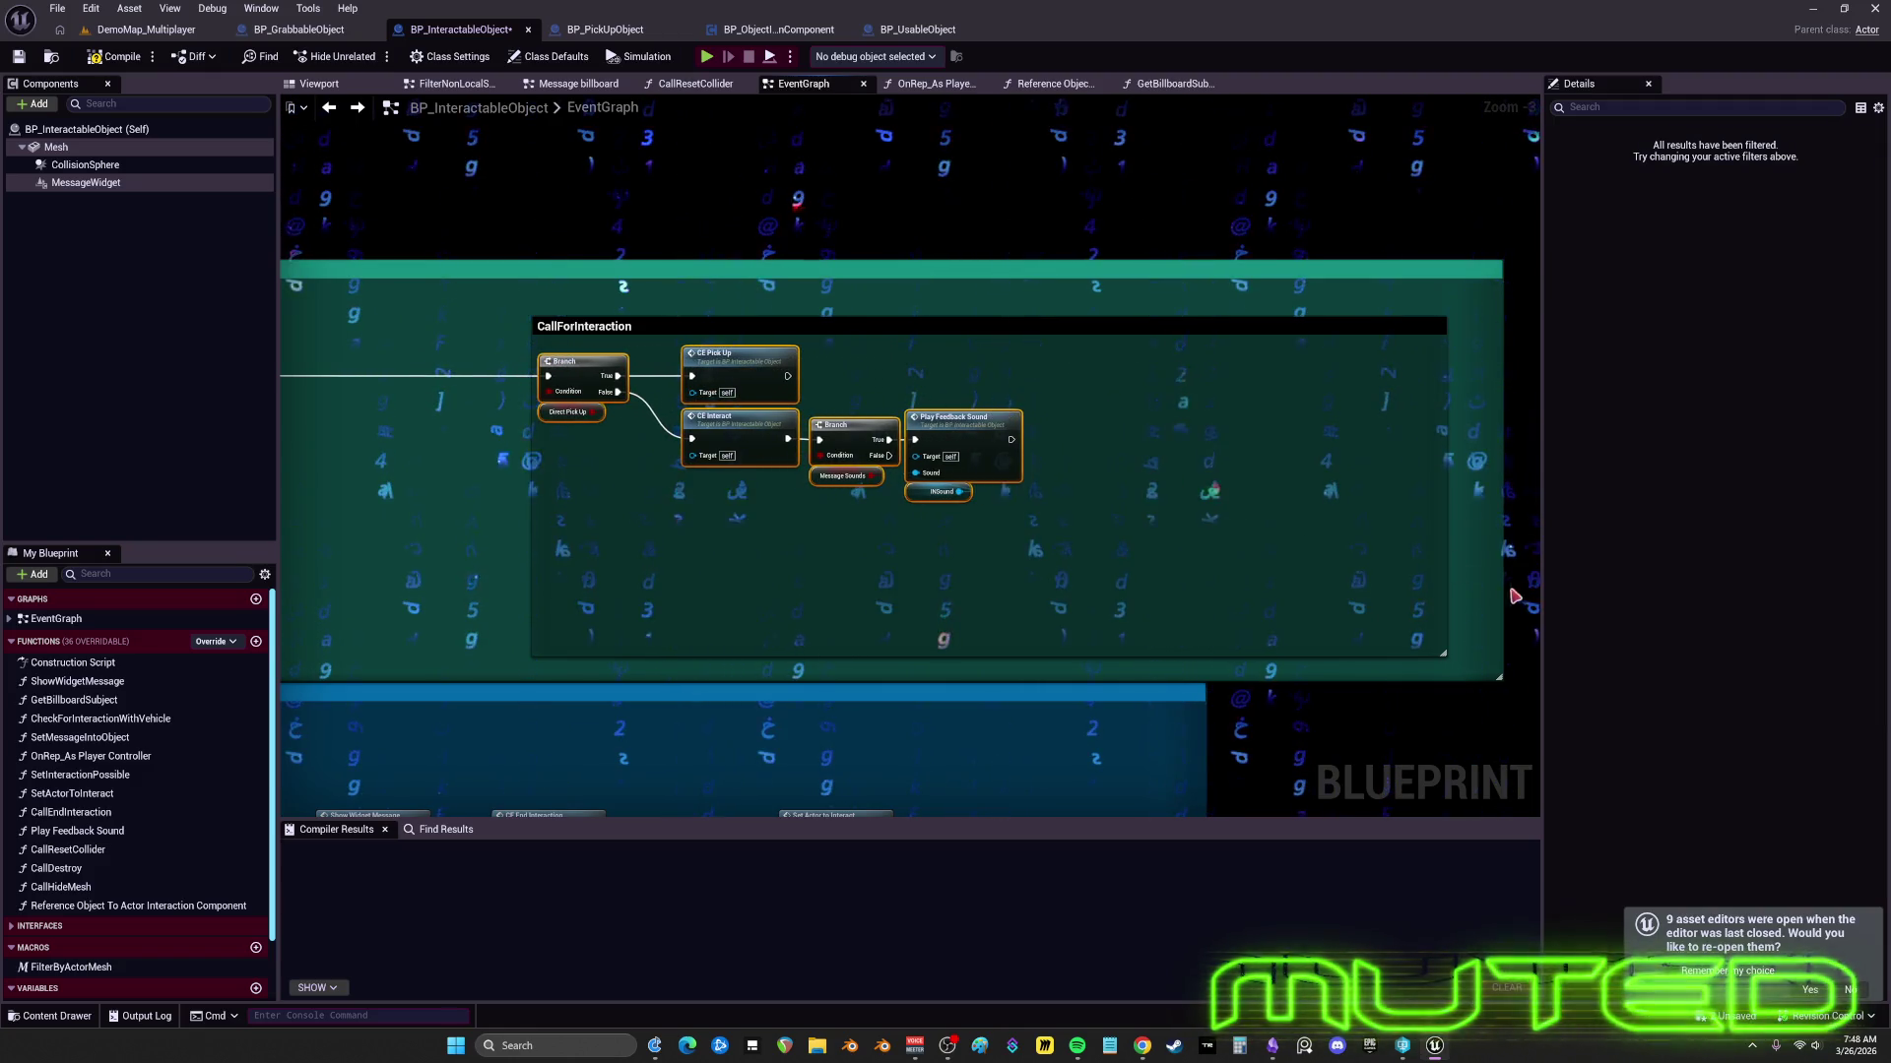
left_click_drag(1342, 628, 1045, 522)
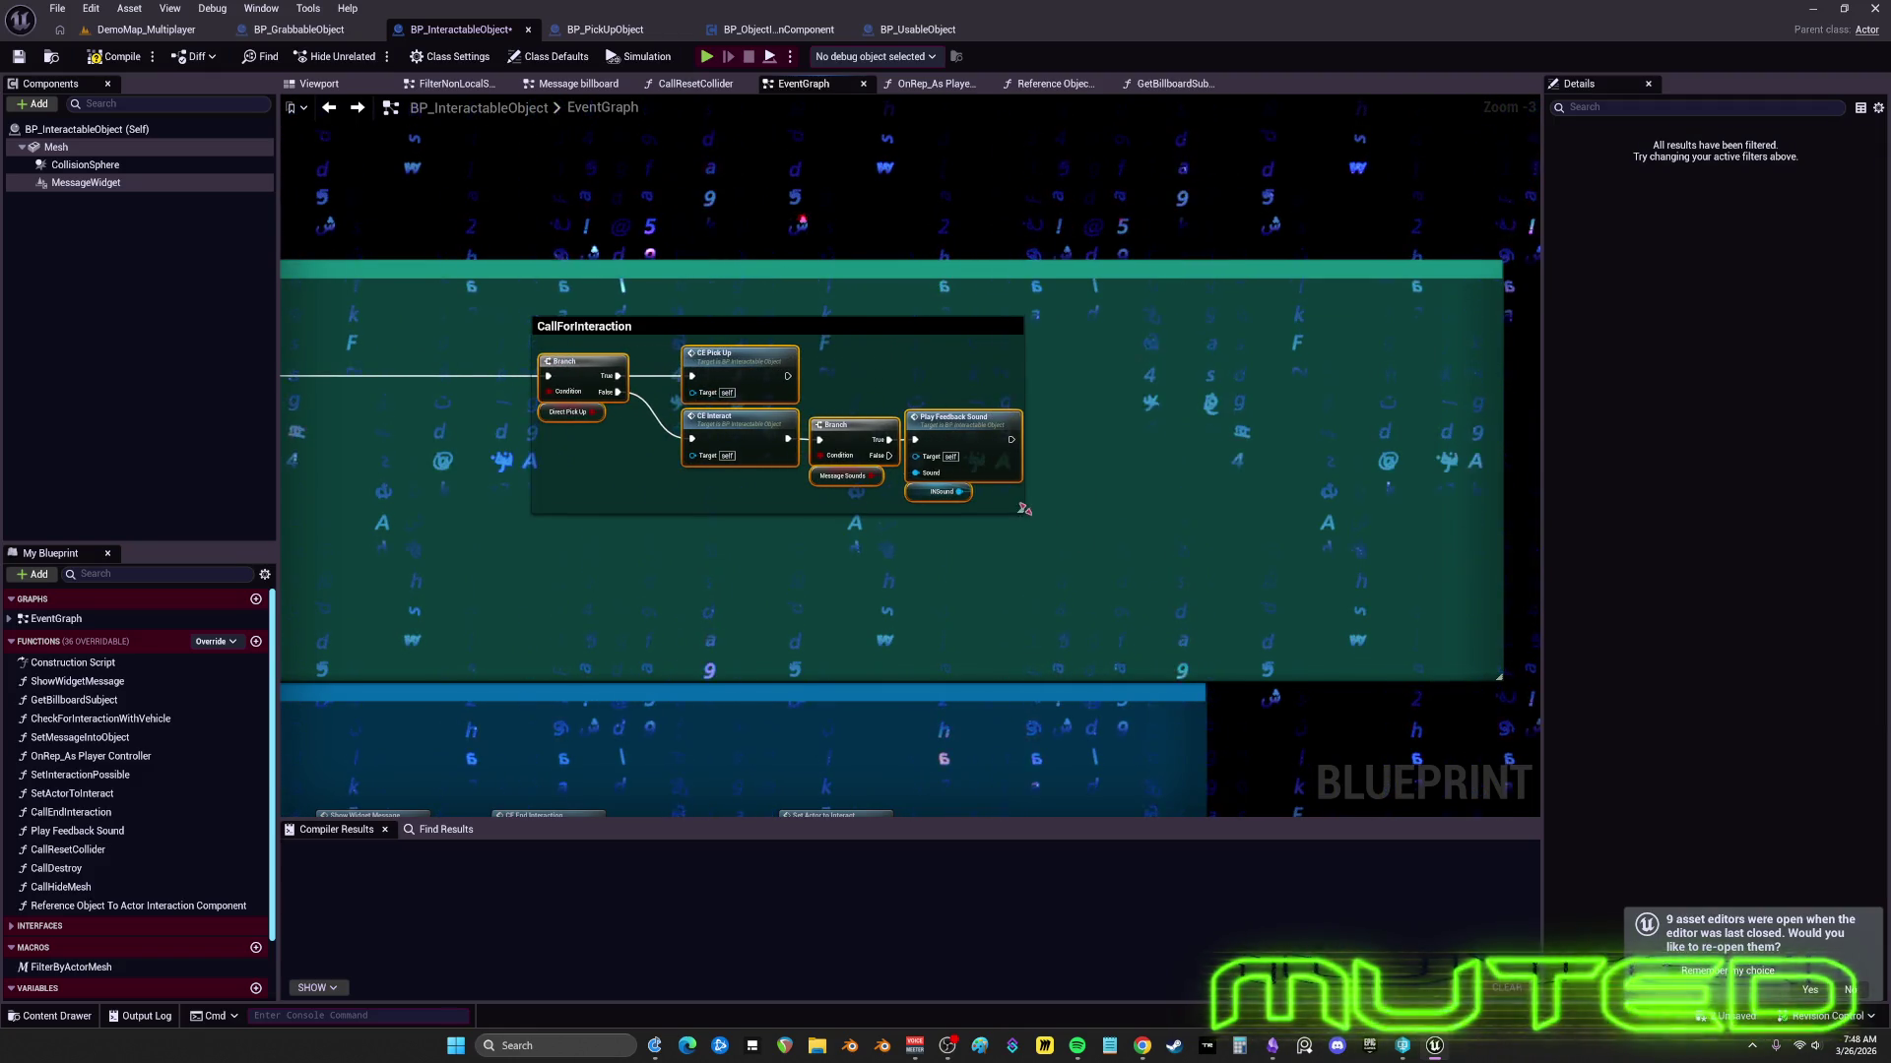
left_click_drag(439, 329, 1087, 366)
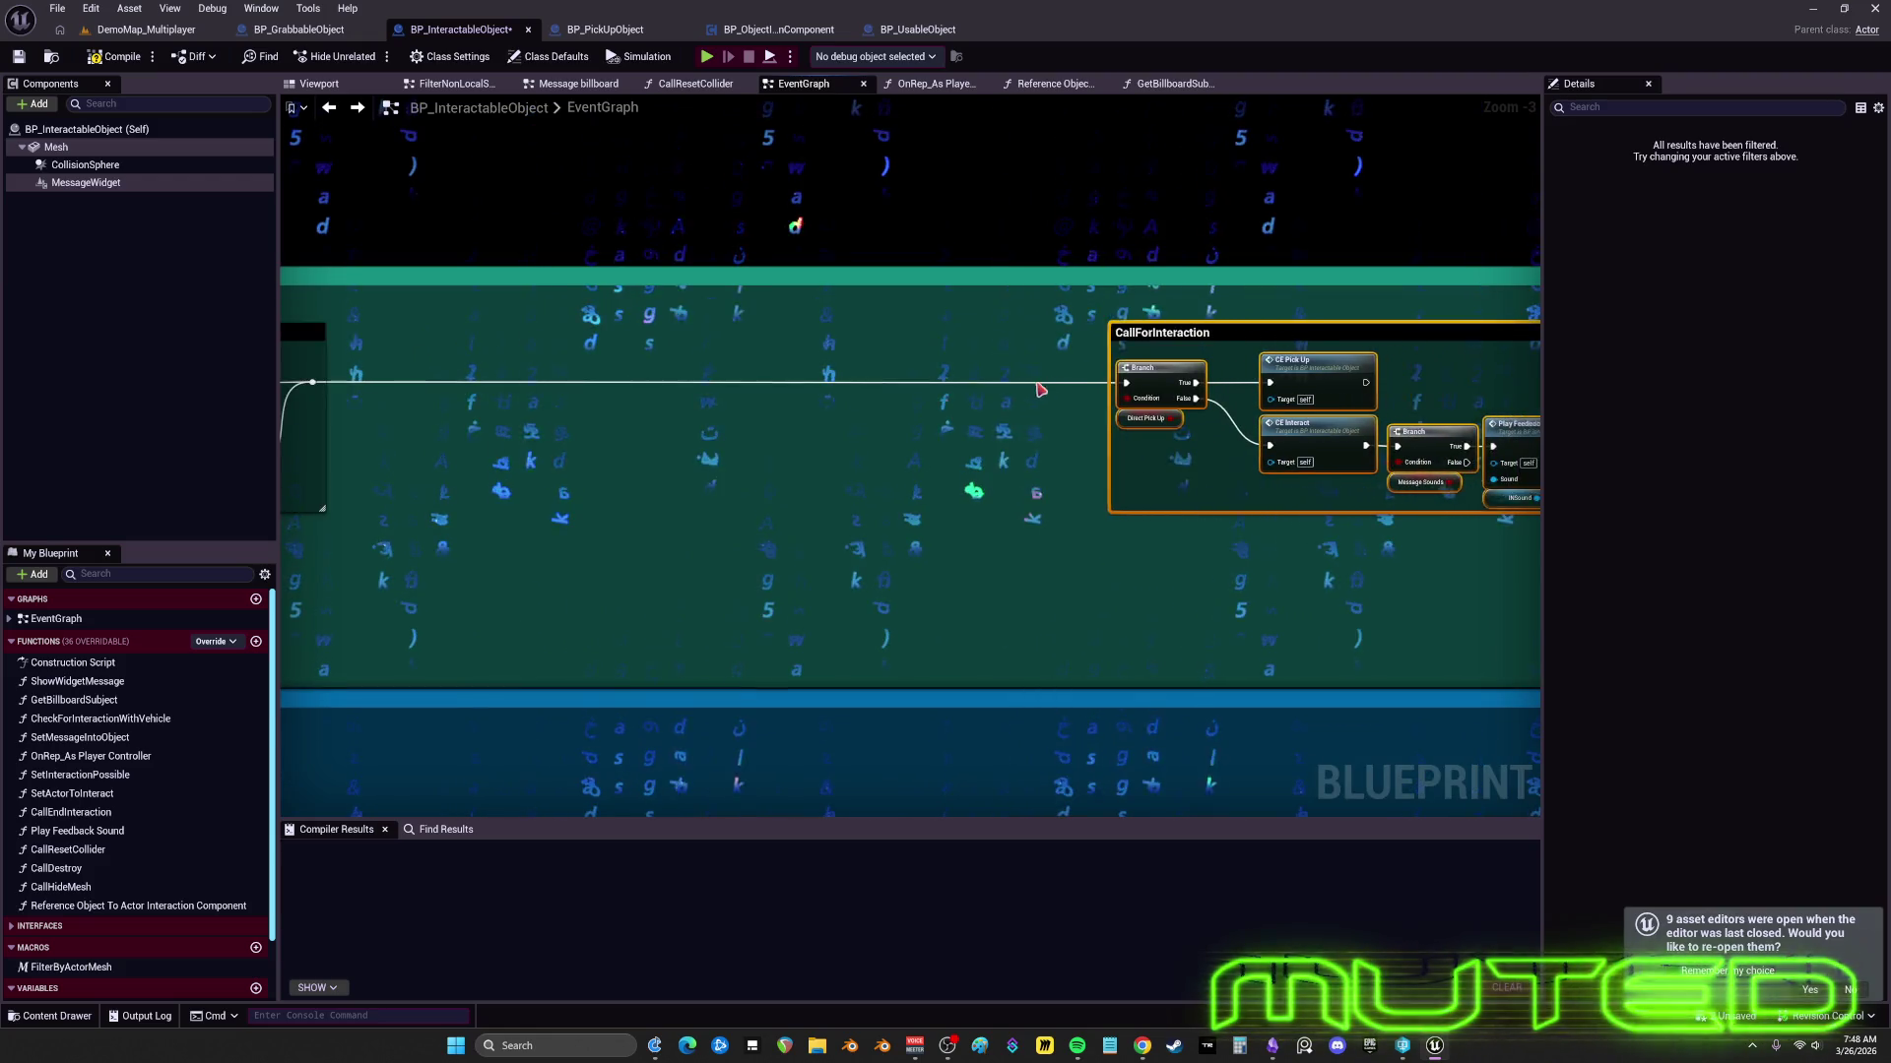
mouse_move(825, 482)
left_mouse_down()
mouse_move(895, 502)
mouse_move(1113, 489)
mouse_move(1000, 539)
mouse_move(898, 463)
mouse_move(764, 464)
left_mouse_up()
- Select the Characters and Vehicles comment groups and enclose them in one new comment with C
scroll(1116, 449, "down", 5)
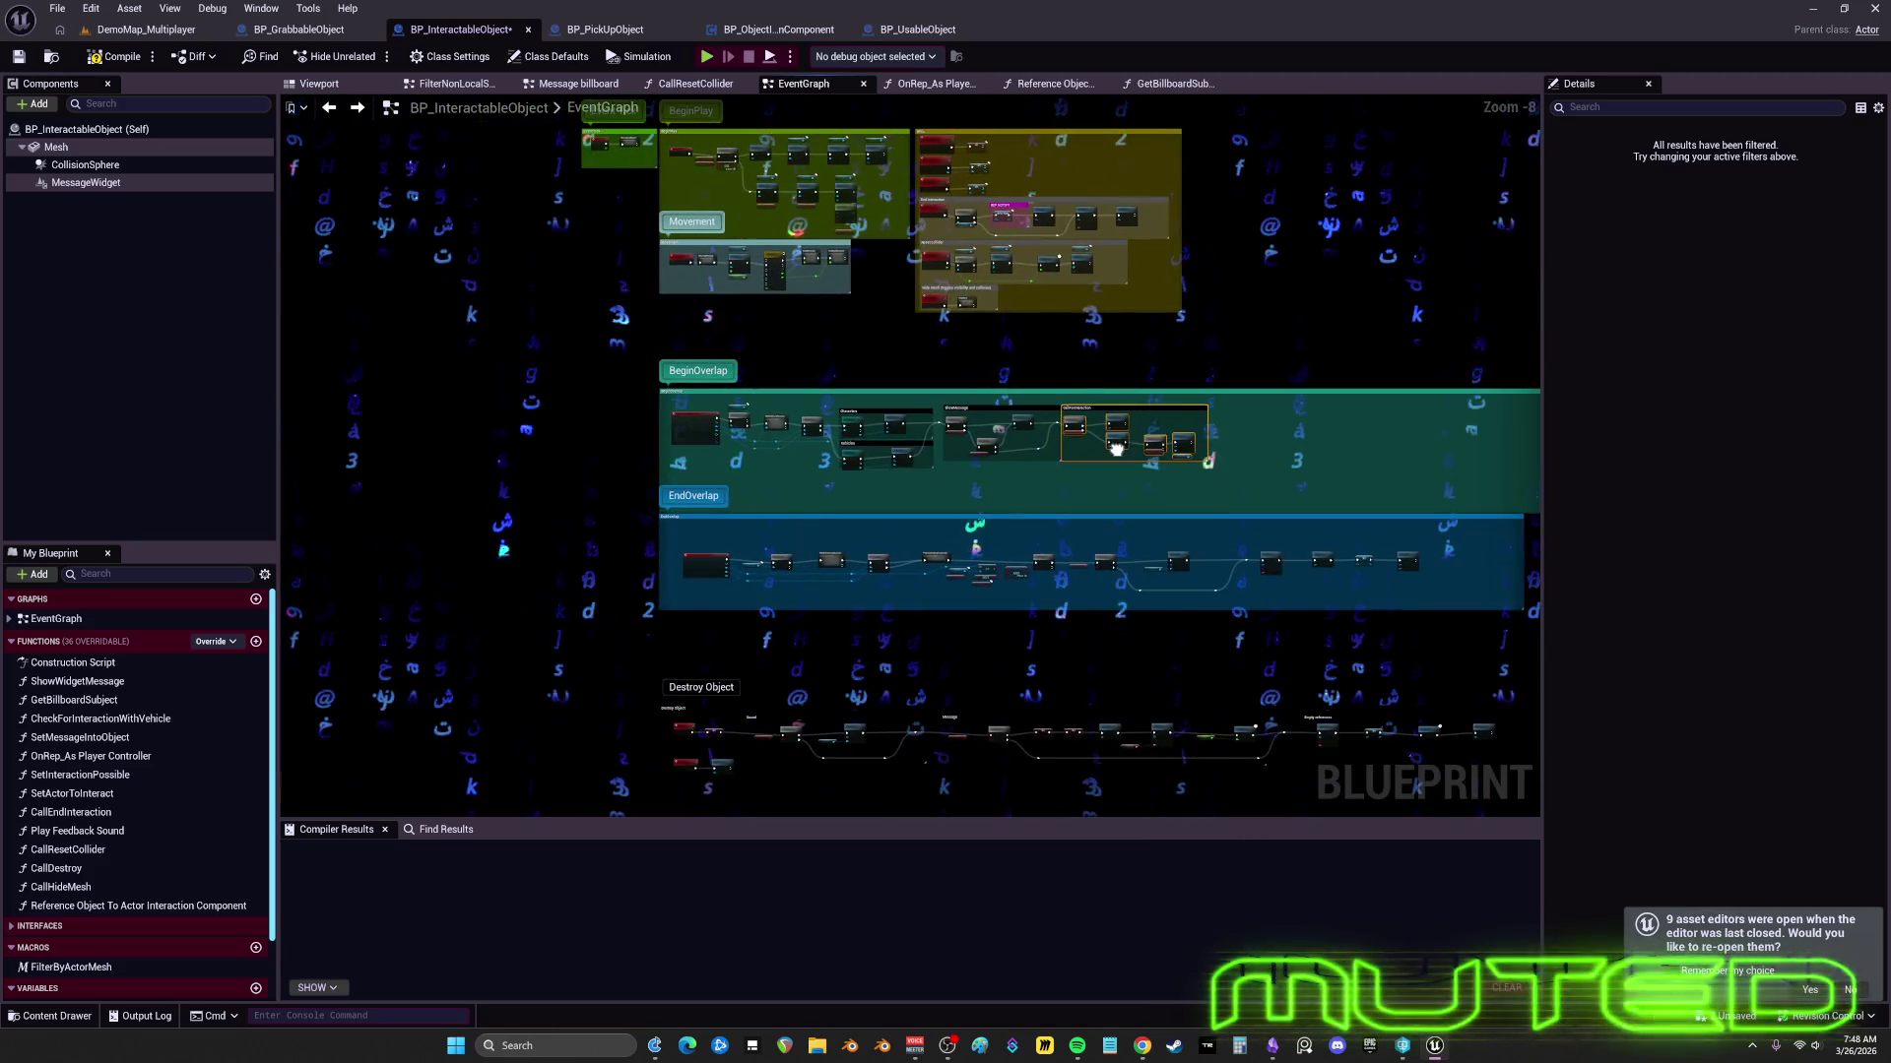
scroll(827, 468, "up", 6)
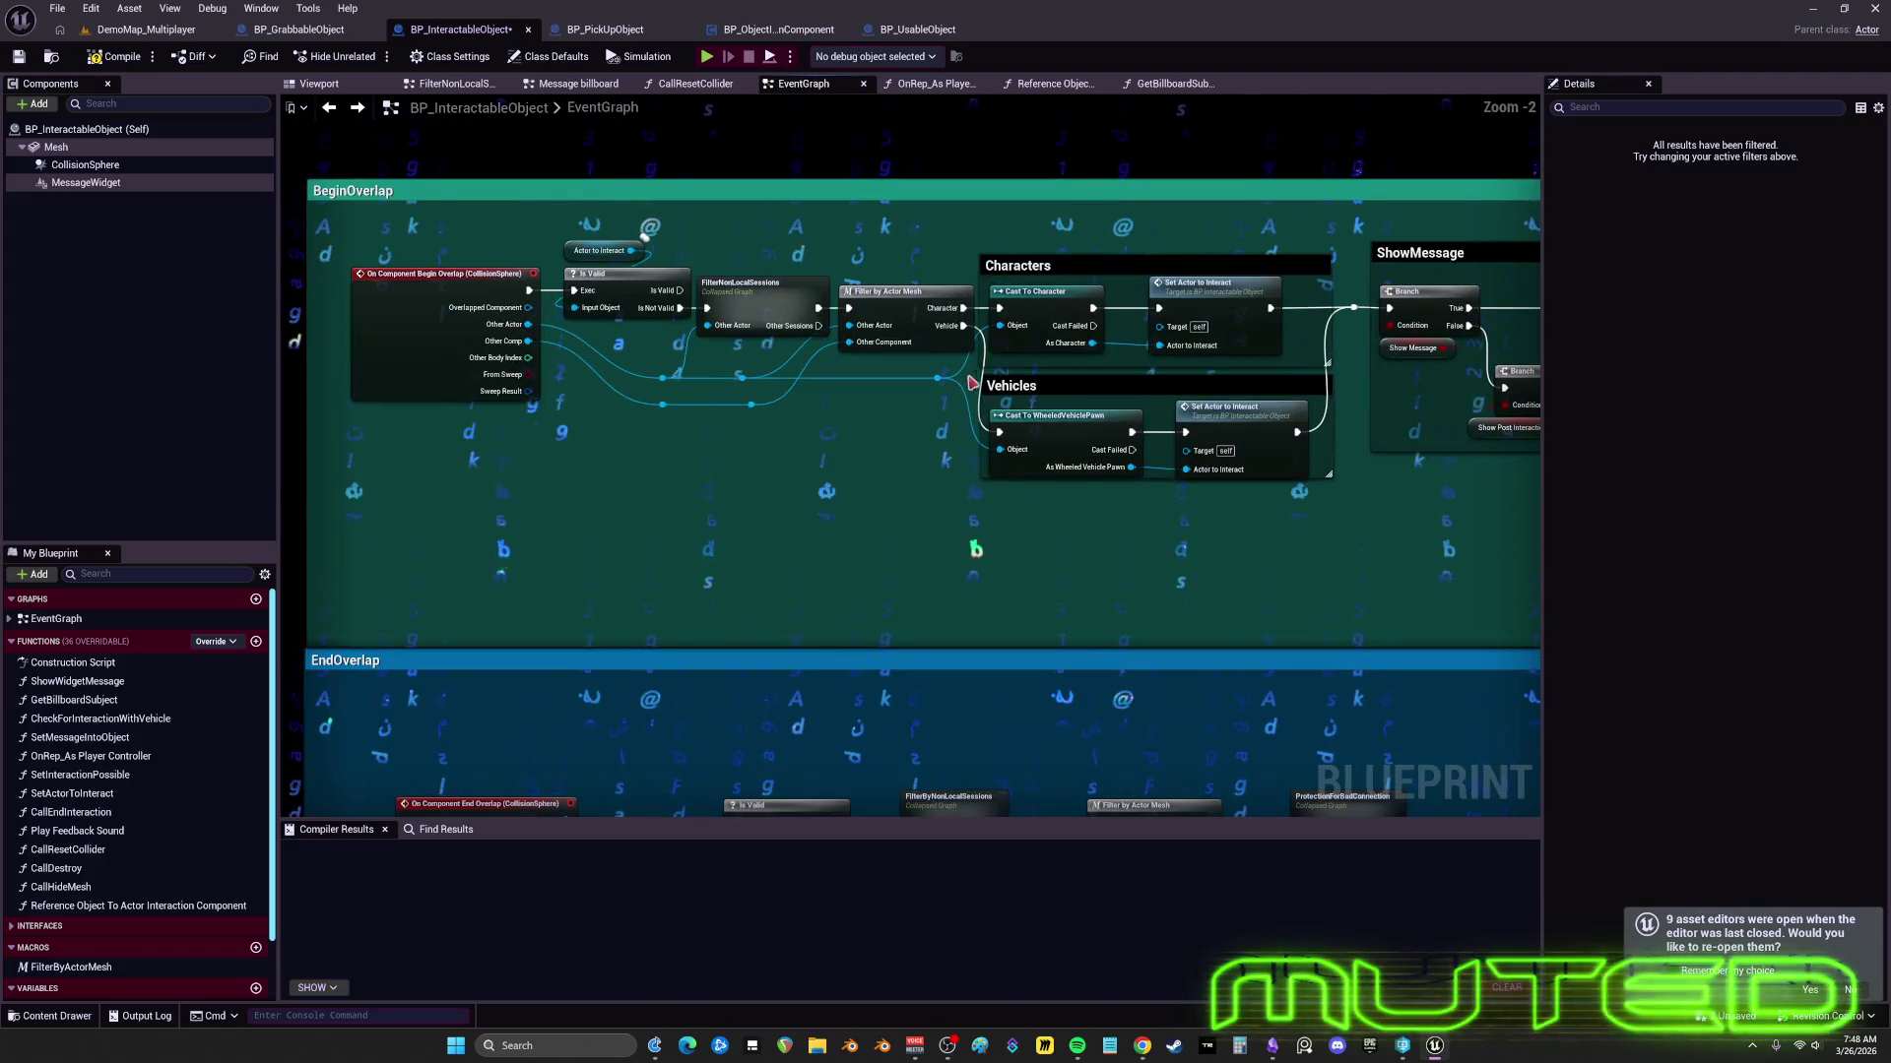
left_click(1224, 292)
scroll(1227, 287, "up", 2)
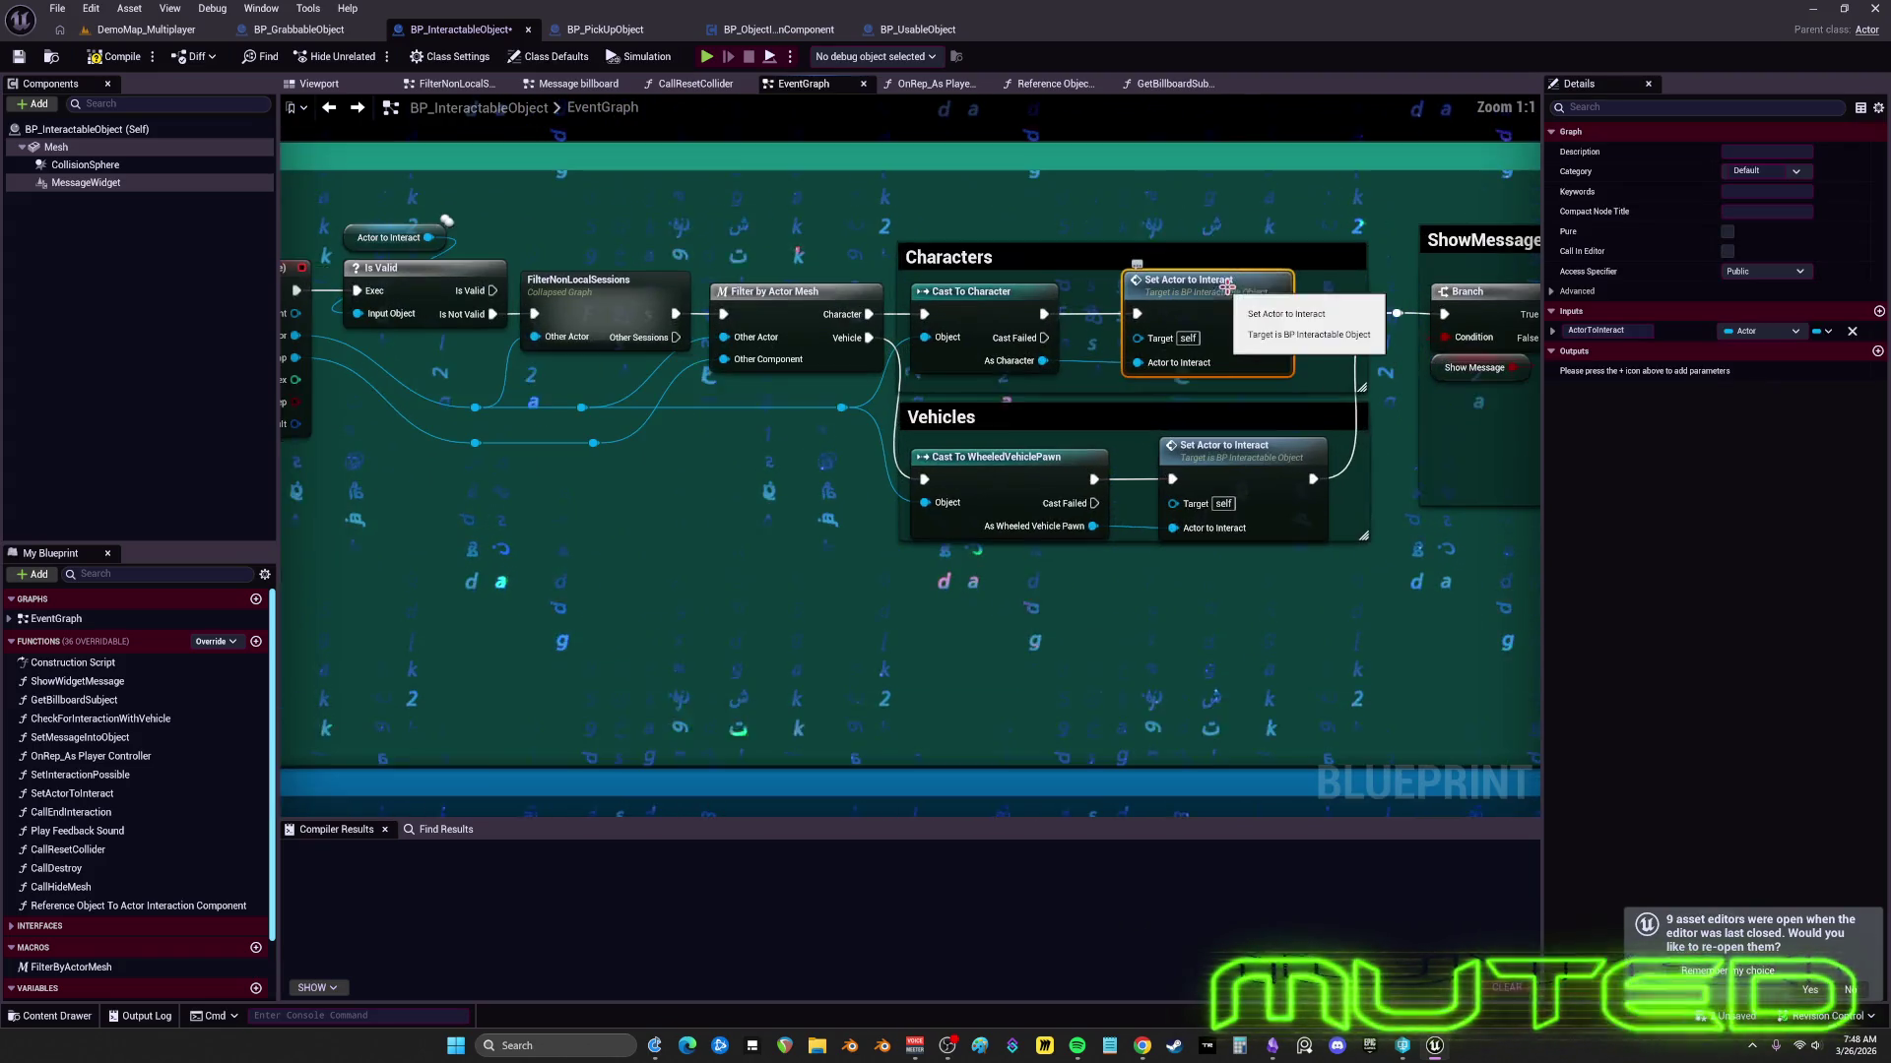
left_click_drag(1227, 287, 1152, 363)
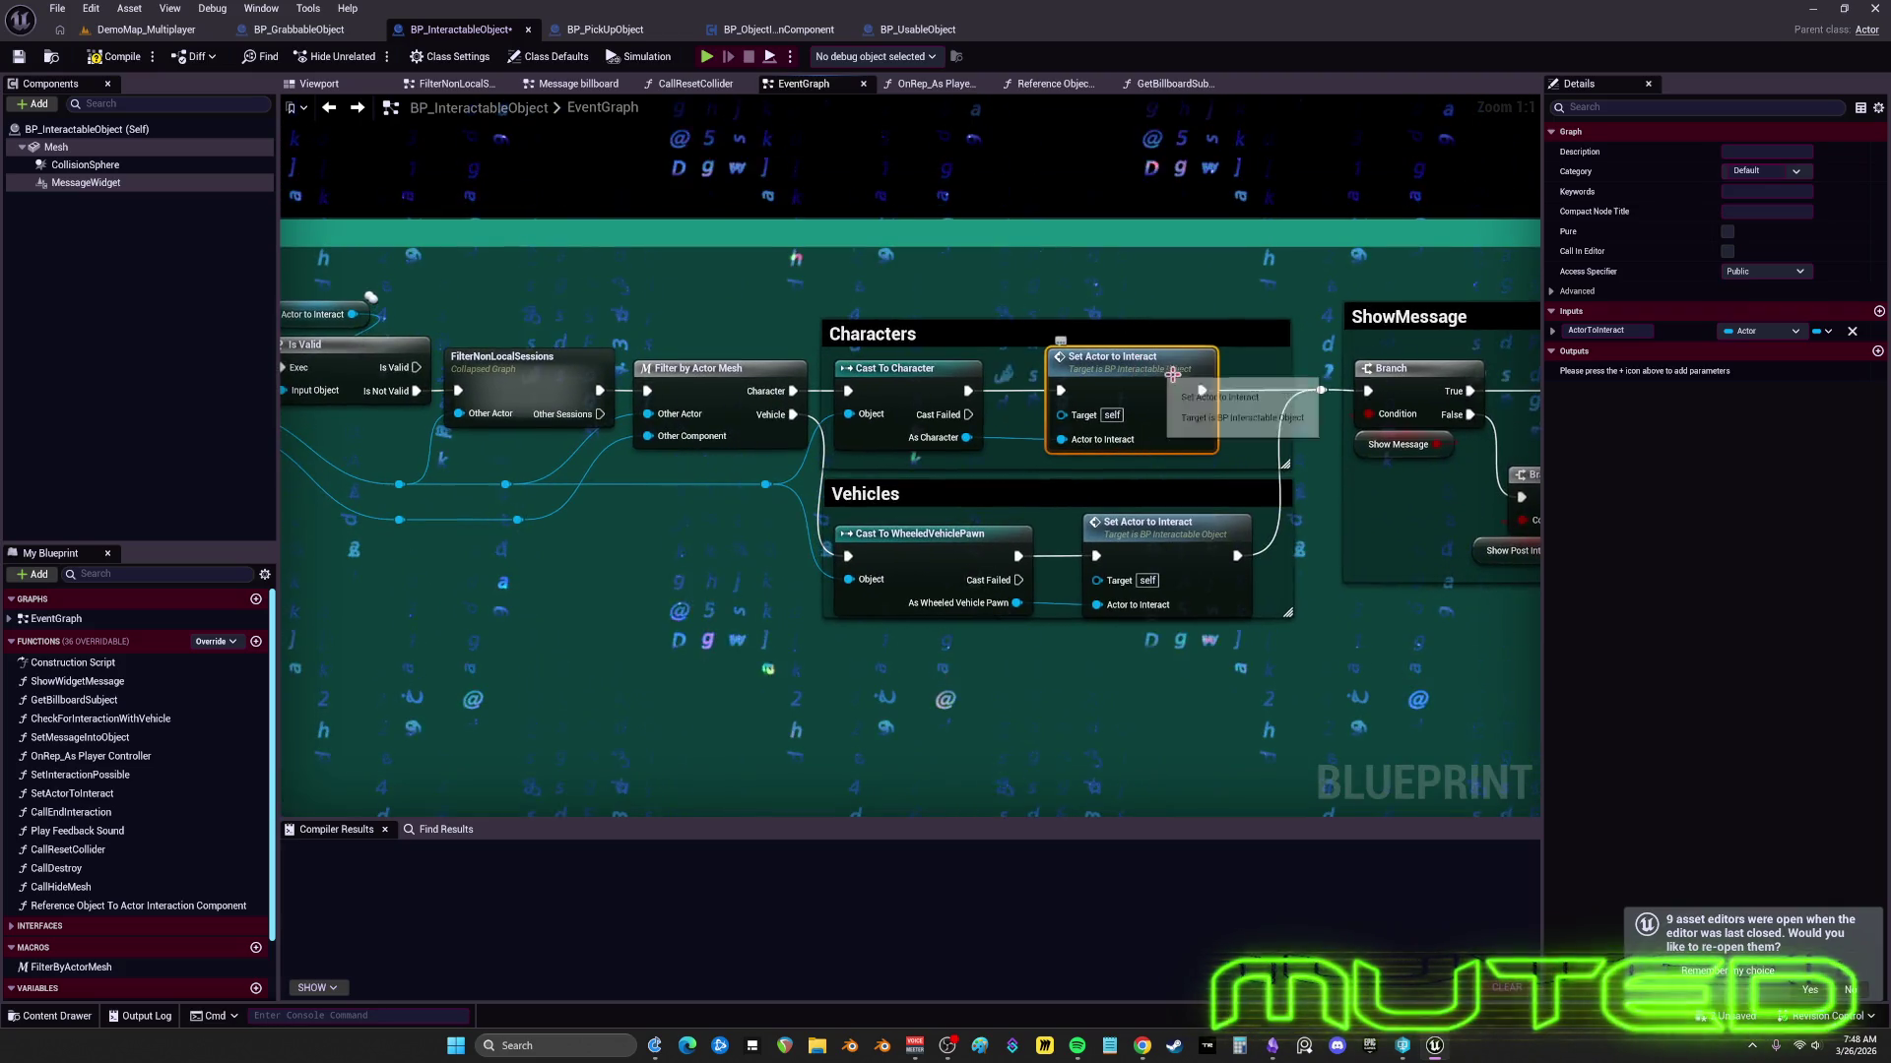
scroll(1210, 362, "down", 4)
left_click_drag(920, 359, 1260, 586)
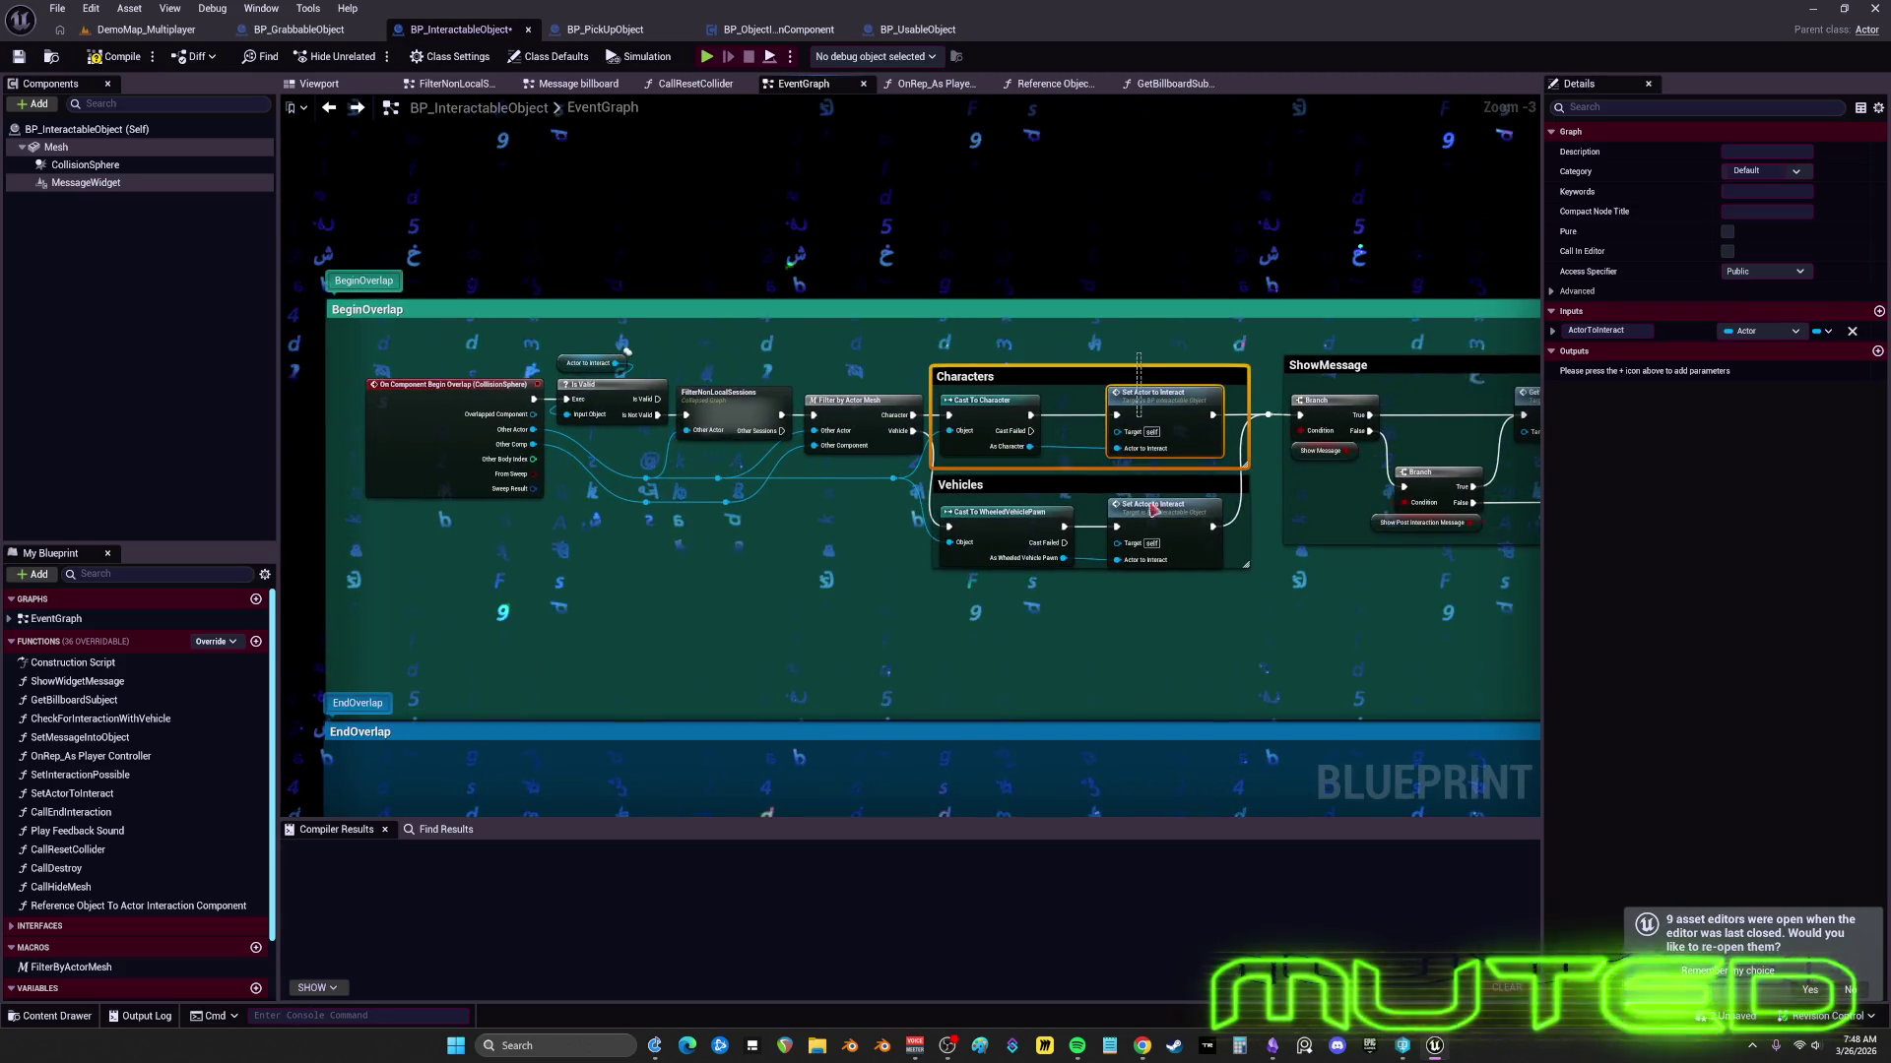
key("c")
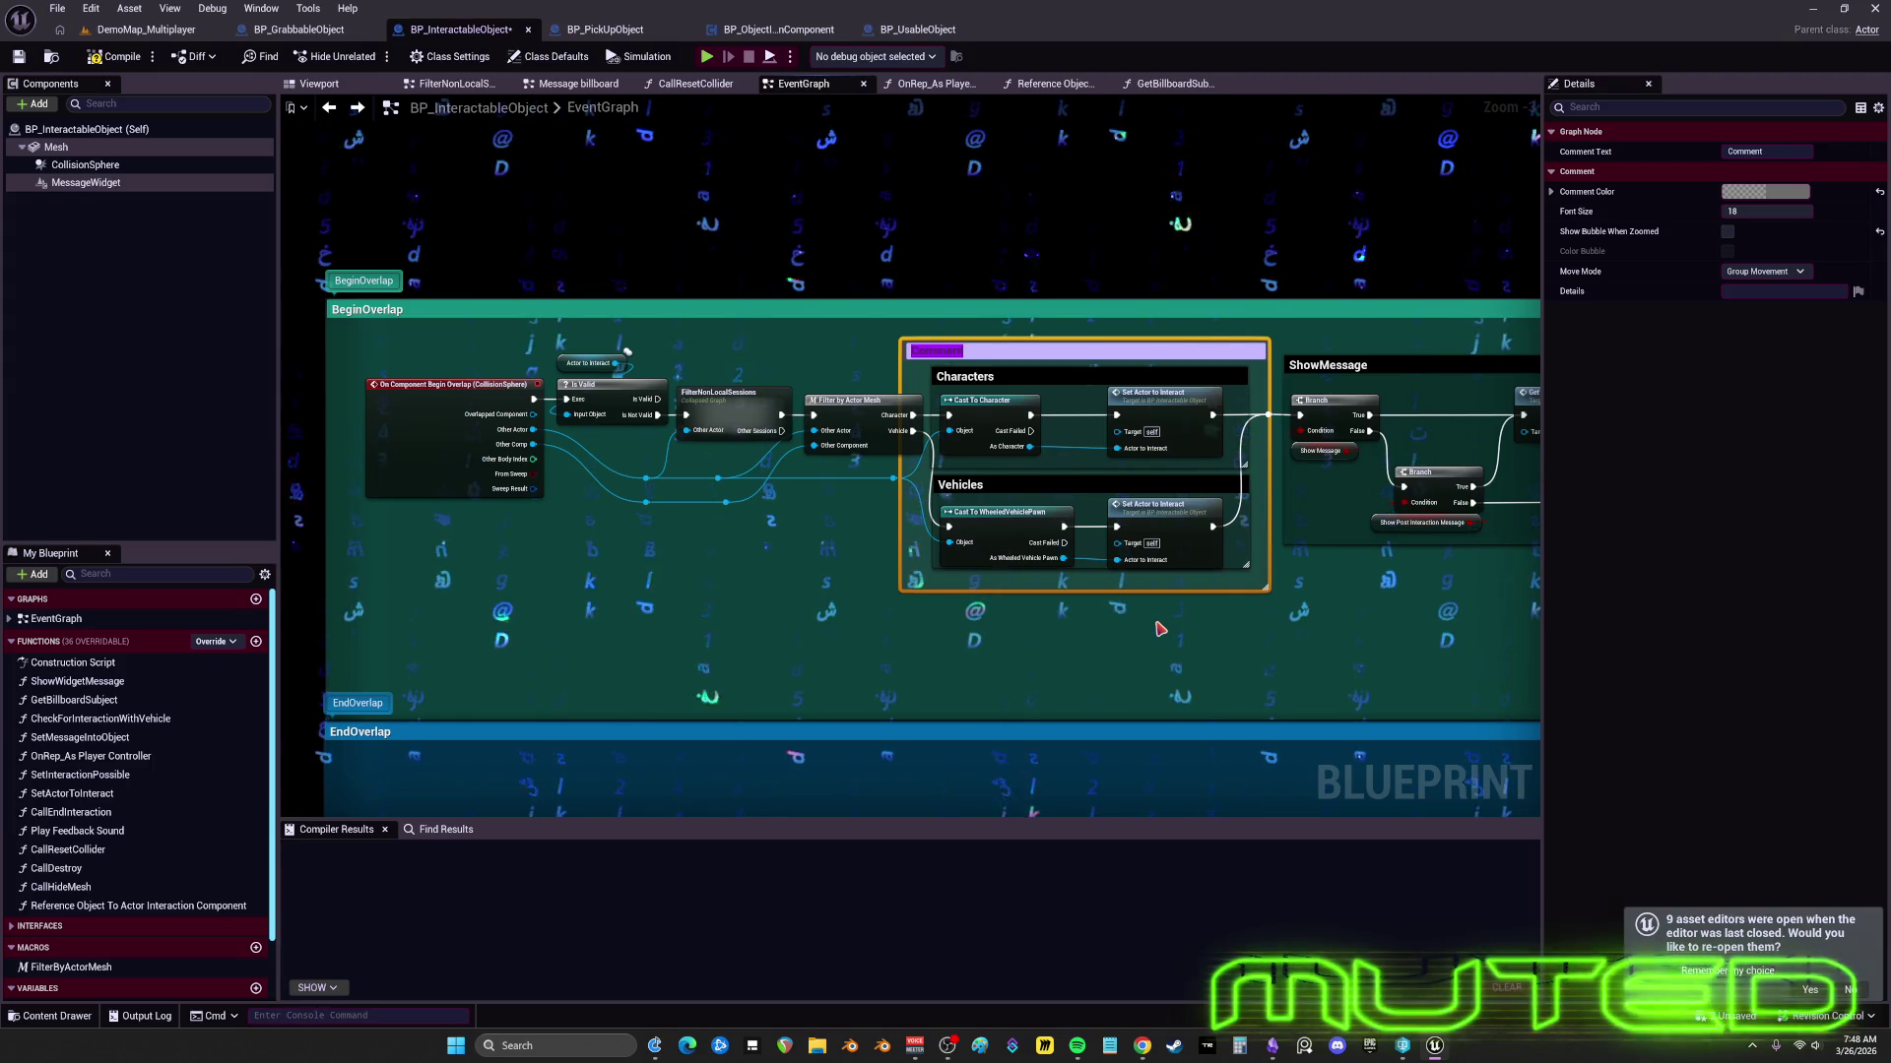
- Title the comment 'ACTOR TO INTERACT SET HERE' and fit it around the Set Actor nodes
type("ACTOR")
key("Return")
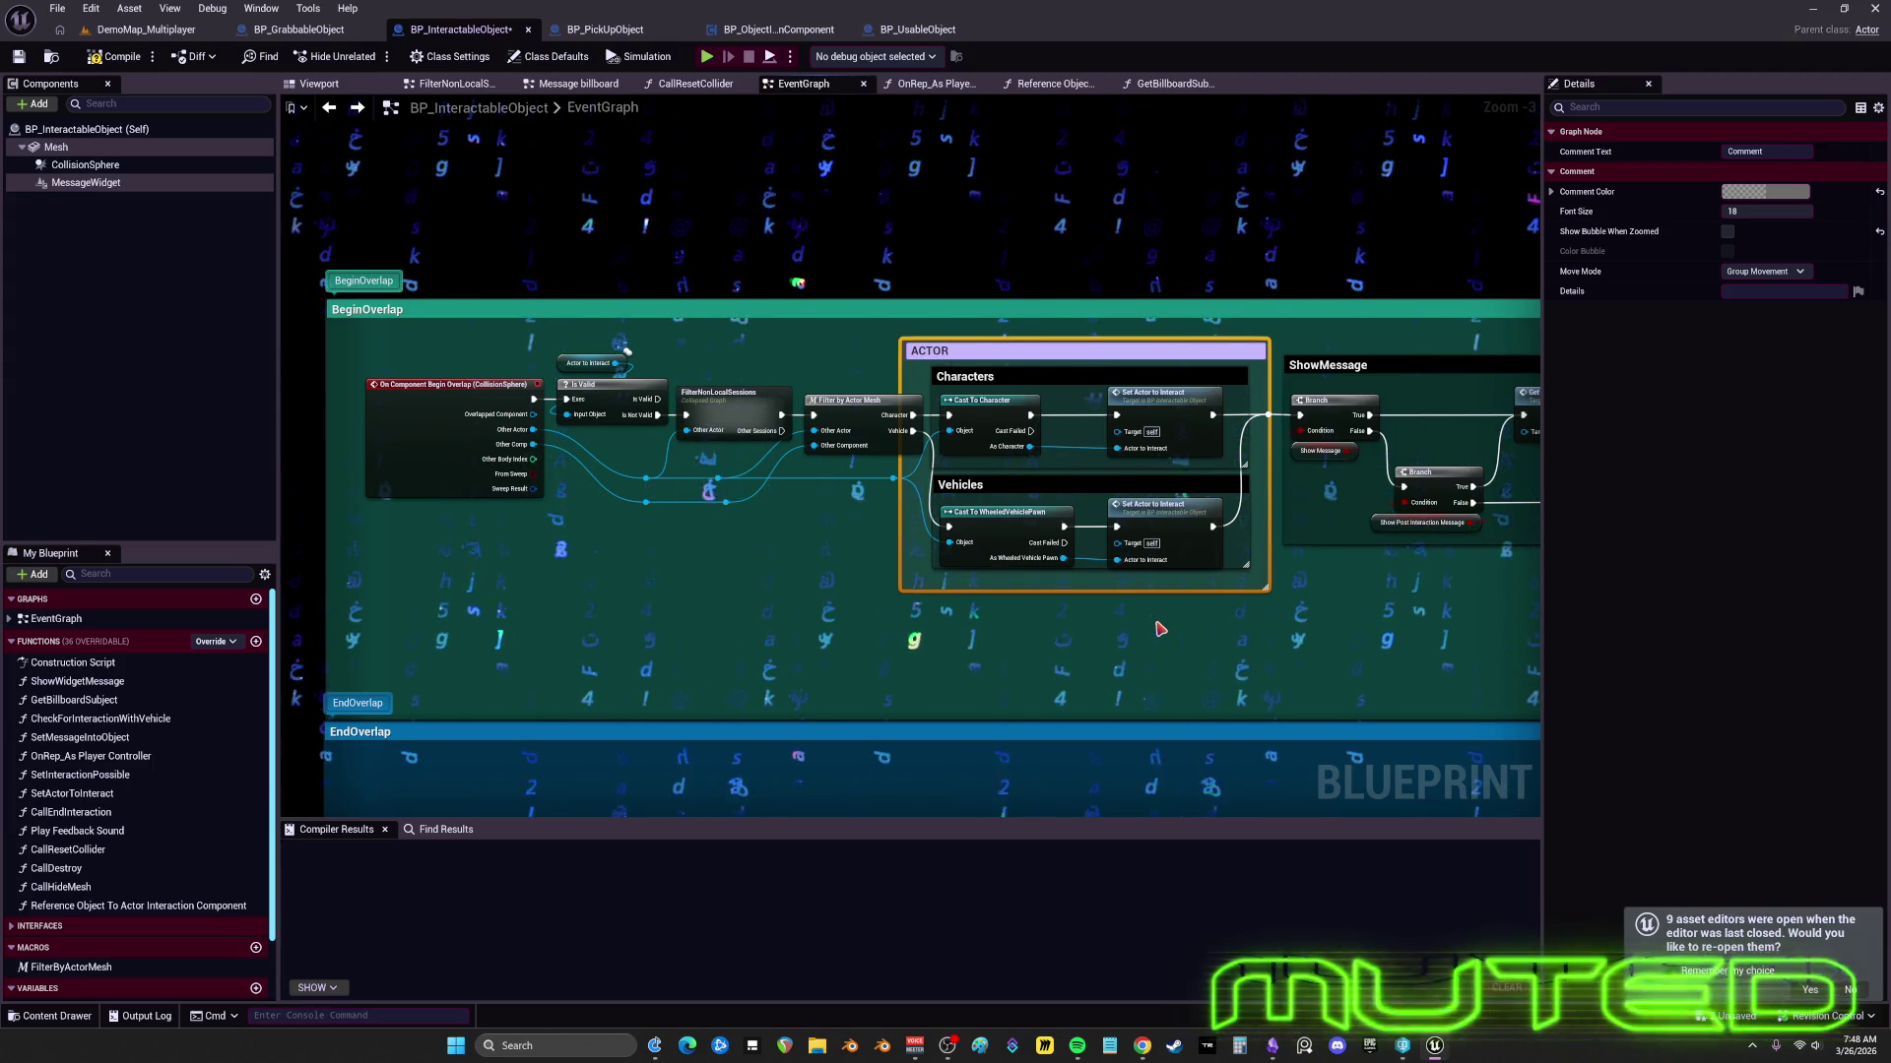
type(" TO INTERACT")
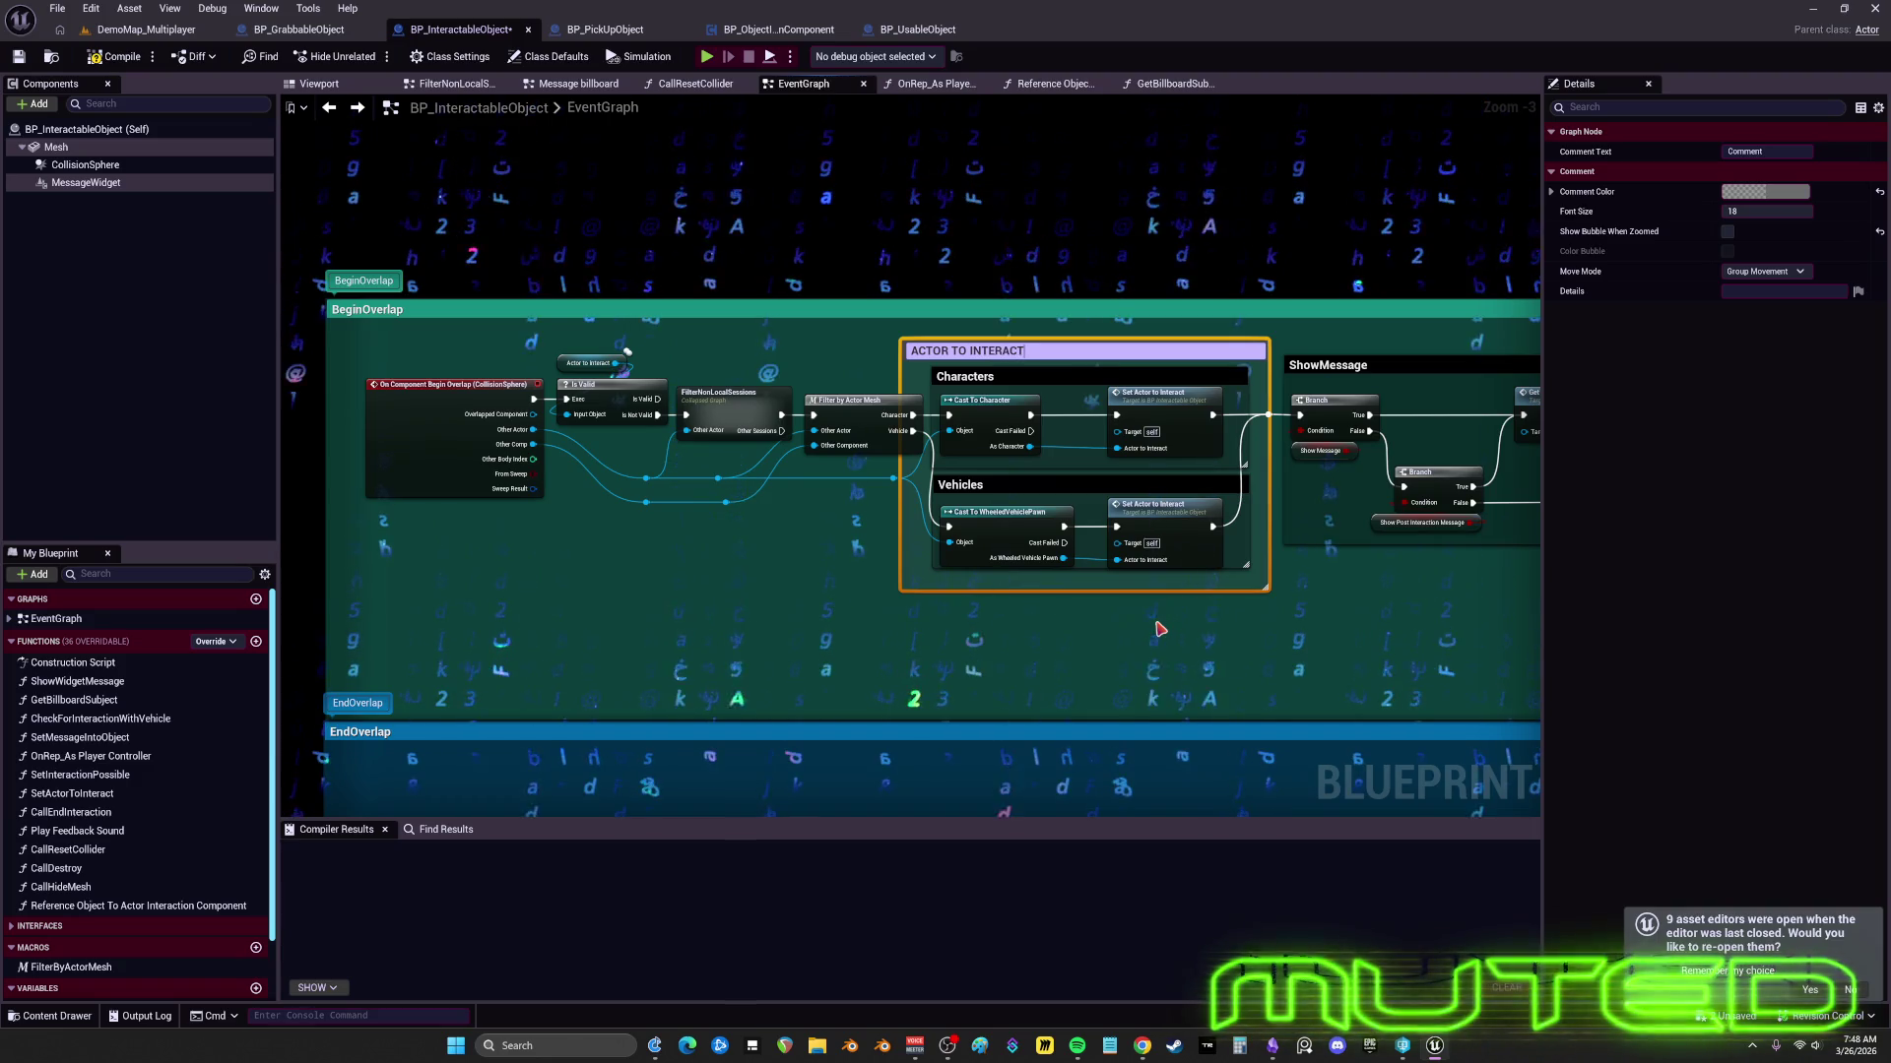
type(" SET HERE")
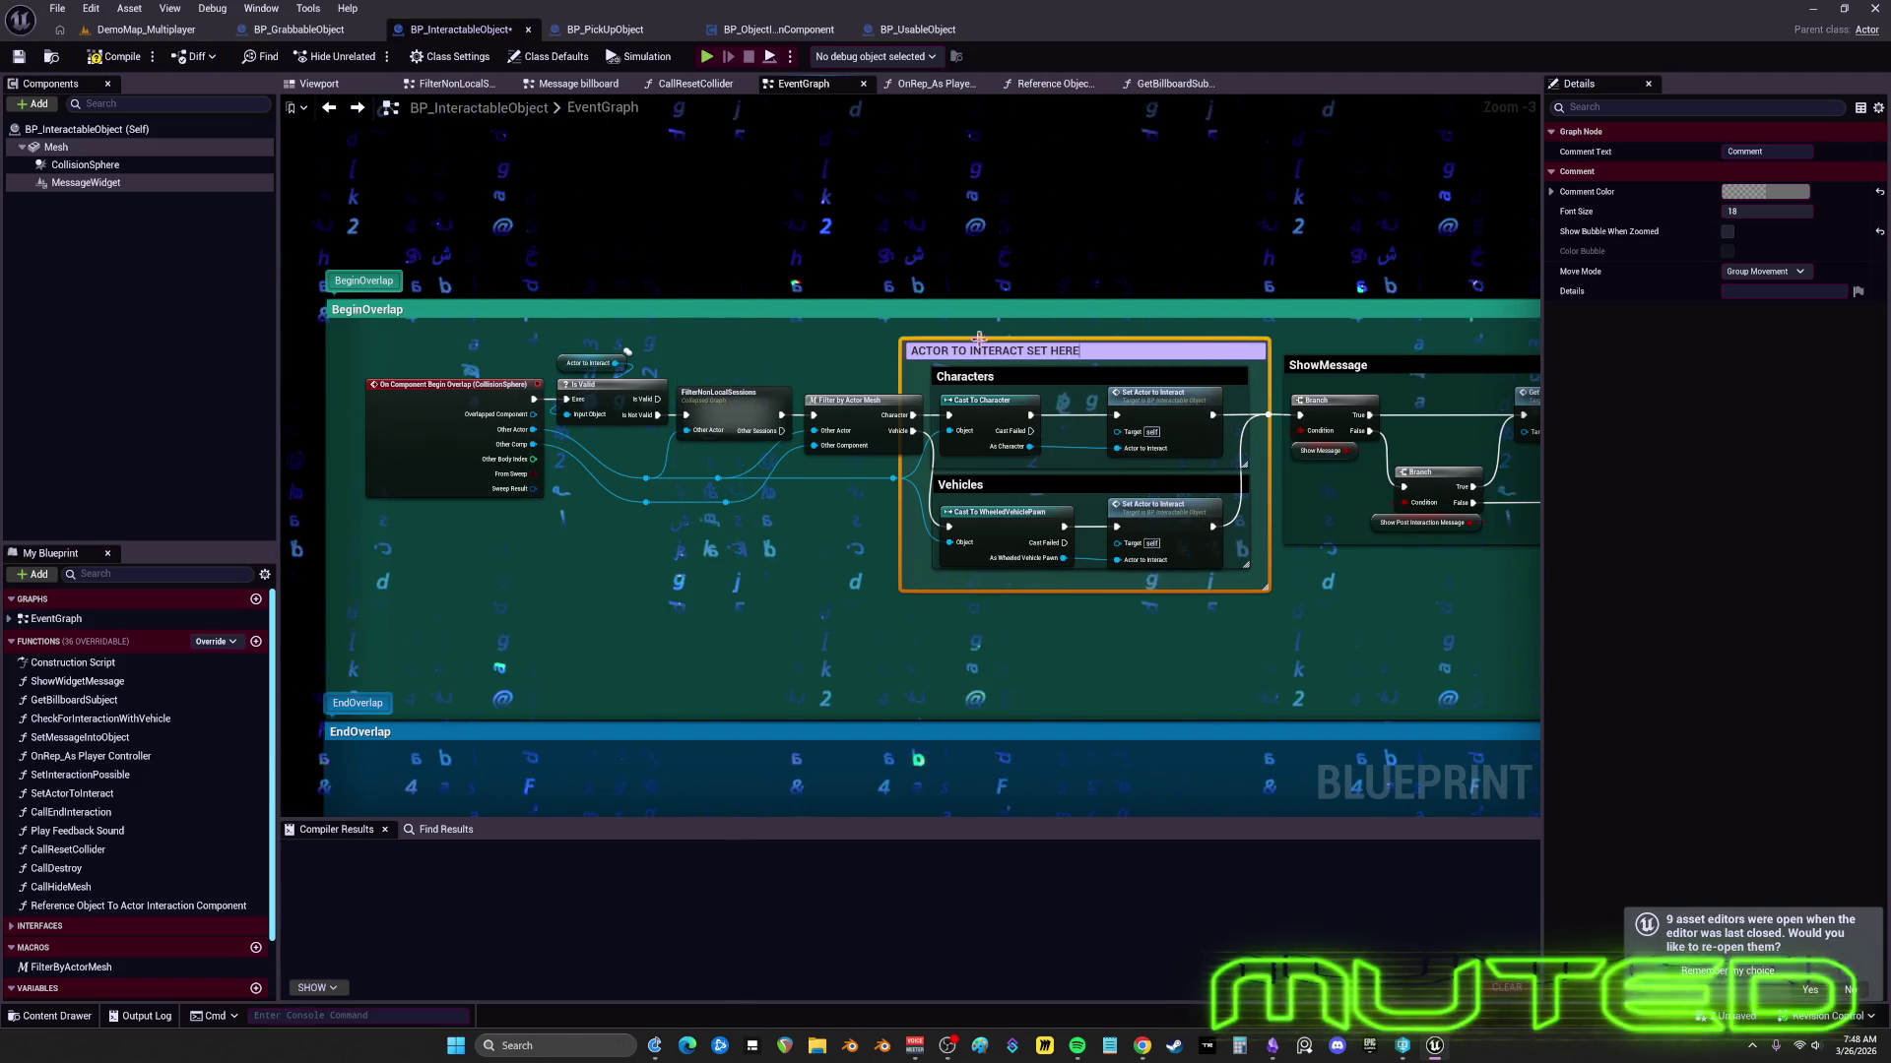
key("Return")
left_click_drag(902, 357, 1100, 362)
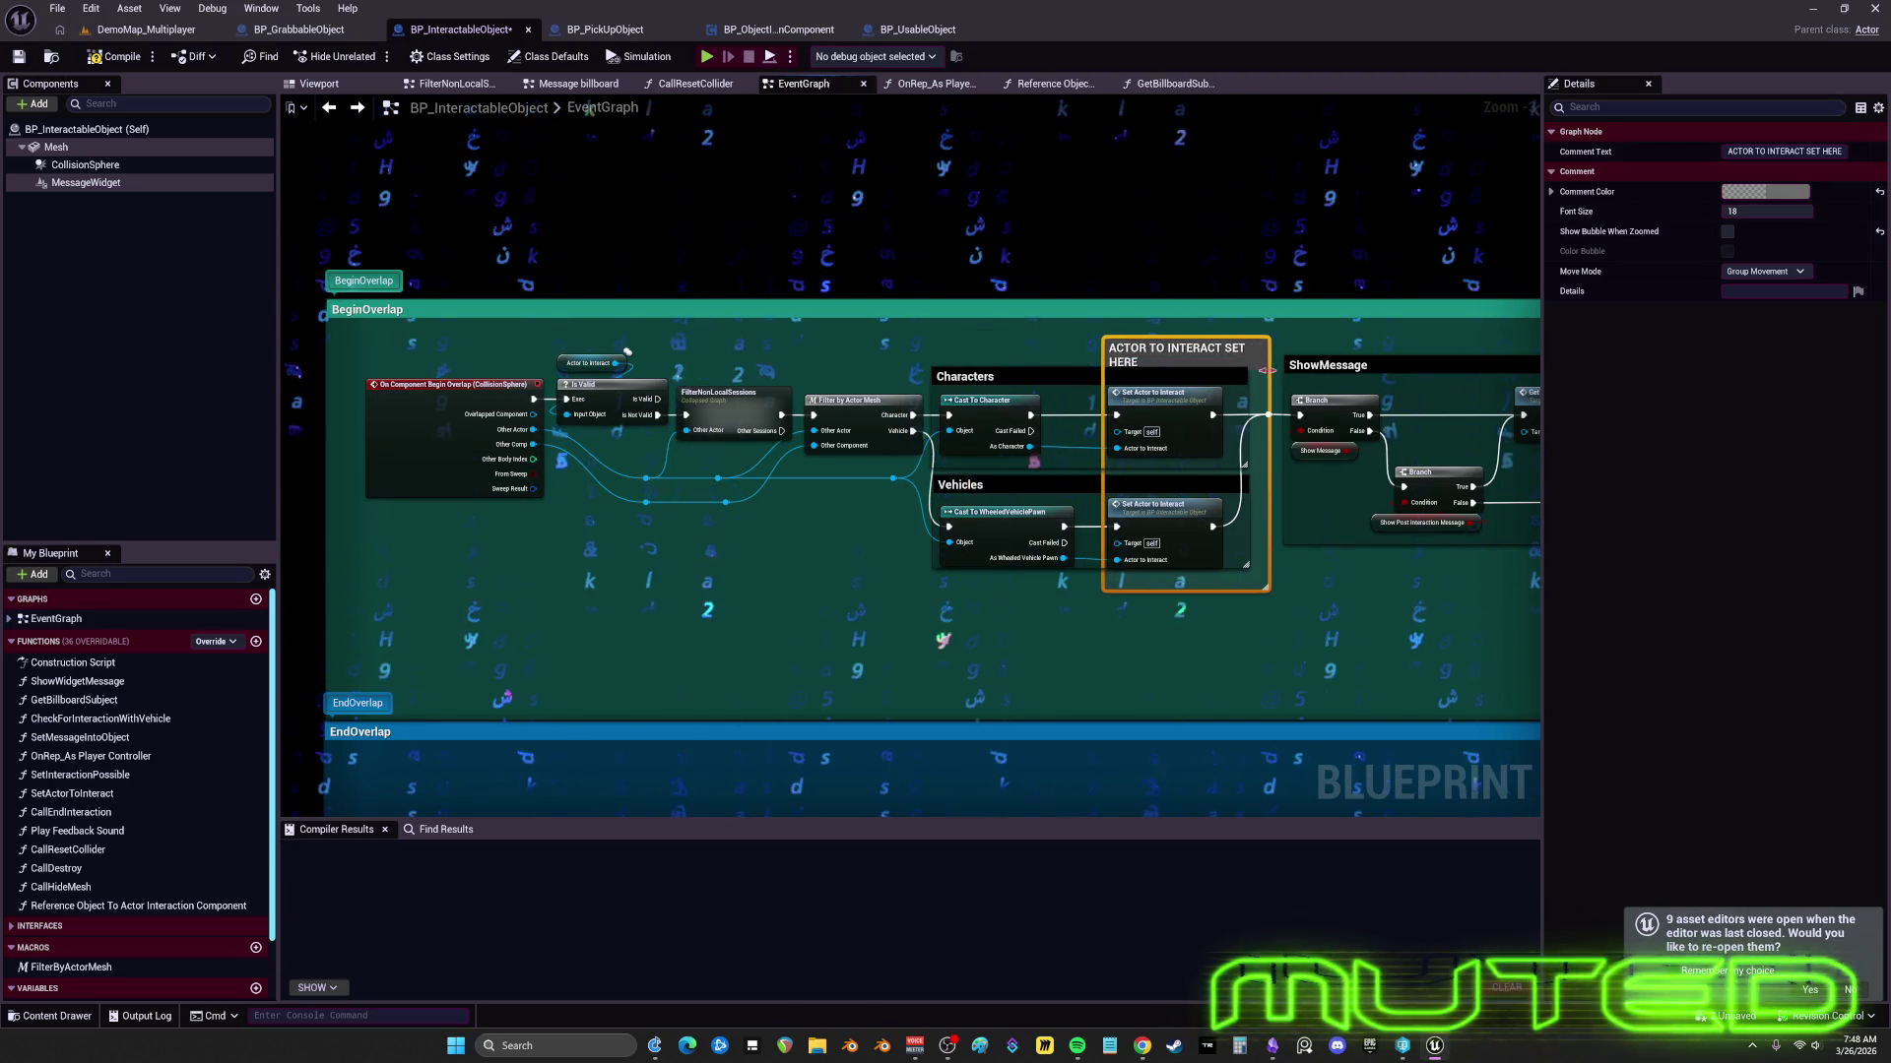
left_click_drag(1270, 462, 1230, 462)
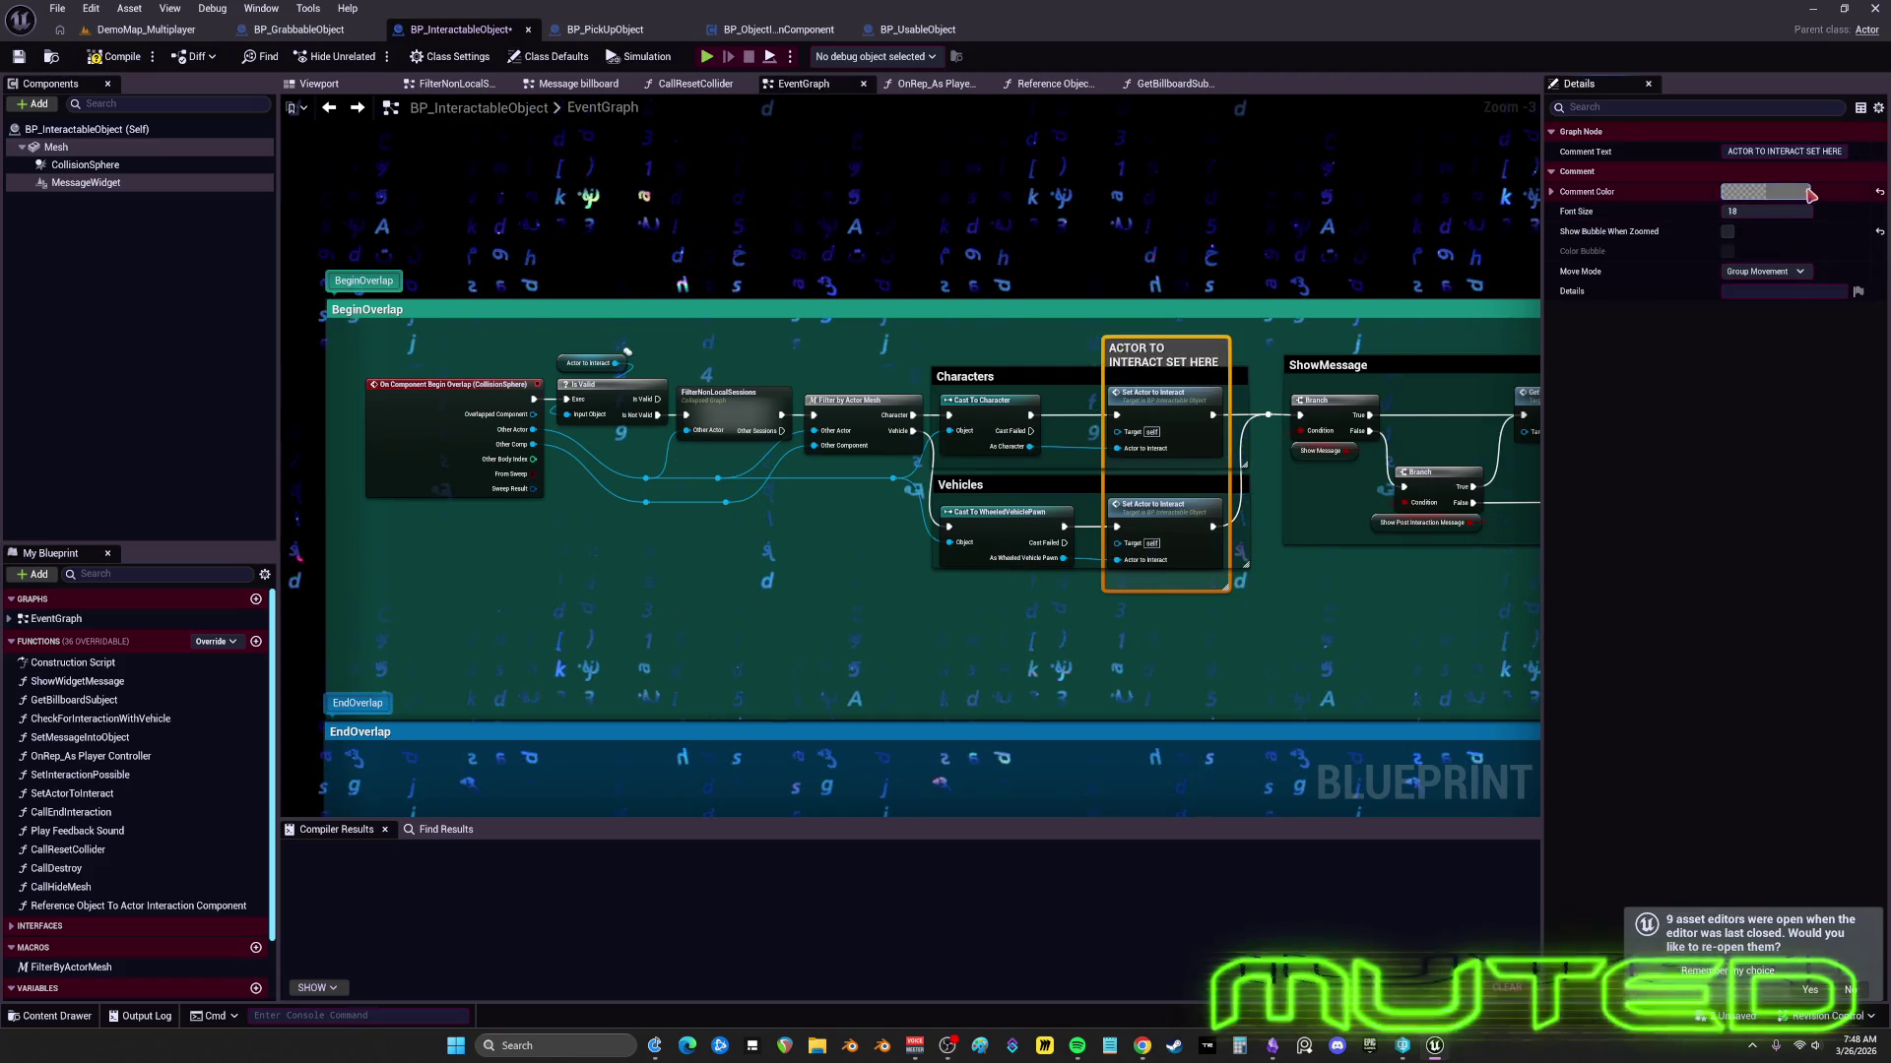
- Color the comment vivid magenta, then open the SetActorToInteract function graph
left_click(1763, 191)
left_click(1595, 265)
left_click_drag(1678, 356, 1678, 239)
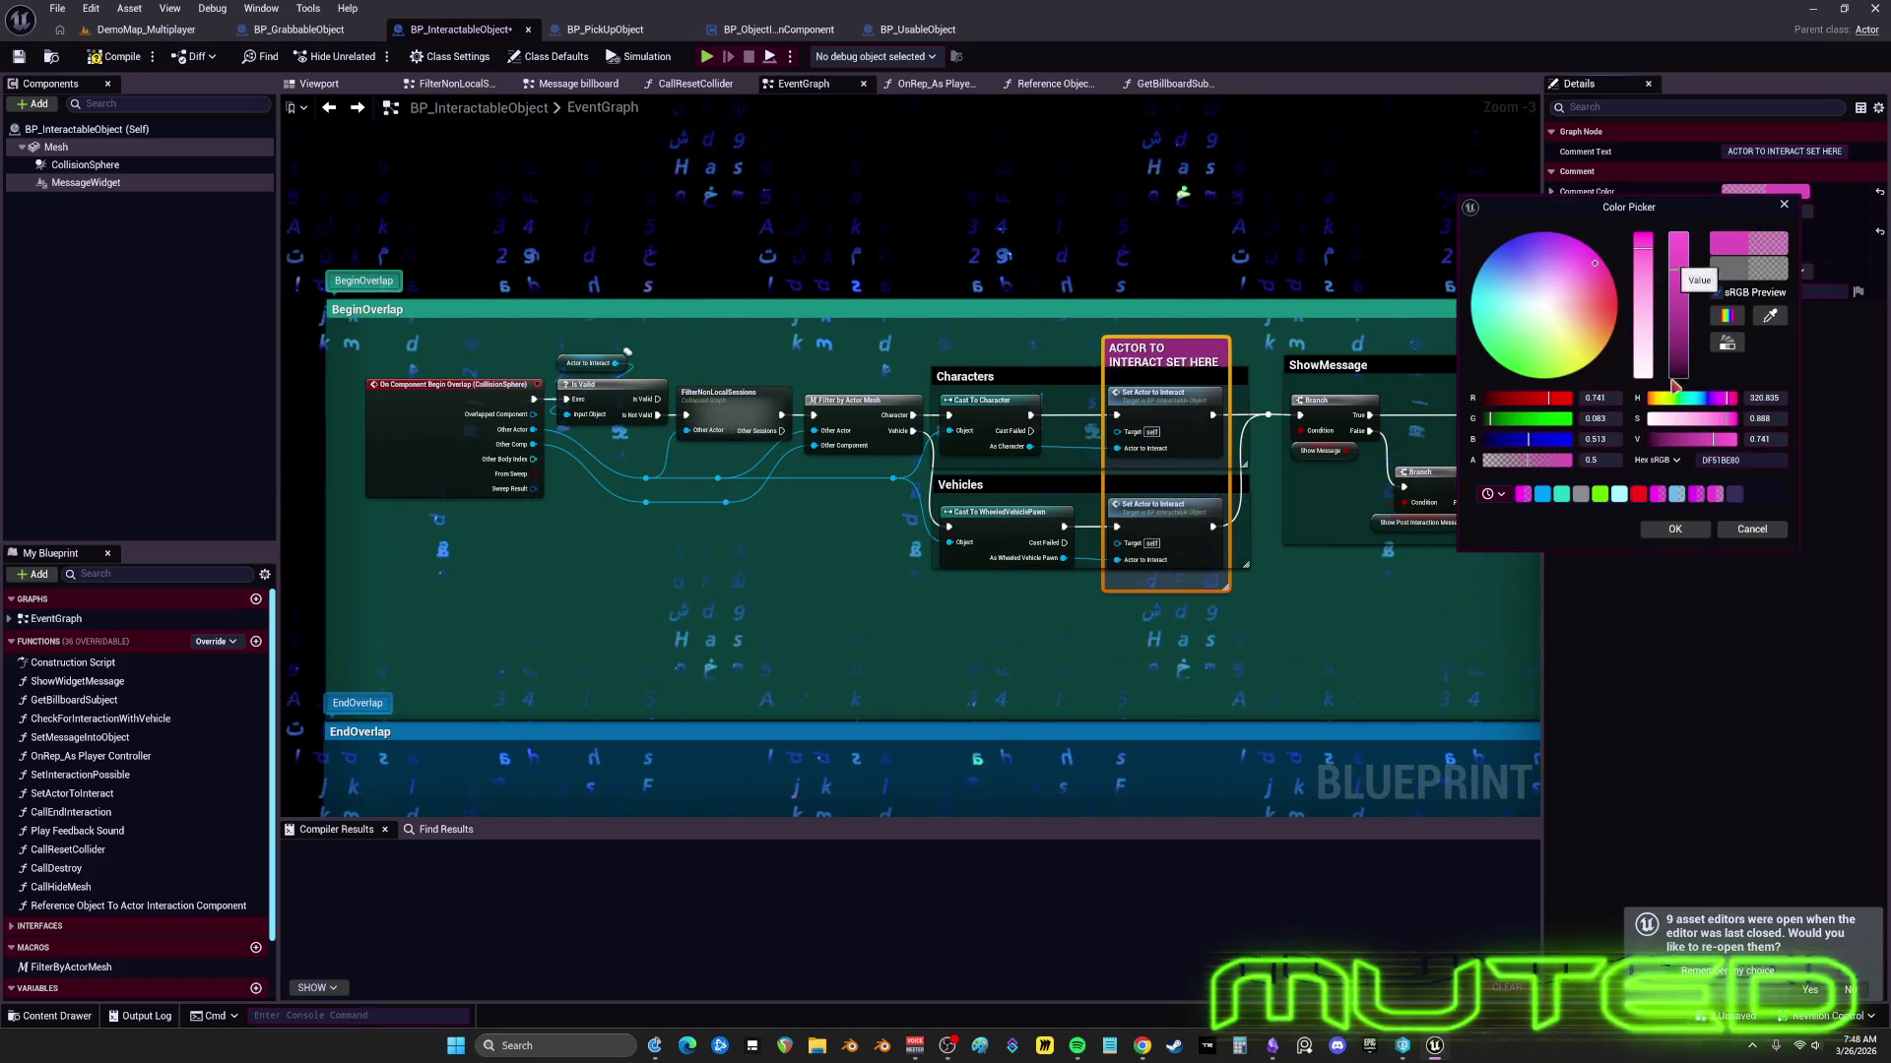
left_click(1674, 529)
scroll(1081, 282, "up", 3)
double_click(1069, 329)
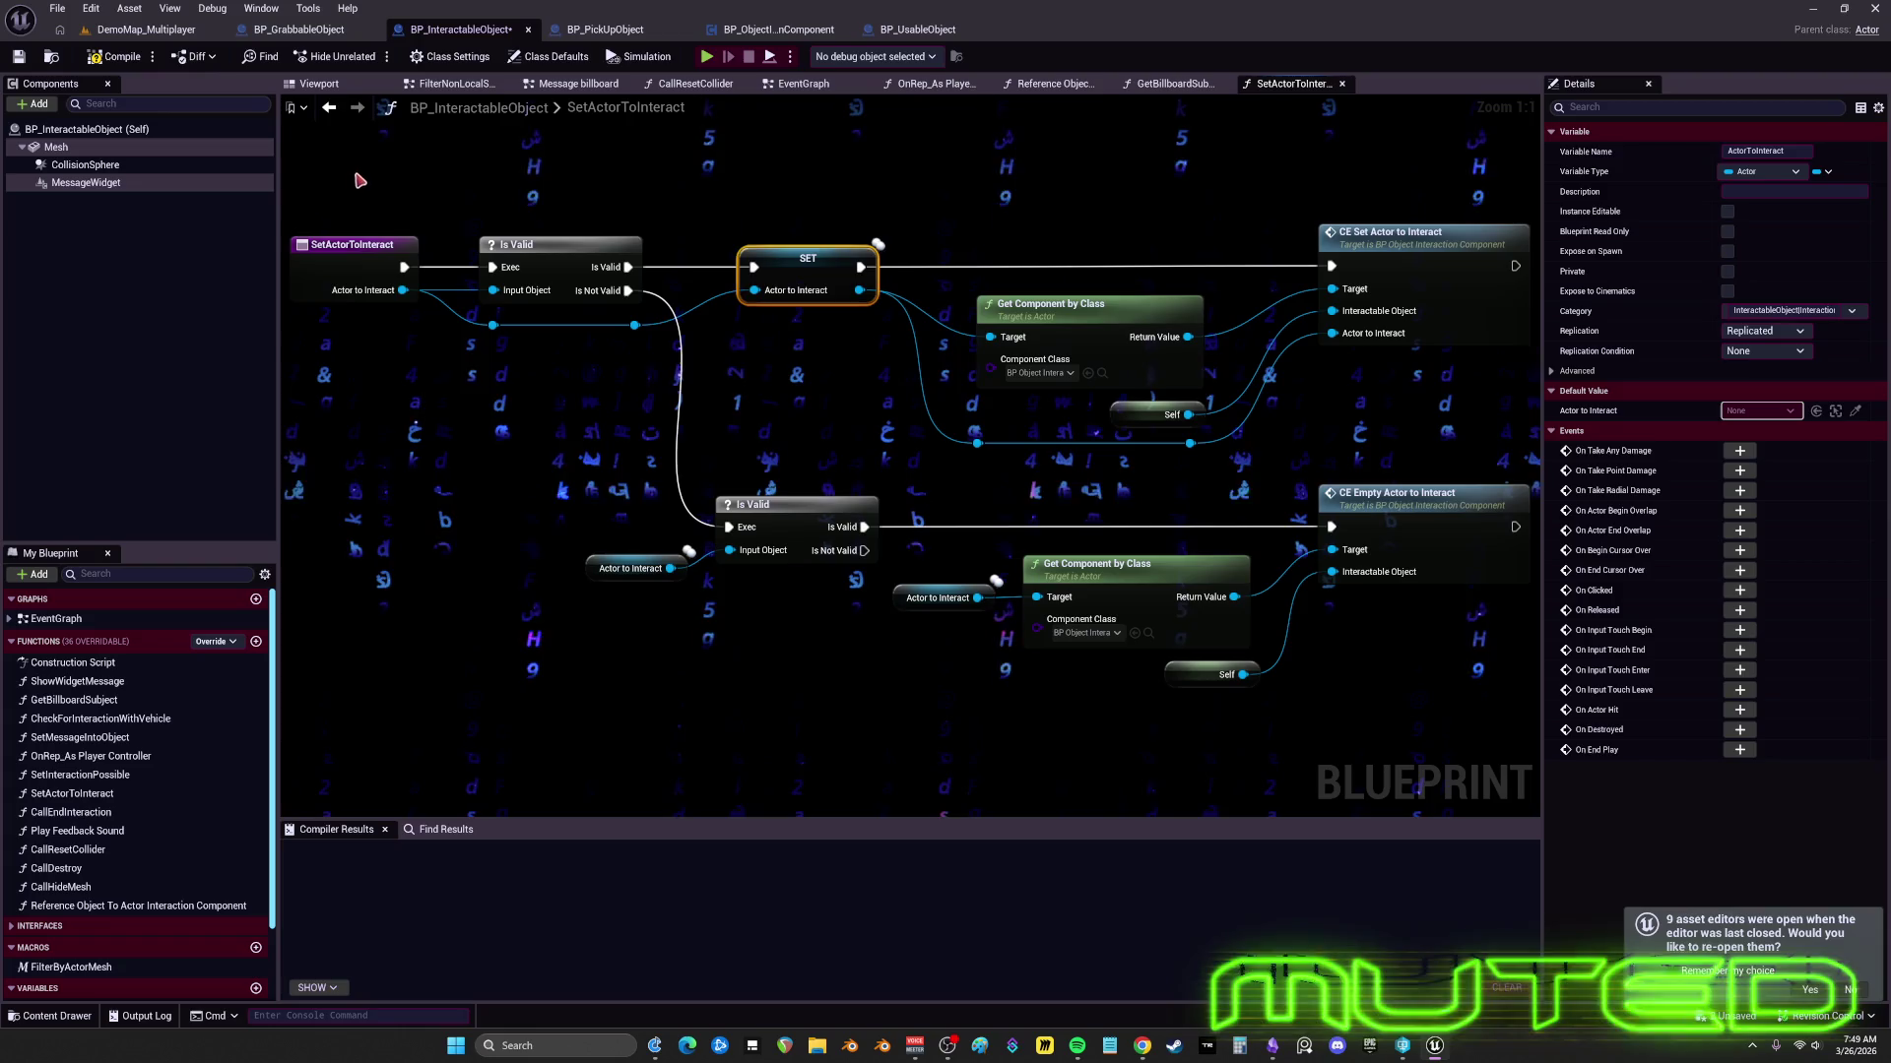
left_click(335, 301)
right_click(667, 221)
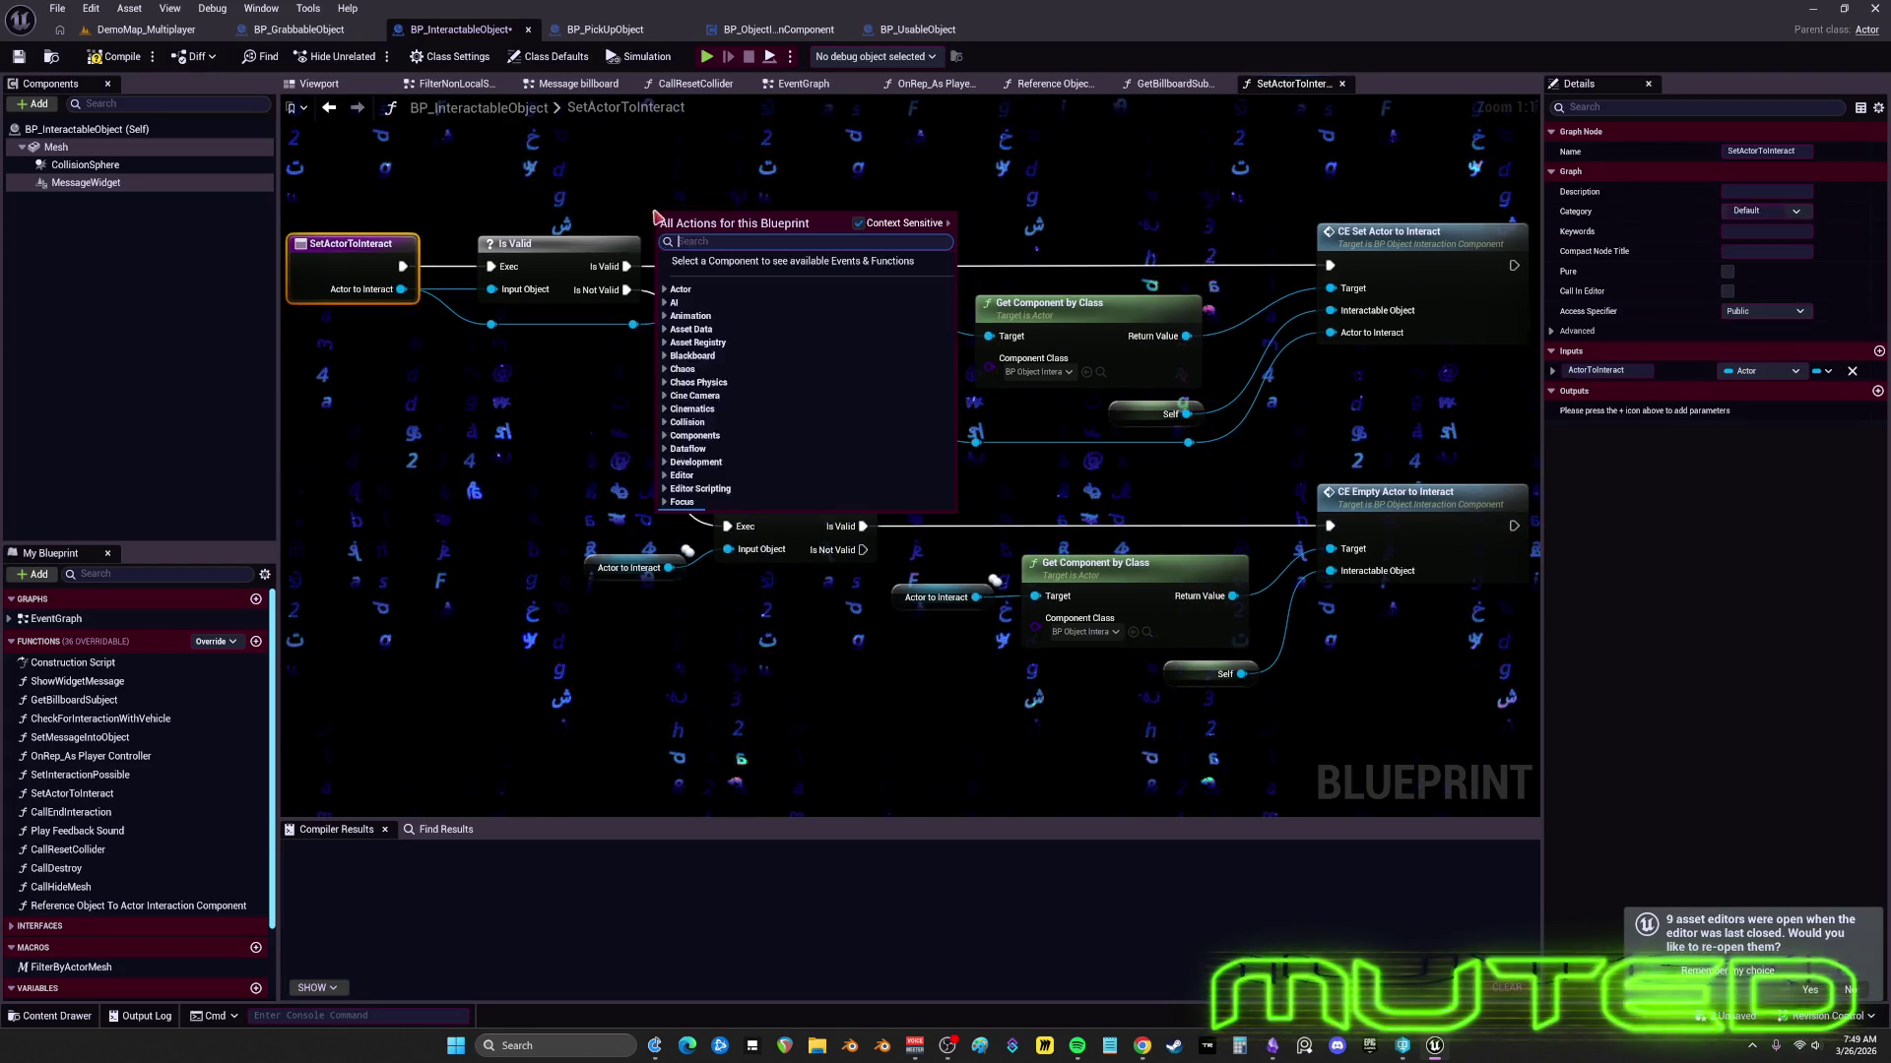
left_click(617, 375)
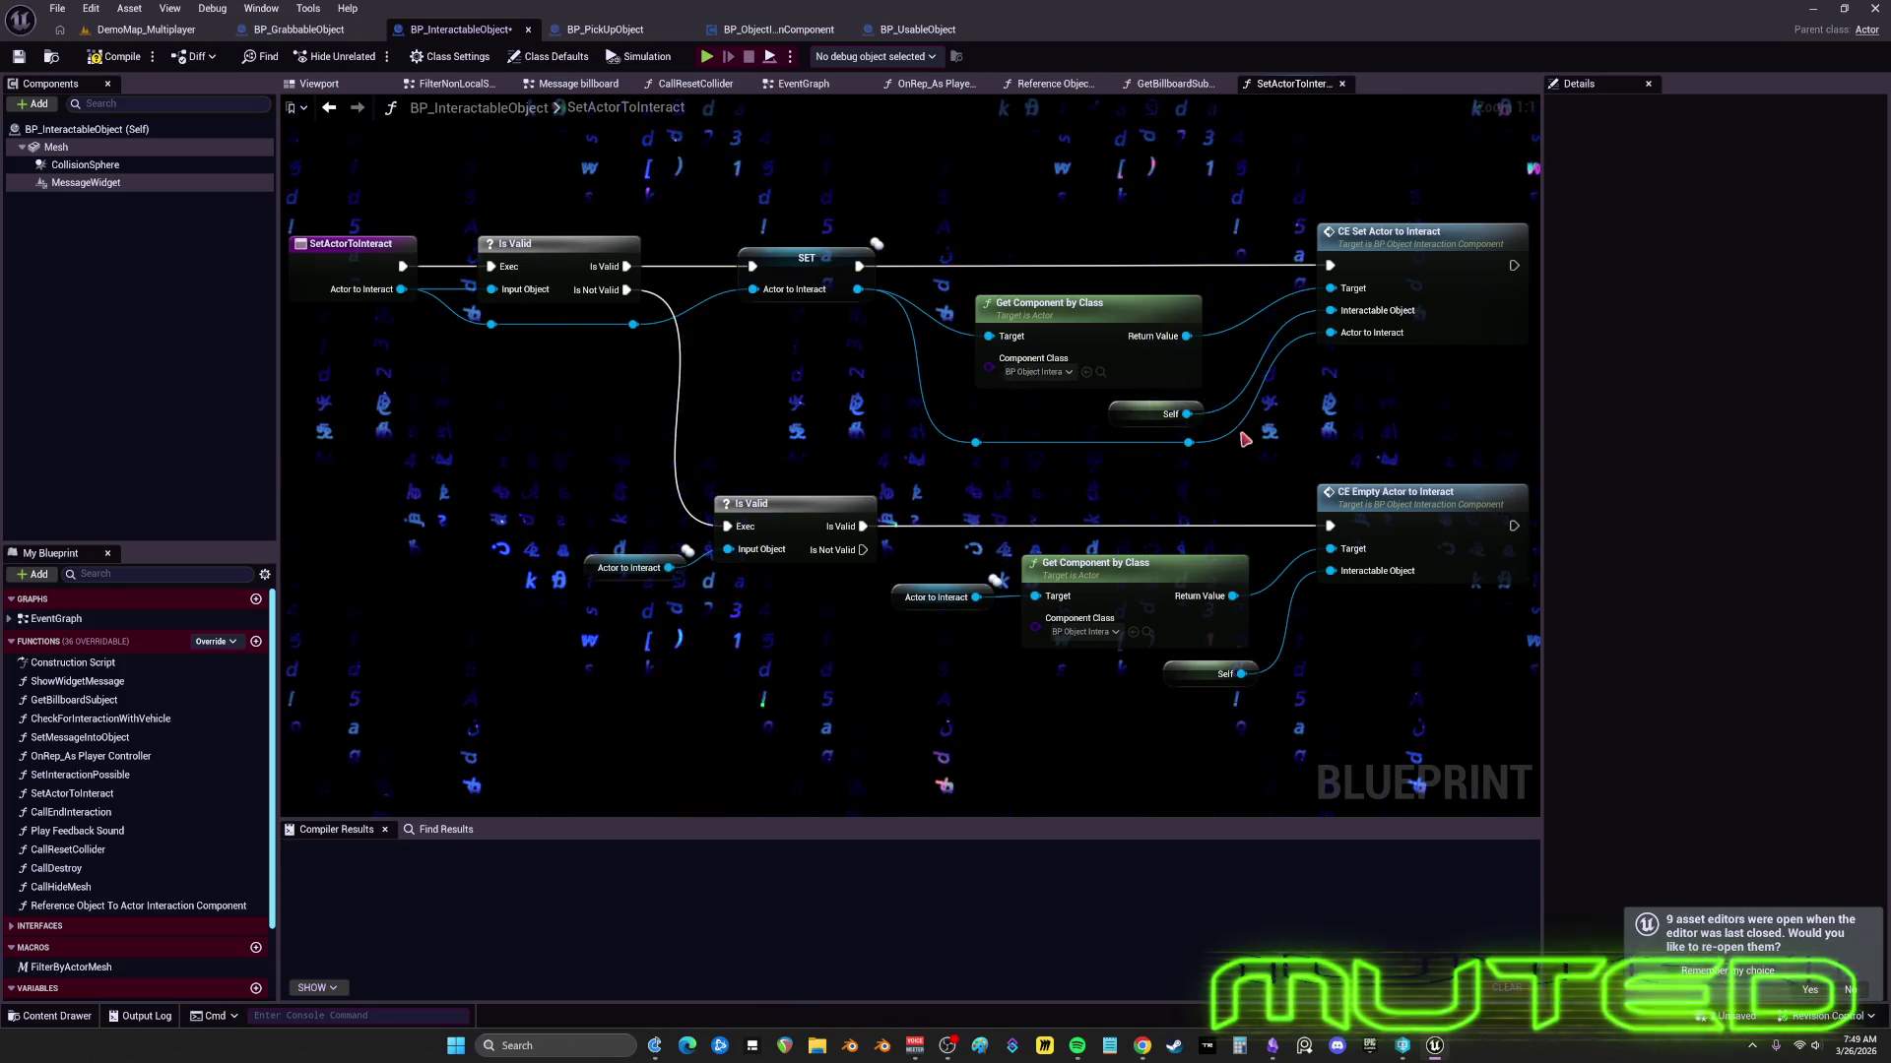
- Open CE Set Actor to Interact's definition, raise its two reroute points, and jump to CE_MultiSetActorToInteract
double_click(1292, 280)
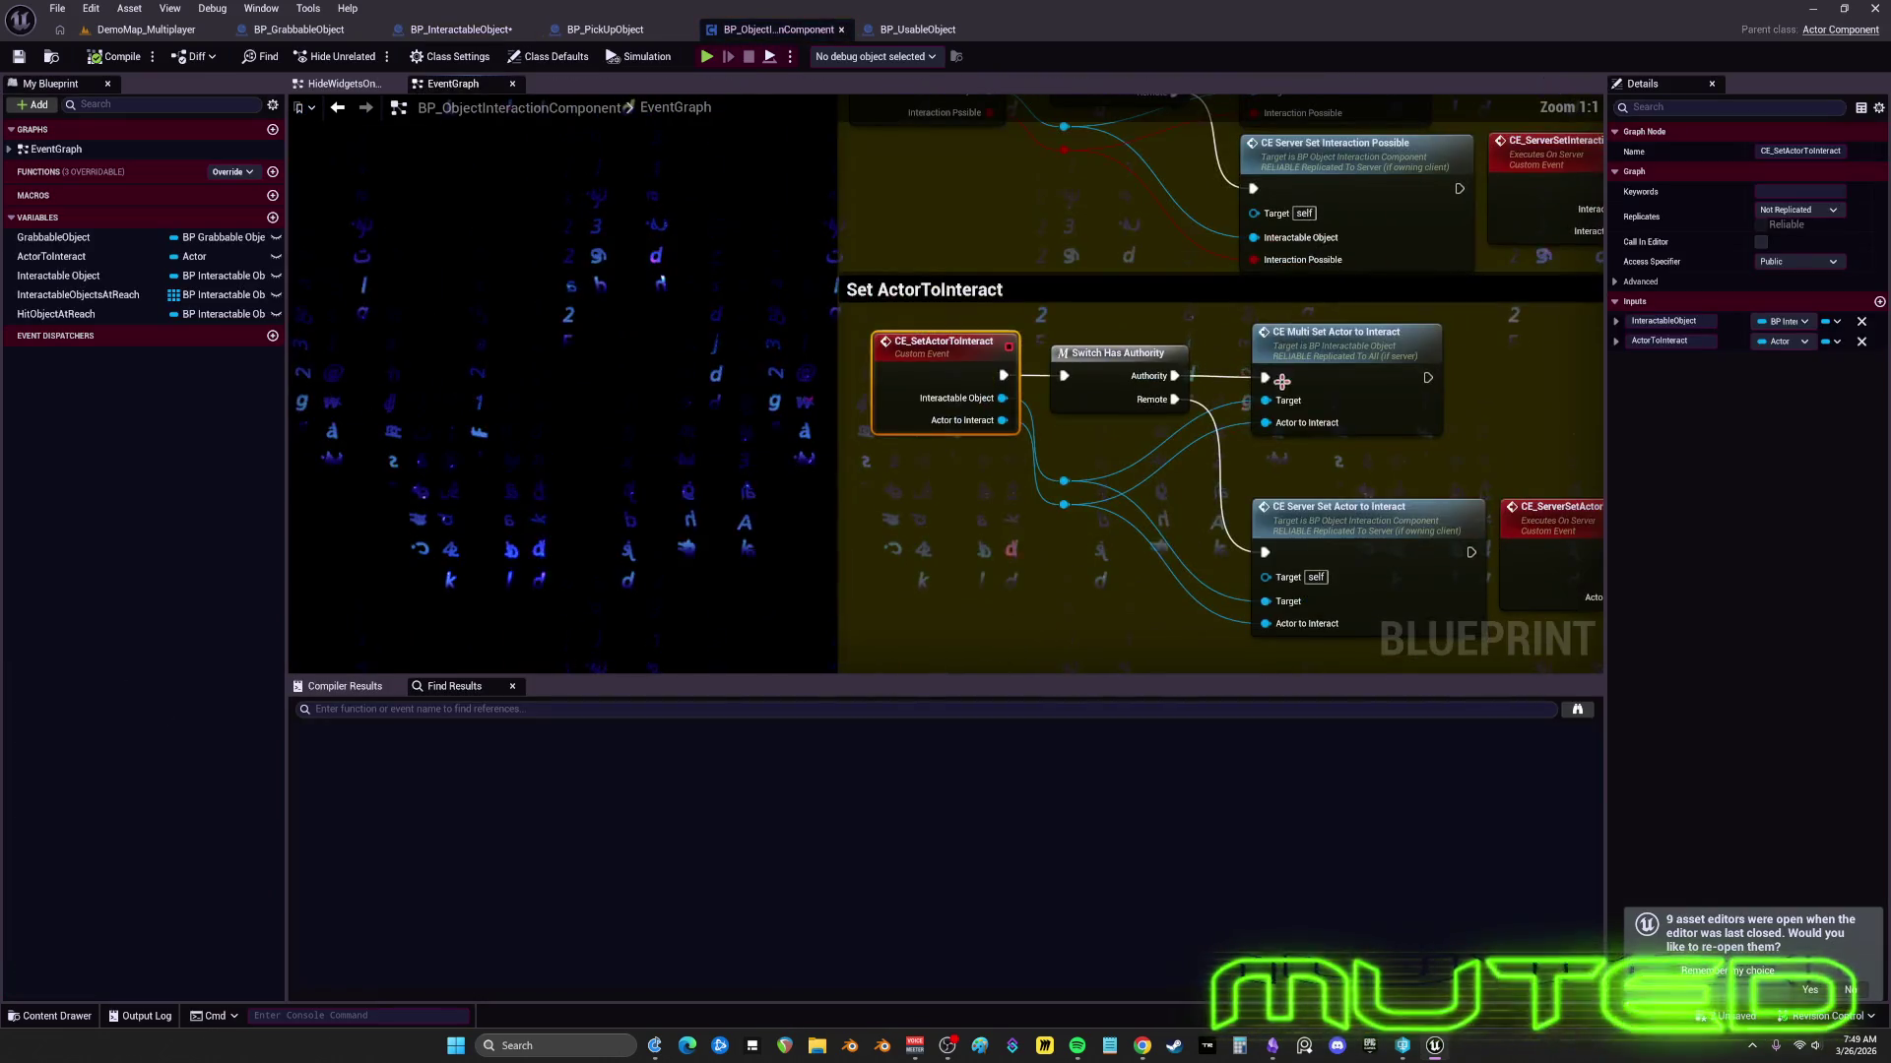
mouse_move(1497, 414)
left_mouse_down()
mouse_move(1142, 347)
mouse_move(1017, 361)
mouse_move(1245, 394)
mouse_move(1143, 358)
left_mouse_up()
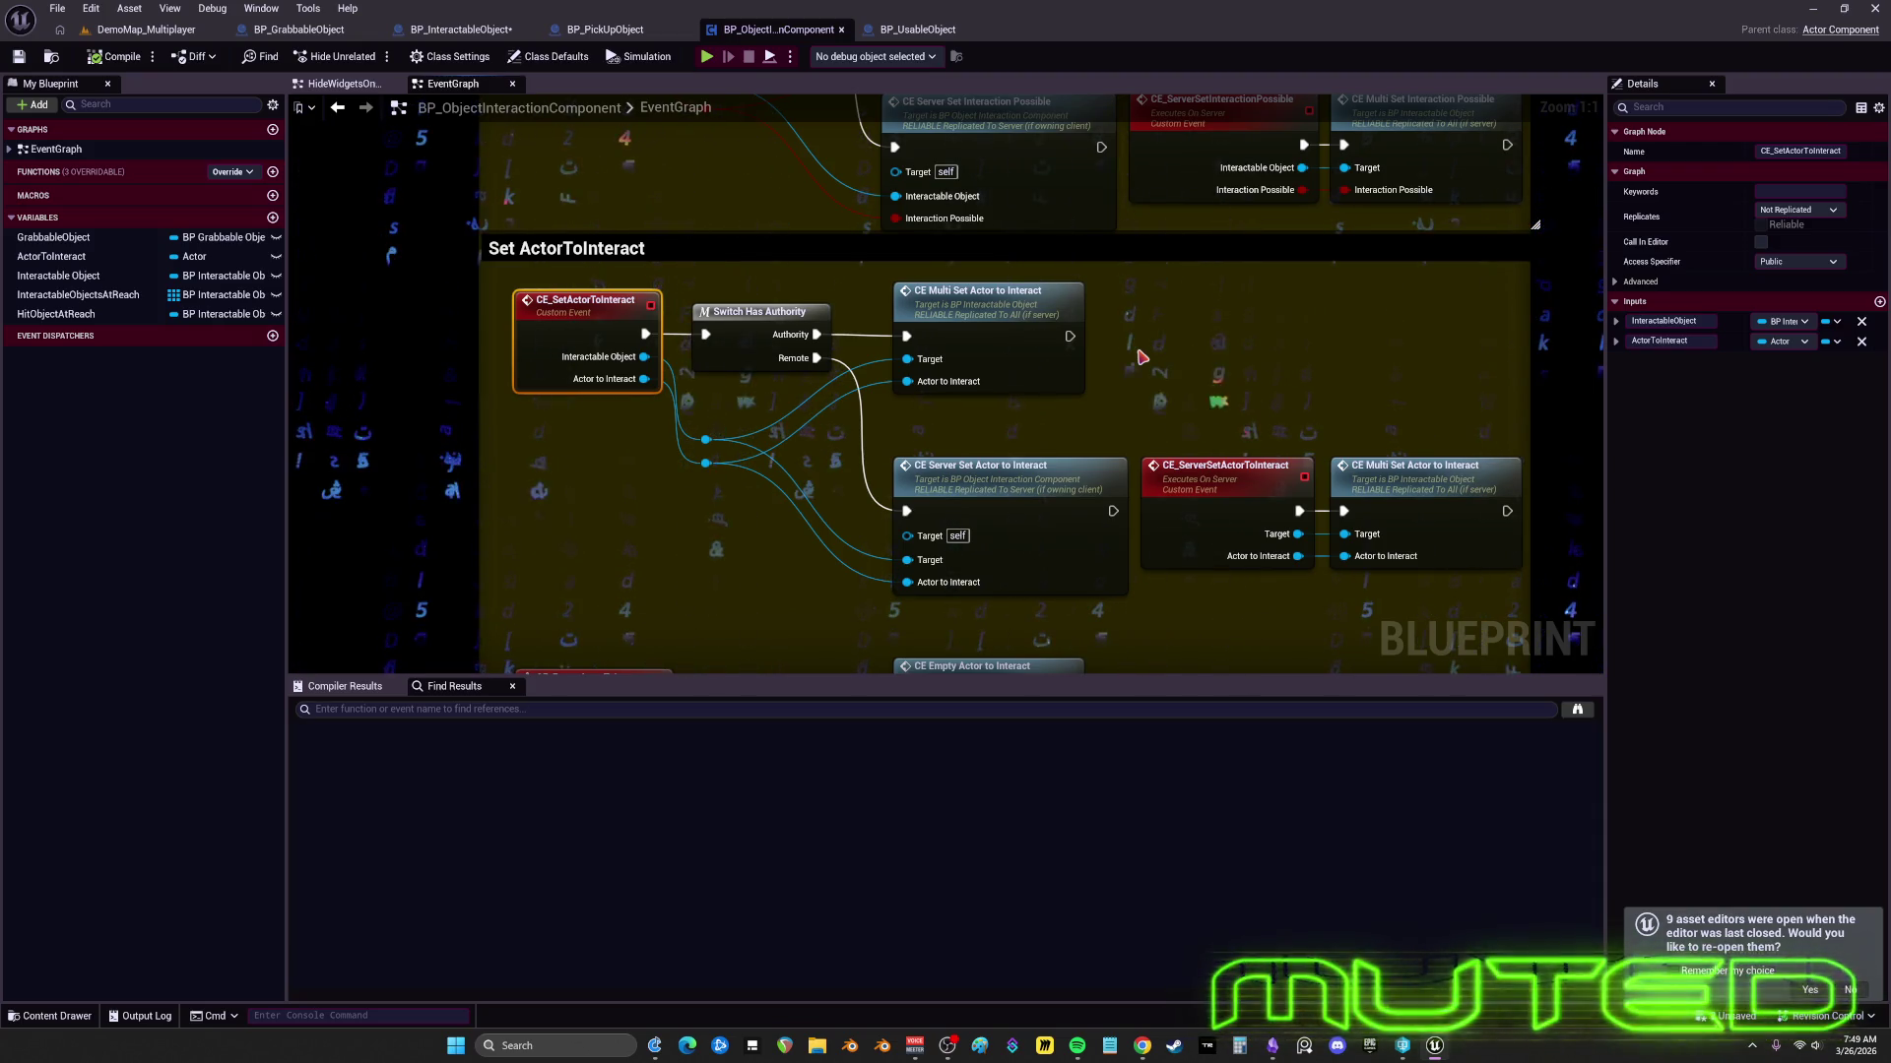
left_click_drag(764, 486, 736, 423)
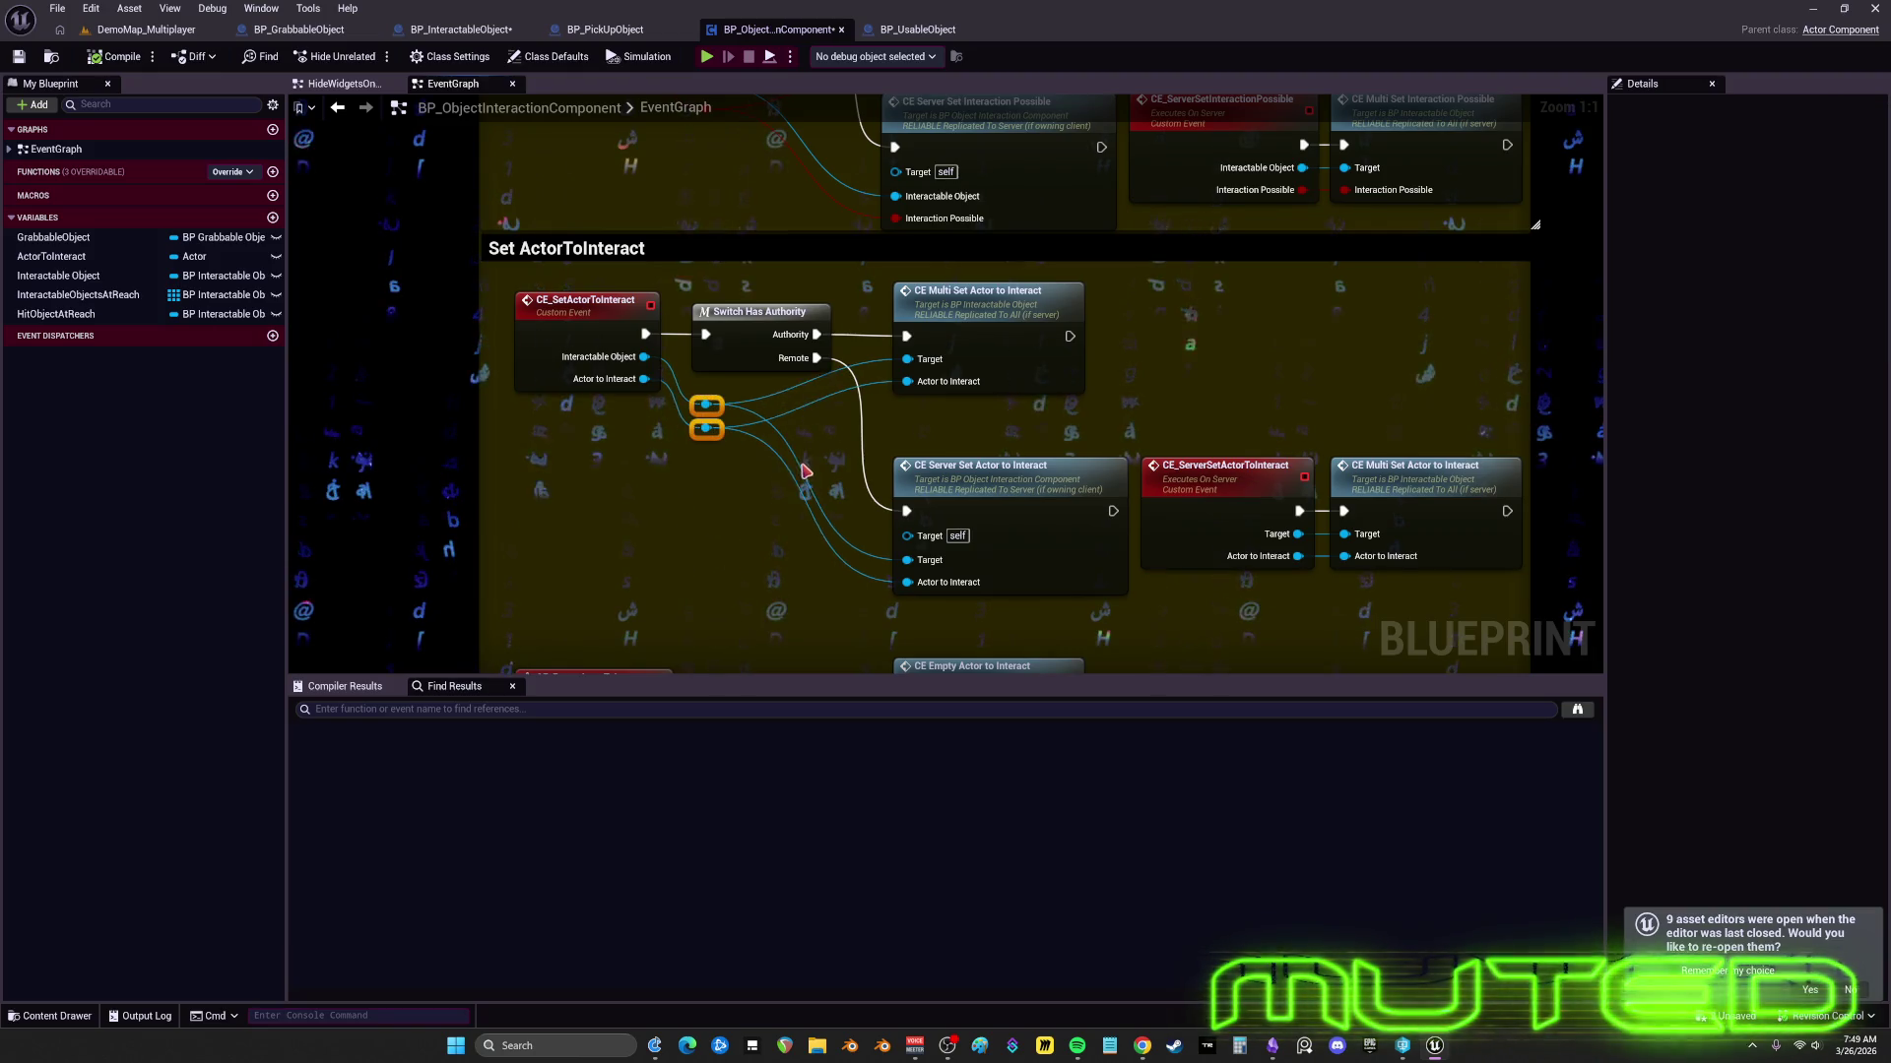
left_click_drag(1267, 429, 1148, 378)
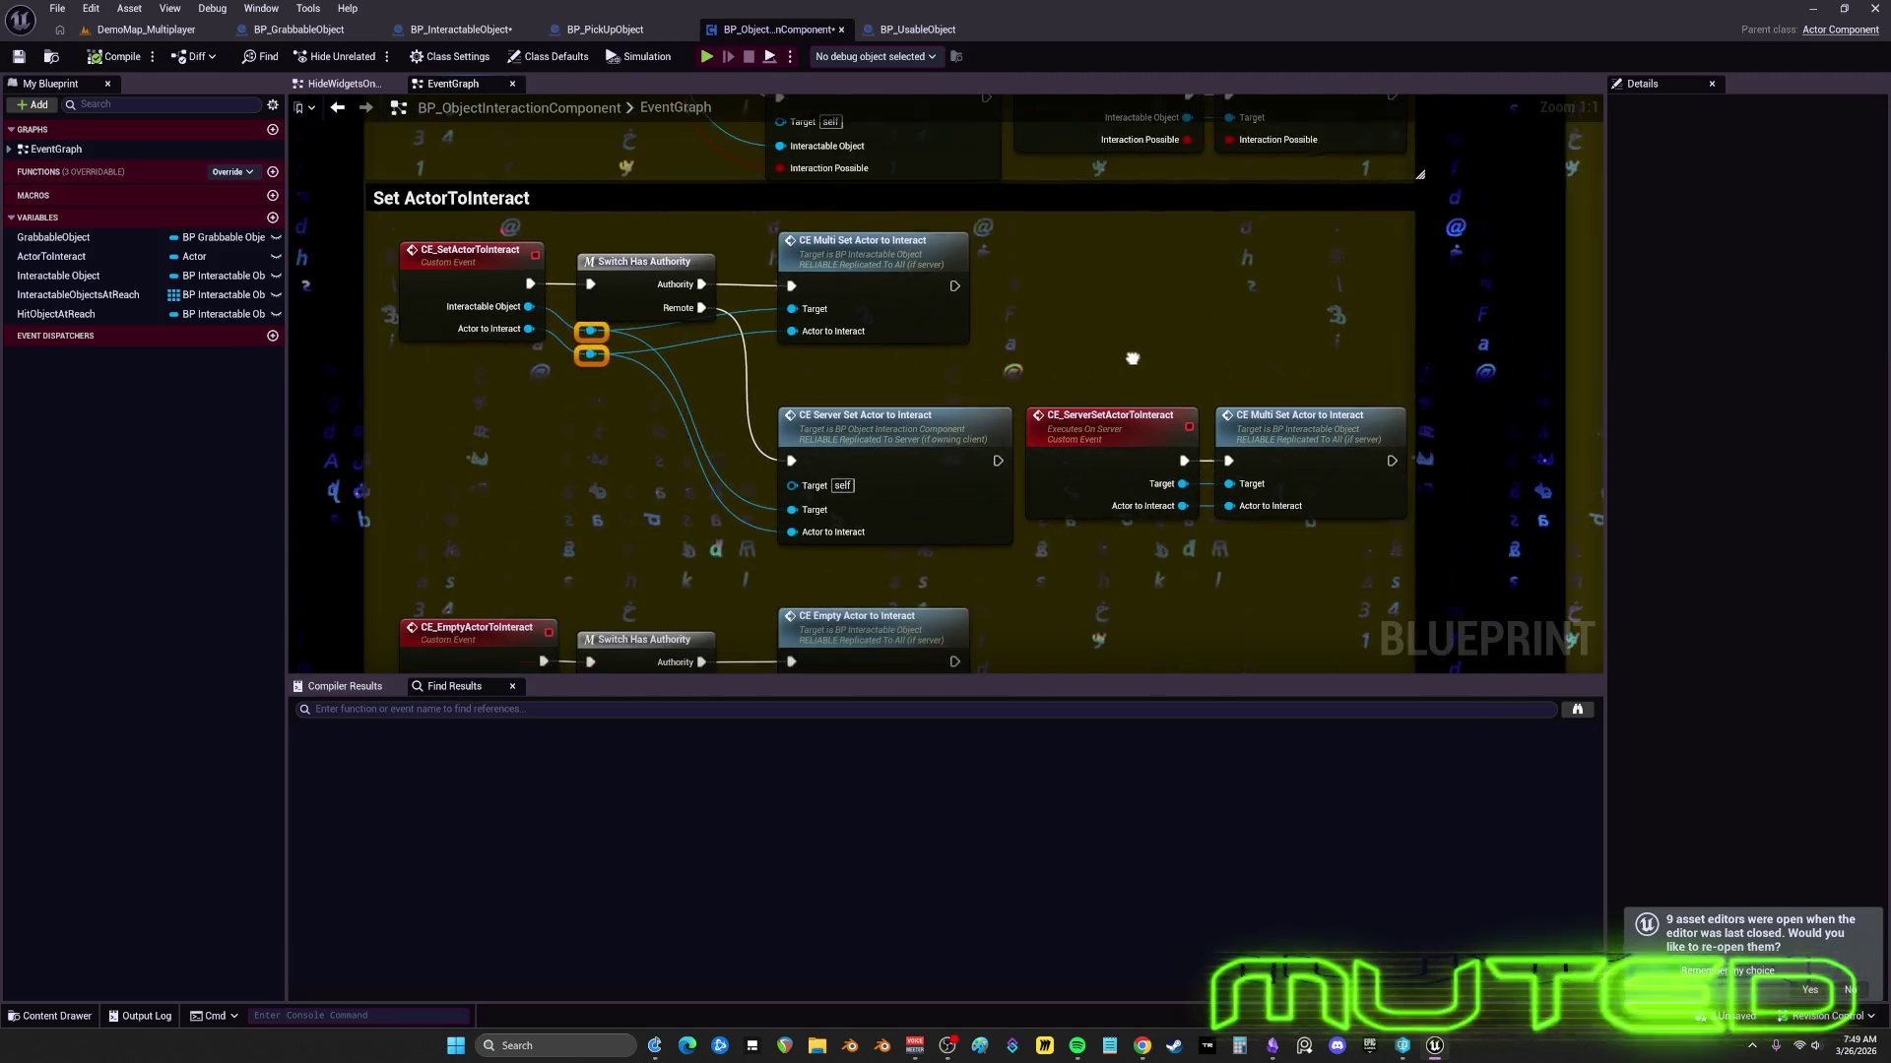
double_click(1338, 427)
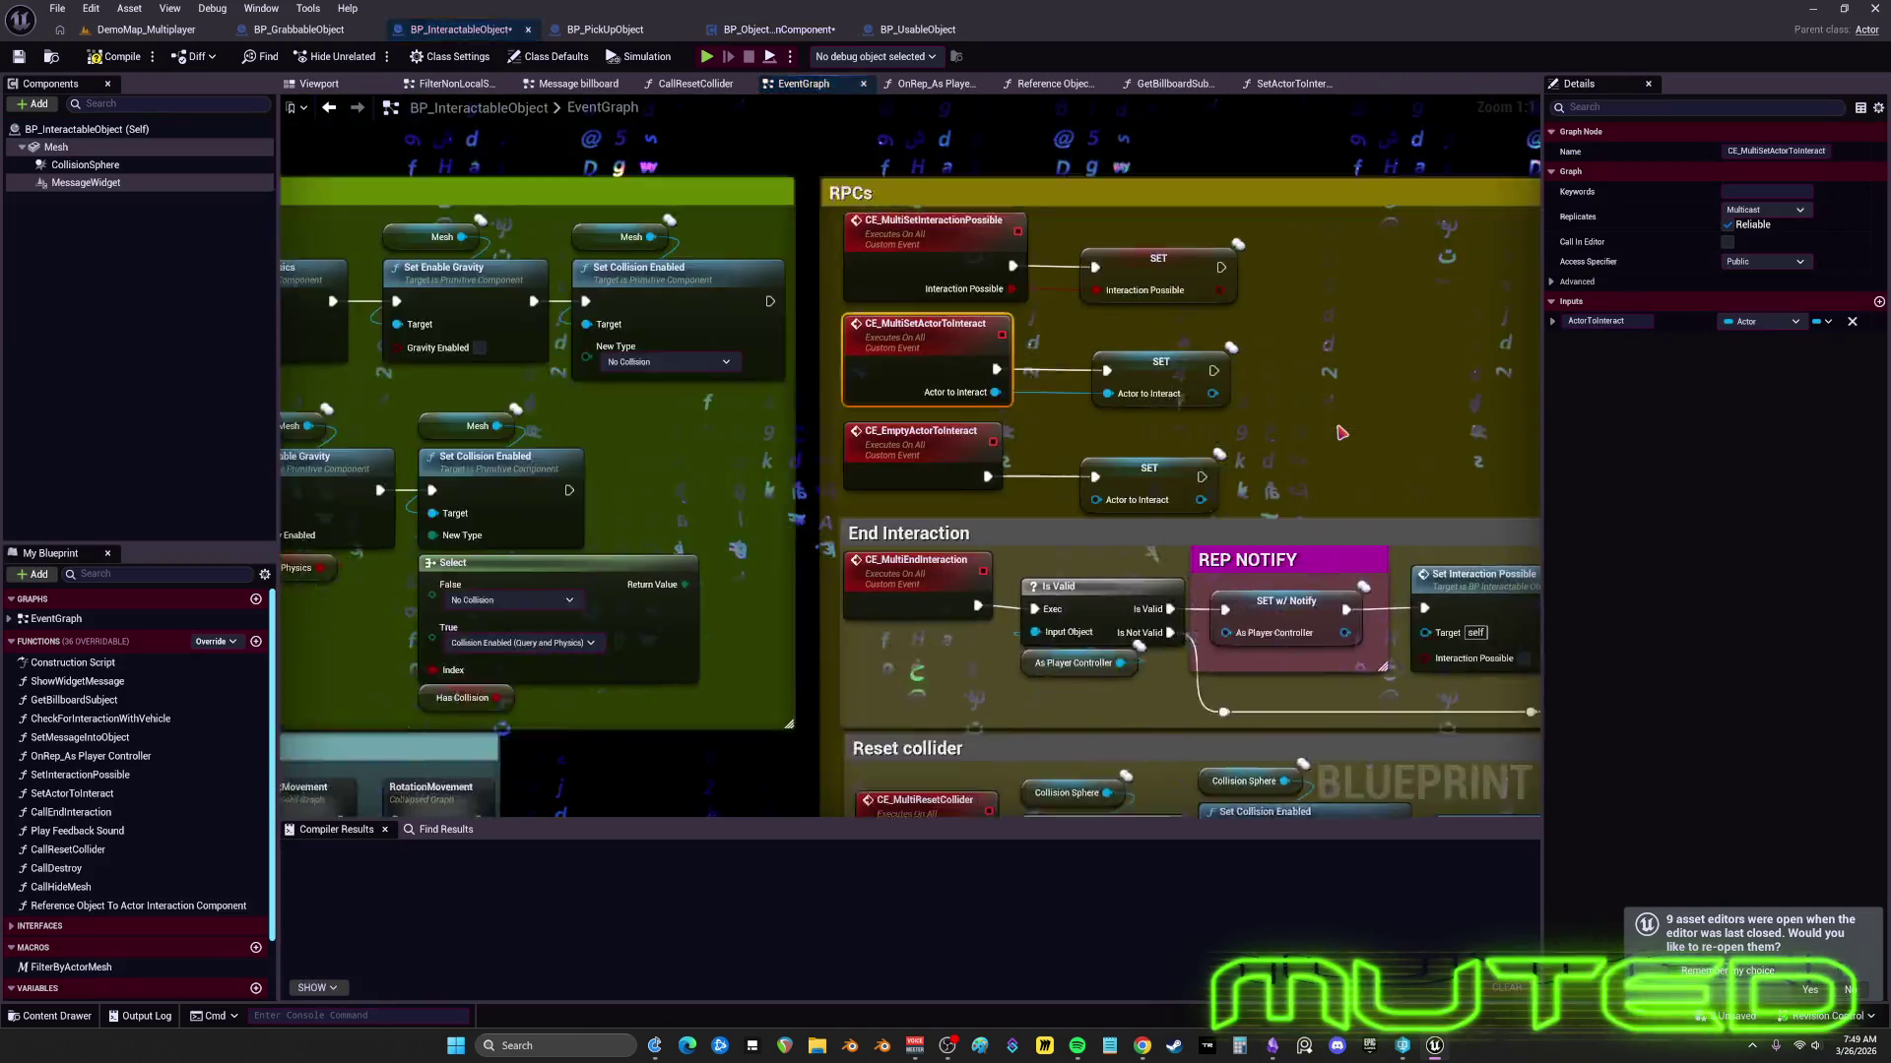
- Keep the ActorToInteract SET node's replication condition at None and align the three SET nodes
left_click_drag(1158, 485, 1152, 479)
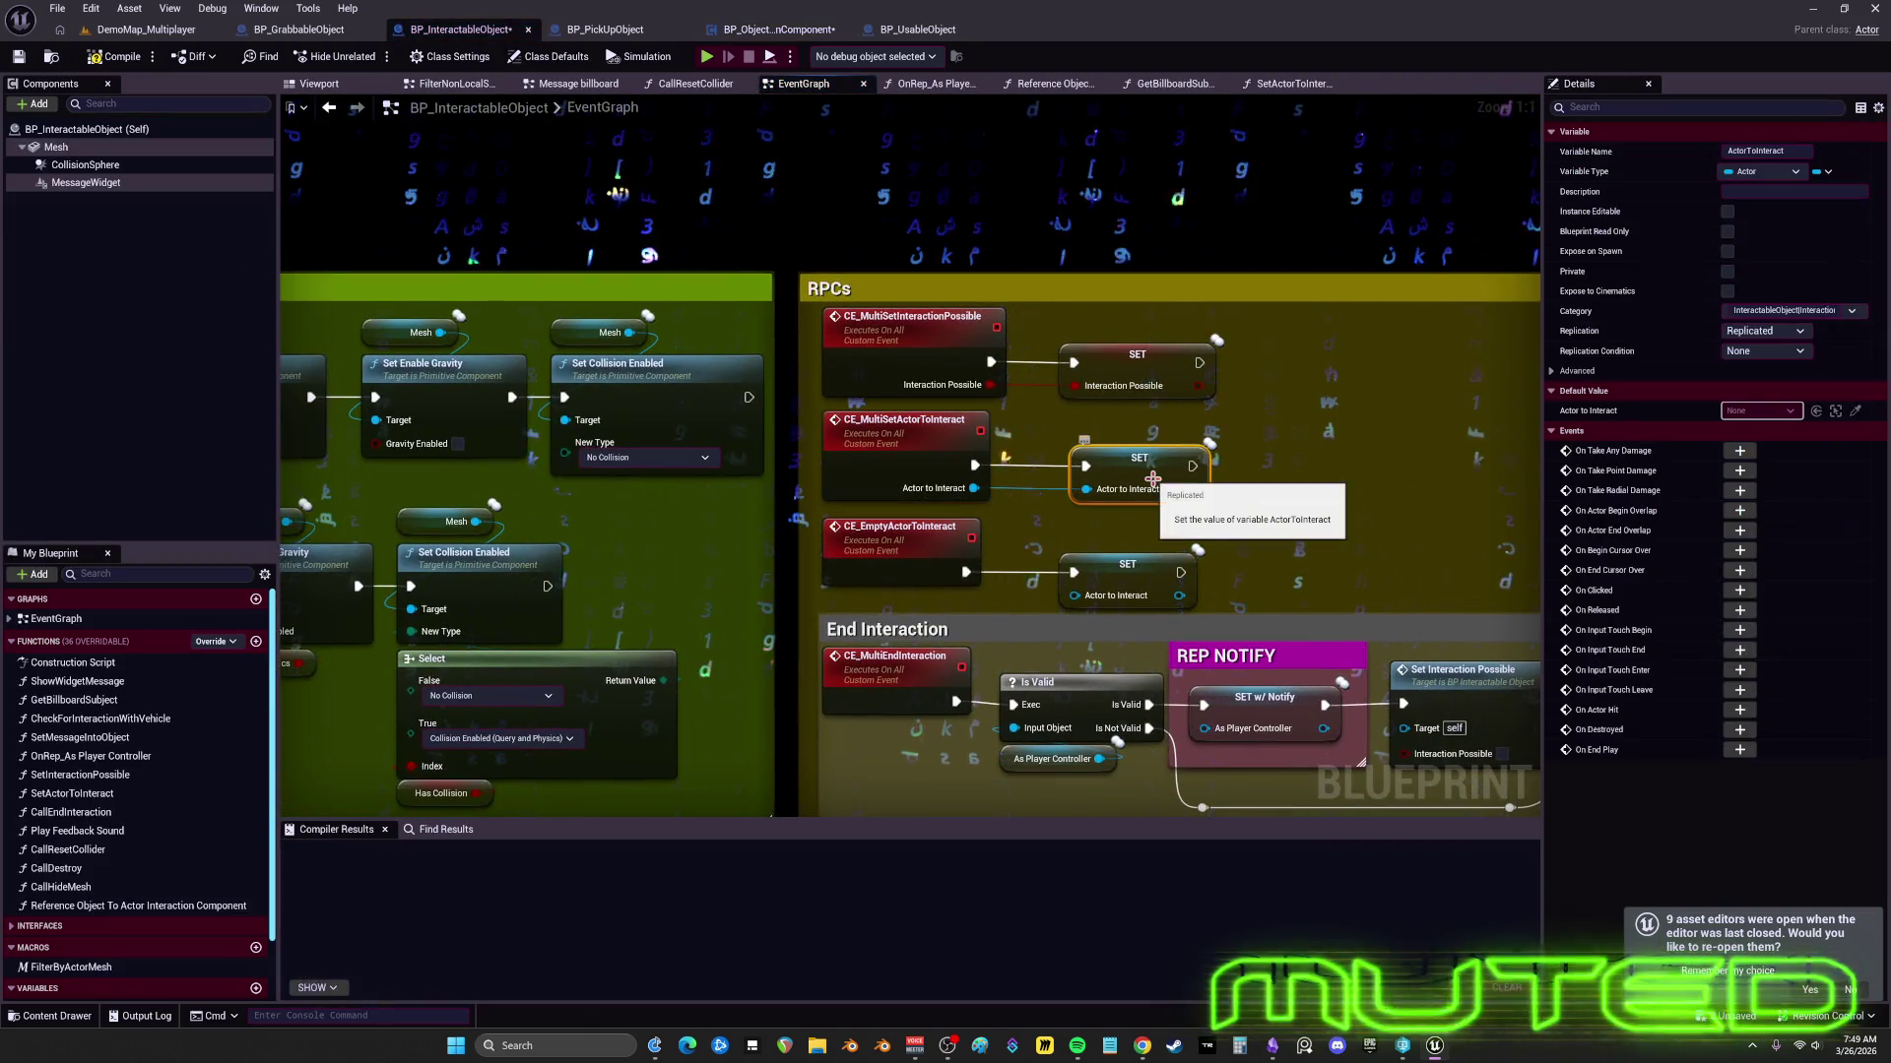
mouse_move(1364, 452)
left_mouse_down()
mouse_move(1040, 501)
mouse_move(1234, 390)
left_mouse_up()
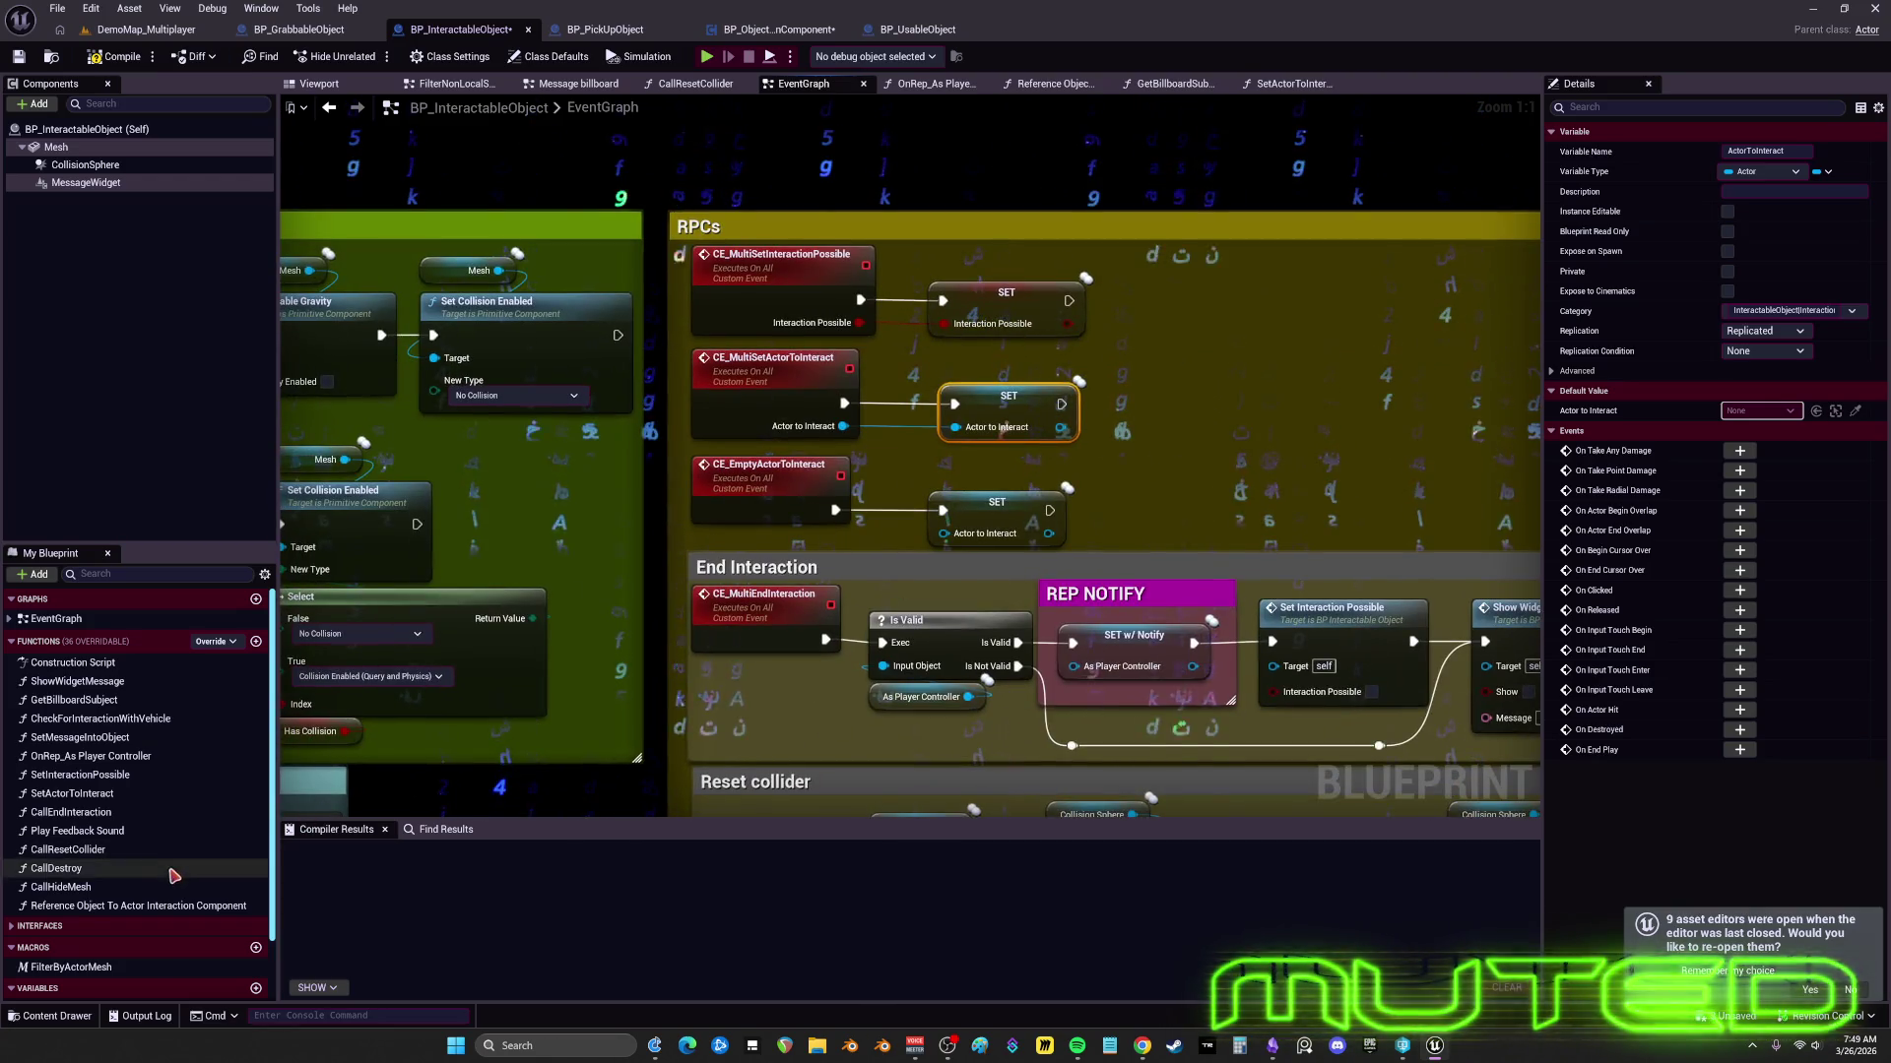
left_click(1776, 351)
left_click(1763, 371)
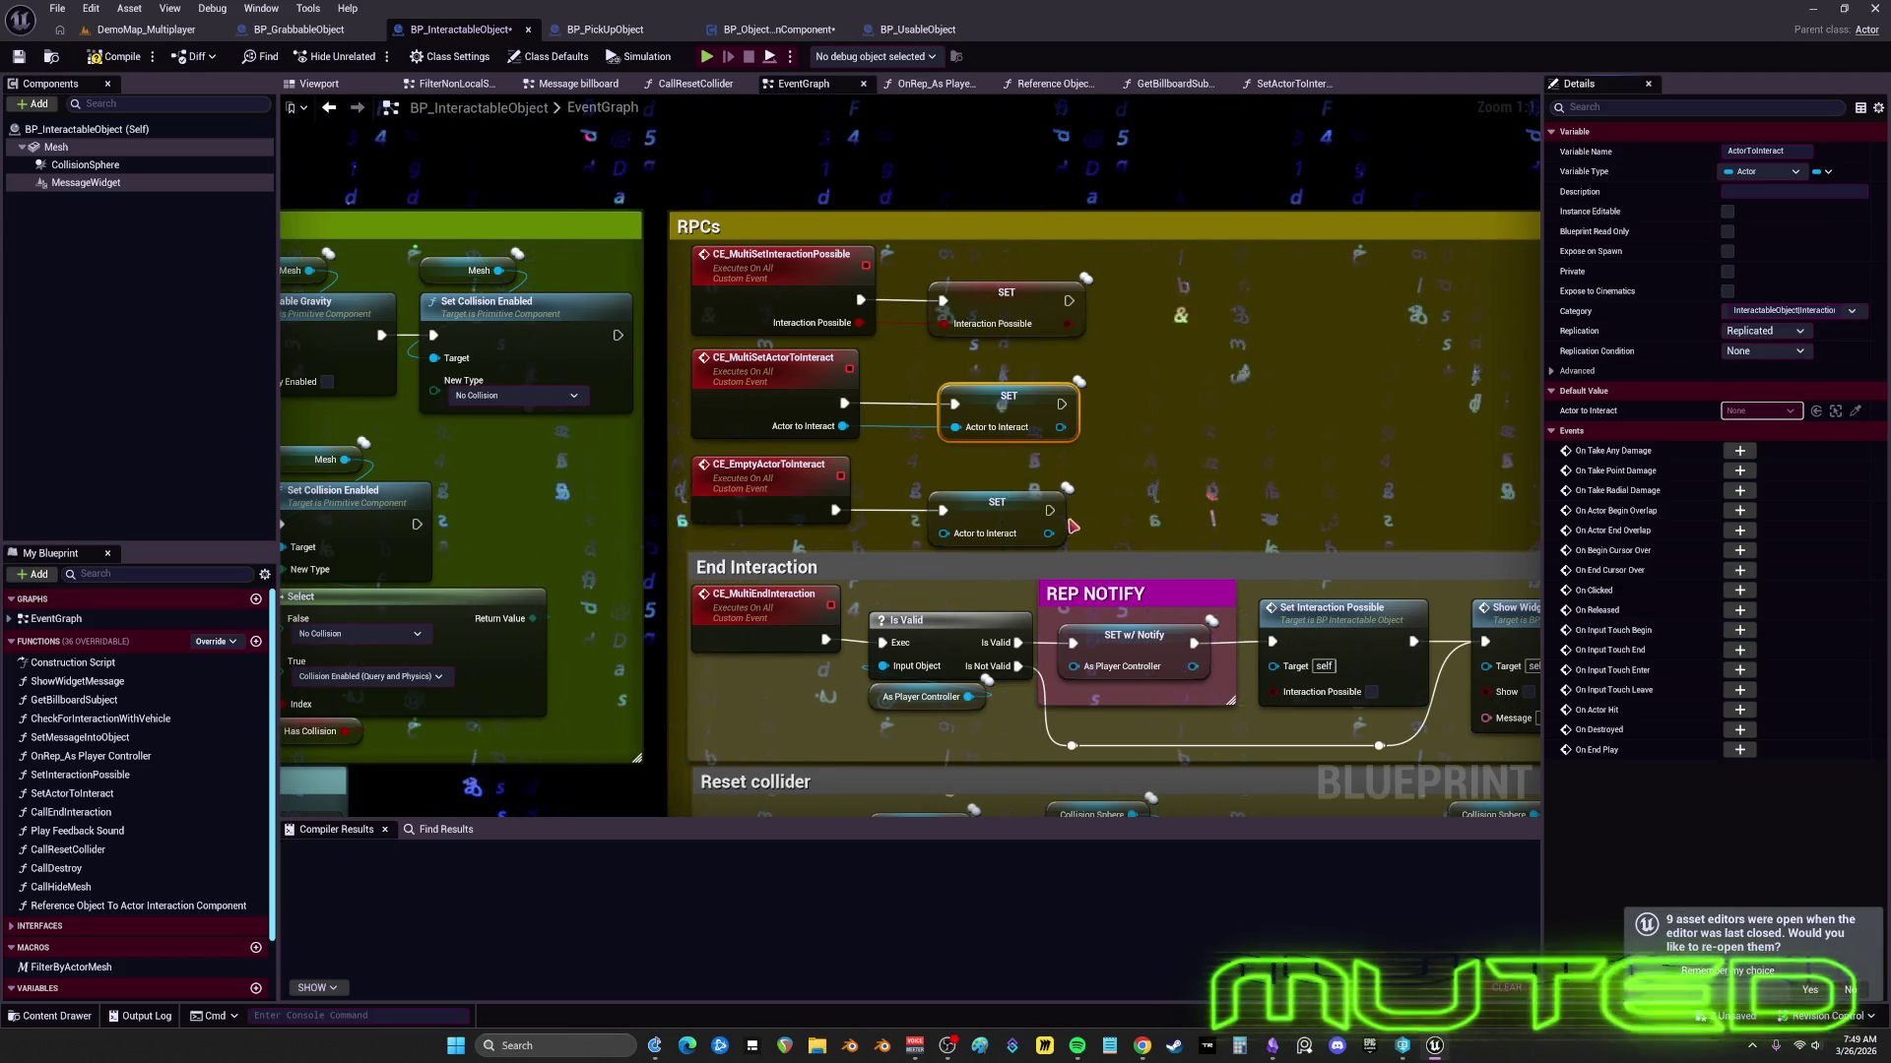
left_click_drag(1120, 524, 911, 271)
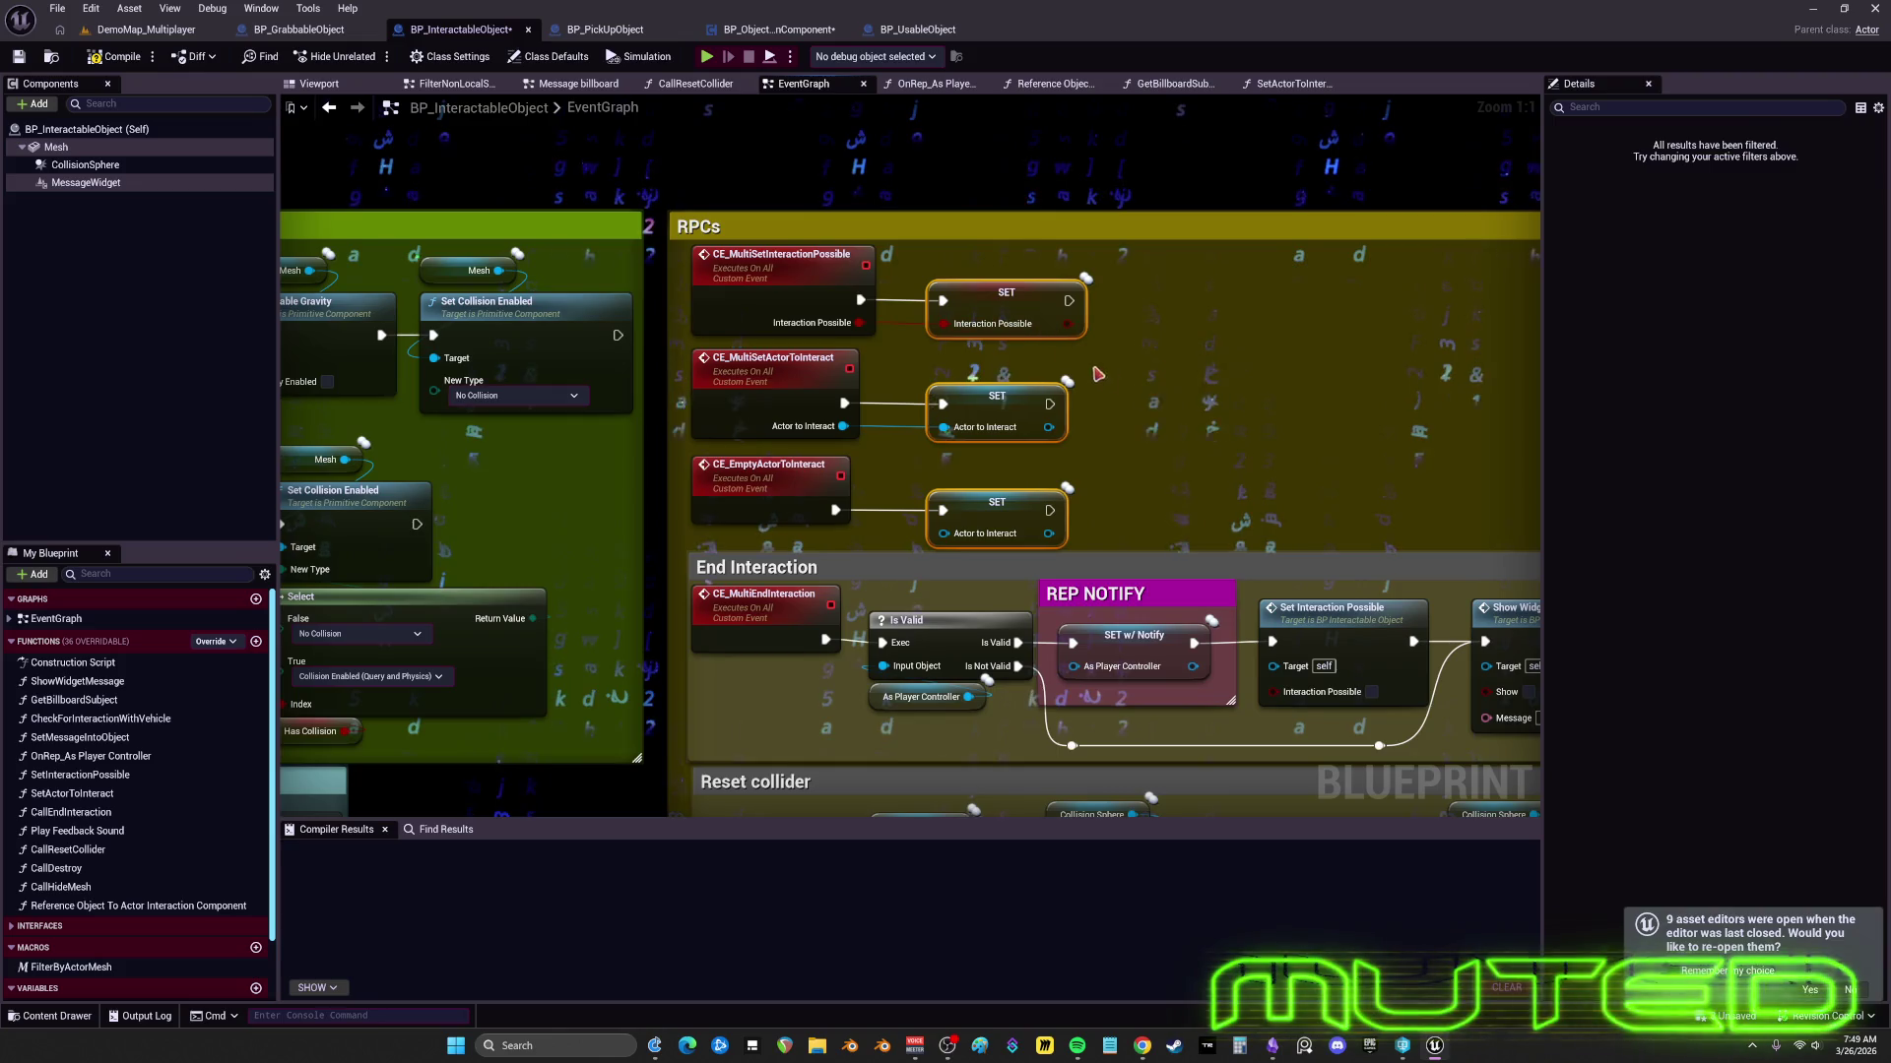
- Raise the two reroute points on the End Interaction lower wire
left_click(1159, 674)
mouse_move(1267, 464)
left_mouse_down()
mouse_move(1156, 352)
mouse_move(1149, 382)
left_mouse_up()
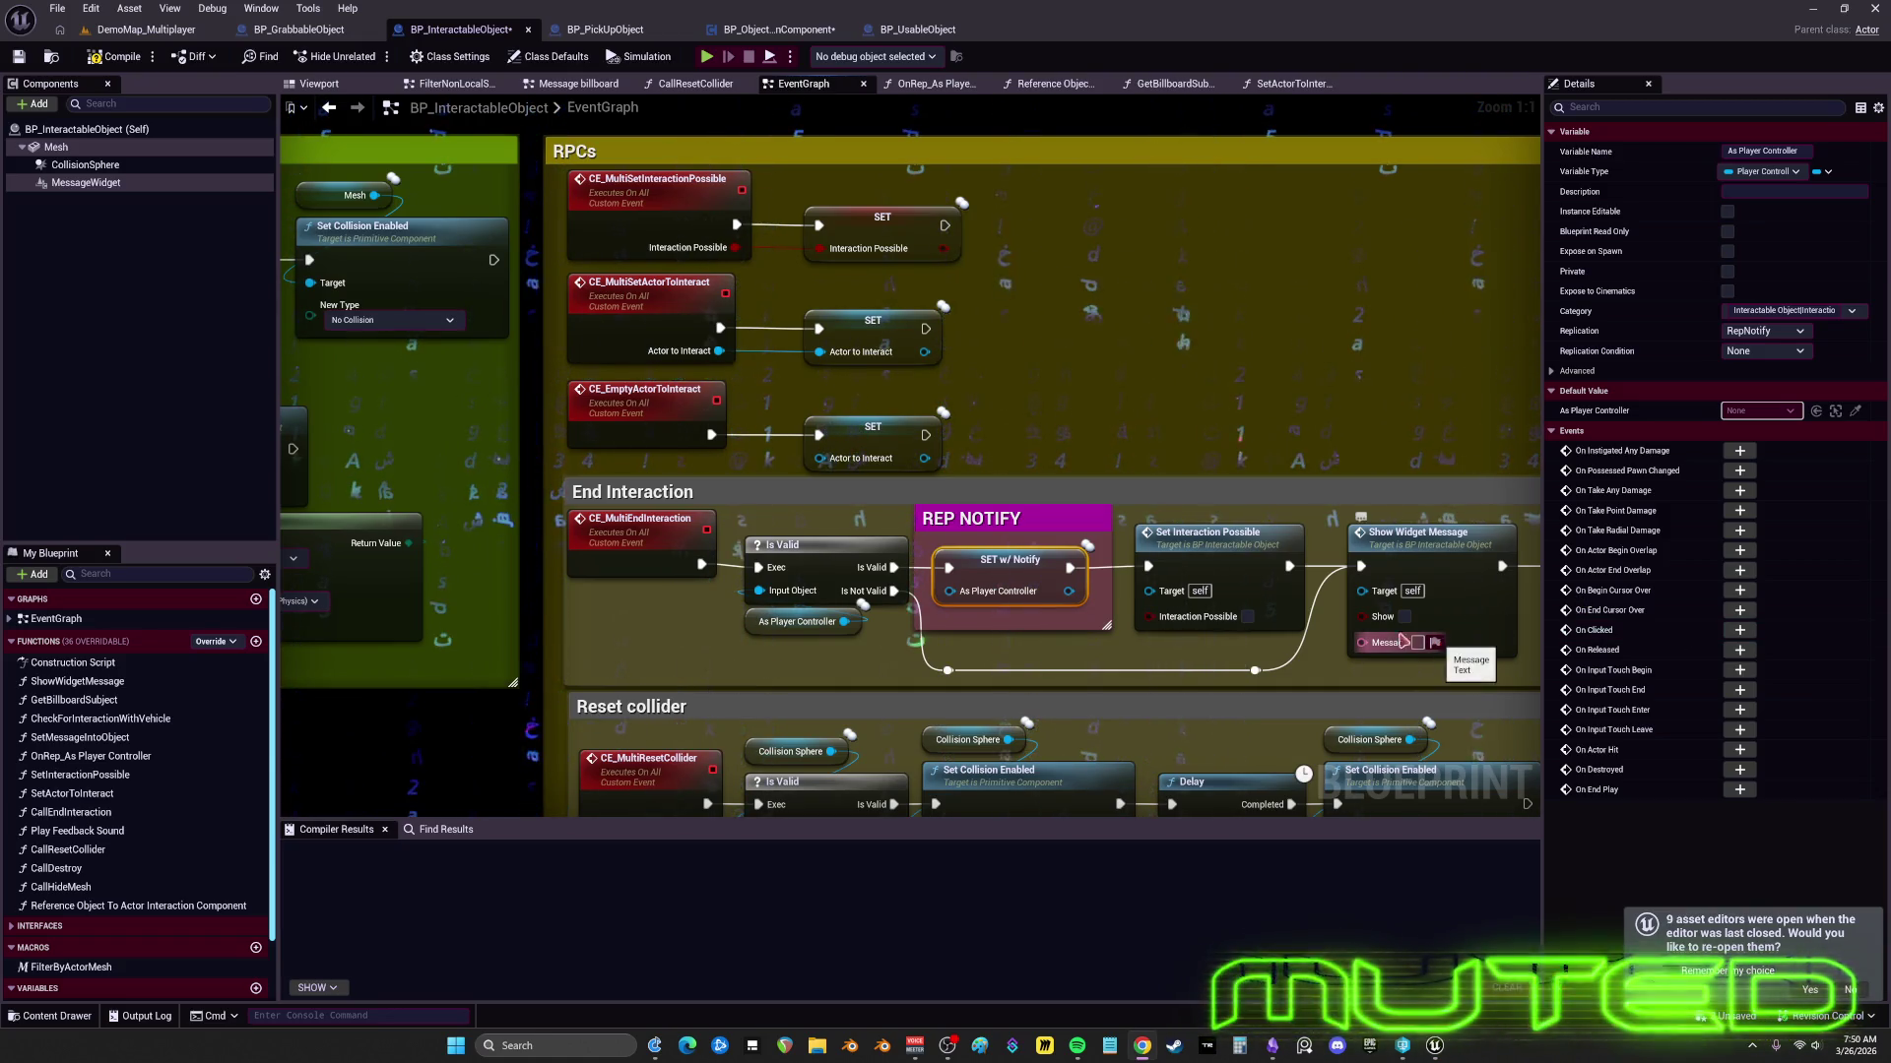
left_click_drag(1287, 677, 925, 658)
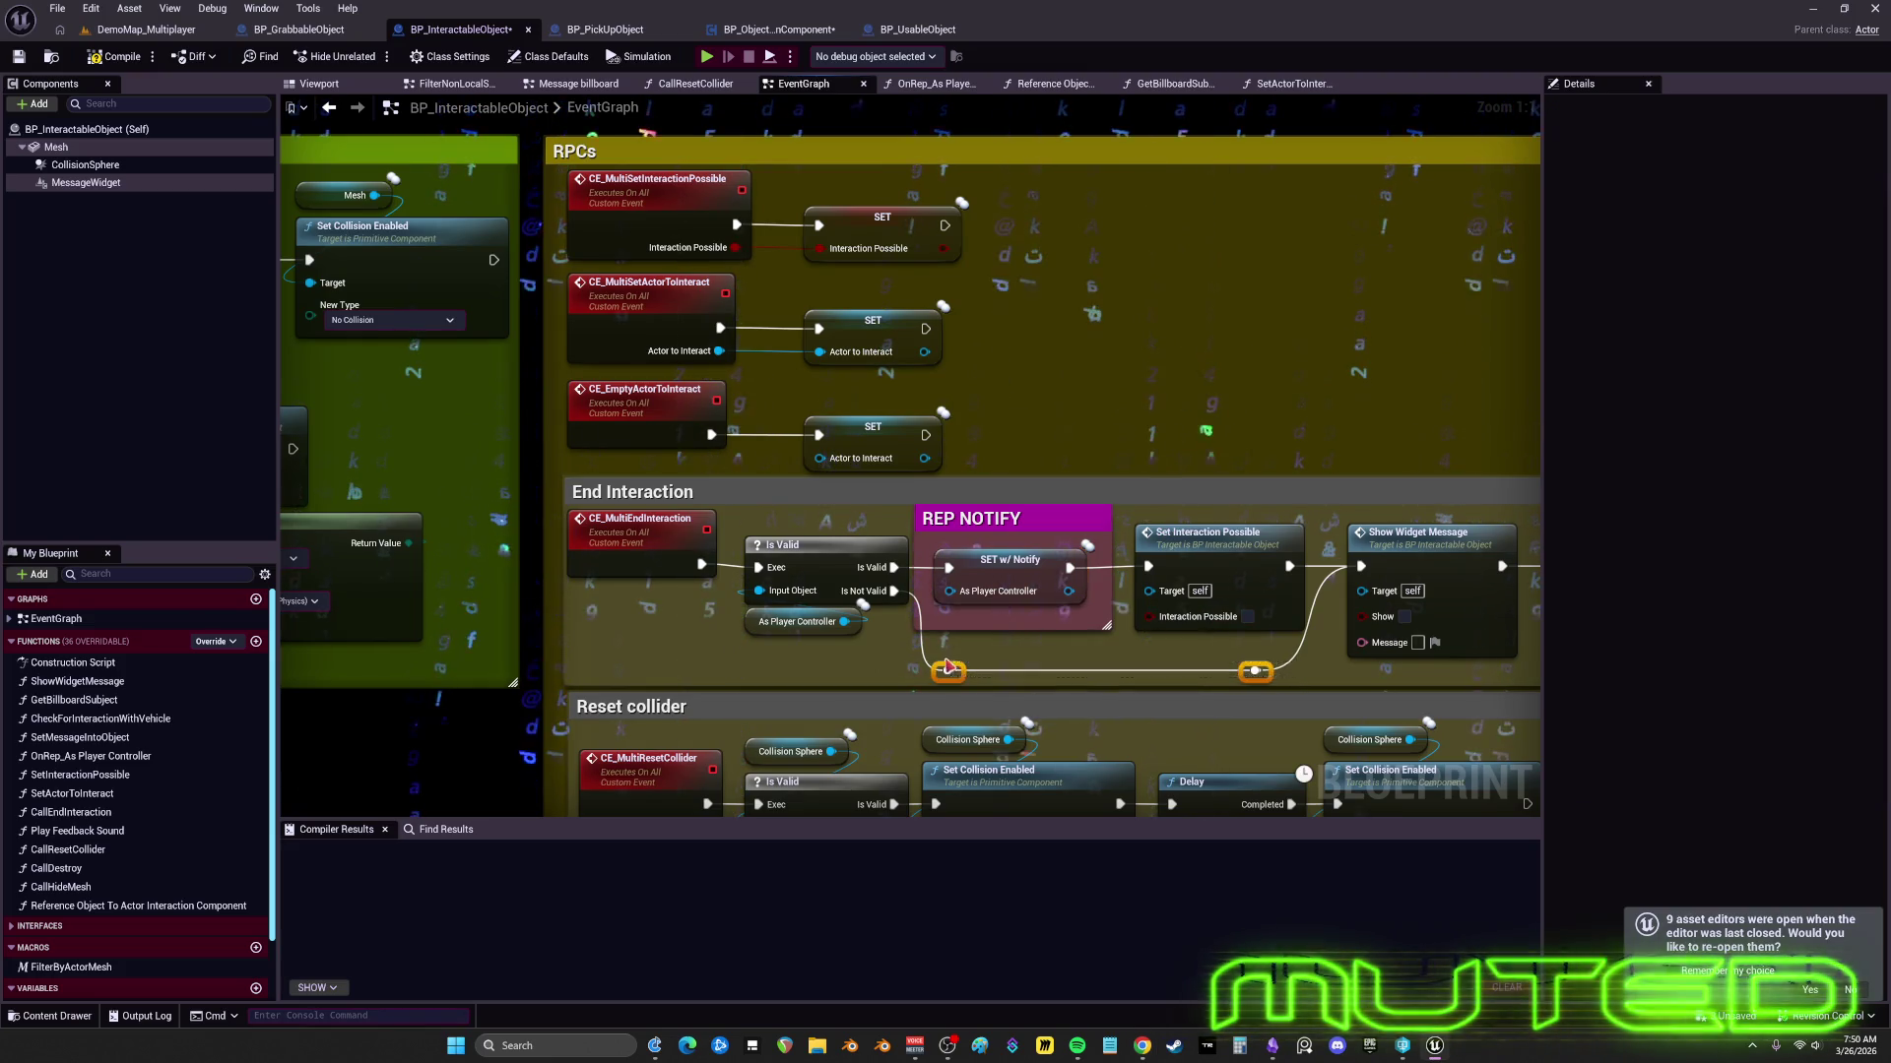
left_click_drag(1255, 671, 1255, 647)
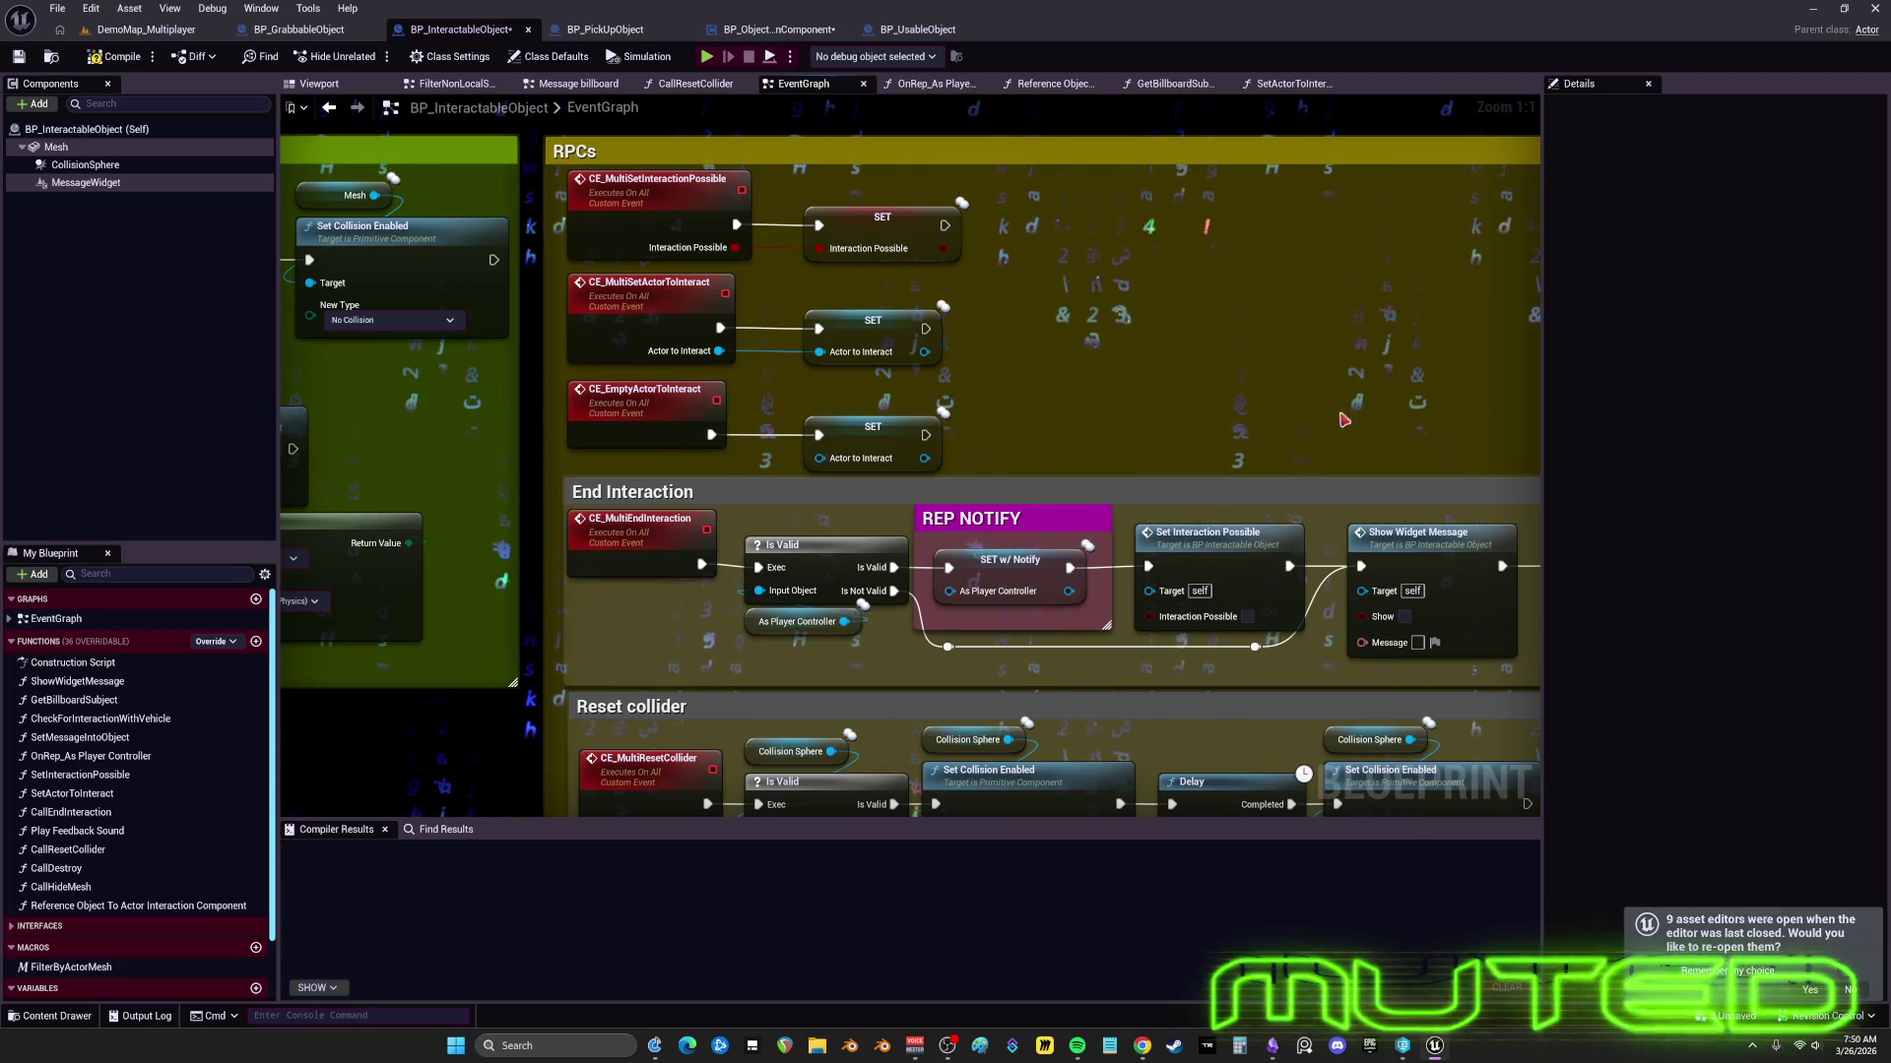
- In BP_PickUpObject, nudge the BeginPlay comment box slightly upward
left_click(635, 37)
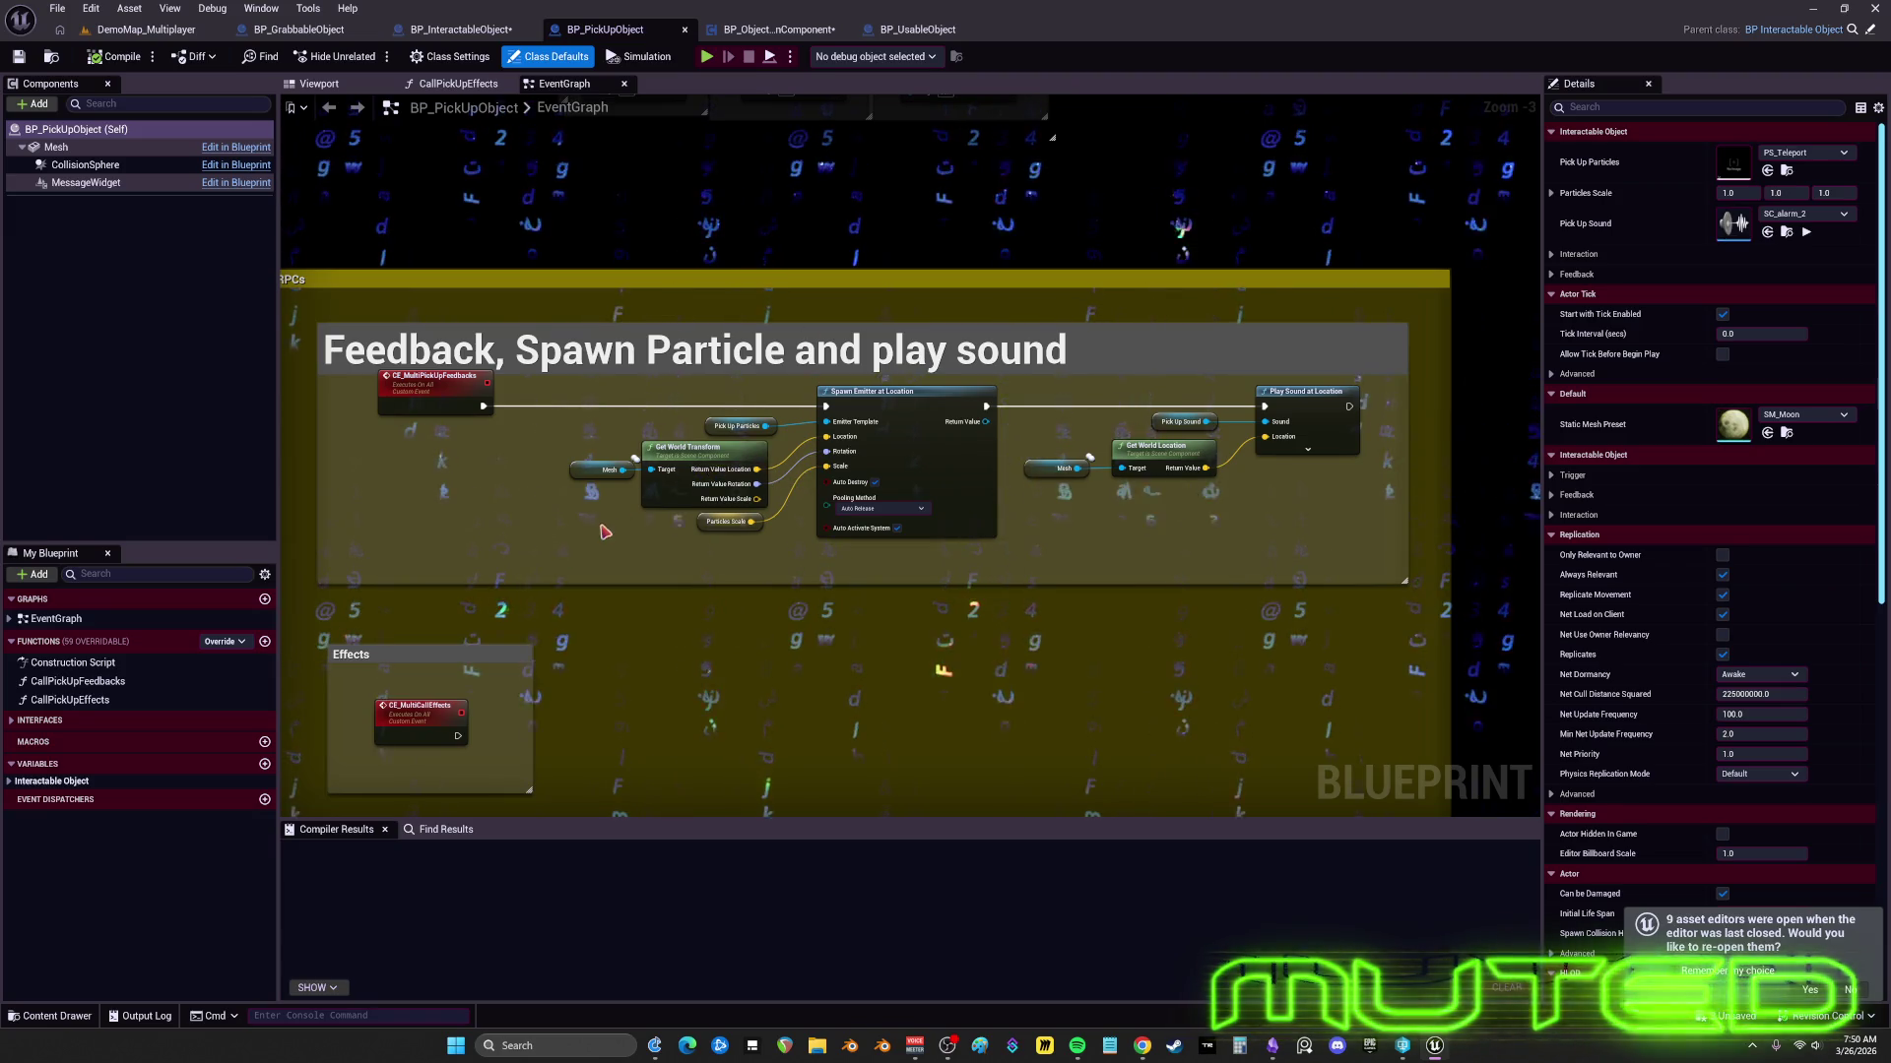
scroll(604, 532, "down", 5)
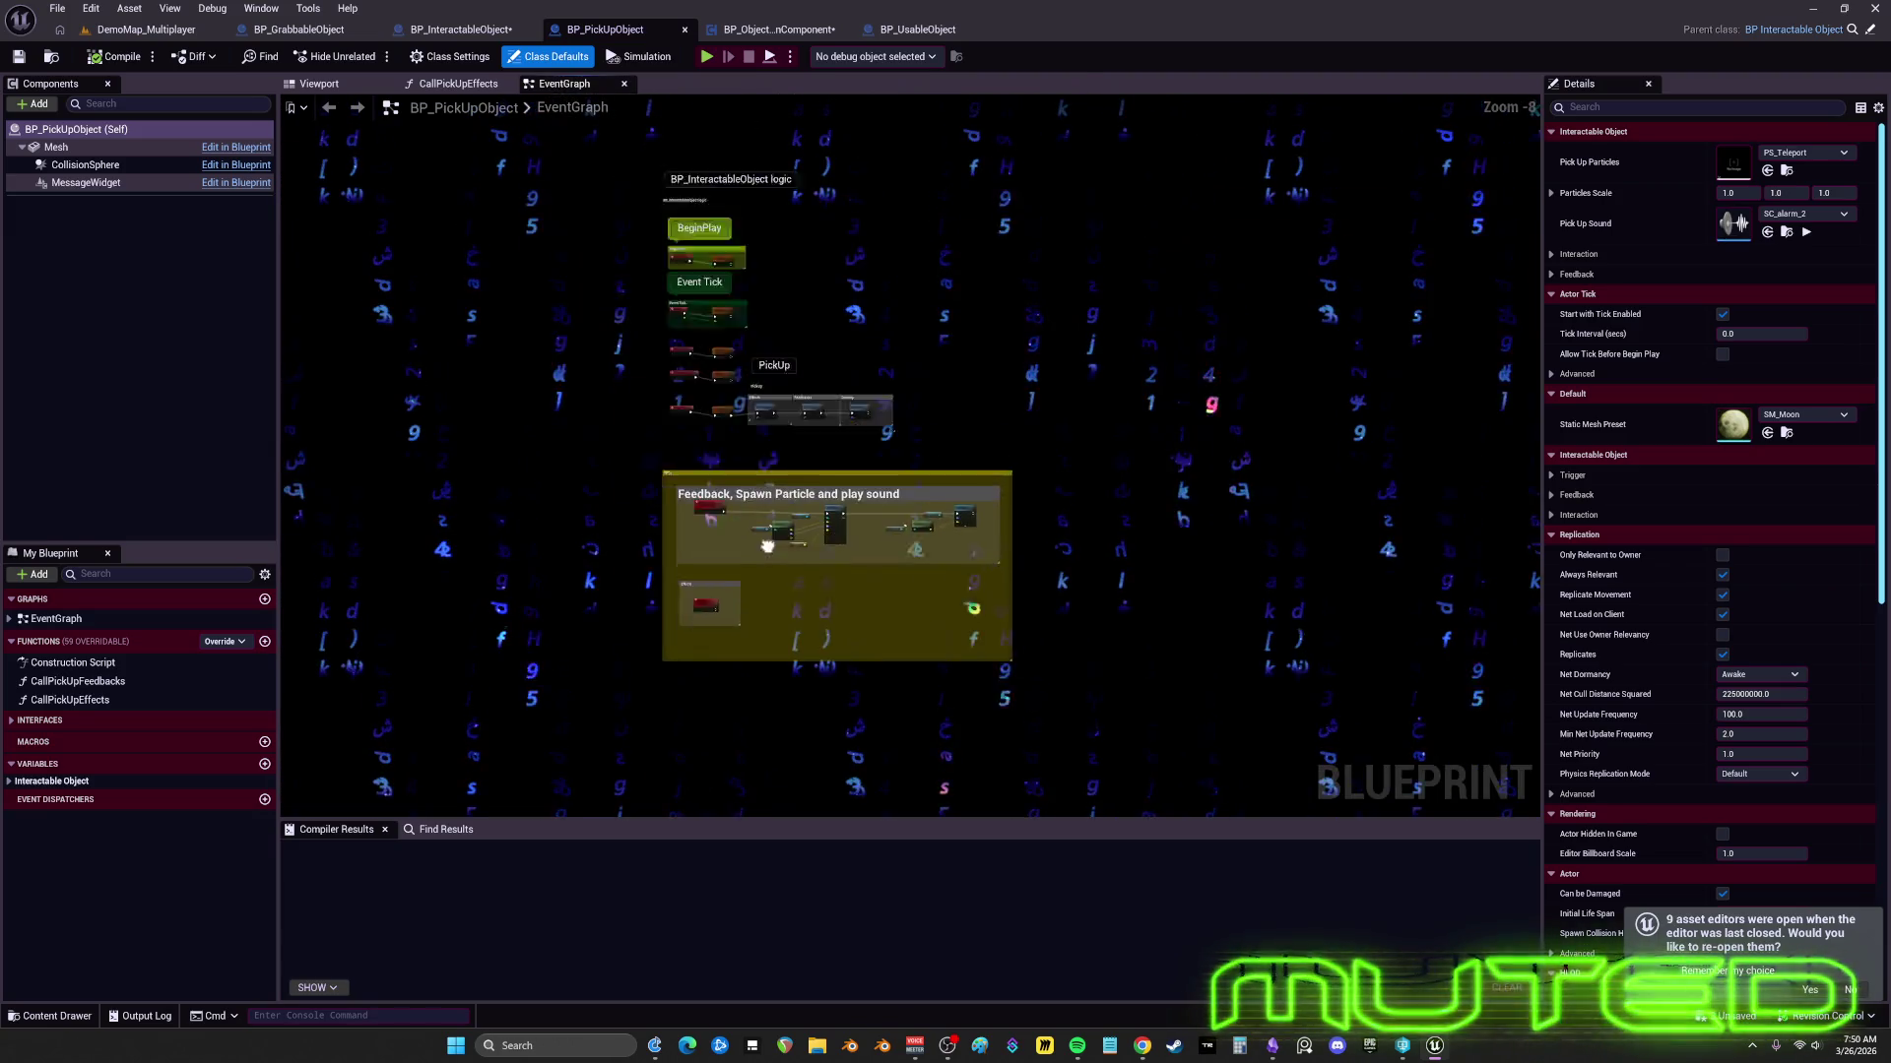
scroll(767, 546, "up", 7)
left_click(783, 346)
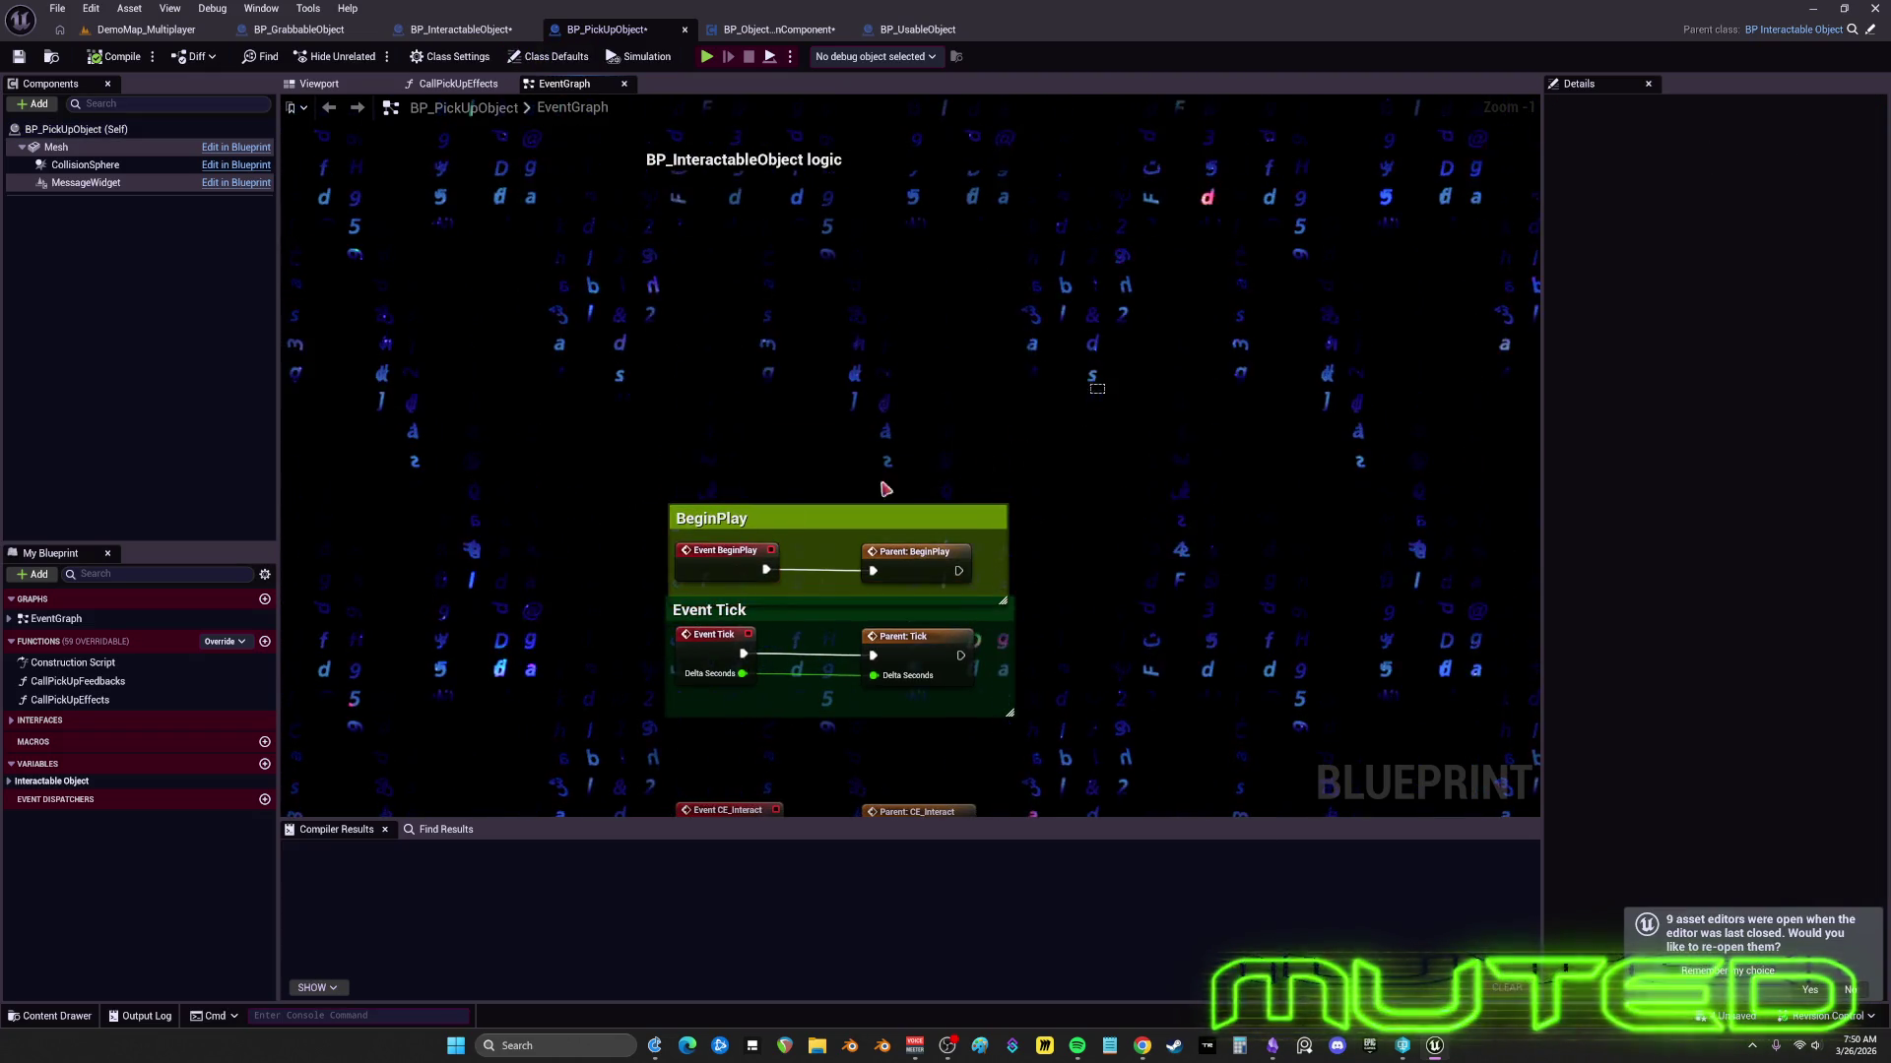
left_click_drag(864, 501, 864, 492)
- Pan across the PickUp events to bring the whole RPCs comment into view
left_click_drag(645, 727, 722, 366)
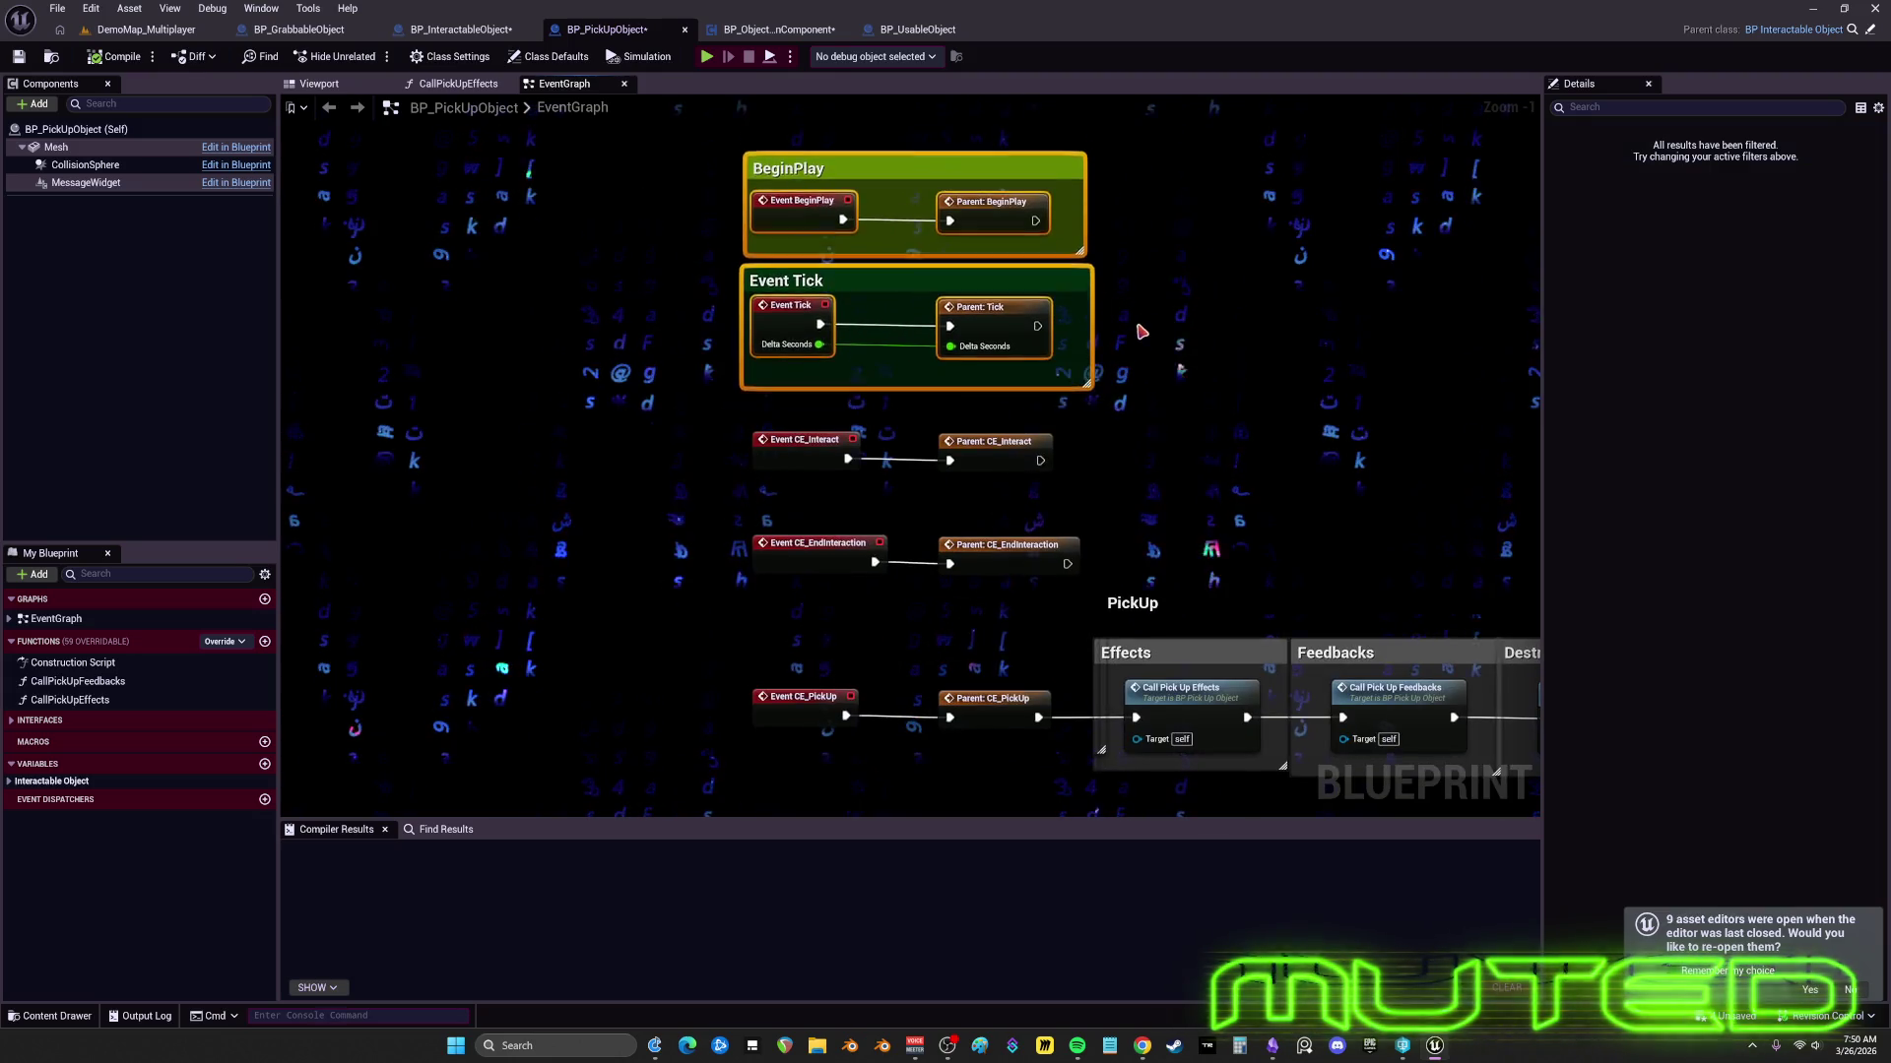
left_click_drag(1137, 351, 1109, 295)
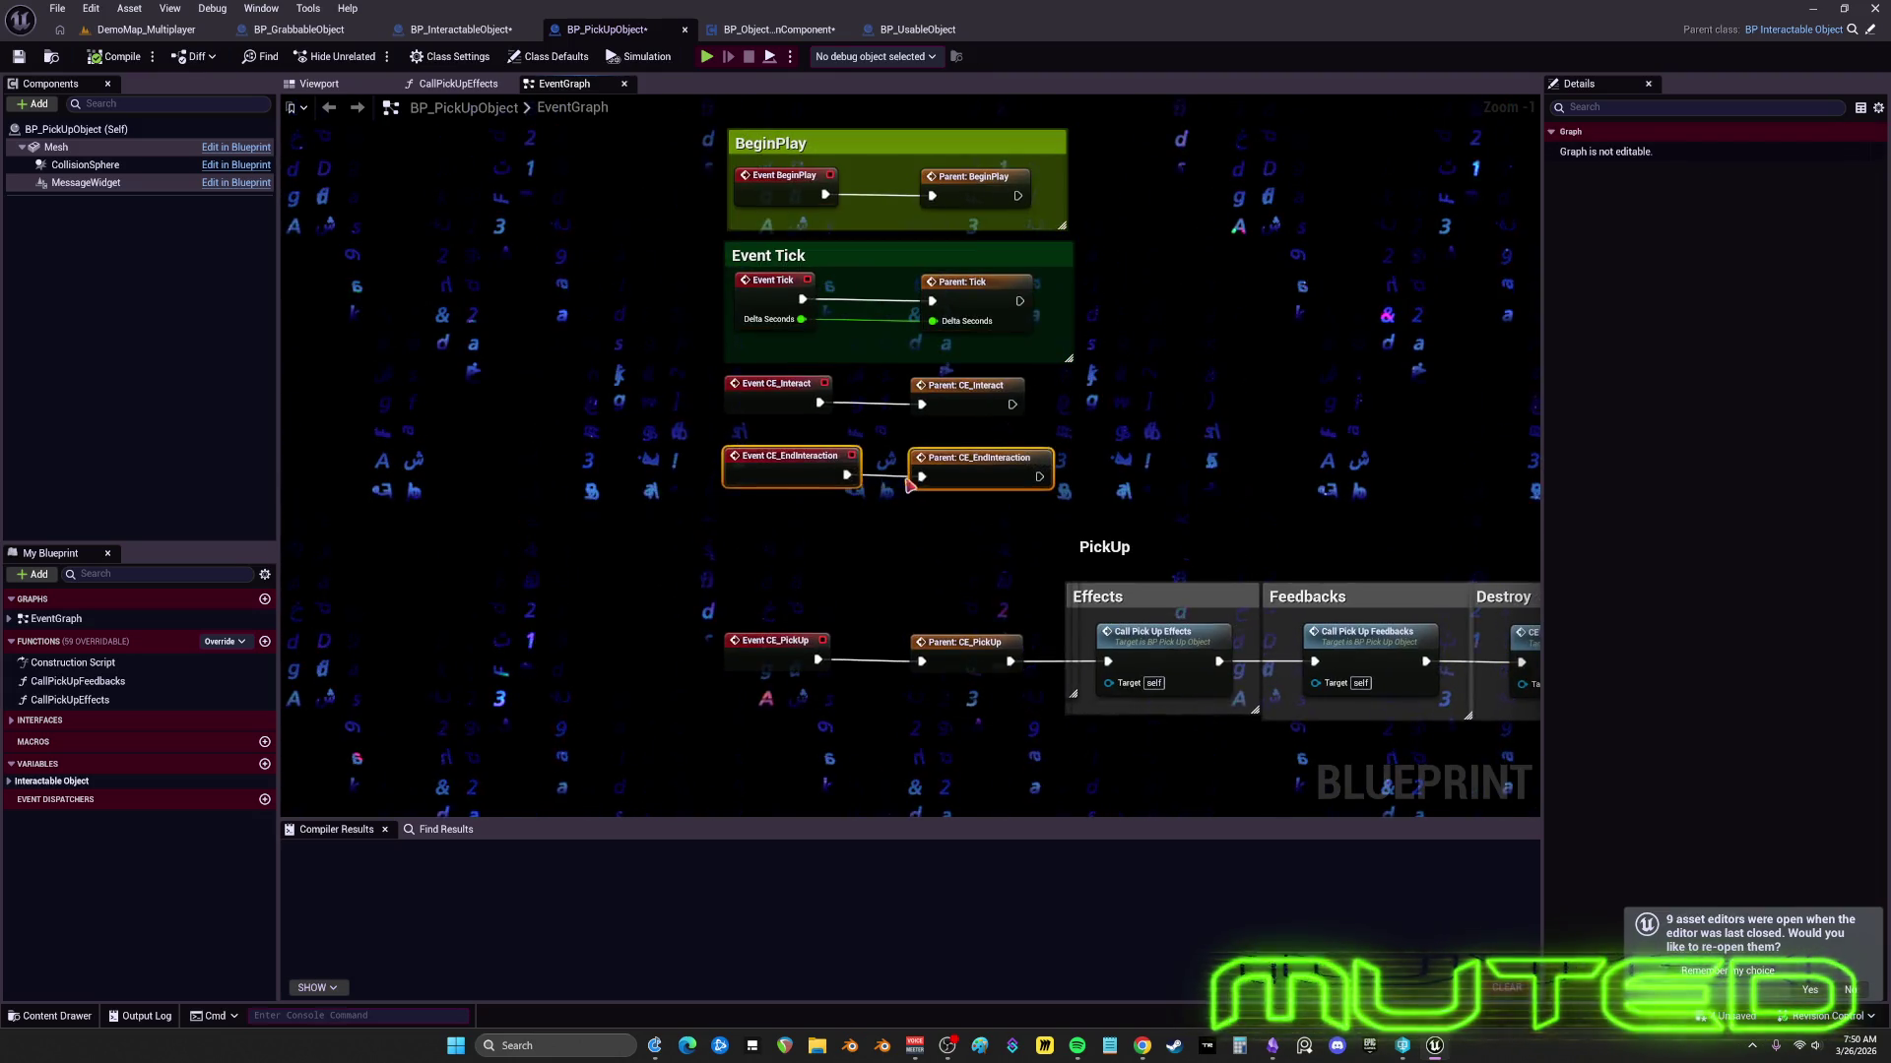
scroll(1125, 686, "down", 2)
mouse_move(429, 499)
left_mouse_down()
mouse_move(670, 516)
mouse_move(671, 423)
left_mouse_up()
scroll(671, 516, "up", 3)
scroll(1111, 606, "down", 4)
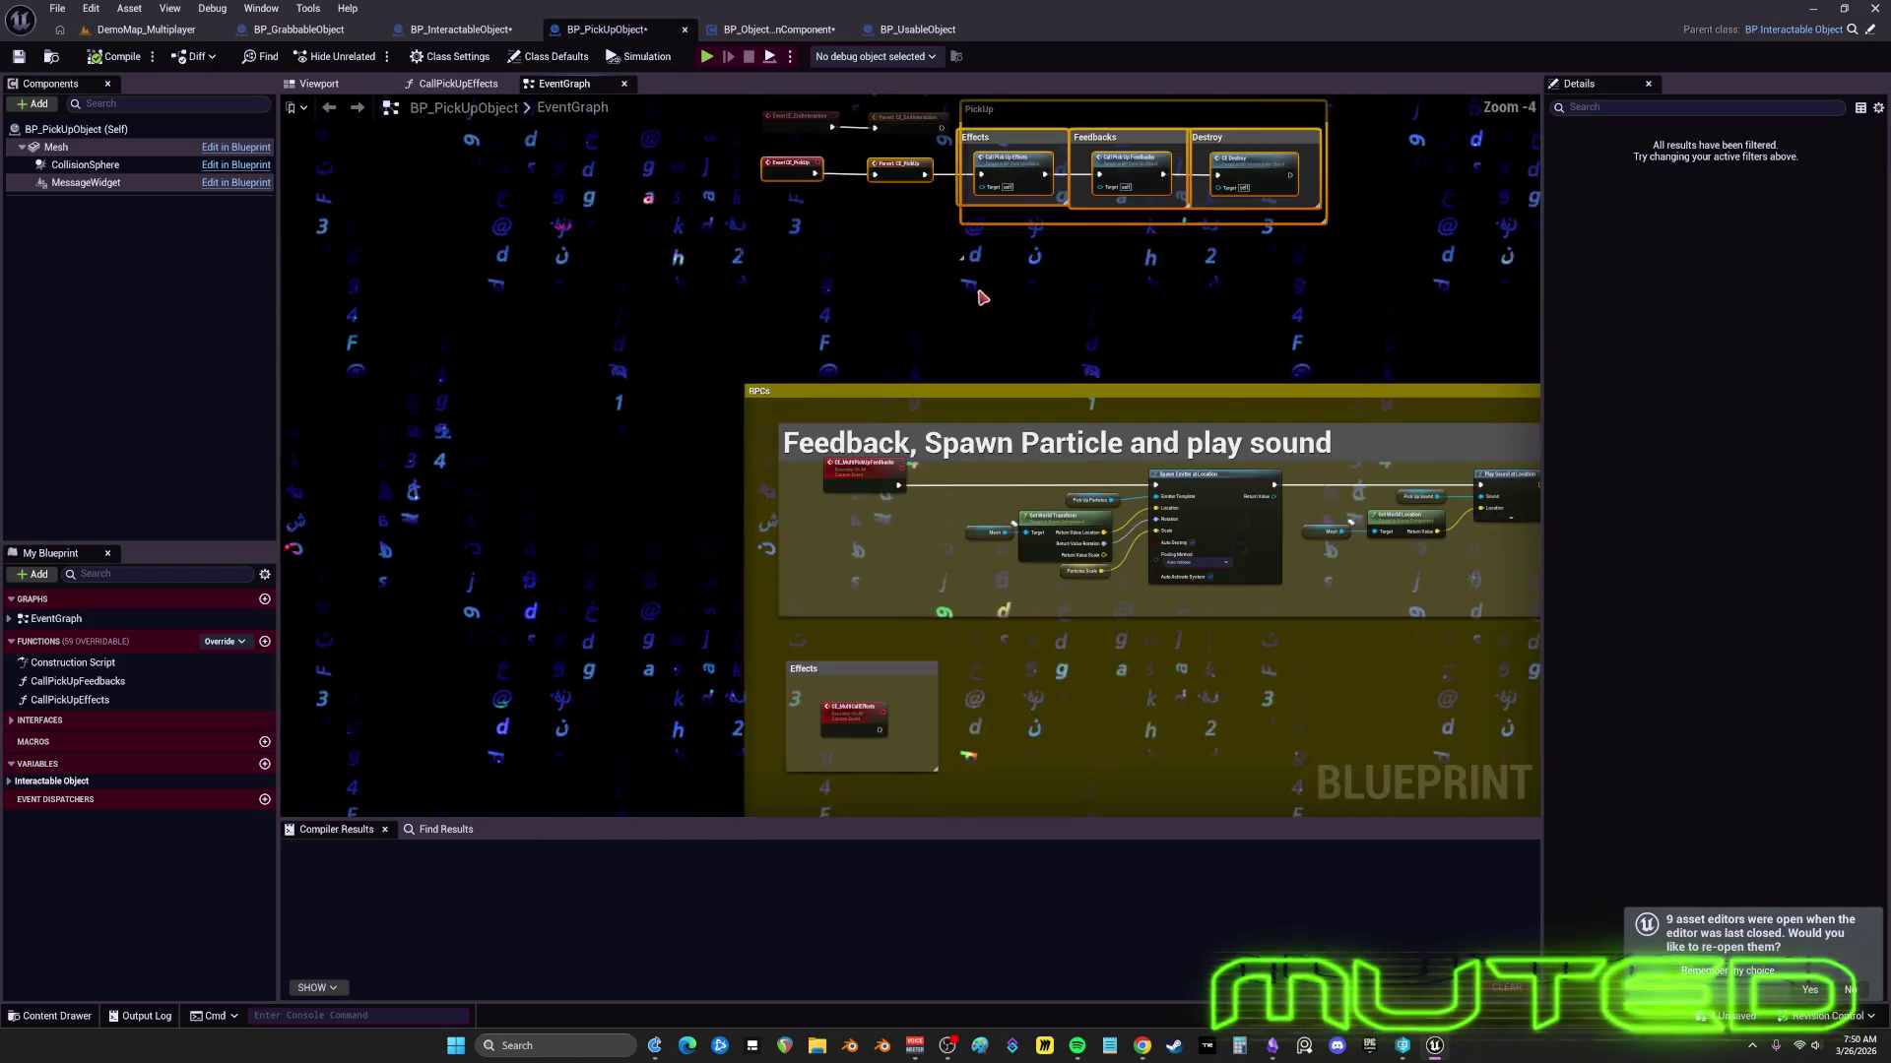
left_click_drag(1139, 519, 979, 434)
scroll(742, 396, "up", 2)
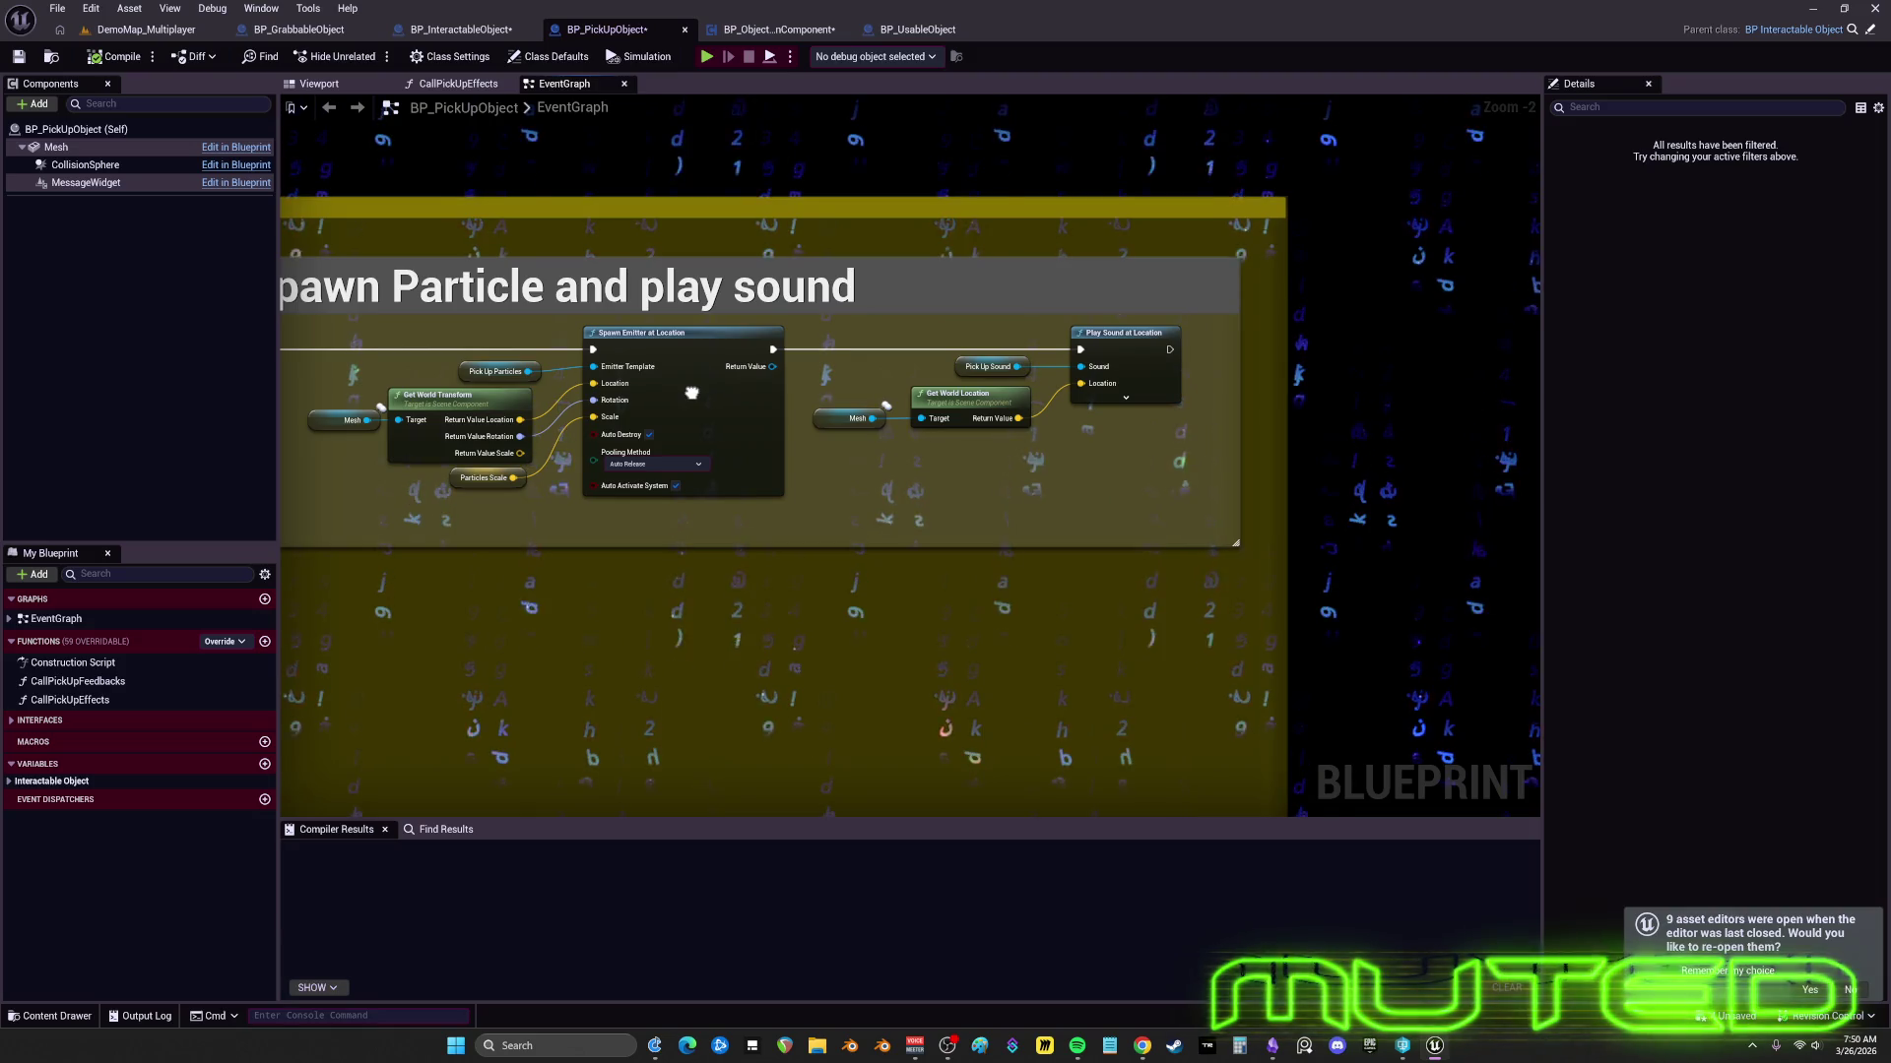
left_click_drag(692, 393, 1403, 211)
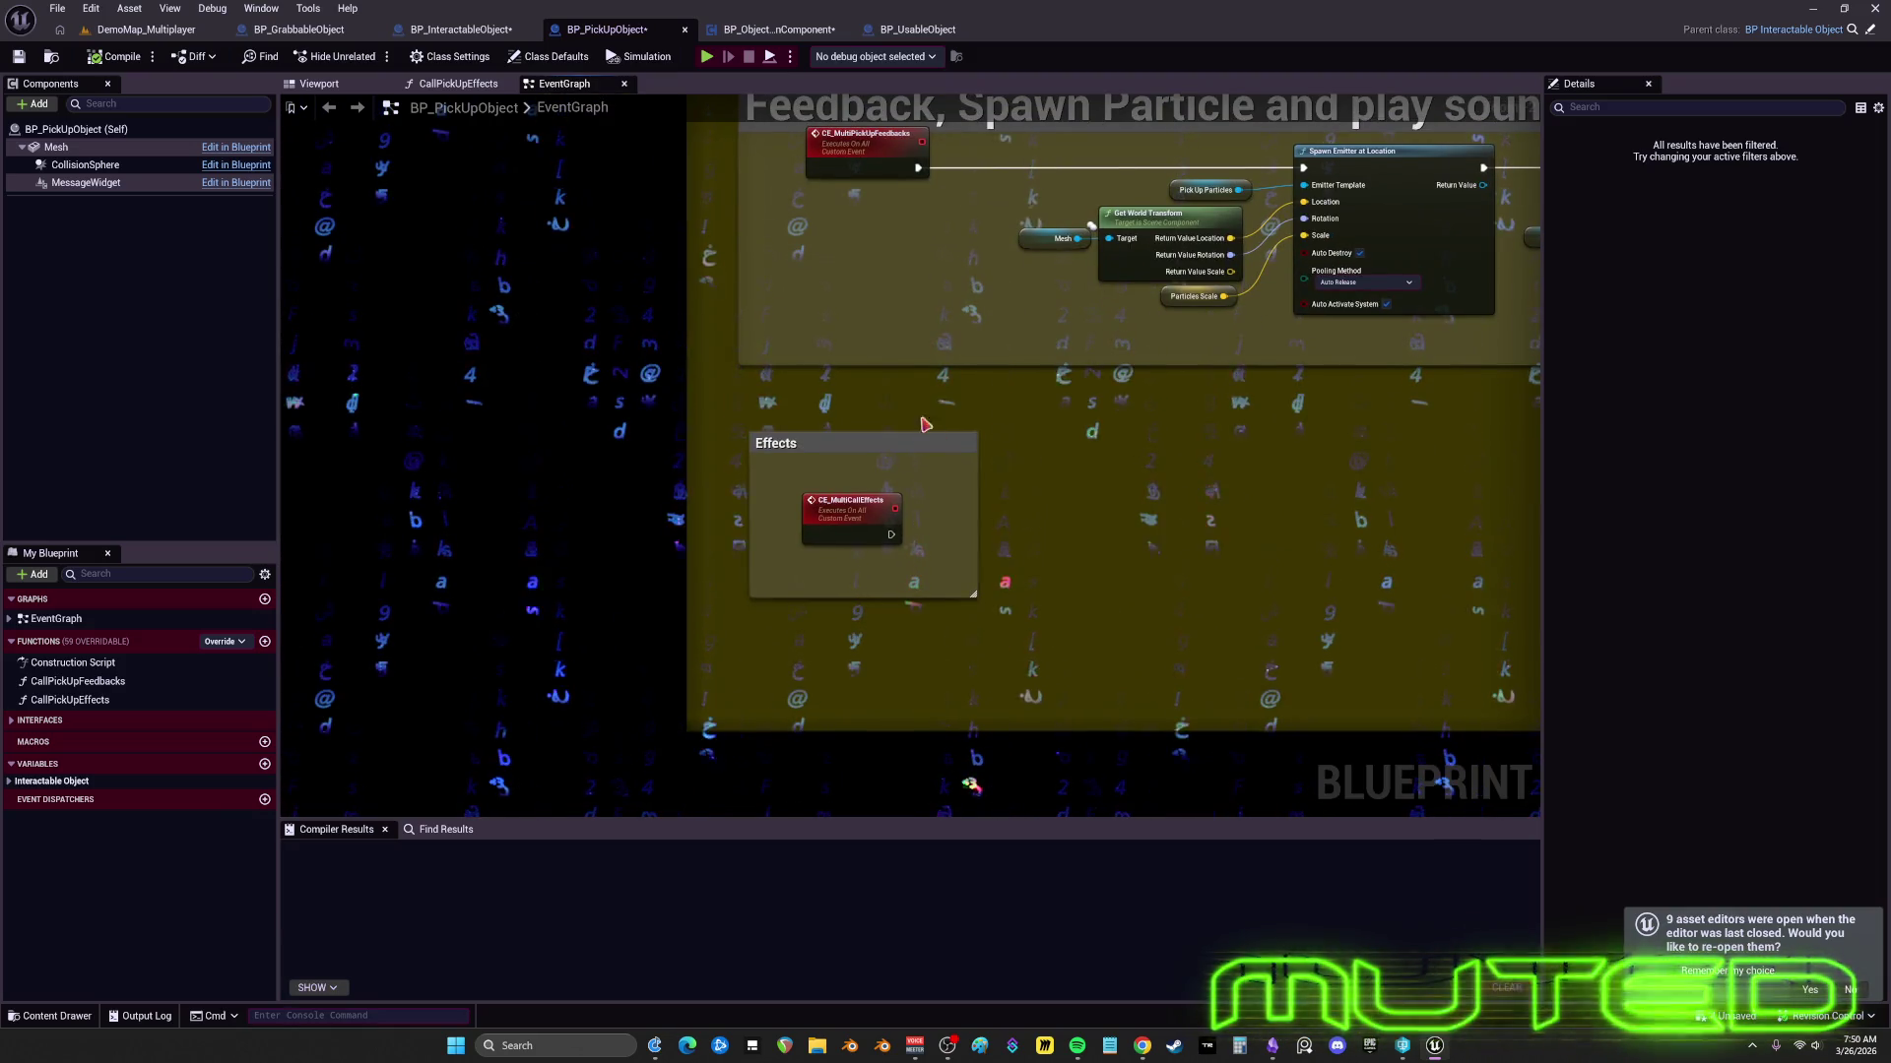
scroll(847, 509, "down", 4)
scroll(1013, 561, "up", 2)
left_click_drag(1013, 561, 1315, 574)
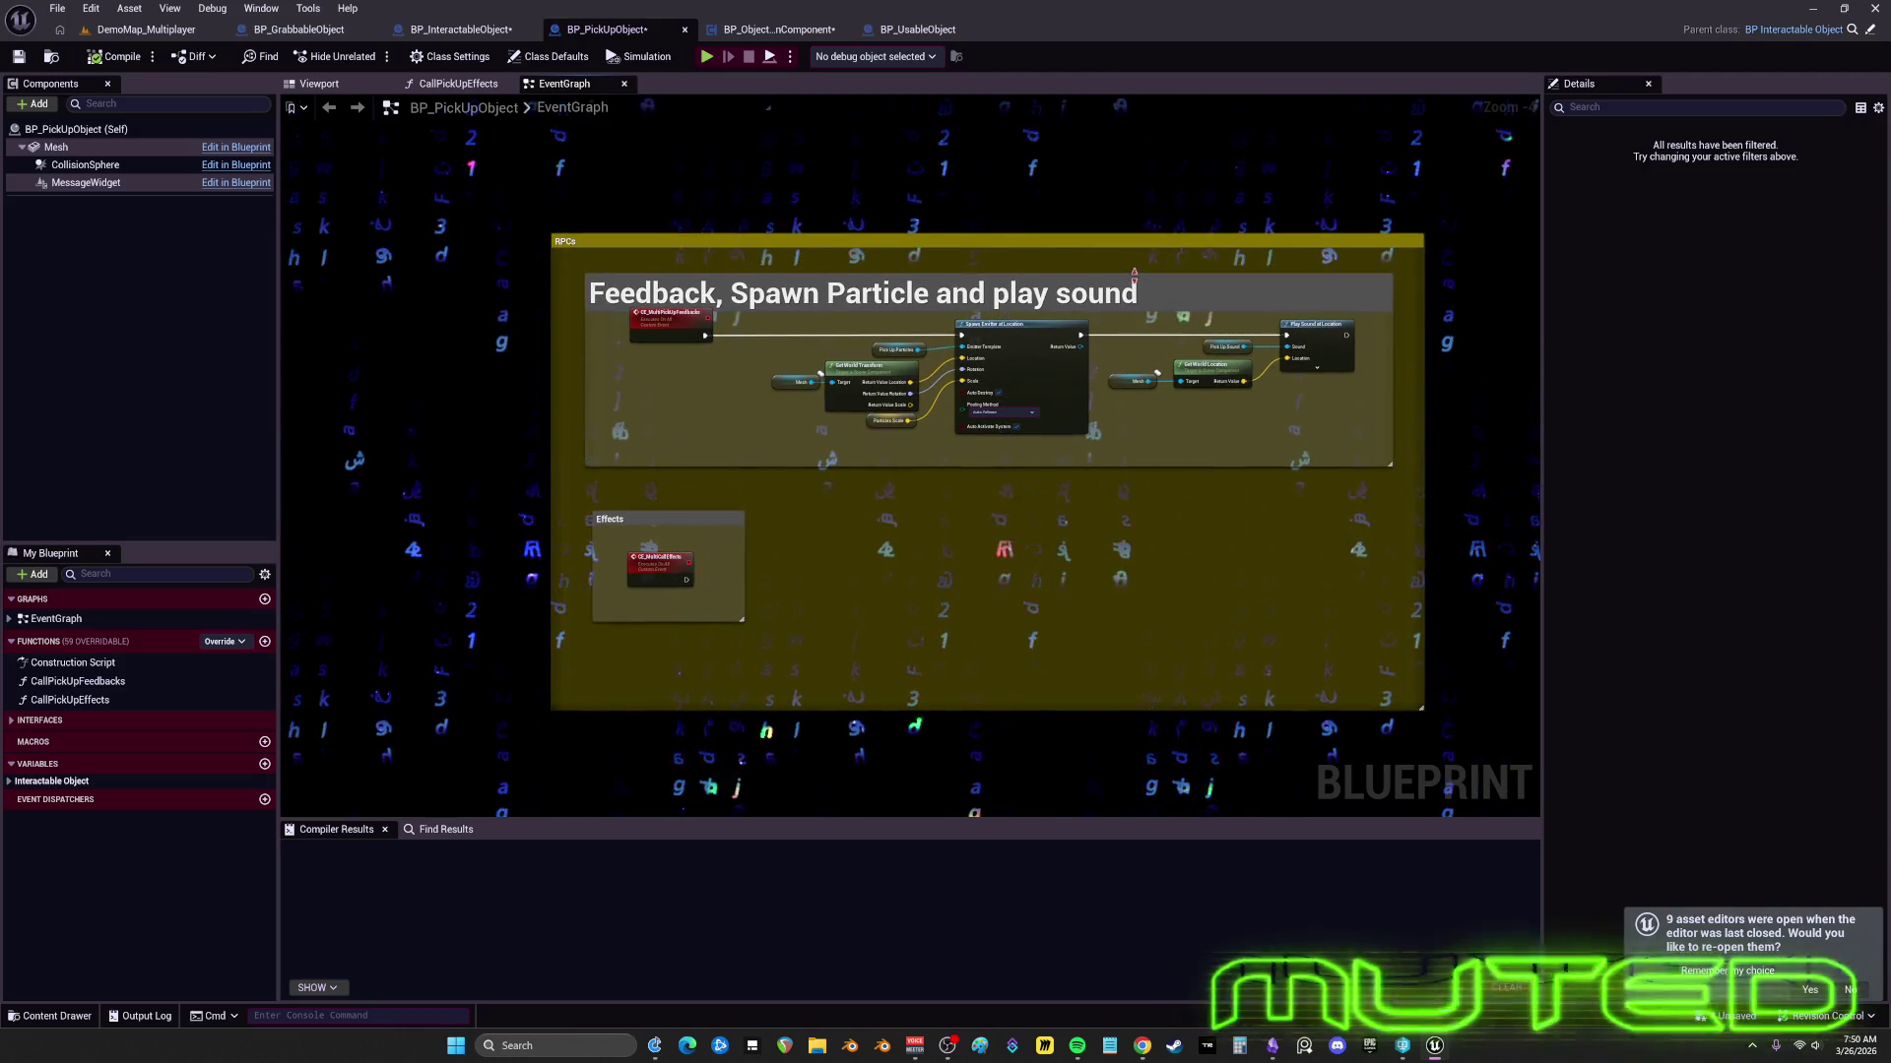
- Tighten the feedback and RPCs comment edges and move CE_MultiCallEffects up-left inside Effects
left_click_drag(1134, 273, 1139, 261)
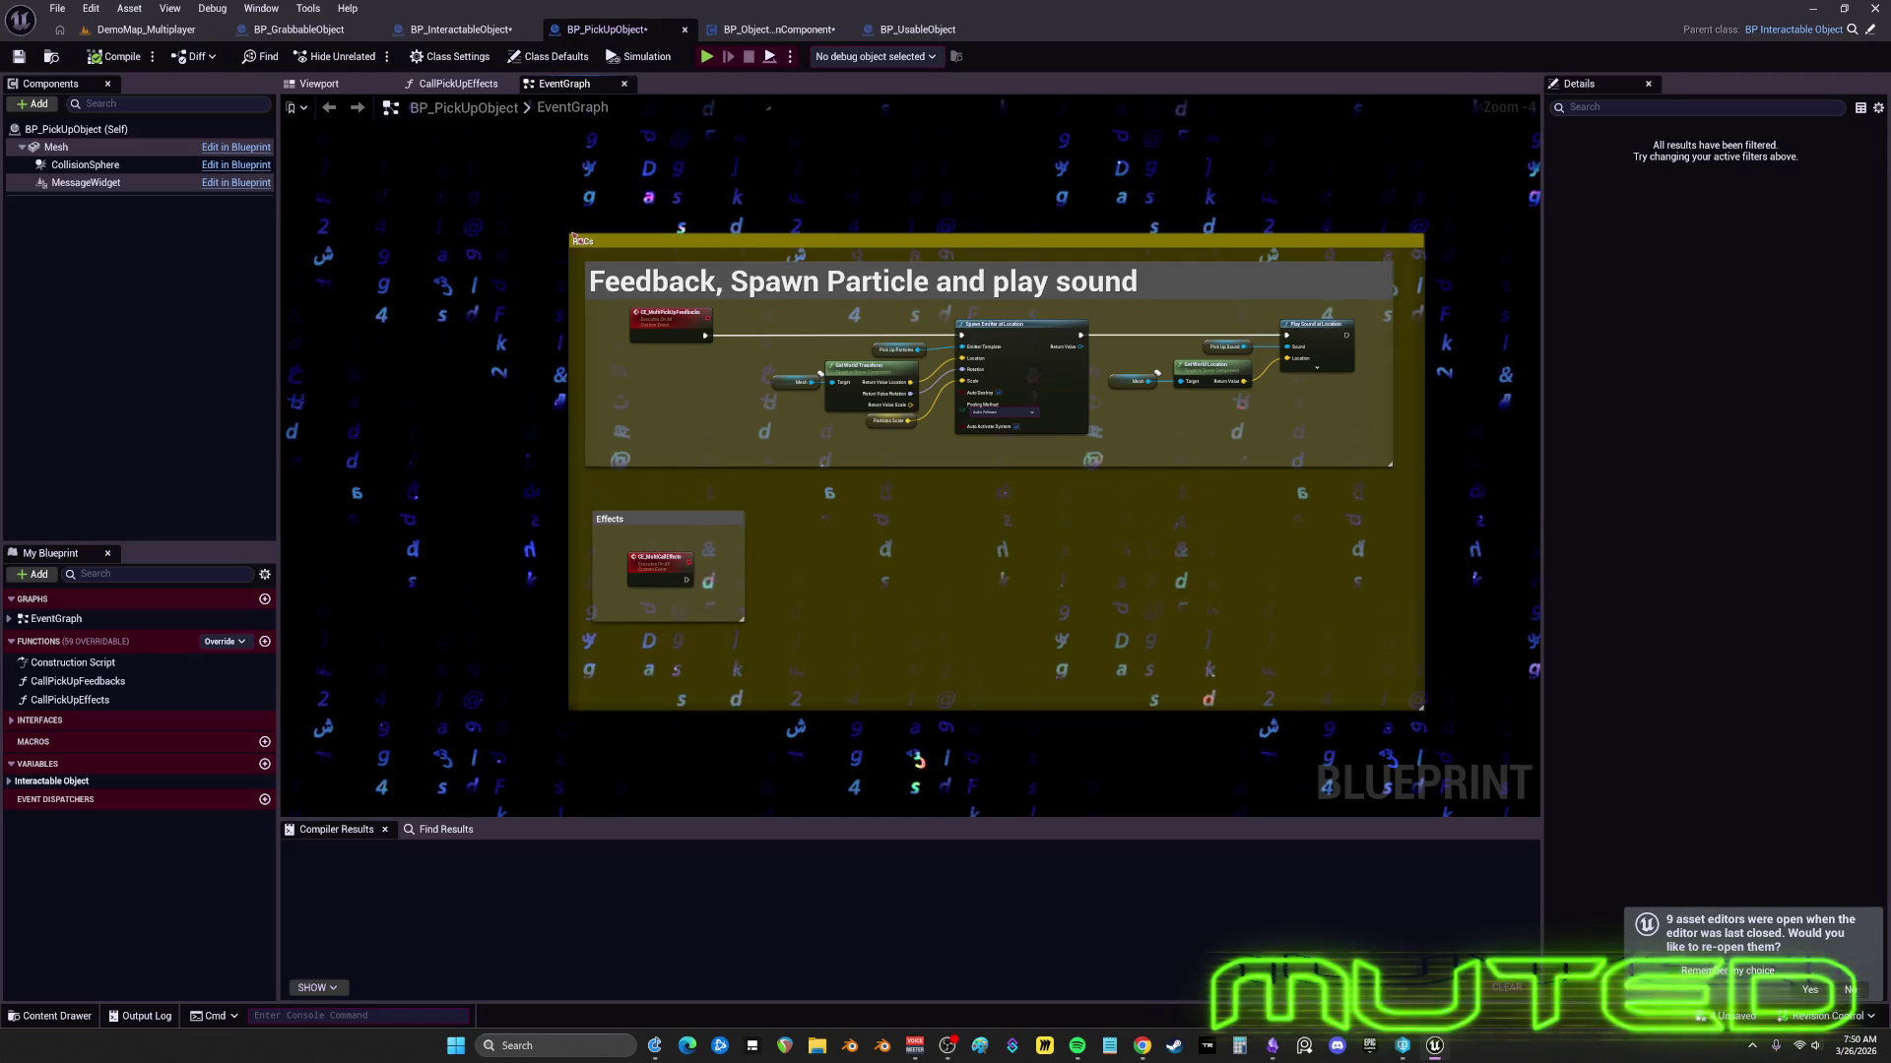
left_click_drag(573, 238, 586, 243)
left_click_drag(664, 576, 645, 551)
mouse_move(758, 647)
left_mouse_down()
mouse_move(634, 527)
mouse_move(624, 487)
left_mouse_up()
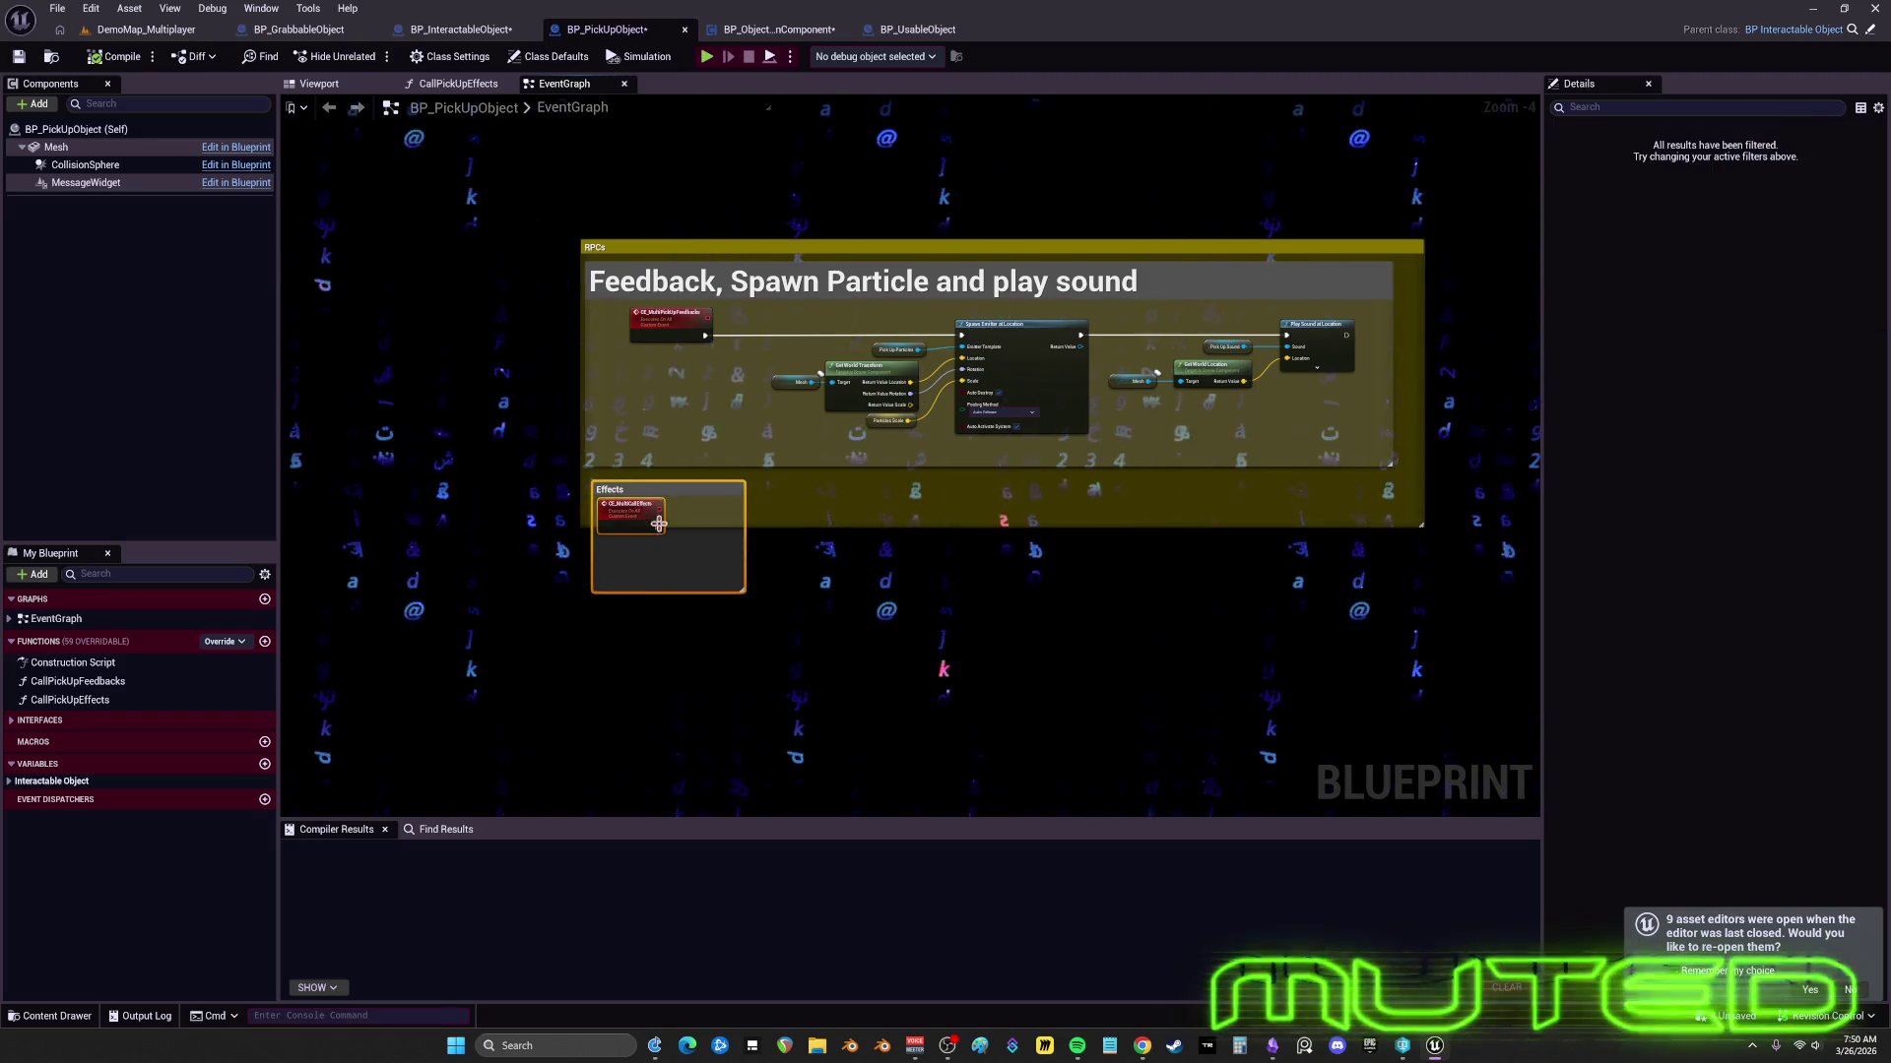
- Fit the Effects comment beneath the feedback group and narrow the RPCs comment's right side
left_click(669, 566)
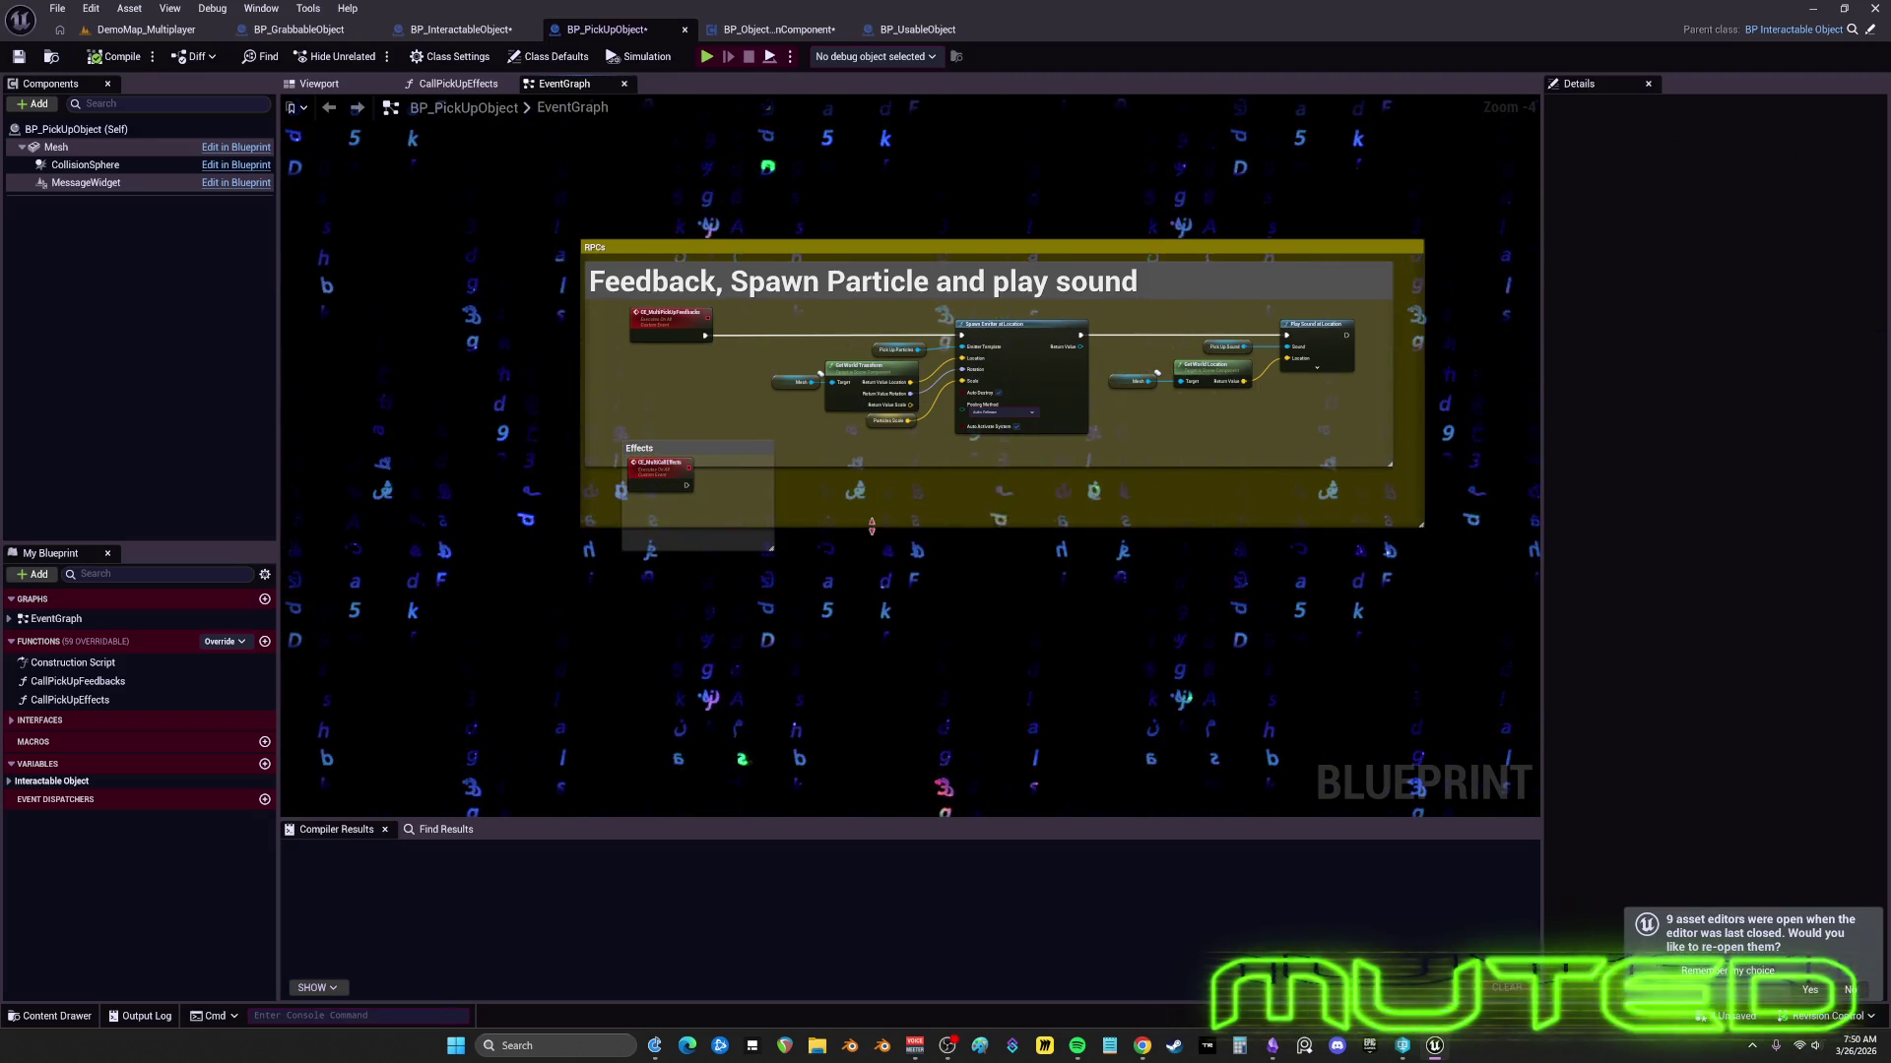
left_click_drag(868, 545, 867, 564)
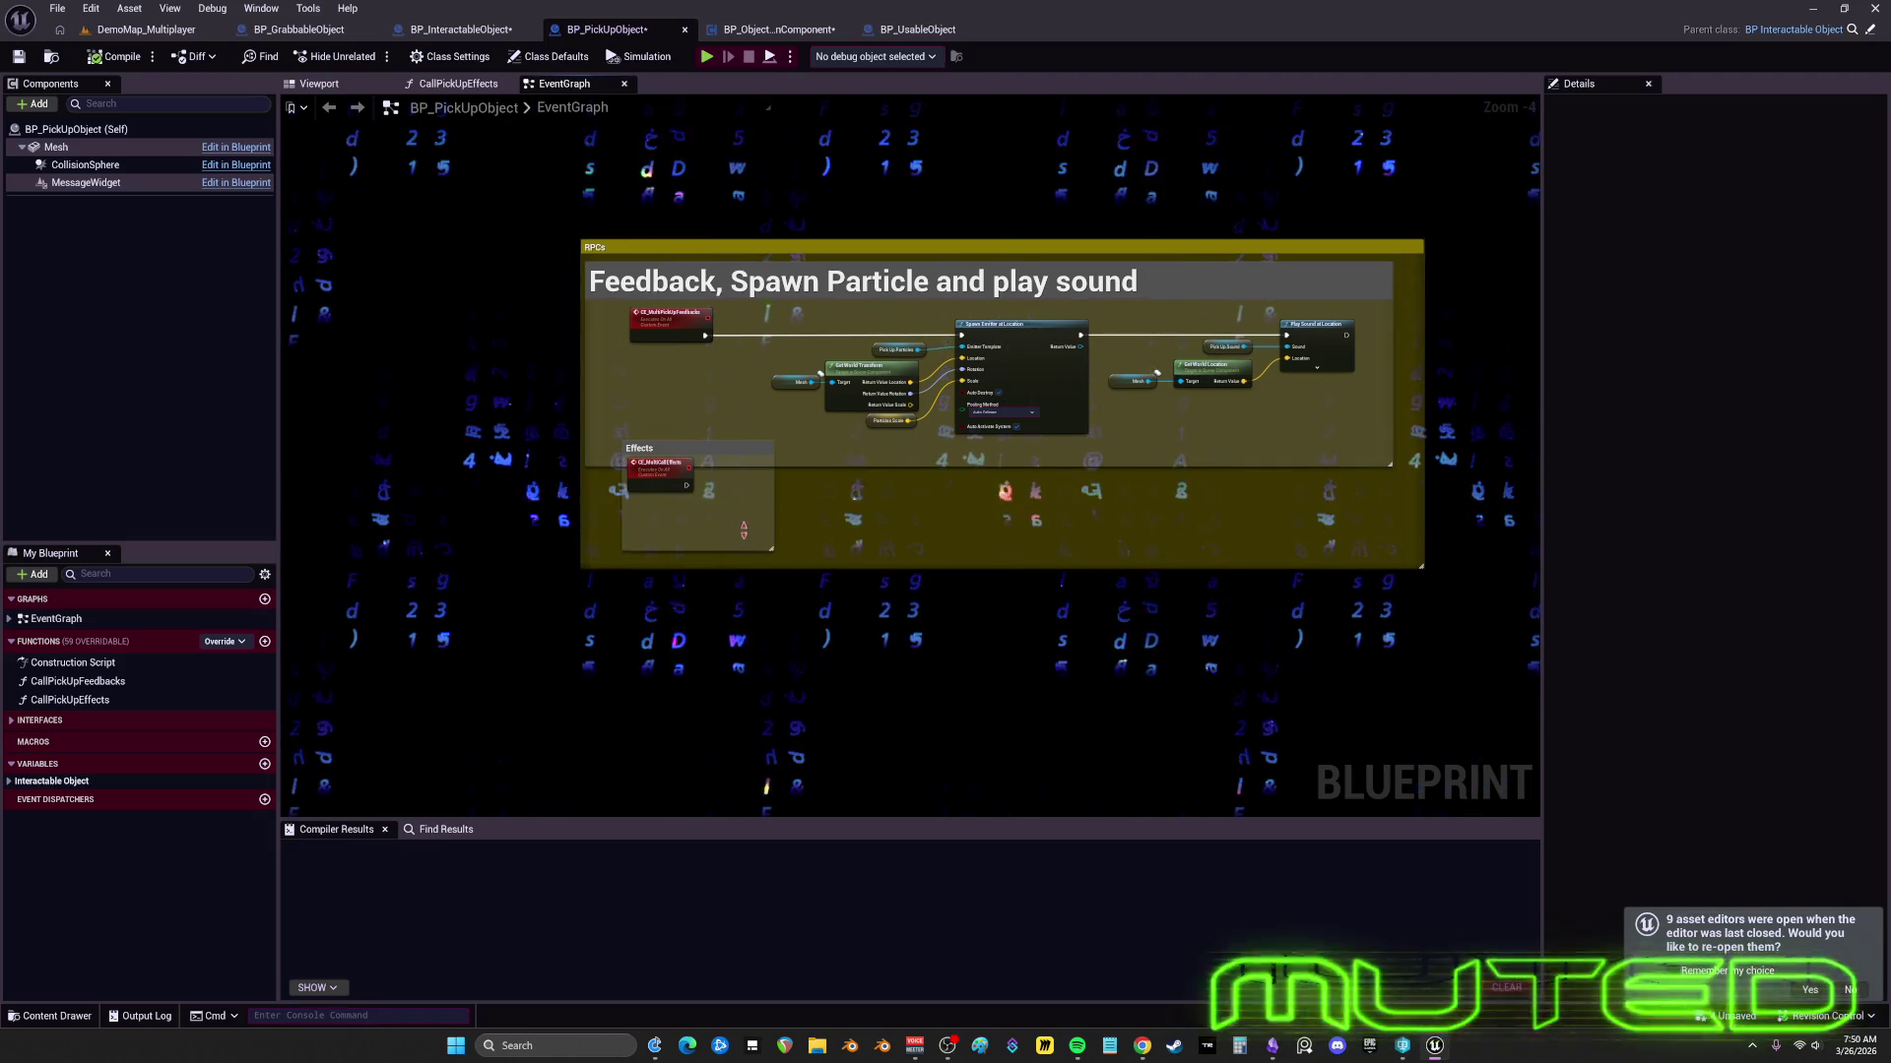
left_click_drag(674, 443, 669, 502)
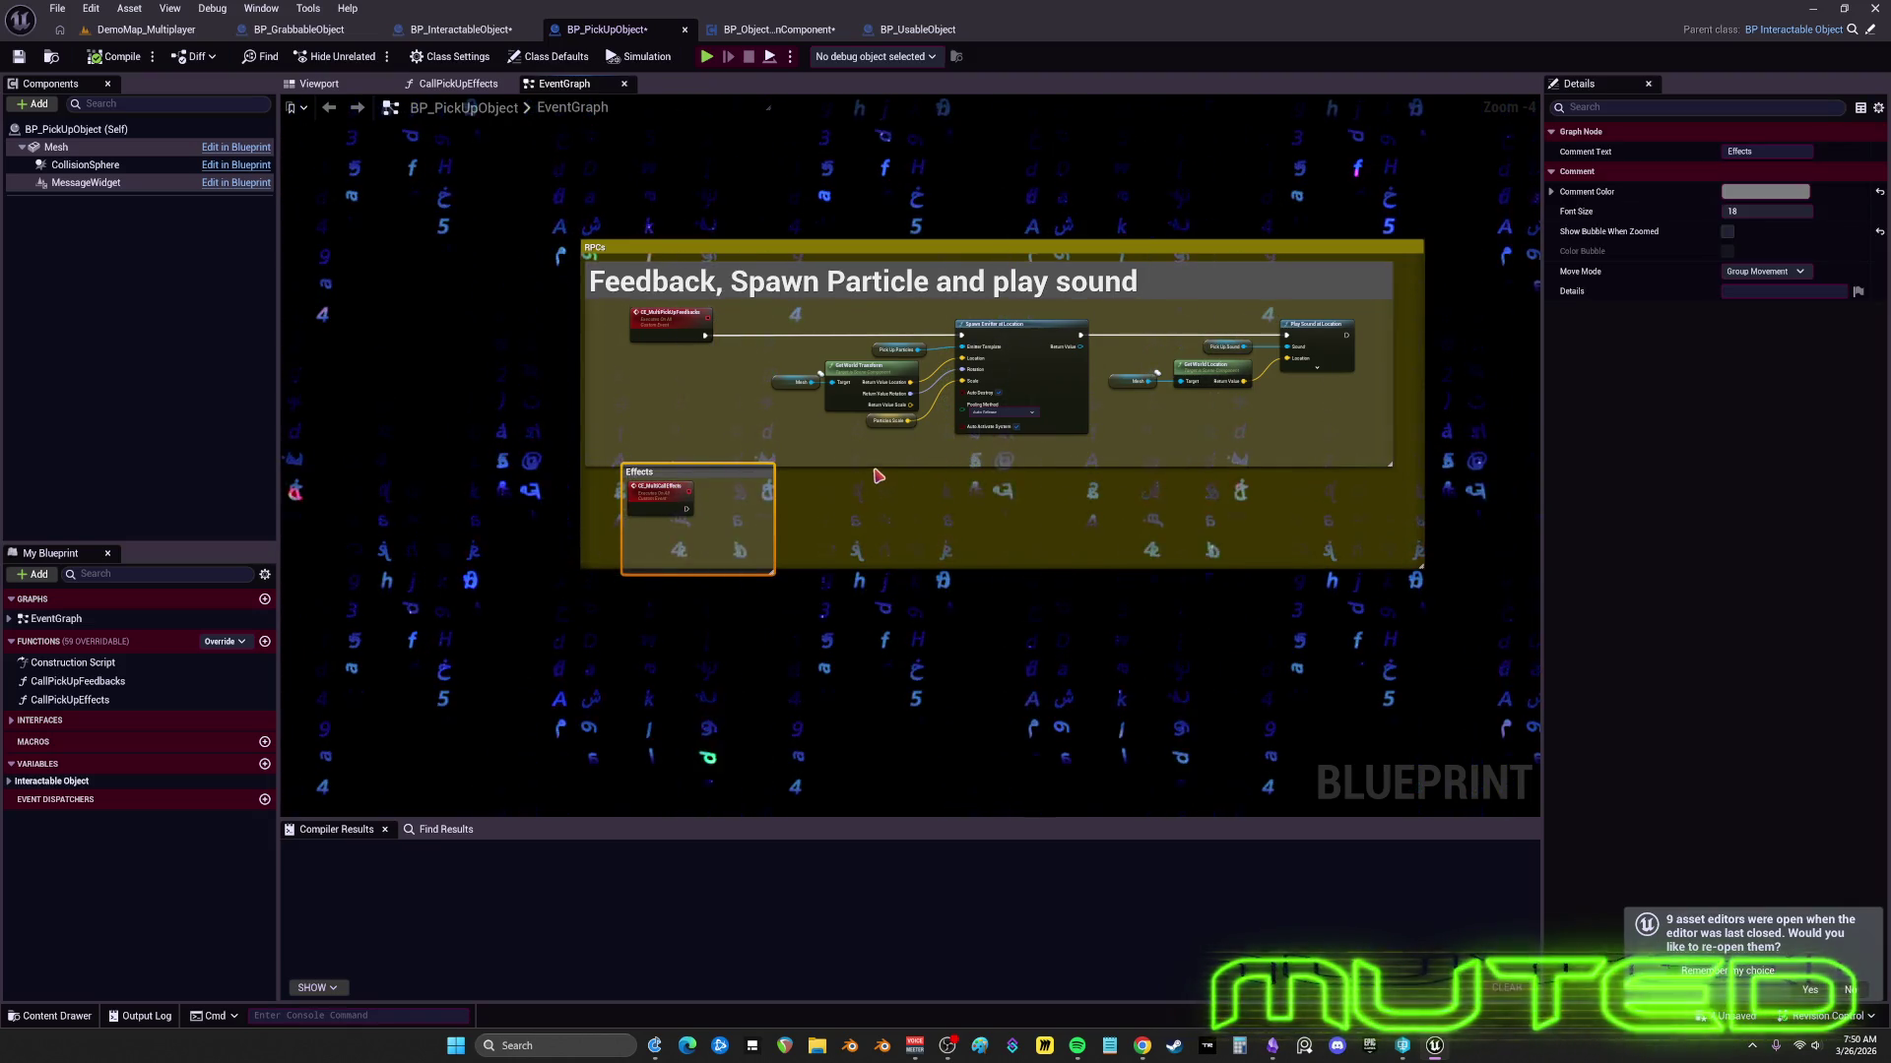
left_click_drag(879, 466, 878, 444)
left_click_drag(661, 513, 646, 467)
left_click(907, 515)
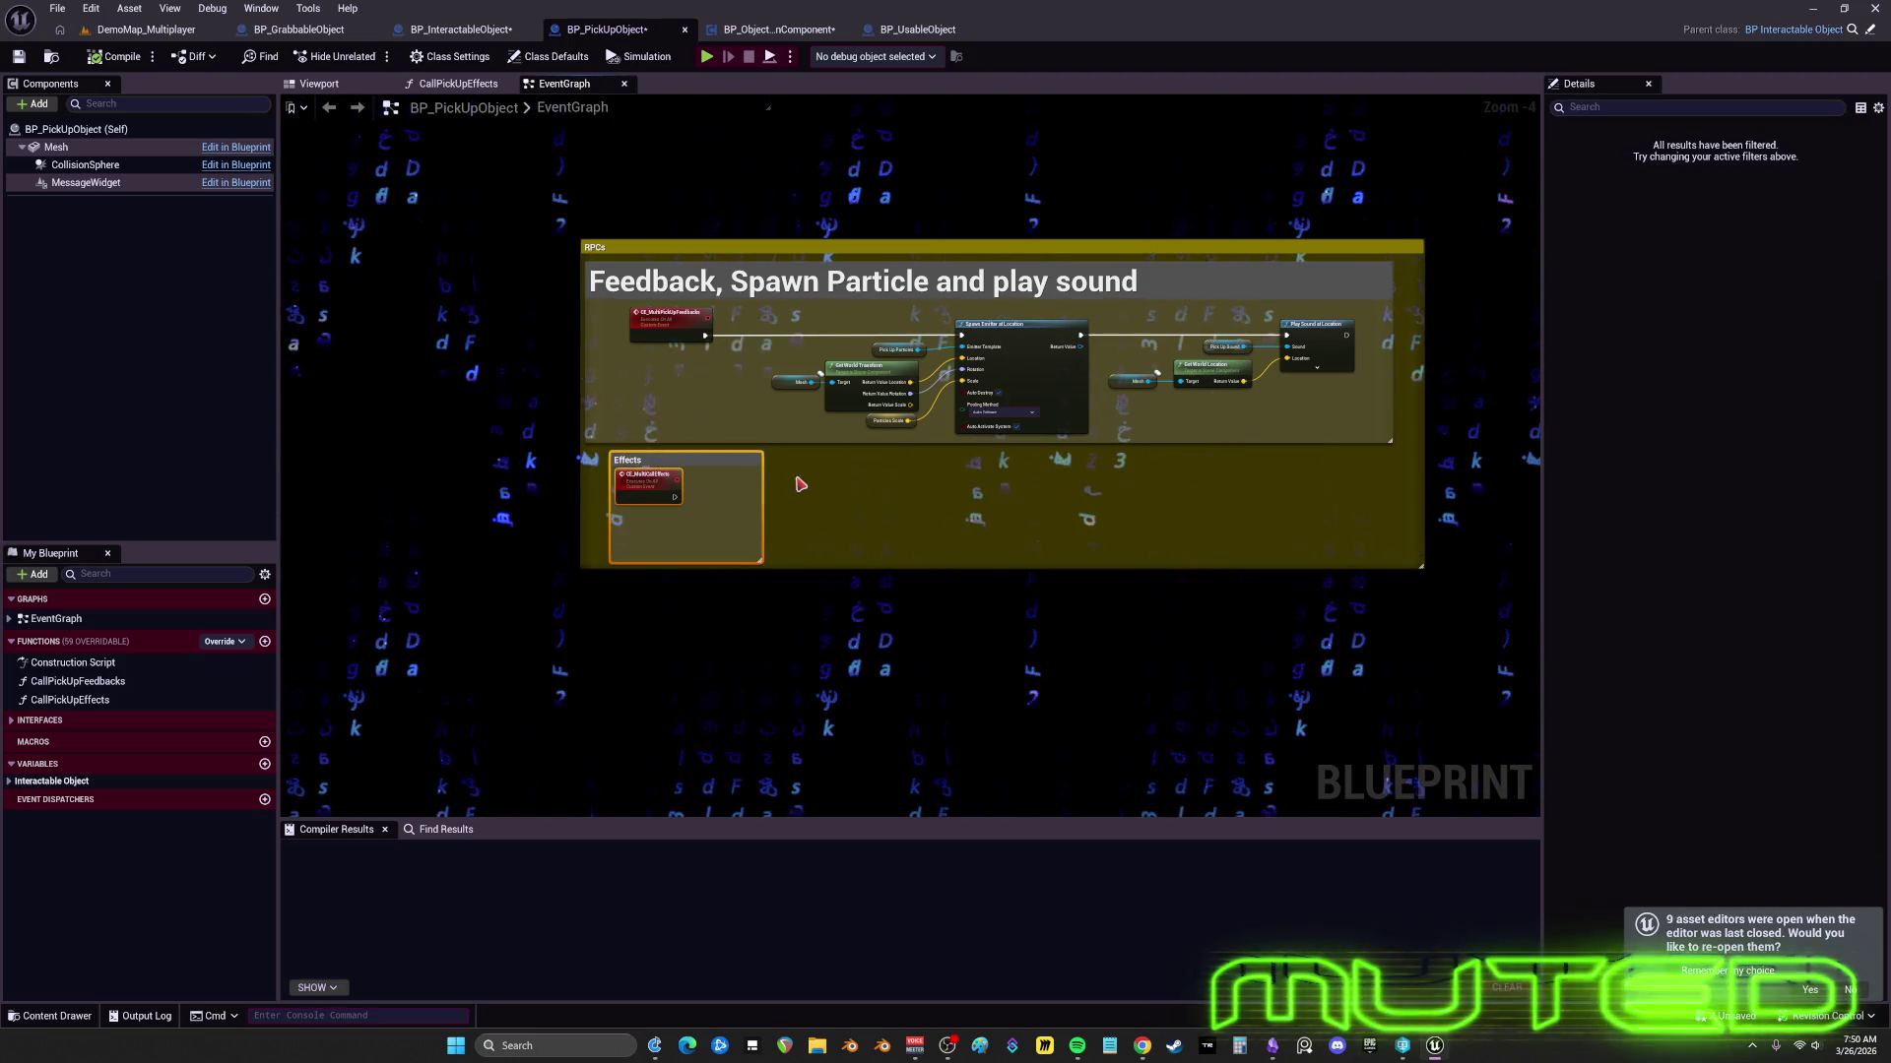
mouse_move(1421, 544)
left_mouse_down()
mouse_move(1399, 548)
mouse_move(1476, 664)
left_mouse_up()
- Nudge the RPCs comment up-left, pan to the PickUp chain, and locate BP_PickUpObject in the Content Browser
mouse_move(598, 300)
left_mouse_down()
mouse_move(582, 532)
mouse_move(866, 604)
mouse_move(842, 529)
left_mouse_up()
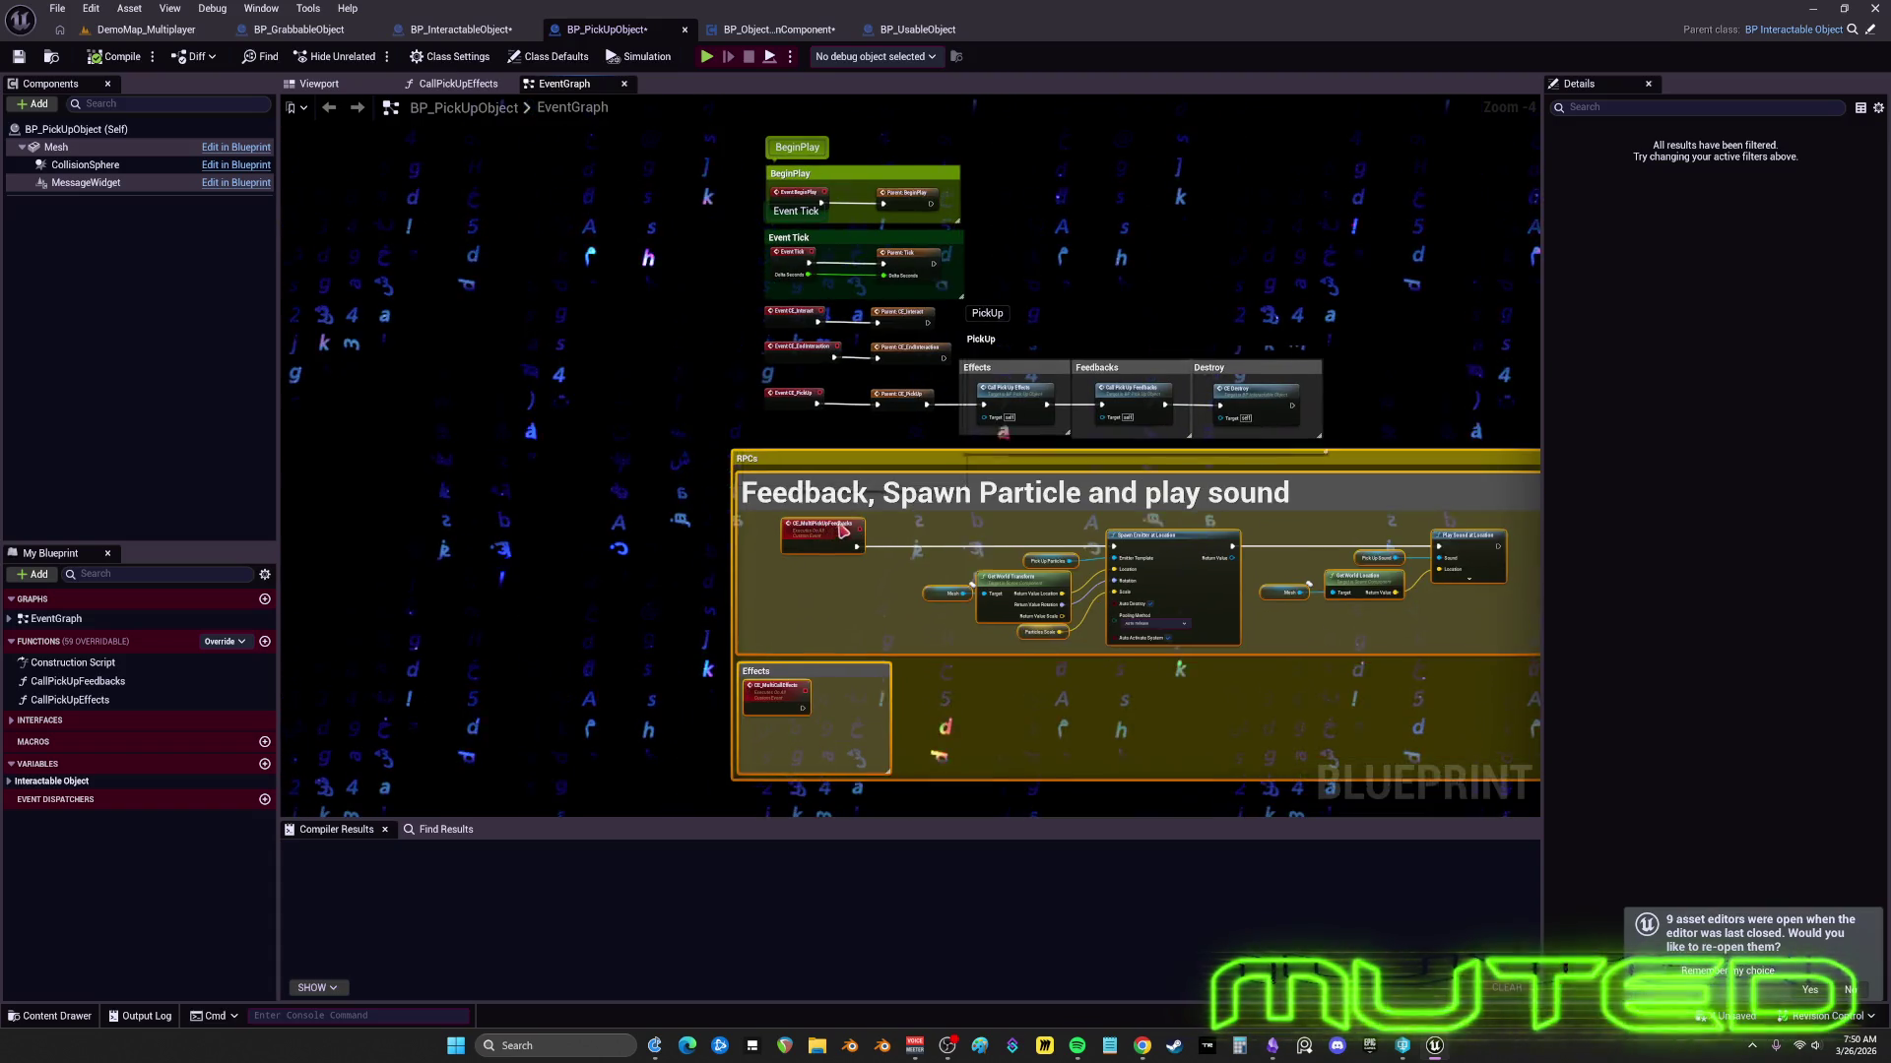
scroll(776, 450, "up", 4)
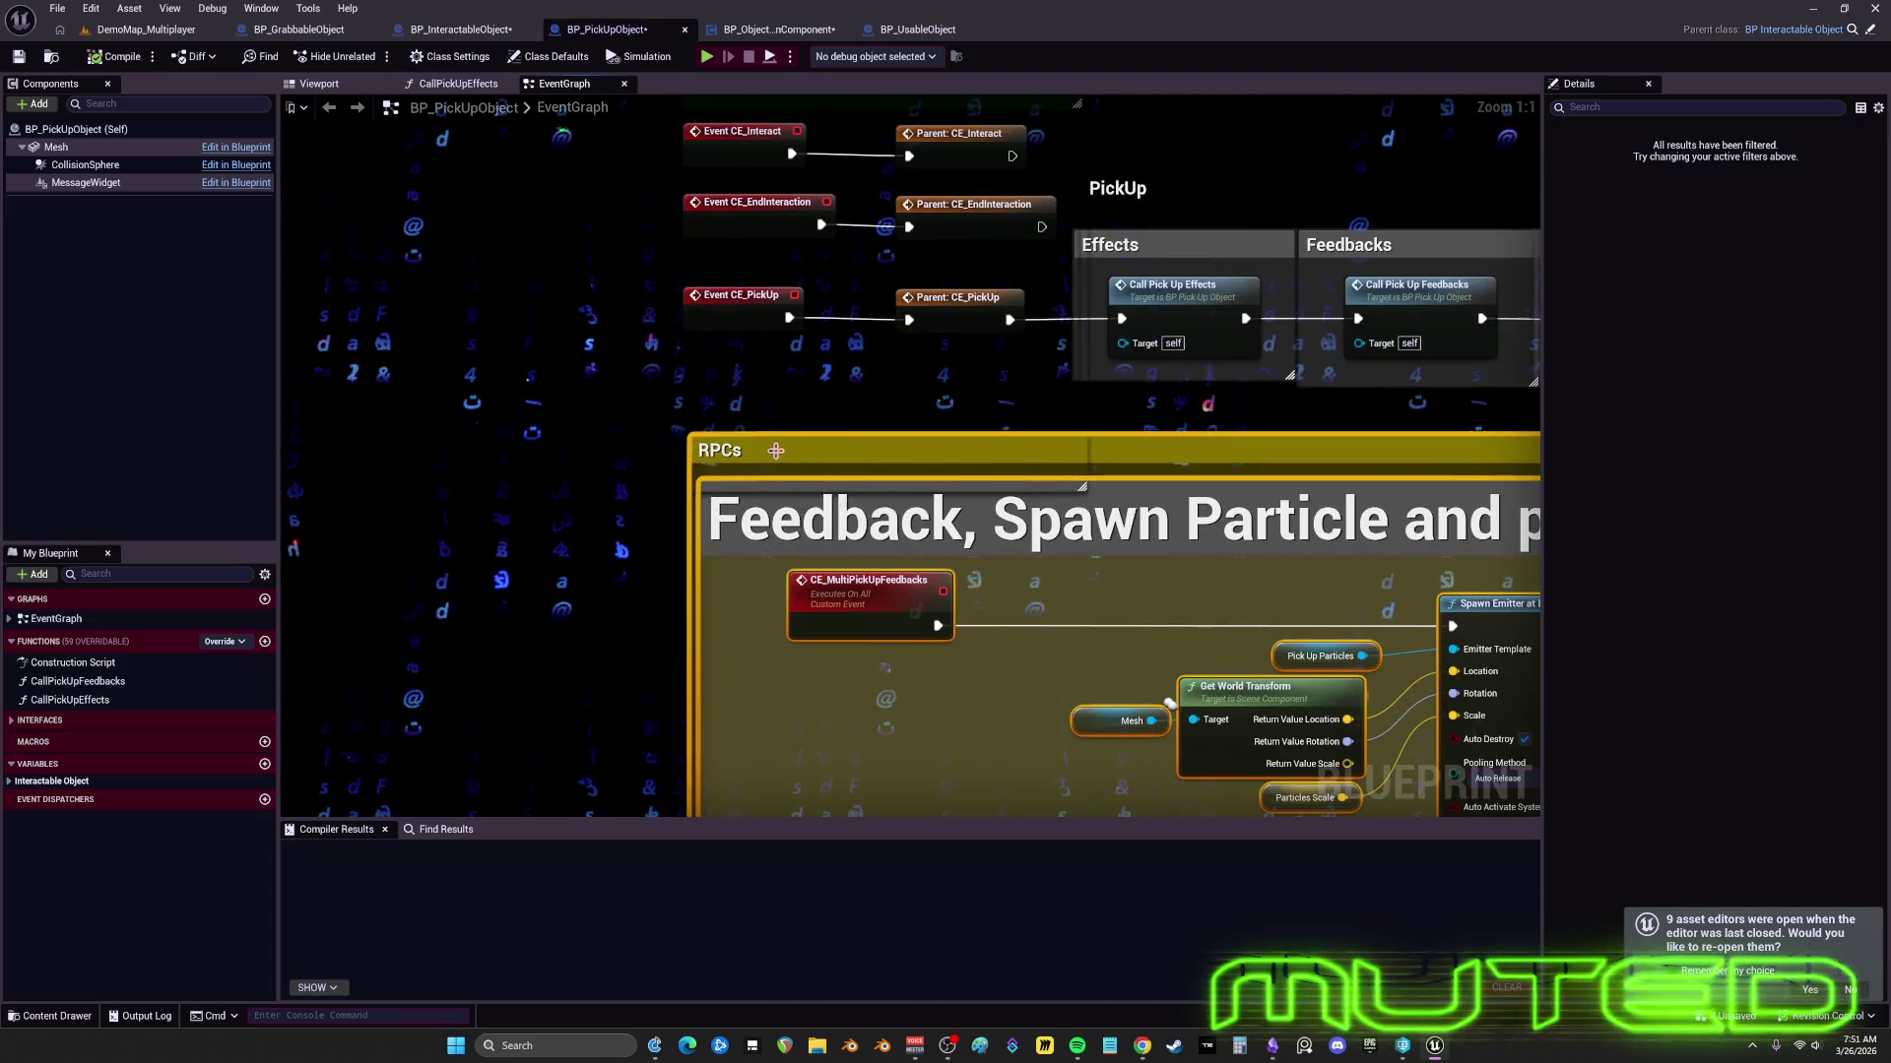
left_click_drag(776, 450, 769, 445)
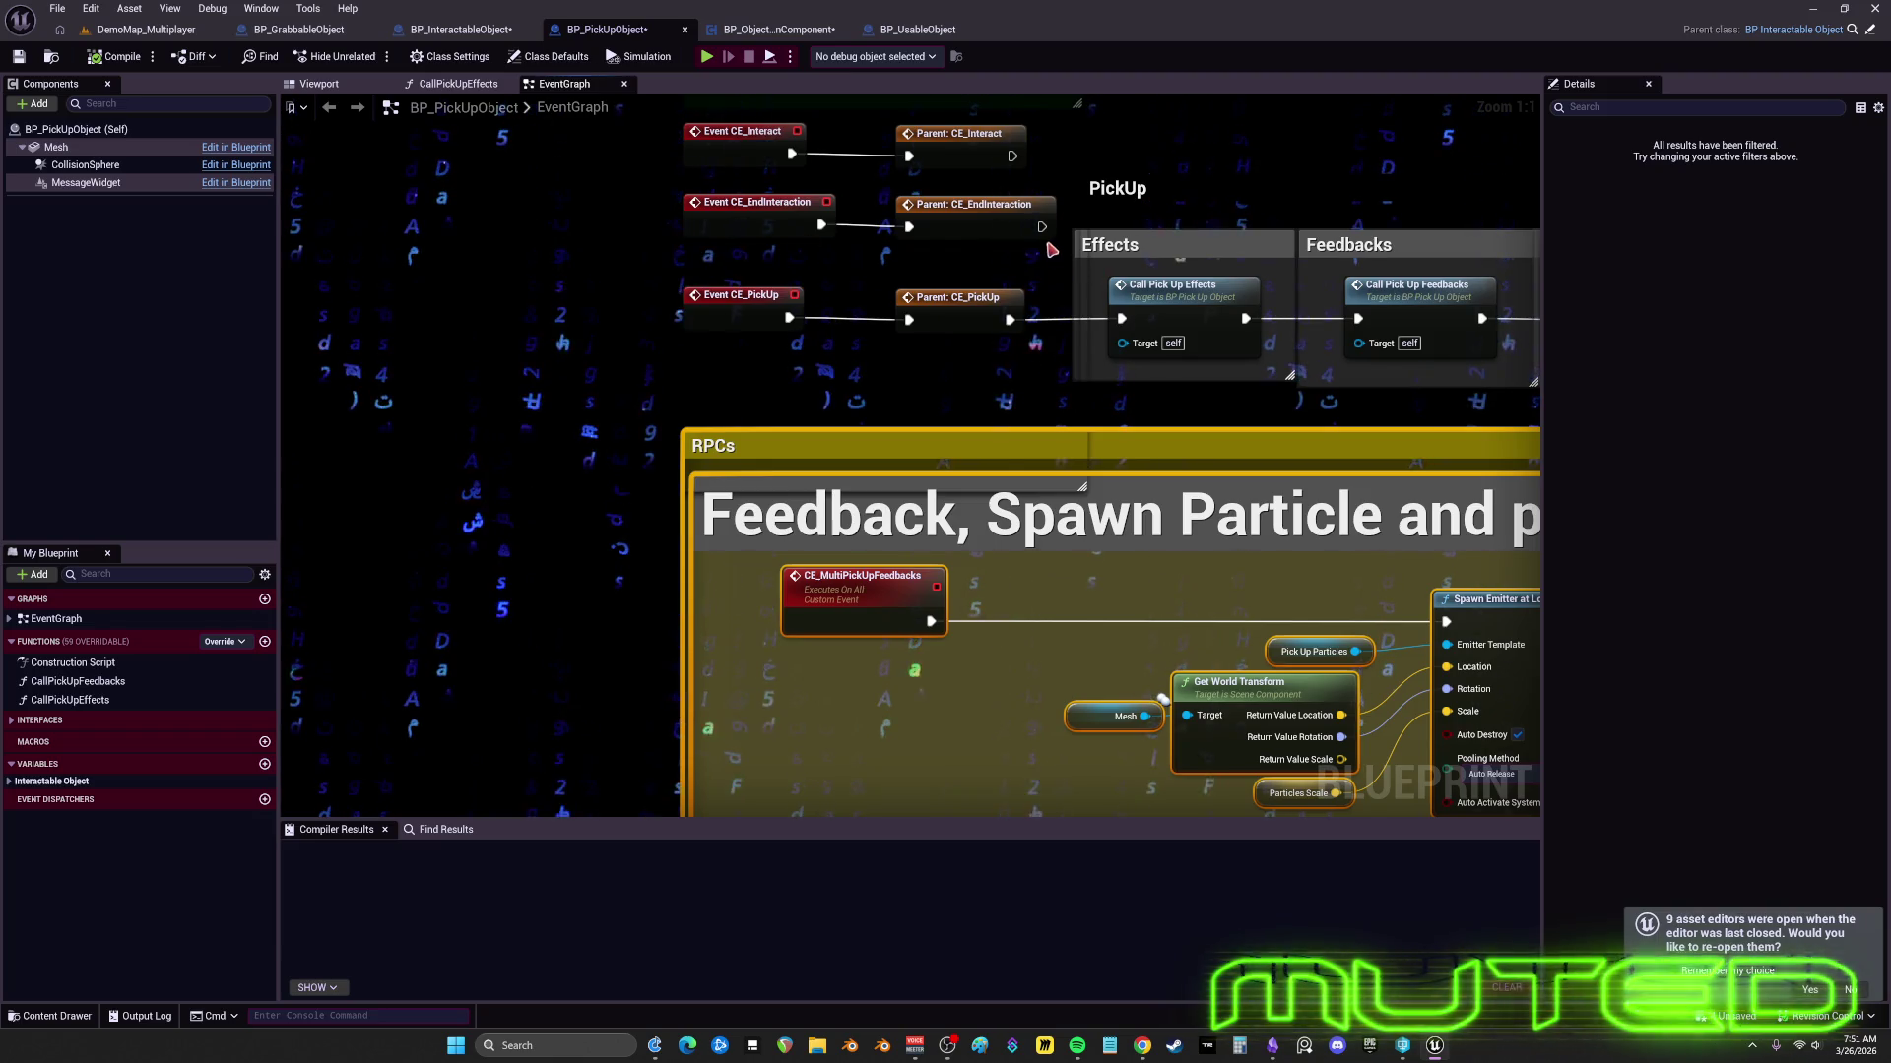
scroll(1052, 250, "down", 4)
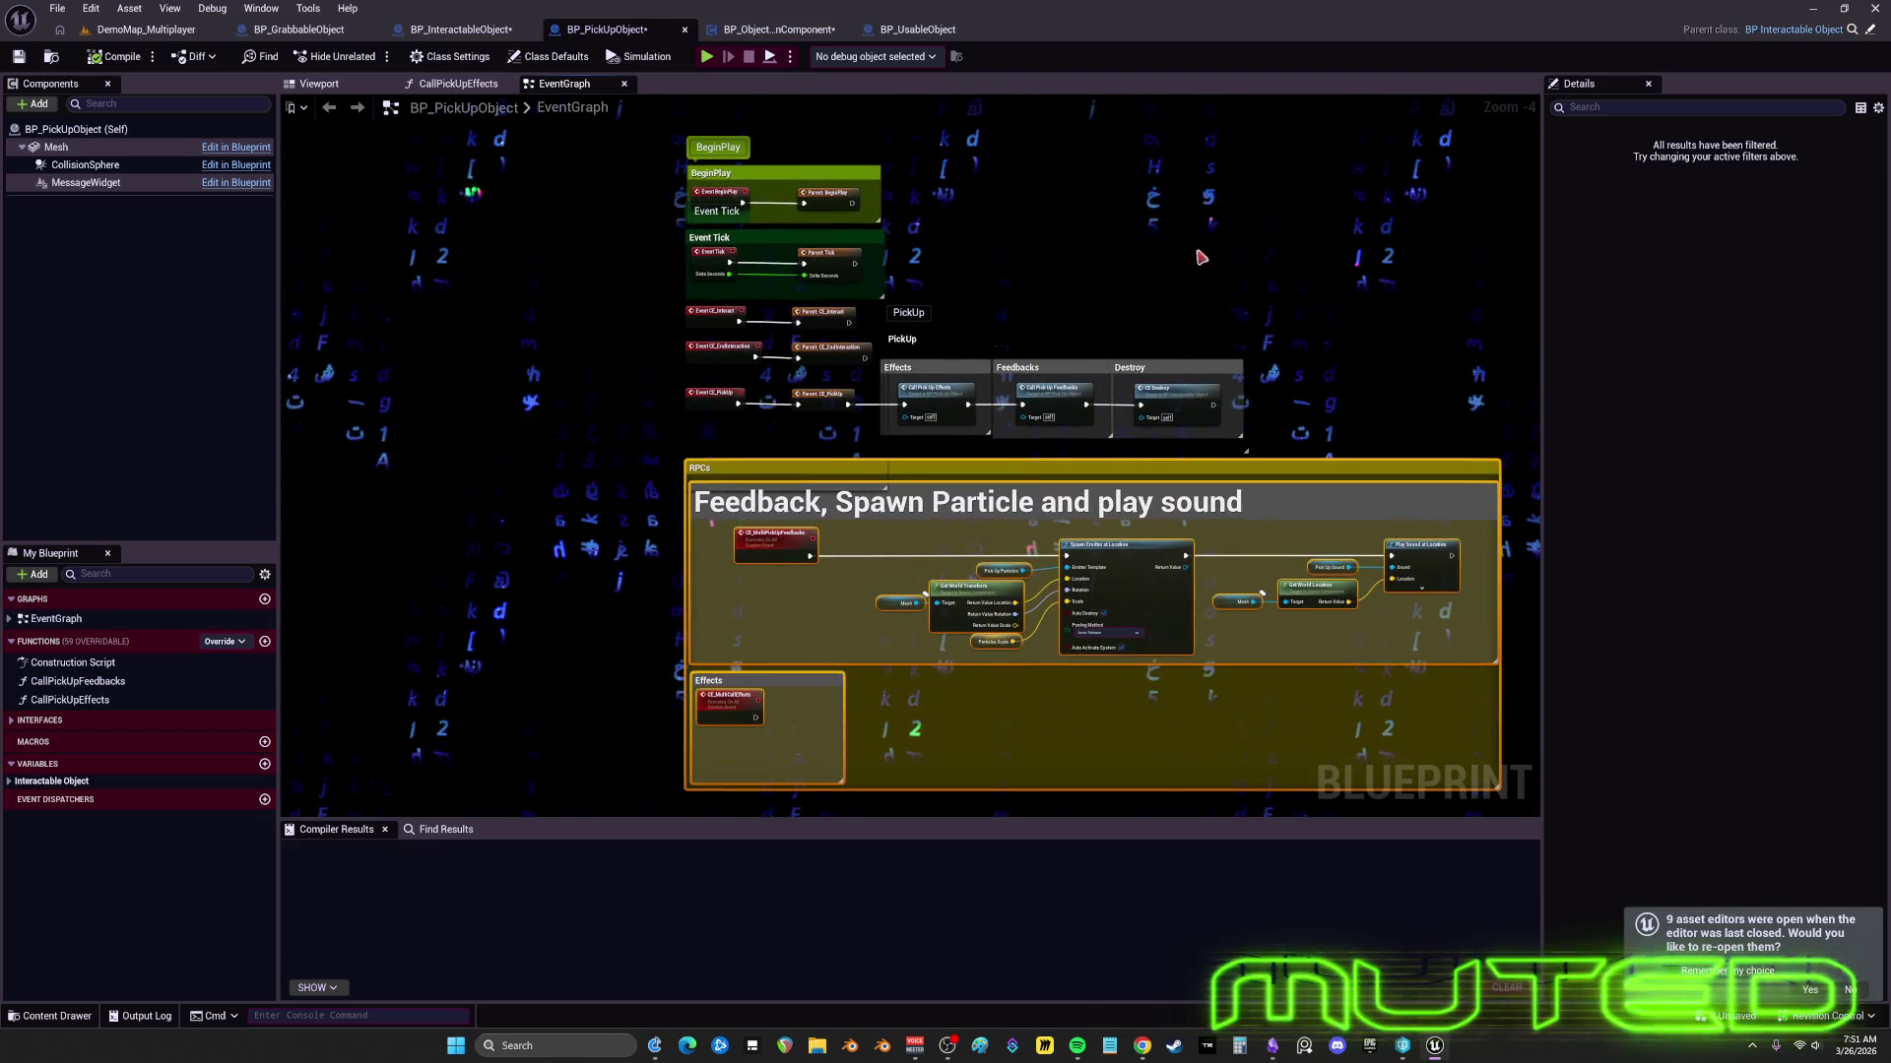
scroll(748, 221, "up", 4)
mouse_move(1100, 458)
left_mouse_down()
mouse_move(1021, 365)
mouse_move(795, 306)
left_mouse_up()
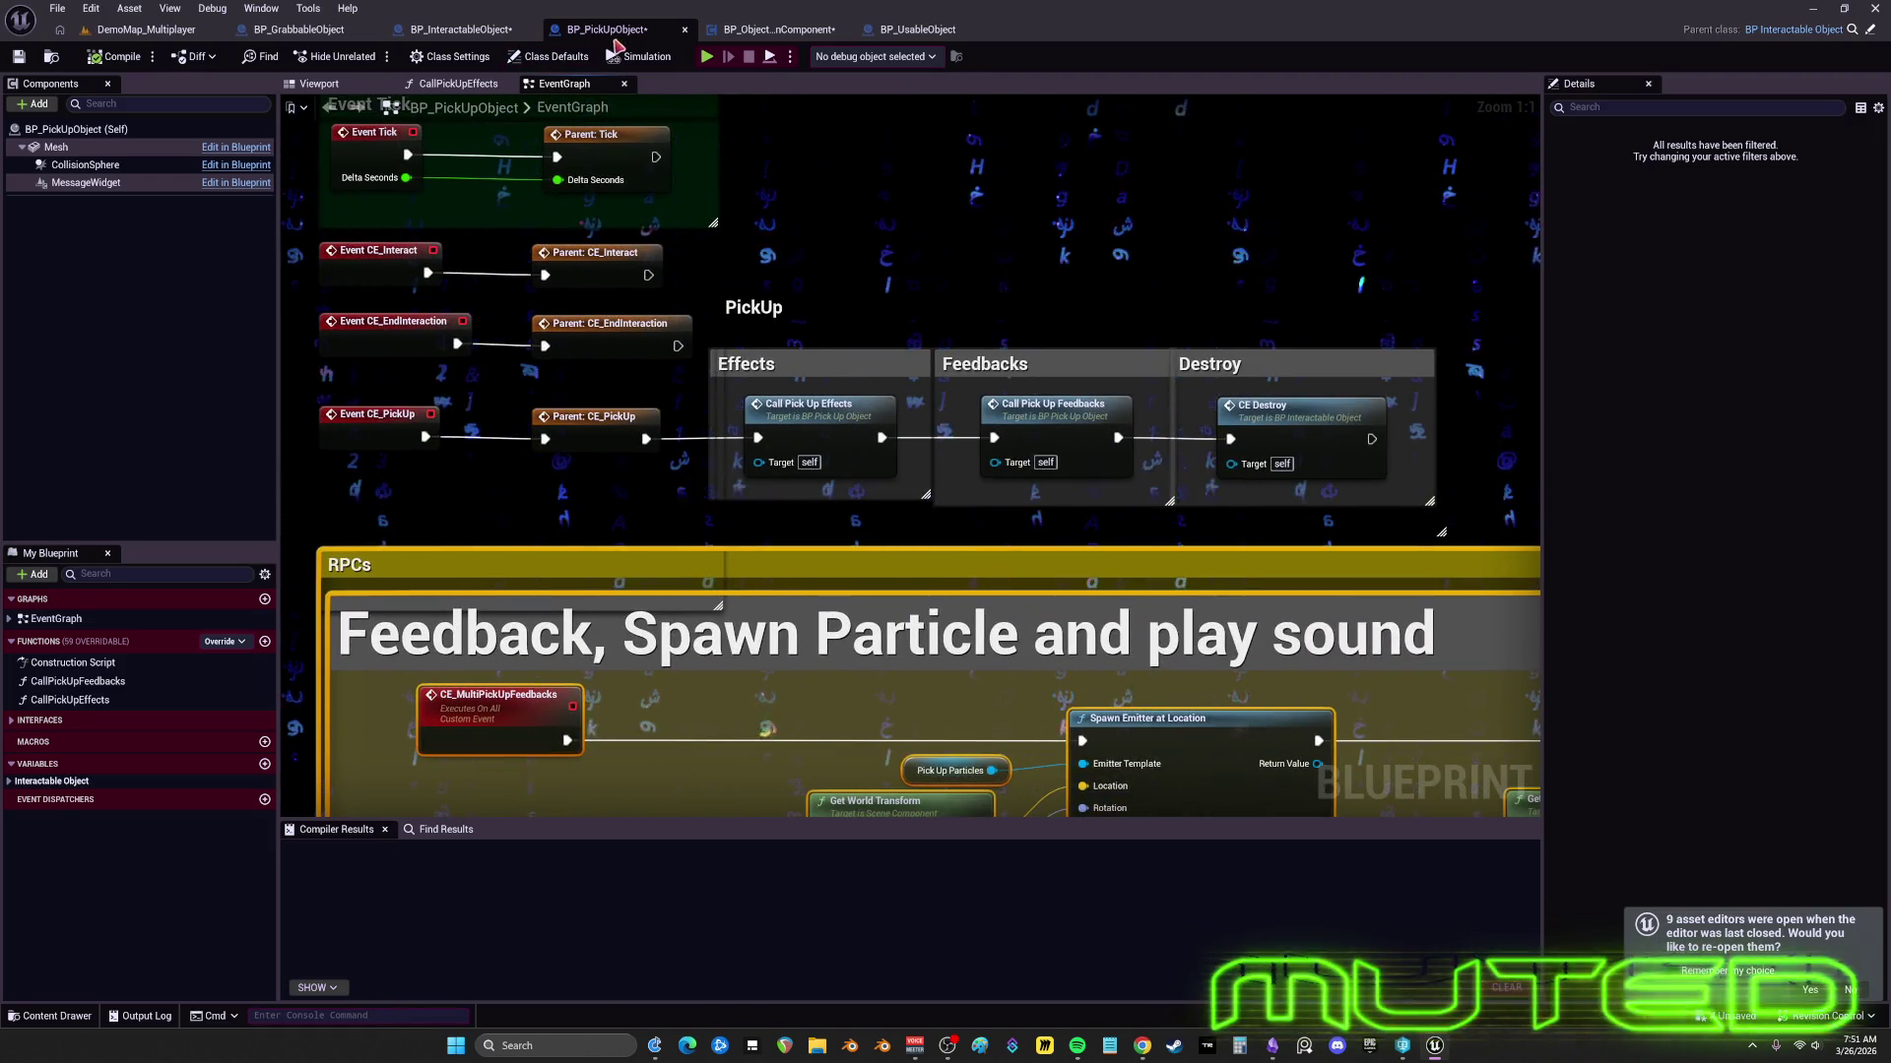
left_click(53, 59)
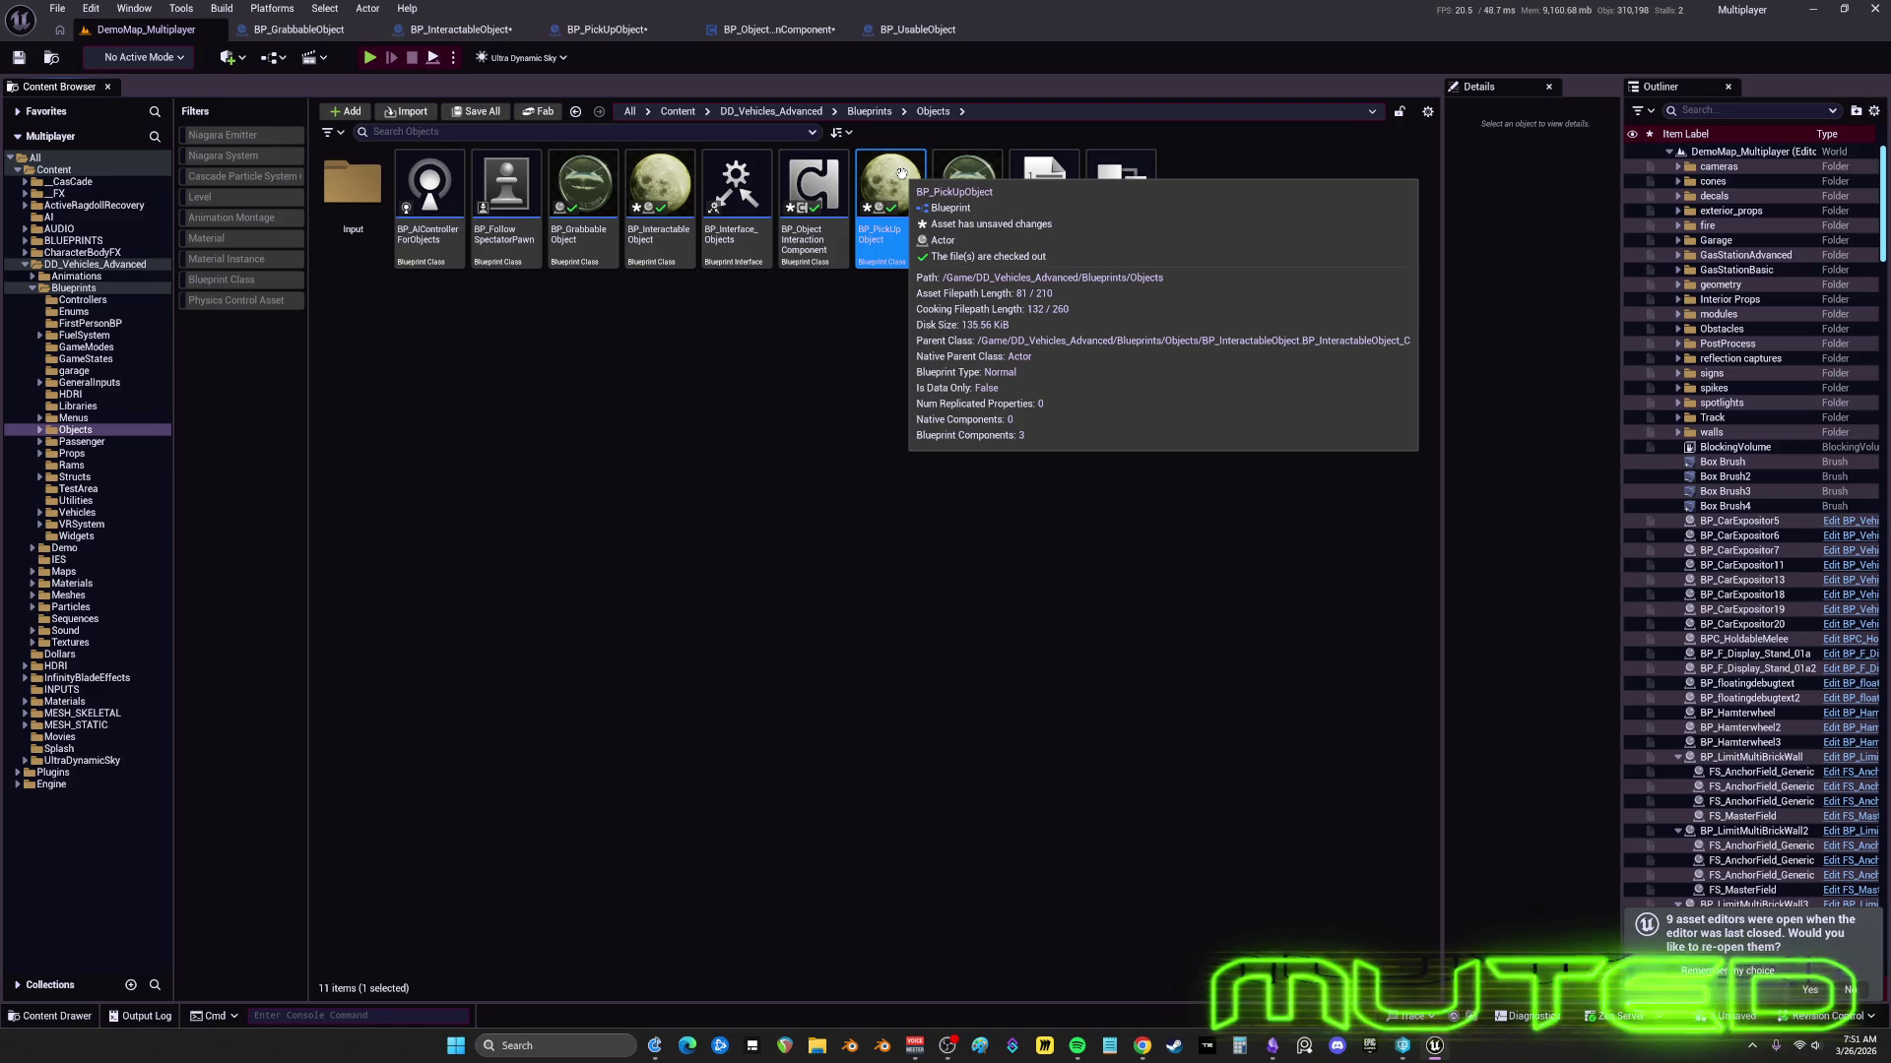
- View BP_PickUpObject's Reference Viewer maximized, then edit BP_InteractableObject from its node
right_click(901, 174)
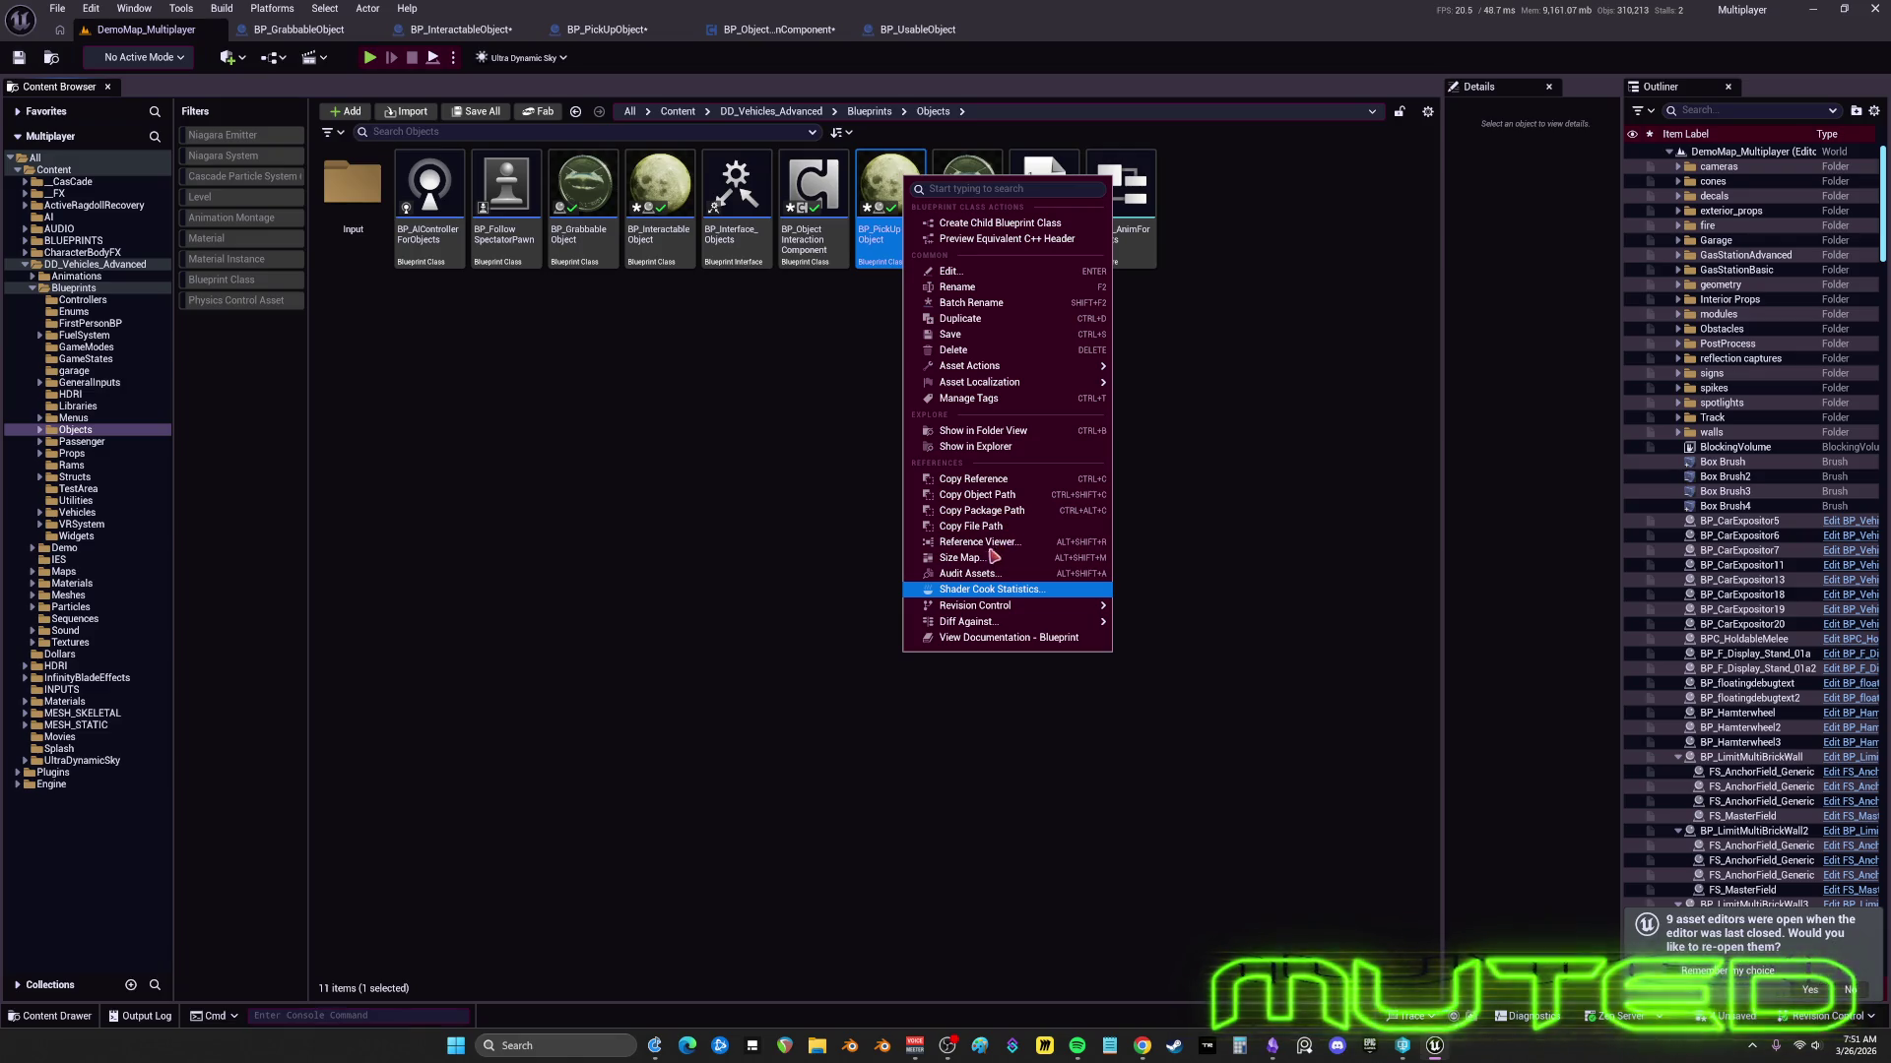
left_click(954, 543)
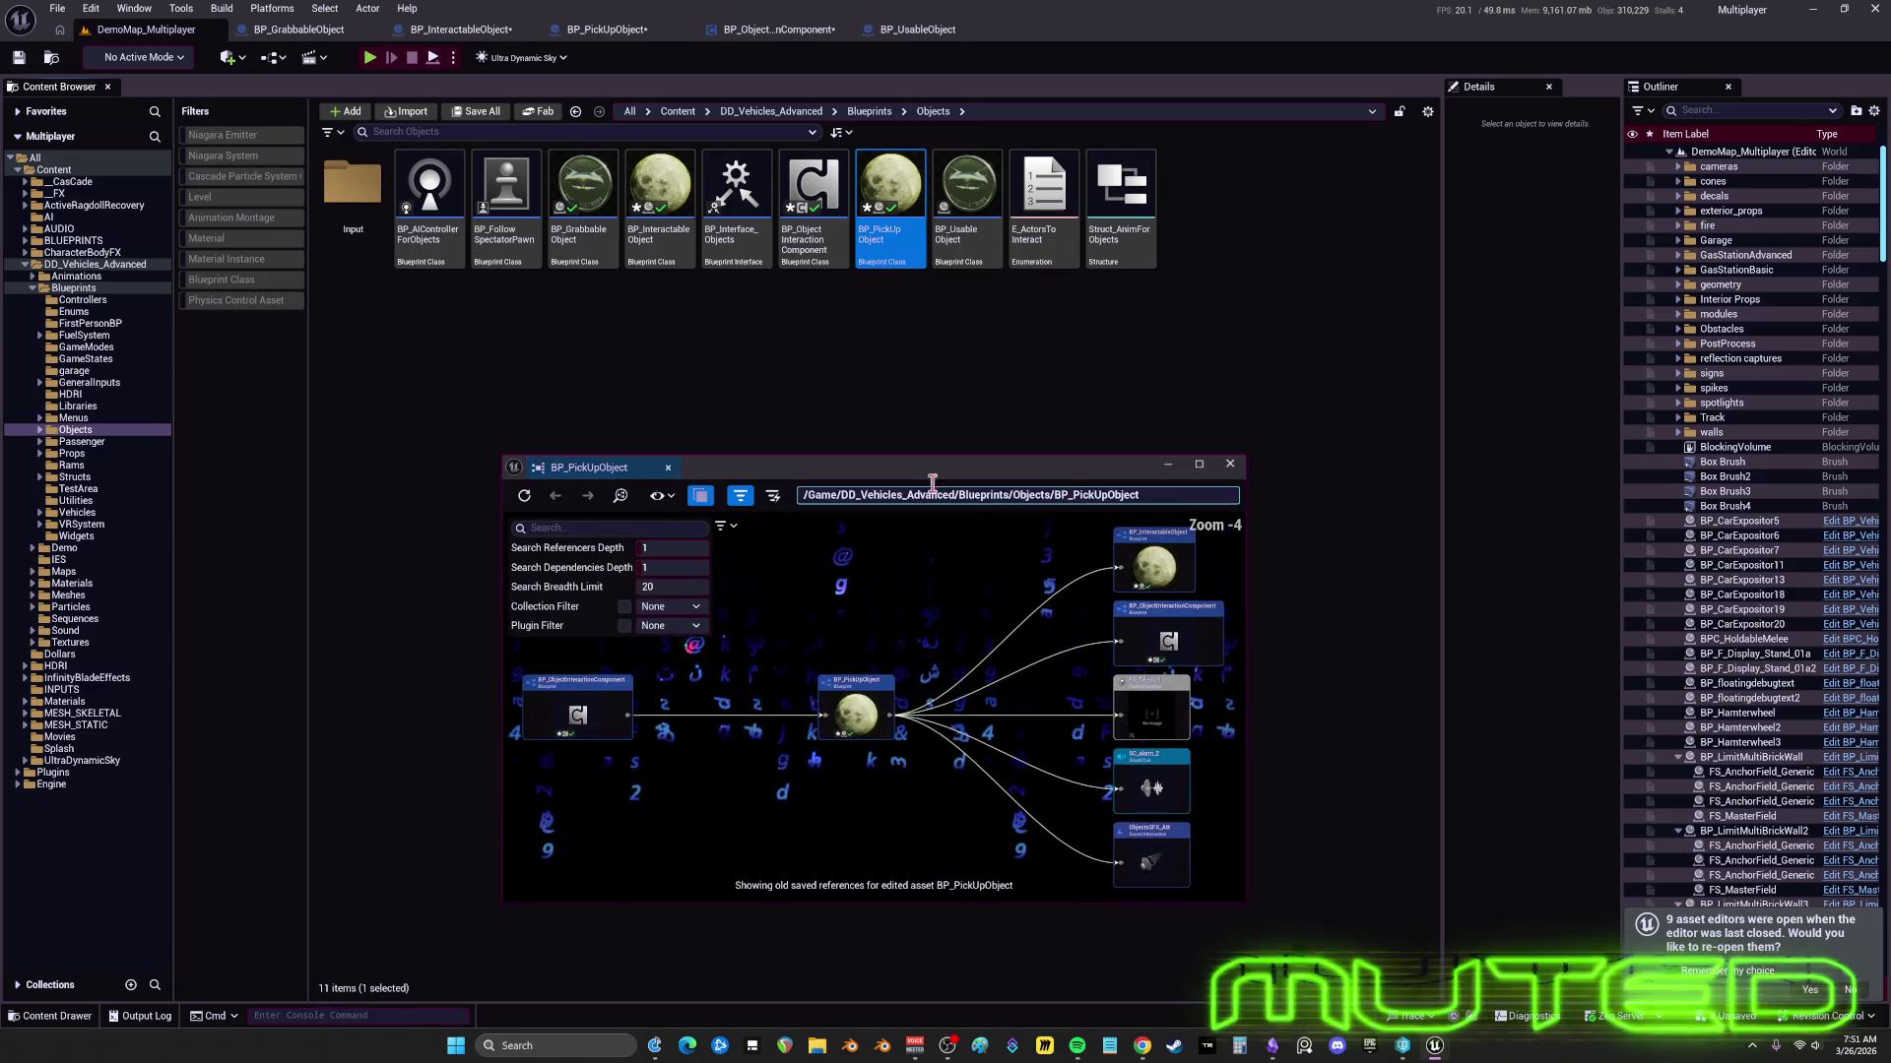
left_click_drag(950, 5, 950, 3)
scroll(384, 407, "up", 4)
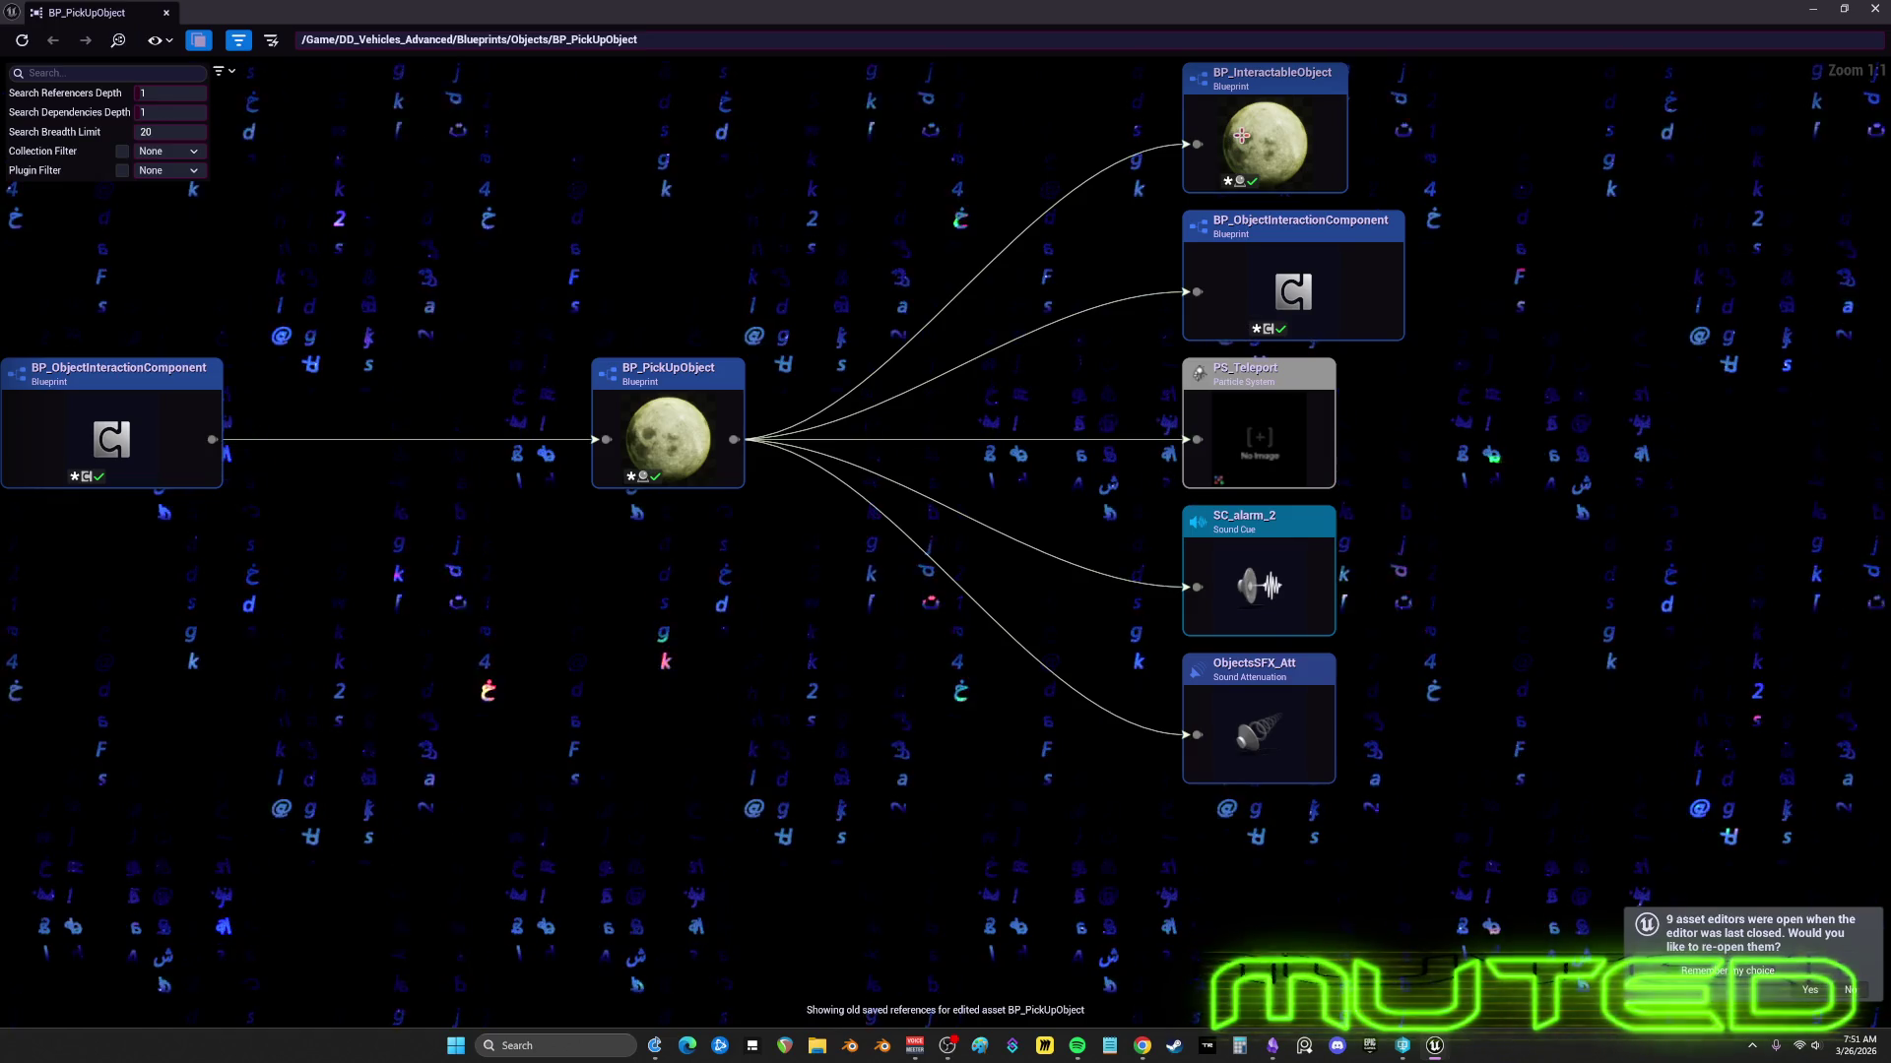
right_click(1294, 89)
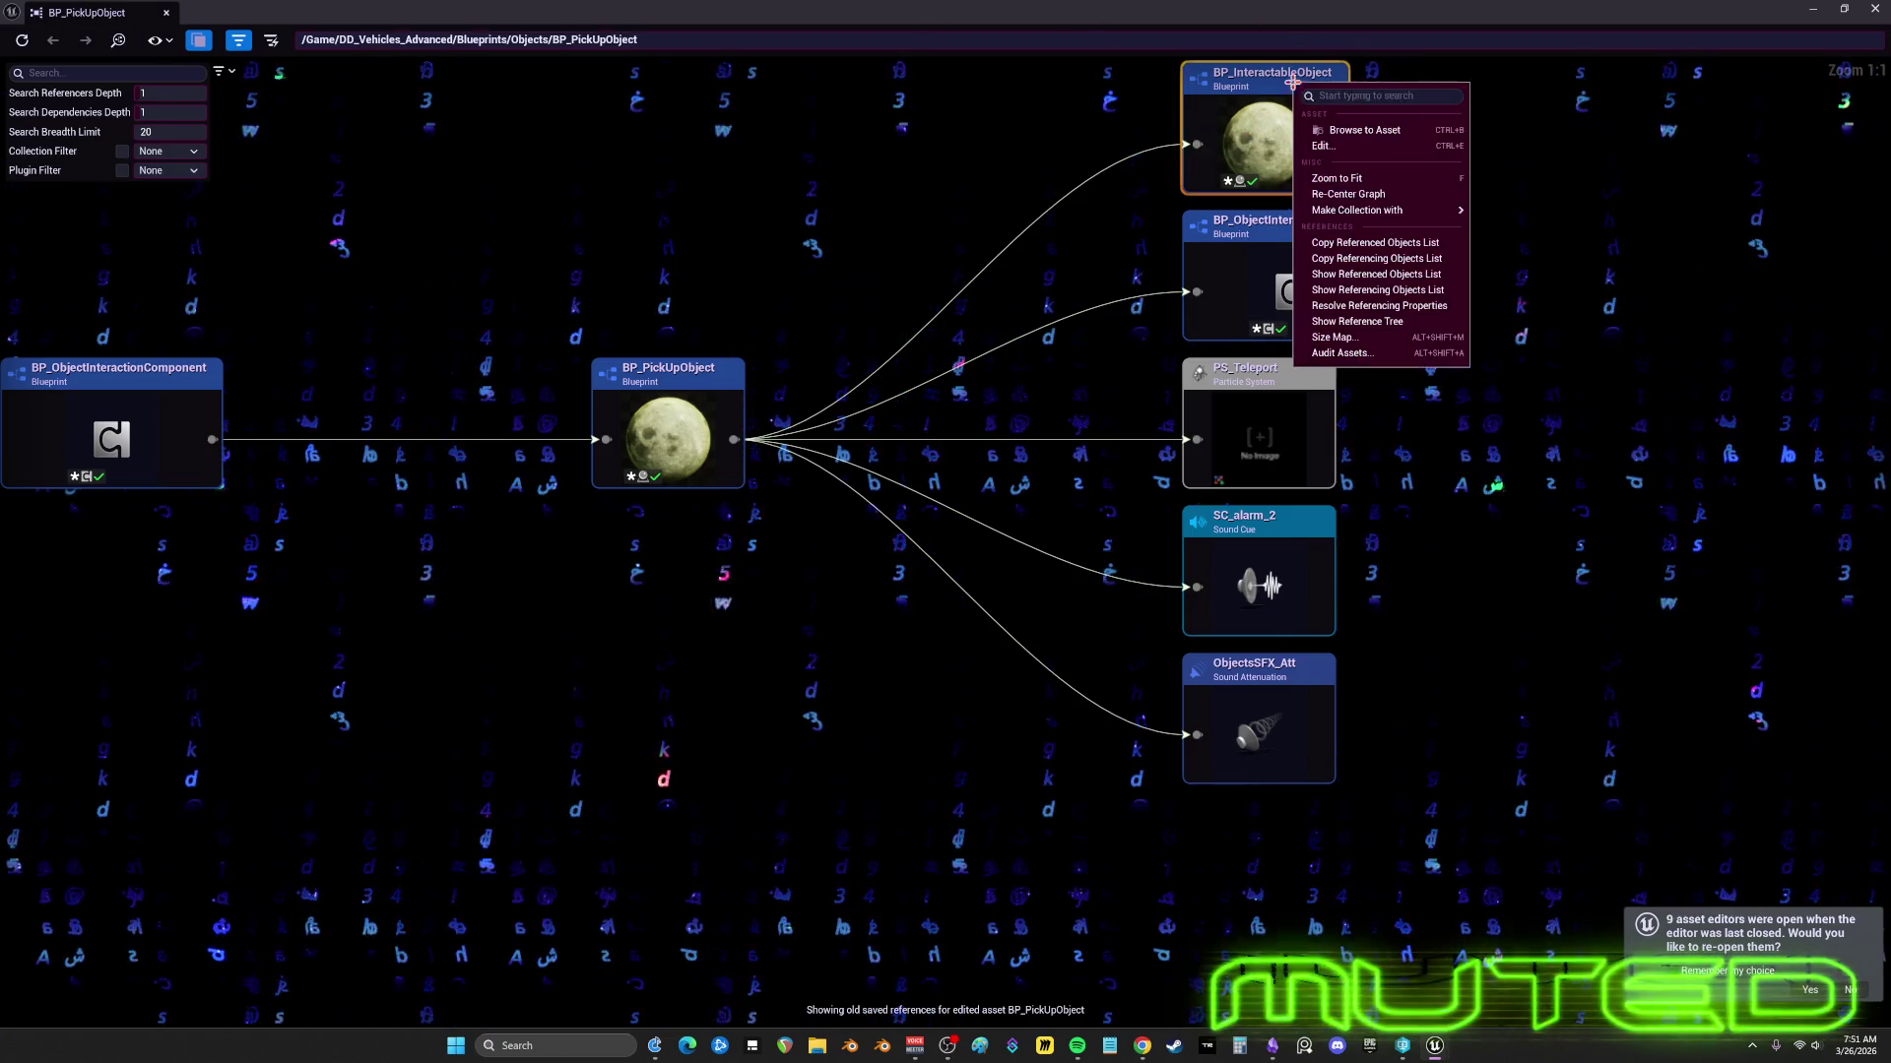
left_click(1336, 144)
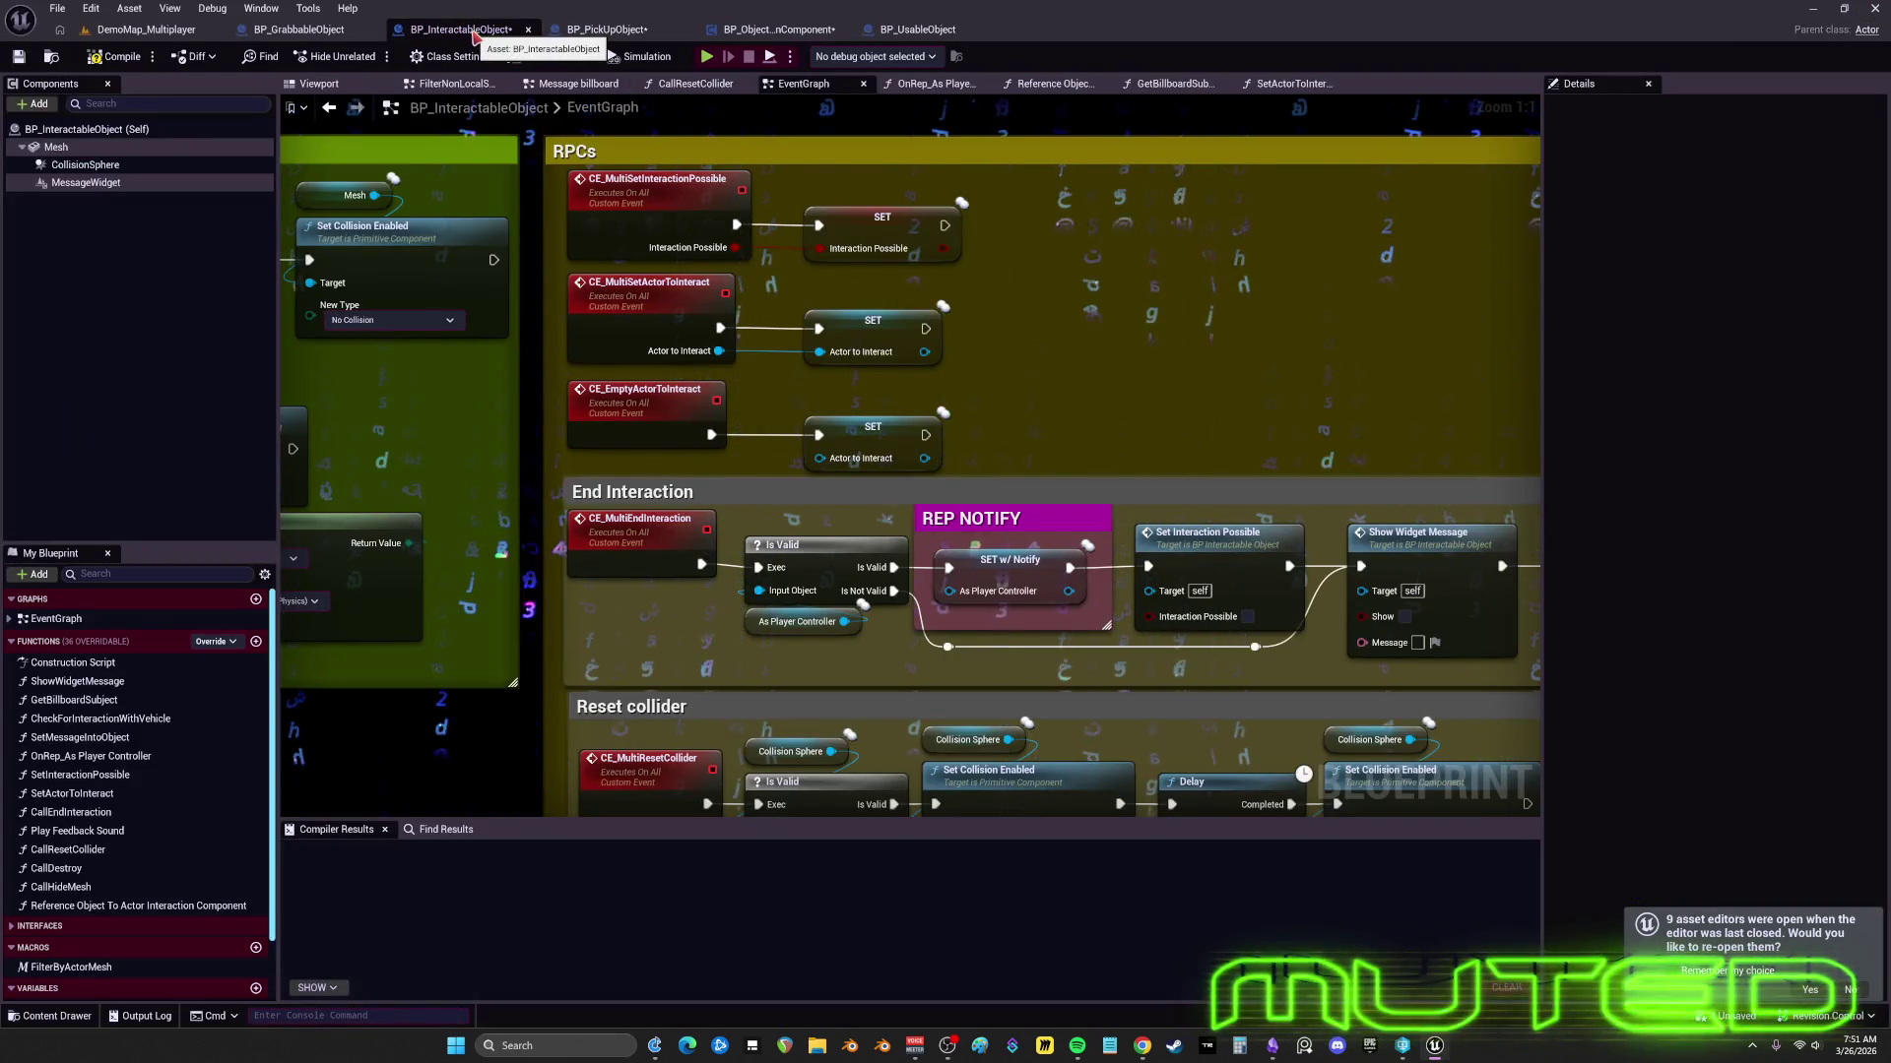
- Reorder the Blueprint tabs: BP_GrabbableObject after BP_InteractableObject, BP_ObjectInteractionComponent second
left_click(581, 31)
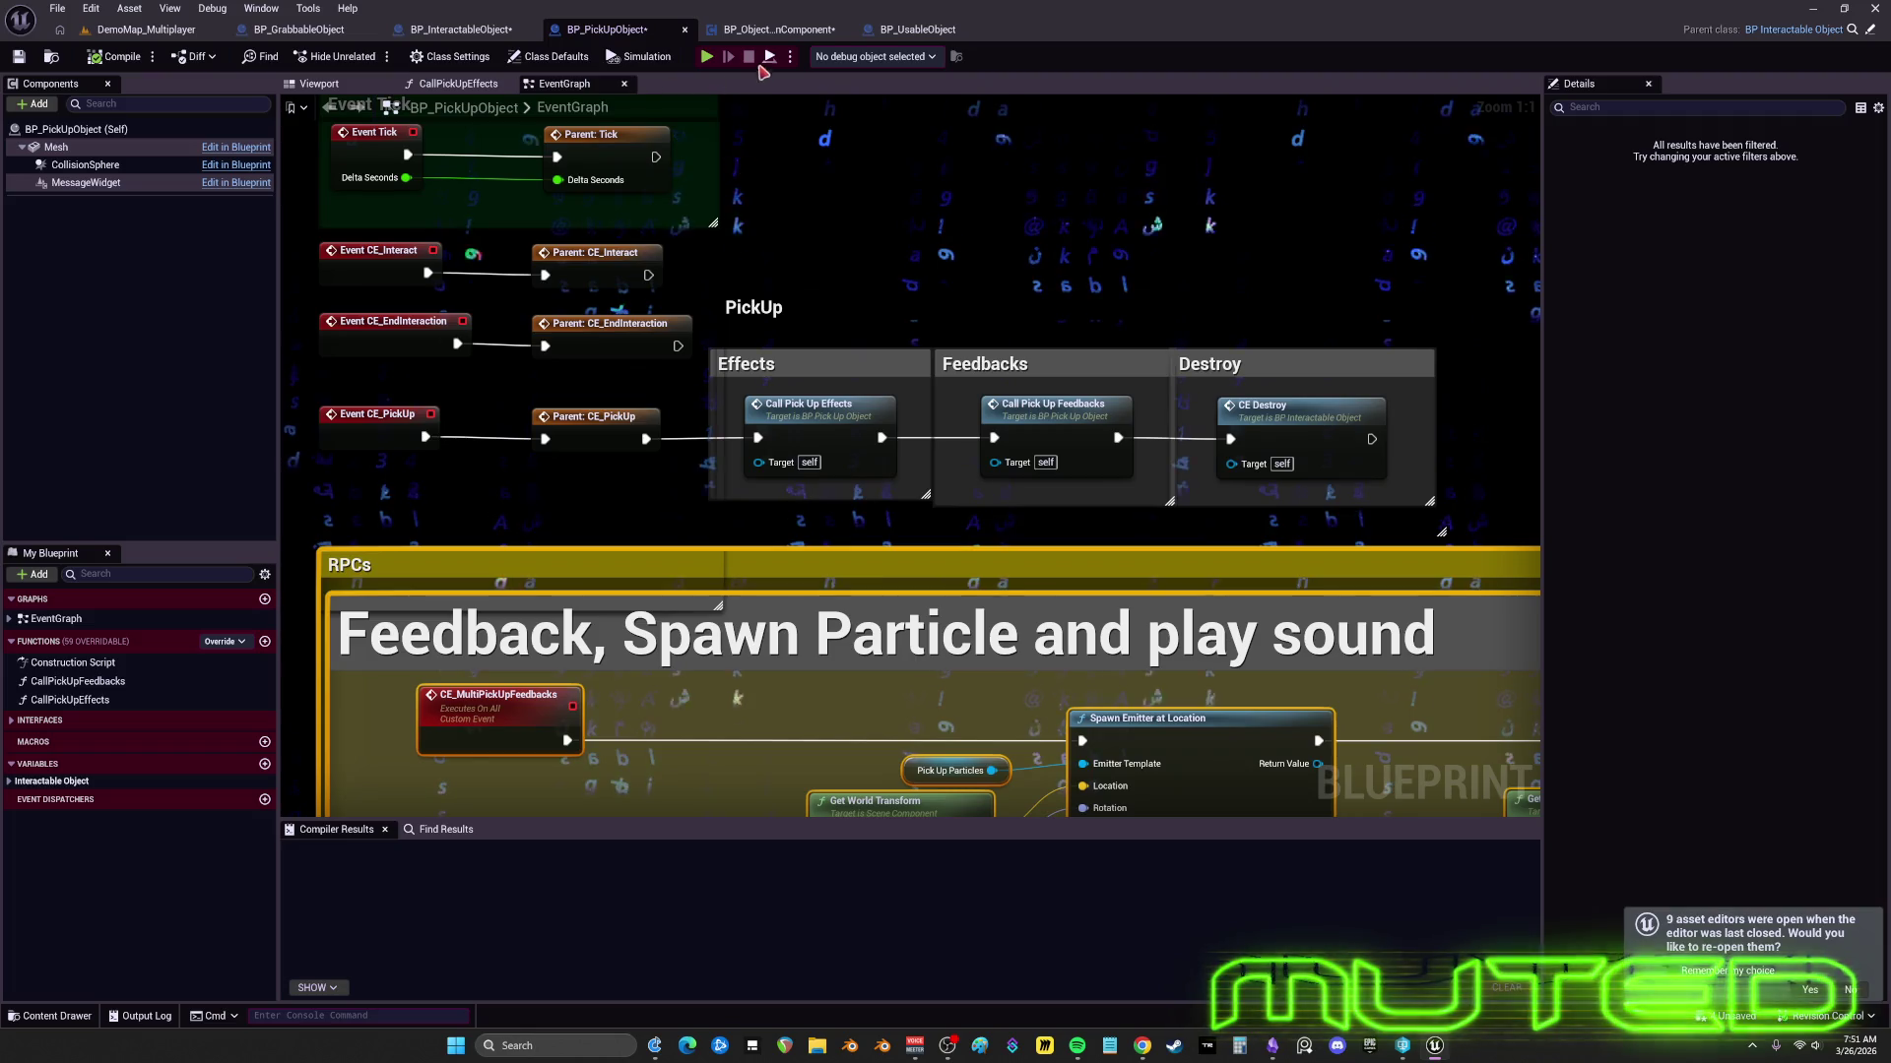
left_click(935, 32)
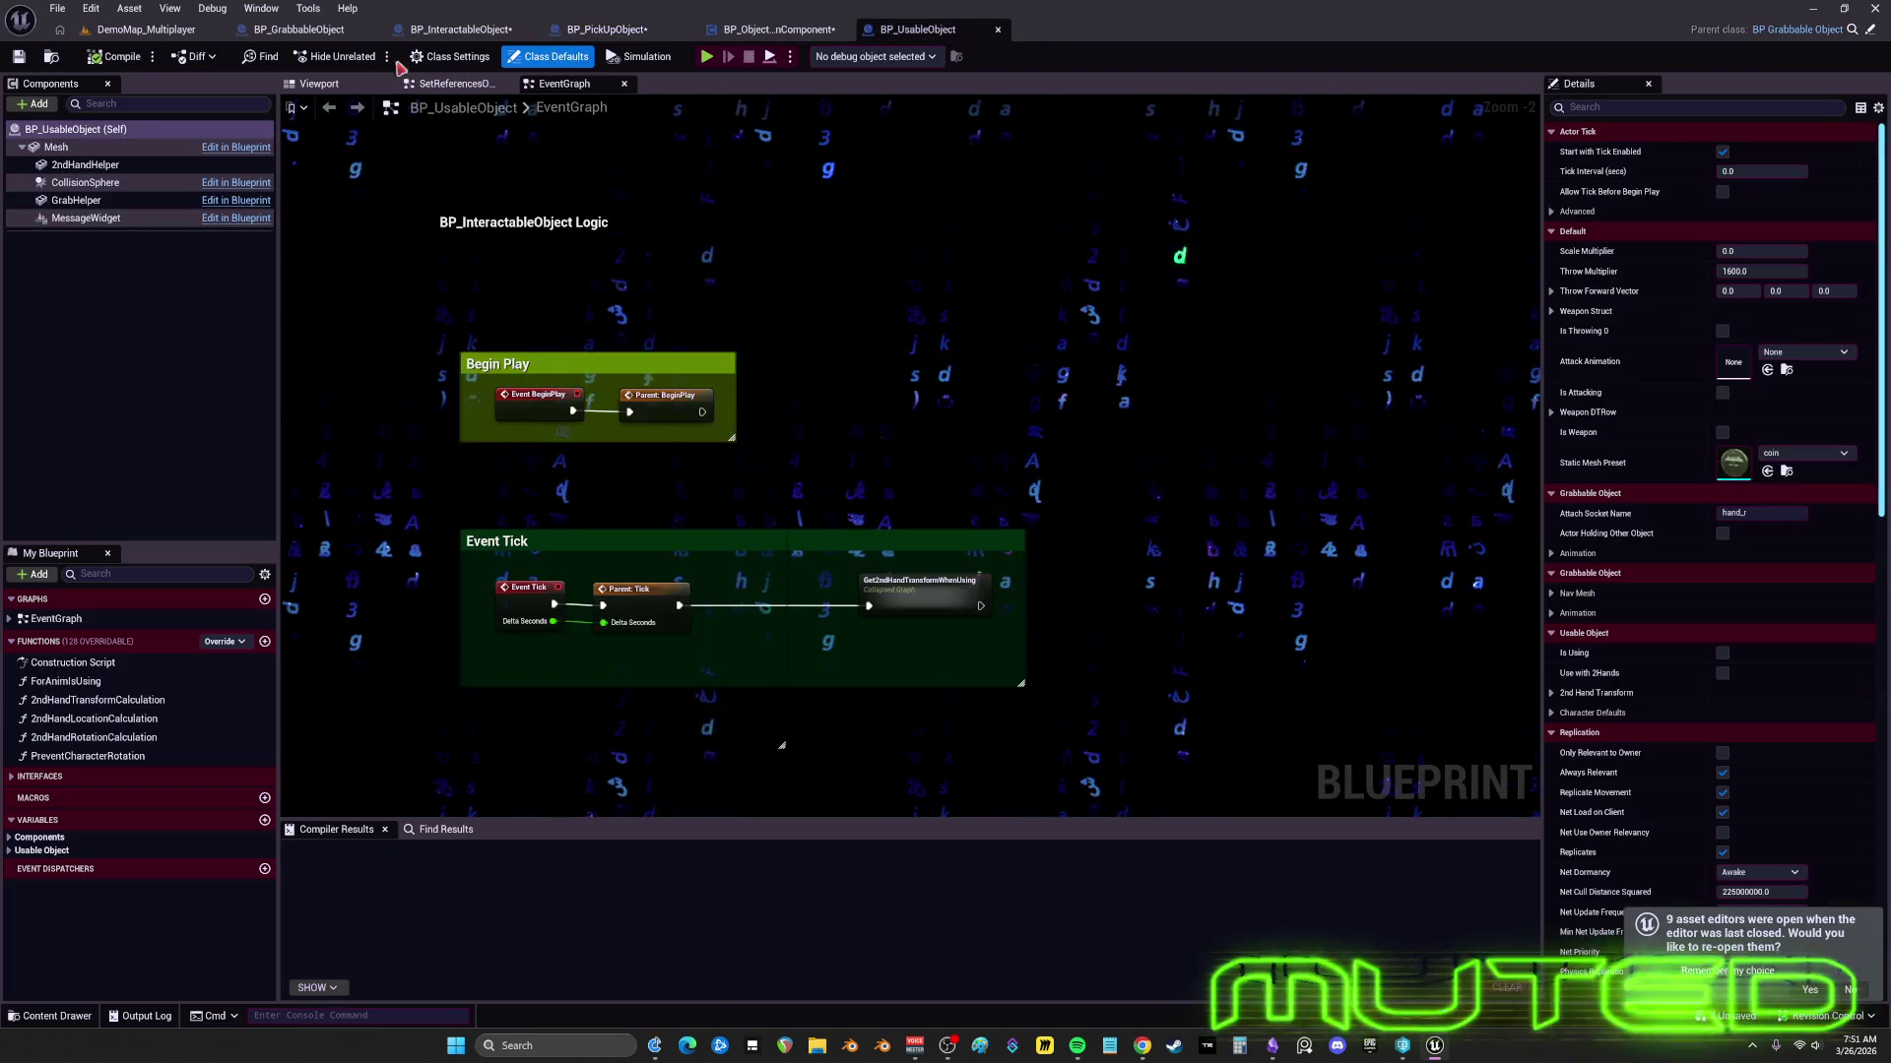
left_click(318, 28)
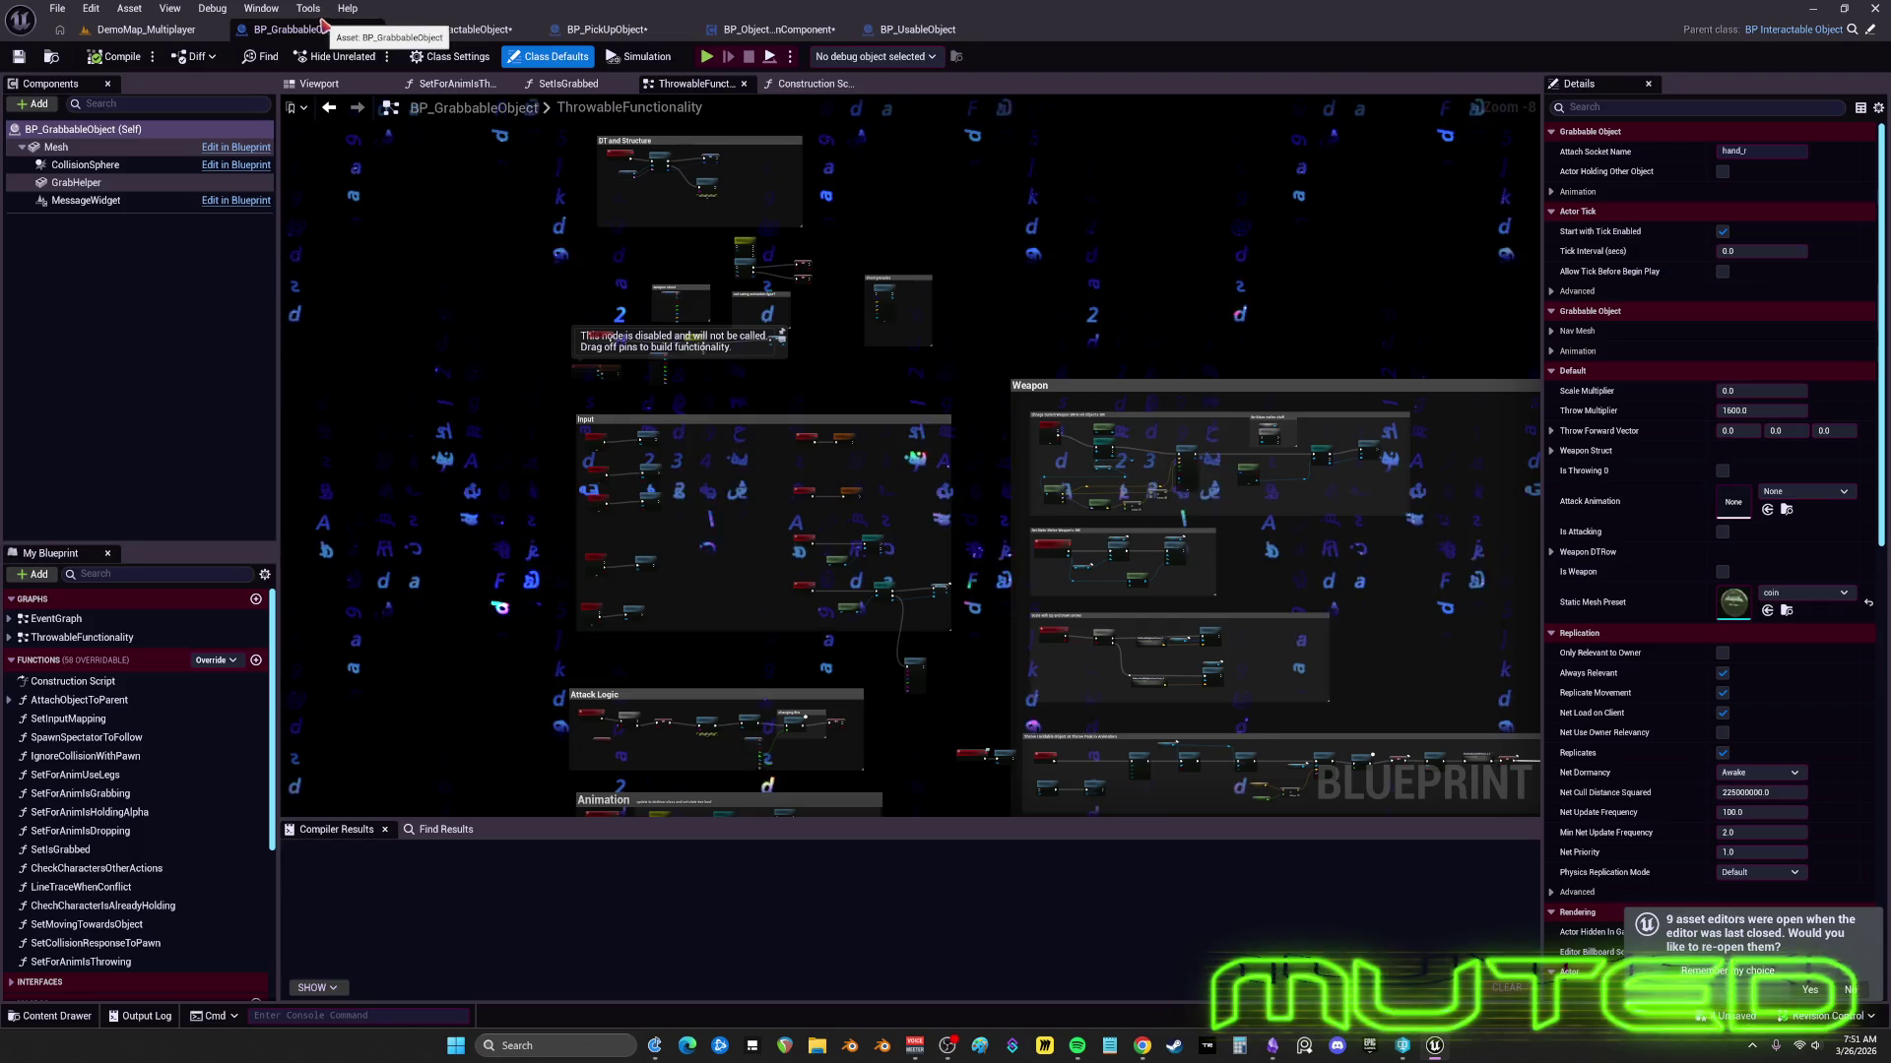
left_click_drag(305, 36, 477, 39)
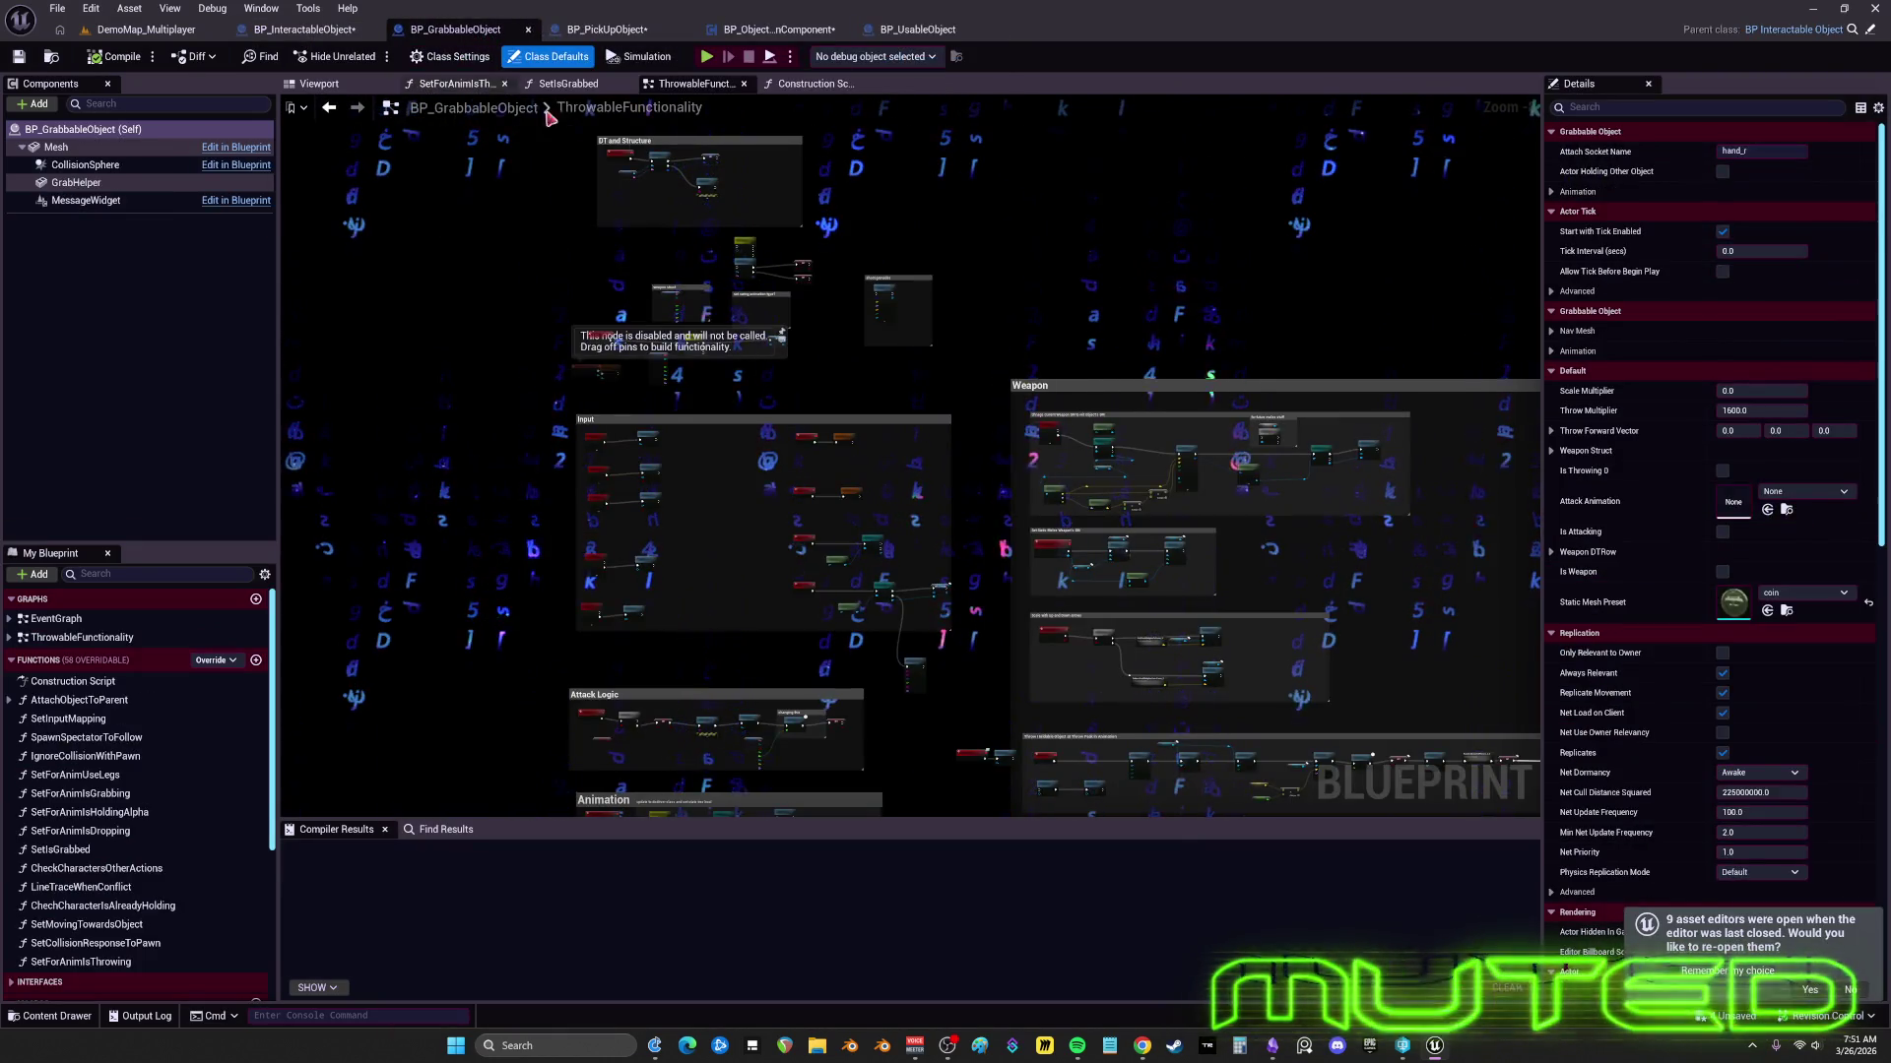
scroll(908, 323, "up", 1)
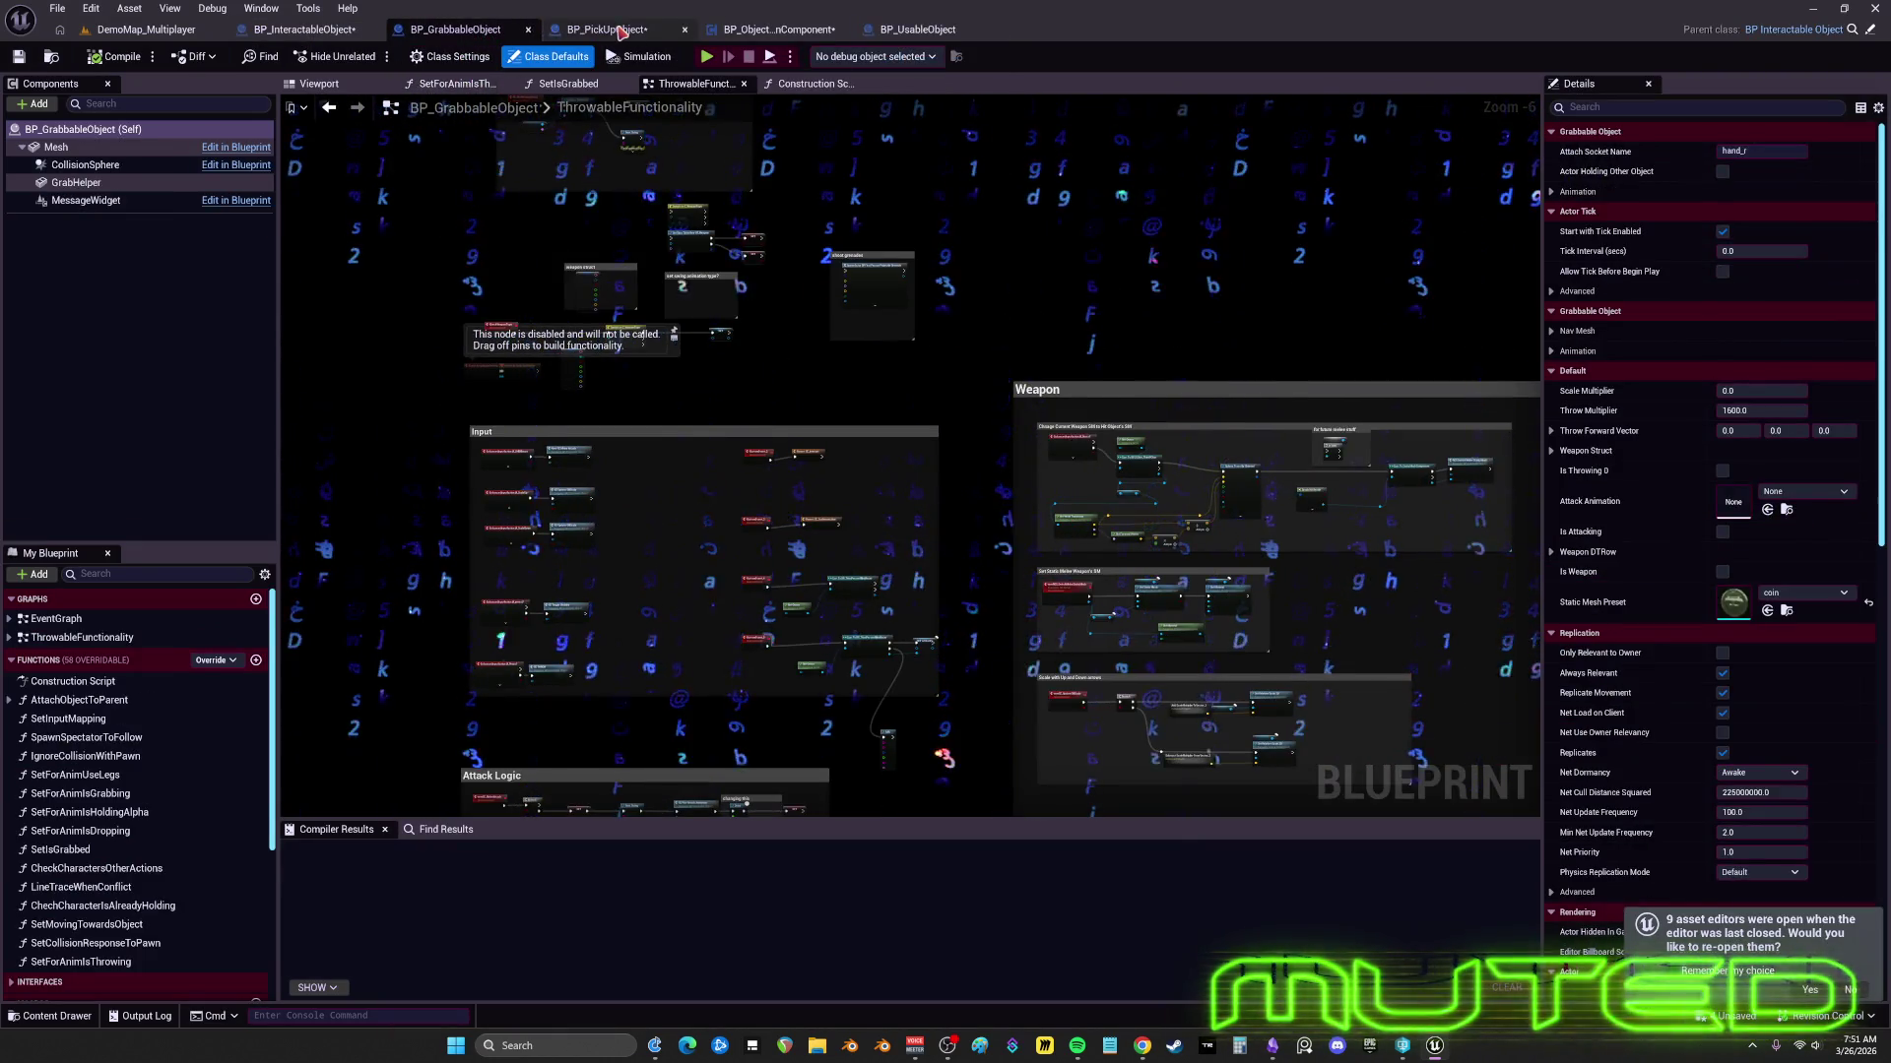
left_click(621, 32)
left_click(778, 33)
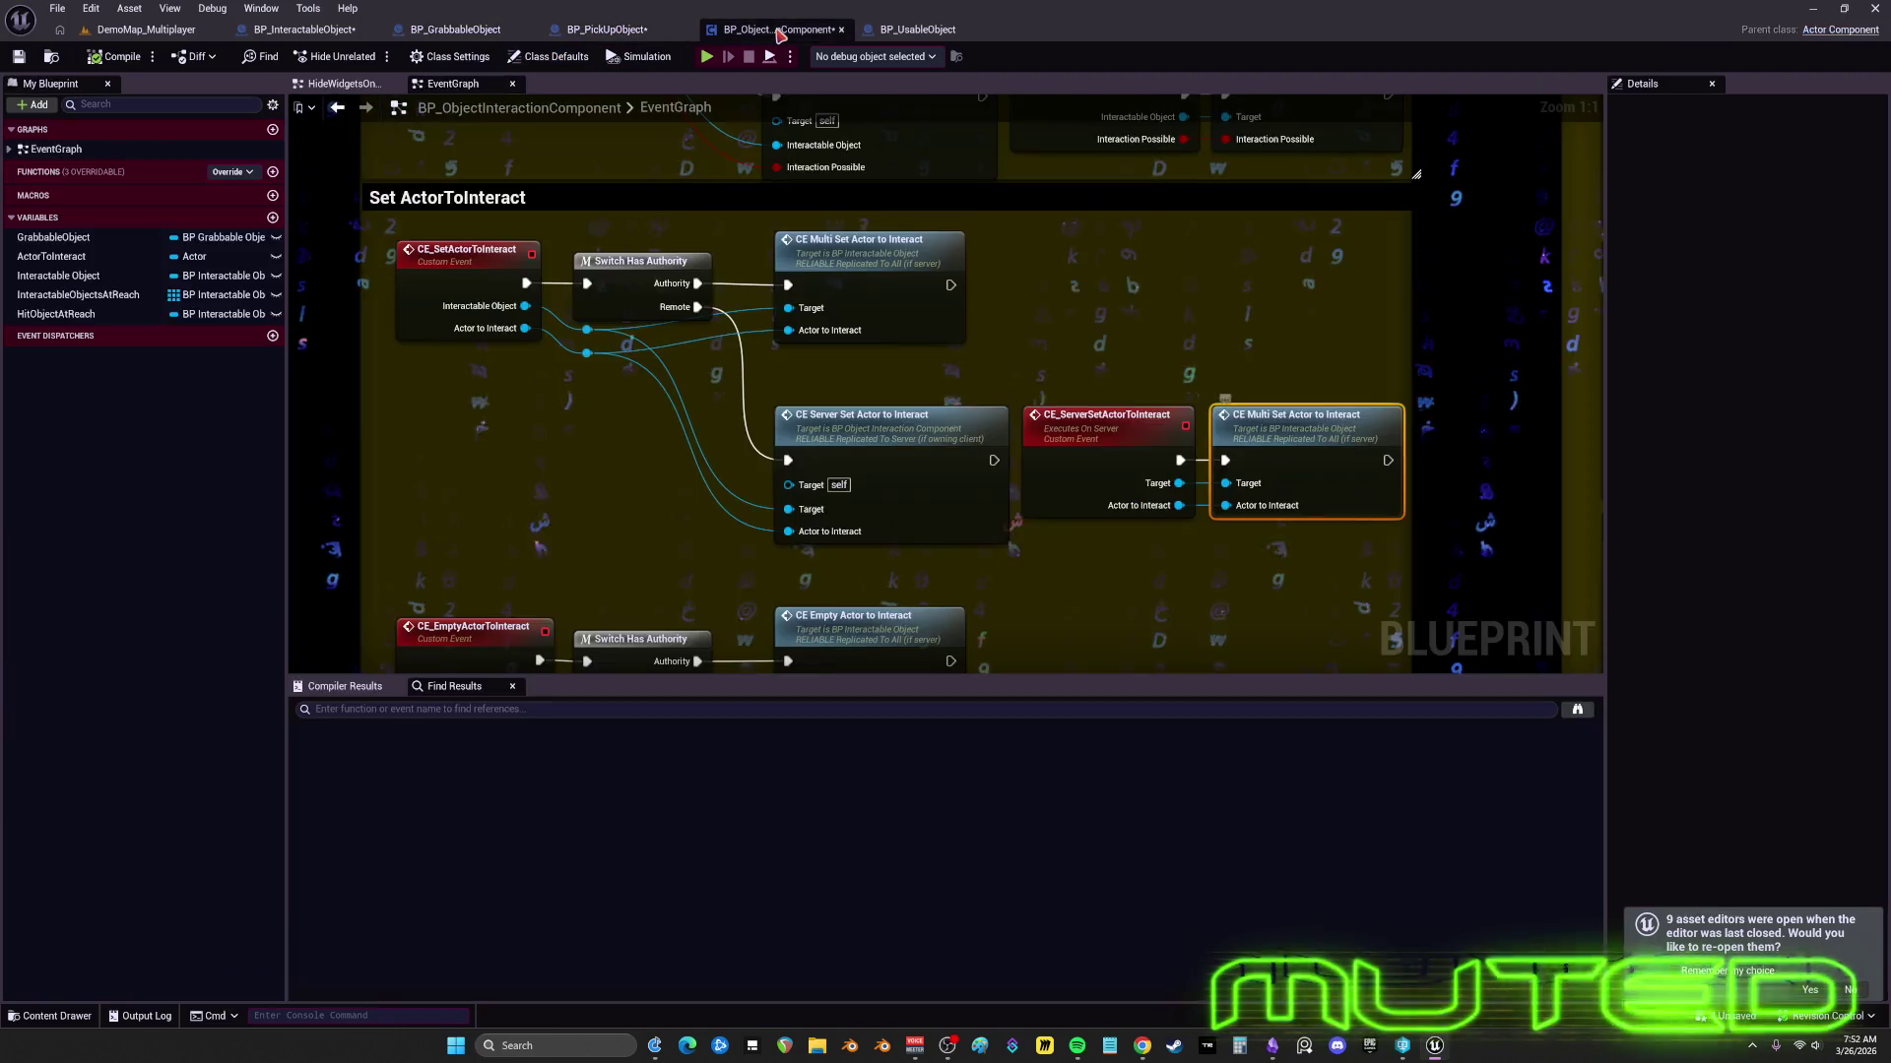
left_click_drag(769, 32, 307, 30)
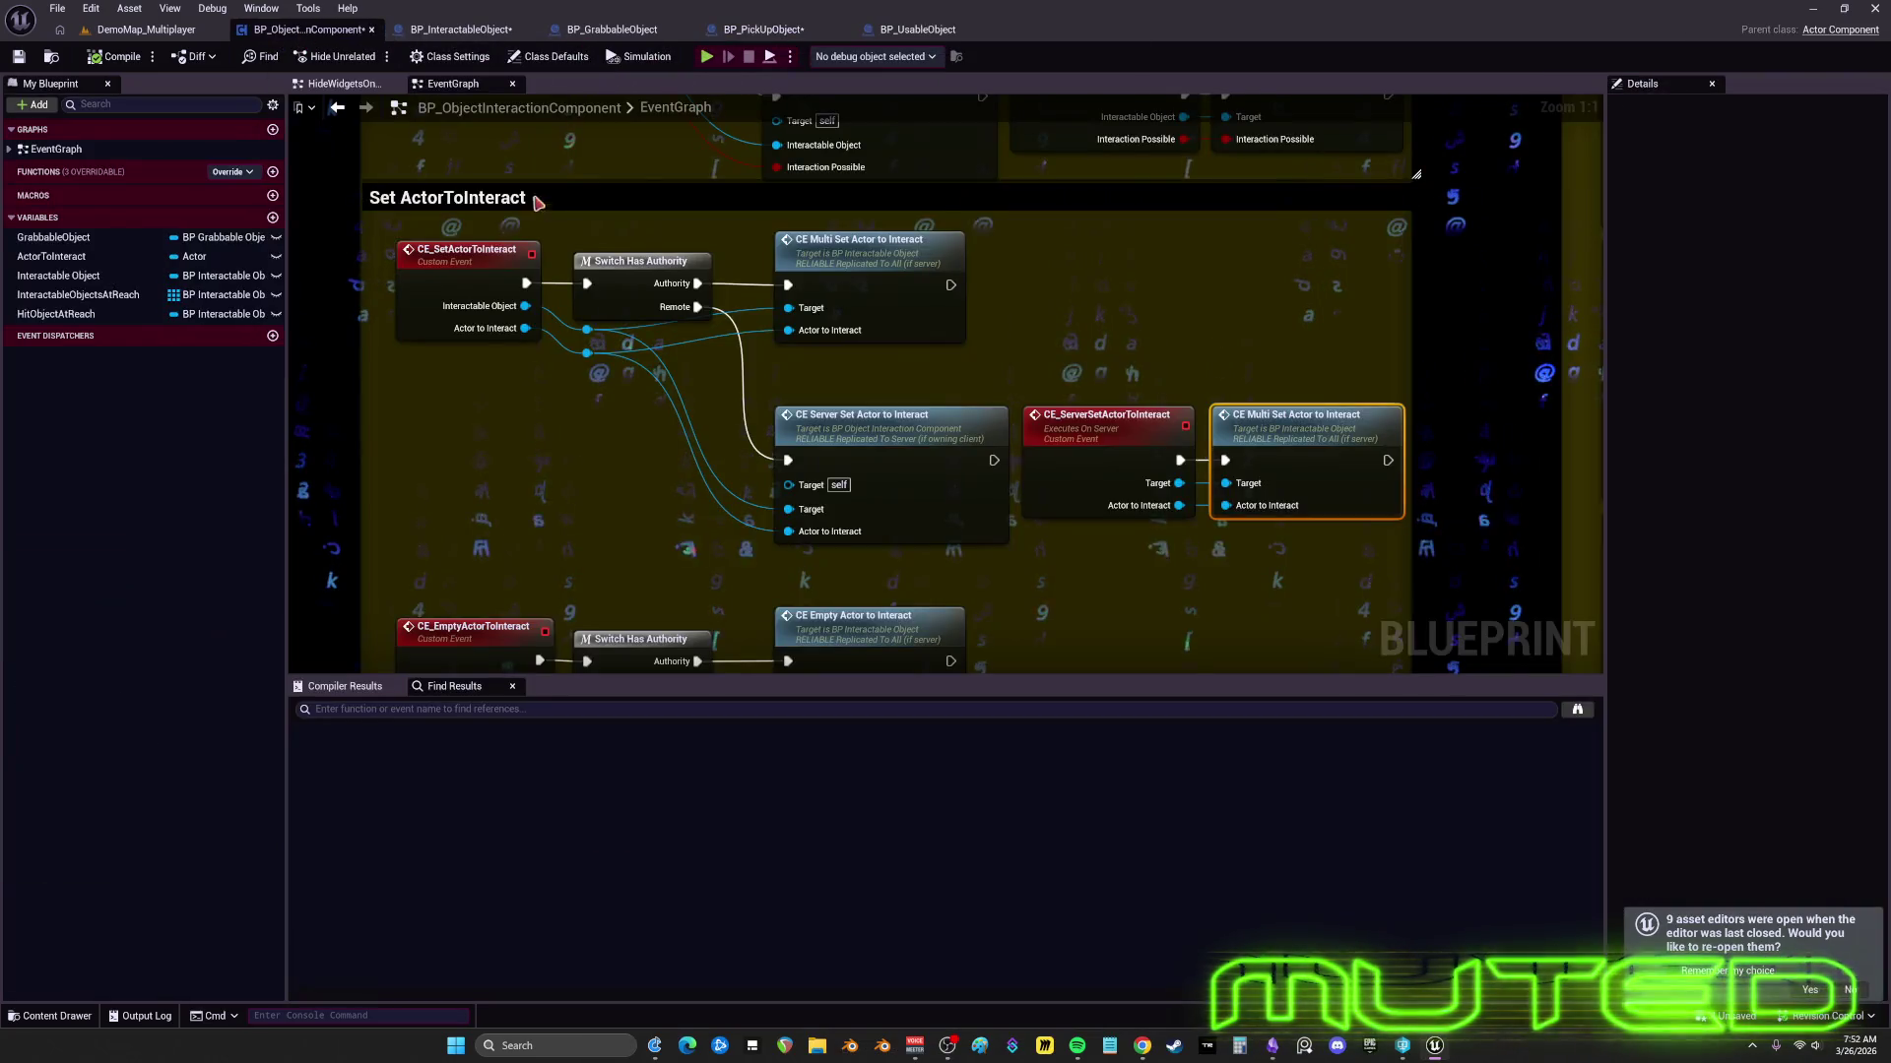
- Follow CE_ServerSetInteractionPossible to the SET InteractionPossible node in RPCs and select it
scroll(1018, 316, "down", 6)
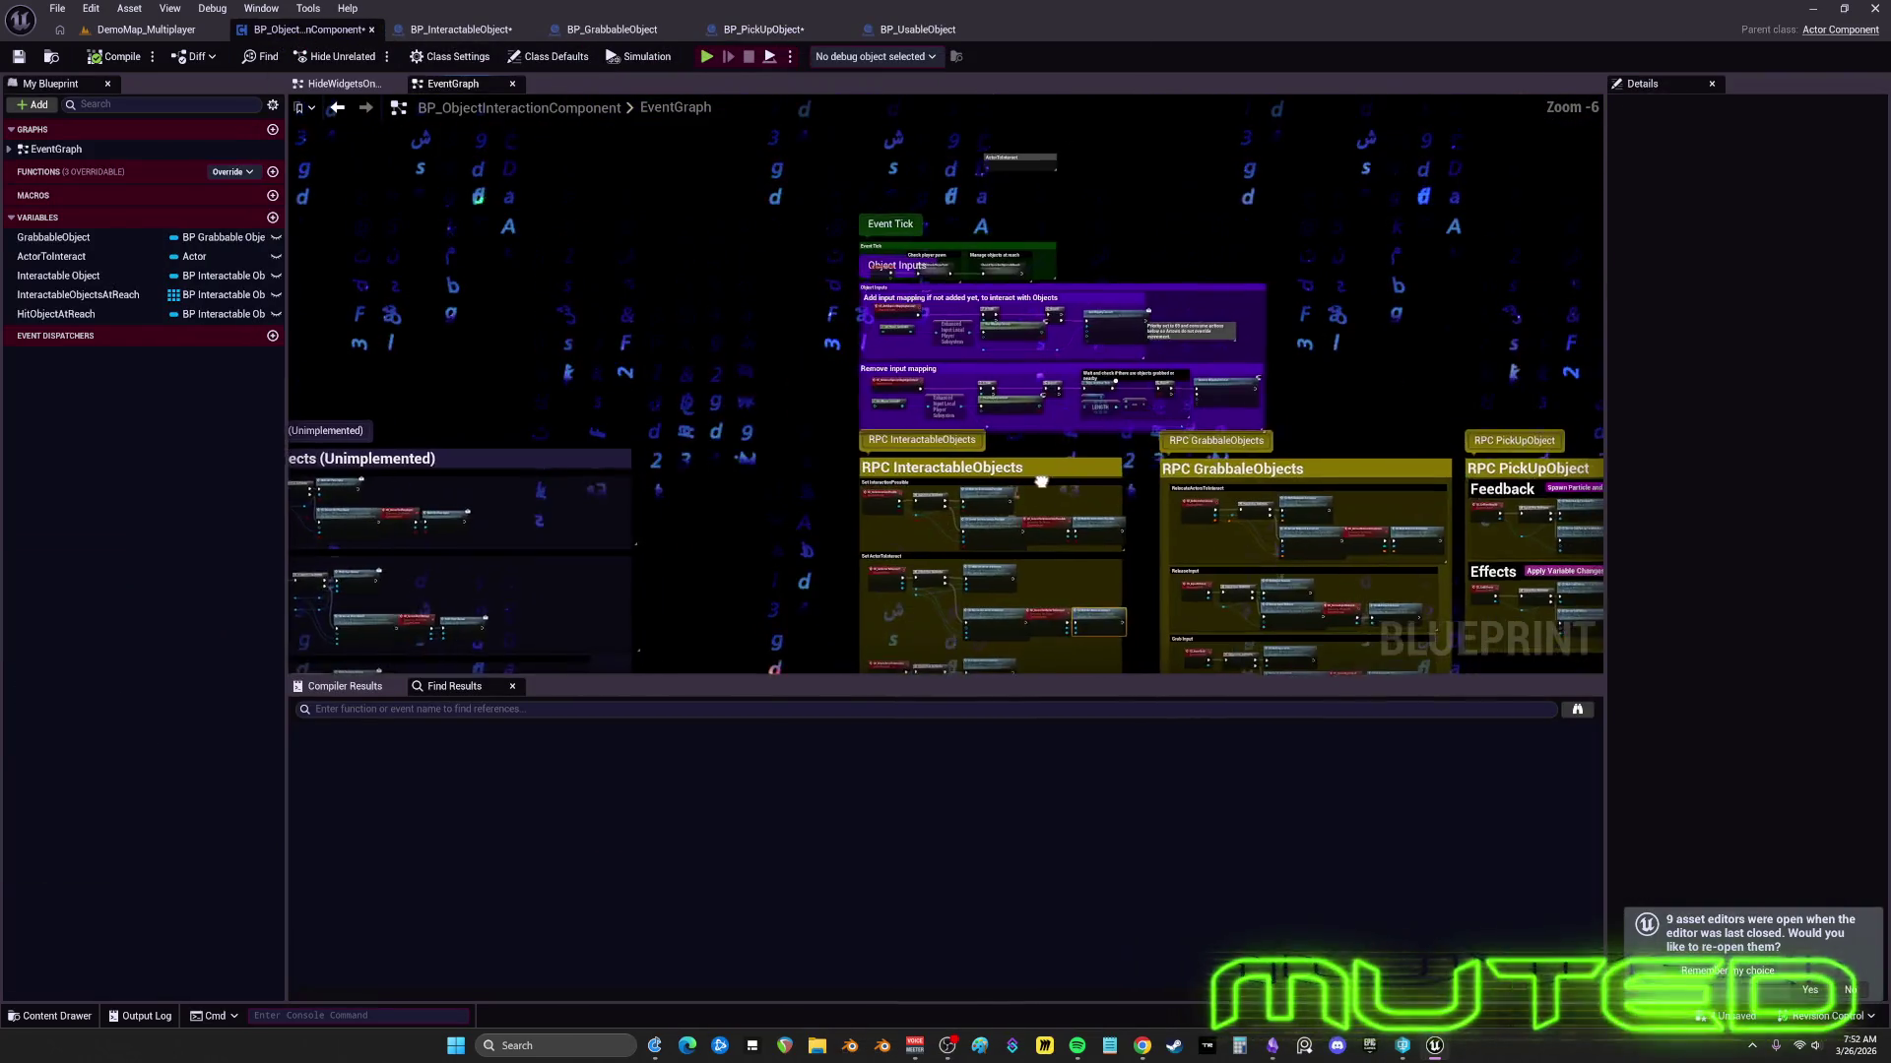
scroll(954, 351, "up", 2)
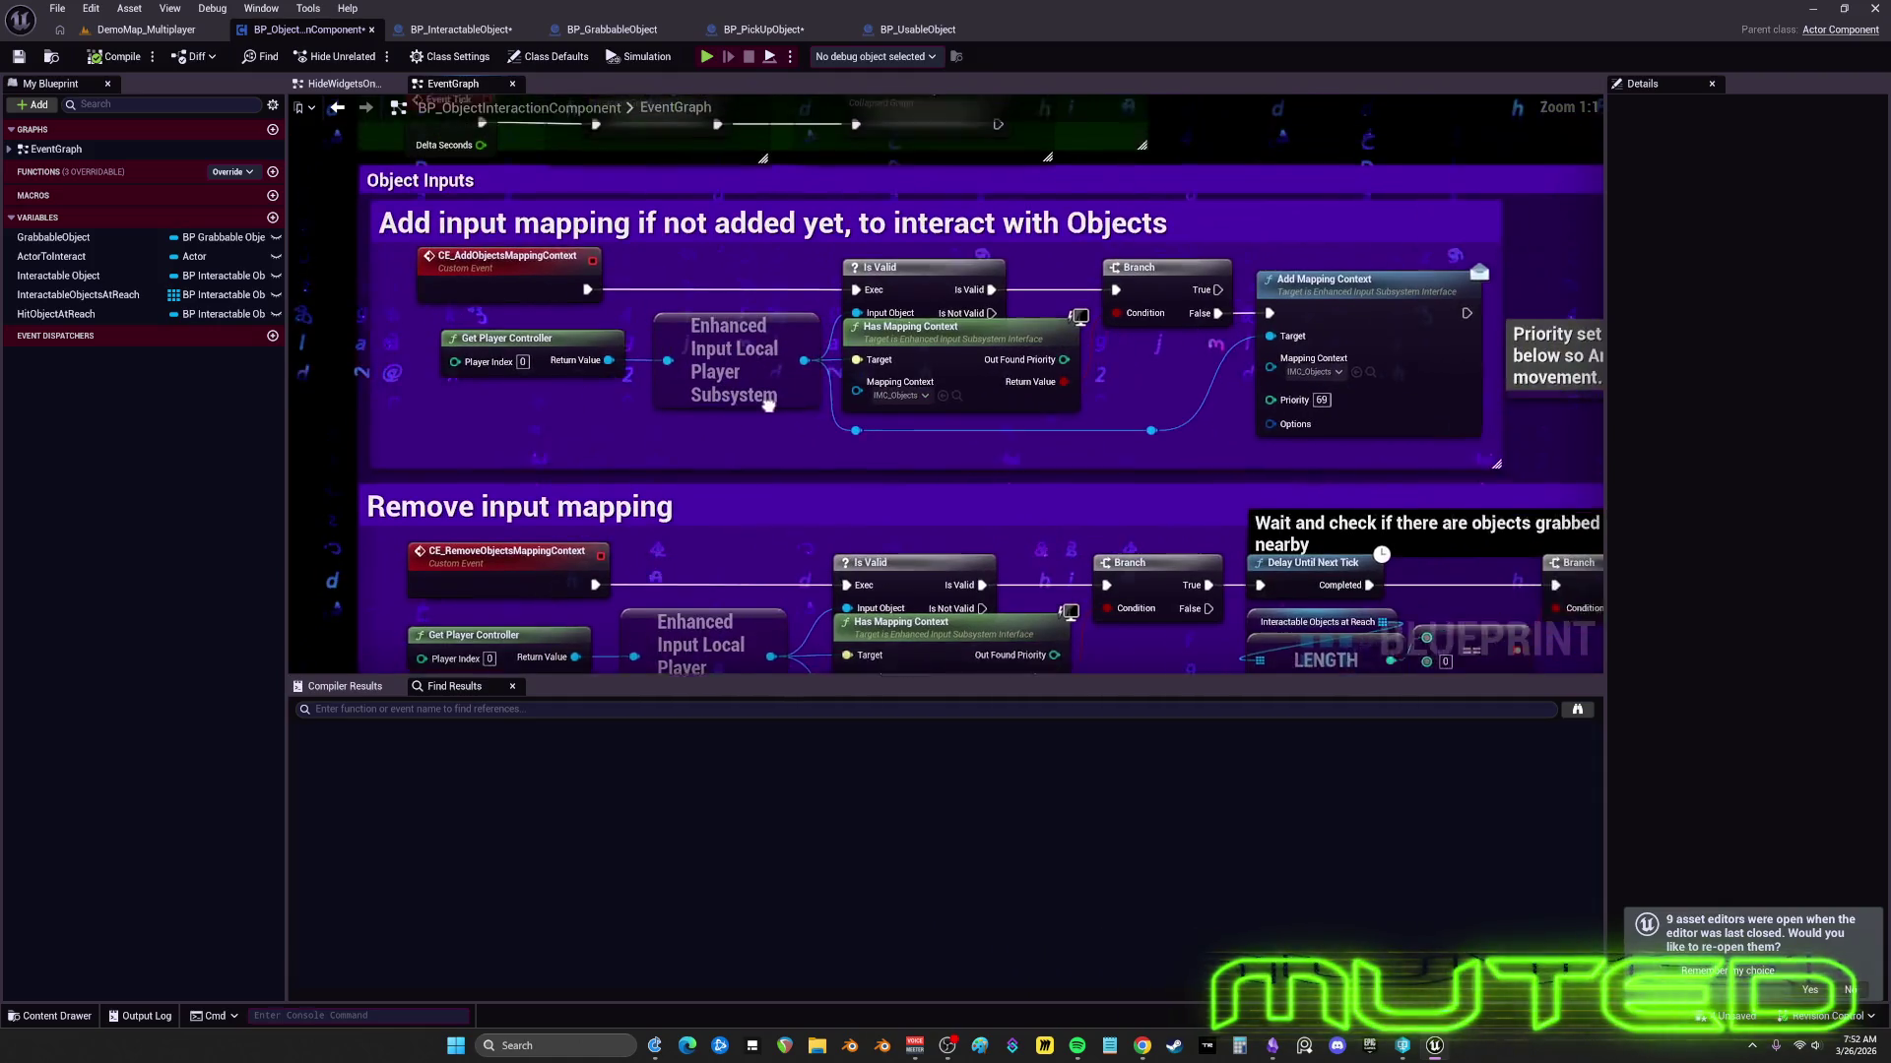
scroll(782, 367, "down", 2)
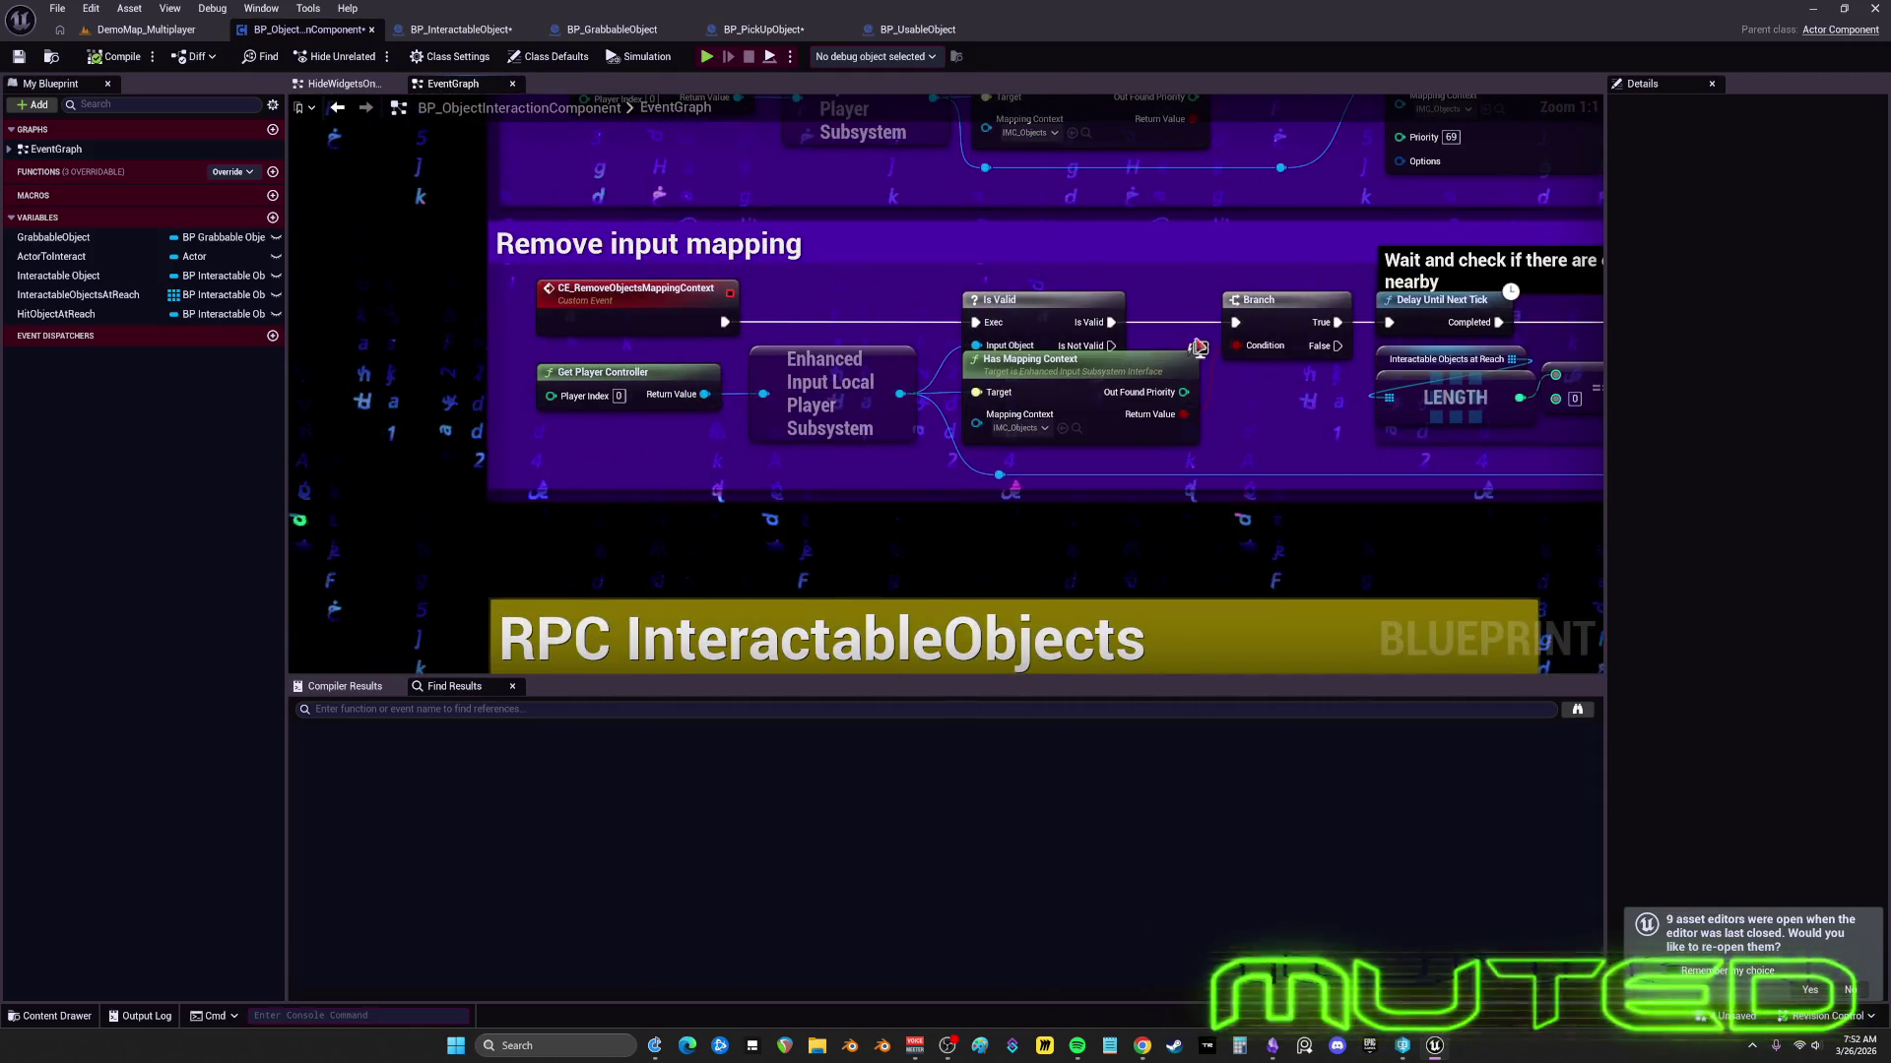
scroll(1198, 346, "down", 2)
scroll(672, 432, "up", 2)
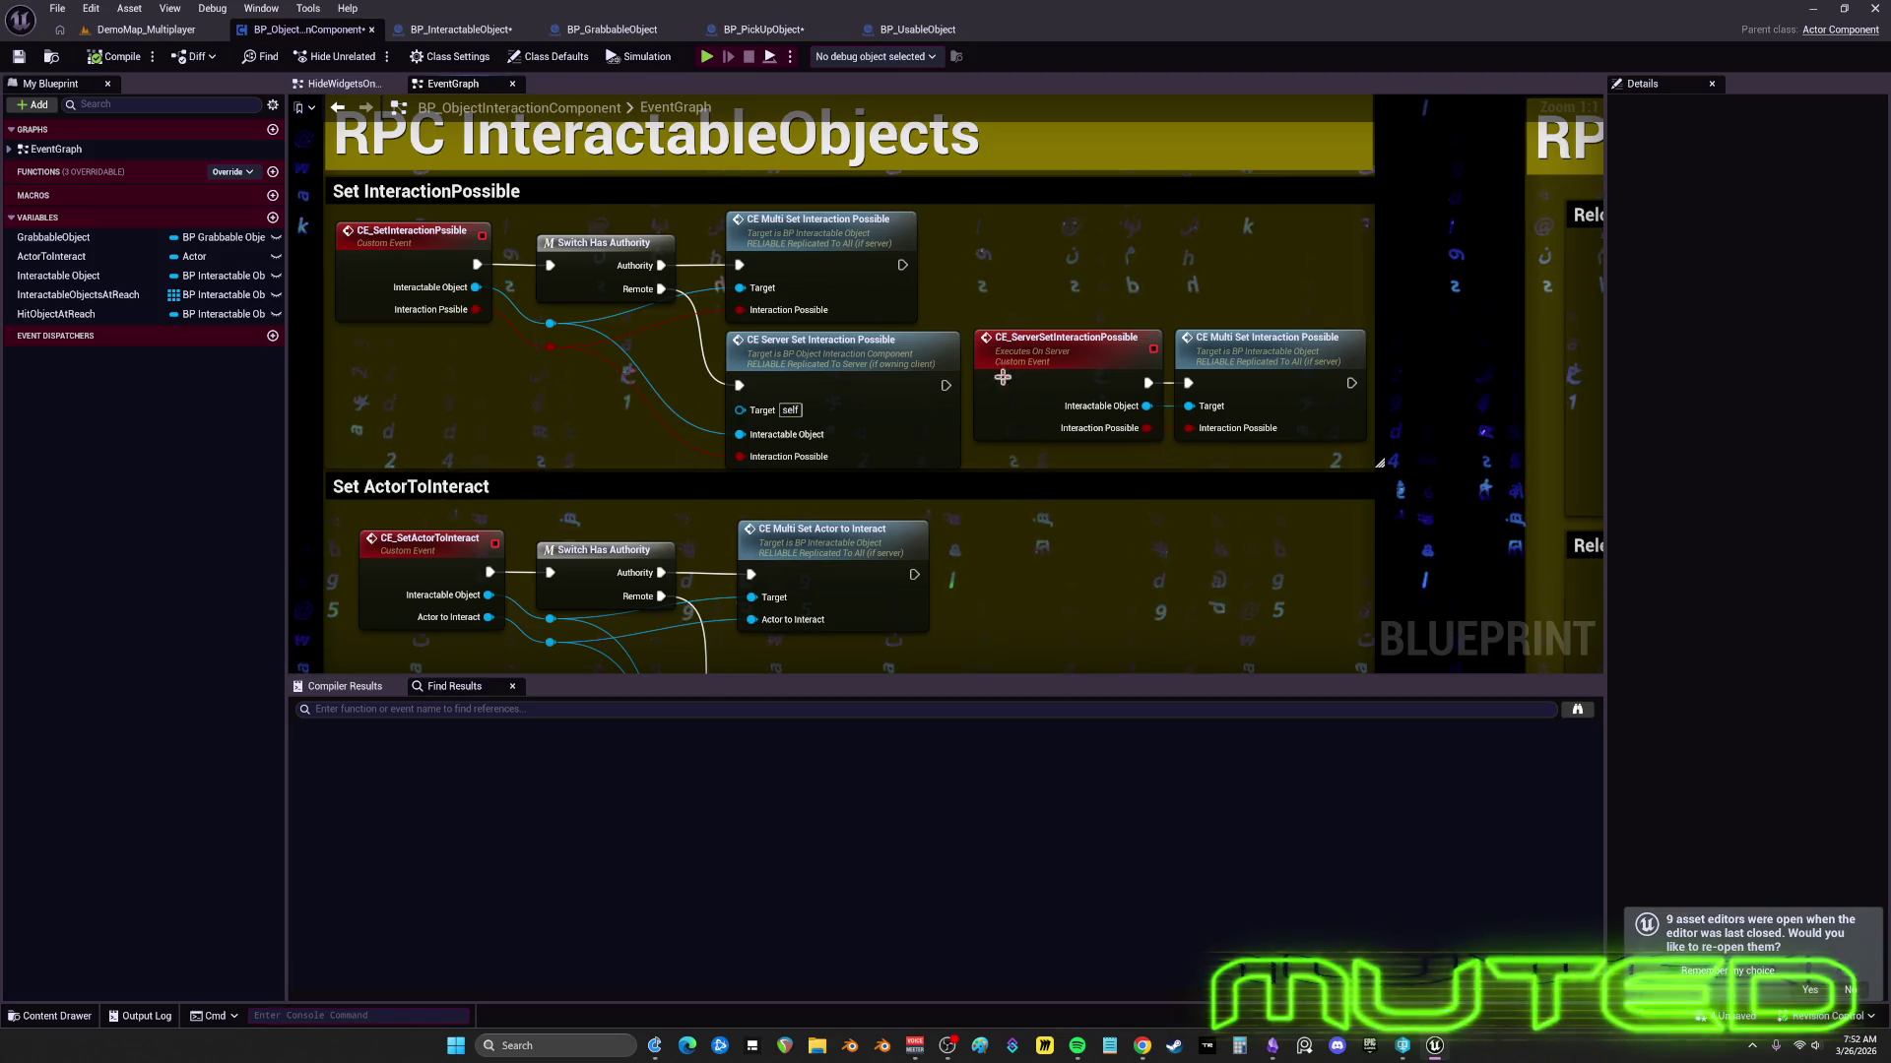
scroll(1002, 377, "down", 2)
scroll(739, 488, "up", 2)
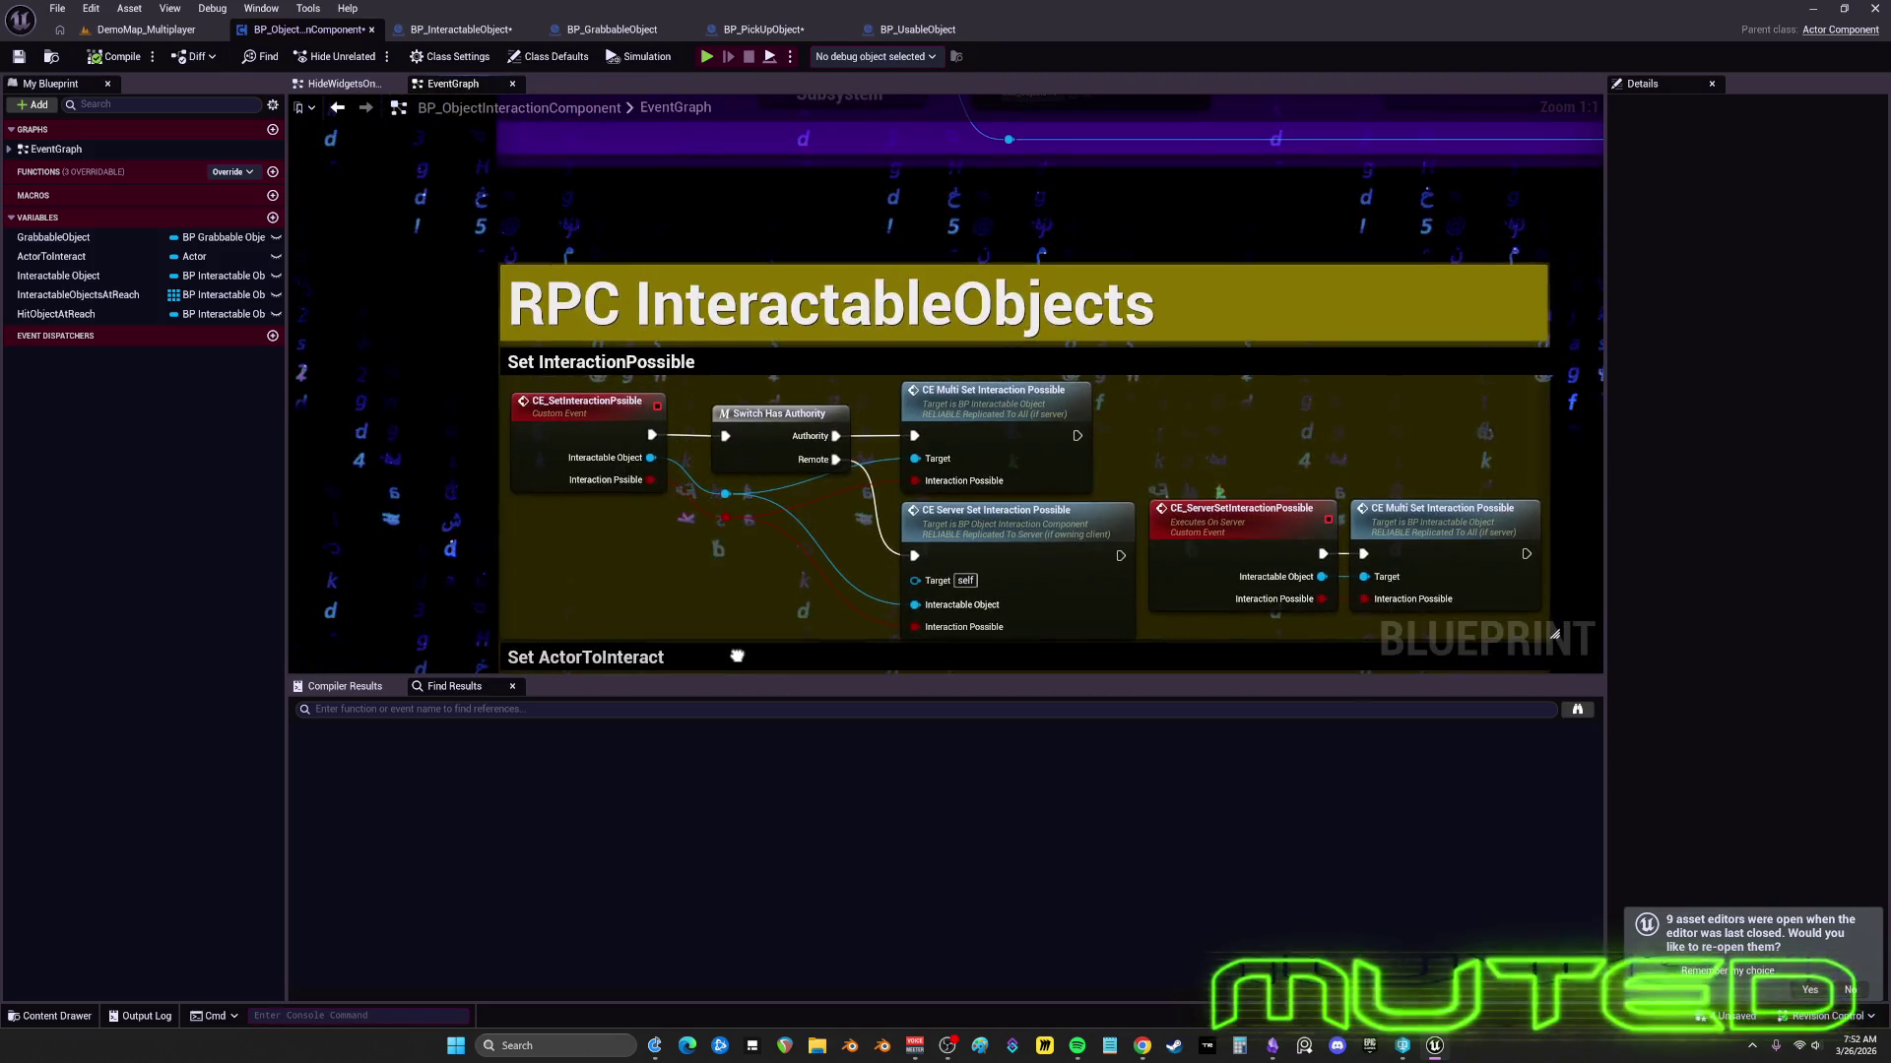
scroll(737, 576, "down", 2)
scroll(785, 414, "up", 2)
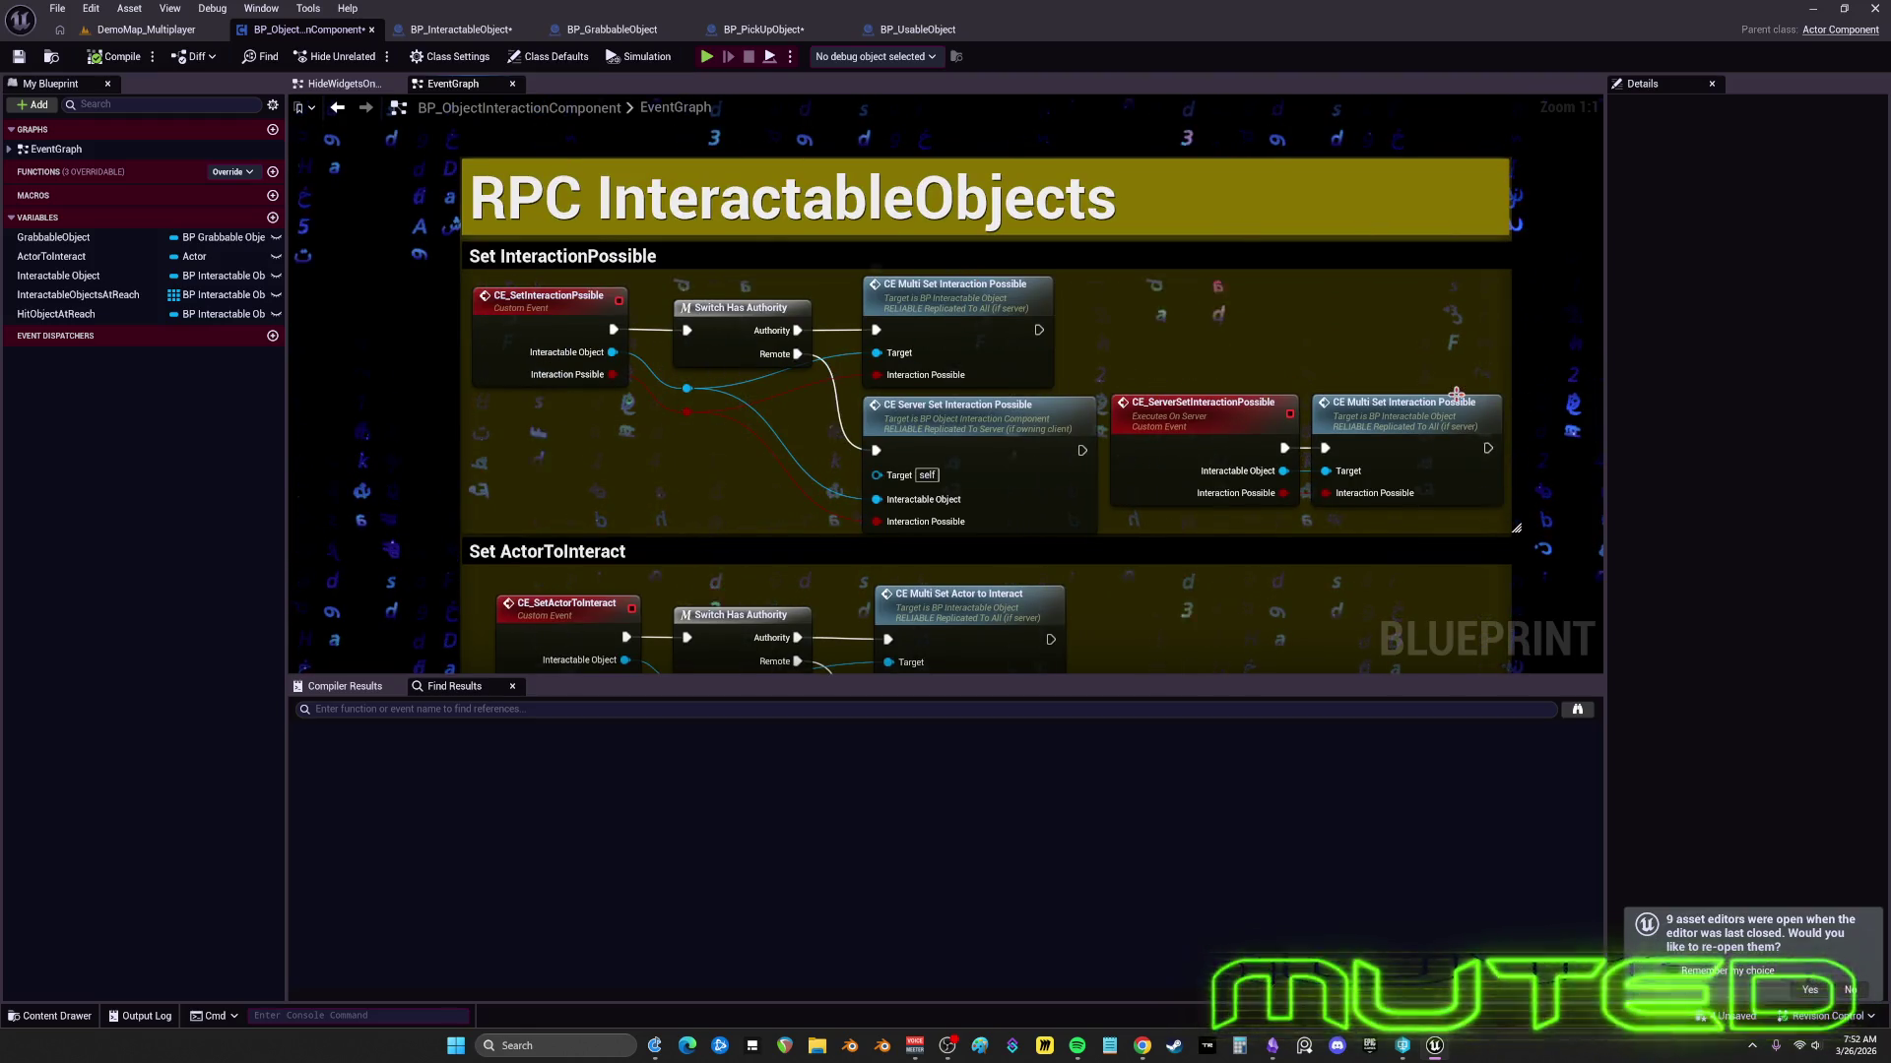
double_click(945, 424)
double_click(1133, 366)
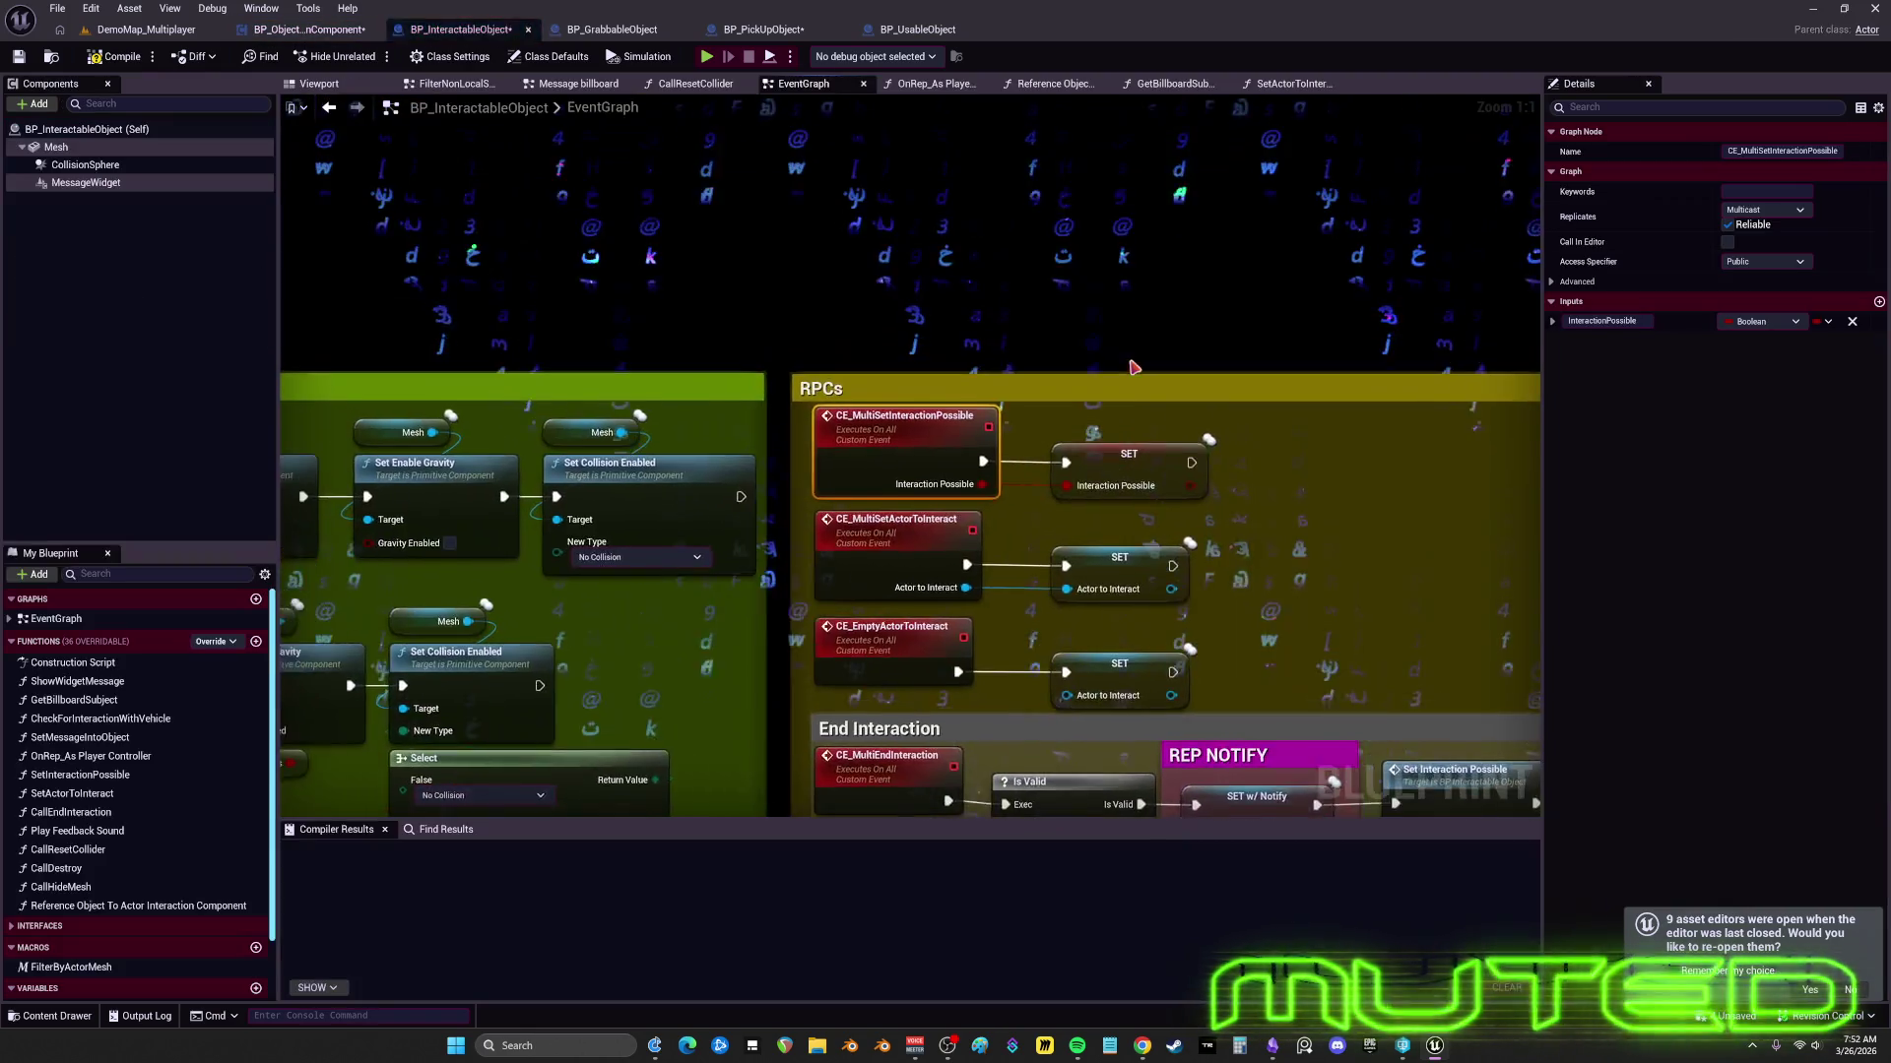
left_click(1133, 469)
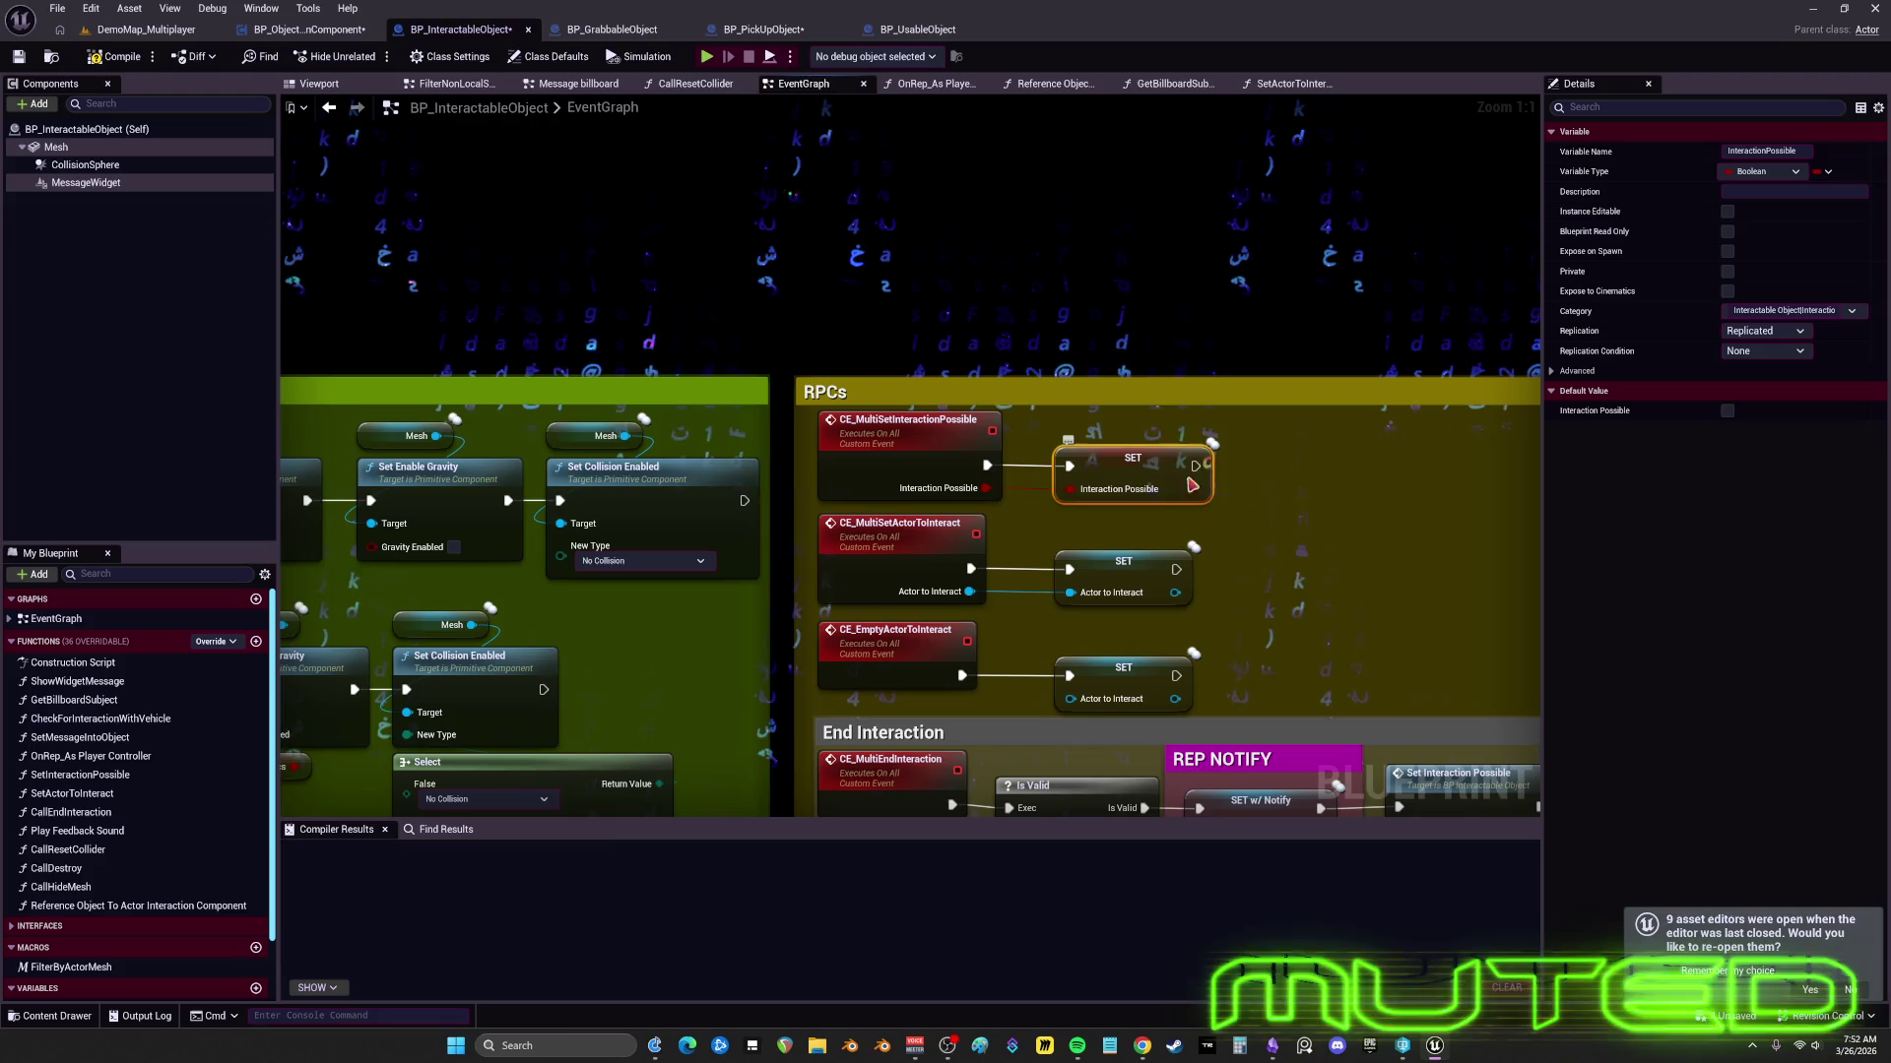
left_click_drag(1129, 439, 1124, 481)
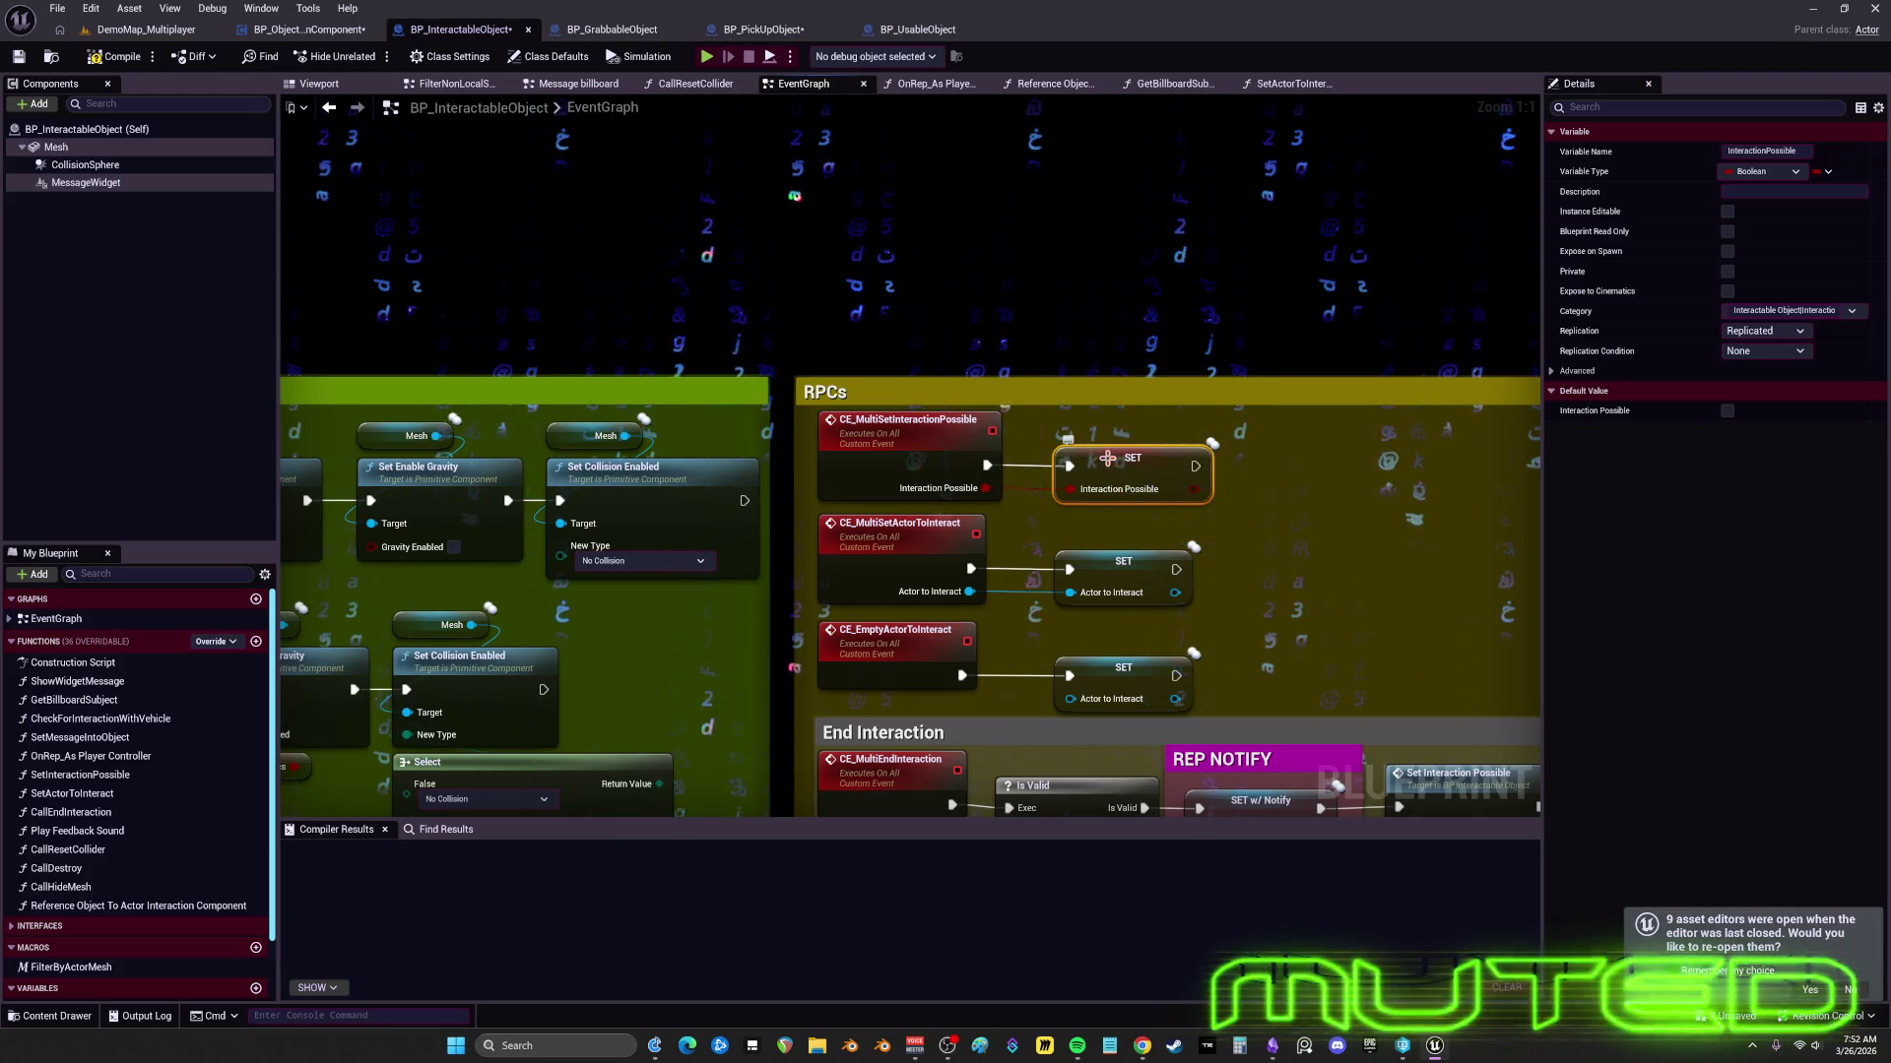
- Copy the InteractionPossible variable name from Details and open Find in Blueprints
right_click(1092, 463)
key("Escape")
right_click(1096, 502)
key("Escape")
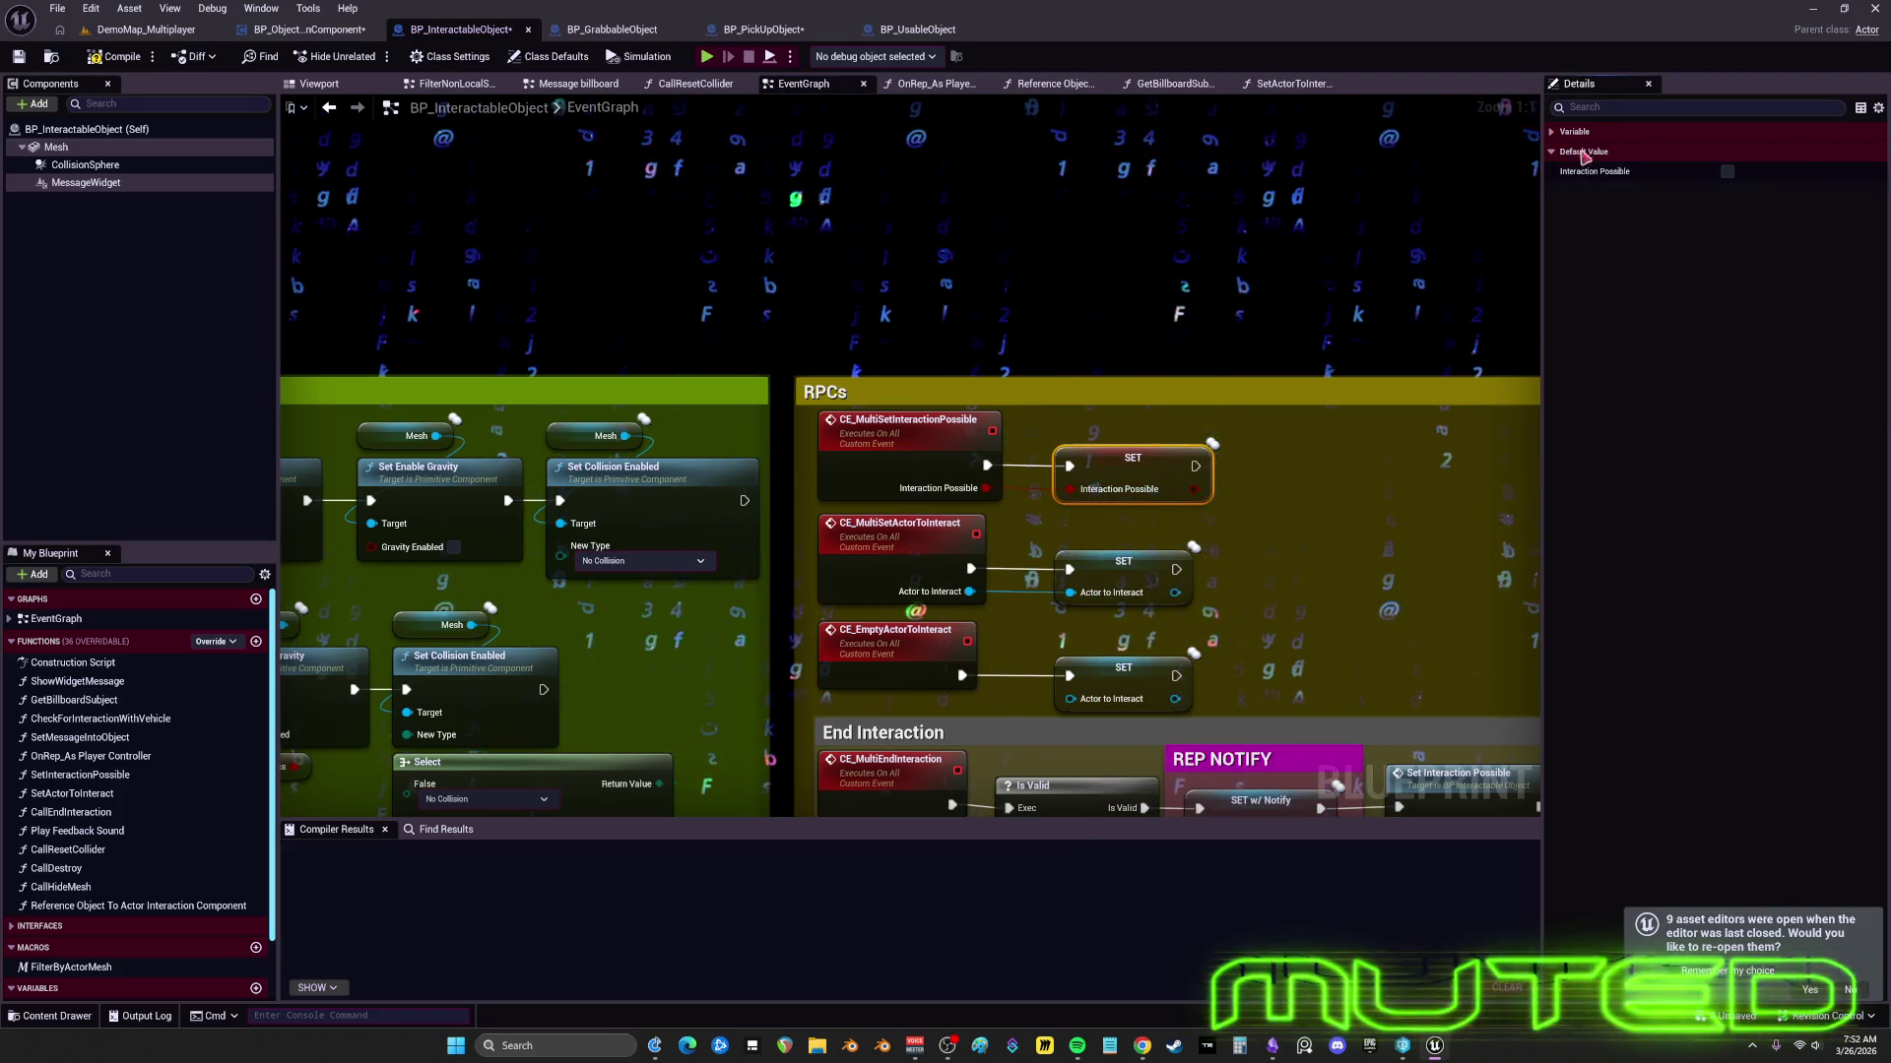
left_click(1774, 151)
key("ctrl+c")
key("ctrl+shift+f")
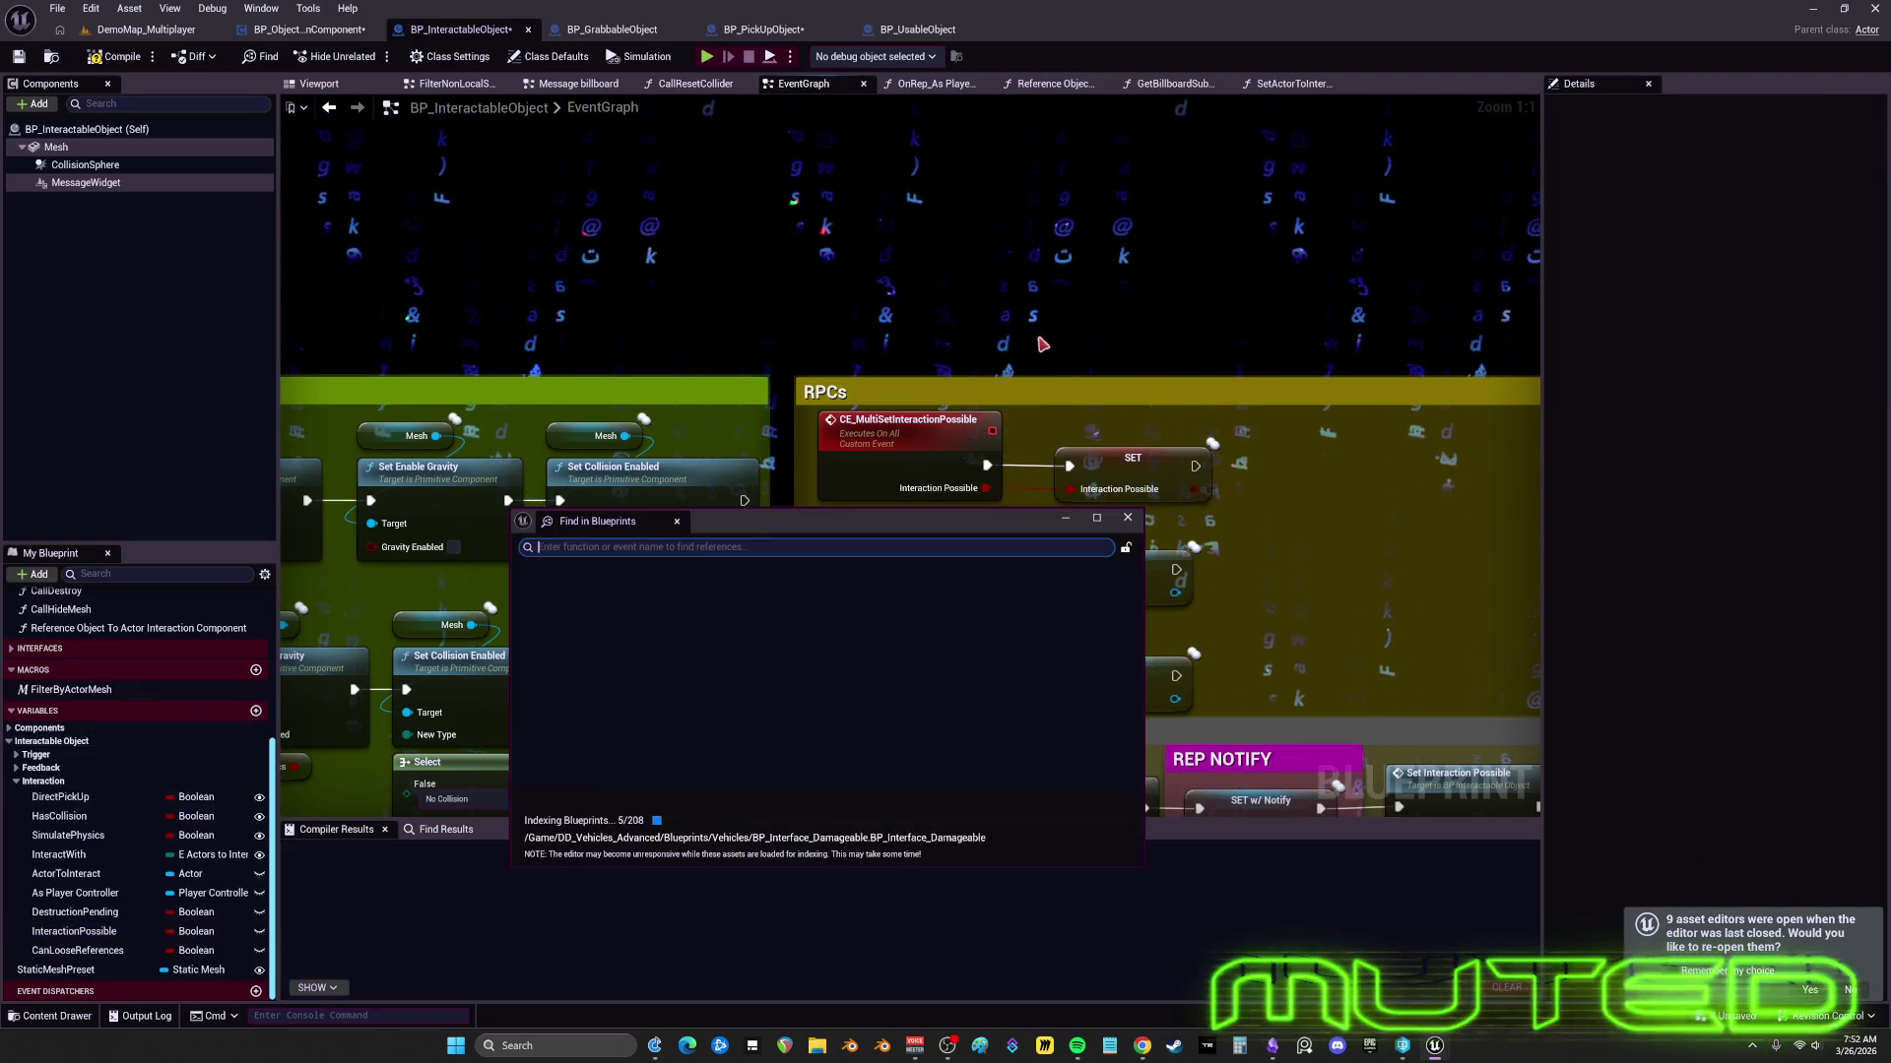
- Search all Blueprints for InteractionPossible and enlarge the results window
key("ctrl+v")
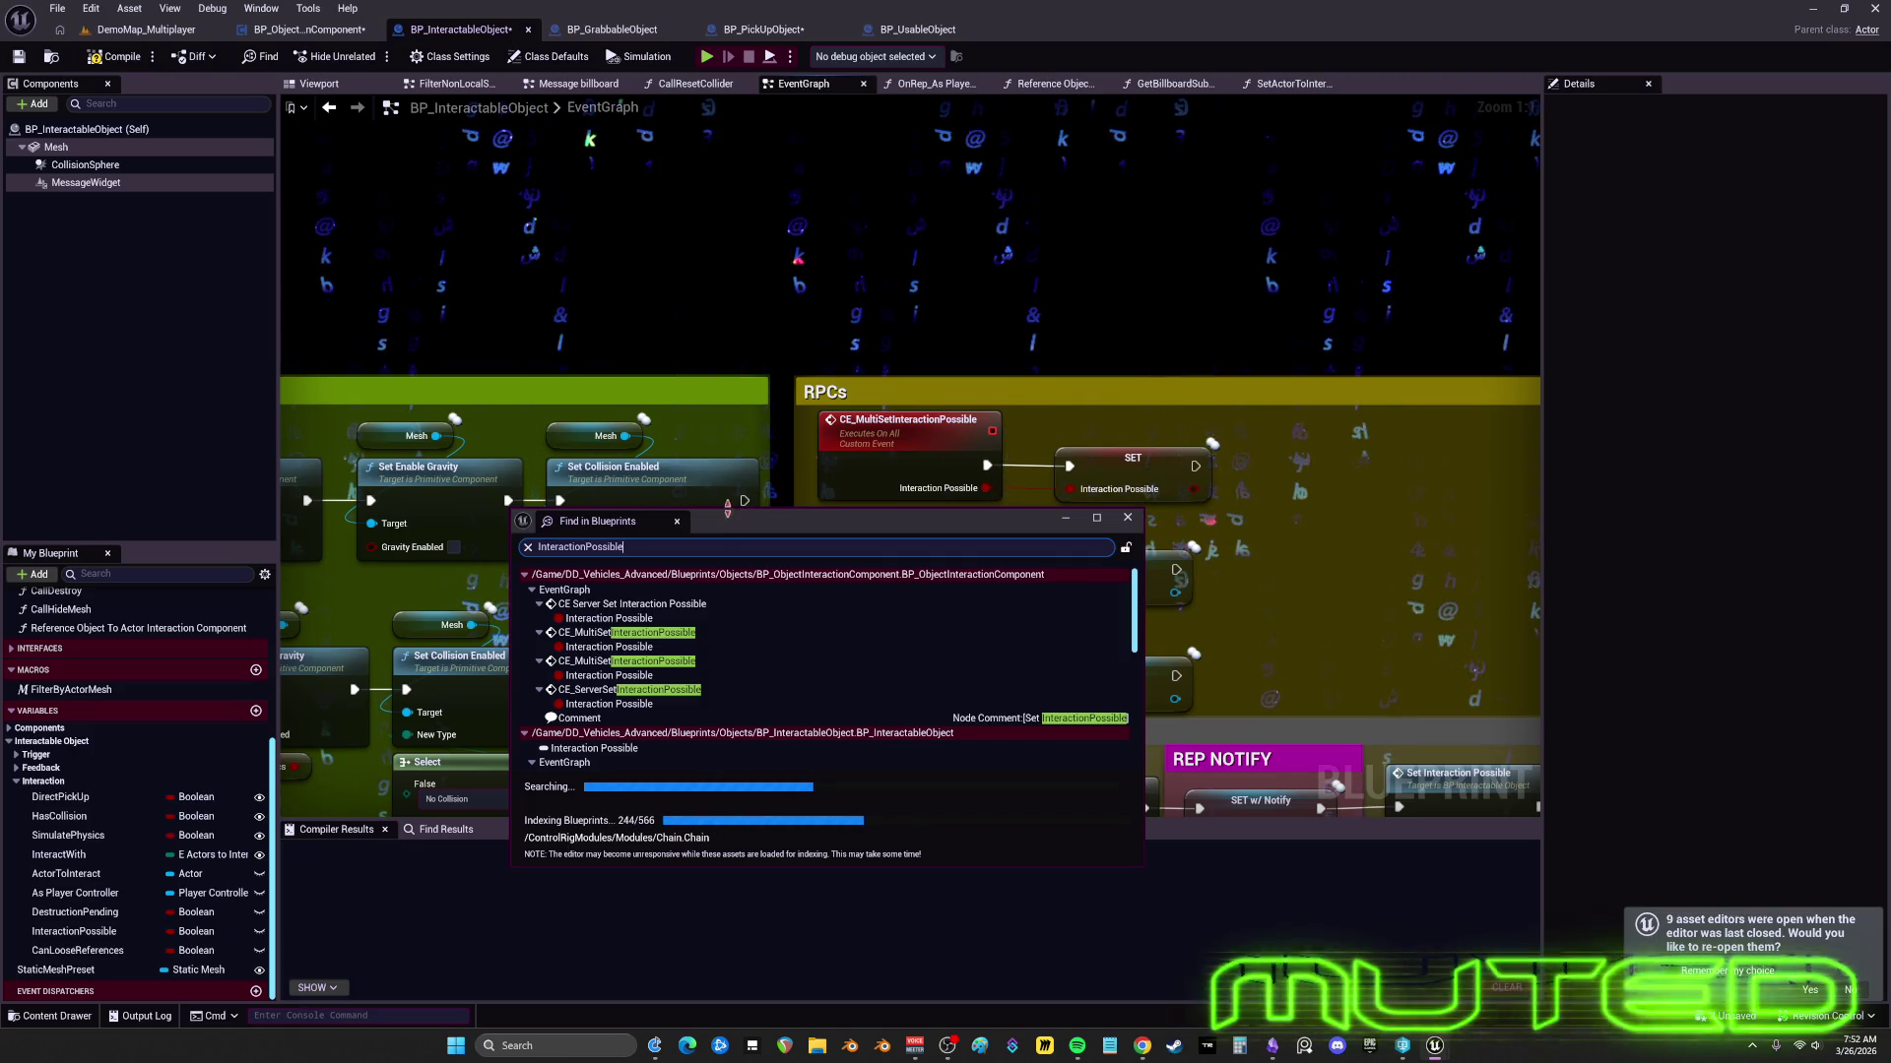
left_click_drag(728, 509, 727, 228)
scroll(886, 546, "down", 3)
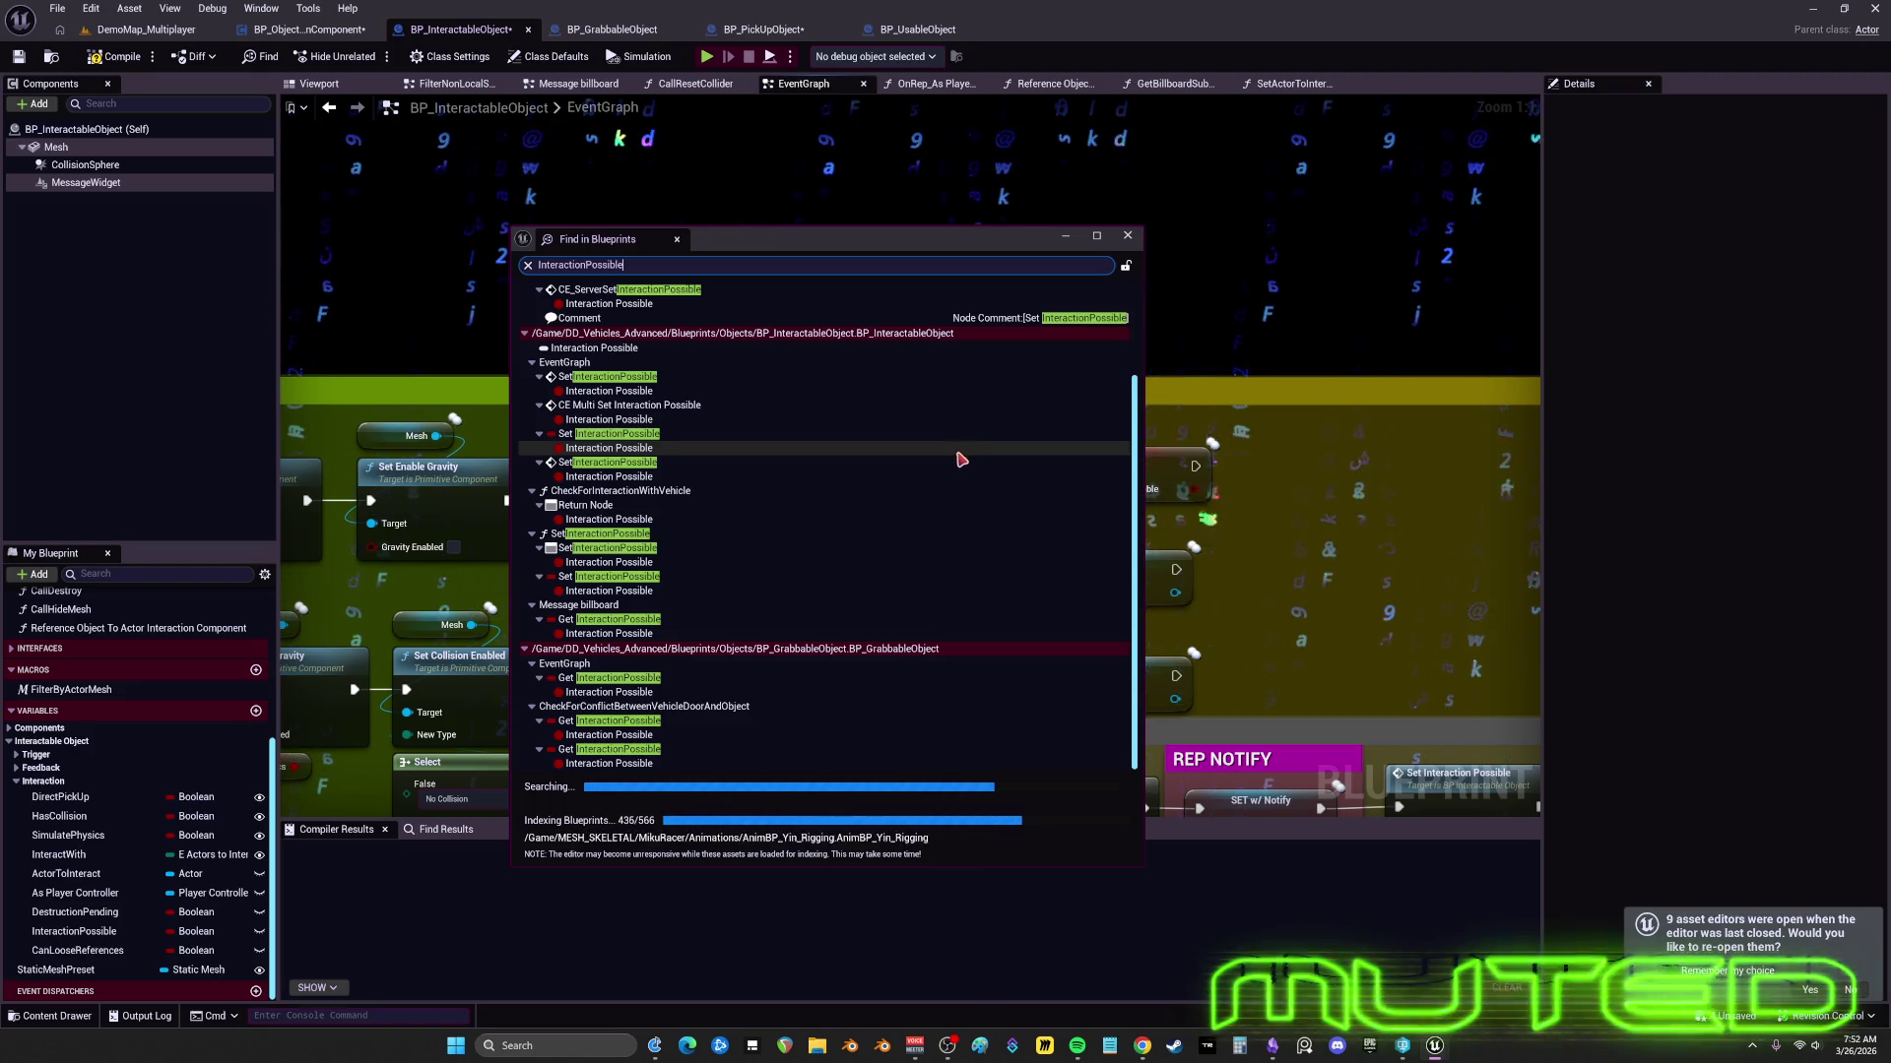
scroll(622, 533, "up", 2)
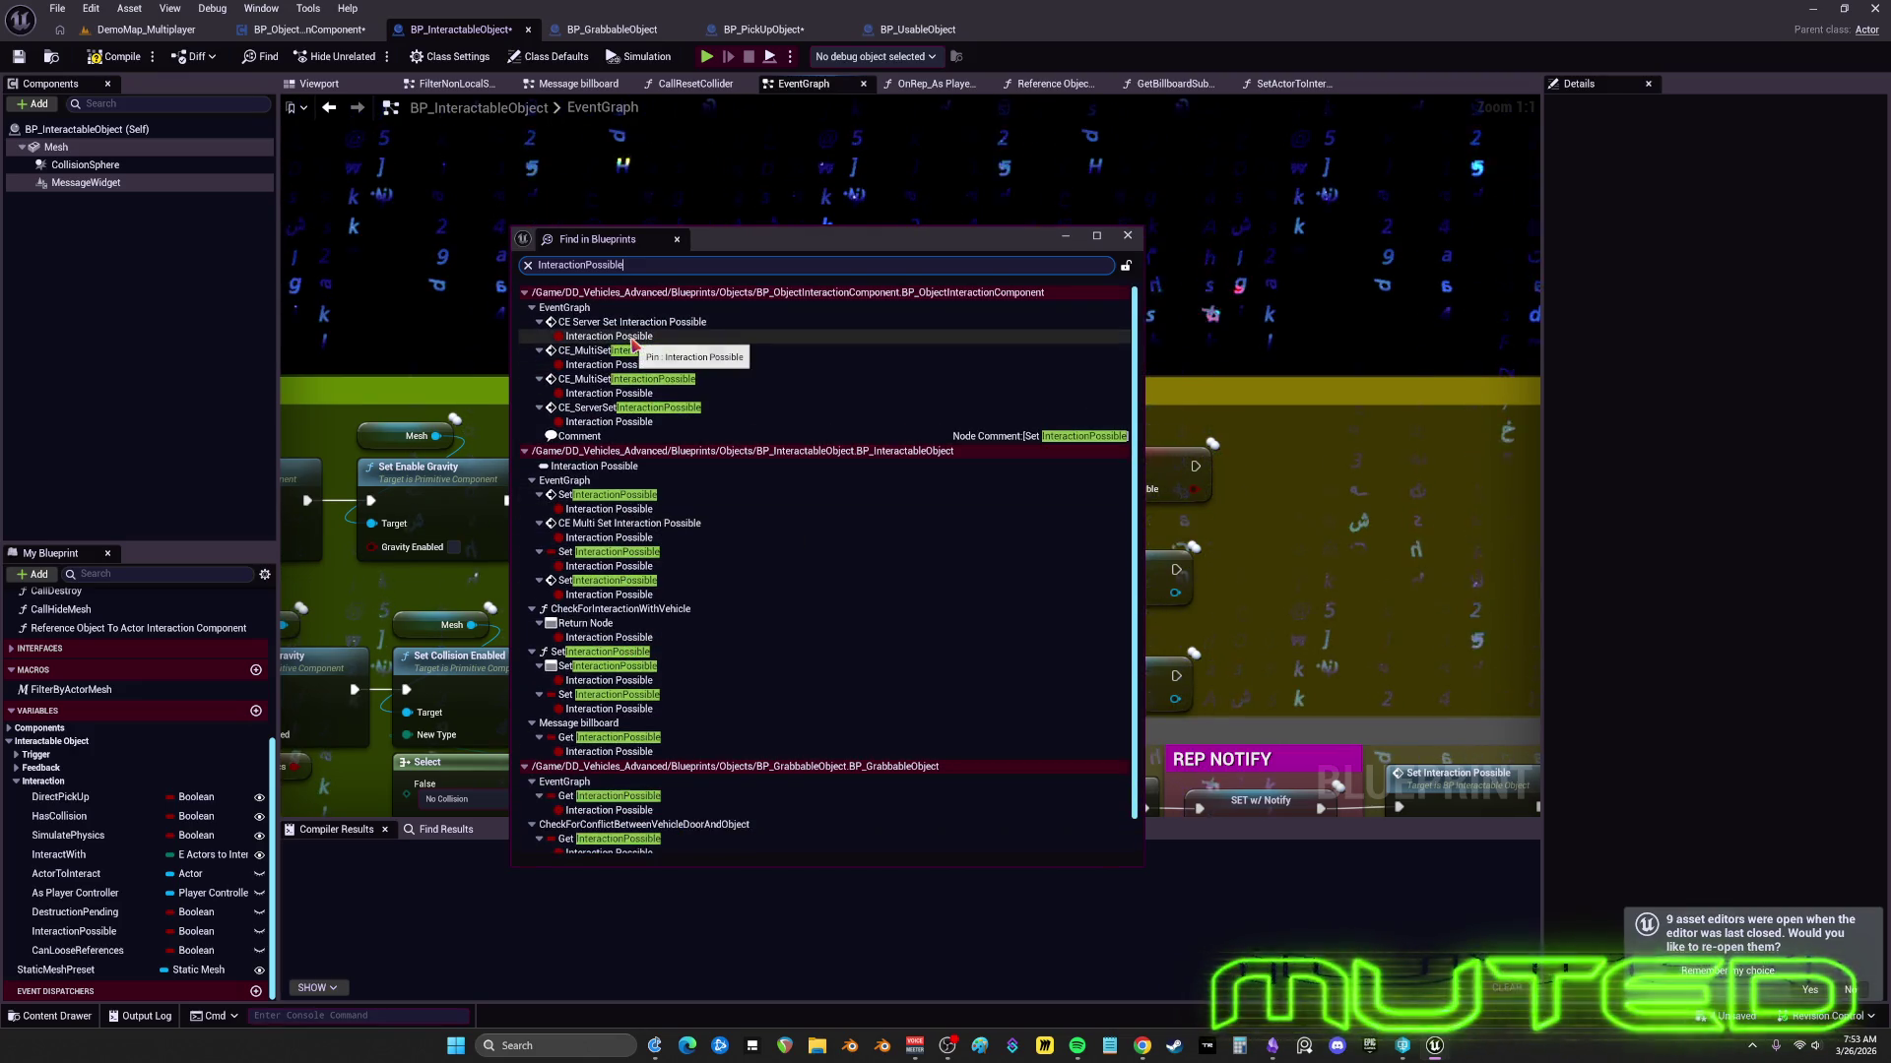
- Step through the InteractionPossible uses in BP_ObjectInteractionComponent, ending on BP_InteractableObject's Set Interaction Possible
left_click(634, 337)
double_click(634, 337)
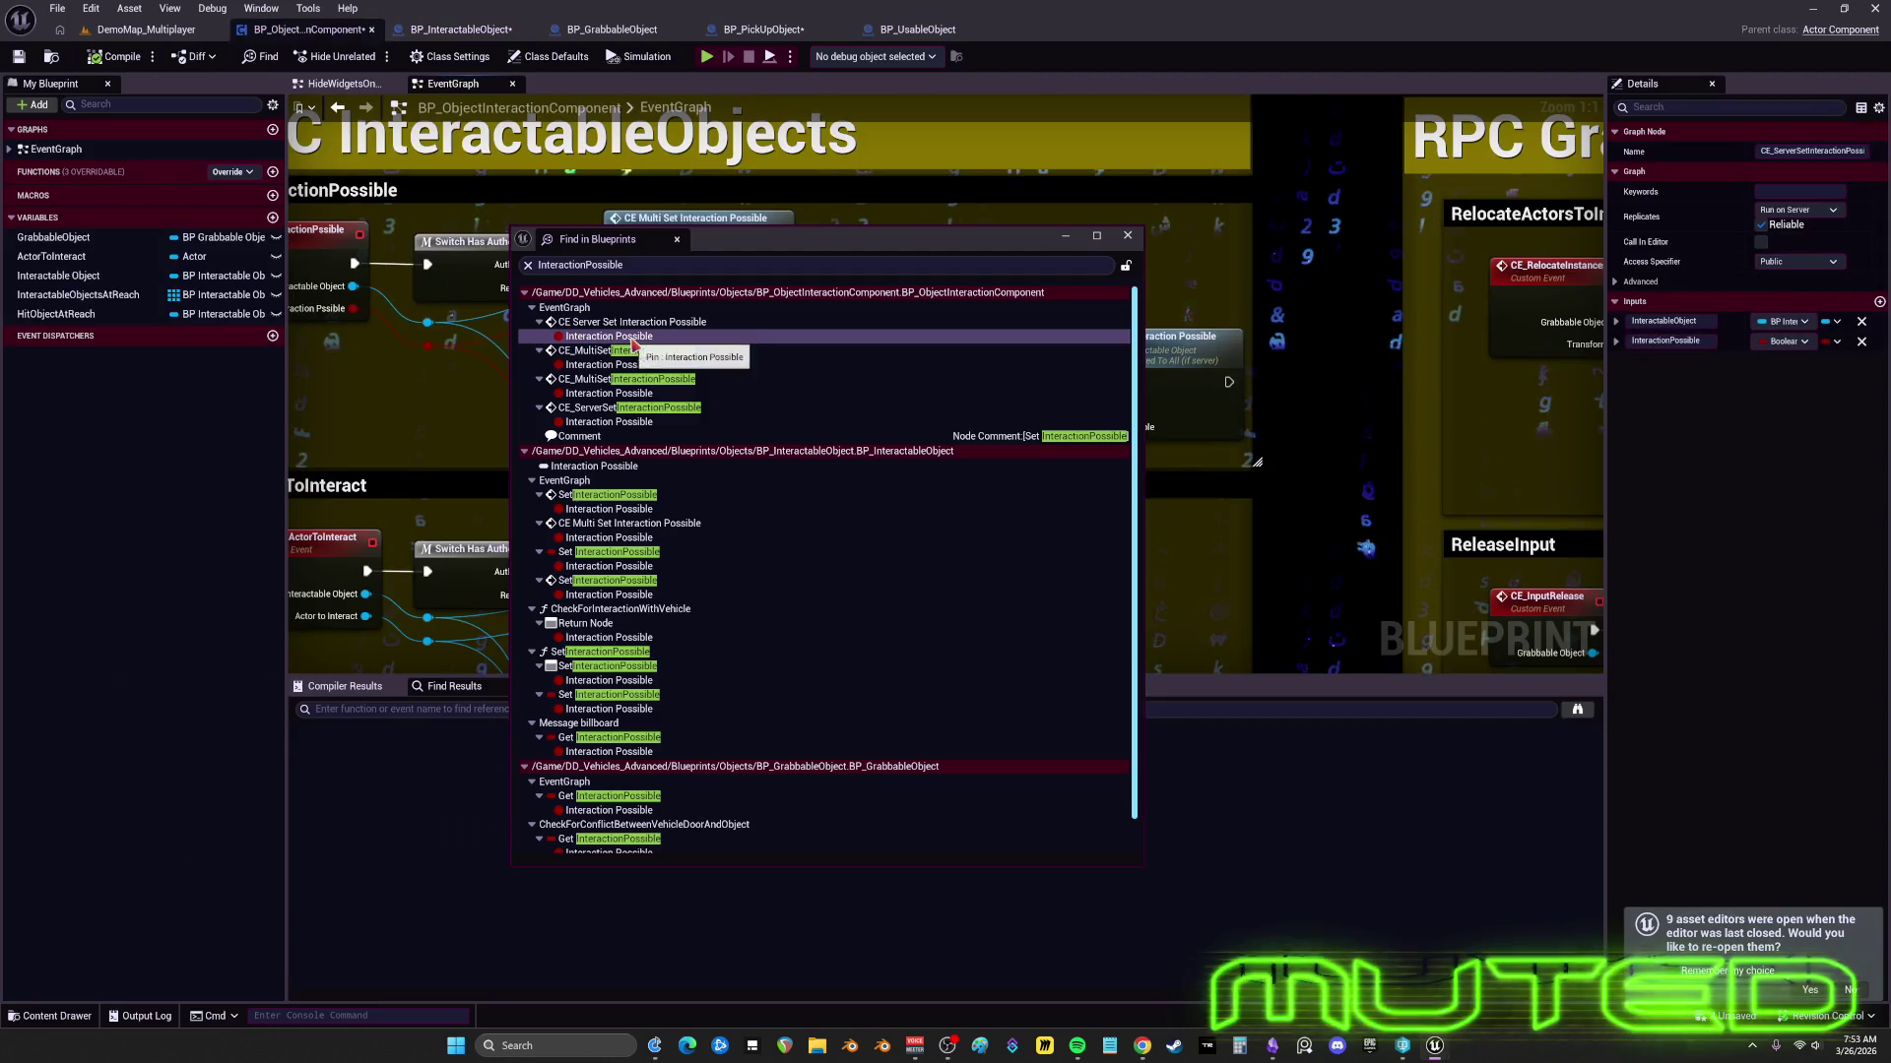
left_click_drag(689, 239, 691, 513)
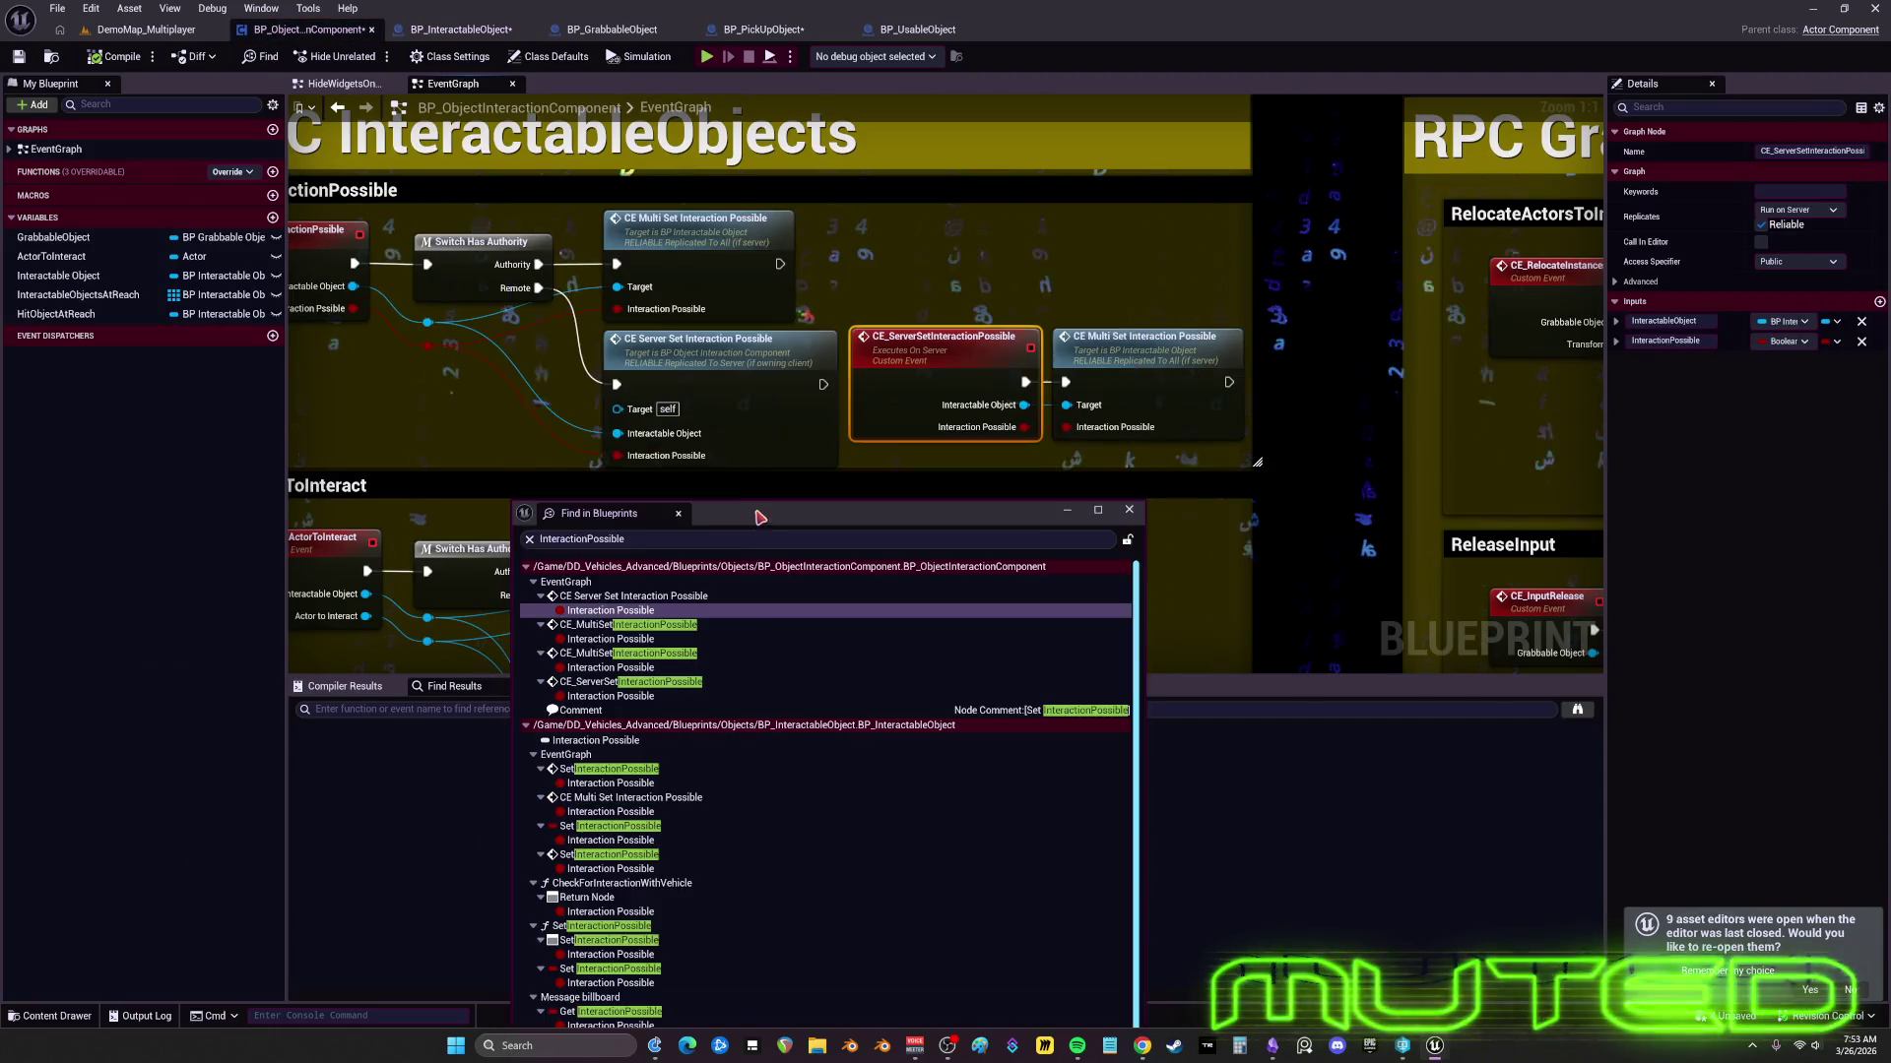
double_click(638, 639)
left_click(638, 668)
double_click(638, 669)
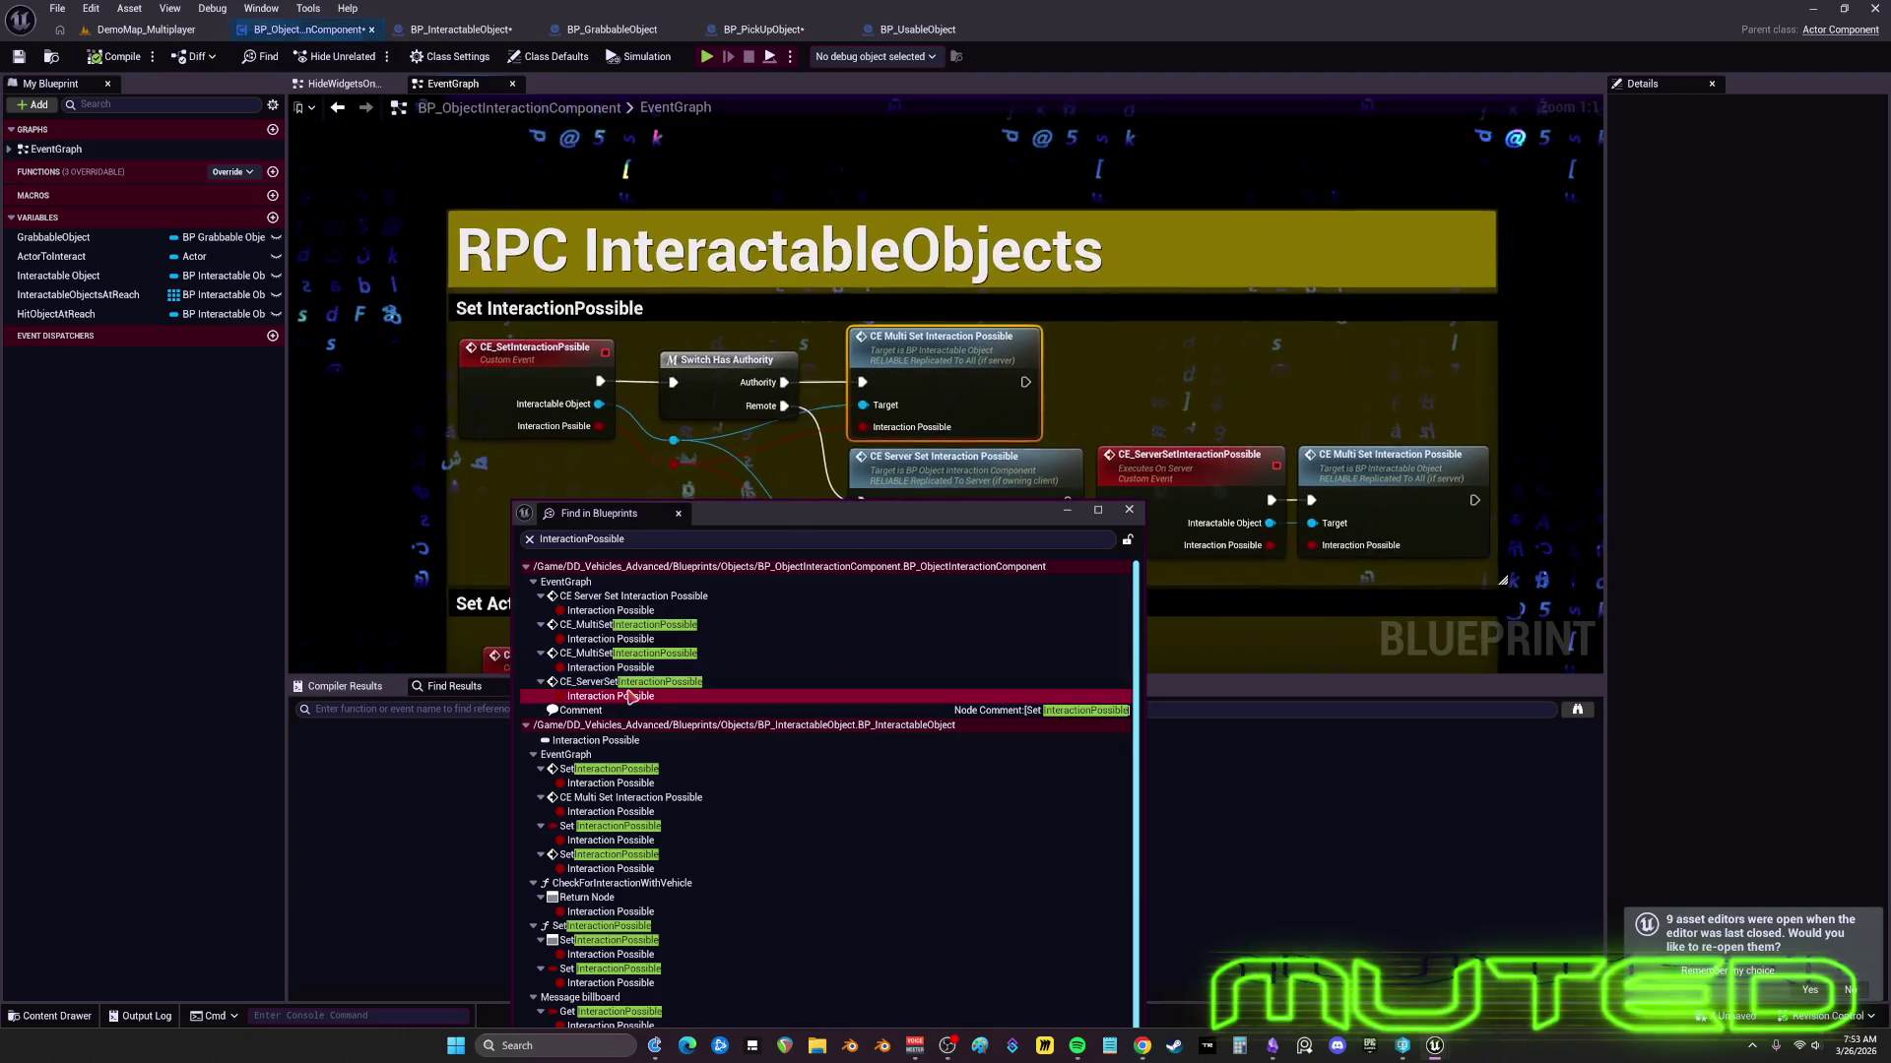
double_click(635, 696)
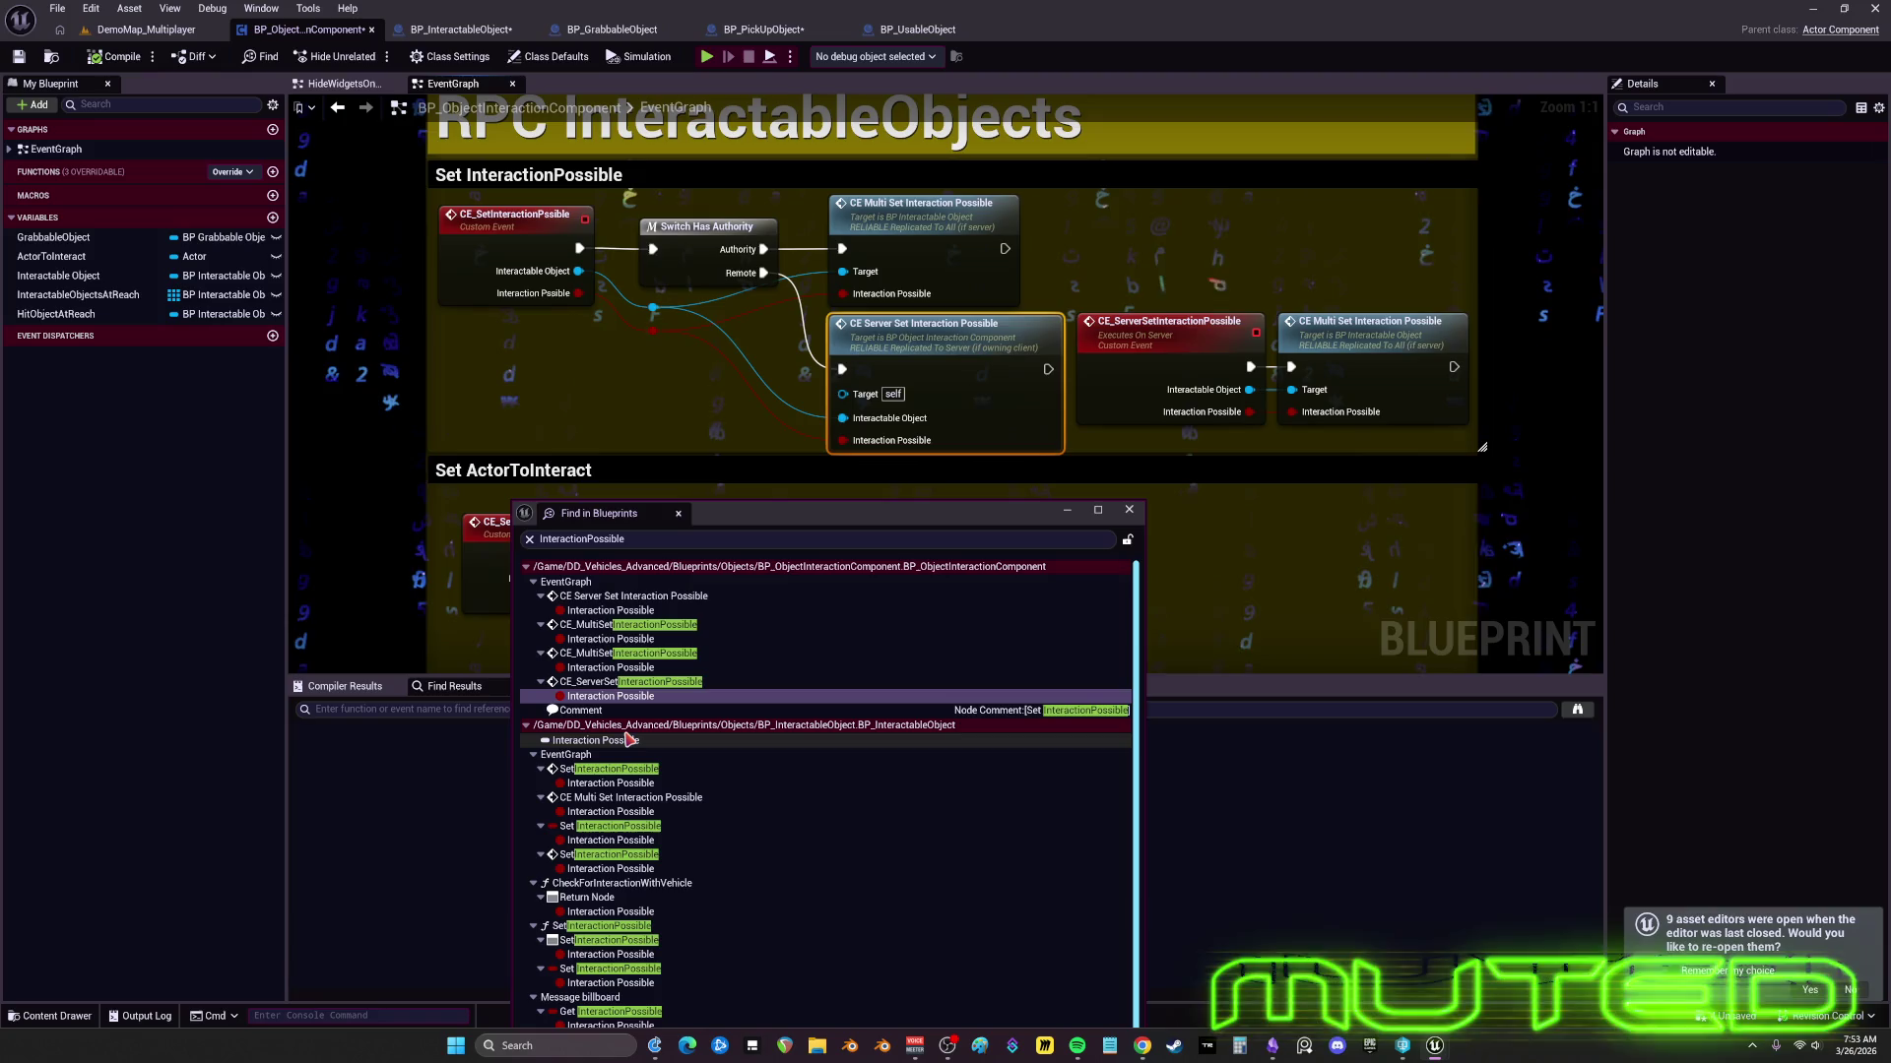
double_click(607, 783)
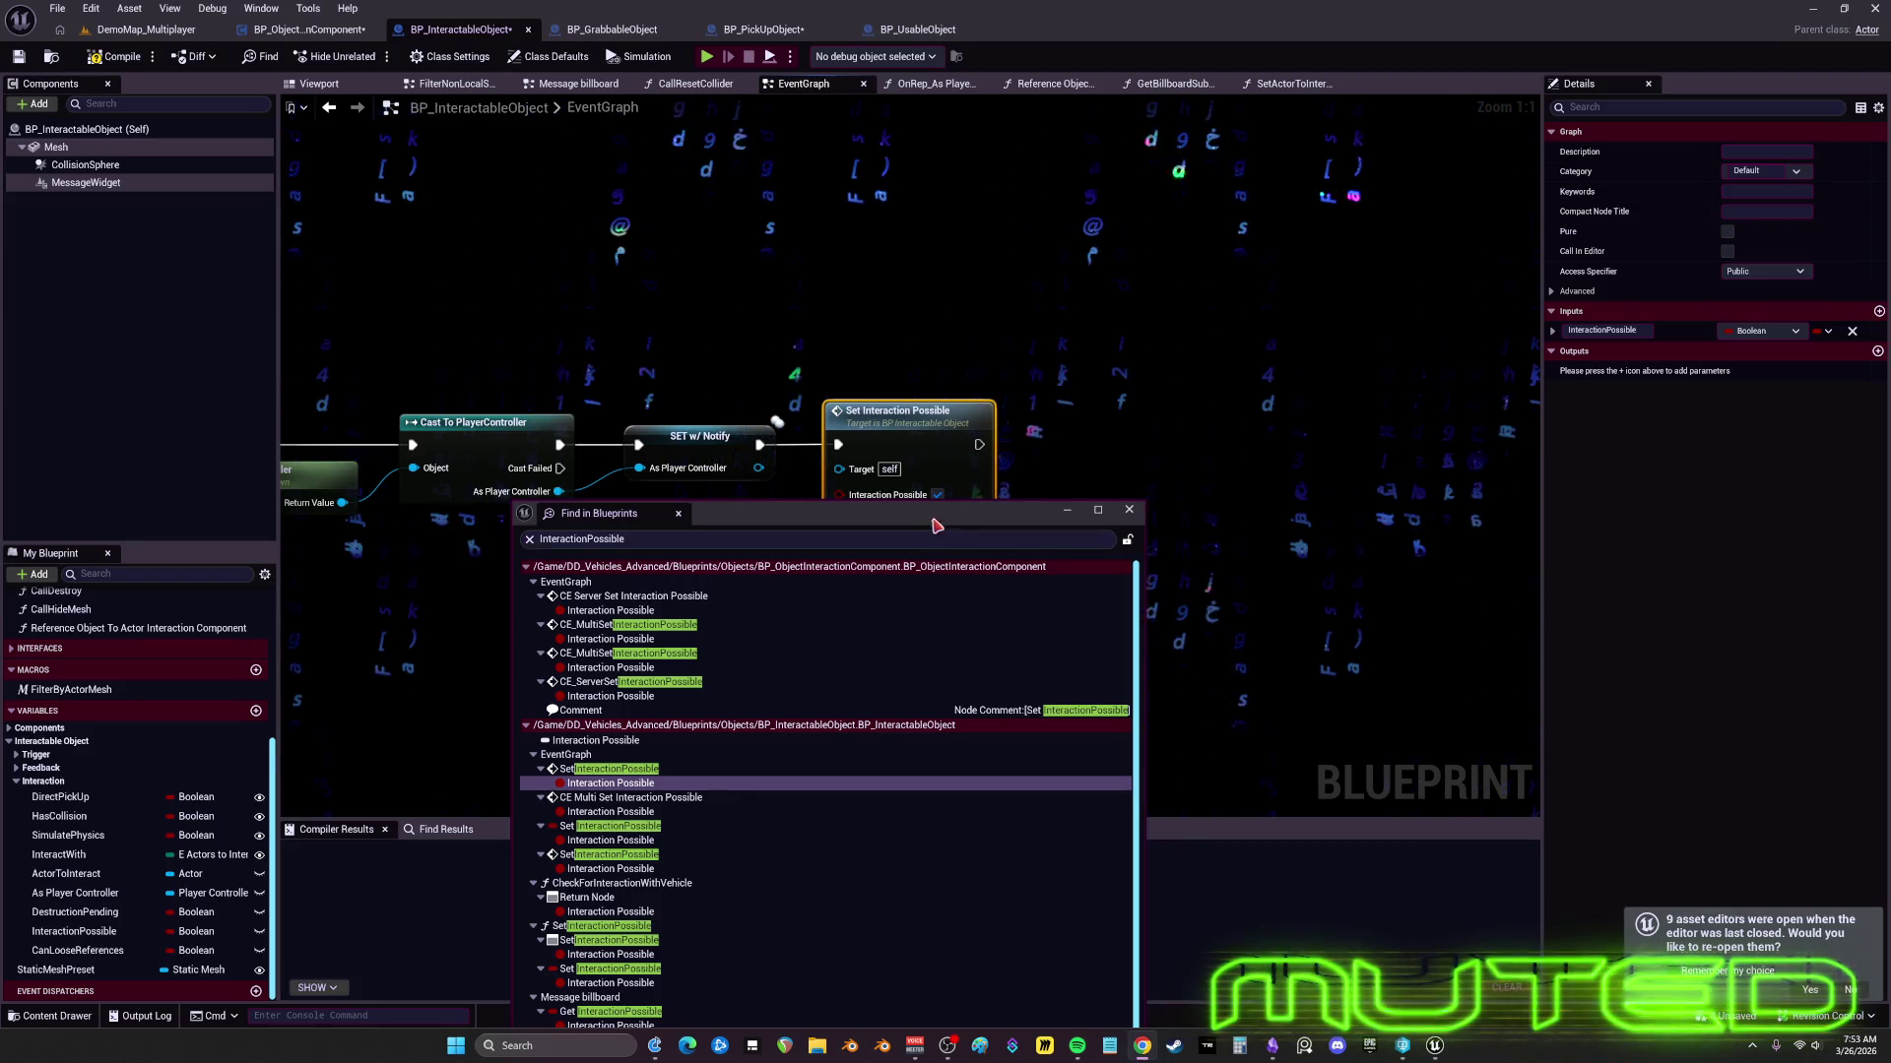
- Move the search results to the right and inspect the Set Interaction Possible uses in RPCs
left_click_drag(948, 515, 1083, 274)
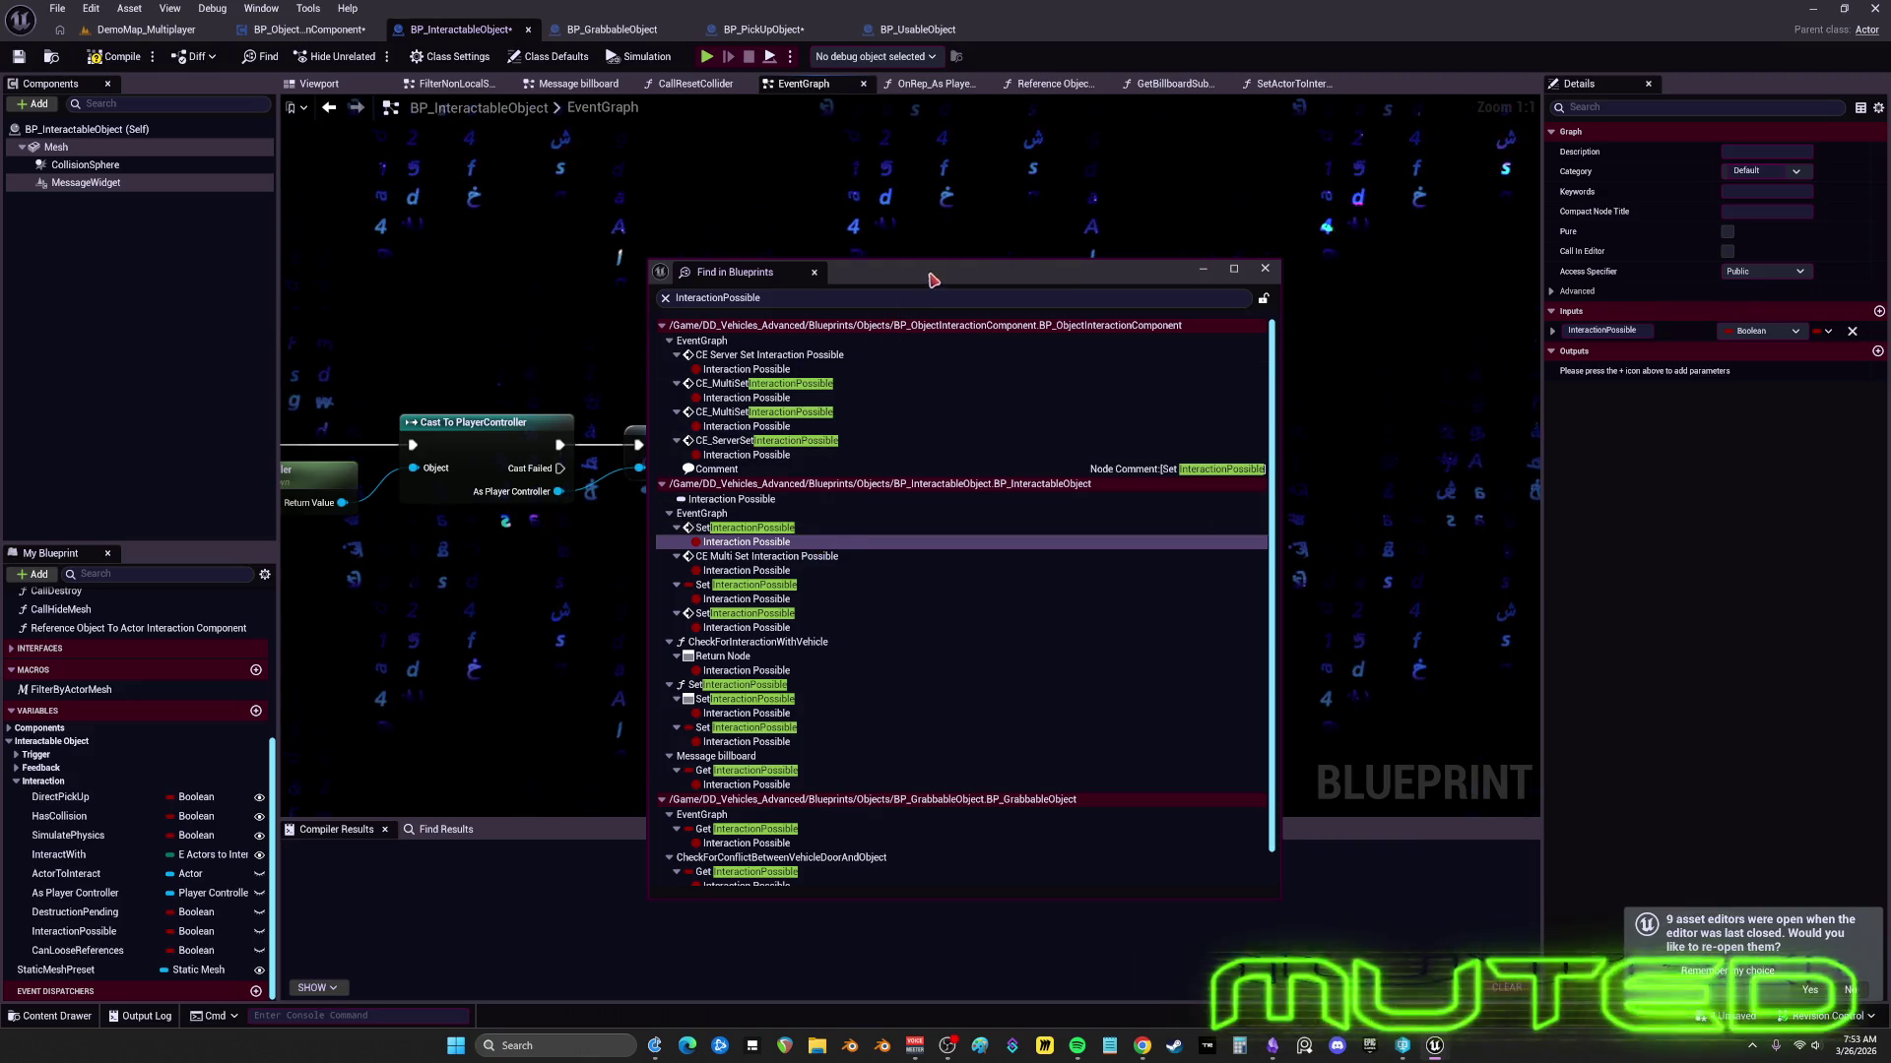
left_click_drag(773, 272, 1219, 286)
scroll(426, 399, "down", 2)
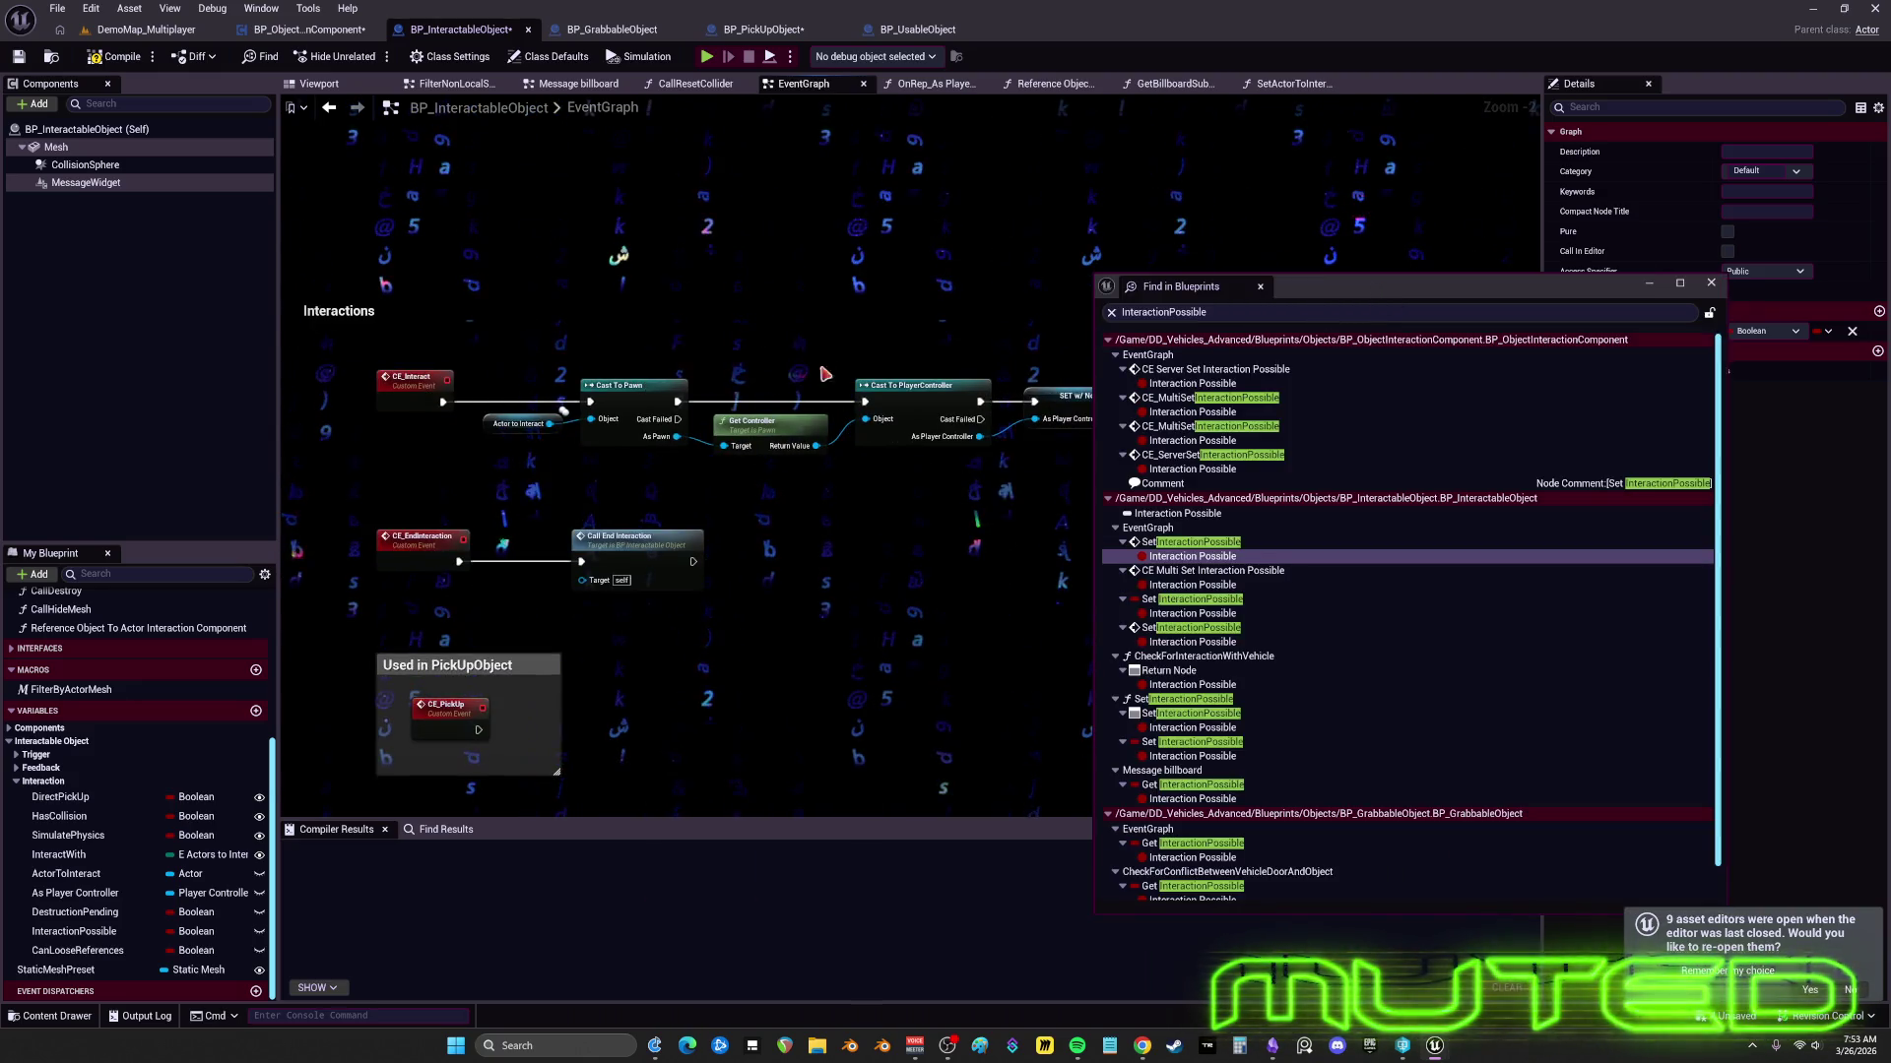
left_click(1192, 557)
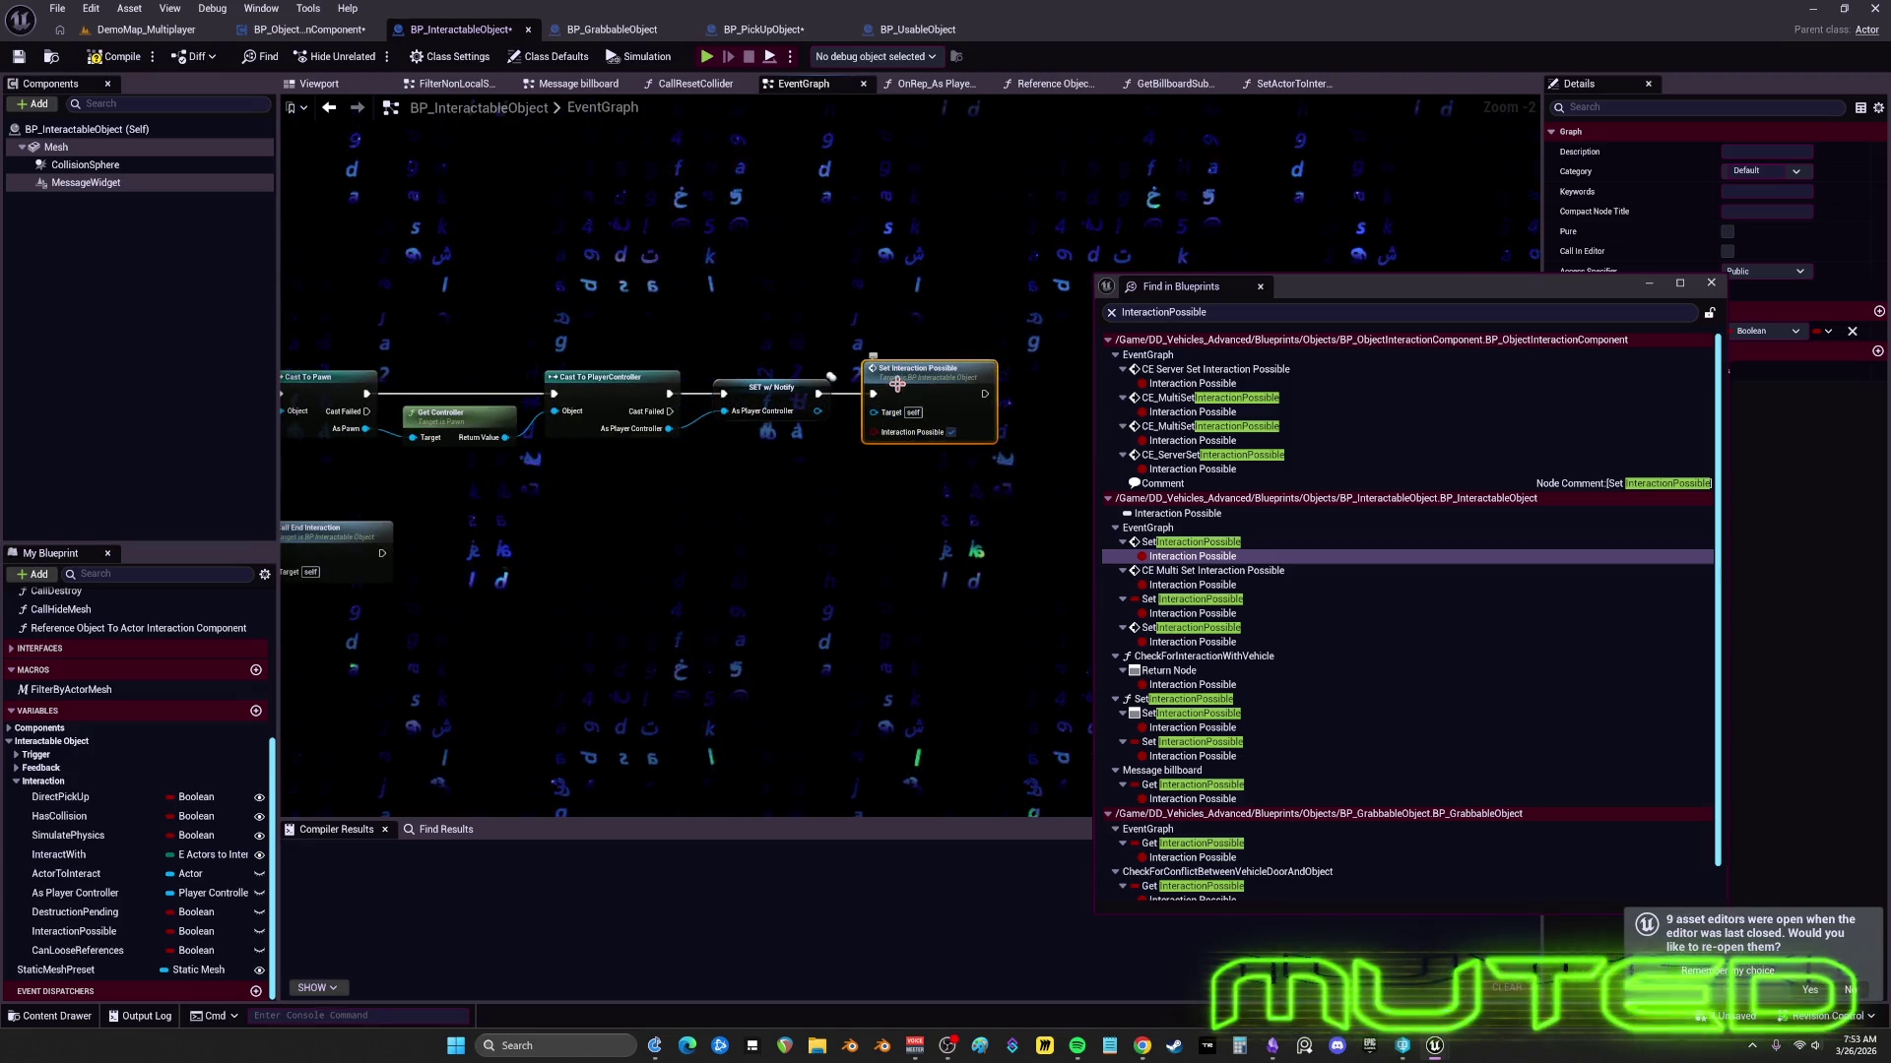
left_click(1218, 587)
left_click_drag(1378, 285, 1609, 281)
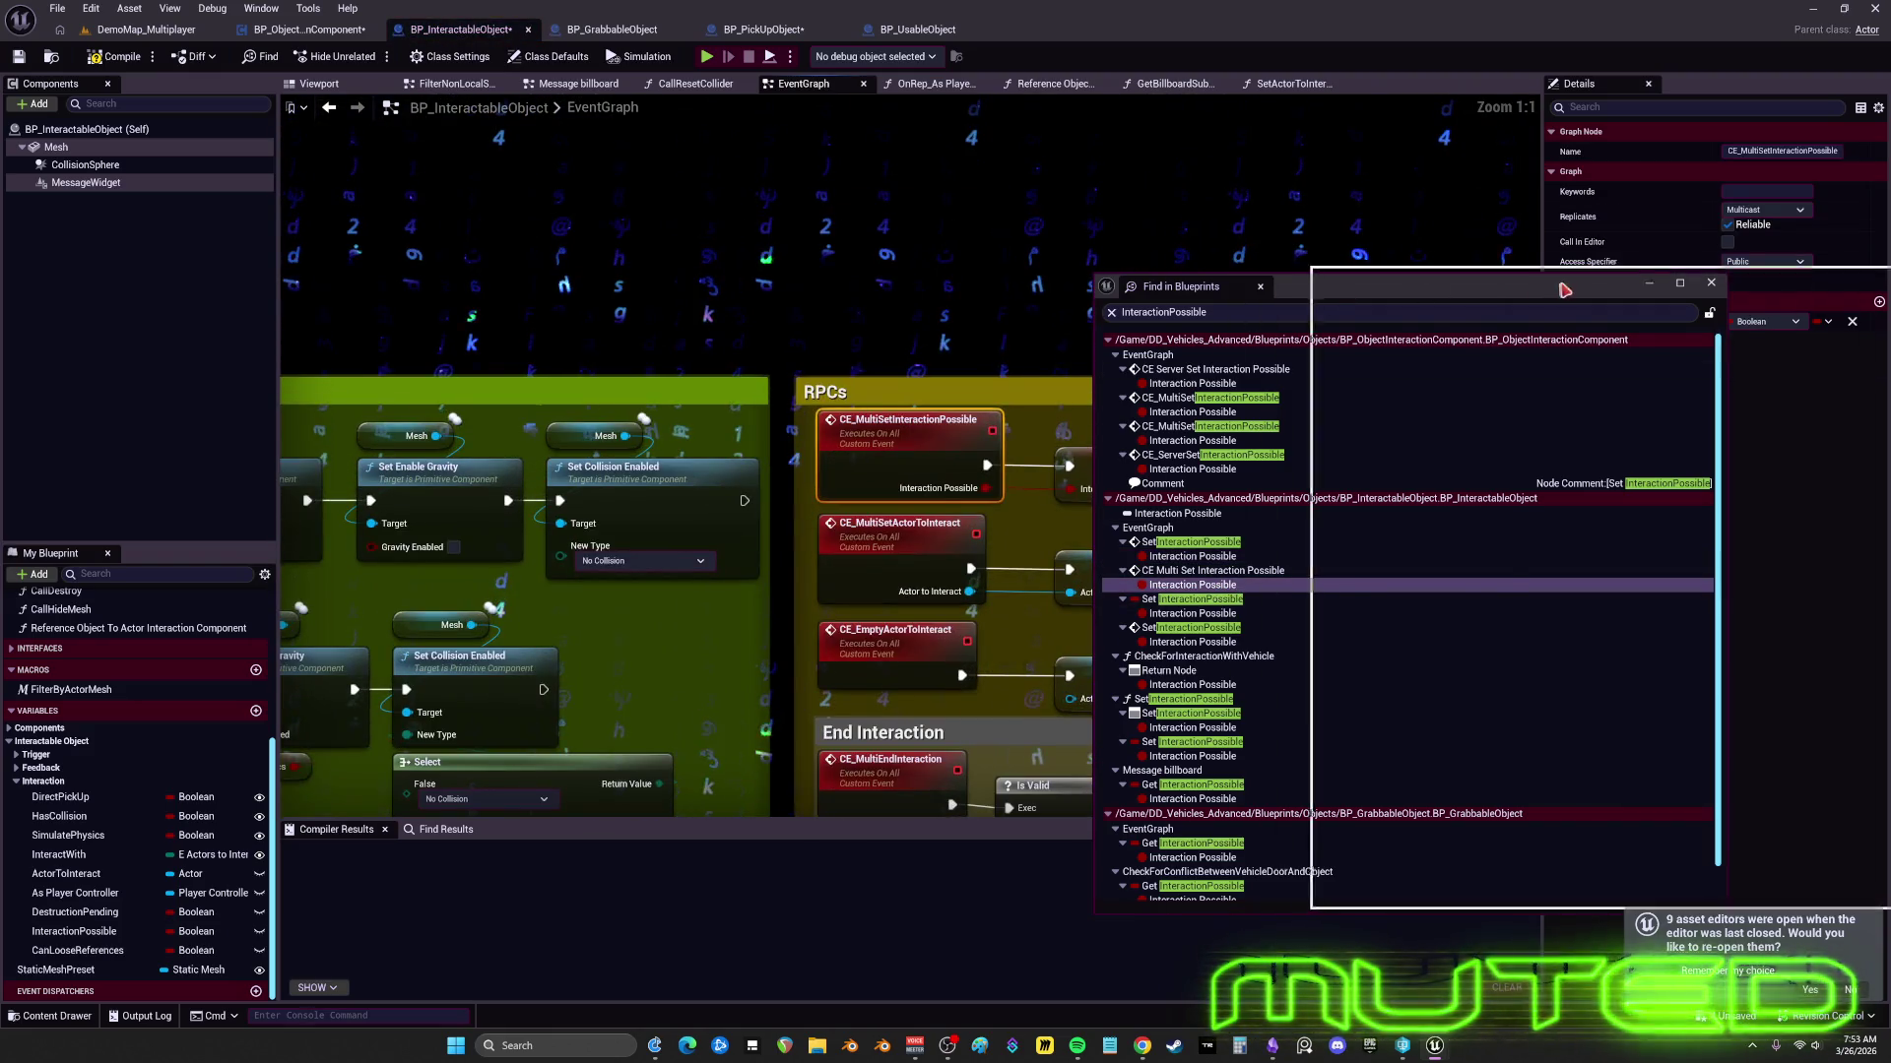
left_click(1423, 607)
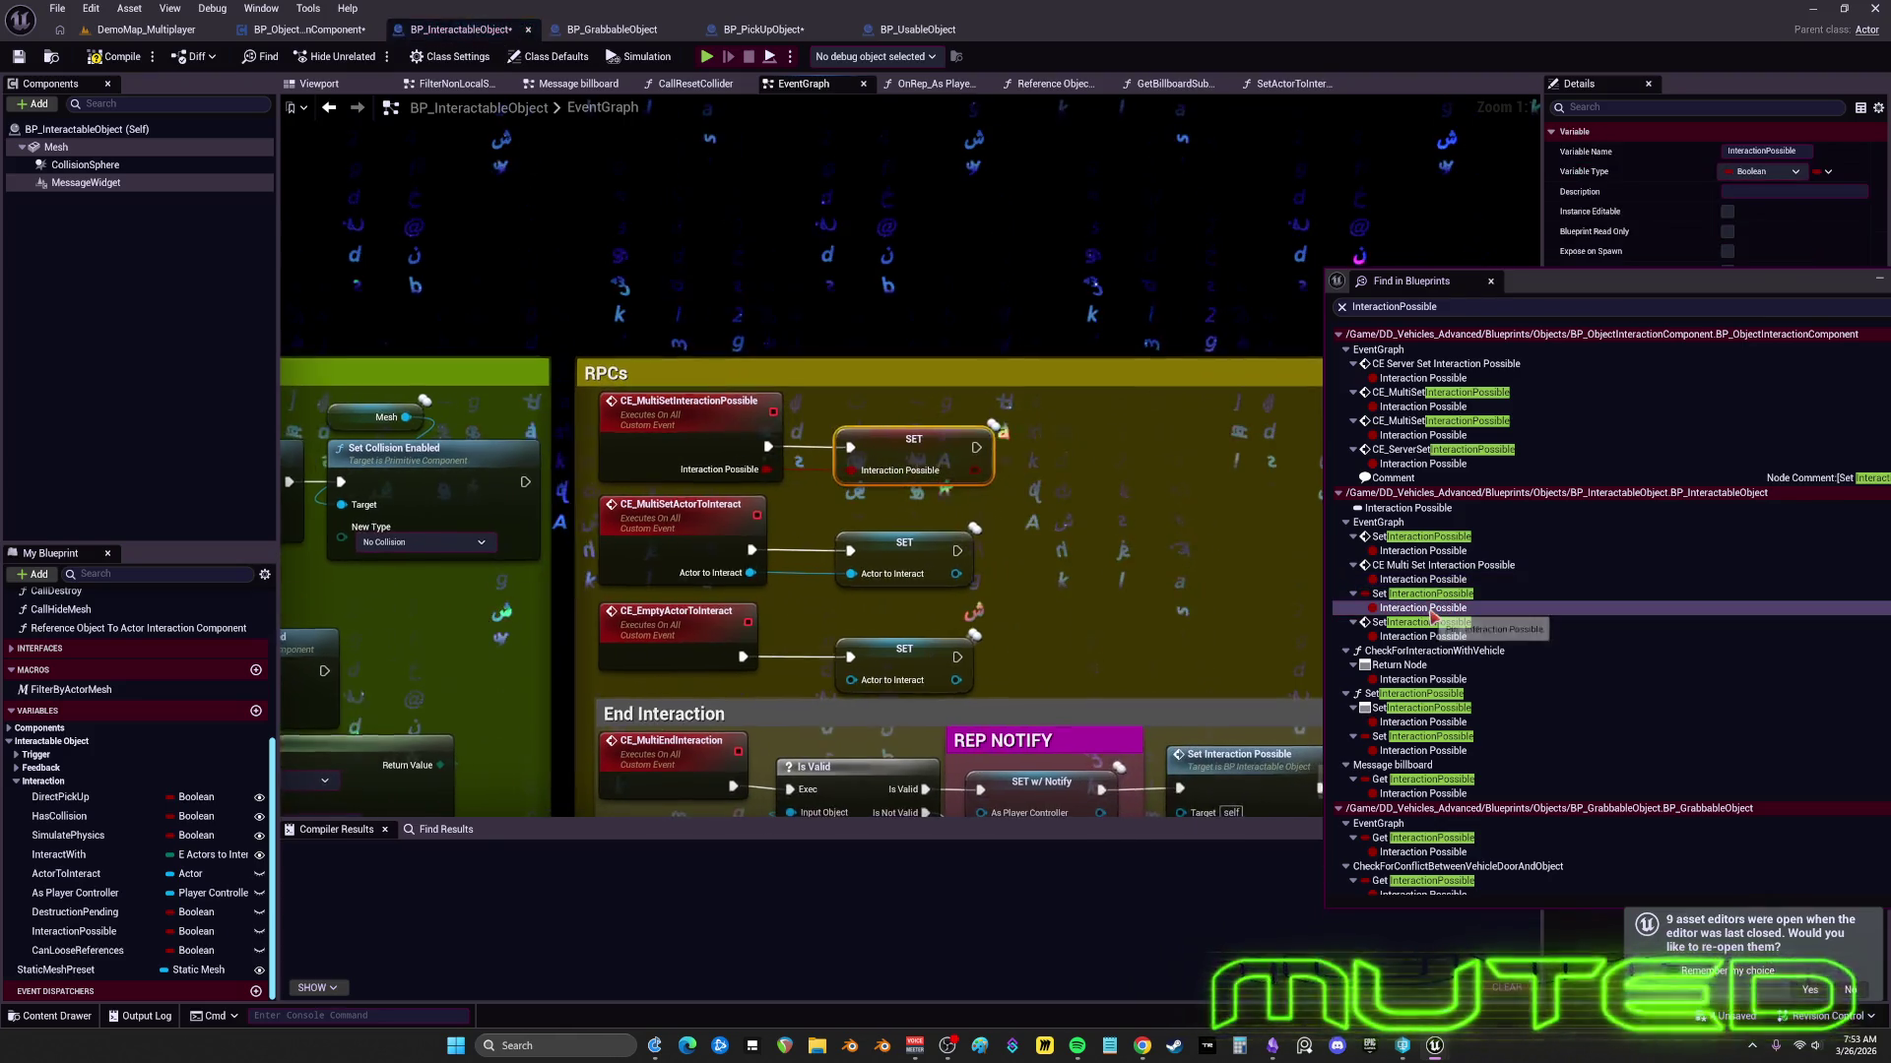
left_click(1429, 639)
mouse_move(696, 546)
left_mouse_down()
mouse_move(914, 552)
mouse_move(530, 546)
mouse_move(807, 553)
left_mouse_up()
- Inspect the usages in CheckForInteractionWithVehicle and the SetInteractionPossible function
left_click(1440, 680)
left_click_drag(507, 581, 1216, 621)
left_click_drag(334, 277, 397, 281)
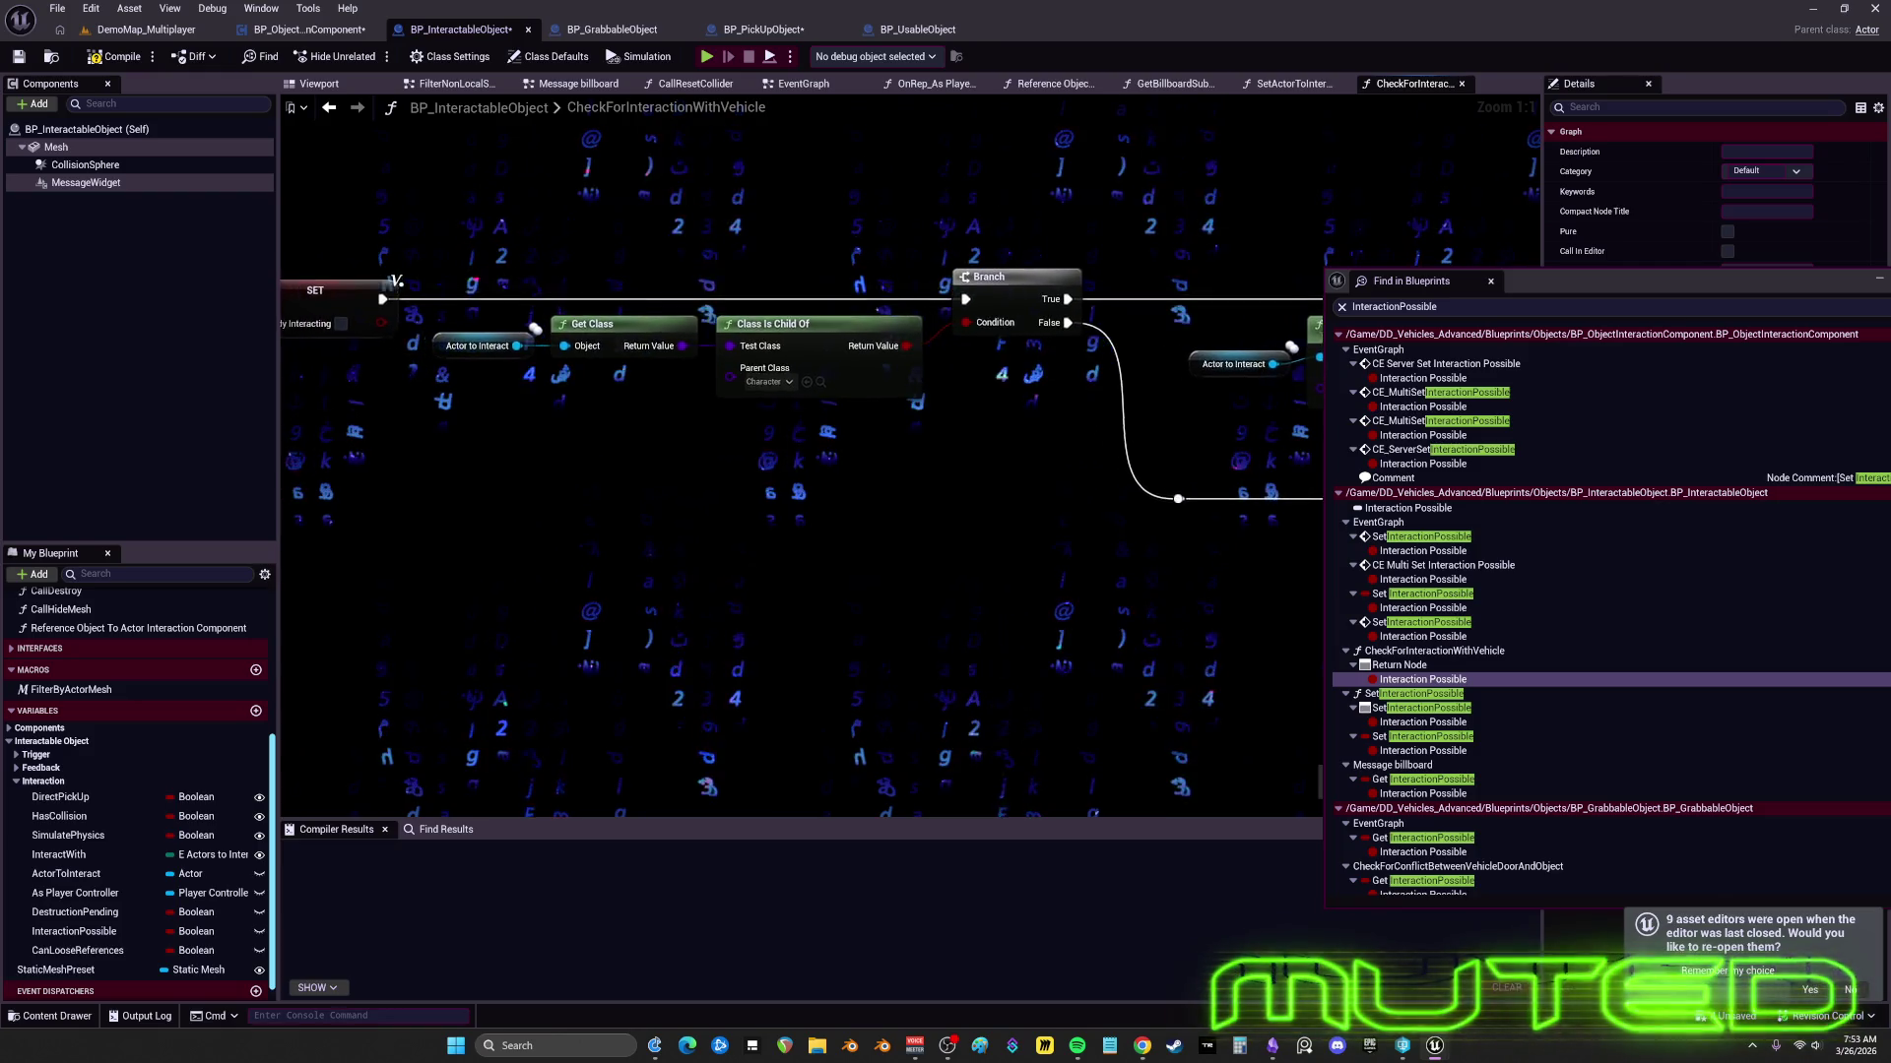
mouse_move(650, 332)
left_mouse_down()
mouse_move(916, 336)
mouse_move(529, 323)
left_mouse_up()
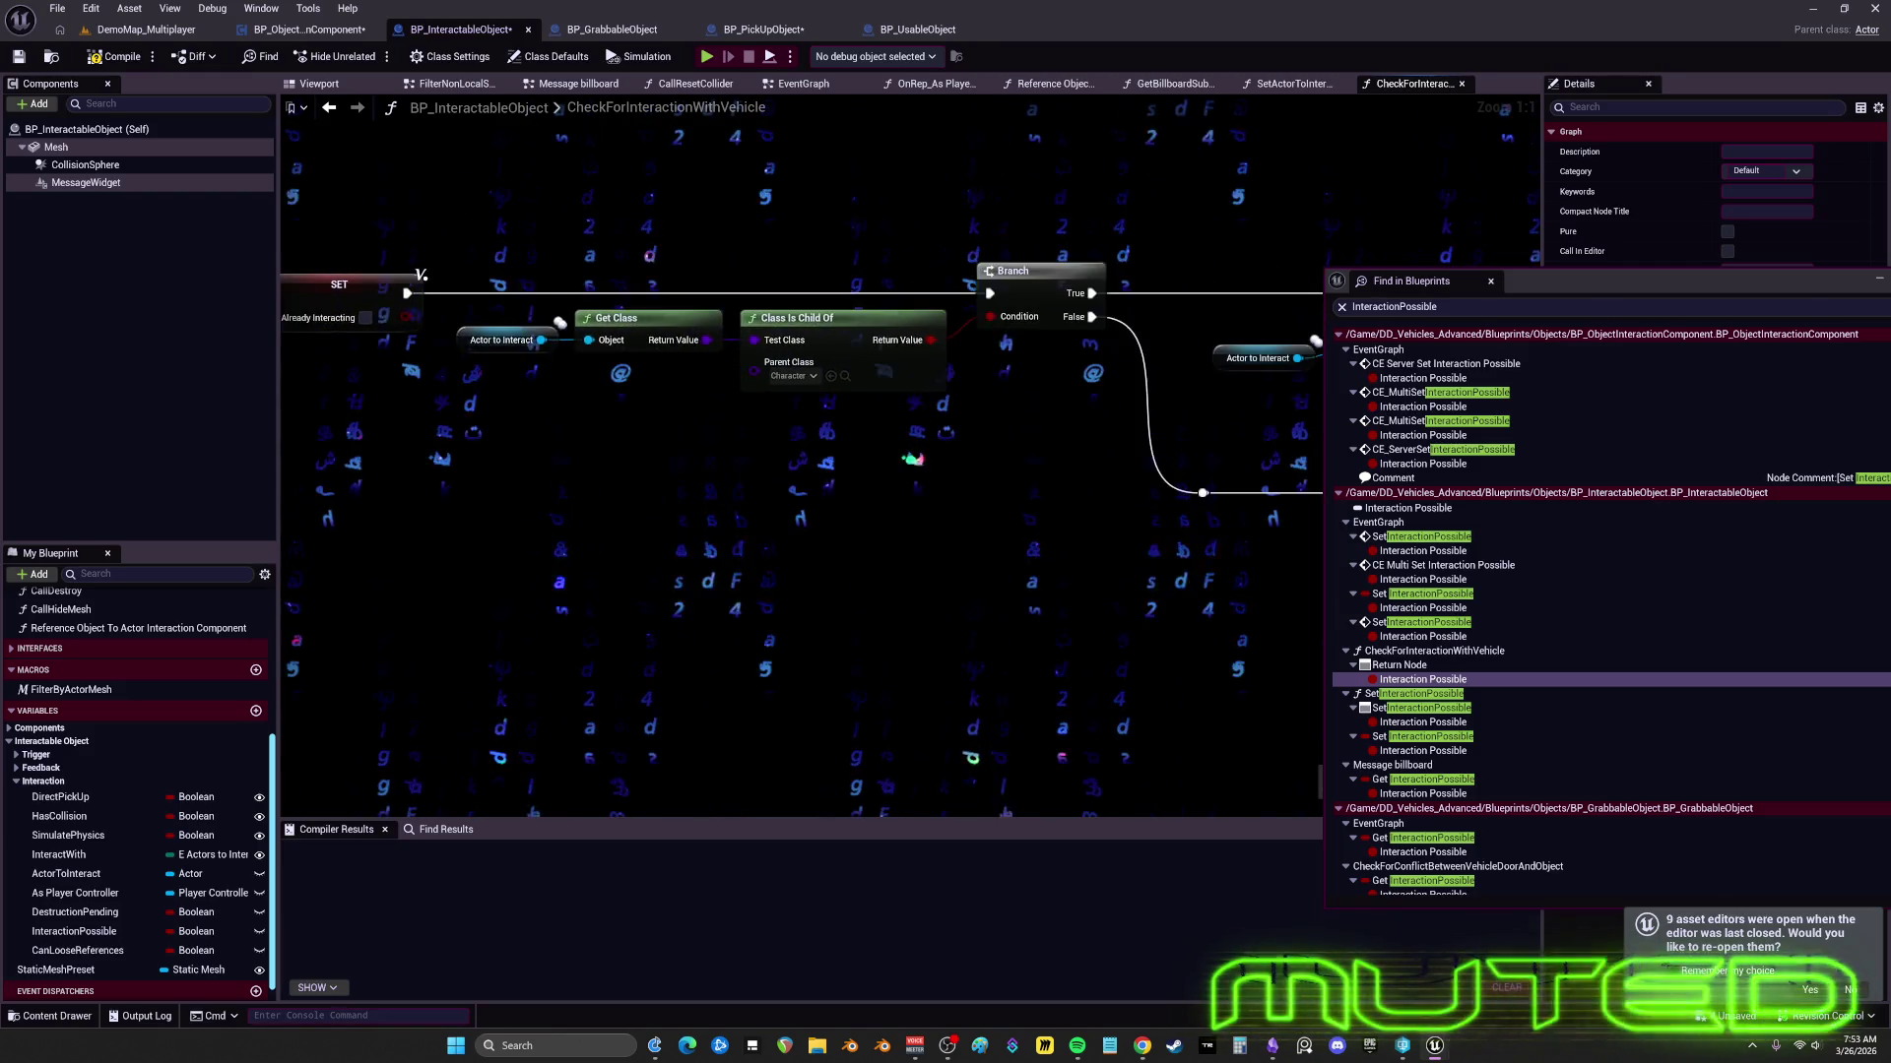
scroll(1440, 693, "down", 1)
double_click(1441, 688)
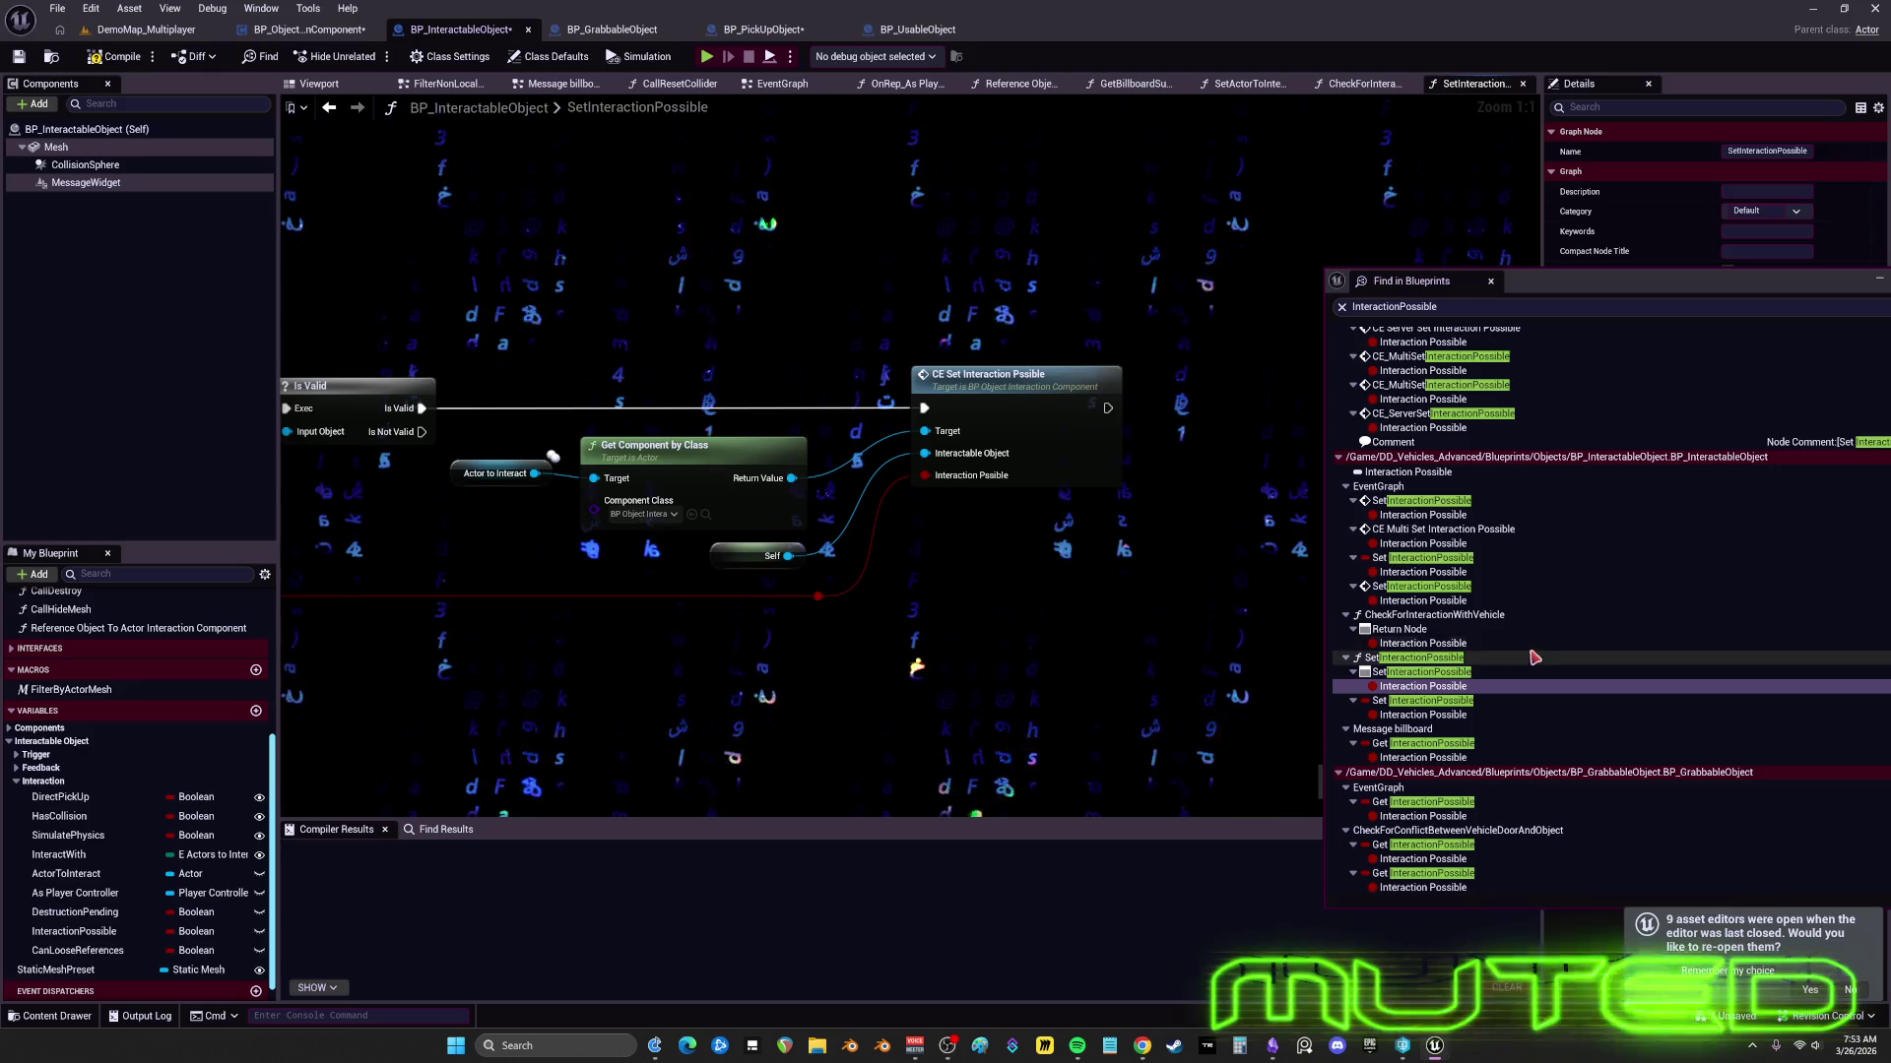
left_click(1406, 716)
- Check the Message billboard usage, then follow BP_GrabbableObject's grab logic to Ignore Collision with Pawn and CE Grab
left_click(1424, 757)
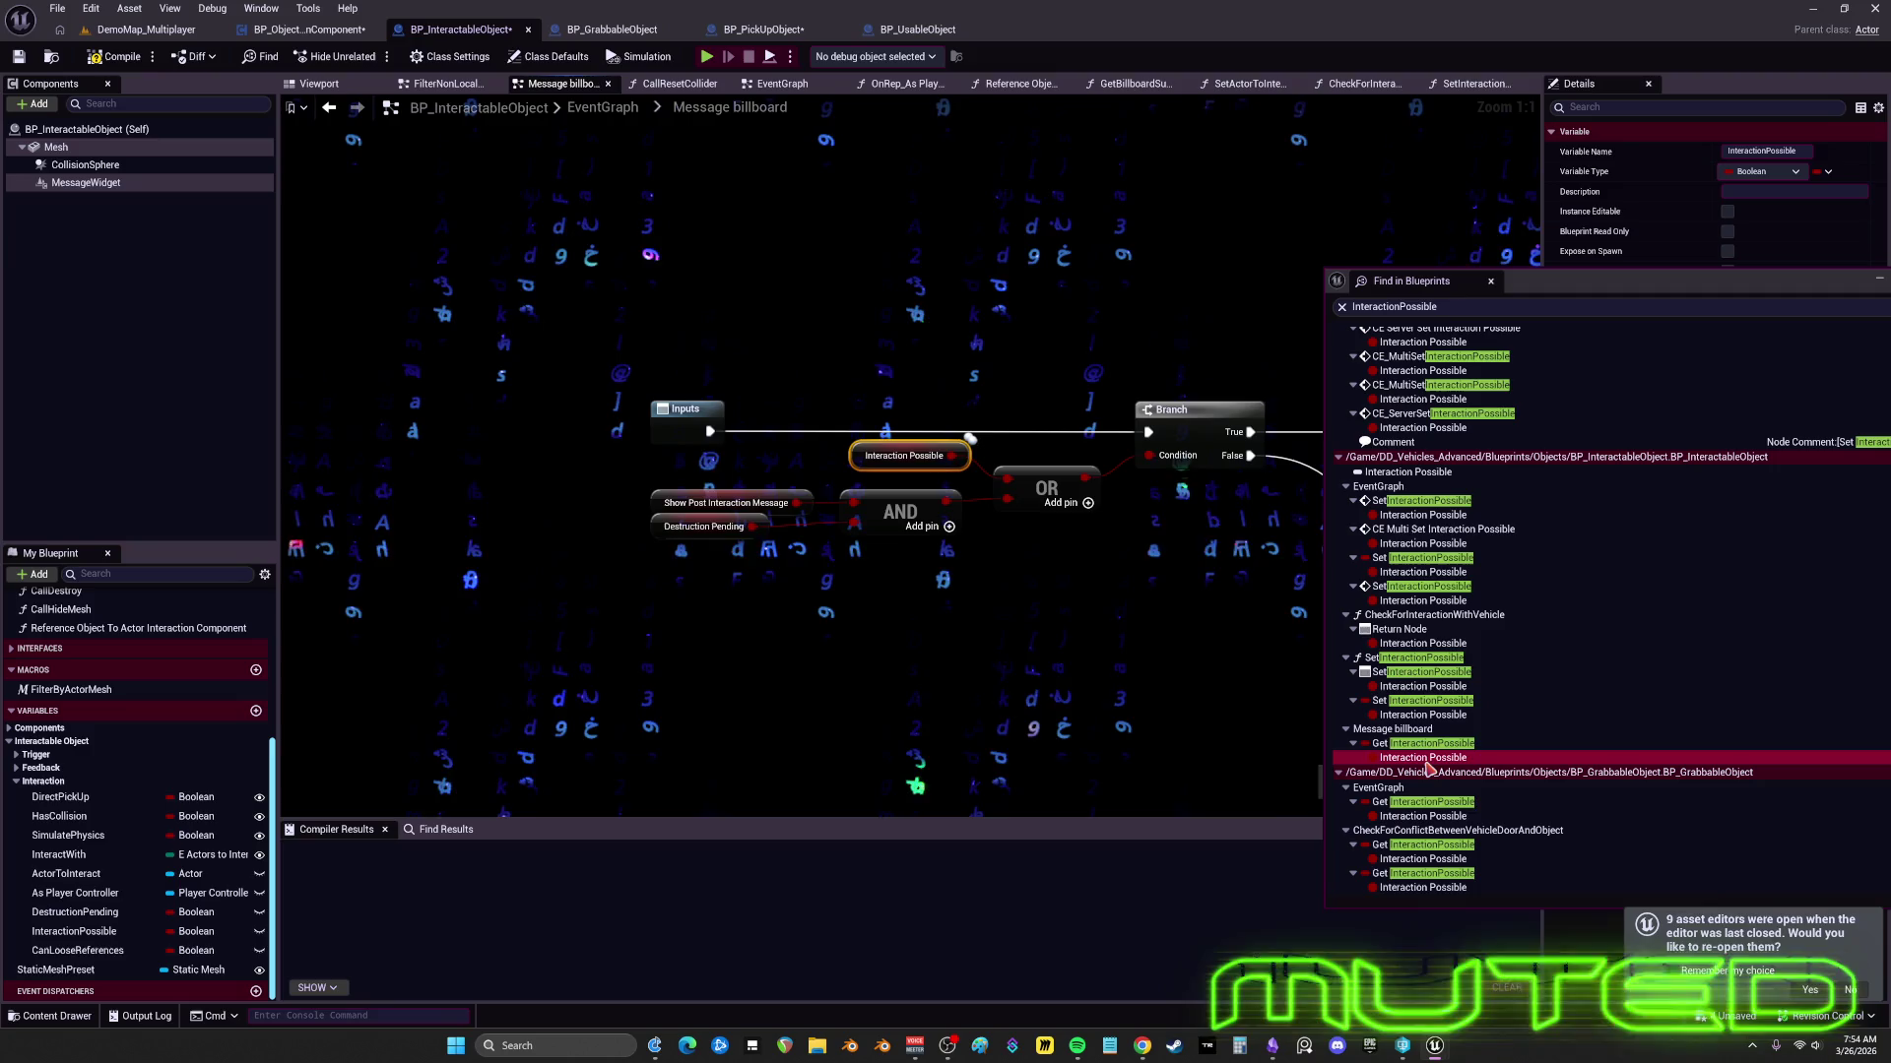
left_click(1422, 816)
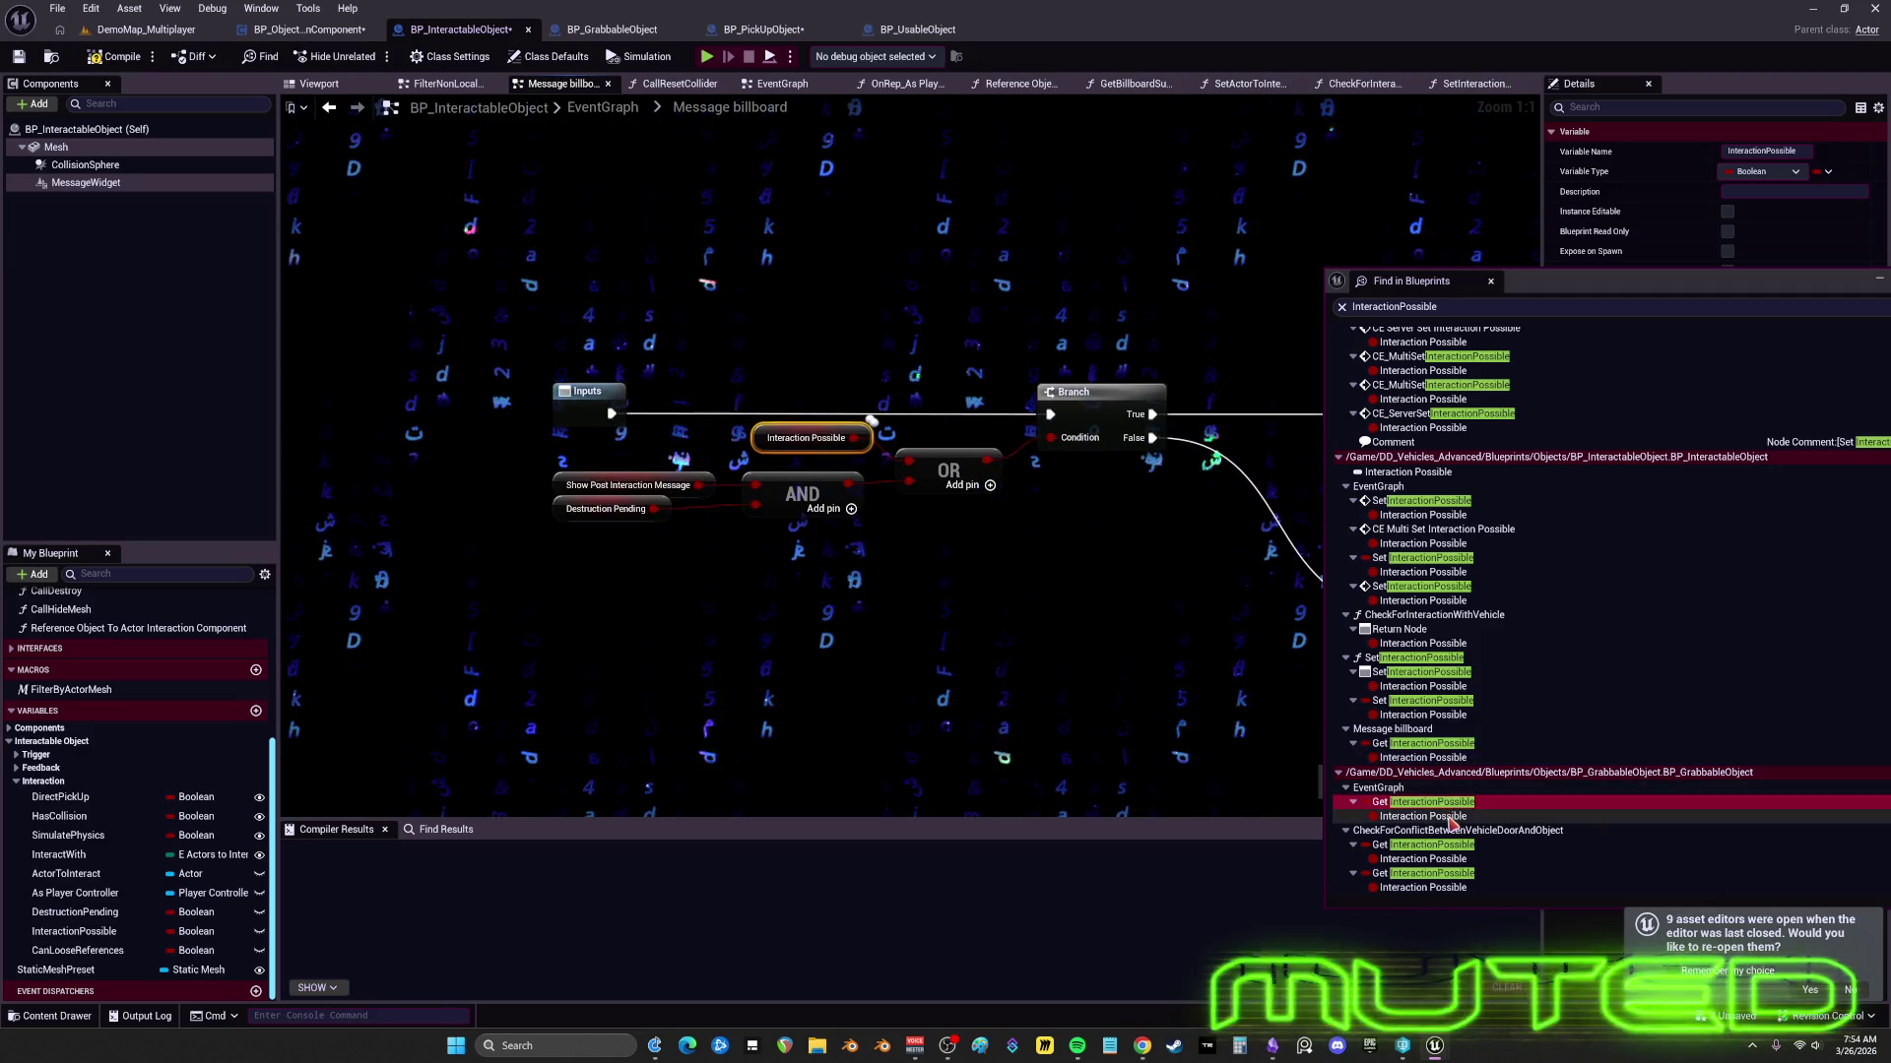
left_click_drag(1030, 624, 374, 603)
left_click_drag(1083, 581, 226, 593)
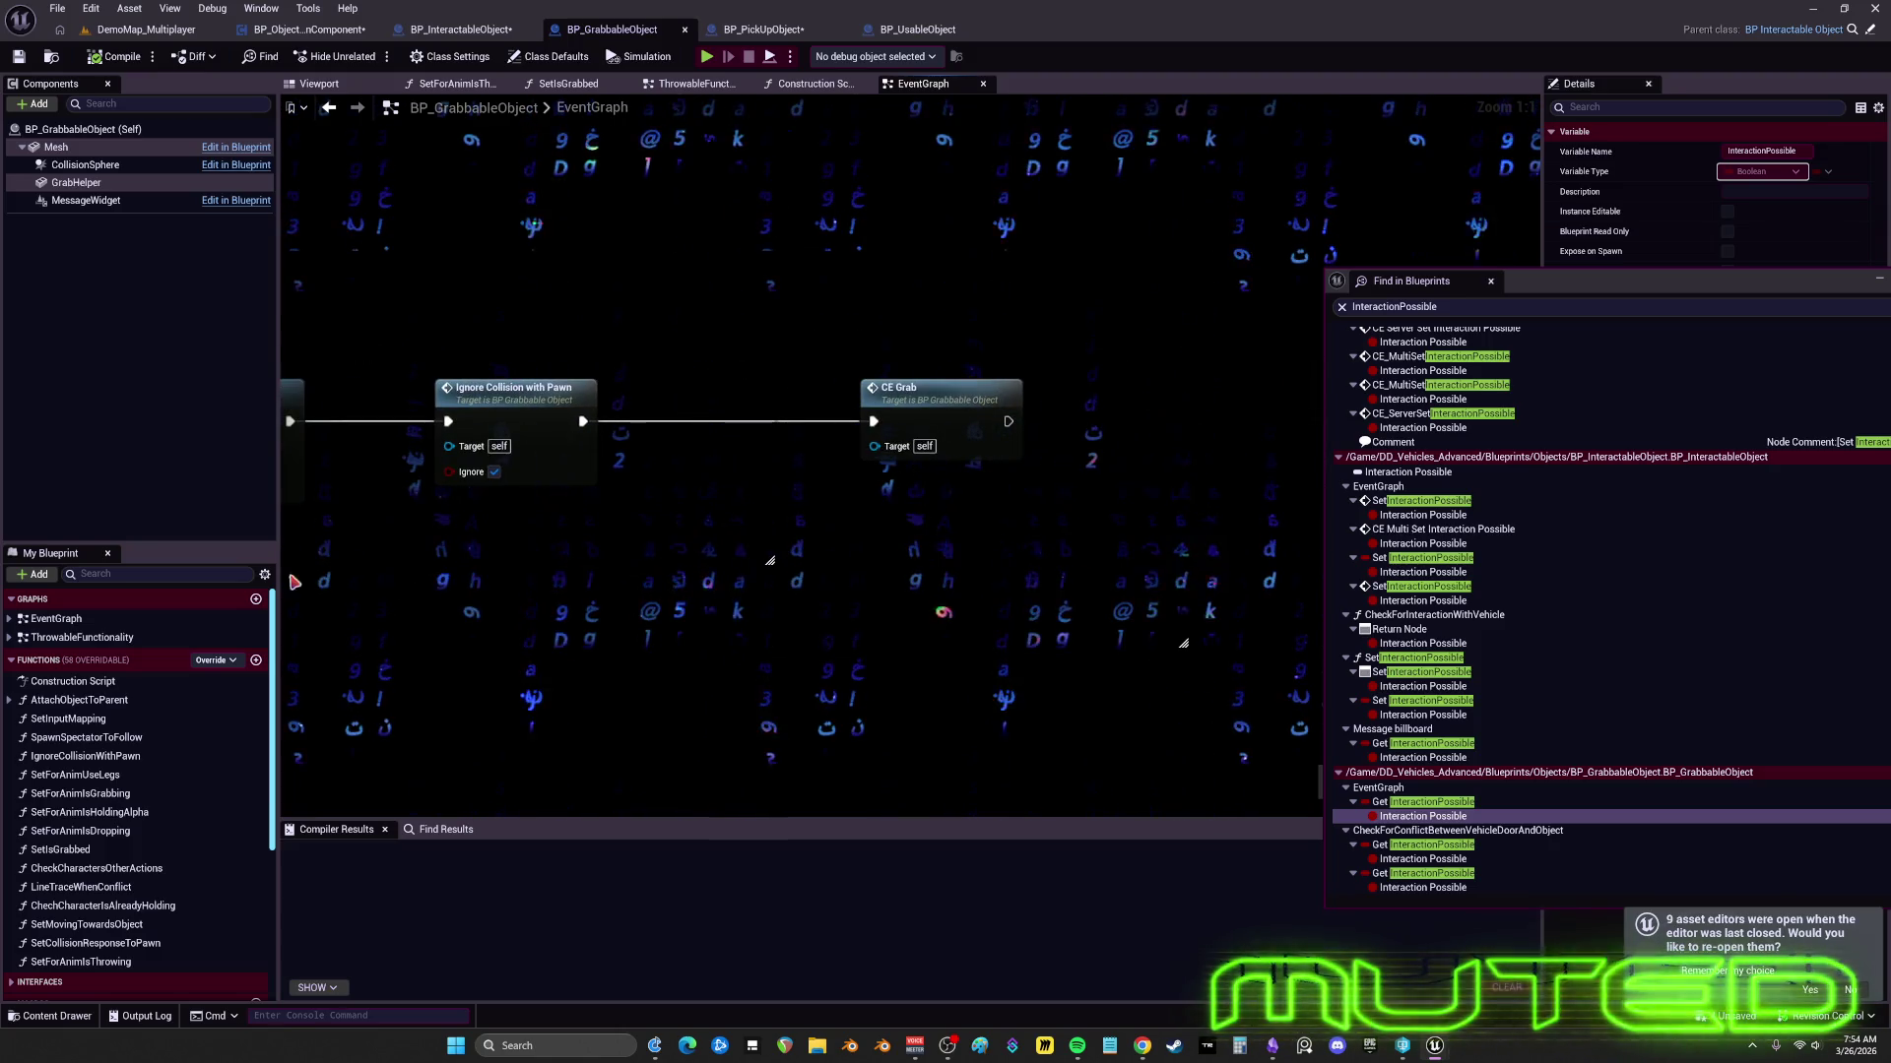
left_click(877, 448)
key("f")
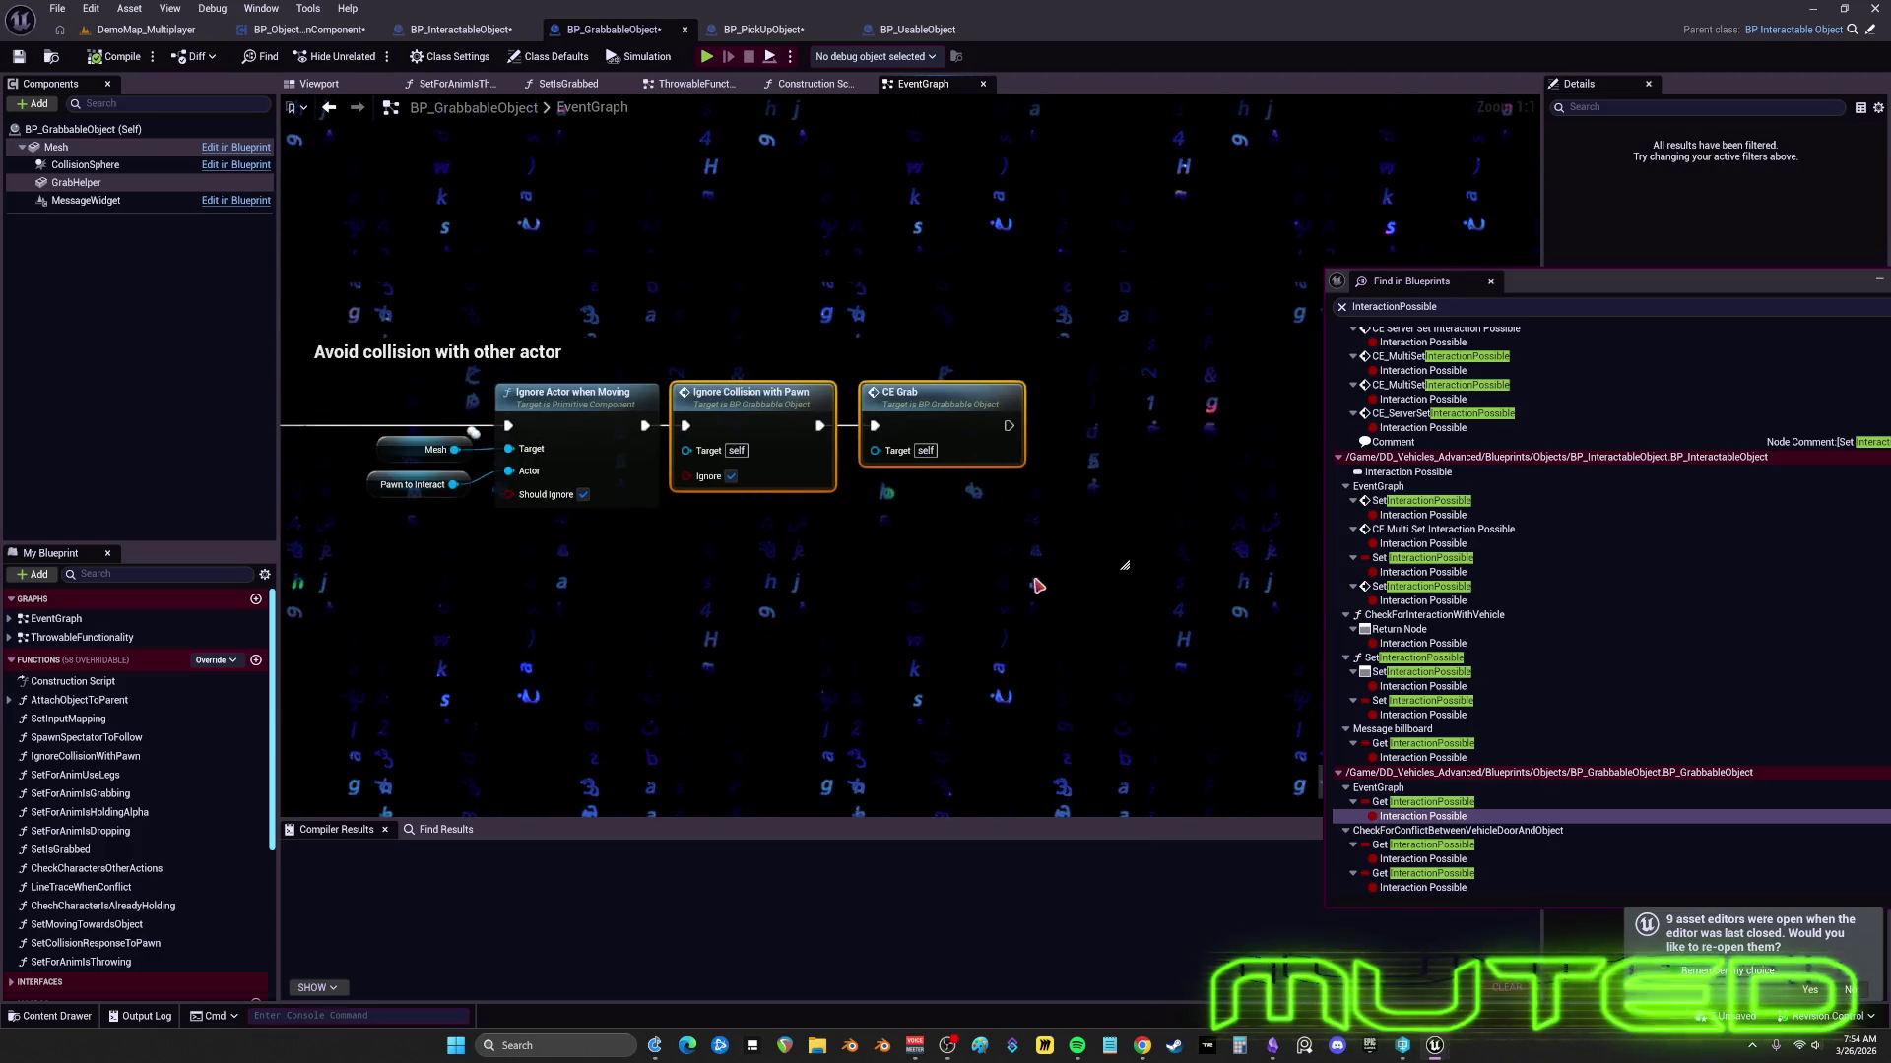
left_click(394, 344)
mouse_move(394, 340)
left_mouse_down()
mouse_move(894, 376)
mouse_move(839, 322)
mouse_move(694, 347)
left_mouse_up()
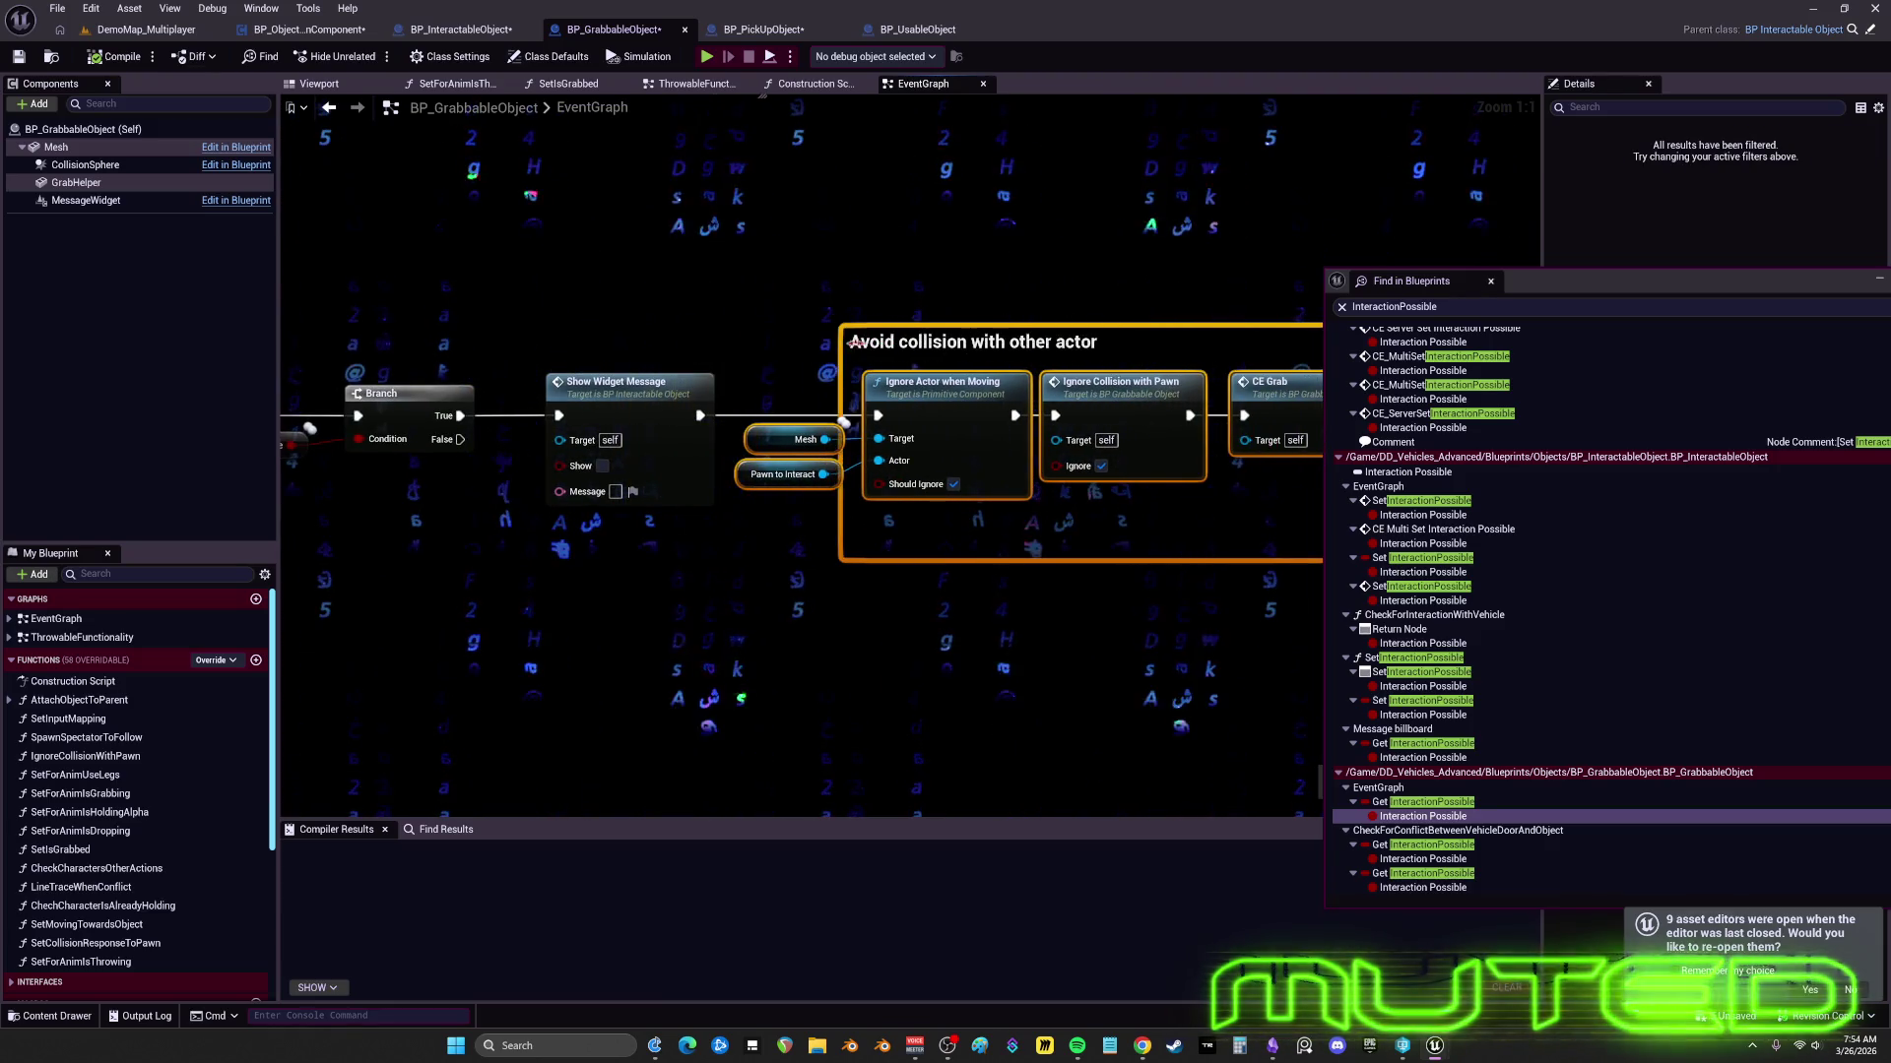
left_click_drag(552, 448, 984, 448)
scroll(985, 448, "down", 3)
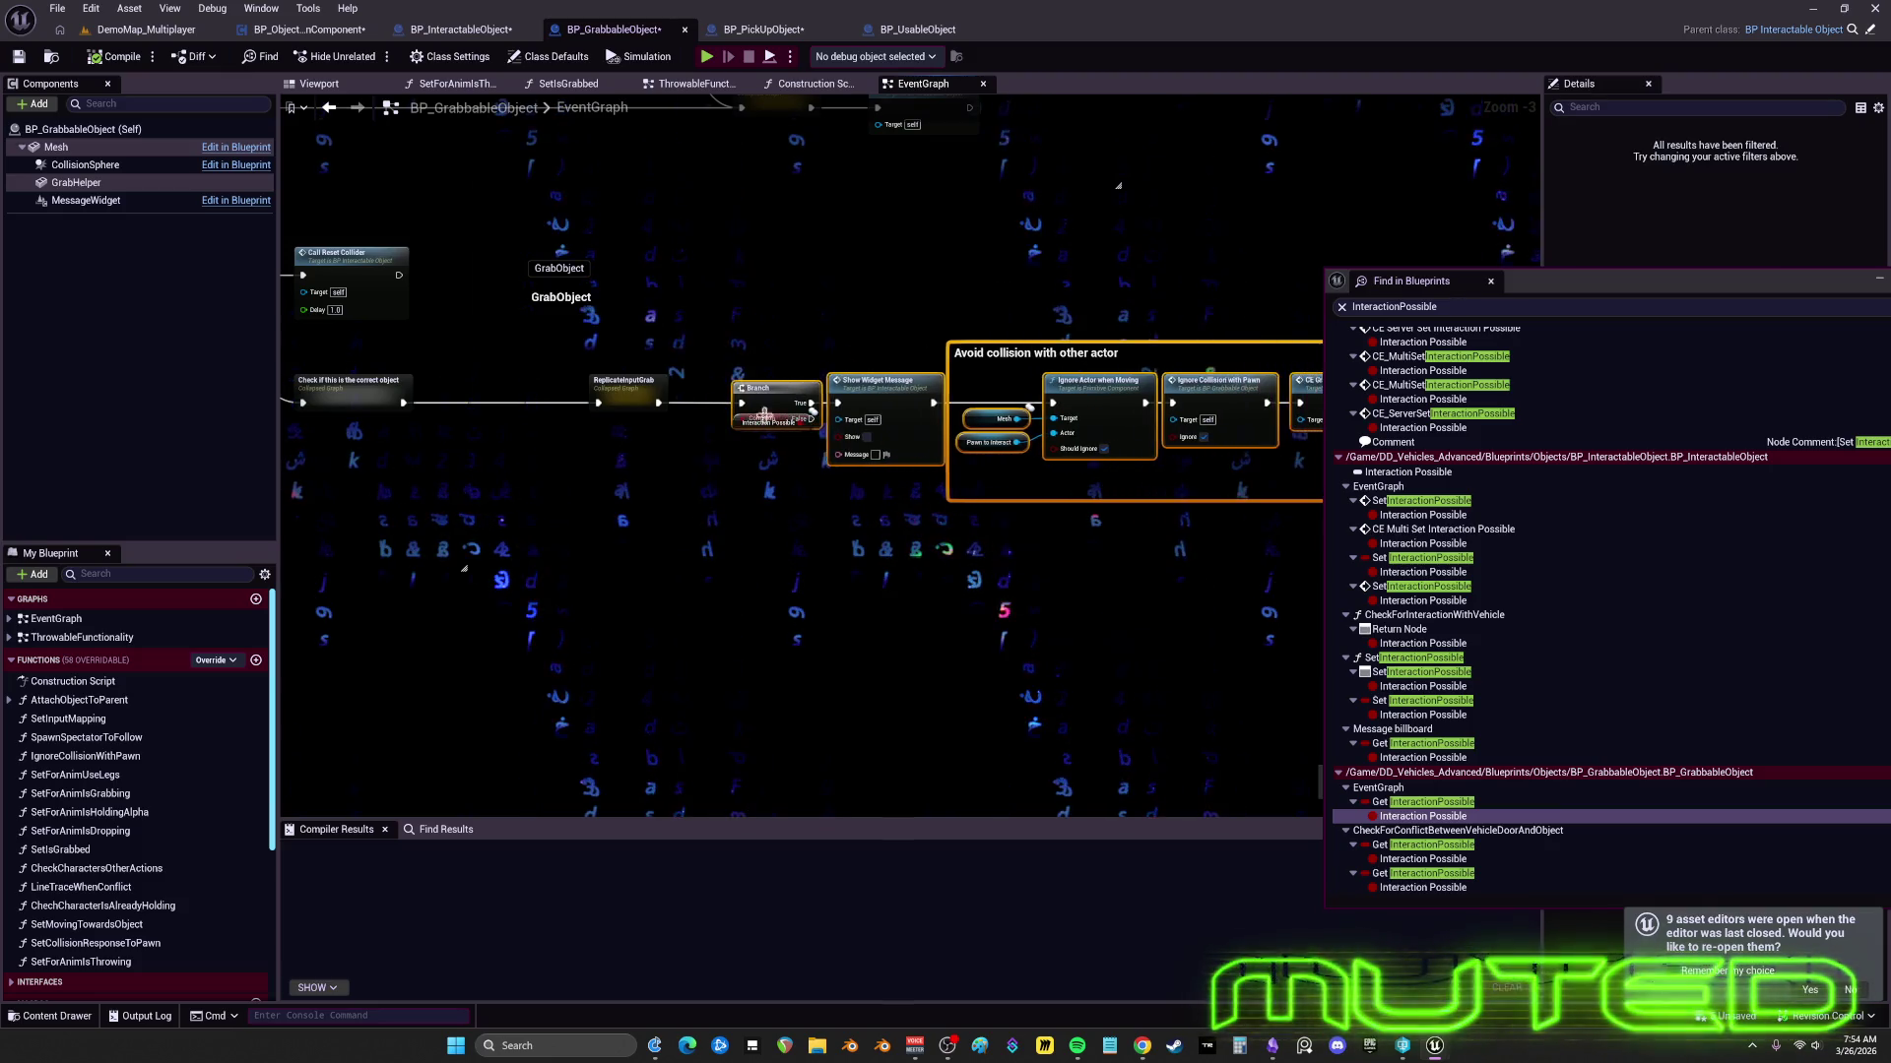
left_click_drag(747, 447, 741, 480)
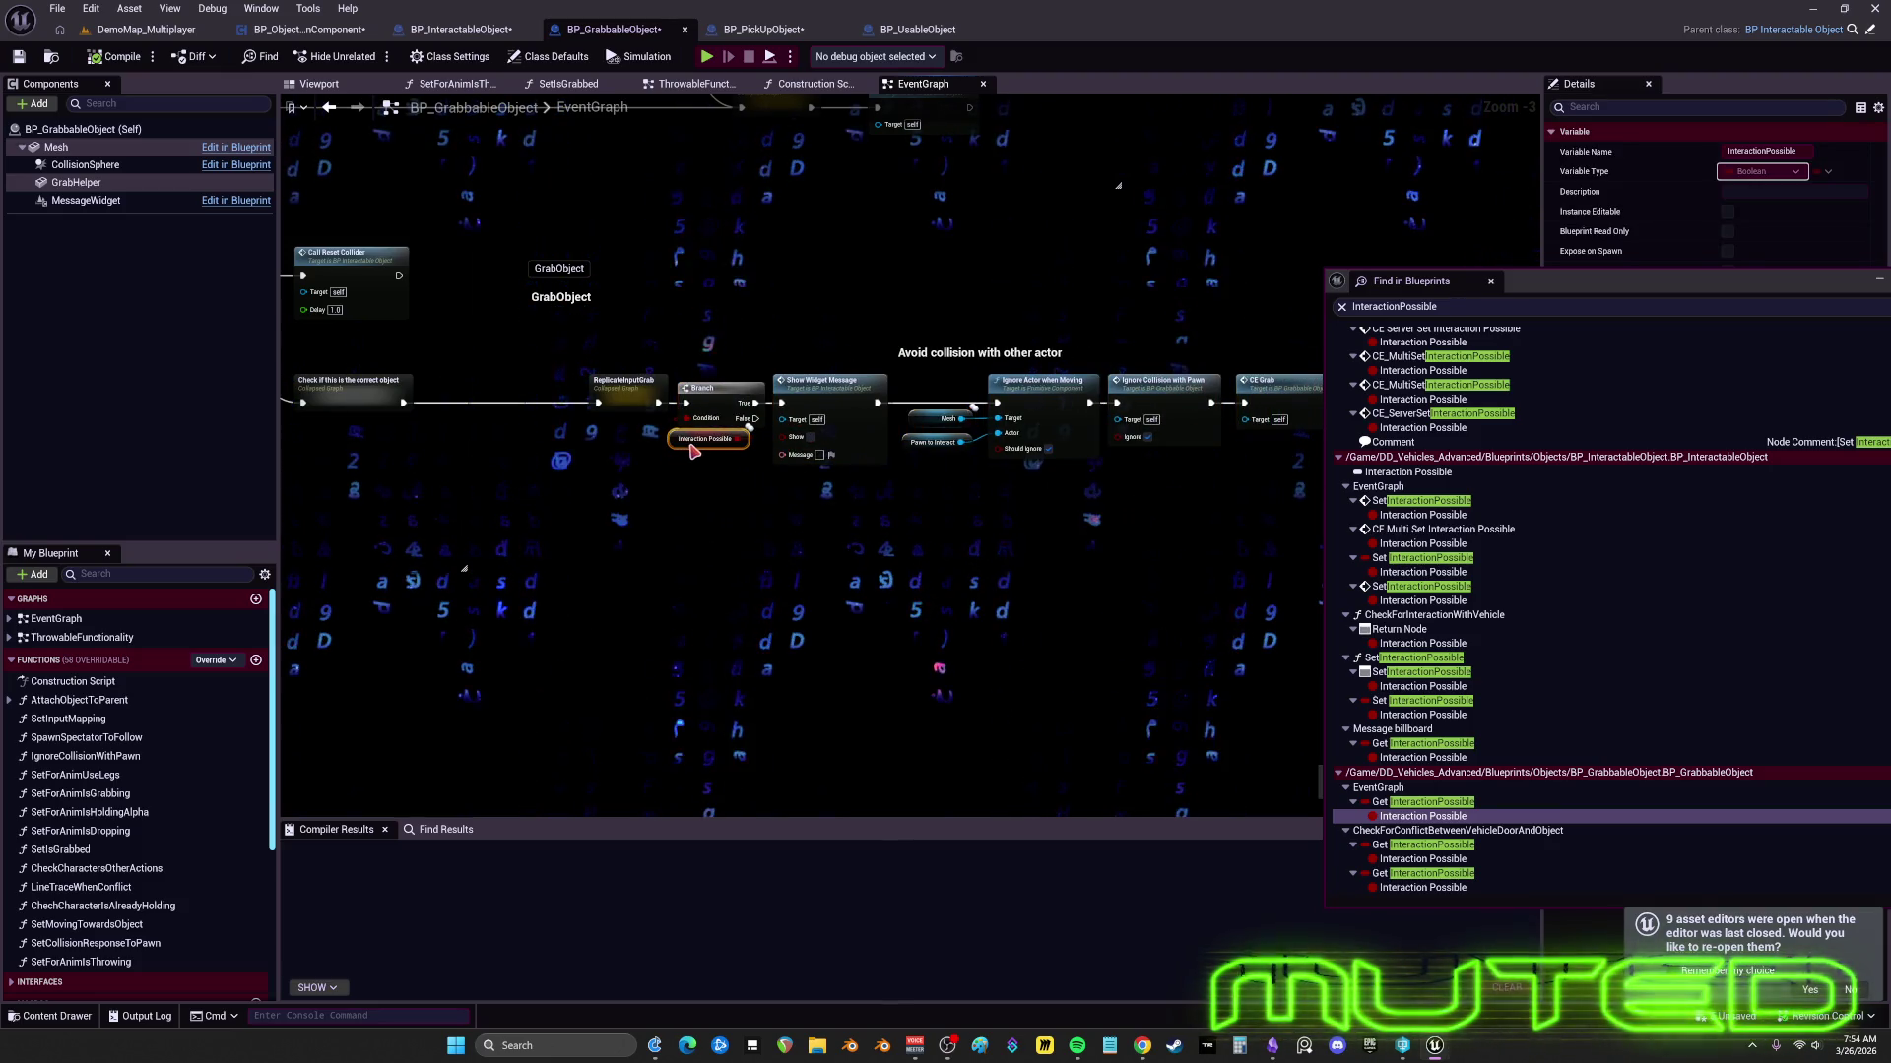
scroll(685, 461, "down", 3)
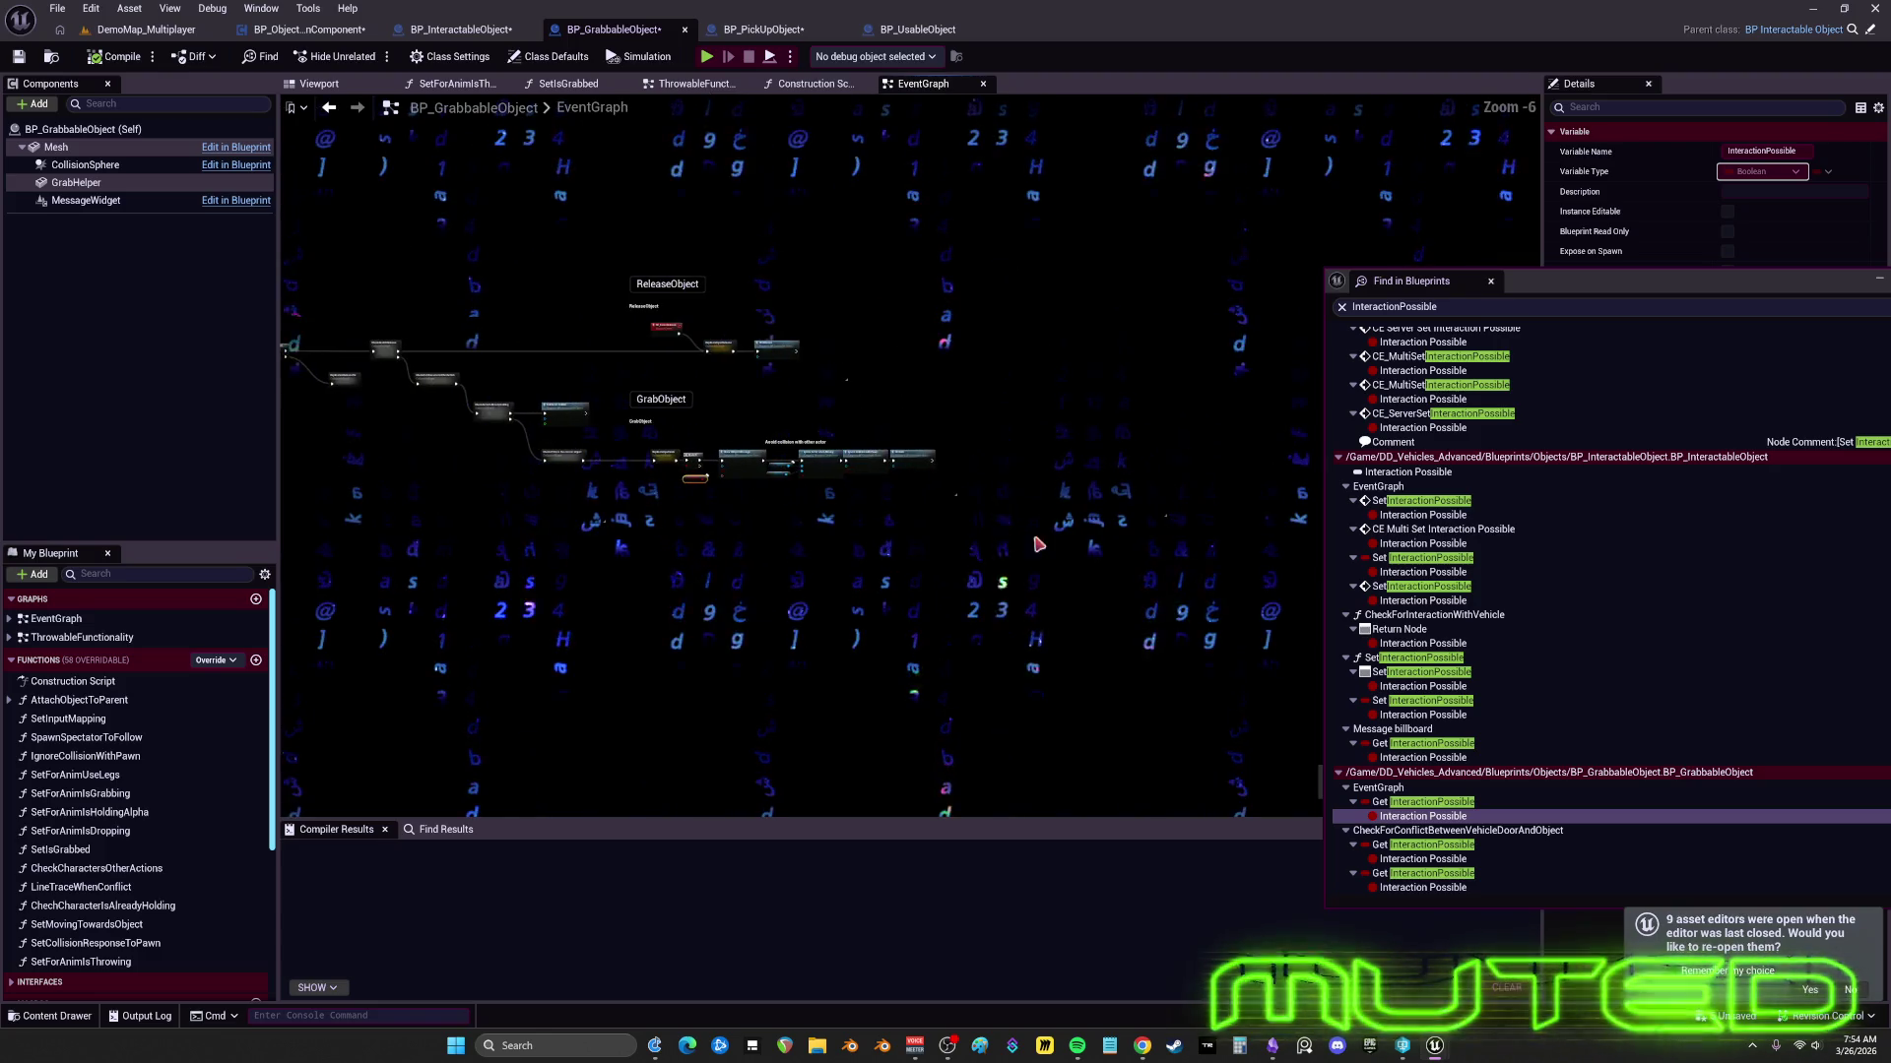
scroll(591, 463, "up", 4)
left_click_drag(662, 445, 921, 406)
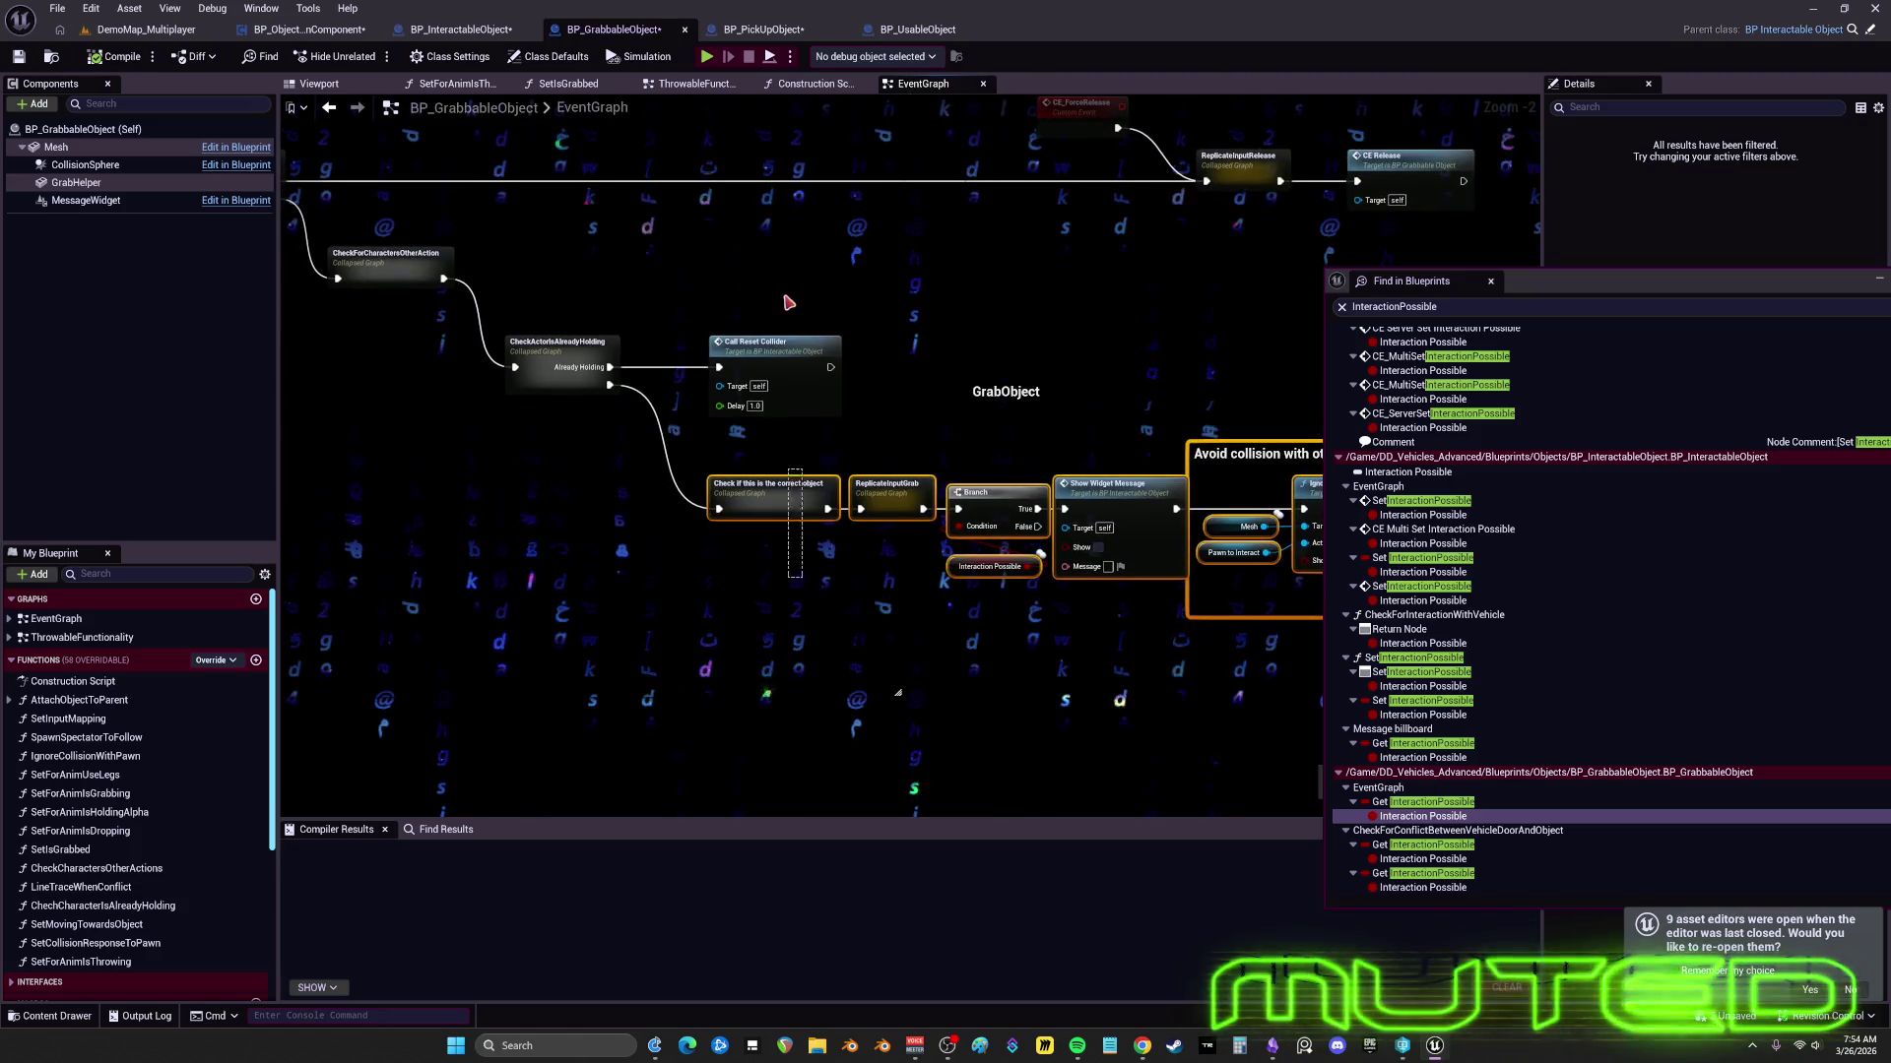
left_click_drag(787, 302, 853, 327)
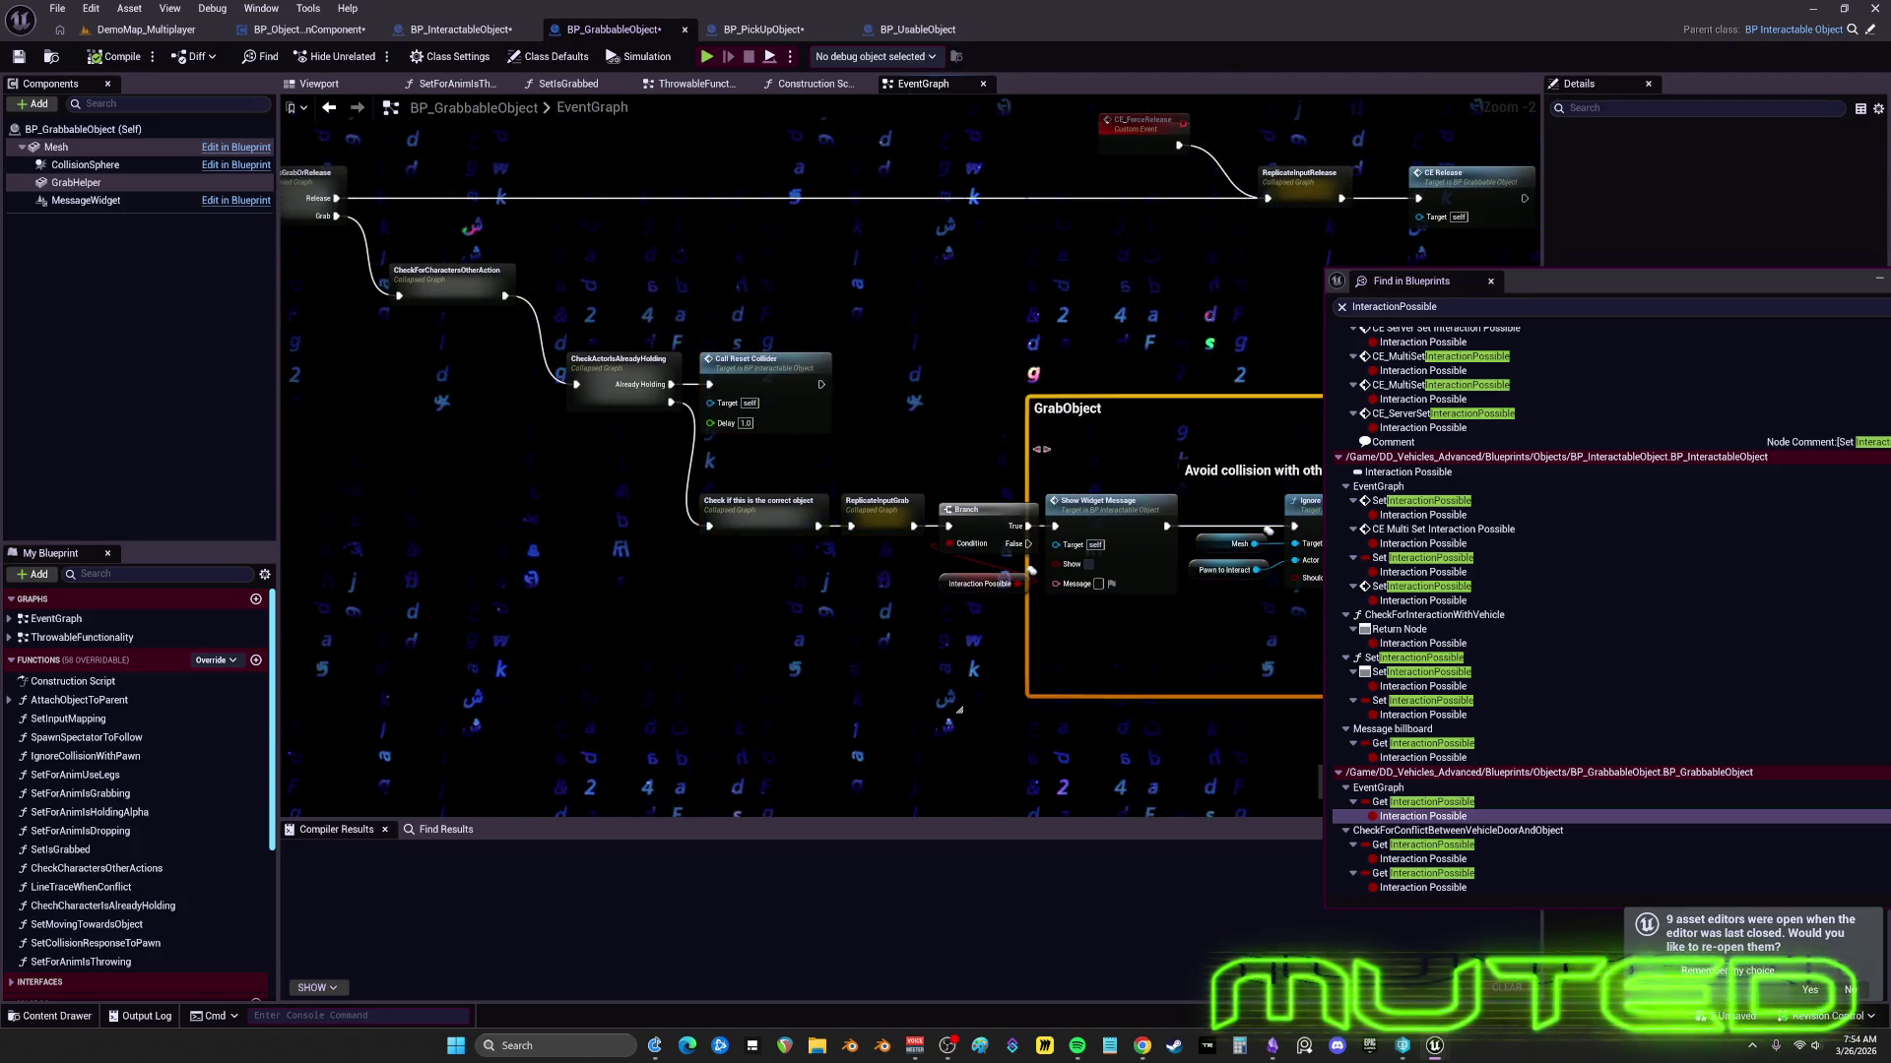
scroll(911, 438, "down", 4)
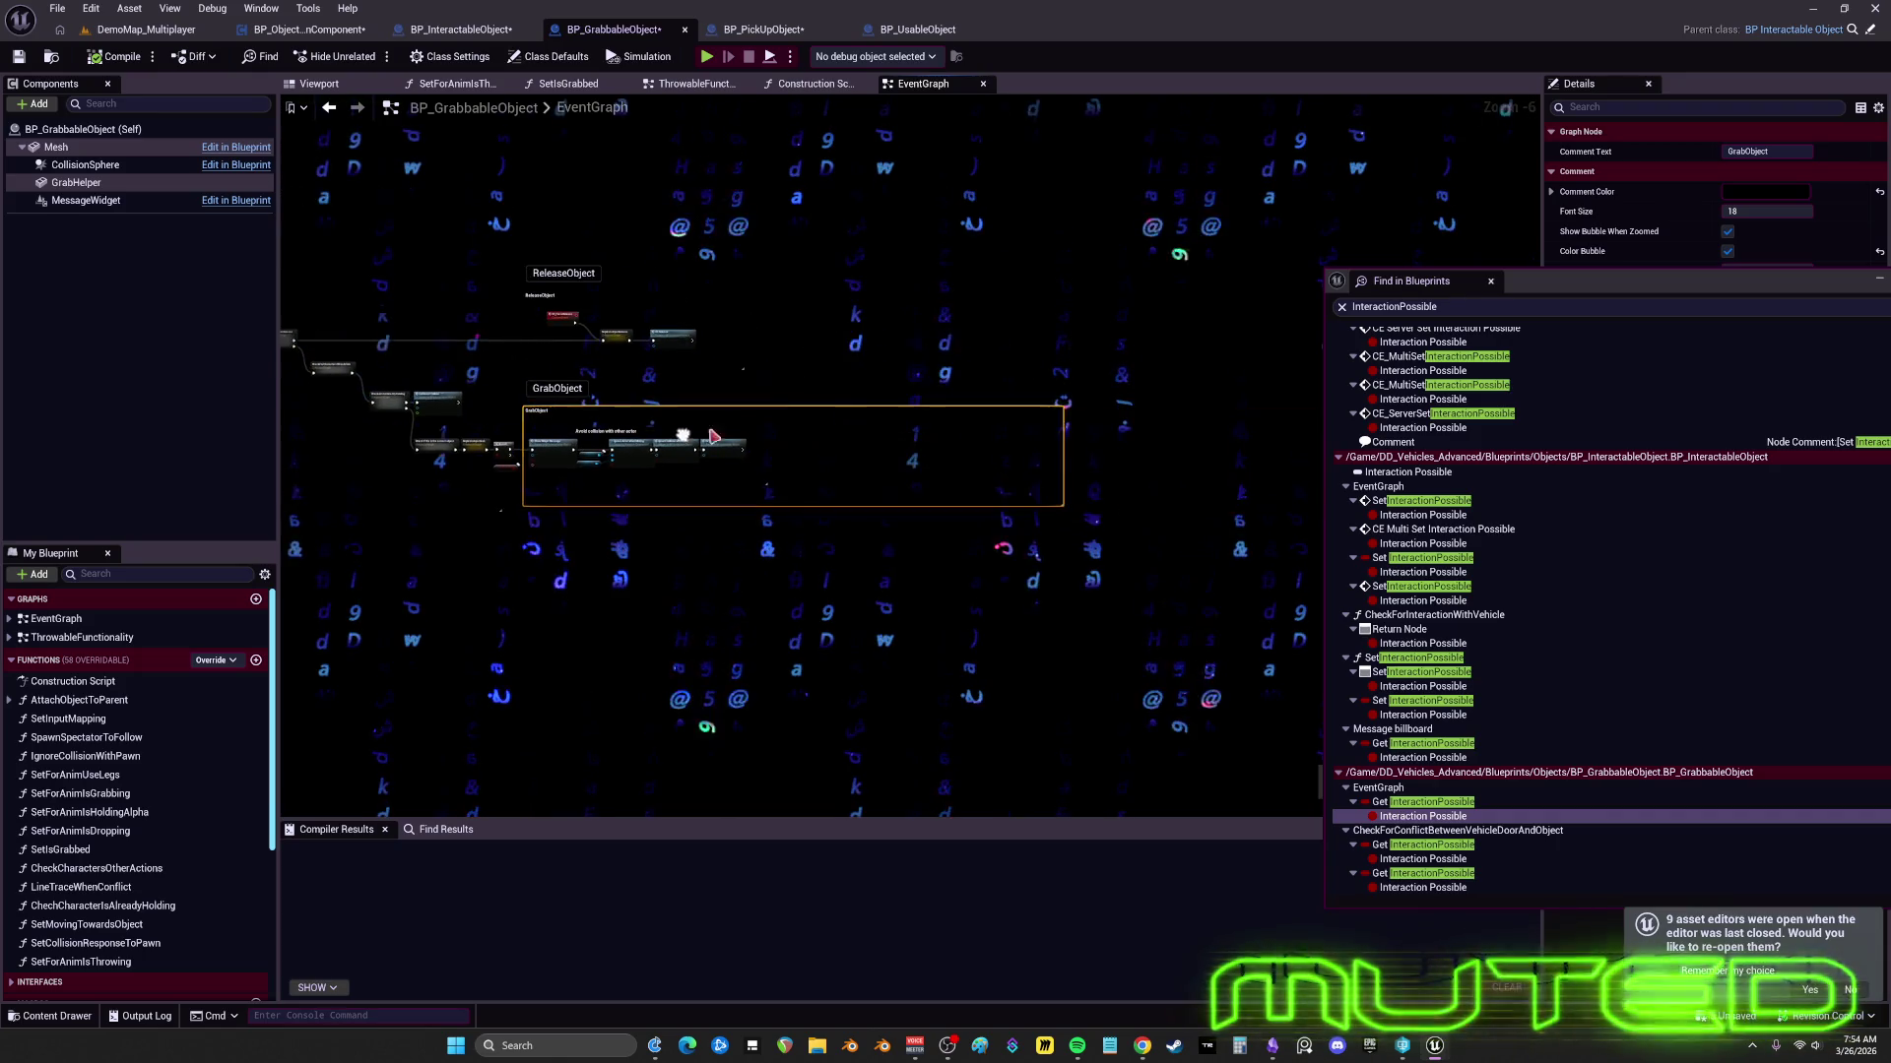
left_click(764, 426)
scroll(877, 423, "up", 2)
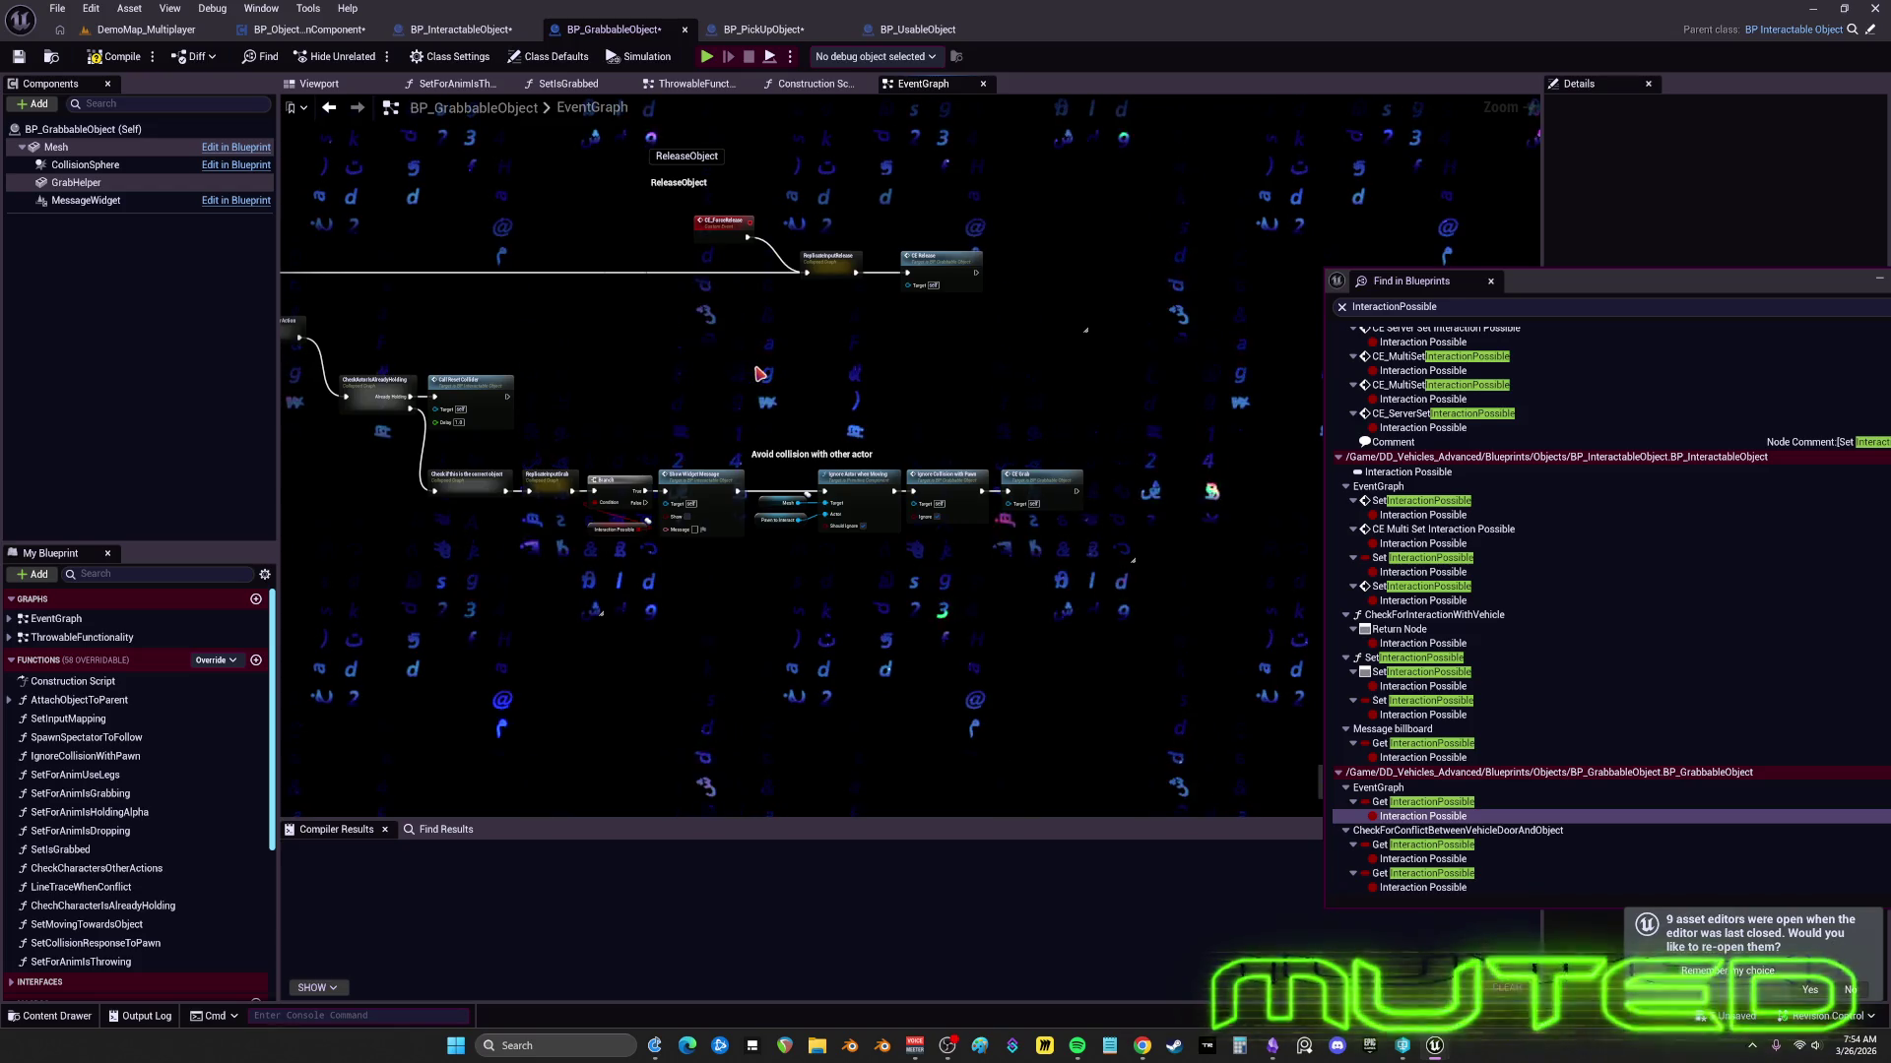
scroll(784, 394, "up", 1)
mouse_move(861, 372)
left_mouse_down()
mouse_move(890, 388)
mouse_move(805, 348)
left_mouse_up()
- Wrap the grab node chain in a 'Grabbable Object' comment with font size 26 and dark teal colour
left_click_drag(1304, 559, 461, 355)
key("c")
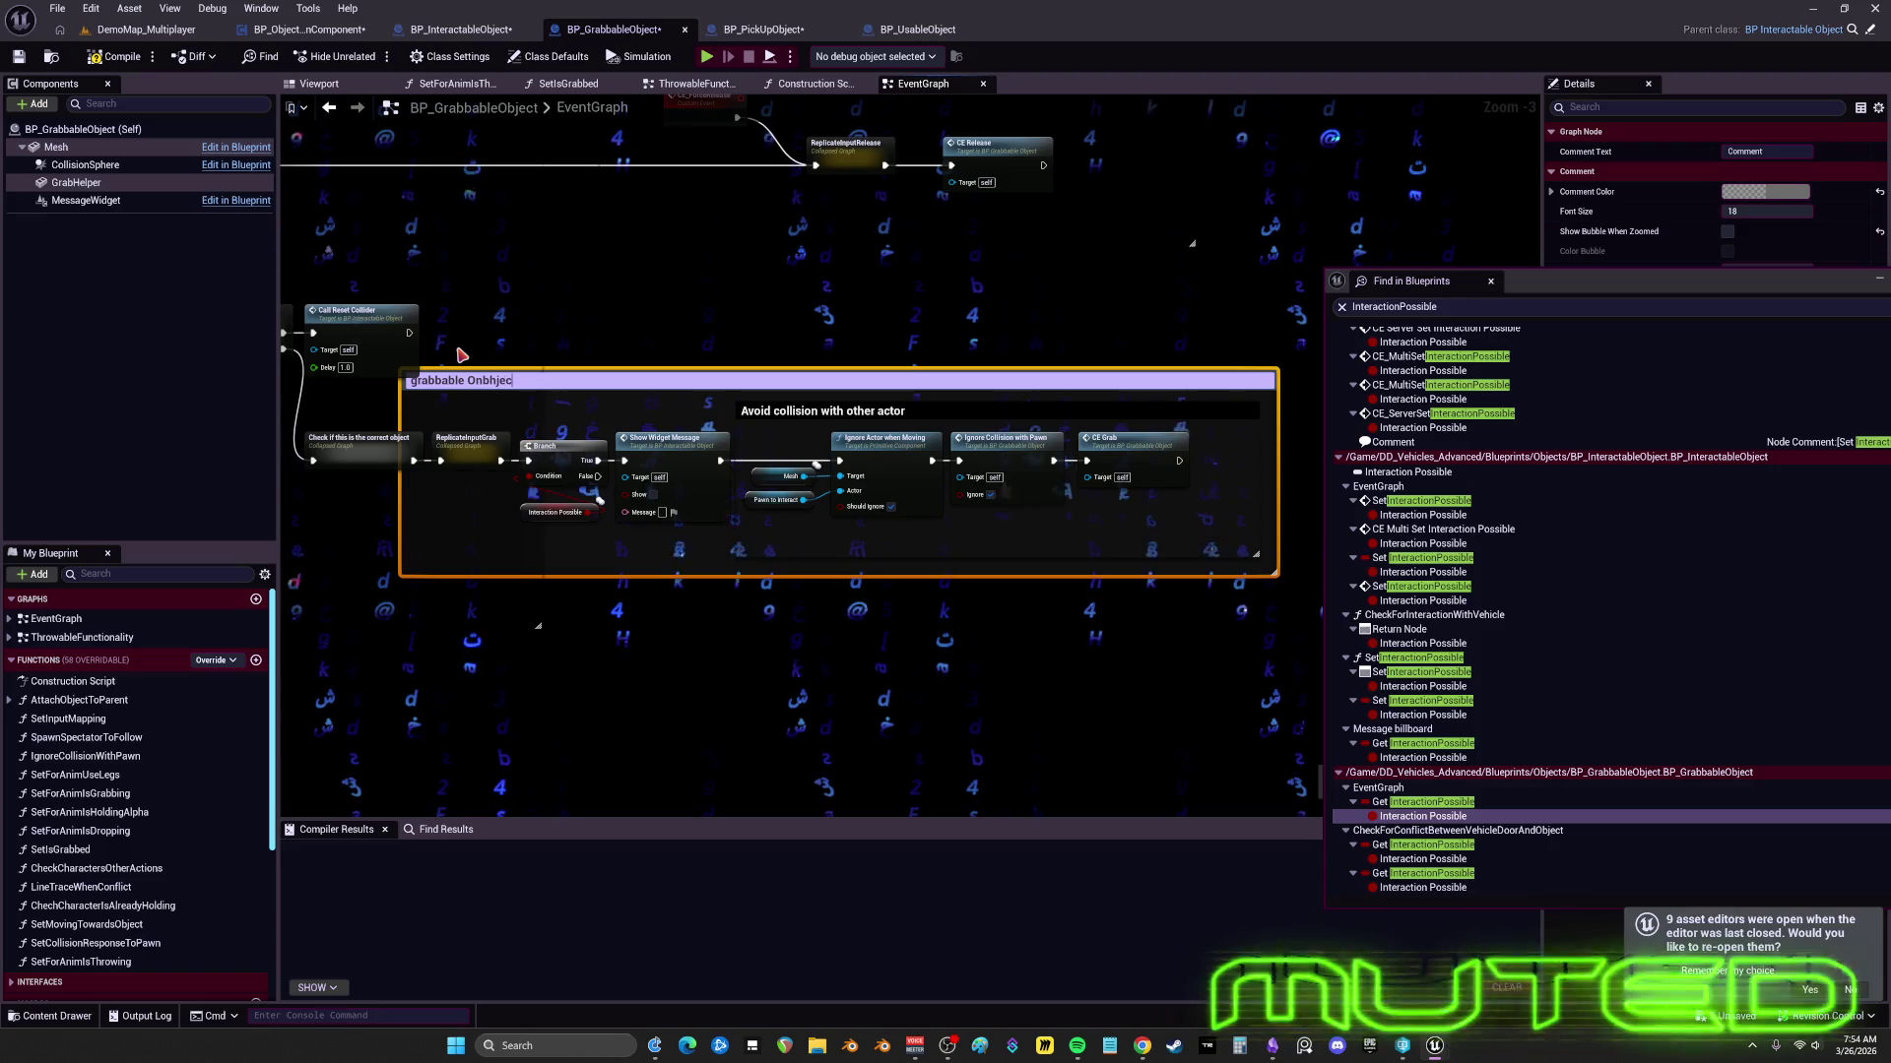
key("BackSpace")
key("BackSpace")
key("BackSpace")
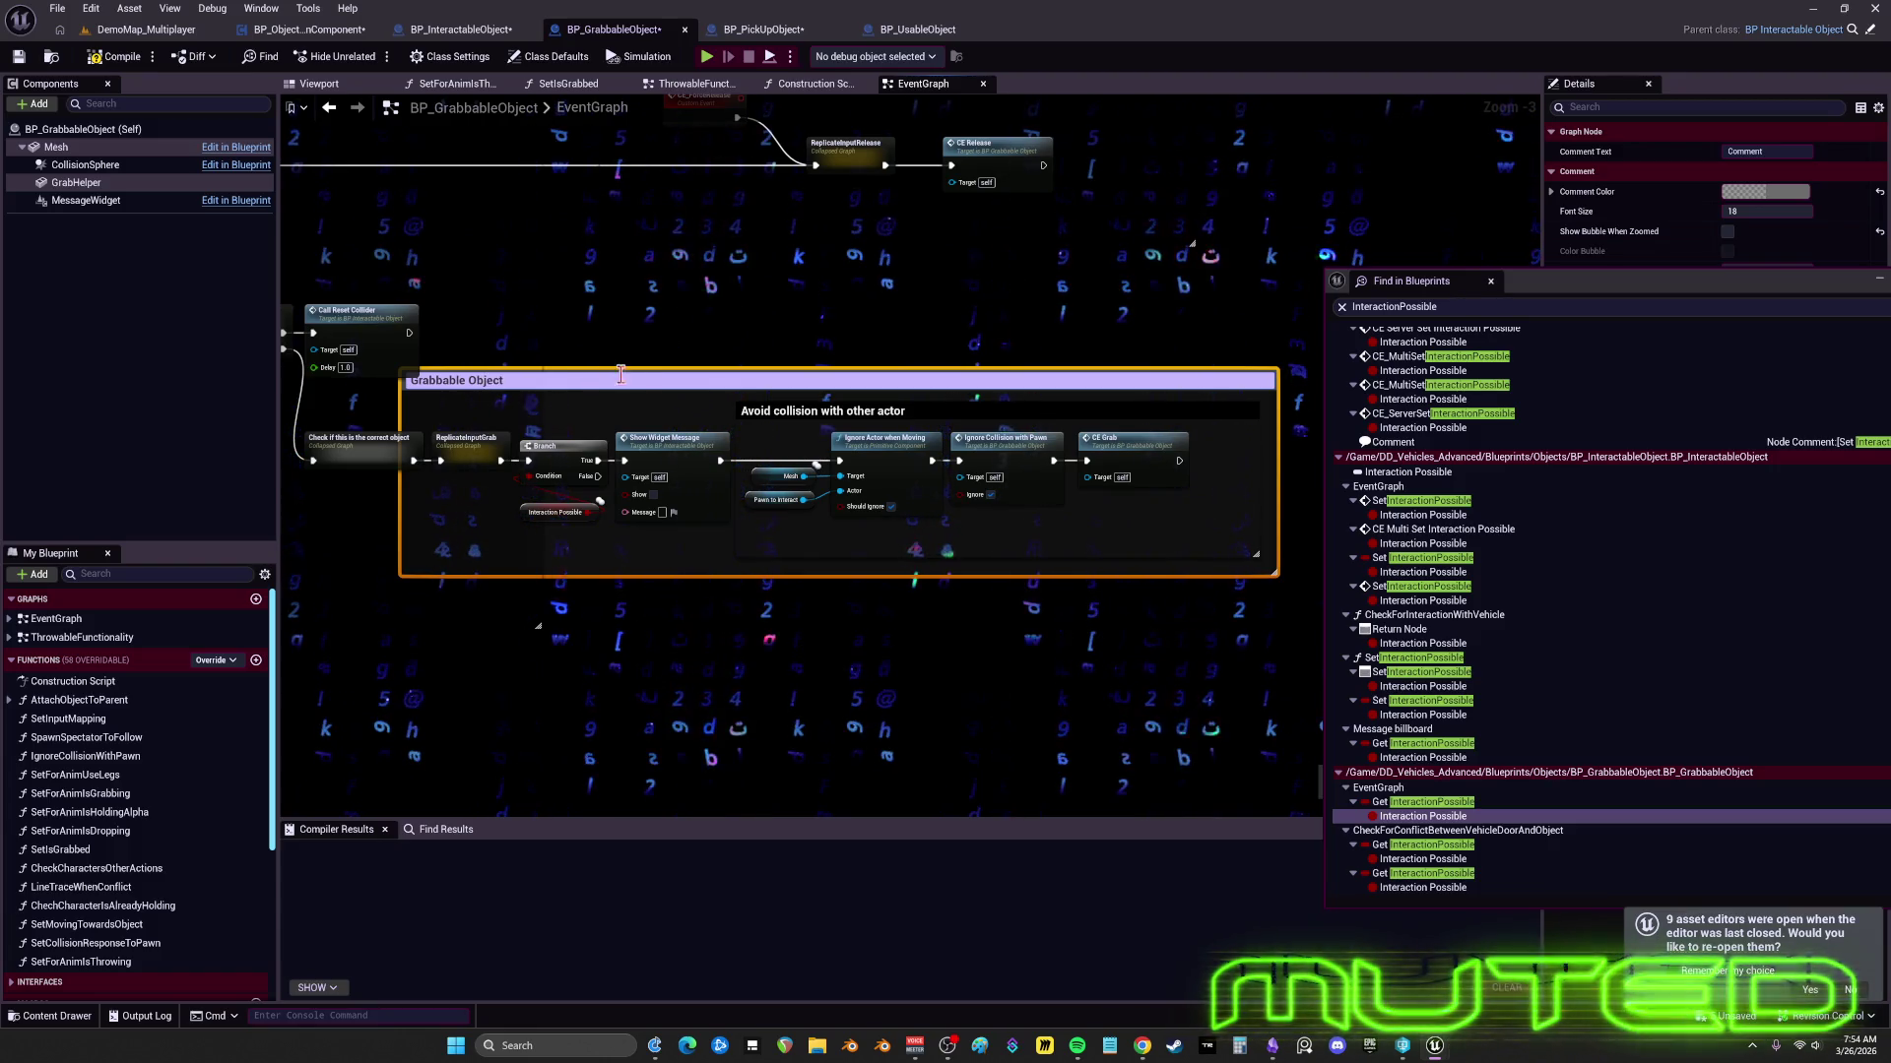
left_click(1745, 214)
left_click(1757, 197)
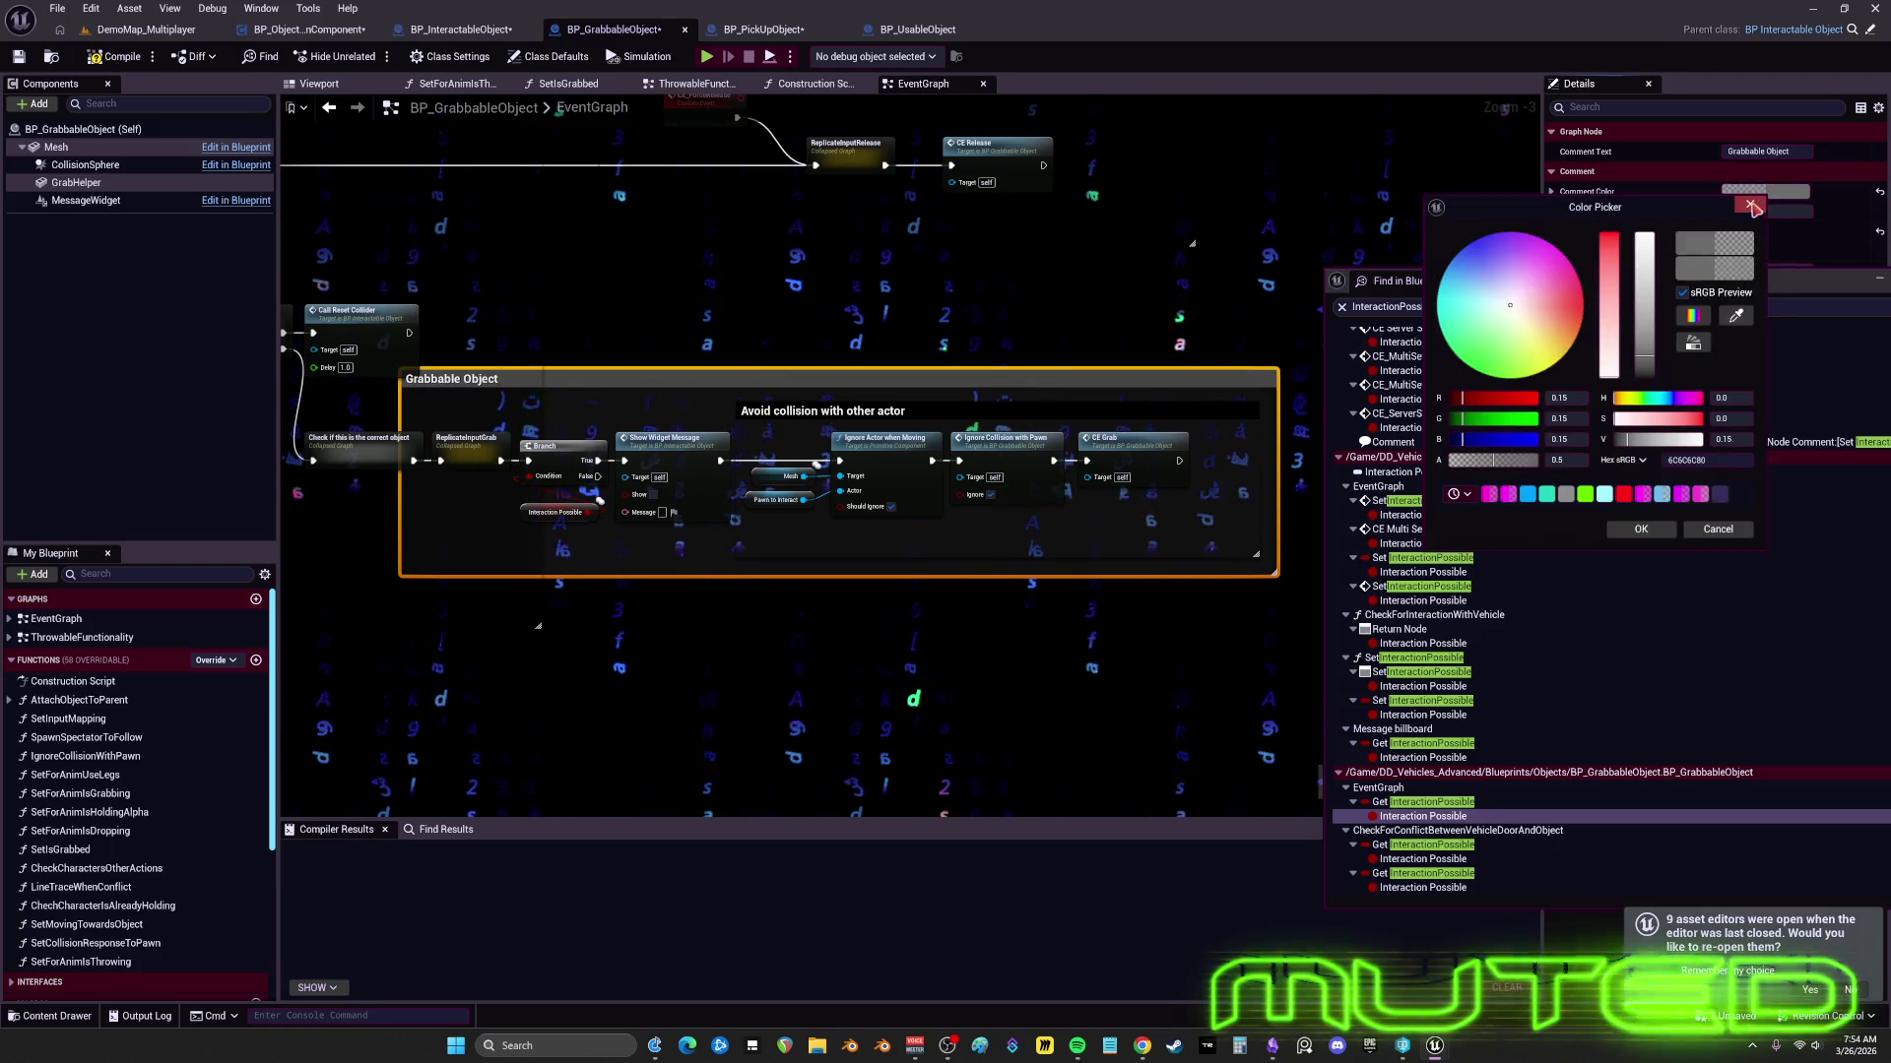
left_click(1749, 192)
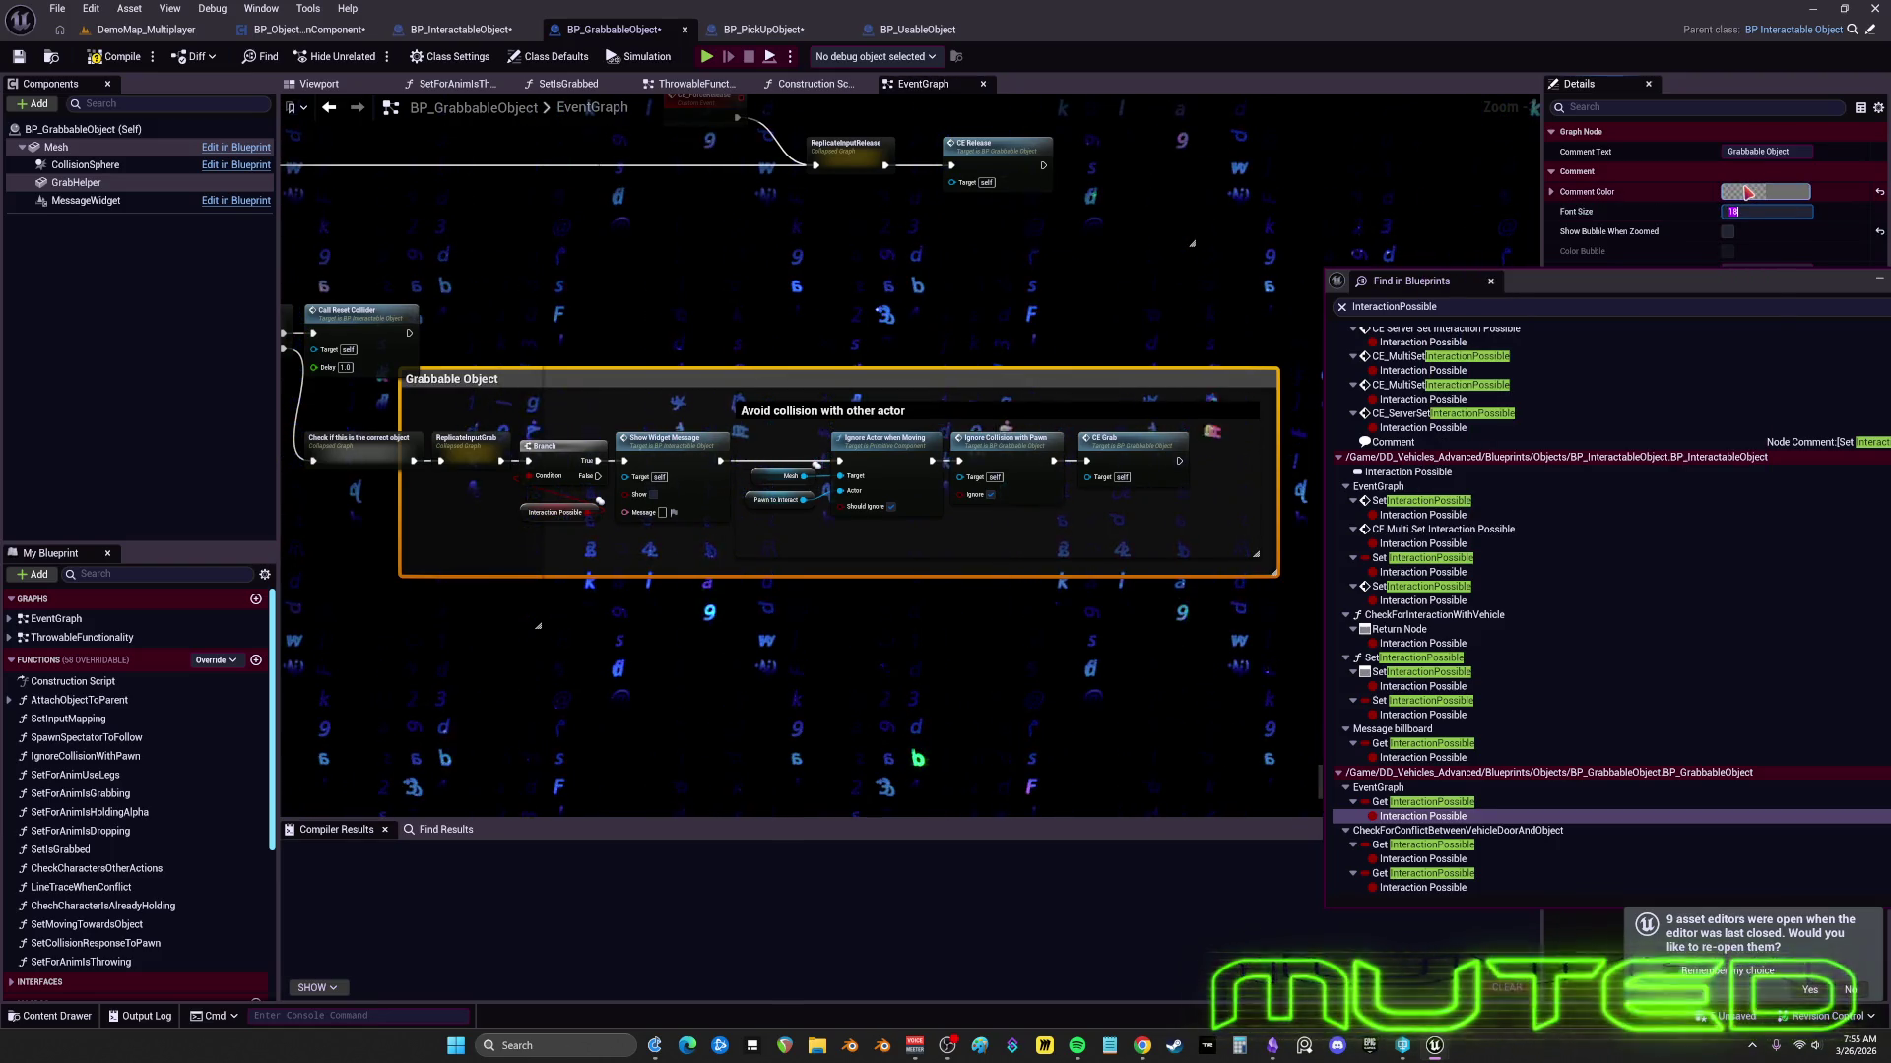
type("6")
key("Return")
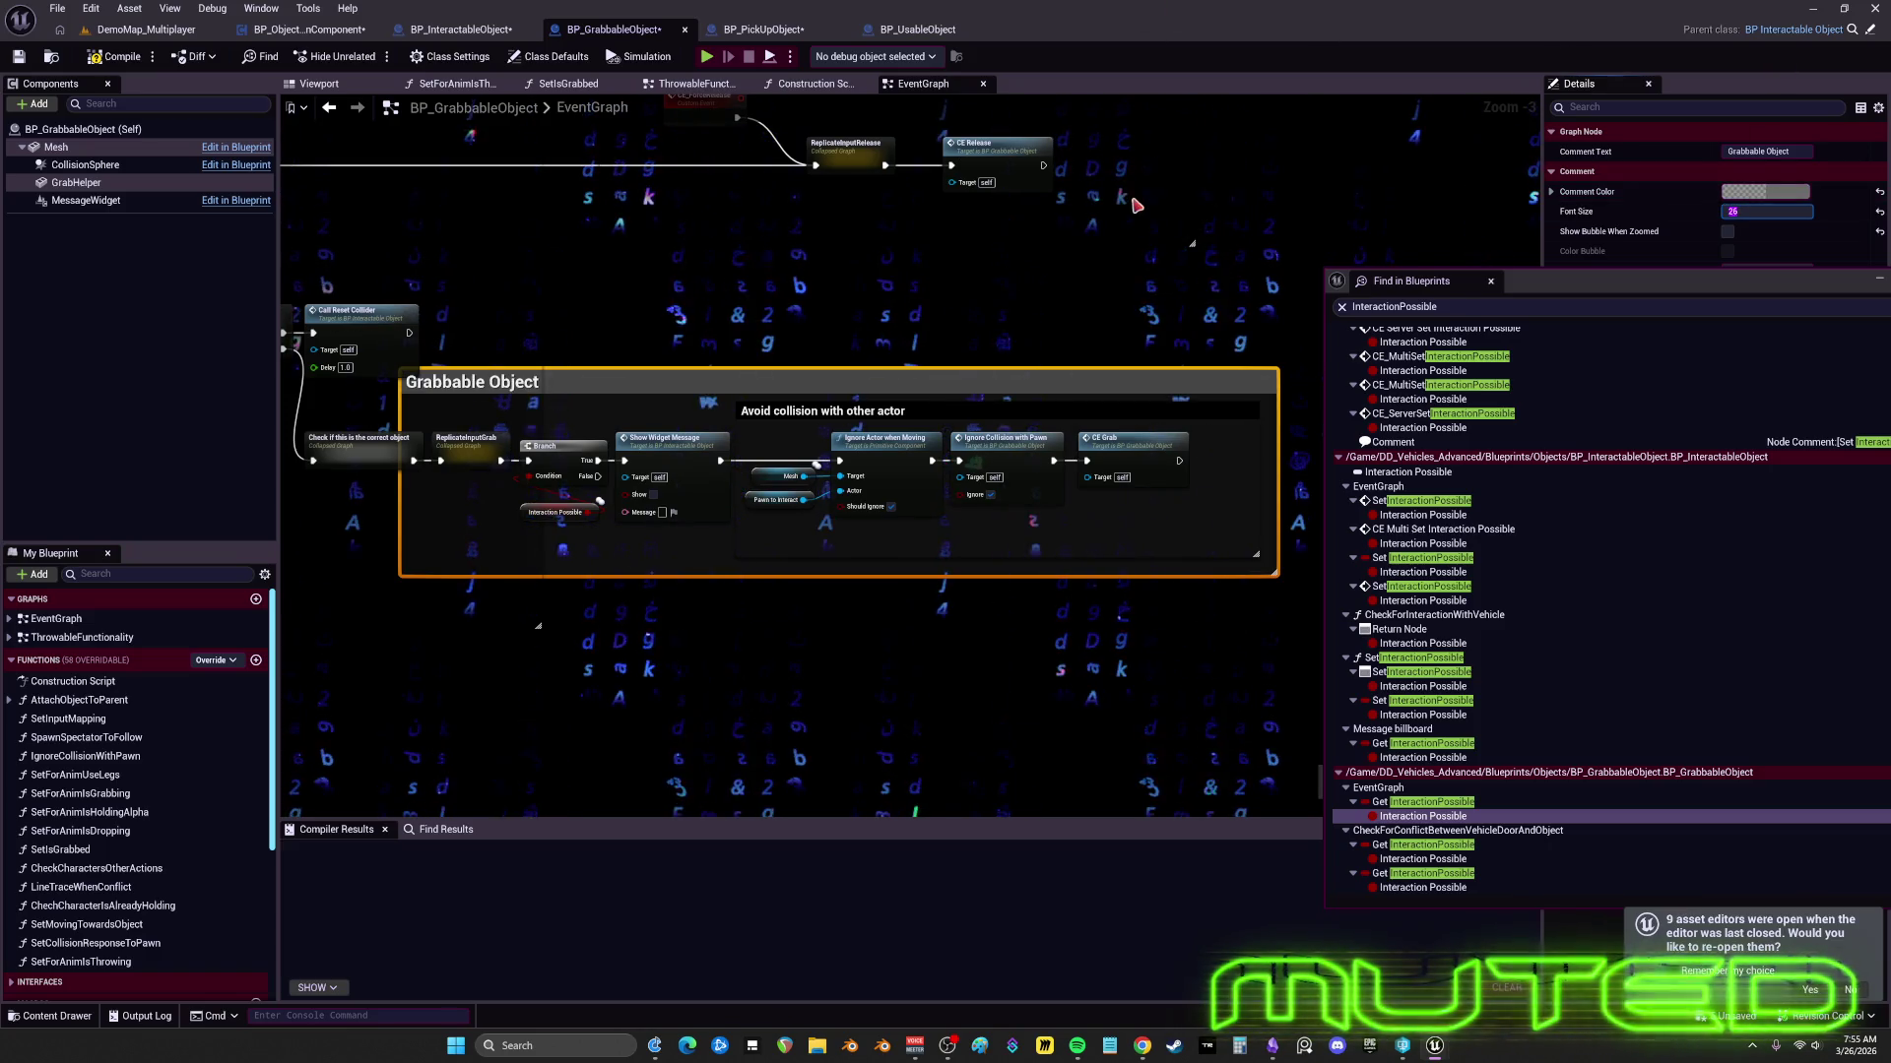
left_click(1757, 192)
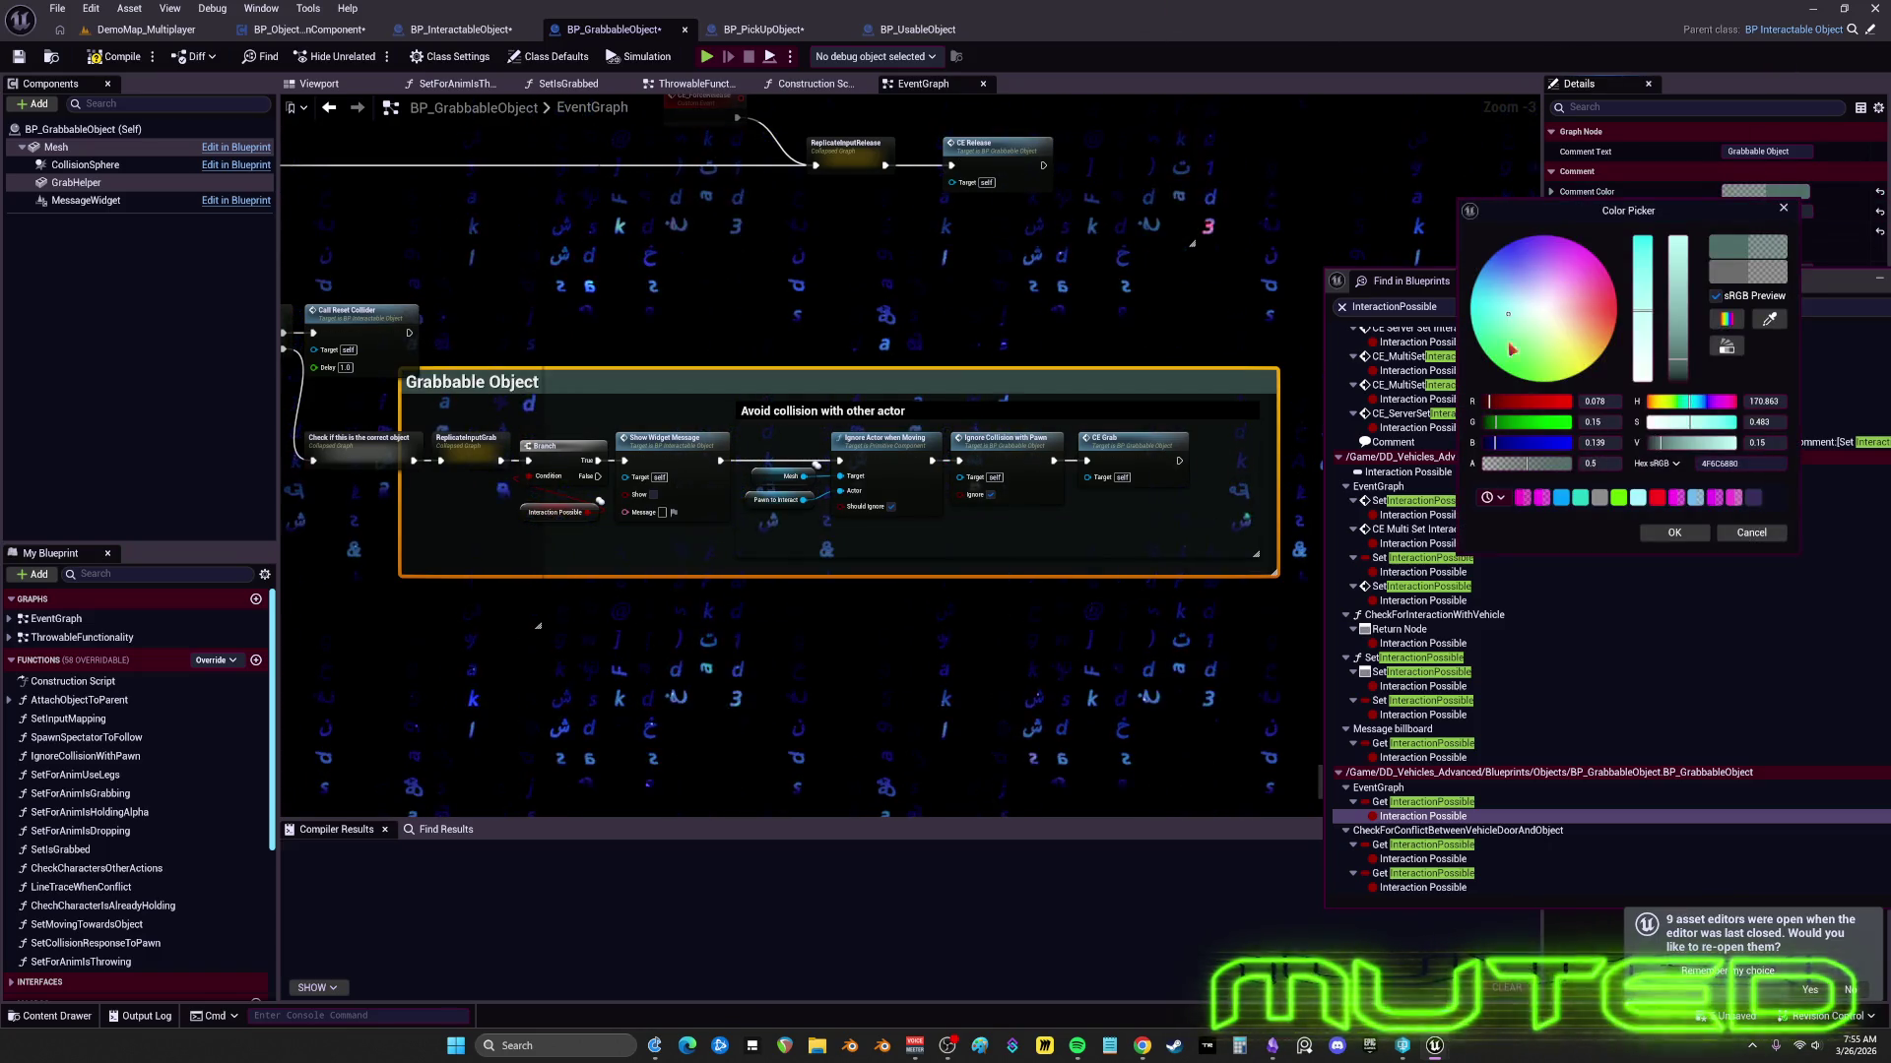
left_click(1674, 533)
- Reposition the ReleaseObject comment around its nodes, right of CheckGrabOrRelease
mouse_move(350, 440)
left_mouse_down()
mouse_move(498, 478)
mouse_move(809, 480)
mouse_move(901, 512)
left_mouse_up()
left_click(832, 483)
left_click_drag(475, 305, 711, 375)
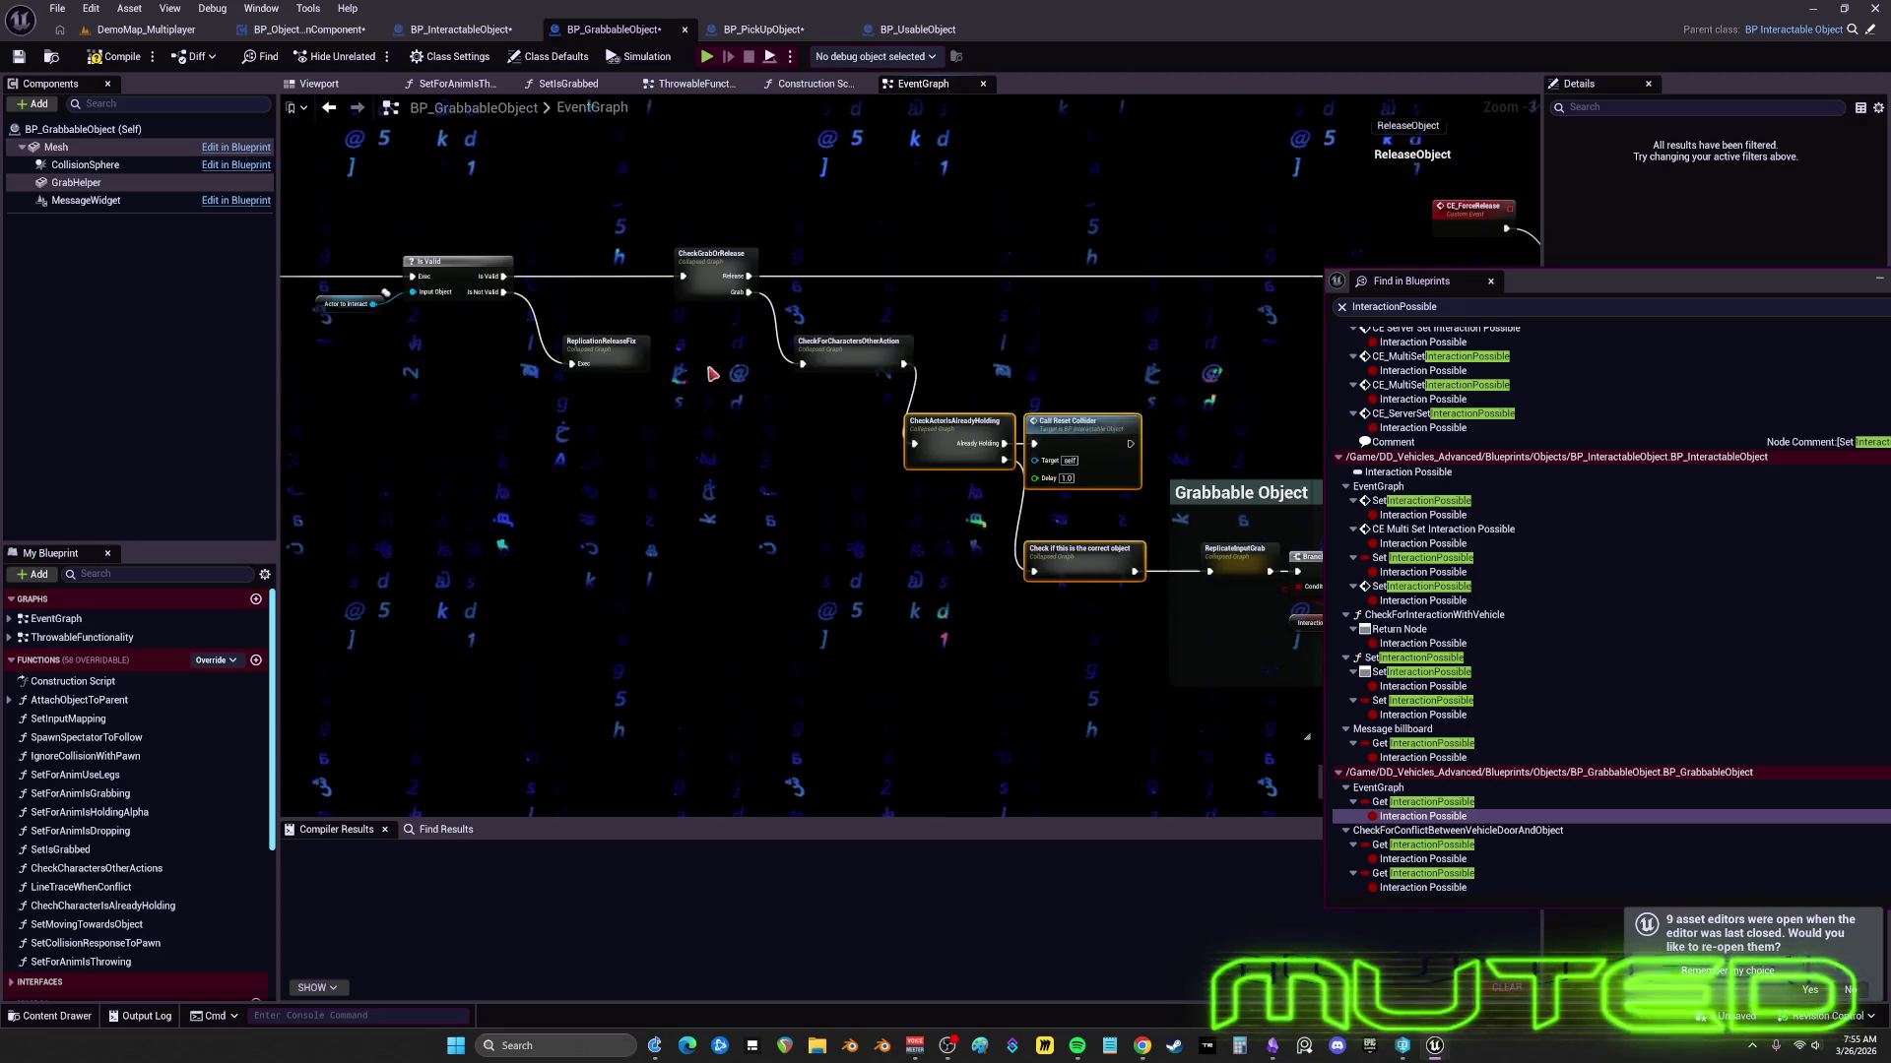
mouse_move(637, 431)
left_mouse_down()
mouse_move(374, 414)
mouse_move(325, 453)
left_mouse_up()
left_click(640, 246)
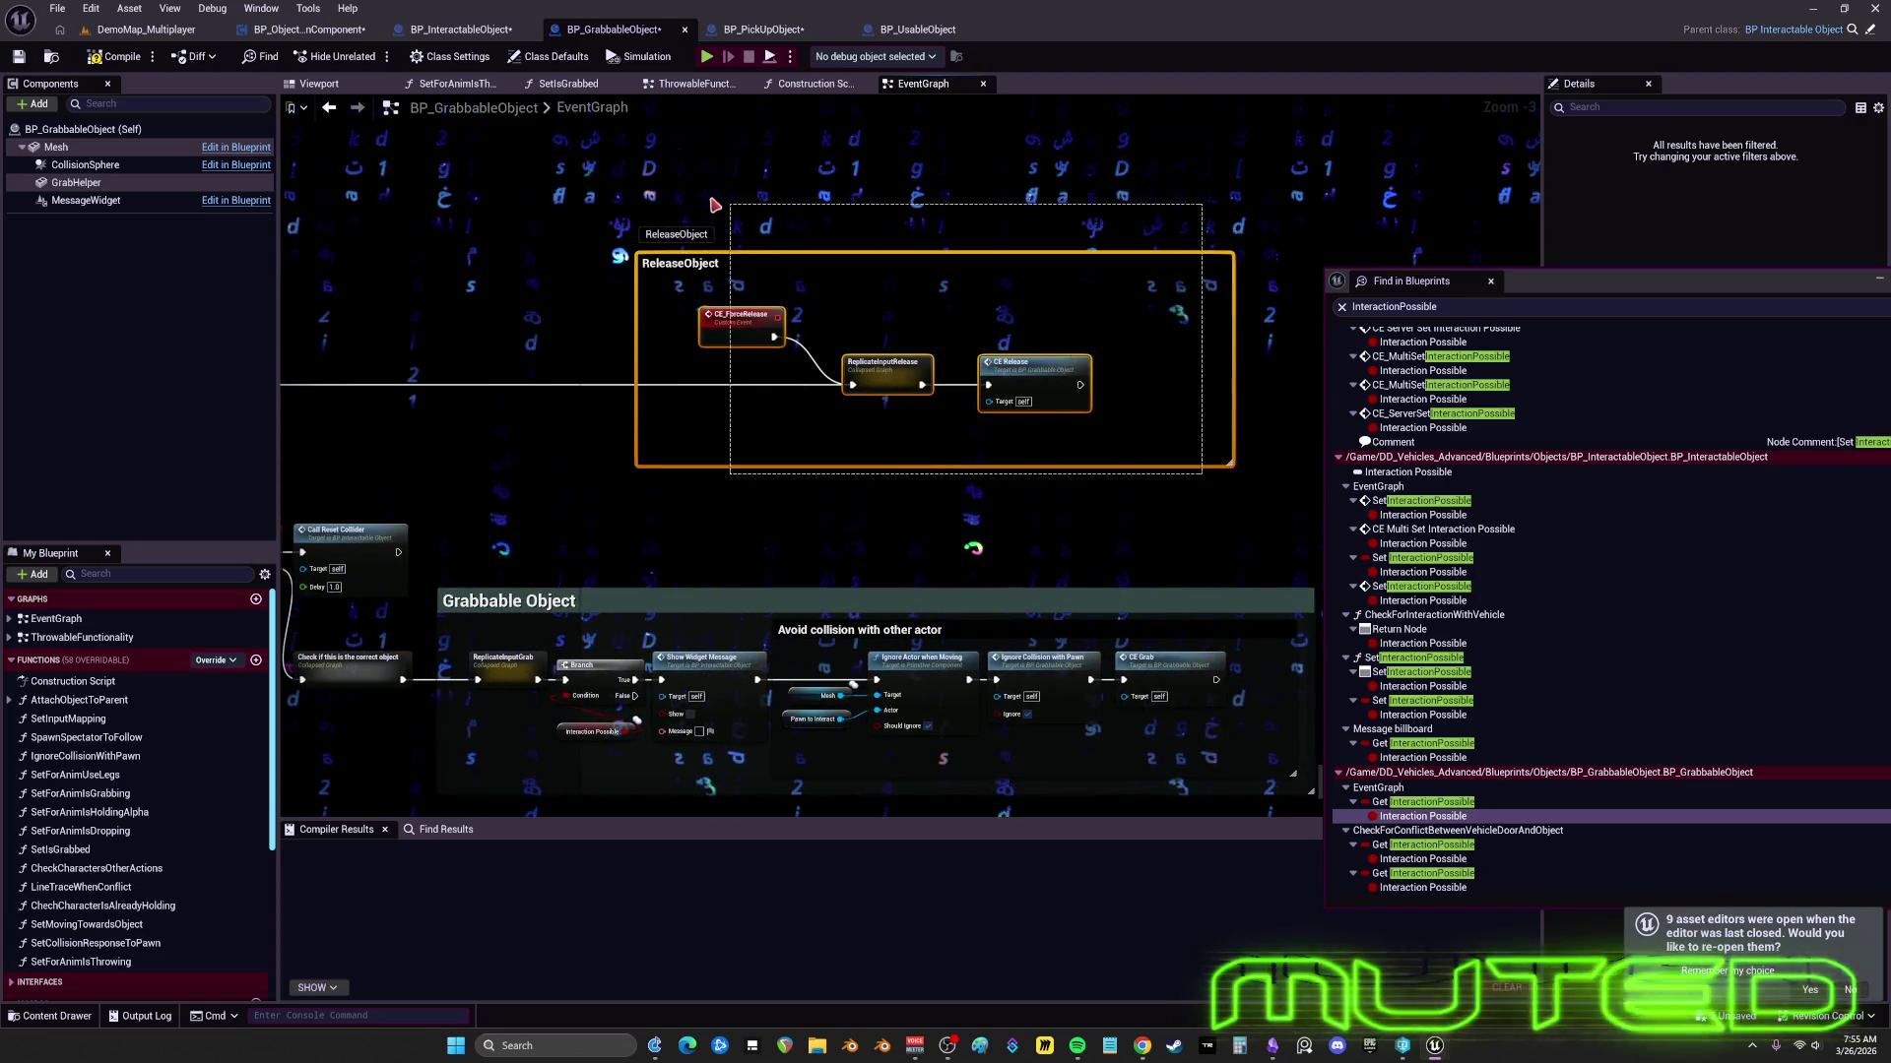
mouse_move(607, 240)
left_mouse_down()
mouse_move(503, 281)
mouse_move(397, 286)
mouse_move(924, 315)
left_mouse_up()
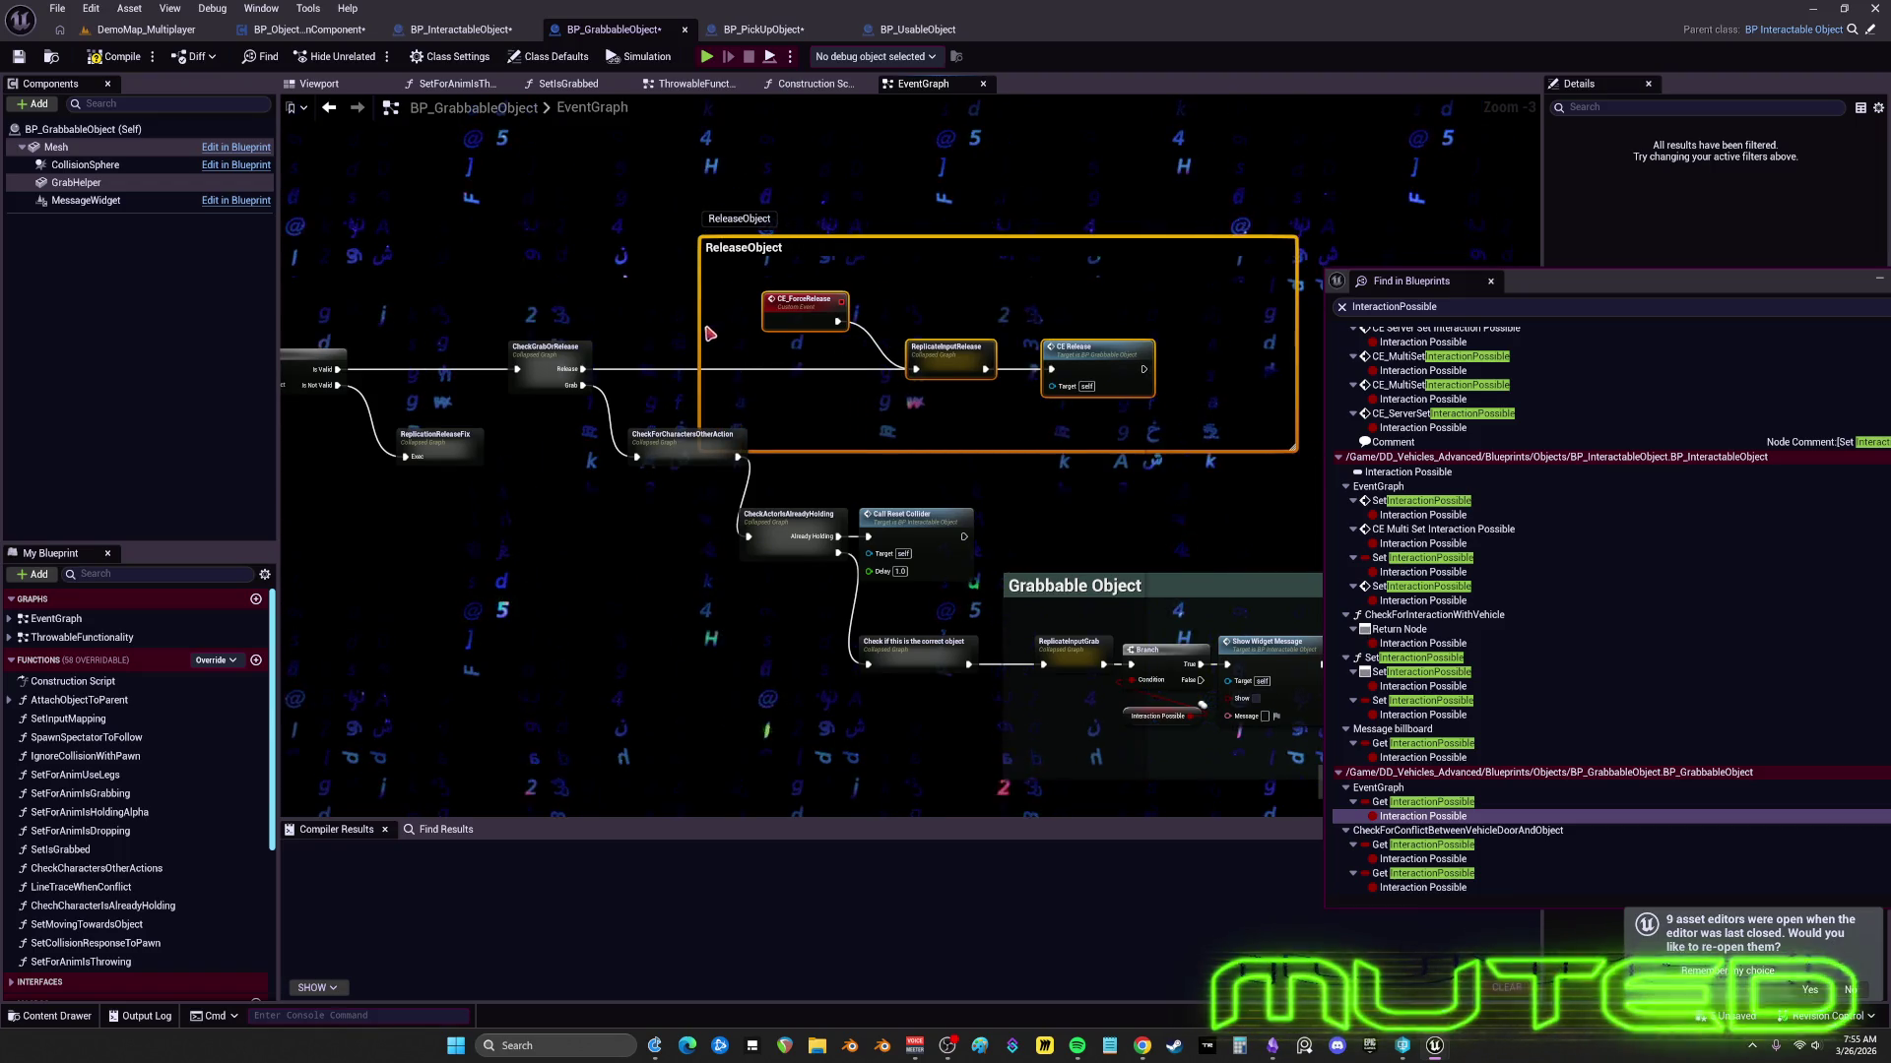
left_click(696, 254)
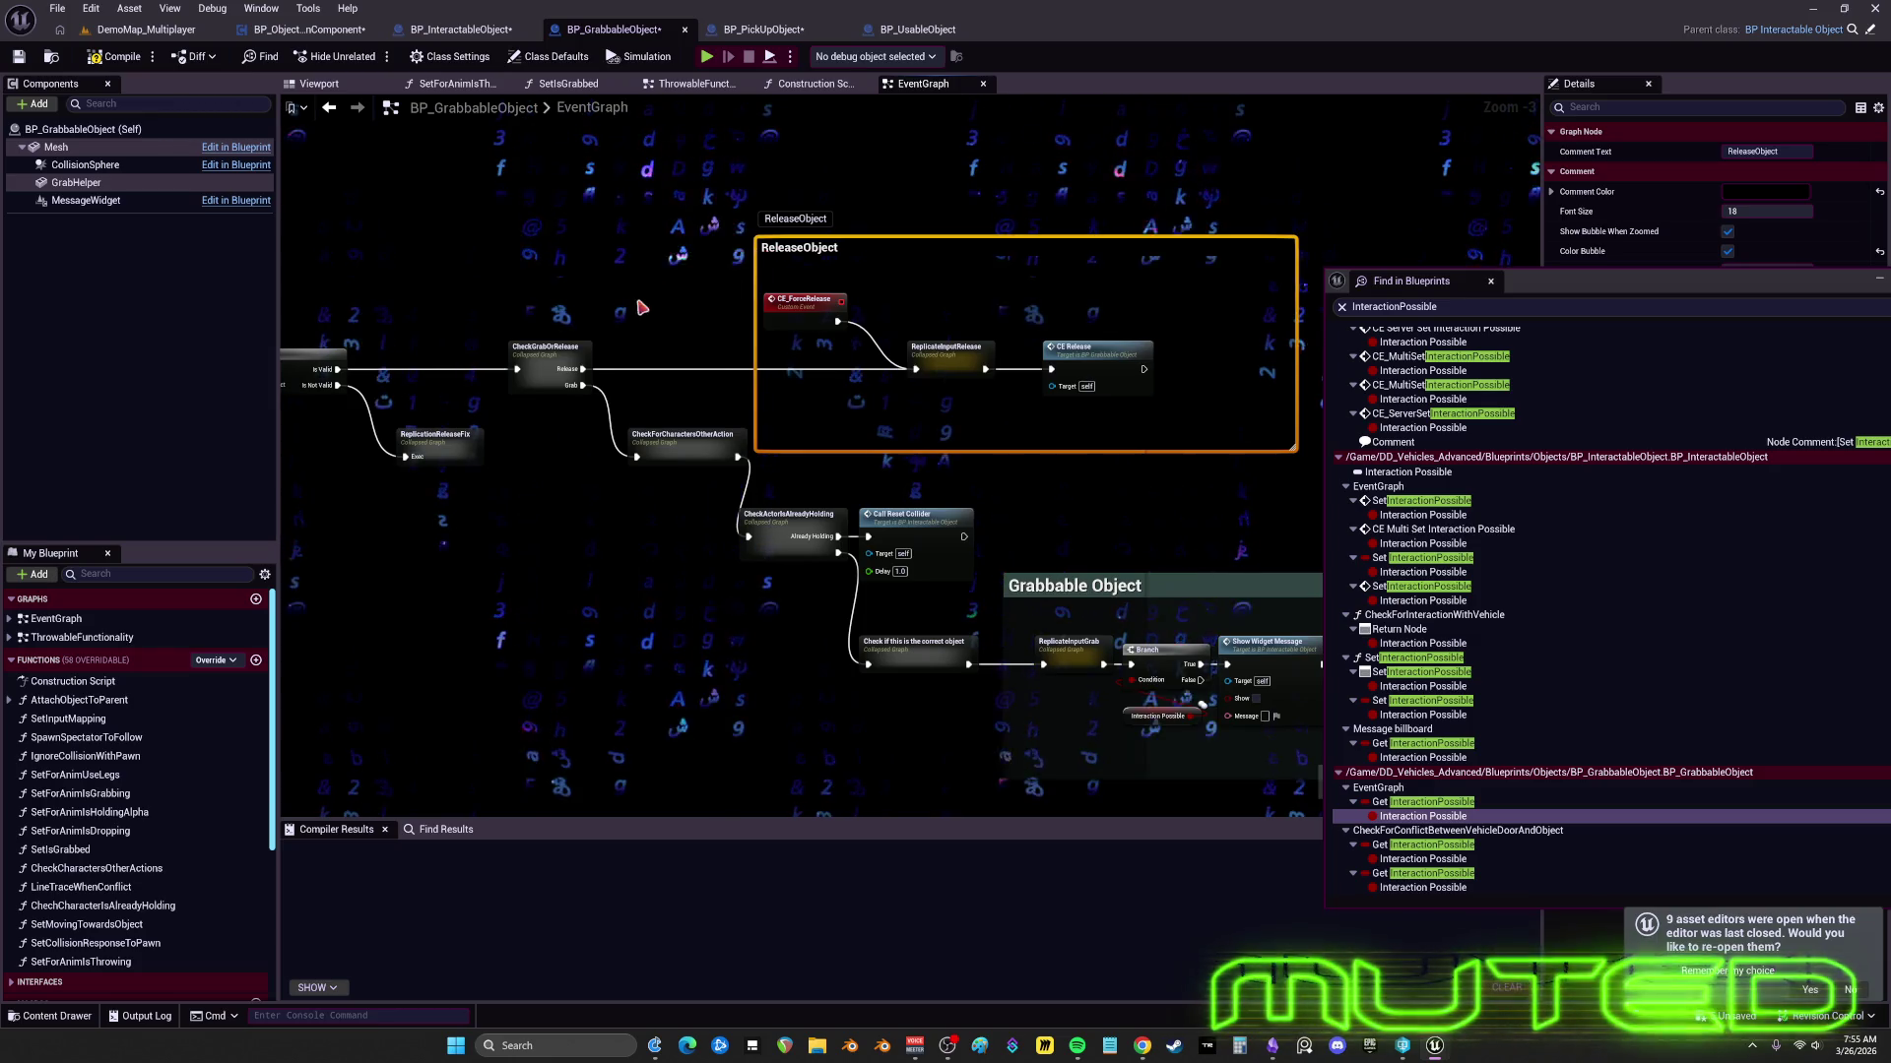
scroll(743, 381, "down", 2)
scroll(713, 337, "up", 2)
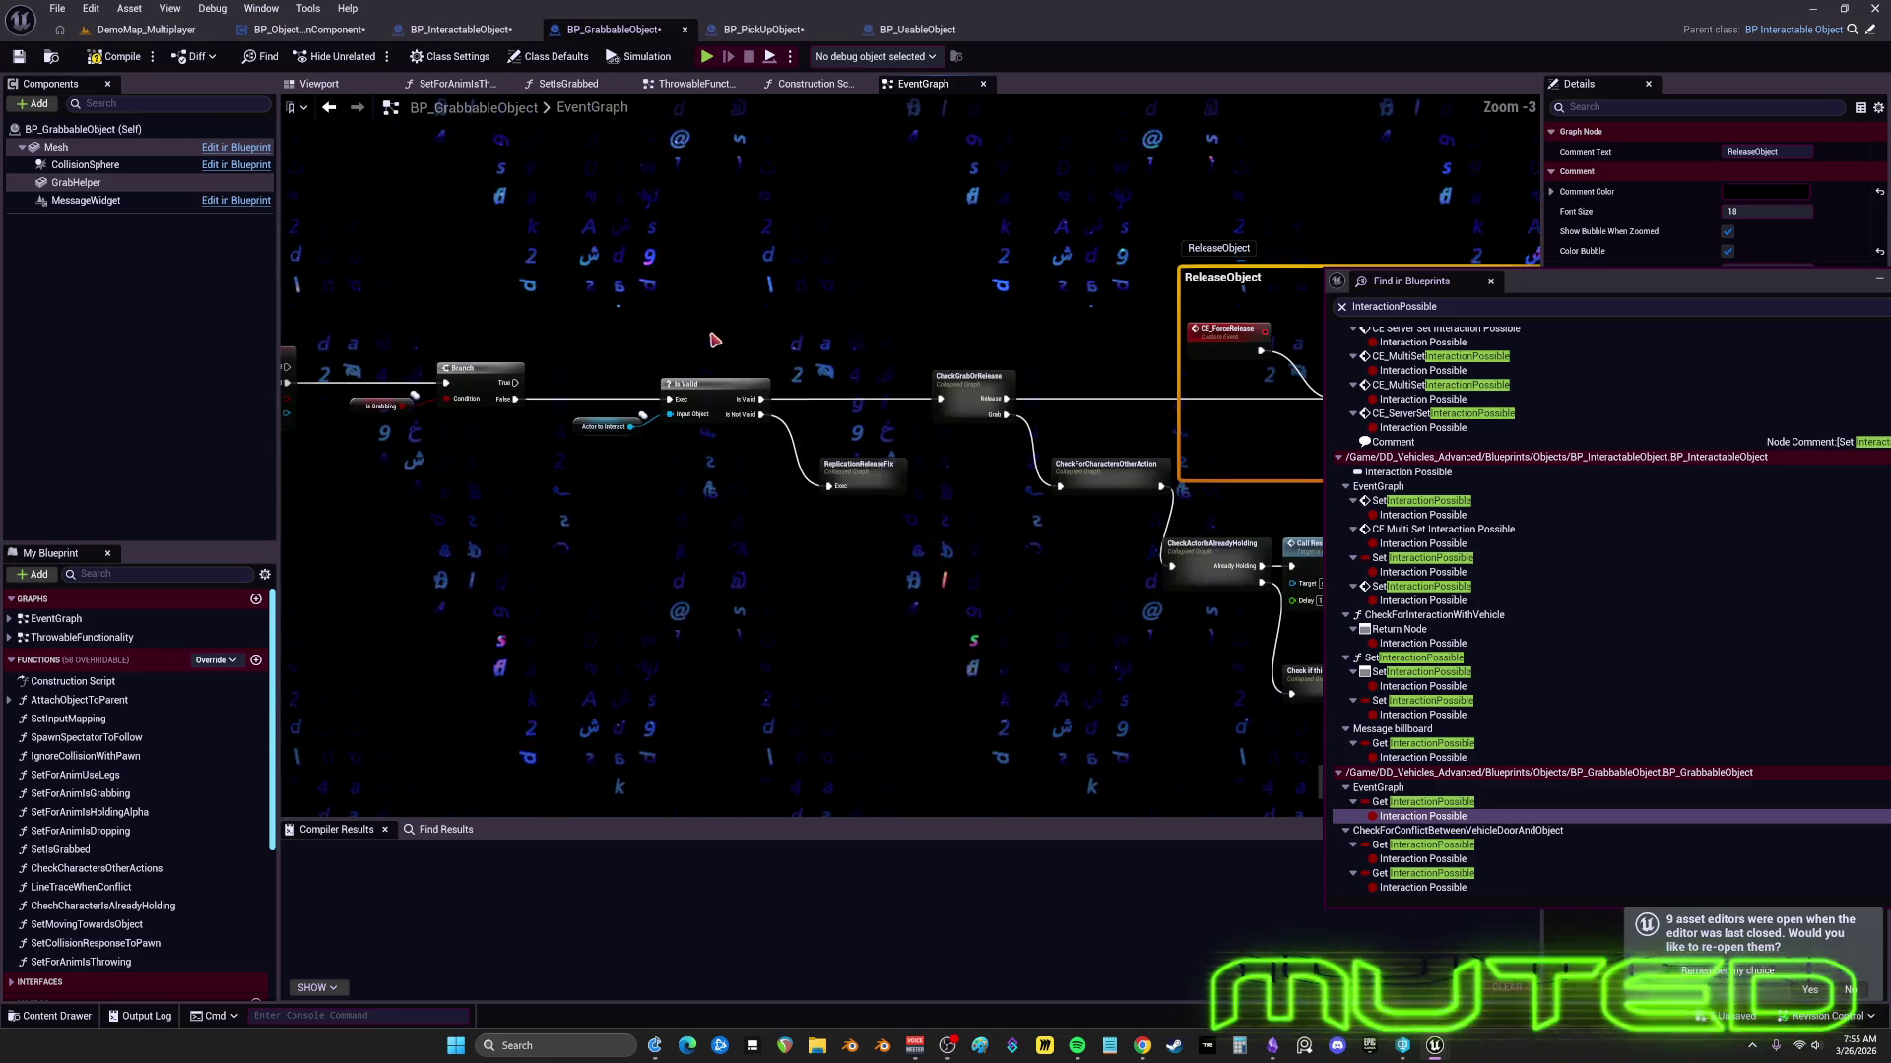
left_click_drag(783, 576, 873, 597)
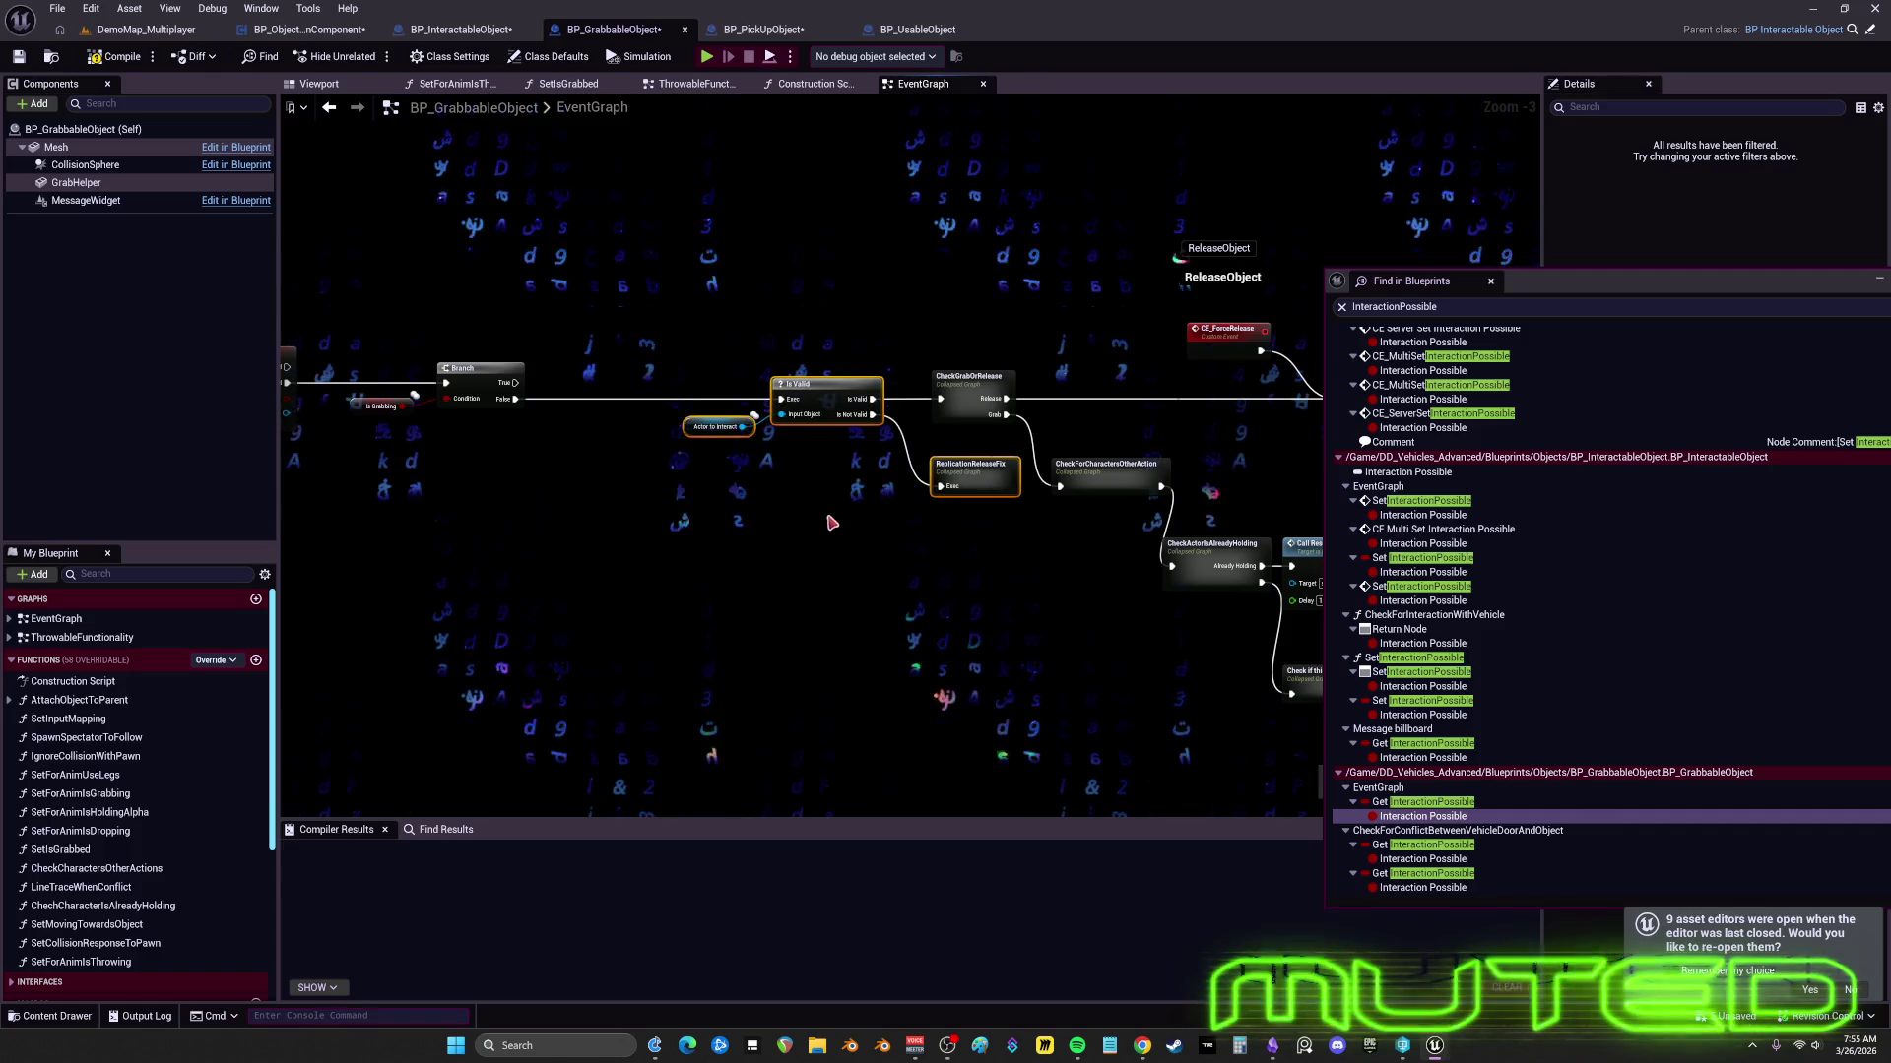
- Shift the Enhanced Input node right and move Is Grabbing up beside the Branch node
left_click_drag(722, 497, 852, 506)
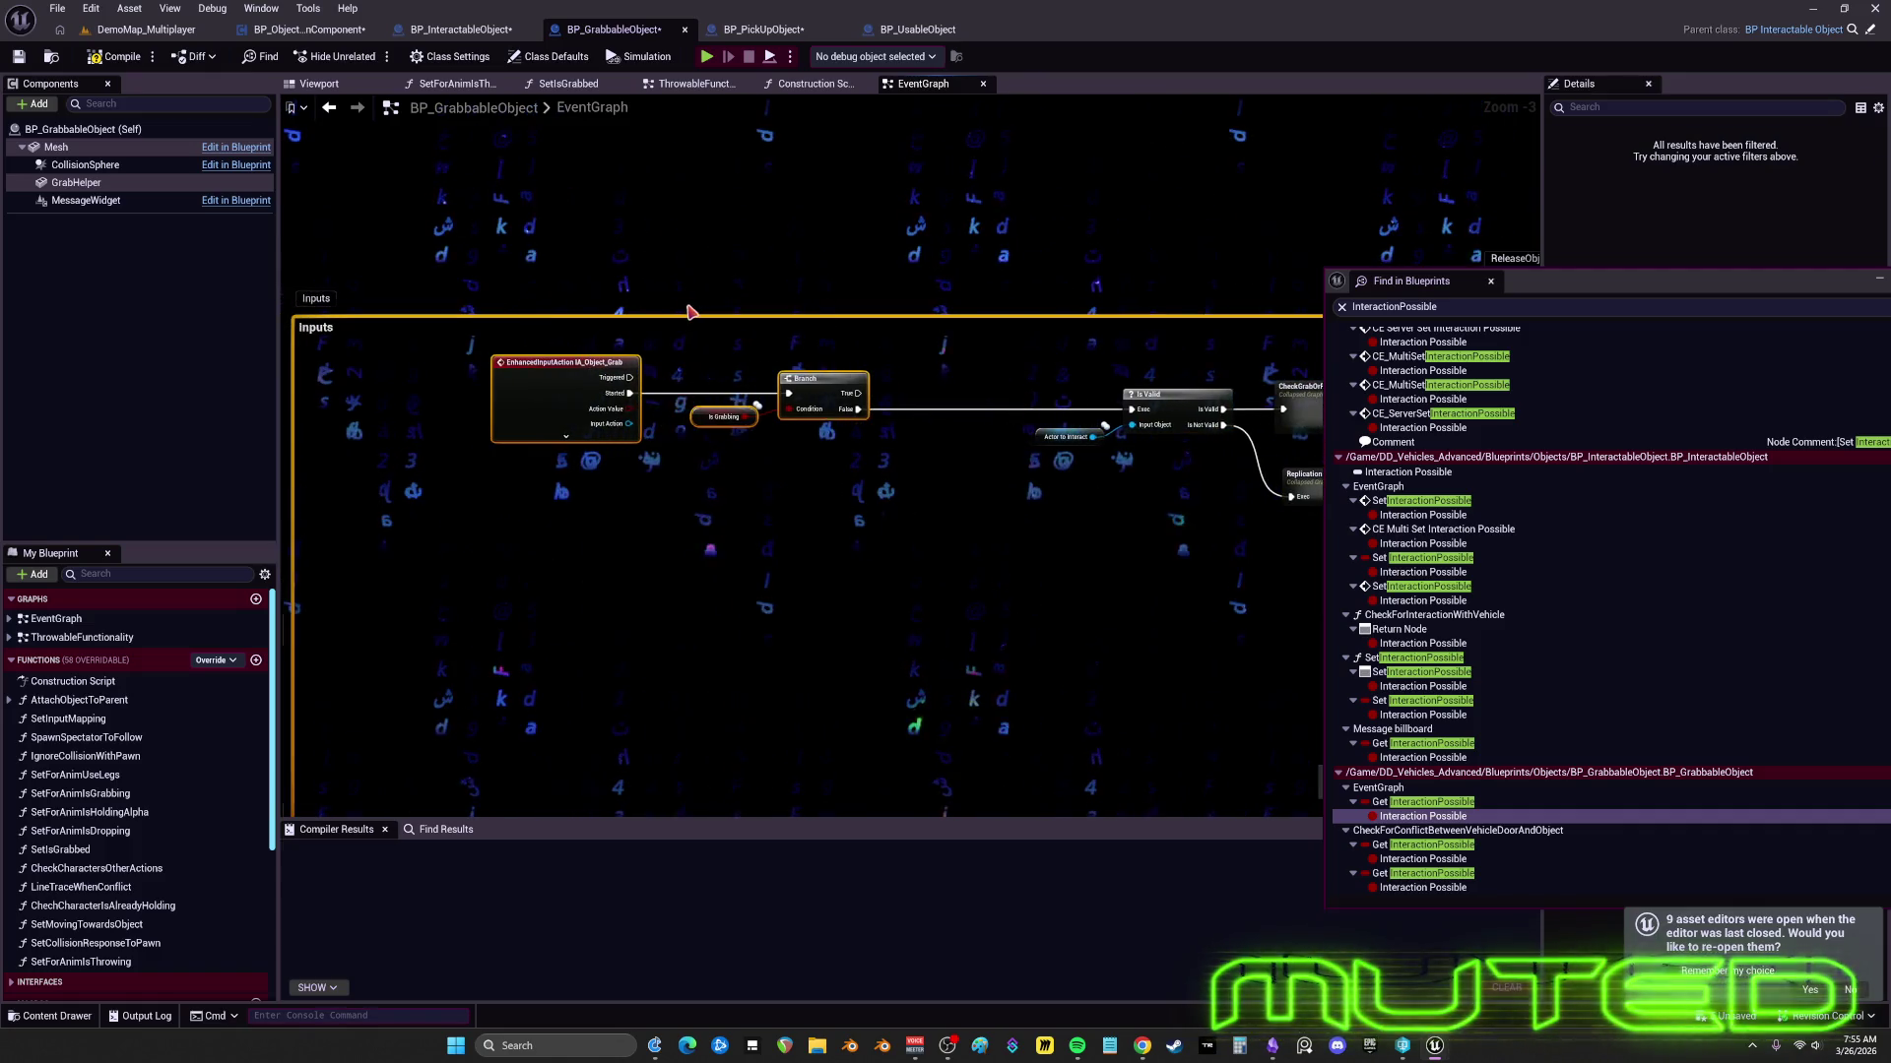
scroll(745, 324, "down", 5)
scroll(815, 342, "up", 4)
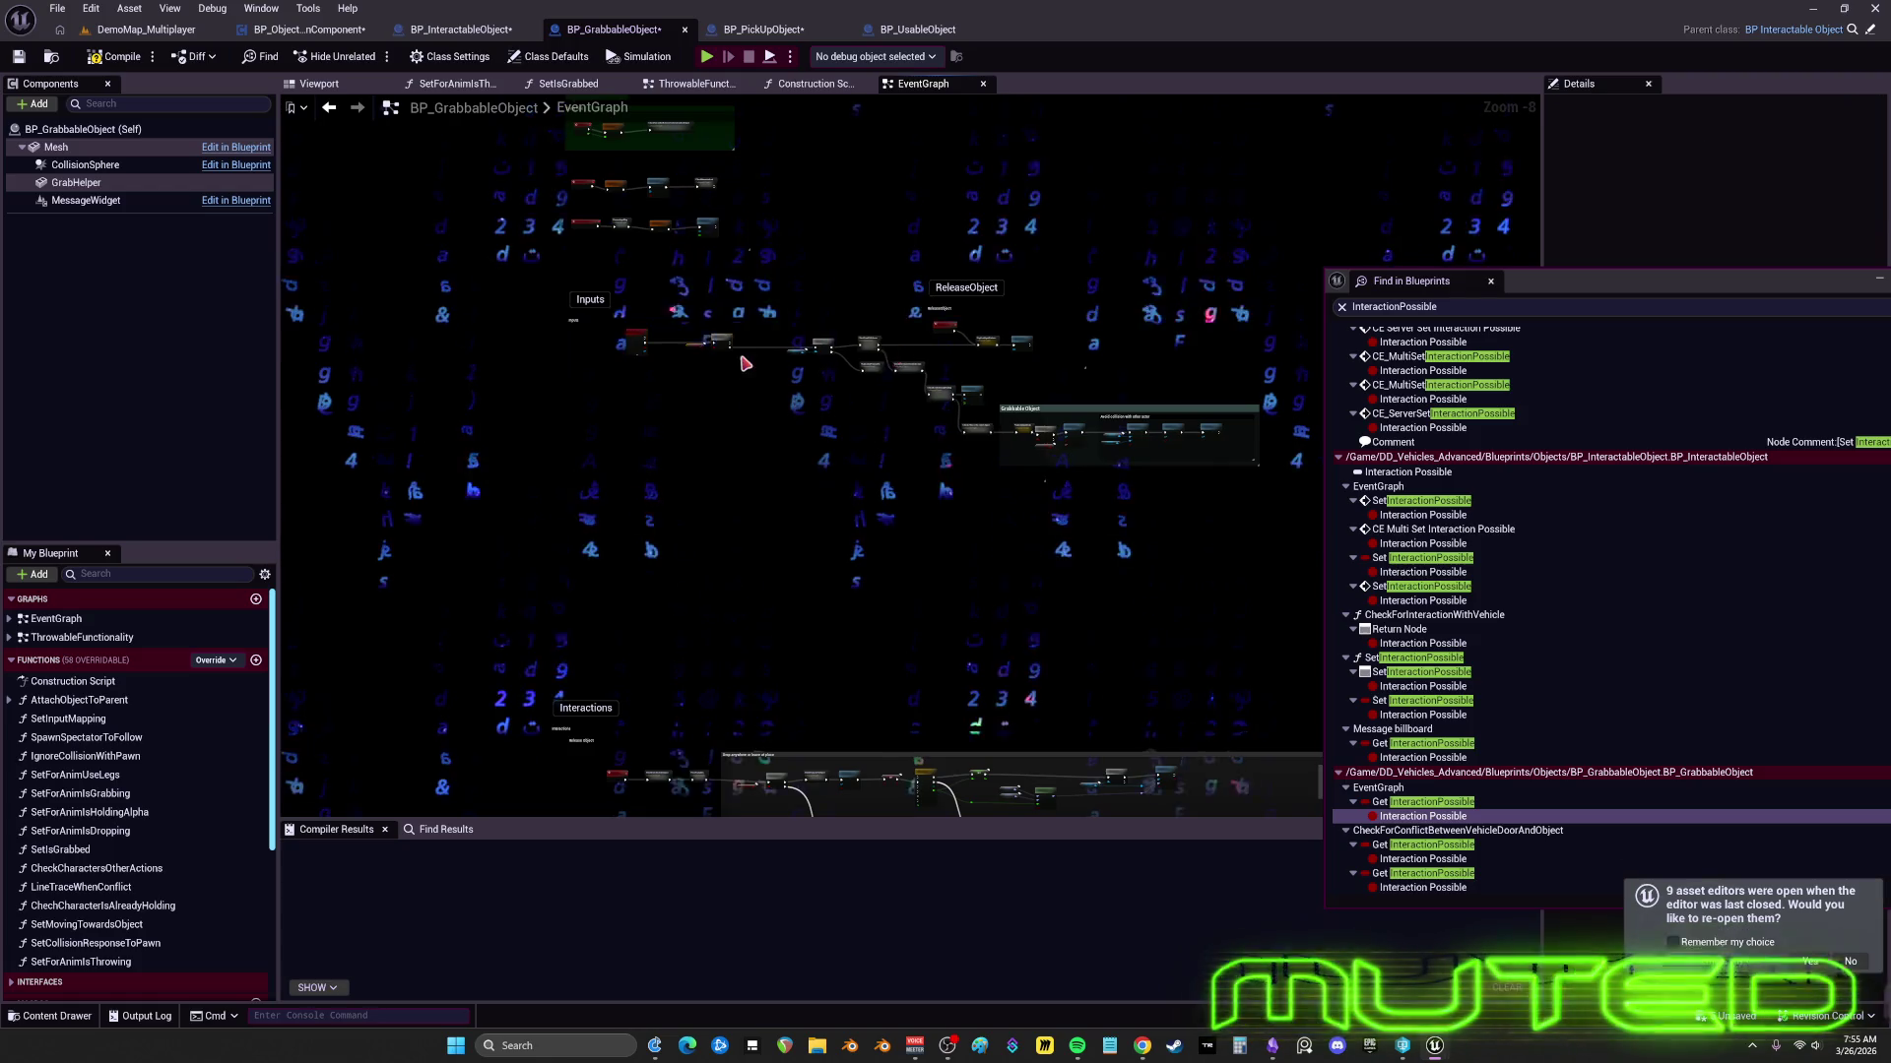
scroll(785, 321, "up", 1)
mouse_move(785, 321)
left_mouse_down()
mouse_move(941, 365)
mouse_move(1009, 413)
left_mouse_up()
left_click(985, 591)
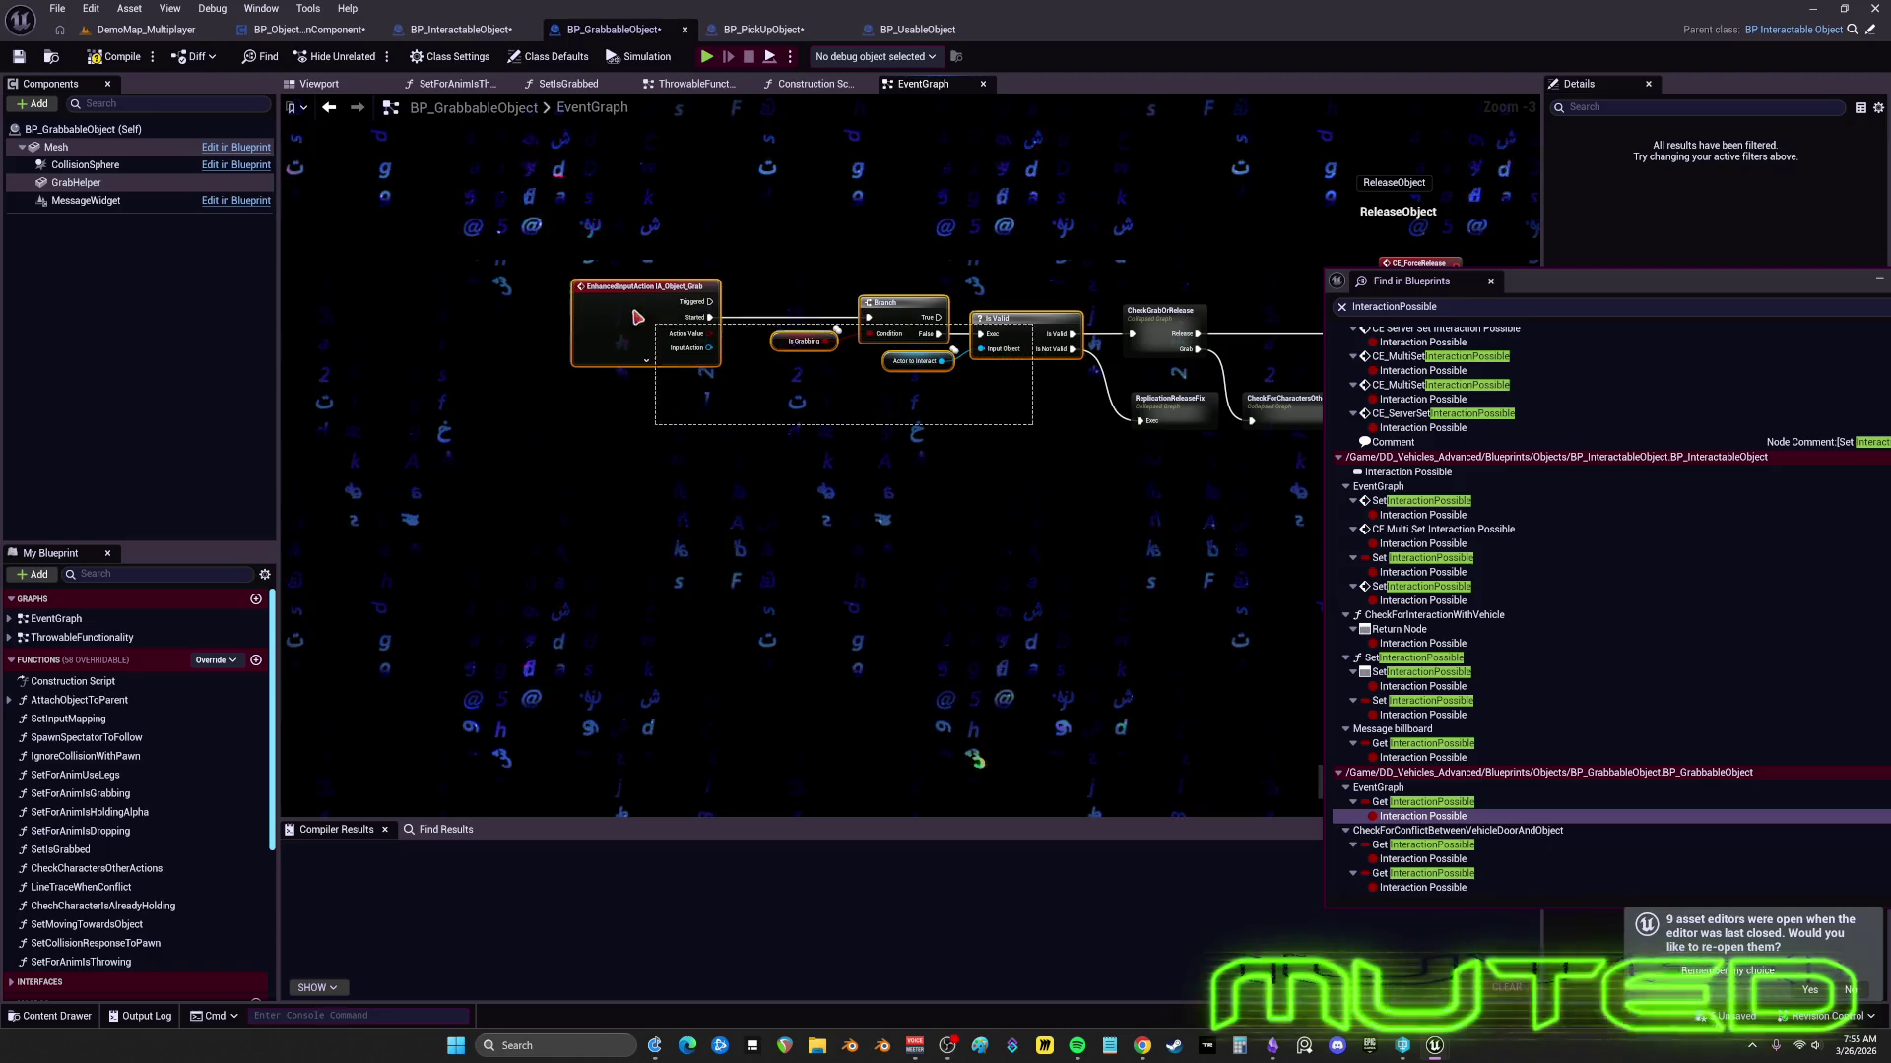
left_click_drag(645, 325, 677, 325)
left_click_drag(812, 369, 860, 353)
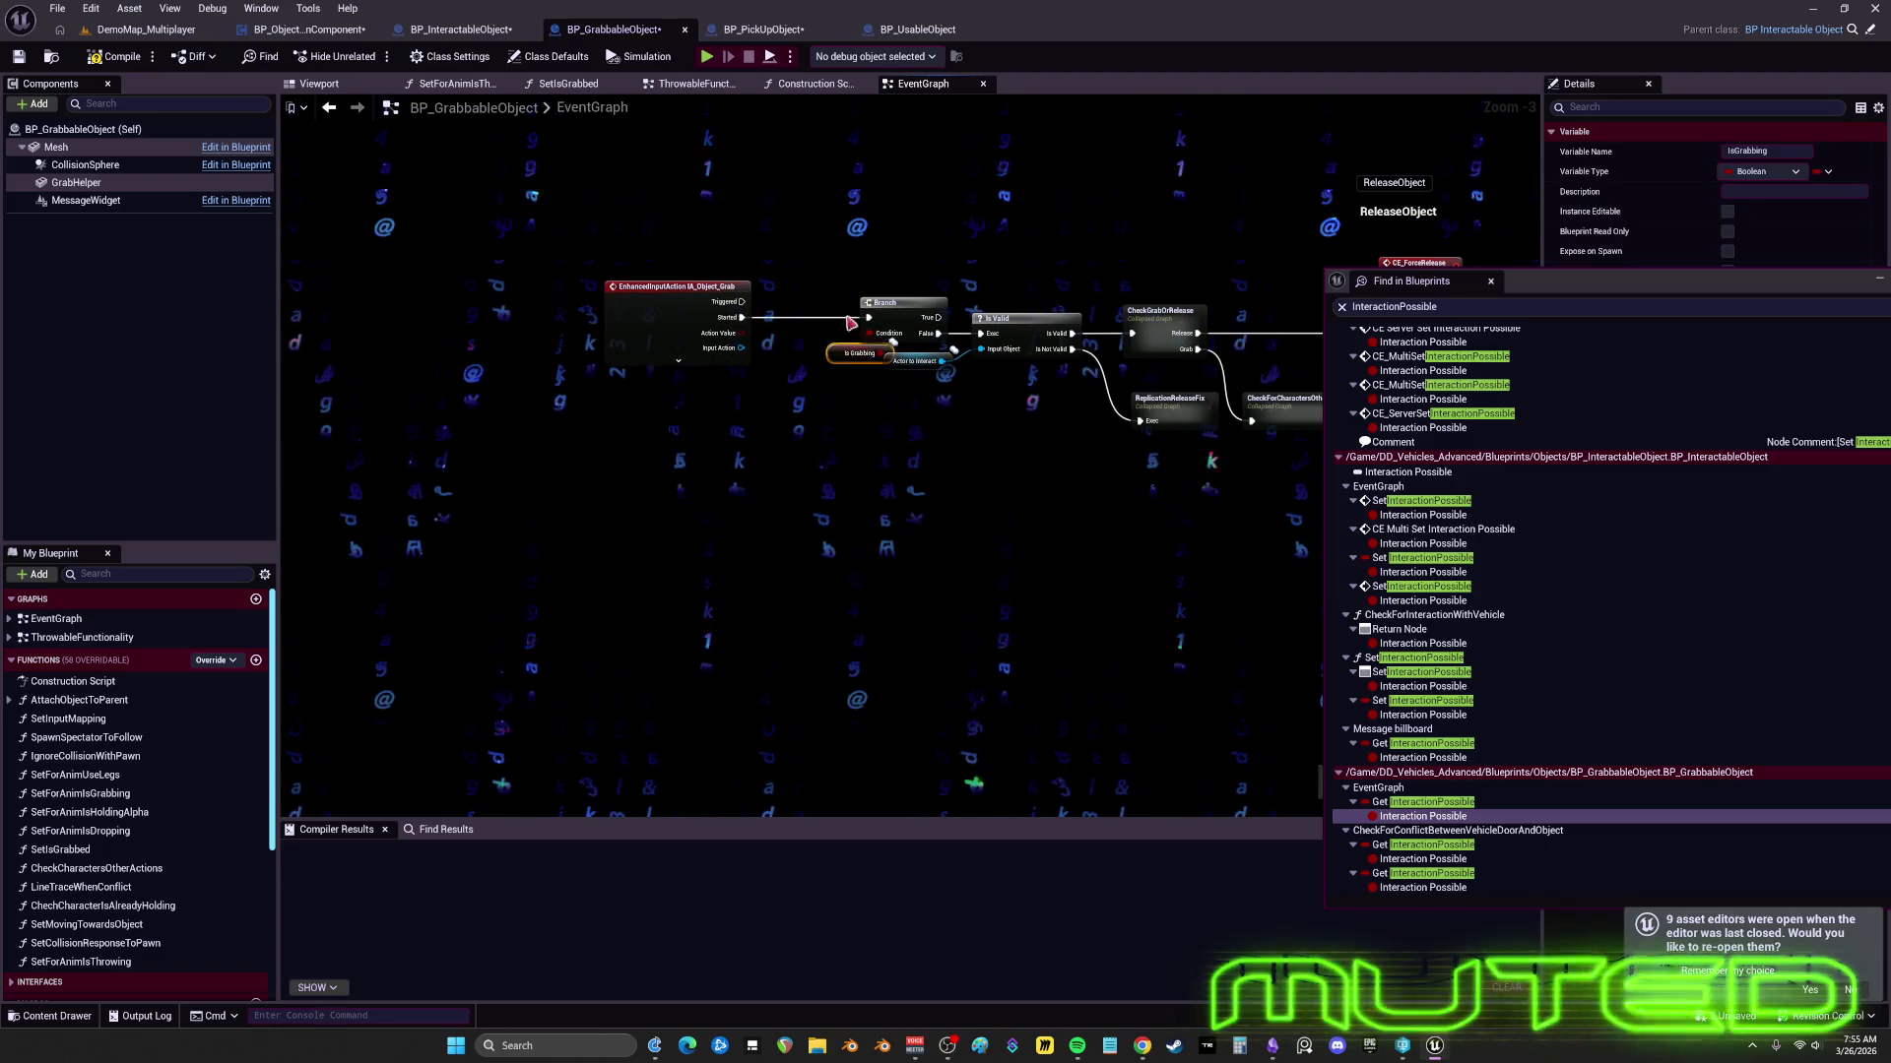
left_click_drag(605, 316, 644, 317)
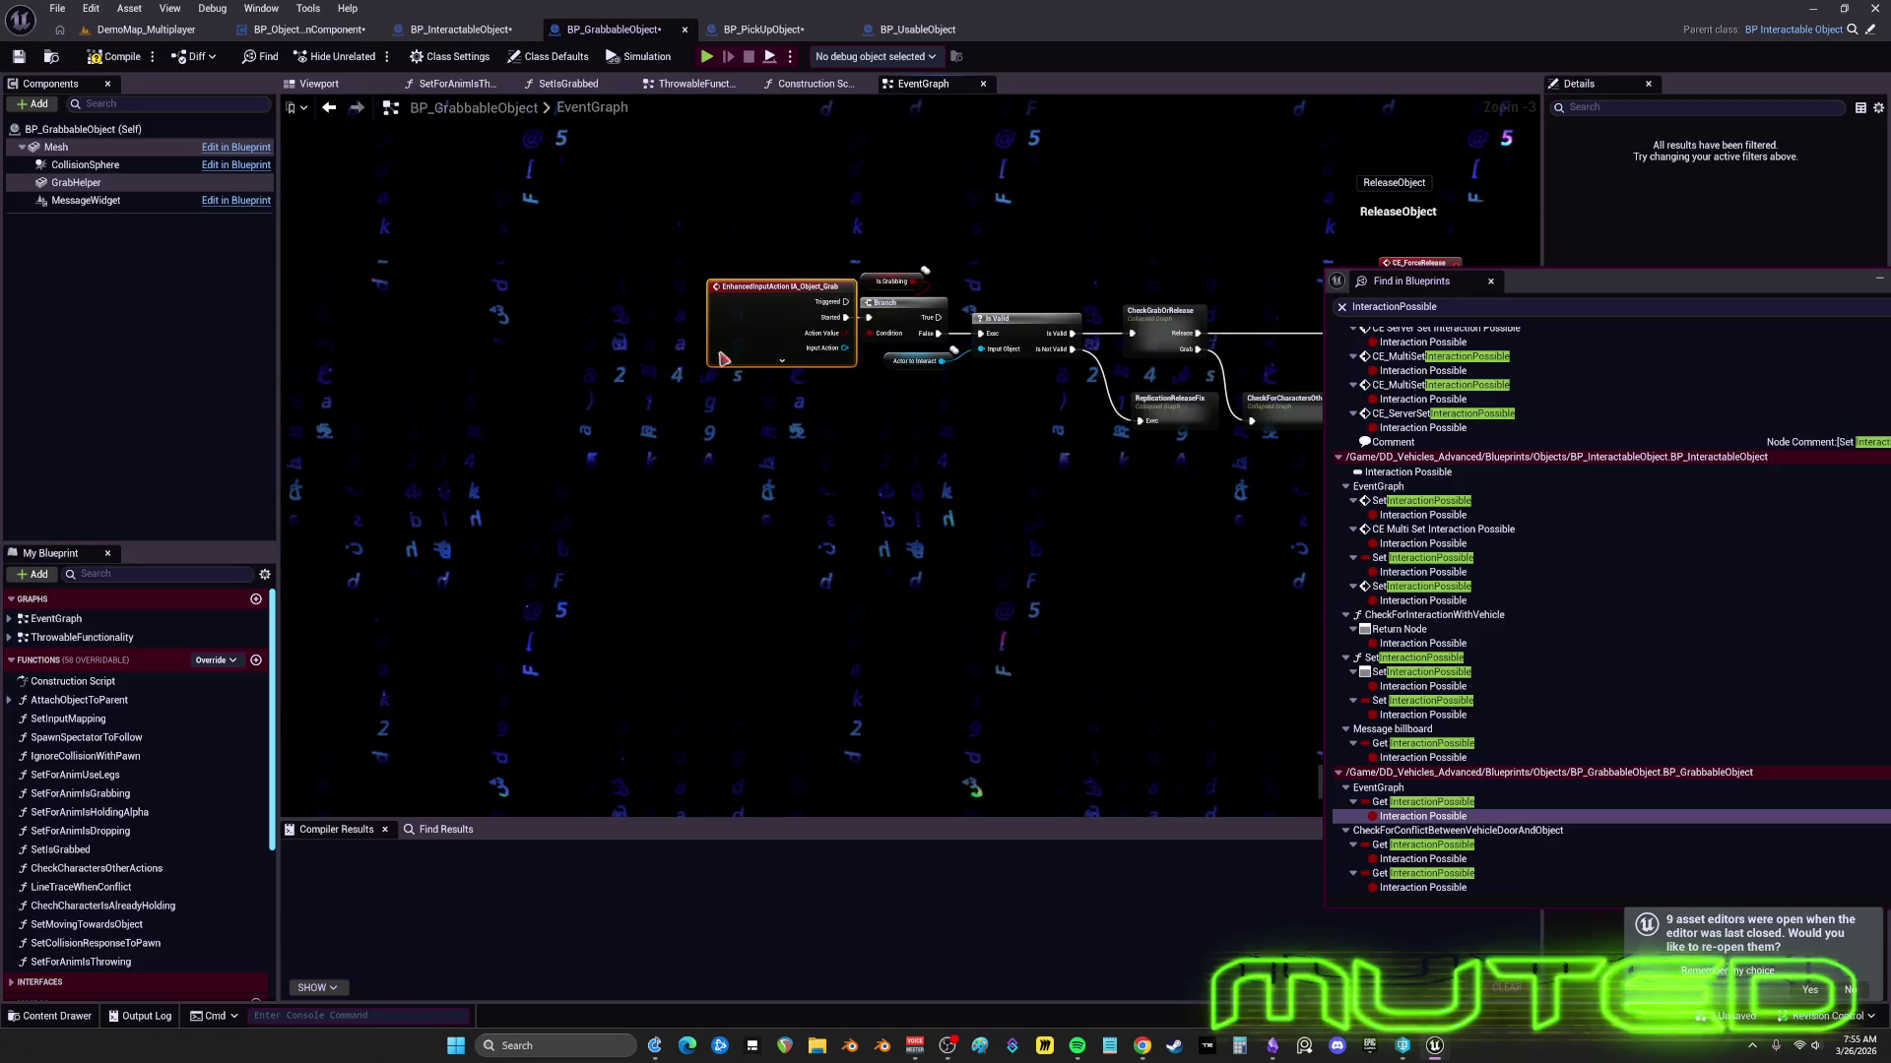
scroll(723, 359, "down", 3)
- Tint the Inputs comment light blue
left_click(391, 340)
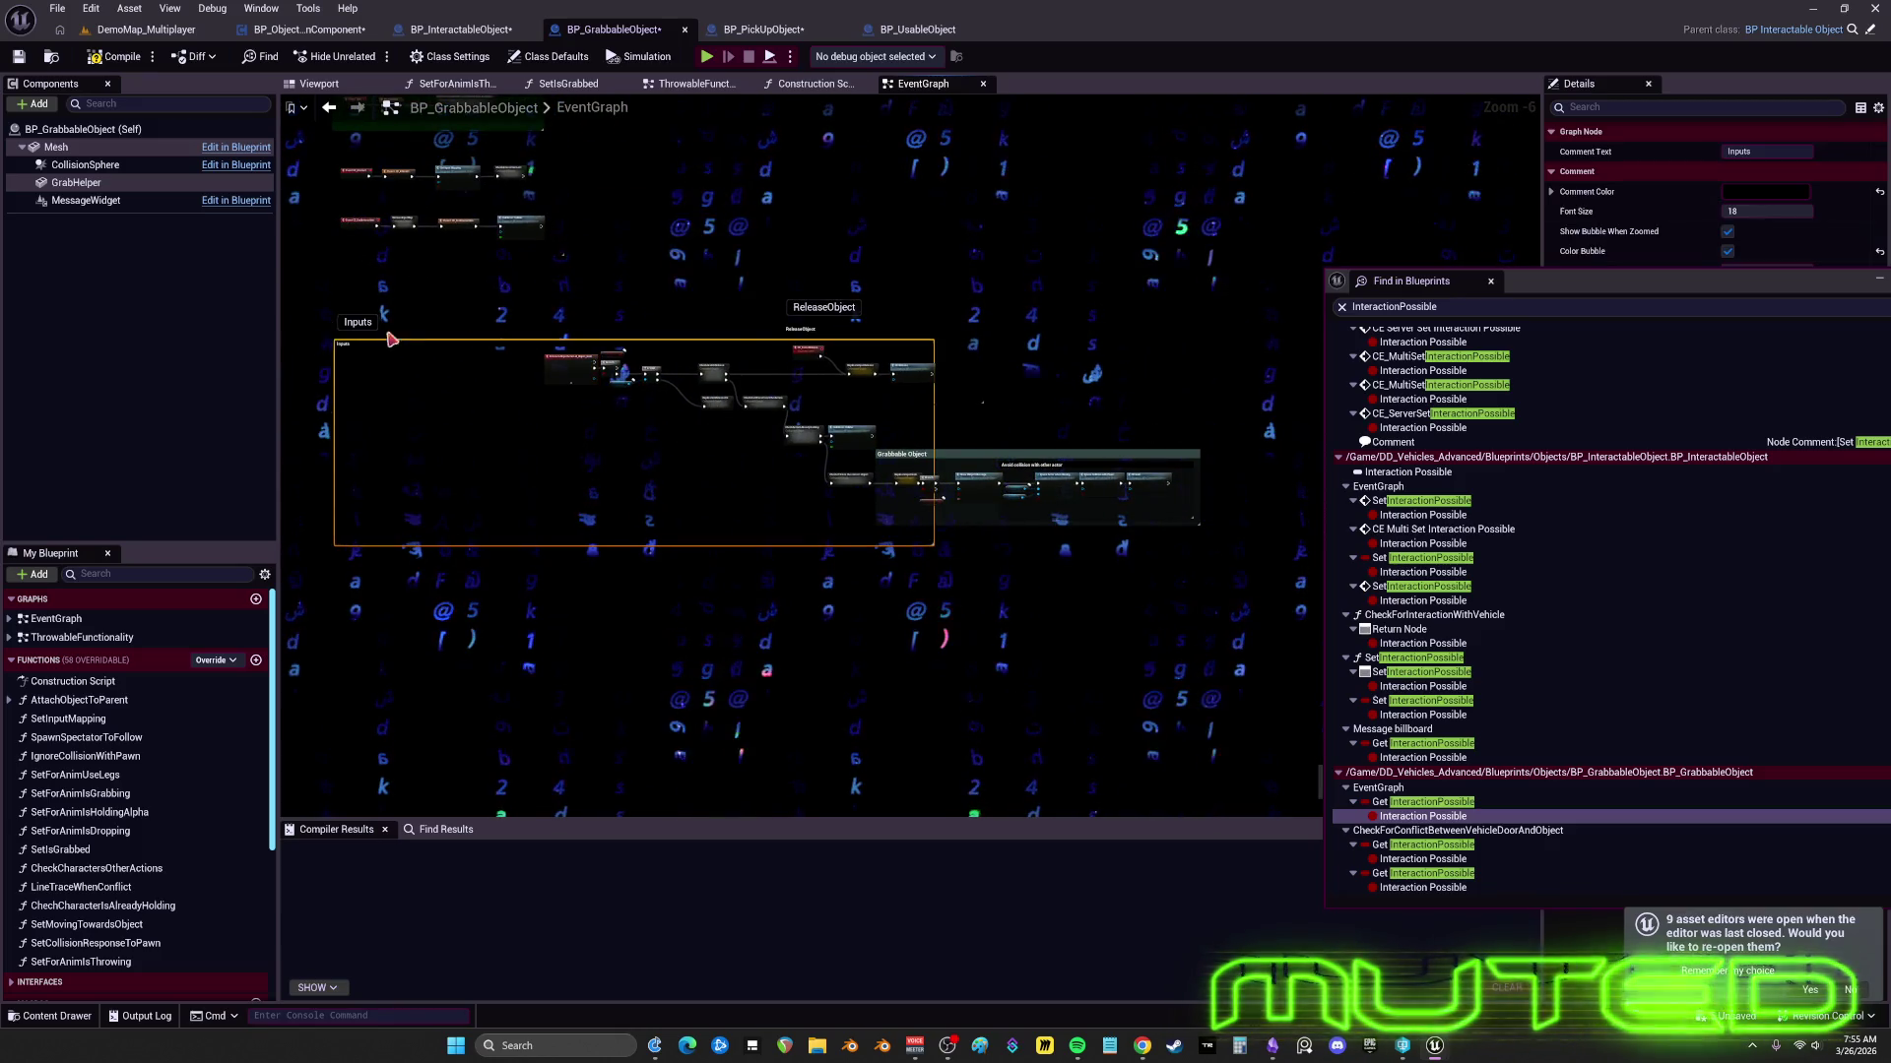
left_click(1764, 191)
left_click(1474, 283)
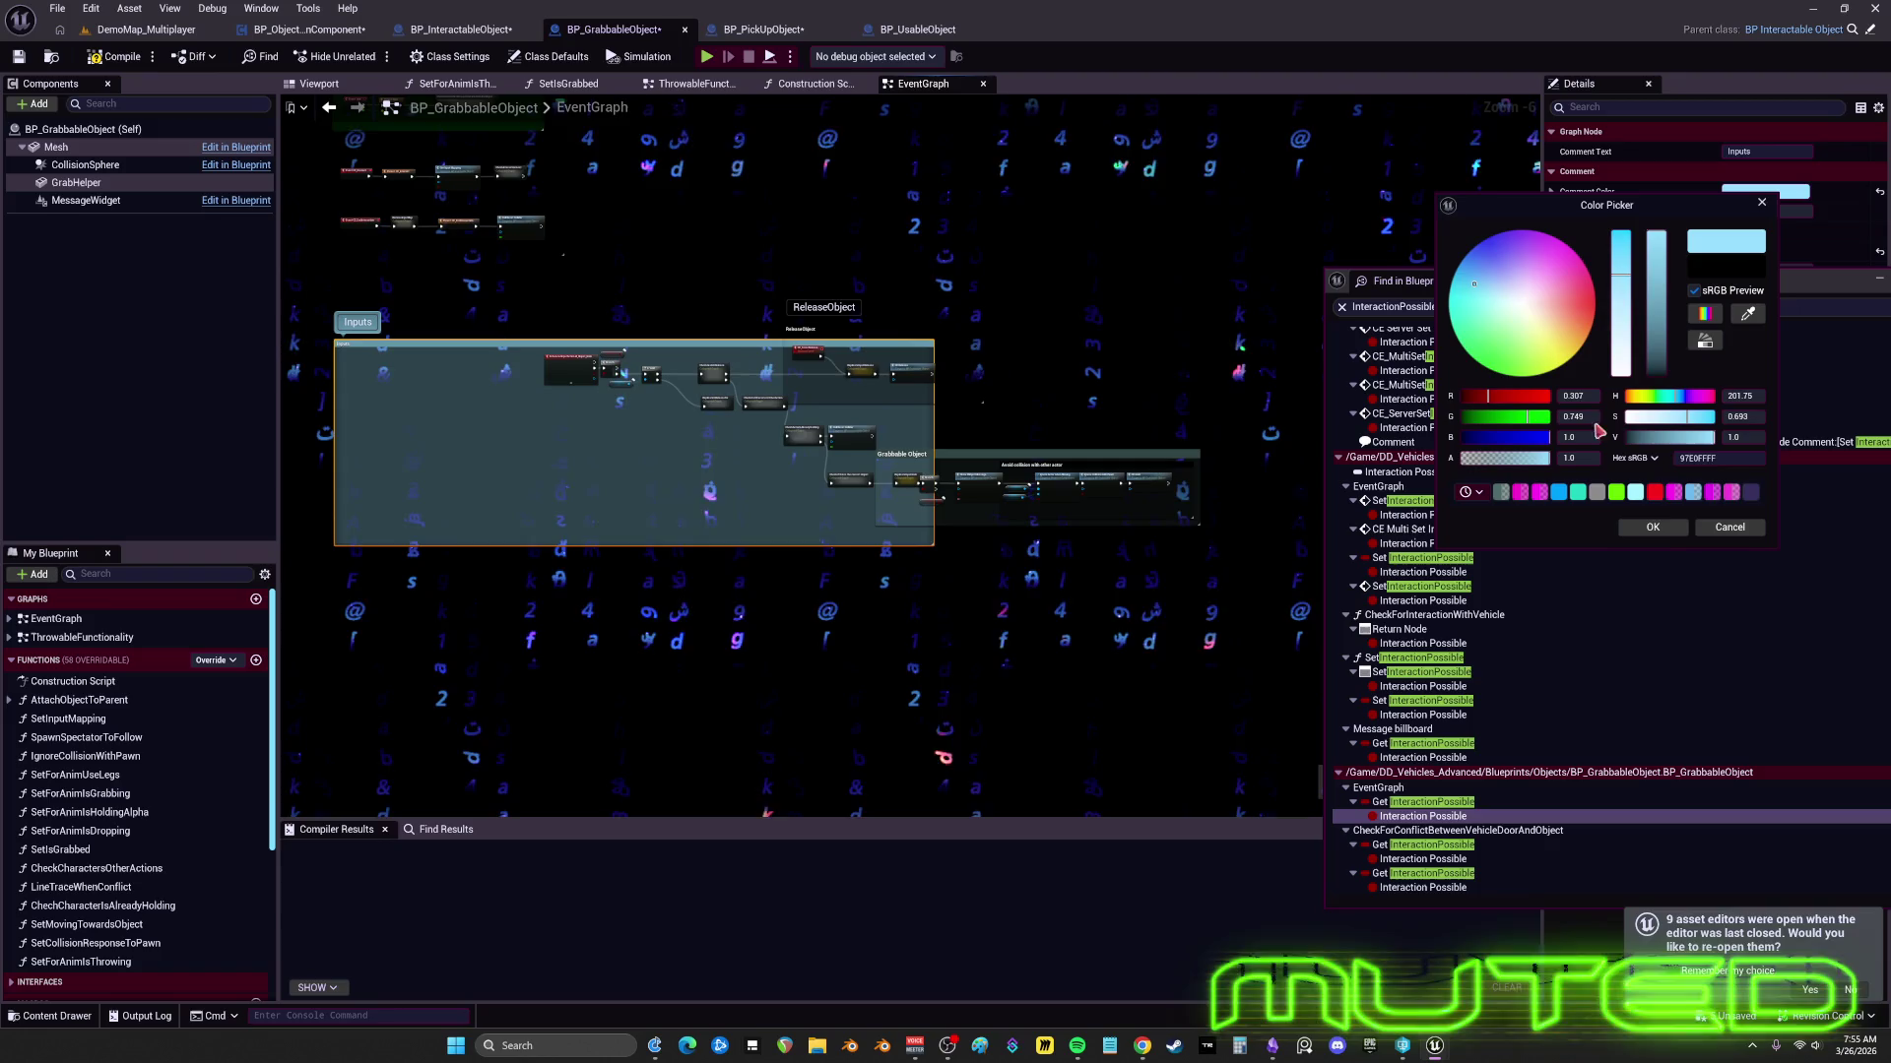
left_click(1653, 527)
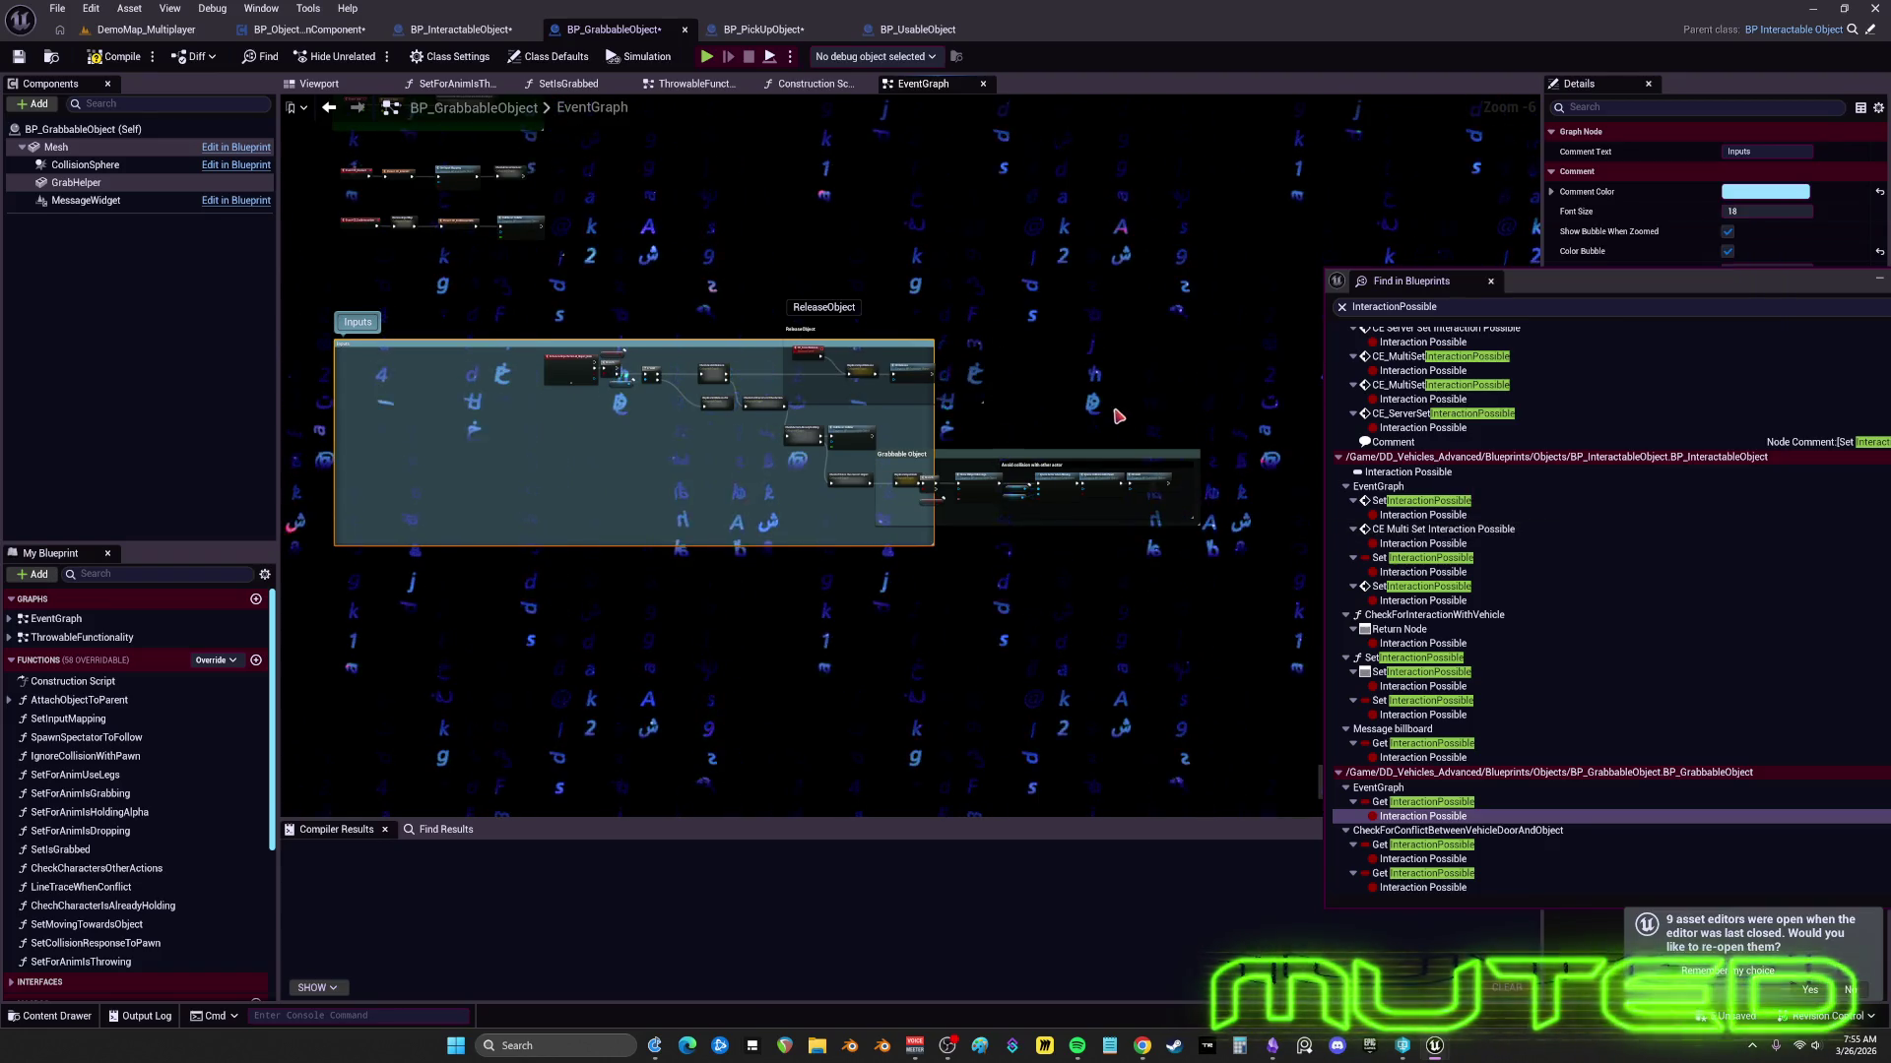
scroll(1118, 416, "down", 2)
left_click(1240, 506)
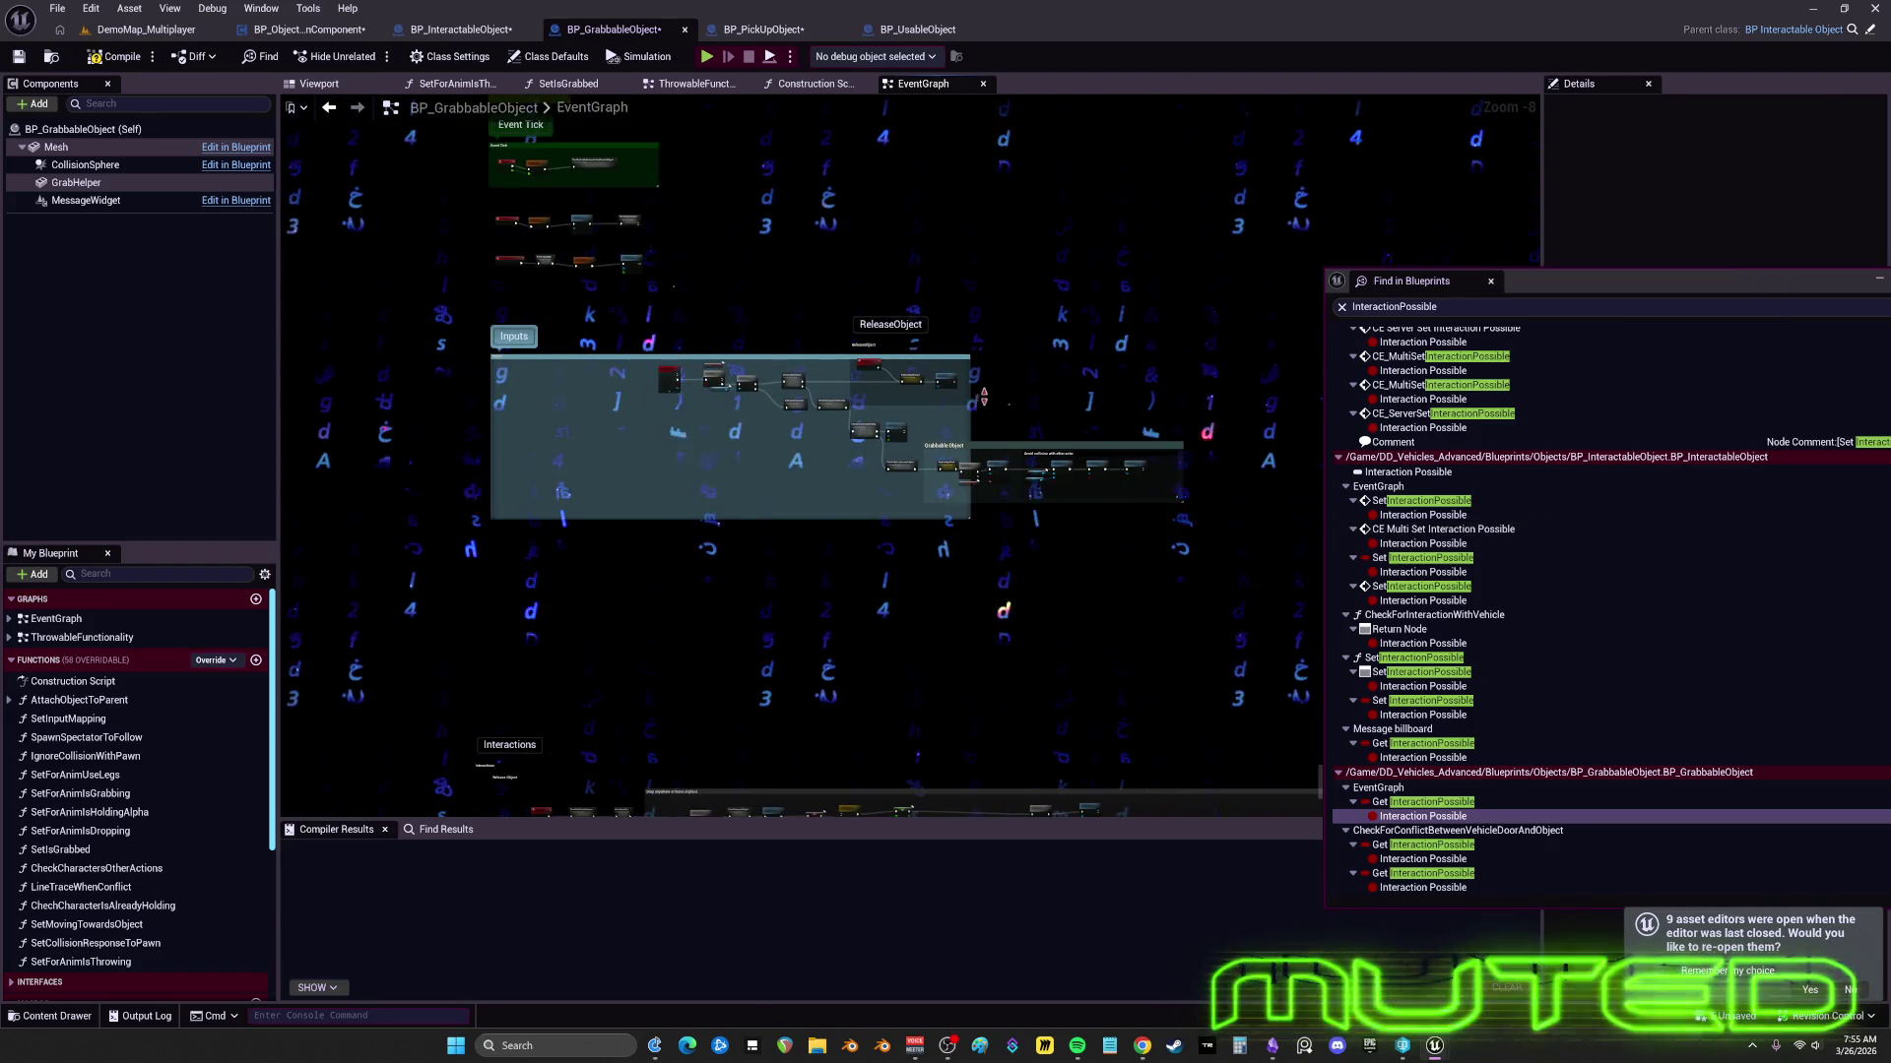
- Move the Grabbable Object group and the ReleaseObject comment left
left_click_drag(1045, 460, 598, 367)
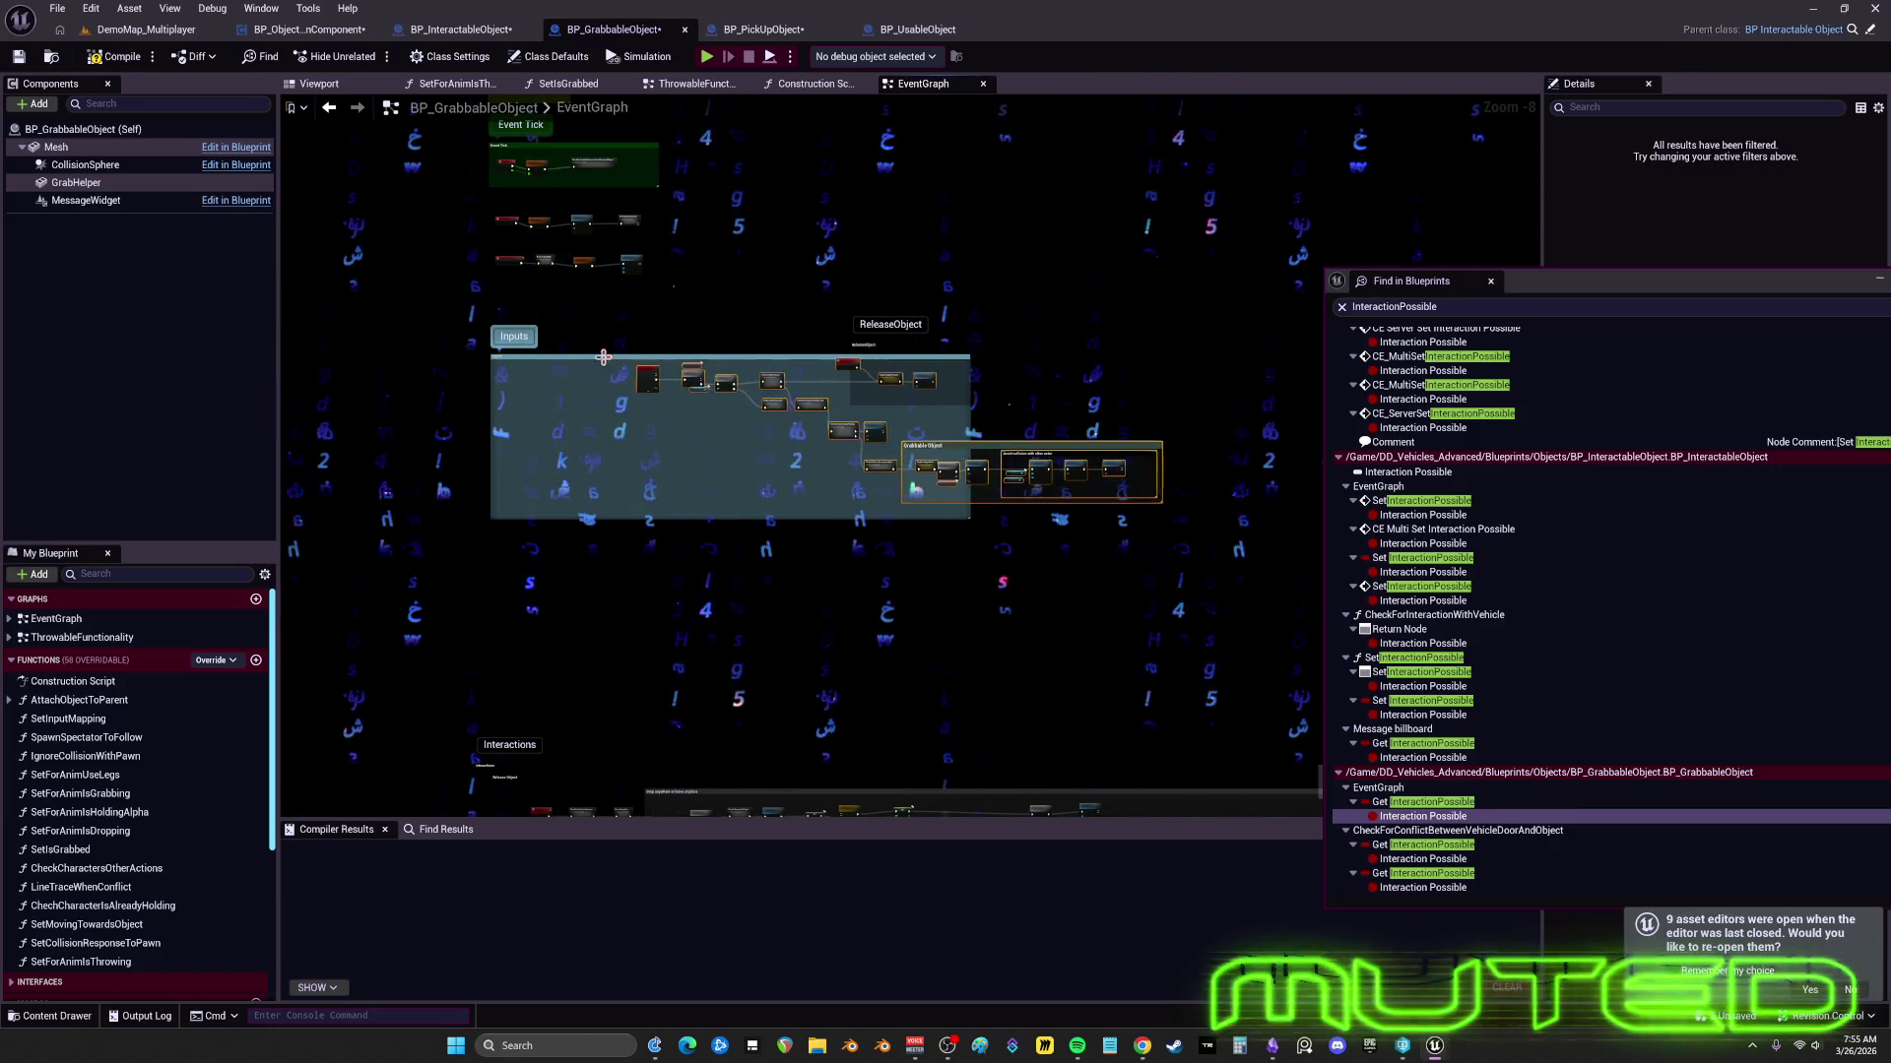
left_click_drag(917, 493, 727, 510)
scroll(889, 318, "up", 6)
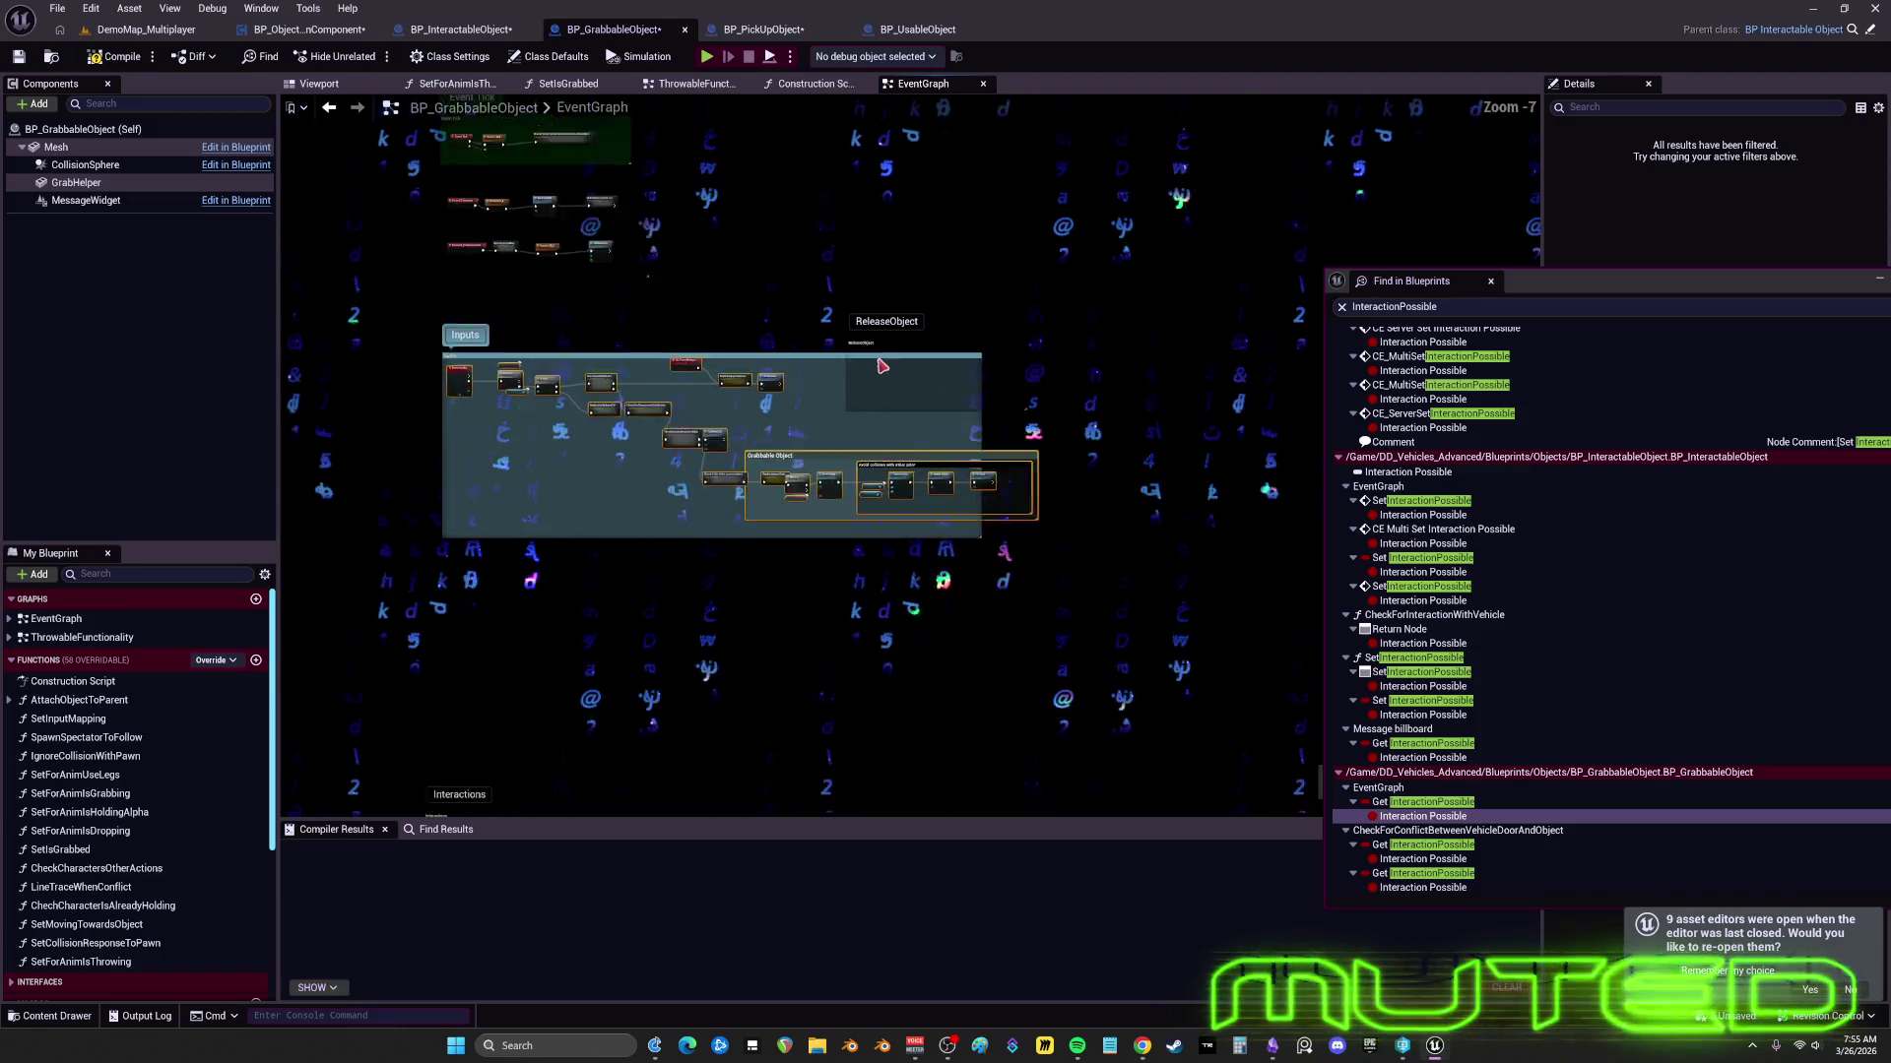
mouse_move(890, 318)
left_mouse_down()
mouse_move(670, 318)
mouse_move(984, 332)
mouse_move(935, 333)
left_mouse_up()
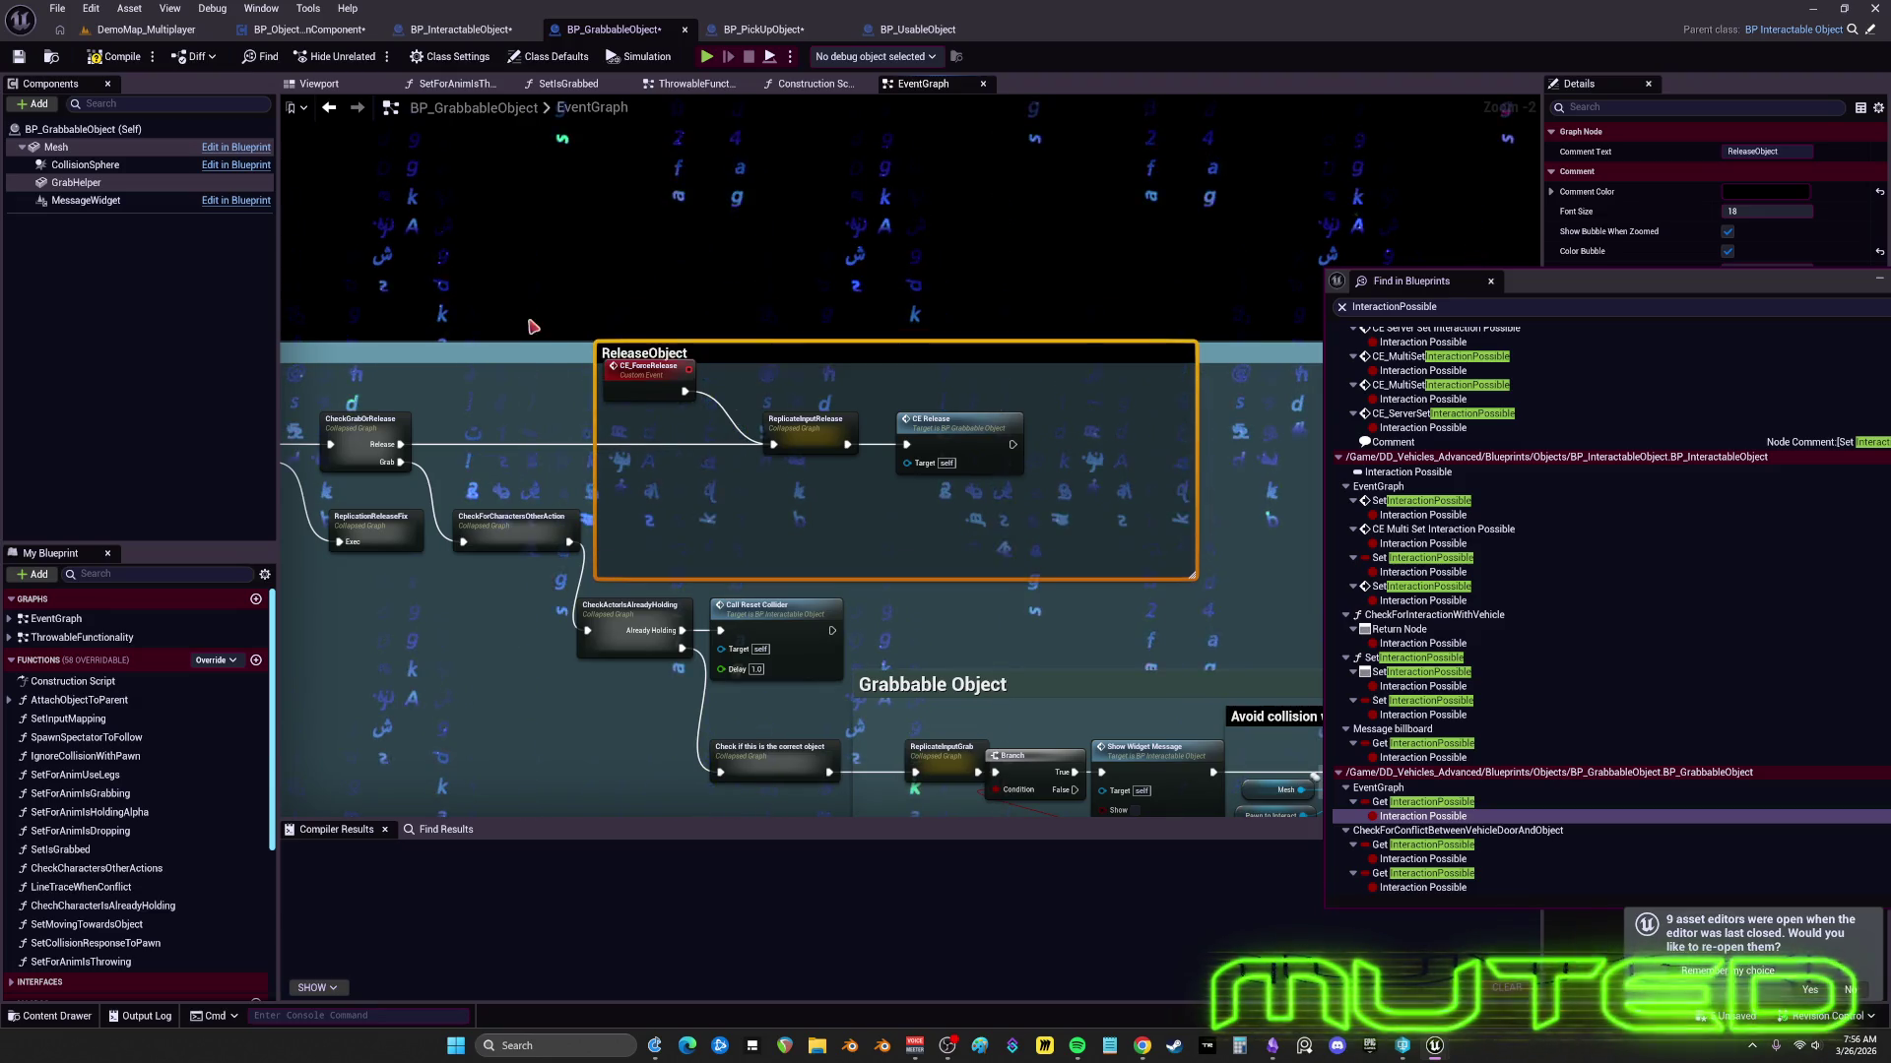
- Extend the Inputs comment's top edge upward, then lift the whole Inputs block higher
left_click_drag(545, 345, 546, 317)
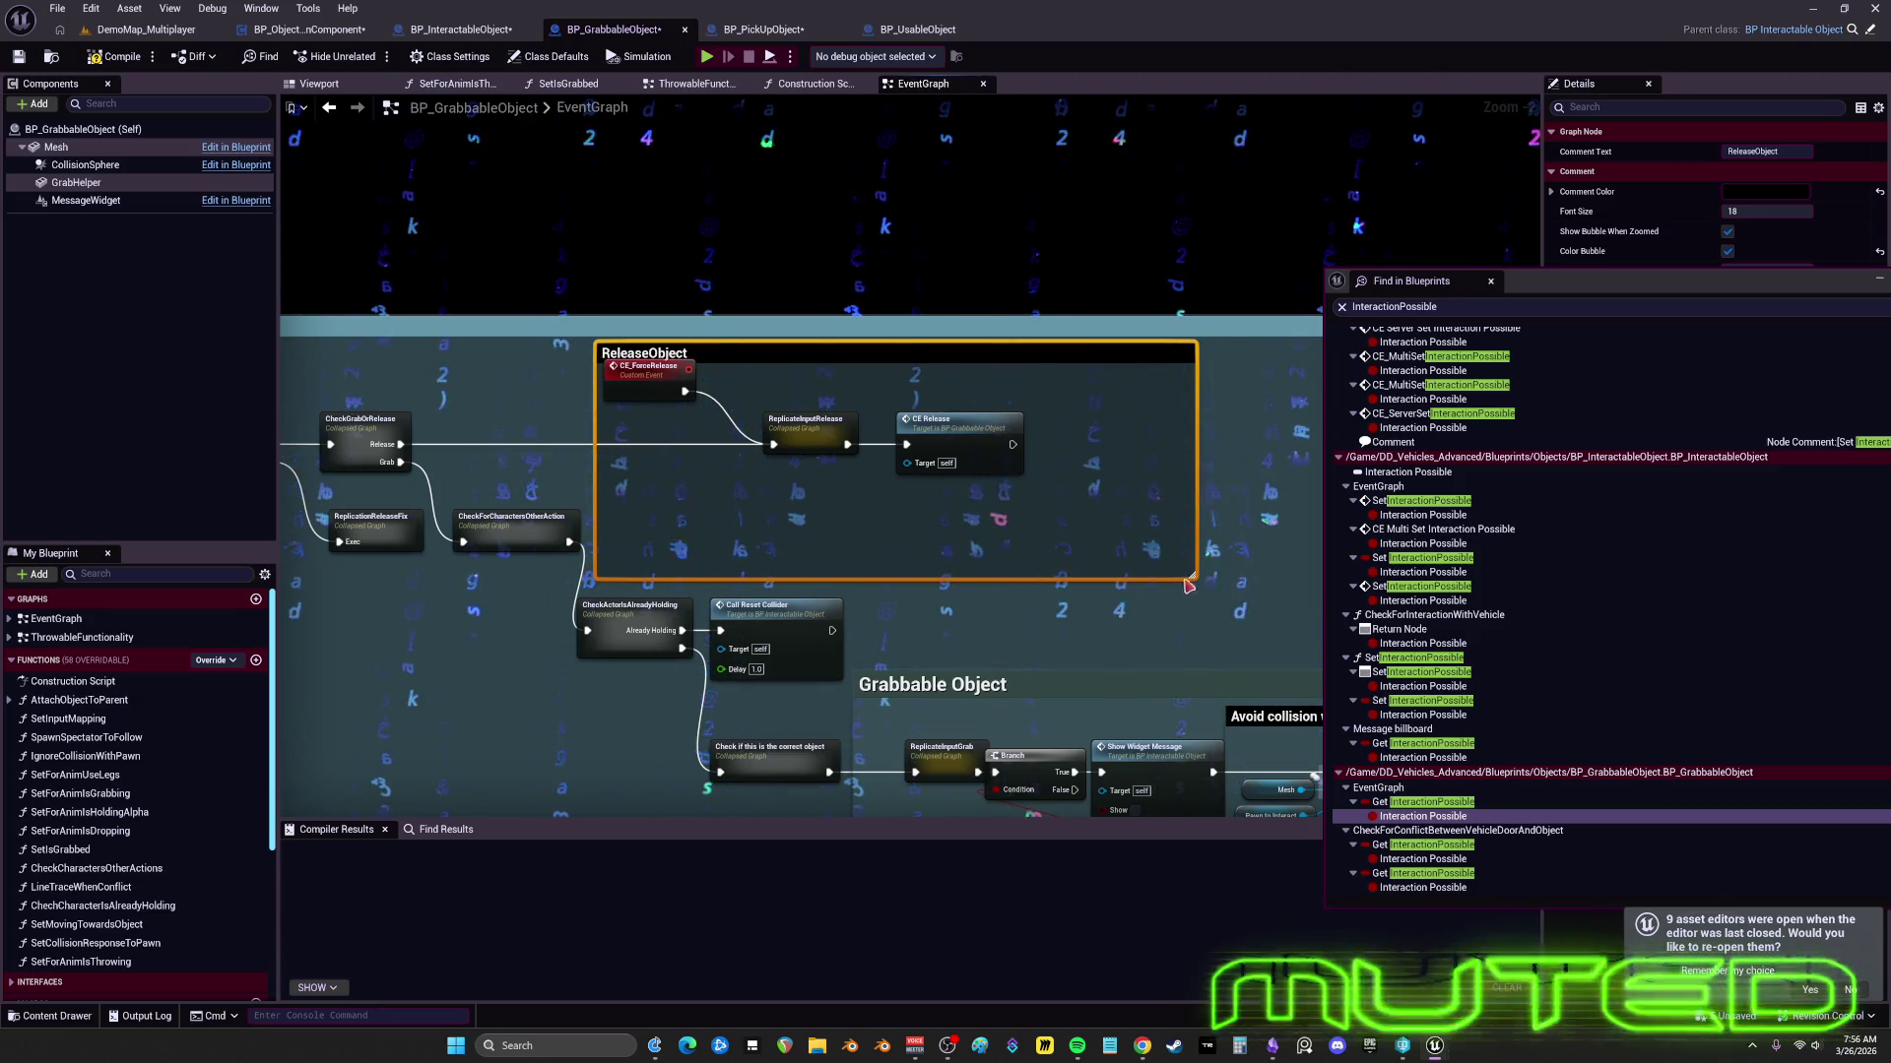
scroll(1181, 503, "down", 6)
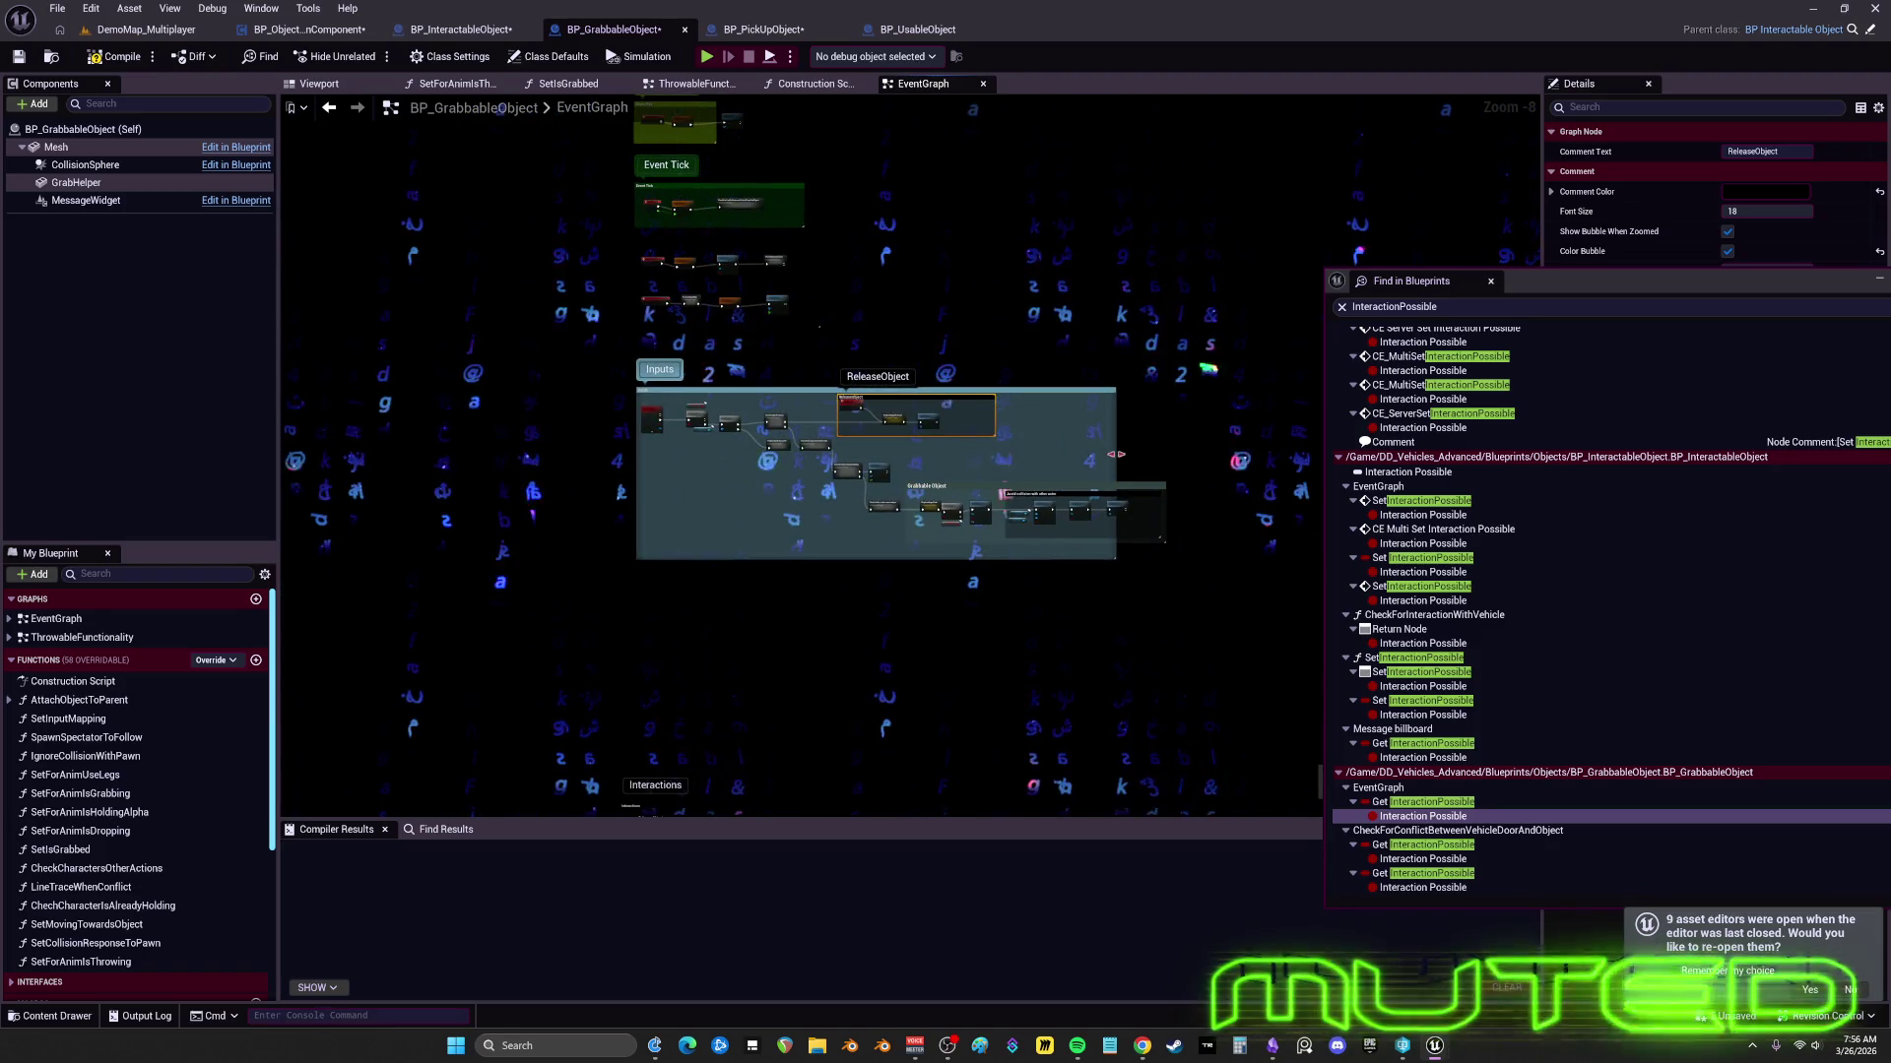
left_click(658, 370)
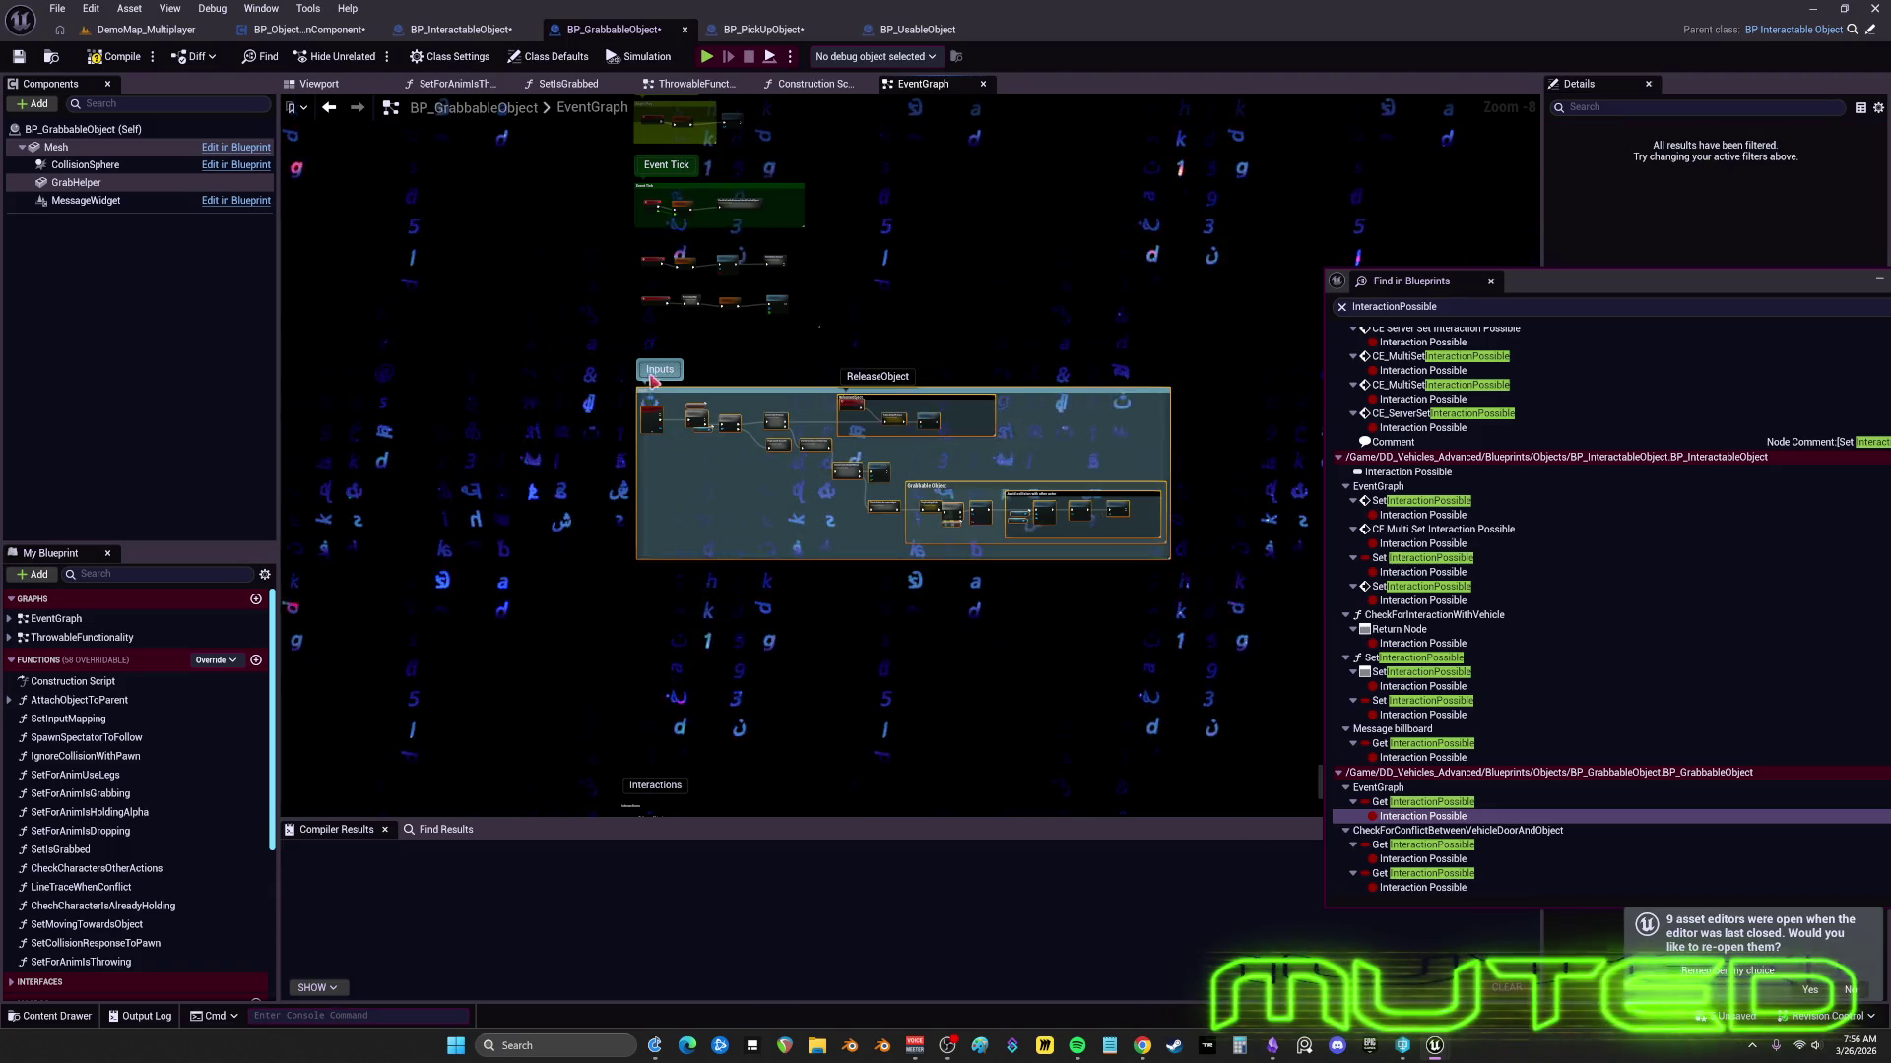
scroll(815, 338, "up", 6)
left_click_drag(908, 455, 1160, 347)
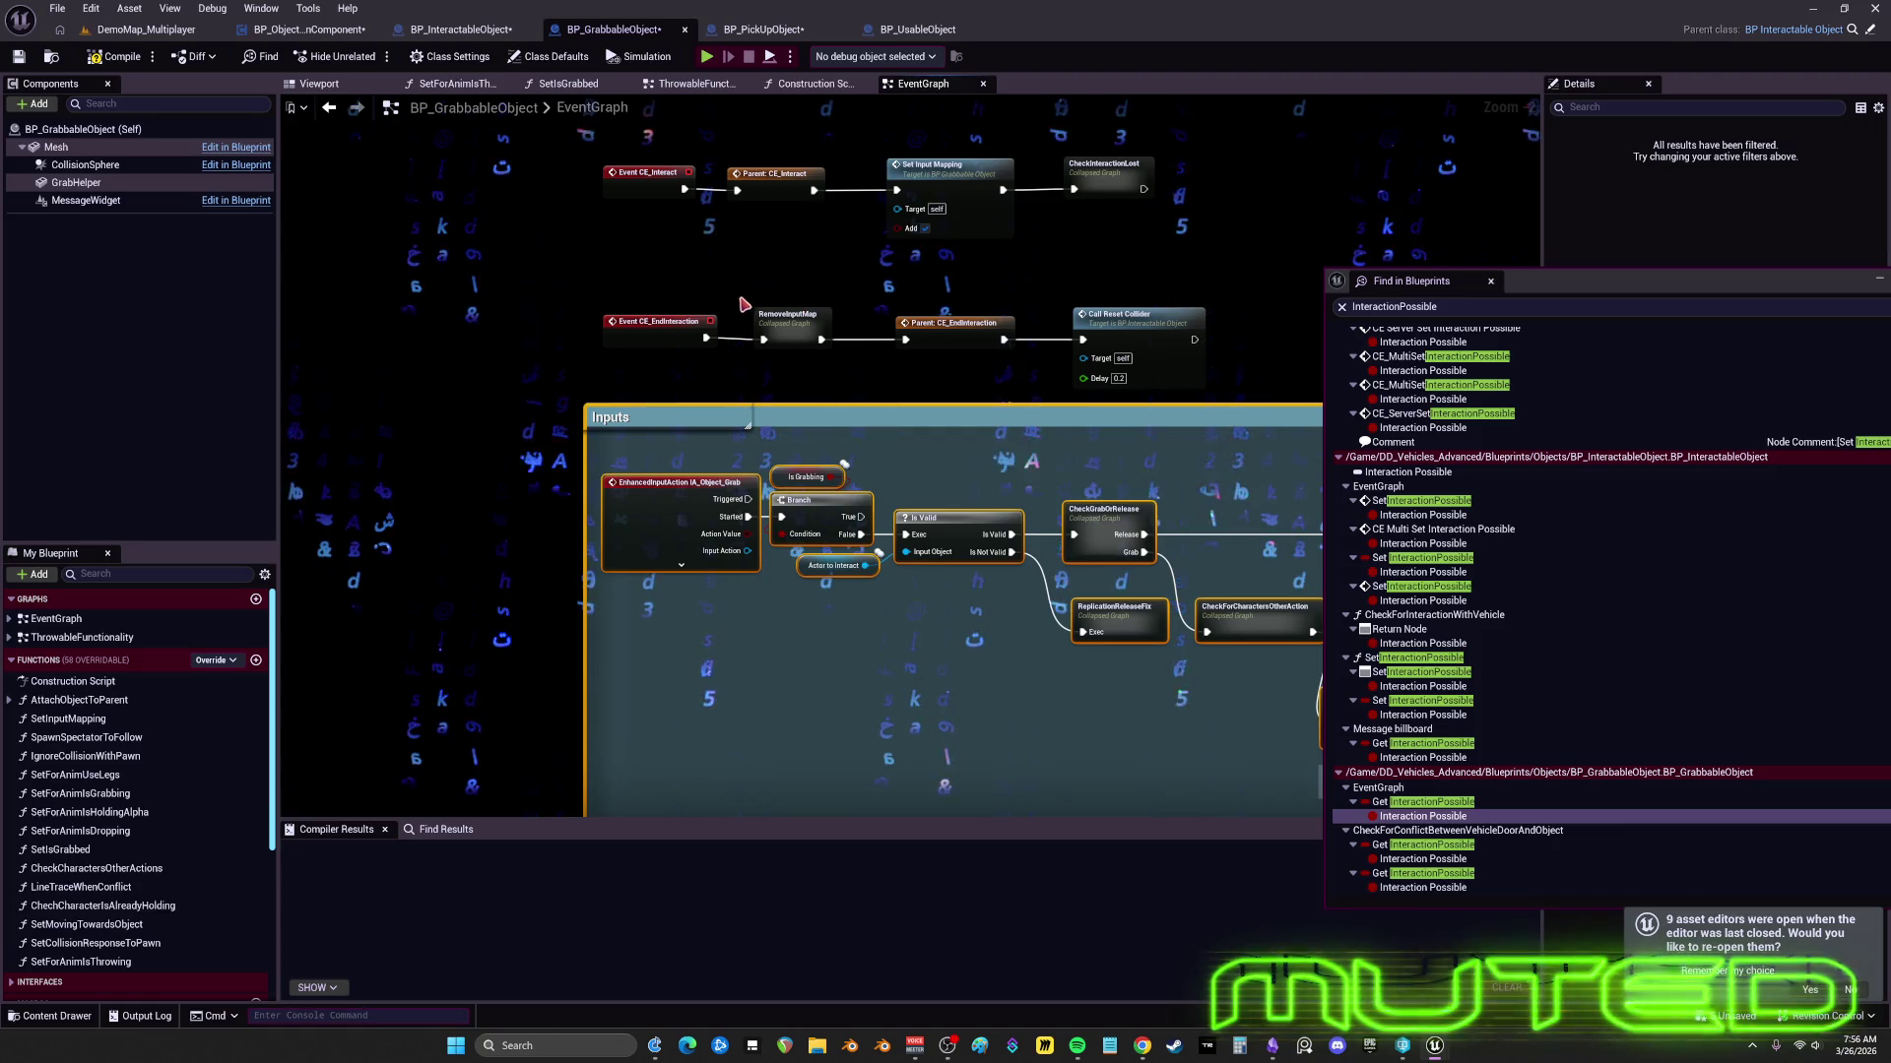
- Review the Event Tick and Begin Play comments, then pan to and select the Interactions comment
left_click(711, 285)
left_click(657, 333)
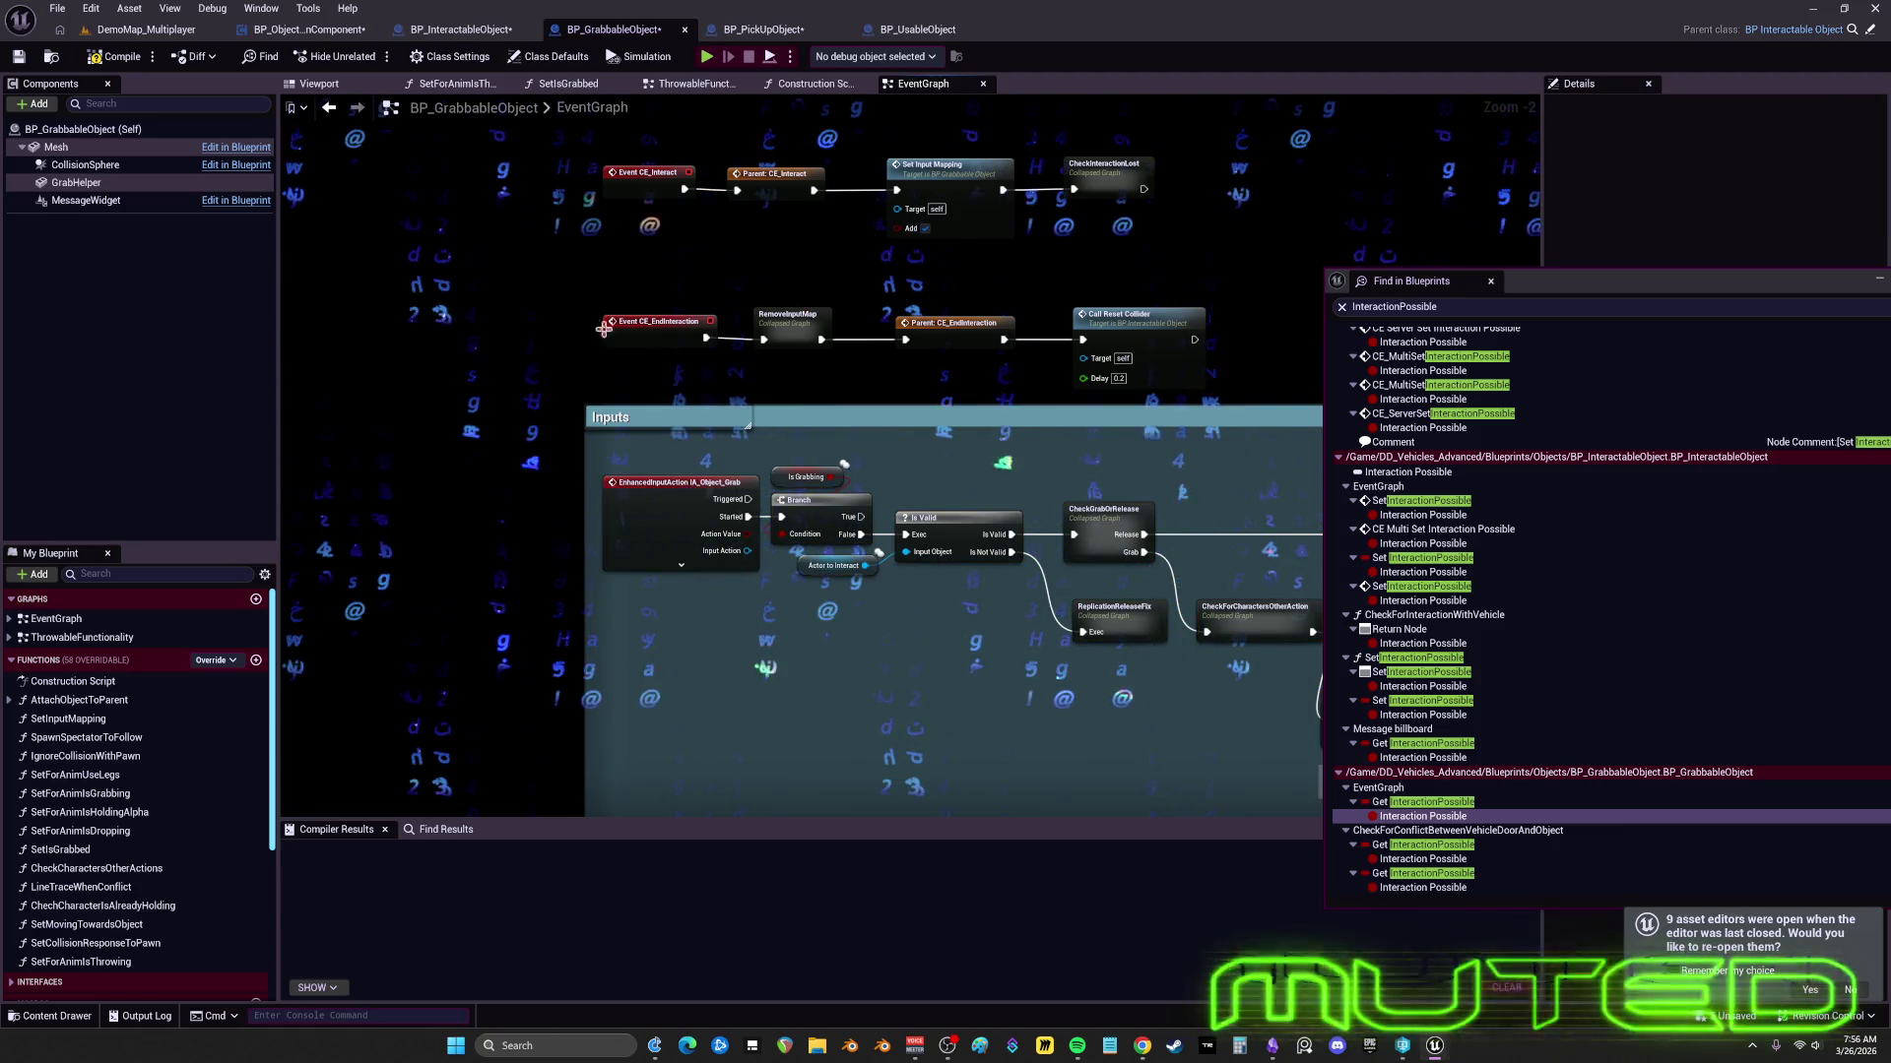
left_click(616, 417, "ctrl")
scroll(686, 304, "up", 4)
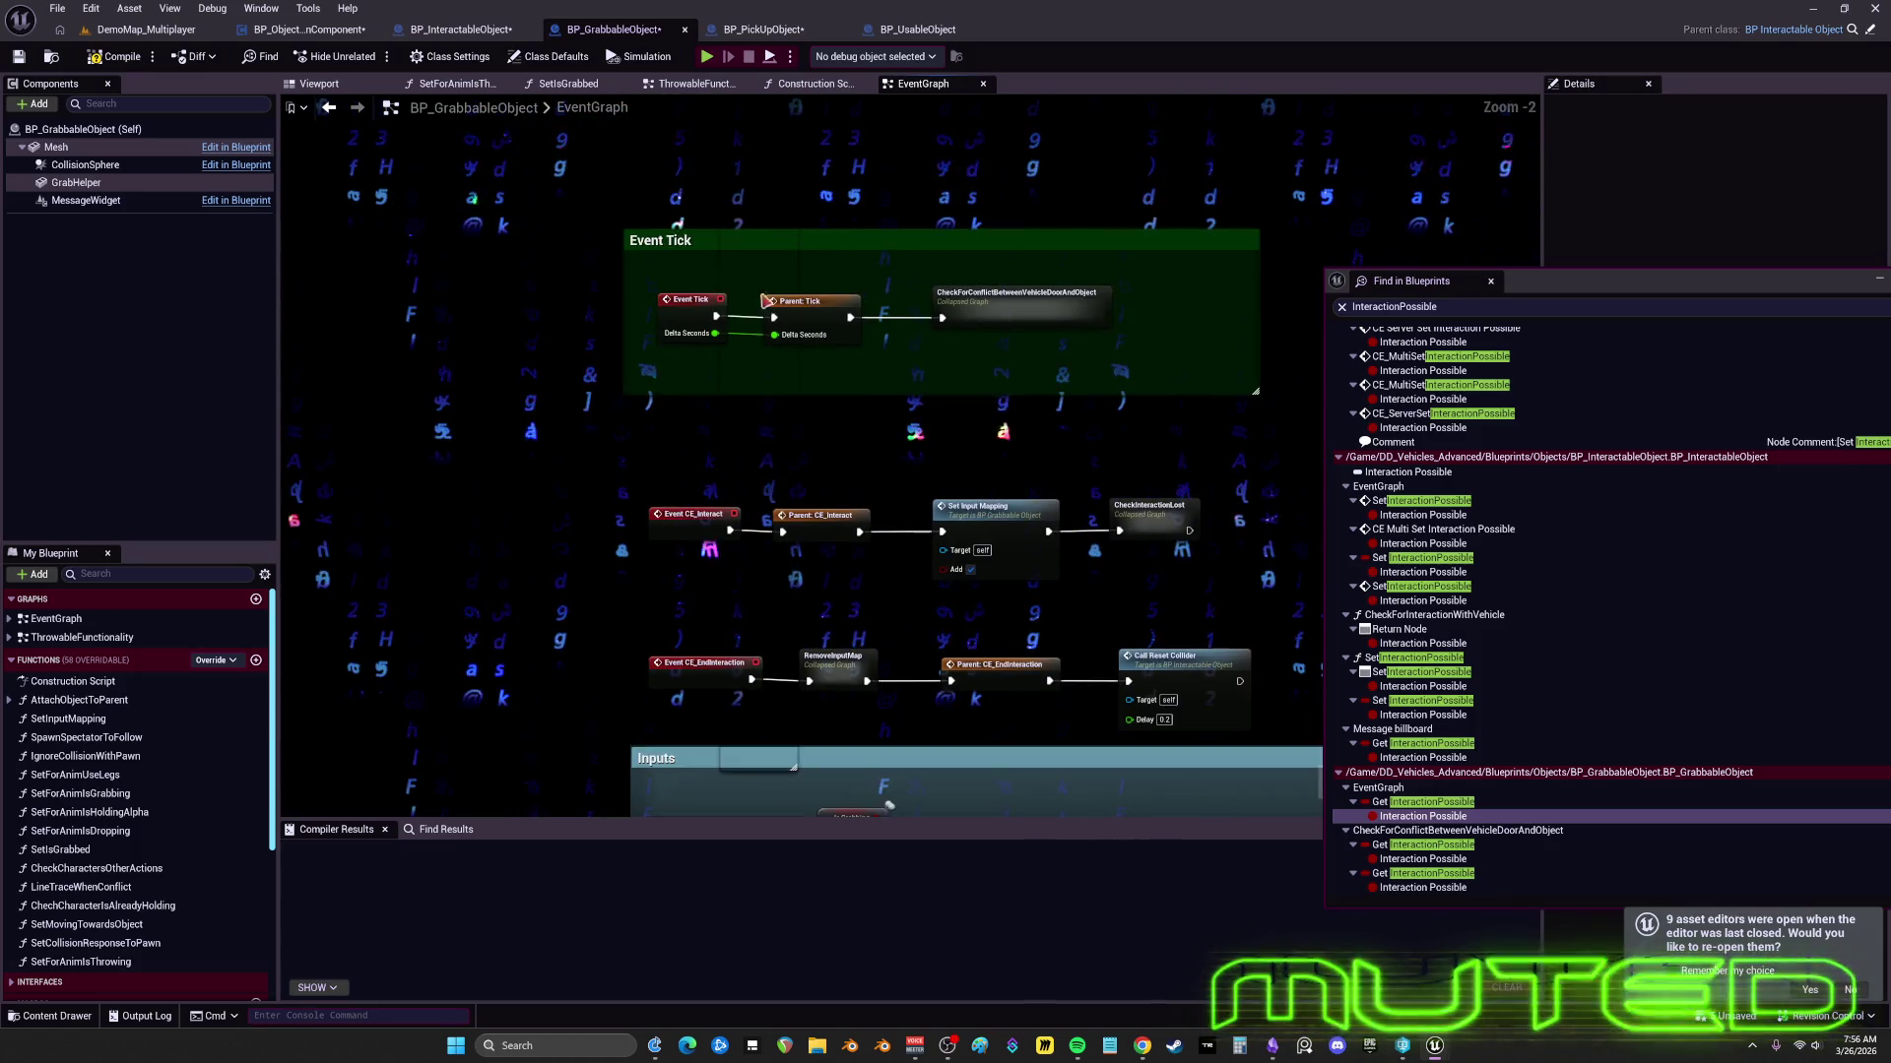
left_click(782, 257)
left_click(758, 300)
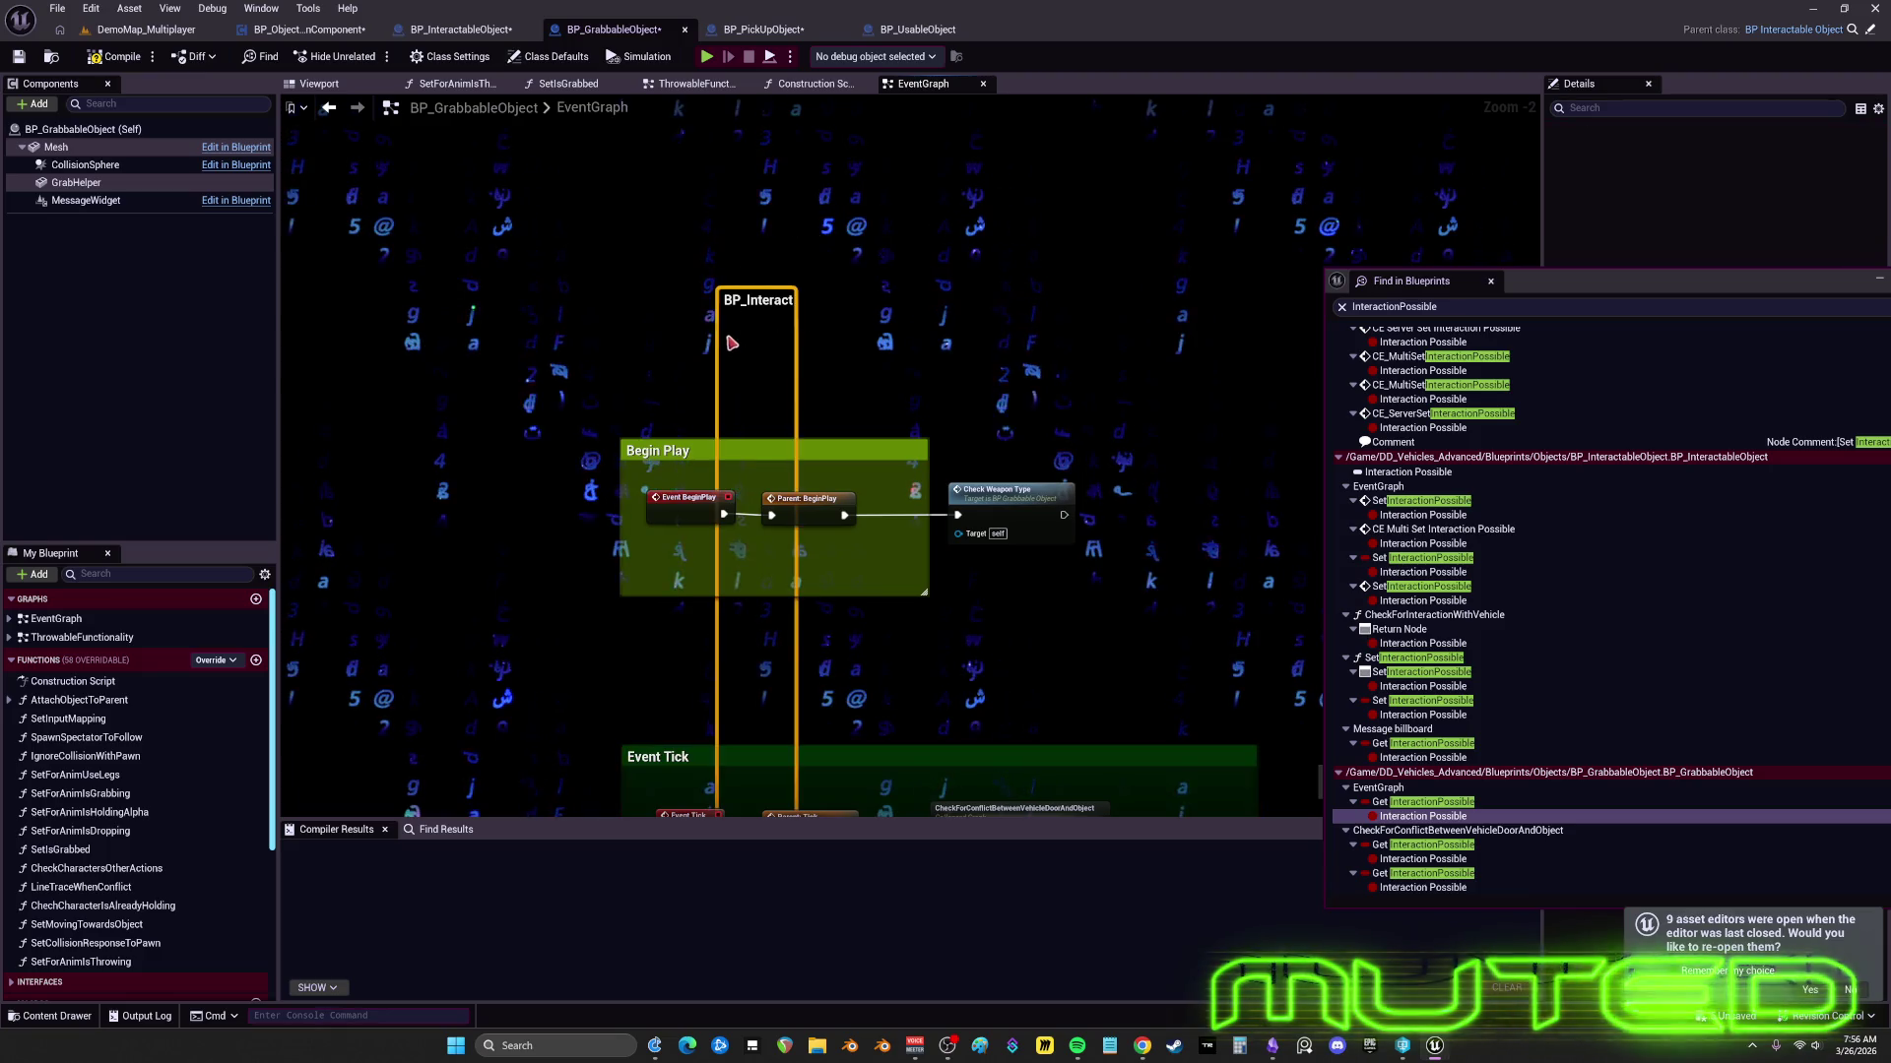
scroll(854, 422, "down", 3)
left_click(853, 422)
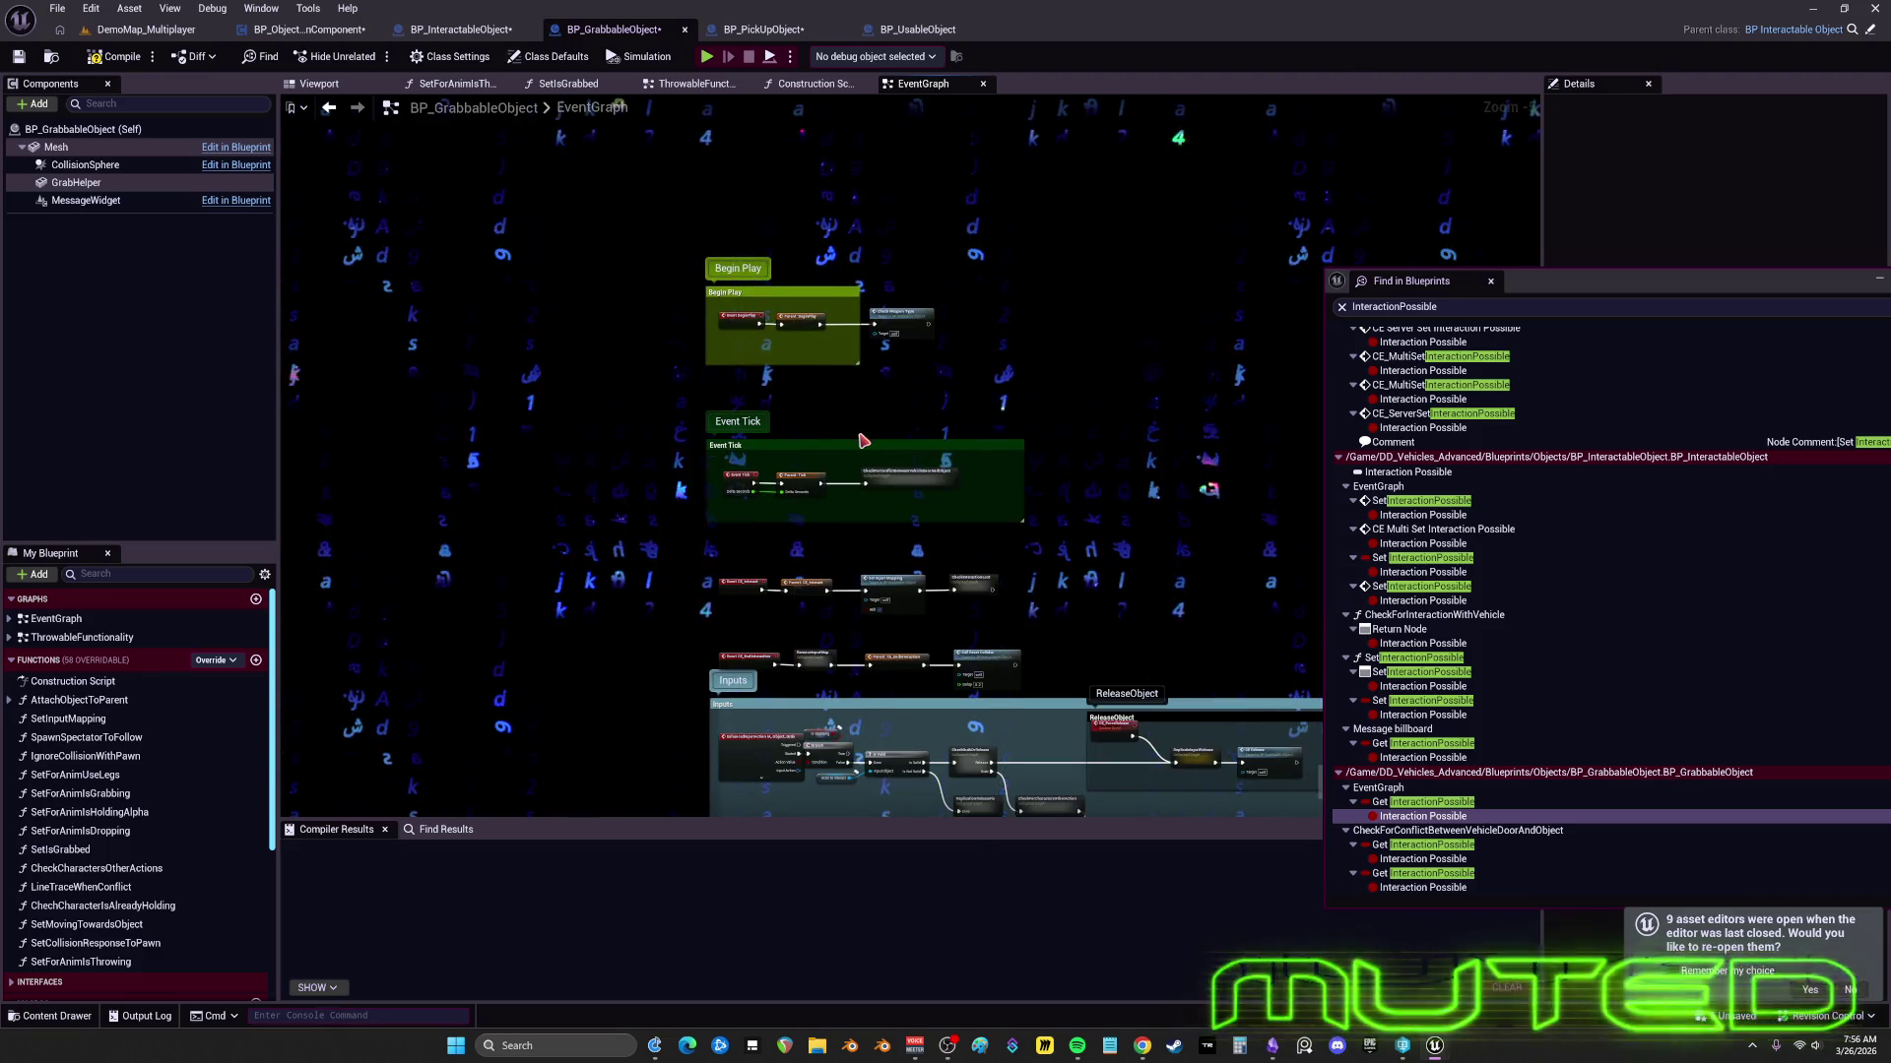
mouse_move(1004, 519)
left_mouse_down()
mouse_move(865, 296)
mouse_move(840, 486)
mouse_move(785, 501)
left_mouse_up()
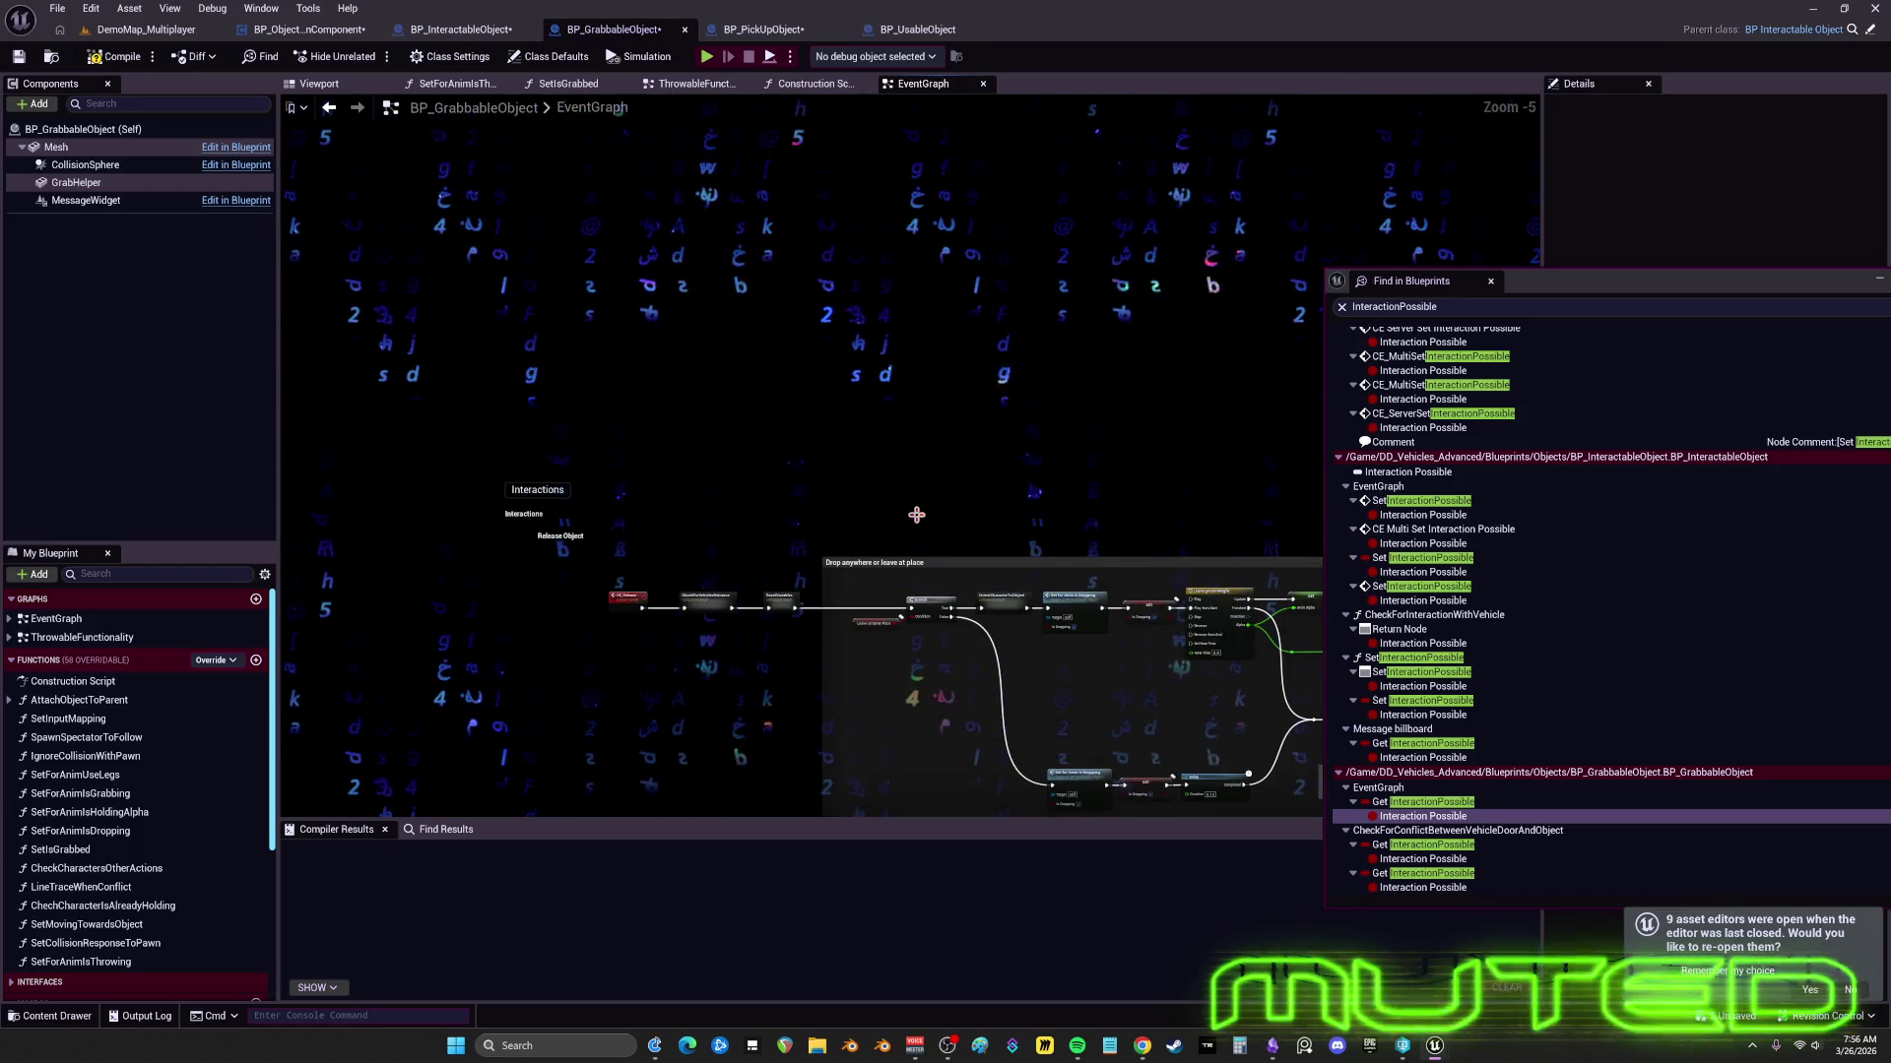
left_click(626, 507)
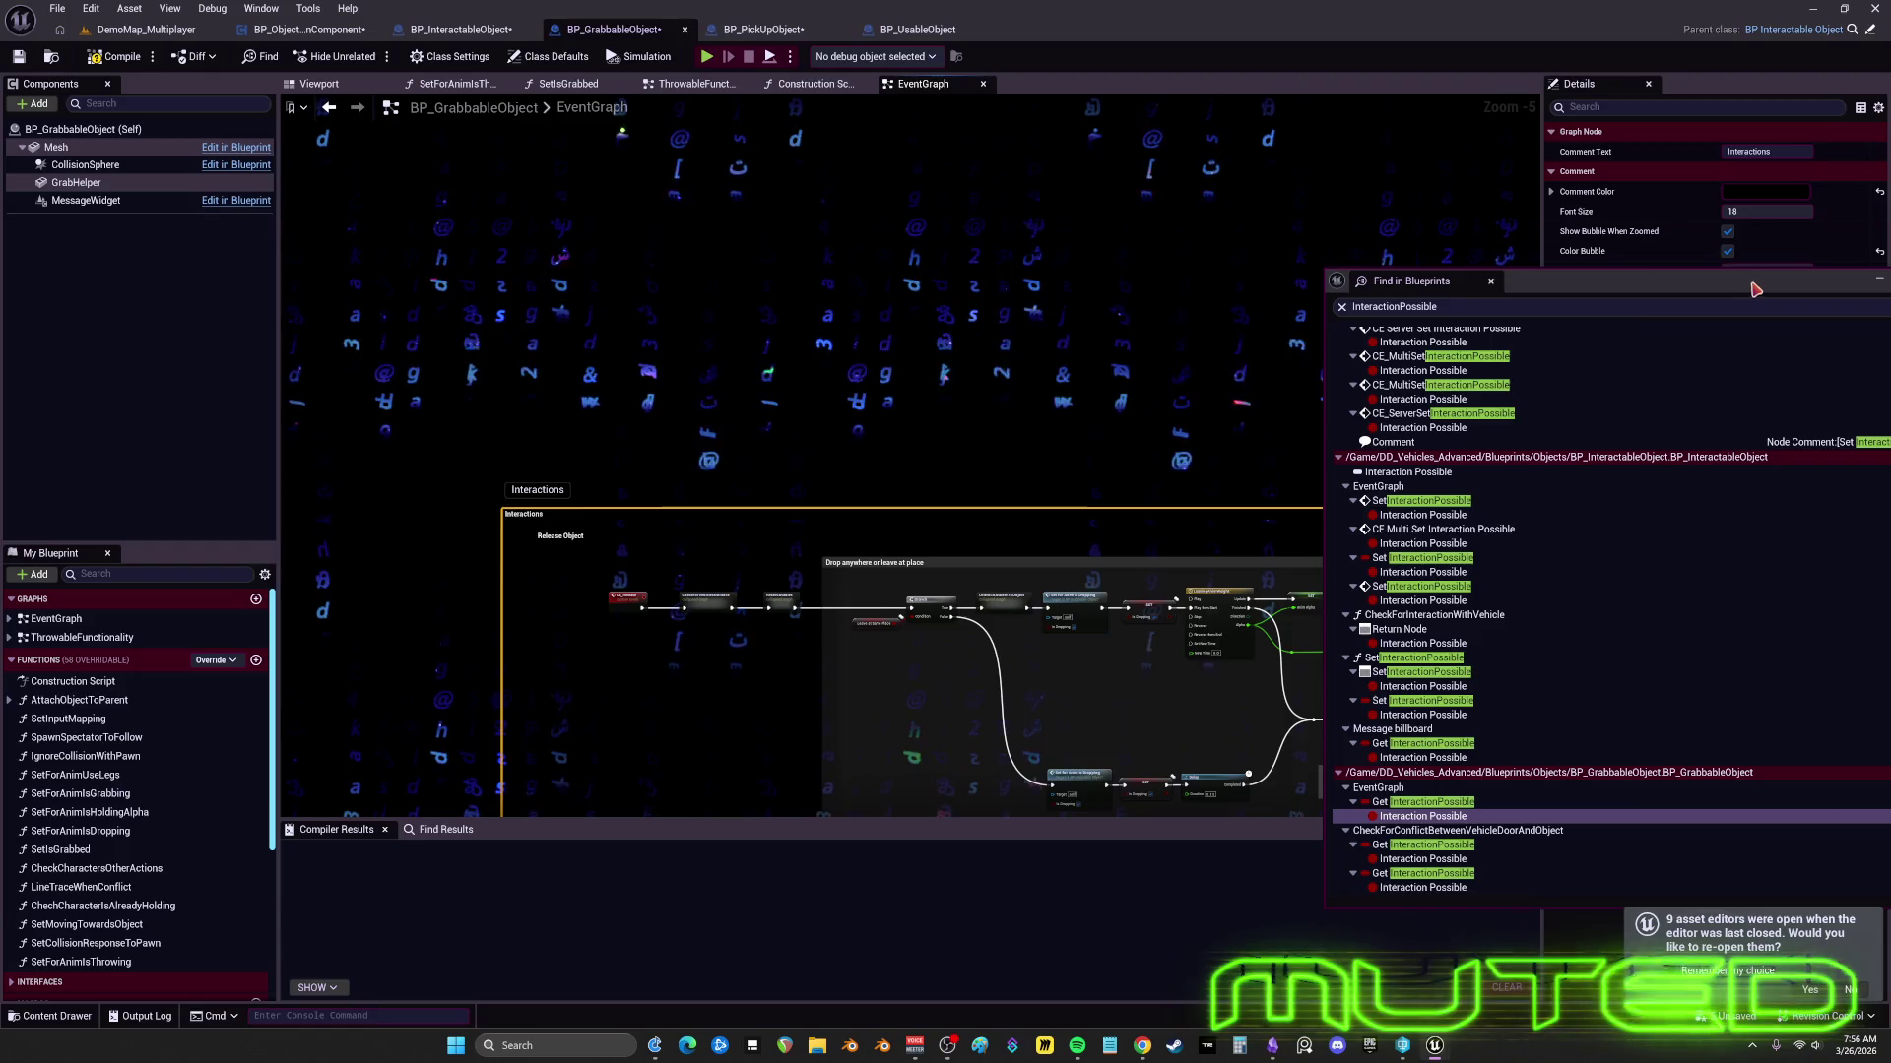
- Close the Find in Blueprints results and give the Interactions comment a pale cyan colour
left_click_drag(1478, 281, 714, 261)
left_click(1177, 257)
left_click(1764, 191)
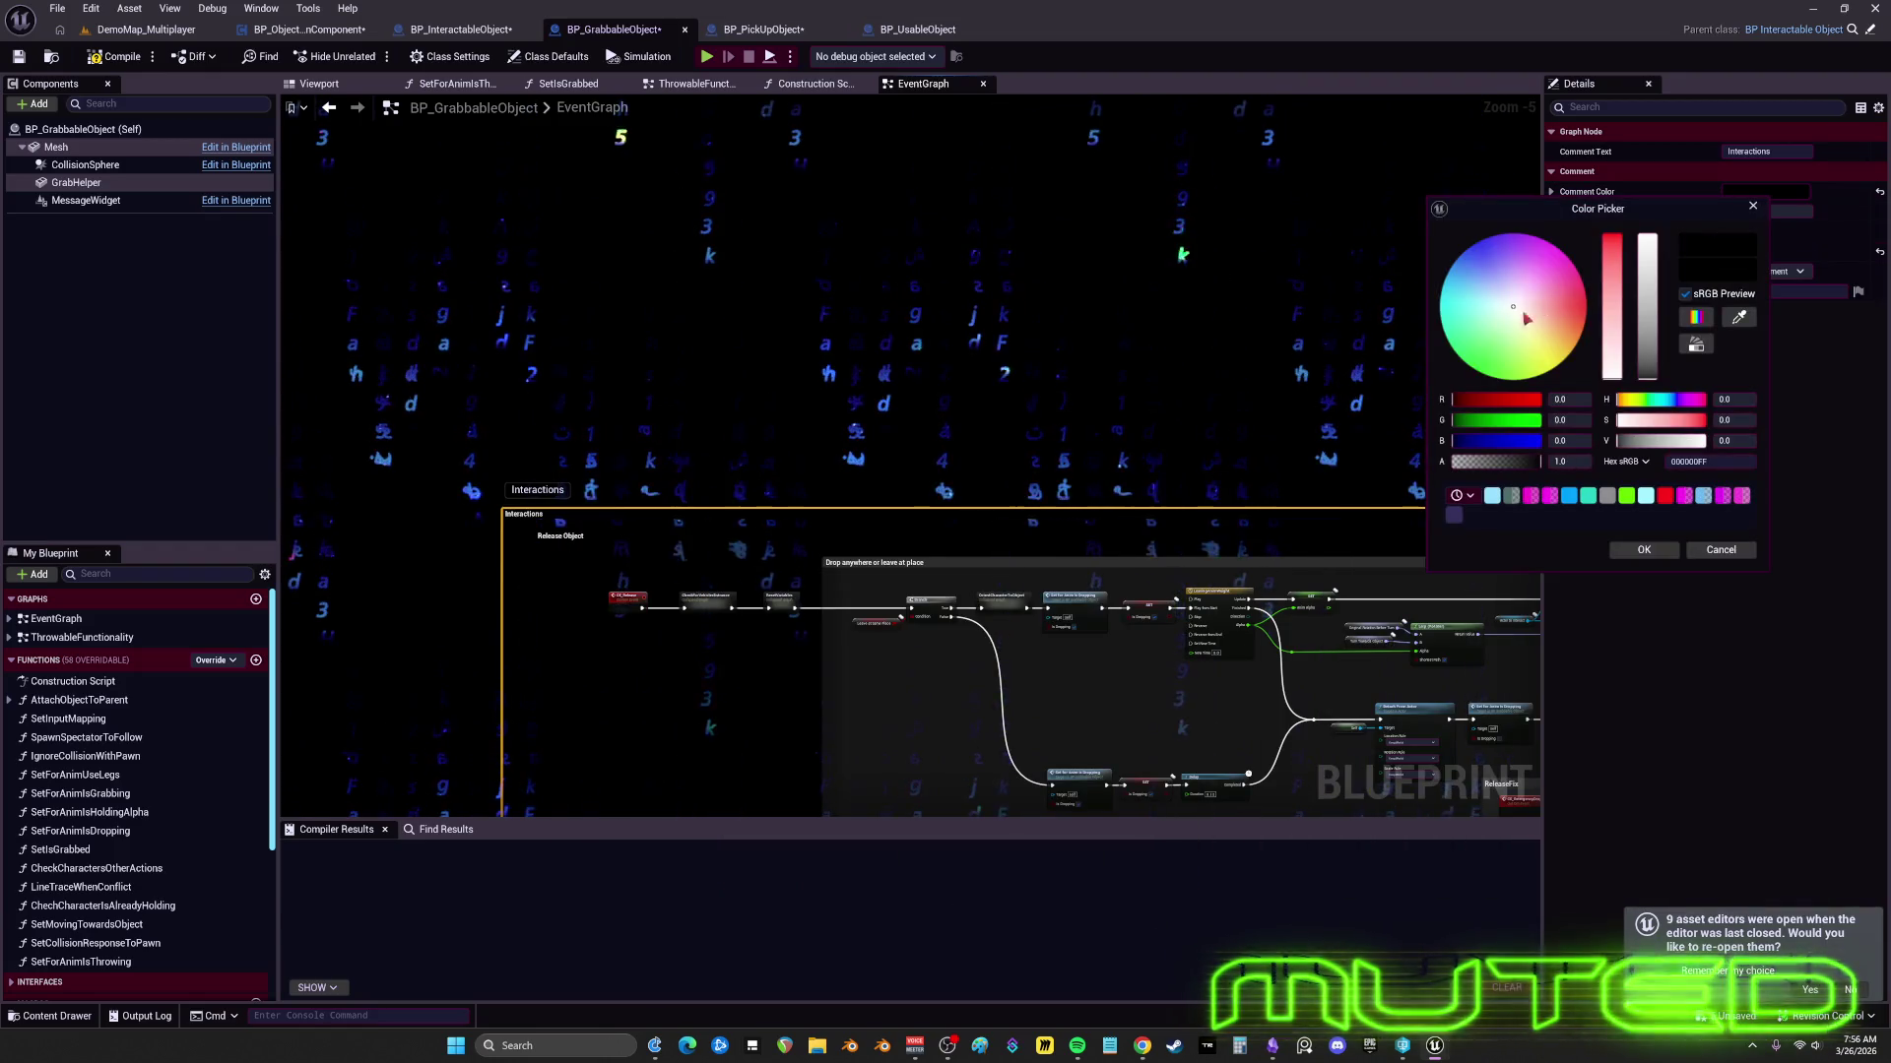
left_click(1644, 549)
scroll(914, 293, "down", 4)
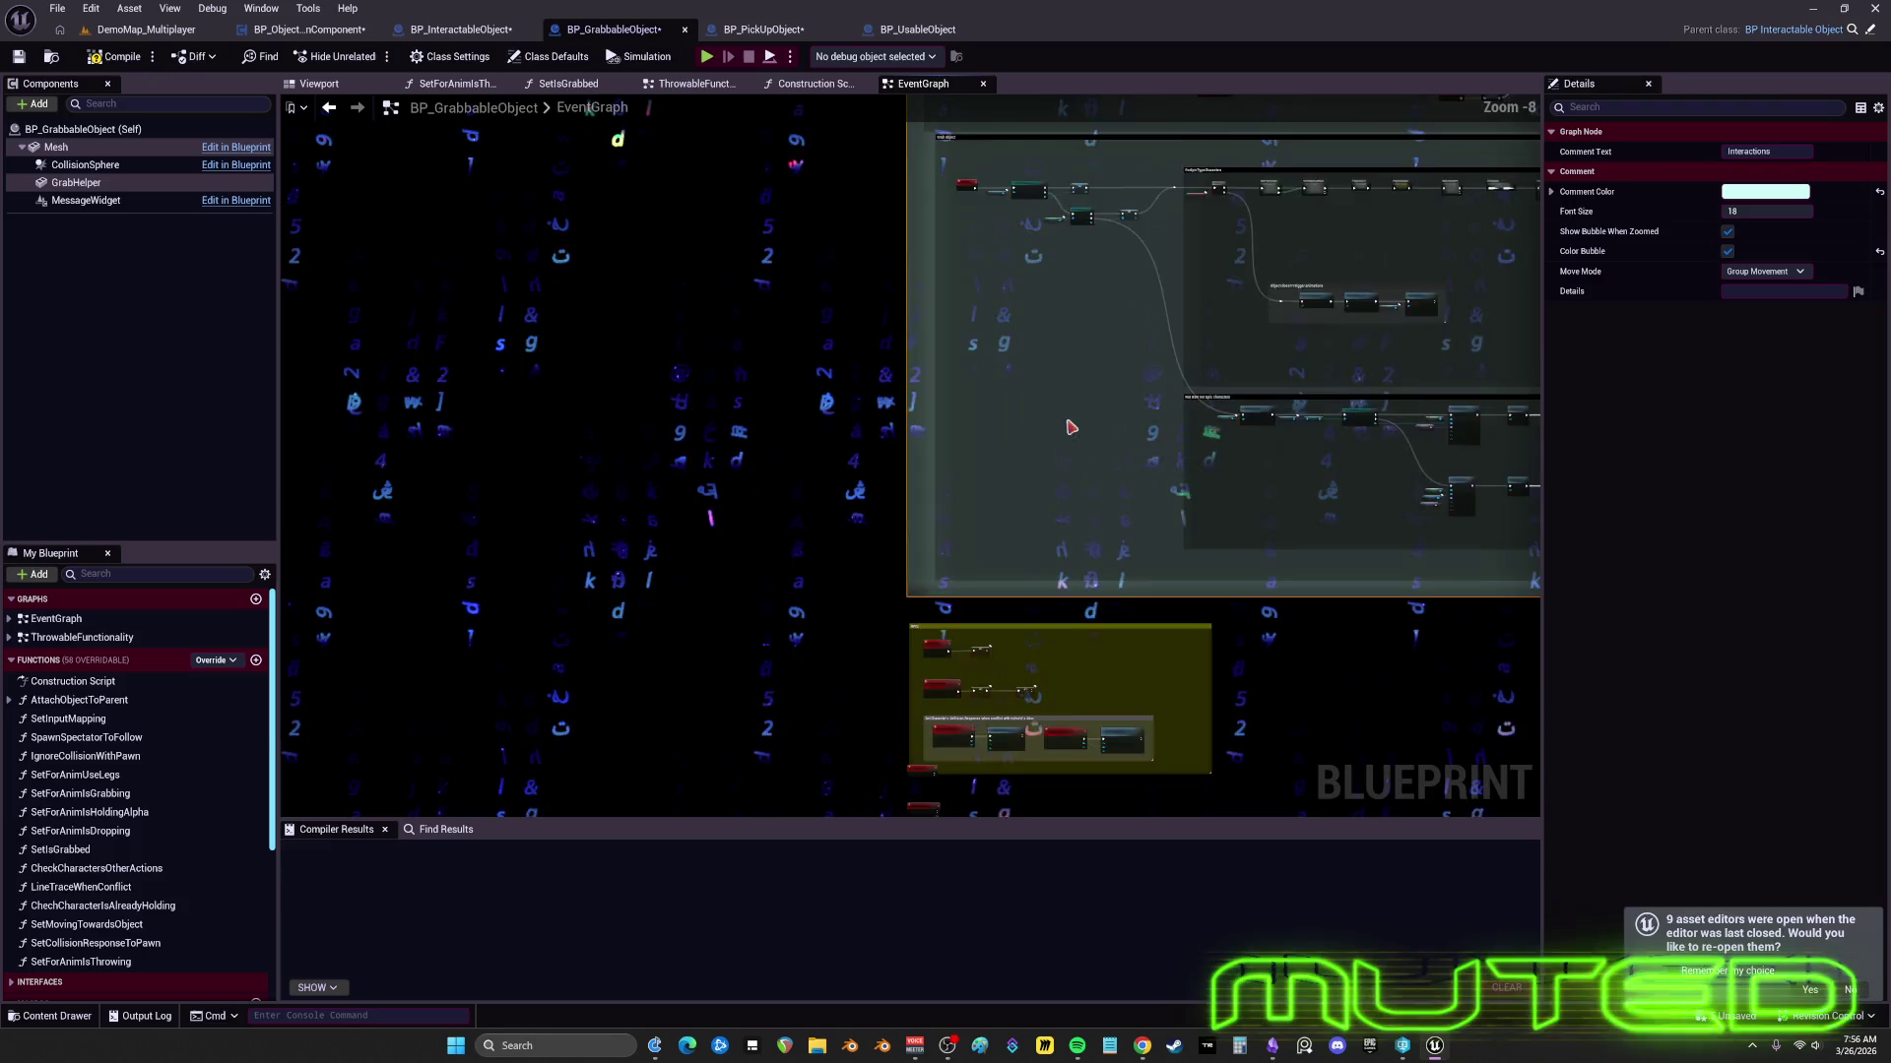
scroll(867, 425, "up", 6)
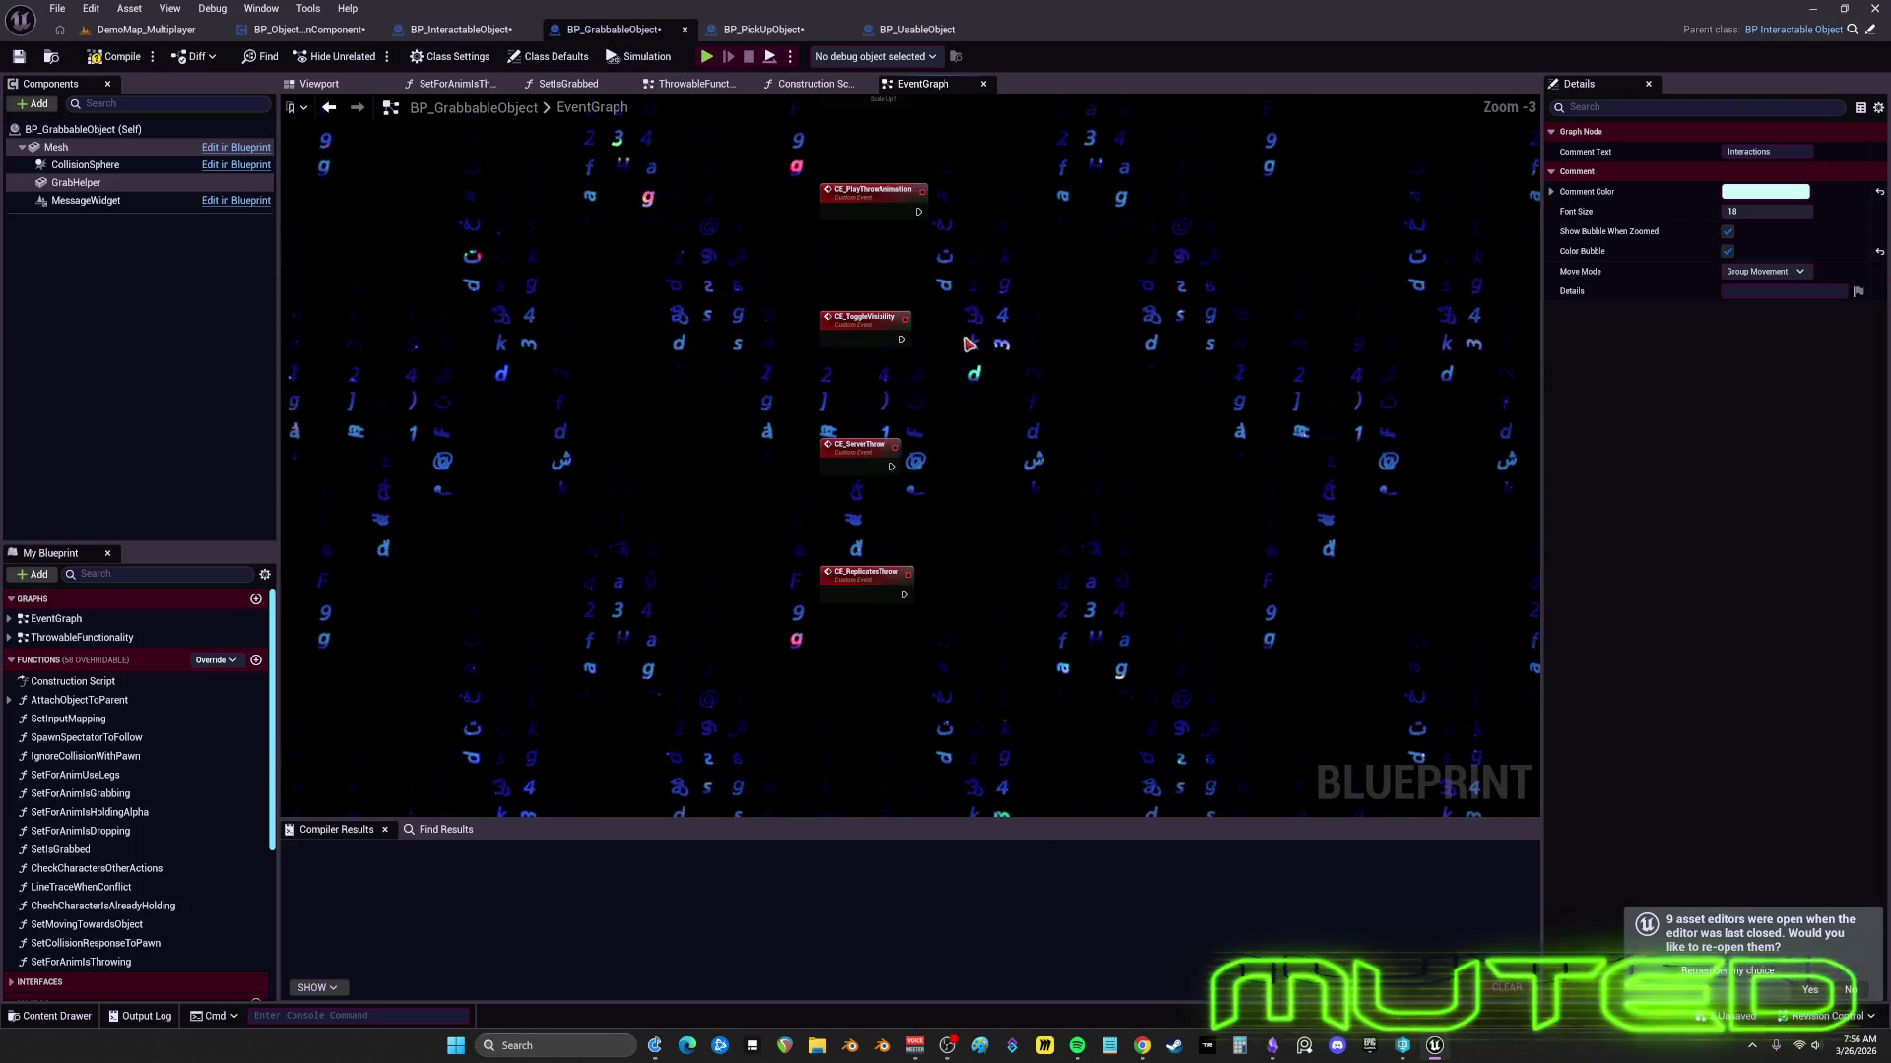
left_click_drag(856, 548, 859, 551)
- Undo the recent custom event node moves to restore the event stack spacing
scroll(916, 561, "up", 3)
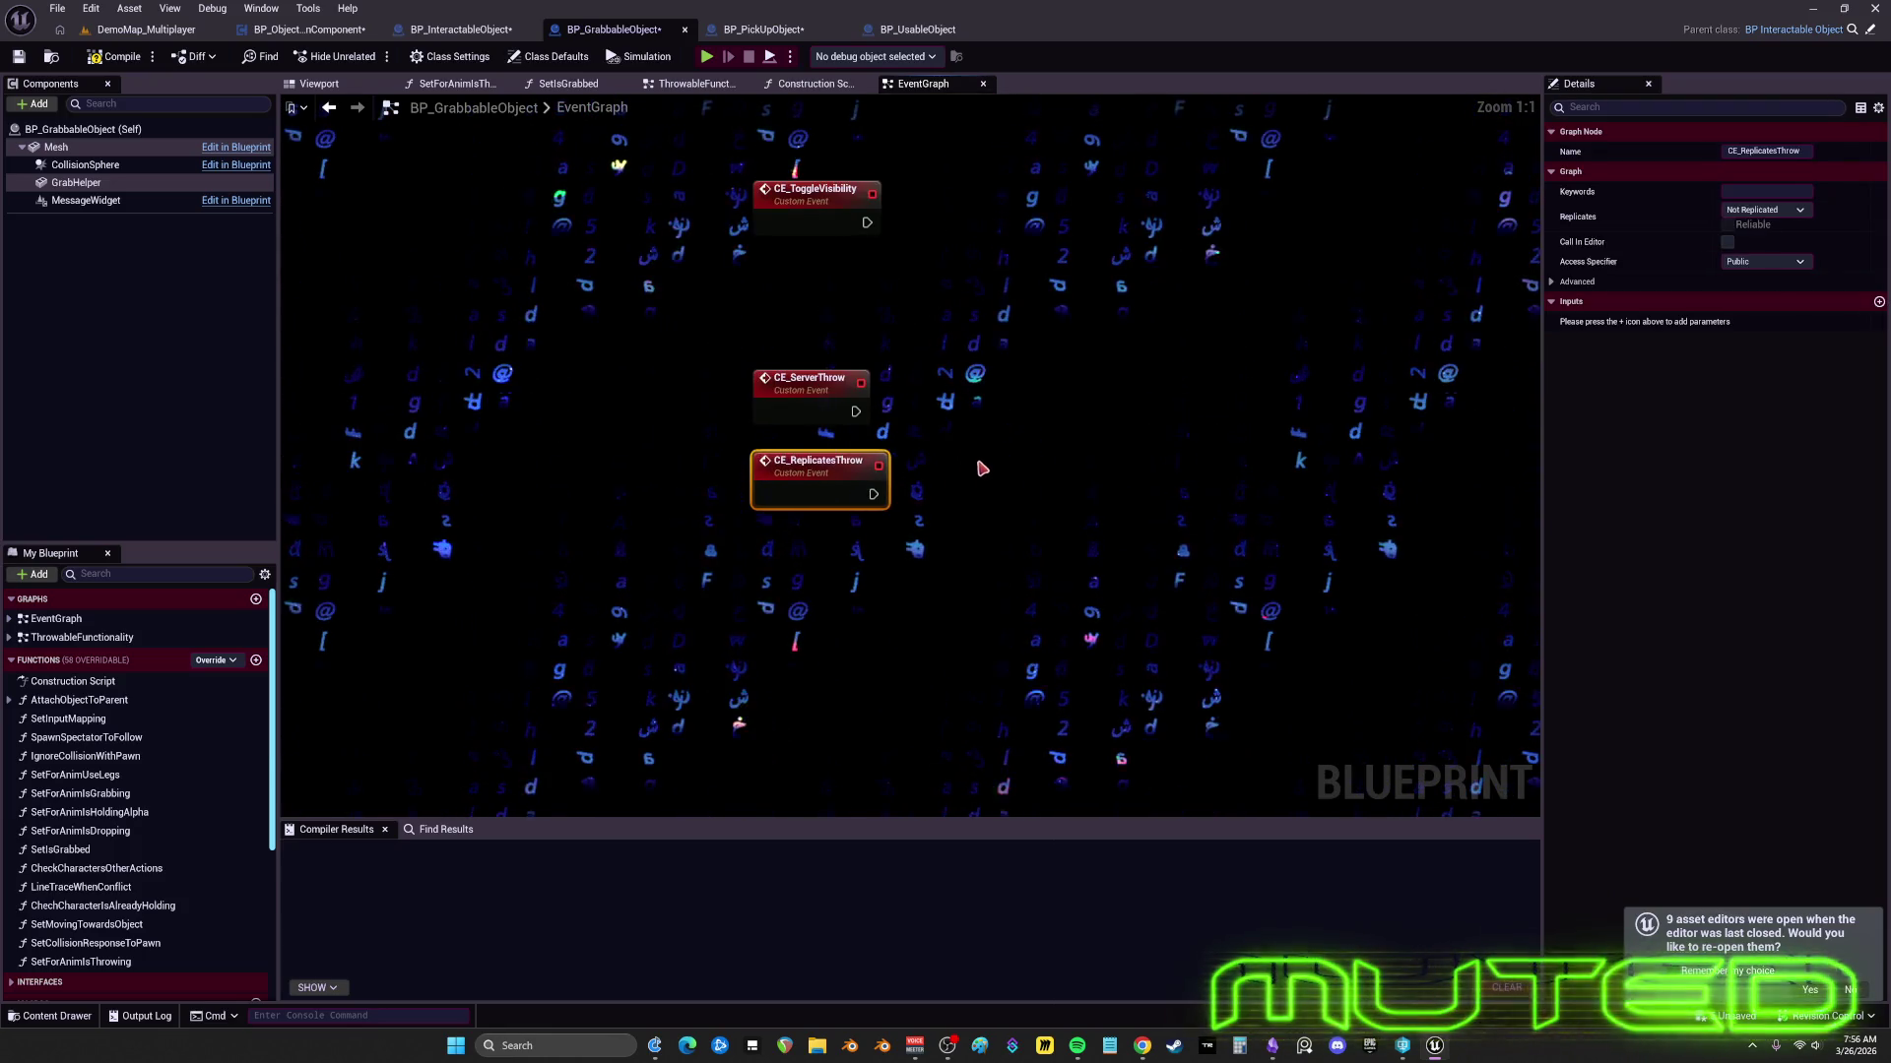
key("ctrl+z")
key("ctrl+z")
key("ctrl+z")
key("ctrl+z")
key("ctrl+z")
key("ctrl+z")
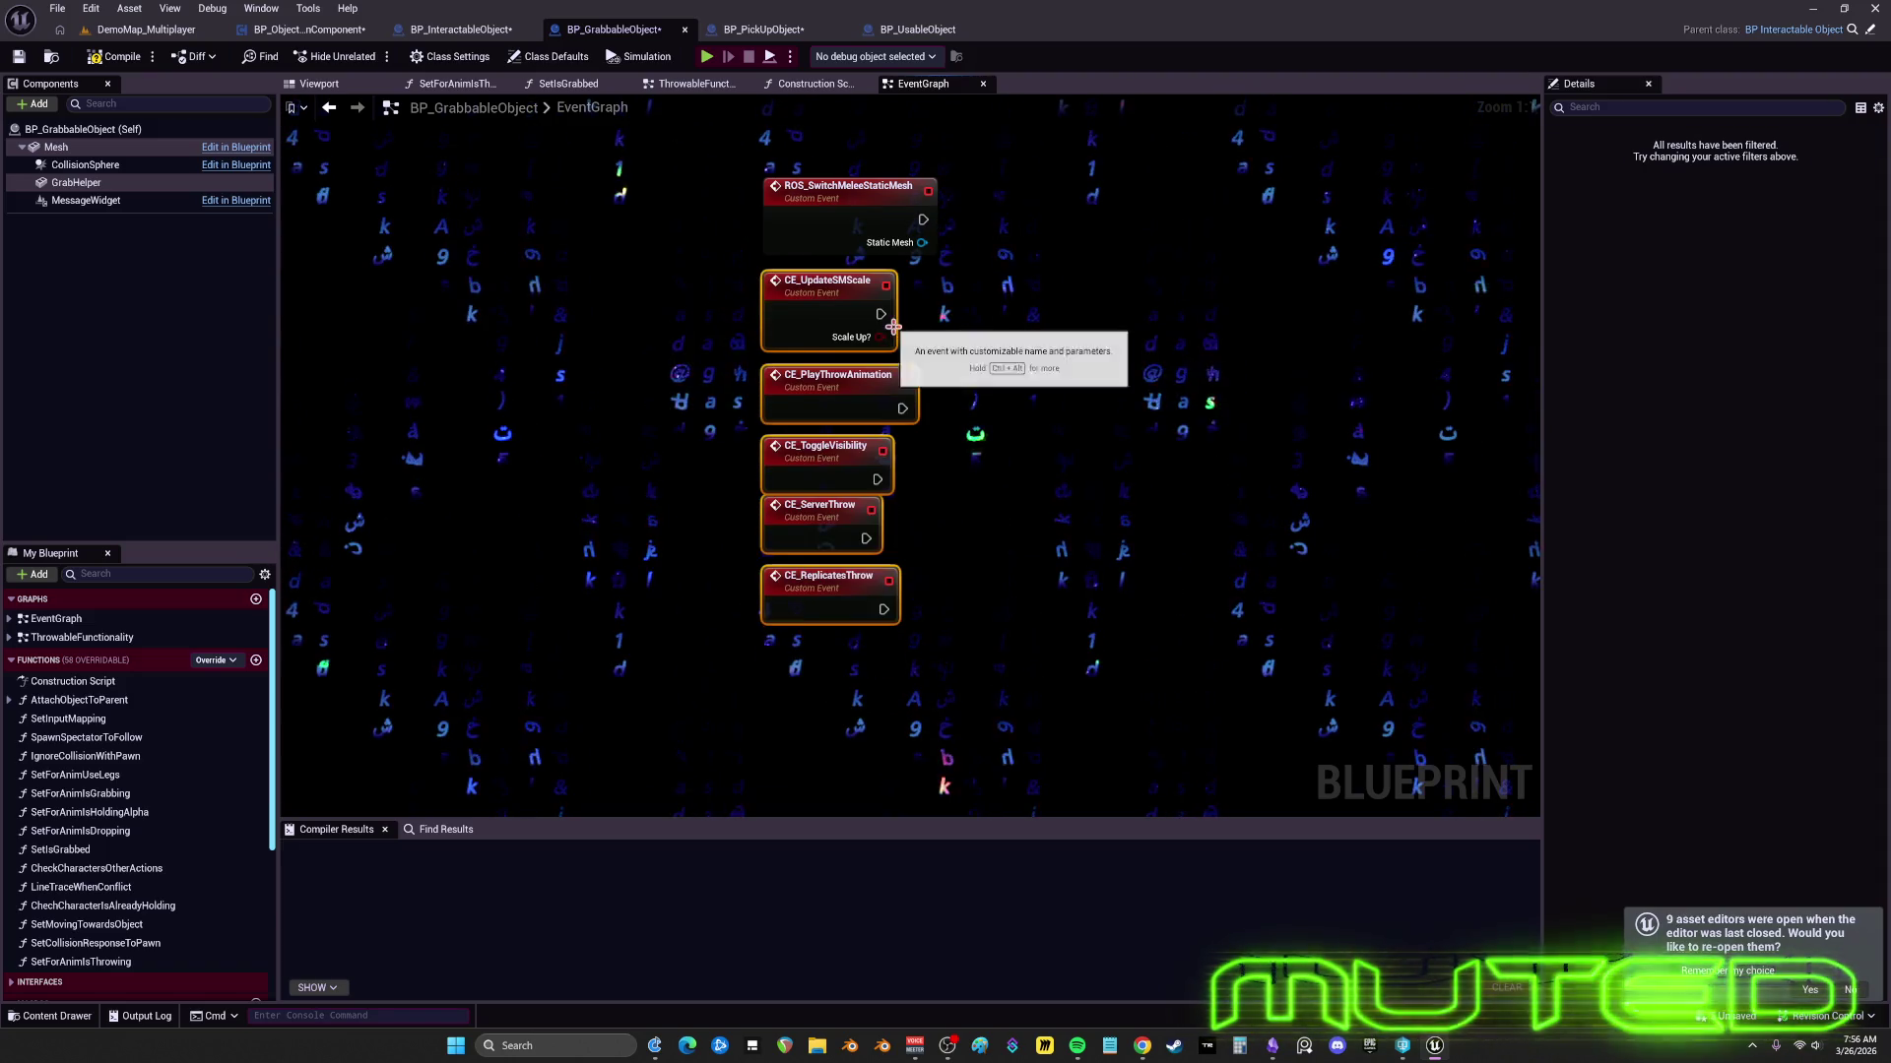
key("ctrl+z")
key("ctrl+z")
key("ctrl+z")
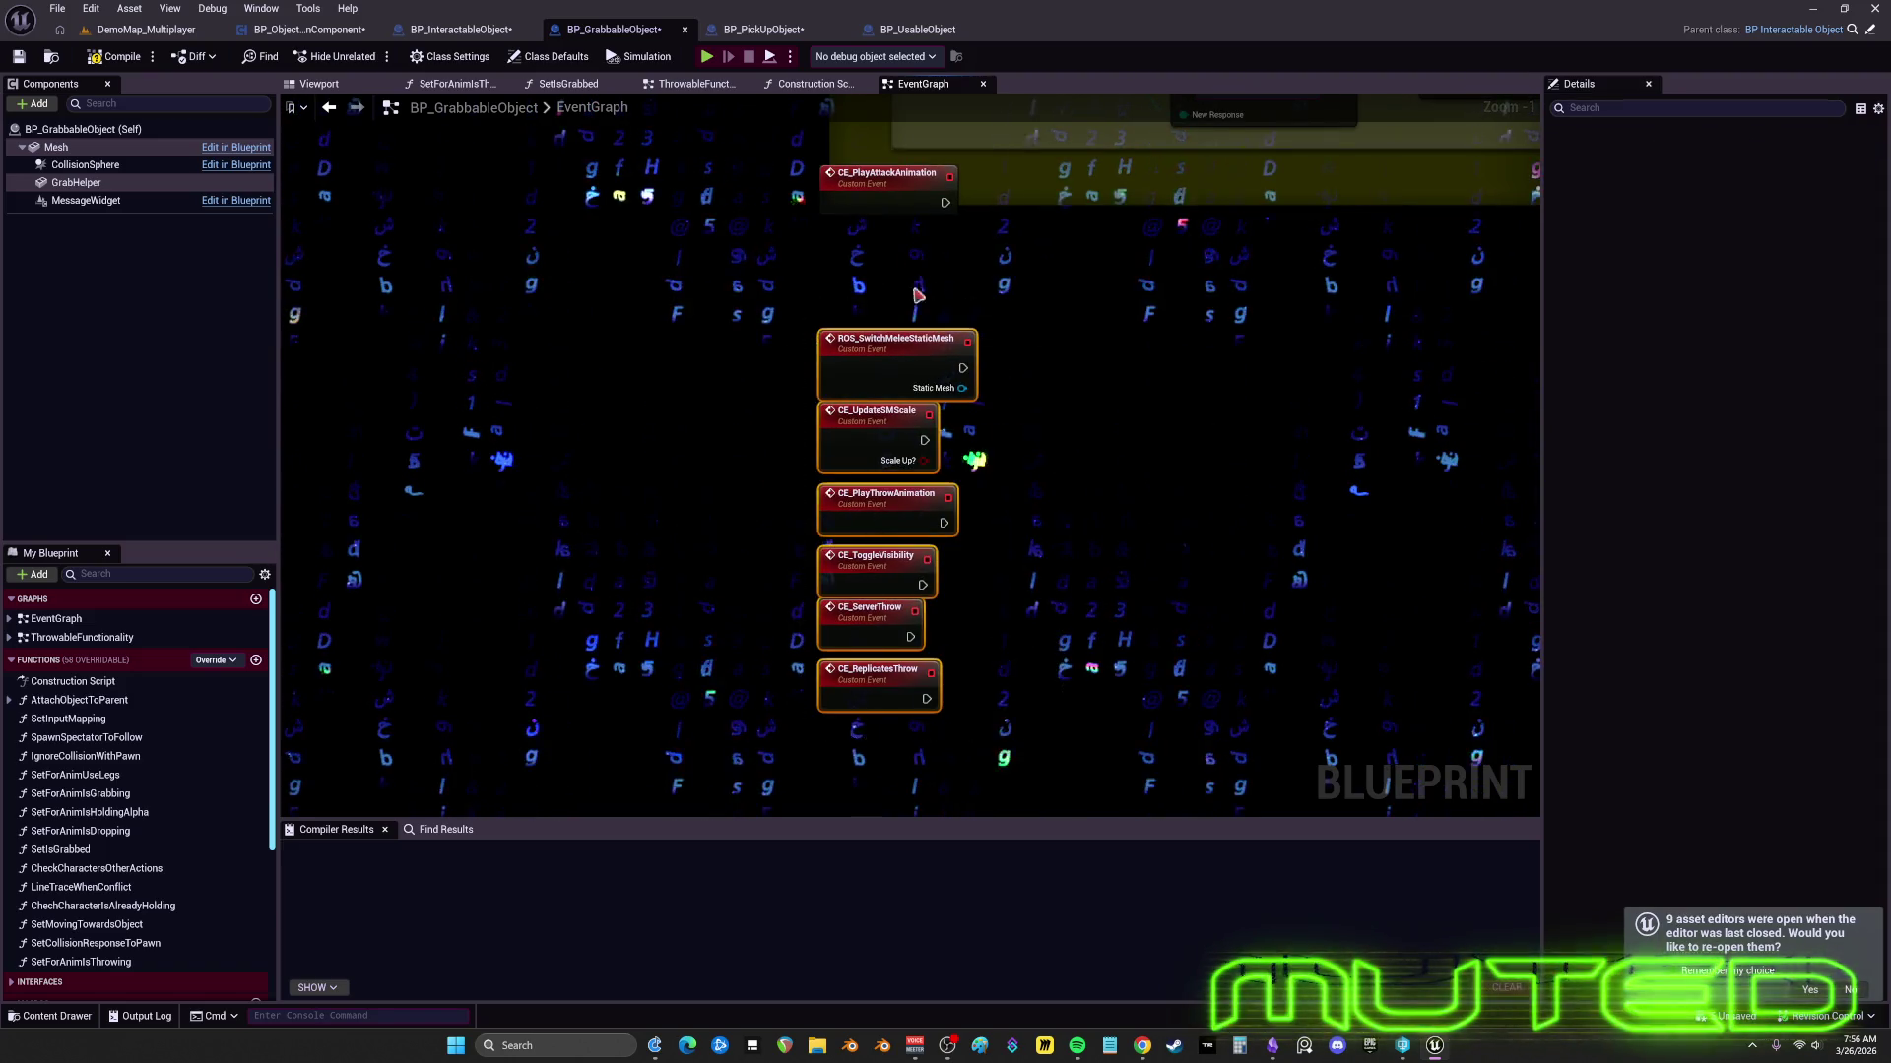
key("ctrl+z")
key("ctrl+z")
key("ctrl+z")
scroll(983, 447, "up", 1)
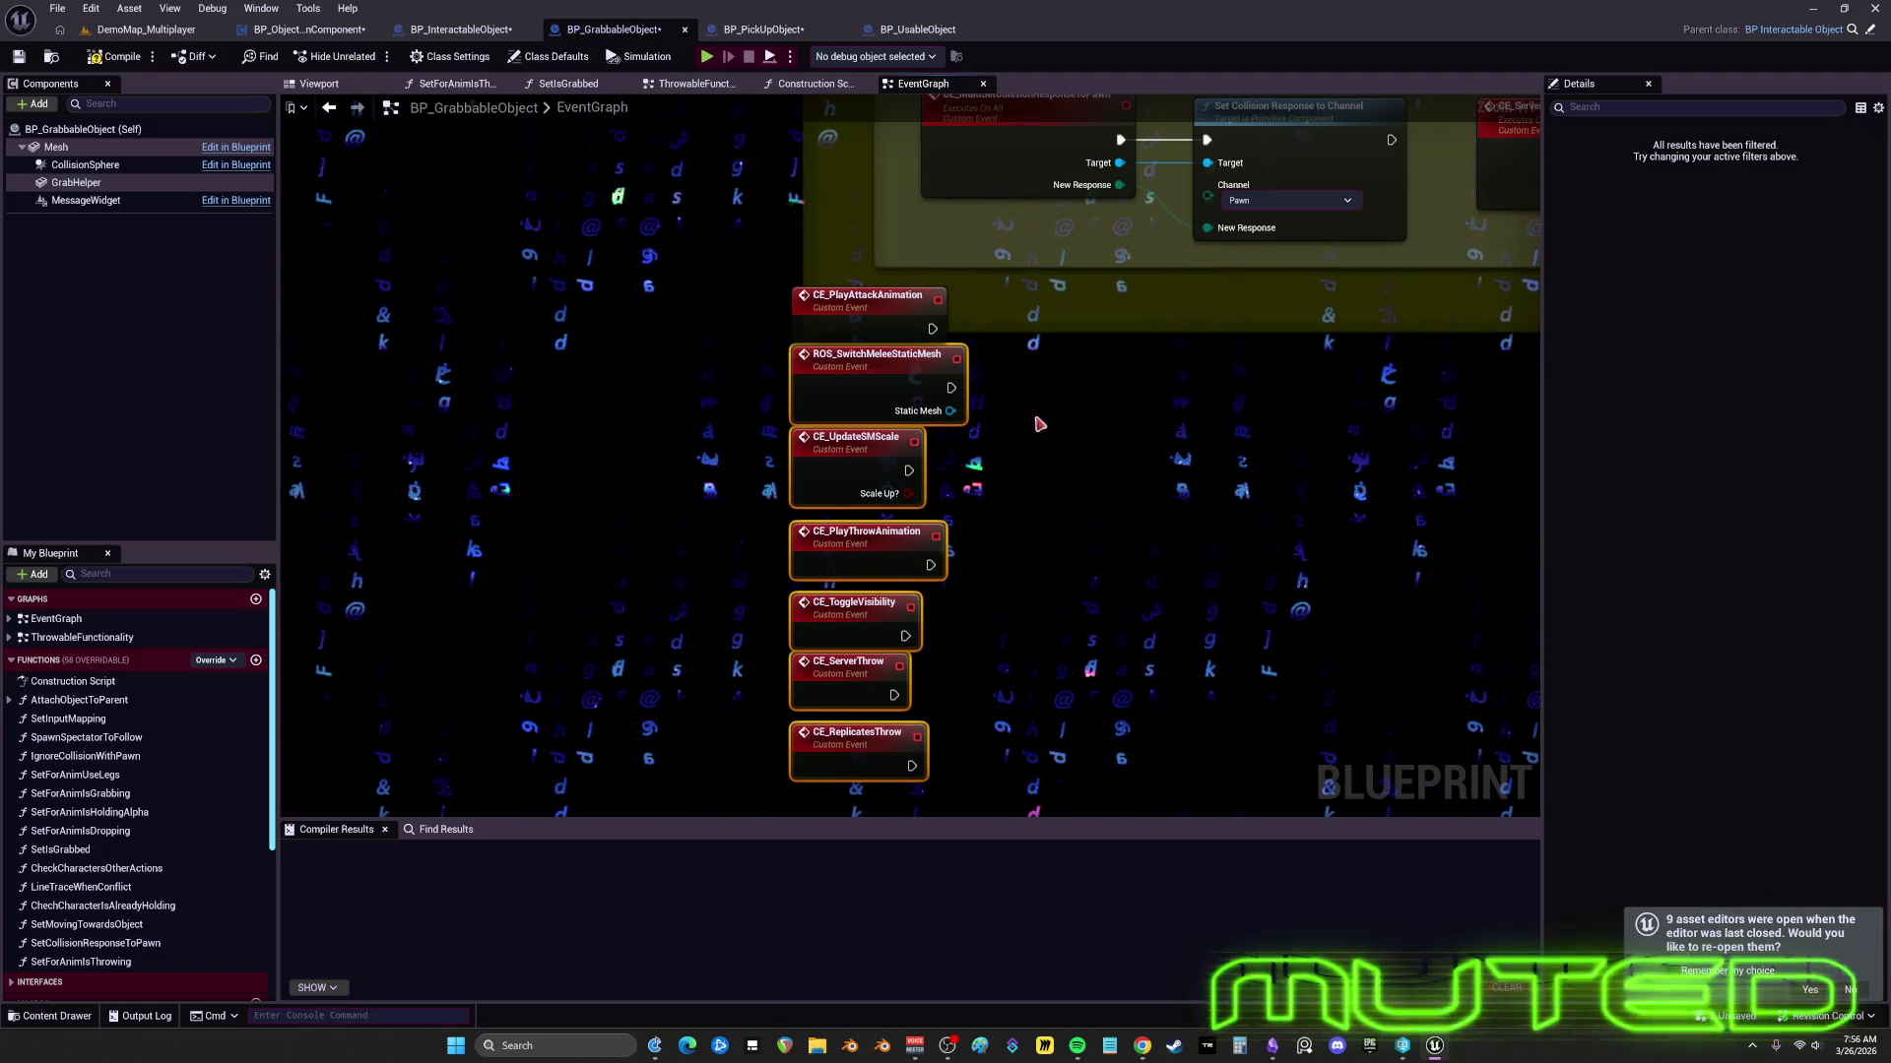
scroll(1039, 423, "down", 1)
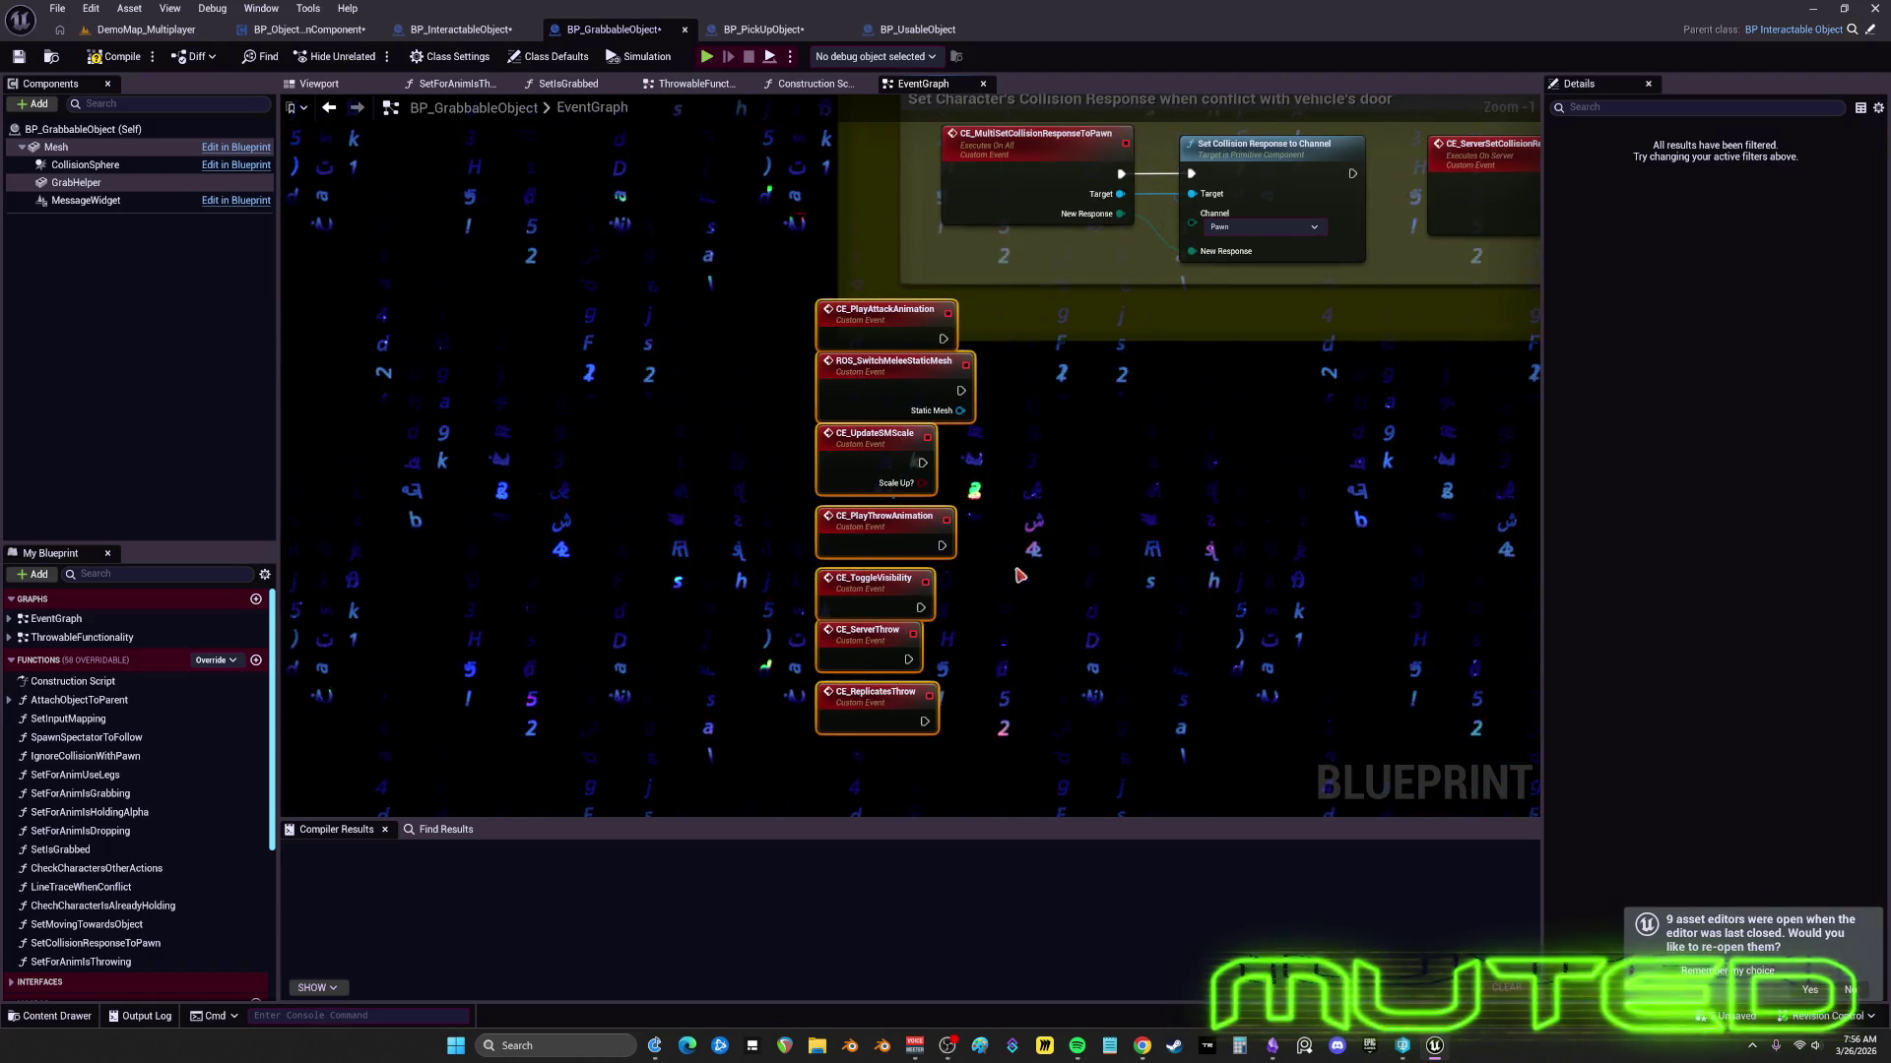
scroll(983, 414, "down", 3)
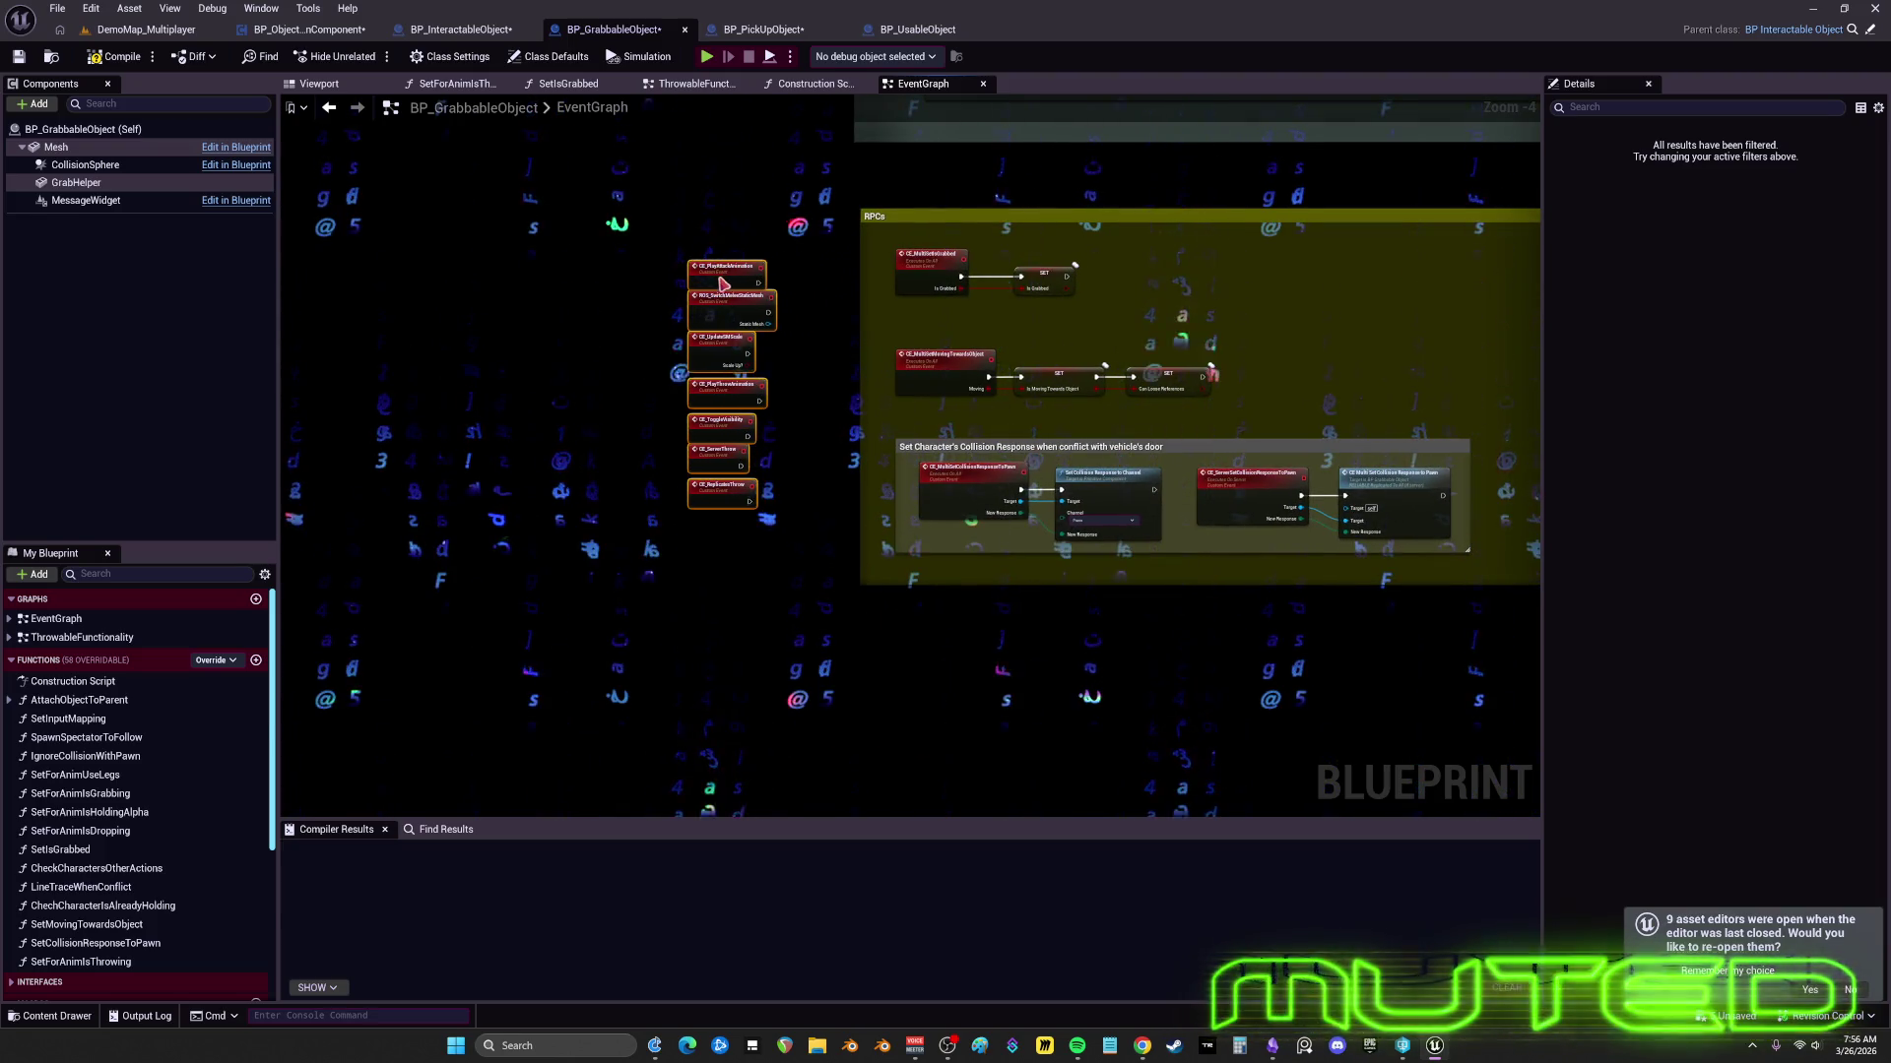
scroll(767, 317, "up", 2)
- Wrap the custom event stack in a comment titled 'Replication Incomplete'
type("Replic")
type("Replication")
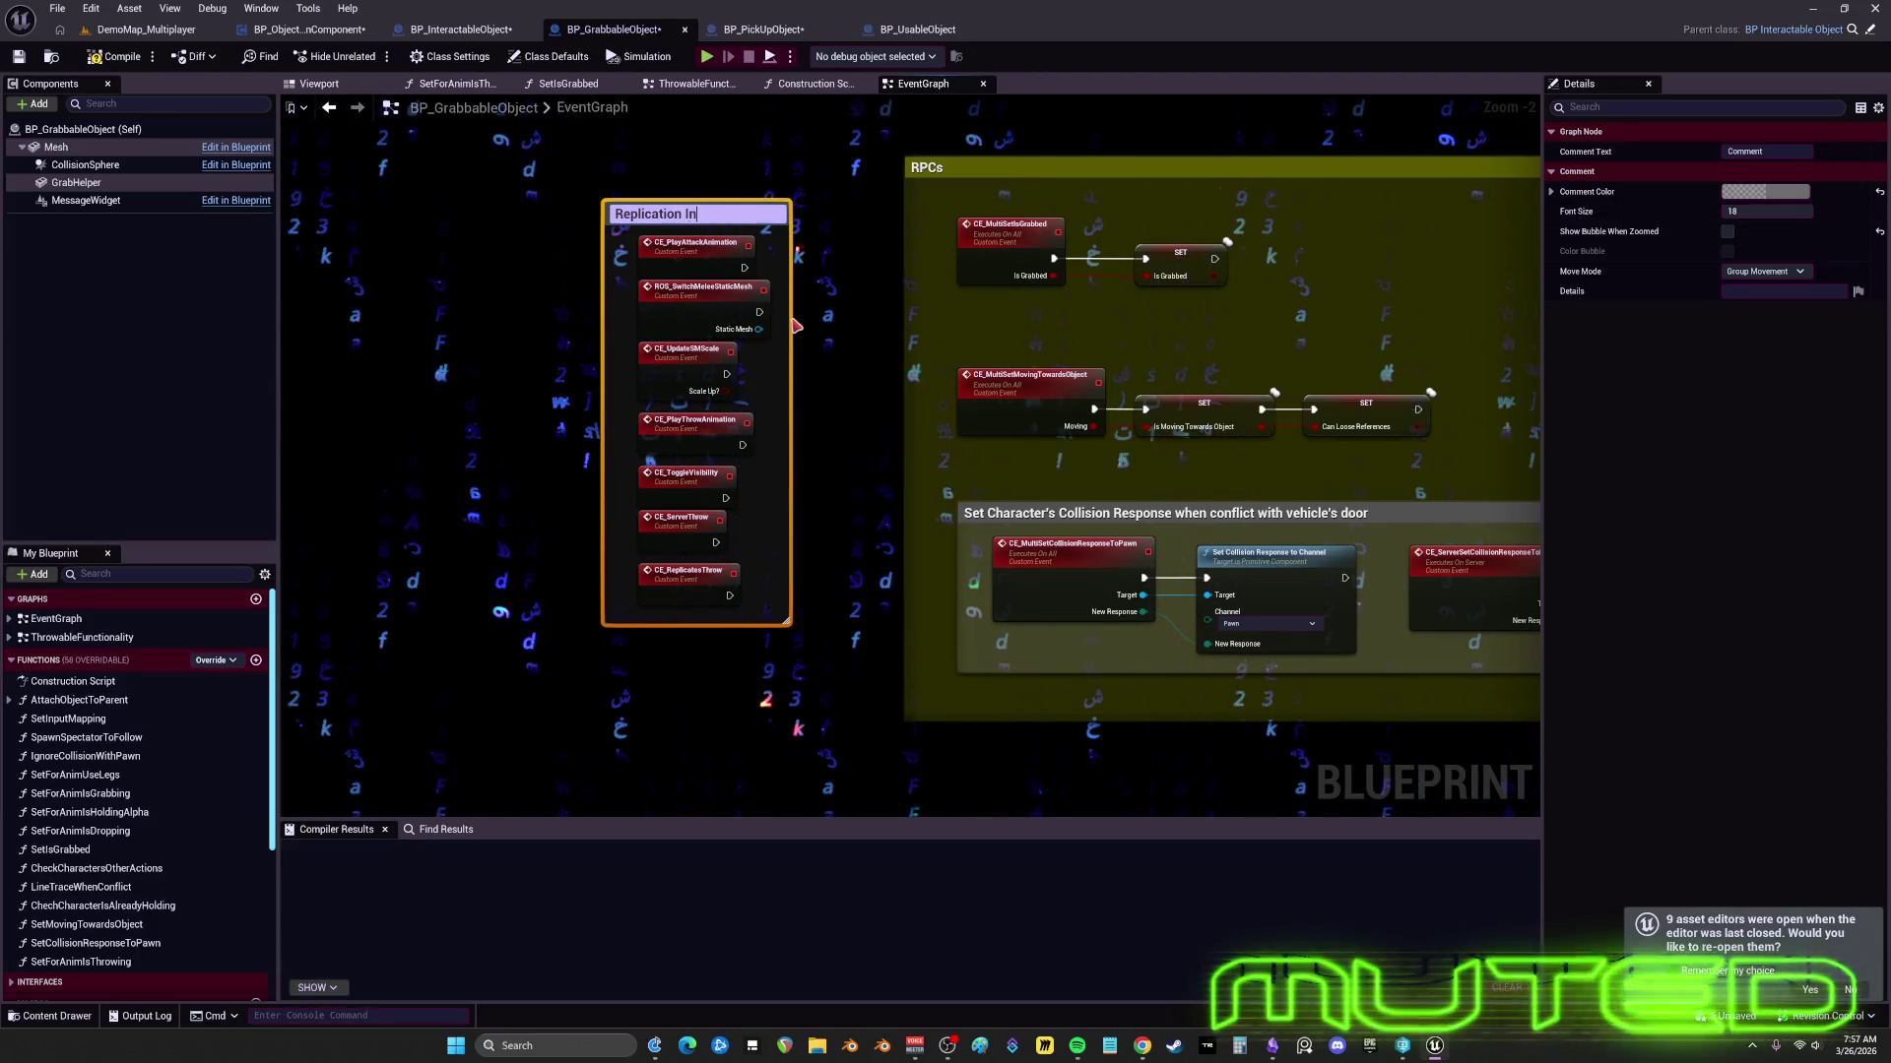
left_click(795, 325)
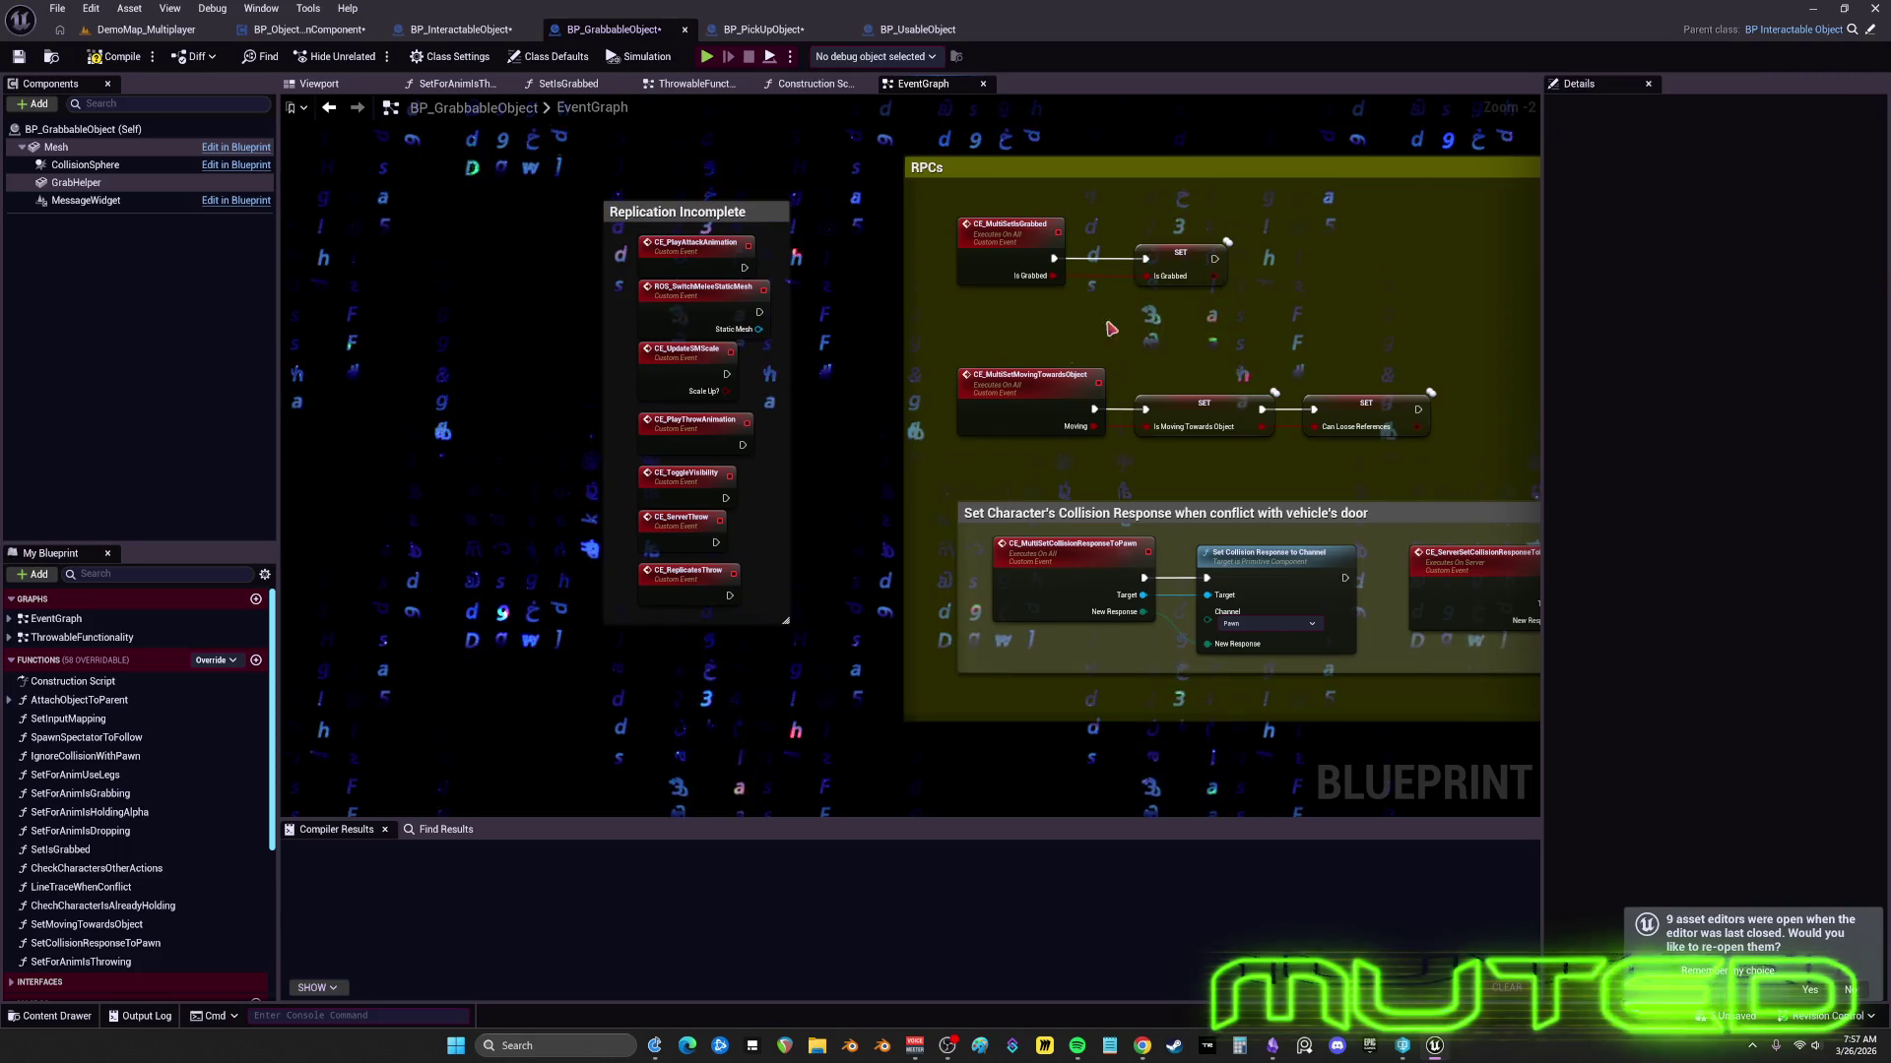
mouse_move(1048, 327)
left_mouse_down()
mouse_move(940, 331)
mouse_move(772, 389)
mouse_move(751, 418)
mouse_move(1227, 391)
mouse_move(1142, 418)
mouse_move(1000, 391)
mouse_move(1022, 418)
mouse_move(1073, 417)
mouse_move(992, 418)
mouse_move(1296, 388)
mouse_move(1047, 357)
mouse_move(1070, 420)
mouse_move(1007, 441)
mouse_move(1210, 452)
mouse_move(1078, 465)
mouse_move(1028, 428)
mouse_move(1188, 487)
mouse_move(1101, 466)
mouse_move(1020, 482)
mouse_move(1172, 476)
mouse_move(1096, 517)
mouse_move(1009, 470)
mouse_move(860, 493)
mouse_move(844, 465)
mouse_move(1089, 463)
mouse_move(971, 463)
mouse_move(1030, 349)
mouse_move(993, 201)
left_mouse_up()
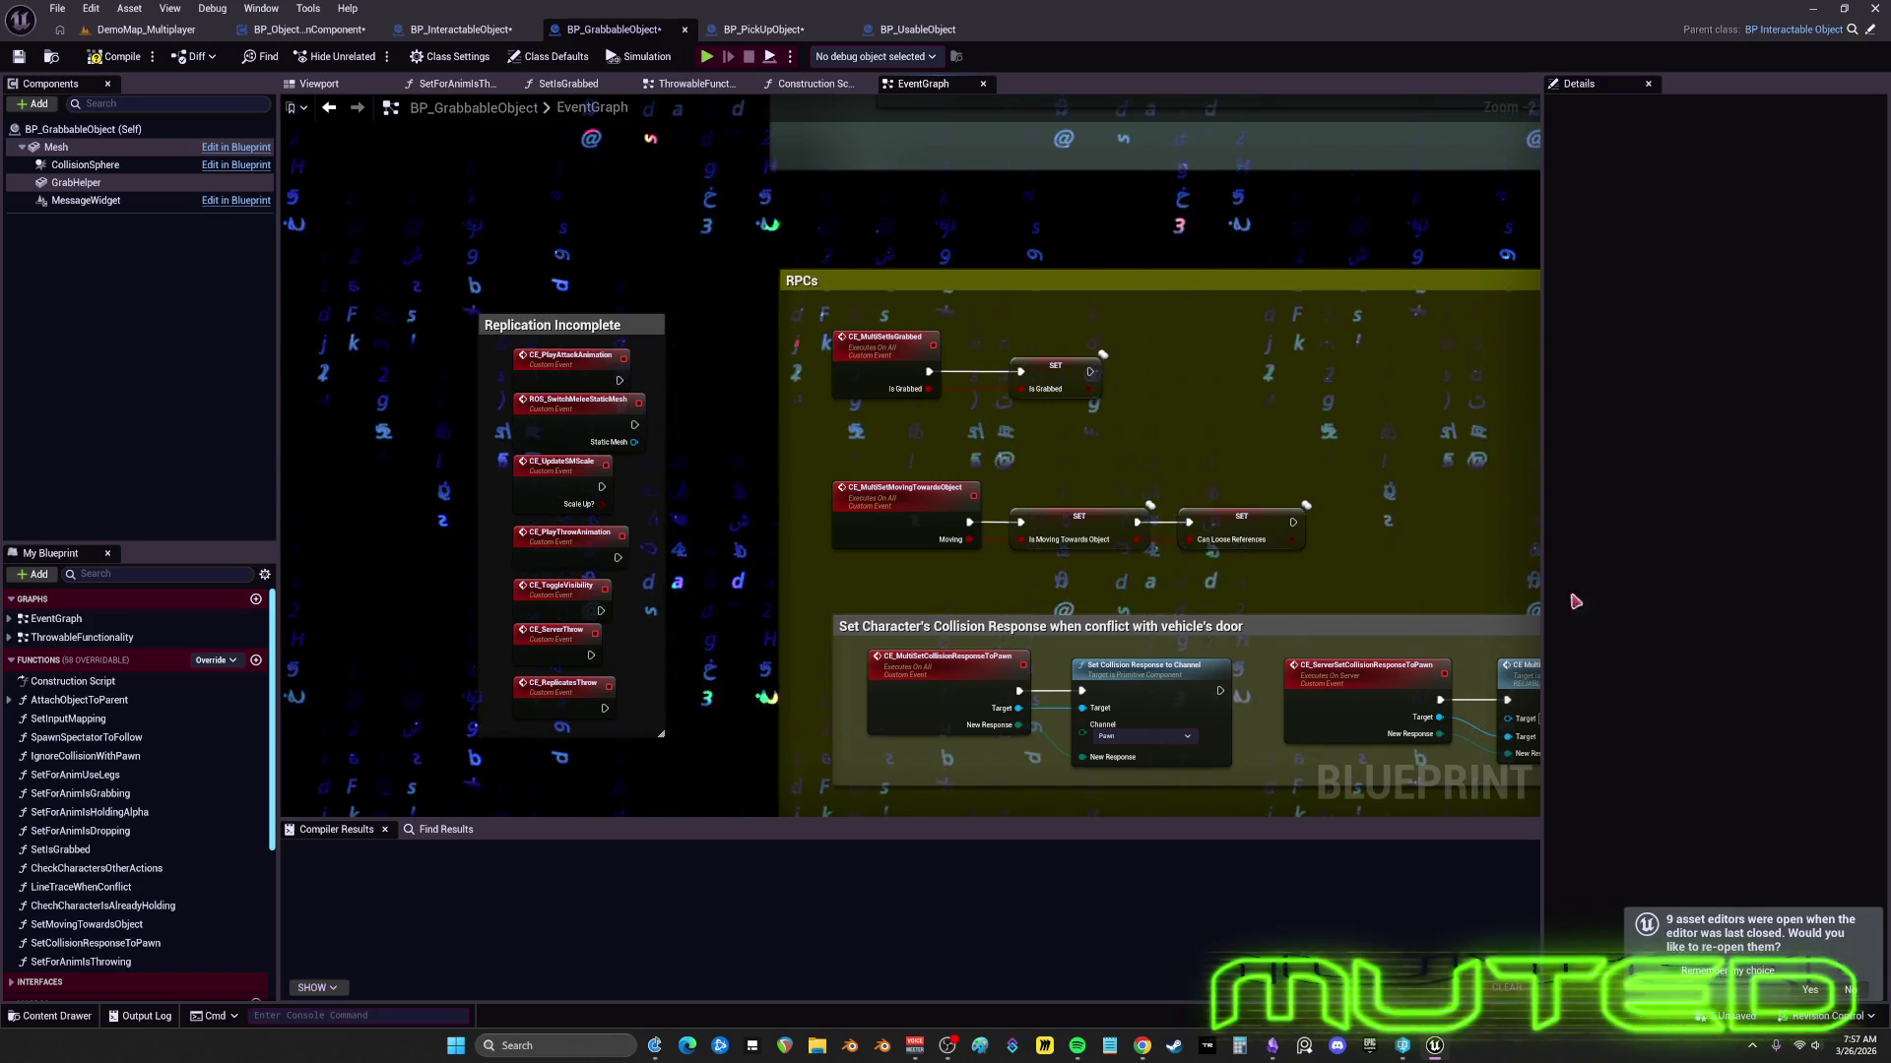
- Raise the three move-towards nodes and shift the first collision nodes slightly left
left_click_drag(997, 472, 956, 442)
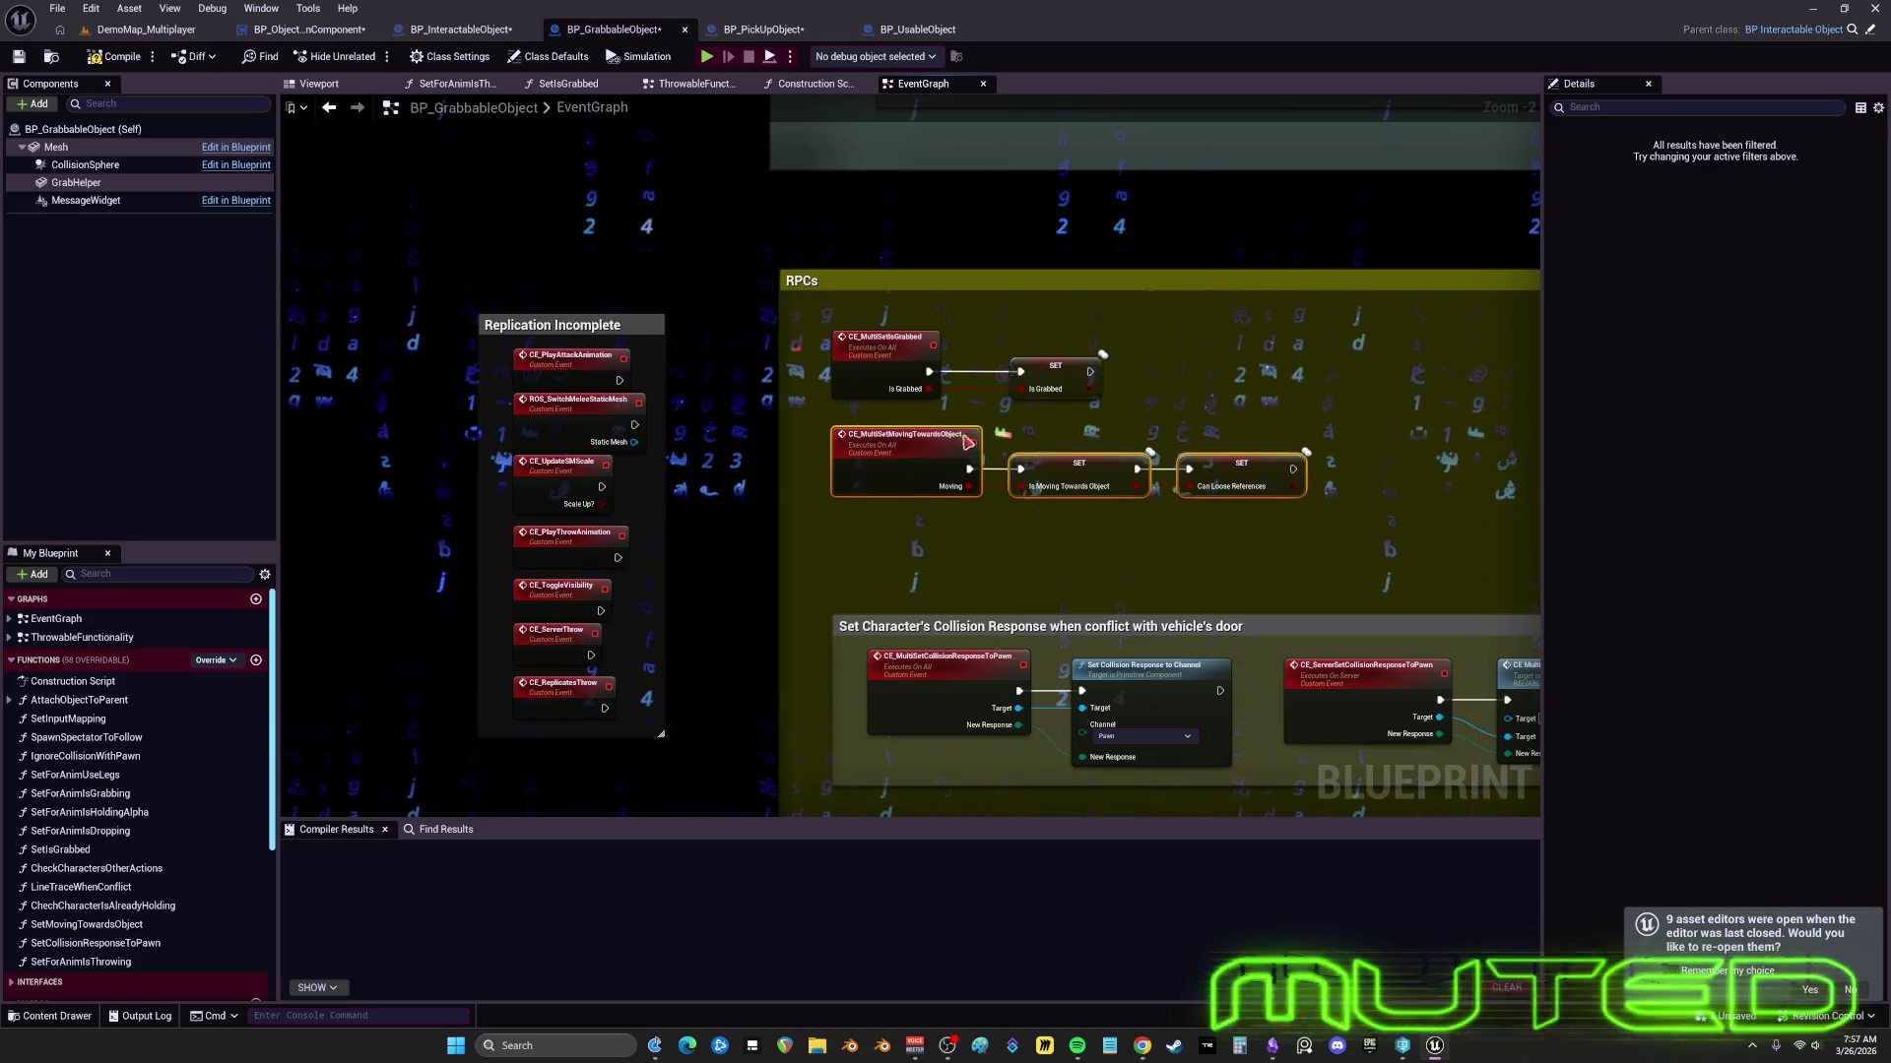
scroll(1459, 445, "down", 1)
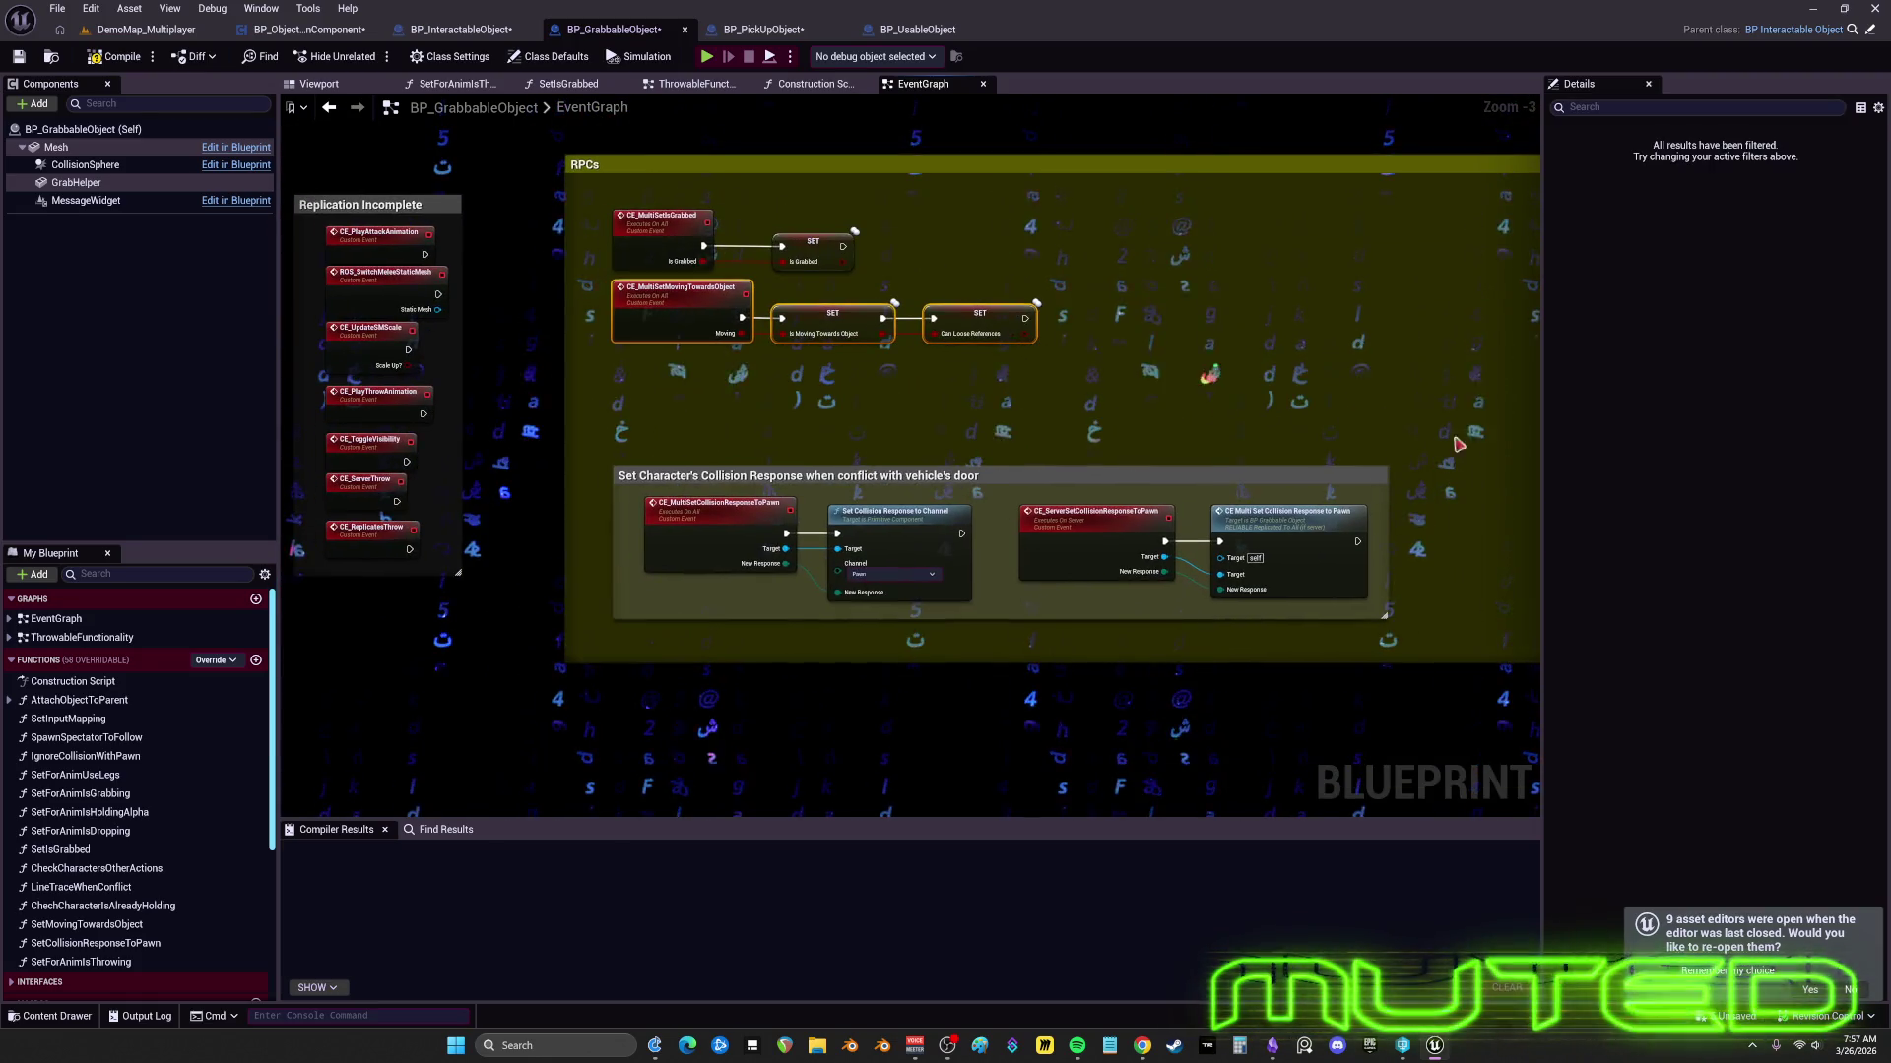
scroll(632, 448, "up", 4)
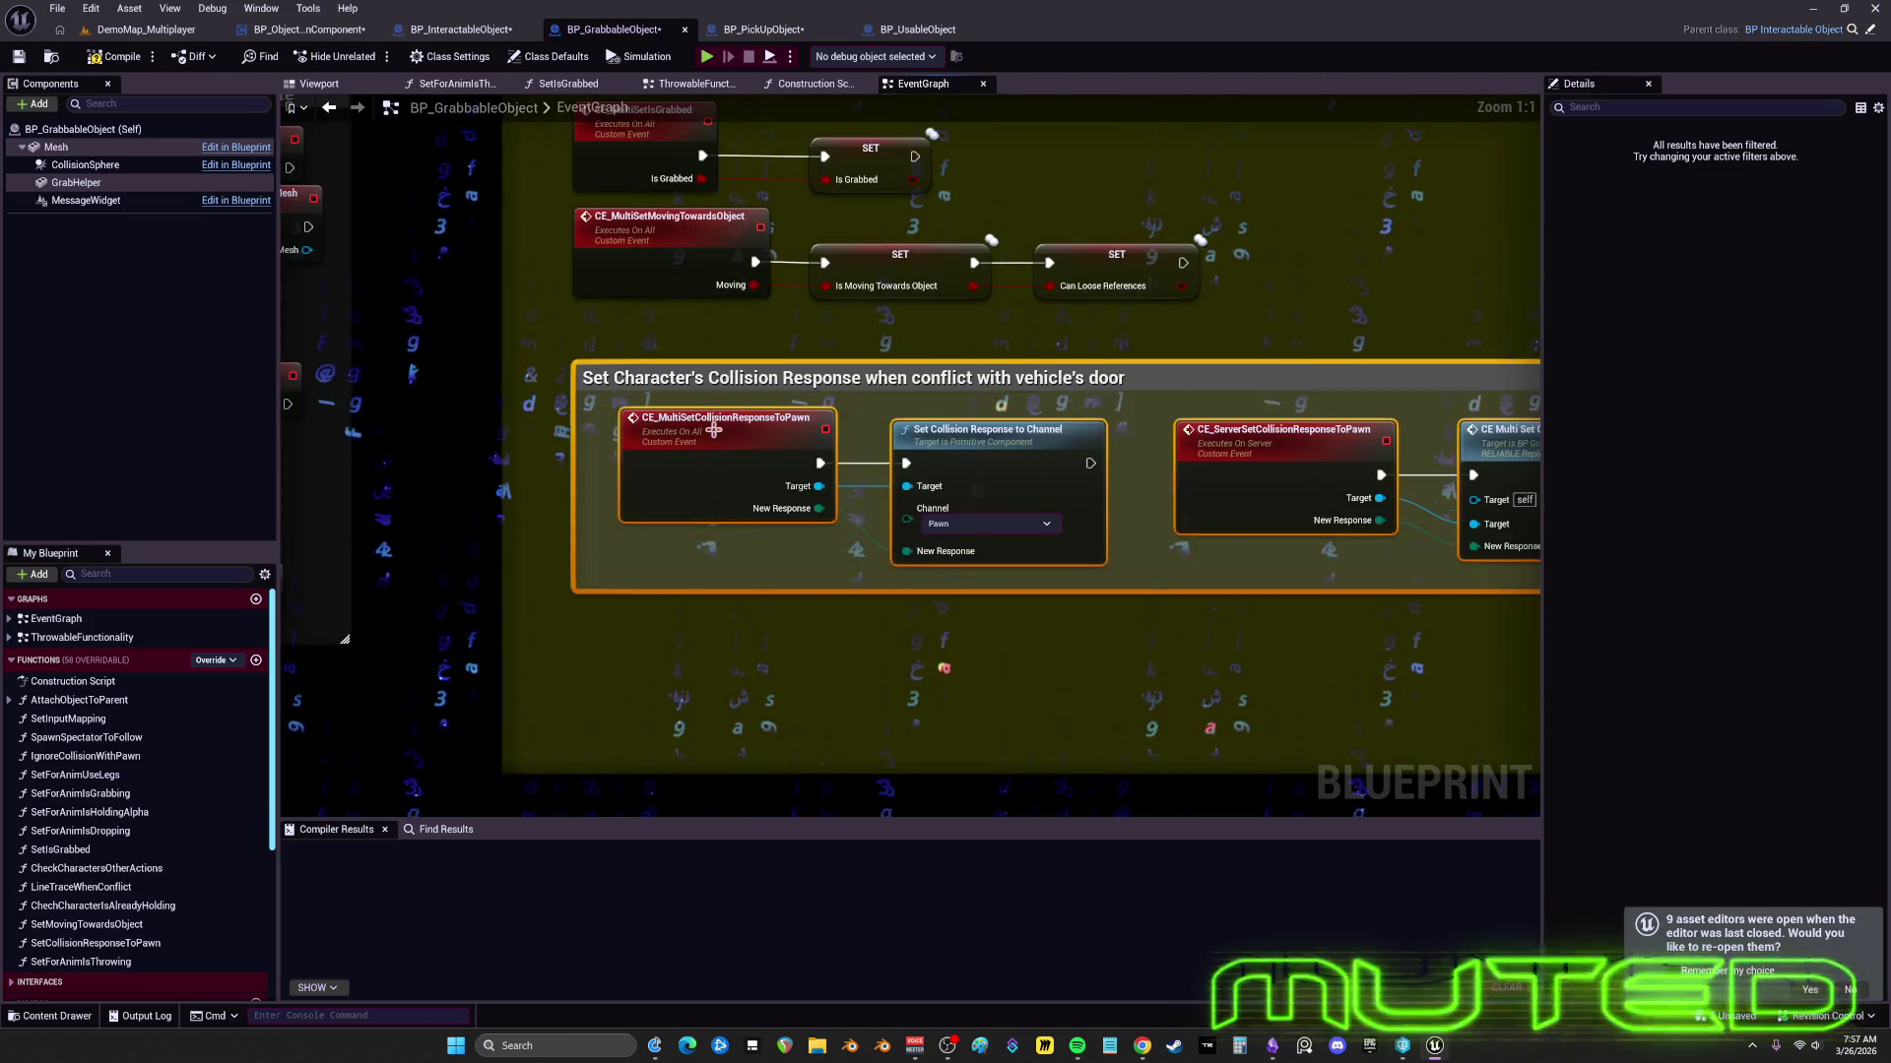
left_click(775, 411)
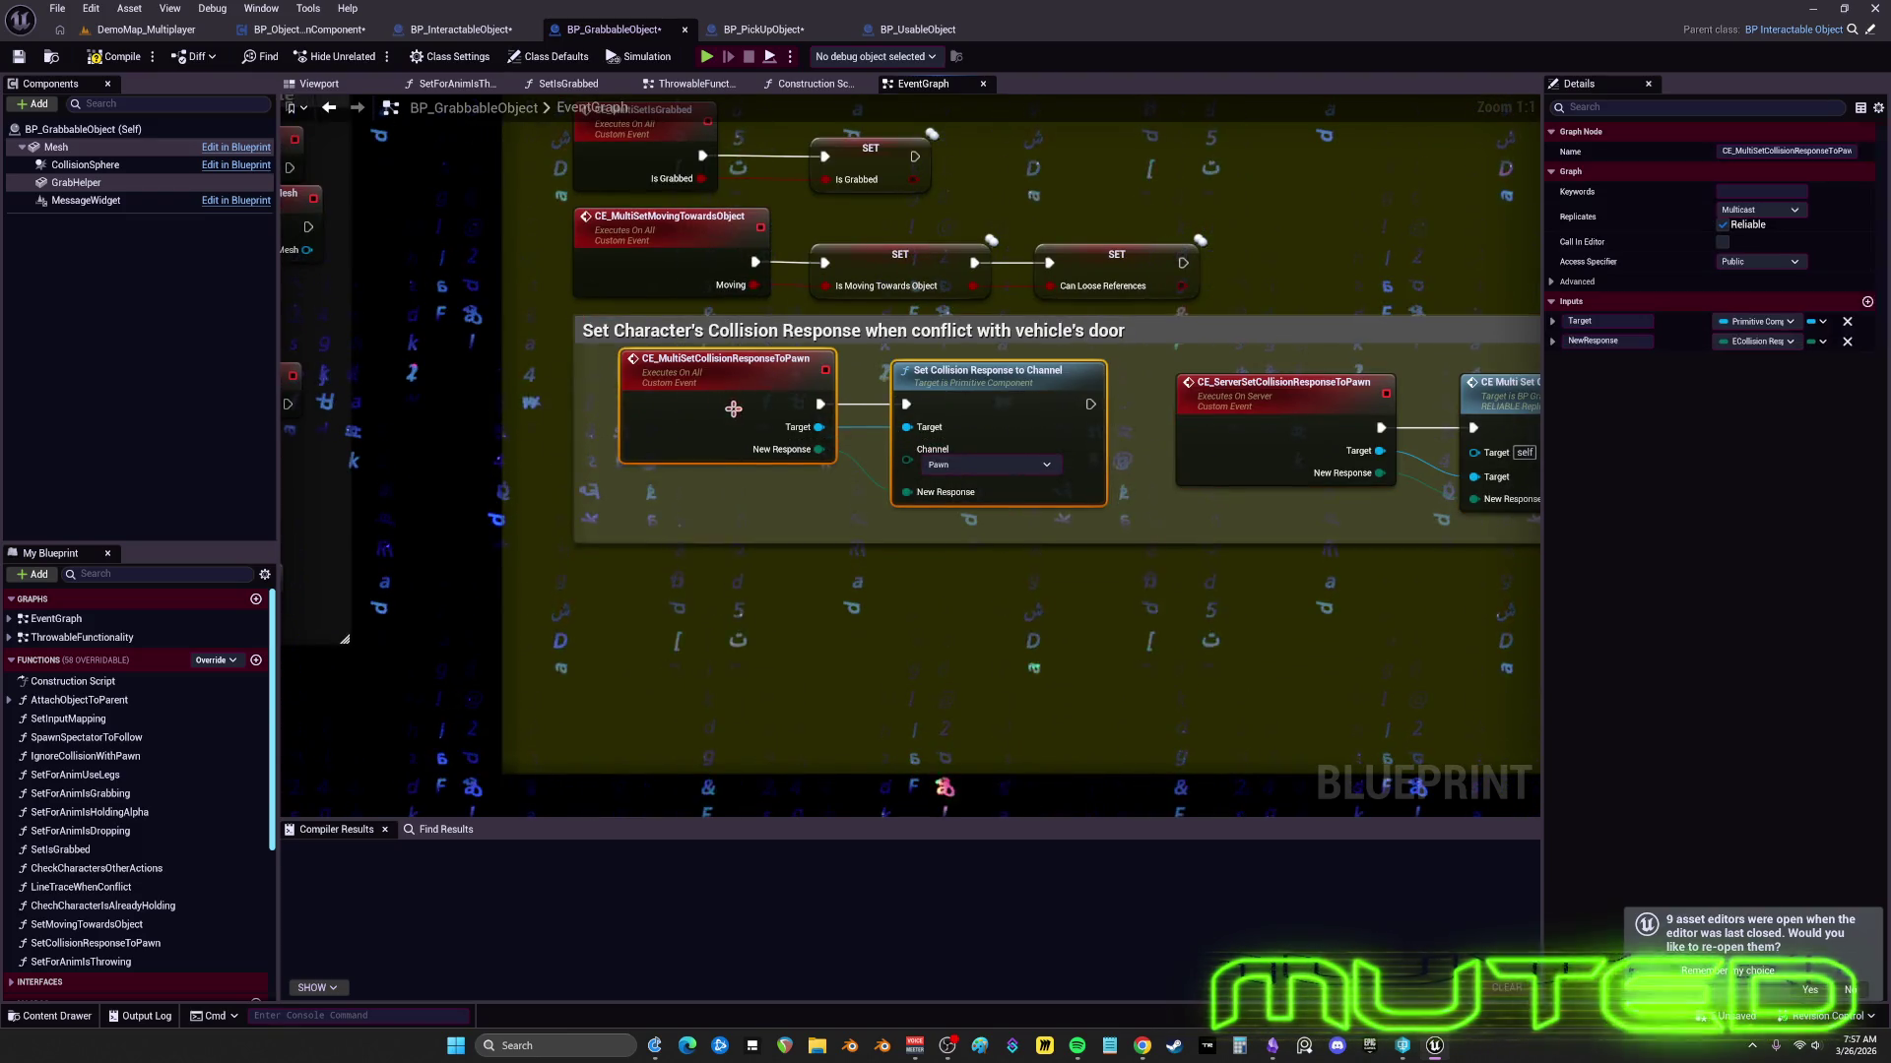
left_click_drag(775, 411, 752, 410)
left_click(1102, 426)
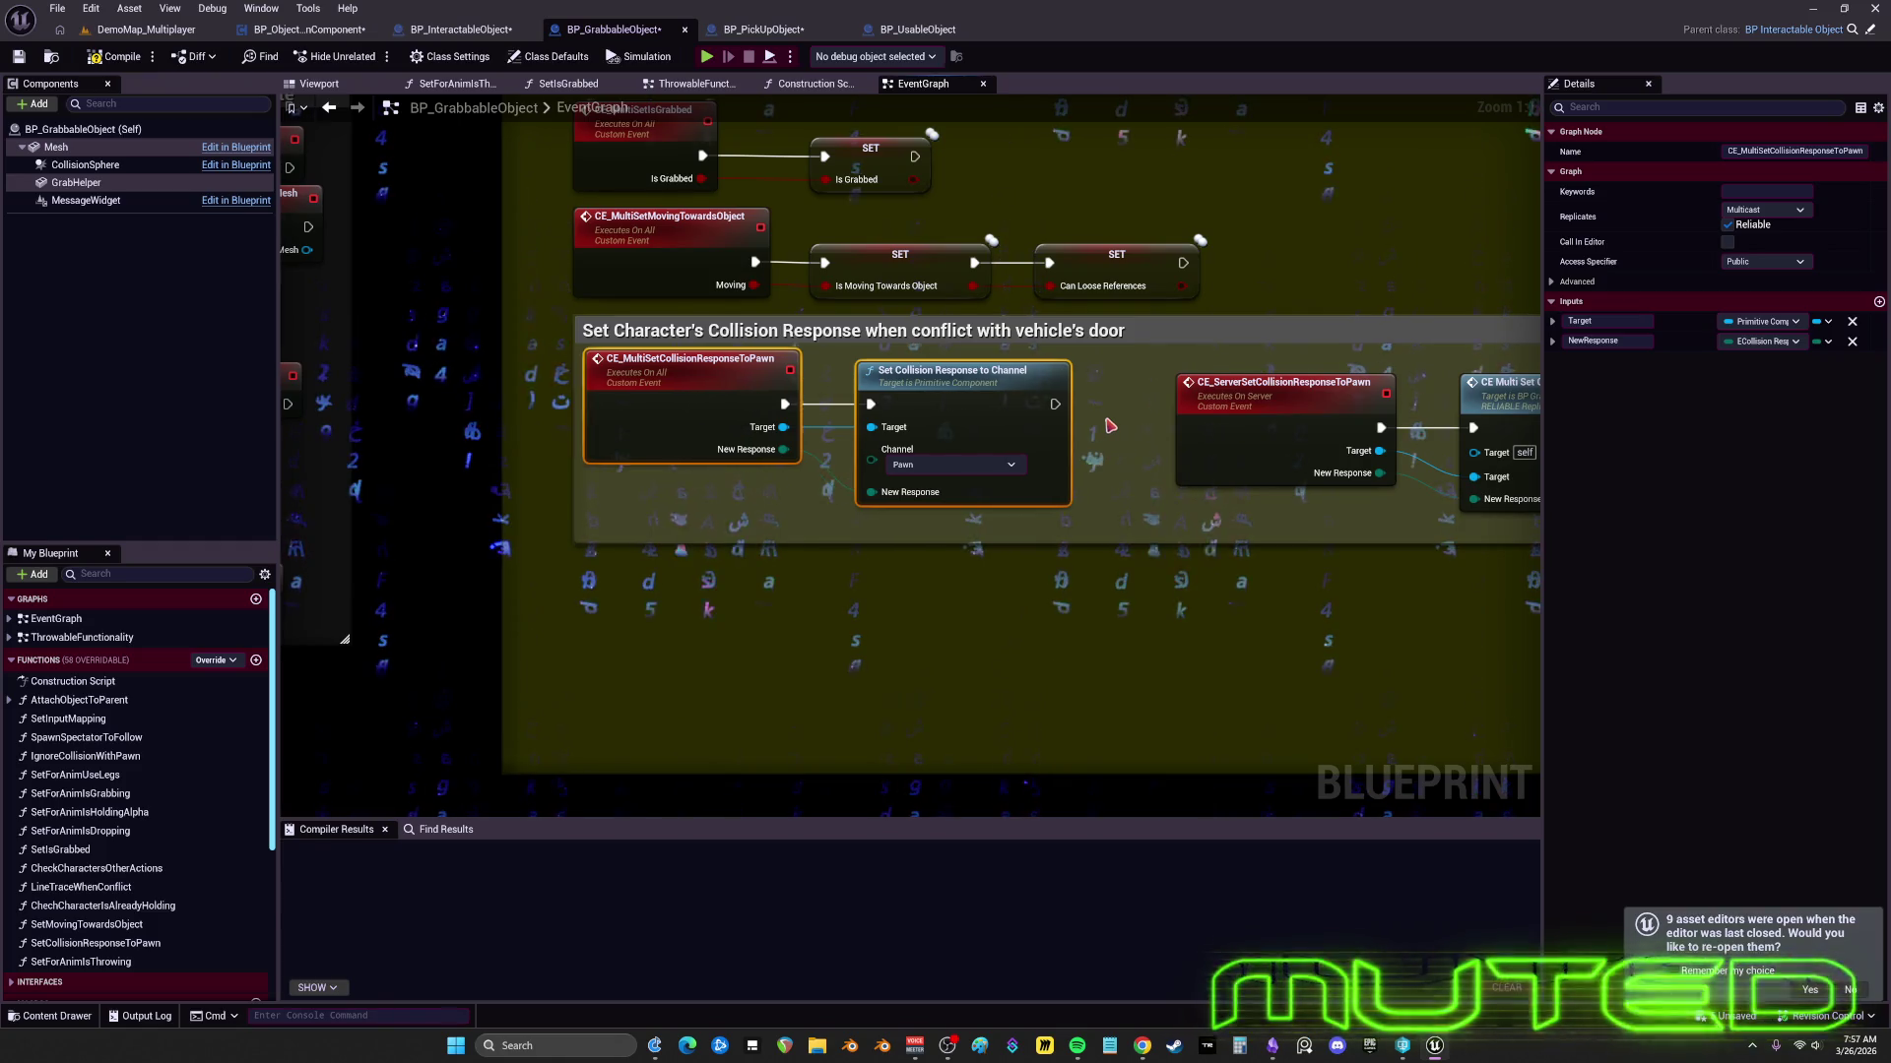
left_click_drag(1102, 426, 825, 415)
- Move the server and multicast collision nodes left and top-align all four collision nodes
left_click(1012, 416)
left_click(1377, 408, "shift")
left_click_drag(1378, 407, 1282, 407)
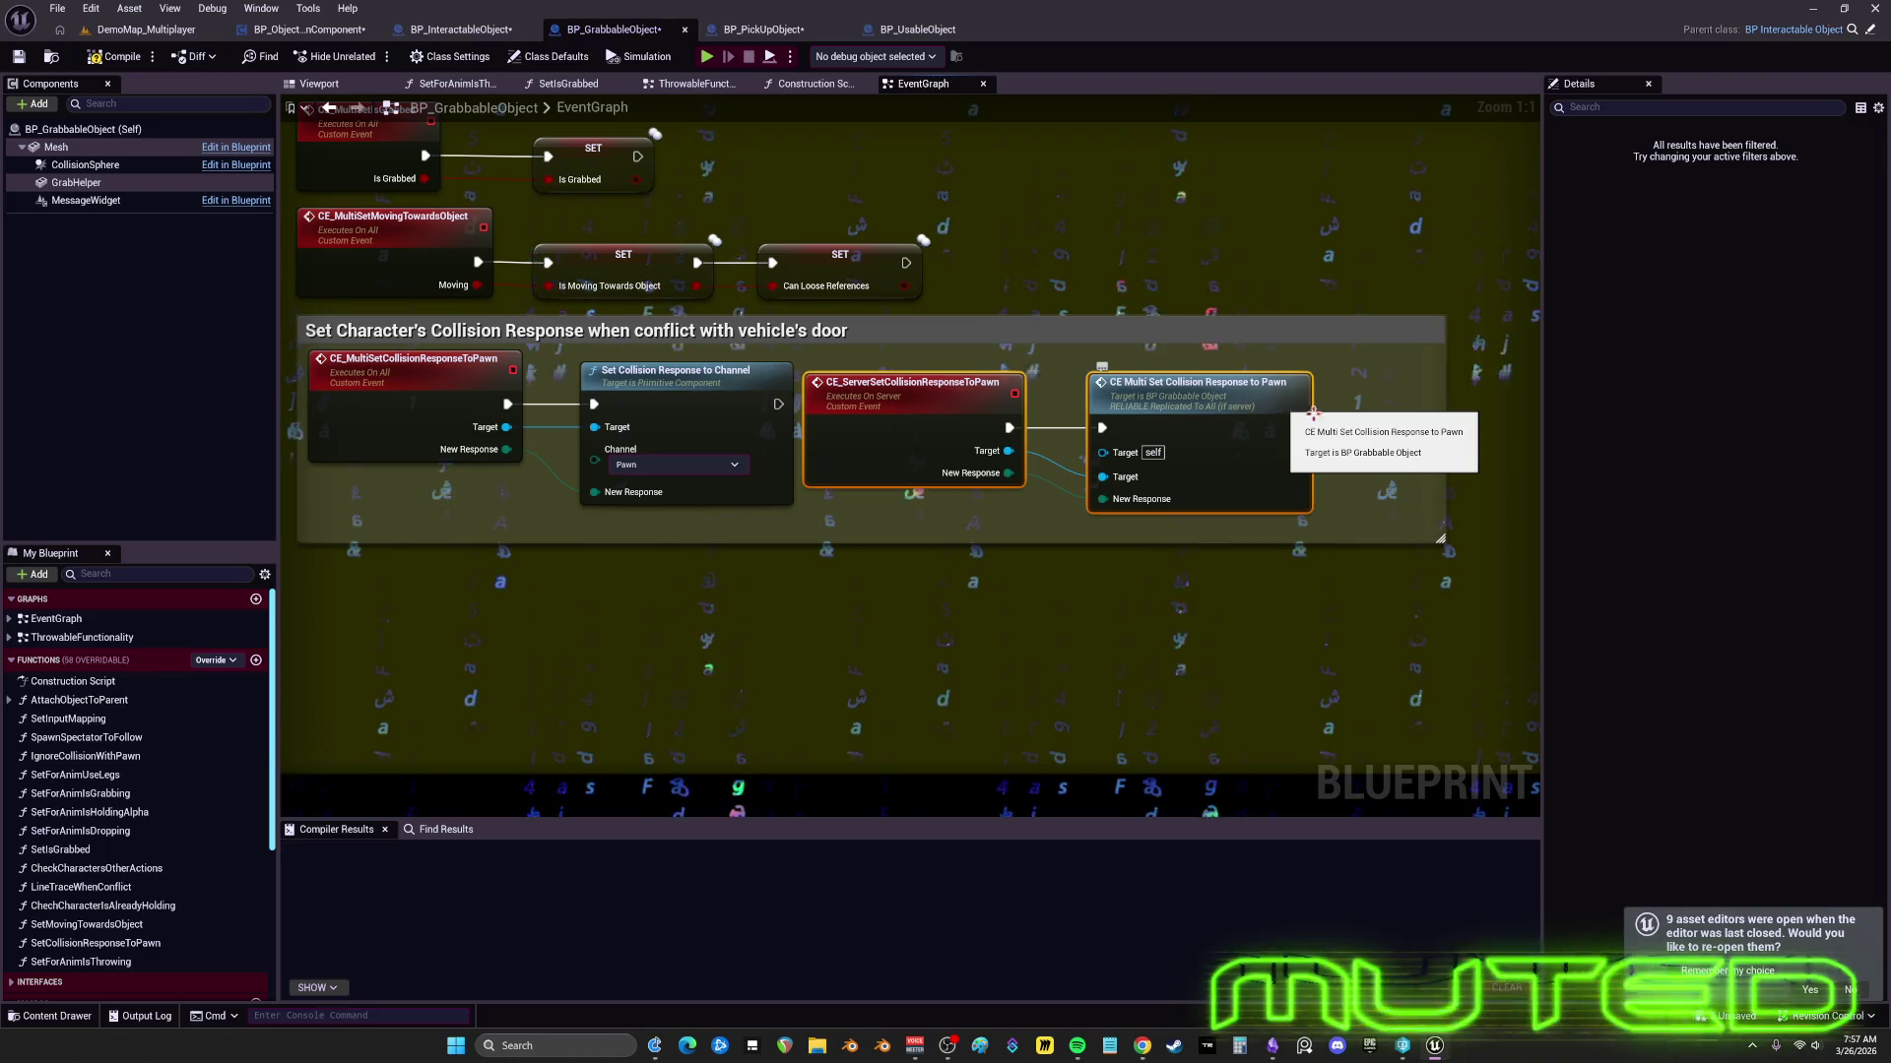
left_click(680, 371, "shift")
left_click(414, 360, "shift")
key("shift+w")
- Tighten the RPCs comment from its top-left corner
left_click(927, 618)
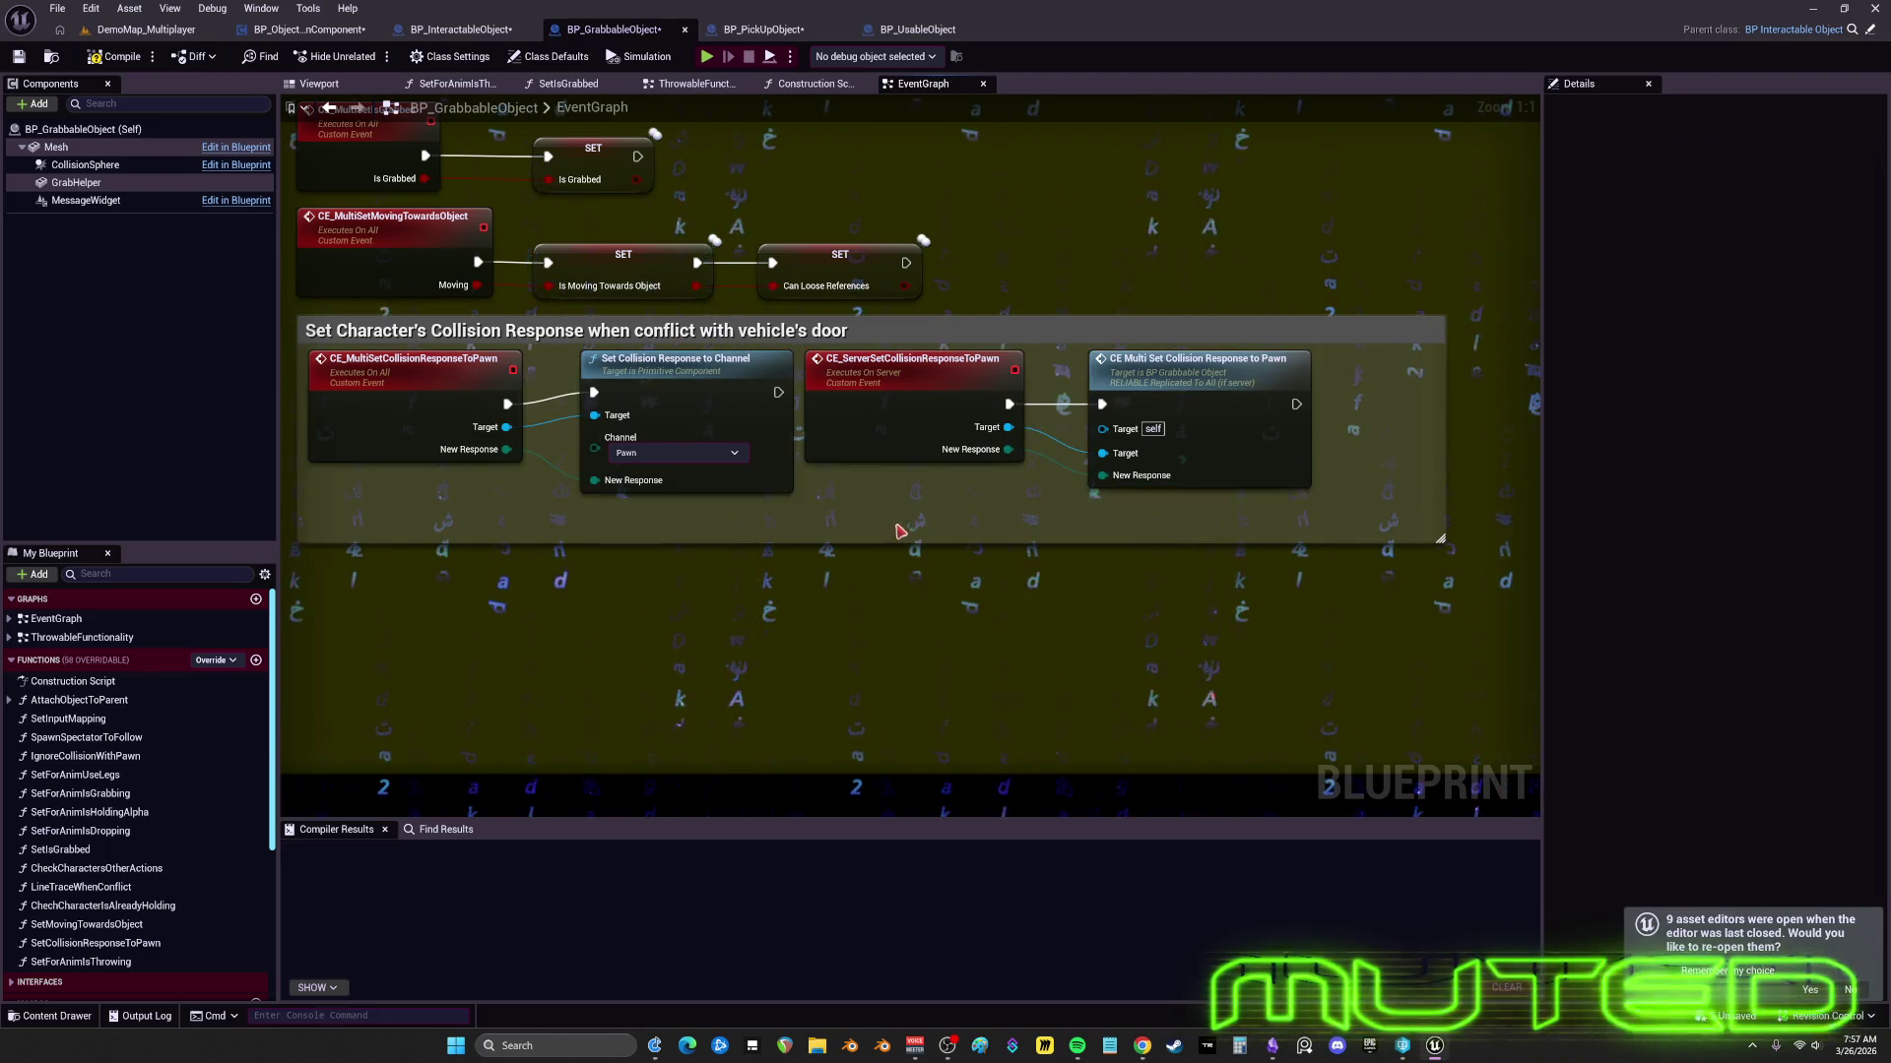
scroll(898, 527, "down", 3)
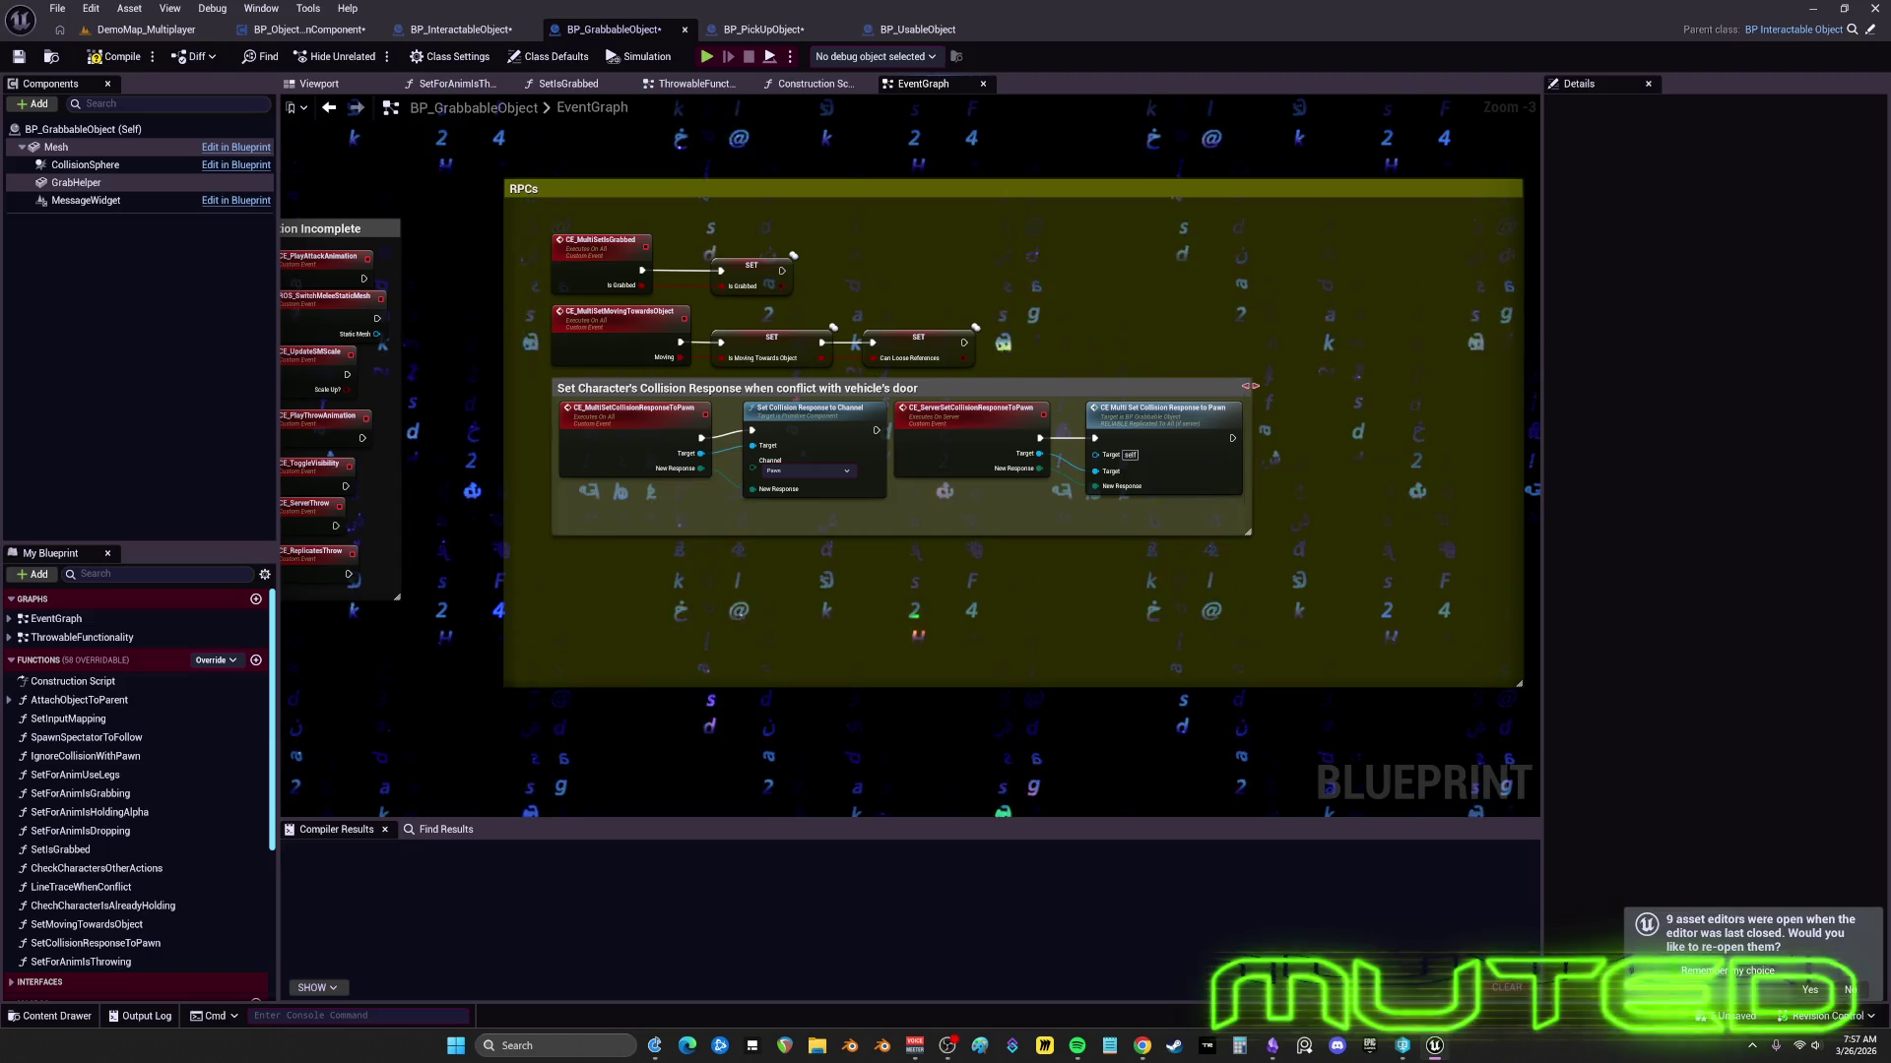
left_click_drag(505, 181, 552, 211)
left_click_drag(888, 278, 791, 273)
- Shrink the RPCs comment to its nodes and move it with Replication Incomplete up the graph
mouse_move(1284, 688)
left_mouse_down()
mouse_move(1042, 676)
mouse_move(1008, 504)
left_mouse_up()
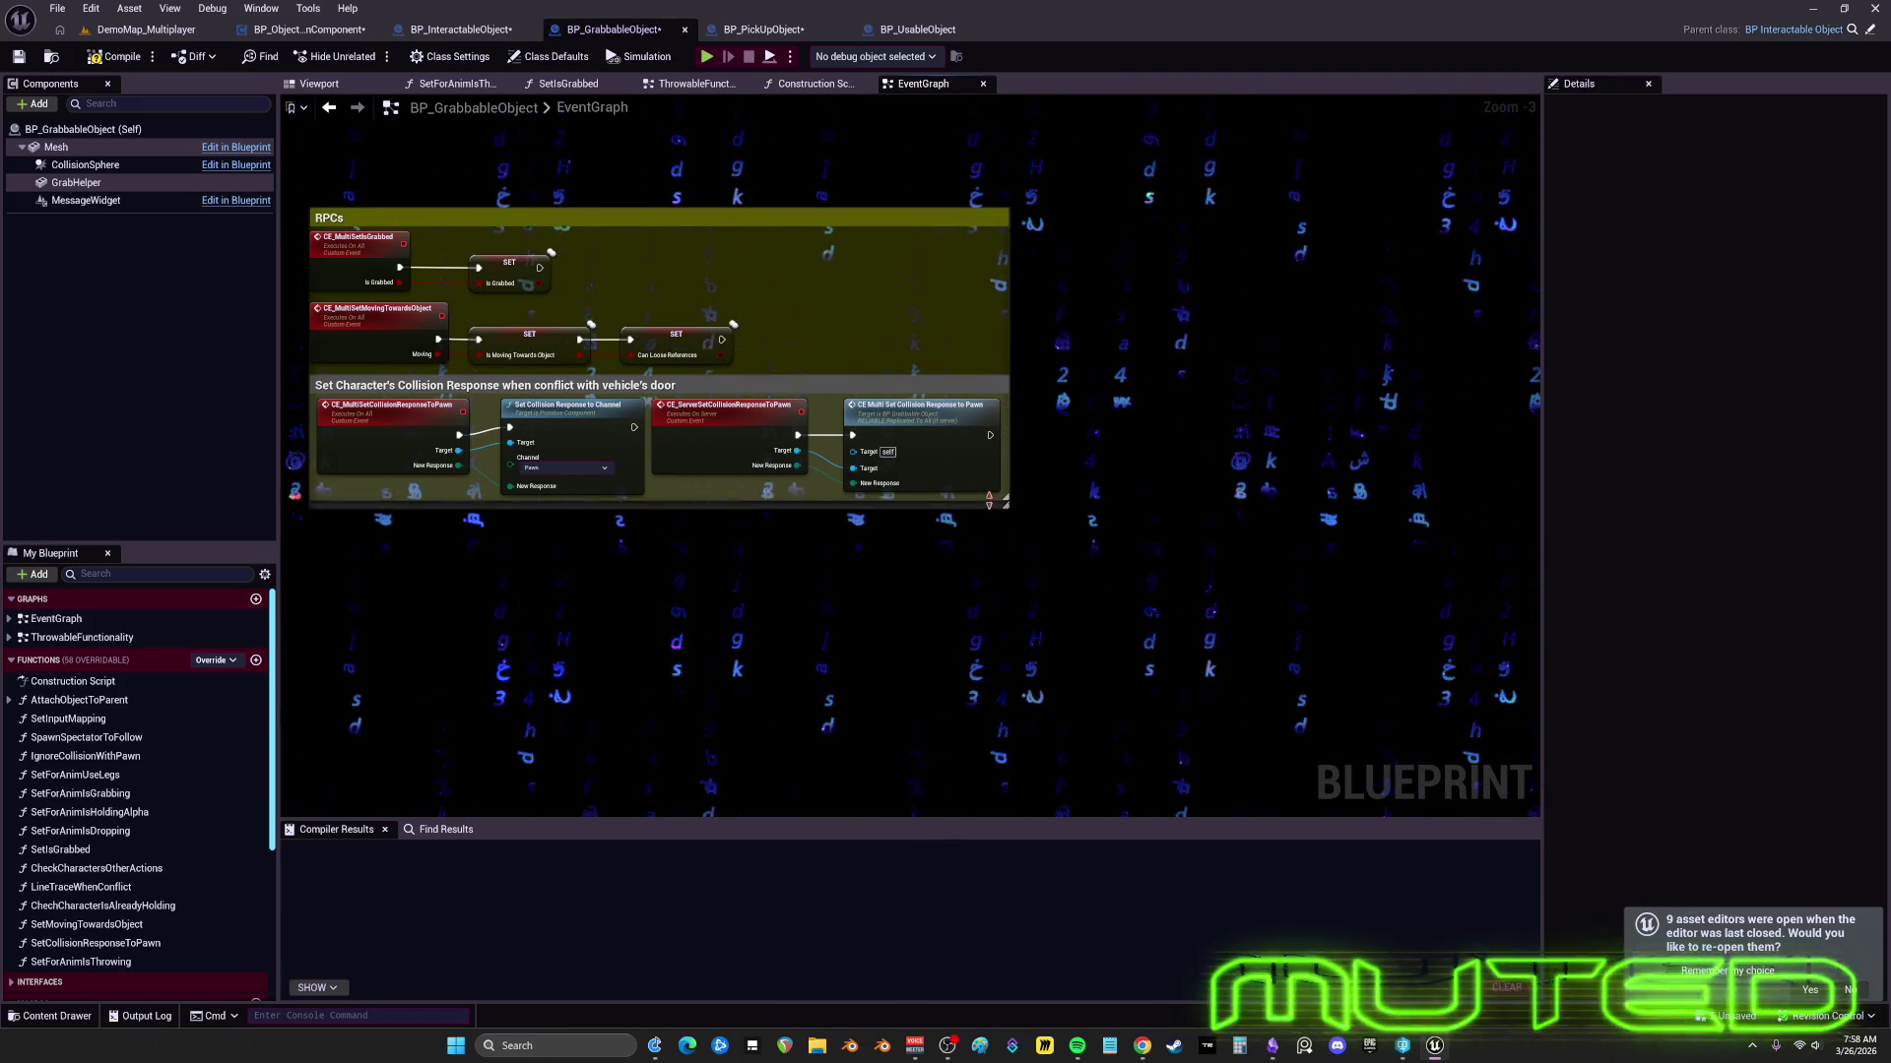
scroll(1148, 532, "down", 2)
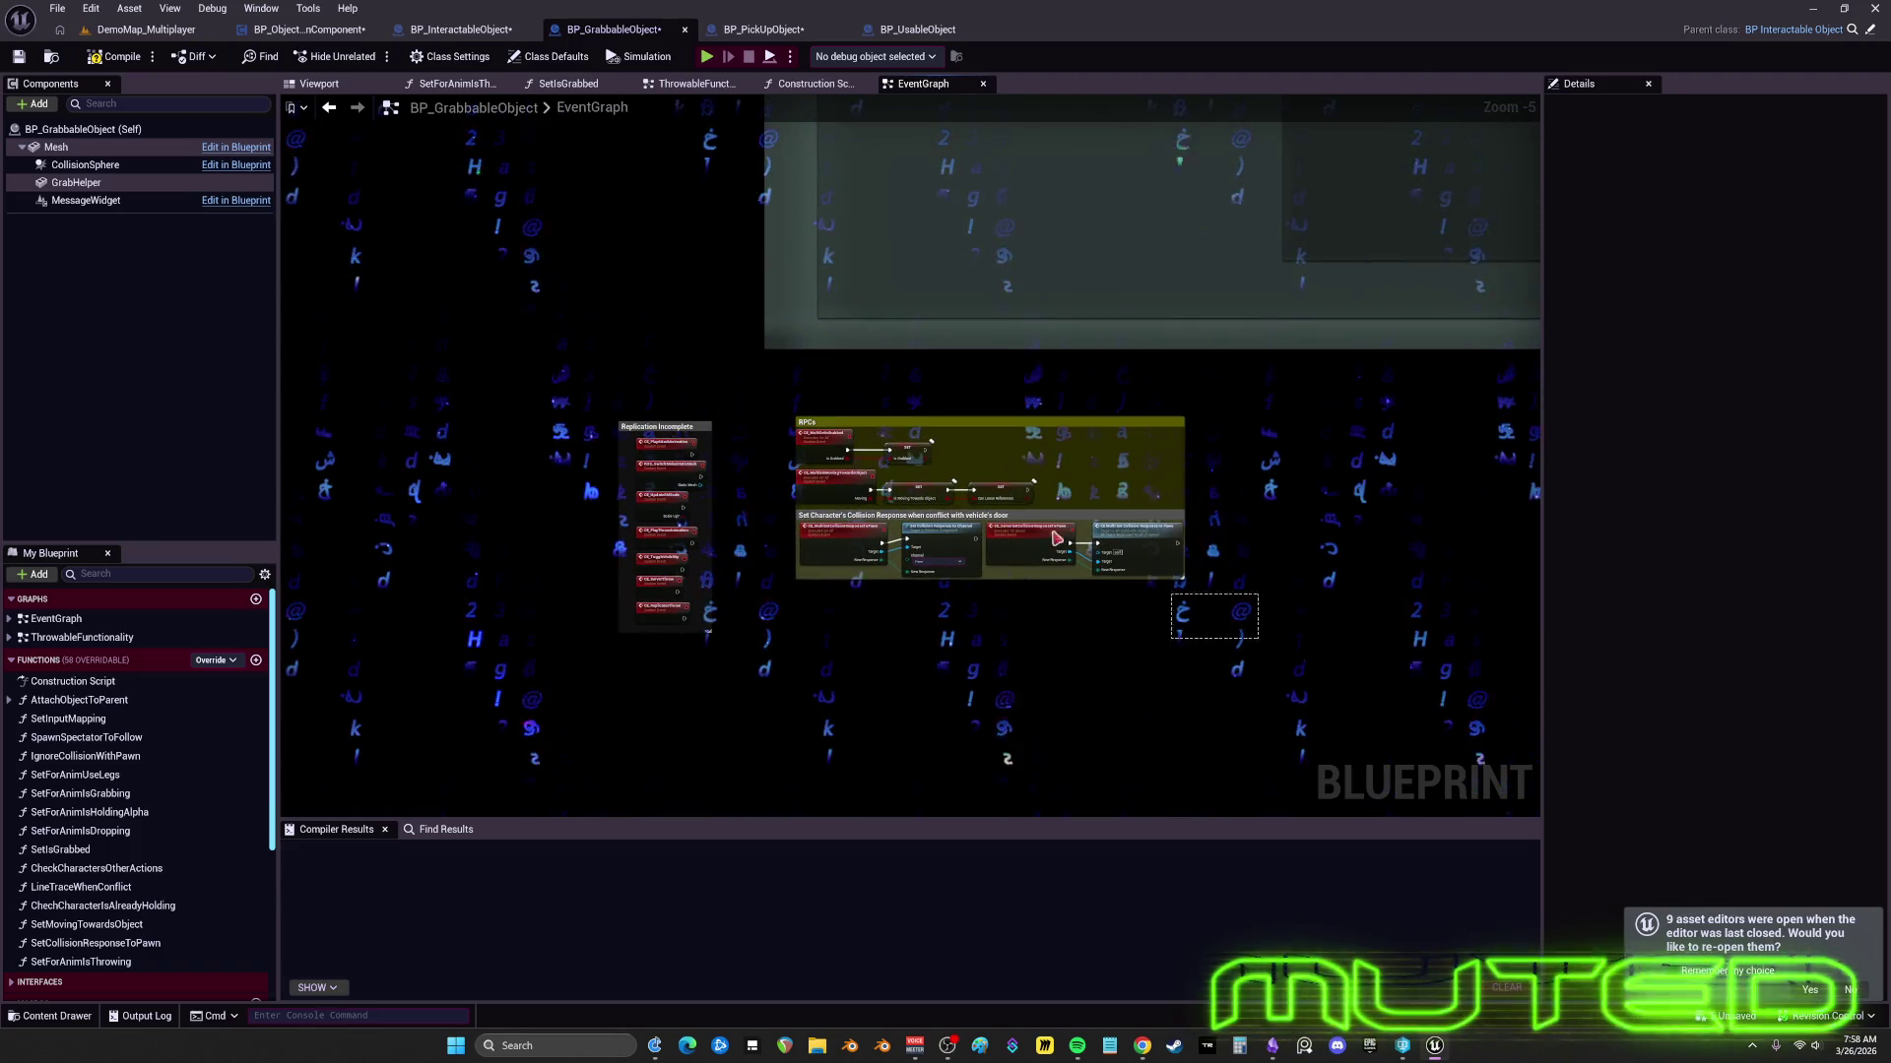
mouse_move(769, 391)
left_mouse_down()
mouse_move(798, 430)
mouse_move(783, 407)
left_mouse_up()
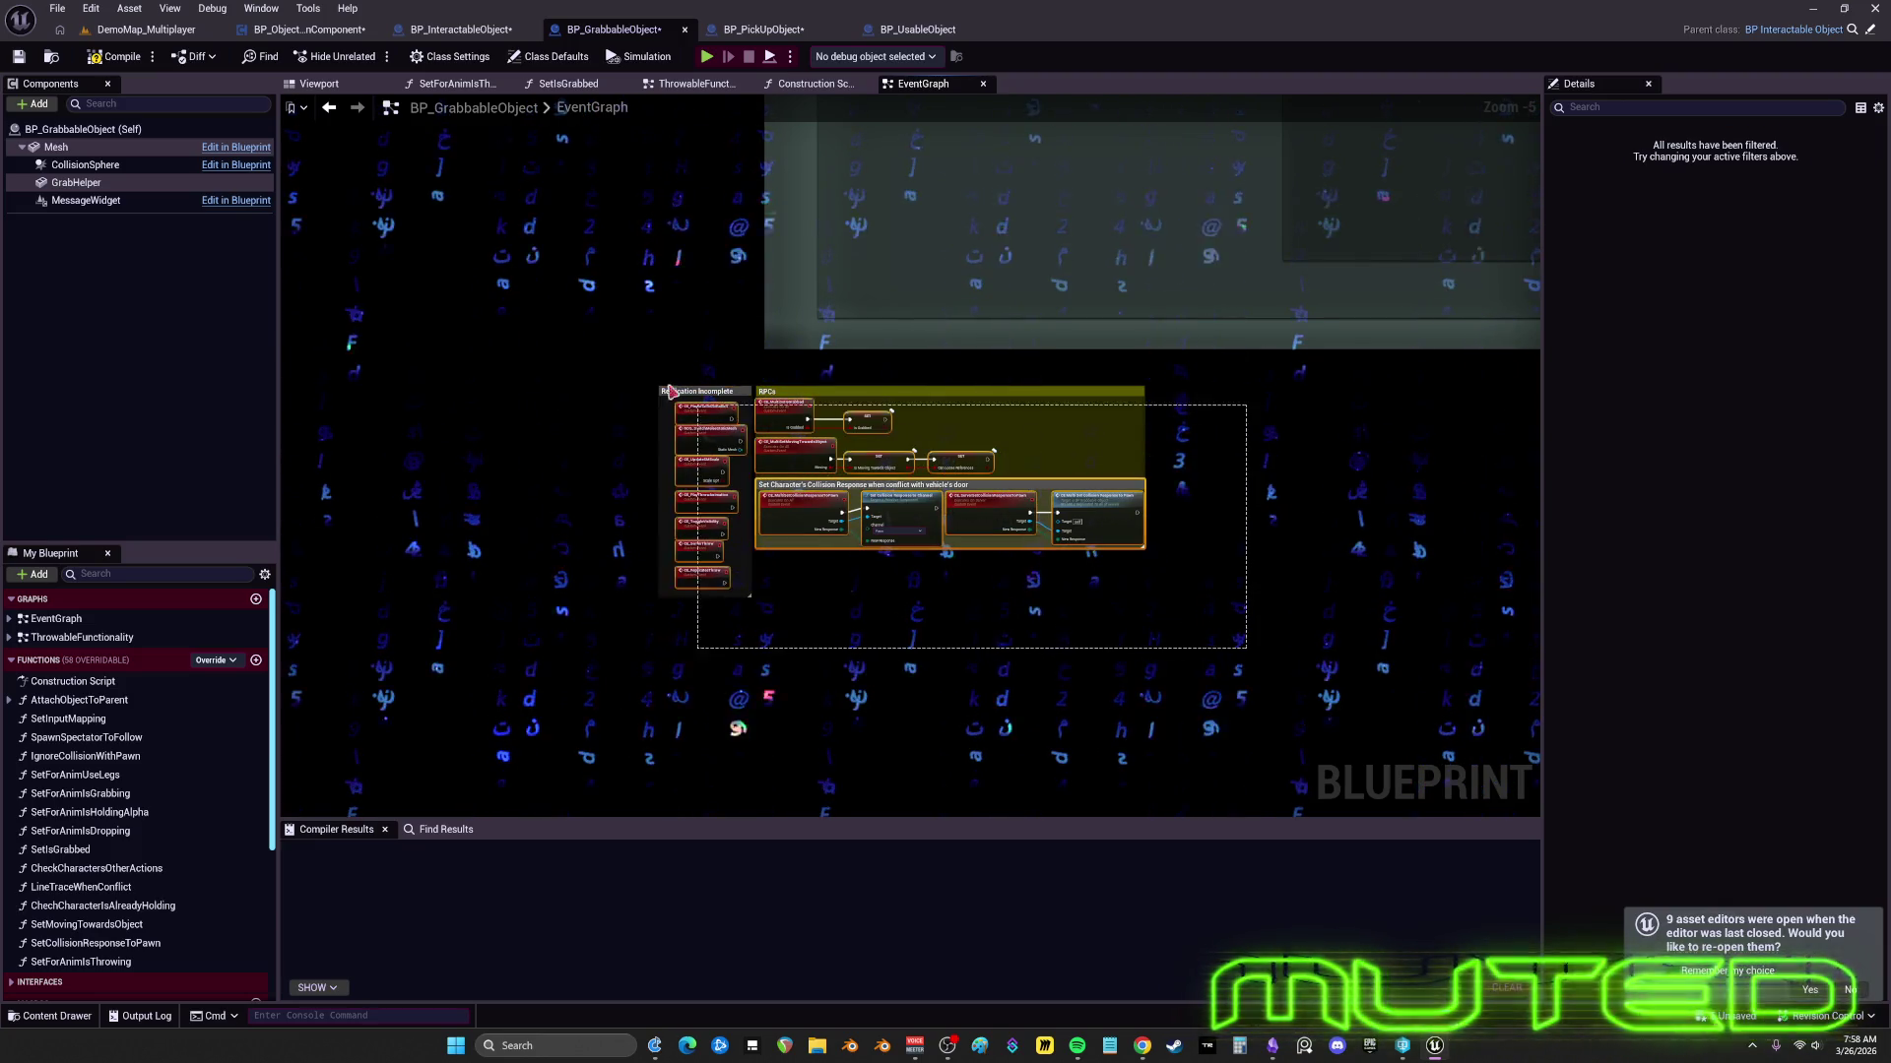
mouse_move(670, 391)
left_mouse_down()
mouse_move(830, 98)
mouse_move(866, 94)
mouse_move(945, 21)
mouse_move(1063, 221)
mouse_move(1091, 640)
mouse_move(982, 477)
mouse_move(936, 678)
left_mouse_up()
scroll(1091, 640, "down", 6)
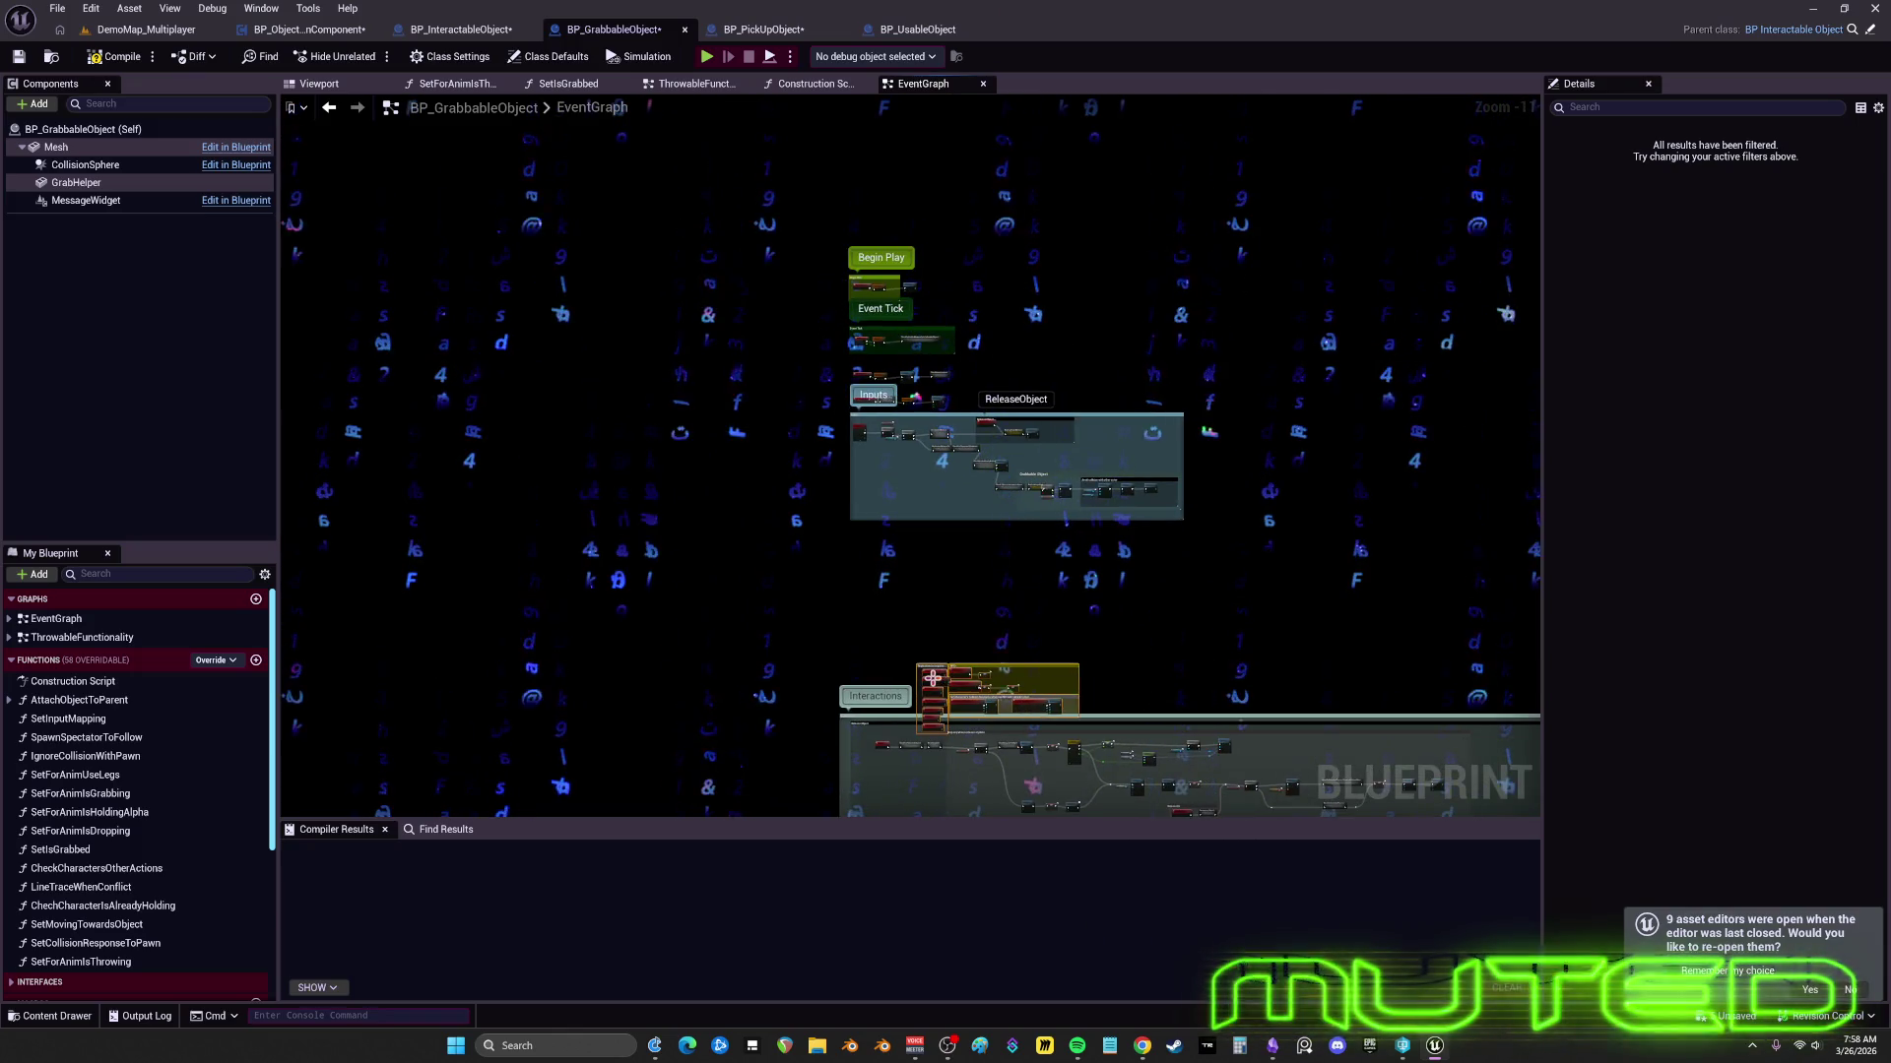
- Nudge the RPC groups left, tint the Event Tick comment green, and move it beside Begin Play
scroll(994, 294, "up", 7)
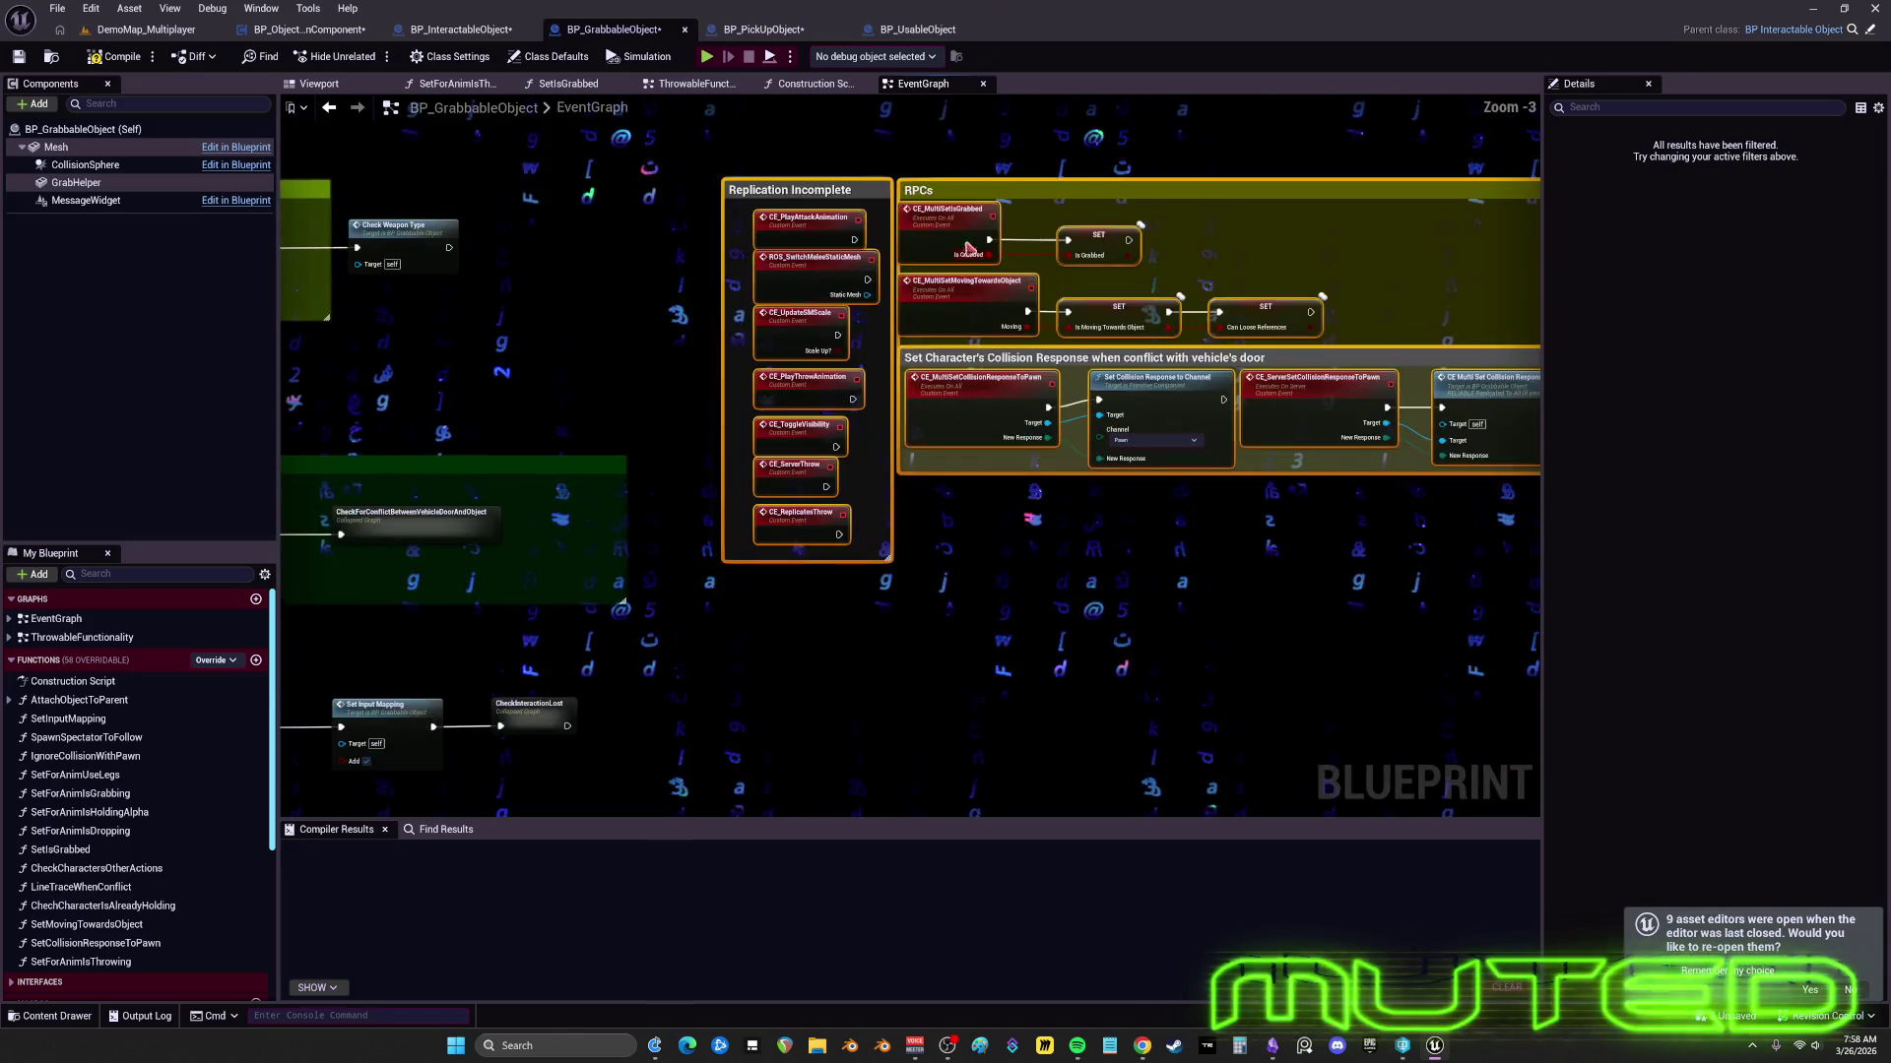
left_click_drag(1027, 248, 995, 236)
left_click(443, 432)
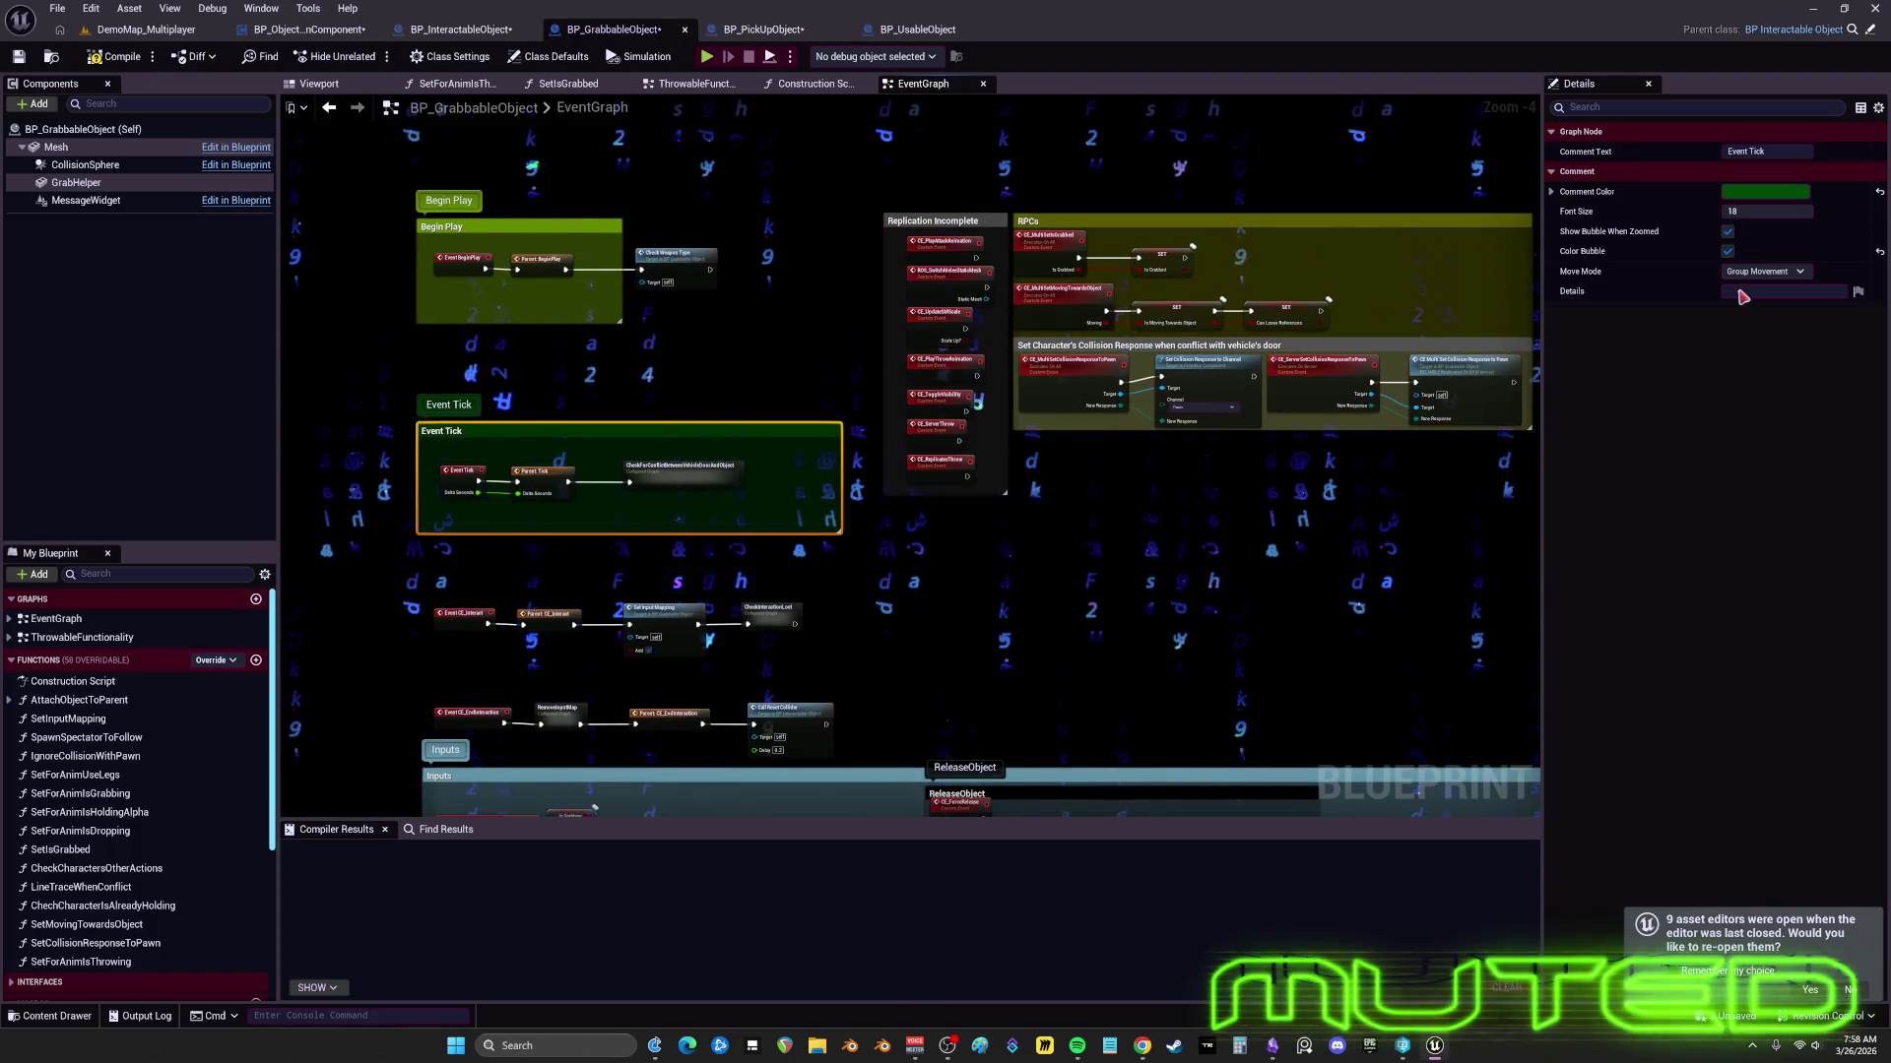
left_click(1766, 191)
left_click(1674, 283)
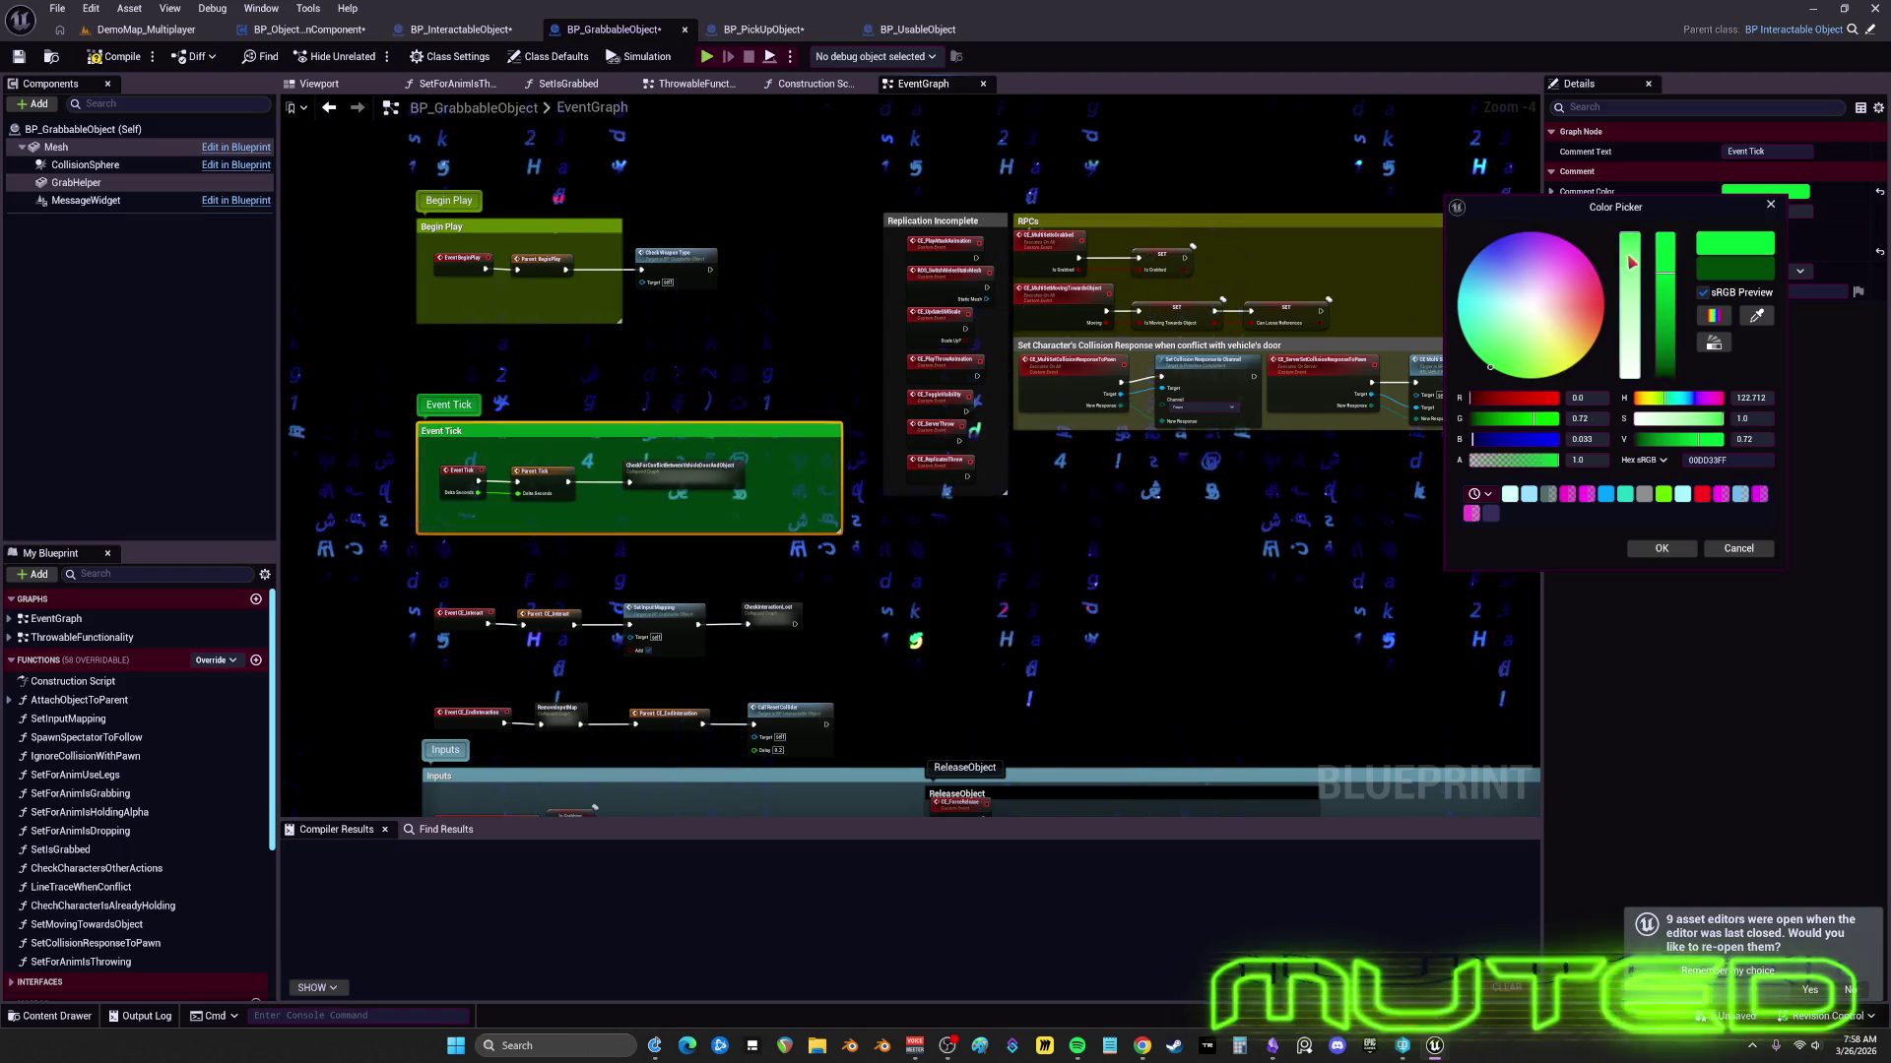
left_click(1674, 553)
key("Home")
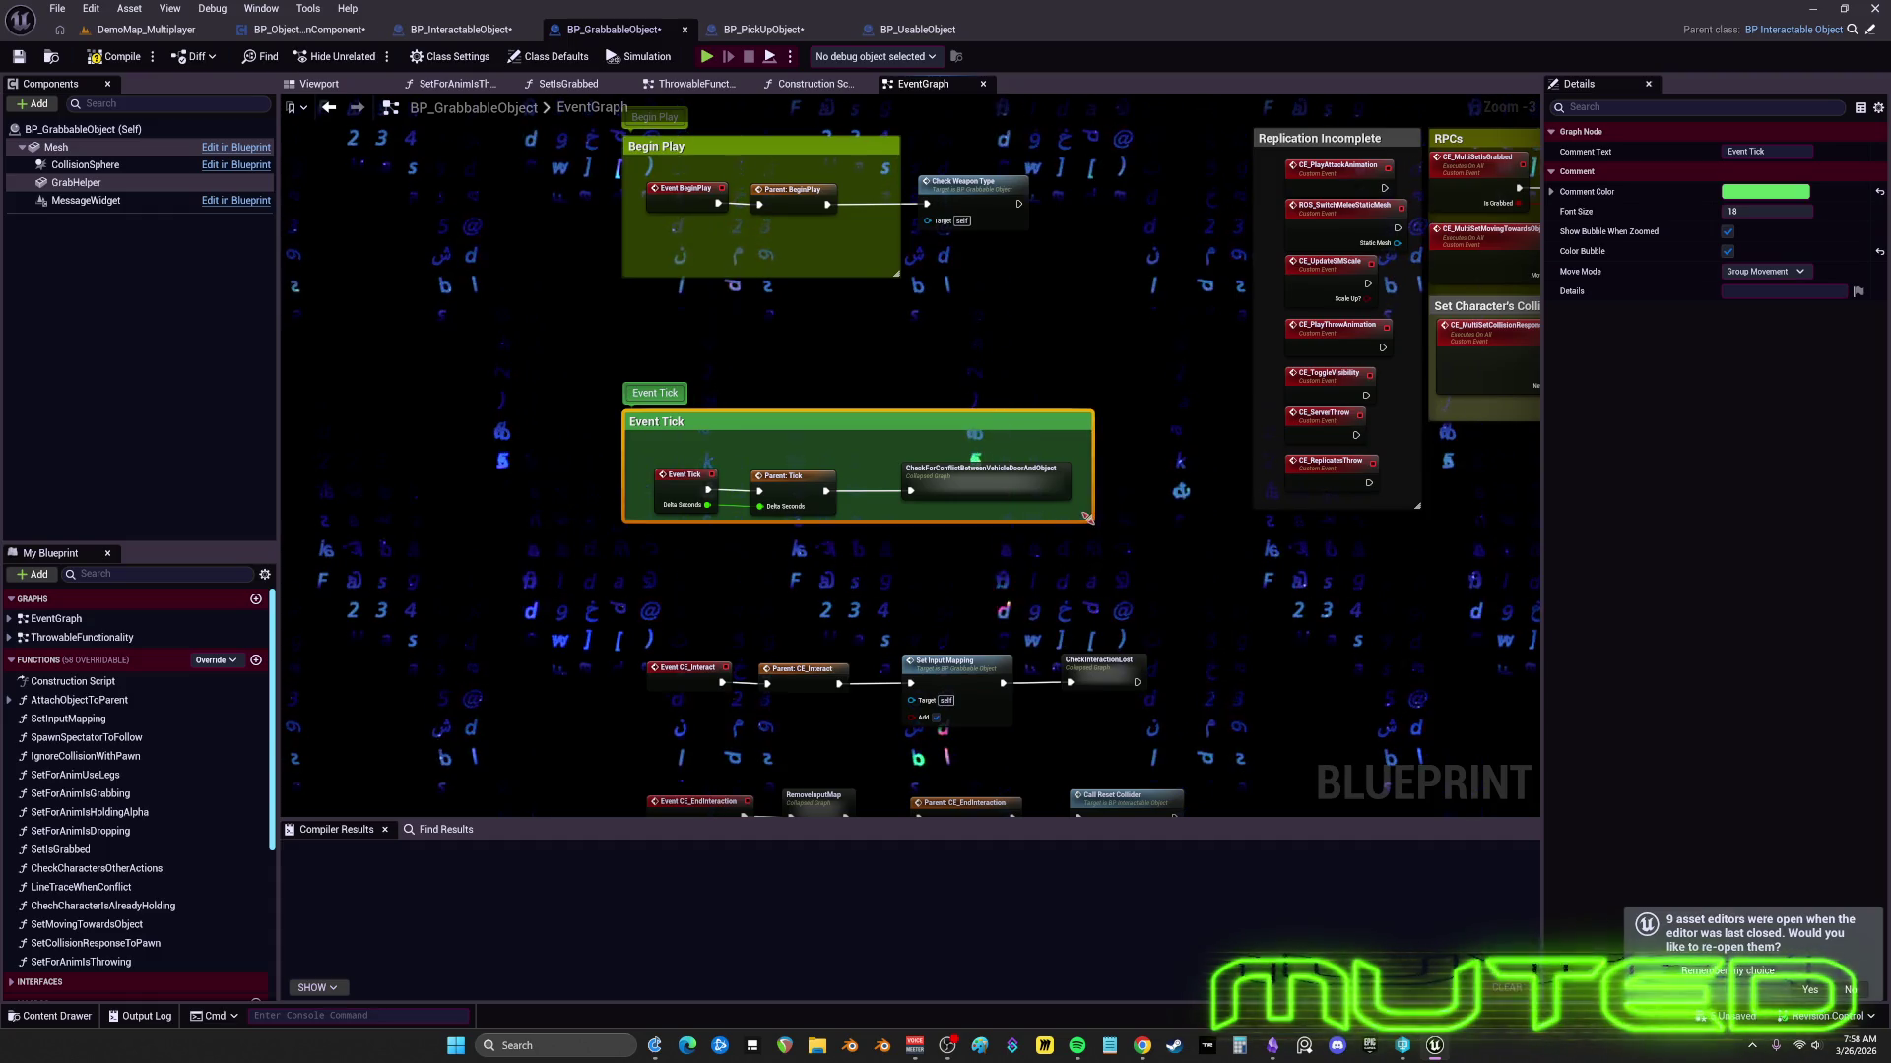
left_click_drag(1014, 545, 545, 270)
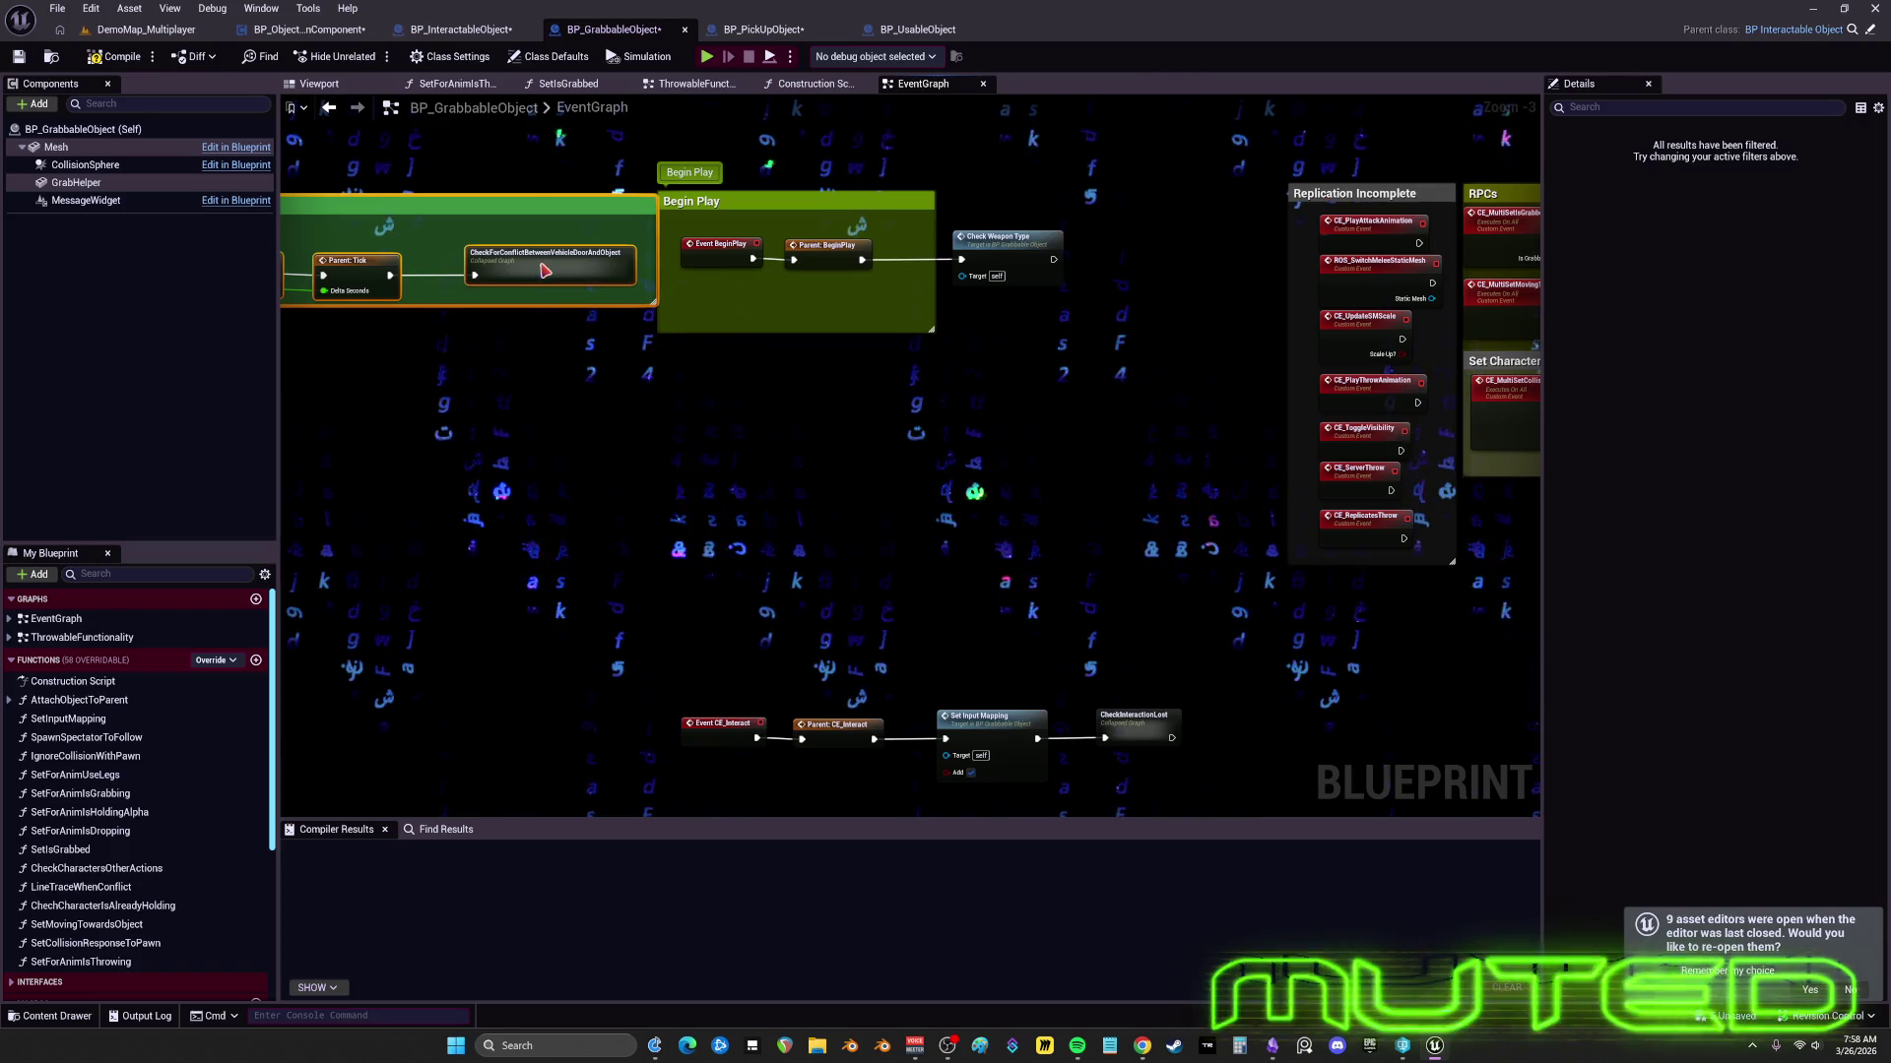
- Shorten the Begin Play comment and shift Parent: BeginPlay and Check Weapon Type left inside it
left_click(713, 202, "ctrl")
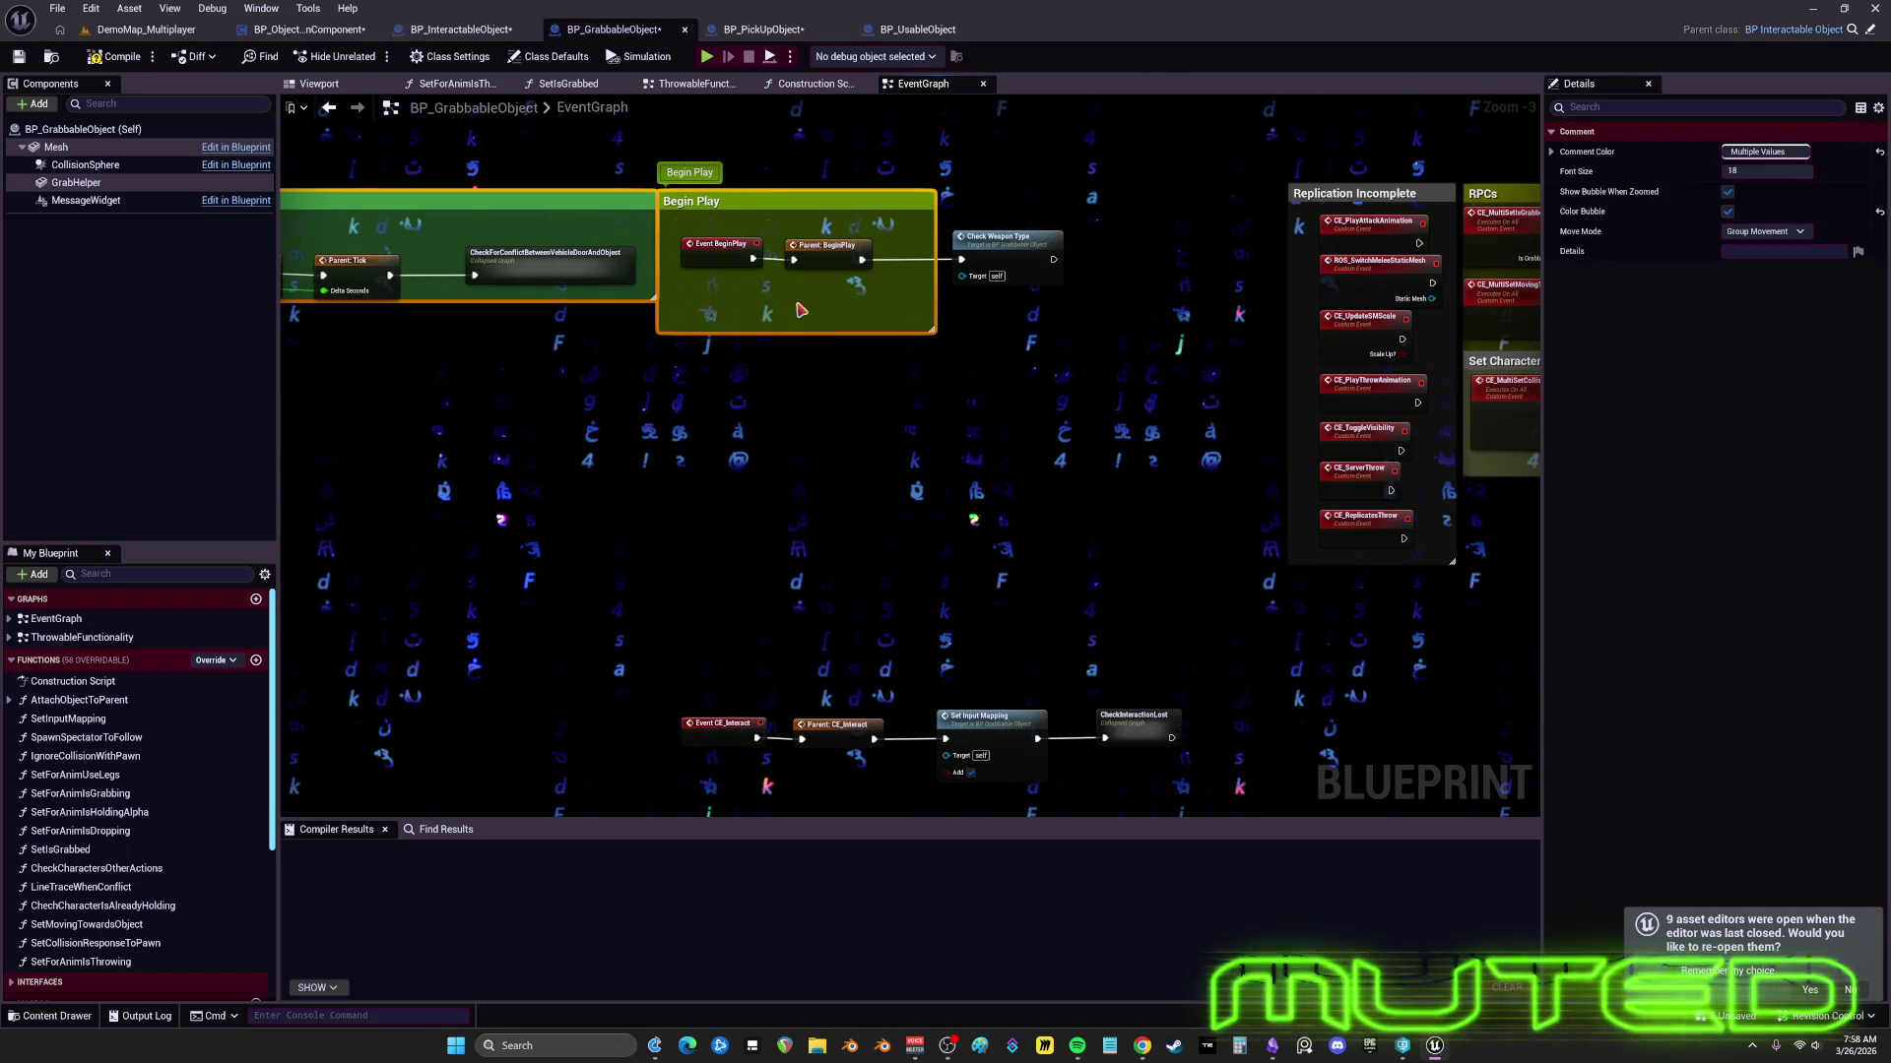
left_click_drag(765, 332, 765, 300)
left_click_drag(1055, 308, 1006, 205)
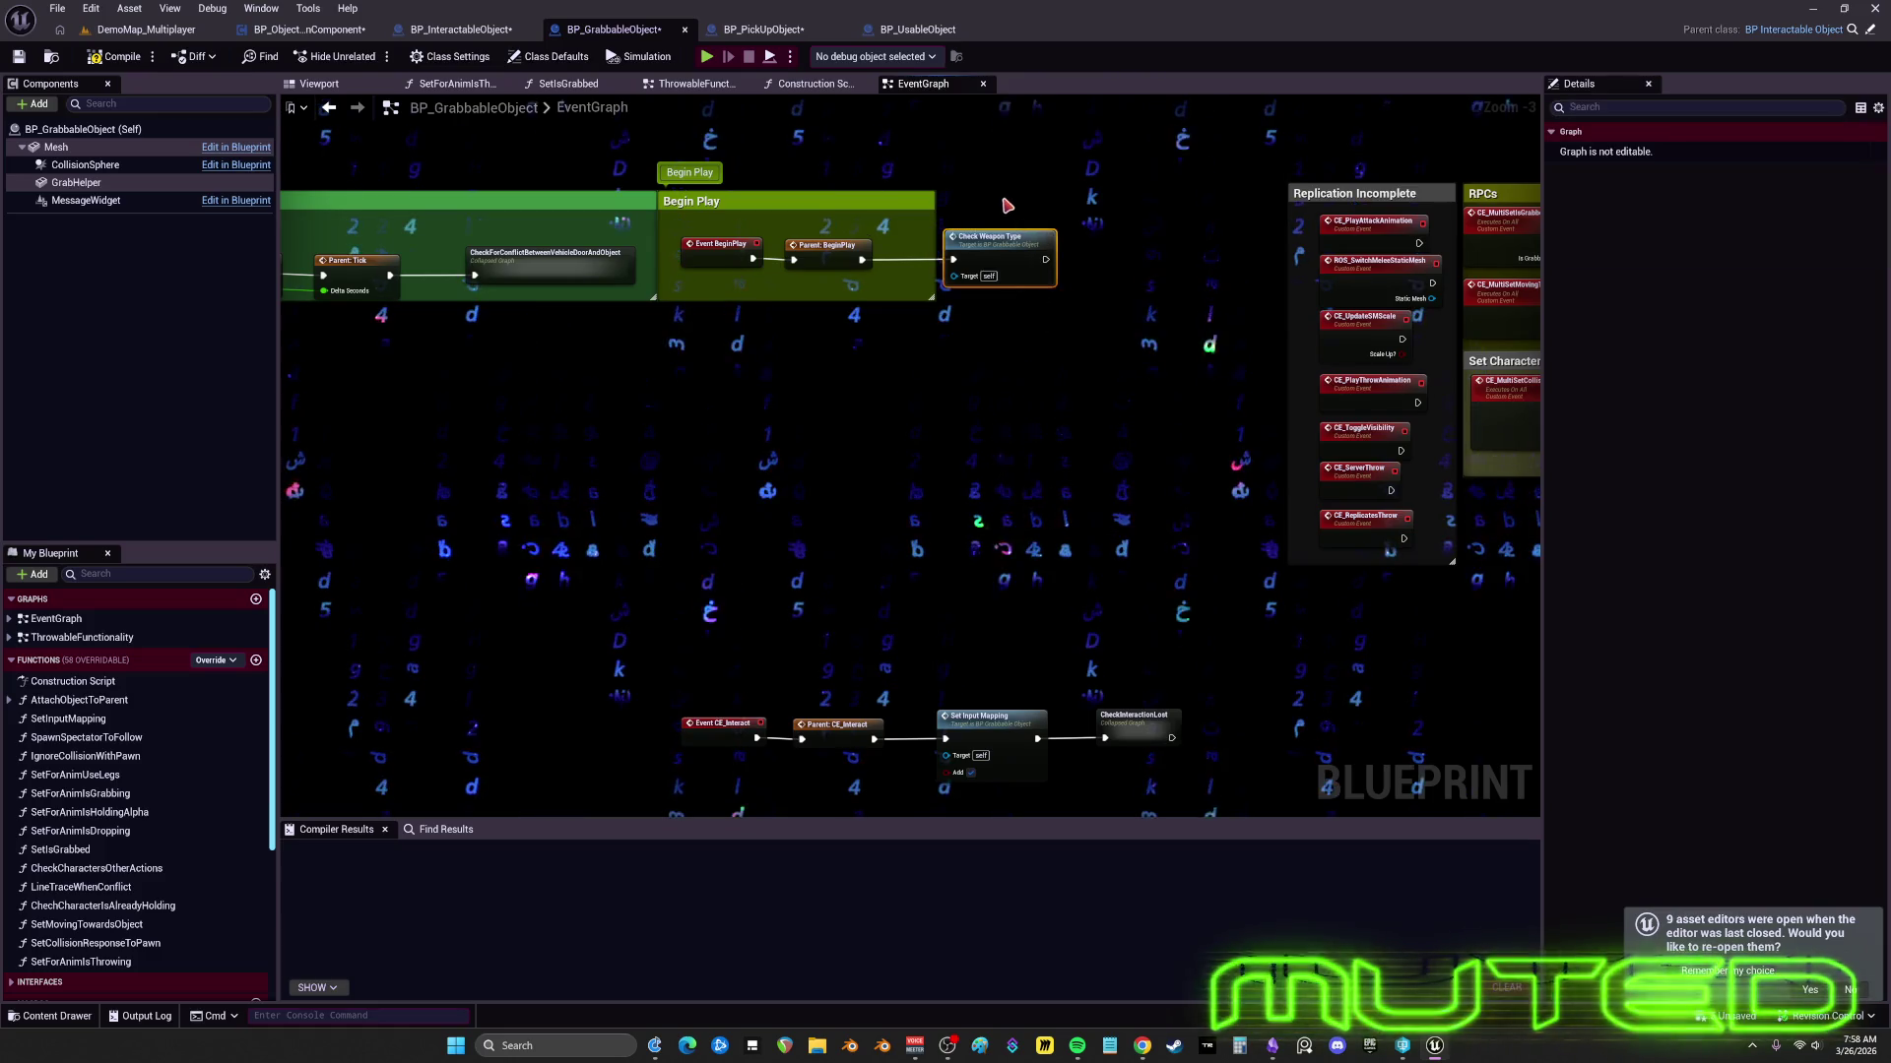
left_click(825, 254, "ctrl")
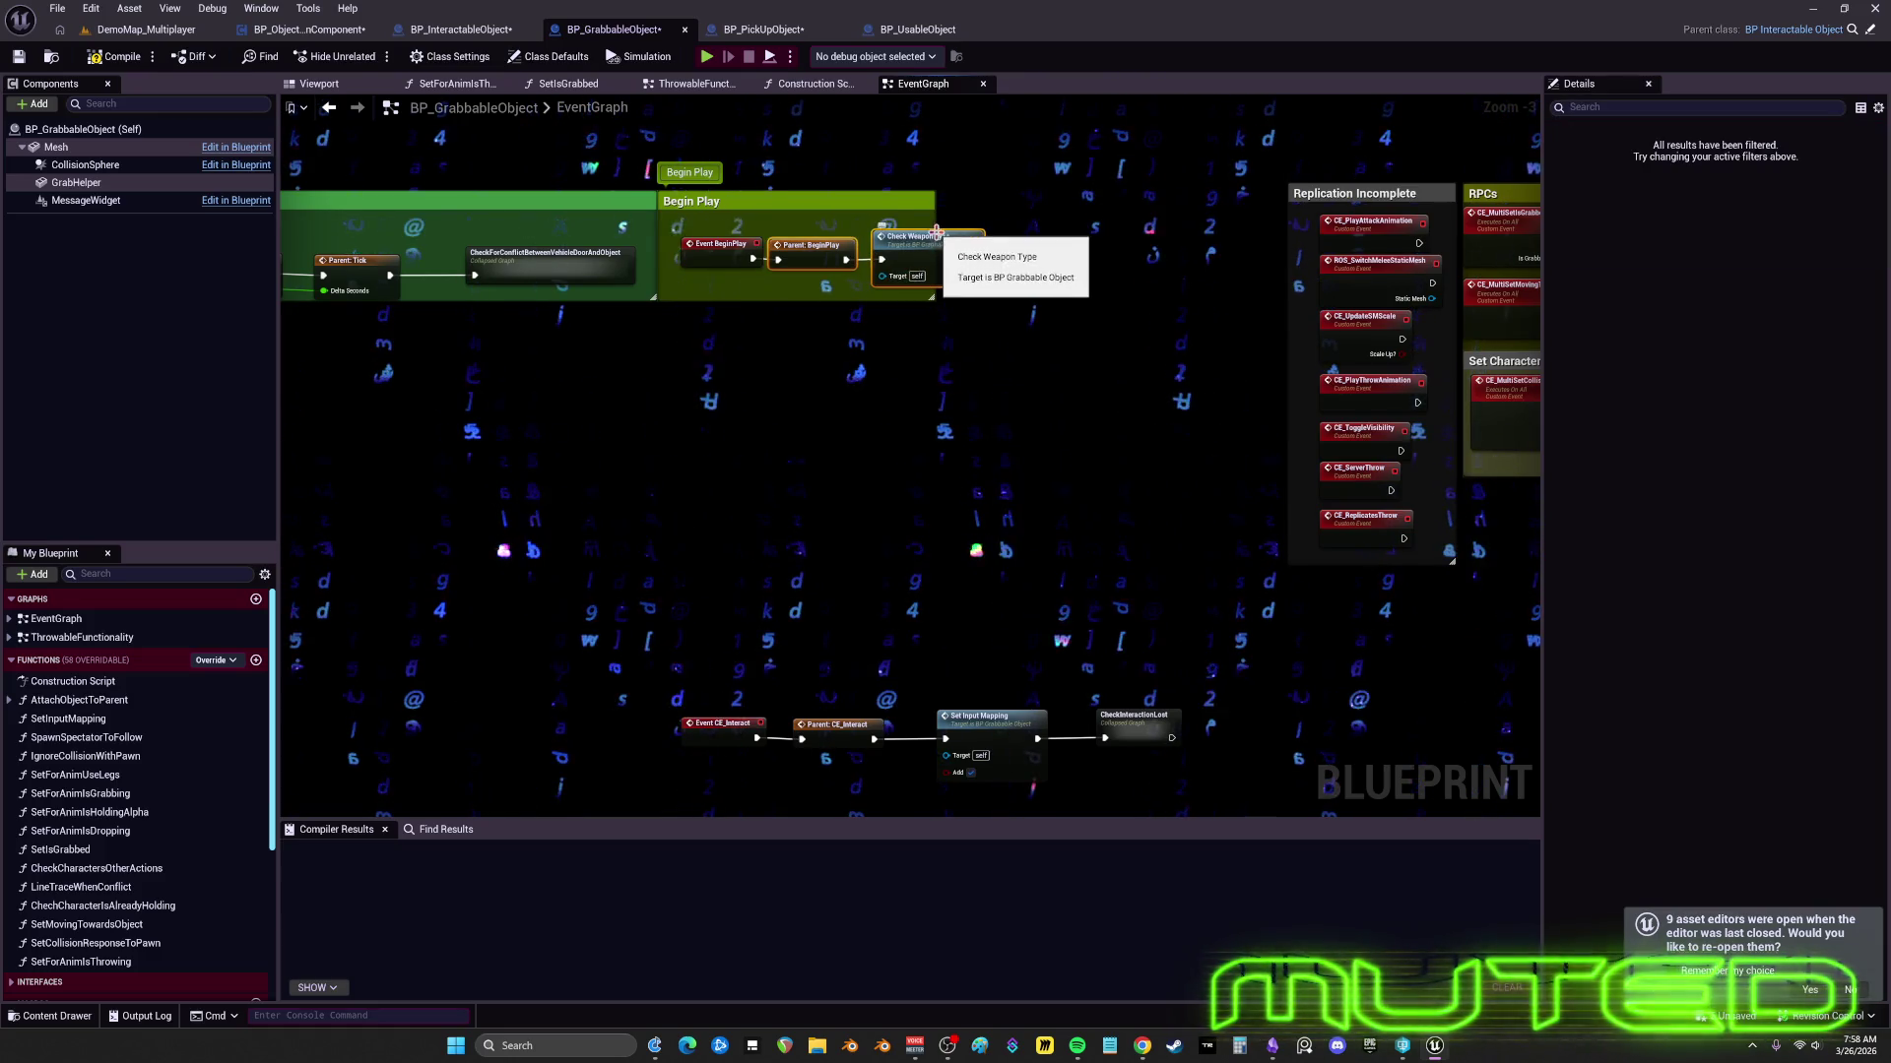
left_click_drag(825, 254, 810, 254)
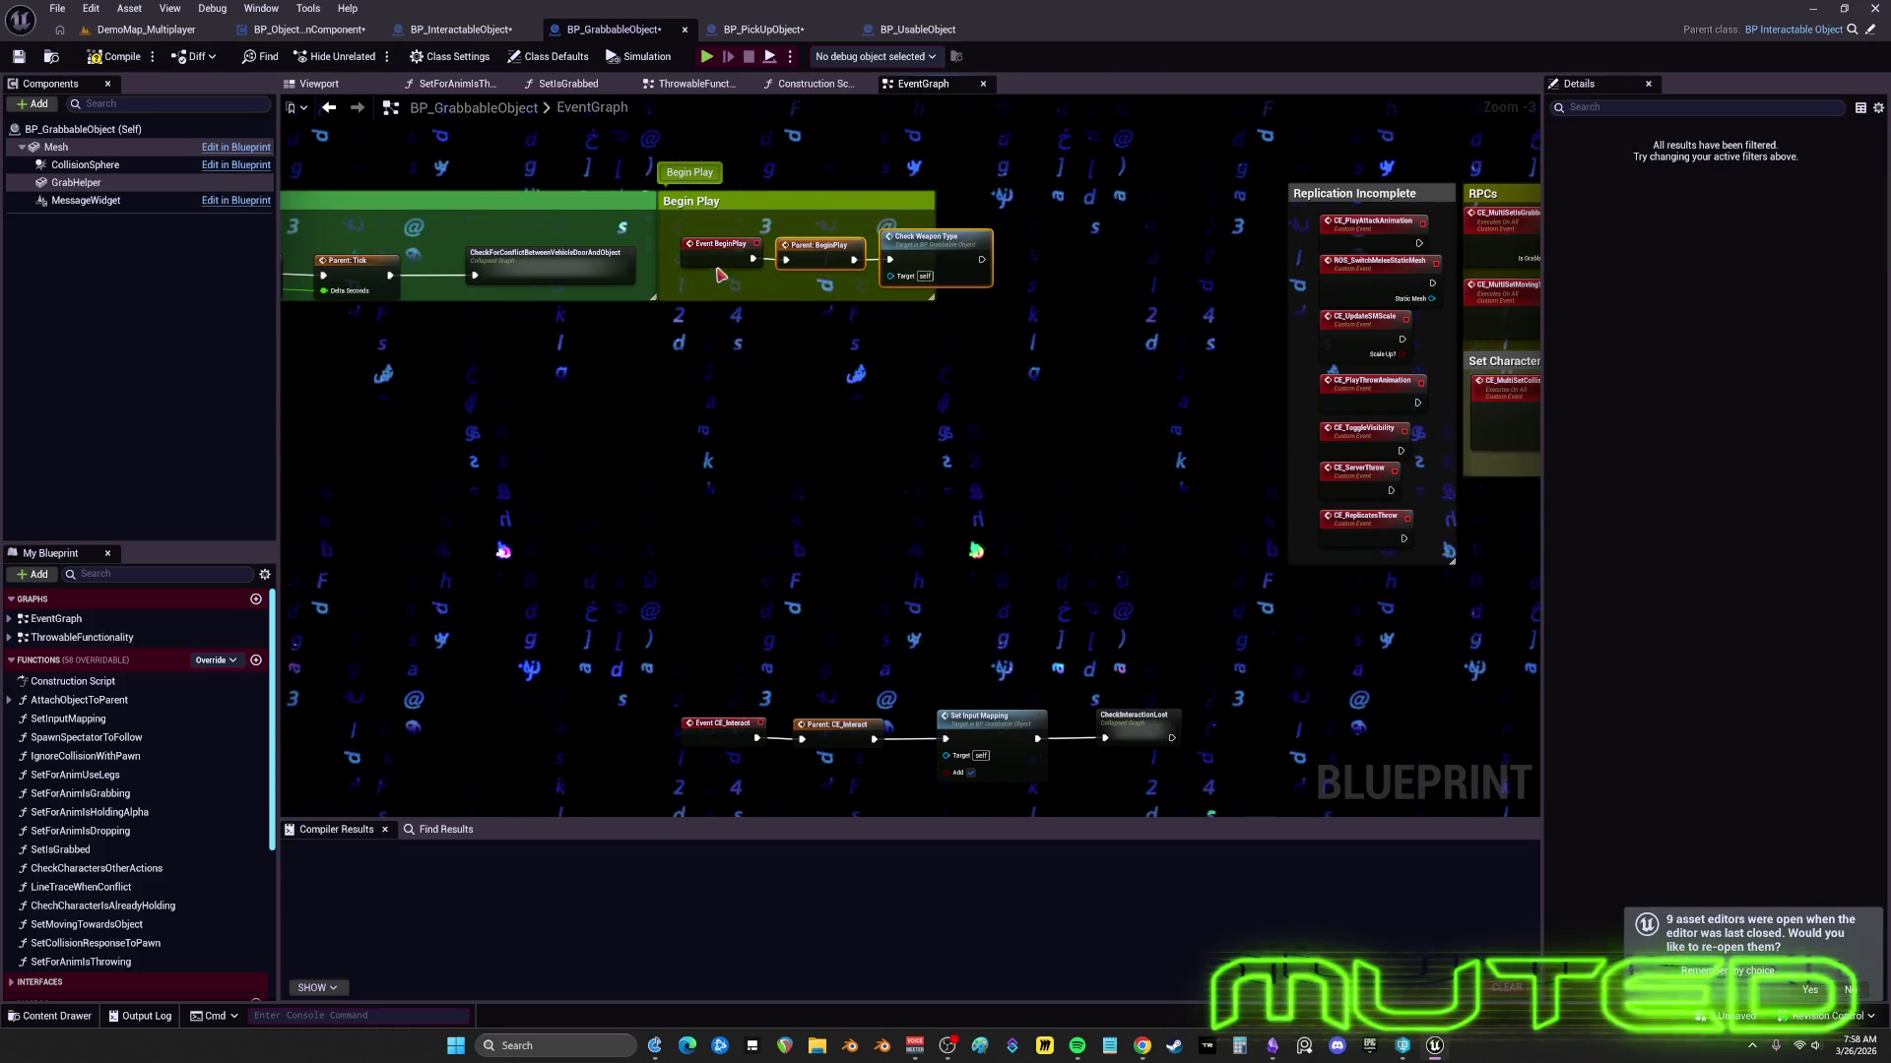
left_click(911, 246)
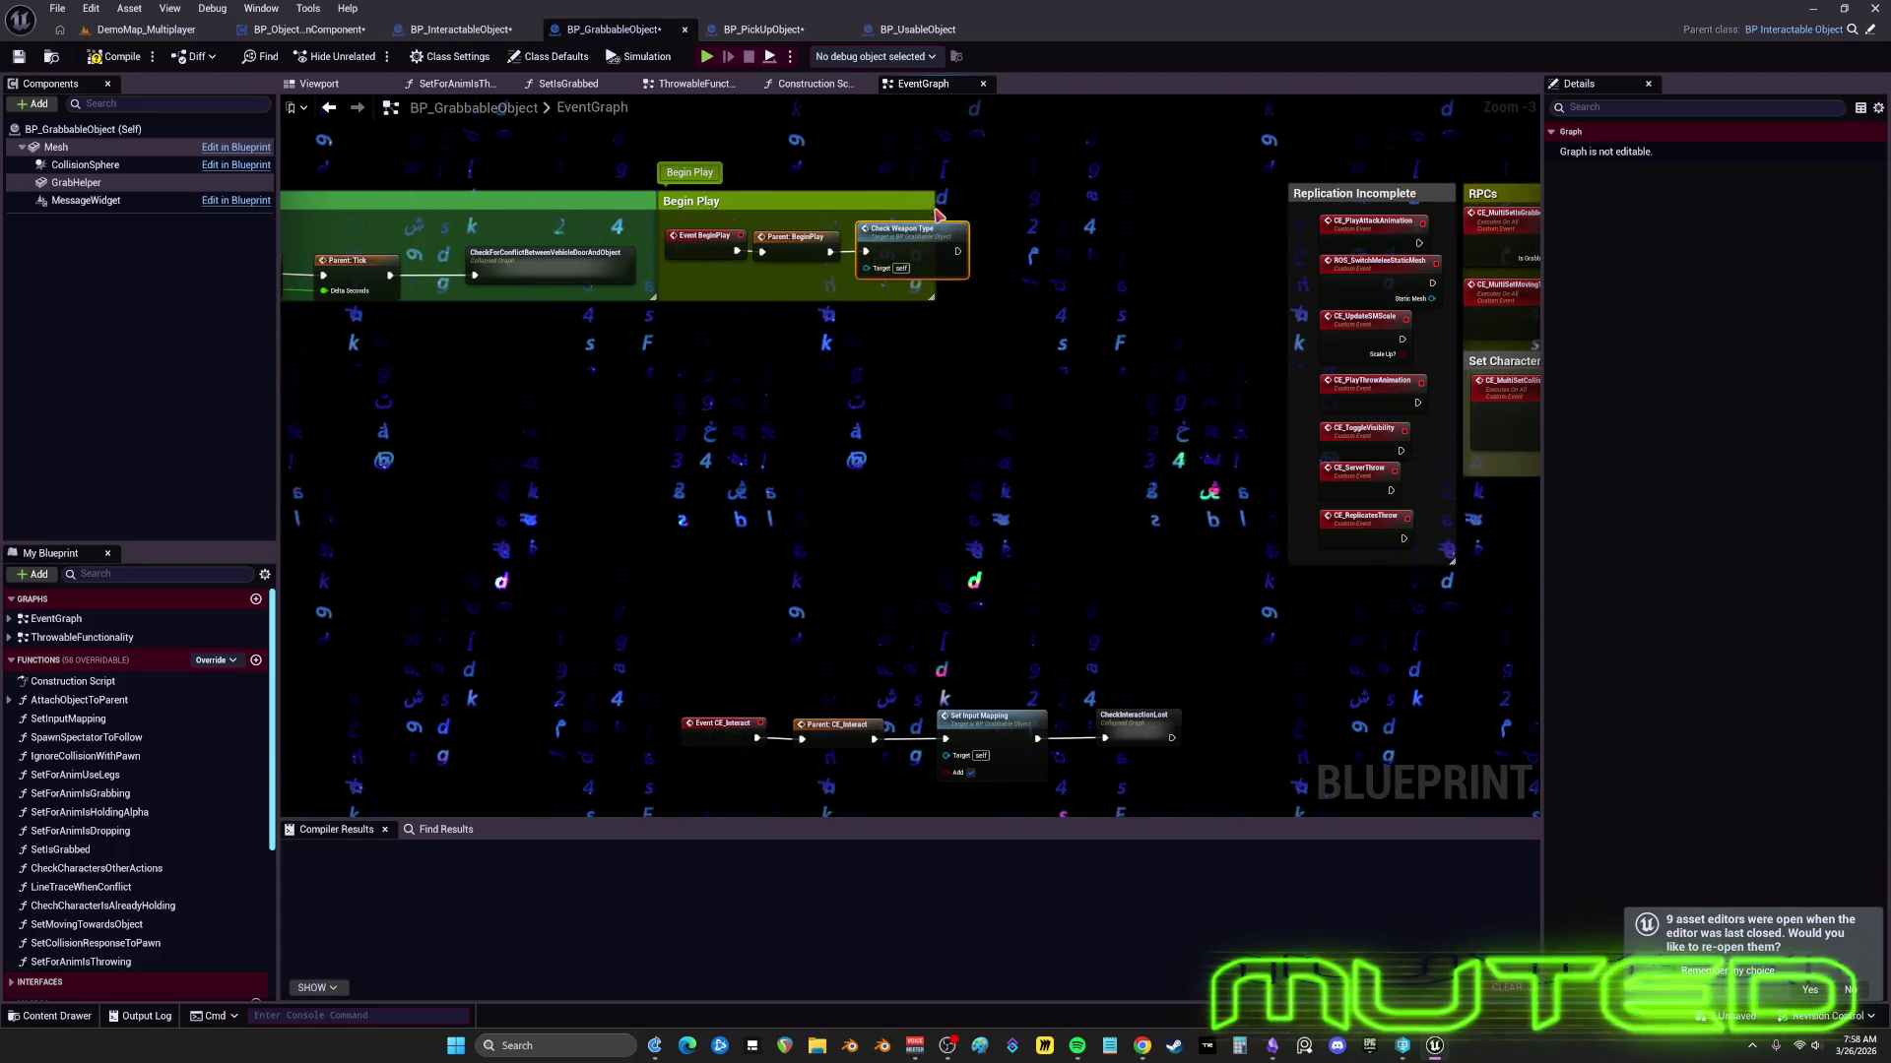
scroll(1034, 379, "down", 2)
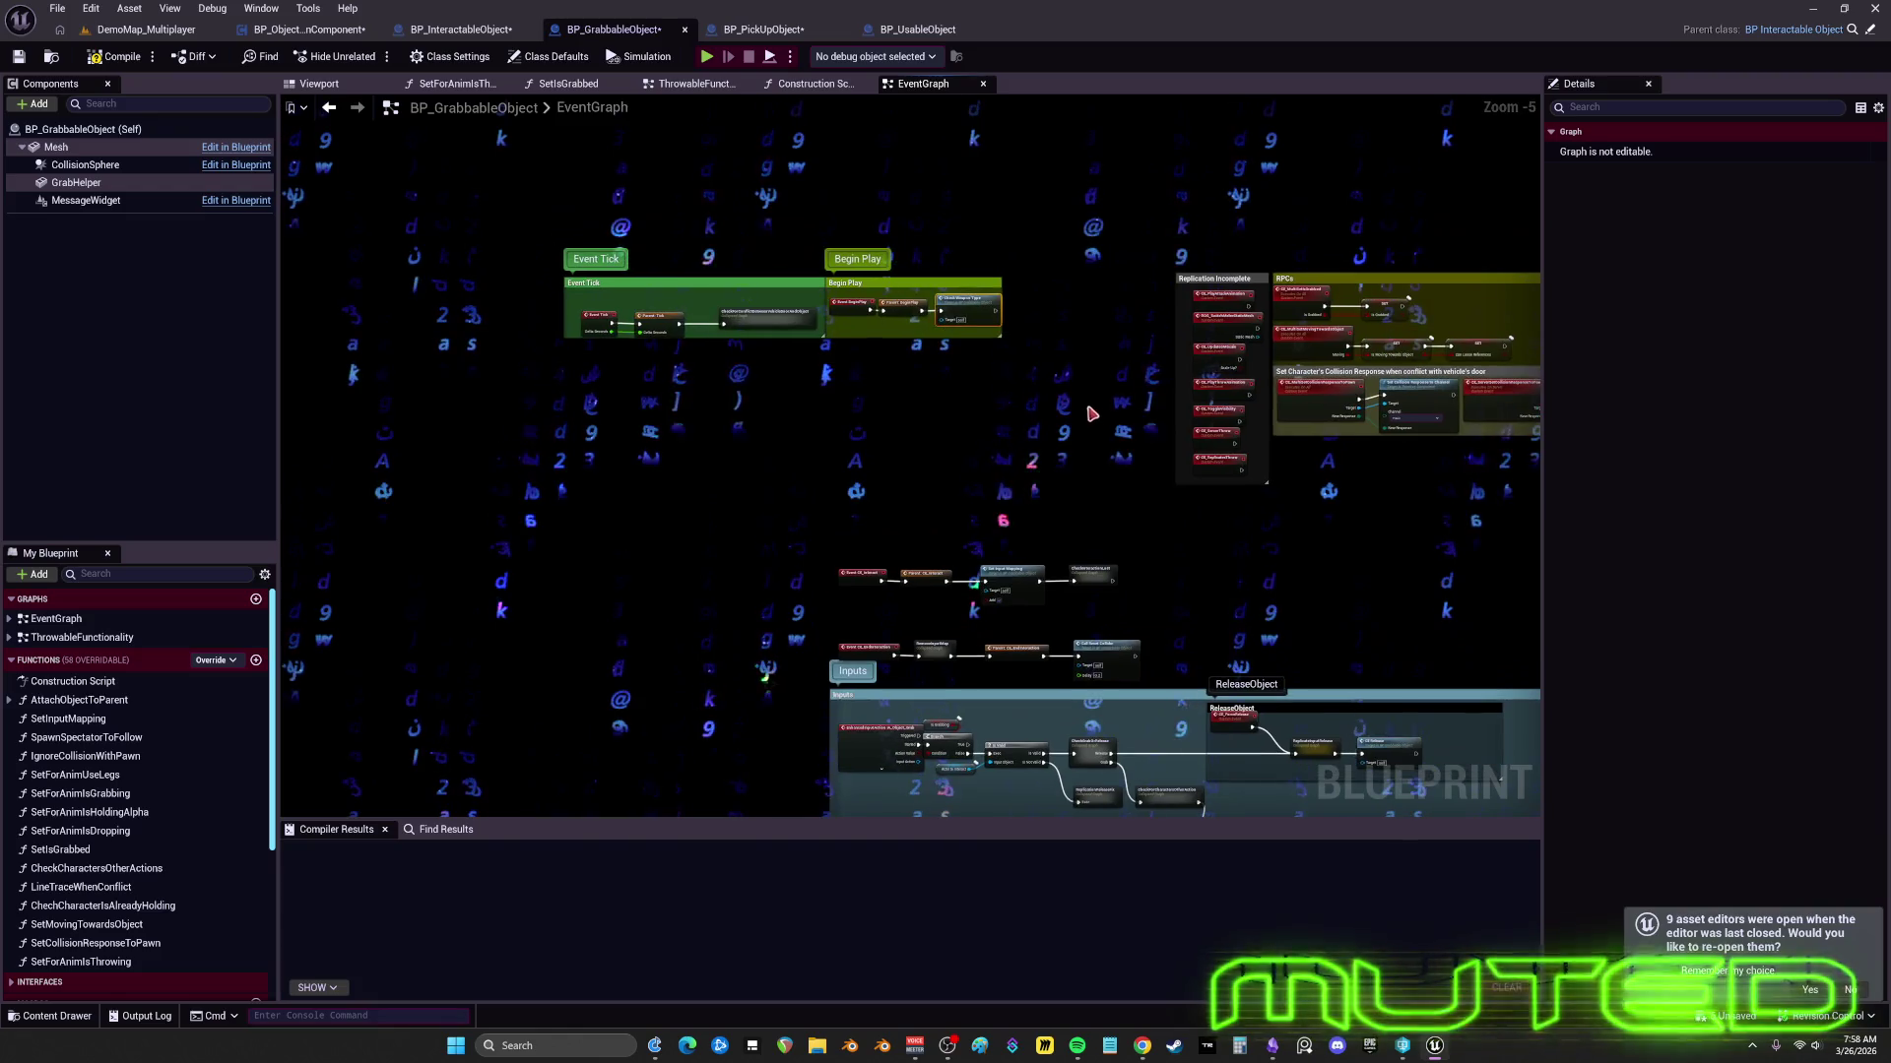
- Move the Event Tick, Begin Play, Replication and RPC comment groups down-left
left_click(594, 315, "ctrl")
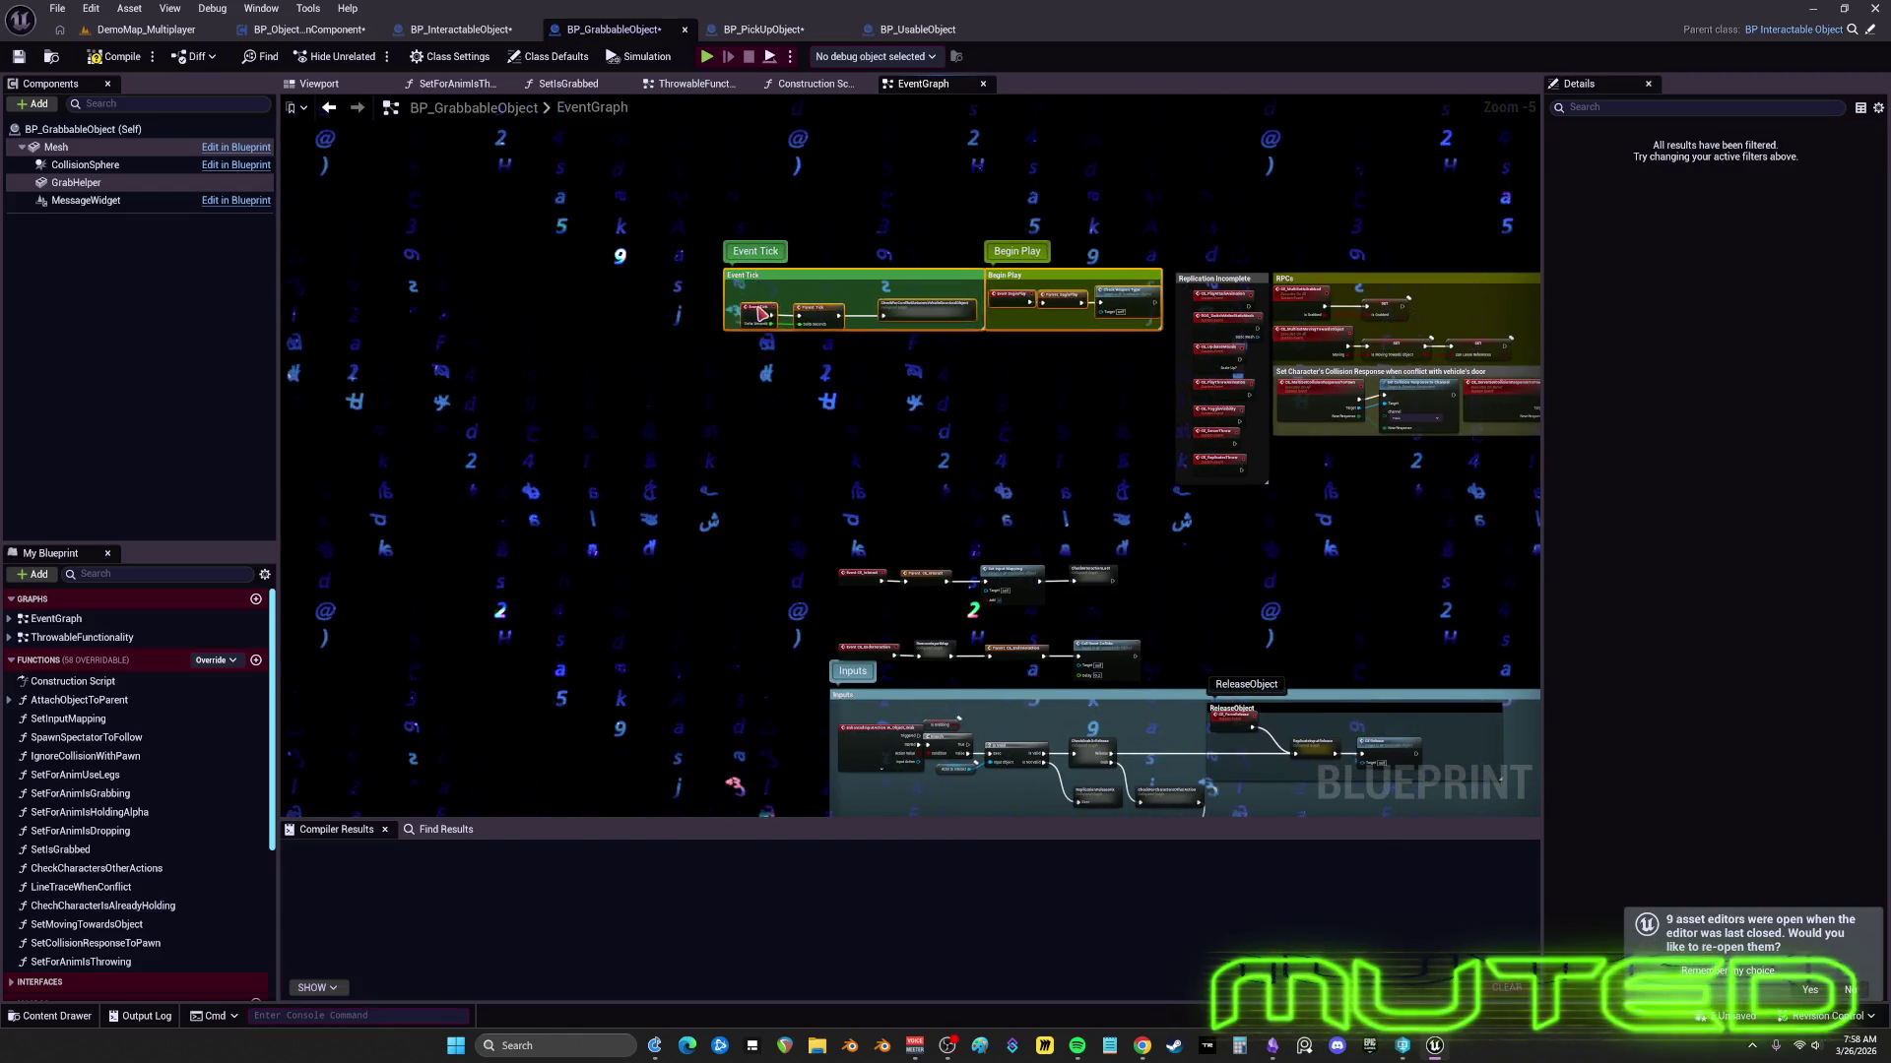
scroll(653, 304, "down", 1)
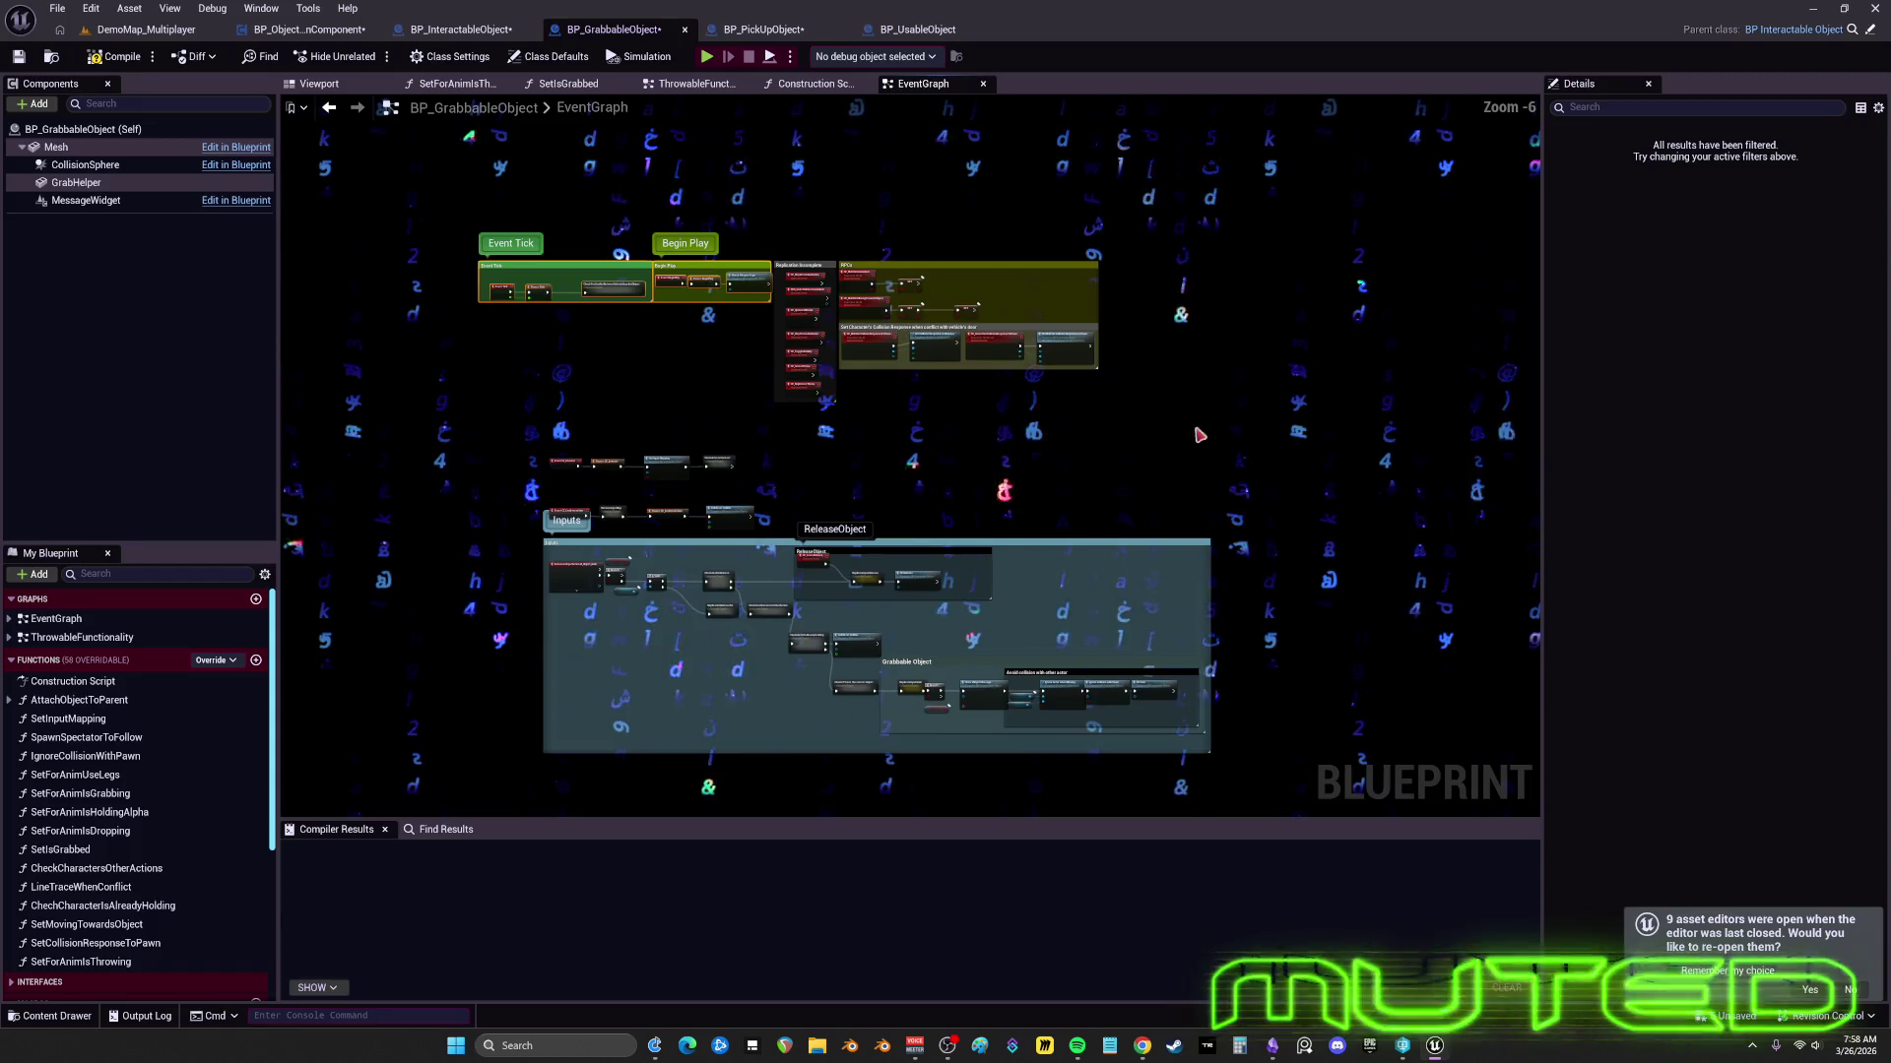
left_click_drag(605, 242, 604, 241)
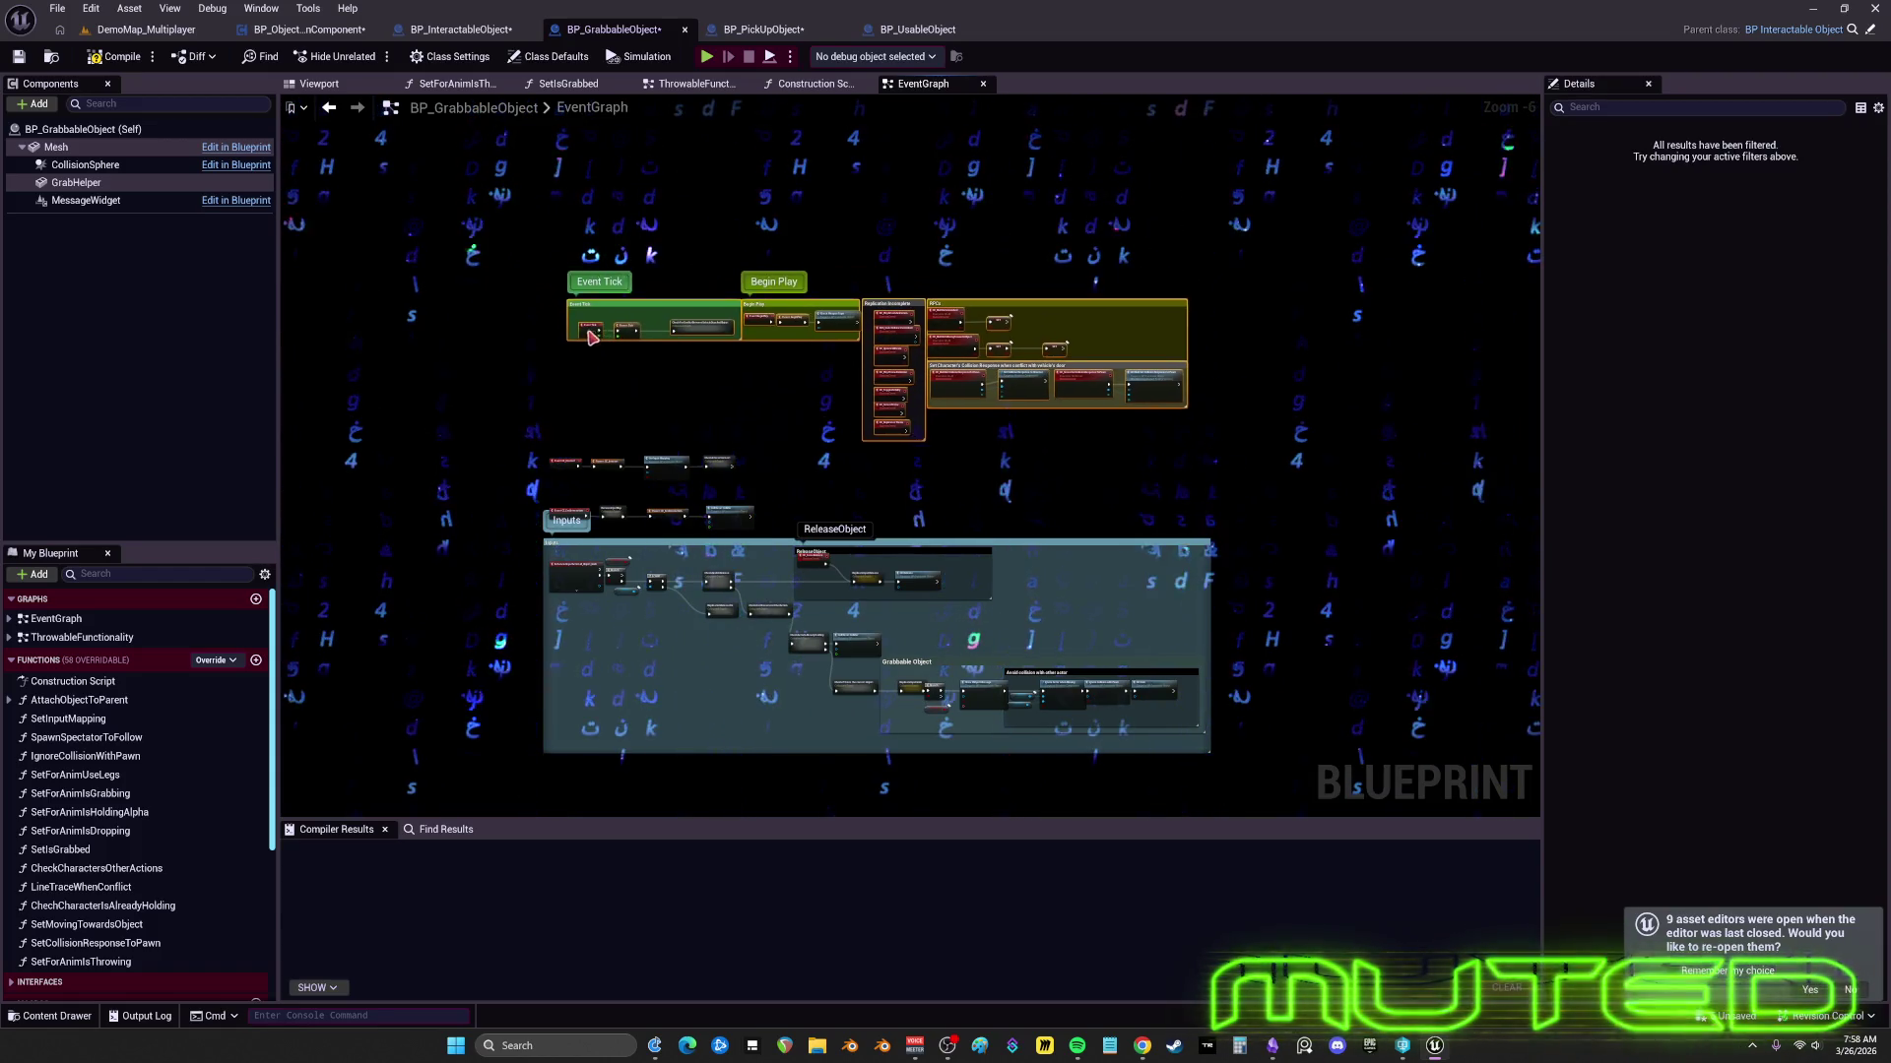
left_click_drag(591, 338, 567, 392)
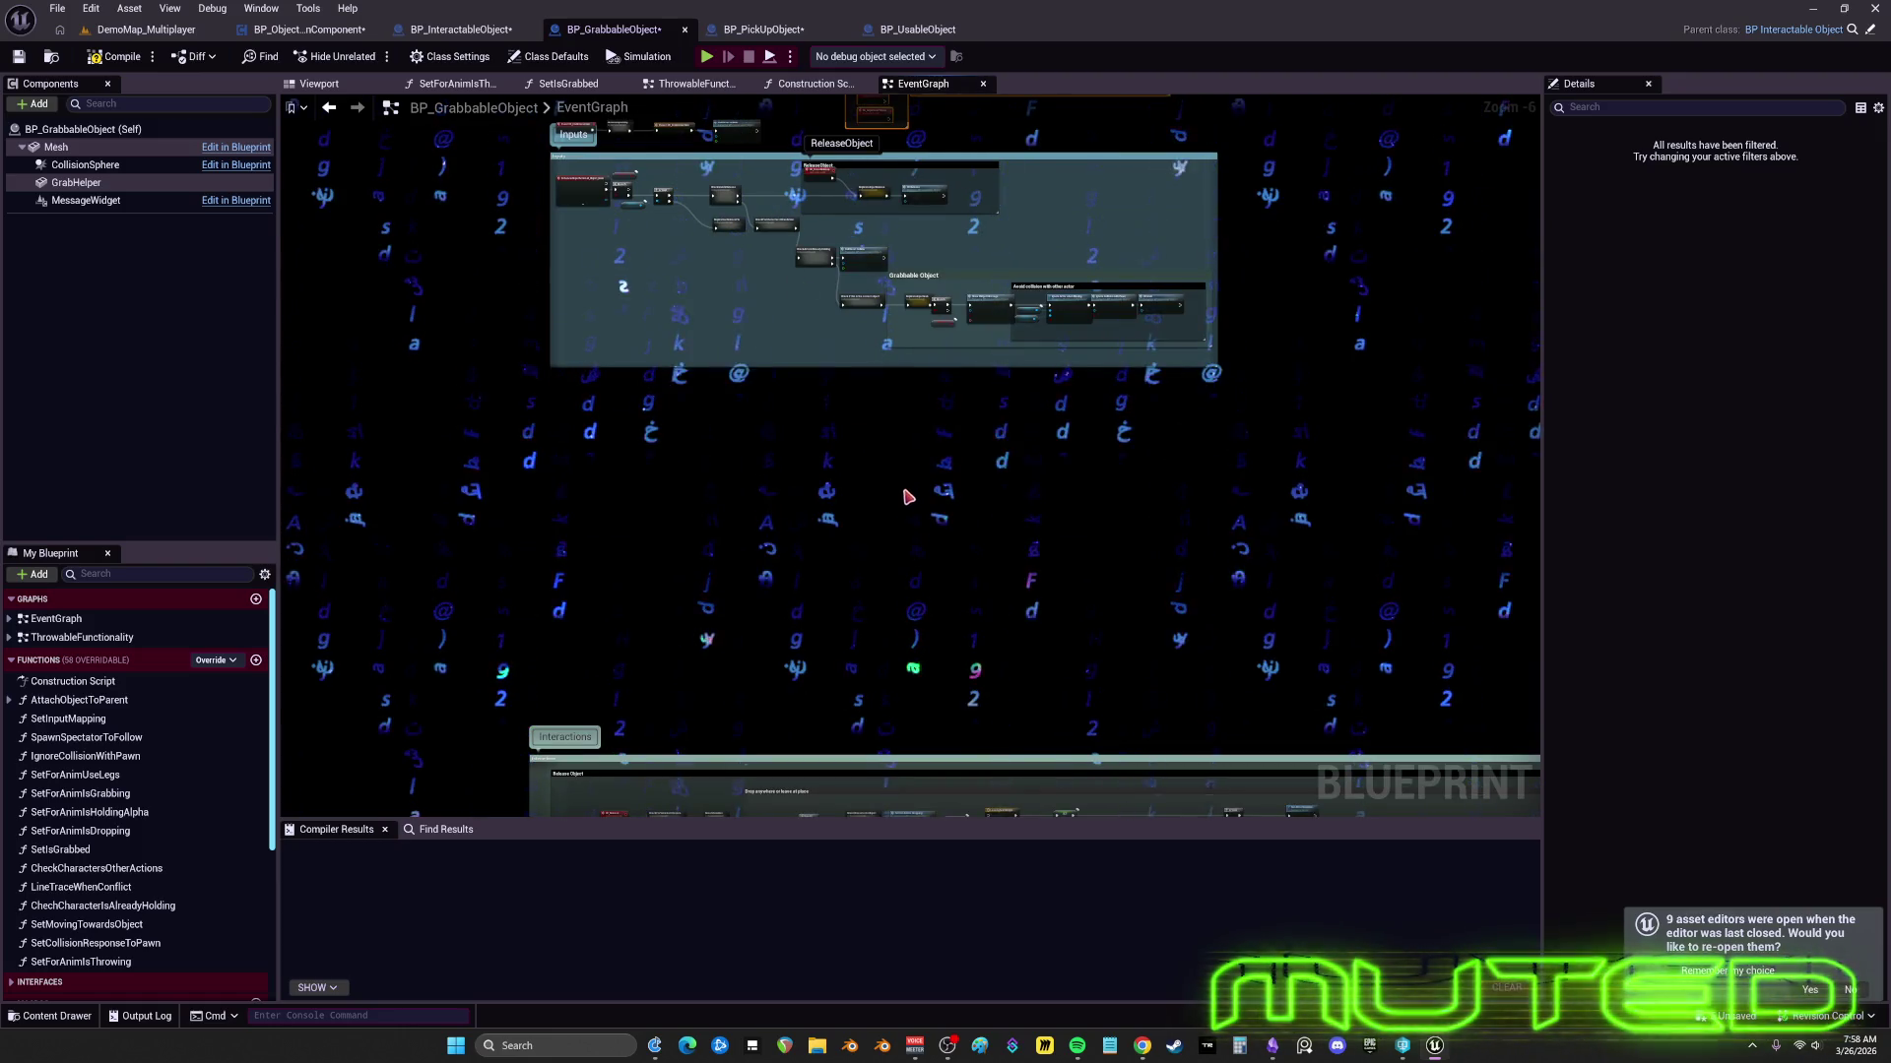
- Pan and zoom to inspect the Interactions, Release Object and Inputs comments
left_click_drag(908, 497, 940, 410)
scroll(916, 445, "down", 6)
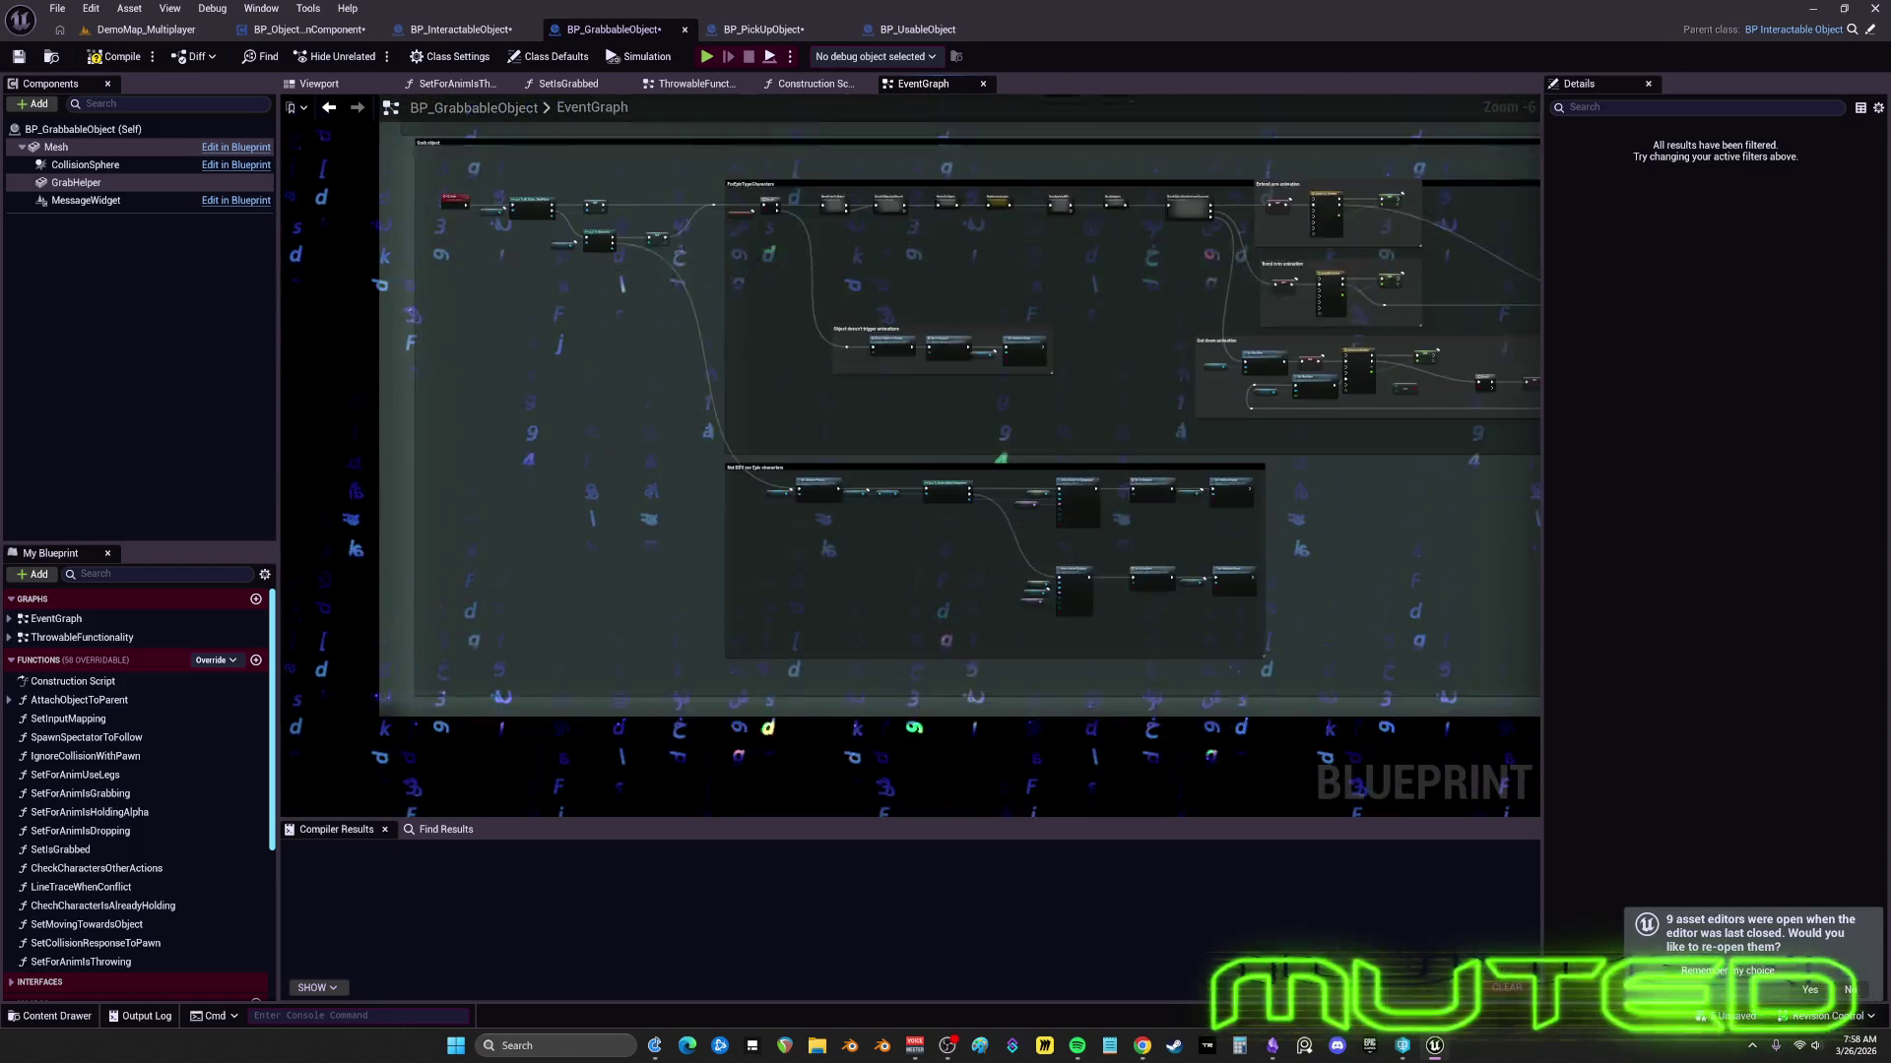
left_click_drag(1032, 517, 1001, 648)
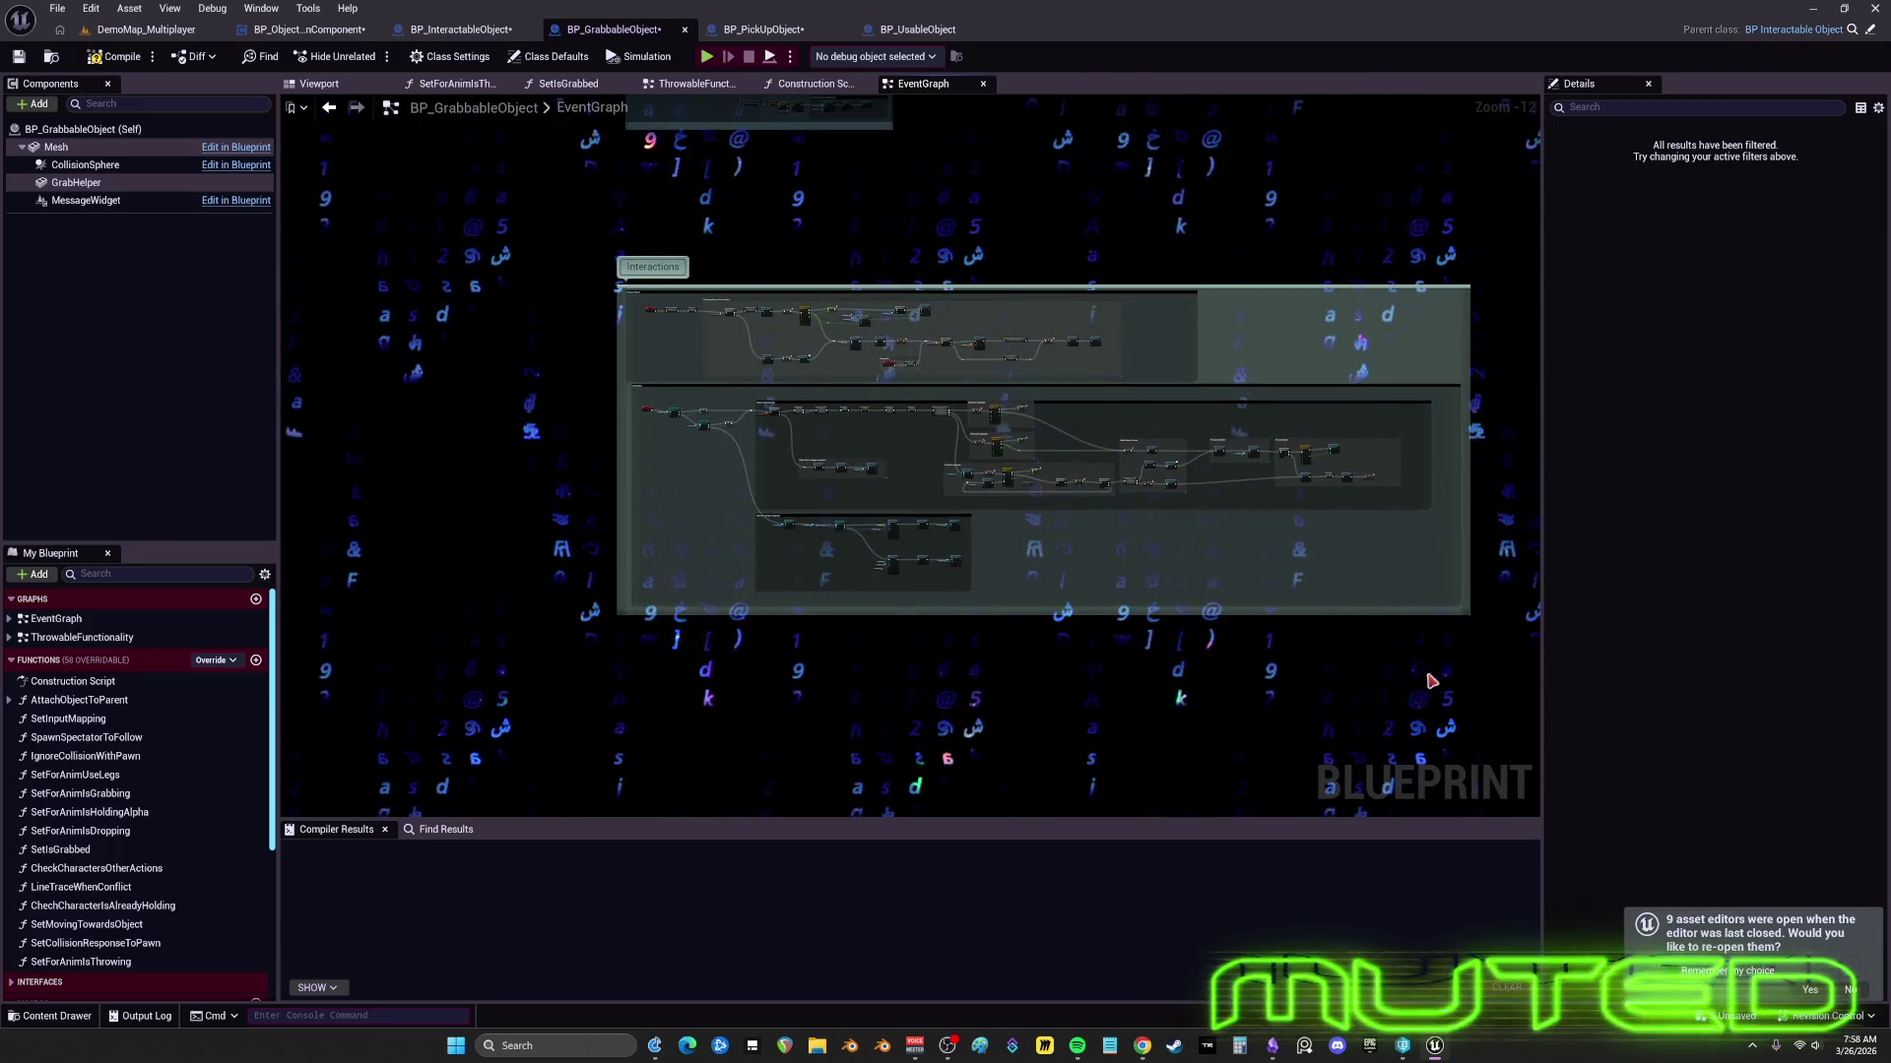
left_click_drag(504, 248, 578, 489)
scroll(693, 208, "up", 6)
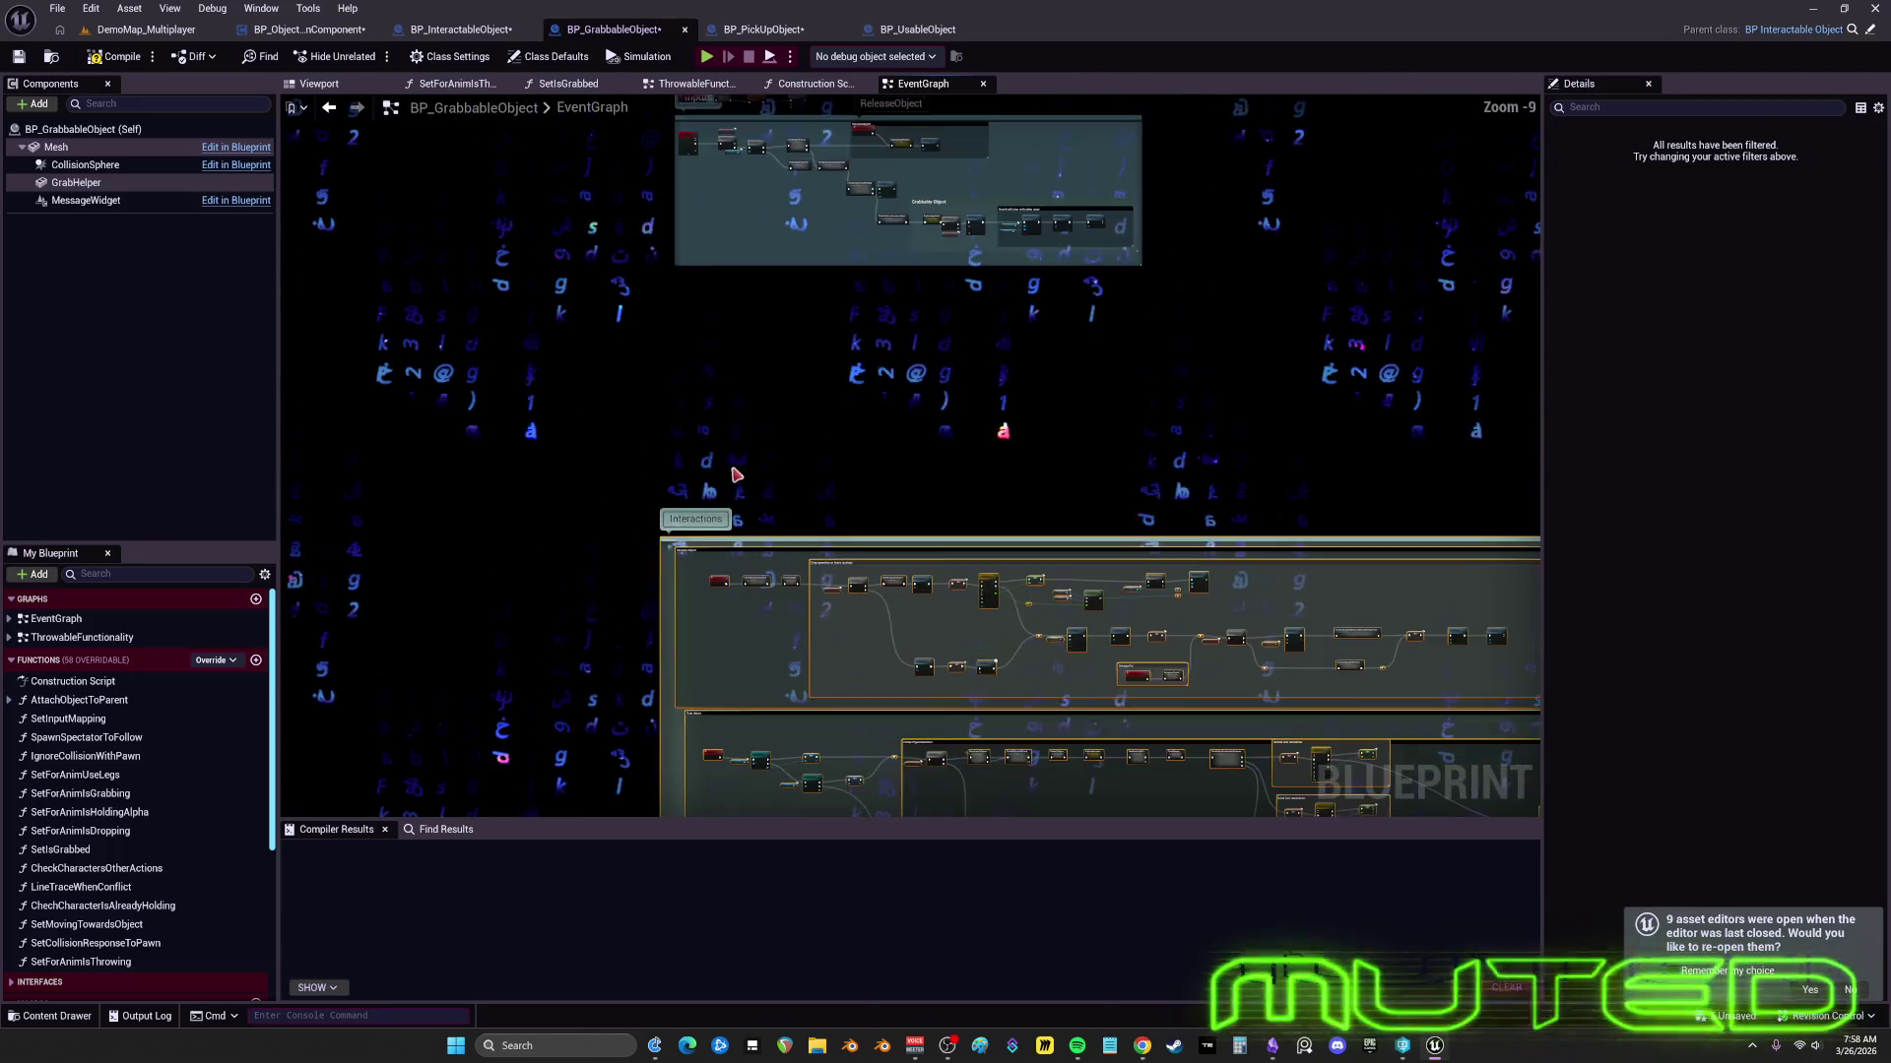
left_click_drag(693, 208, 694, 128)
scroll(738, 487, "up", 1)
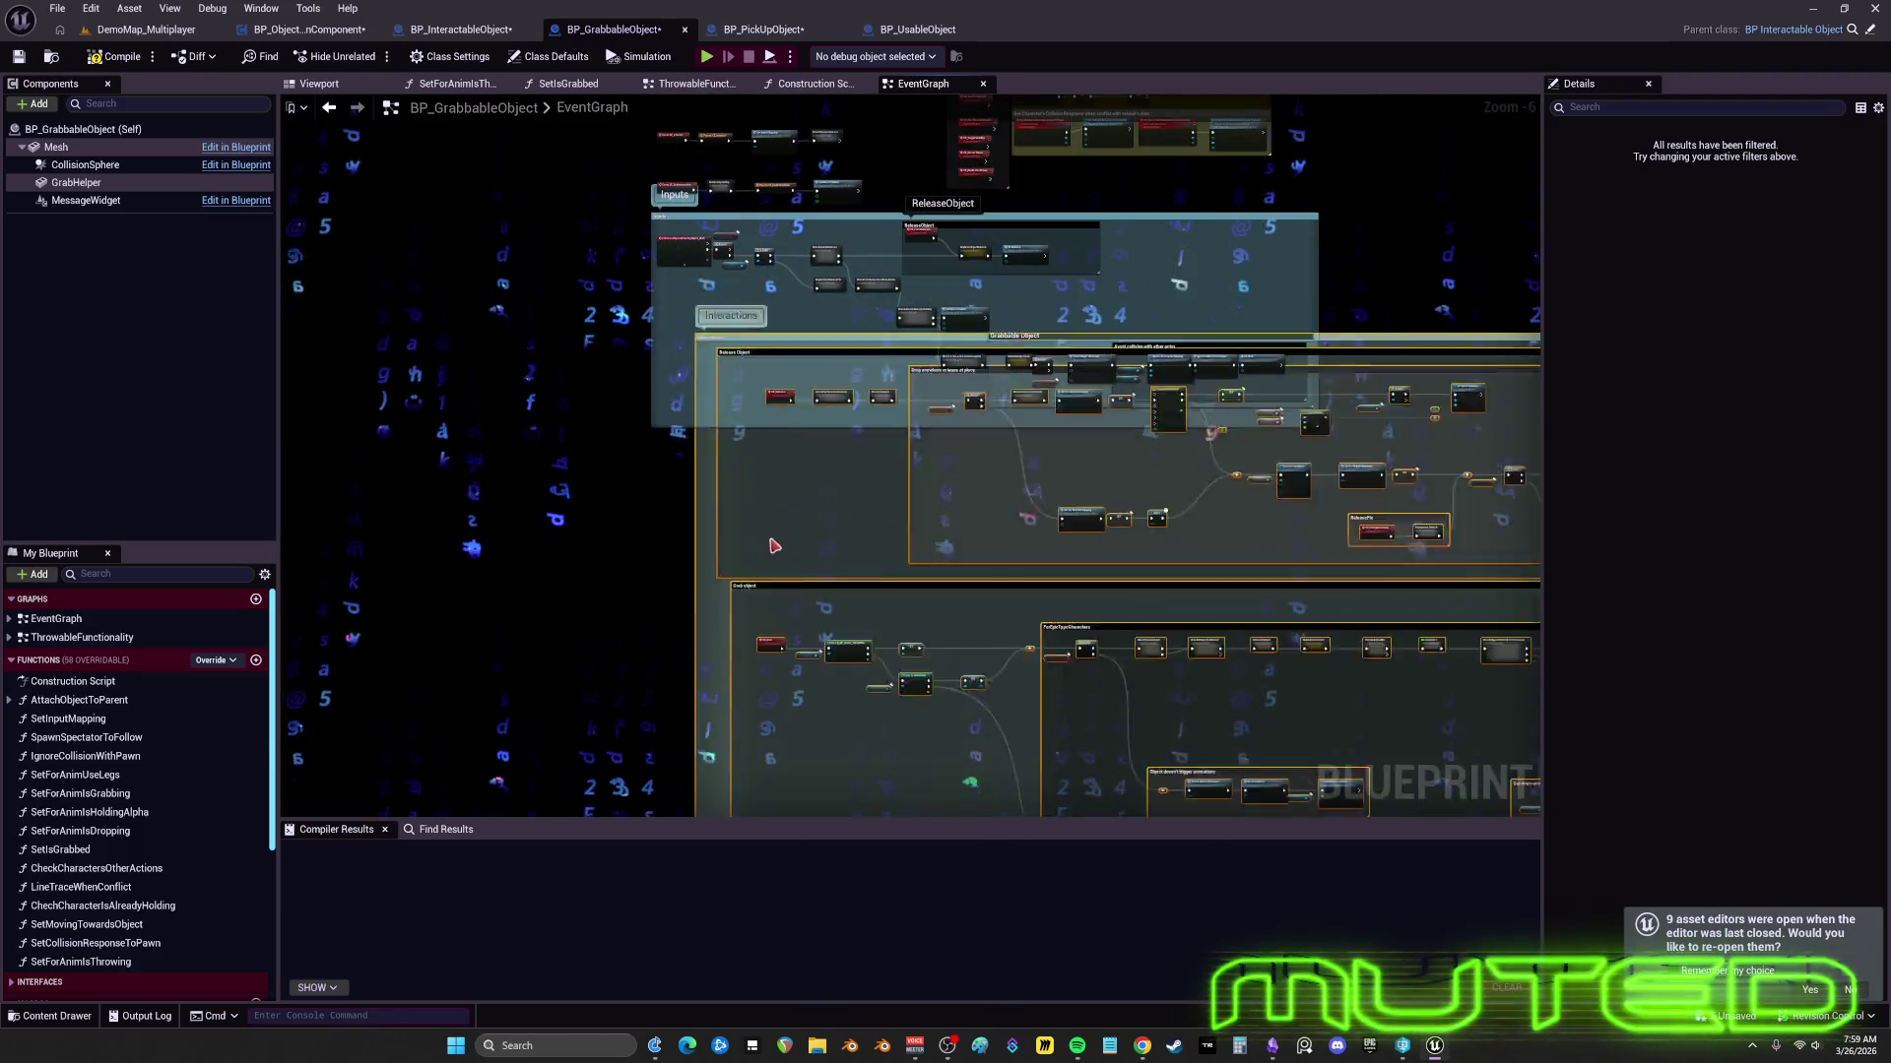
scroll(738, 486, "up", 4)
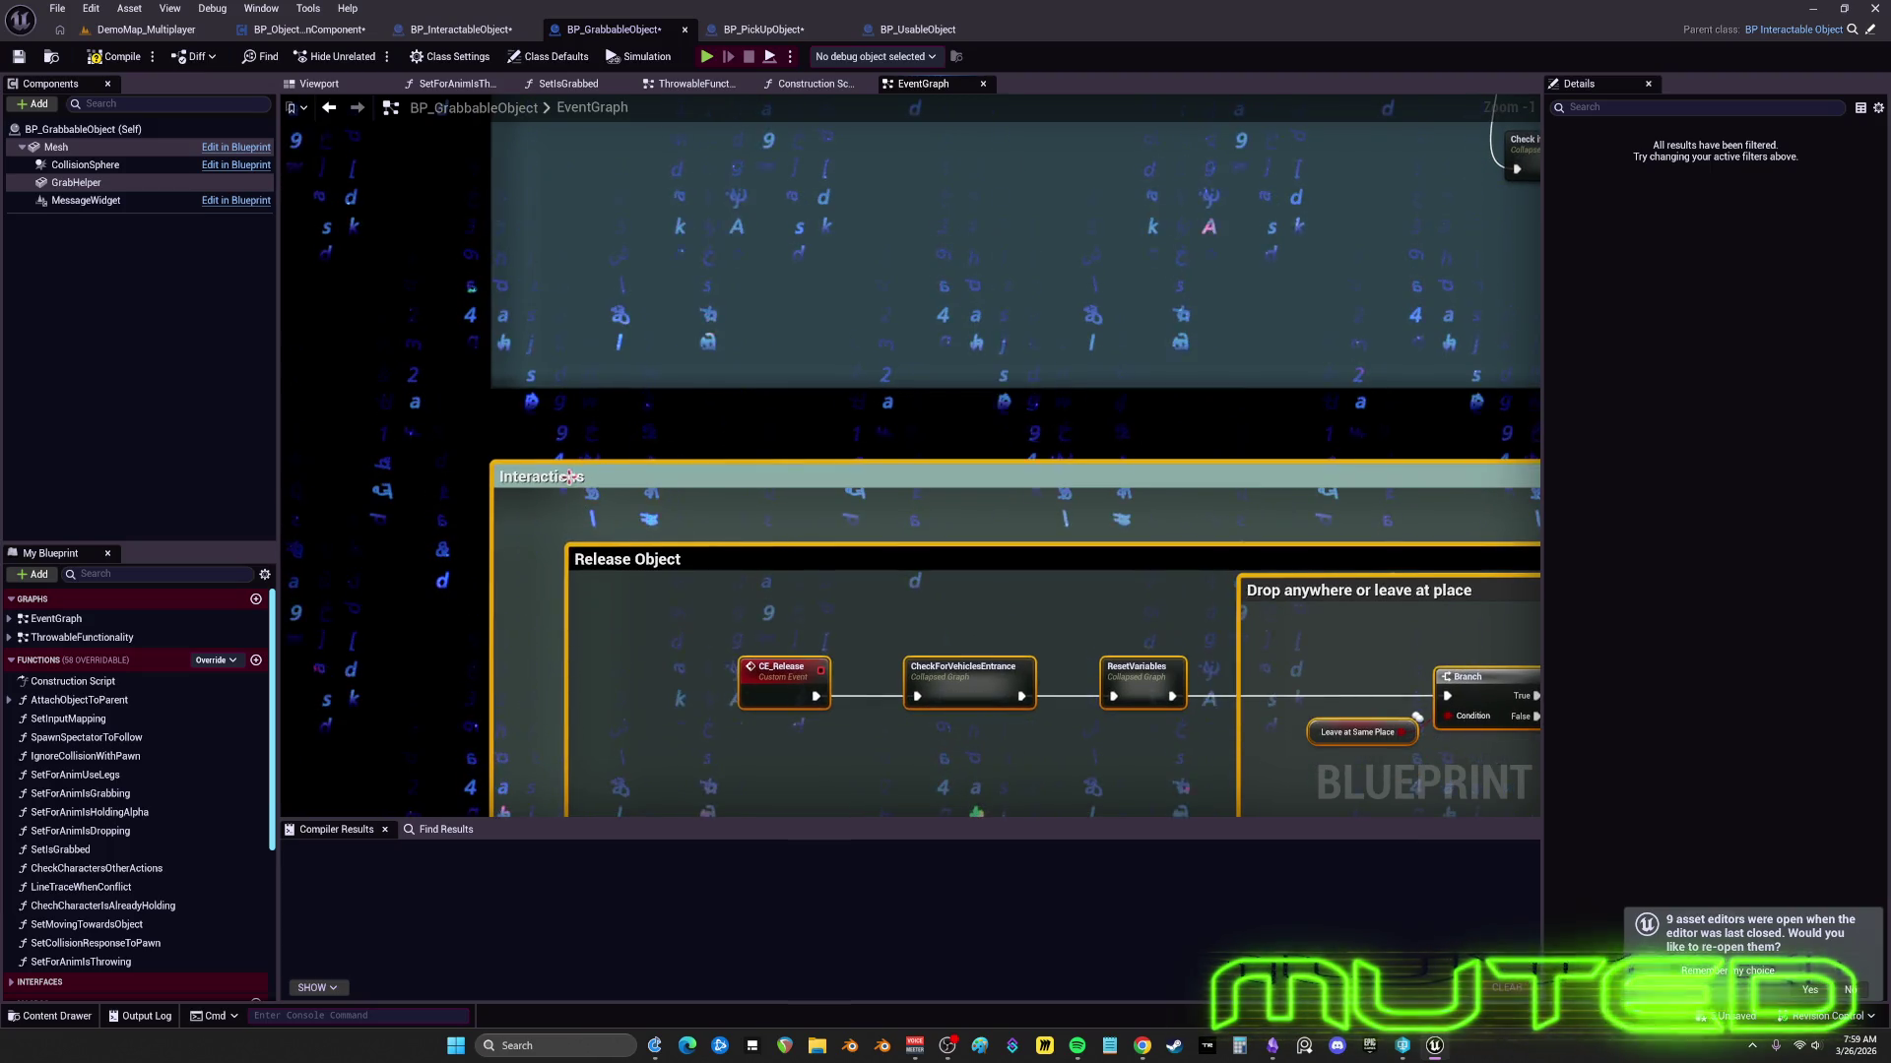
scroll(576, 411, "down", 5)
scroll(1330, 551, "up", 2)
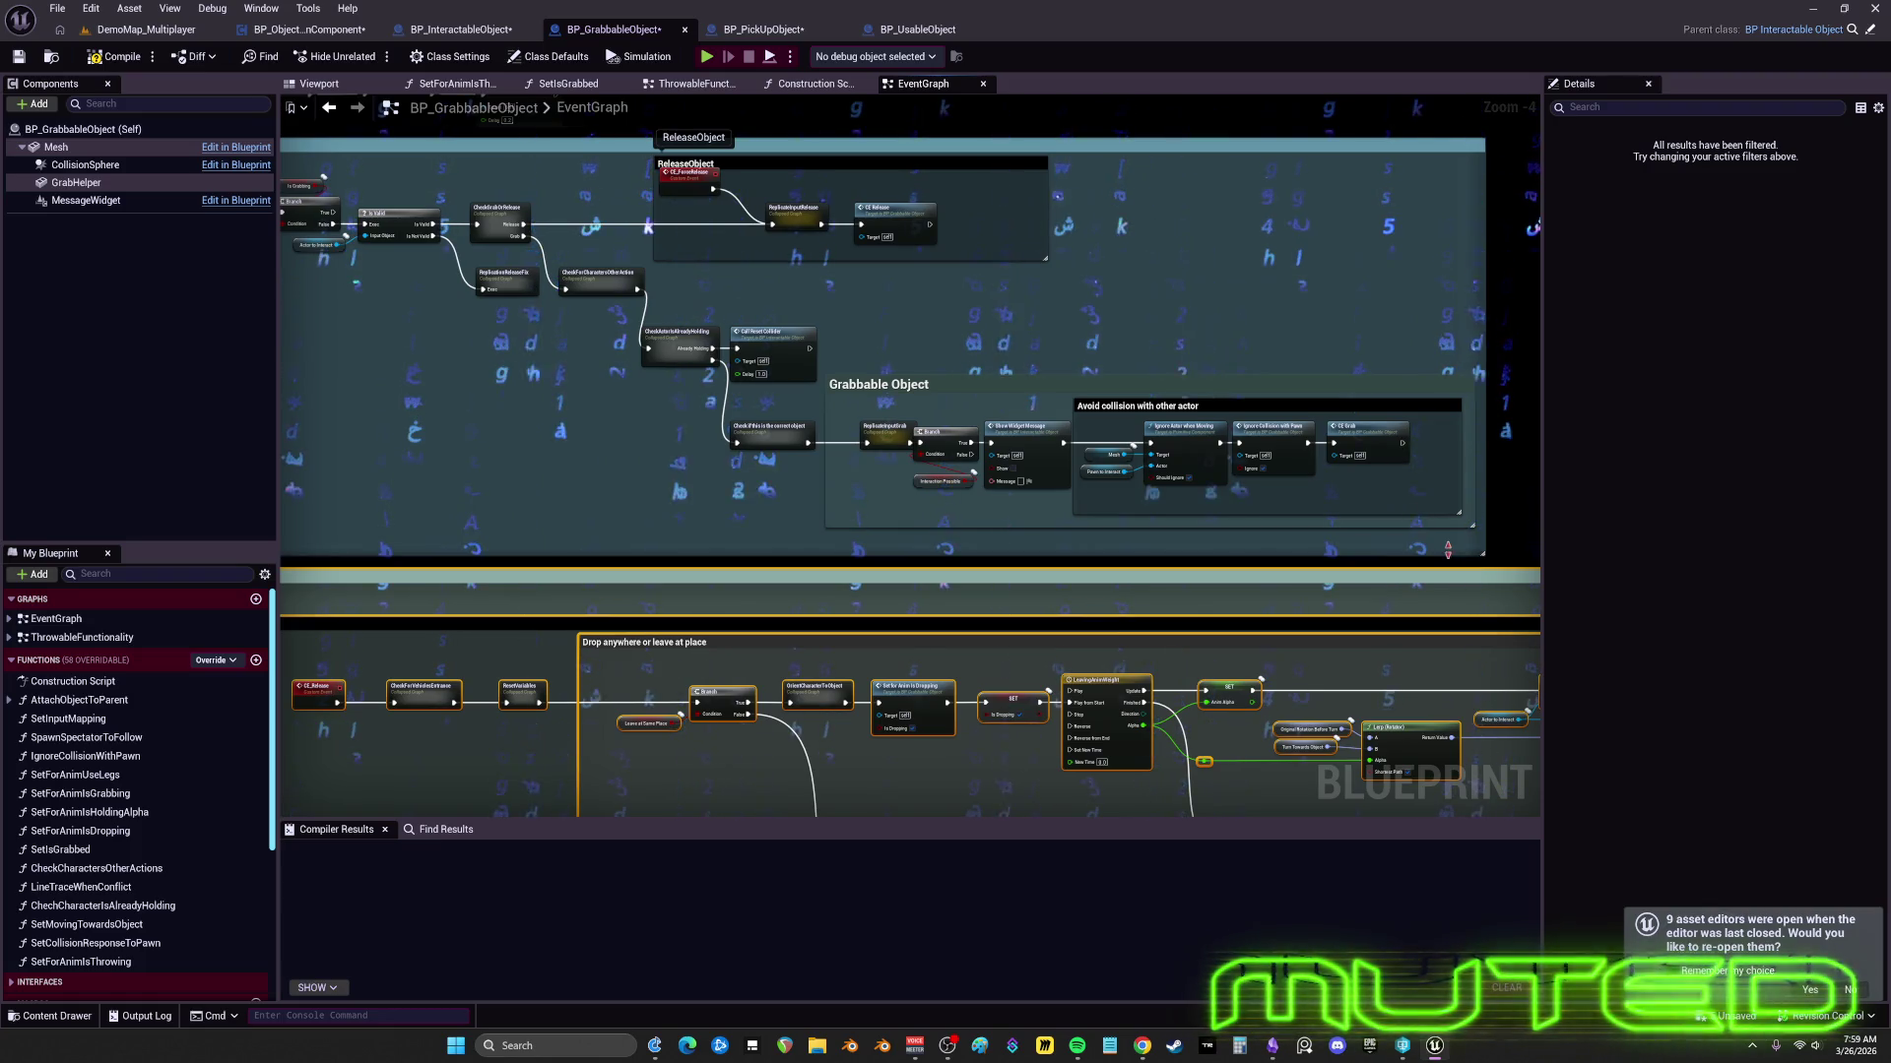
scroll(658, 451, "up", 4)
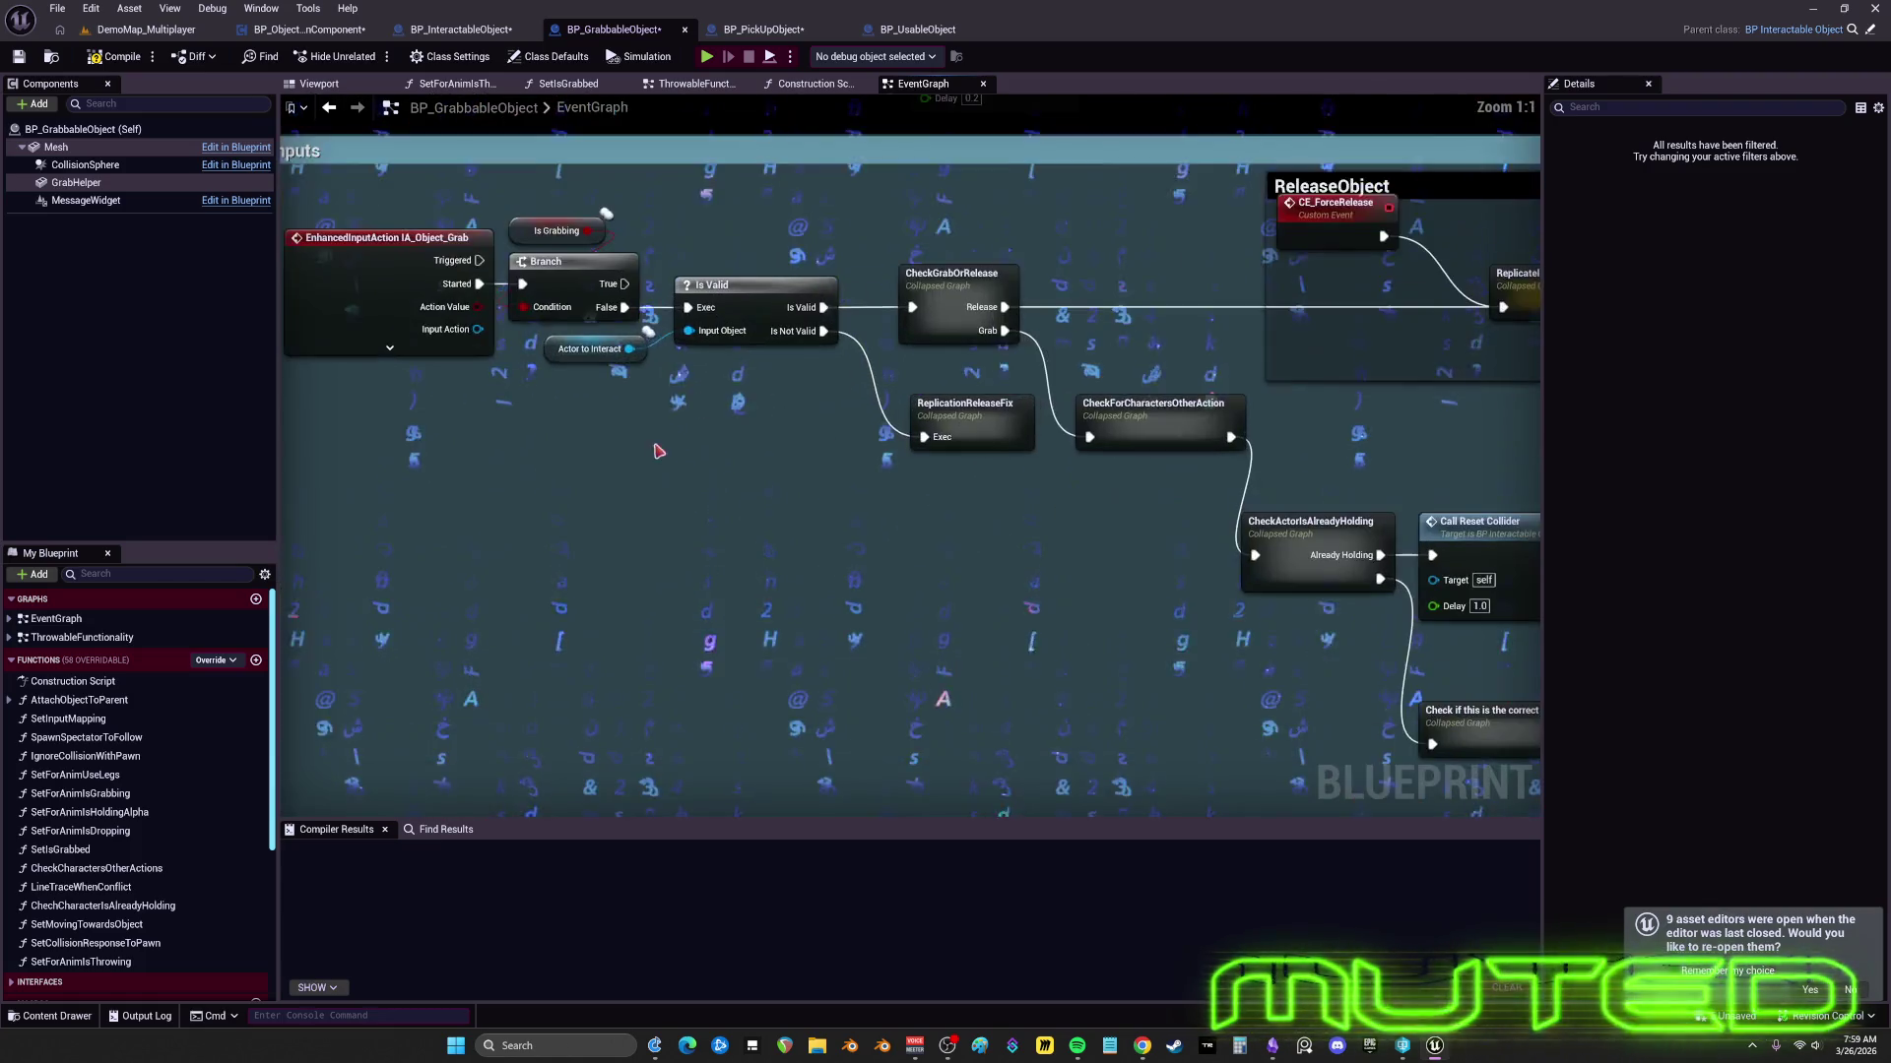
- Shift Actor to Interact, CheckGrabOrRelease, ReplicationReleaseFix and CheckForCharactersOtherAction nodes left to compact Inputs
left_click_drag(590, 349, 579, 349)
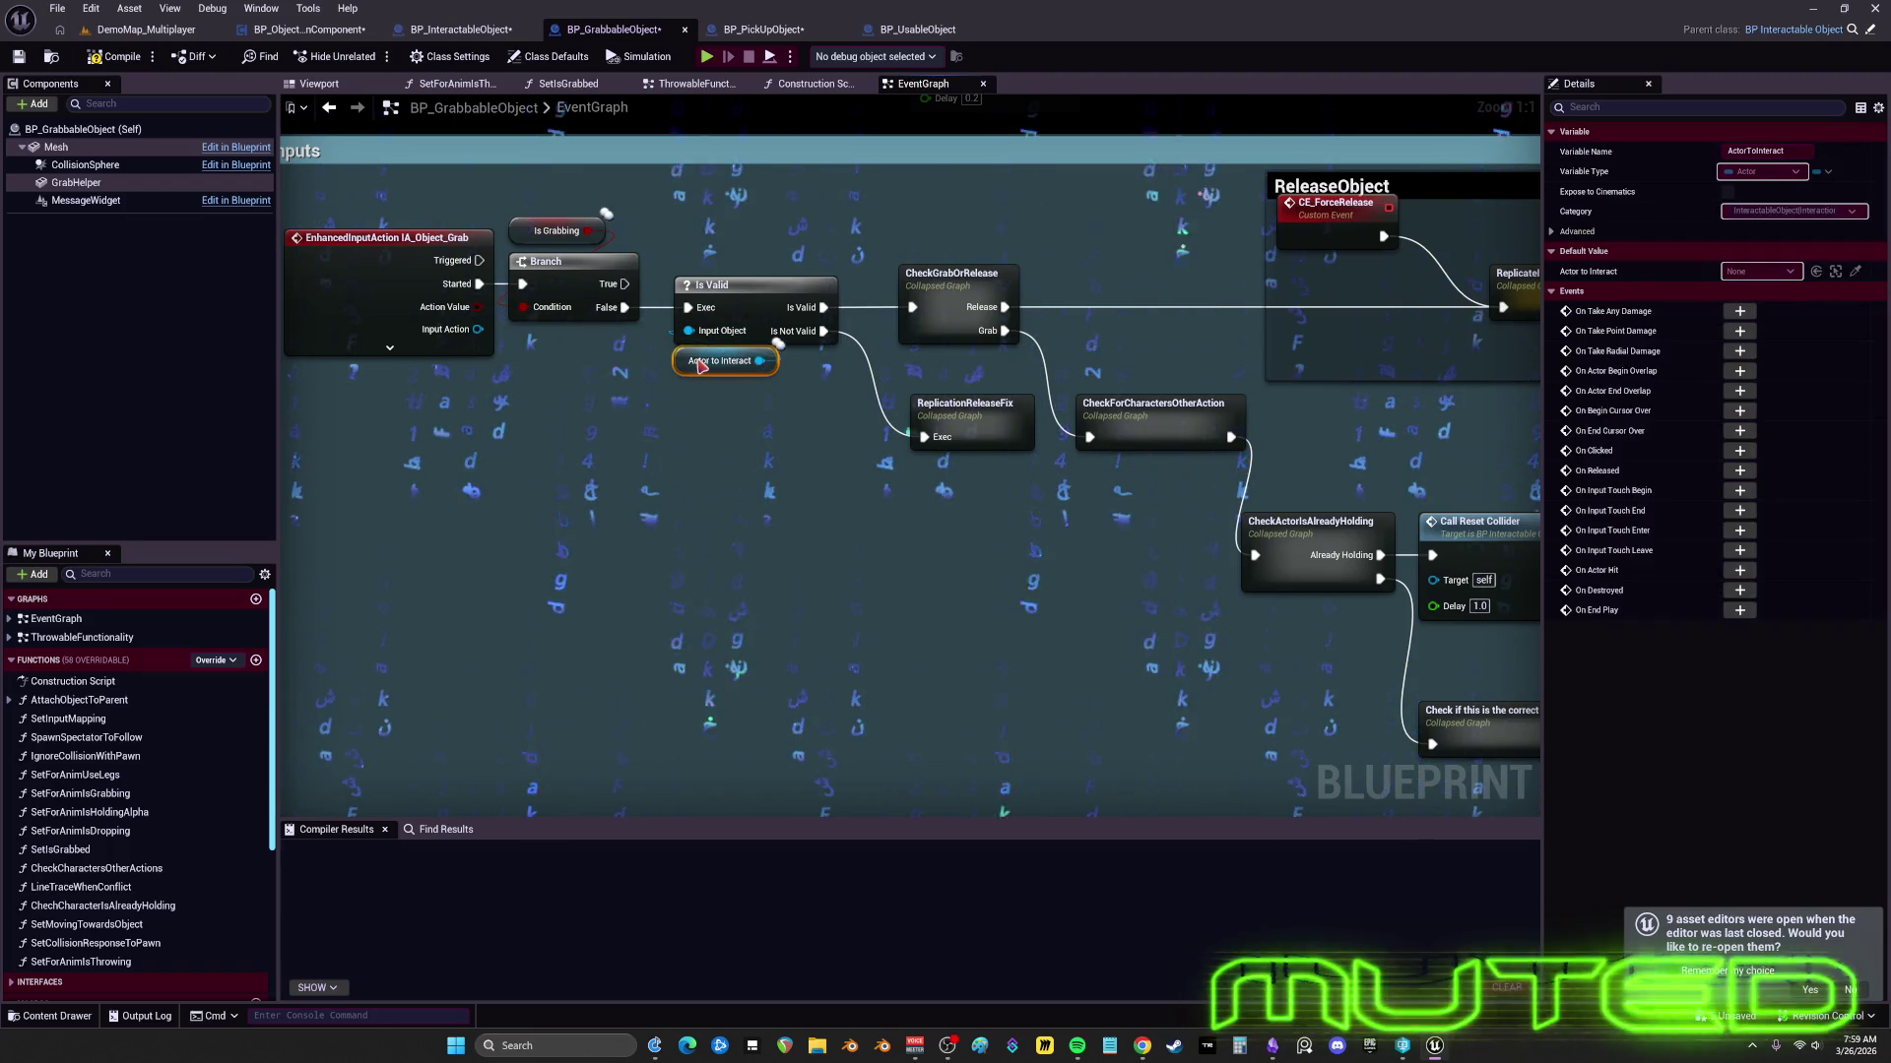
mouse_move(975, 224)
left_mouse_down()
mouse_move(981, 464)
mouse_move(928, 443)
left_mouse_up()
left_click(588, 198)
mouse_move(1152, 394)
left_mouse_down()
mouse_move(1104, 394)
mouse_move(1110, 360)
left_mouse_up()
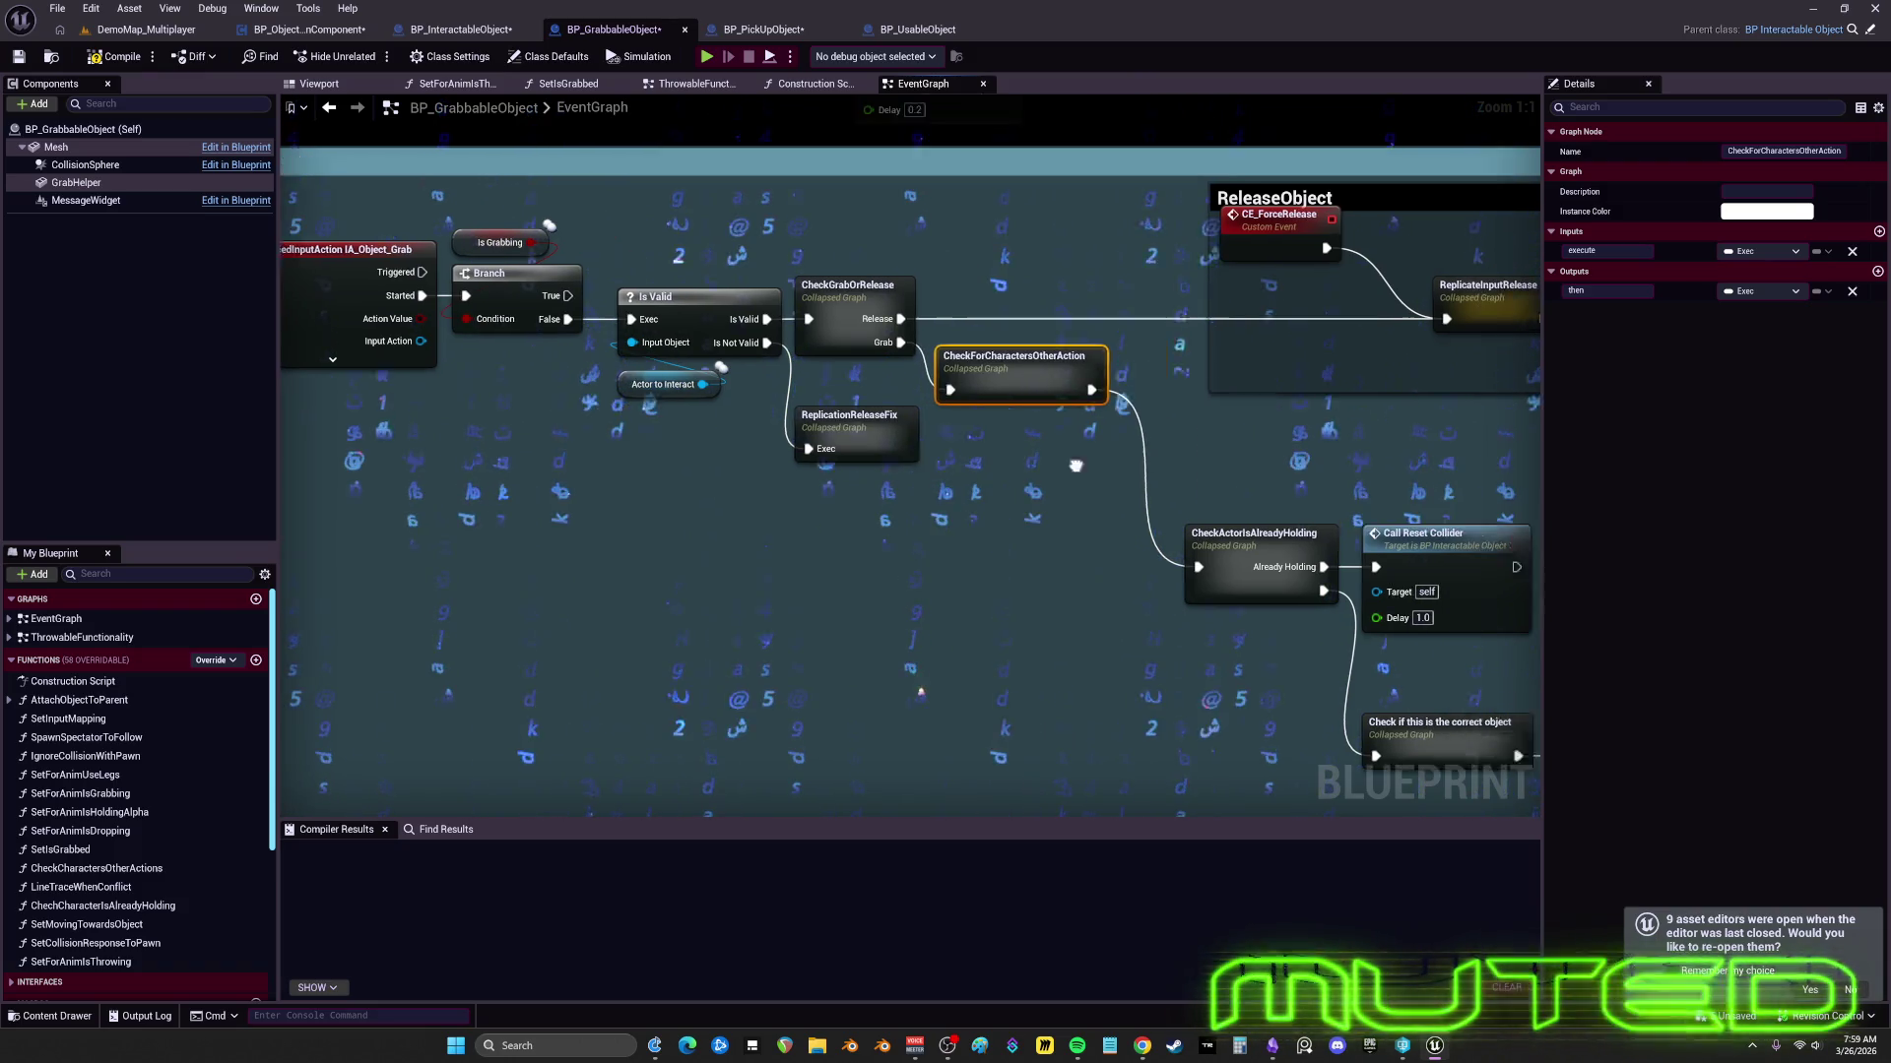
double_click(941, 390)
- Inside the CheckForCharactersOtherAction graph, pull Branch, Call Reset Collider and Outputs nodes closer together
left_click(689, 472)
left_click(901, 482)
left_click(1189, 386)
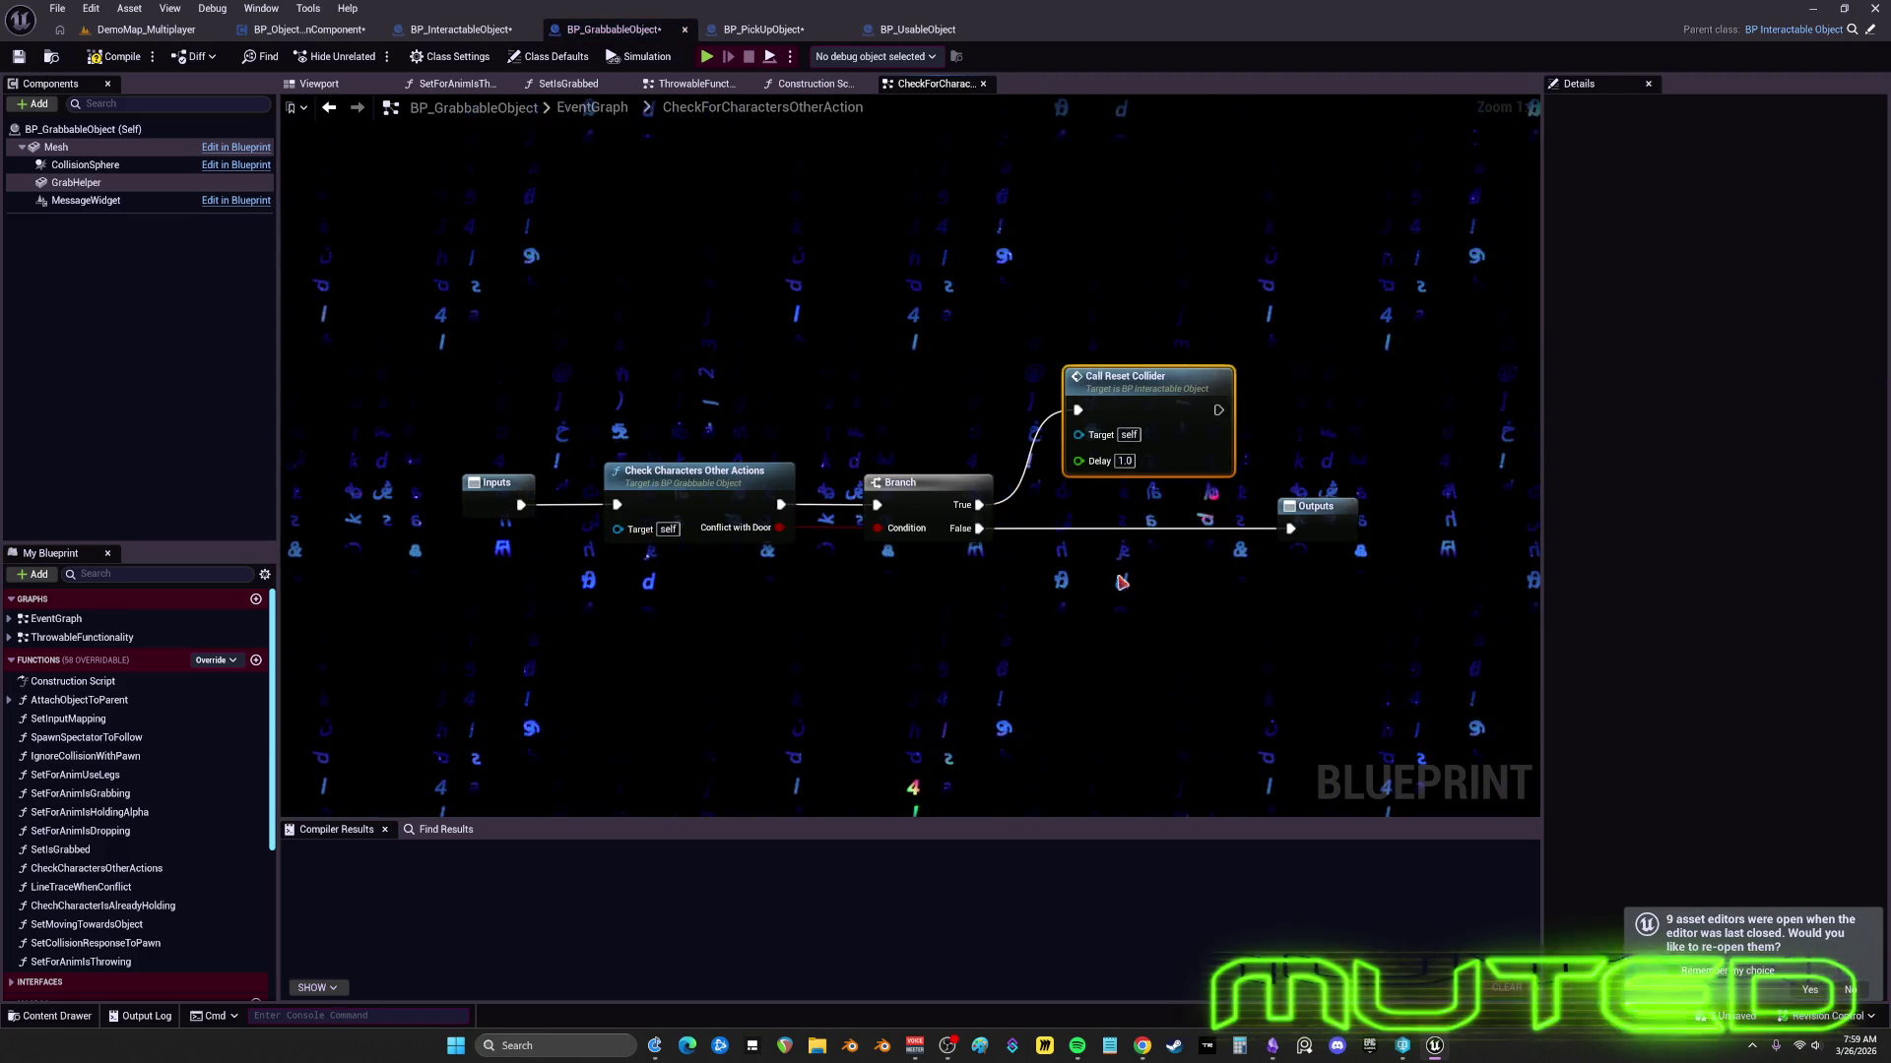
left_click_drag(896, 483, 872, 482)
left_click_drag(1083, 376, 1024, 376)
left_click_drag(1315, 507, 1208, 506)
left_click(911, 513)
- In the CheckCharactersOtherActions function, move Actor to Interact under Is Valid and regroup the entry, SET and SET Conflict nodes
double_click(694, 473)
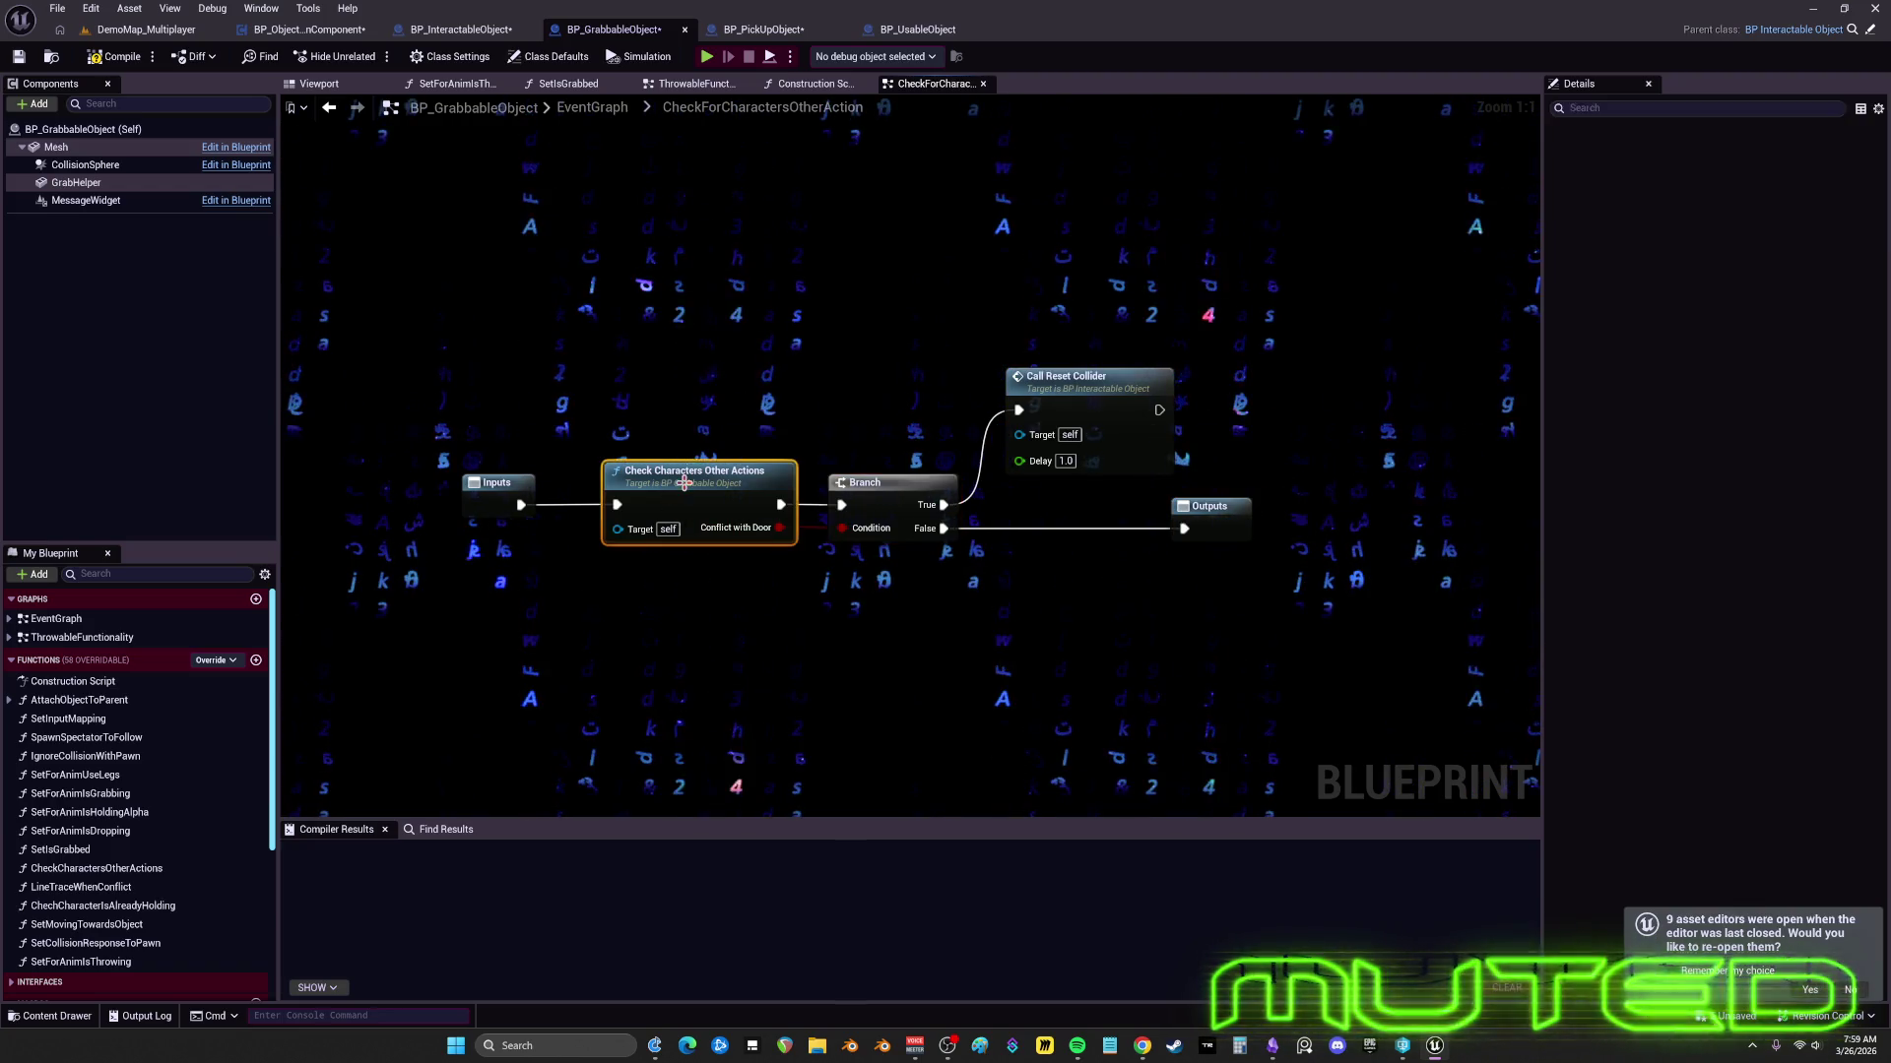
scroll(543, 394, "up", 7)
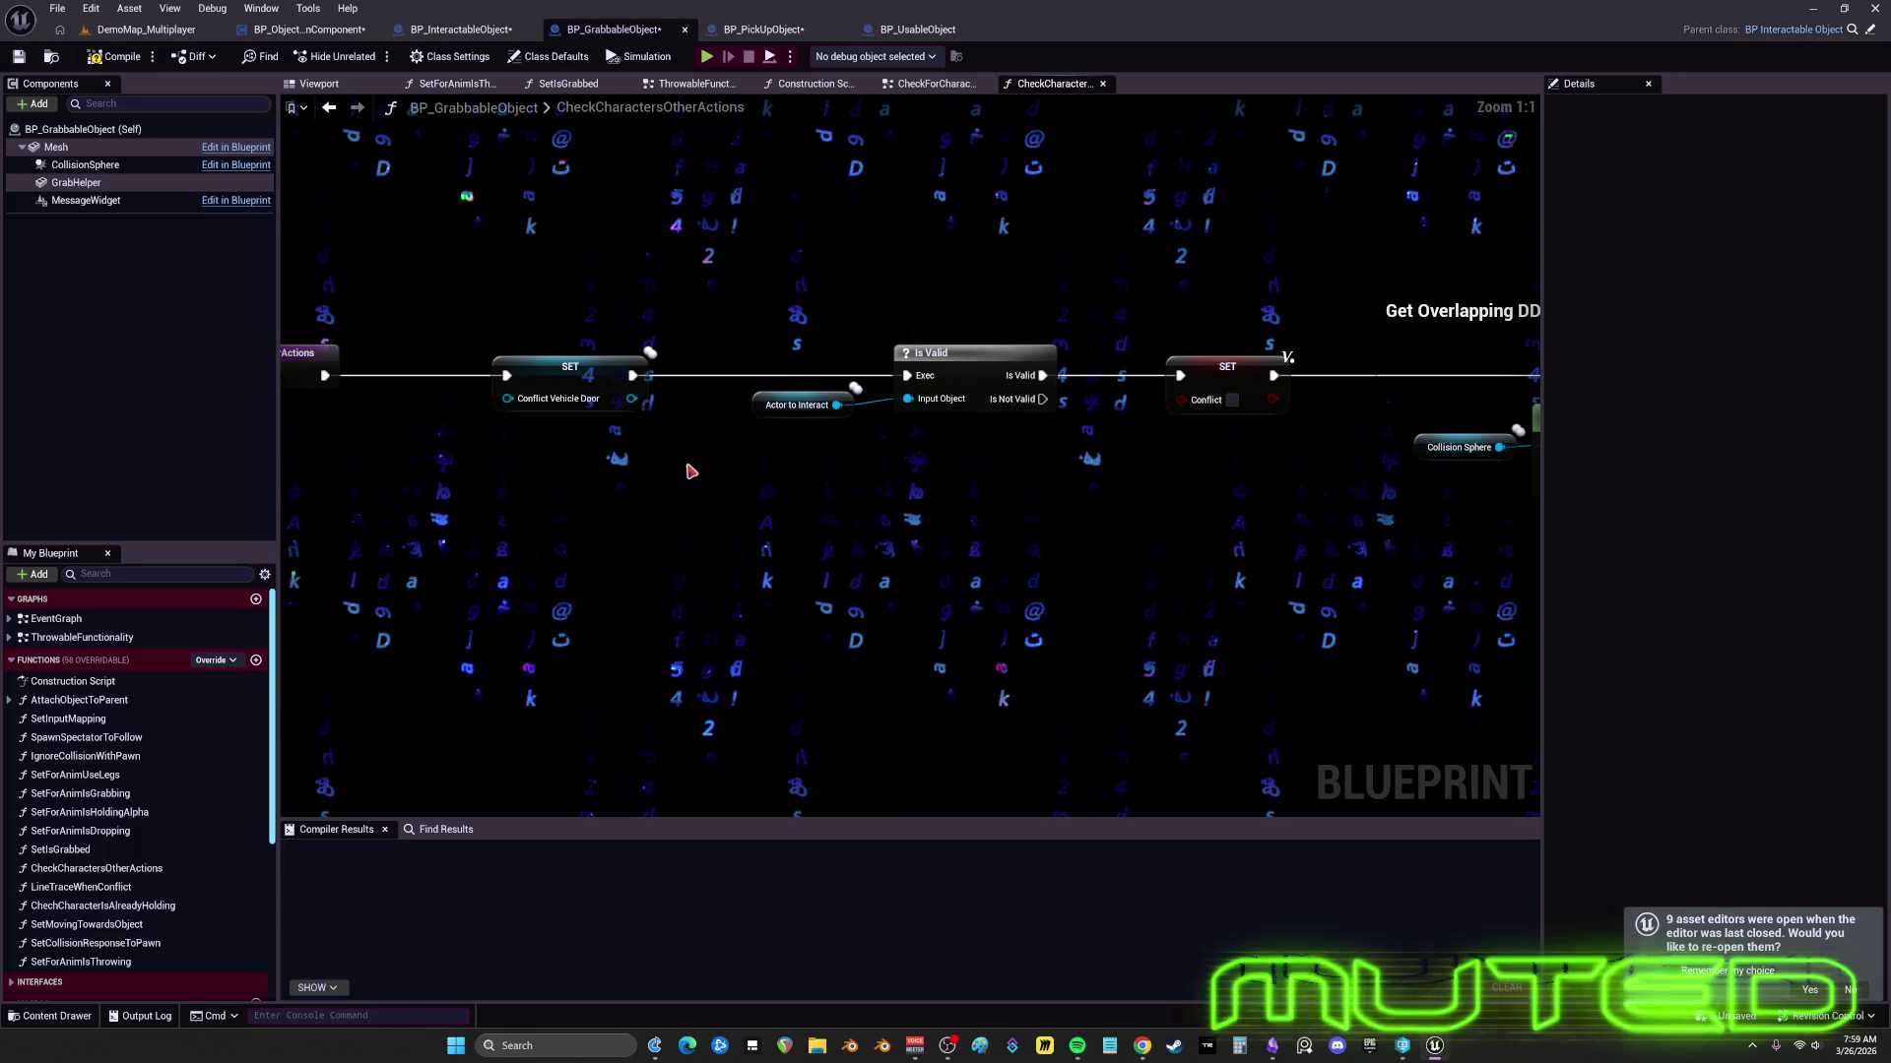
left_click_drag(443, 445, 405, 259)
left_click_drag(384, 379, 549, 379)
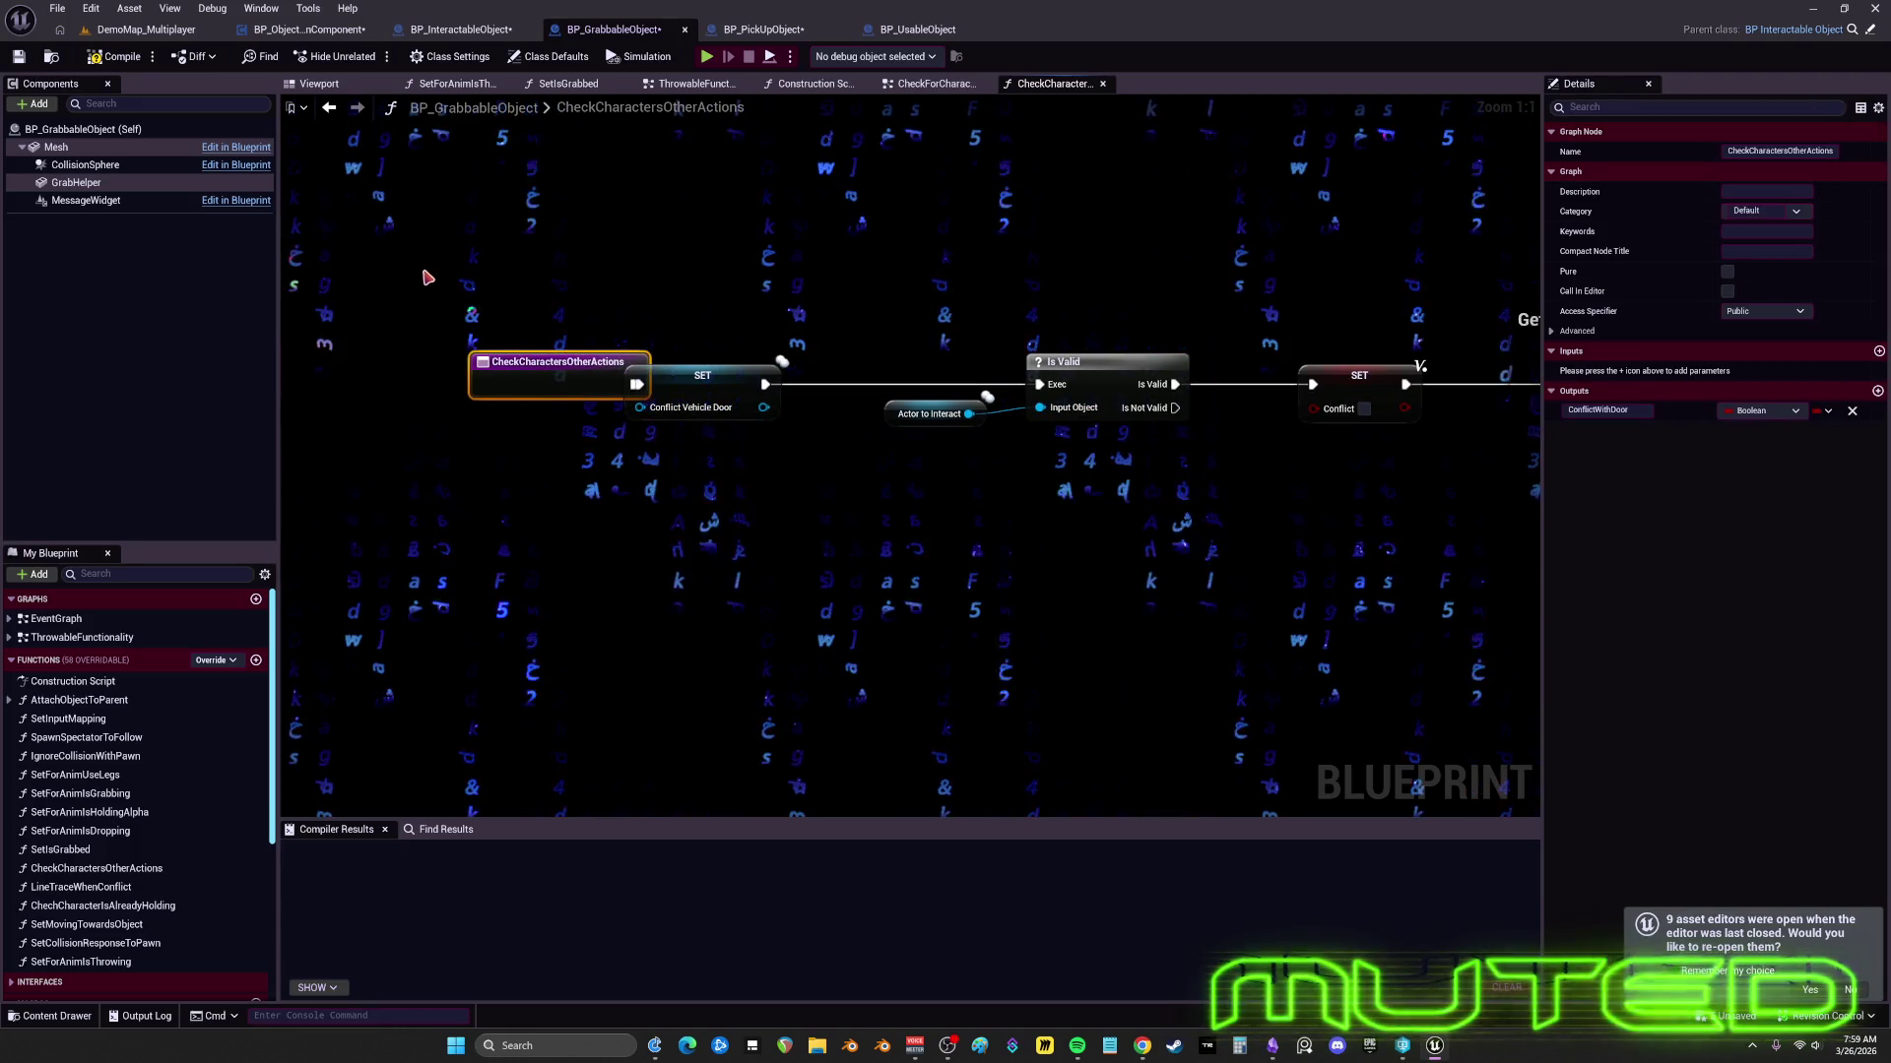
left_click_drag(430, 282, 727, 494)
left_click_drag(900, 411, 1045, 435)
mouse_move(906, 493)
left_mouse_down()
mouse_move(874, 401)
mouse_move(689, 374)
mouse_move(816, 344)
mouse_move(1148, 473)
left_mouse_up()
mouse_move(783, 479)
left_mouse_down()
mouse_move(788, 463)
mouse_move(481, 318)
left_mouse_up()
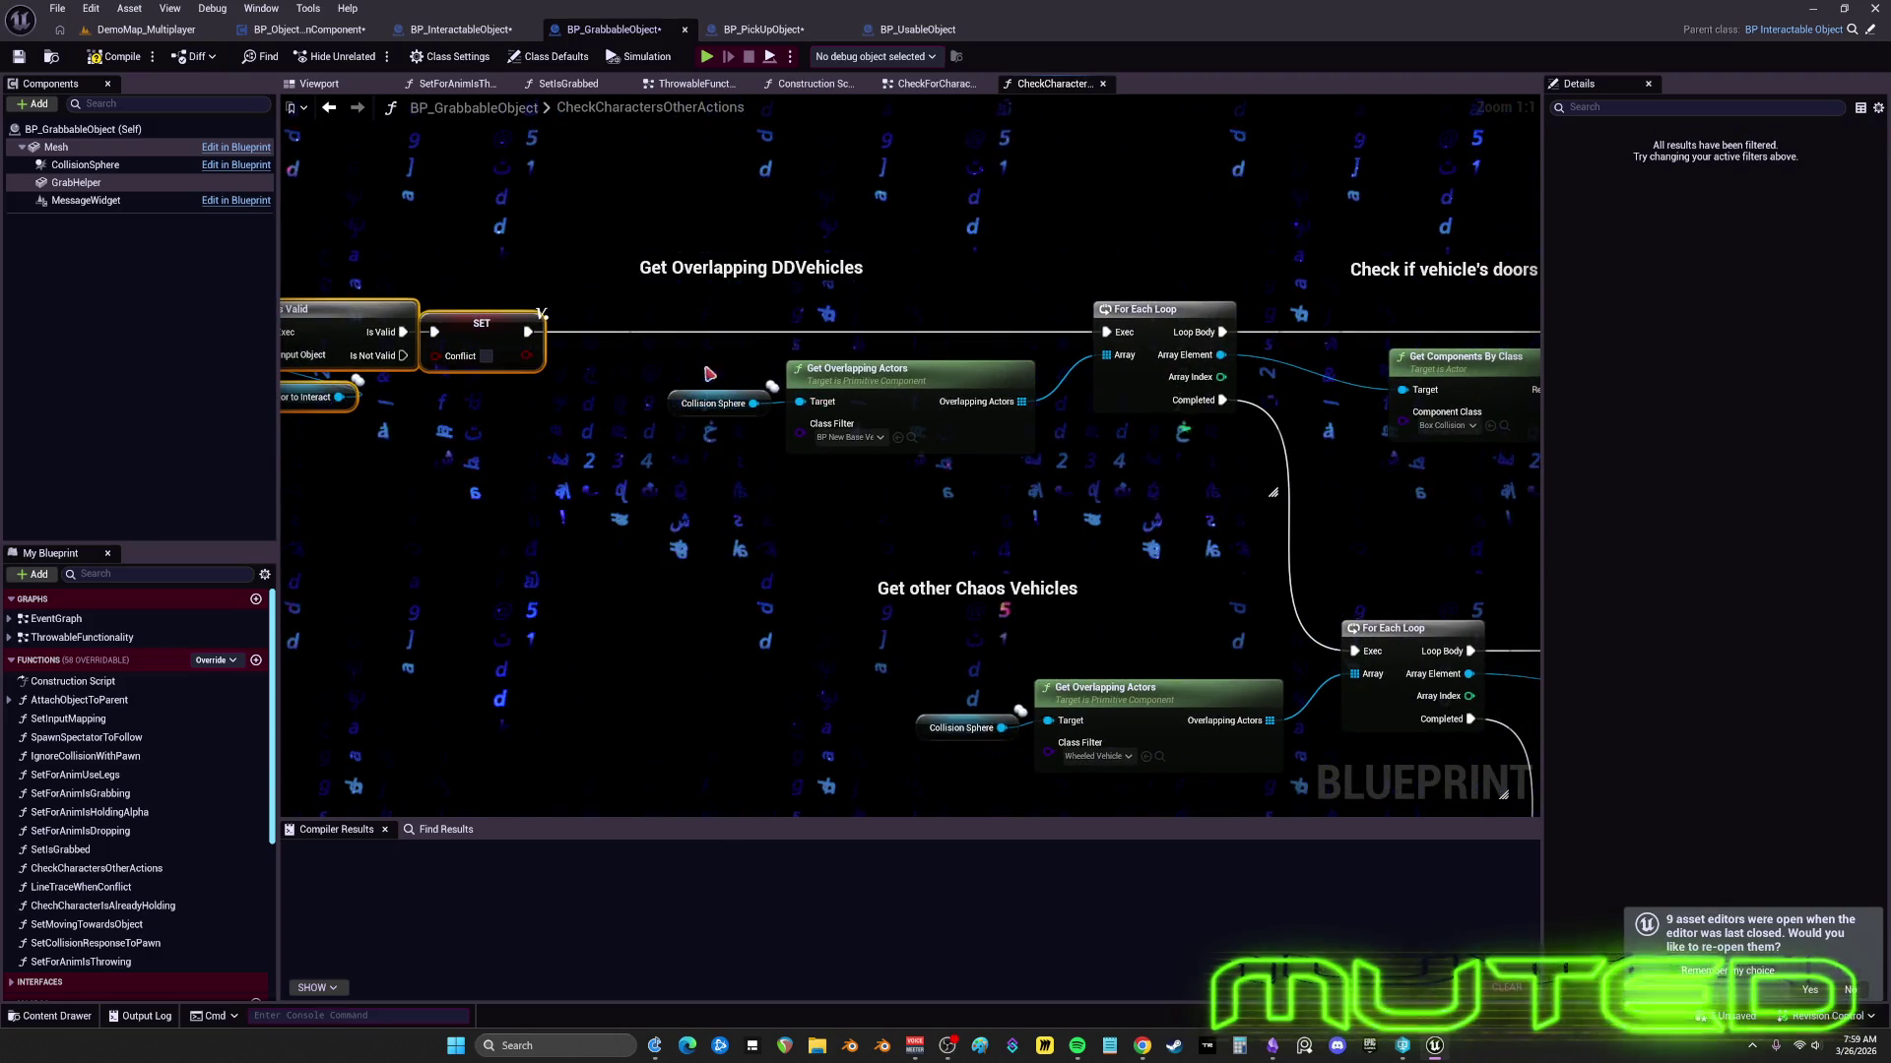
- Make the Get Overlapping DDVehicles comment light grey, move Collision Sphere above Get Overlapping Actors, and narrow the comment
left_click(872, 298)
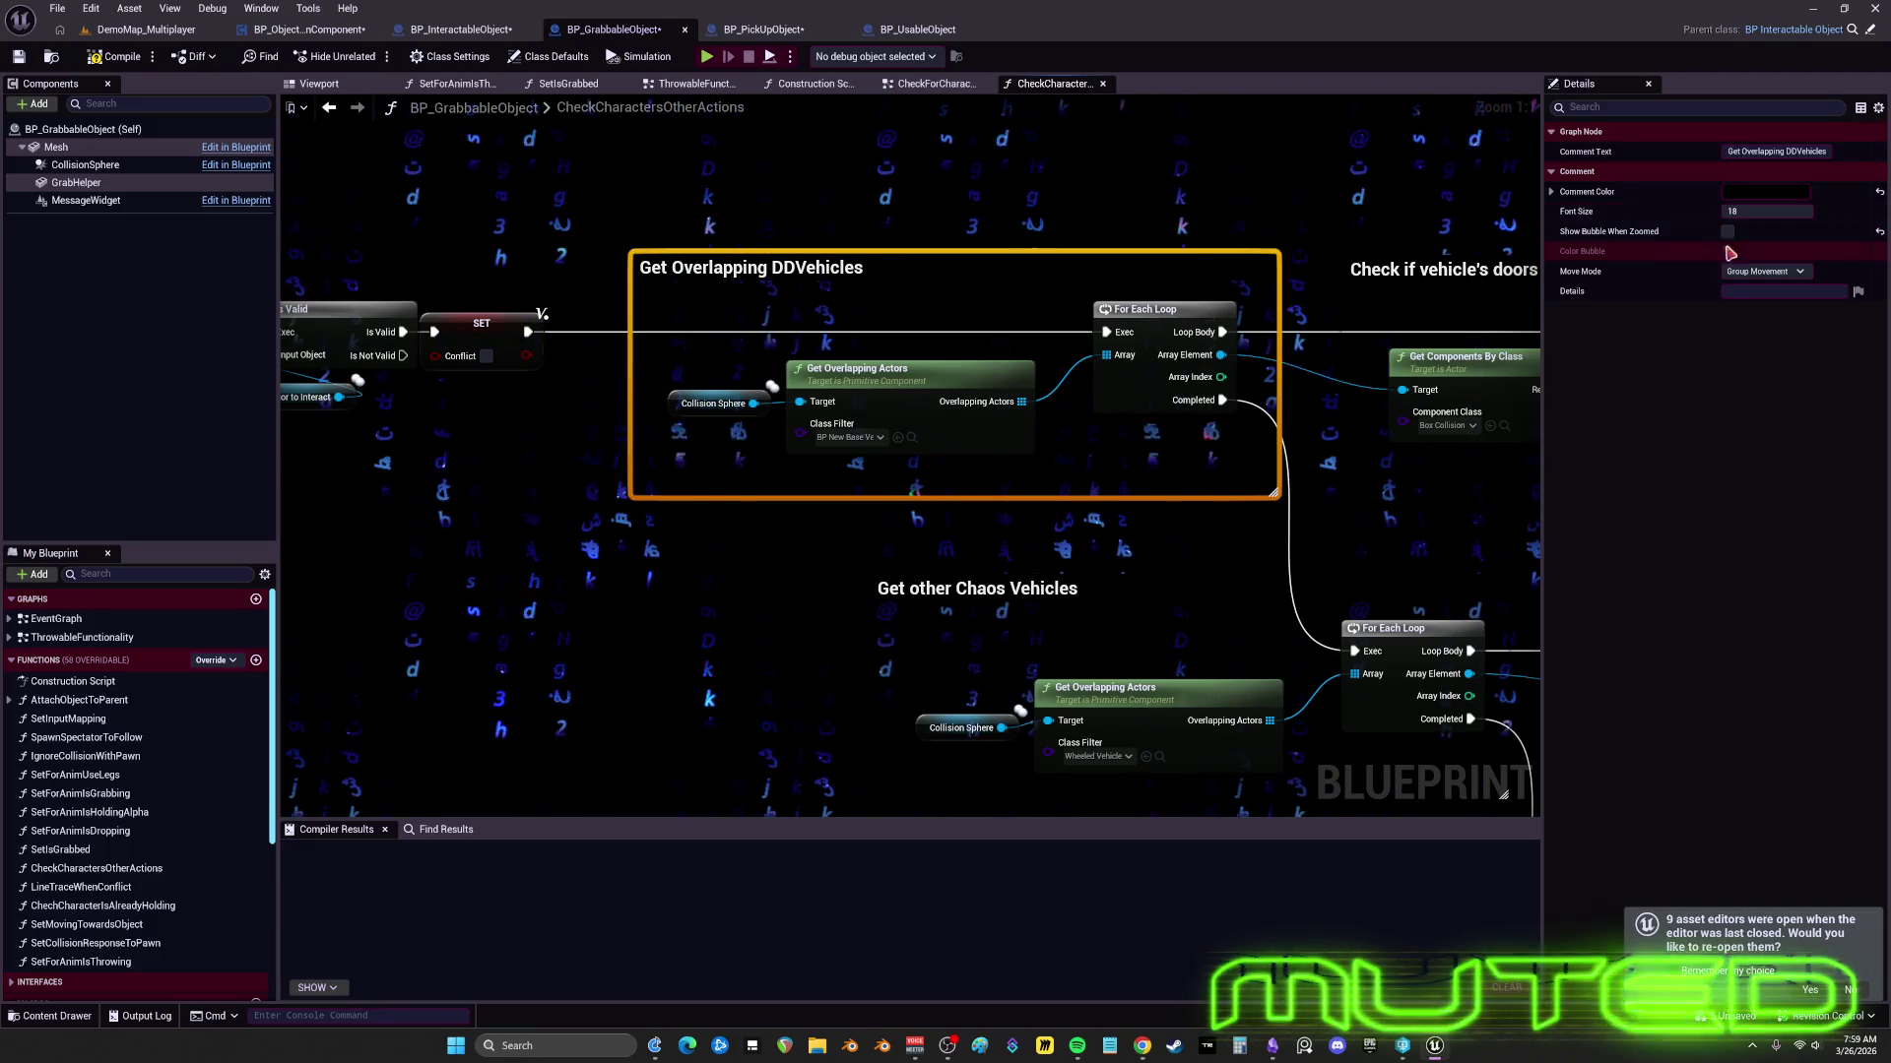
left_click(1765, 191)
left_click_drag(1648, 372, 1658, 361)
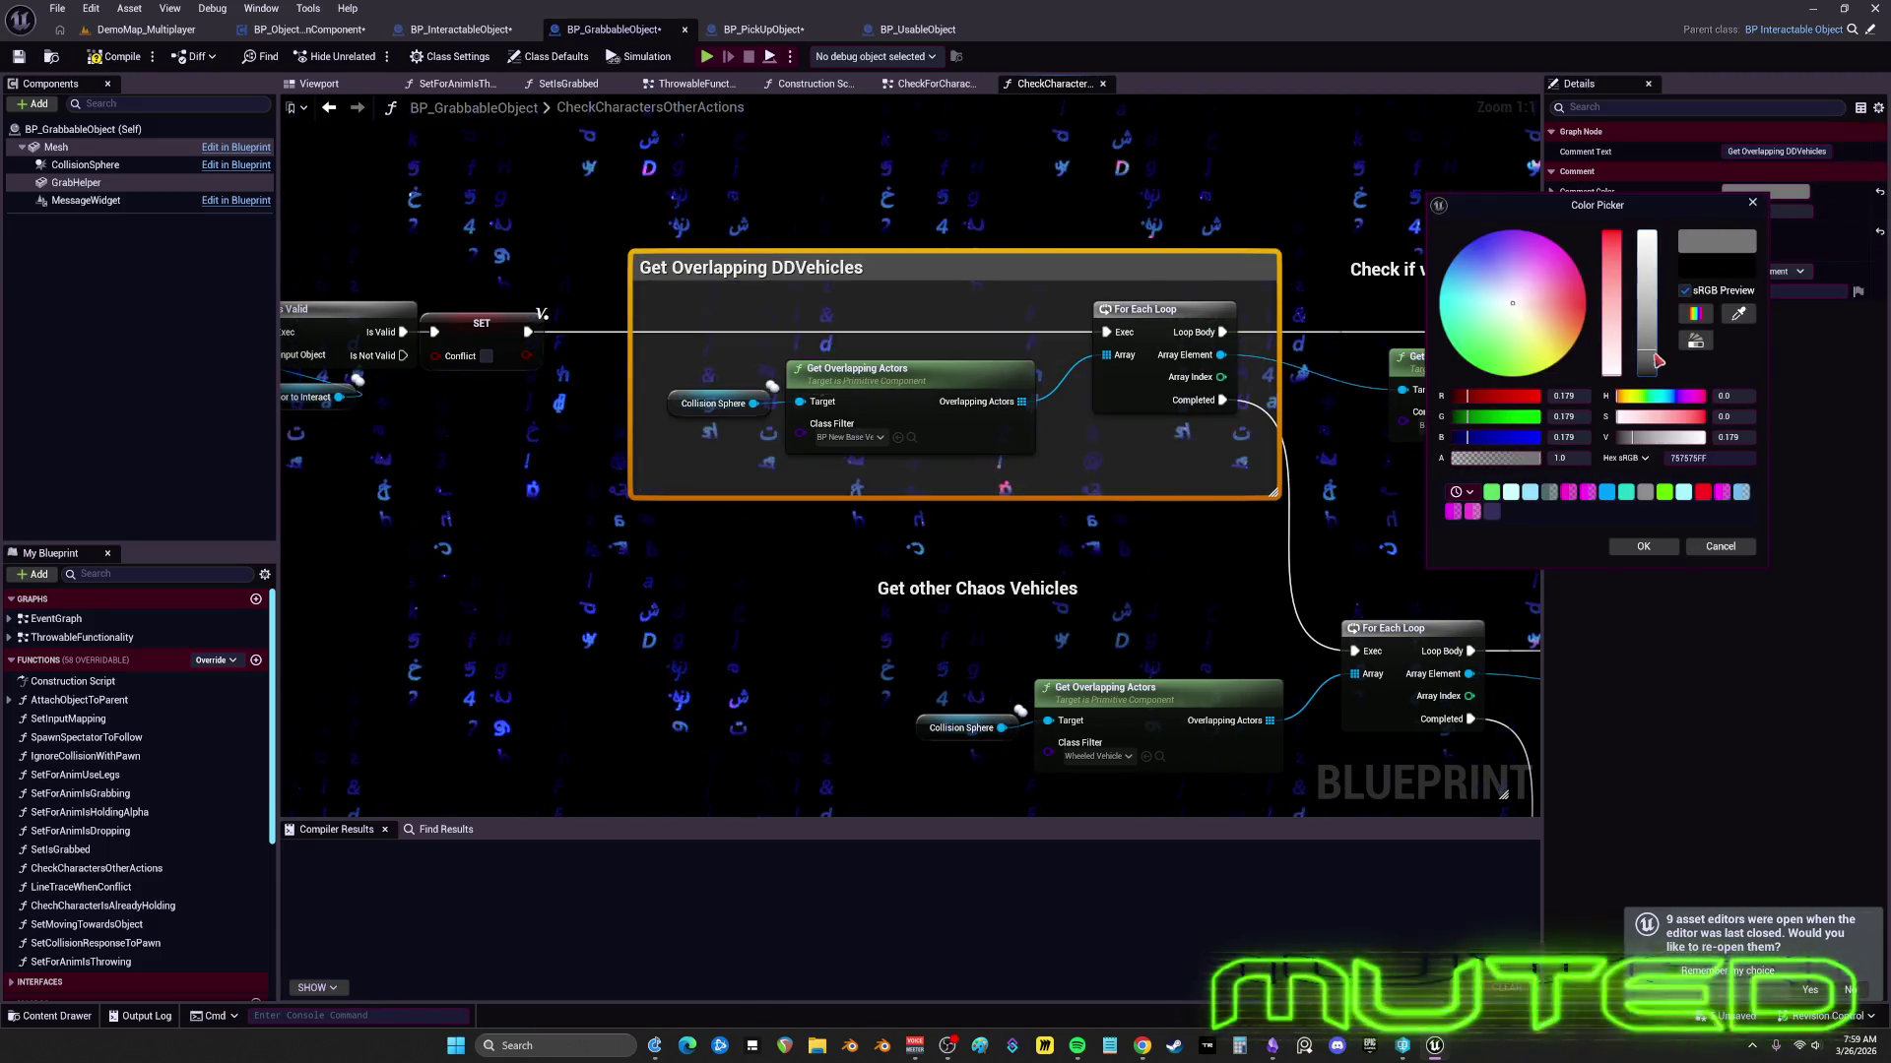
left_click(1644, 546)
left_click_drag(705, 414, 823, 347)
left_click_drag(635, 264, 781, 249)
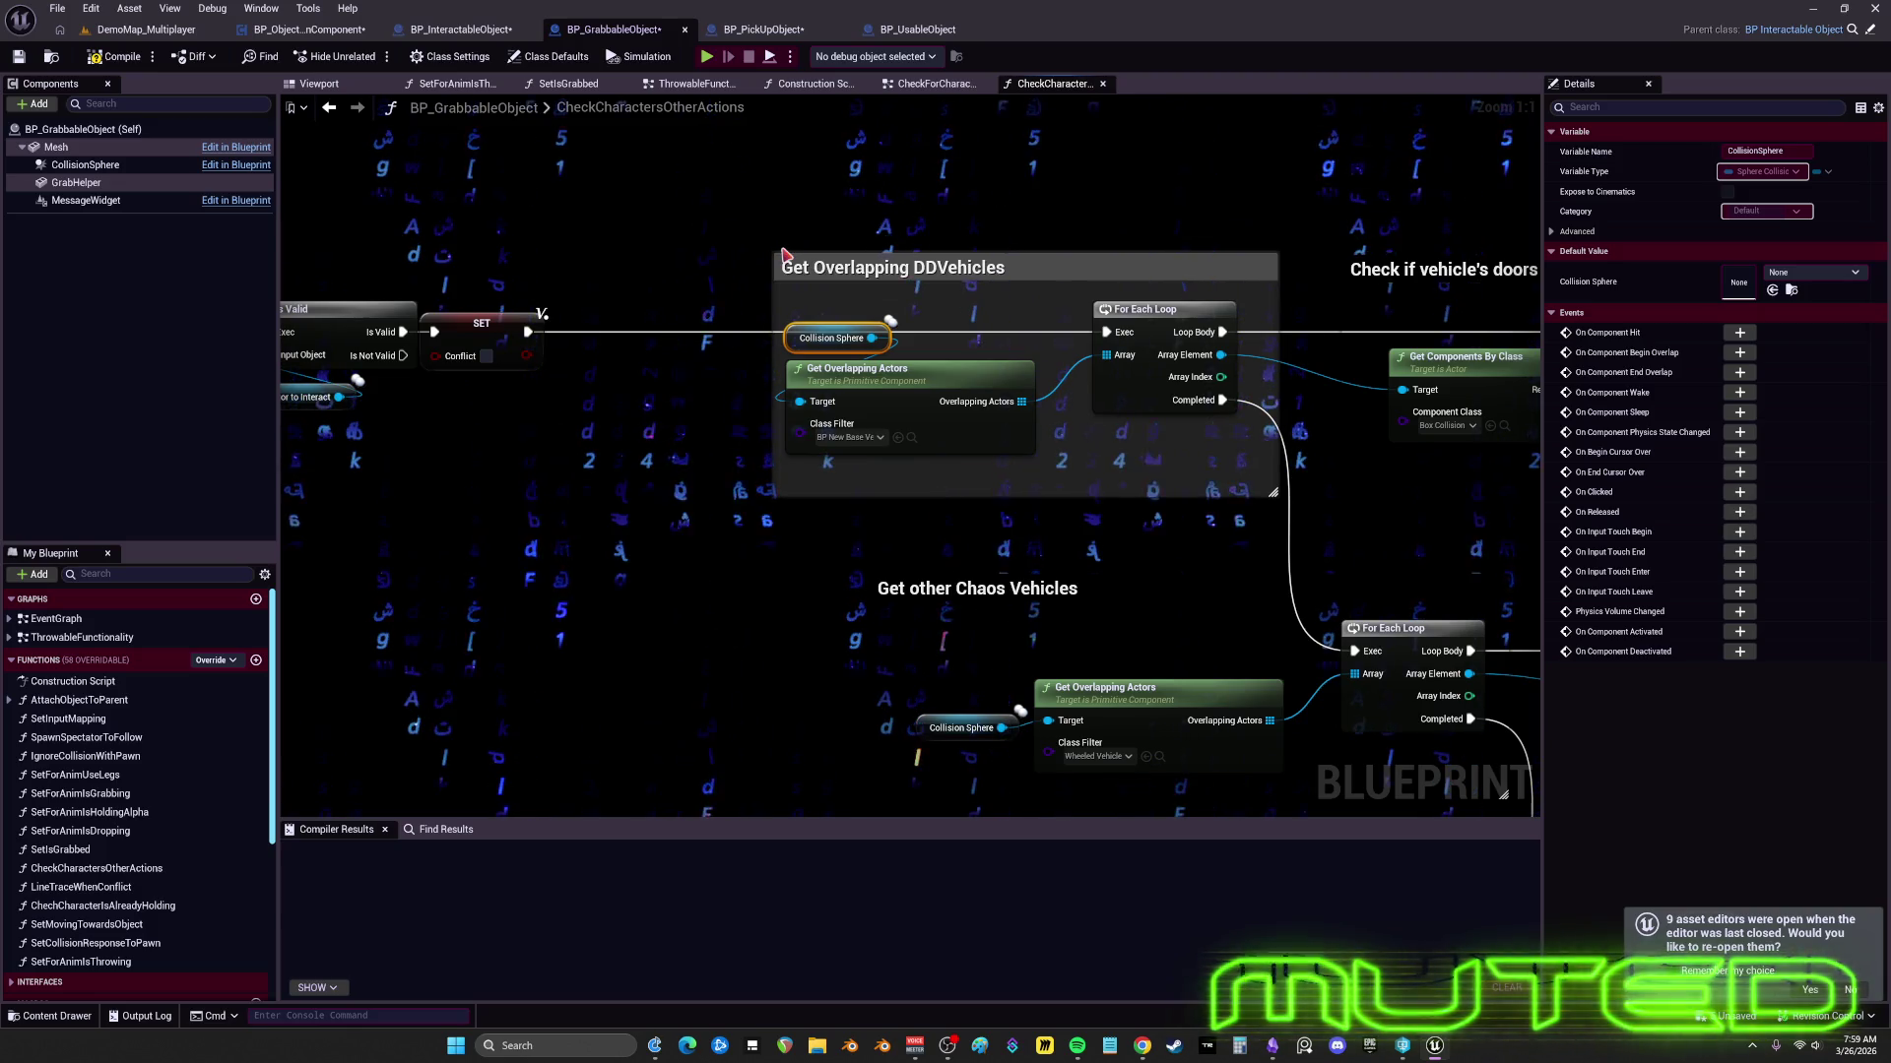
- Move the entry, SET, Is Valid and Actor nodes right against the DDVehicles comment
scroll(879, 409, "down", 2)
left_click_drag(979, 439, 522, 322)
left_click_drag(394, 360, 528, 355)
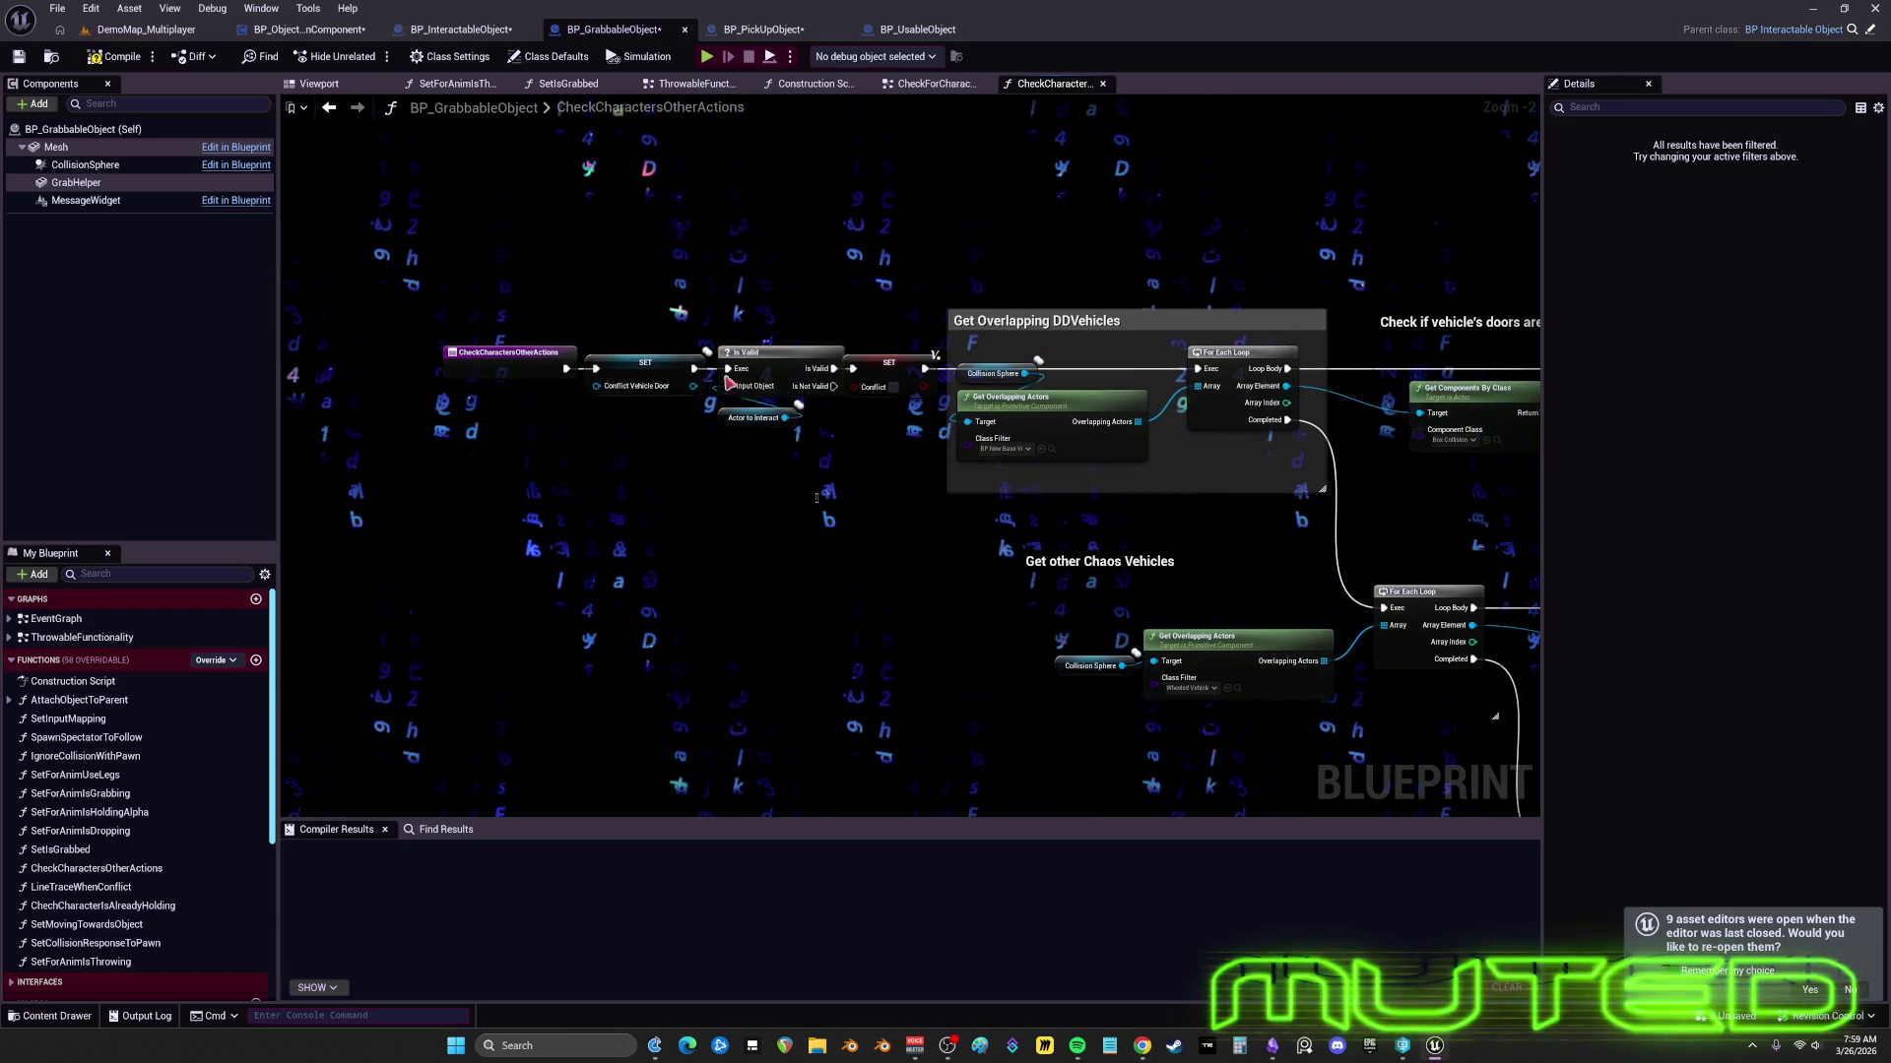
- Recolour the top Check if vehicle's doors comment dark grey
mouse_move(1308, 372)
left_mouse_down()
mouse_move(1061, 347)
mouse_move(830, 362)
left_mouse_up()
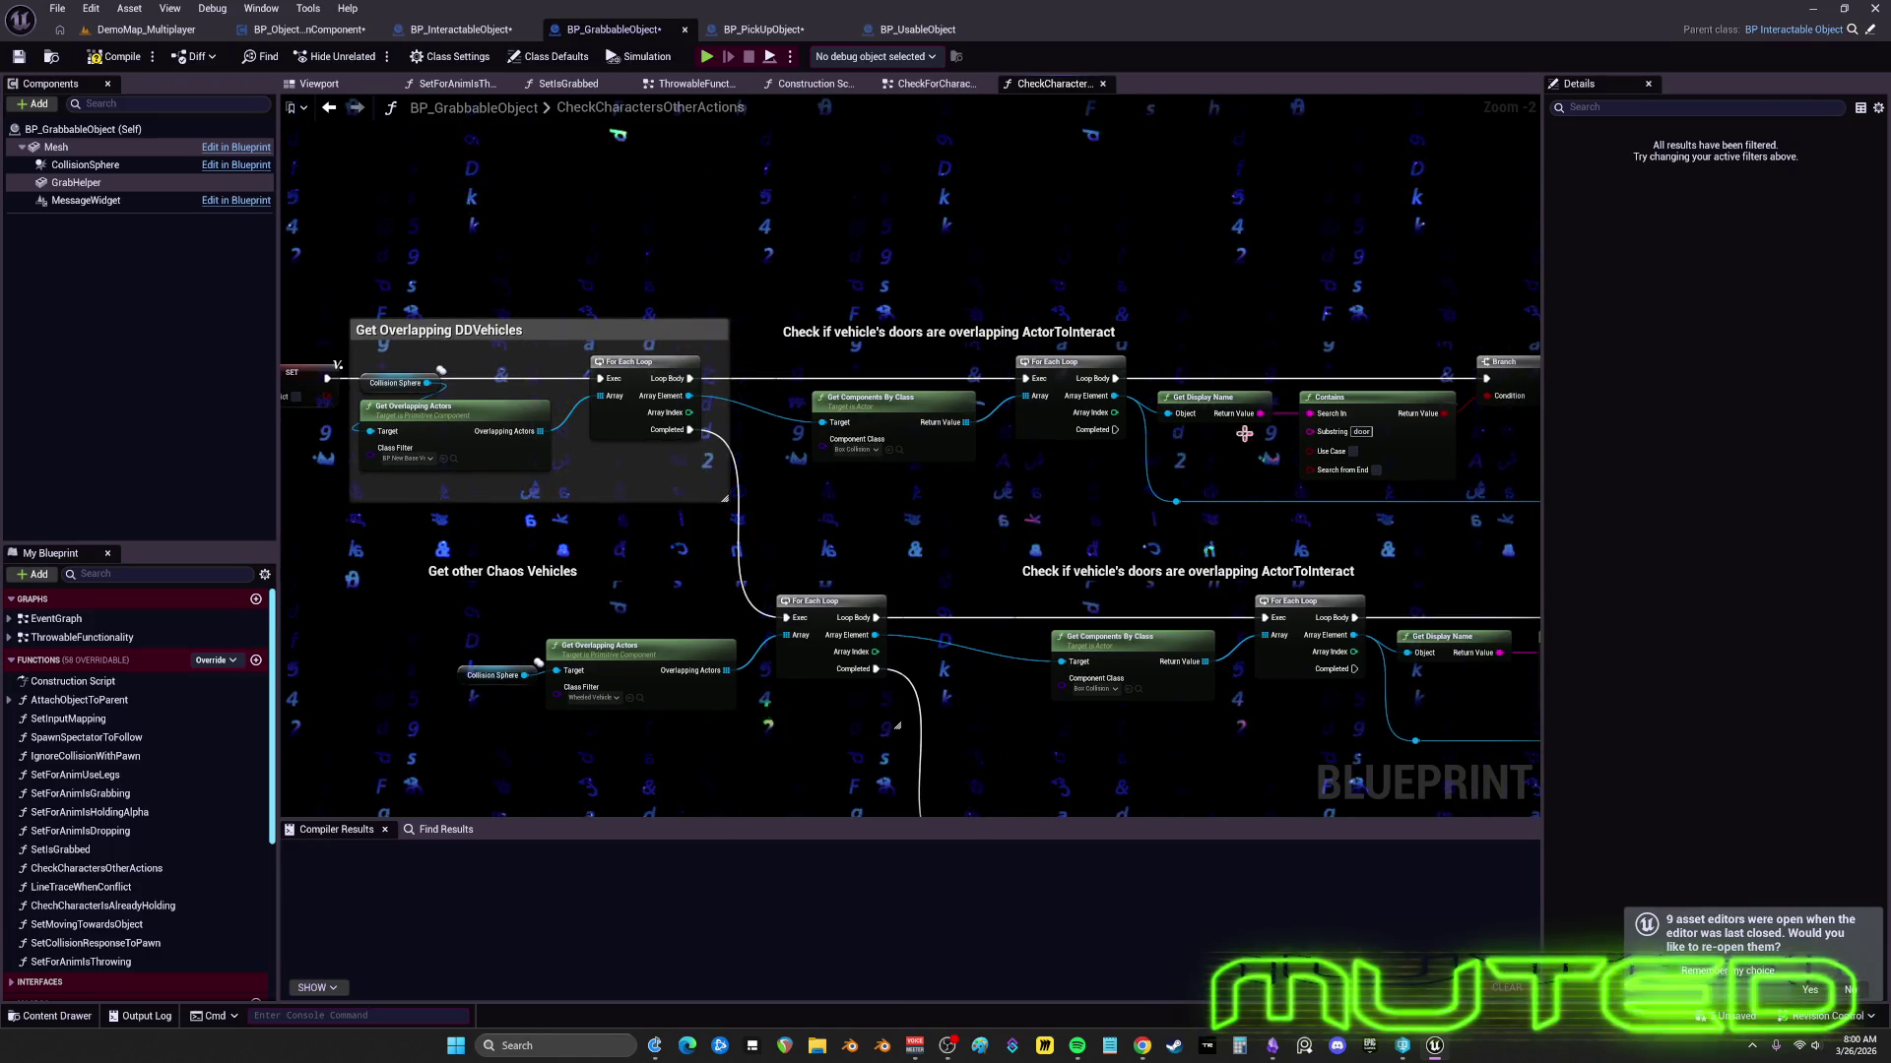
scroll(870, 451, "up", 2)
left_click(980, 306)
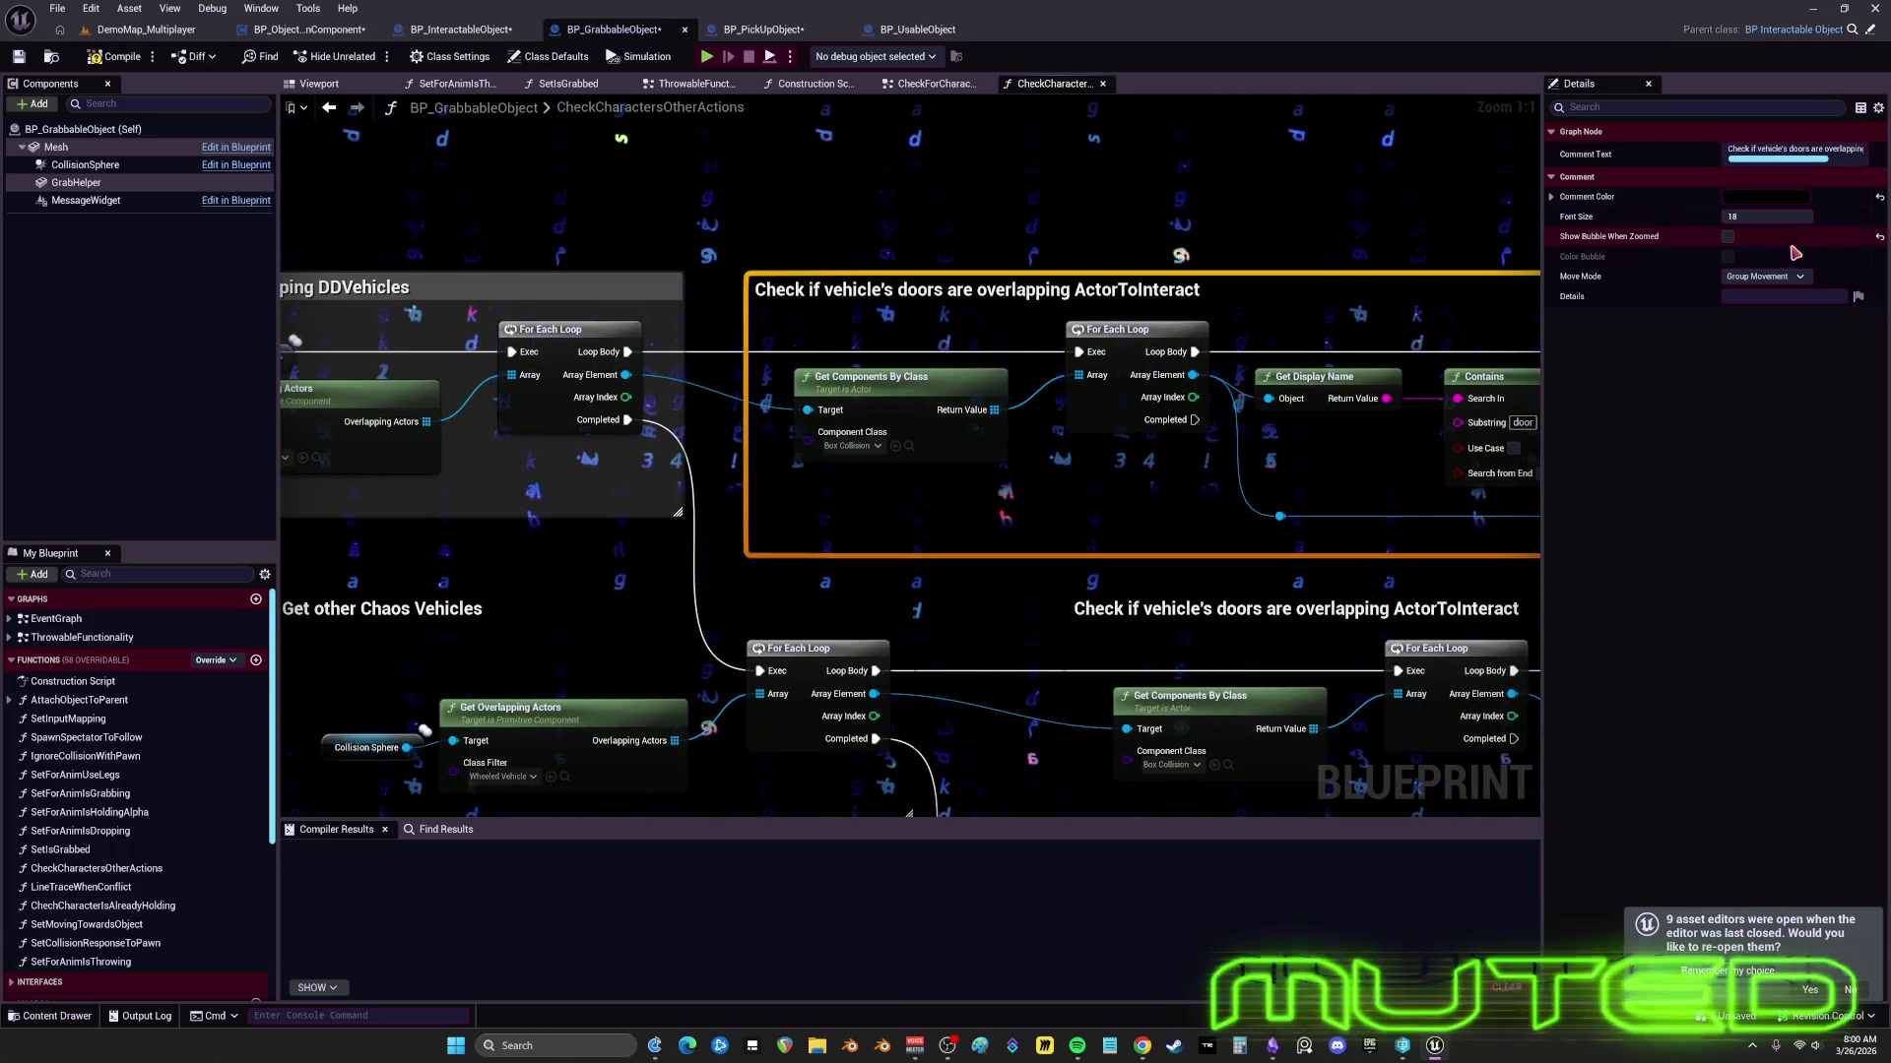
left_click(1769, 194)
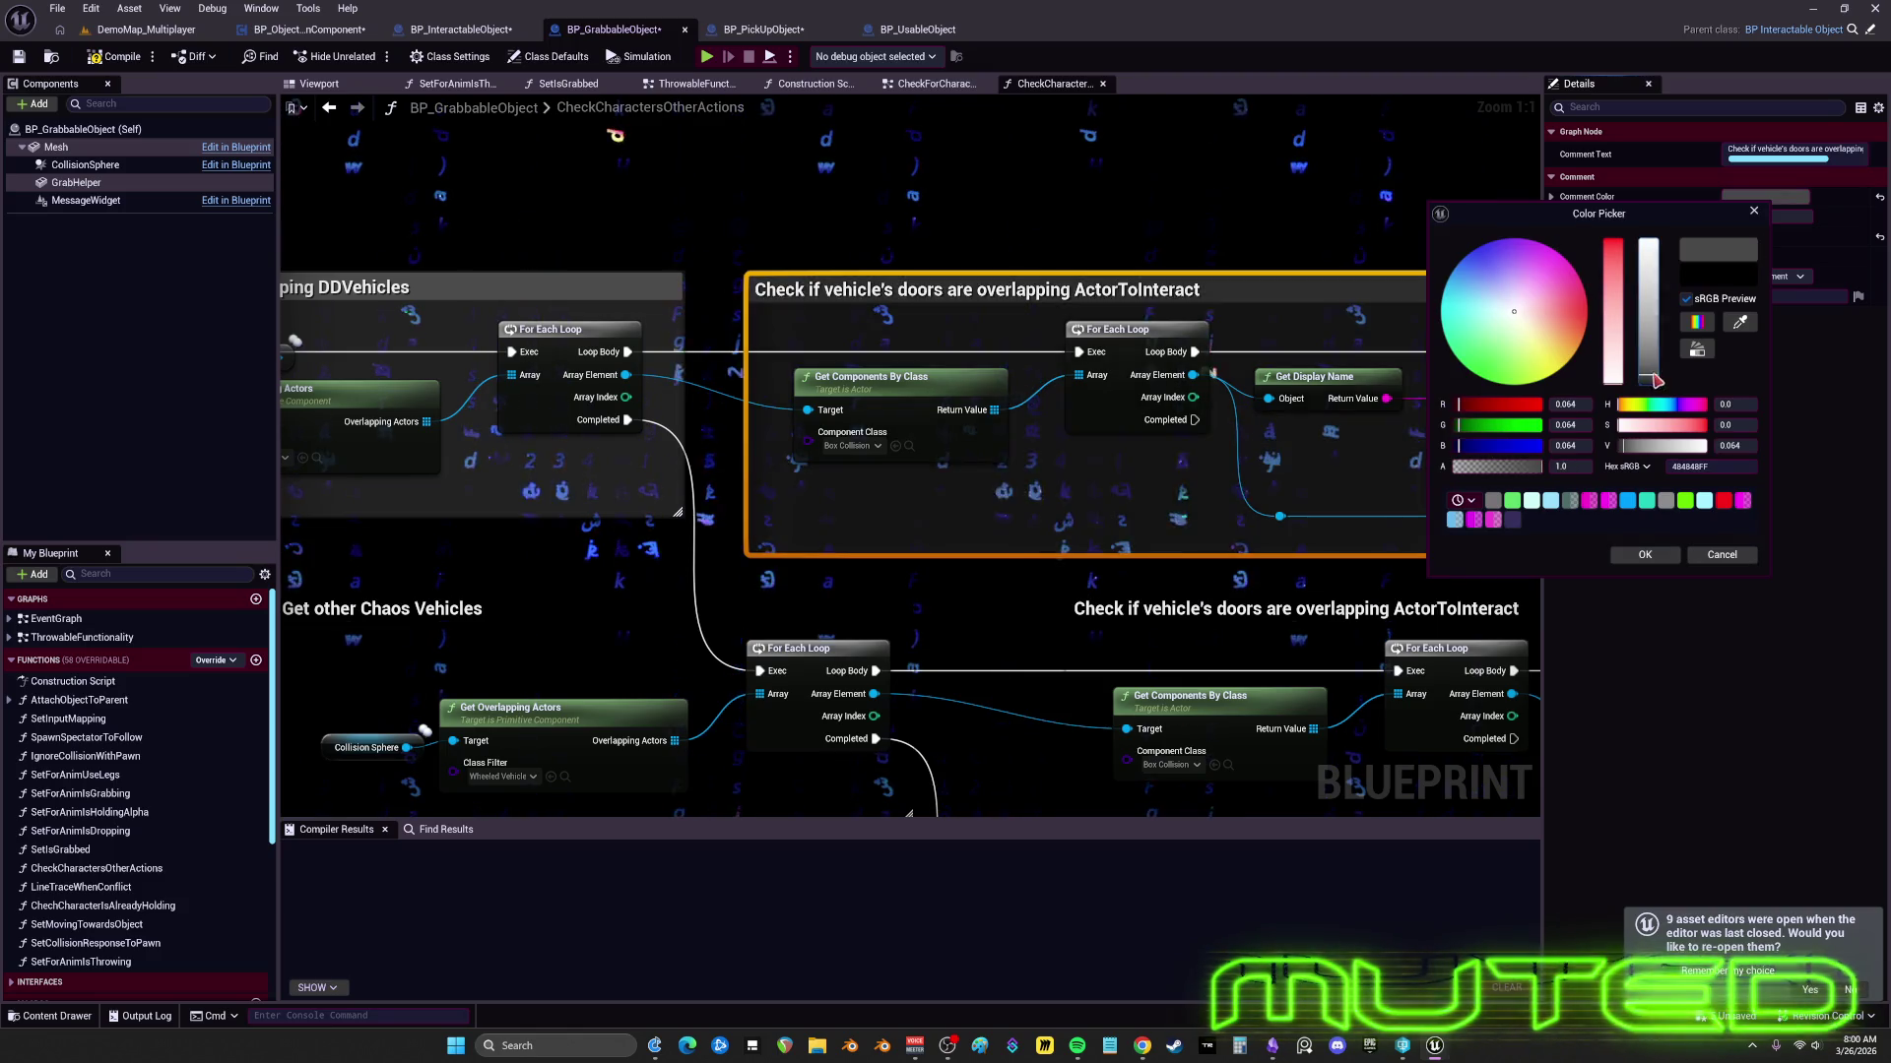
left_click(1644, 554)
mouse_move(1381, 648)
left_mouse_down()
mouse_move(1221, 581)
mouse_move(1401, 509)
mouse_move(1033, 588)
mouse_move(1032, 233)
left_mouse_up()
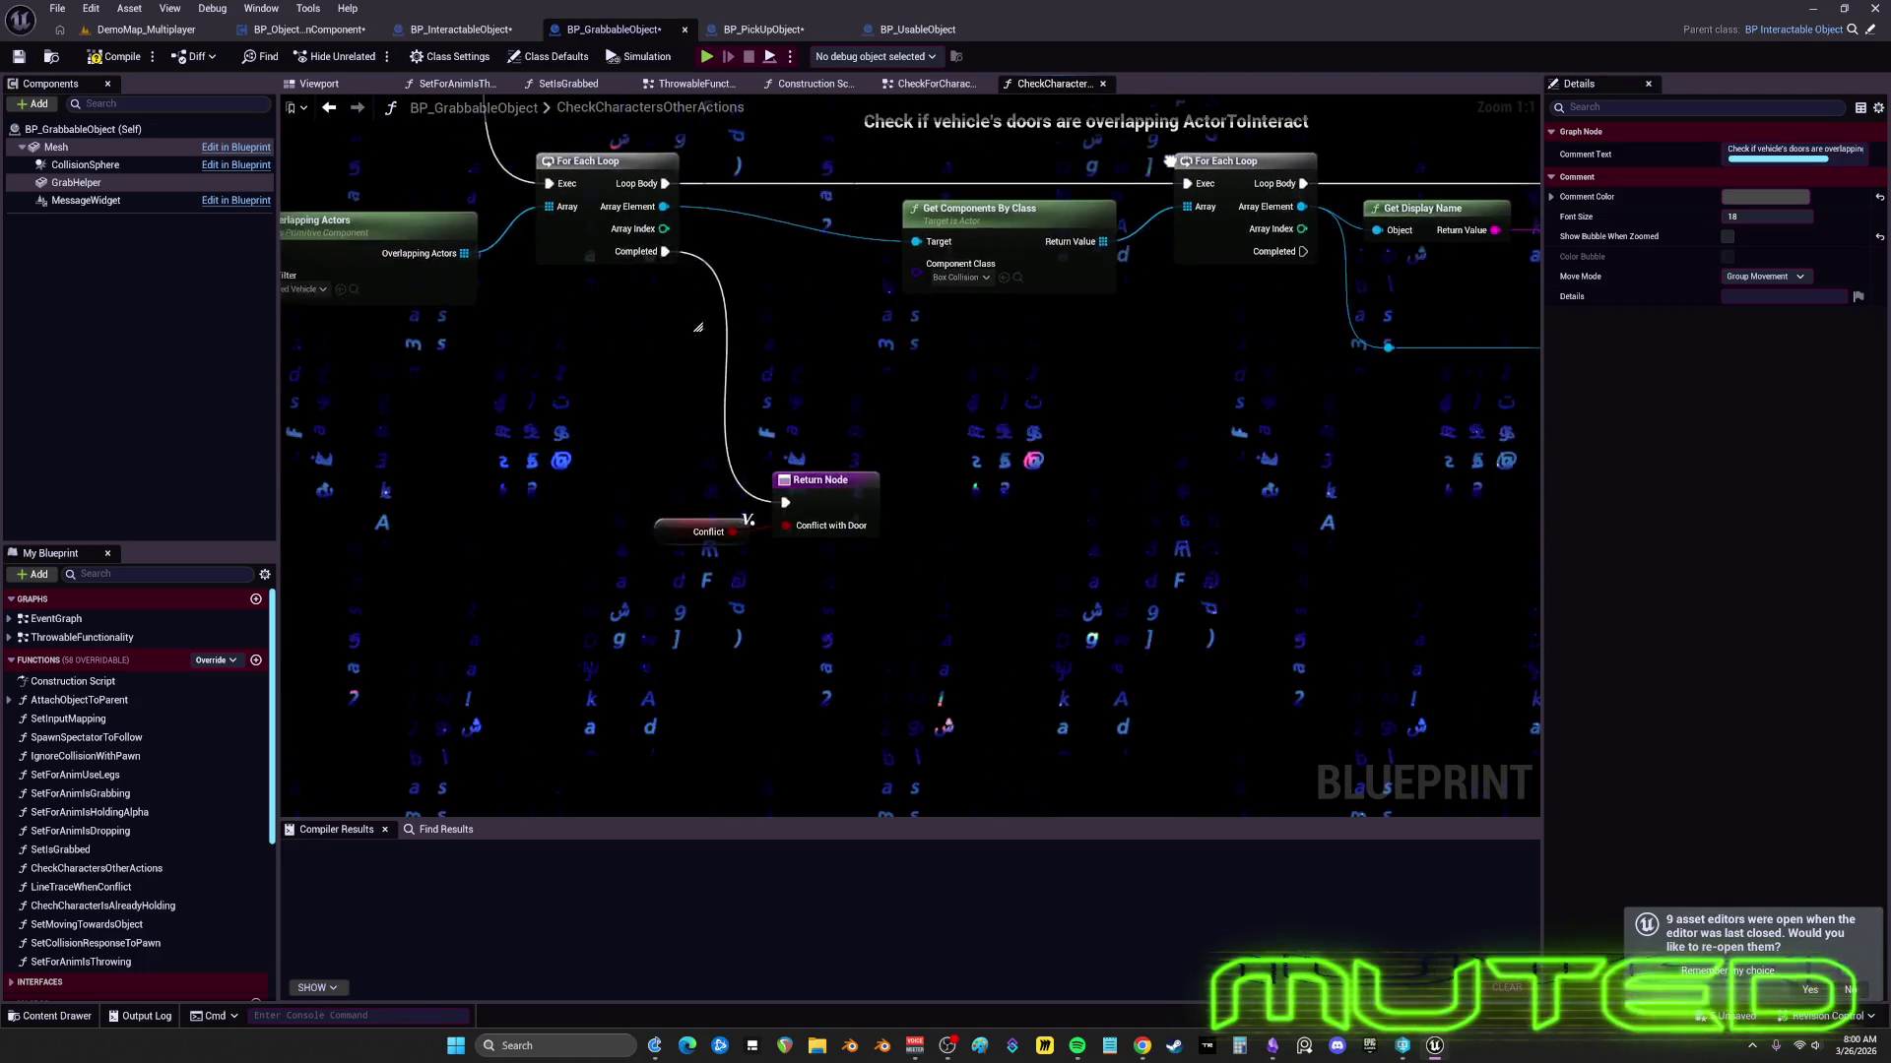
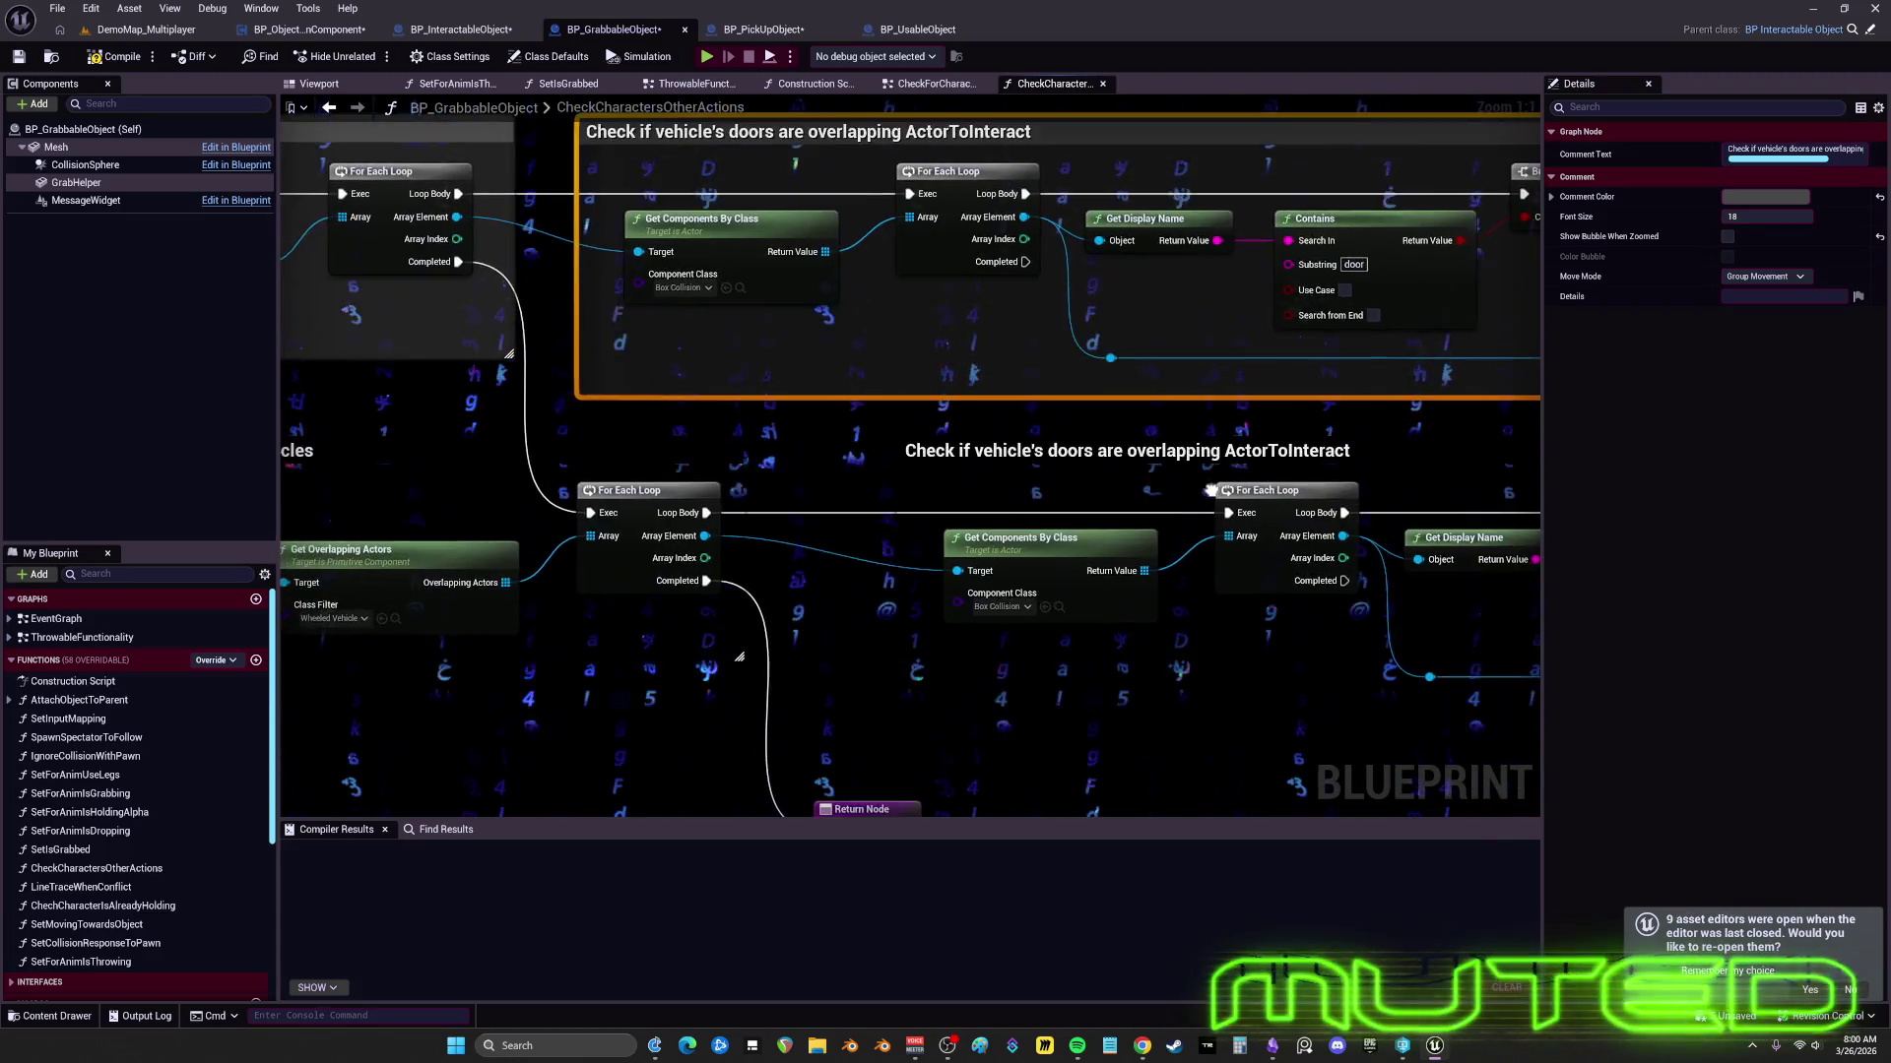
- Pan across both door-overlap sections to compare their Return, Conflict, For Each Loop, Branch and SET nodes
mouse_move(910, 473)
left_mouse_down()
mouse_move(913, 620)
mouse_move(1083, 477)
mouse_move(1080, 331)
left_mouse_up()
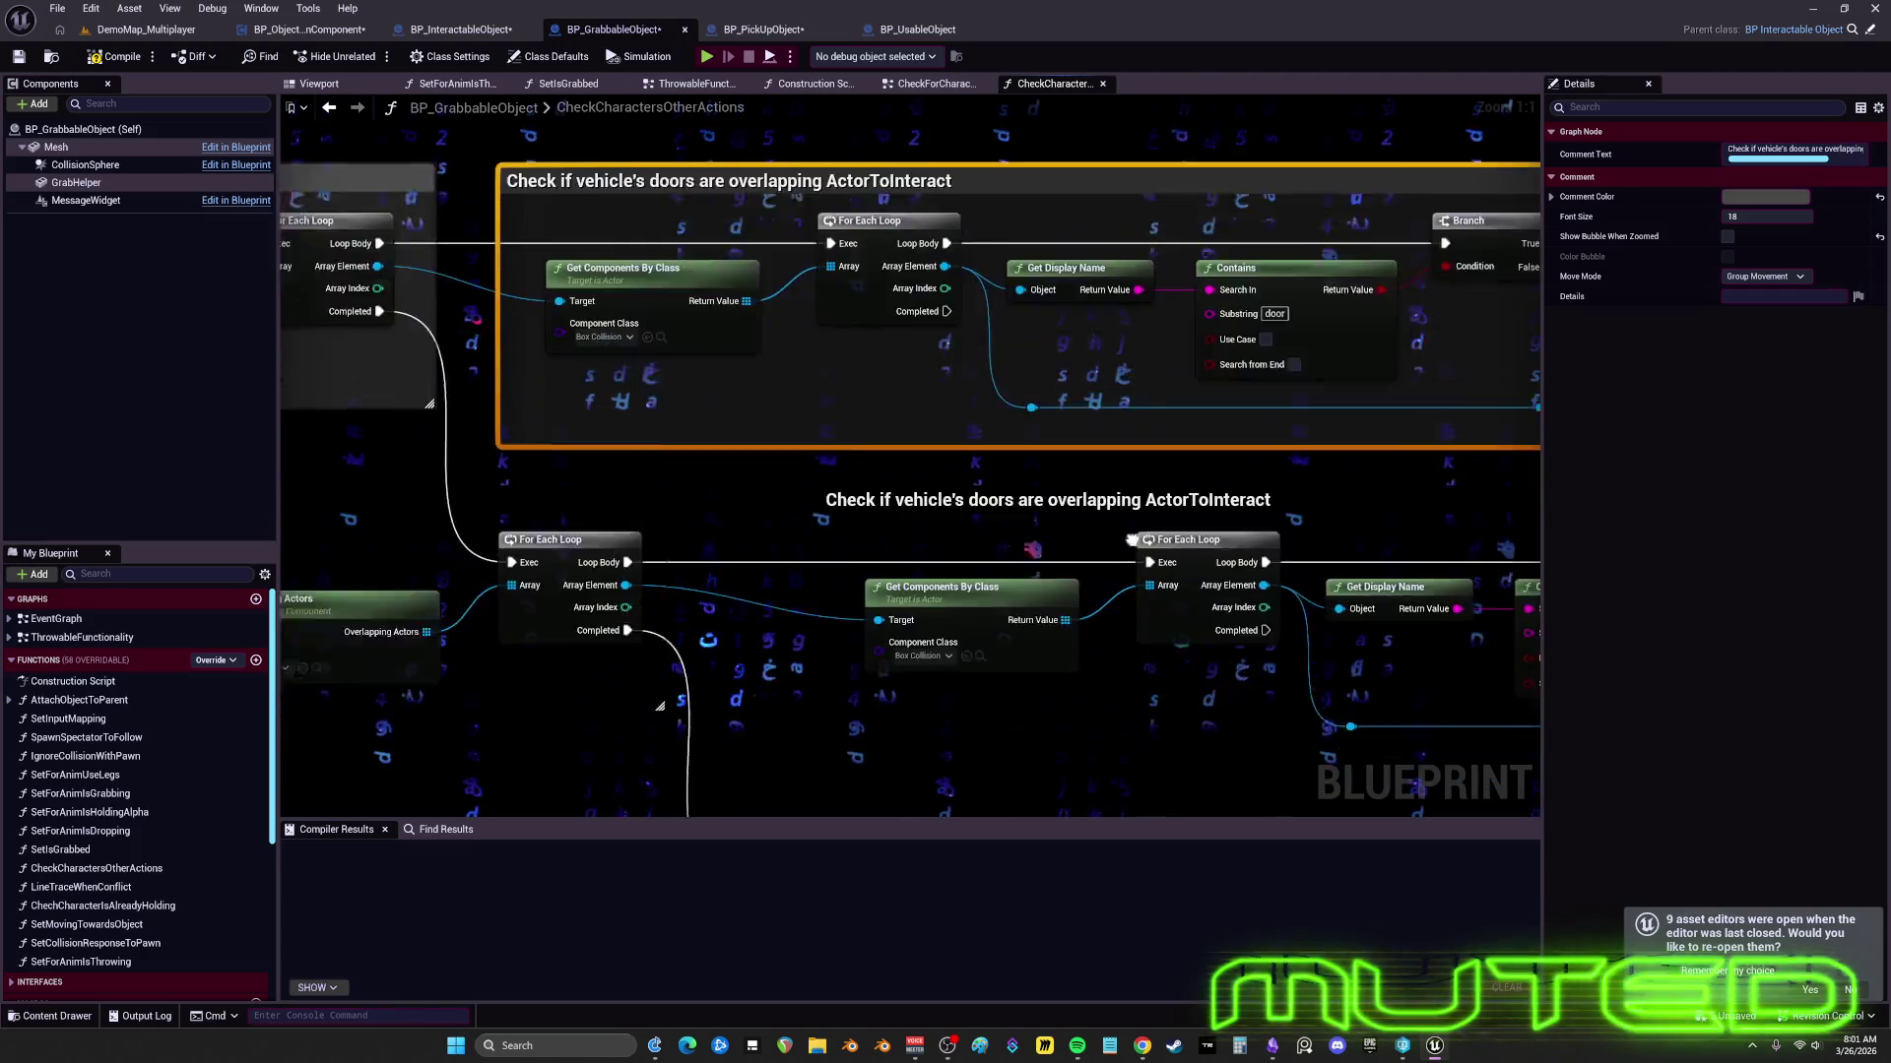
mouse_move(1165, 642)
left_mouse_down()
mouse_move(919, 580)
mouse_move(1143, 619)
mouse_move(1057, 550)
mouse_move(1107, 544)
mouse_move(1040, 519)
left_mouse_up()
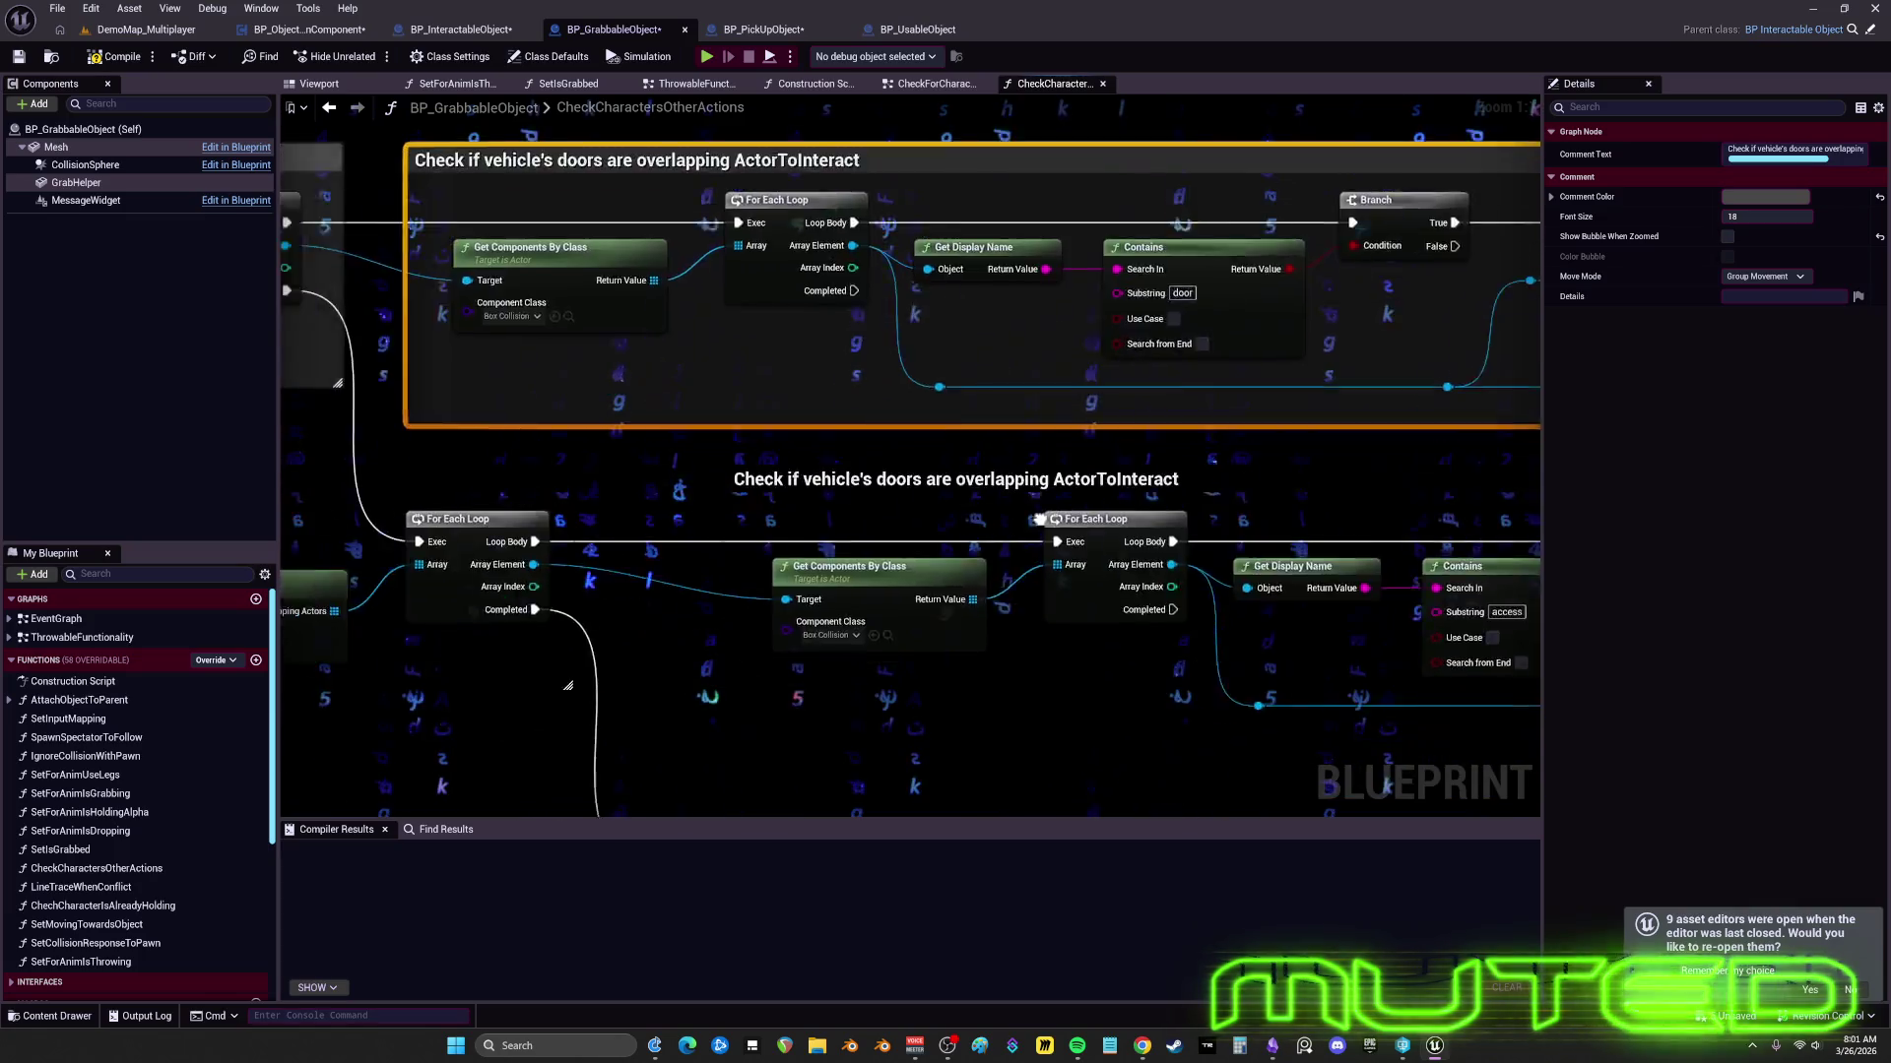
mouse_move(1240, 559)
left_mouse_down()
mouse_move(992, 539)
mouse_move(1077, 564)
mouse_move(1309, 454)
mouse_move(1399, 332)
left_mouse_up()
left_click_drag(1235, 513, 1140, 560)
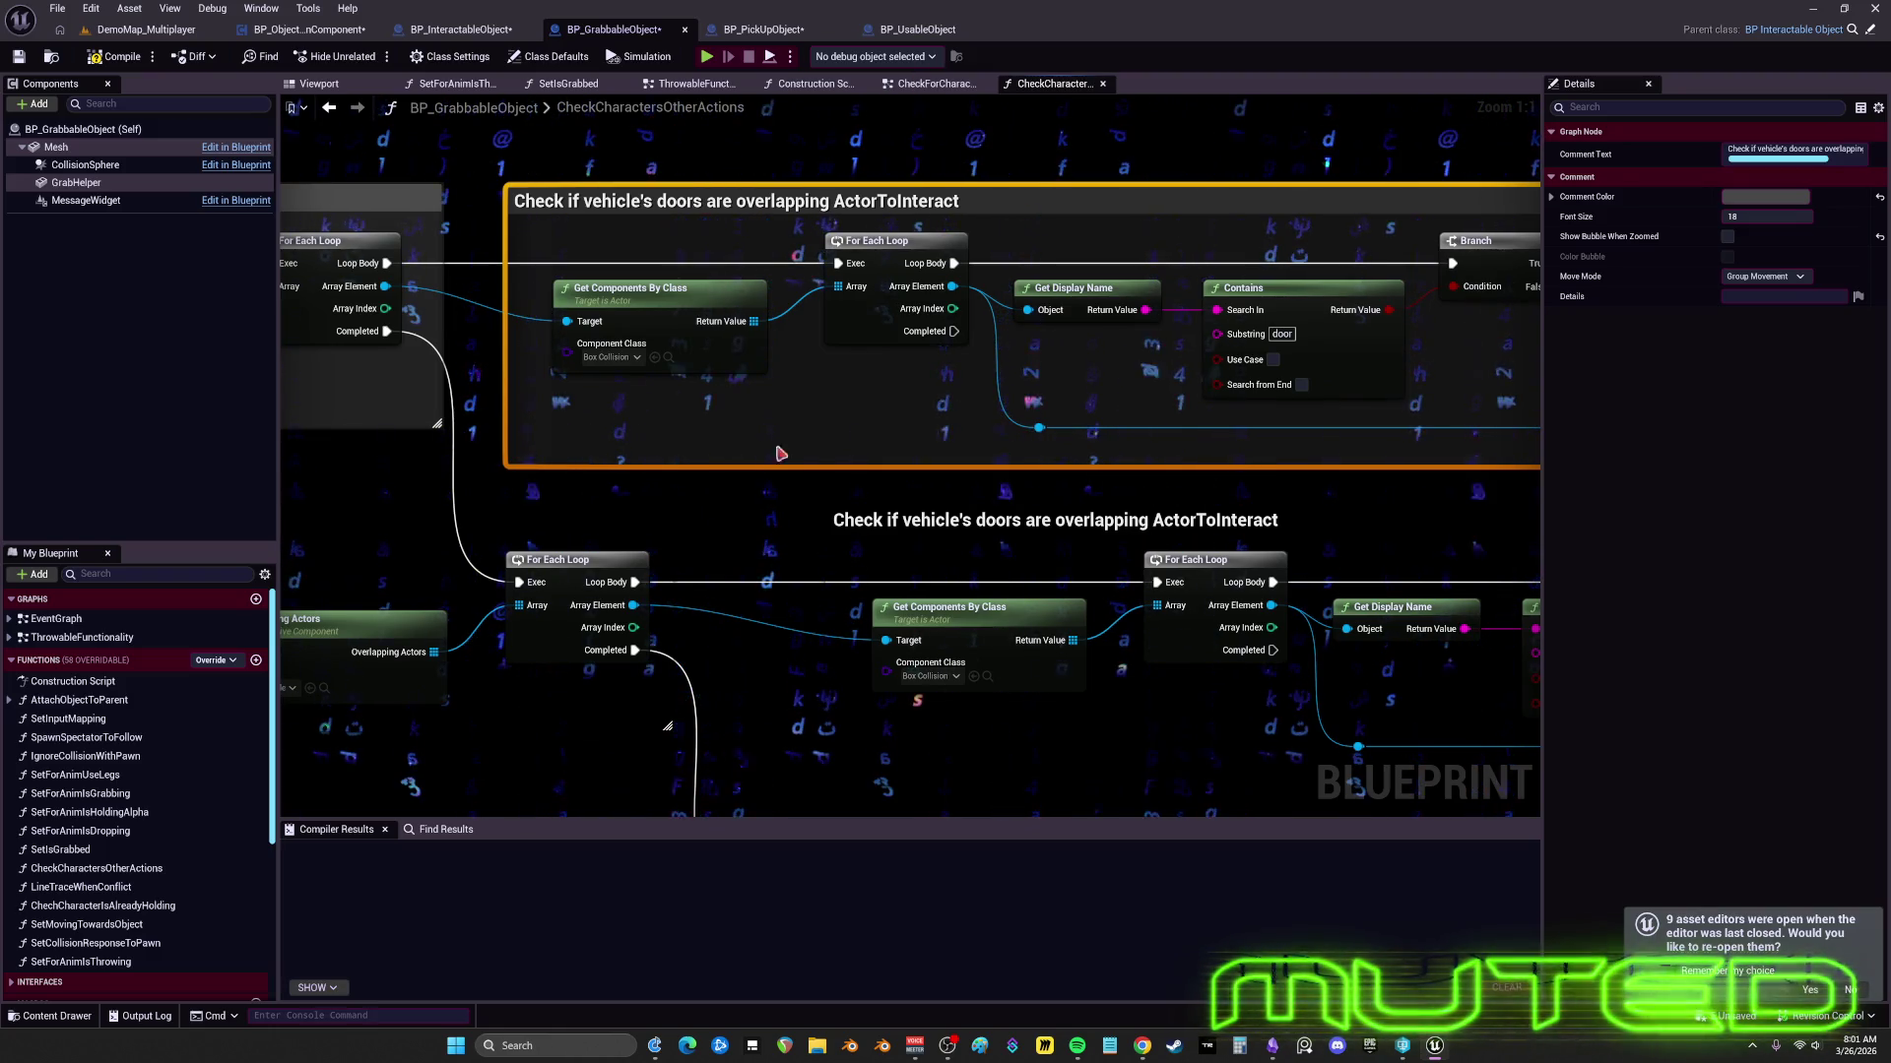
scroll(1229, 412, "down", 4)
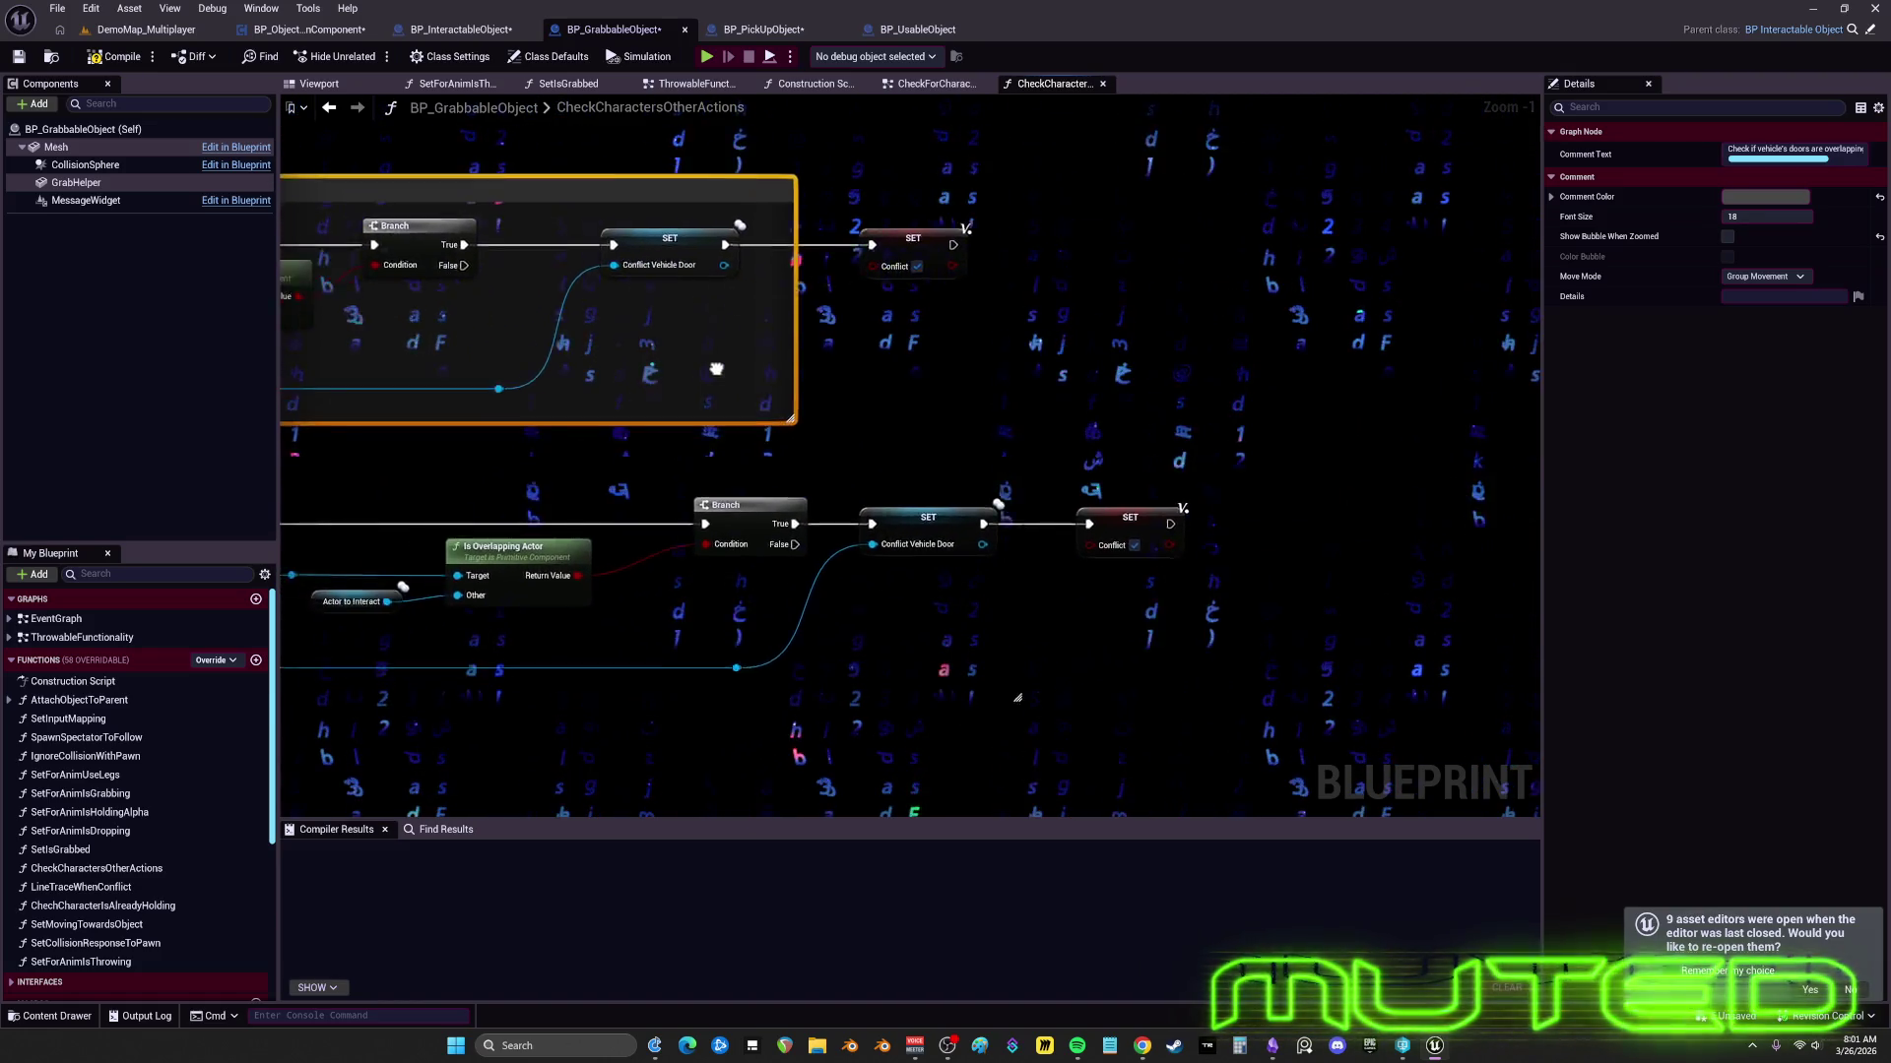
left_click_drag(1381, 378, 350, 627)
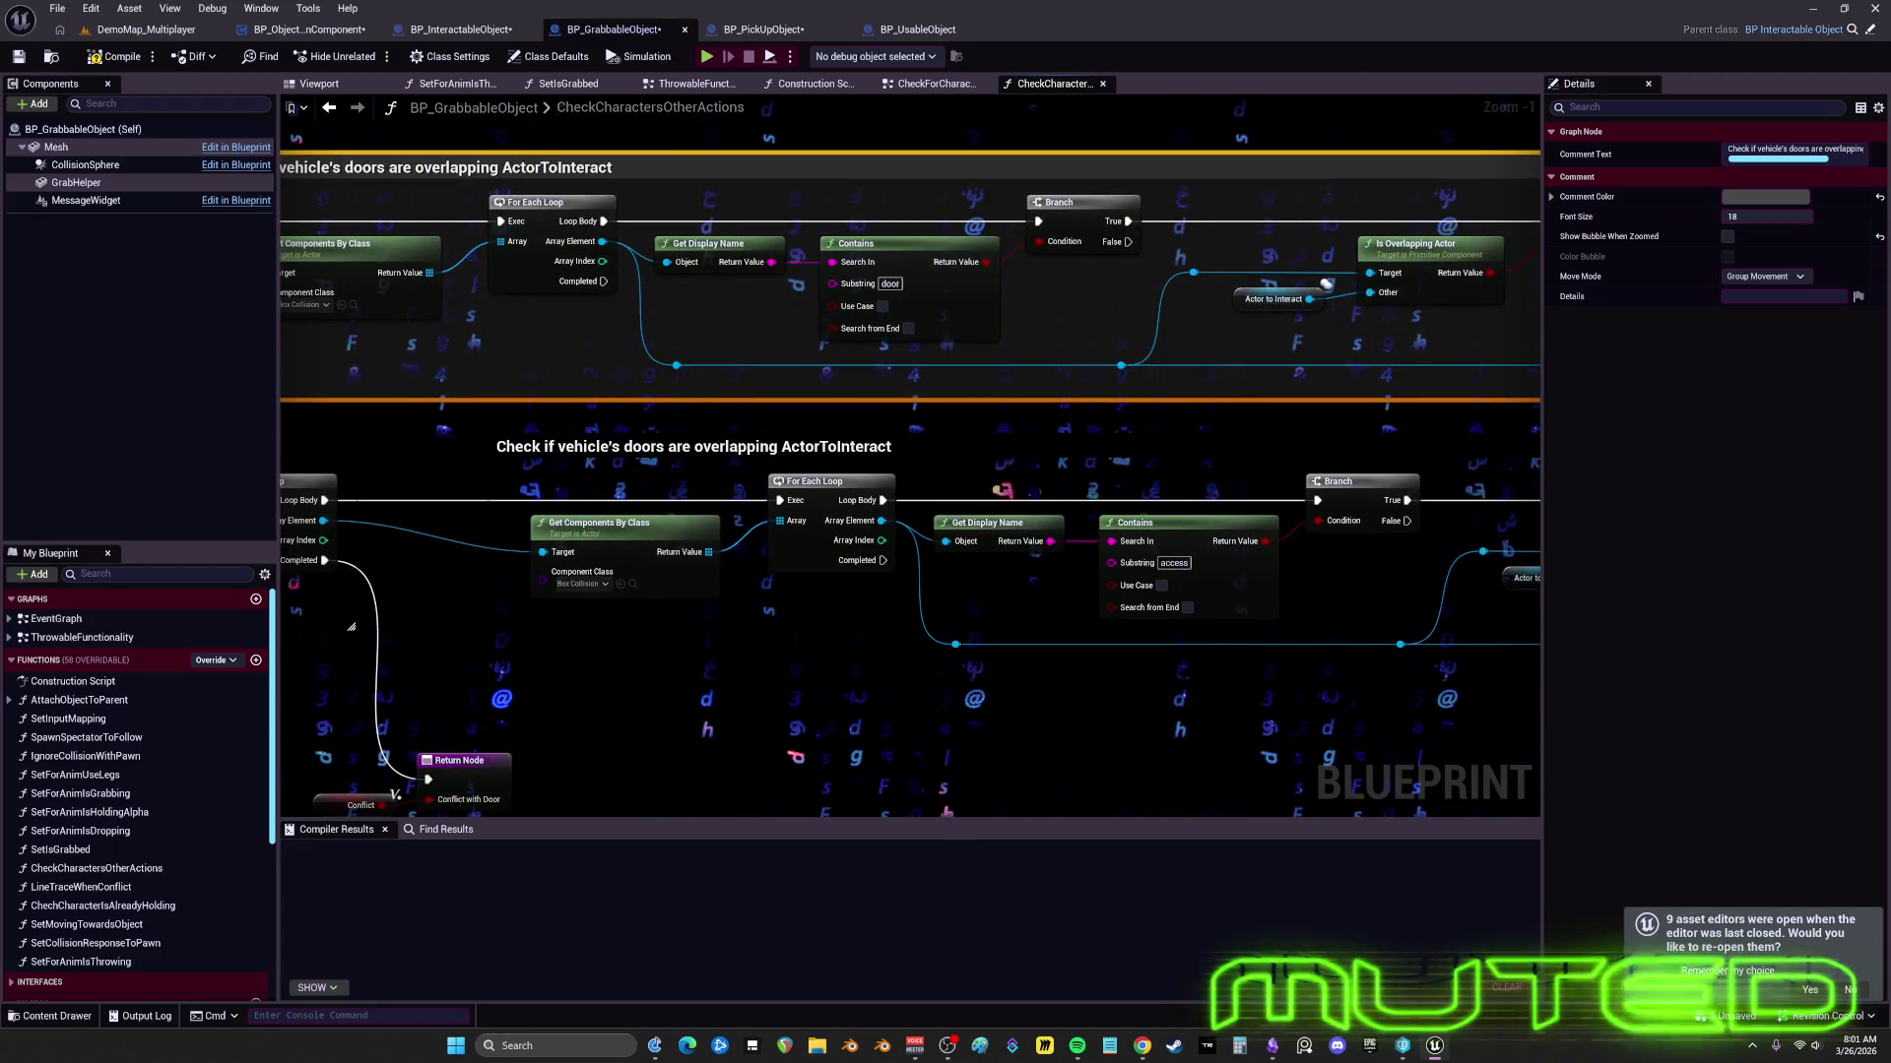
mouse_move(1512, 393)
left_mouse_down()
mouse_move(1005, 418)
mouse_move(1012, 397)
mouse_move(1004, 494)
mouse_move(1013, 456)
mouse_move(1677, 524)
left_mouse_up()
left_click_drag(1014, 456, 1043, 395)
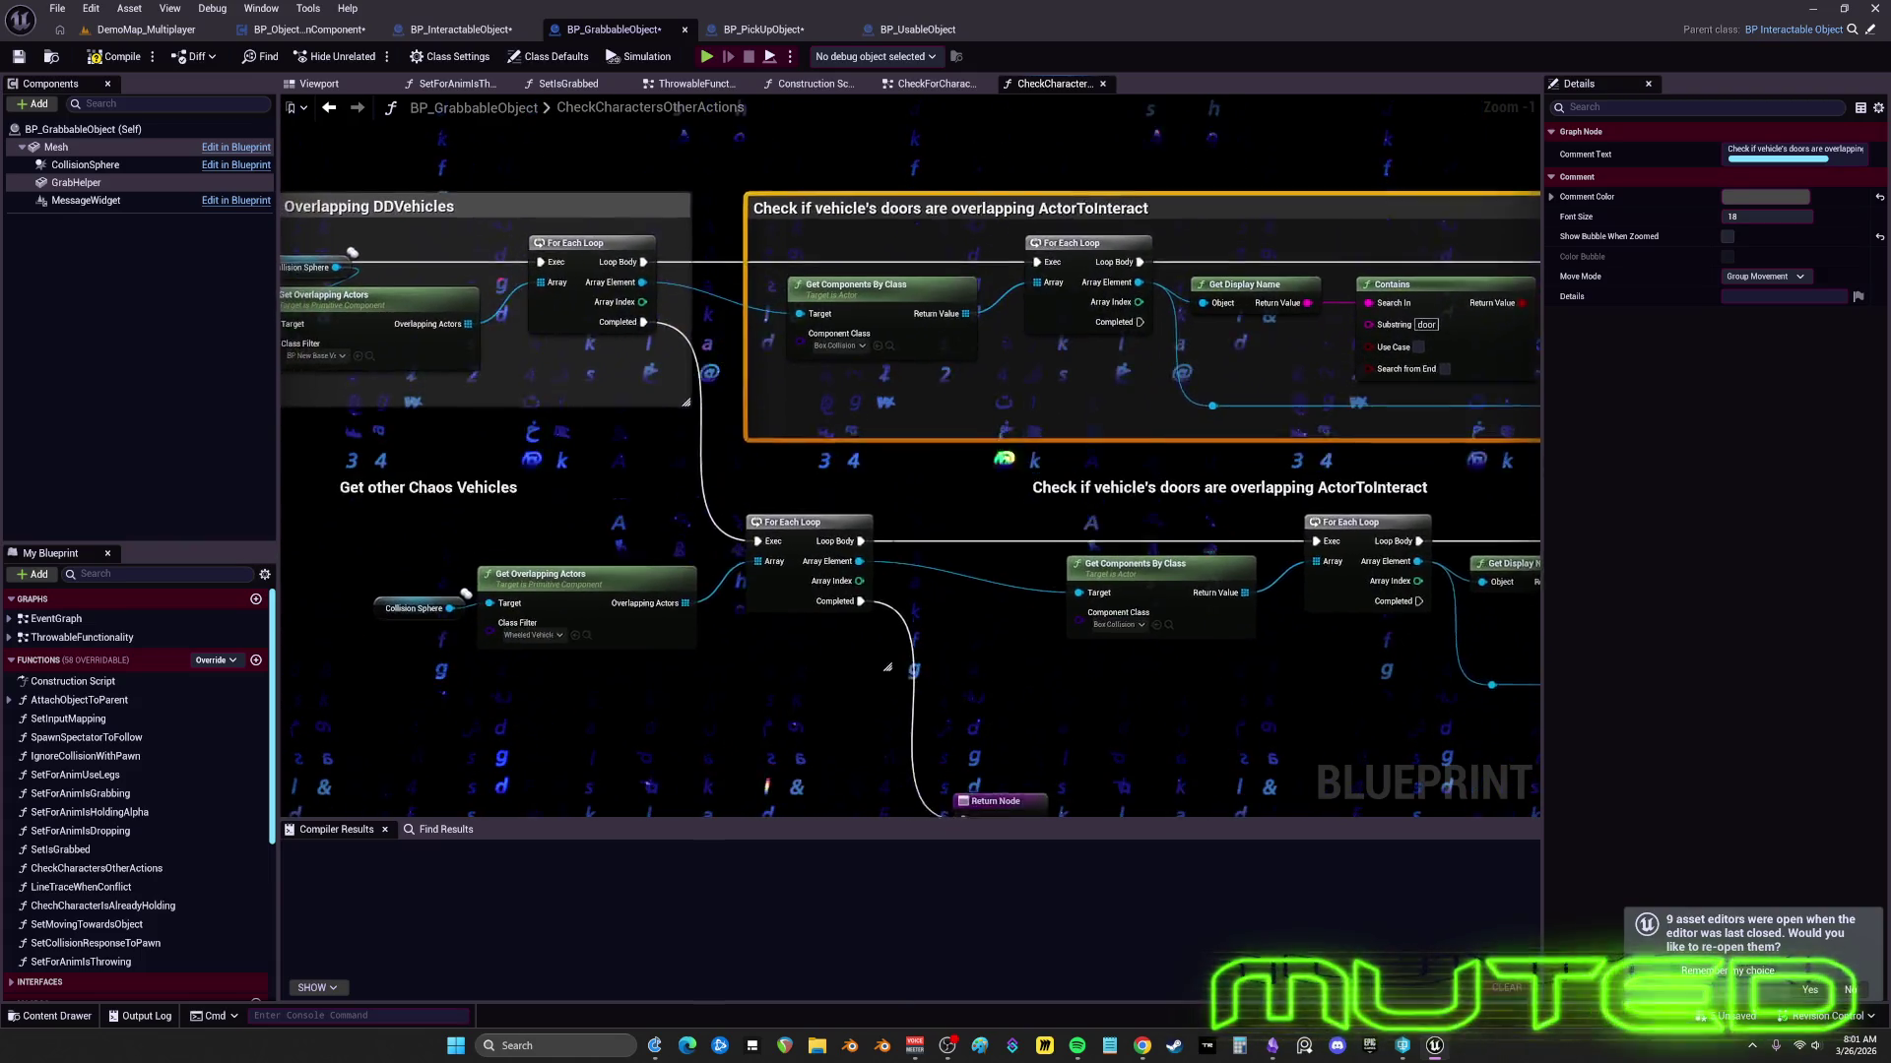
left_click_drag(1042, 395, 906, 389)
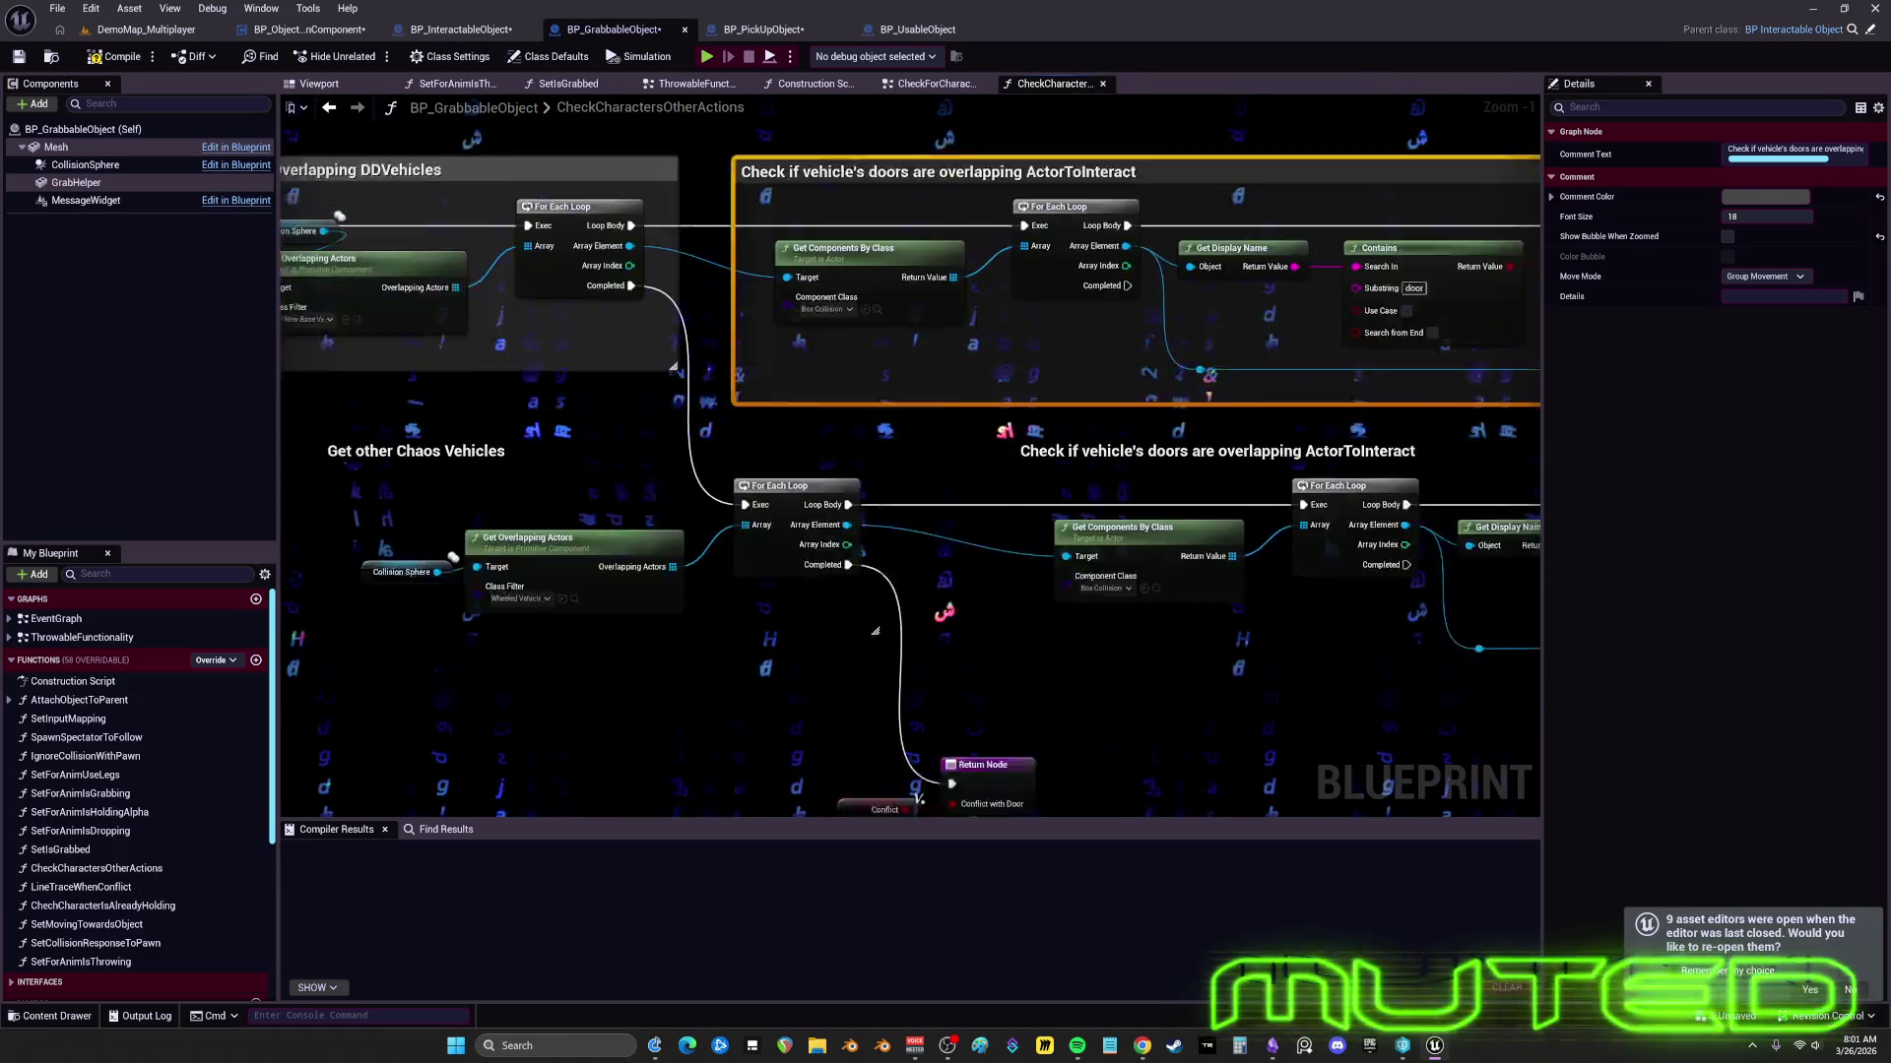
mouse_move(906, 389)
left_mouse_down()
mouse_move(946, 382)
mouse_move(1002, 300)
left_mouse_up()
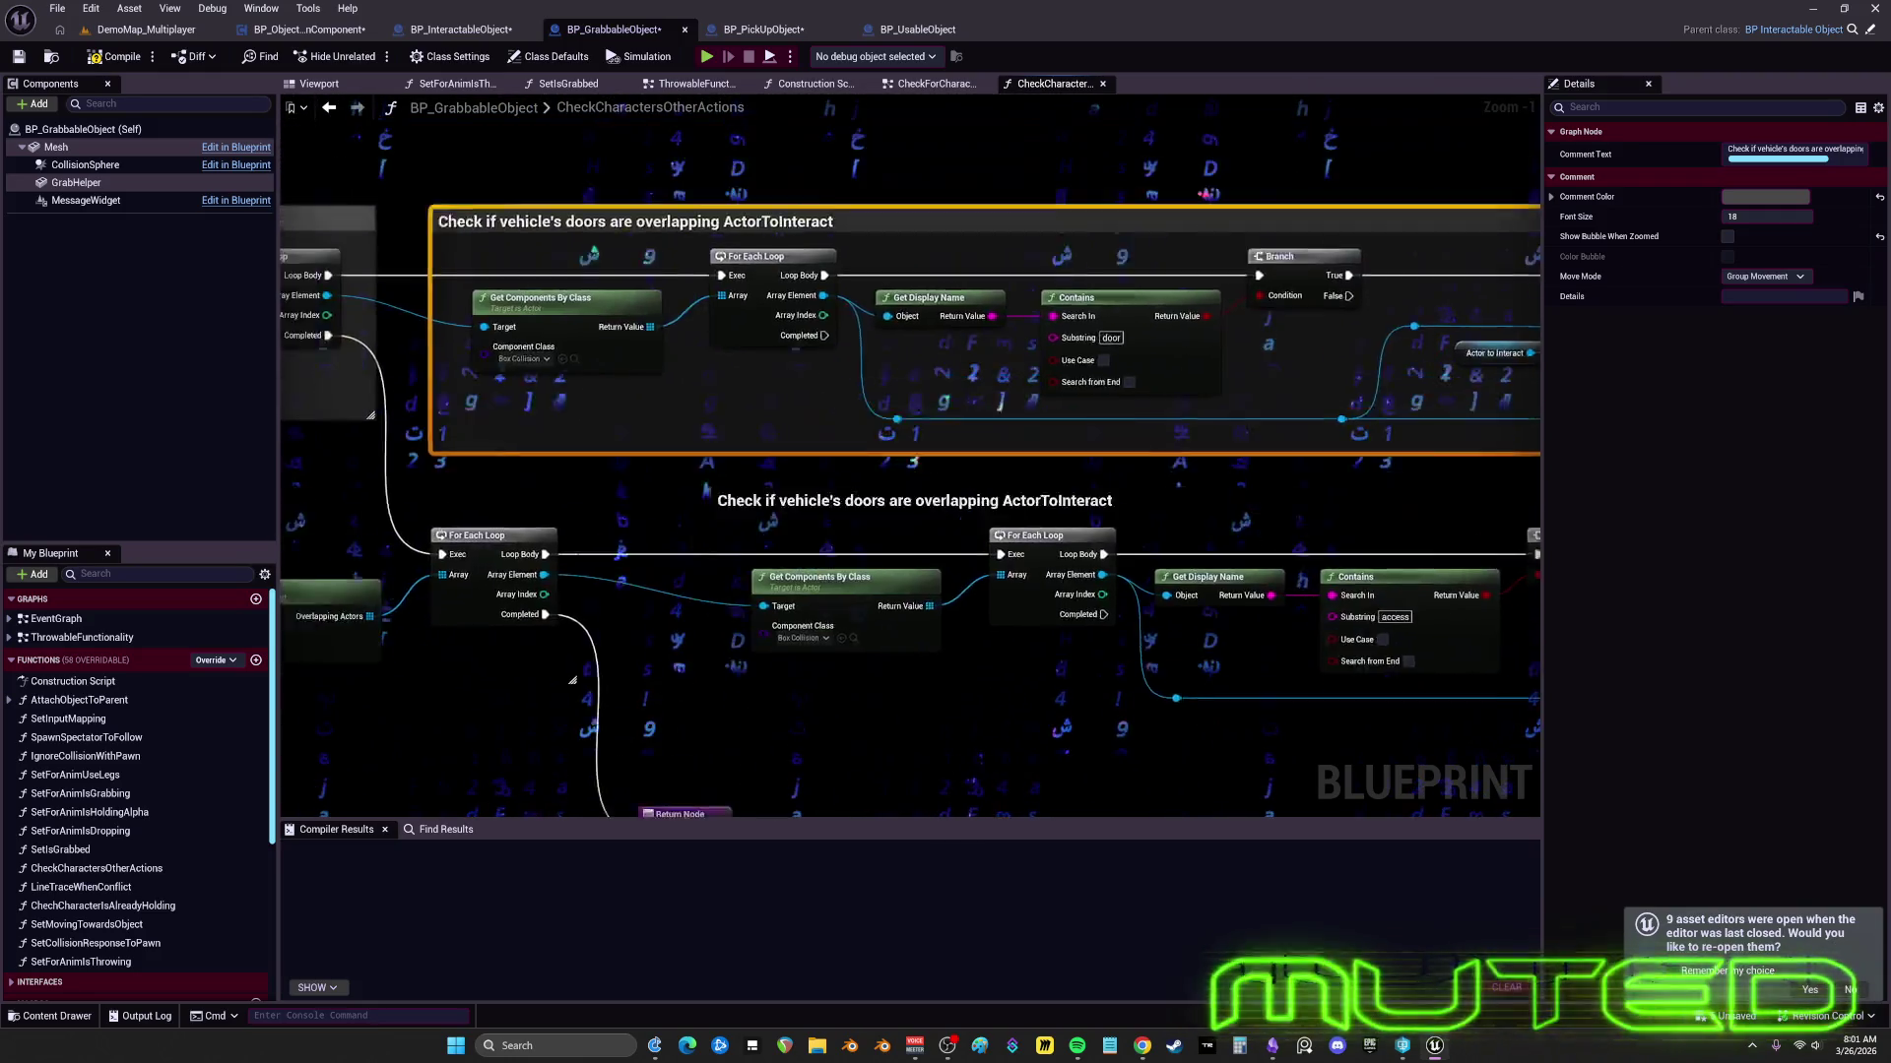
left_click_drag(705, 489, 796, 343)
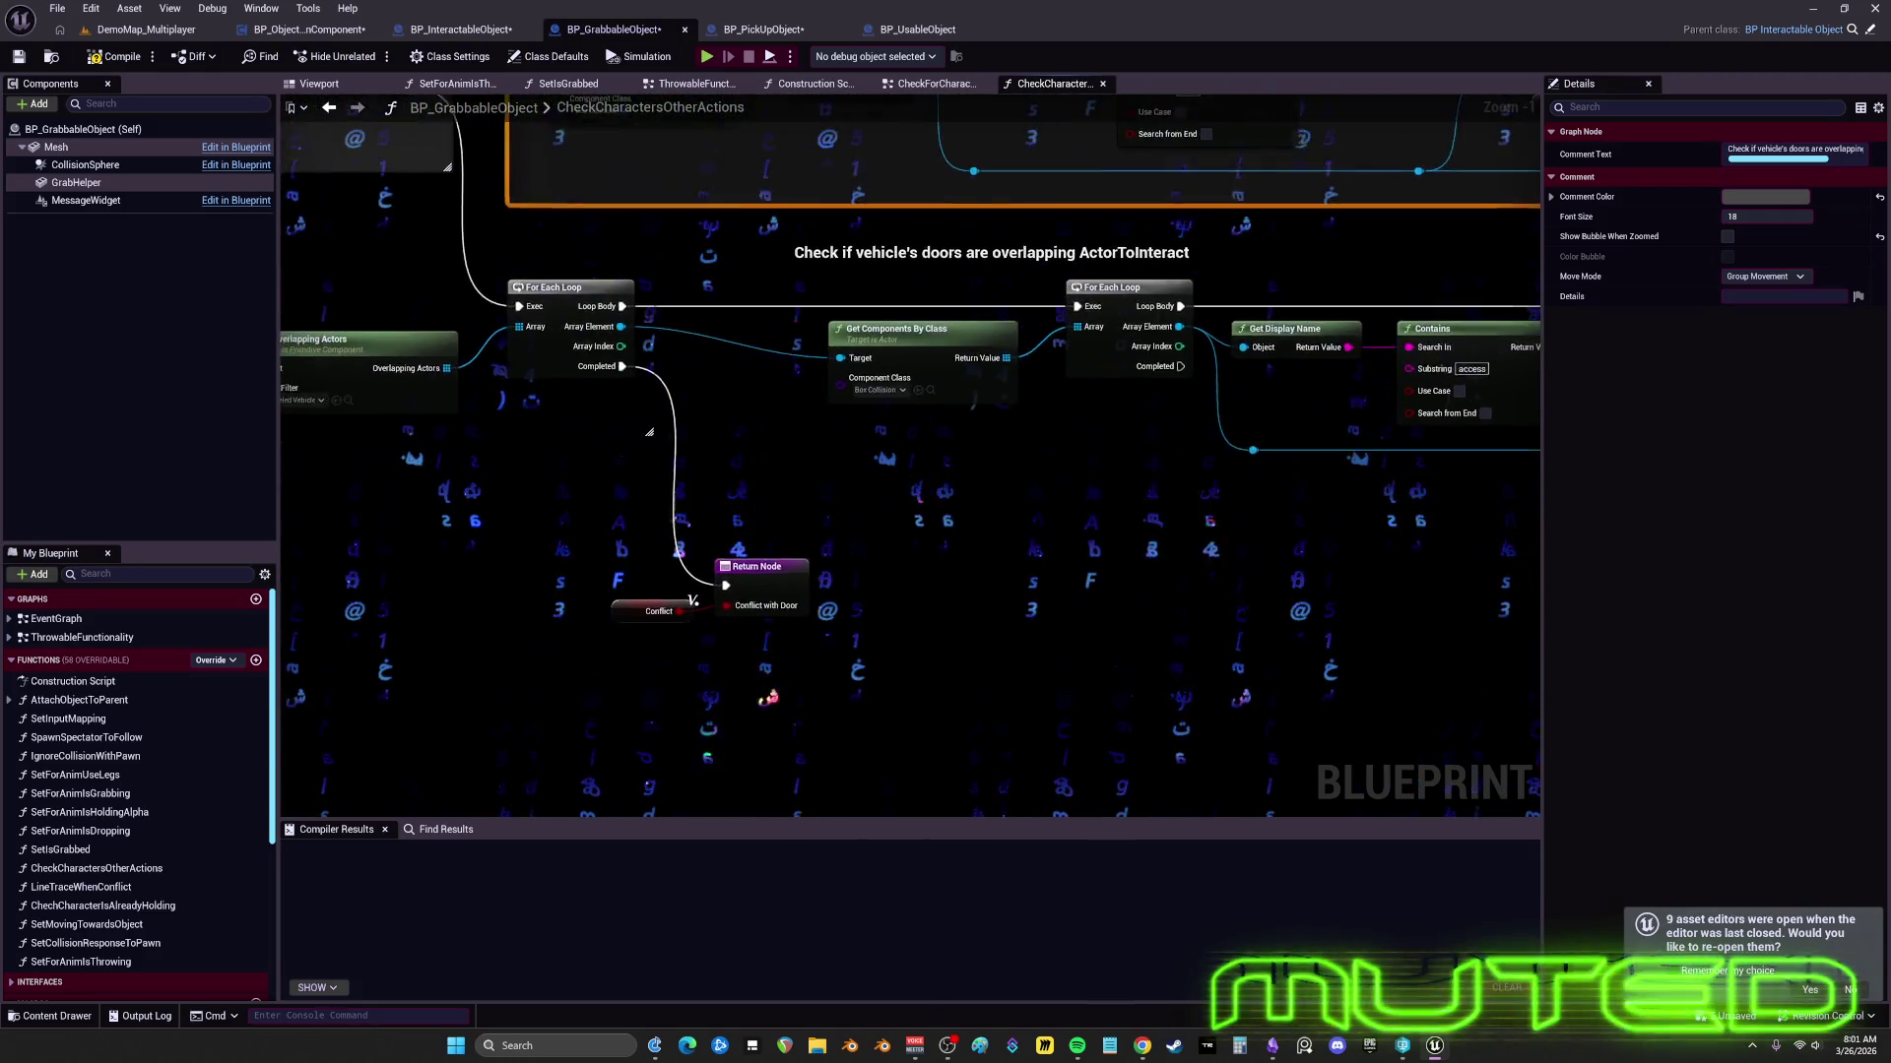
left_click_drag(911, 443, 840, 626)
left_click_drag(911, 458, 758, 424)
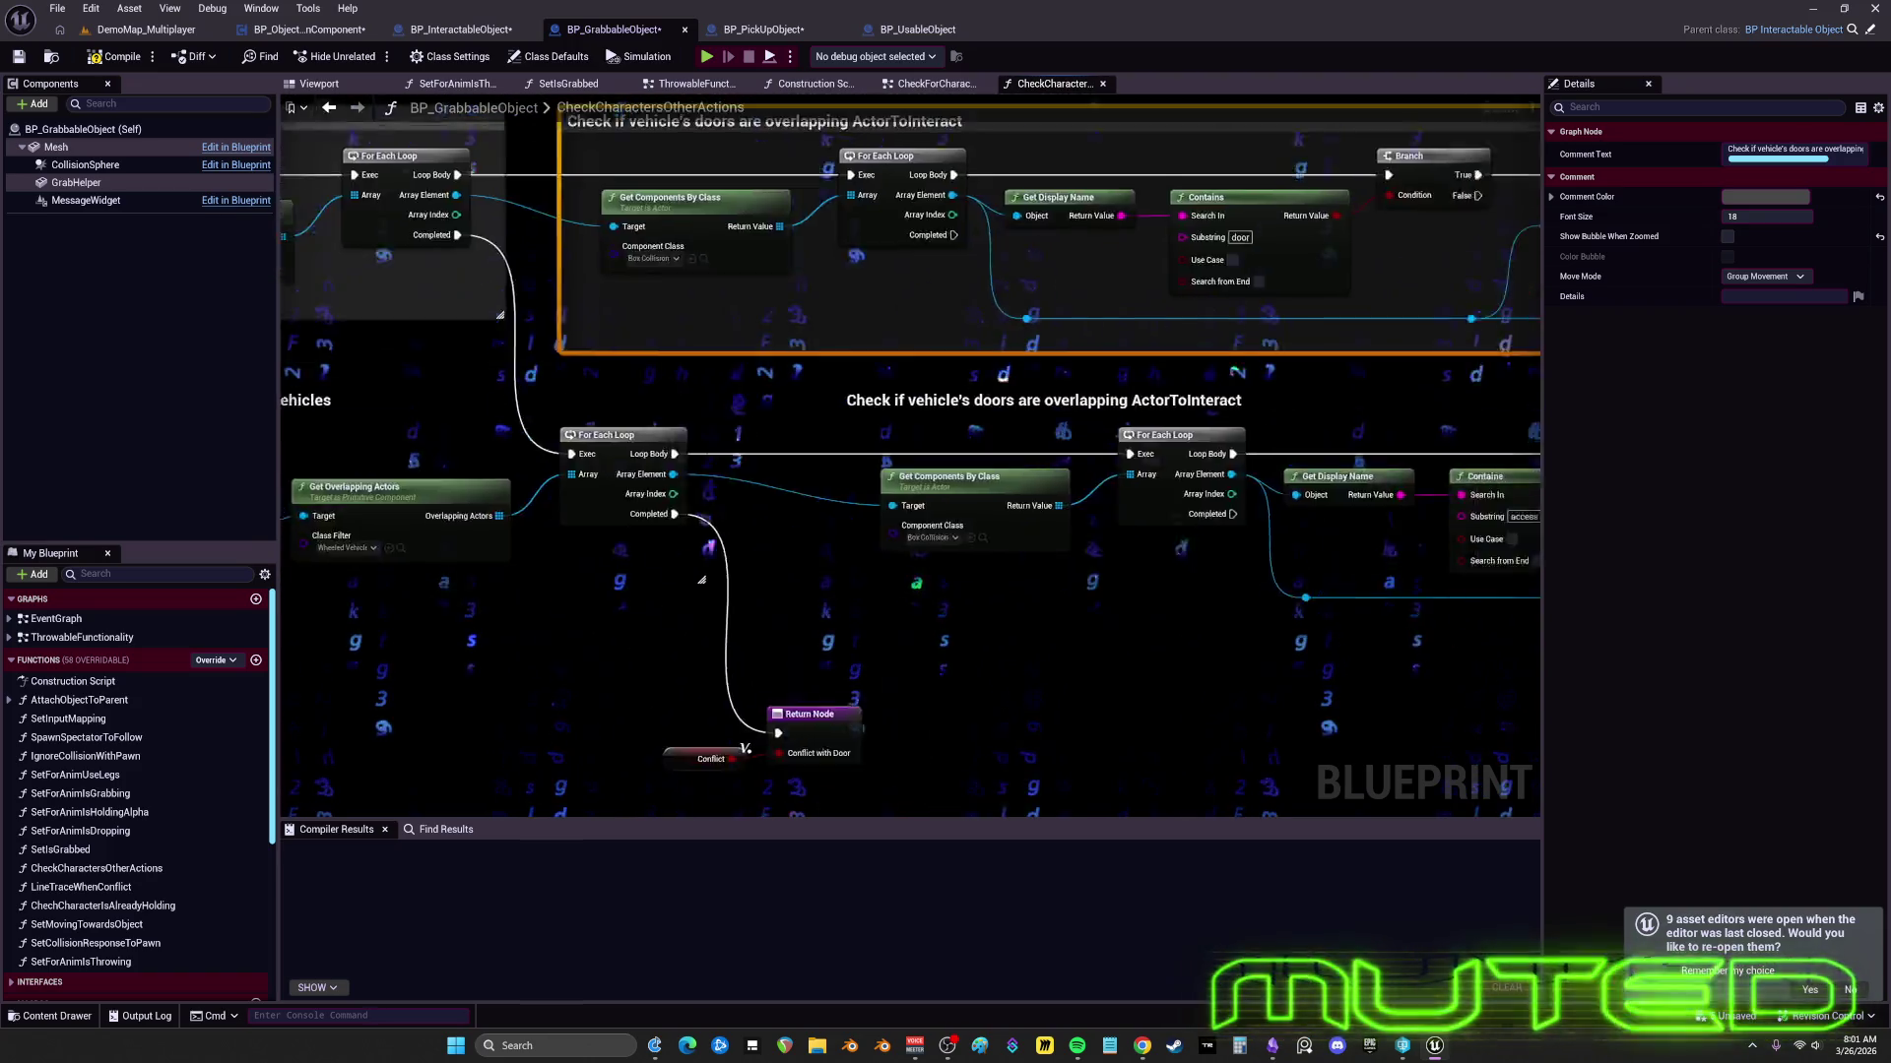
mouse_move(886, 444)
left_mouse_down()
mouse_move(676, 427)
mouse_move(786, 350)
mouse_move(540, 368)
mouse_move(796, 328)
mouse_move(834, 165)
mouse_move(736, 397)
mouse_move(454, 200)
left_mouse_up()
mouse_move(429, 635)
left_mouse_down()
mouse_move(580, 804)
mouse_move(597, 732)
mouse_move(799, 706)
mouse_move(837, 817)
left_mouse_up()
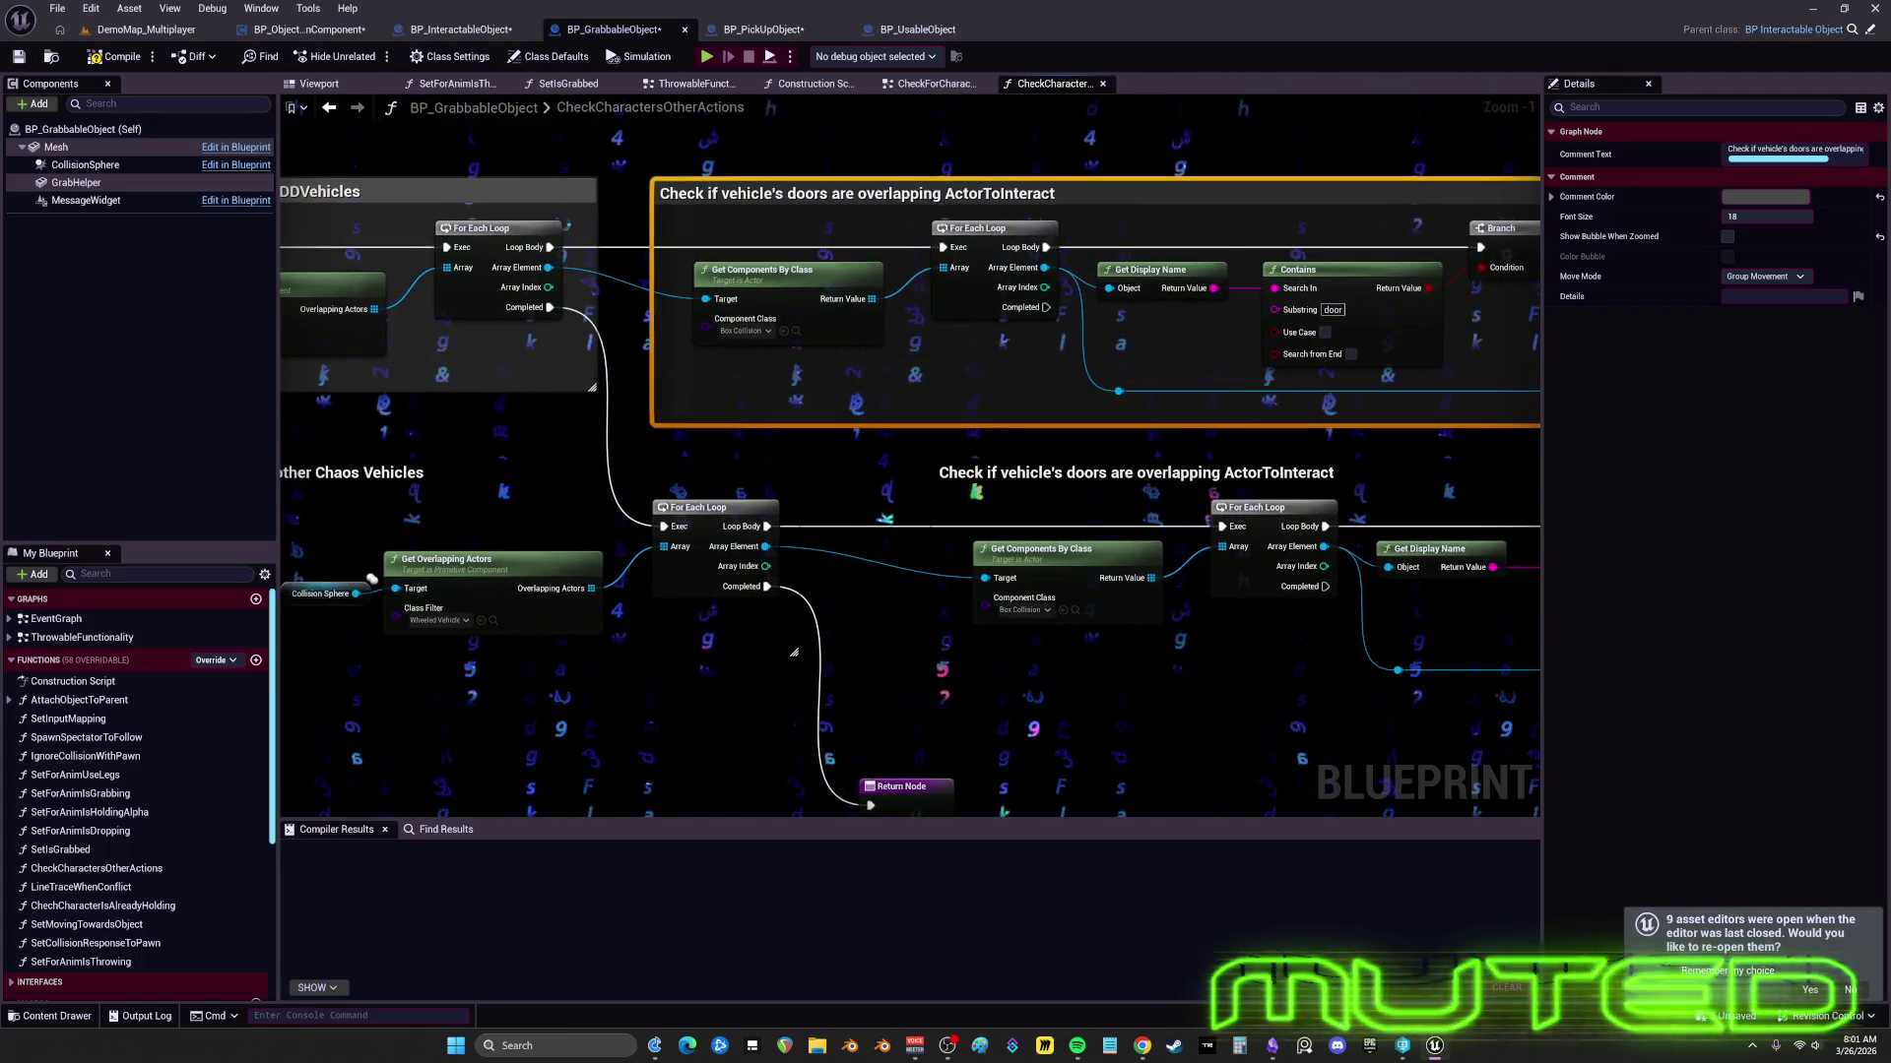
mouse_move(837, 591)
left_mouse_down()
mouse_move(1438, 654)
mouse_move(1676, 617)
mouse_move(1307, 625)
mouse_move(927, 527)
mouse_move(856, 300)
left_mouse_up()
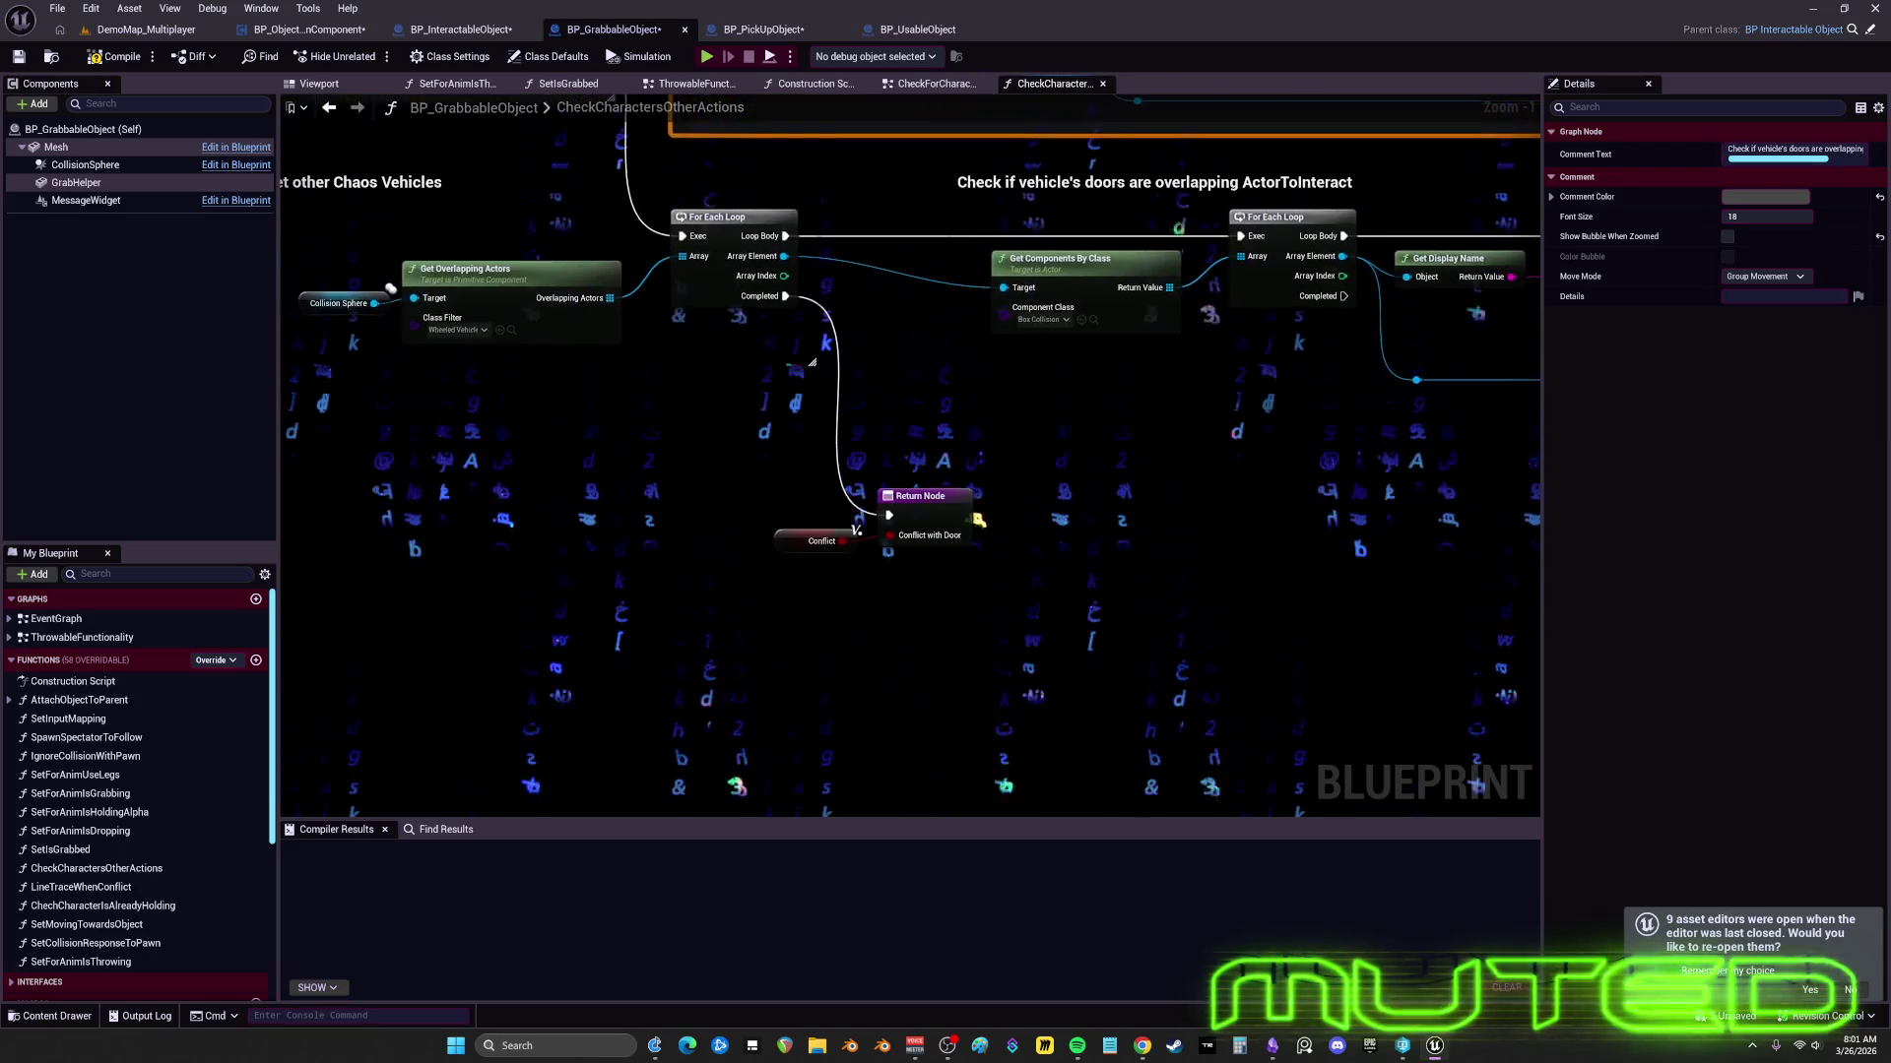
mouse_move(814, 362)
left_mouse_down()
mouse_move(765, 560)
mouse_move(359, 723)
mouse_move(875, 723)
left_mouse_up()
left_click_drag(1446, 434, 358, 421)
left_click_drag(1341, 420, 799, 427)
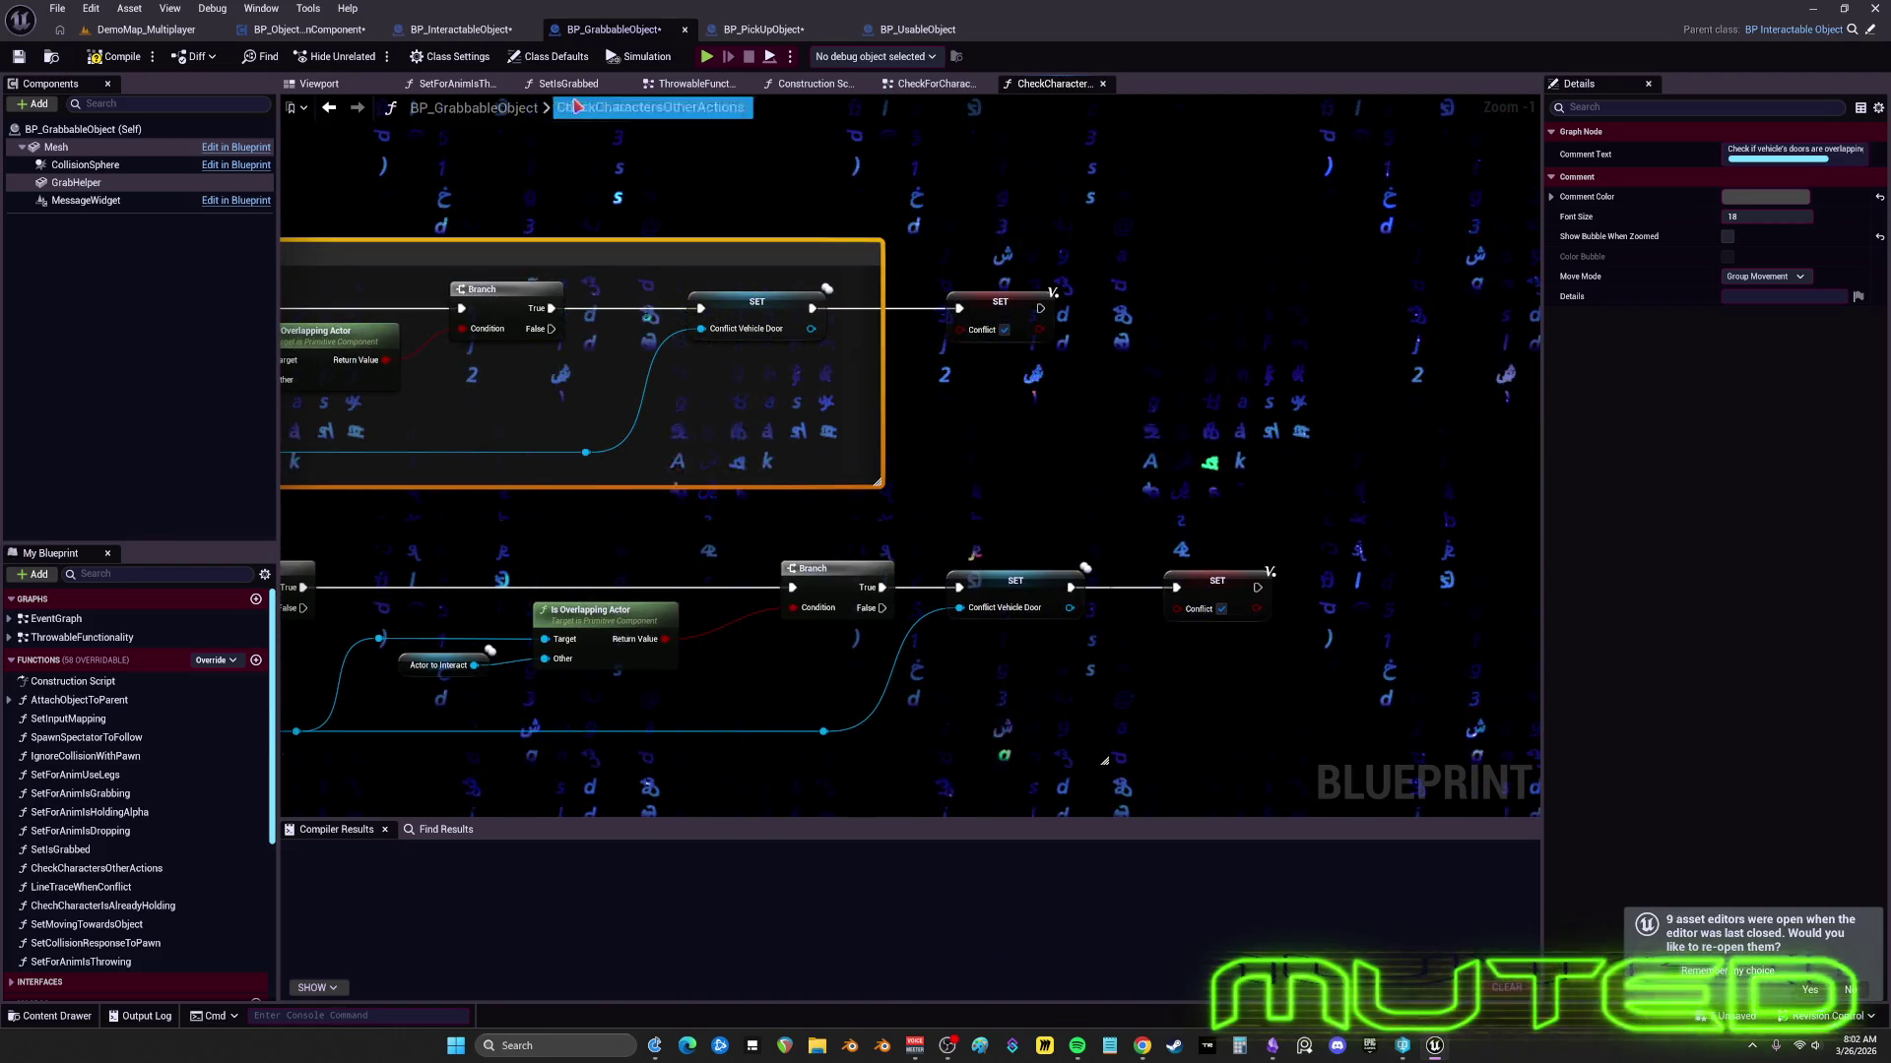
- Return to the EventGraph and move CheckActorIsAlreadyHolding and Call Reset Collider up-left
left_click(330, 107)
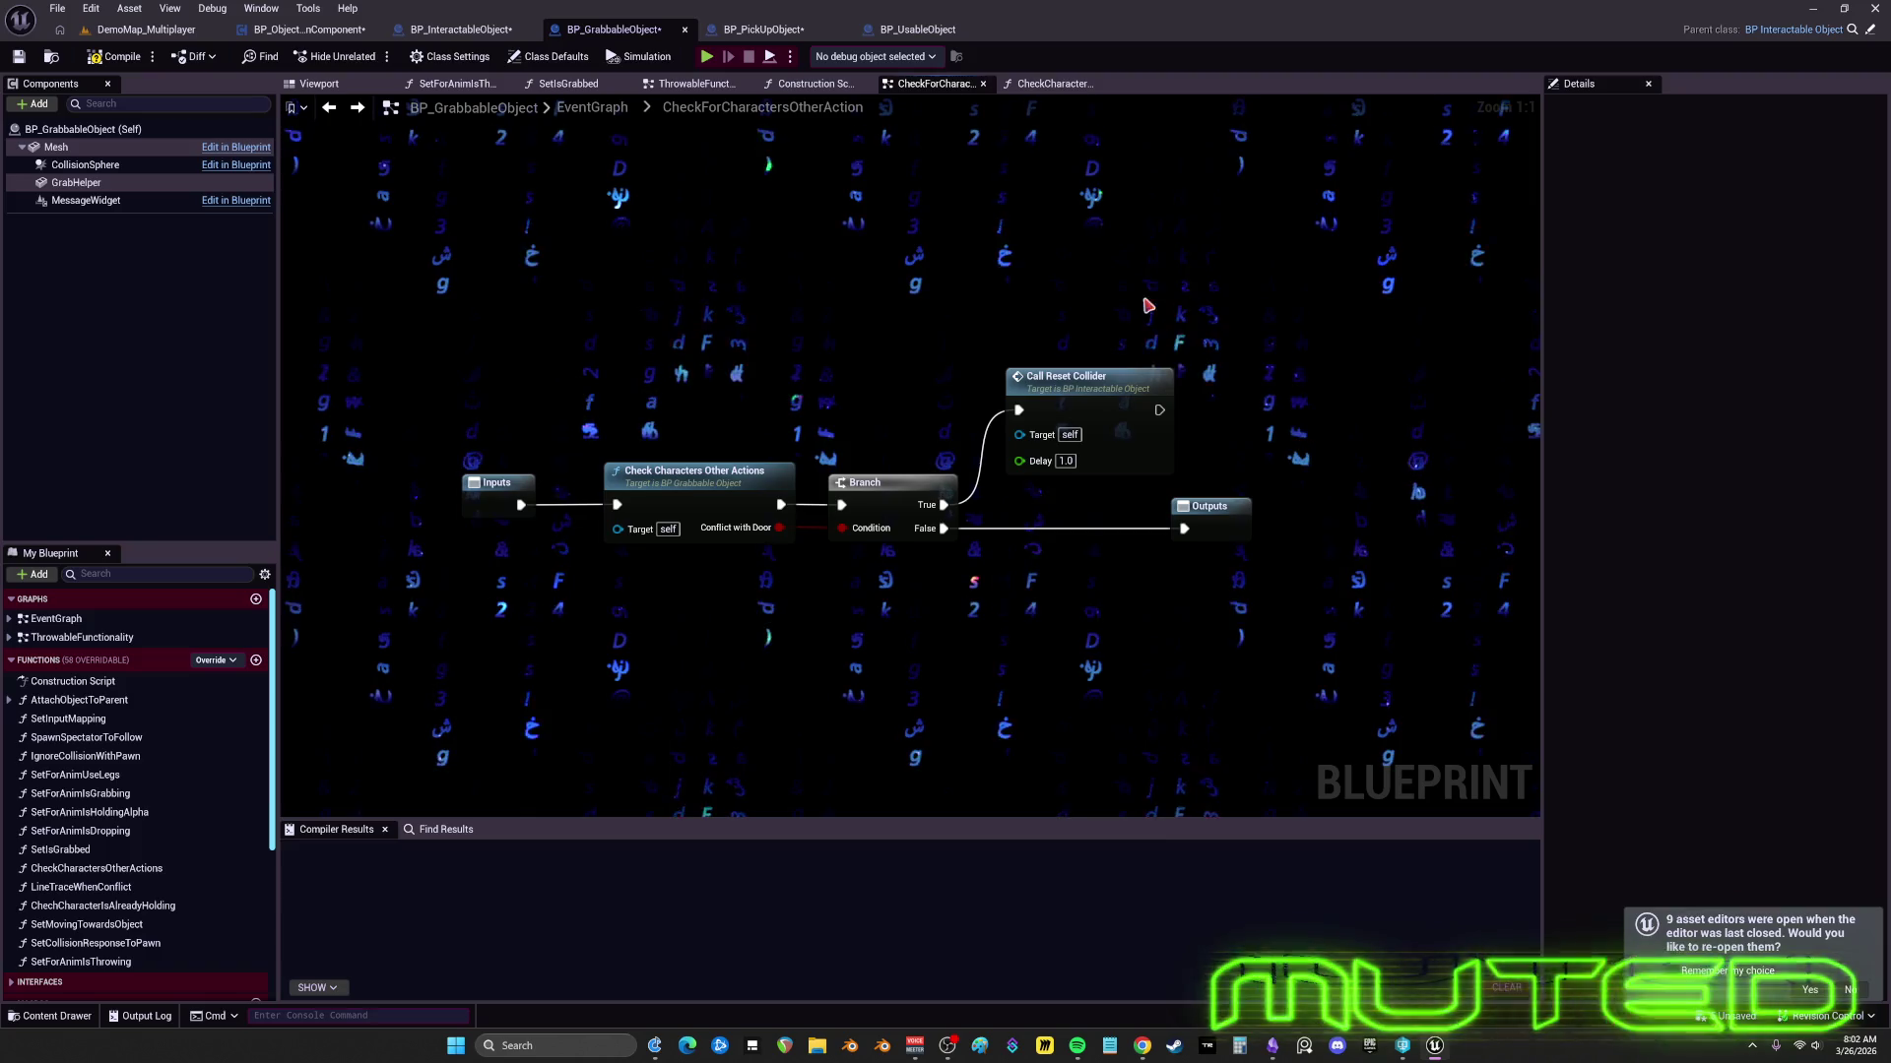
left_click(329, 107)
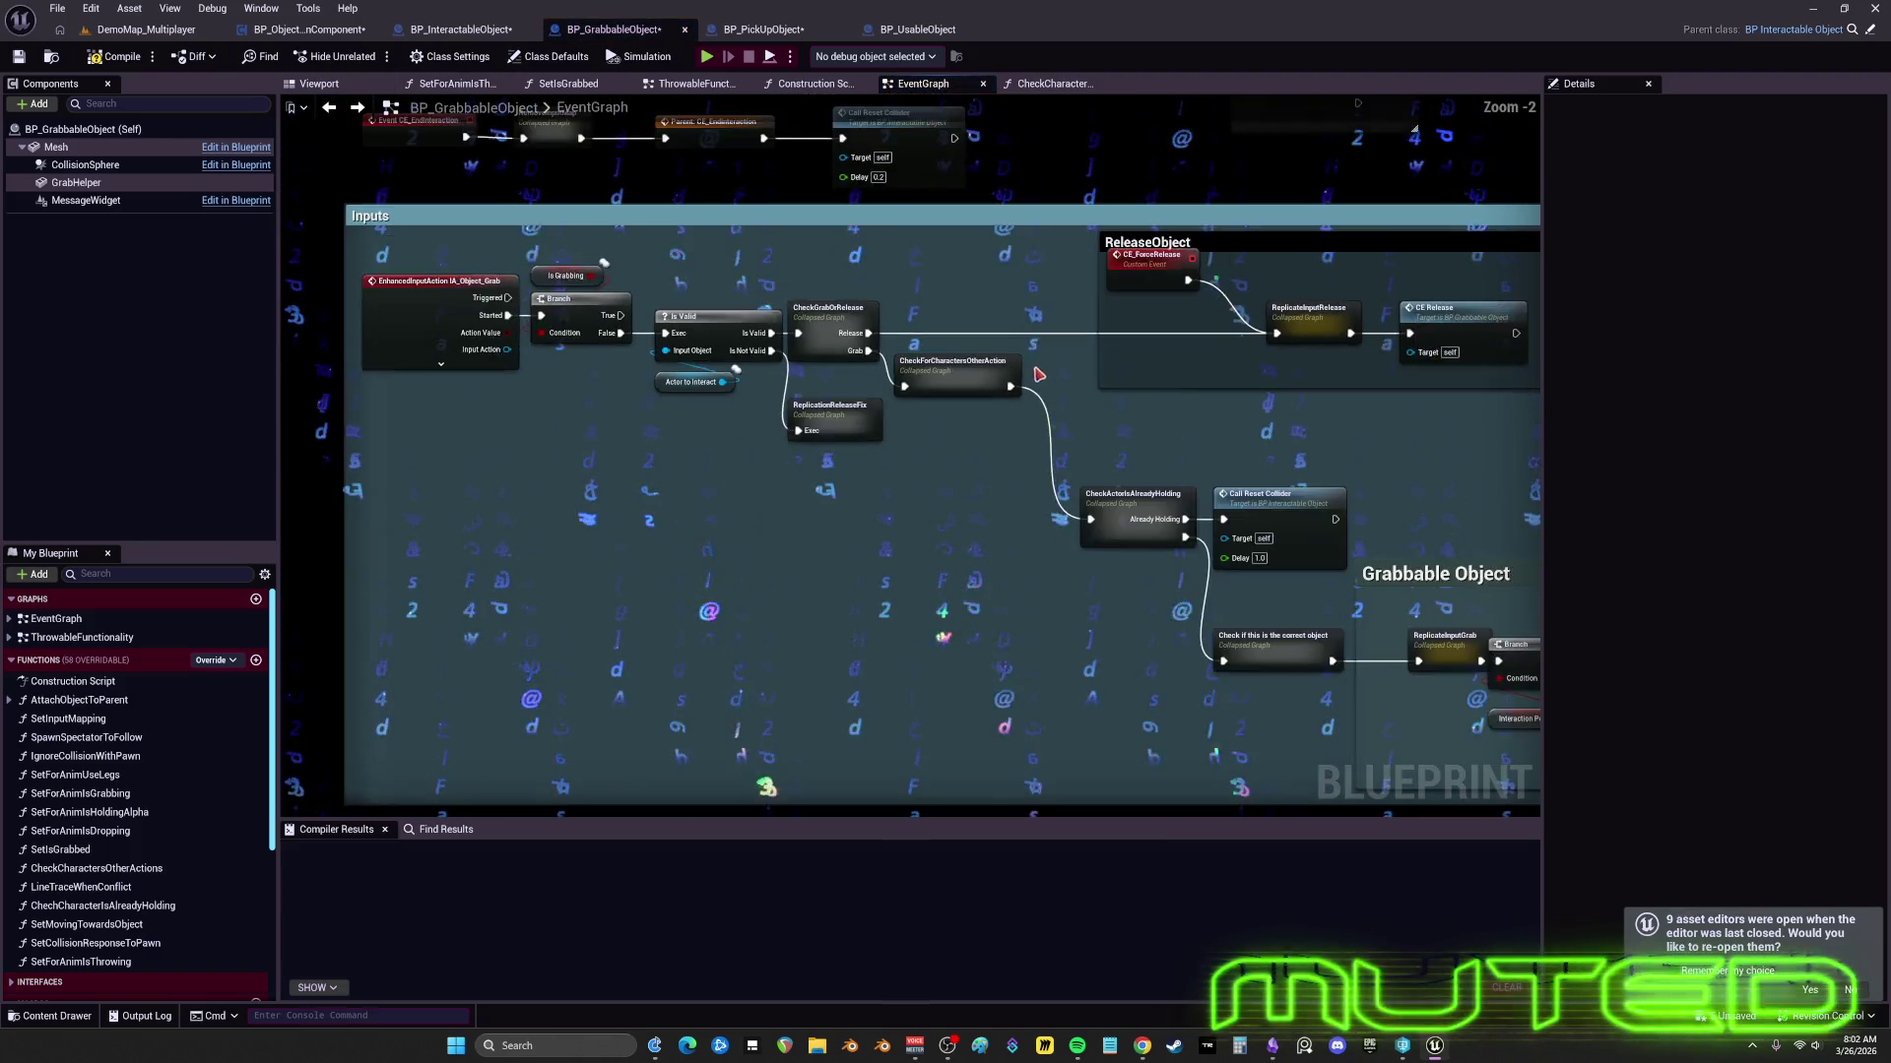
mouse_move(859, 386)
left_mouse_down()
mouse_move(985, 522)
mouse_move(974, 380)
left_mouse_up()
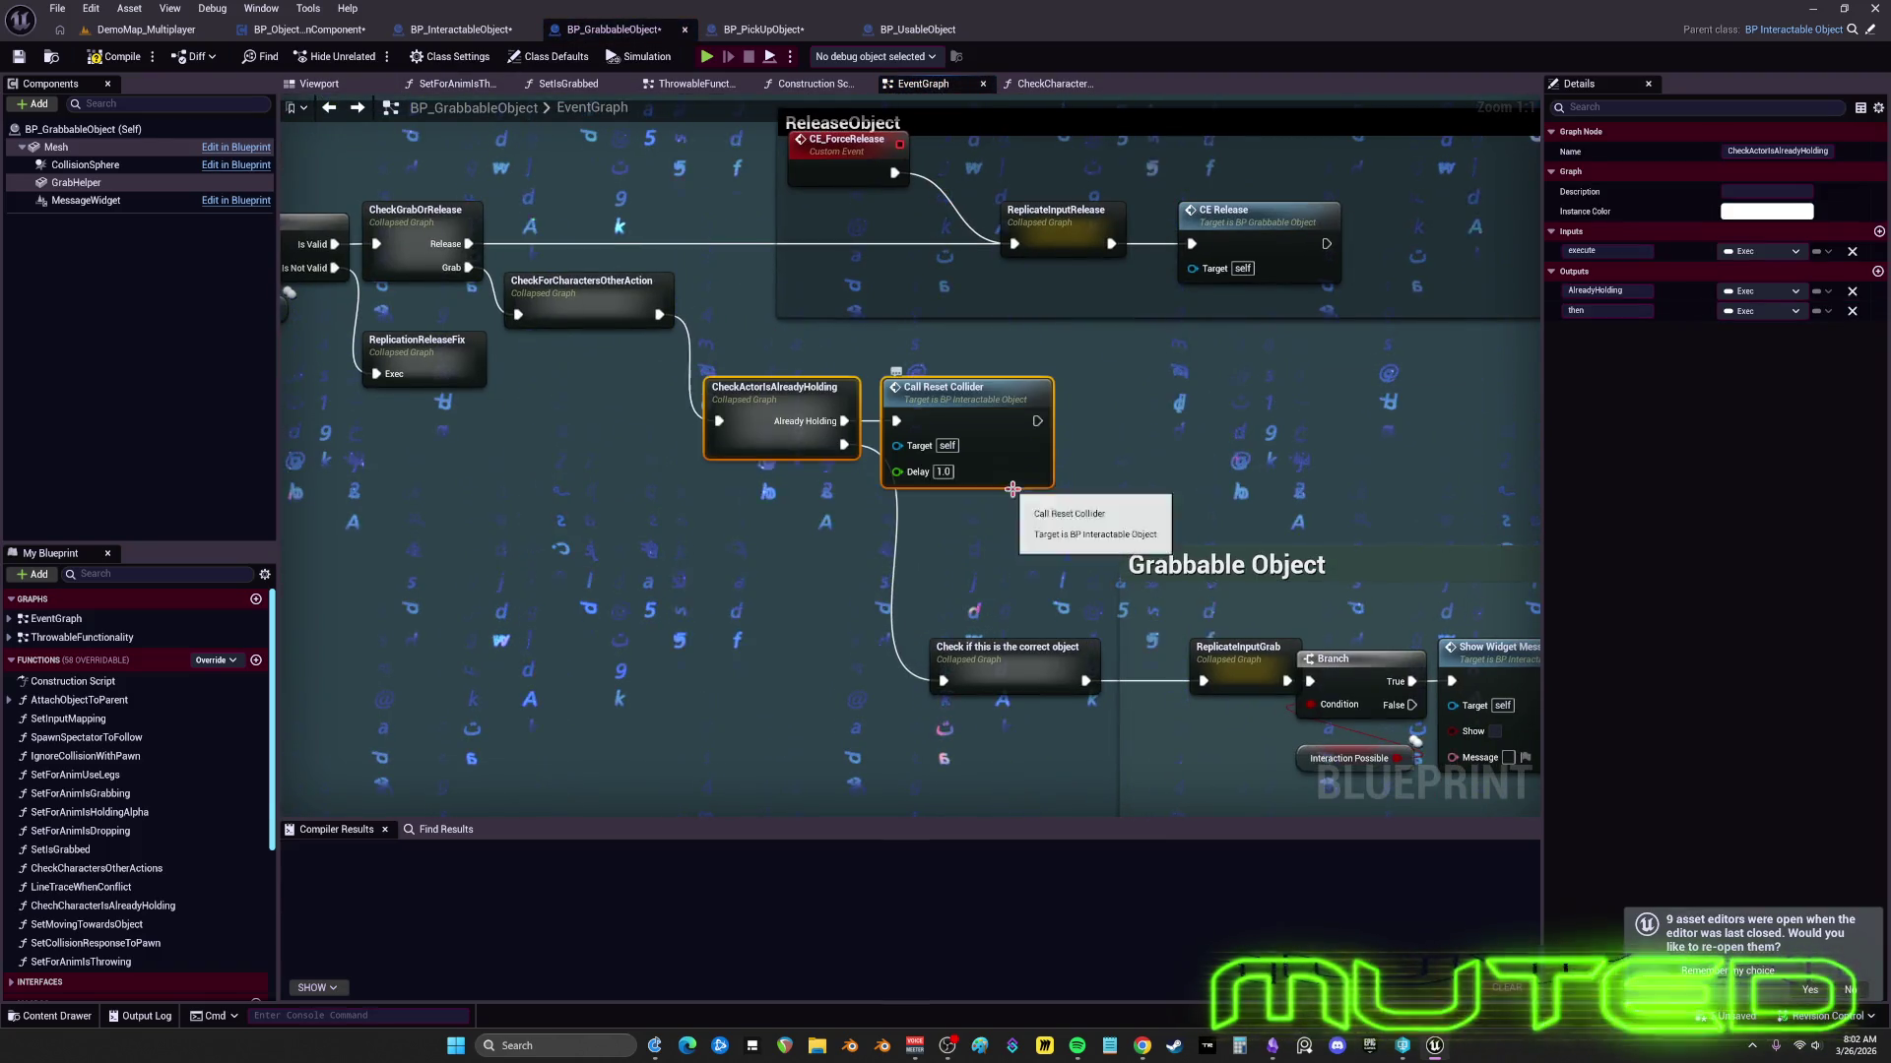
- Shrink the ReleaseObject comment to fit its nodes and centre it in view
scroll(1018, 537, "down", 1)
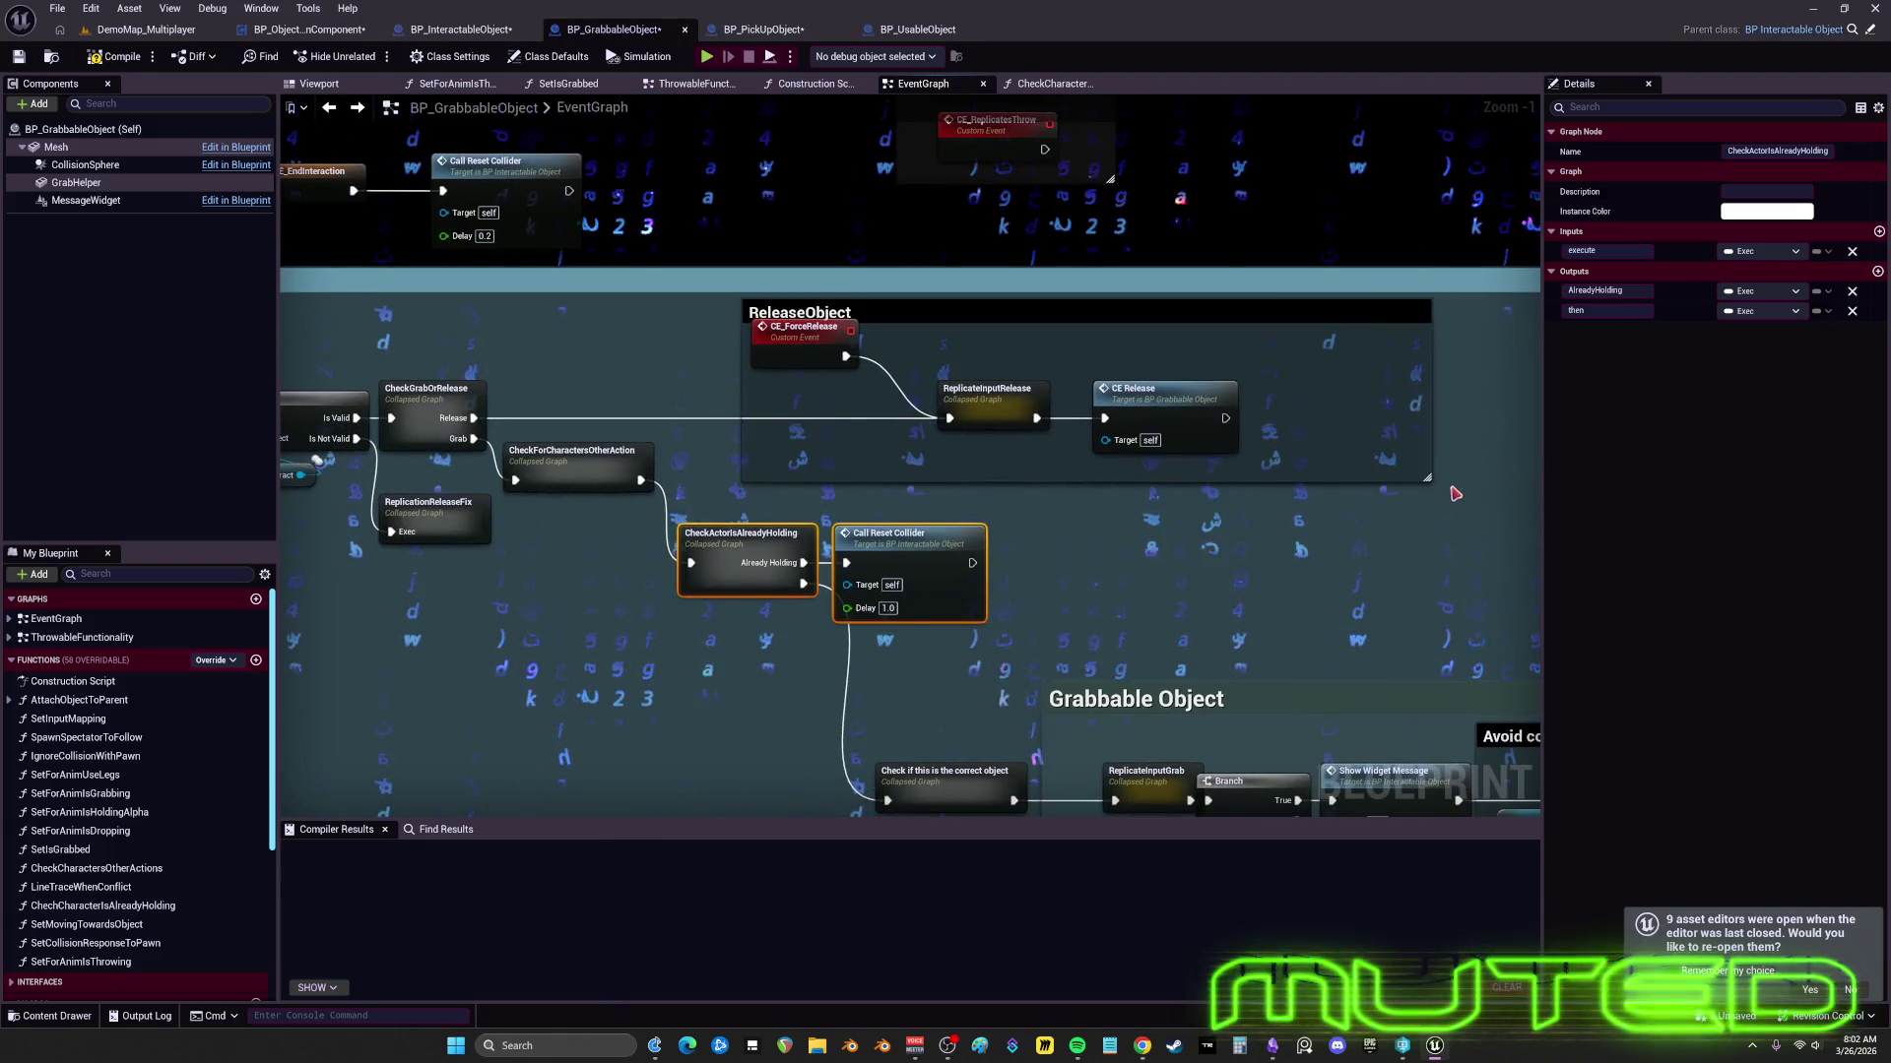
left_click_drag(1430, 477, 1272, 456)
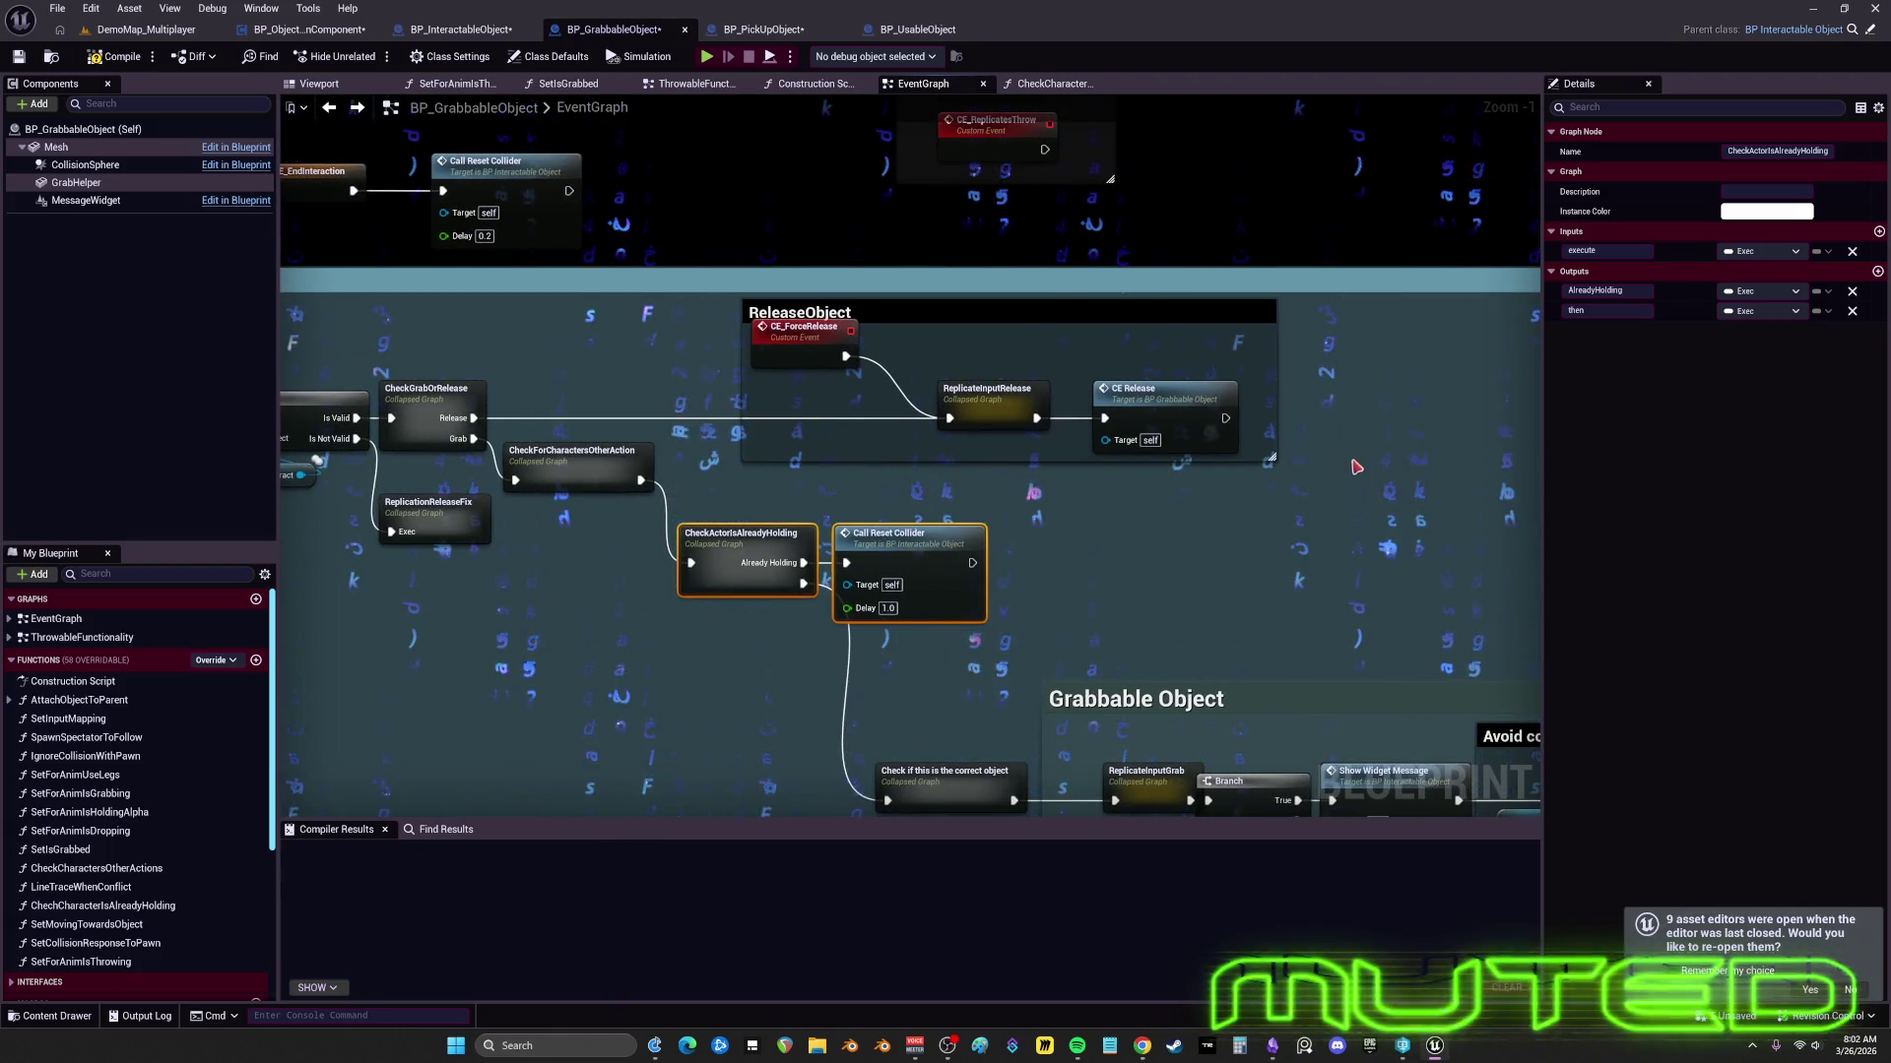
left_click(772, 302)
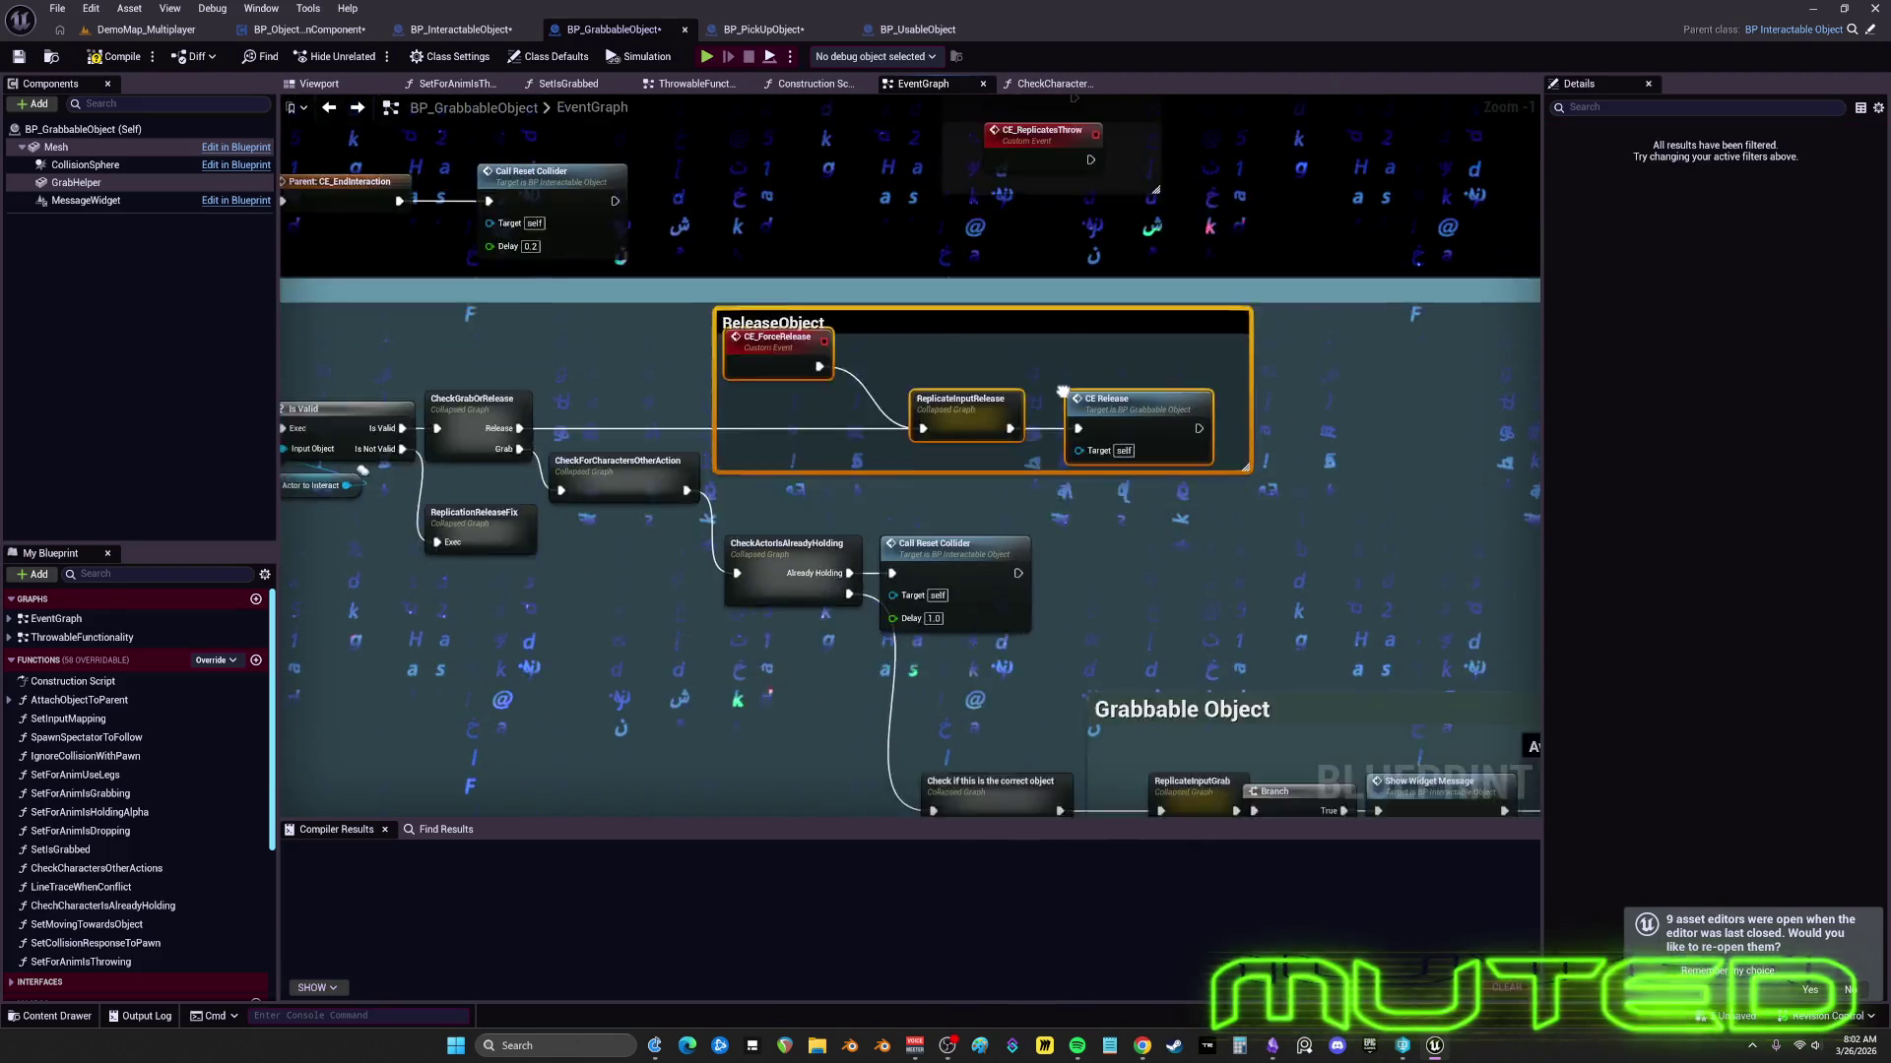
mouse_move(948, 466)
left_mouse_down()
mouse_move(1132, 401)
mouse_move(1200, 427)
mouse_move(1212, 452)
mouse_move(1277, 380)
mouse_move(1064, 406)
mouse_move(1234, 346)
mouse_move(1293, 379)
mouse_move(1090, 447)
mouse_move(1210, 431)
mouse_move(1142, 415)
mouse_move(1207, 431)
mouse_move(1056, 471)
mouse_move(1217, 445)
mouse_move(1003, 481)
mouse_move(1133, 476)
mouse_move(995, 475)
mouse_move(1109, 464)
mouse_move(1012, 429)
mouse_move(1084, 422)
mouse_move(1045, 377)
mouse_move(1068, 451)
left_mouse_up()
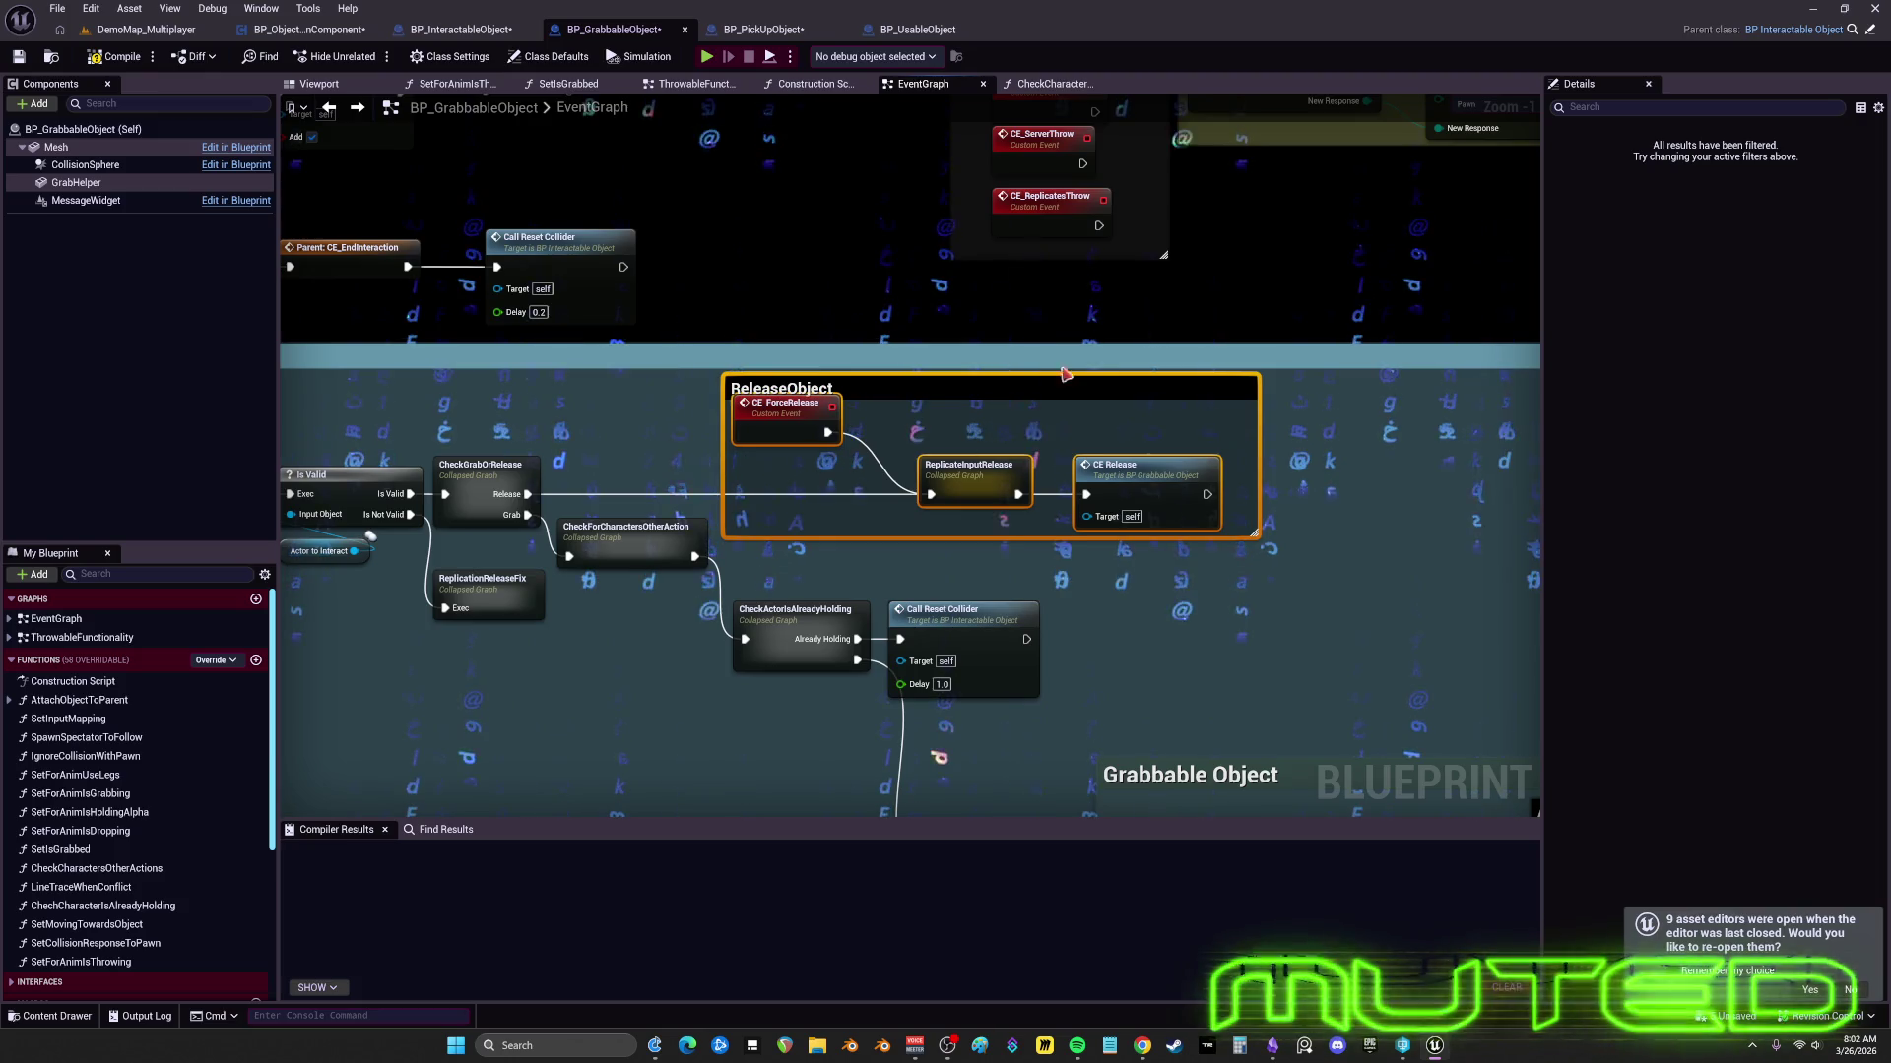
mouse_move(1096, 630)
left_mouse_down()
mouse_move(1225, 604)
mouse_move(1089, 595)
mouse_move(1248, 595)
mouse_move(1110, 595)
mouse_move(1235, 595)
mouse_move(1182, 596)
mouse_move(1305, 521)
mouse_move(1326, 458)
mouse_move(1145, 531)
mouse_move(1190, 528)
mouse_move(1089, 528)
mouse_move(1313, 536)
mouse_move(1231, 536)
mouse_move(1257, 544)
mouse_move(1245, 519)
mouse_move(1148, 540)
mouse_move(1203, 508)
left_mouse_up()
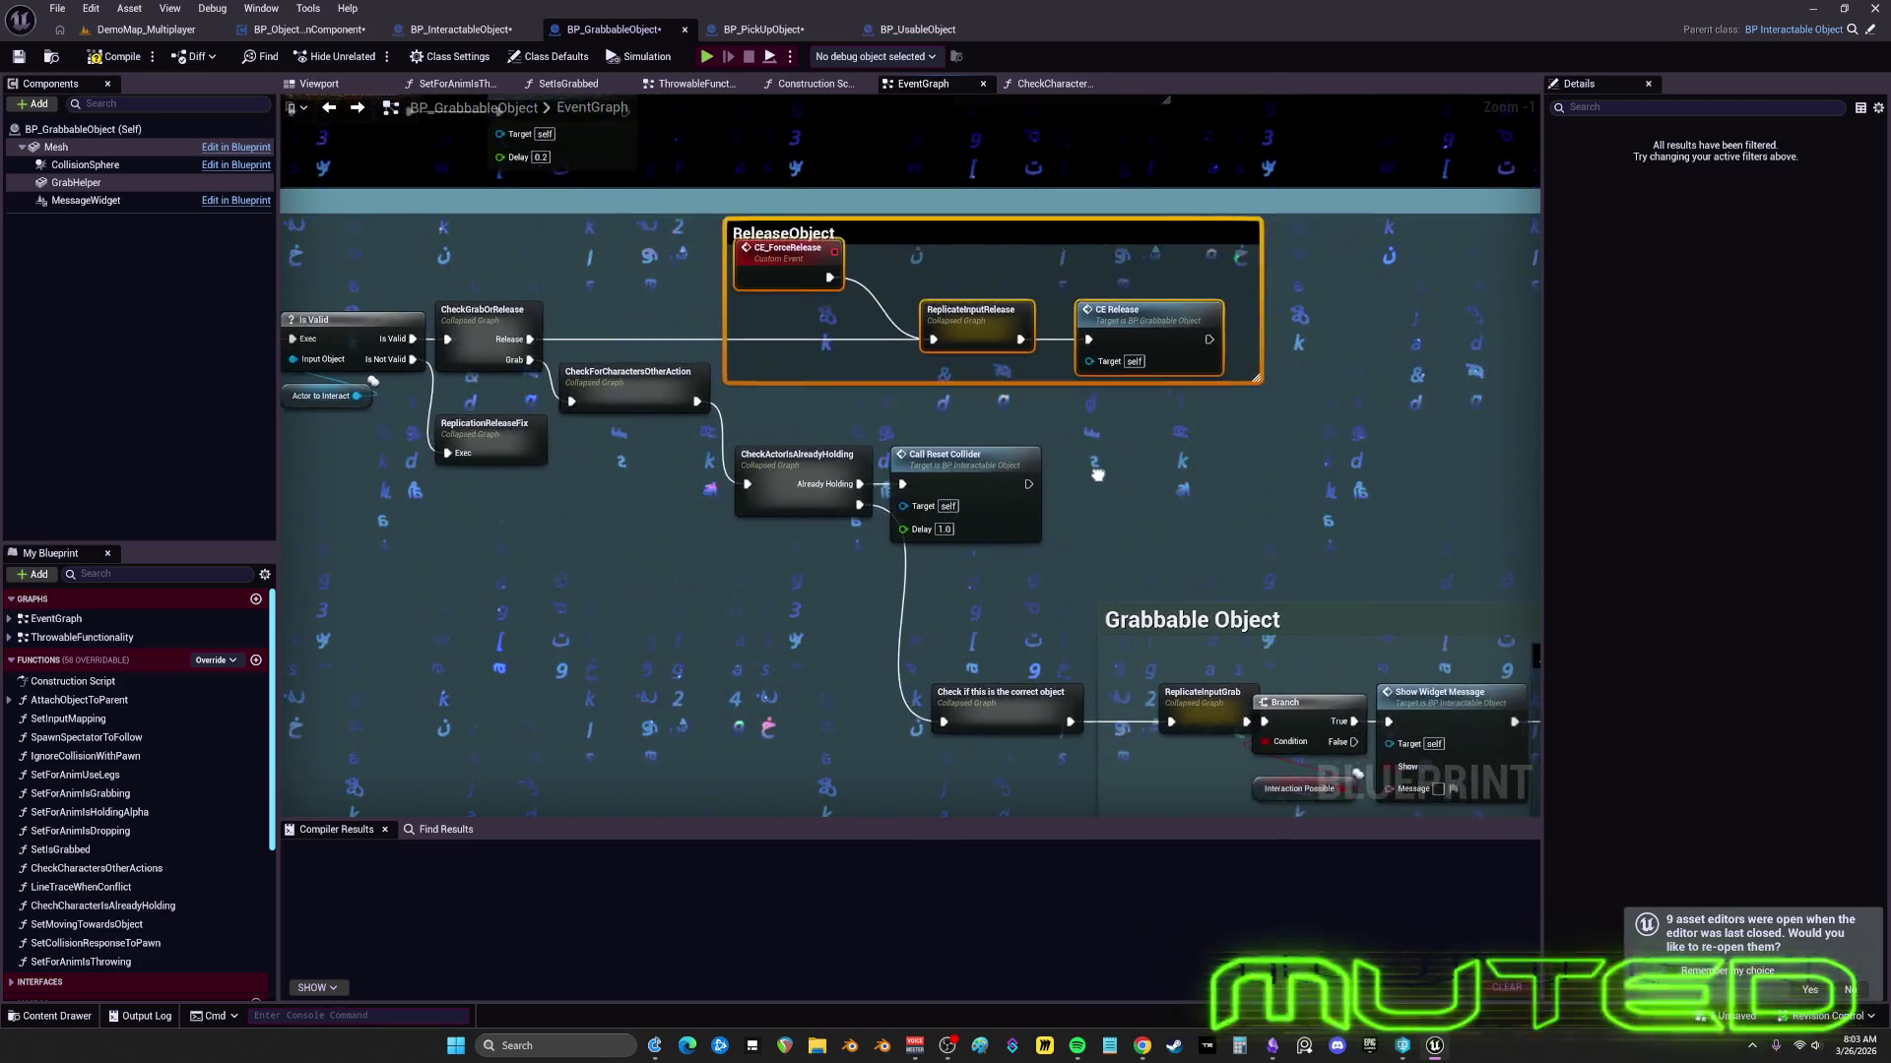
mouse_move(1152, 450)
left_mouse_down()
mouse_move(1241, 456)
mouse_move(1131, 506)
mouse_move(1208, 506)
mouse_move(1056, 489)
mouse_move(1044, 282)
mouse_move(1099, 349)
mouse_move(1129, 298)
mouse_move(1058, 323)
mouse_move(1040, 310)
mouse_move(1040, 390)
mouse_move(965, 433)
mouse_move(1153, 470)
mouse_move(997, 468)
mouse_move(1154, 483)
mouse_move(962, 489)
mouse_move(1152, 494)
mouse_move(962, 498)
mouse_move(1132, 489)
mouse_move(1072, 498)
mouse_move(1031, 437)
mouse_move(1126, 471)
mouse_move(1104, 450)
mouse_move(999, 450)
mouse_move(1151, 425)
mouse_move(1032, 403)
mouse_move(1109, 306)
mouse_move(1126, 418)
mouse_move(1109, 429)
mouse_move(1125, 421)
mouse_move(1092, 399)
mouse_move(1108, 462)
mouse_move(1153, 439)
mouse_move(1106, 400)
mouse_move(1081, 417)
mouse_move(1110, 376)
mouse_move(1031, 348)
mouse_move(1149, 361)
mouse_move(1086, 374)
mouse_move(988, 353)
mouse_move(1186, 301)
mouse_move(988, 371)
mouse_move(1152, 329)
mouse_move(1003, 388)
mouse_move(973, 164)
mouse_move(940, 163)
mouse_move(995, 349)
mouse_move(1132, 315)
mouse_move(938, 376)
mouse_move(1149, 320)
mouse_move(998, 463)
mouse_move(842, 491)
mouse_move(1059, 542)
mouse_move(1196, 646)
mouse_move(943, 516)
left_mouse_up()
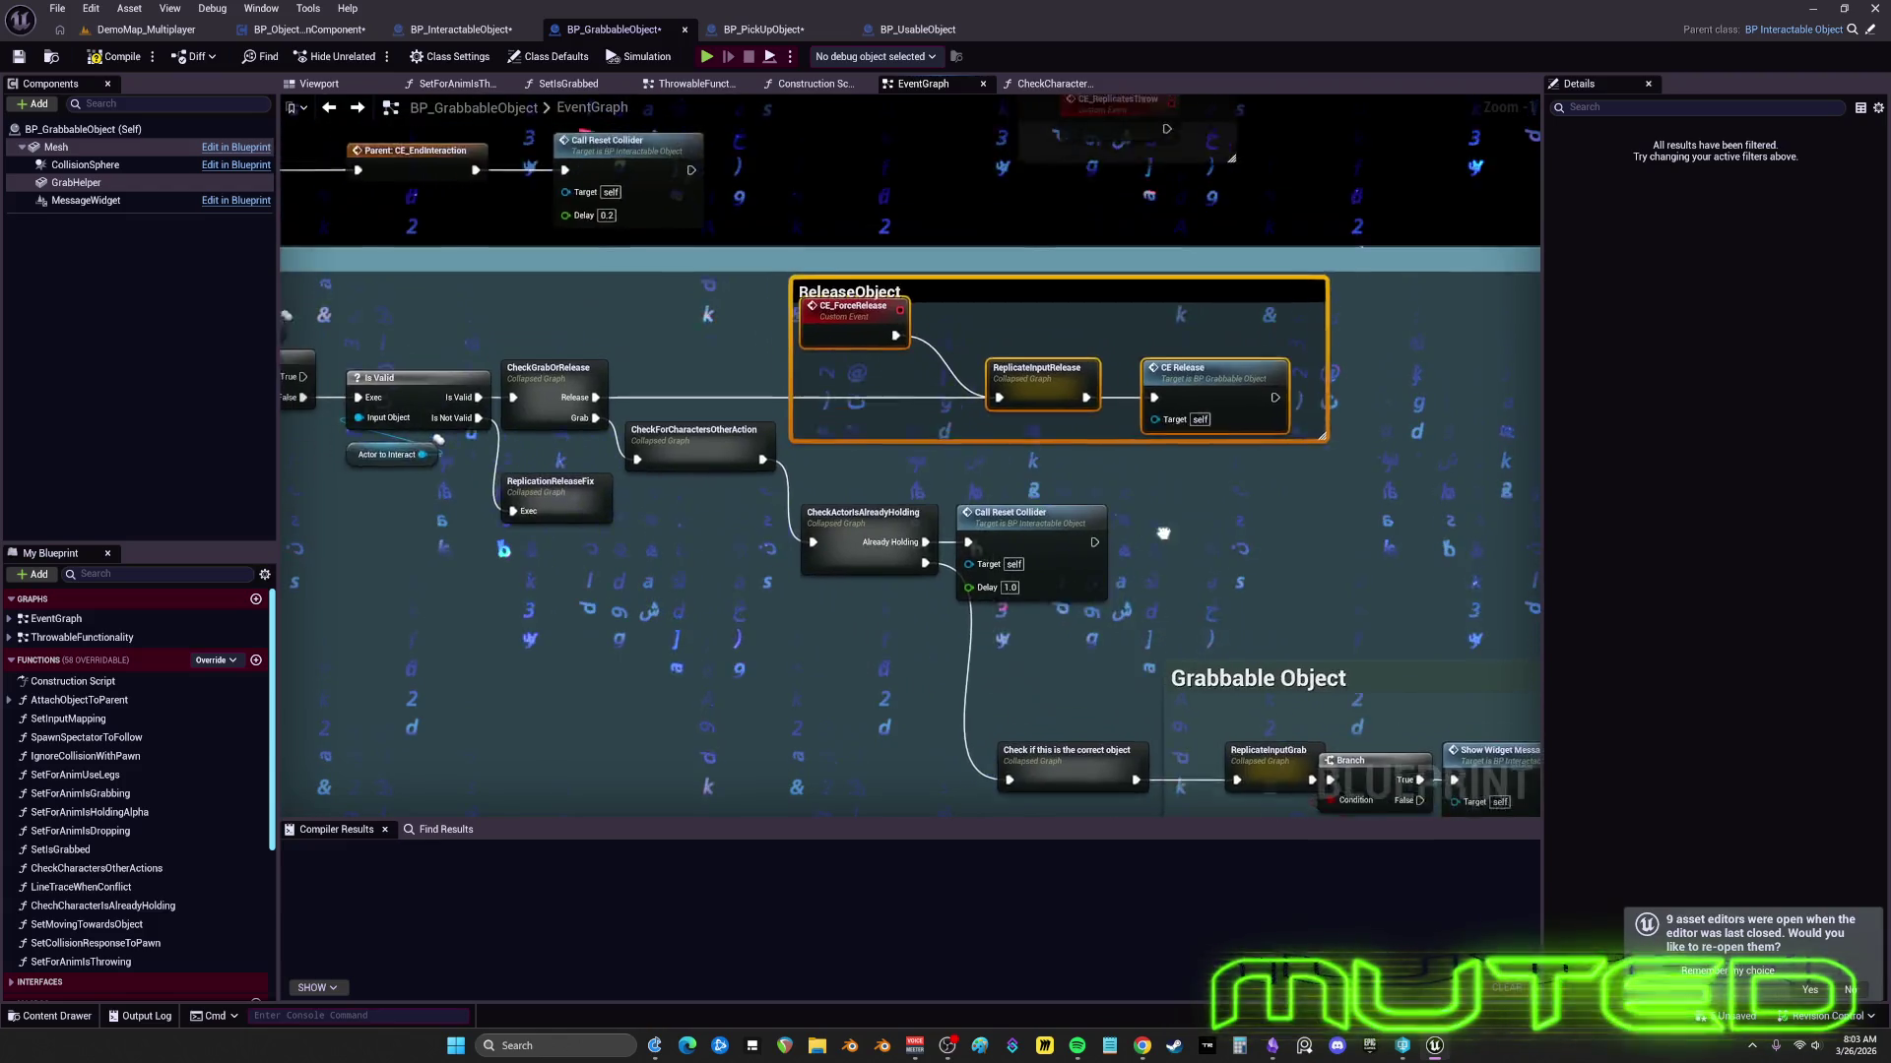
mouse_move(1222, 470)
left_mouse_down()
mouse_move(989, 581)
mouse_move(951, 414)
mouse_move(1092, 716)
mouse_move(1099, 829)
mouse_move(1111, 721)
mouse_move(1132, 730)
left_mouse_up()
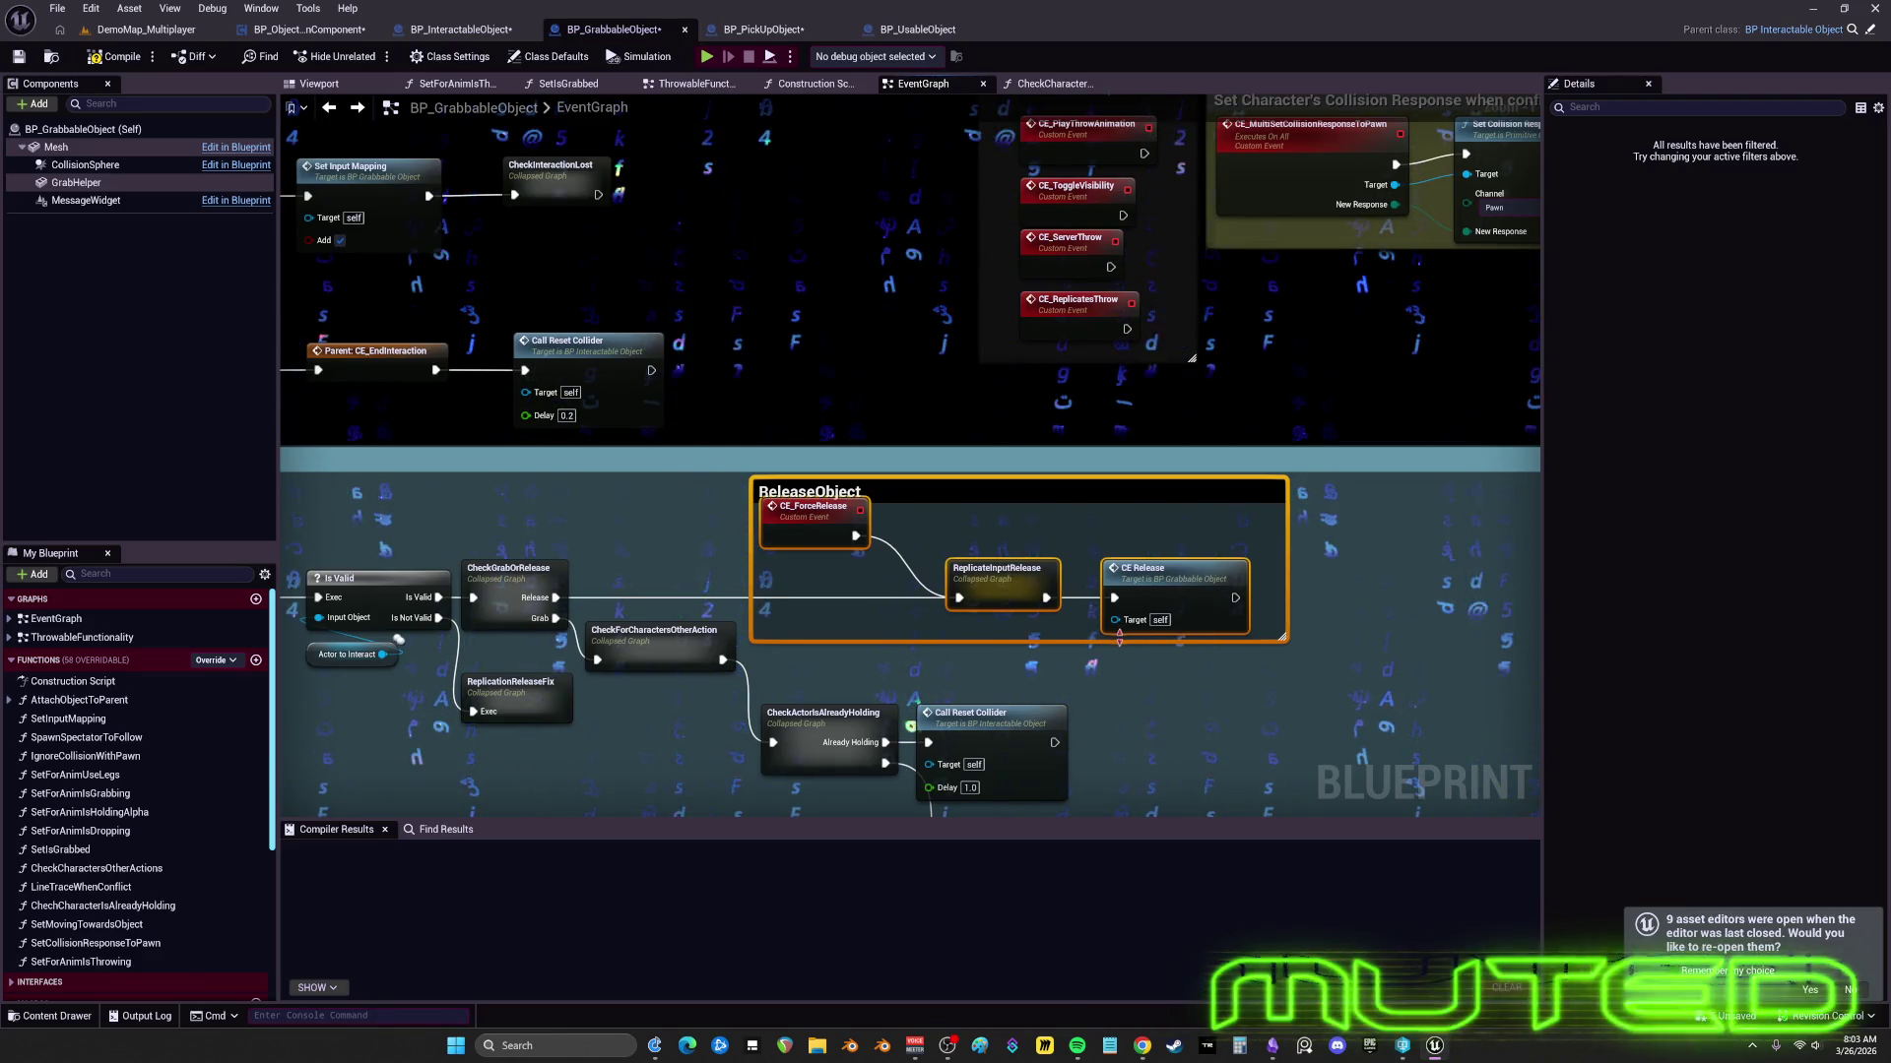
left_click_drag(1240, 636, 1267, 505)
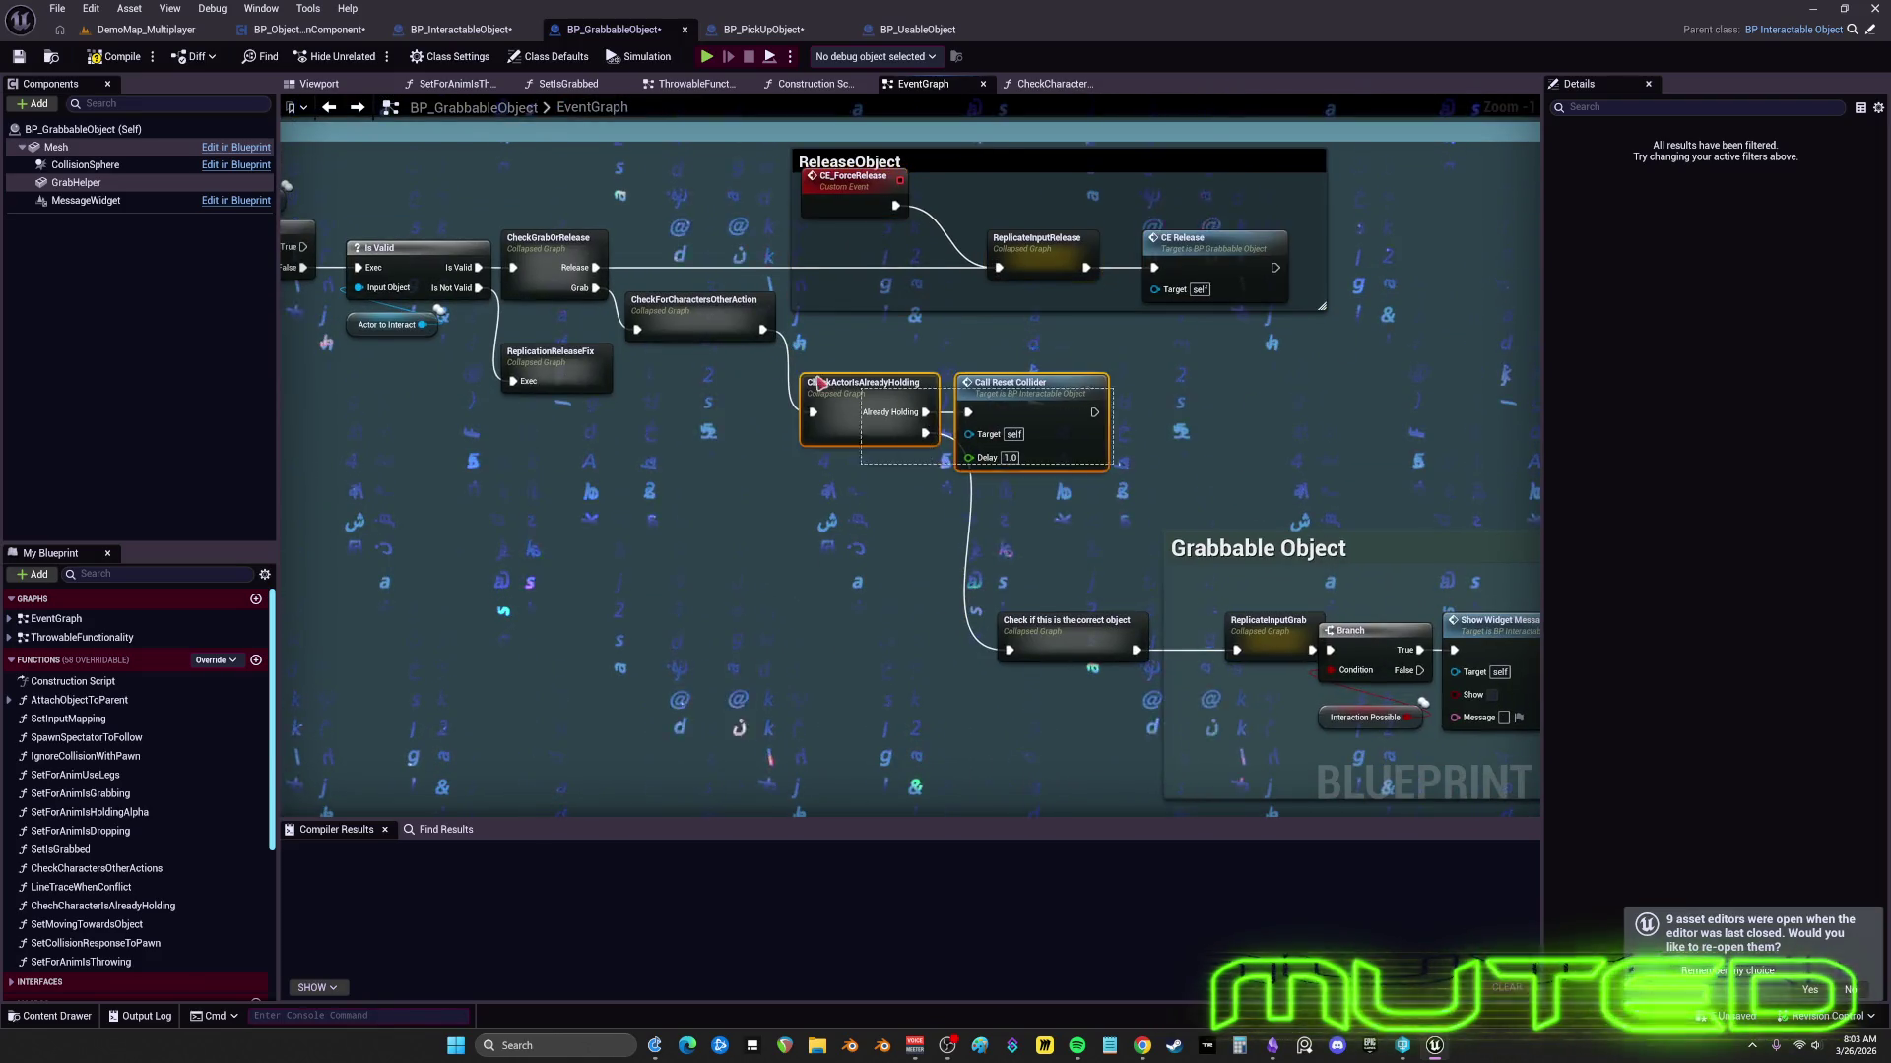
- Raise the holding-check and reset-collider nodes, then shift ReplicateInputGrab and the Branch/Interaction Possible nodes left
left_click_drag(819, 384, 819, 353)
scroll(1031, 472, "down", 3)
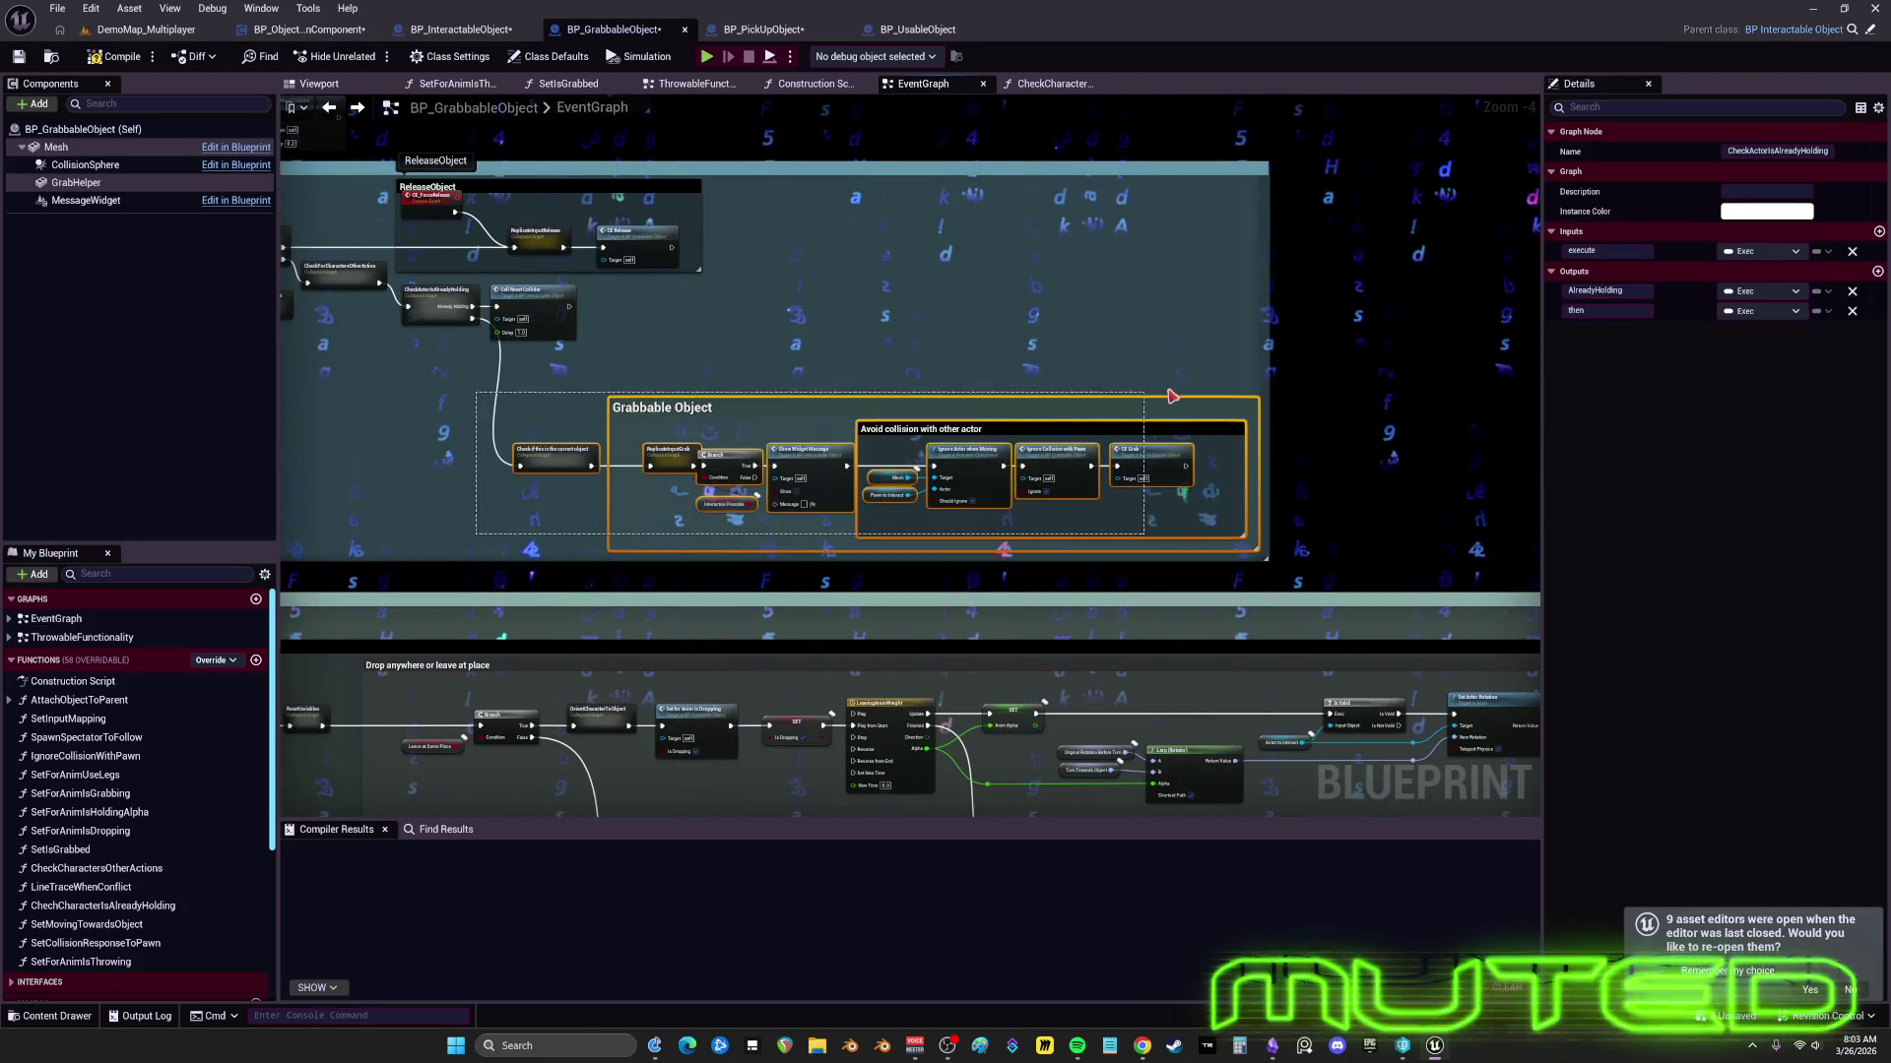
left_click_drag(1047, 355, 1113, 401)
scroll(1083, 387, "up", 3)
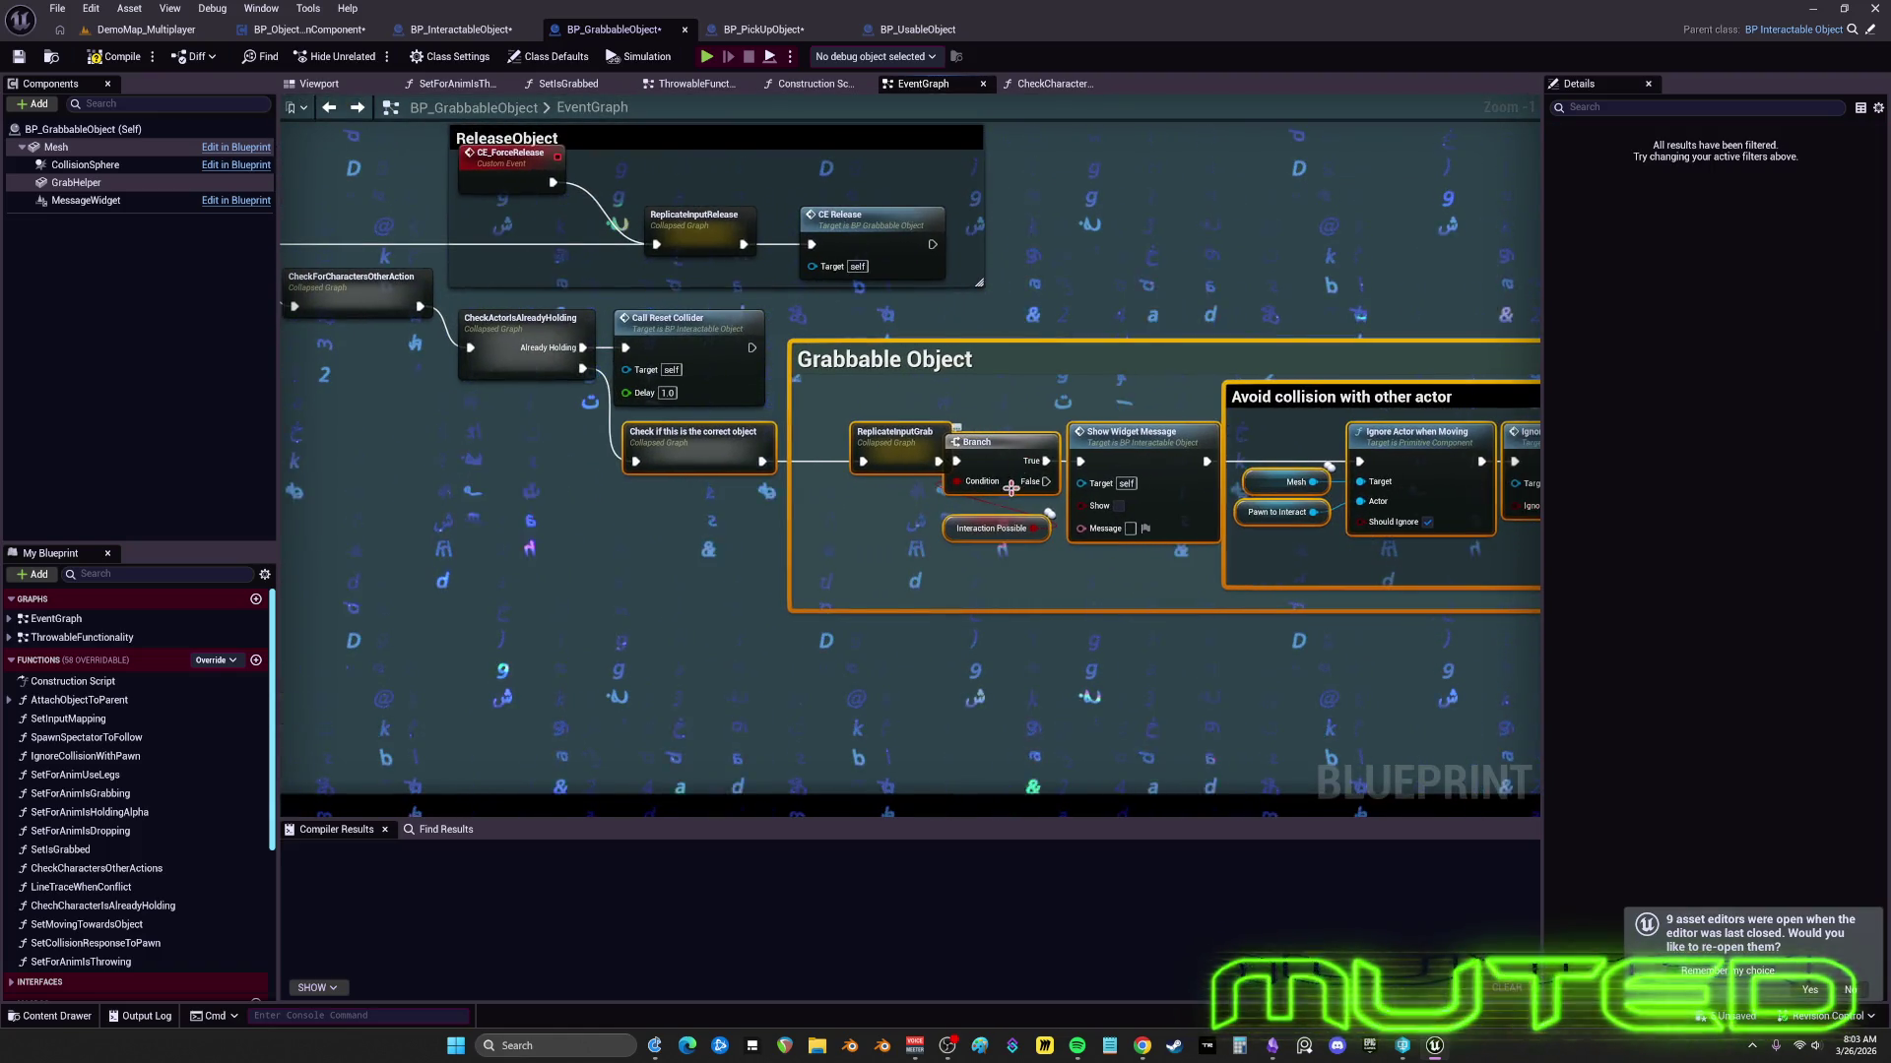
left_click_drag(1206, 335, 1045, 339)
left_click_drag(727, 445, 716, 445)
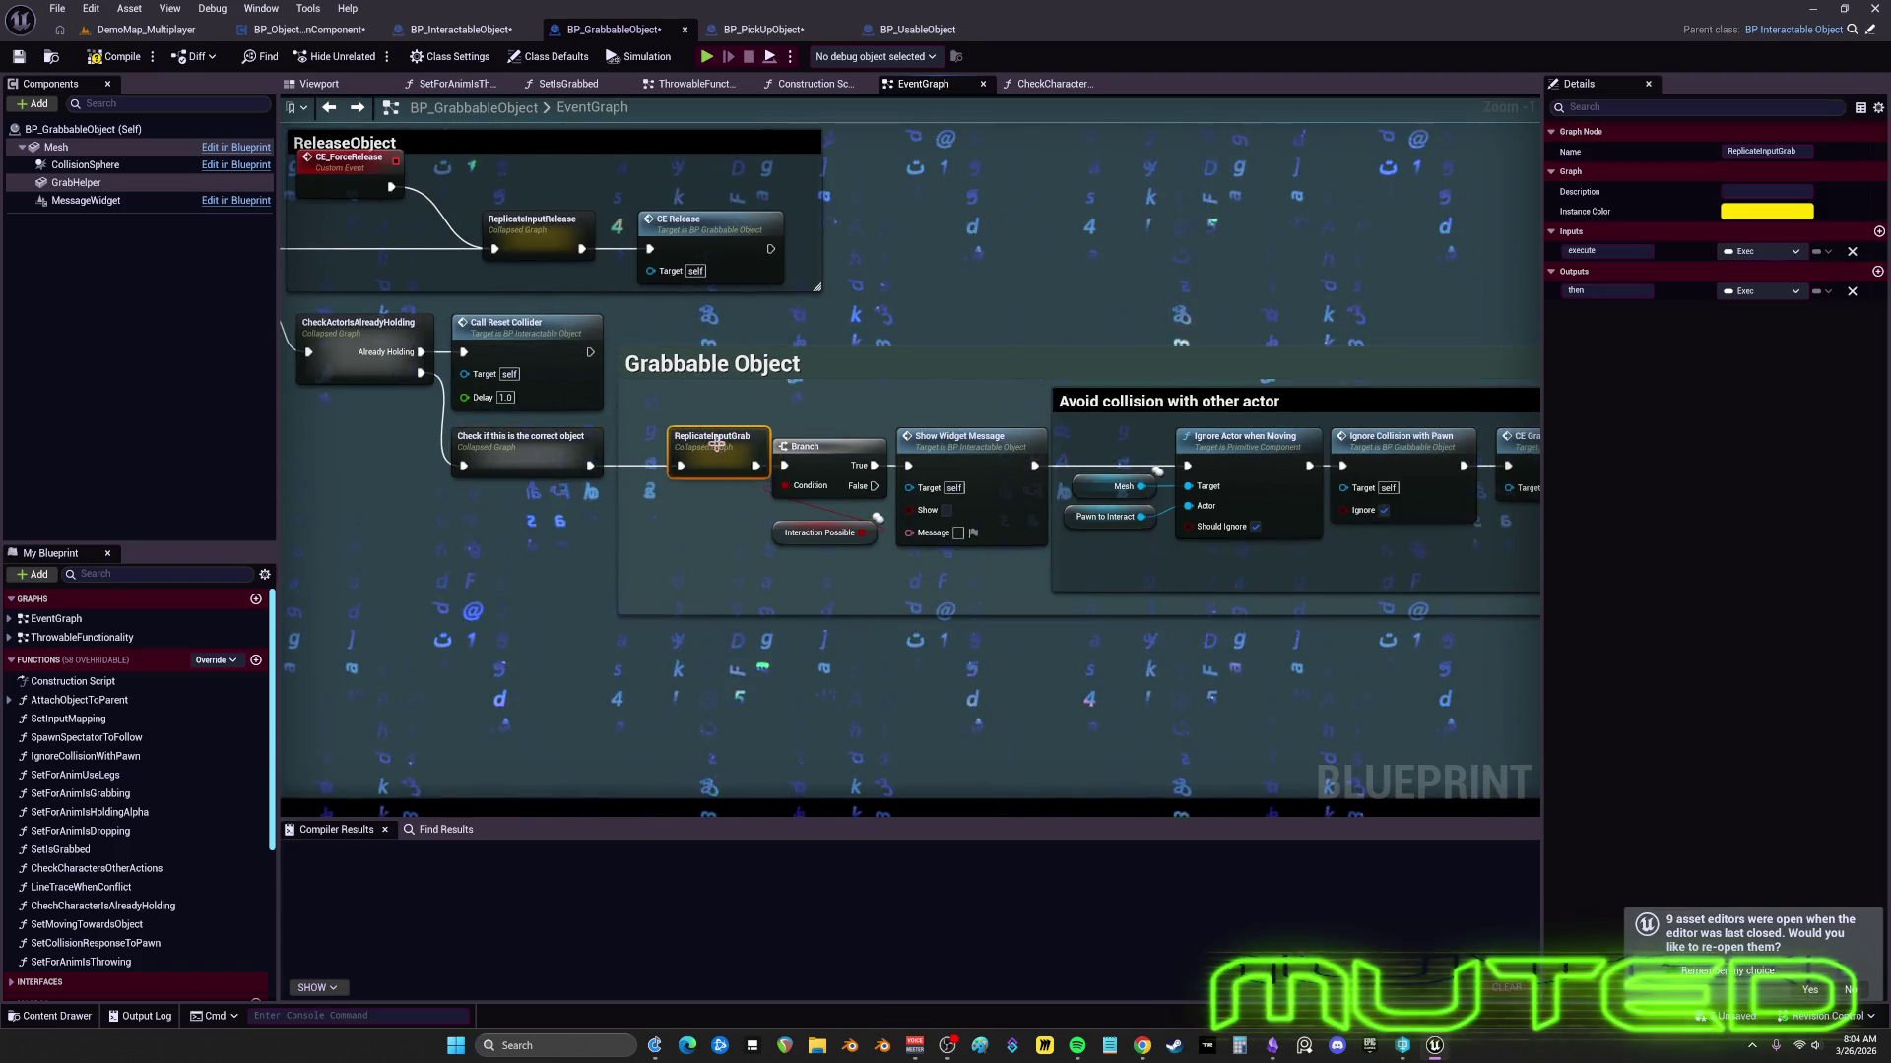
left_click_drag(926, 589, 830, 422)
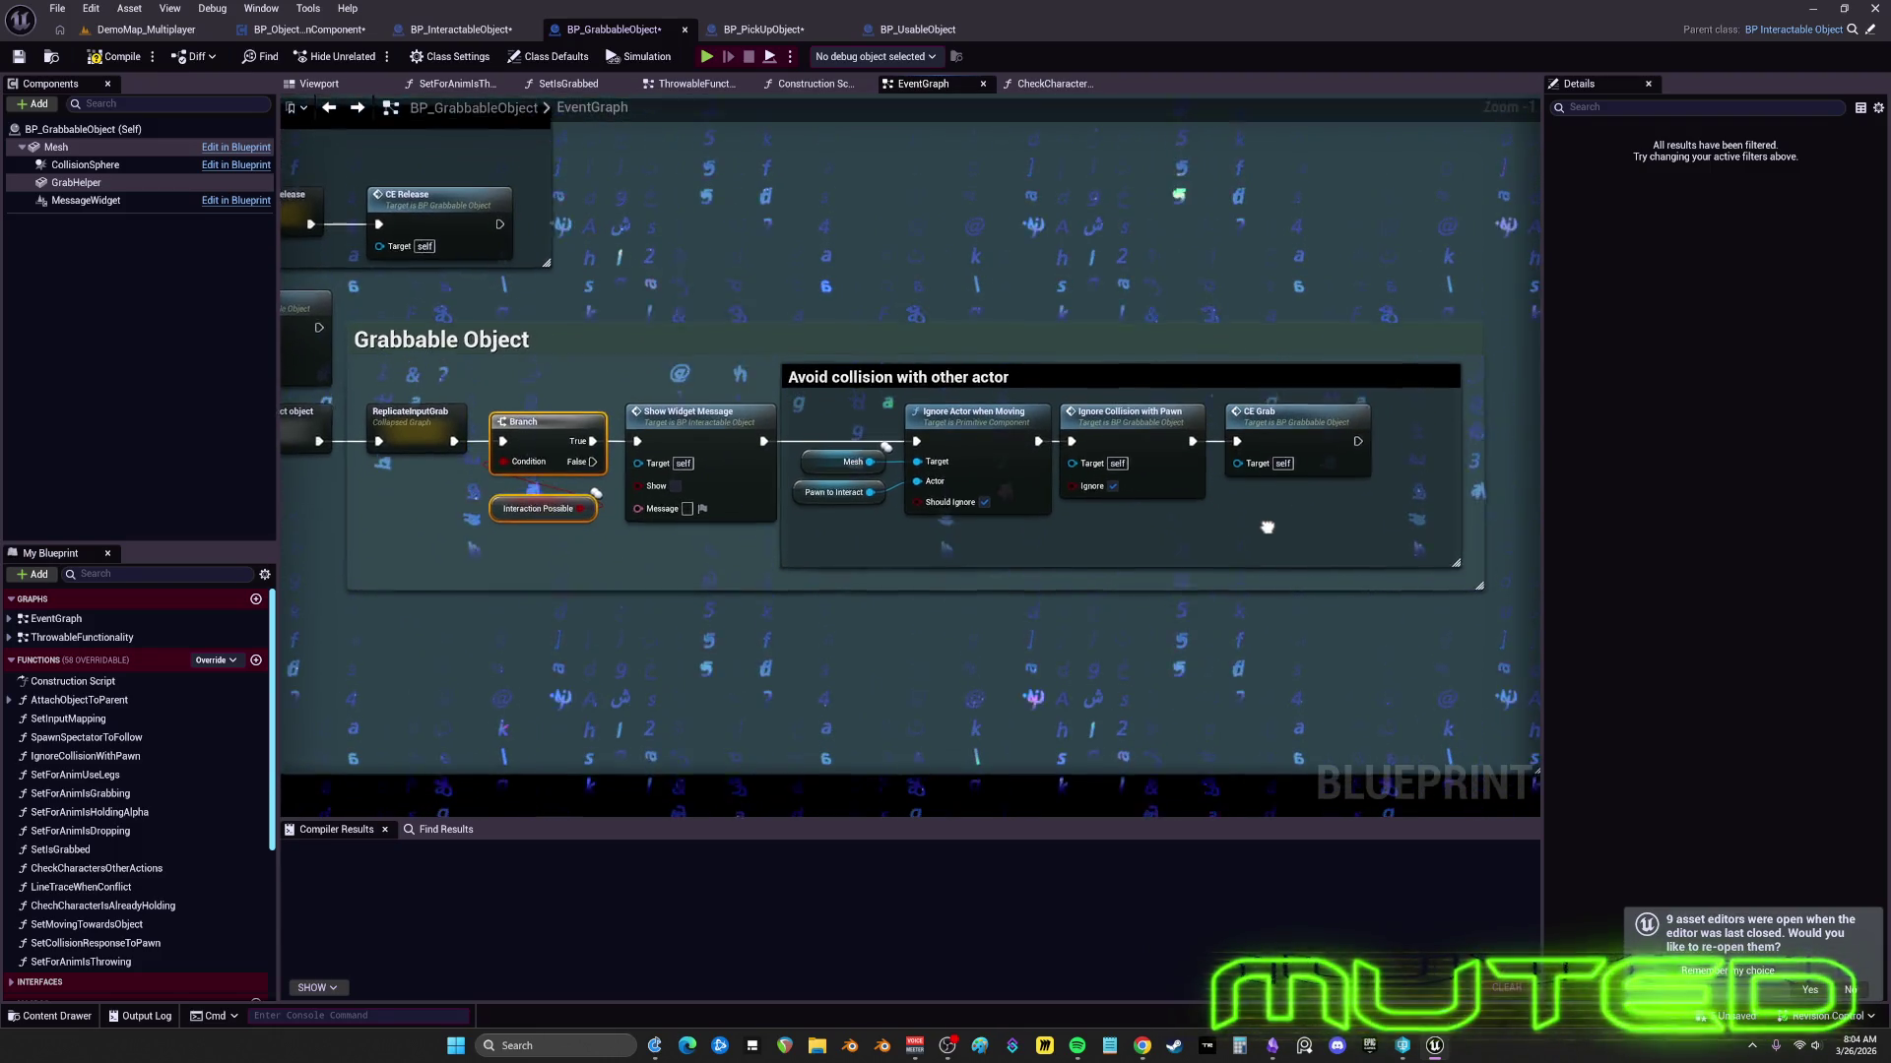
mouse_move(1108, 531)
left_mouse_down()
mouse_move(1080, 591)
mouse_move(1309, 568)
left_mouse_up()
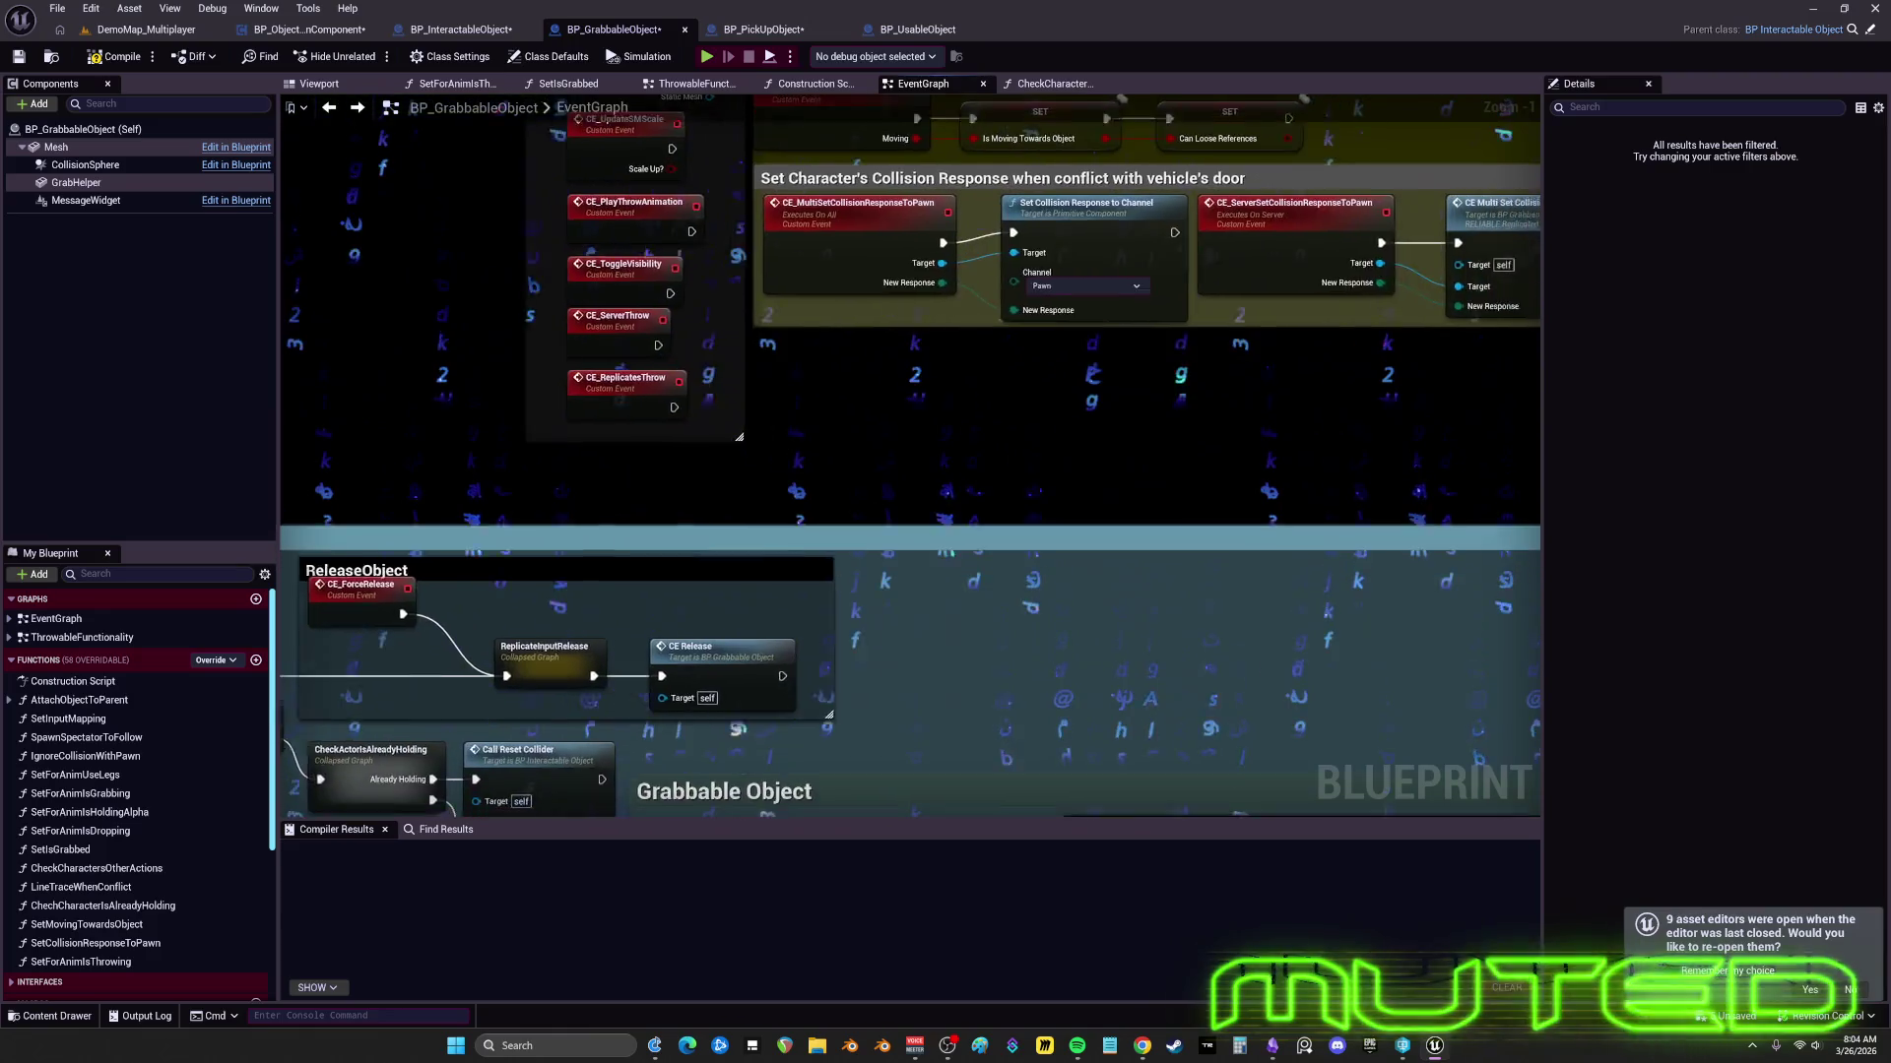
scroll(909, 453, "down", 15)
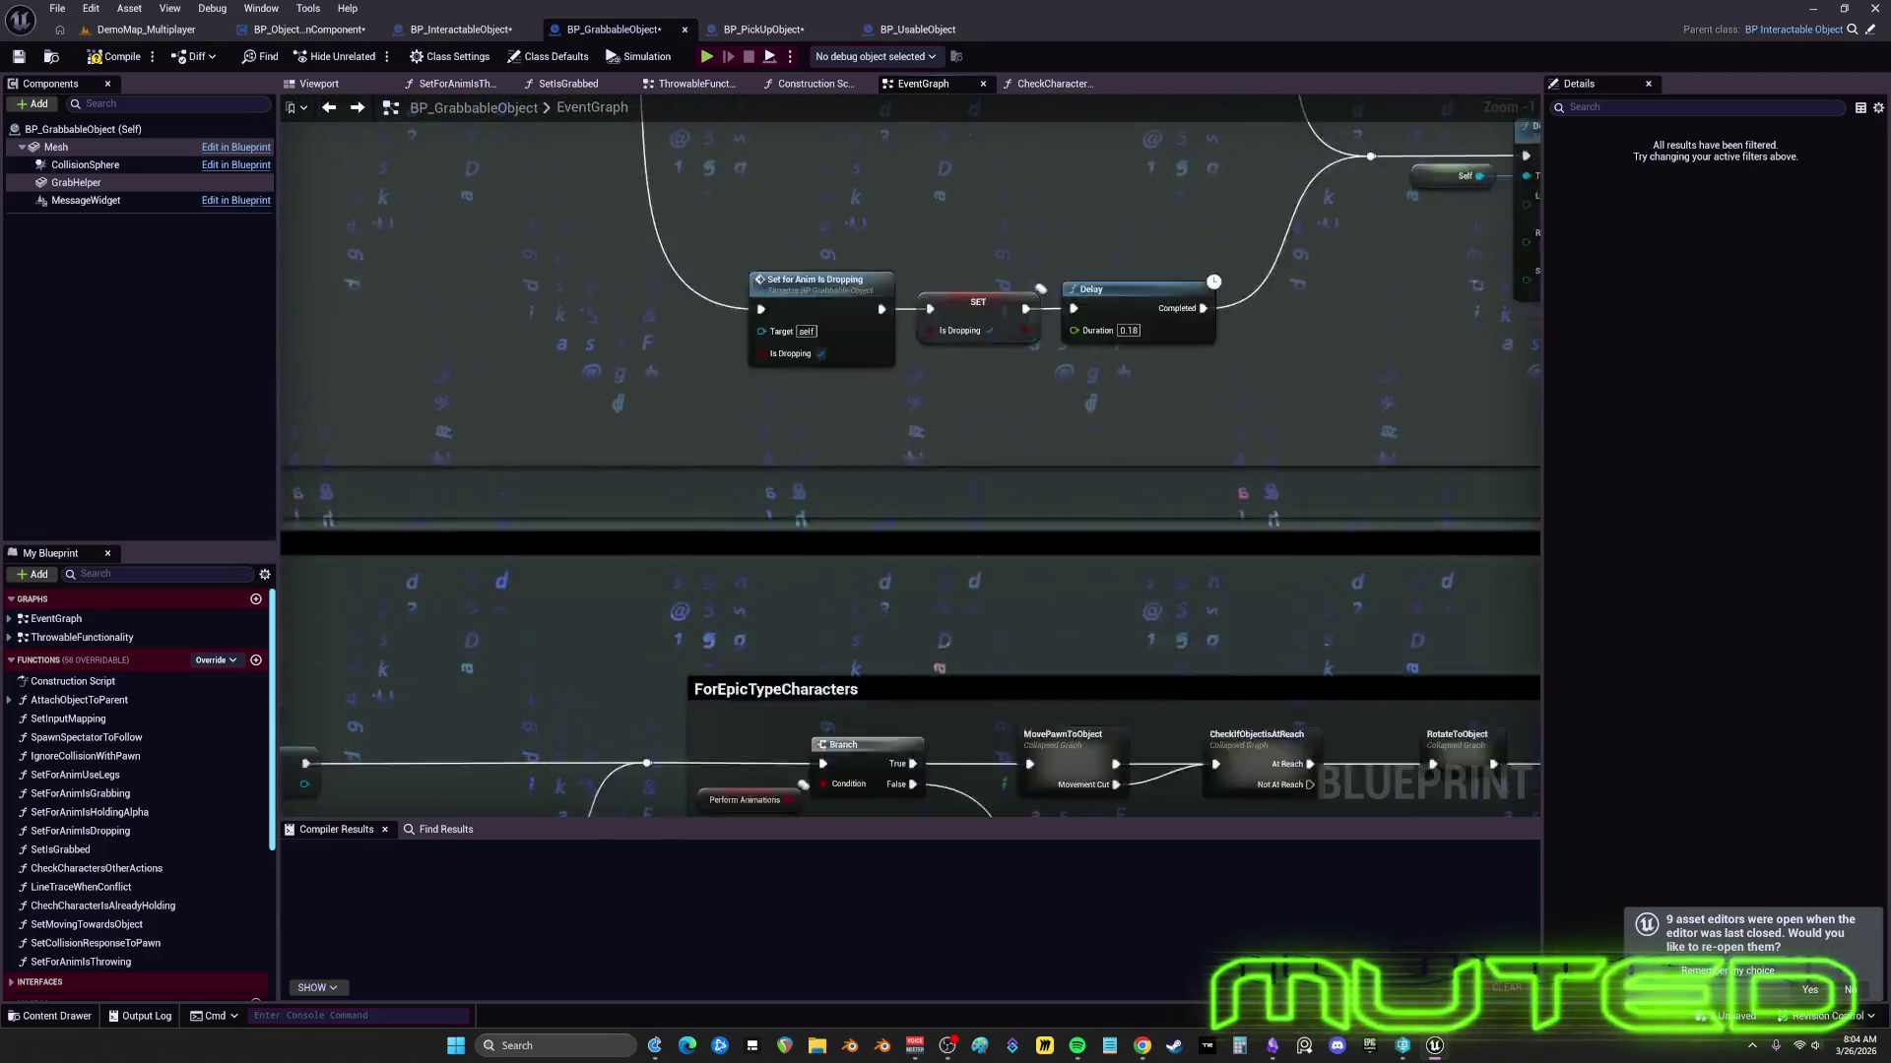
scroll(910, 453, "down", 5)
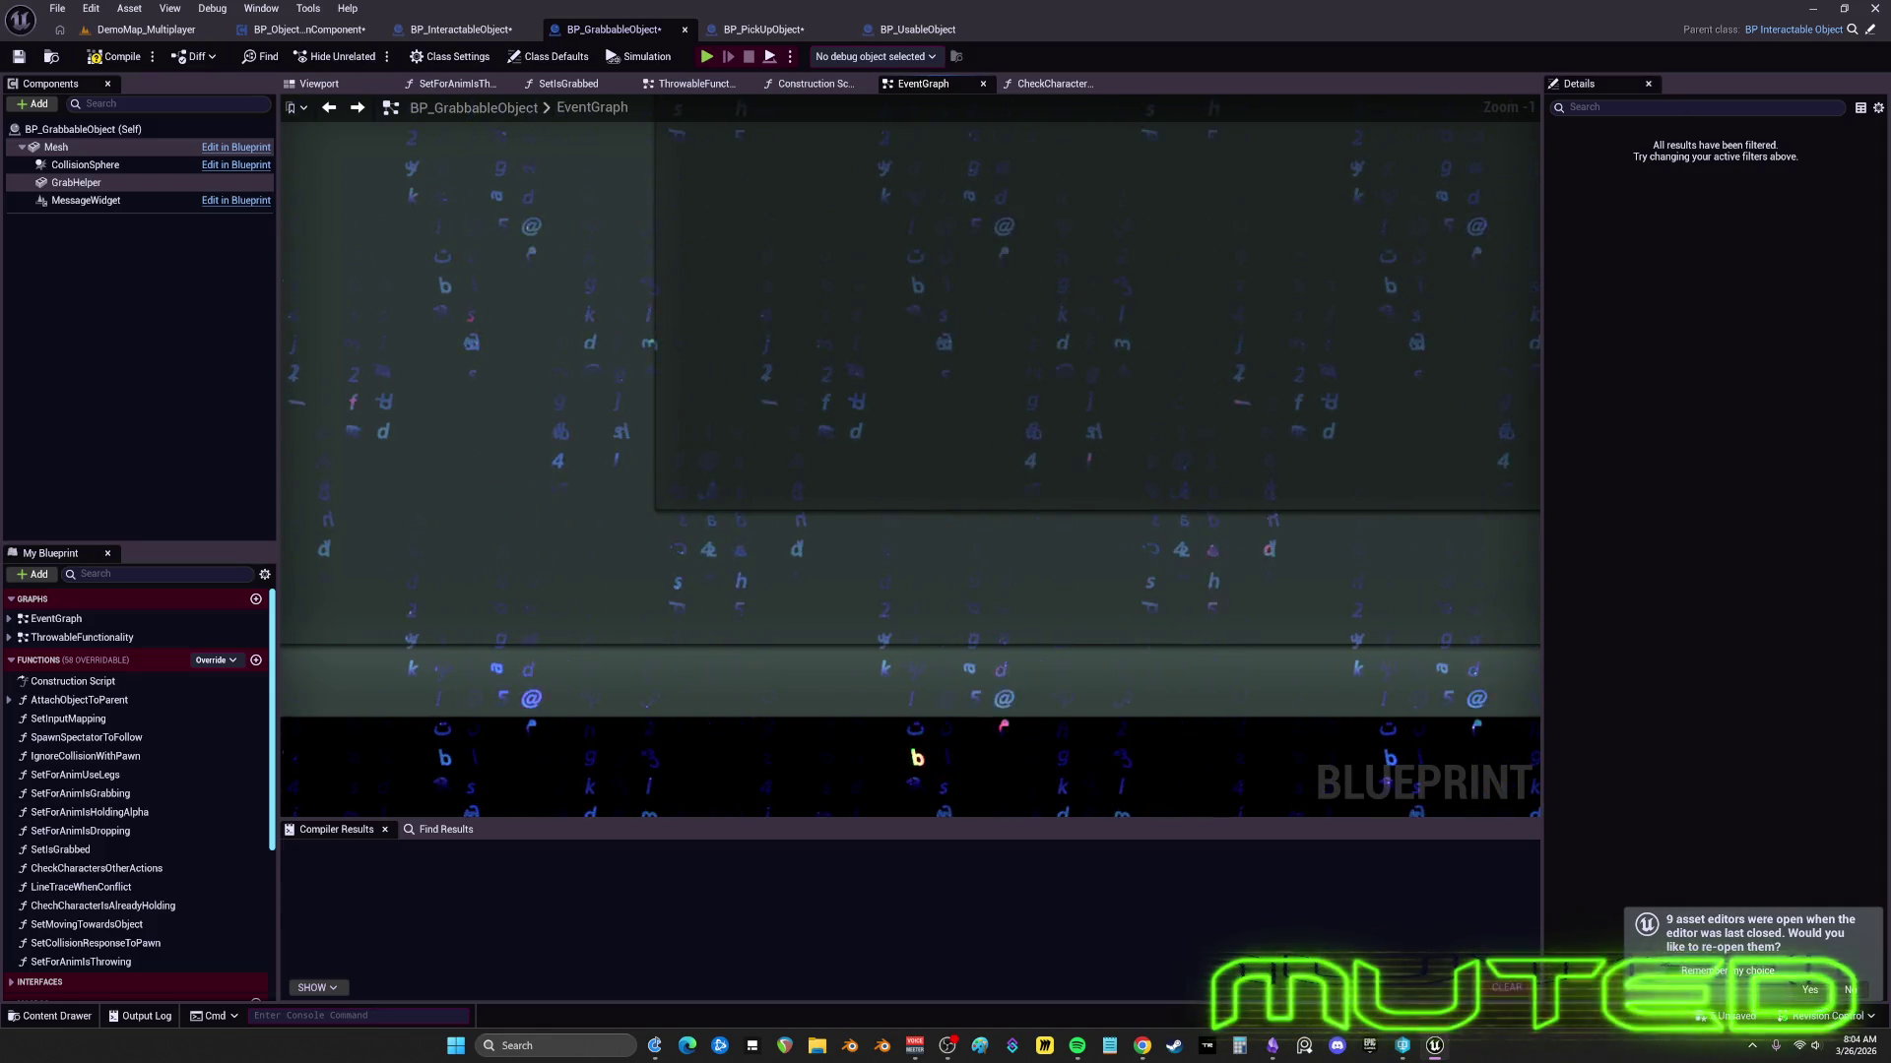
scroll(1226, 363, "down", 9)
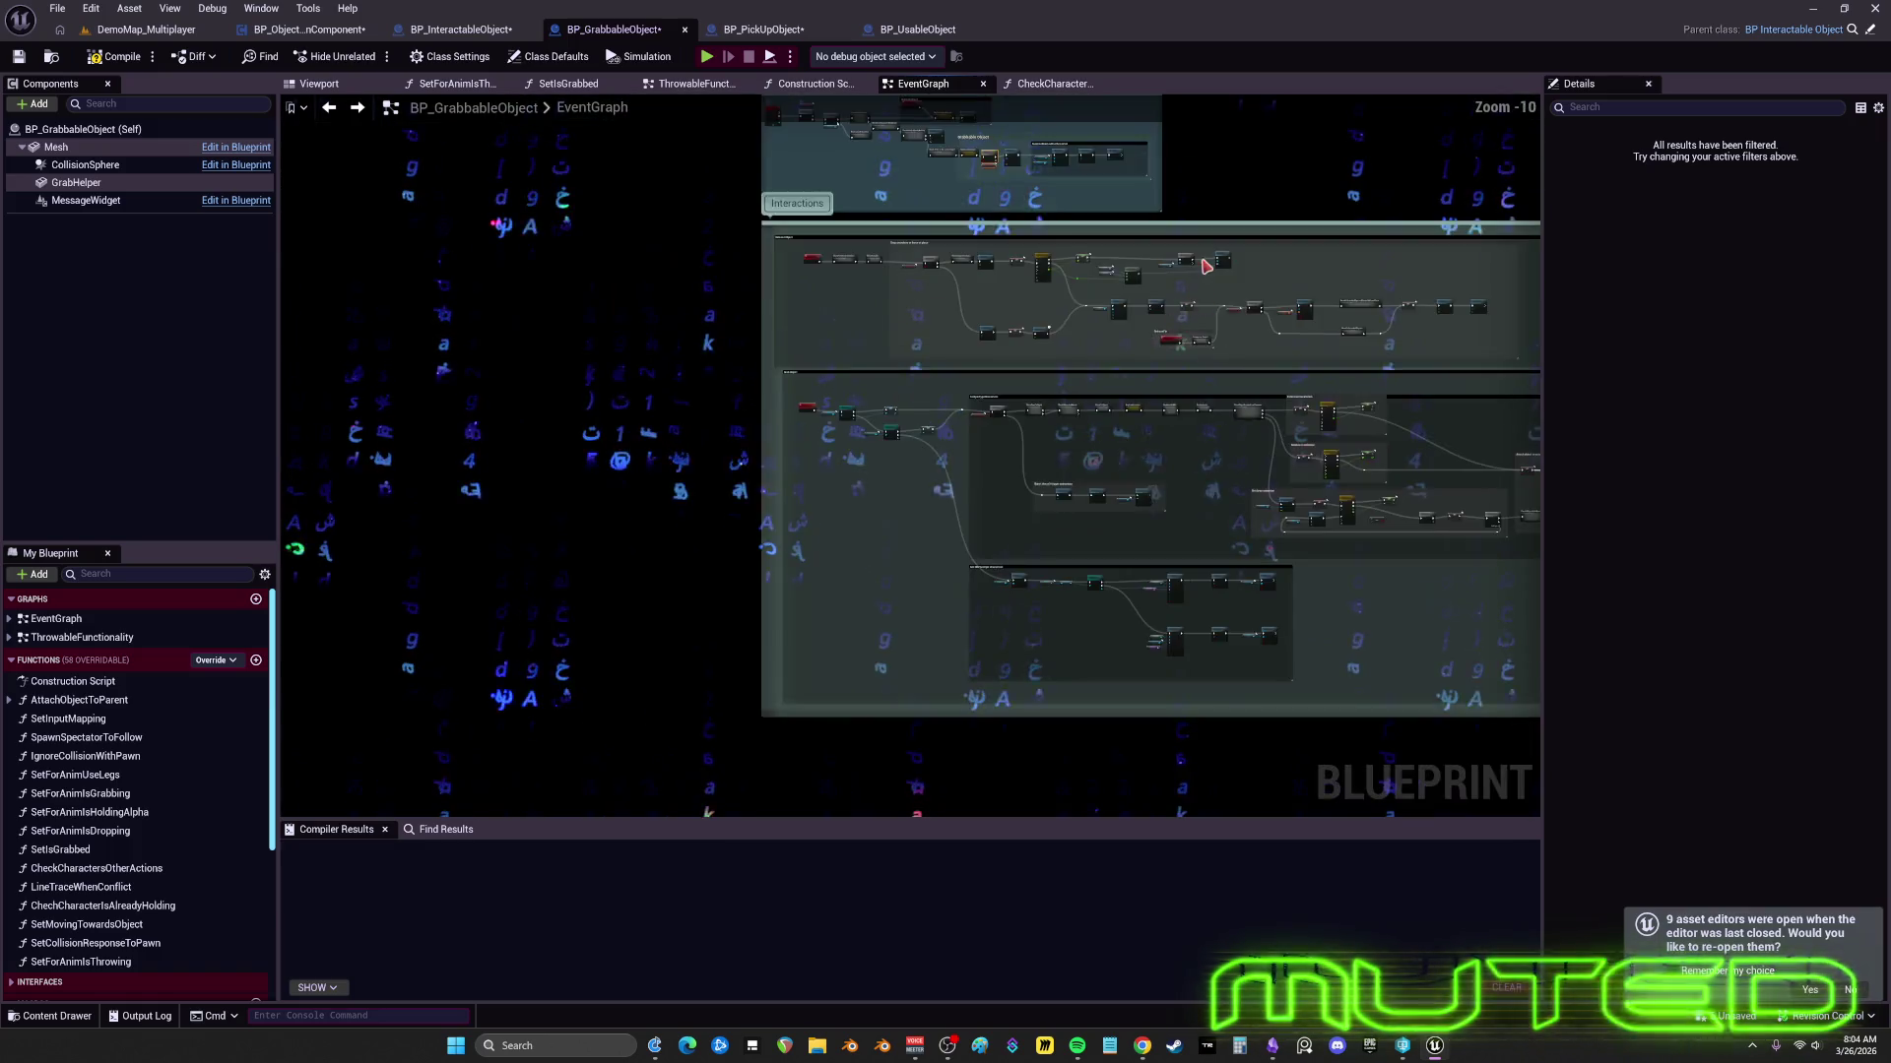
scroll(1099, 315, "up", 8)
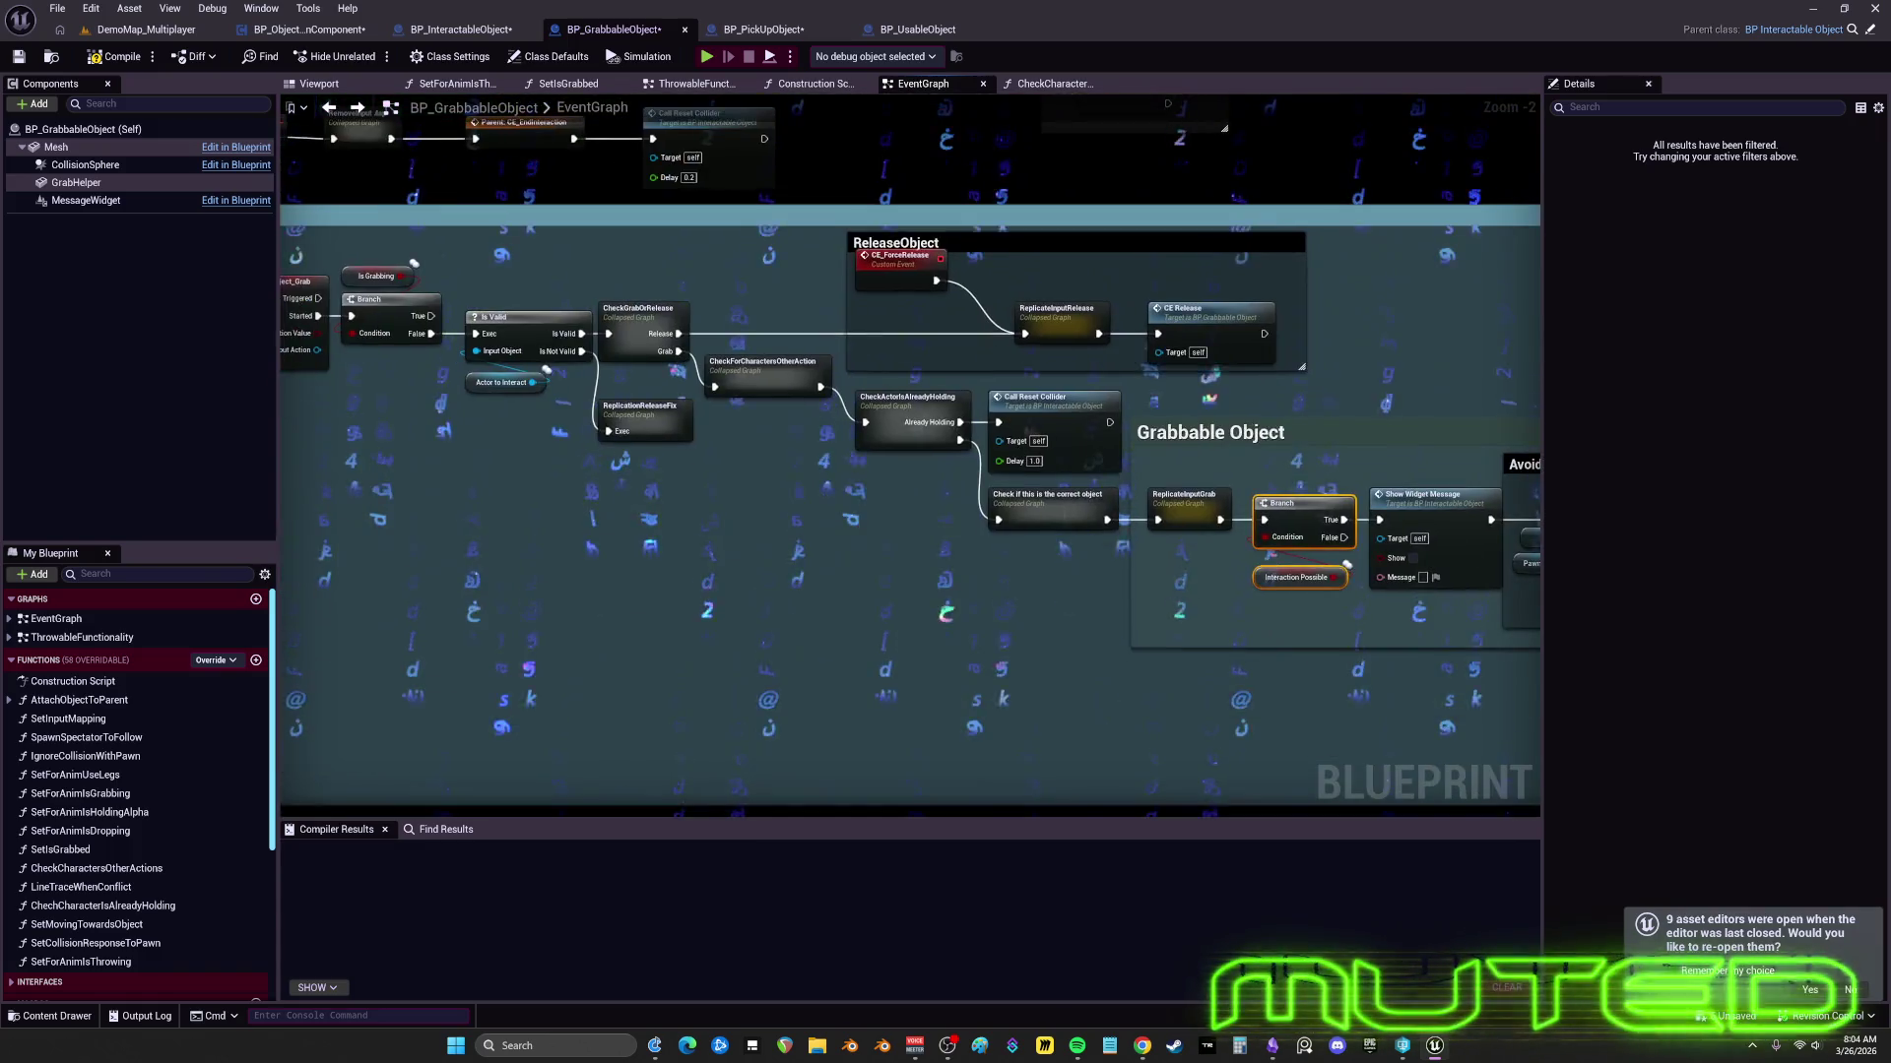
mouse_move(1287, 405)
left_mouse_down()
mouse_move(1000, 350)
mouse_move(630, 368)
left_mouse_up()
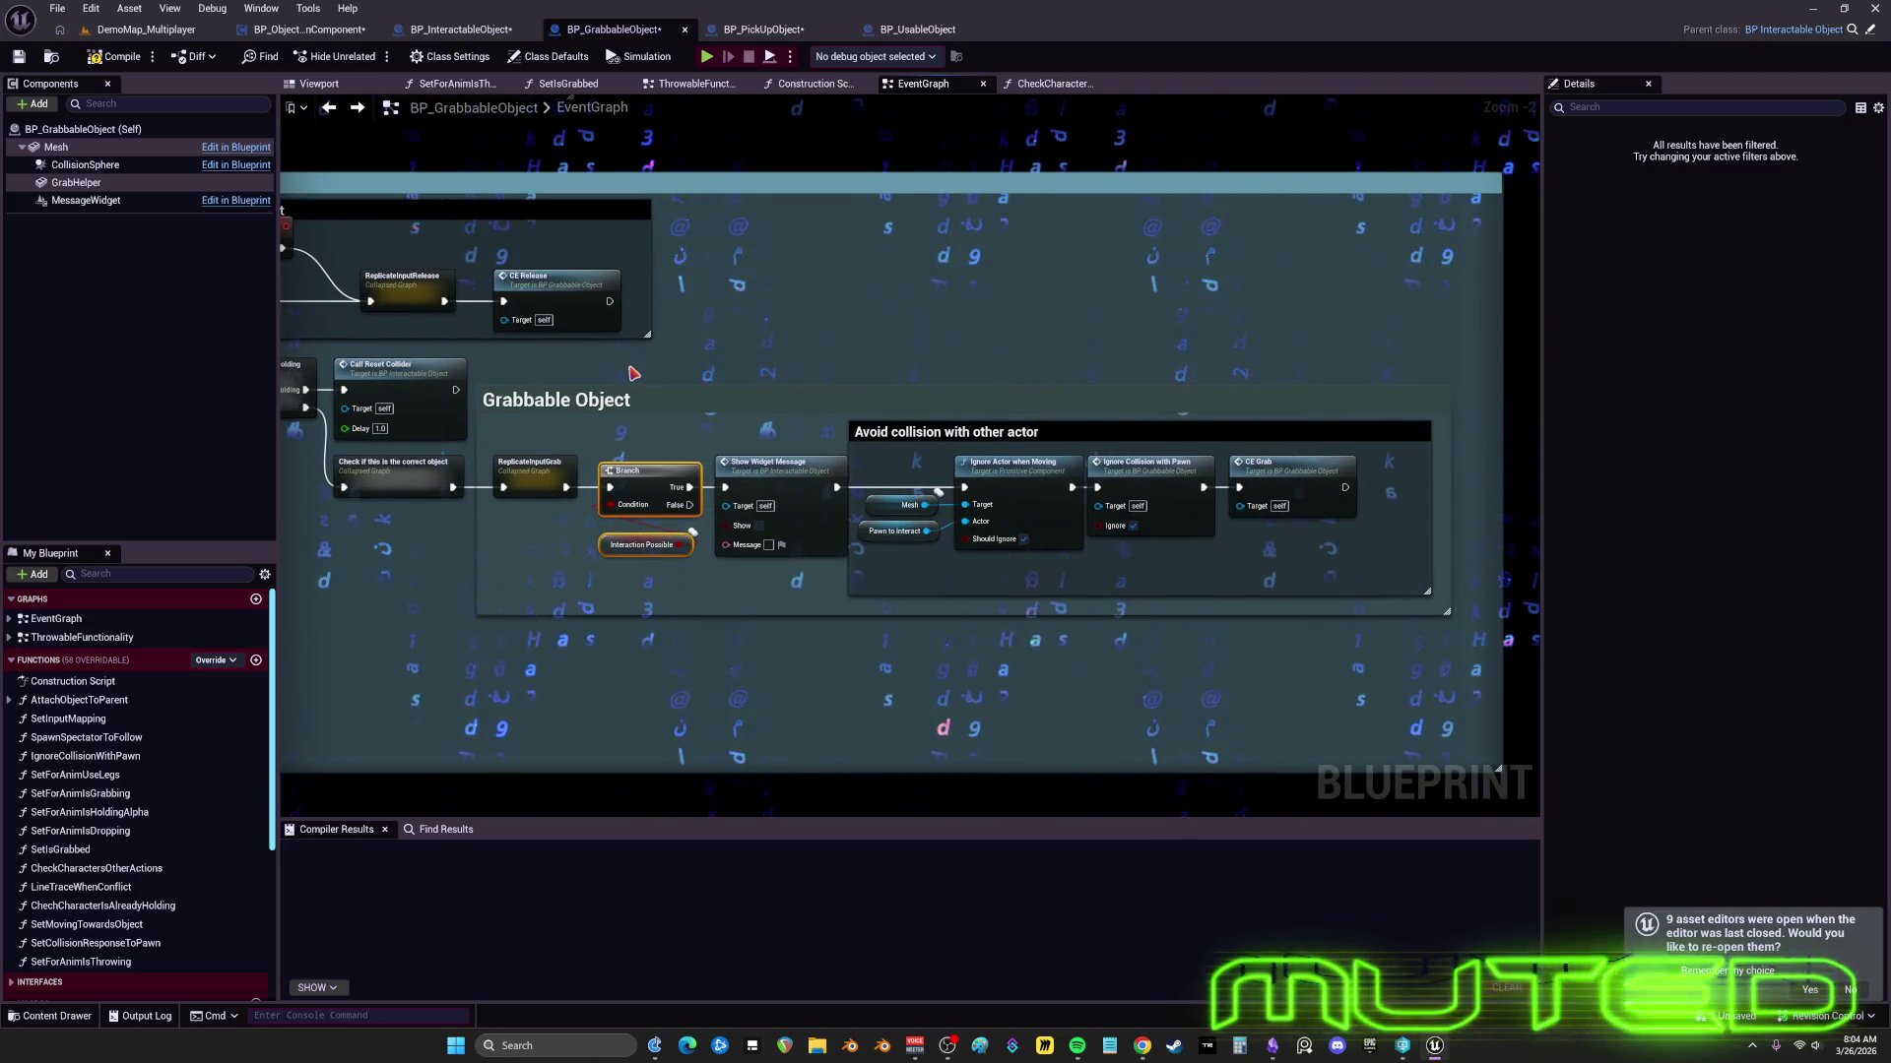
scroll(1390, 459, "down", 2)
left_click_drag(532, 647, 1002, 626)
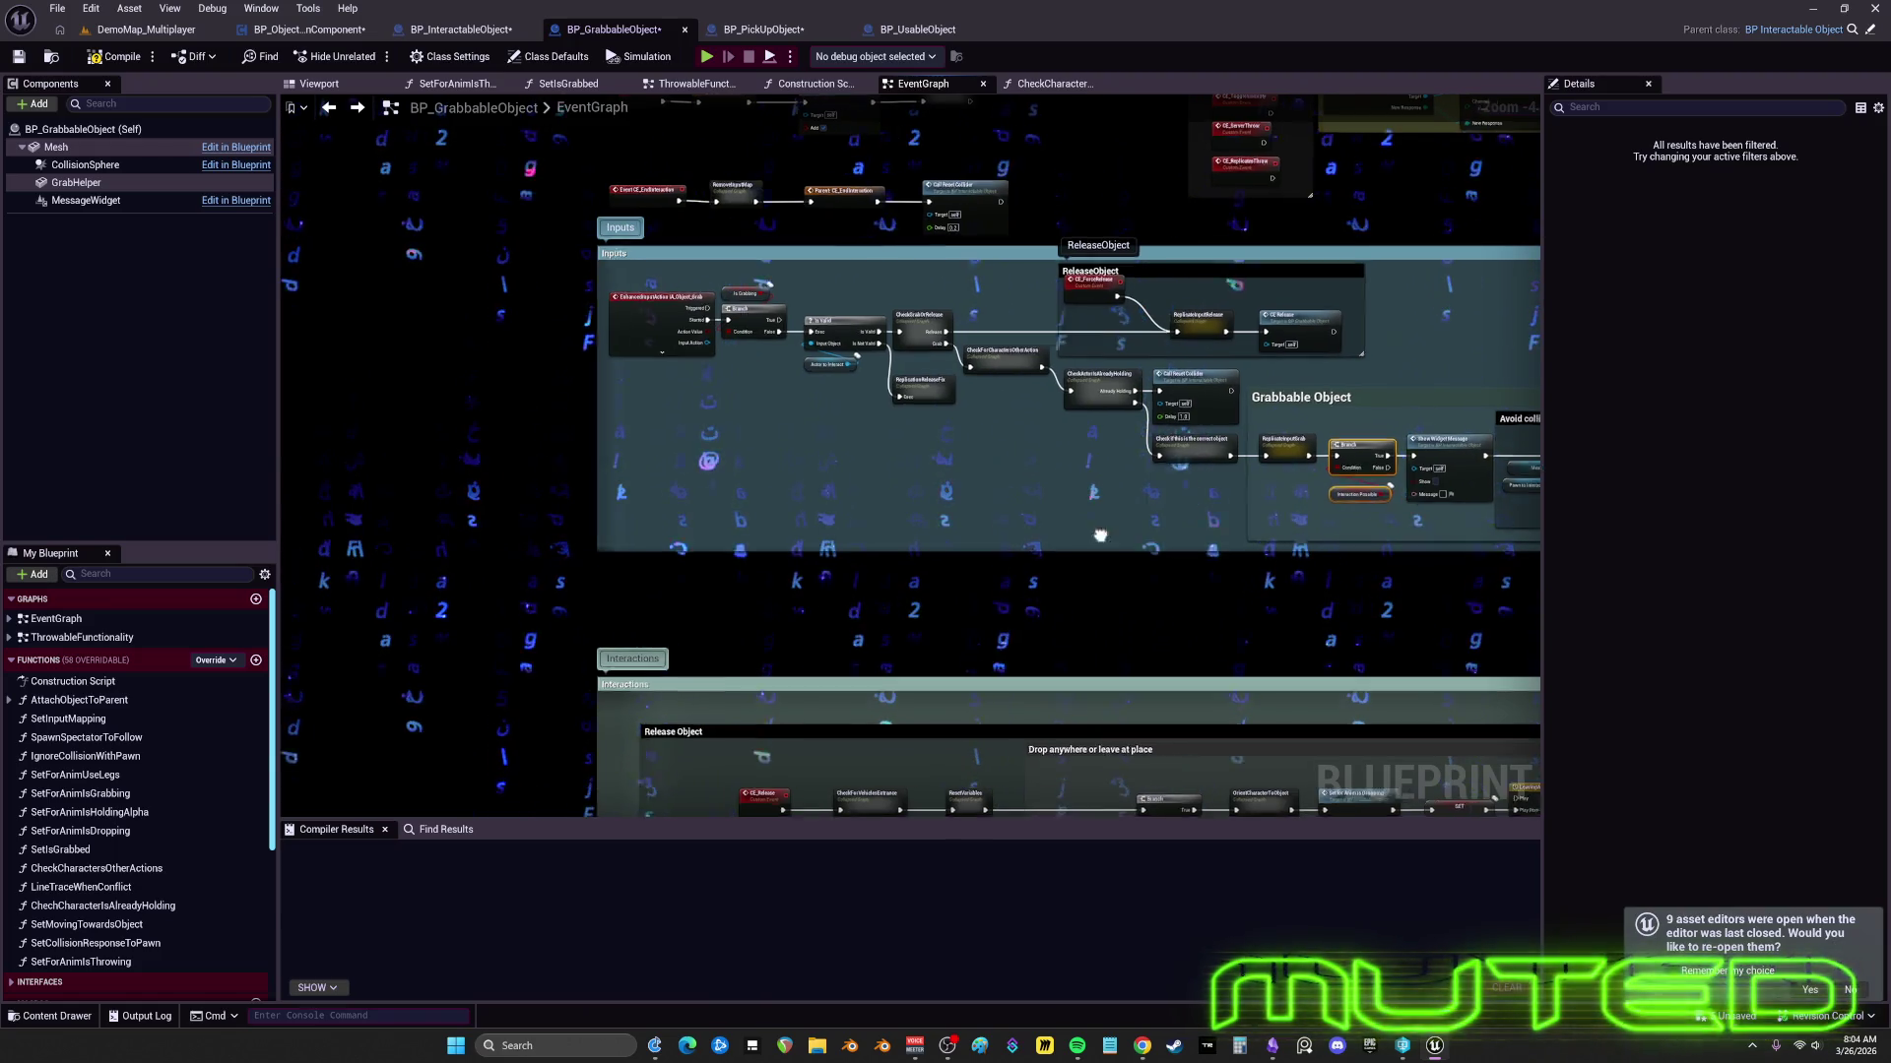
left_click_drag(1105, 531, 676, 517)
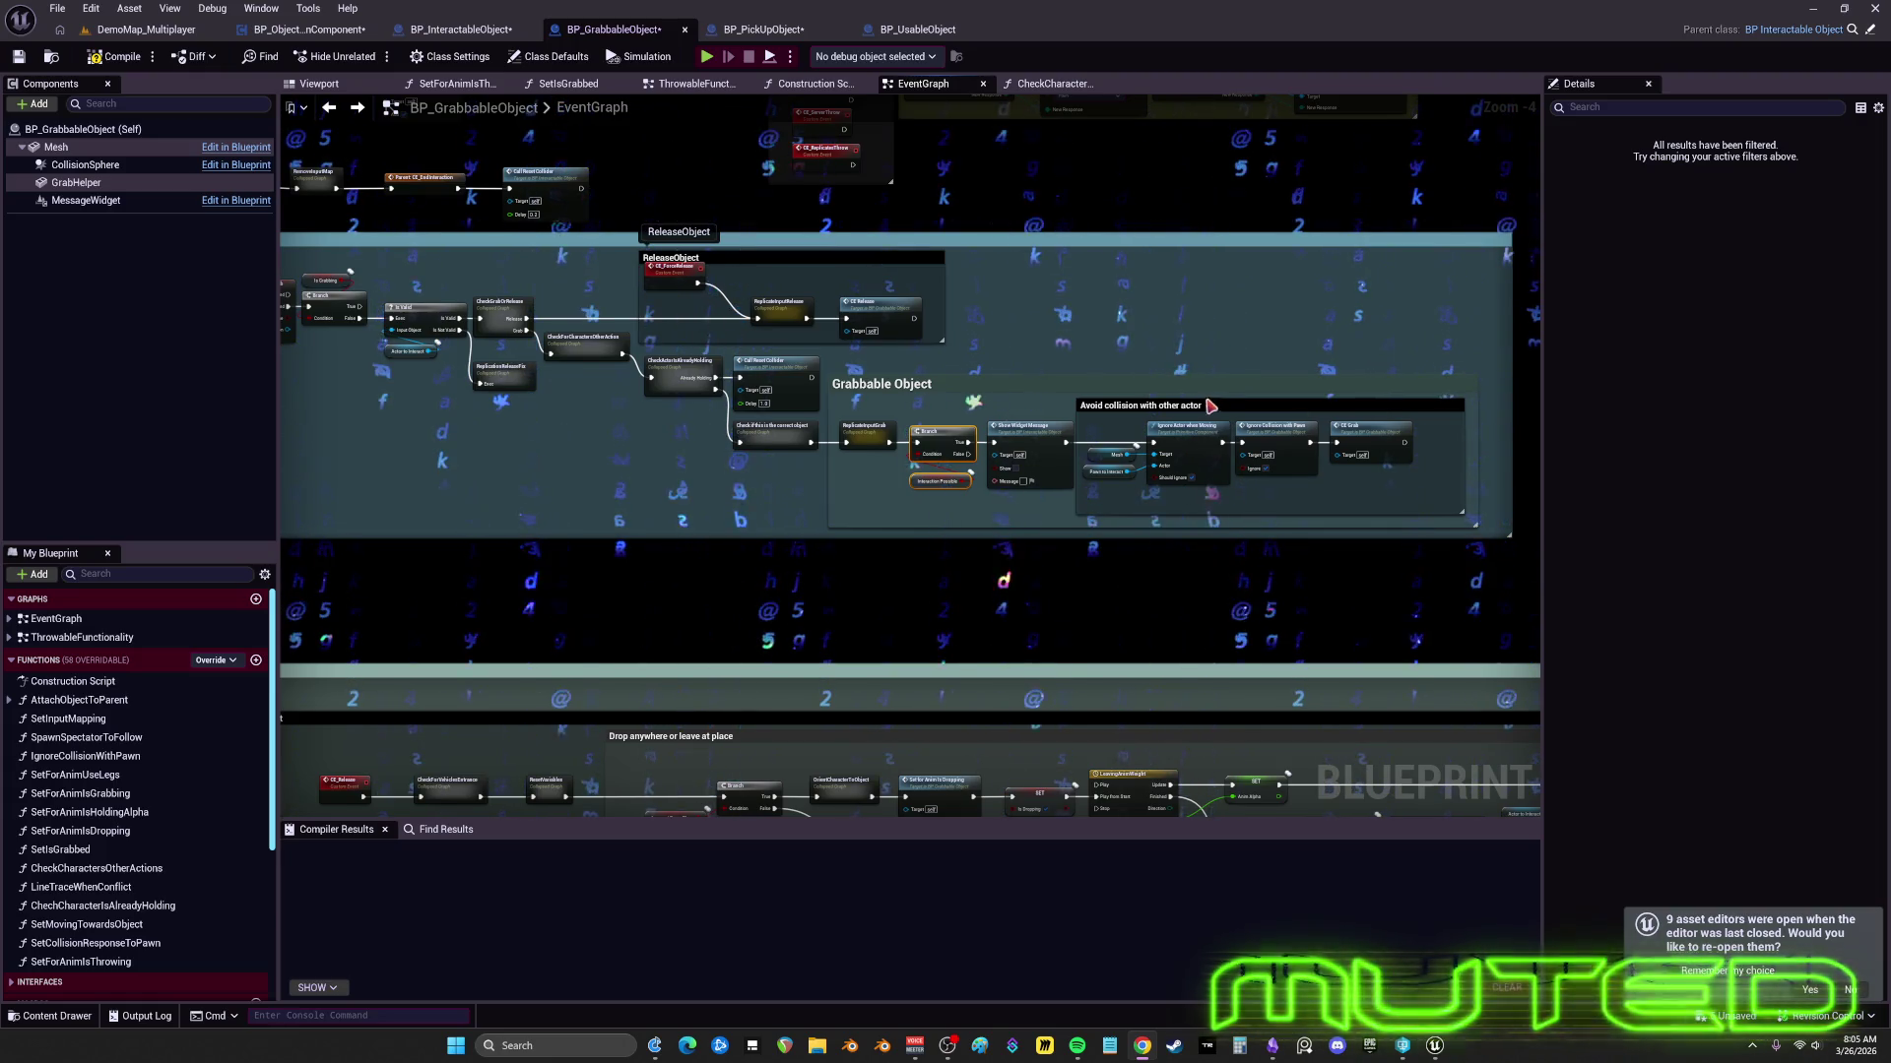
scroll(830, 494, "down", 3)
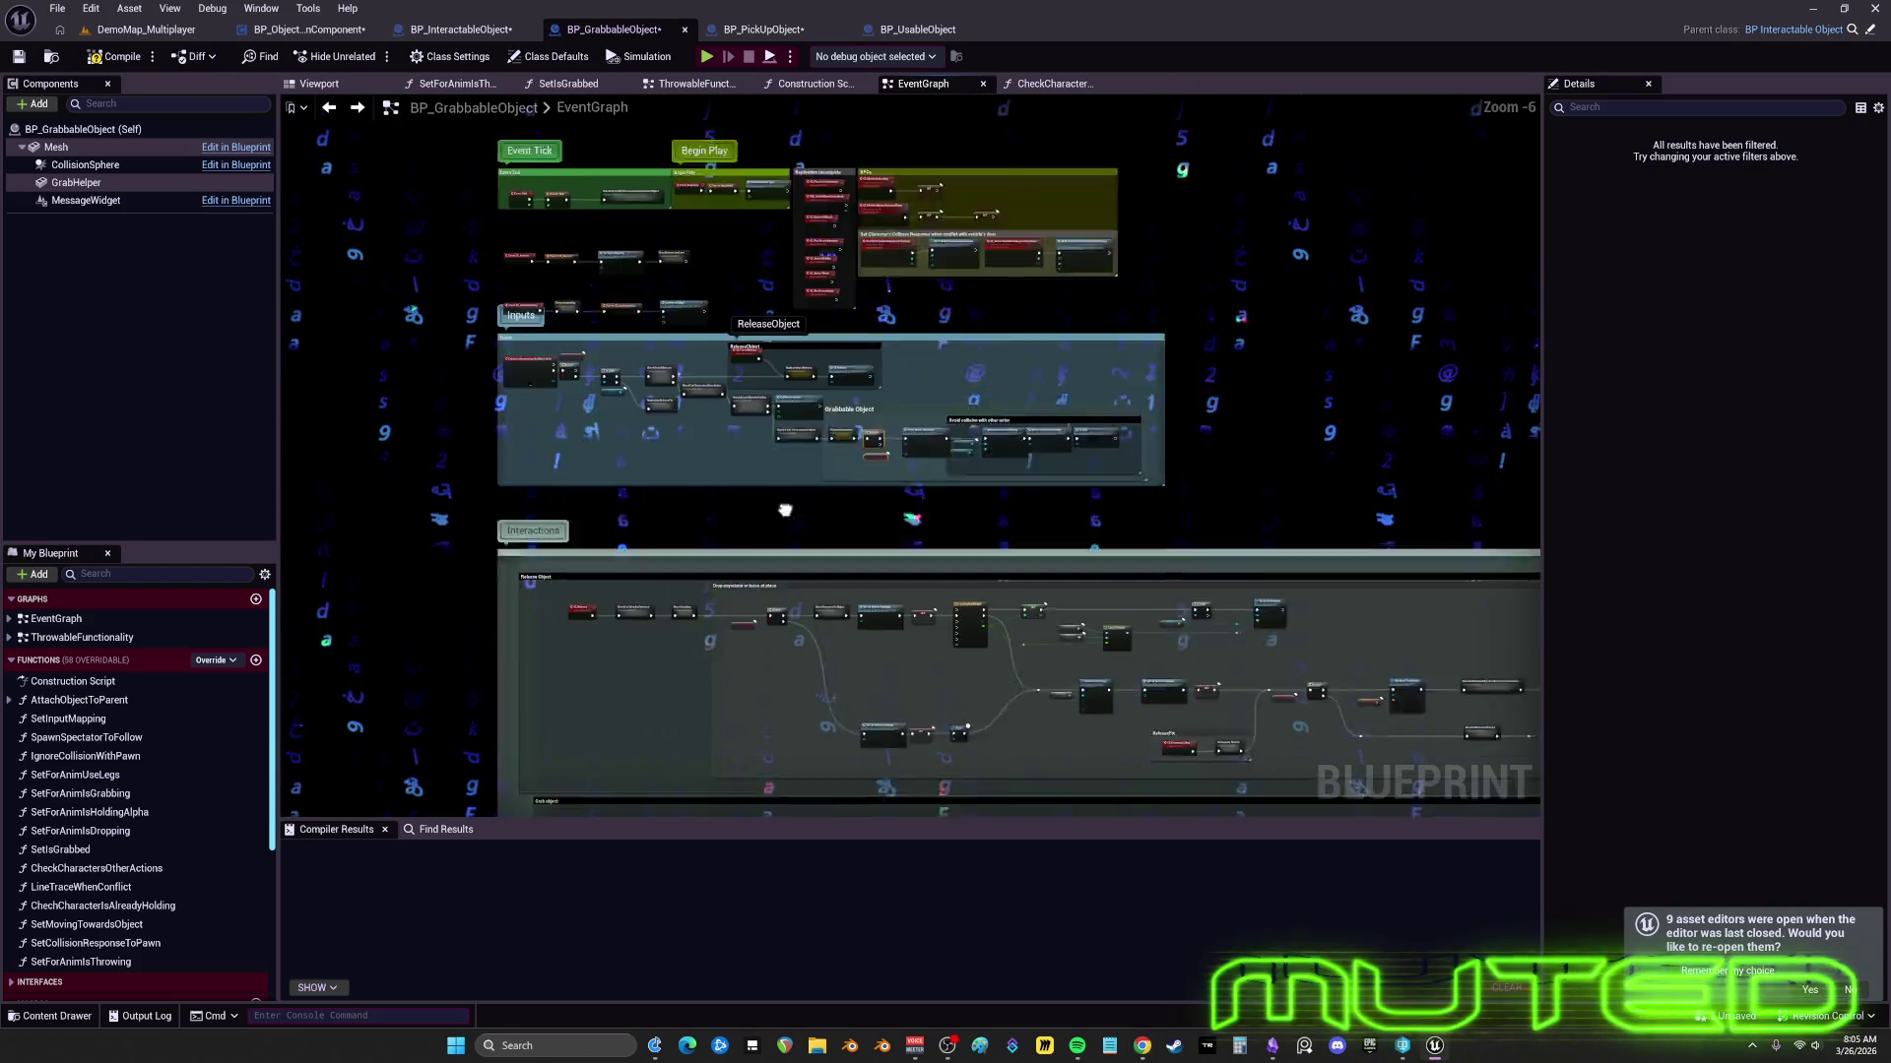
- Raise the Set for Anim Is Dropping, SET and Delay row together with the ReleaseFix comment
scroll(930, 654, "up", 4)
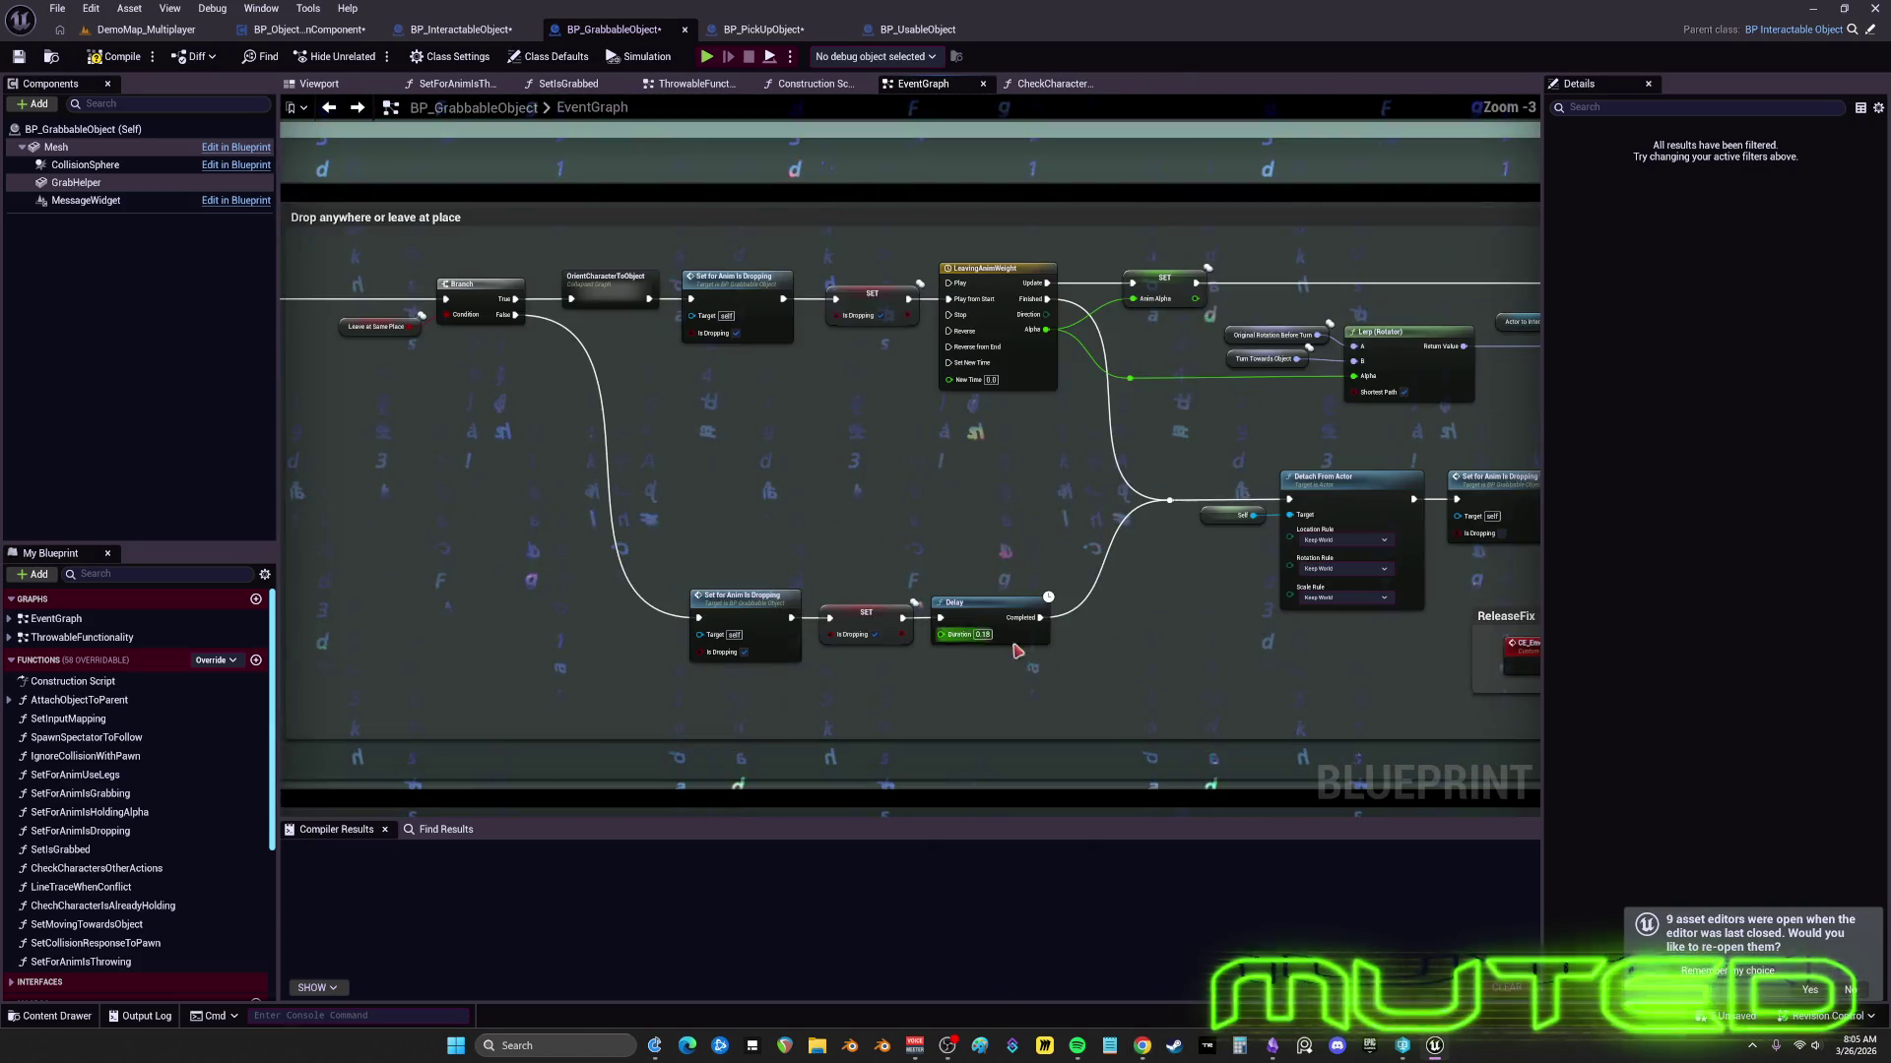
left_click_drag(866, 625, 866, 474)
left_click_drag(1113, 591, 630, 585)
scroll(1106, 507, "down", 2)
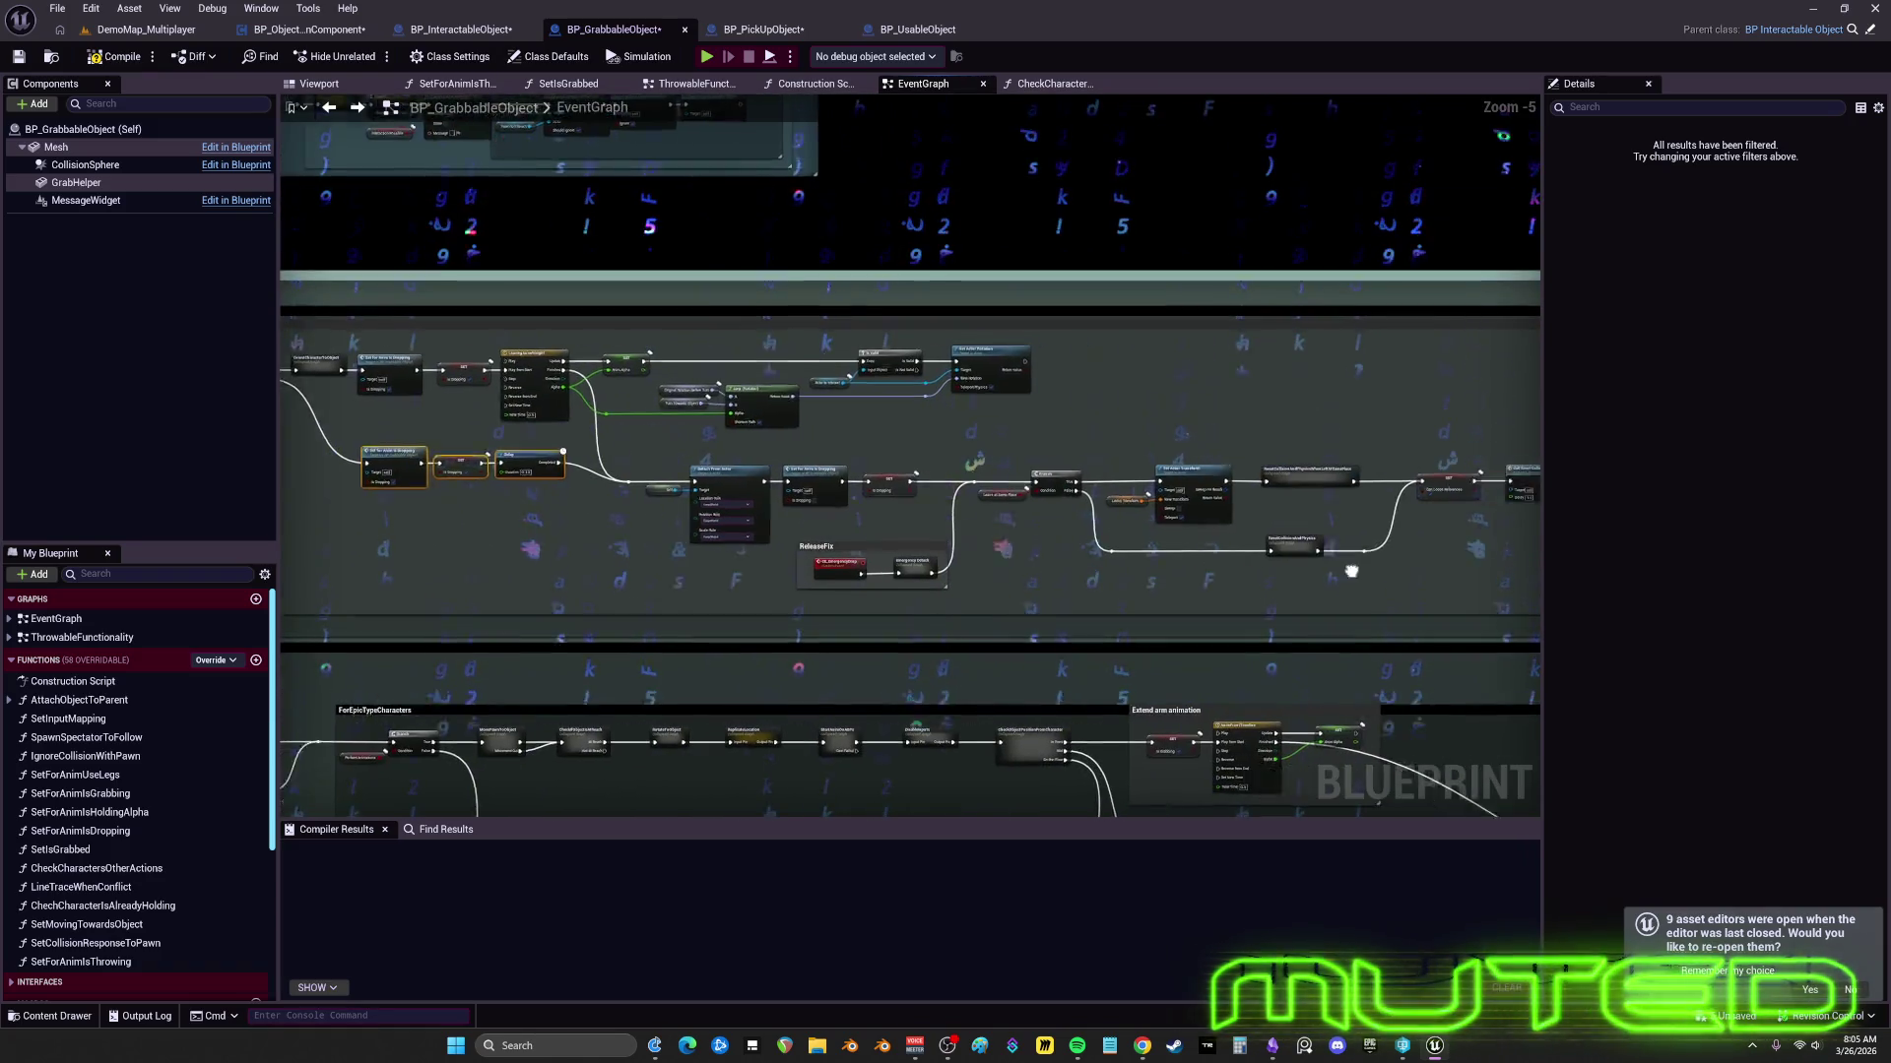
mouse_move(1399, 583)
left_mouse_down()
mouse_move(1276, 511)
mouse_move(404, 448)
left_mouse_up()
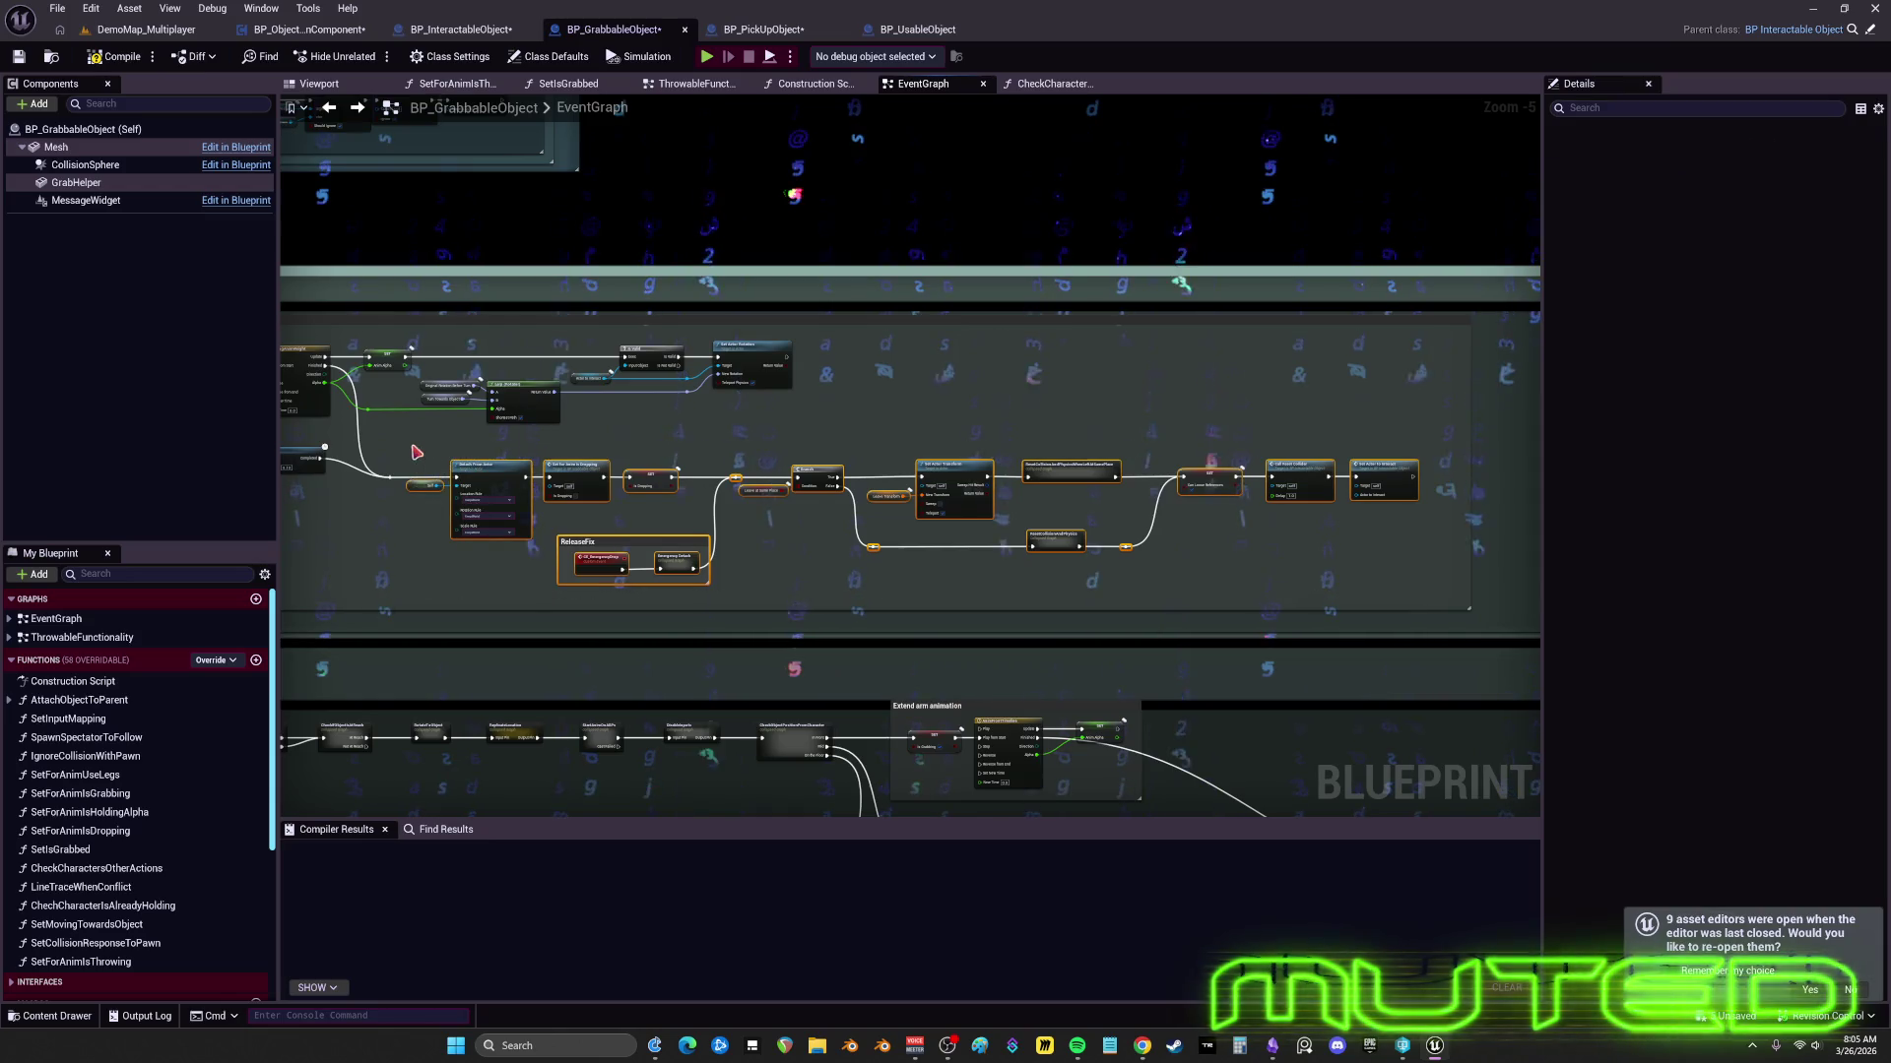
left_click_drag(616, 462, 617, 449)
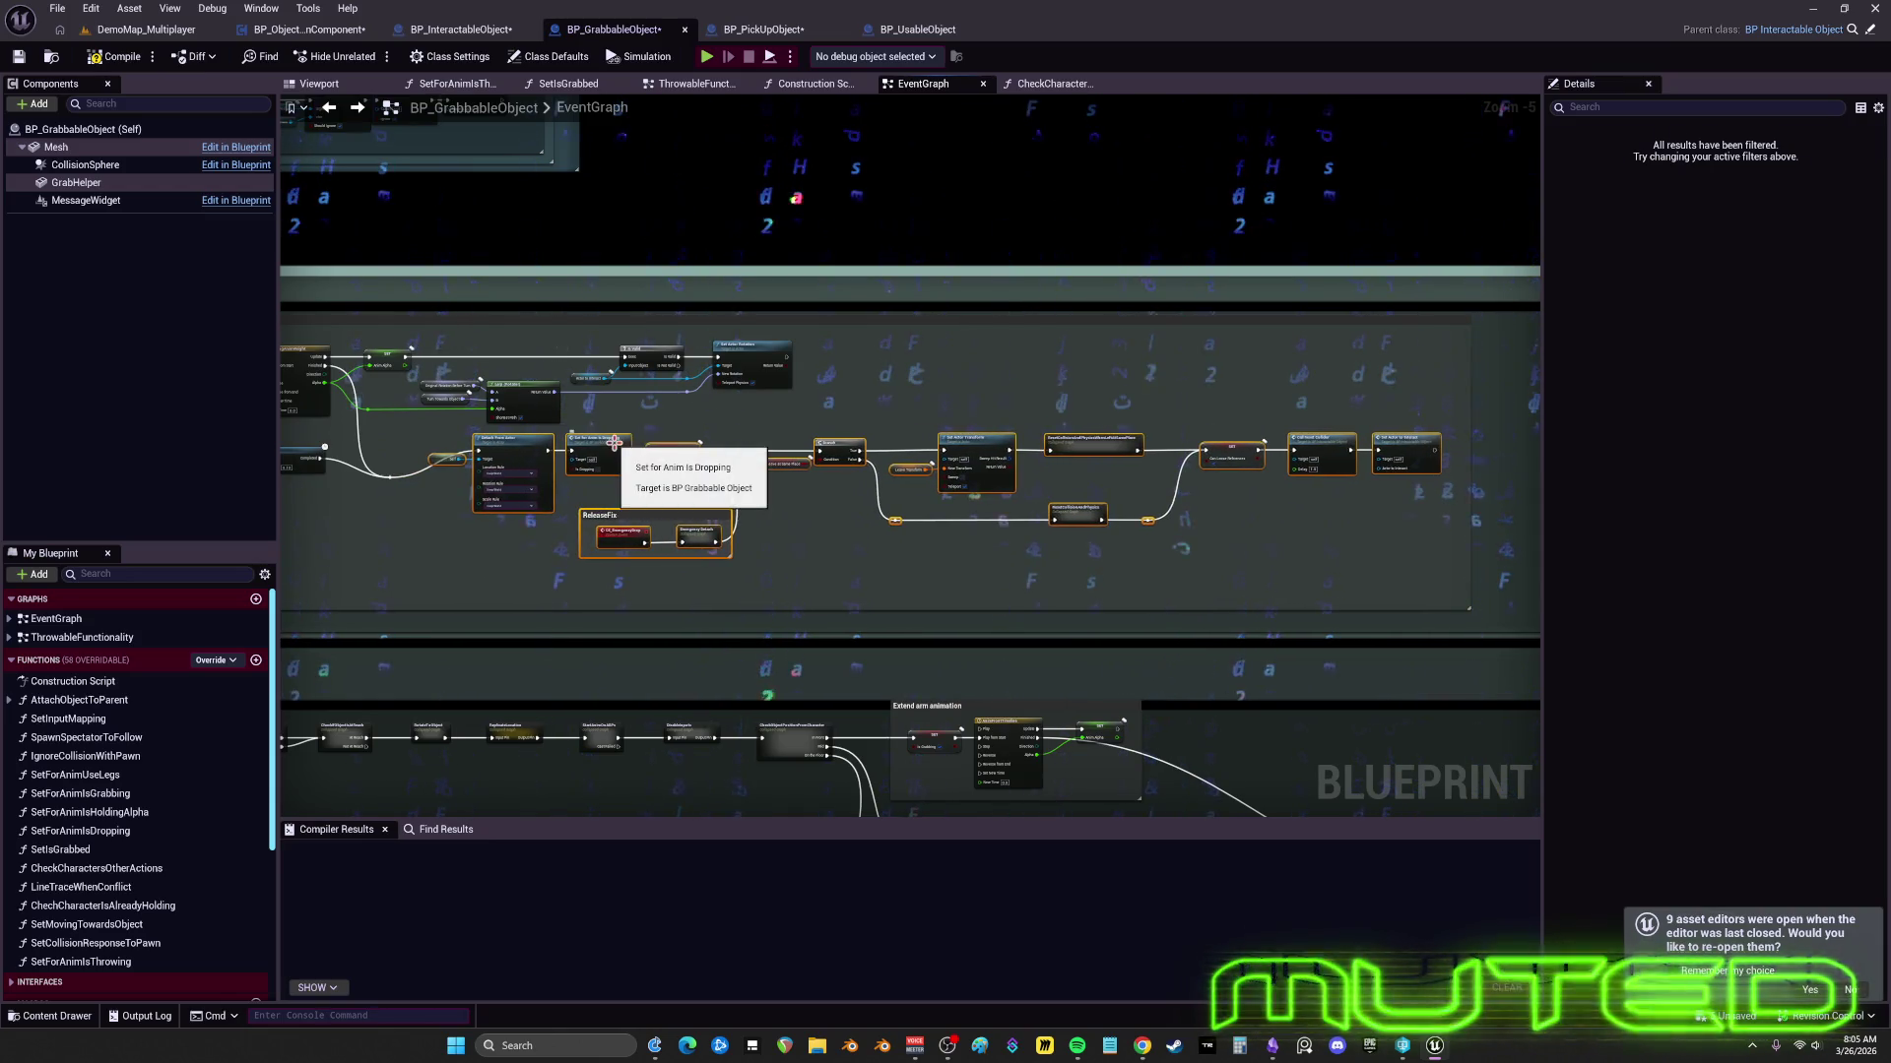
scroll(471, 487, "up", 1)
scroll(471, 486, "up", 2)
left_click(588, 445)
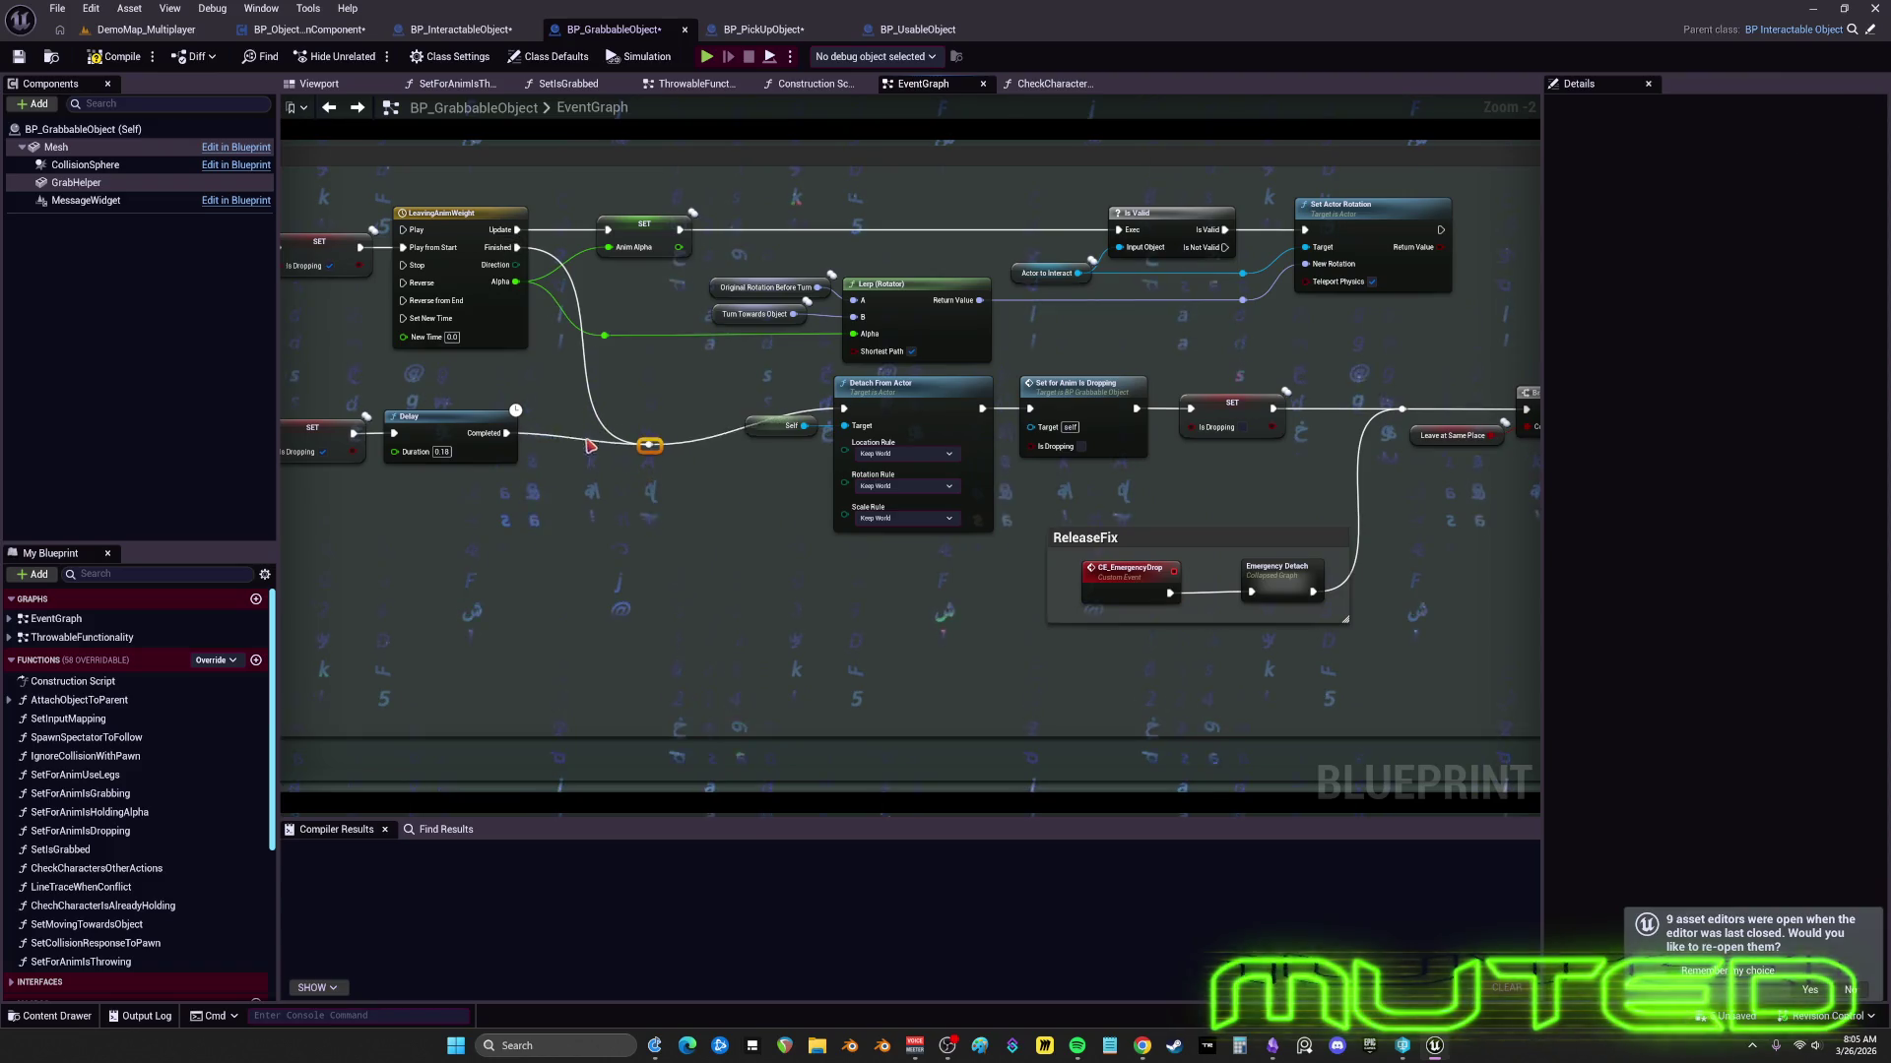
- Straighten the Delay chain and its wire knot in line with Detach From Actor using Q
left_click_drag(548, 551, 877, 559)
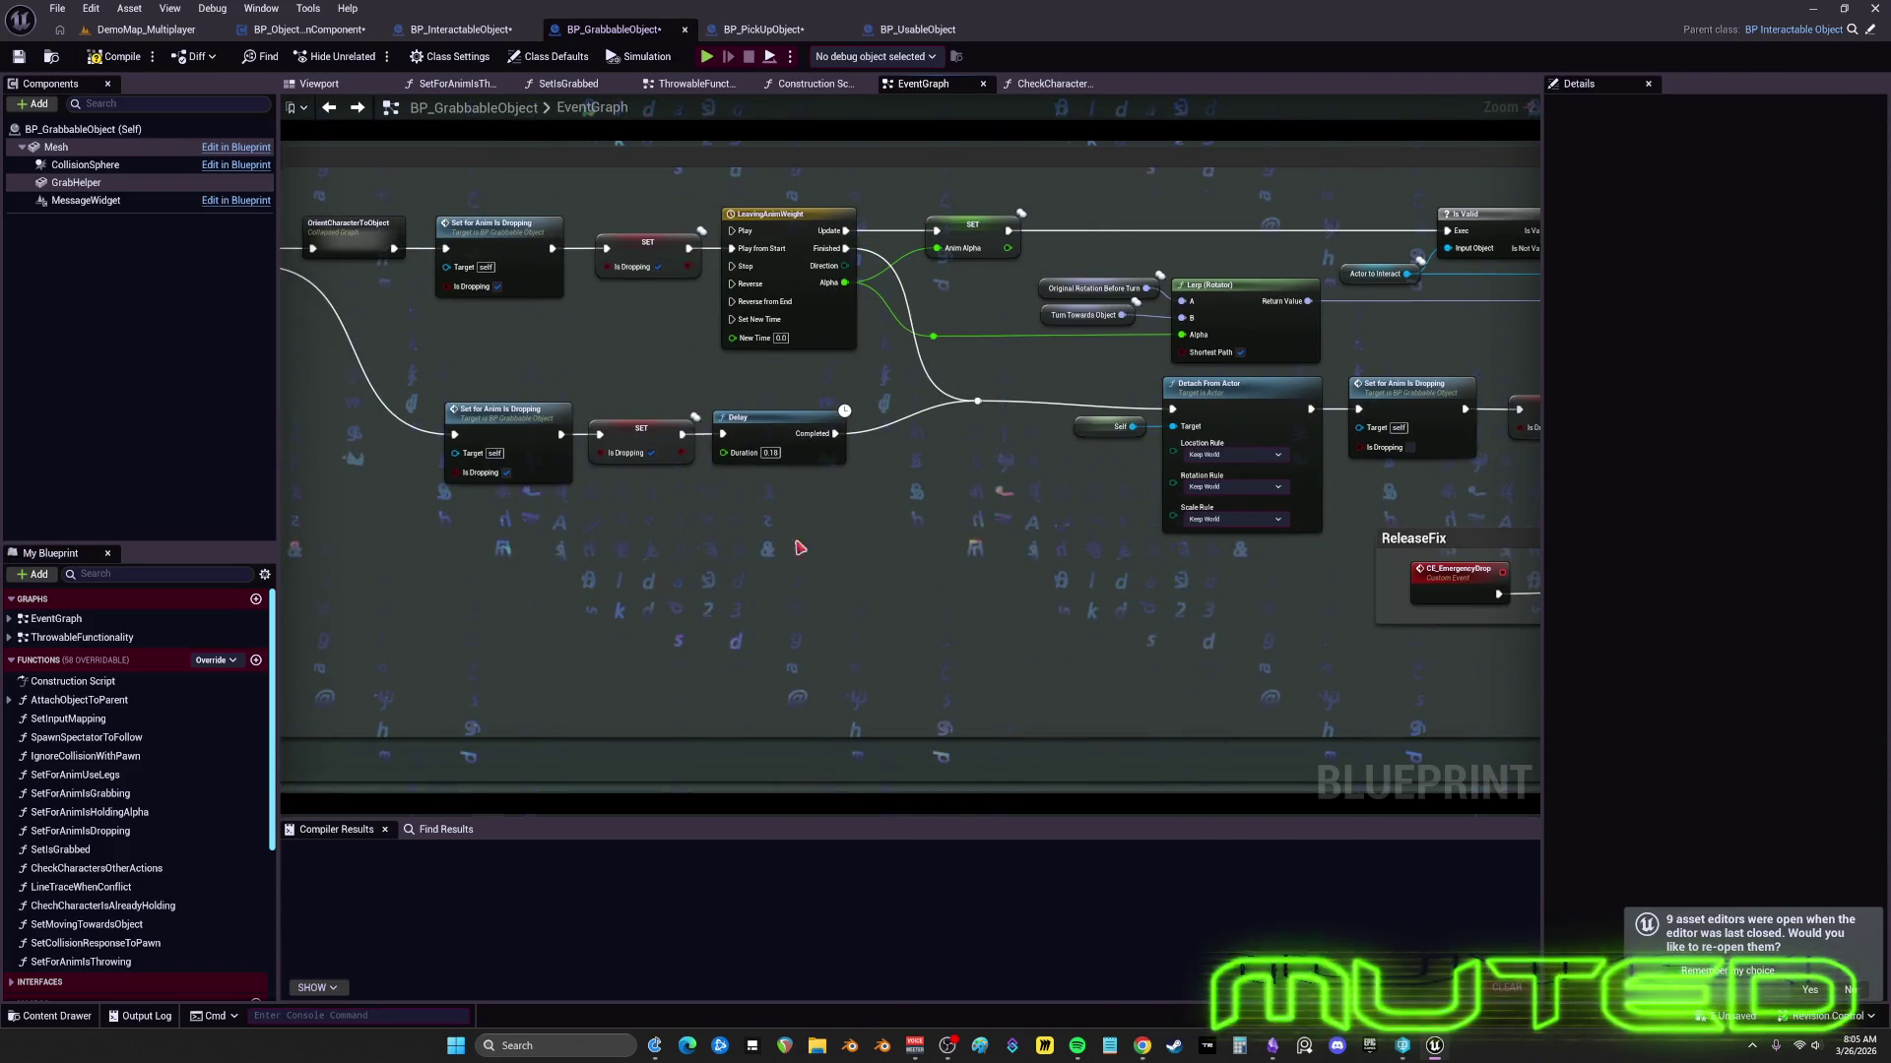
left_click_drag(467, 428, 467, 392)
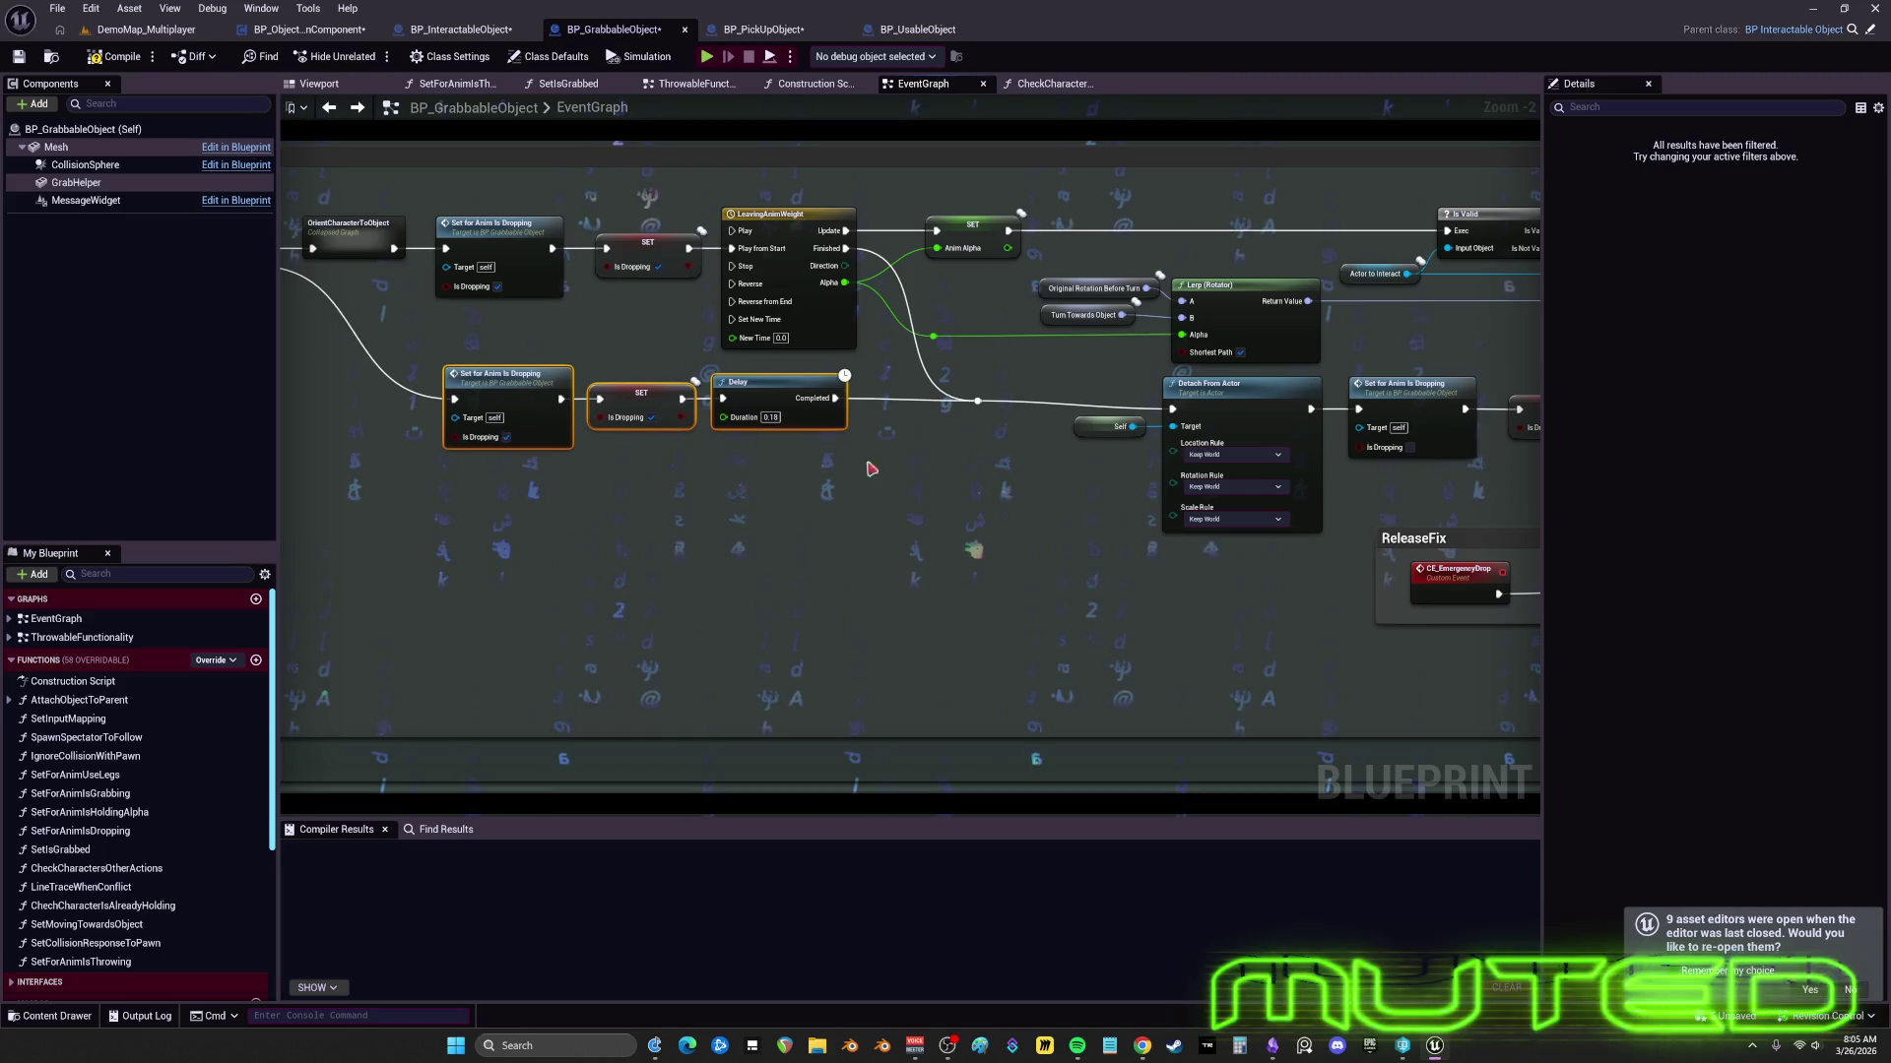
left_click(976, 402, "ctrl")
key("q")
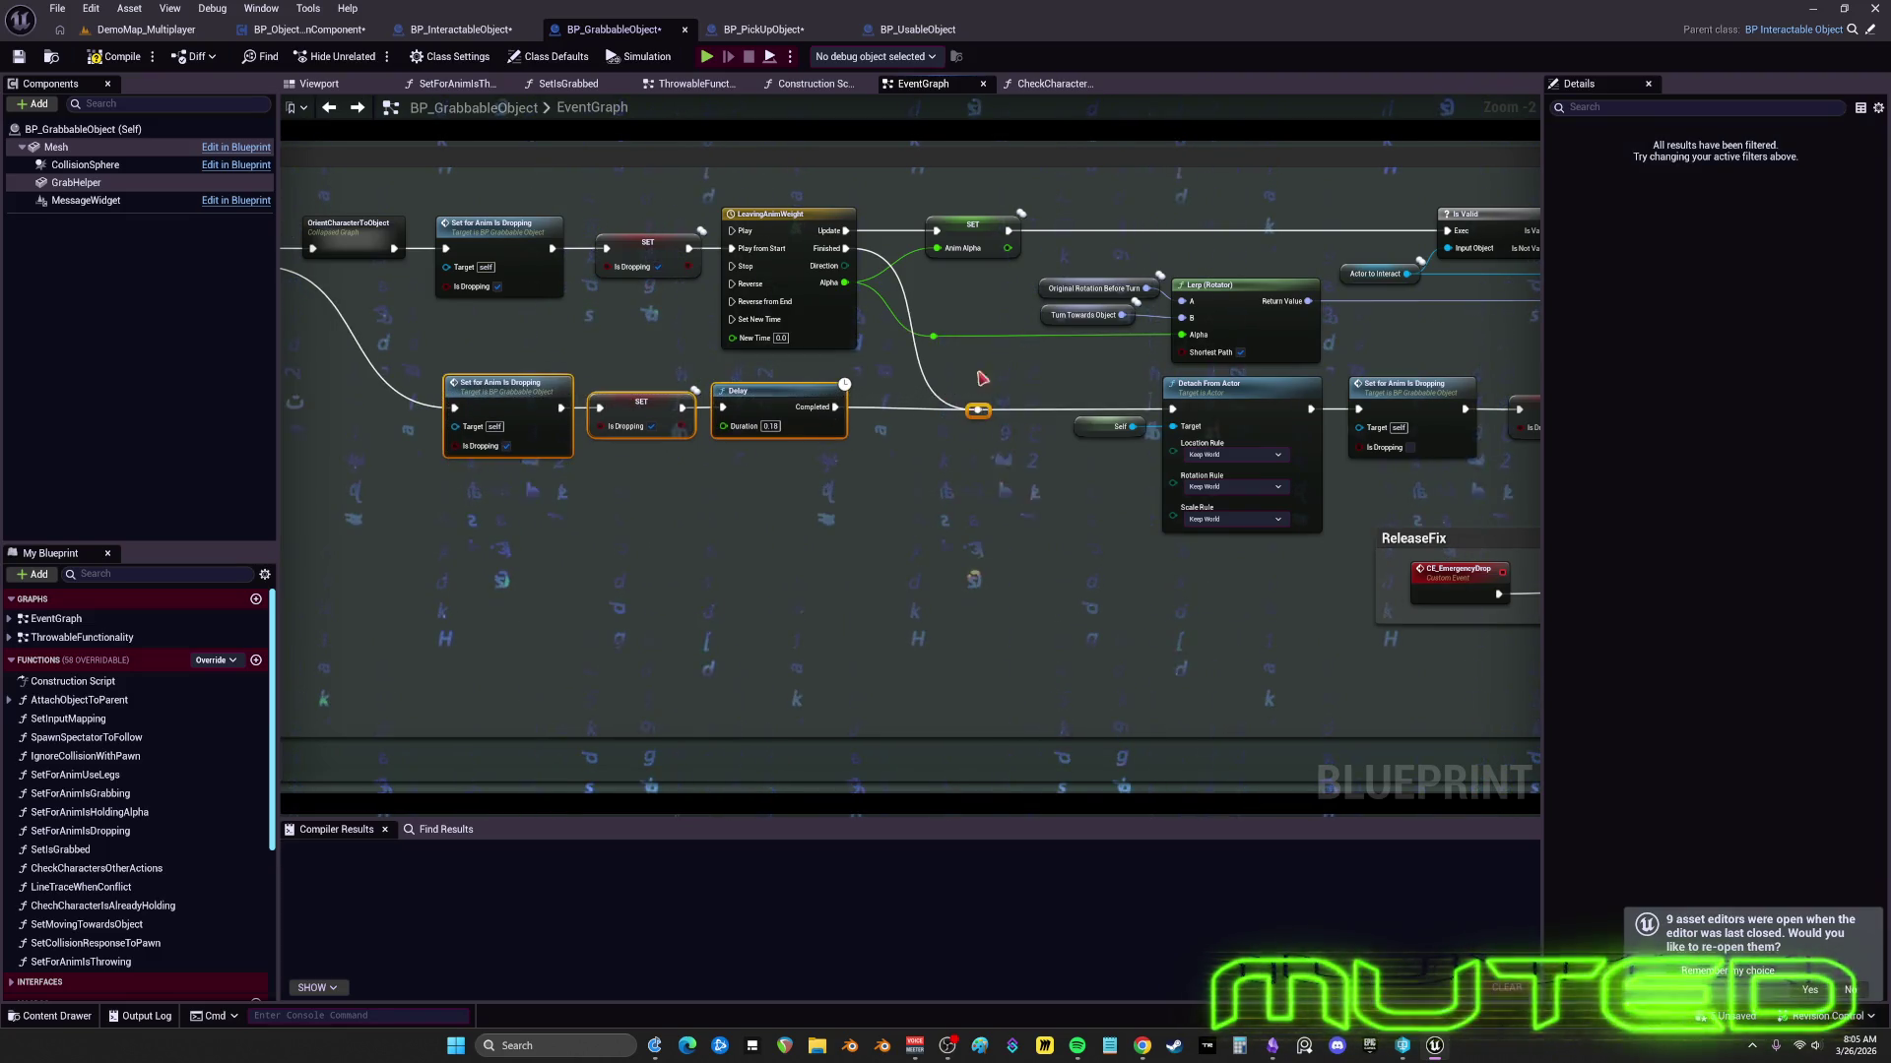
- Move Original Rotation Before Turn, Turn Towards Object and Lerp (Rotator) to the left
scroll(1140, 380, "up", 3)
left_click_drag(891, 471, 814, 403)
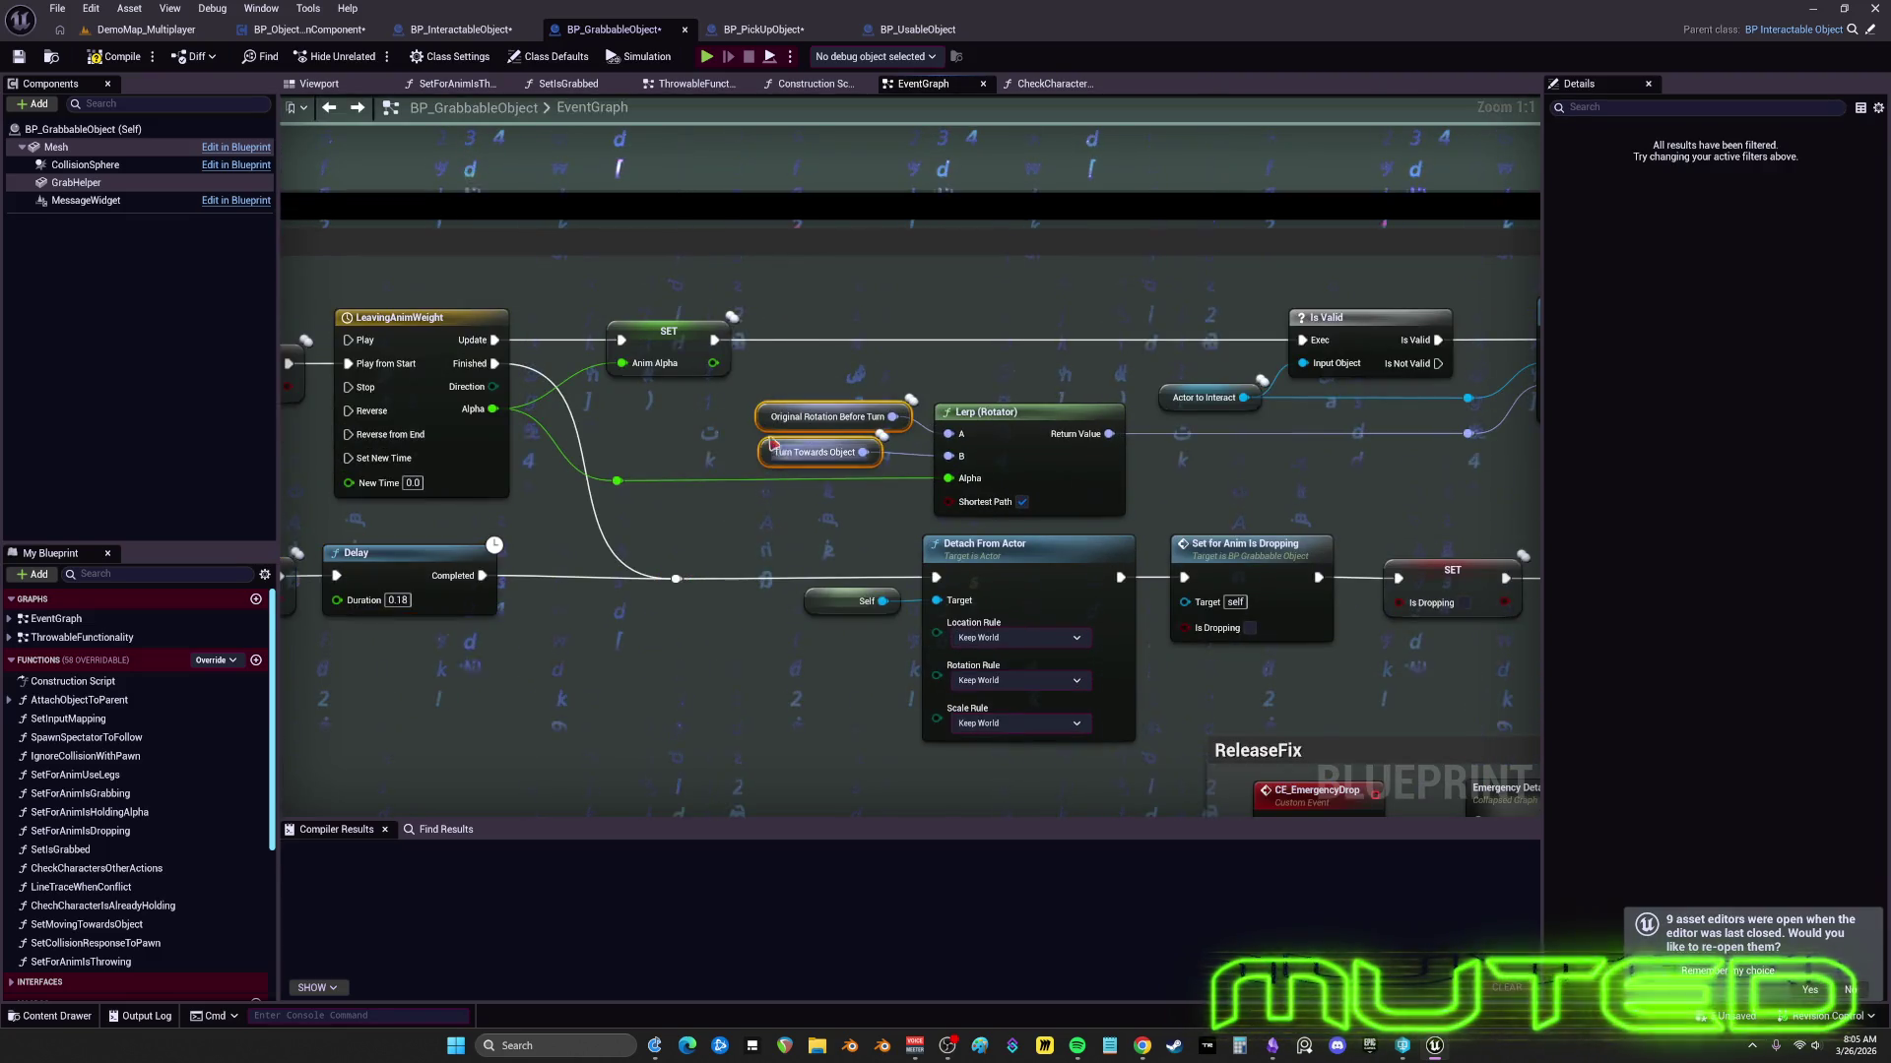
left_click(985, 412, "ctrl")
left_click_drag(985, 411, 820, 412)
left_click_drag(1096, 423, 1041, 411)
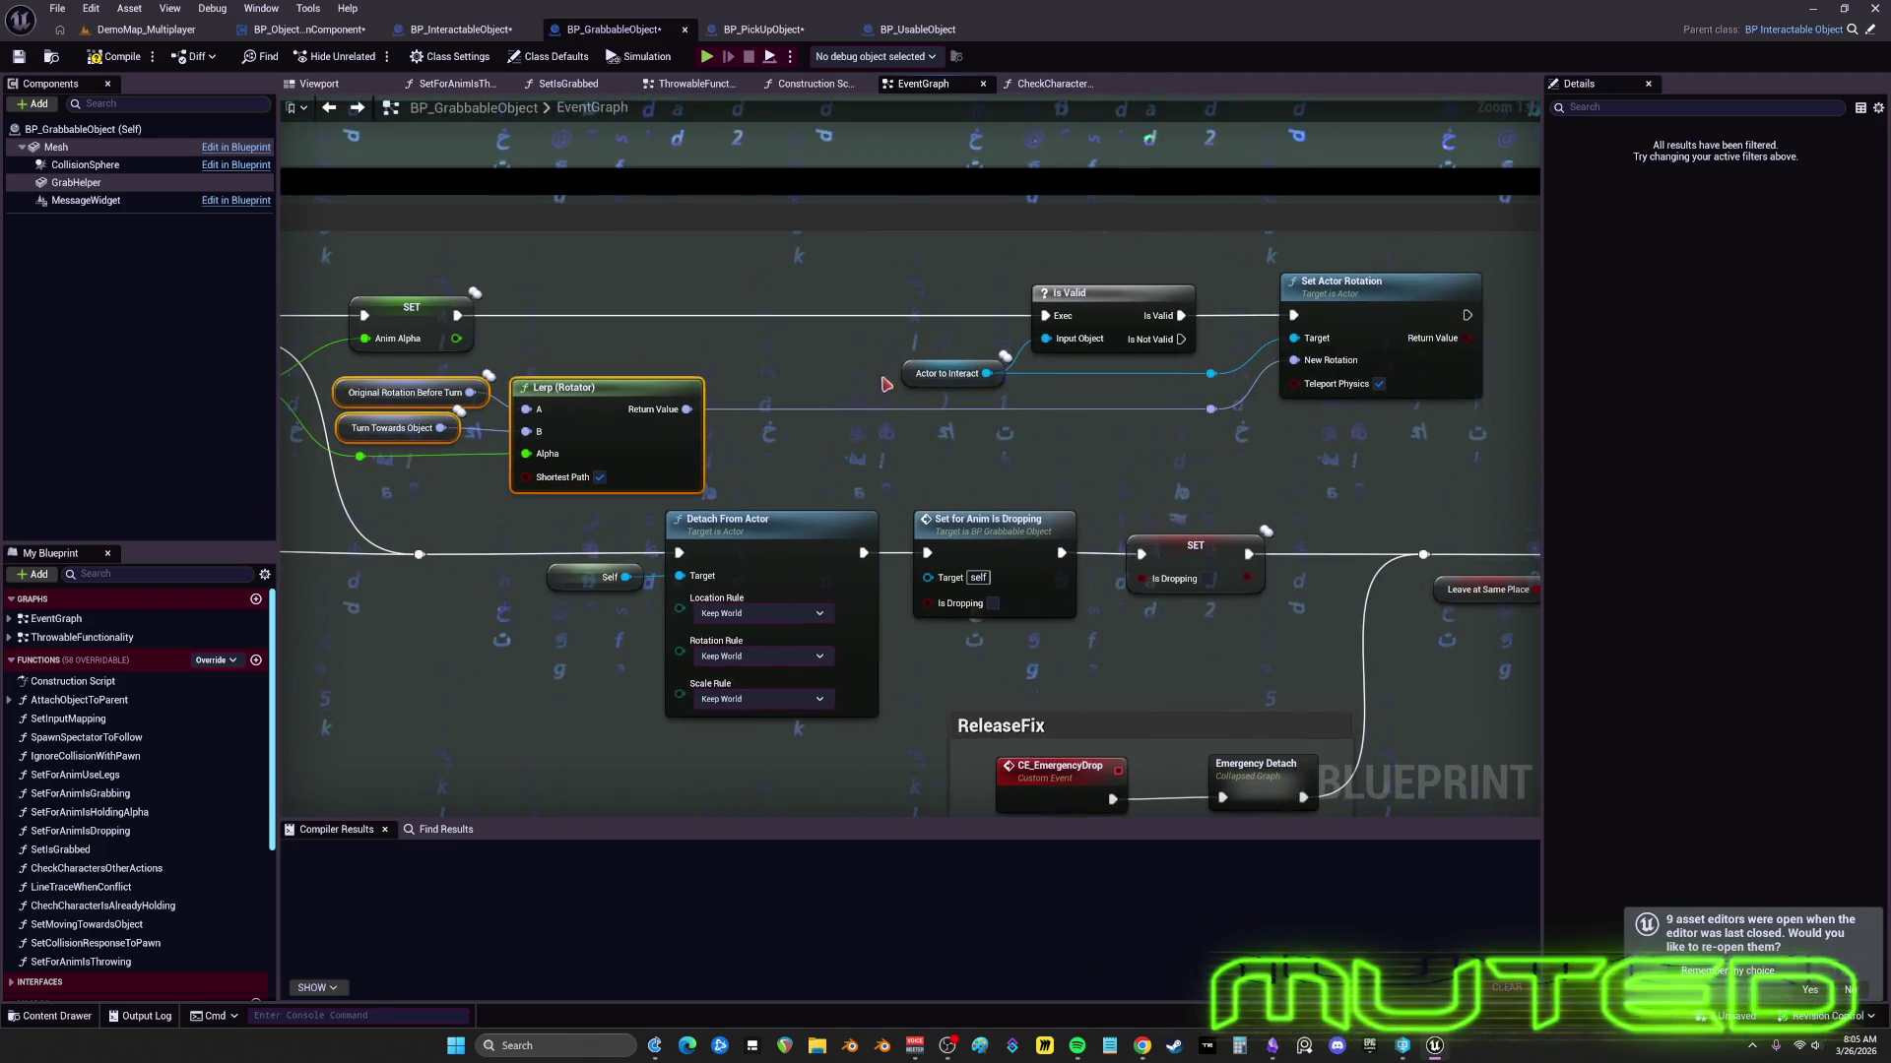
- Move the Is Valid group with Actor to Interact, Set Actor Rotation and reroutes about 240 px left
left_click_drag(1506, 261, 891, 394)
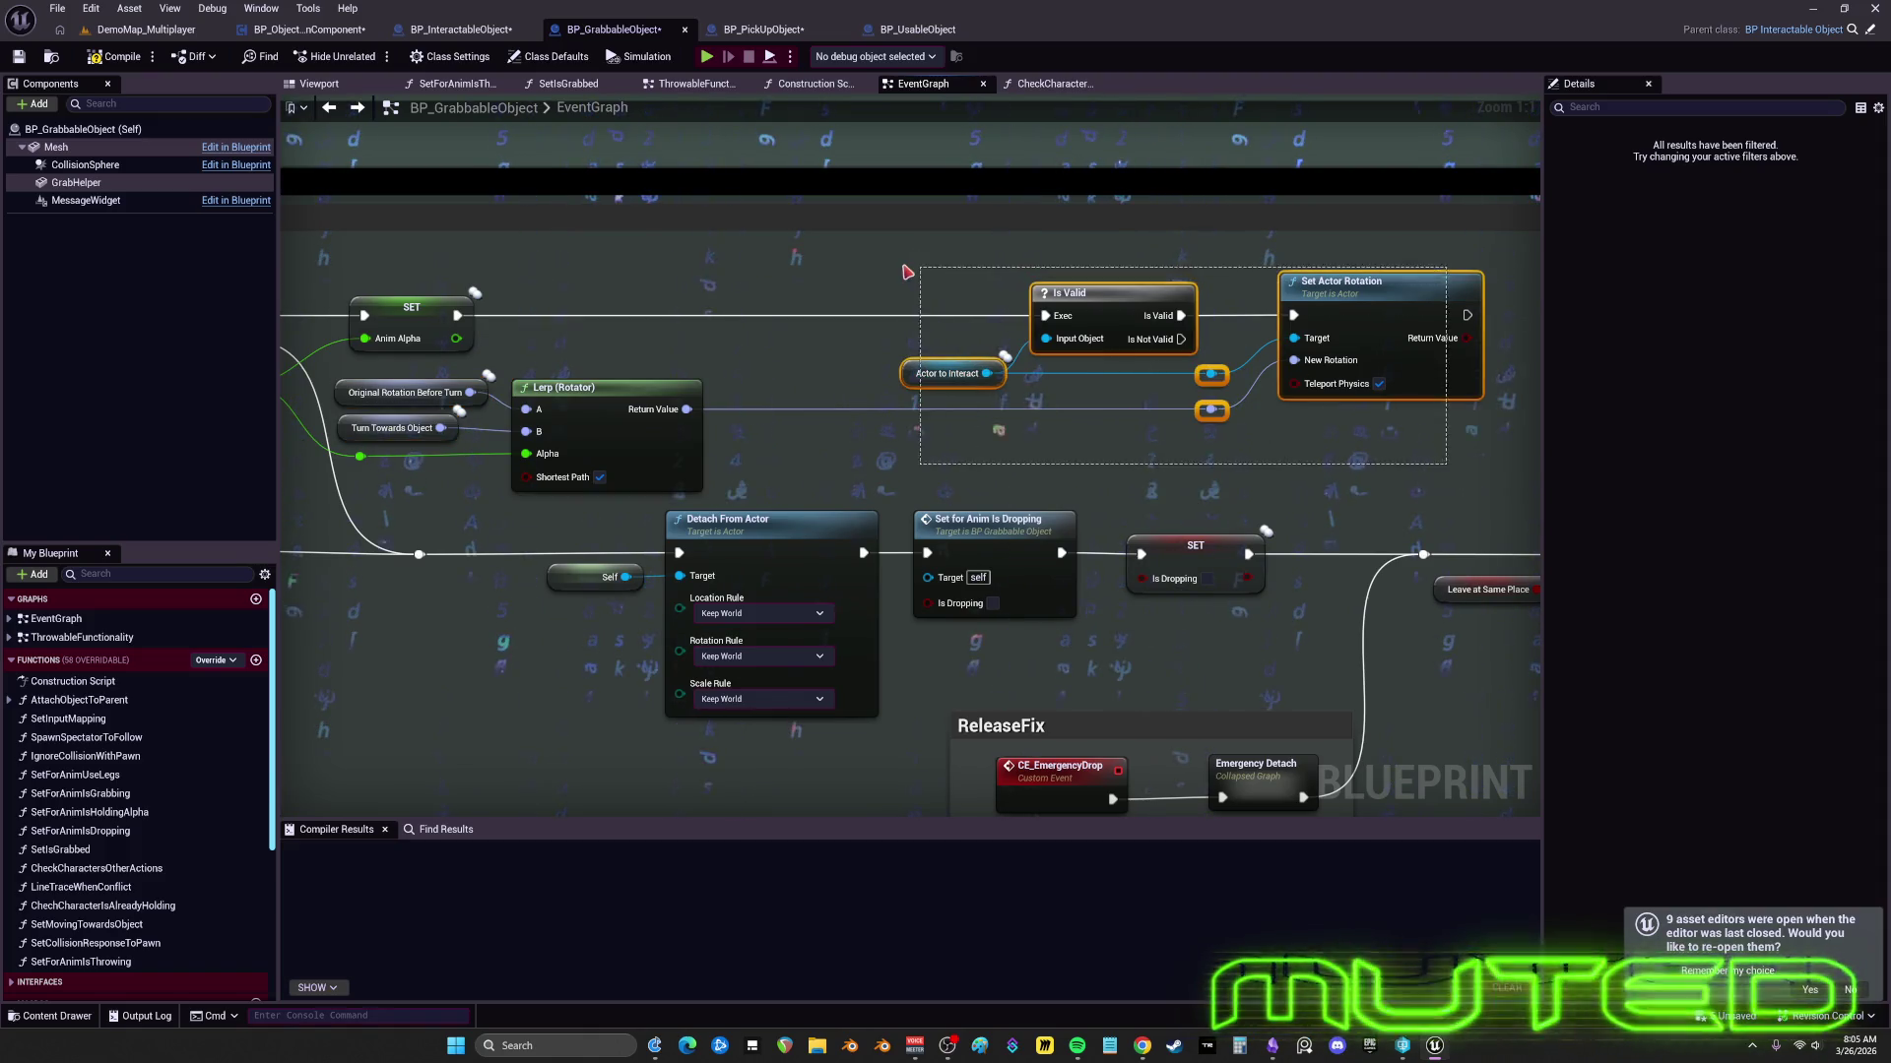
left_click_drag(1083, 293, 1024, 292)
left_click(794, 275)
left_click_drag(768, 270, 1427, 443)
left_click_drag(976, 361, 545, 372)
left_click_drag(1077, 447, 1334, 453)
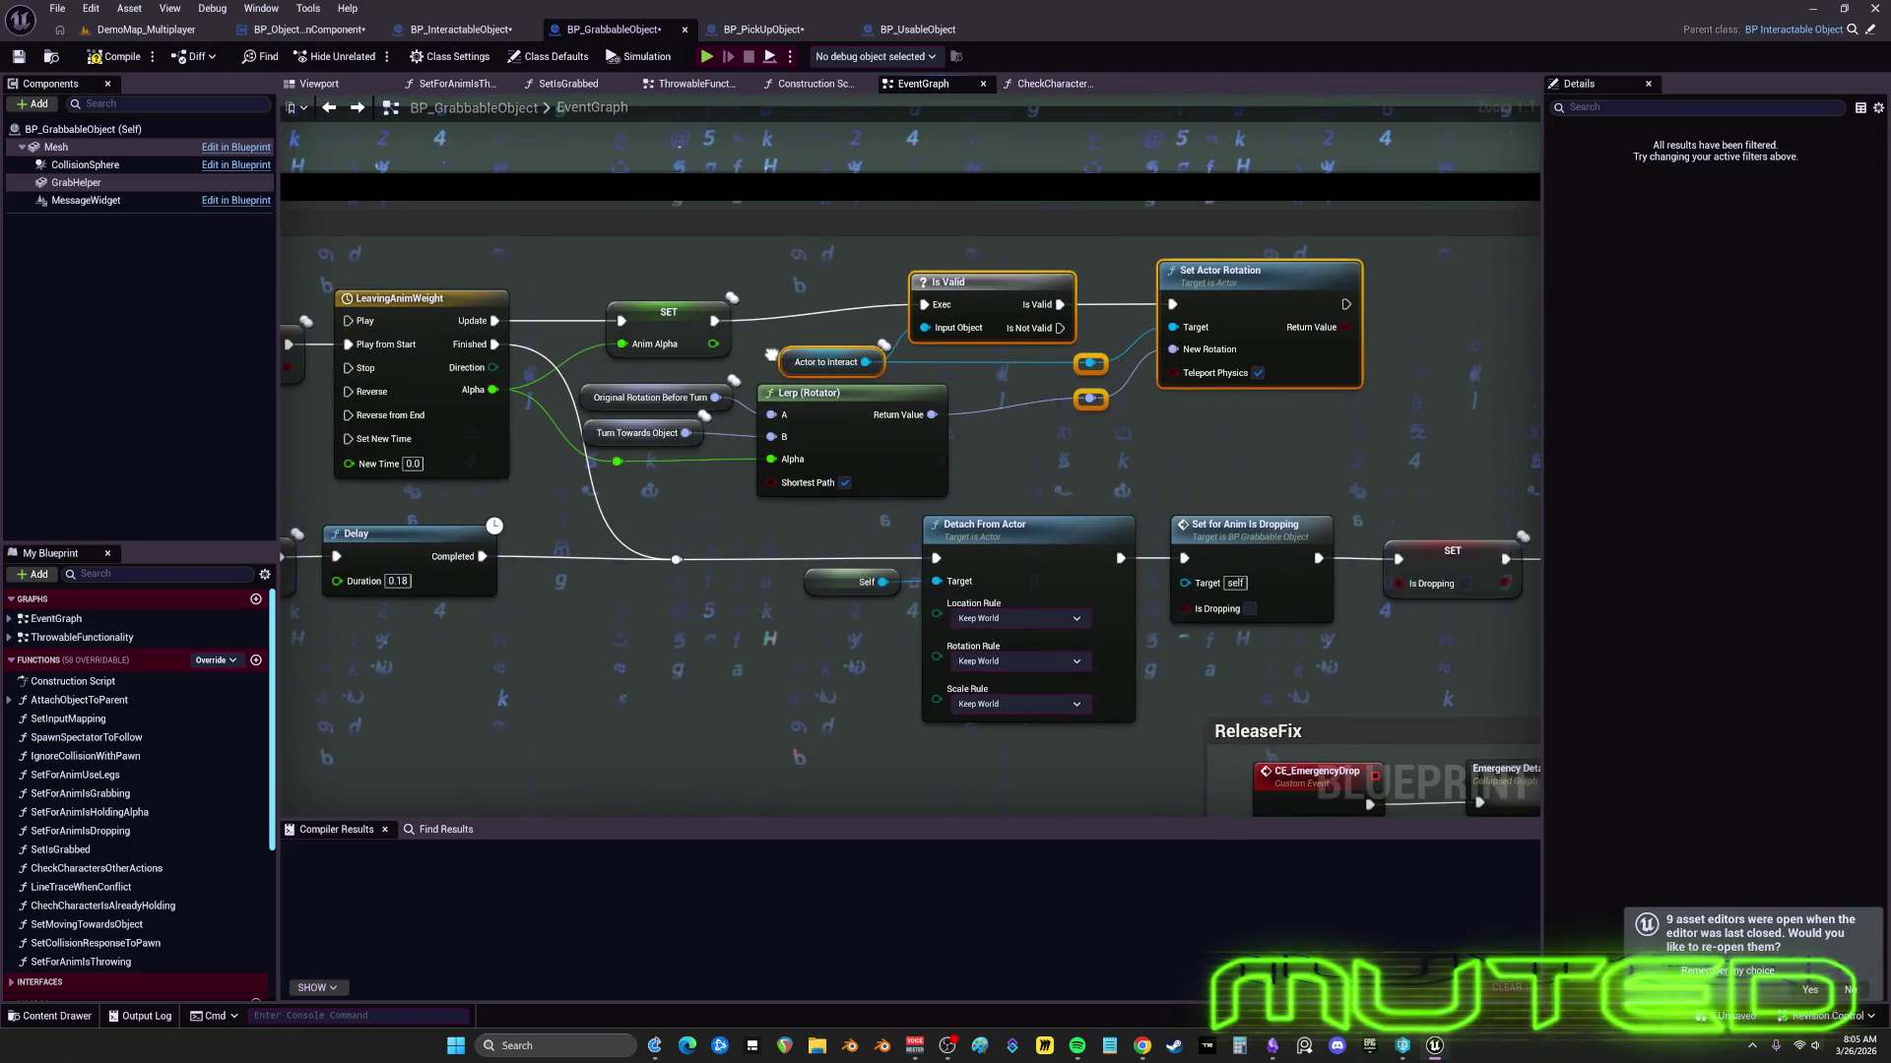
left_click(1335, 453)
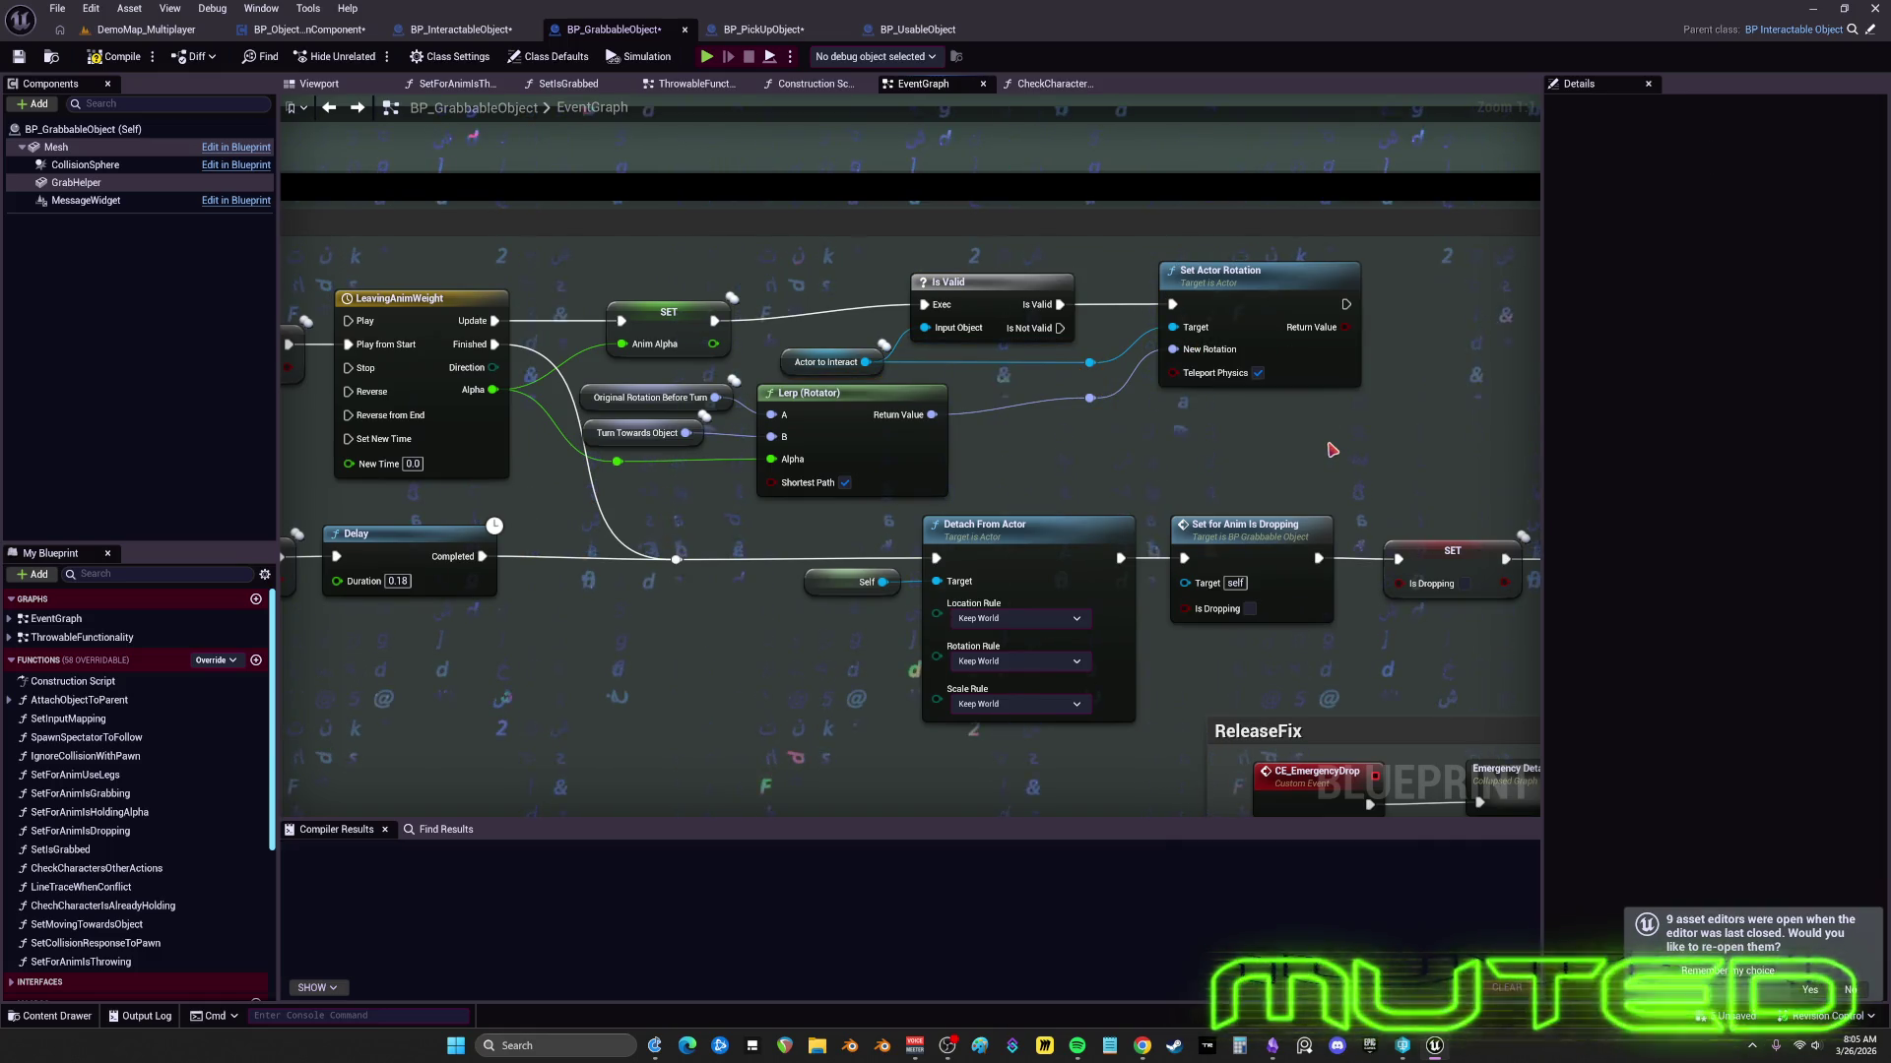
- Pull Set Actor Rotation closer to Is Valid and line its reroute nodes under its inputs
mouse_move(1089, 398)
left_mouse_down()
mouse_move(1054, 409)
mouse_move(1055, 363)
left_mouse_up()
left_click_drag(1290, 325, 1219, 325)
left_click_drag(1078, 443, 1029, 352)
left_click_drag(1055, 362, 984, 364)
- Pan to the downstream dropping nodes, selecting SET Is Dropping and the CE_EmergencyDrop event
left_click_drag(1258, 468, 995, 369)
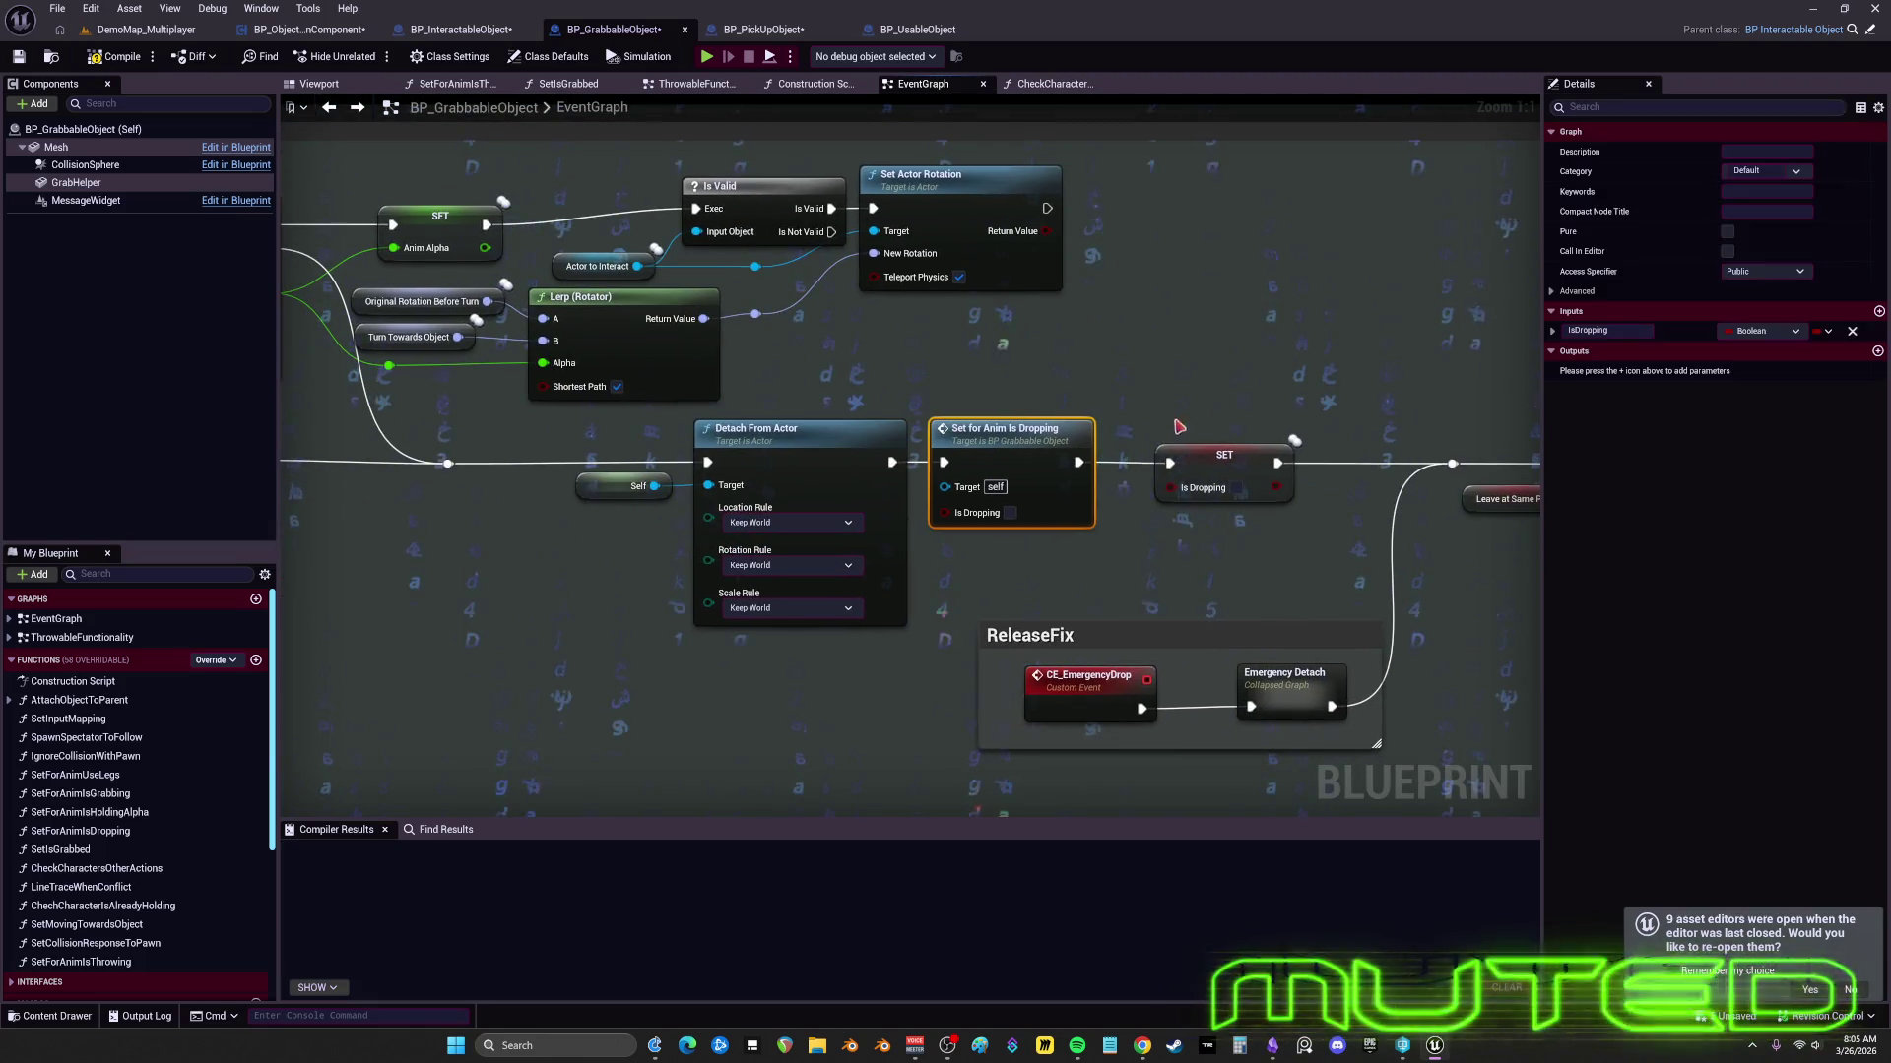
left_click(1190, 463)
left_click_drag(1362, 450, 1327, 447)
mouse_move(1084, 463)
left_mouse_down()
mouse_move(787, 433)
mouse_move(741, 326)
left_mouse_up()
left_click(778, 560)
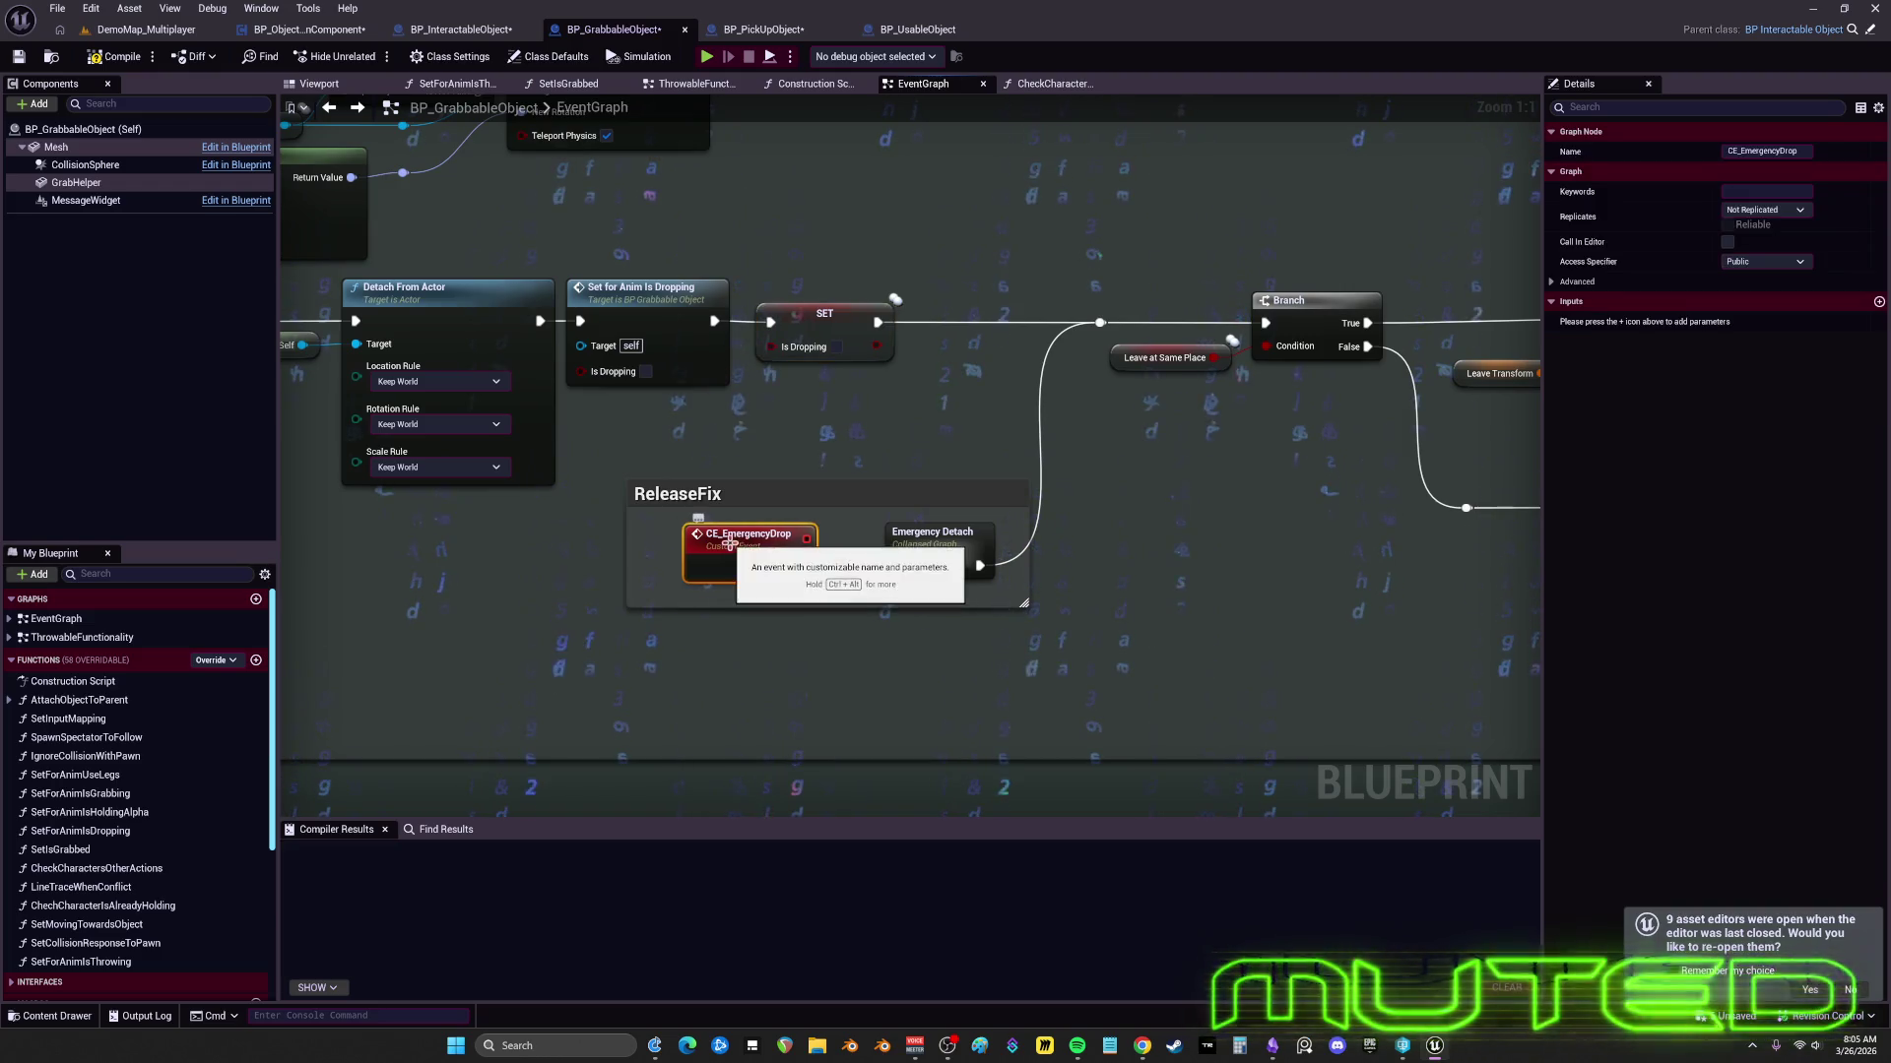
- Nudge CE_EmergencyDrop right and trim the ReleaseFix comment, moving it about 60 px down
left_click_drag(778, 559, 836, 559)
mouse_move(627, 483)
left_mouse_down()
mouse_move(718, 515)
mouse_move(702, 484)
mouse_move(727, 414)
mouse_move(759, 410)
left_mouse_up()
left_click_drag(1160, 487, 1126, 515)
left_click(1059, 363)
left_click_drag(1084, 596, 711, 425)
left_click_drag(911, 446, 916, 504)
left_click(914, 497)
- Give the ReleaseFix comment font size 48 and a vivid magenta colour, and make it taller
left_click(1758, 211)
type("48")
key("Return")
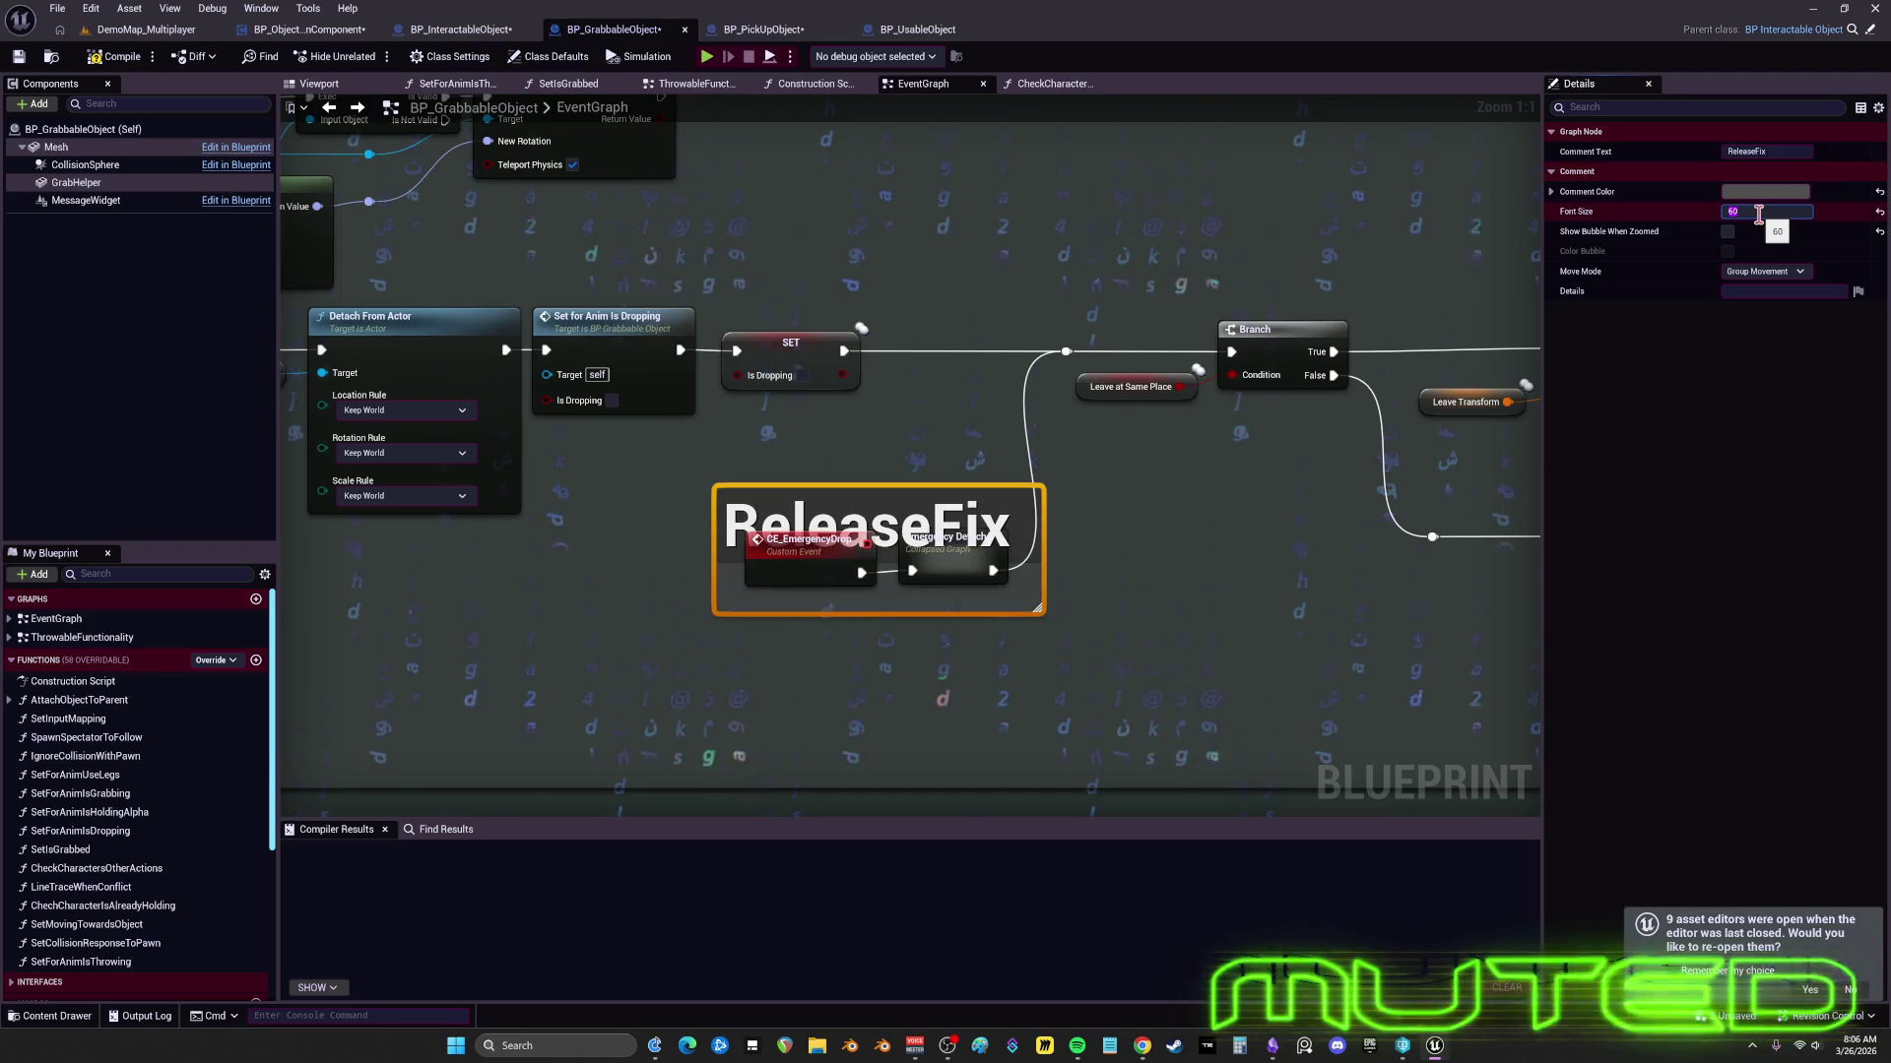
left_click(1783, 173)
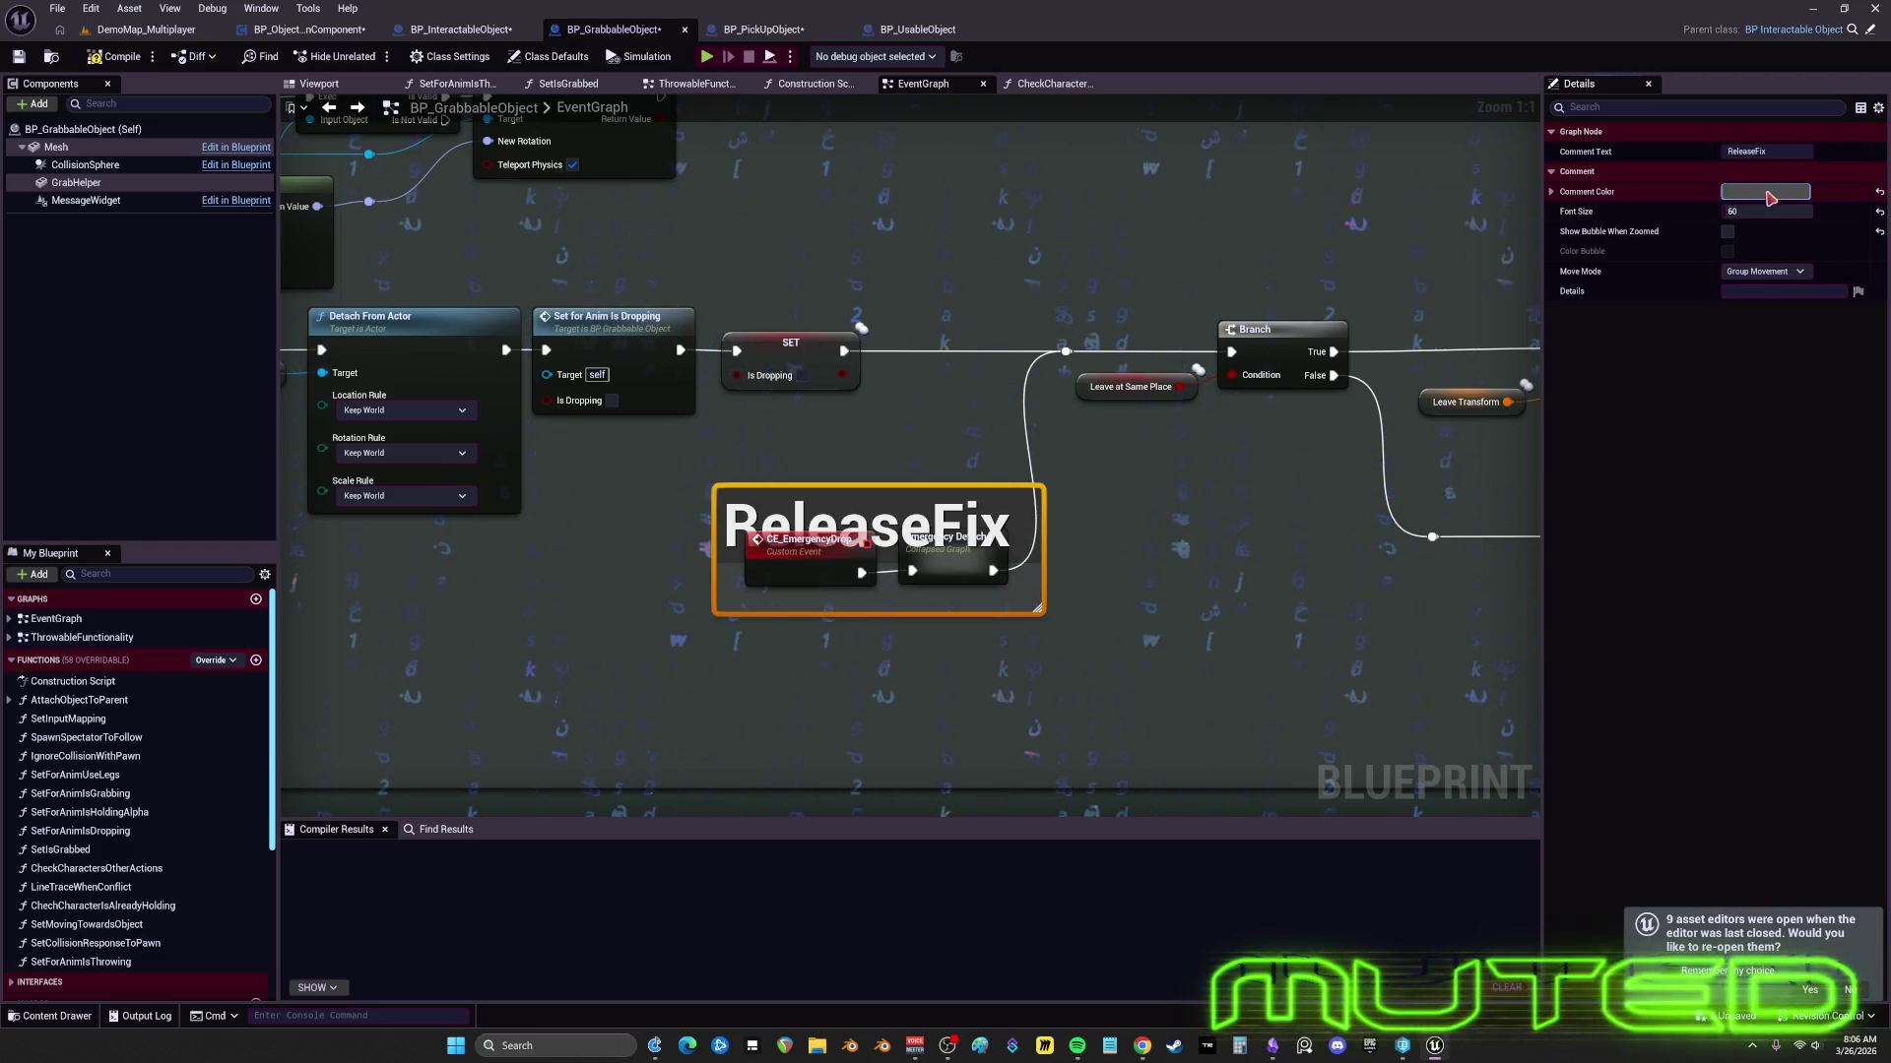
left_click(1766, 192)
left_click(1561, 254)
left_click_drag(1647, 365, 1647, 234)
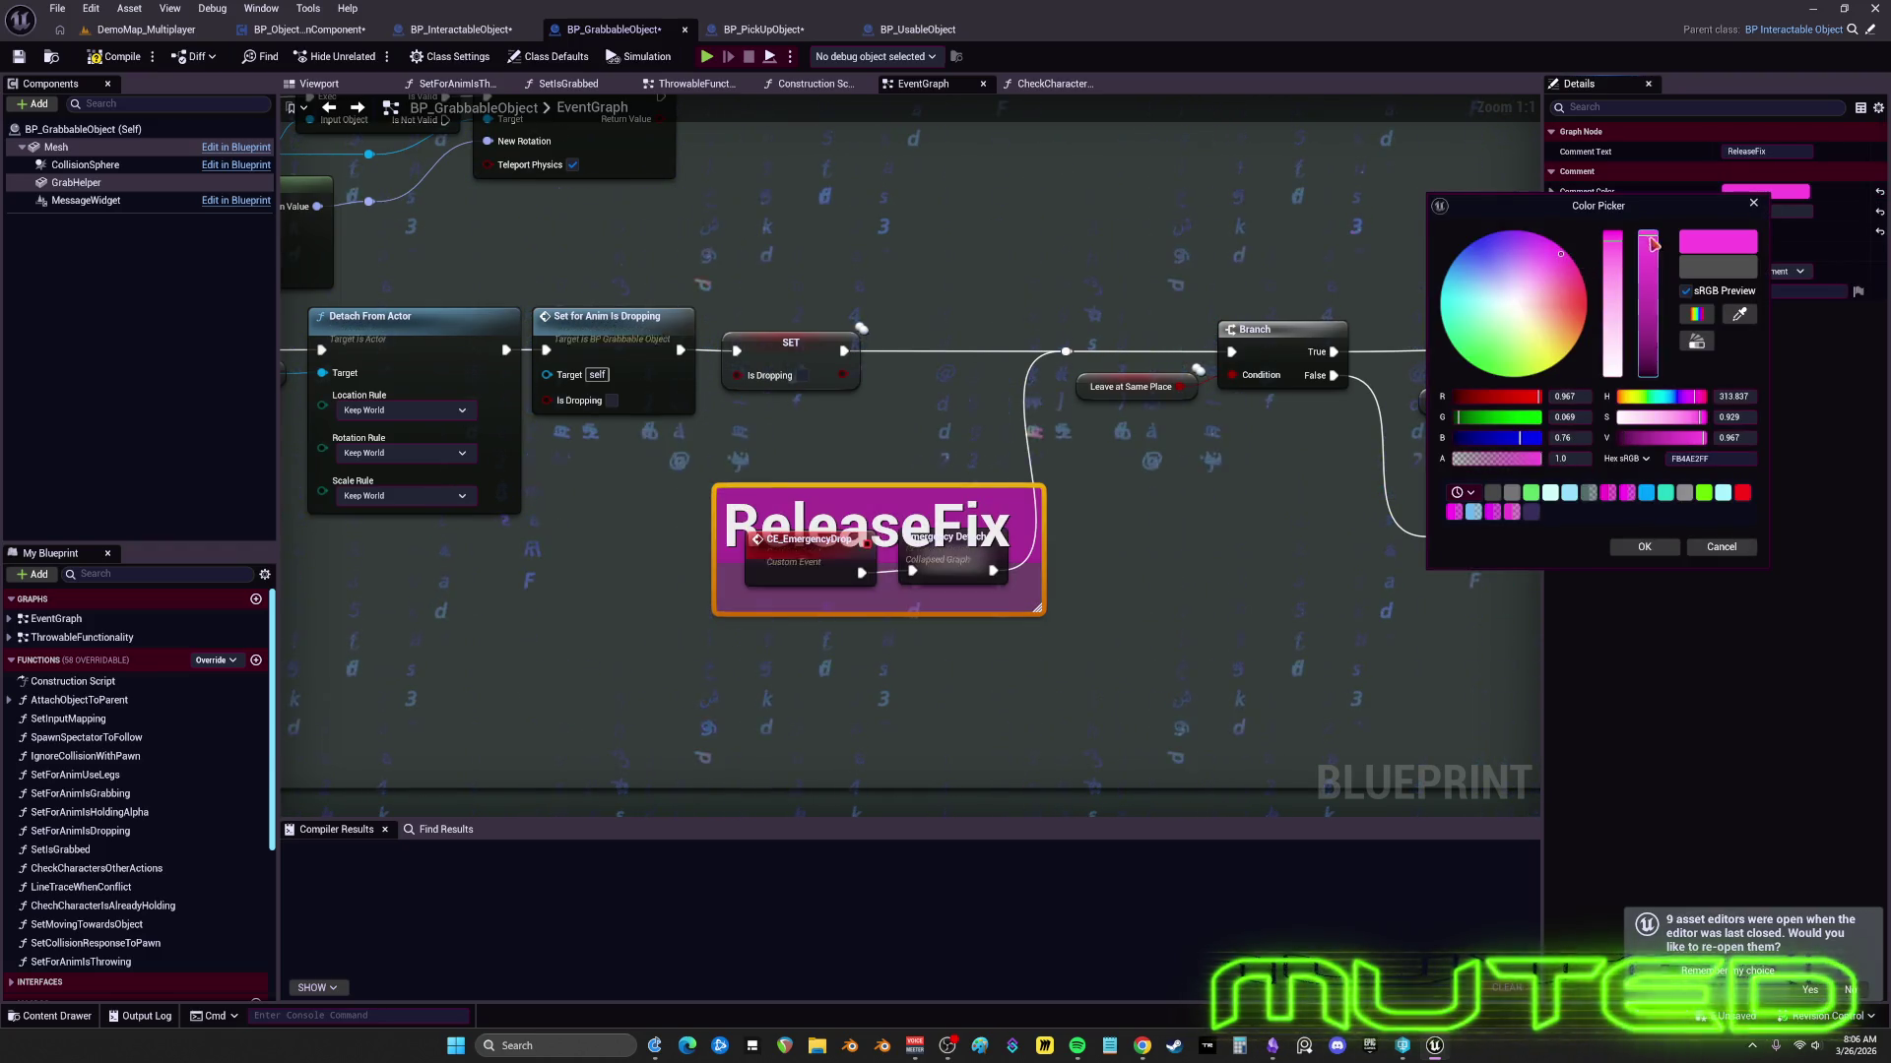
left_click(1643, 547)
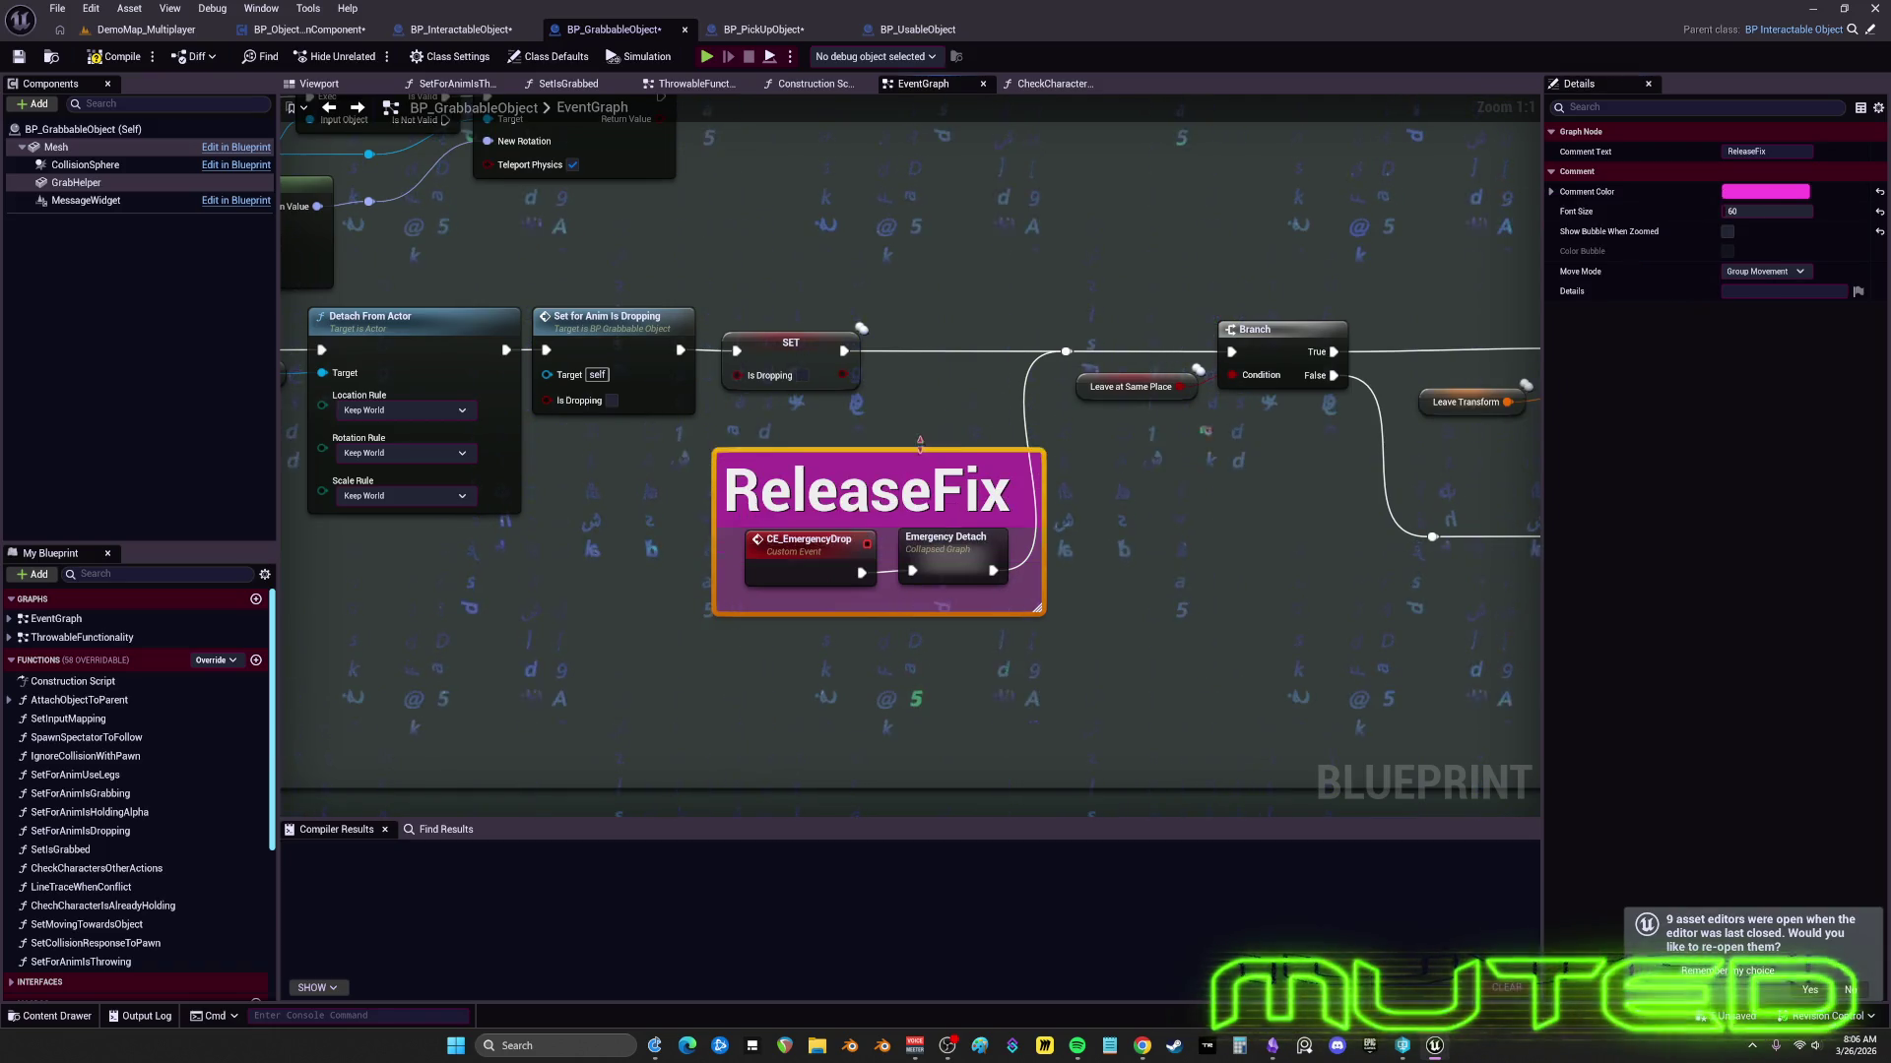
left_click_drag(1182, 293, 1025, 289)
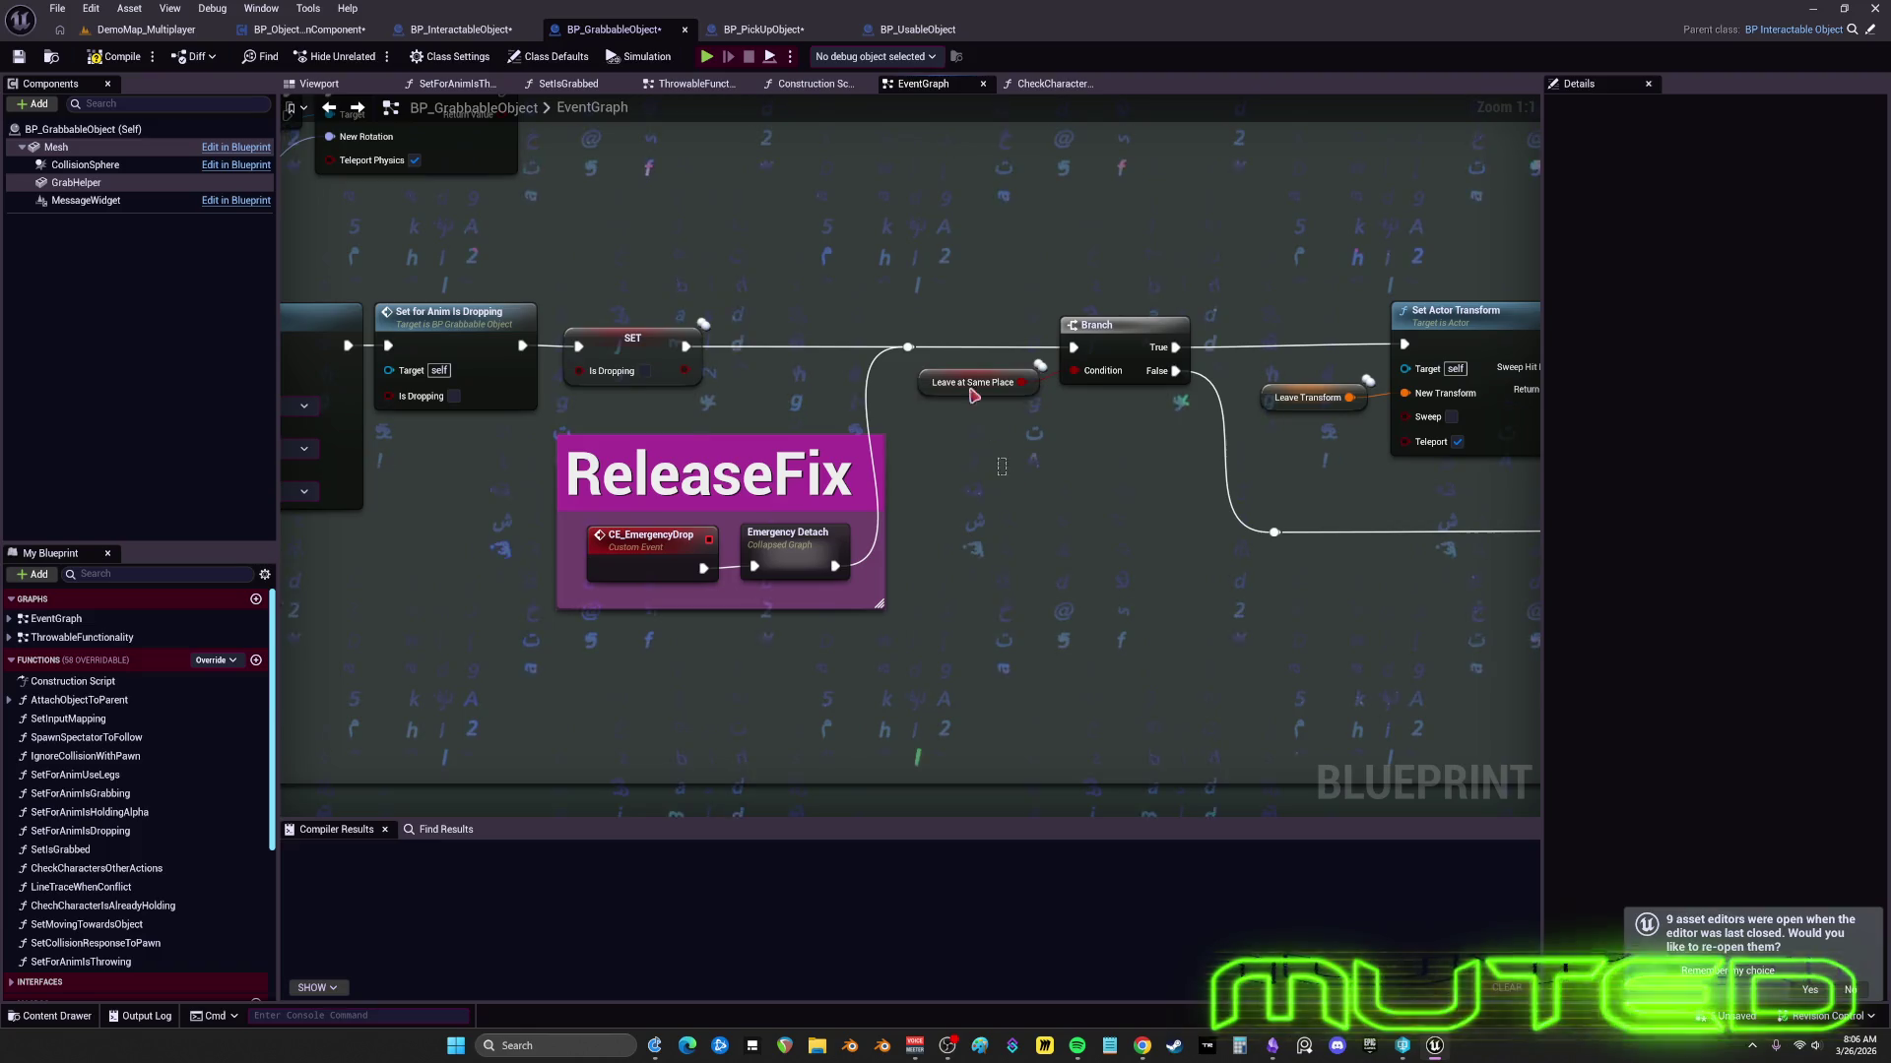
- Tuck Leave at Same Place under the Branch and shift the reroute and Leave Transform nodes left
left_click_drag(945, 383, 1004, 418)
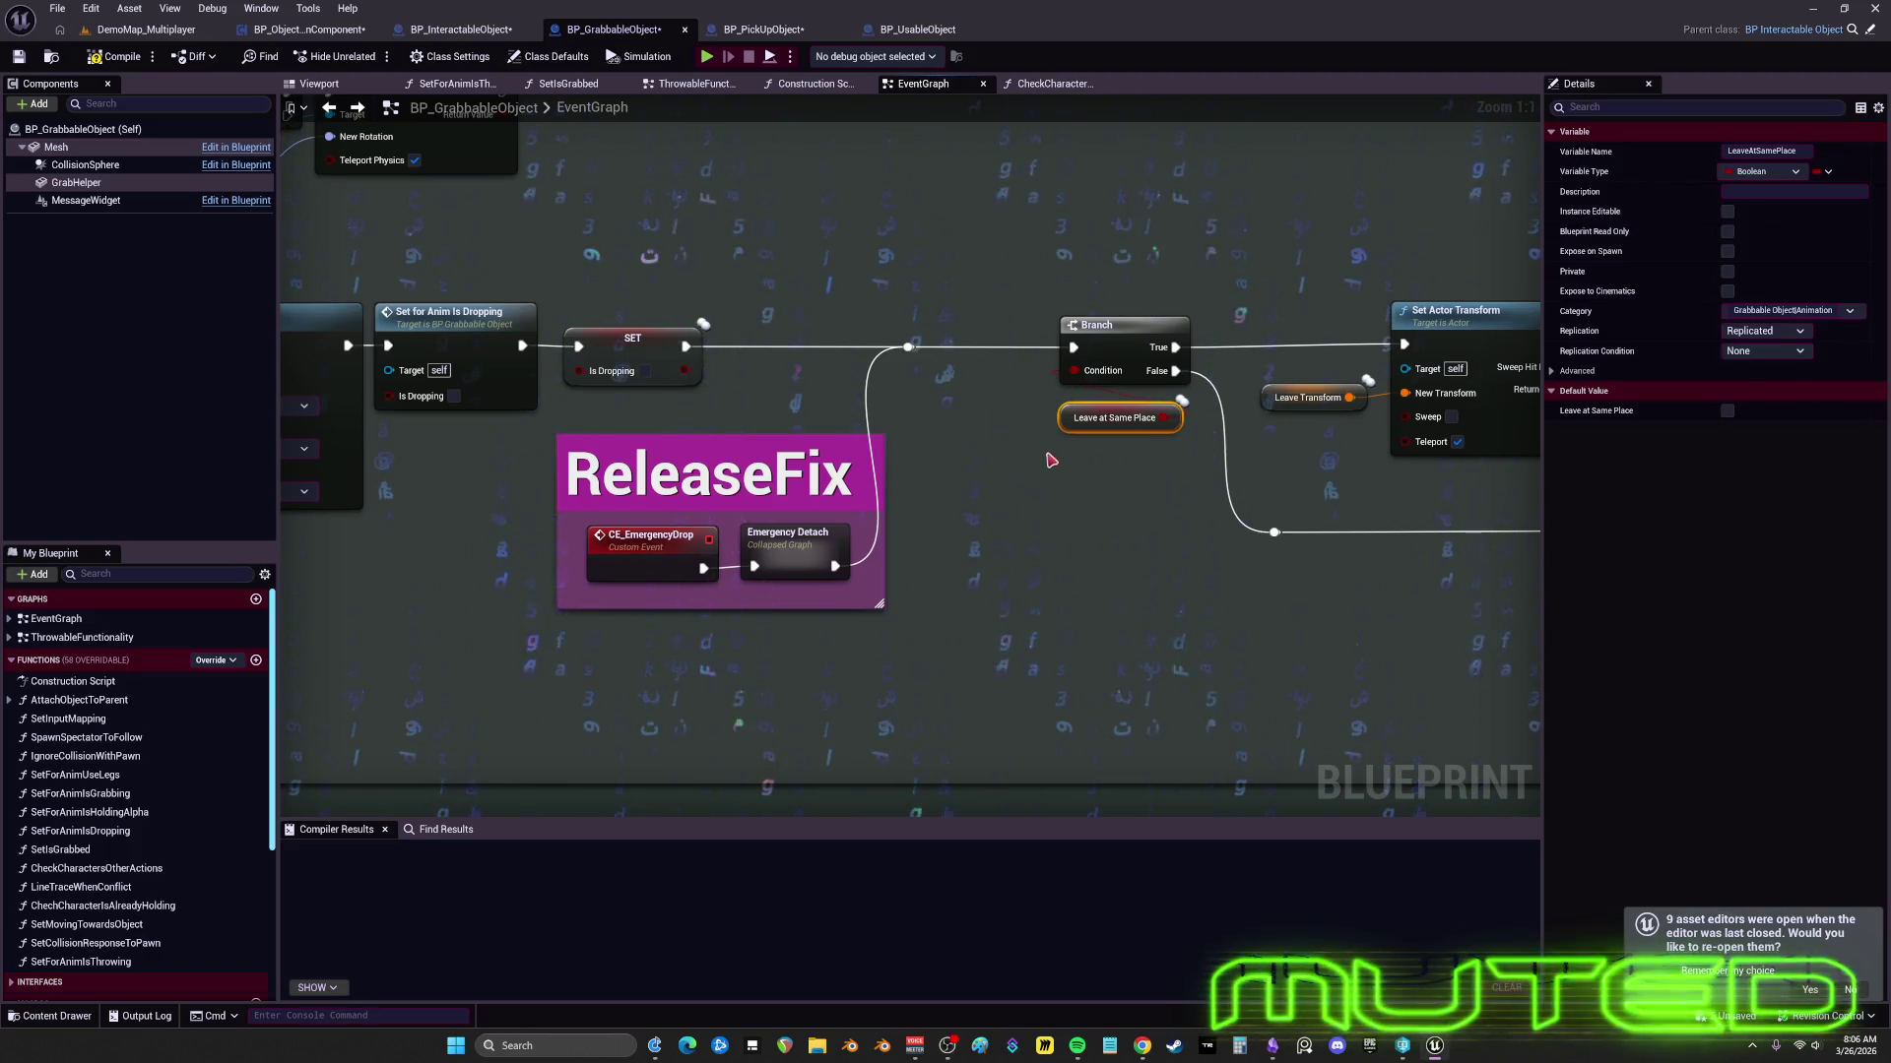
left_click_drag(1182, 325, 1139, 310)
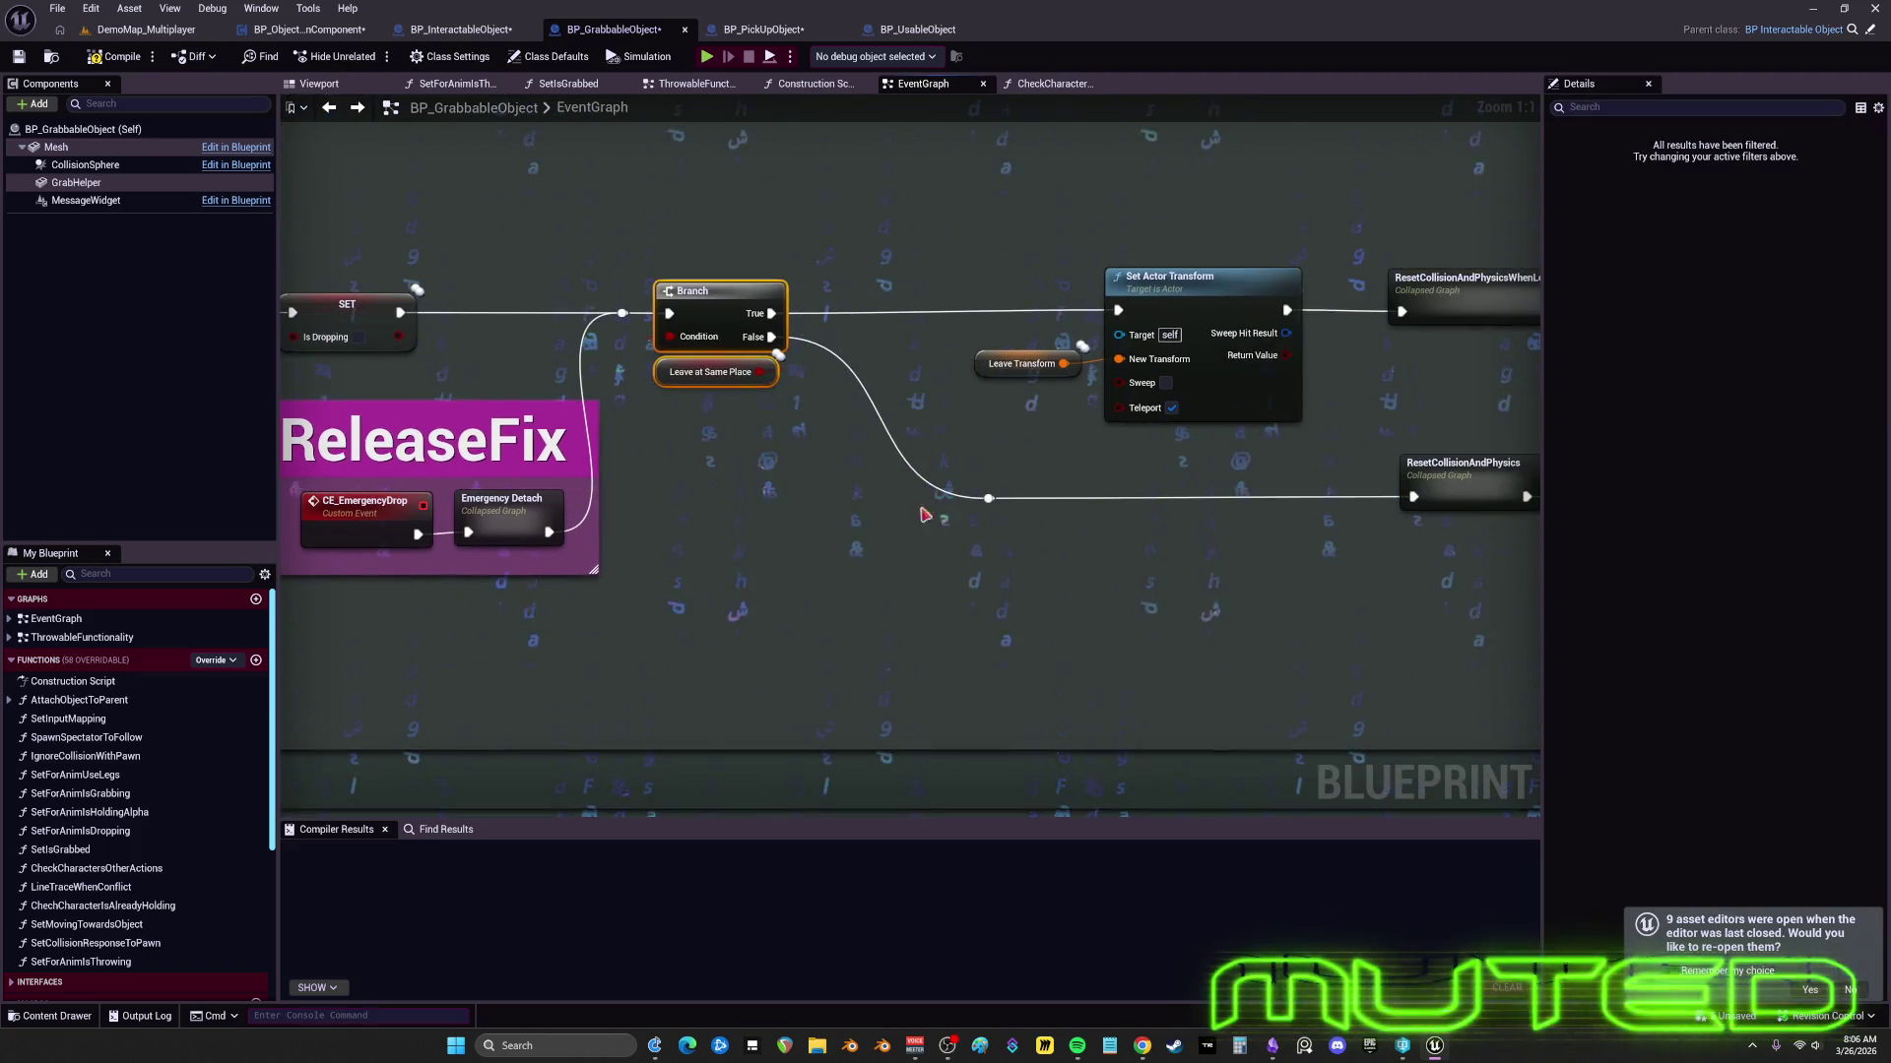
left_click_drag(937, 511, 785, 511)
mouse_move(935, 389)
left_mouse_down()
mouse_move(1056, 268)
mouse_move(841, 294)
left_mouse_up()
left_click(1113, 293, "ctrl")
- Compact the ResetCollision, SET, Call Reset Collider and Set Actor to Interact chain, moving the reroute knot left
mouse_move(1047, 241)
left_mouse_down()
mouse_move(1393, 637)
mouse_move(1342, 574)
left_mouse_up()
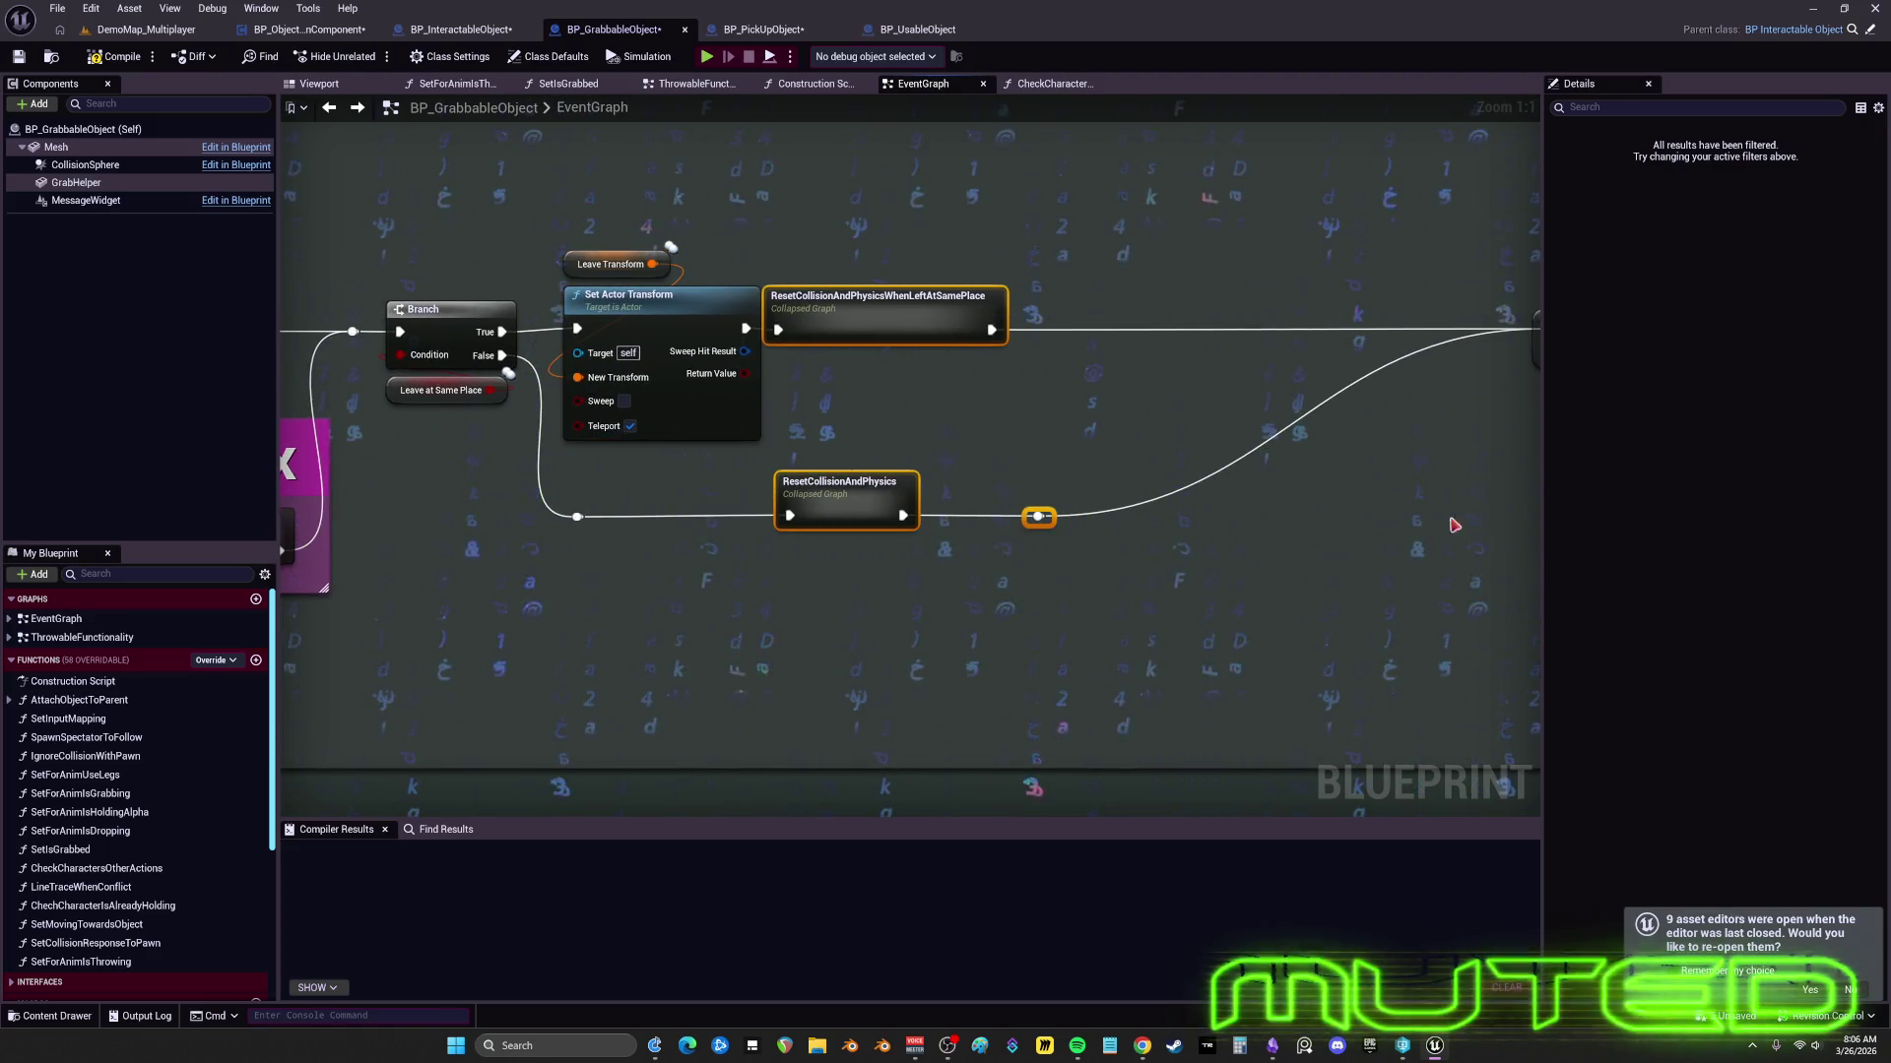
scroll(1456, 523, "down", 1)
left_click_drag(1455, 523, 1123, 490)
left_click_drag(1363, 473, 1117, 485)
left_click_drag(1376, 277, 1313, 494)
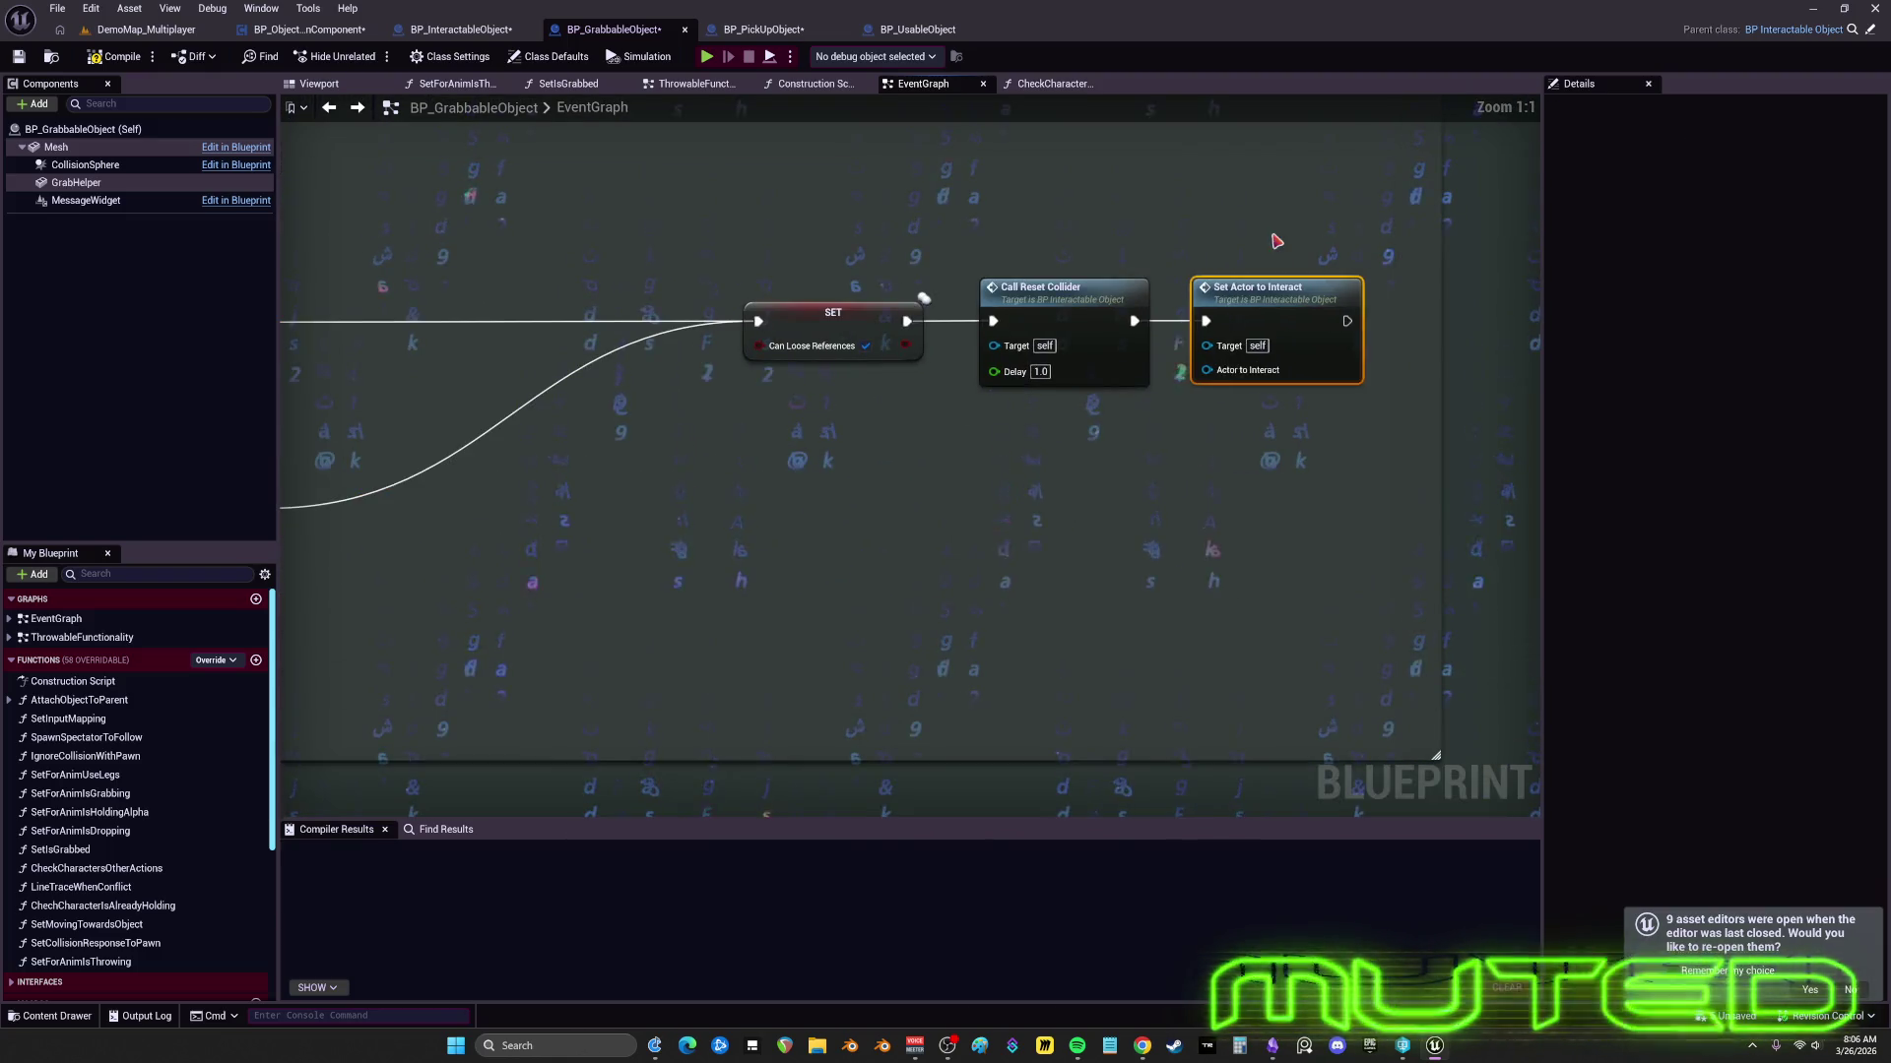
left_click(1073, 315, "ctrl")
scroll(1374, 522, "up", 1)
left_click(833, 315, "ctrl")
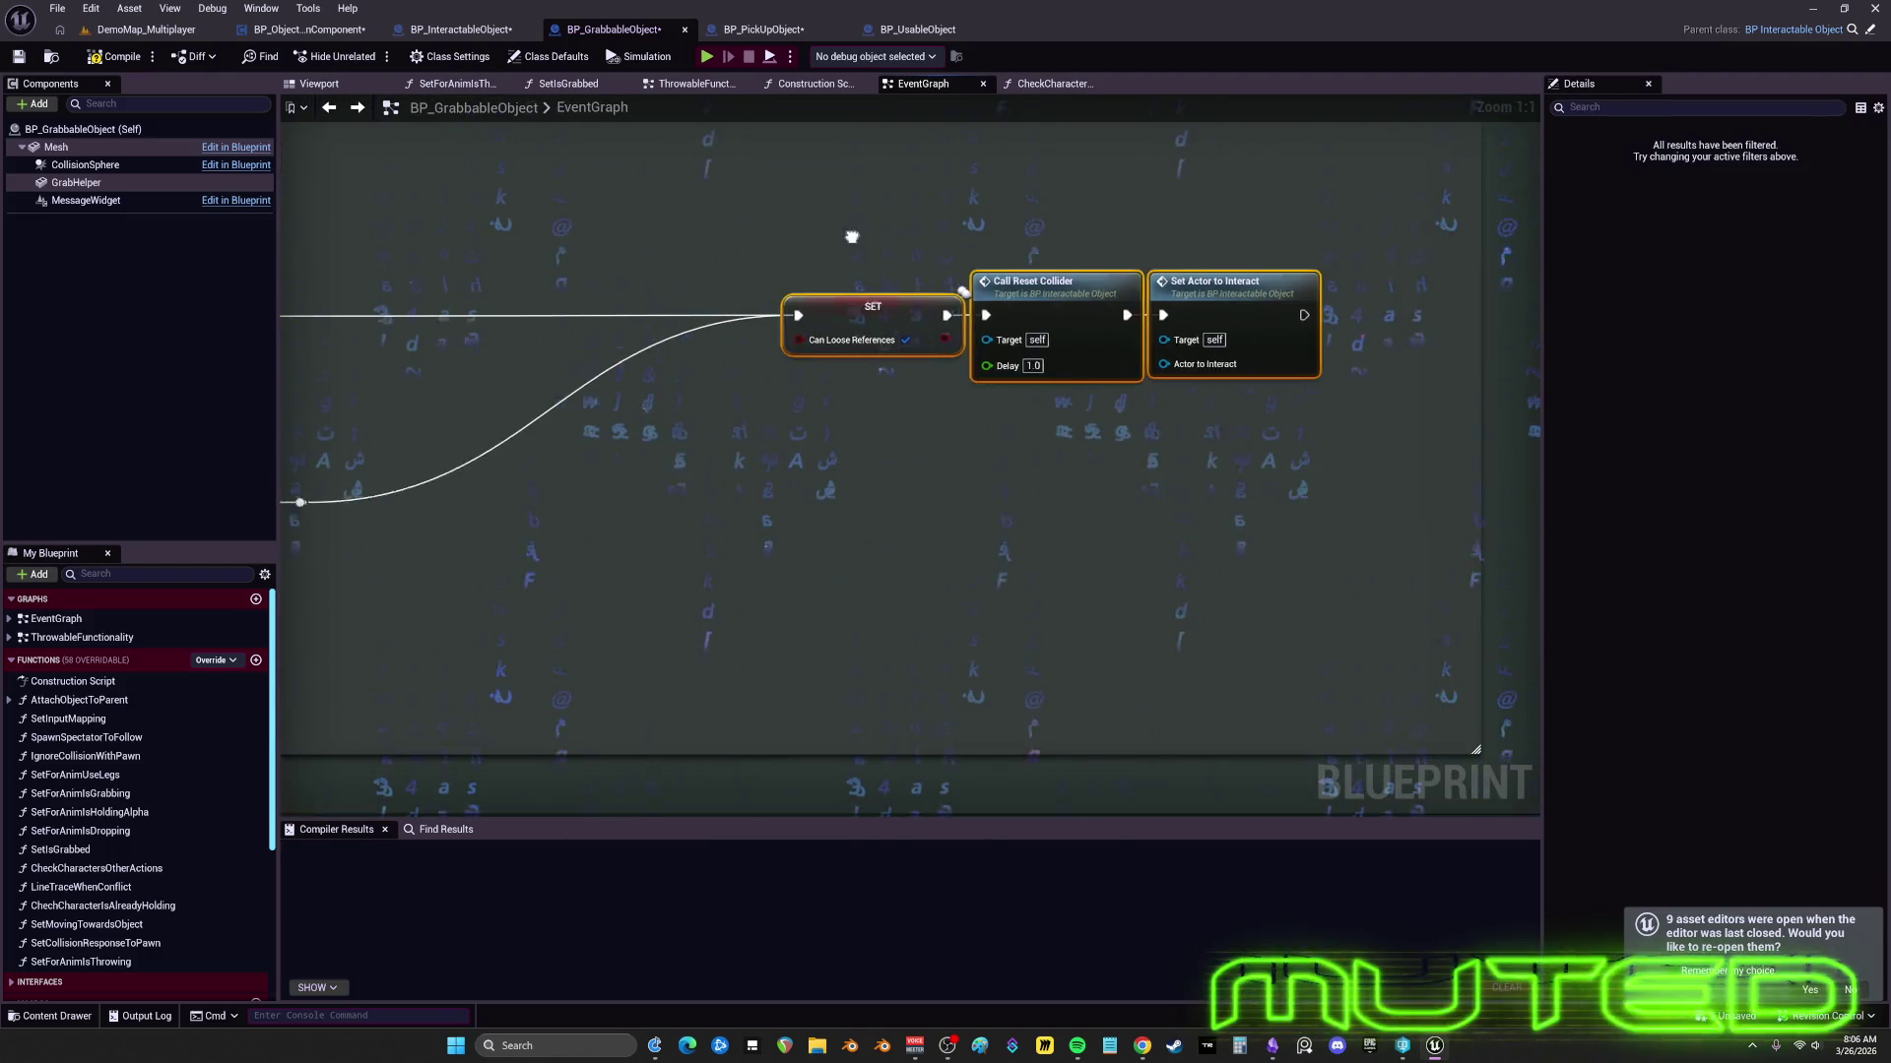
left_click_drag(729, 477, 667, 476)
scroll(838, 498, "down", 4)
mouse_move(838, 498)
left_mouse_down()
mouse_move(995, 434)
mouse_move(1153, 467)
mouse_move(1469, 474)
left_mouse_up()
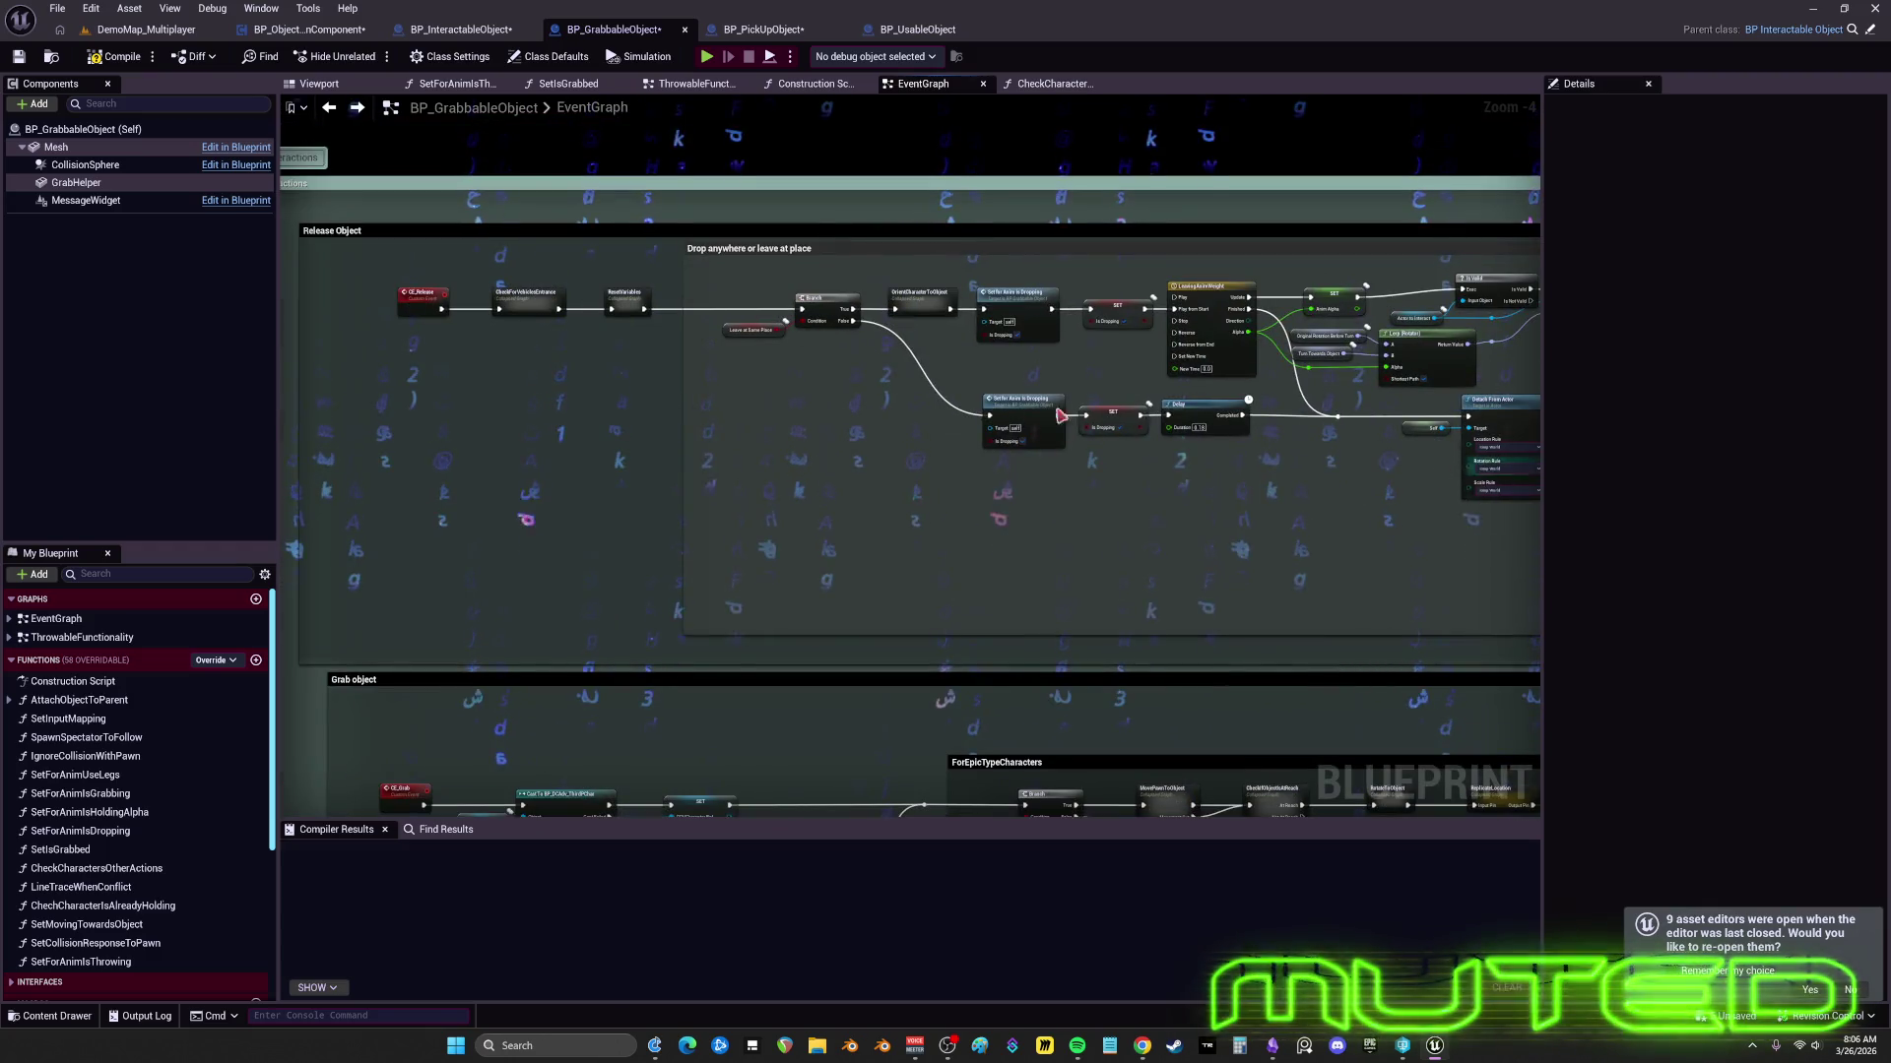
- Move CE_Release and CheckForVehiclesEntrance right up against ResetVariables
scroll(424, 285, "up", 3)
left_click(476, 325)
left_click_drag(483, 325, 542, 325)
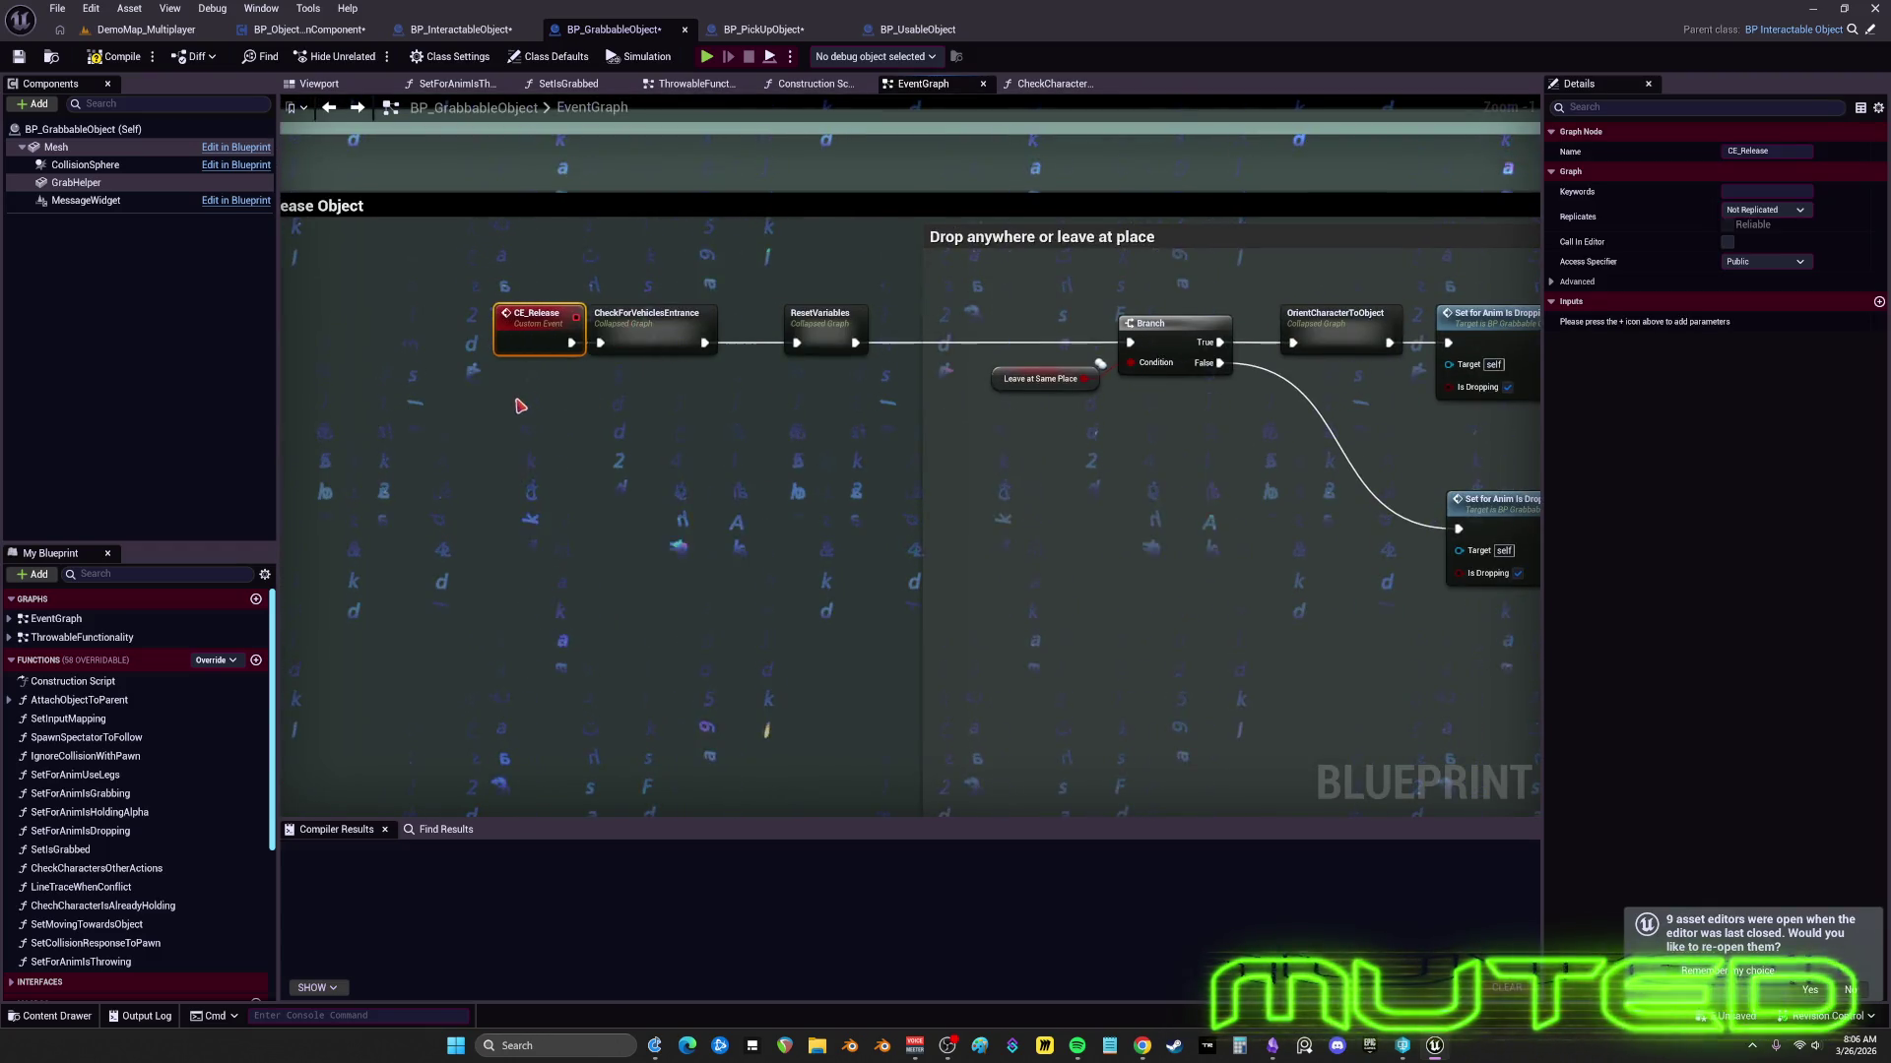
left_click(655, 329, "ctrl")
mouse_move(655, 330)
left_mouse_down()
mouse_move(946, 325)
mouse_move(919, 325)
left_mouse_up()
left_click(827, 325, "ctrl")
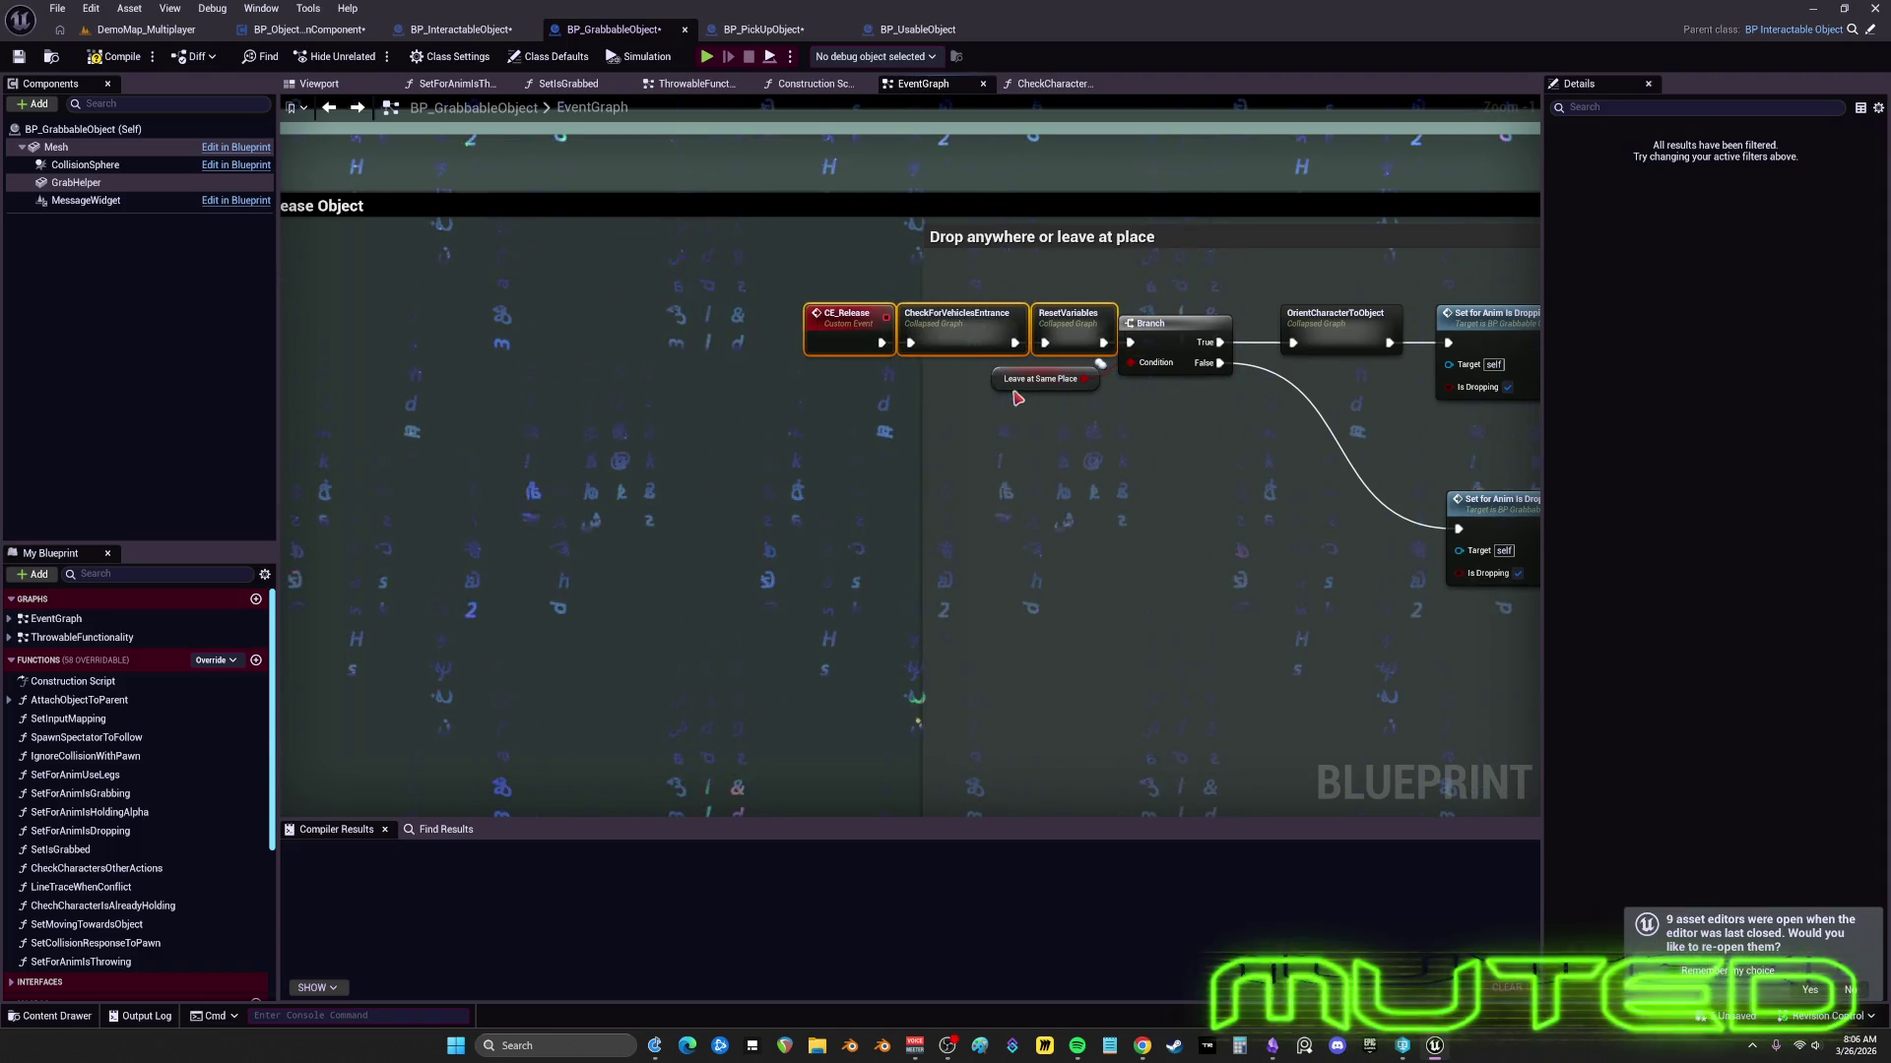
- Place Leave at Same Place under the Branch and nudge the chain from CE_Release to Branch into position
left_click_drag(1006, 386, 1143, 399)
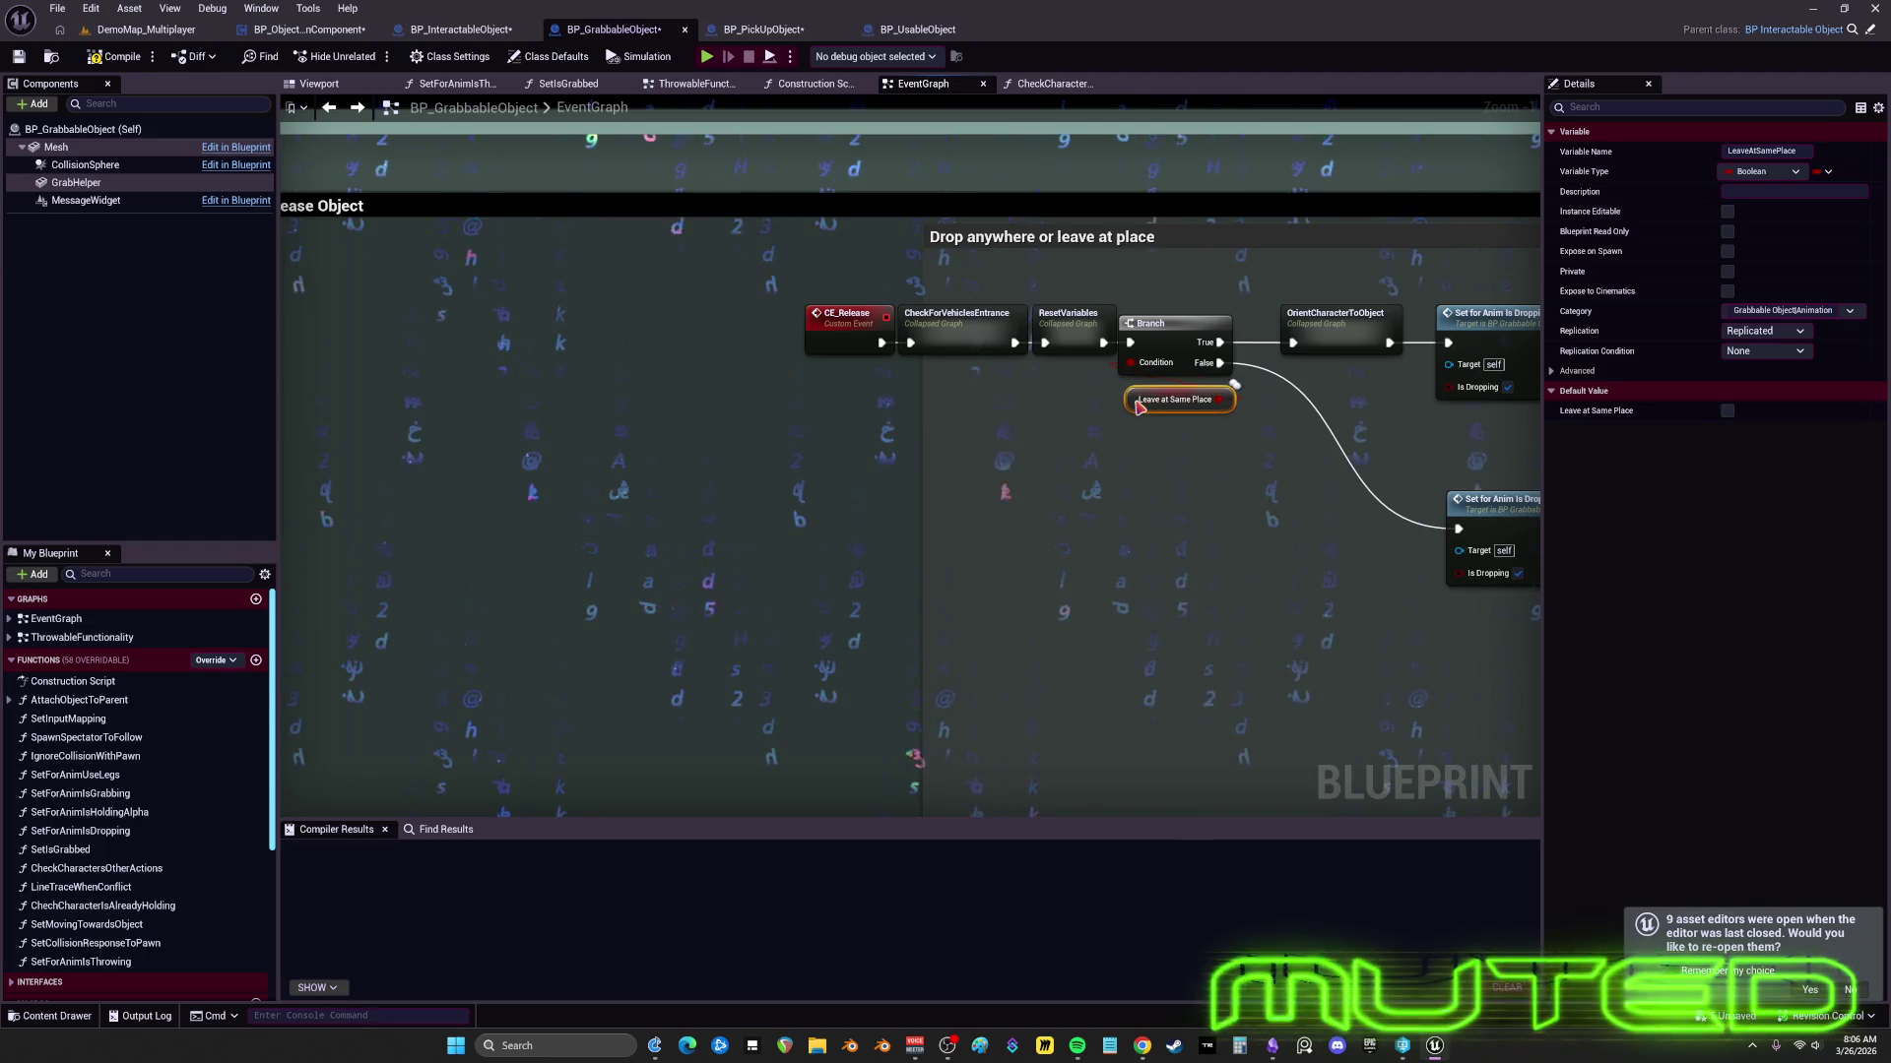
left_click_drag(1096, 490, 662, 361)
left_click_drag(1063, 461, 1104, 461)
left_click(1052, 332, "shift")
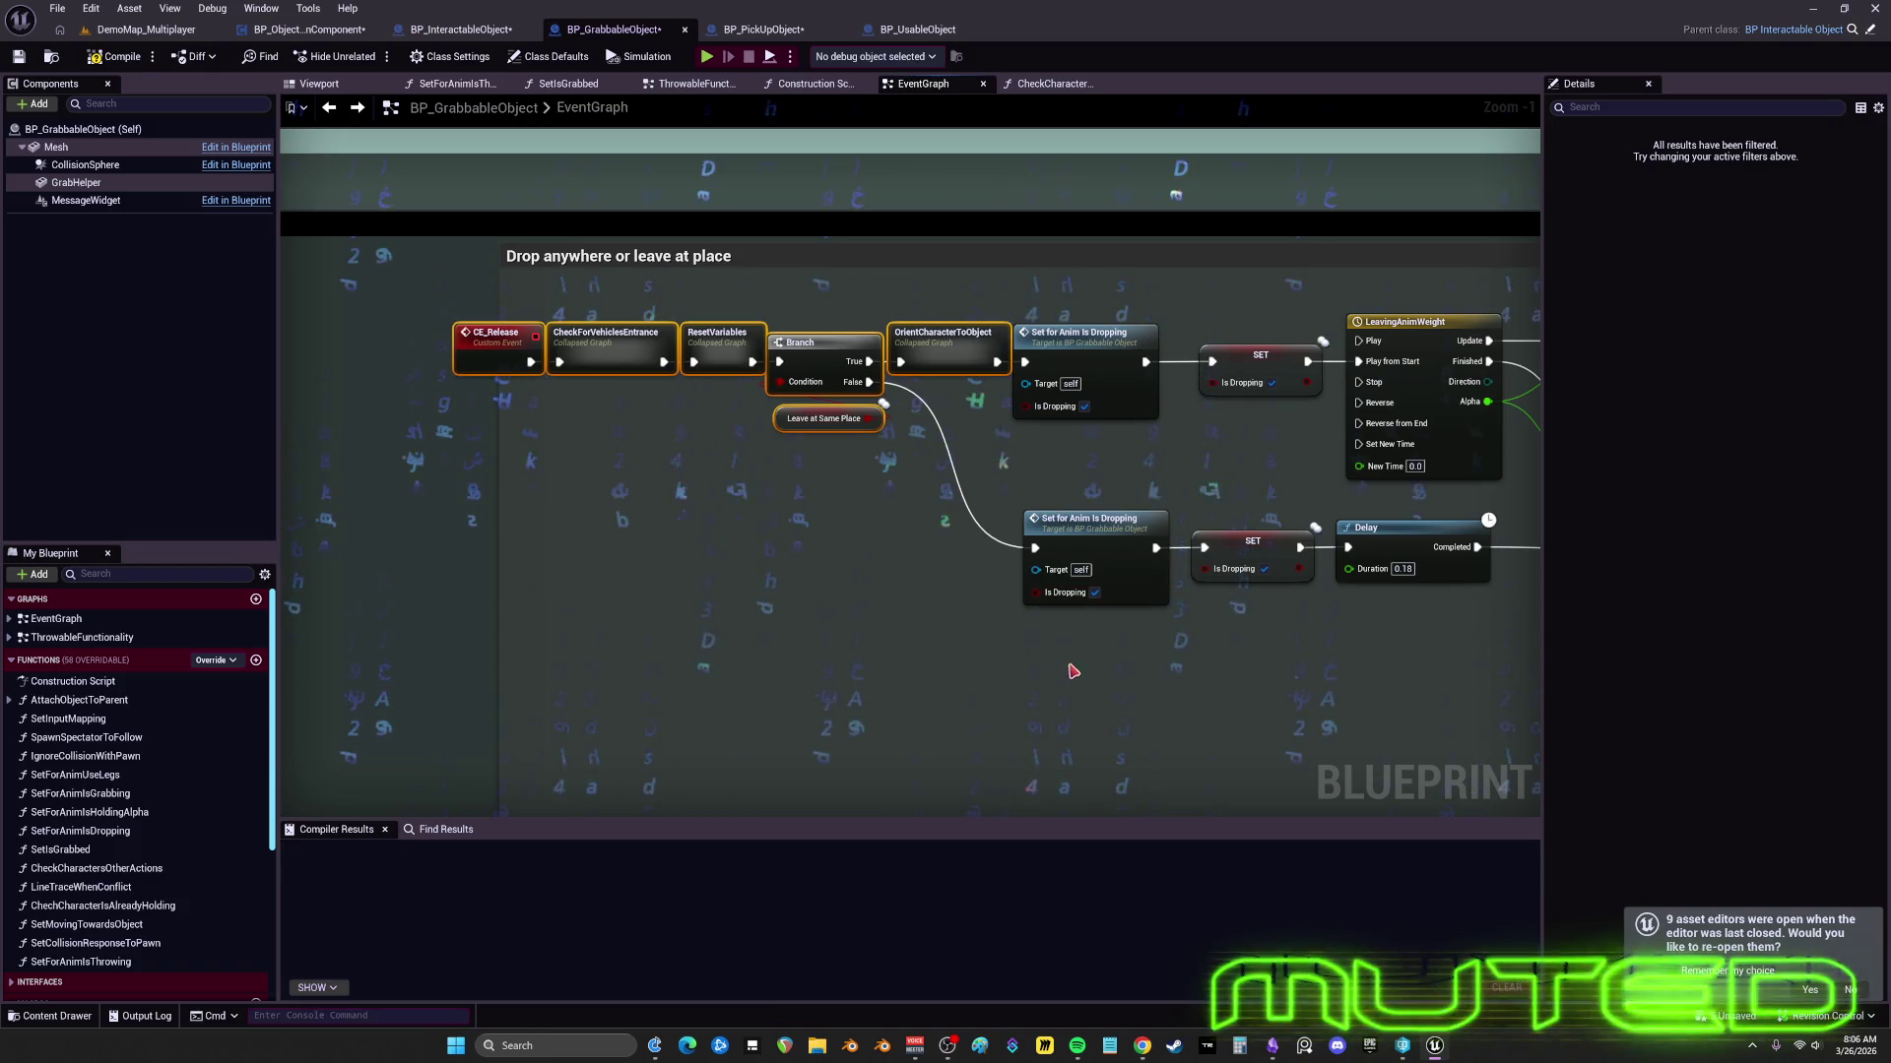
mouse_move(1031, 408)
left_mouse_down()
mouse_move(815, 448)
mouse_move(551, 365)
left_mouse_up()
mouse_move(942, 498)
left_mouse_down()
mouse_move(636, 490)
mouse_move(286, 442)
left_mouse_up()
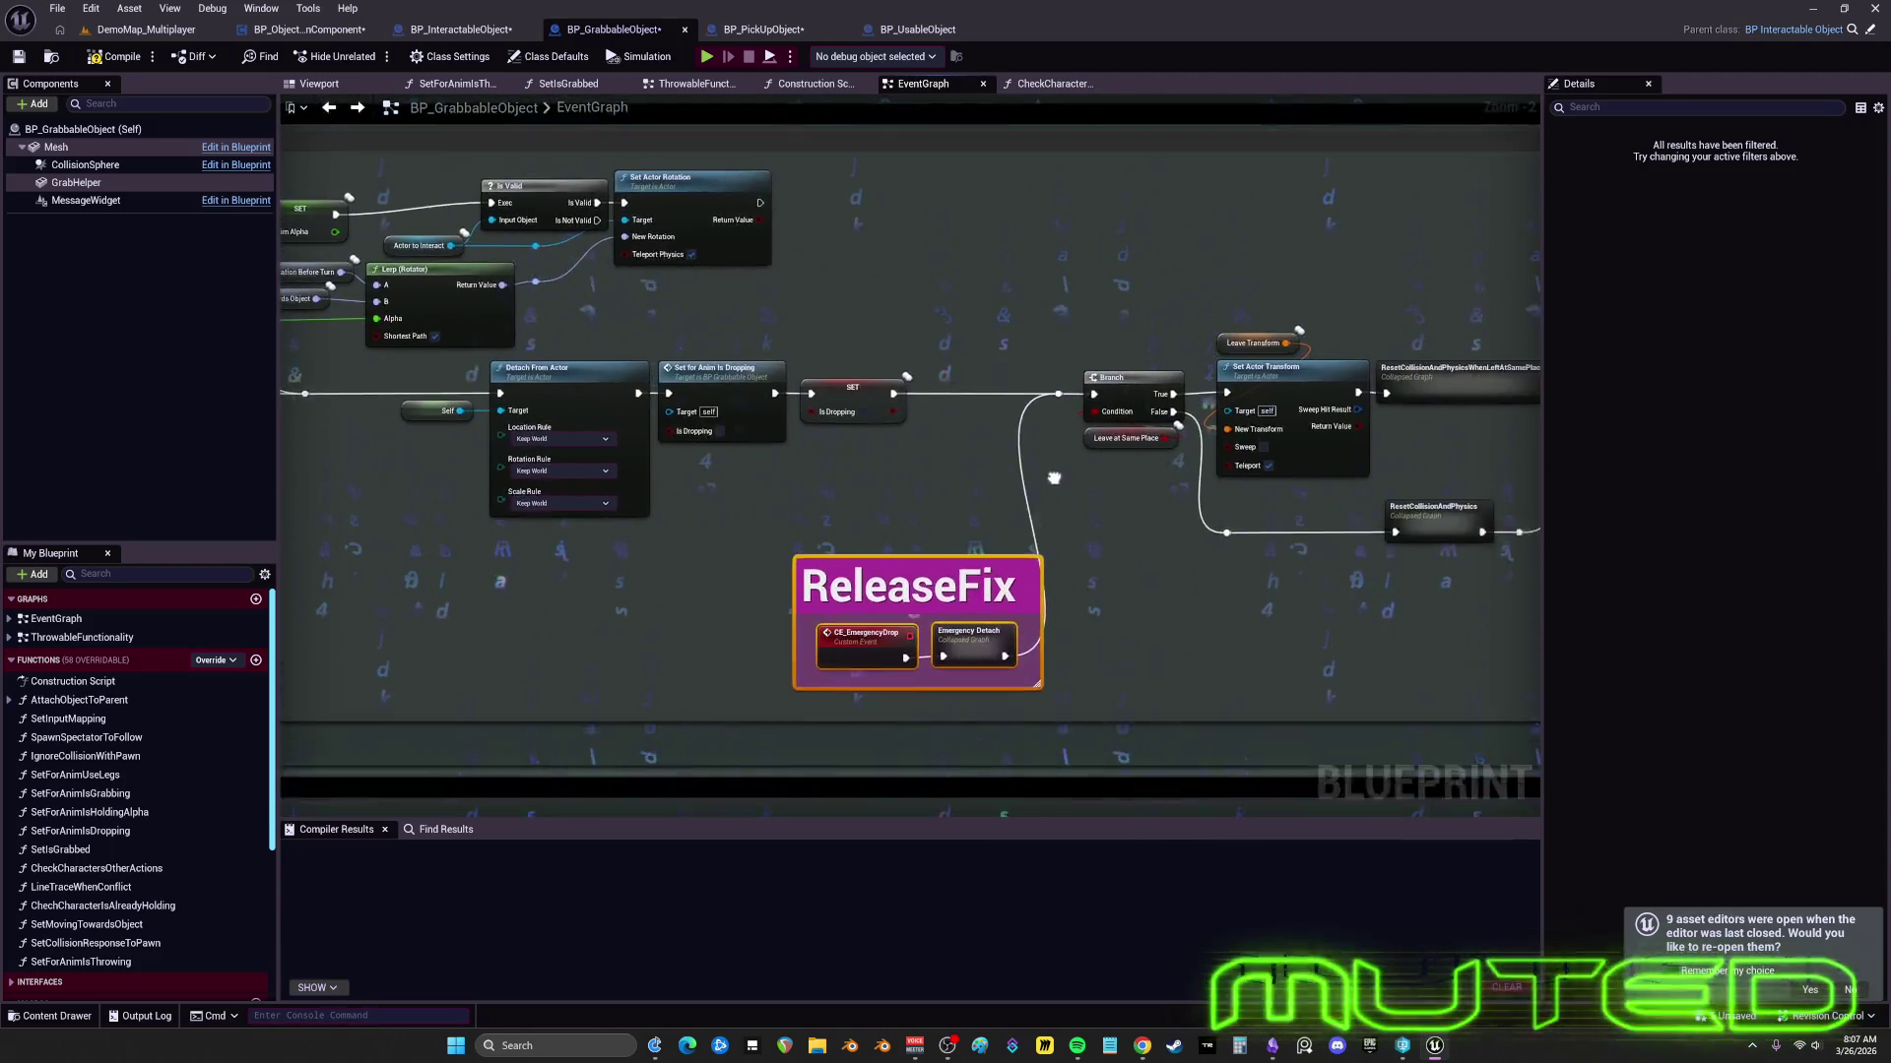
- Inspect the chain around ReleaseFix and raise the ReleaseFix group slightly
left_click_drag(1133, 645, 1150, 657)
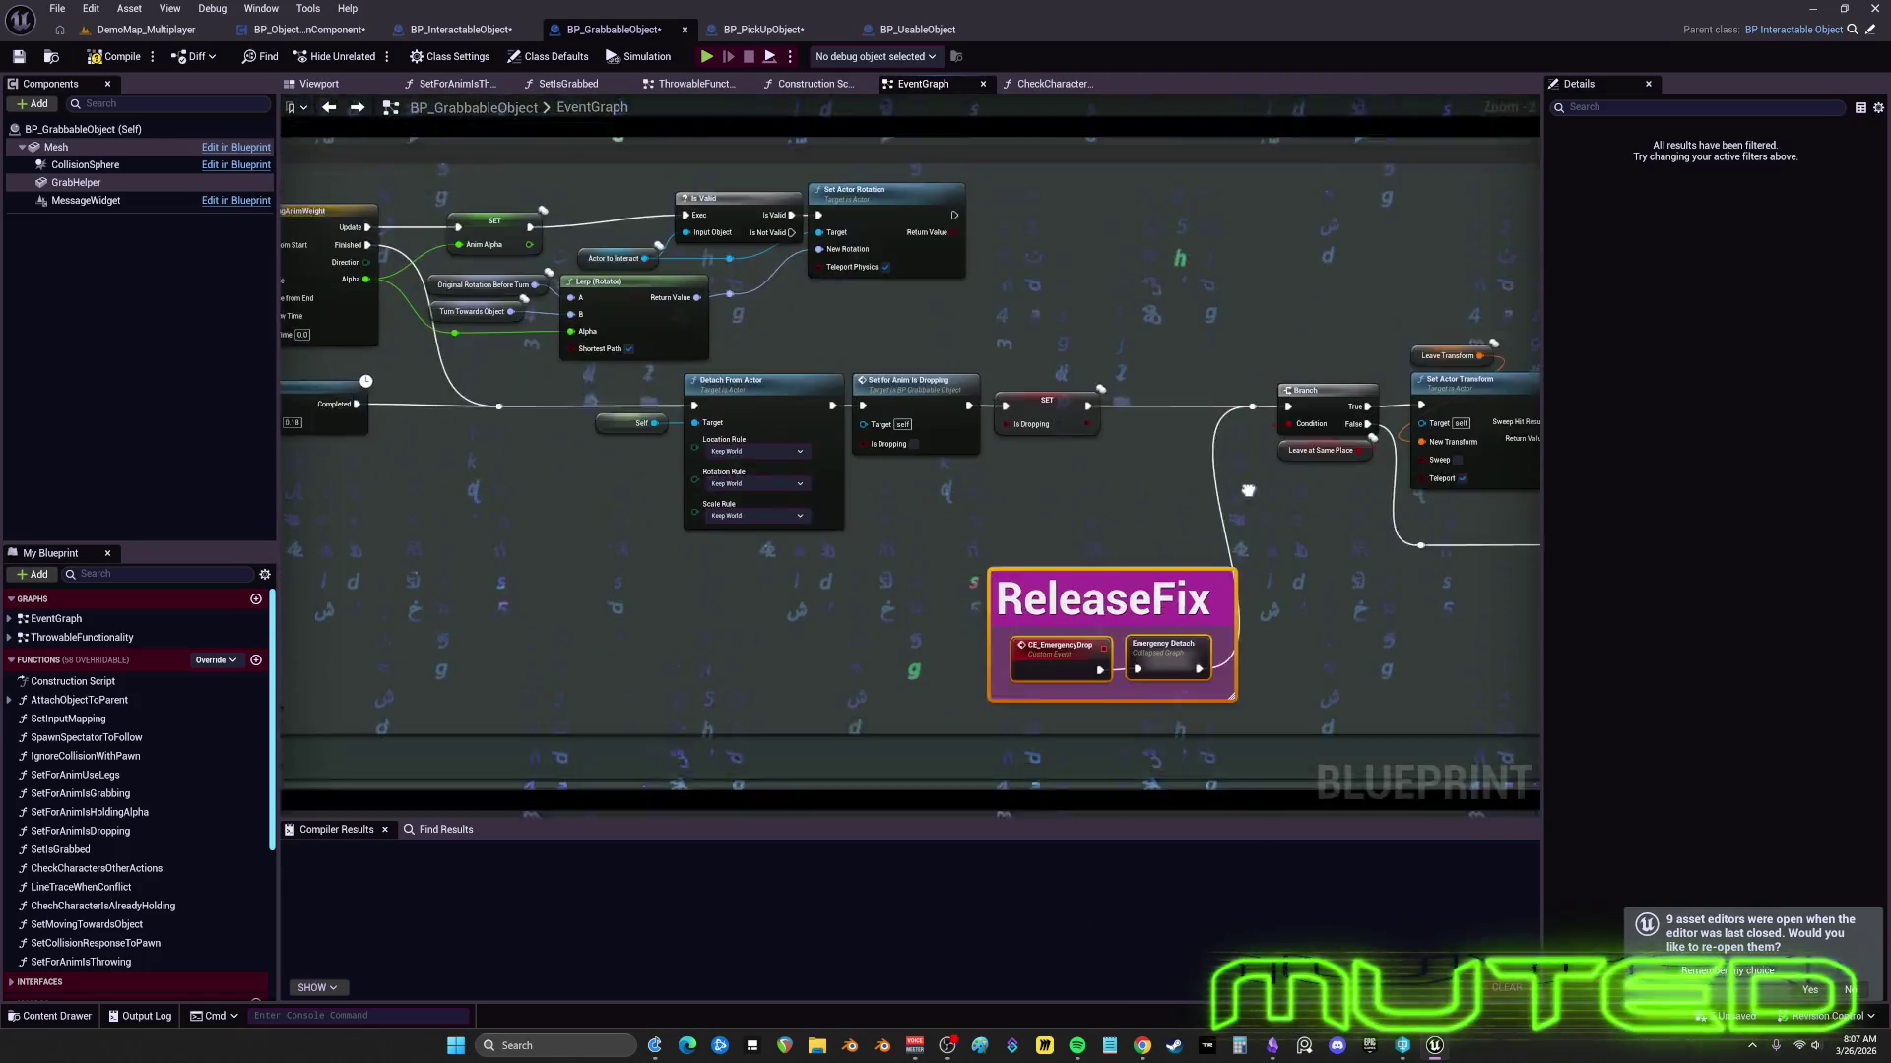
mouse_move(1128, 482)
left_mouse_down()
mouse_move(1305, 284)
mouse_move(912, 152)
mouse_move(945, 535)
mouse_move(1211, 550)
left_mouse_up()
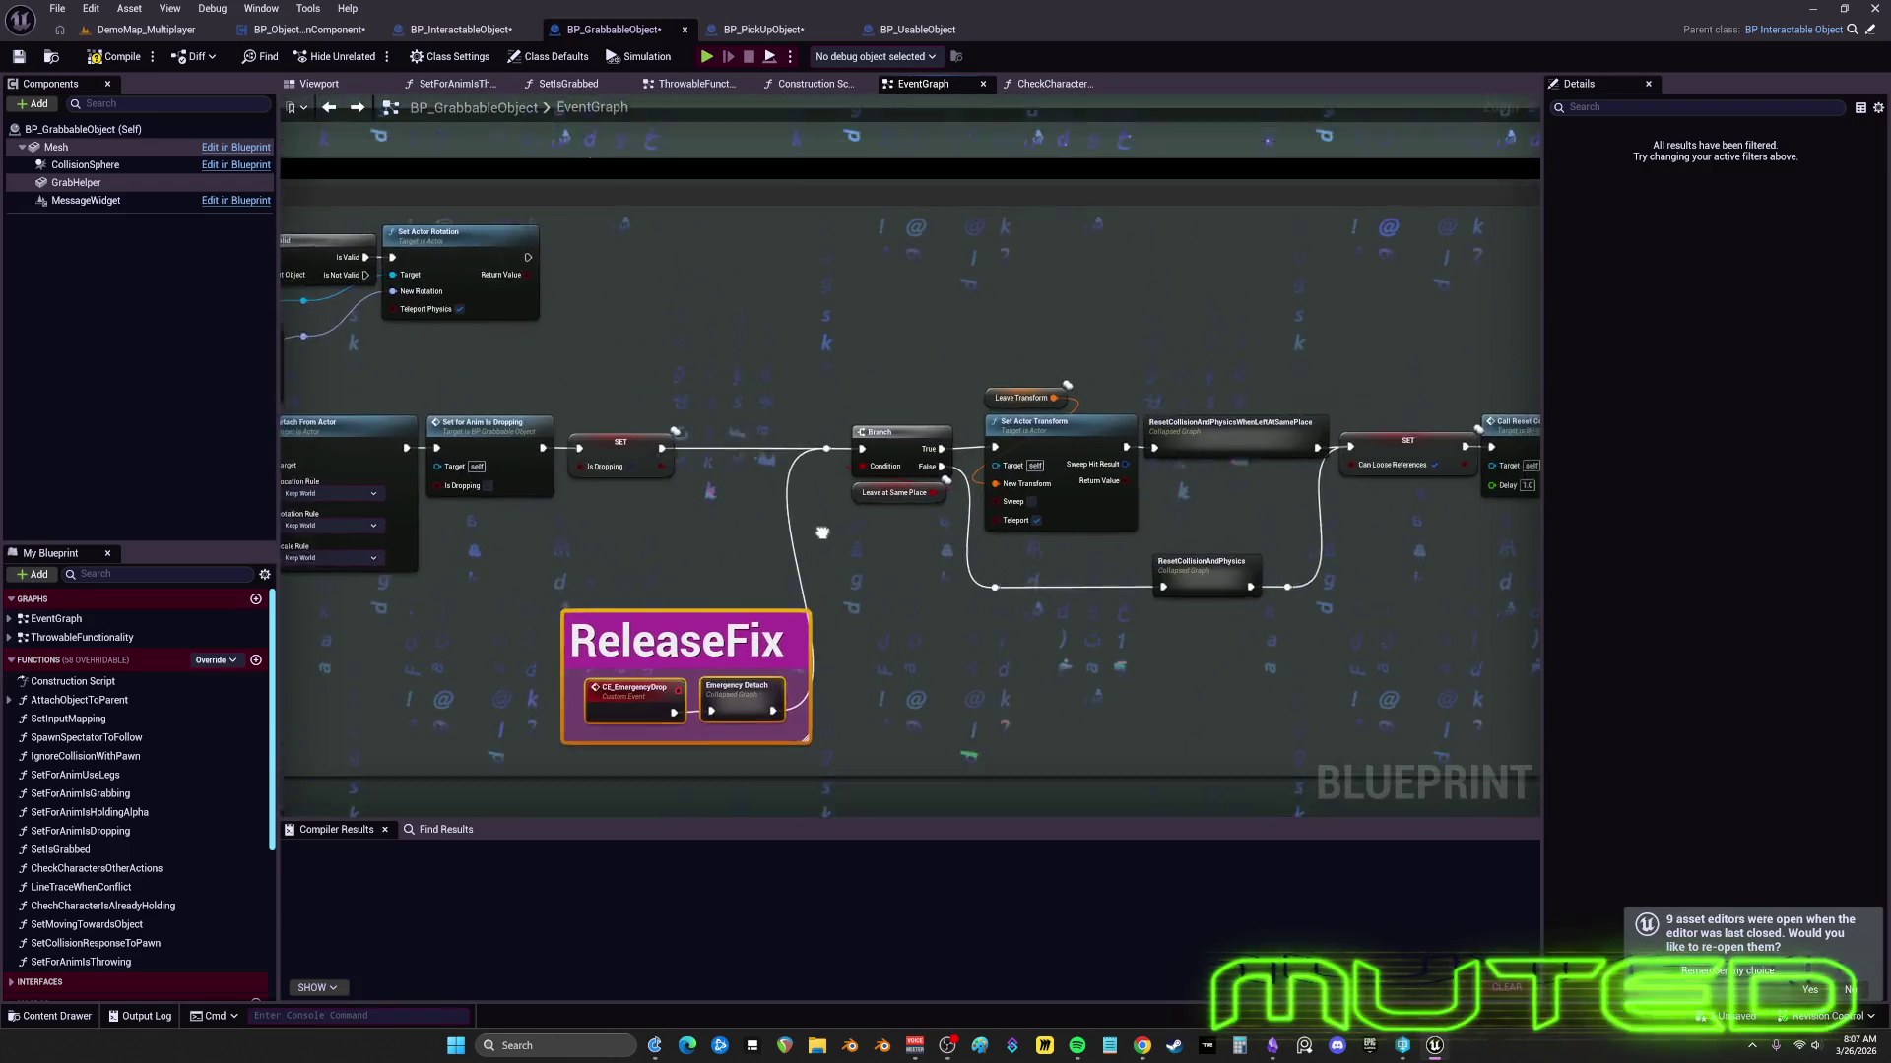
left_click_drag(654, 501, 717, 510)
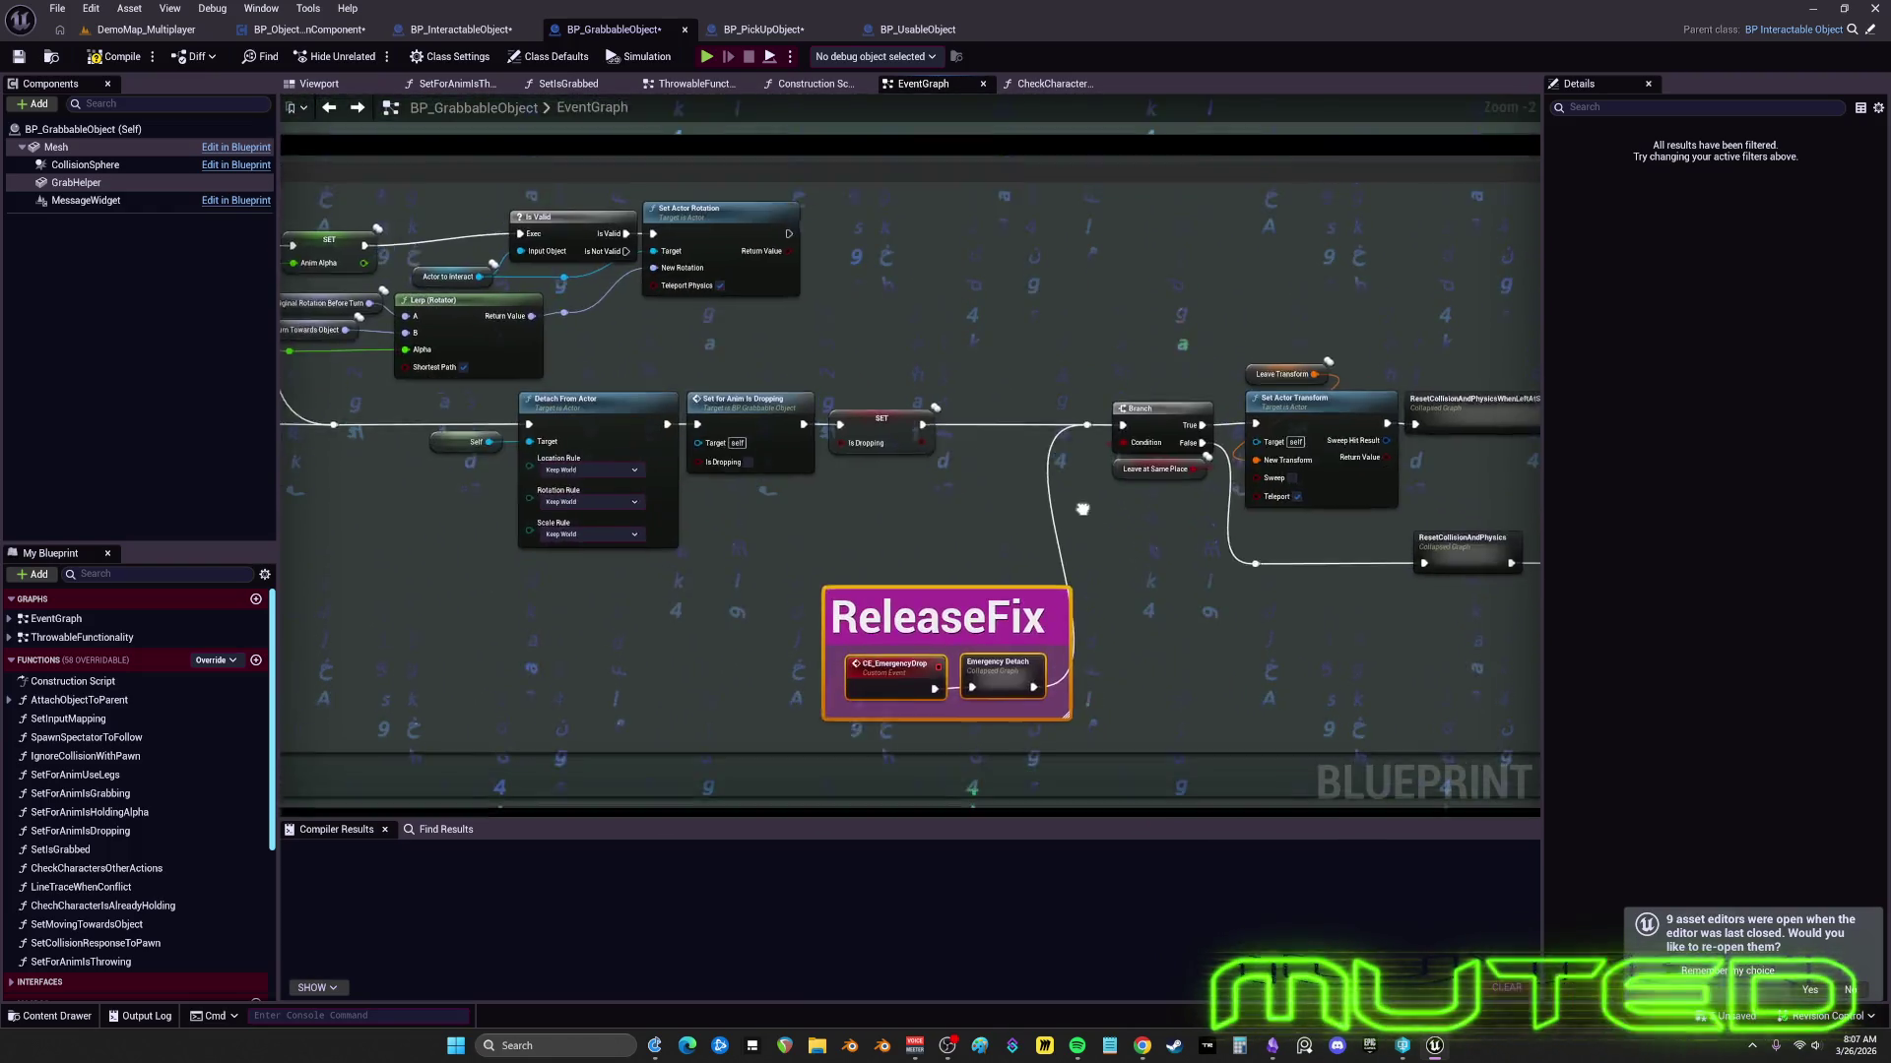
mouse_move(963, 523)
left_mouse_down()
mouse_move(853, 549)
mouse_move(781, 523)
mouse_move(916, 506)
mouse_move(820, 559)
left_mouse_up()
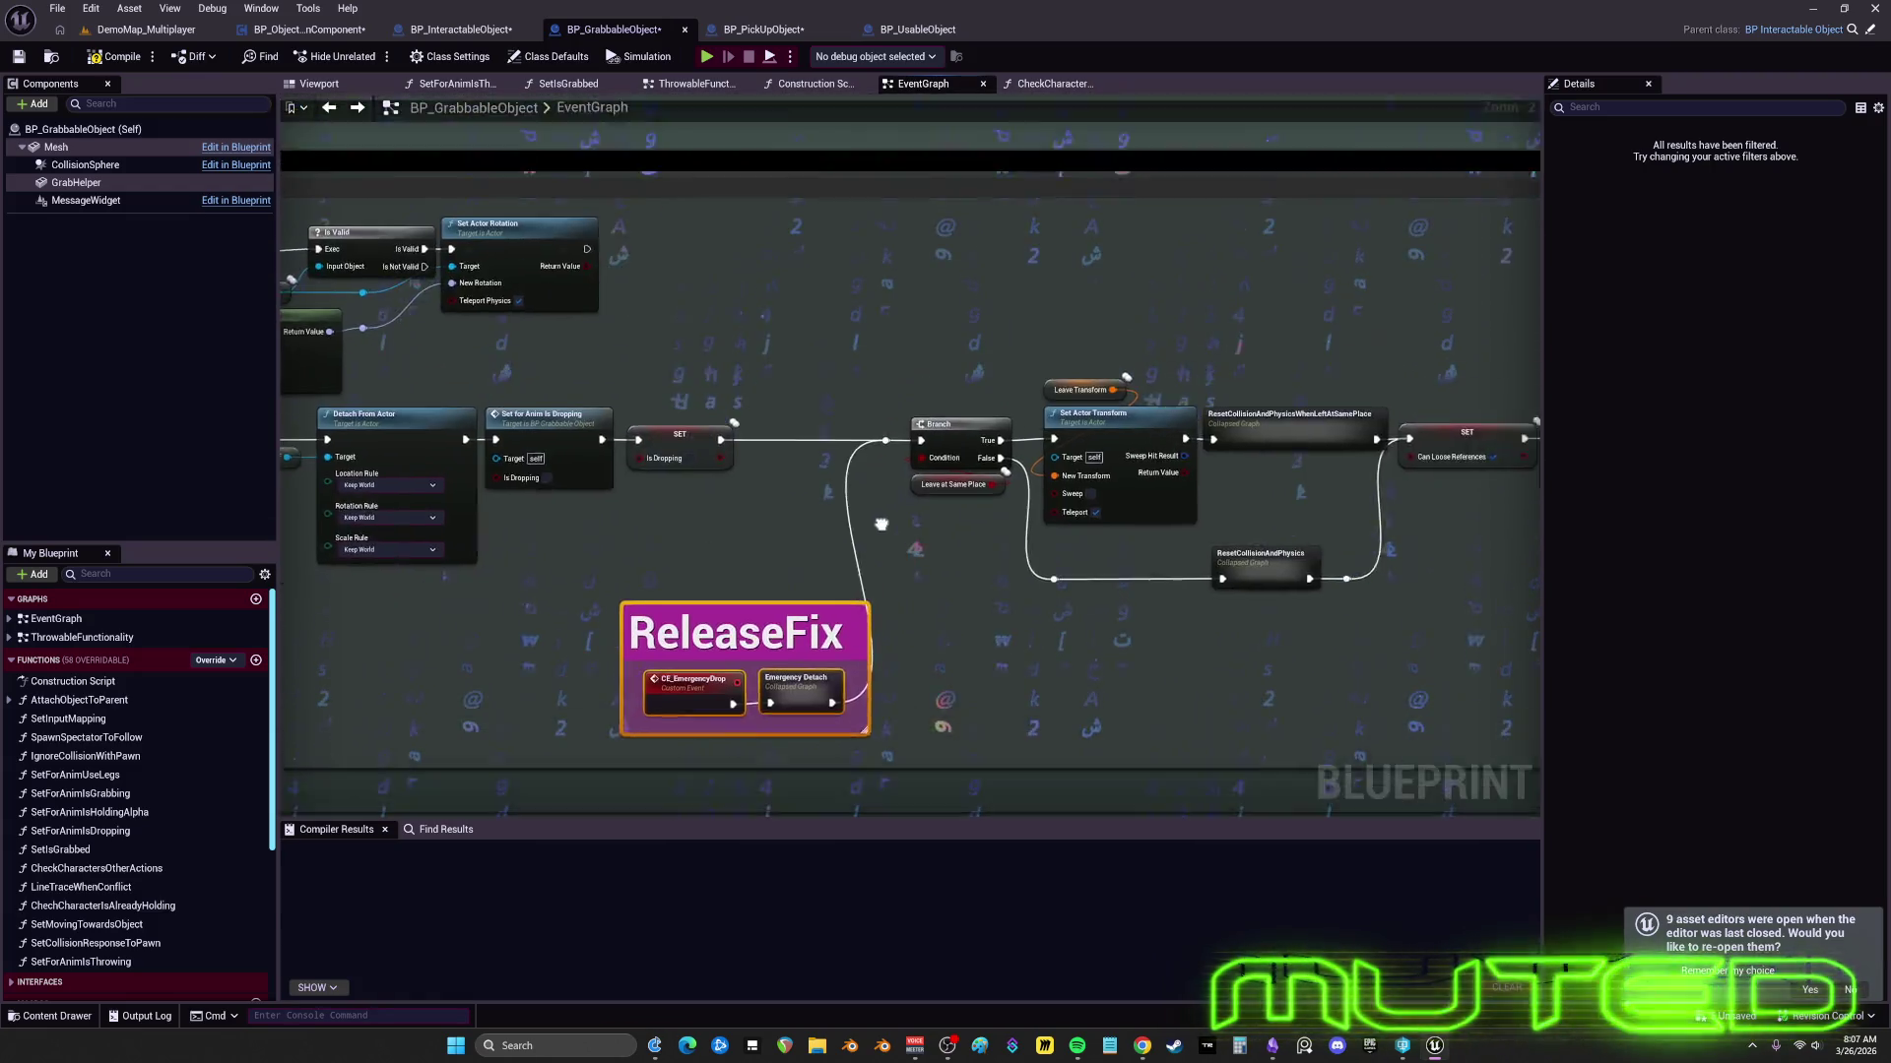
mouse_move(956, 539)
left_mouse_down()
mouse_move(752, 532)
mouse_move(984, 422)
left_mouse_up()
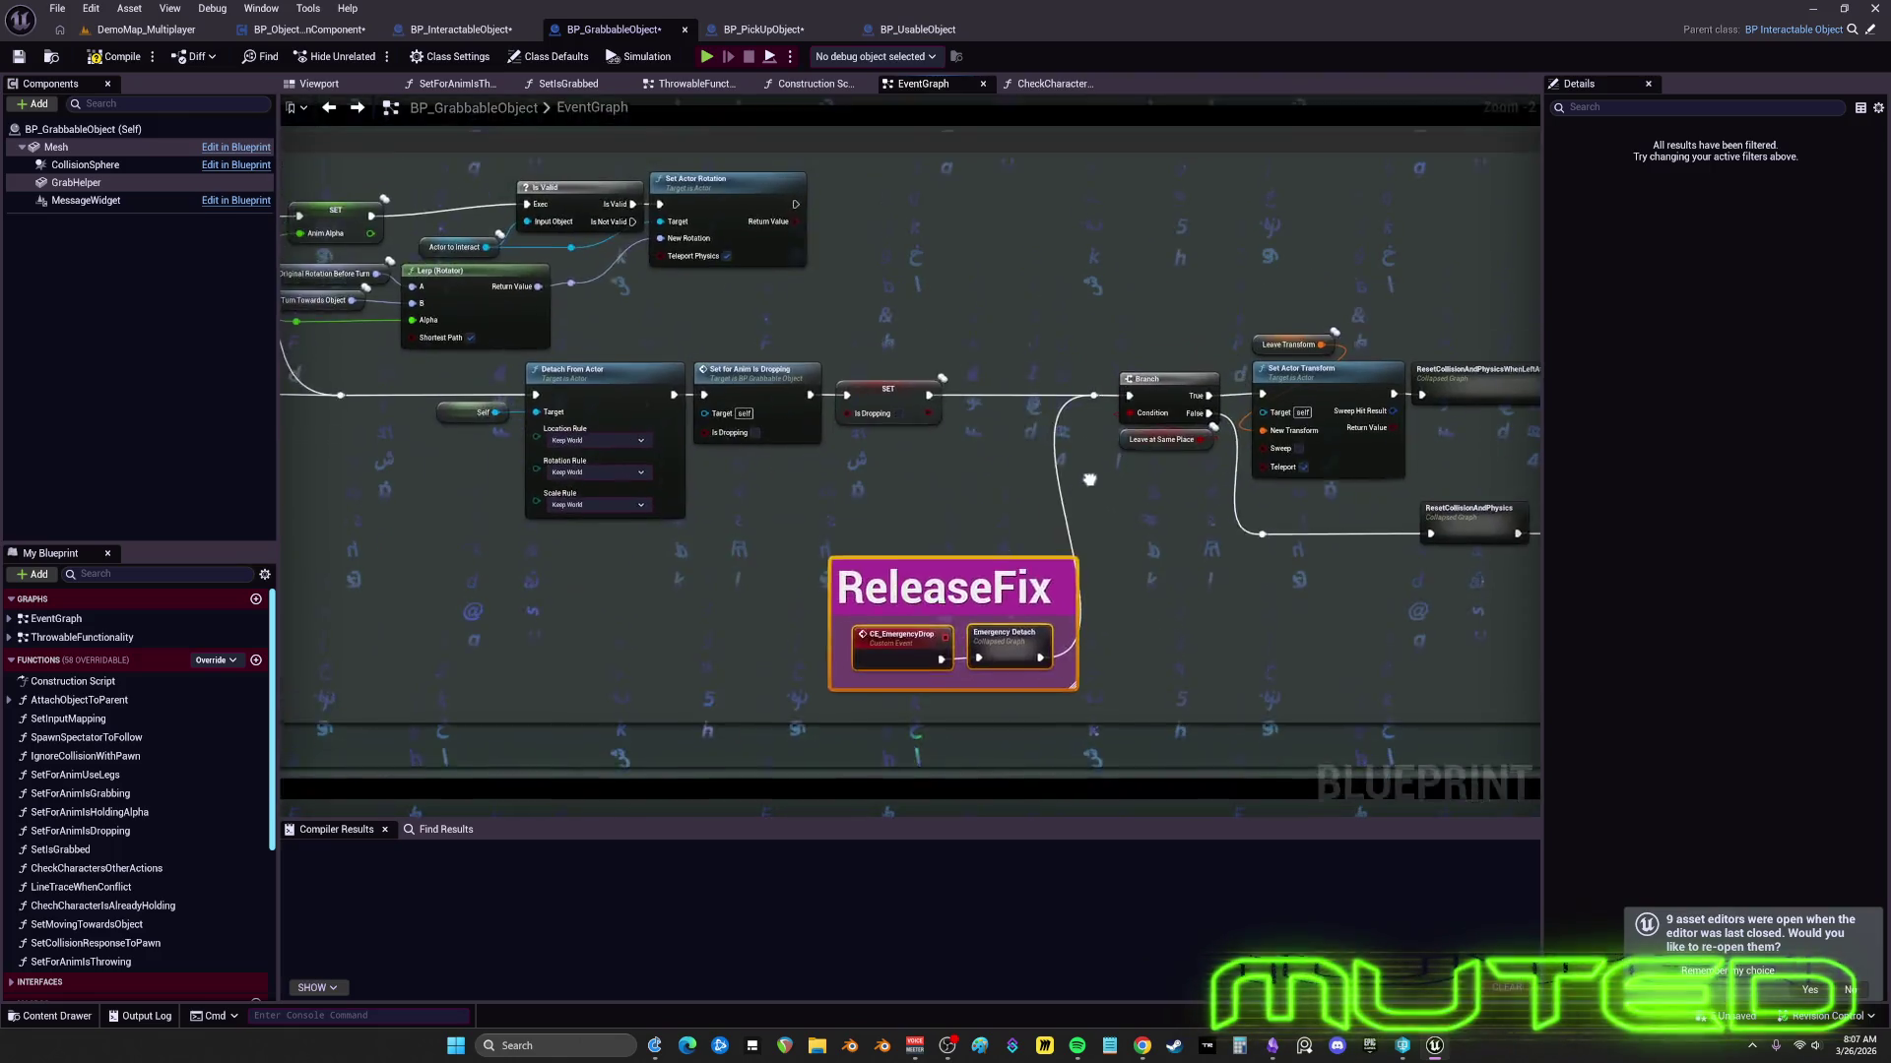
mouse_move(1147, 417)
left_mouse_down()
mouse_move(1328, 28)
mouse_move(1066, 260)
mouse_move(1024, 413)
left_mouse_up()
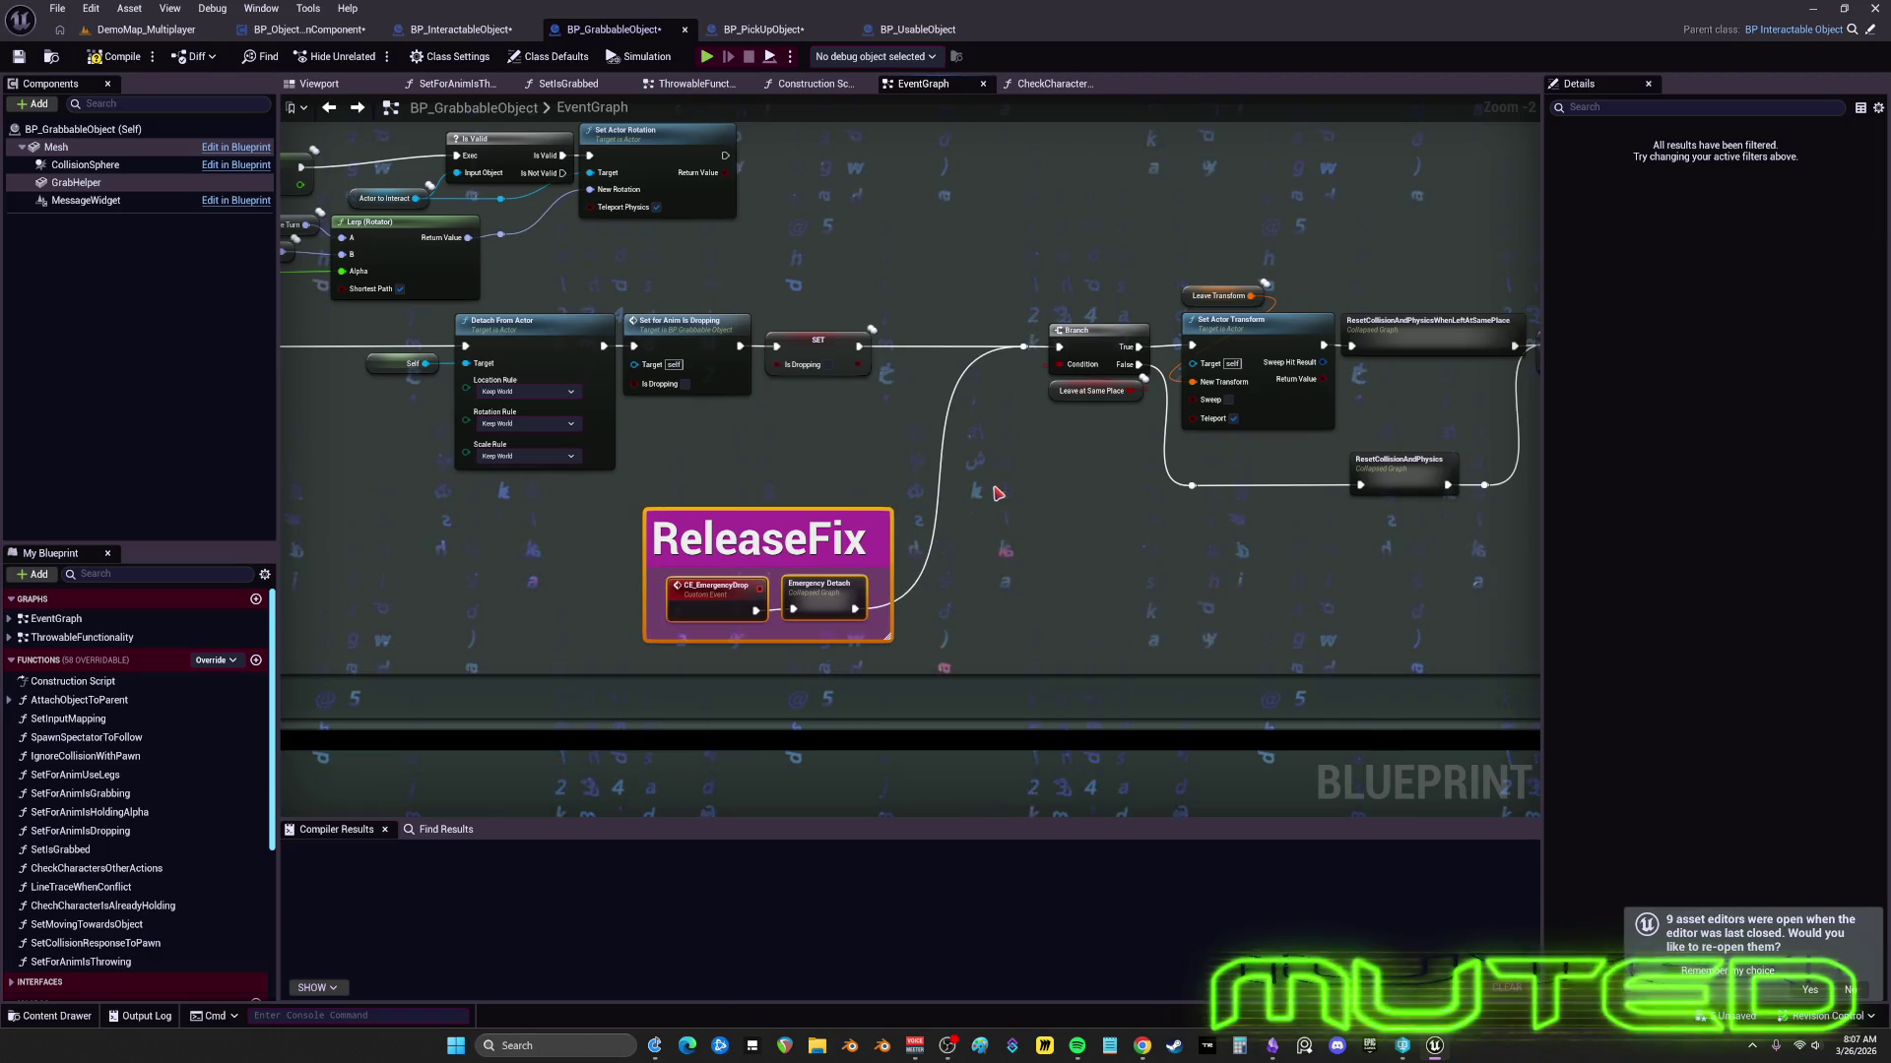
left_click_drag(998, 492, 840, 506)
scroll(840, 506, "down", 2)
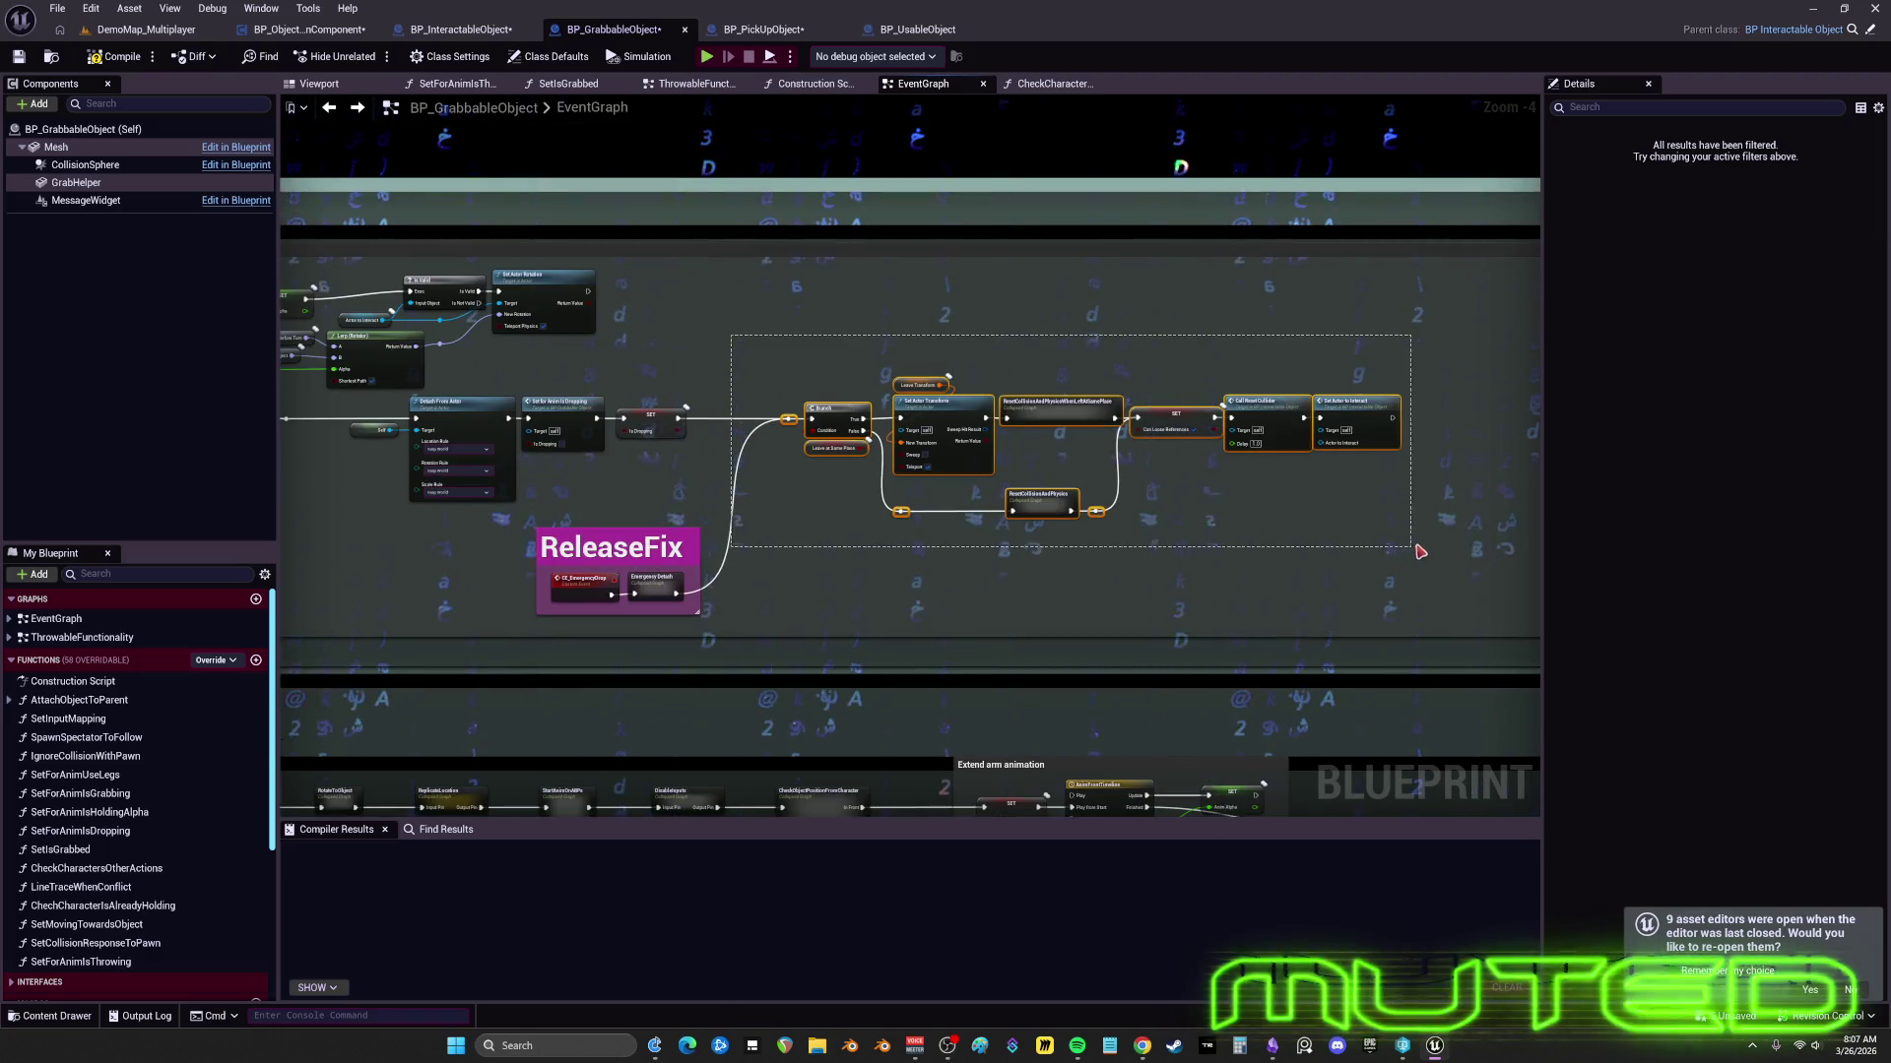
left_click_drag(1419, 552, 1419, 551)
scroll(812, 547, "up", 3)
left_click_drag(726, 486, 1147, 434)
left_click_drag(1010, 430, 1009, 409)
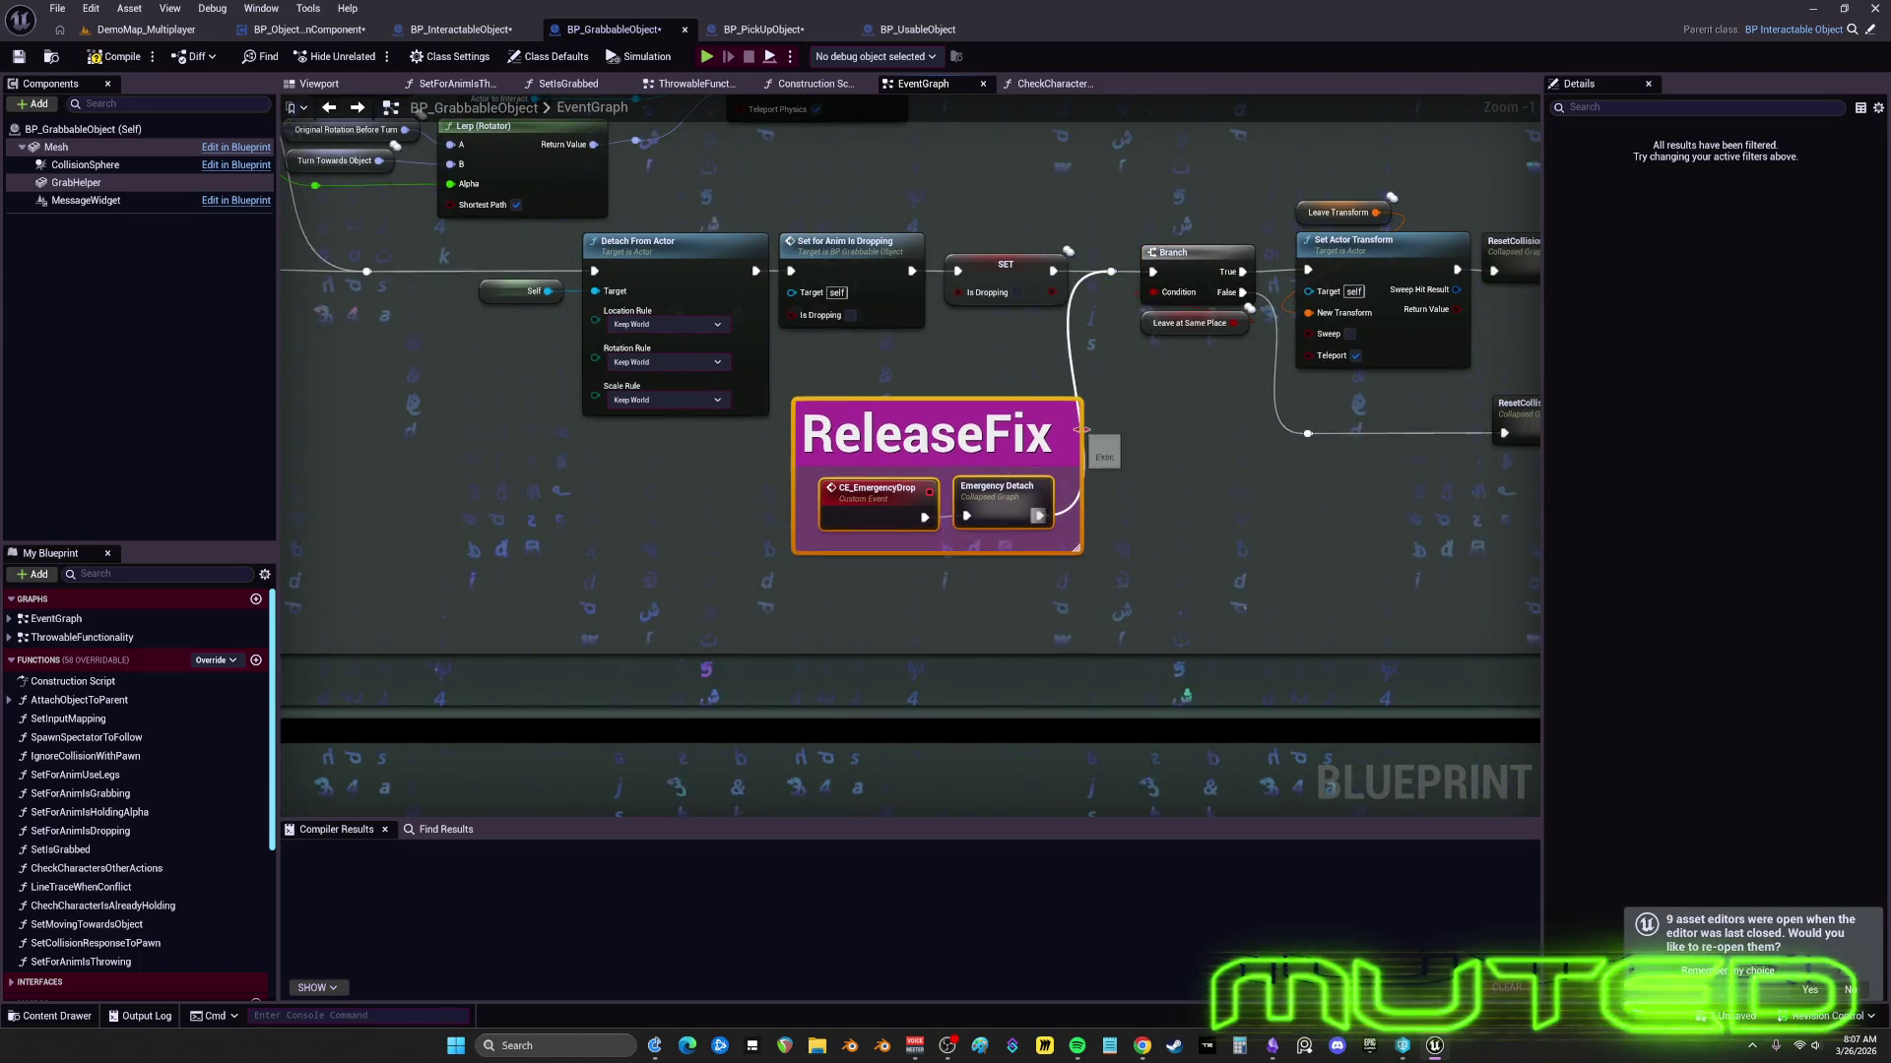
- Select SET, Call Reset Collider and Set Actor to Interact, then zoom out to the Interactions section
scroll(1257, 409, "down", 1)
mouse_move(1257, 409)
left_mouse_down()
mouse_move(1034, 494)
mouse_move(1162, 456)
mouse_move(1154, 491)
left_mouse_up()
left_click_drag(1443, 539, 1049, 359)
mouse_move(1051, 545)
left_mouse_down()
mouse_move(1329, 528)
mouse_move(1064, 472)
left_mouse_up()
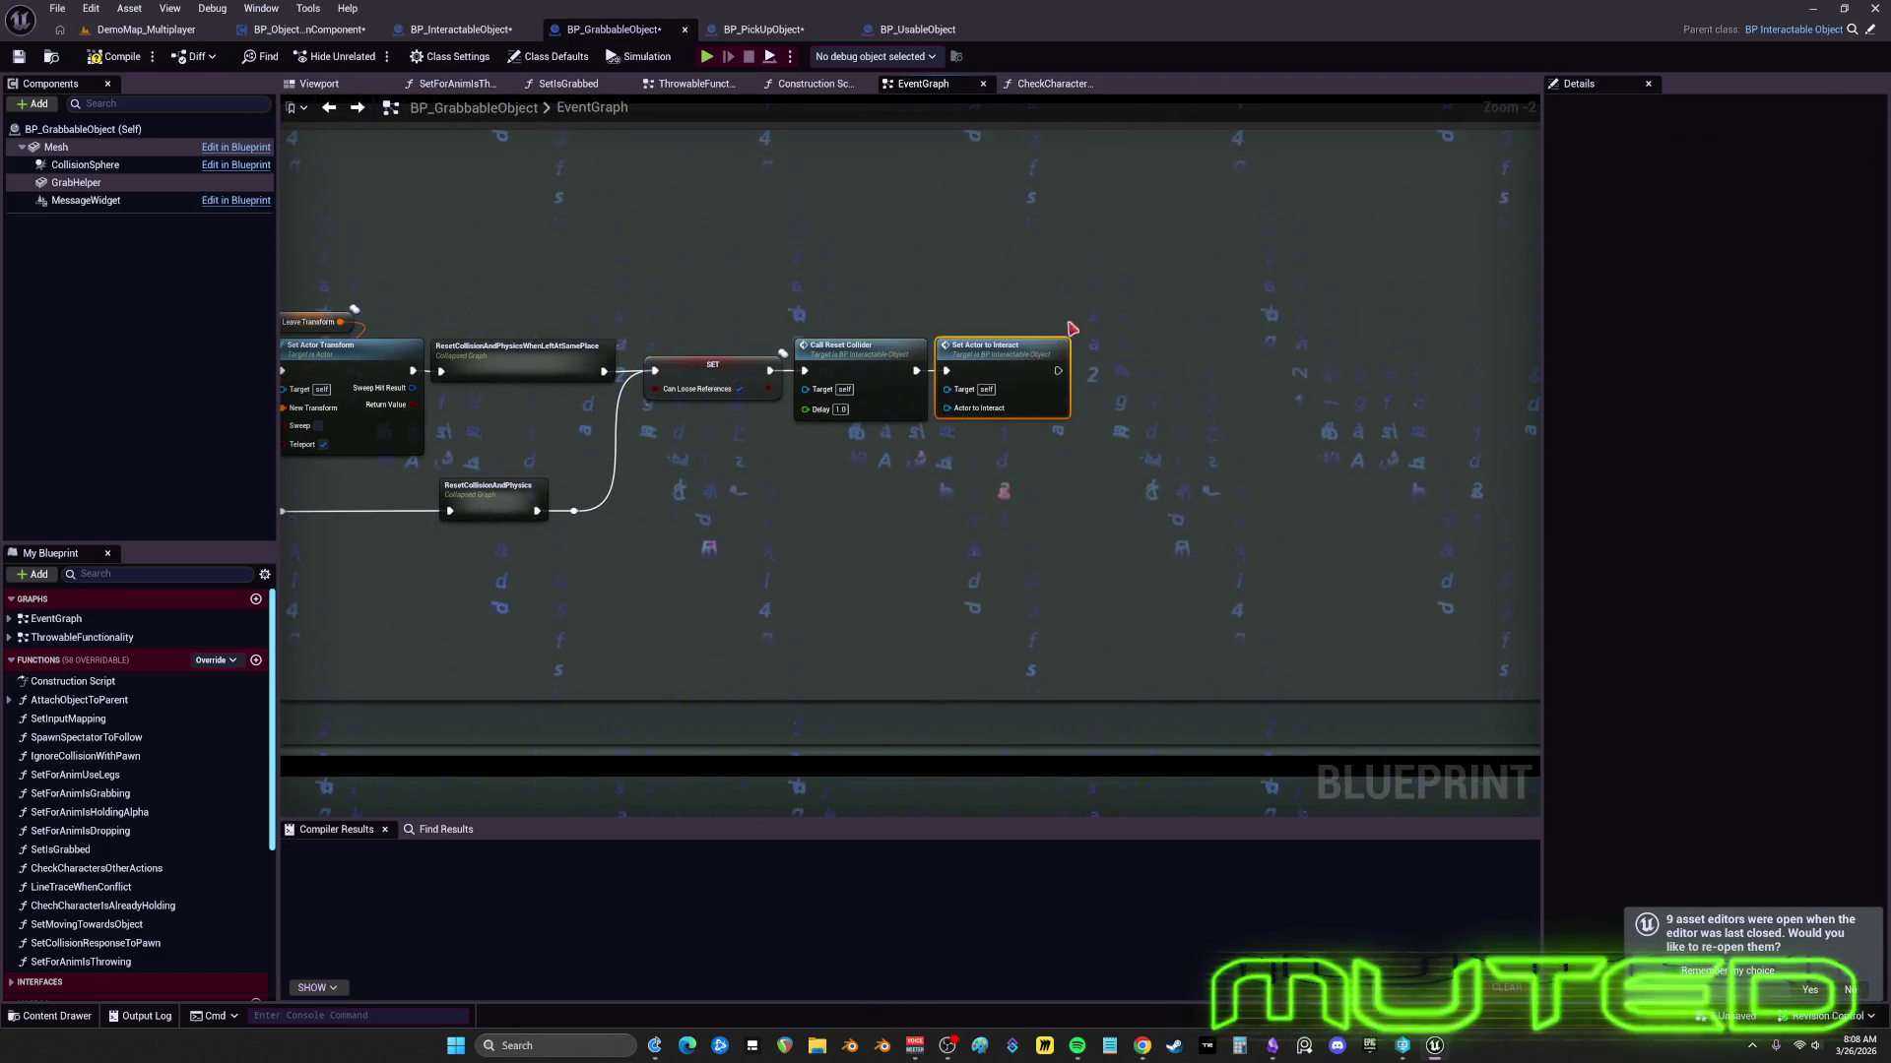
scroll(1122, 418, "down", 5)
left_click_drag(1123, 417, 1376, 404)
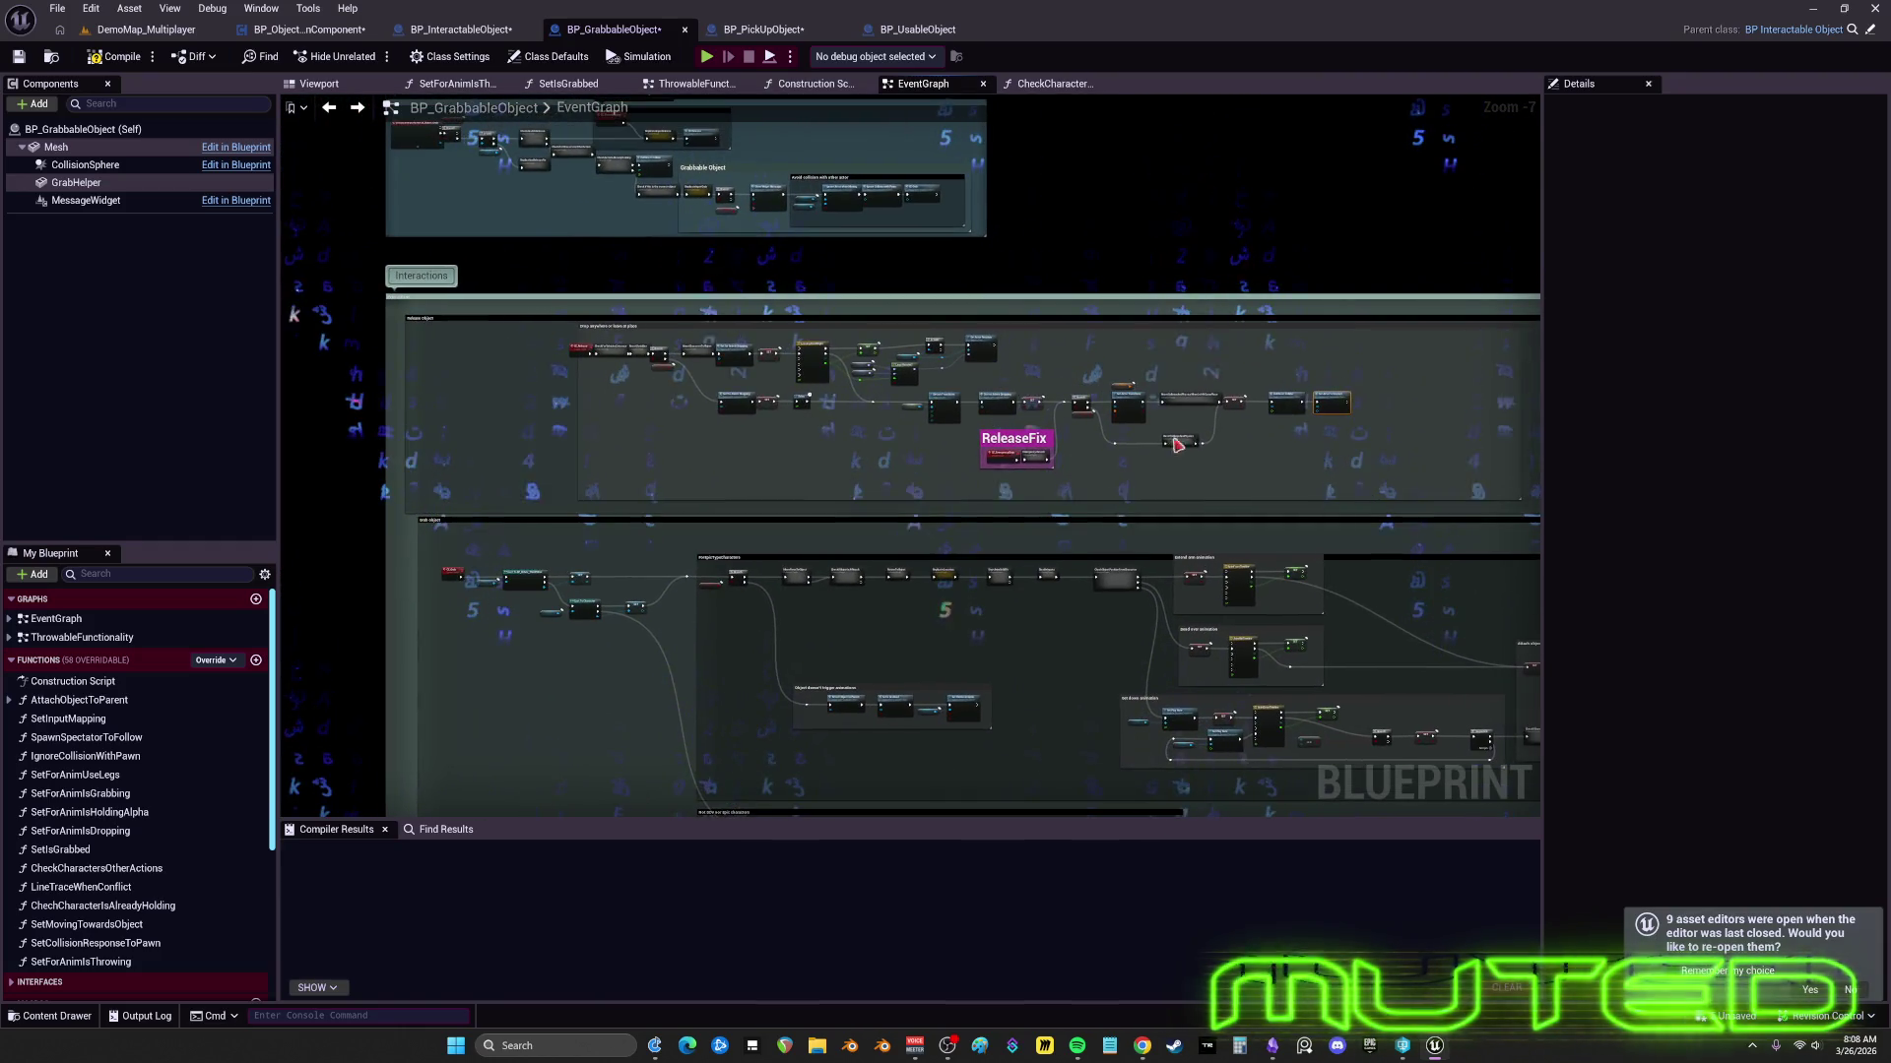
- Move the Drop anywhere or leave at place section left inside the Release Object comment
scroll(623, 342, "up", 7)
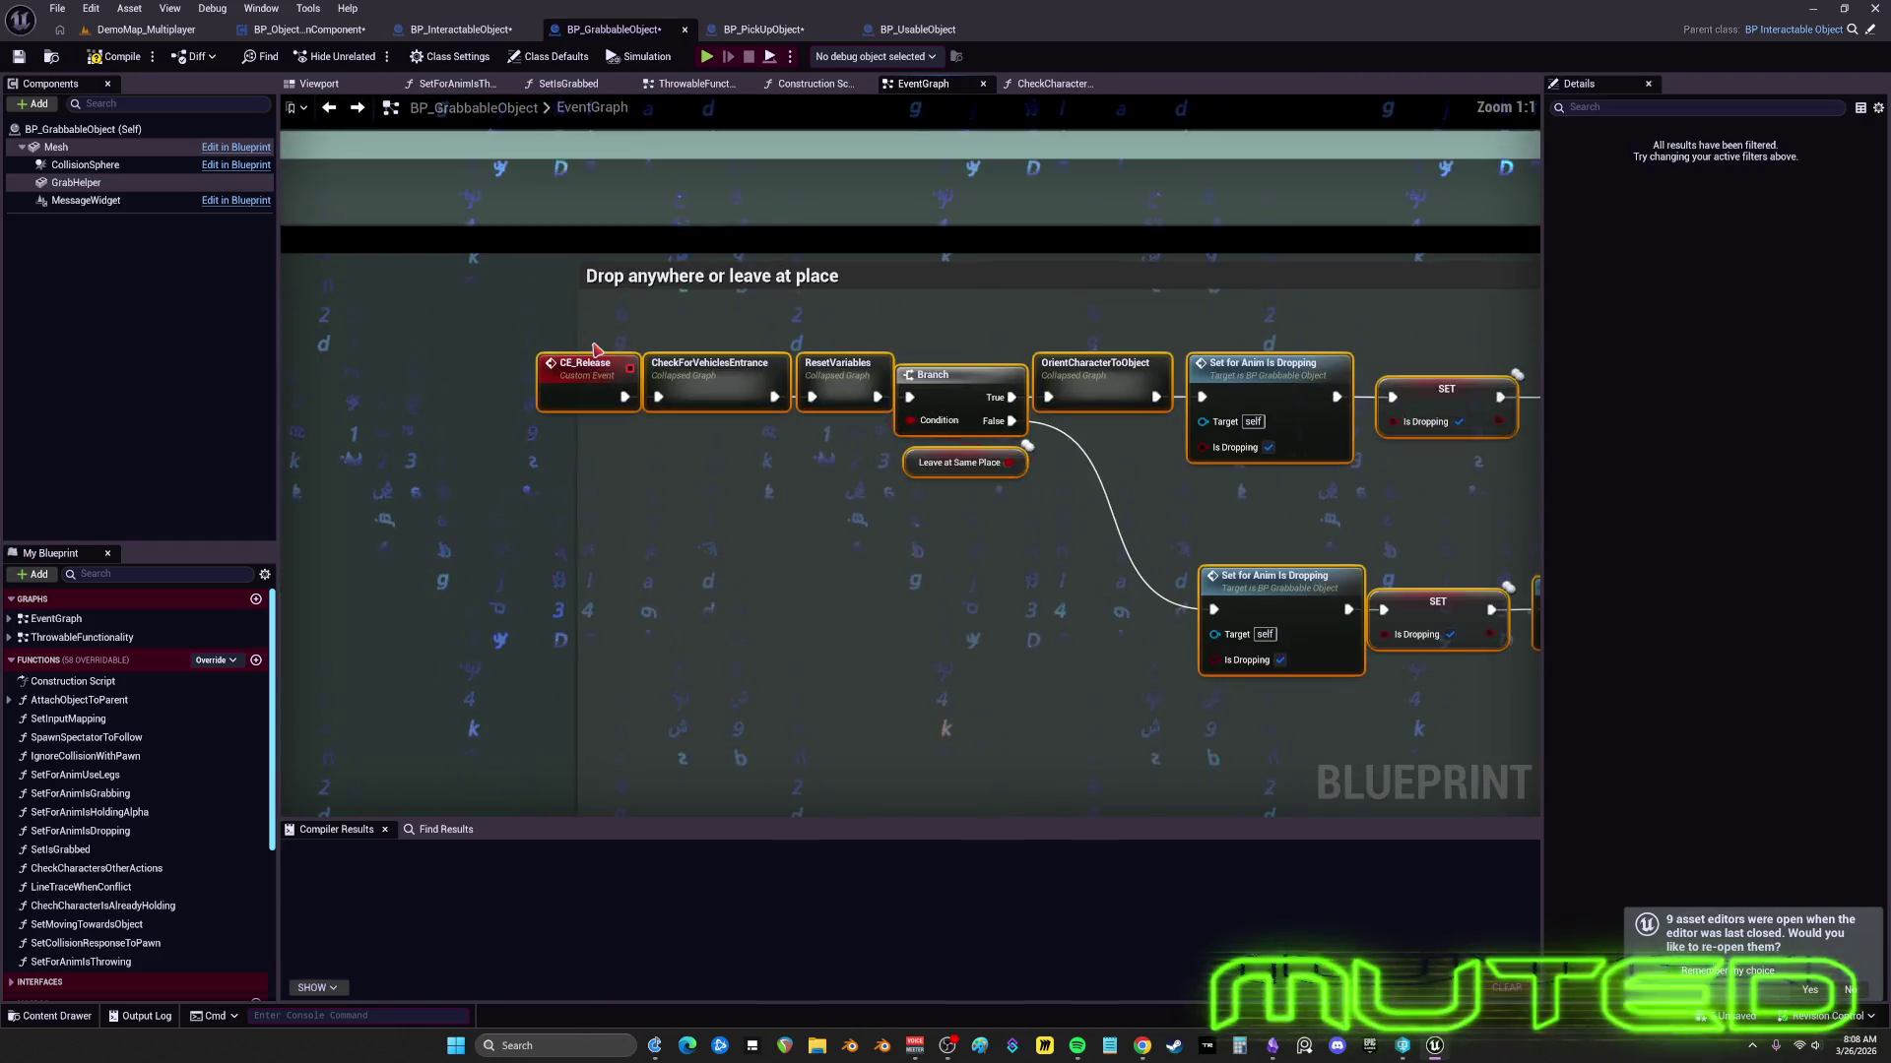
left_click(692, 282)
mouse_move(693, 282)
left_mouse_down()
mouse_move(929, 337)
mouse_move(485, 401)
mouse_move(863, 401)
left_mouse_up()
mouse_move(963, 262)
left_mouse_down()
mouse_move(645, 262)
mouse_move(743, 274)
mouse_move(728, 301)
mouse_move(483, 284)
left_mouse_up()
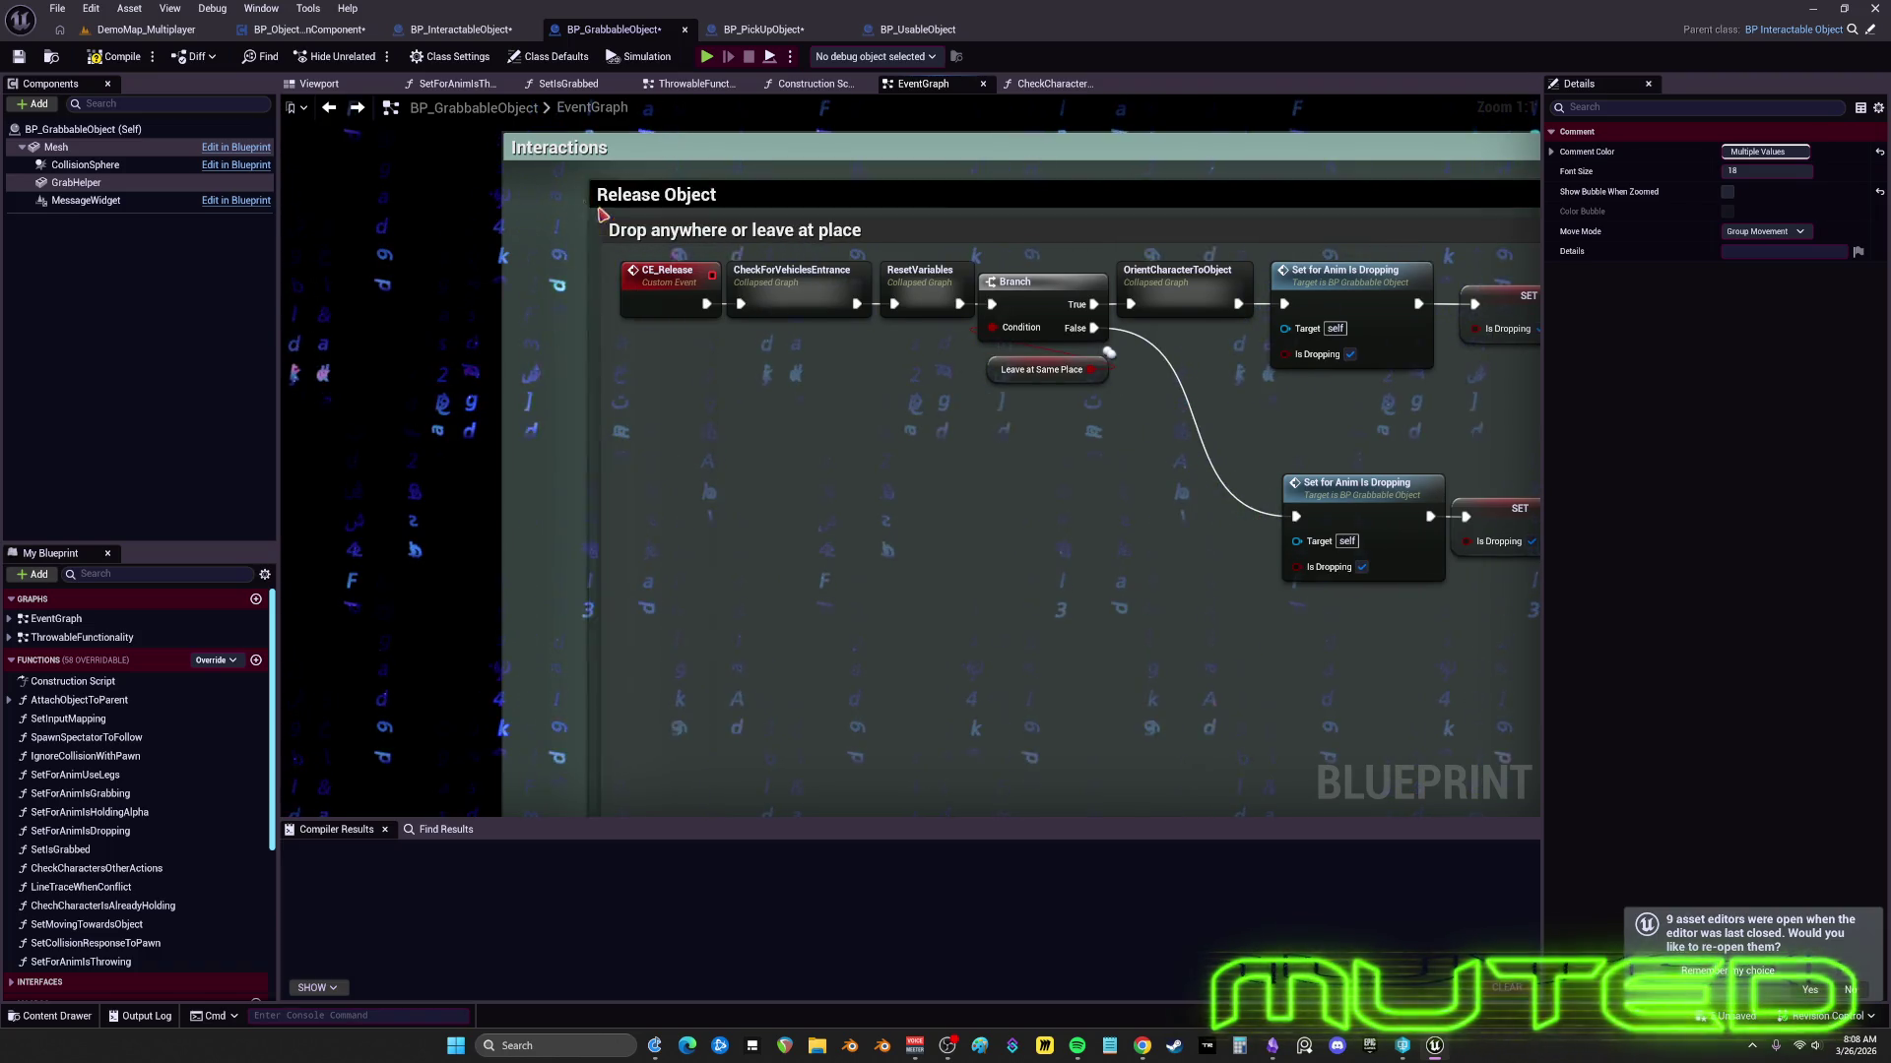
- Zoom out and pan across the EventGraph to survey the Event Tick, Inputs and Interactions groups
scroll(679, 249, "down", 9)
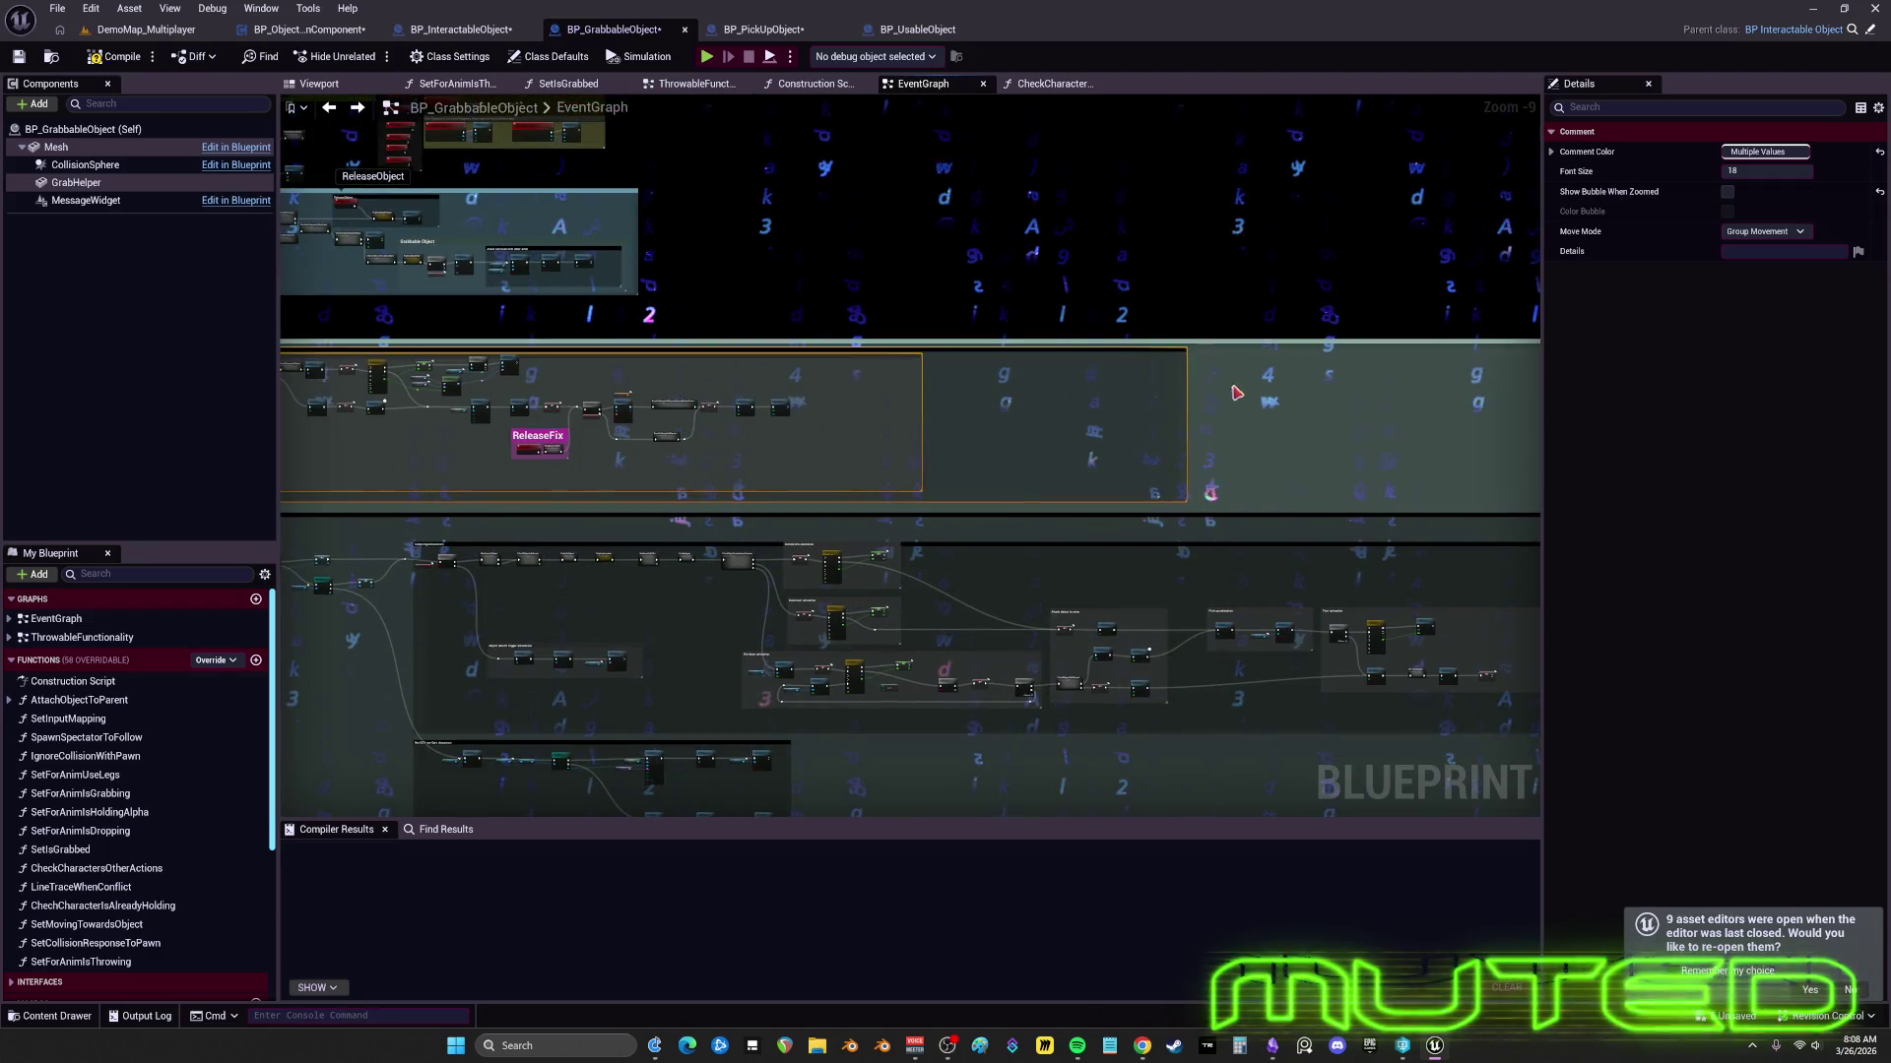
scroll(1184, 356, "up", 2)
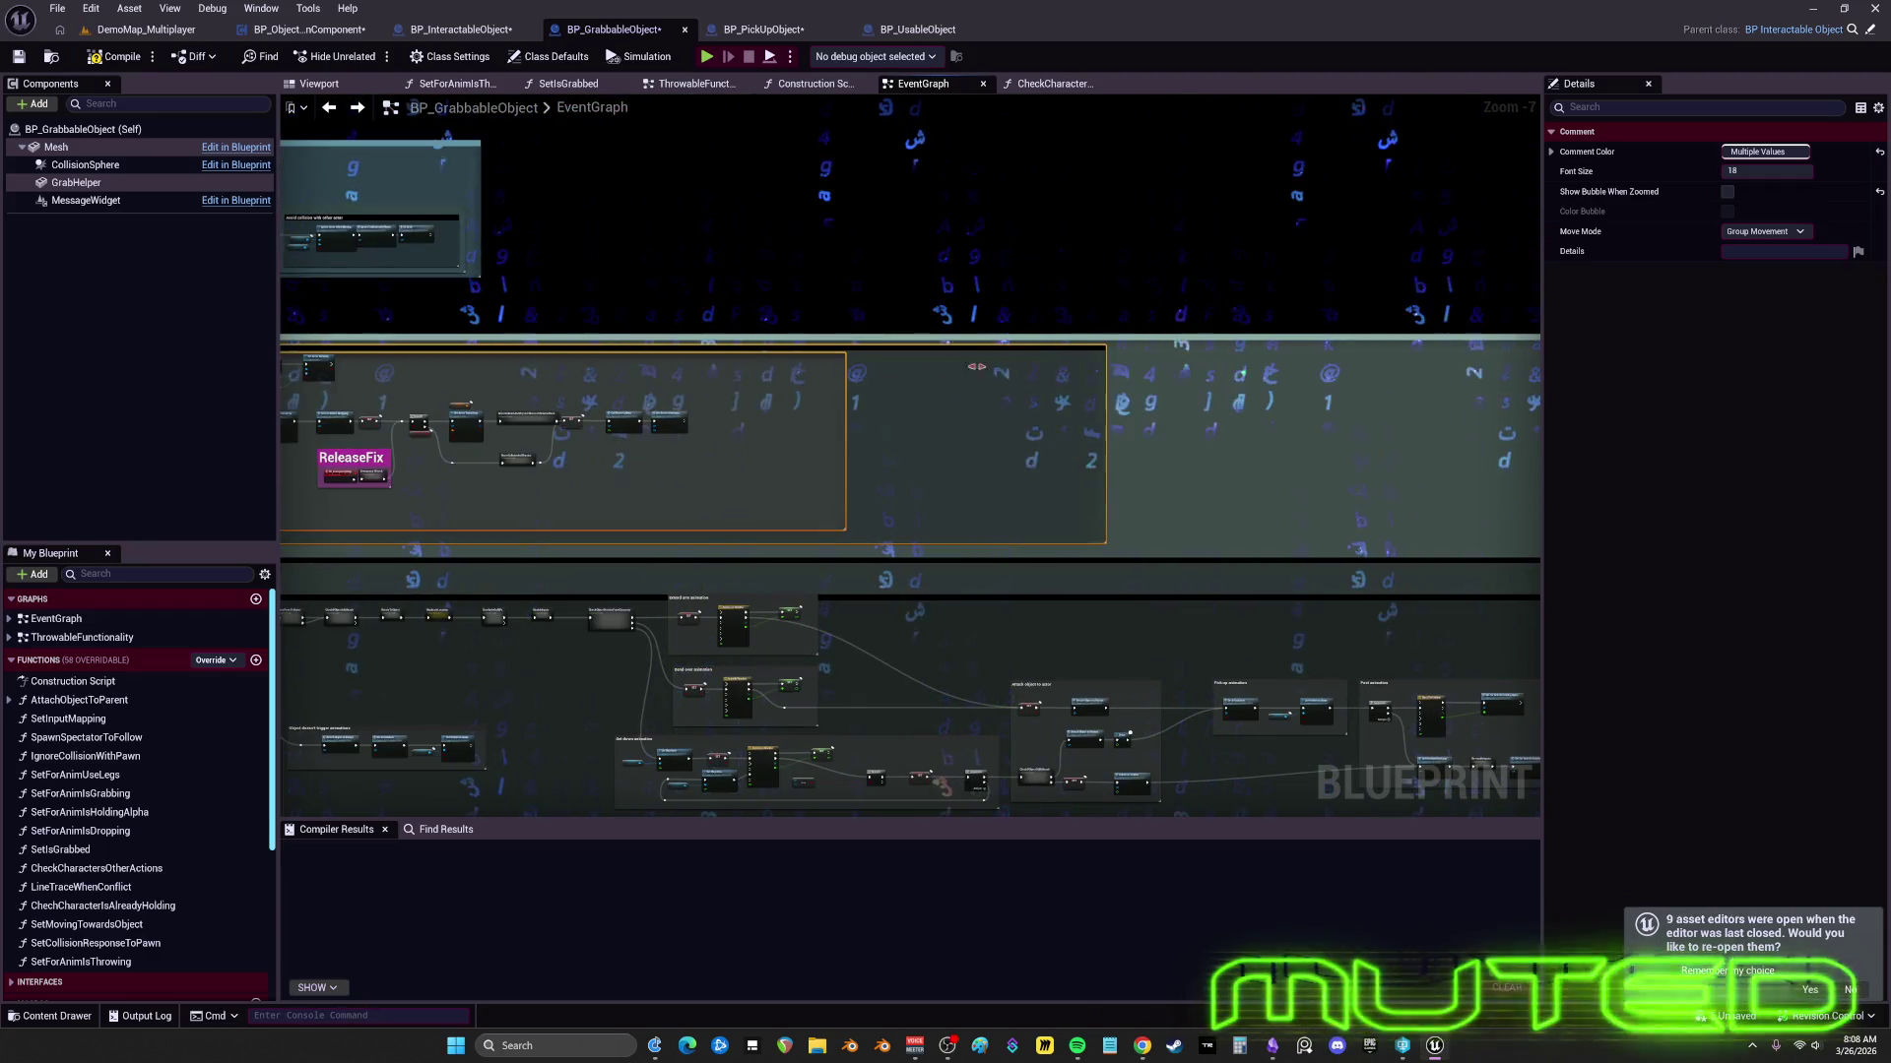
scroll(852, 378, "down", 4)
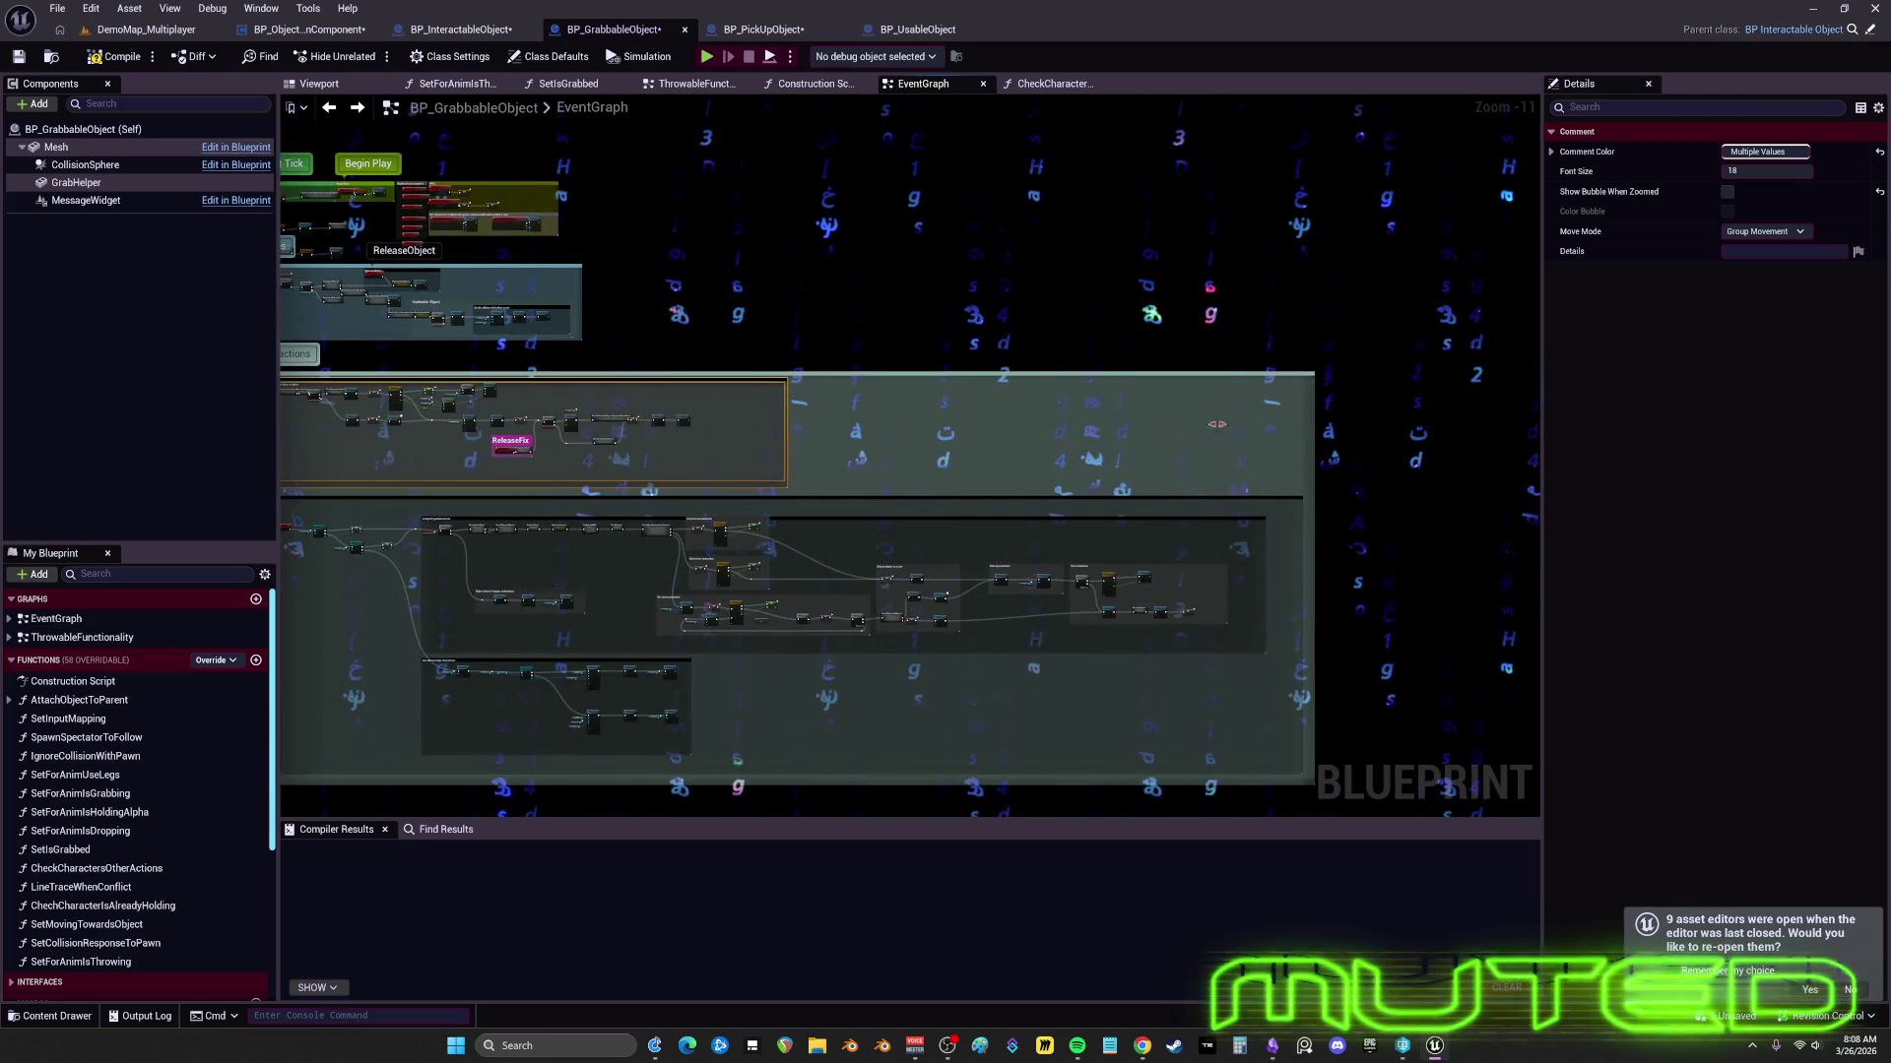
left_click_drag(393, 393, 851, 405)
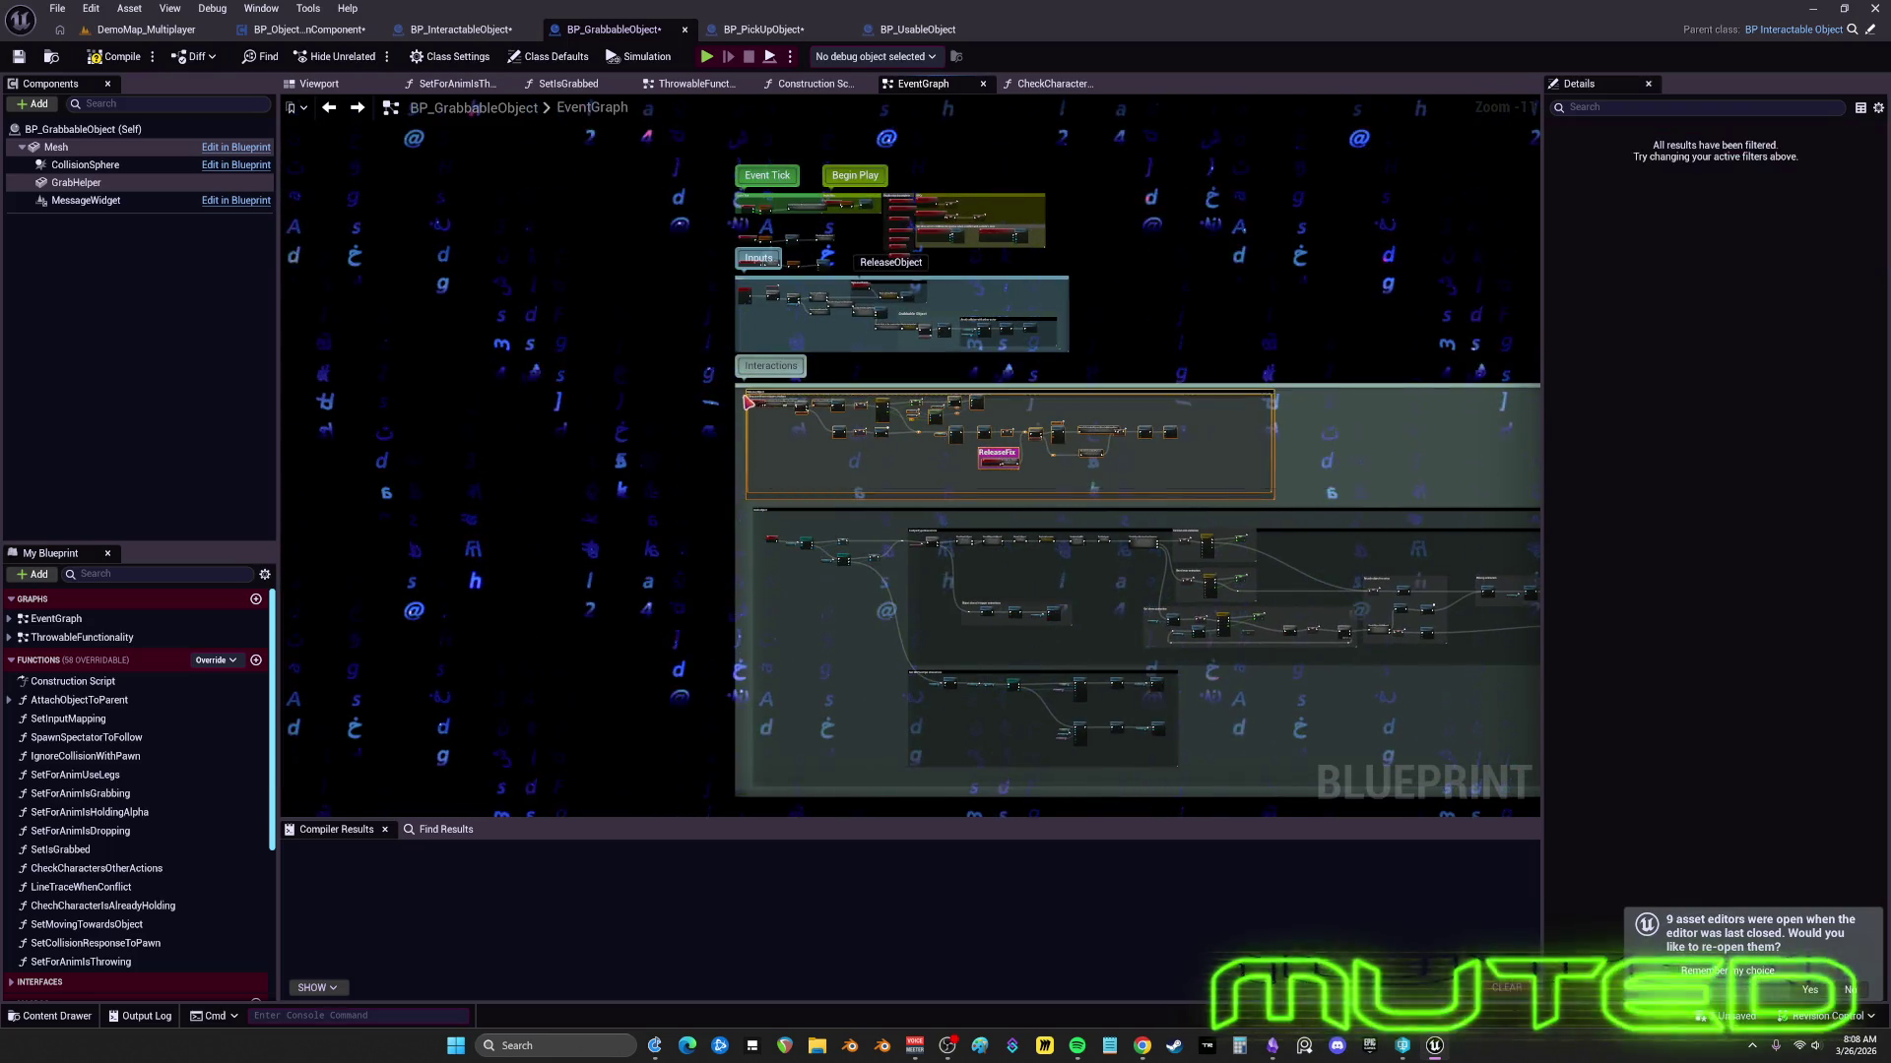
scroll(749, 414, "up", 9)
scroll(727, 522, "down", 6)
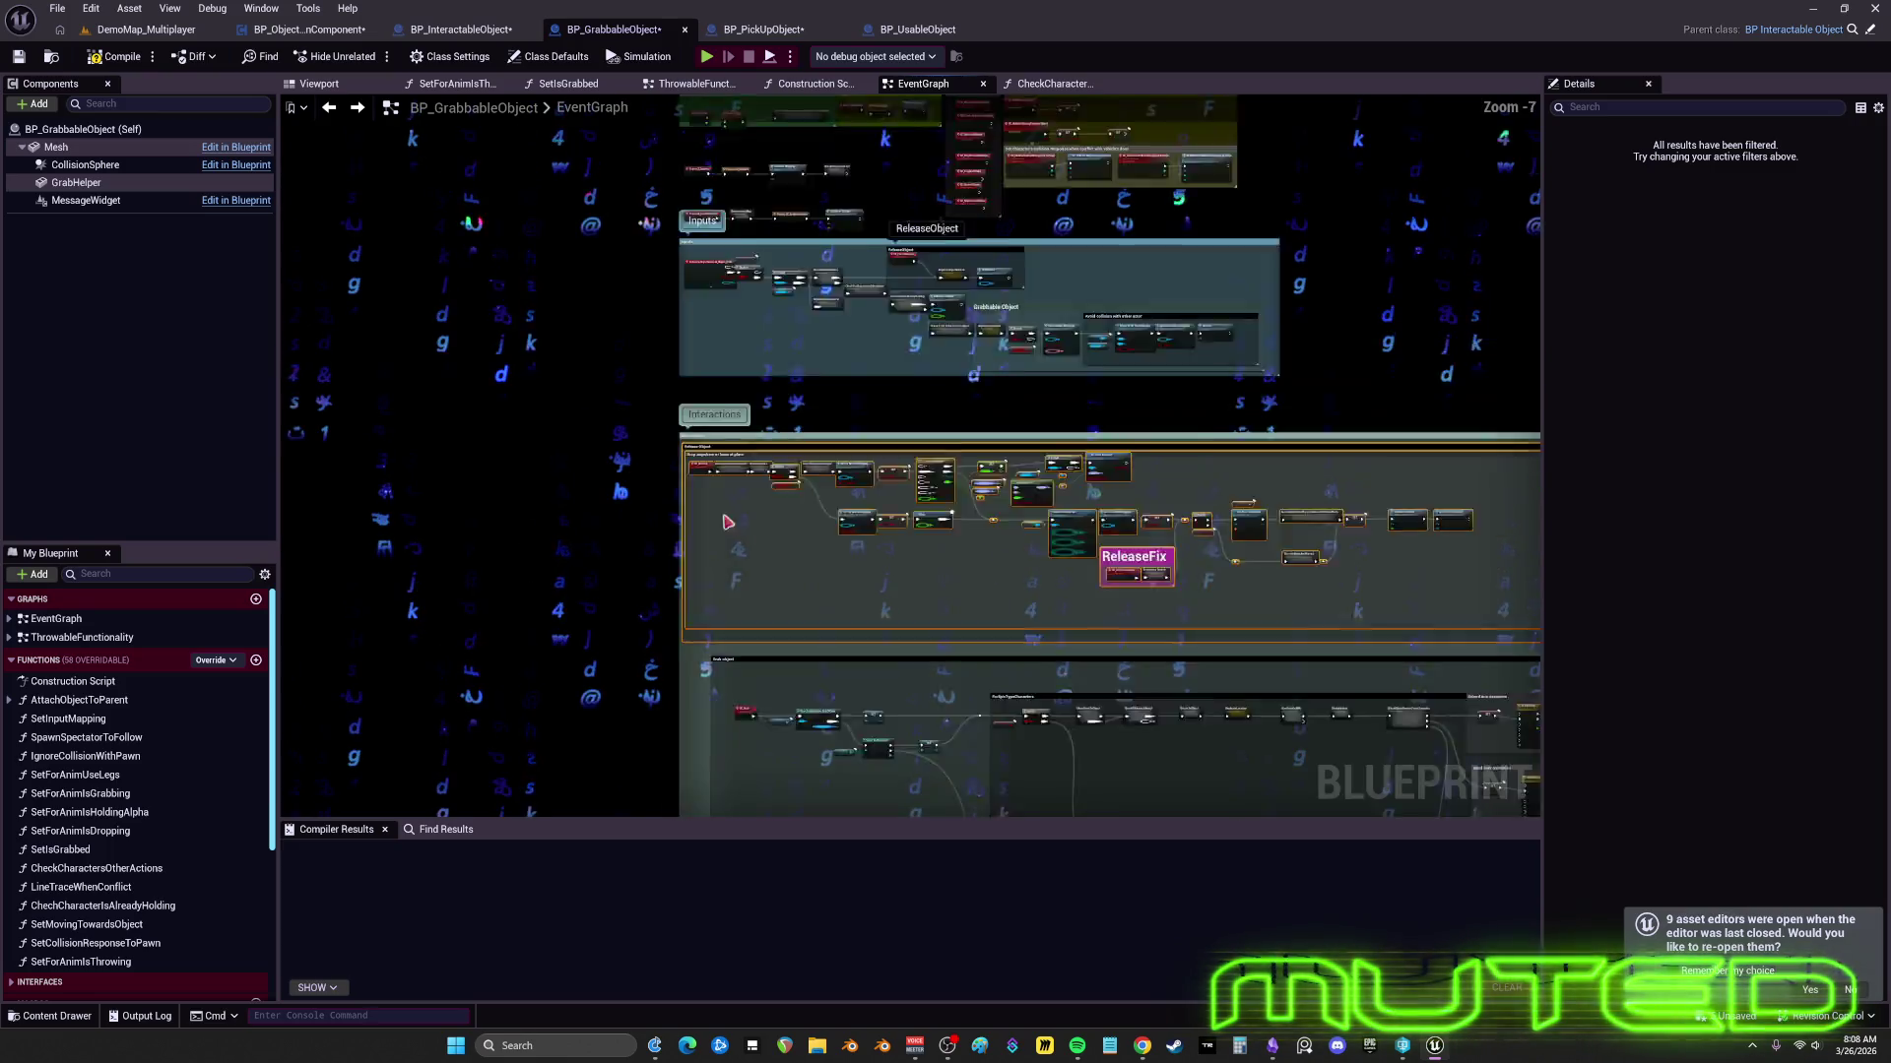
scroll(857, 431, "up", 3)
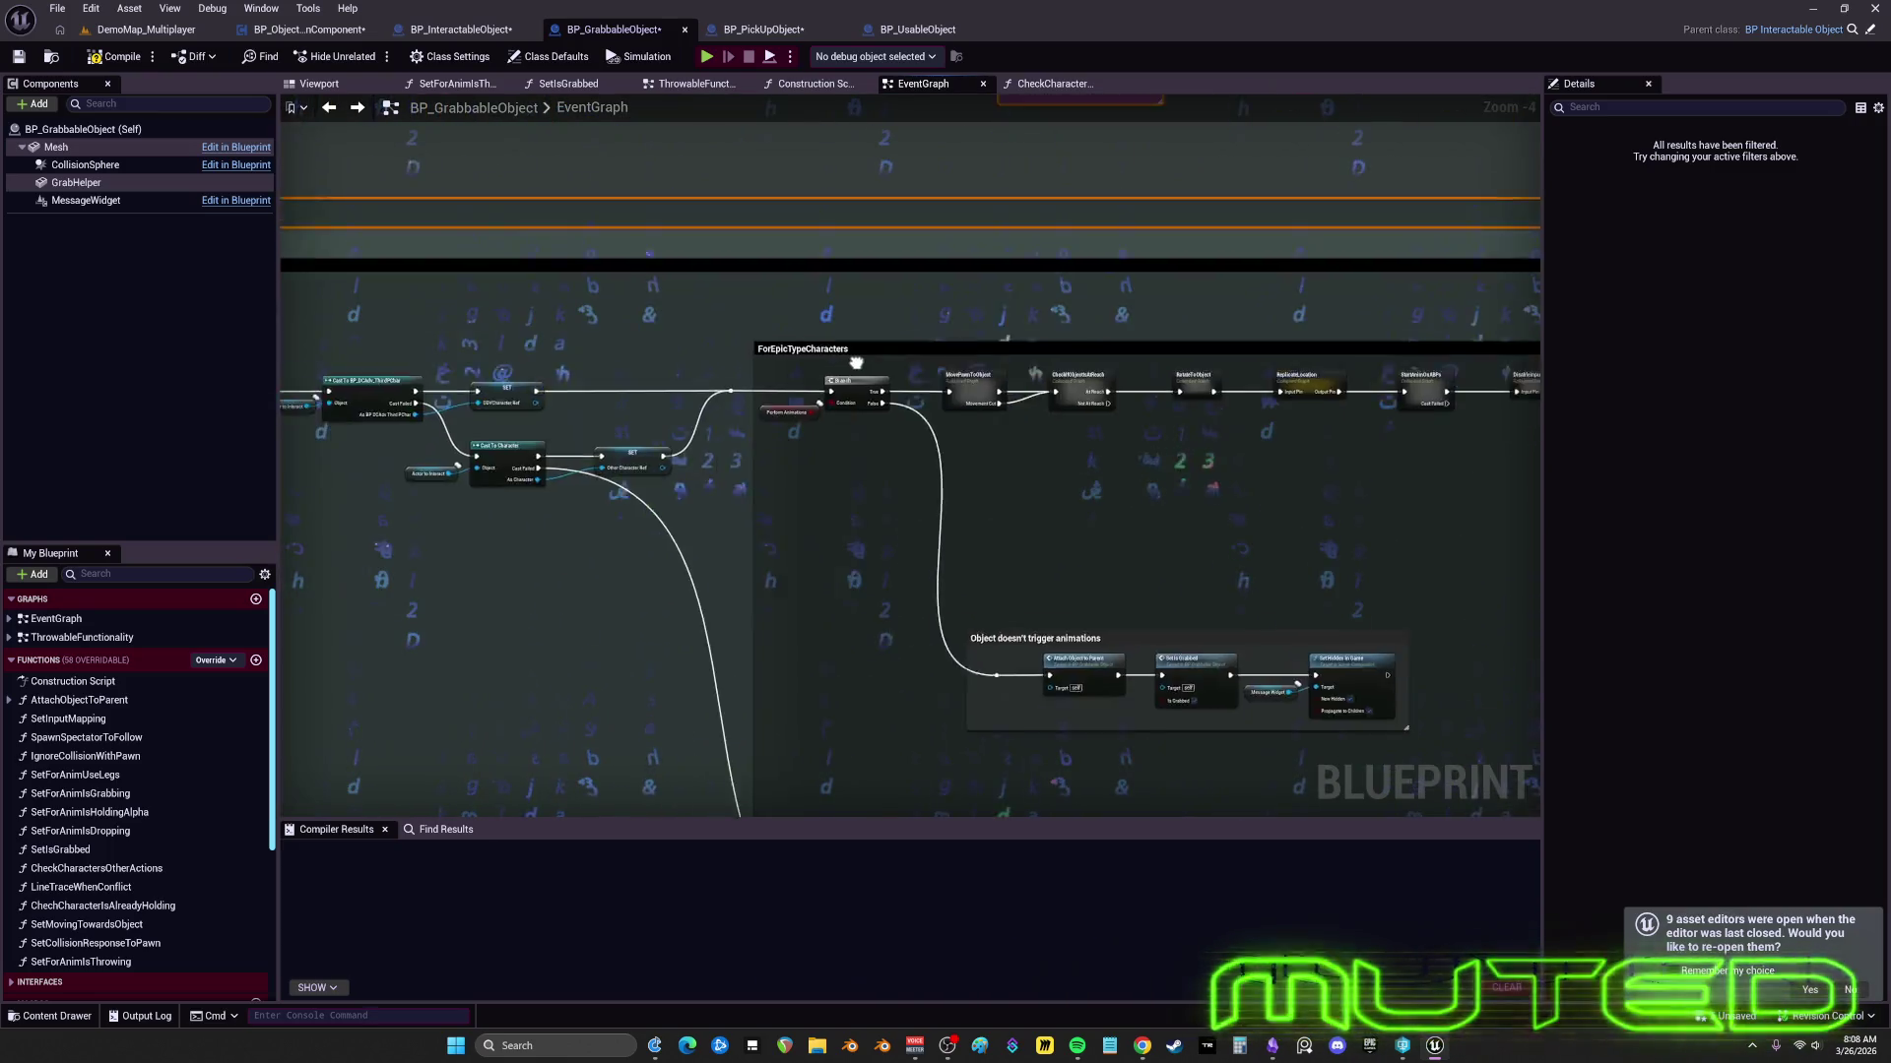
scroll(856, 363, "down", 6)
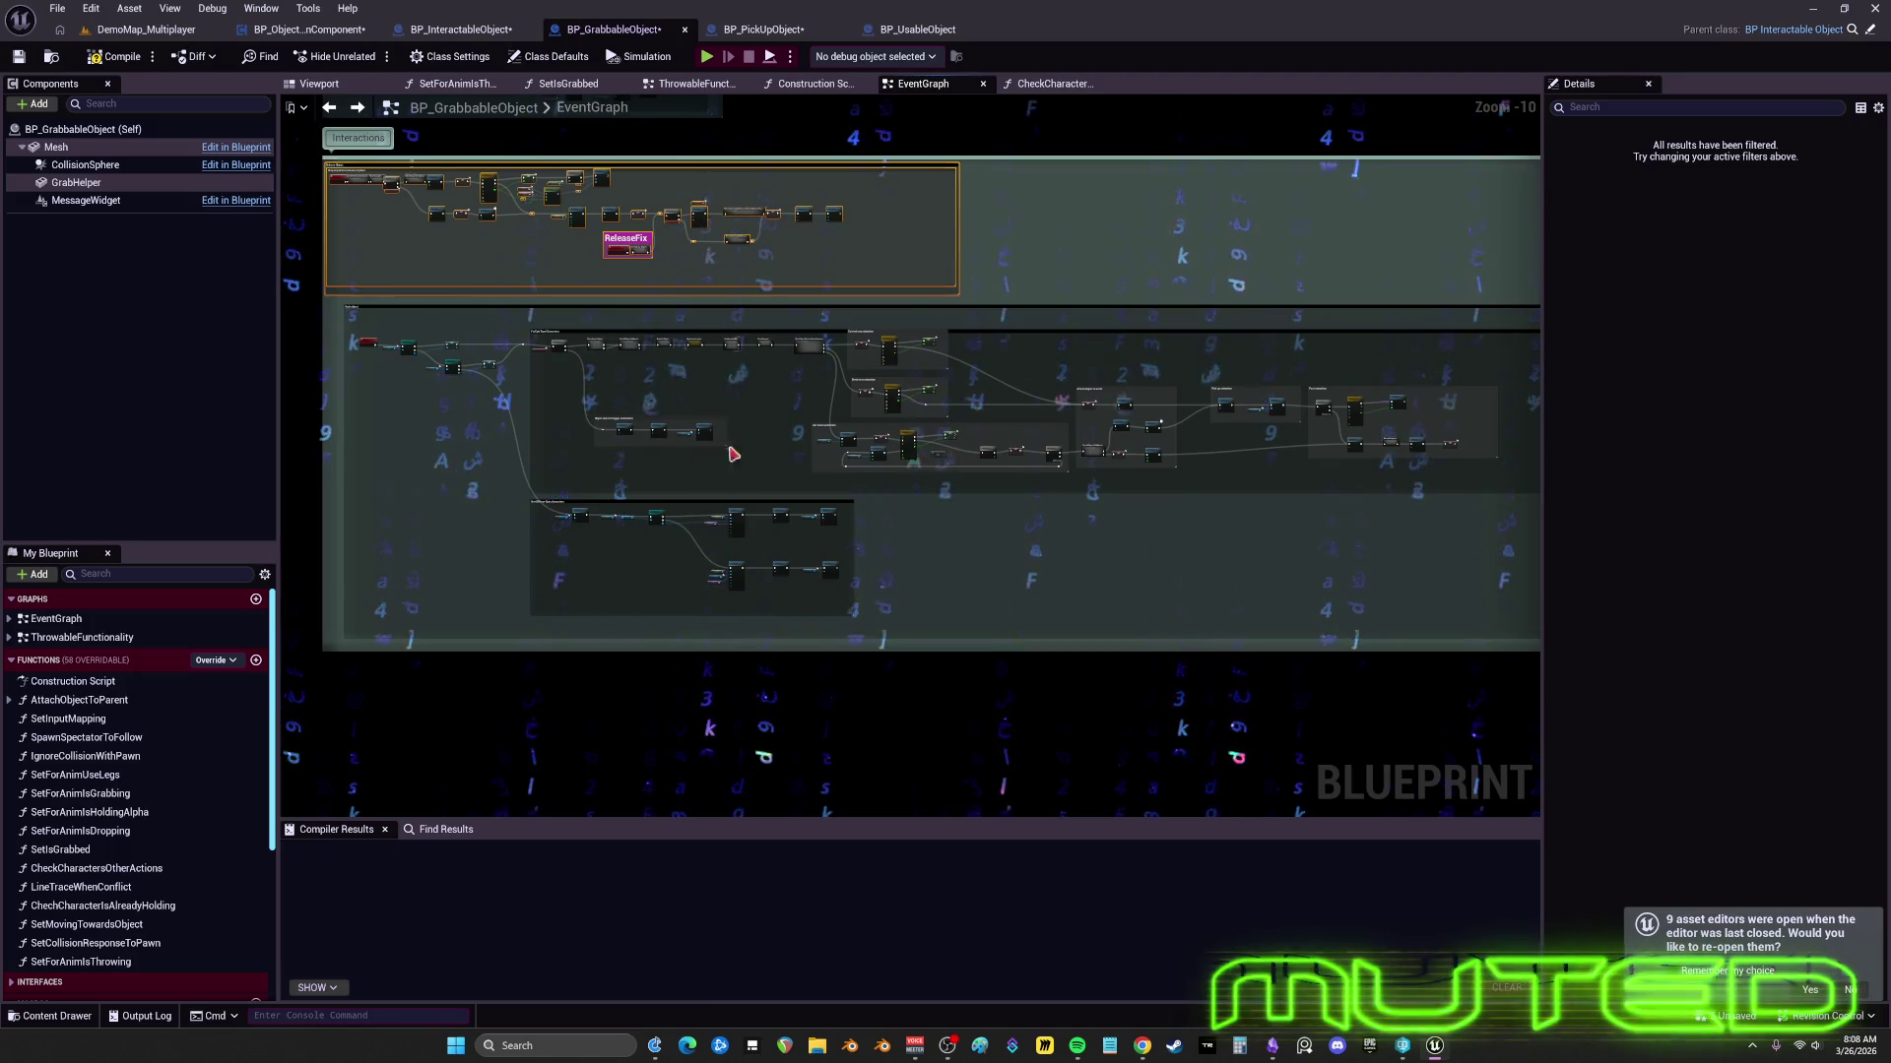
left_click_drag(734, 455, 1197, 455)
scroll(896, 440, "up", 2)
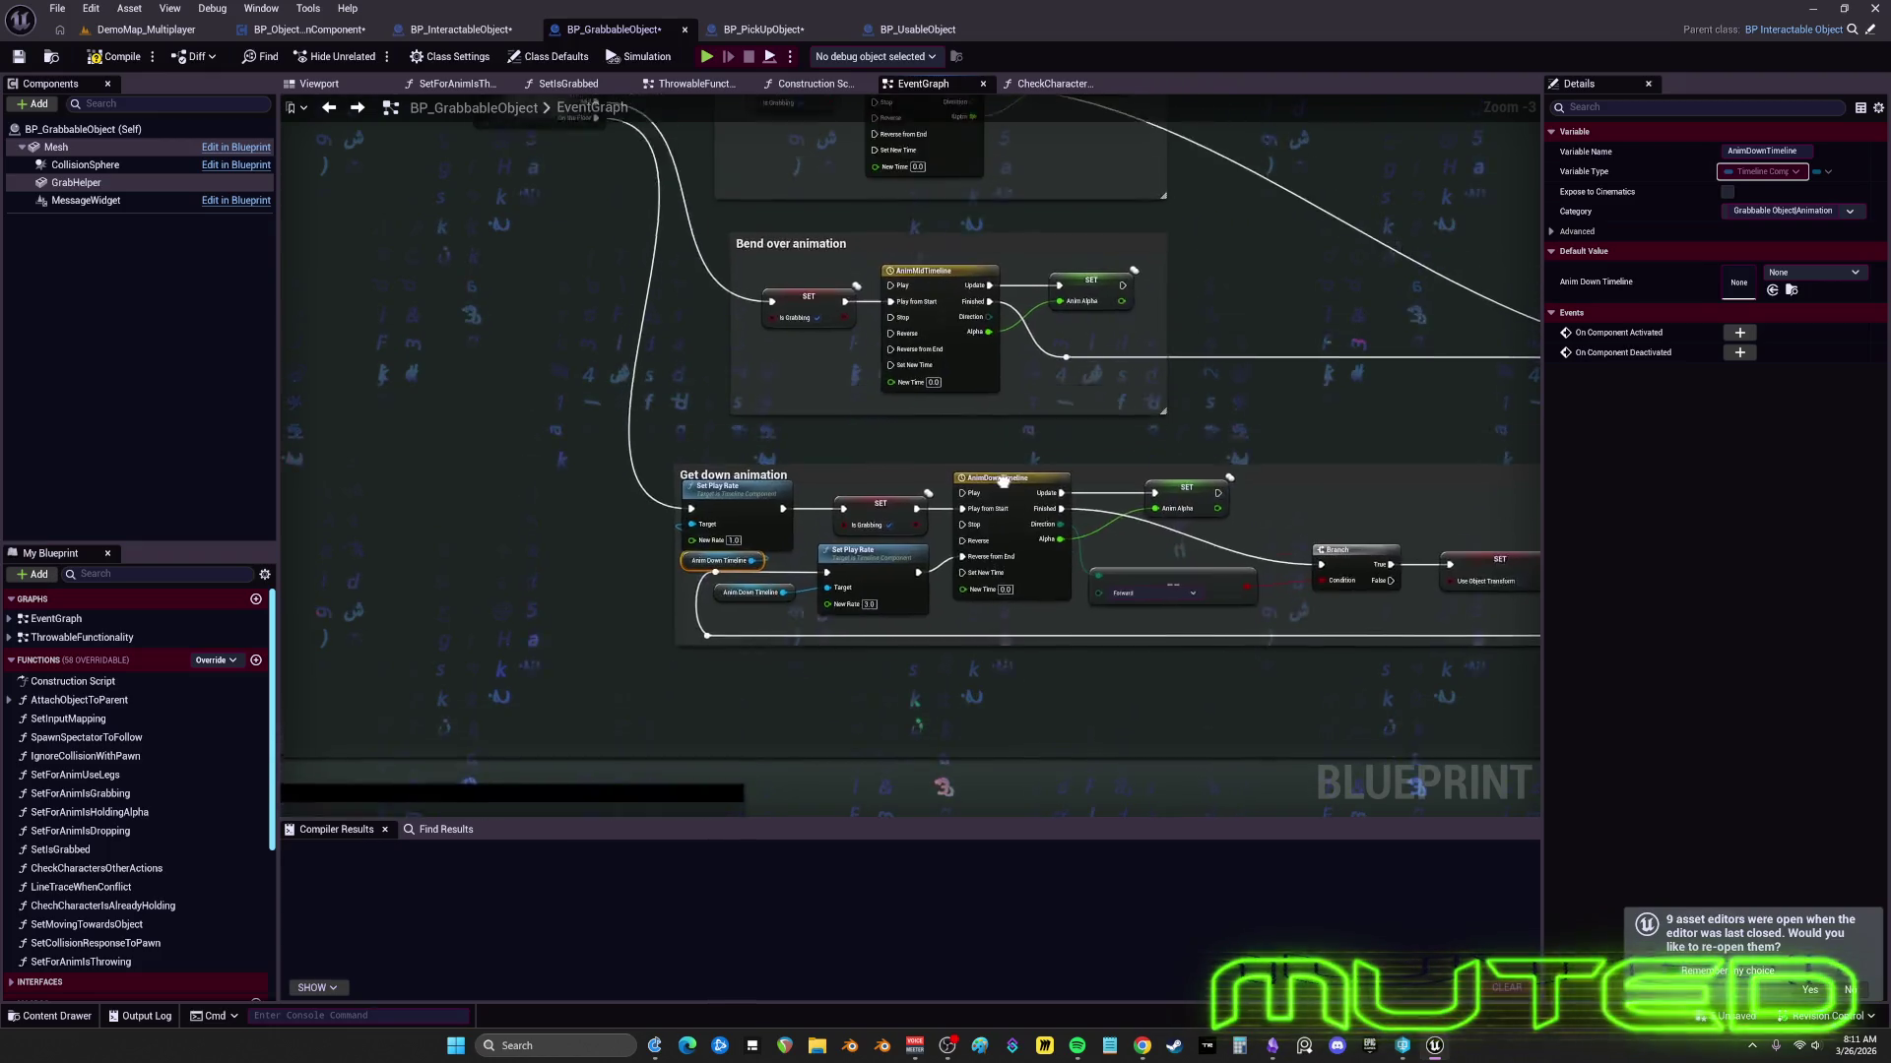
mouse_move(1002, 480)
left_mouse_down()
mouse_move(1003, 436)
mouse_move(1004, 489)
left_mouse_up()
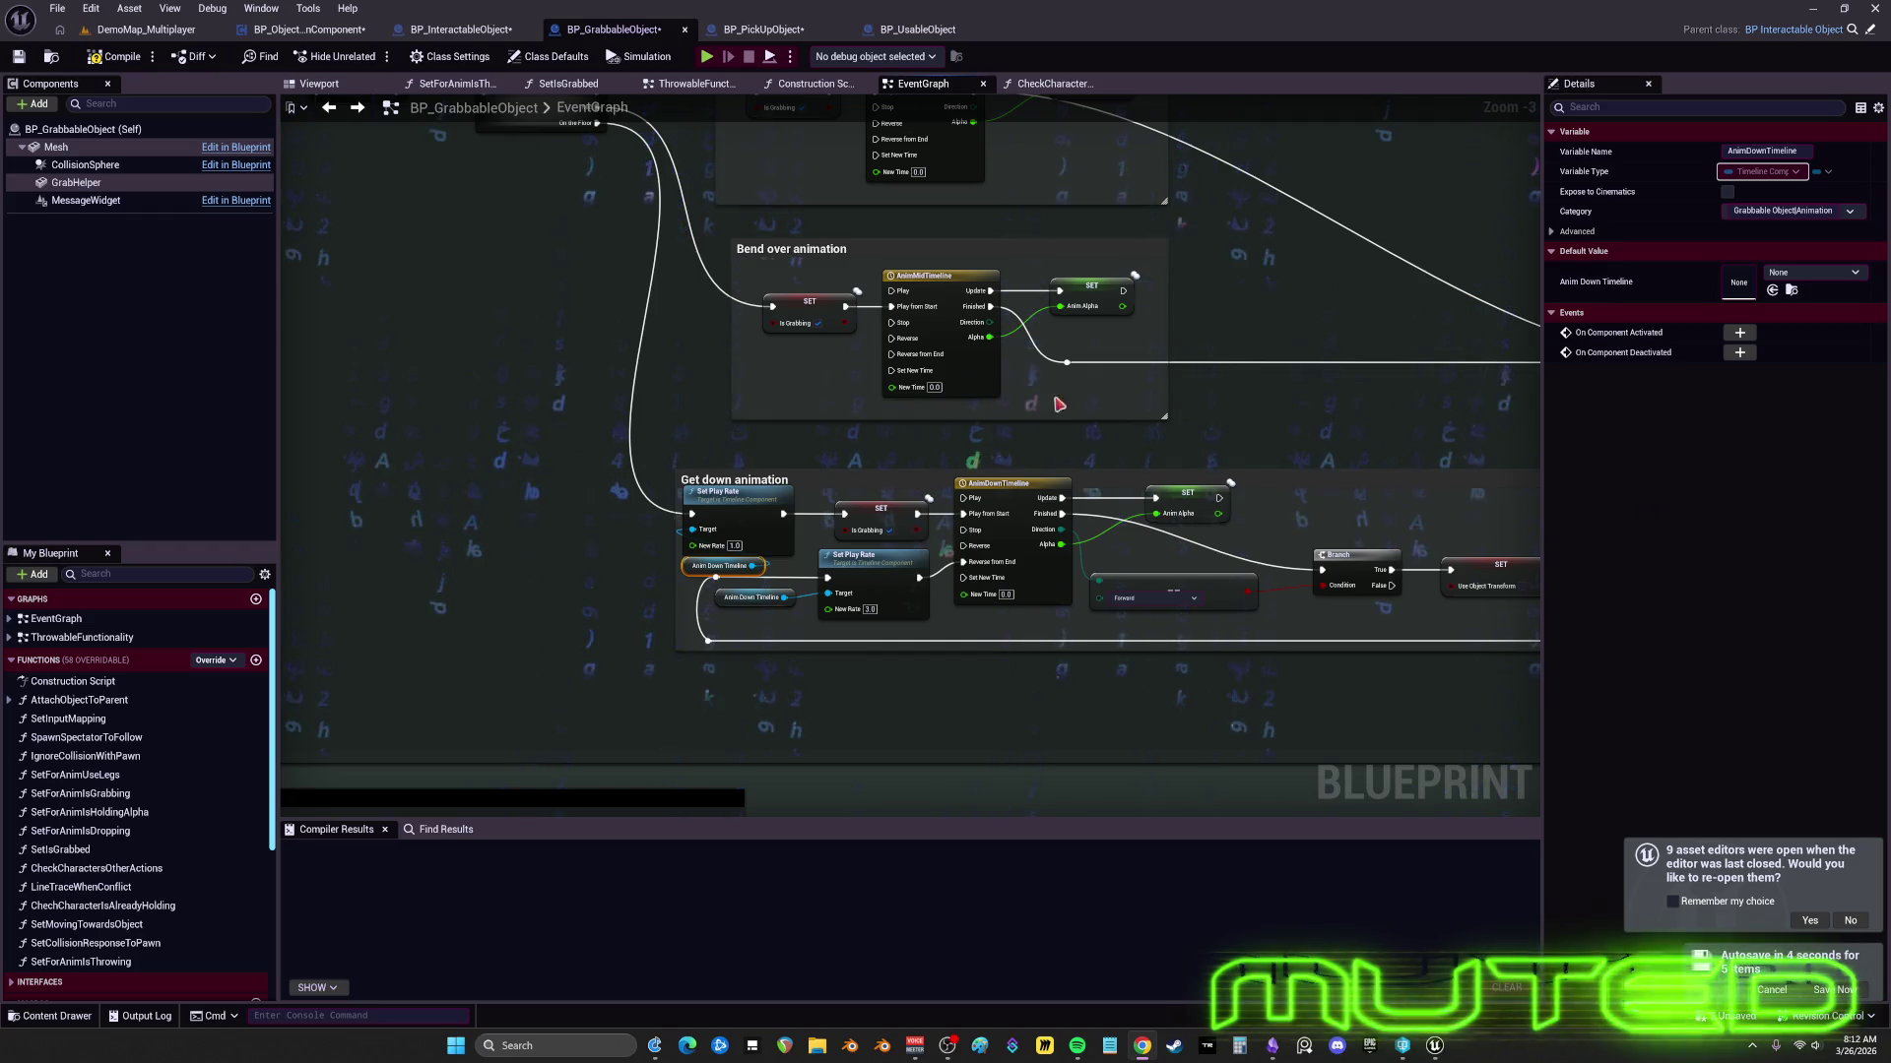
scroll(951, 461, "up", 2)
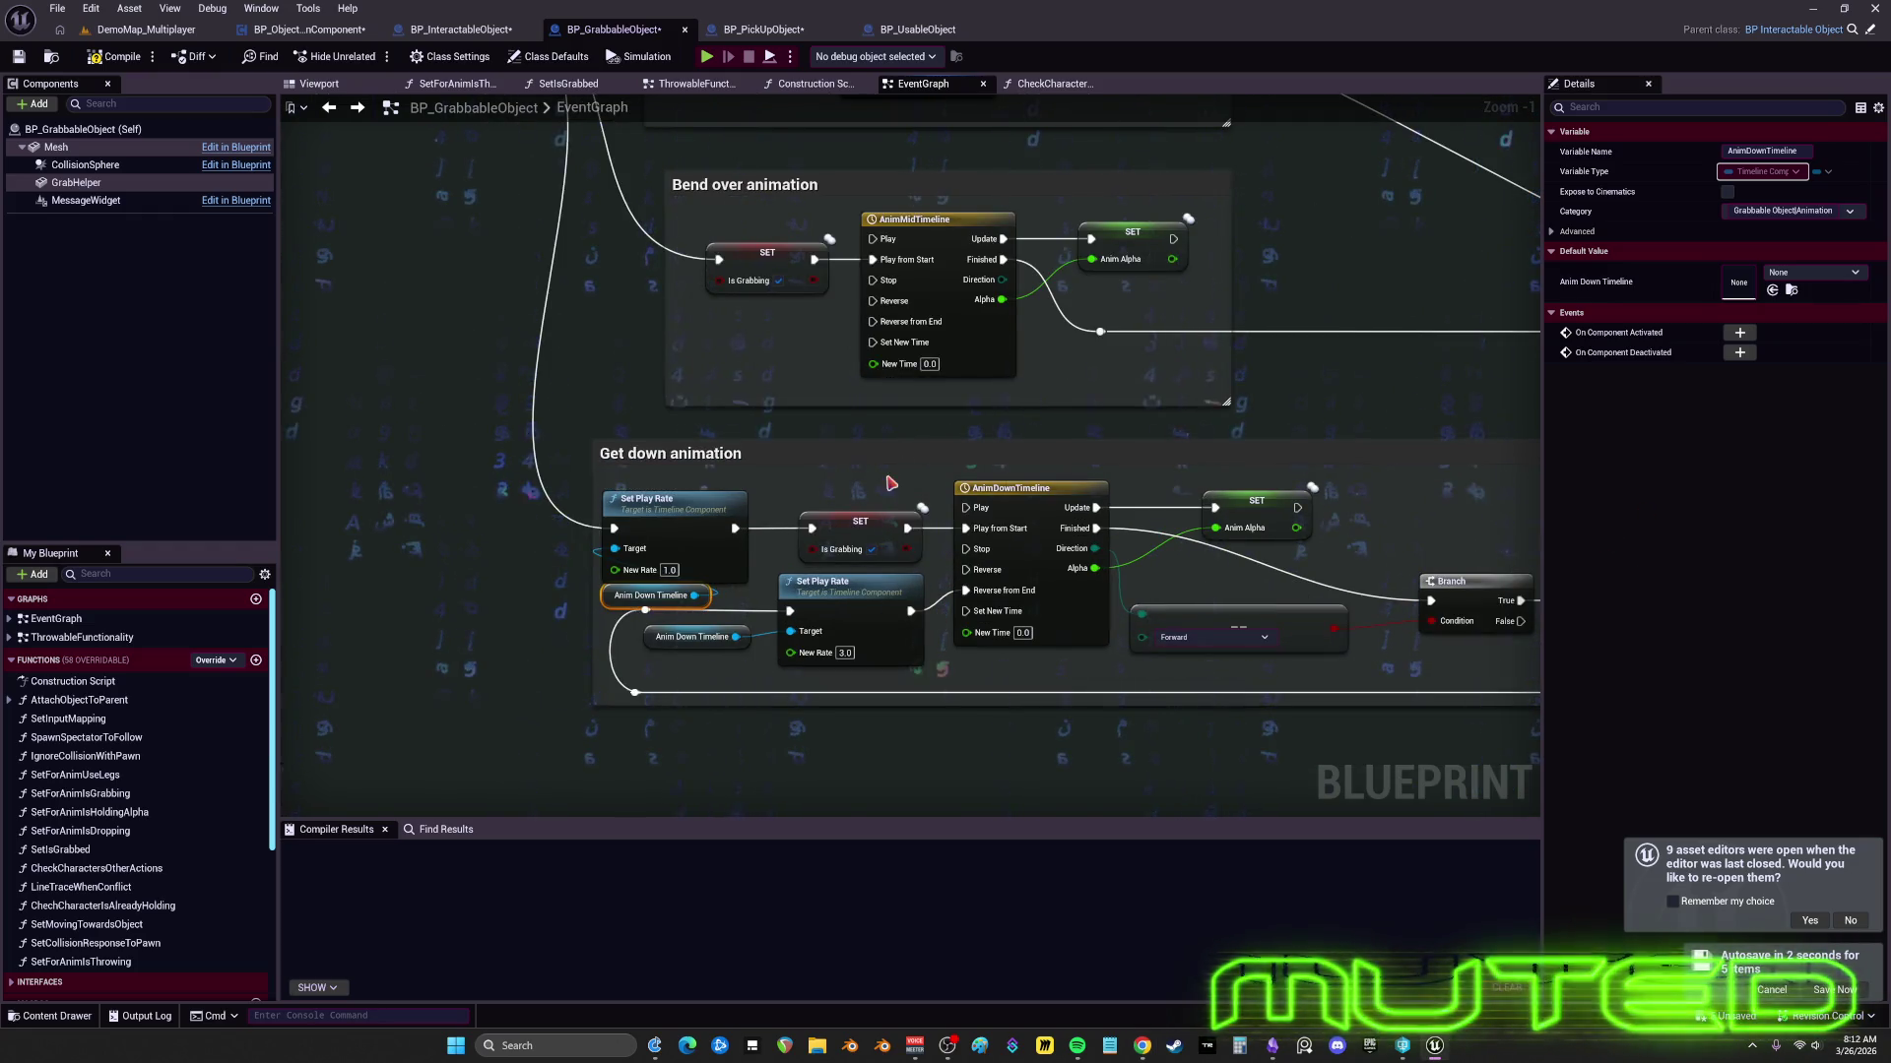
scroll(890, 483, "down", 3)
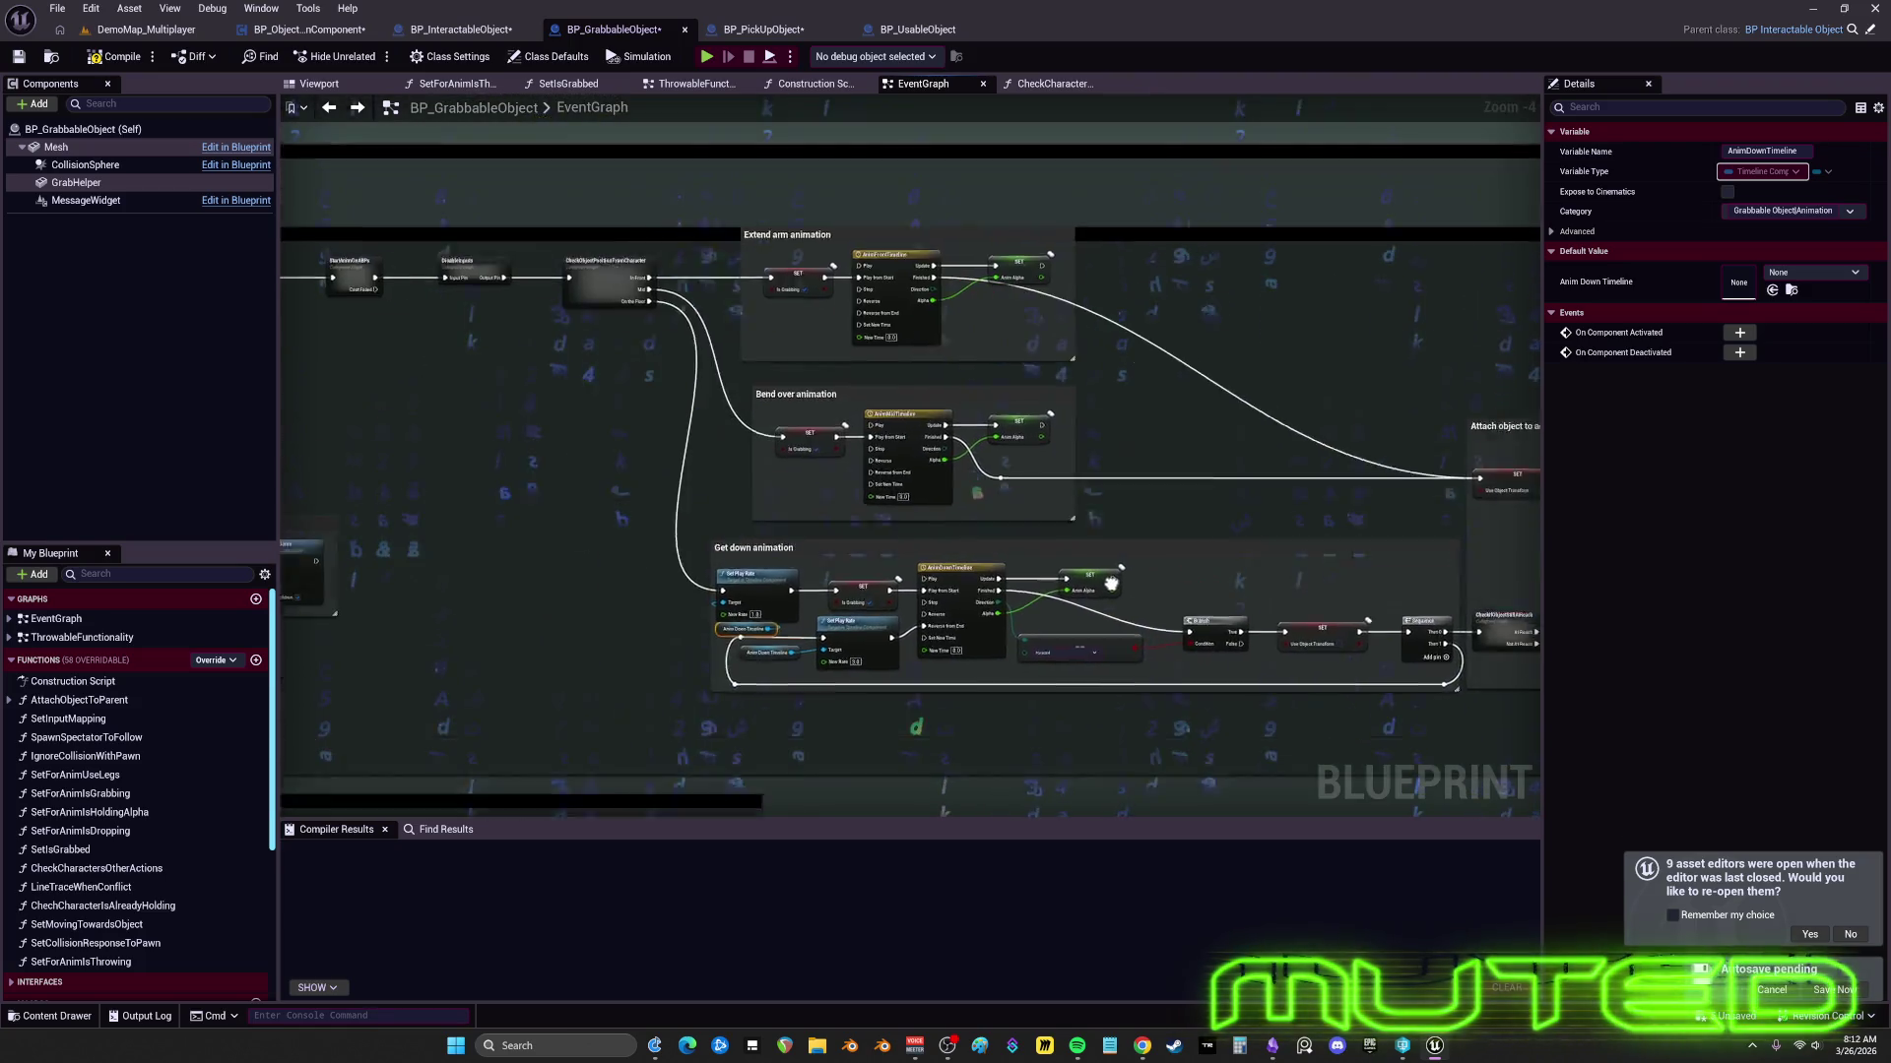
scroll(1111, 585, "up", 3)
mouse_move(1325, 564)
left_mouse_down()
mouse_move(897, 387)
mouse_move(748, 355)
left_mouse_up()
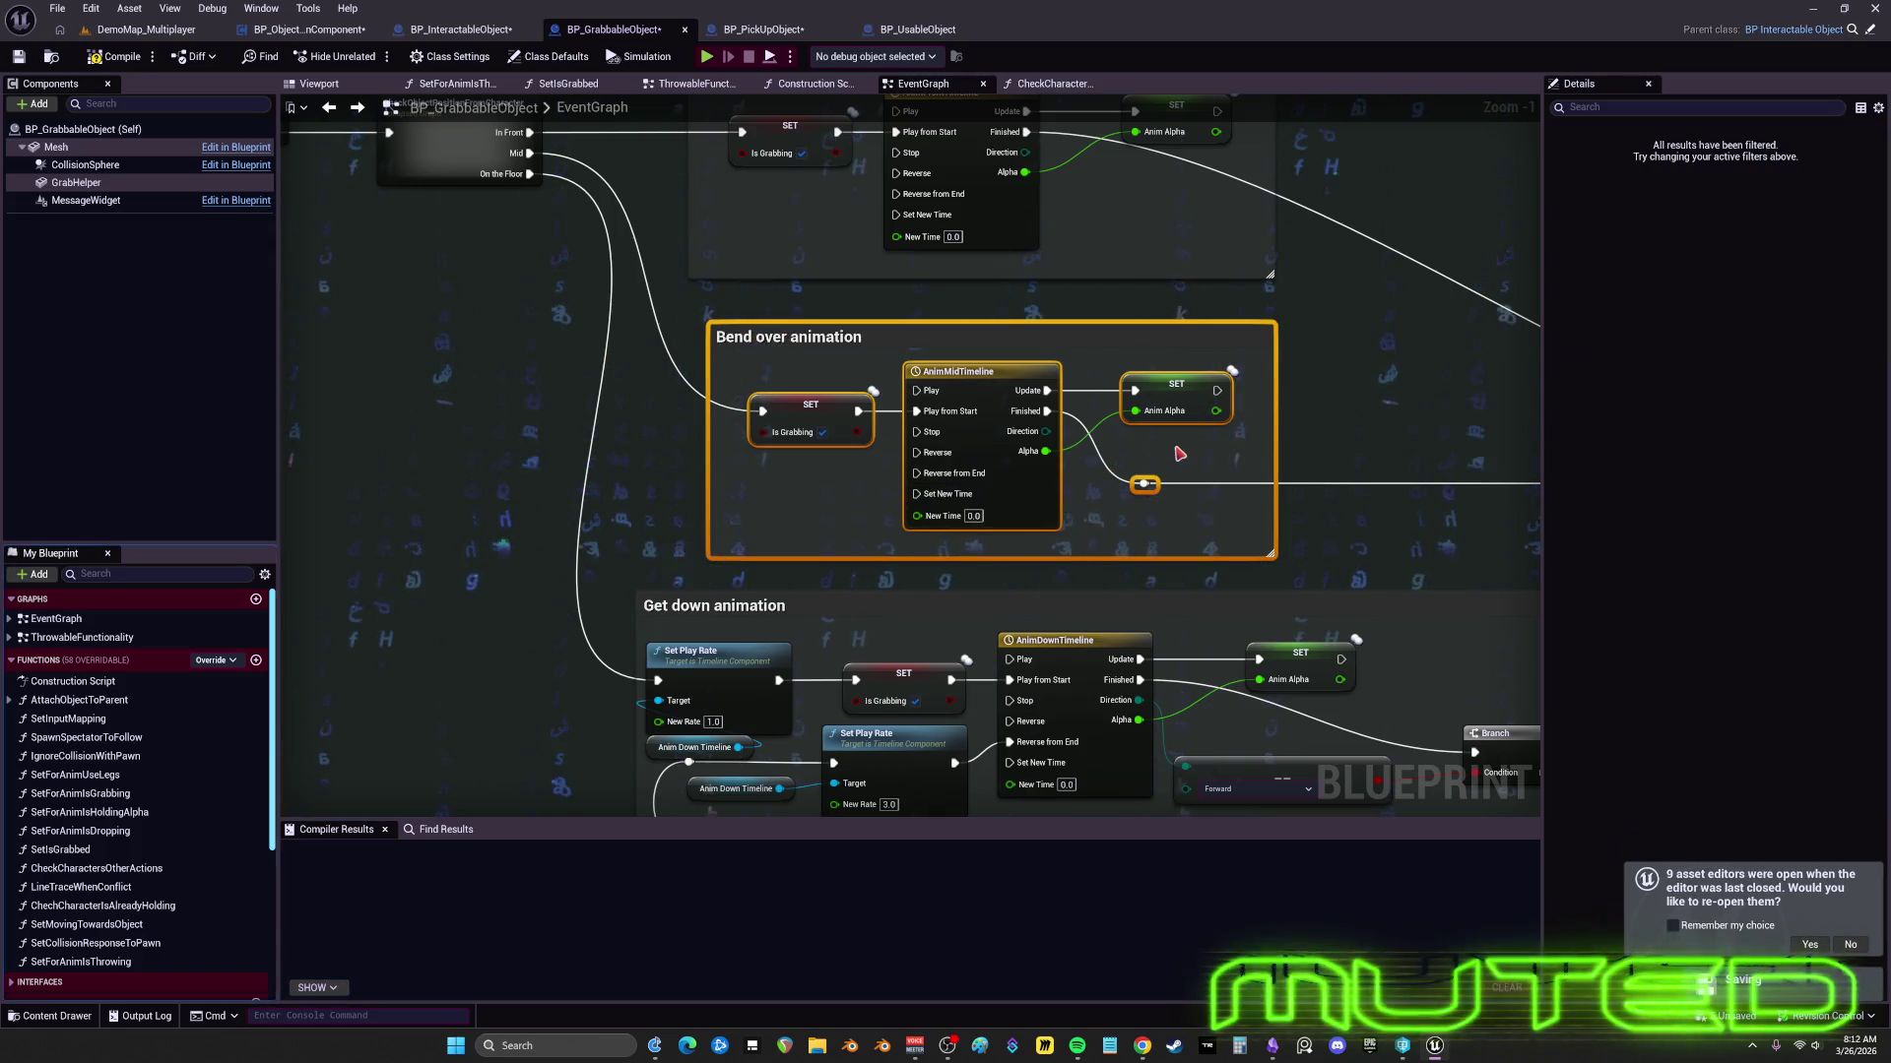
left_click_drag(788, 415, 720, 448)
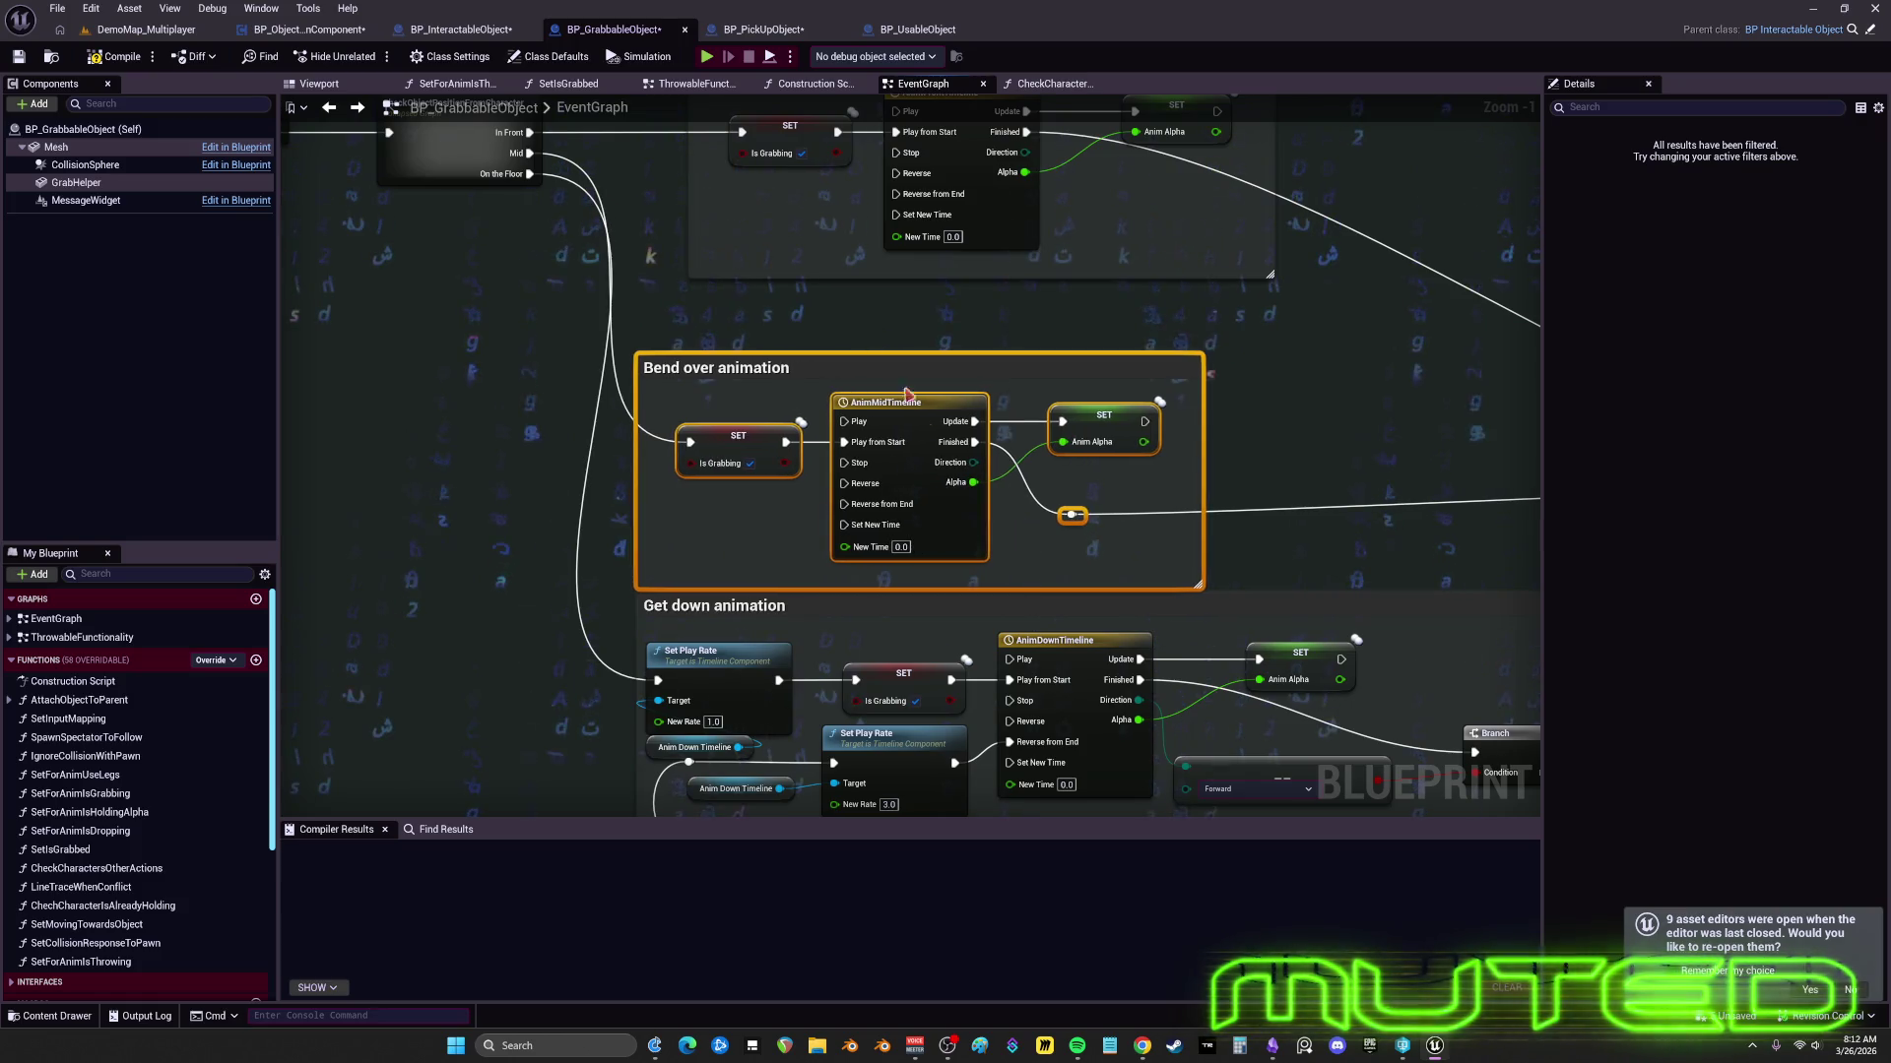
left_click_drag(1103, 328, 1091, 507)
left_click(871, 285)
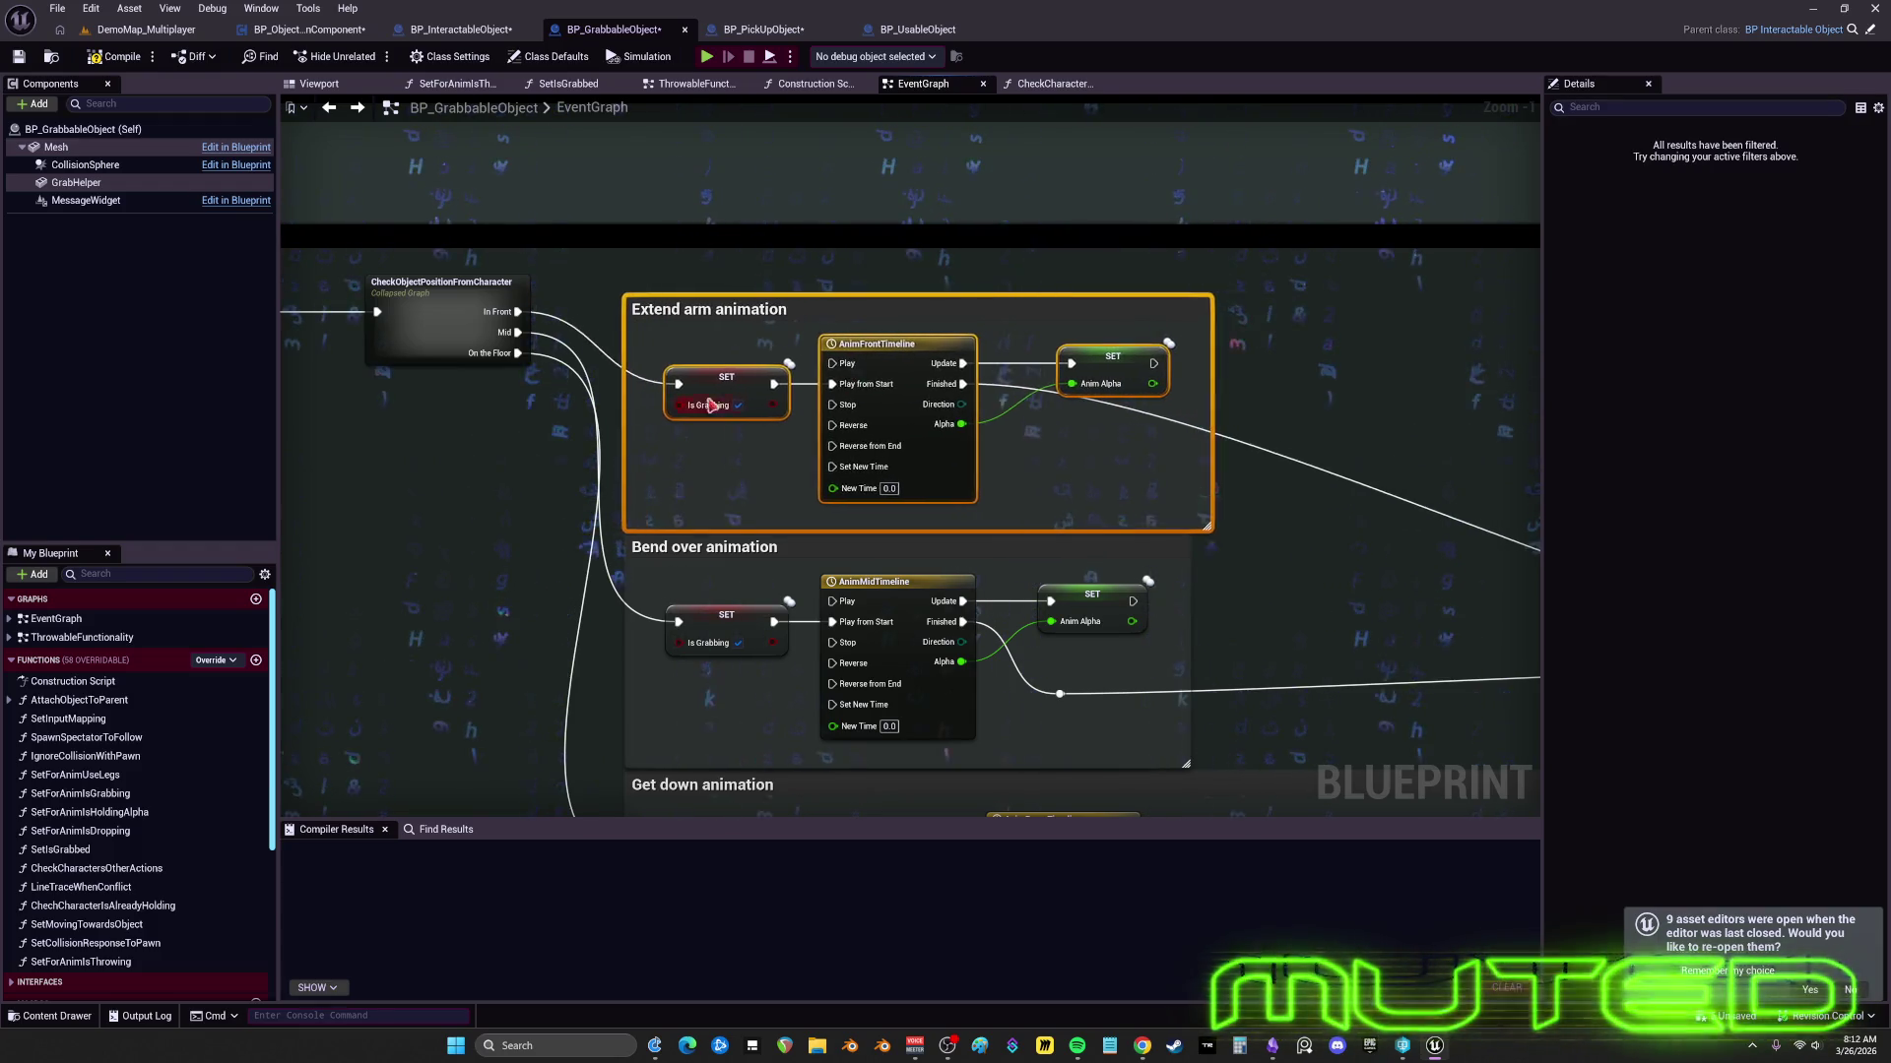
scroll(1021, 425, "down", 1)
left_click_drag(1150, 409, 689, 292)
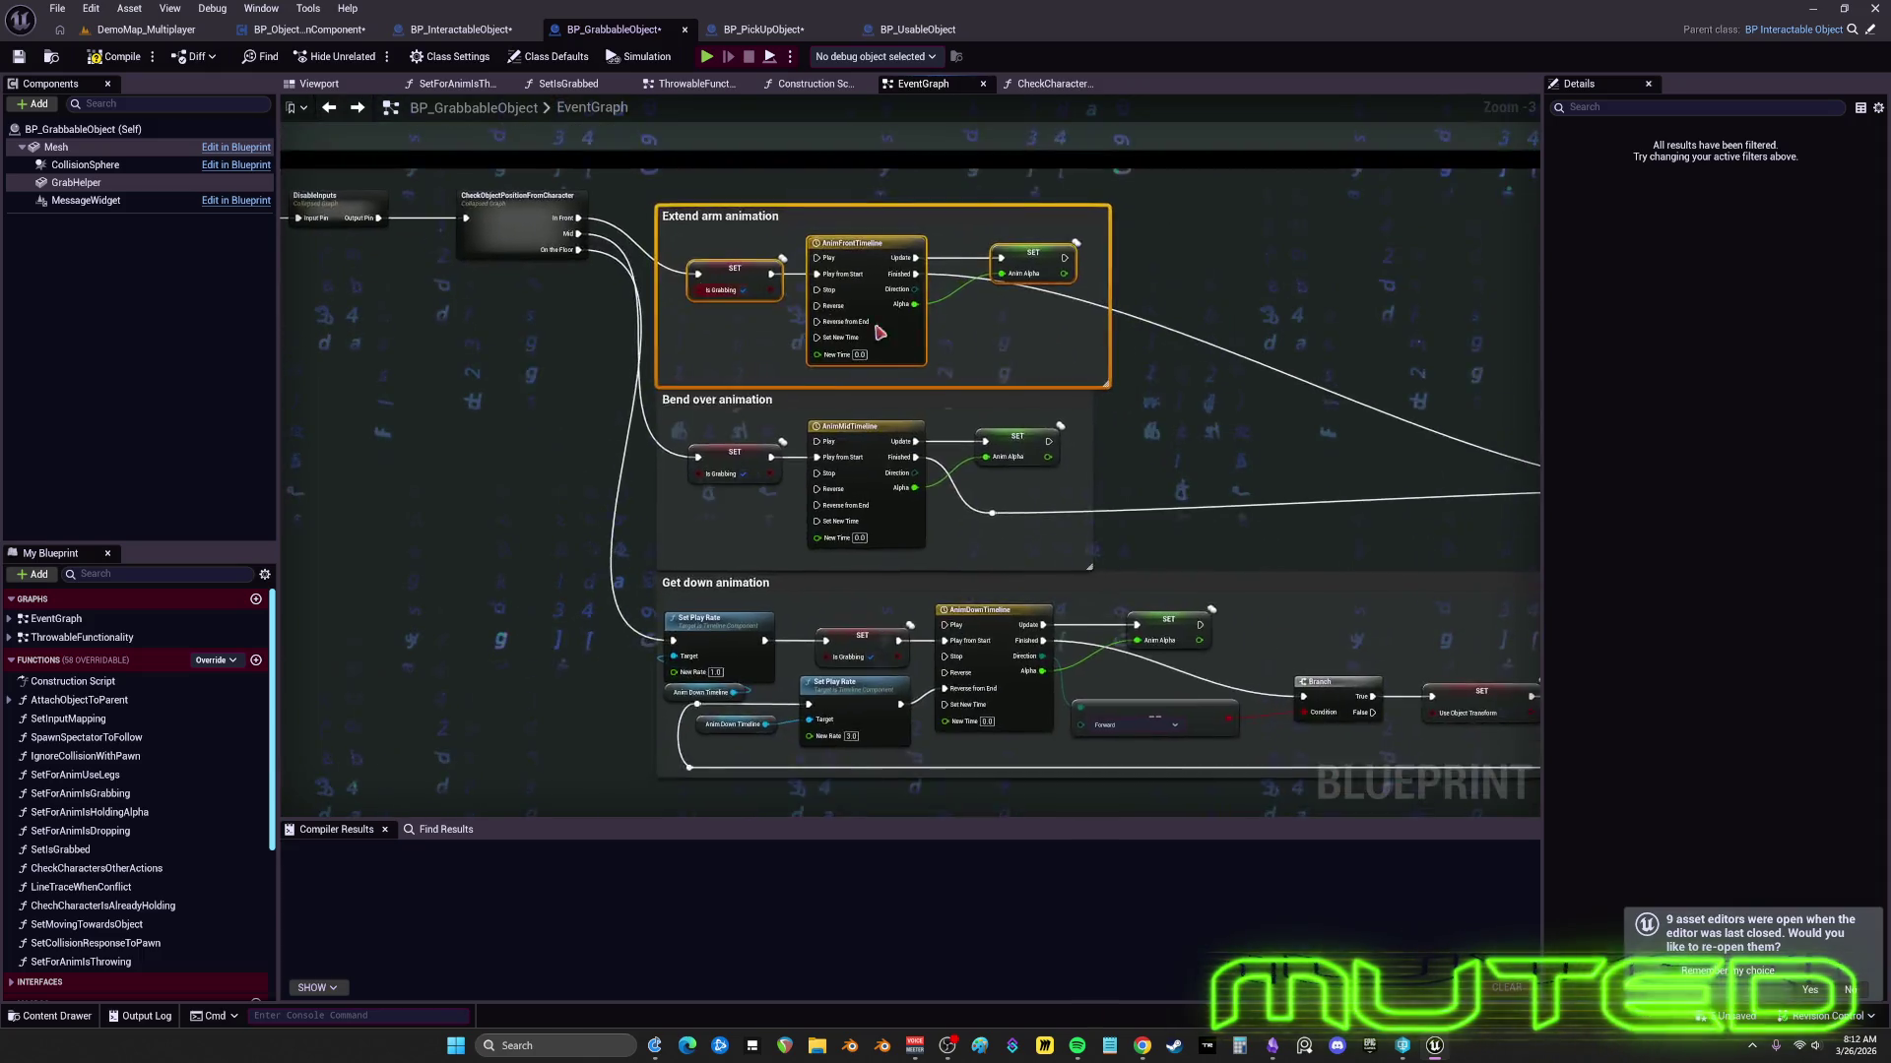
scroll(1103, 409, "down", 2)
scroll(1064, 409, "up", 1)
left_click_drag(1196, 459, 1109, 489)
left_click_drag(1348, 497, 1155, 377)
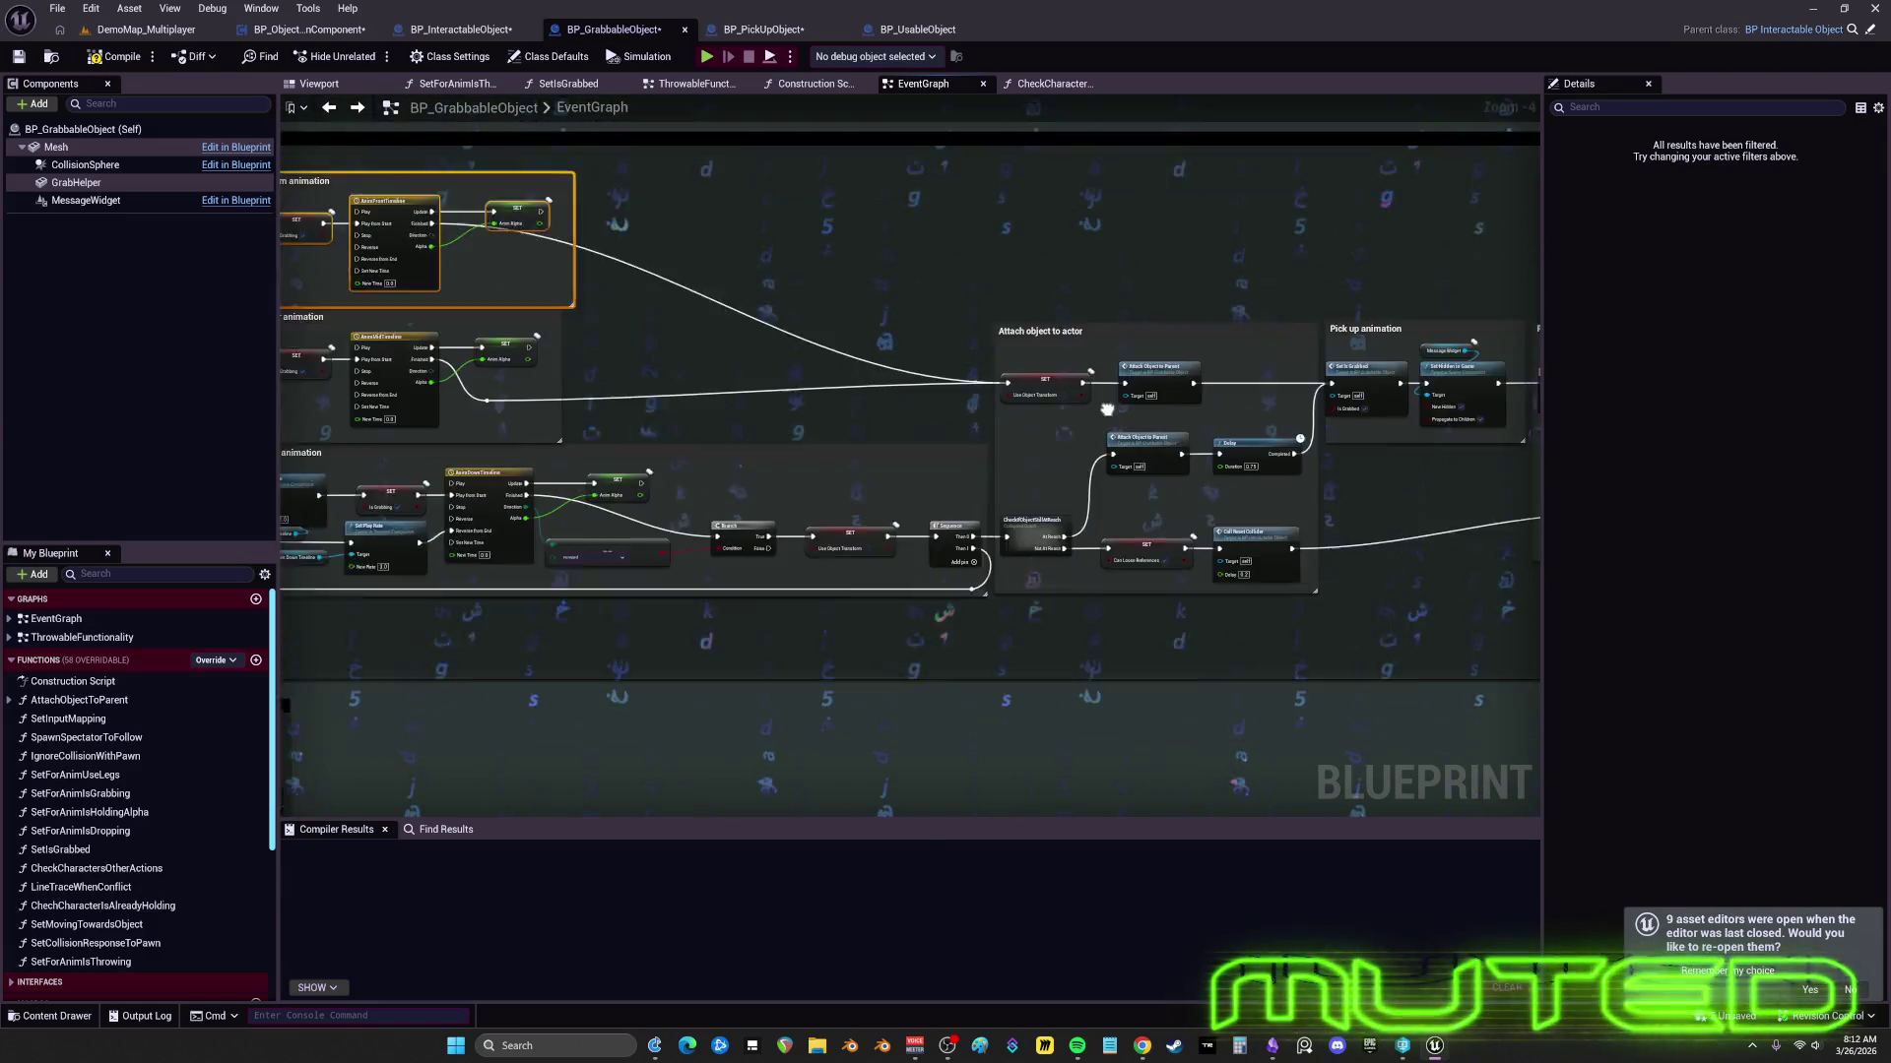
- Pan along the ForEpicTypeCharacters chain to bring the collapsed-graph nodes back into view
left_click_drag(1317, 143, 1102, 352)
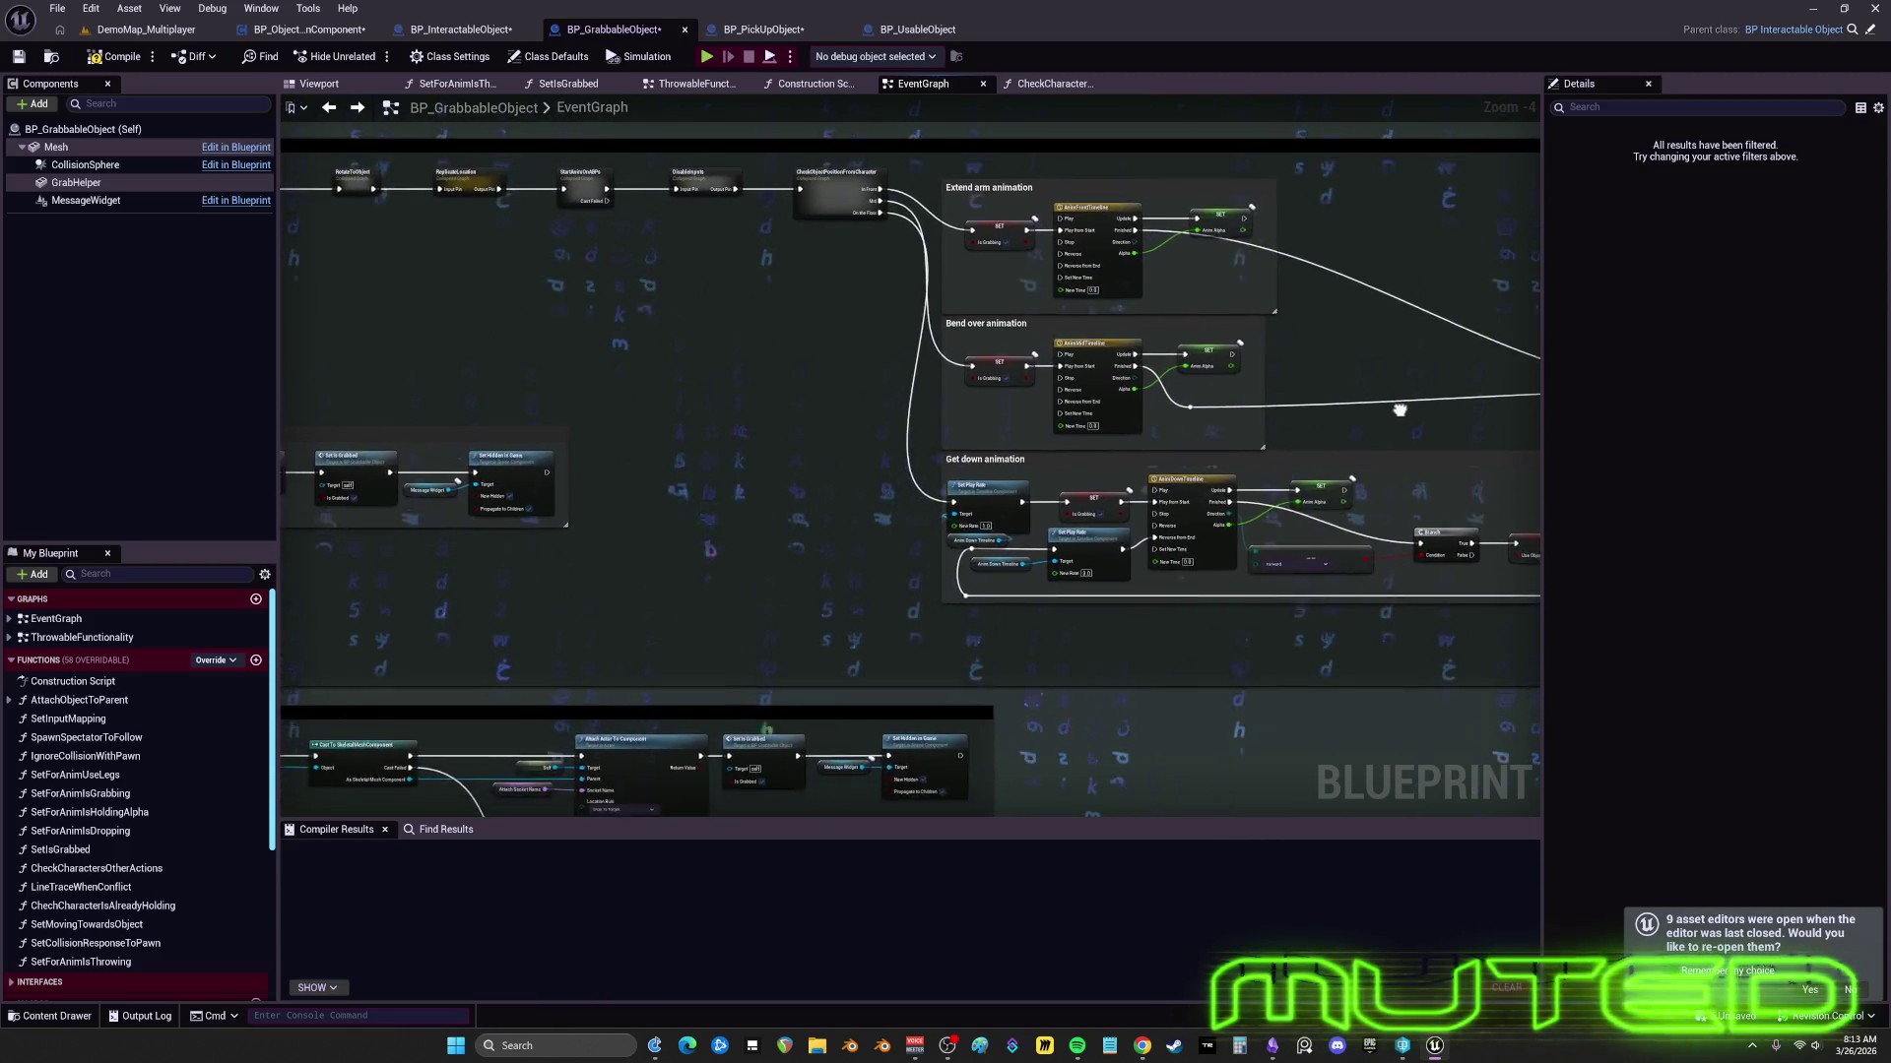
mouse_move(1532, 445)
left_mouse_down()
mouse_move(1073, 464)
mouse_move(1279, 232)
mouse_move(1284, 110)
mouse_move(1477, 5)
mouse_move(1452, 108)
mouse_move(971, 210)
mouse_move(907, 456)
mouse_move(941, 317)
mouse_move(1252, 147)
mouse_move(1365, 23)
left_mouse_up()
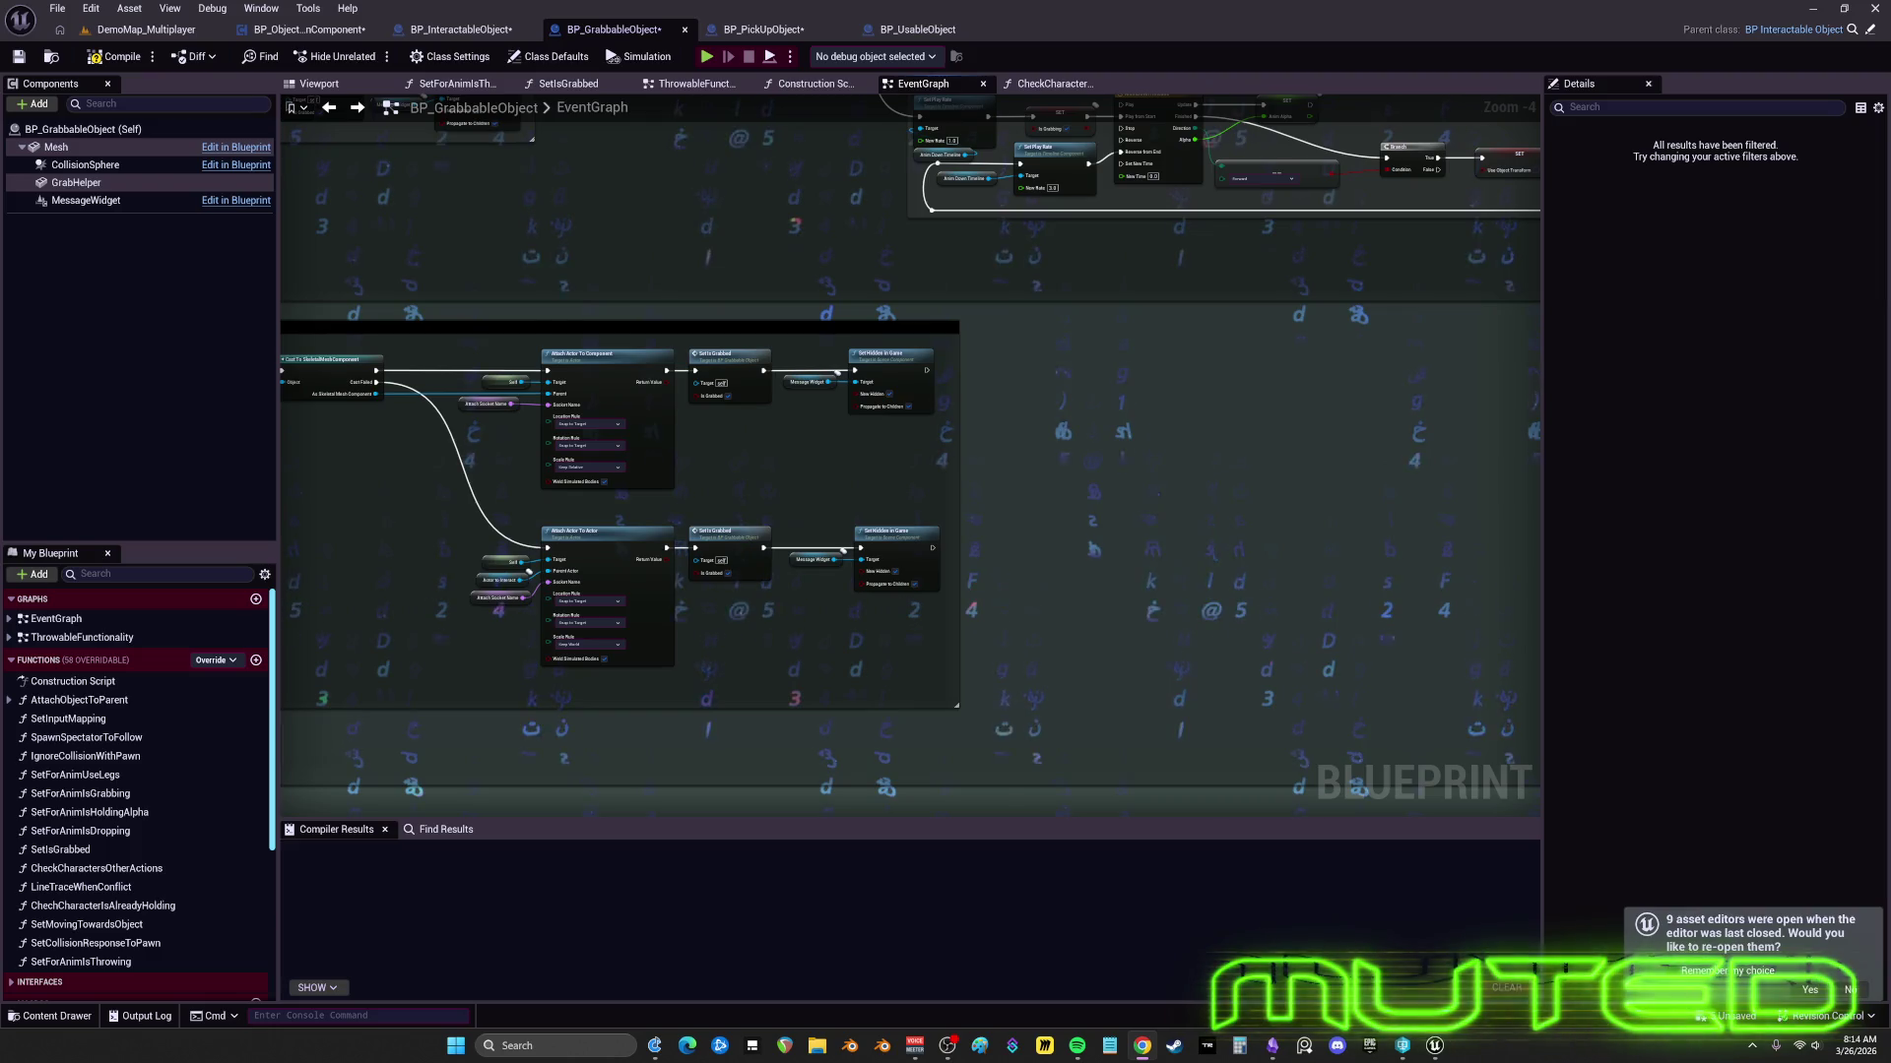
mouse_move(1127, 653)
left_mouse_down()
mouse_move(954, 553)
mouse_move(886, 329)
mouse_move(1347, 362)
mouse_move(1388, 226)
mouse_move(1464, 325)
mouse_move(1139, 696)
mouse_move(915, 517)
mouse_move(857, 393)
mouse_move(983, 553)
mouse_move(1267, 447)
mouse_move(1240, 519)
mouse_move(1043, 401)
mouse_move(1080, 549)
mouse_move(836, 452)
mouse_move(828, 554)
mouse_move(1004, 404)
mouse_move(1107, 422)
left_mouse_up()
- Inspect CheckIfObjectIsAtReach, RotateToObject and ReplicateLocation, then raise the animations comment slightly
scroll(1107, 423, "up", 3)
left_click(891, 320)
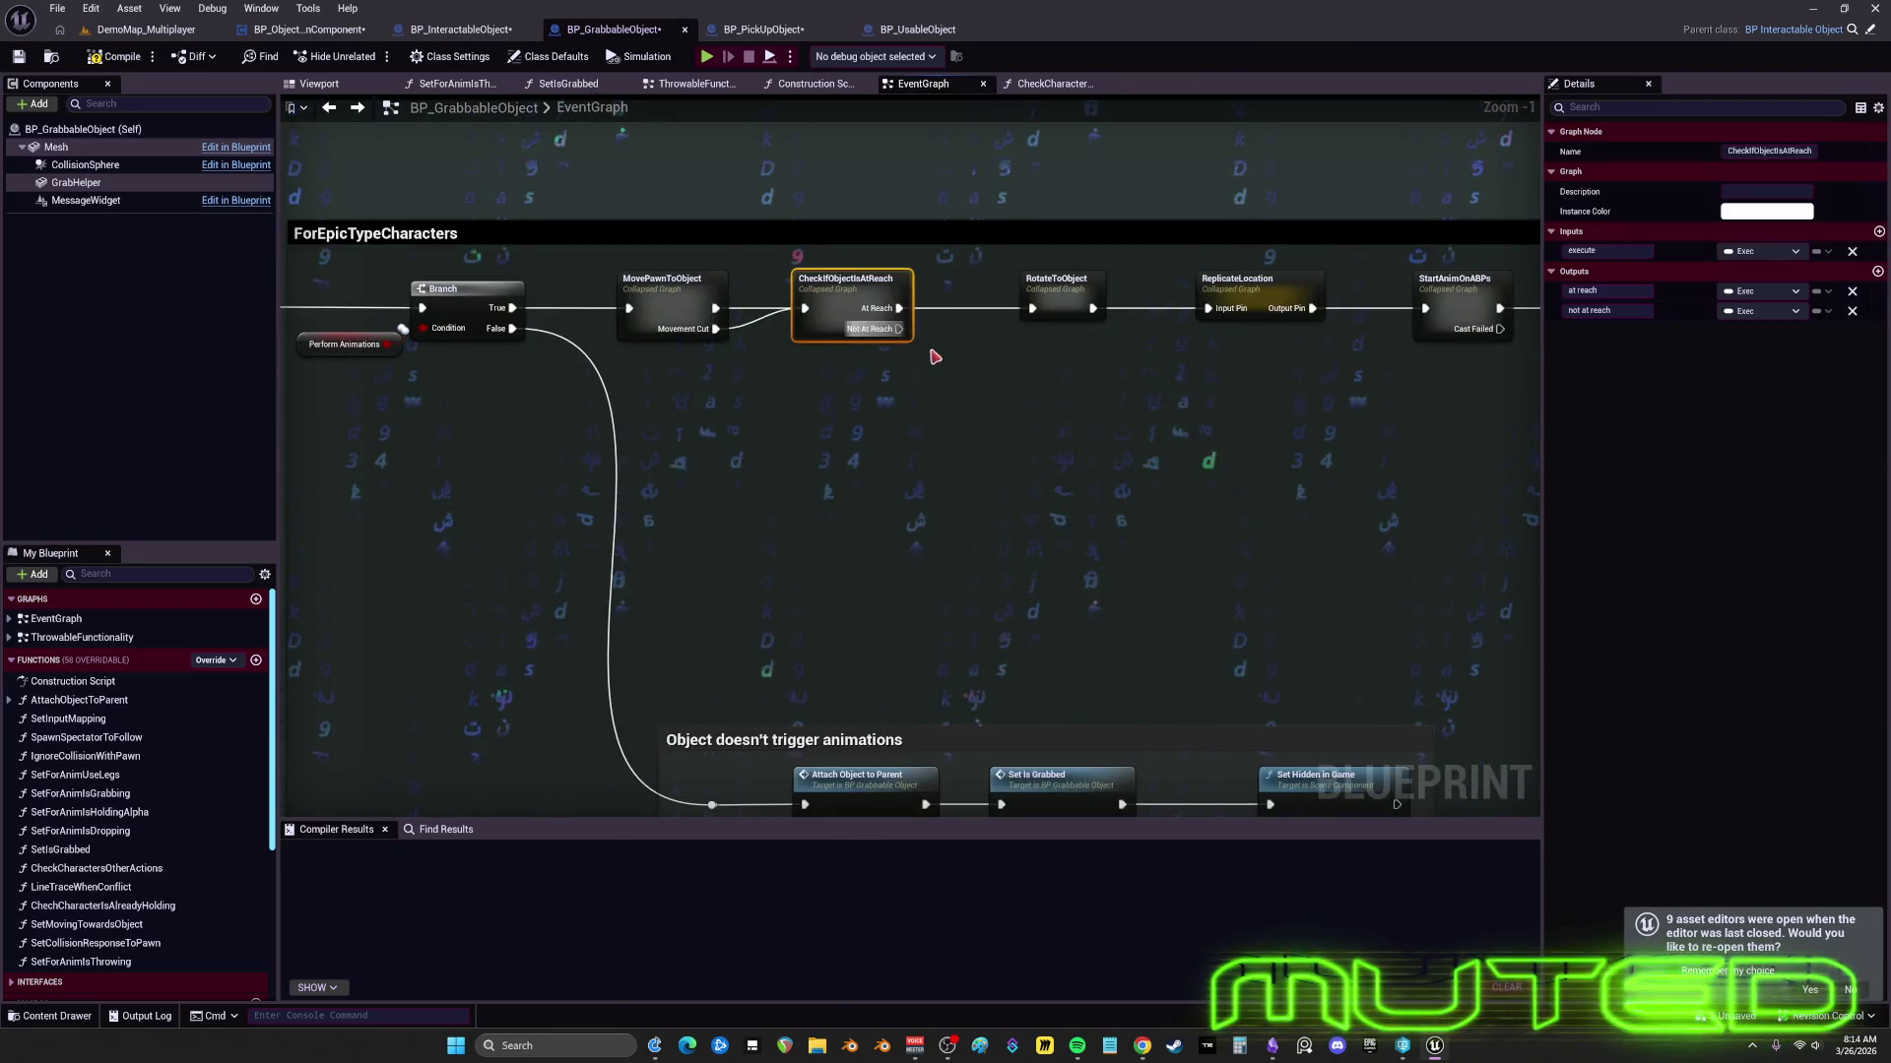
left_click(1045, 281)
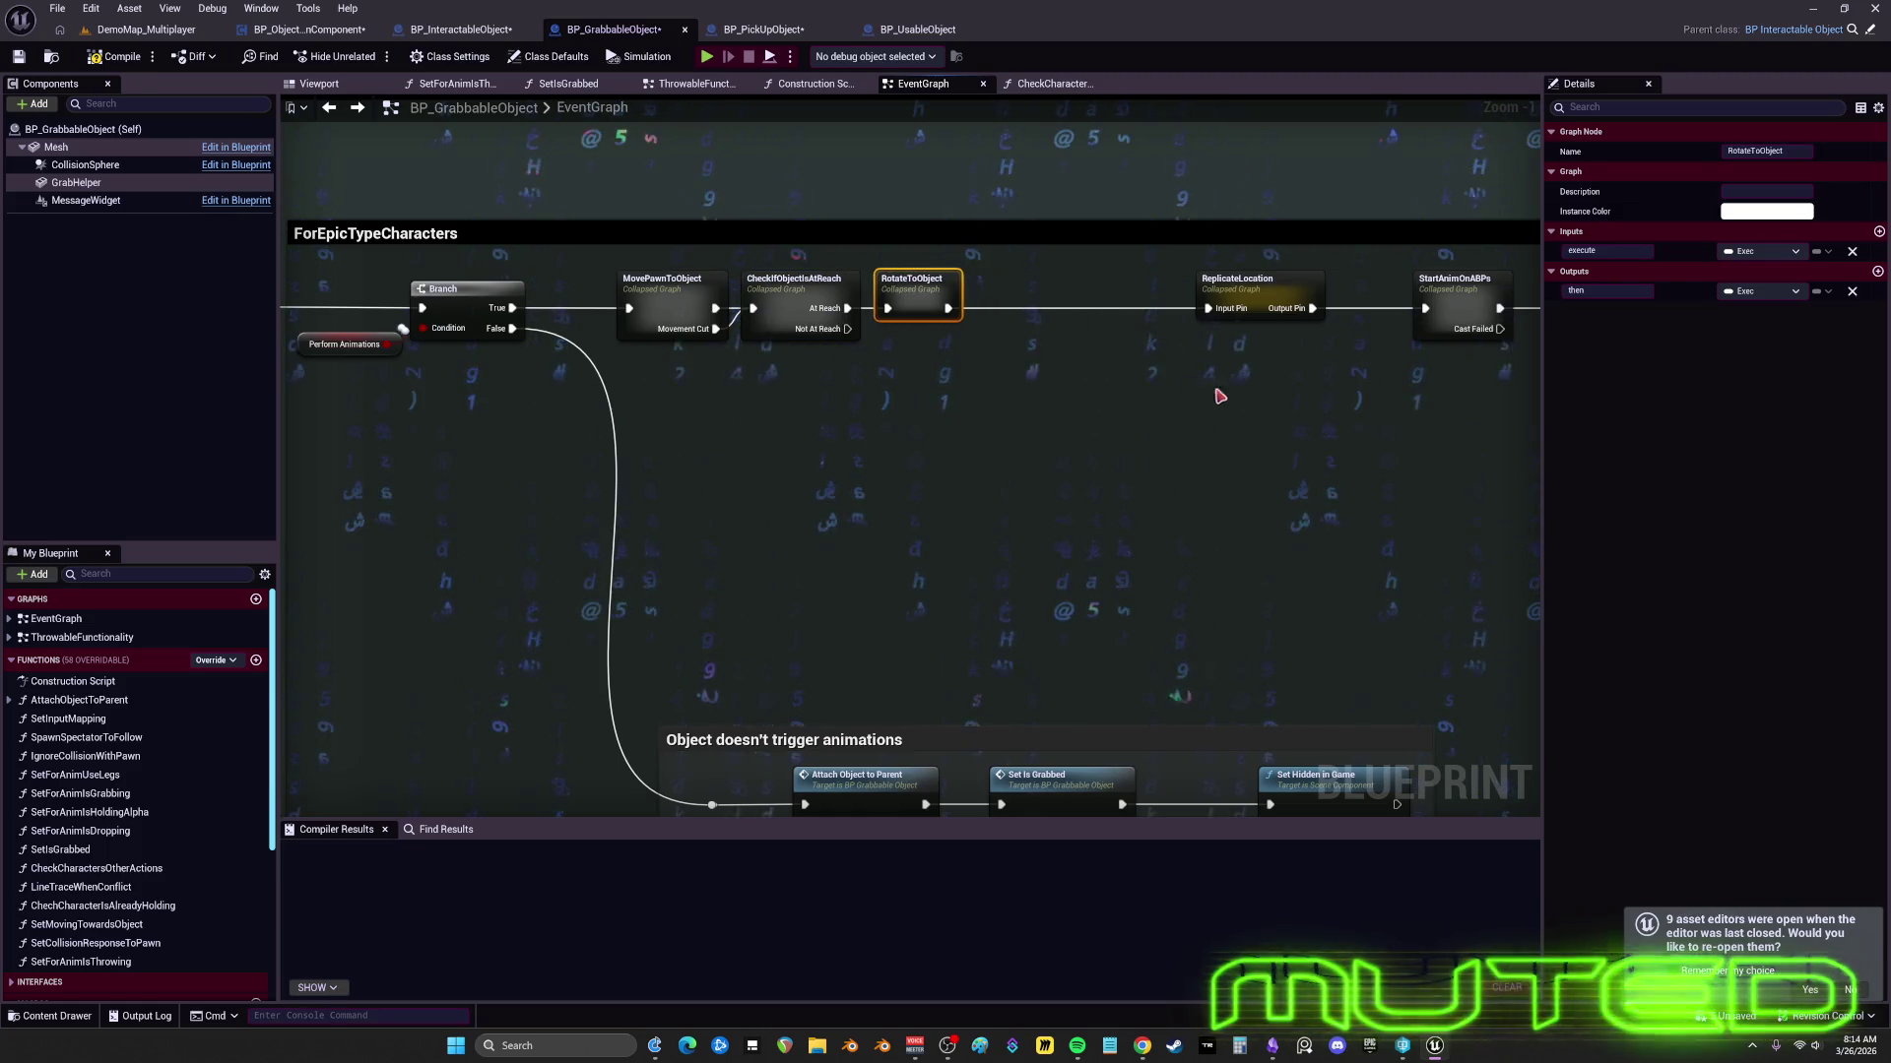
left_click(1185, 304)
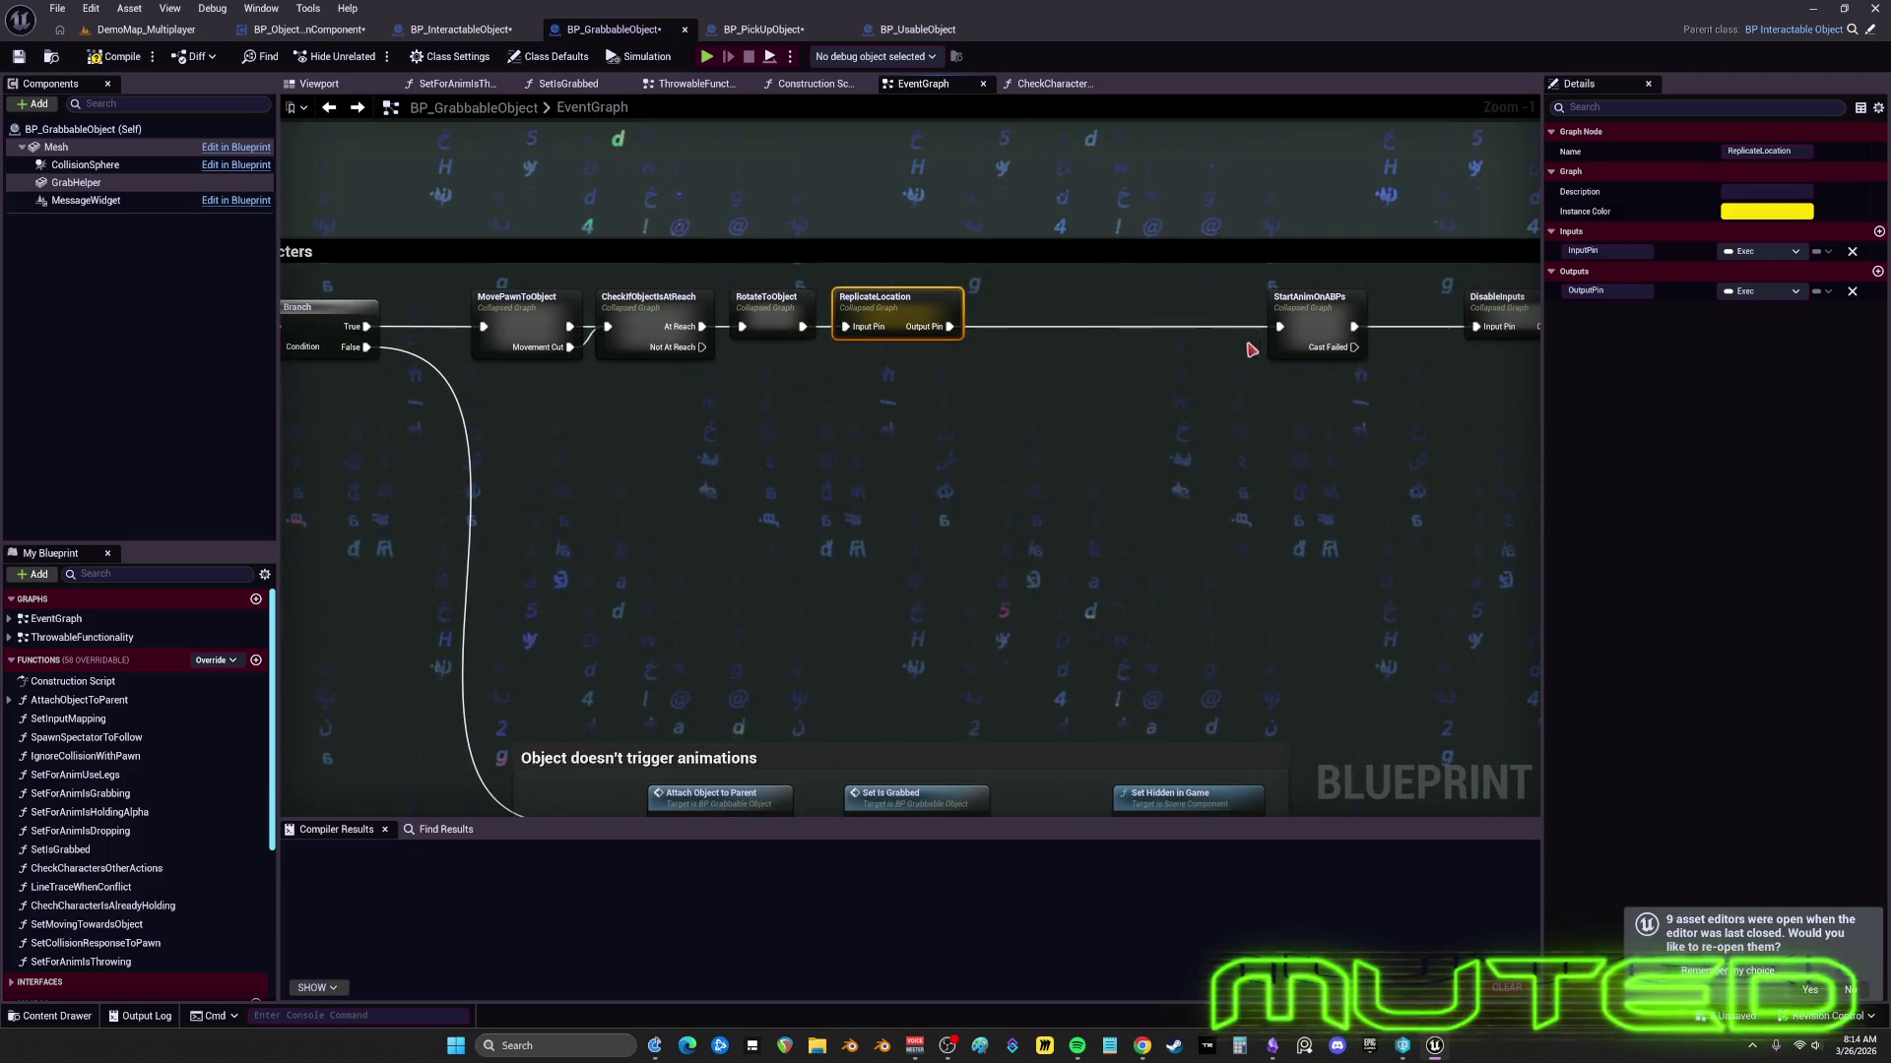
left_click(1250, 345)
scroll(992, 400, "down", 4)
left_click_drag(882, 531, 881, 518)
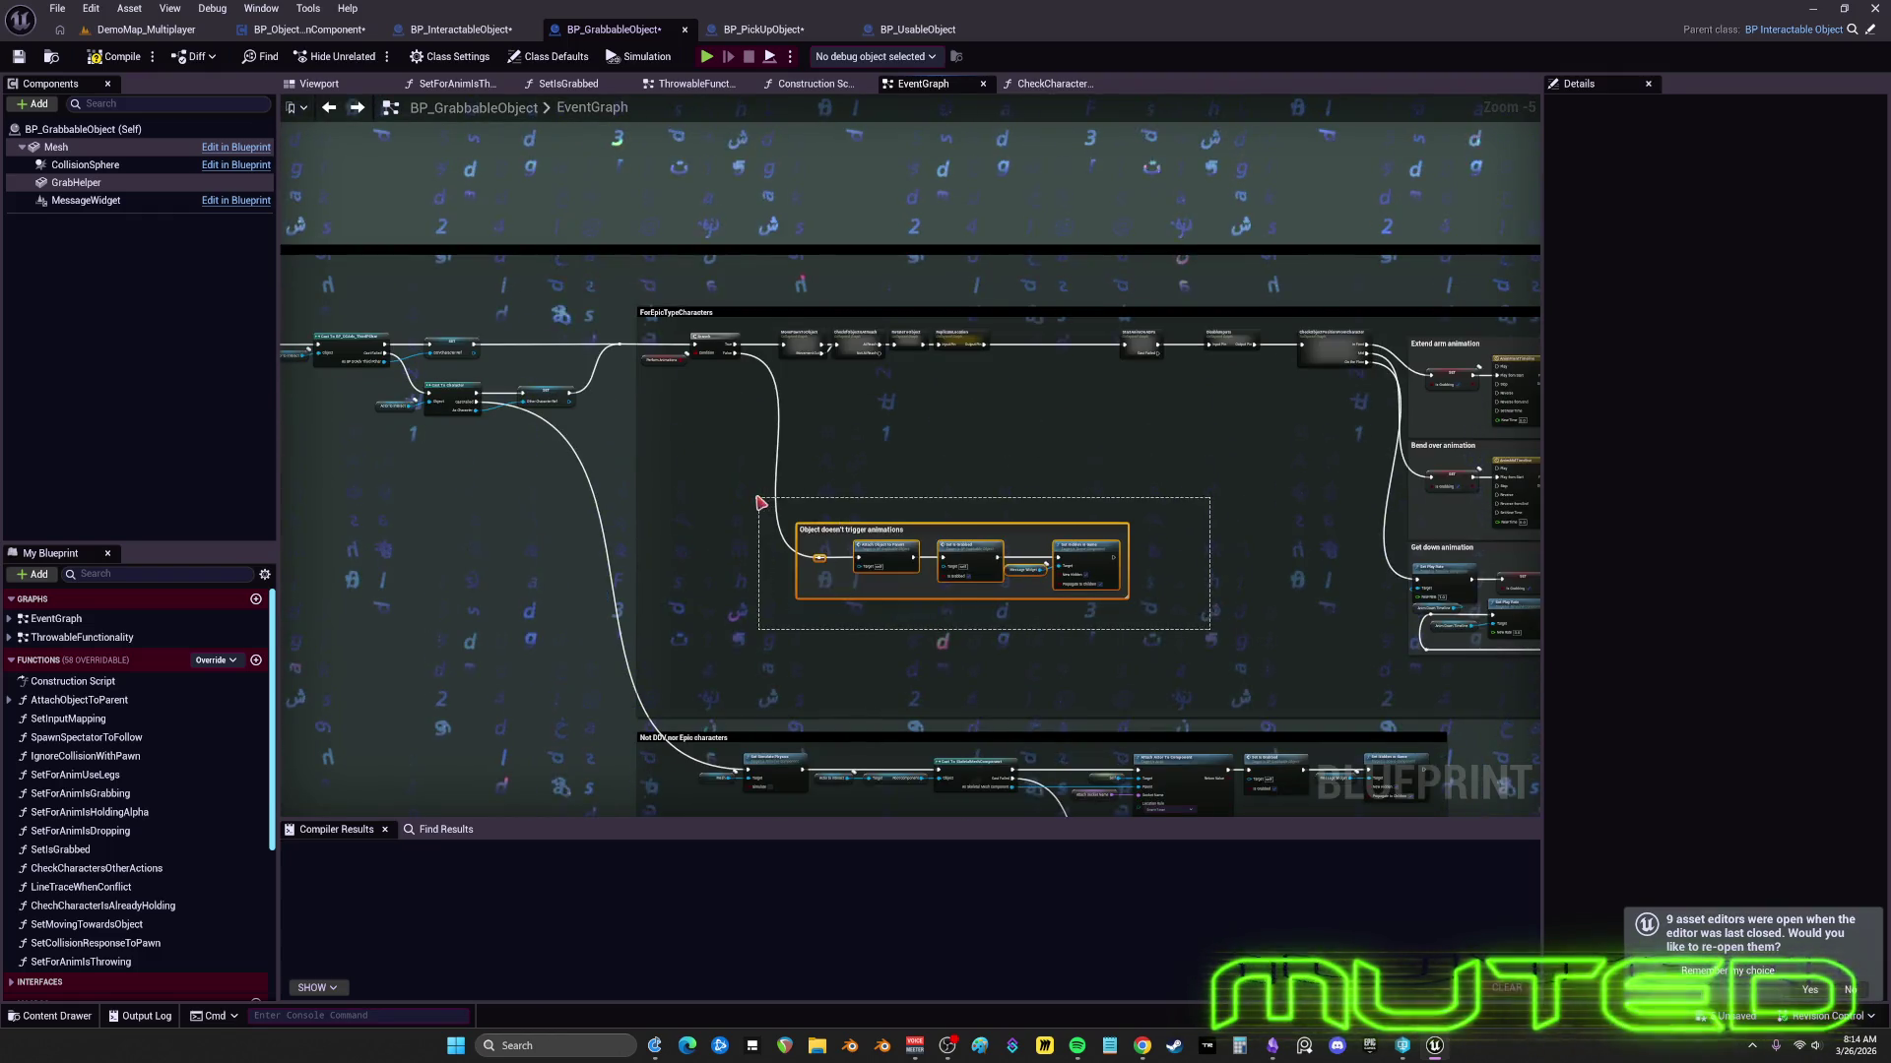
scroll(1073, 456, "up", 4)
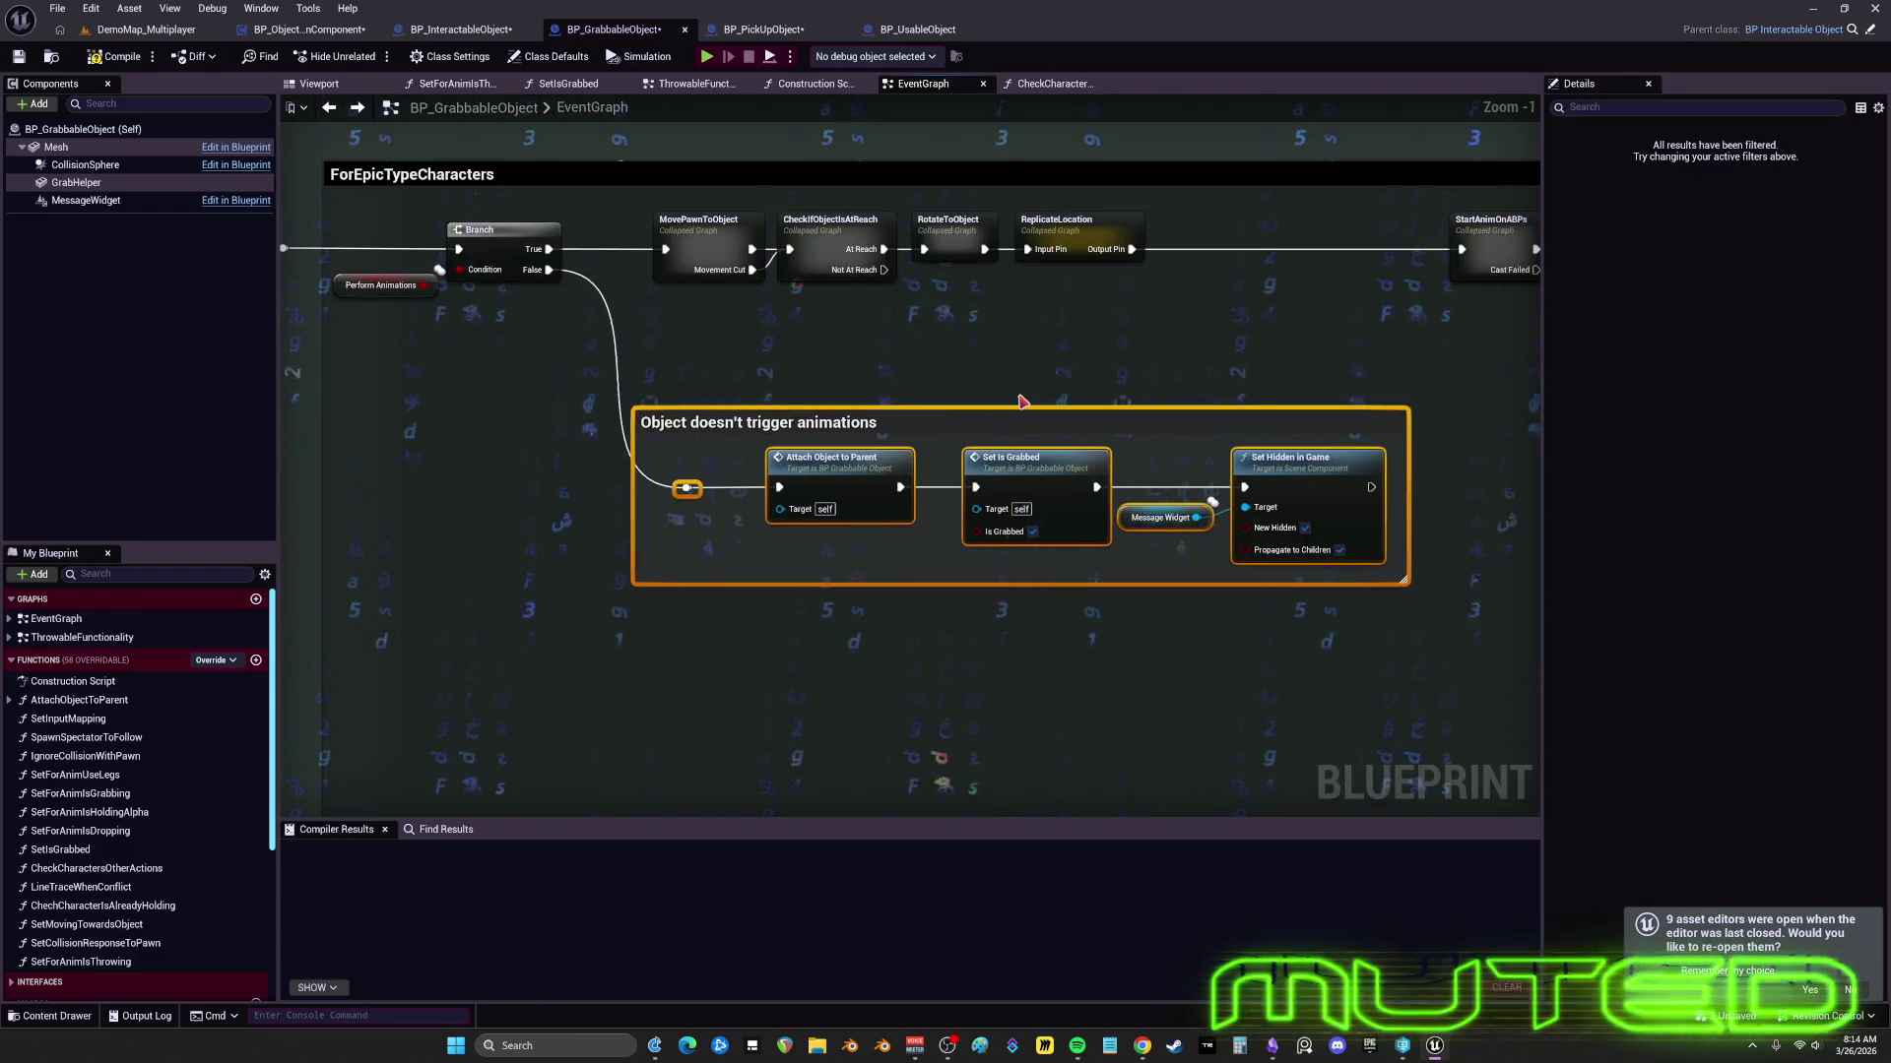
left_click(603, 482)
- Wire Branch False directly to Attach Object to Parent and shift the comment's nodes left
left_click_drag(548, 269, 718, 487)
left_click(1337, 522)
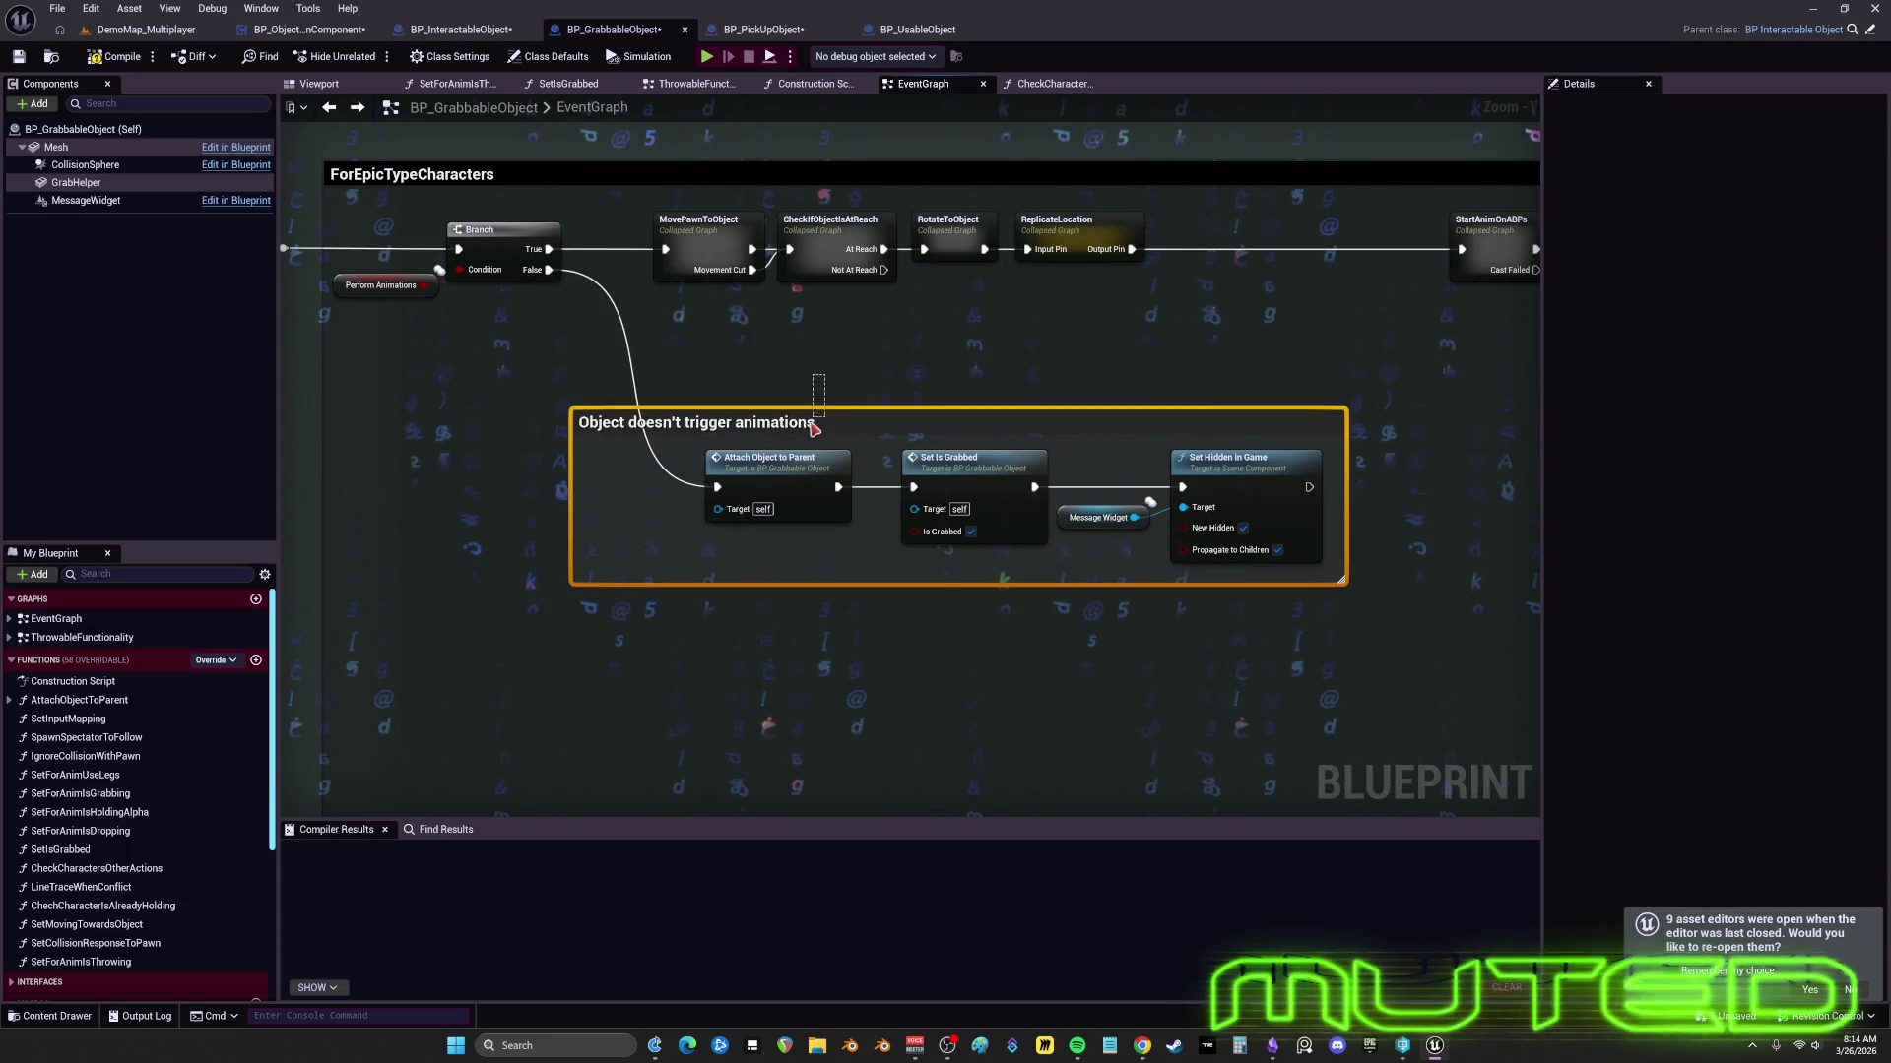
left_click_drag(1337, 522, 694, 444)
left_click_drag(1327, 557, 1214, 557)
left_click(1213, 557)
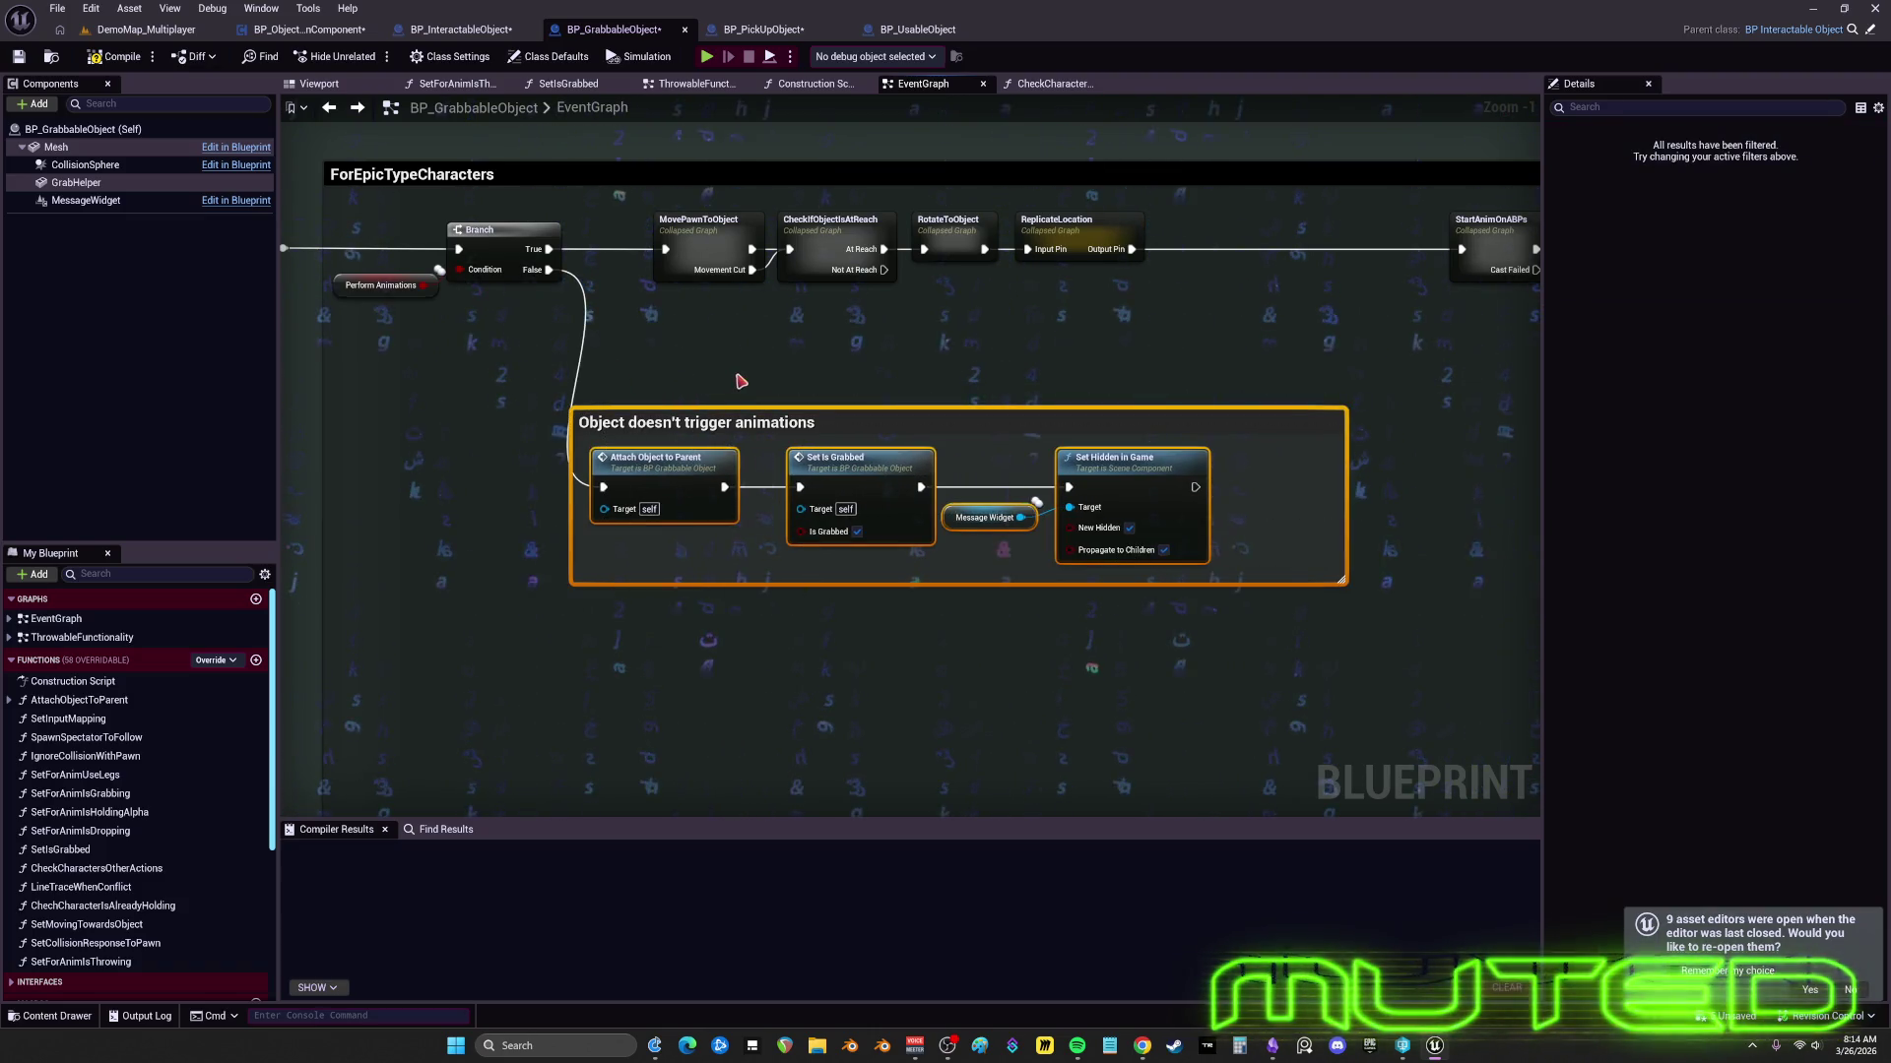
- Reposition the Object doesn't trigger animations comment and the four collapsed-graph nodes
scroll(886, 394, "down", 1)
mouse_move(788, 374)
left_mouse_down()
mouse_move(934, 403)
mouse_move(1281, 268)
left_mouse_up()
mouse_move(1103, 282)
left_mouse_down()
mouse_move(1031, 282)
mouse_move(1169, 281)
left_mouse_up()
left_click_drag(1422, 654, 1276, 392)
left_click_drag(1088, 455, 1113, 455)
- Pull StartAnimOnABPs and DisableInputs left, right after ReplicateLocation
left_click_drag(1207, 409, 726, 392)
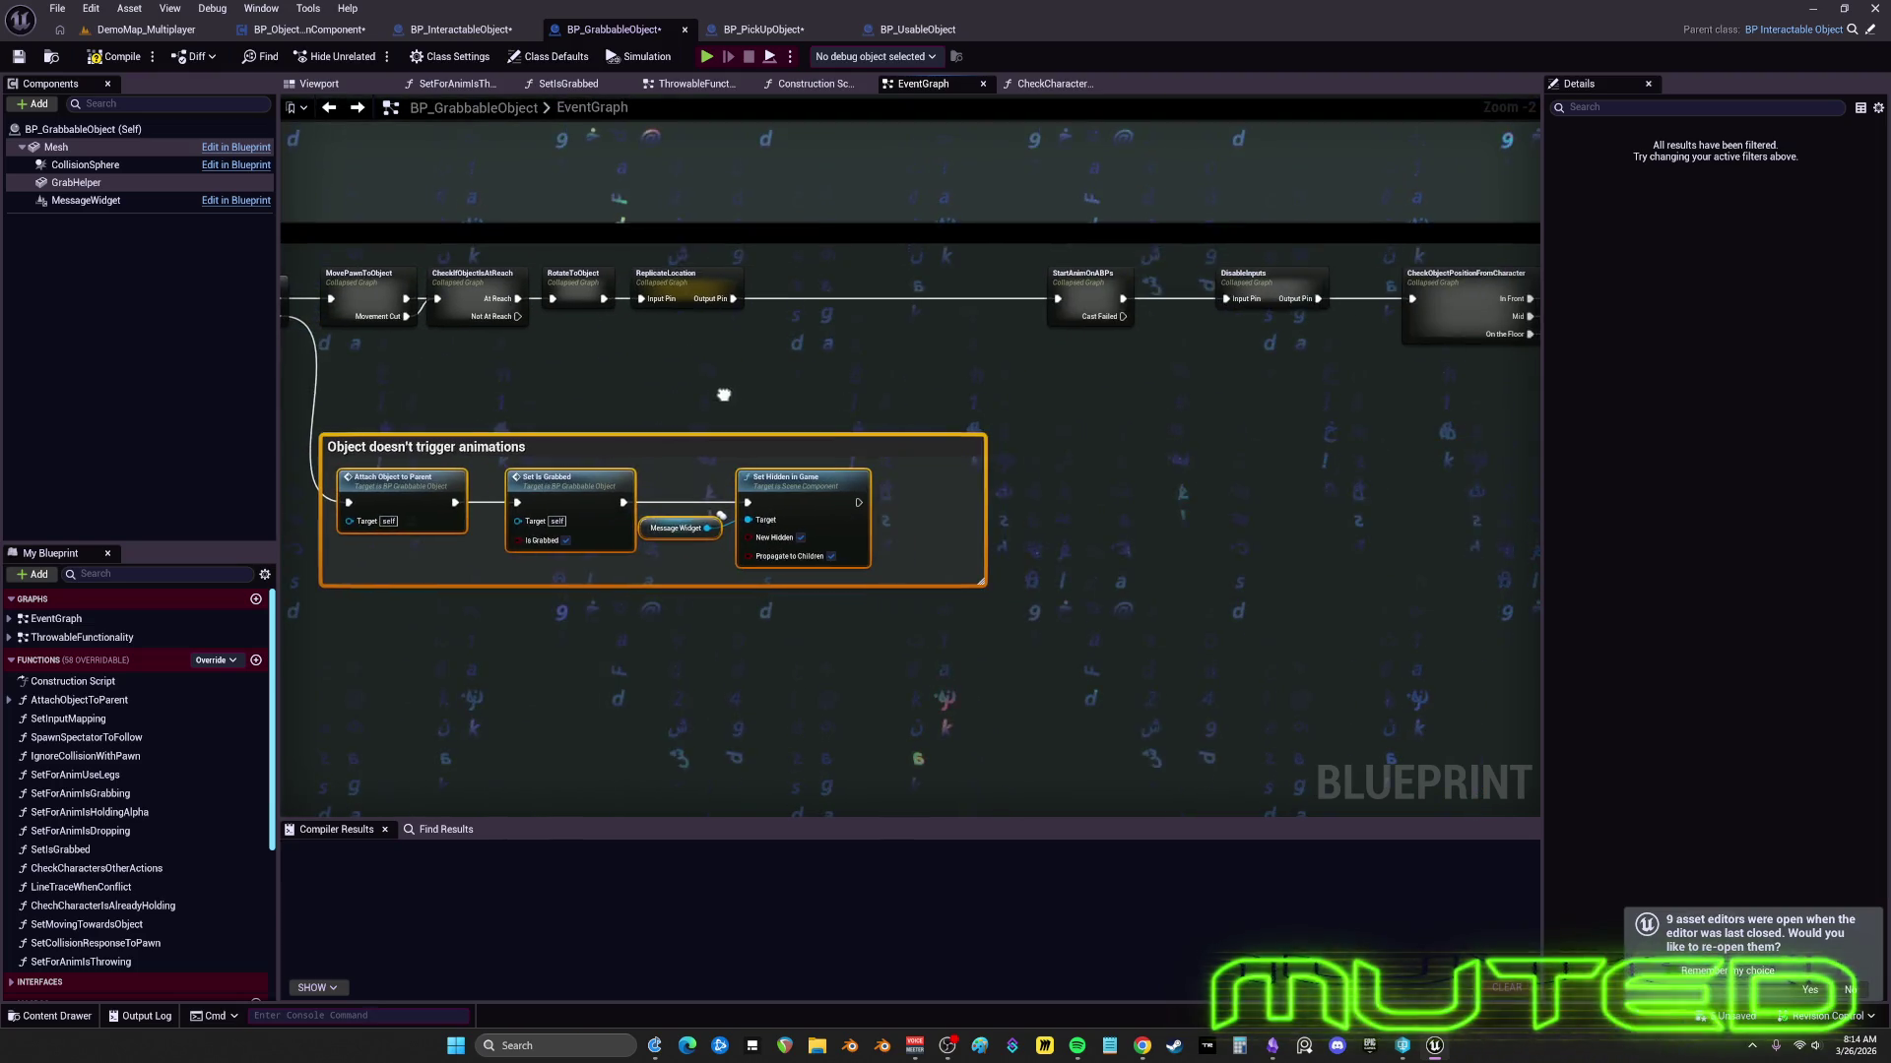
left_click_drag(1194, 410, 1155, 453)
mouse_move(1287, 418)
left_mouse_down()
mouse_move(933, 316)
mouse_move(773, 330)
left_mouse_up()
left_click(1005, 329)
left_click_drag(1176, 326, 1165, 326)
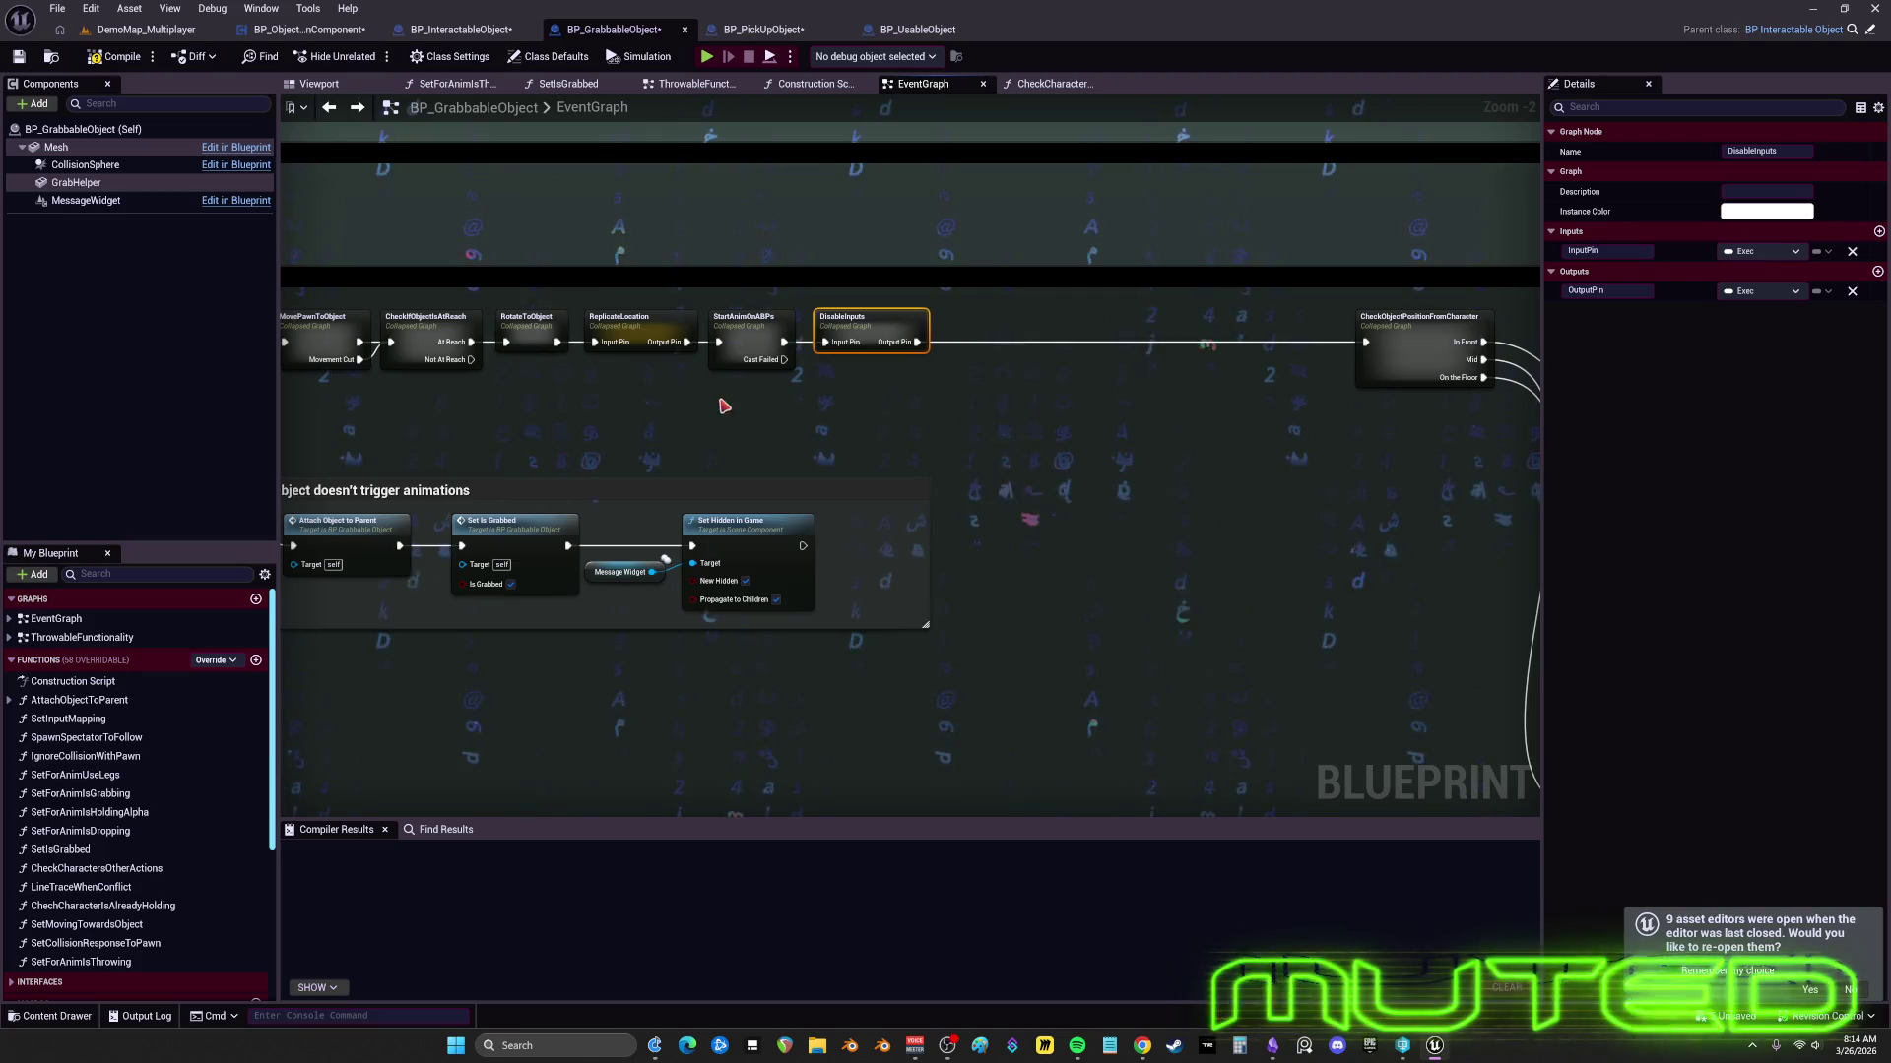
- Inspect the ReplicateLocation collapsed graph's relocate and Set Actor Transform nodes, then return to EventGraph
double_click(908, 445)
left_click(761, 294)
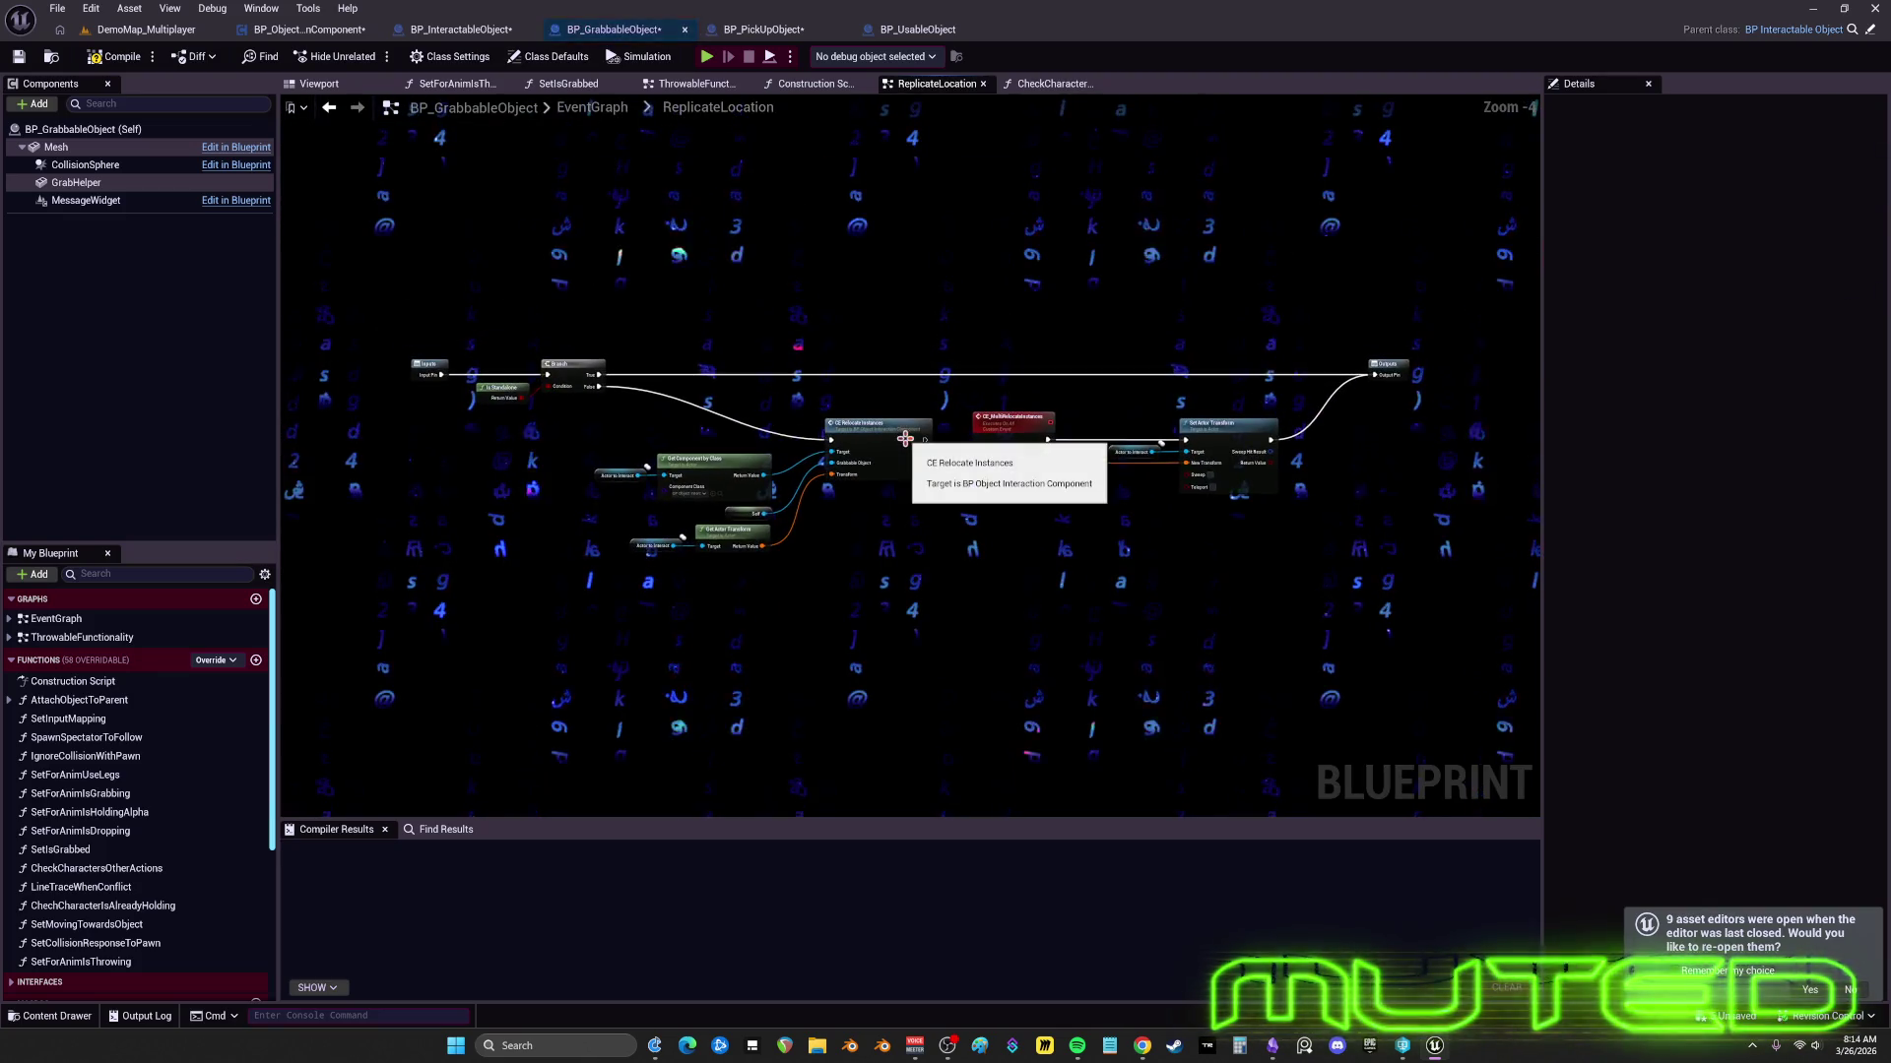
scroll(1048, 511, "up", 4)
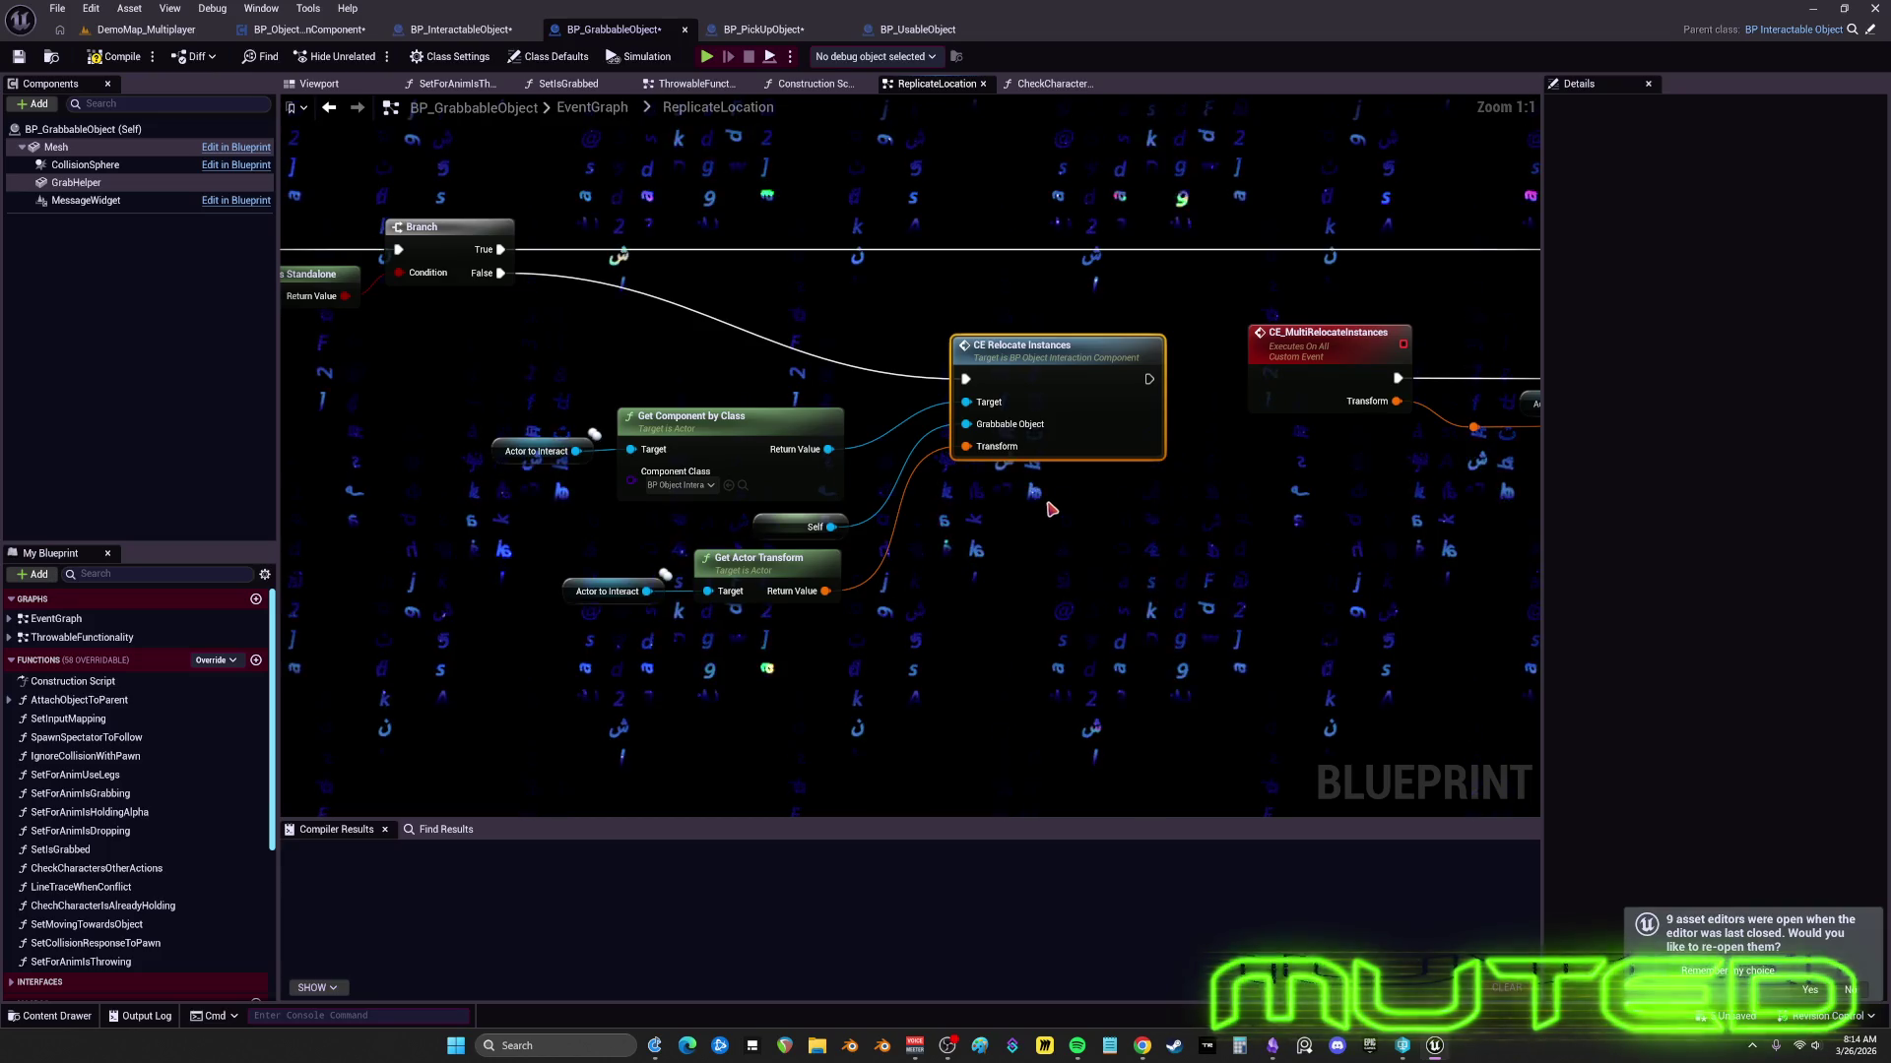
mouse_move(1043, 511)
left_mouse_down()
mouse_move(499, 524)
mouse_move(1530, 532)
left_mouse_up()
left_click(330, 109)
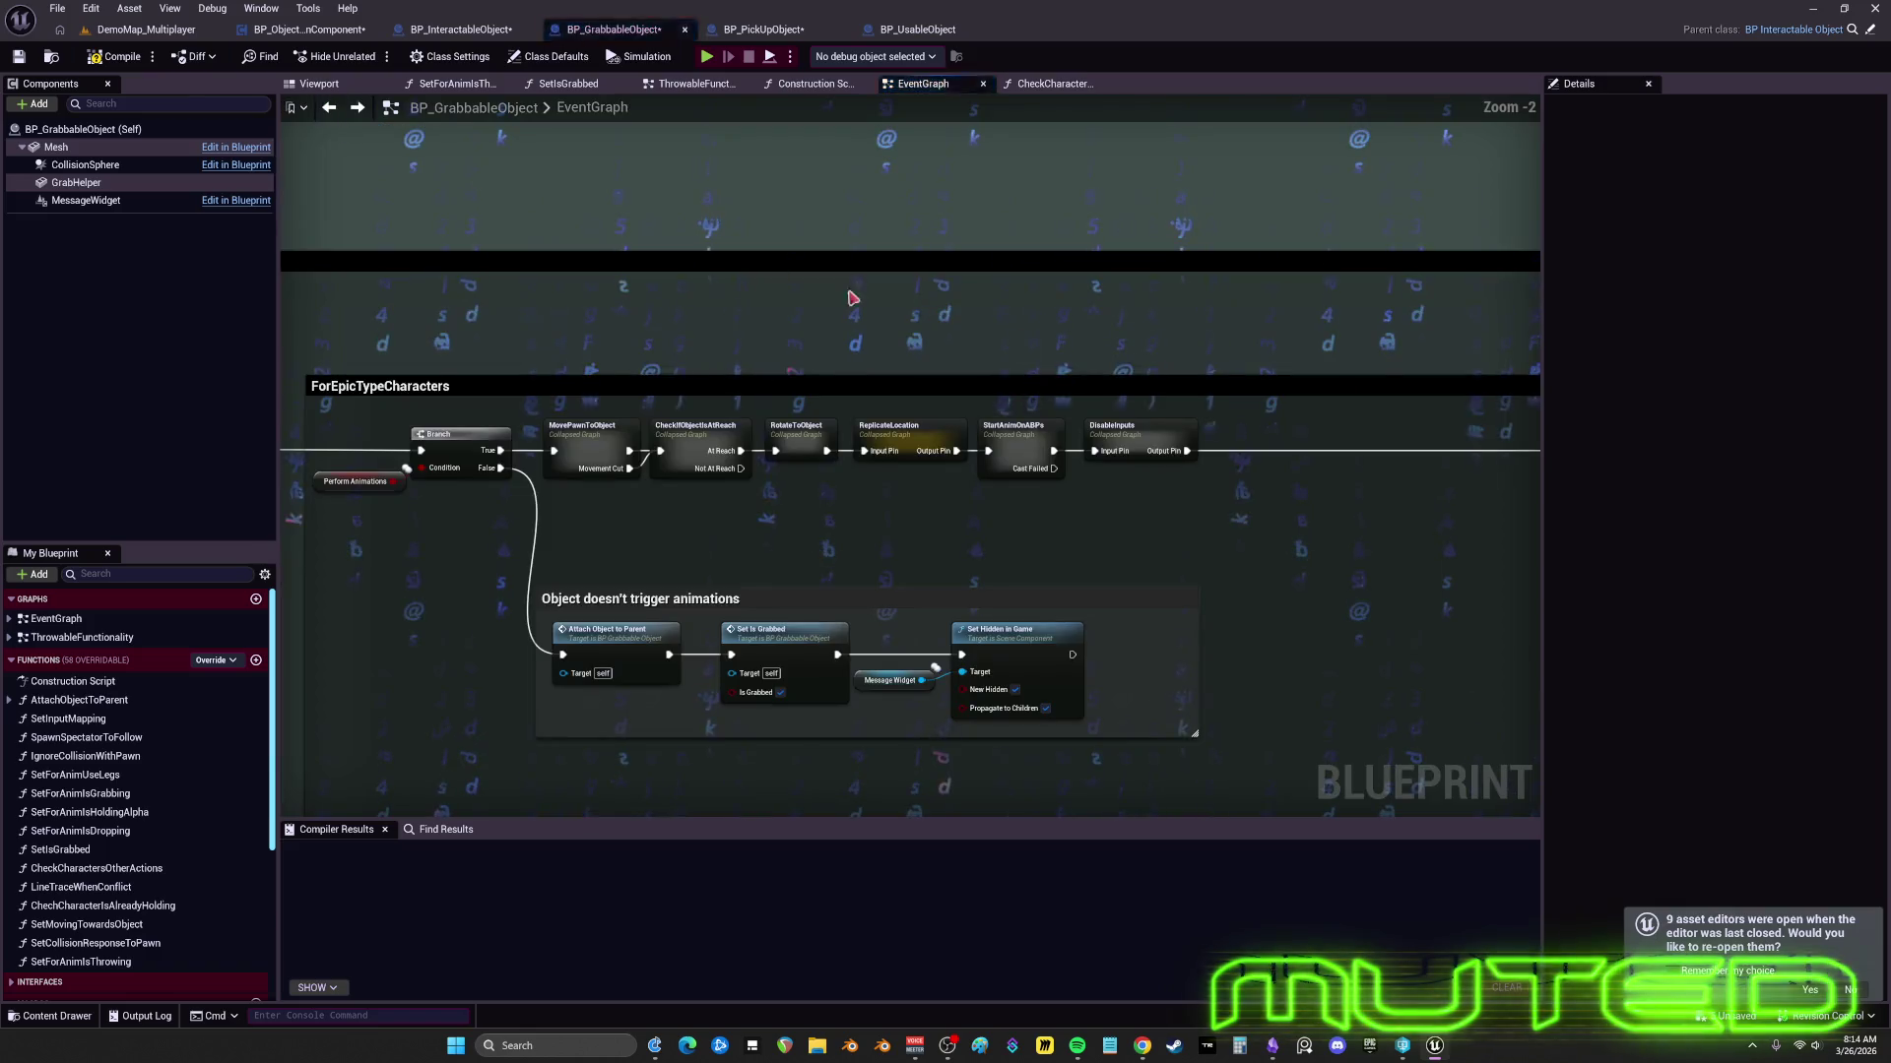
- Drag CheckObjectPositionFromCharacter and the animation comment sections left toward the rest of the chain
scroll(963, 476, "down", 4)
scroll(1084, 488, "down", 2)
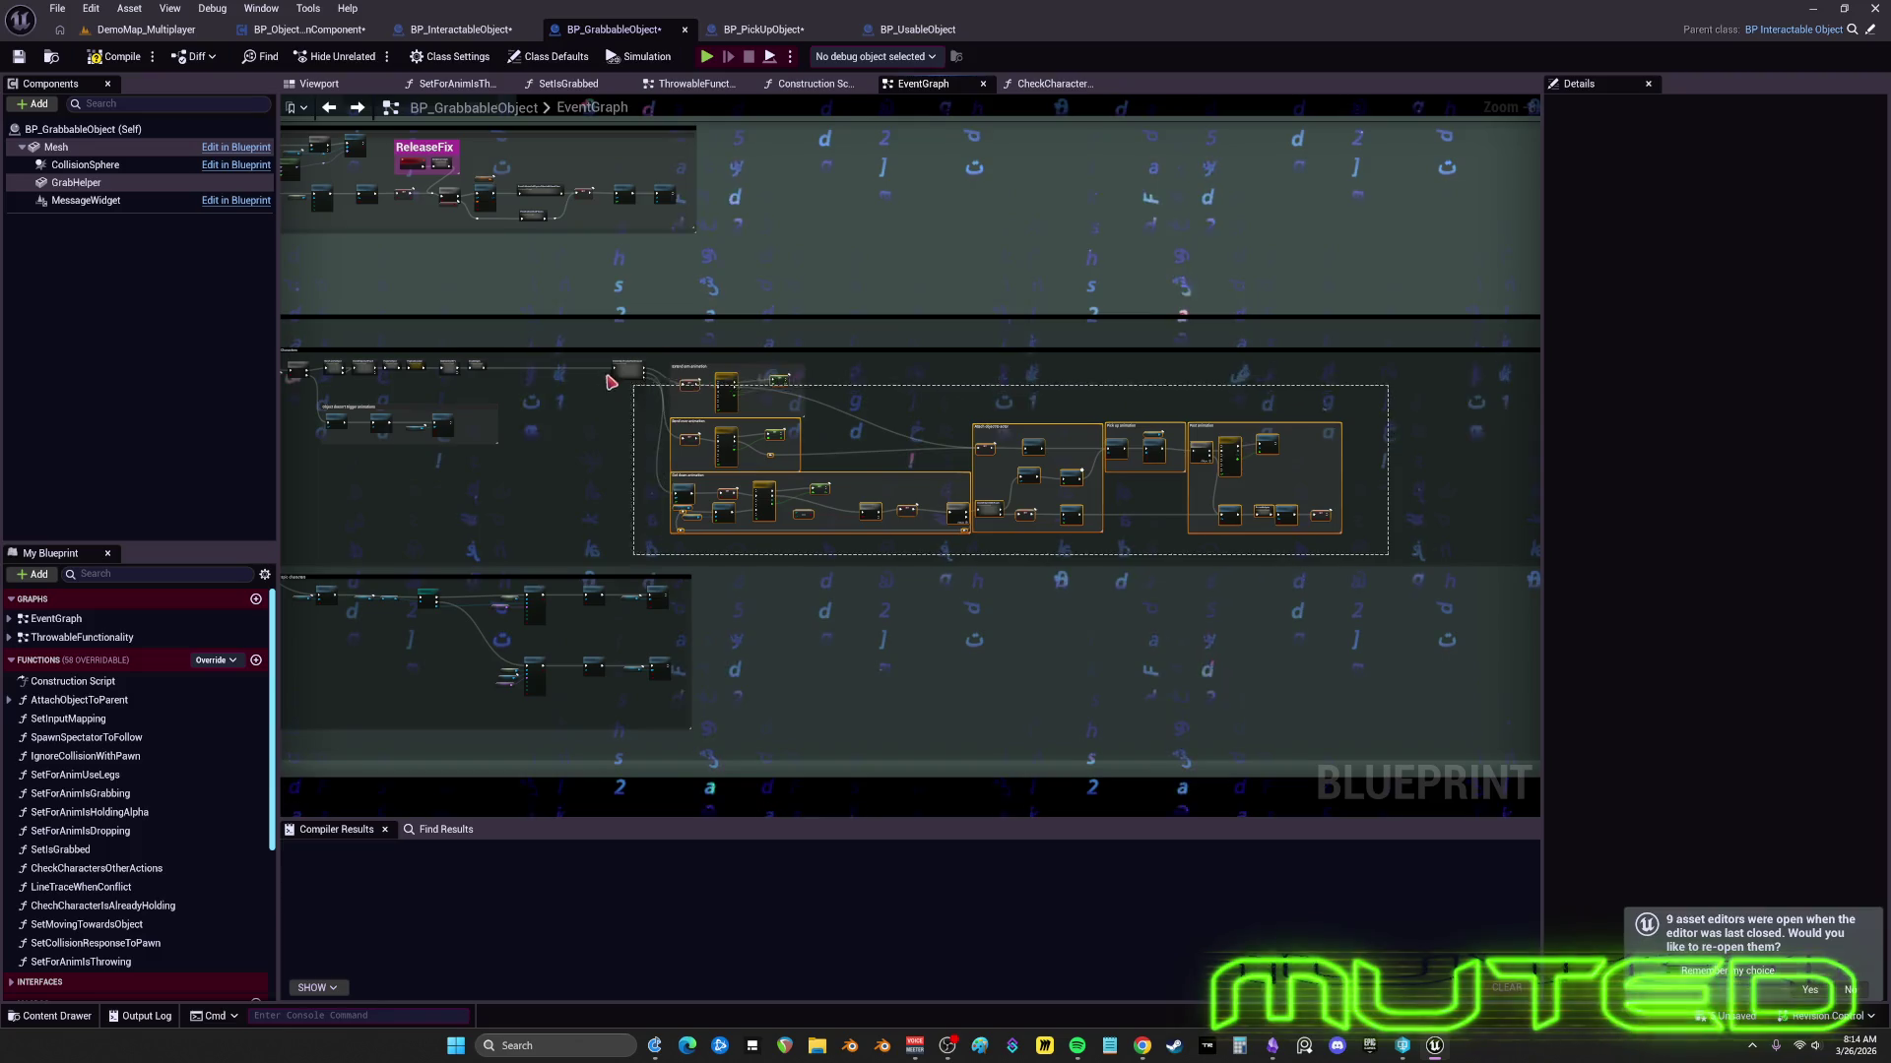
scroll(611, 382, "up", 6)
left_click_drag(1256, 499, 1017, 499)
mouse_move(990, 564)
left_mouse_down()
mouse_move(812, 522)
mouse_move(664, 527)
mouse_move(746, 487)
mouse_move(890, 522)
mouse_move(1232, 478)
left_mouse_up()
mouse_move(511, 480)
left_mouse_down()
mouse_move(1205, 438)
mouse_move(794, 427)
mouse_move(655, 401)
mouse_move(776, 393)
mouse_move(1026, 495)
mouse_move(857, 420)
mouse_move(721, 301)
mouse_move(748, 185)
mouse_move(865, 144)
mouse_move(877, 119)
left_mouse_up()
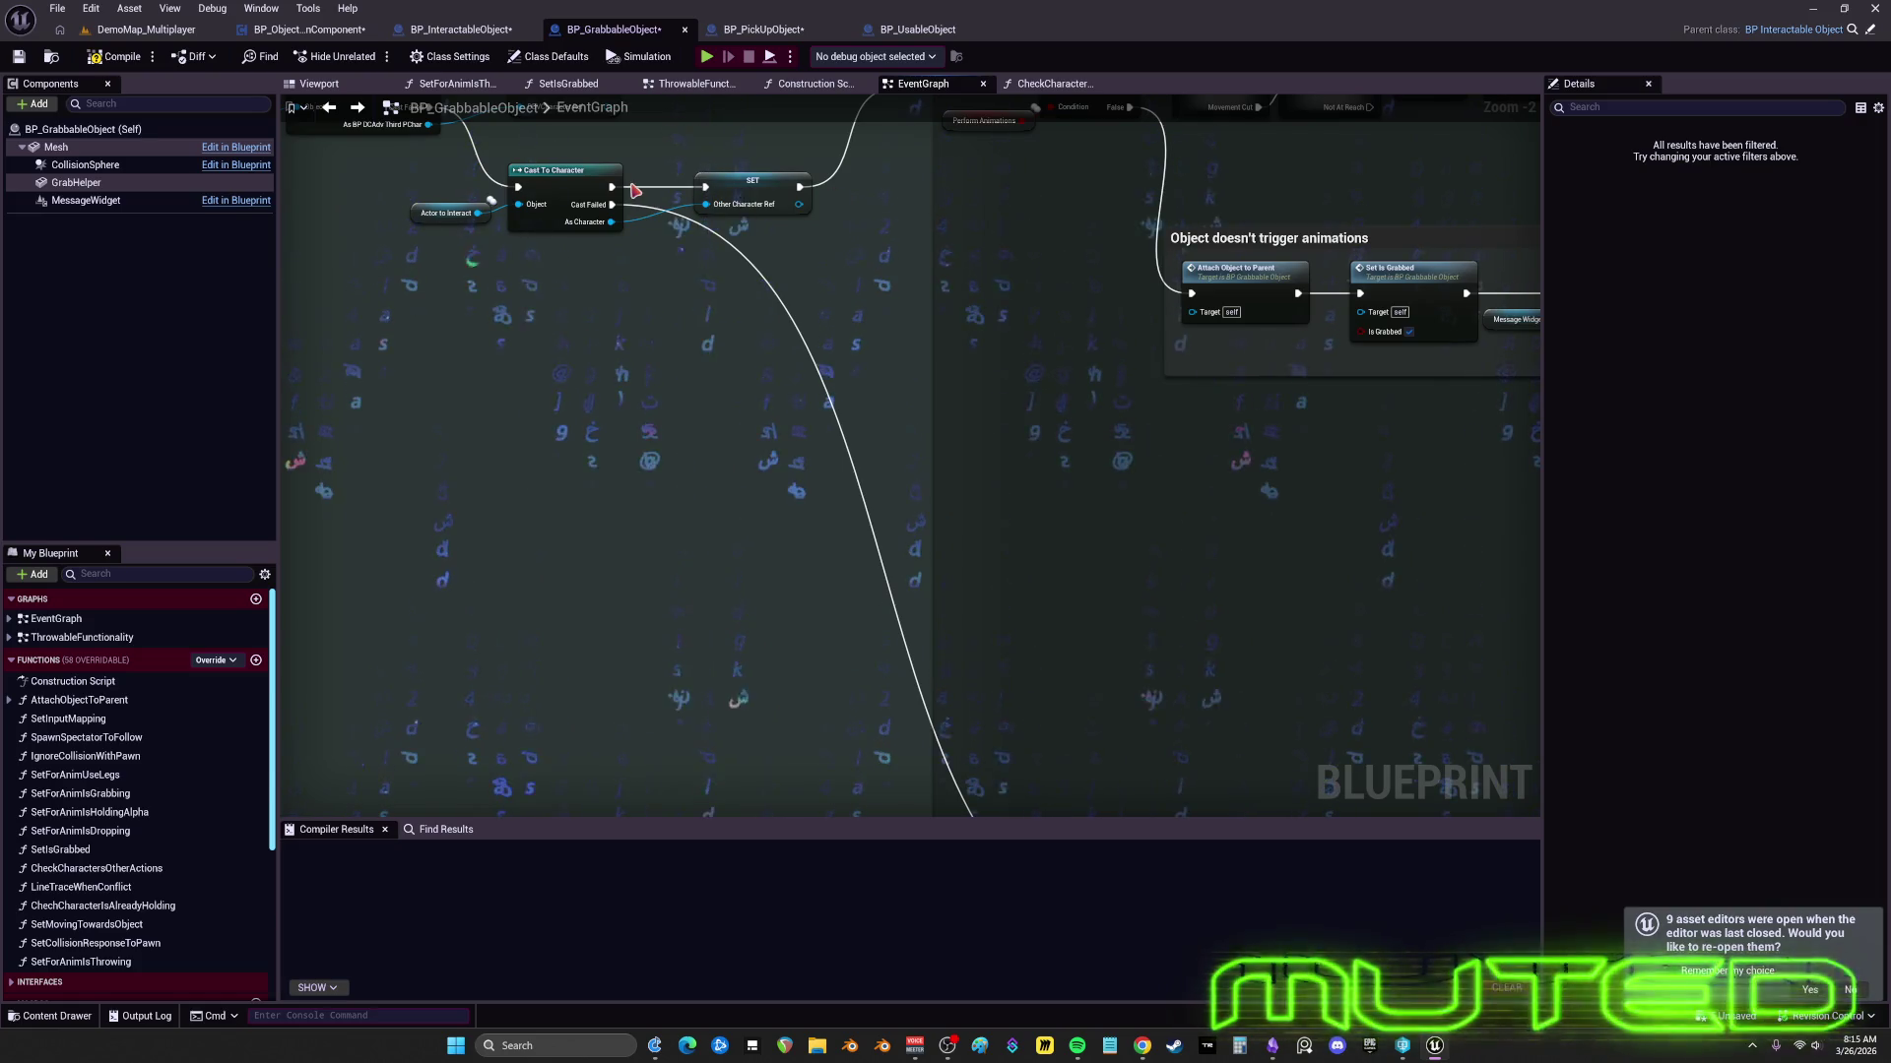
scroll(658, 203, "up", 3)
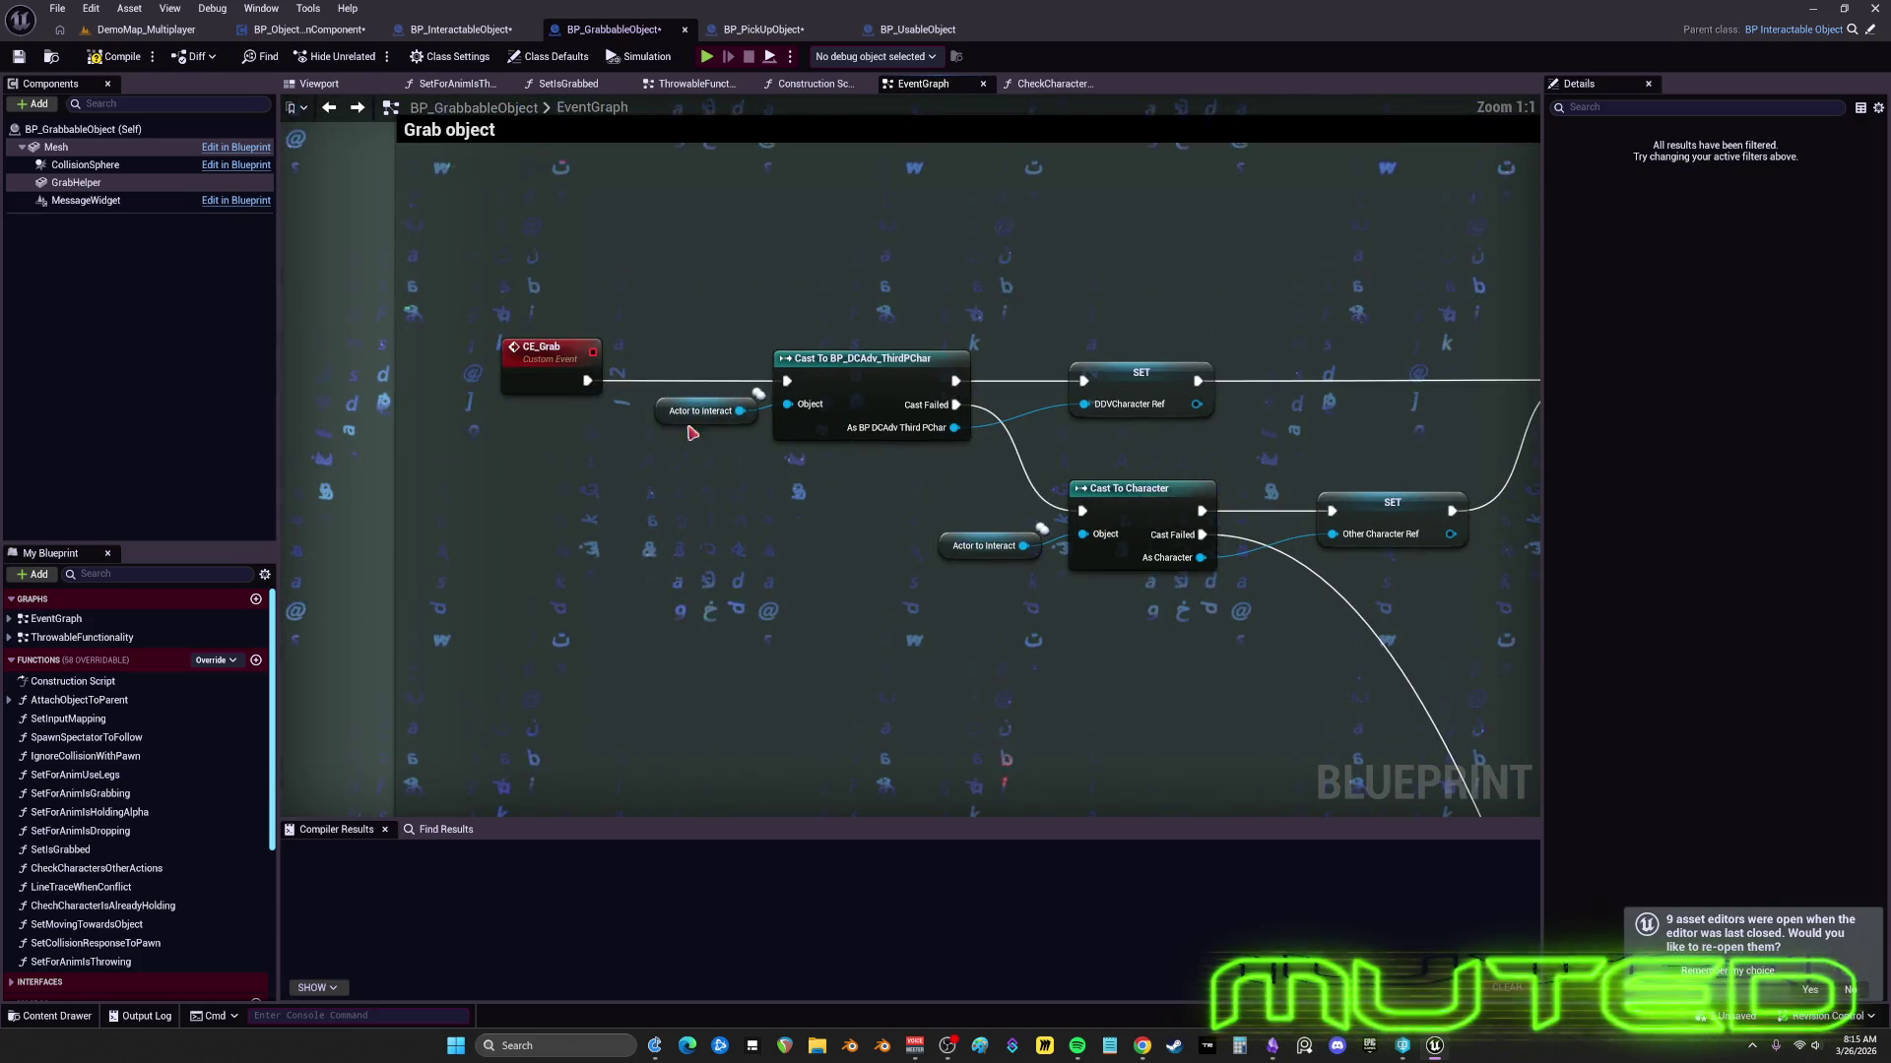
- Bring the Actor to Interact getters, Cast To Character and SET Other Character Ref closer together
left_click(654, 409)
left_click_drag(689, 410, 653, 482)
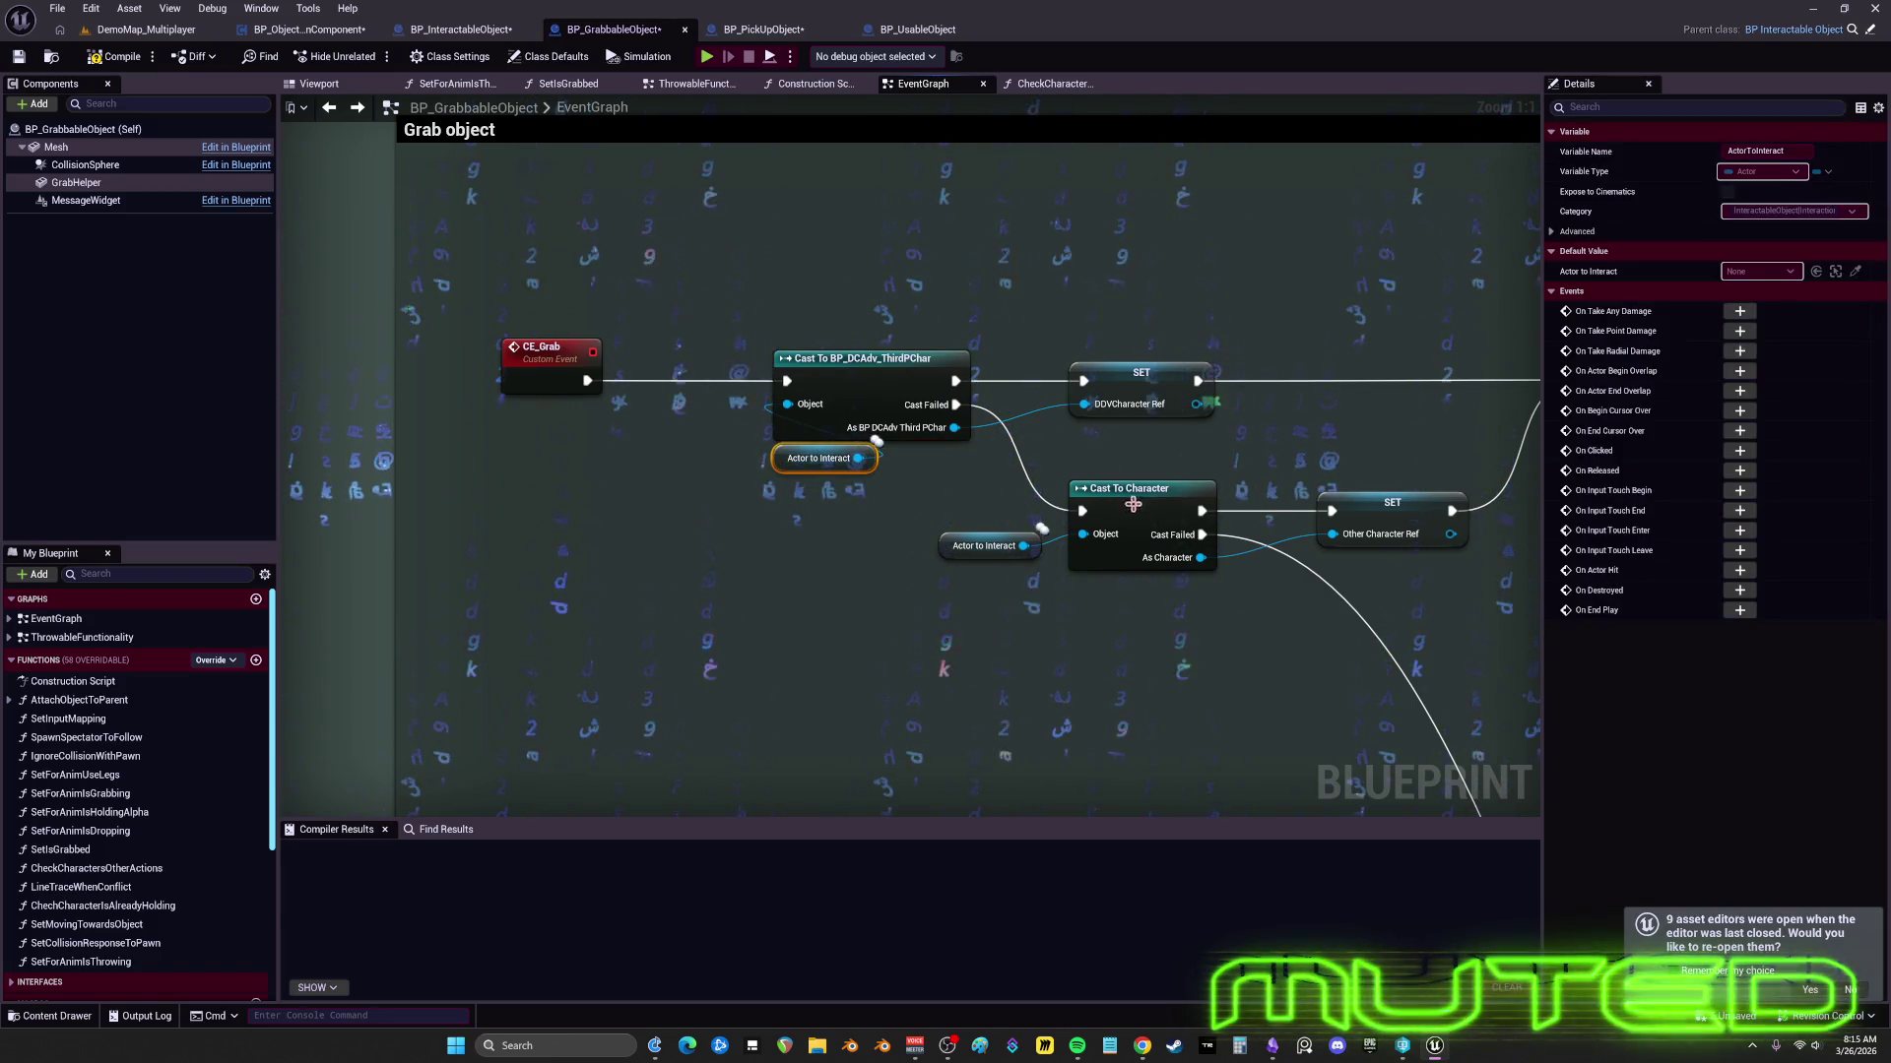
left_click_drag(1134, 512, 1135, 464)
left_click_drag(951, 549, 1085, 546)
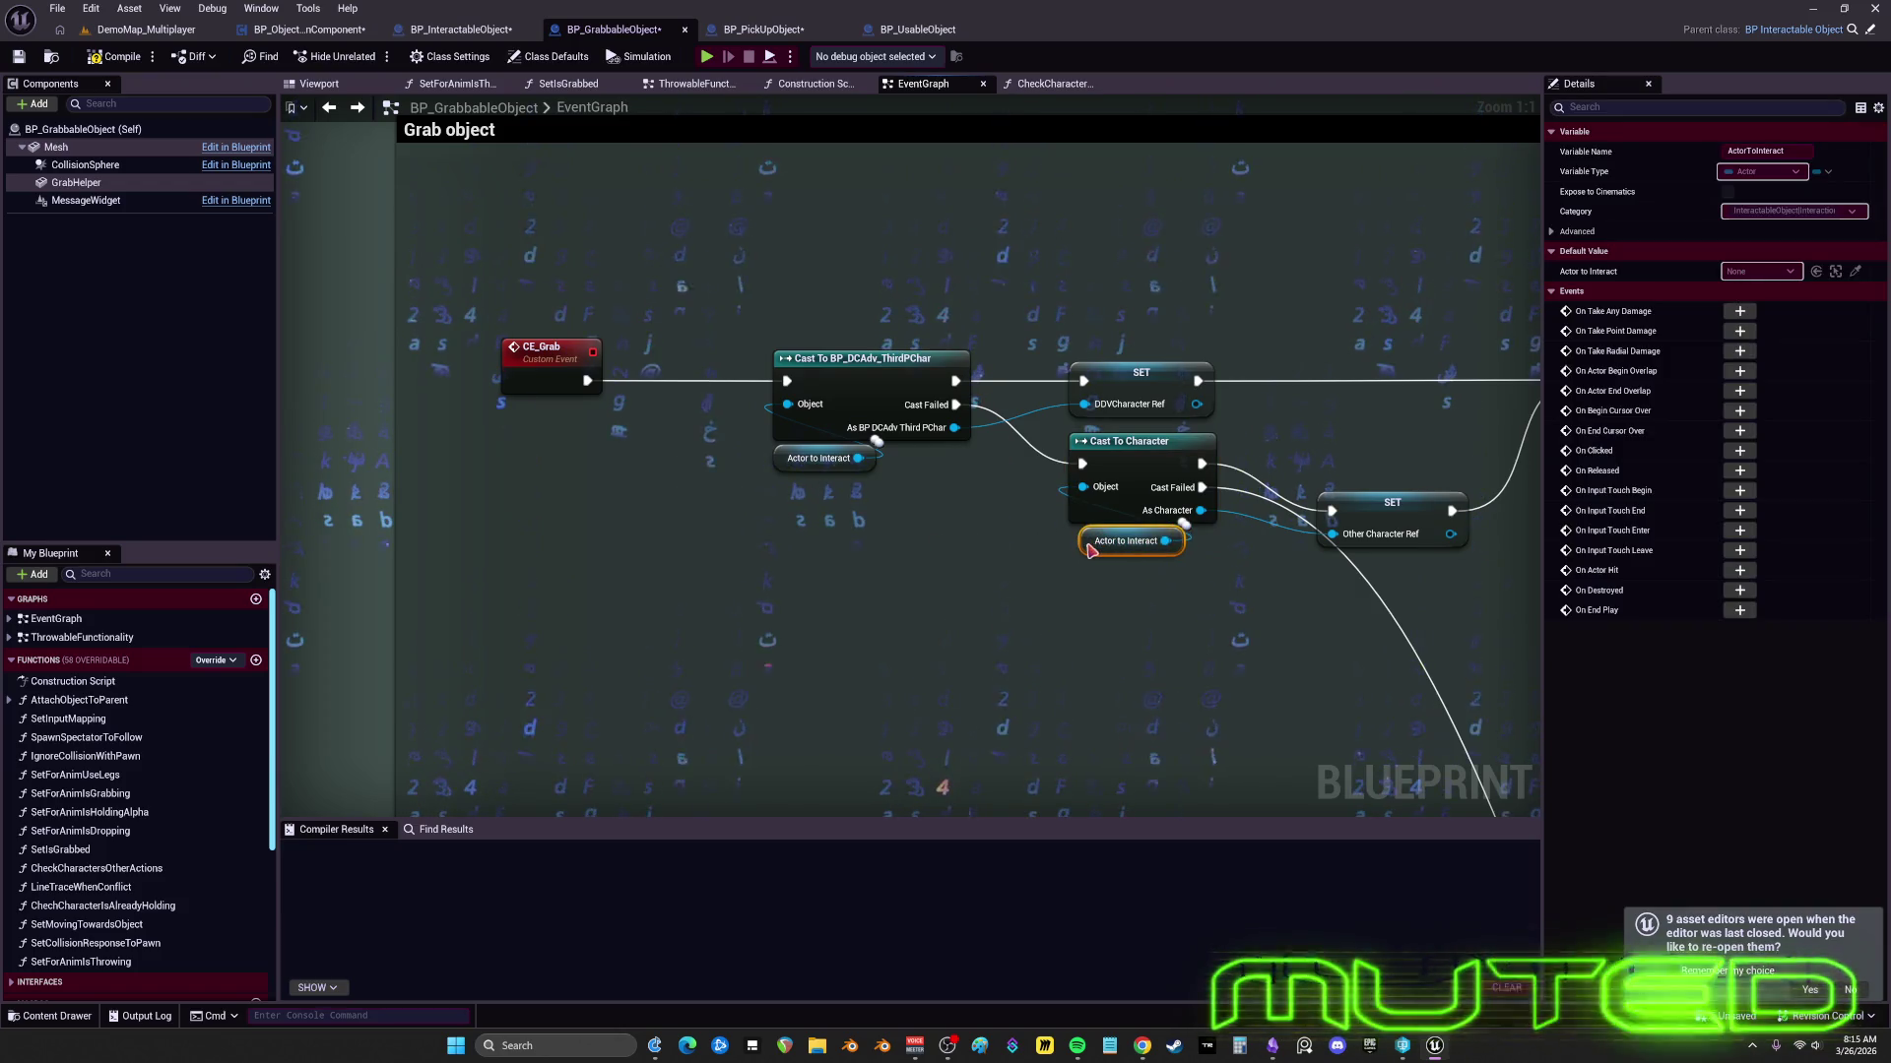
mouse_move(1001, 451)
left_mouse_down()
mouse_move(1002, 406)
mouse_move(925, 404)
left_mouse_up()
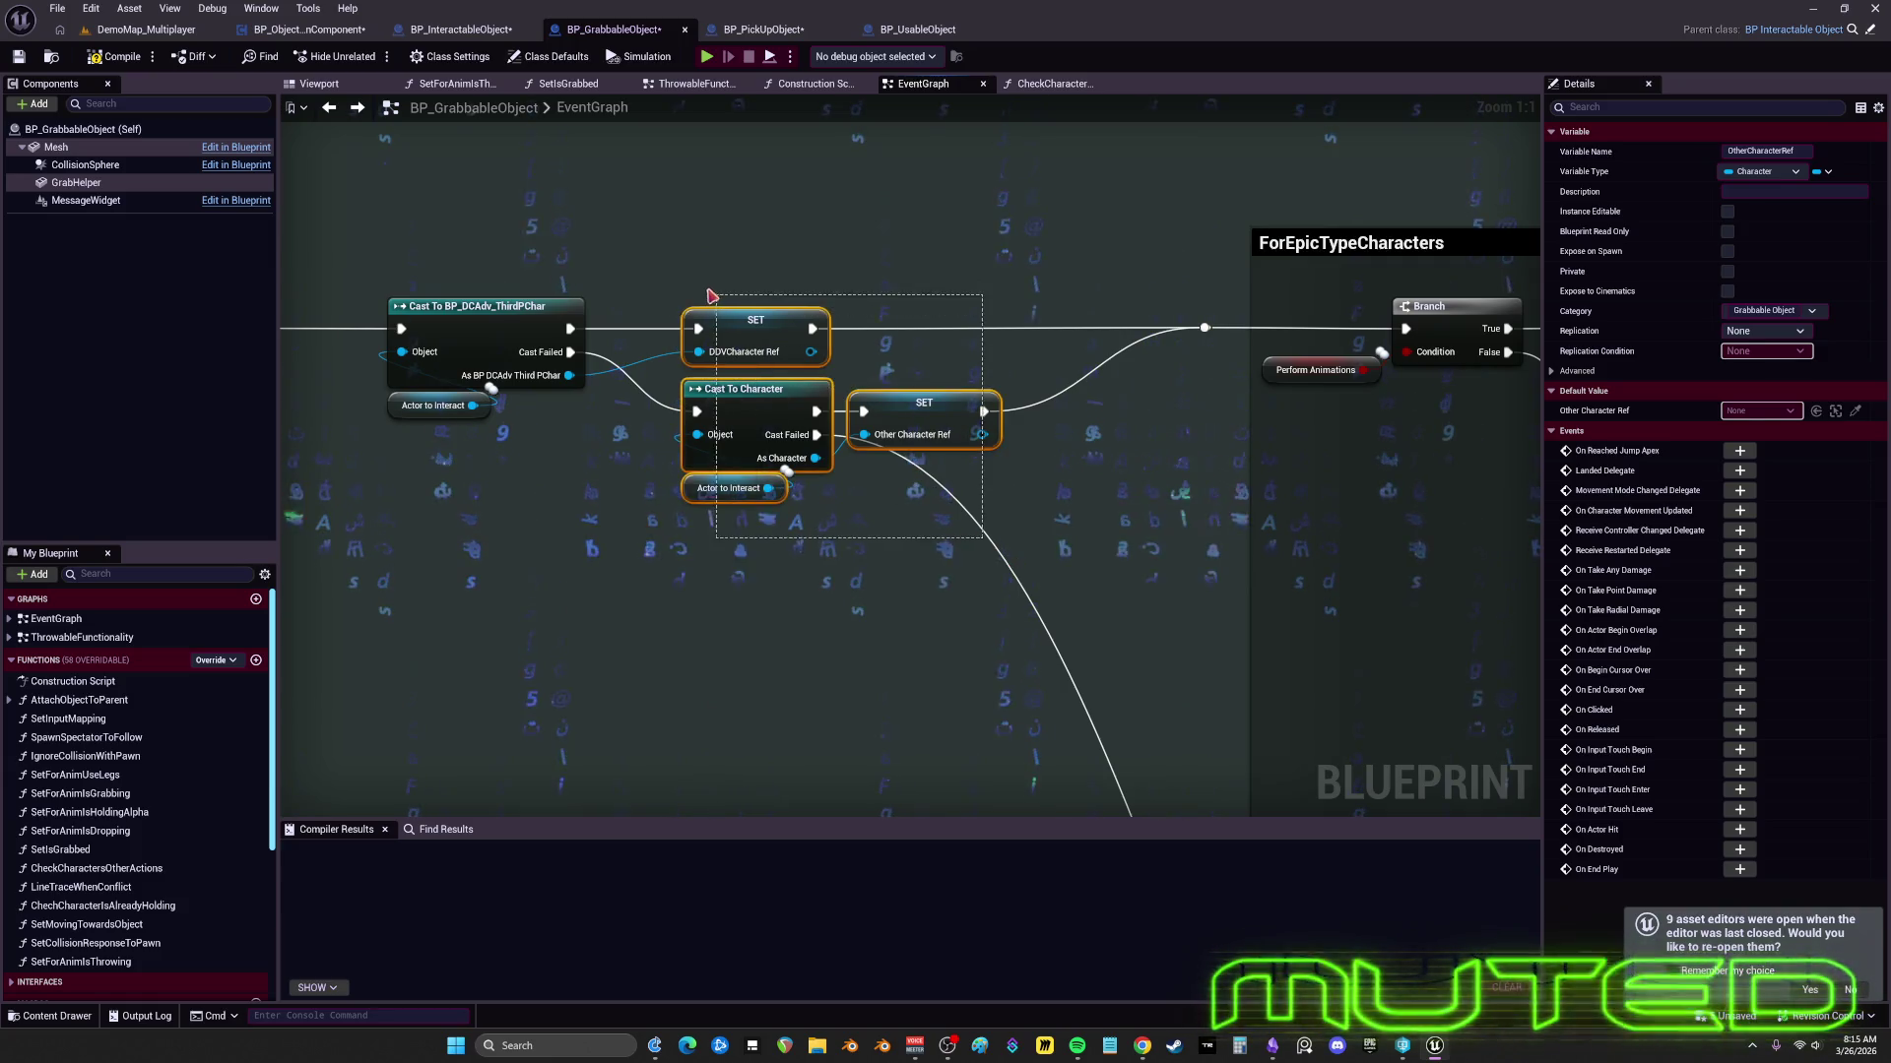
- Realign the second cast group and first cast, and pull CE_Grab next to the first cast
left_click_drag(711, 296, 711, 374)
left_click_drag(739, 499, 857, 548)
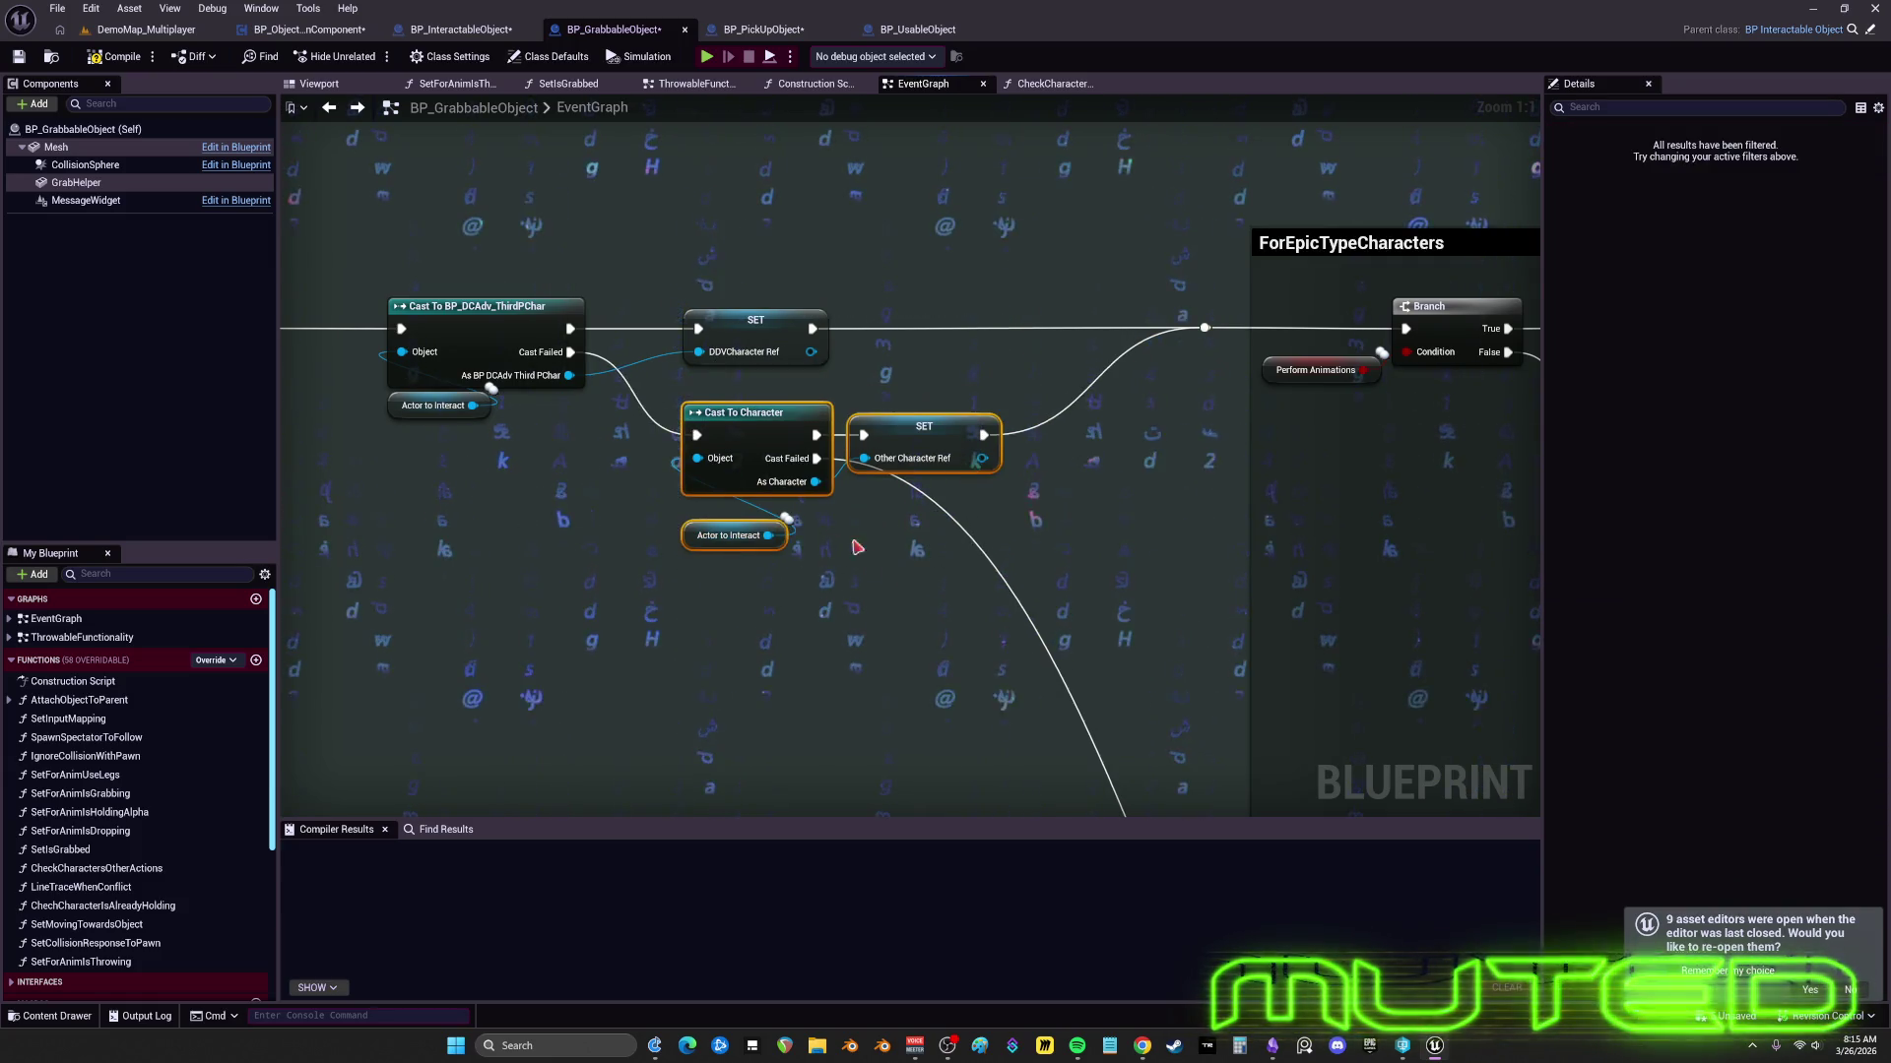
mouse_move(953, 679)
left_mouse_down()
mouse_move(709, 306)
mouse_move(748, 337)
mouse_move(872, 365)
left_mouse_up()
left_click_drag(787, 313, 825, 313)
left_click_drag(591, 296, 689, 438)
left_click_drag(689, 321, 900, 321)
left_click(907, 456)
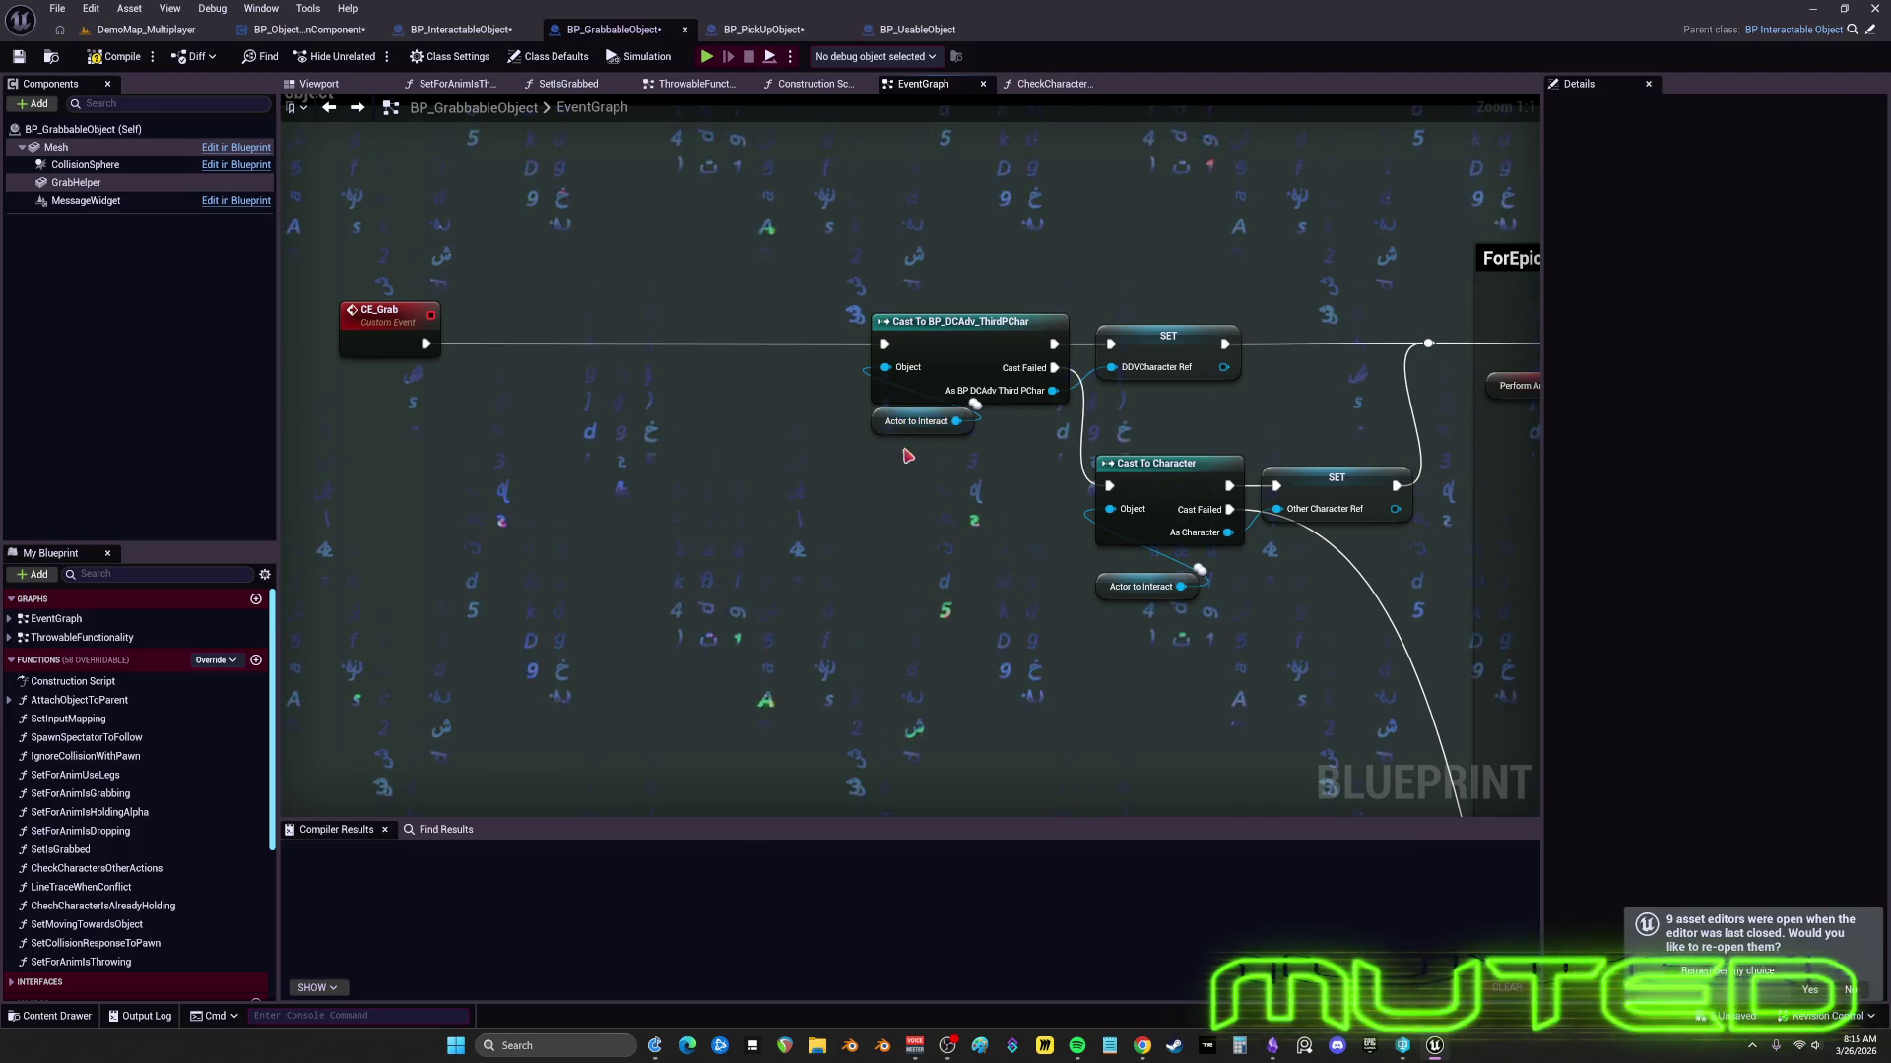
left_click_drag(915, 420, 916, 444)
left_click_drag(389, 313, 662, 314)
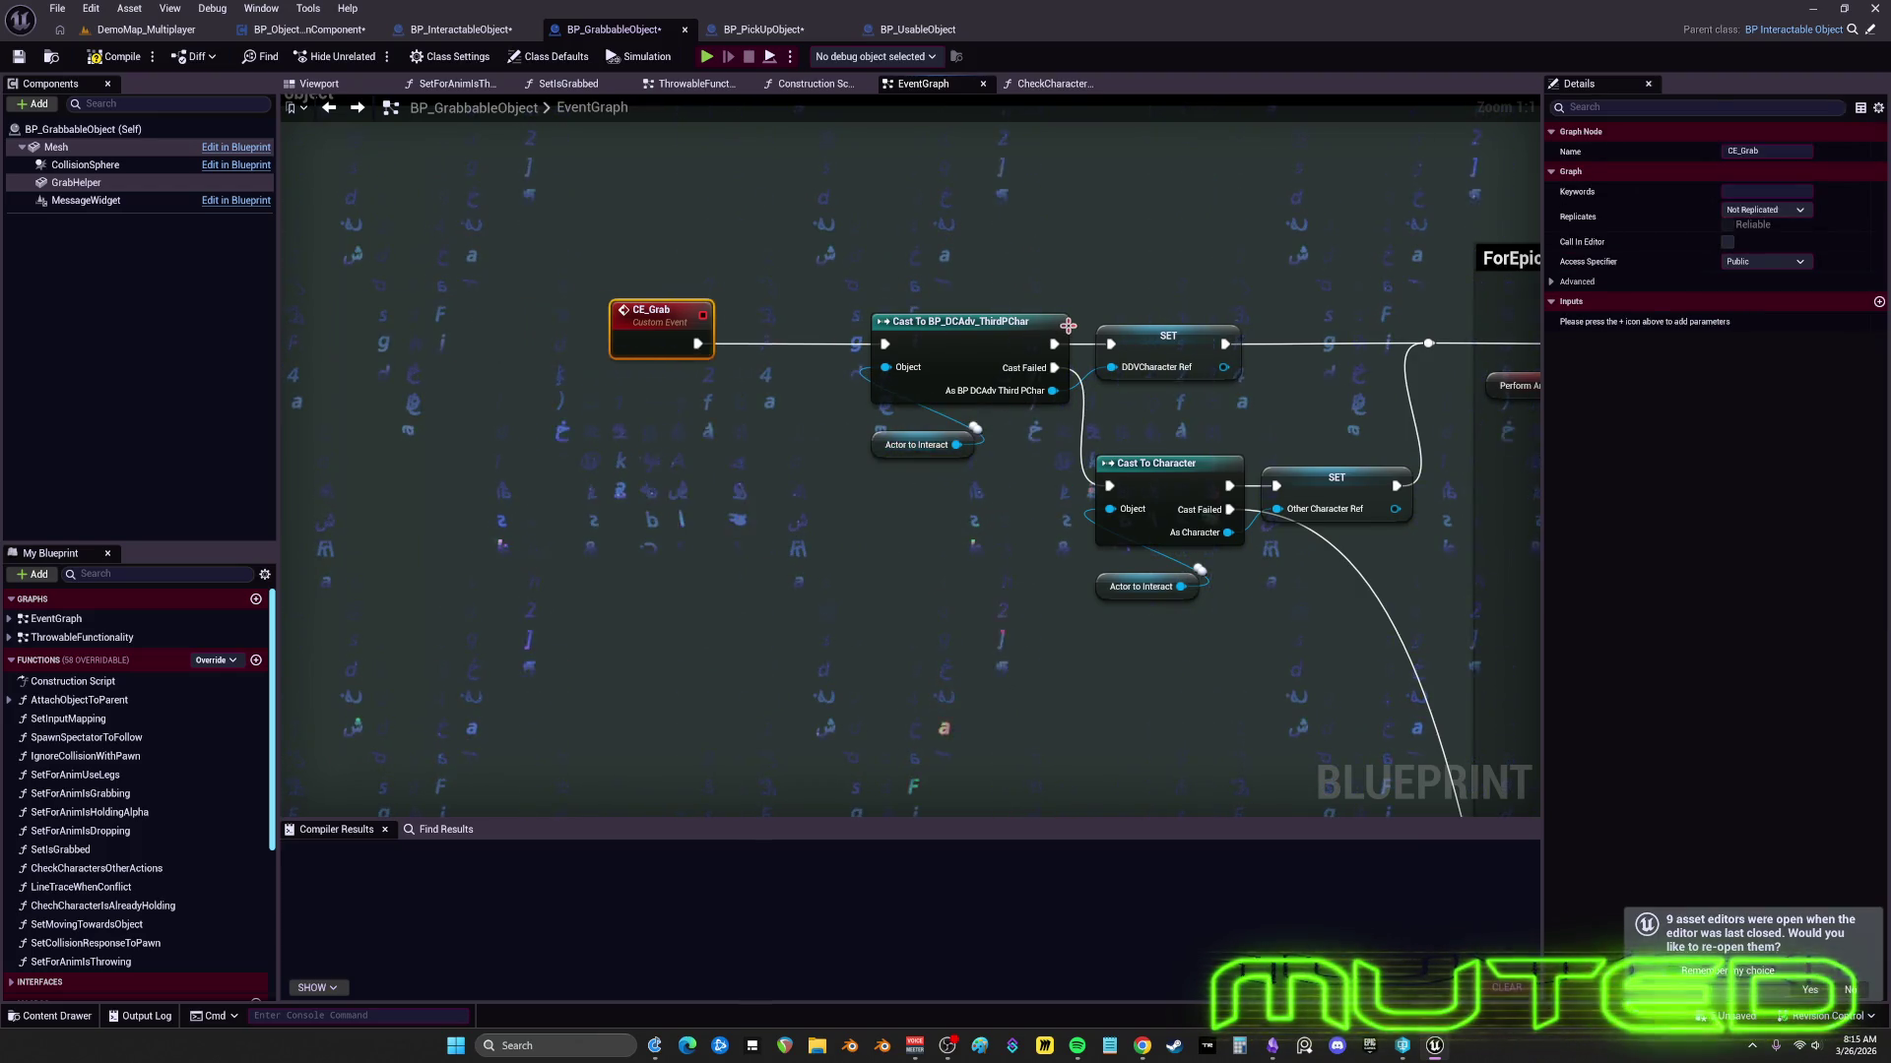
scroll(886, 325, "down", 4)
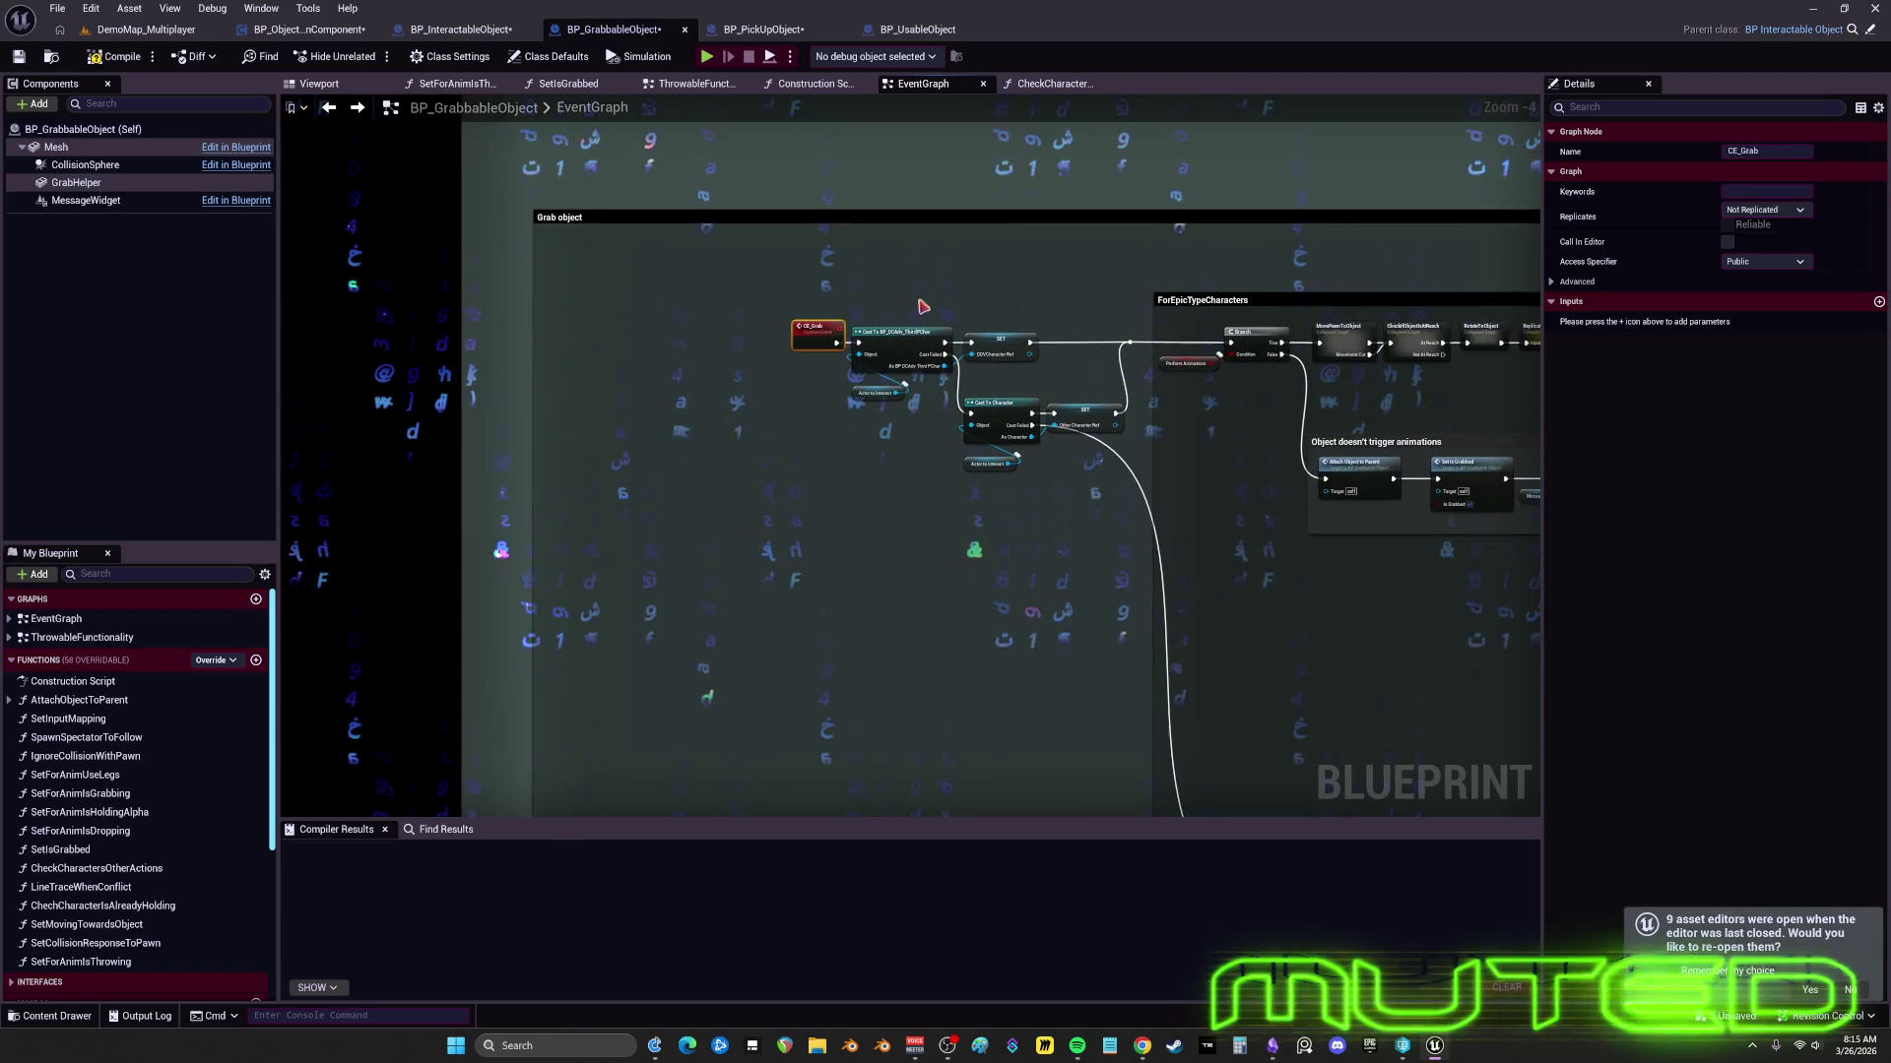
- Shorten the Not DDV nor Epic characters comment by pulling its bottom edge up
left_click_drag(921, 307, 769, 55)
scroll(876, 407, "down", 4)
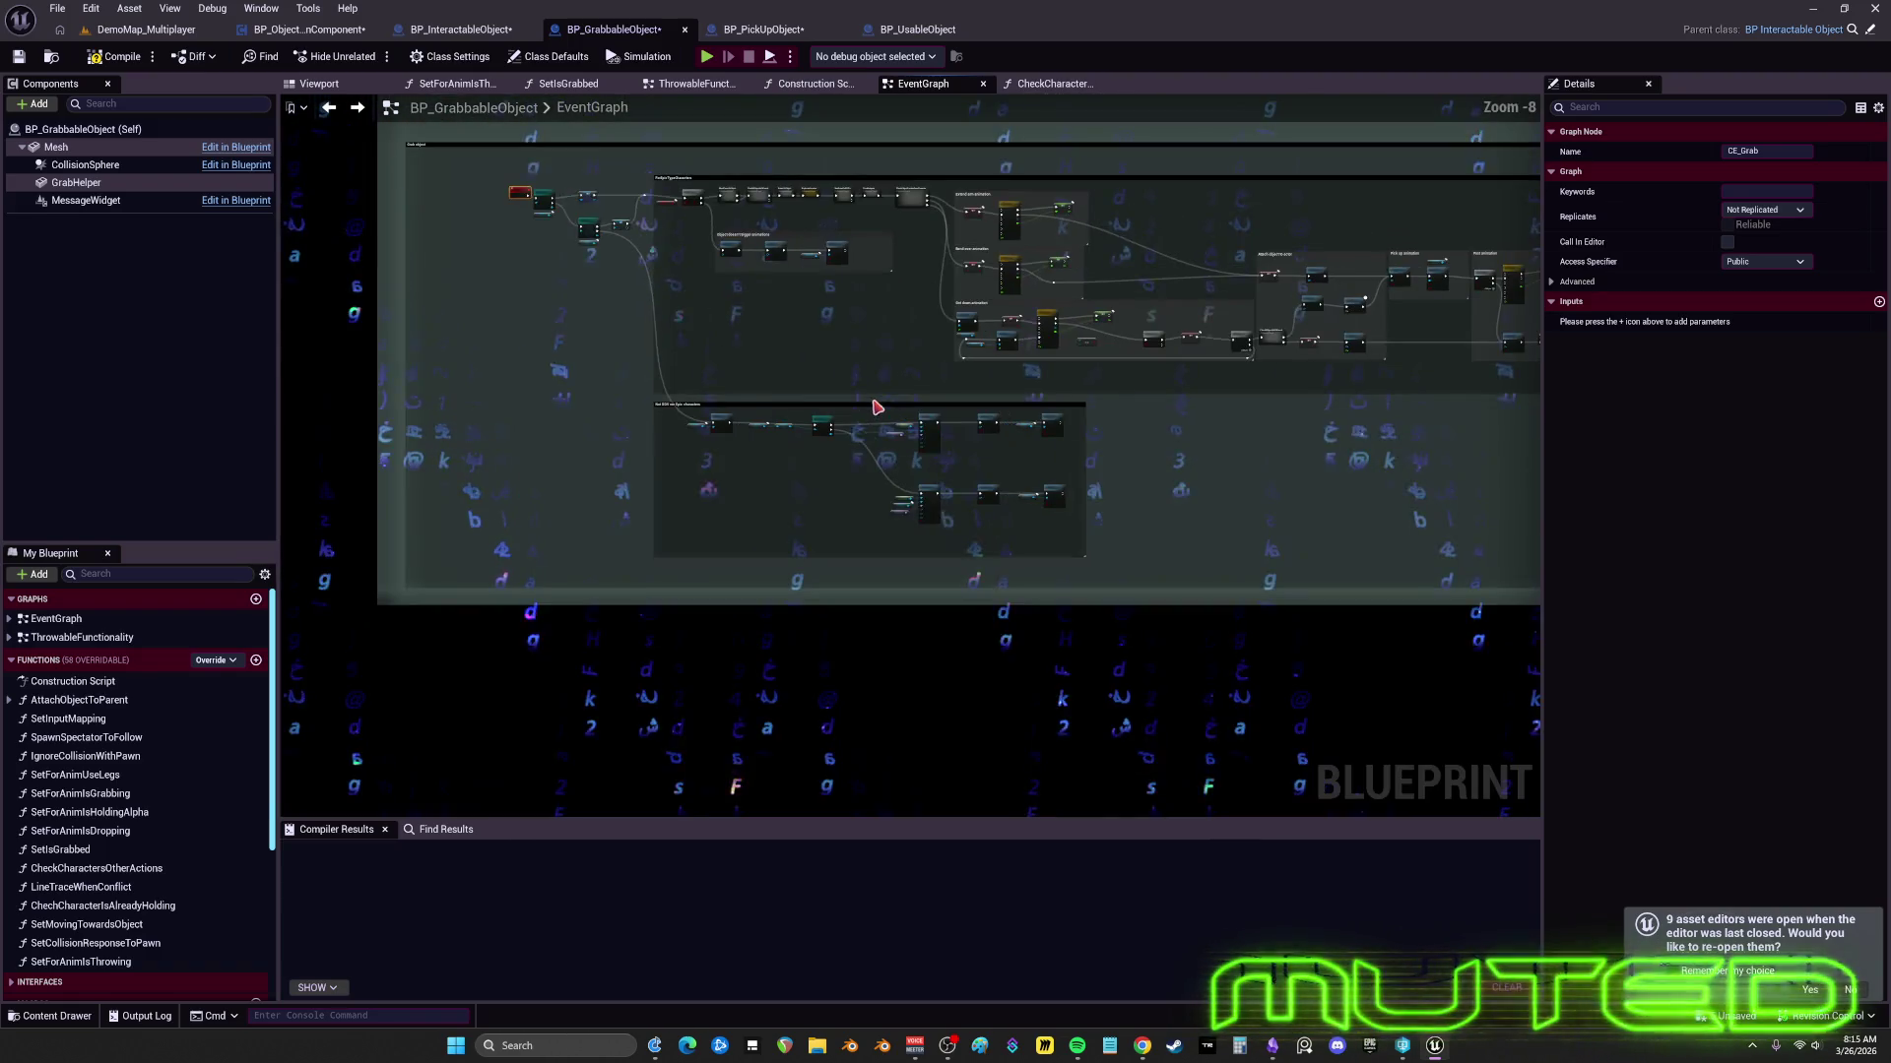
scroll(876, 406, "up", 4)
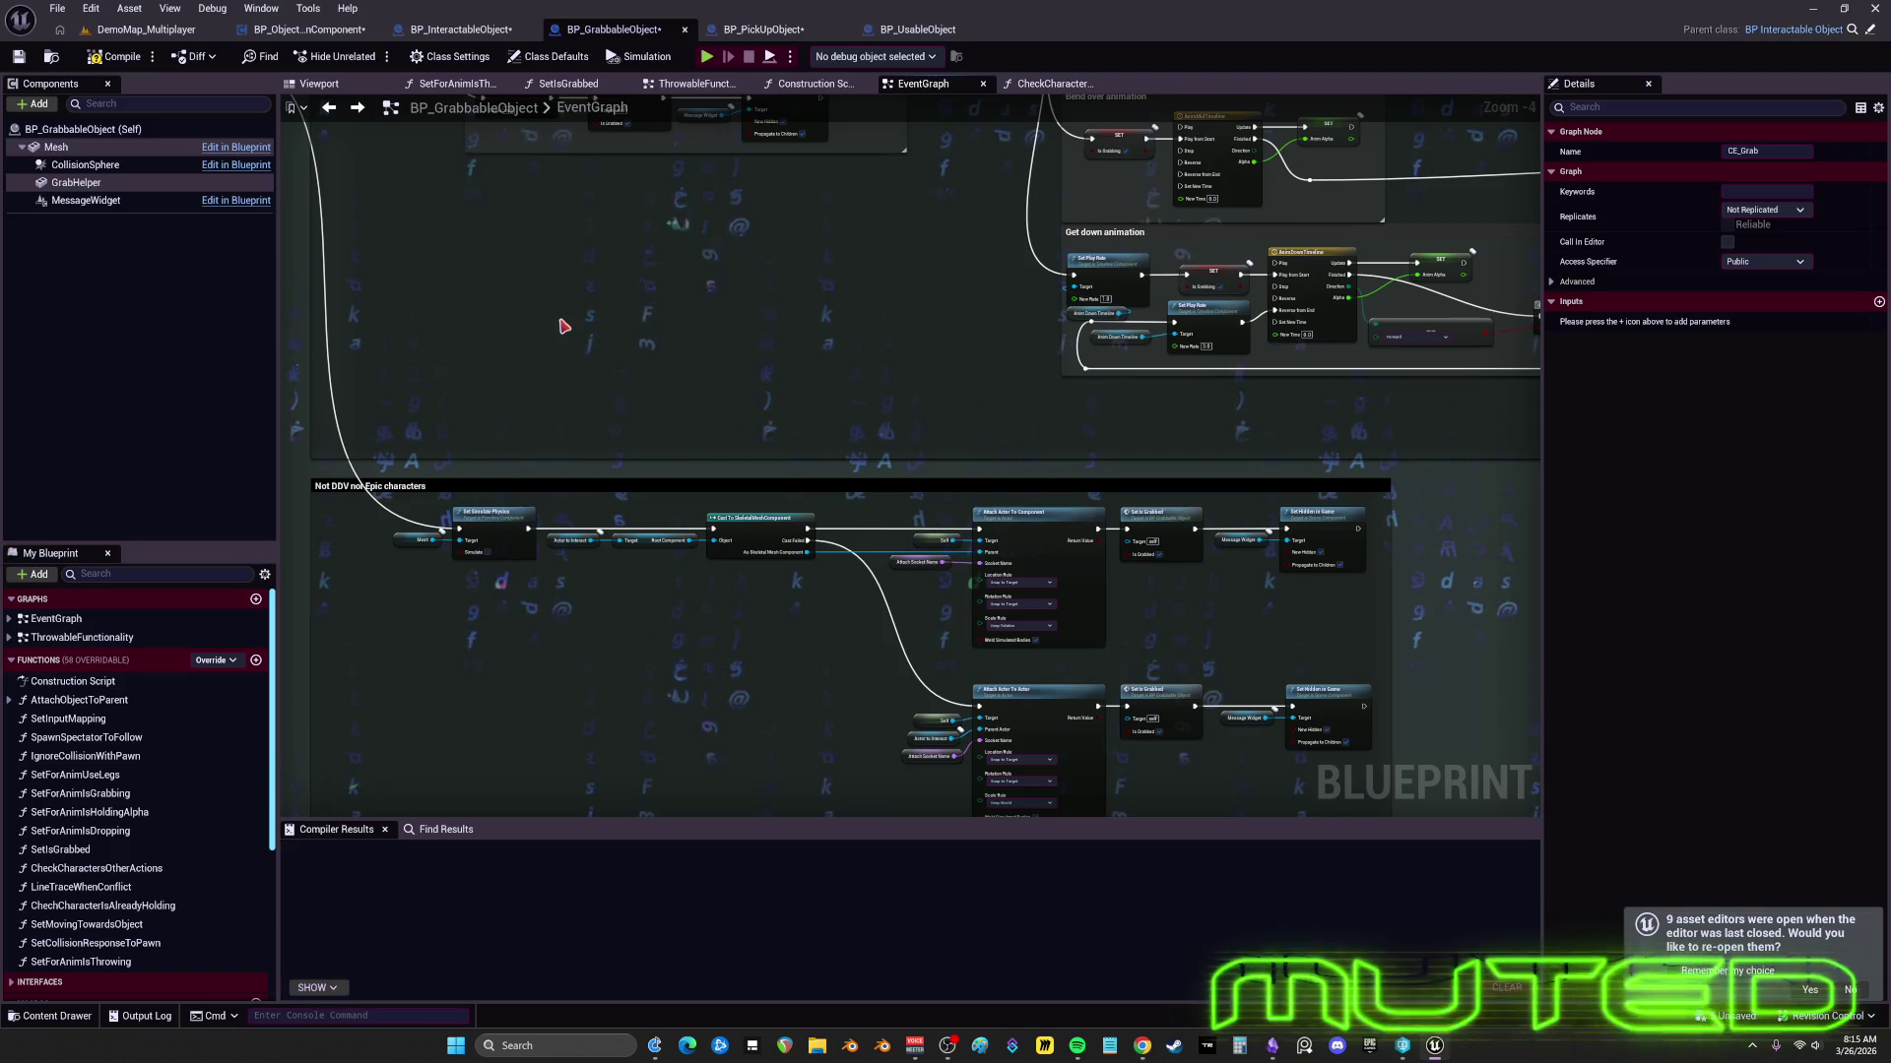
mouse_move(471, 323)
left_mouse_down()
mouse_move(662, 512)
mouse_move(802, 190)
left_mouse_up()
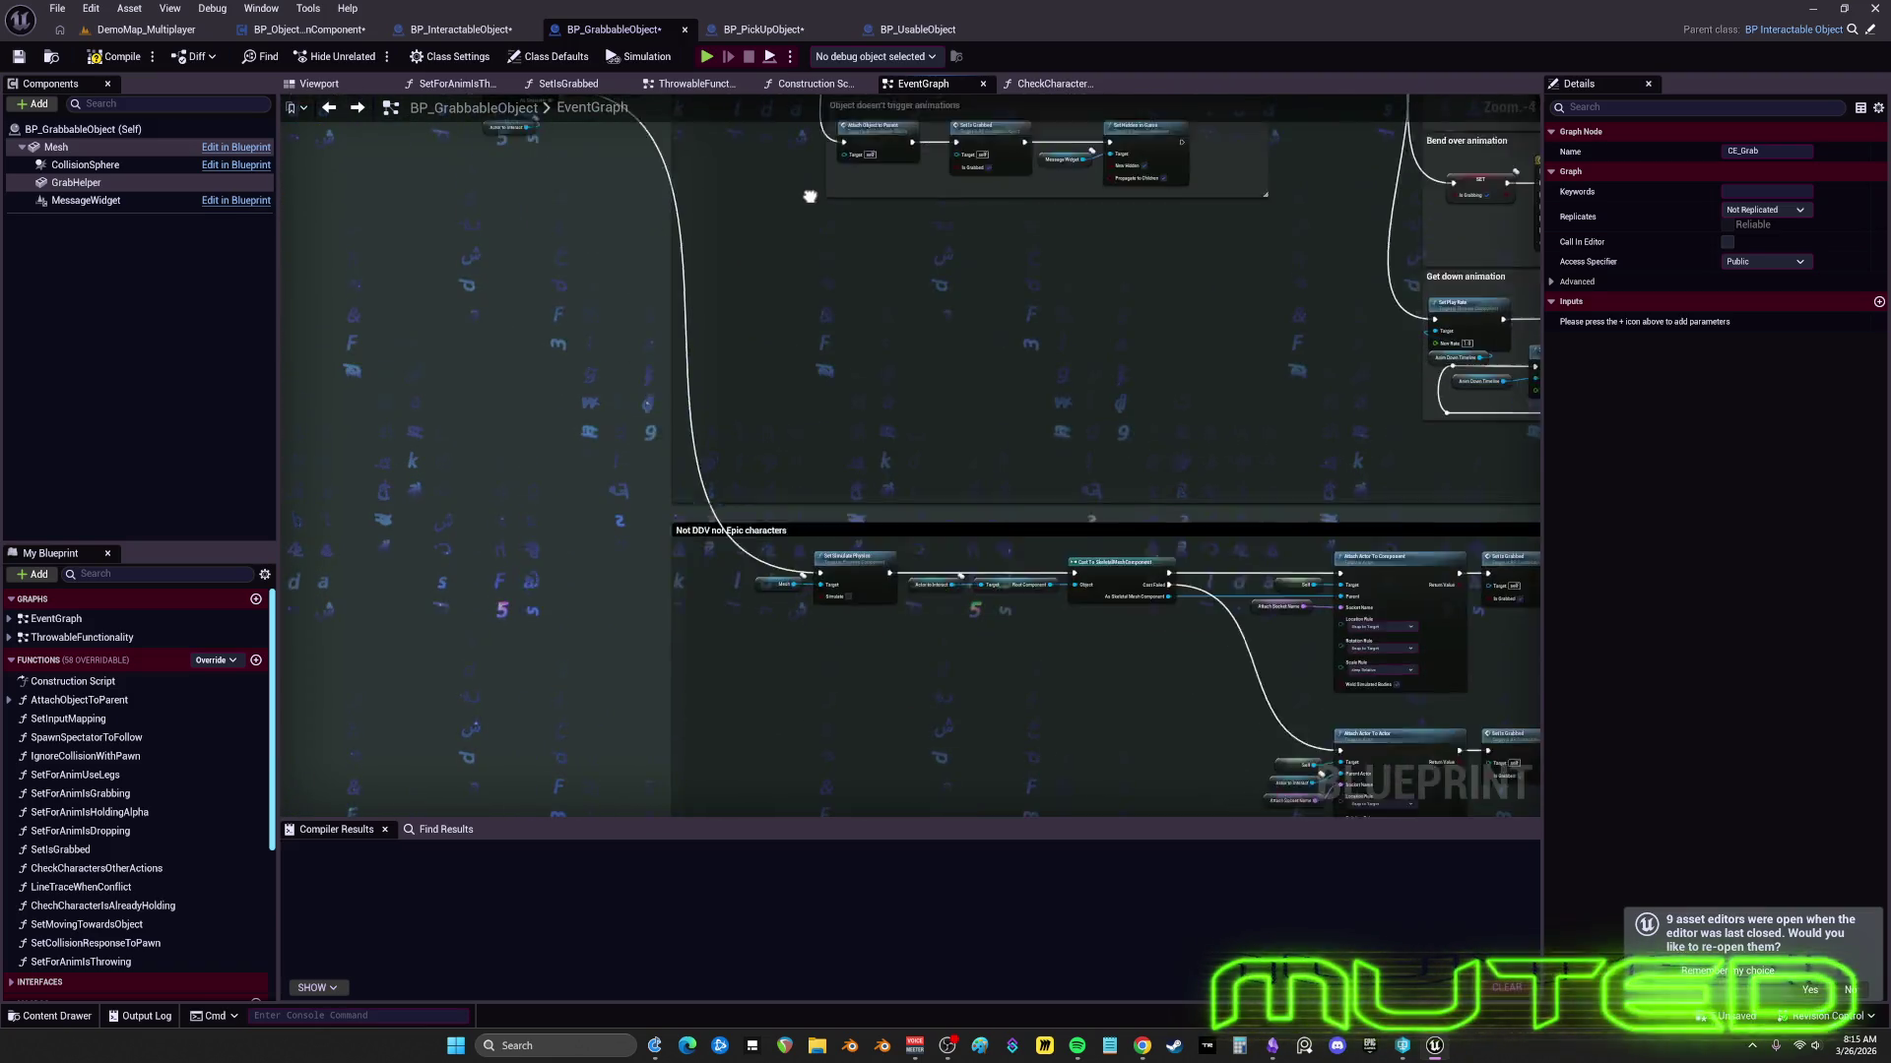
scroll(955, 413, "up", 3)
scroll(943, 396, "down", 2)
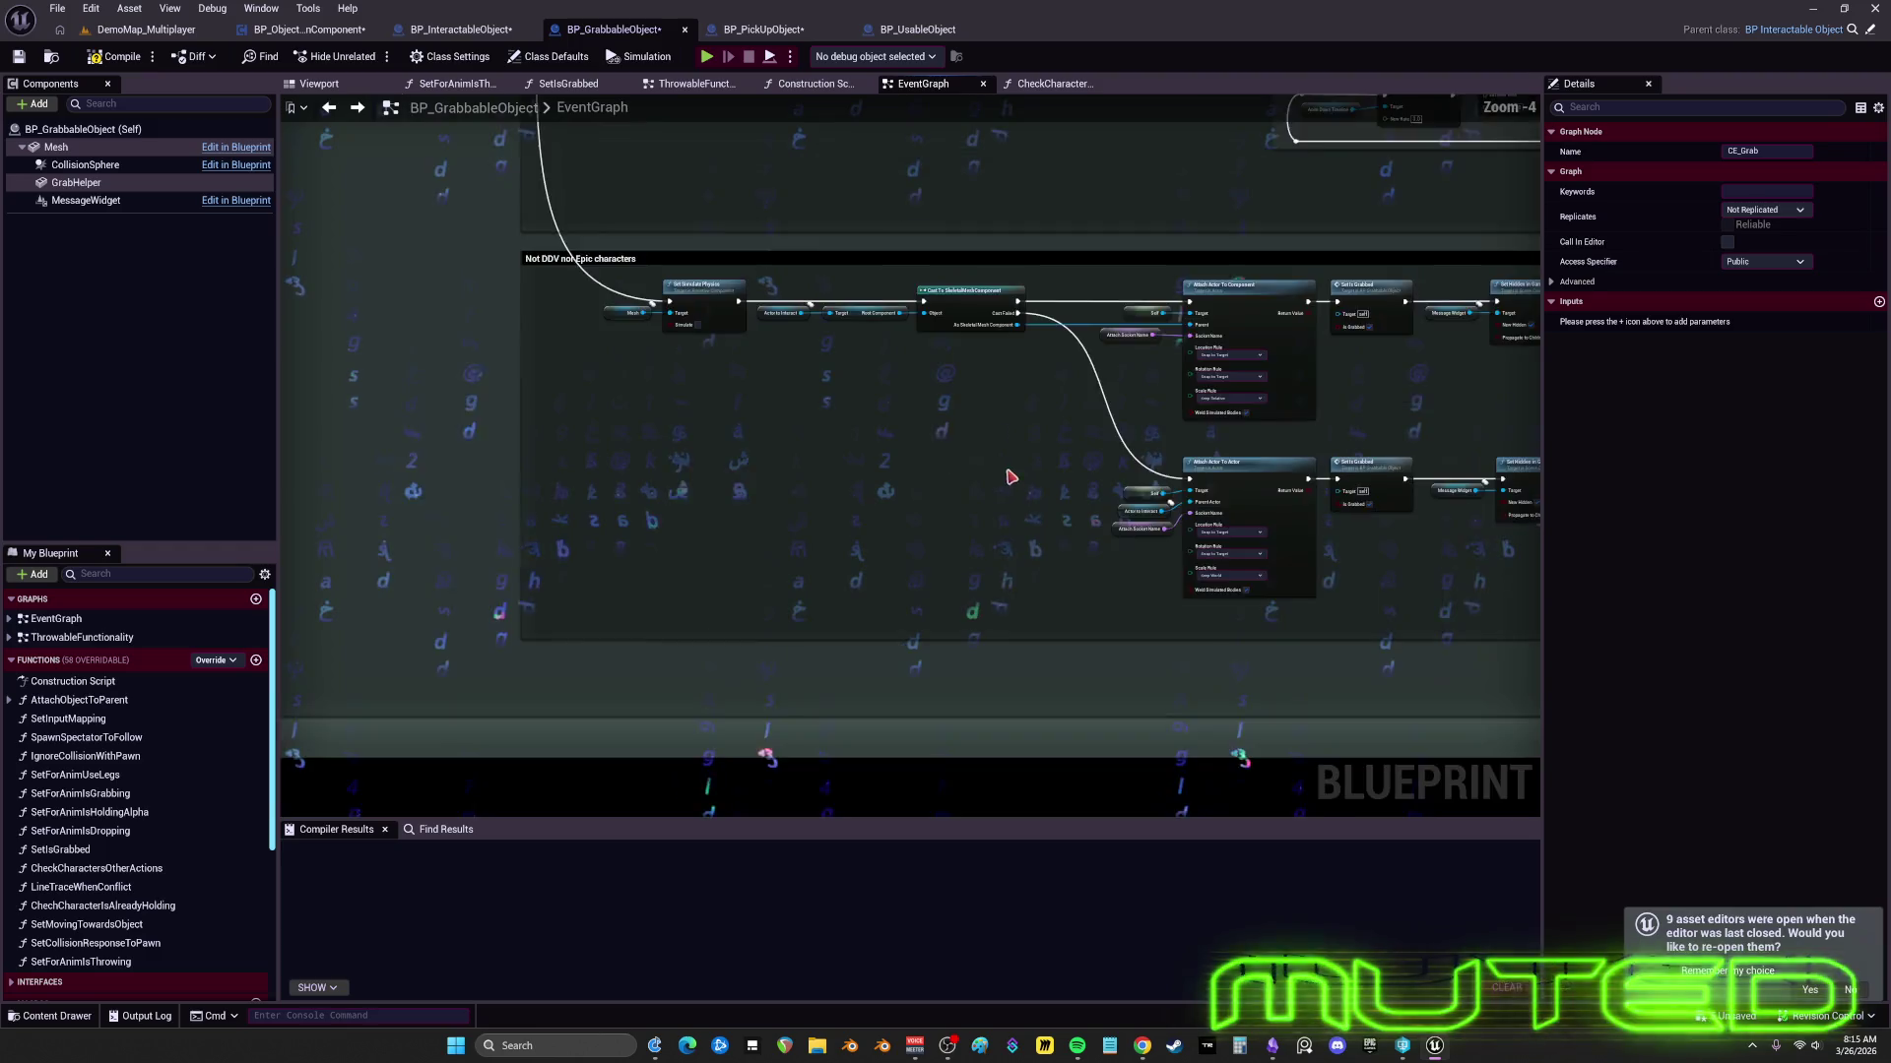
scroll(1013, 476, "down", 2)
scroll(866, 476, "up", 2)
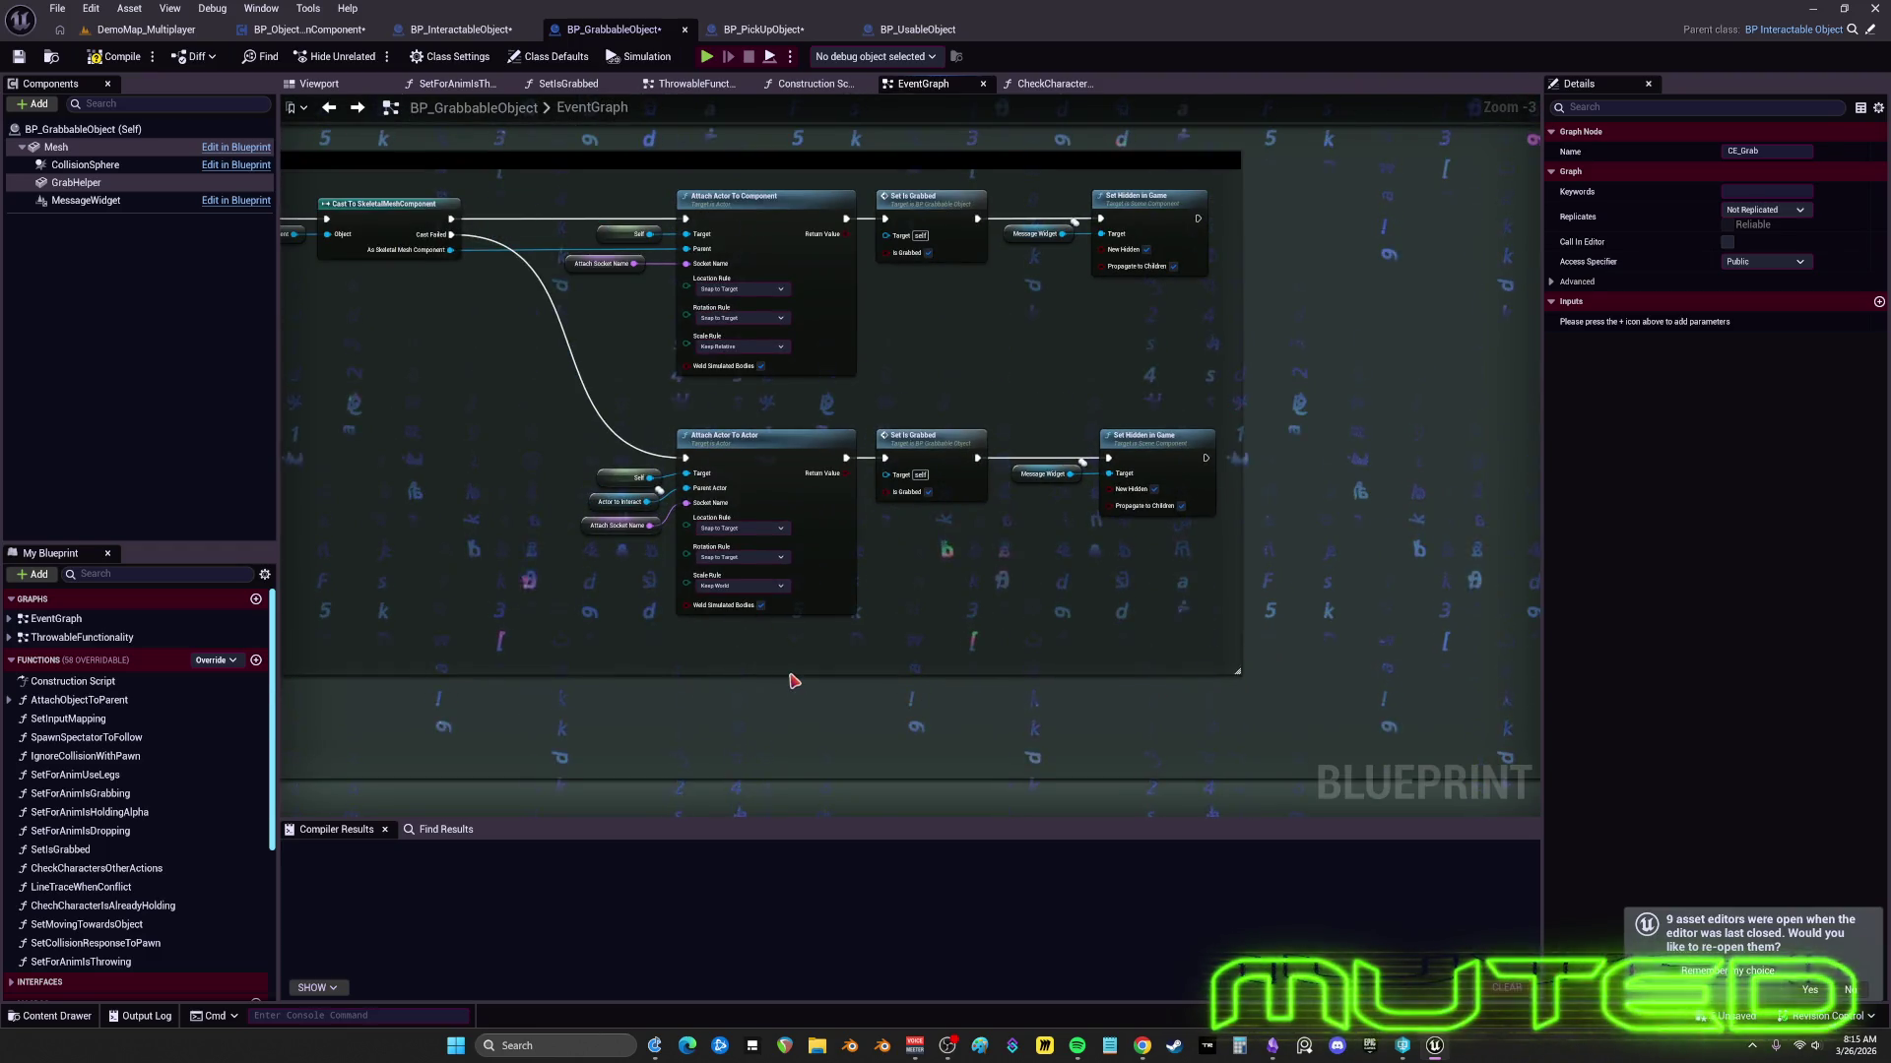
left_click_drag(783, 671, 787, 617)
- Raise the lower Attach Actor To Actor node row closer to the rest
left_click_drag(803, 466, 1176, 558)
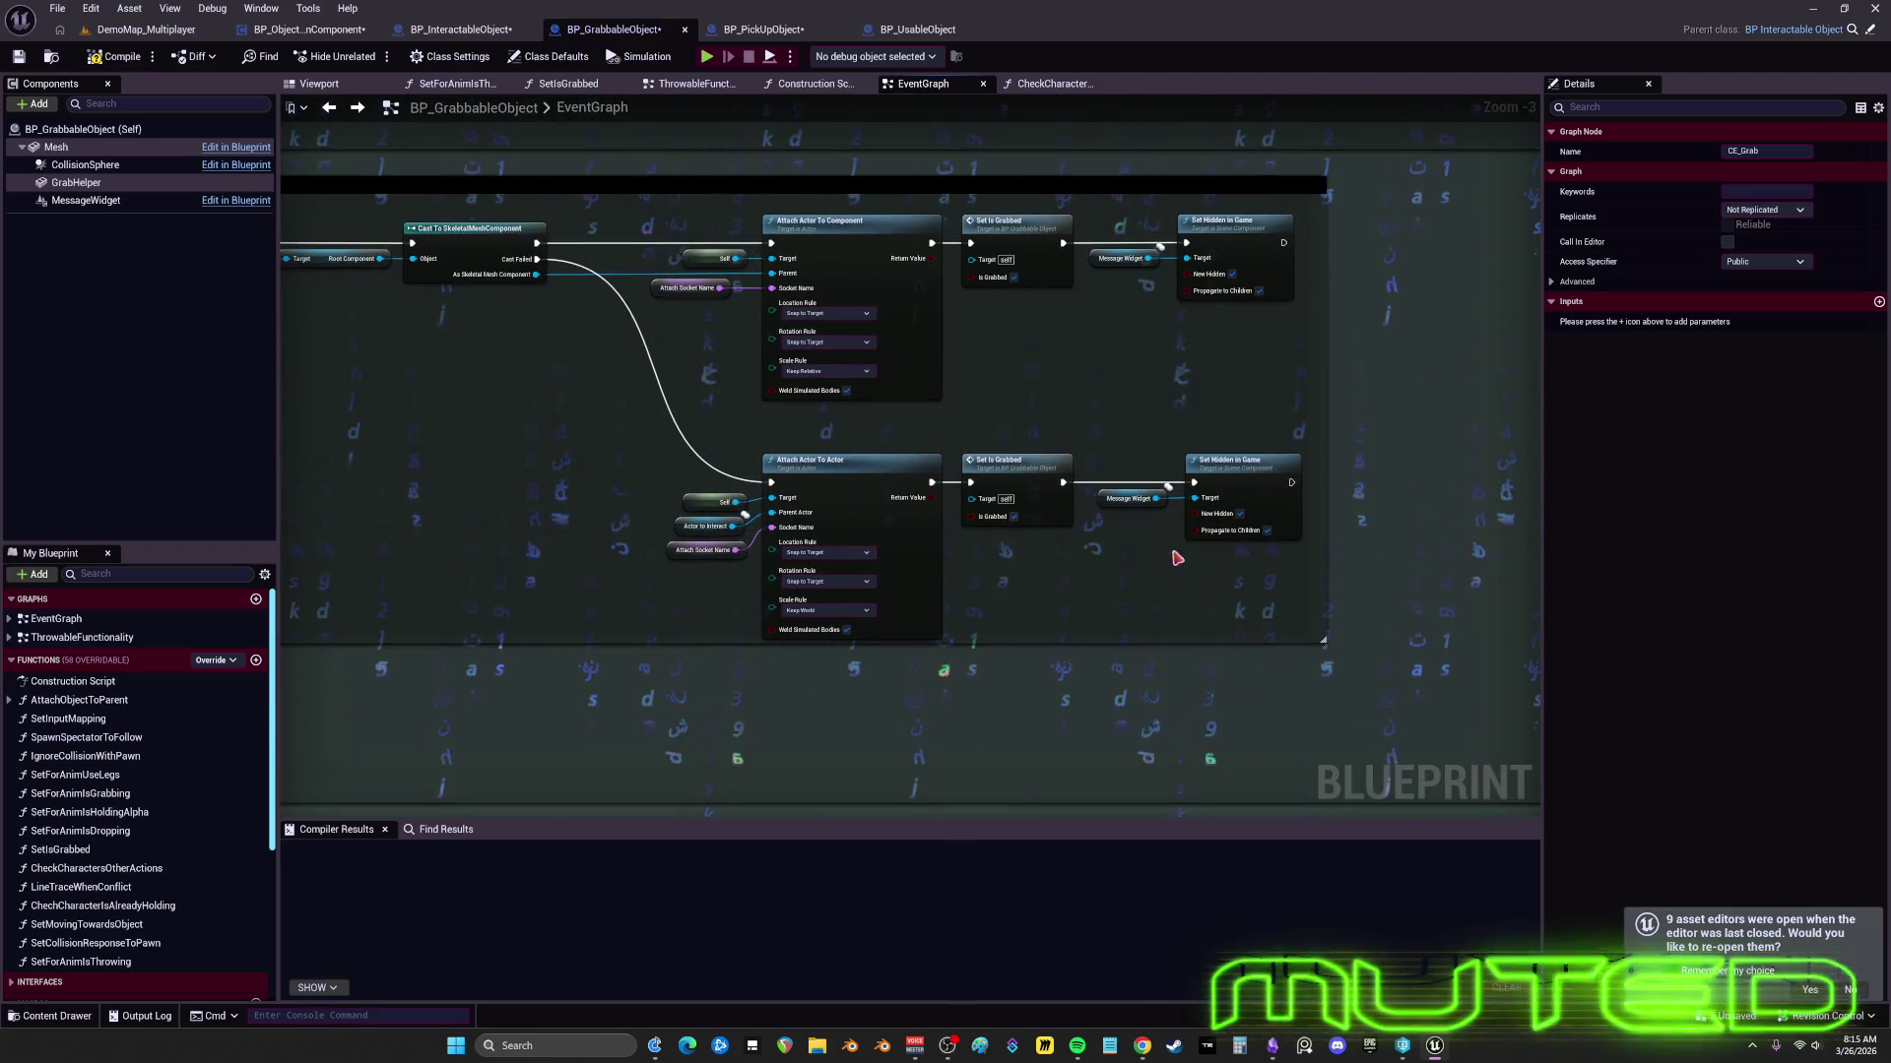
left_click_drag(1310, 566, 637, 419)
left_click_drag(827, 460, 827, 428)
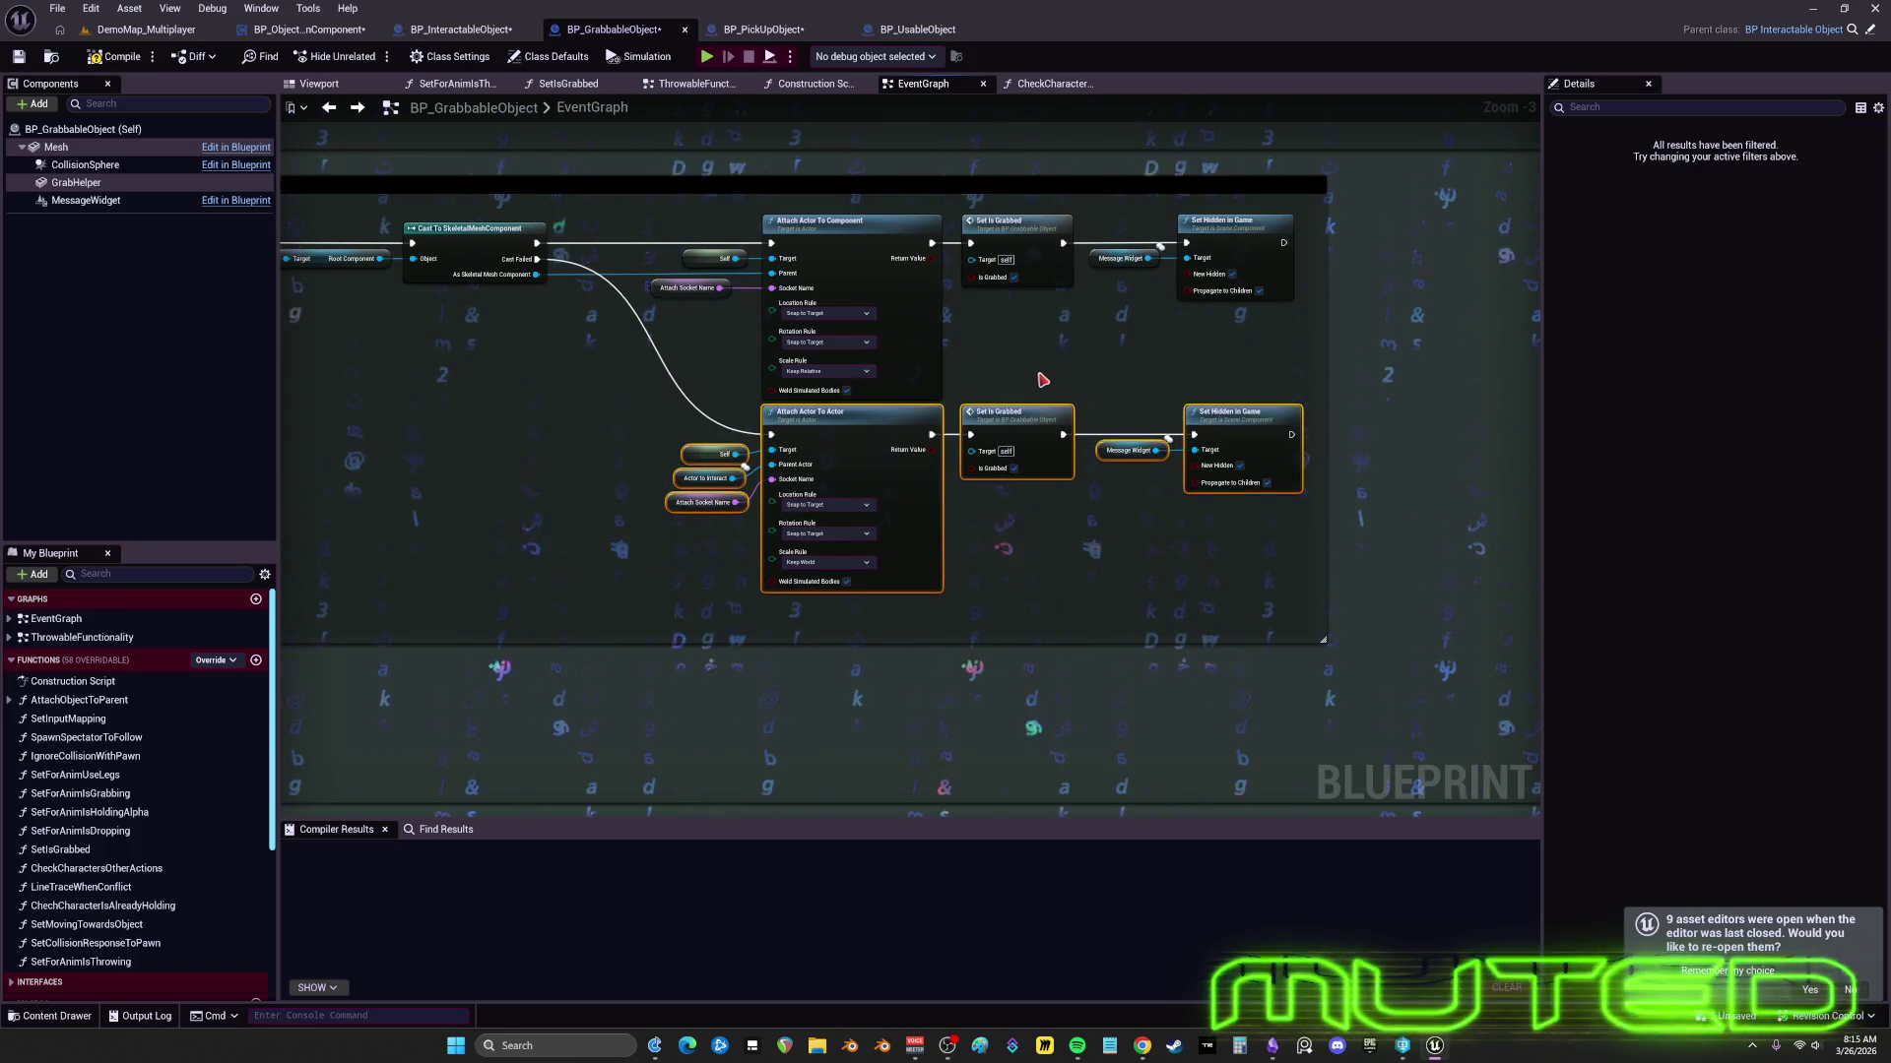
left_click_drag(1059, 389, 1176, 390)
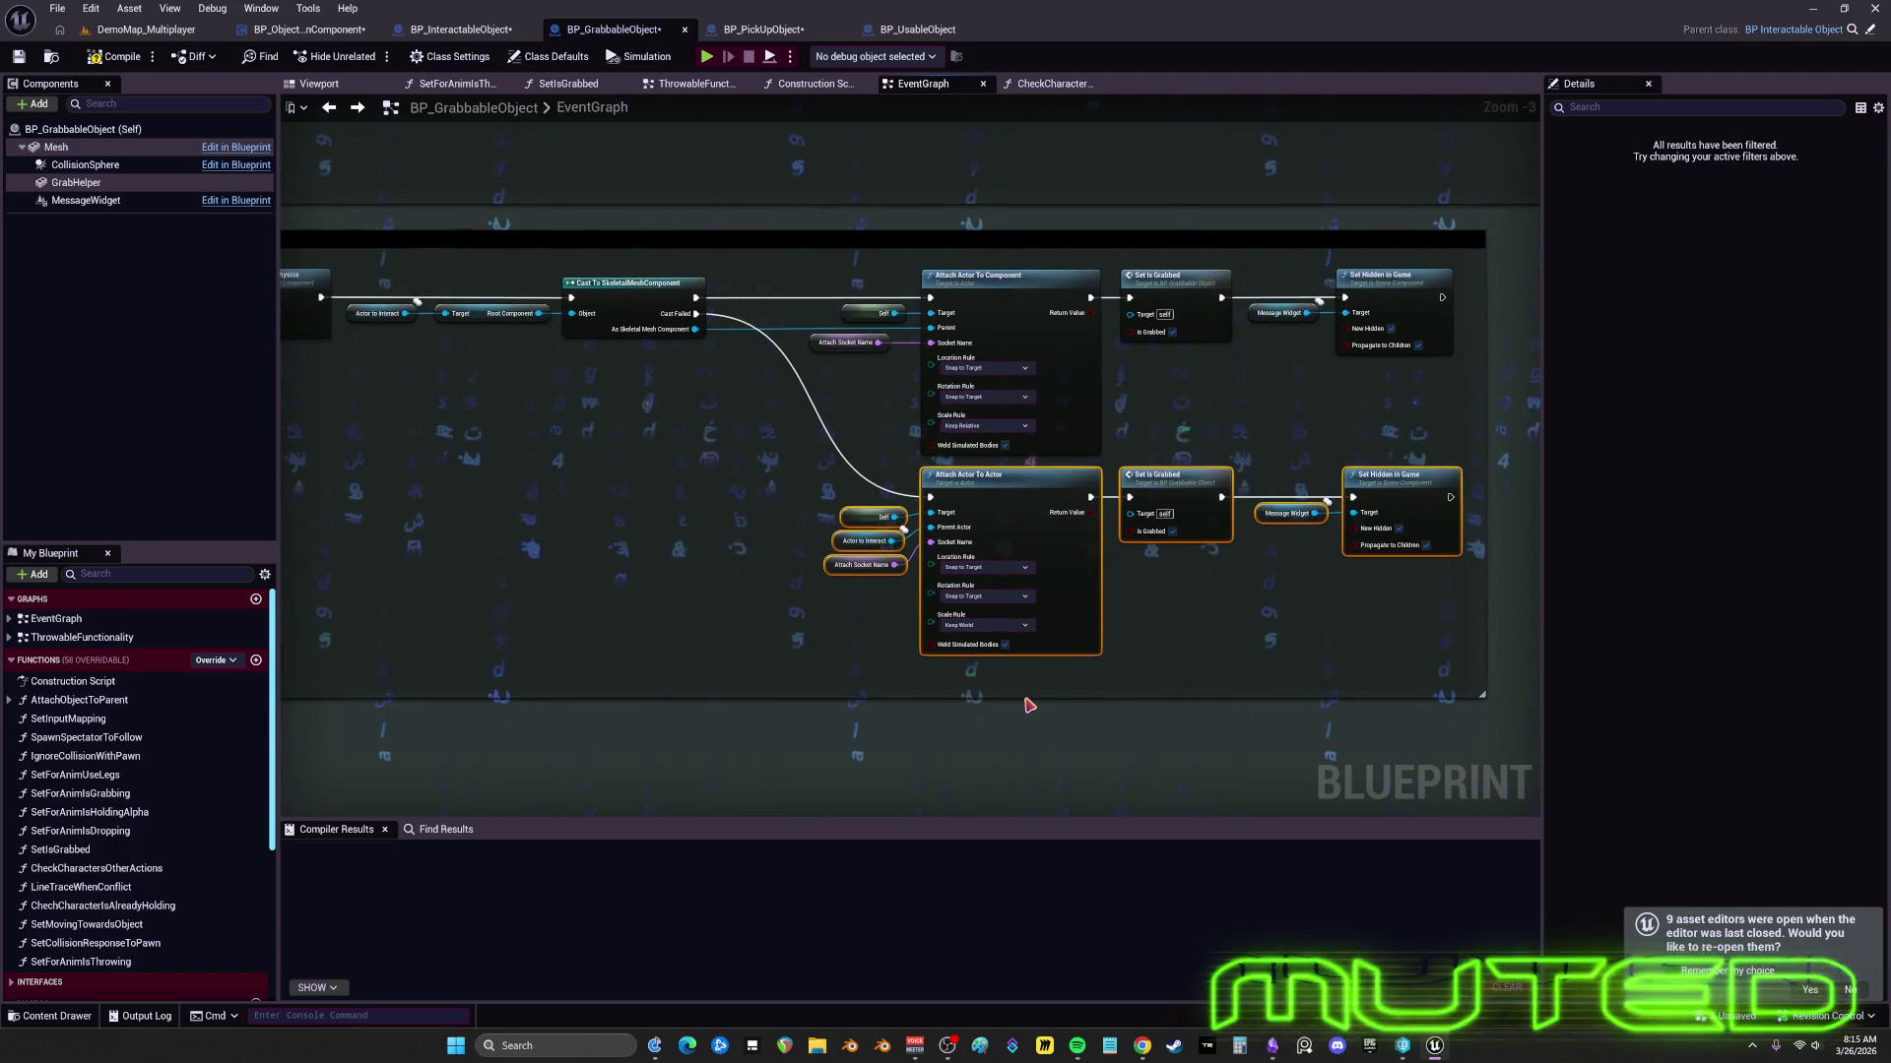
- Shift the whole Not DDV nor Epic characters comment box further left
scroll(1018, 669, "down", 4)
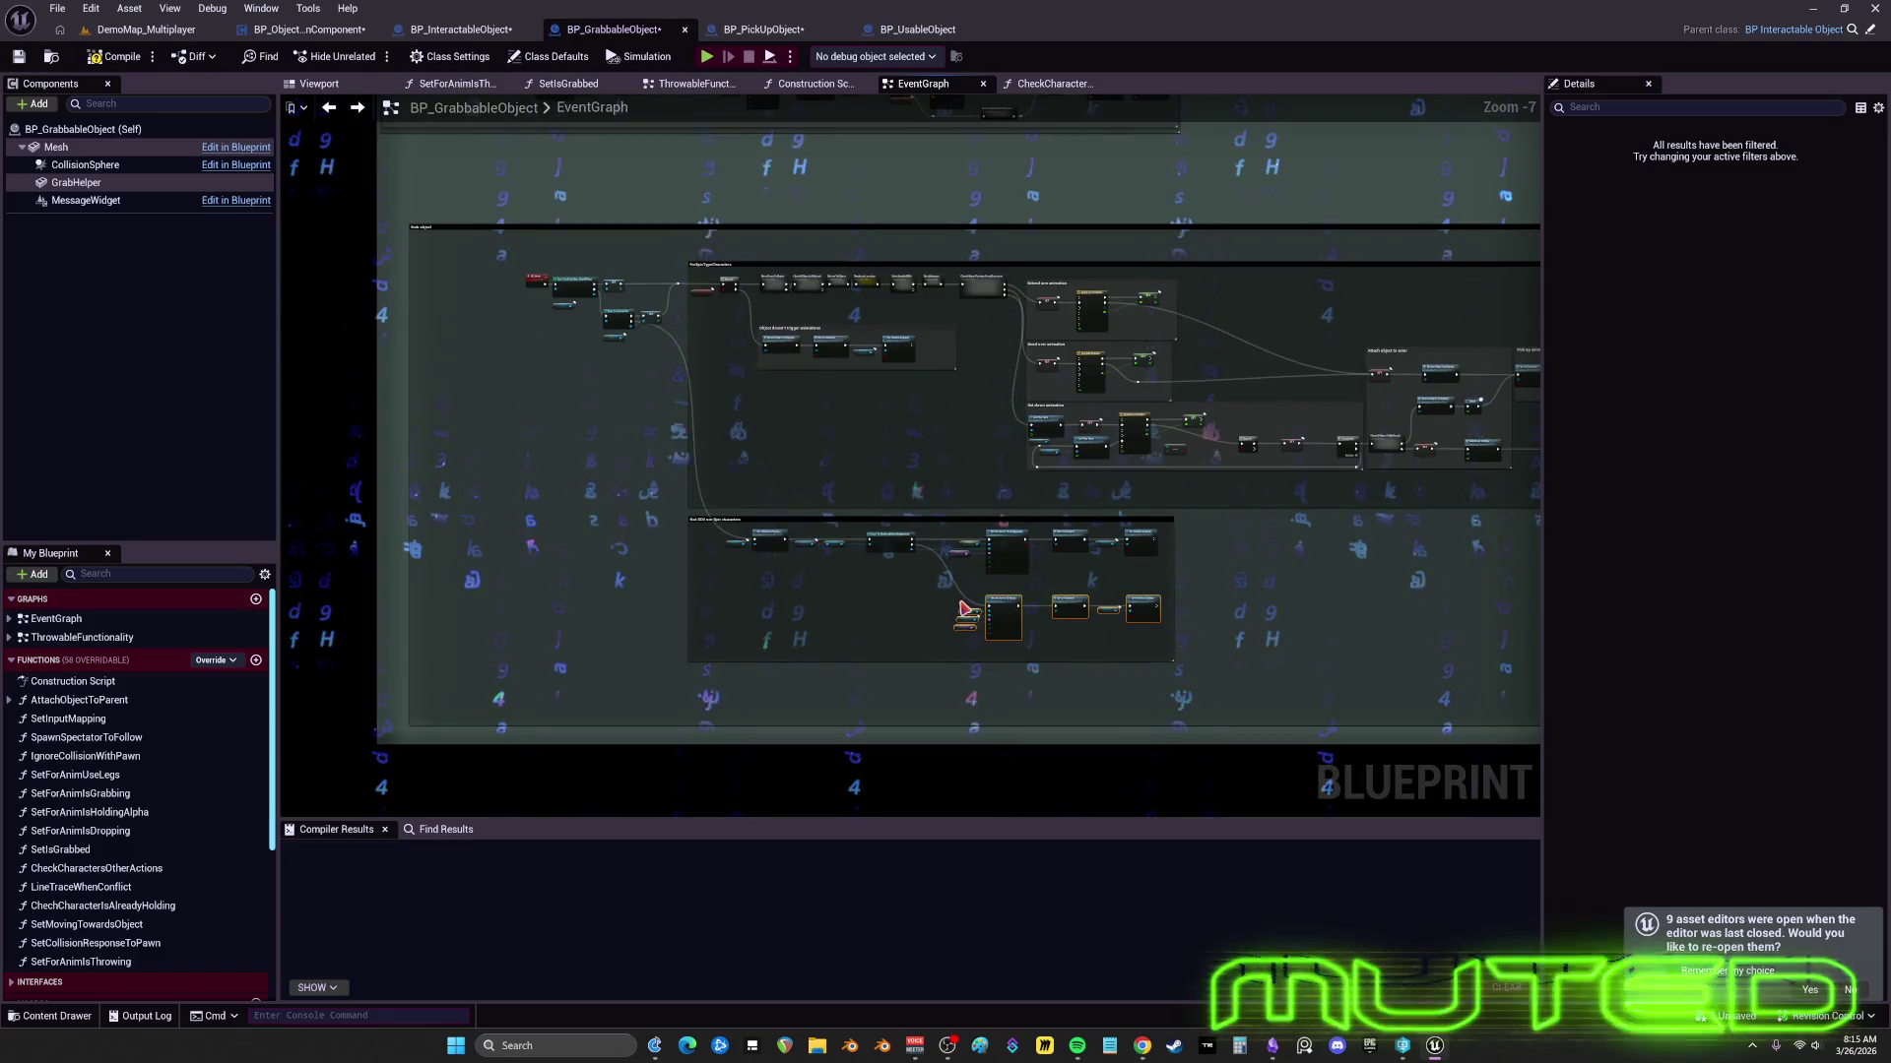
scroll(965, 610, "up", 1)
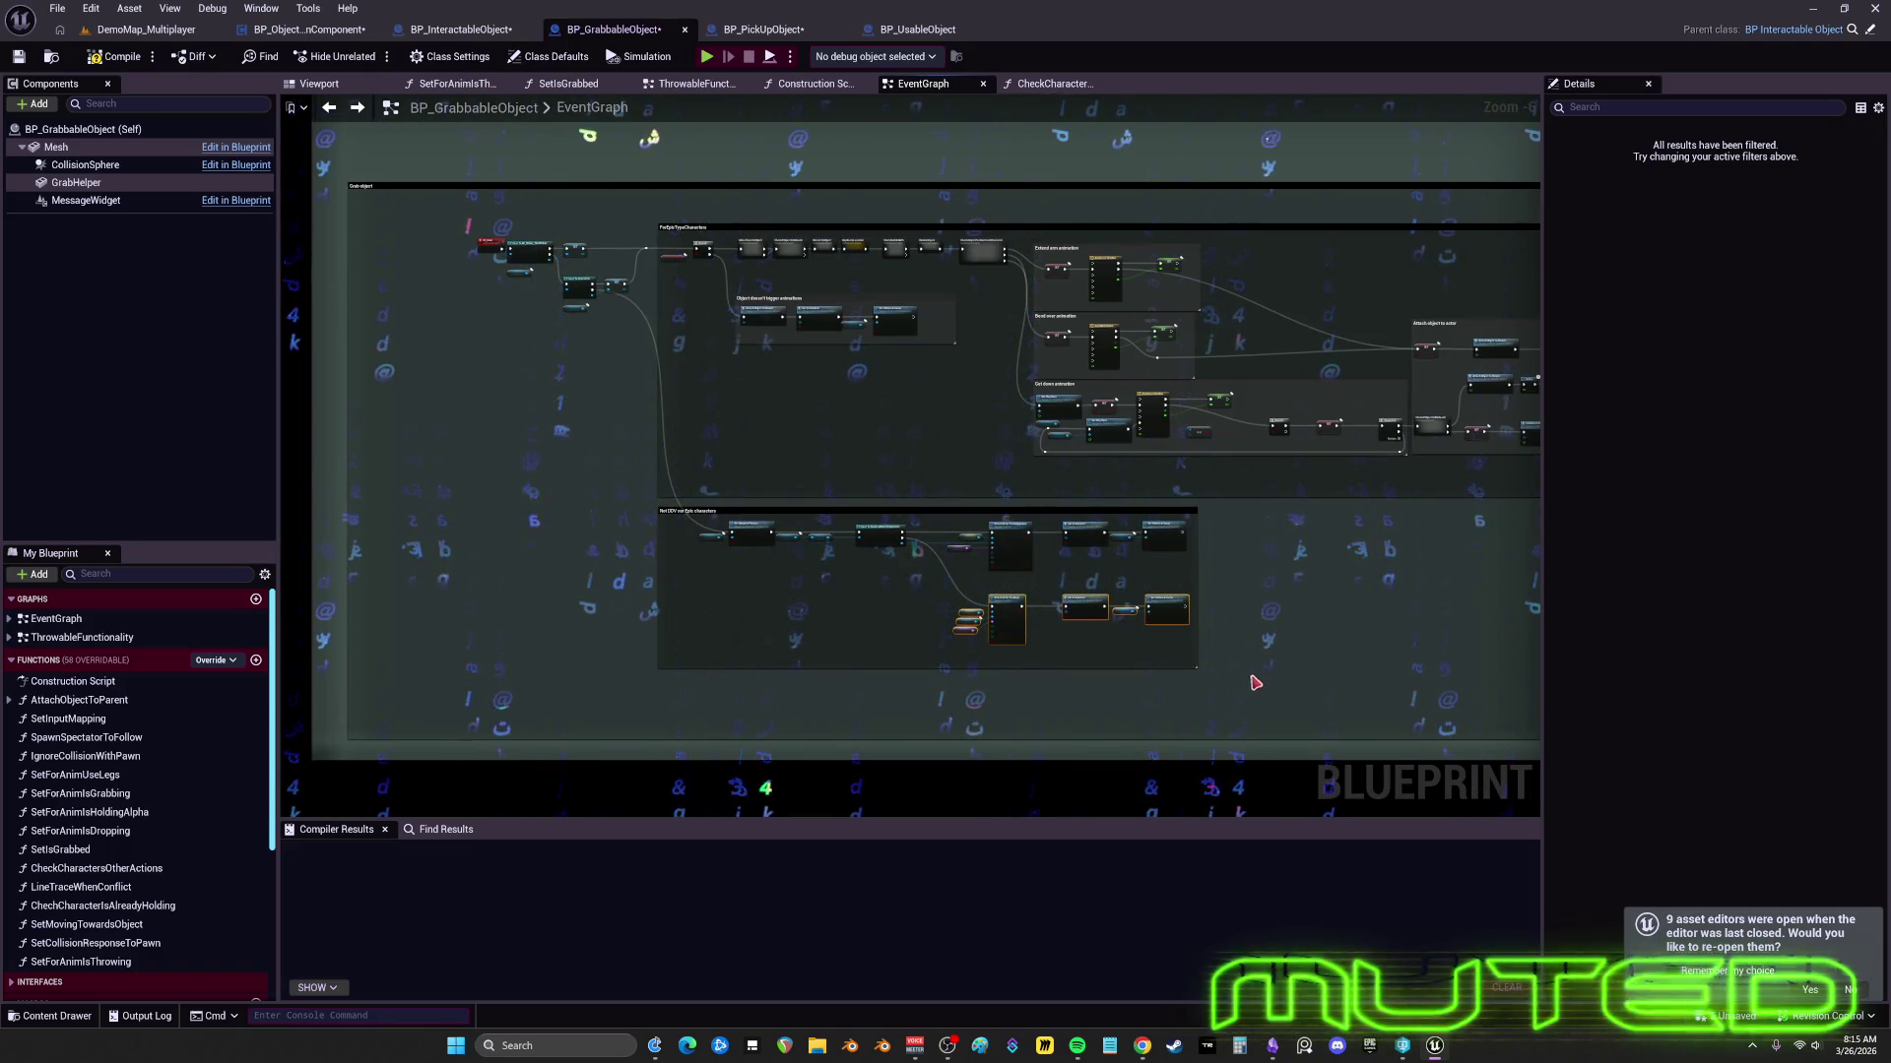
mouse_move(786, 539)
left_mouse_down()
mouse_move(571, 540)
mouse_move(453, 488)
mouse_move(552, 486)
mouse_move(660, 532)
mouse_move(645, 524)
left_mouse_up()
scroll(962, 523, "up", 4)
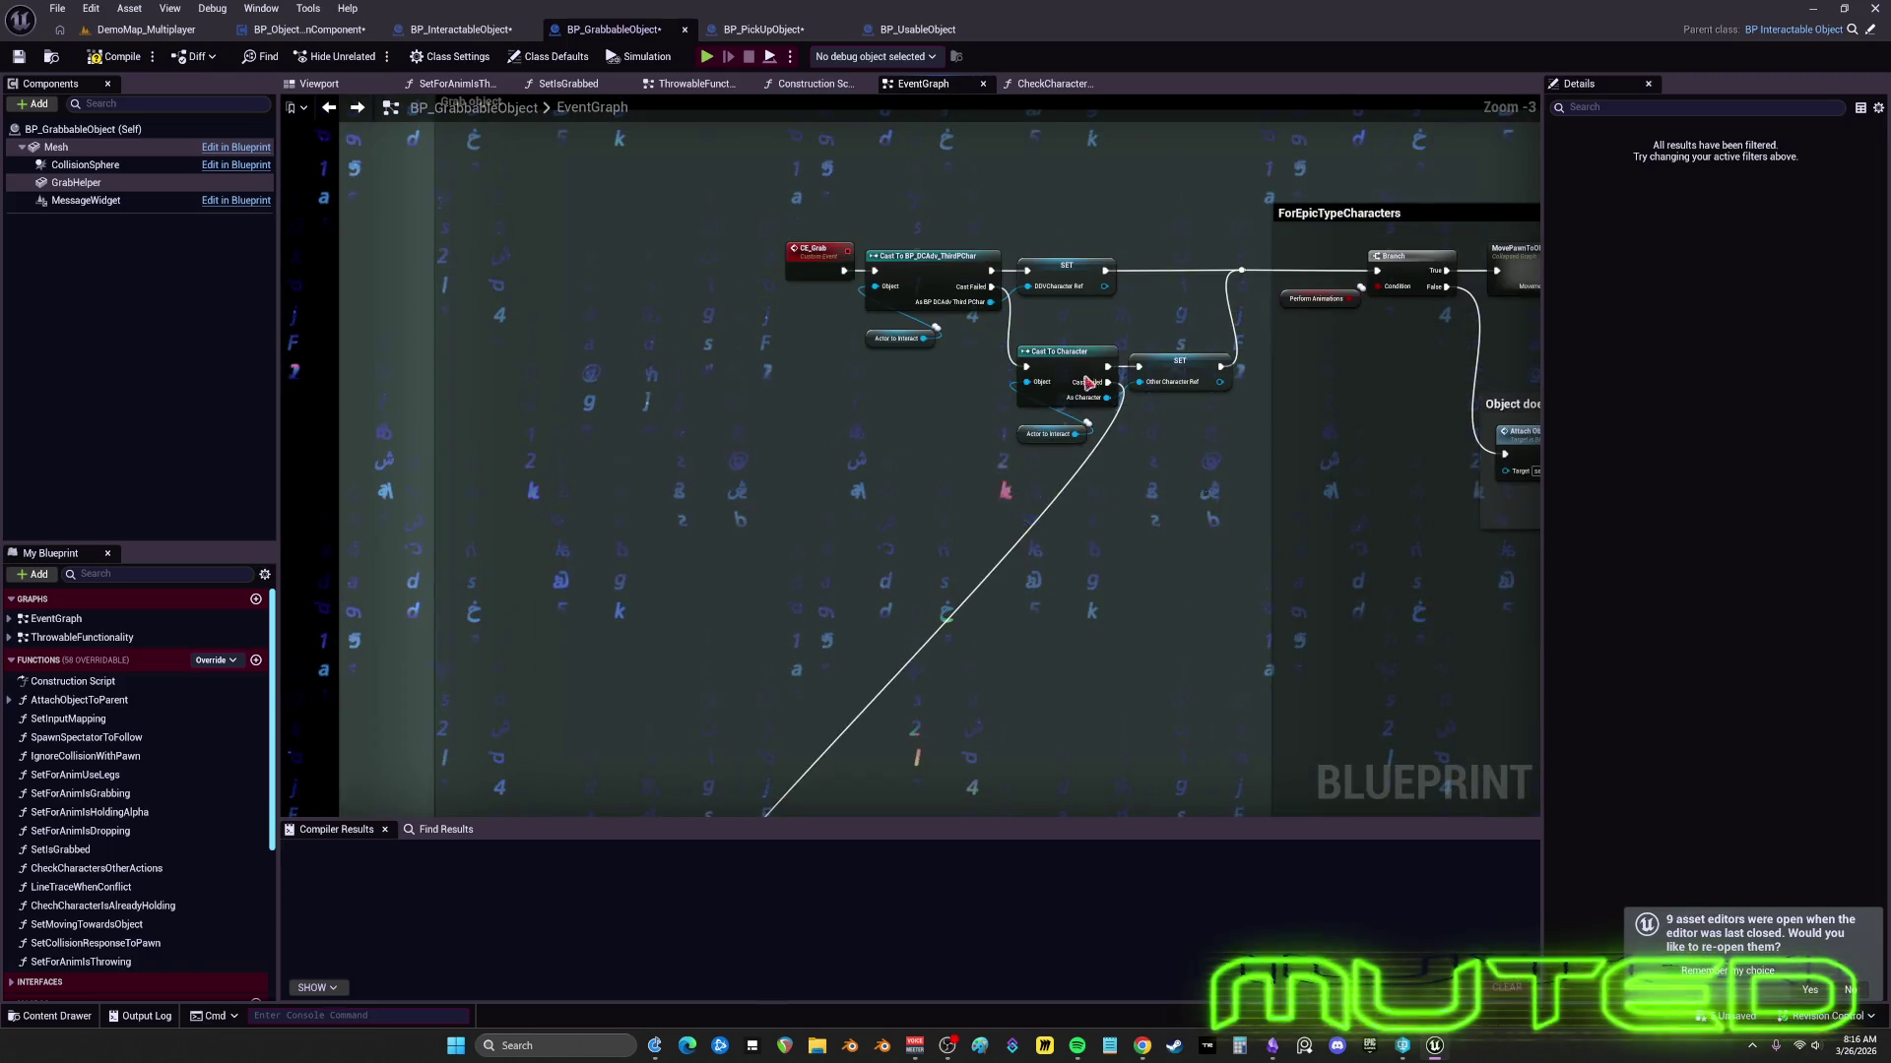
scroll(975, 414, "down", 7)
left_click_drag(1055, 561, 709, 443)
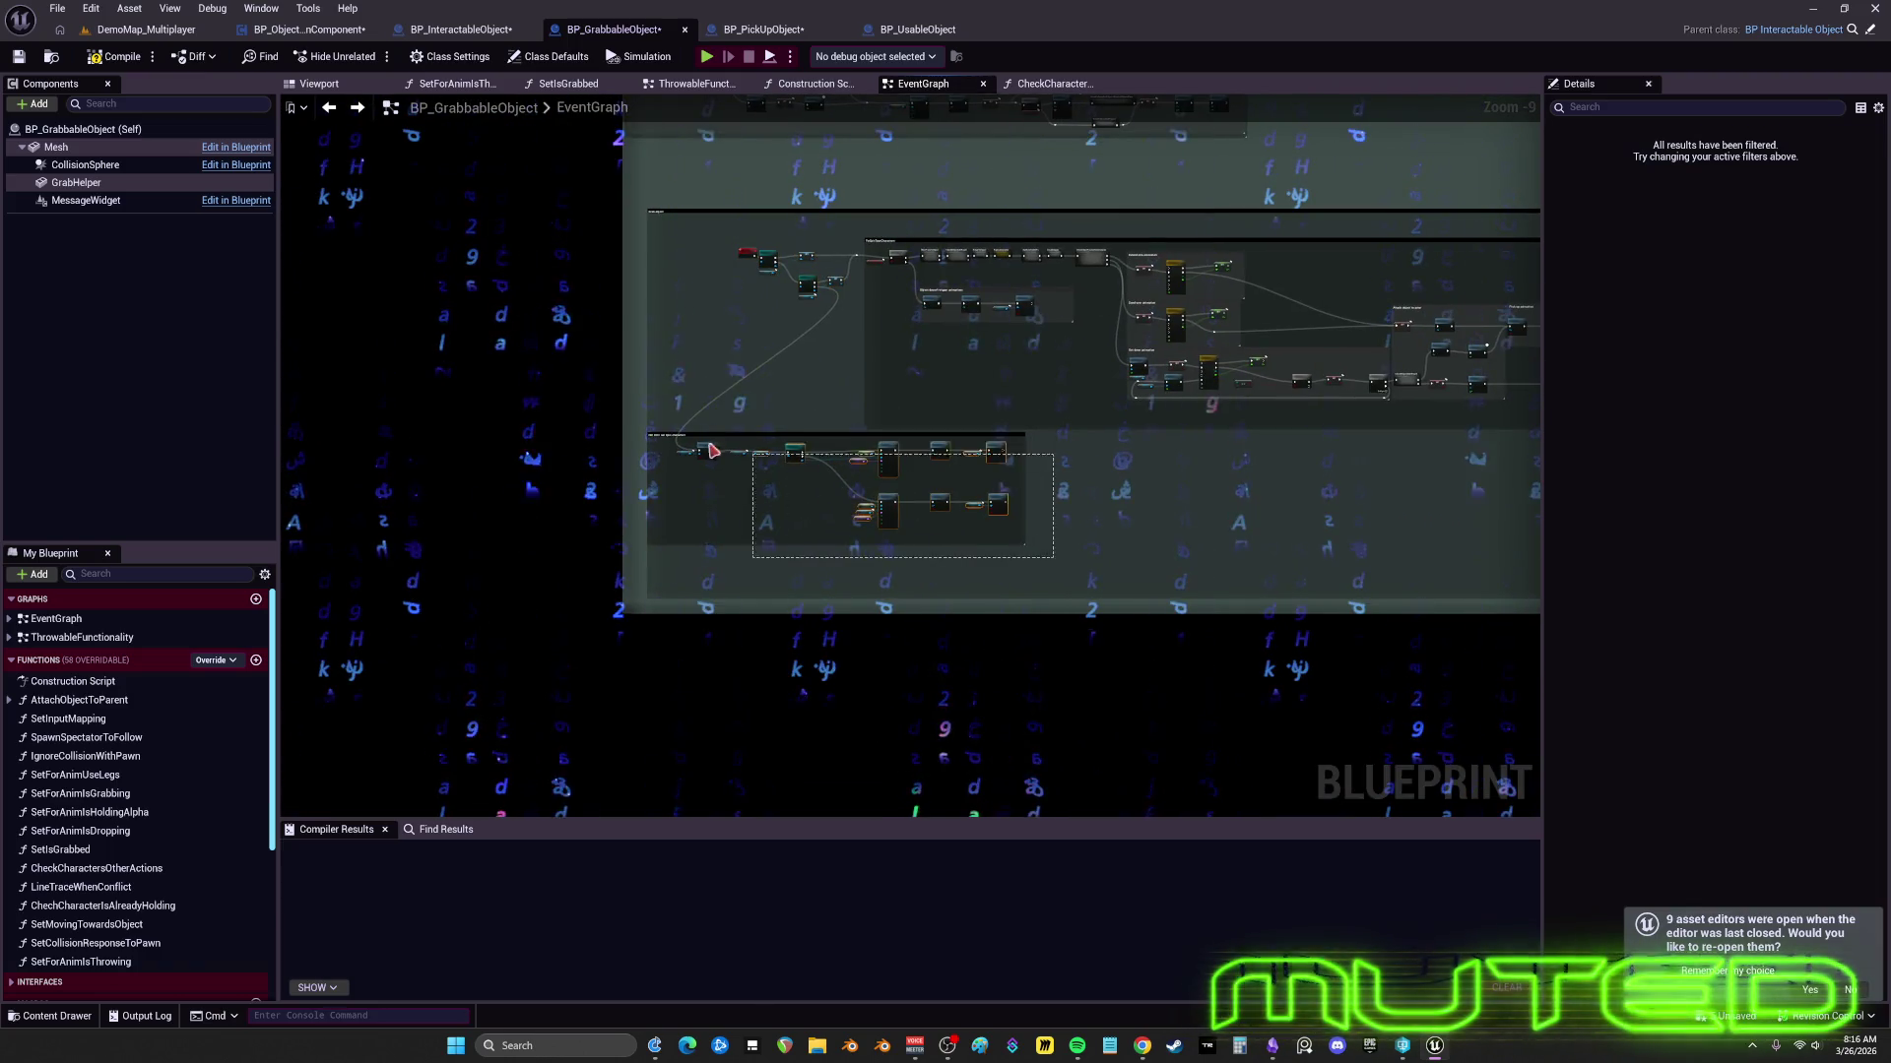
scroll(733, 476, "up", 2)
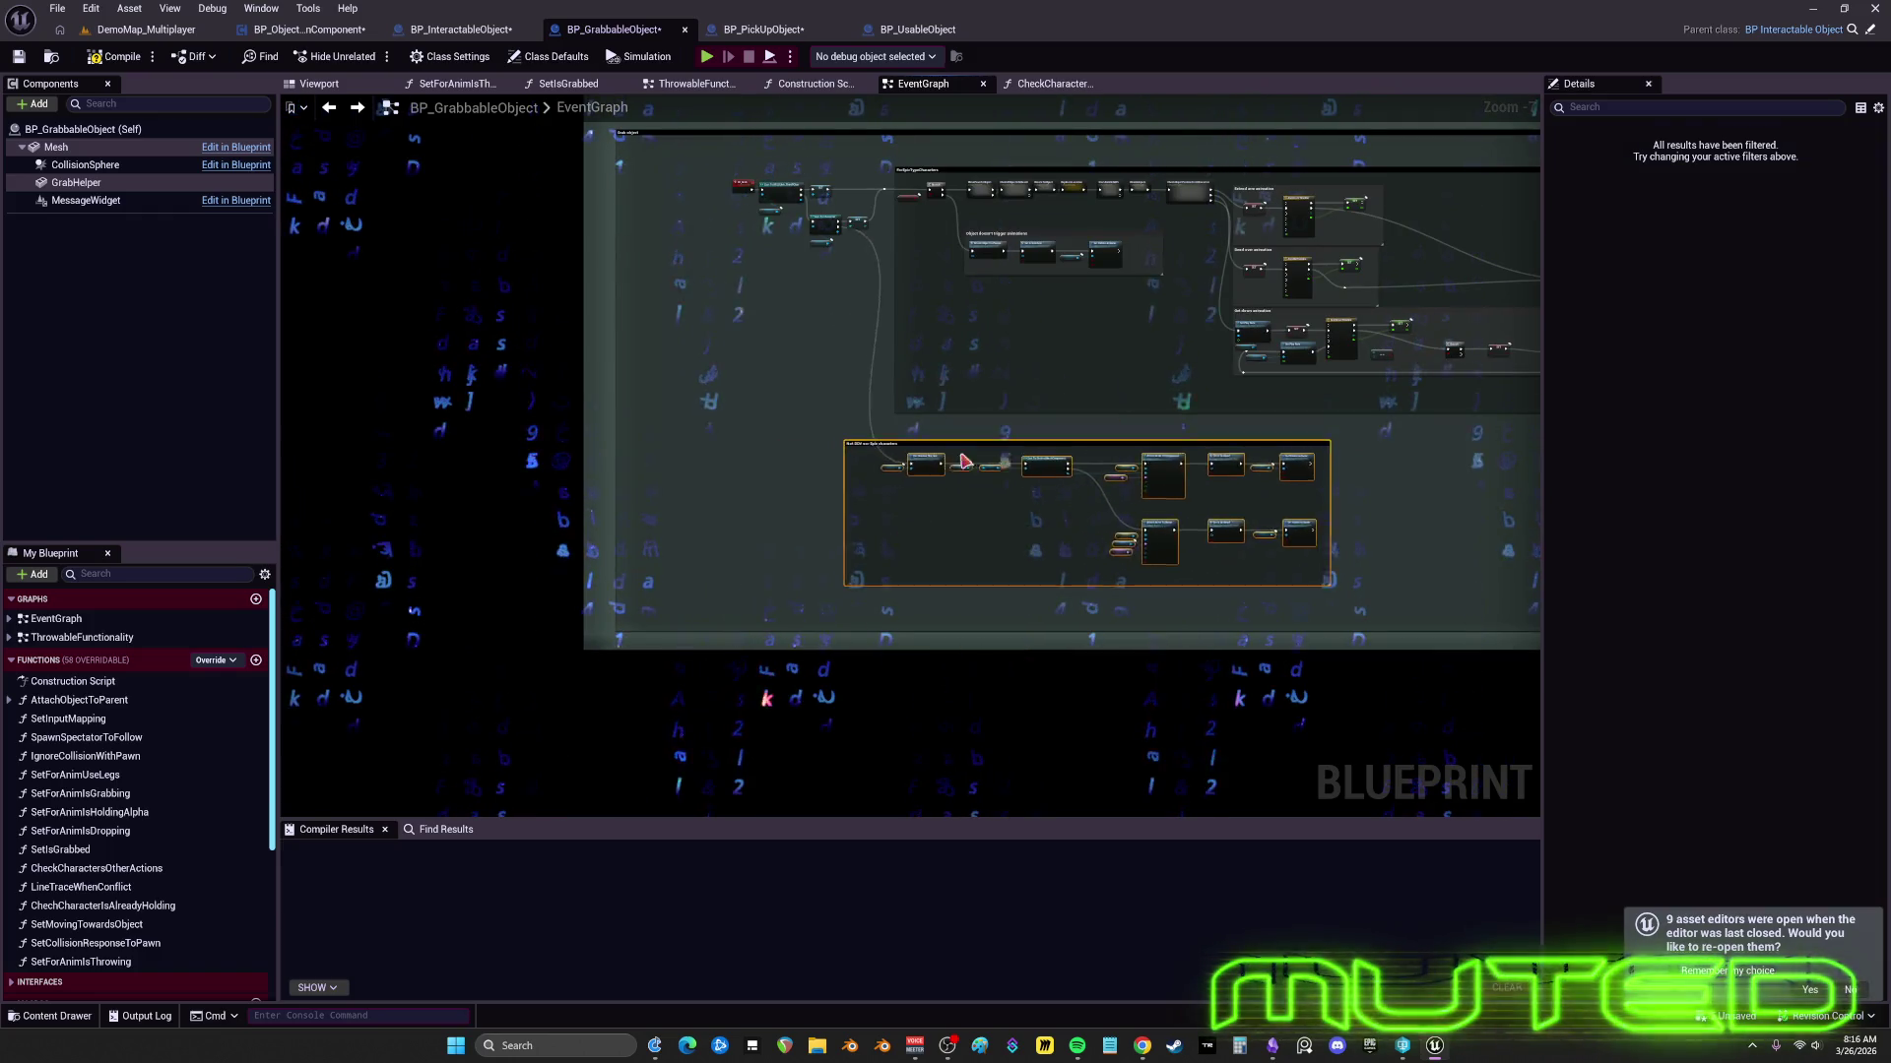
scroll(990, 444, "up", 1)
scroll(973, 437, "up", 3)
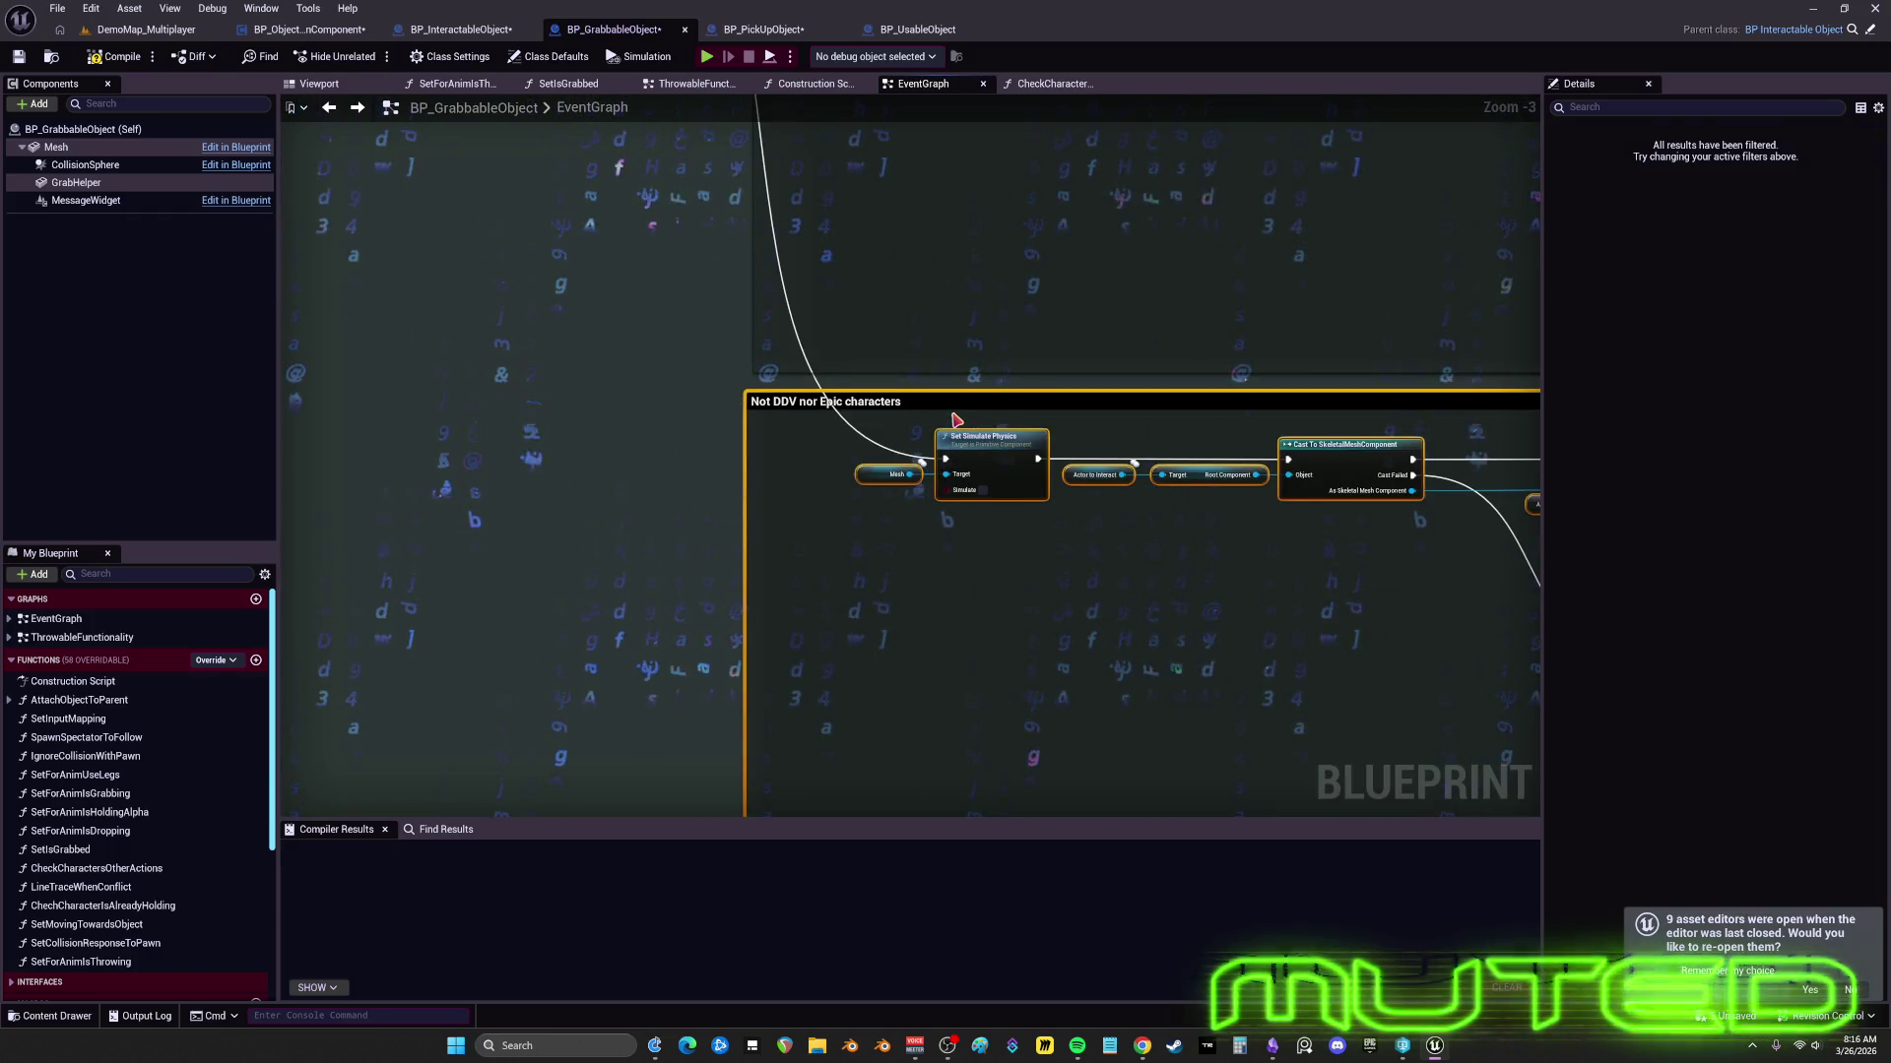
scroll(985, 323, "down", 2)
scroll(983, 388, "up", 2)
scroll(1076, 598, "down", 1)
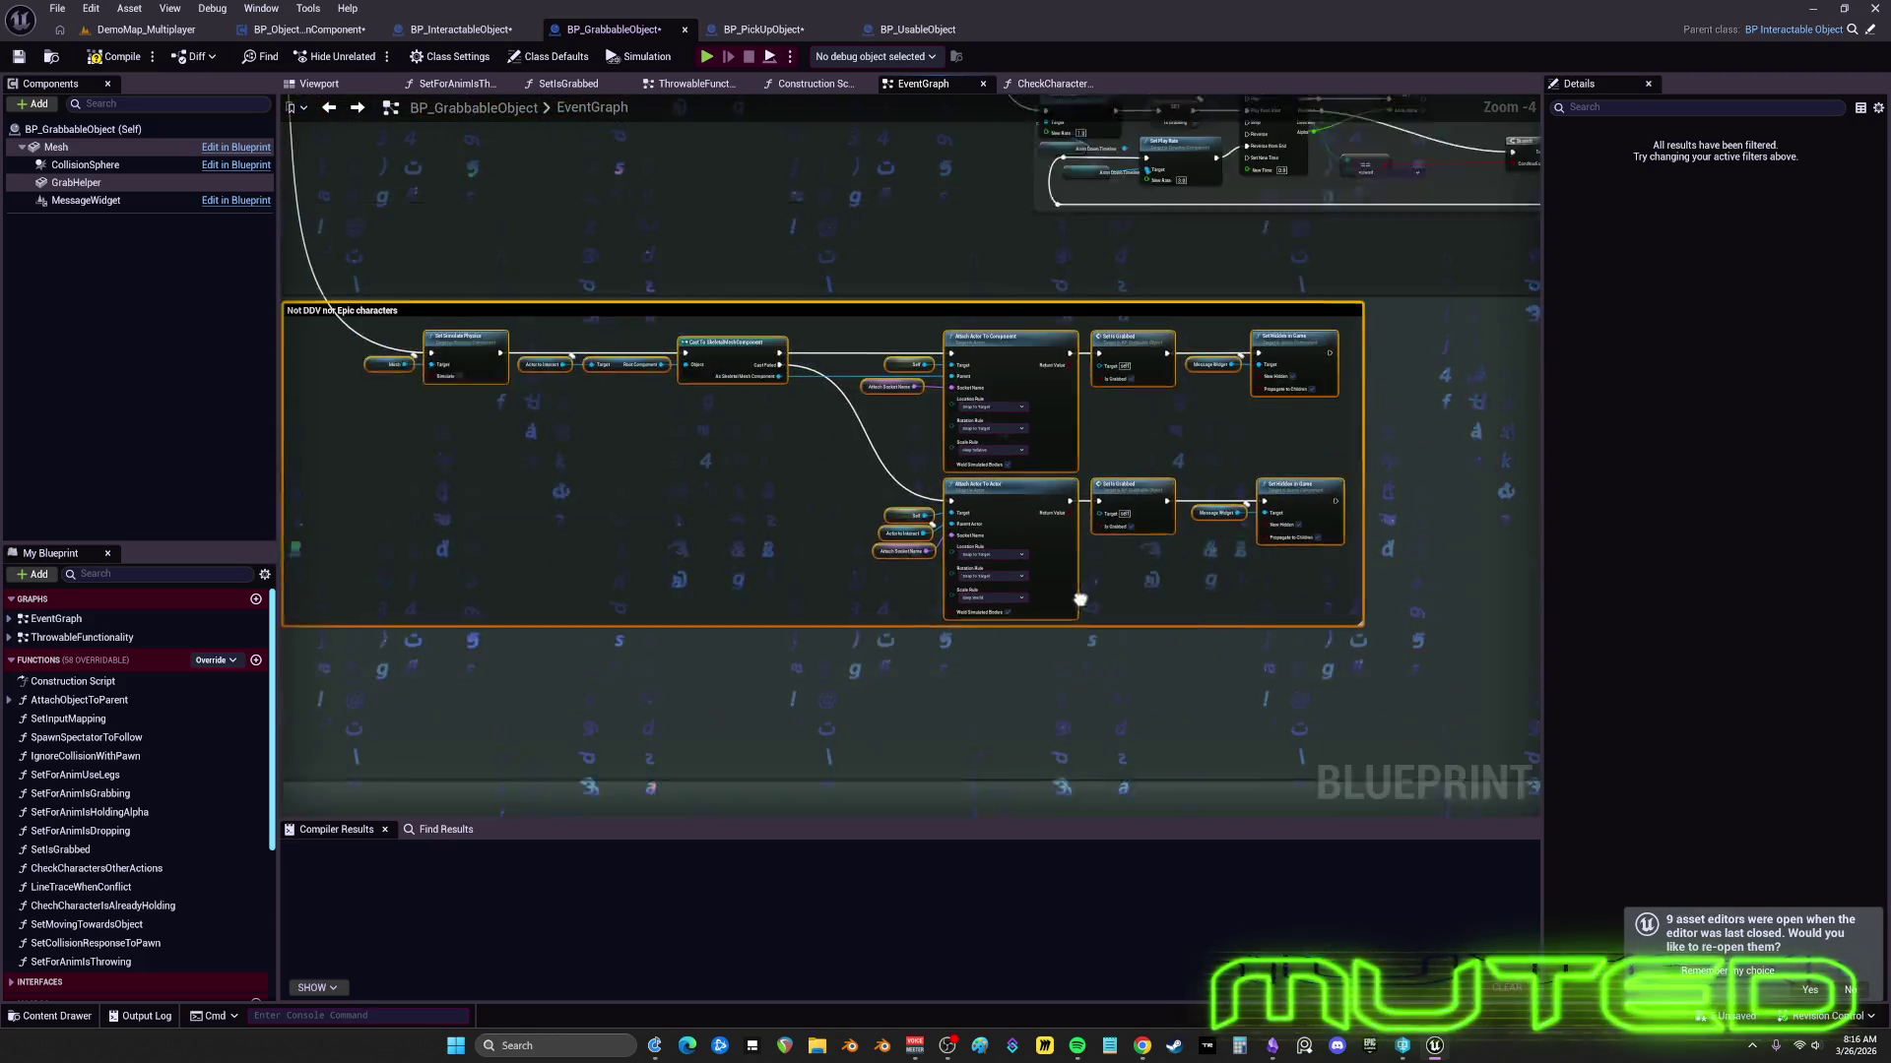
mouse_move(763, 418)
left_mouse_down()
mouse_move(949, 498)
mouse_move(1120, 403)
mouse_move(1044, 463)
mouse_move(886, 424)
mouse_move(835, 439)
mouse_move(931, 433)
left_mouse_up()
scroll(1004, 477, "down", 4)
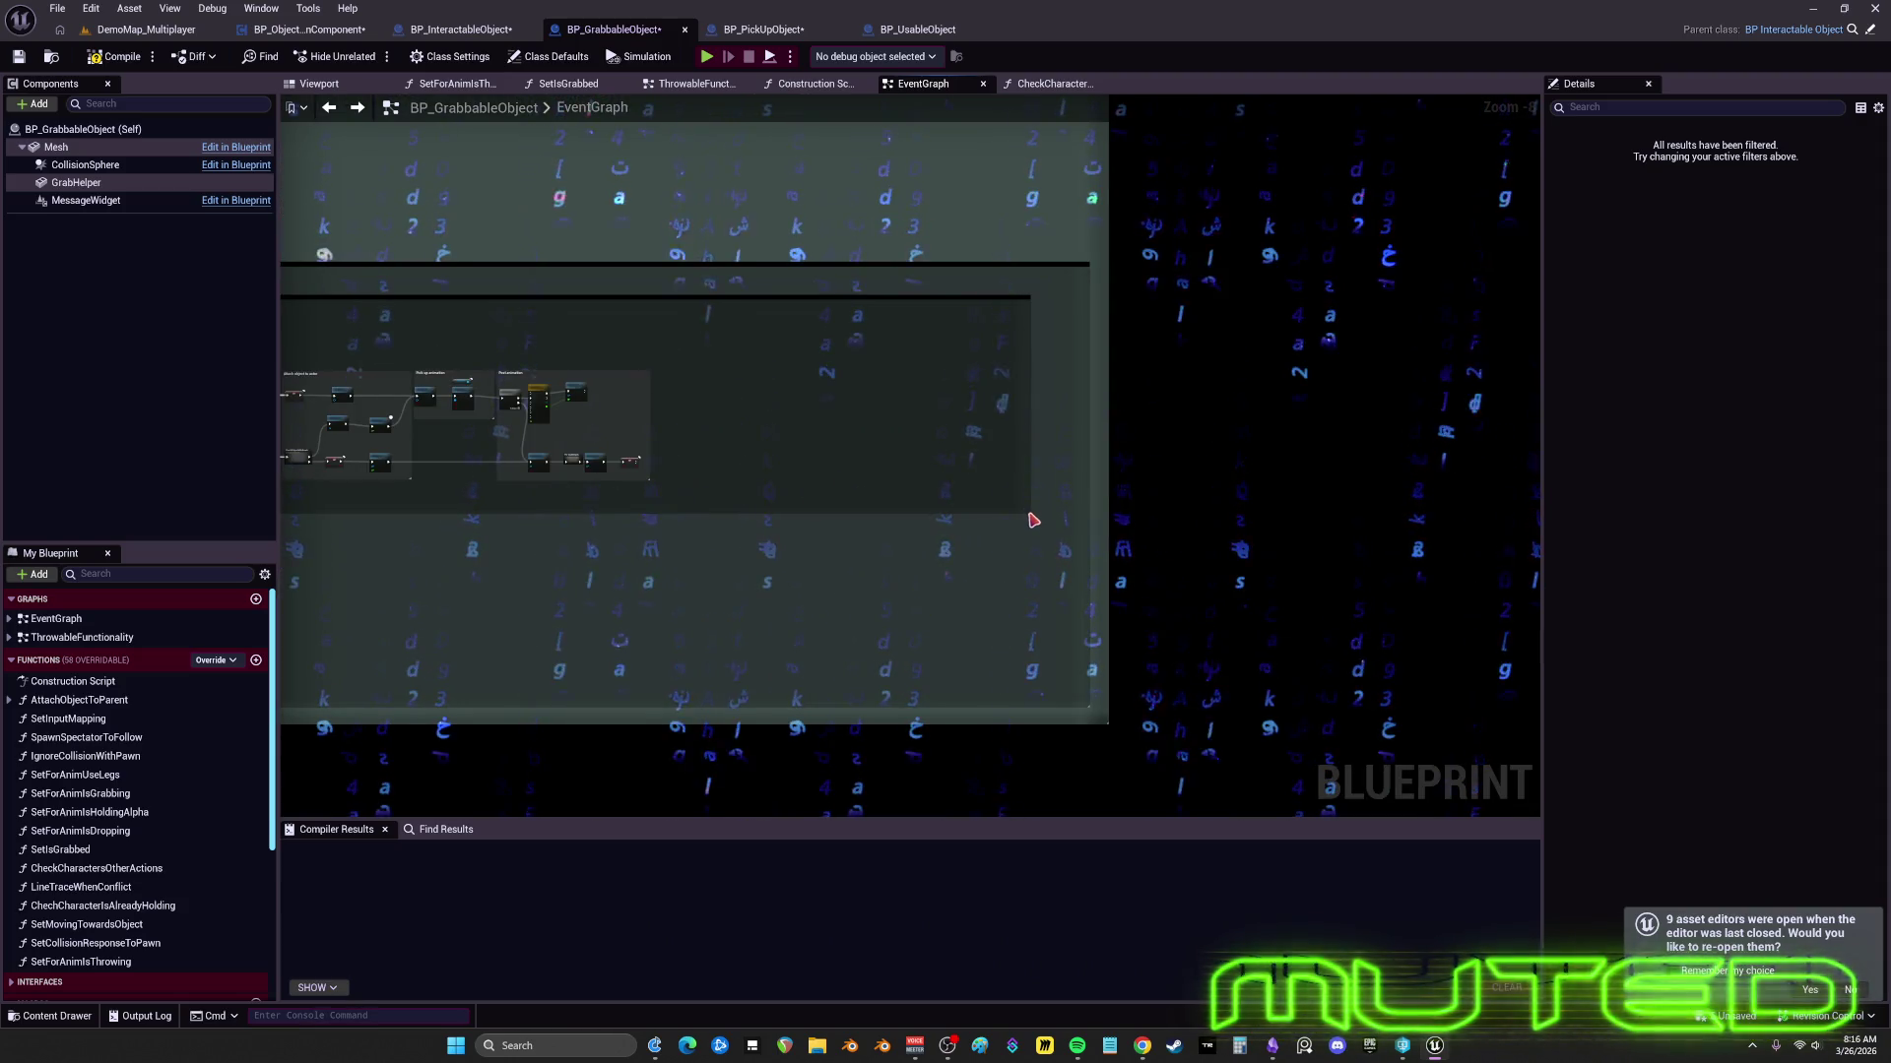
left_click_drag(1029, 511, 734, 500)
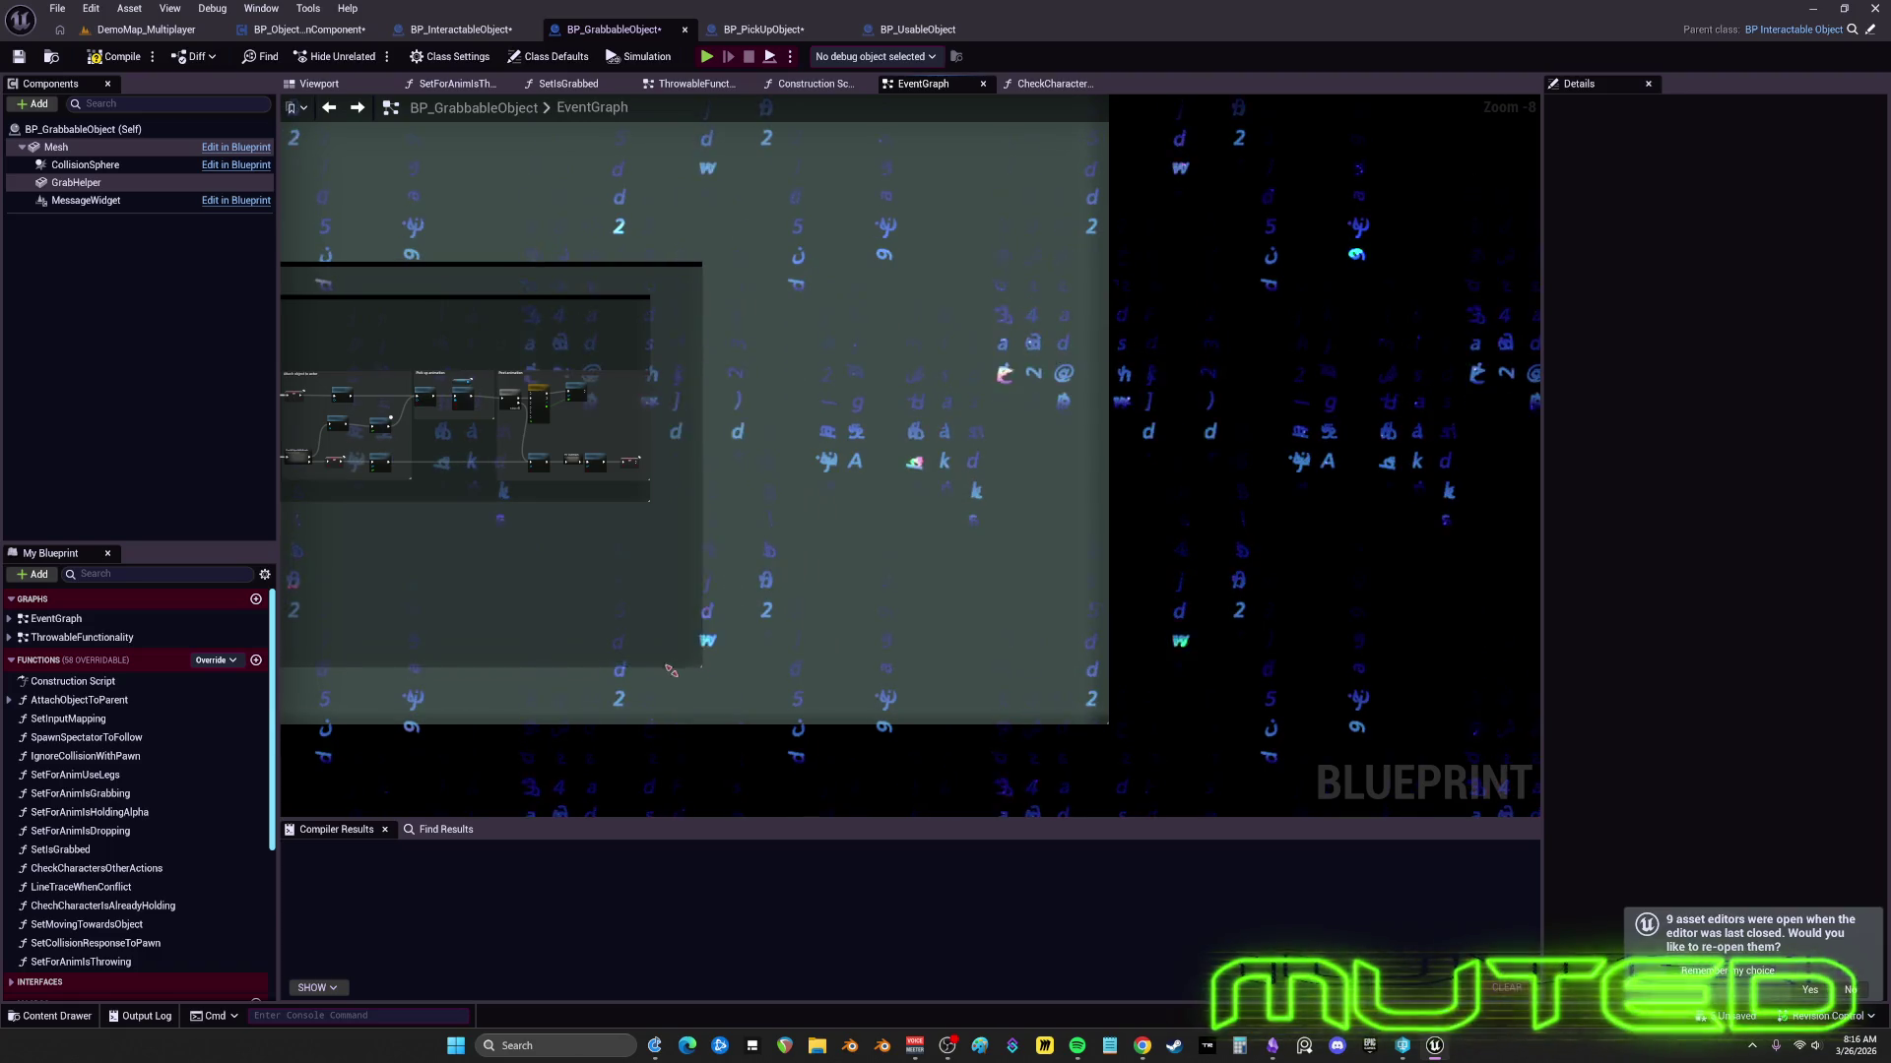
left_click_drag(662, 676, 962, 594)
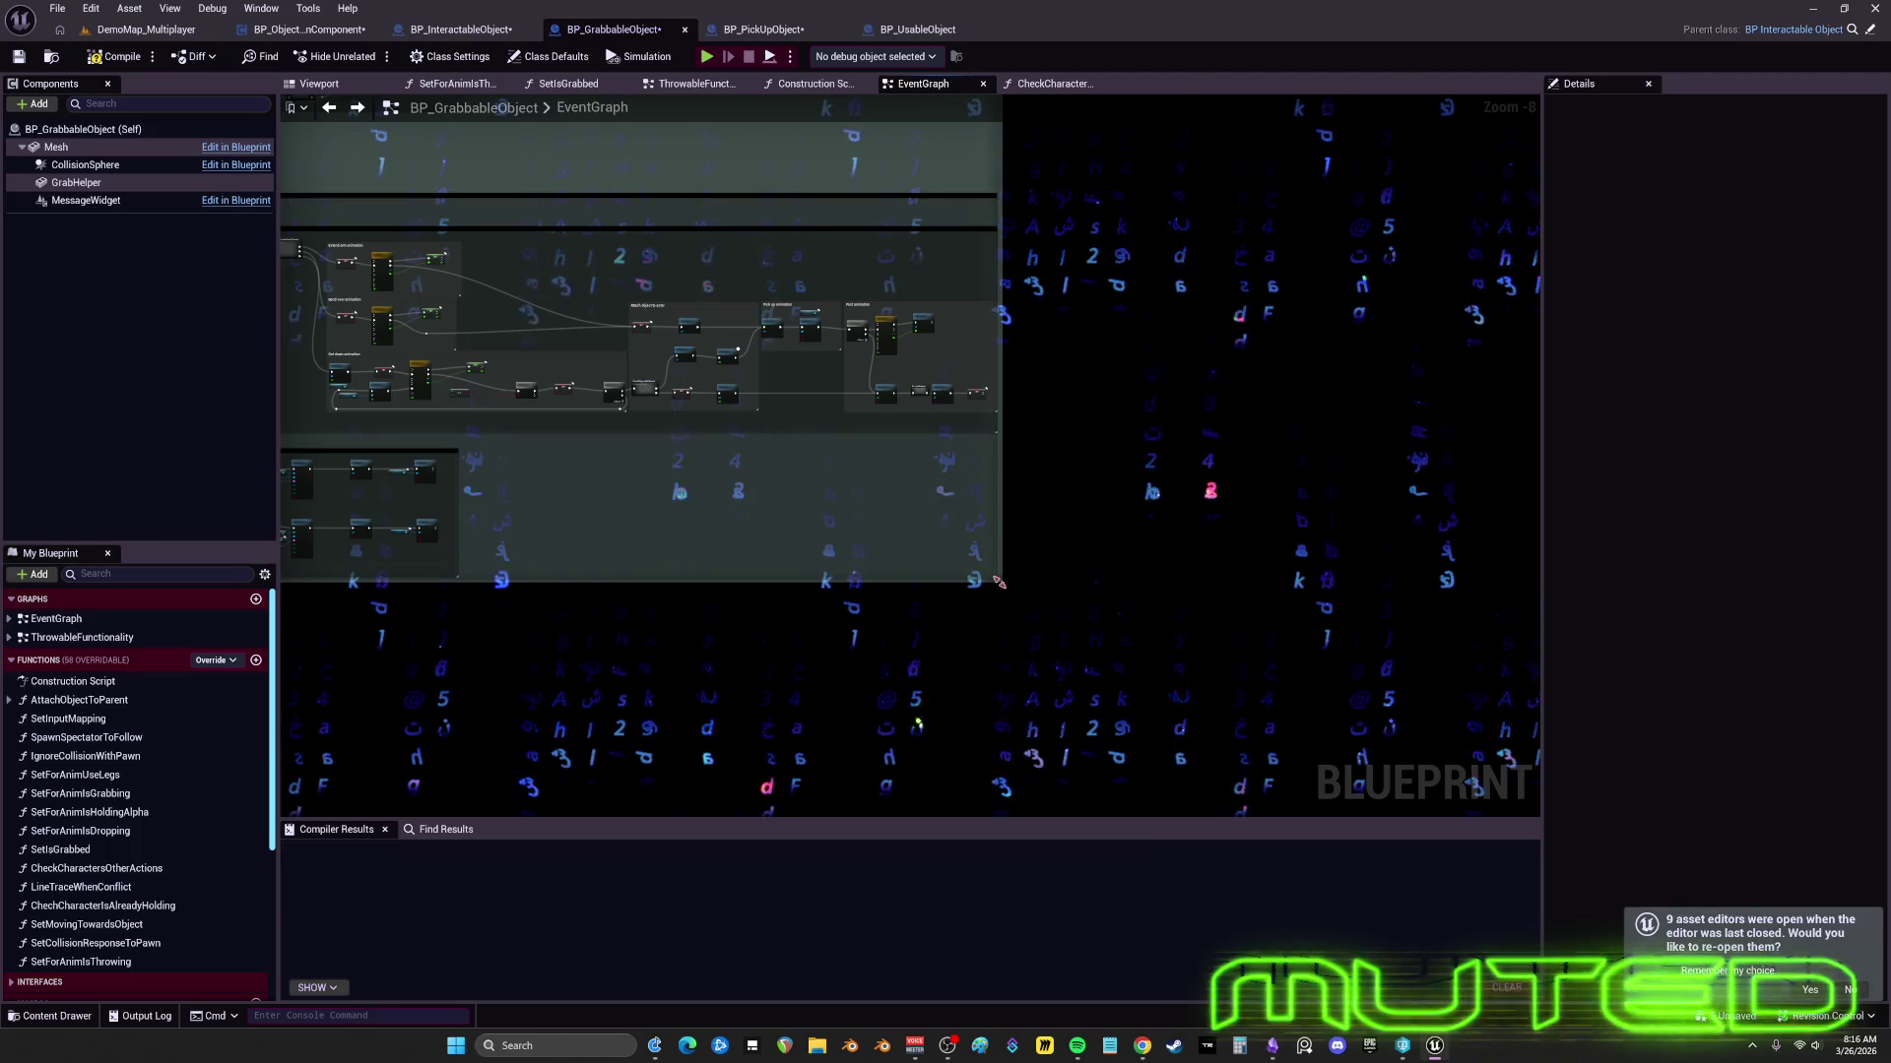
scroll(997, 493, "down", 2)
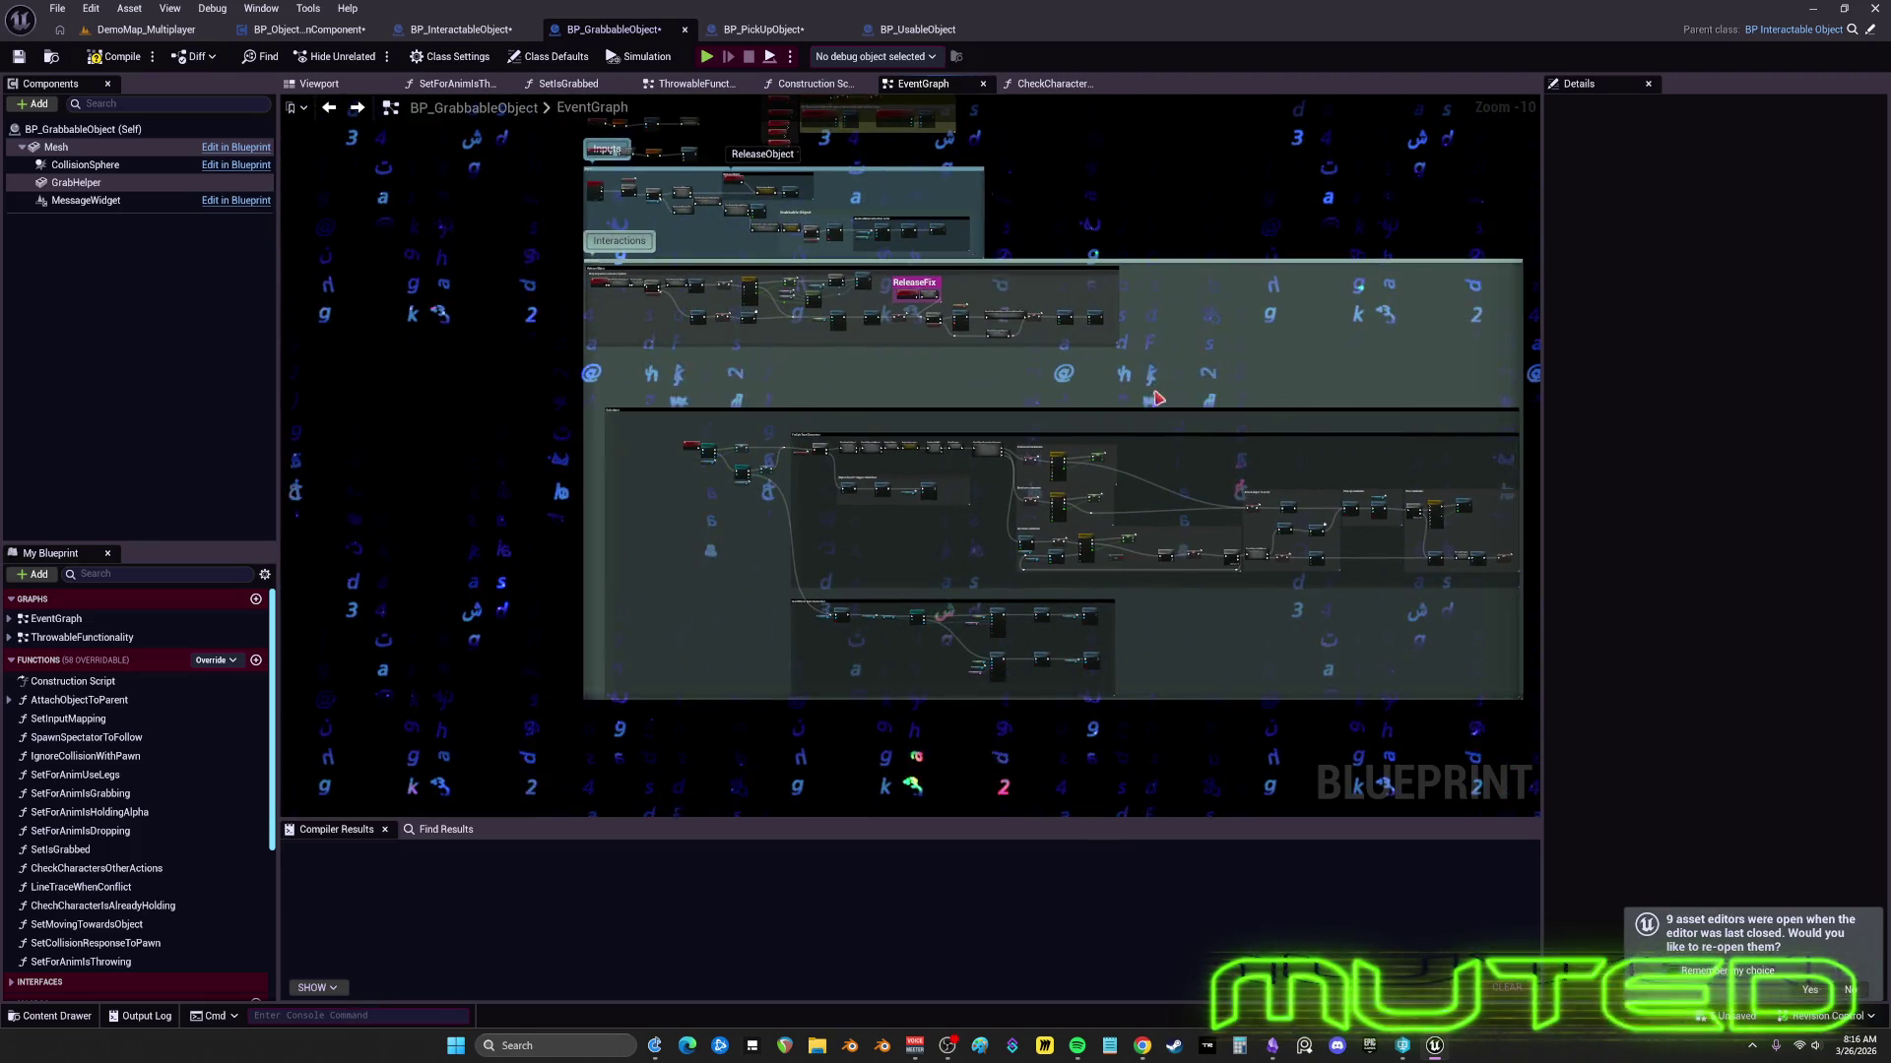
left_click_drag(954, 406, 1070, 423)
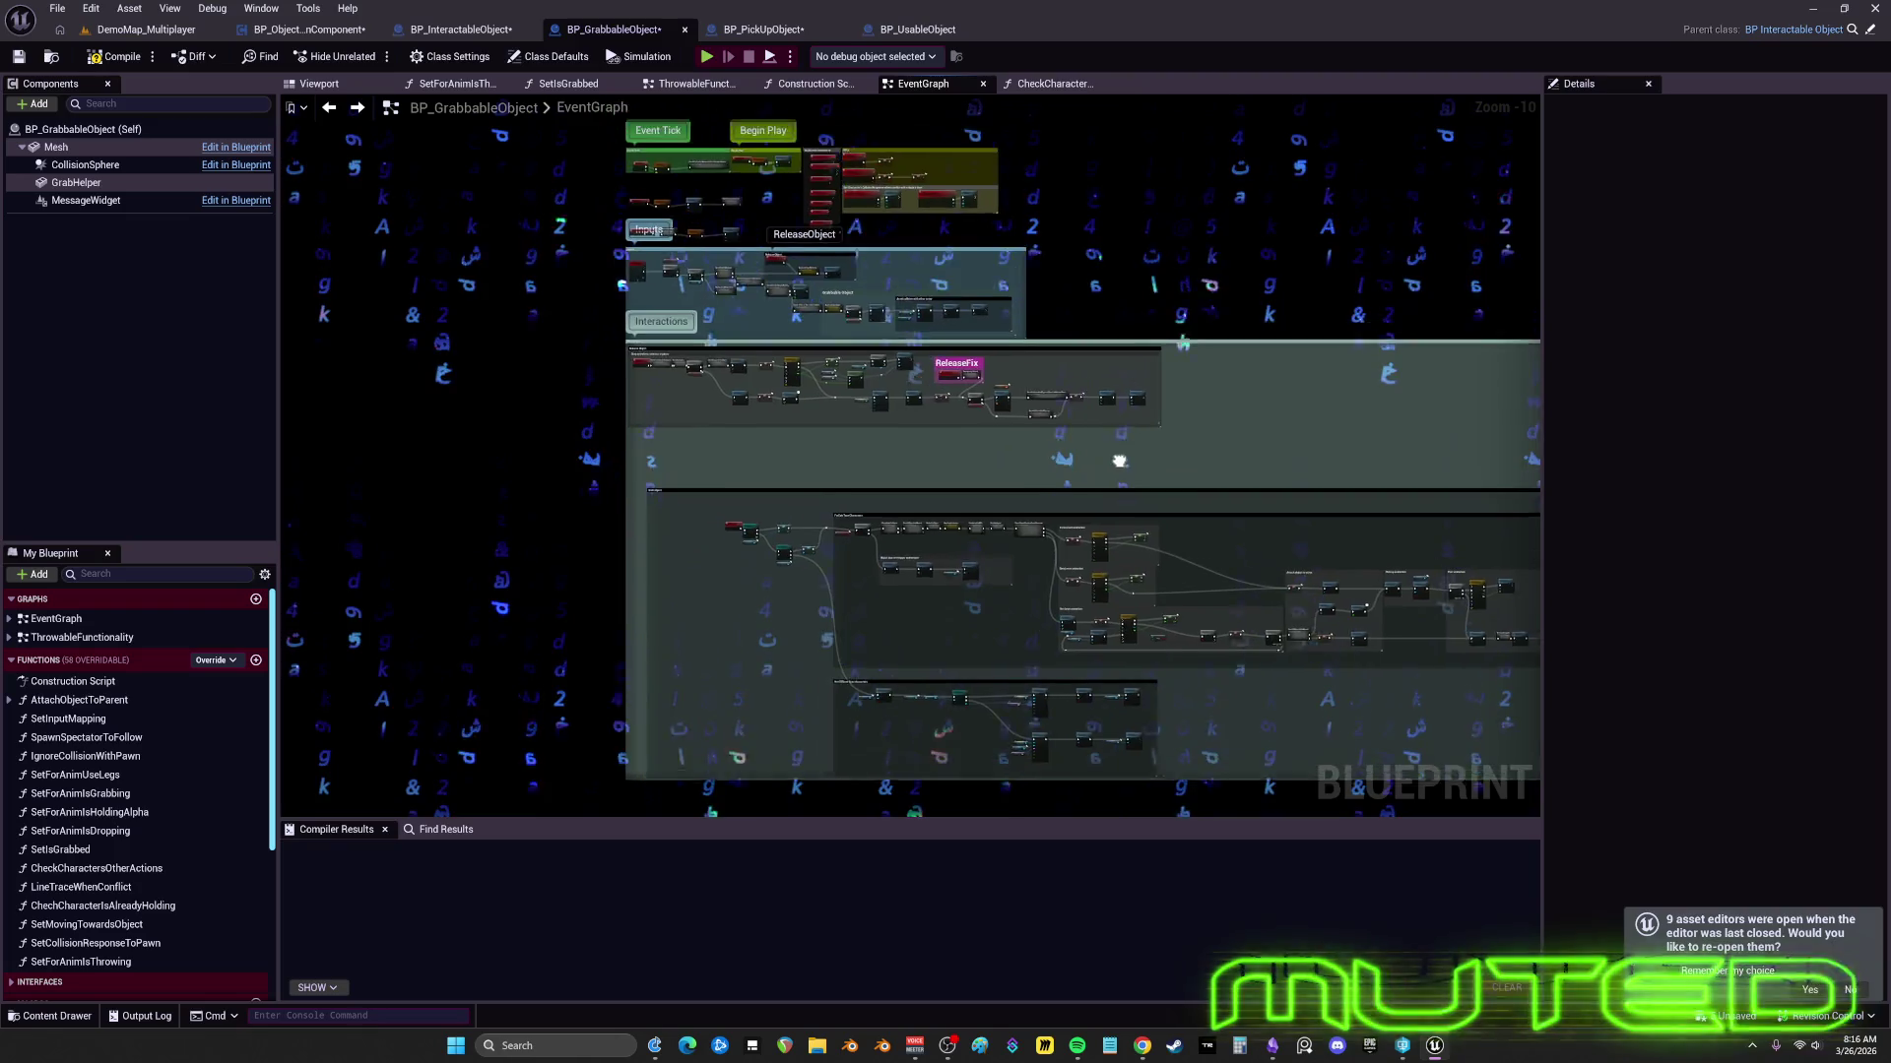
left_click_drag(987, 483, 986, 428)
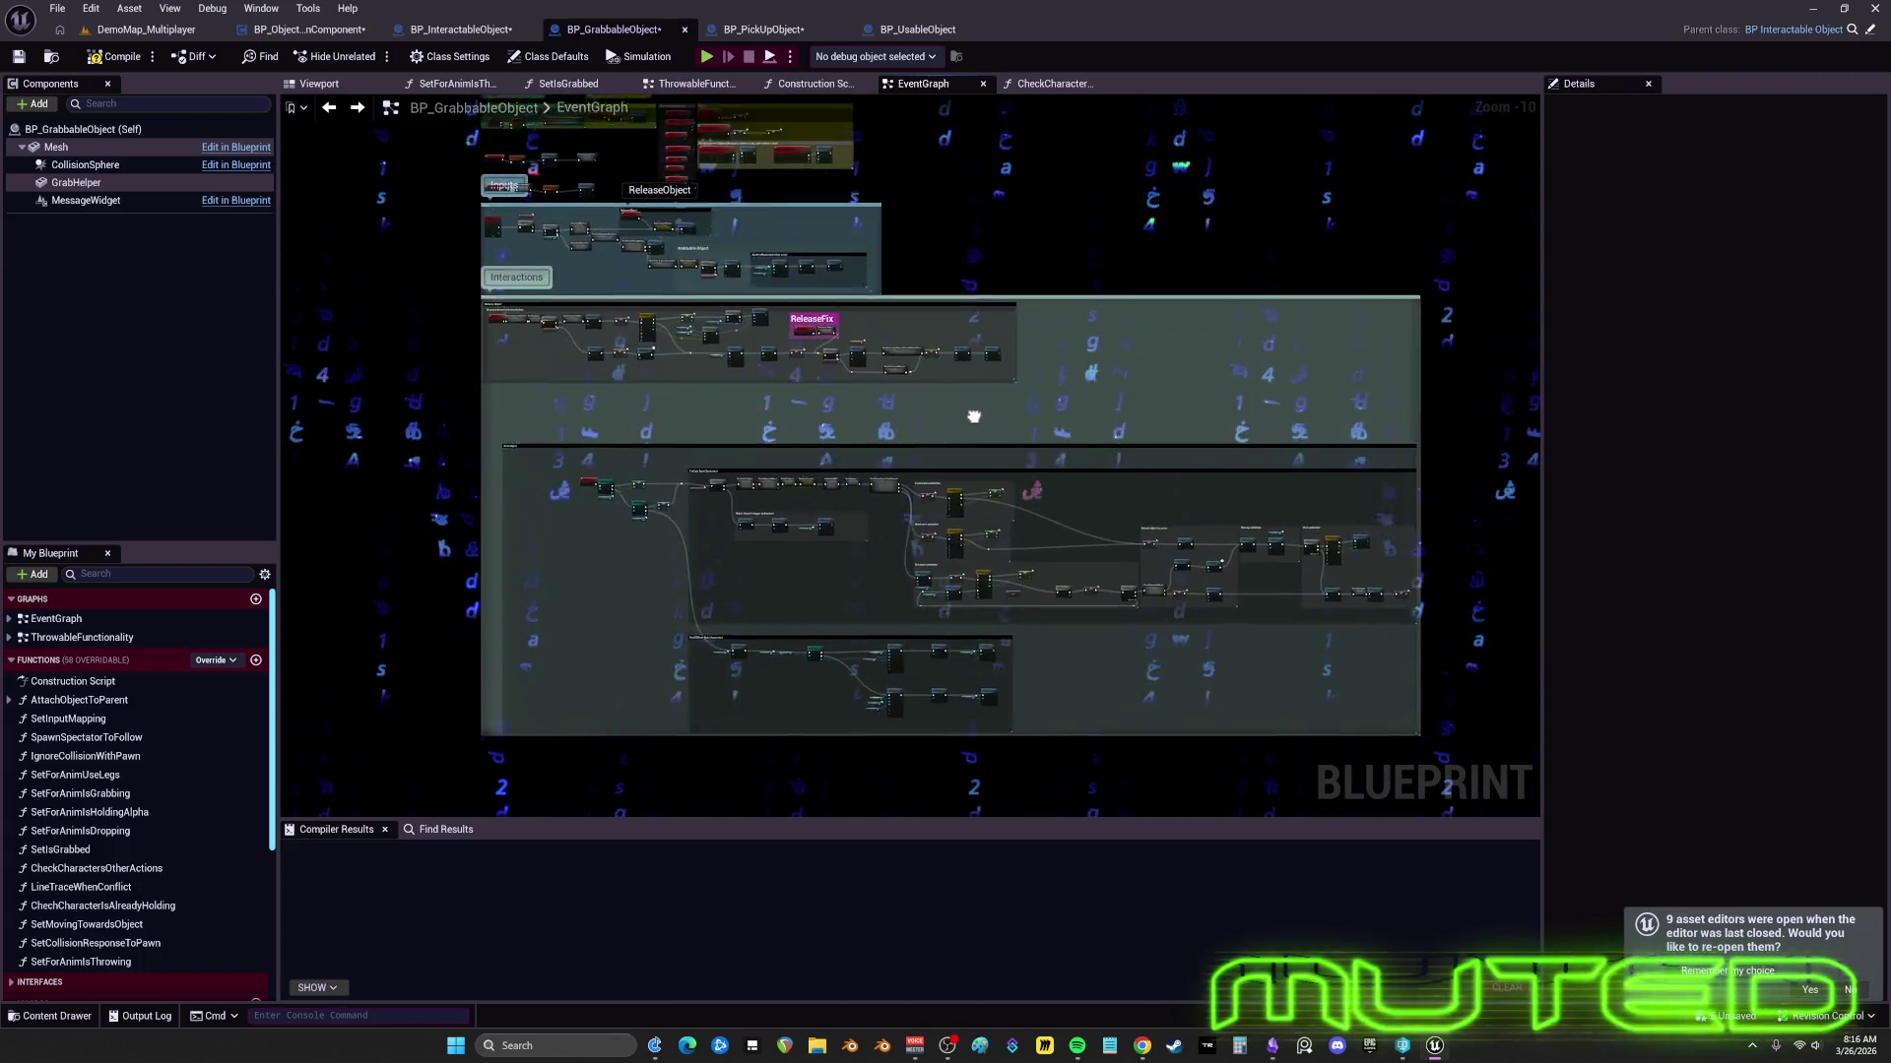
left_click_drag(942, 412, 878, 405)
left_click_drag(1045, 354, 1016, 298)
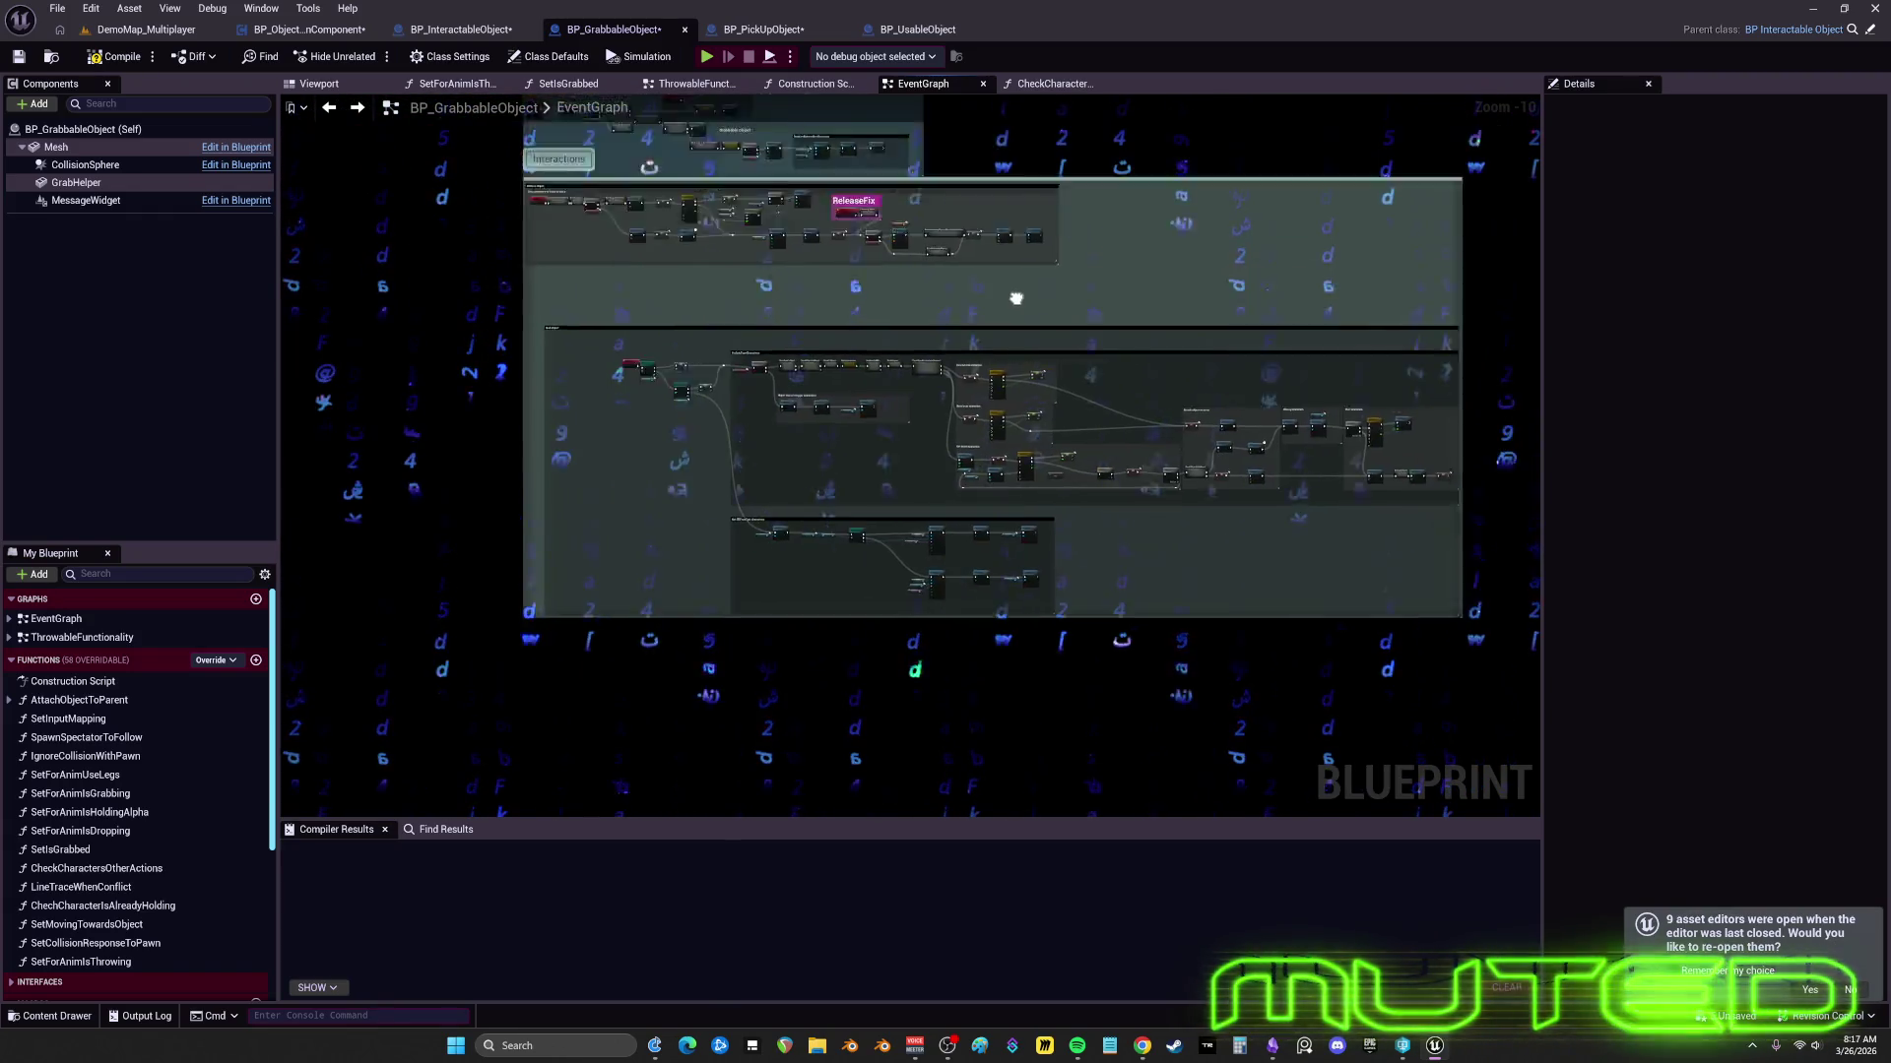
mouse_move(918, 458)
left_mouse_down()
mouse_move(893, 125)
mouse_move(1007, 423)
mouse_move(639, 446)
mouse_move(1158, 460)
left_mouse_up()
left_click_drag(891, 423, 1024, 422)
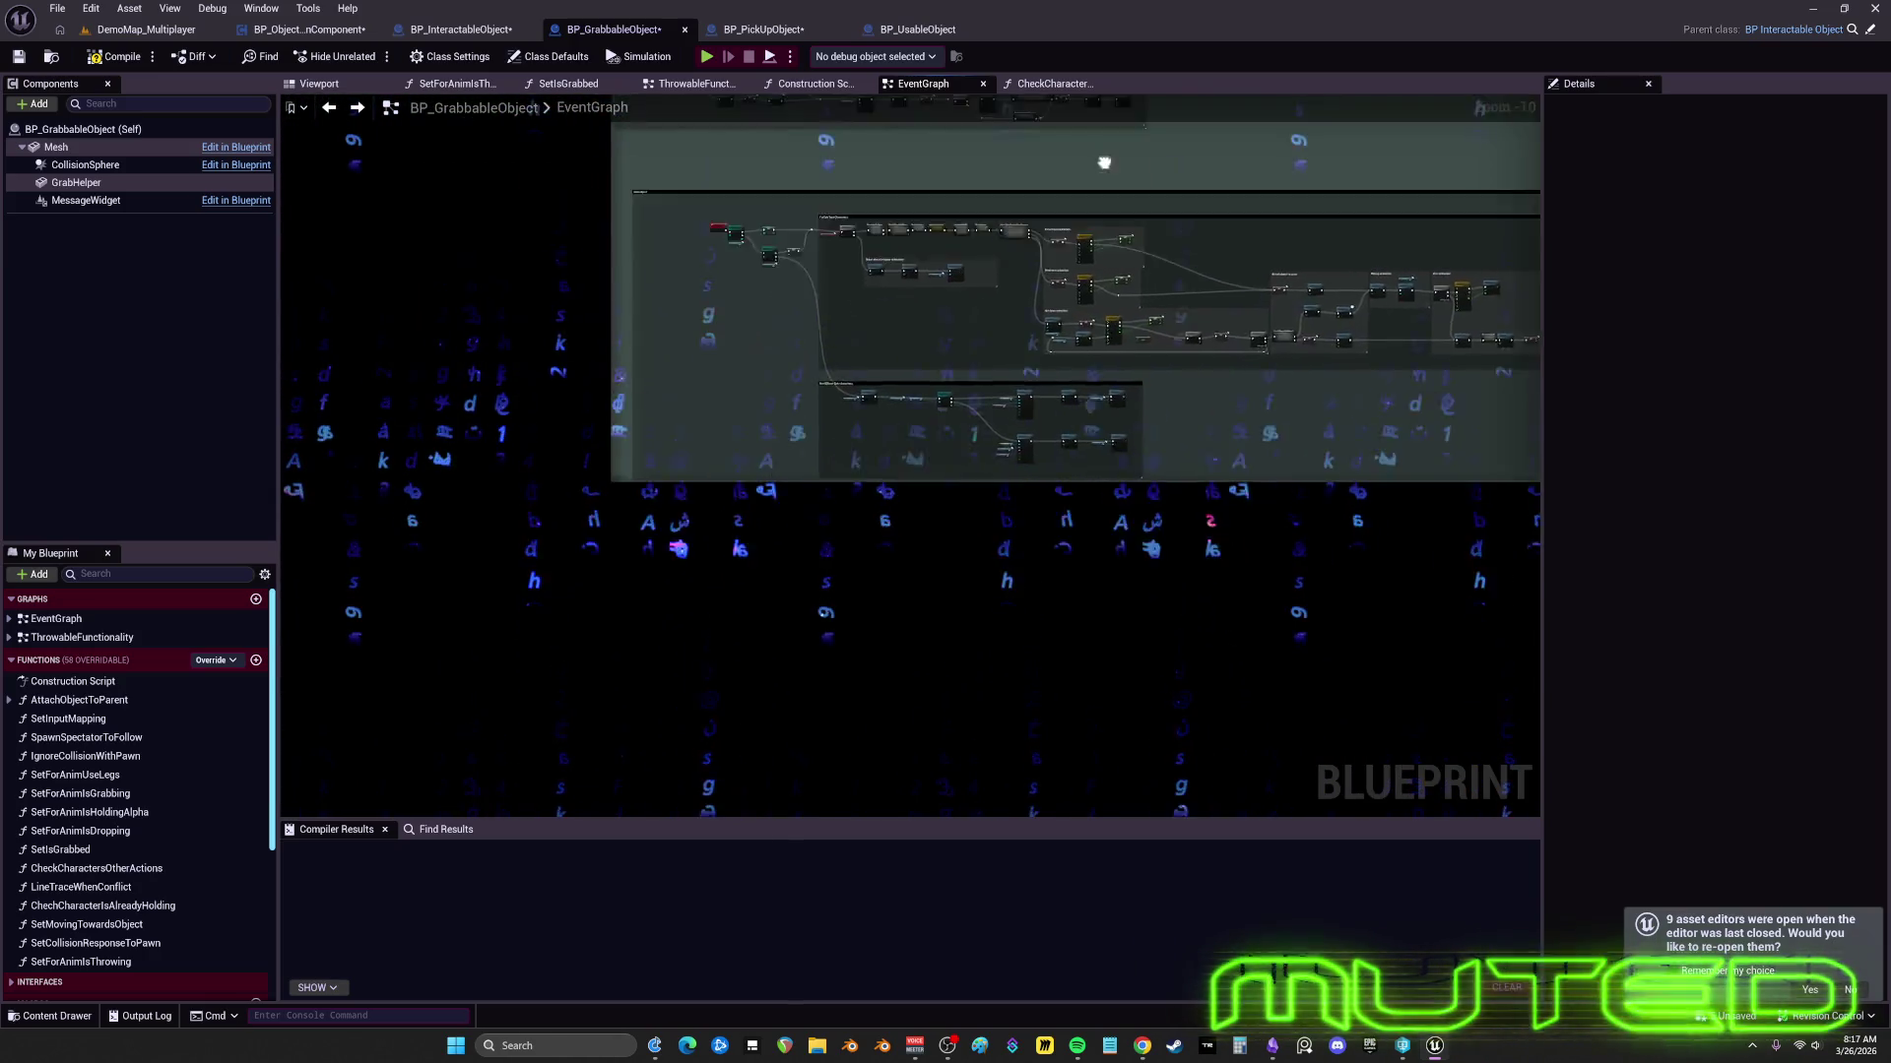
mouse_move(1088, 199)
left_mouse_down()
mouse_move(789, 240)
mouse_move(1084, 486)
mouse_move(1005, 388)
mouse_move(848, 440)
mouse_move(956, 426)
mouse_move(955, 461)
mouse_move(988, 466)
mouse_move(1001, 418)
mouse_move(1080, 388)
mouse_move(818, 351)
mouse_move(789, 151)
mouse_move(827, 99)
mouse_move(989, 99)
mouse_move(867, 250)
mouse_move(891, 99)
mouse_move(1060, 168)
mouse_move(948, 99)
mouse_move(1171, 283)
mouse_move(1176, 482)
mouse_move(1002, 301)
mouse_move(803, 466)
mouse_move(1018, 347)
mouse_move(1130, 480)
mouse_move(847, 493)
mouse_move(1034, 413)
mouse_move(932, 473)
mouse_move(1032, 482)
mouse_move(944, 469)
mouse_move(1025, 452)
mouse_move(903, 456)
mouse_move(1003, 456)
mouse_move(914, 467)
mouse_move(972, 454)
mouse_move(920, 414)
mouse_move(903, 427)
mouse_move(984, 434)
mouse_move(972, 417)
mouse_move(1009, 464)
mouse_move(962, 451)
mouse_move(1029, 467)
mouse_move(1131, 211)
left_mouse_up()
- Marquee-select the nodes inside the Grab object section
scroll(759, 266, "up", 5)
scroll(848, 333, "down", 7)
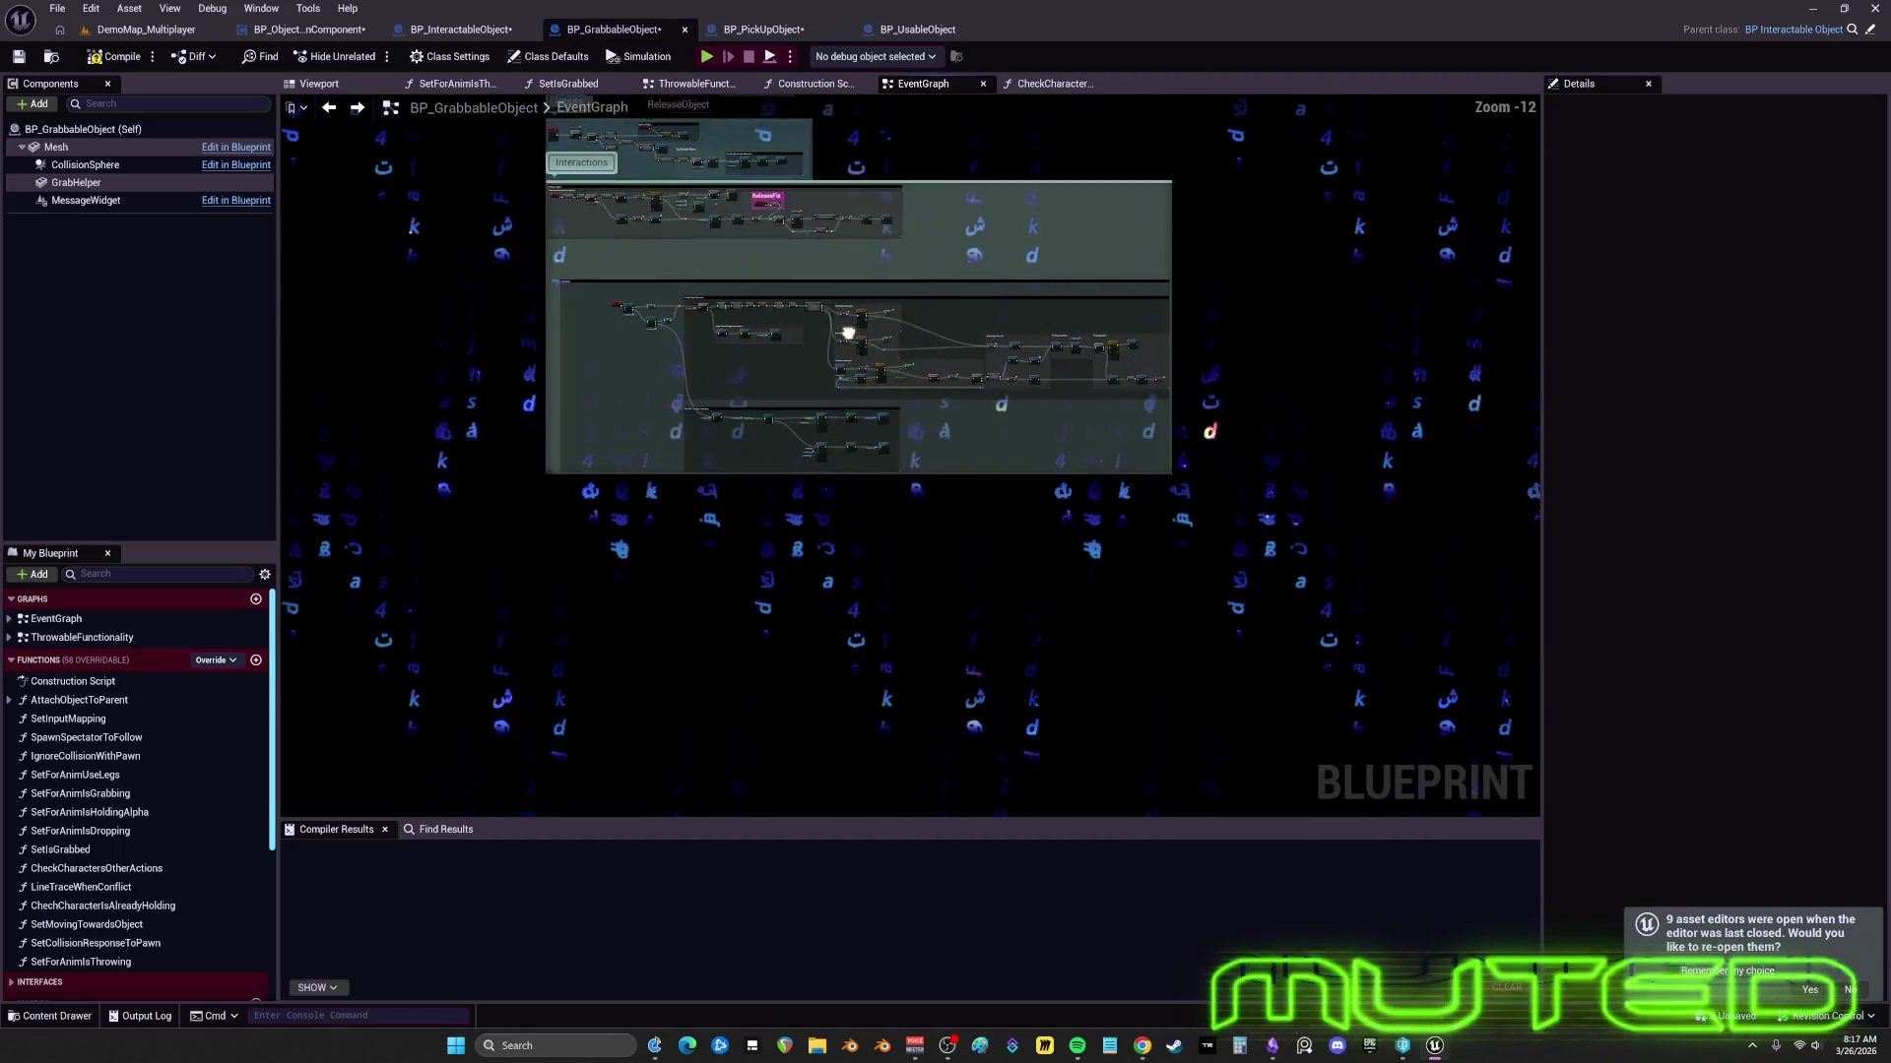
scroll(848, 333, "up", 3)
left_click_drag(479, 303, 1278, 588)
left_click_drag(1455, 626, 1459, 628)
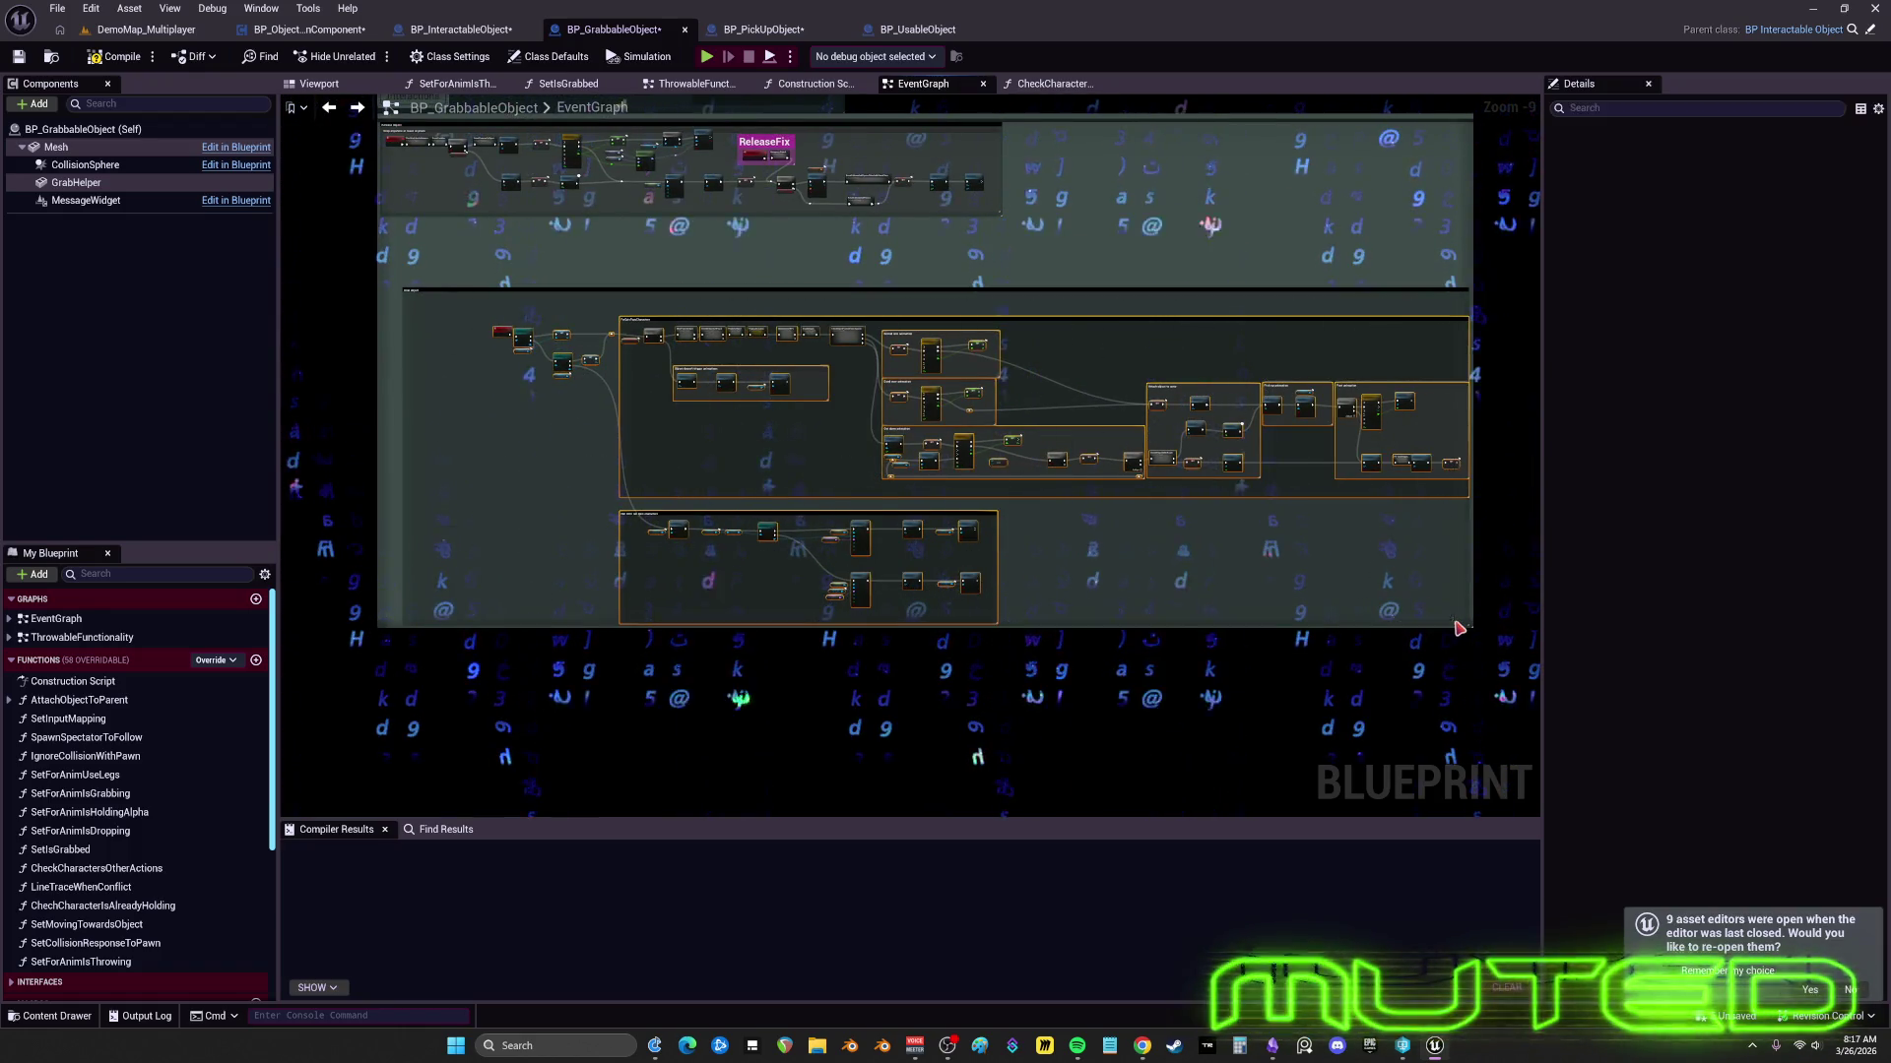
- Frame all node groups and select the Interactions comment to show its settings in Details
scroll(469, 326, "up", 5)
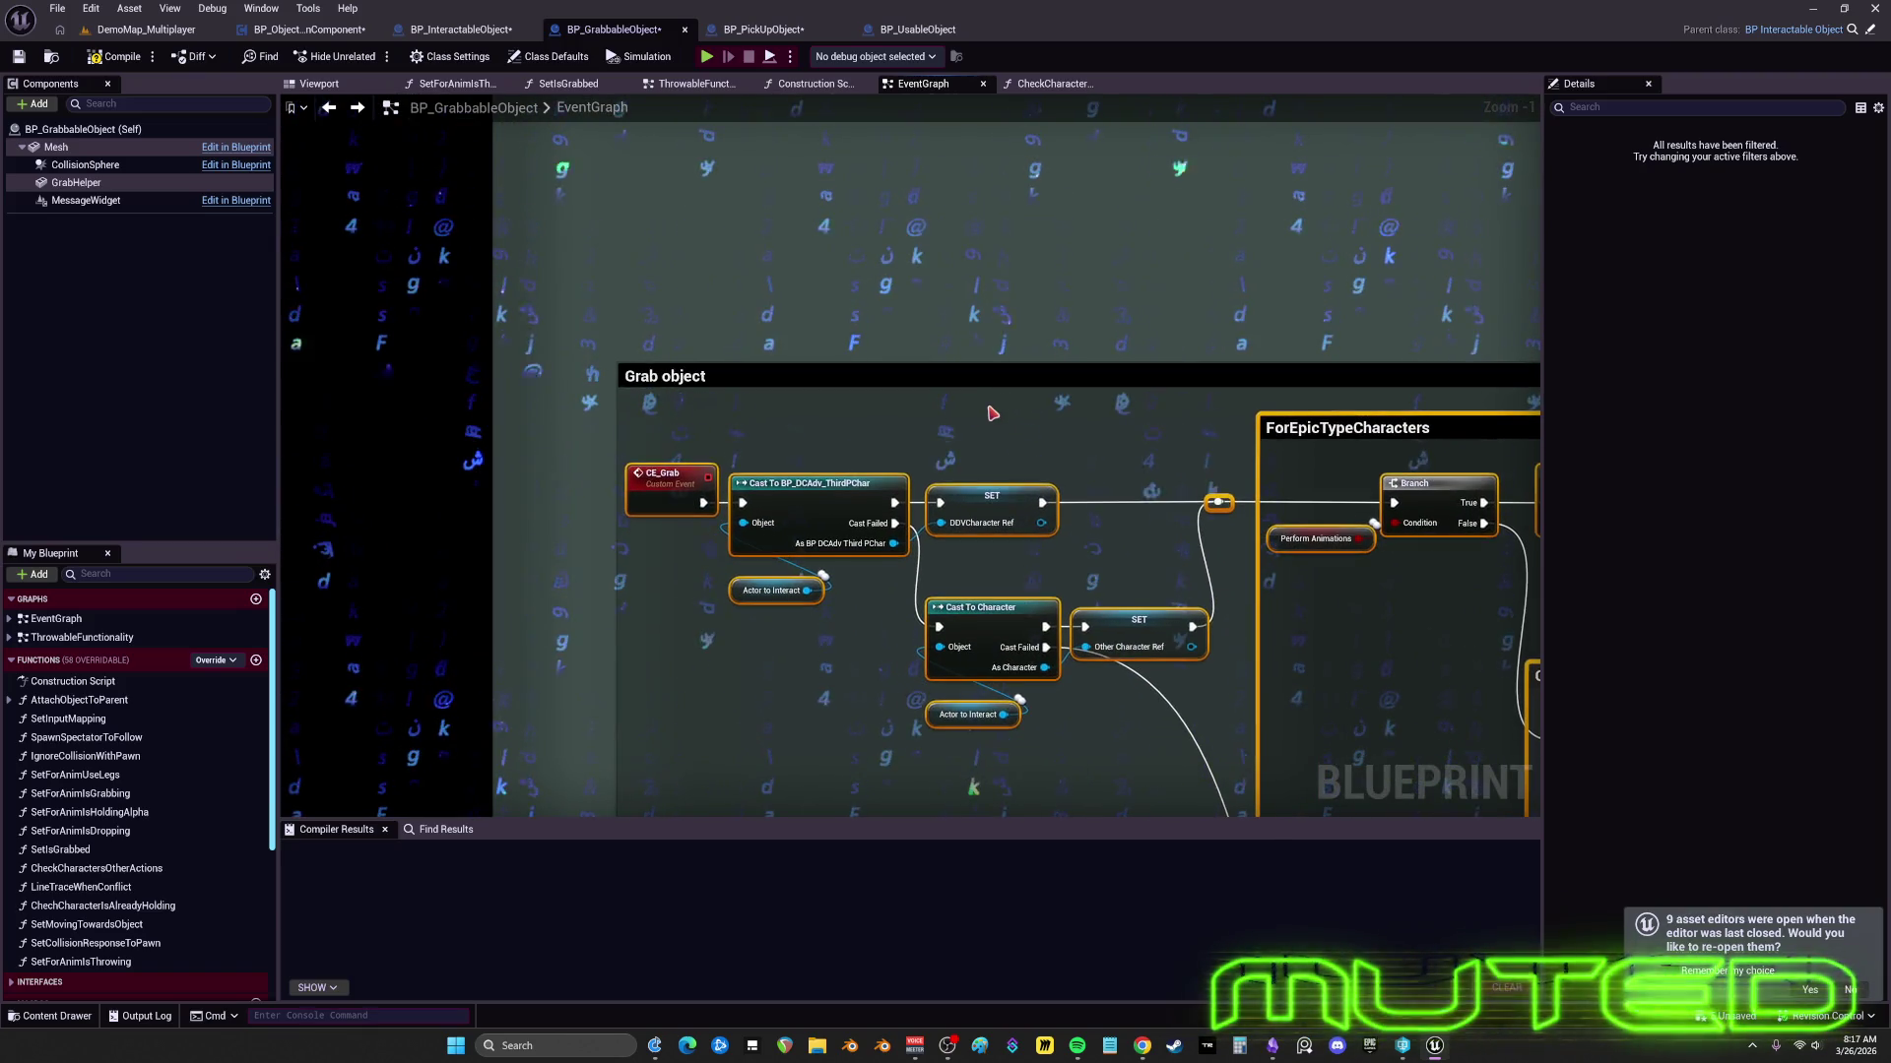
scroll(777, 406, "down", 5)
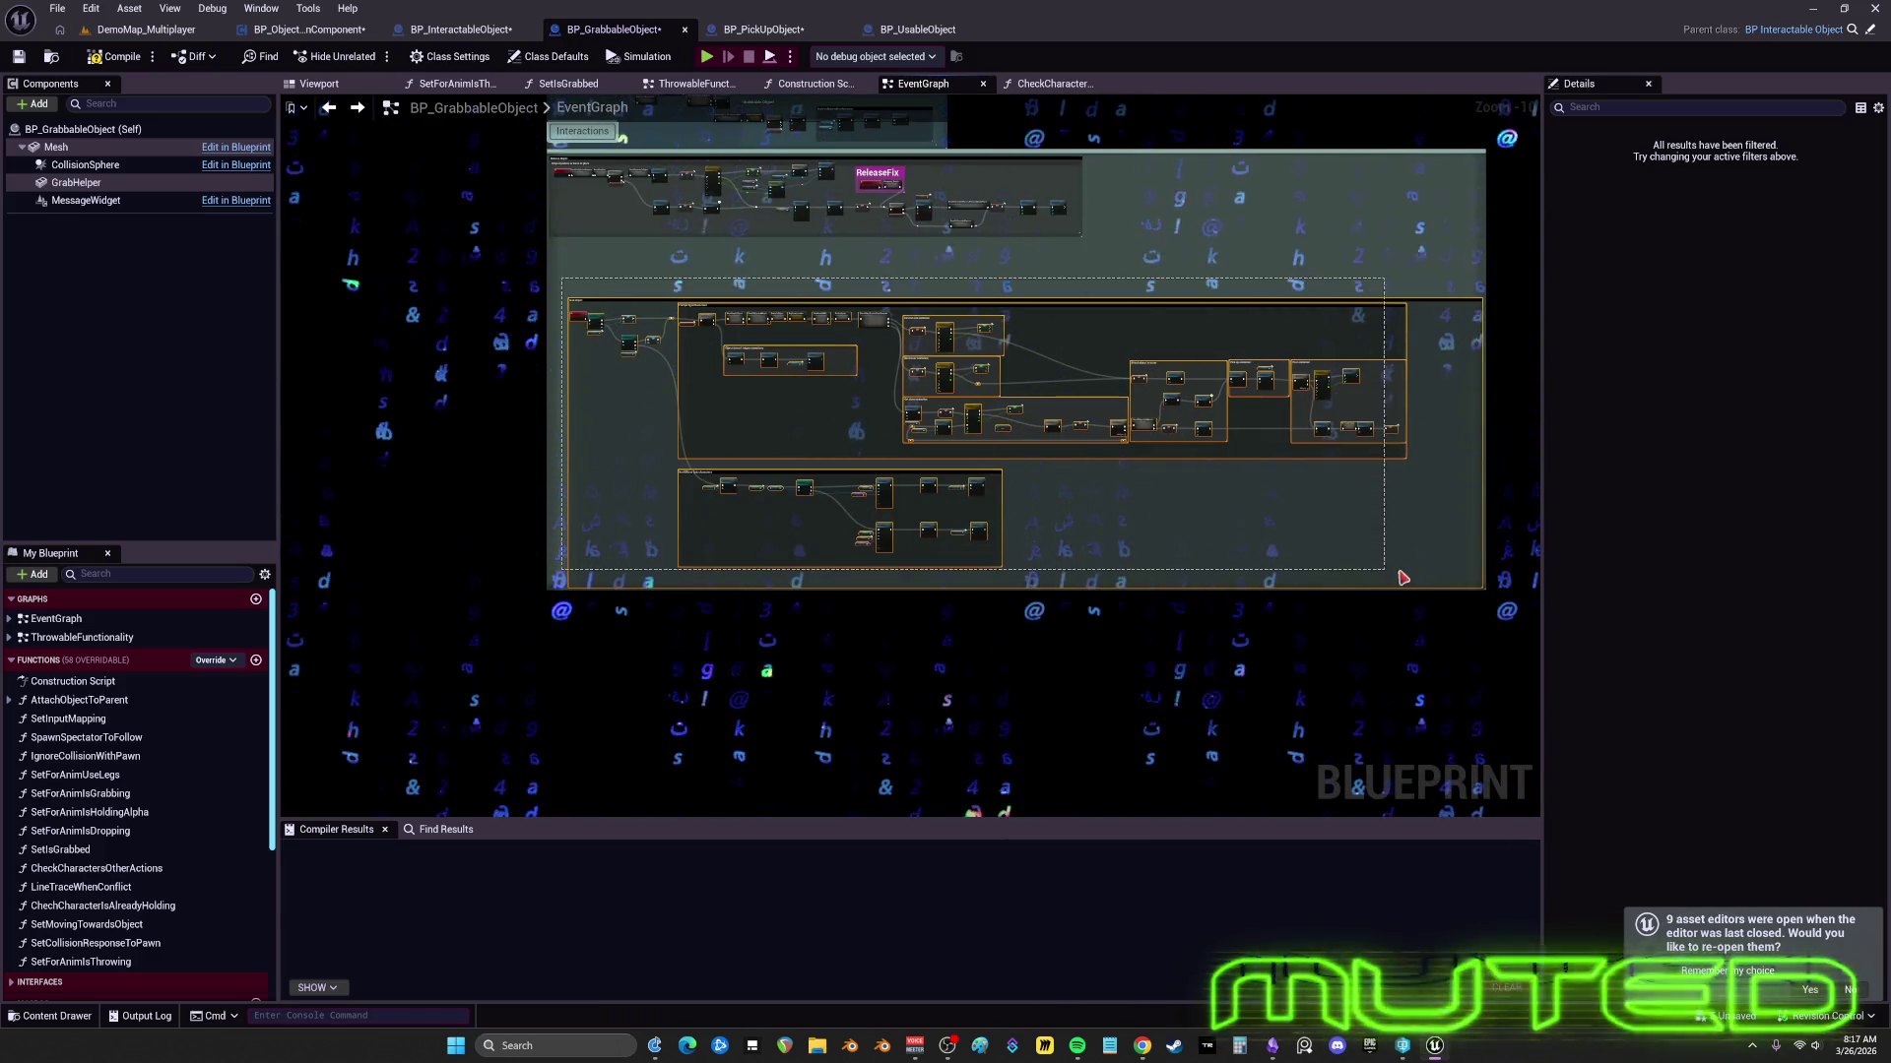
scroll(569, 169, "up", 6)
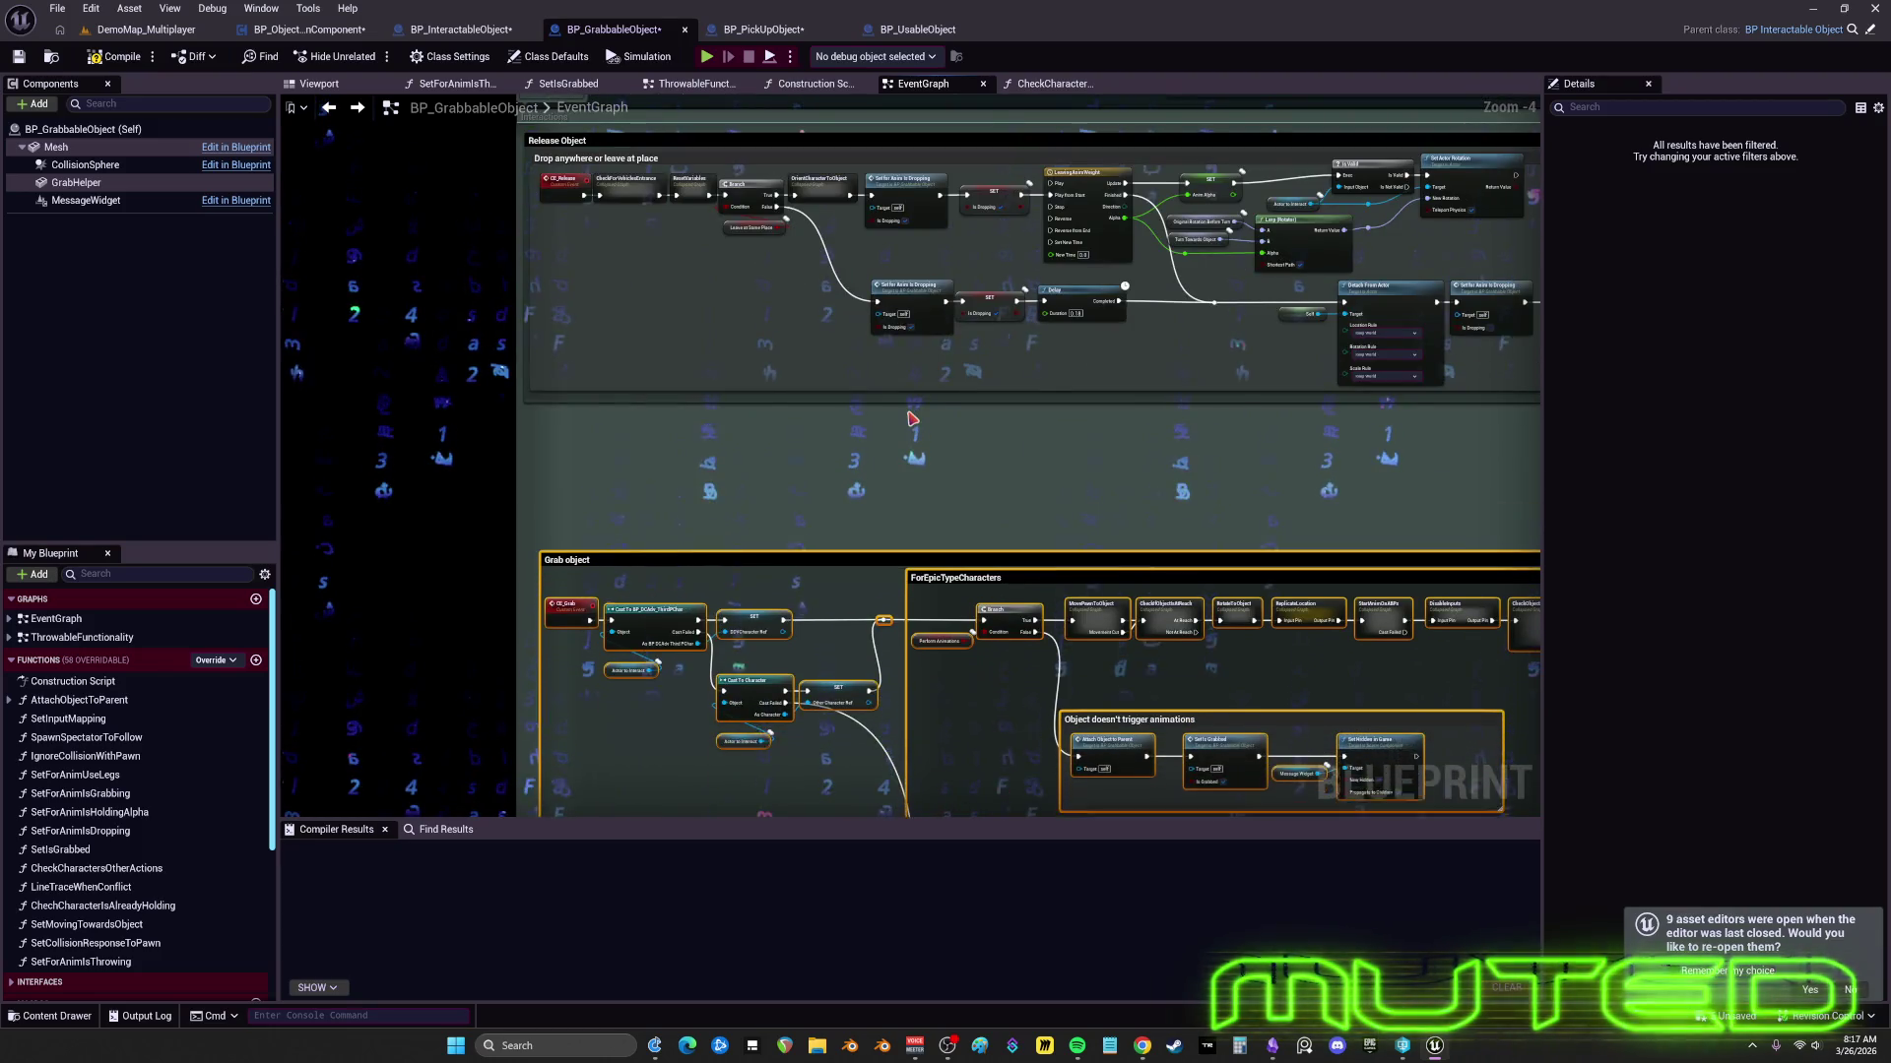
scroll(911, 419, "up", 3)
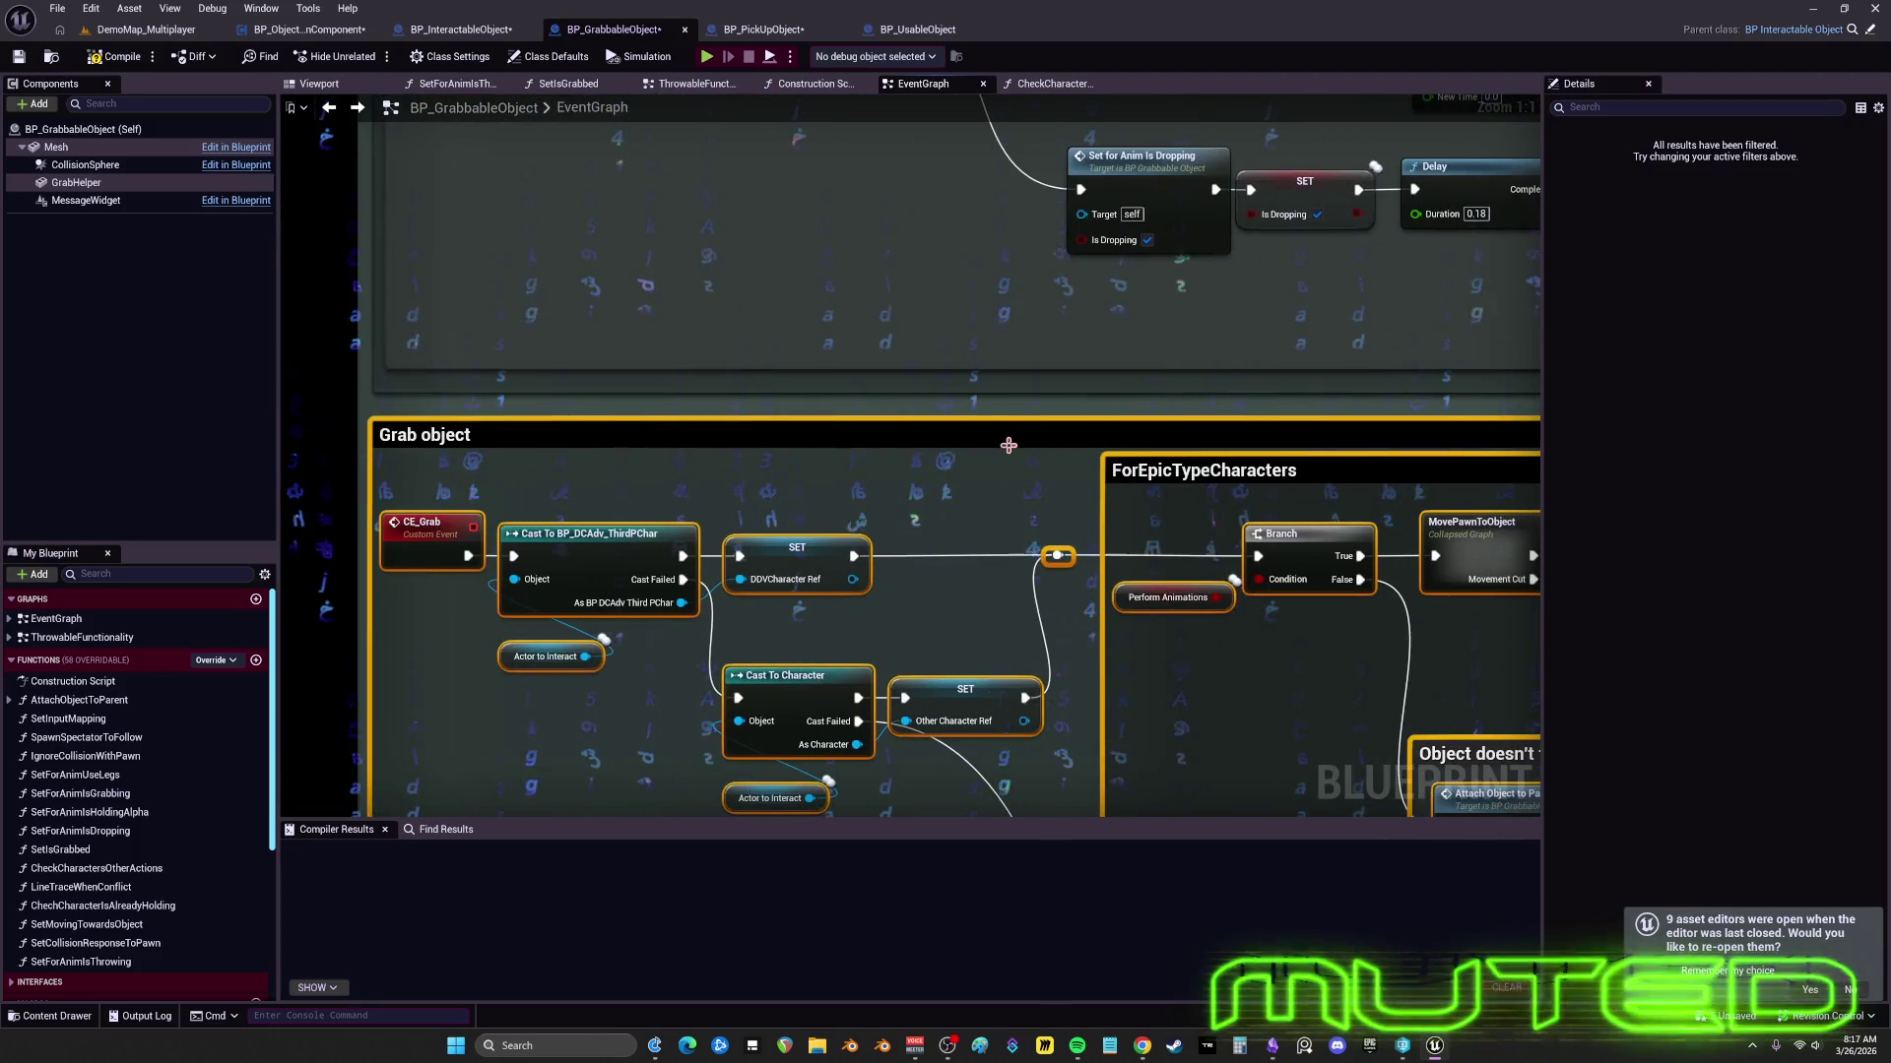
scroll(986, 473, "down", 3)
scroll(785, 430, "down", 5)
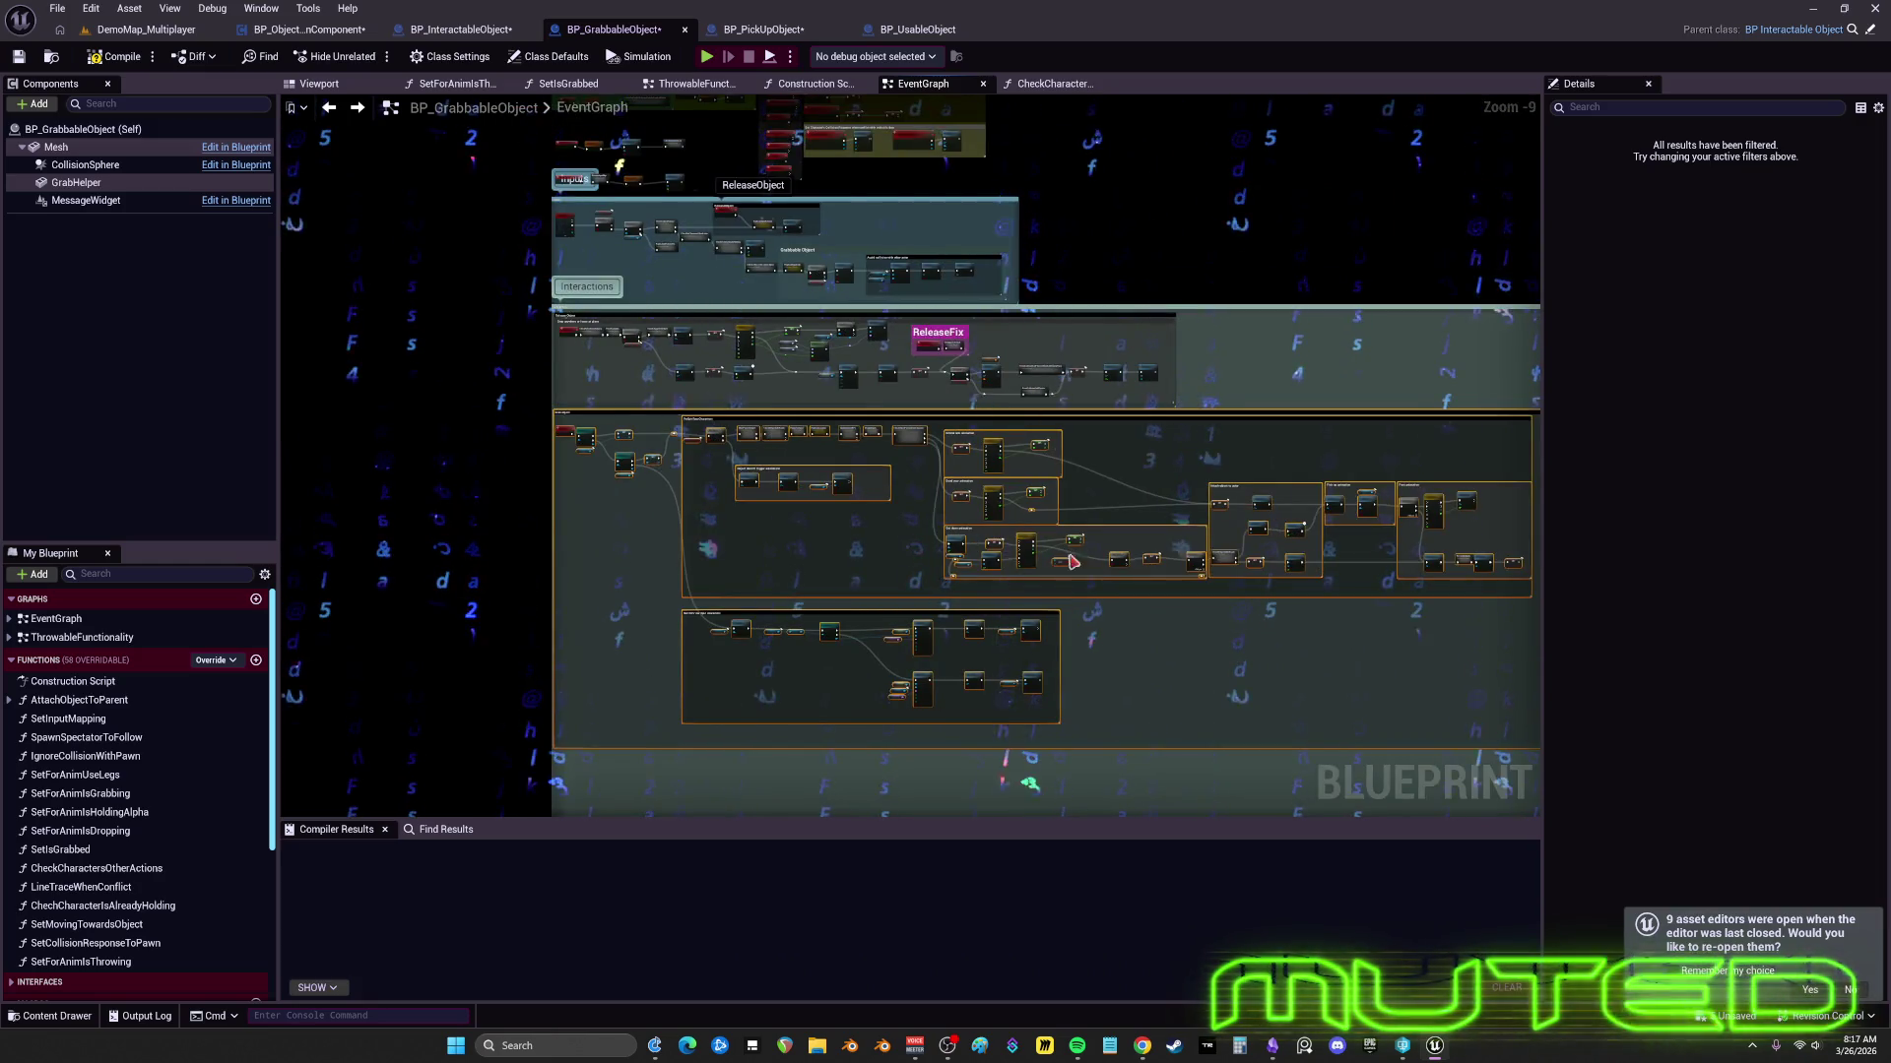
scroll(1158, 495, "down", 2)
left_click_drag(949, 448, 1090, 581)
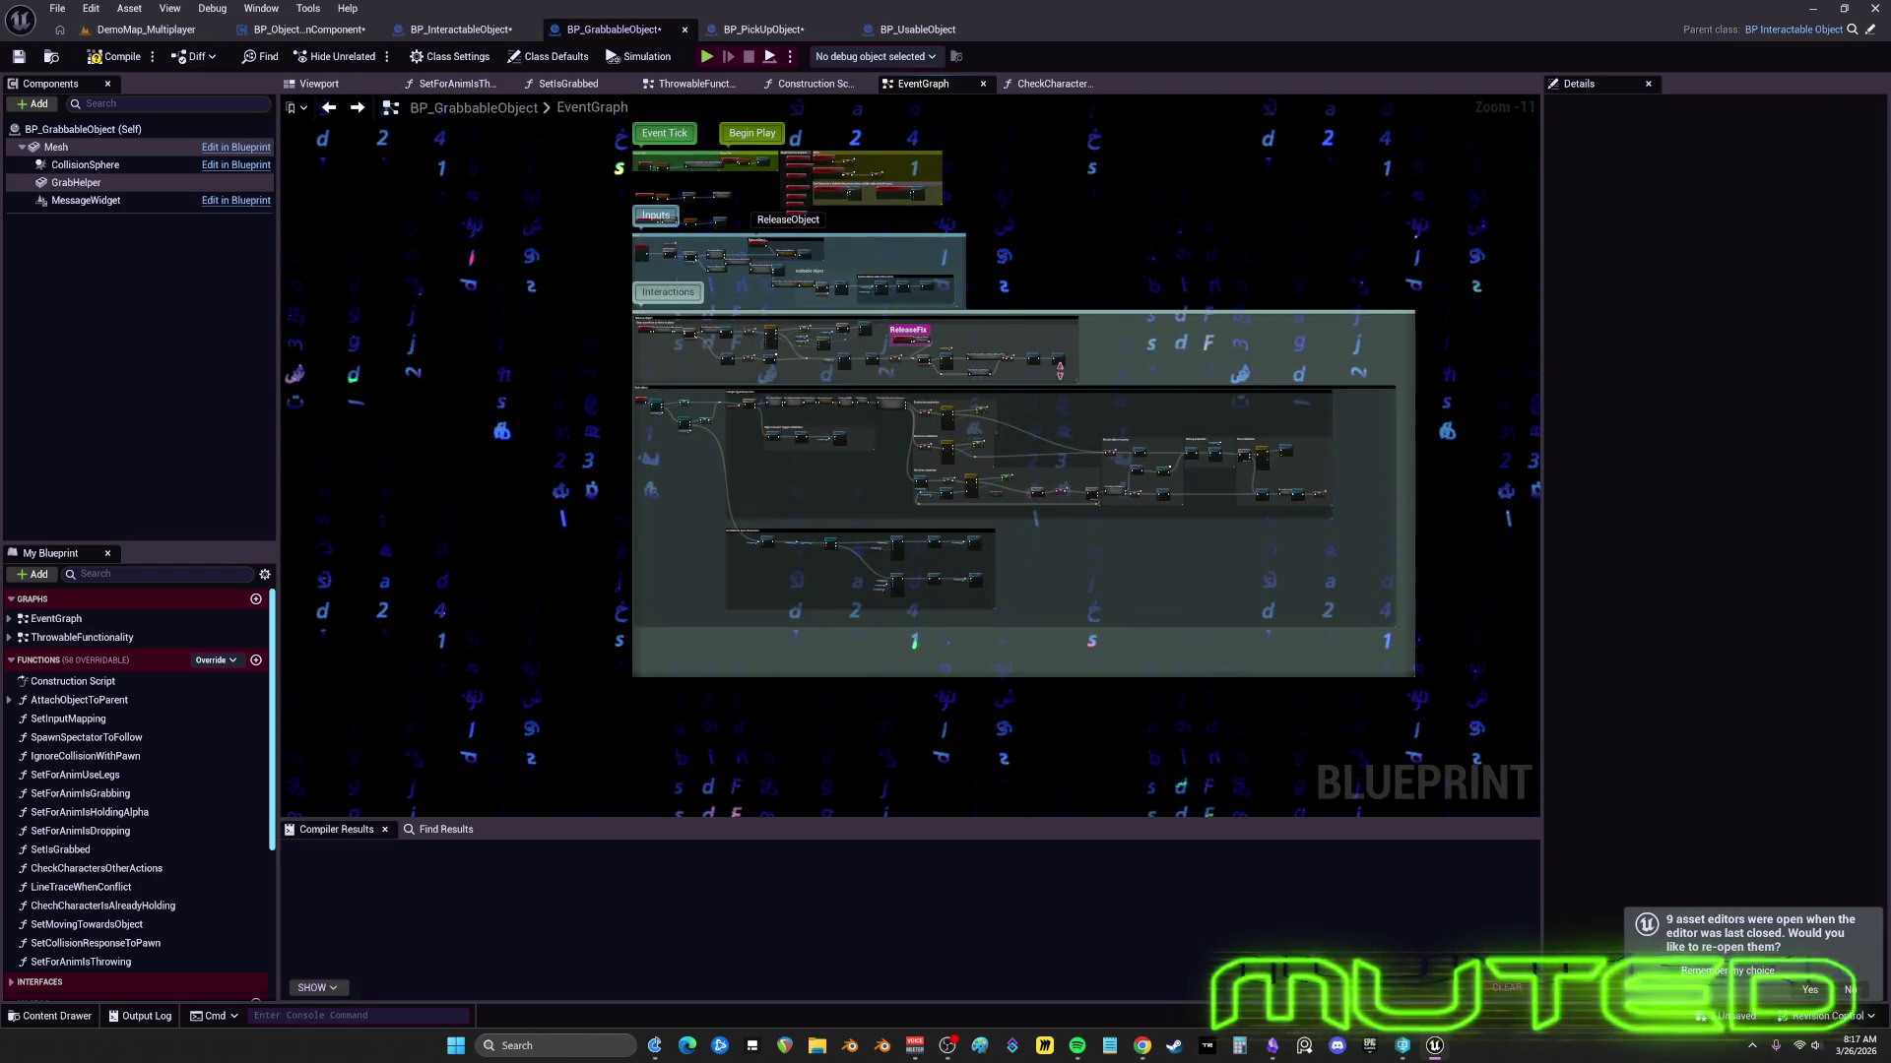
scroll(833, 428, "up", 5)
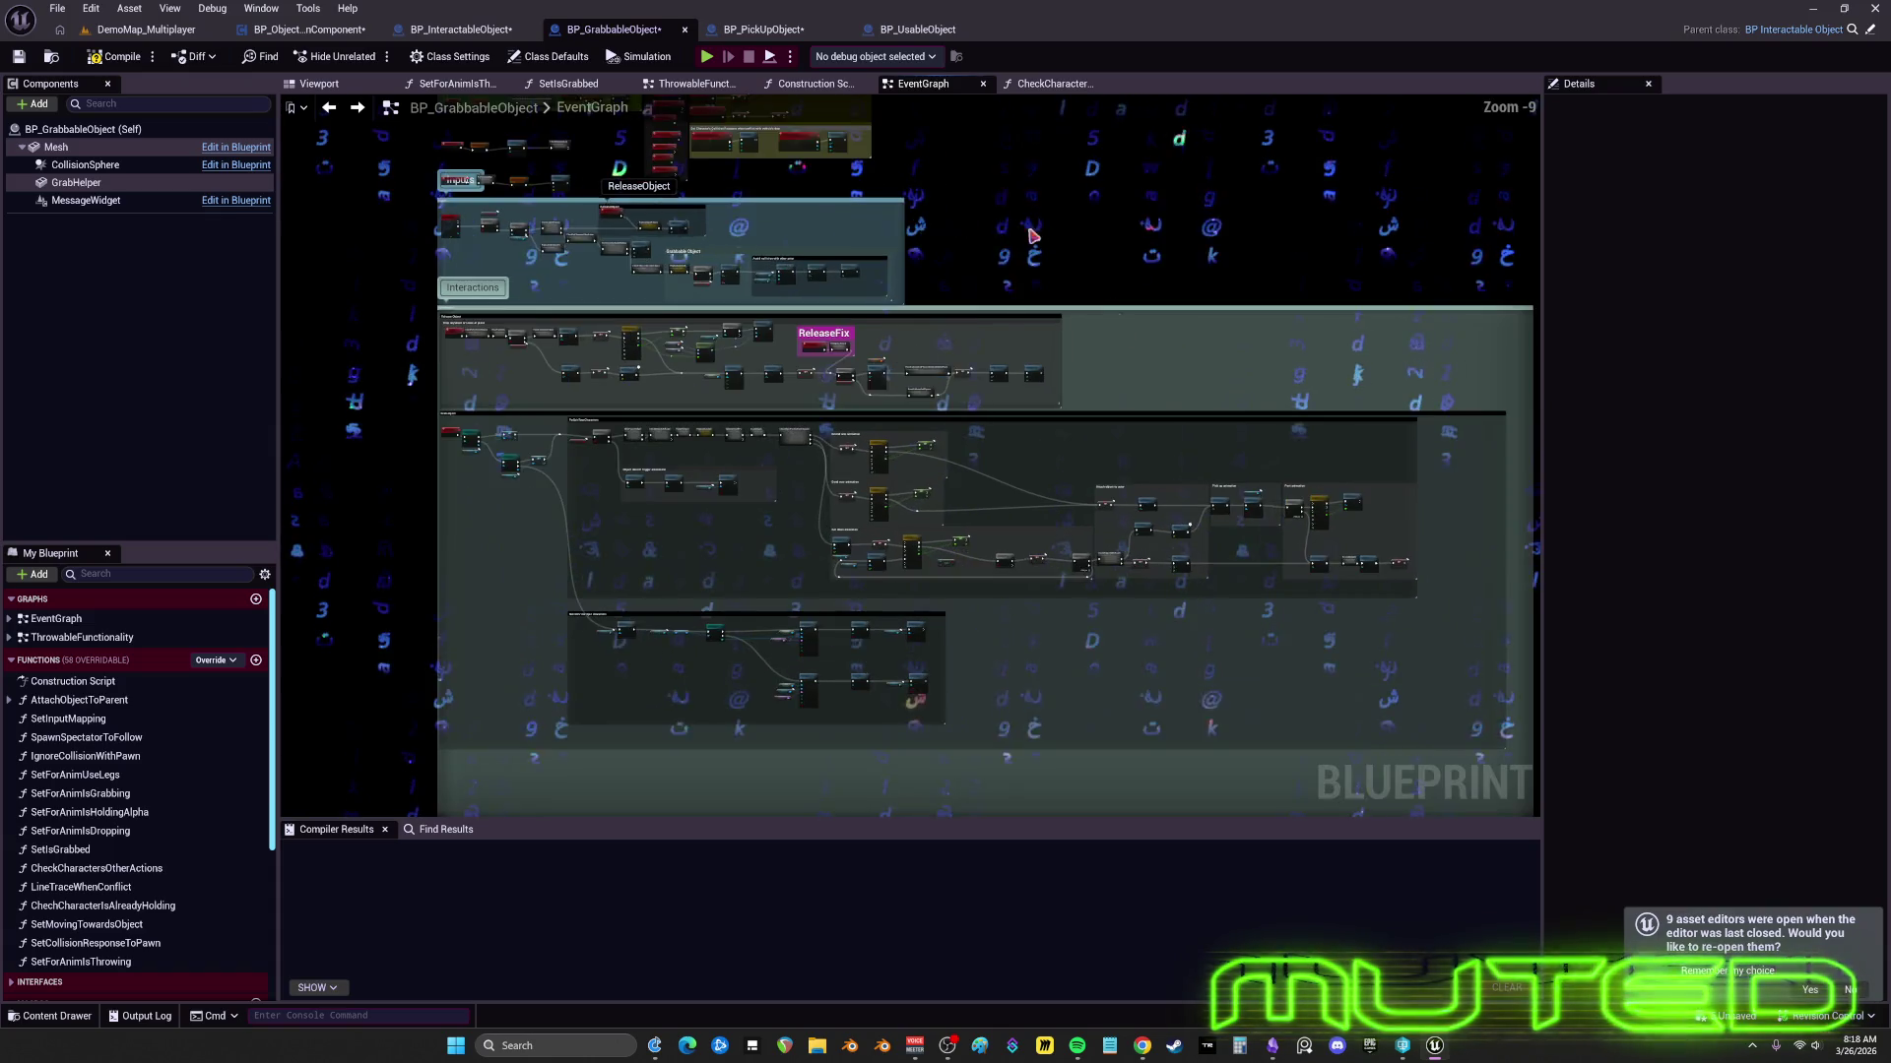
scroll(1042, 309, "up", 4)
left_click(1083, 325)
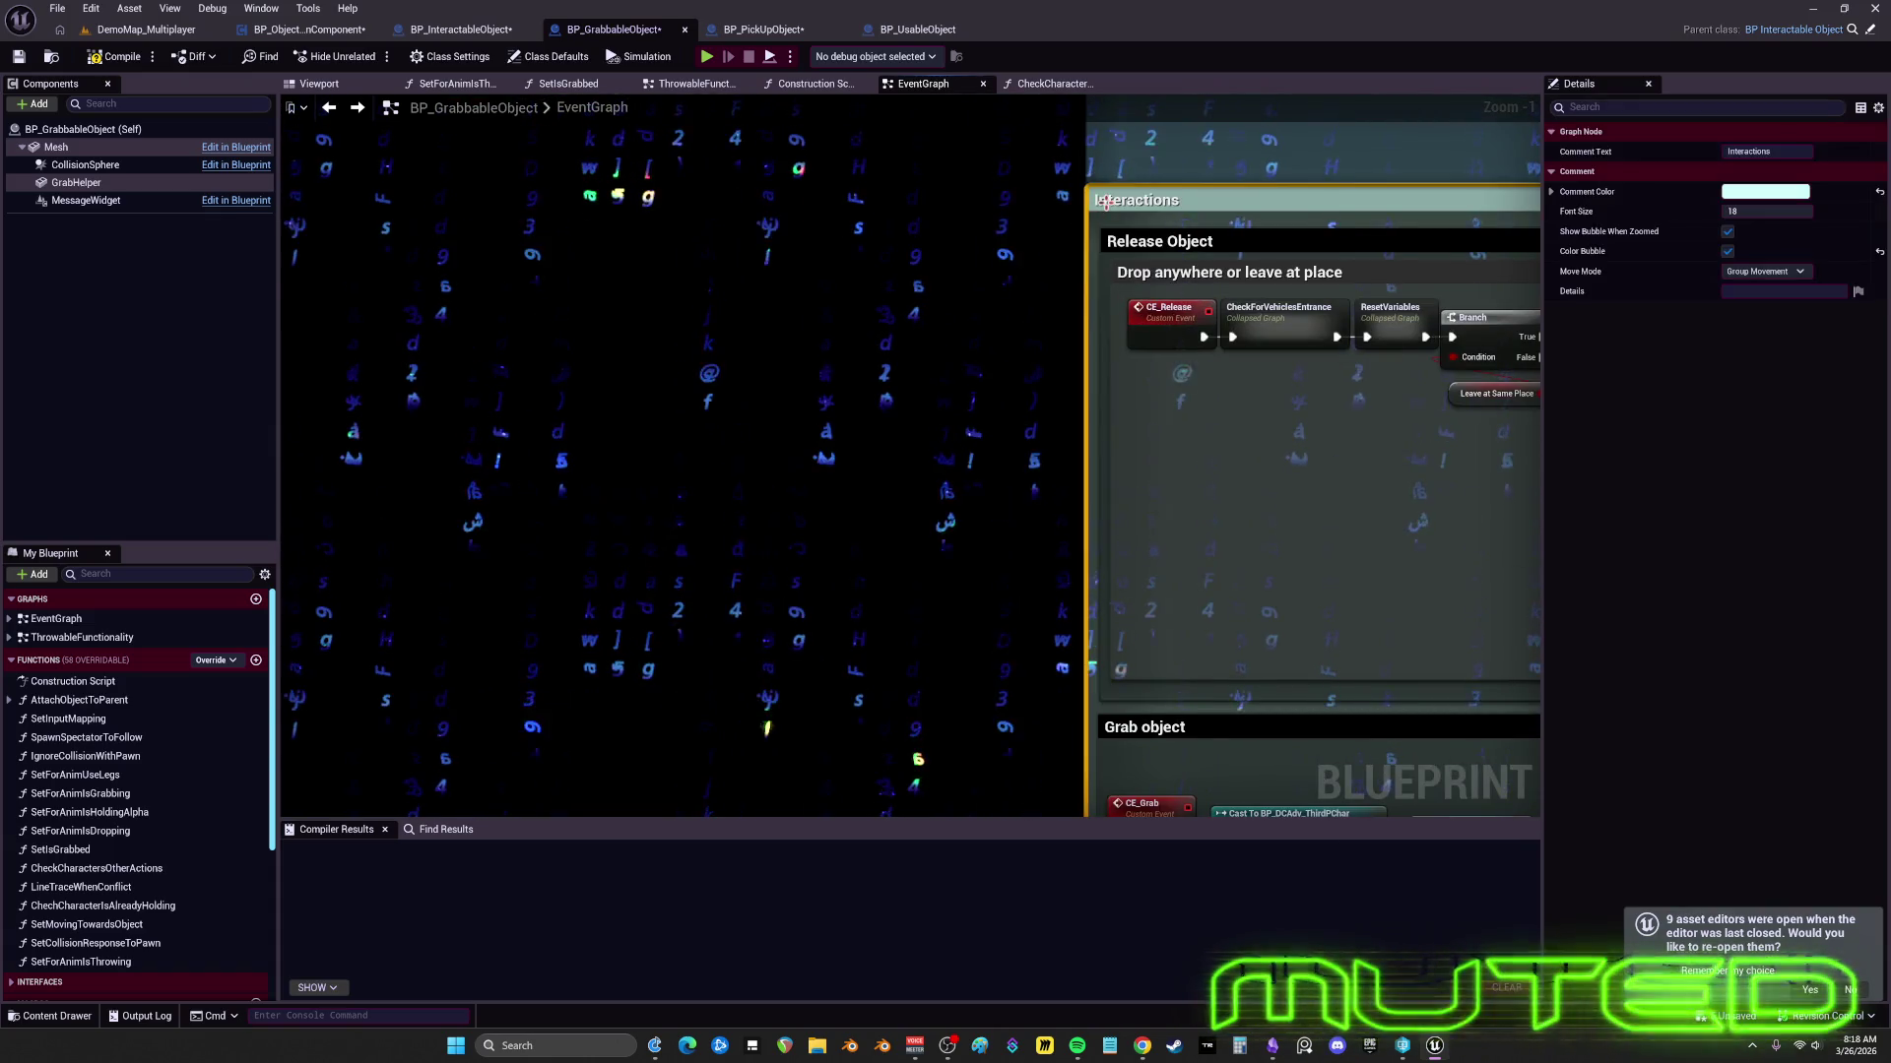
scroll(1036, 393, "down", 4)
scroll(1036, 393, "up", 3)
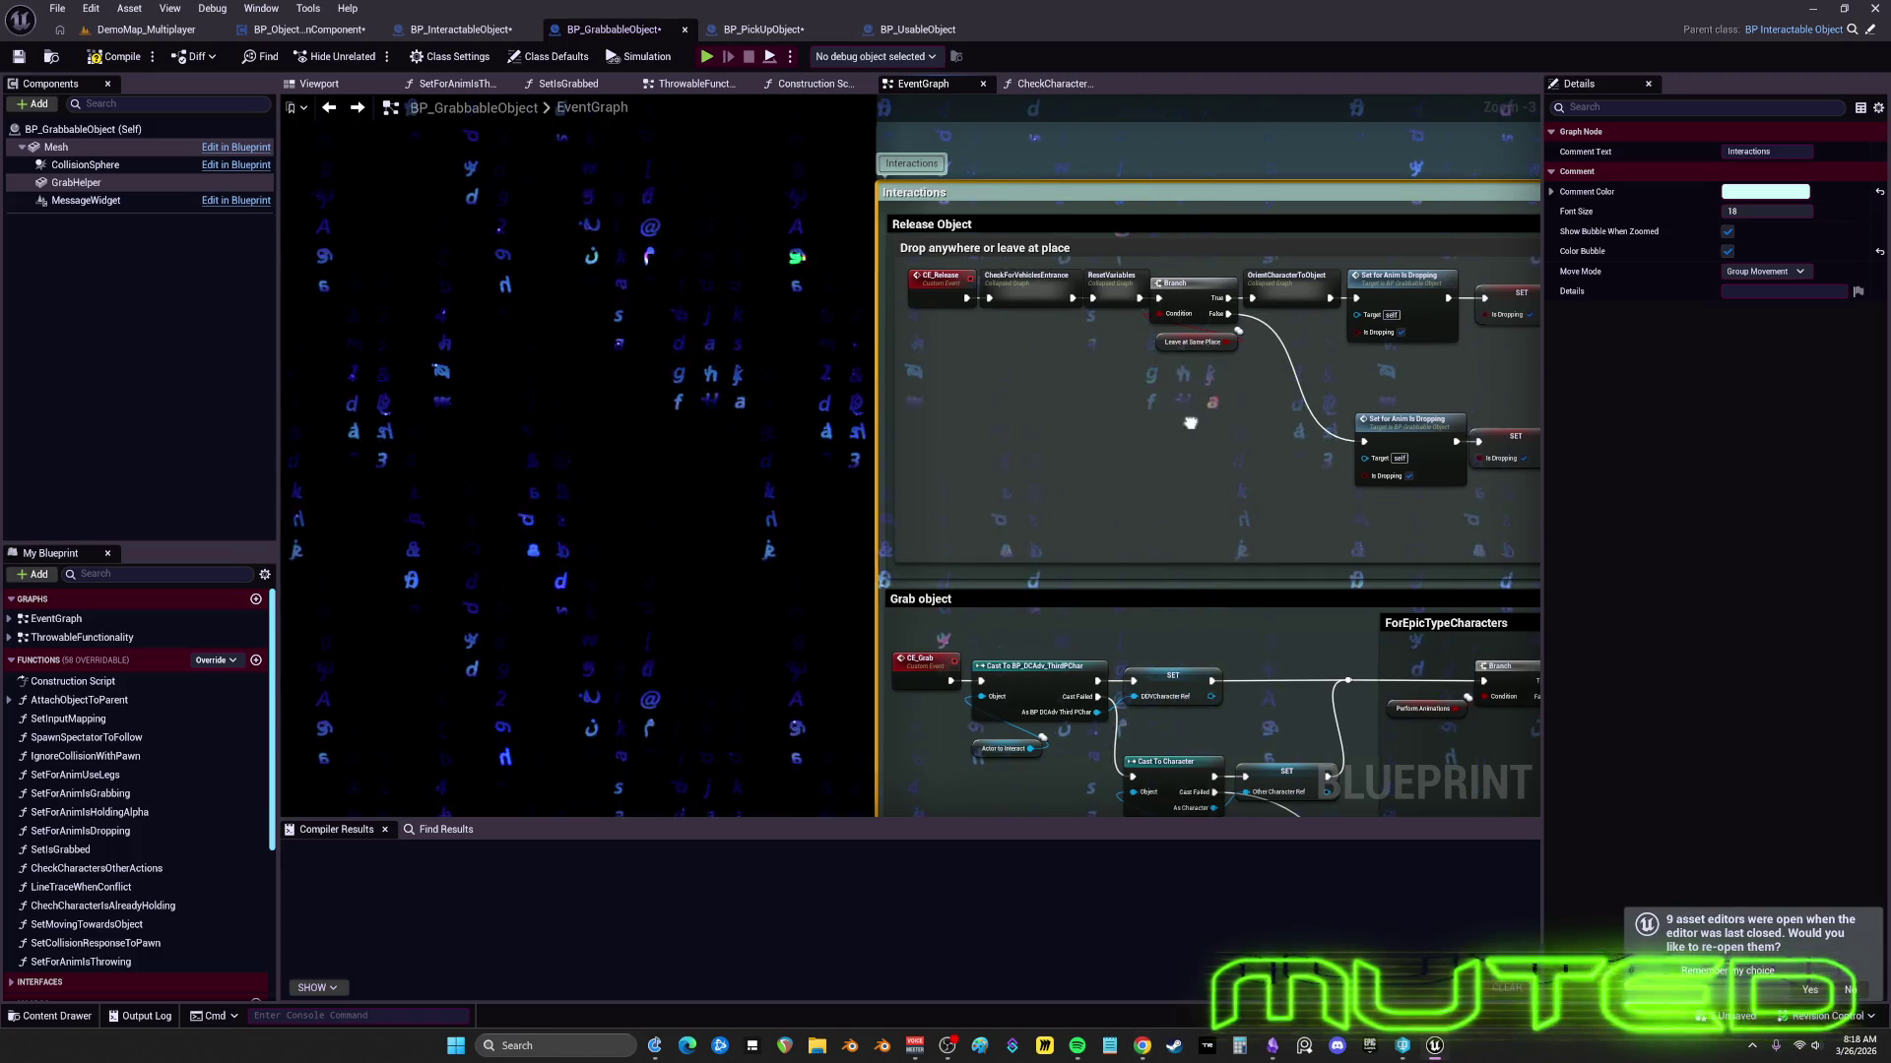
scroll(1022, 399, "up", 3)
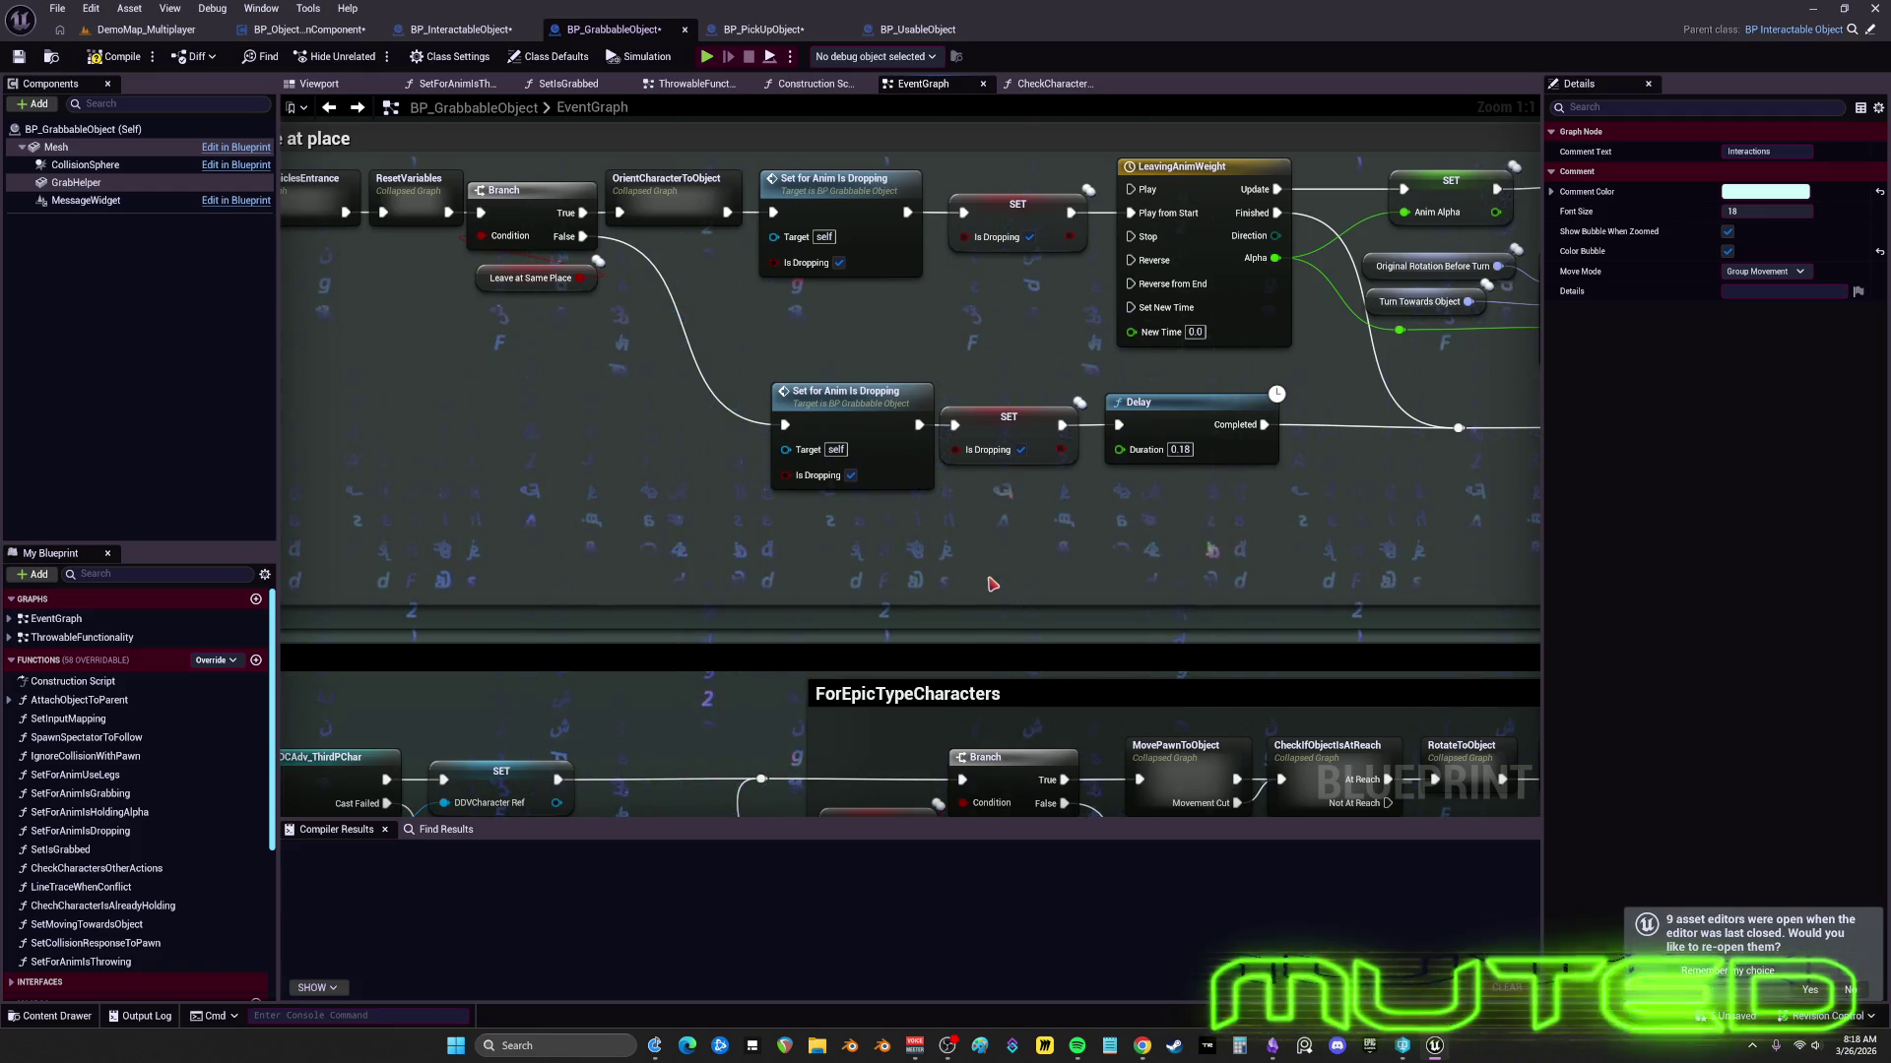
mouse_move(718, 640)
left_mouse_down()
mouse_move(722, 561)
mouse_move(763, 628)
mouse_move(984, 630)
mouse_move(887, 676)
mouse_move(899, 658)
mouse_move(877, 612)
mouse_move(911, 603)
mouse_move(630, 579)
mouse_move(886, 532)
mouse_move(710, 596)
mouse_move(1068, 609)
mouse_move(817, 587)
mouse_move(954, 550)
mouse_move(1045, 654)
mouse_move(778, 474)
mouse_move(798, 366)
mouse_move(959, 324)
mouse_move(864, 413)
mouse_move(746, 415)
mouse_move(718, 295)
mouse_move(972, 374)
mouse_move(959, 260)
mouse_move(848, 409)
mouse_move(837, 540)
mouse_move(889, 478)
mouse_move(990, 538)
mouse_move(949, 478)
mouse_move(816, 507)
mouse_move(917, 388)
mouse_move(858, 283)
mouse_move(790, 233)
mouse_move(735, 366)
mouse_move(1043, 425)
mouse_move(688, 248)
mouse_move(601, 352)
mouse_move(945, 194)
mouse_move(938, 371)
mouse_move(765, 439)
mouse_move(758, 384)
mouse_move(933, 377)
mouse_move(859, 335)
mouse_move(768, 369)
mouse_move(699, 347)
mouse_move(990, 301)
mouse_move(921, 281)
mouse_move(1009, 286)
mouse_move(923, 283)
left_mouse_up()
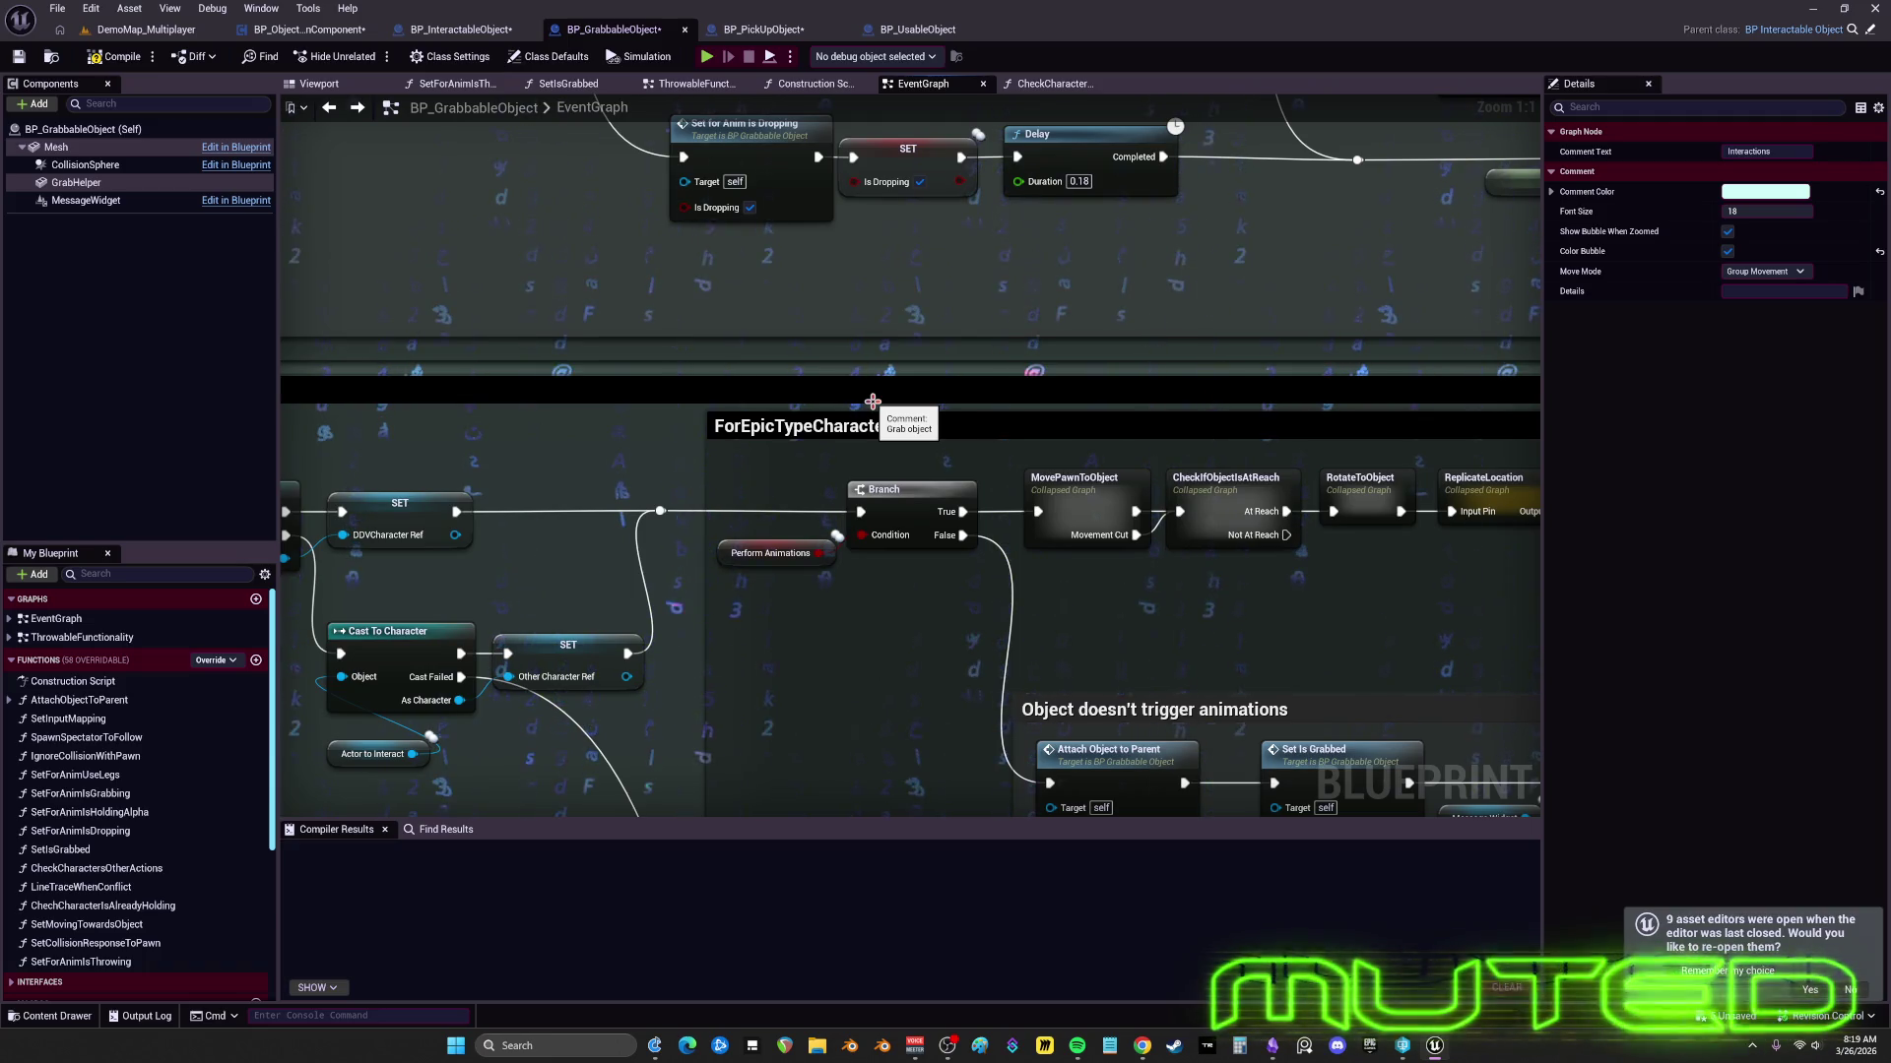
left_click_drag(804, 774, 1056, 673)
- Nudge the Perform Animations node and shift the Object doesn't trigger animations comment left
left_click(914, 411)
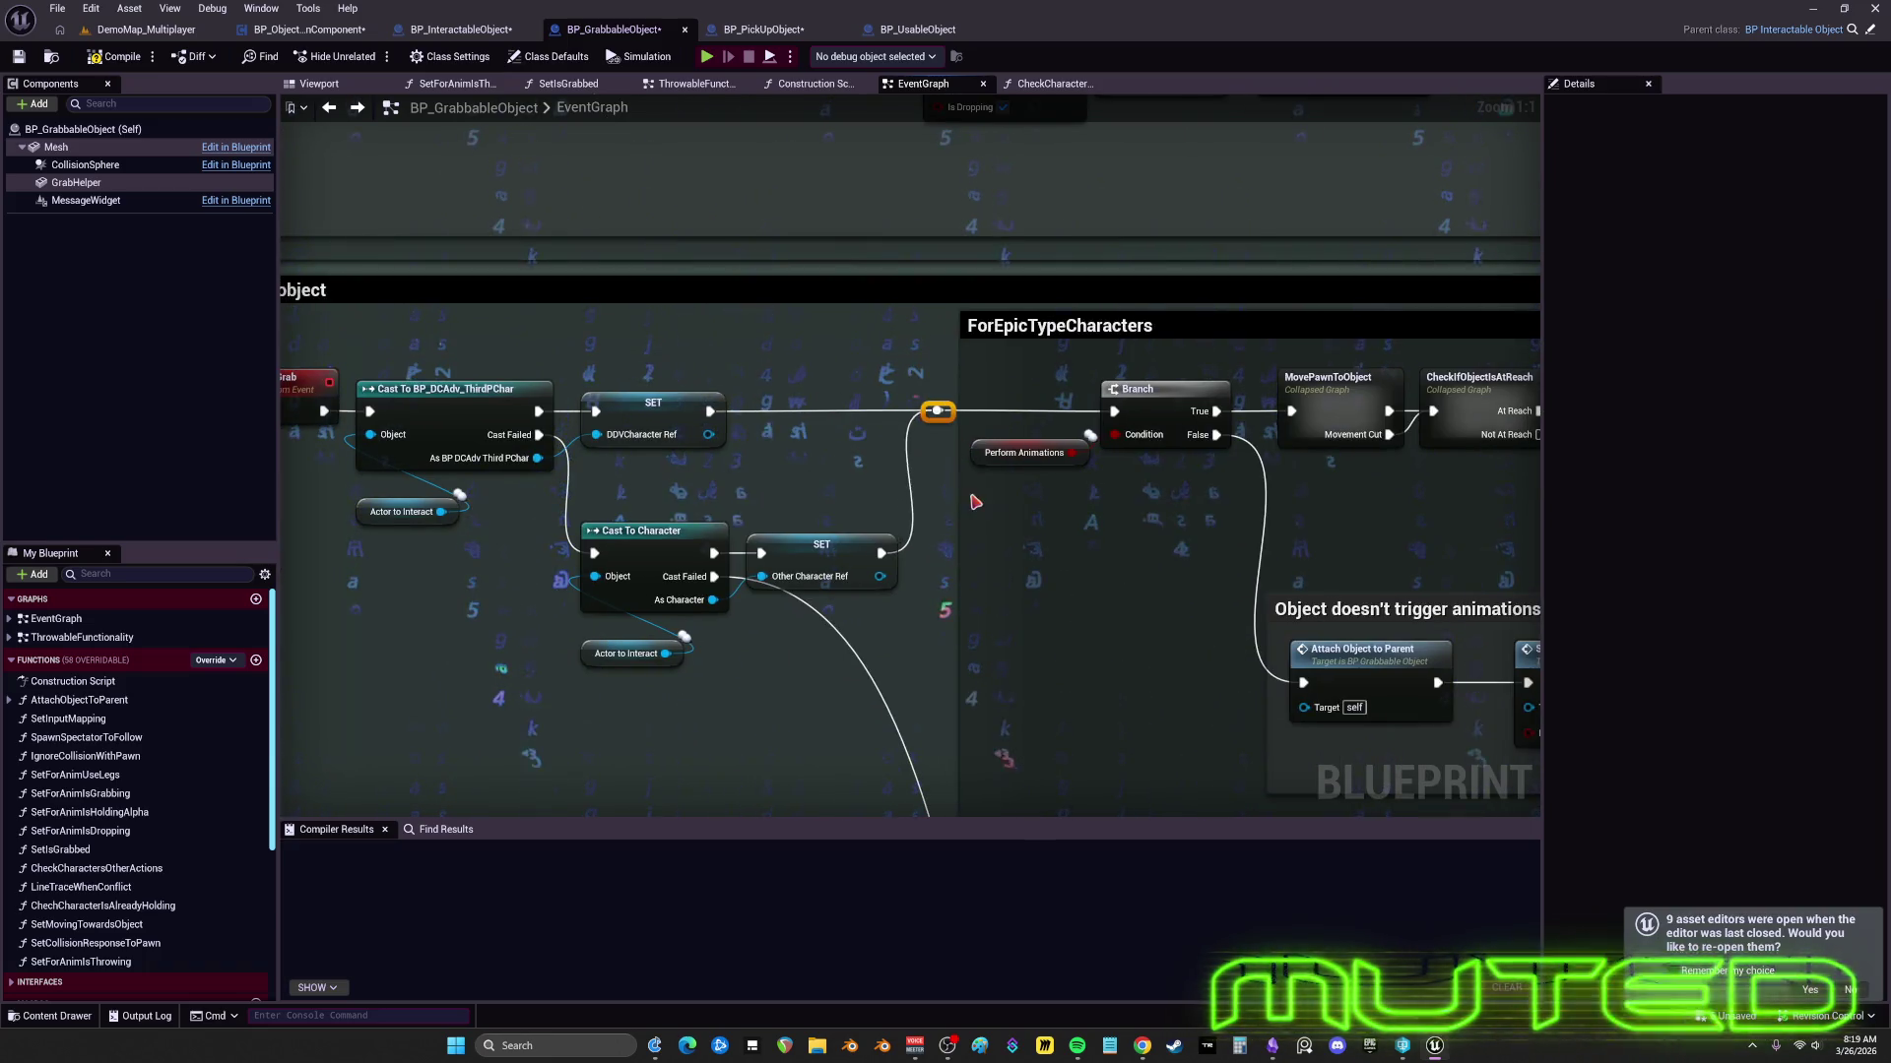
left_click_drag(996, 455, 1021, 466)
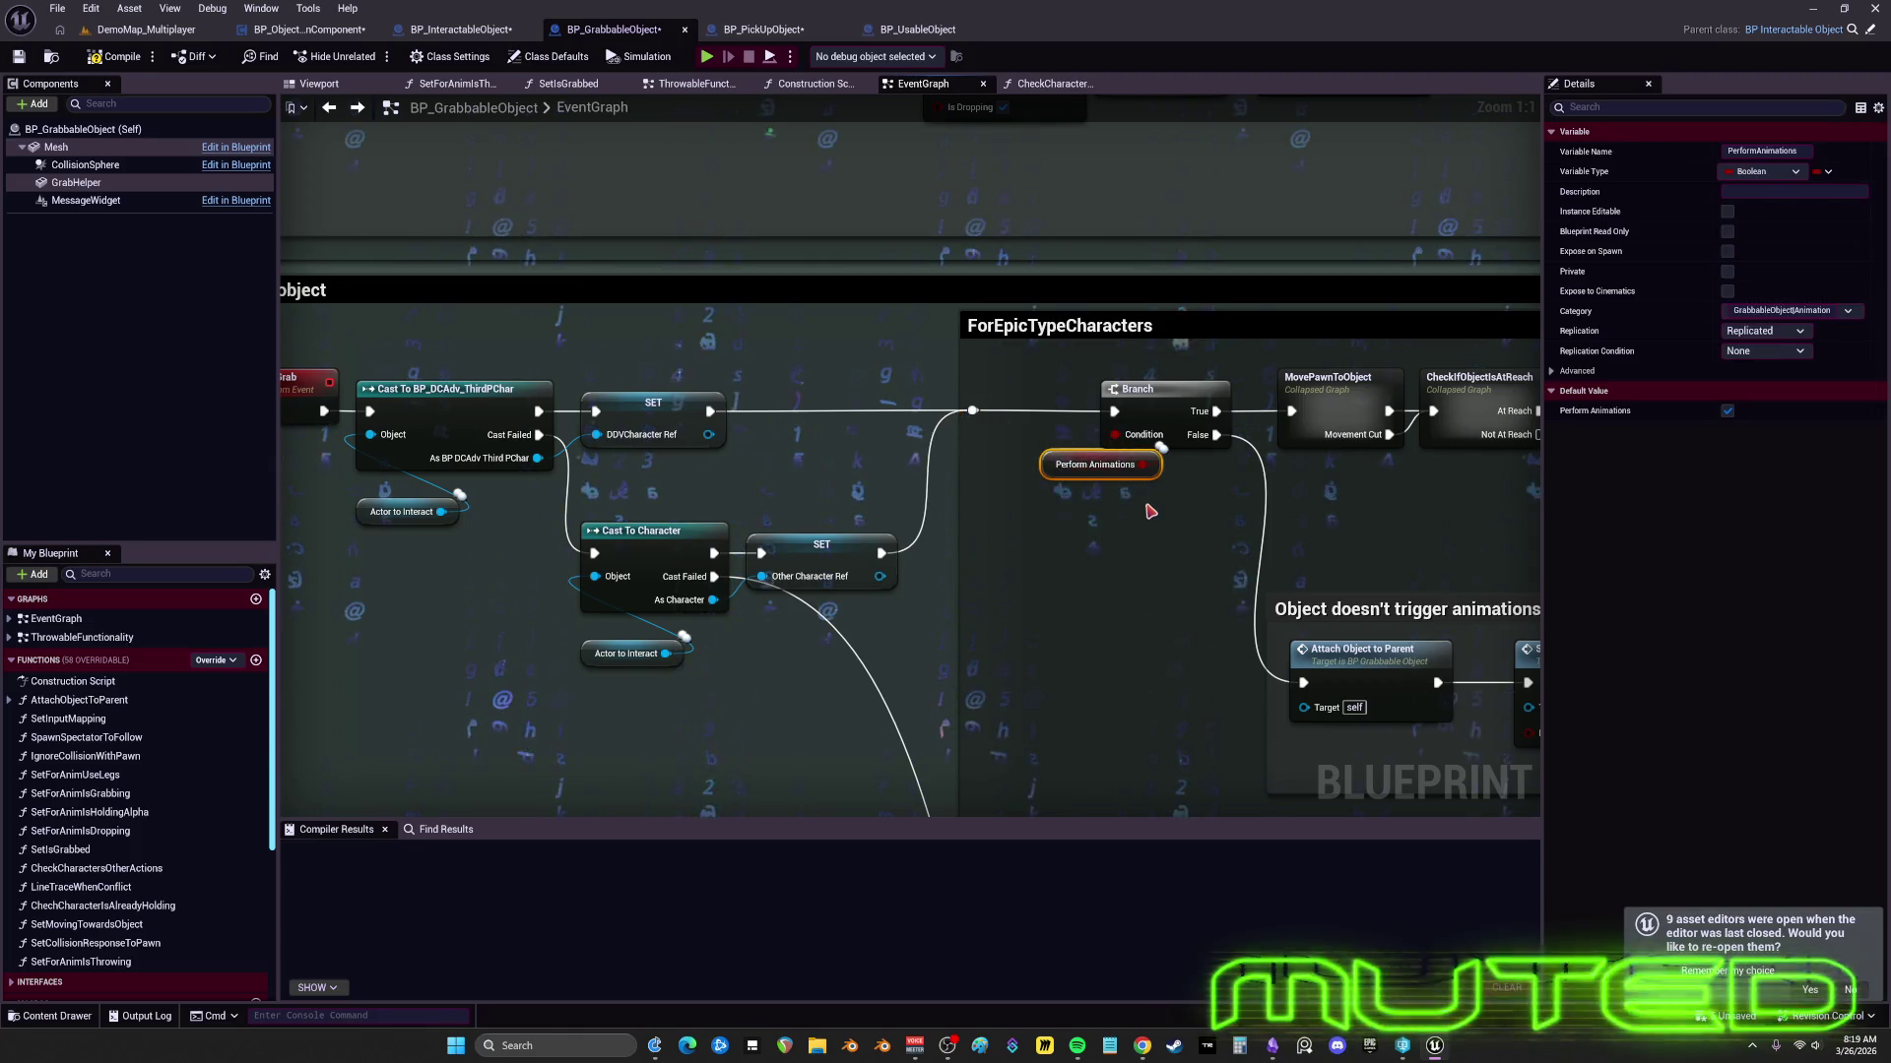
scroll(1158, 515, "down", 6)
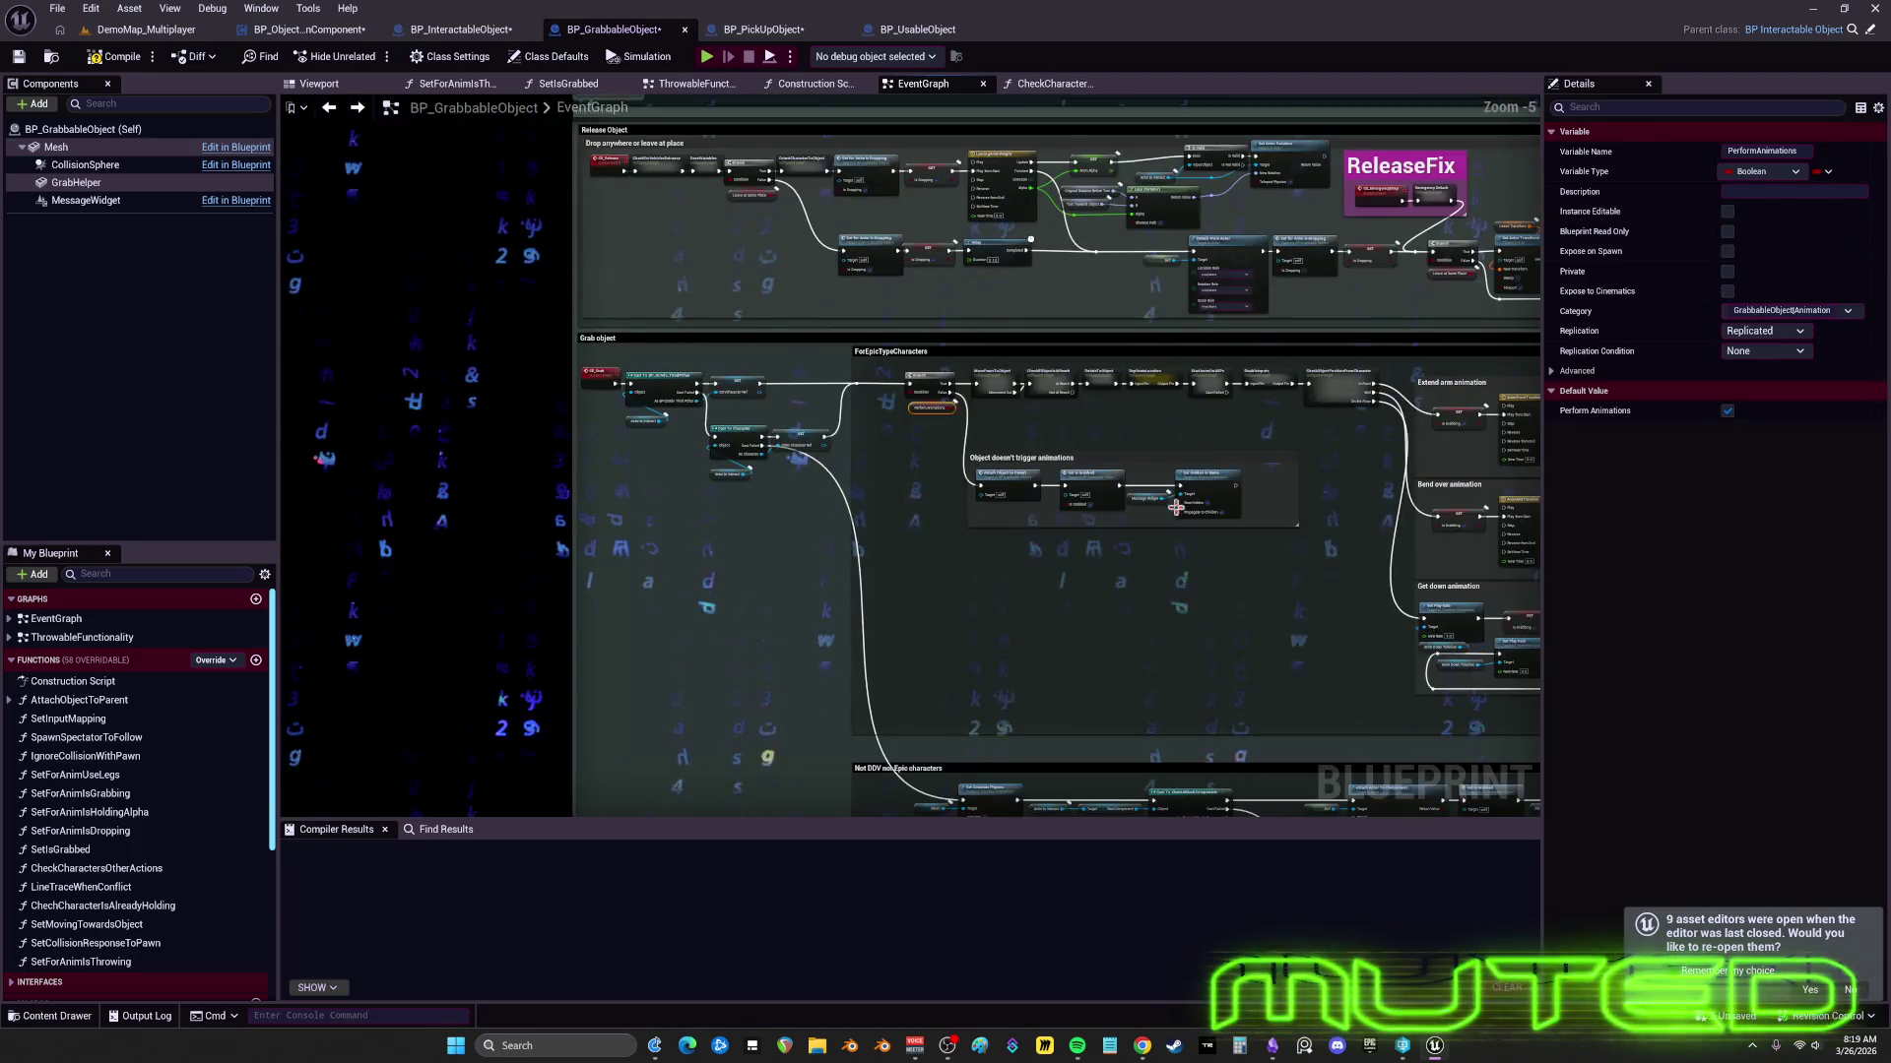
scroll(805, 428, "up", 3)
left_click_drag(809, 445, 793, 446)
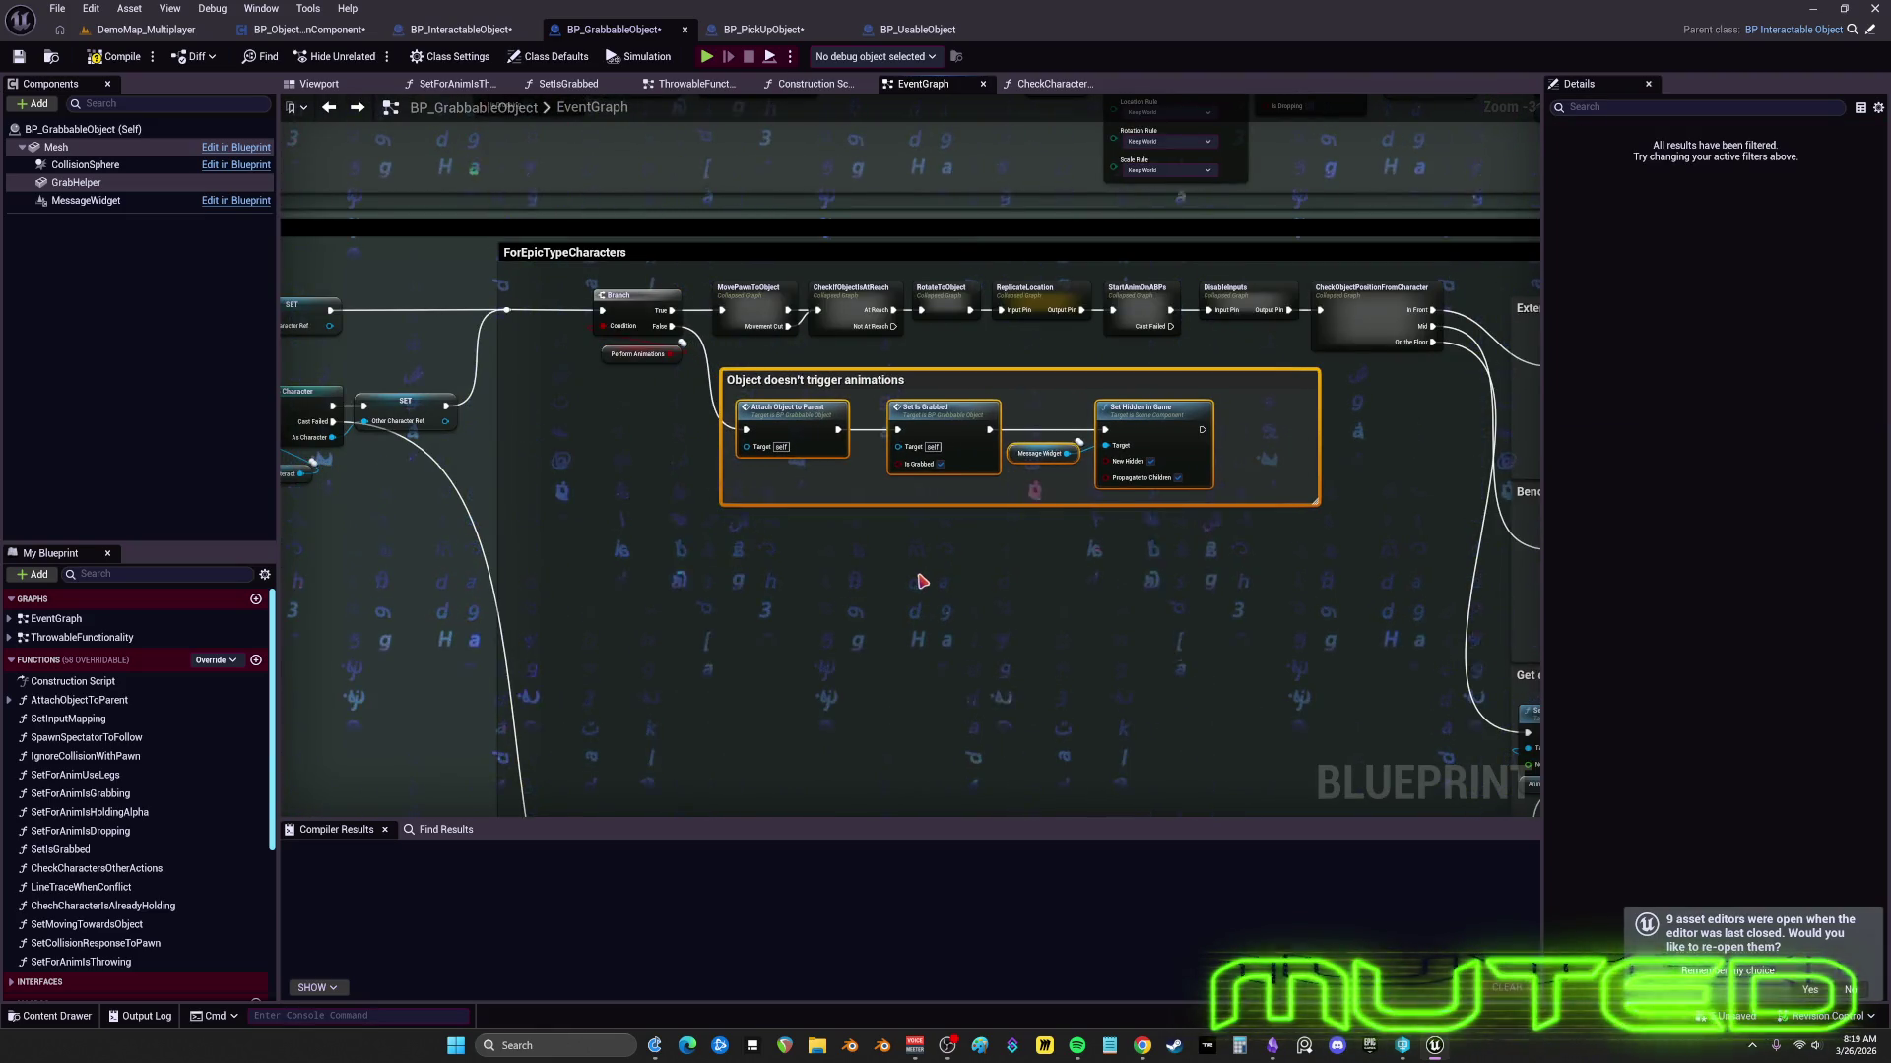
- Shorten the large grab-object comment by dragging its bottom edge up past Not DDV section
left_click_drag(1079, 534, 991, 295)
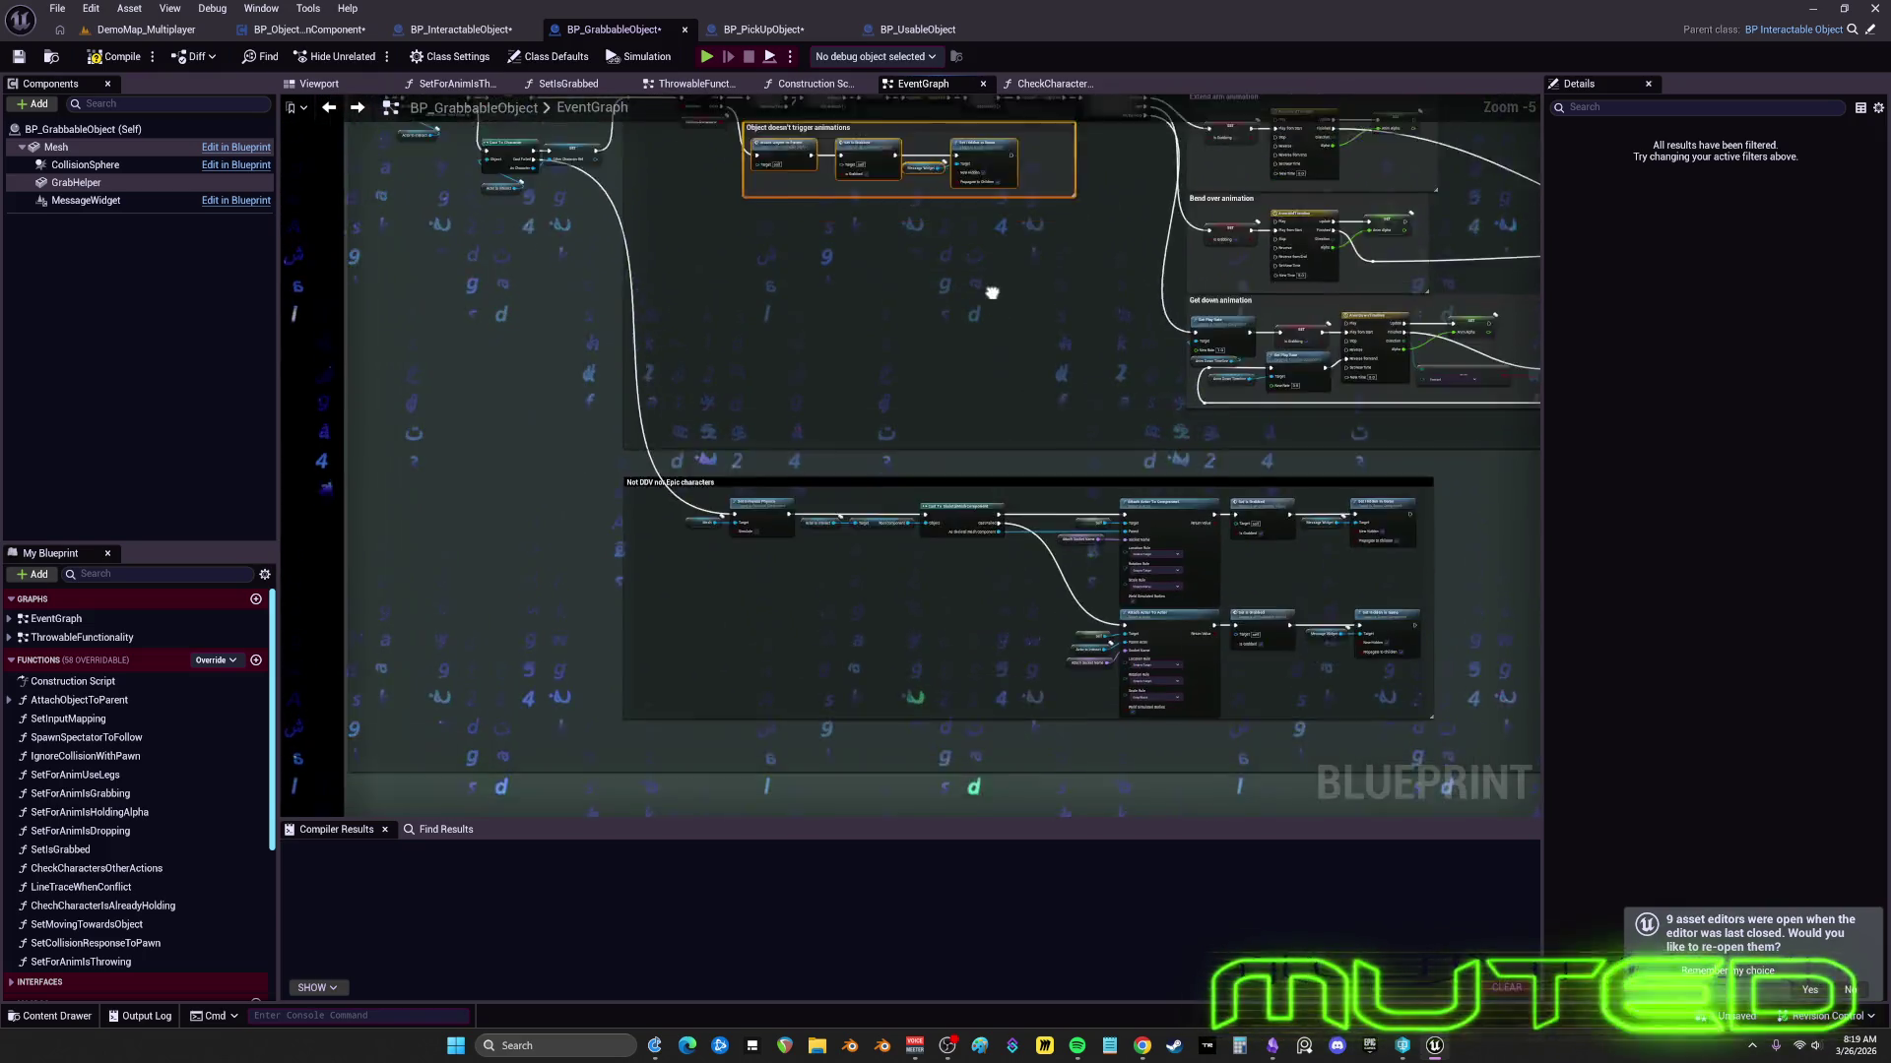
scroll(1267, 565, "down", 2)
scroll(960, 435, "up", 3)
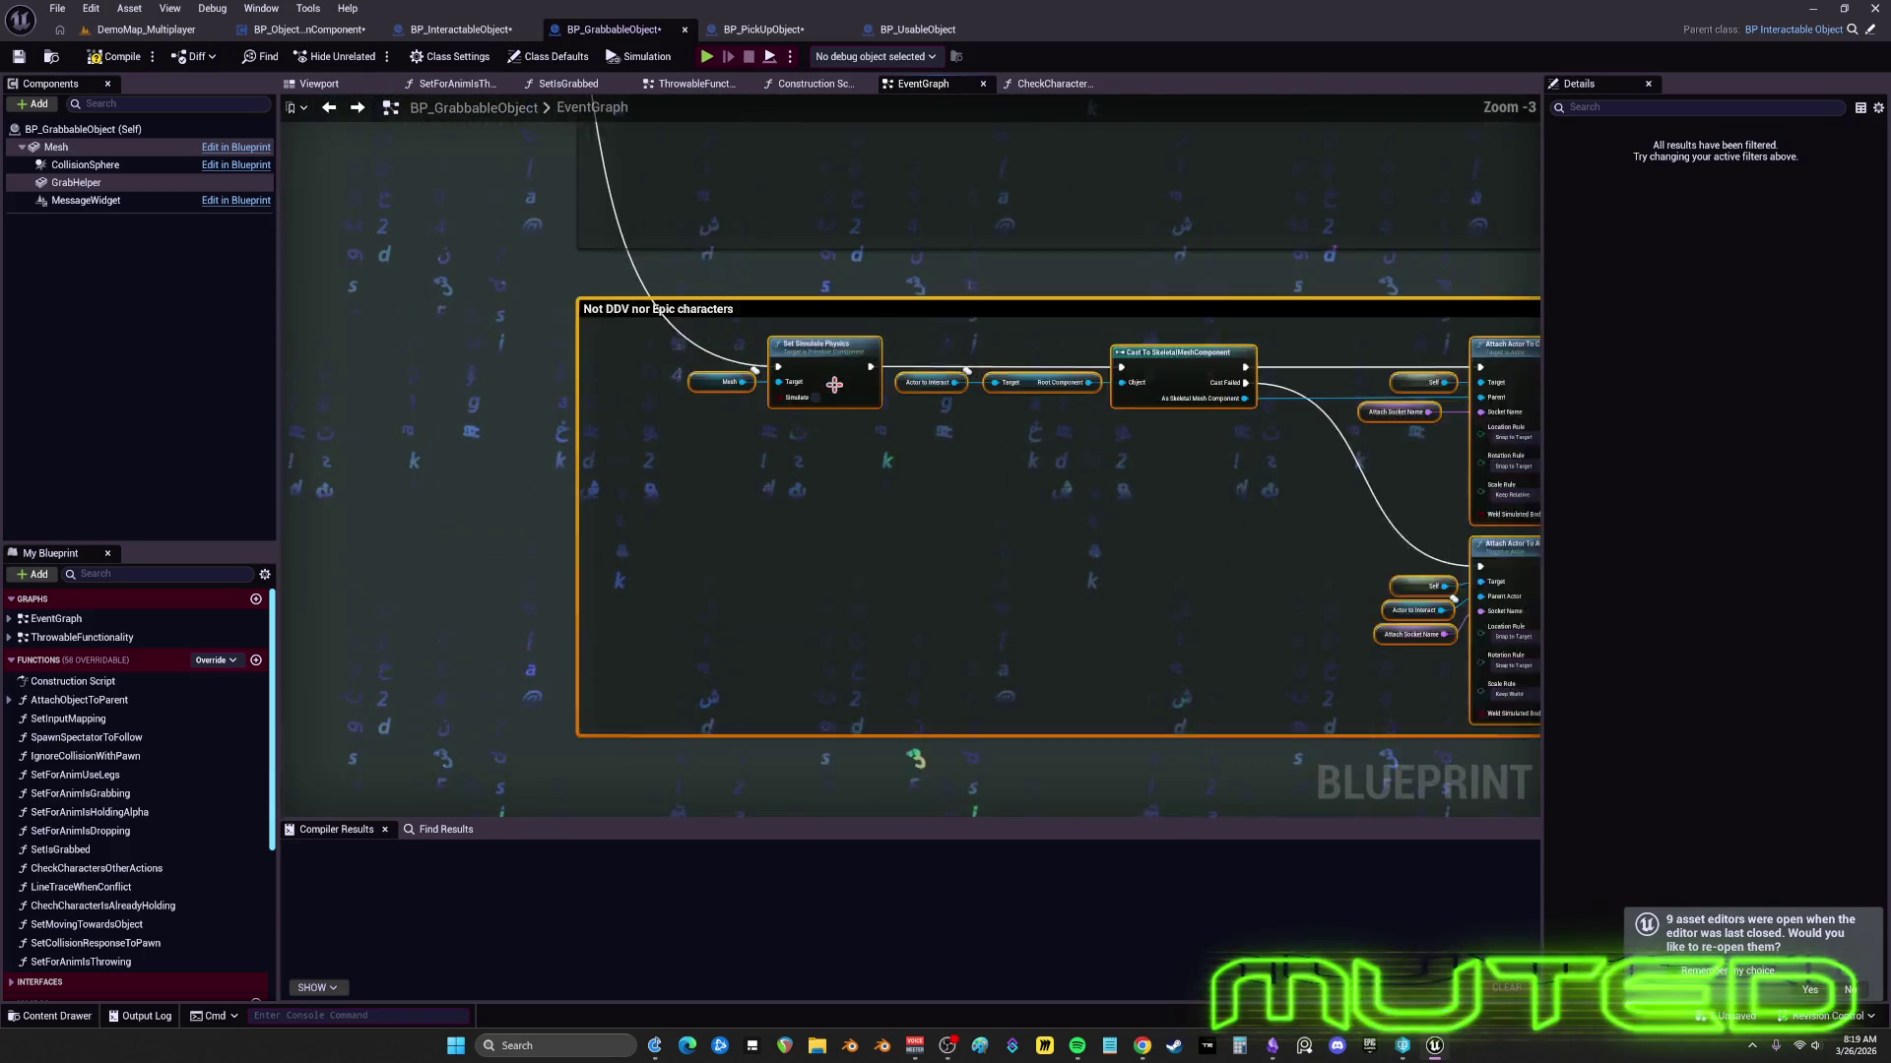
scroll(971, 439, "down", 1)
mouse_move(971, 439)
left_mouse_down()
mouse_move(855, 587)
mouse_move(826, 588)
left_mouse_up()
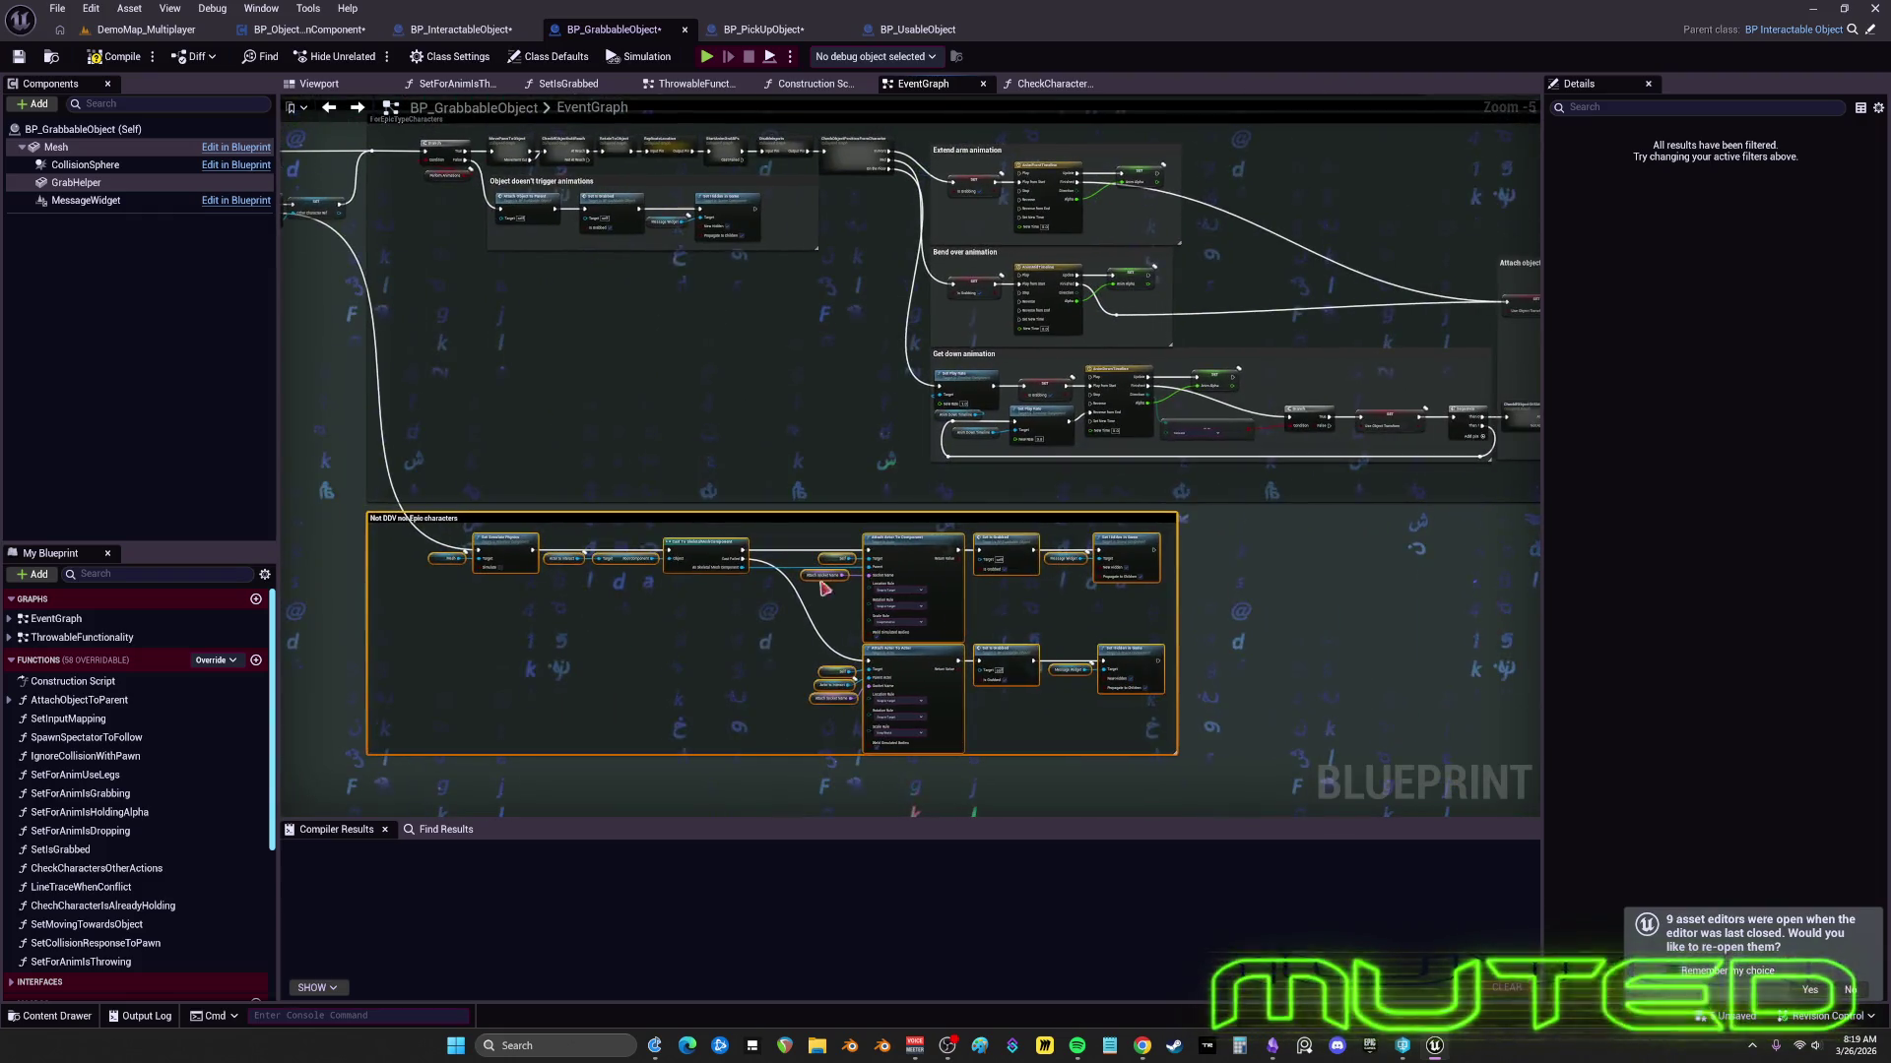
scroll(1046, 477, "up", 3)
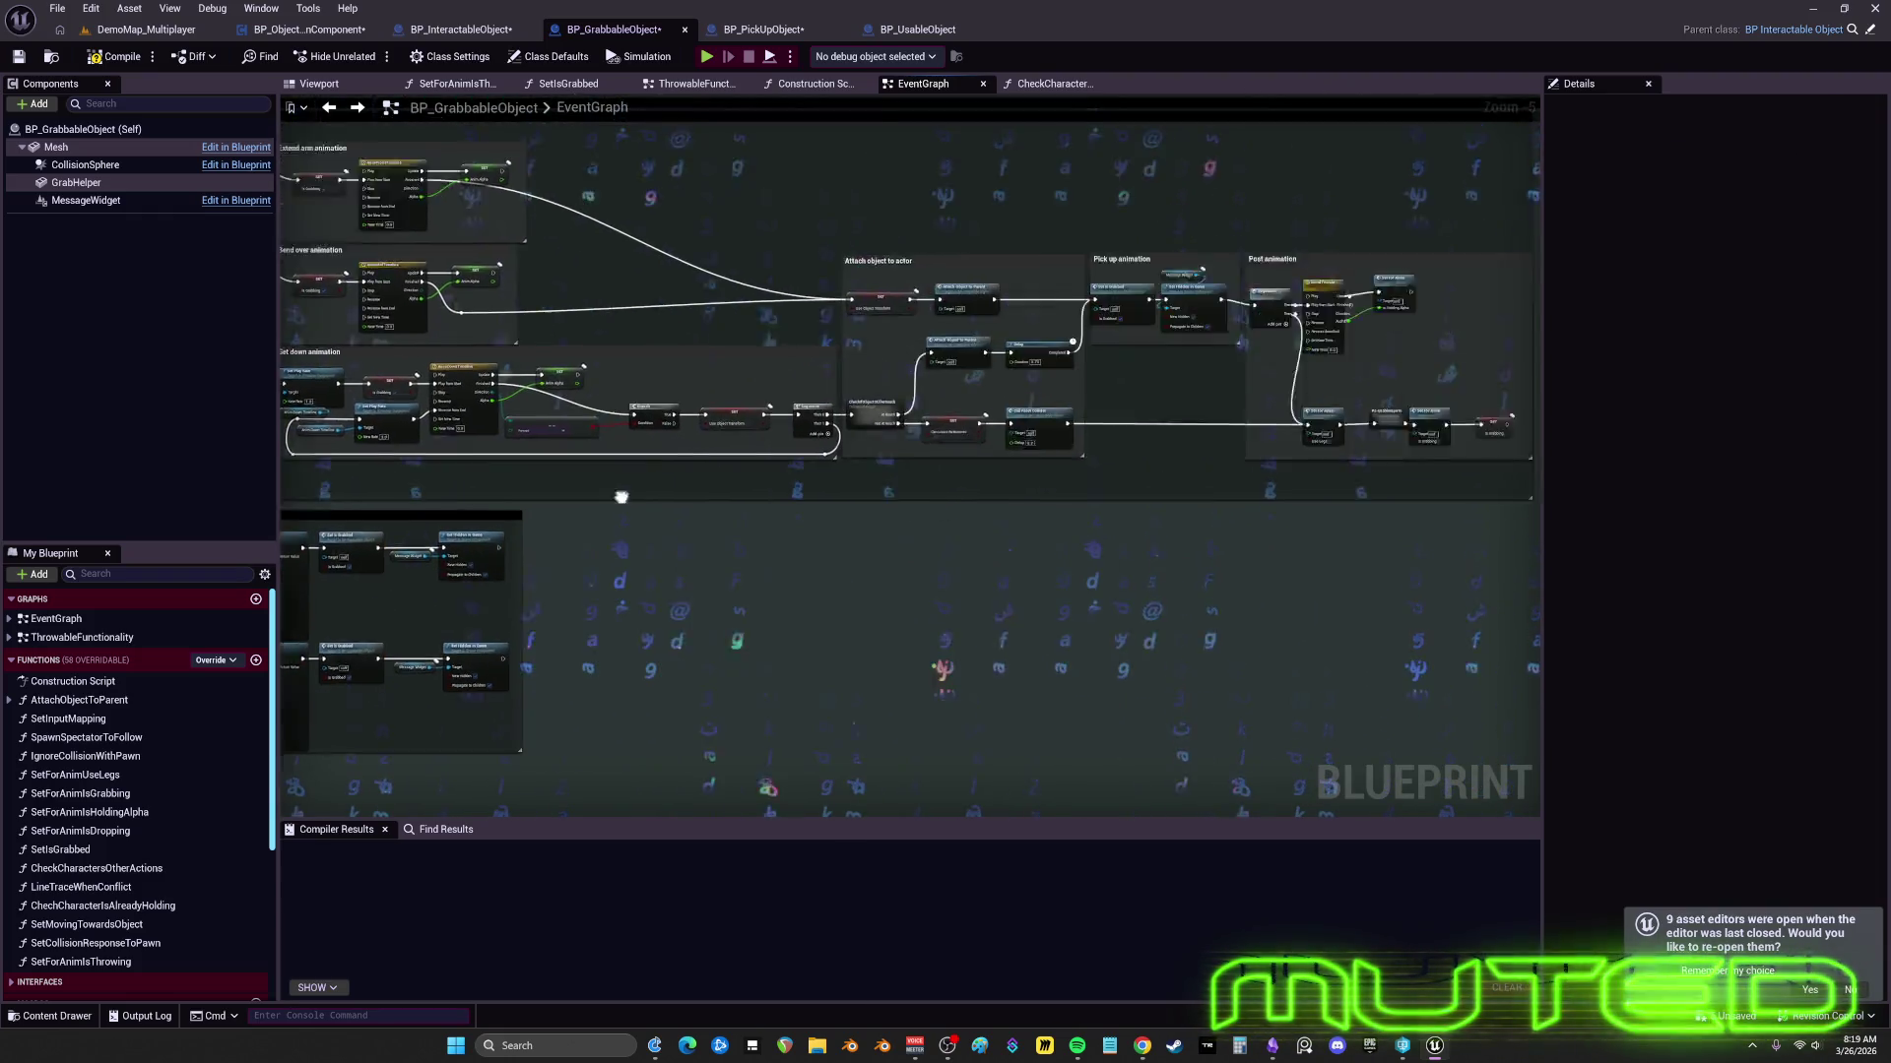
scroll(1046, 413, "down", 2)
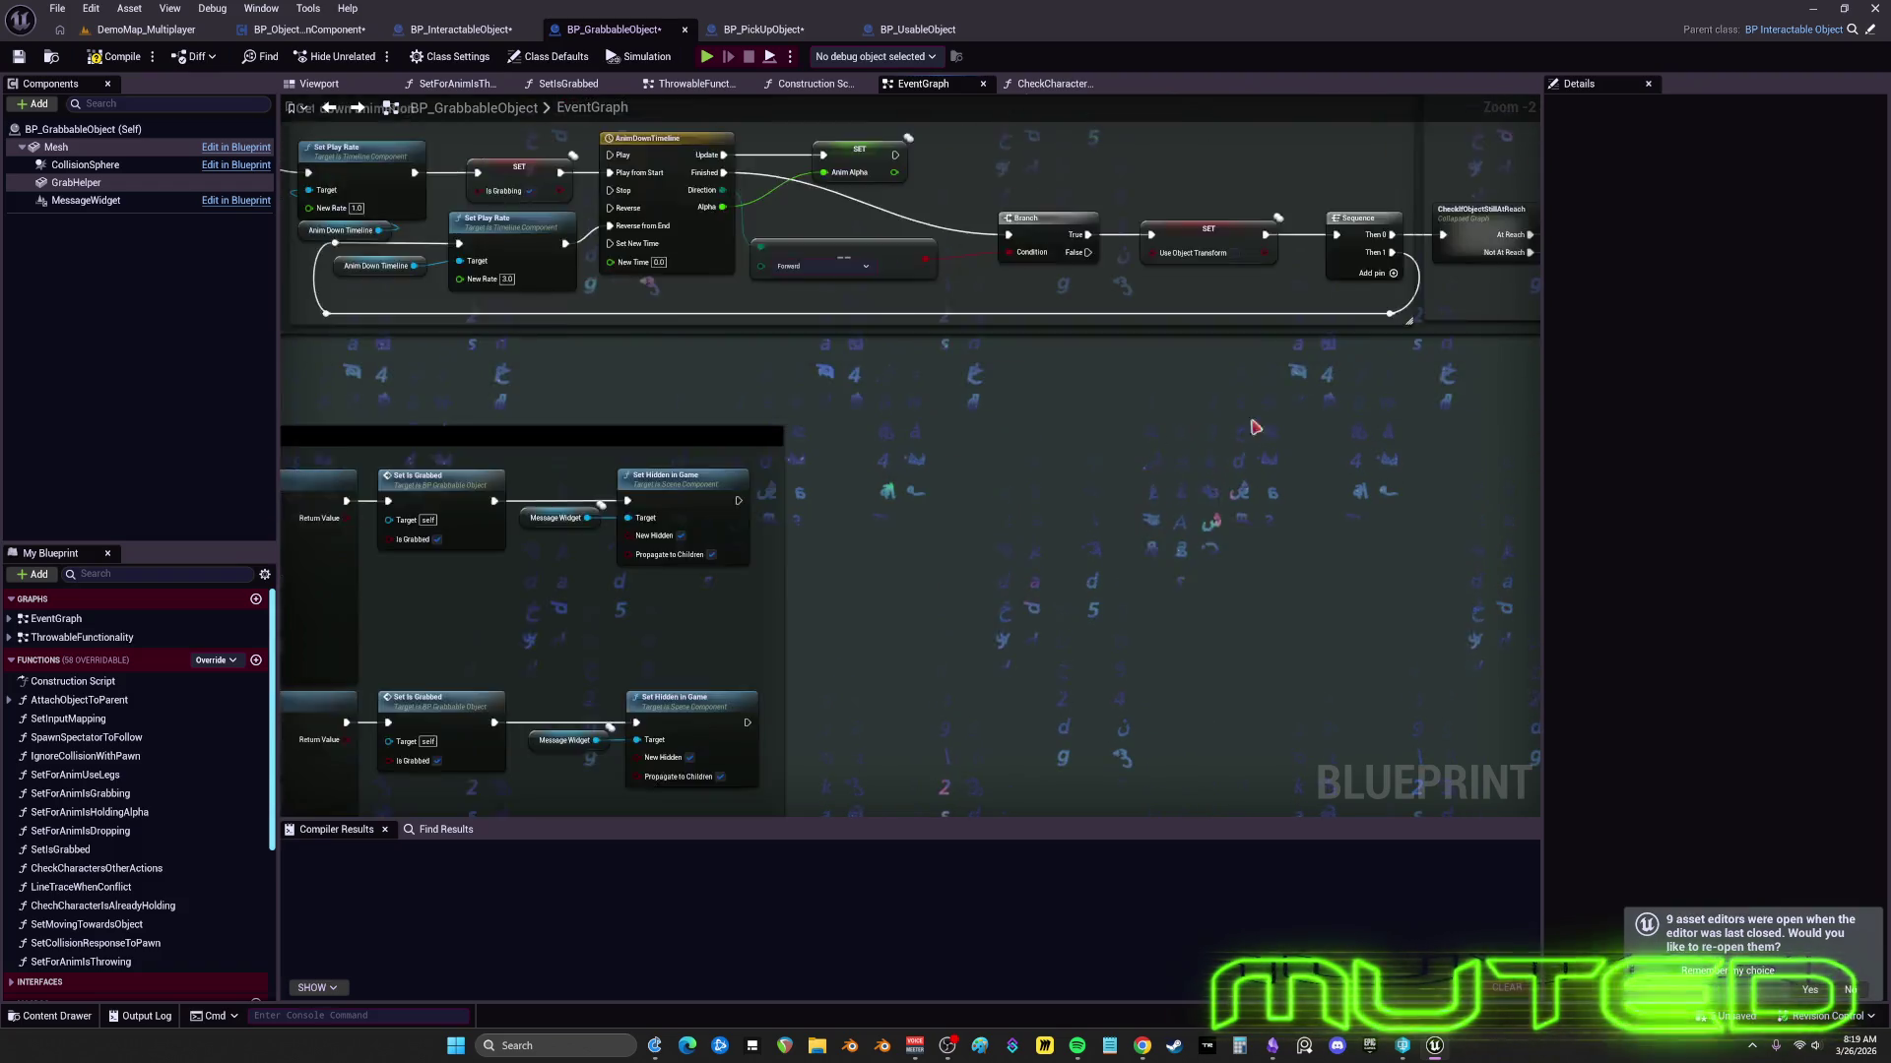
left_click_drag(797, 571, 682, 394)
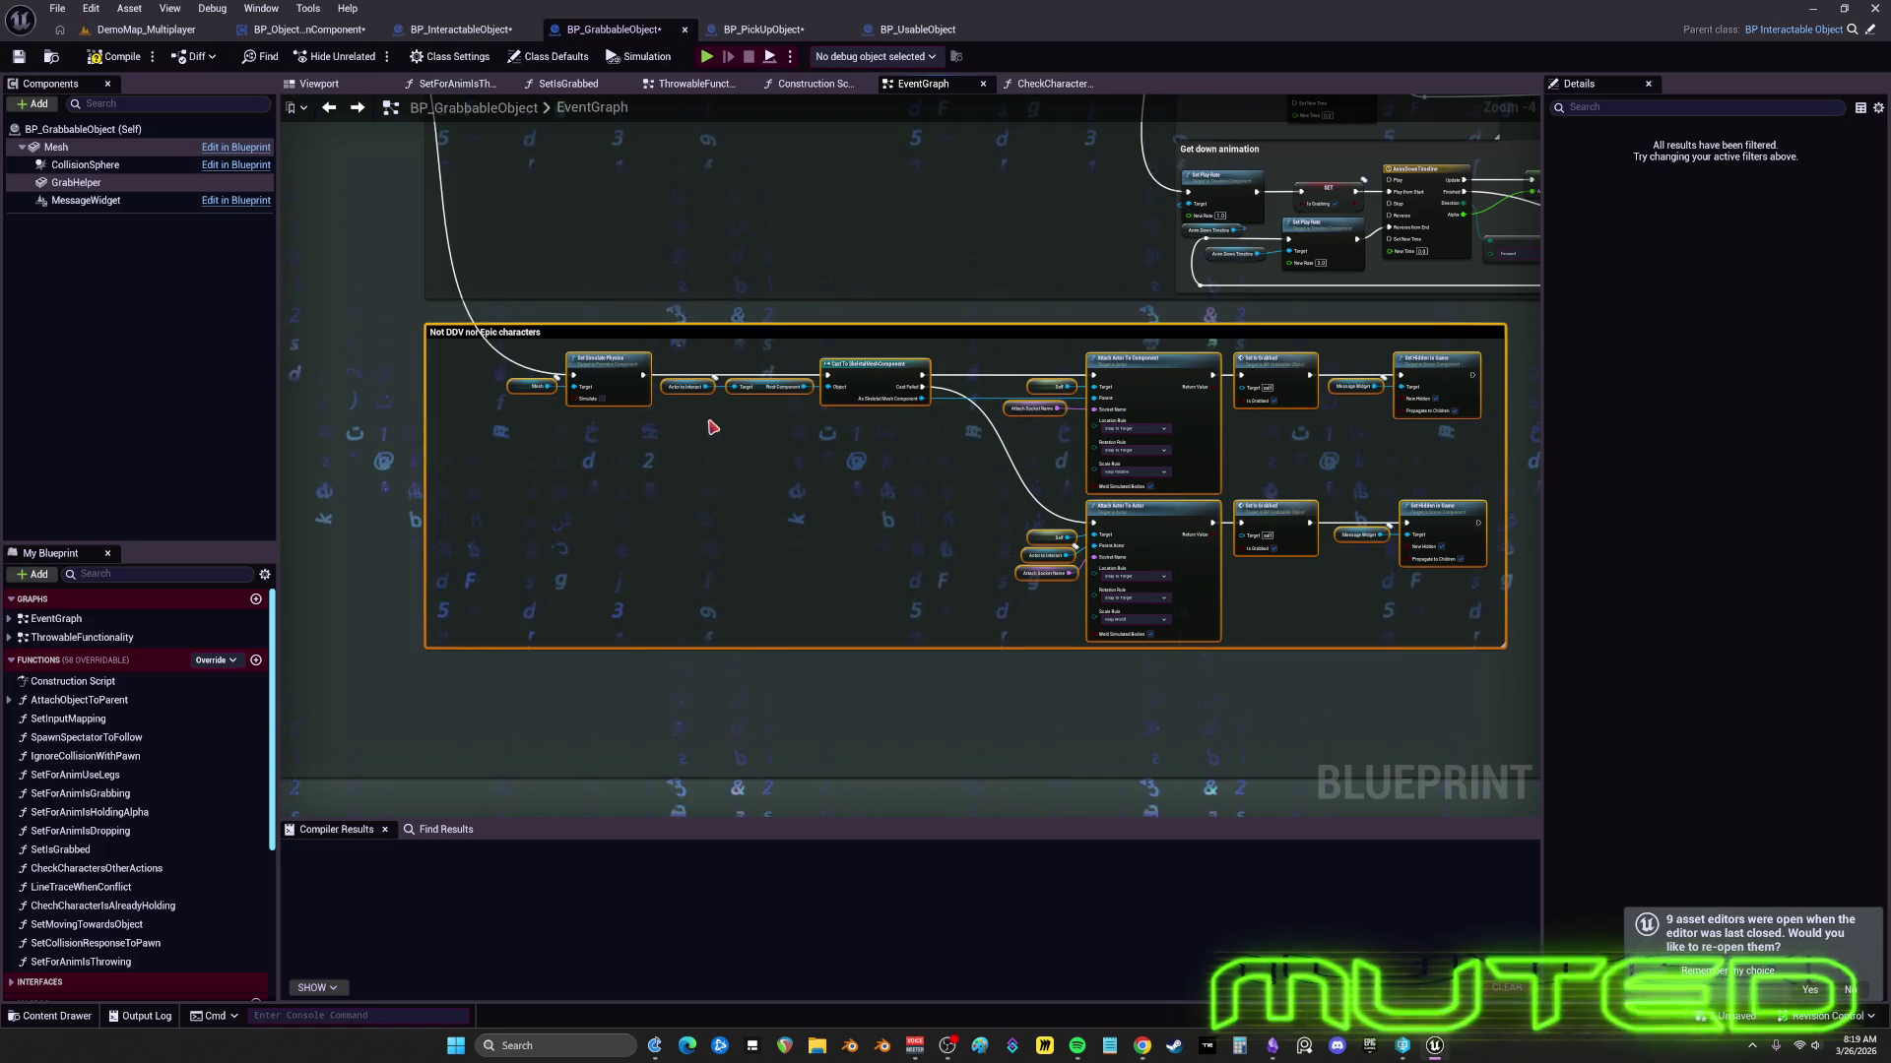
scroll(788, 468, "down", 3)
left_click(939, 619)
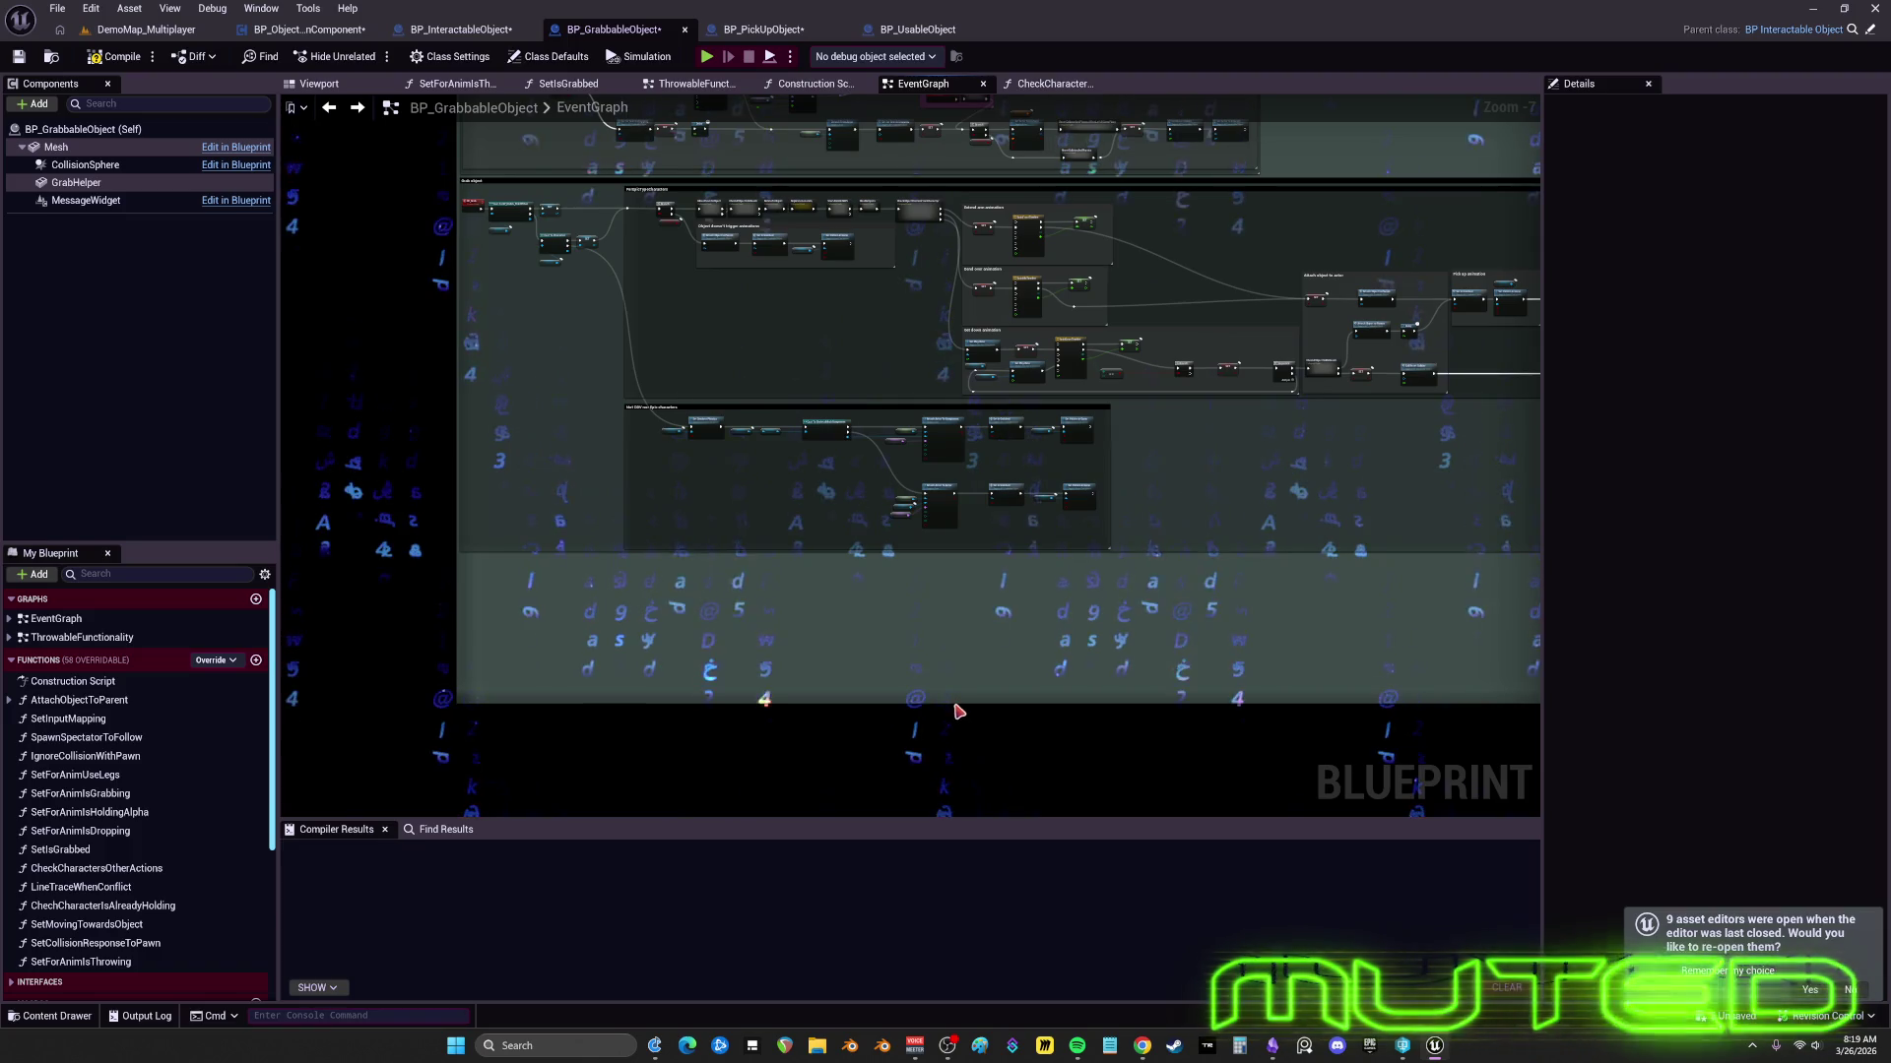
left_click_drag(952, 699, 965, 558)
scroll(974, 551, "down", 2)
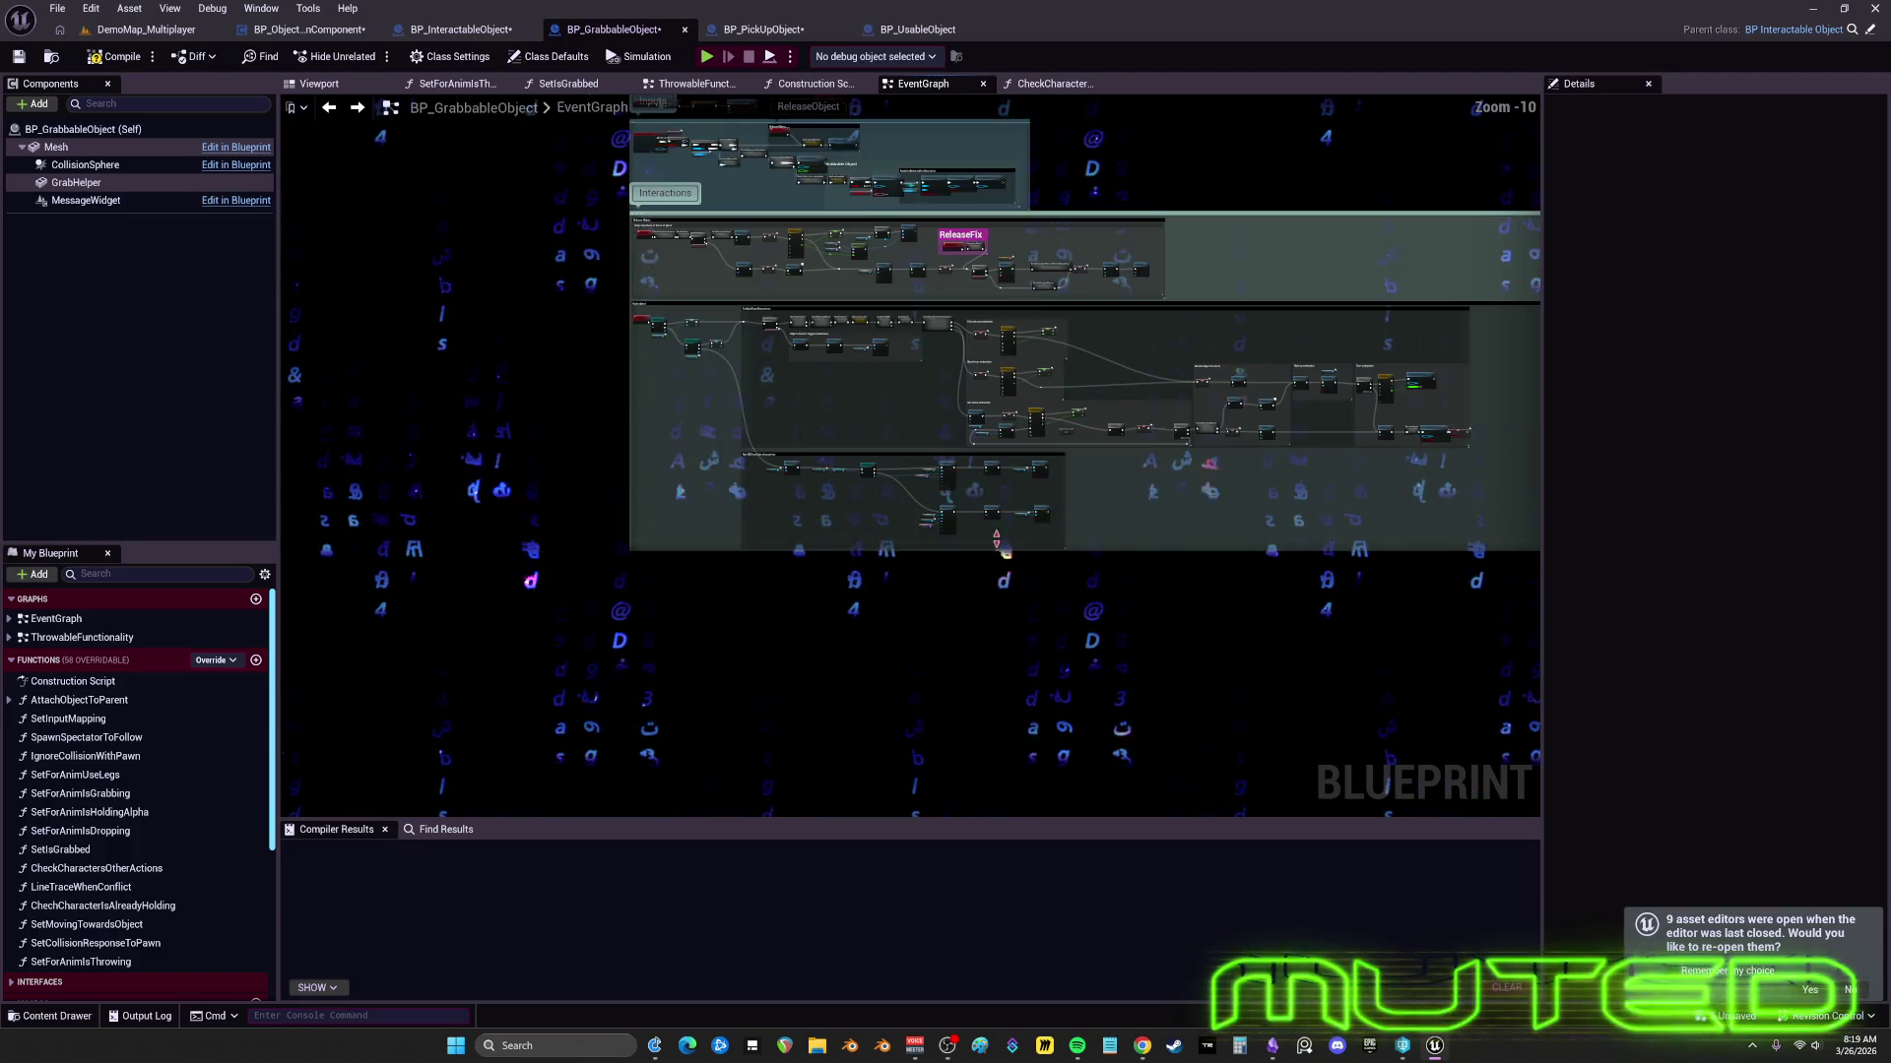
scroll(1012, 553, "up", 7)
- Move the Branch node left toward the Get down timeline, undoing an accidental comment nudge
mouse_move(629, 465)
left_mouse_down()
mouse_move(344, 335)
mouse_move(377, 313)
mouse_move(892, 352)
left_mouse_up()
scroll(945, 414, "down", 3)
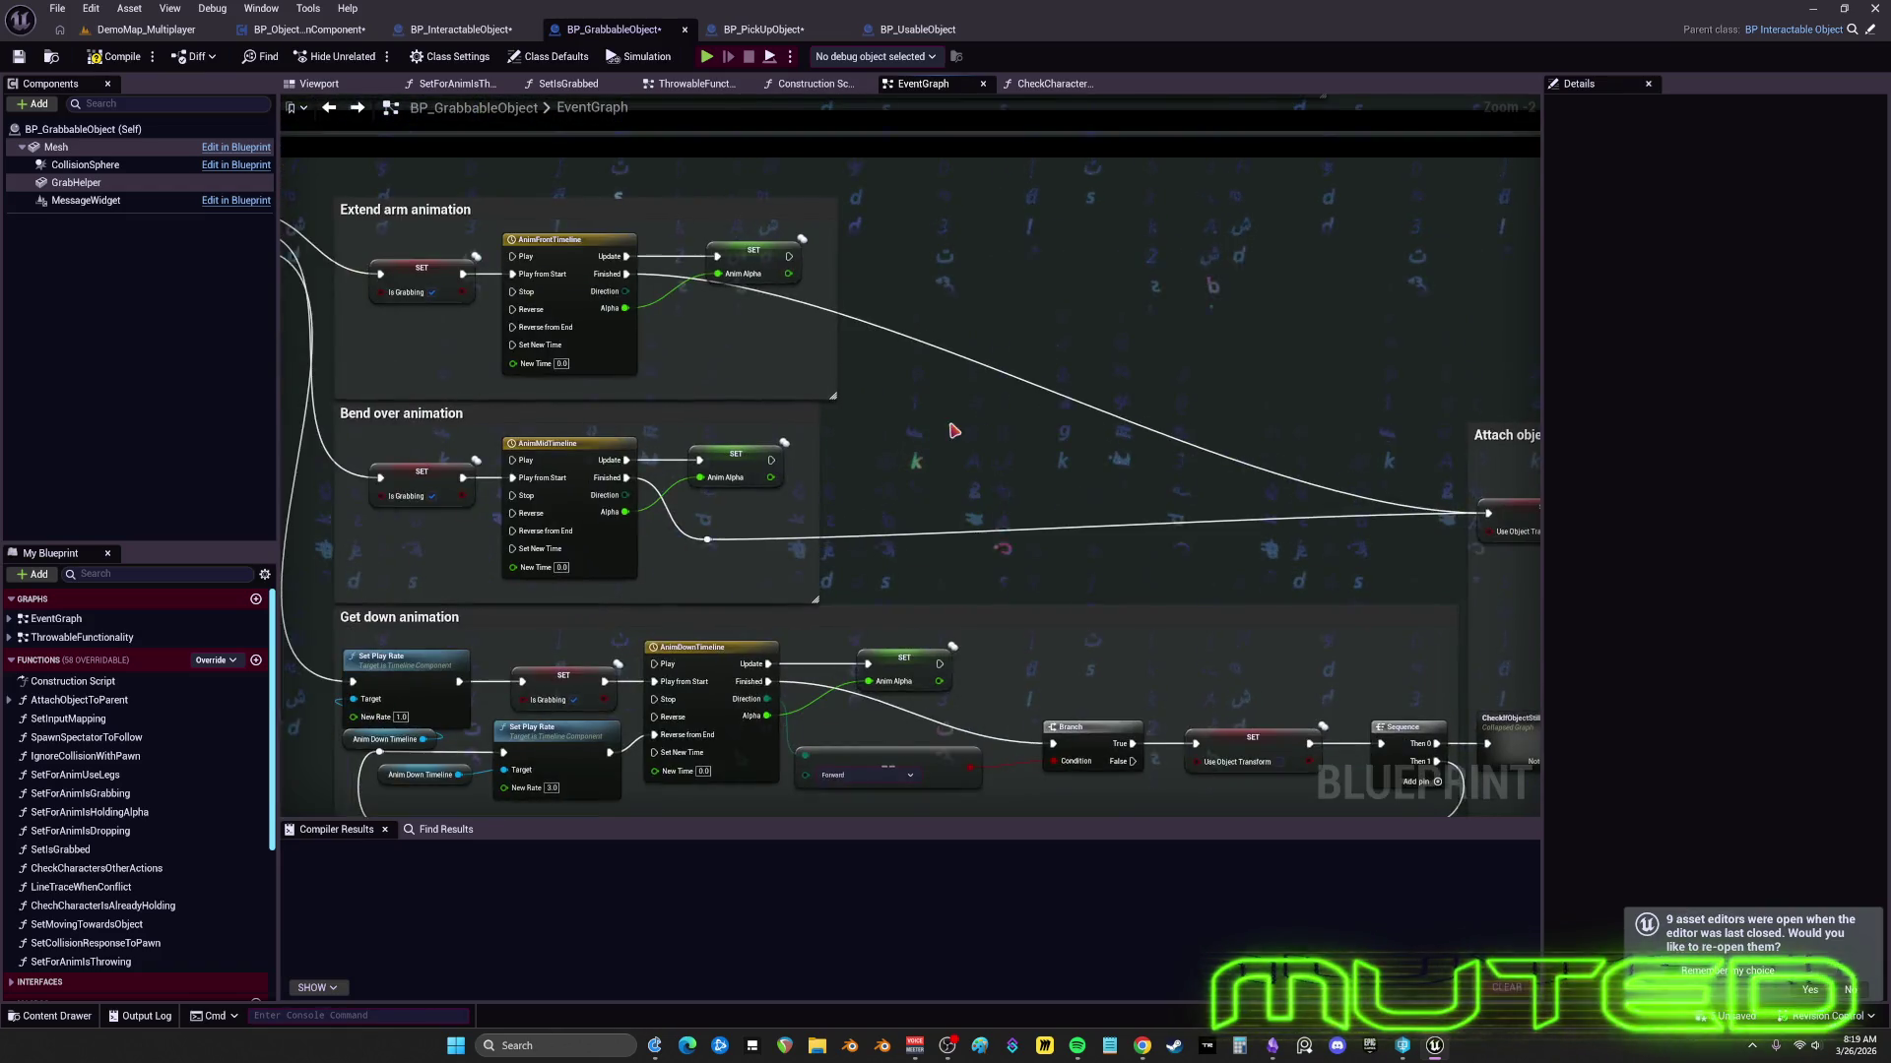
scroll(985, 492, "up", 5)
left_click_drag(1035, 567, 1013, 515)
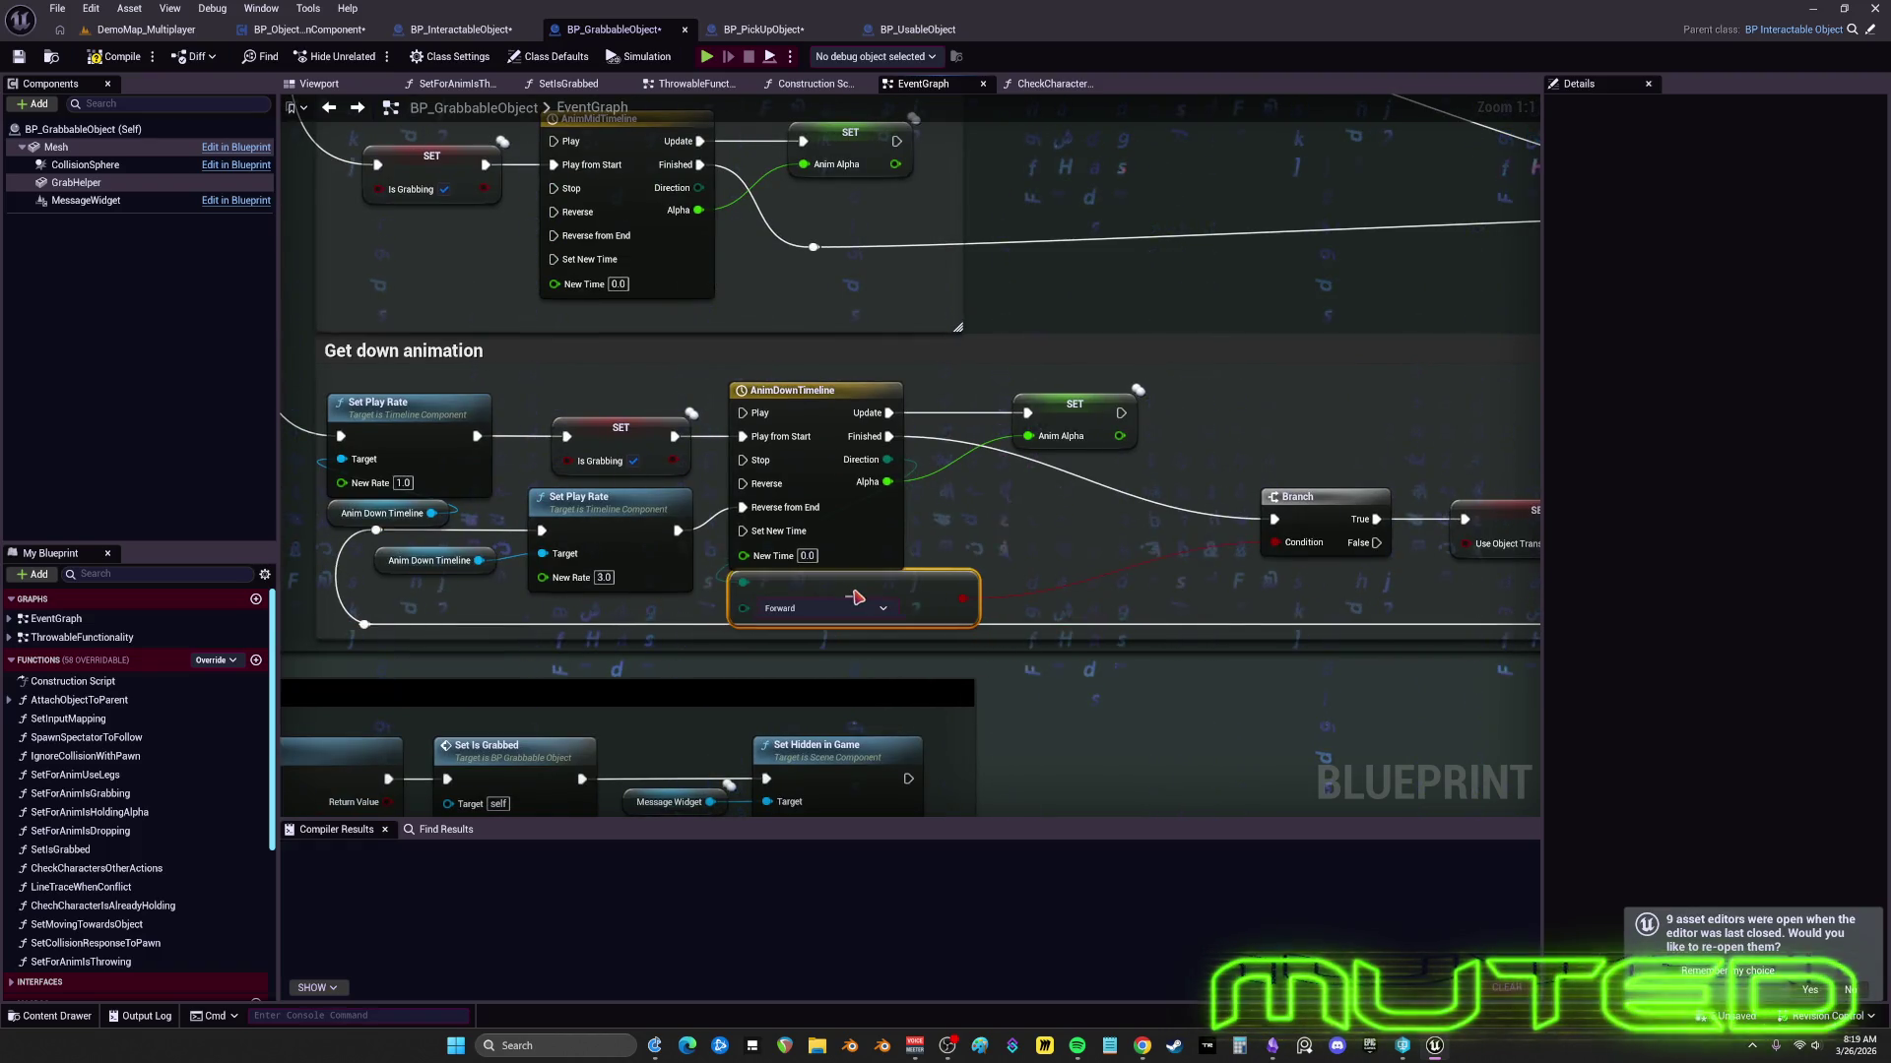
left_click_drag(1310, 497, 1093, 497)
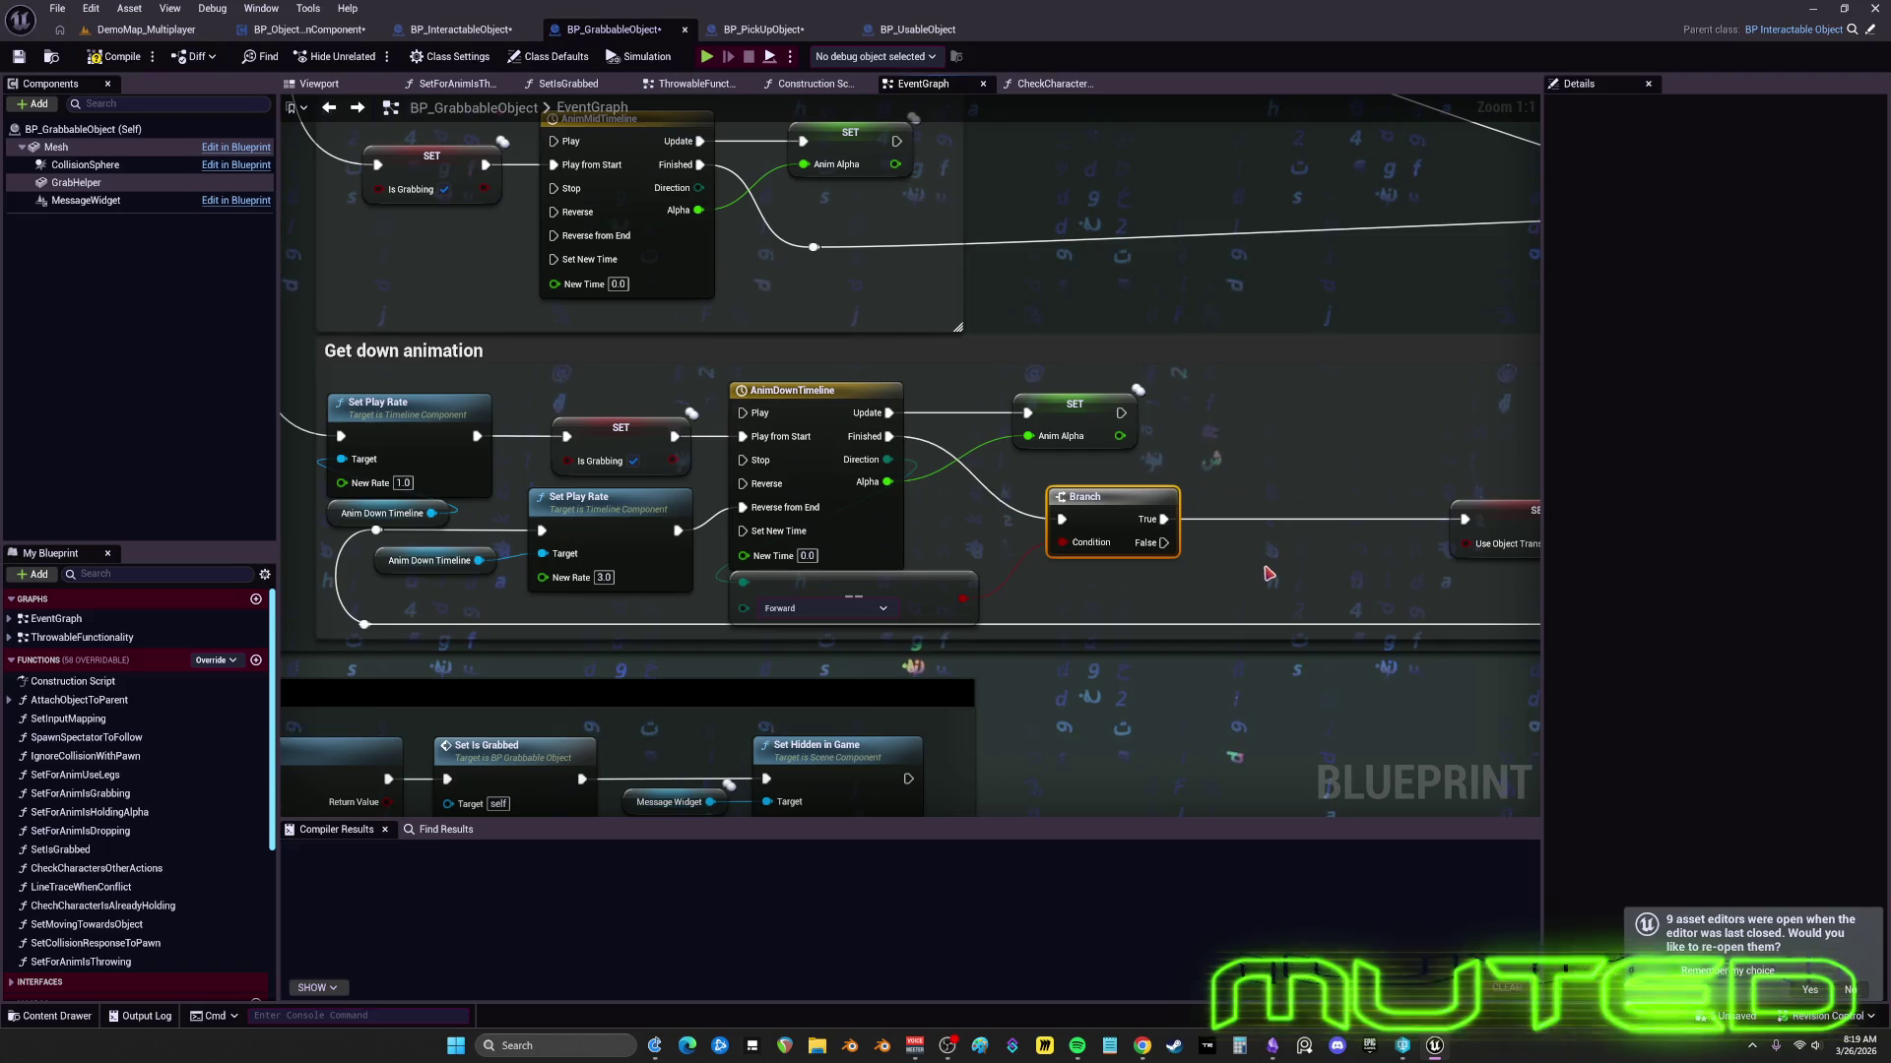
left_click(1268, 578)
scroll(1103, 492, "down", 3)
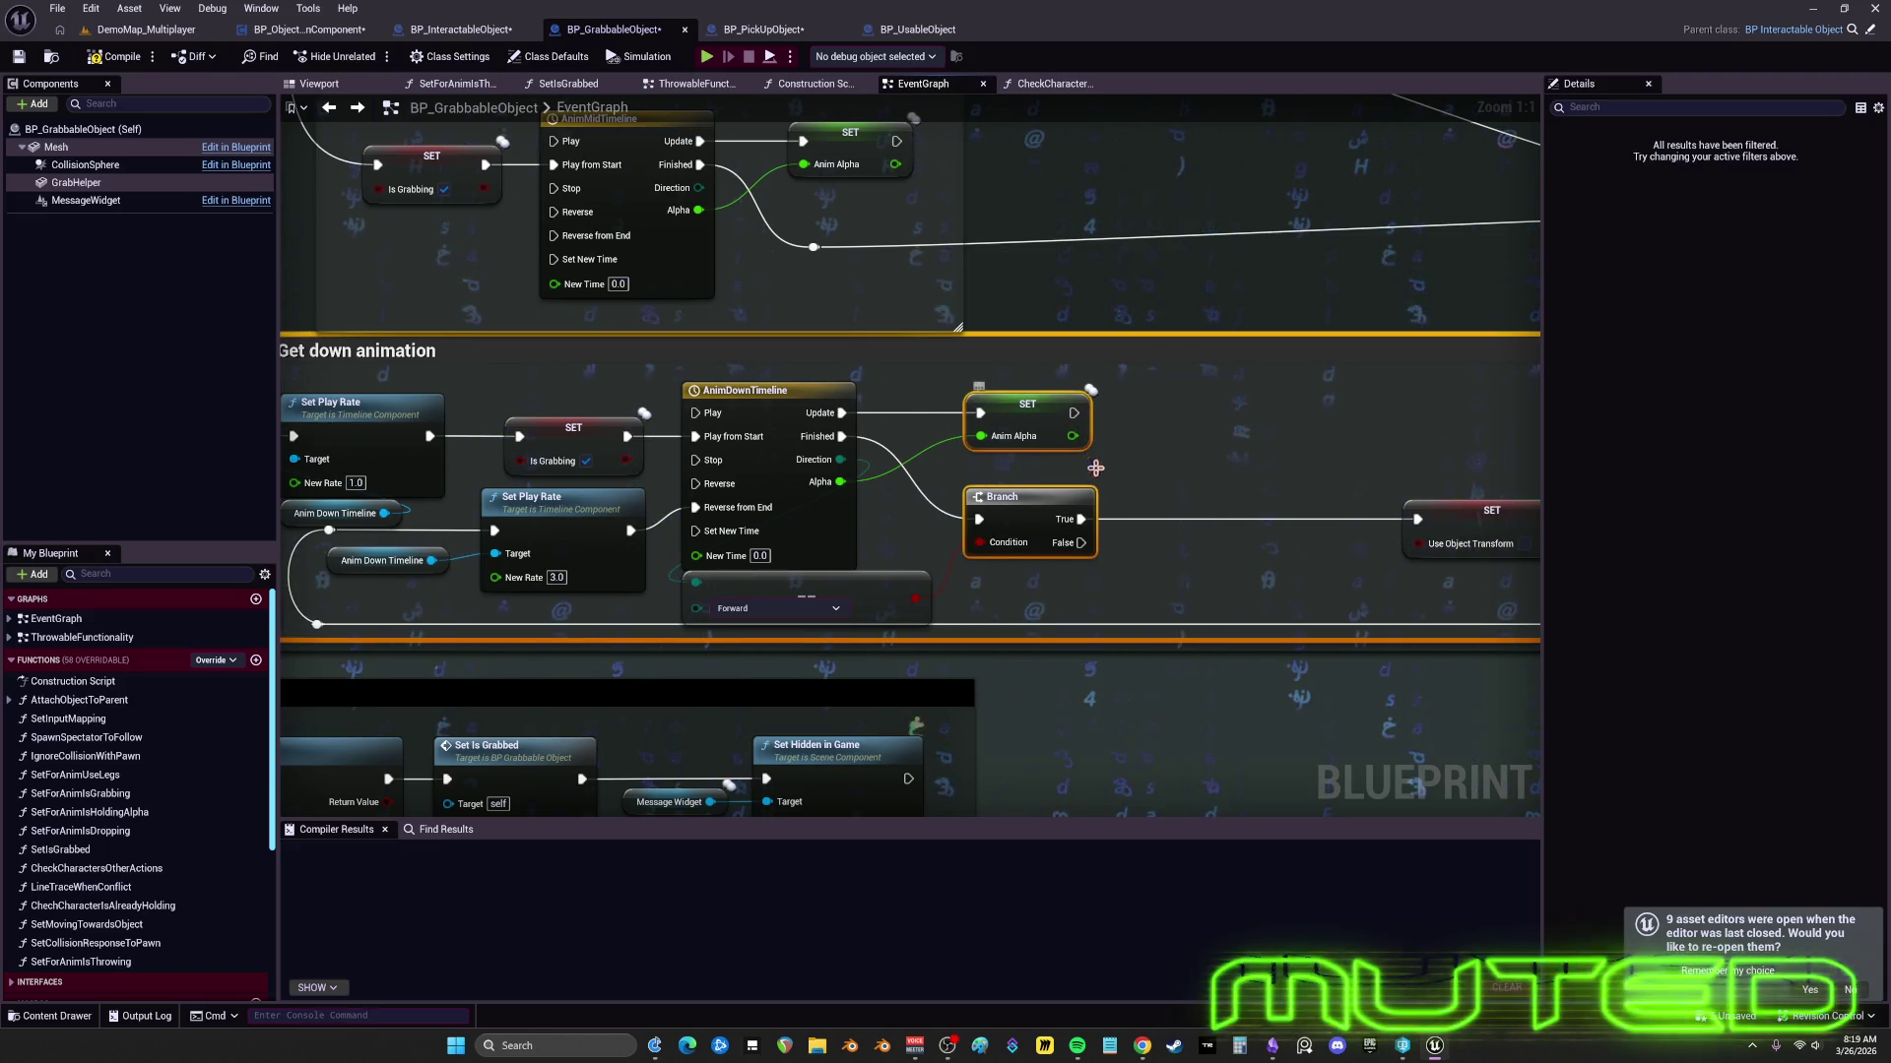
key("ctrl+z")
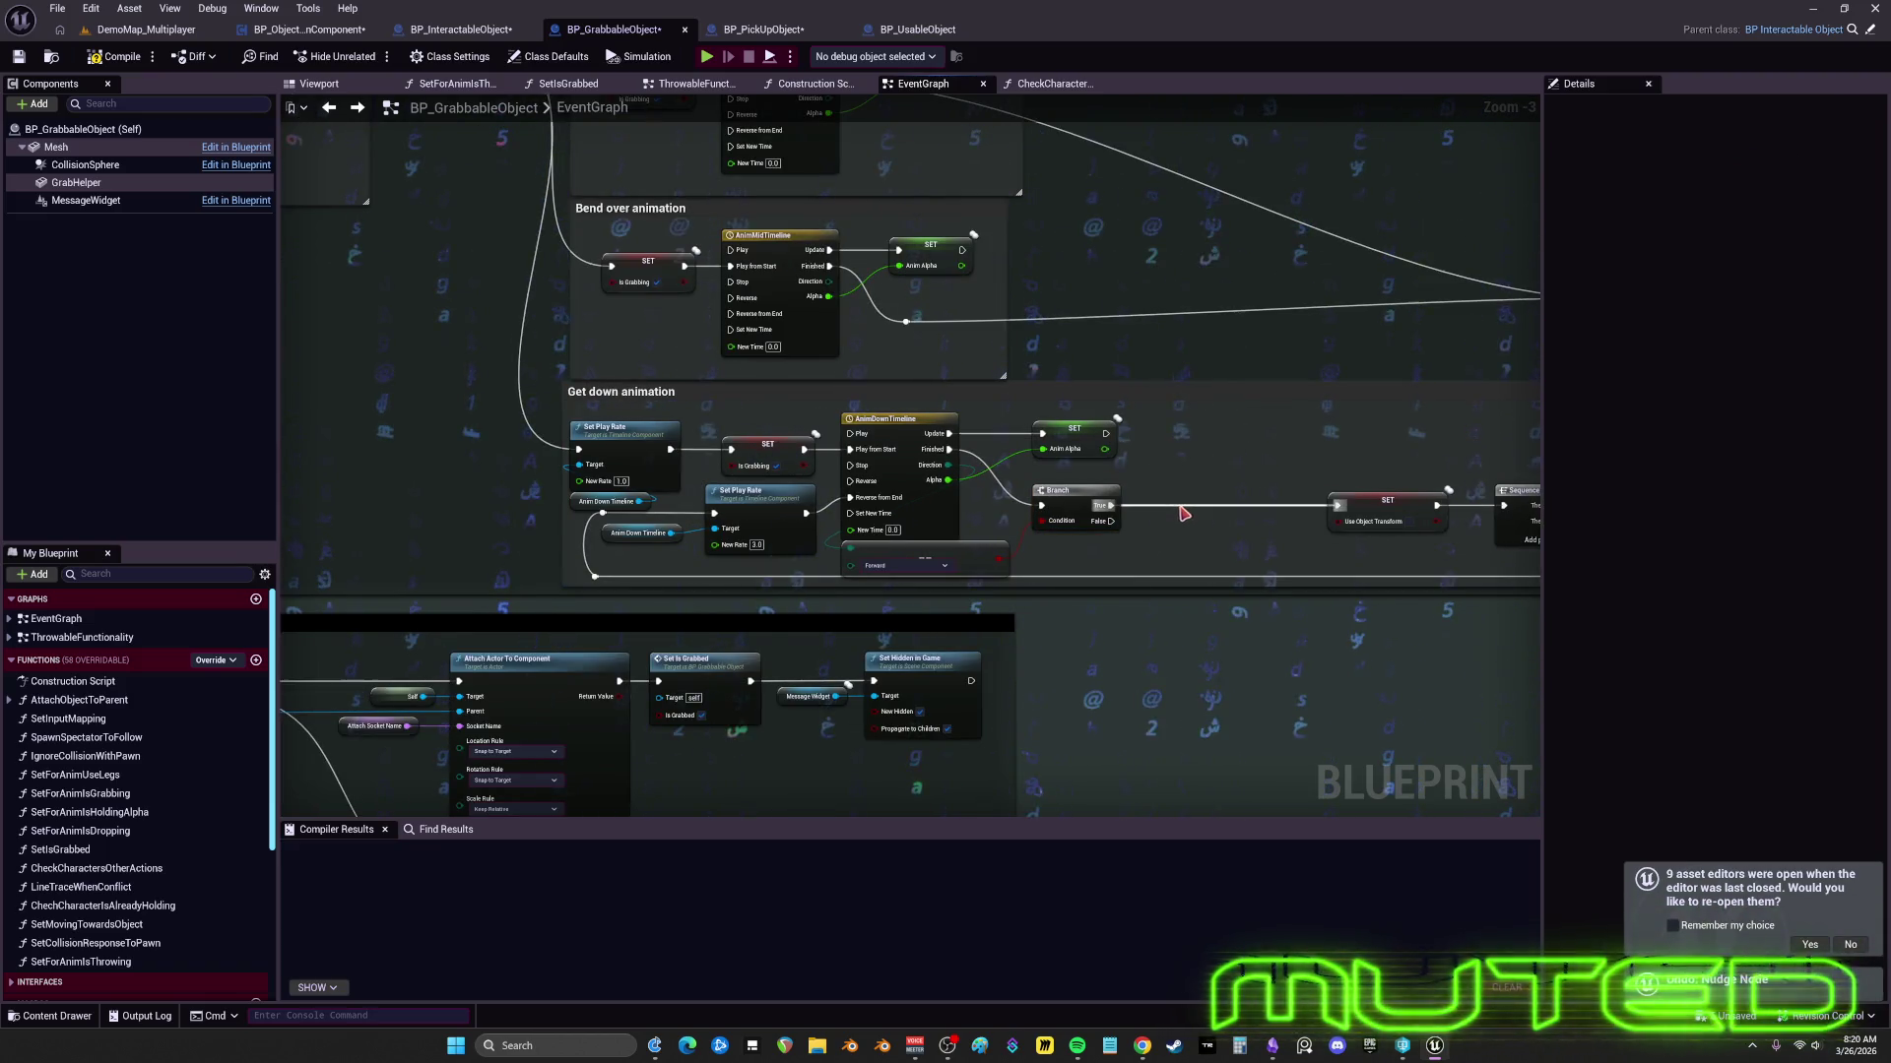
scroll(1080, 469, "up", 4)
- Pull SET Use Object Transform and the Sequence node with its knot left beside the Branch
left_click(1052, 406, "ctrl")
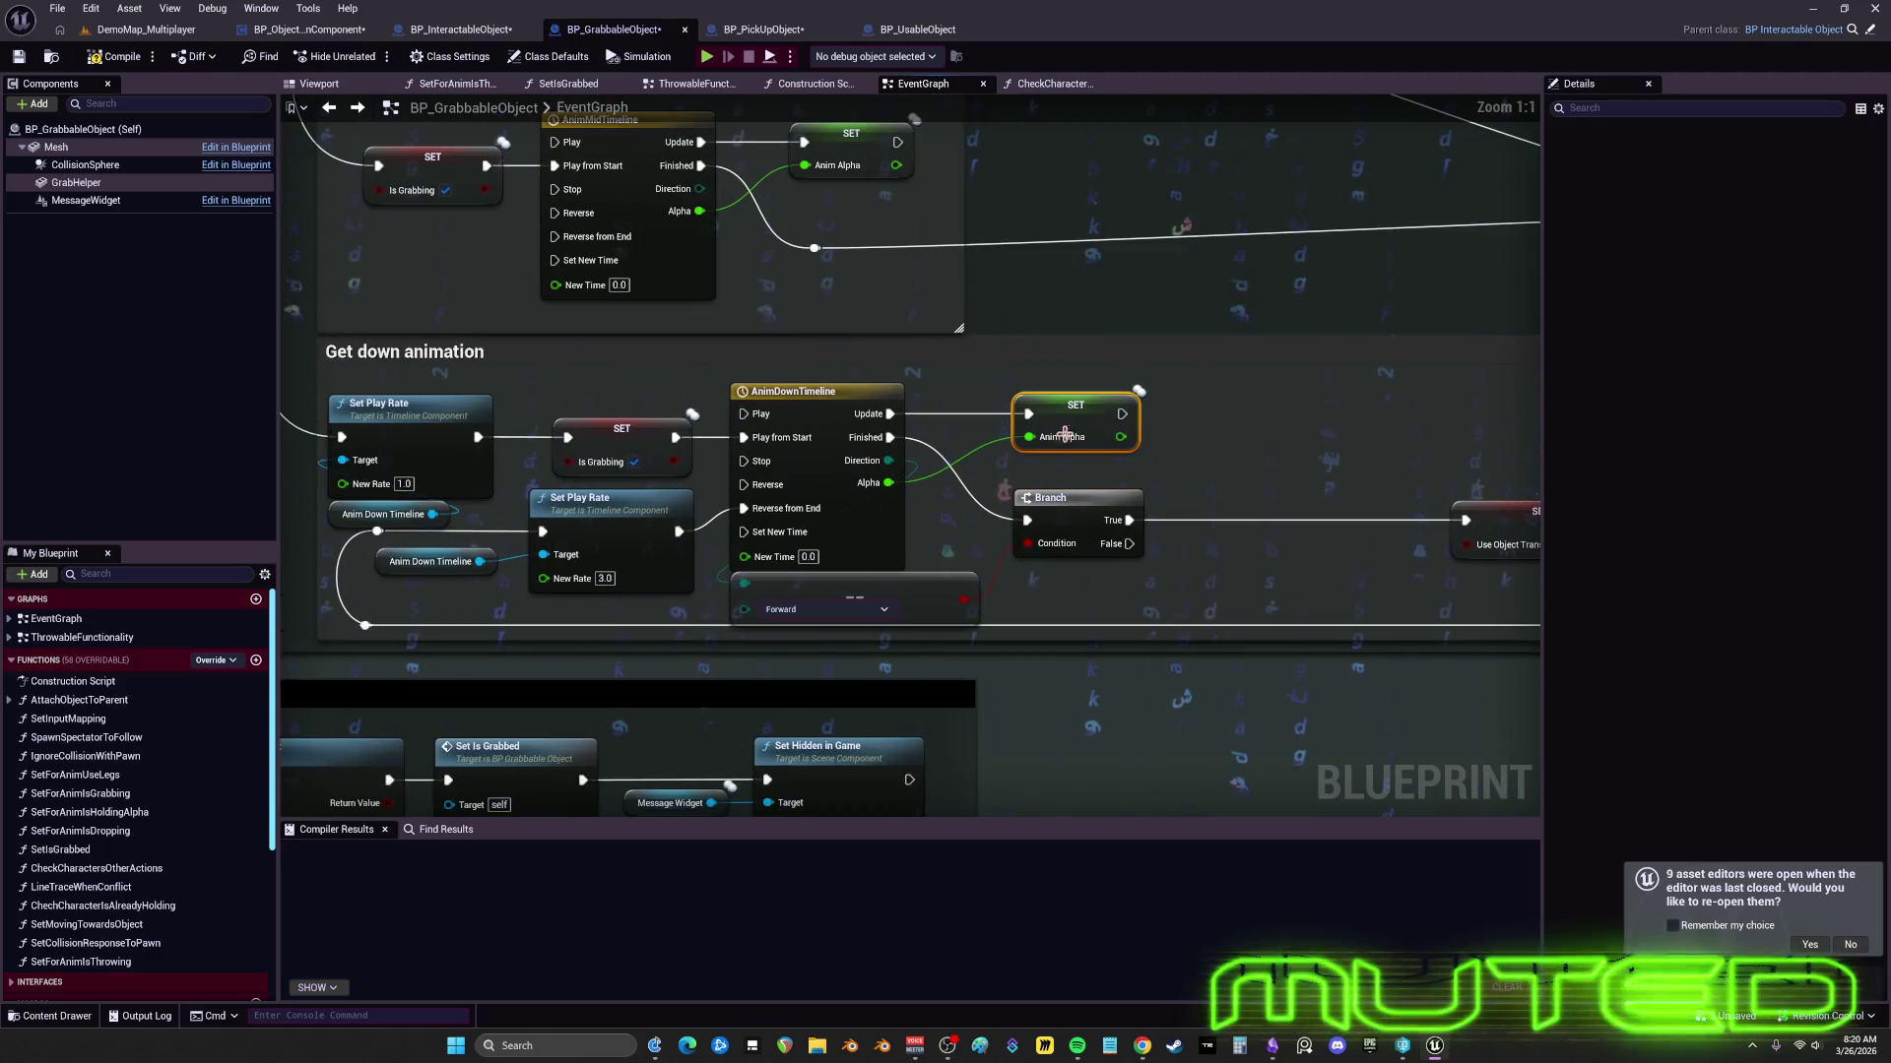
left_click_drag(1310, 483, 1132, 482)
left_click_drag(1266, 523, 689, 403)
mouse_move(860, 396)
left_mouse_down()
mouse_move(995, 540)
mouse_move(743, 536)
left_mouse_up()
left_click_drag(982, 540, 843, 539)
scroll(785, 398, "down", 3)
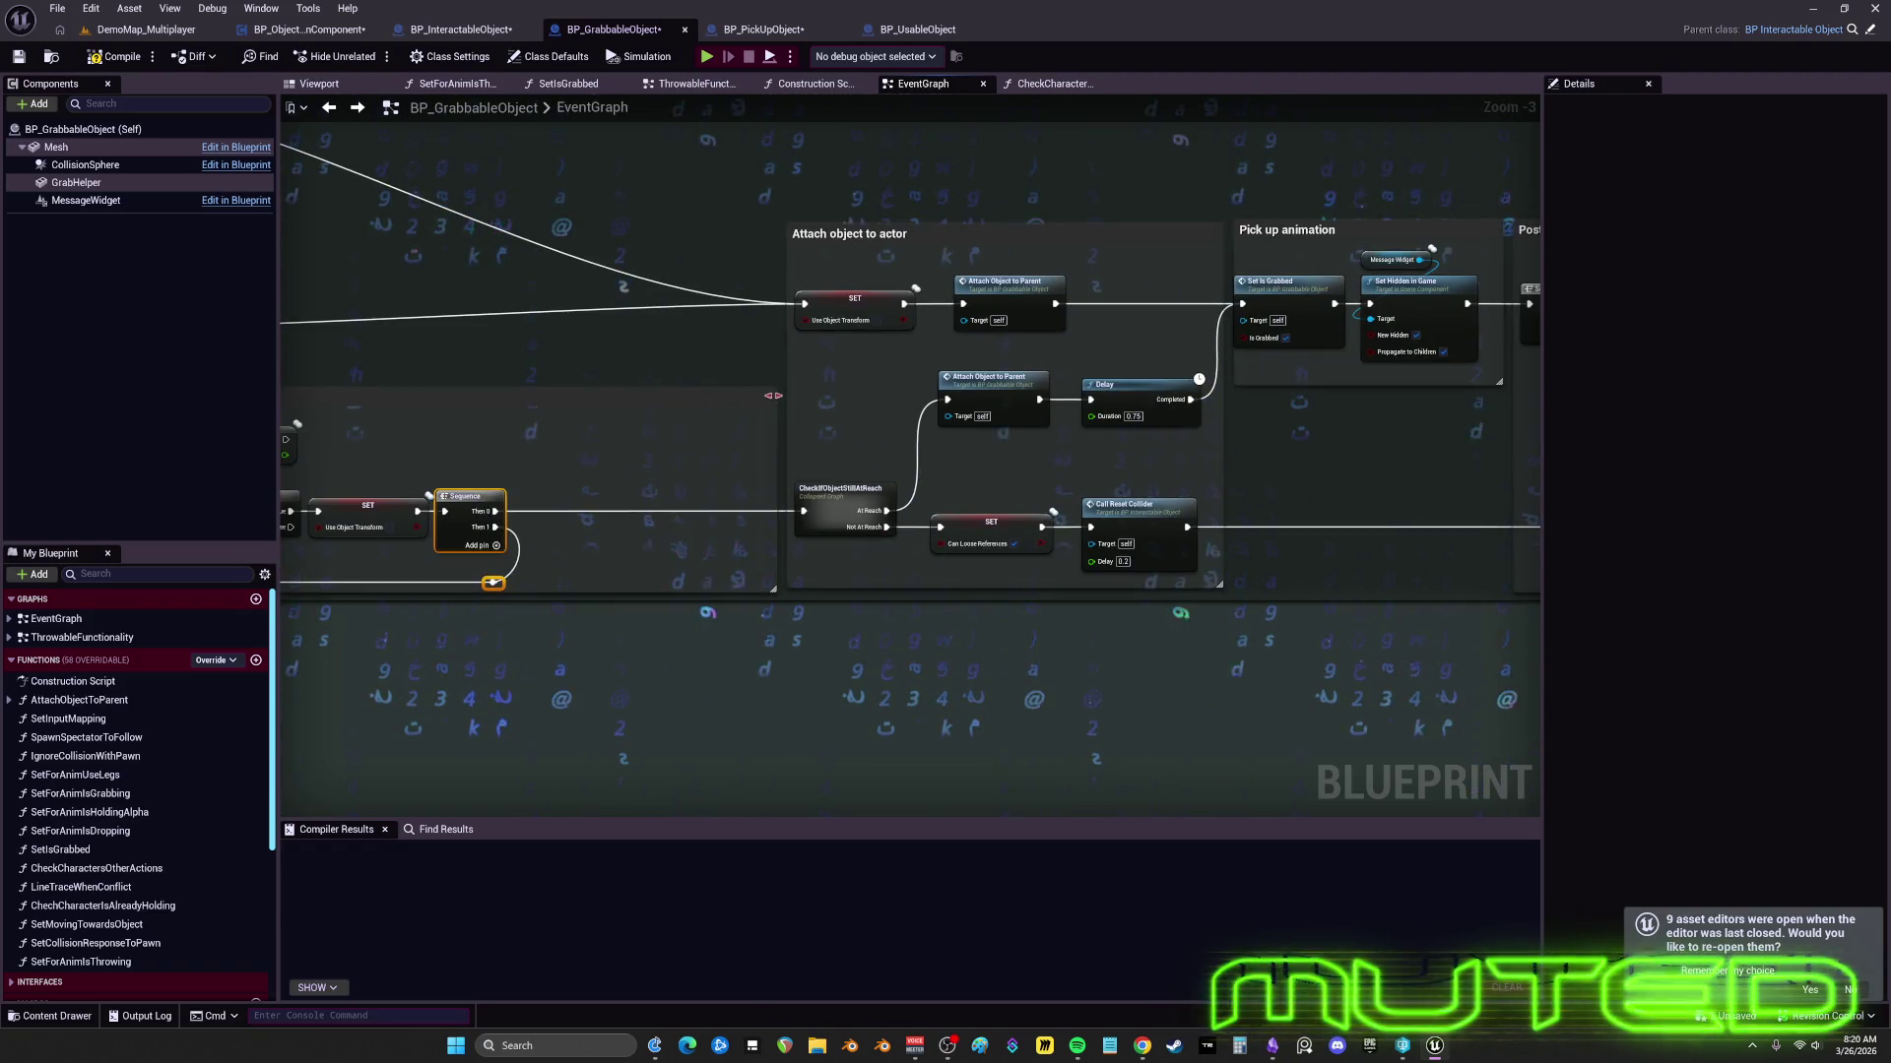
- Select the Attach object to actor and Pick up animation comment sections and shift them toward the Sequence
scroll(791, 433, "down", 3)
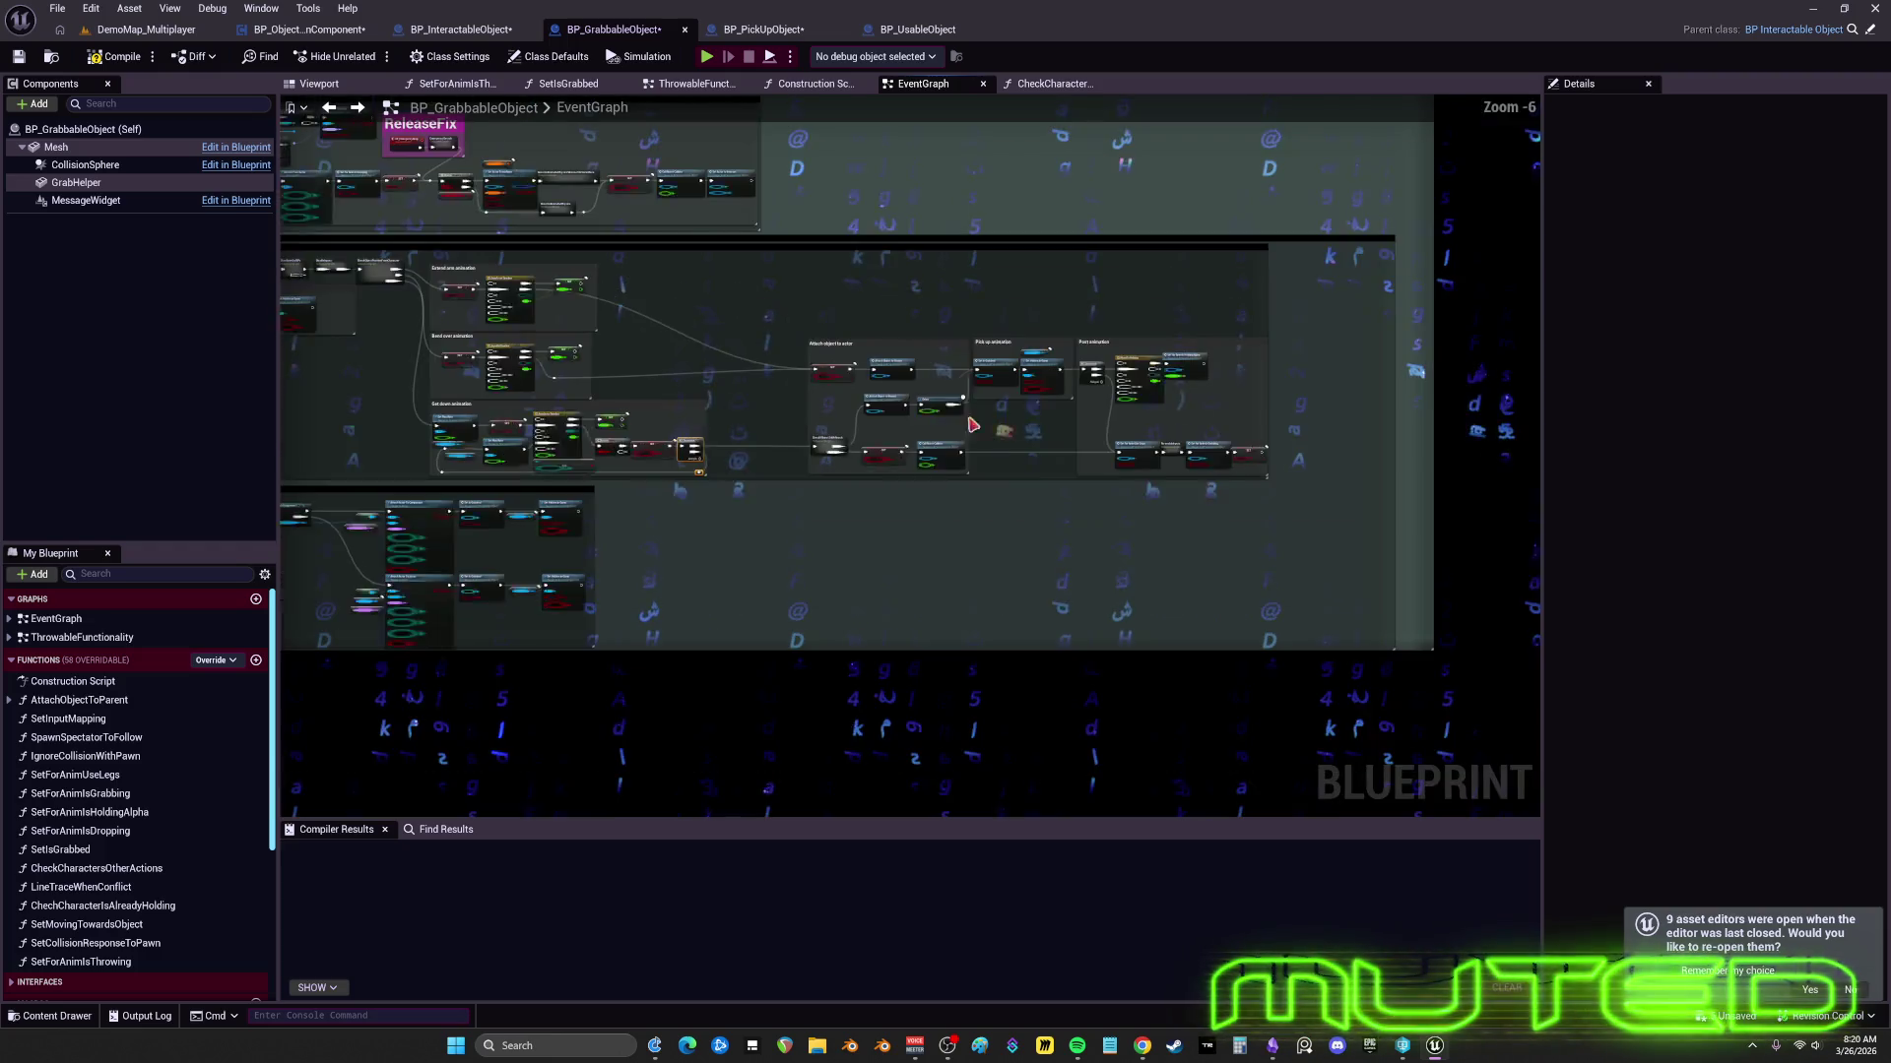
mouse_move(765, 332)
left_mouse_down()
mouse_move(1110, 489)
mouse_move(1224, 494)
mouse_move(955, 507)
left_mouse_up()
scroll(1220, 494, "up", 2)
scroll(956, 507, "up", 4)
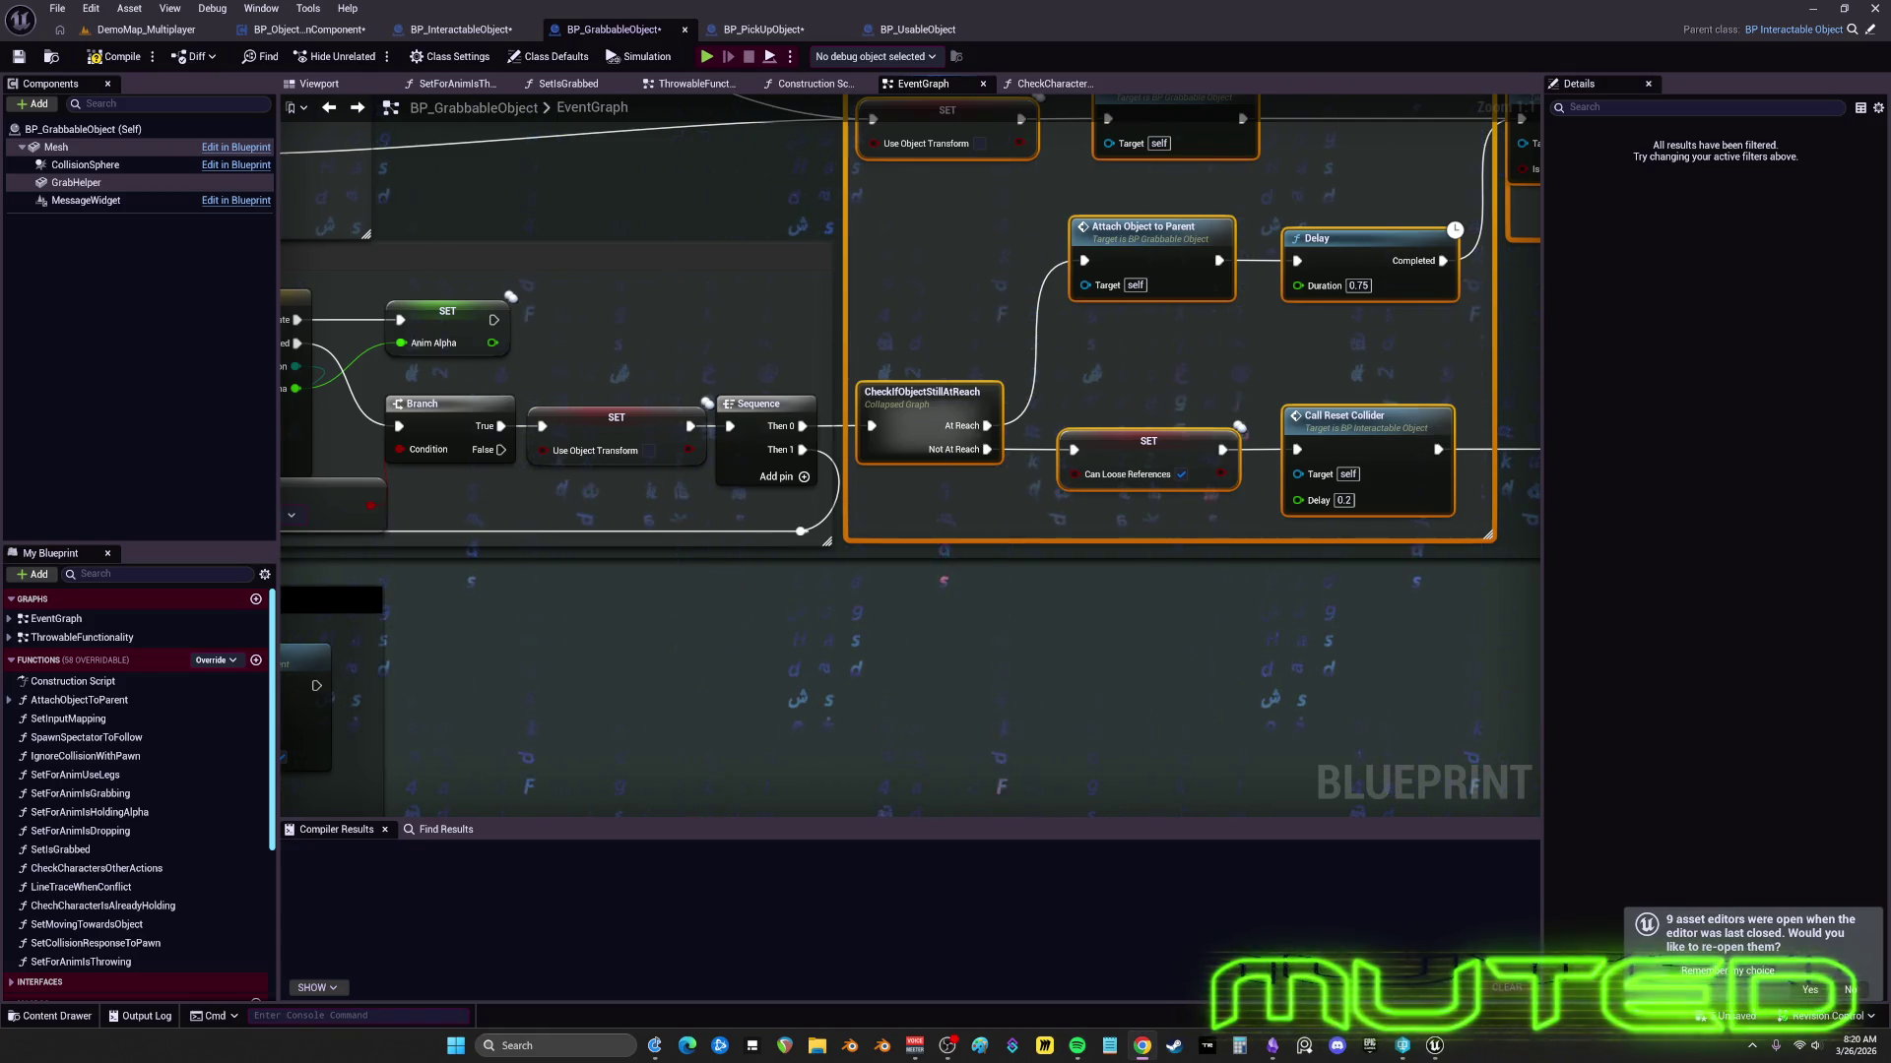
mouse_move(1111, 236)
left_mouse_down()
mouse_move(1052, 330)
mouse_move(955, 410)
left_mouse_up()
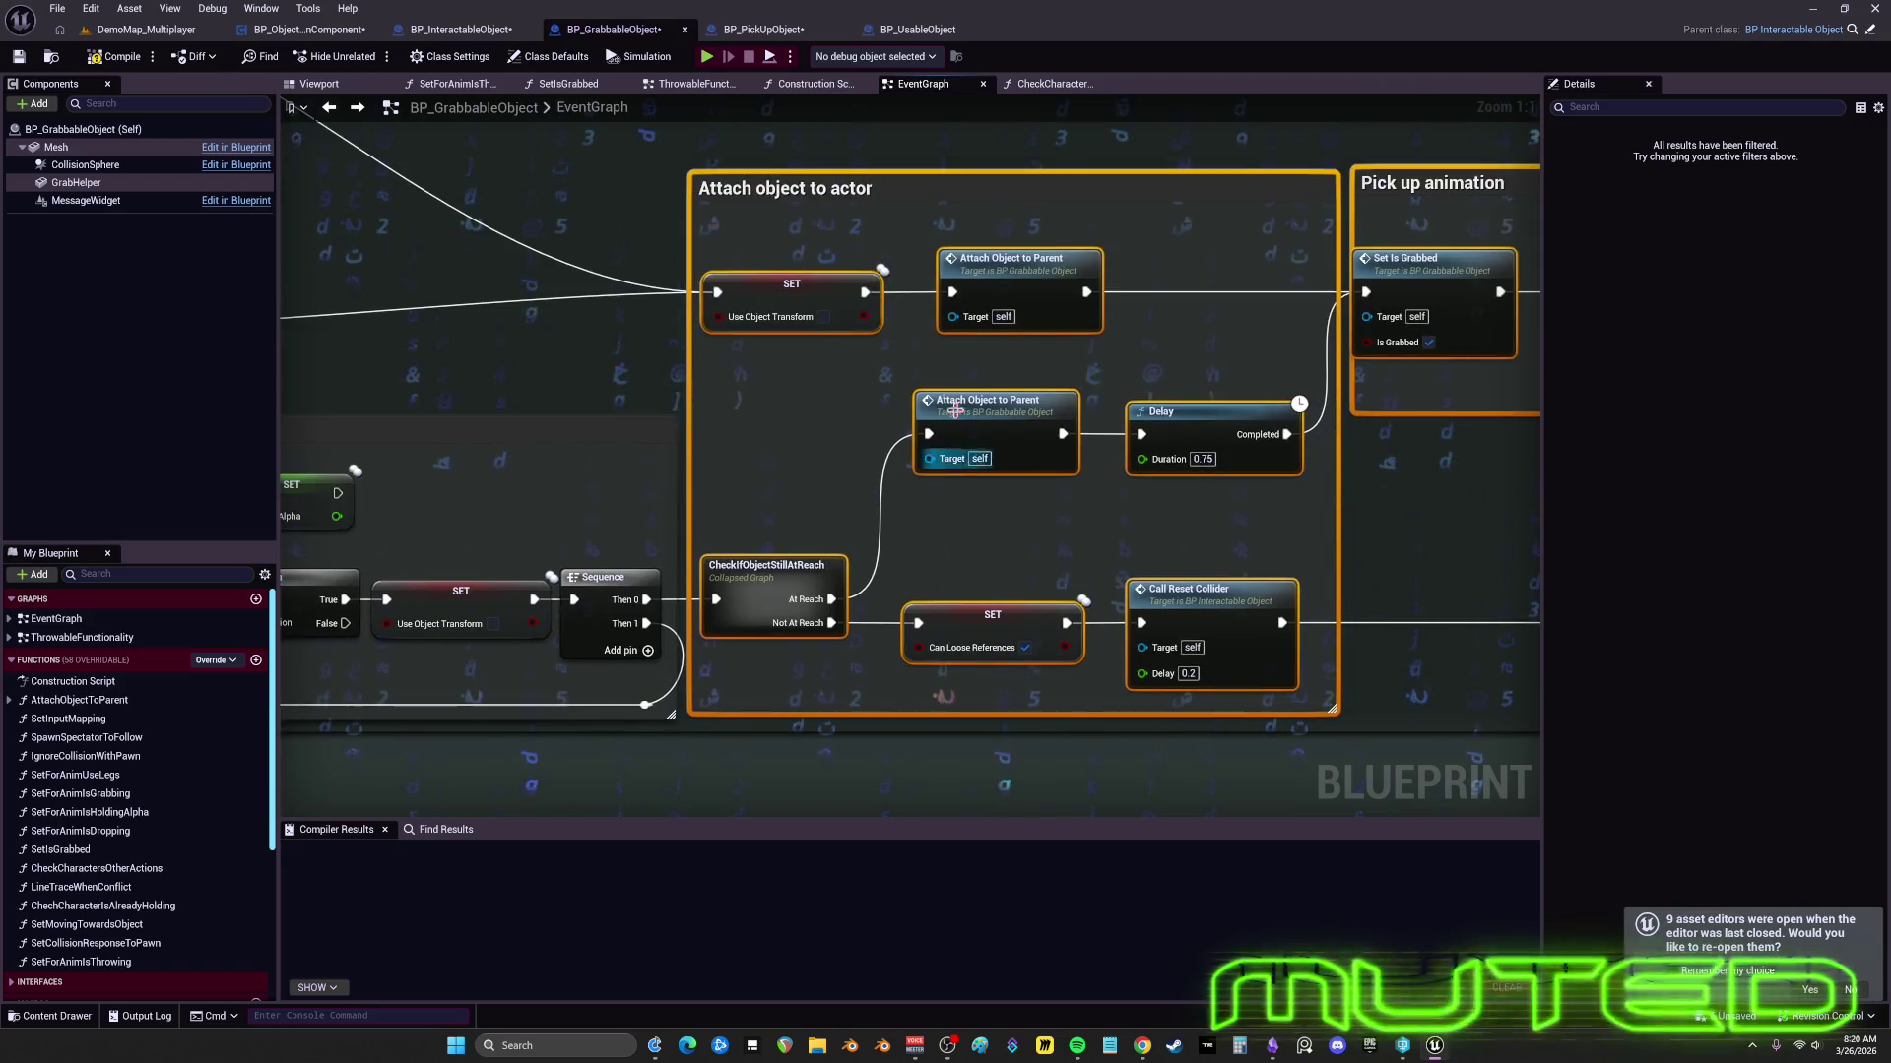
- Left-align the Attach Object to Parent and SET nodes, and move Delay and Call Reset Collider closer
left_click(992, 237)
left_click_drag(1011, 583, 1005, 622)
key("shift+a")
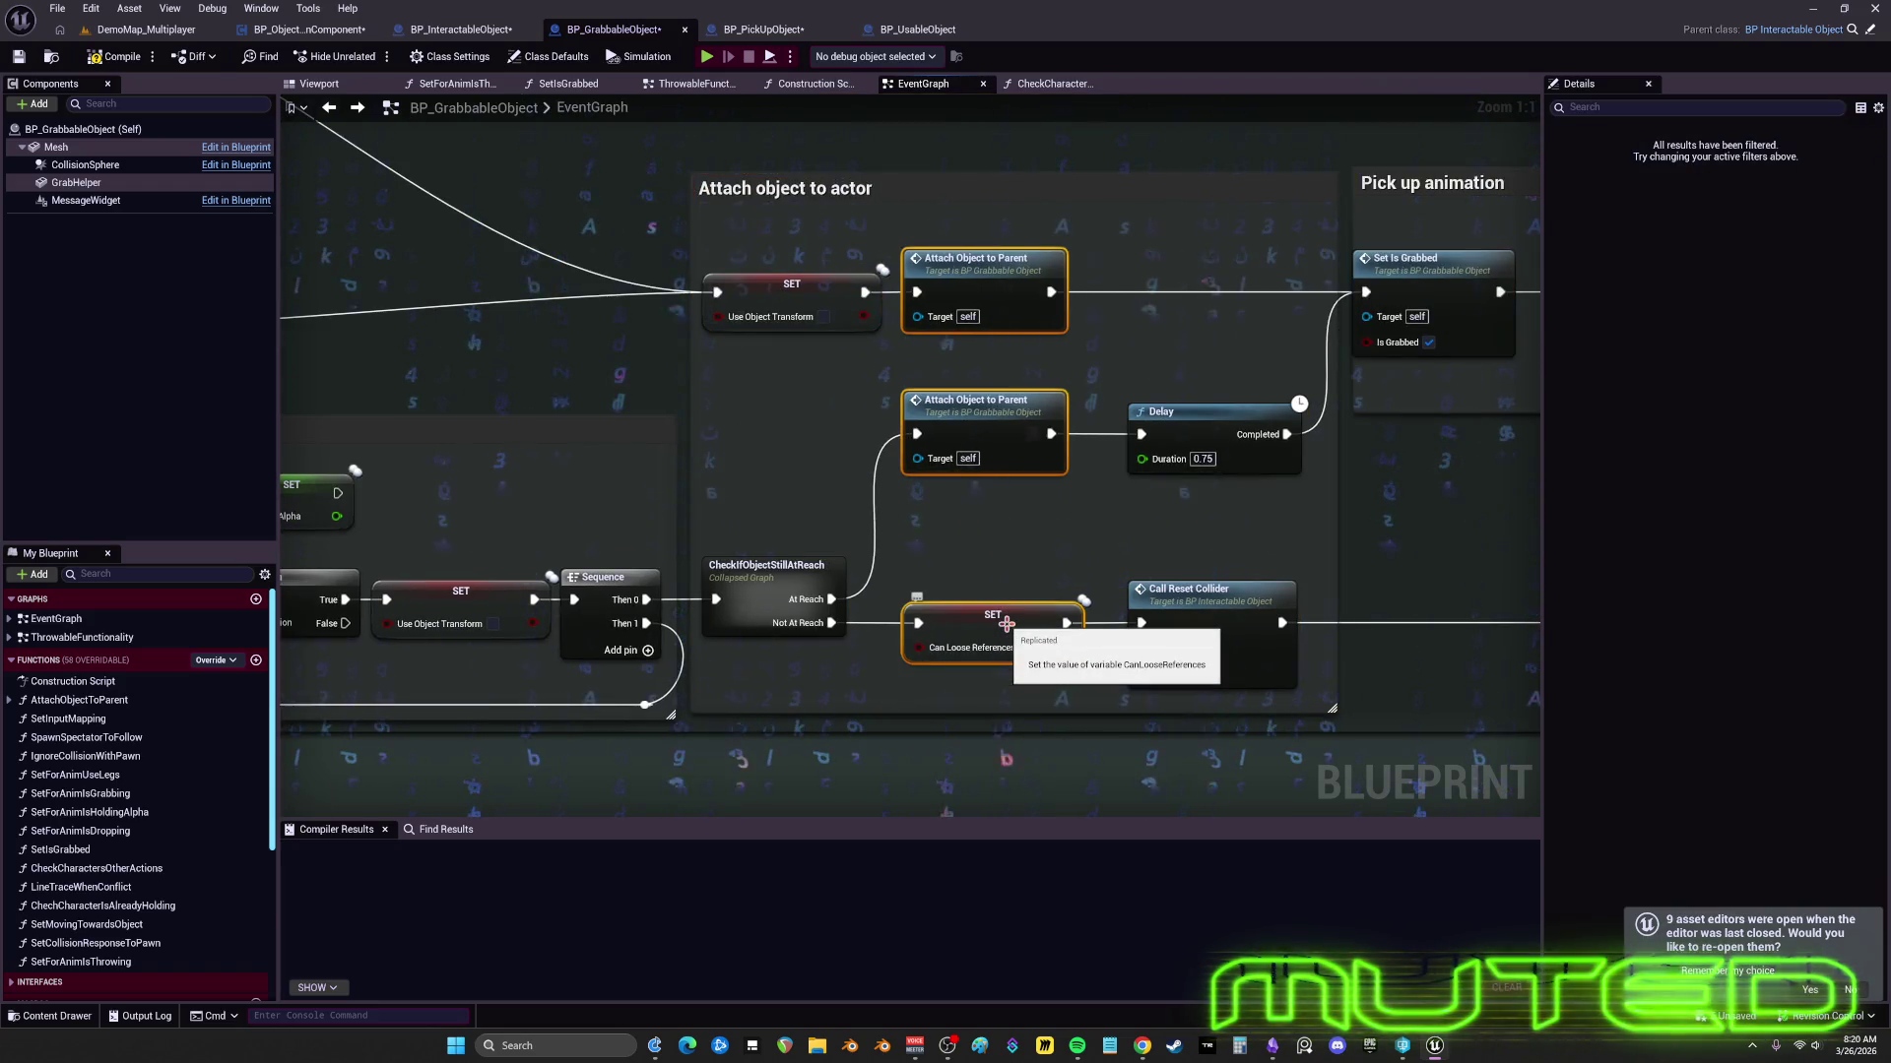
mouse_move(1222, 467)
left_mouse_down()
mouse_move(1270, 595)
mouse_move(1174, 591)
left_mouse_up()
mouse_move(1235, 372)
left_mouse_down()
mouse_move(1131, 367)
mouse_move(1197, 434)
left_mouse_up()
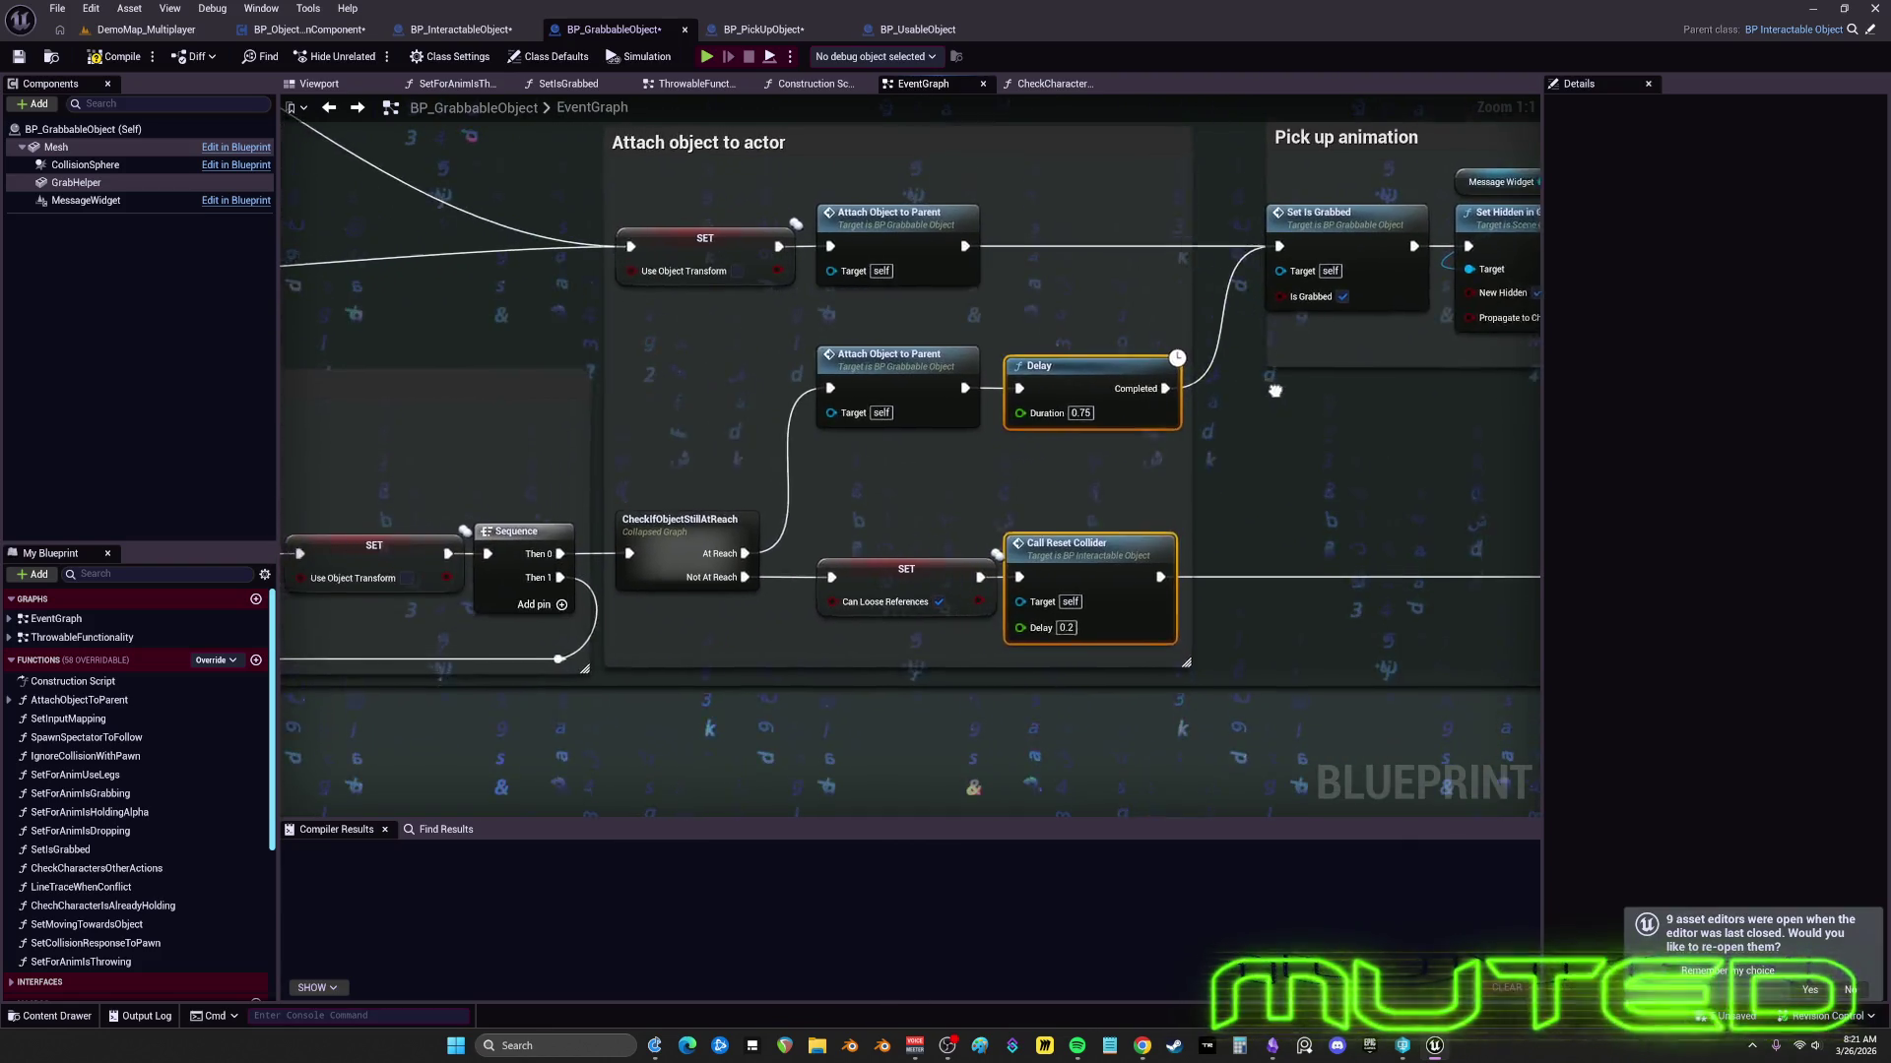
- Move the lower Attach Object to Parent and Delay nodes down within the Attach object to actor section
left_click_drag(1102, 391, 1210, 493)
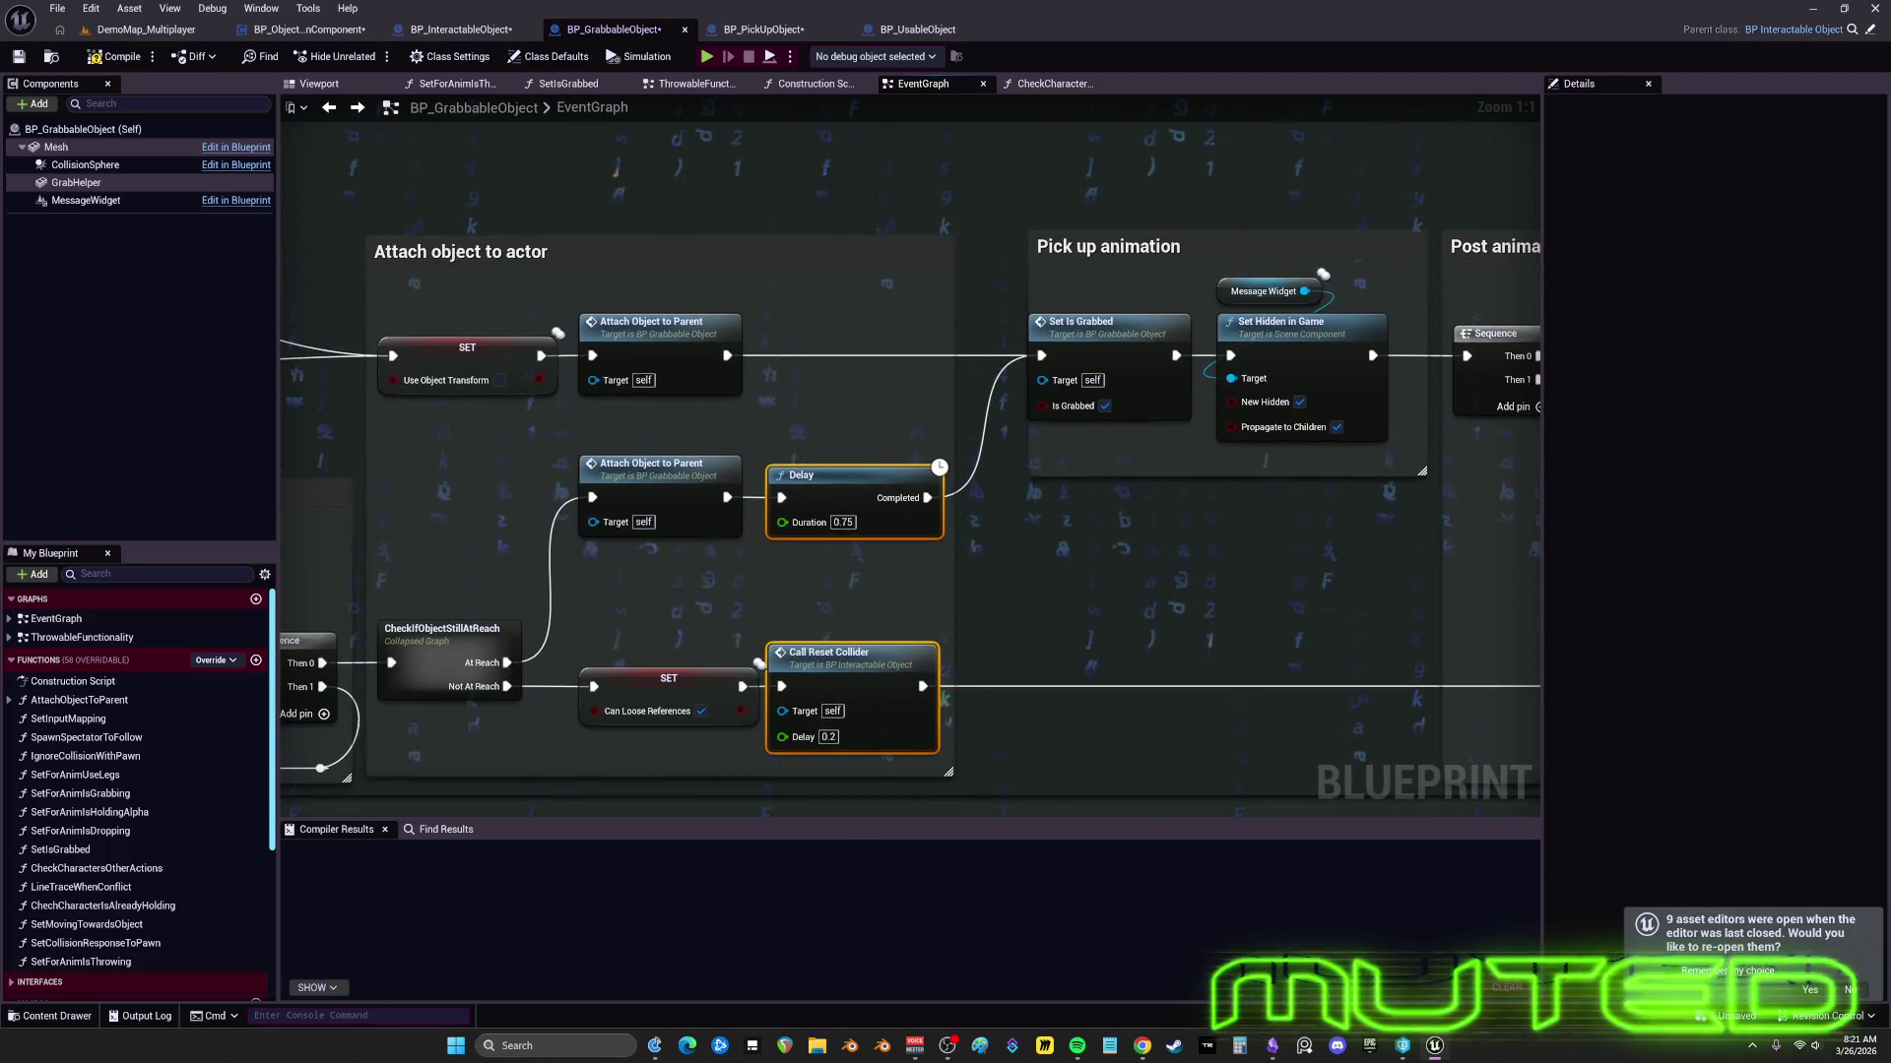
mouse_move(1059, 481)
left_mouse_down()
mouse_move(1221, 463)
mouse_move(1320, 472)
mouse_move(1391, 508)
left_mouse_up()
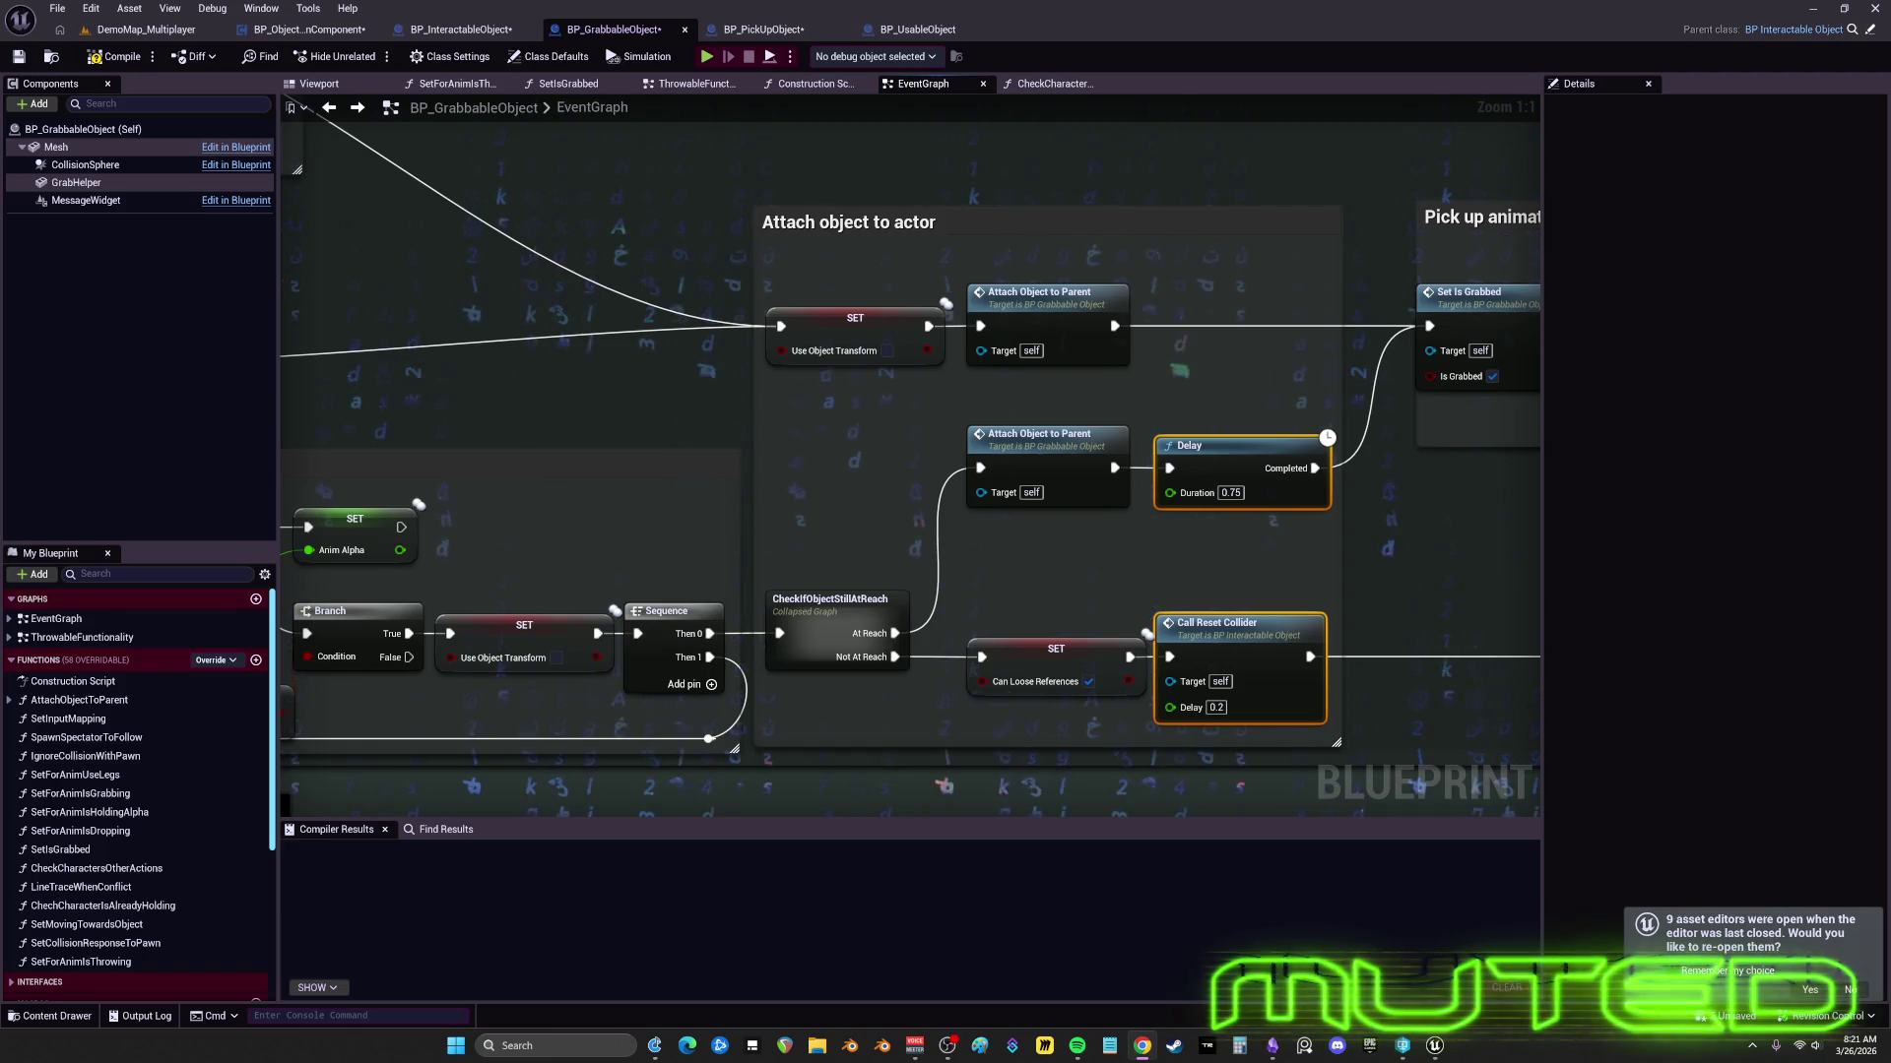
mouse_move(1228, 548)
left_mouse_down()
mouse_move(1189, 535)
mouse_move(1109, 554)
mouse_move(1160, 486)
mouse_move(1341, 525)
mouse_move(1268, 513)
left_mouse_up()
mouse_move(874, 459)
left_mouse_down()
mouse_move(1156, 526)
mouse_move(1156, 585)
left_mouse_up()
mouse_move(965, 485)
left_mouse_down()
mouse_move(970, 731)
mouse_move(1270, 748)
left_mouse_up()
mouse_move(1380, 569)
left_mouse_down()
mouse_move(1038, 612)
mouse_move(849, 612)
mouse_move(795, 555)
left_mouse_up()
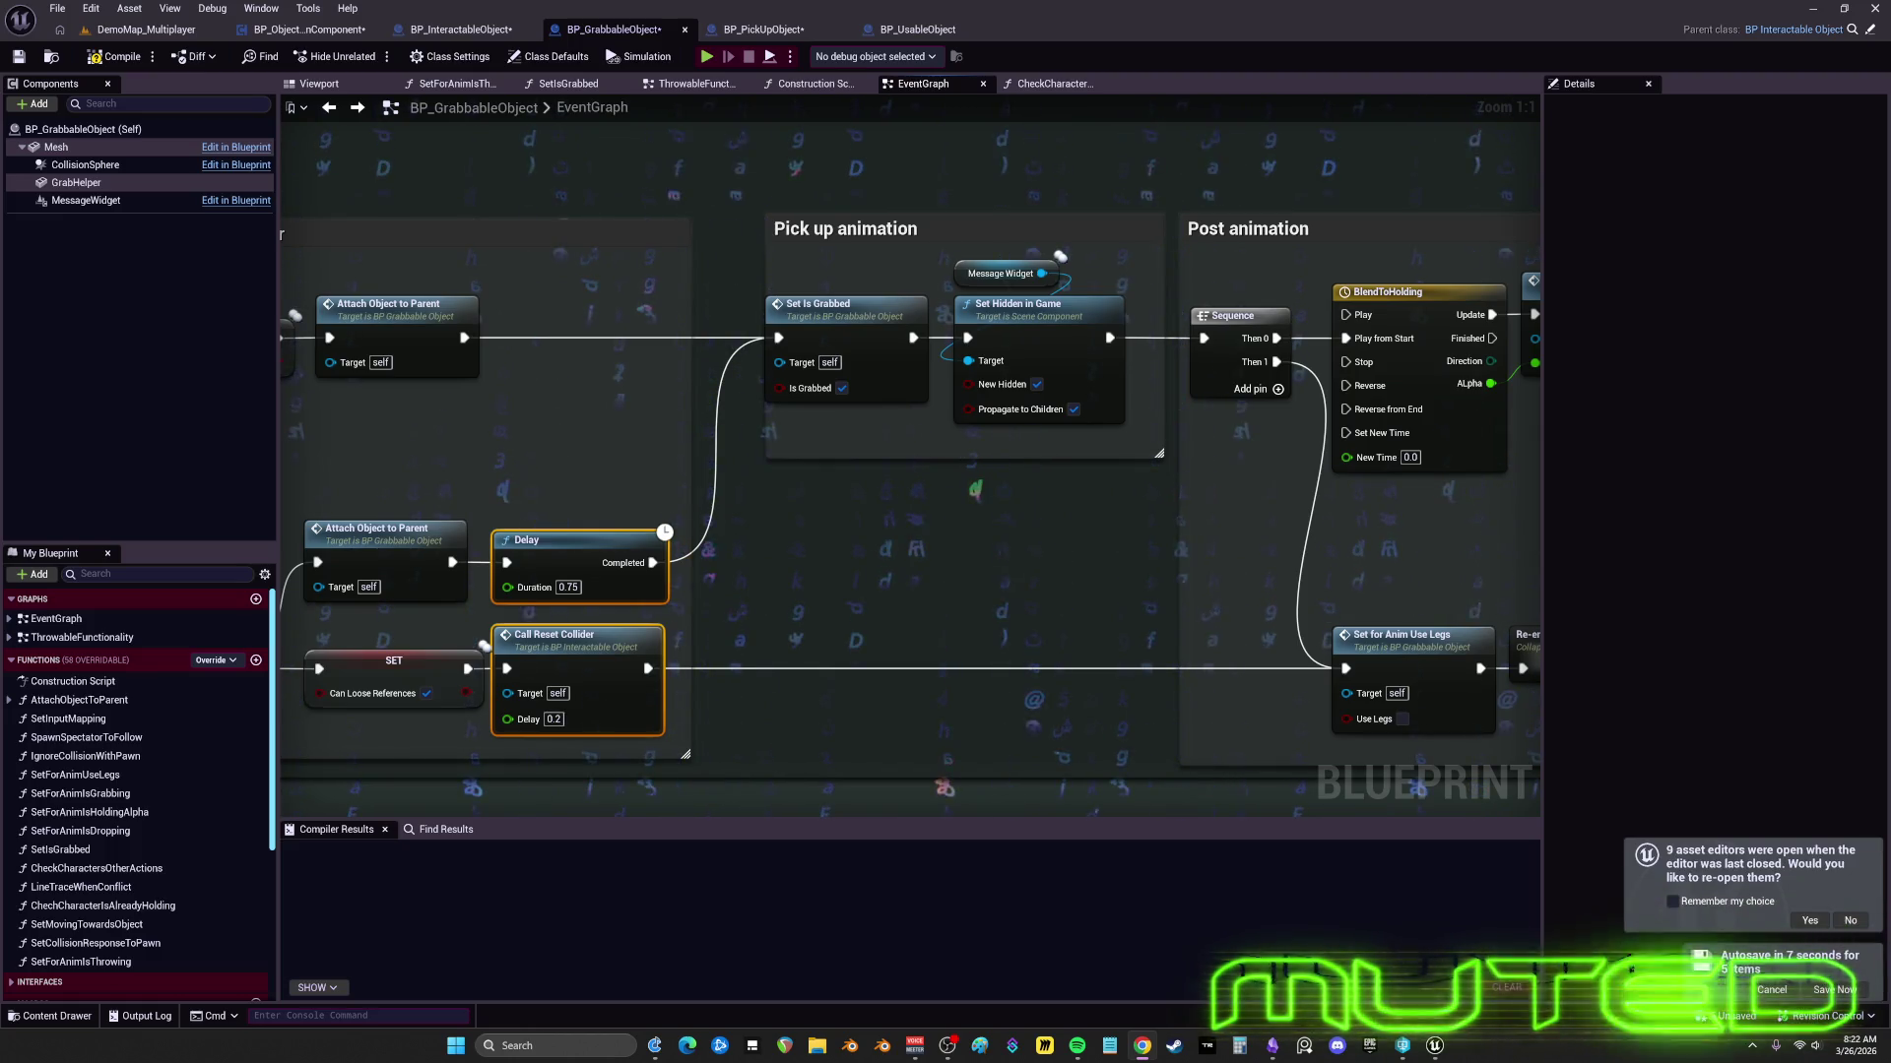
- Shift the Pick up animation and Post animation sections left, then review the tidied event graph
scroll(1033, 569, "down", 2)
left_click_drag(993, 524, 582, 525)
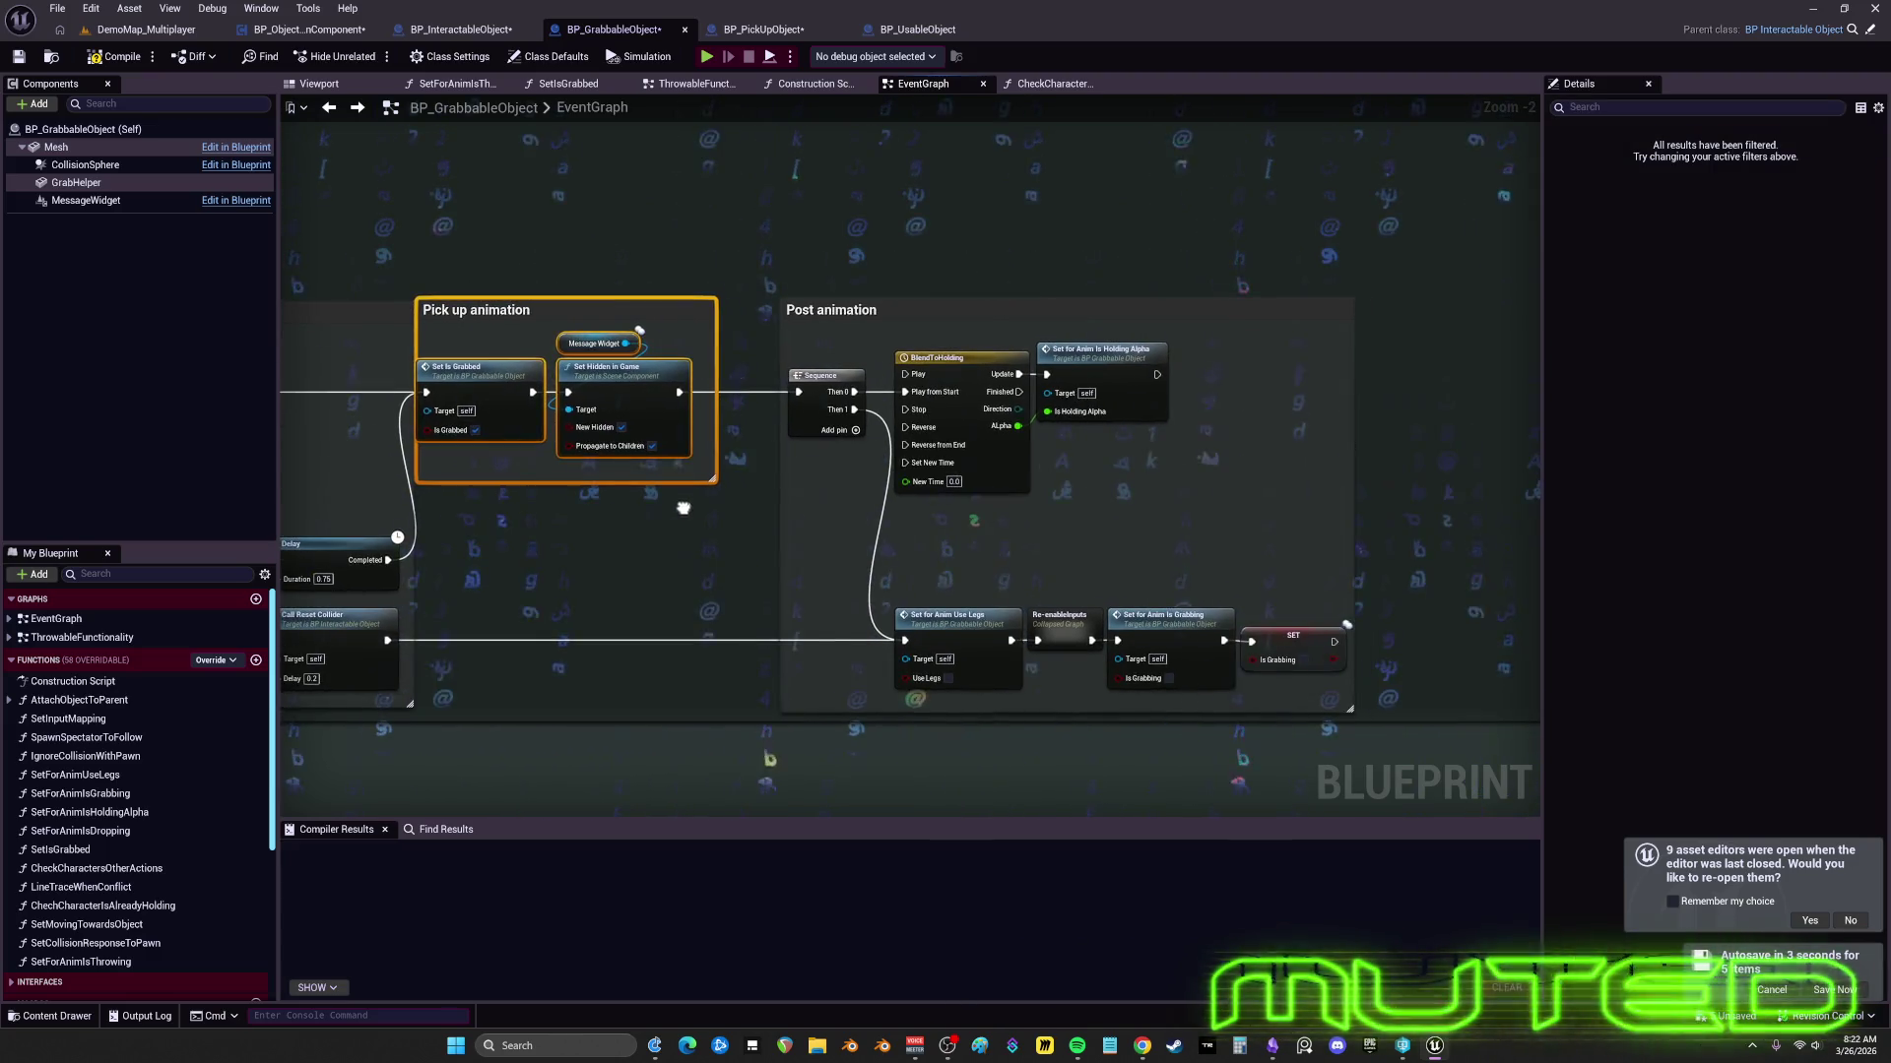
left_click_drag(776, 300, 723, 301)
scroll(1220, 541, "down", 5)
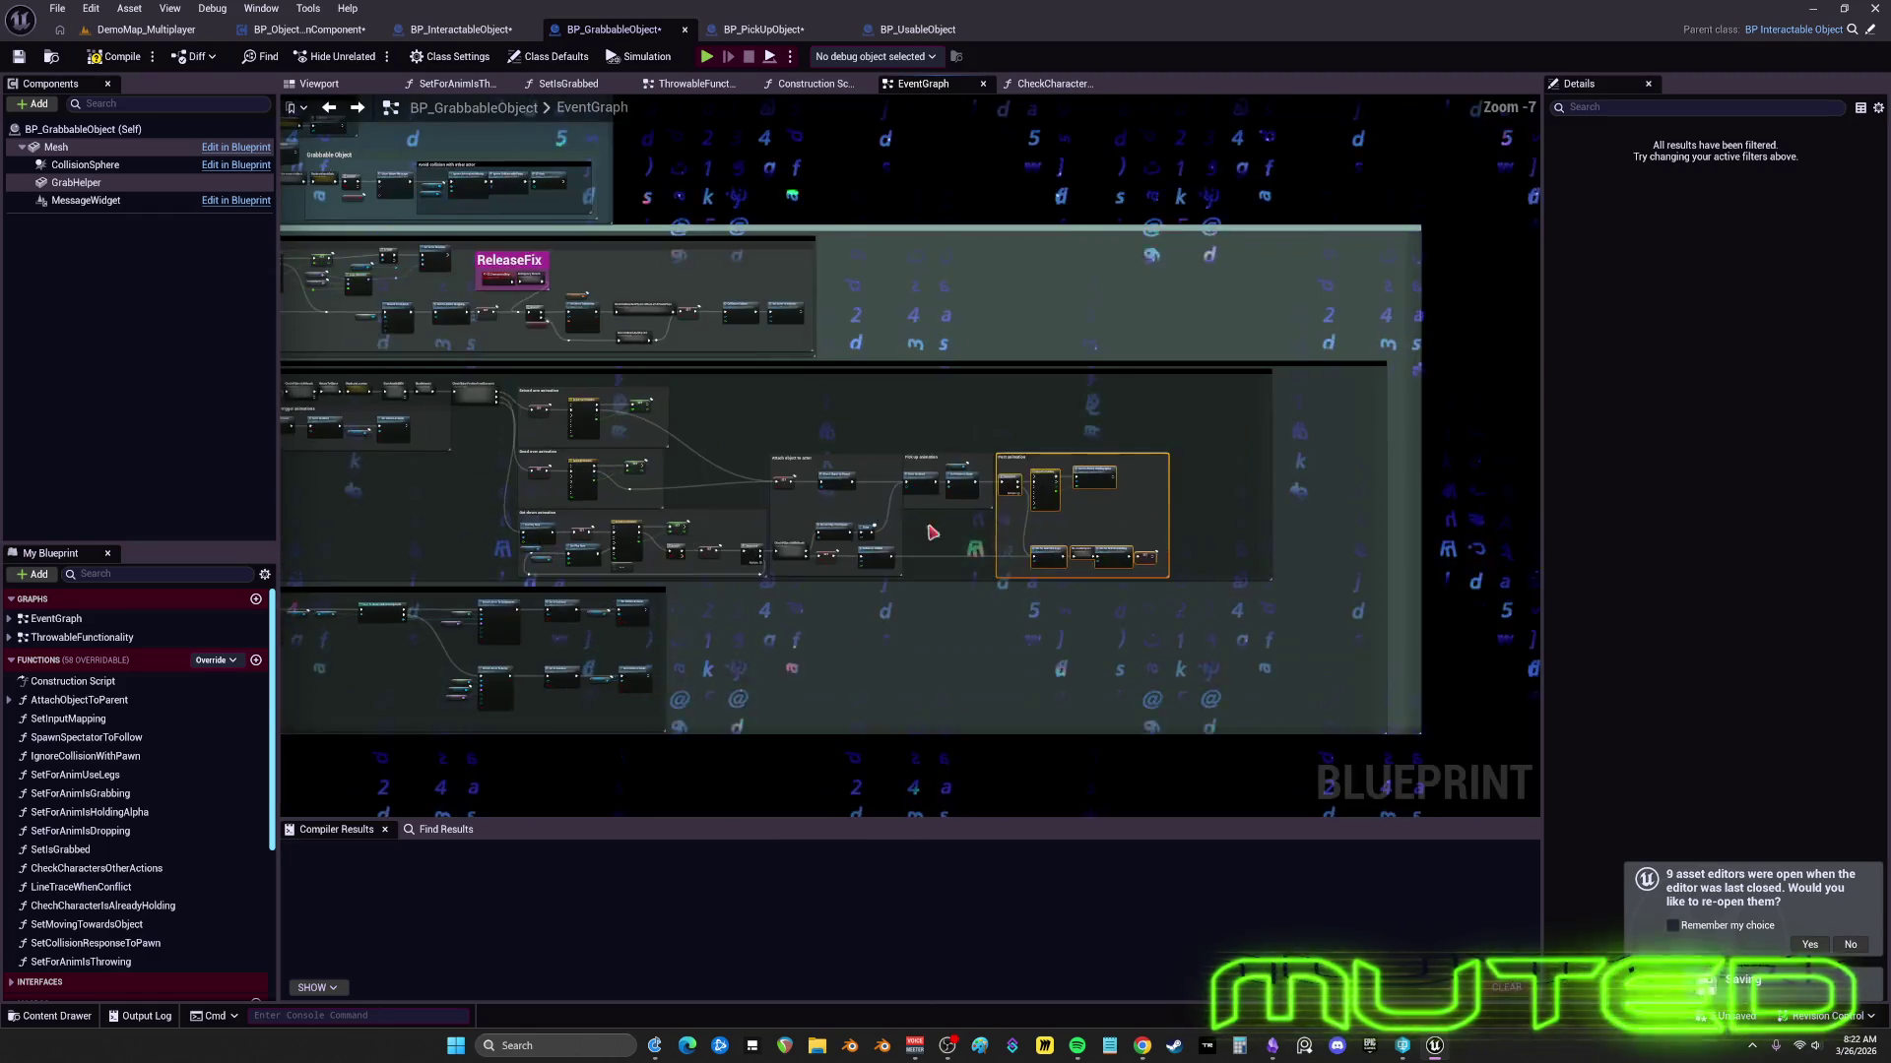
left_click_drag(960, 519, 822, 540)
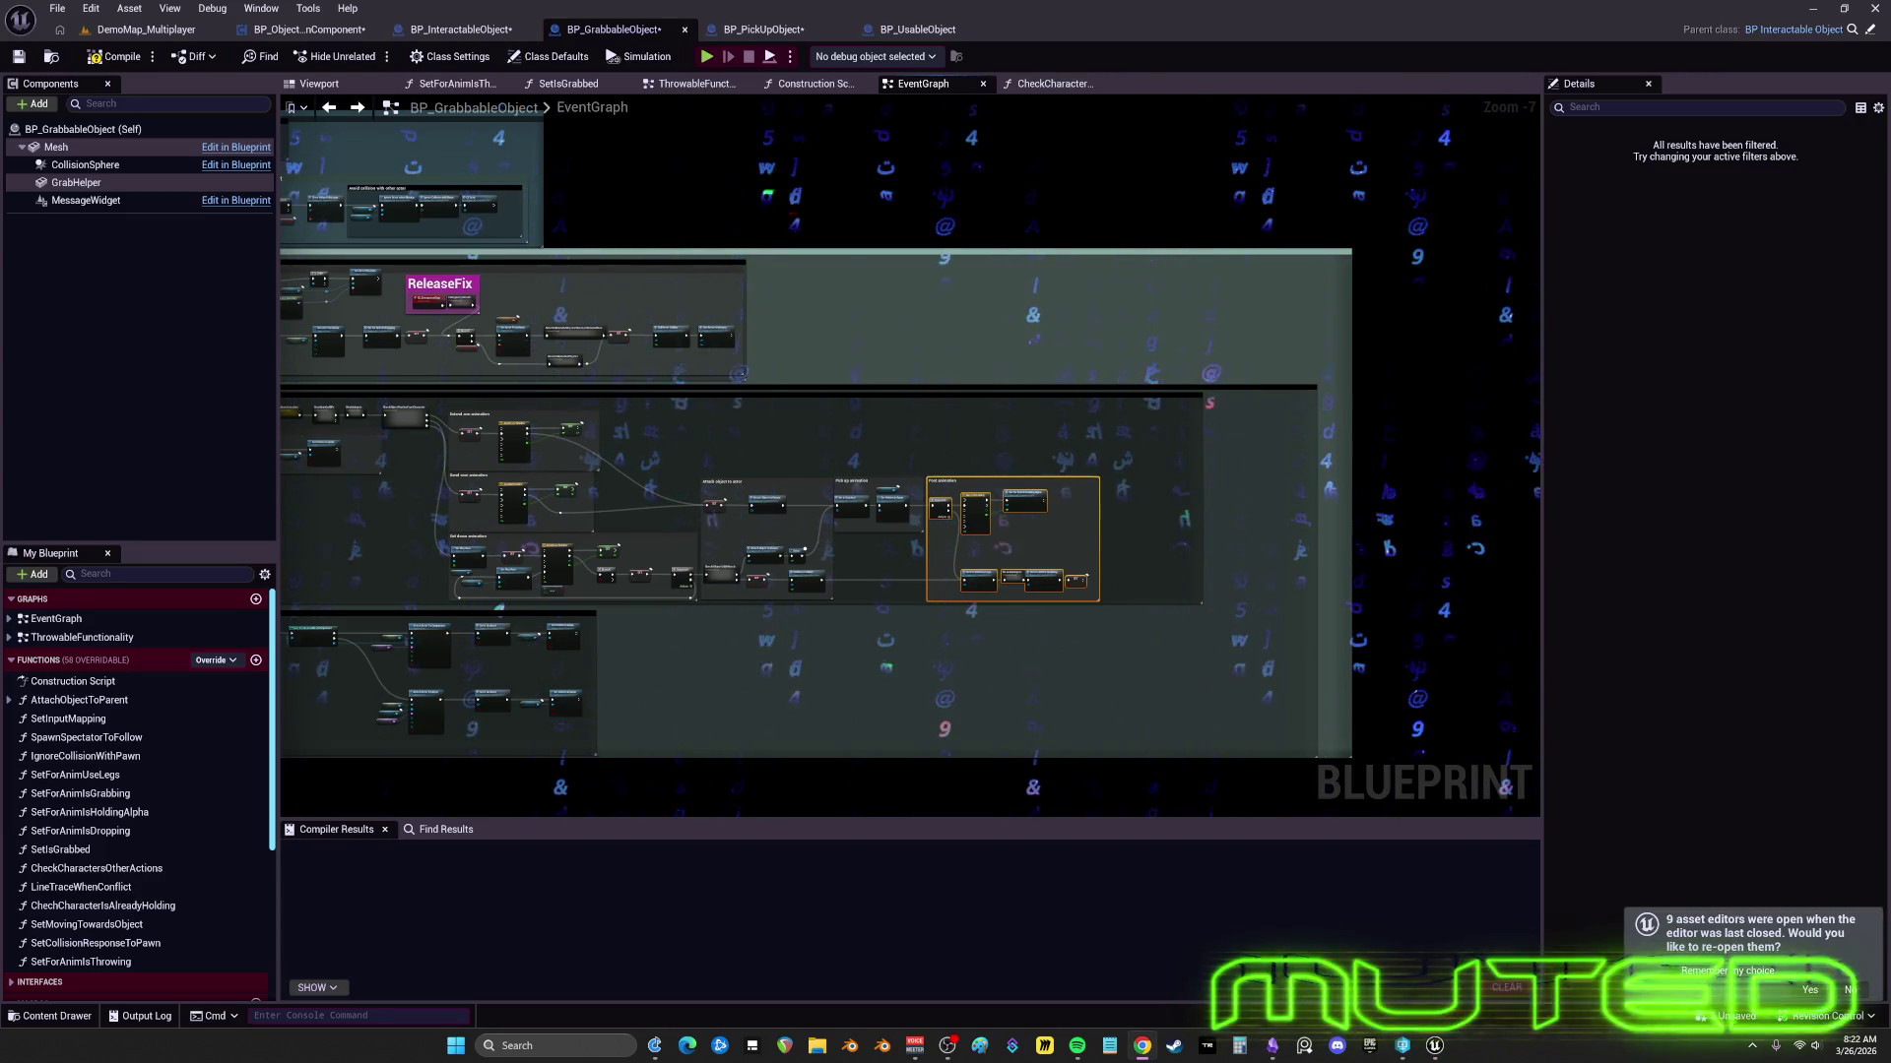
scroll(1310, 488, "up", 4)
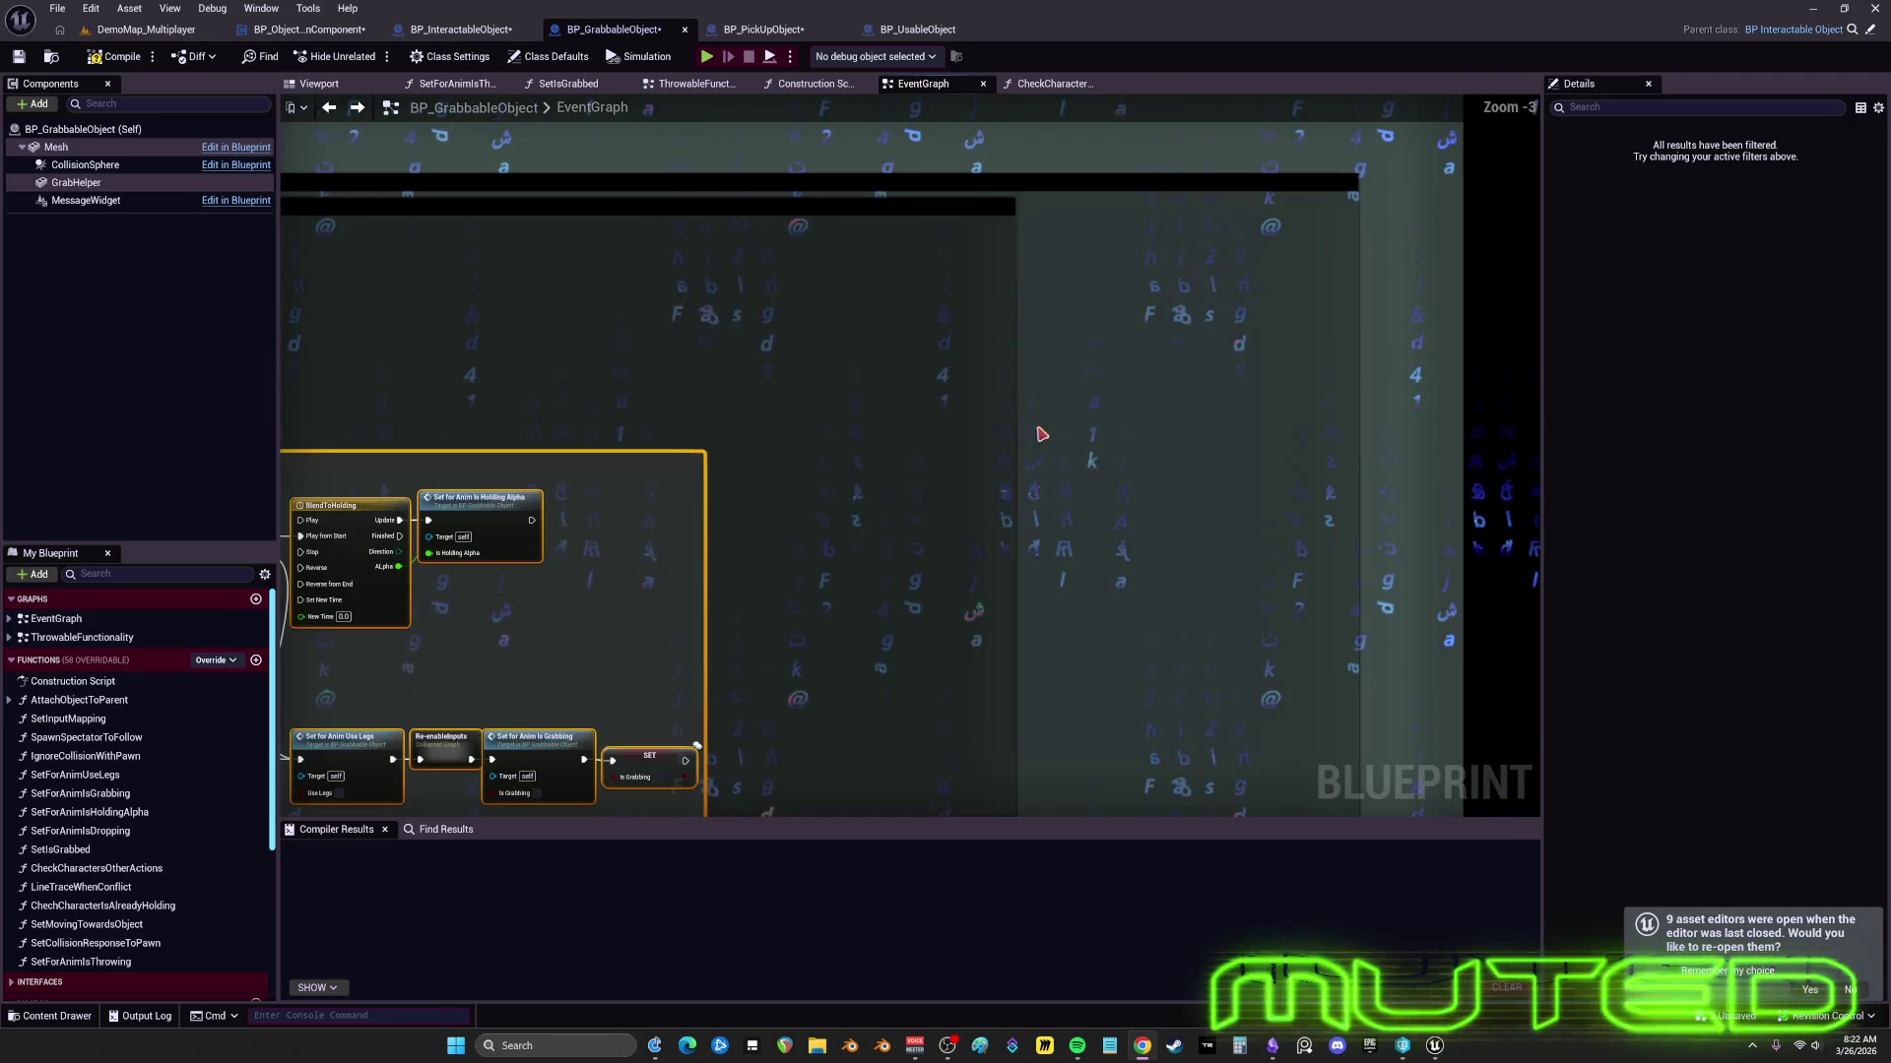
- Drag the ForEpicTypeCharacters comment's right edge left until it fits tightly around its nodes
left_click(953, 446)
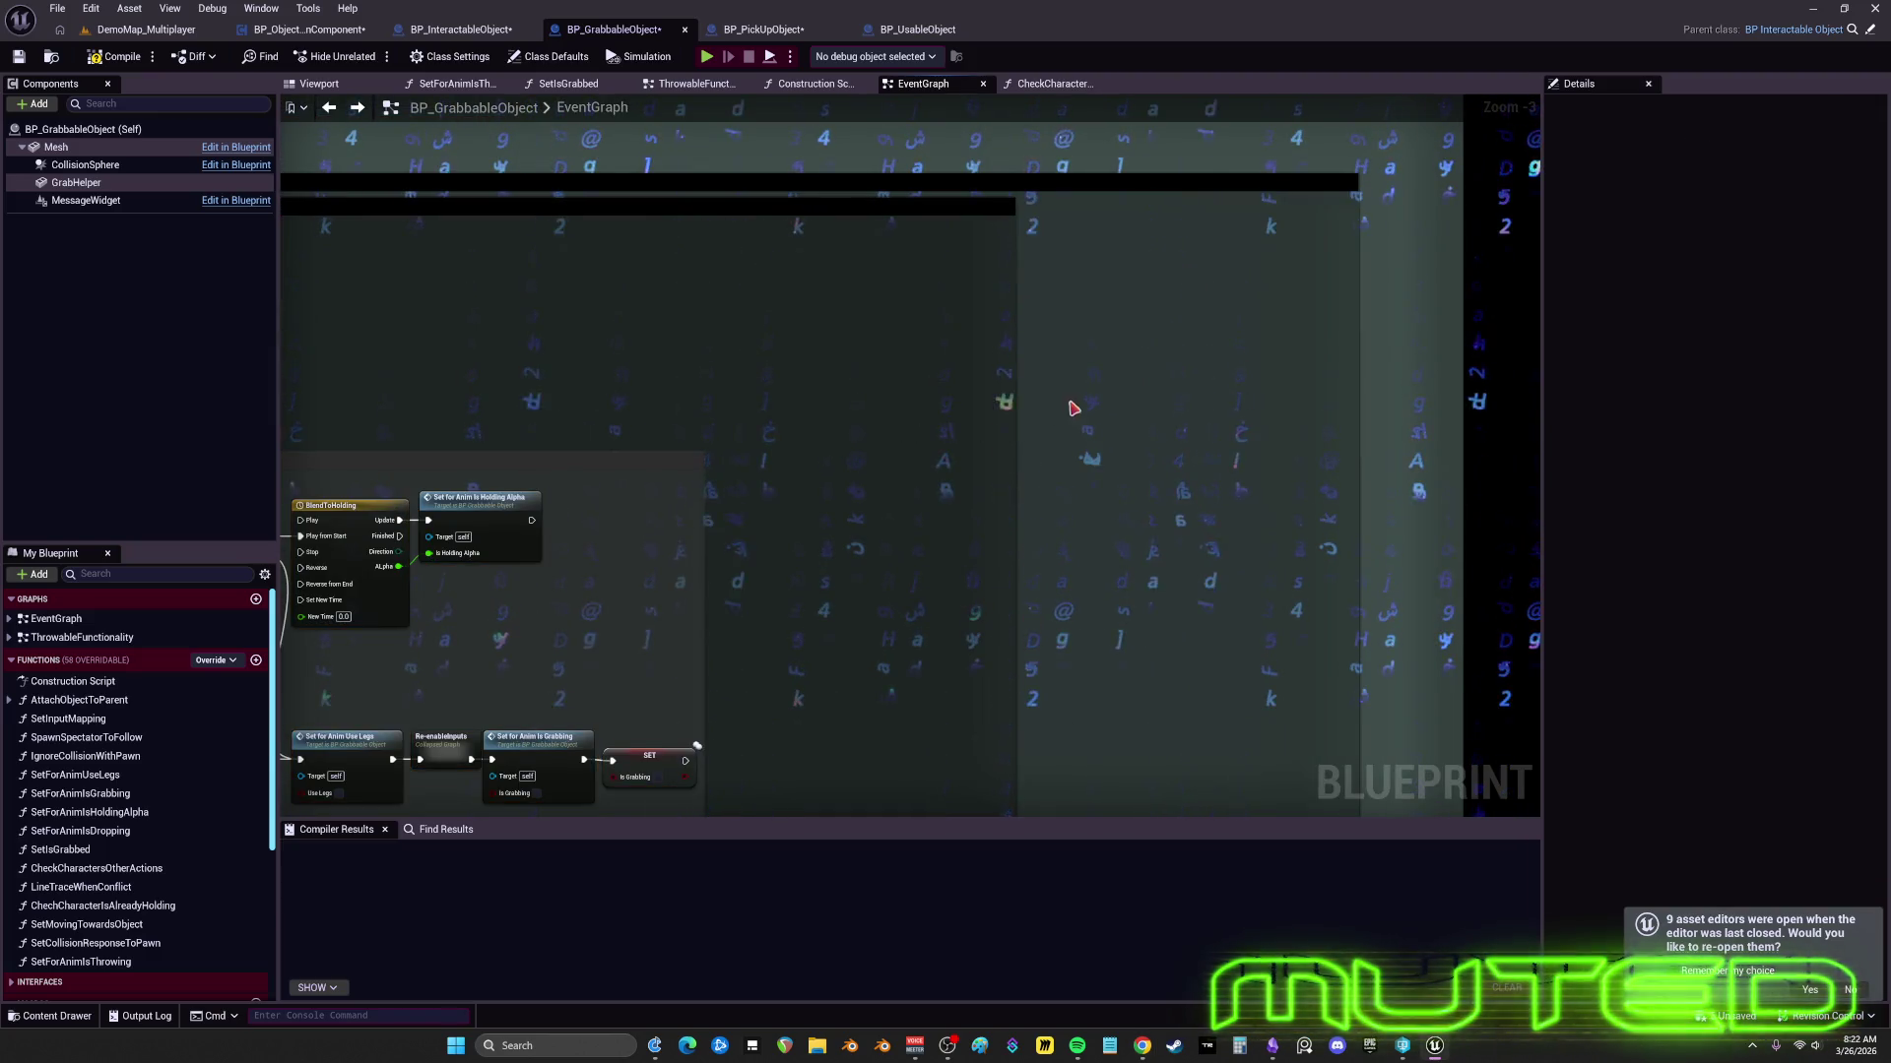
left_click(1015, 212)
left_click_drag(1019, 215, 712, 214)
left_click_drag(1357, 202, 727, 179)
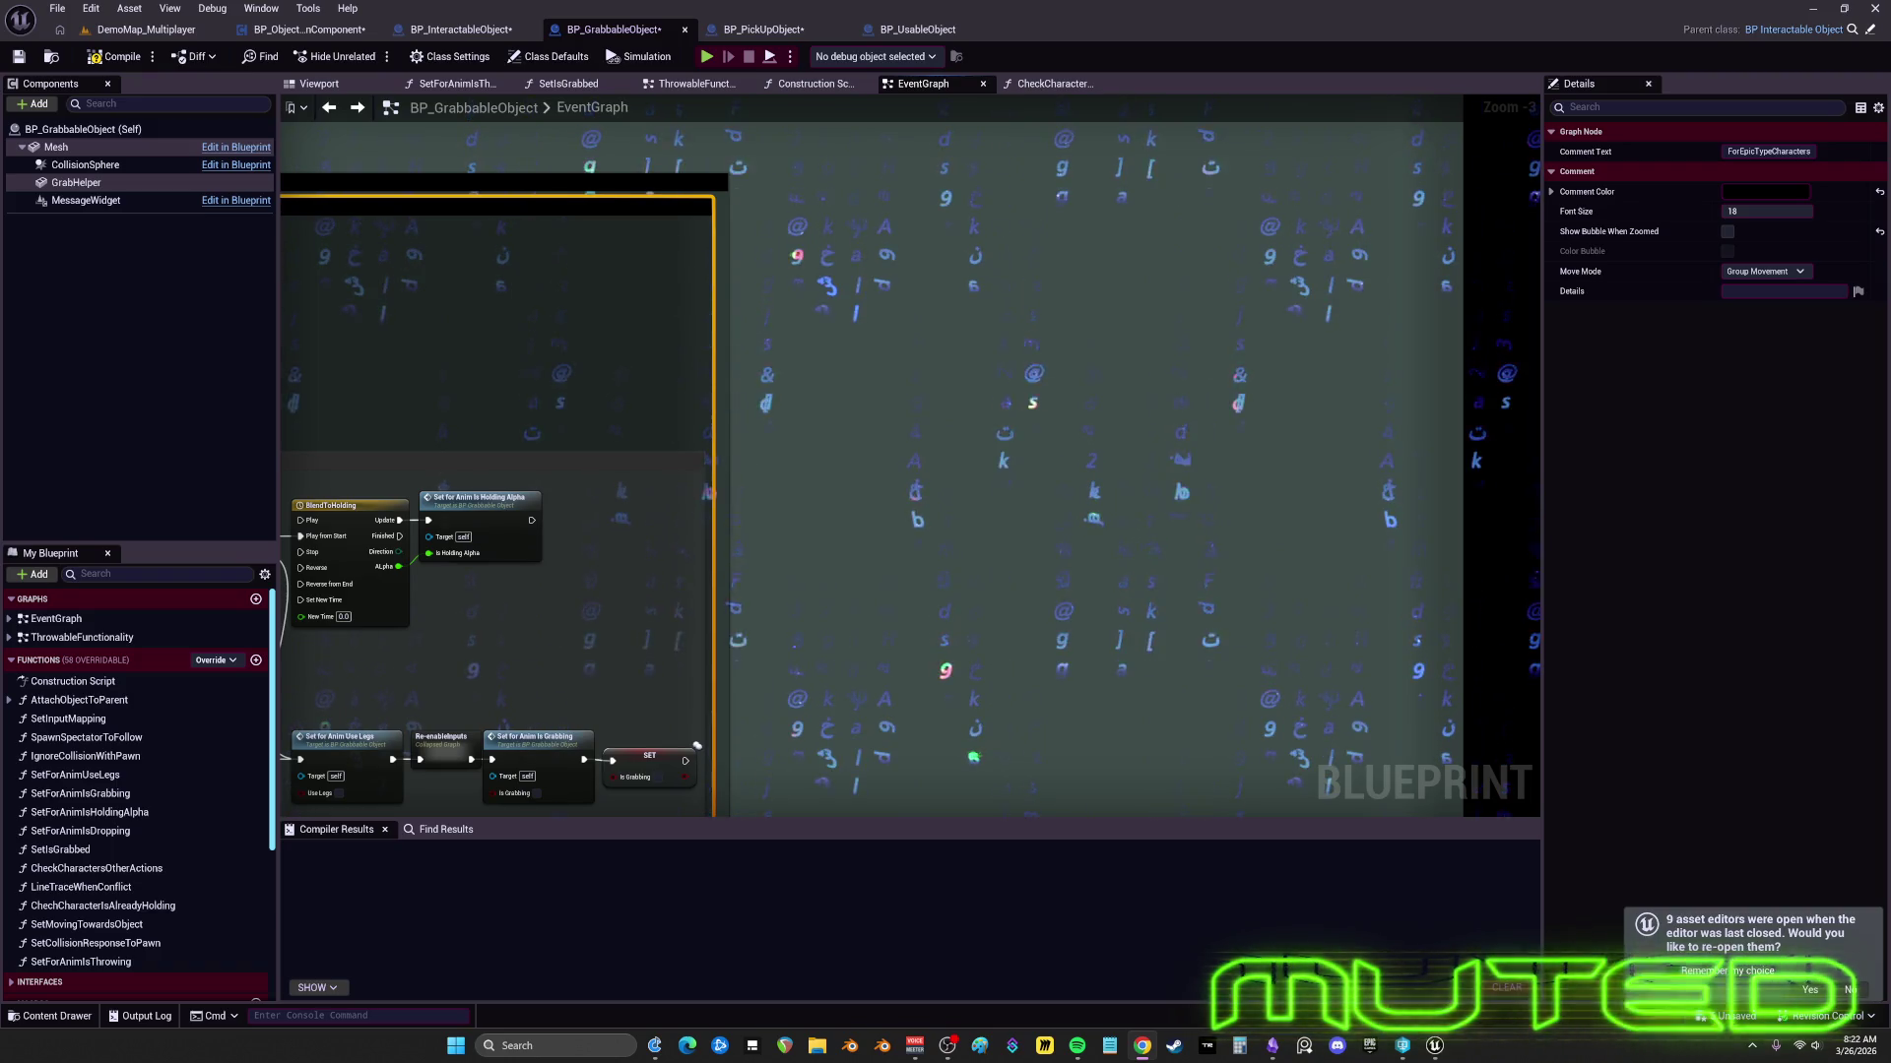
scroll(864, 364, "down", 8)
scroll(1087, 490, "up", 1)
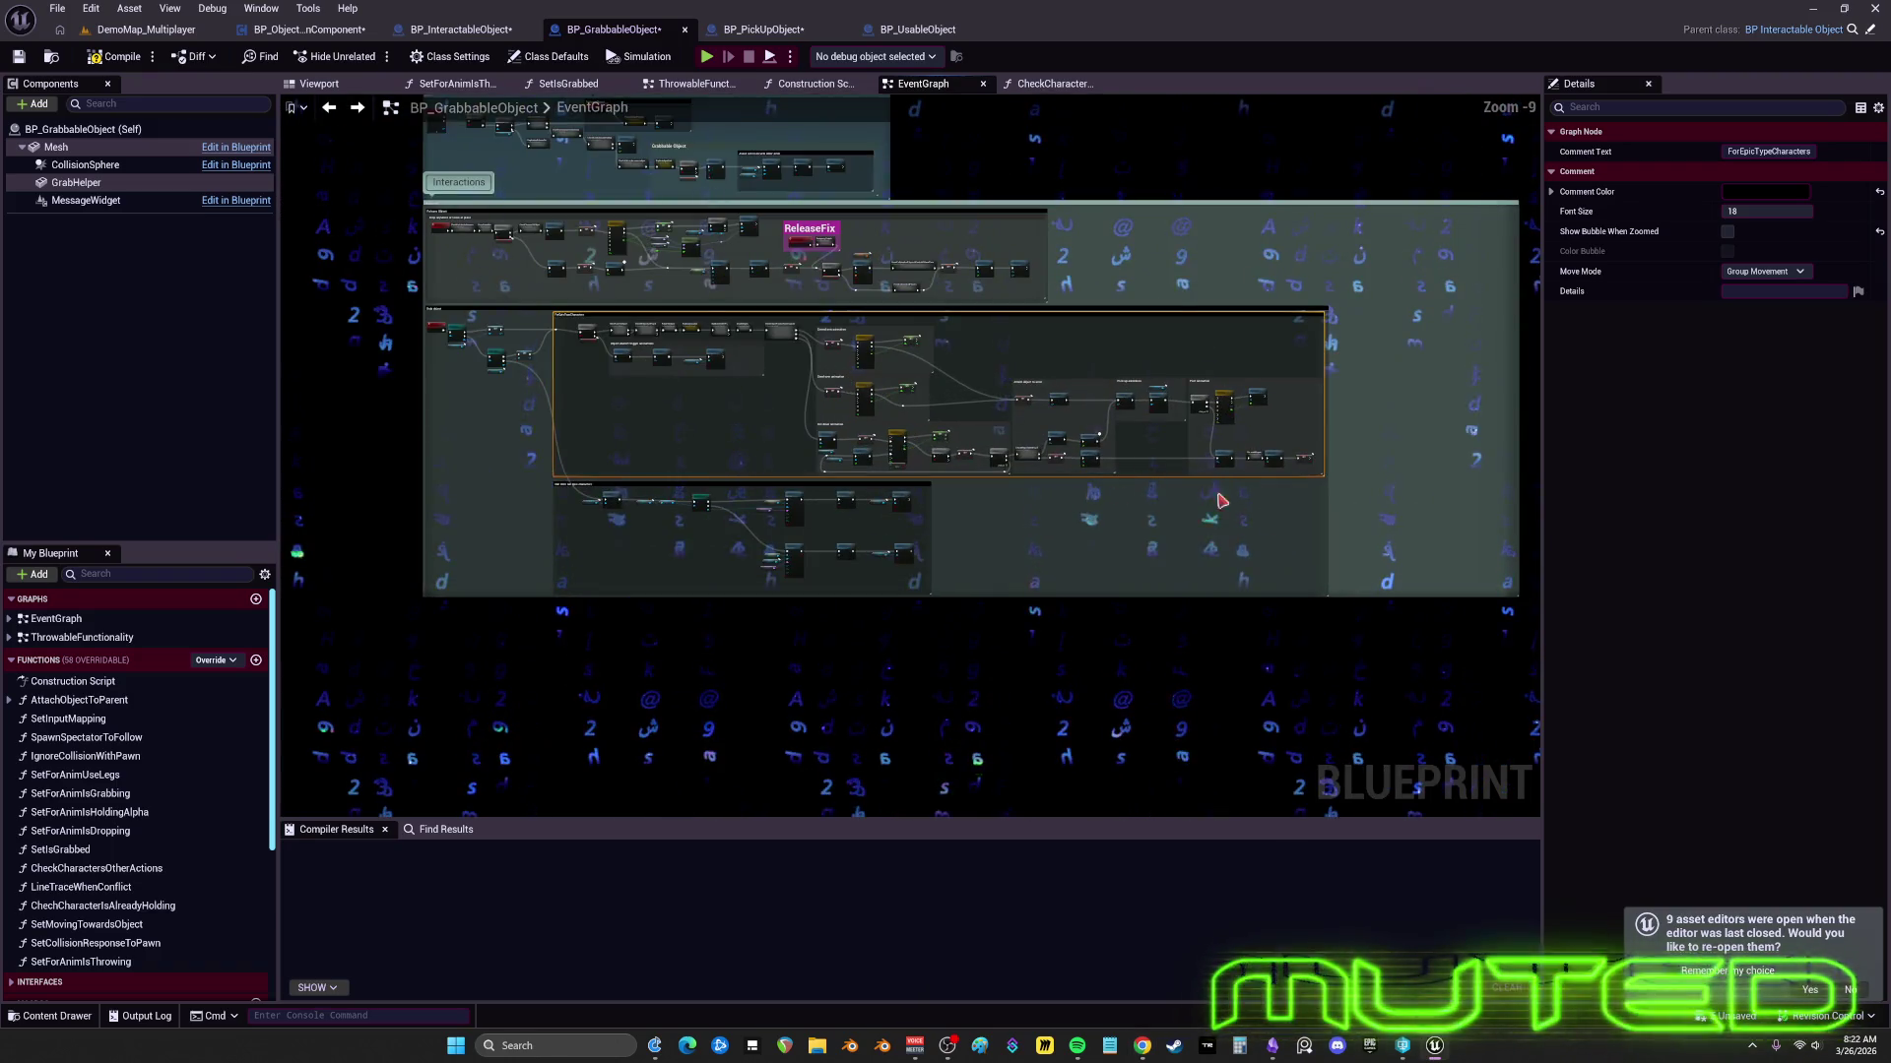
scroll(1004, 549, "up", 1)
left_click(1470, 250)
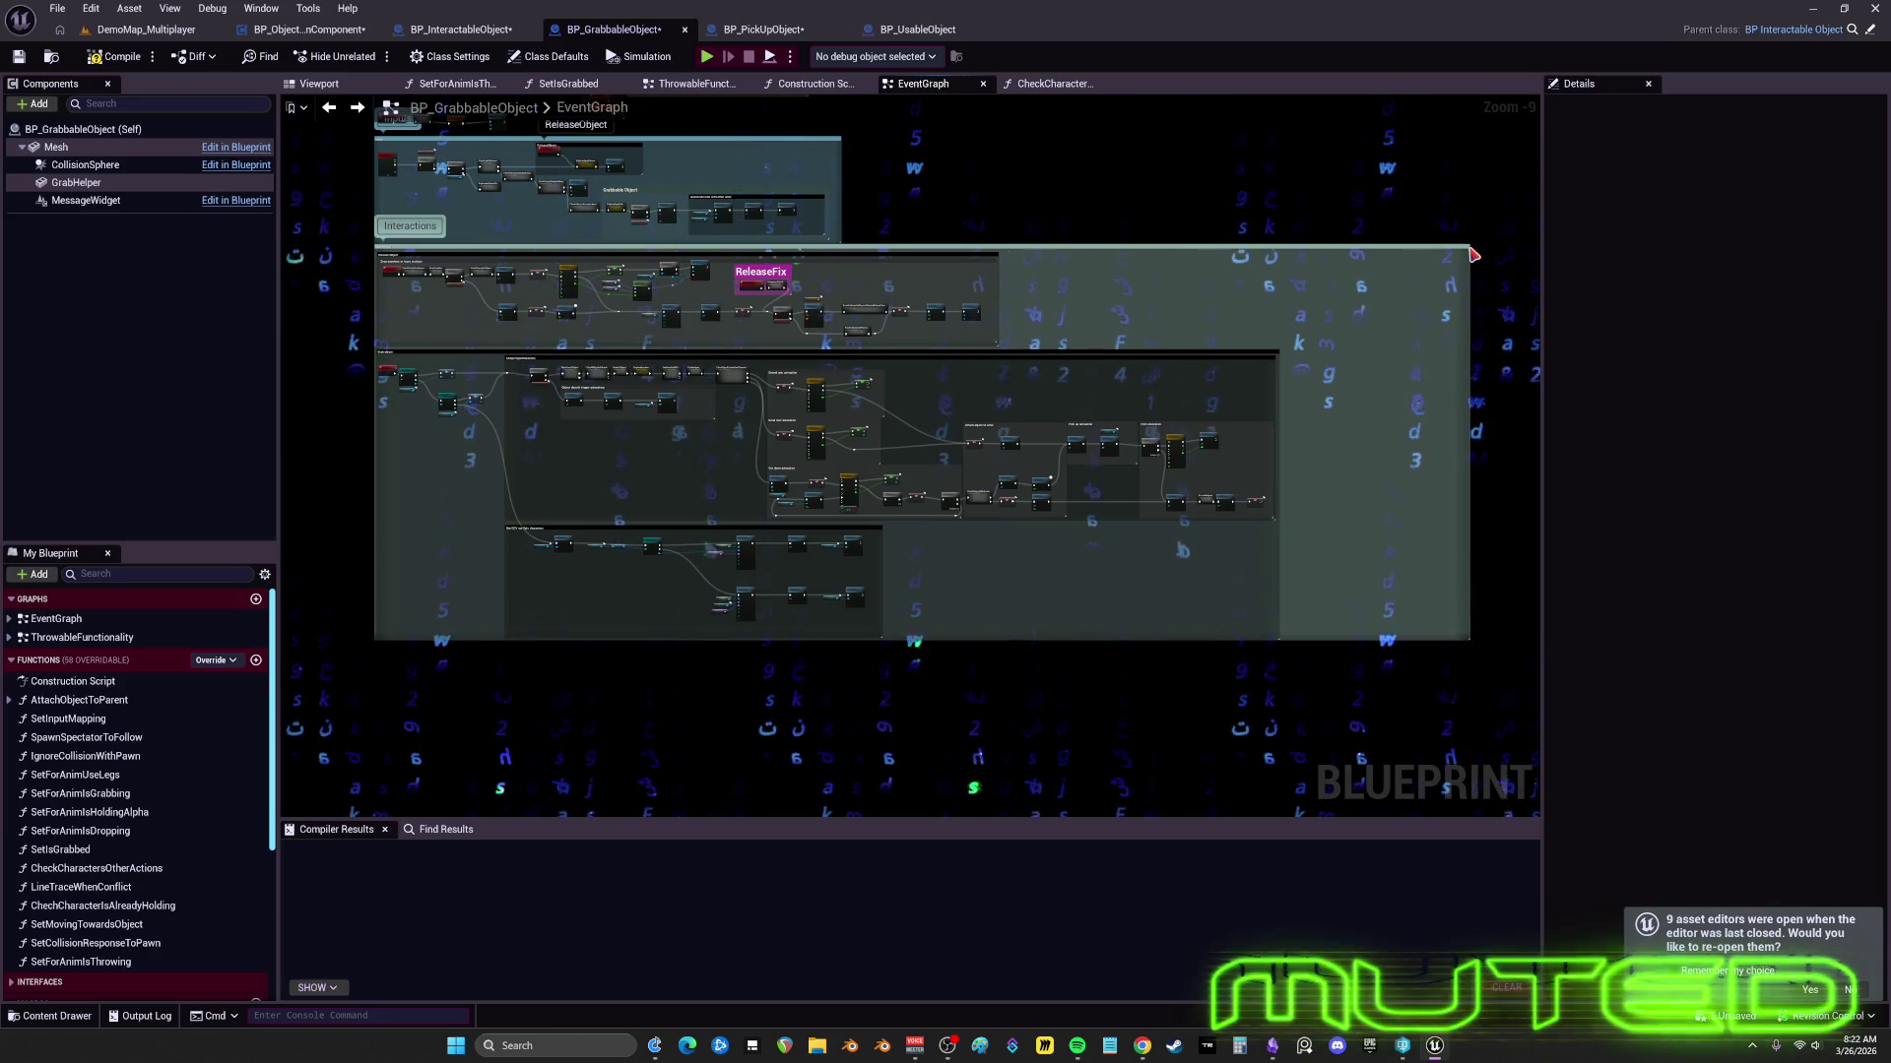
mouse_move(1470, 250)
left_mouse_down()
mouse_move(1266, 268)
mouse_move(1286, 267)
left_mouse_up()
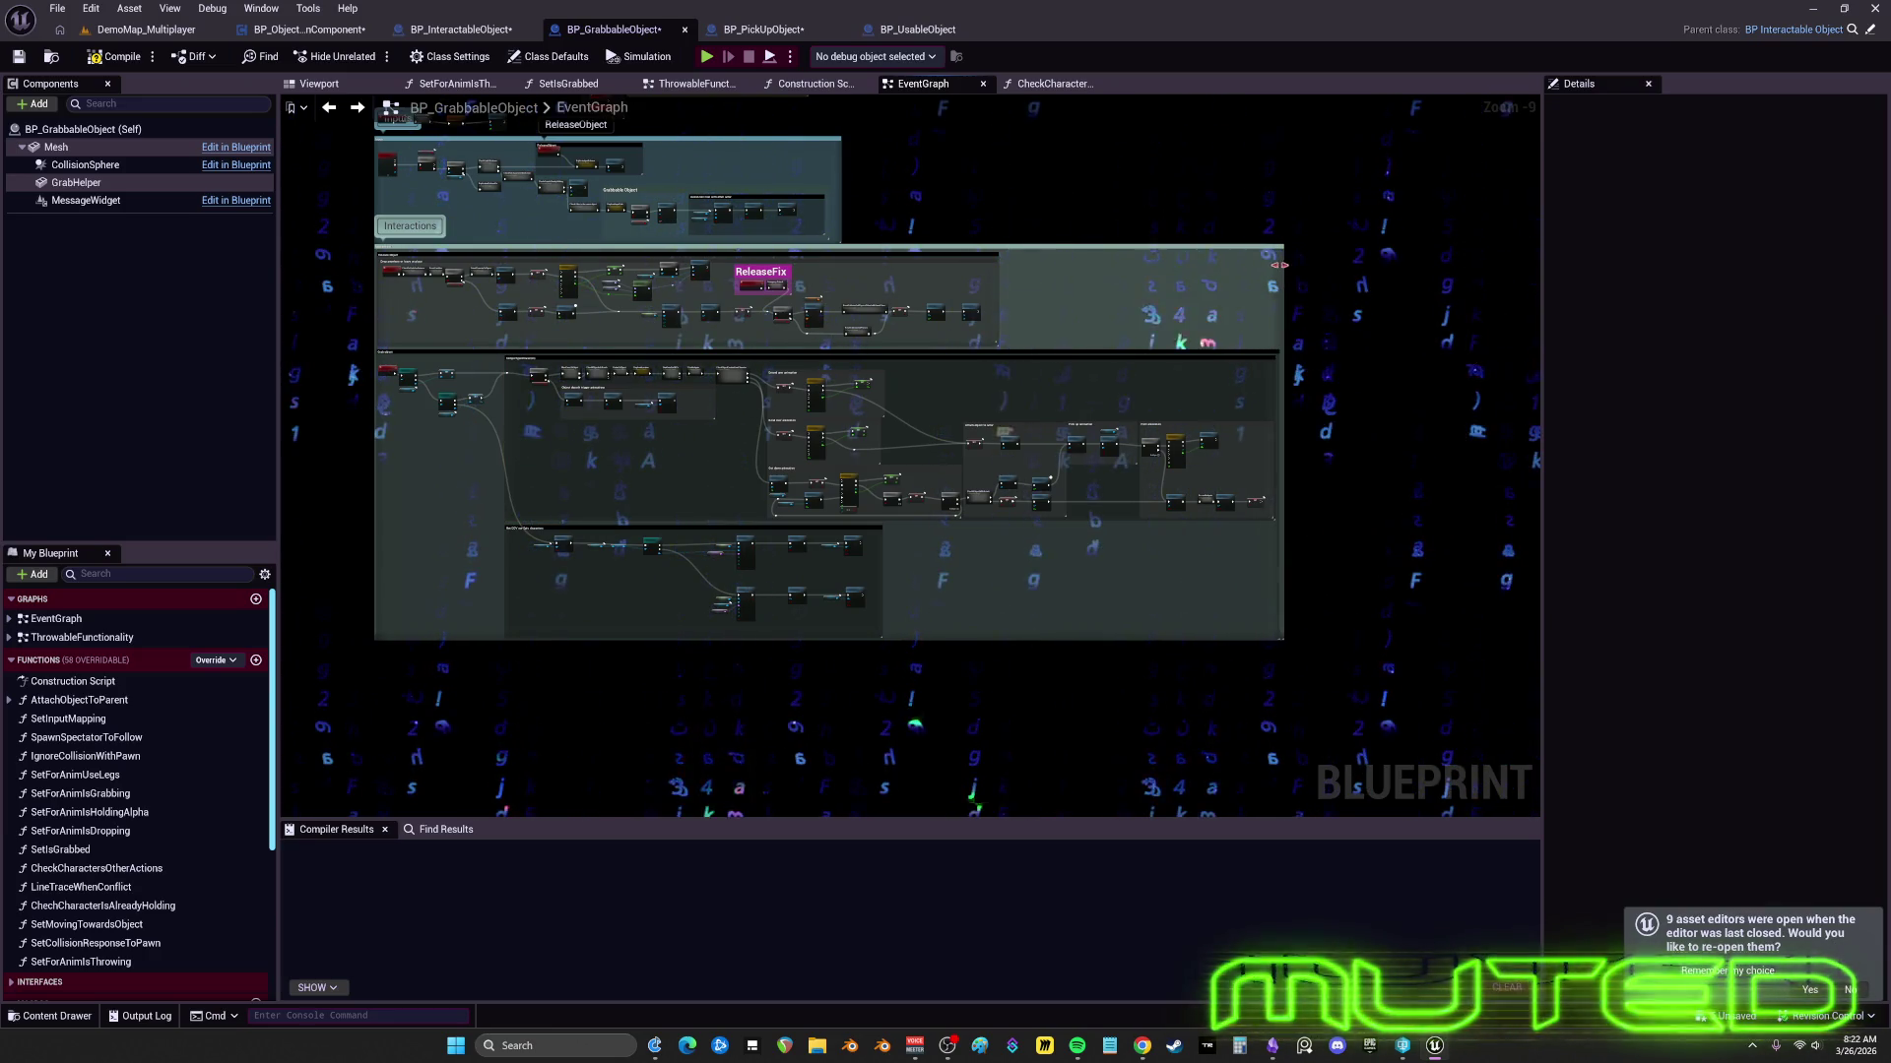
mouse_move(760, 324)
left_mouse_down()
mouse_move(988, 452)
mouse_move(1006, 489)
mouse_move(970, 426)
left_mouse_up()
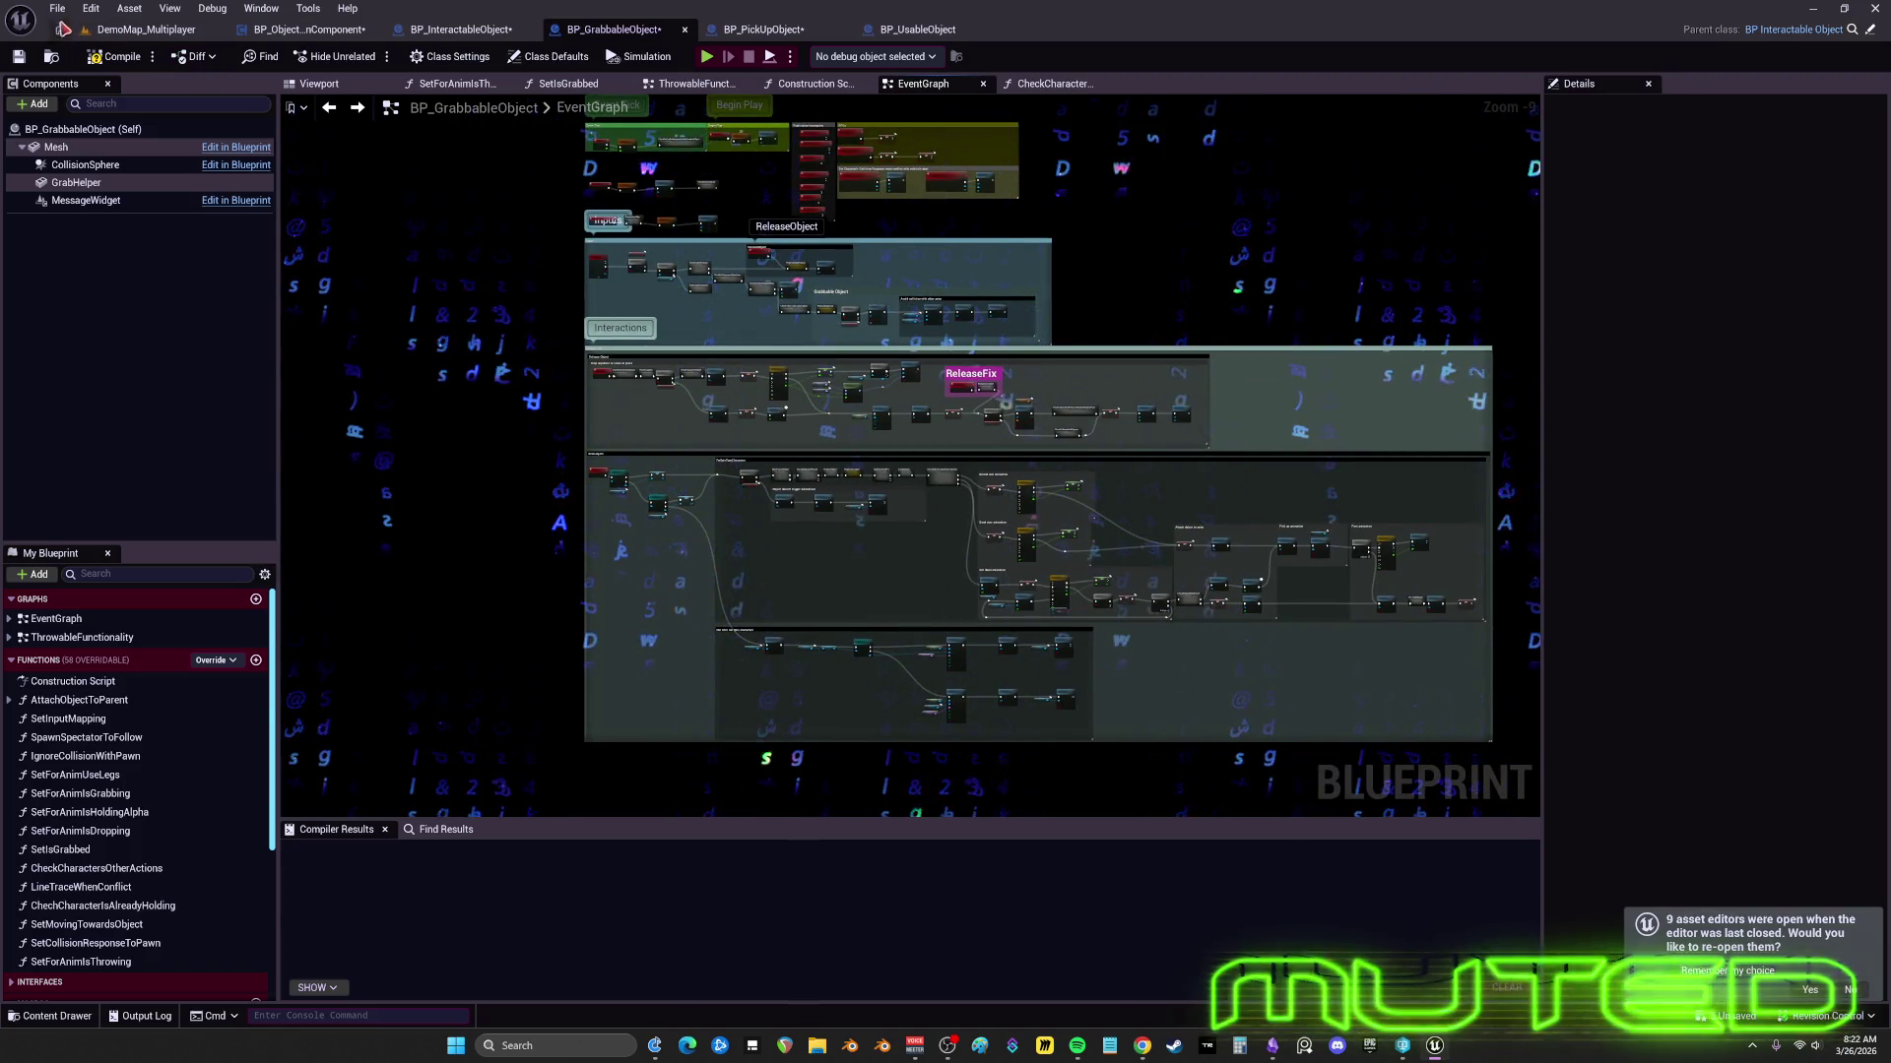
- Save All with the required asset checked out, then widen the graph by moving the Details splitter right
left_click(57, 8)
left_click(99, 114)
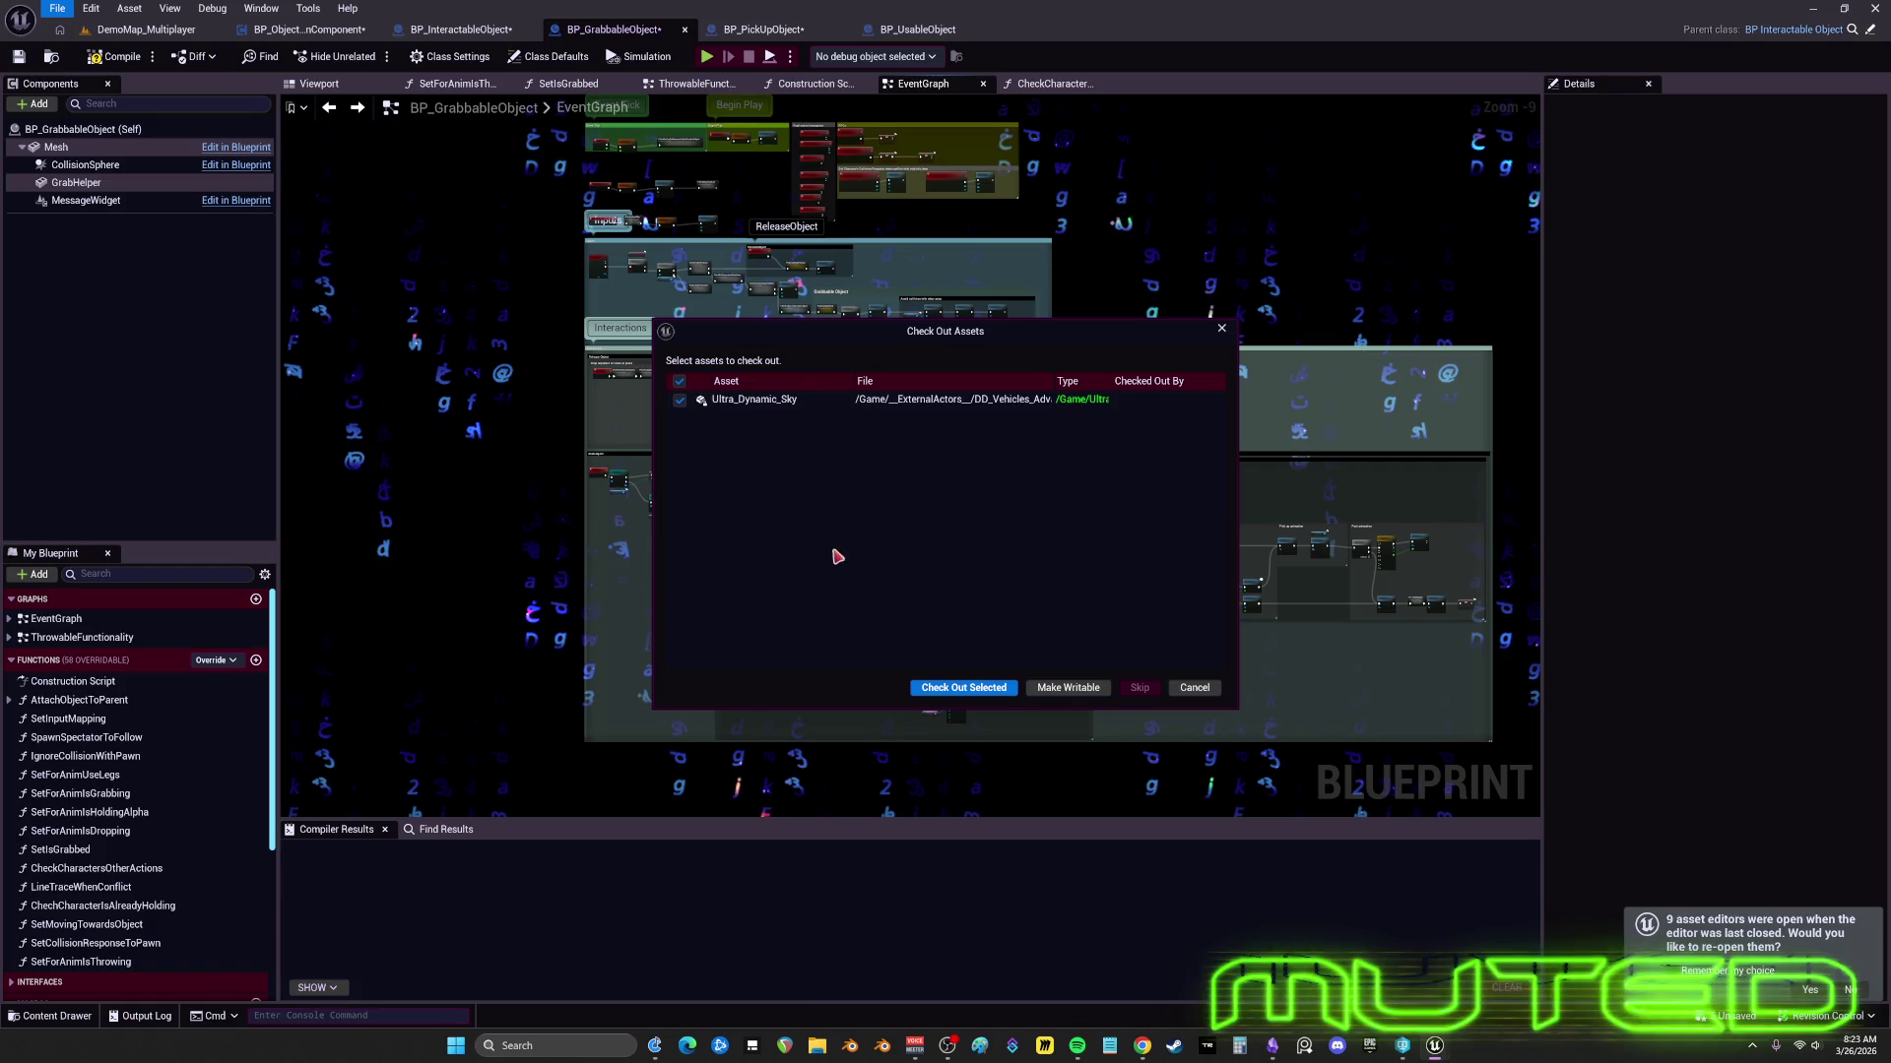
left_click(965, 688)
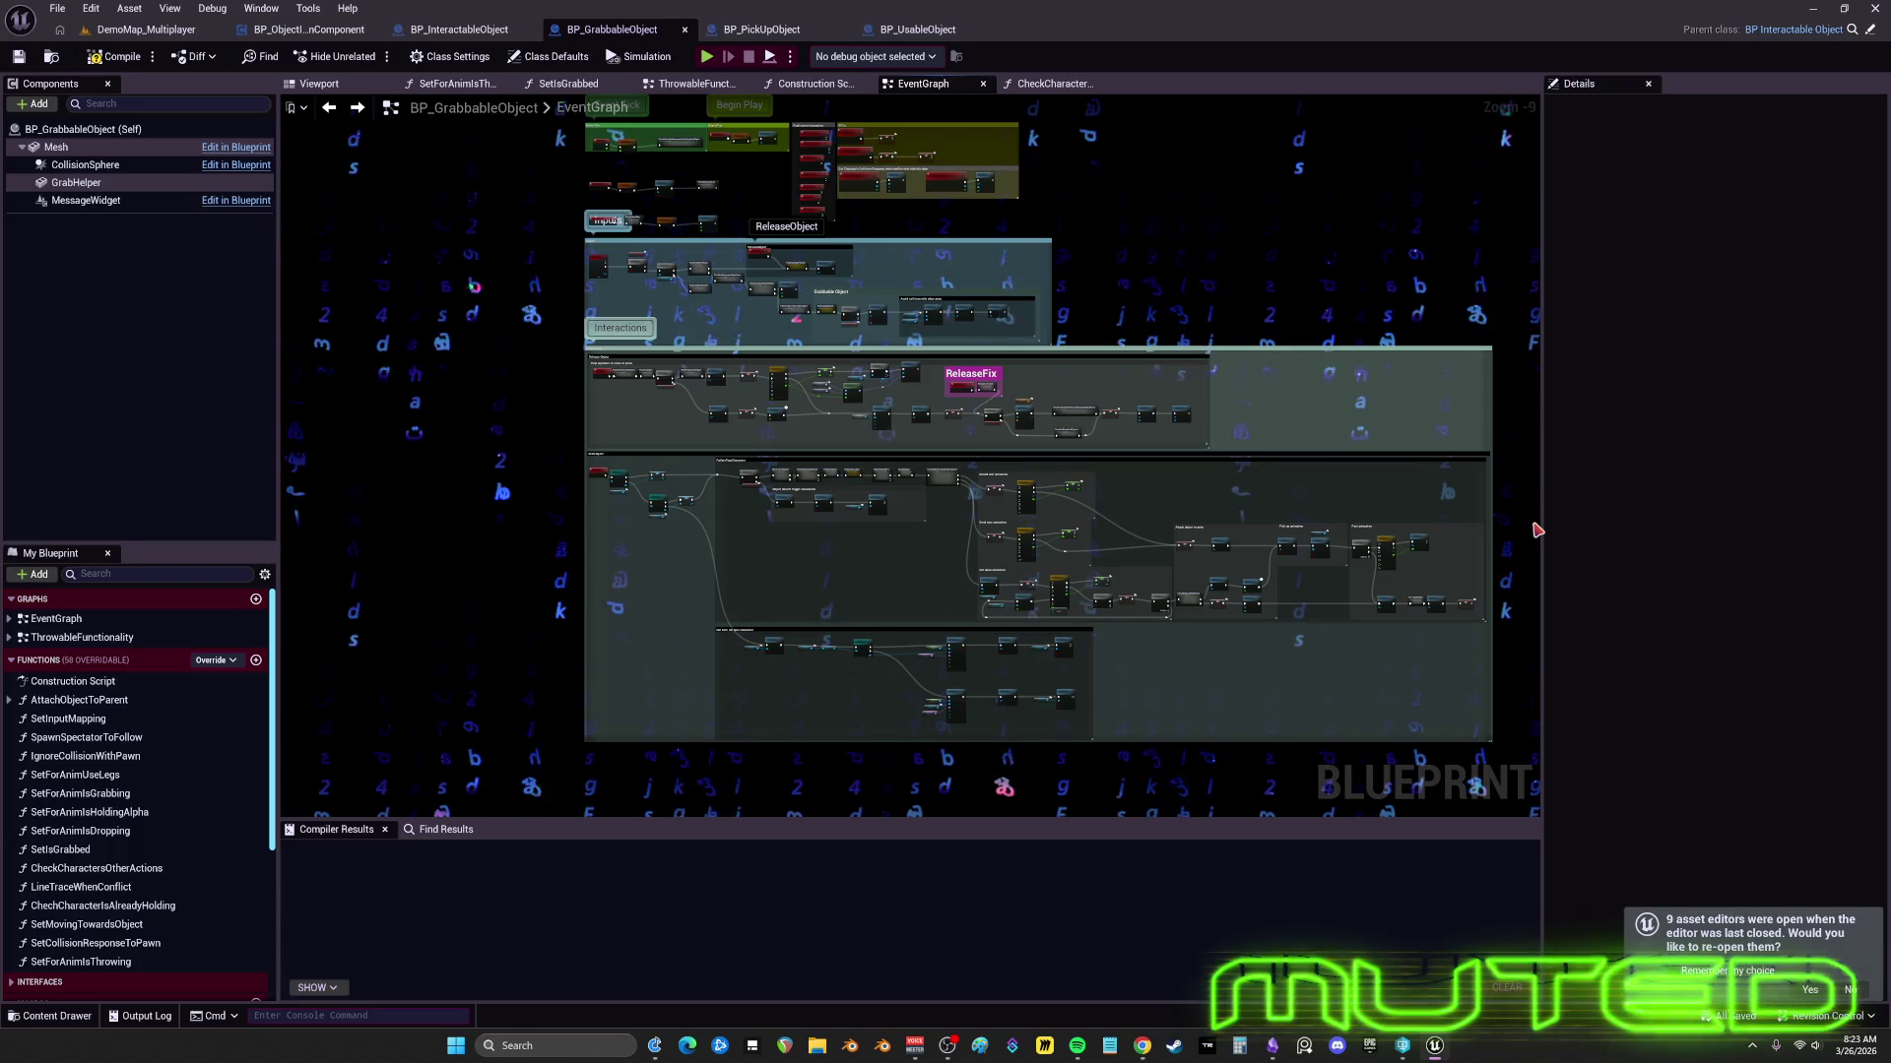
left_click_drag(1542, 534, 1729, 534)
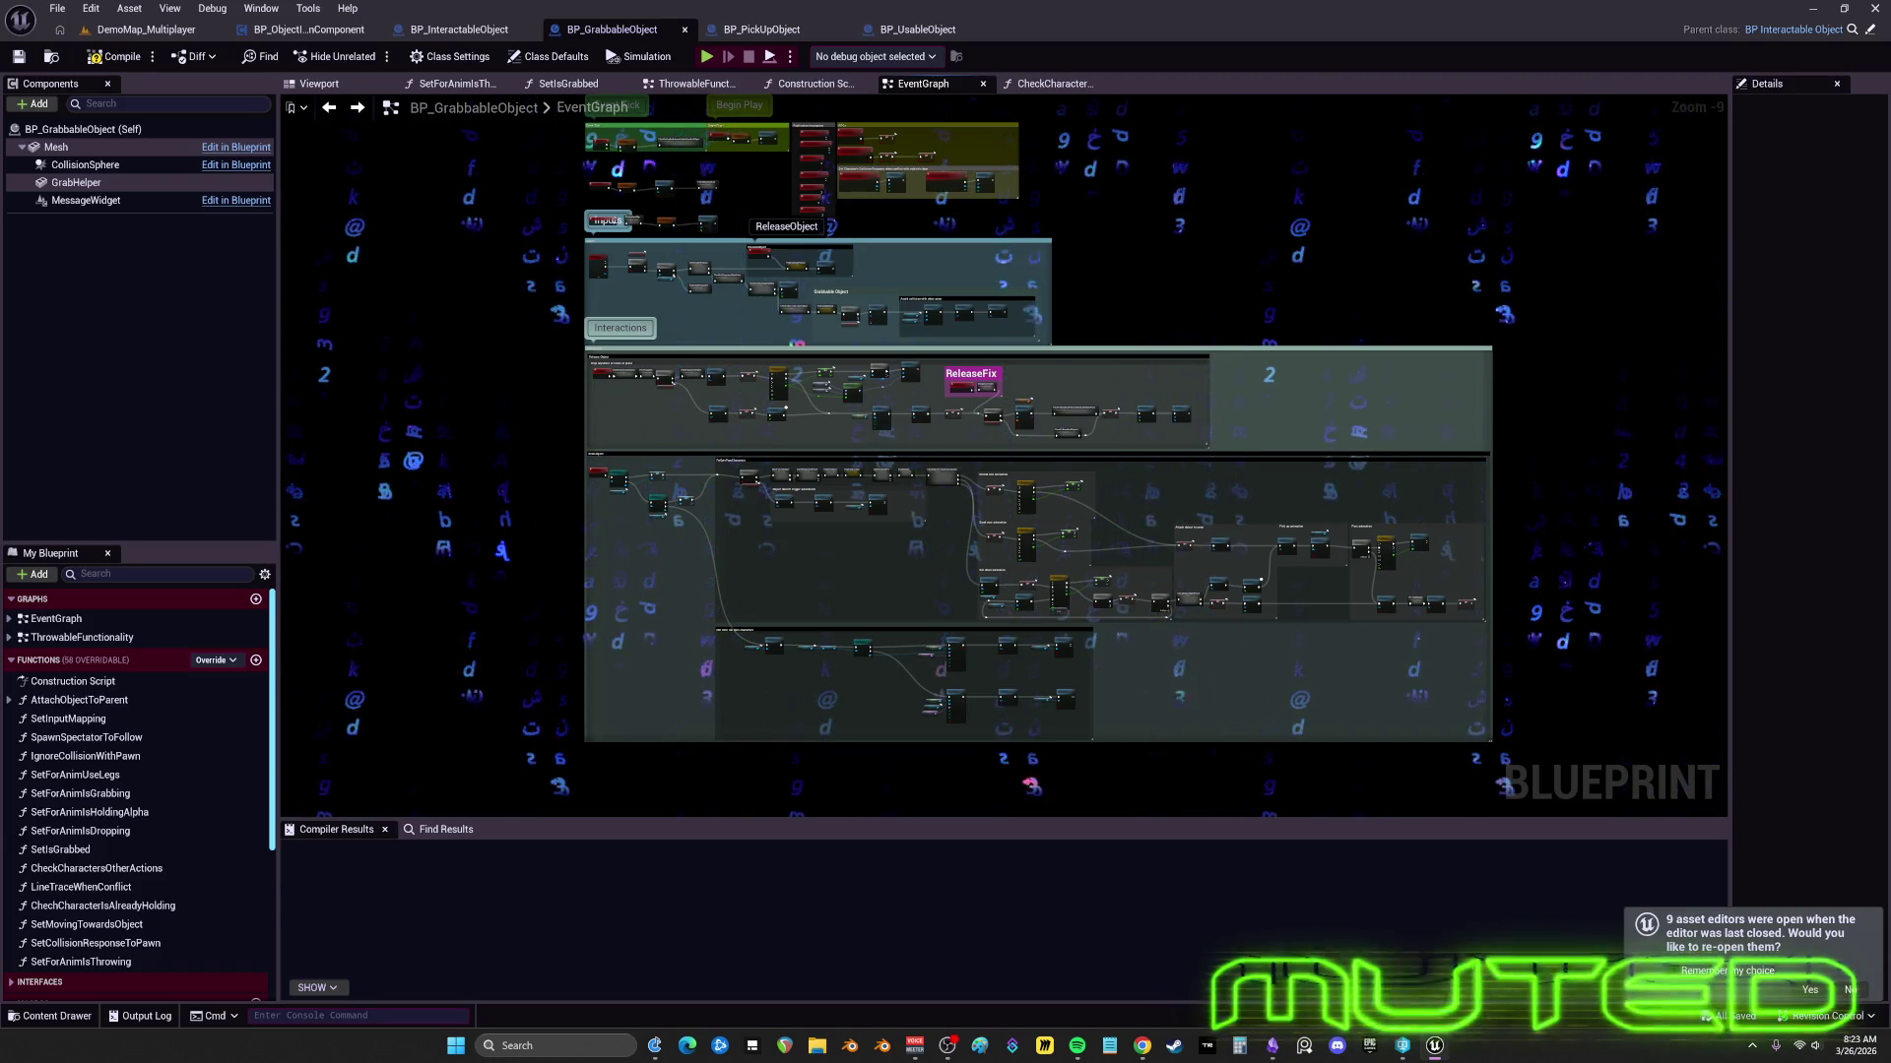
left_click_drag(755, 328, 840, 505)
scroll(823, 269, "up", 6)
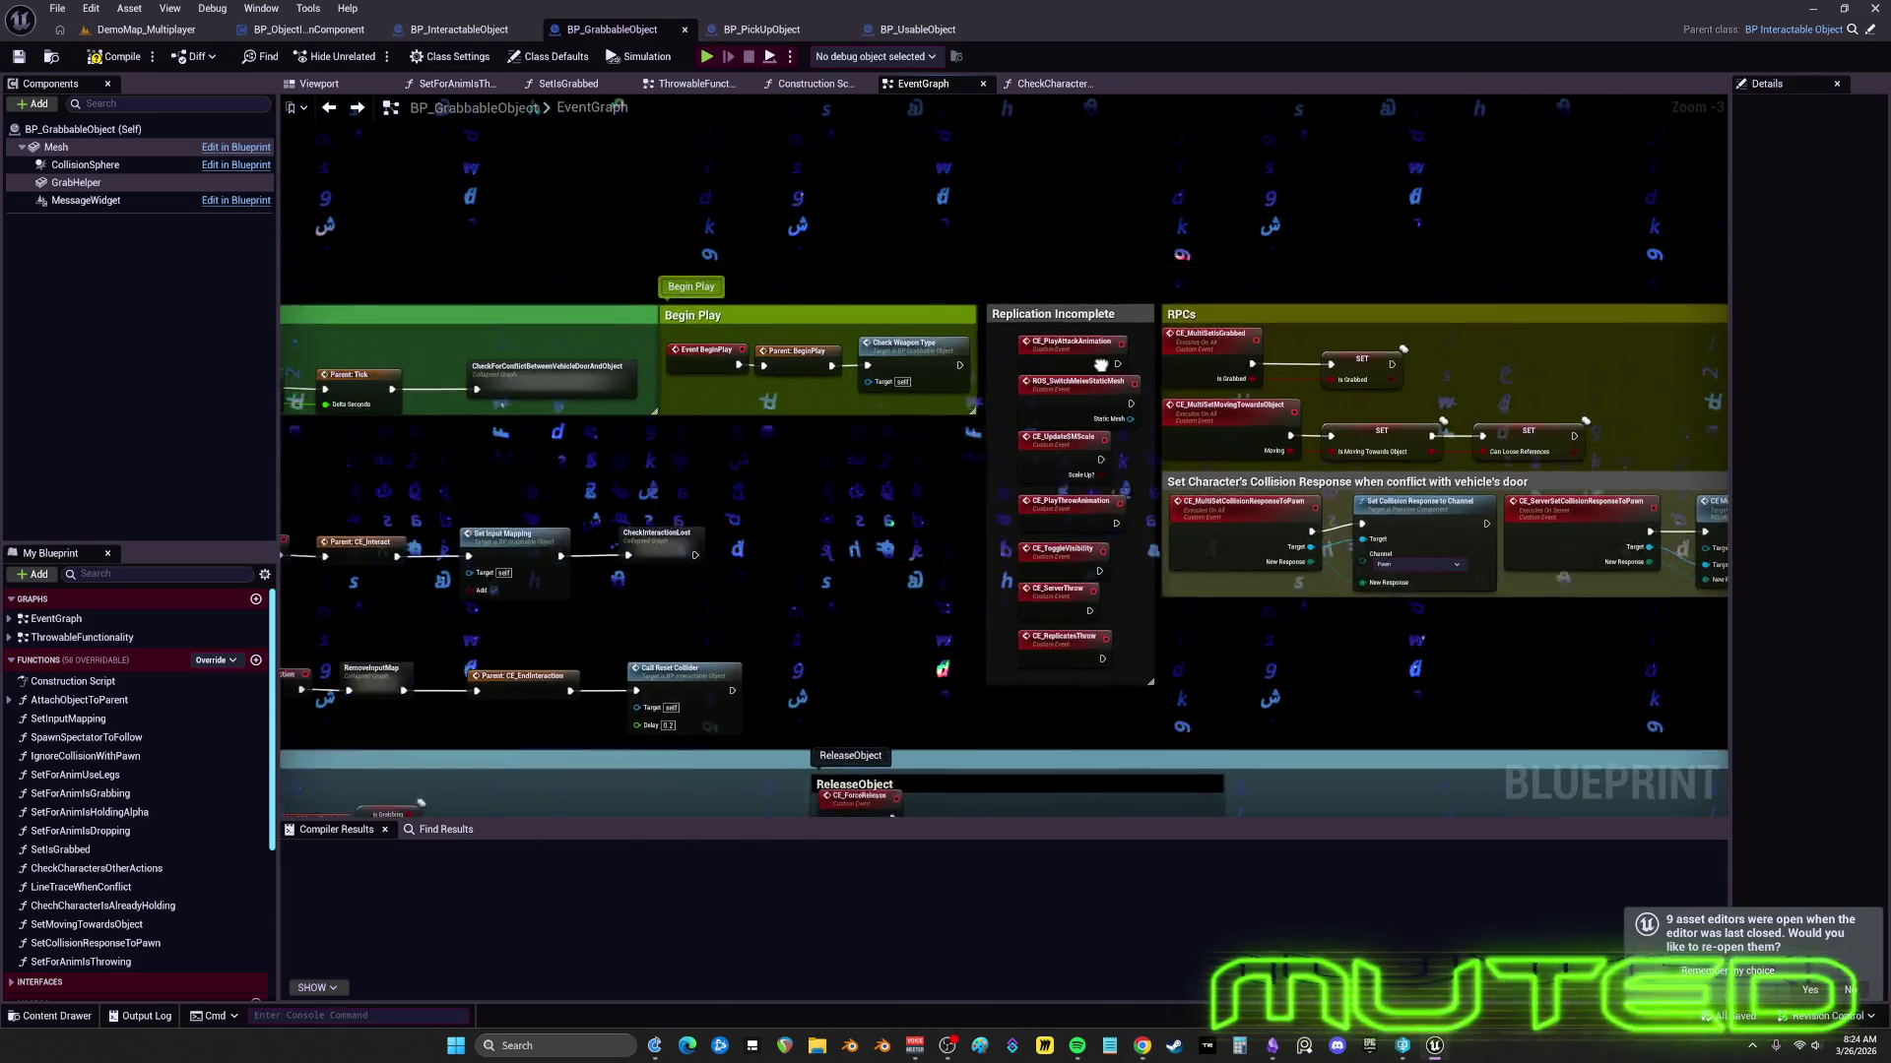
left_click_drag(1100, 365, 847, 423)
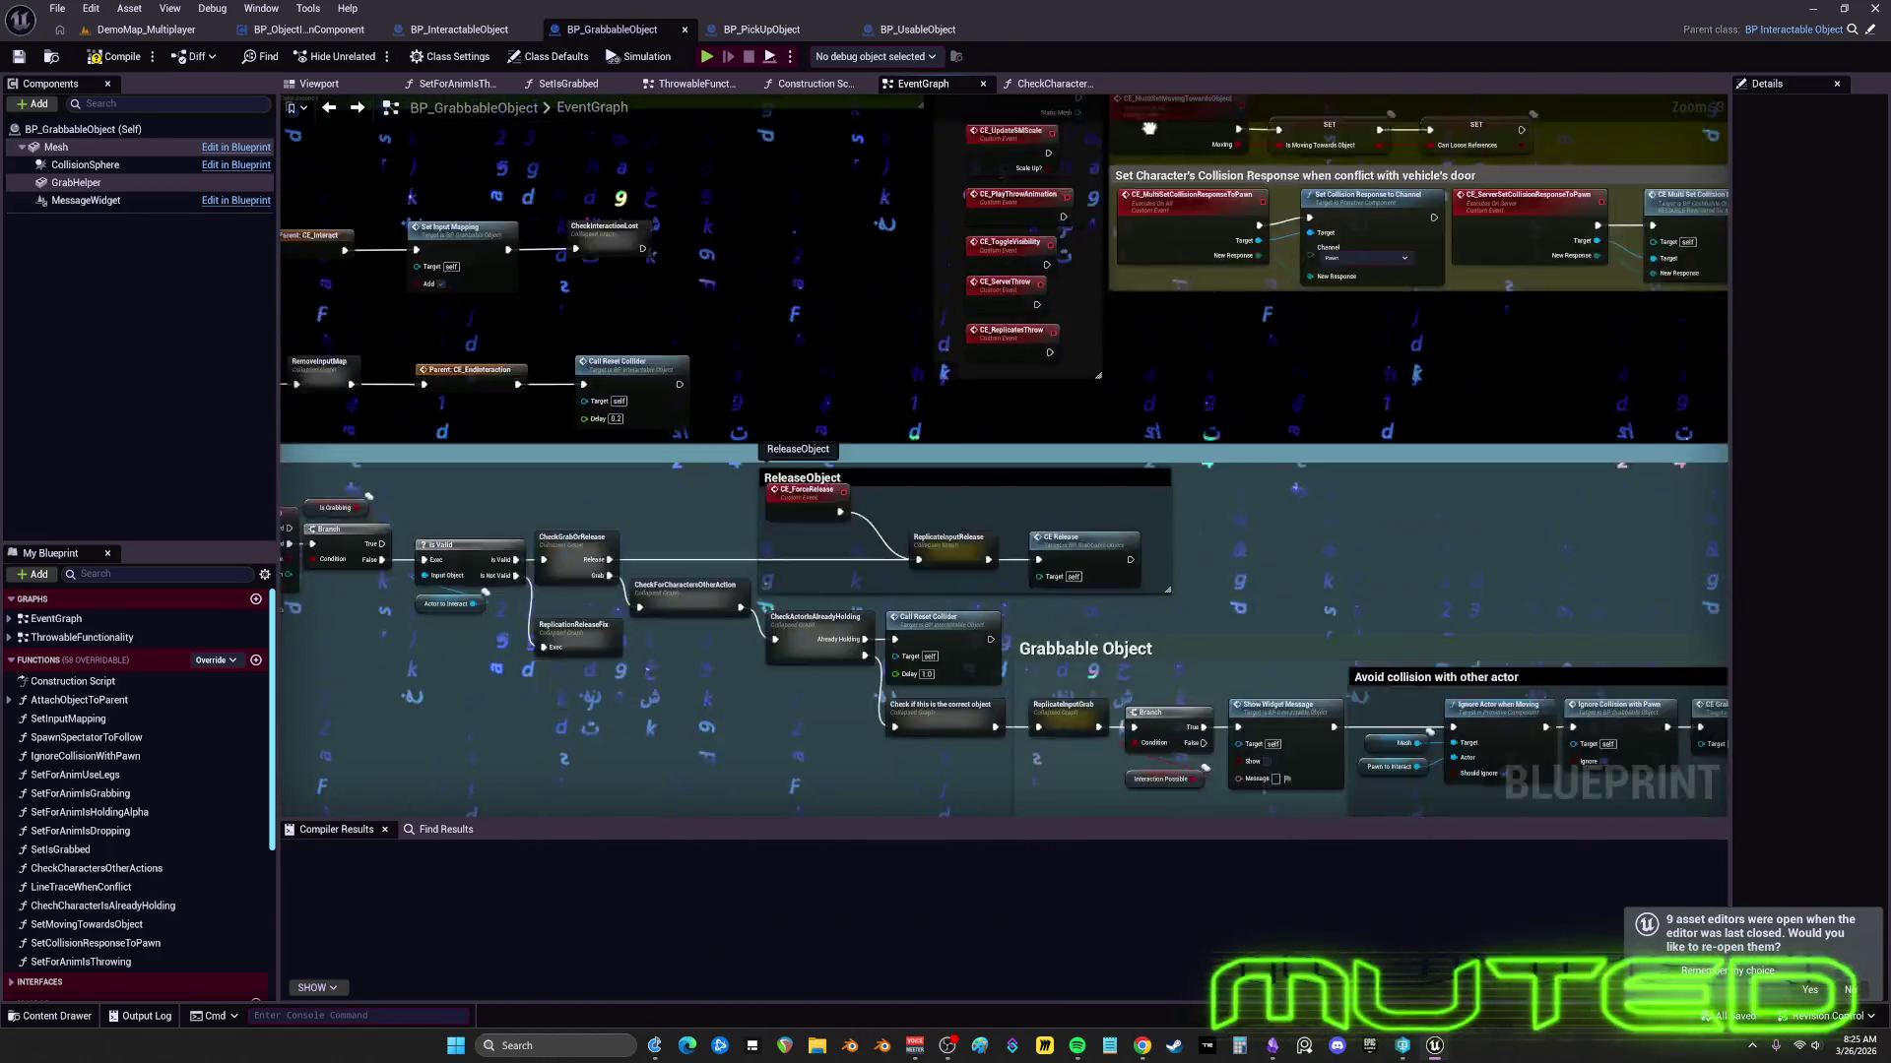
scroll(1148, 128, "up", 2)
left_click_drag(1148, 128, 799, 380)
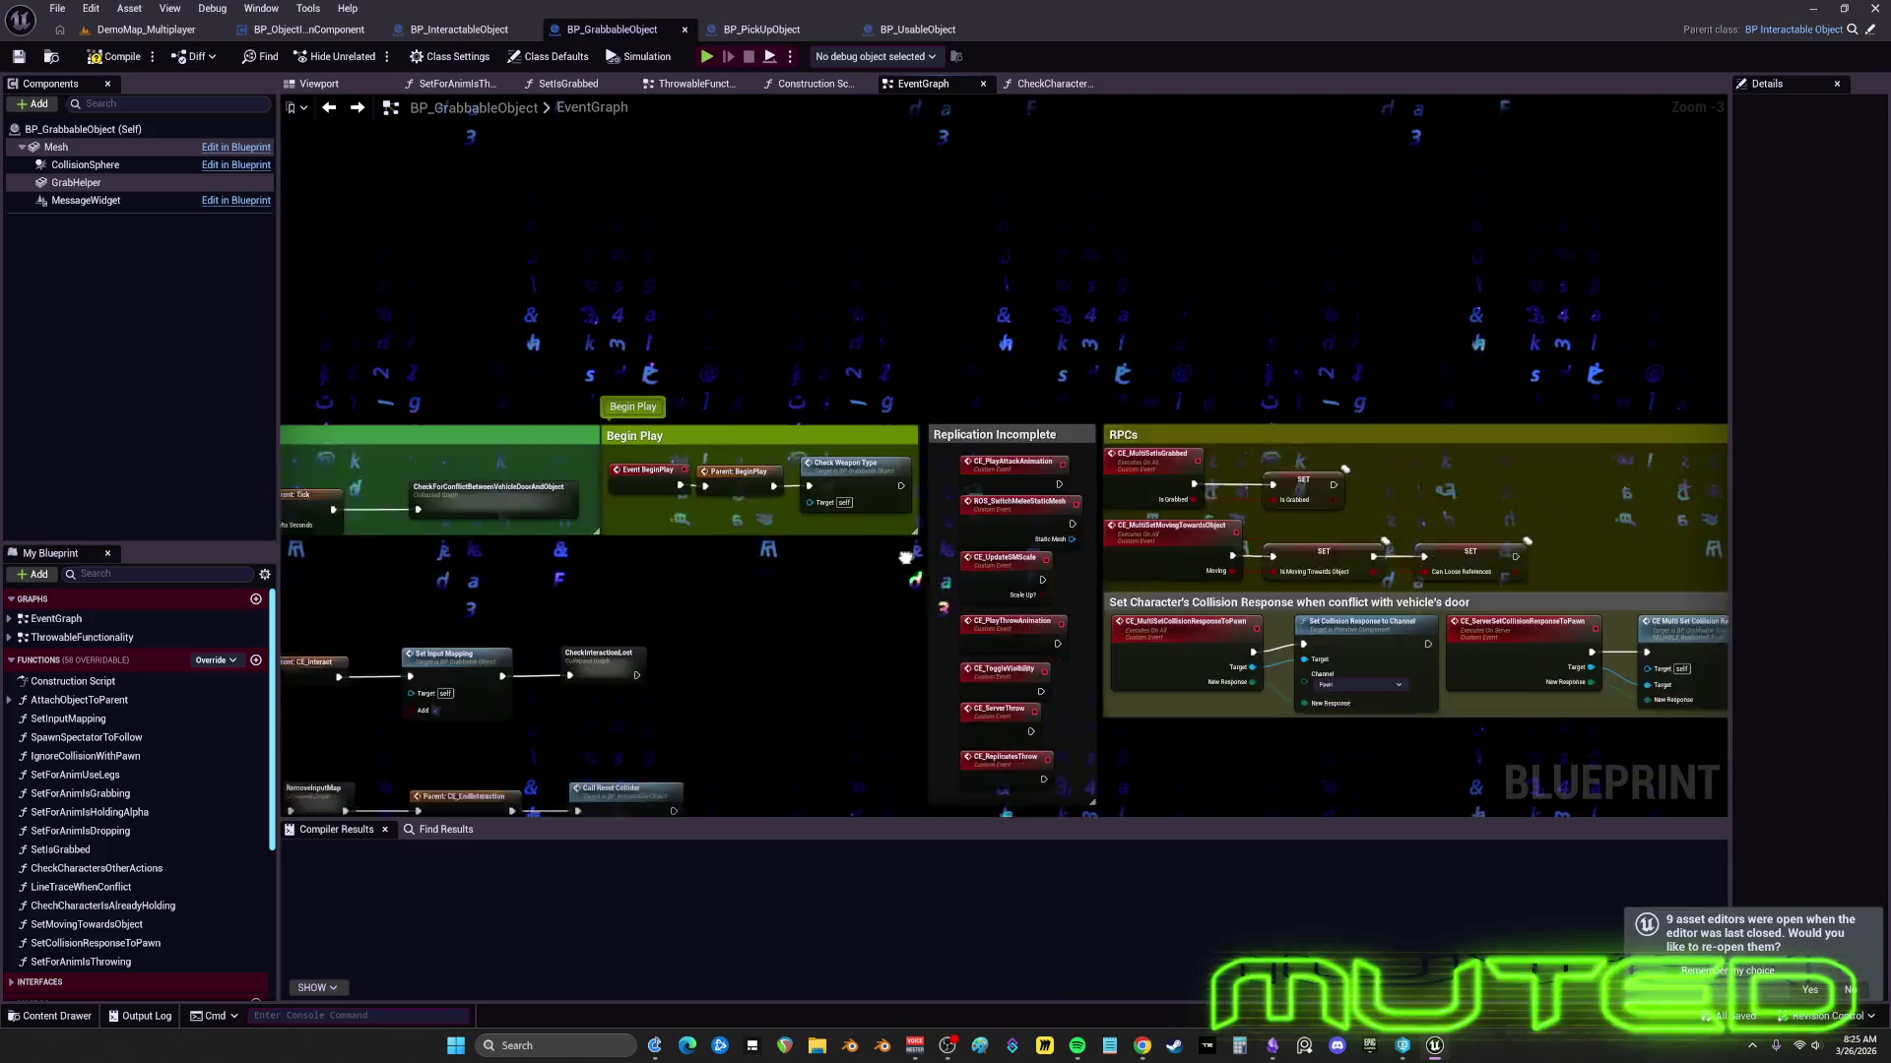
mouse_move(1043, 487)
left_mouse_down()
mouse_move(916, 147)
mouse_move(1011, 379)
left_mouse_up()
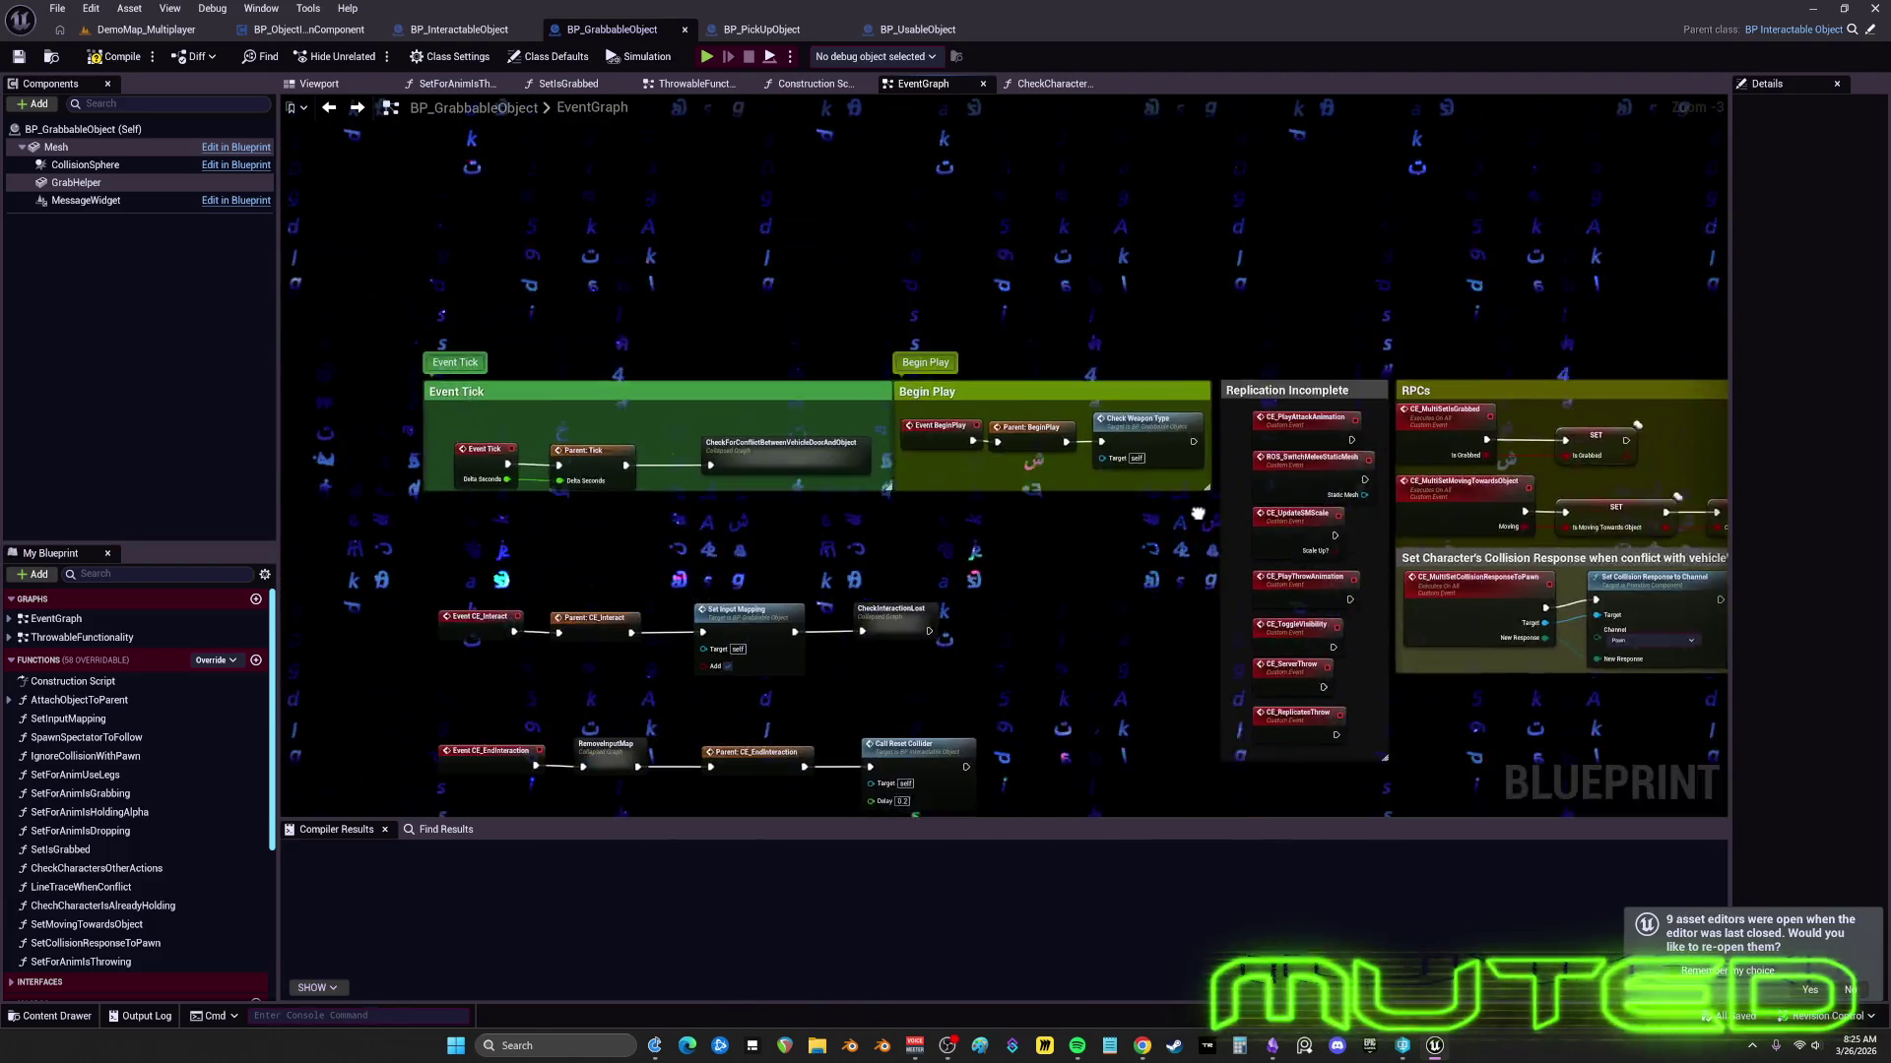
left_click_drag(1197, 513, 1024, 408)
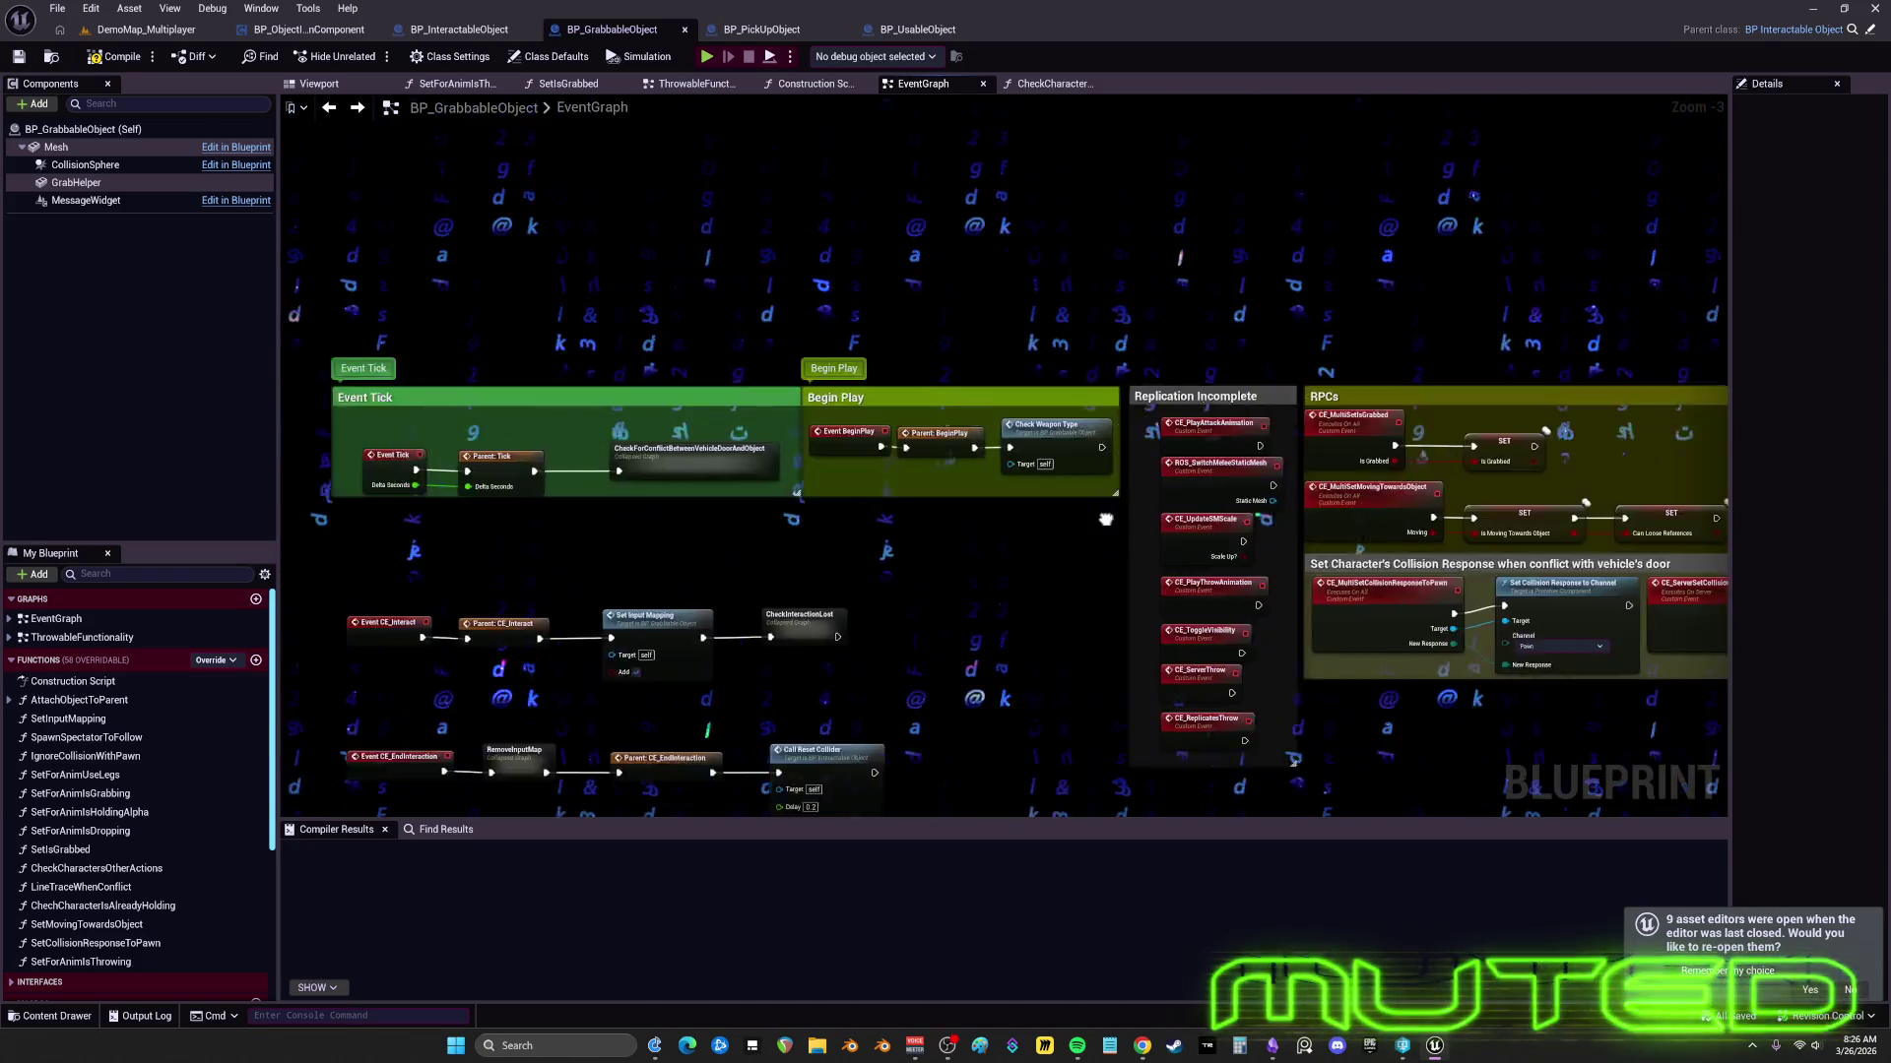
mouse_move(1216, 497)
left_mouse_down()
mouse_move(1039, 414)
mouse_move(997, 469)
mouse_move(1214, 471)
mouse_move(1182, 593)
mouse_move(1078, 98)
left_mouse_up()
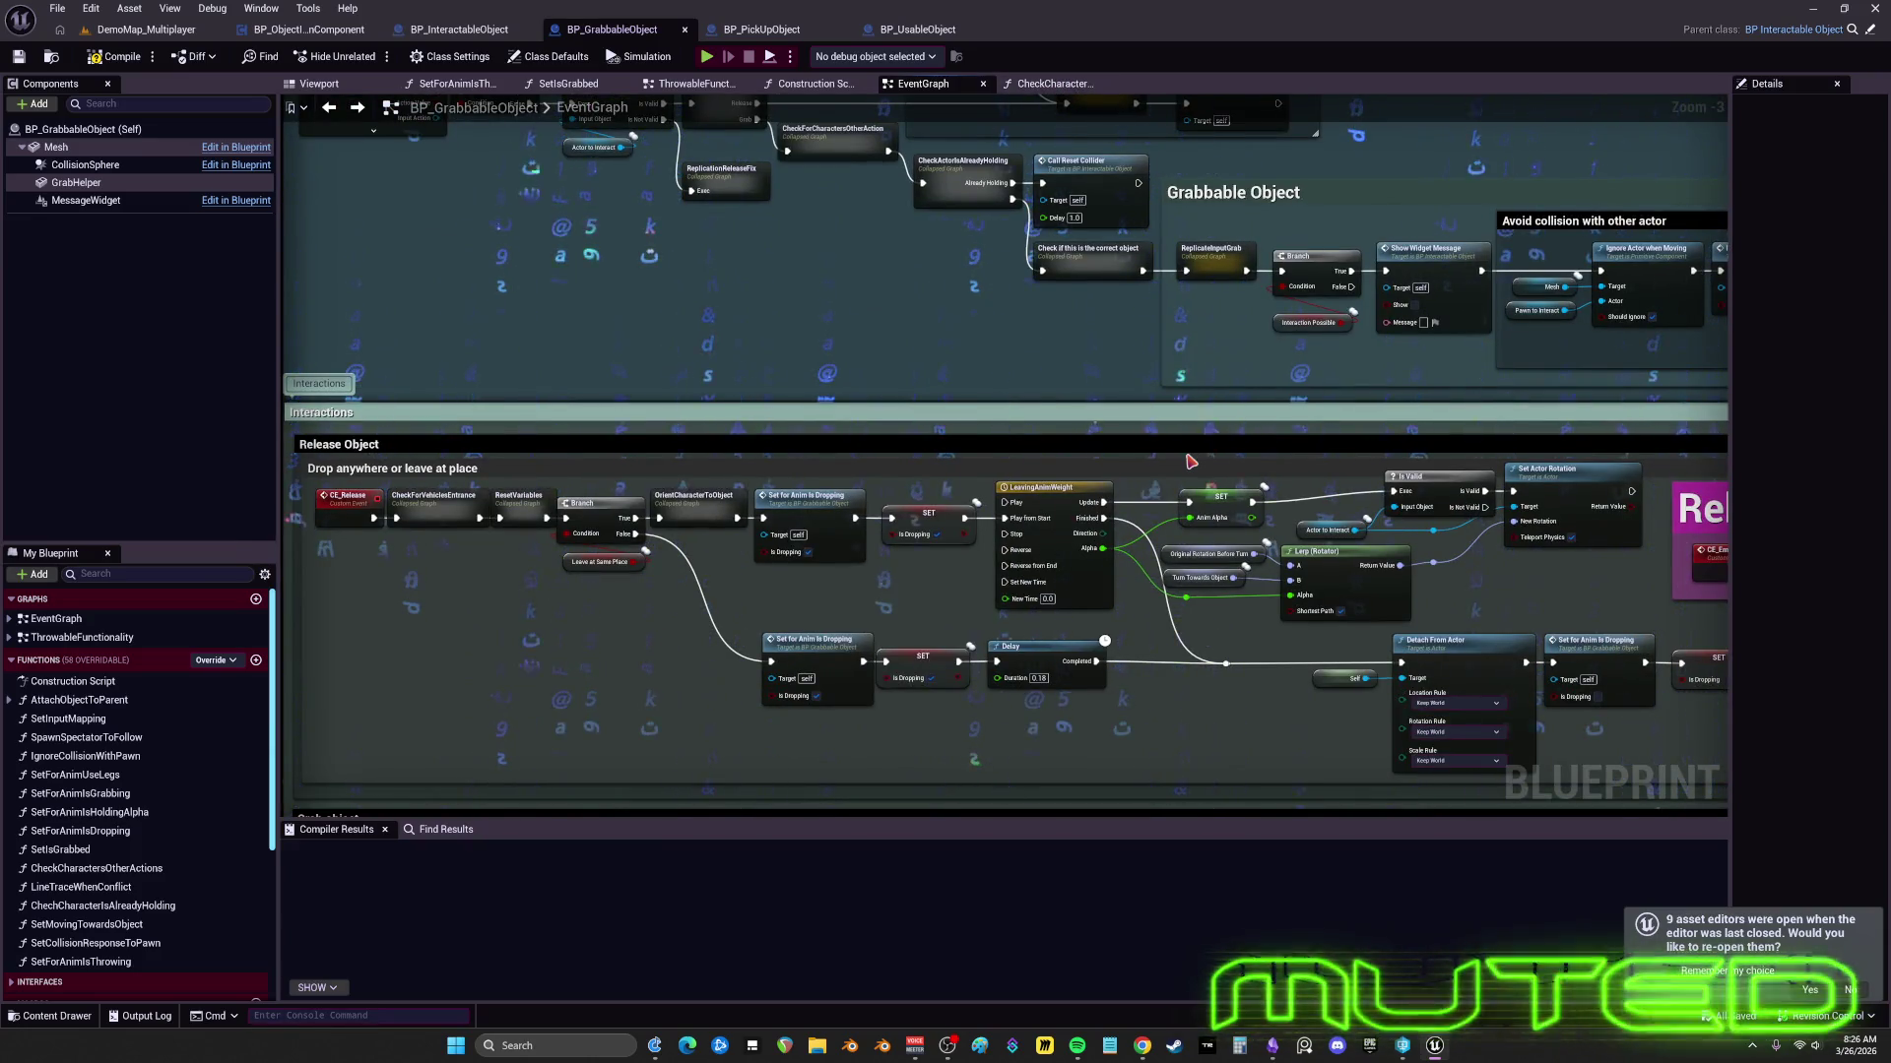
- Look over the Inputs, ReleaseObject, Event Tick and Begin Play areas, then switch to BP_InteractableObject
right_click(1474, 538)
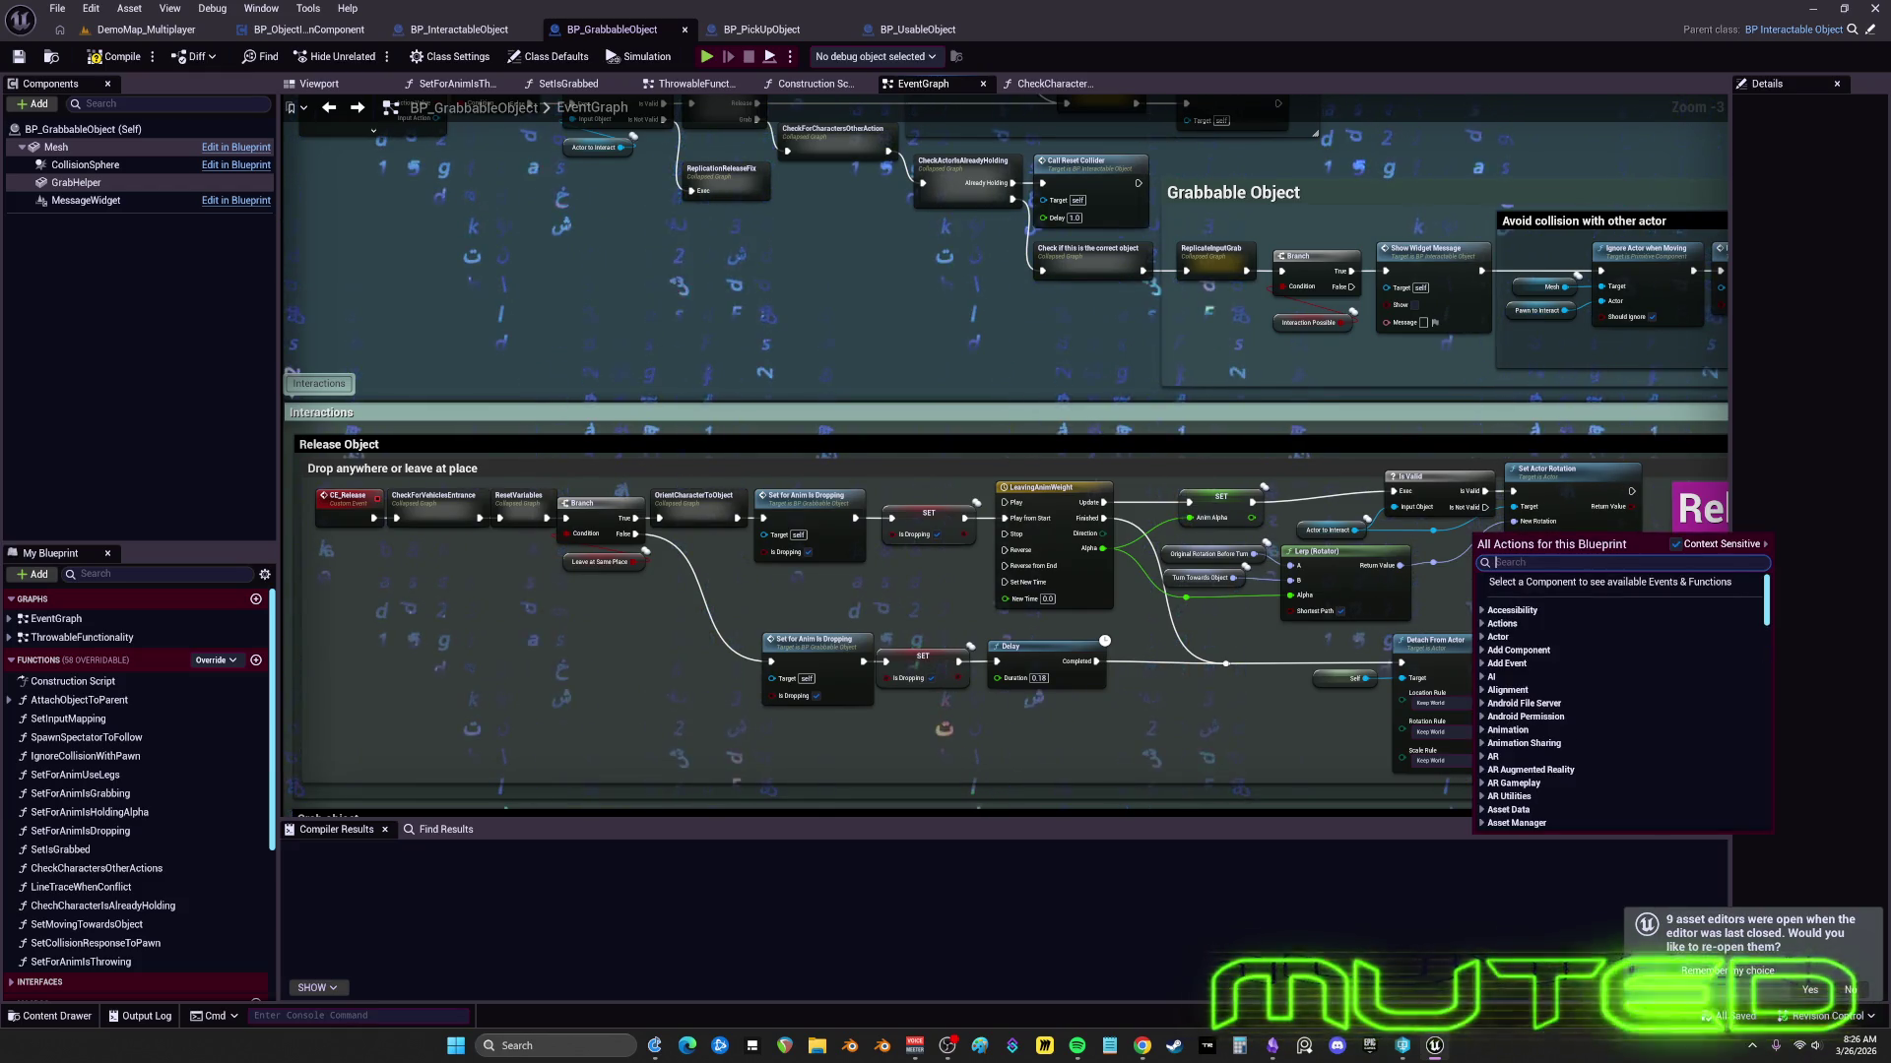
key("Escape")
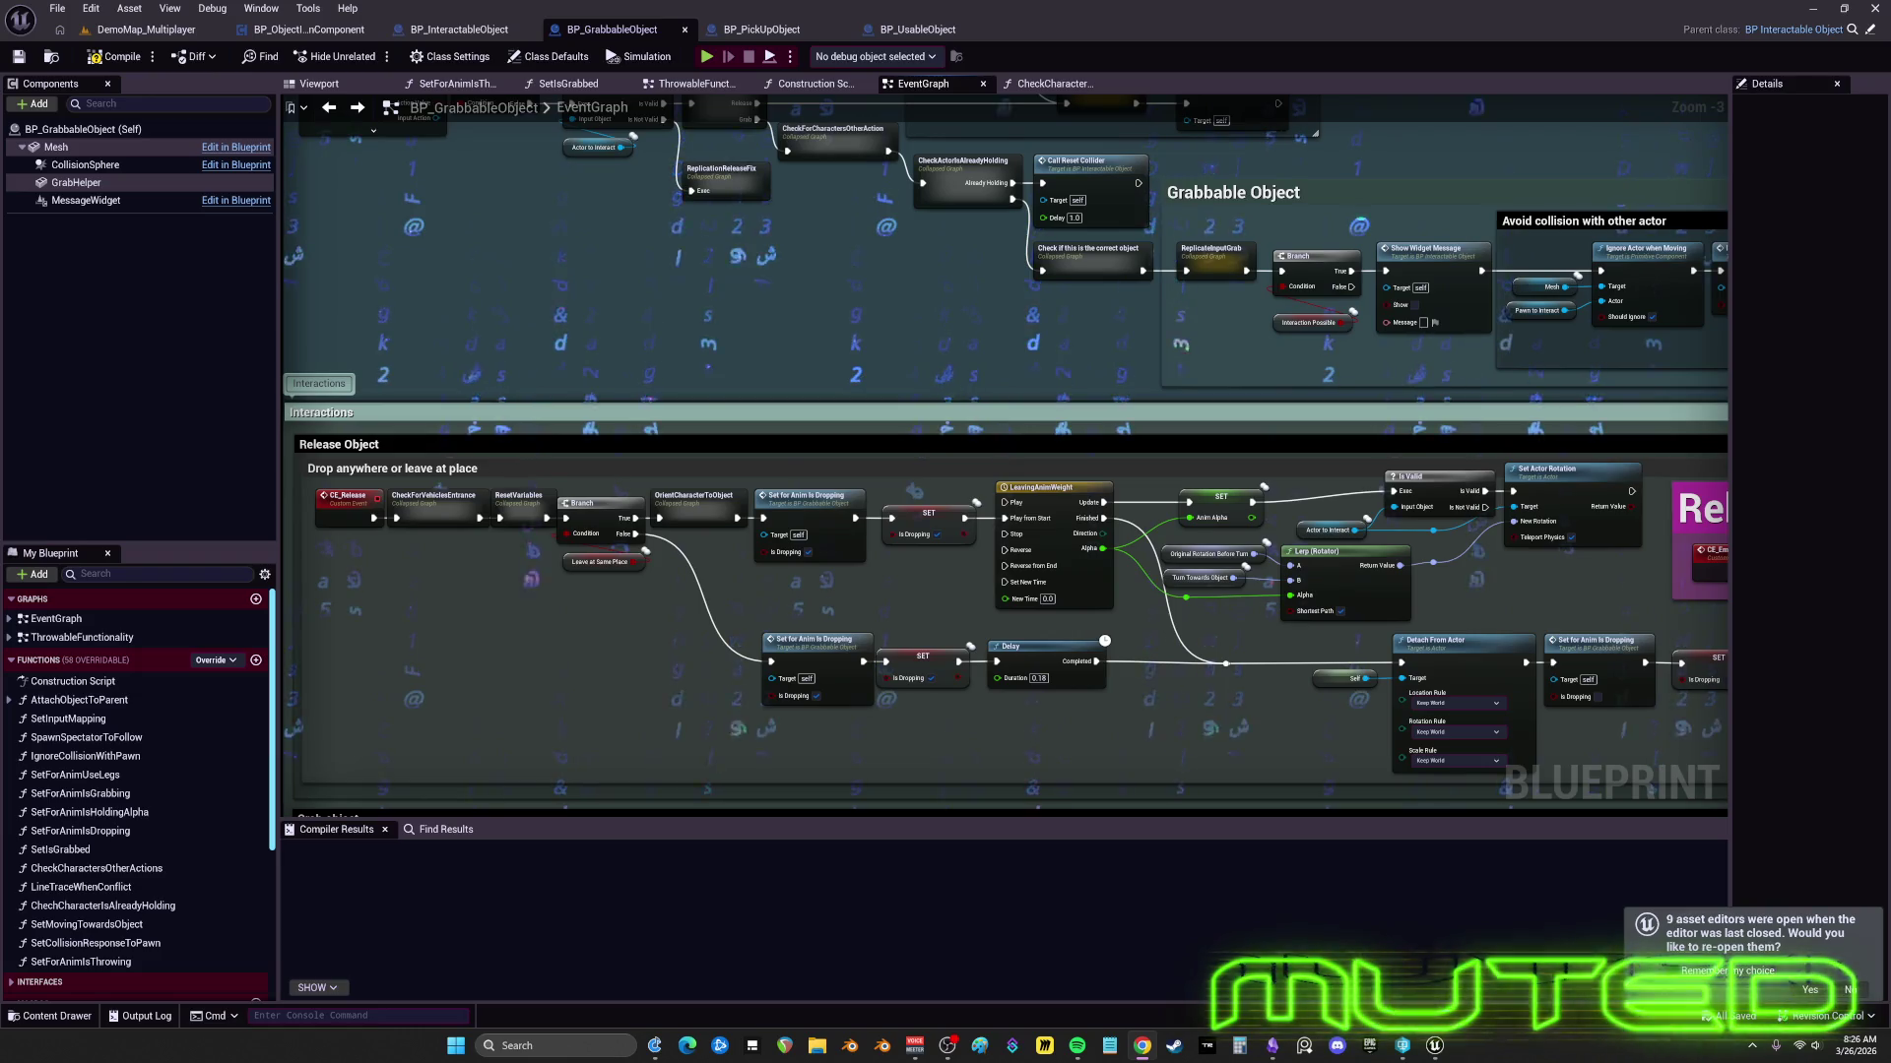
scroll(986, 453, "down", 6)
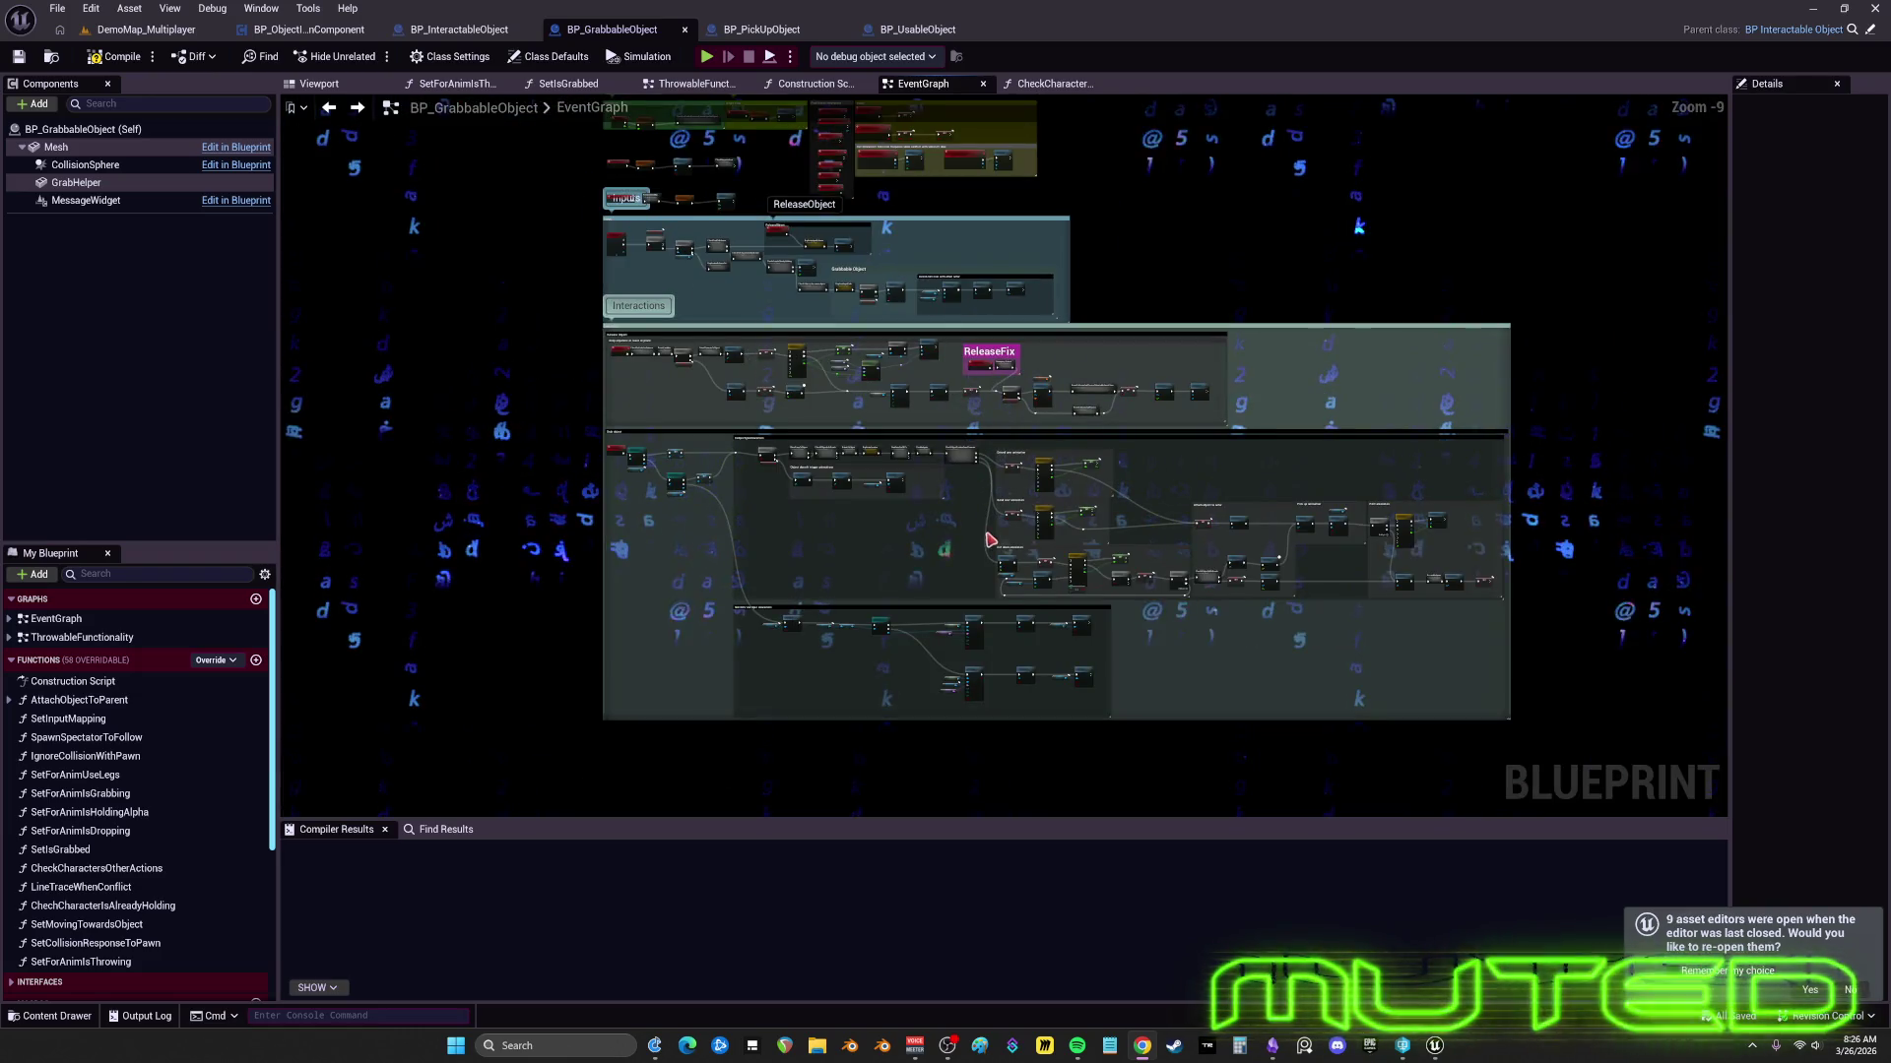
scroll(908, 505, "up", 6)
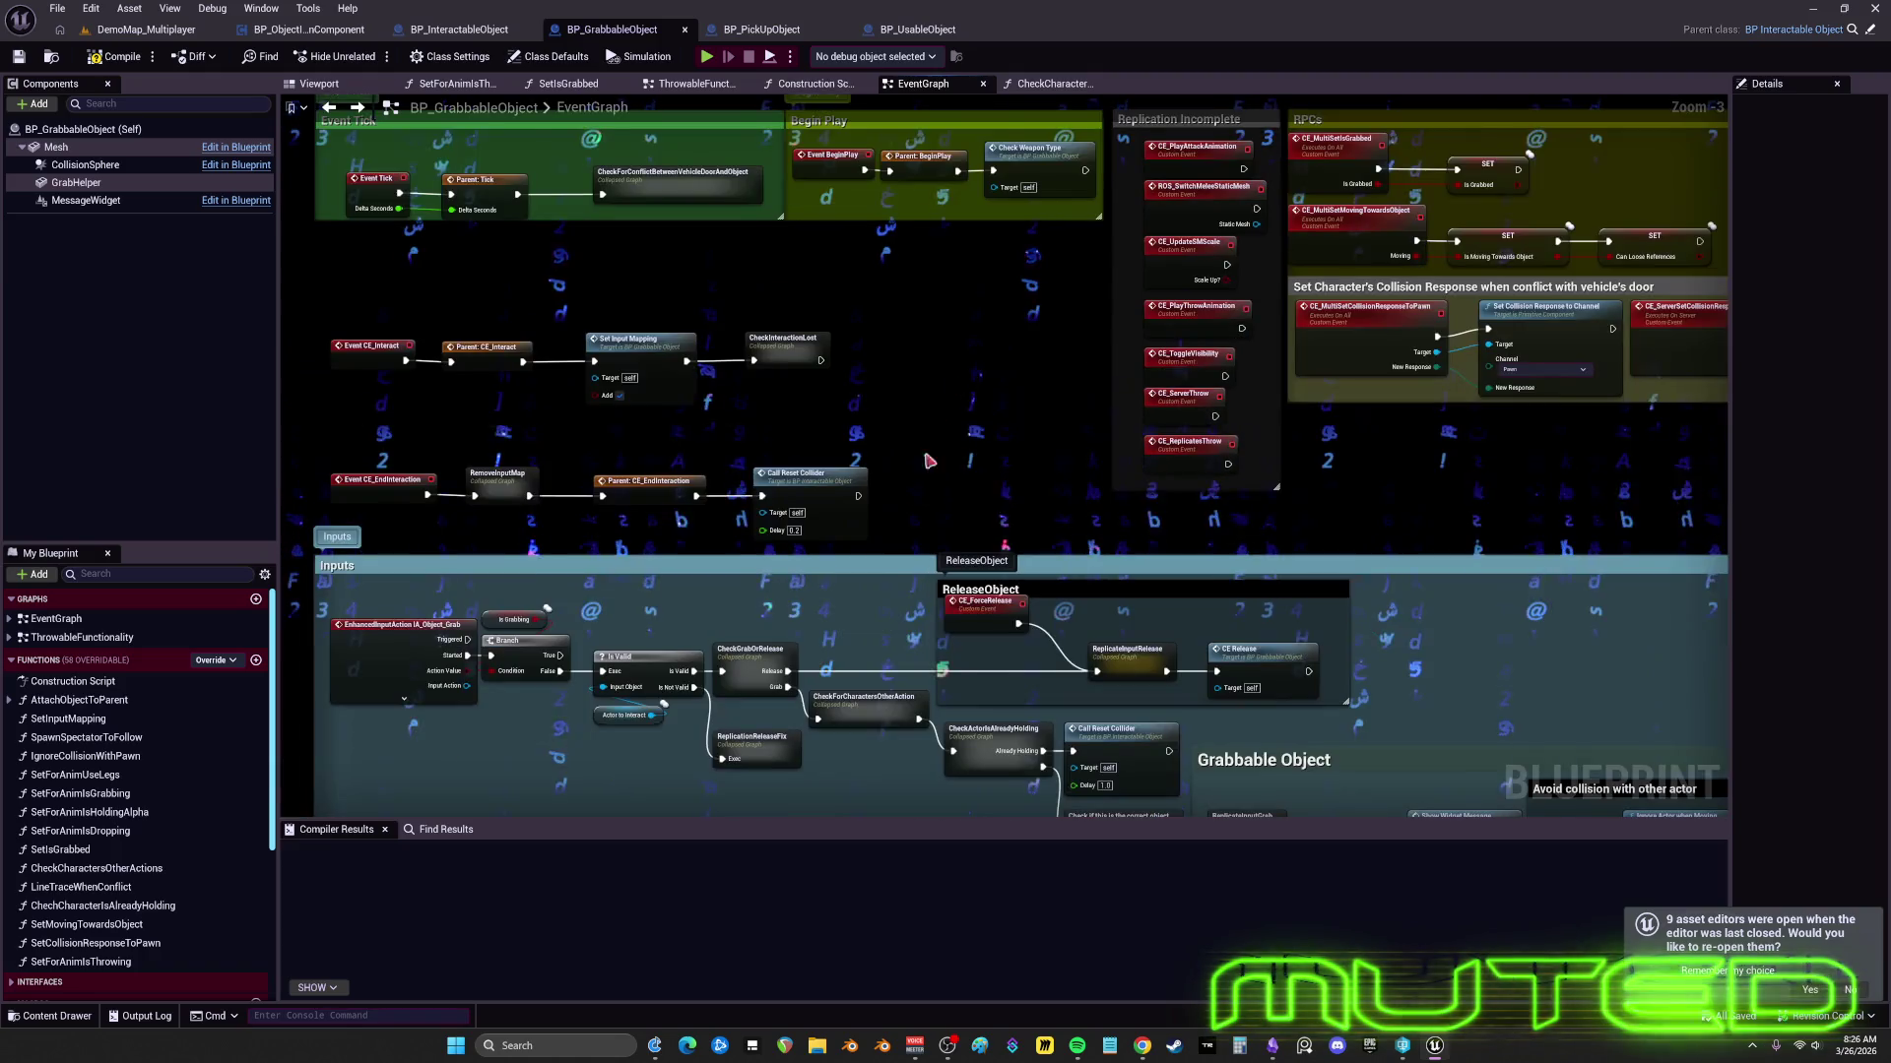
left_click_drag(908, 505, 991, 245)
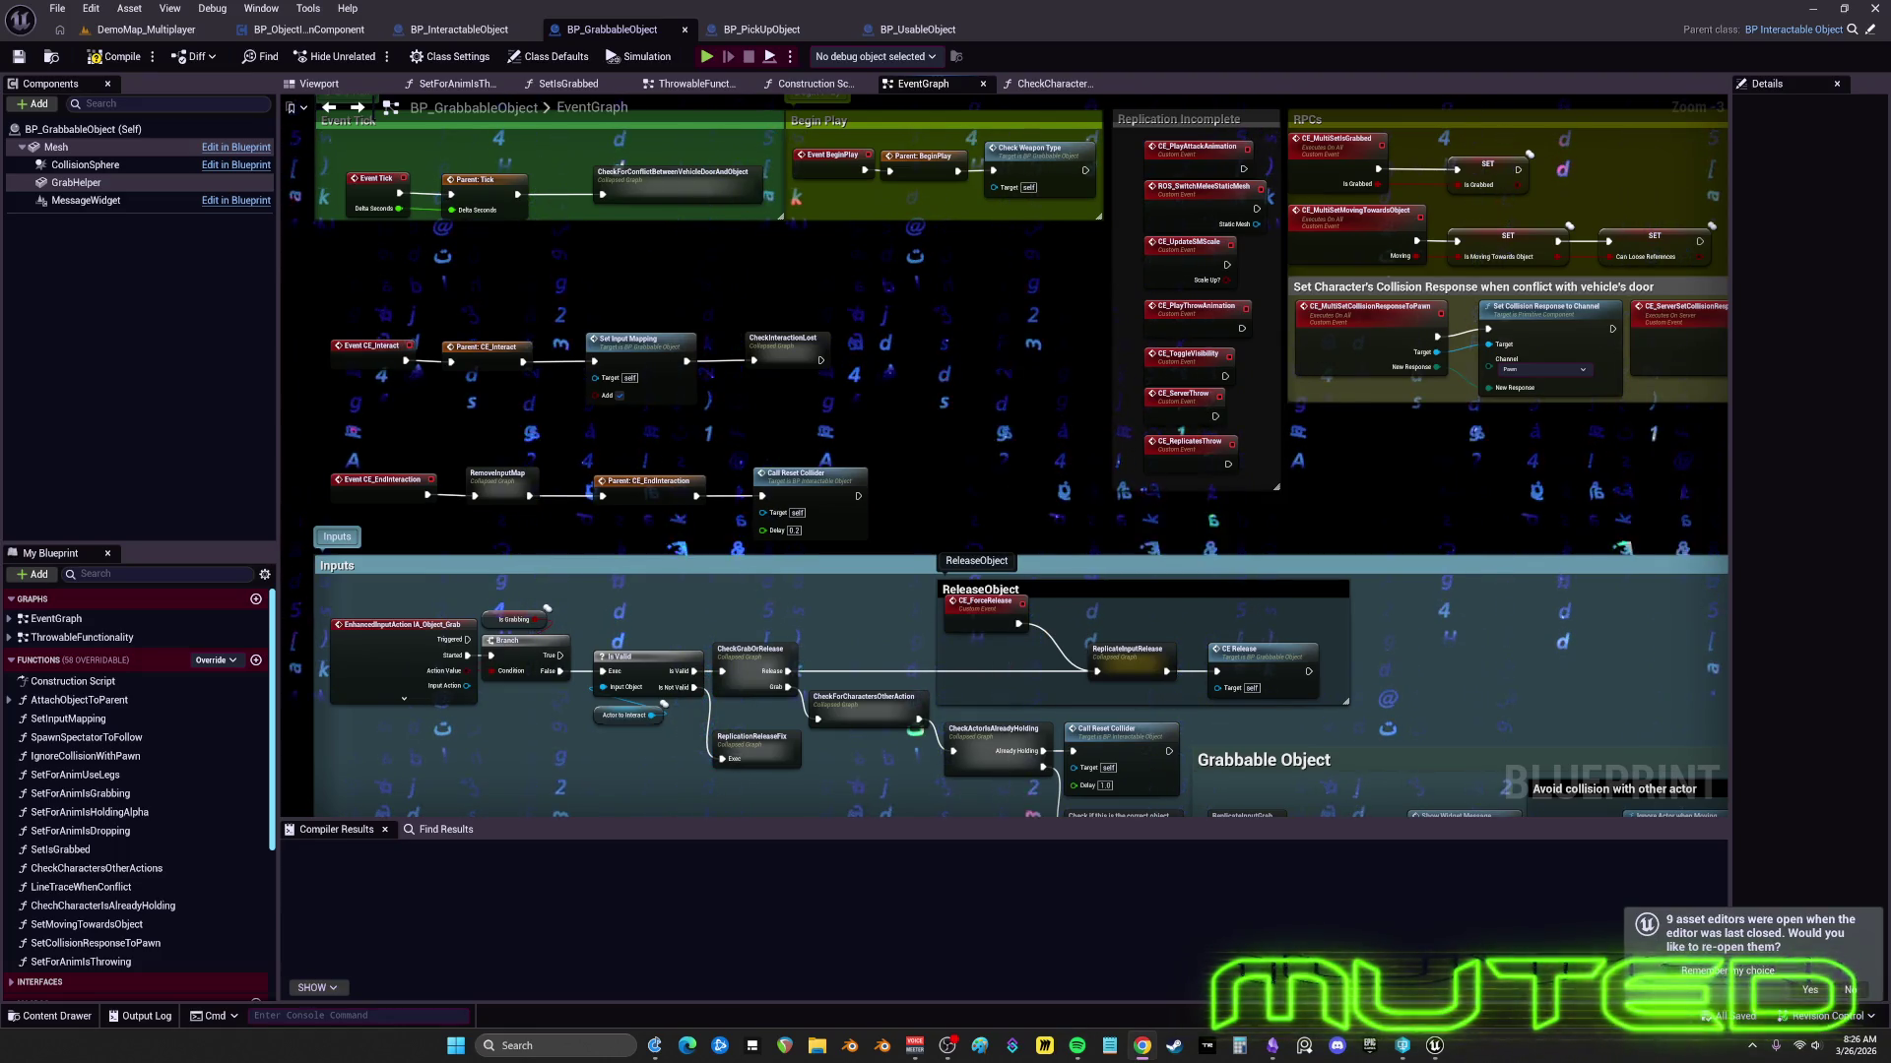
scroll(1229, 458, "down", 3)
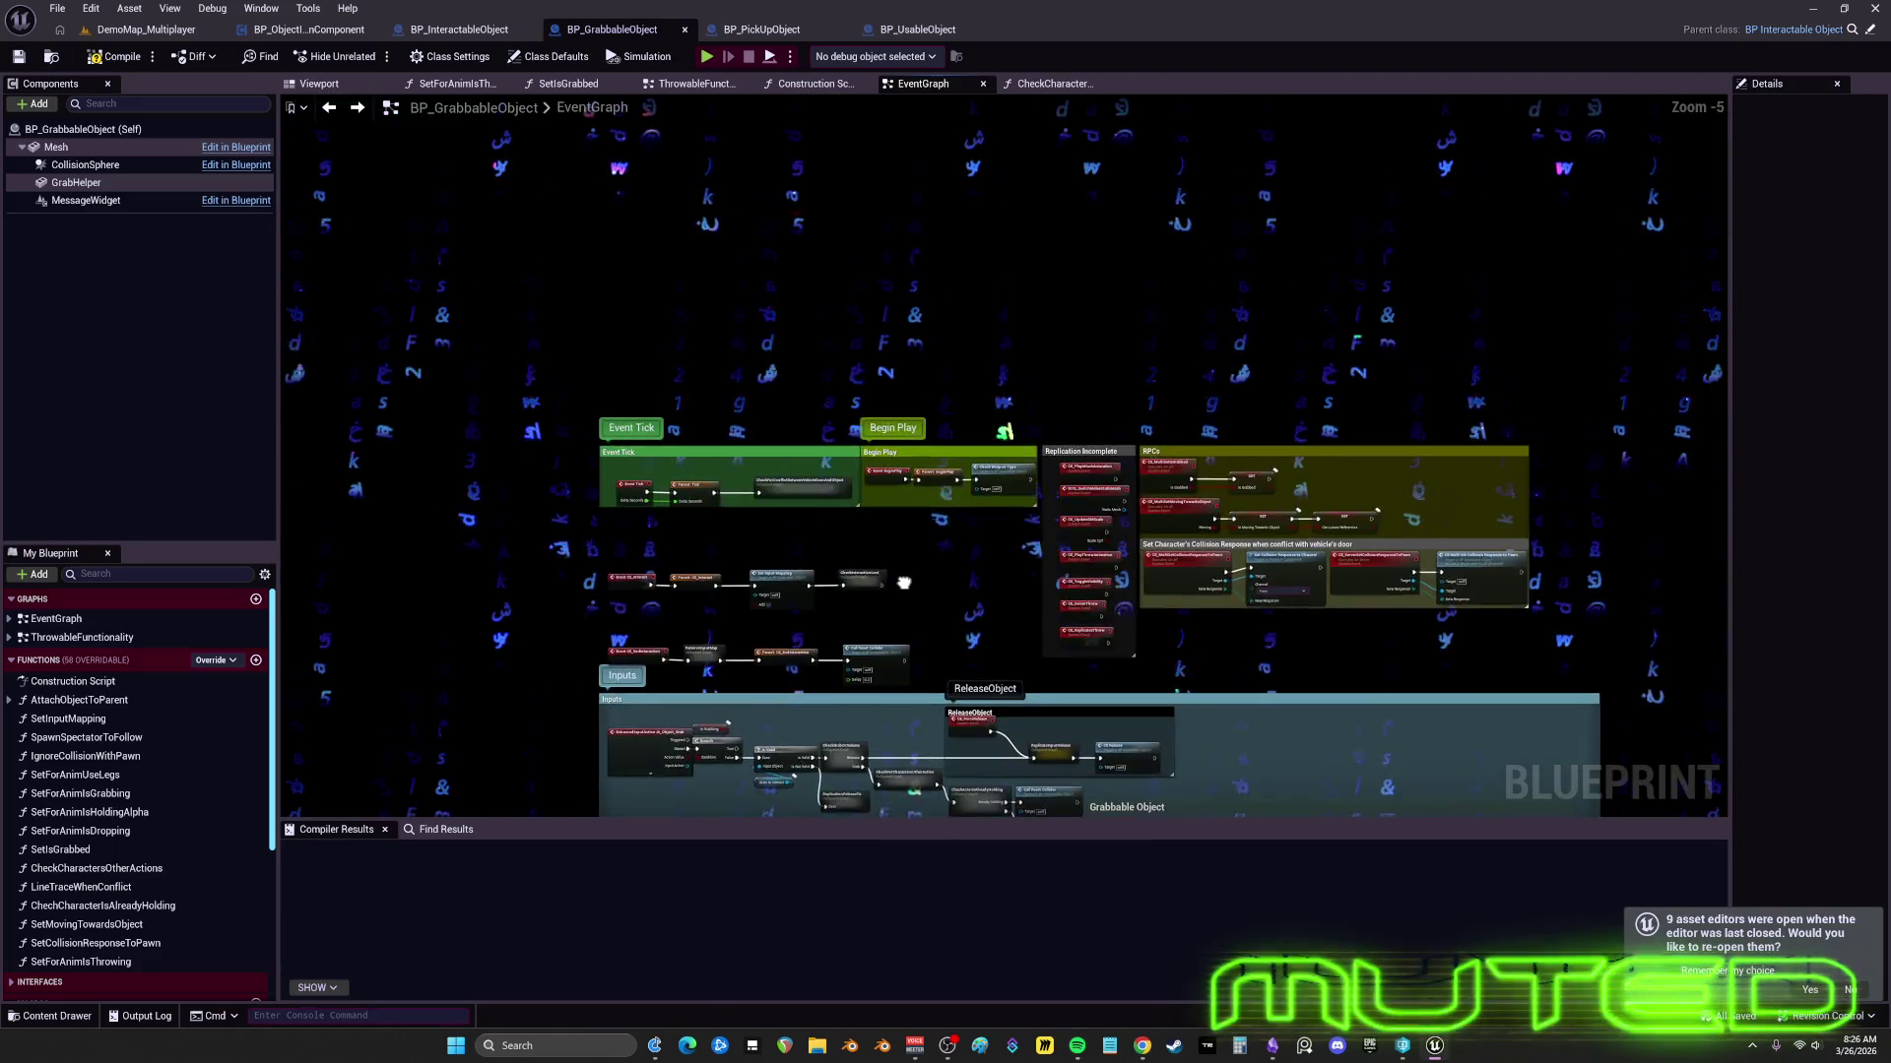
scroll(813, 357, "up", 5)
mouse_move(813, 357)
left_mouse_down()
mouse_move(779, 395)
mouse_move(568, 470)
left_mouse_up()
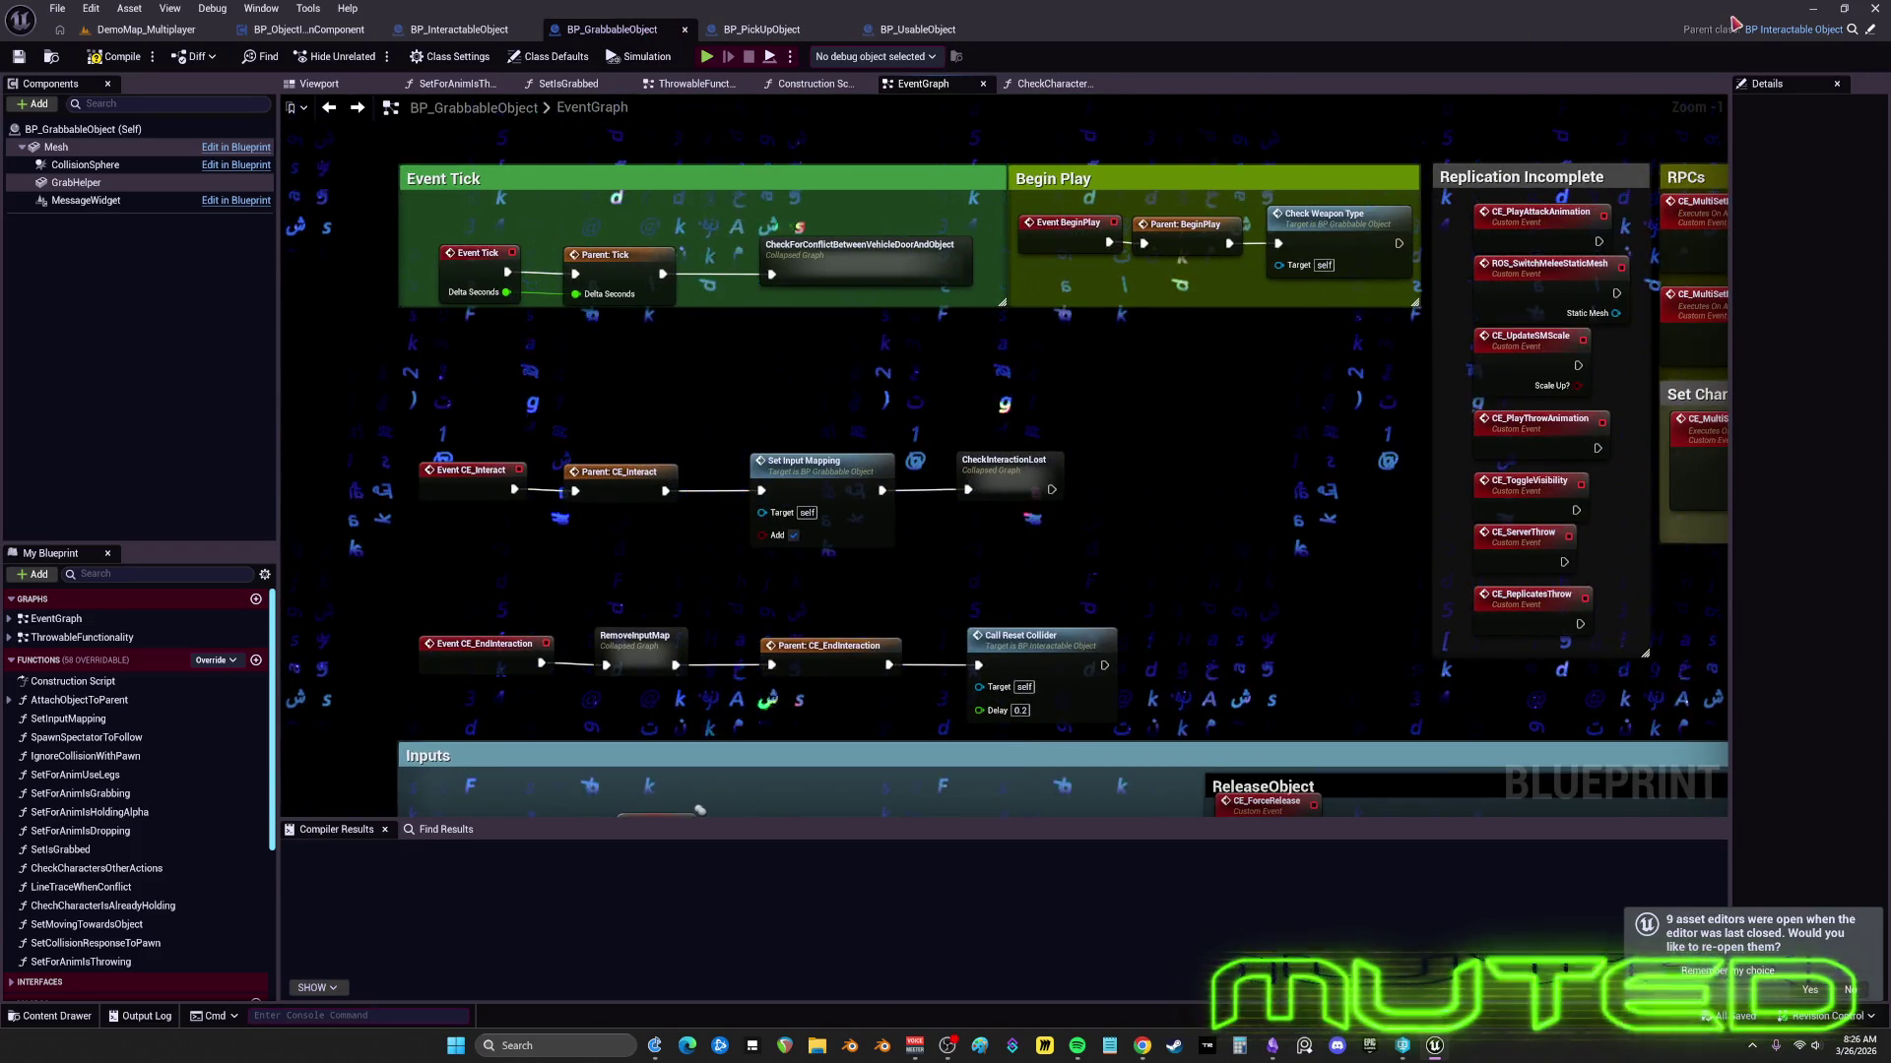
left_click(1870, 32)
scroll(879, 467, "down", 2)
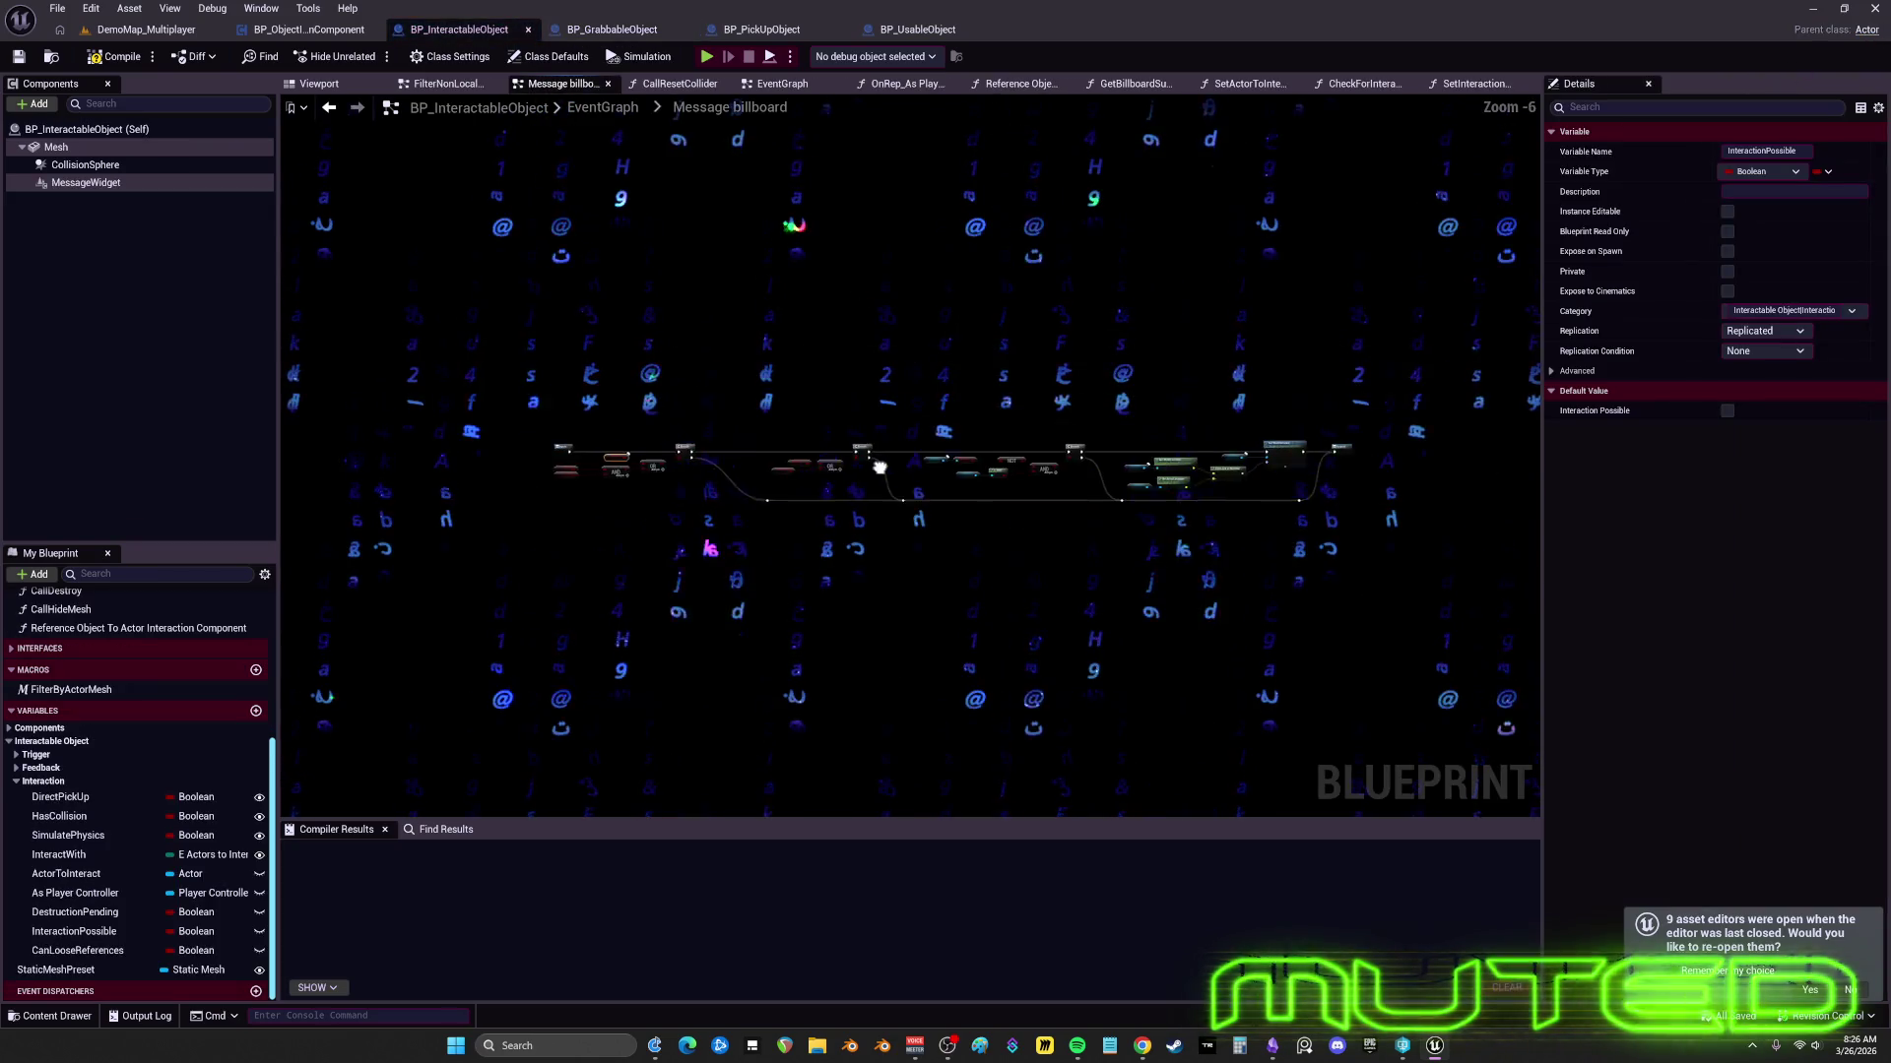
- Close the extra function graph tabs in BP_InteractableObject
left_click(495, 85)
left_click(504, 85)
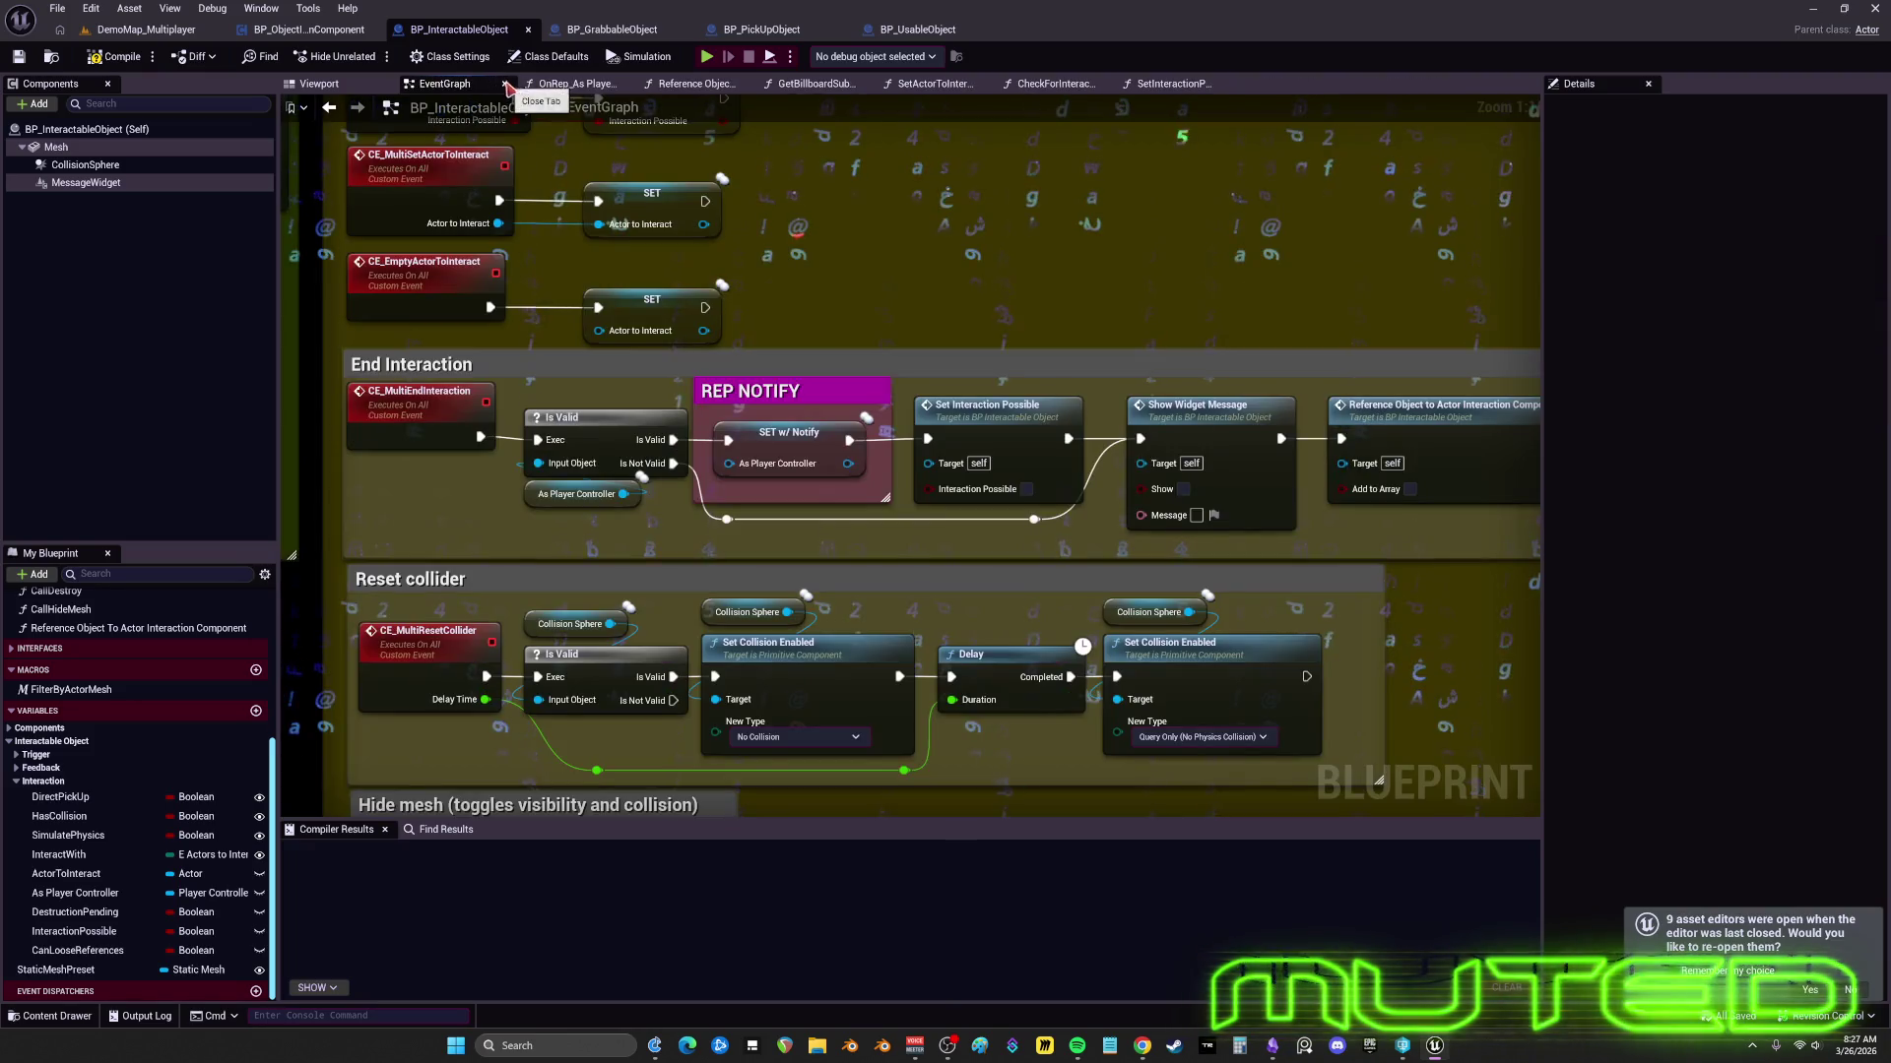
left_click(626, 86)
left_click(626, 87)
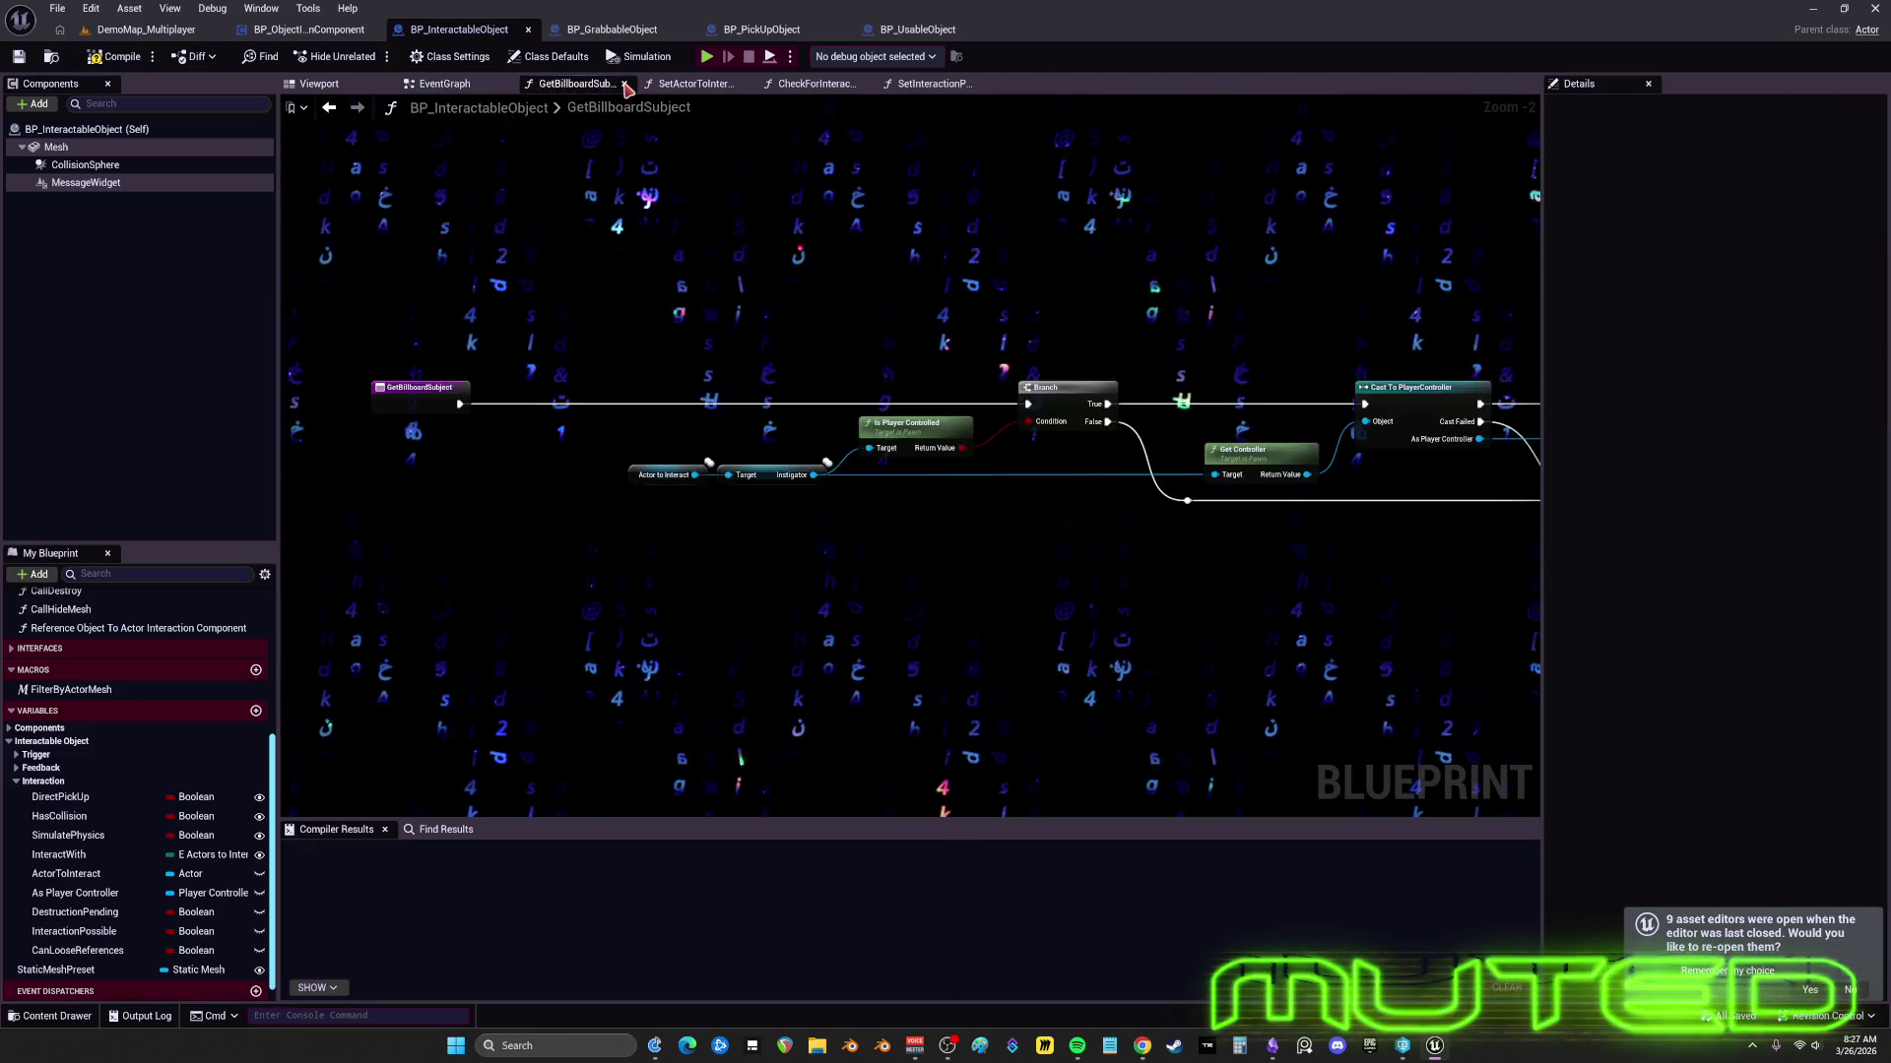
left_click(625, 87)
left_click(625, 87)
left_click(625, 86)
scroll(928, 410, "down", 3)
scroll(928, 411, "down", 6)
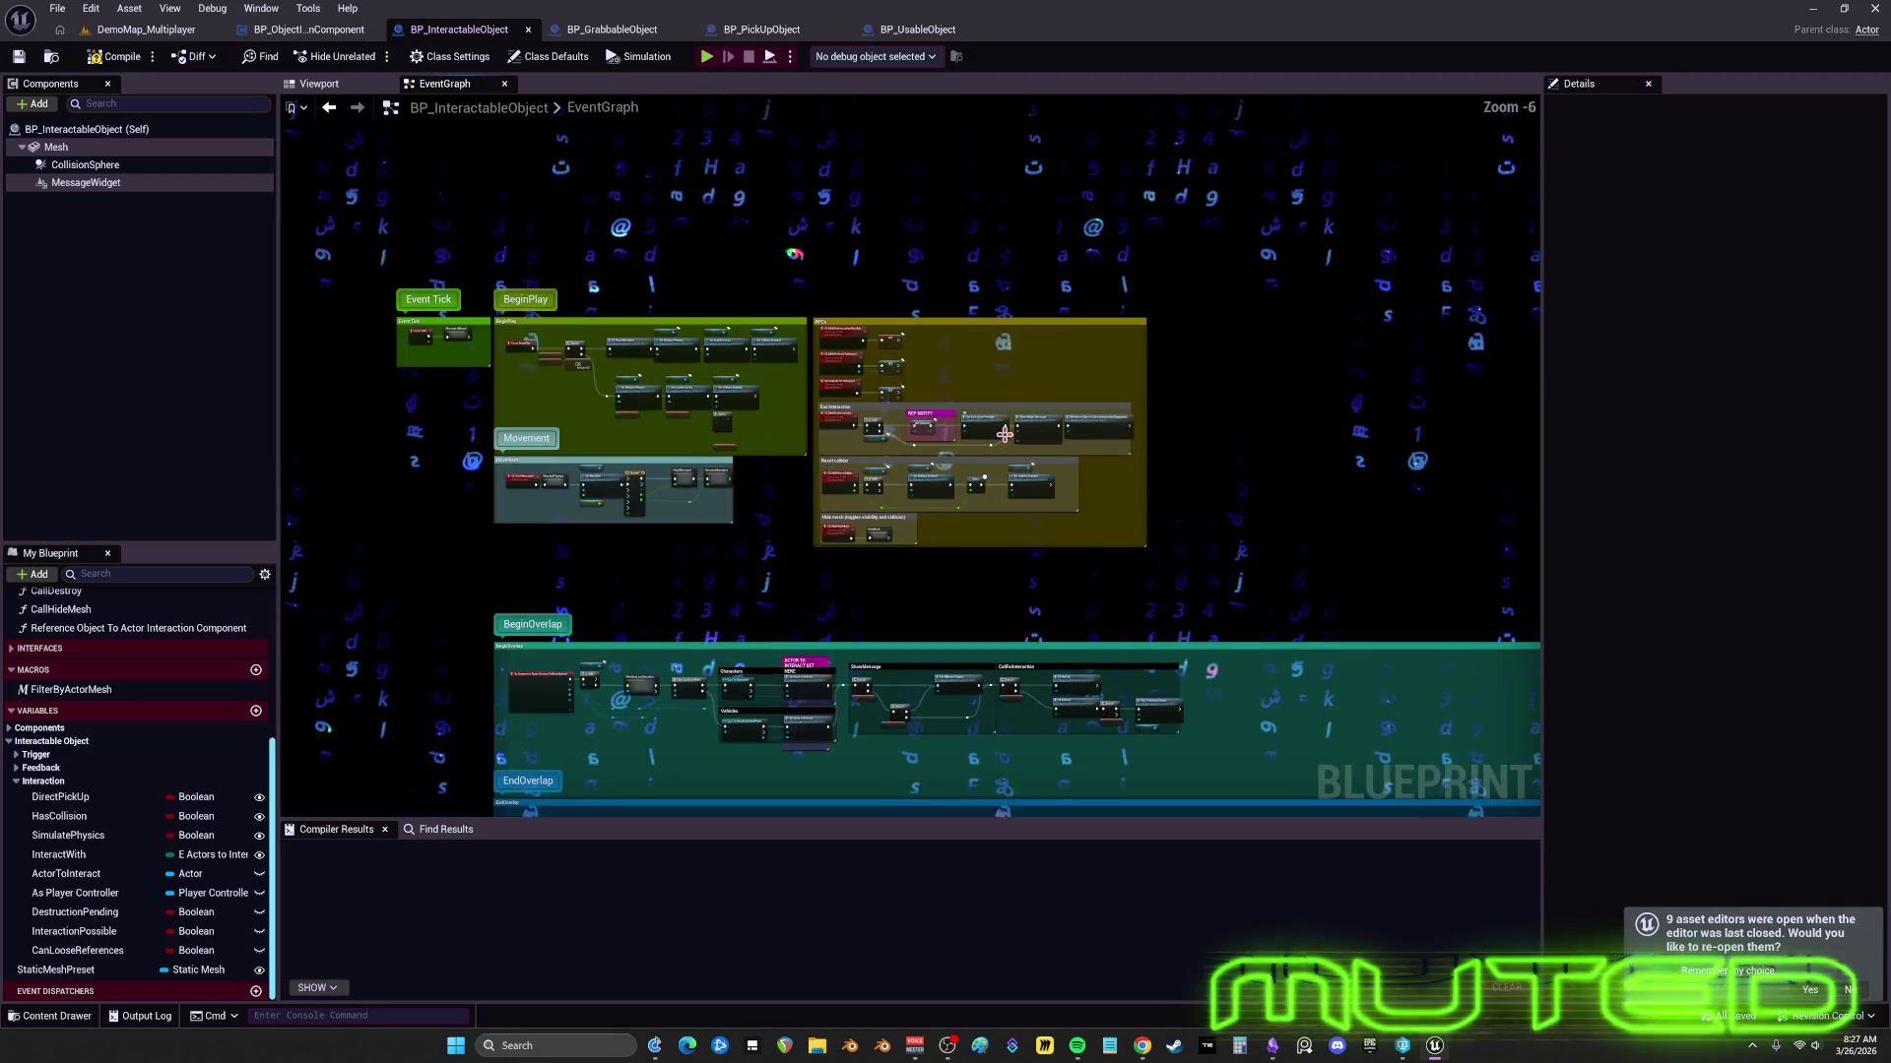
- Jump from the Play Feedback Sound area to CE_EndInteraction and open the Call End Interaction function
left_click_drag(990, 528, 992, 353)
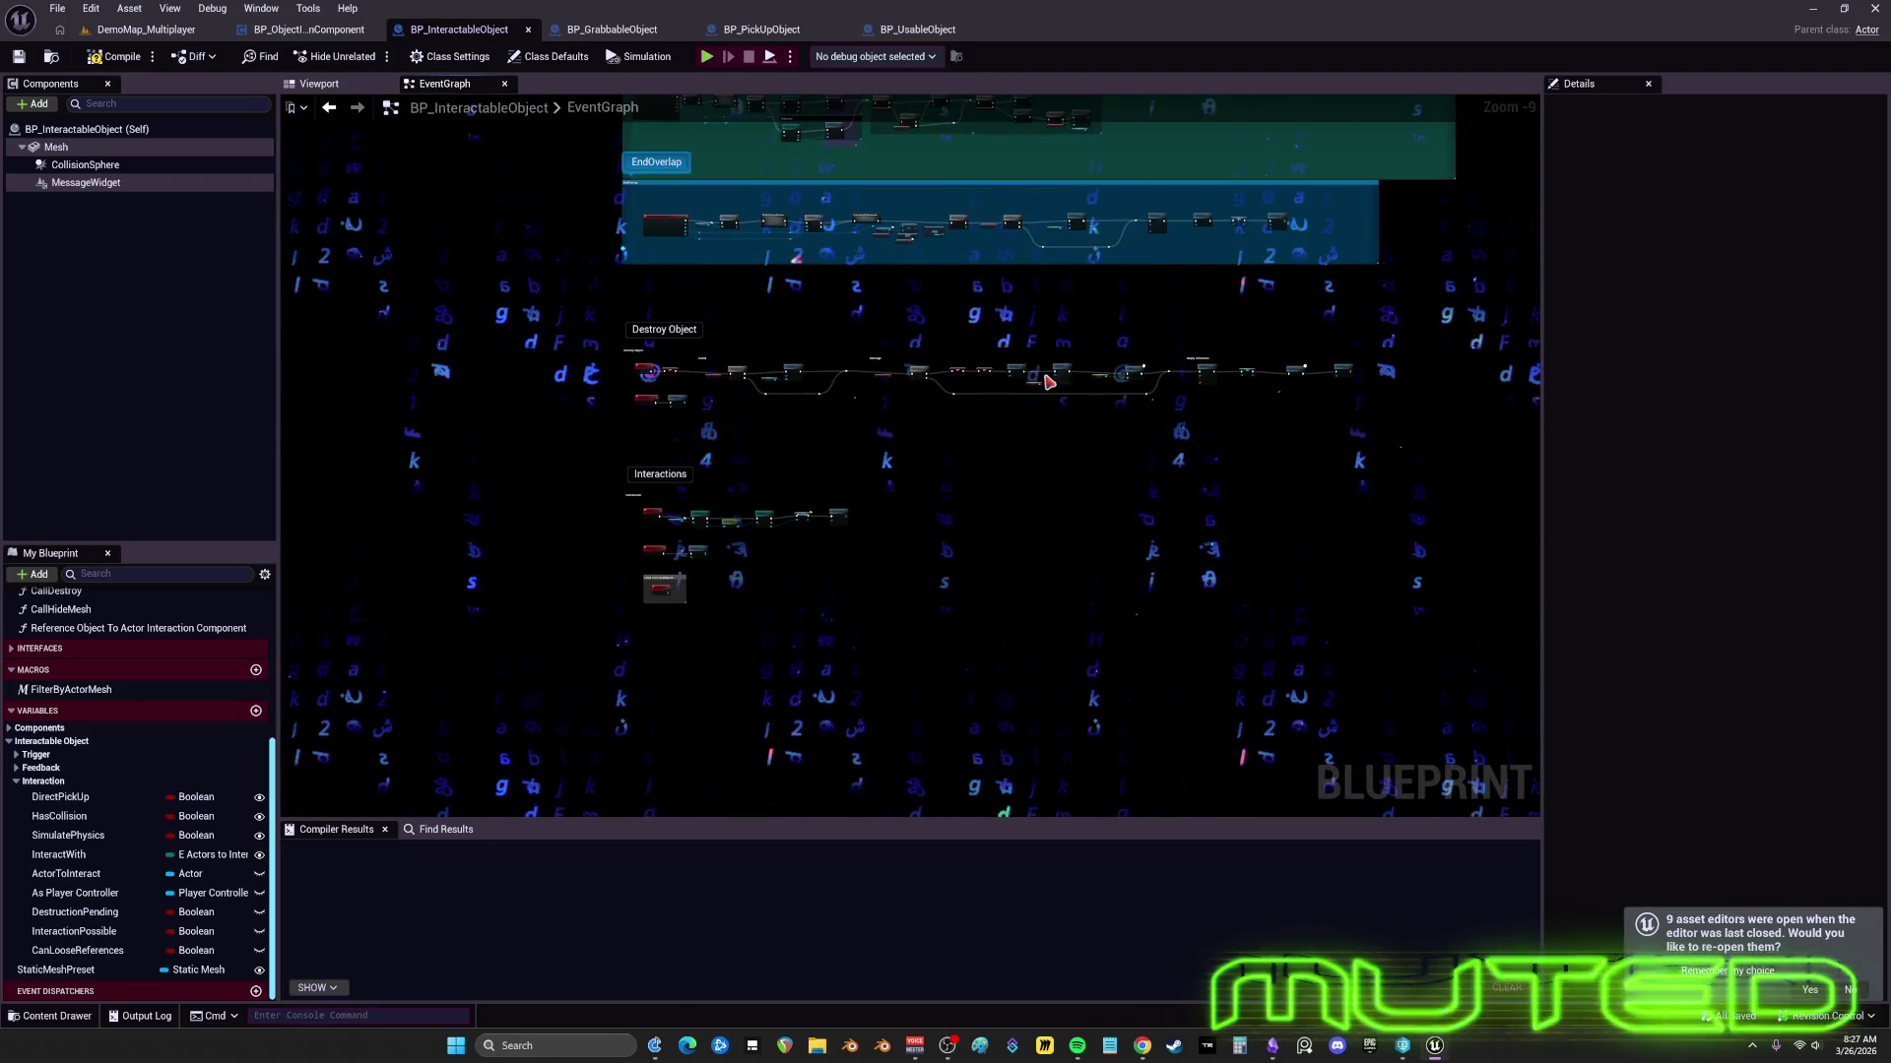
left_click_drag(827, 321, 801, 498)
scroll(800, 492, "up", 2)
scroll(843, 398, "up", 7)
scroll(1081, 414, "up", 4)
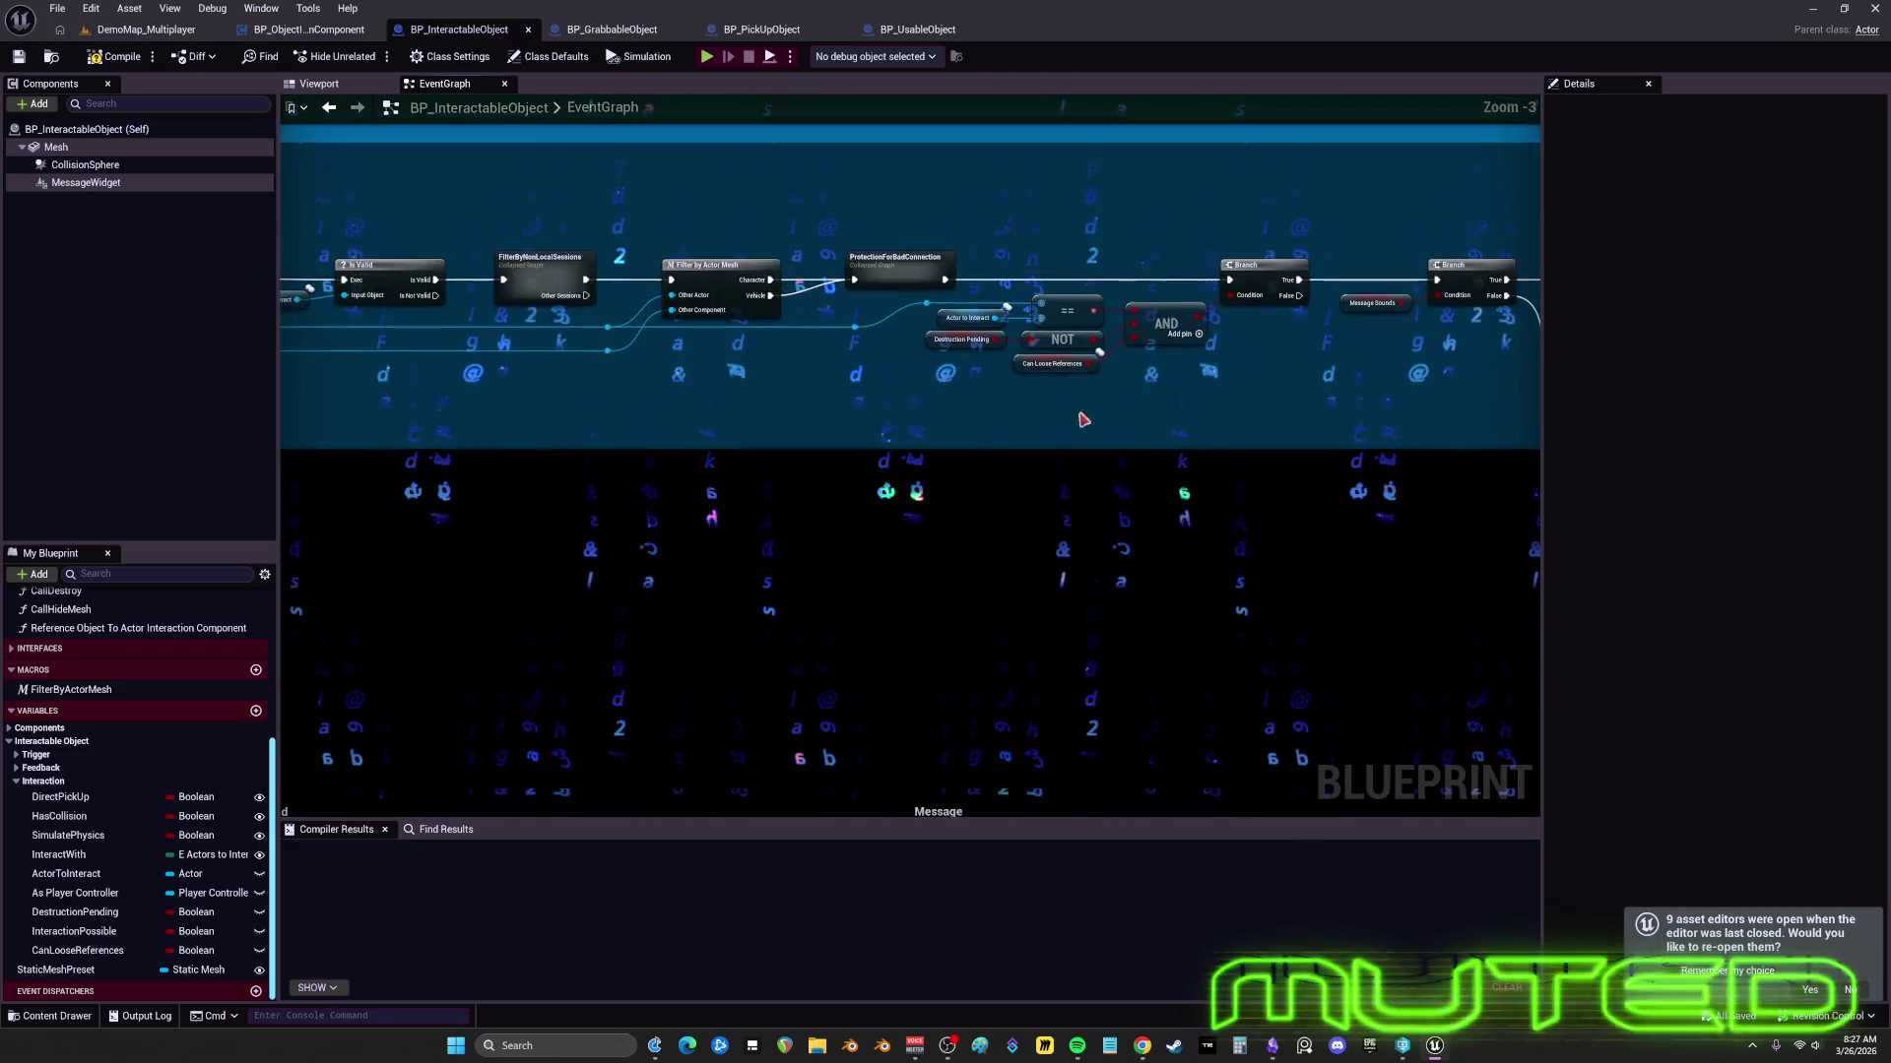
mouse_move(1023, 430)
left_mouse_down()
mouse_move(840, 486)
mouse_move(956, 476)
left_mouse_up()
double_click(1357, 324)
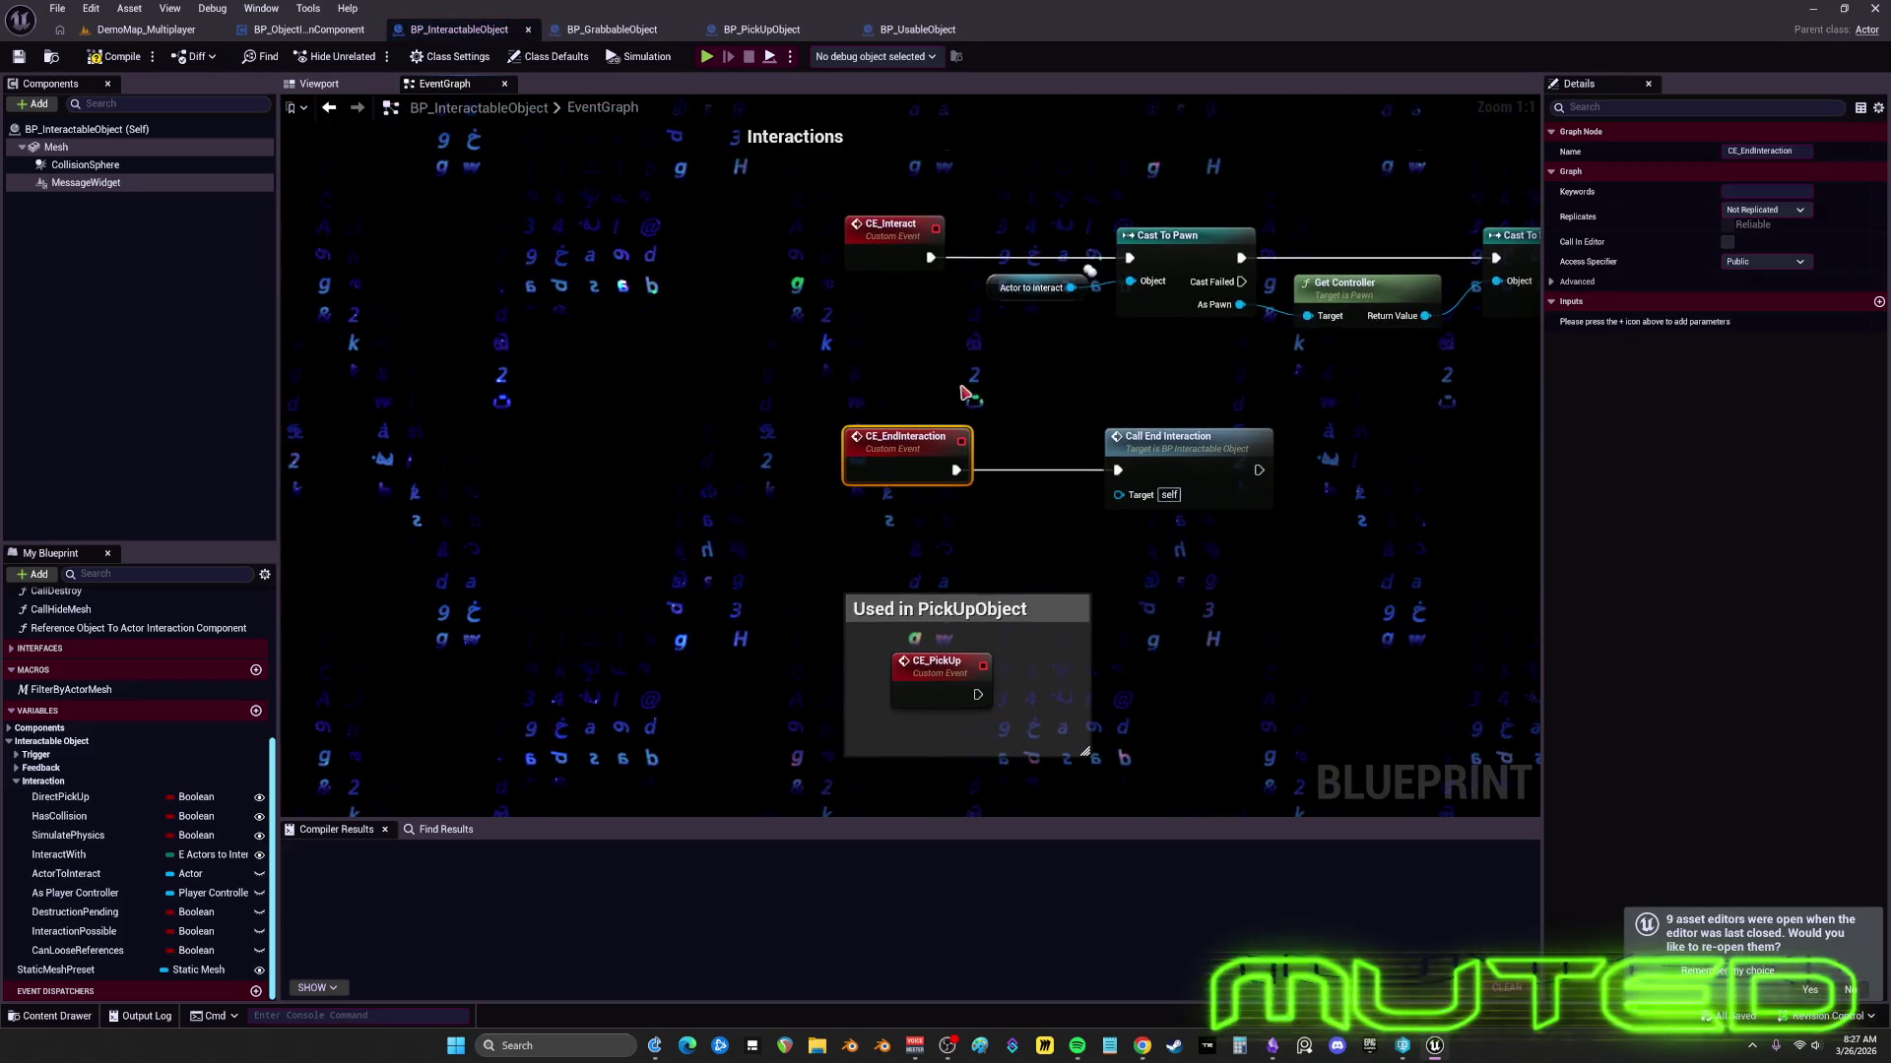
left_click(1190, 450)
double_click(1190, 453)
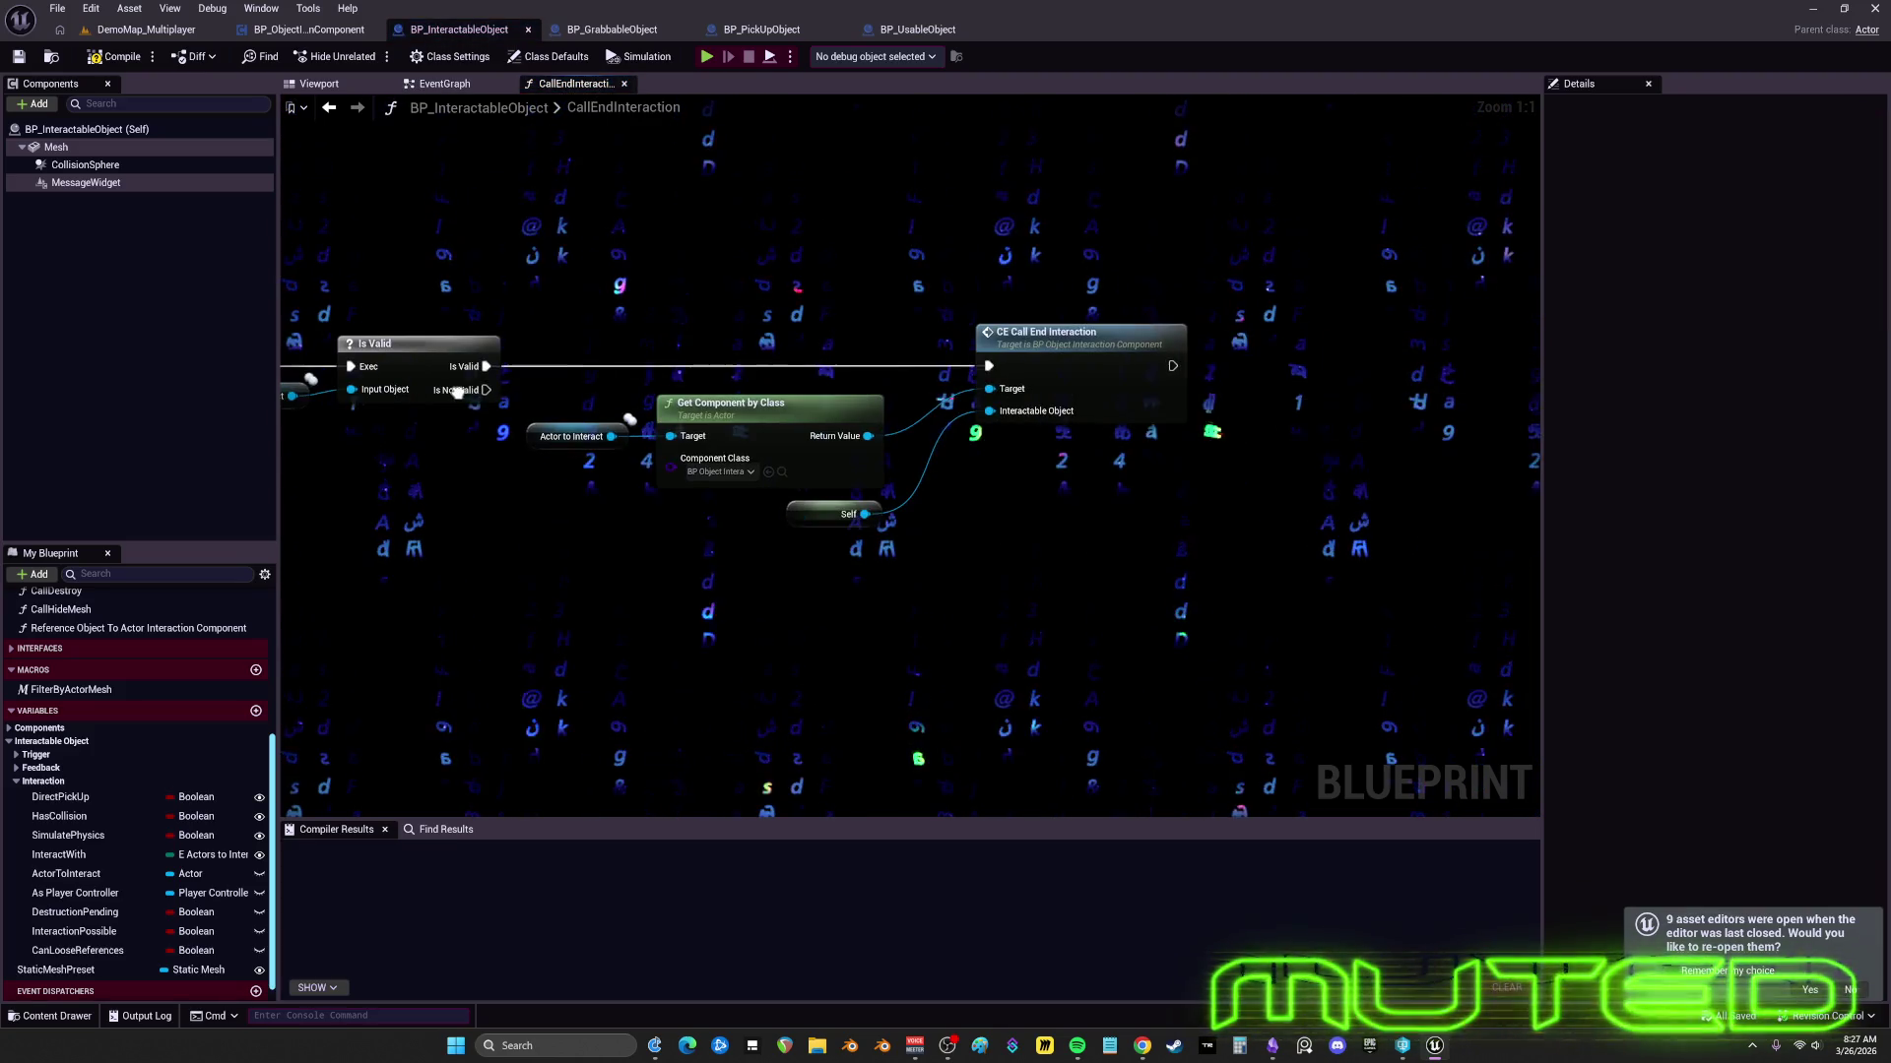
- Follow CE_CallEndInteraction to CE_MultiEndInteraction, inspect As Player Controller, and open its OnRep function
double_click(1150, 374)
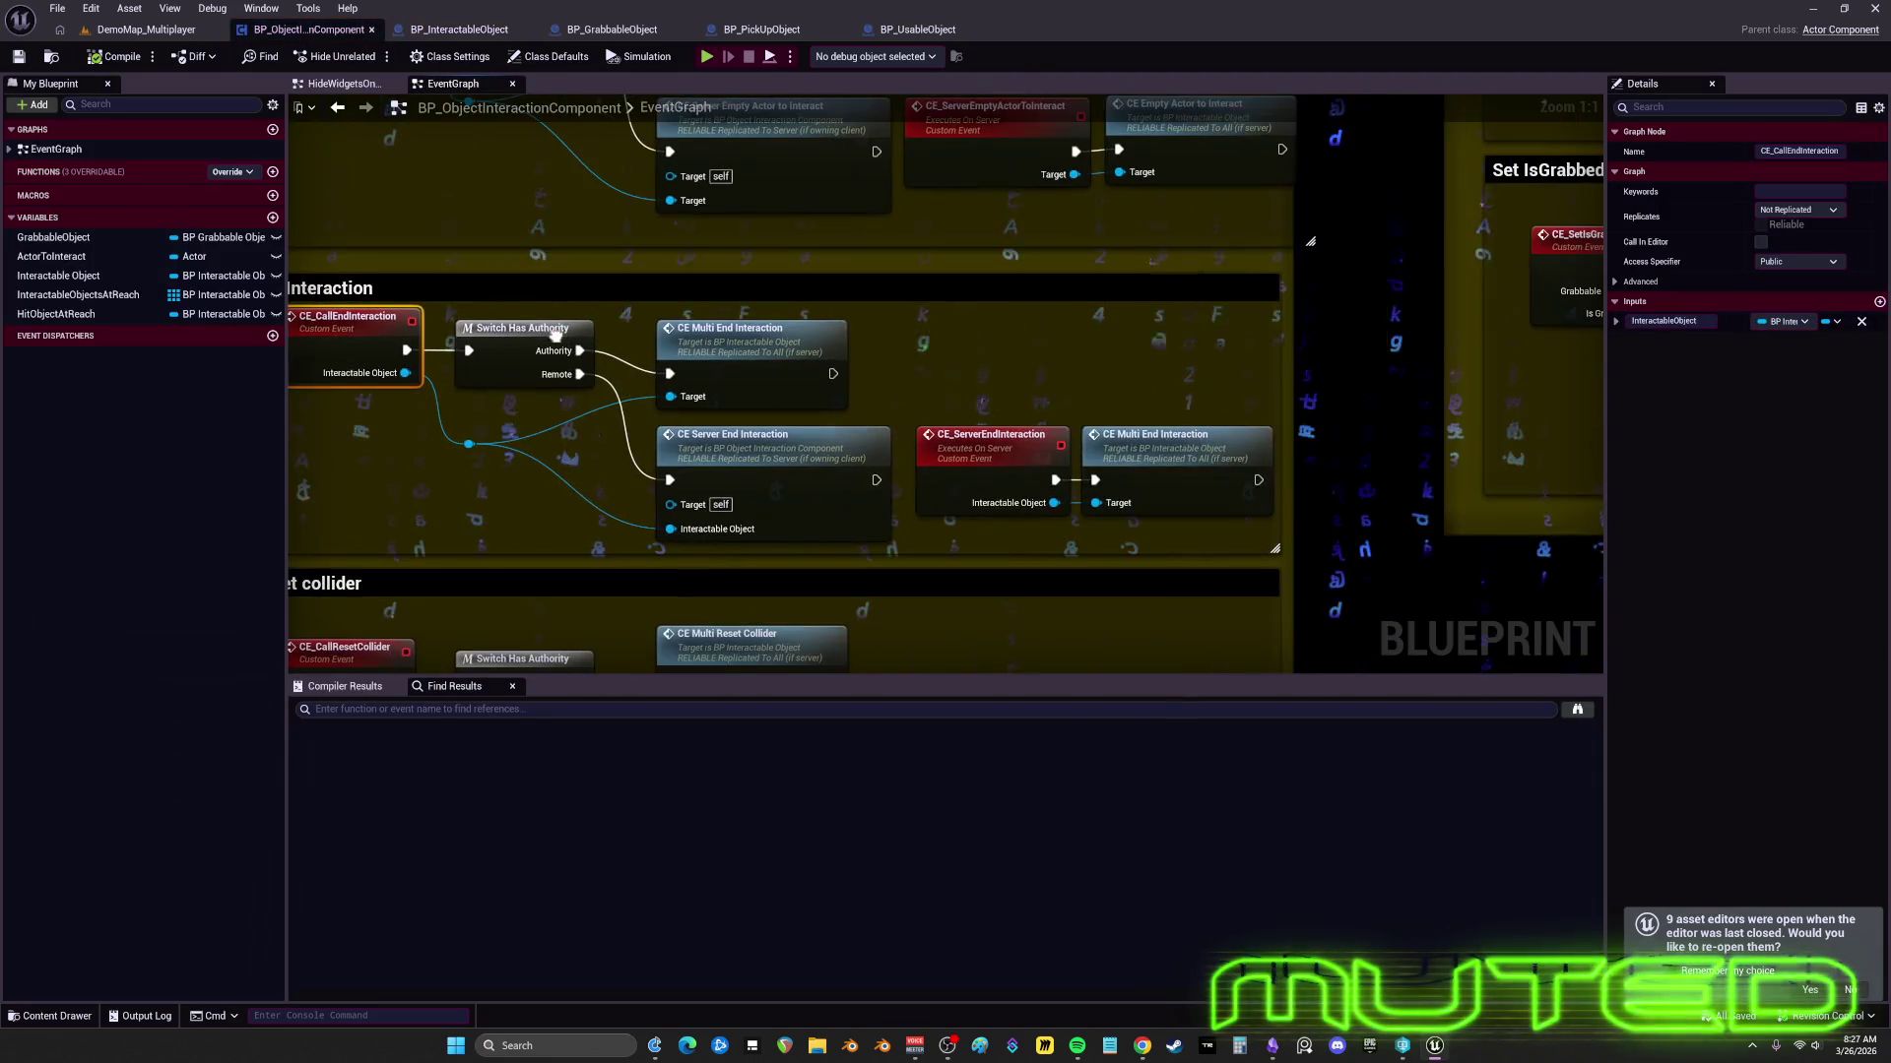
double_click(1163, 454)
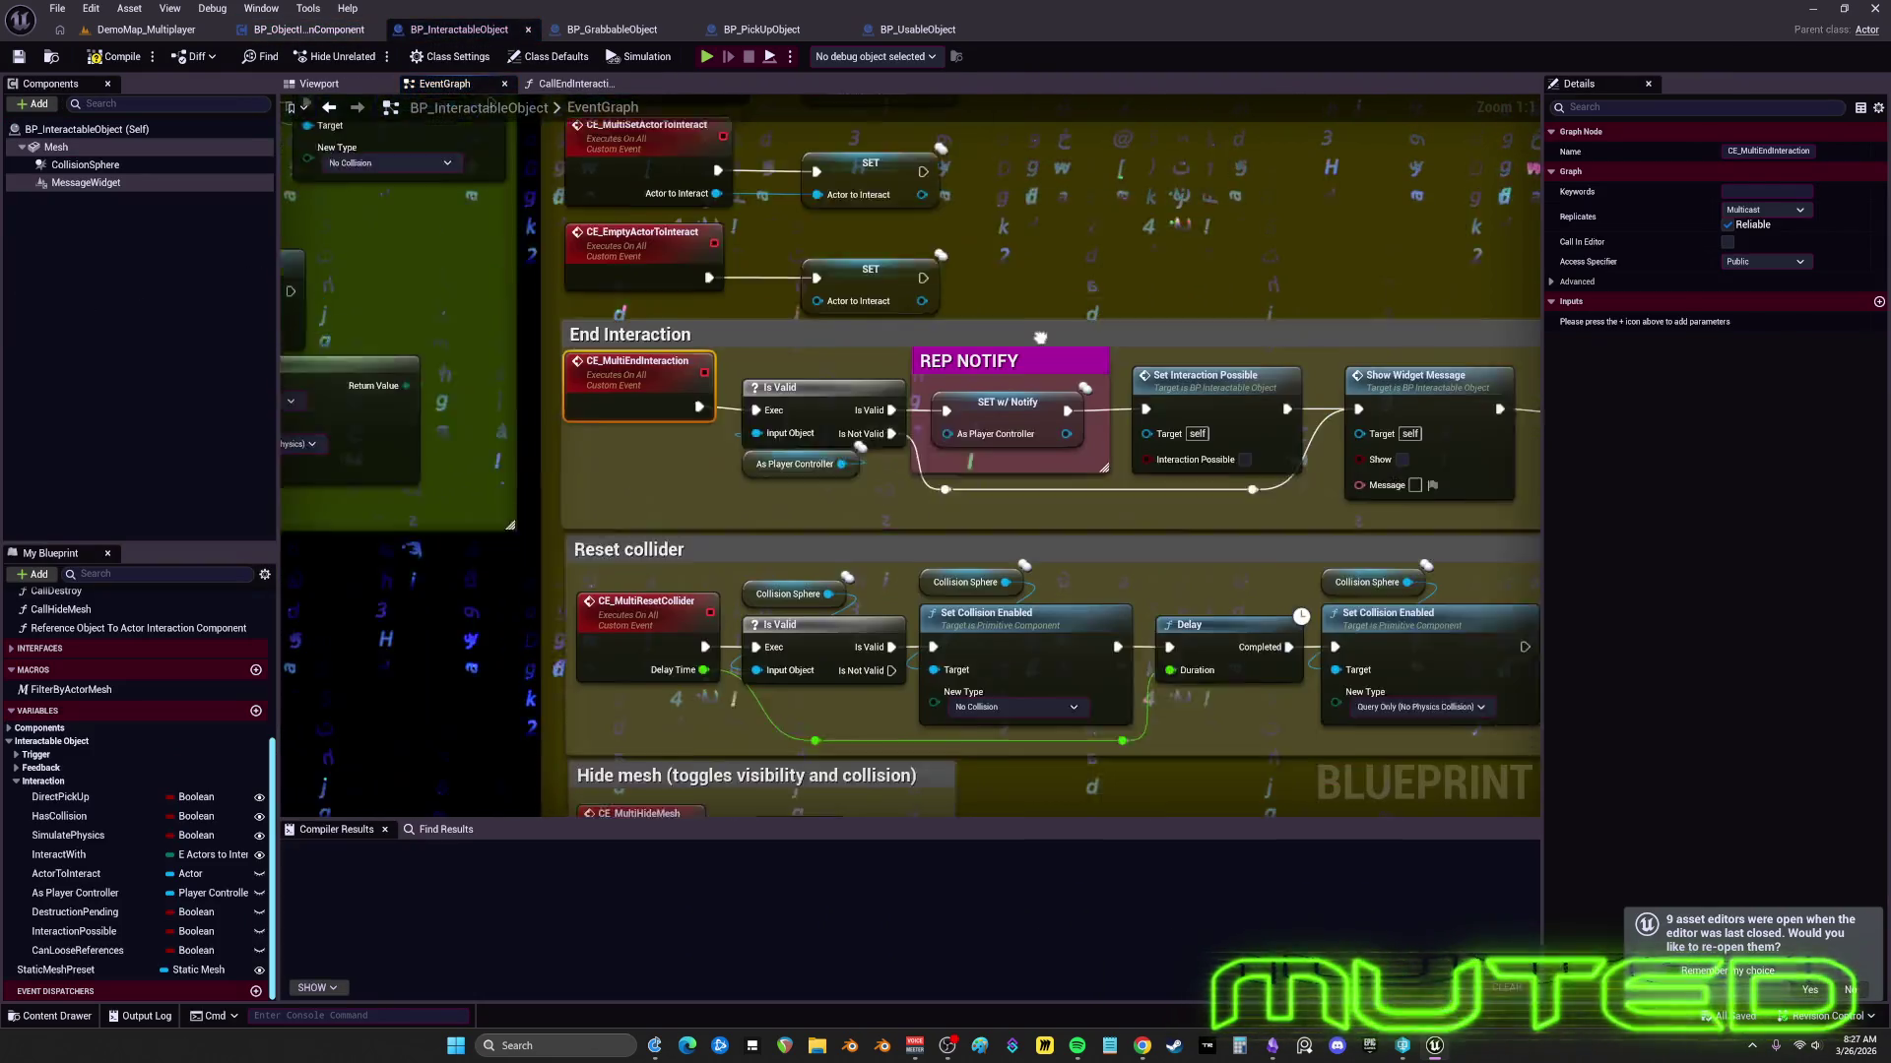
mouse_move(885, 313)
left_mouse_down()
mouse_move(789, 290)
mouse_move(1089, 339)
left_mouse_up()
left_click(712, 386)
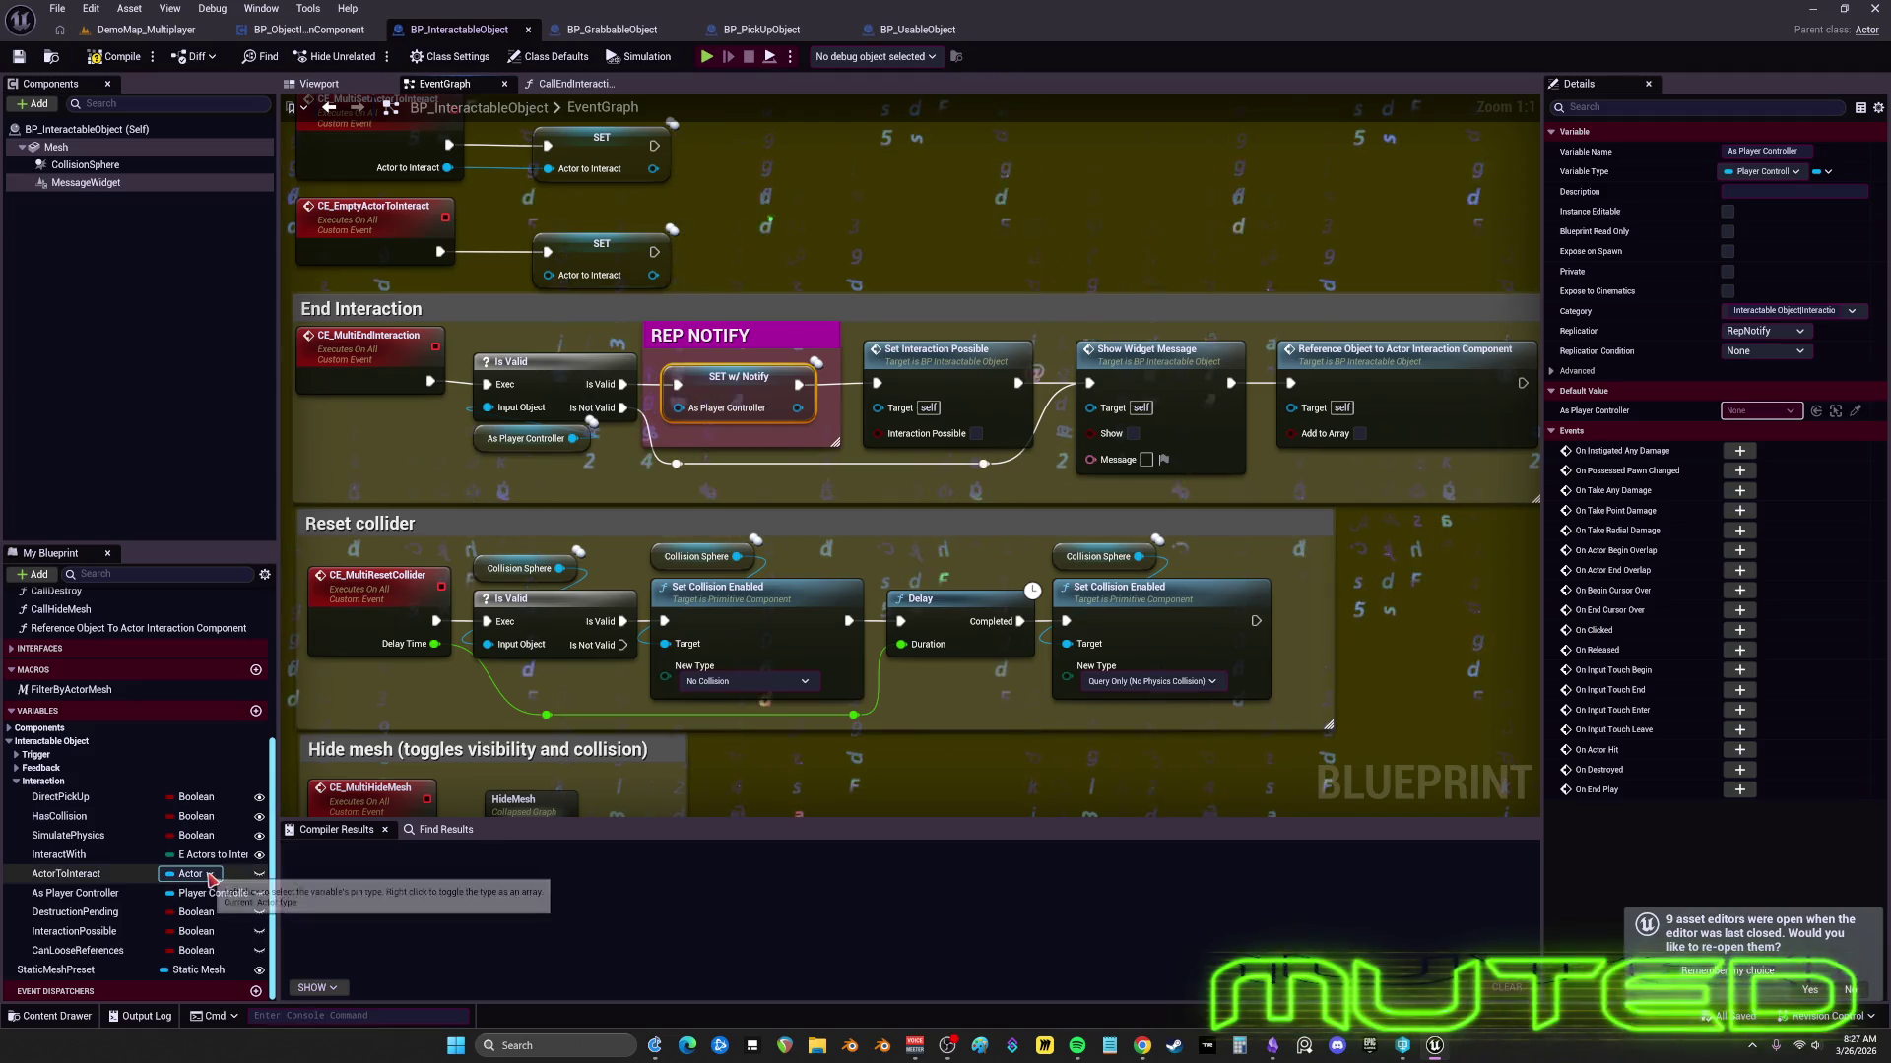
scroll(110, 726, "up", 5)
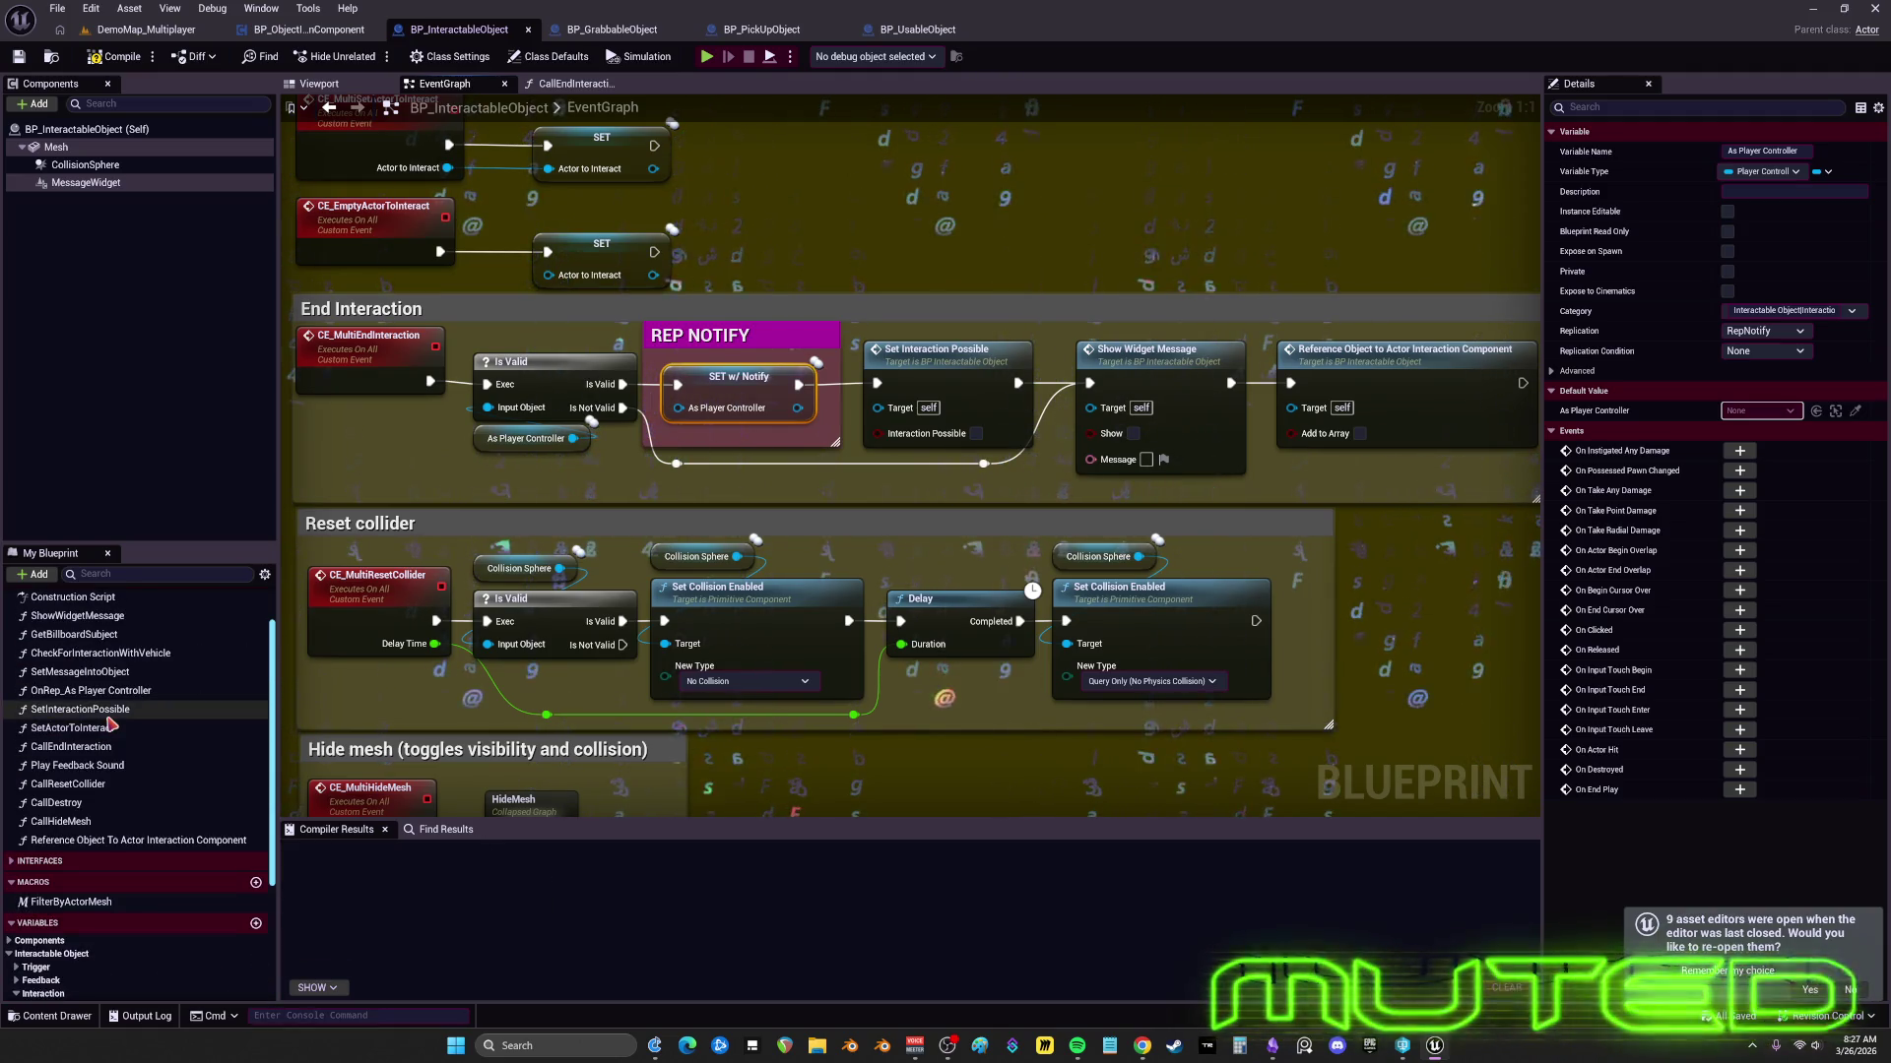
double_click(91, 690)
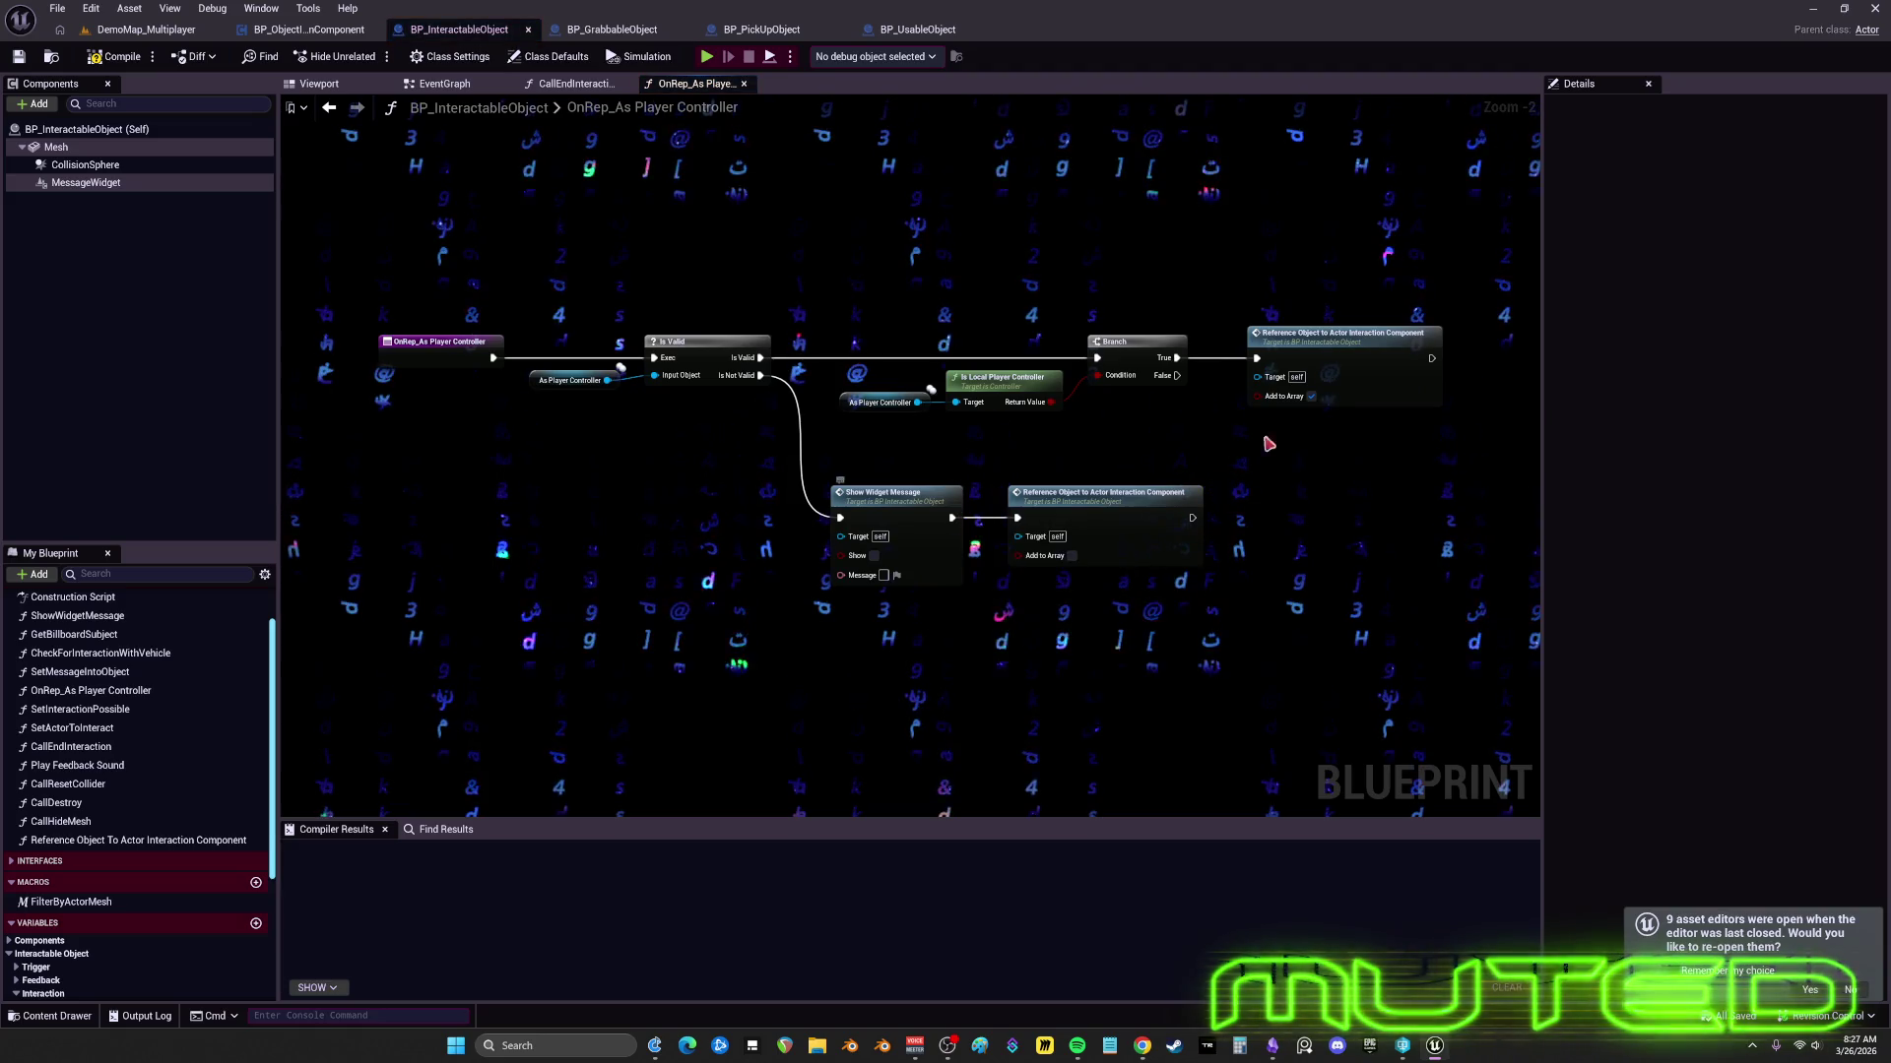
- Open the Reference Object To Actor Interaction Component function and review its add and remove array branches
scroll(930, 509, "up", 2)
mouse_move(1335, 440)
left_mouse_down()
mouse_move(808, 446)
mouse_move(1229, 463)
mouse_move(953, 481)
left_mouse_up()
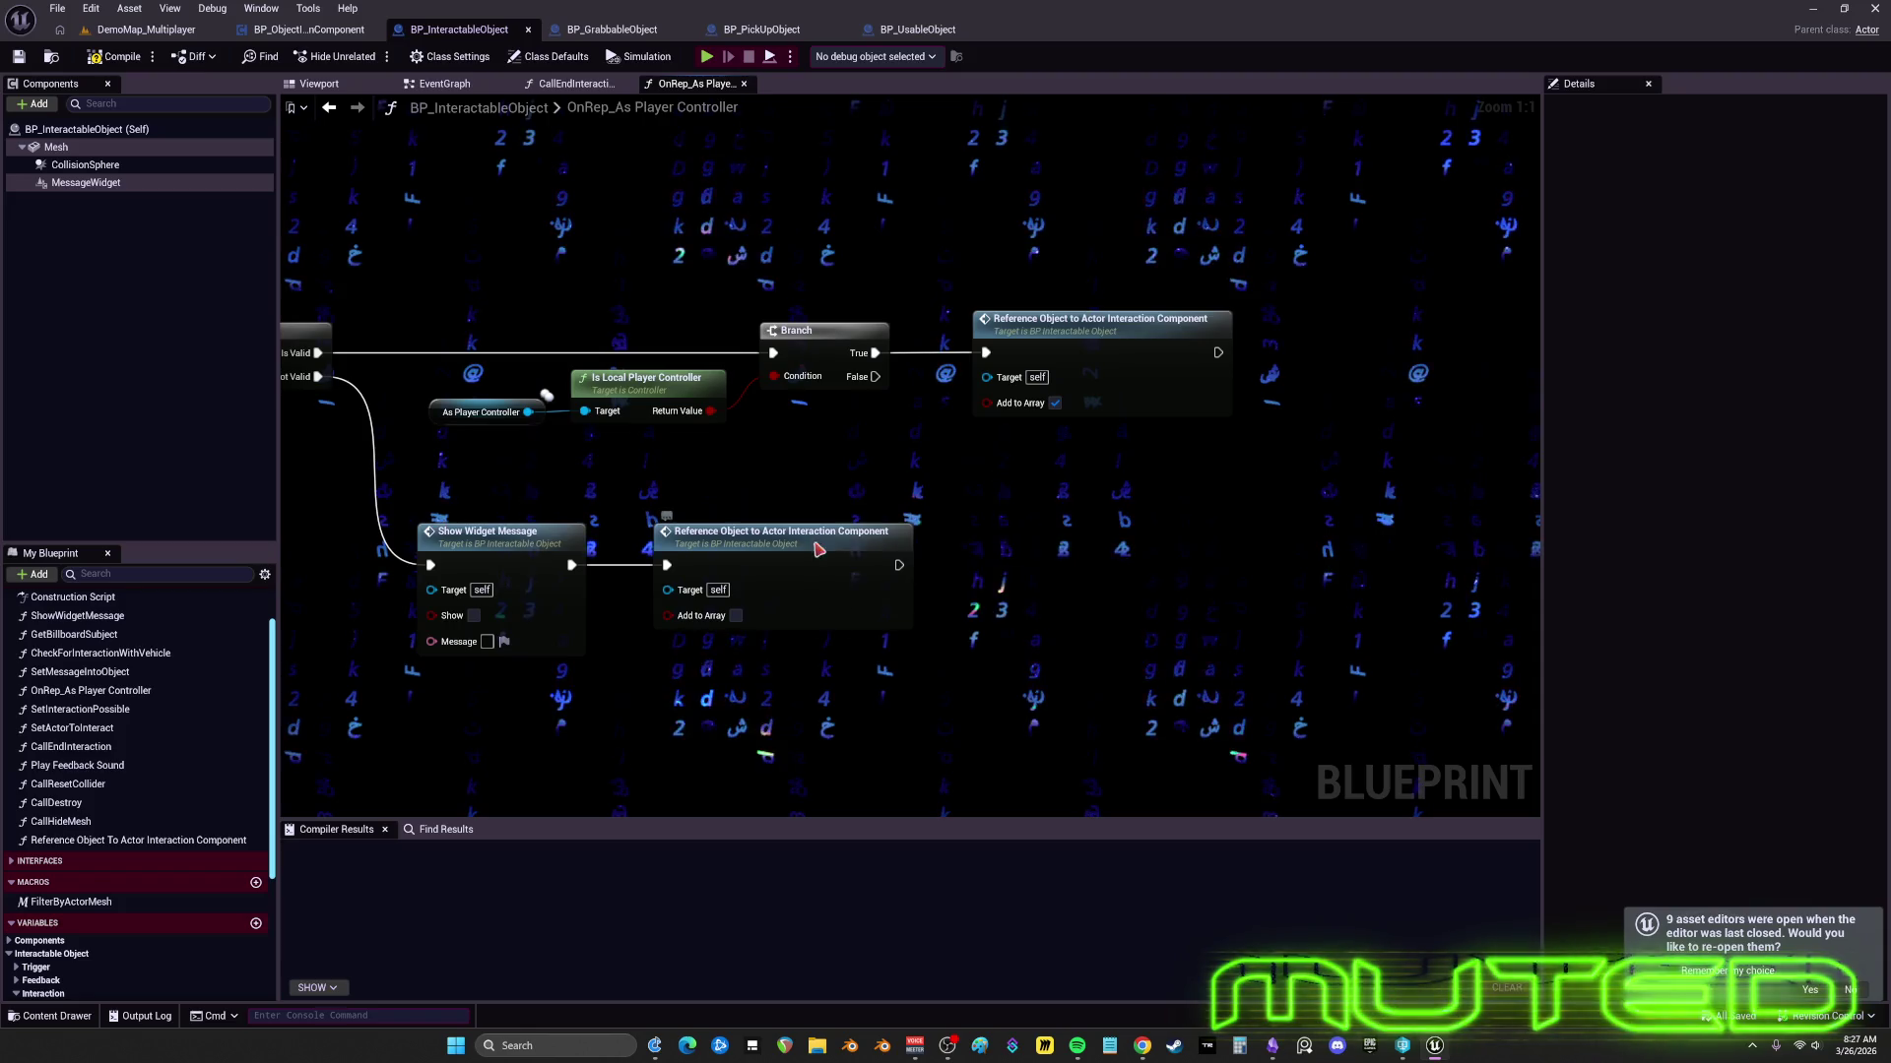
double_click(808, 577)
mouse_move(888, 487)
left_mouse_down()
mouse_move(1464, 477)
mouse_move(746, 493)
mouse_move(612, 422)
mouse_move(1537, 433)
left_mouse_up()
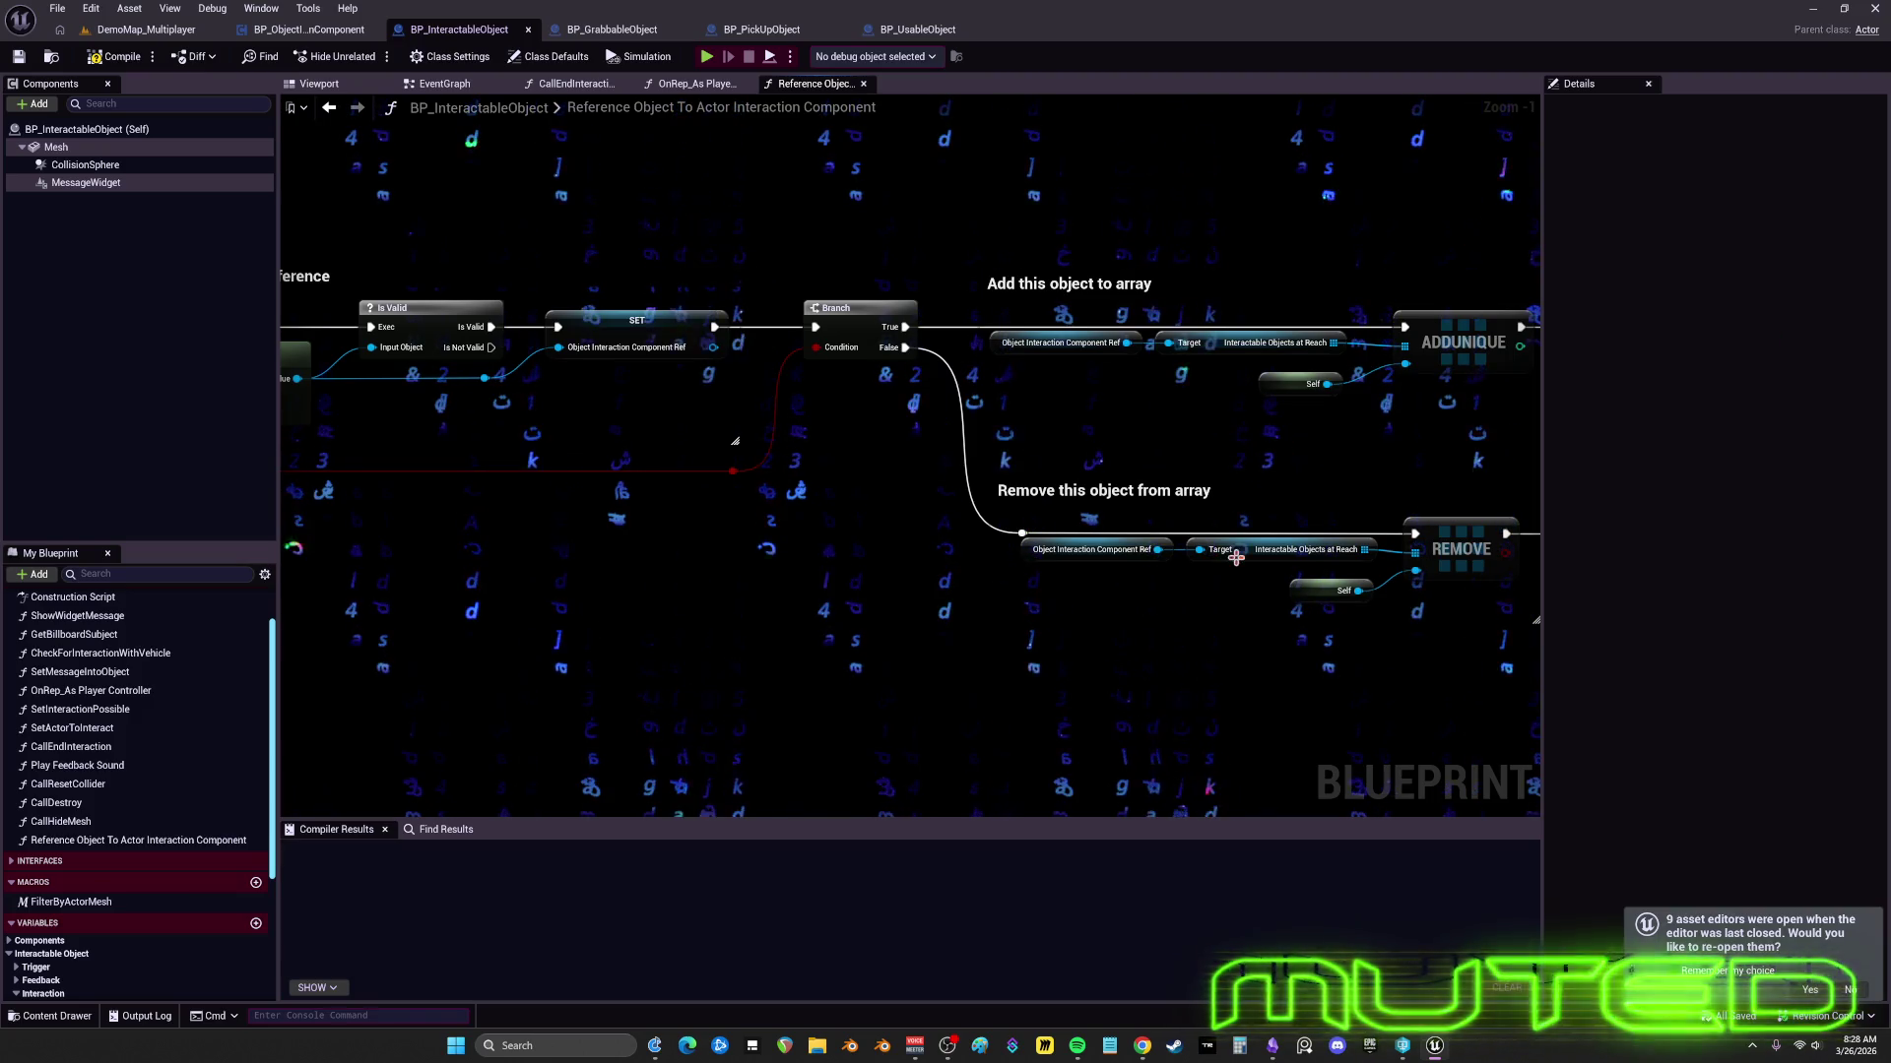
- Return to BP_ObjectInteractionComponent's event graph with Ctrl+Tab, showing the Object Inputs sections
key("ctrl+Tab")
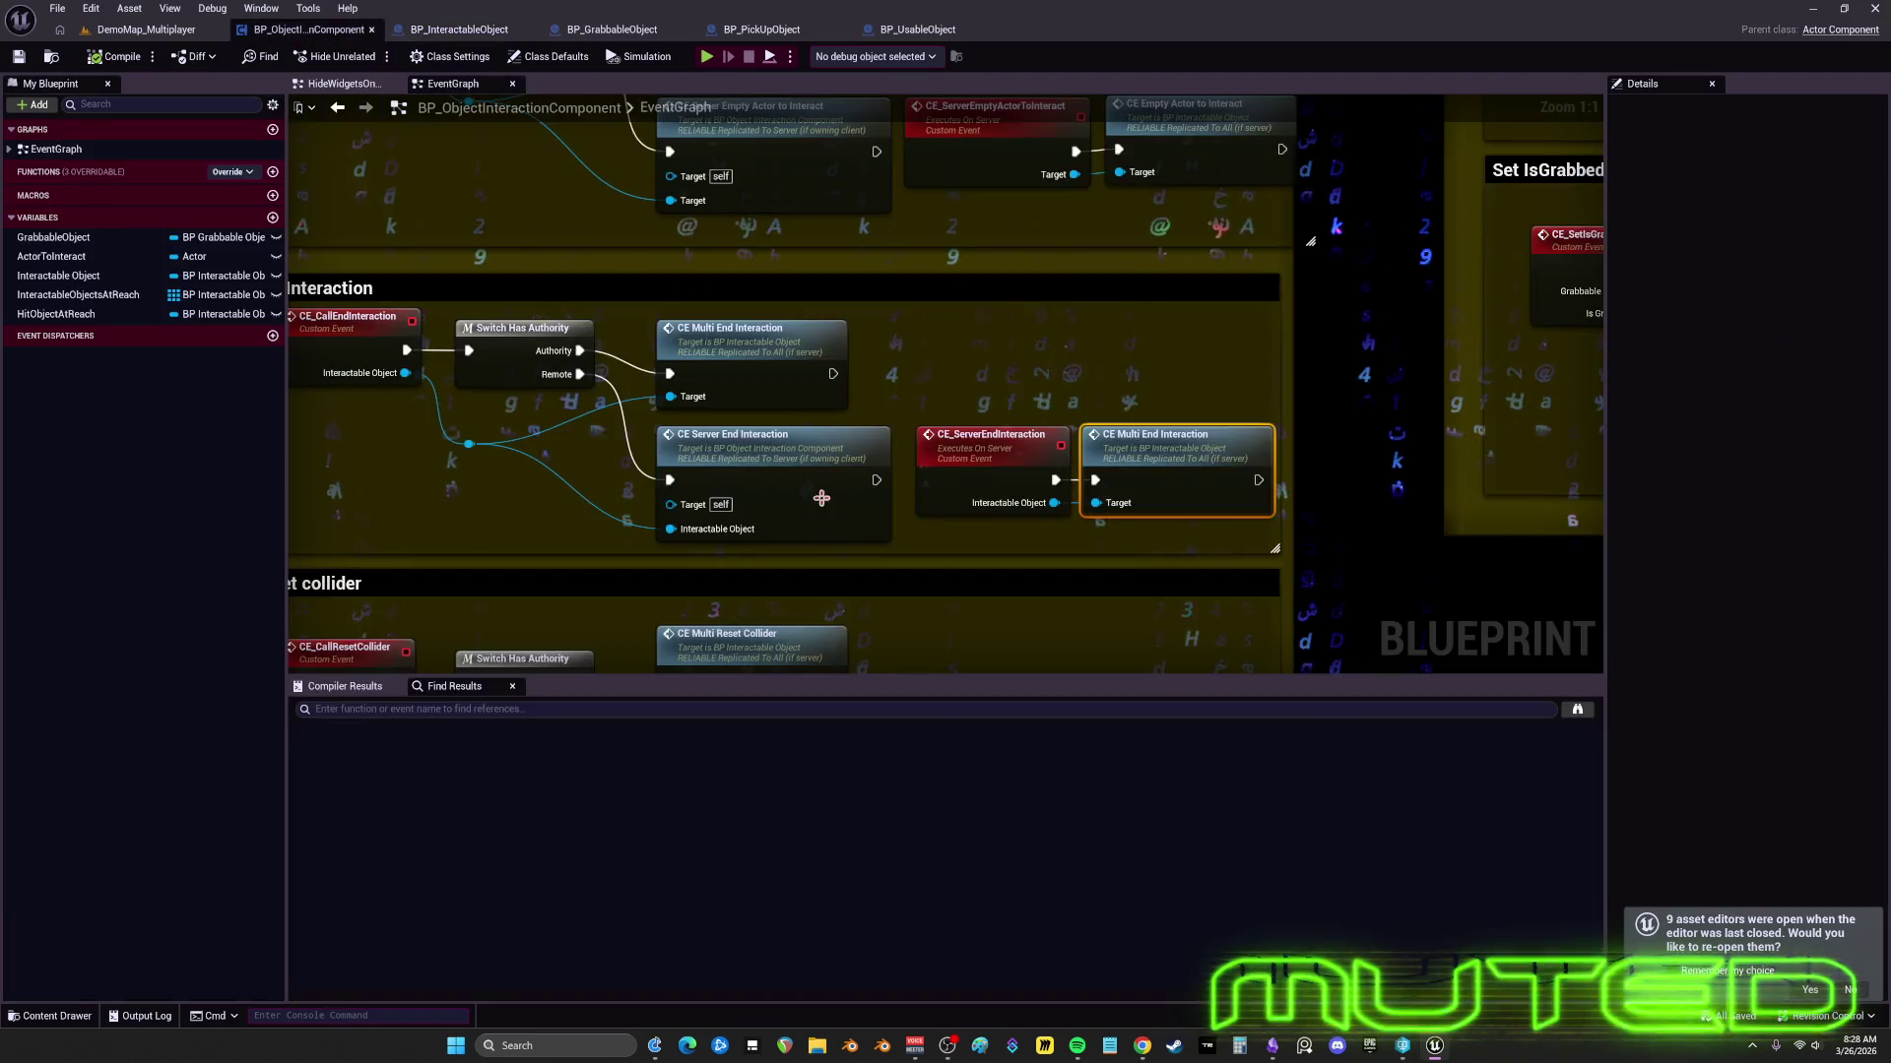
scroll(1039, 493, "down", 2)
scroll(1044, 532, "up", 5)
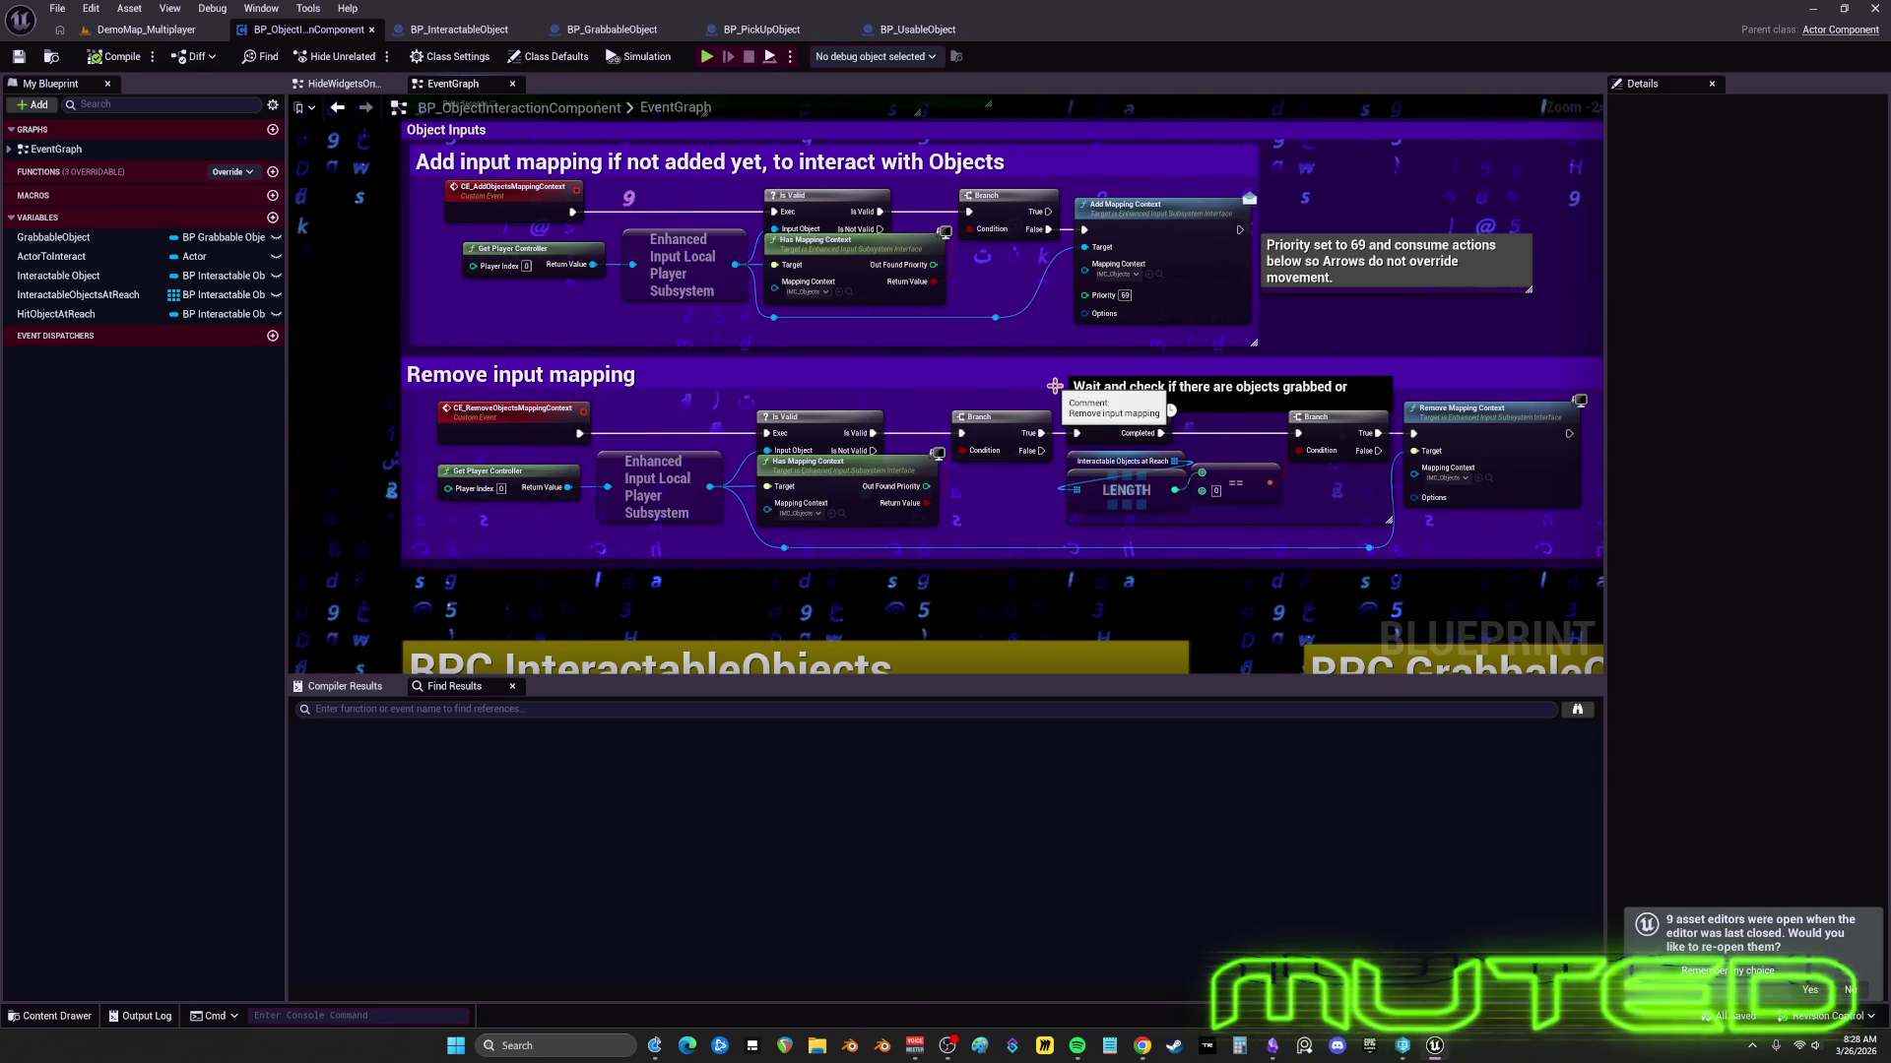
- Append ' (includes weapons)' to the RPC GrabbaleObjects comment title, then switch to BP_GrabbableObject
scroll(1055, 386, "down", 5)
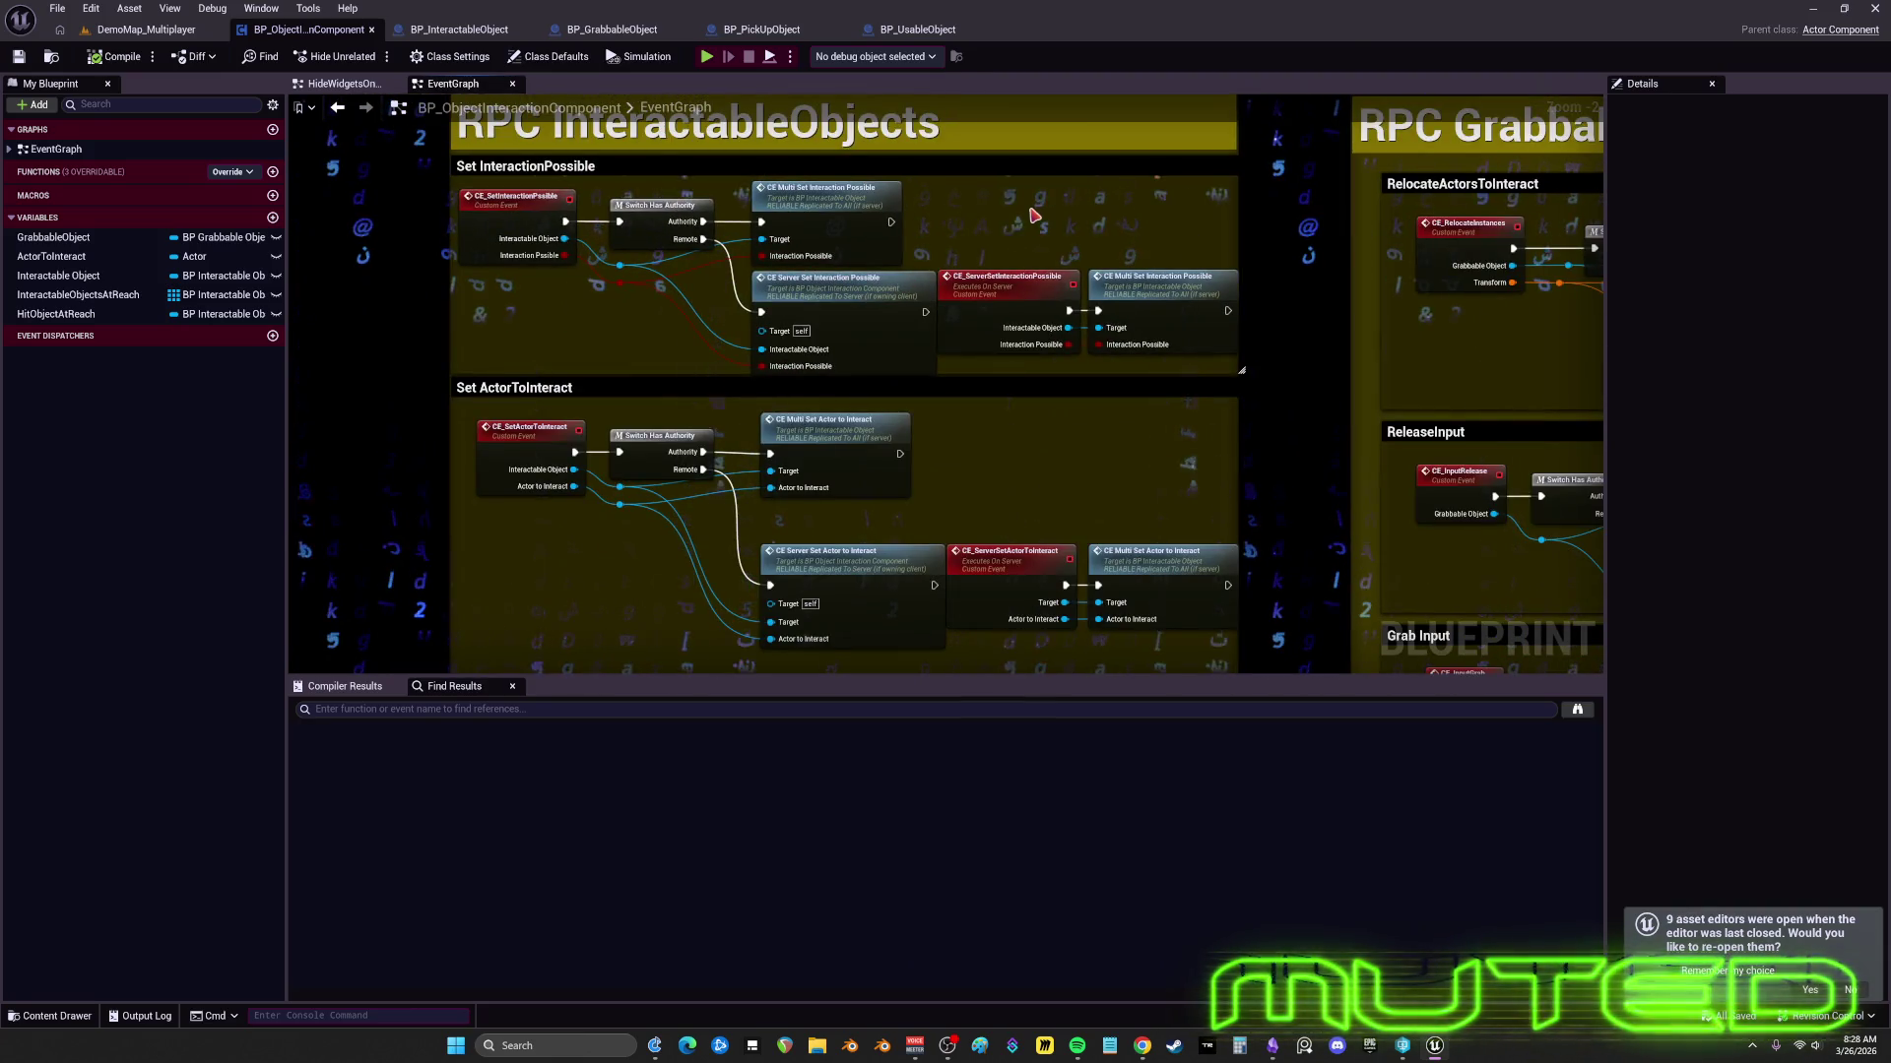
scroll(902, 312, "down", 3)
scroll(902, 312, "right", 3)
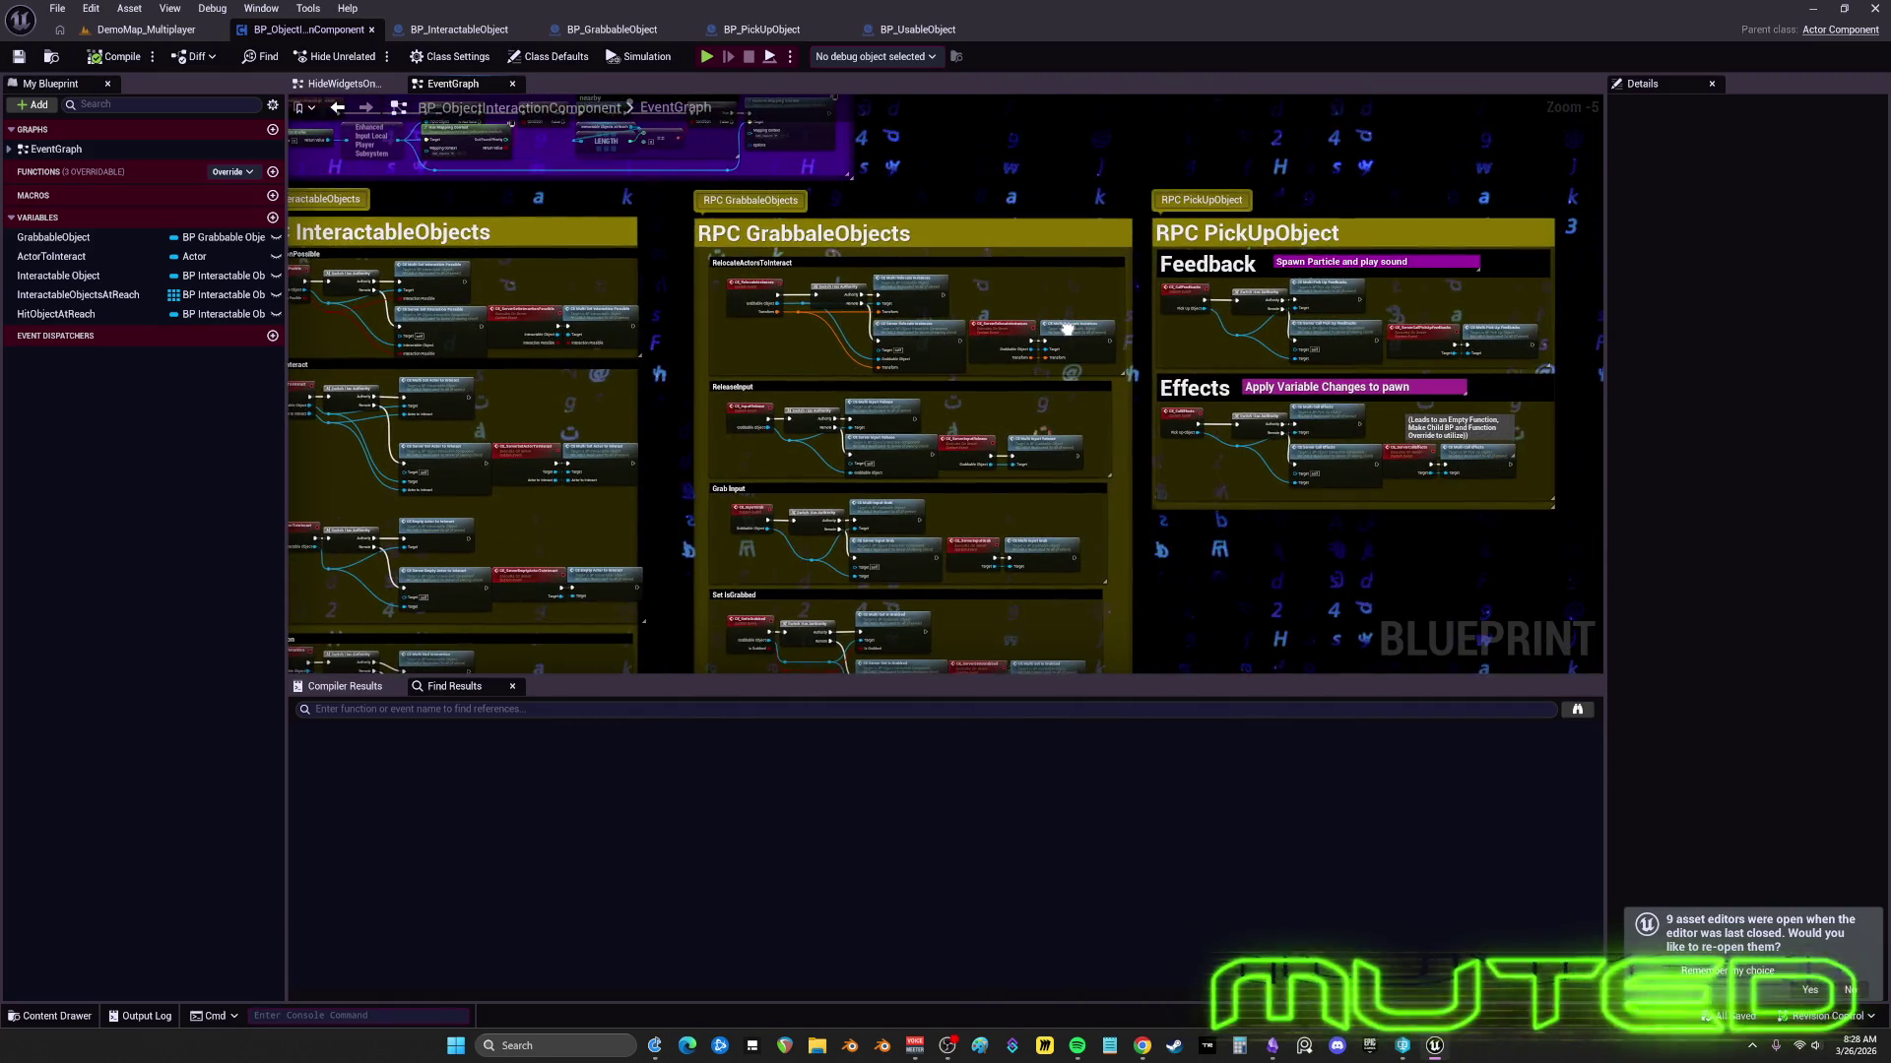
left_click(660, 228)
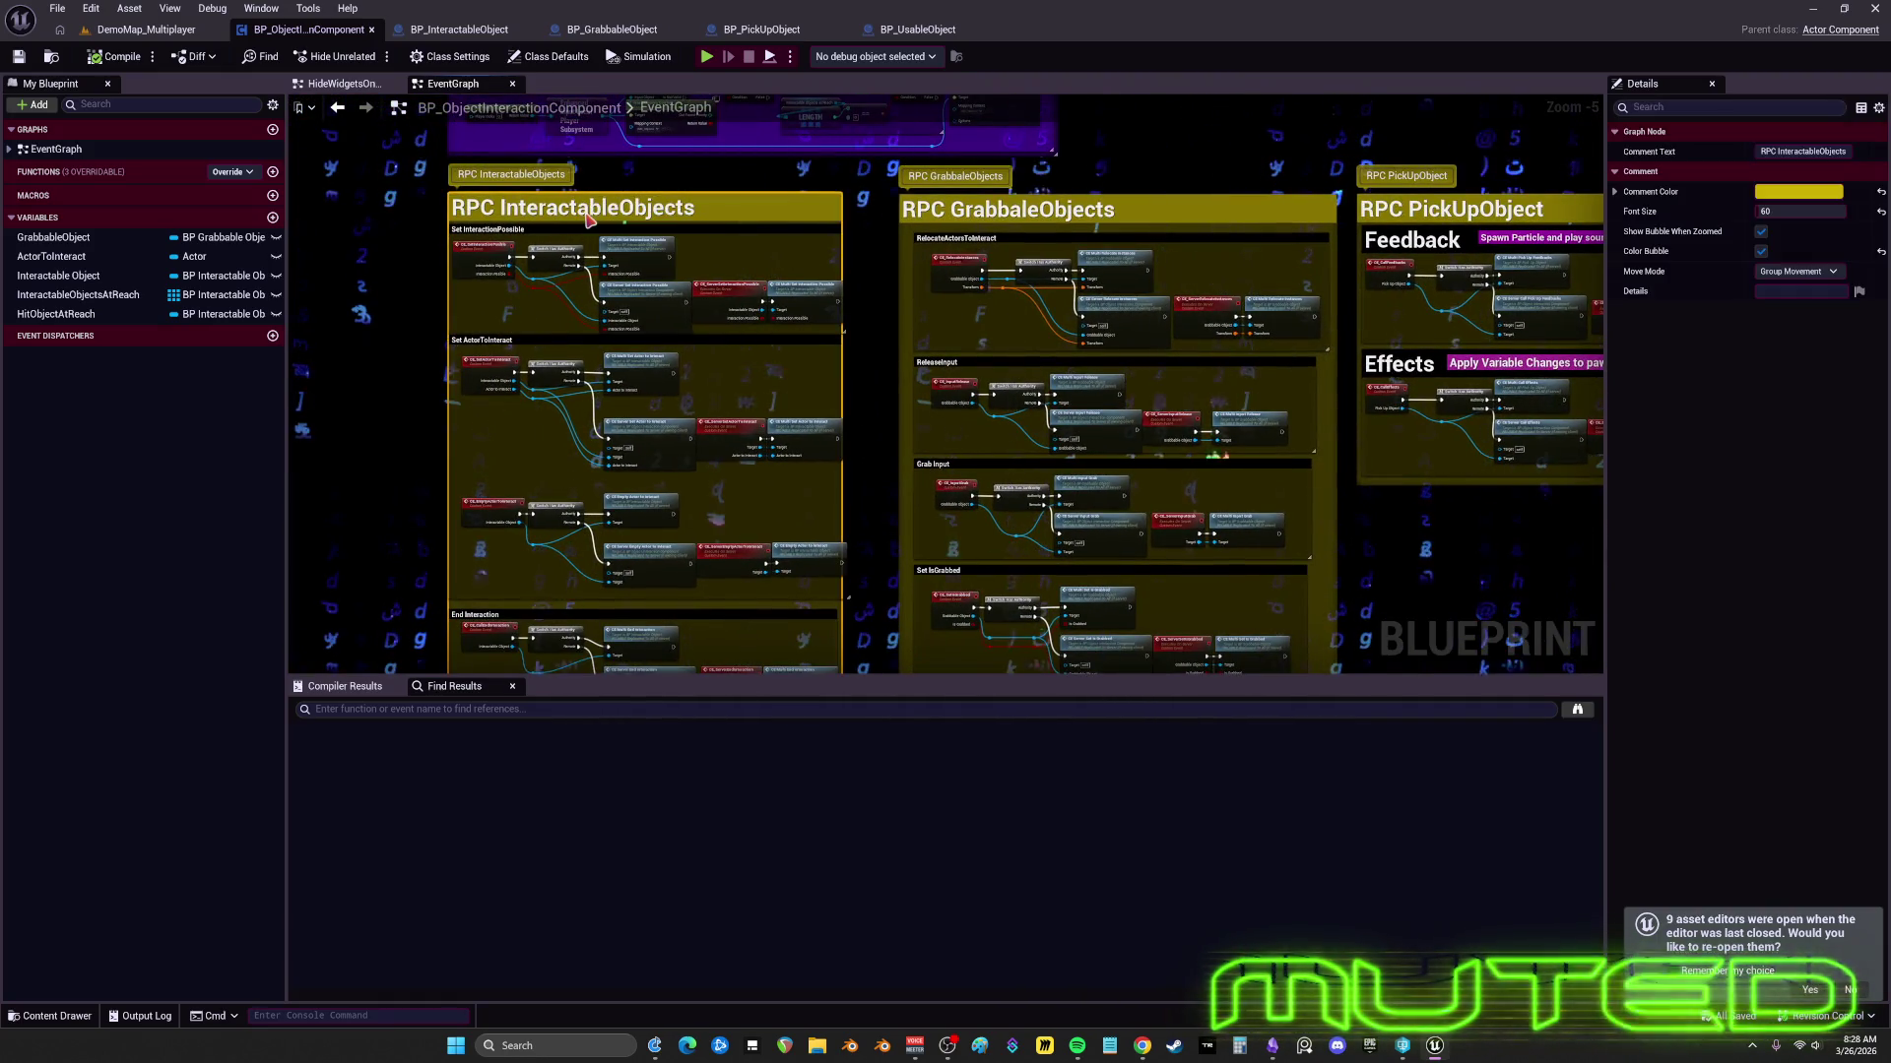
left_click(1299, 212)
left_click(1132, 216)
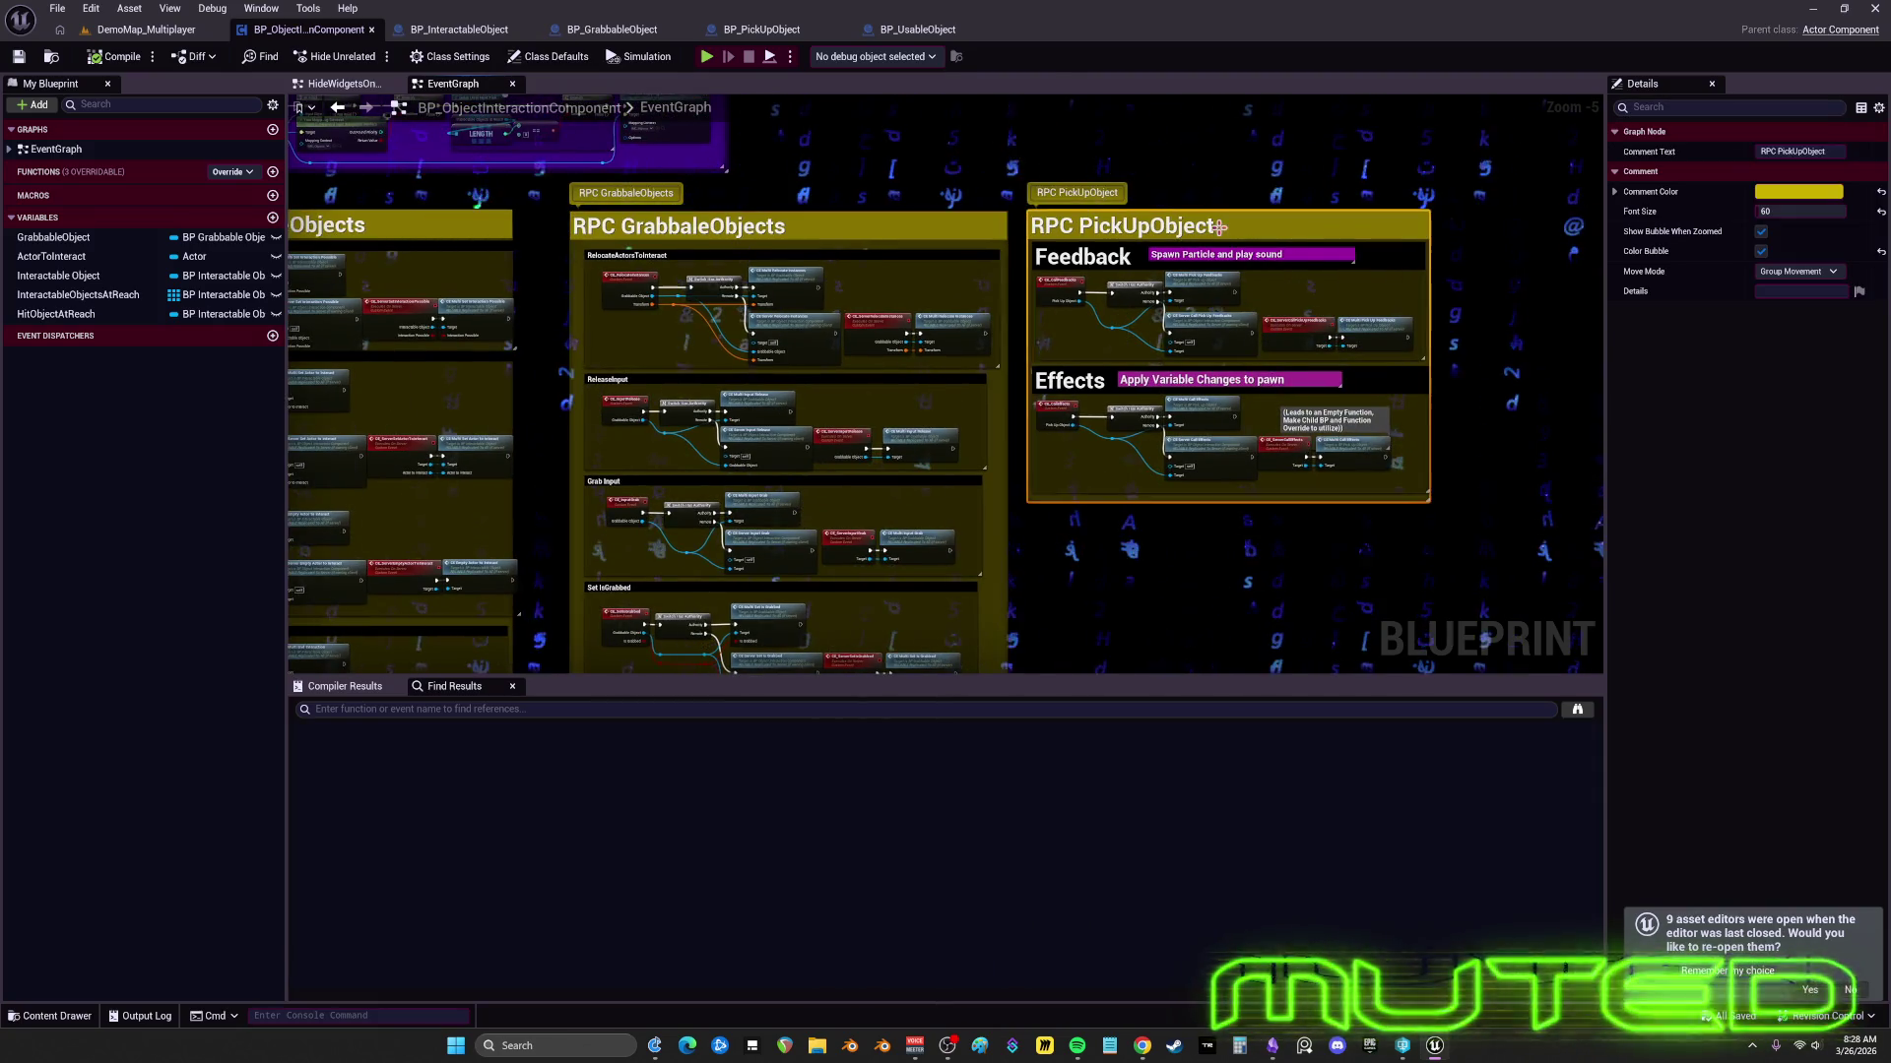
double_click(980, 214)
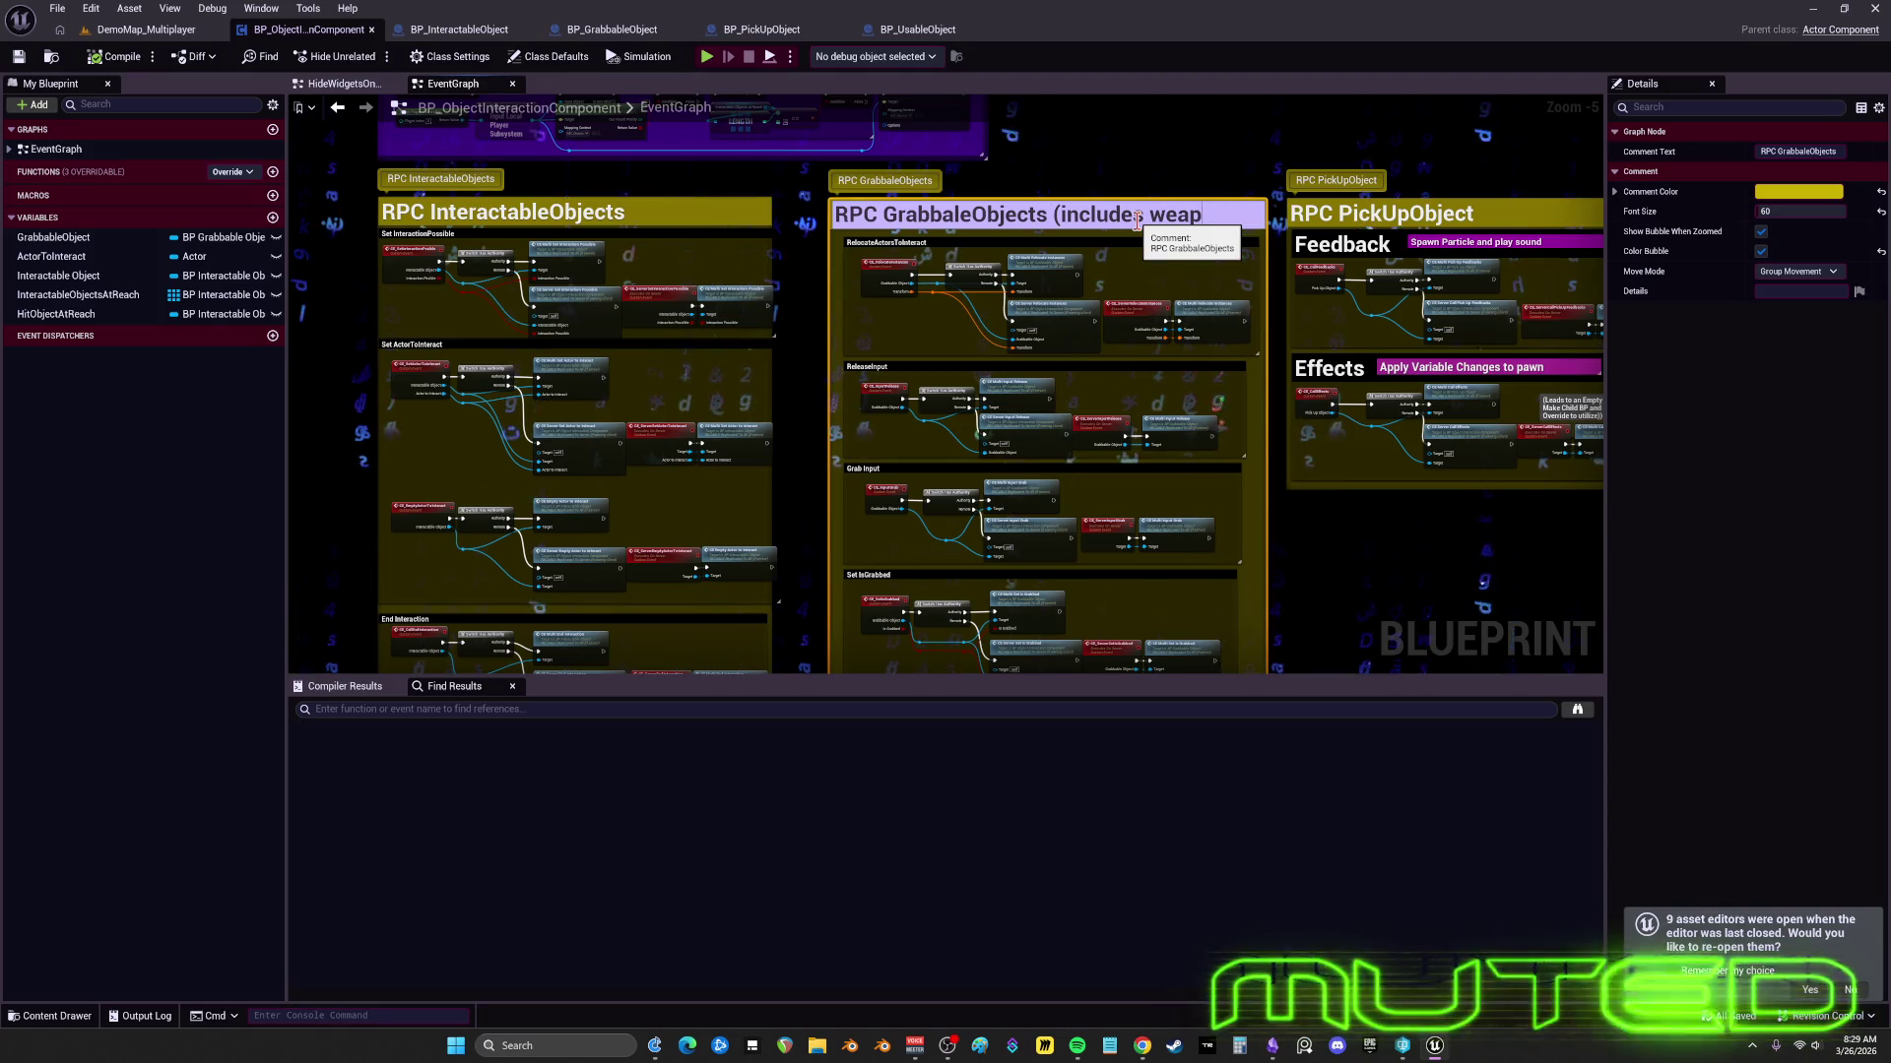
left_click(1079, 170)
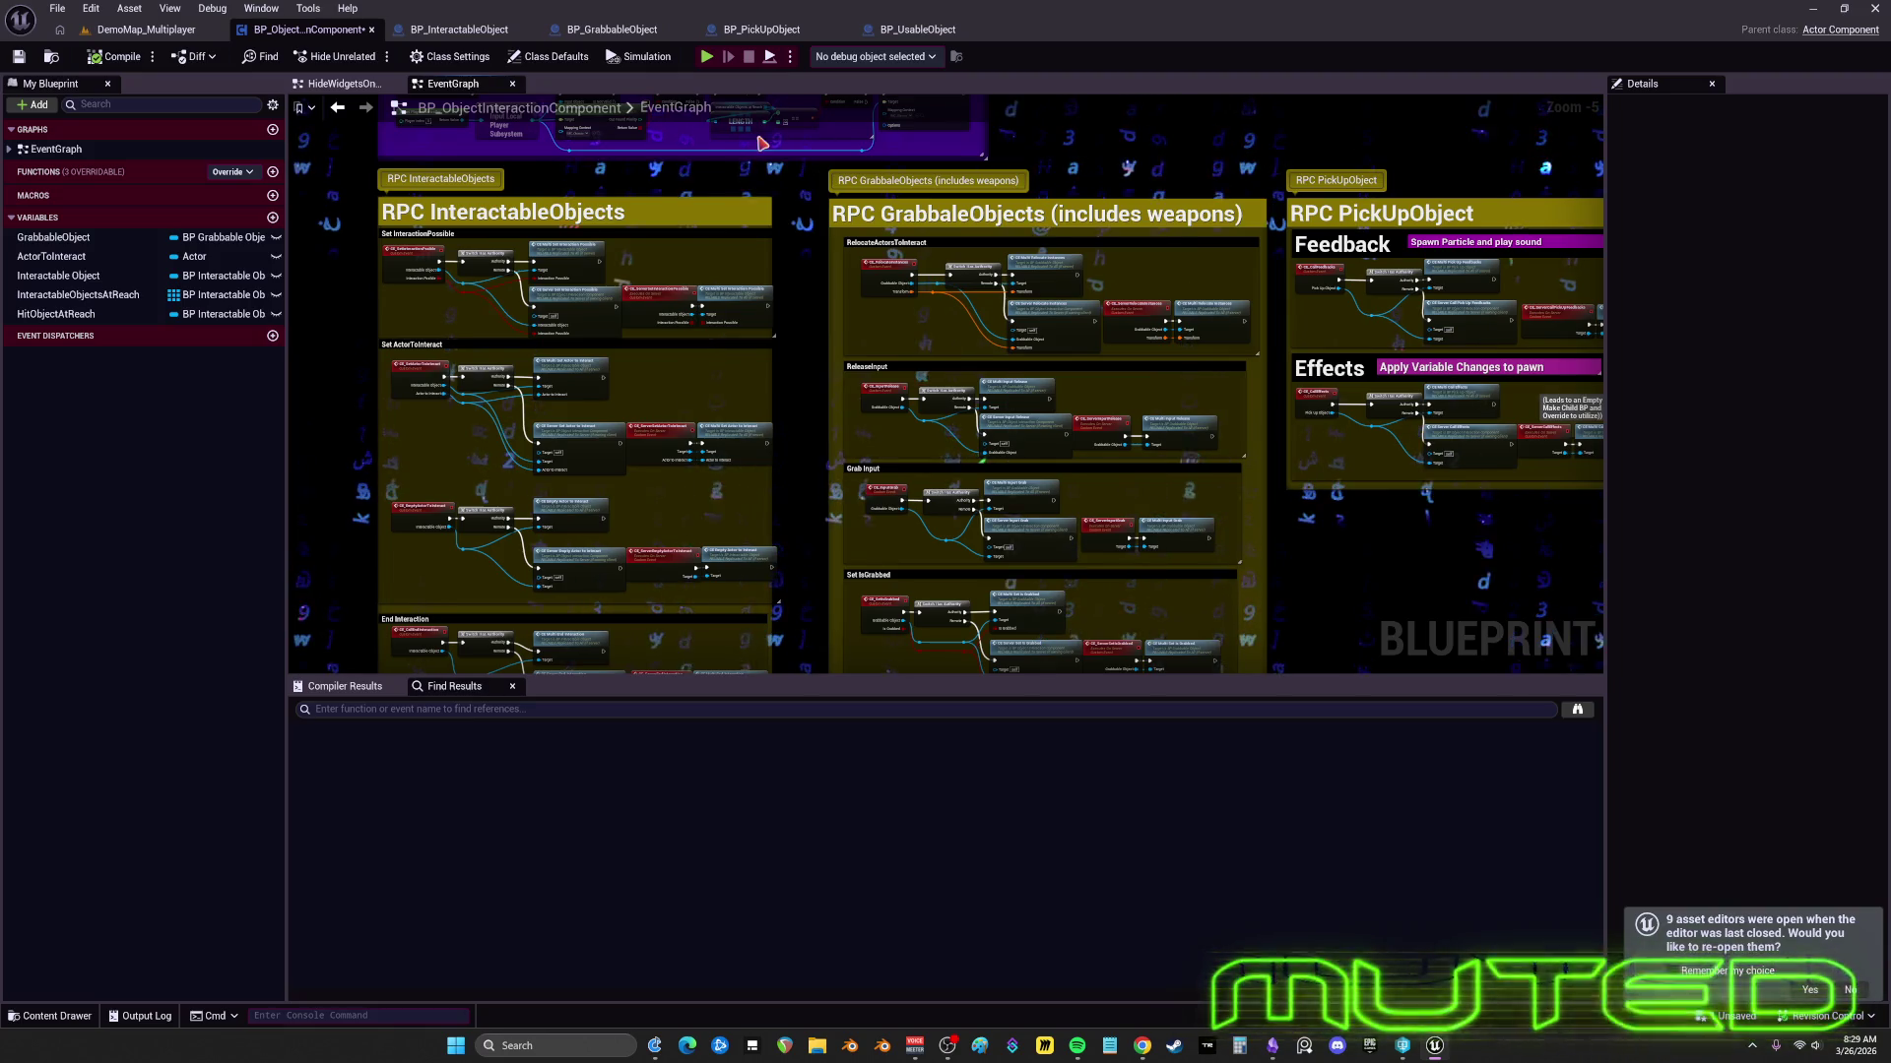
left_click(633, 31)
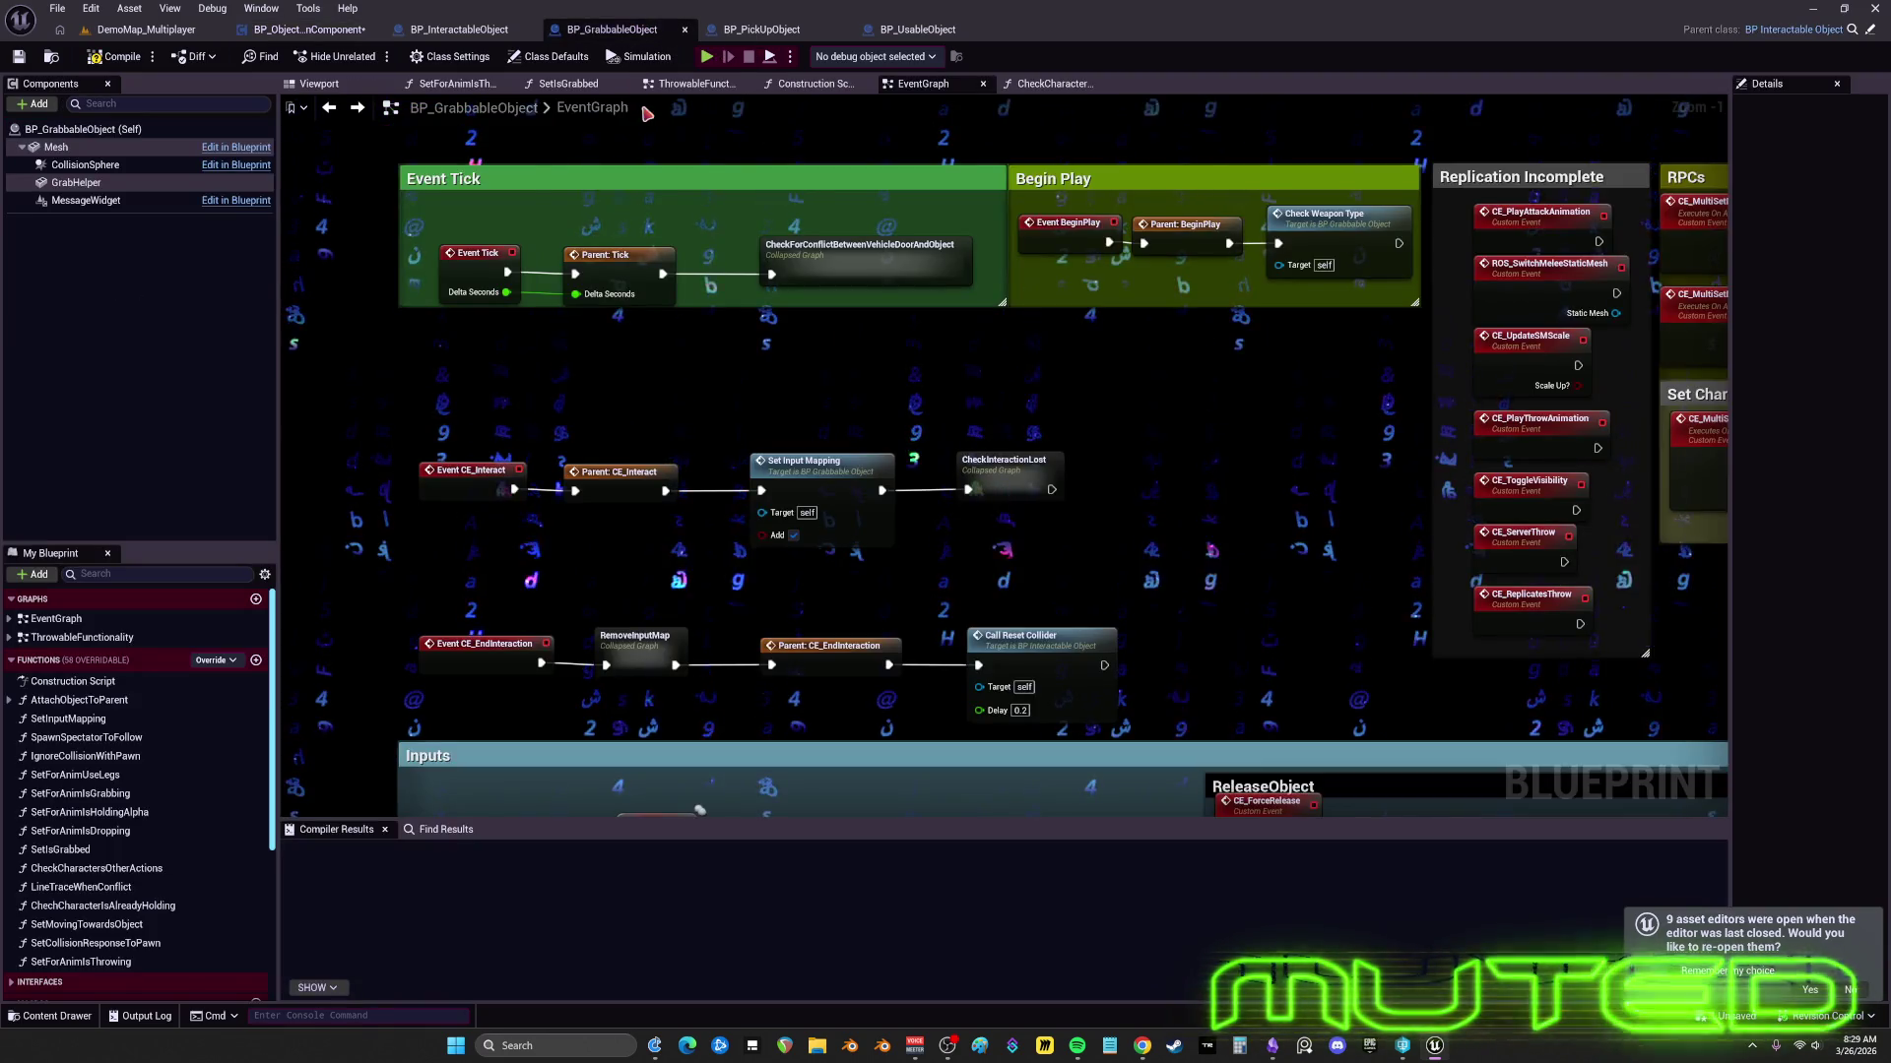
- Compare BP_UsableObject with BP_GrabbableObject, then open BP_UsableObject's 2ndHandTransformCalculation function
left_click(935, 31)
scroll(868, 350, "down", 4)
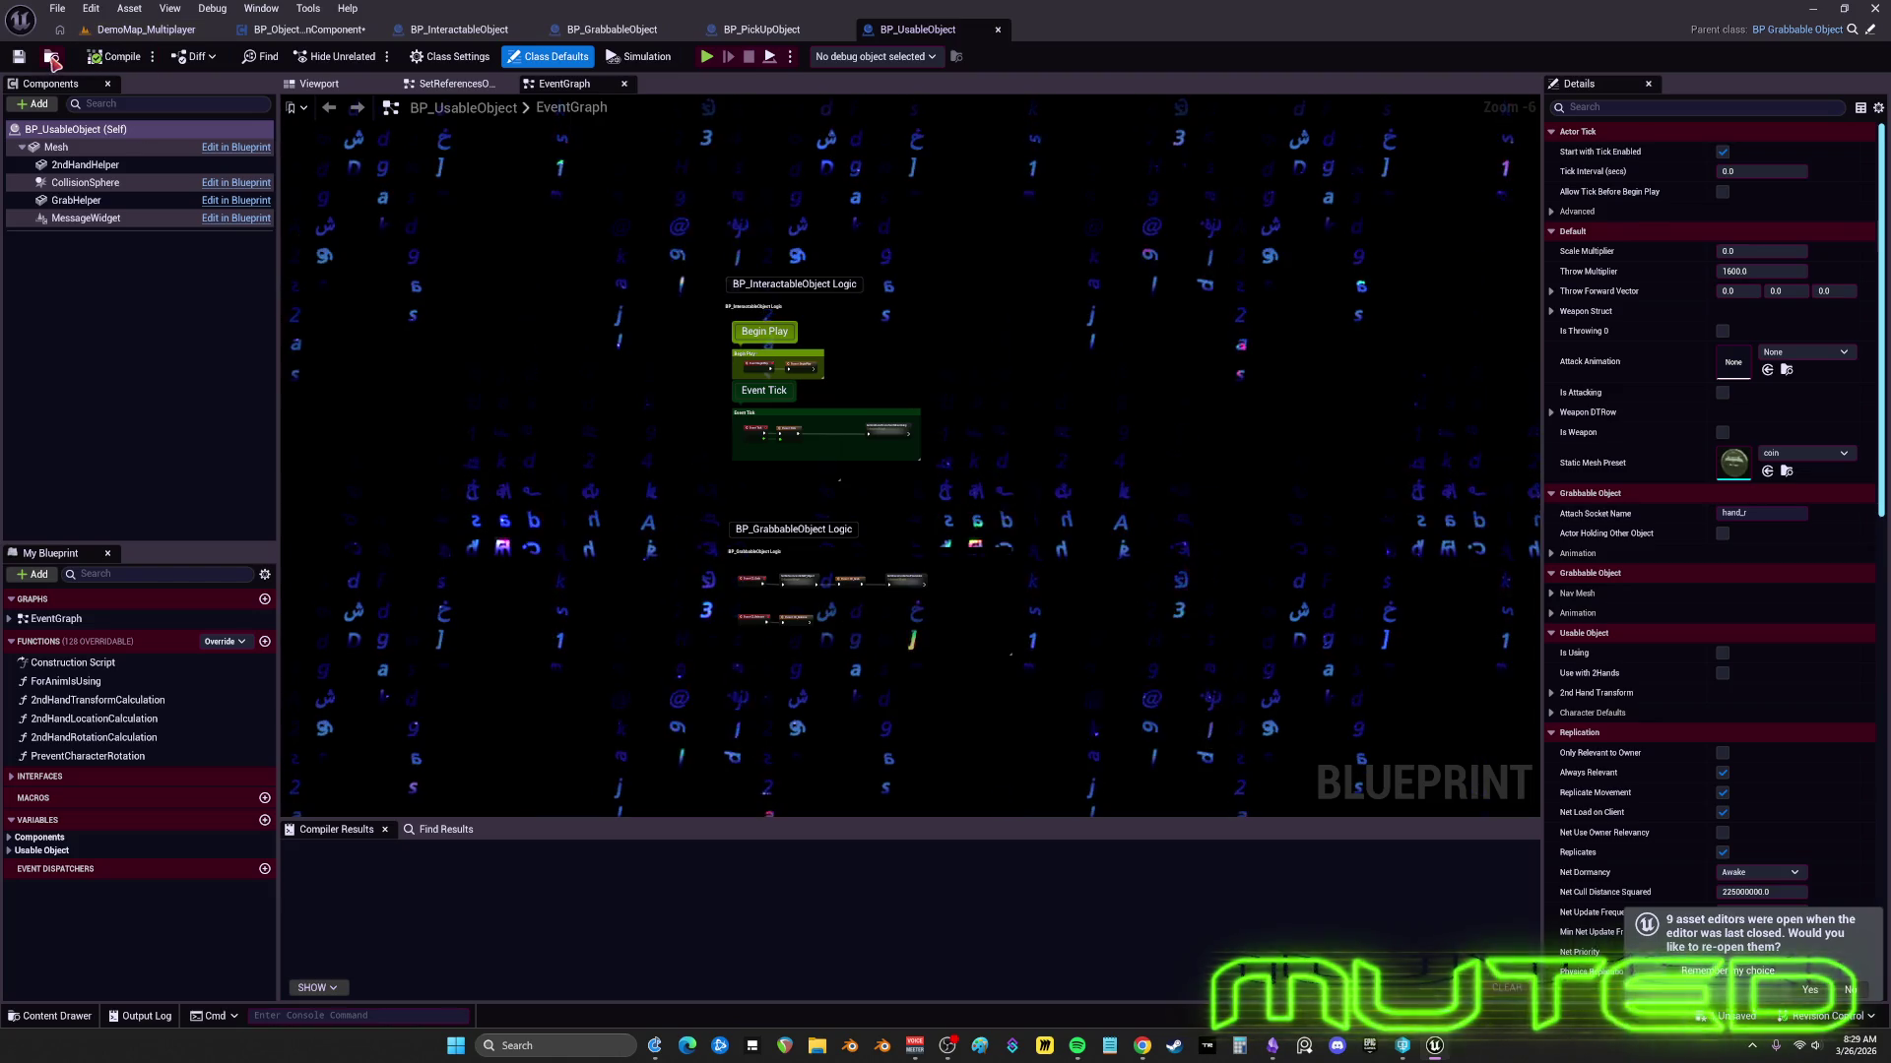
key("ctrl+b")
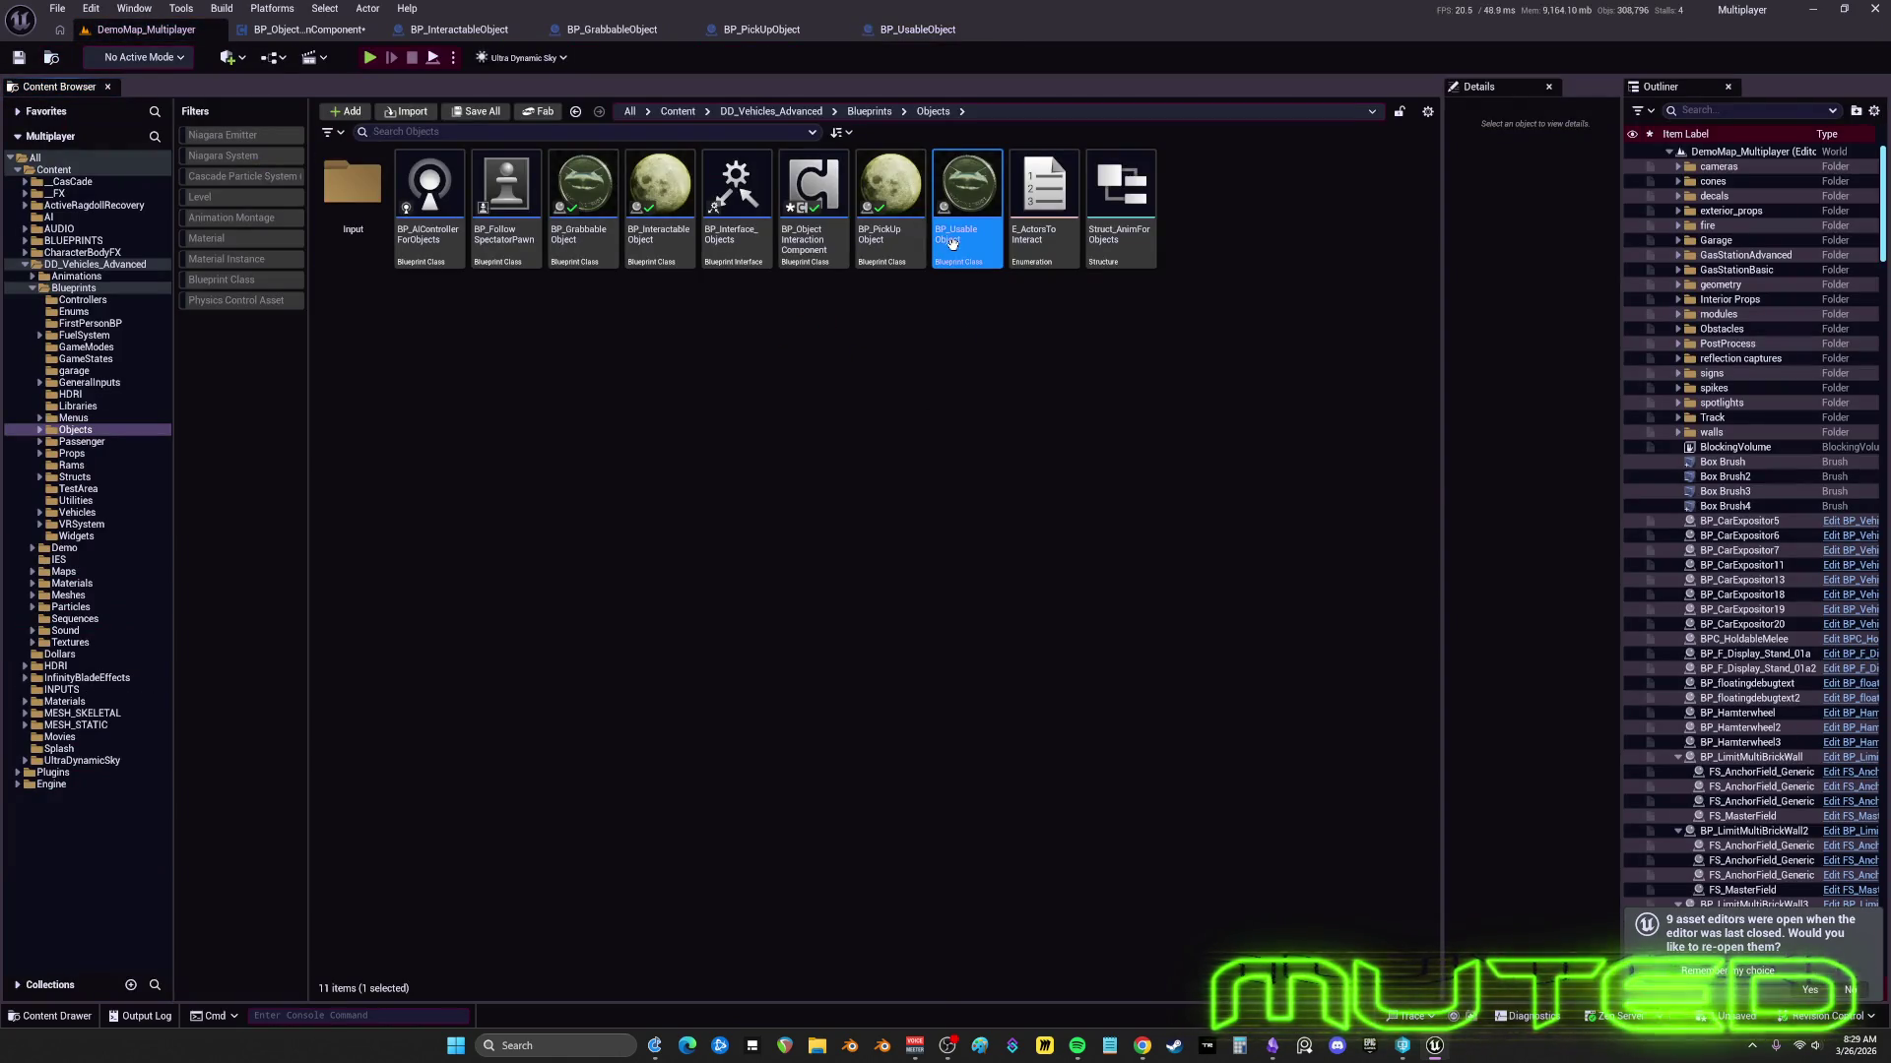
double_click(584, 186)
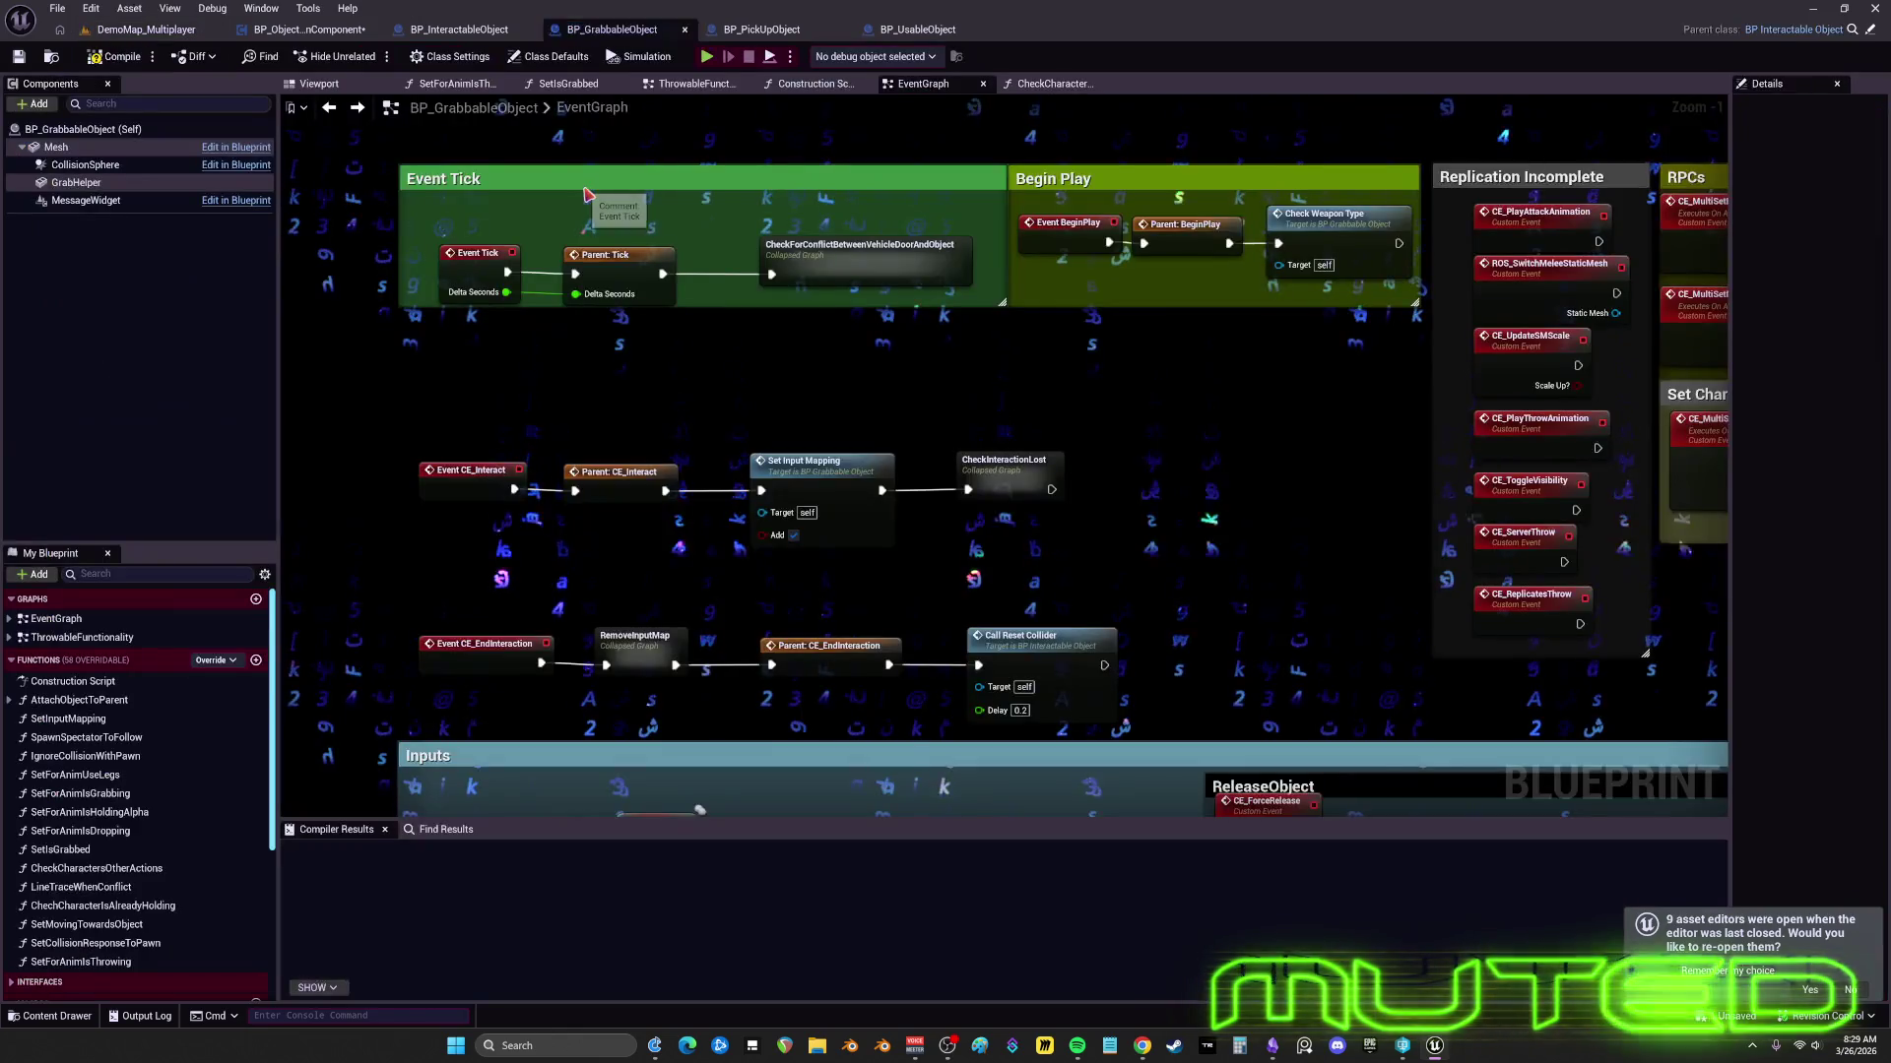
left_click(876, 29)
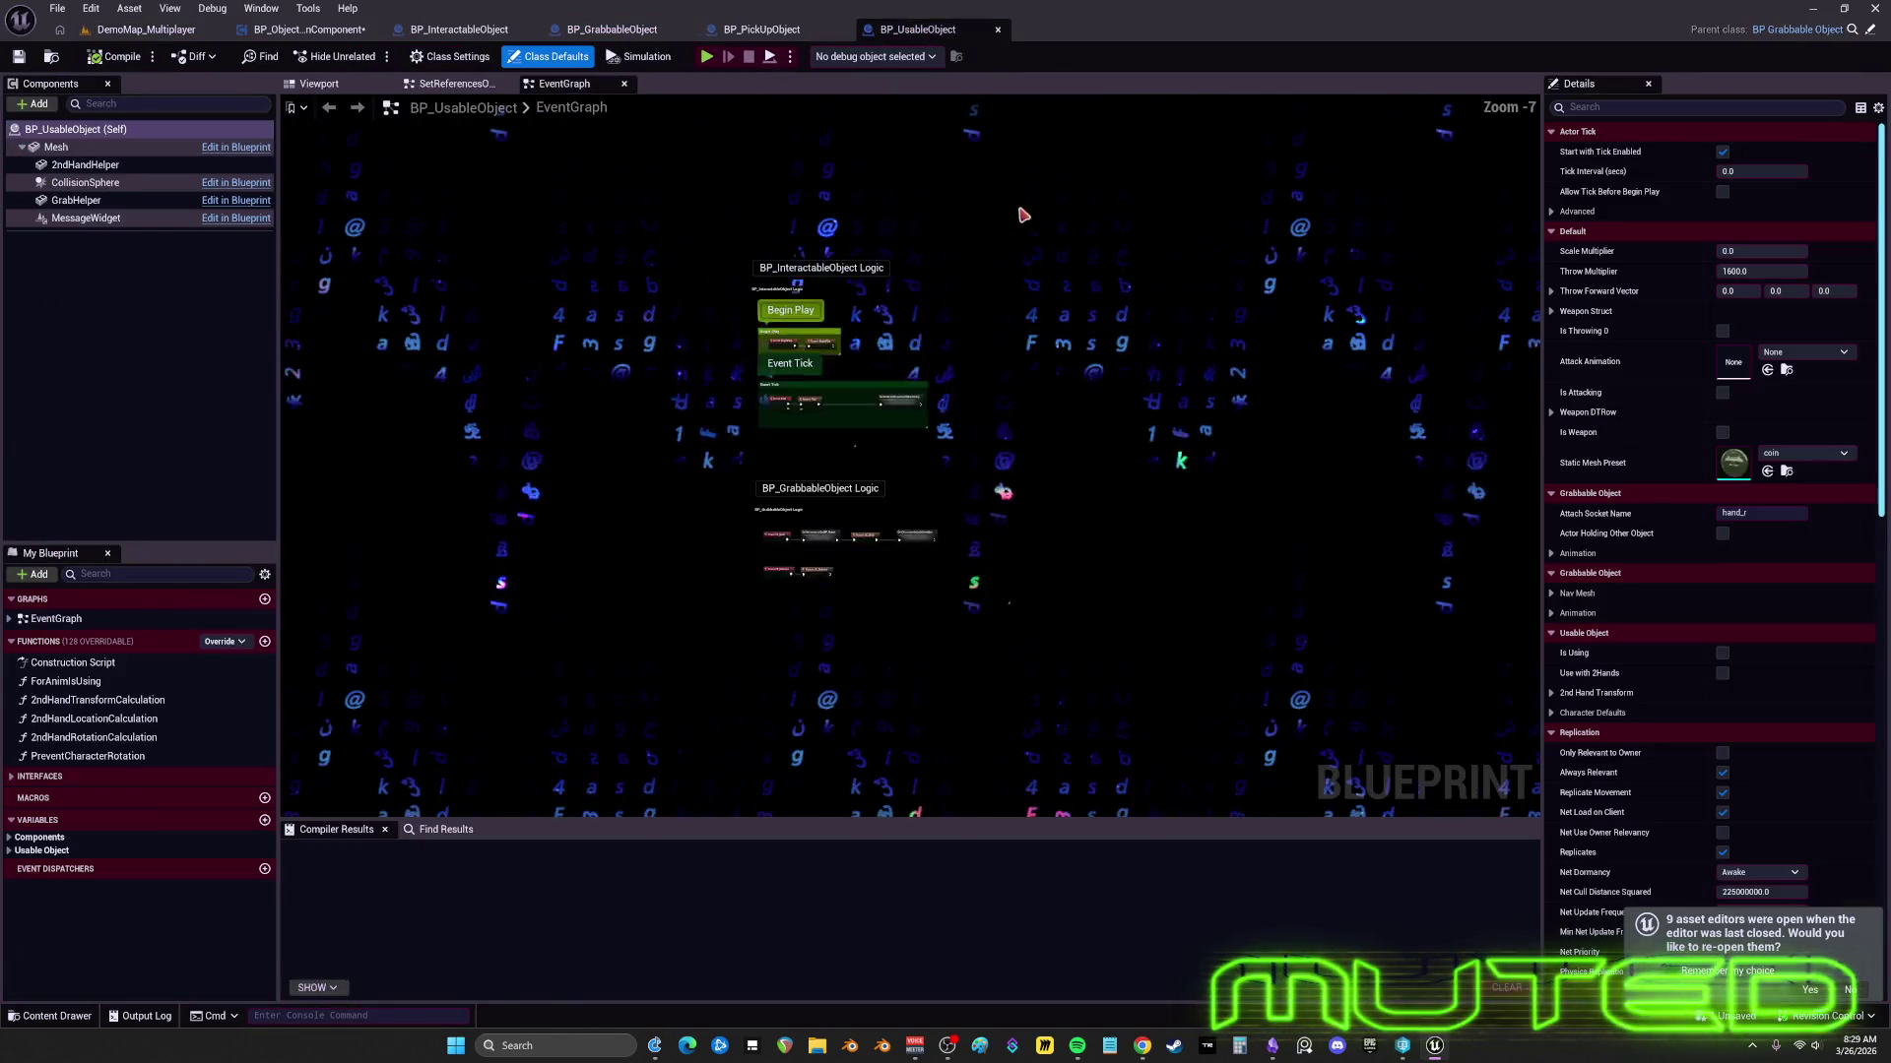
scroll(846, 414, "up", 4)
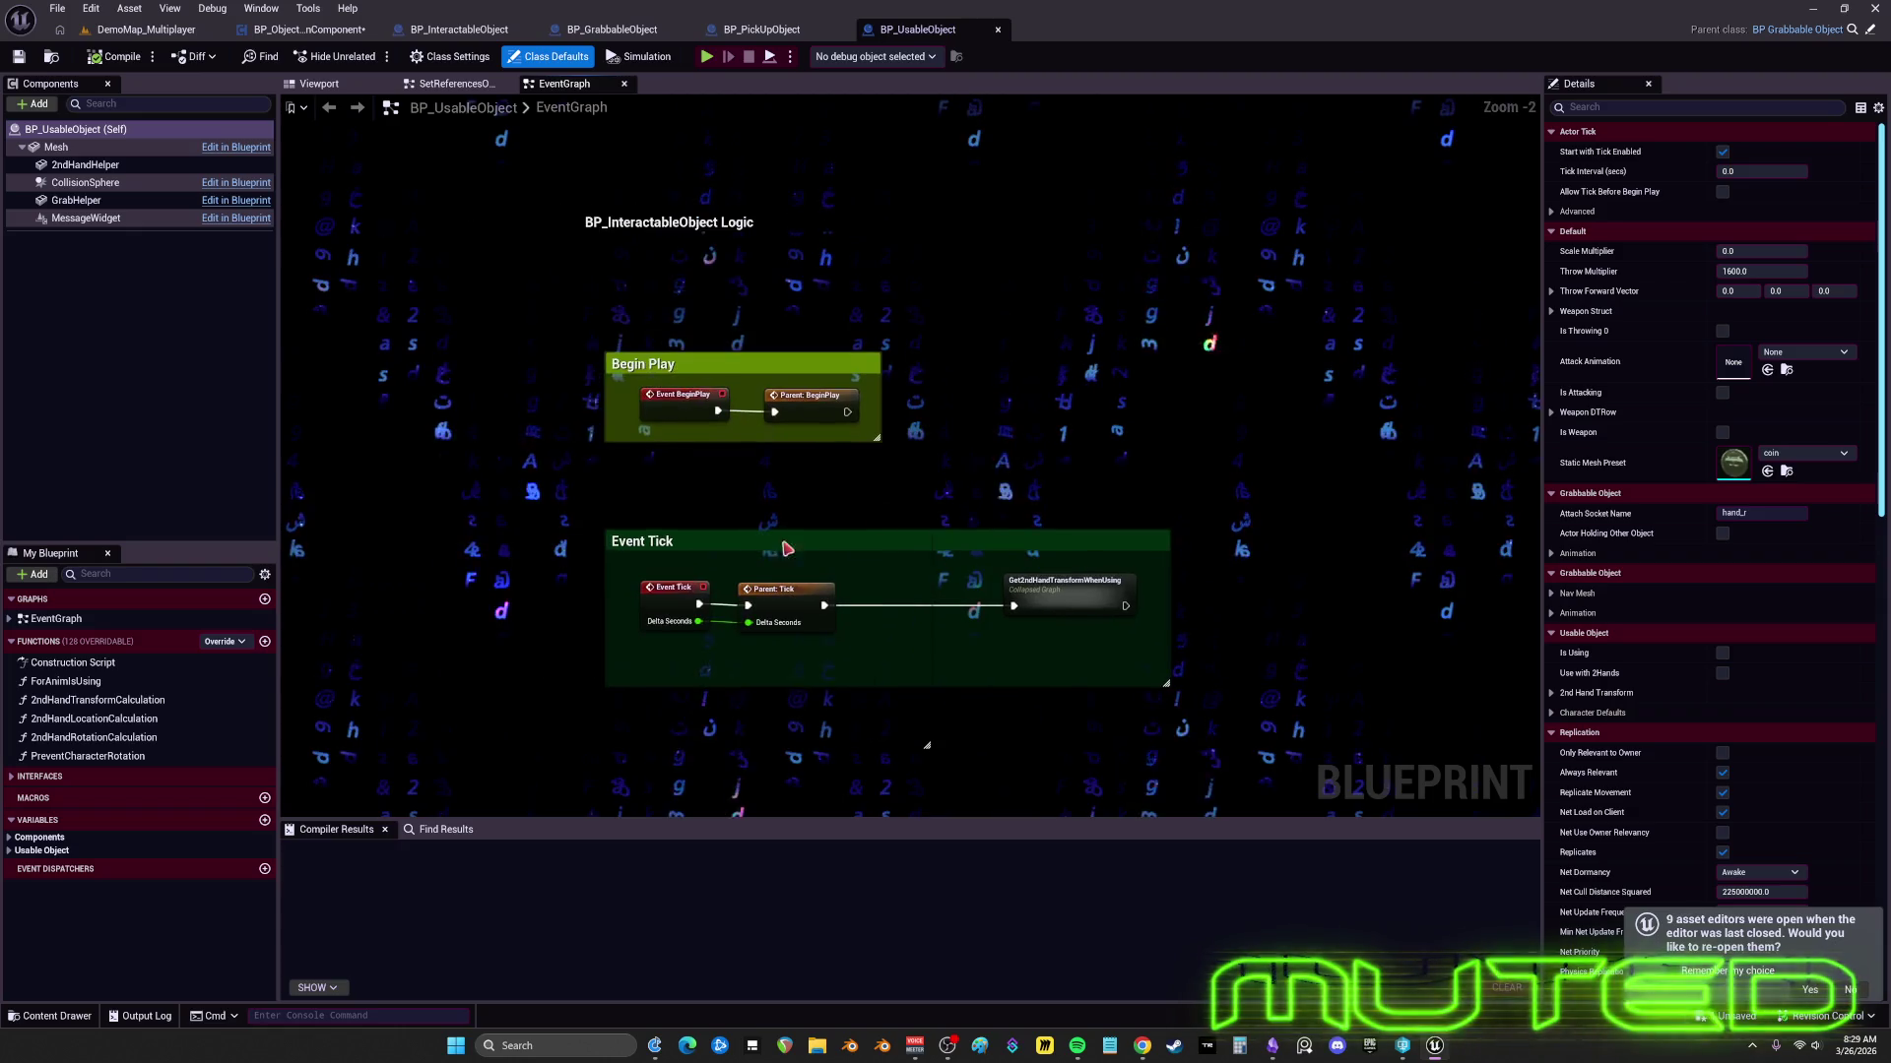
double_click(130, 701)
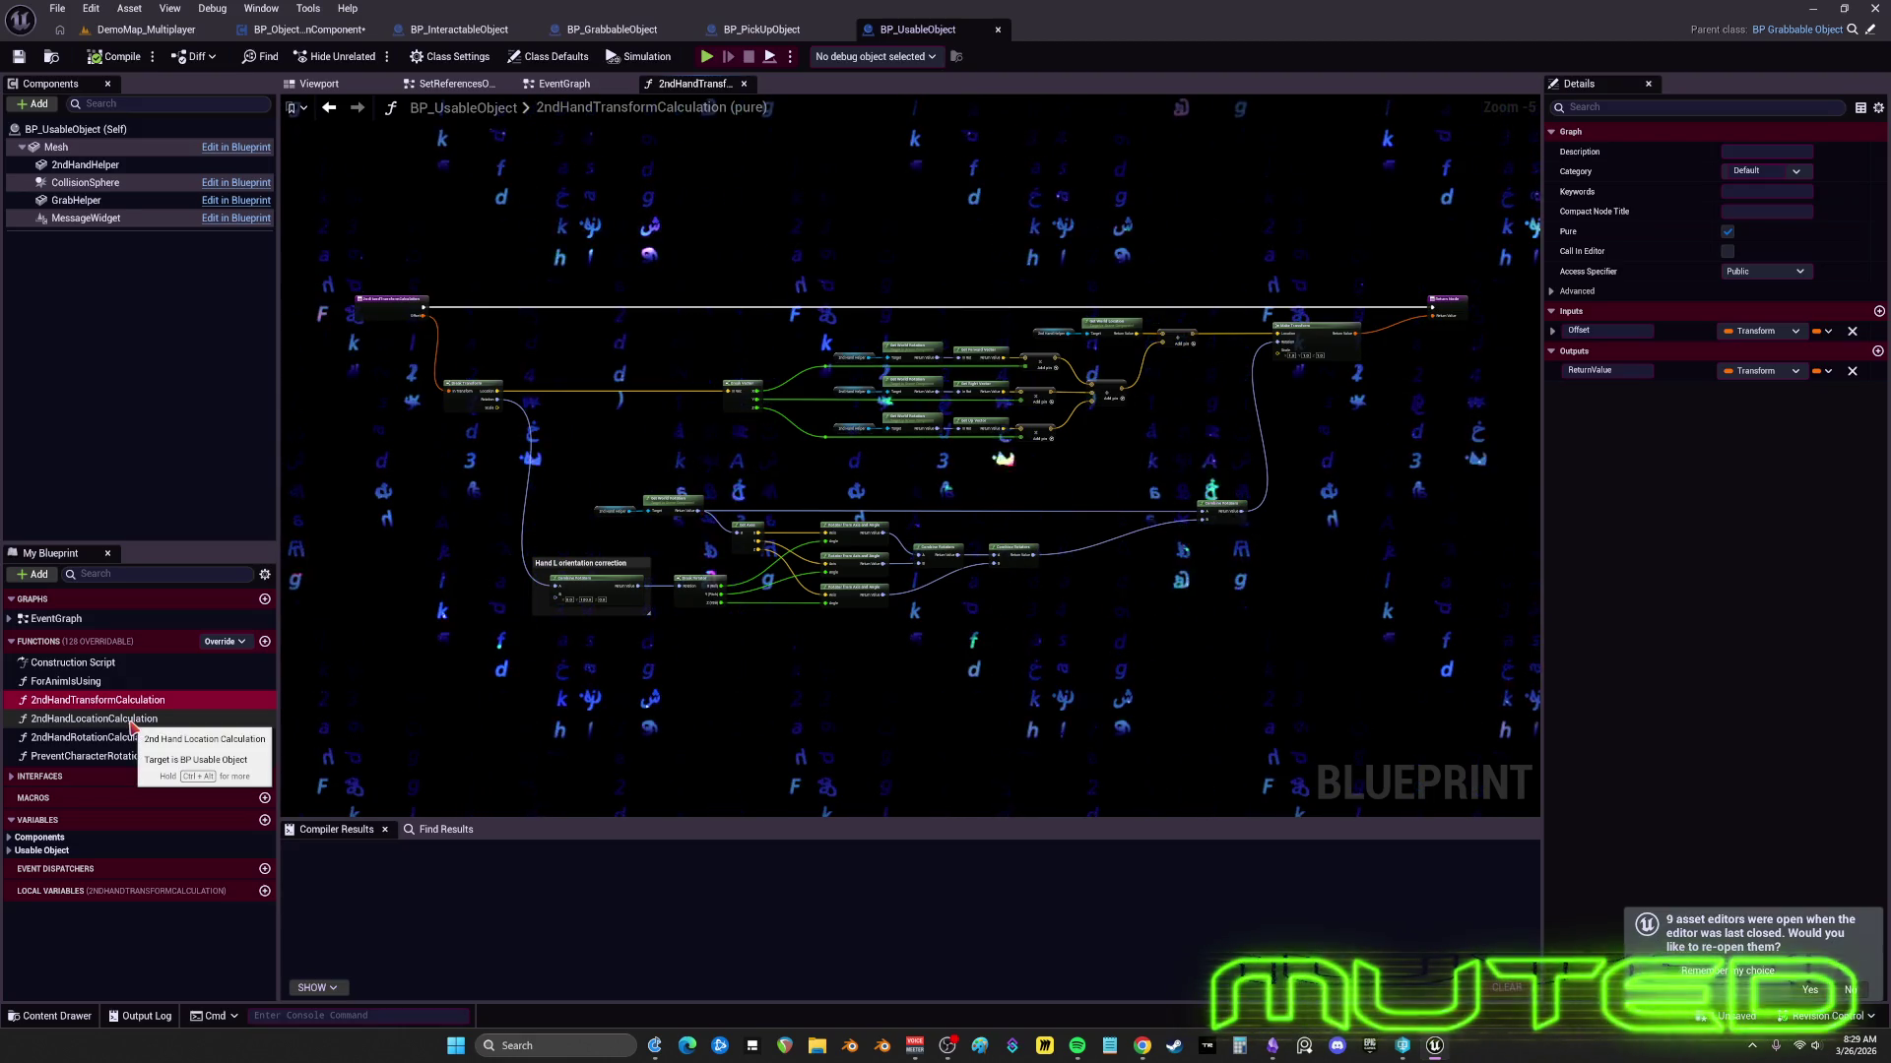
- Pan the 2ndHandTransformCalculation graph to its output end
scroll(689, 444, "up", 5)
scroll(977, 462, "down", 4)
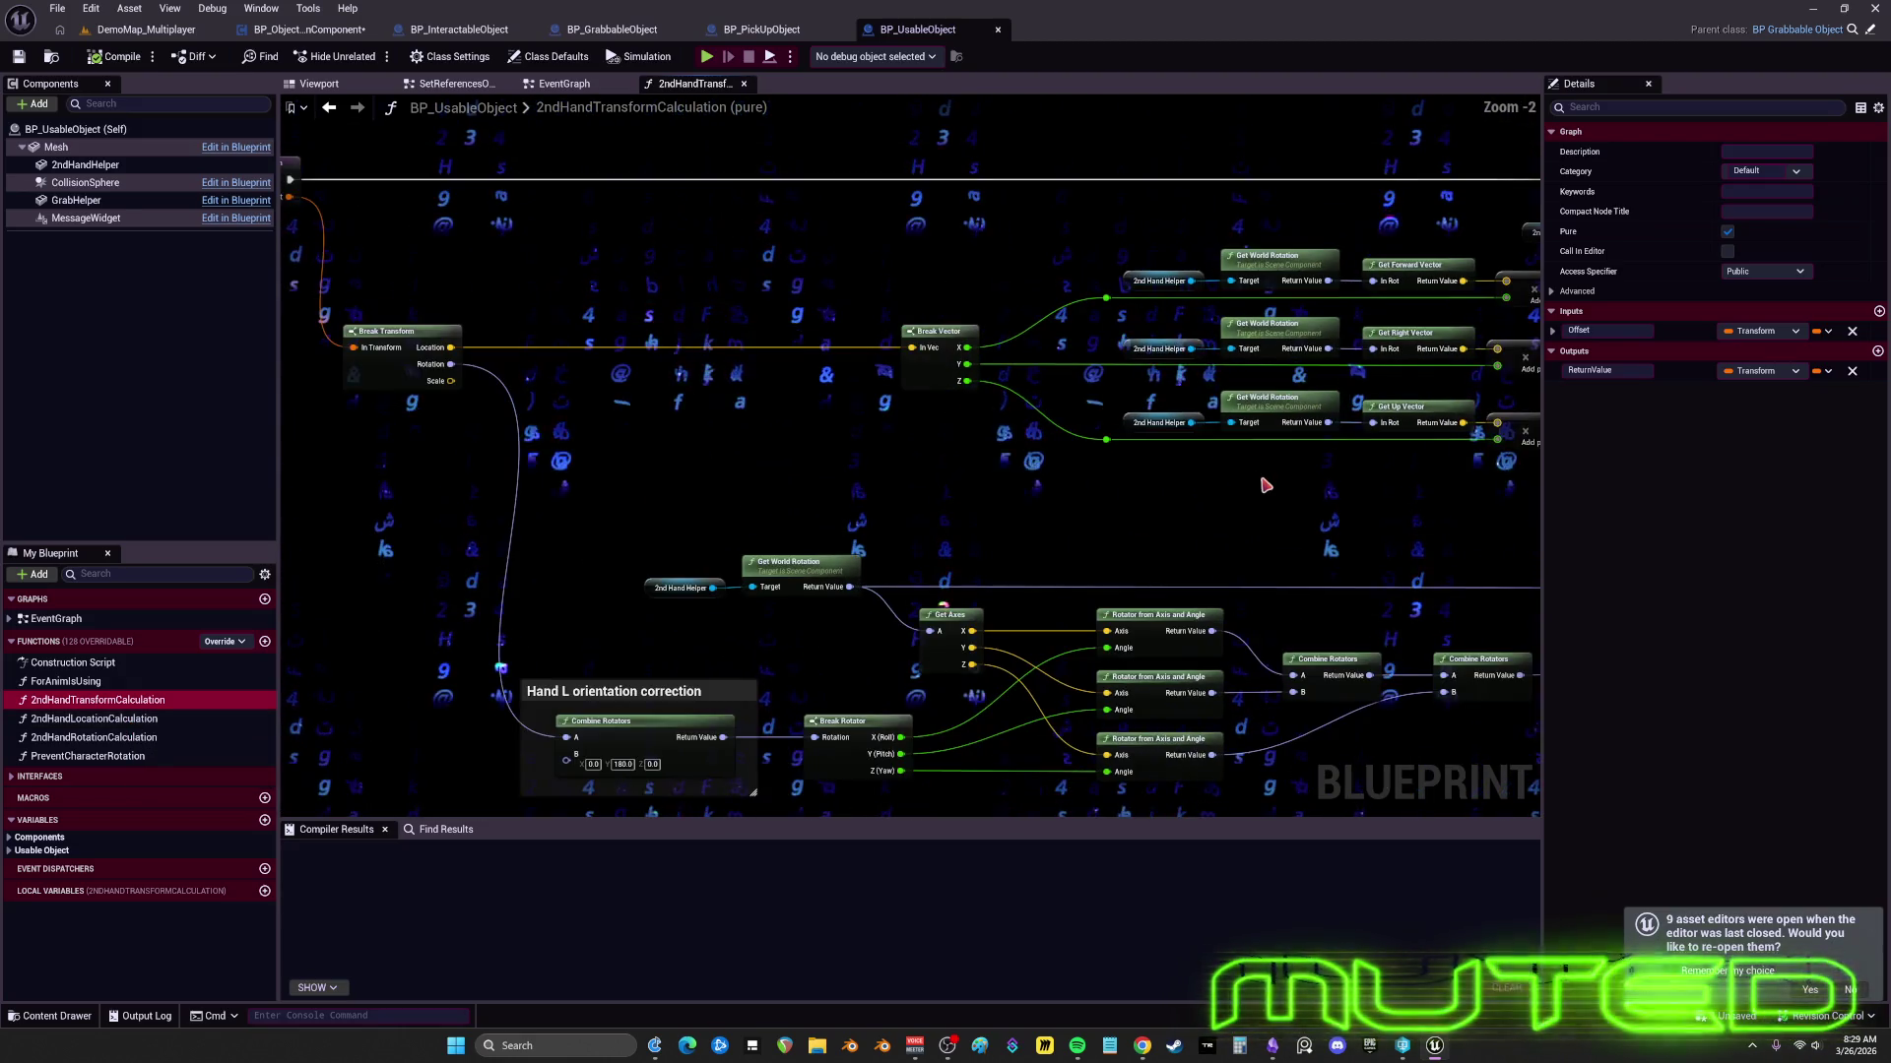
scroll(1371, 515, "up", 2)
mouse_move(1372, 515)
left_mouse_down()
mouse_move(1041, 581)
mouse_move(464, 594)
left_mouse_up()
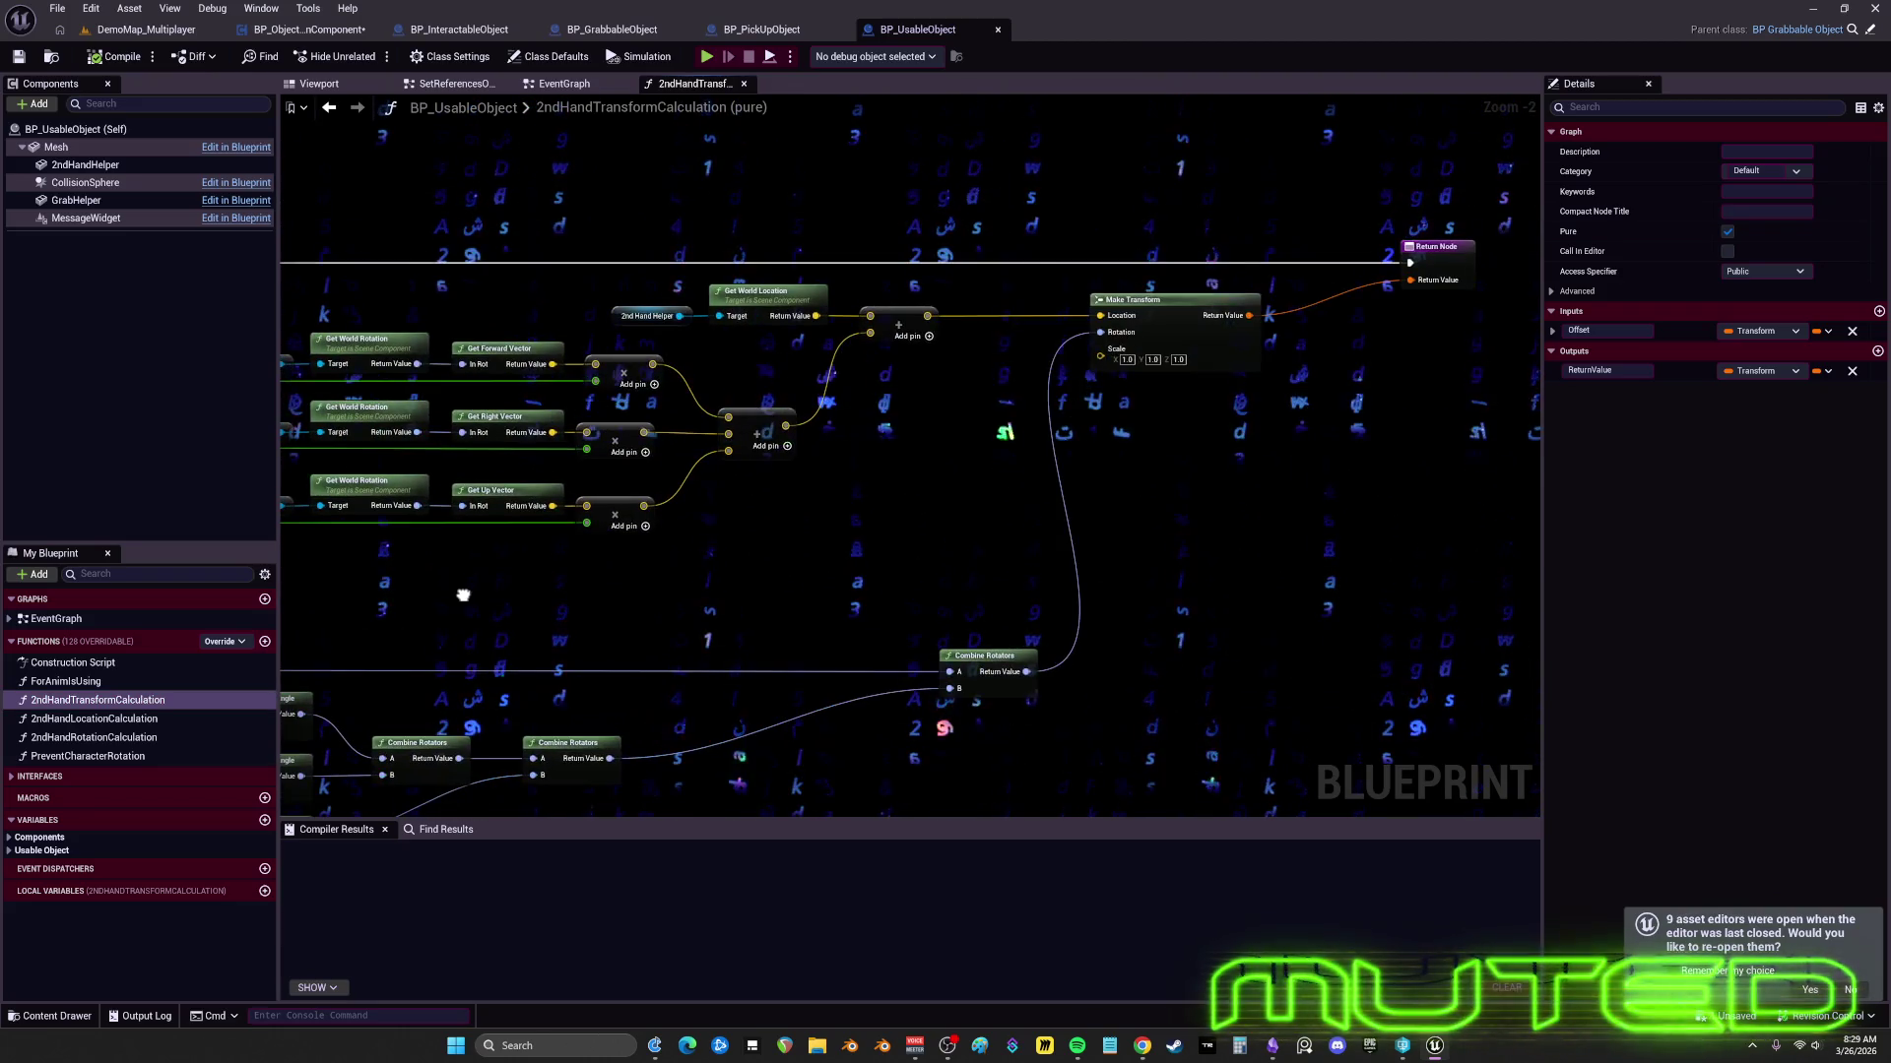
- Focus the Viewport on 2ndHandHelper, orbit around the coin mesh, then bring up the Epic Games Launcher
left_click(318, 84)
double_click(87, 164)
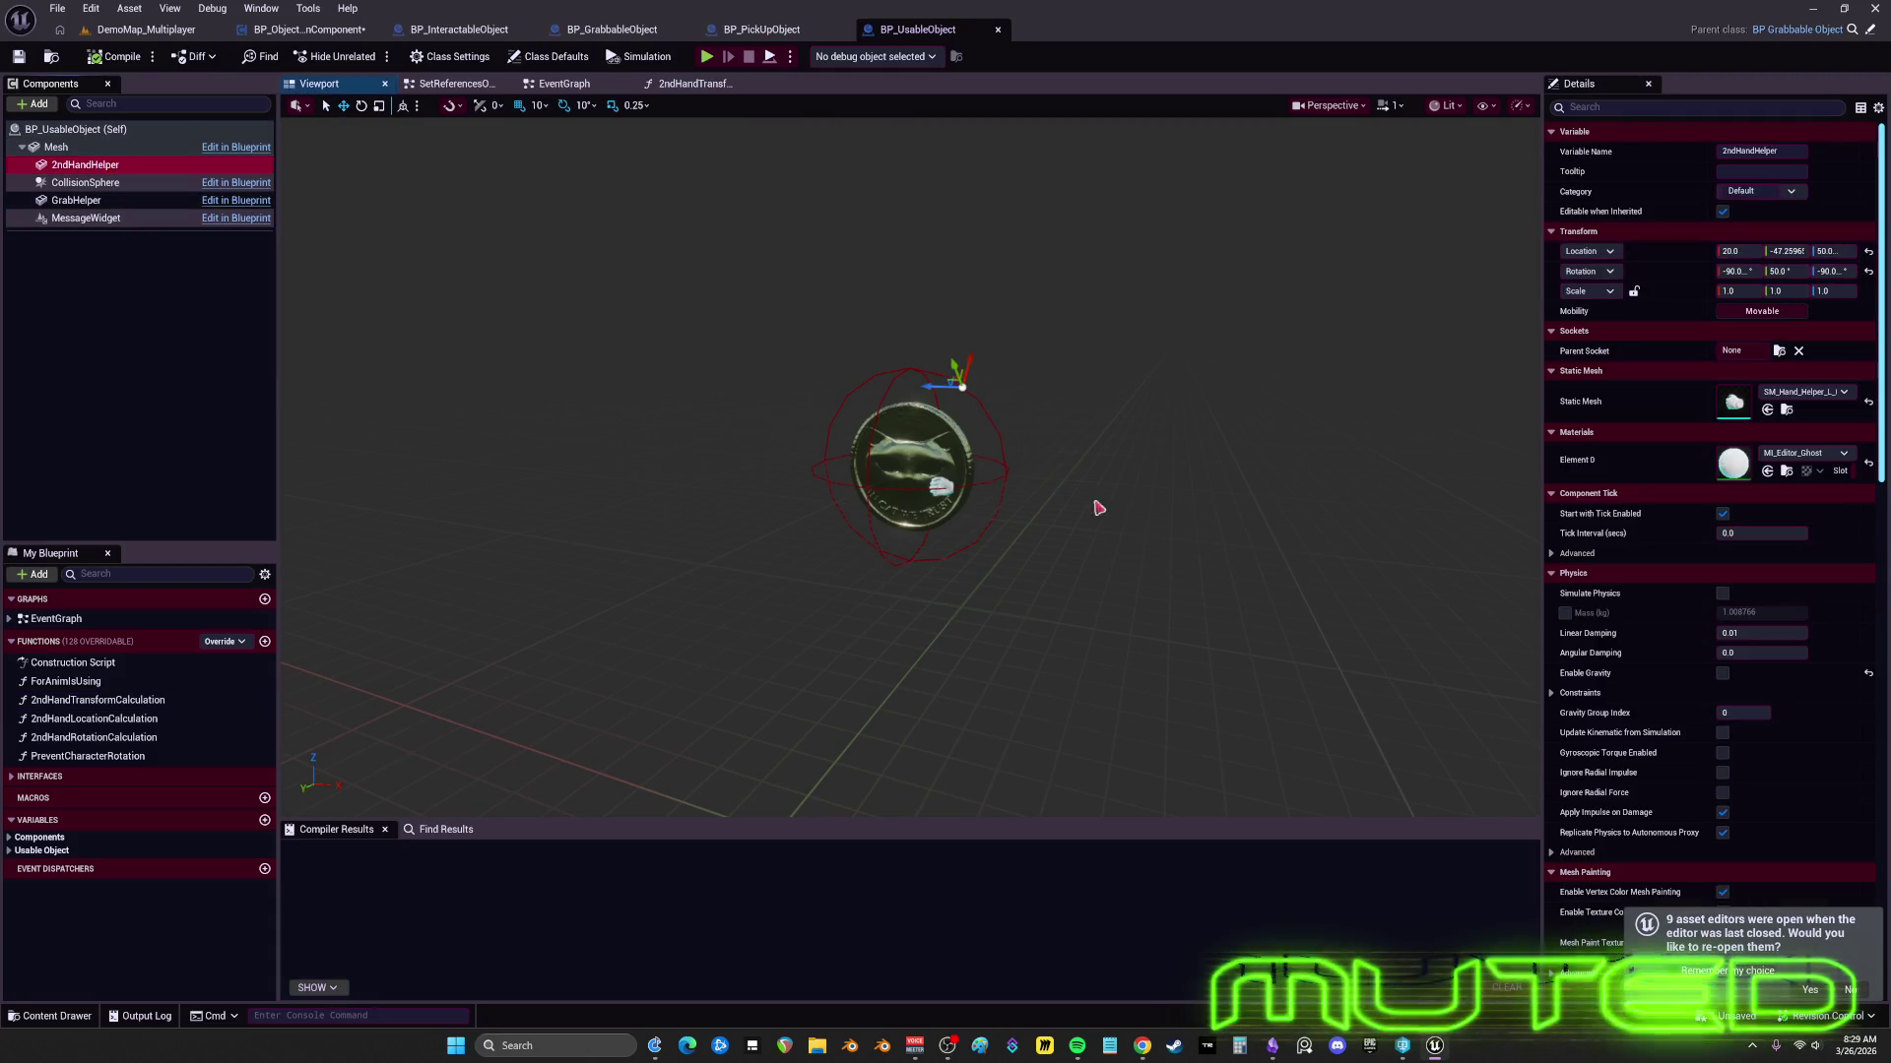
left_click_drag(911, 463, 808, 468)
mouse_move(1215, 520)
left_mouse_down()
mouse_move(1231, 551)
mouse_move(1215, 520)
left_mouse_up()
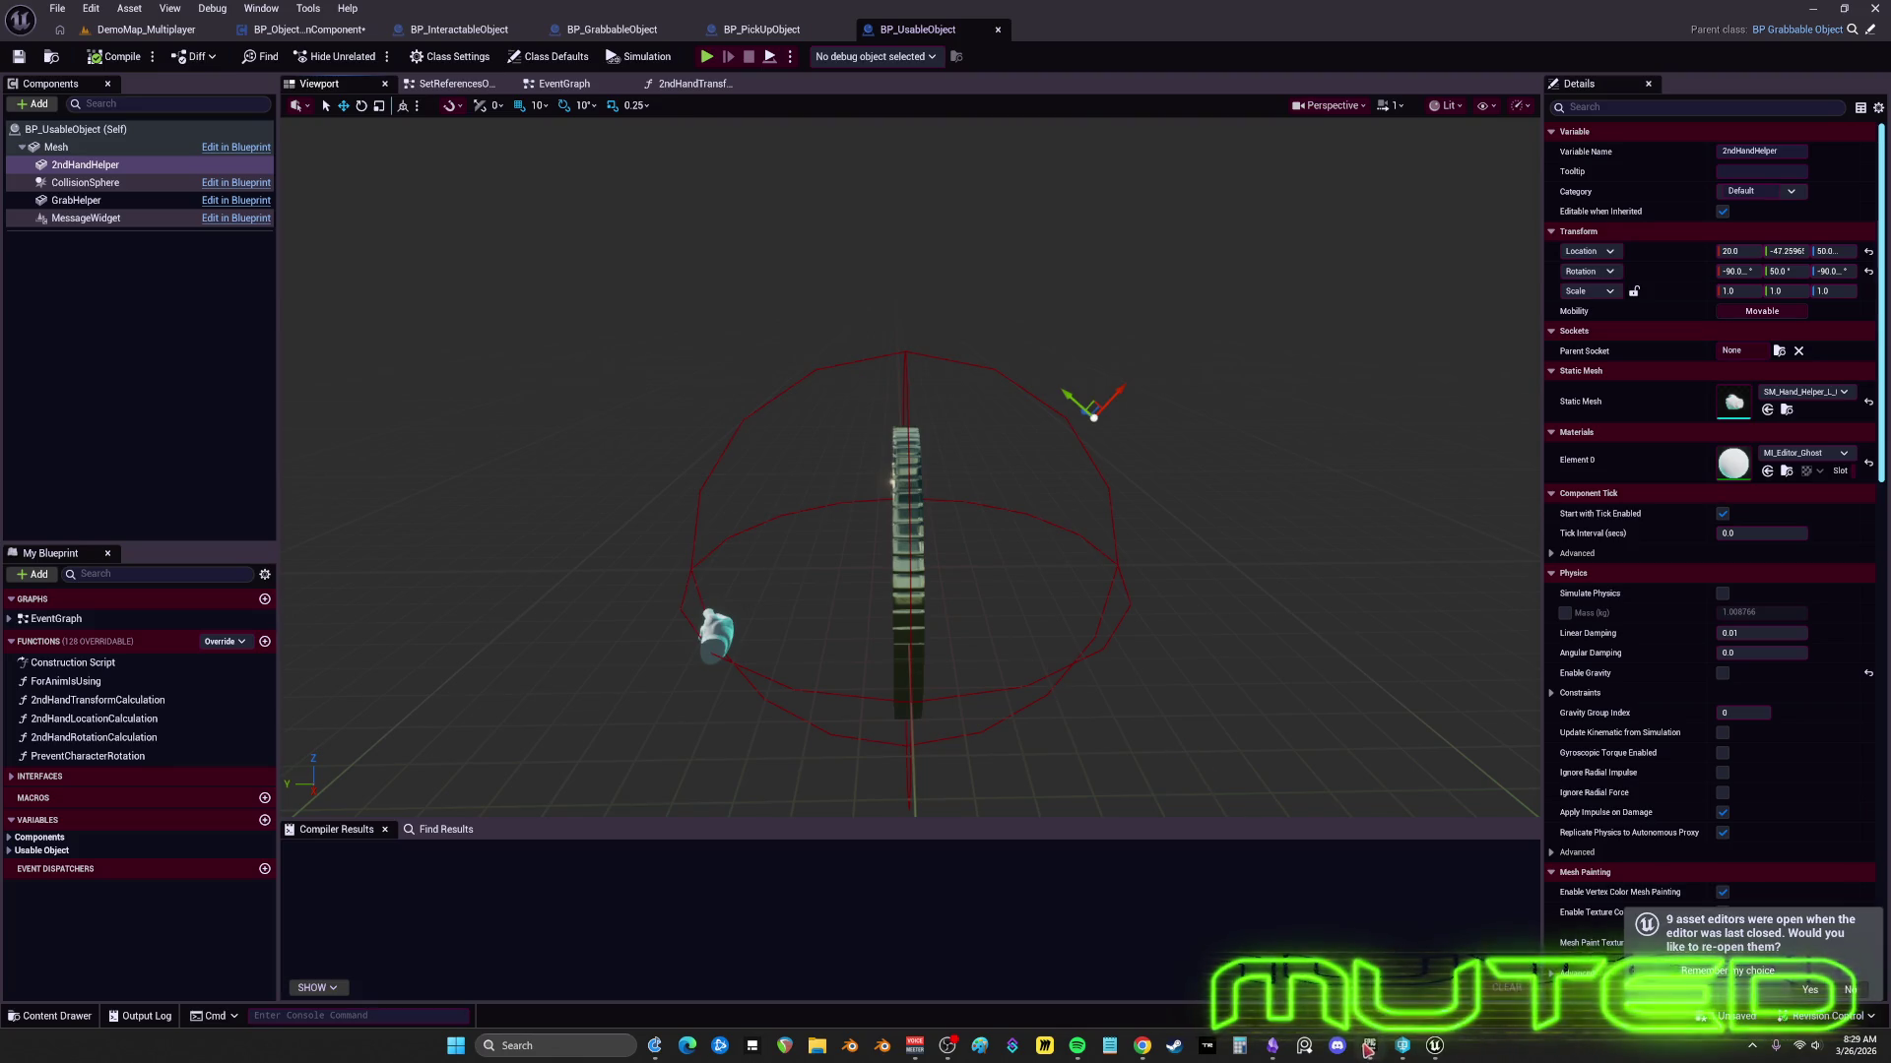
left_click(1367, 1045)
scroll(899, 819, "down", 2)
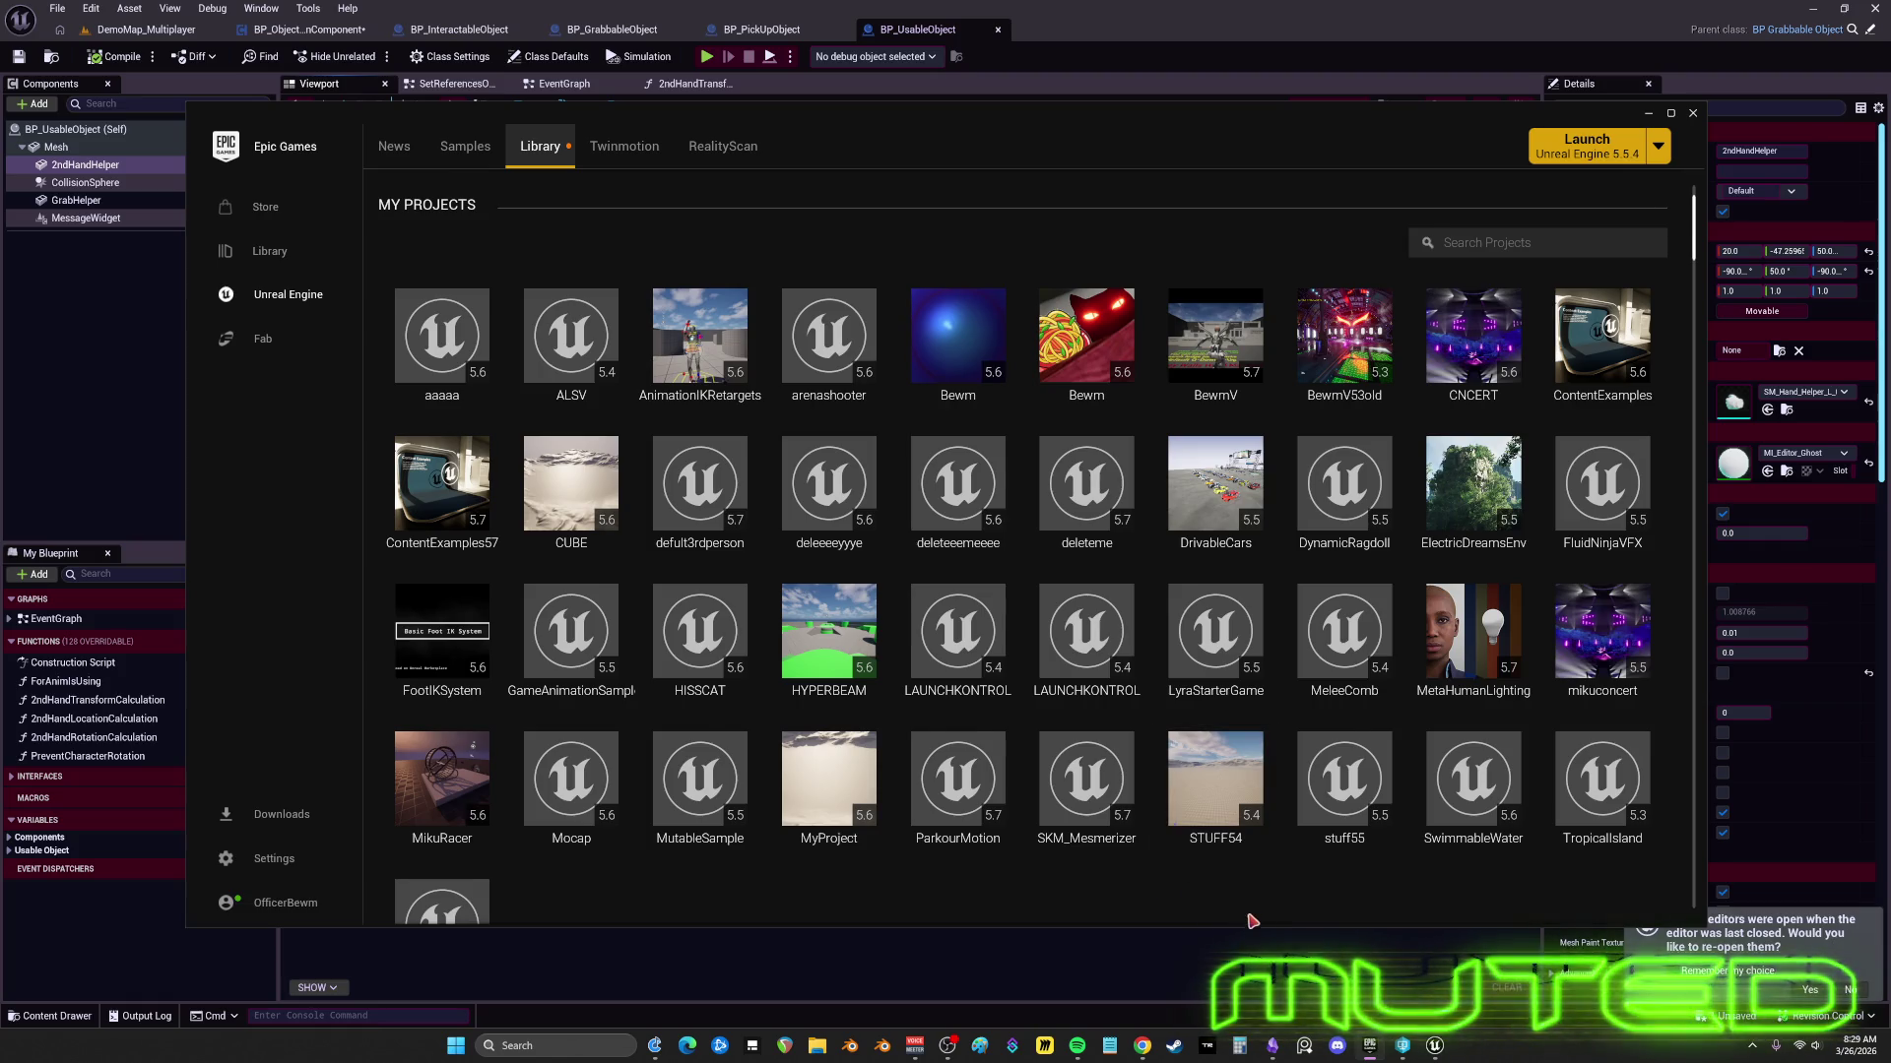
- Launch zMulti from My Projects in the Library and bring its Unreal Editor window forward
scroll(1182, 891, "down", 2)
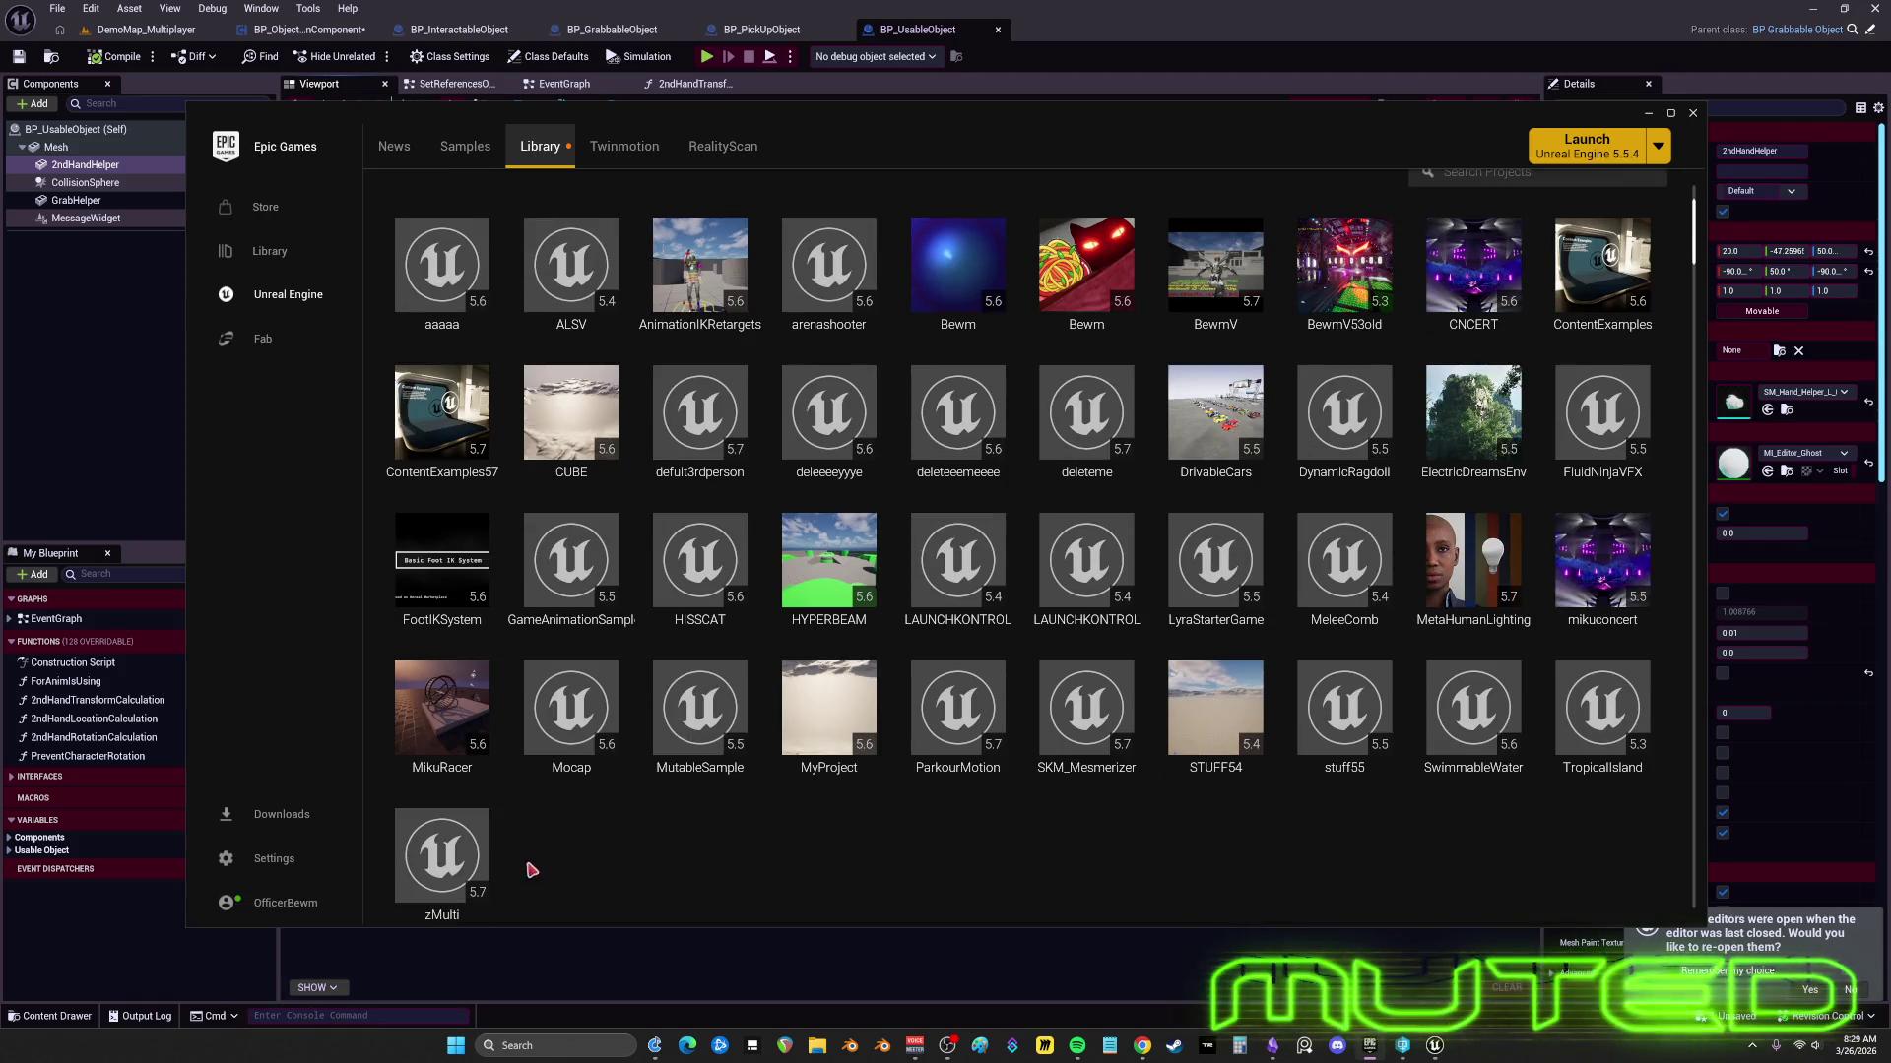
double_click(468, 864)
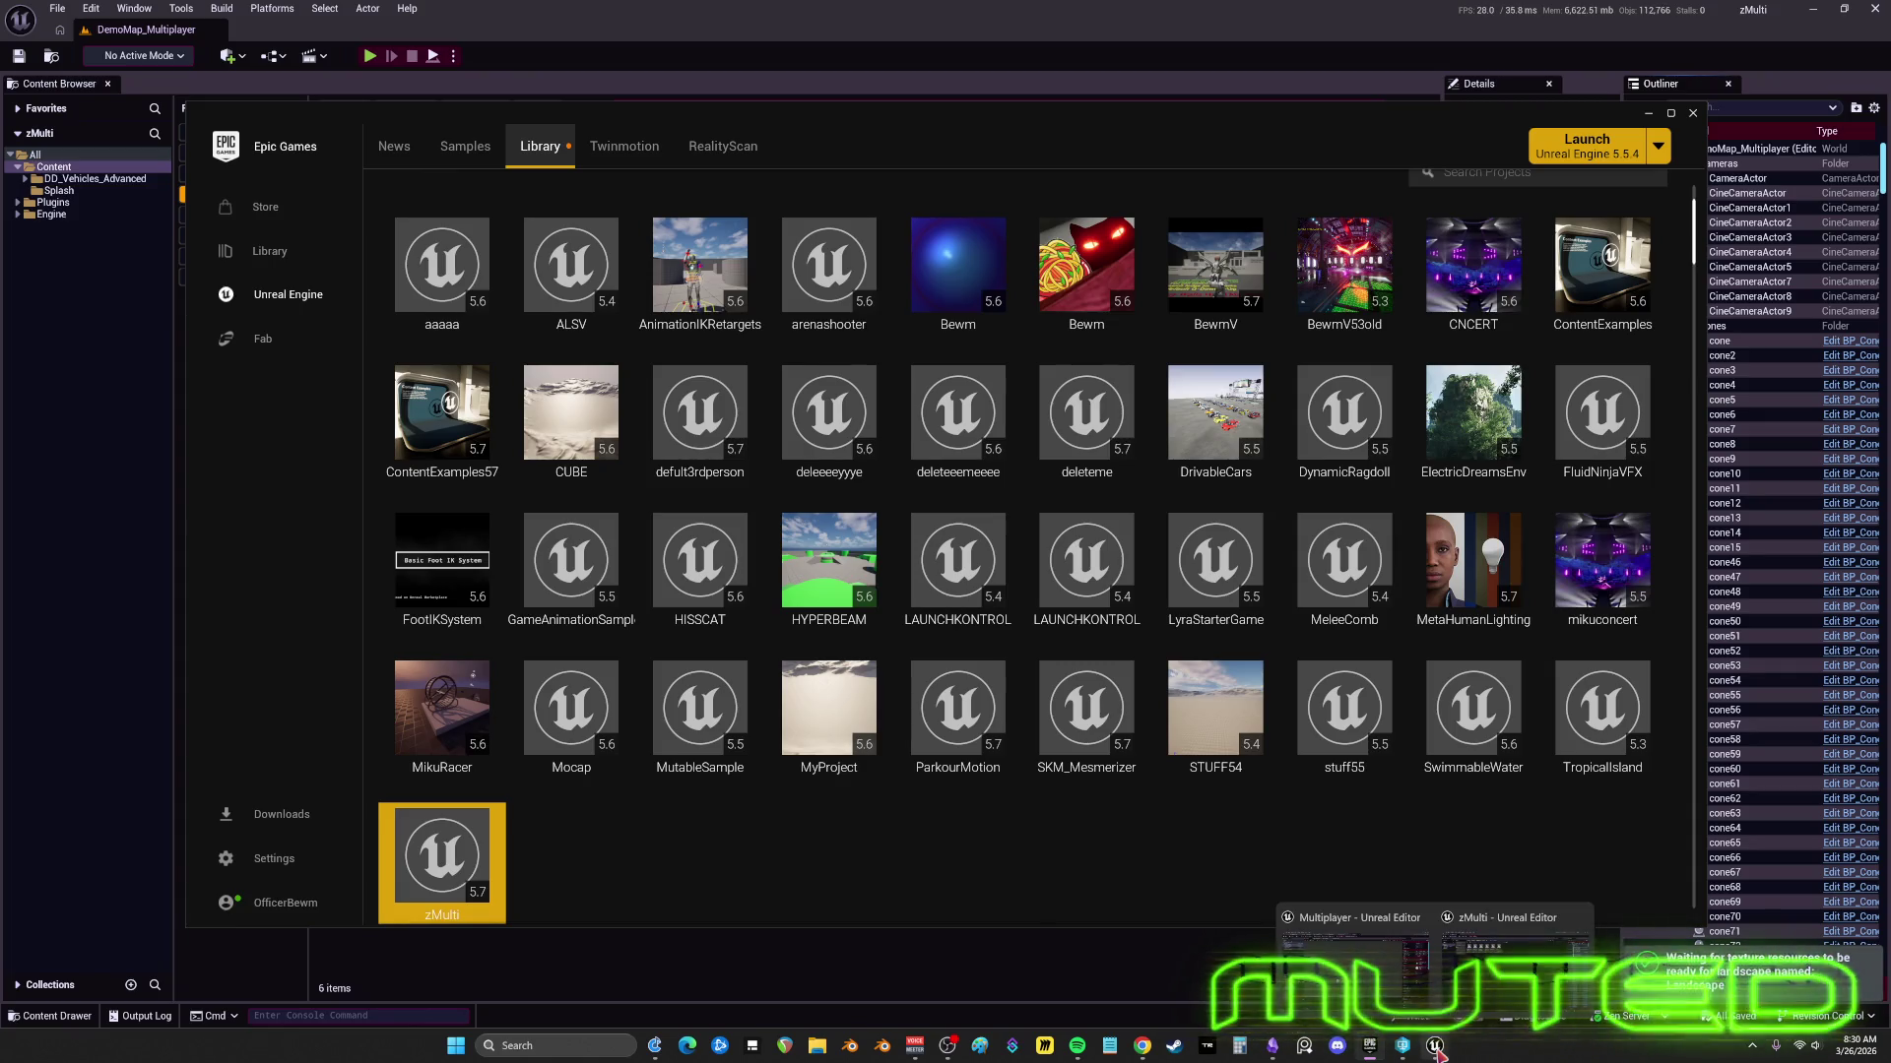
left_click(1511, 985)
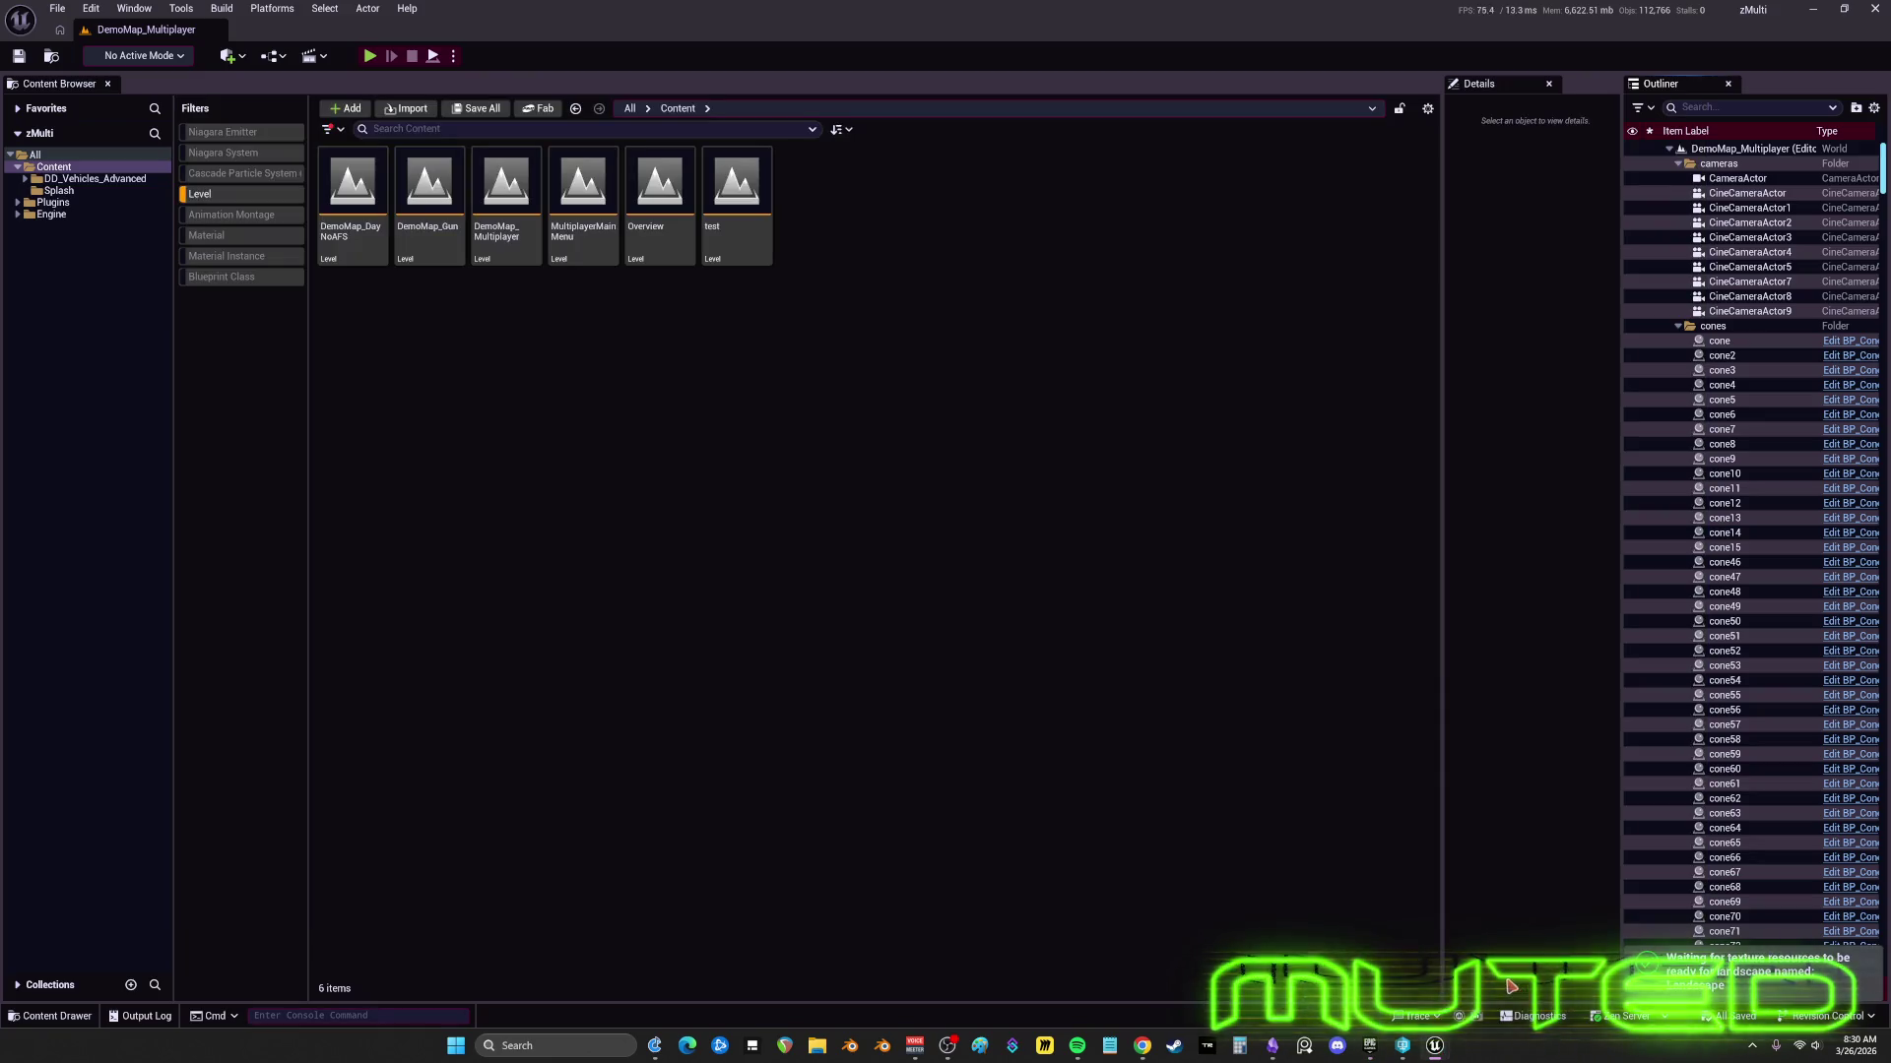
- Open BP_UsableObject from the DD_Vehicles_Advanced > Blueprints > Objects folder
left_click(213, 187)
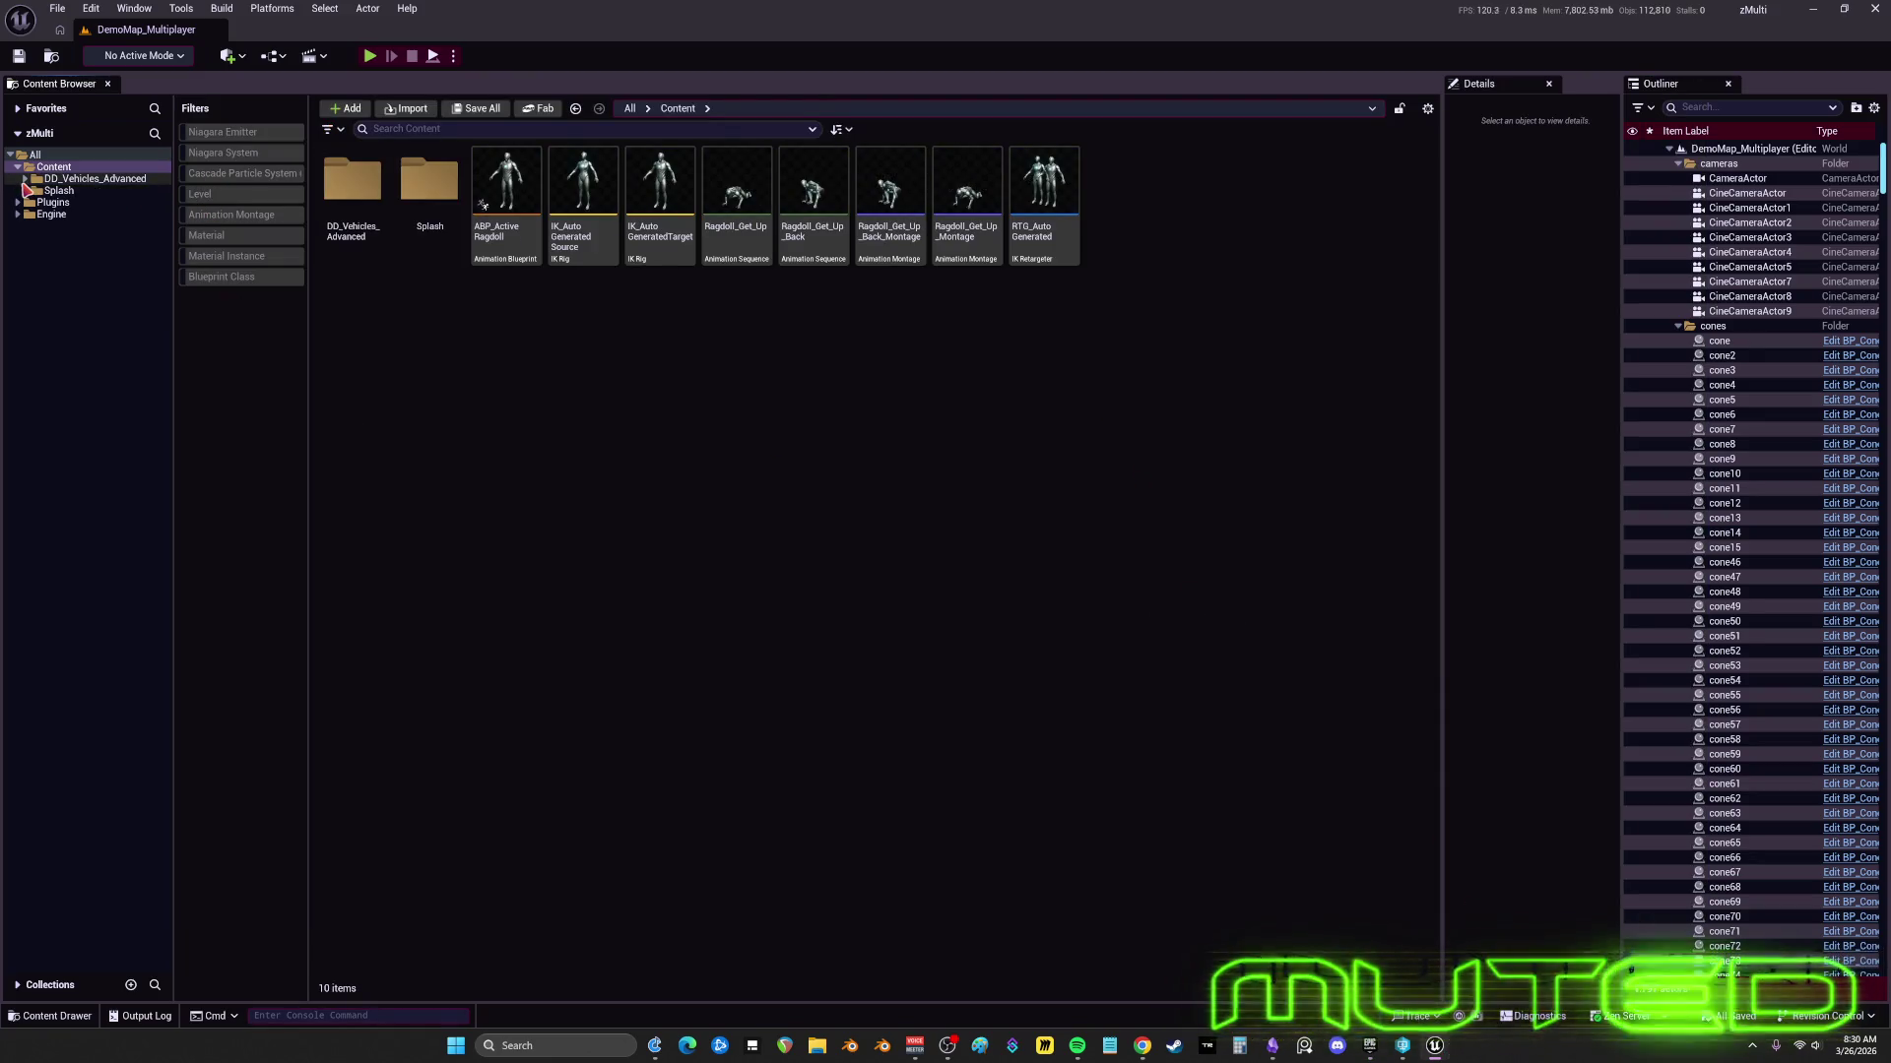
left_click(25, 182)
left_click(33, 203)
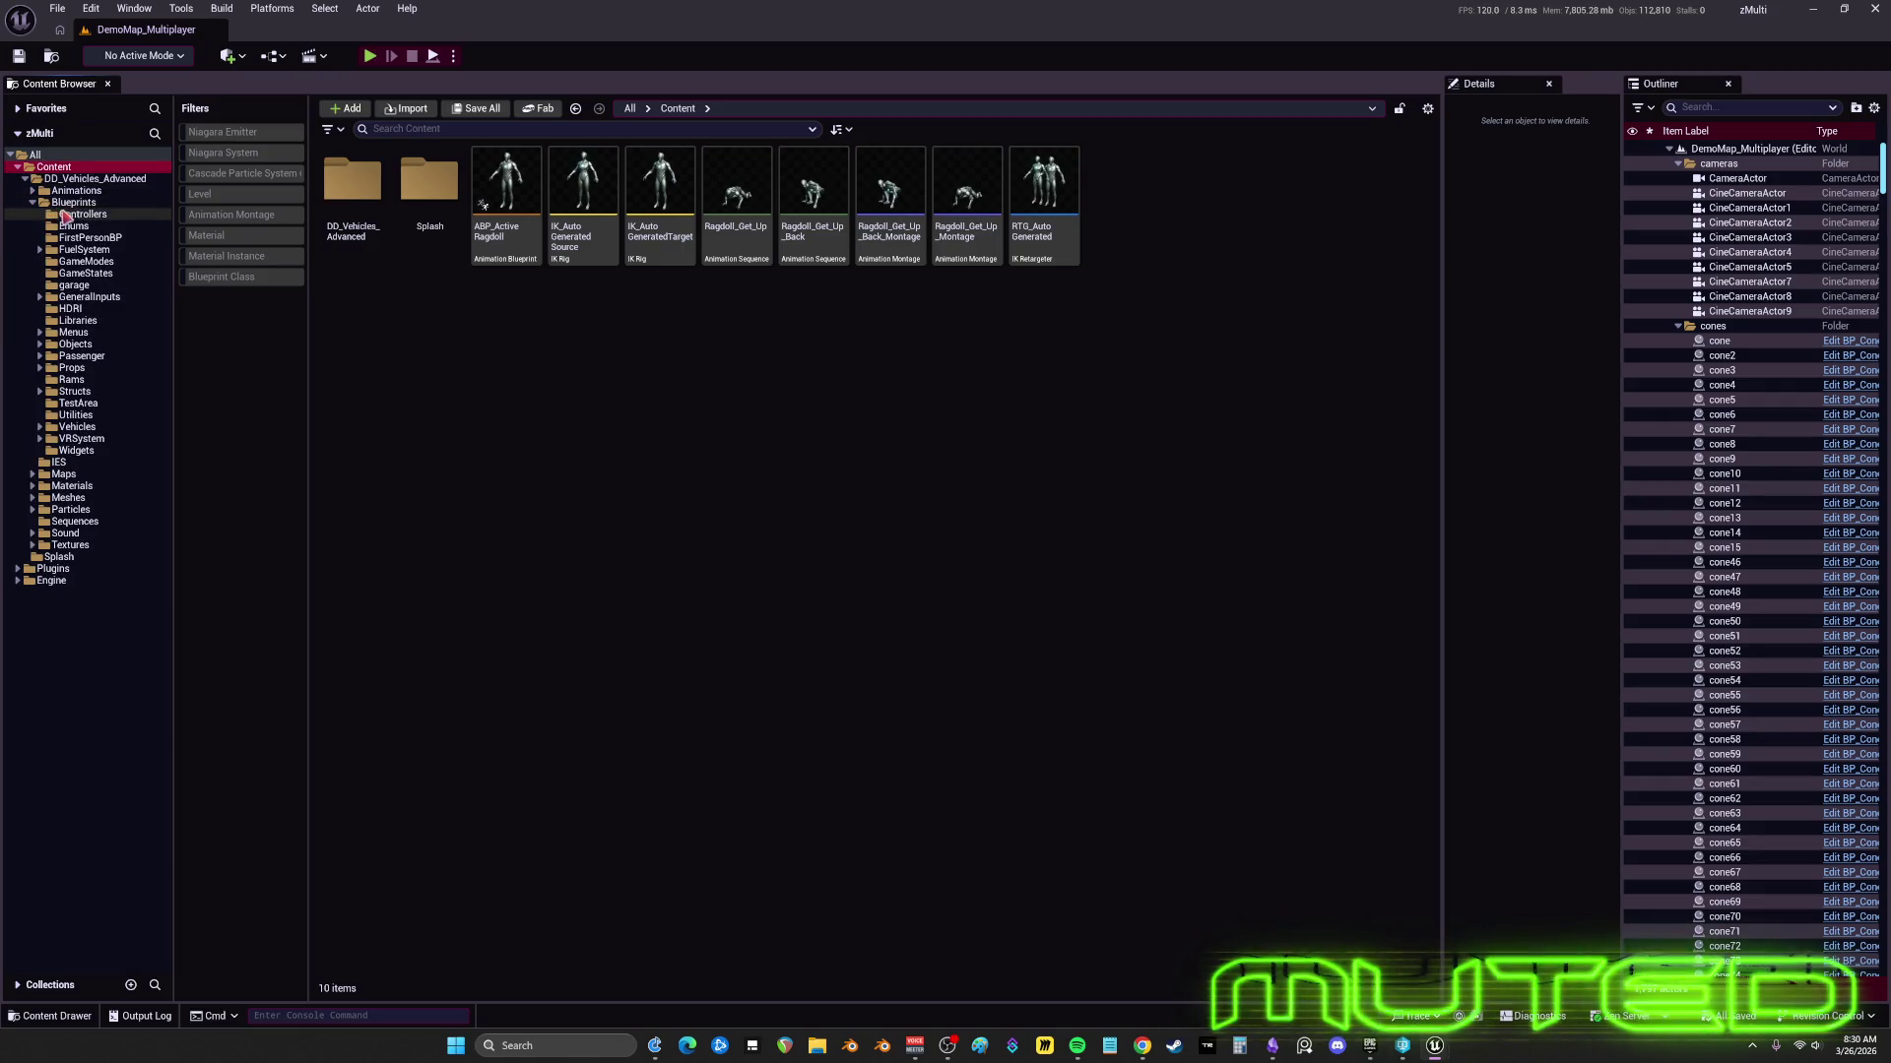
left_click(86, 346)
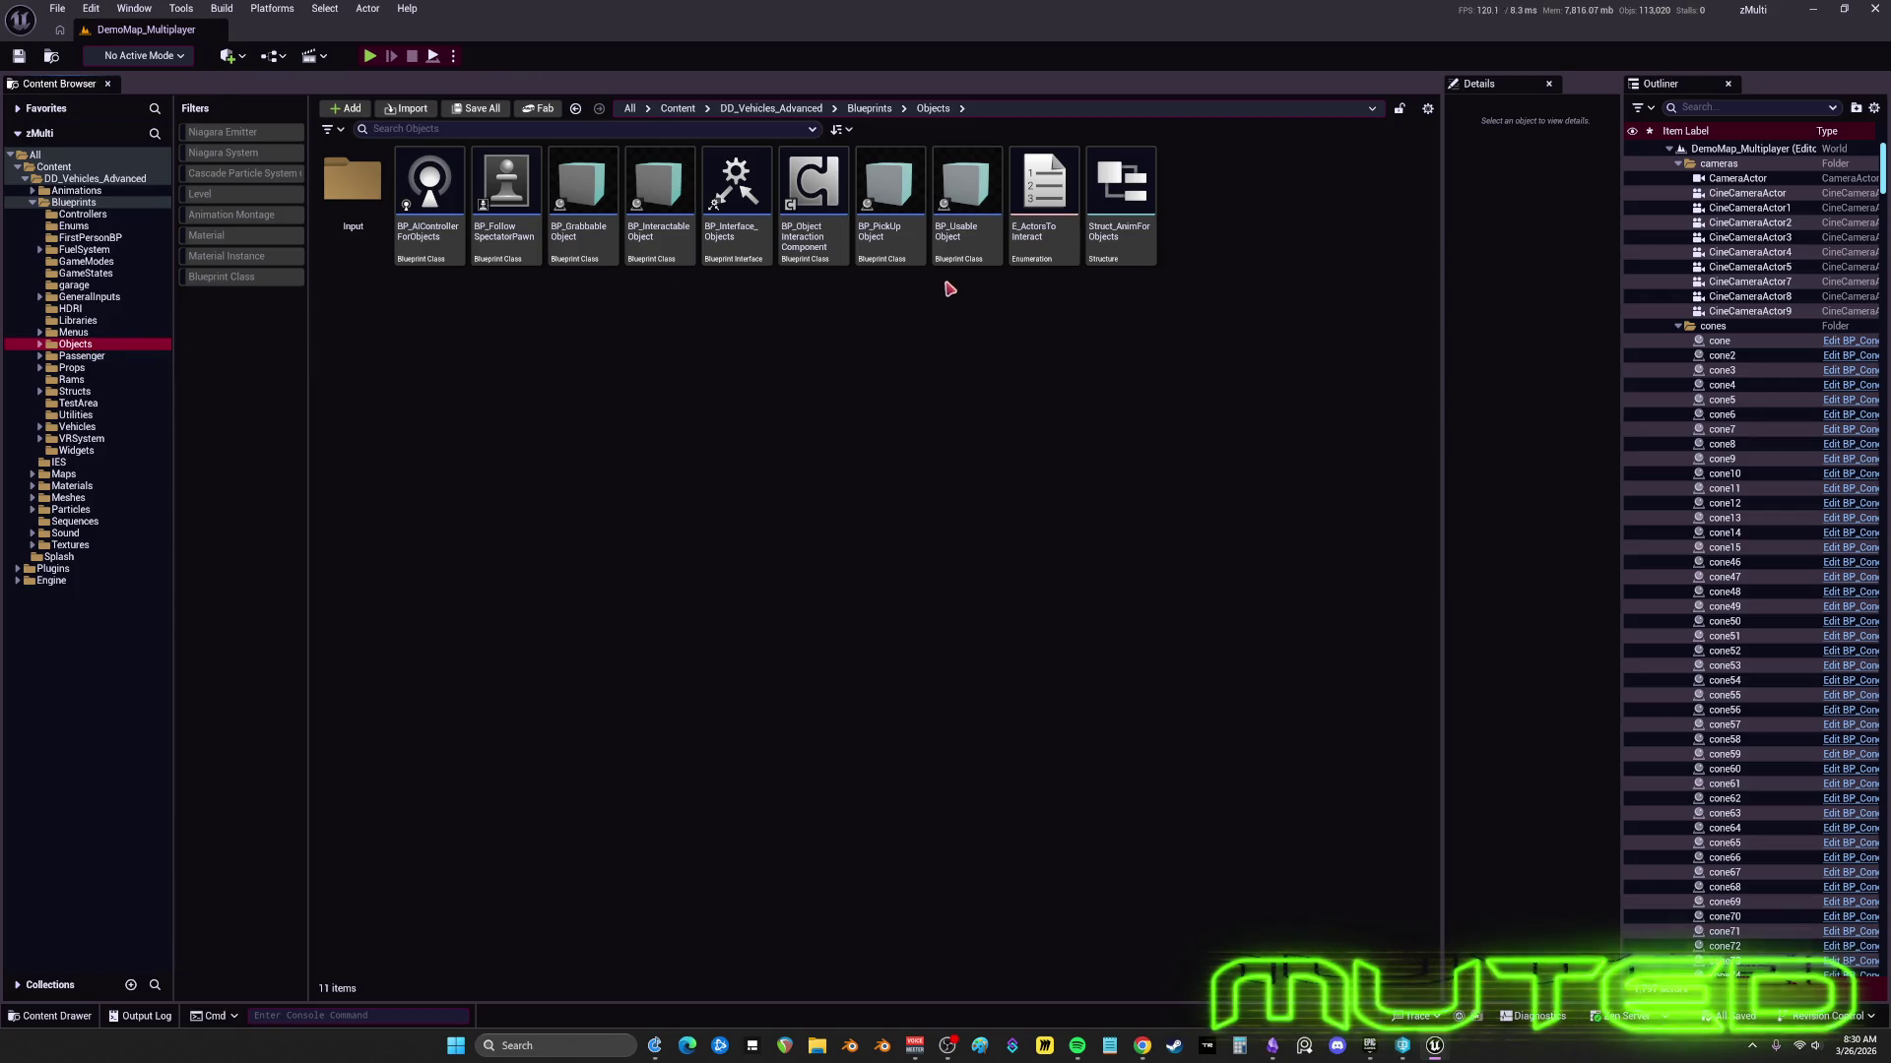
left_click(967, 211)
double_click(986, 251)
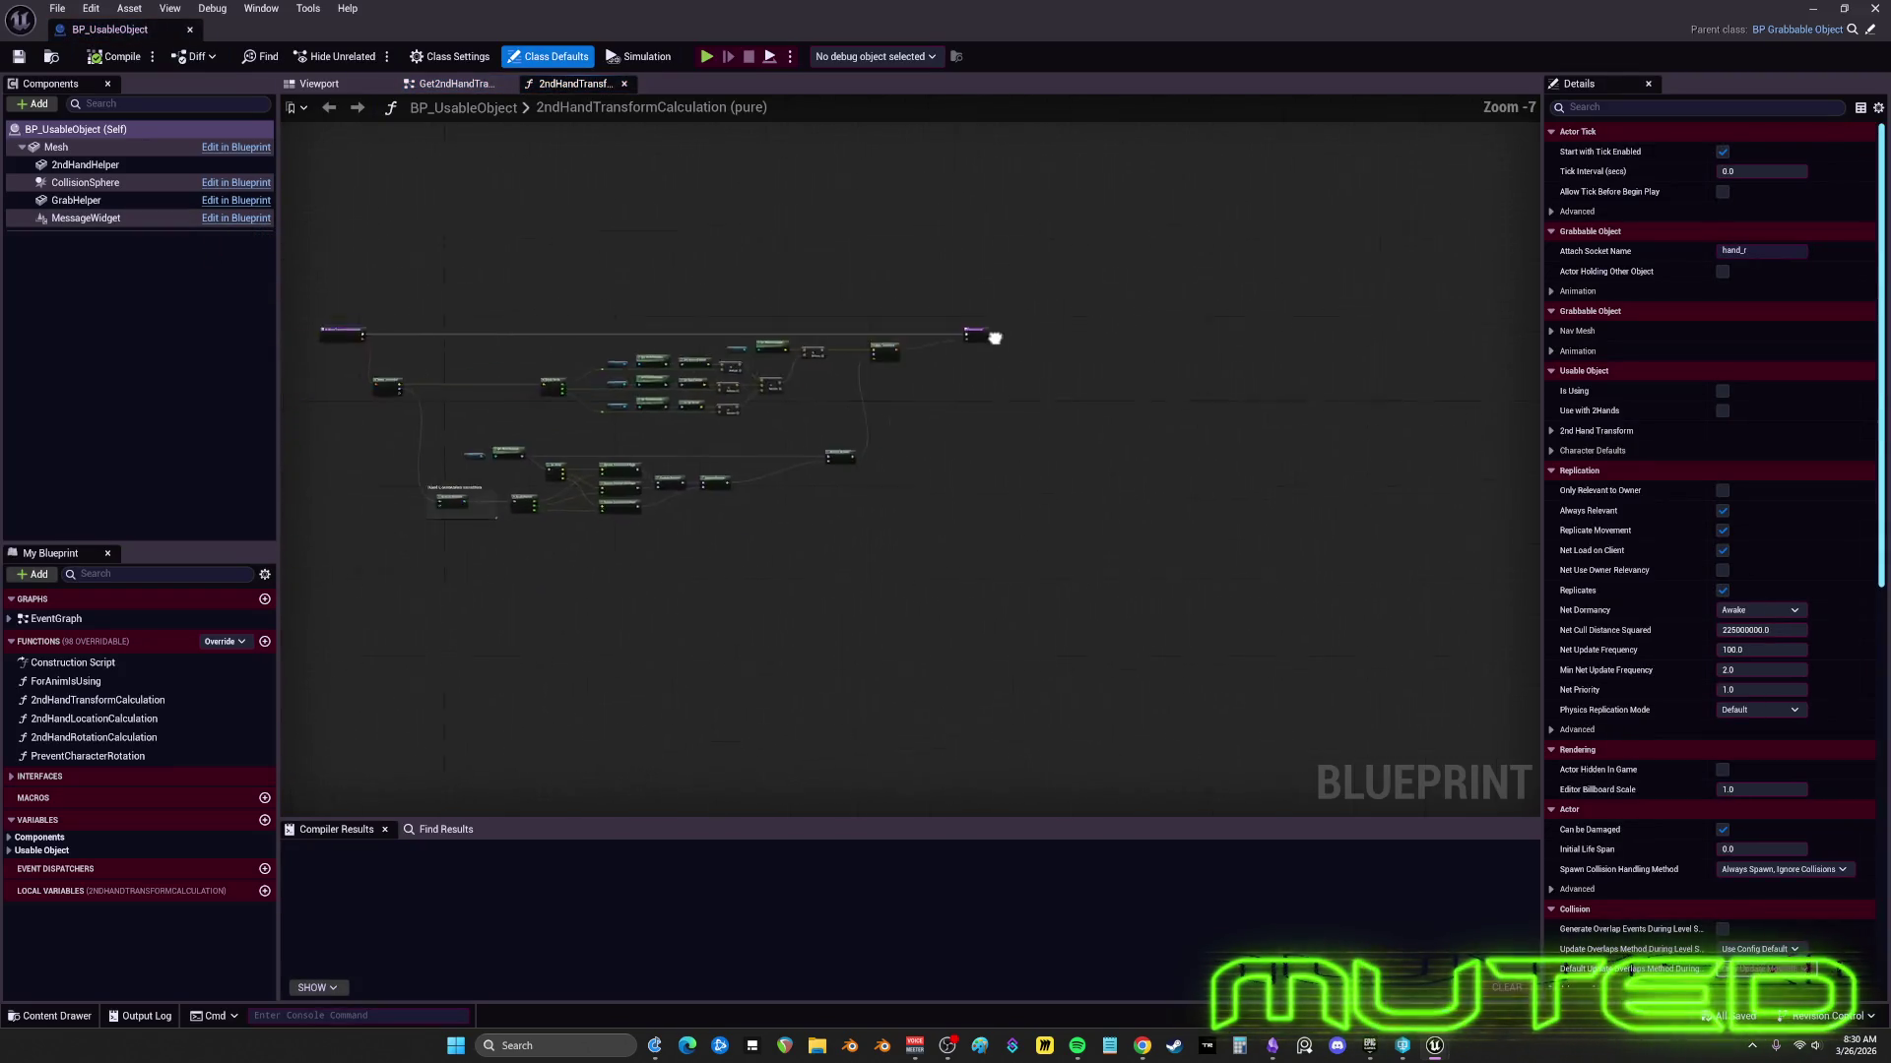
- Review BP_UsableObject's Get2ndHandTransformWhenUsing graph and its 3D preview
left_click(453, 85)
scroll(866, 380, "down", 5)
scroll(485, 180, "up", 4)
left_click(321, 85)
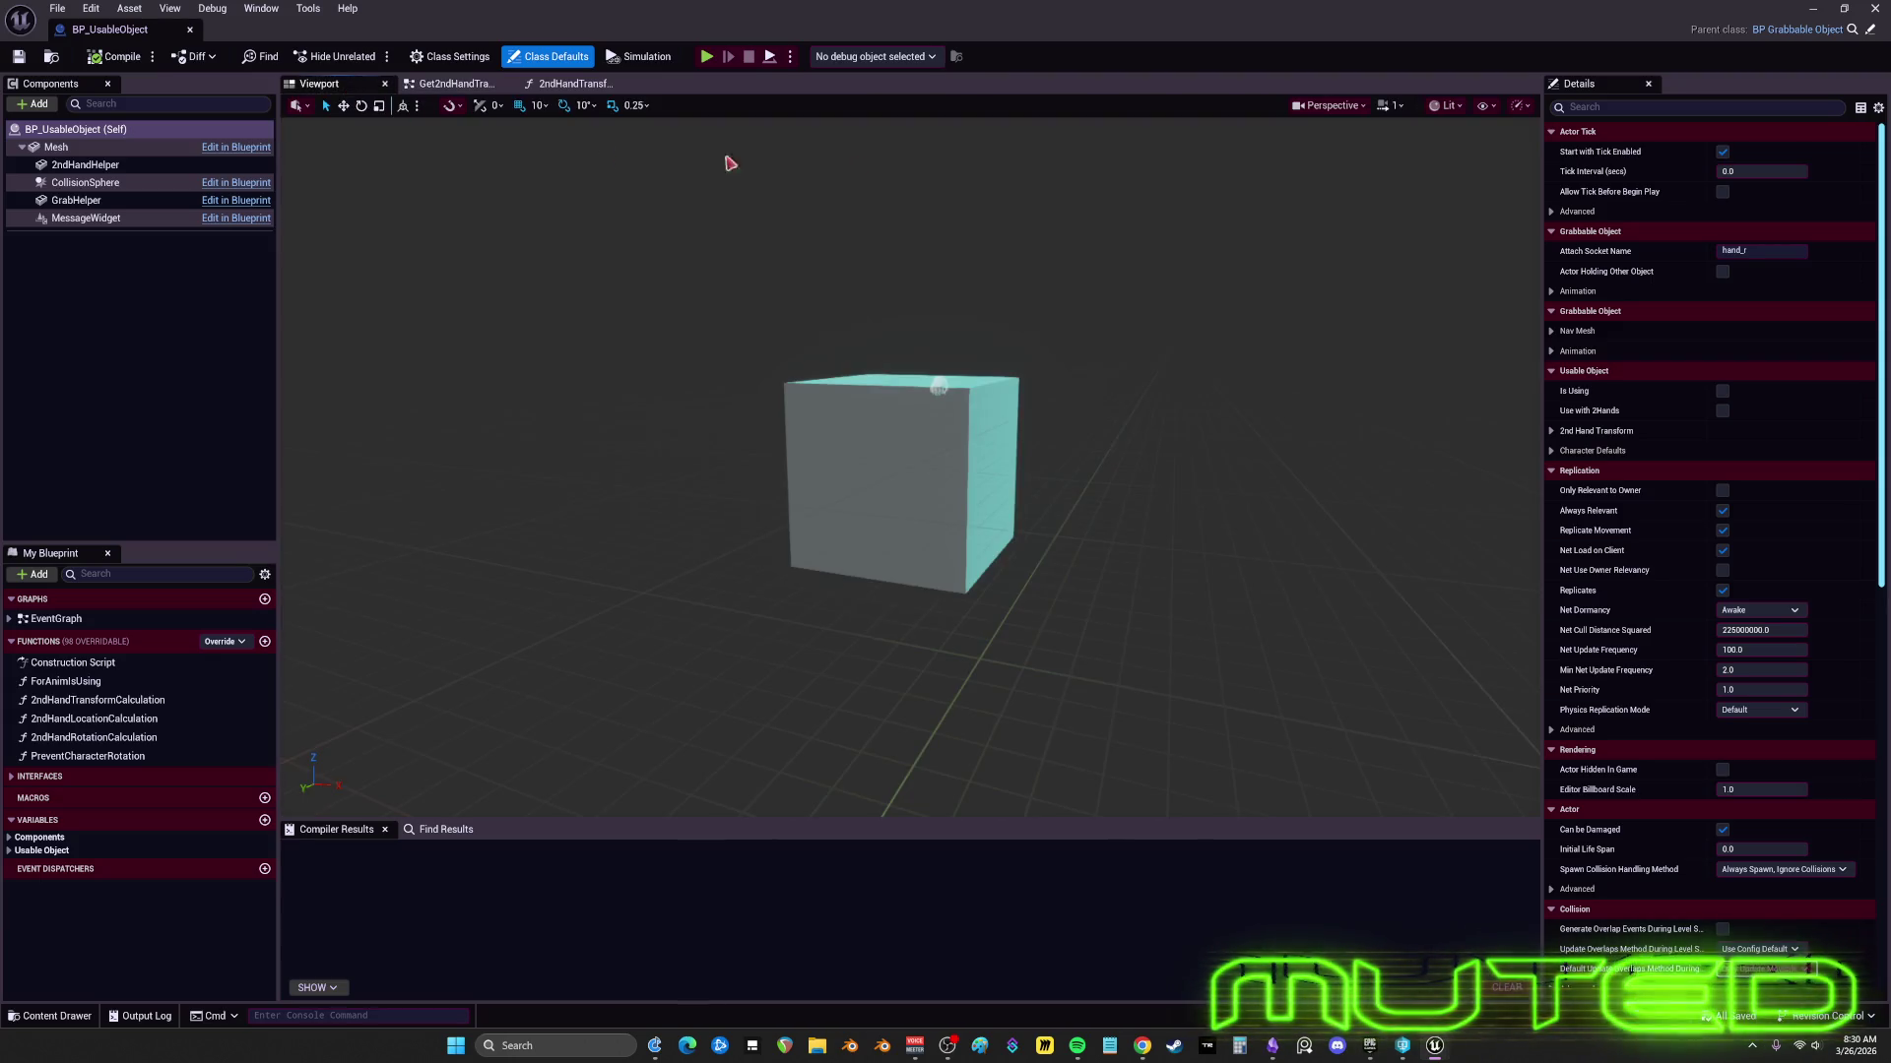
- Open parent BP_GrabbableObject's EventGraph and view the BP_InteractableObjectLogic comment section
left_click(1871, 31)
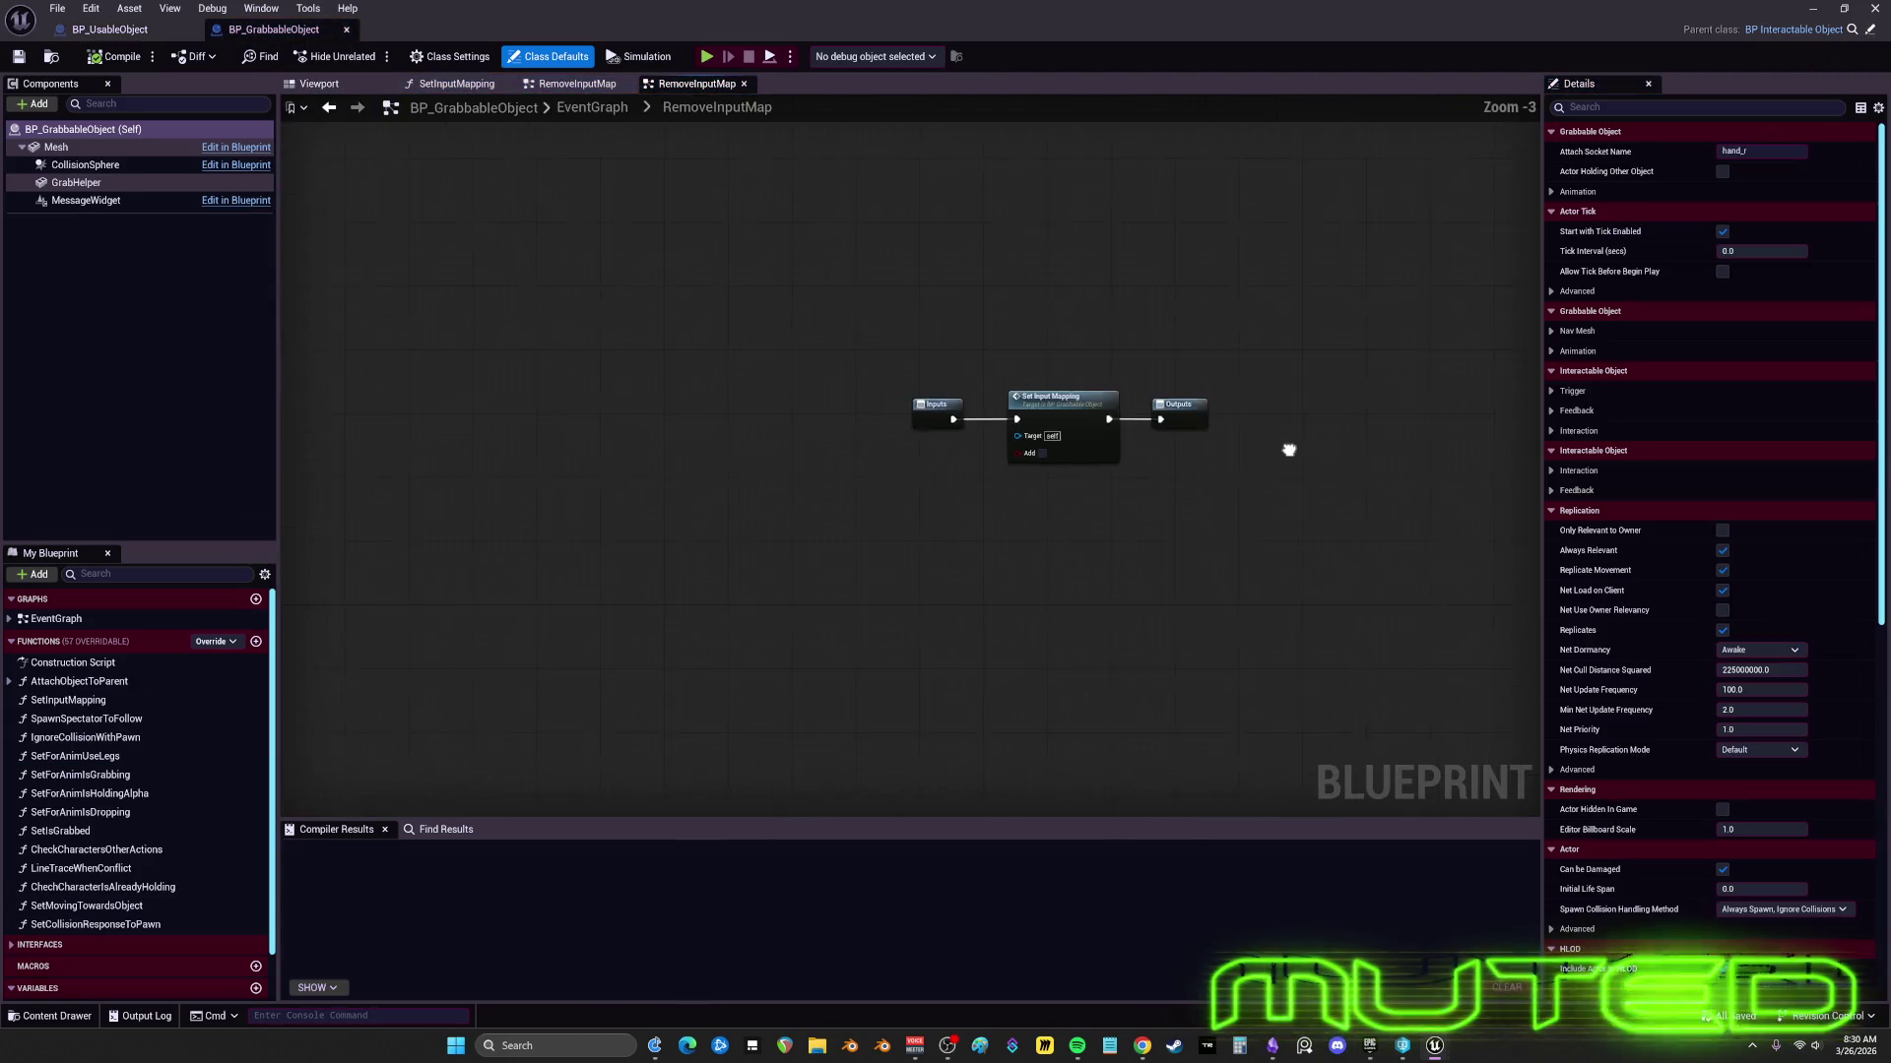
double_click(56, 618)
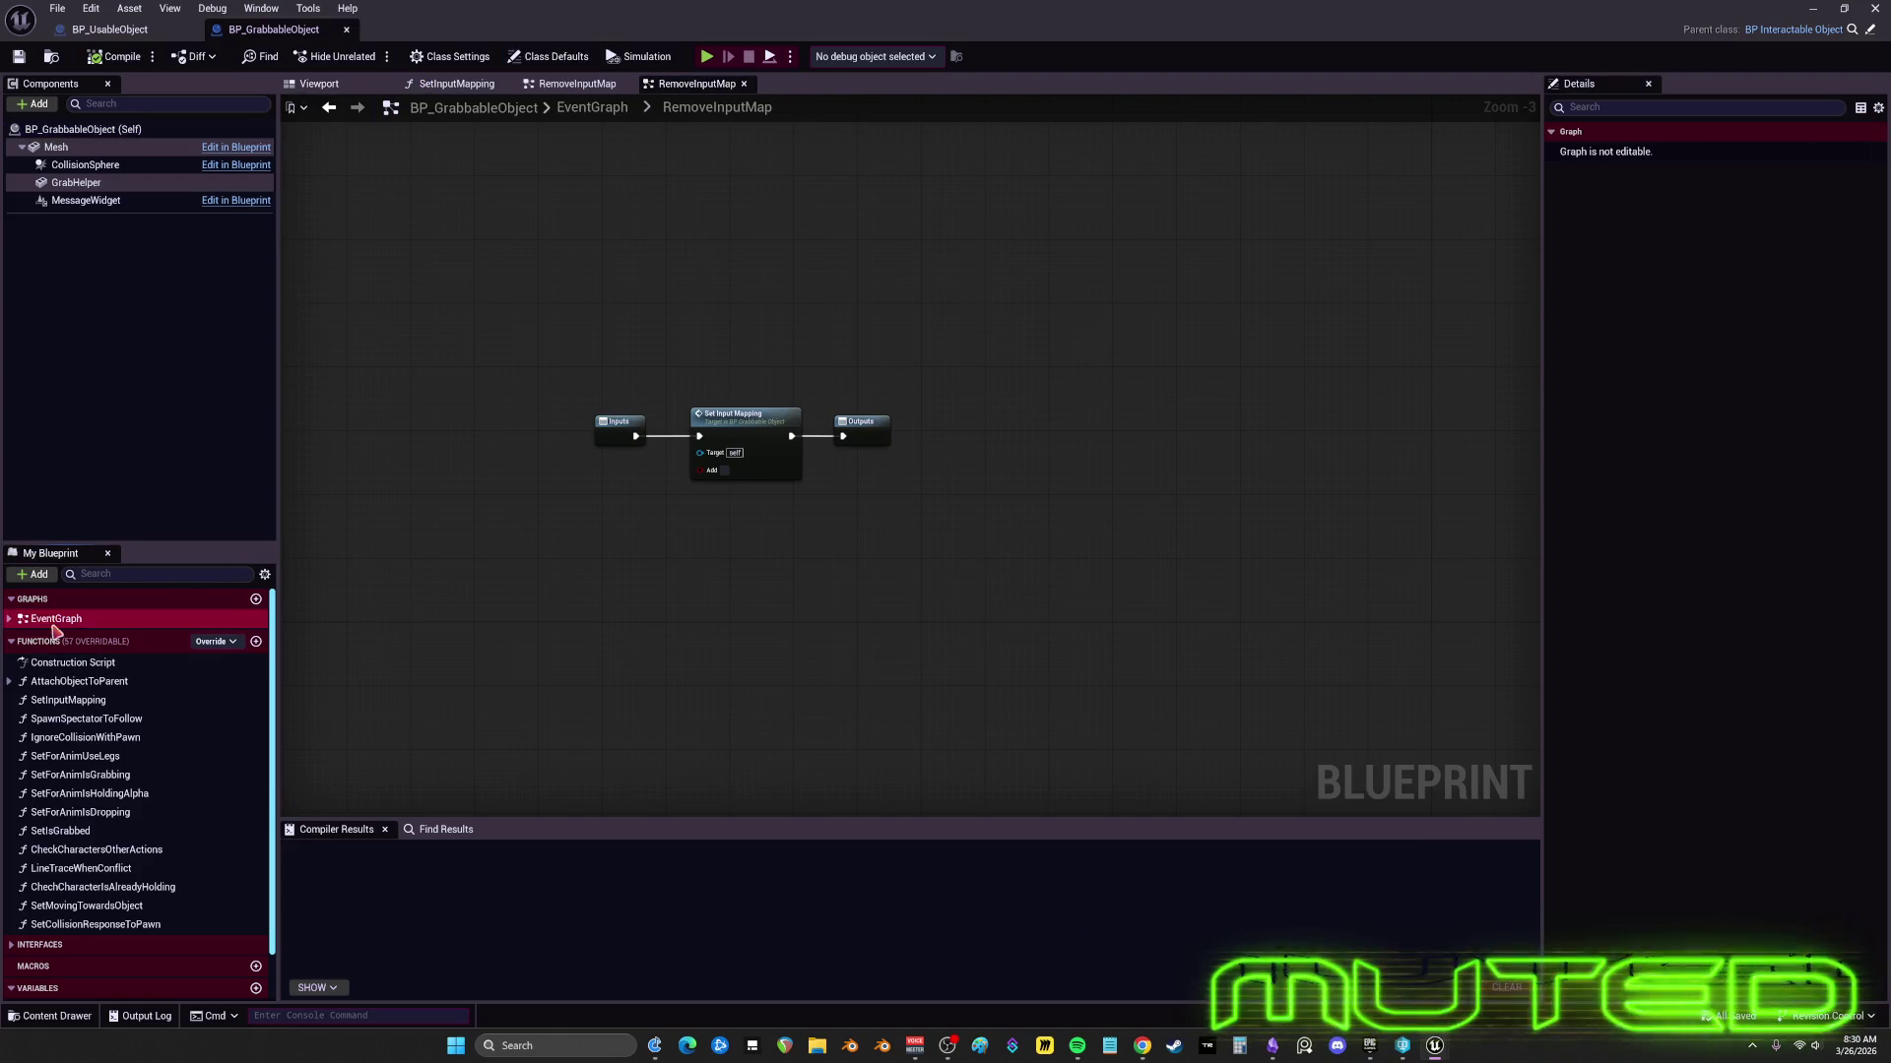
scroll(810, 450, "down", 10)
left_click_drag(720, 362, 882, 452)
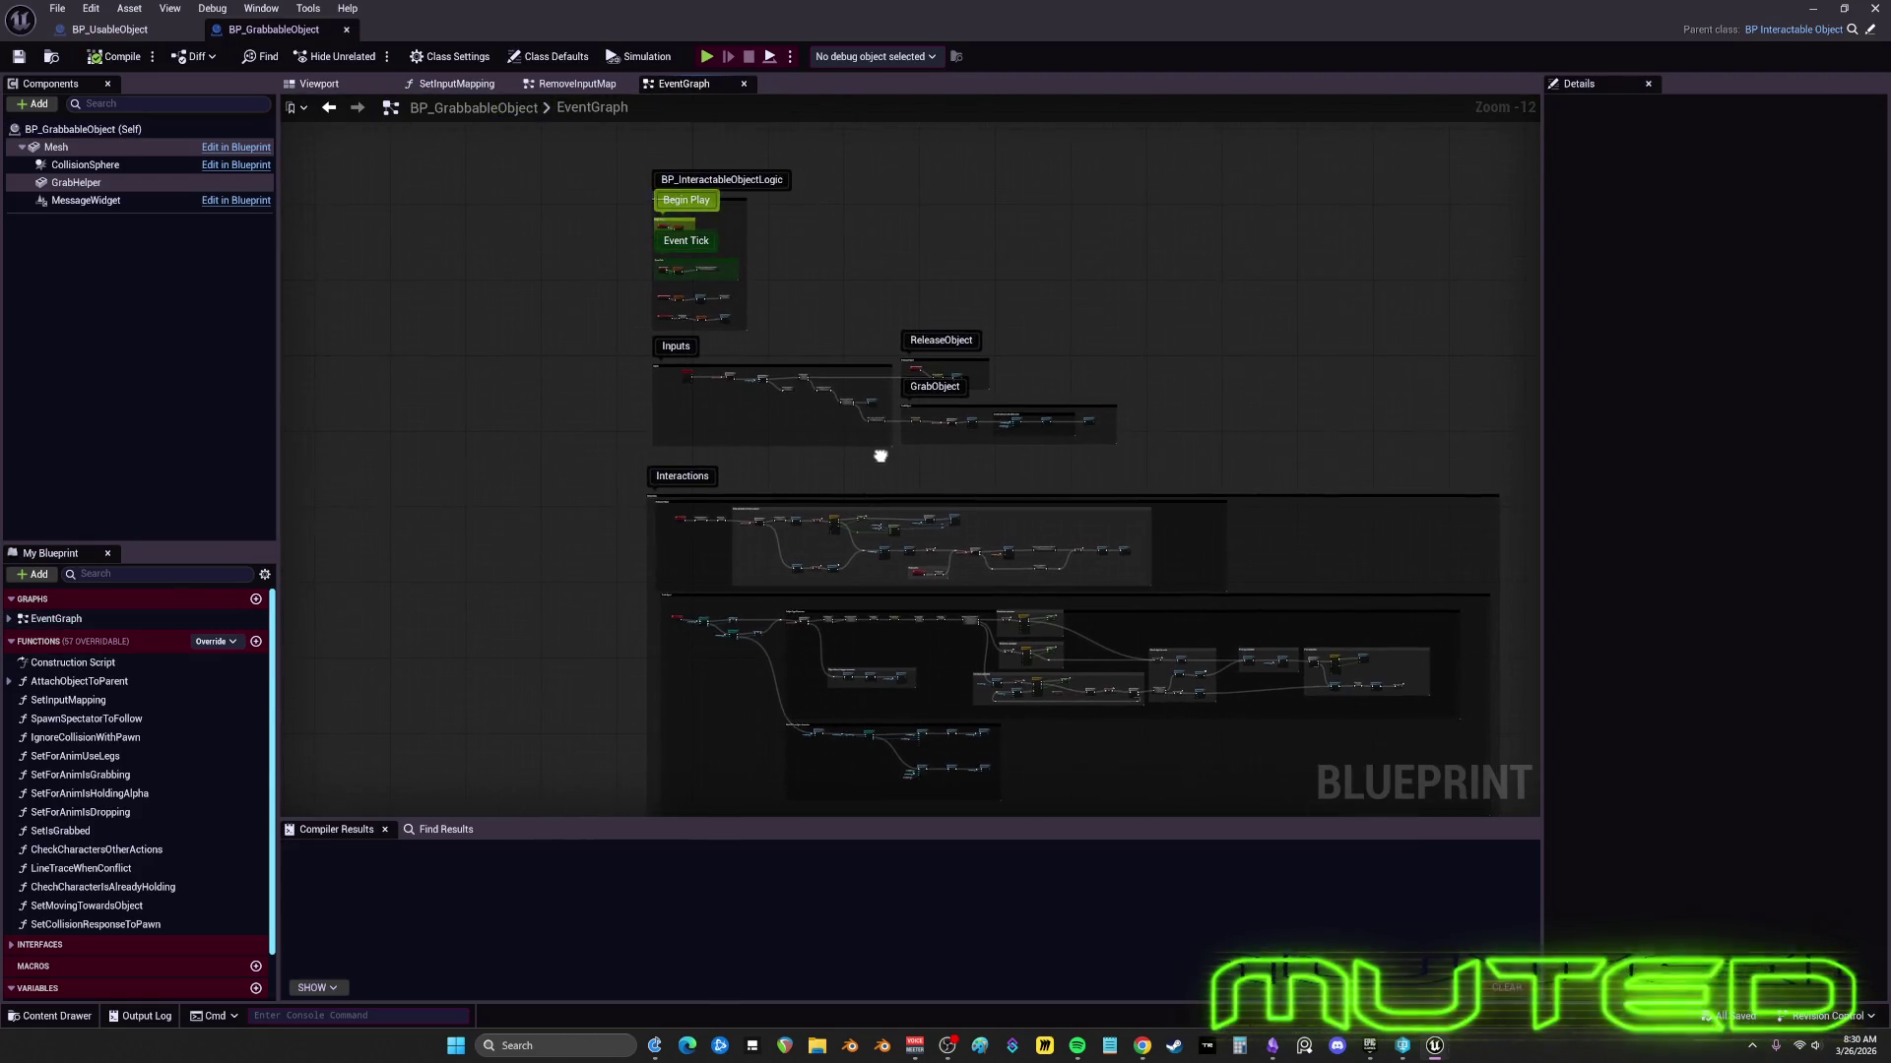
left_click_drag(806, 244, 827, 313)
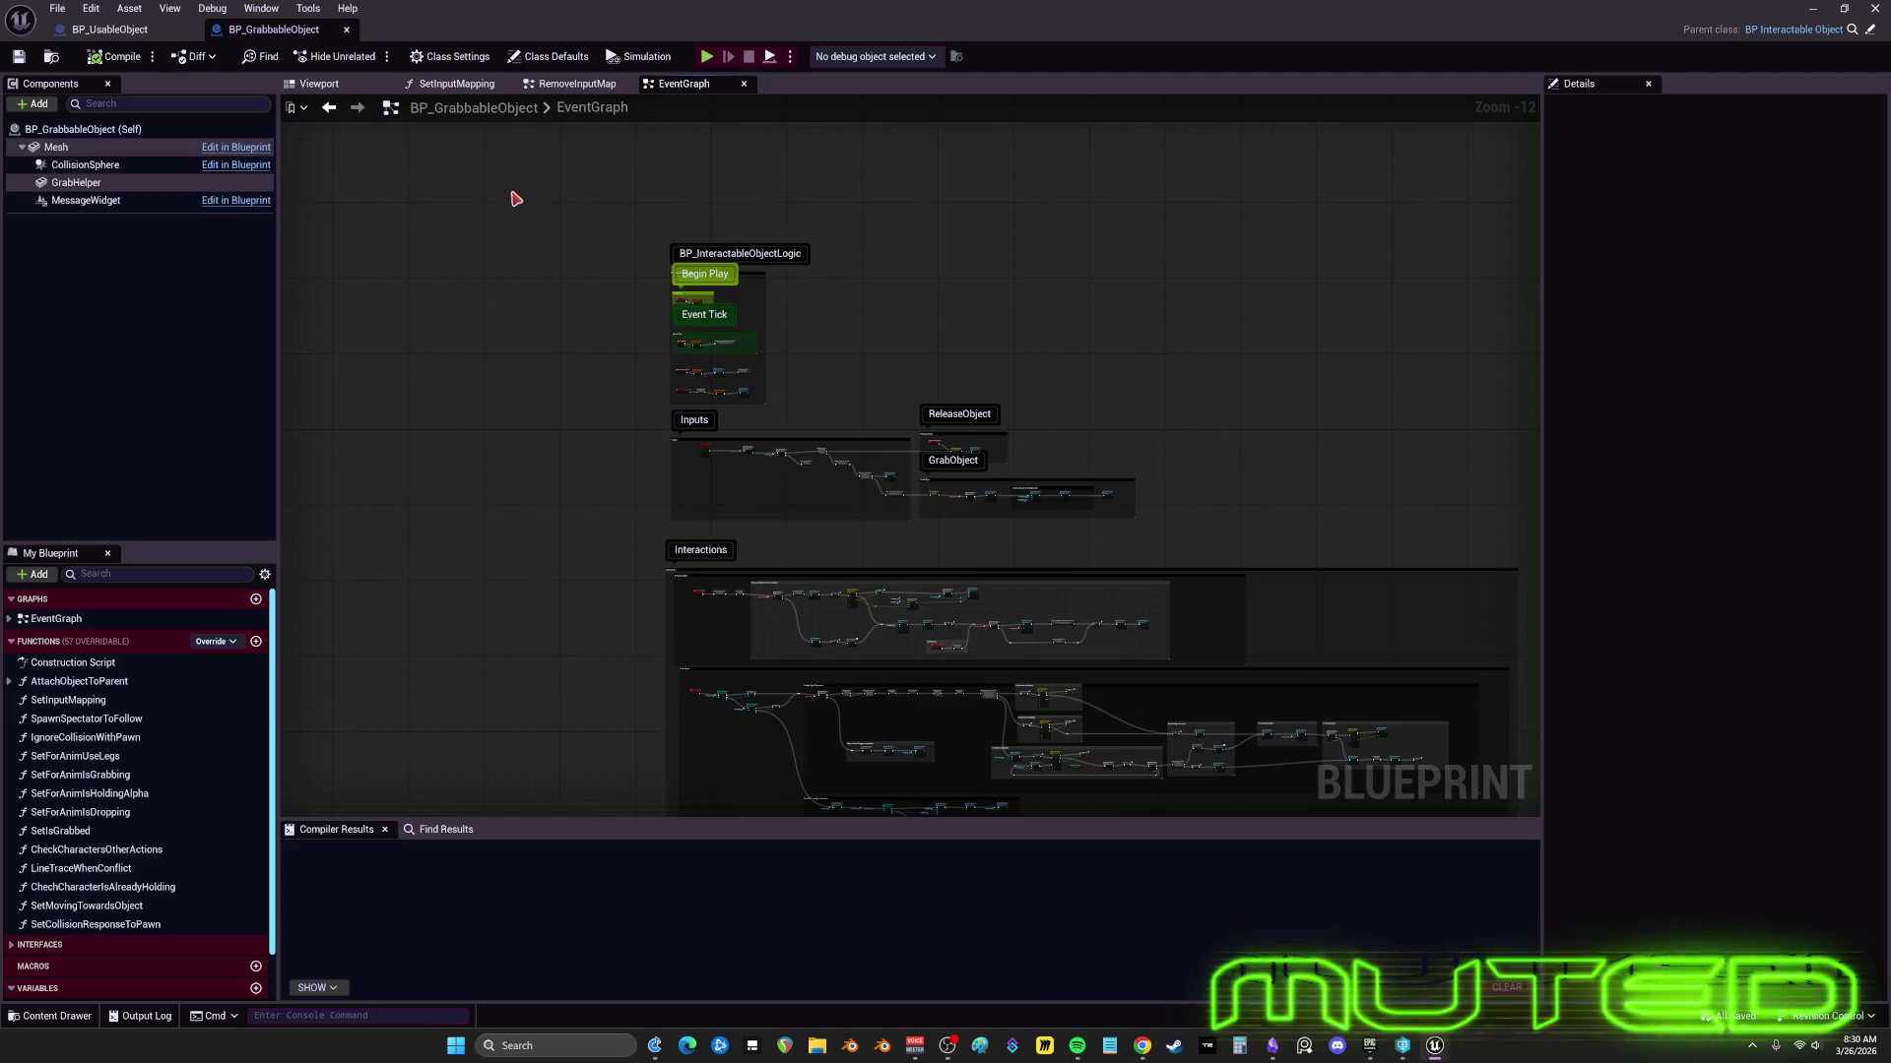
- Pan down through the lower comment sections to the RPCs section with CE_MultiSetIsGrabbed
scroll(857, 378, "up", 3)
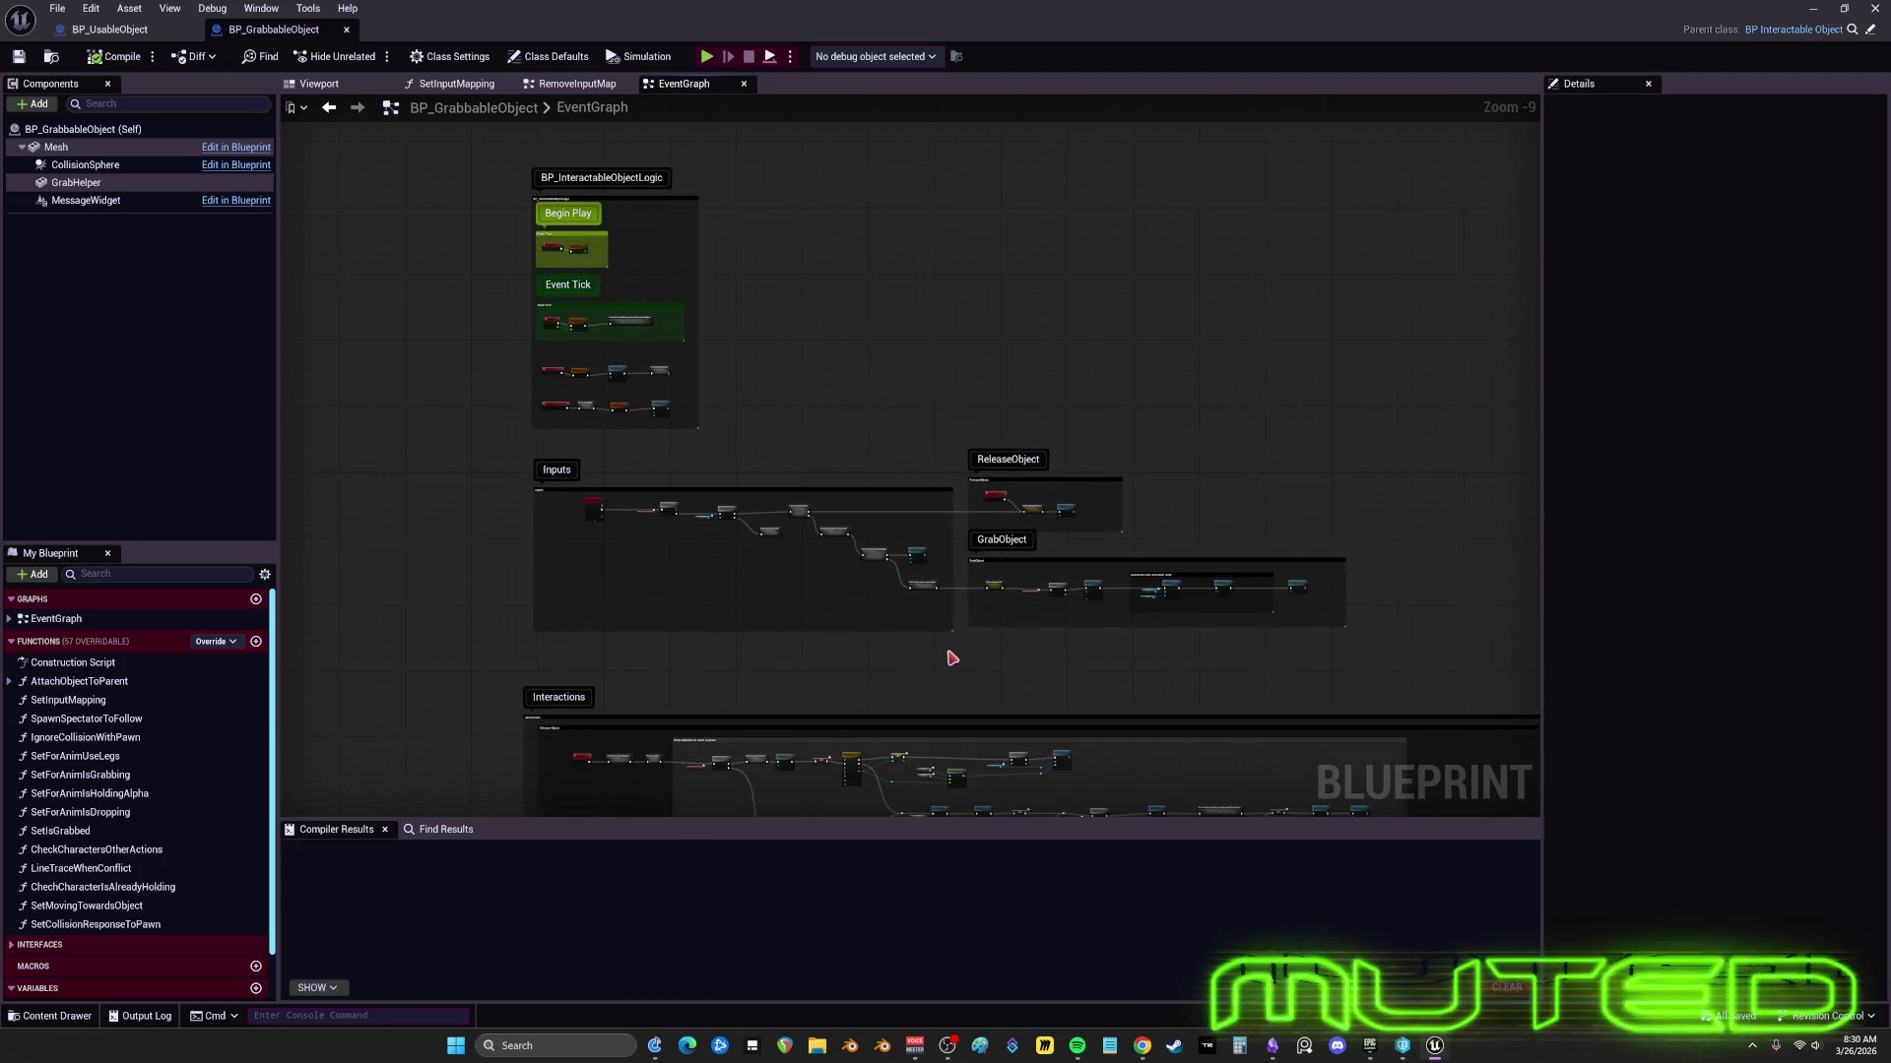
left_click_drag(951, 657, 924, 417)
left_click_drag(896, 669, 916, 453)
left_click_drag(954, 667, 996, 355)
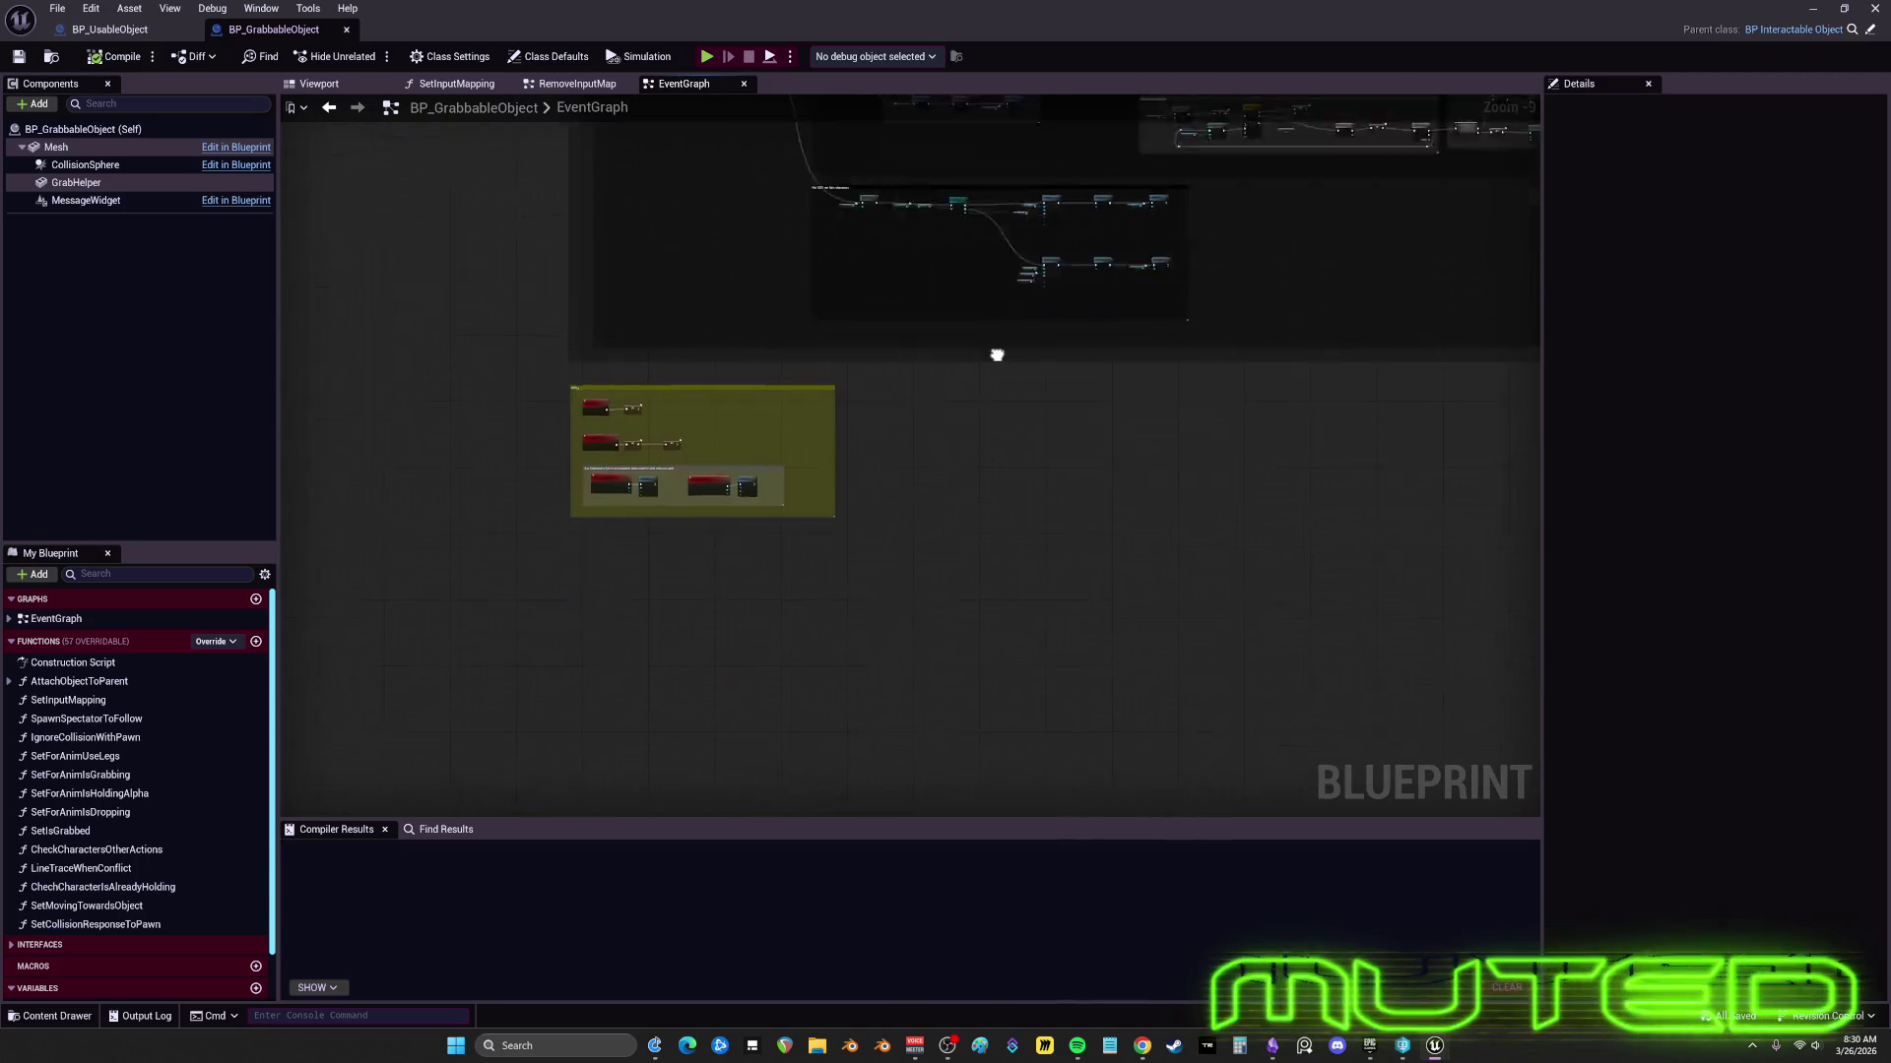
scroll(632, 502, "up", 8)
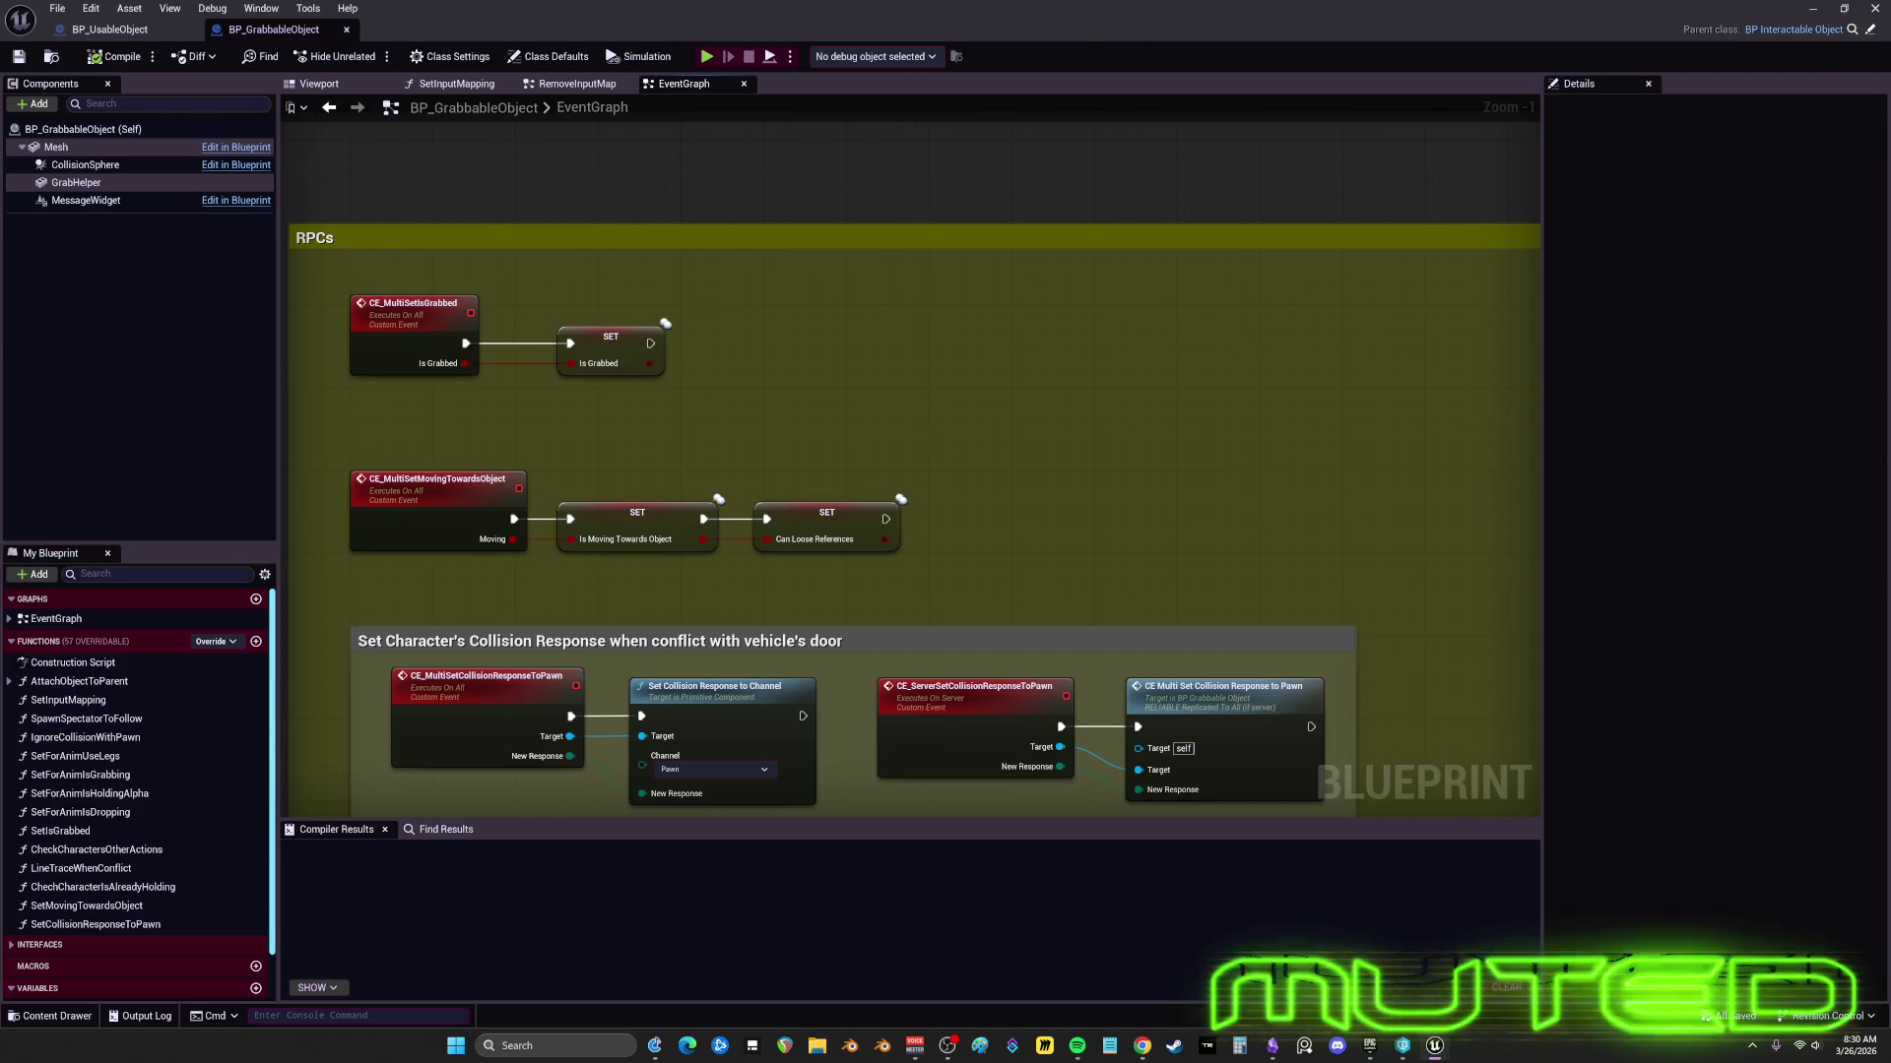
key("alt+Tab")
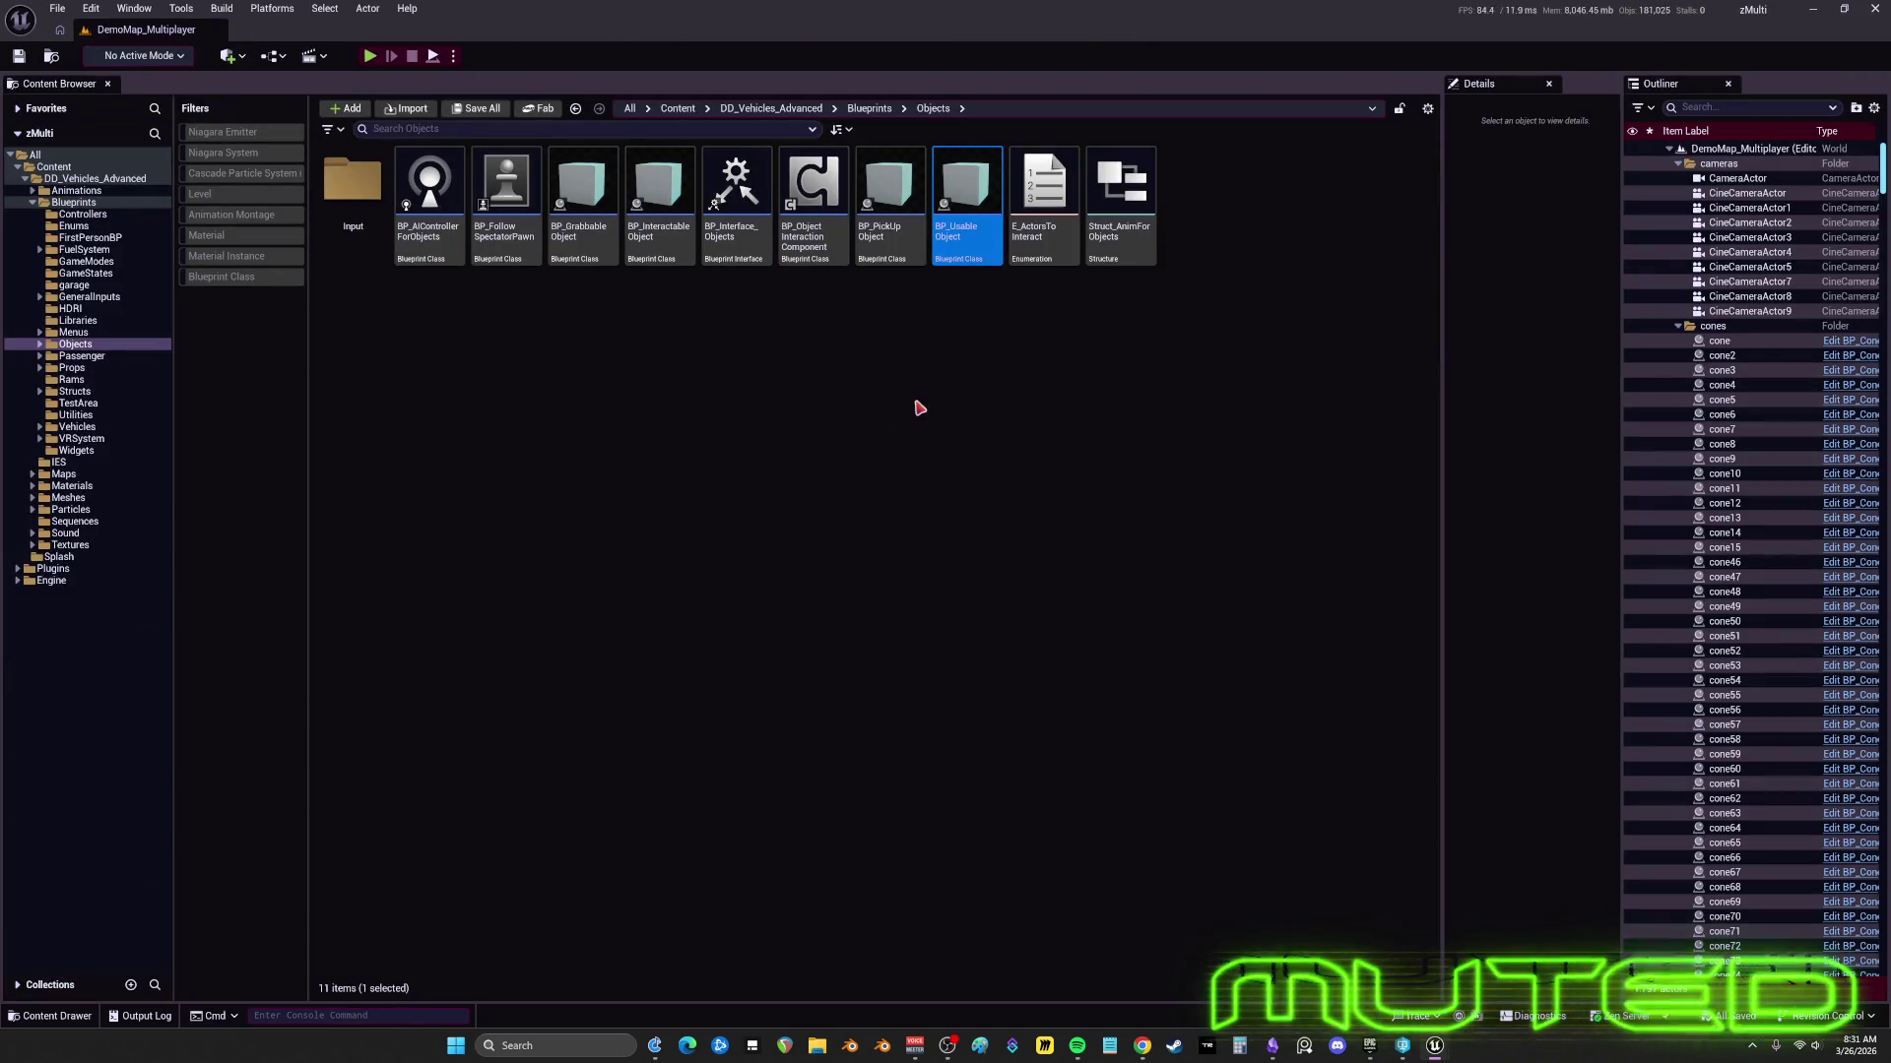
- Switch to the Multiplayer project's editor, zoom out over its BP_GrabbableObject EventGraph, then return to the level editor
key("alt+Tab")
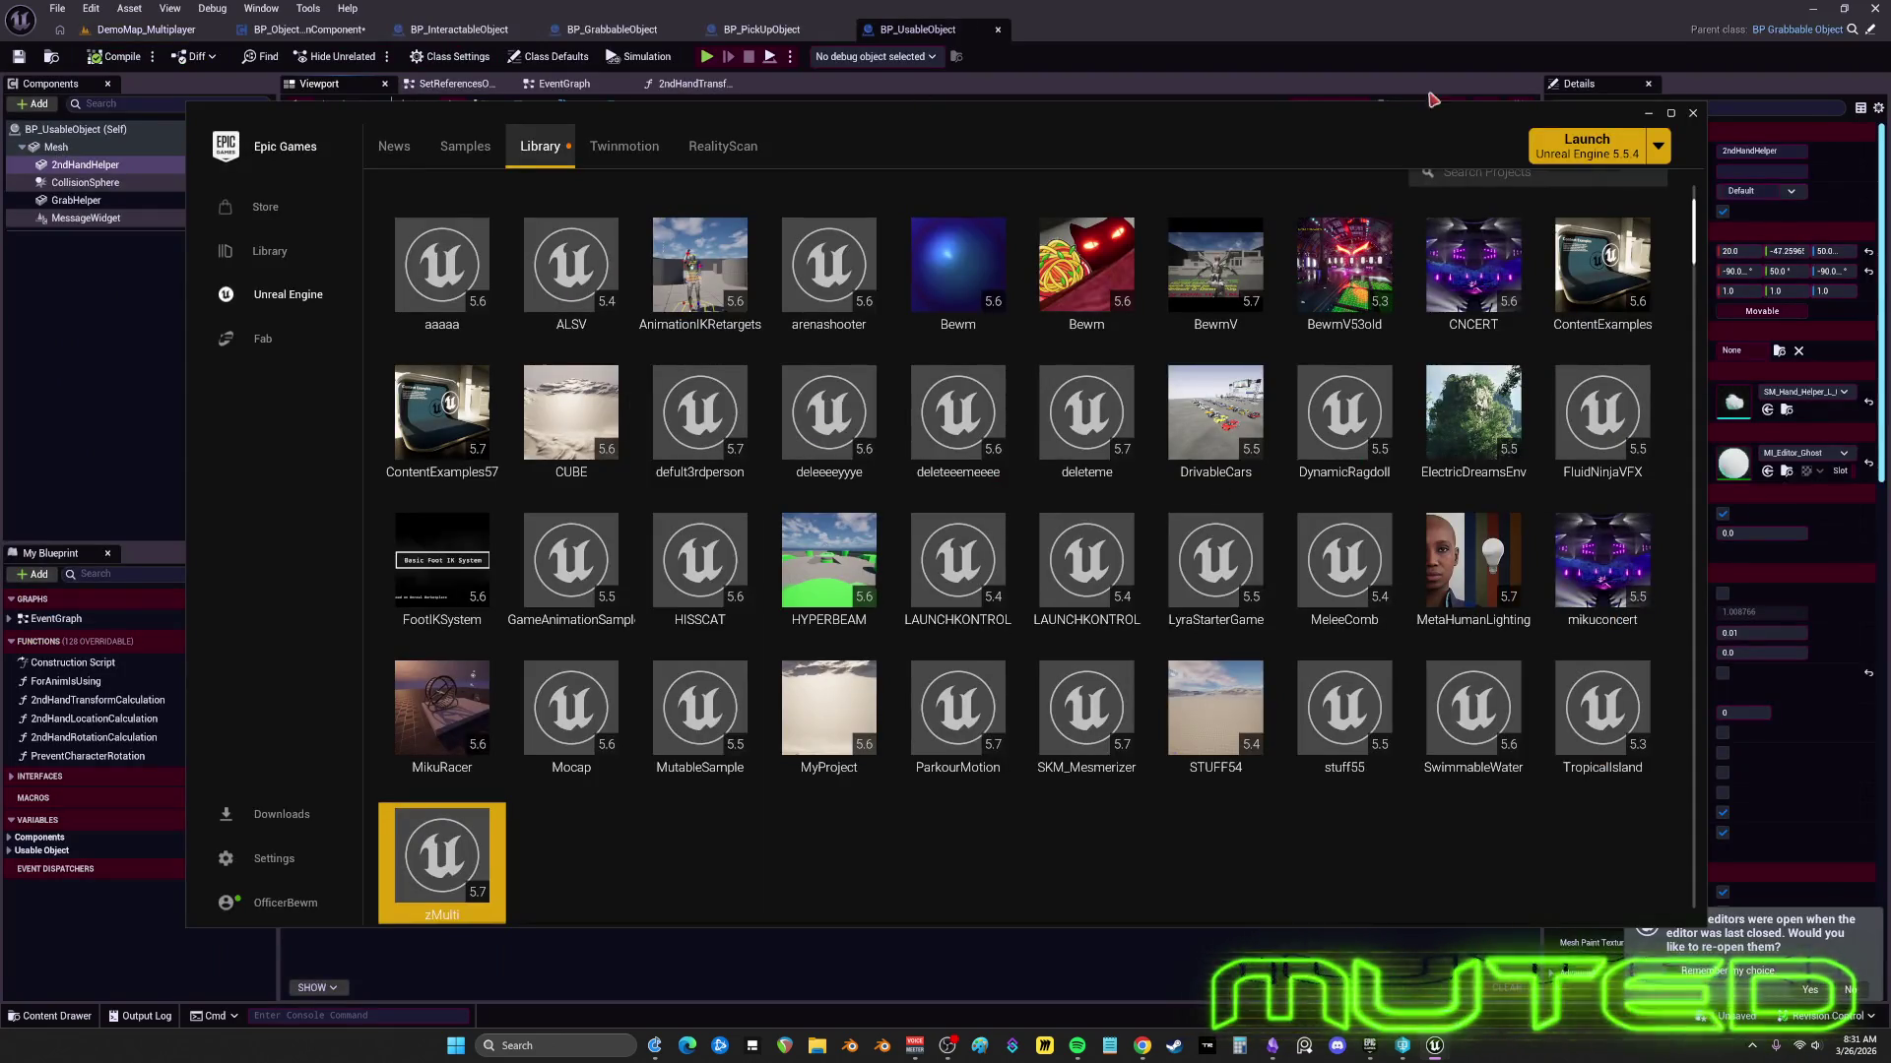
left_click(1669, 115)
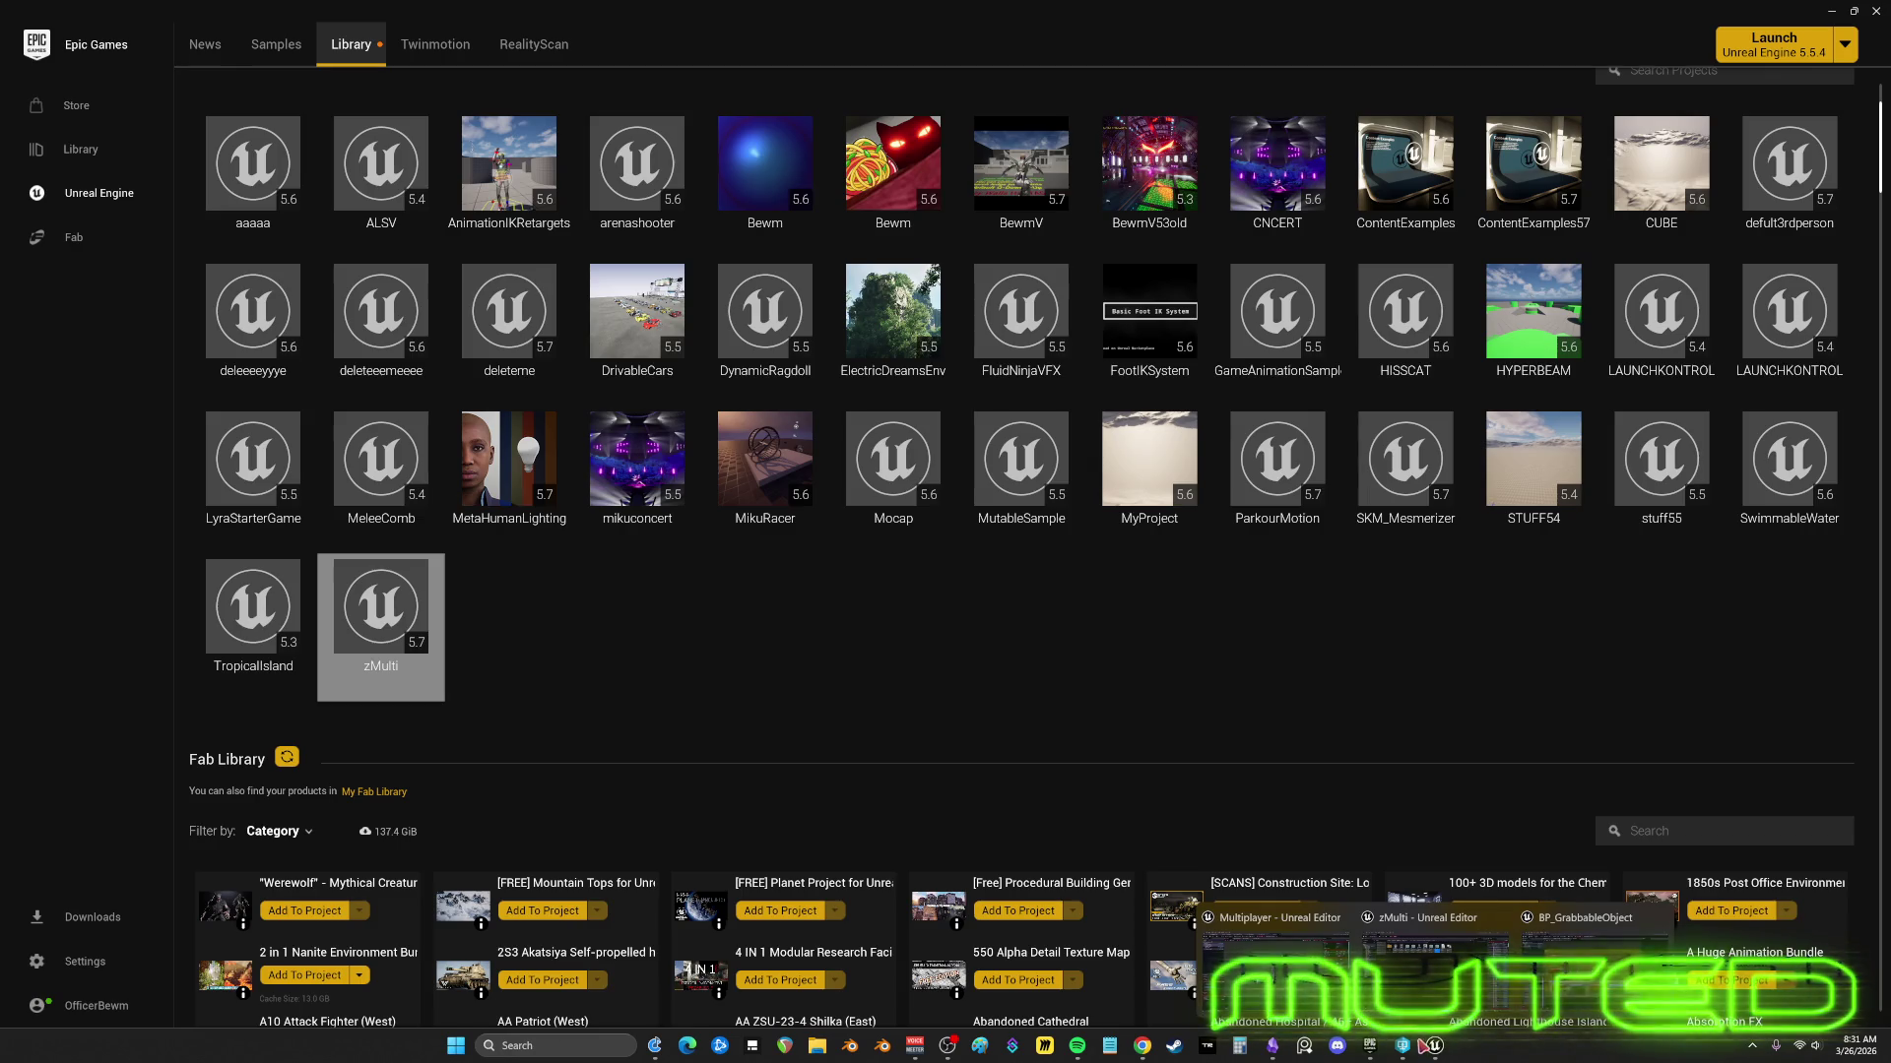
left_click(1224, 957)
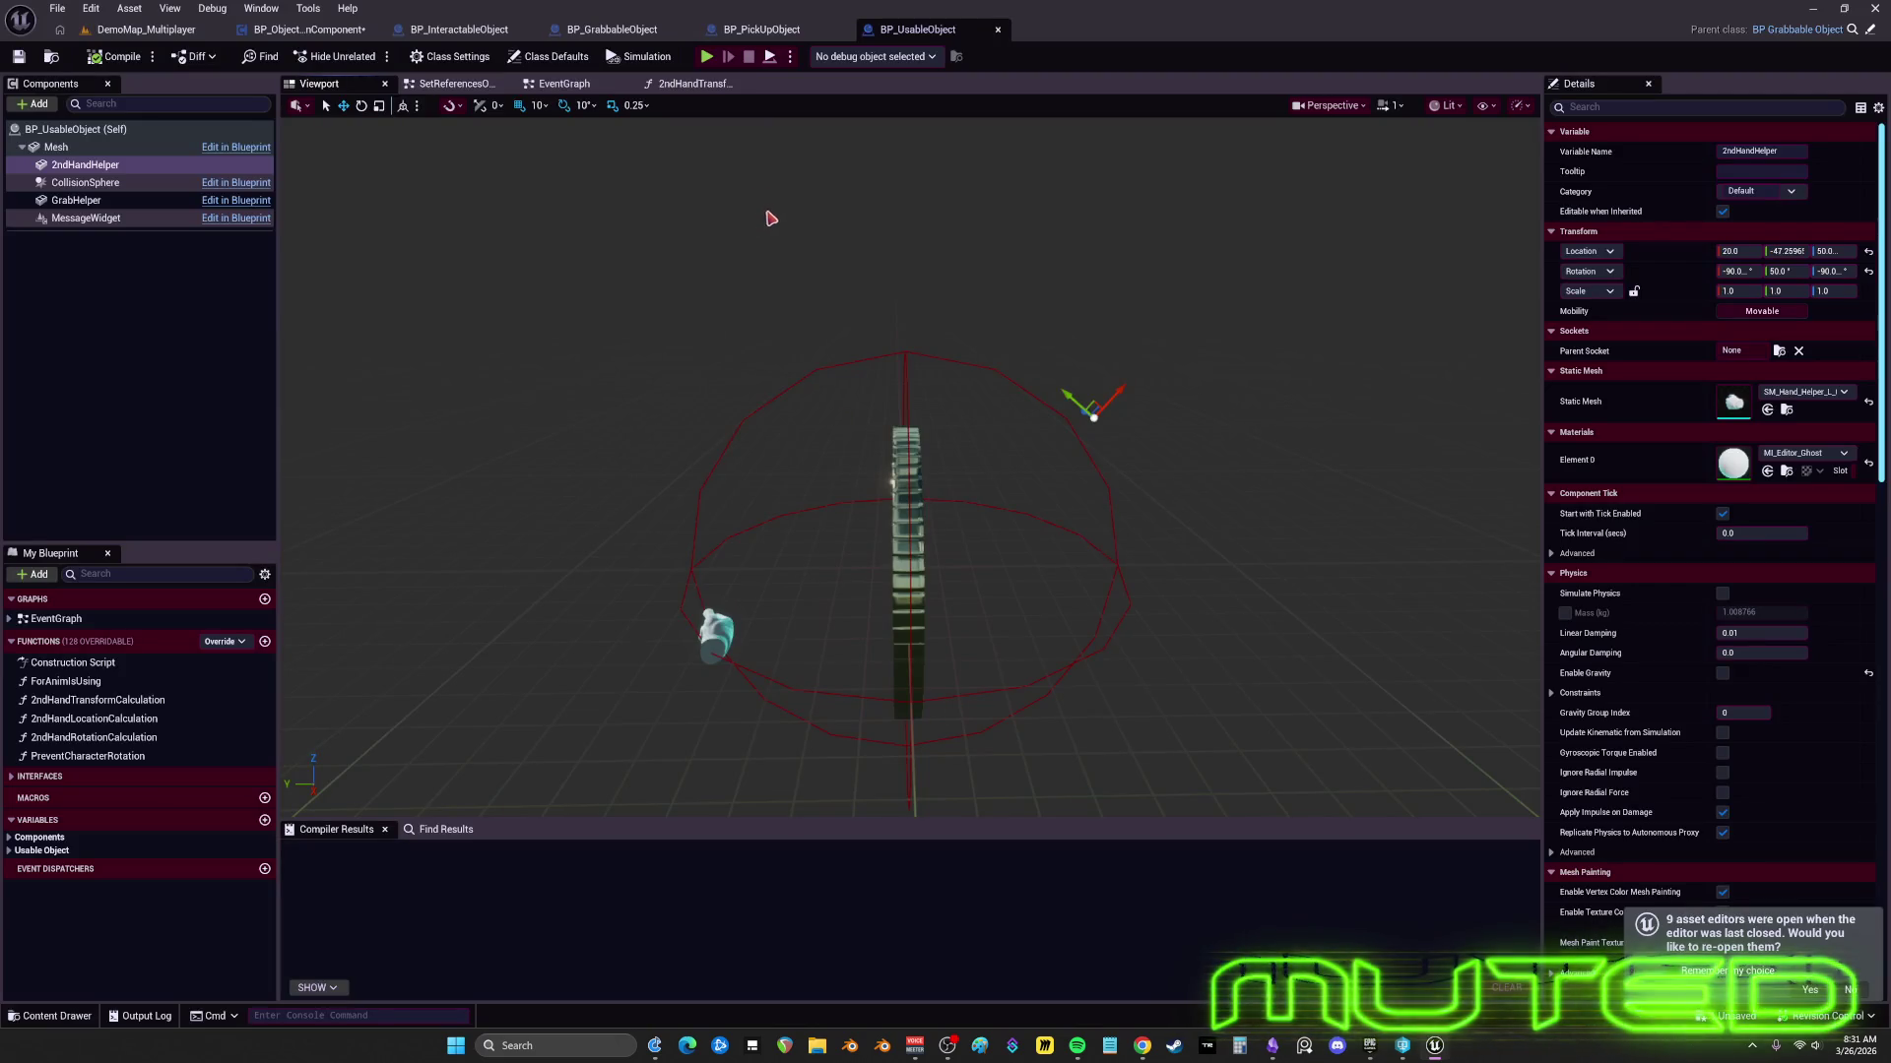
left_click(611, 29)
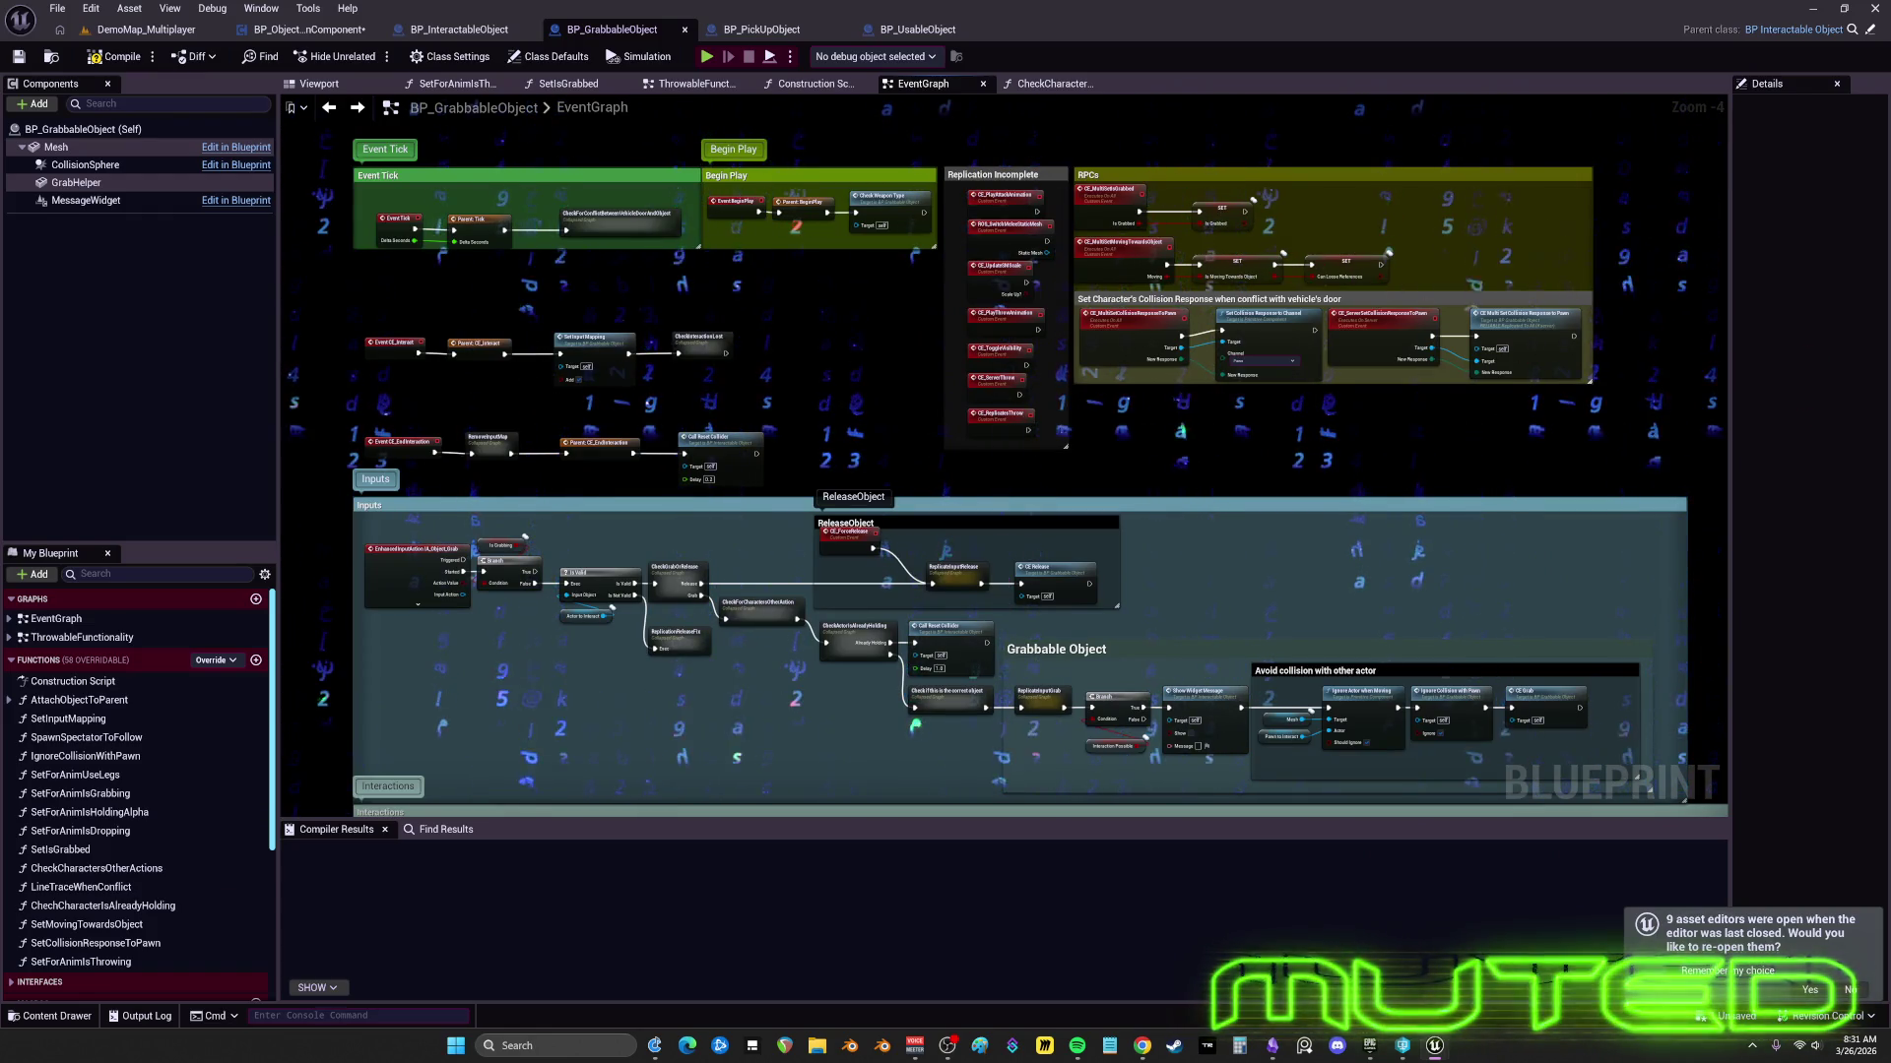
scroll(1414, 336, "down", 4)
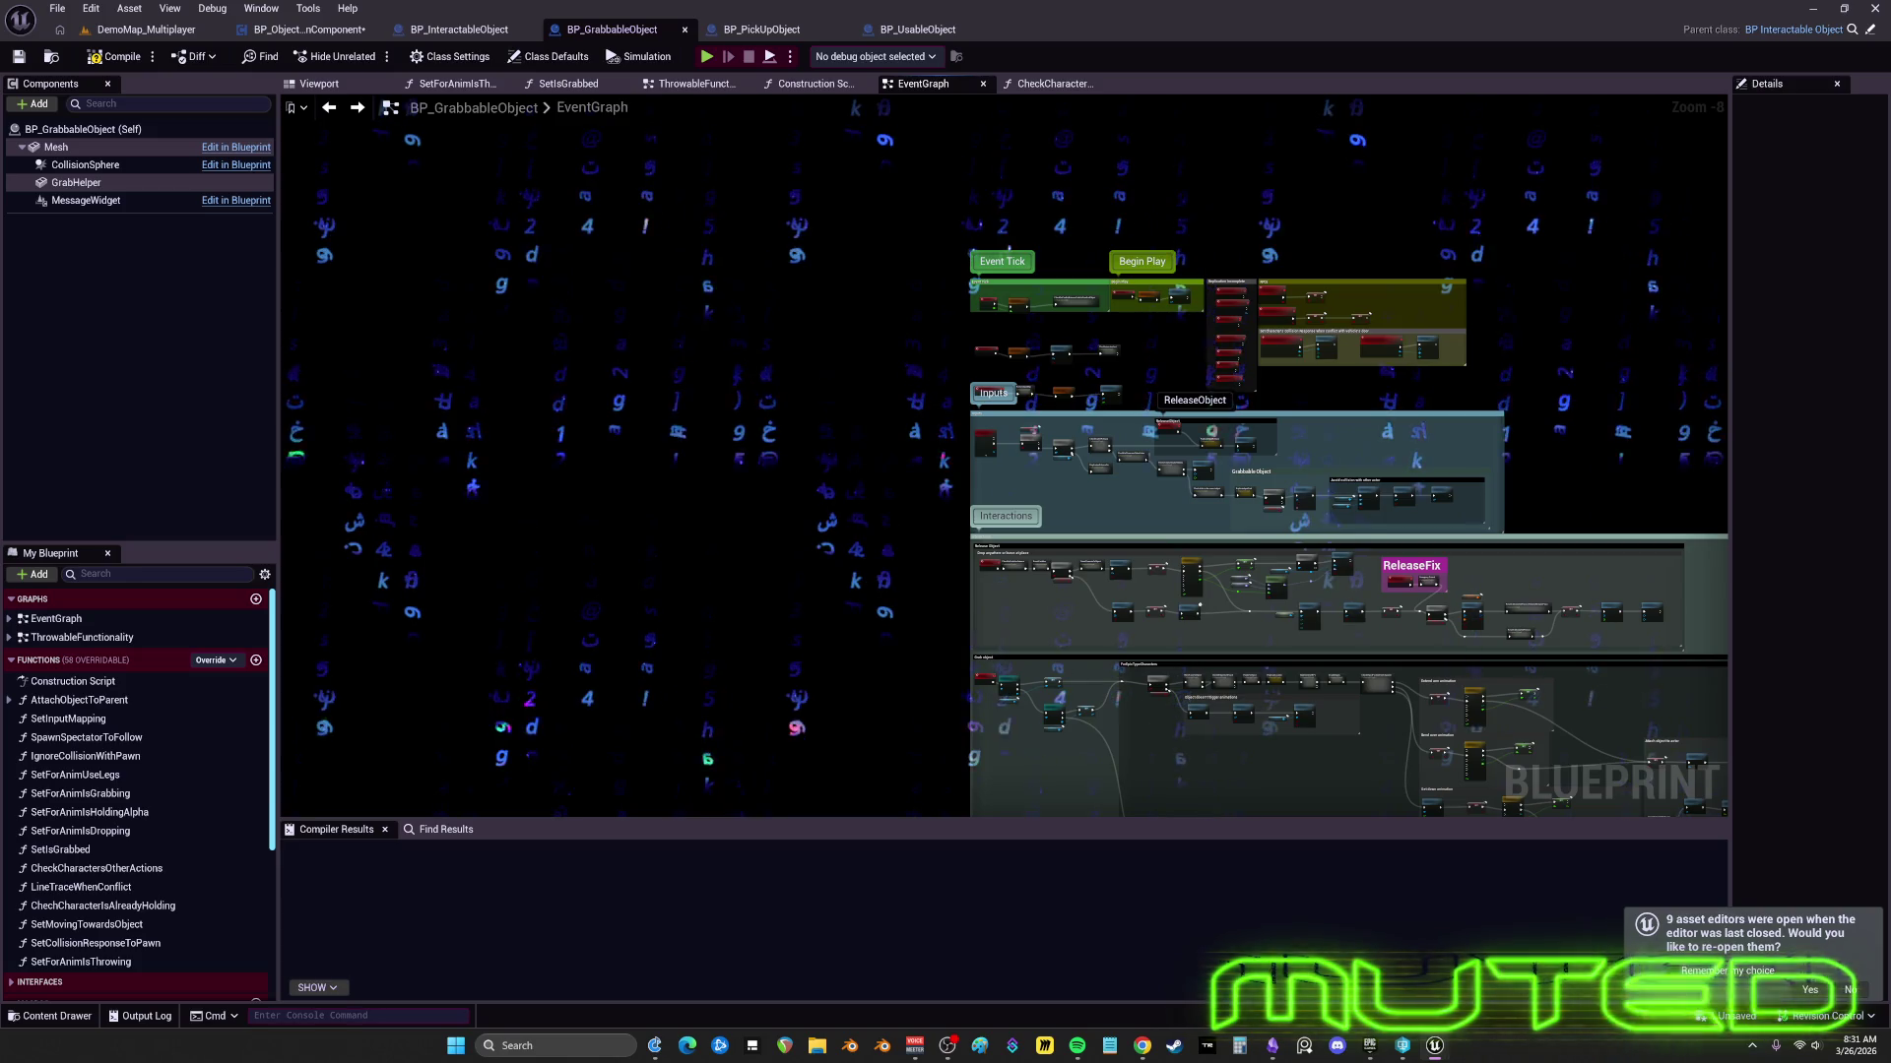
scroll(598, 114, "down", 2)
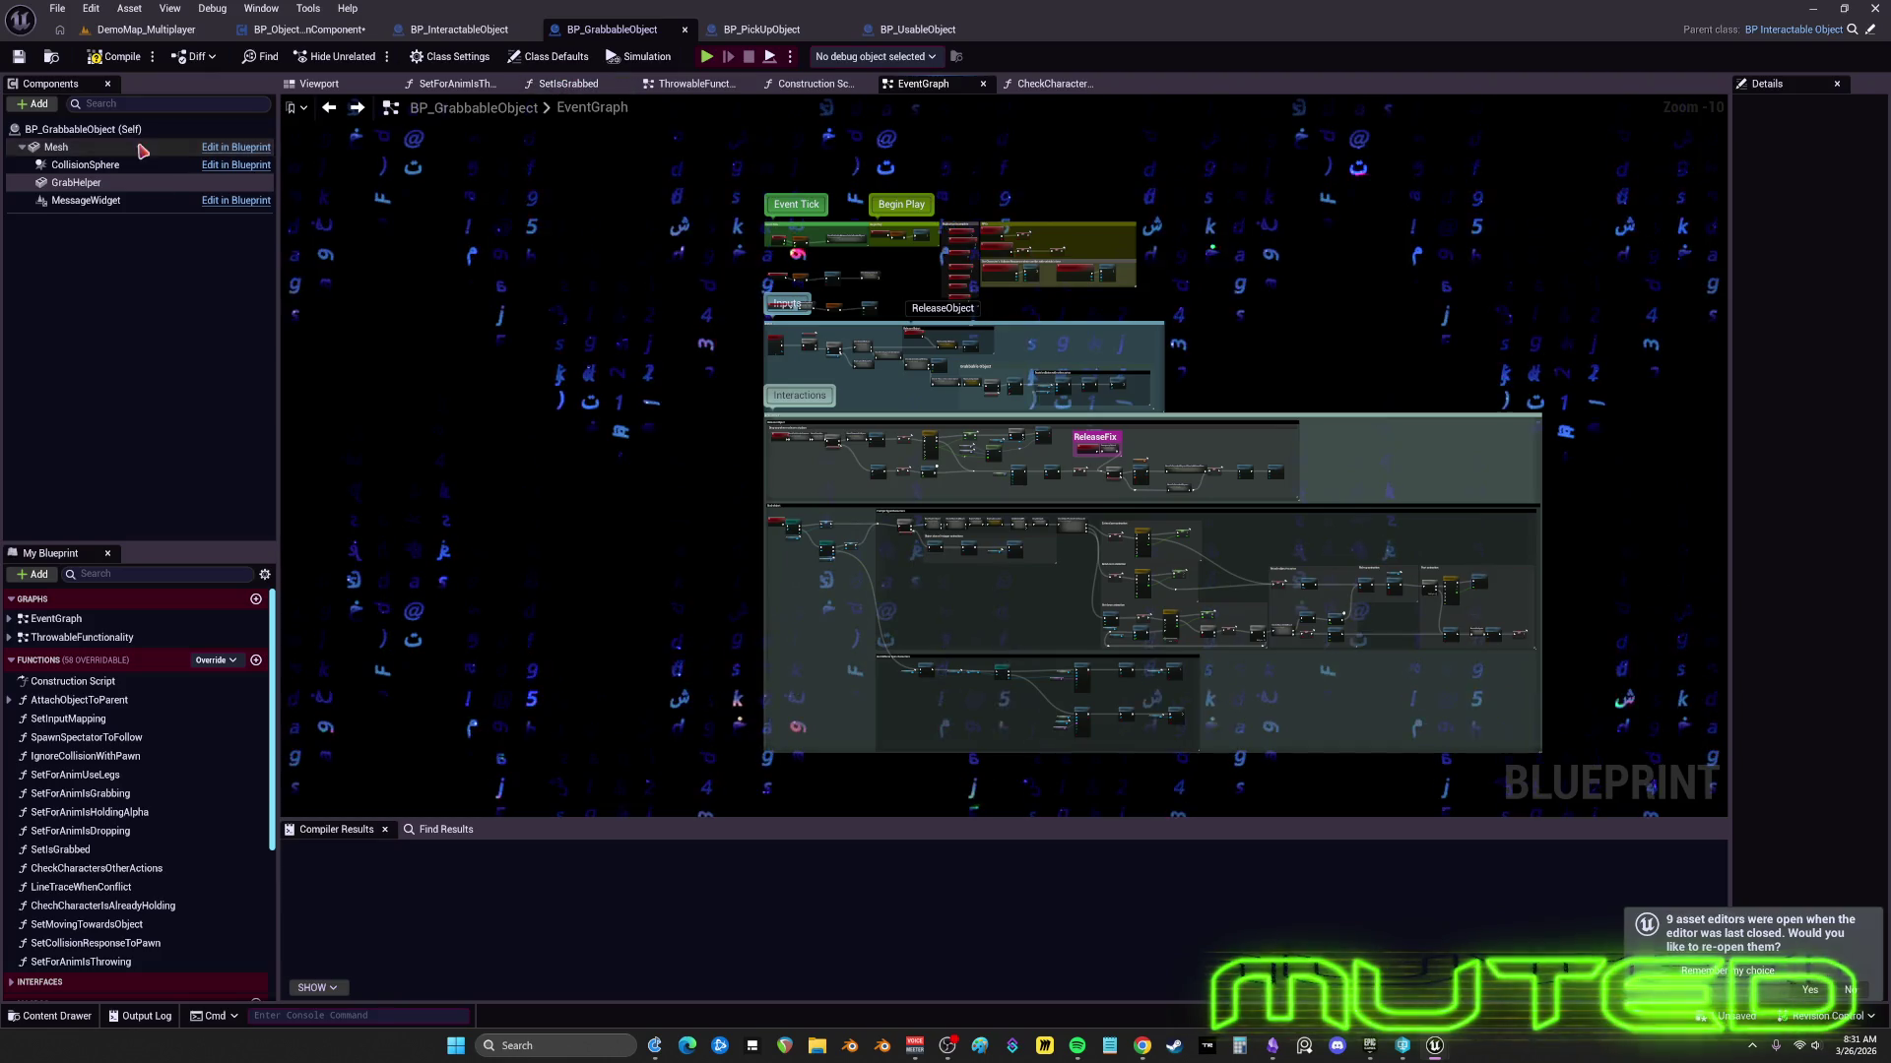
left_click(146, 29)
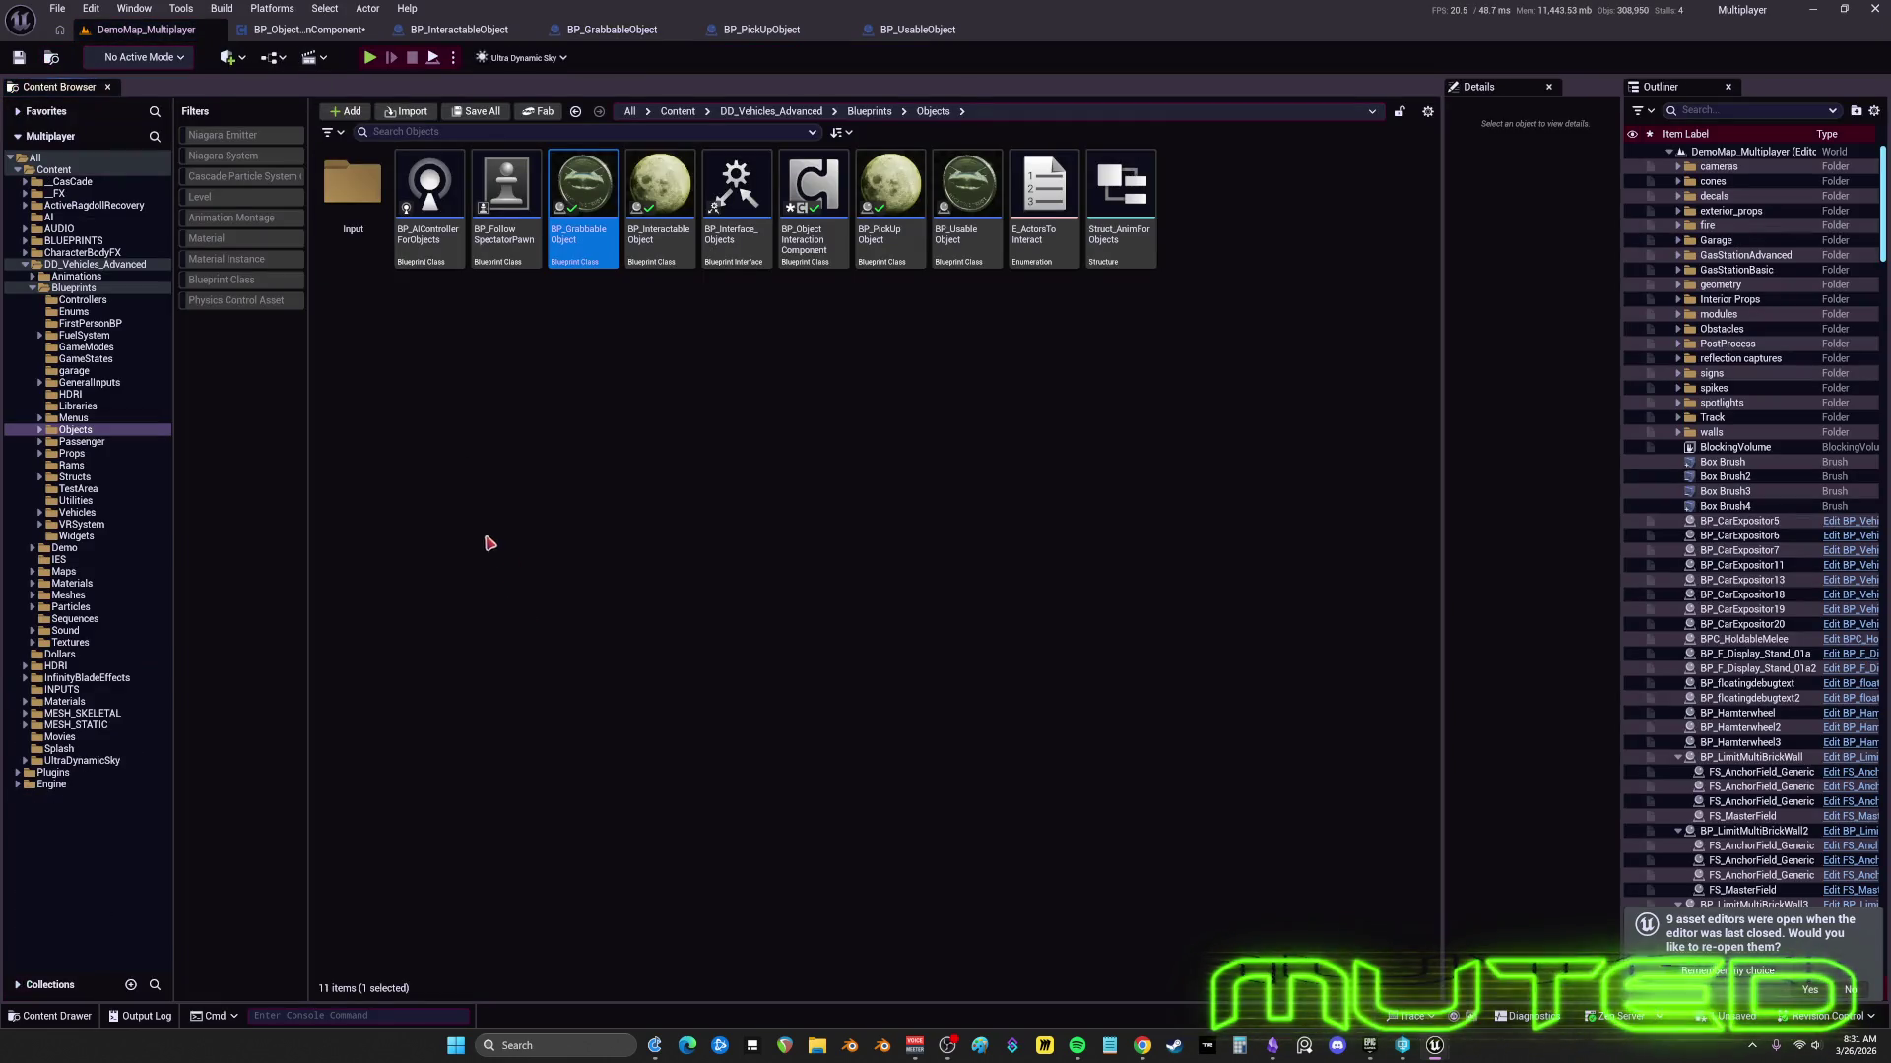
- Open BP_Holdable from BLUEPRINTS > UniqueBlueprints > HoldableObjects, then select BPC_HoldableMelee
left_click(25, 240)
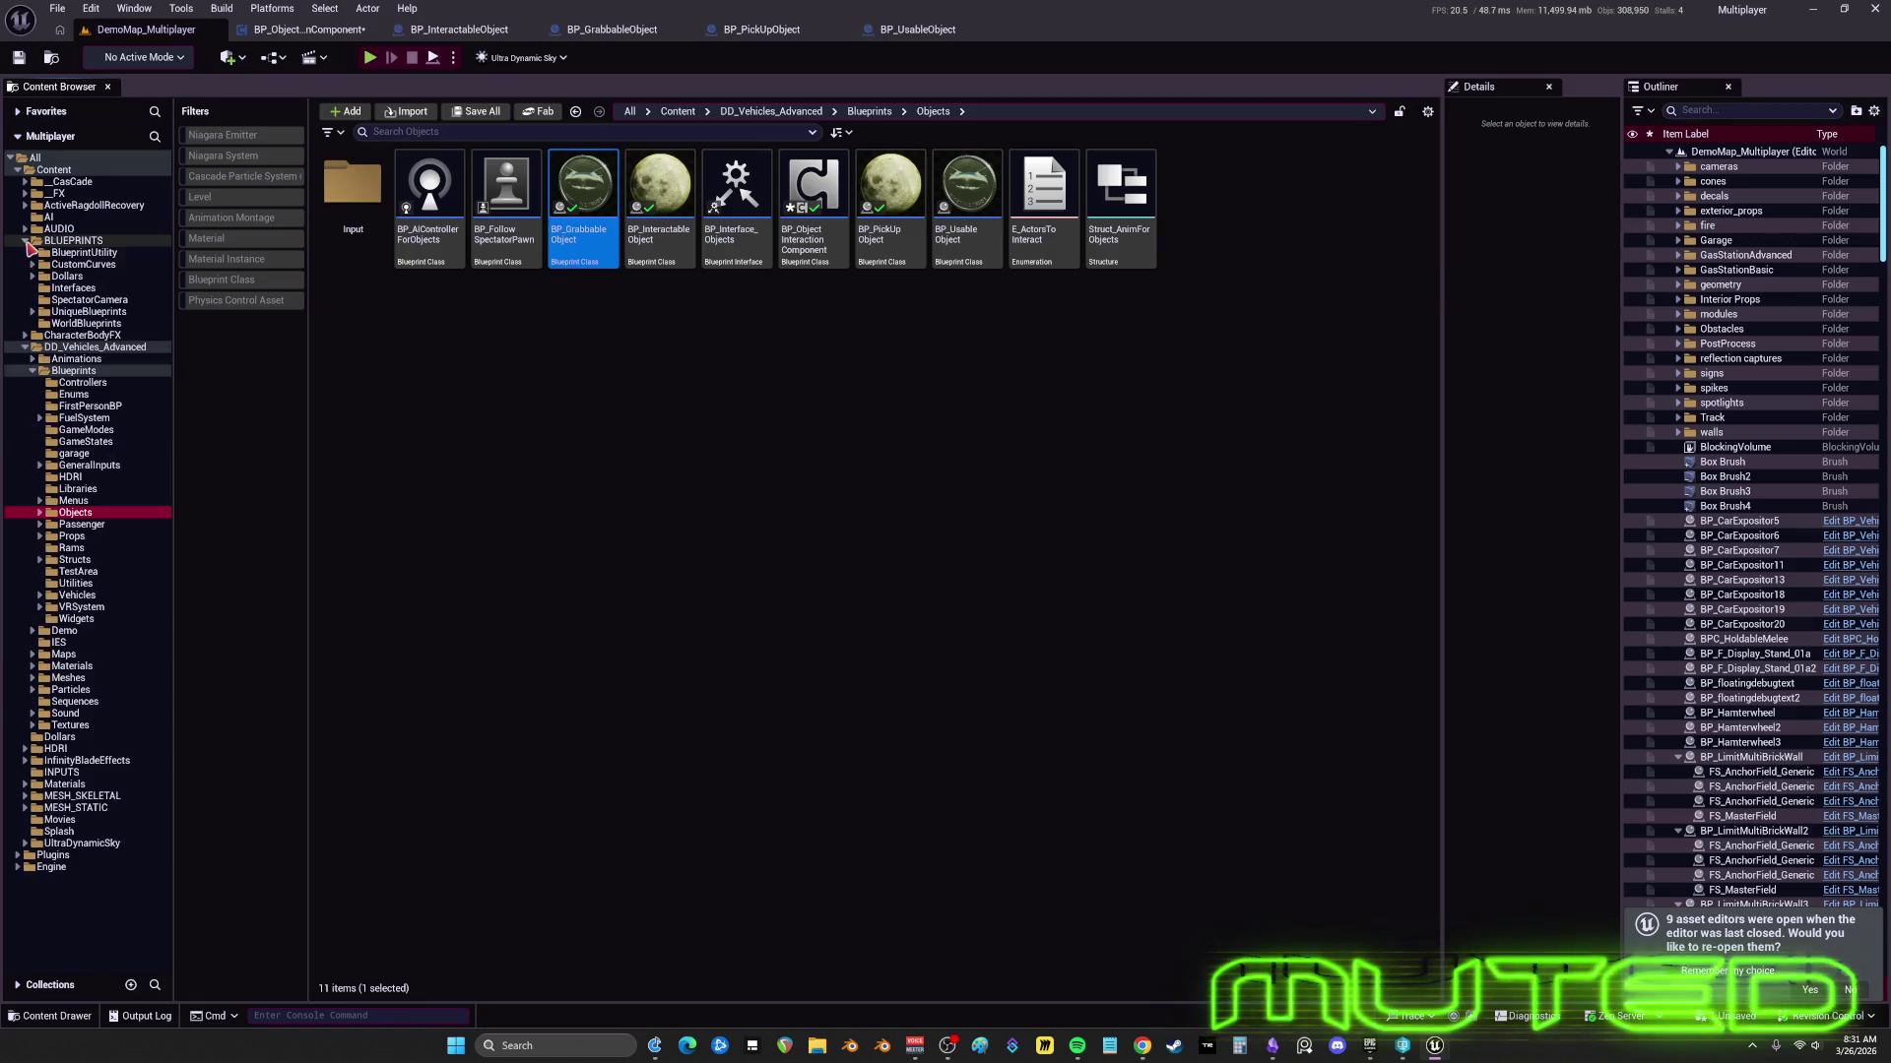
left_click(33, 312)
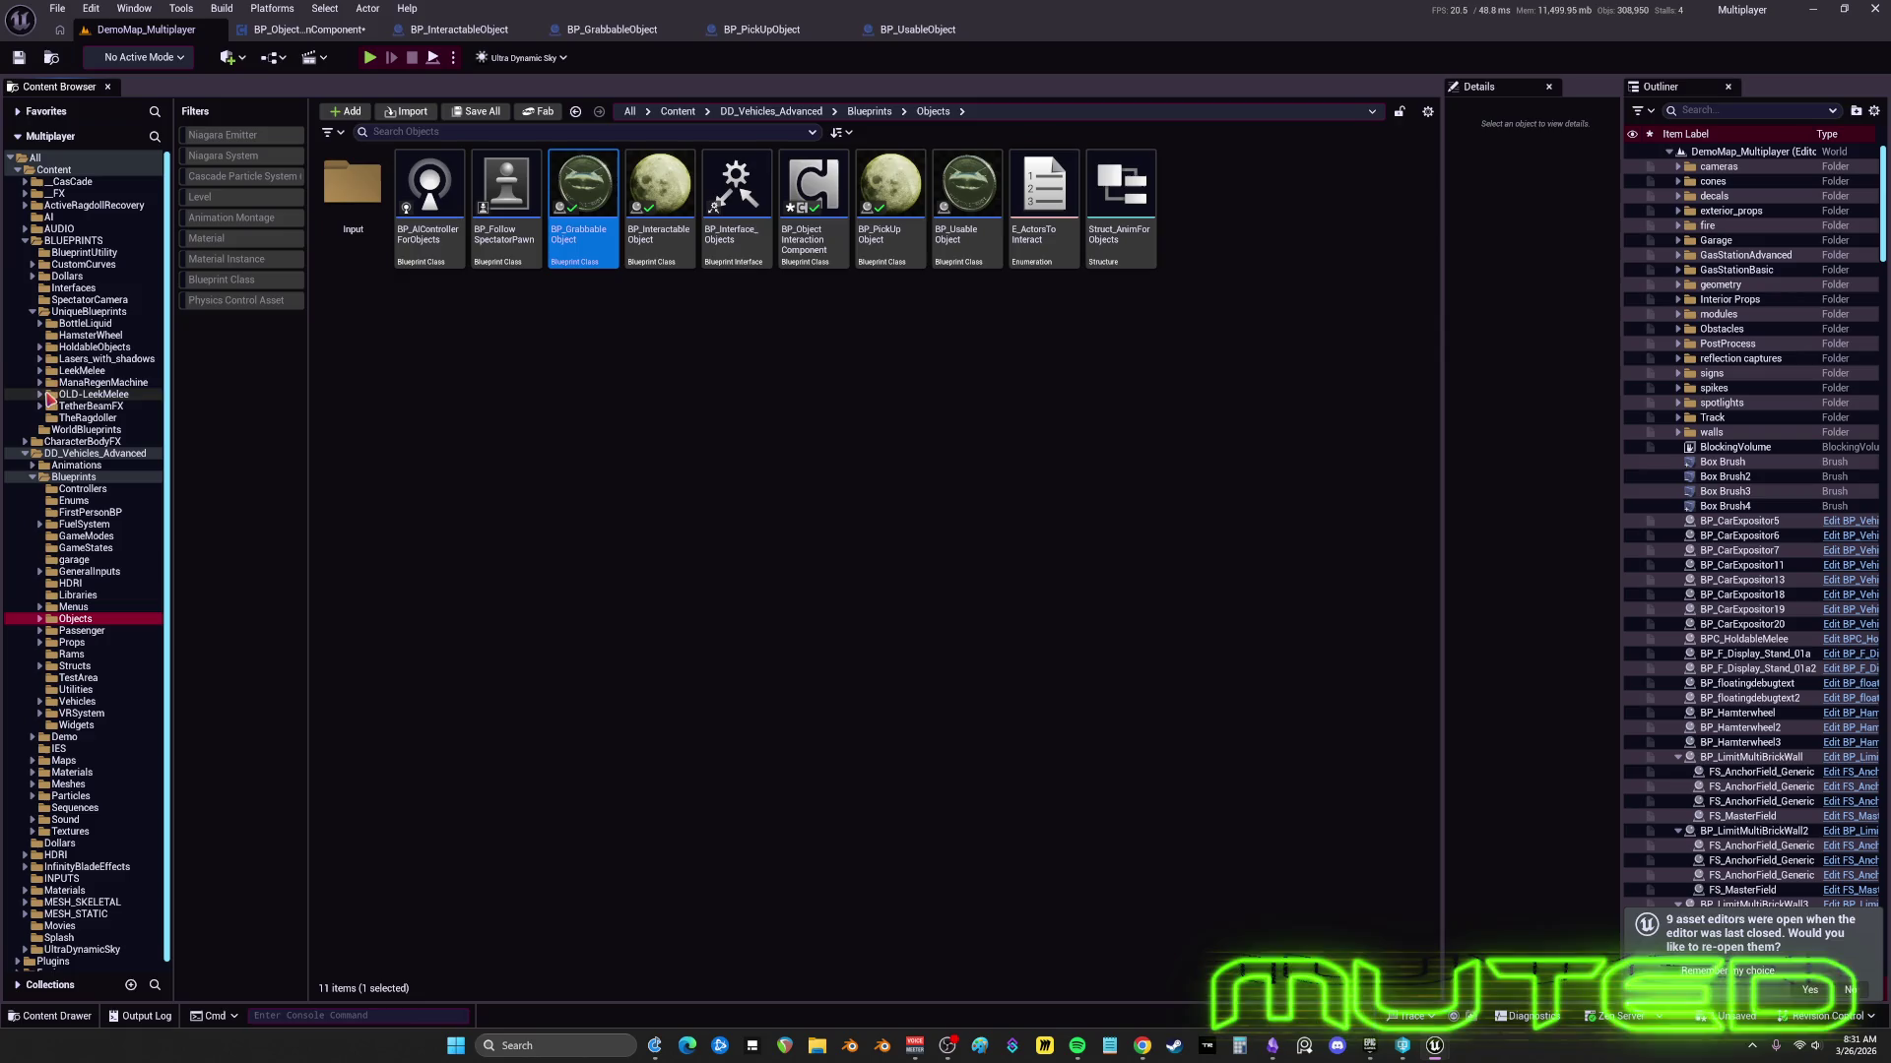
left_click(79, 347)
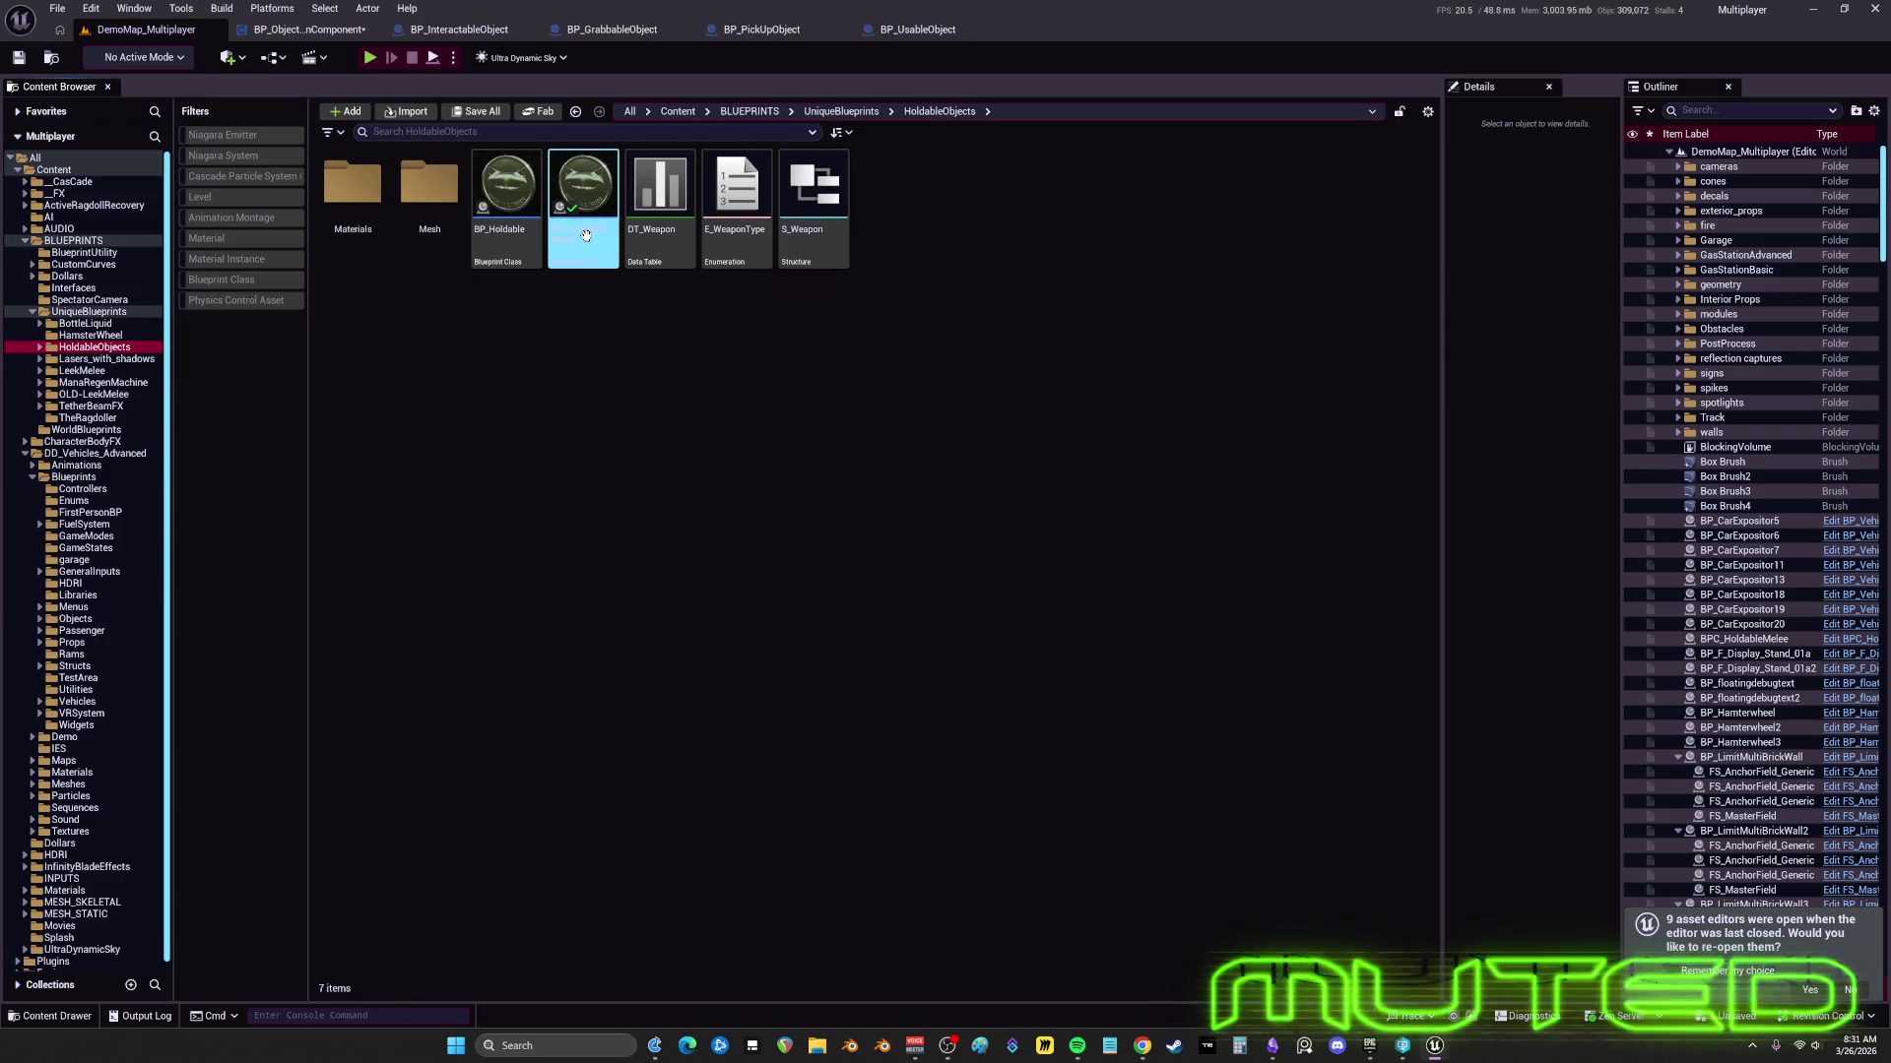
double_click(507, 197)
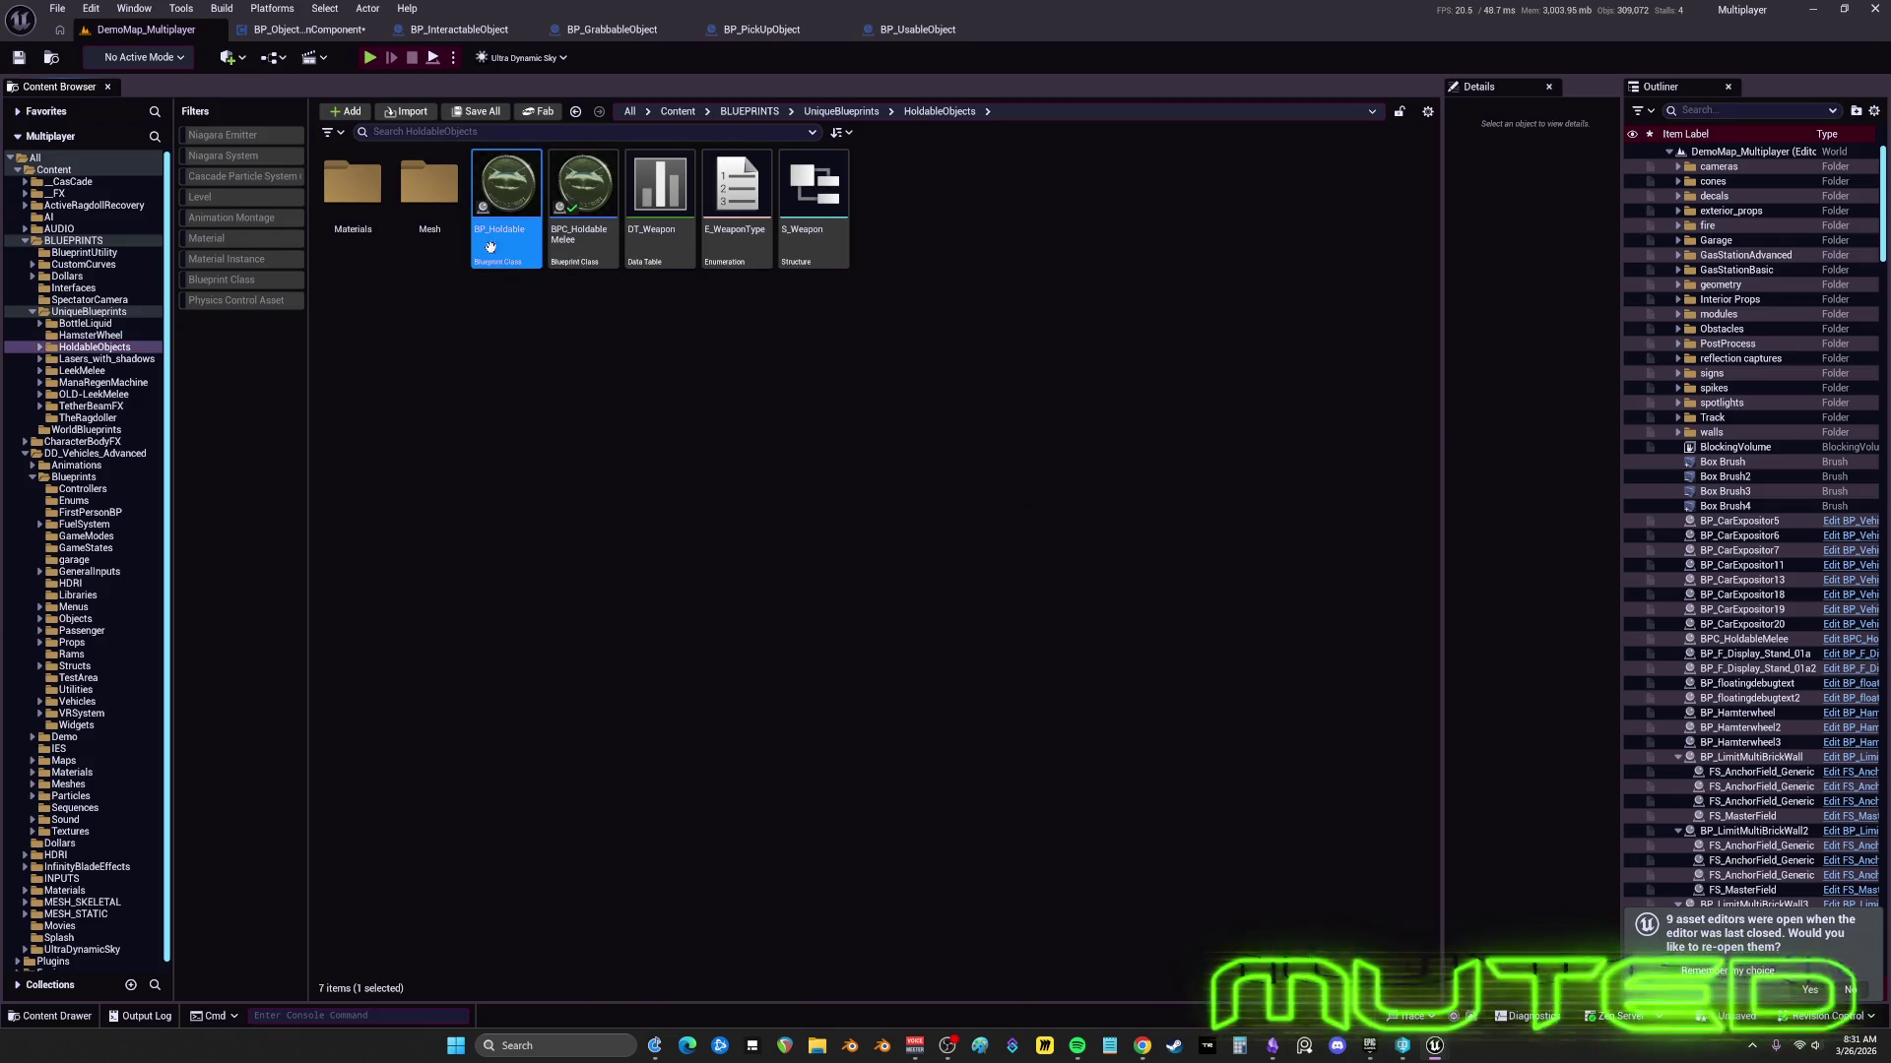
left_click(137, 31)
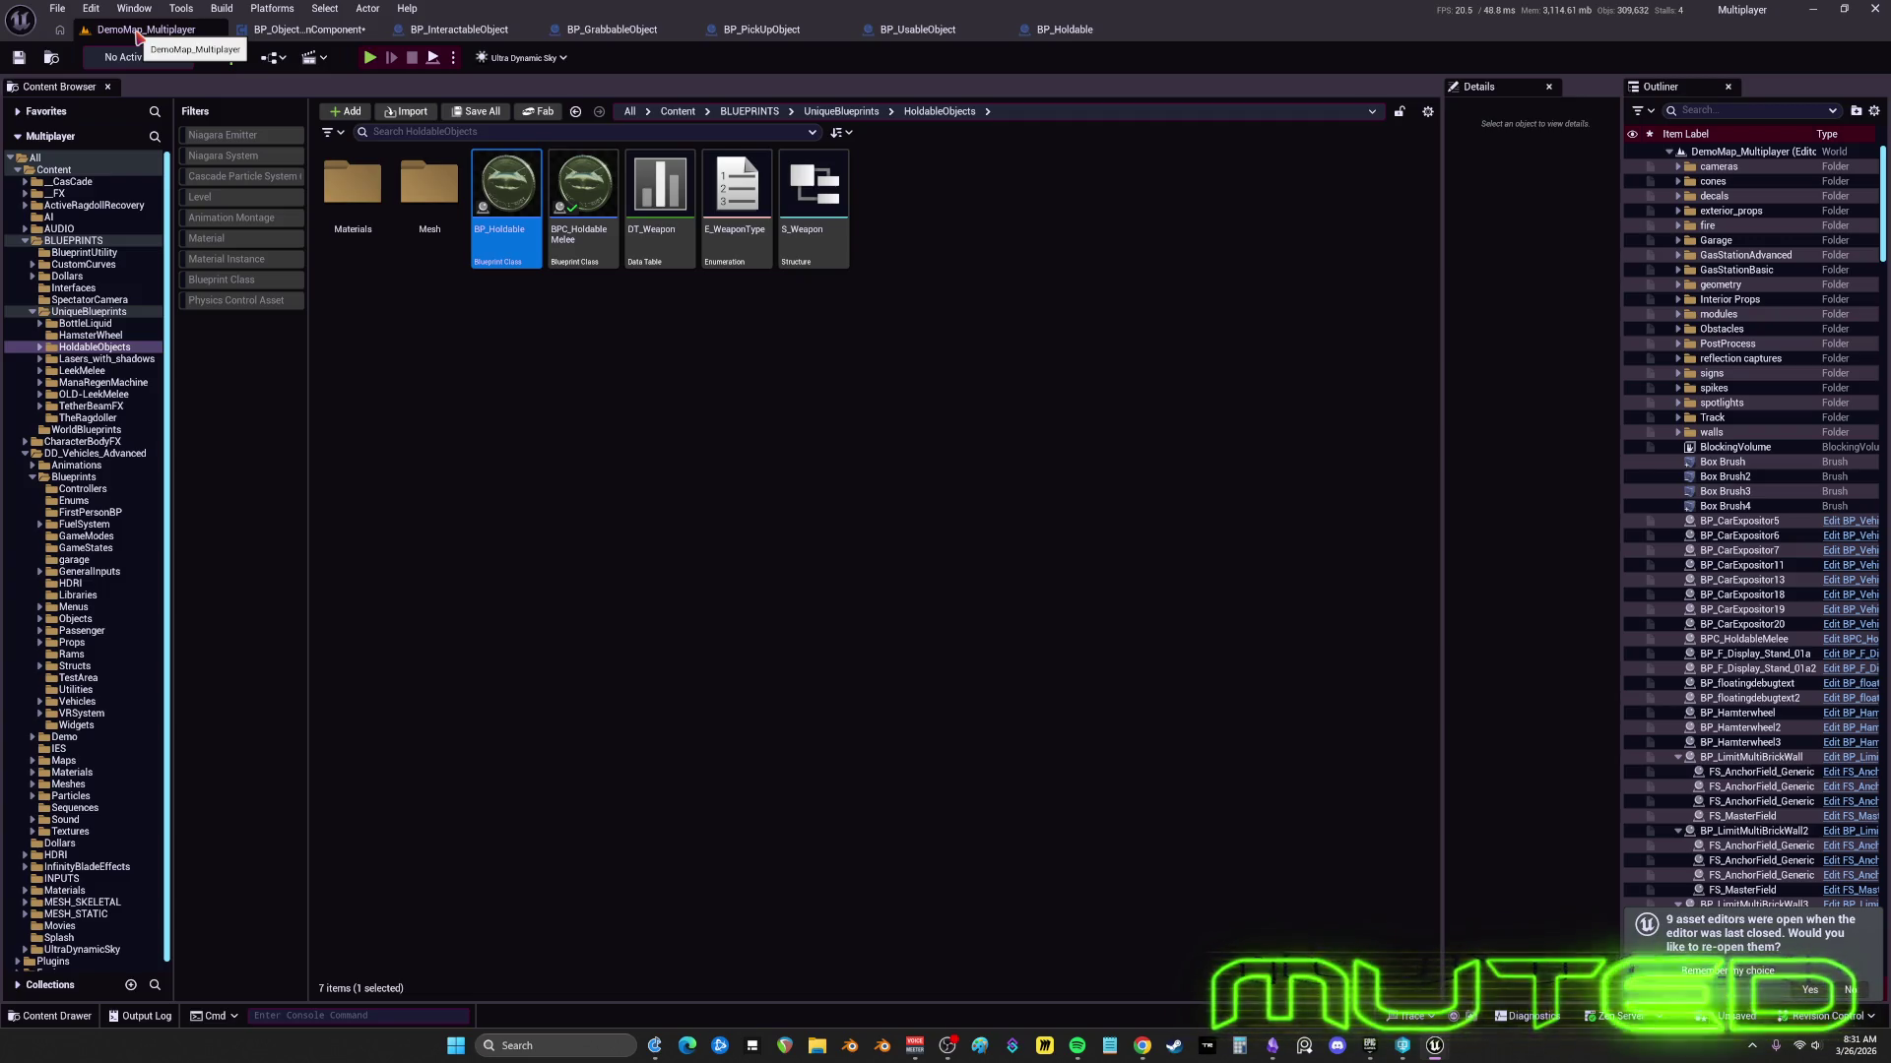
left_click(562, 184)
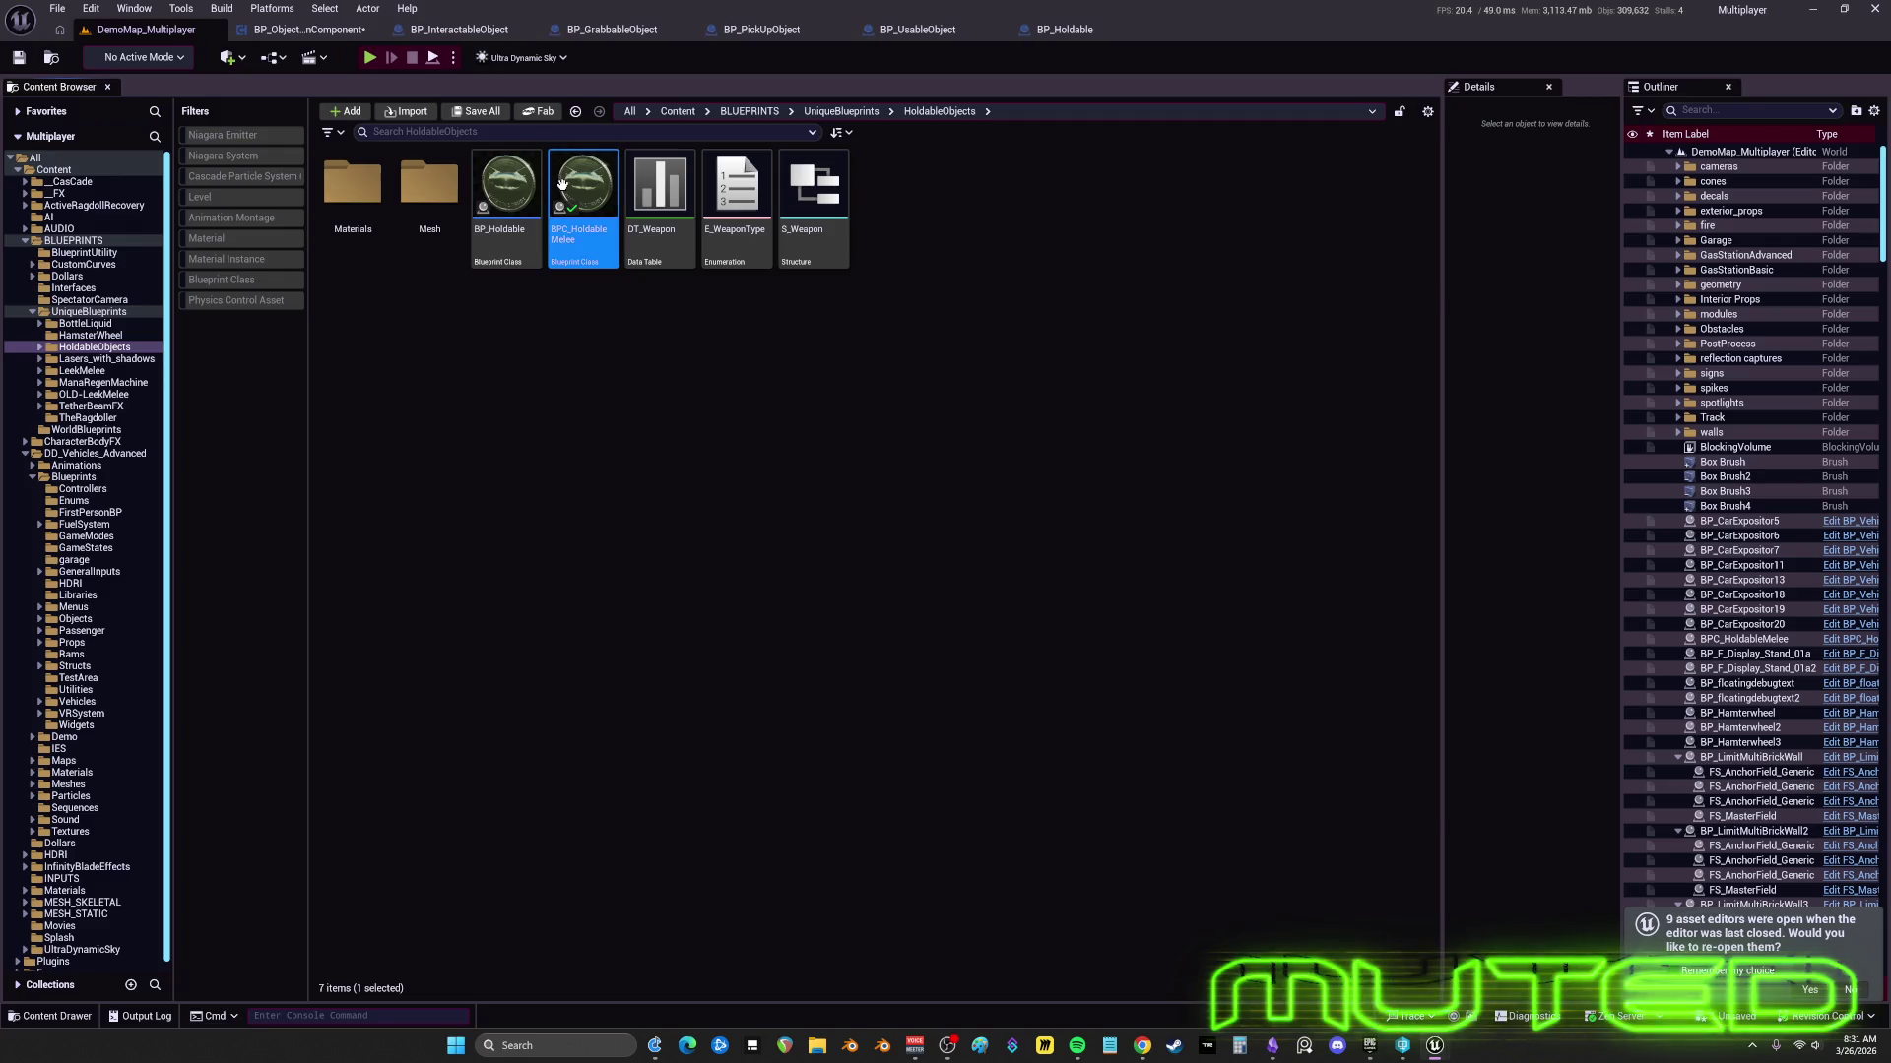
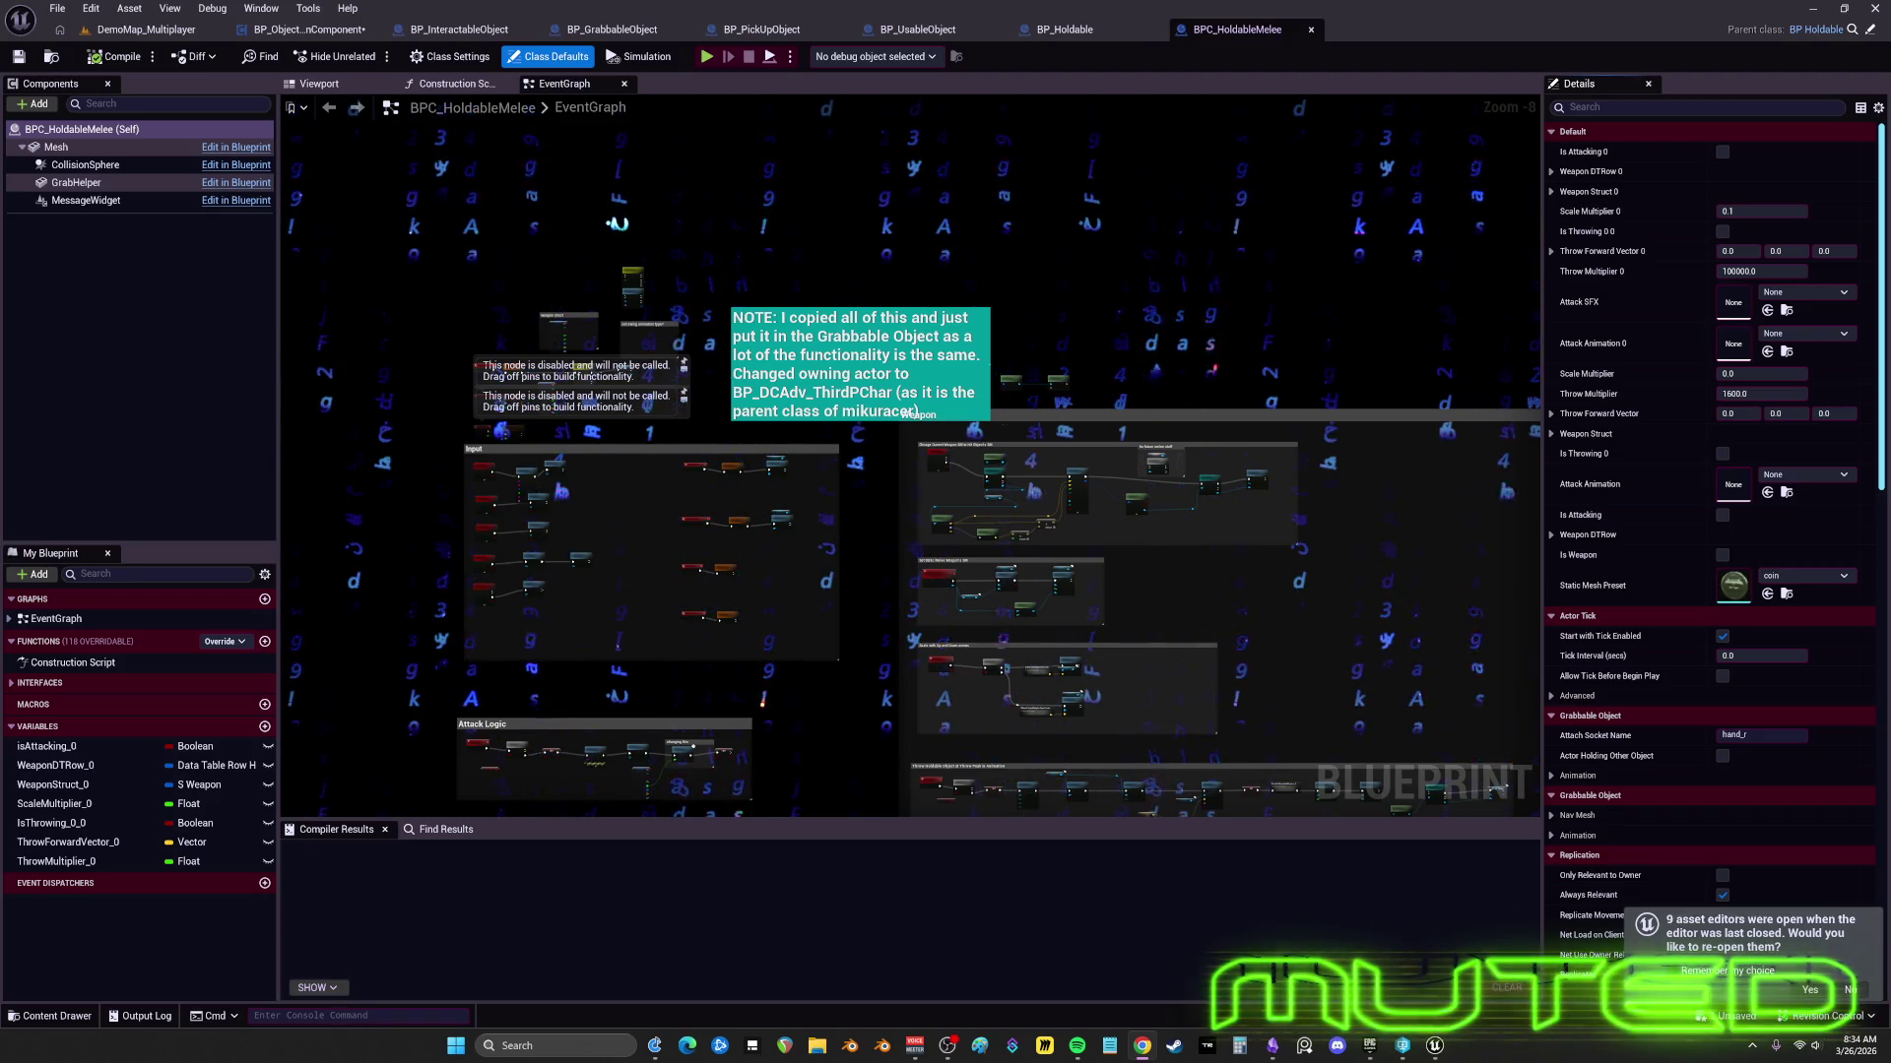
- Check the comment group and its node in BP_Holdable
left_click(1102, 35)
scroll(867, 507, "up", 4)
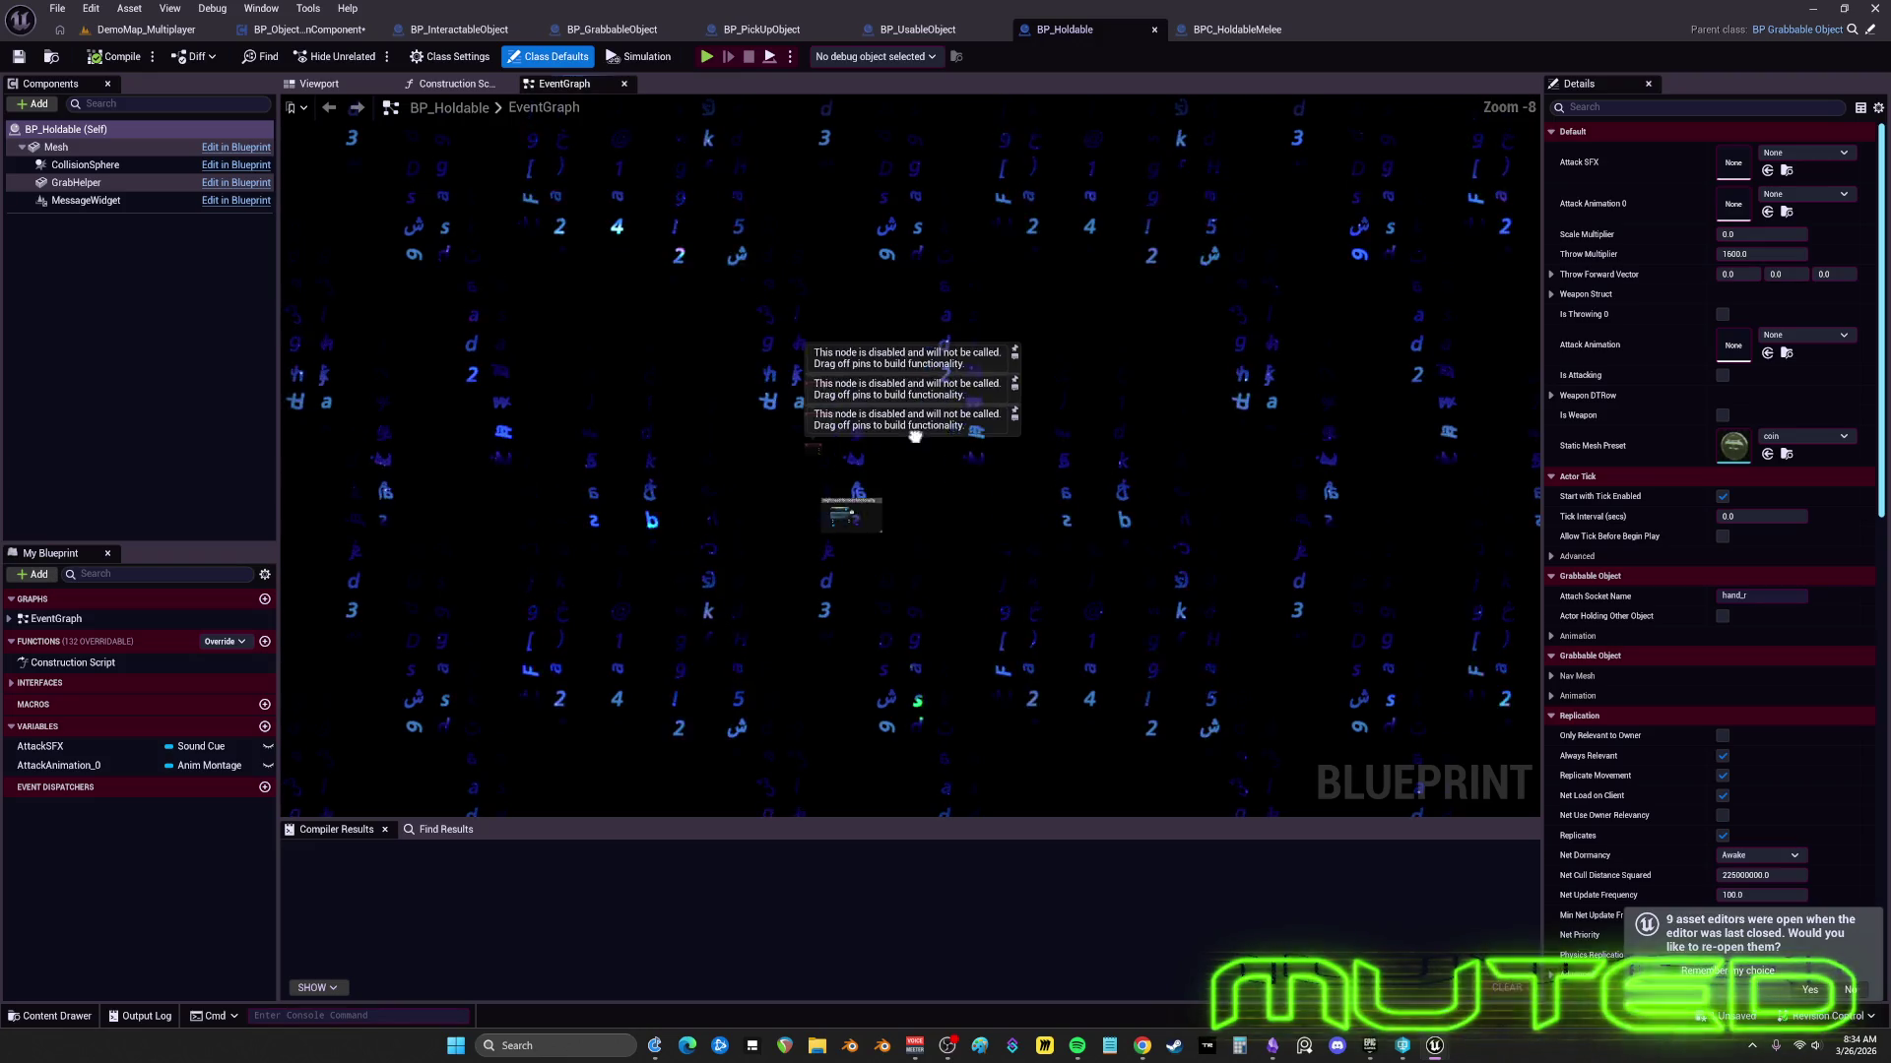
scroll(906, 500, "up", 2)
left_click_drag(906, 501, 667, 764)
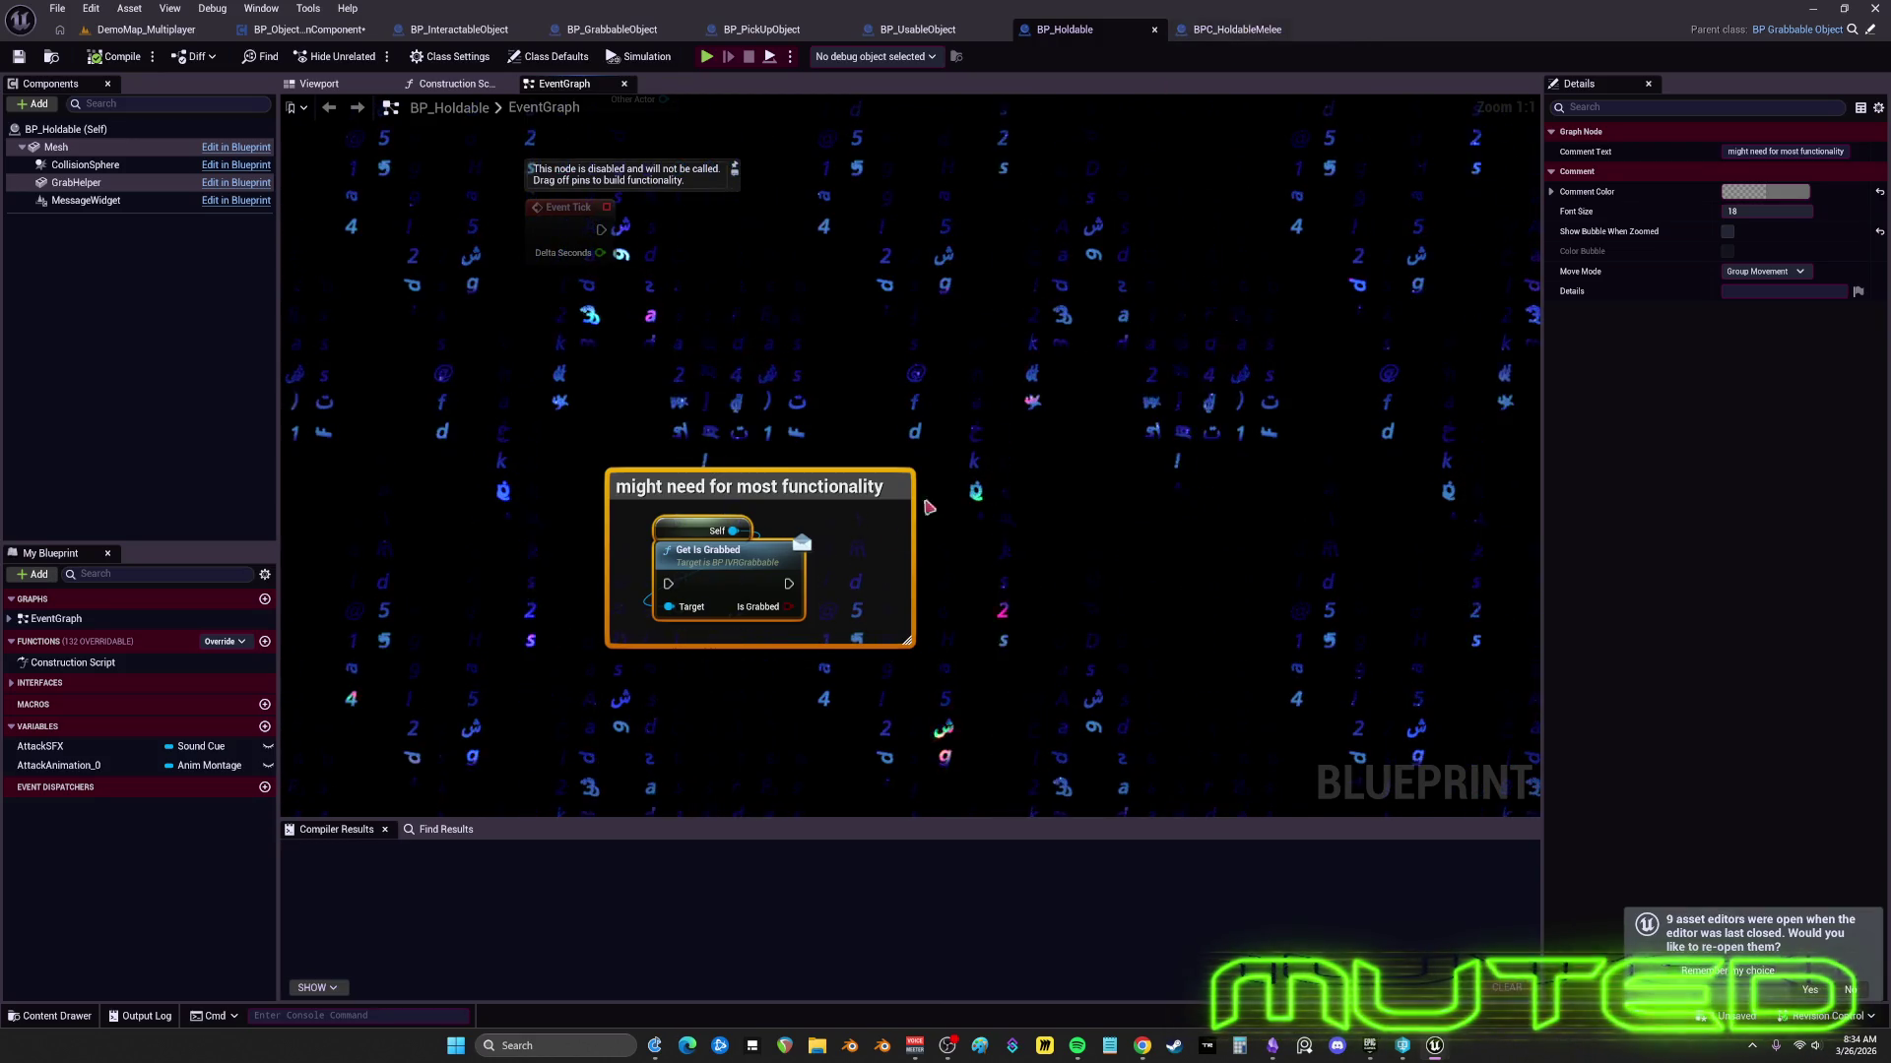
- Back in BPC_HoldableMelee, review the BeginPlay chain, SET Attack Animation and IA_LMBMouse input
left_click(1252, 32)
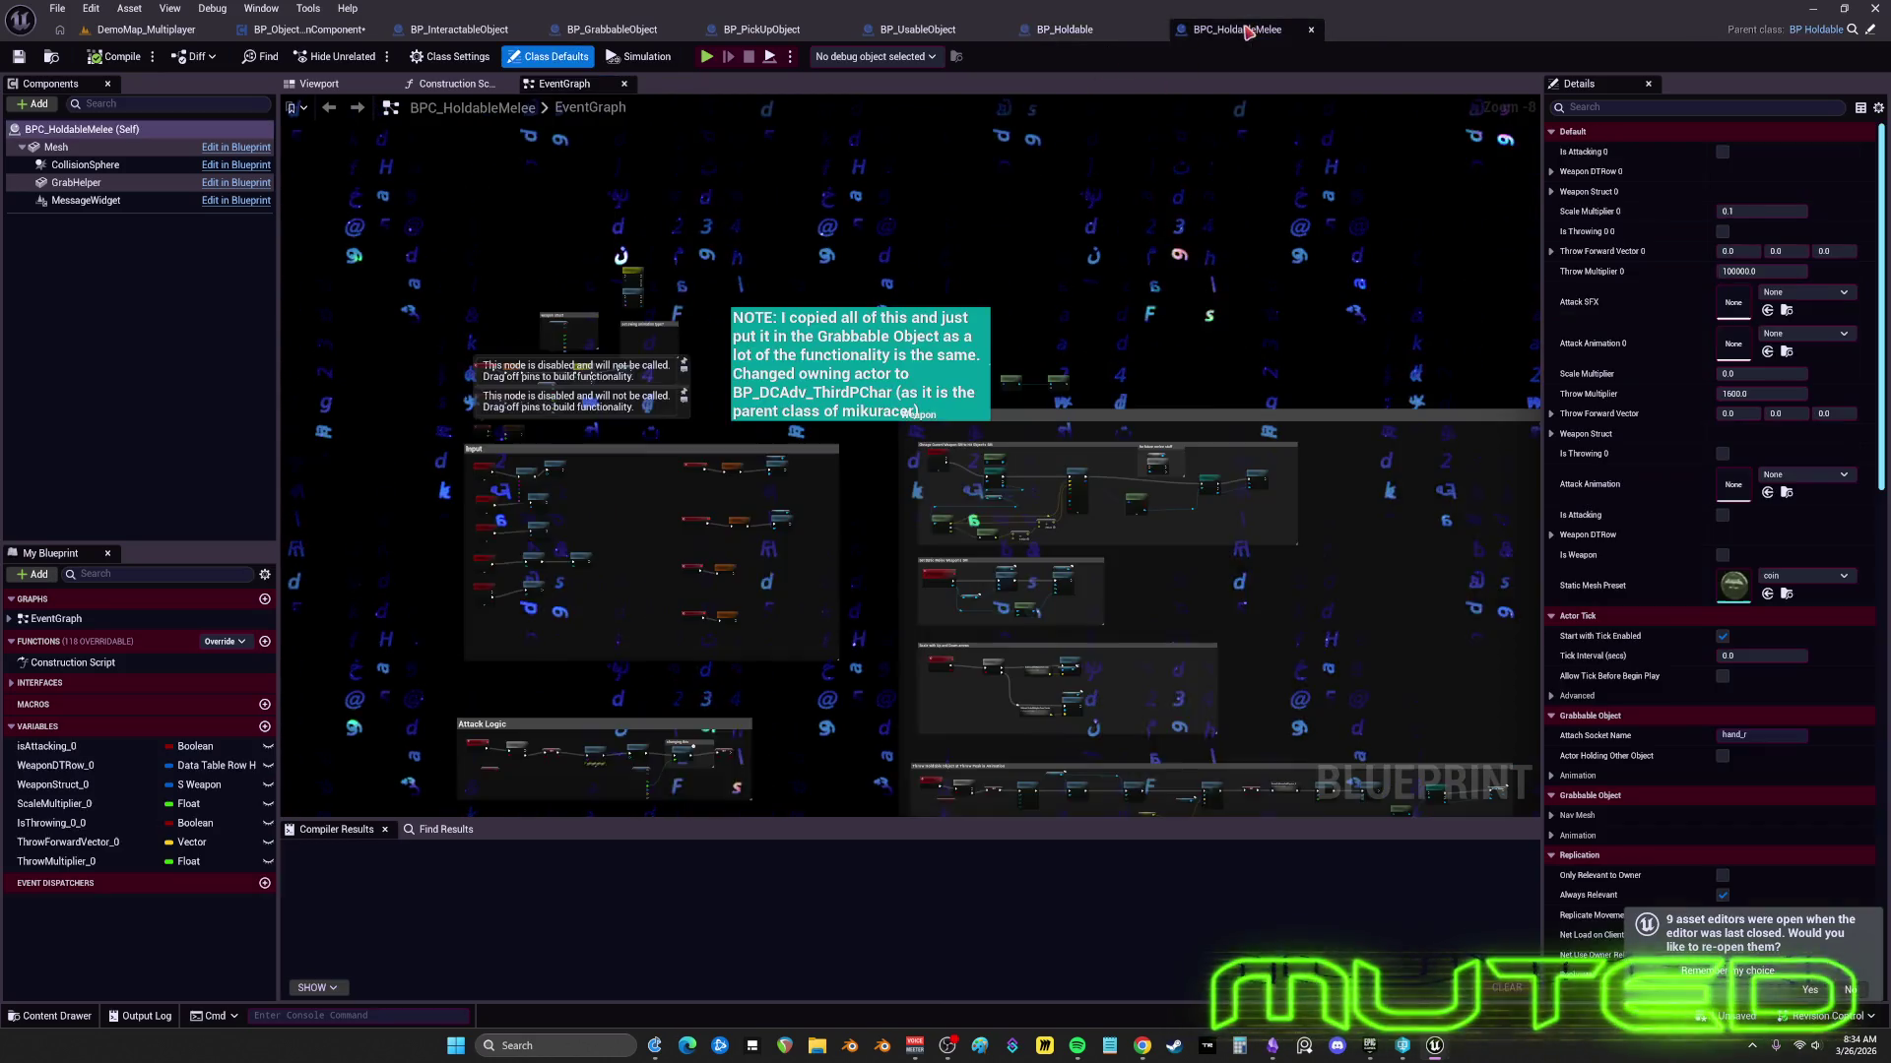
scroll(658, 361, "up", 2)
scroll(658, 361, "up", 4)
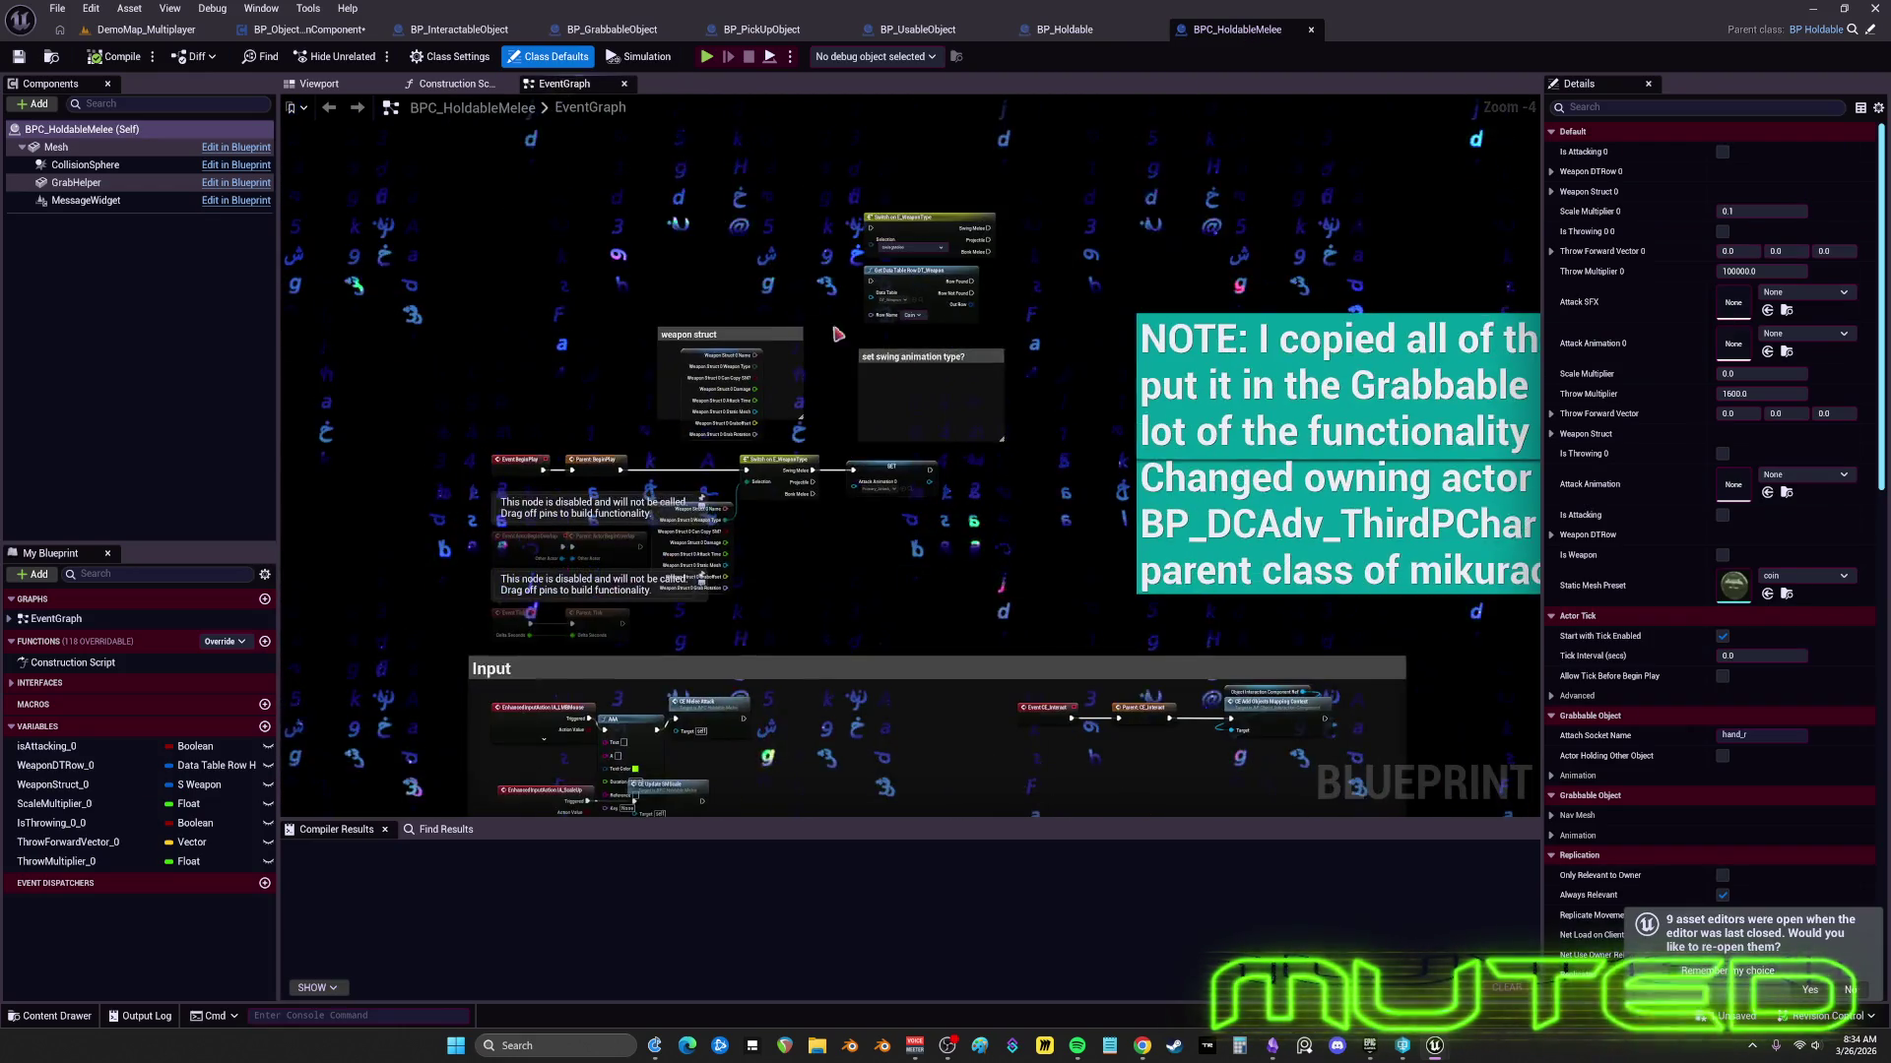
left_click(1134, 235)
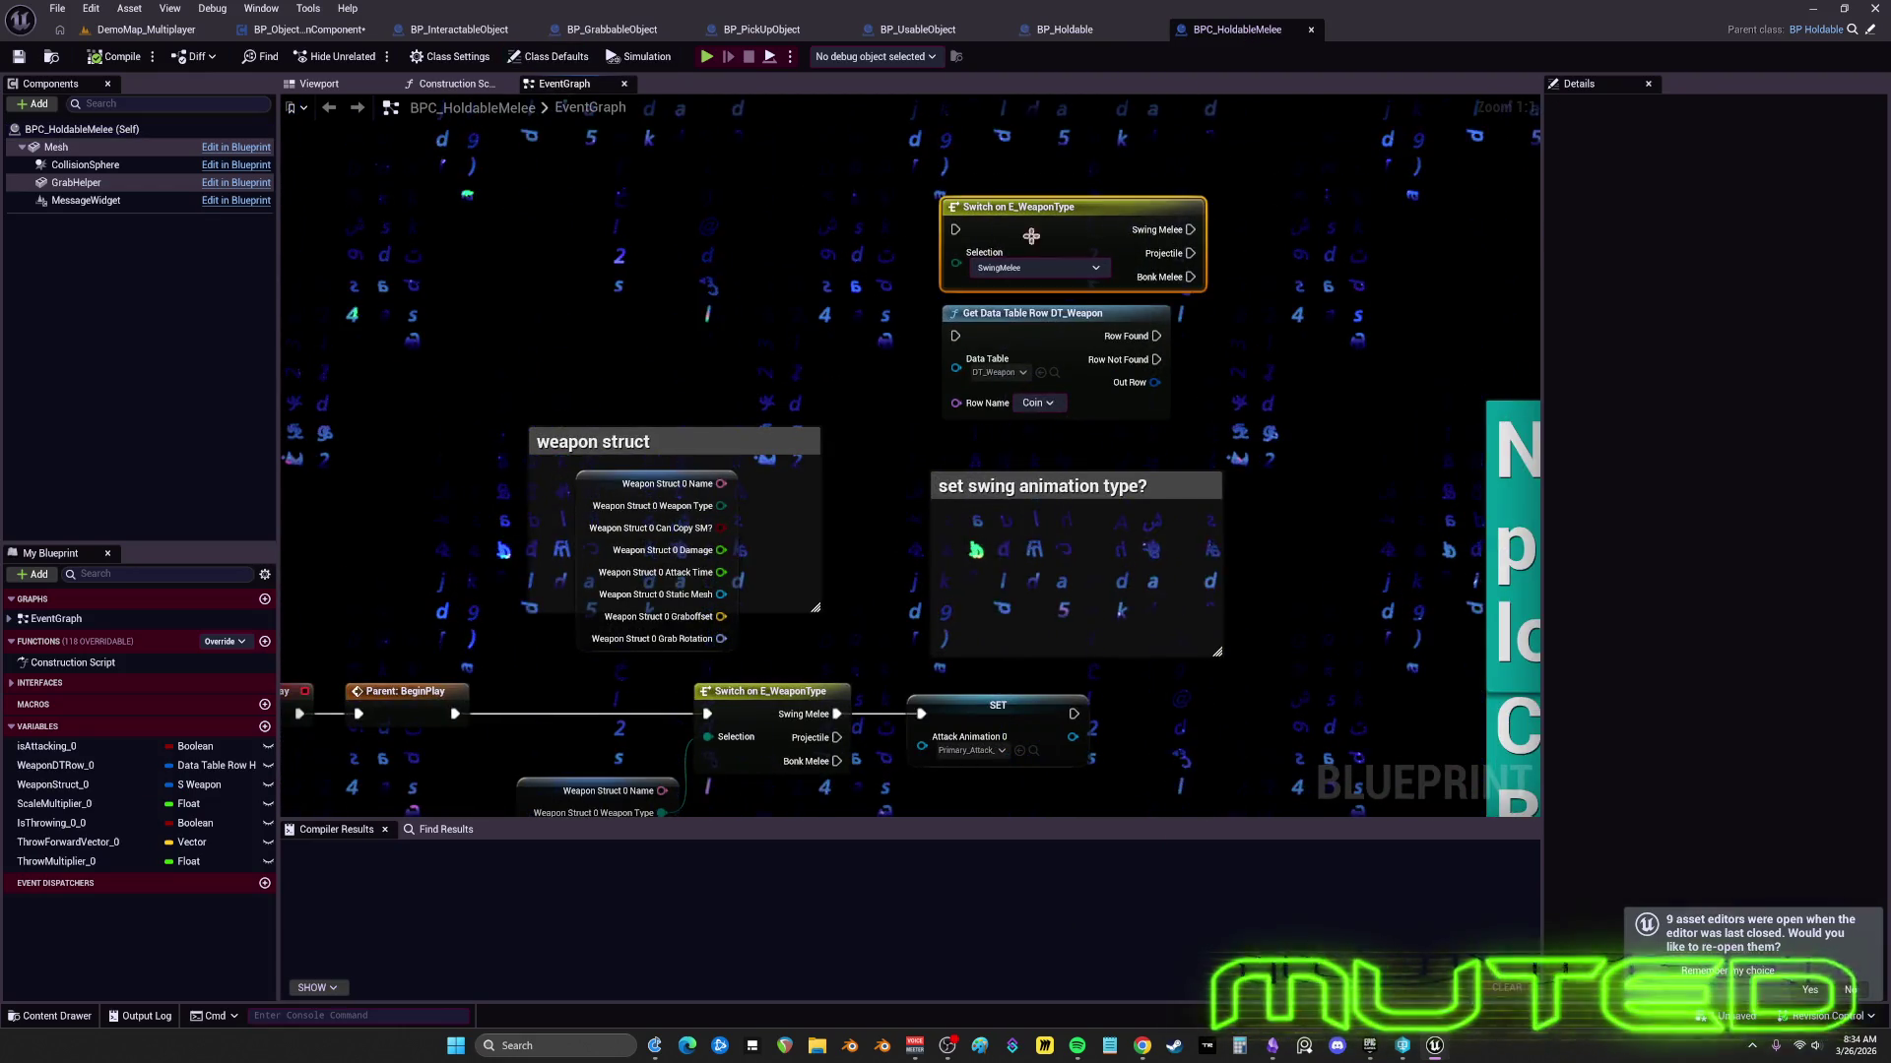
left_click_drag(489, 587, 726, 354)
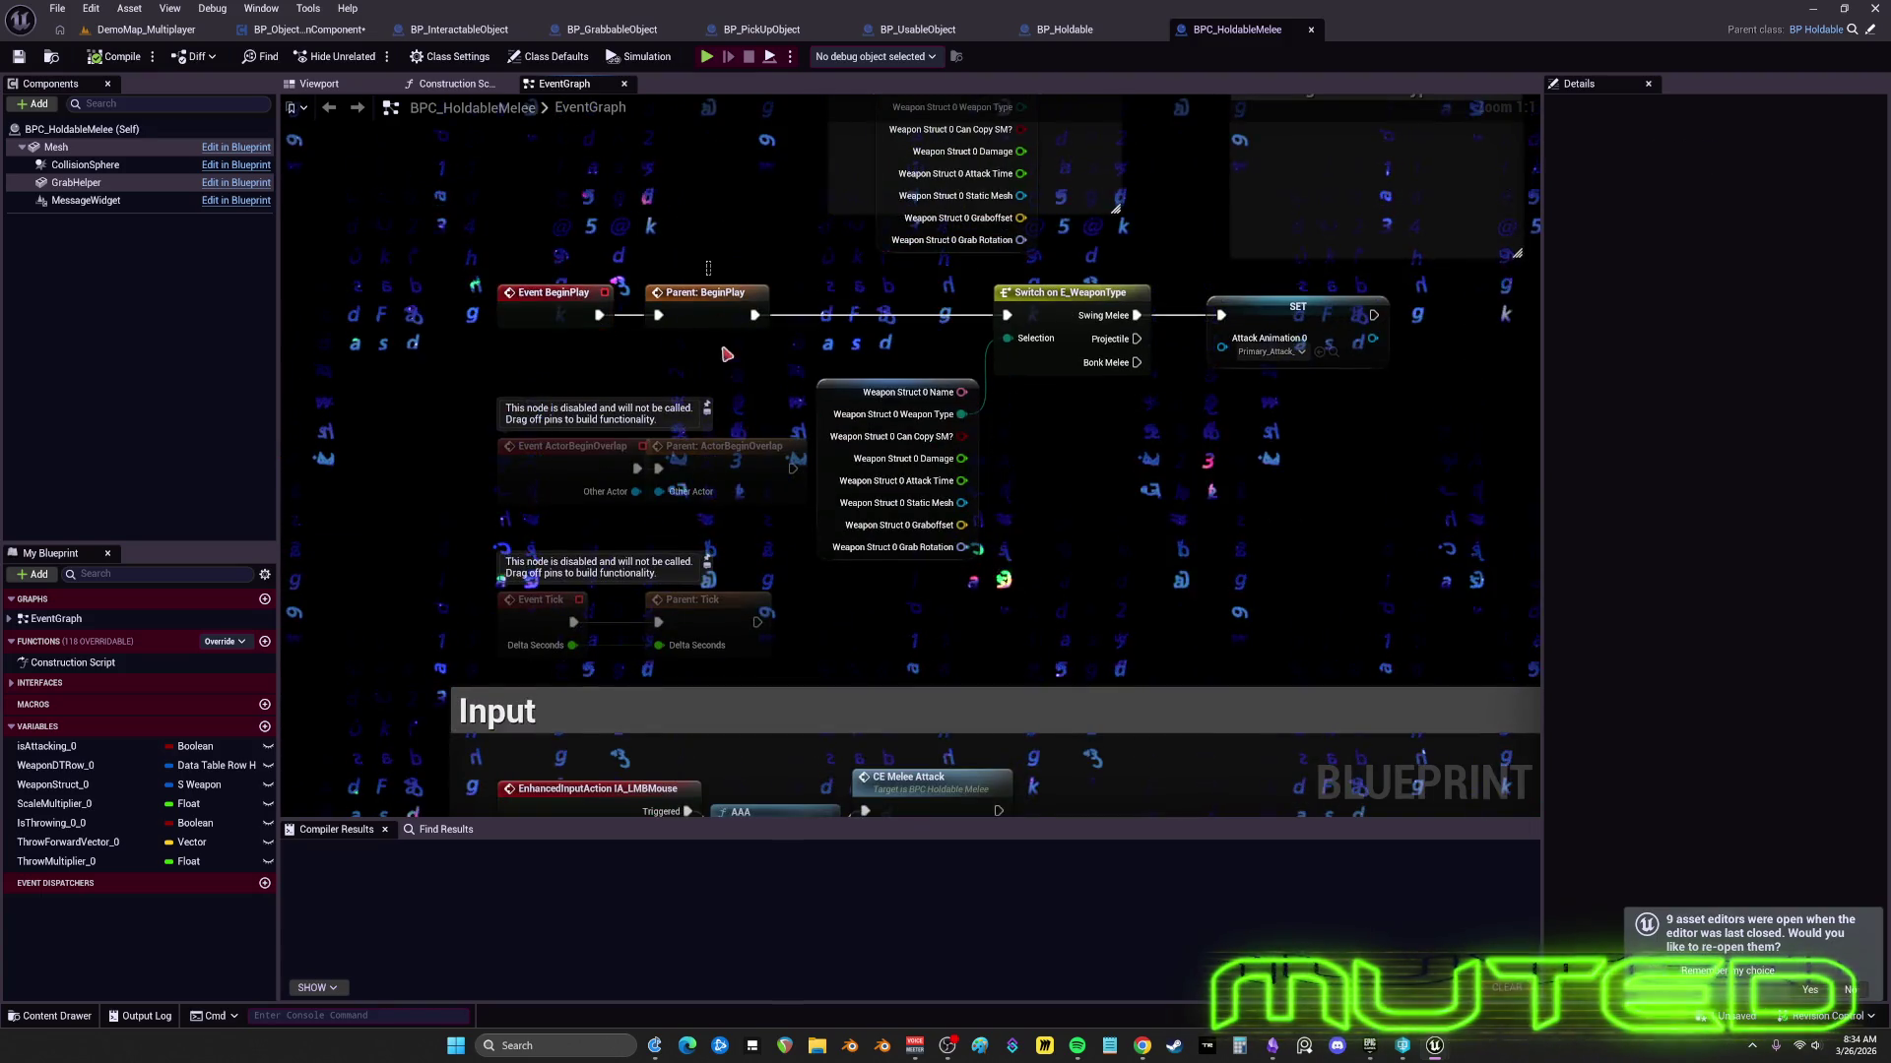
left_click(1280, 325)
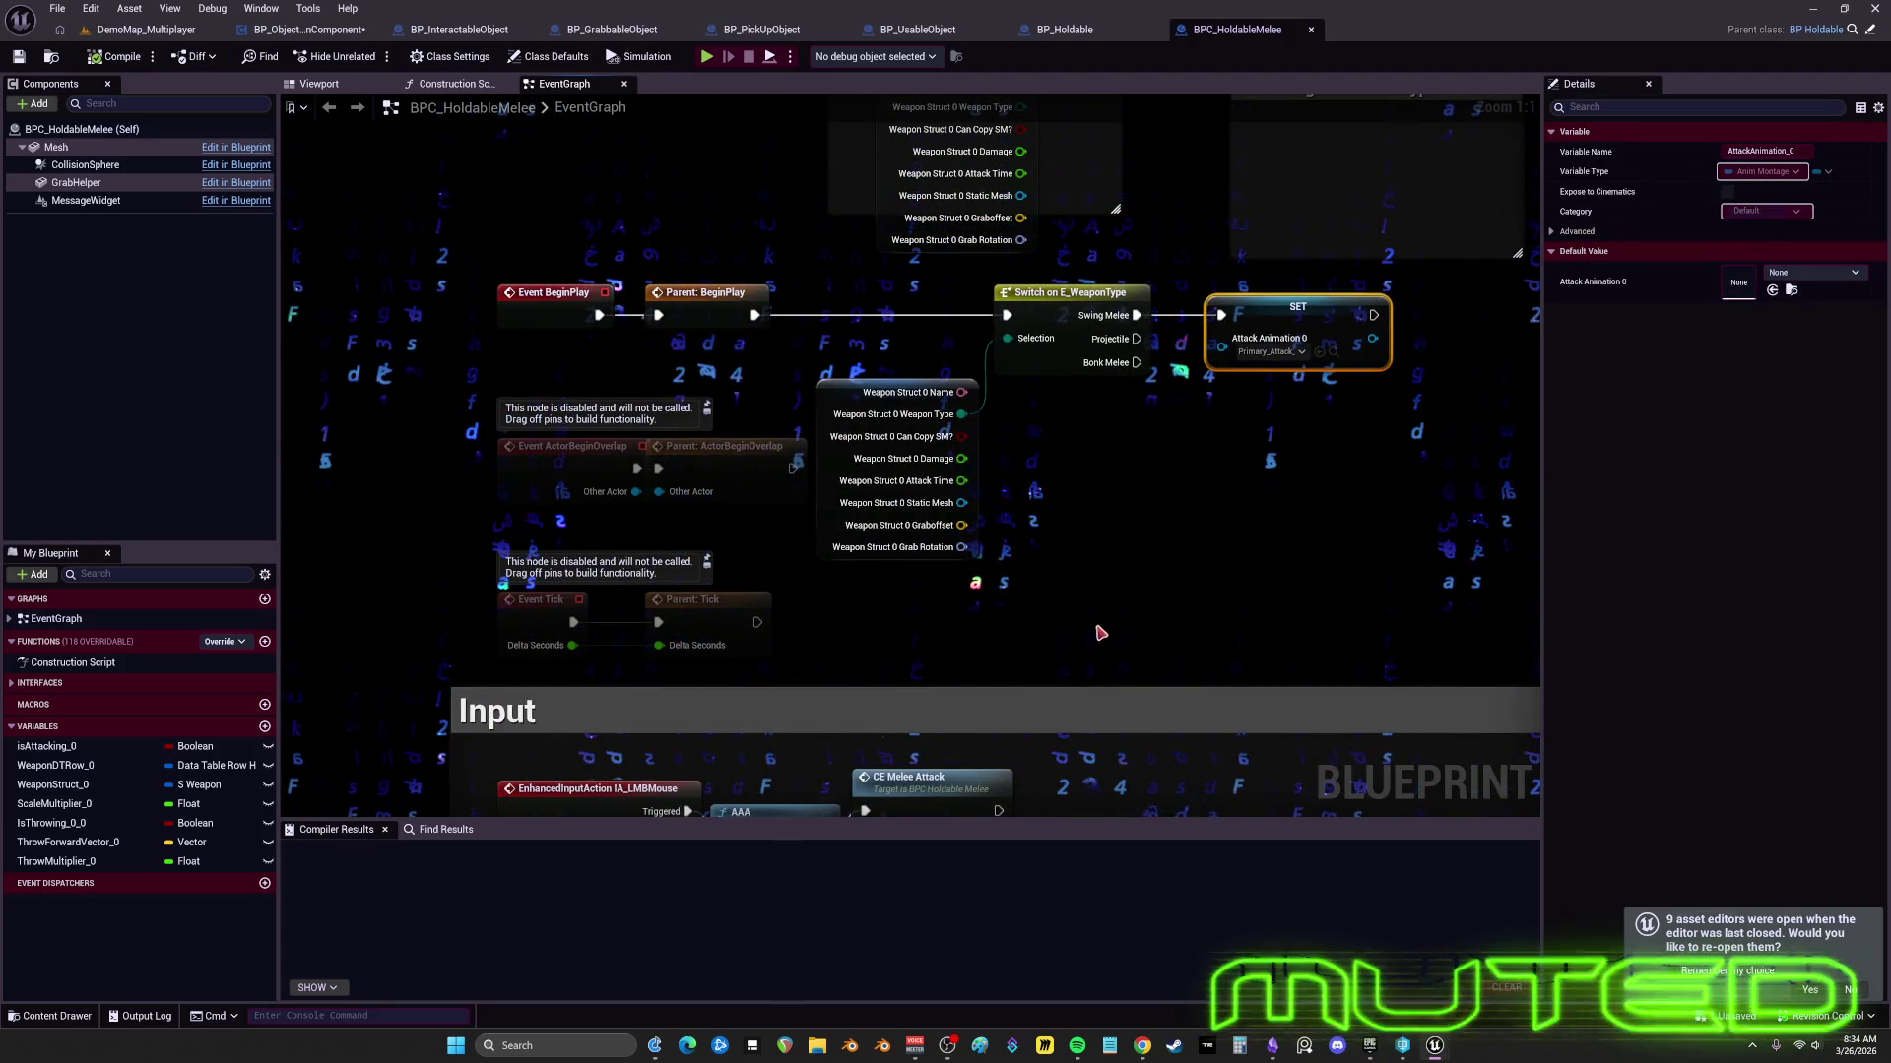
scroll(907, 448, "down", 1)
mouse_move(1069, 670)
left_mouse_down()
mouse_move(1071, 304)
mouse_move(818, 544)
mouse_move(1089, 331)
left_mouse_up()
scroll(818, 544, "down", 1)
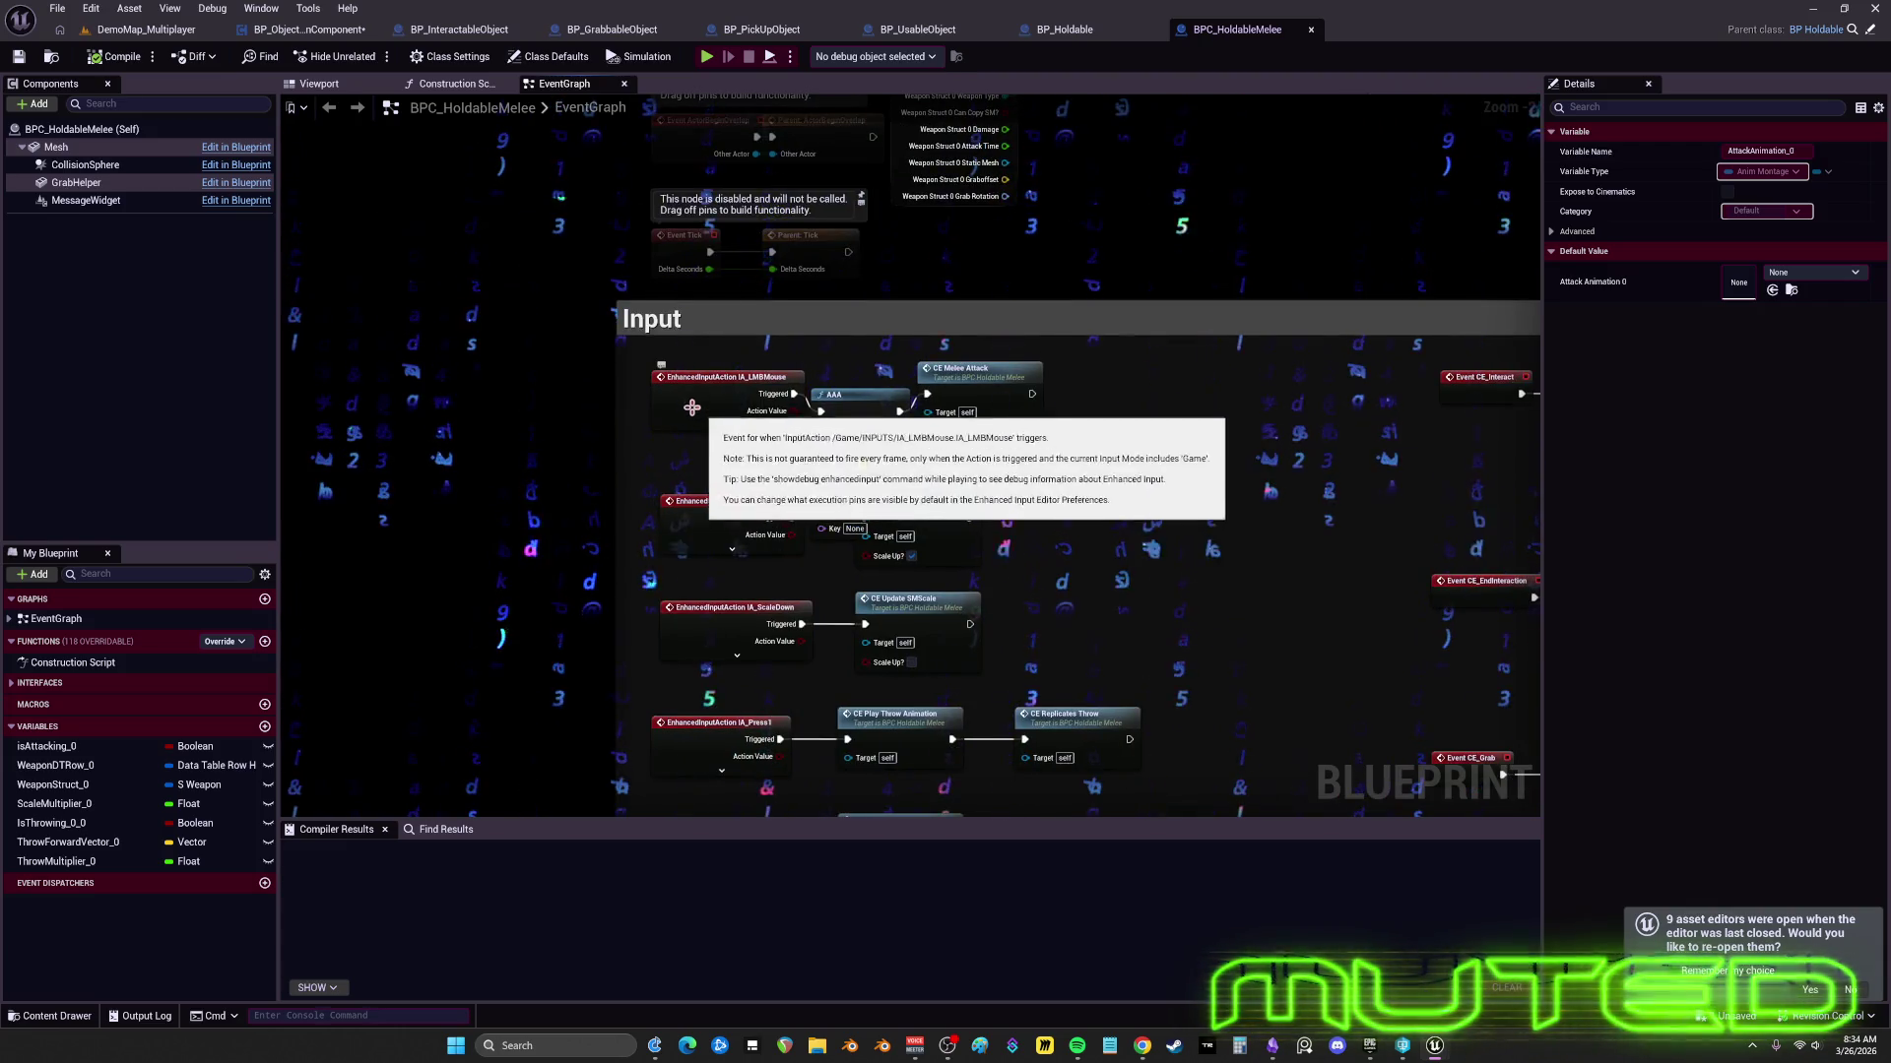
left_click(692, 407)
scroll(1040, 417, "up", 2)
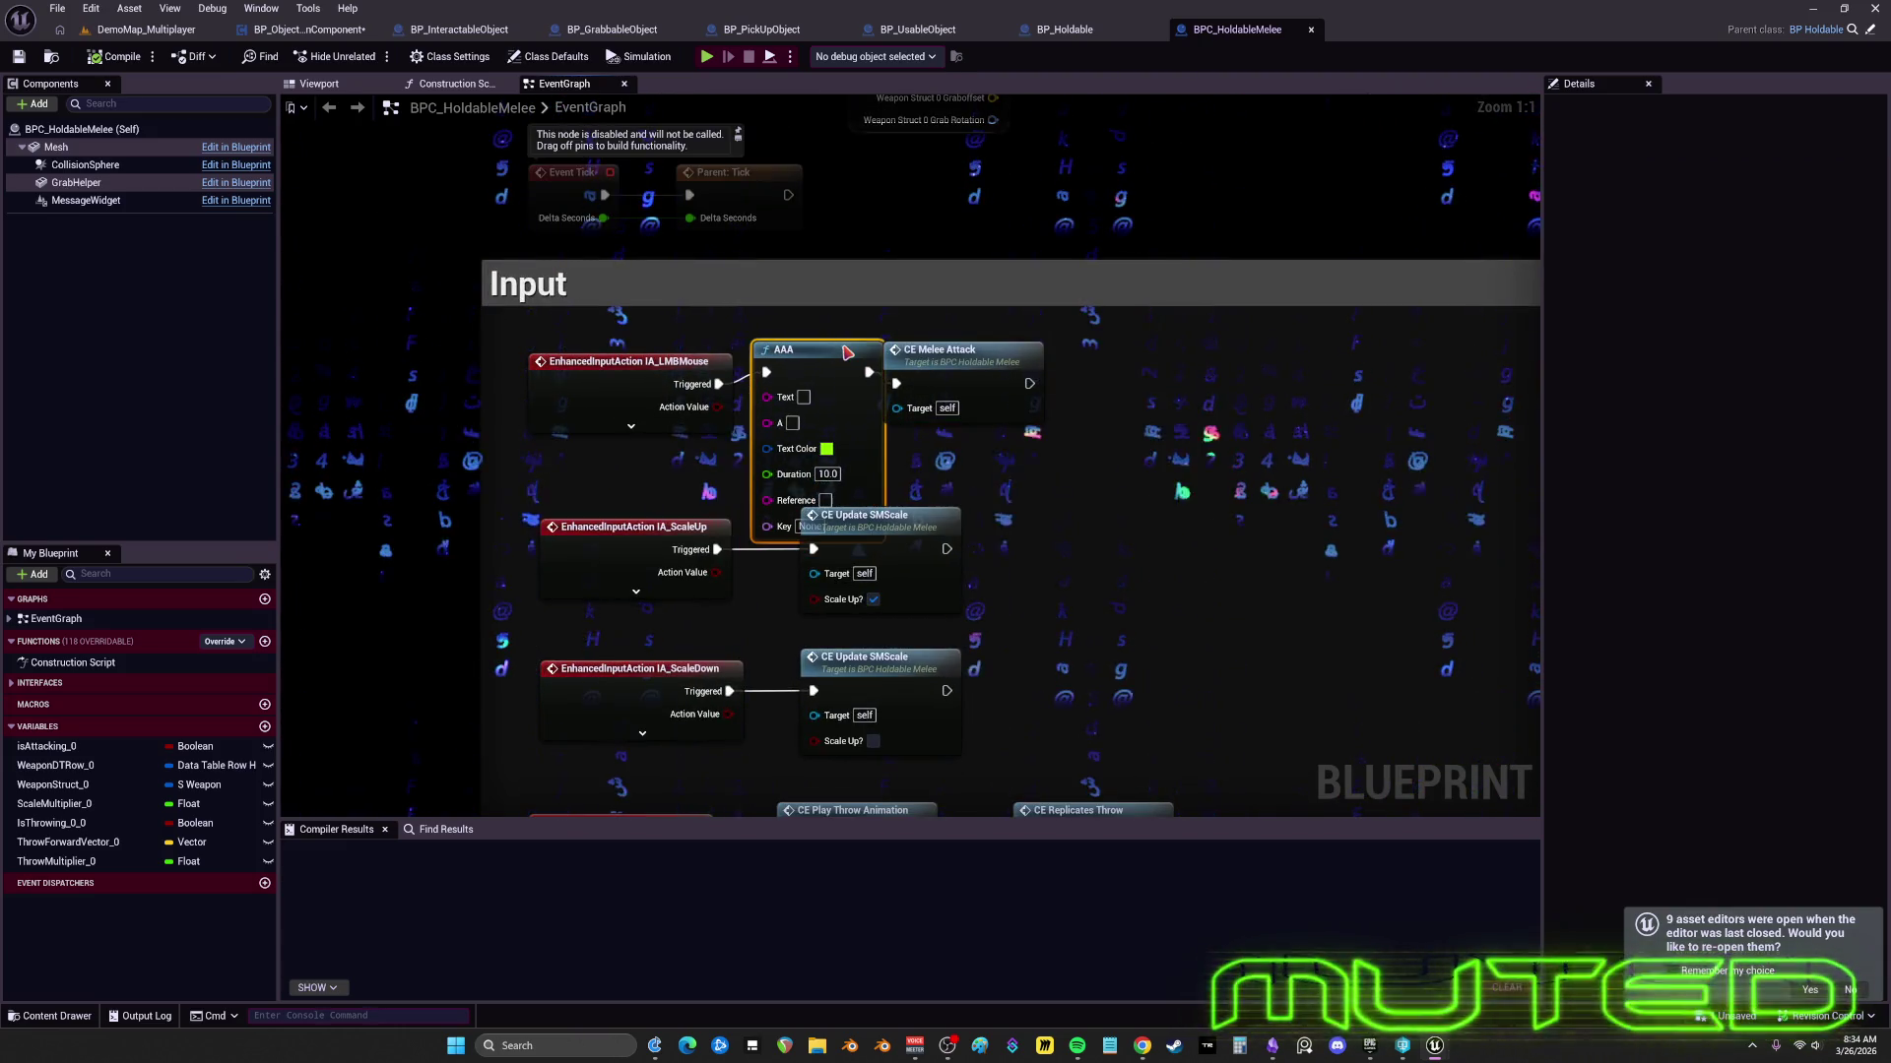
- Move CE Melee Attack right and reposition the AAA node between its neighbours
left_click_drag(913, 355, 1006, 354)
left_click_drag(821, 359, 833, 348)
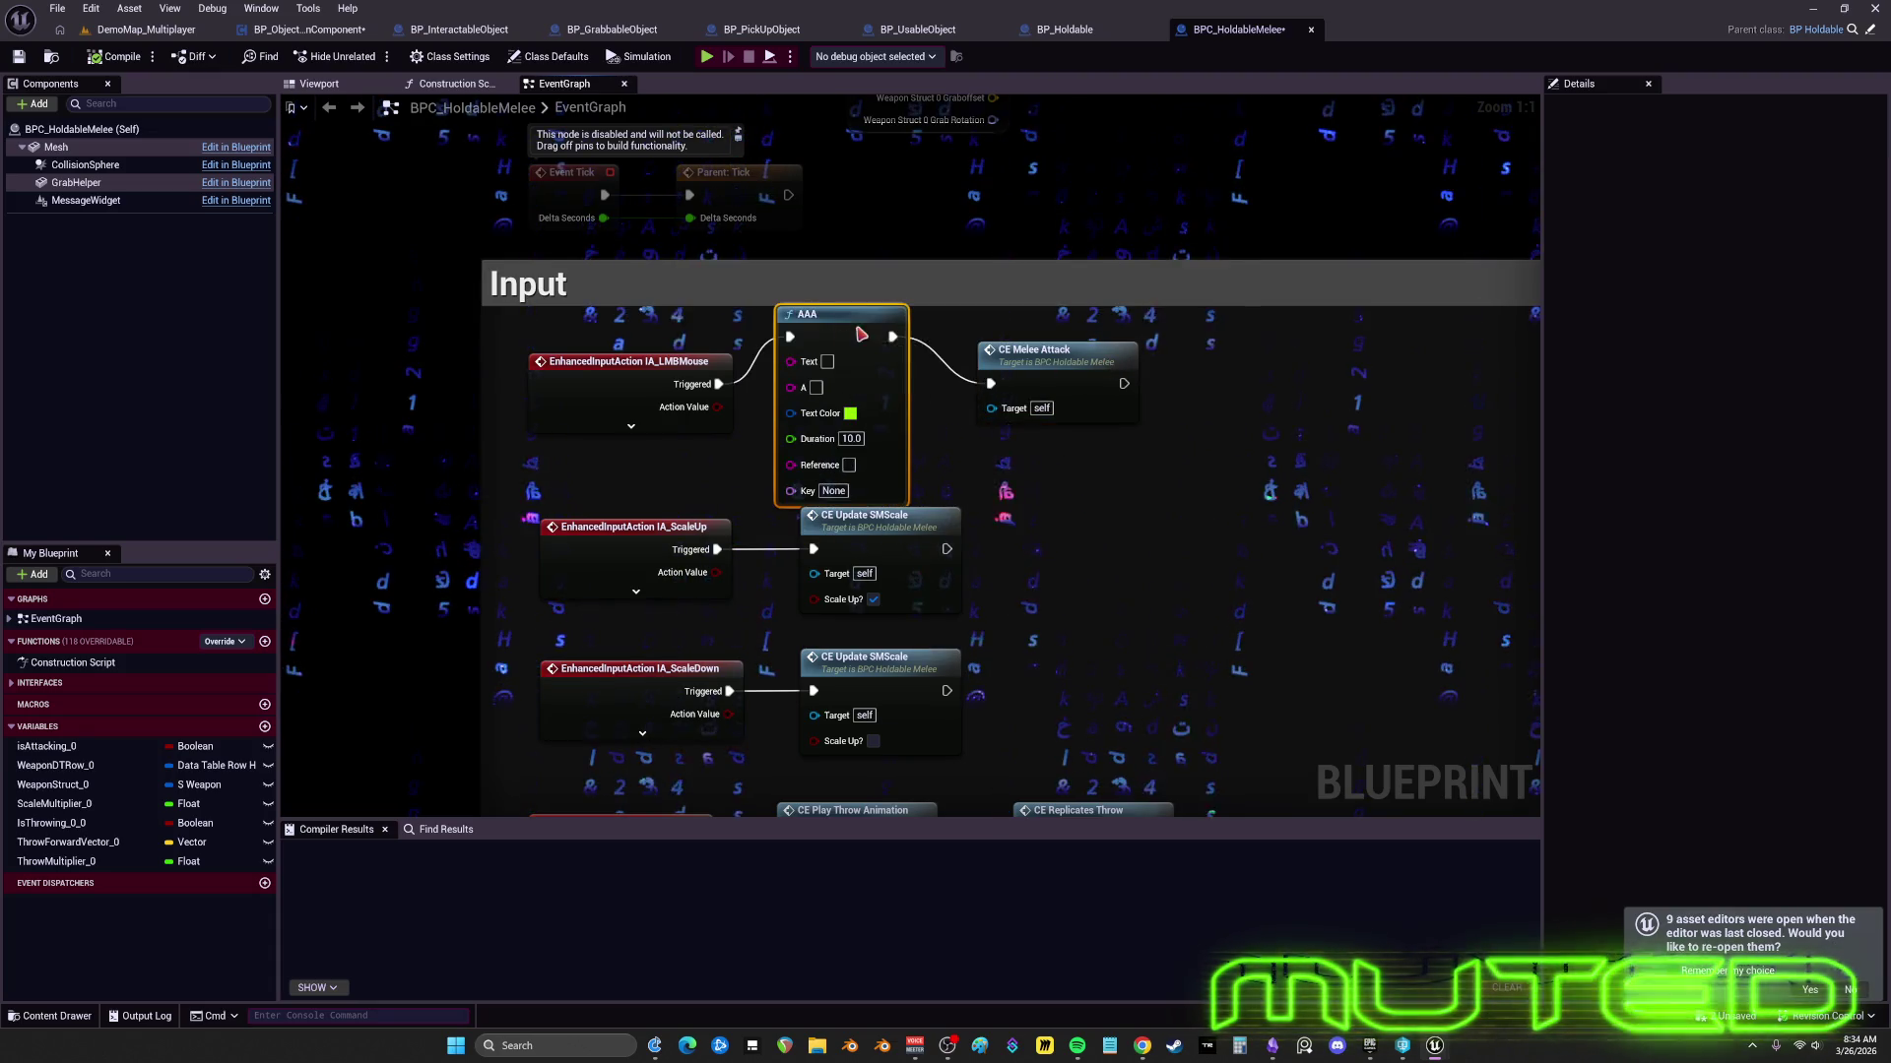
left_click(628, 394)
left_click(816, 369)
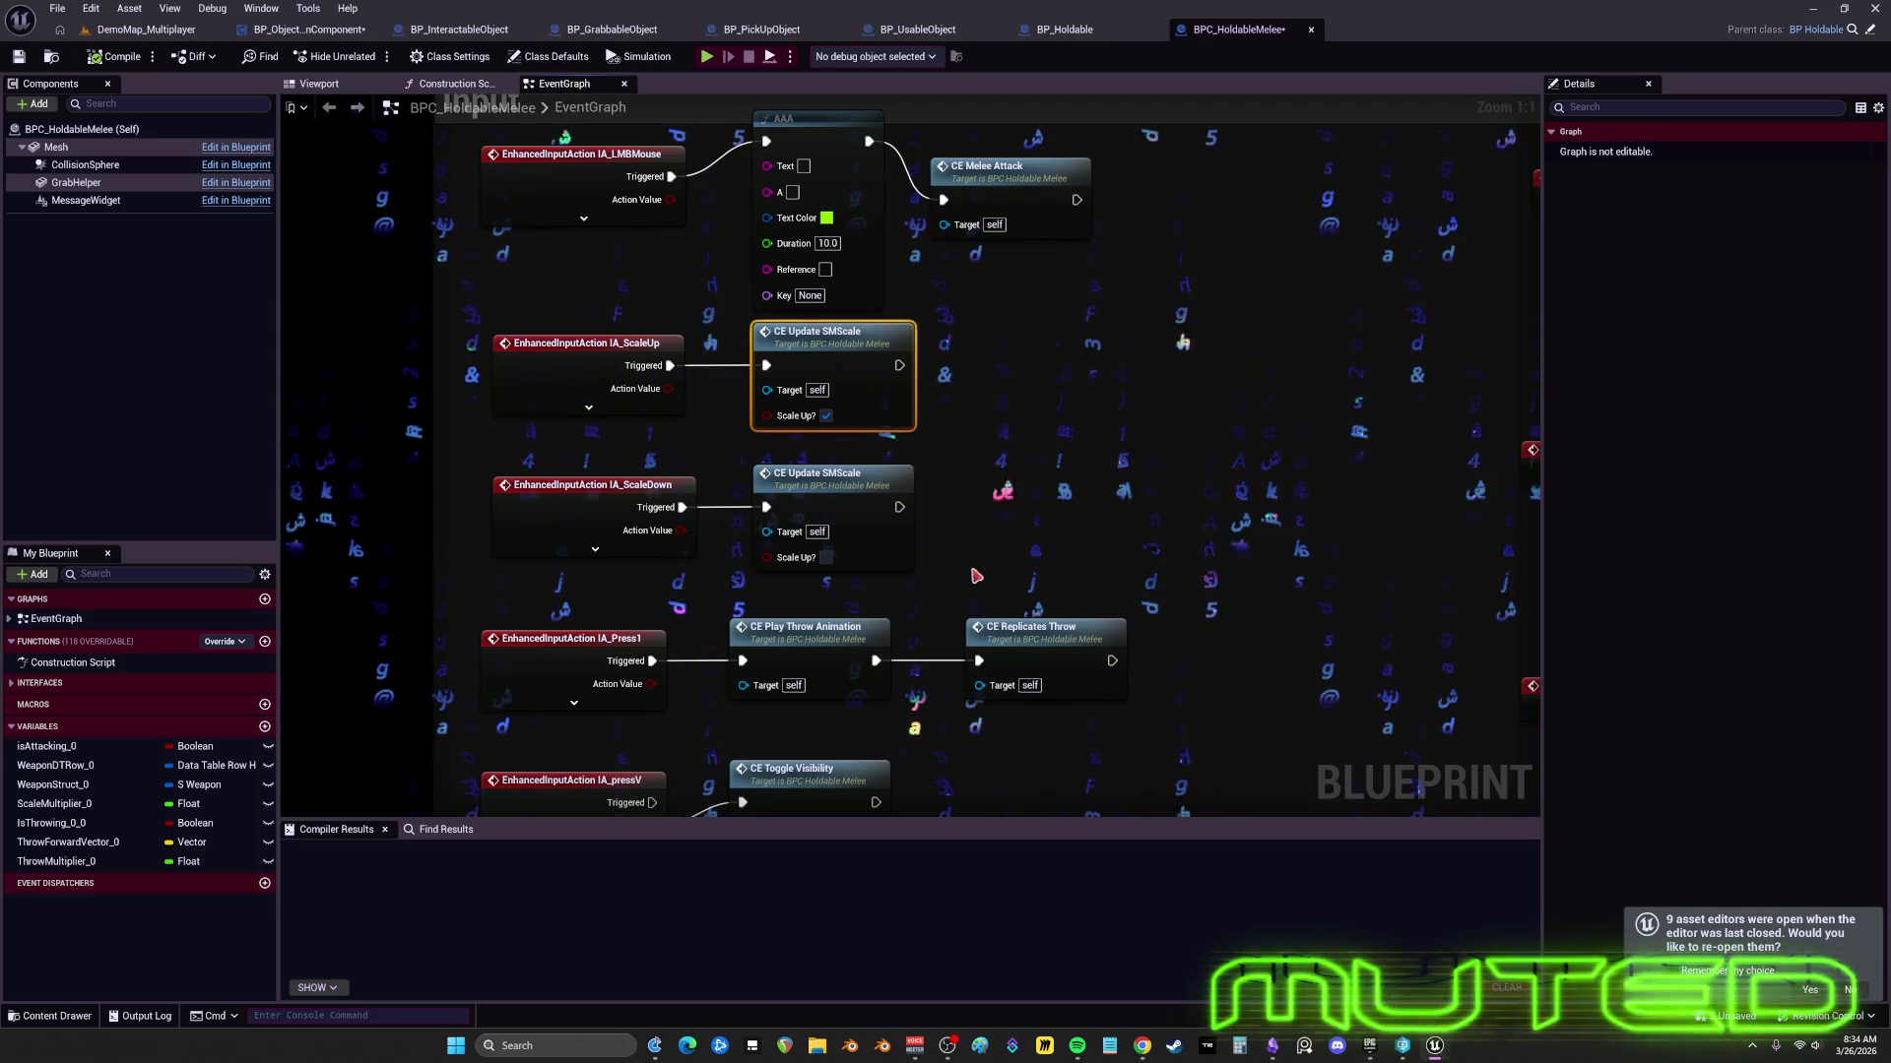
double_click(845, 359)
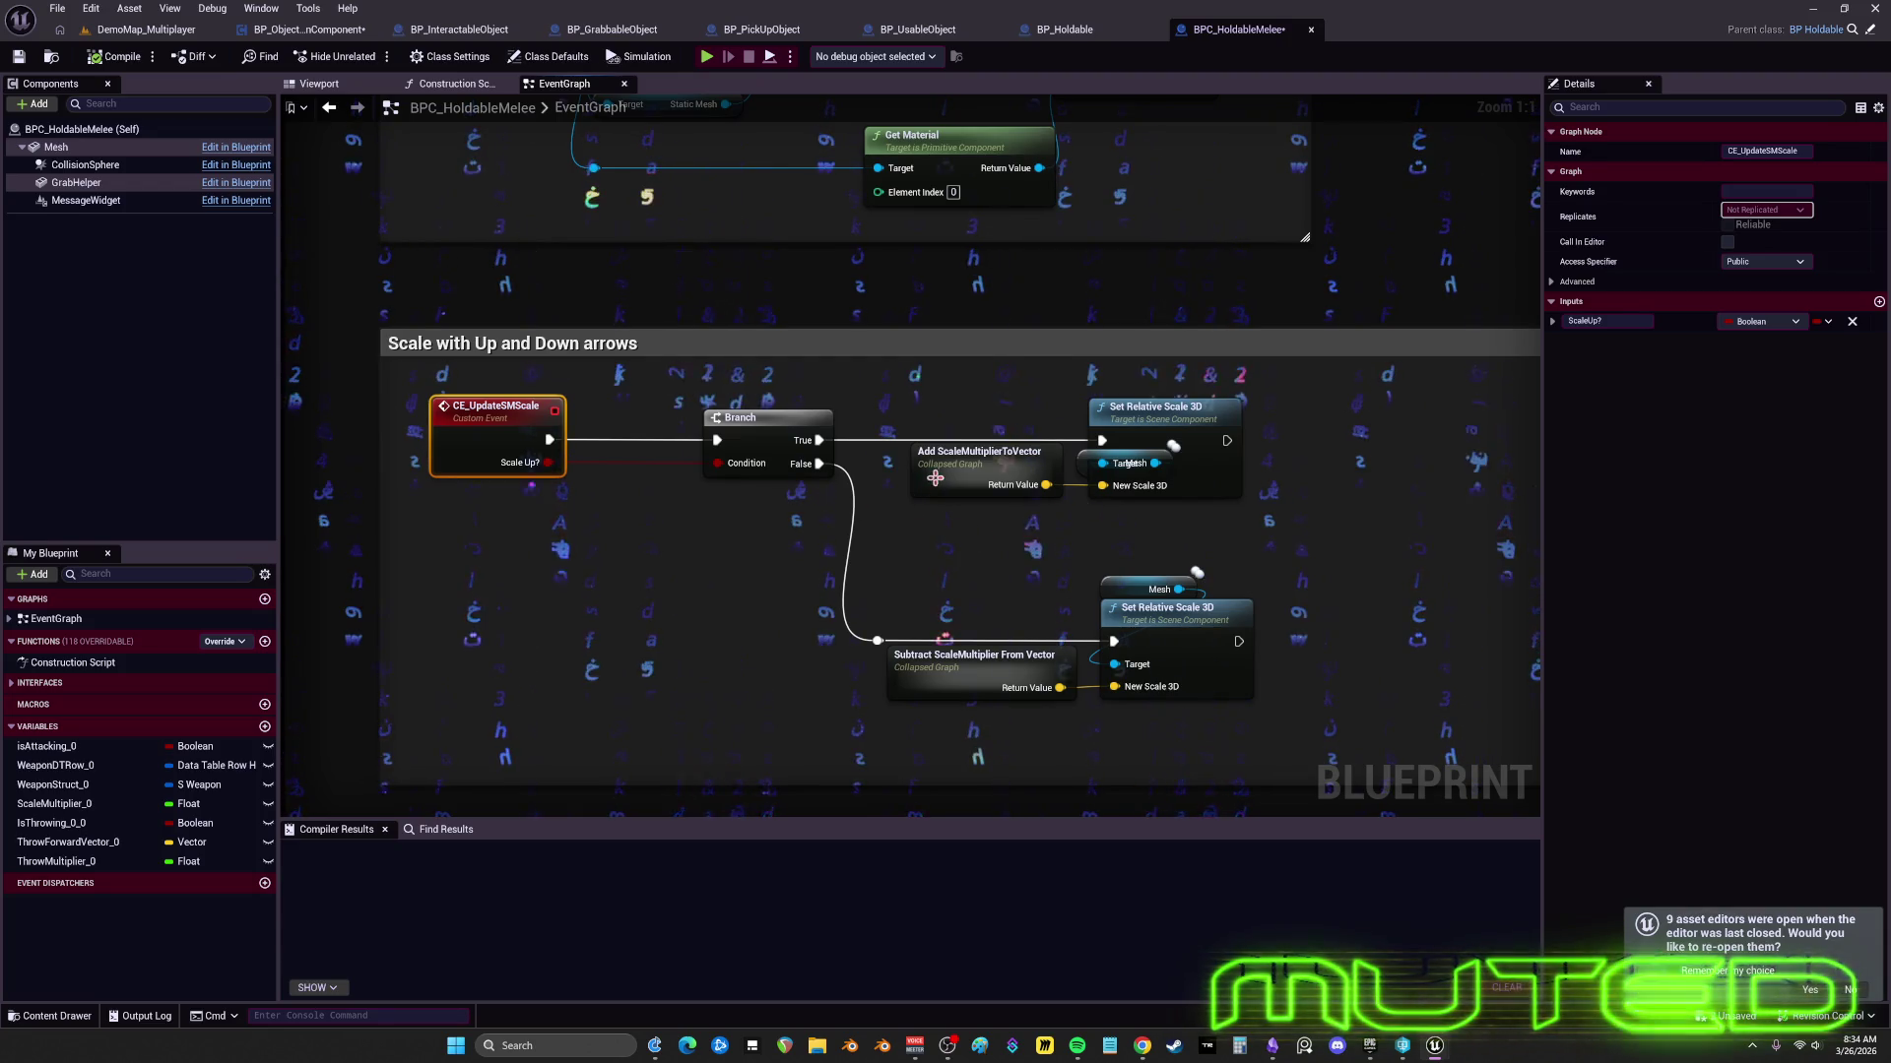
left_click_drag(935, 478, 814, 428)
left_click(1106, 379, "shift")
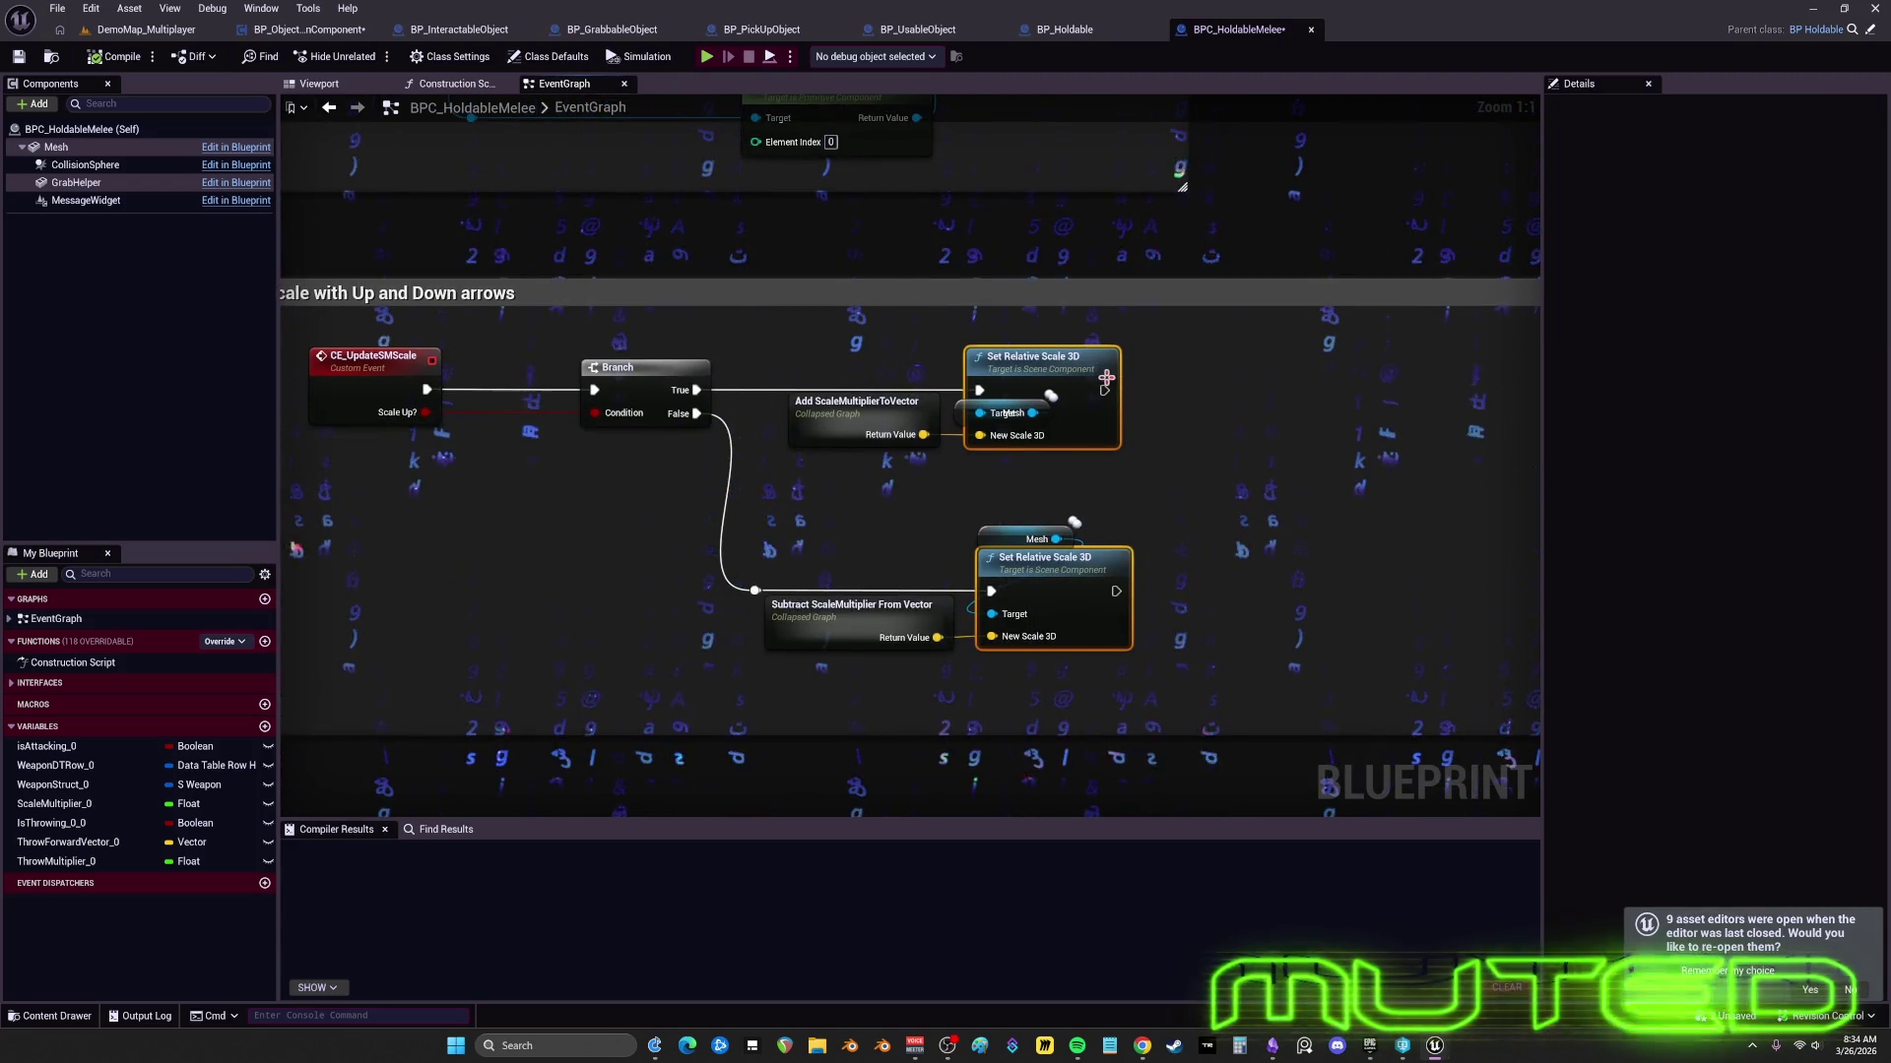
double_click(847, 425)
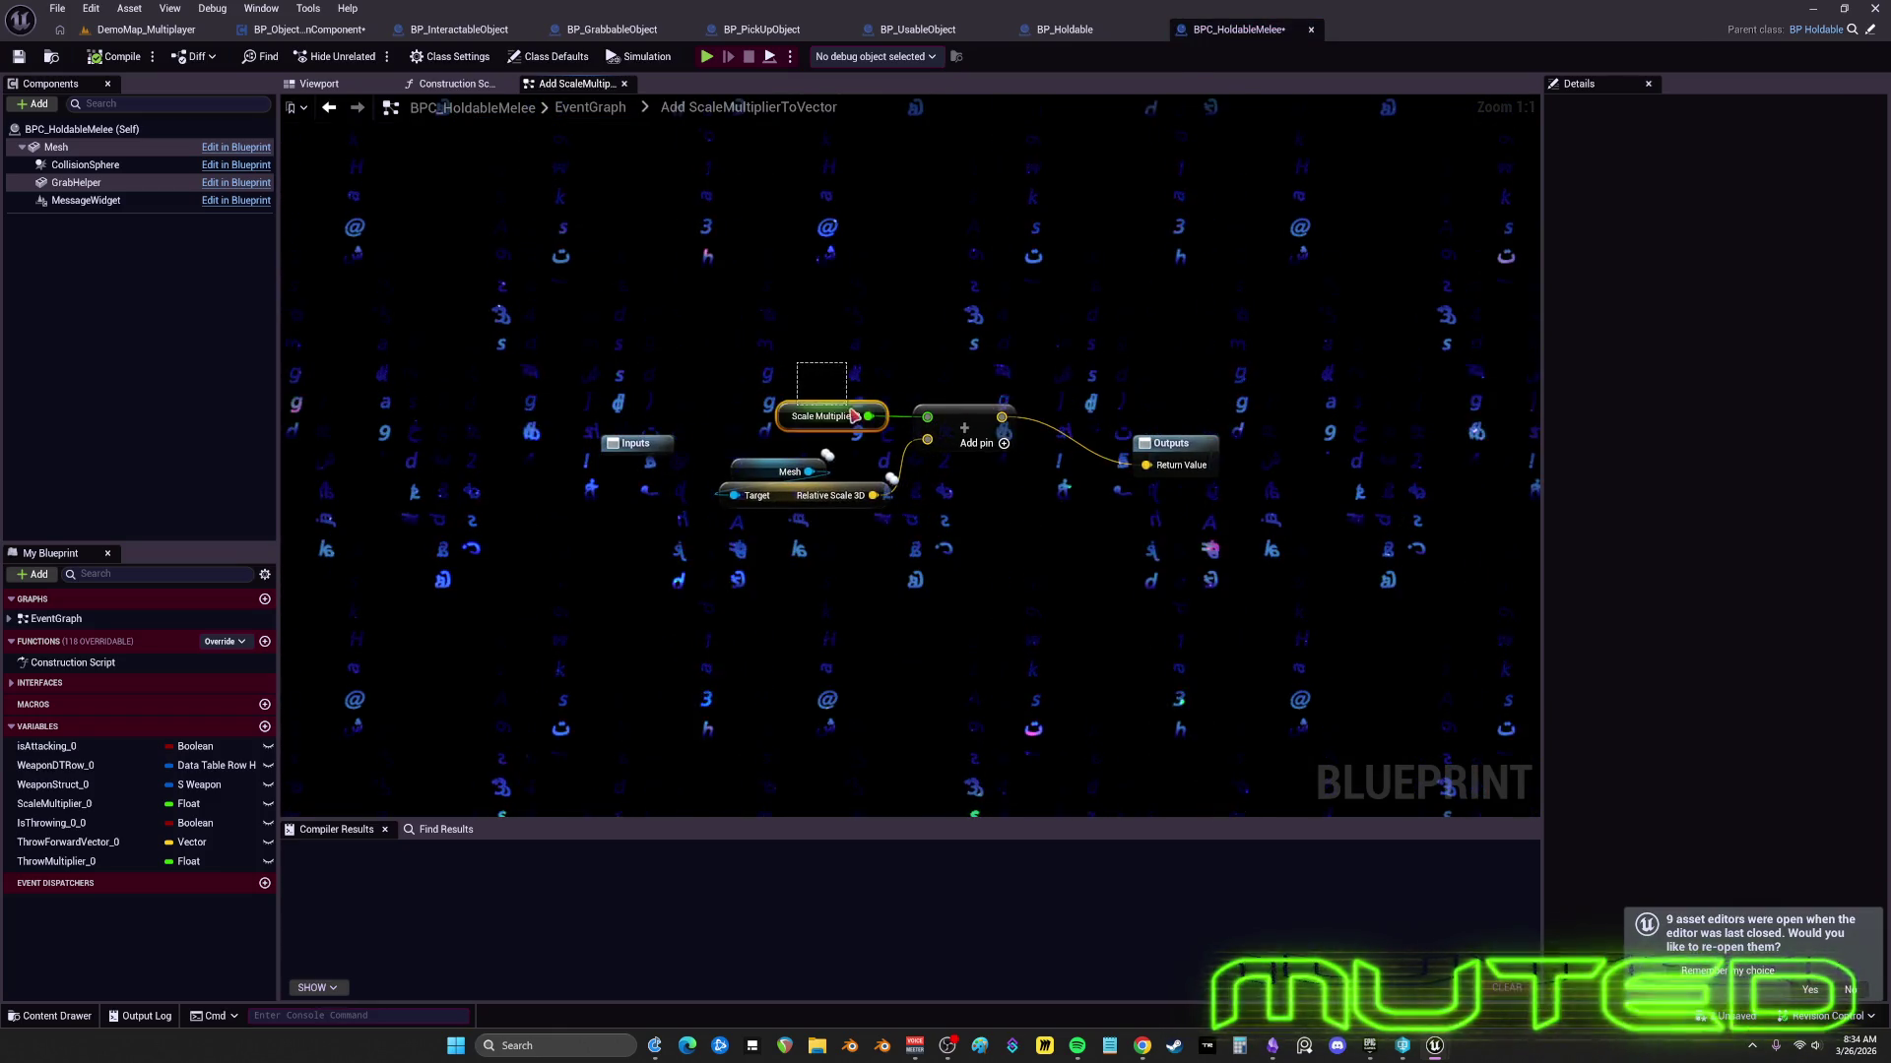
left_click(867, 492)
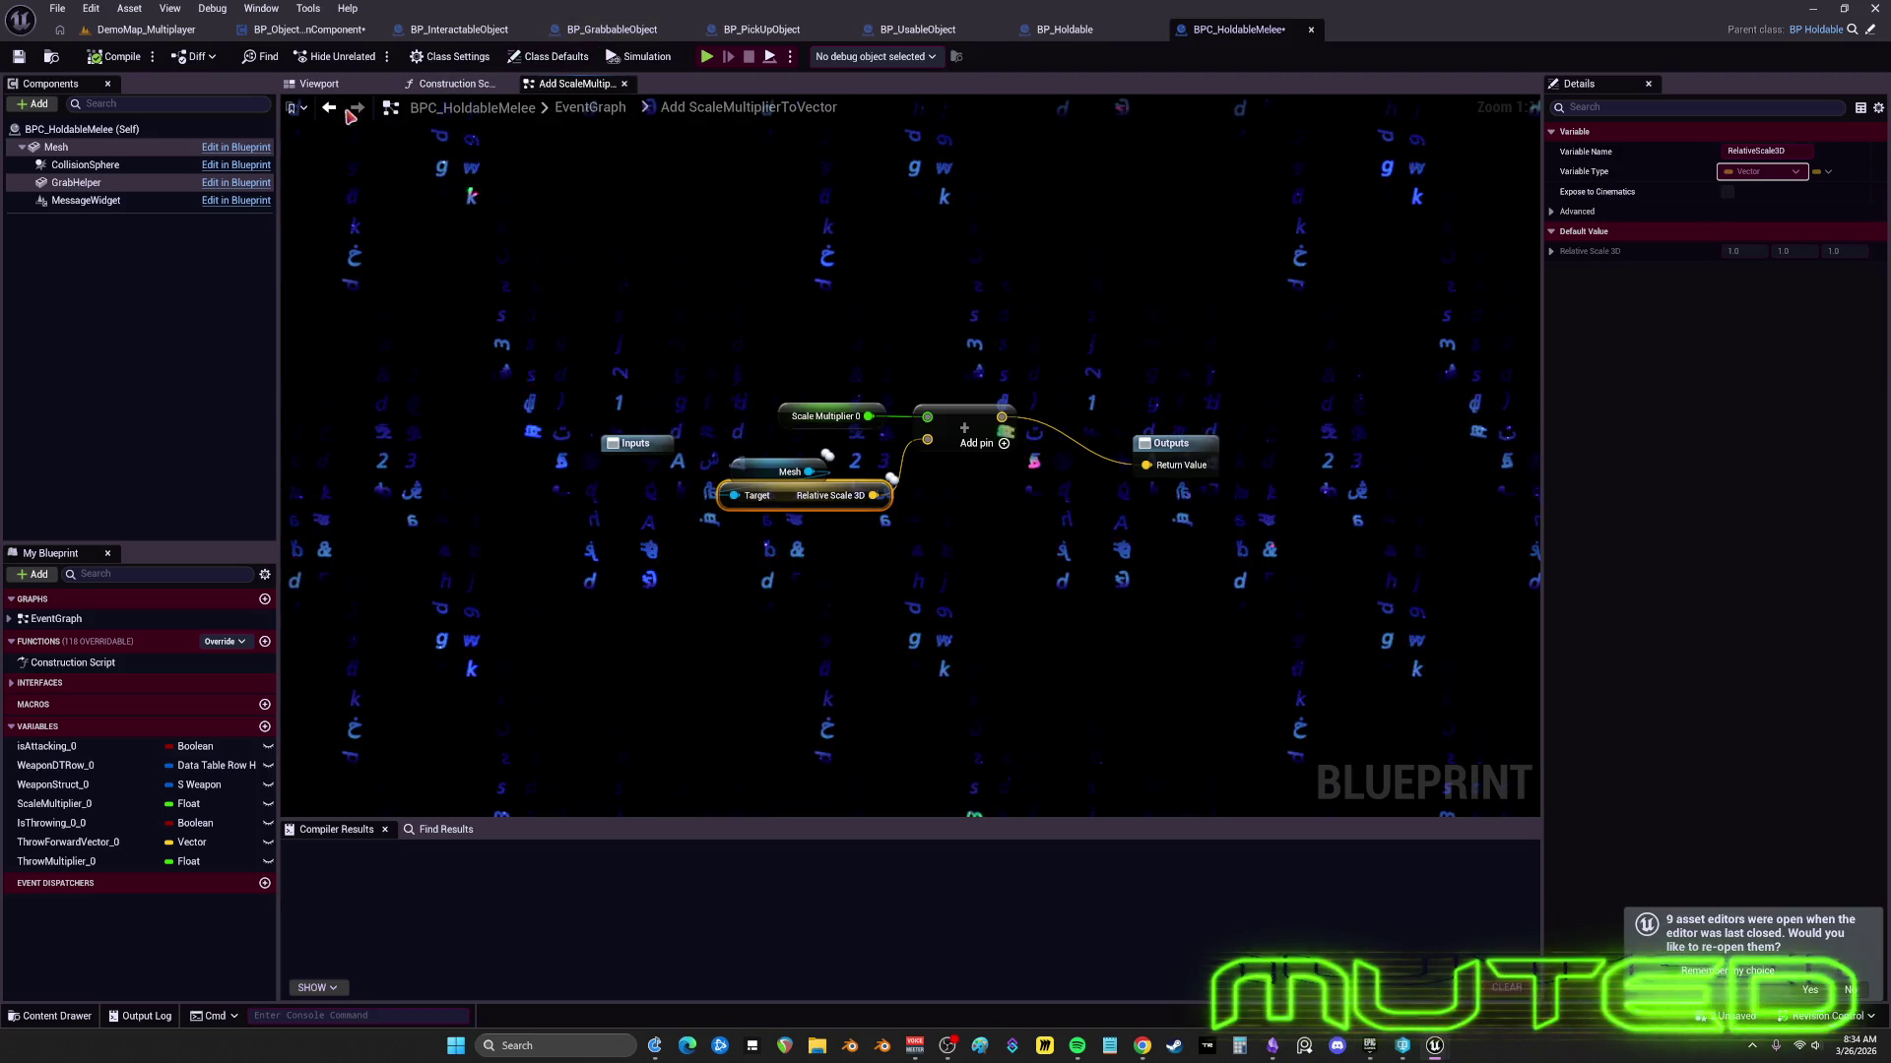
left_click(331, 108)
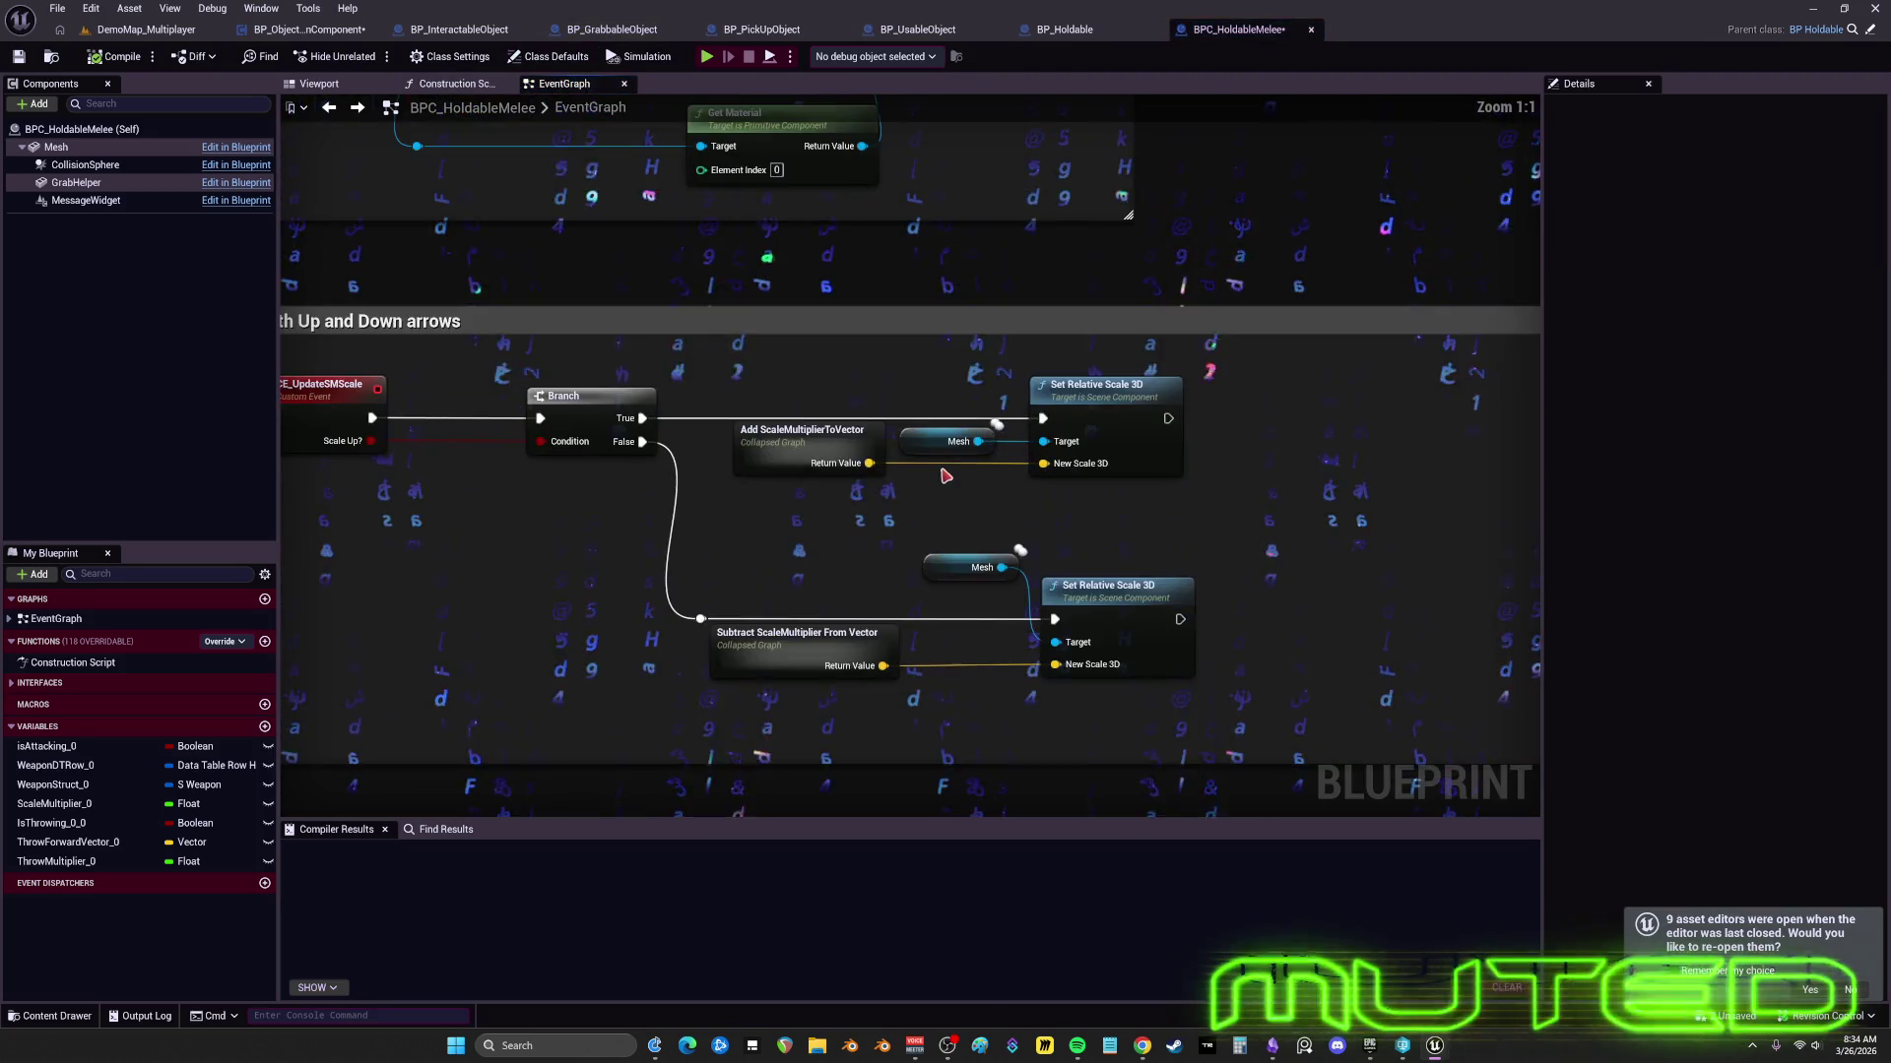
left_click(970, 567)
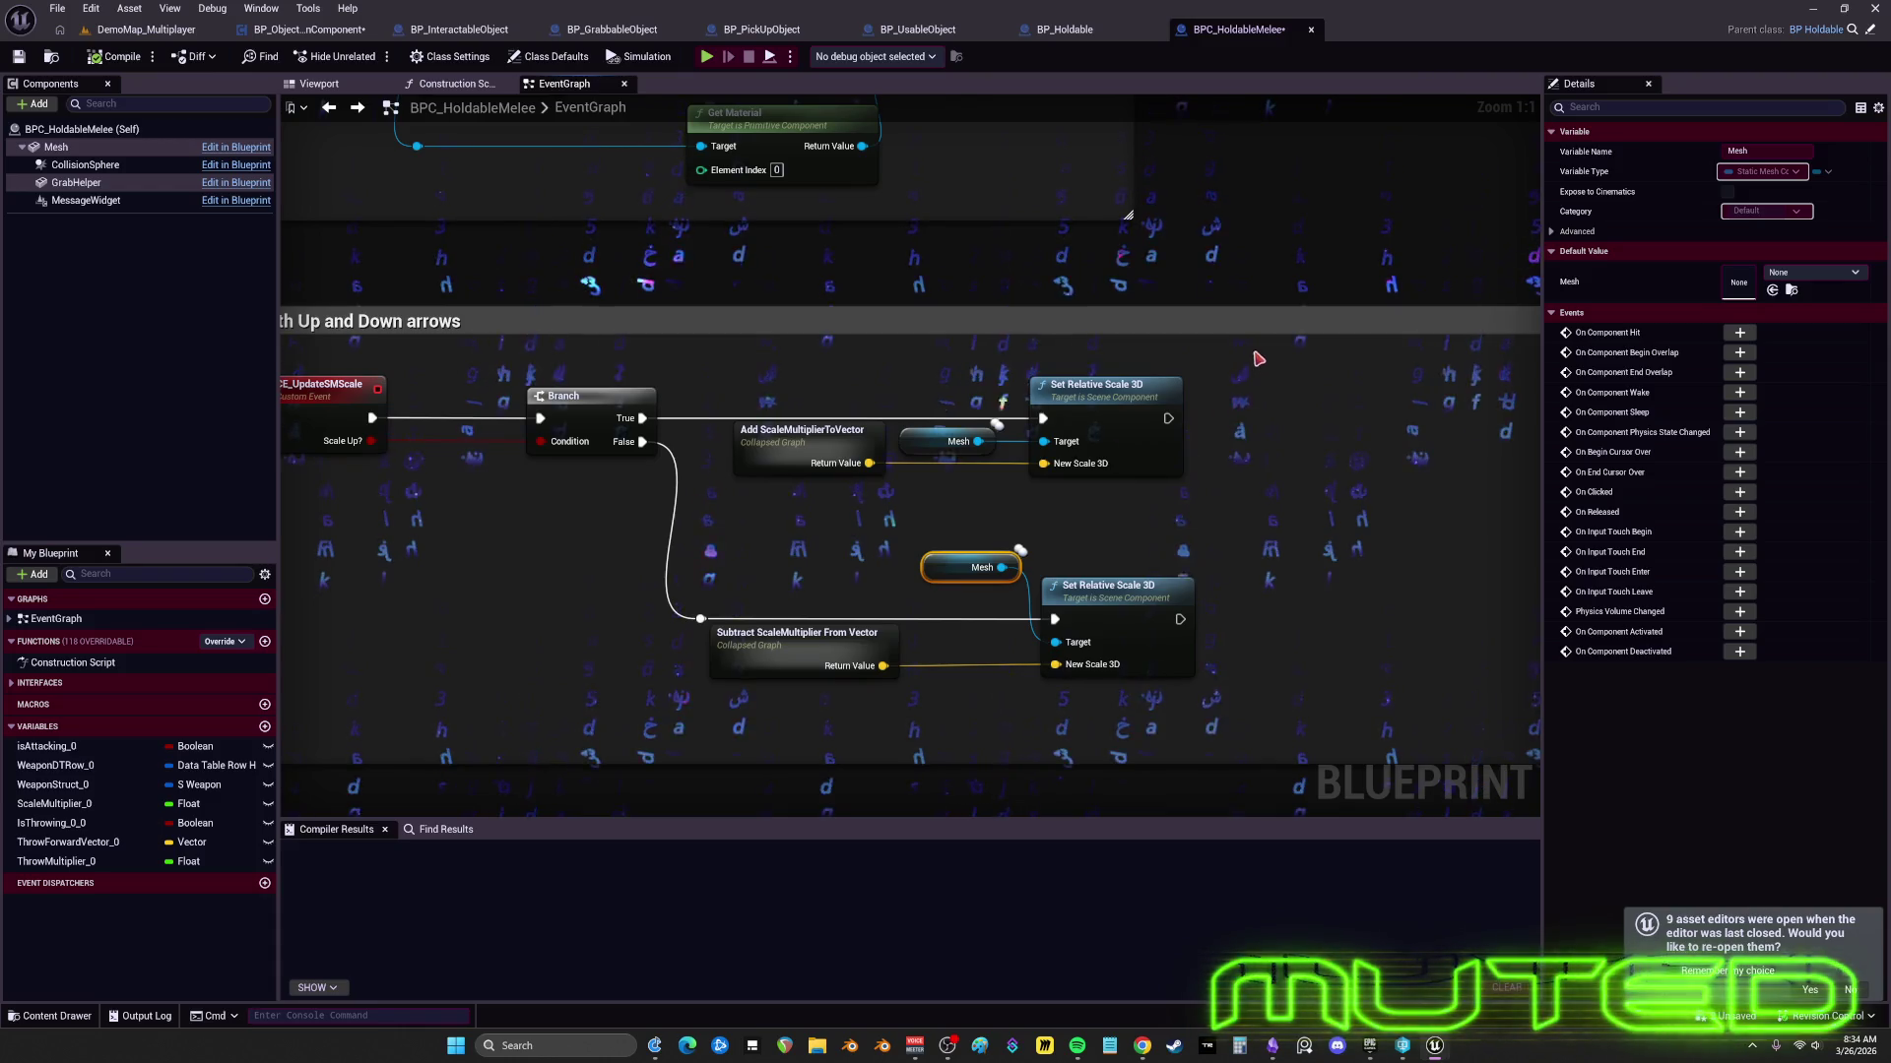
scroll(1259, 358, "up", 3)
scroll(1024, 450, "down", 3)
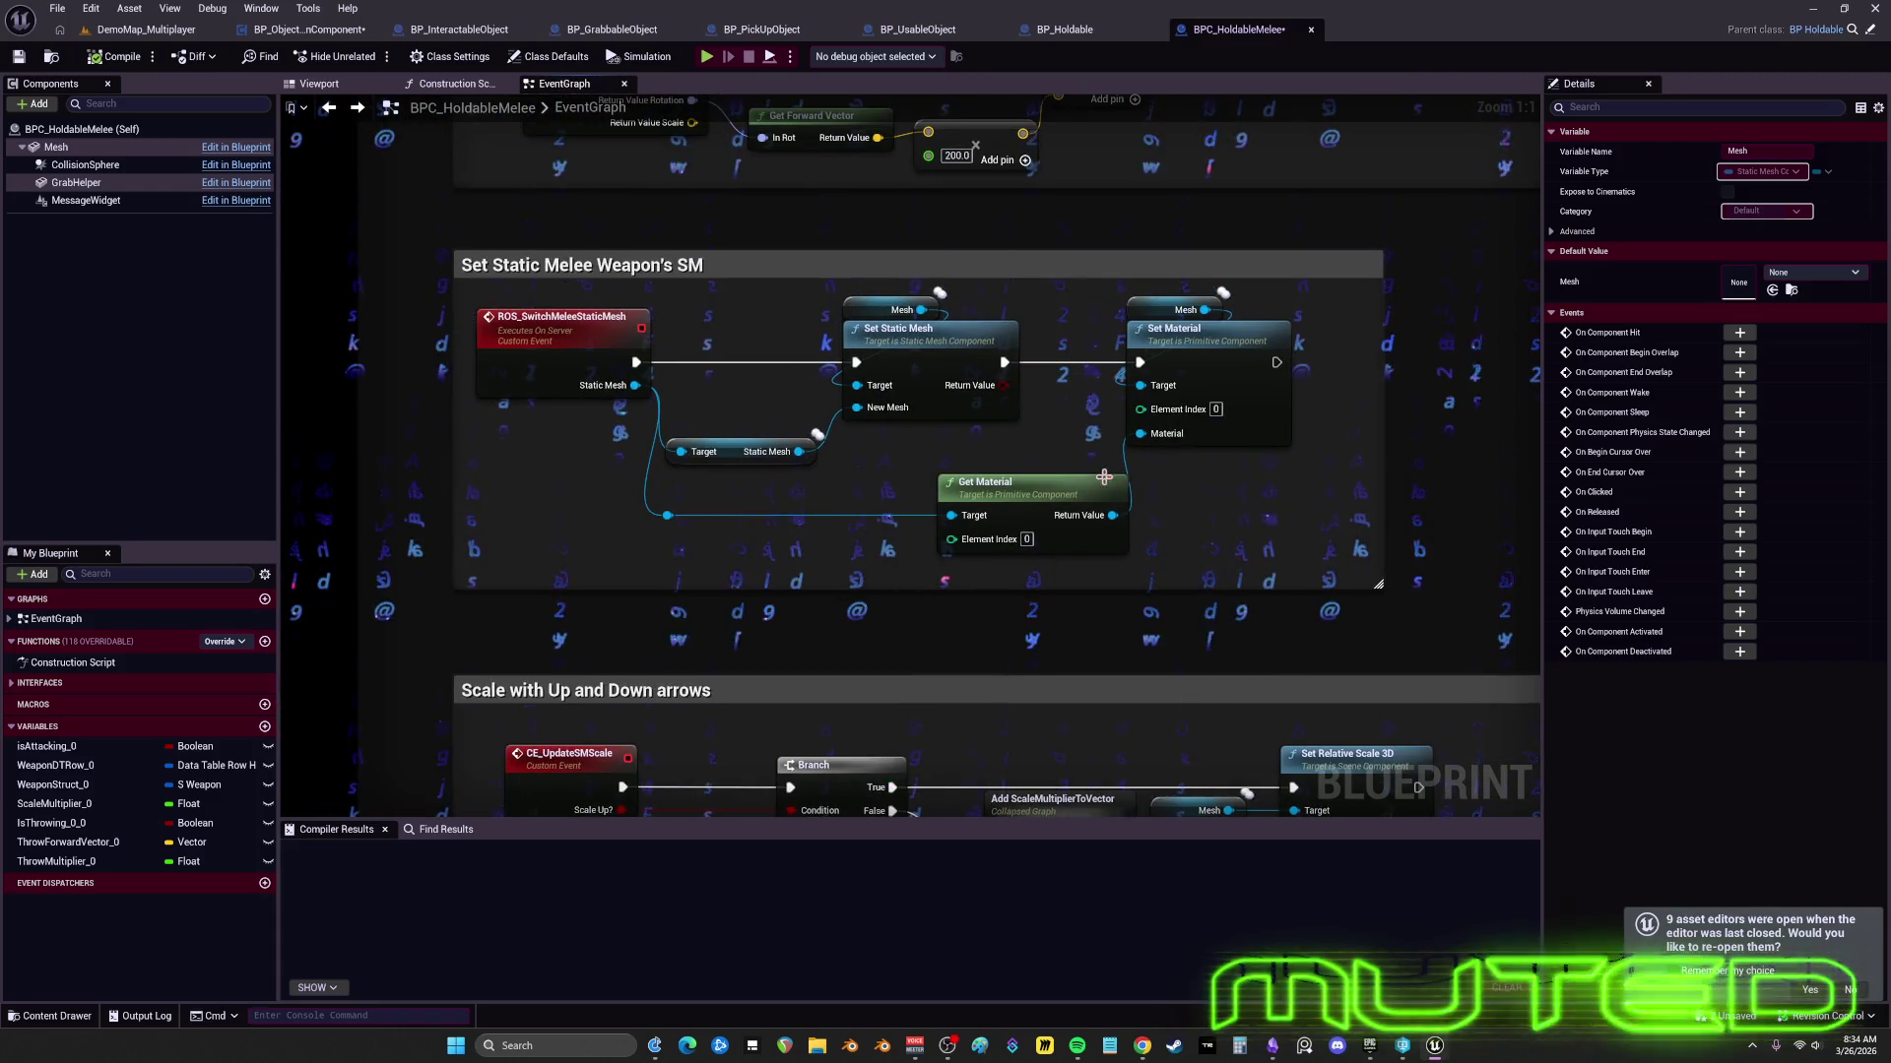
scroll(874, 474, "down", 6)
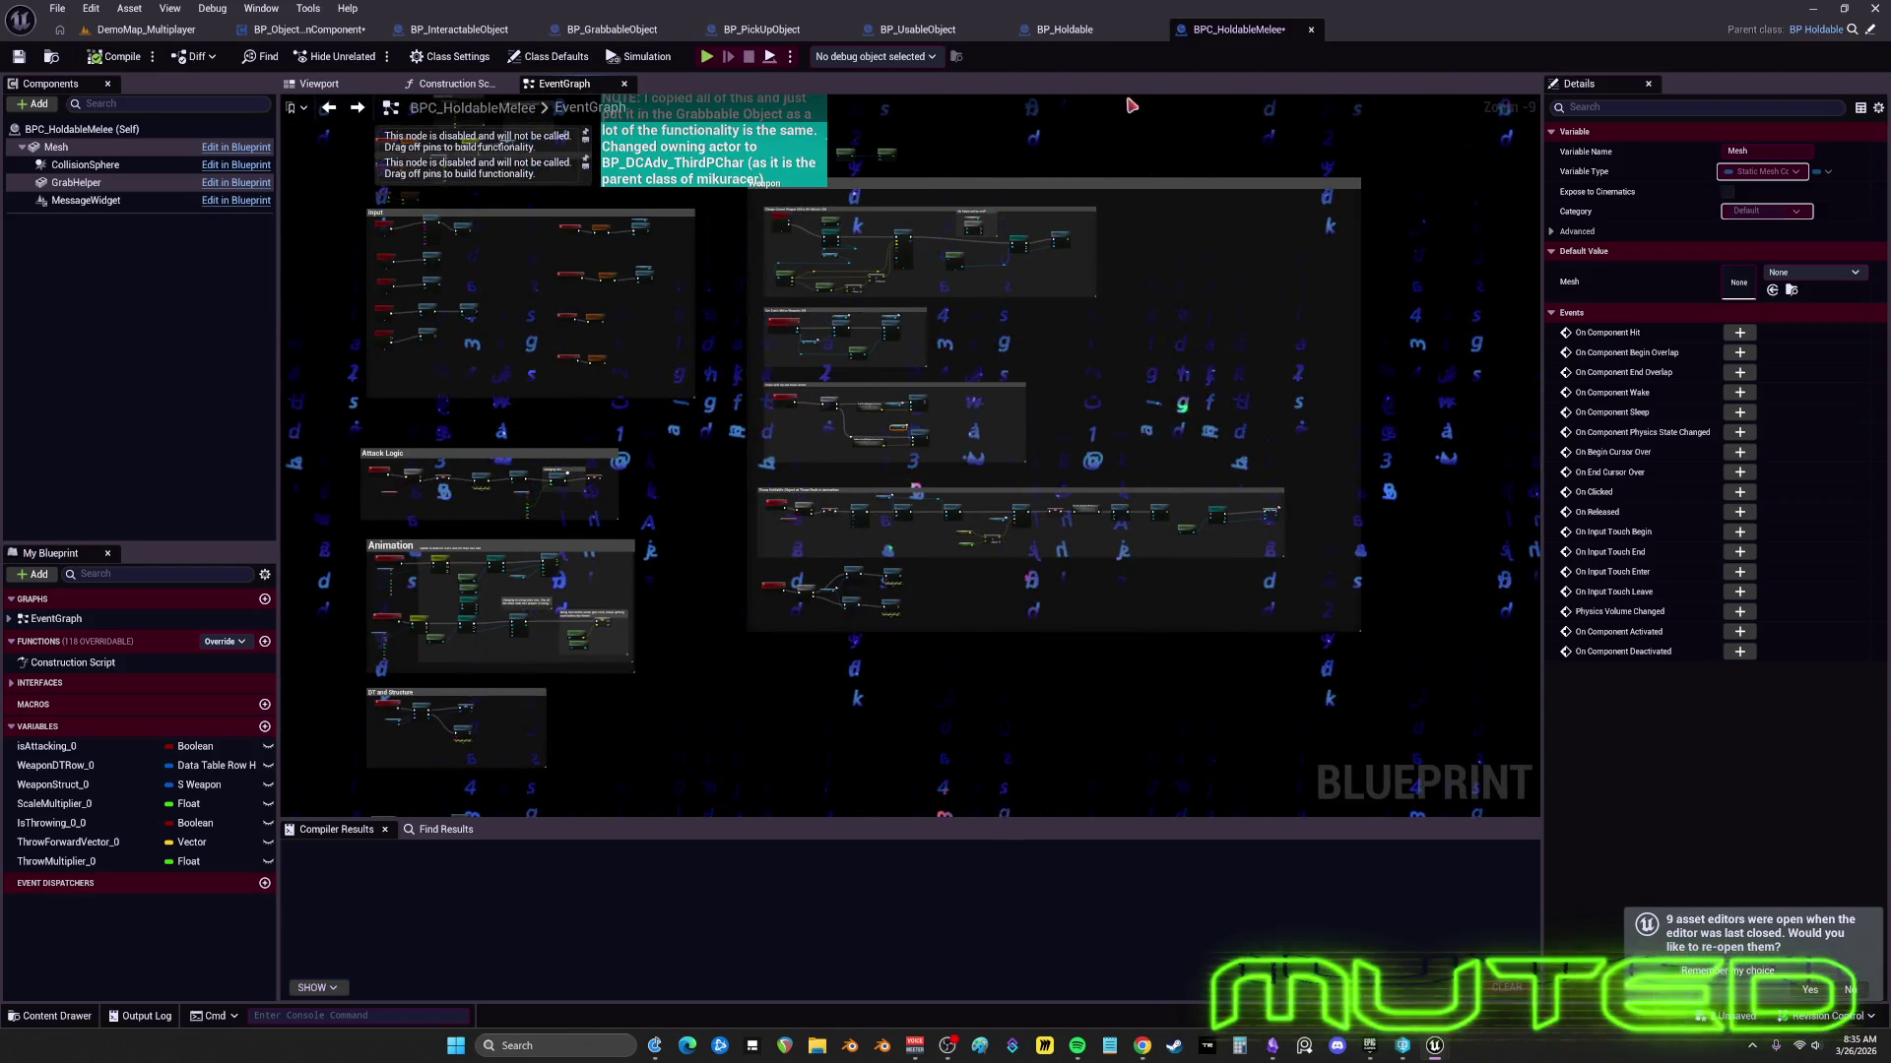
scroll(791, 280, "up", 4)
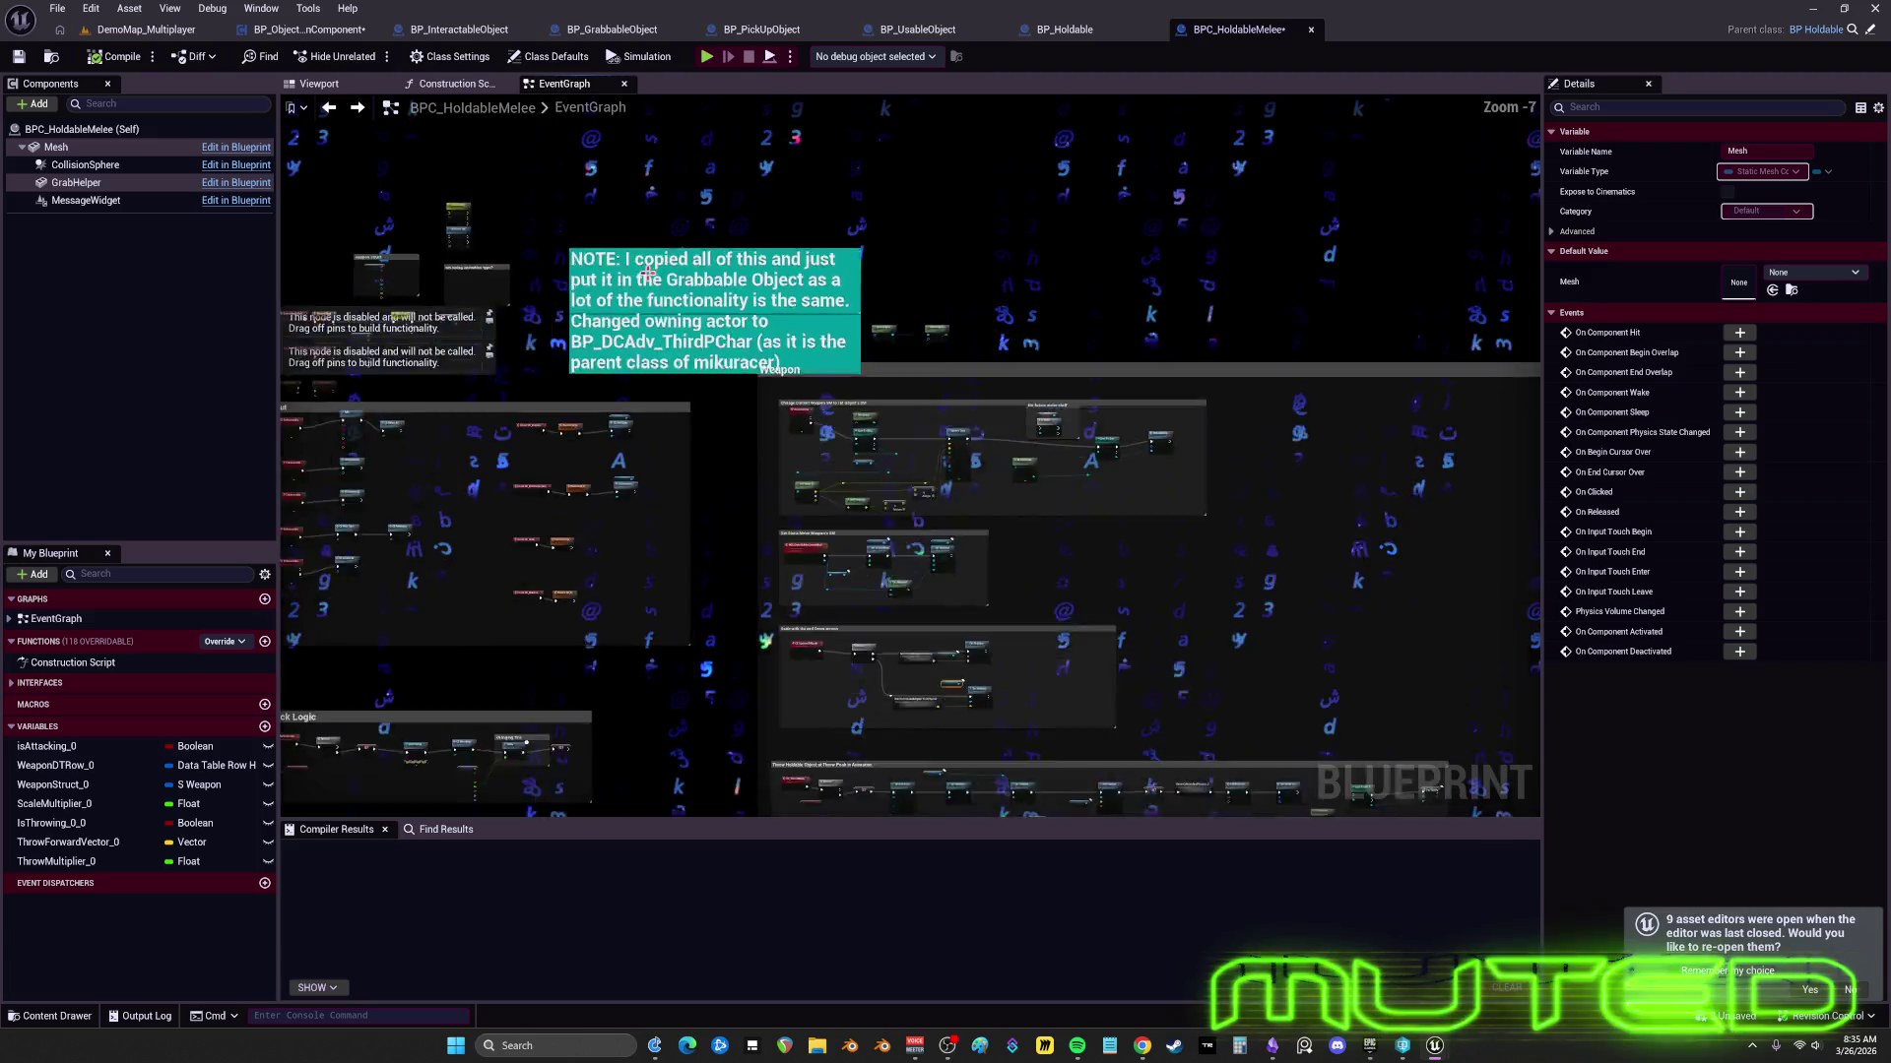
- Review BP_GrabbableObject's Interactions, ReleaseObject and ReleaseFix comment groups
left_click(607, 37)
scroll(751, 284, "down", 1)
scroll(751, 285, "up", 2)
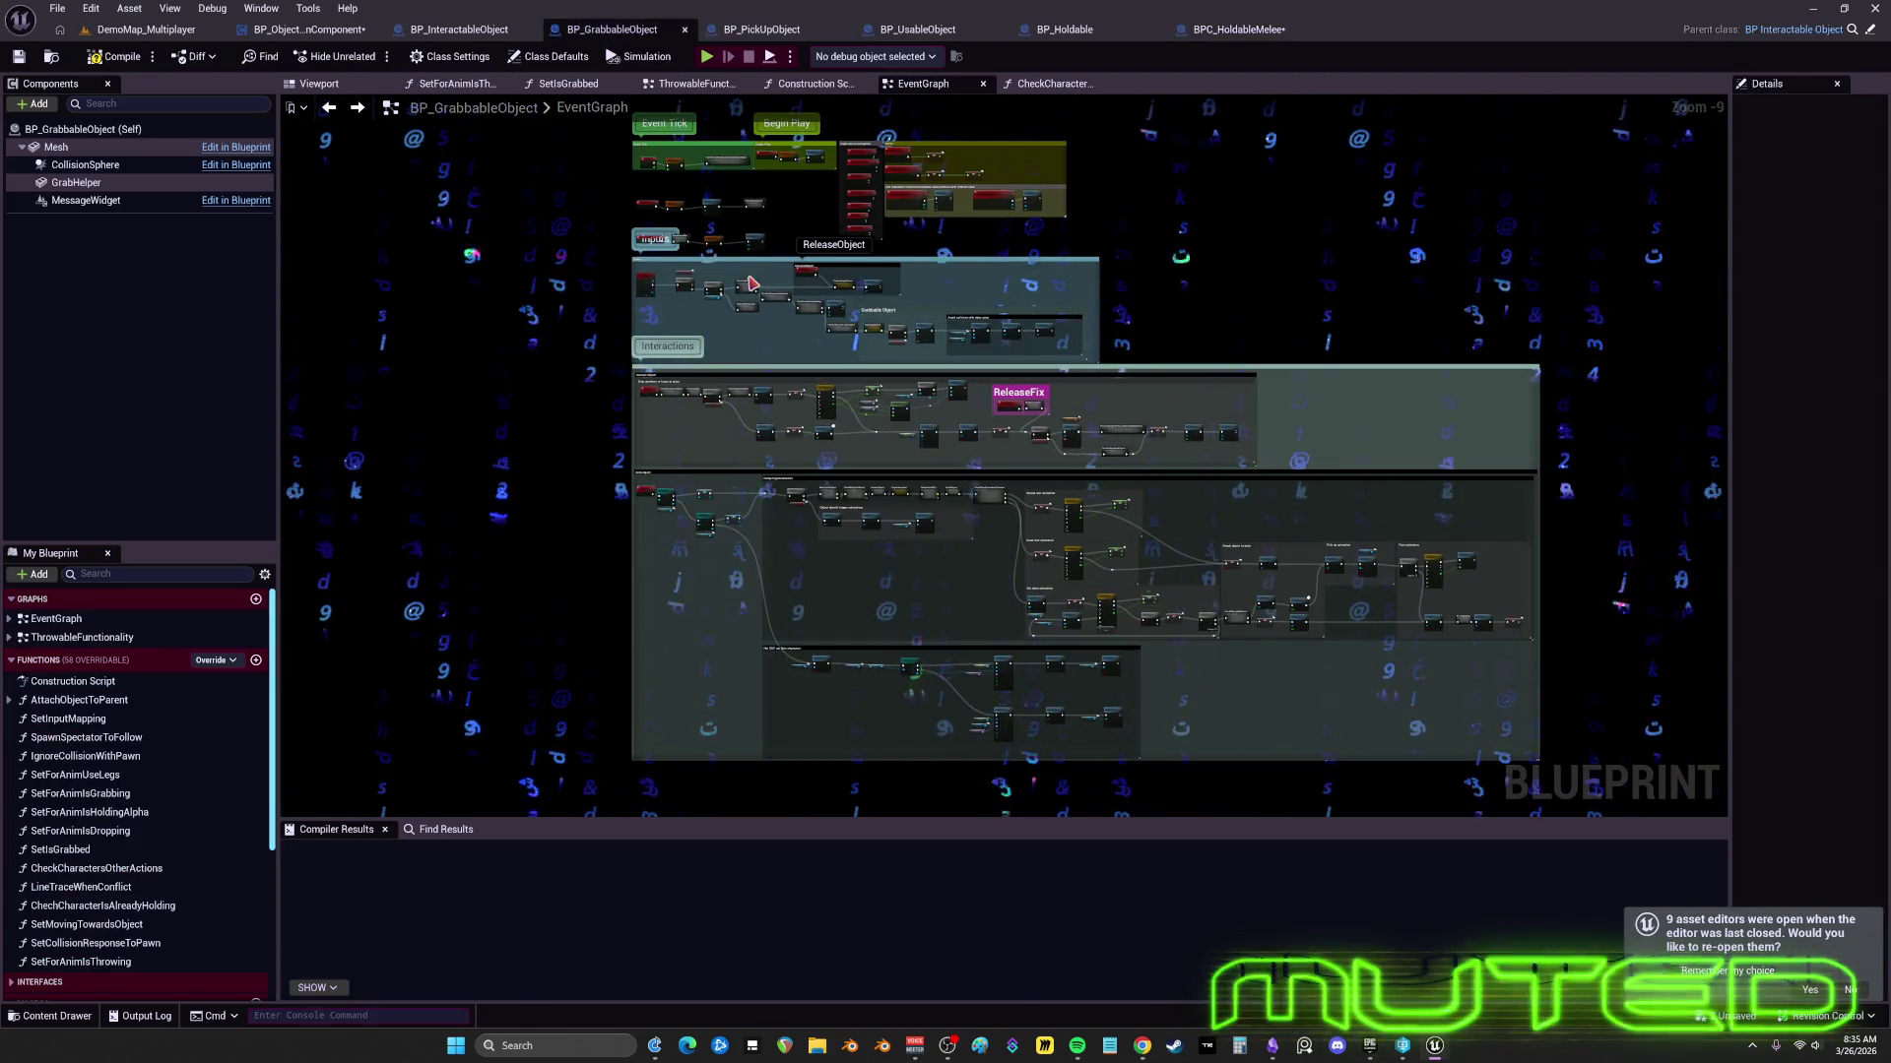
scroll(751, 284, "up", 3)
mouse_move(1071, 193)
left_mouse_down()
mouse_move(923, 380)
mouse_move(873, 44)
left_mouse_up()
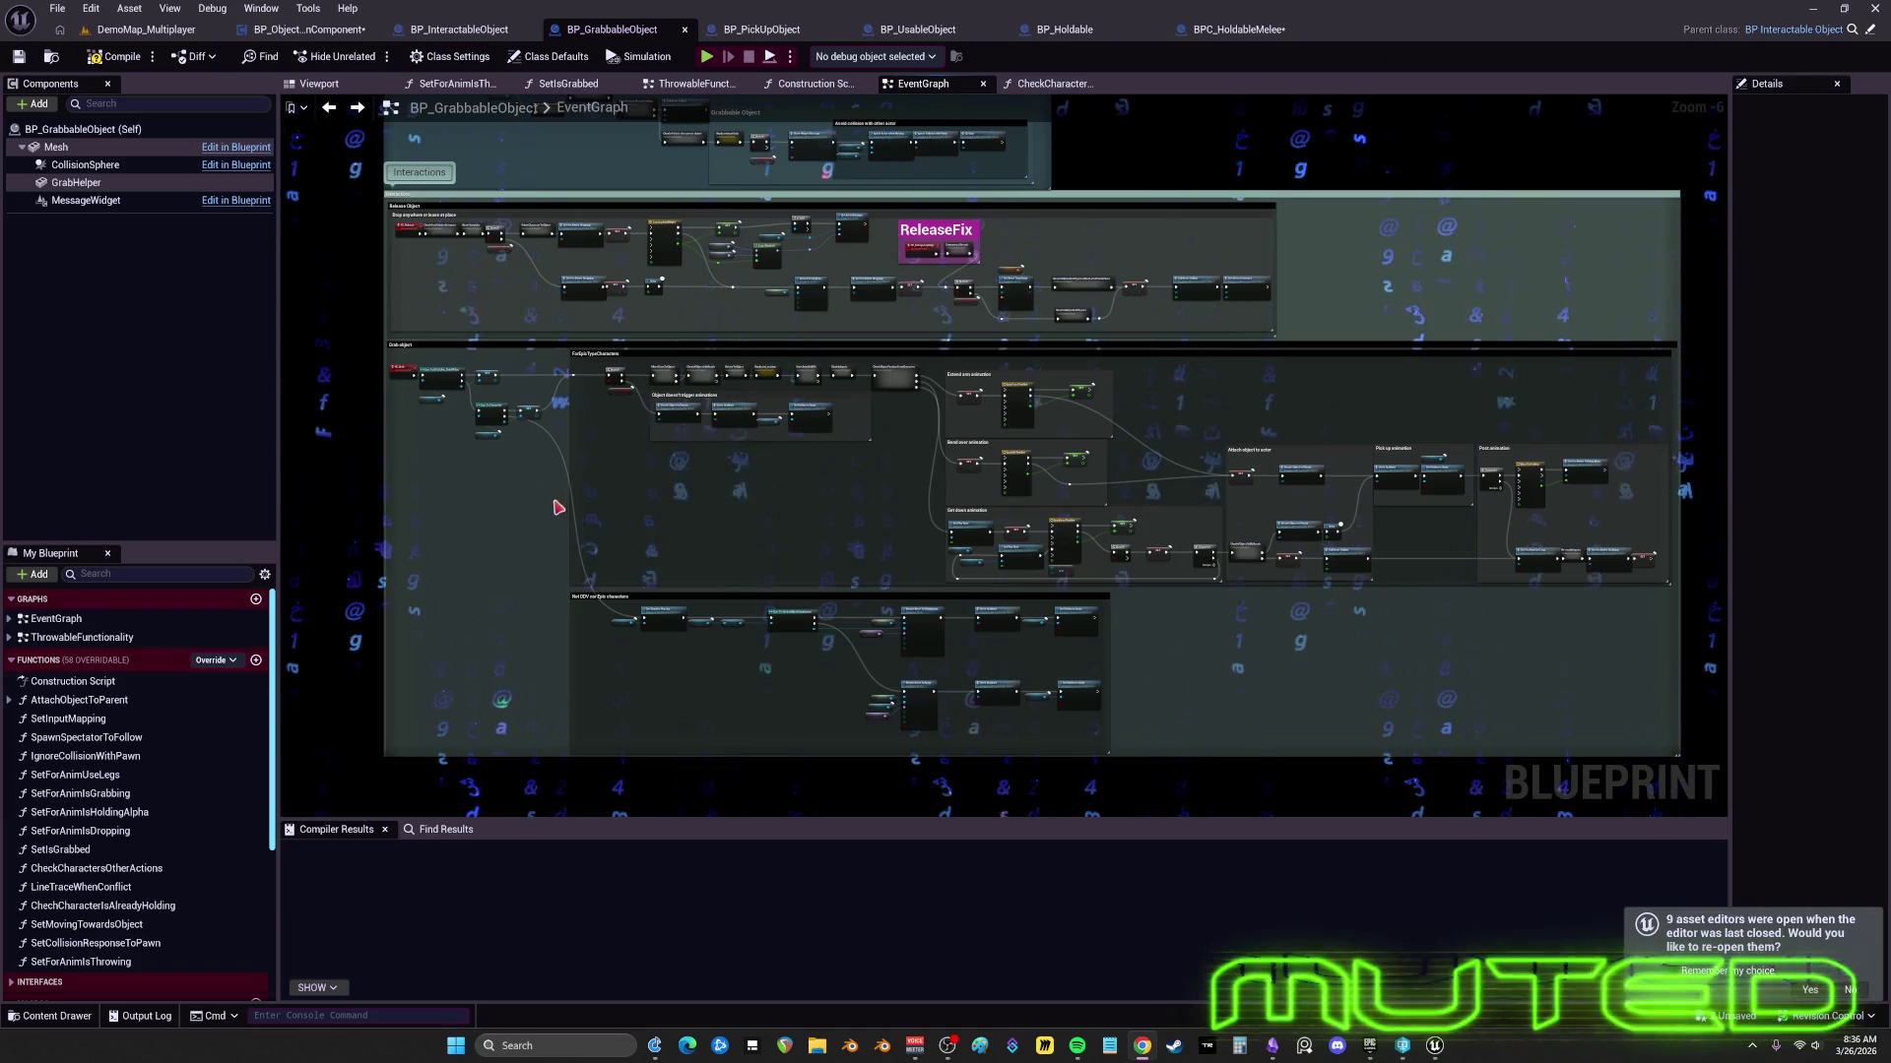
scroll(848, 351, "down", 5)
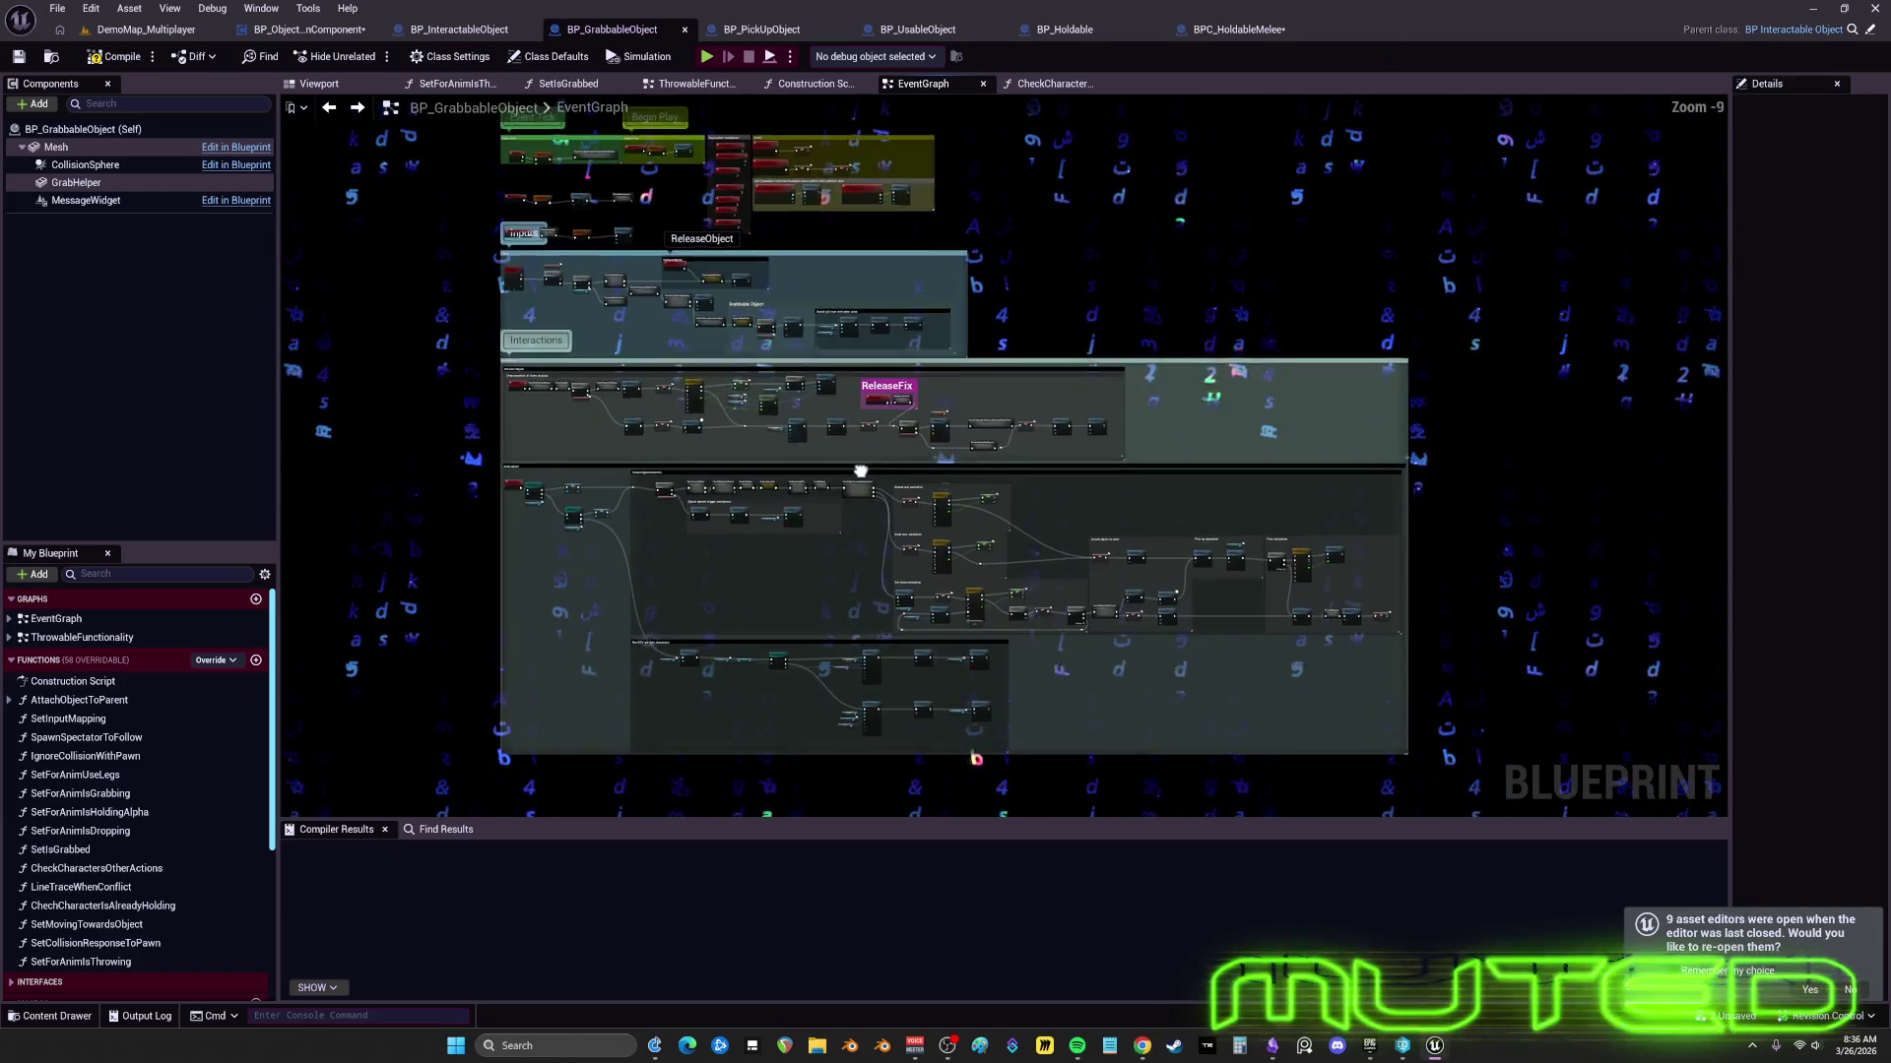
- Close the extra function graphs in BP_InteractableObject and center the overlap comment groups
left_click(459, 29)
scroll(847, 285, "down", 7)
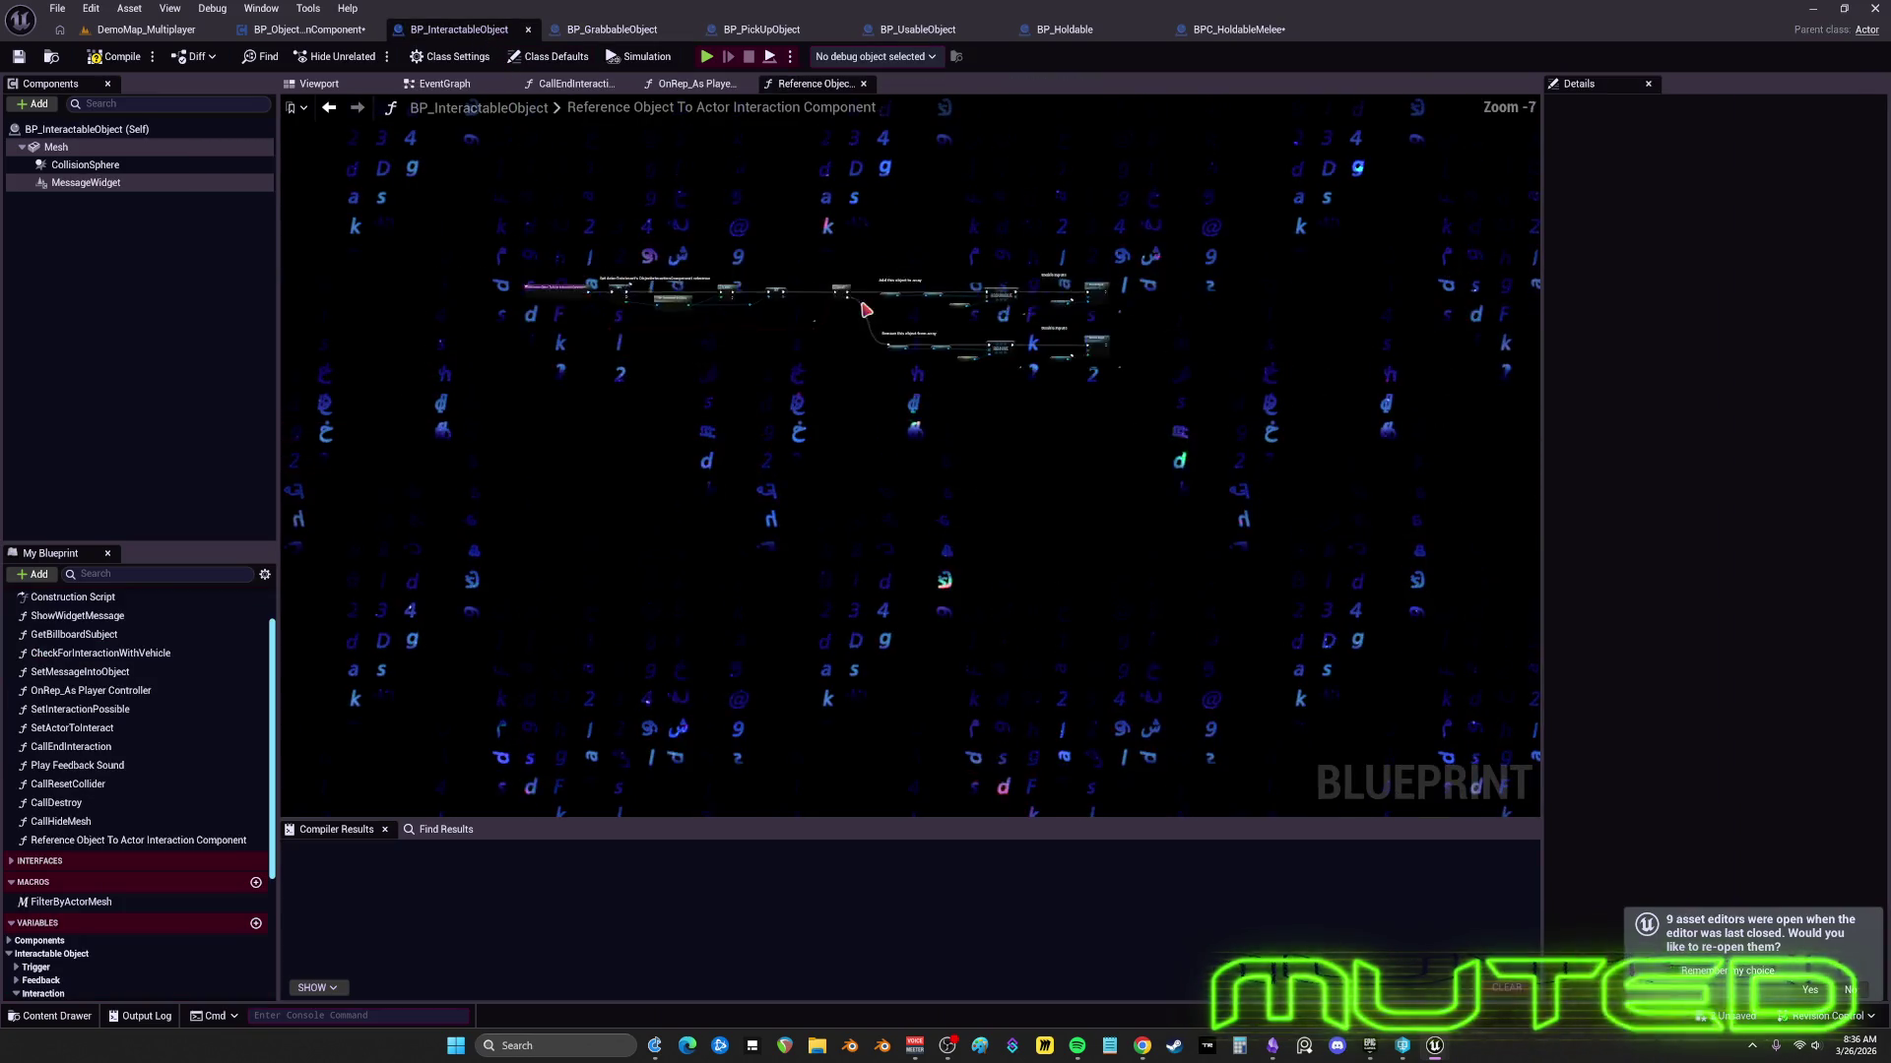
left_click(624, 83)
left_click(625, 83)
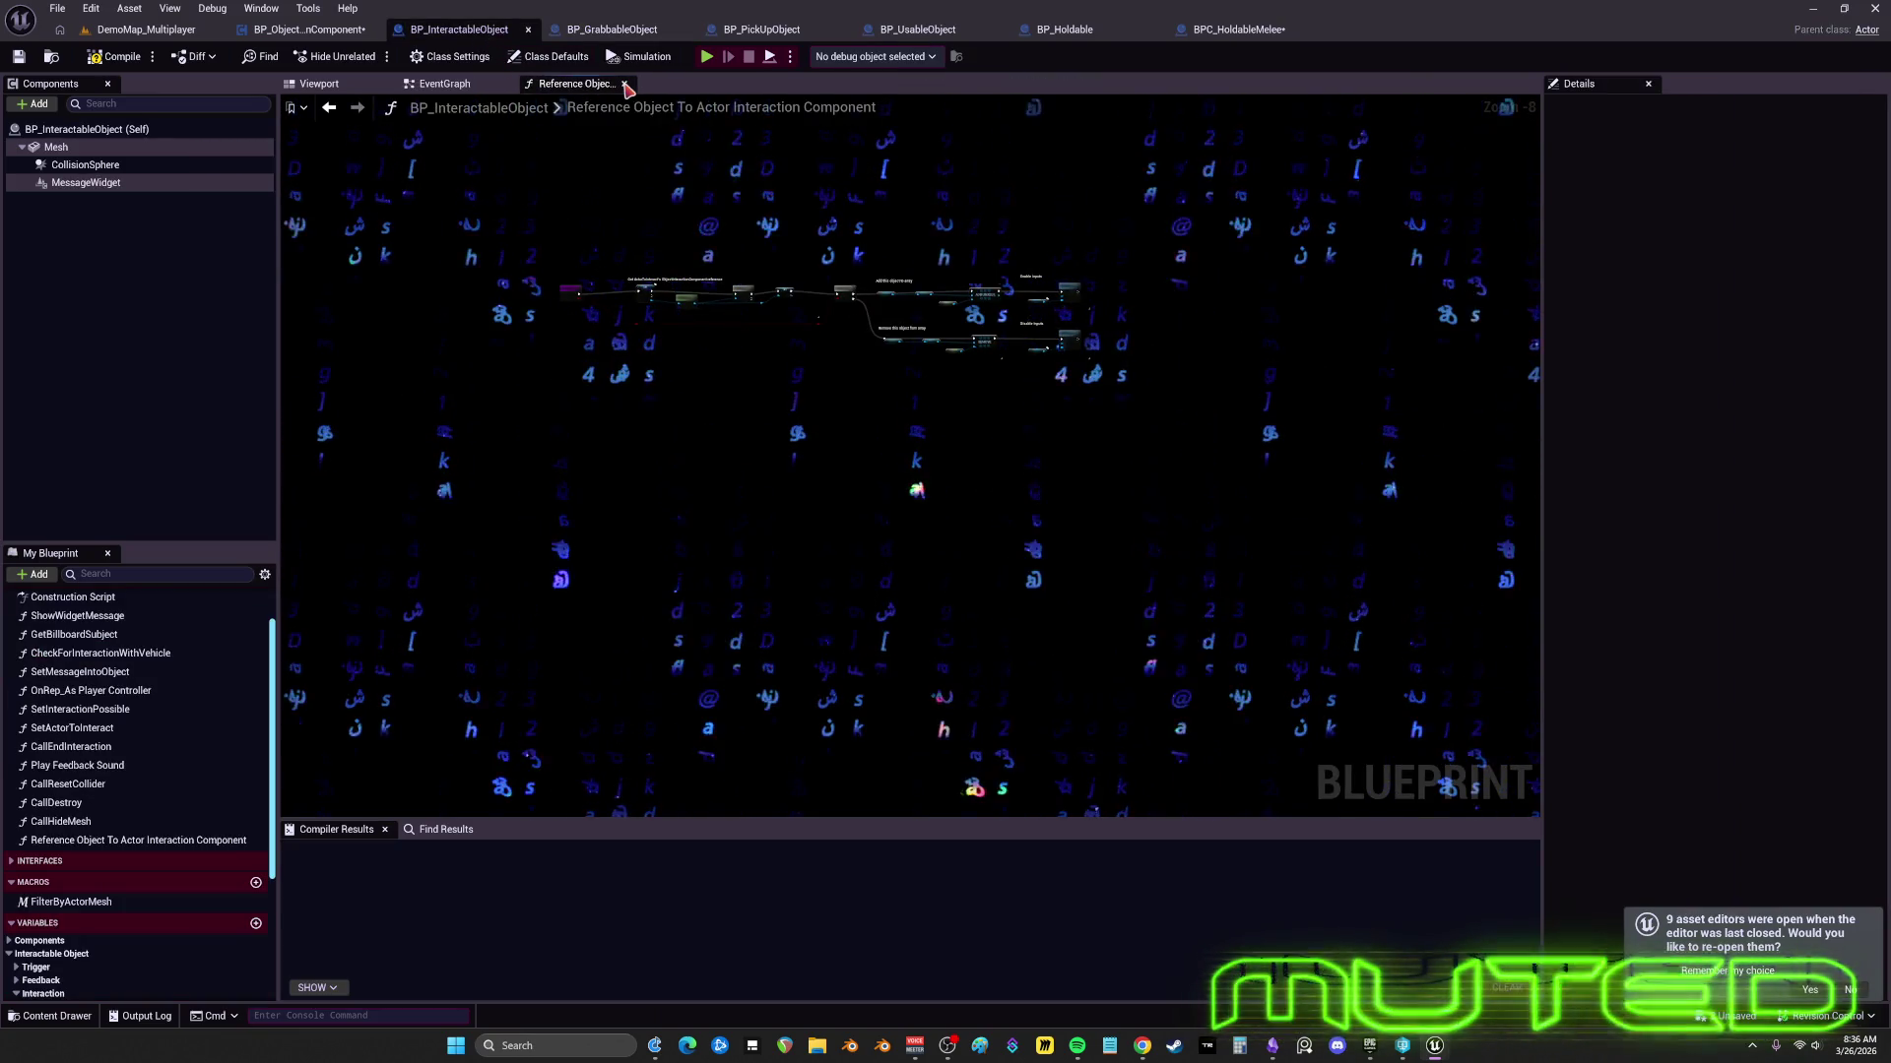
left_click(624, 84)
scroll(928, 350, "down", 3)
mouse_move(928, 351)
left_mouse_down()
mouse_move(907, 130)
mouse_move(969, 195)
mouse_move(949, 255)
left_mouse_up()
scroll(949, 255, "up", 3)
mouse_move(676, 359)
left_mouse_down()
mouse_move(954, 359)
mouse_move(769, 414)
left_mouse_up()
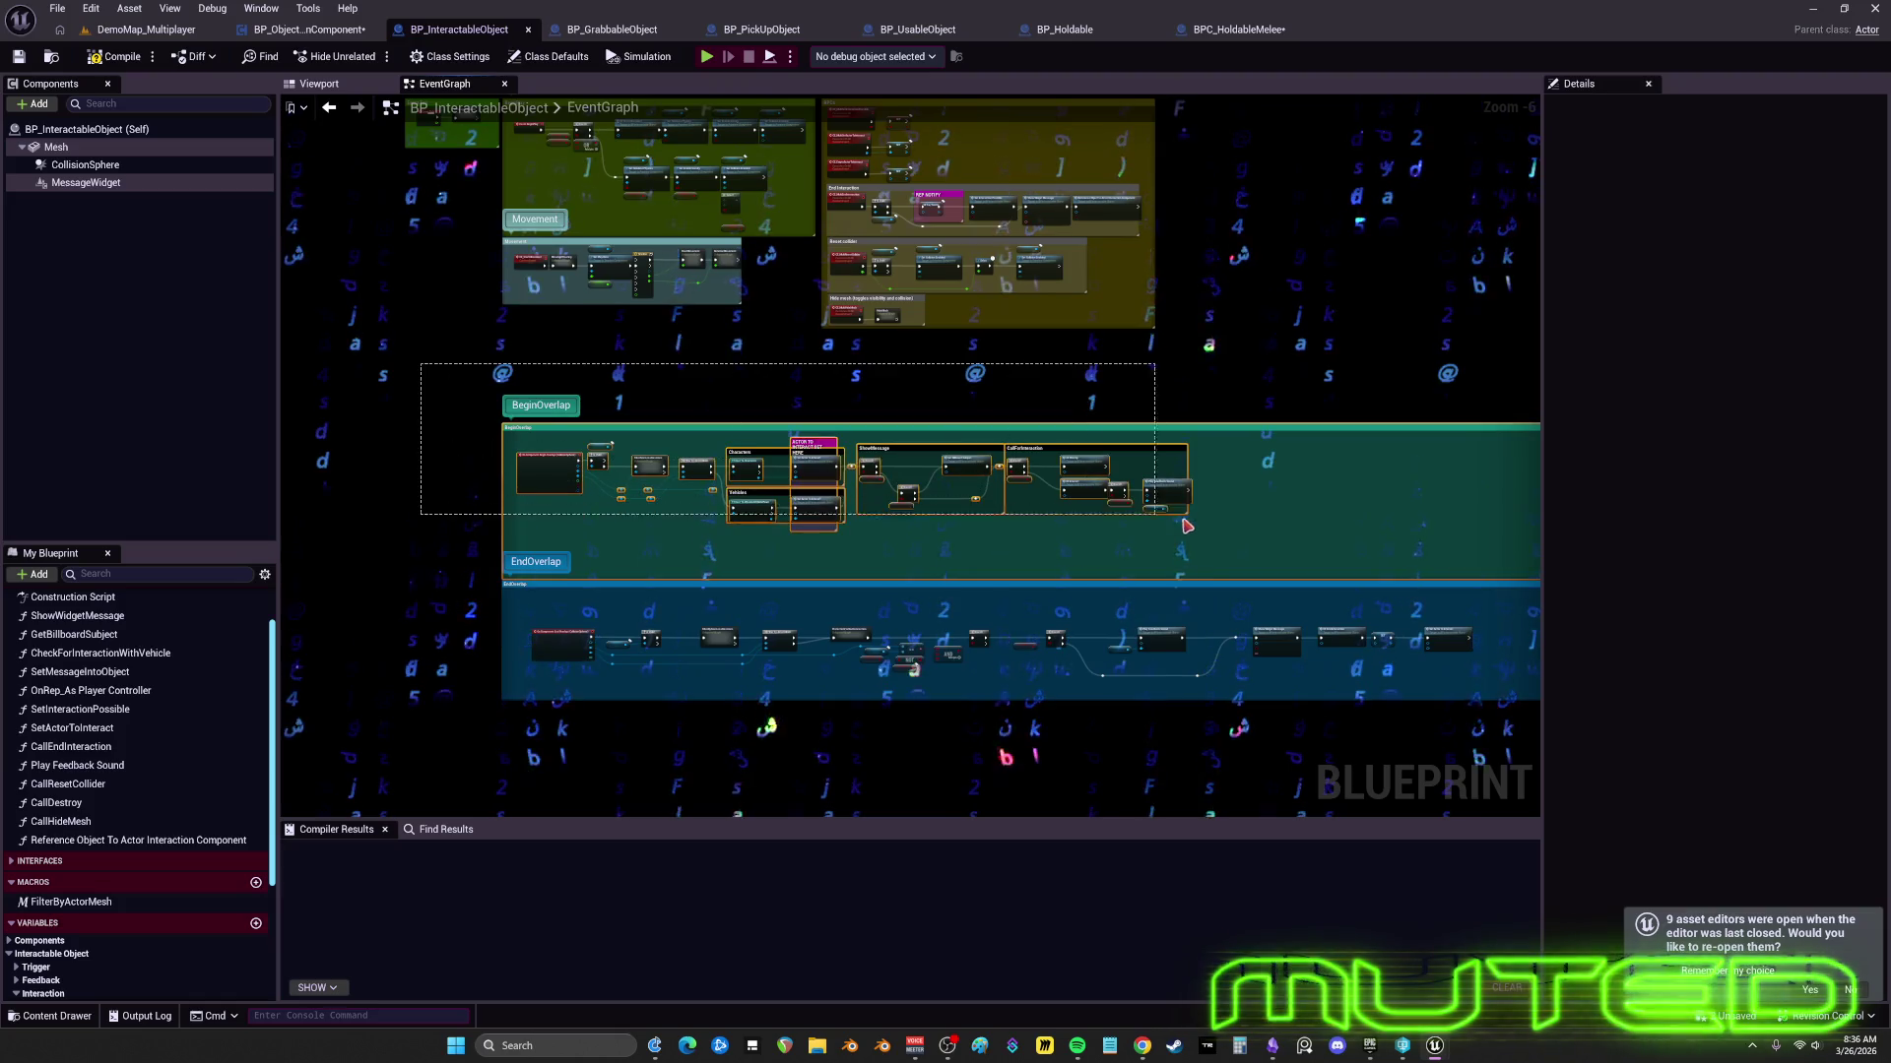
- Inspect the BeginOverlap nodes and the ShowMessage and Hide mesh groups
left_click_drag(1240, 536, 1237, 532)
scroll(866, 484, "up", 4)
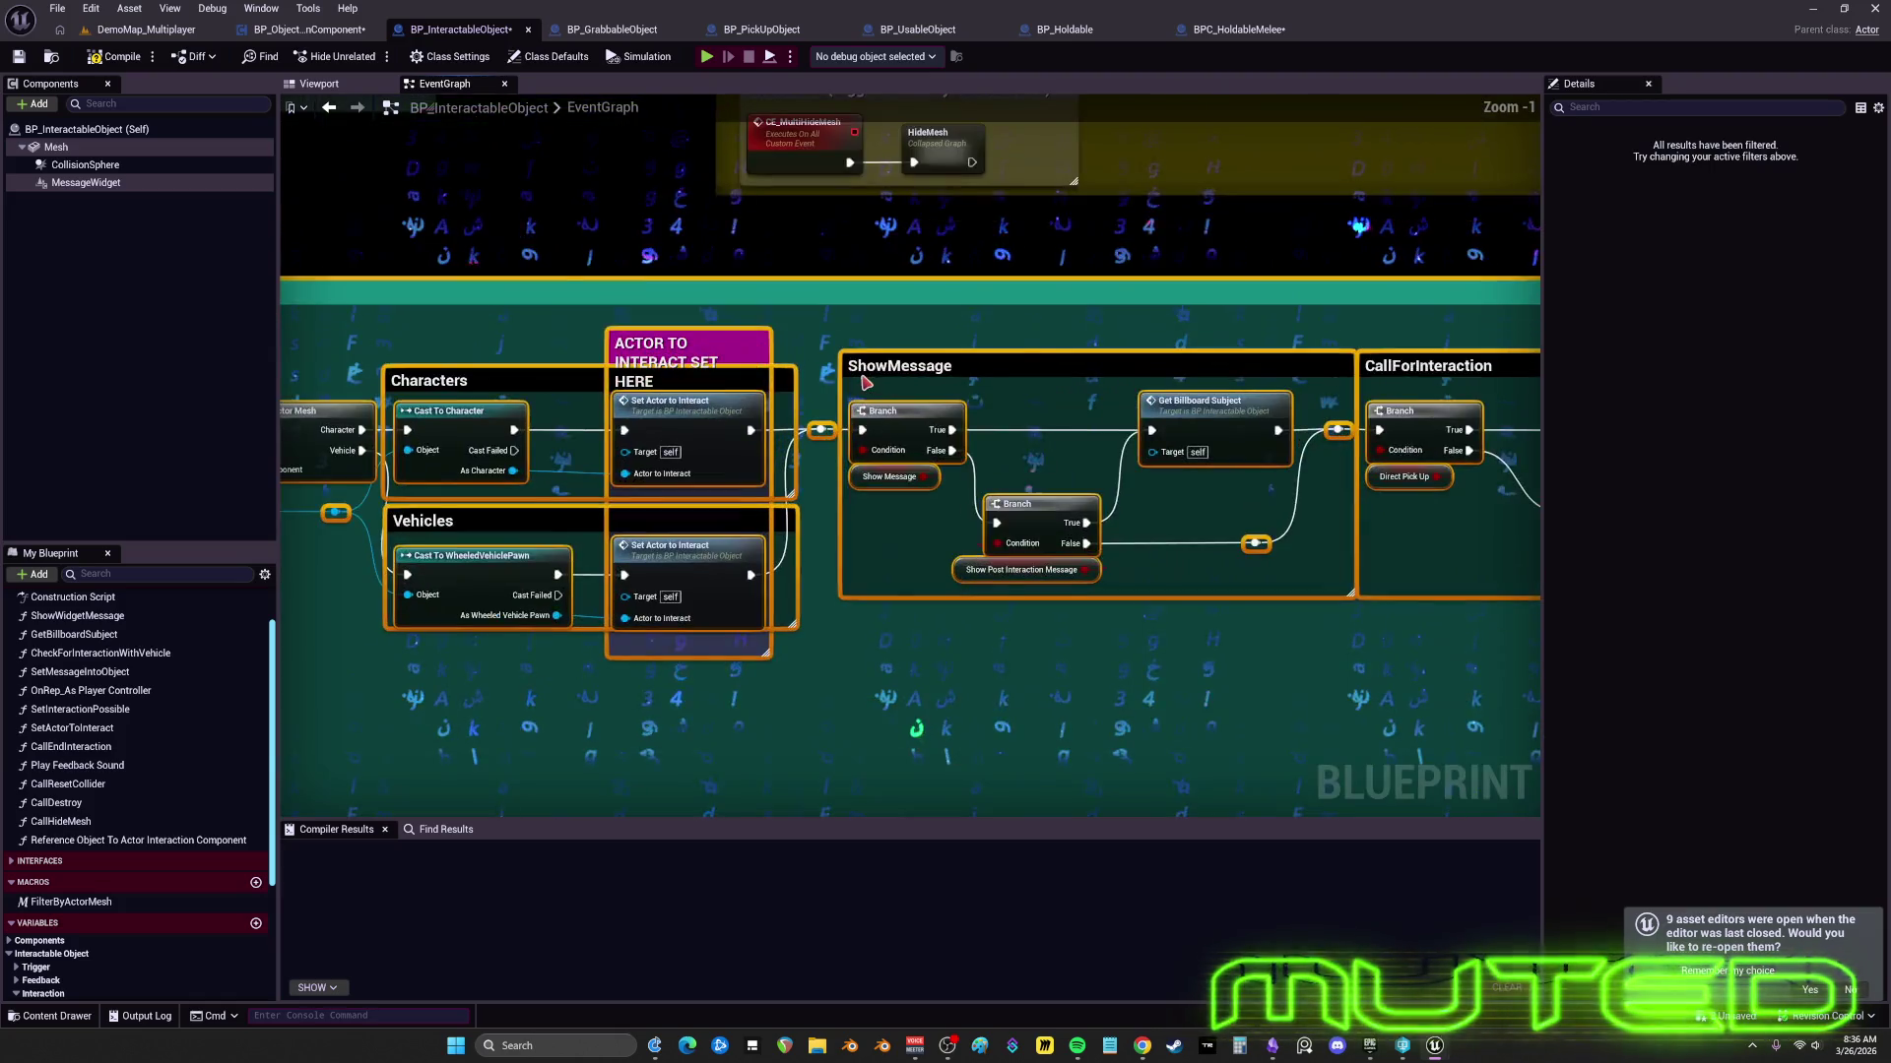
scroll(945, 344, "down", 2)
scroll(324, 323, "up", 5)
left_click_drag(335, 315, 646, 302)
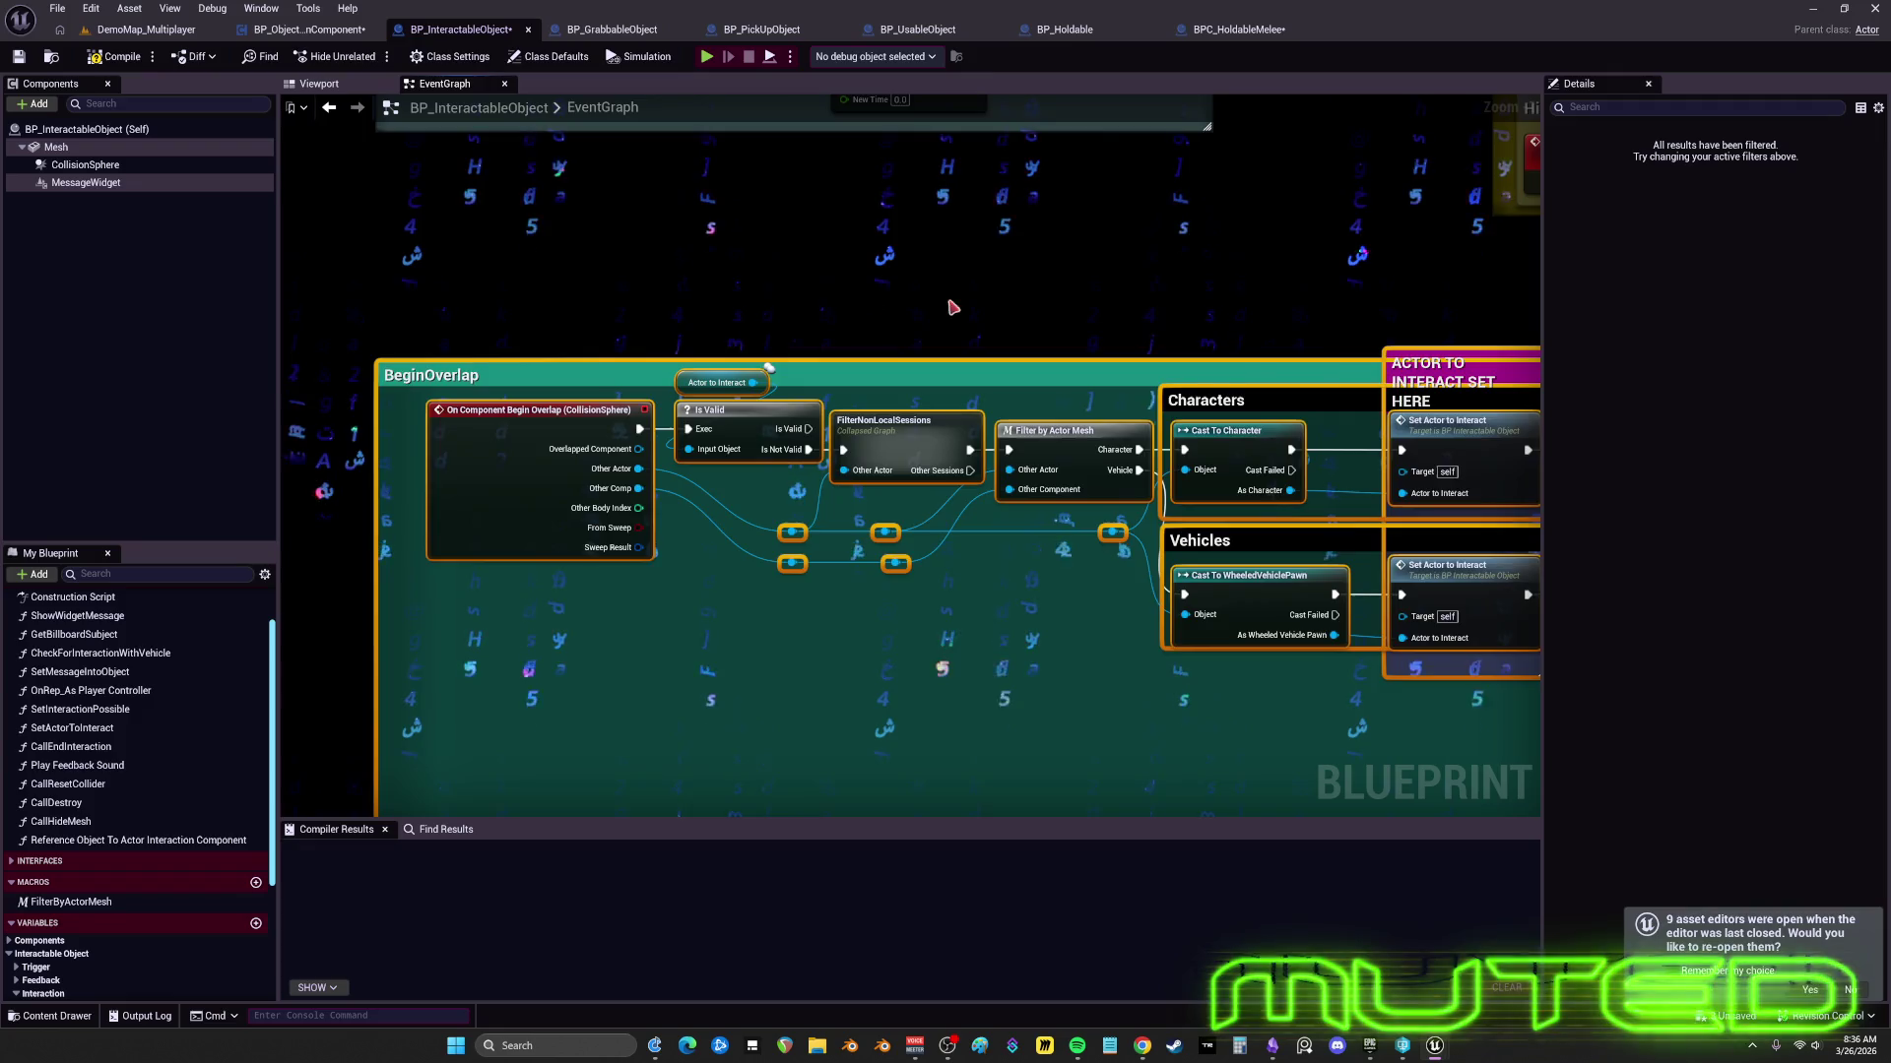
left_click_drag(953, 308, 1123, 360)
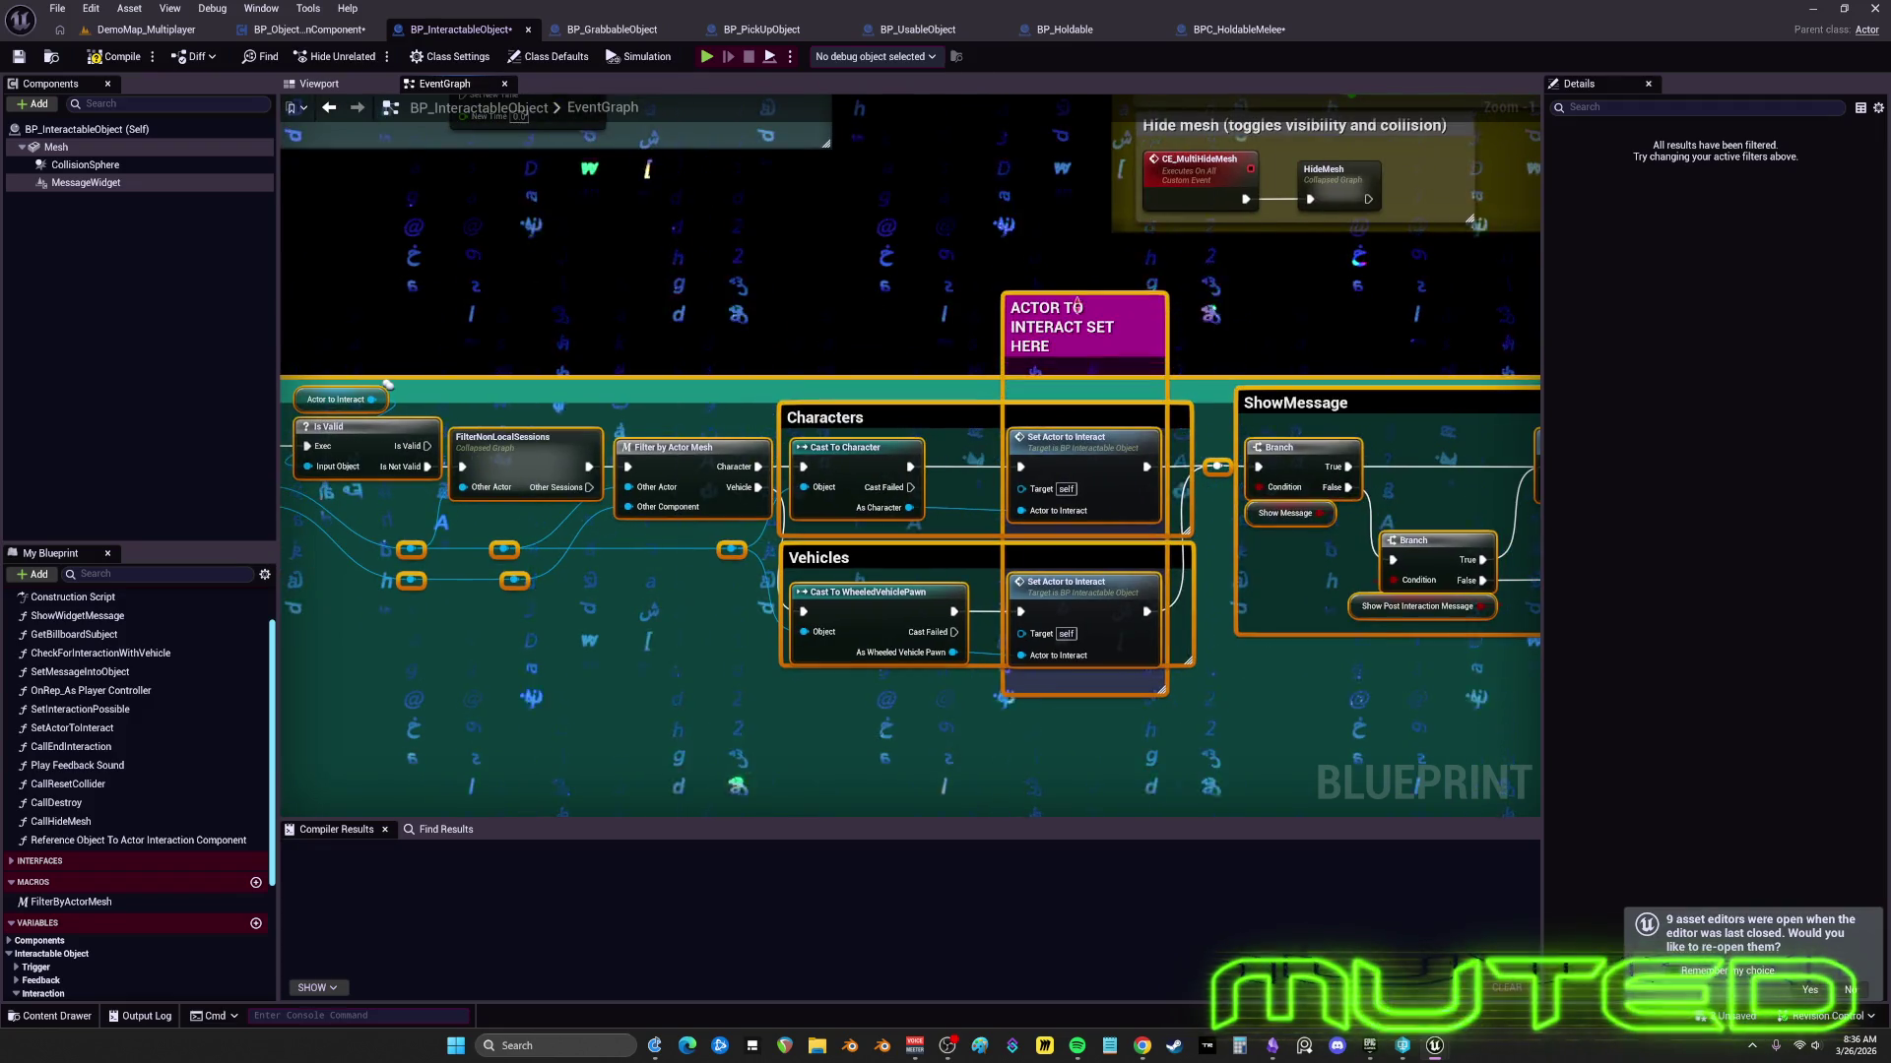
scroll(1077, 303, "down", 6)
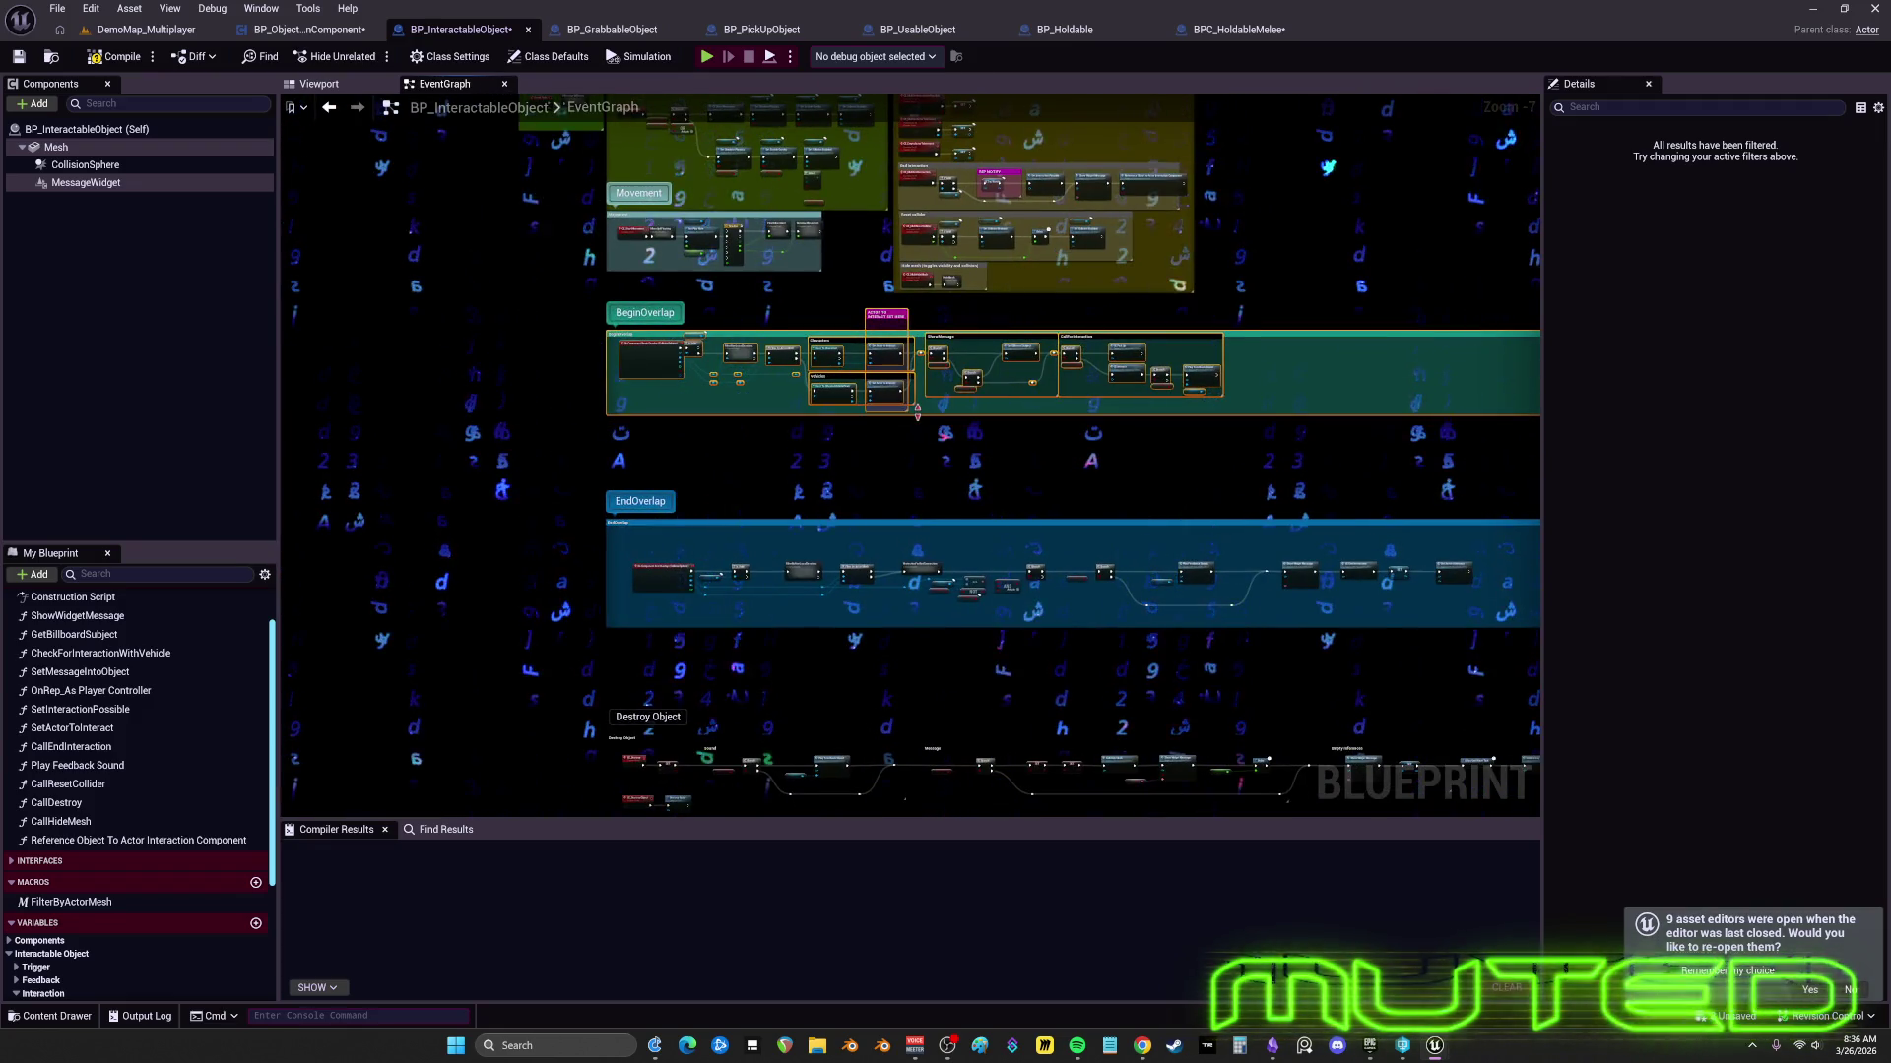
scroll(917, 408, "up", 7)
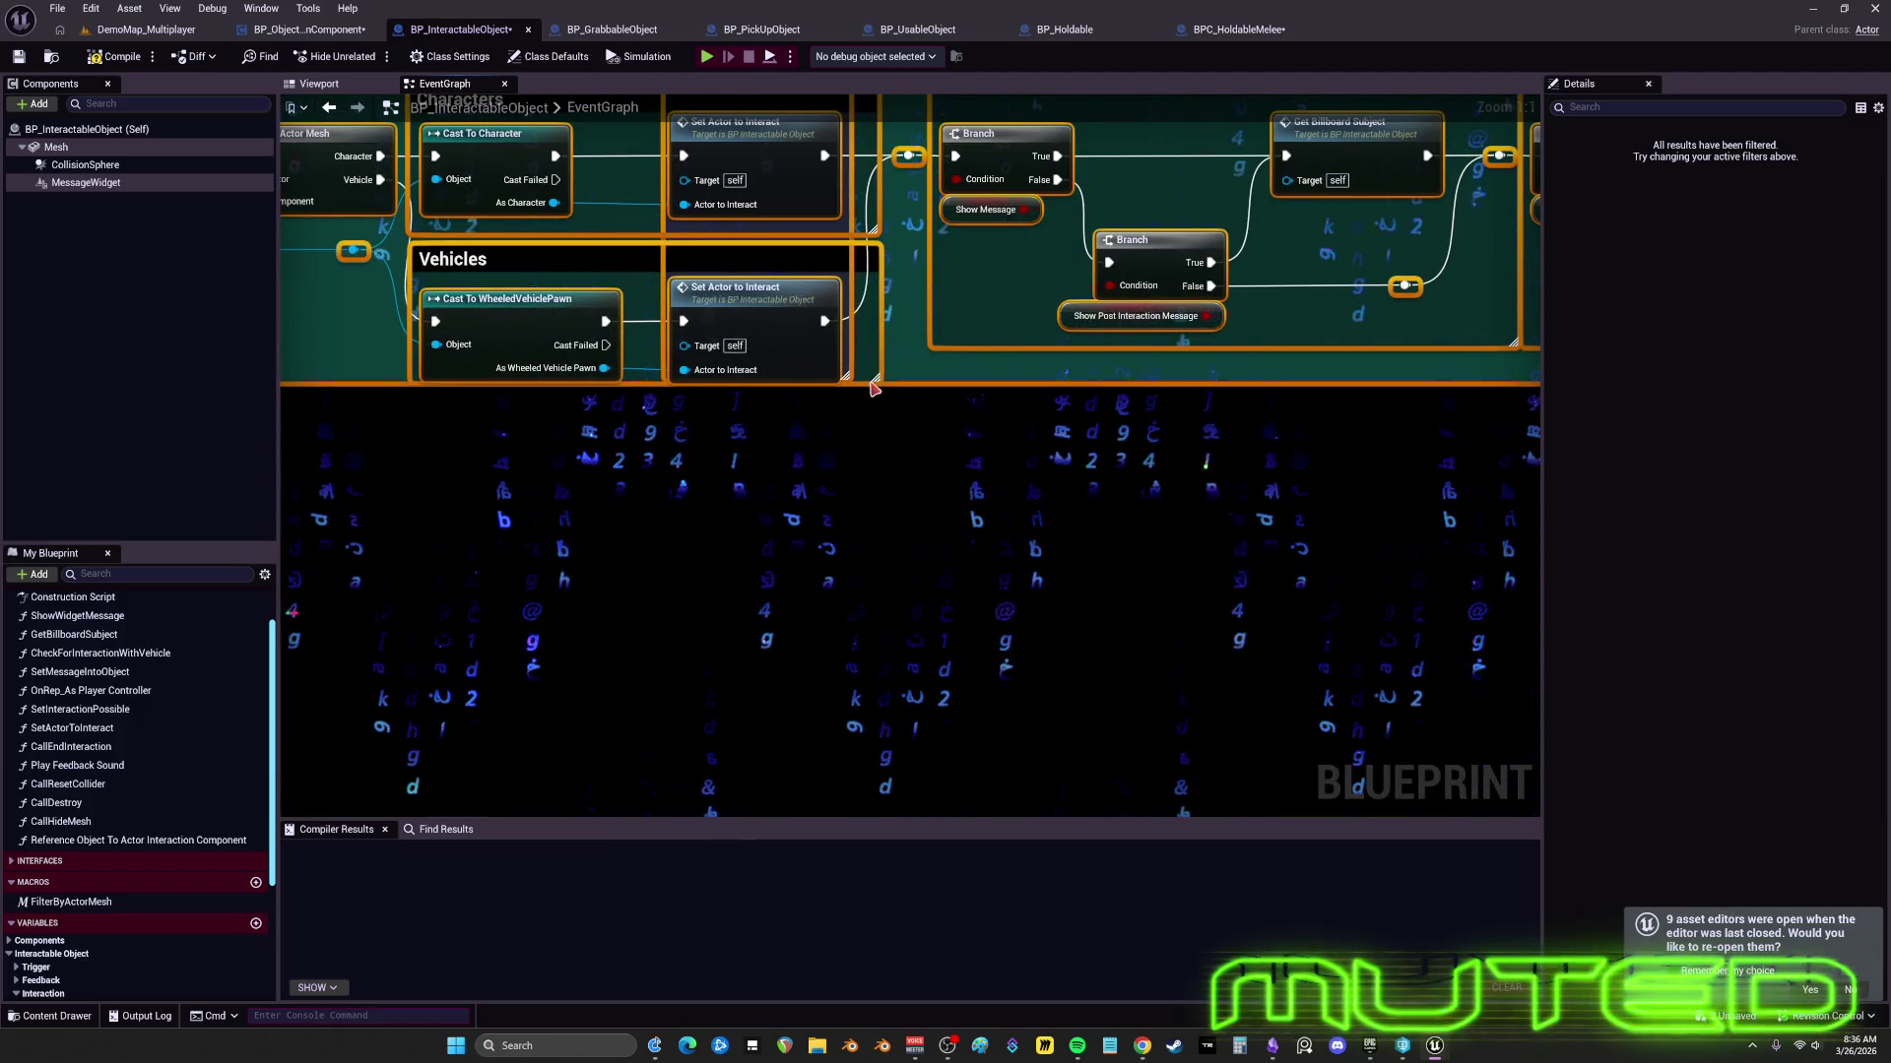
scroll(874, 389, "down", 7)
scroll(1185, 362, "up", 2)
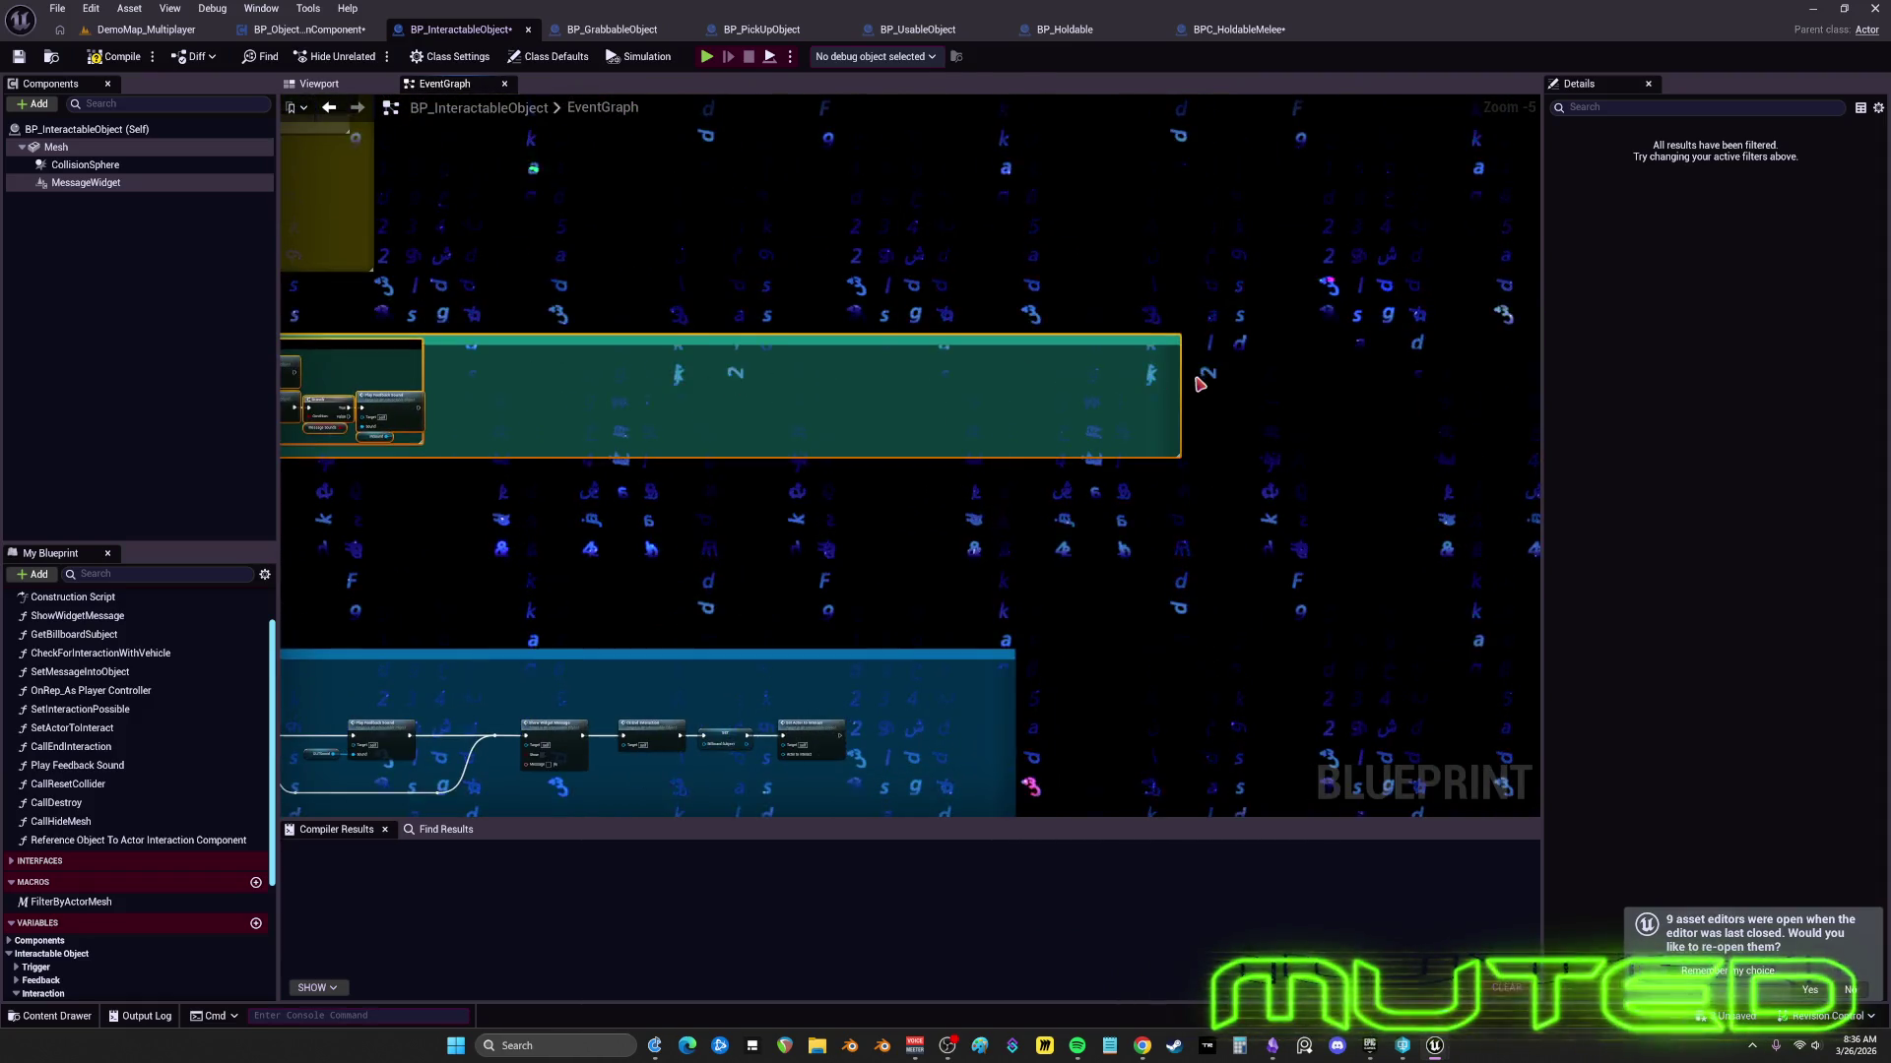
scroll(1178, 382, "down", 2)
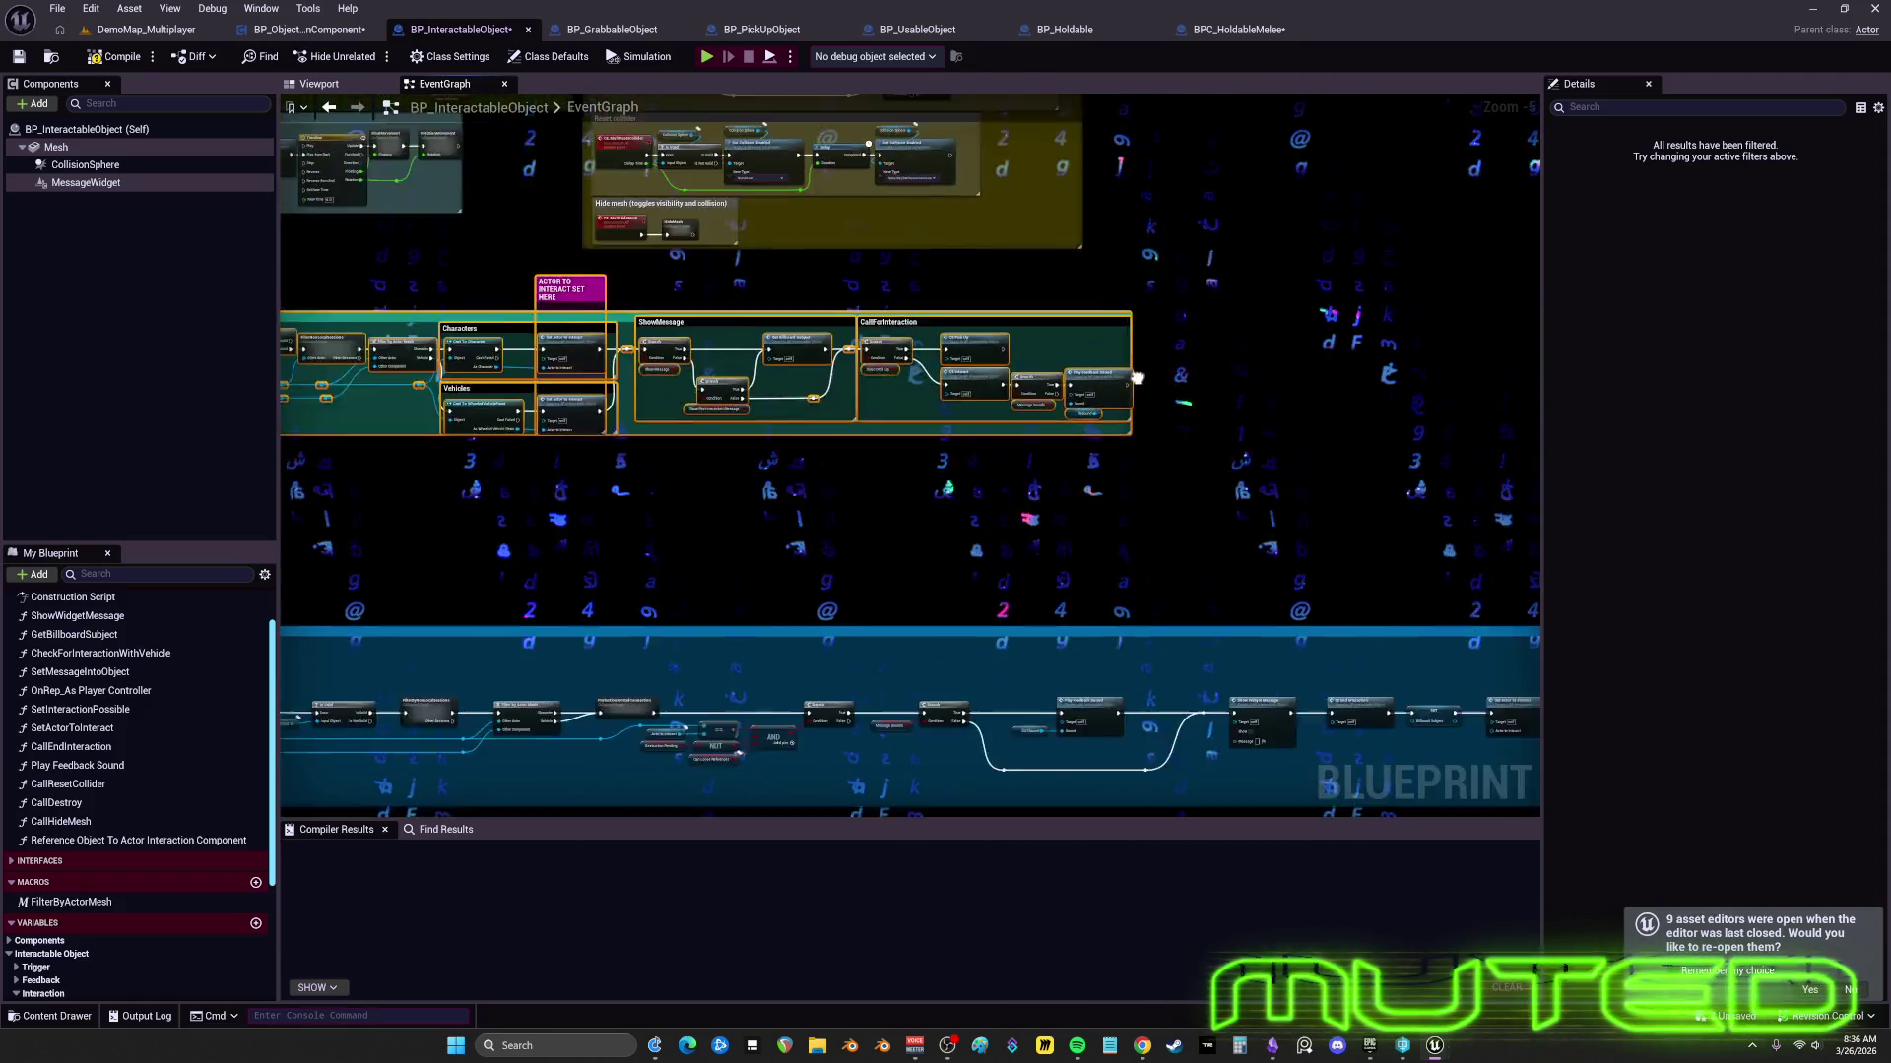
scroll(669, 401, "up", 4)
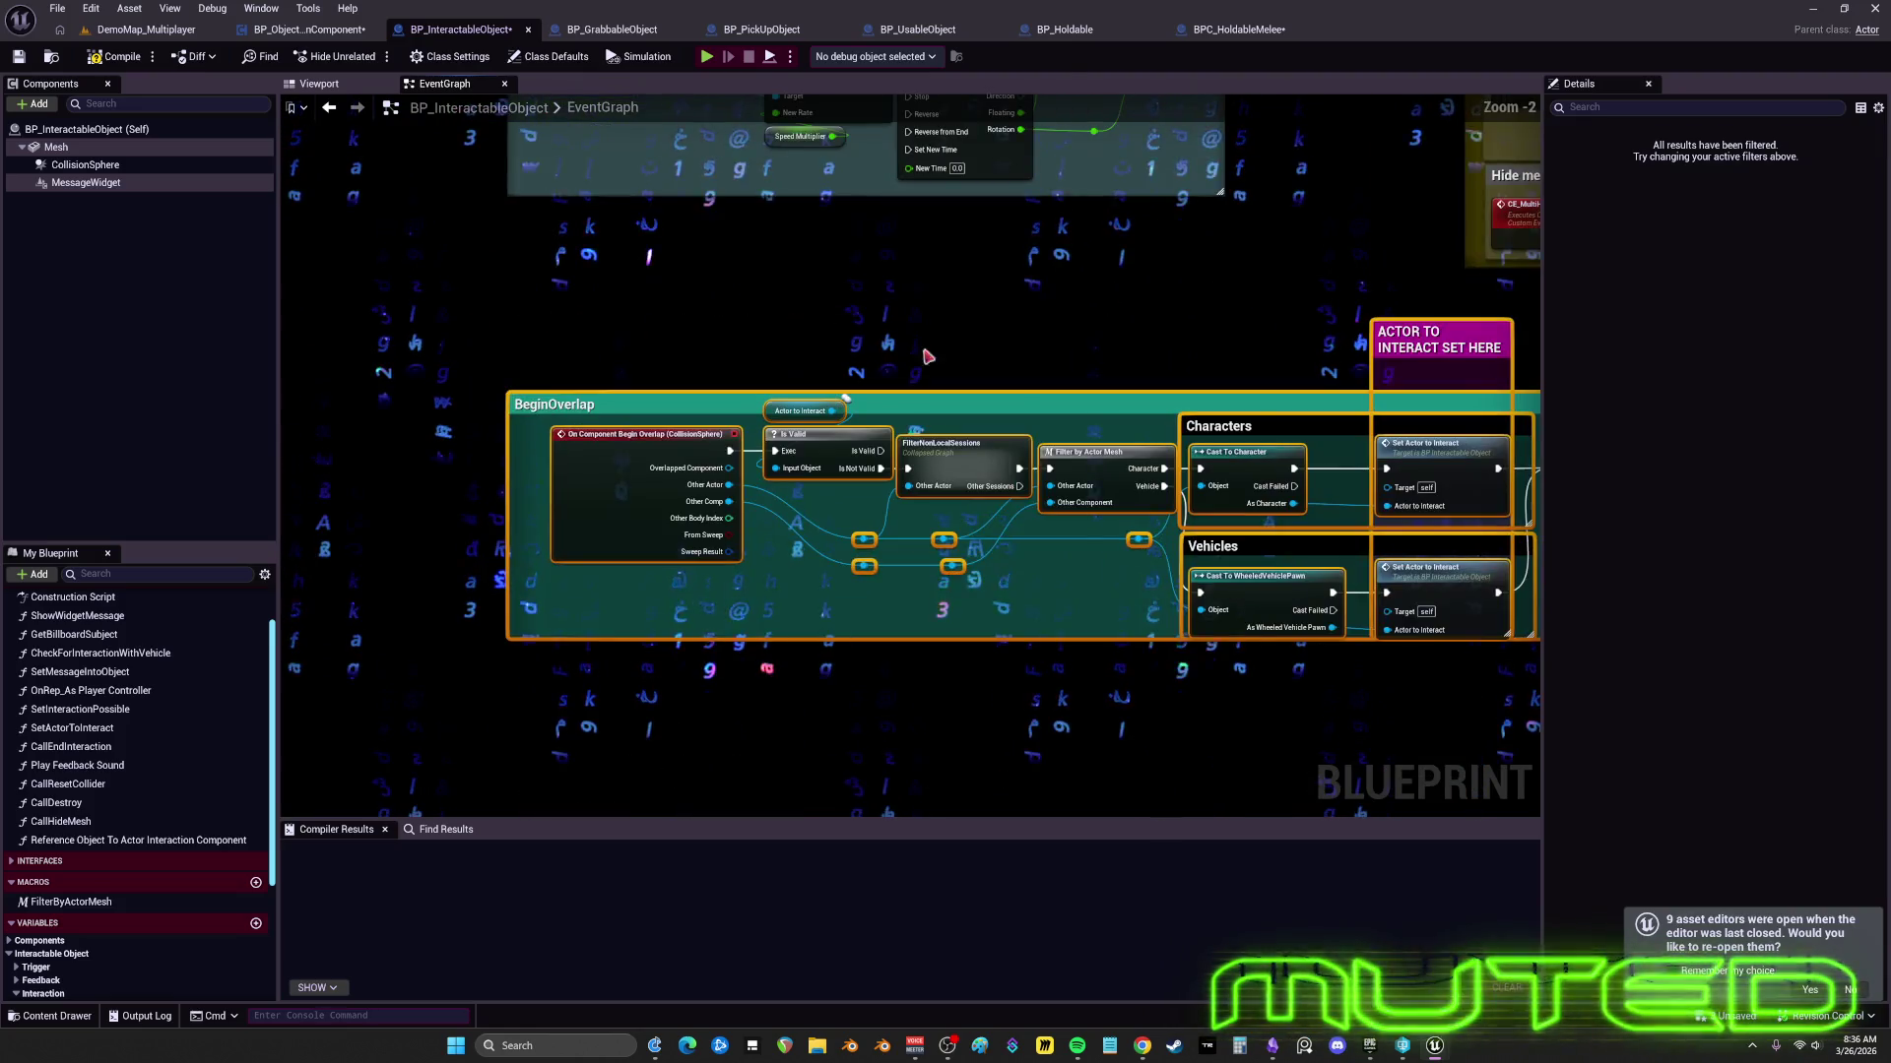
scroll(670, 401, "down", 1)
- Shift the RPCs group slightly to the right
left_click_drag(734, 382, 906, 410)
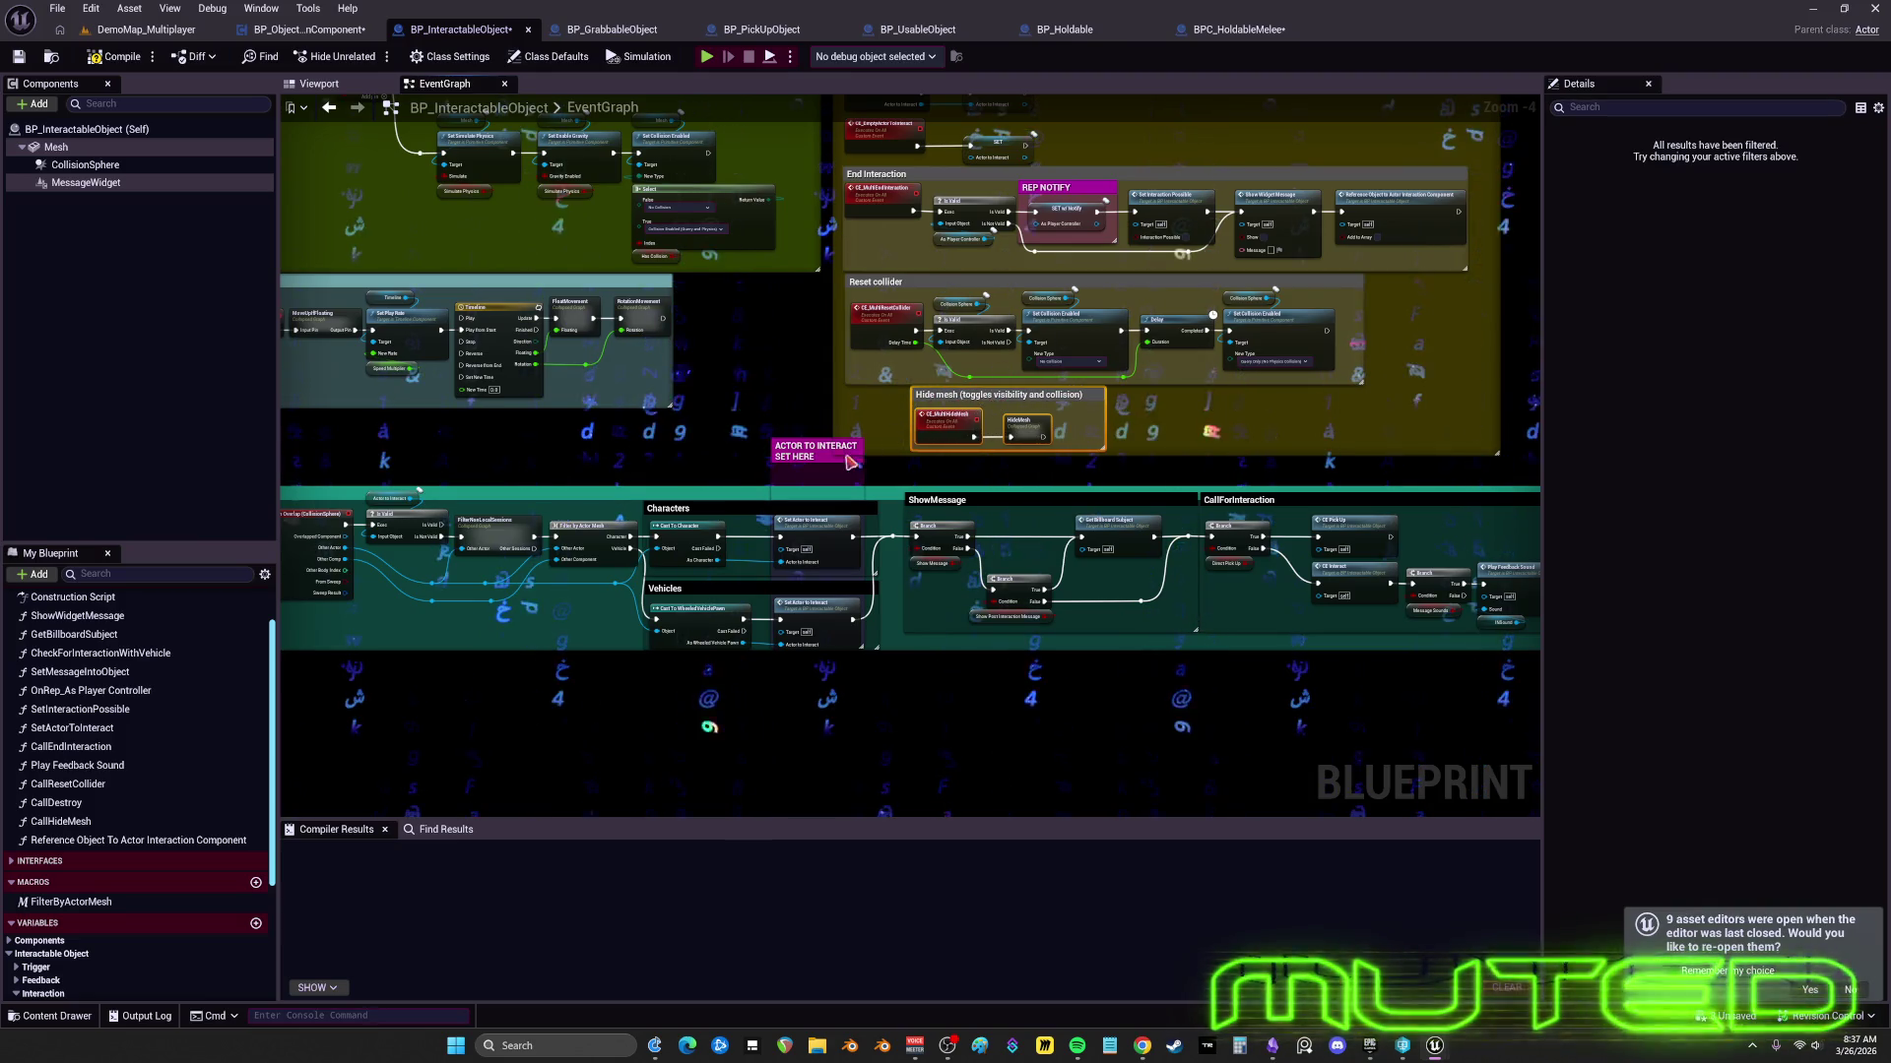
scroll(830, 401, "down", 4)
scroll(806, 393, "up", 3)
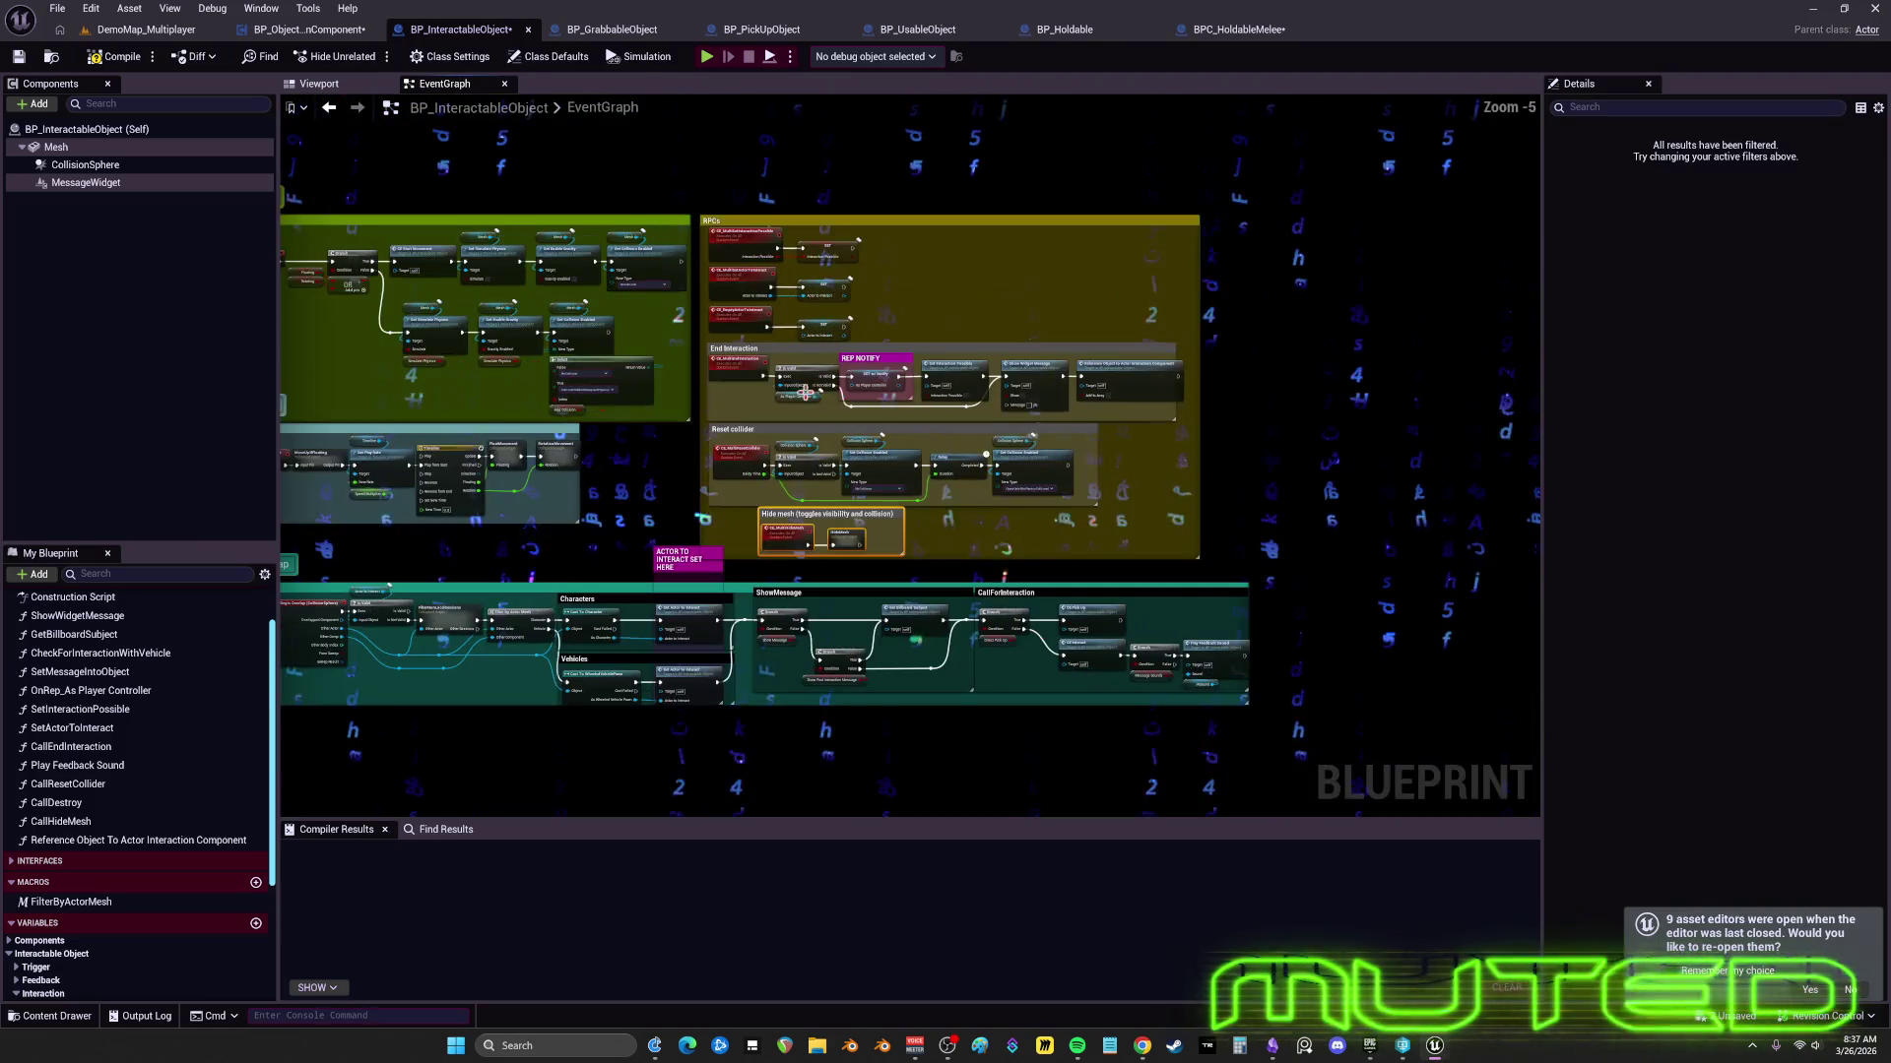
scroll(709, 374, "up", 1)
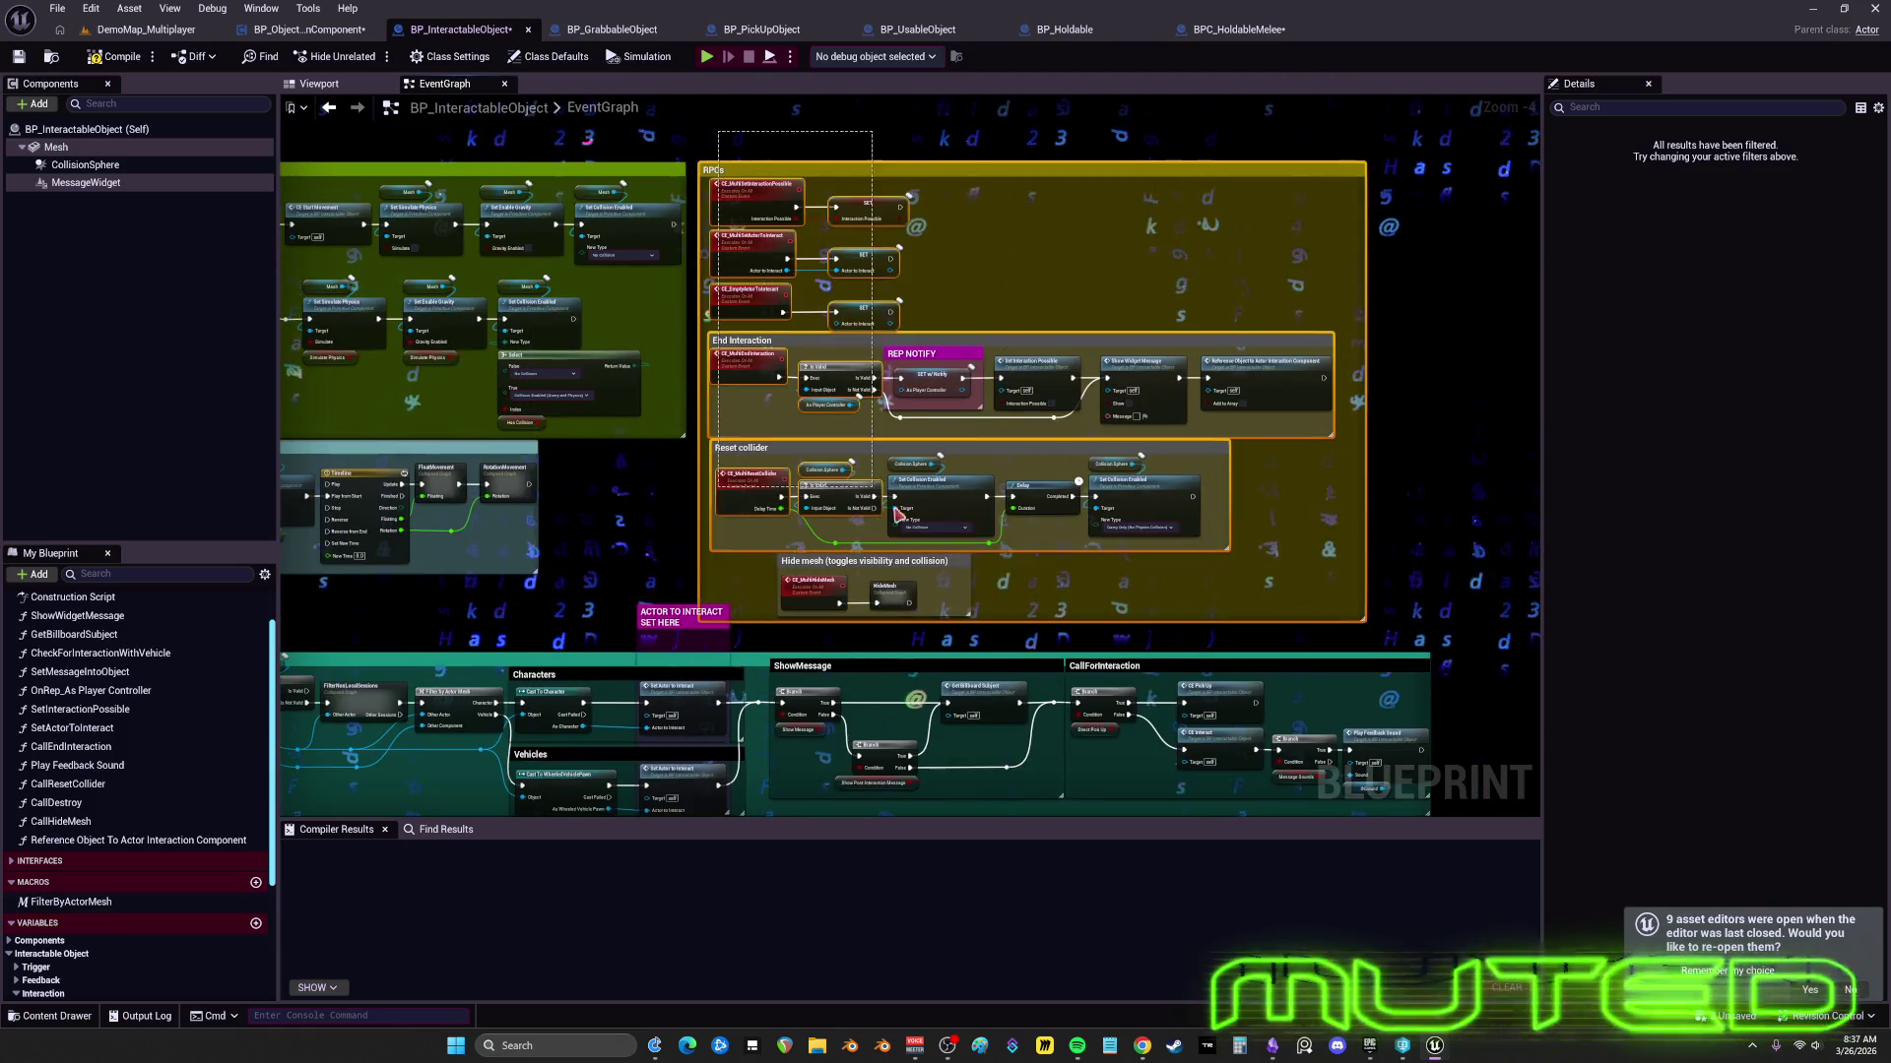
left_click_drag(1002, 574, 724, 558)
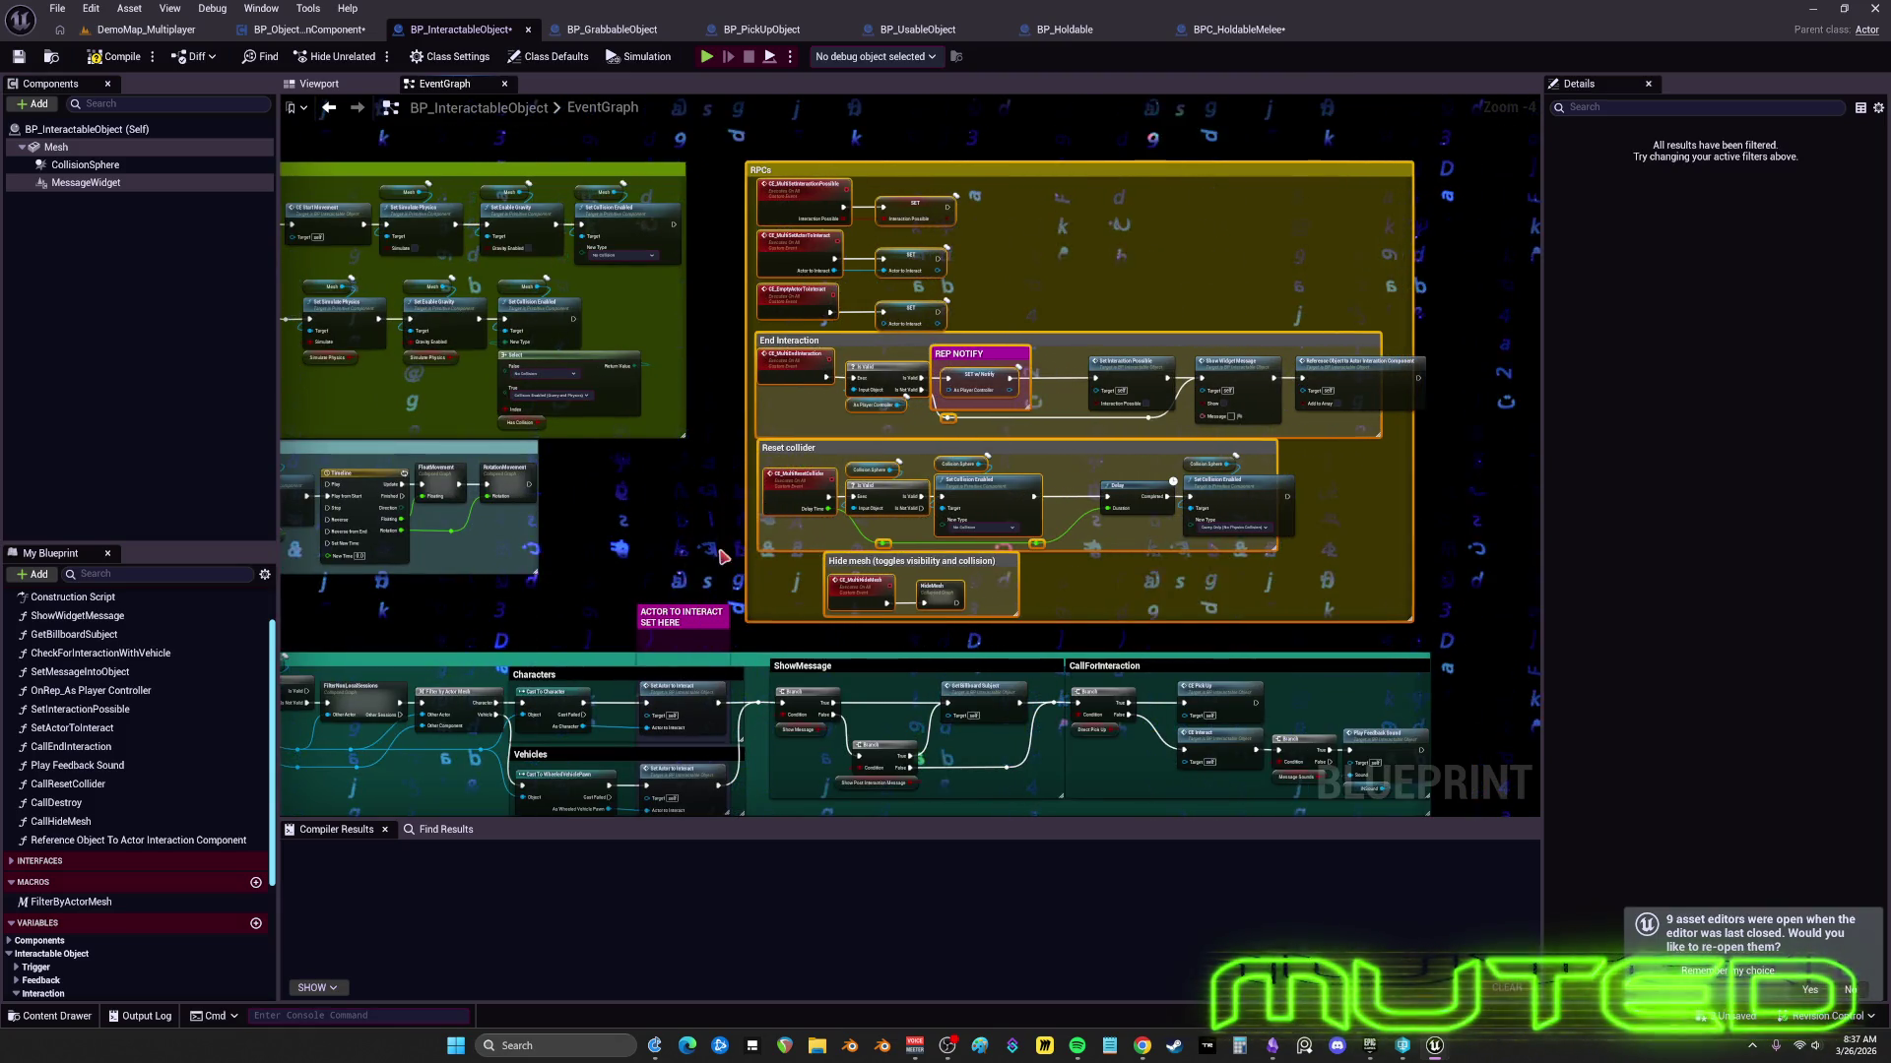
- Shrink the EndOverlap comment from the bottom and move Actor to Interact below Is Valid
scroll(715, 500, "down", 2)
mouse_move(773, 389)
left_mouse_down()
mouse_move(705, 498)
mouse_move(823, 452)
mouse_move(1181, 485)
left_mouse_up()
left_click_drag(1346, 538, 886, 471)
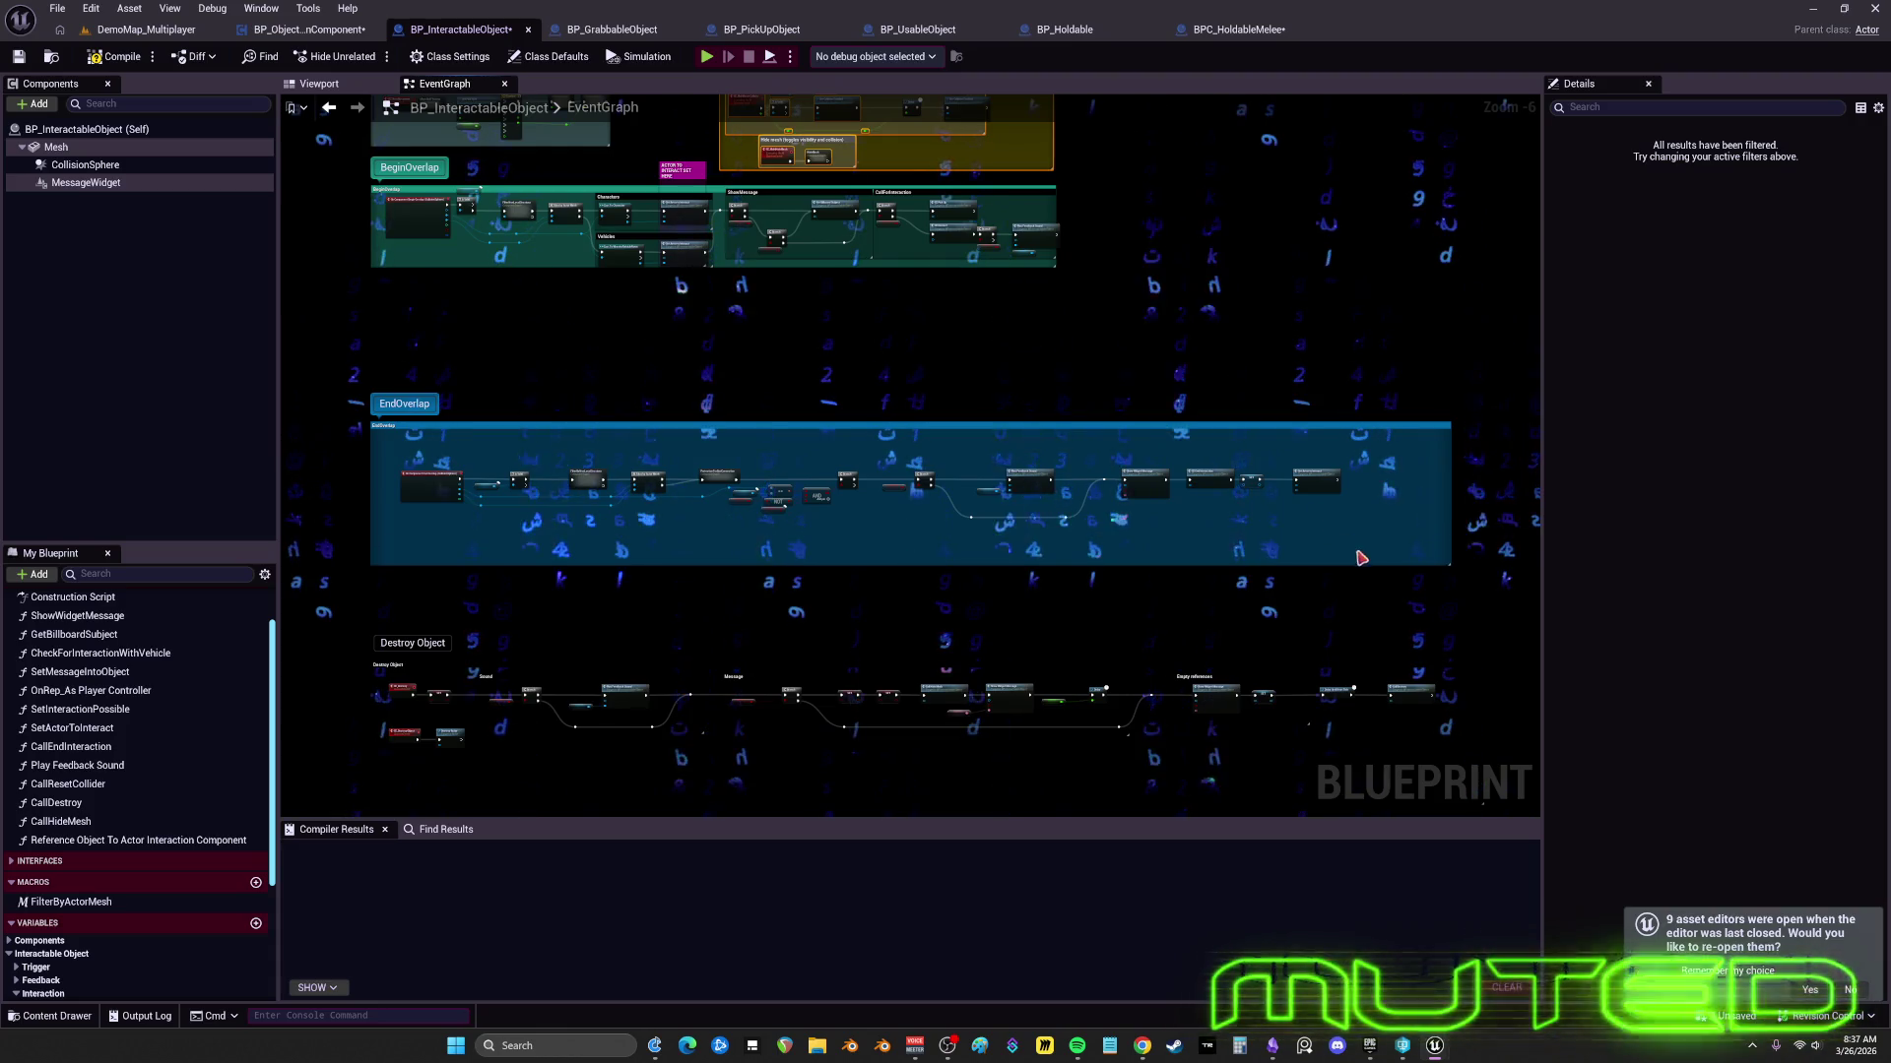
scroll(414, 443, "up", 4)
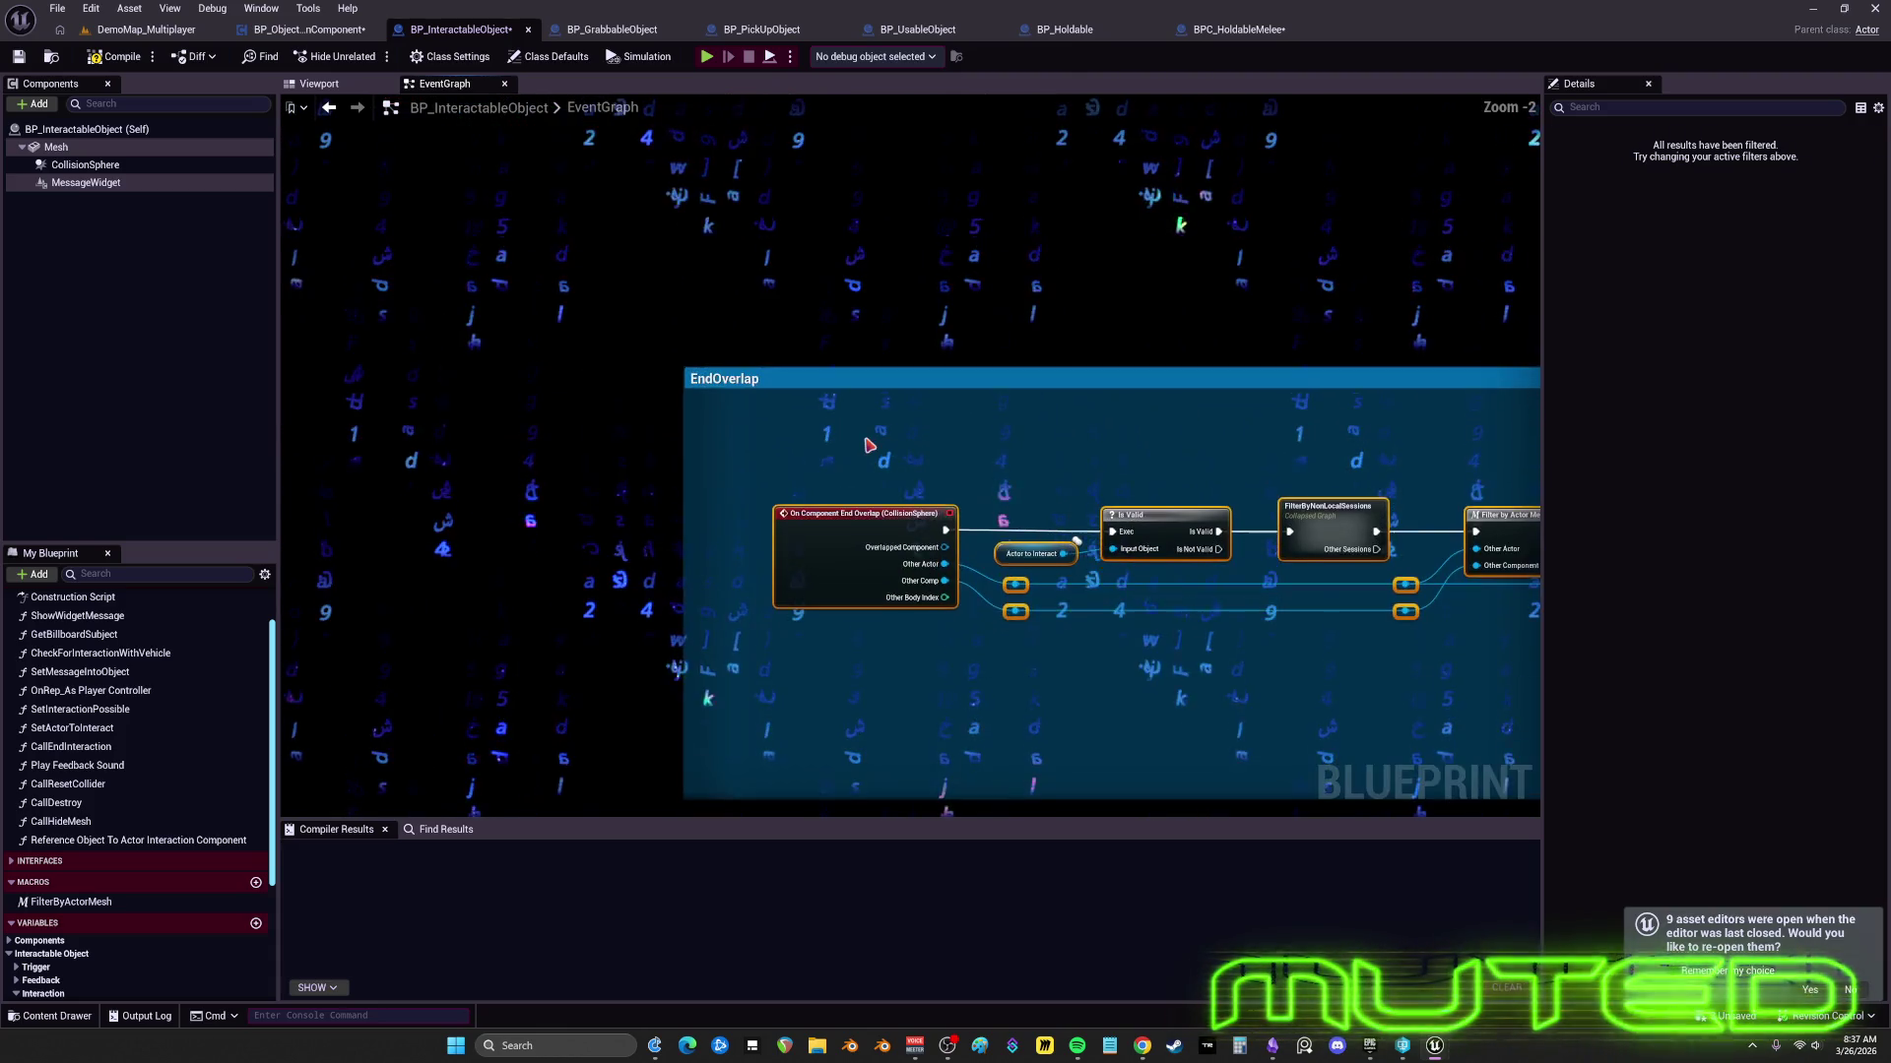
mouse_move(1213, 576)
left_mouse_down()
mouse_move(847, 566)
mouse_move(749, 532)
mouse_move(830, 497)
left_mouse_up()
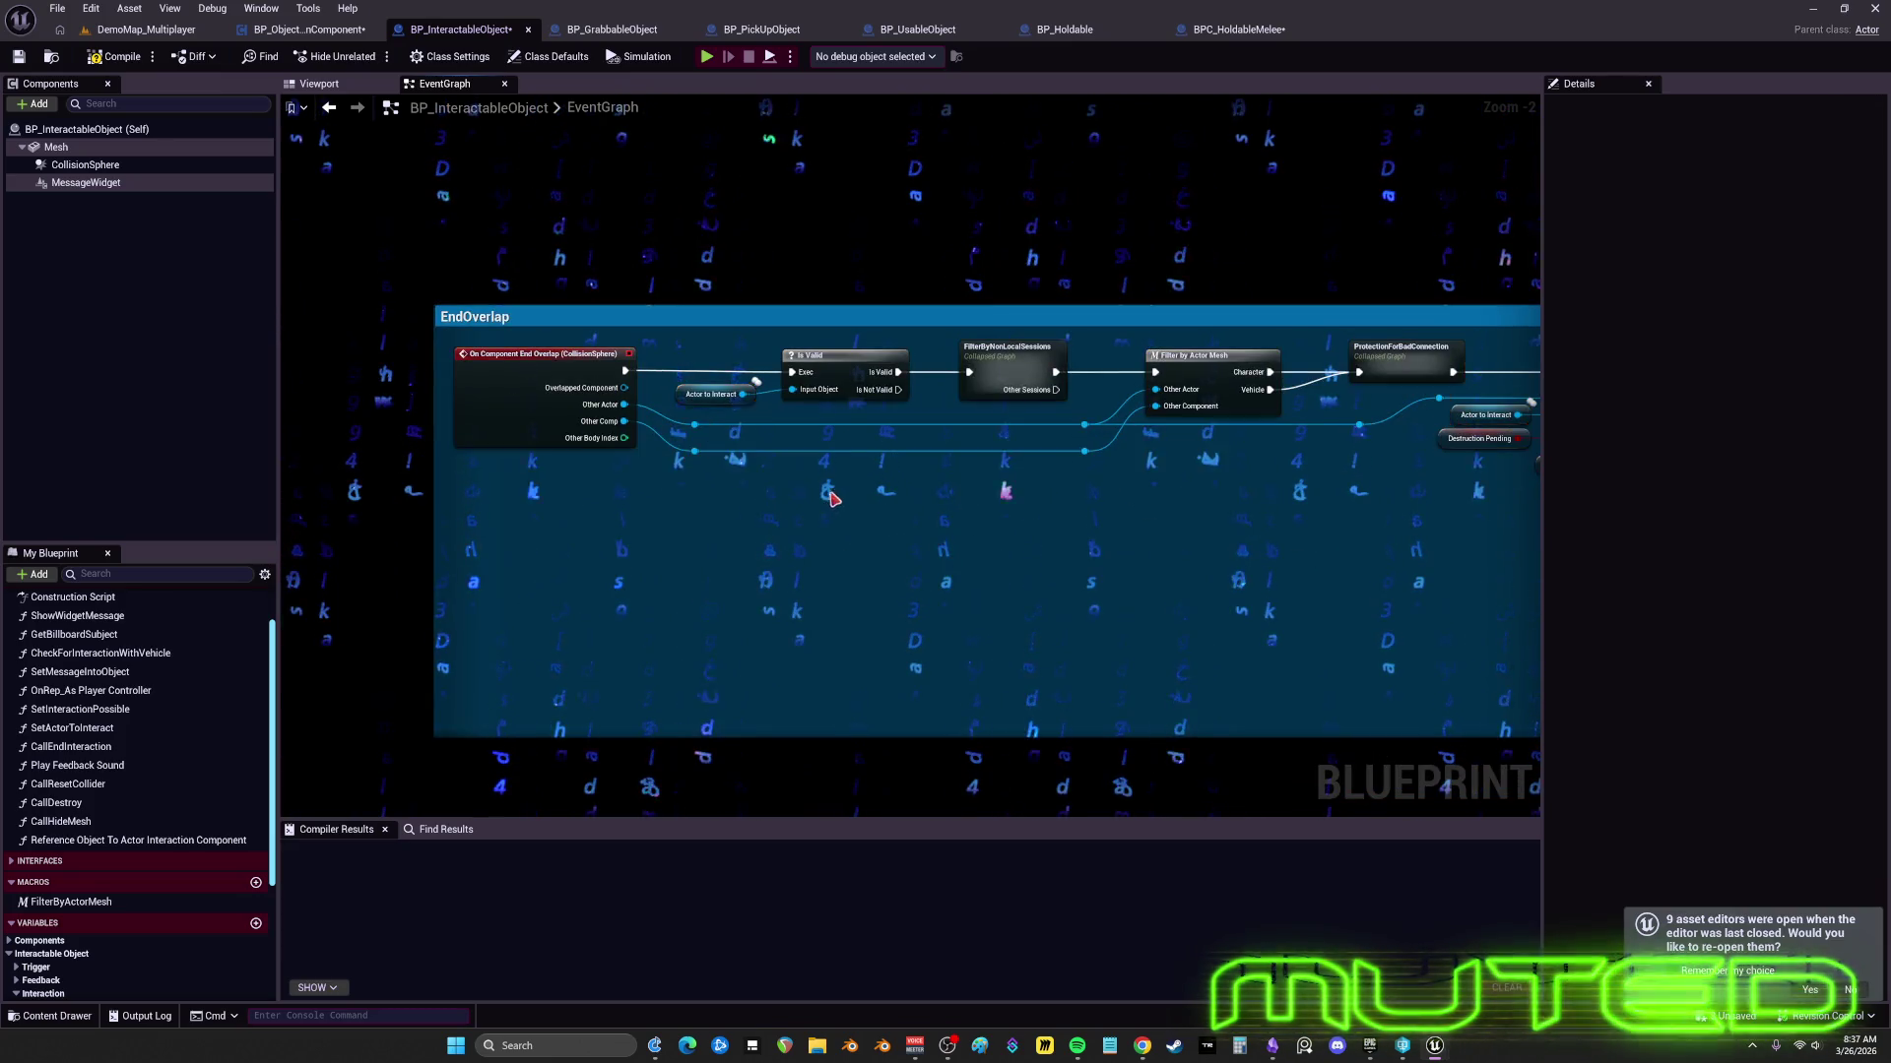
left_click_drag(695, 402, 798, 427)
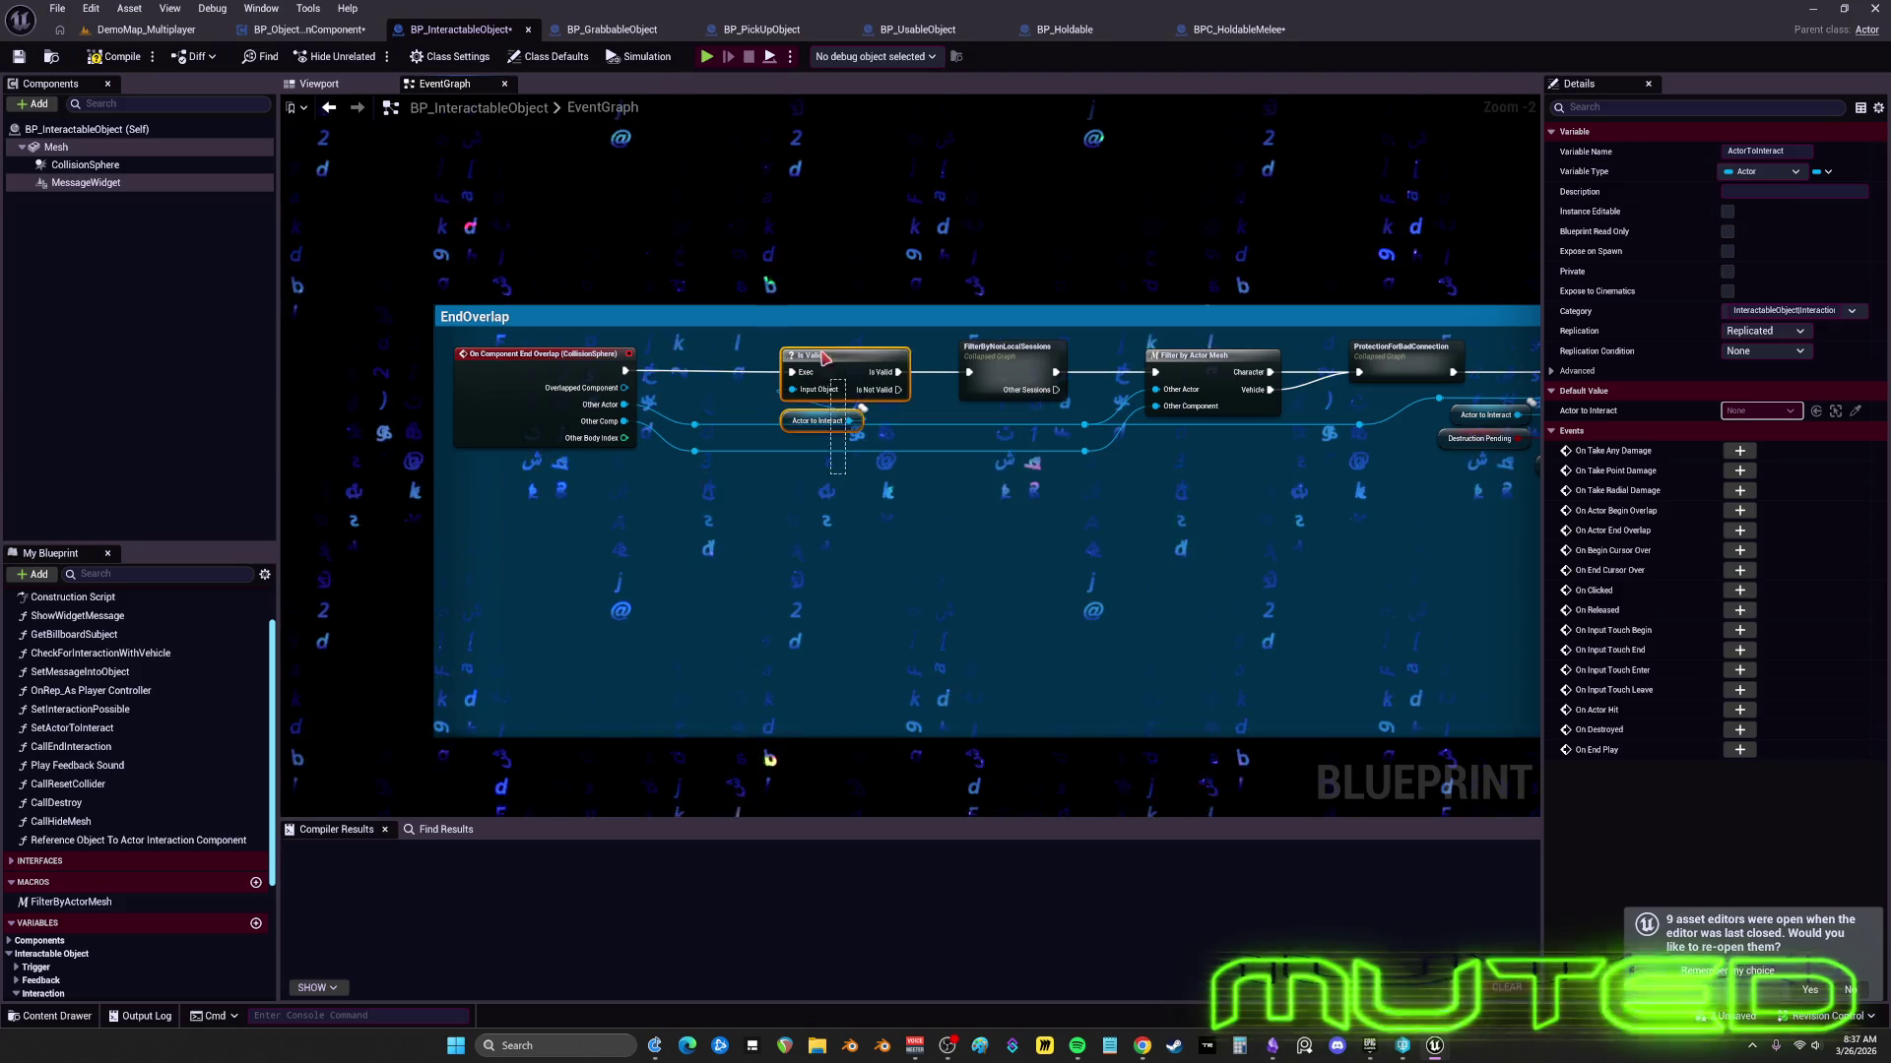
- Pack Is Valid, FilterByNonLocalSessions, Filter by Actor Mesh and ProtectionForBadConnection closer together
left_click_drag(825, 358, 771, 359)
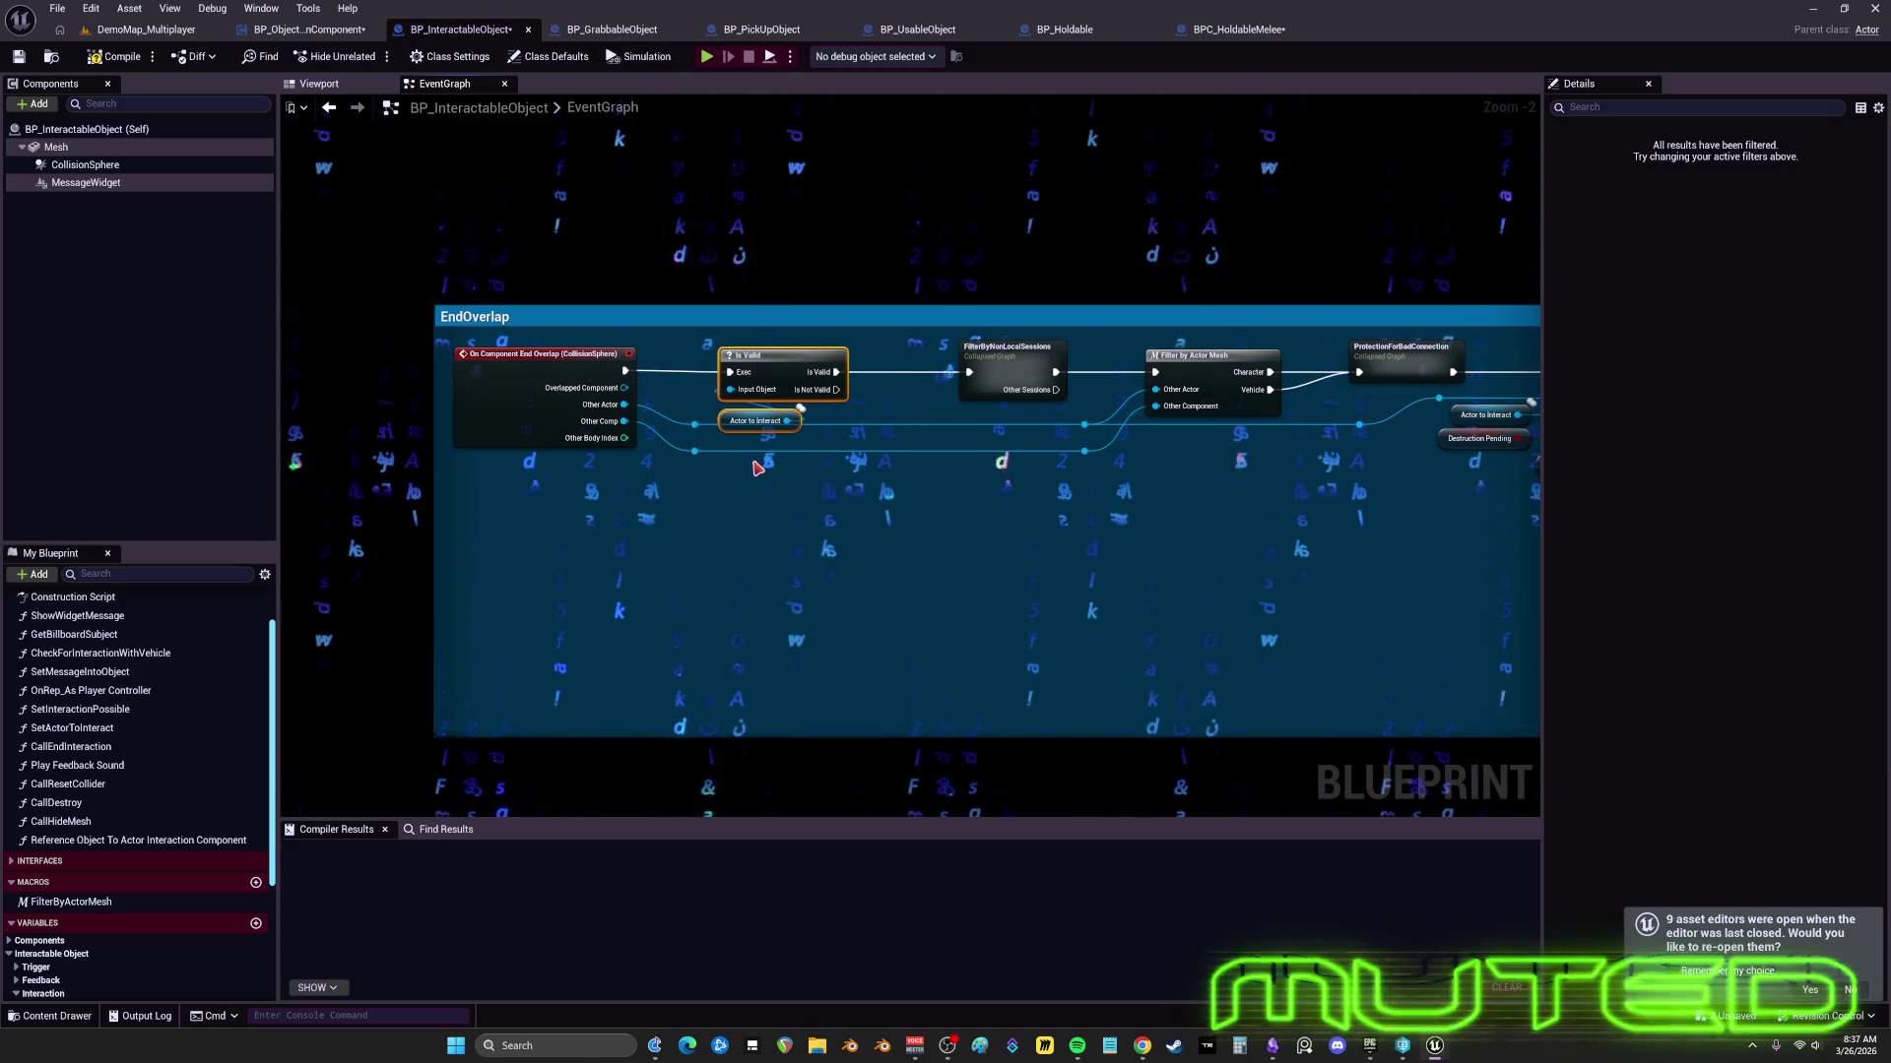
left_click_drag(997, 397, 967, 397)
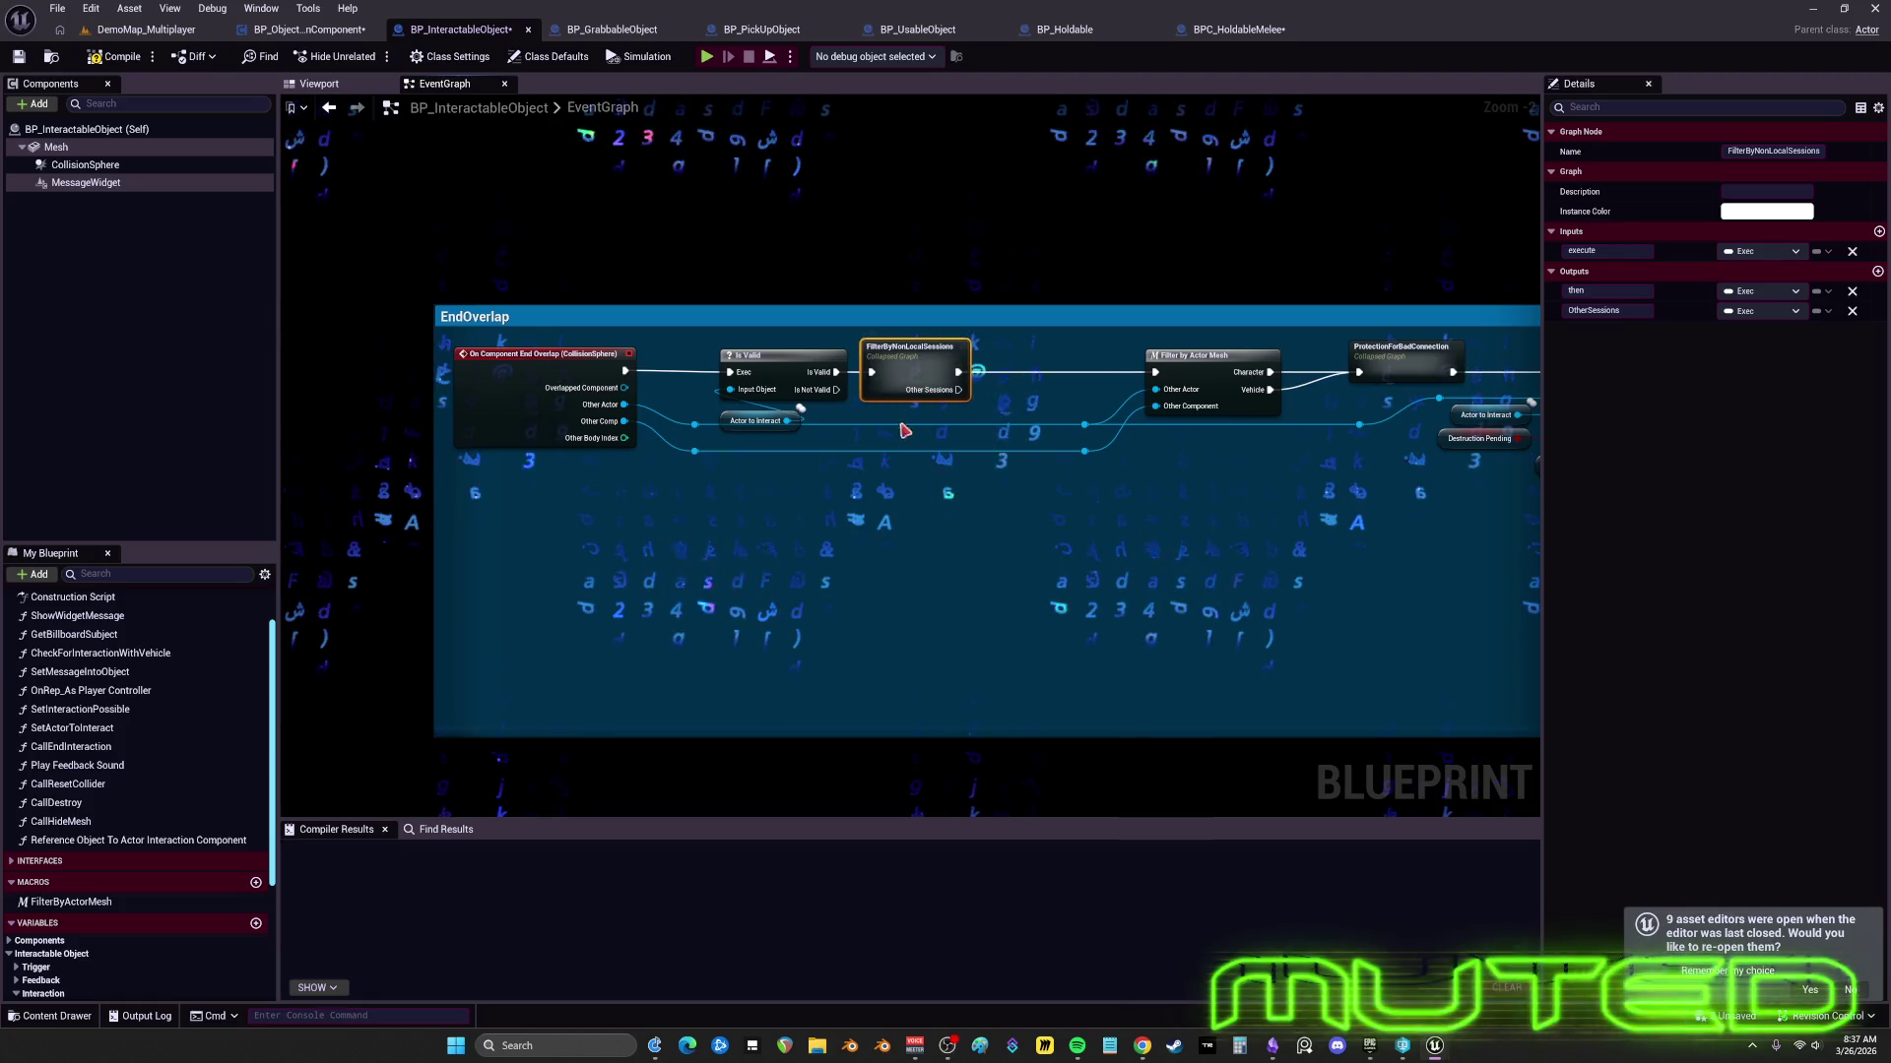
left_click_drag(724, 429, 709, 354)
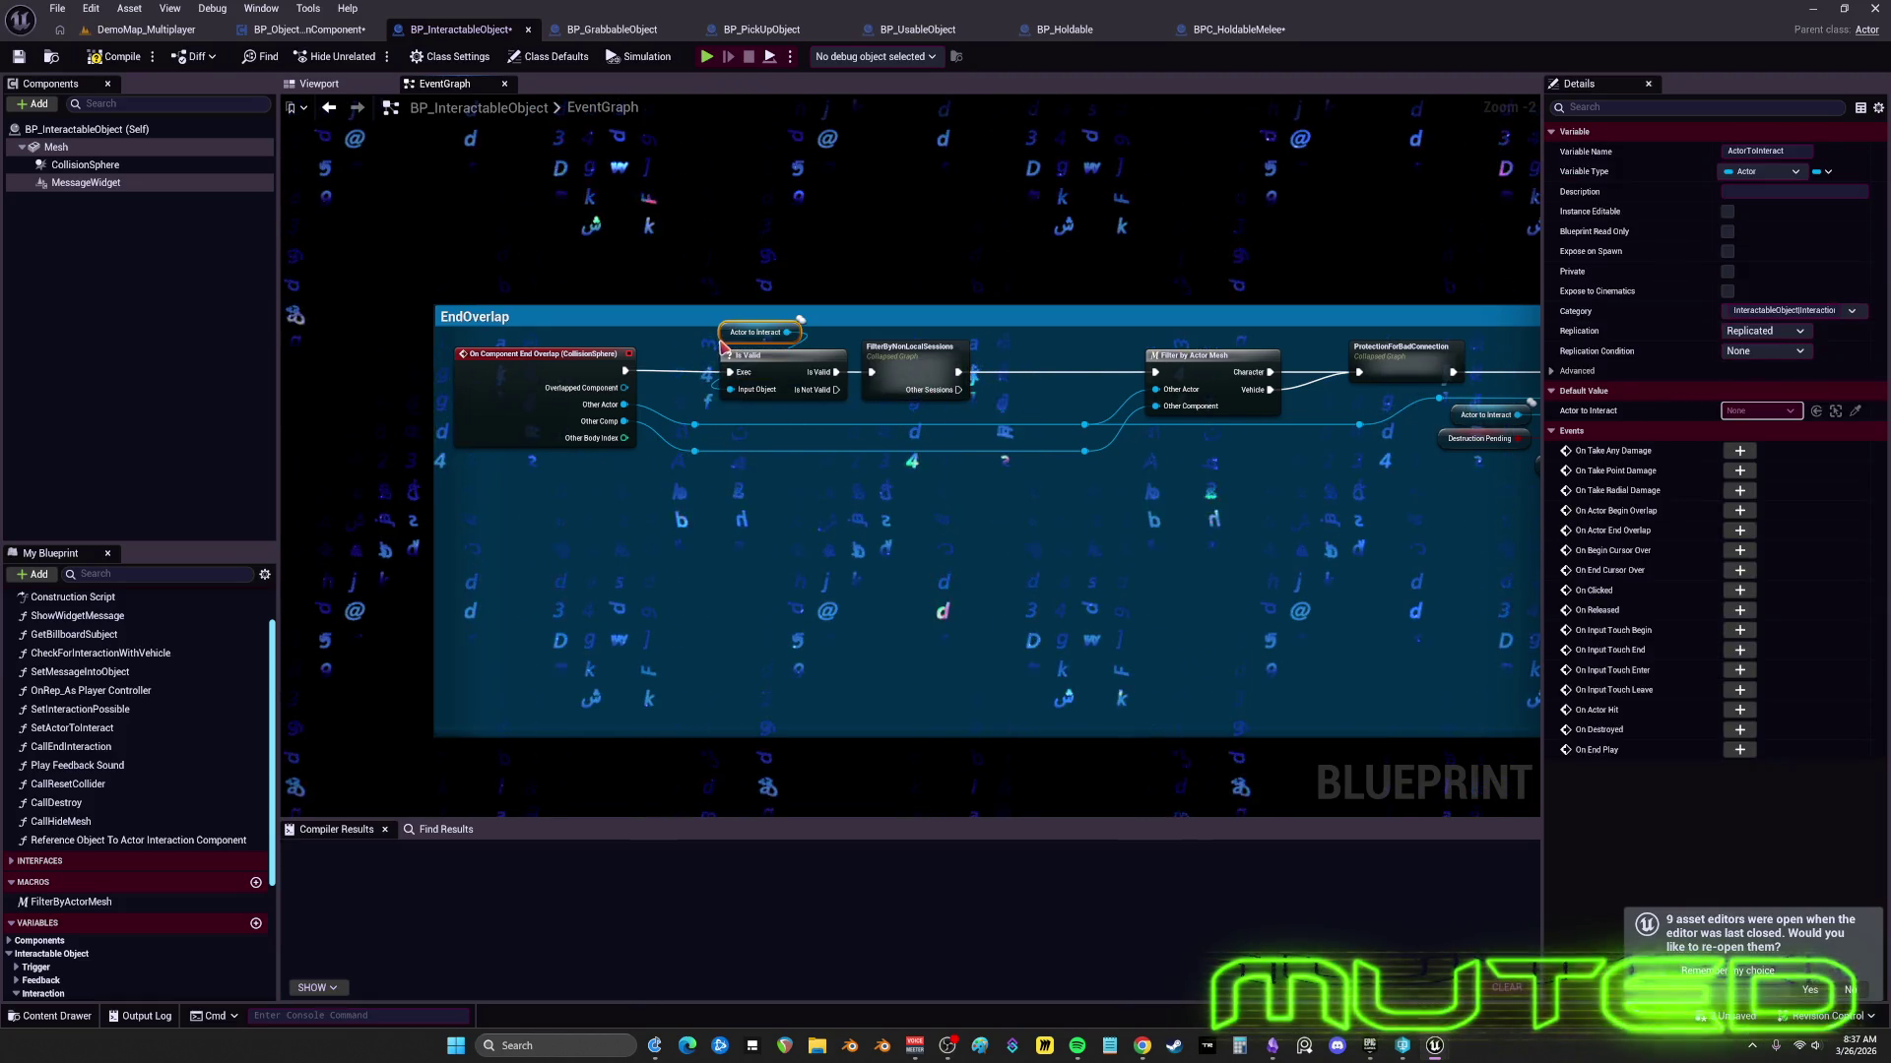
left_click_drag(1189, 355, 953, 382)
left_click_drag(936, 516, 814, 388)
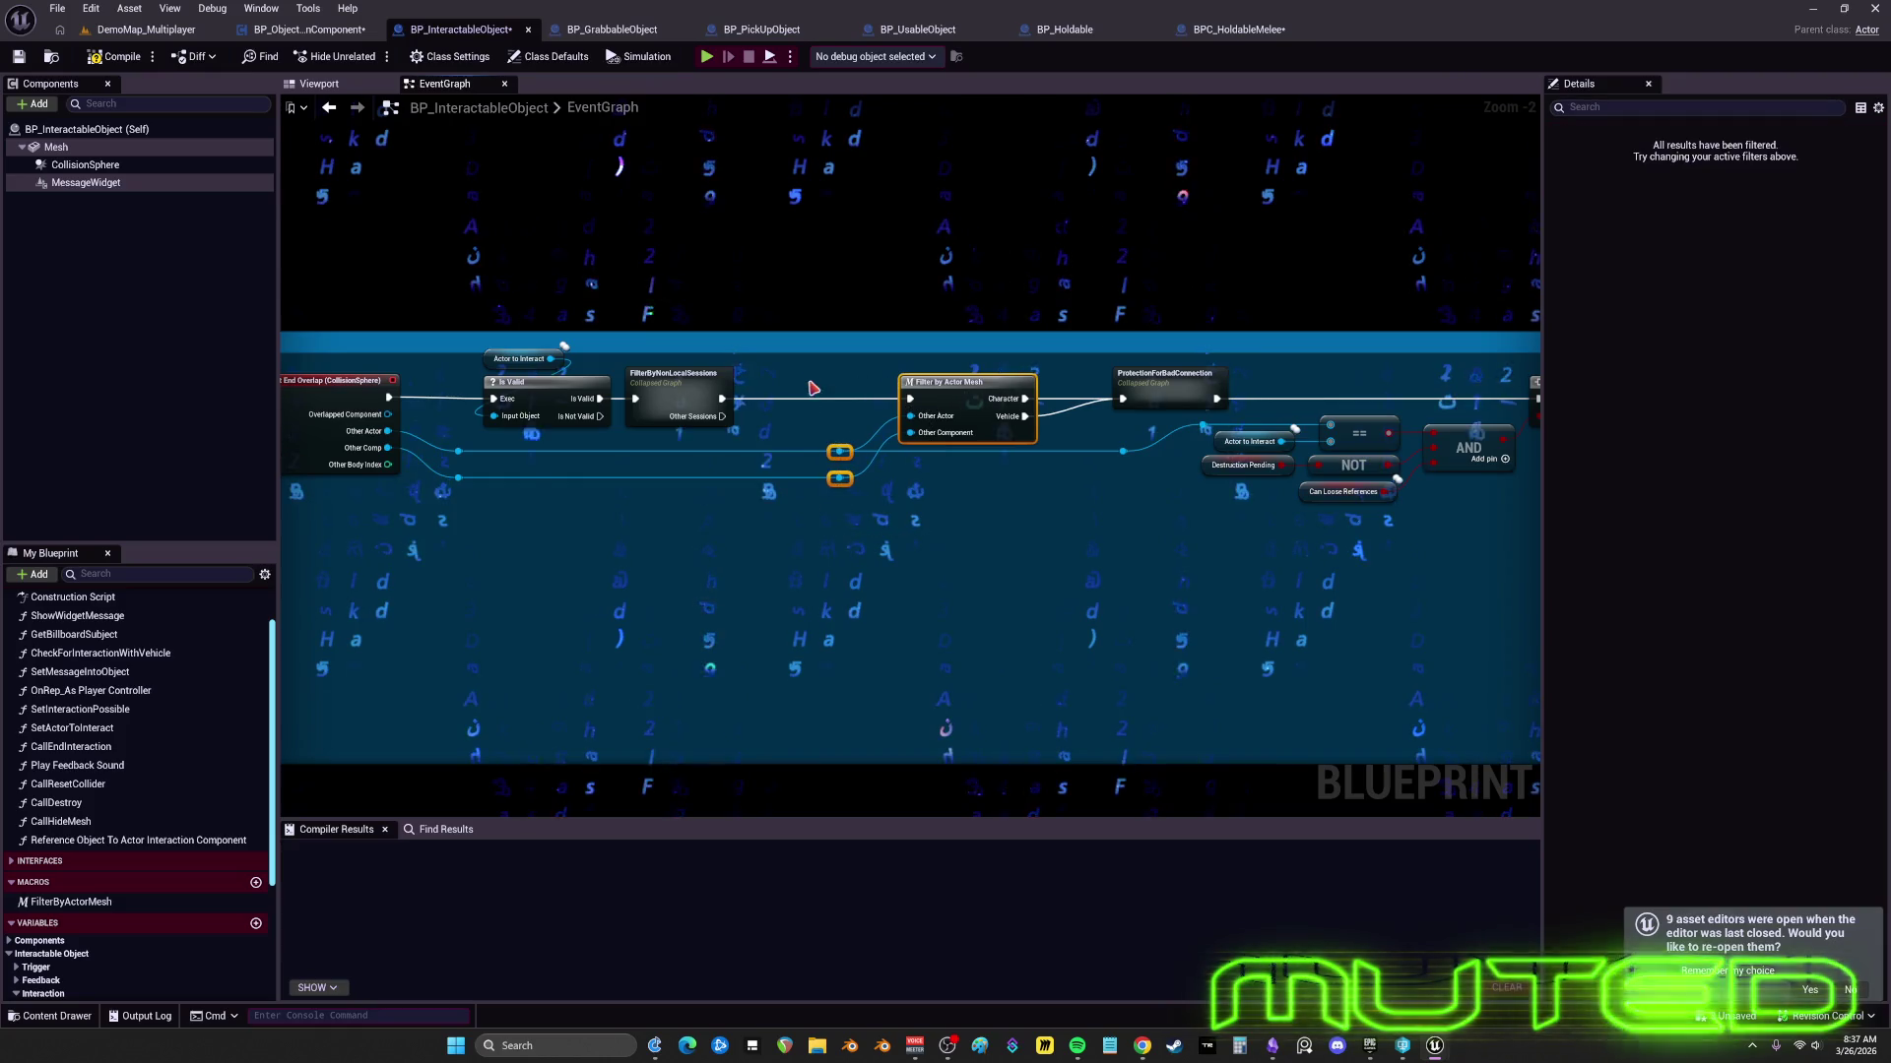
left_click_drag(995, 450, 898, 456)
left_click_drag(1068, 404, 854, 403)
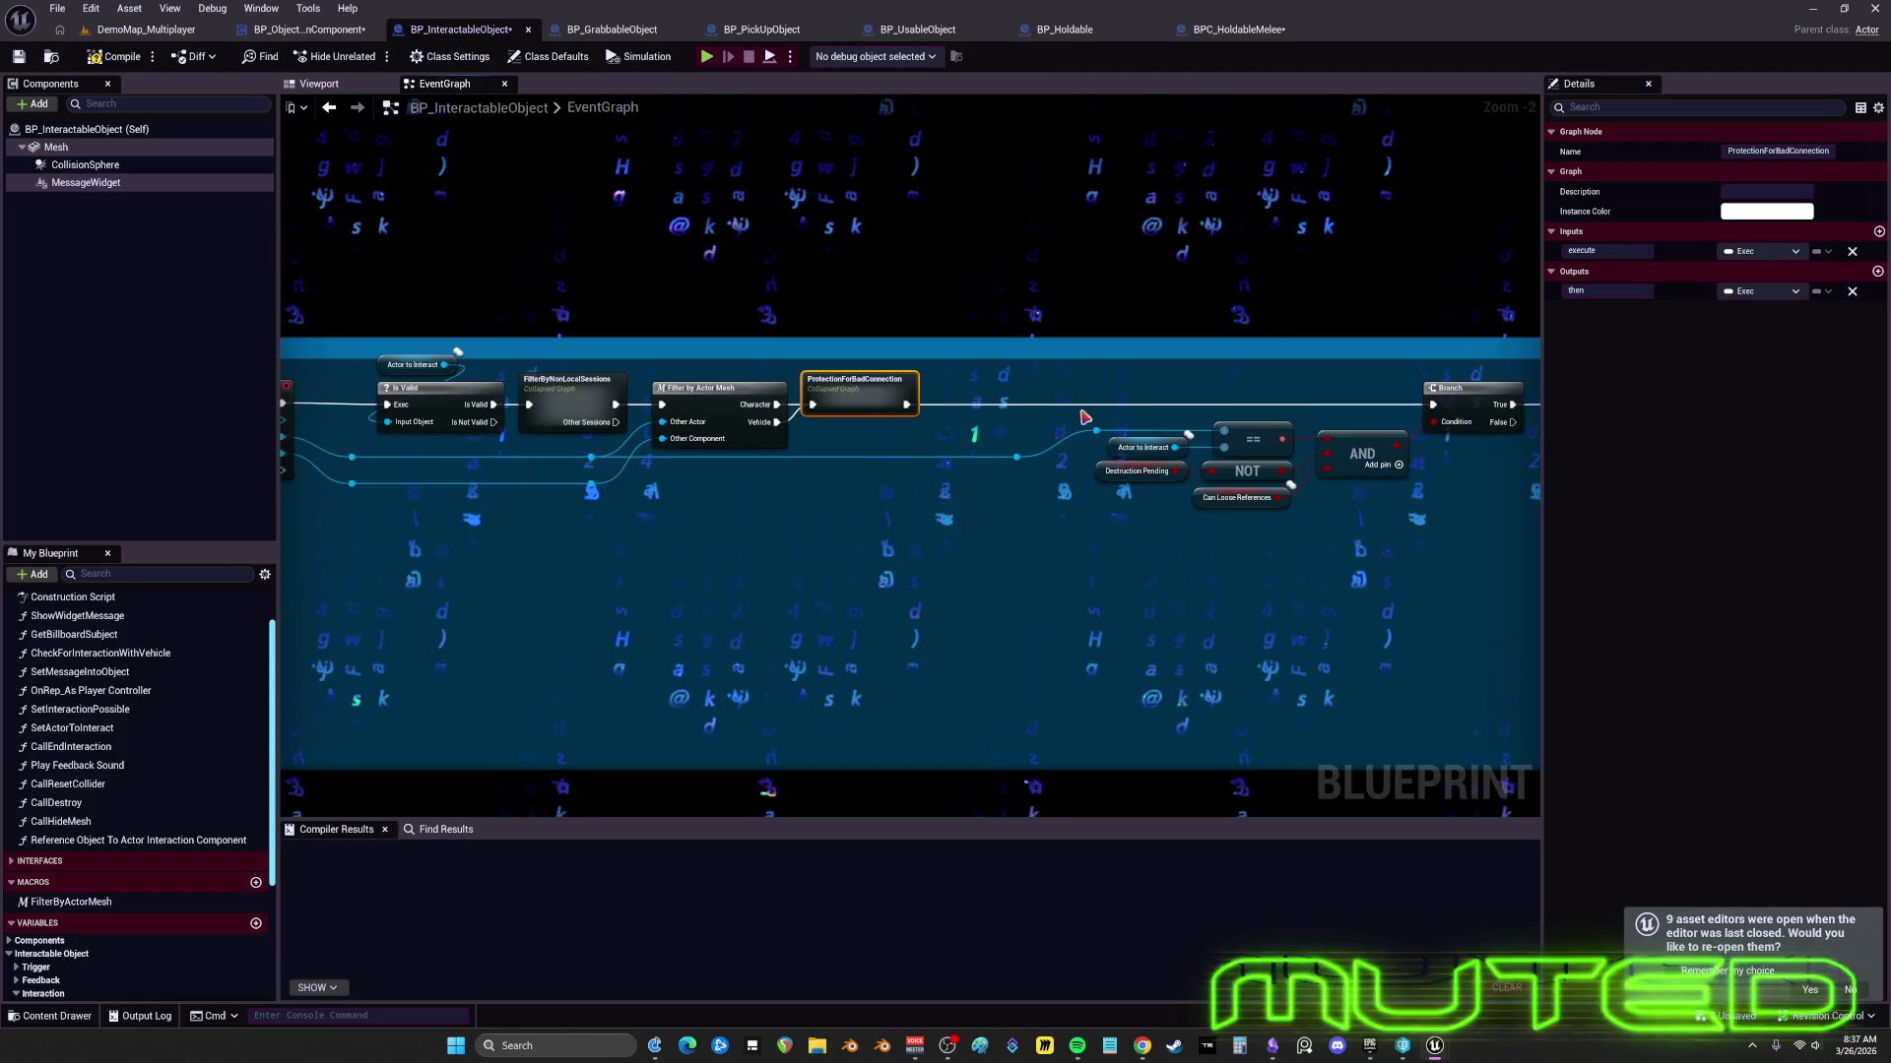
left_click_drag(1074, 433, 860, 423)
mouse_move(764, 497)
left_mouse_down()
mouse_move(800, 449)
mouse_move(847, 446)
left_mouse_up()
left_click(822, 464)
- Move the Branch, comparison and AND nodes left, tightening their spacing
left_click_drag(1221, 377, 1008, 378)
mouse_move(813, 478)
left_mouse_down()
mouse_move(839, 514)
mouse_move(921, 463)
left_mouse_up()
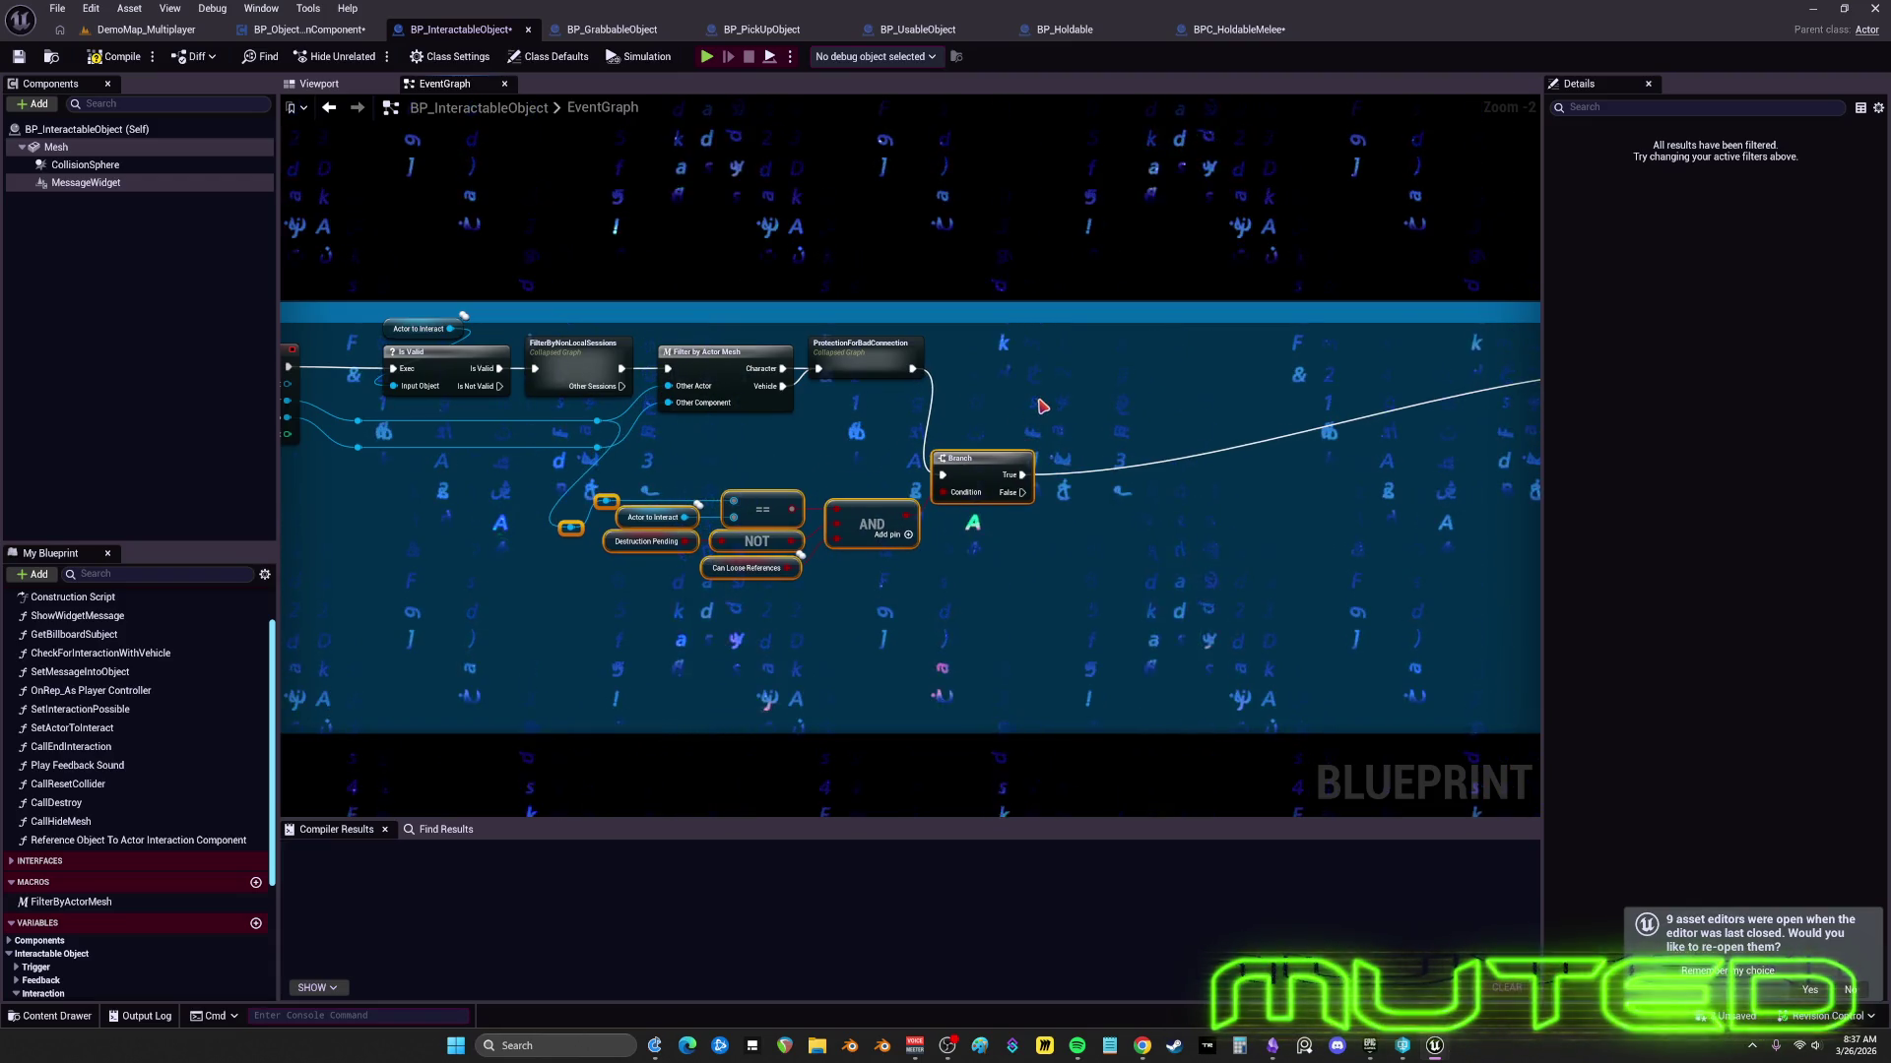
left_click(1017, 421)
mouse_move(823, 419)
left_mouse_down()
mouse_move(792, 419)
mouse_move(854, 418)
mouse_move(833, 529)
mouse_move(1031, 530)
mouse_move(924, 508)
left_mouse_up()
scroll(832, 524, "up", 2)
left_click_drag(1144, 491, 1096, 491)
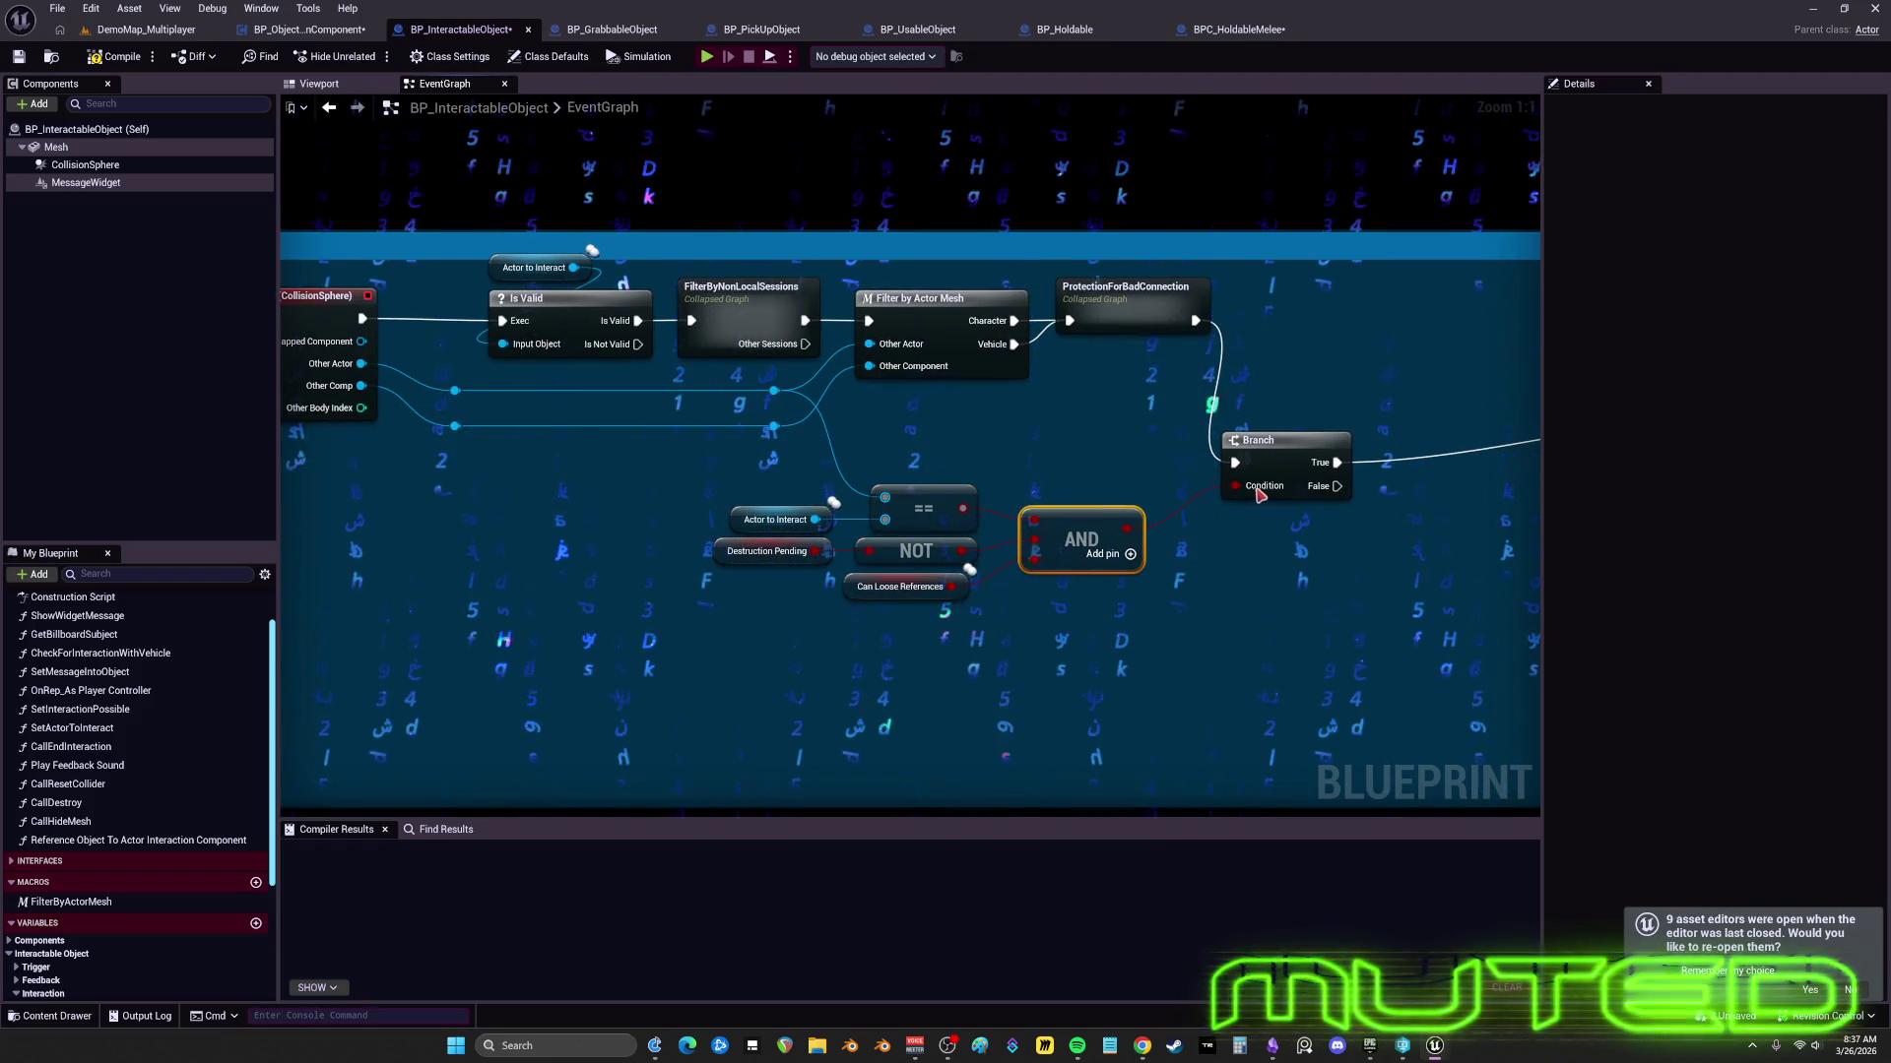
left_click_drag(1274, 441, 1190, 489)
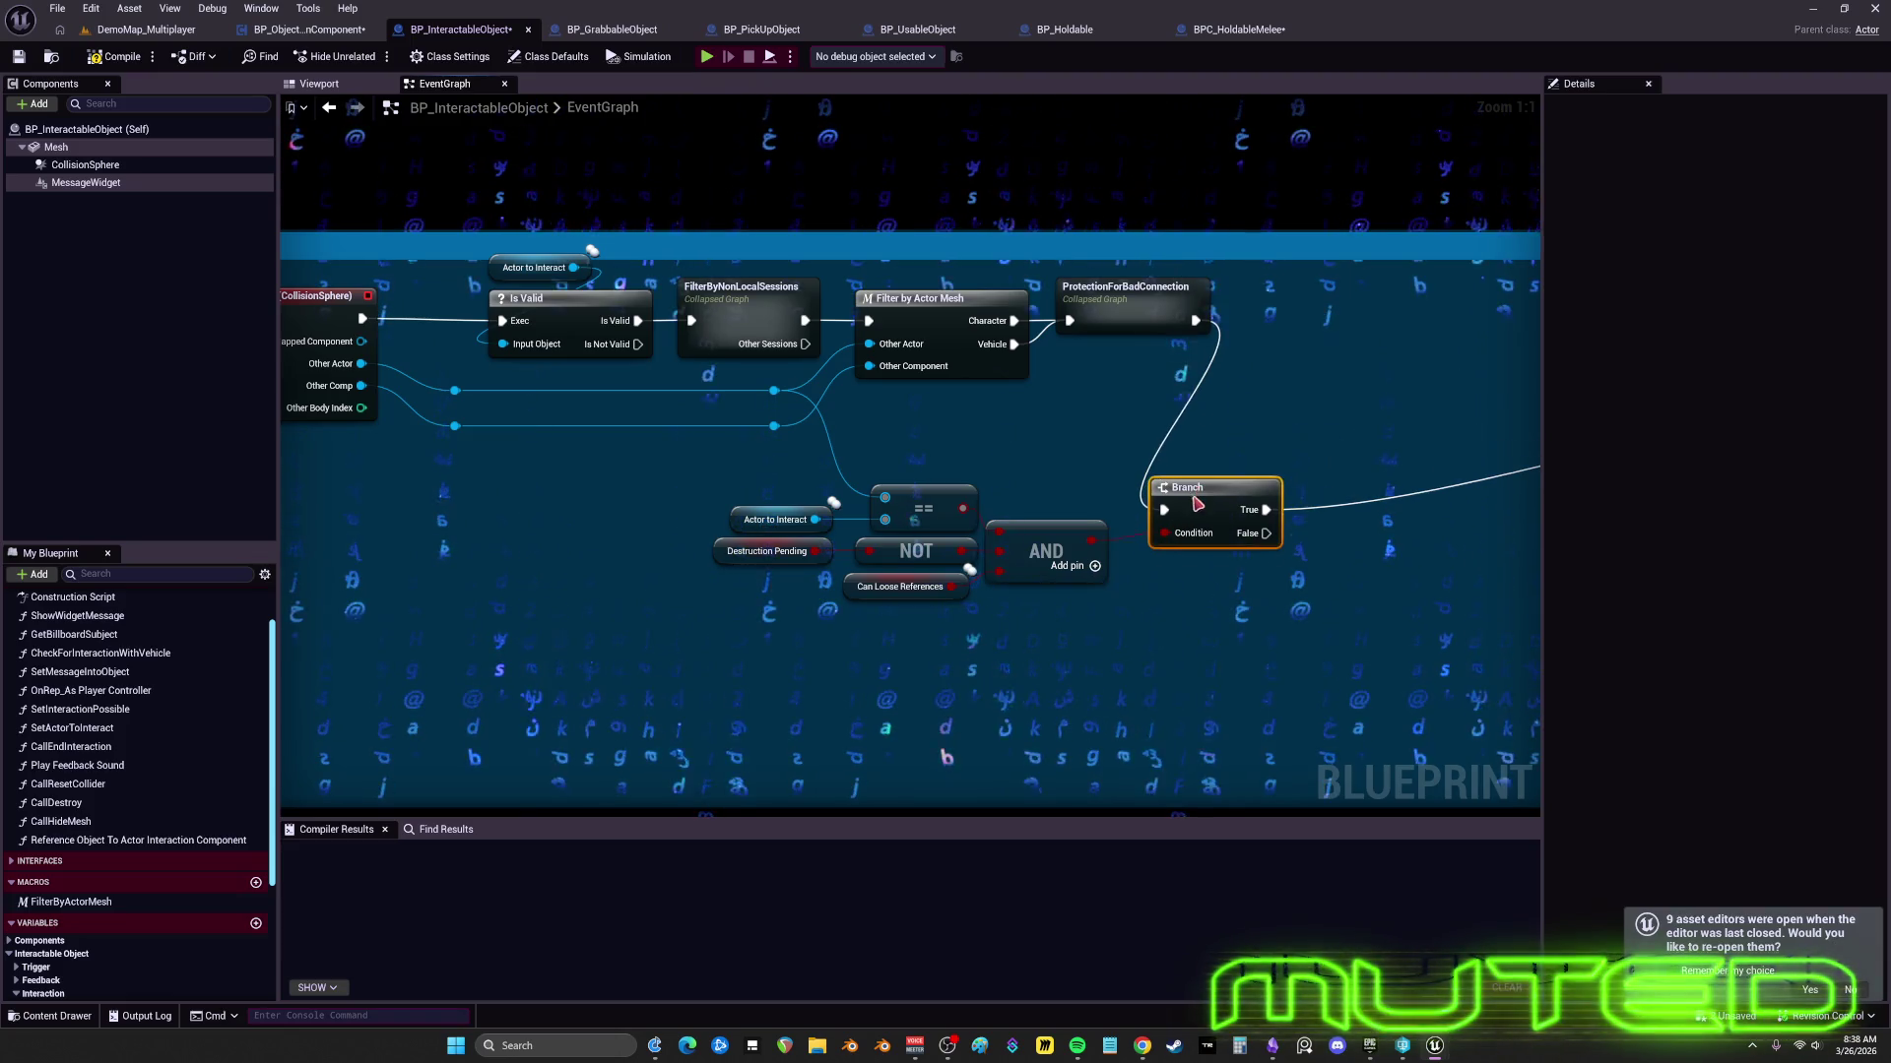
scroll(1054, 378, "down", 3)
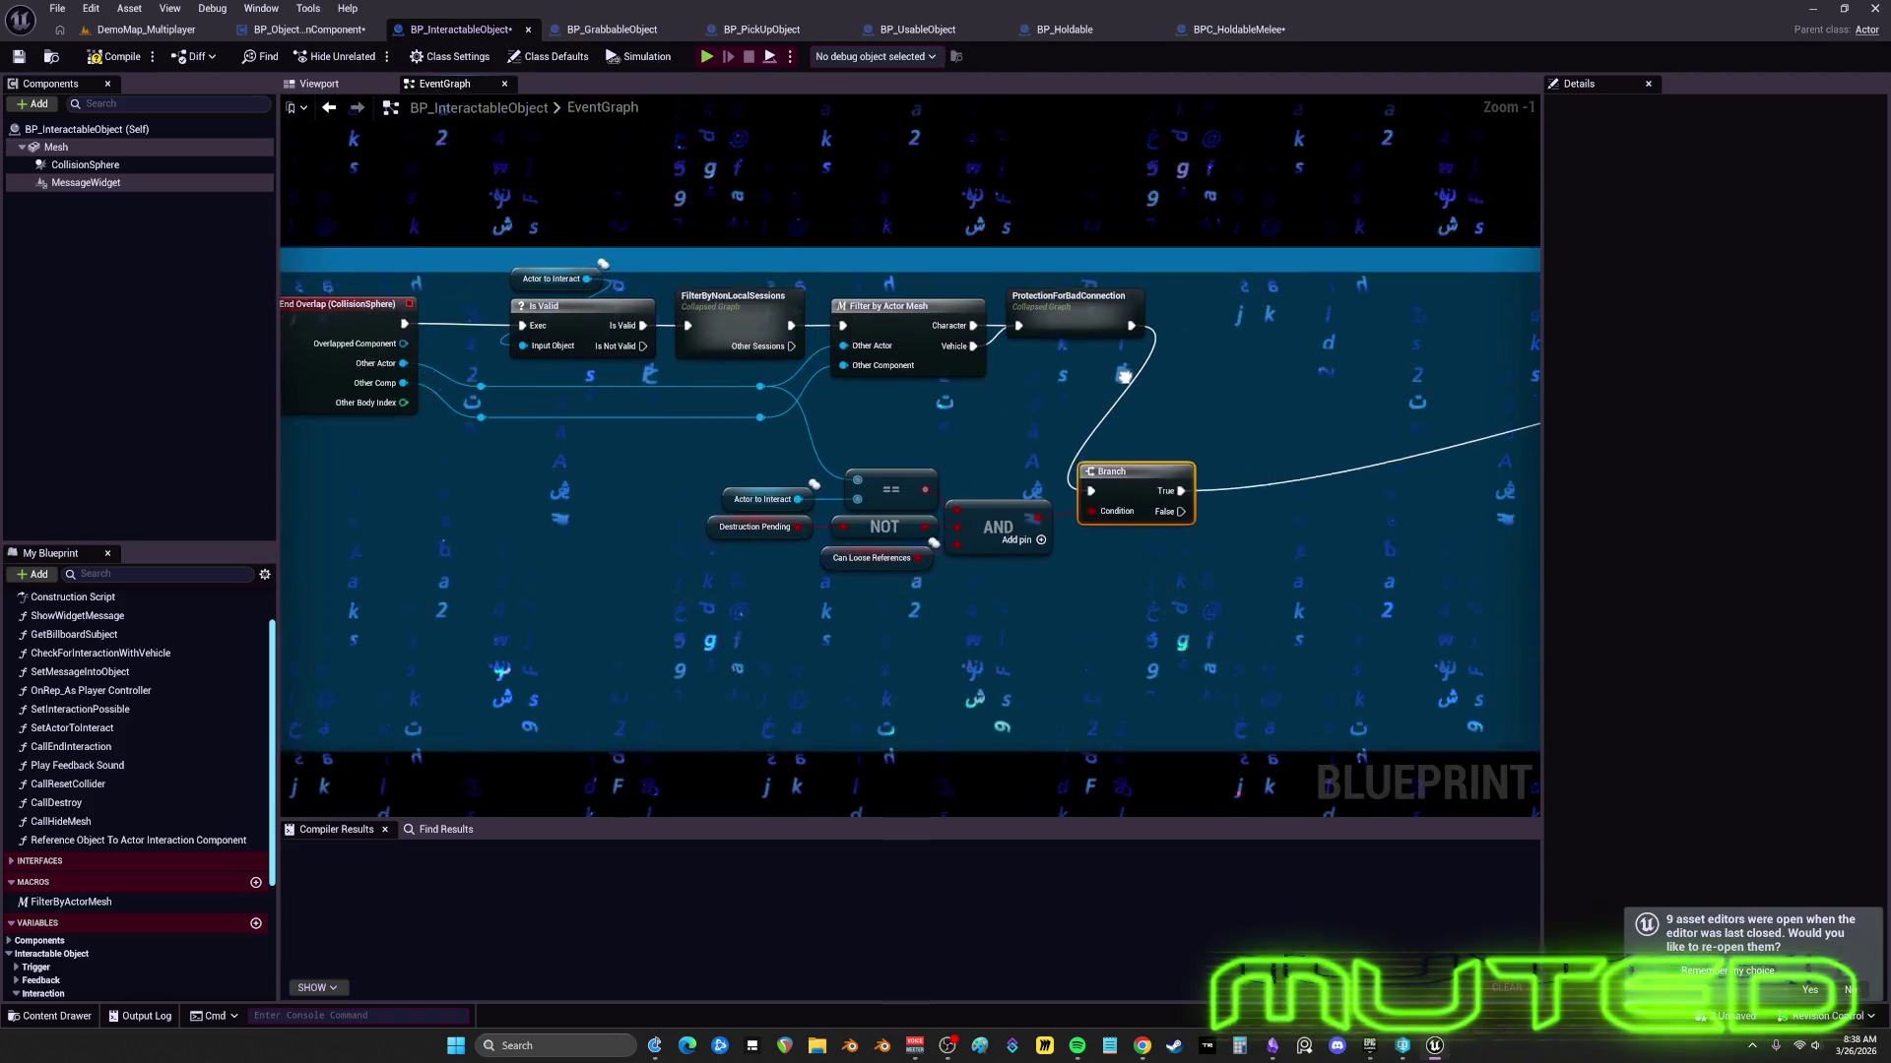
- Move the second Branch and Message Sounds node left and down
left_click_drag(1142, 478, 628, 489)
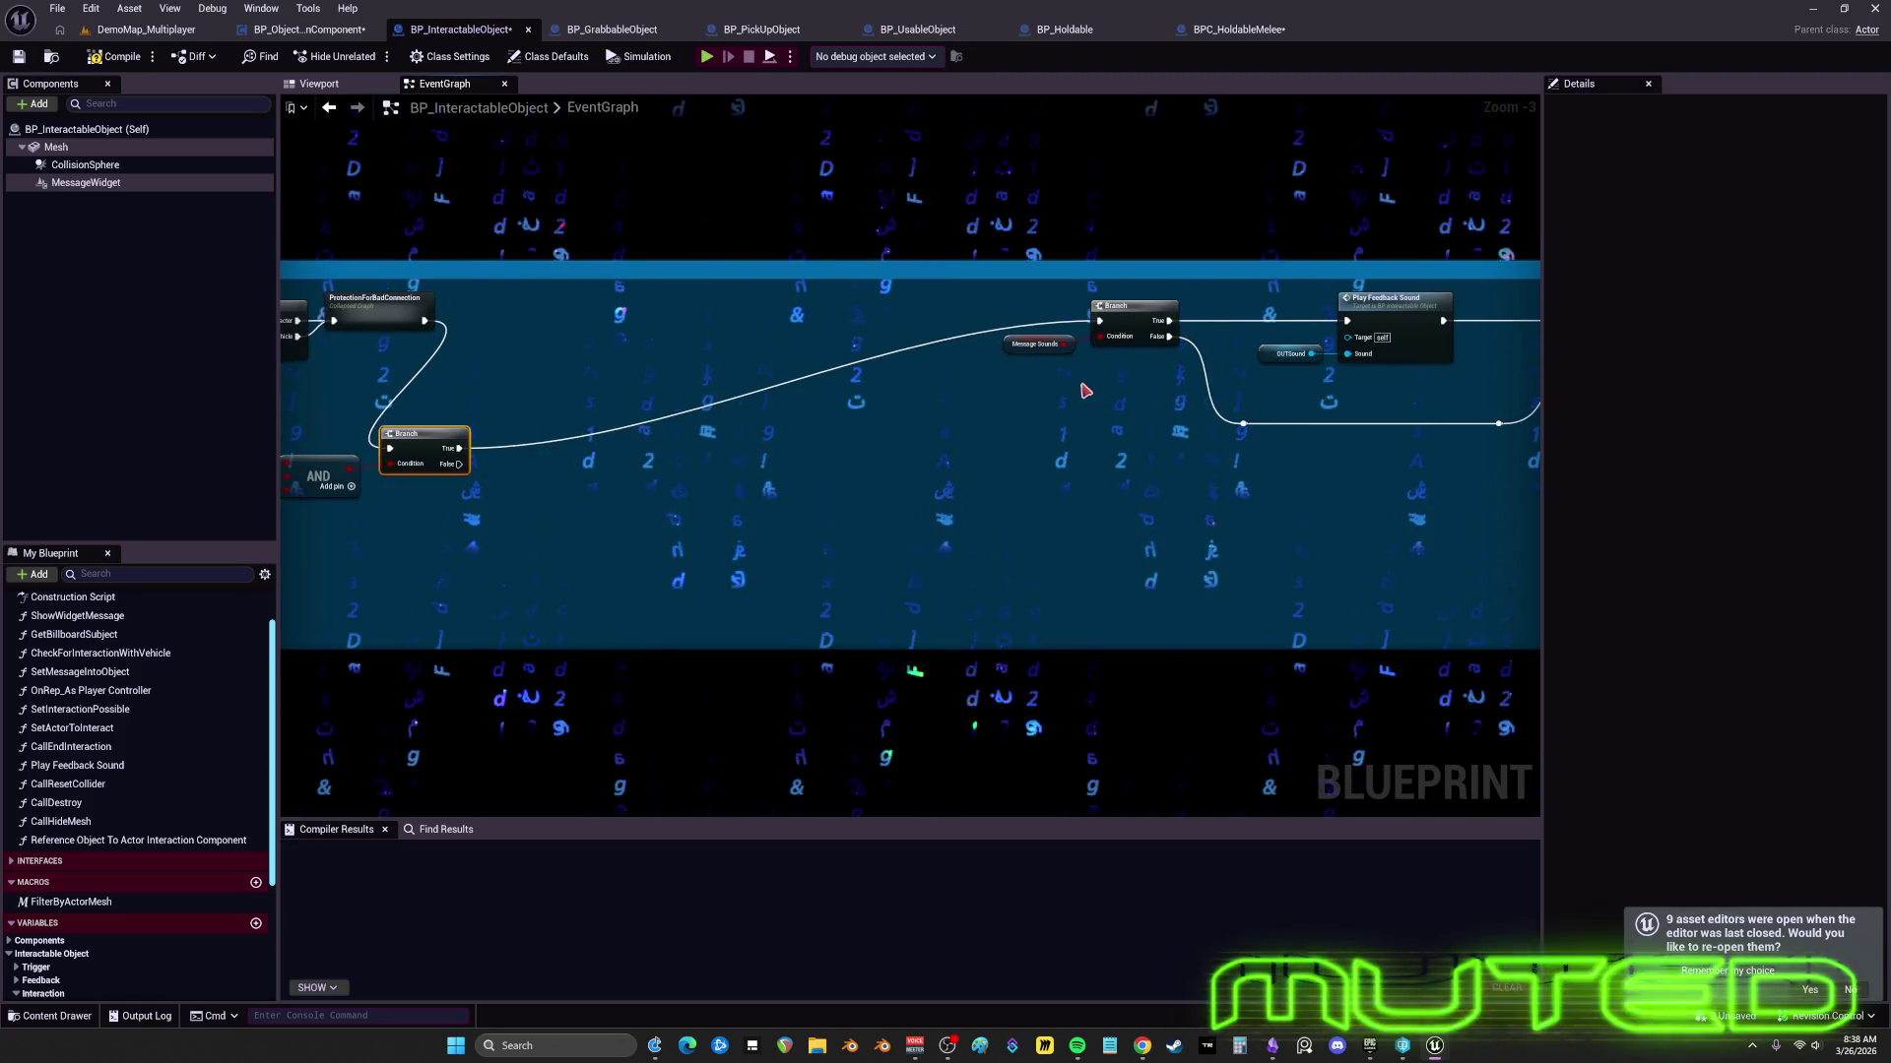
left_click(1107, 368)
left_click(1148, 325, "shift")
left_click_drag(1148, 325, 532, 451)
left_click_drag(1367, 362, 424, 376)
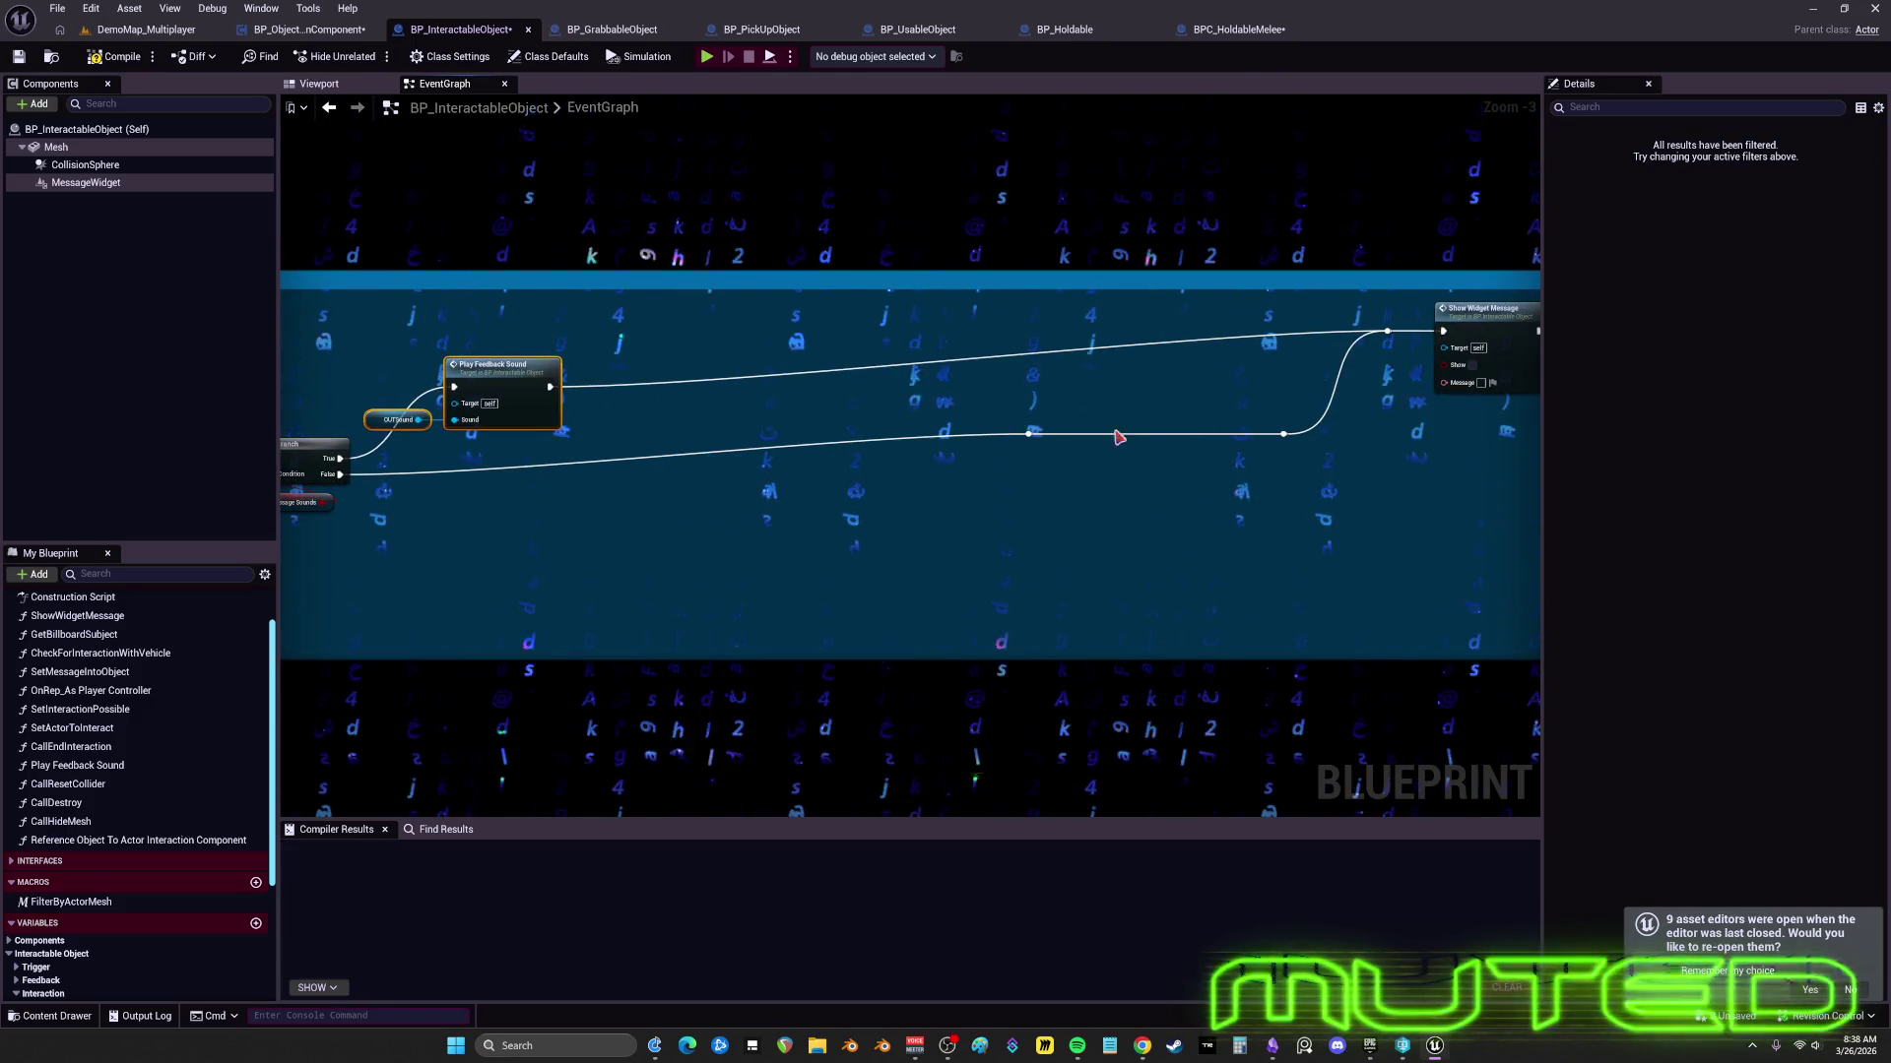
left_click_drag(1286, 449, 1177, 423)
scroll(1060, 480, "down", 2)
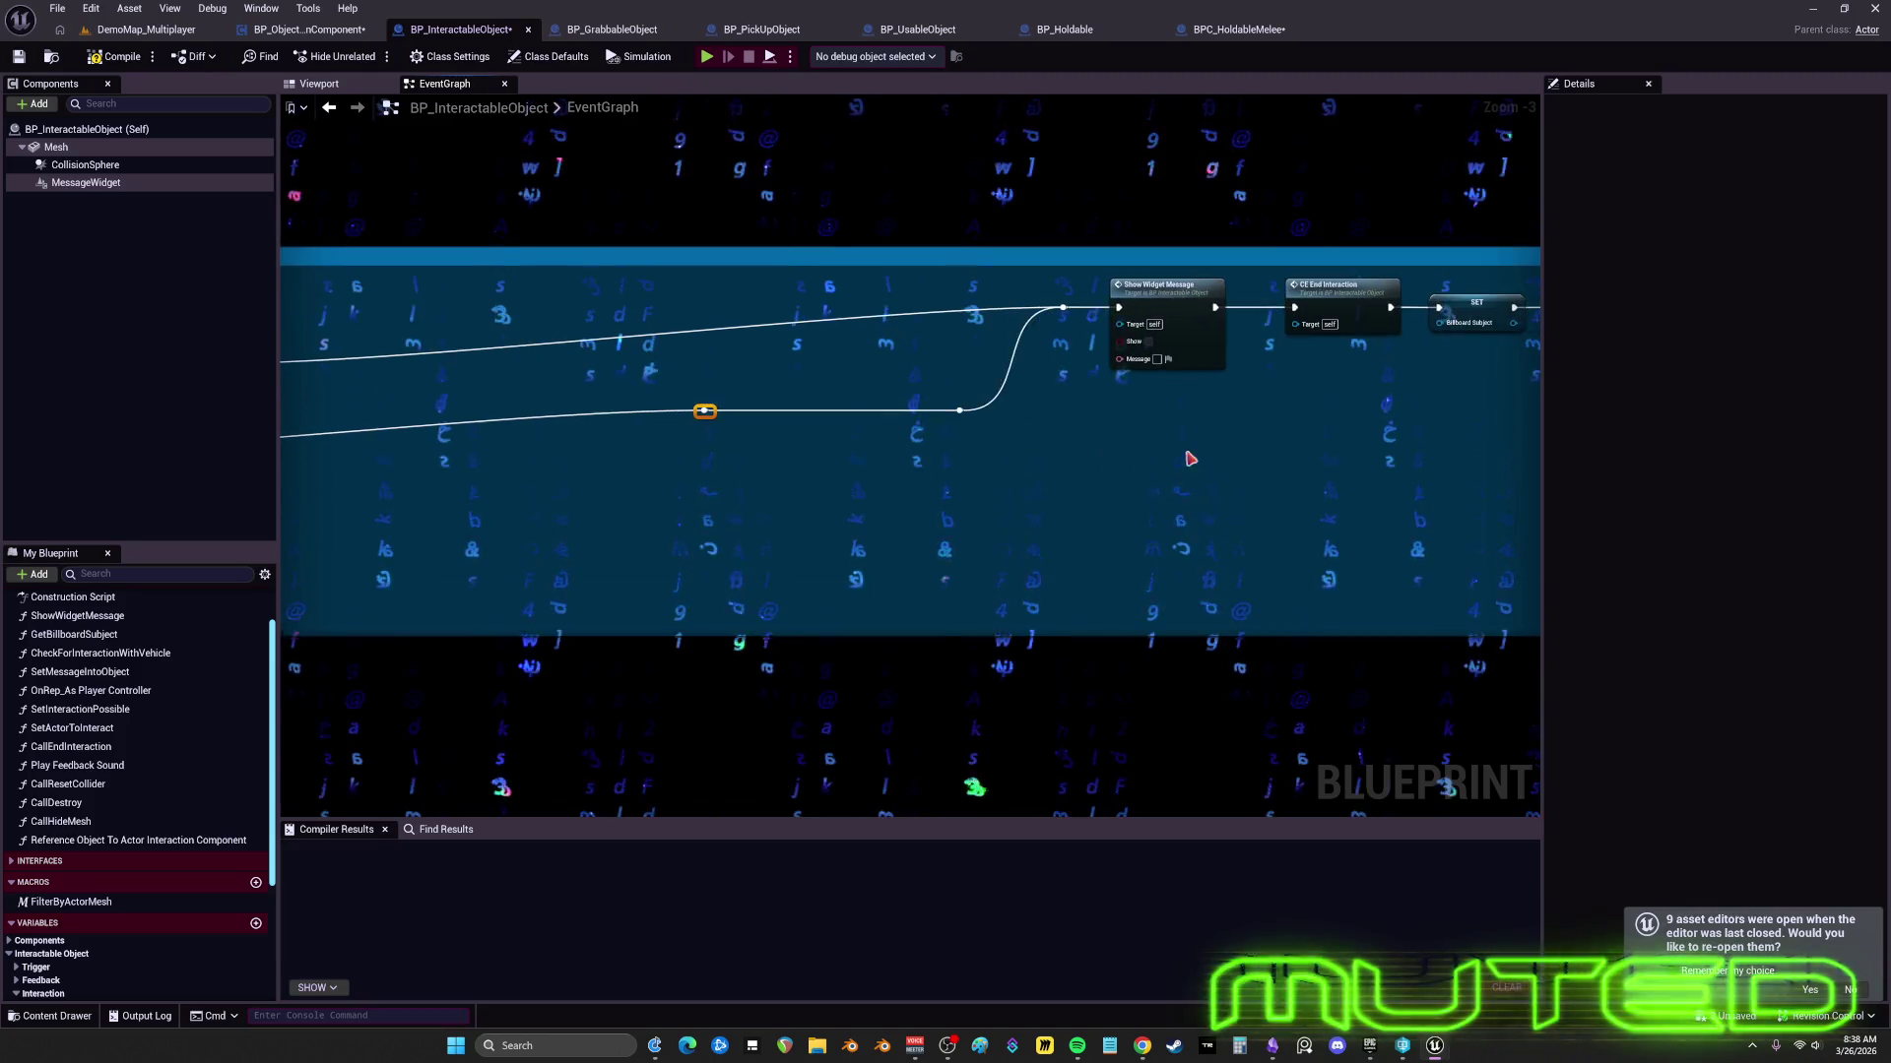
- Delete the redundant reroute nodes and move Show Widget Message and CE End Interaction down-left
left_click_drag(820, 371, 820, 371)
mouse_move(699, 478)
left_mouse_down()
mouse_move(1034, 455)
mouse_move(739, 504)
left_mouse_up()
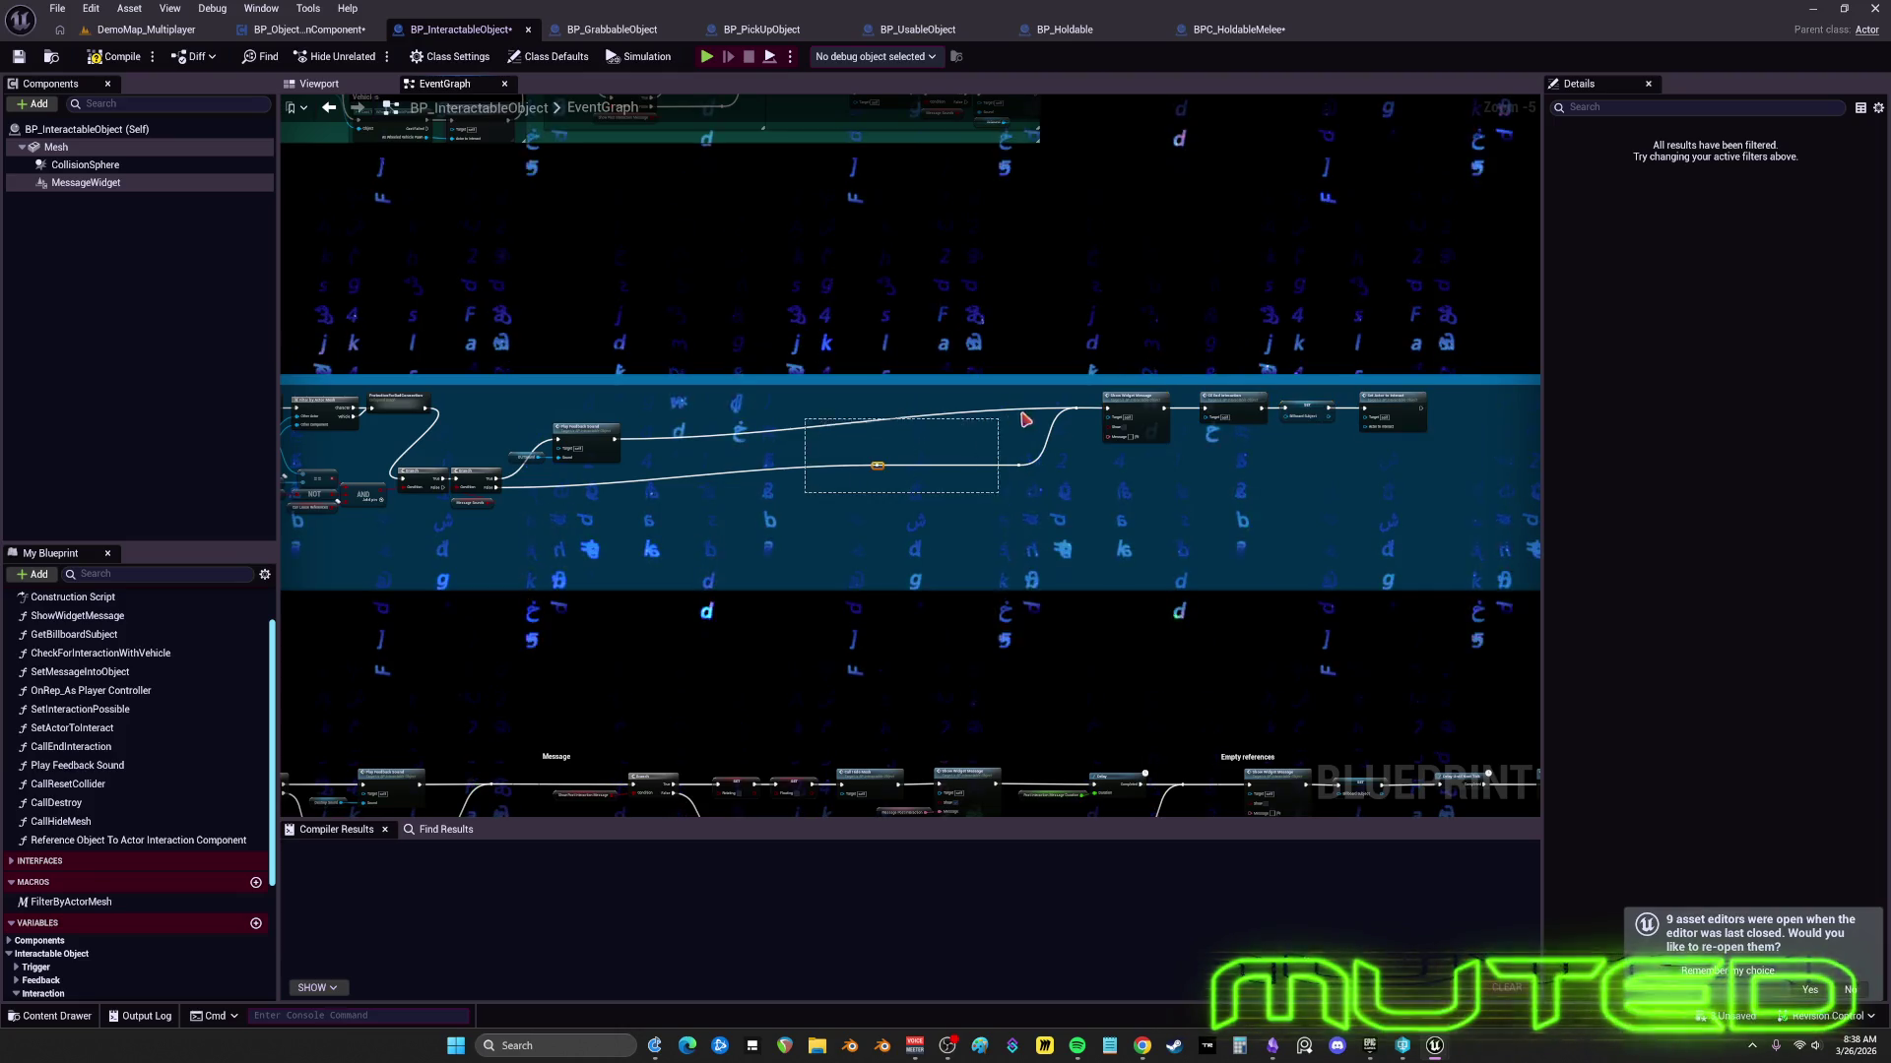
left_click_drag(1083, 405, 1083, 405)
key("Delete")
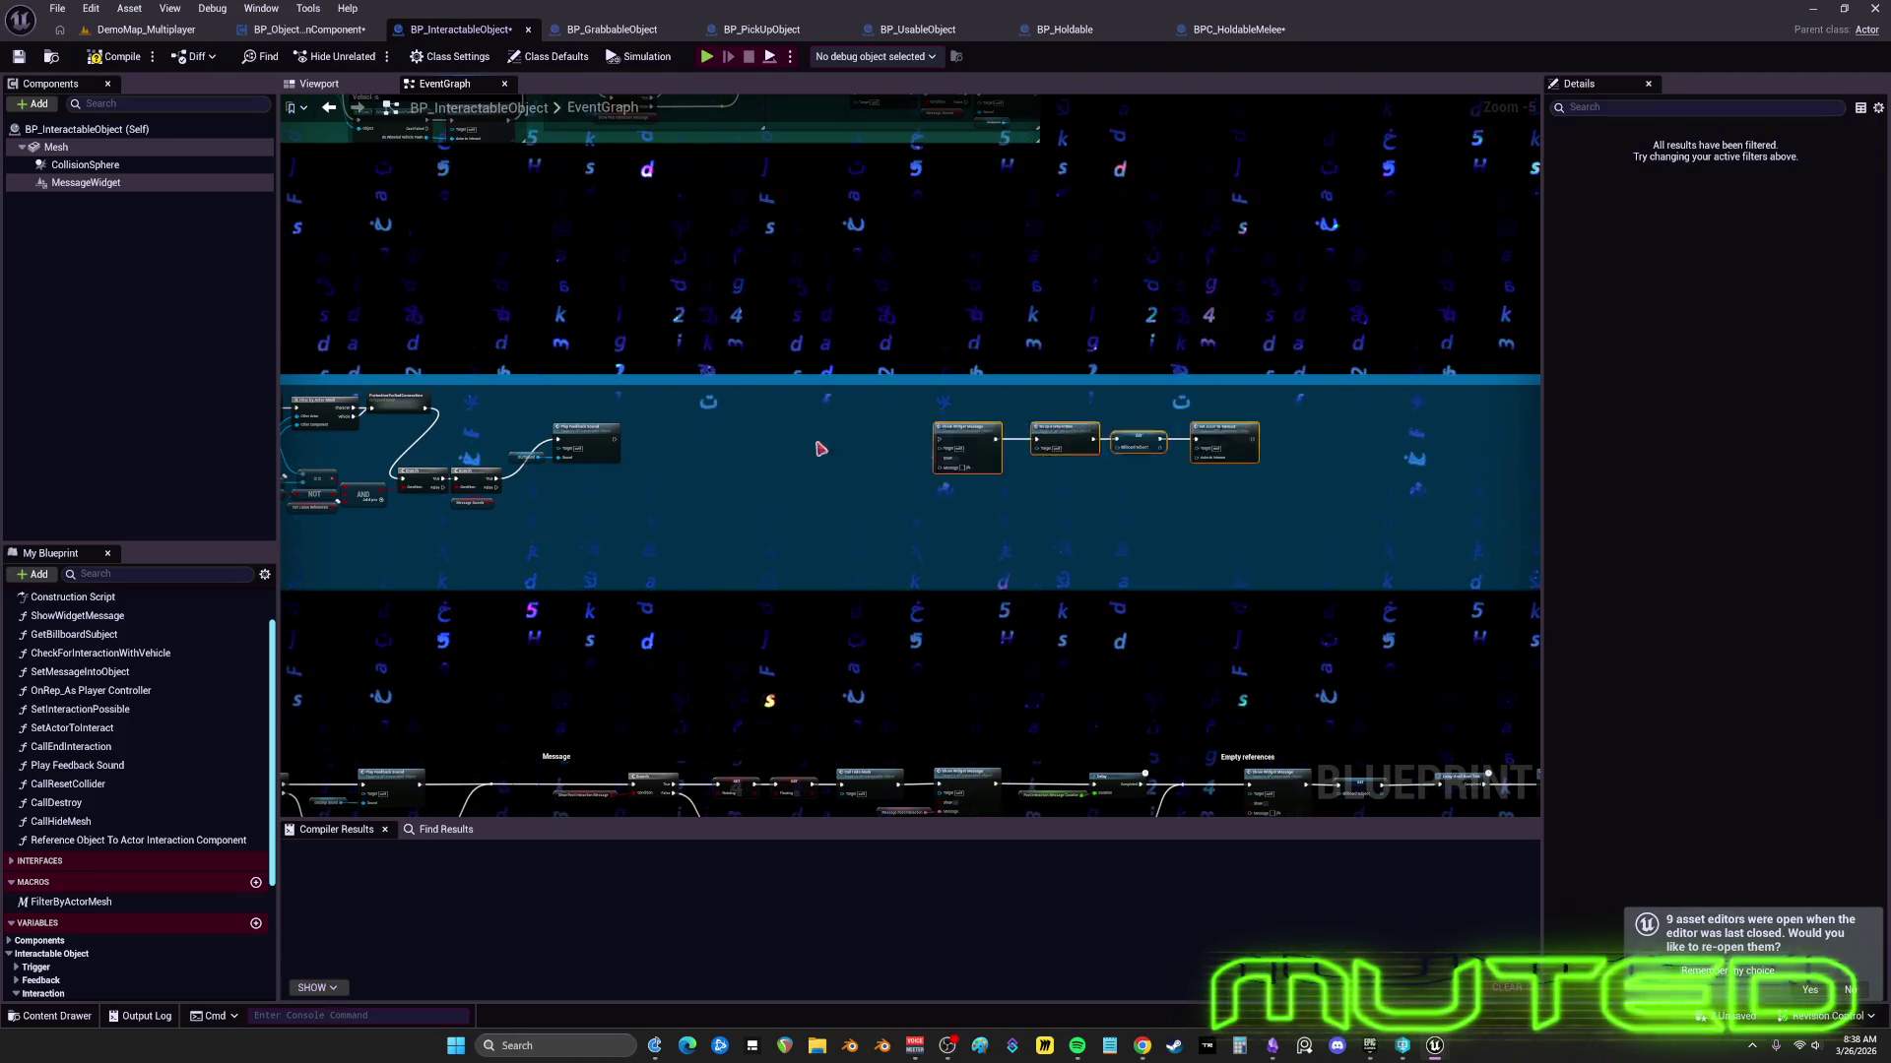
scroll(1103, 434, "up", 5)
mouse_move(1016, 350)
left_mouse_down()
mouse_move(998, 468)
mouse_move(902, 462)
left_mouse_up()
- Wire the Branch False output and Play Feedback Sound into Show Widget Message
left_click_drag(687, 416, 868, 473)
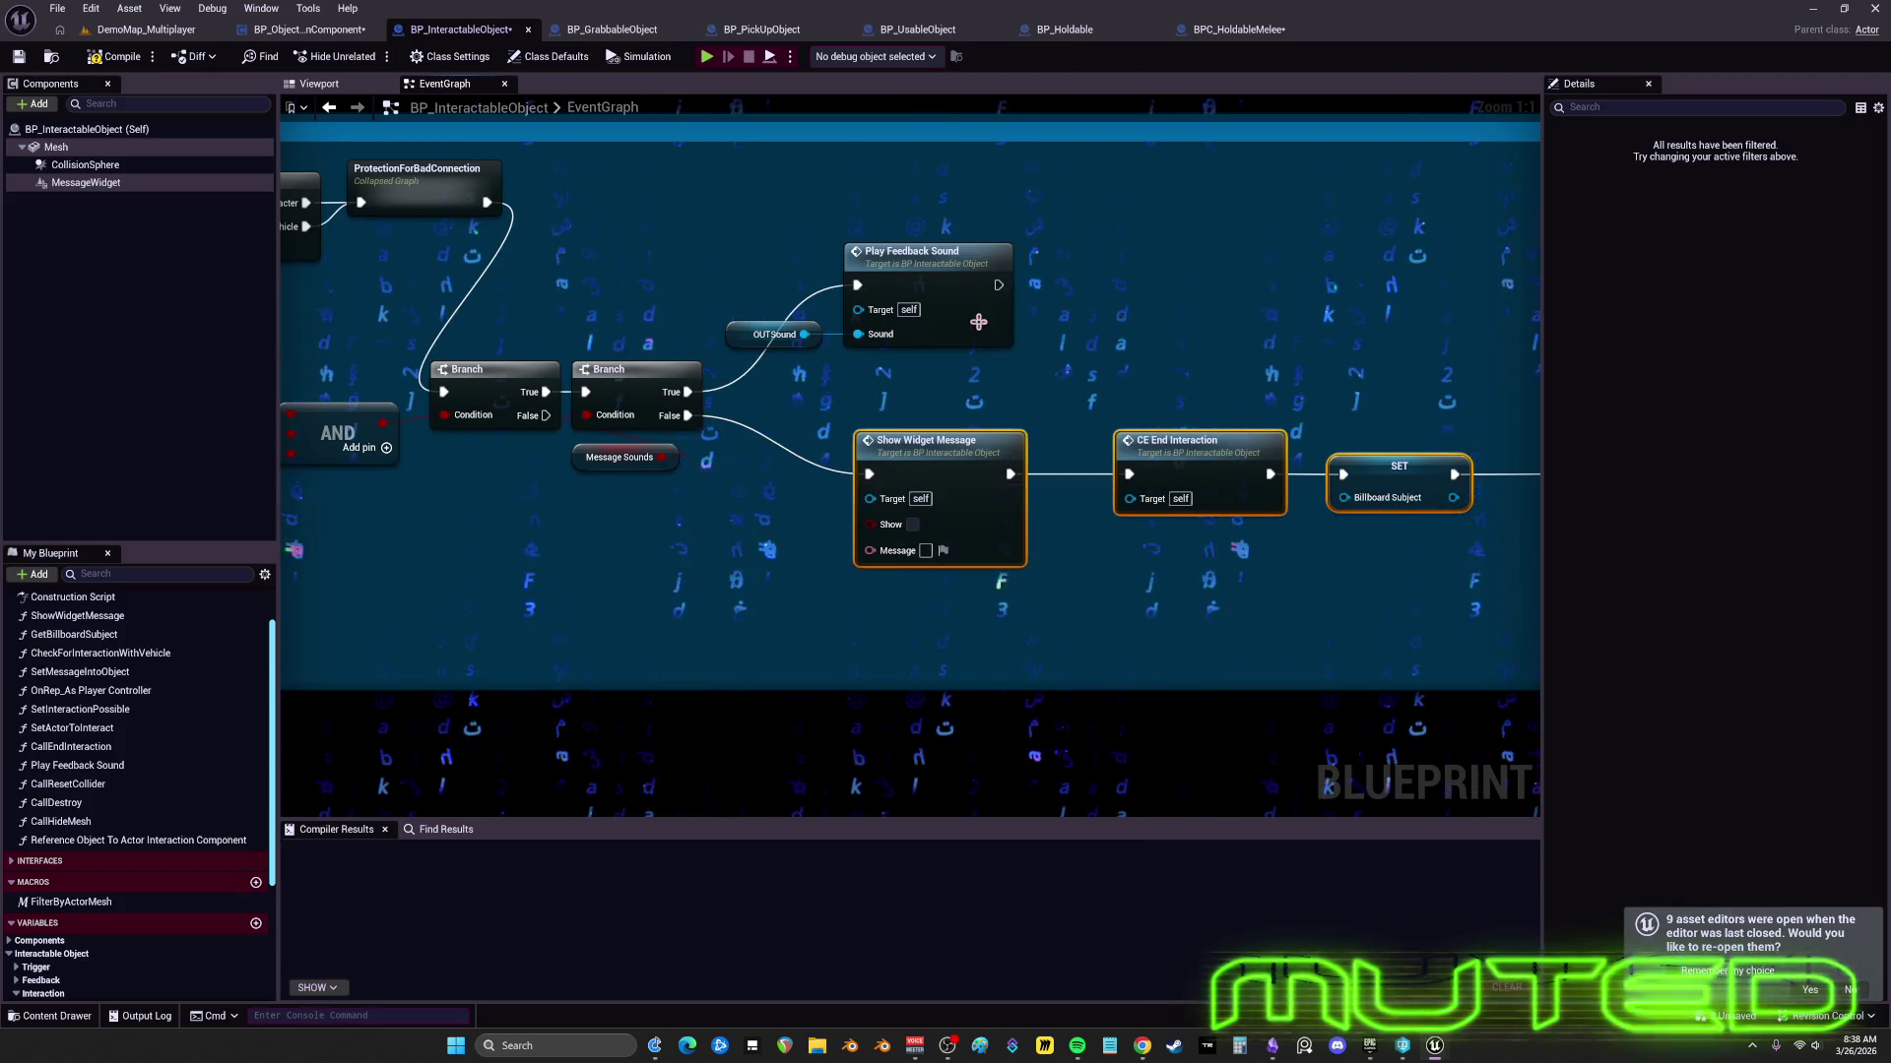
left_click_drag(998, 286, 868, 473)
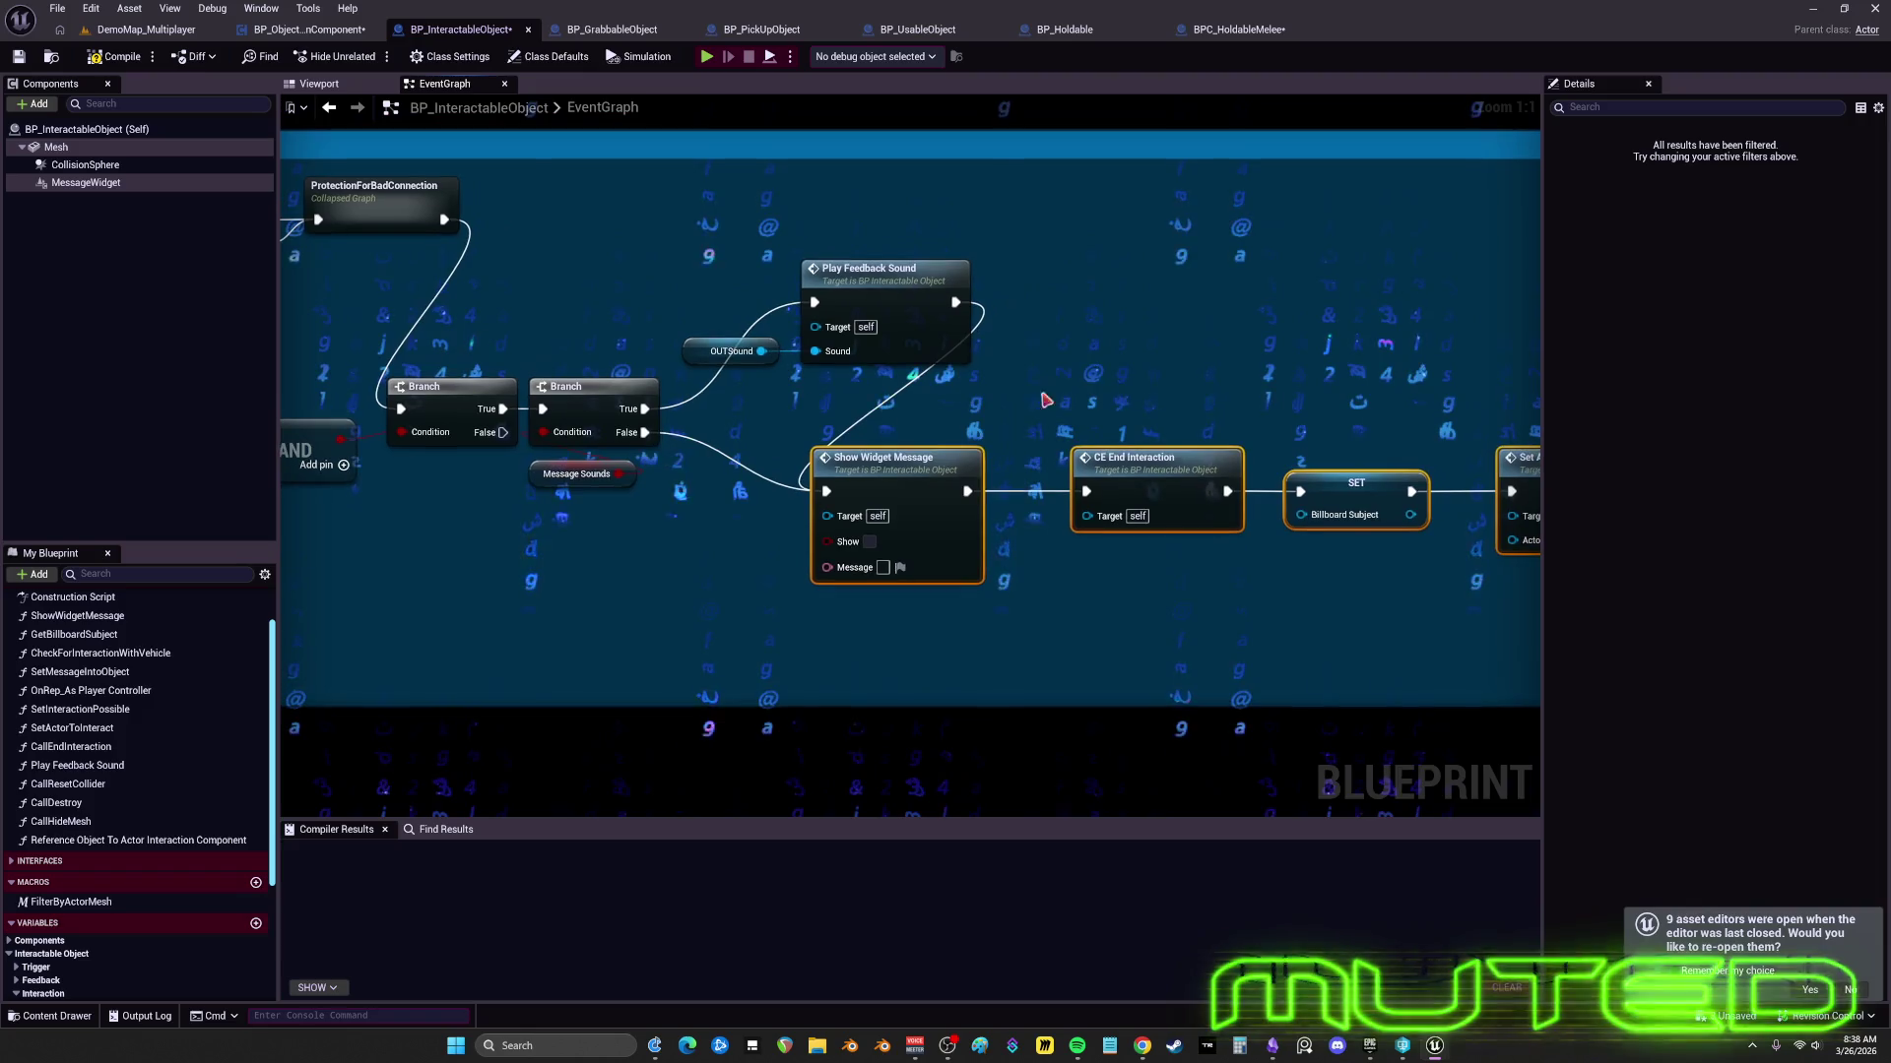
mouse_move(700, 351)
left_mouse_down()
mouse_move(817, 245)
mouse_move(604, 272)
left_mouse_up()
left_click(863, 282, "ctrl")
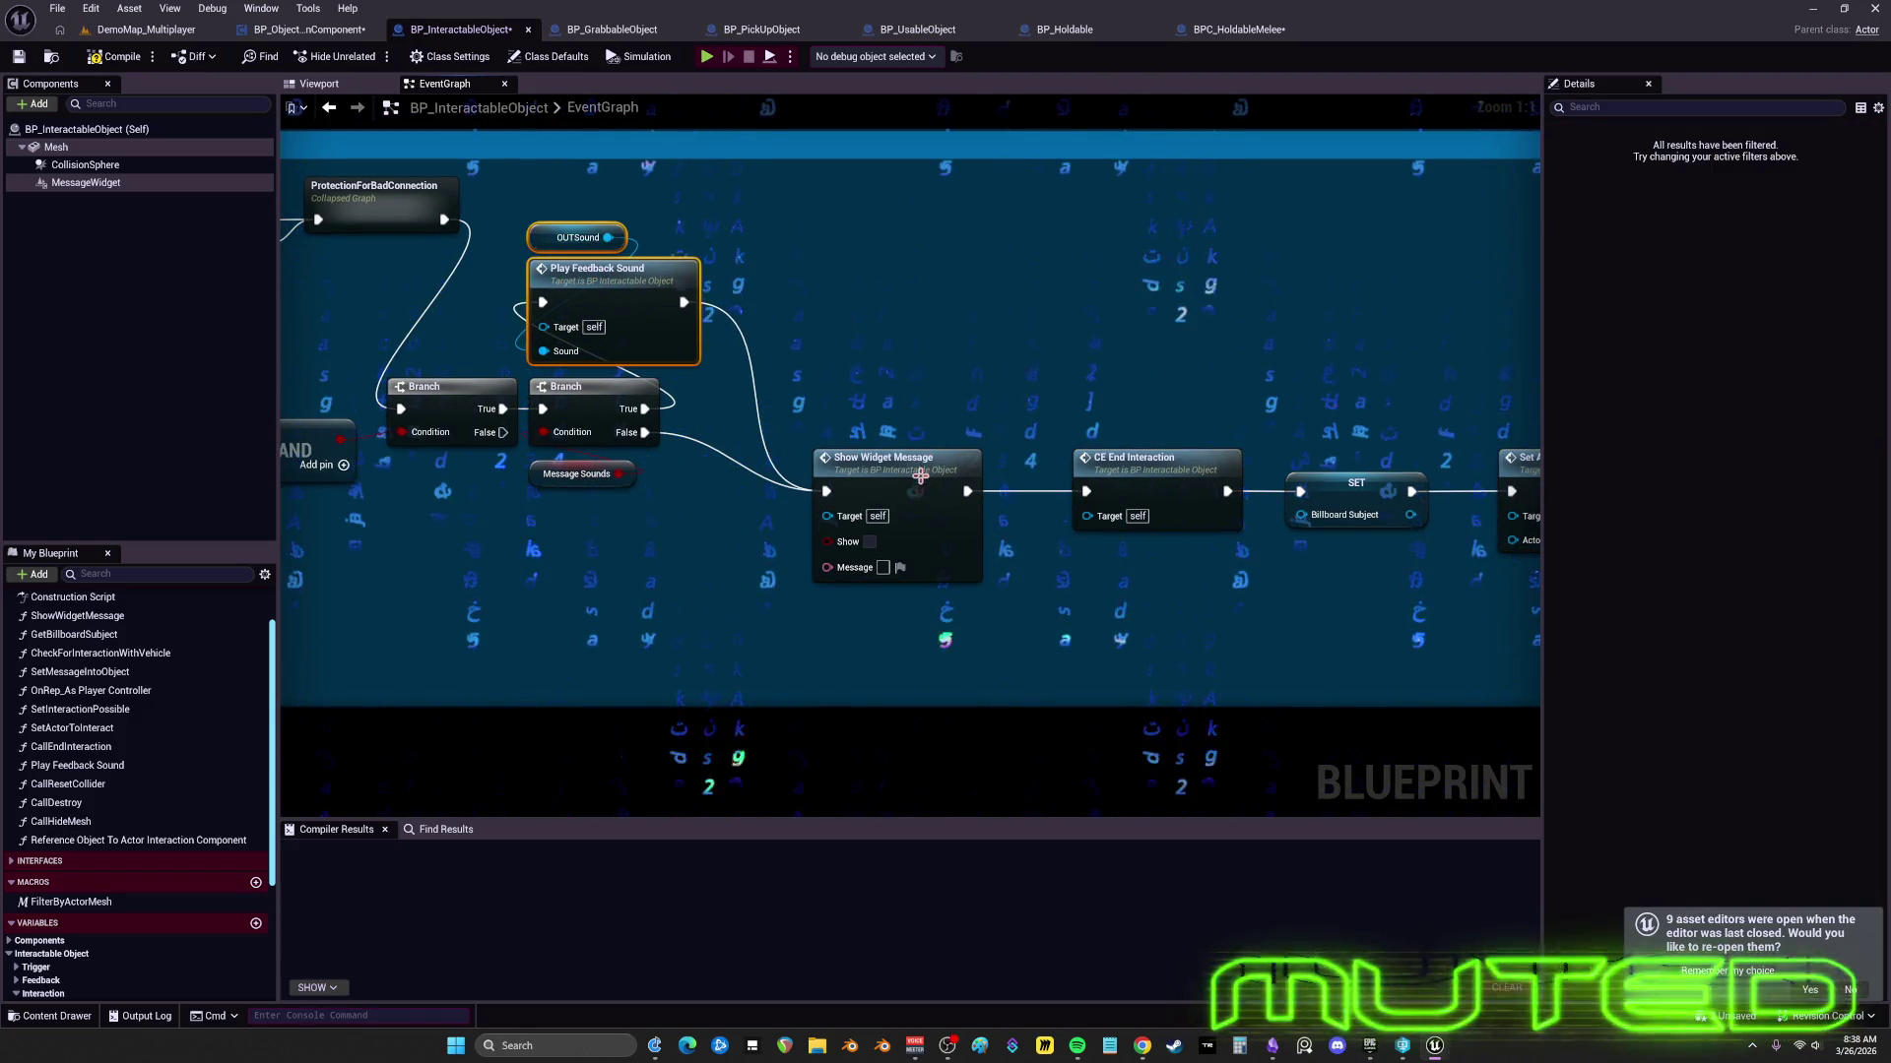
- Pack Show Widget Message, CE End Interaction, SET and Set Actor to Interact closer together
scroll(920, 476, "down", 2)
mouse_move(1350, 541)
left_mouse_down()
mouse_move(651, 396)
mouse_move(633, 418)
left_mouse_up()
left_click_drag(807, 391, 756, 392)
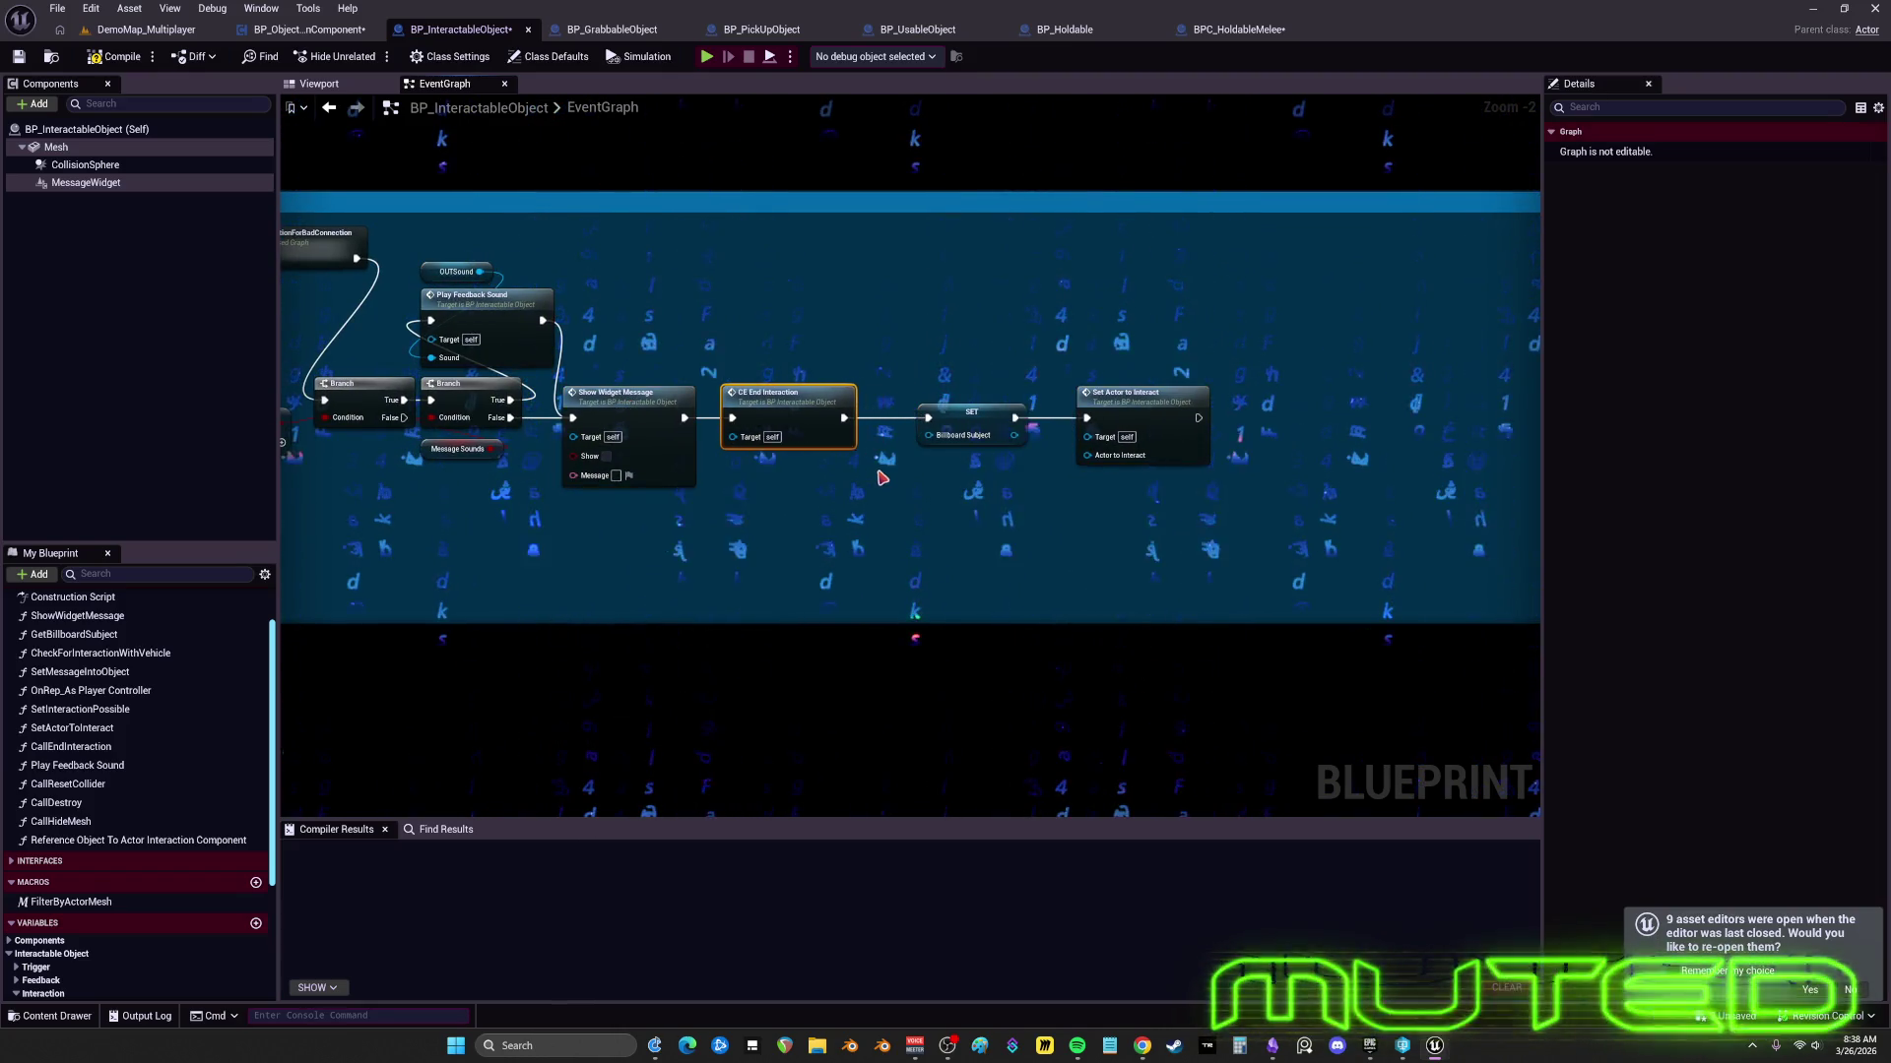
left_click_drag(970, 412, 899, 412)
left_click_drag(1143, 394, 1035, 393)
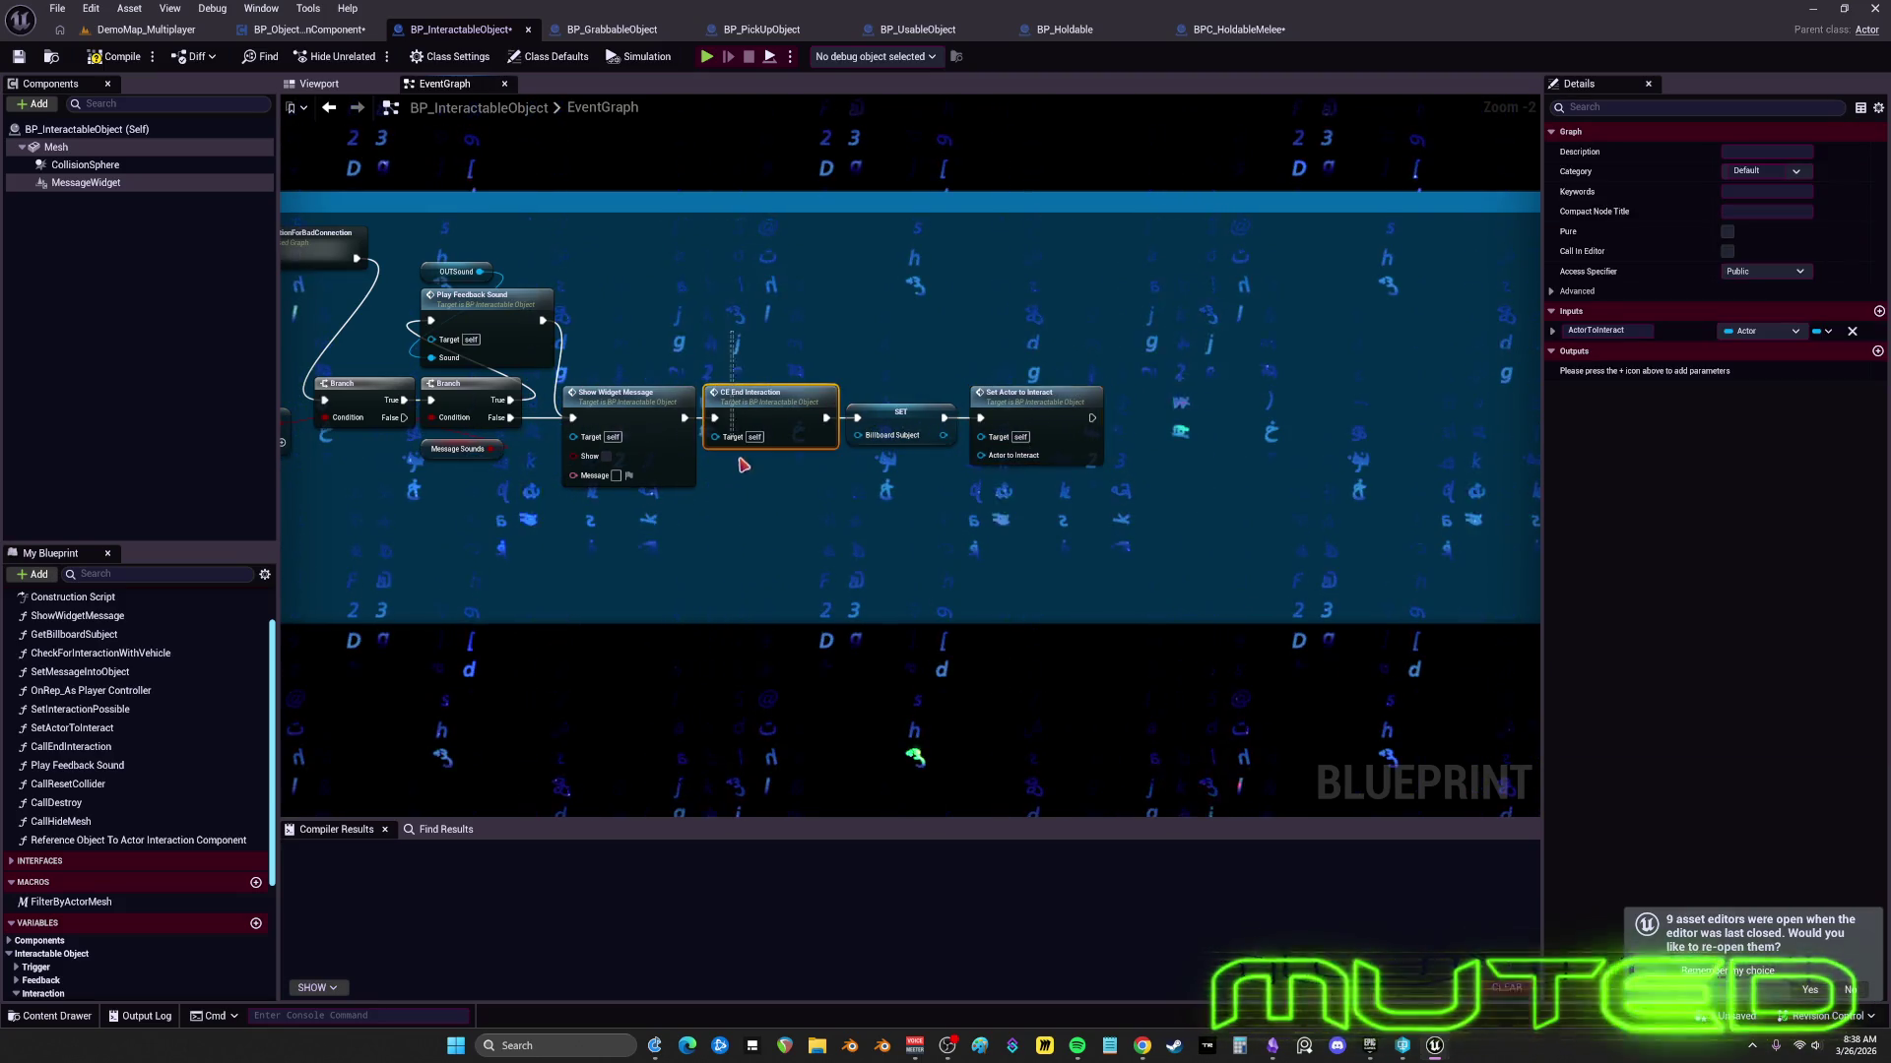
- Wrap CE End Interaction in a magenta comment titled 'END INTERACTION'
left_click(764, 393)
type("cEND INTERA")
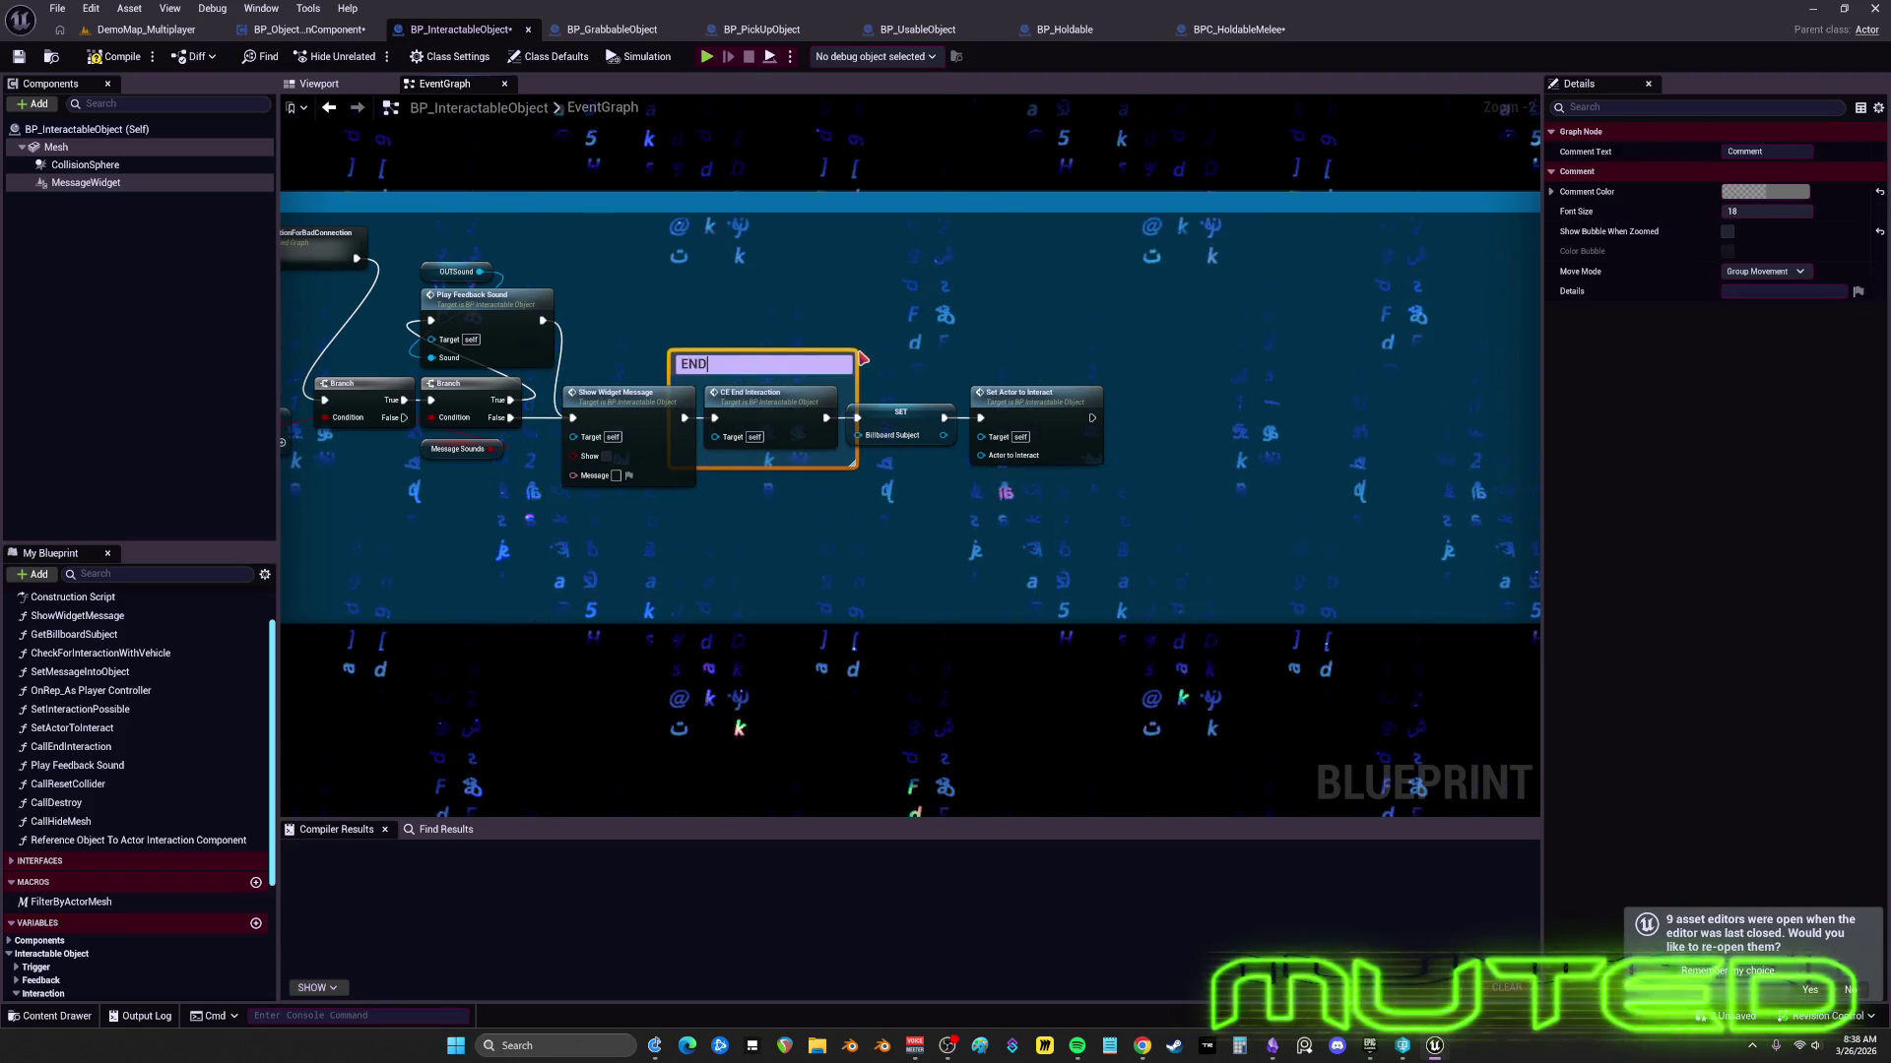
type("CTION")
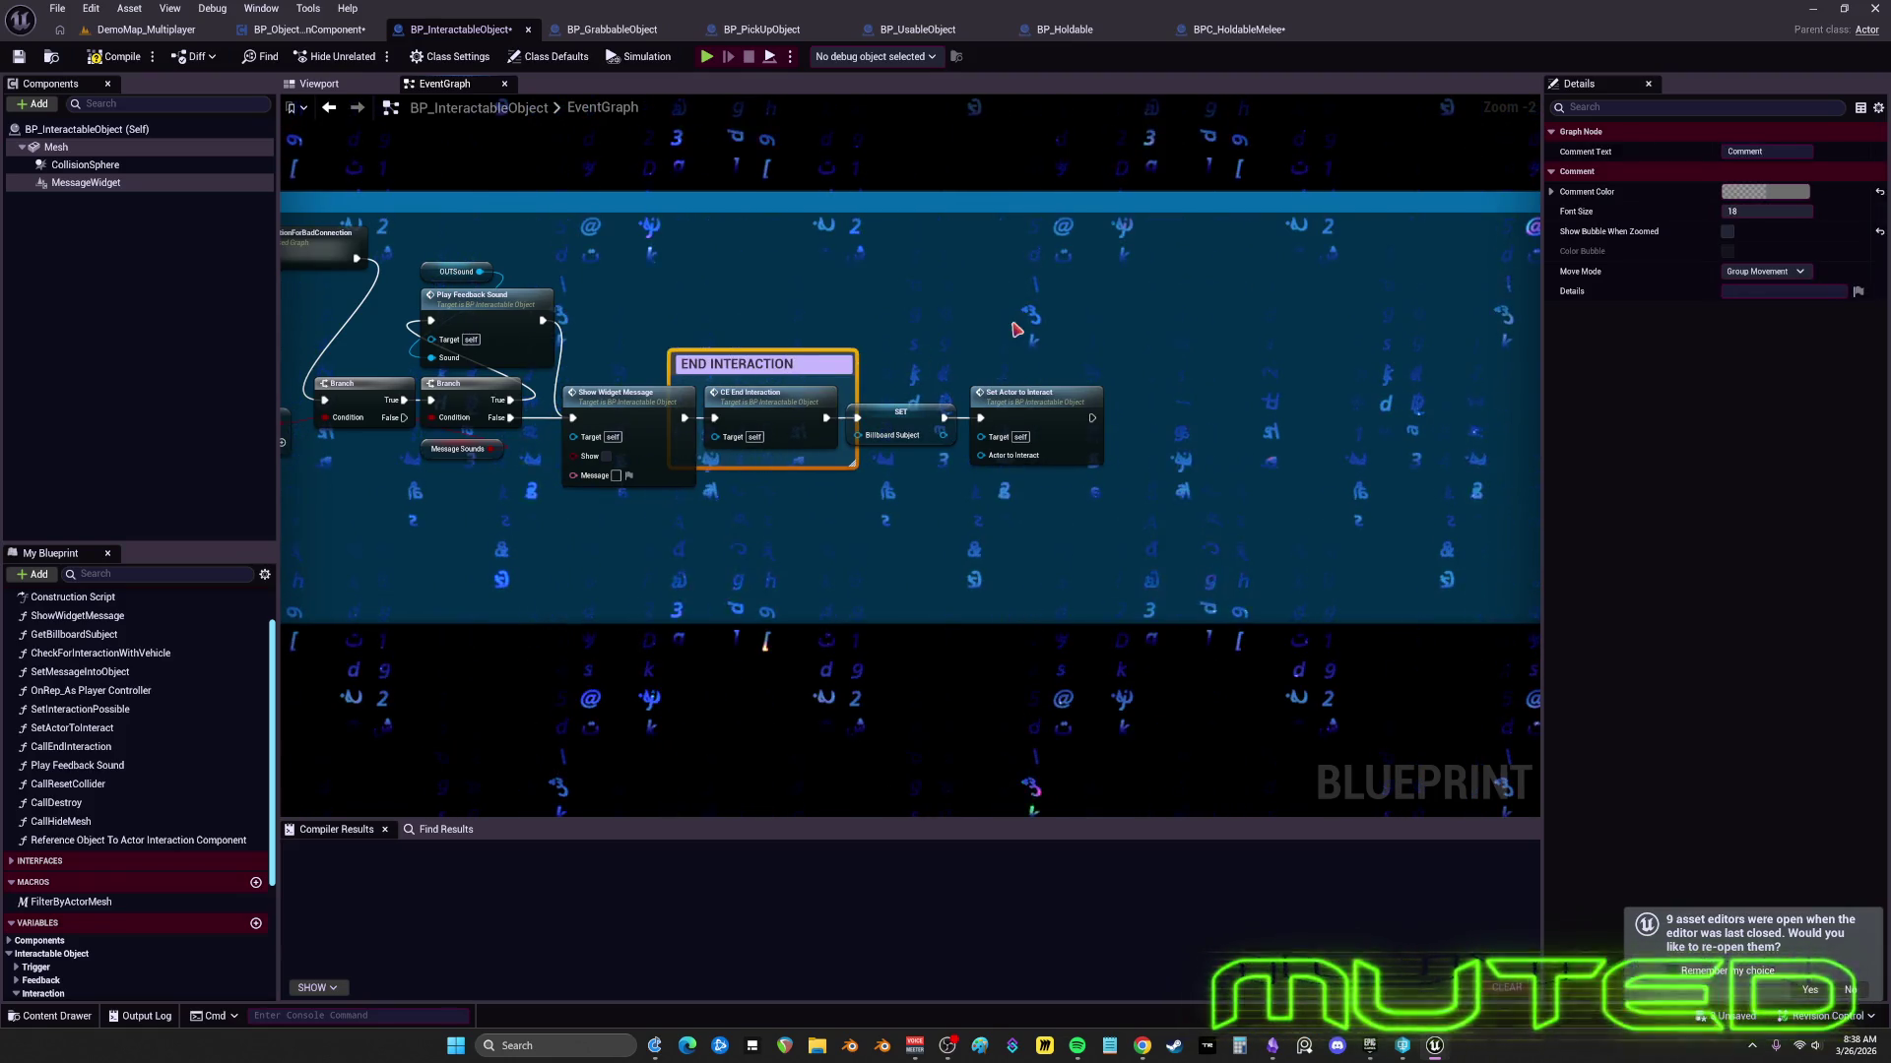
key("Return")
left_click(1765, 191)
left_click(1575, 248)
left_click(1659, 548)
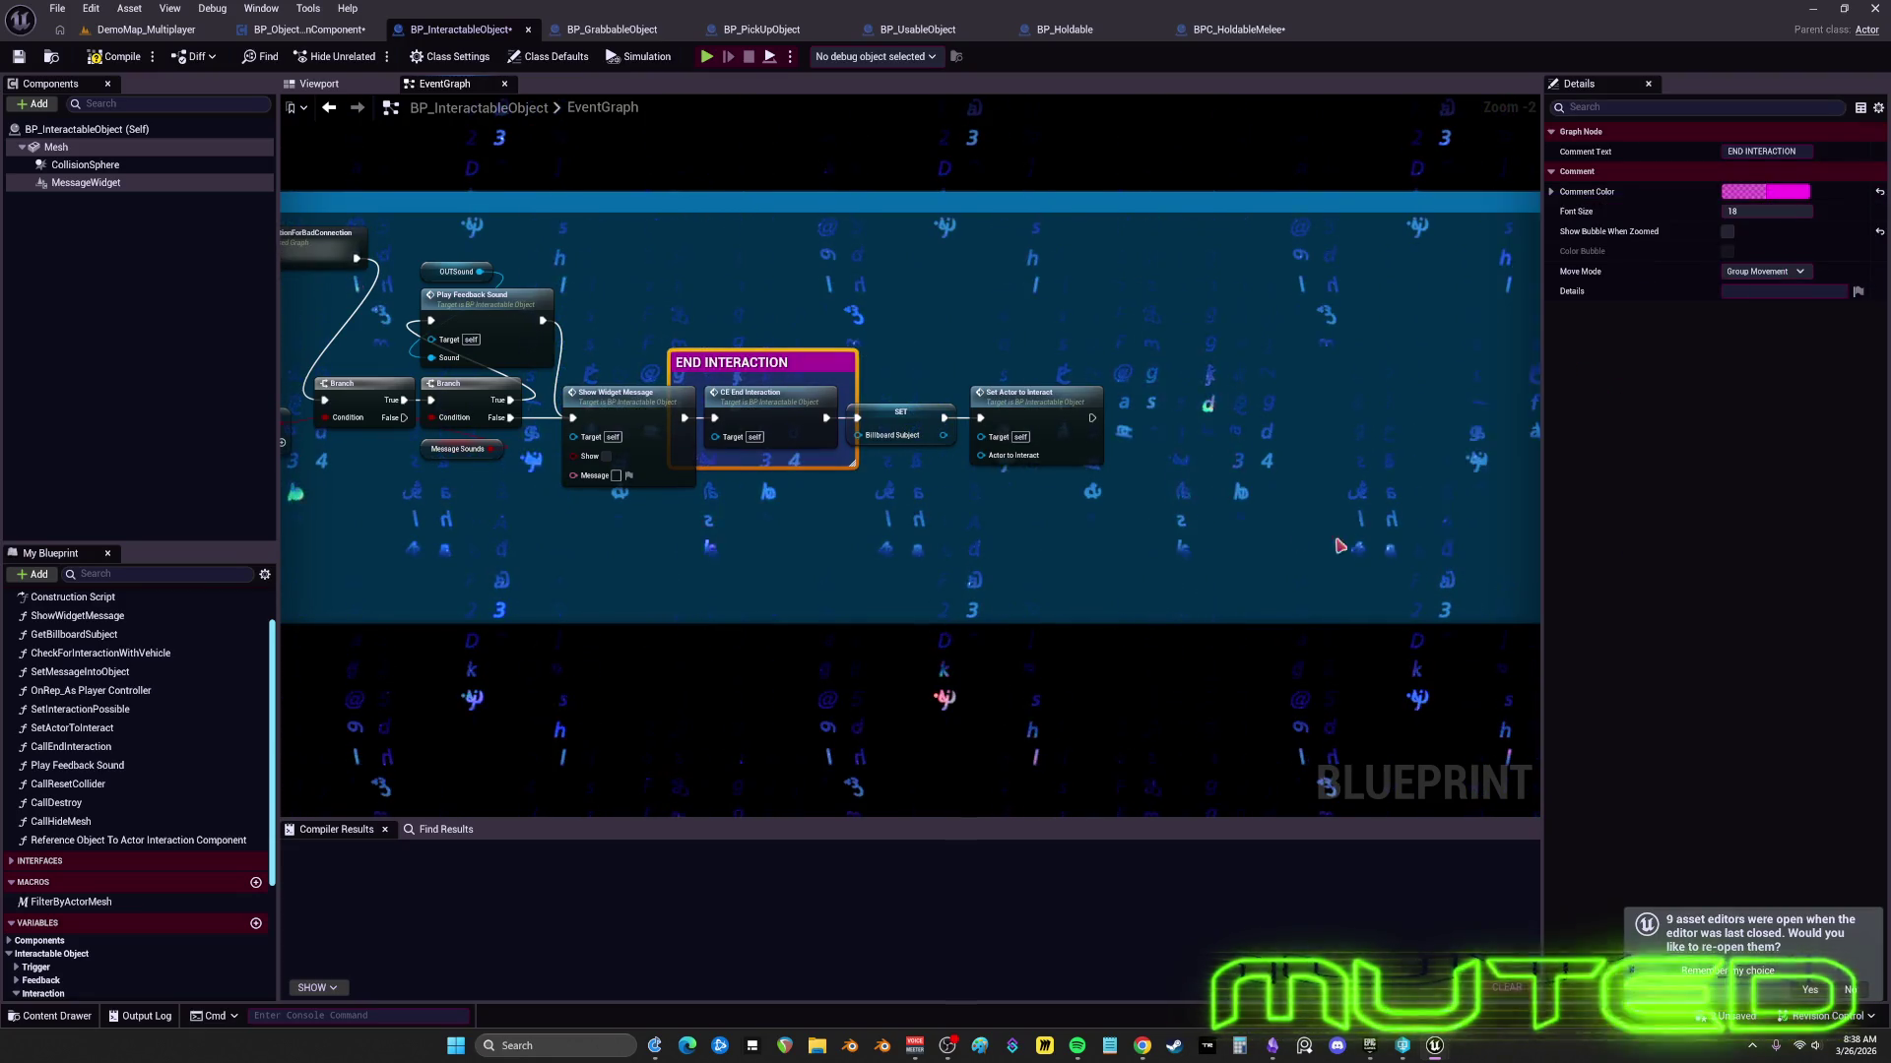
- Resize the END INTERACTION comment to cover SET and Set Actor to Interact
scroll(785, 343, "up", 2)
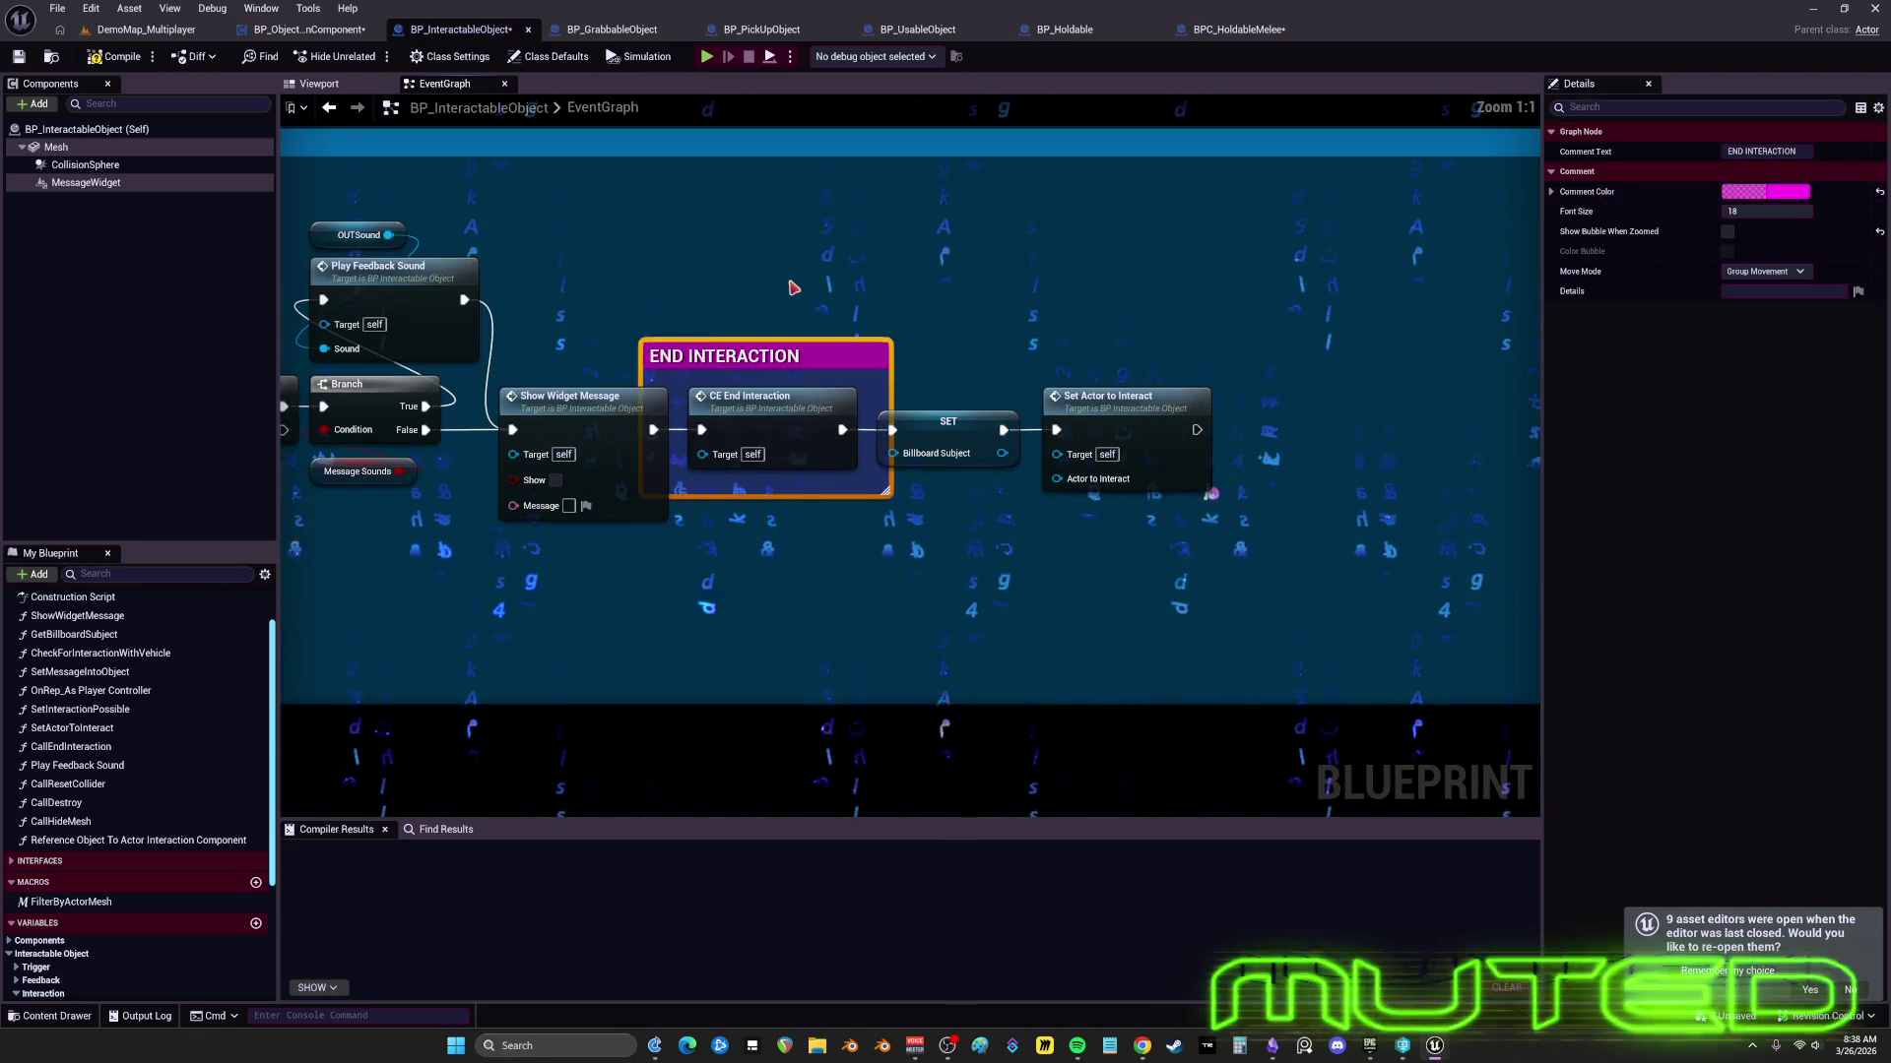
left_click(782, 353)
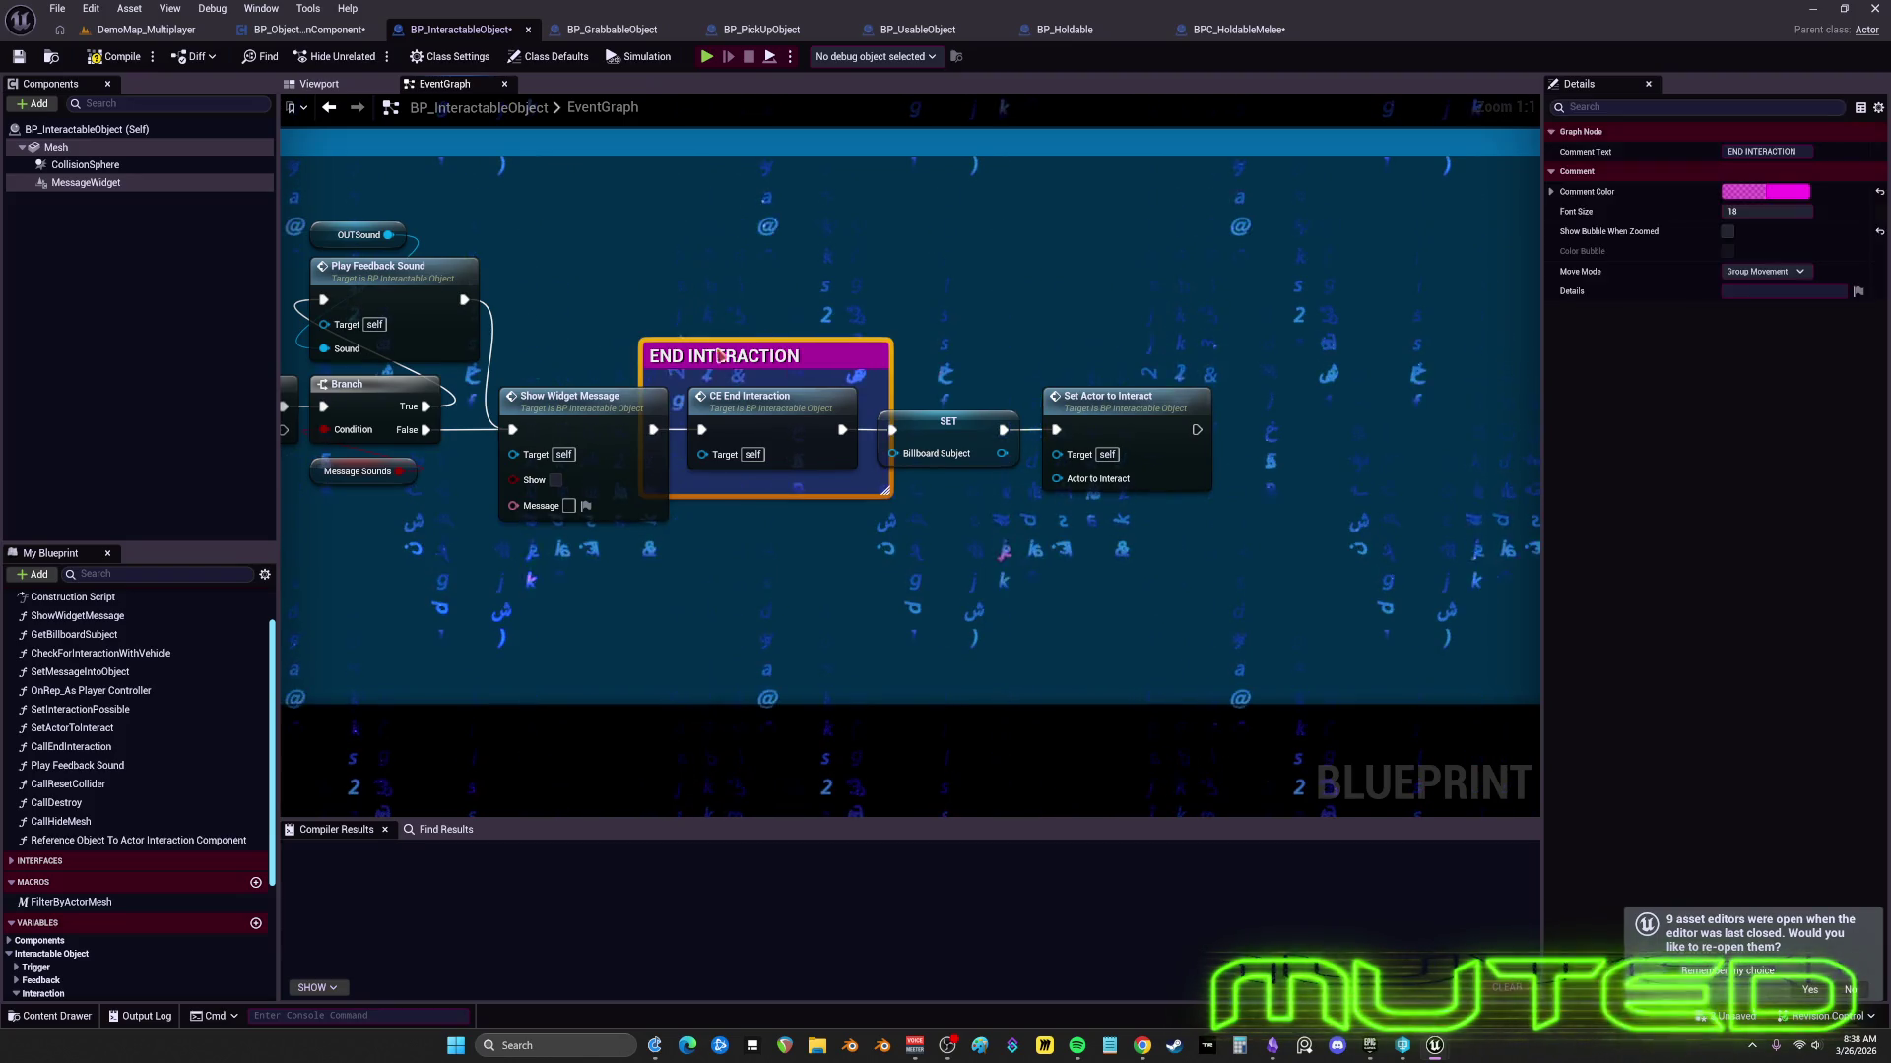
left_click(645, 345)
mouse_move(645, 344)
left_mouse_down()
mouse_move(645, 289)
mouse_move(681, 292)
left_mouse_up()
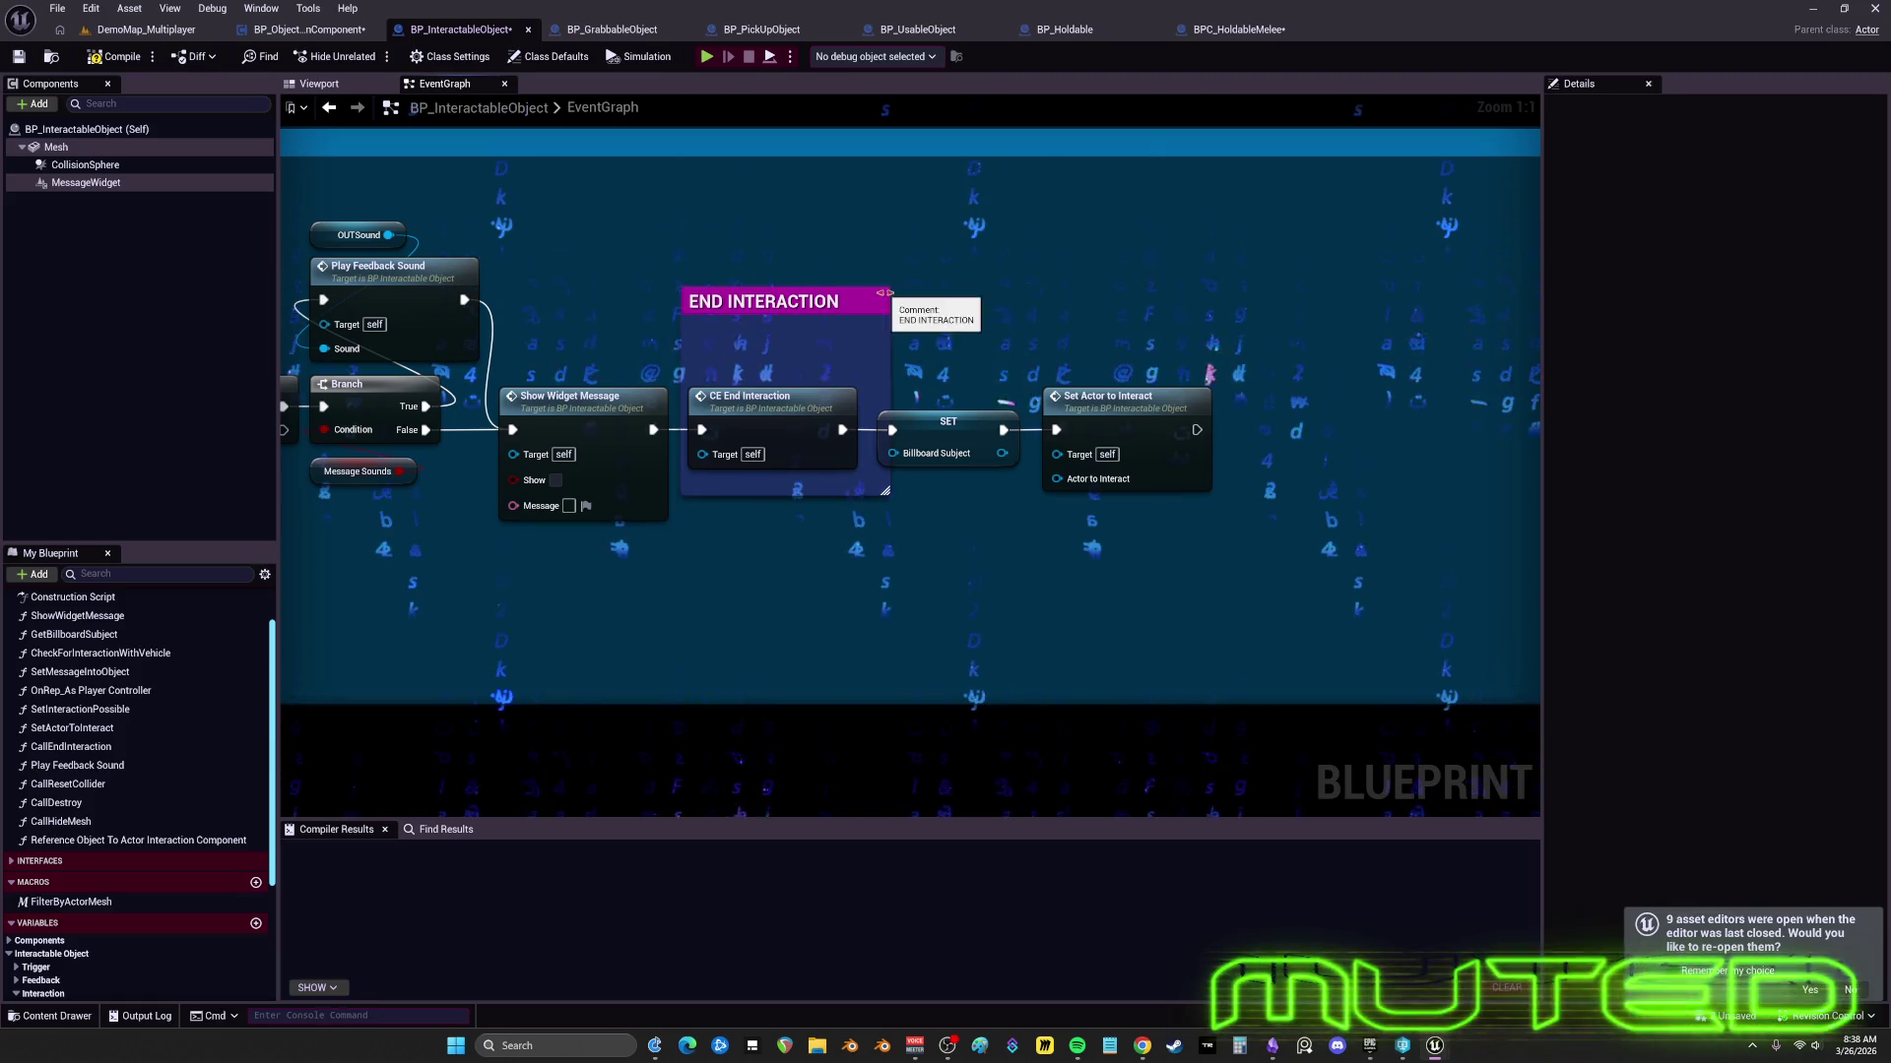
left_click_drag(889, 310, 1193, 292)
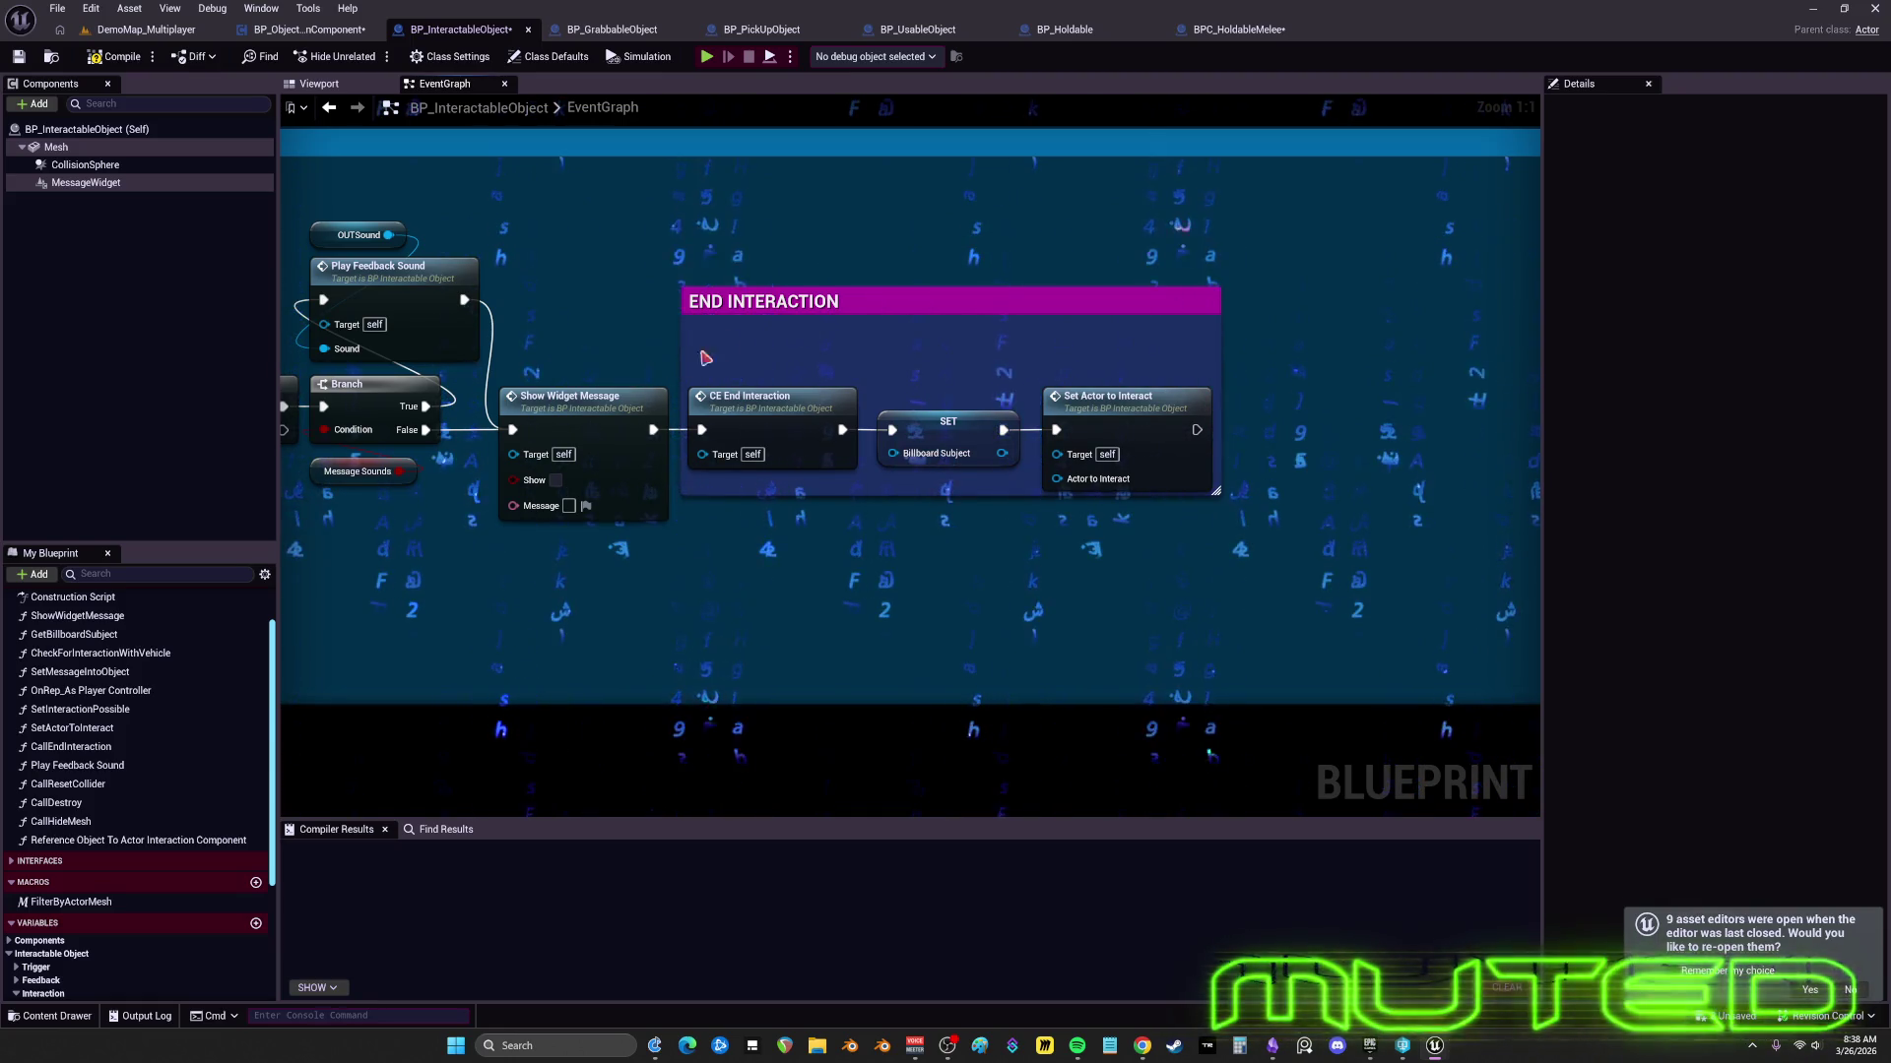
scroll(729, 327, "down", 4)
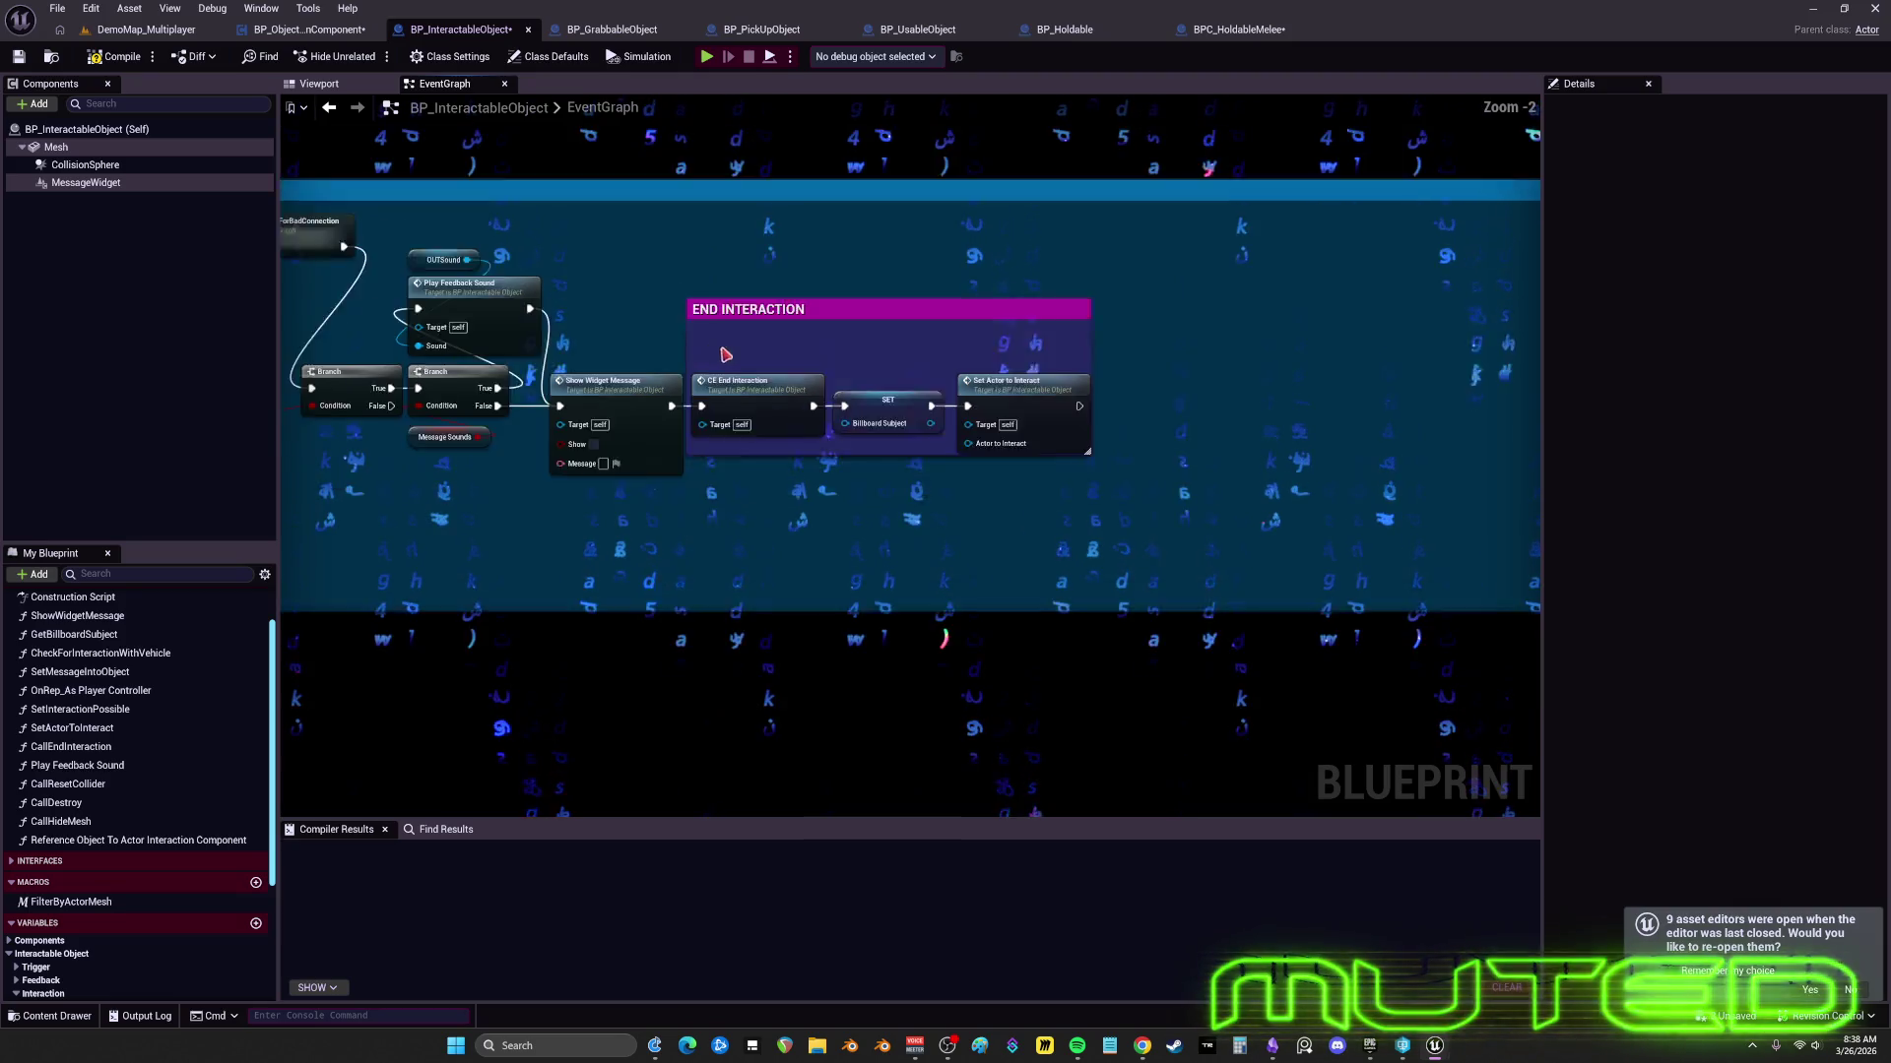
scroll(884, 477, "down", 1)
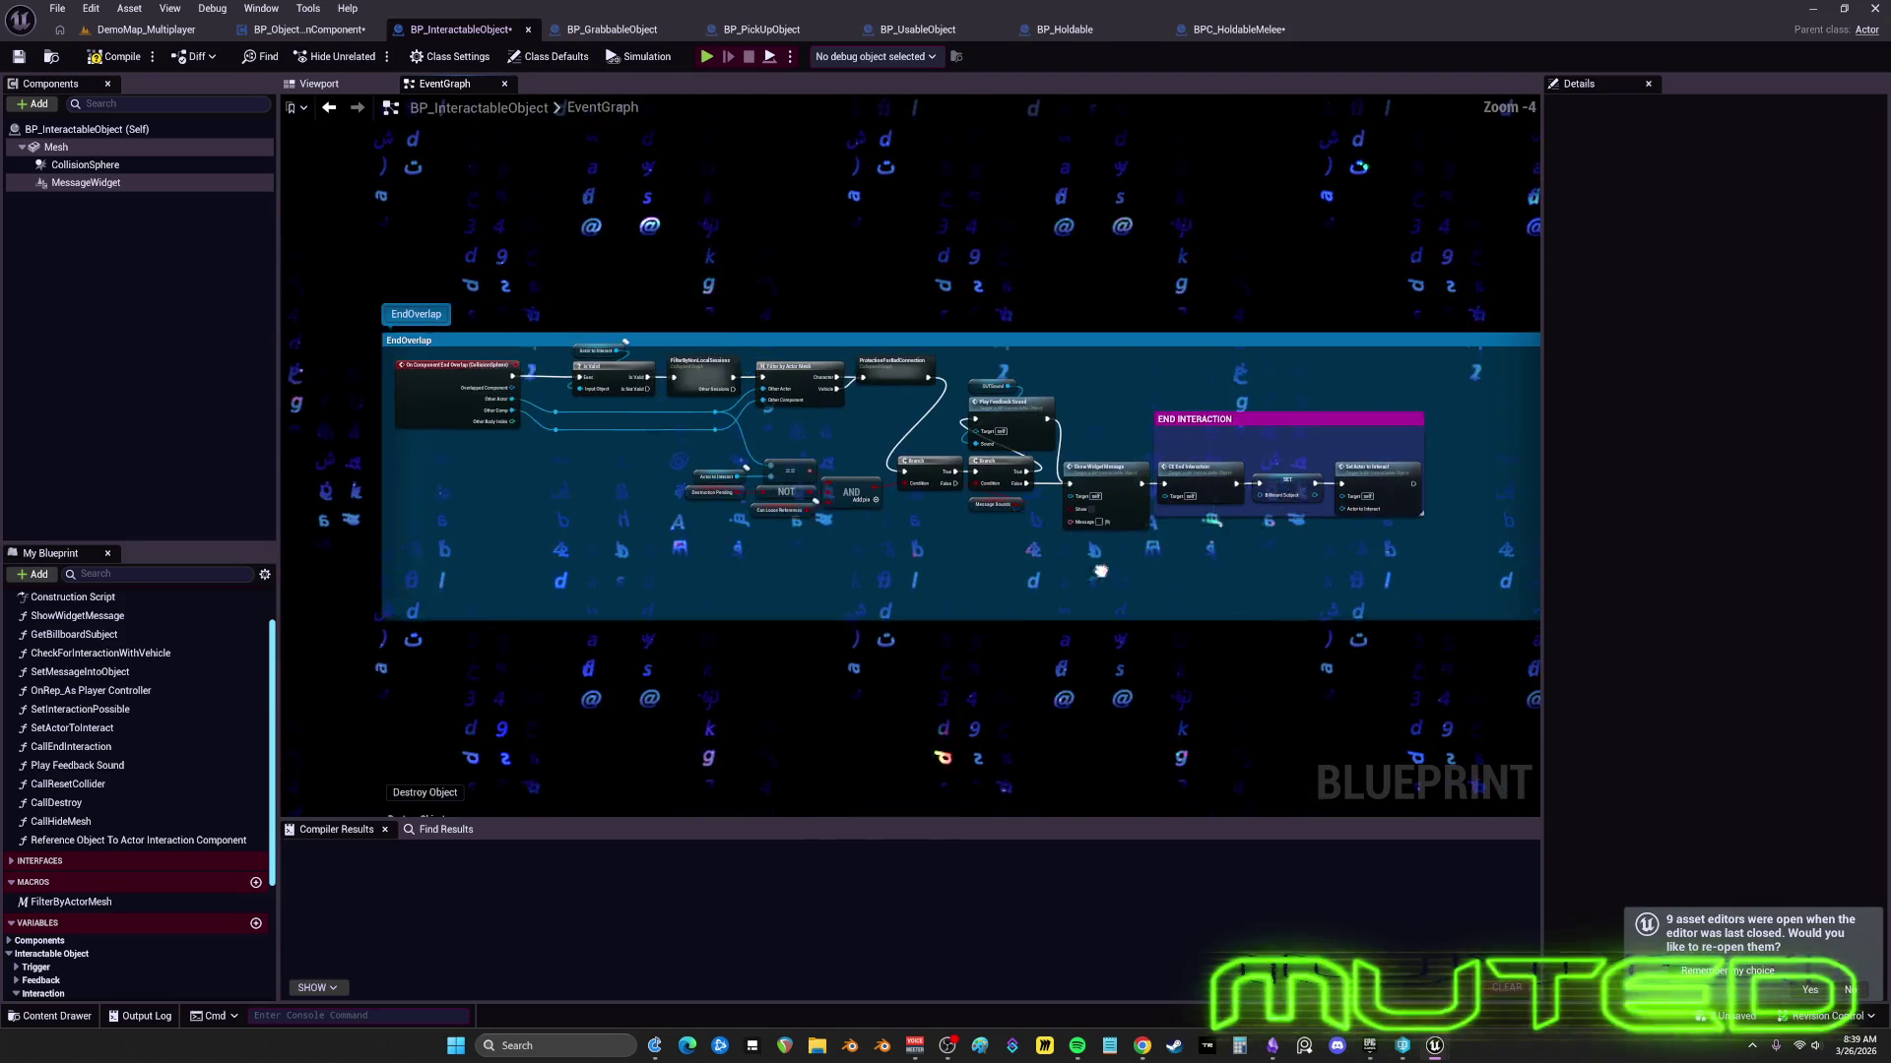
- Narrow the EndOverlap comment to fit its nodes and nudge it up slightly
left_click_drag(1078, 549, 1023, 427)
scroll(1359, 414, "down", 2)
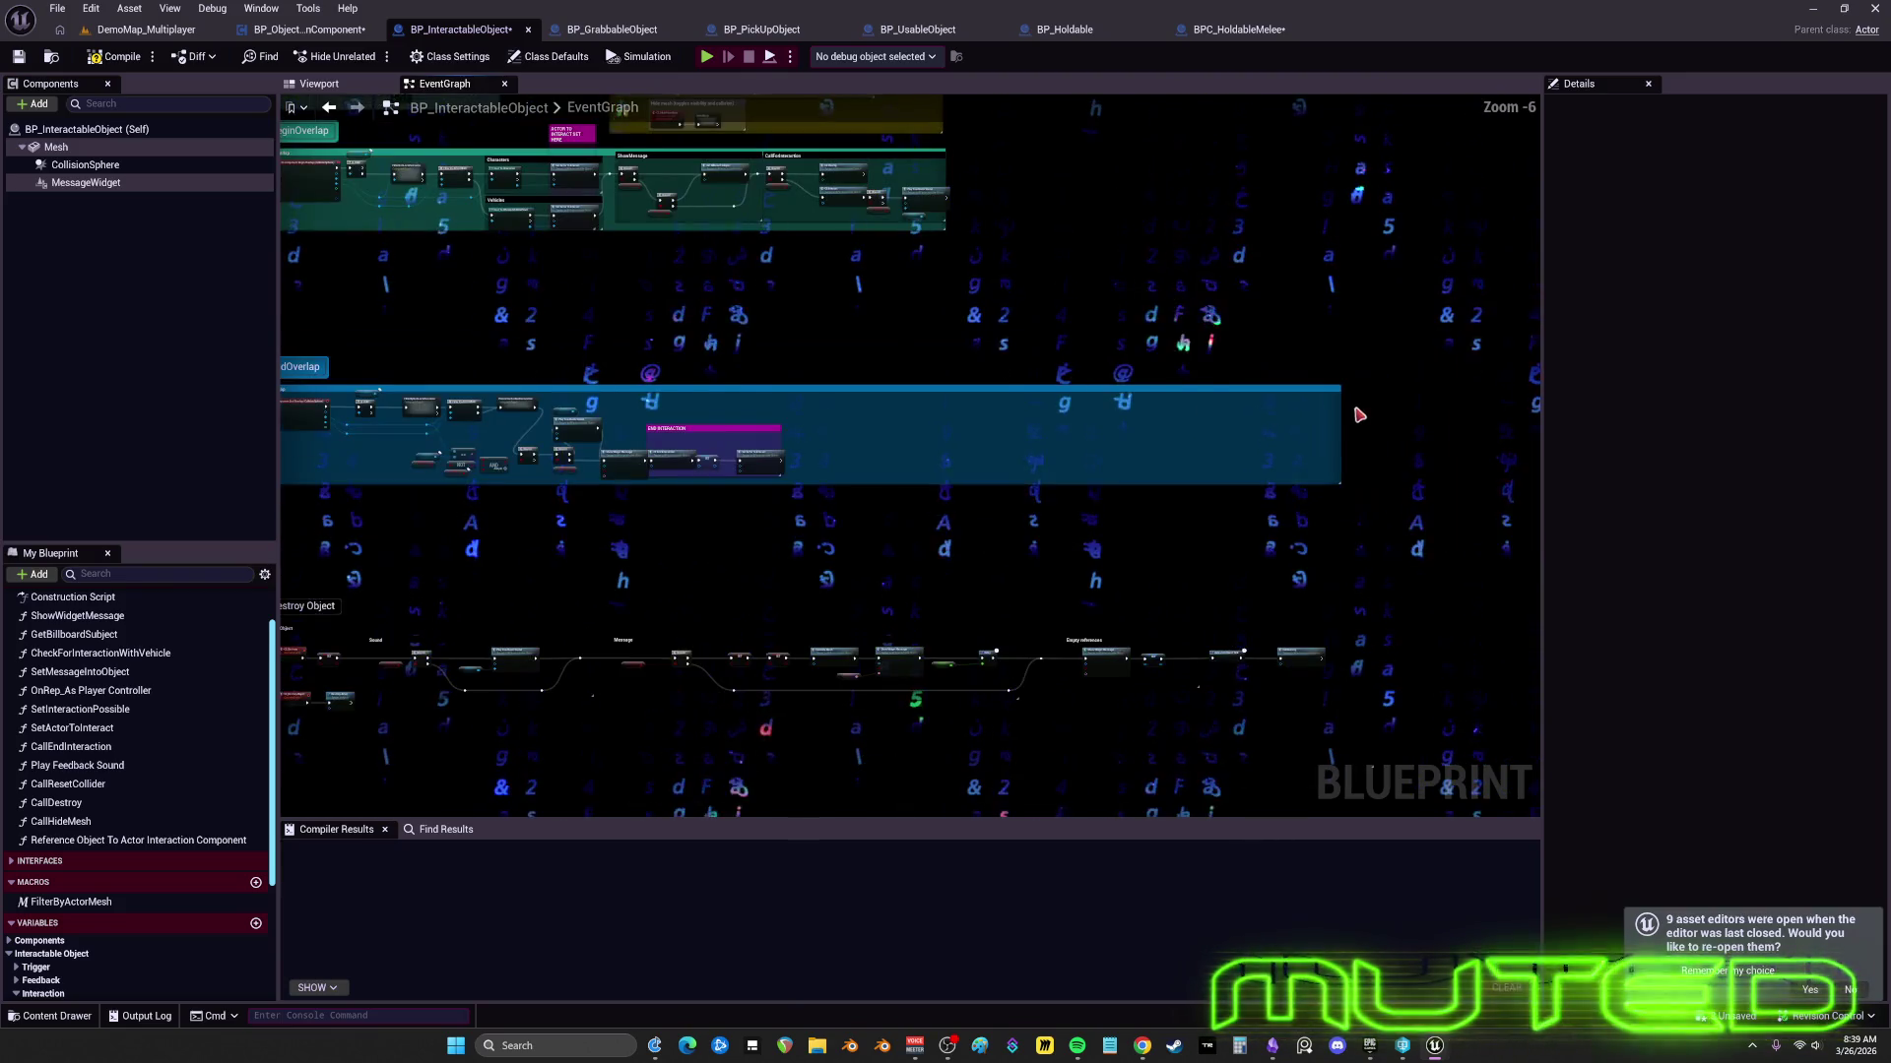
left_click_drag(1338, 413, 787, 414)
left_click_drag(895, 492, 1376, 544)
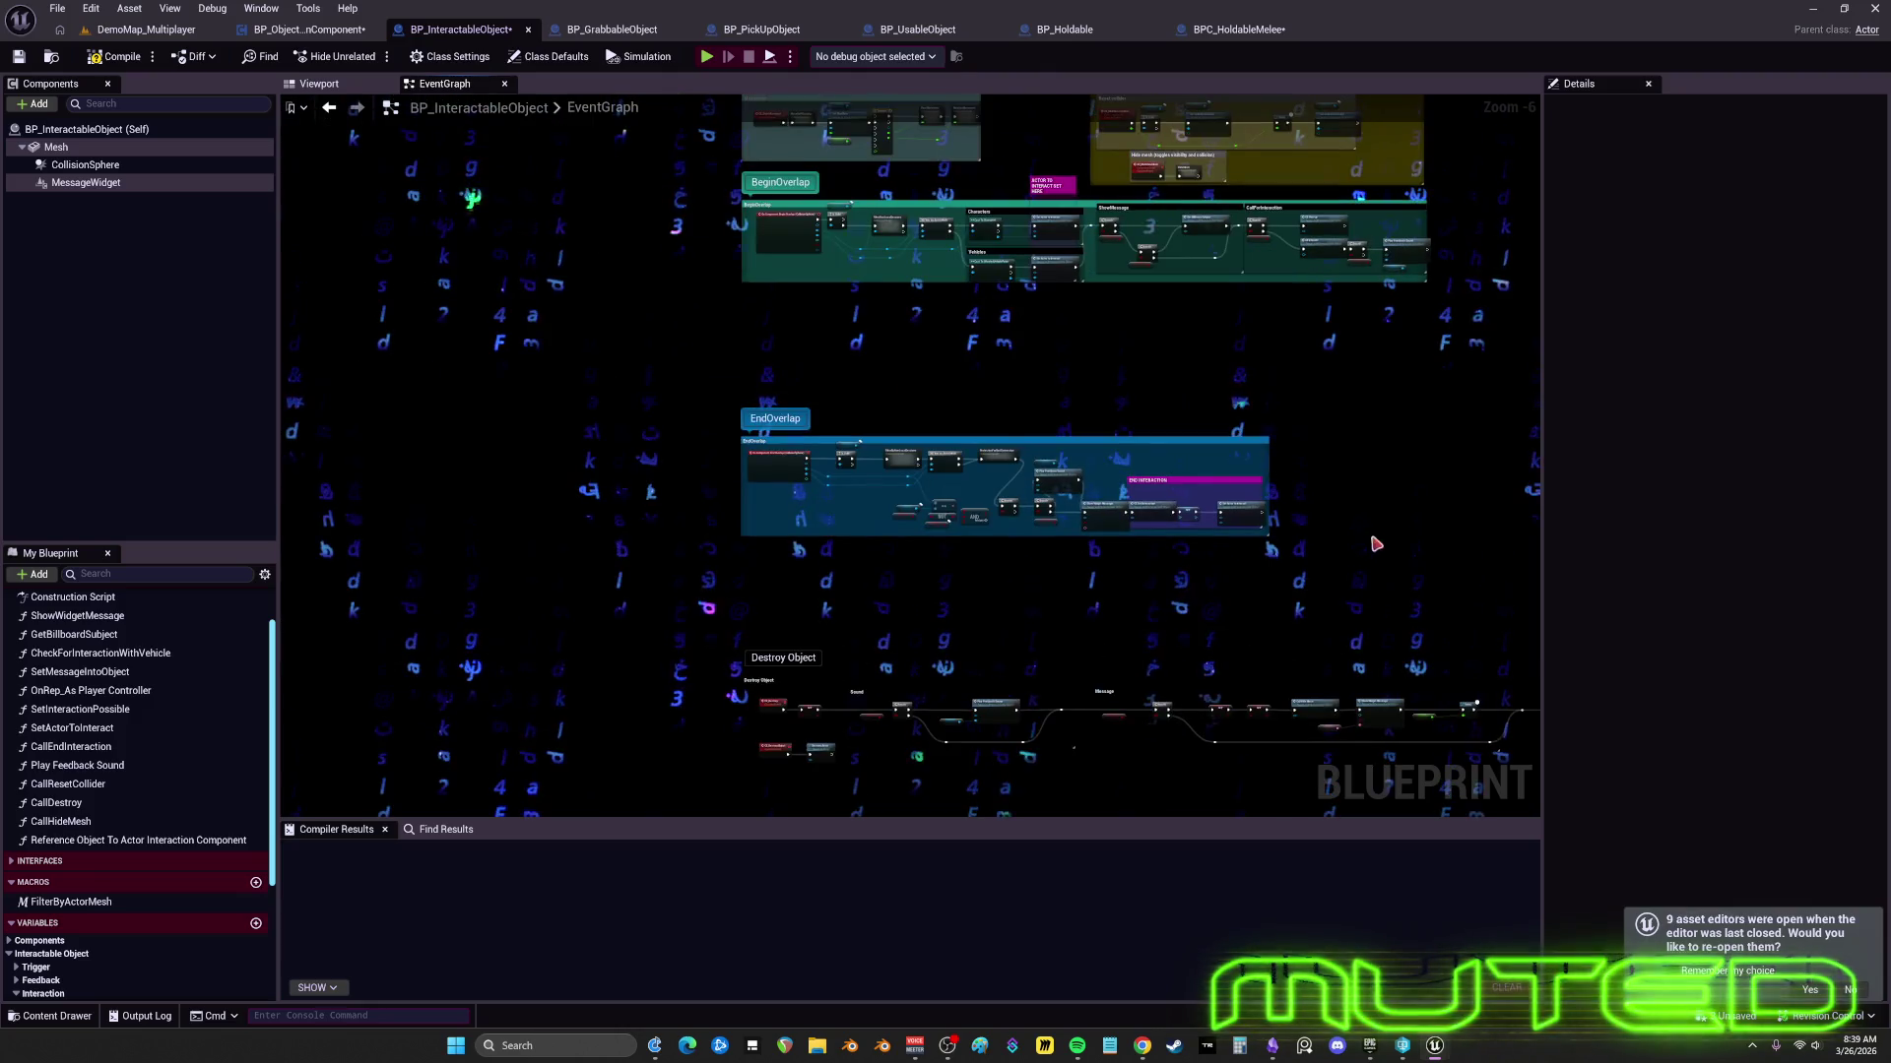
left_click_drag(973, 439, 926, 358)
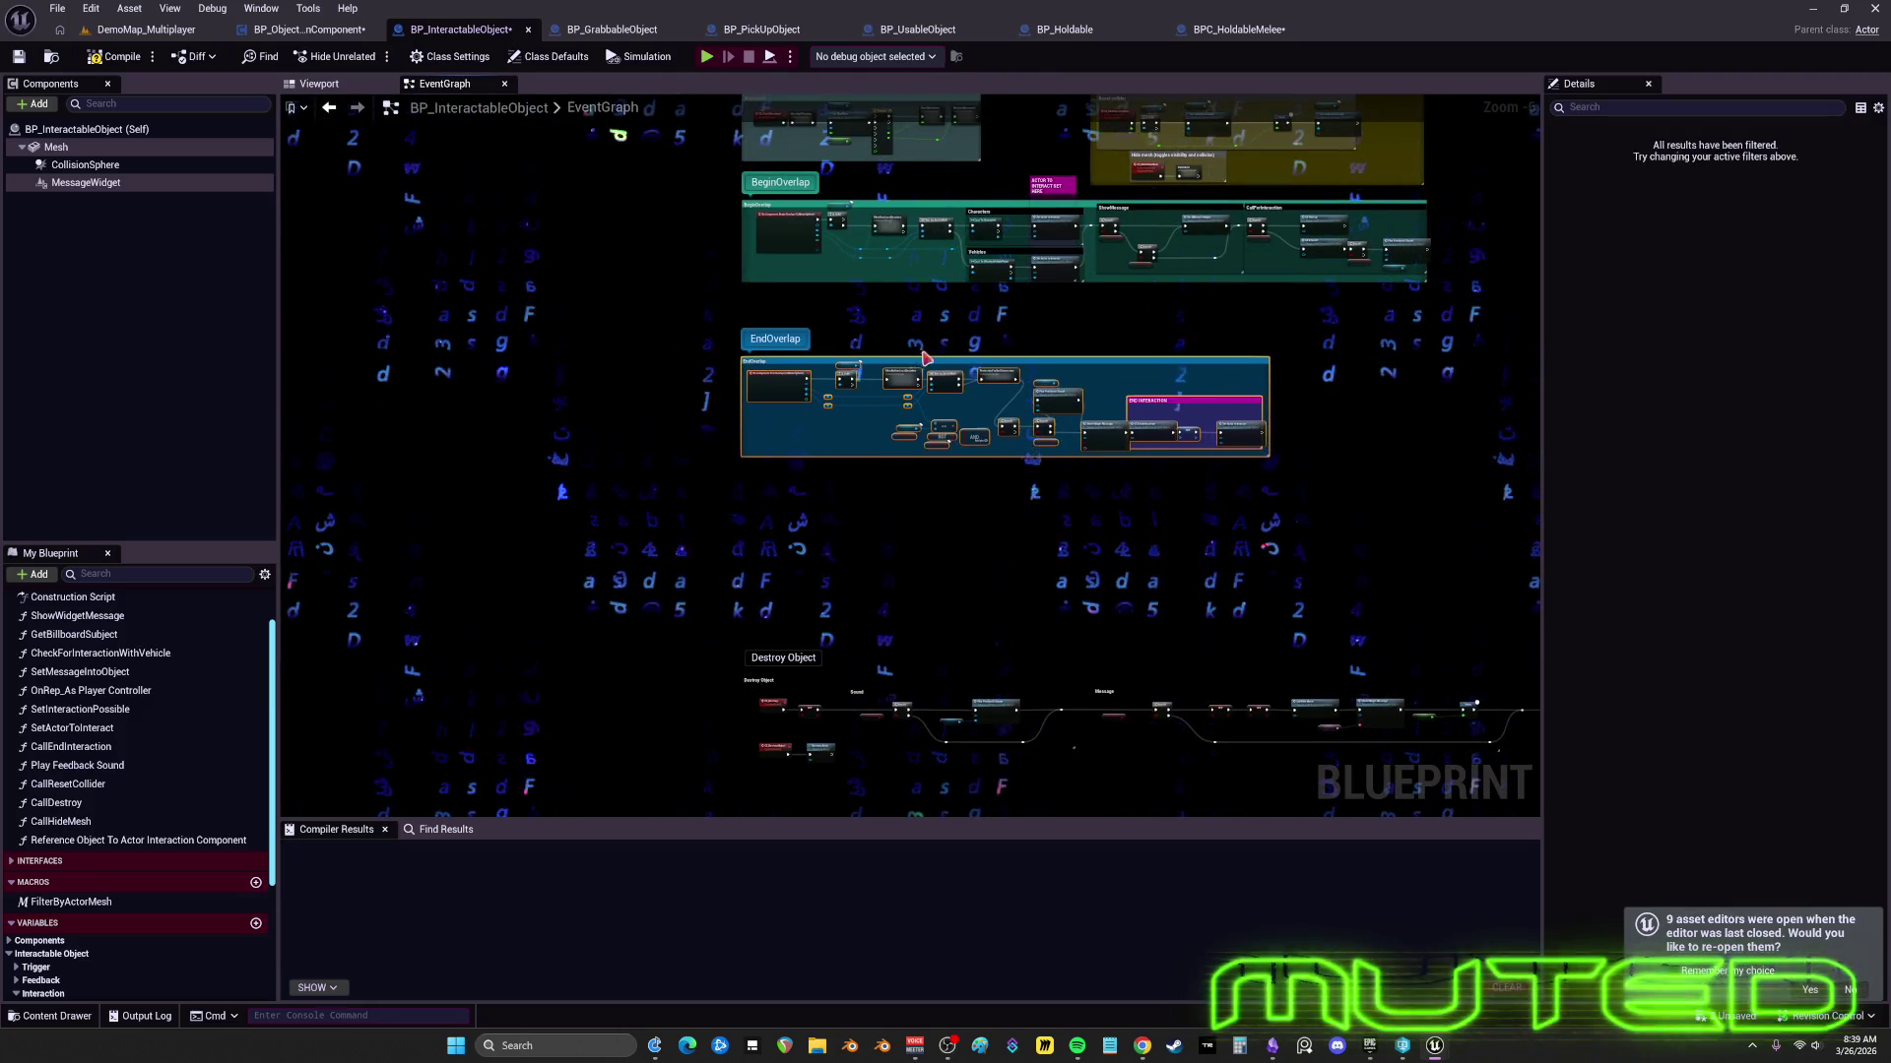
- Give the Destroy Object comment a new colour
scroll(921, 319, "up", 4)
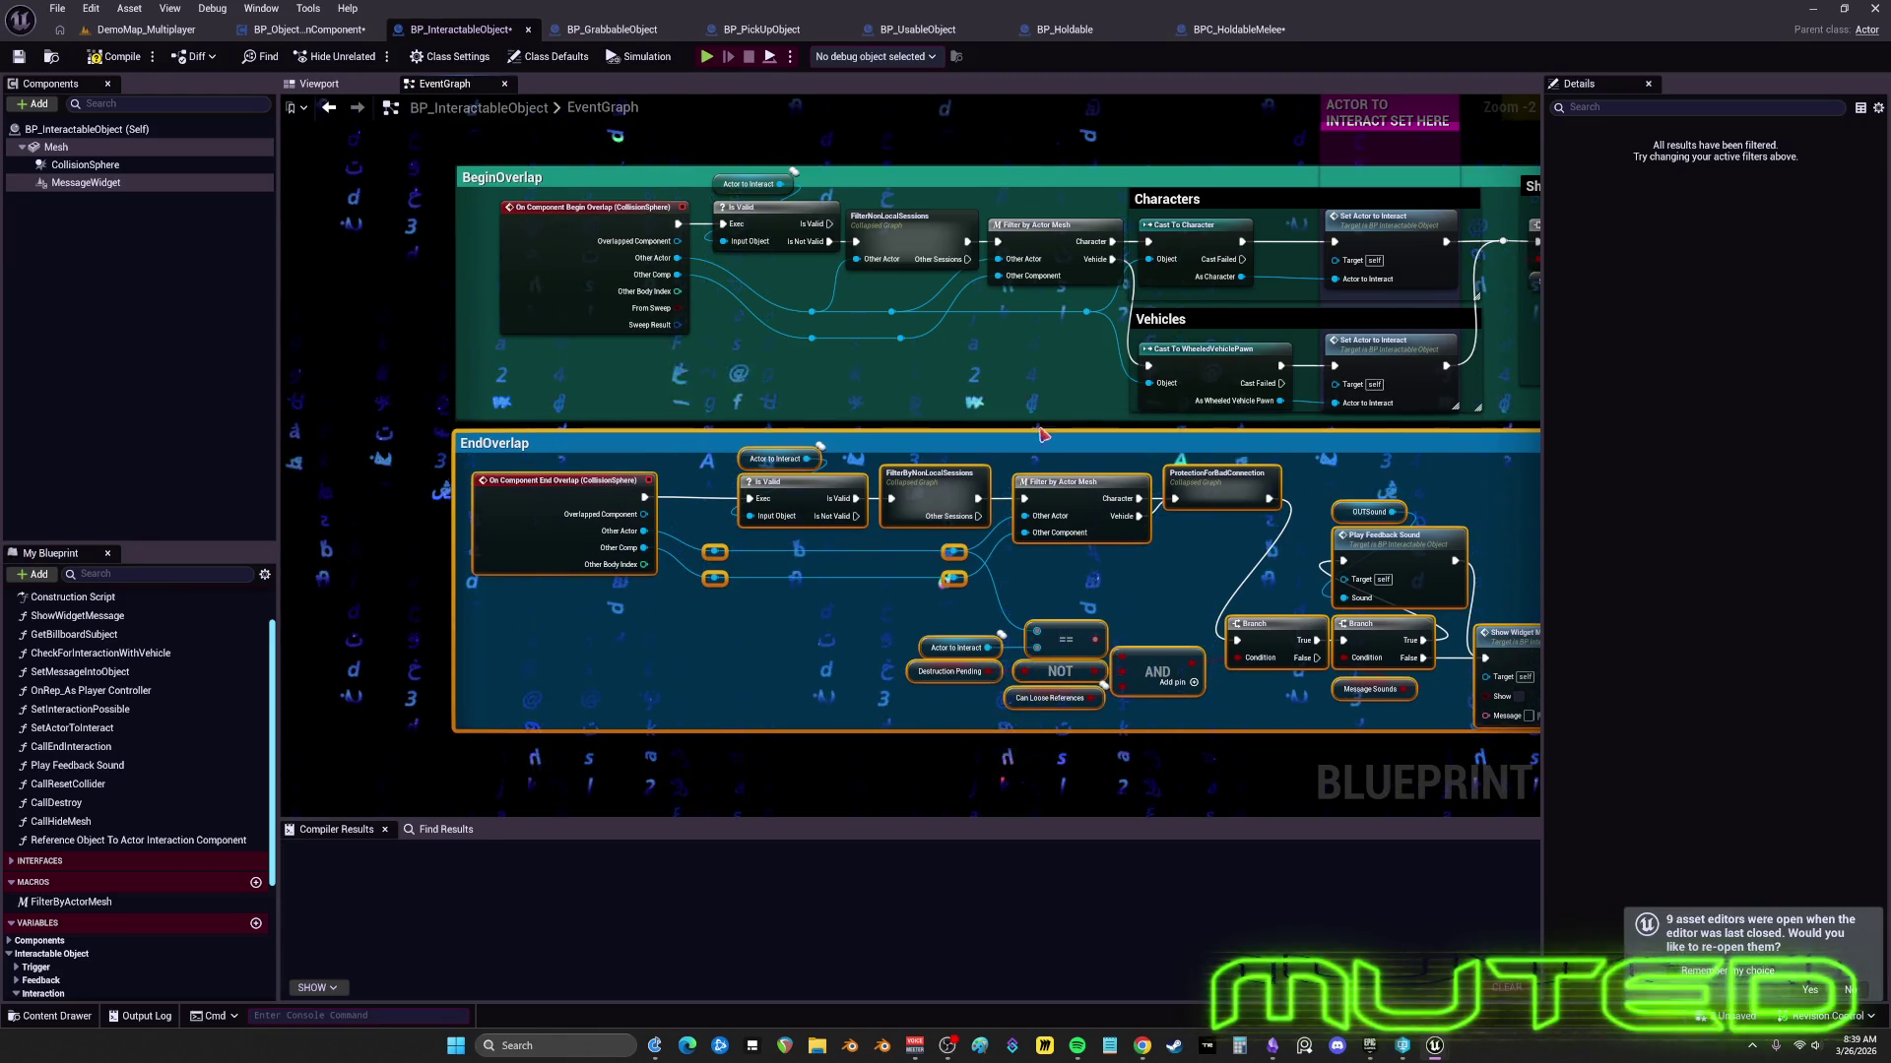
scroll(1042, 434, "down", 6)
scroll(965, 536, "up", 2)
mouse_move(904, 532)
left_mouse_down()
mouse_move(752, 410)
mouse_move(1182, 317)
left_mouse_up()
scroll(890, 317, "up", 4)
left_click(863, 448)
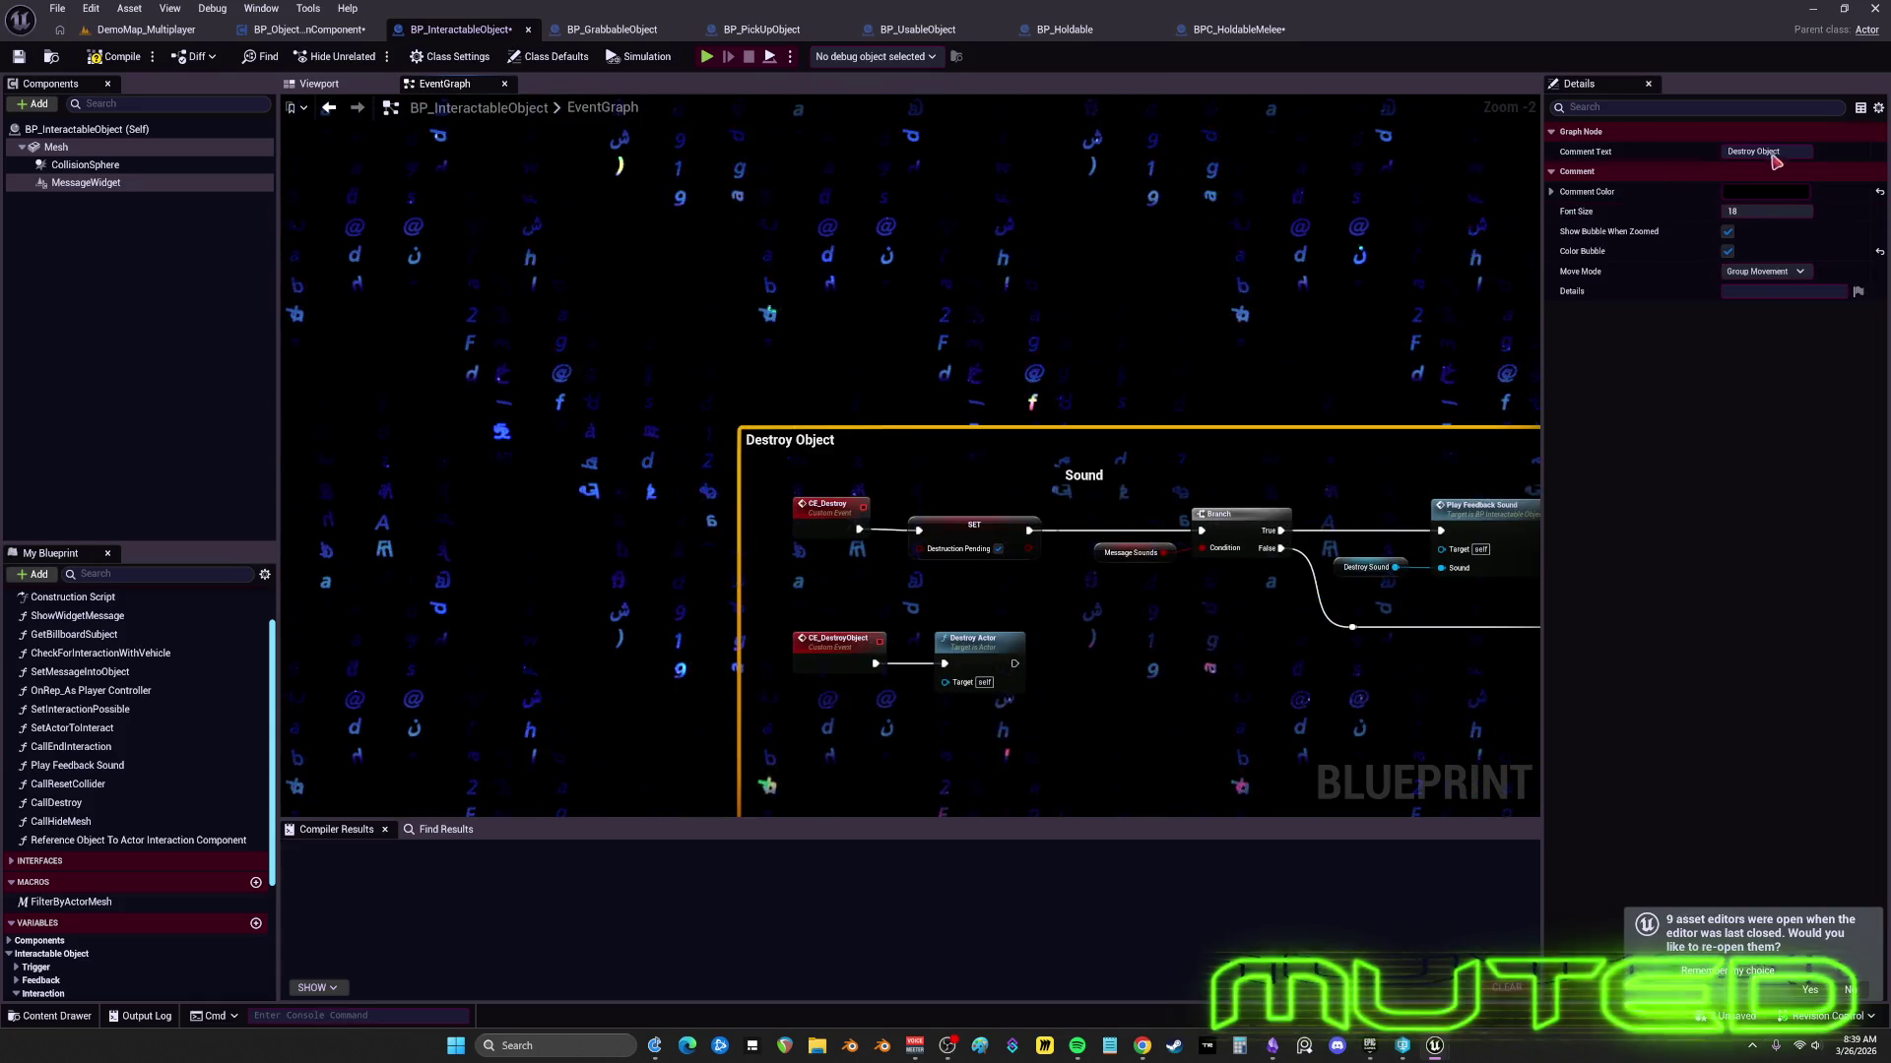
left_click(1765, 191)
left_click(1533, 320)
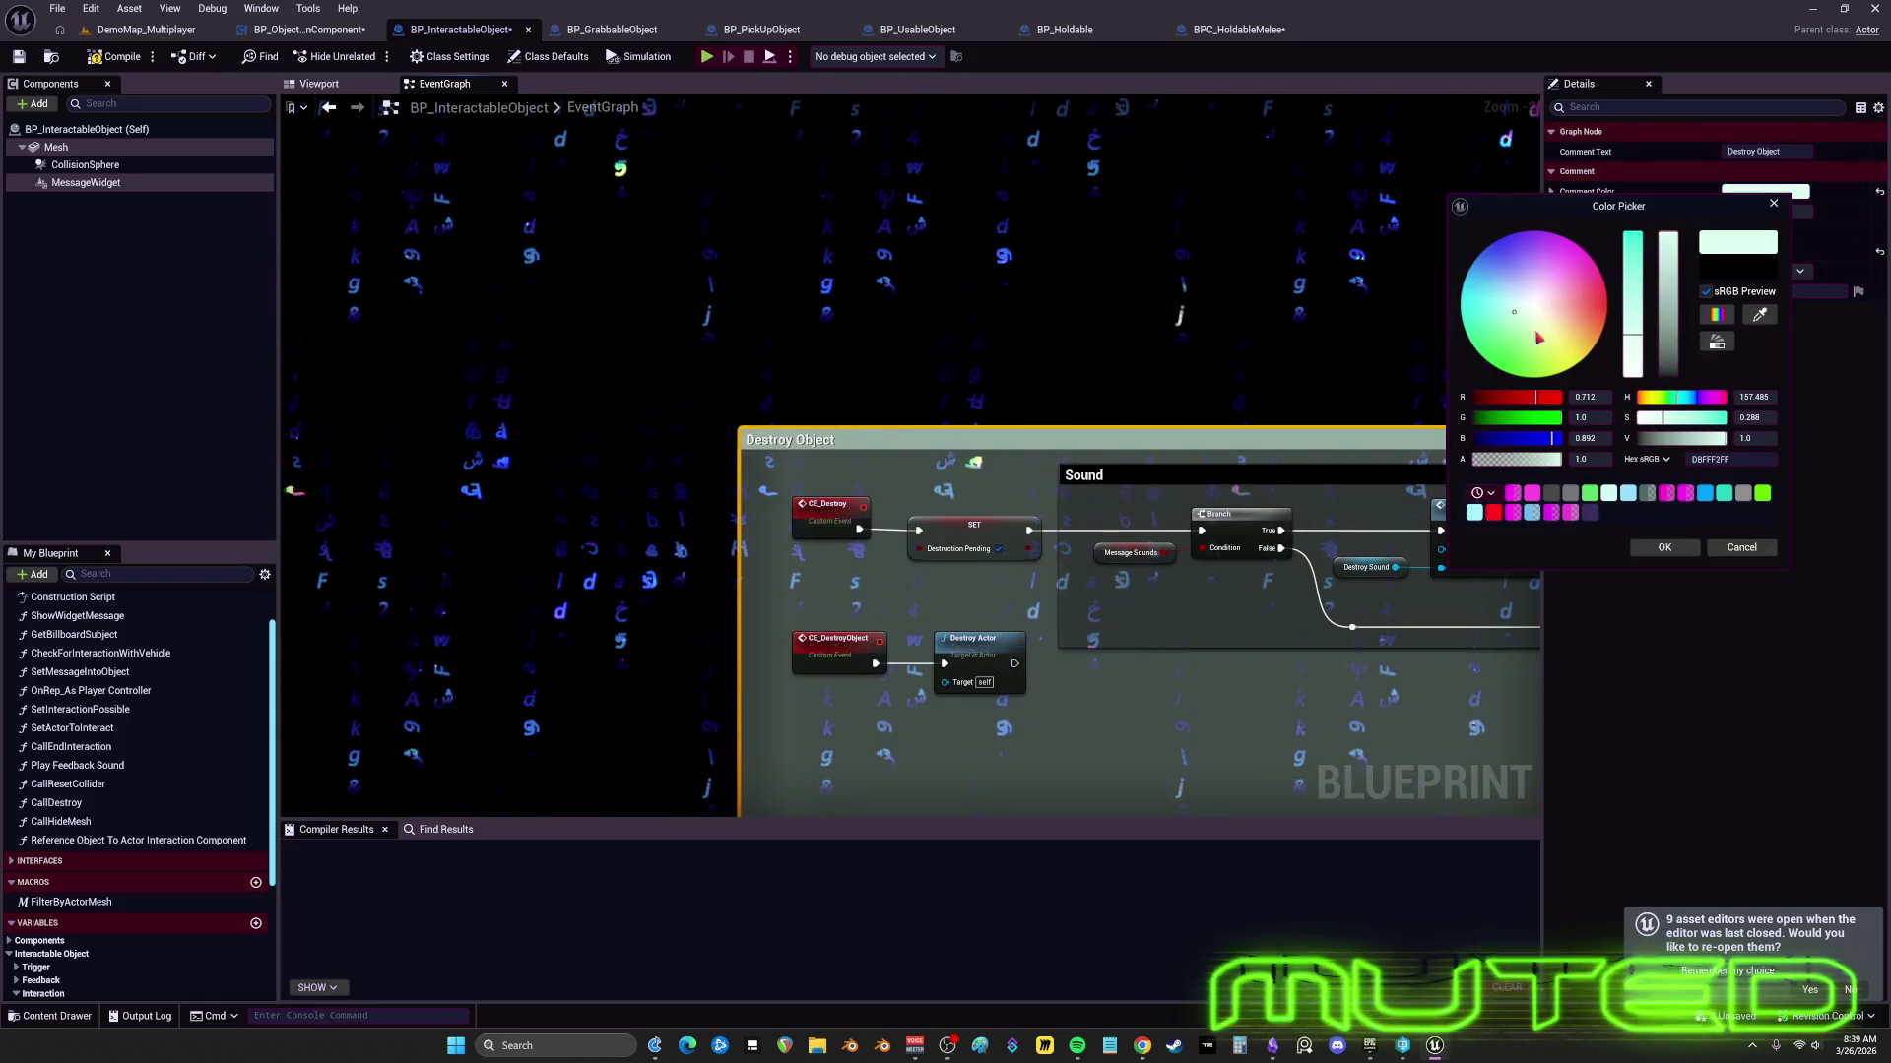
left_click(1662, 551)
- Colour the Interactions comment light blue
mouse_move(1005, 477)
left_mouse_down()
mouse_move(983, 421)
mouse_move(709, 338)
left_mouse_up()
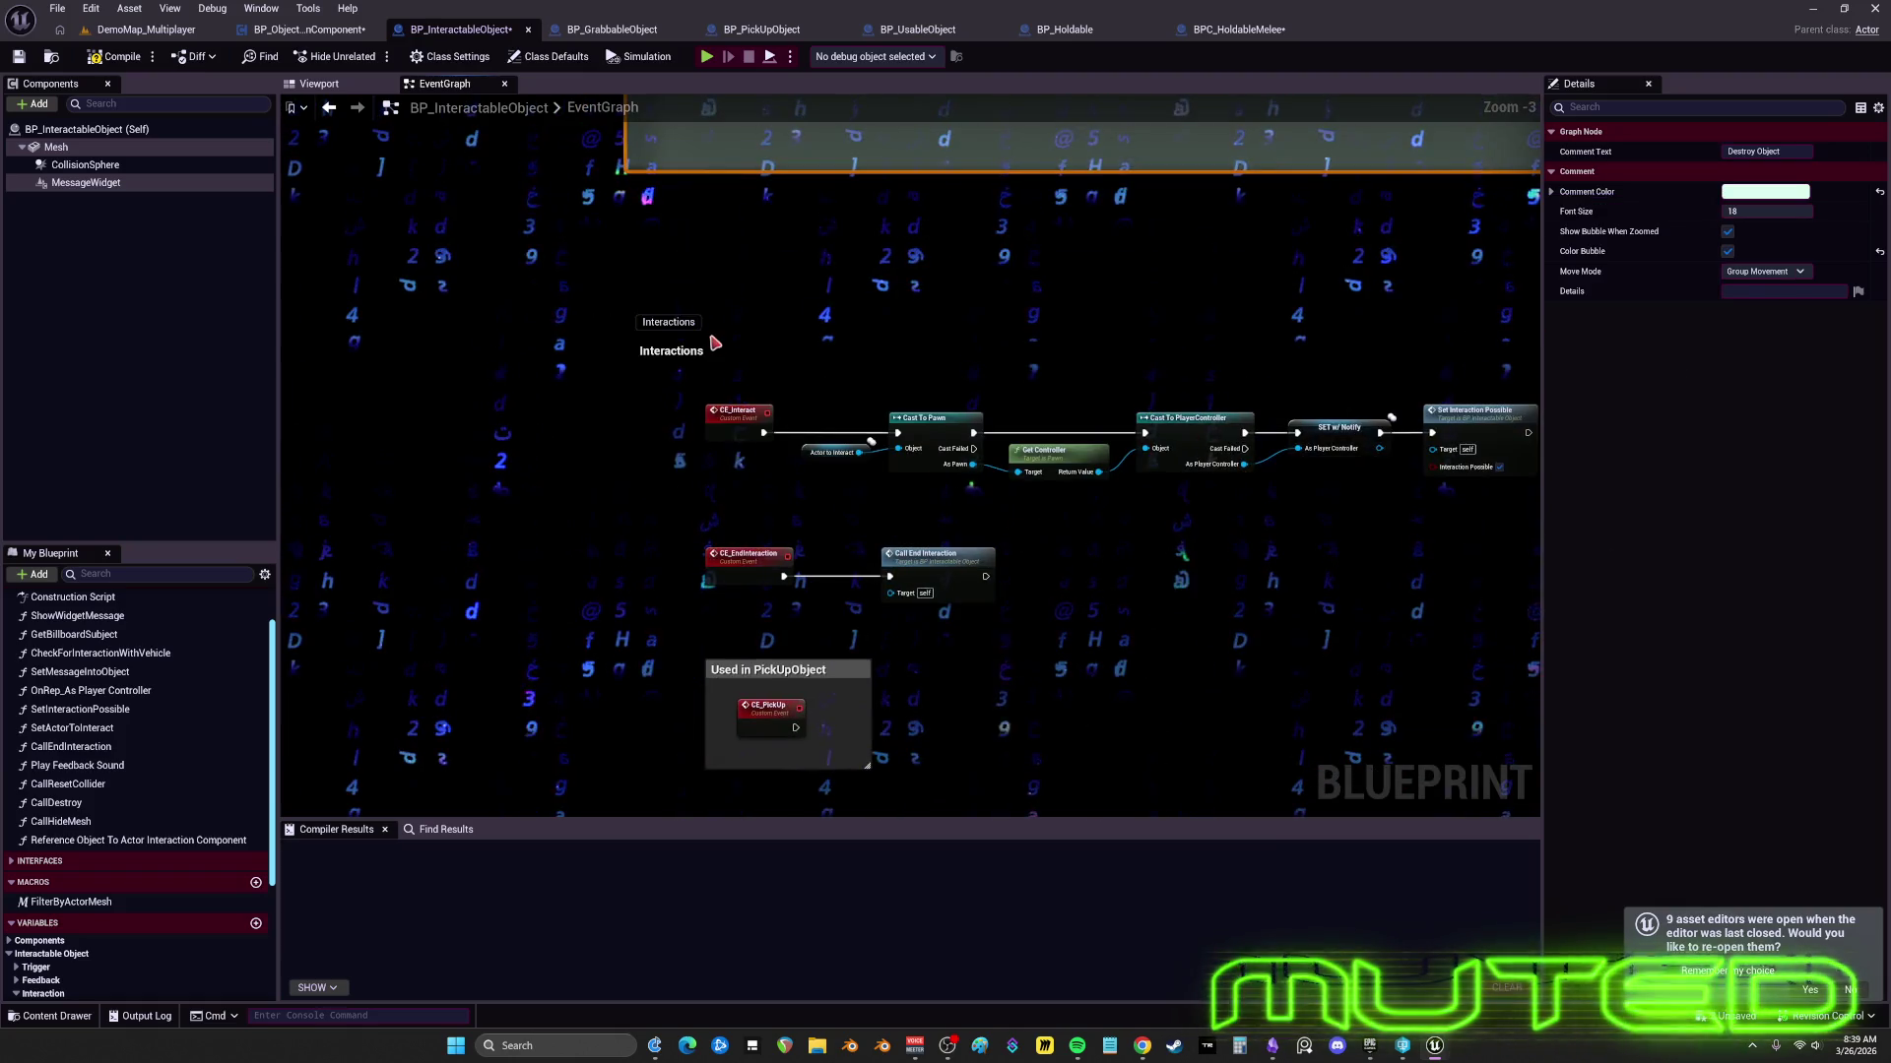
scroll(709, 337, "down", 1)
left_click(698, 346)
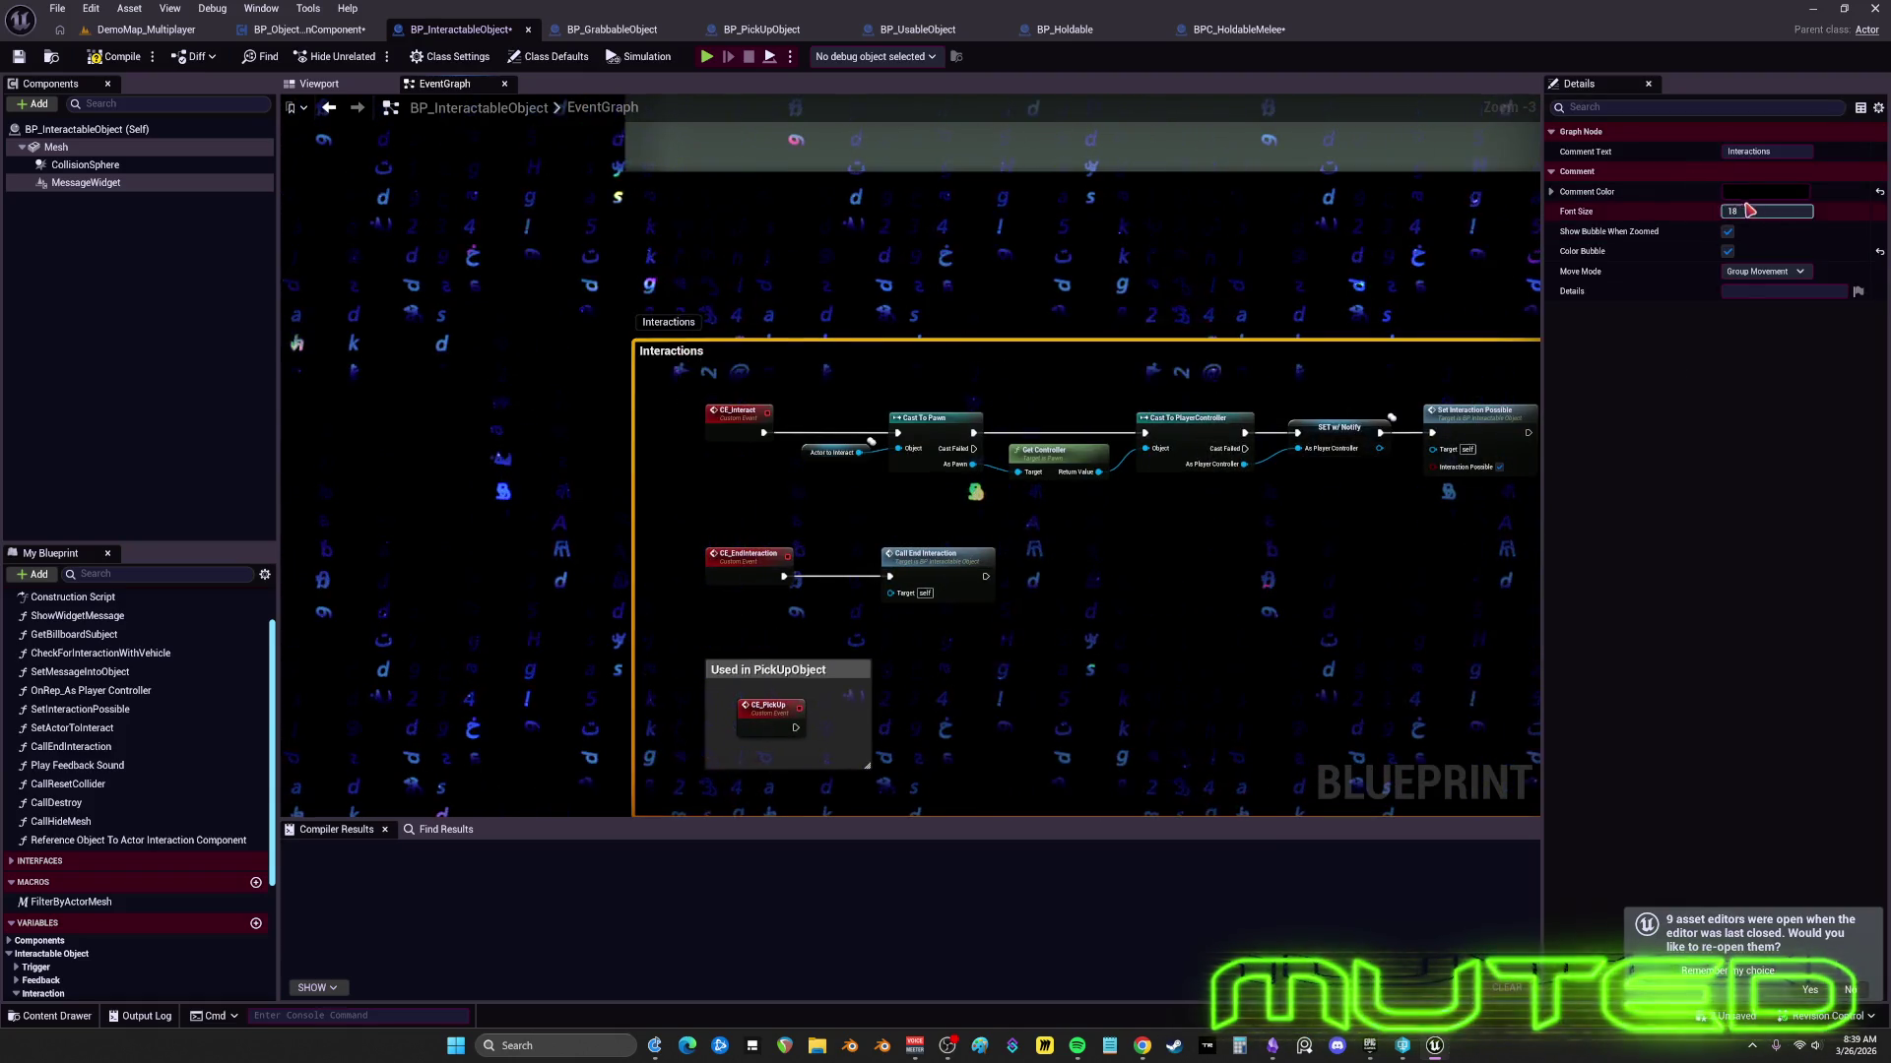
left_click(1764, 191)
left_click(1606, 492)
left_click(1623, 547)
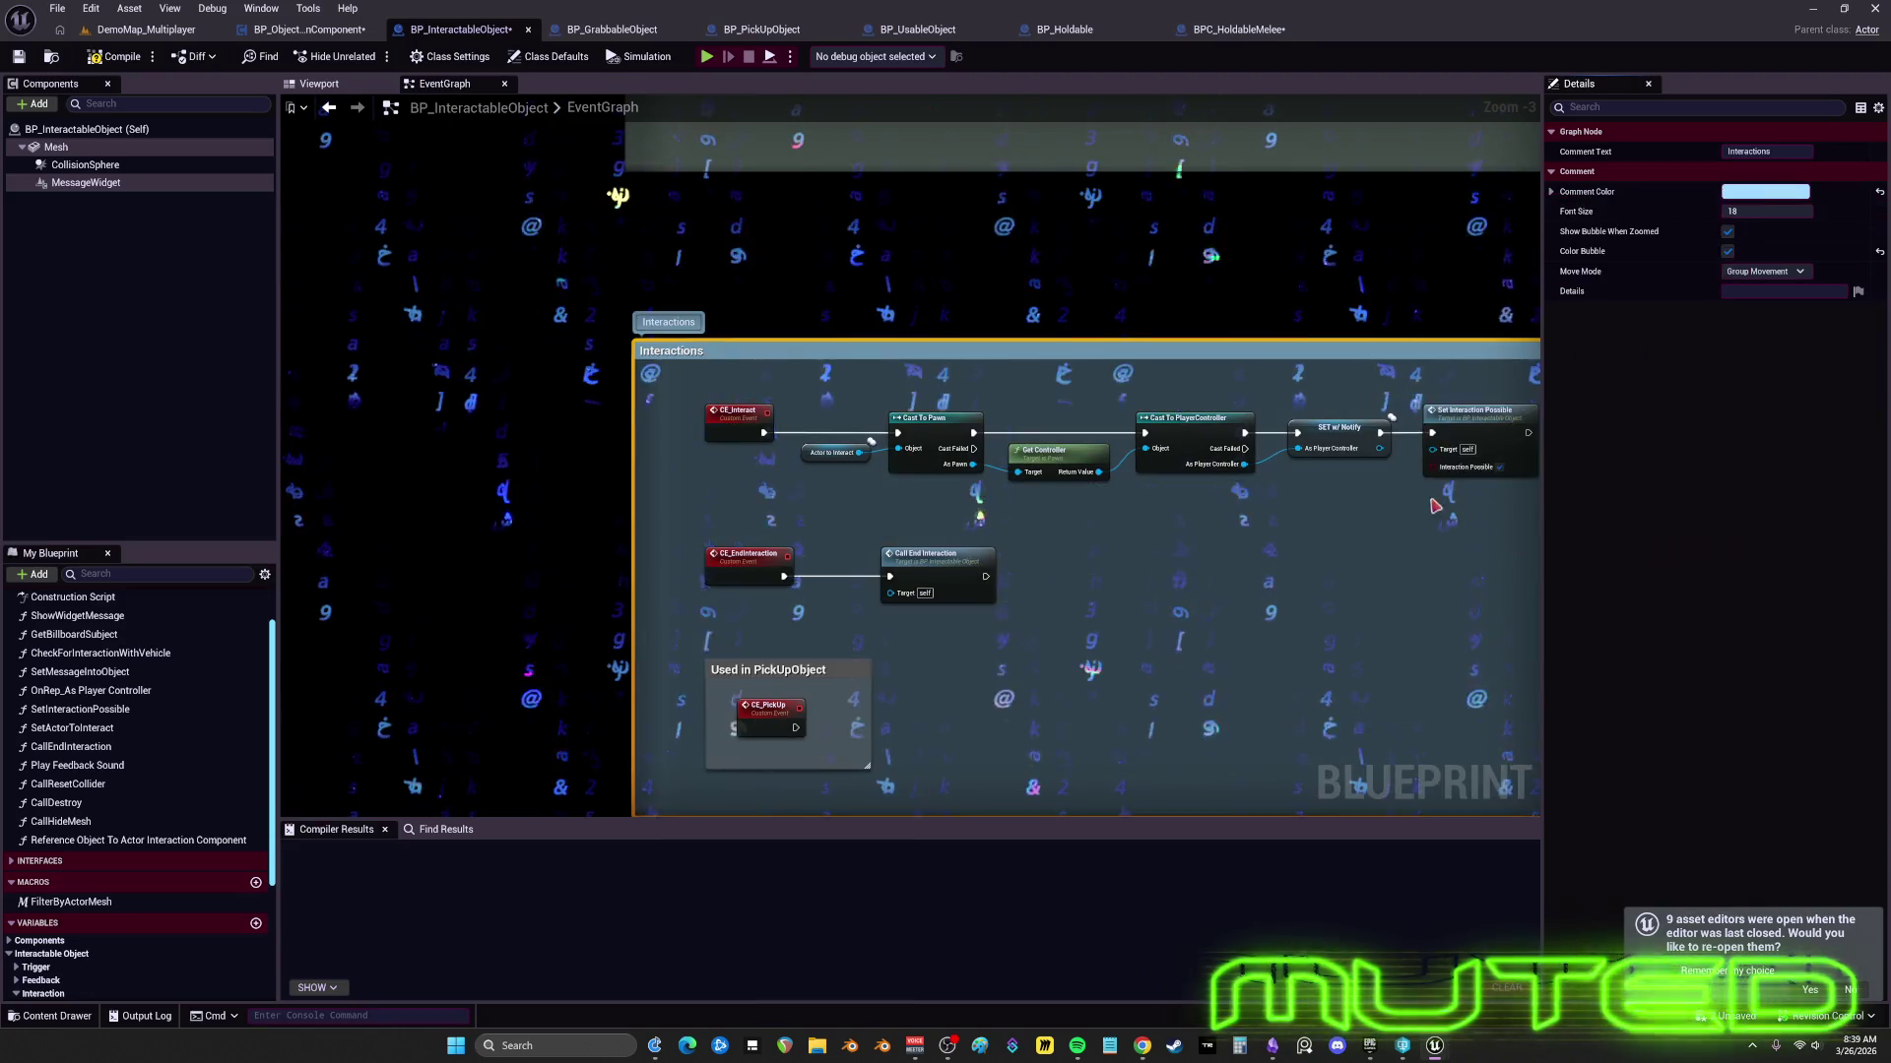
- Compact the CE_Interact chain, from Actor to Interact and Cast To Pawn through Set Interaction Possible
scroll(936, 374, "down", 1)
scroll(936, 374, "up", 4)
left_click_drag(730, 433, 860, 320)
left_click(868, 406, "ctrl")
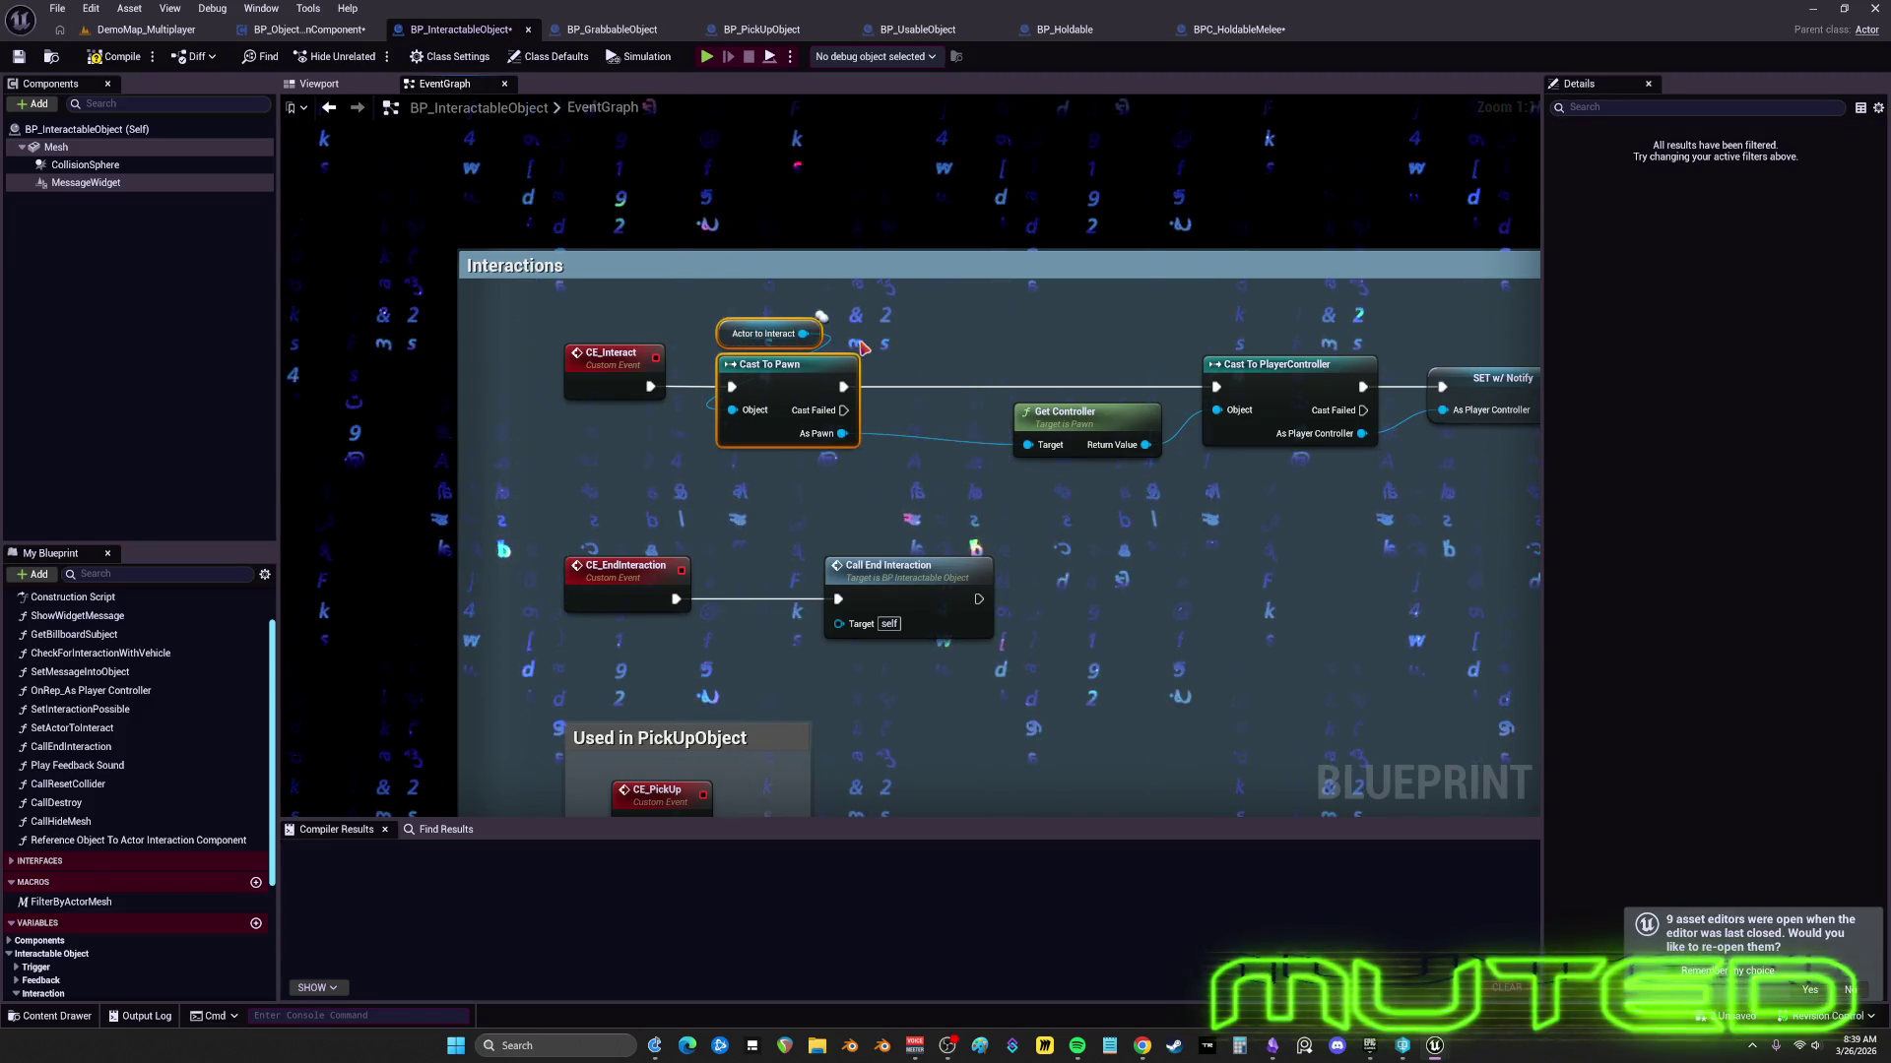
left_click_drag(1076, 414, 933, 424)
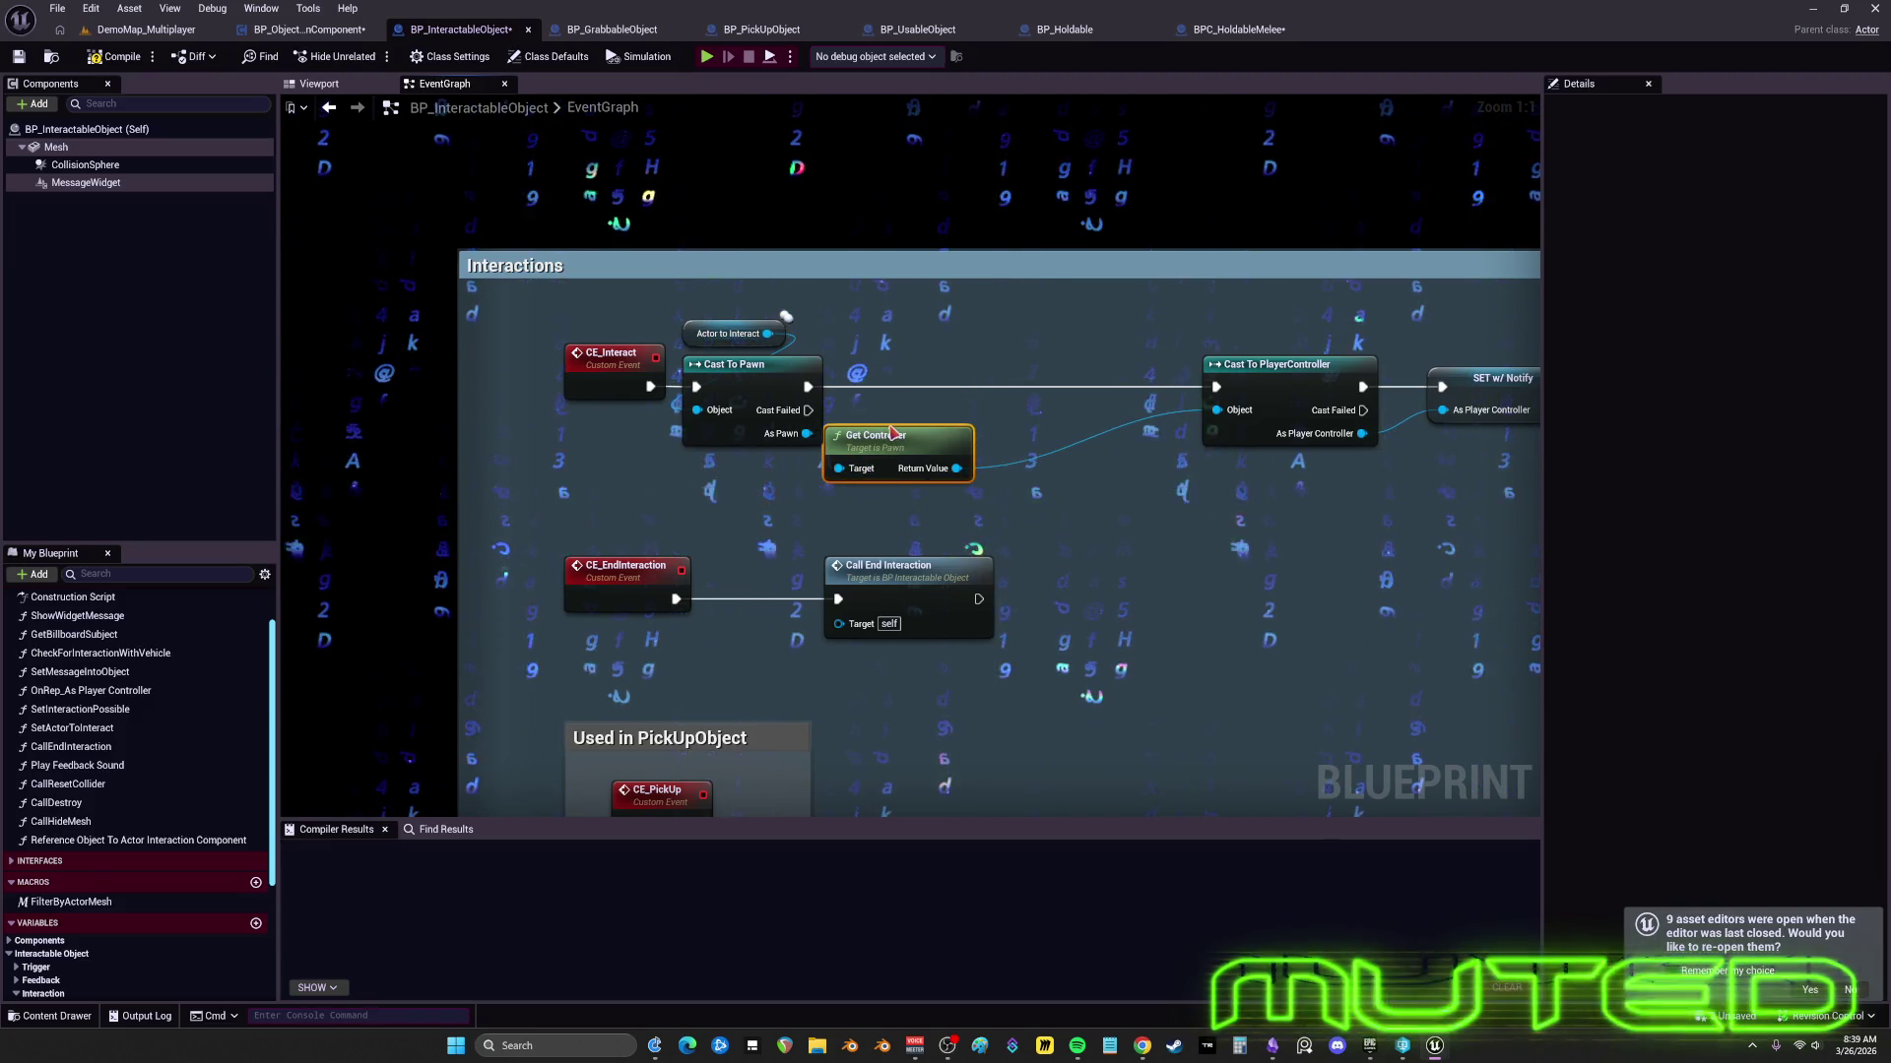
left_click_drag(1316, 387, 845, 390)
left_click_drag(1132, 391, 999, 391)
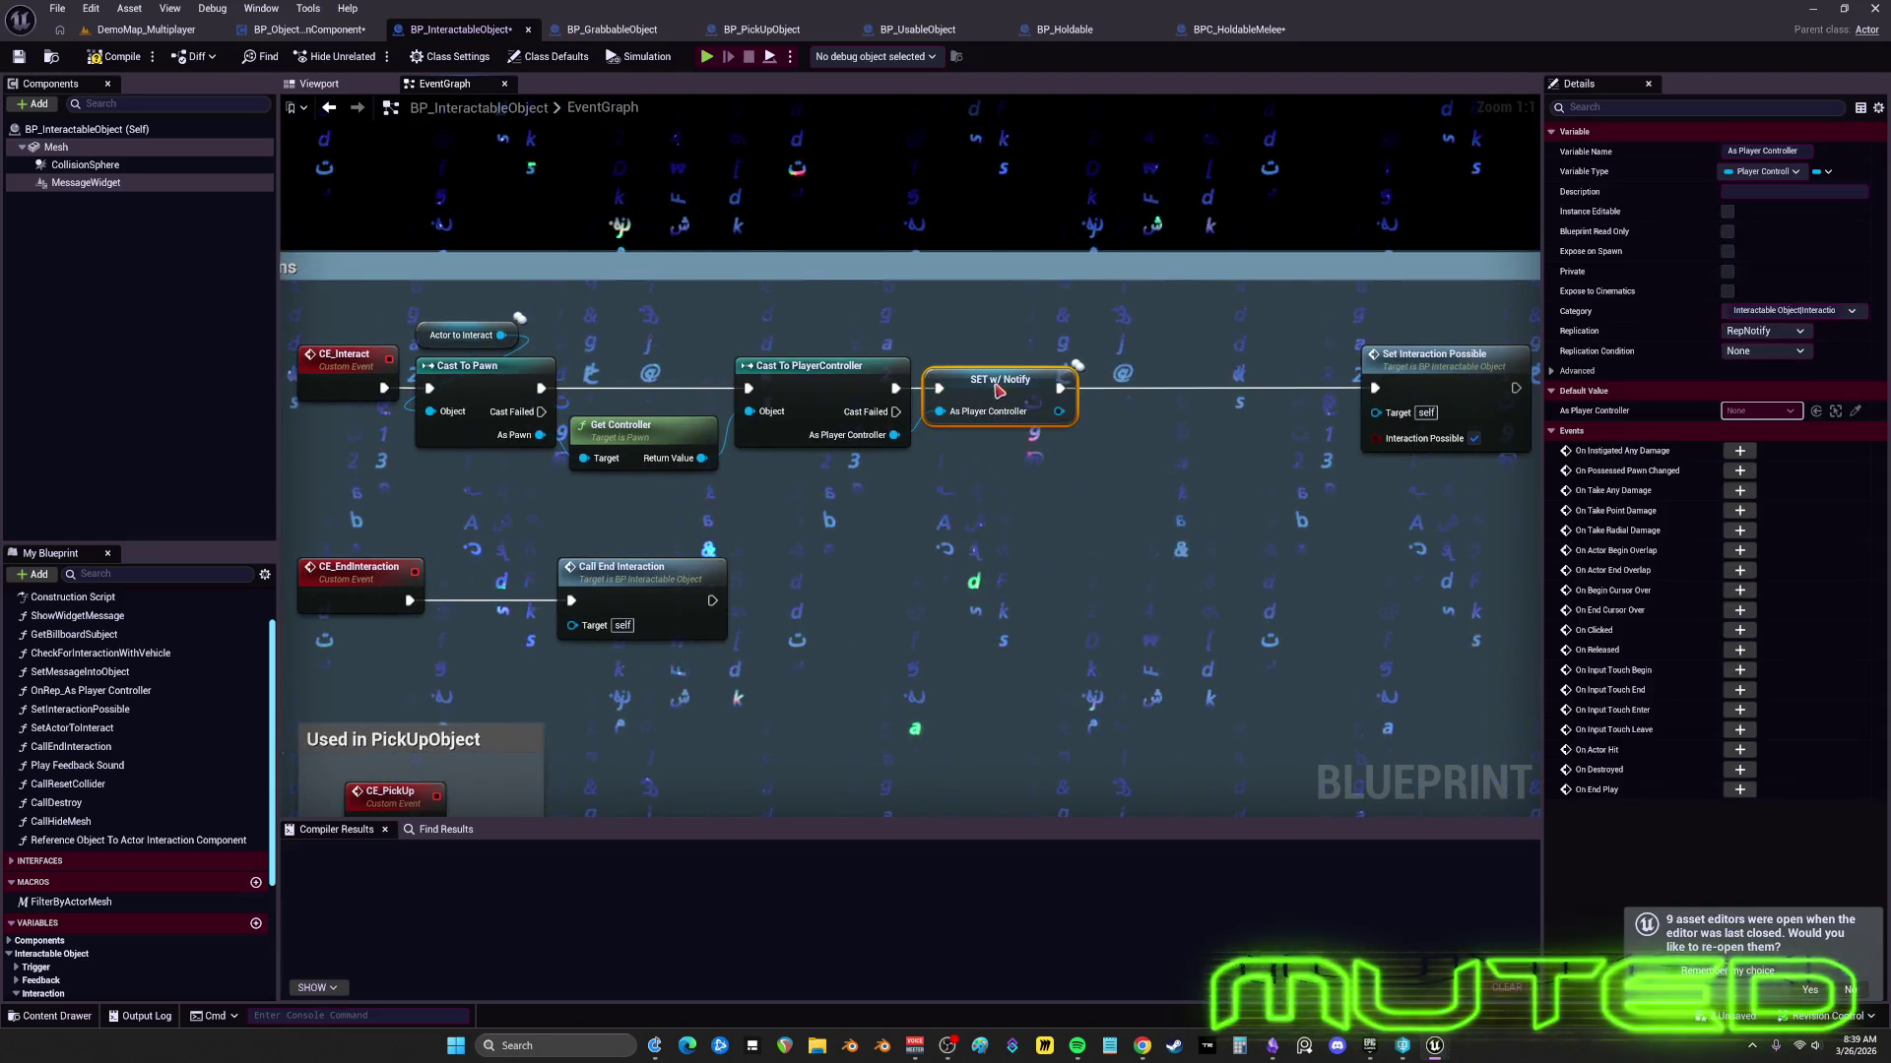
left_click_drag(1389, 369, 1190, 373)
- Raise the Used in PickUpObject group and shrink the Interactions box around its nodes
mouse_move(748, 640)
left_mouse_down()
mouse_move(354, 549)
mouse_move(449, 490)
left_mouse_up()
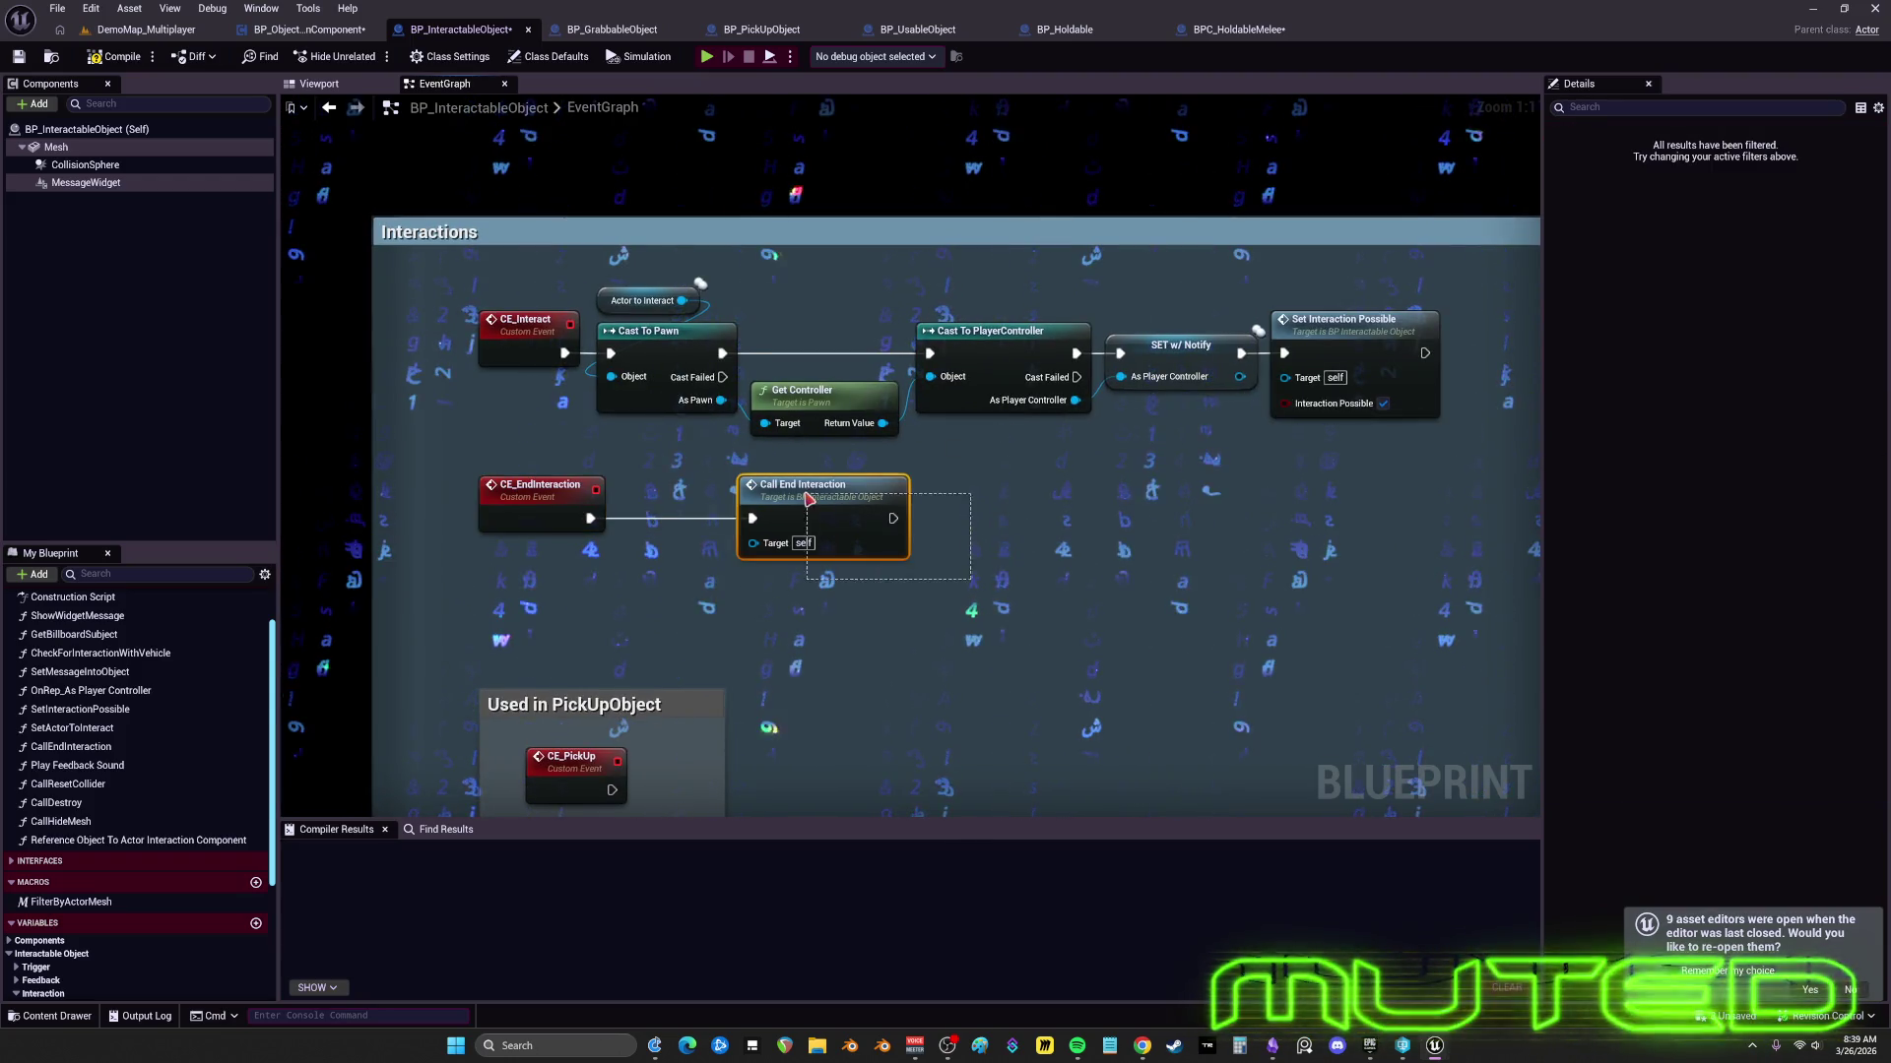
left_click_drag(874, 633, 887, 448)
left_click(730, 659)
left_click_drag(570, 490, 570, 440)
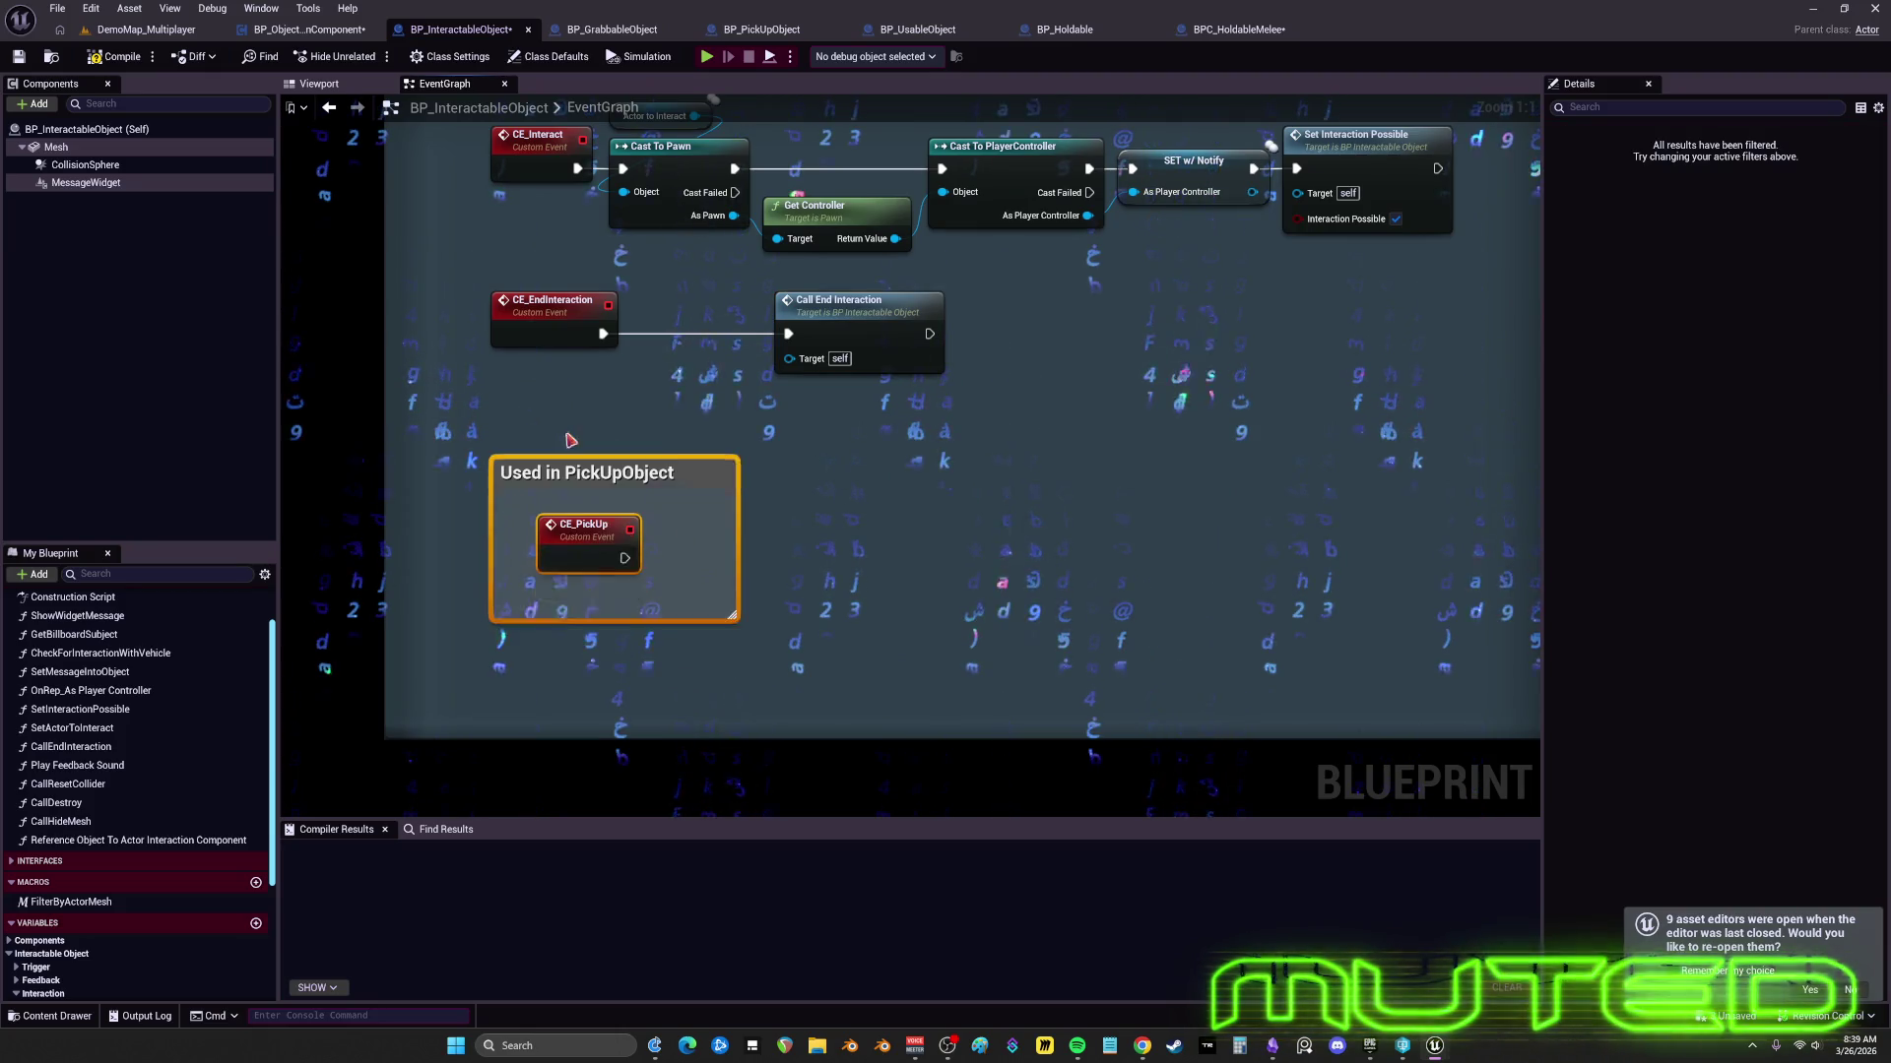
scroll(802, 591, "down", 8)
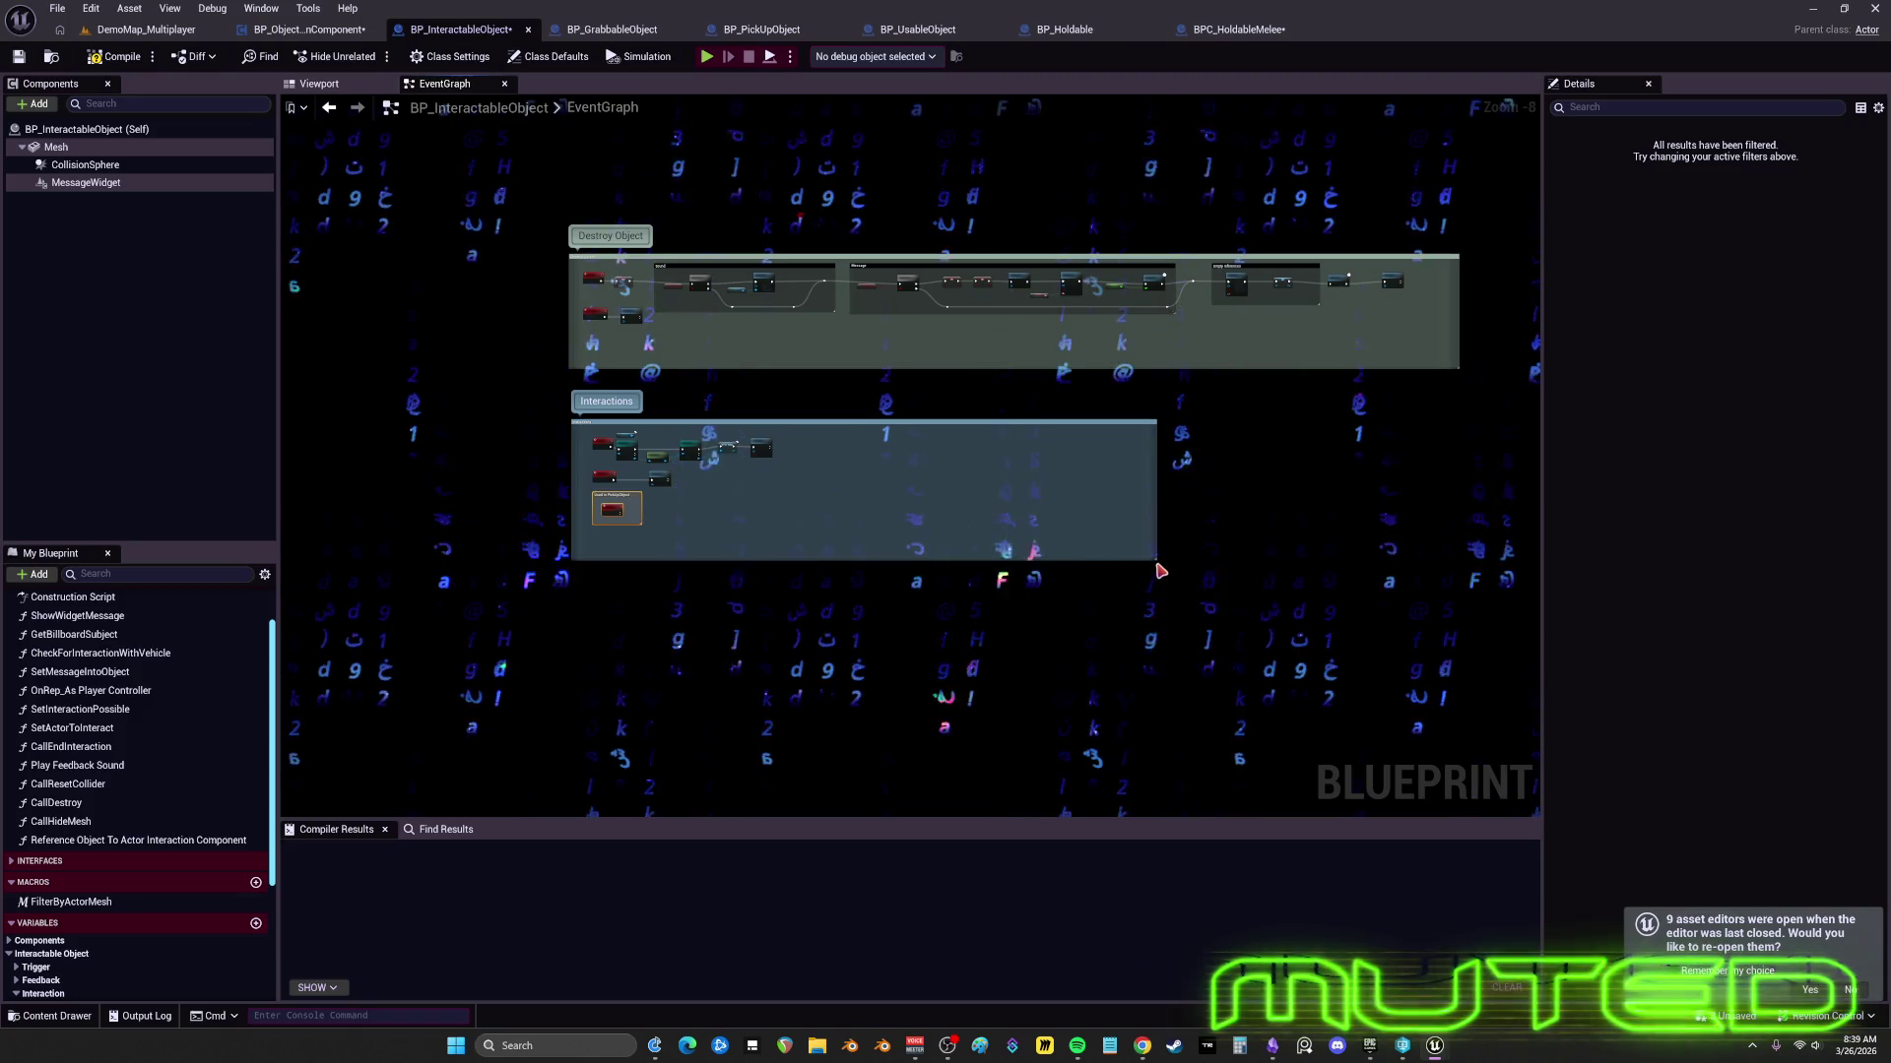
left_click_drag(1154, 559, 741, 530)
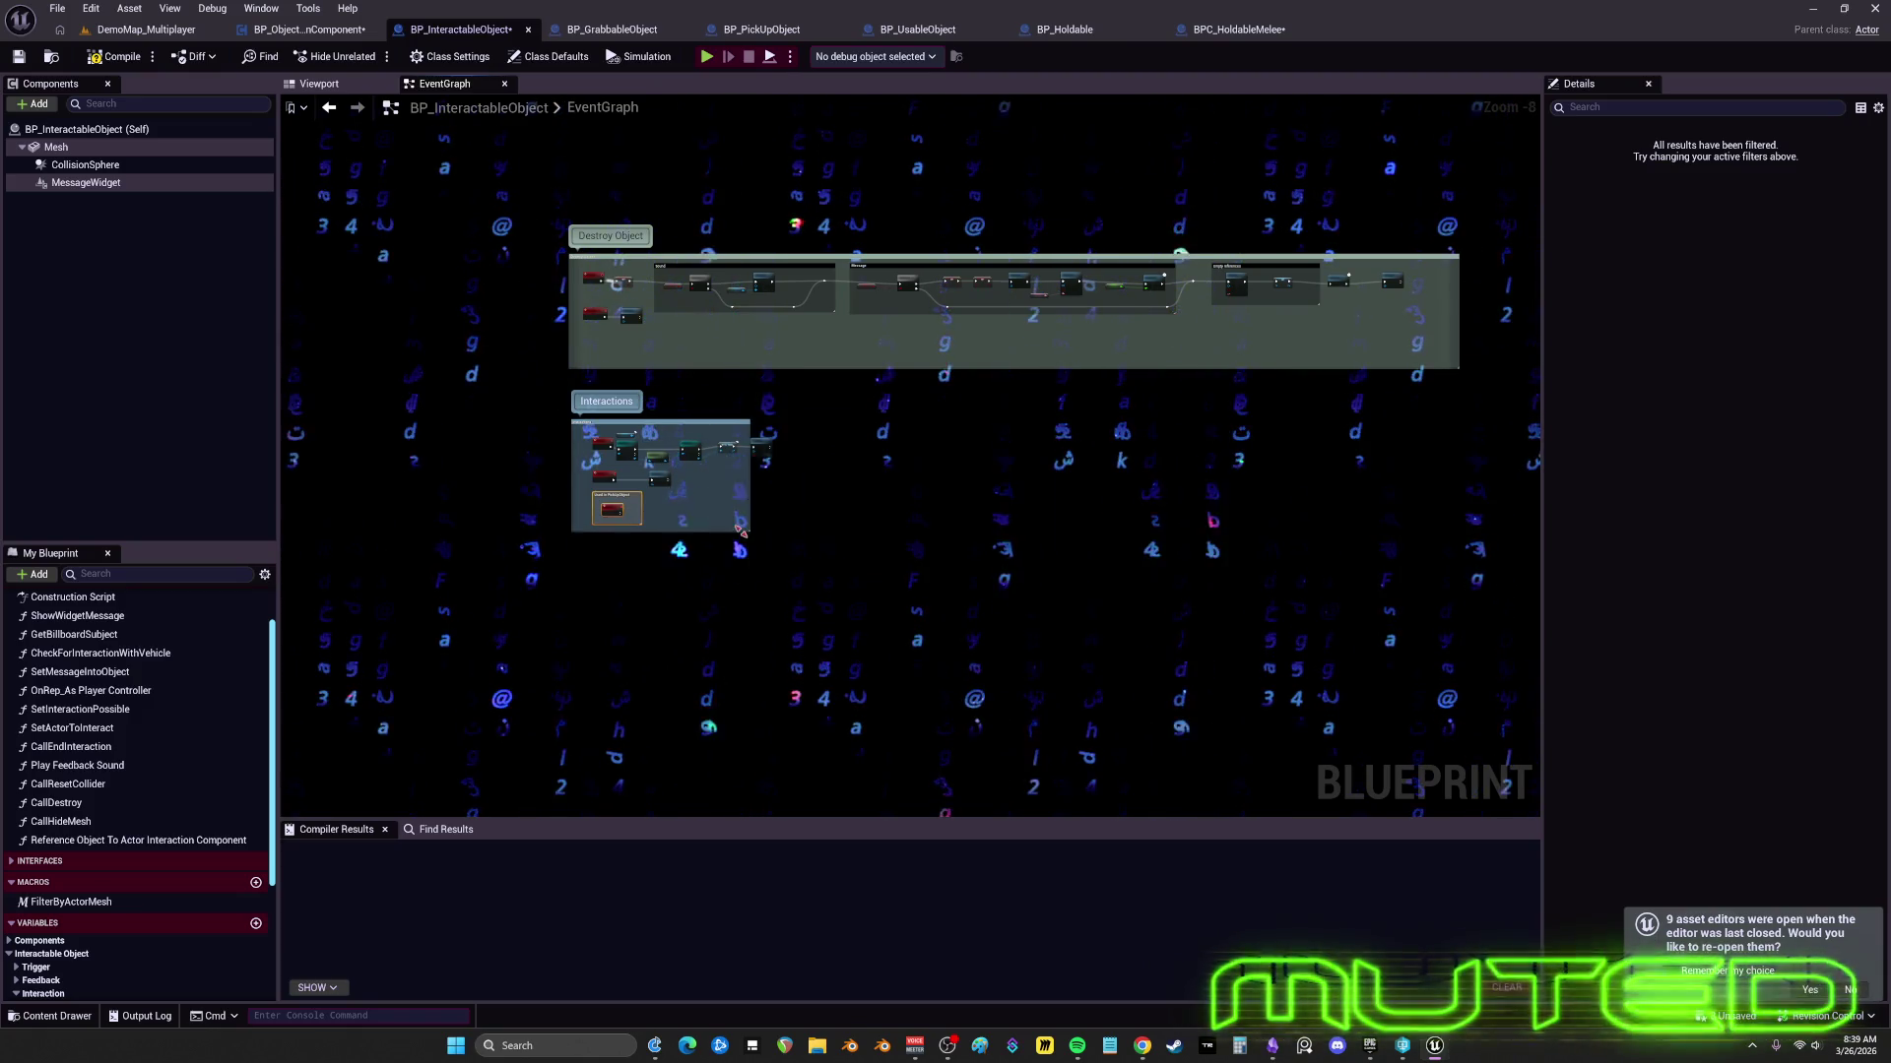
scroll(813, 407, "up", 6)
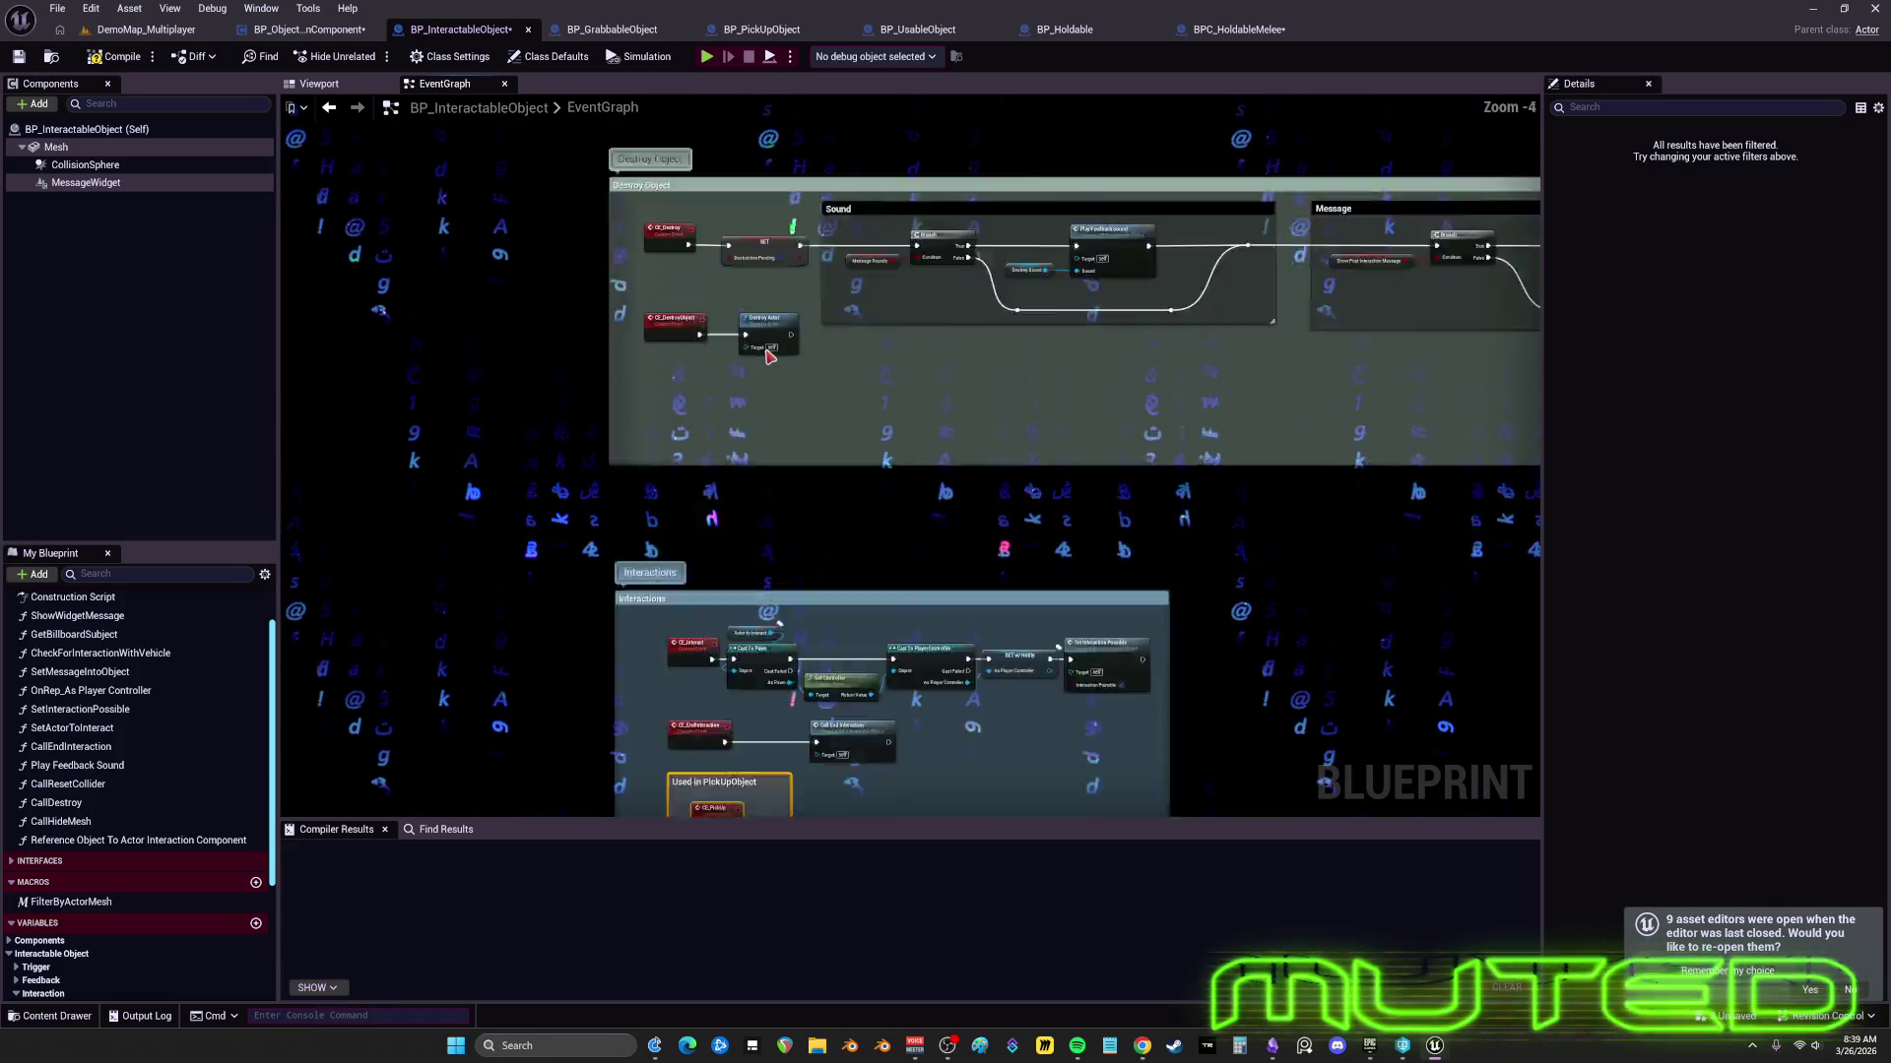
- Move CE_DestroyObject, CE_Destroy, the Destruction Pending SET and Destroy Actor up-left together
left_click(623, 304)
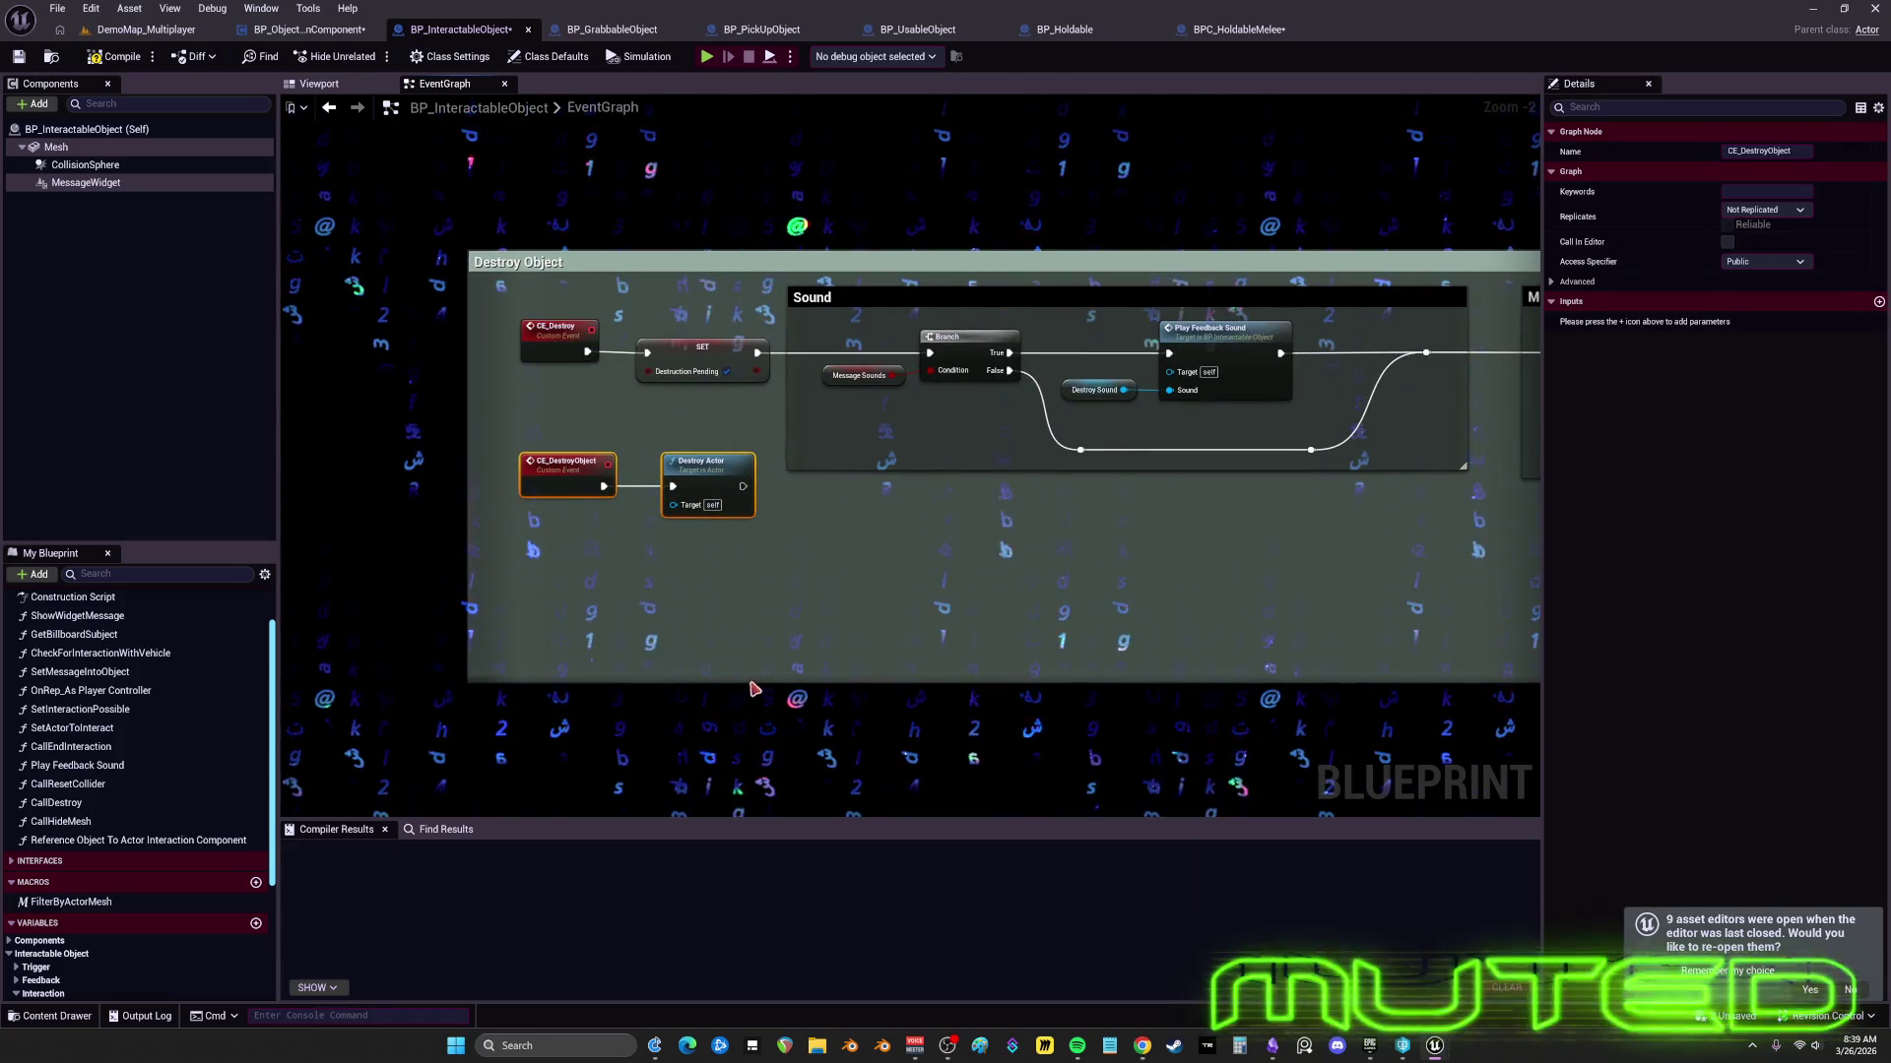
scroll(695, 427, "up", 2)
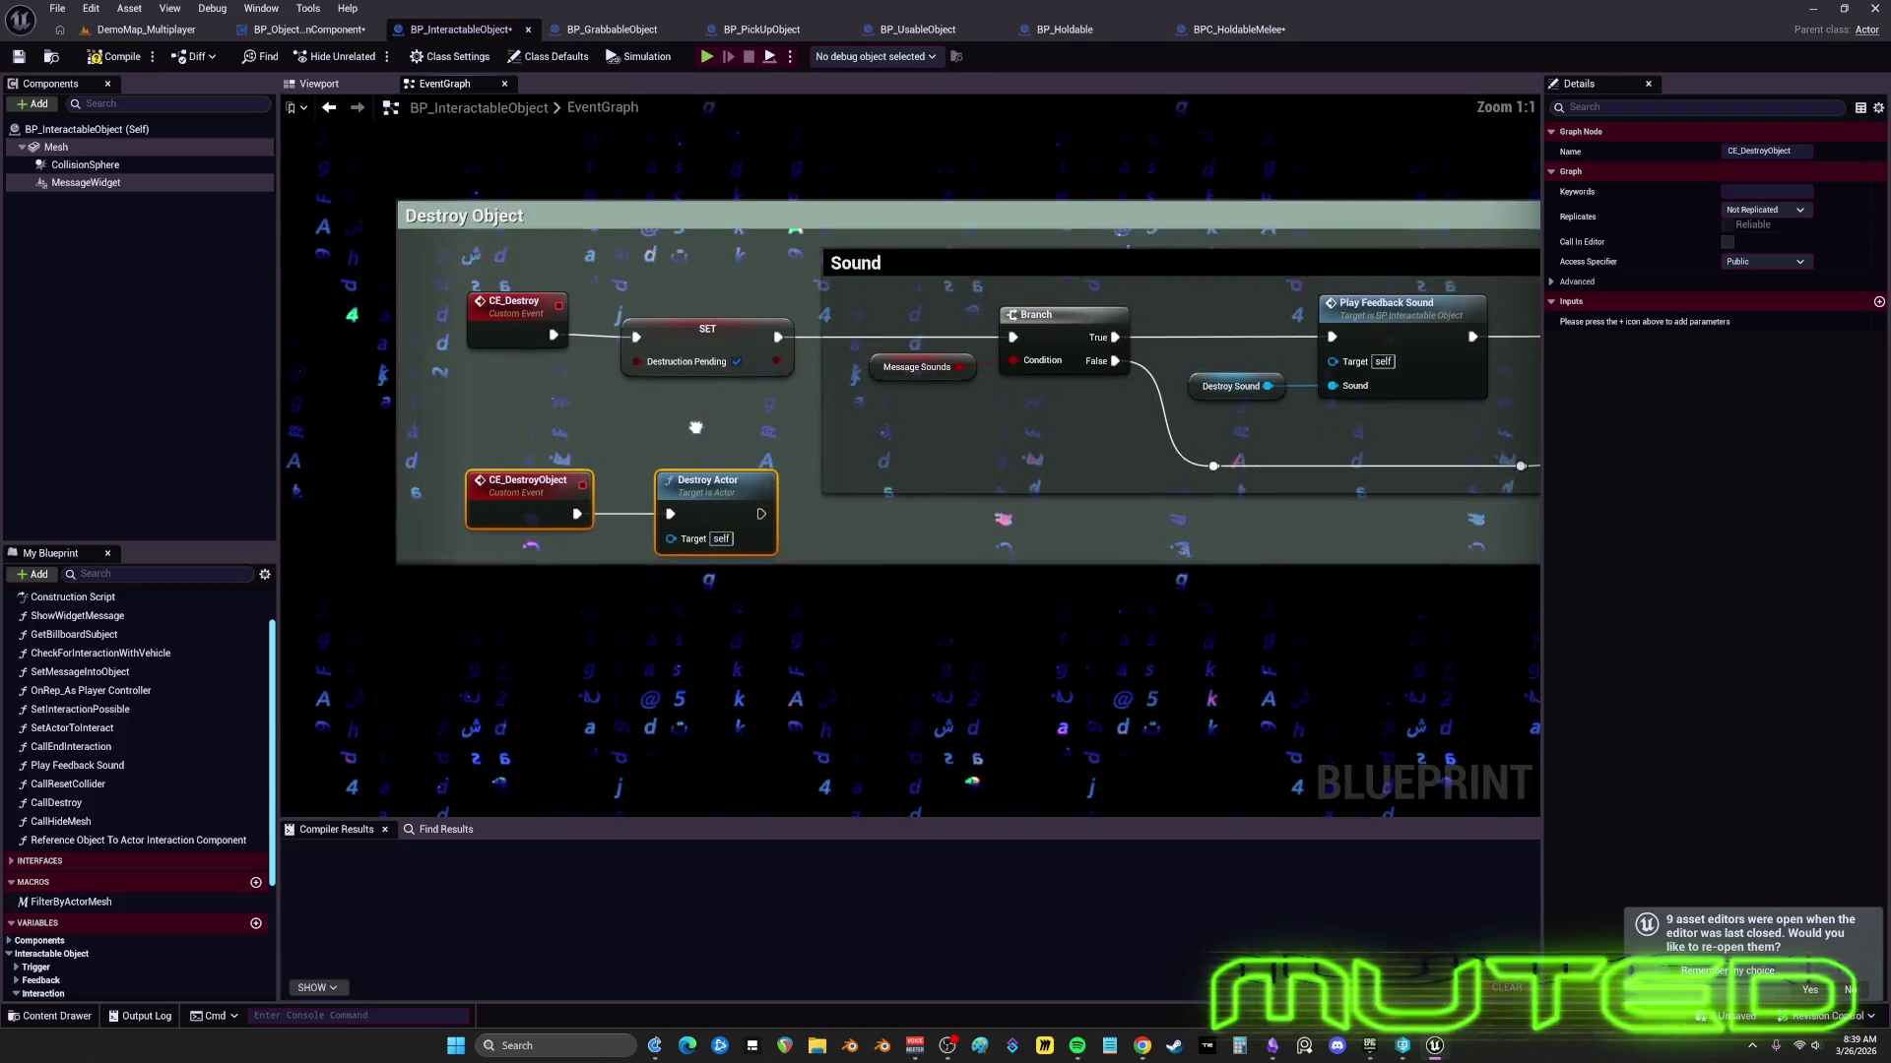
left_click(522, 310, "ctrl")
left_click_drag(522, 310, 461, 263)
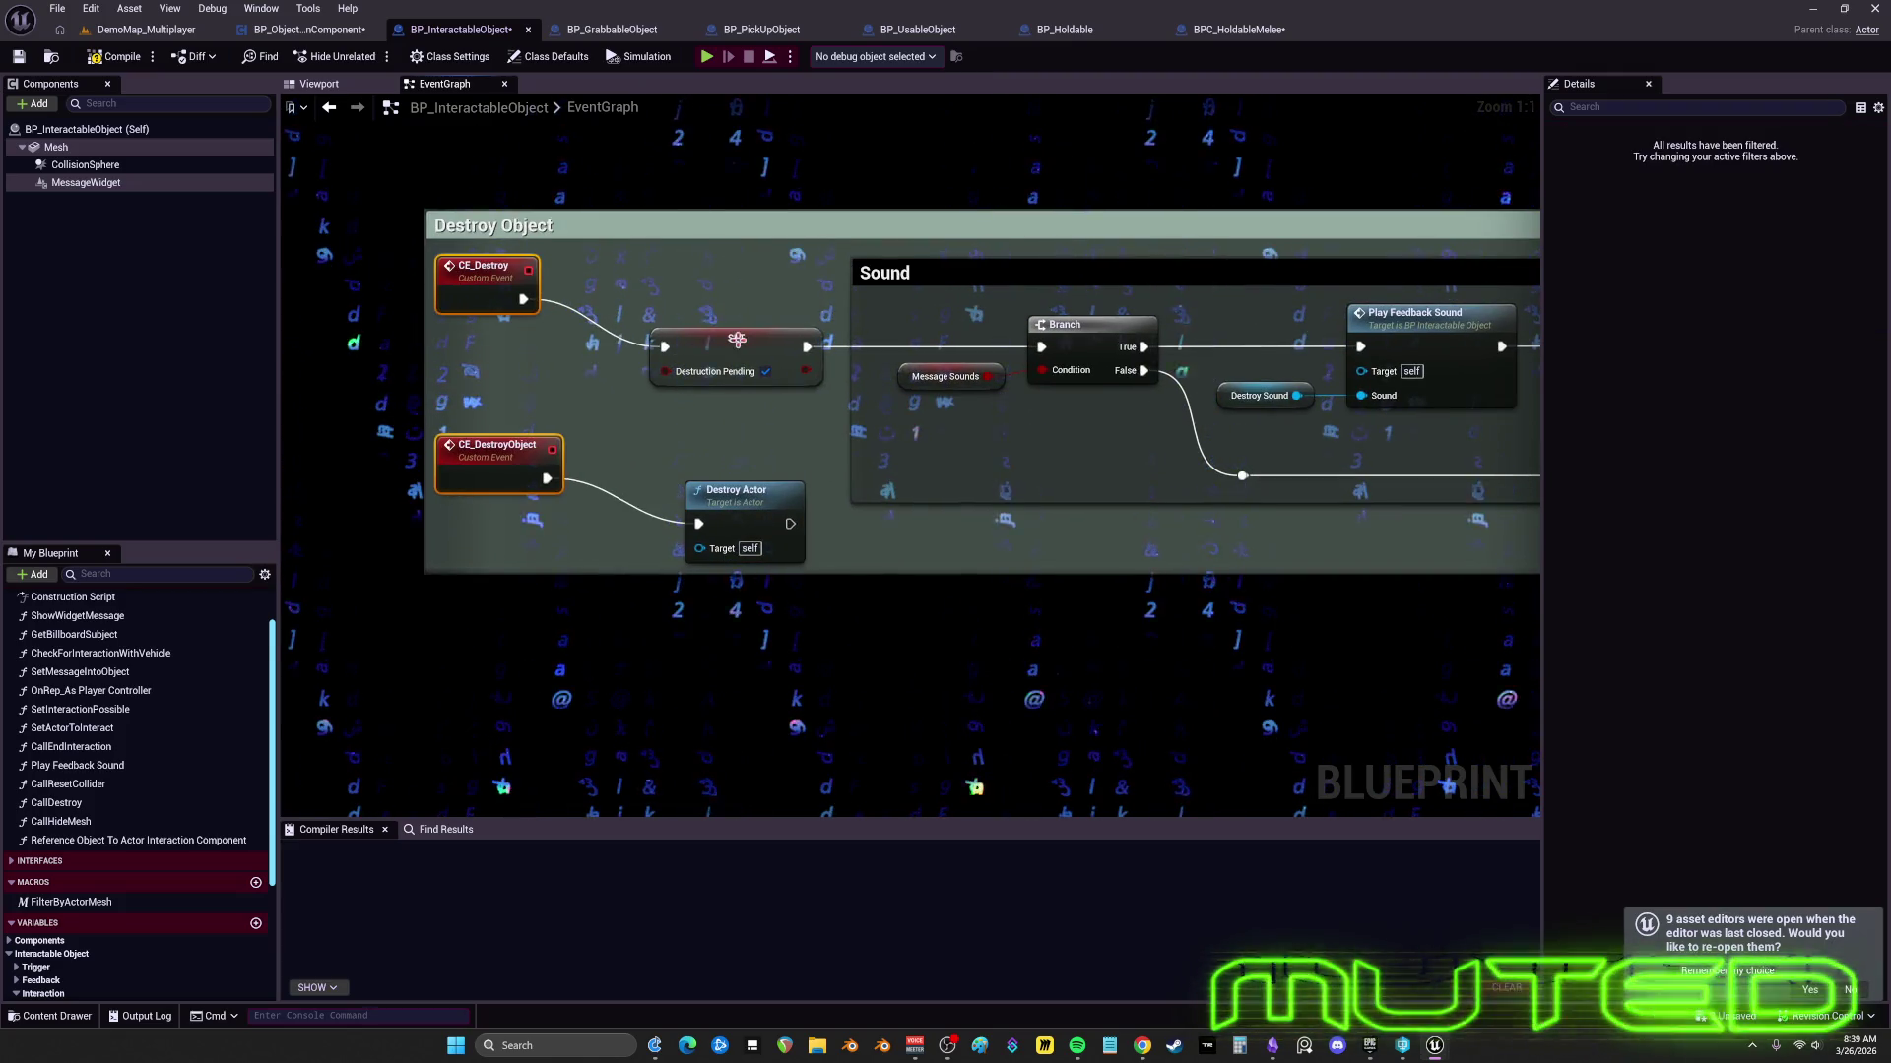
left_click_drag(737, 338, 677, 297)
mouse_move(736, 513)
left_mouse_down()
mouse_move(645, 480)
mouse_move(530, 525)
left_mouse_up()
- Narrow the Sound group and stack the Message Sounds getter and Destroy Sound above their nodes
left_click_drag(754, 346, 930, 339)
left_click_drag(812, 432, 947, 357)
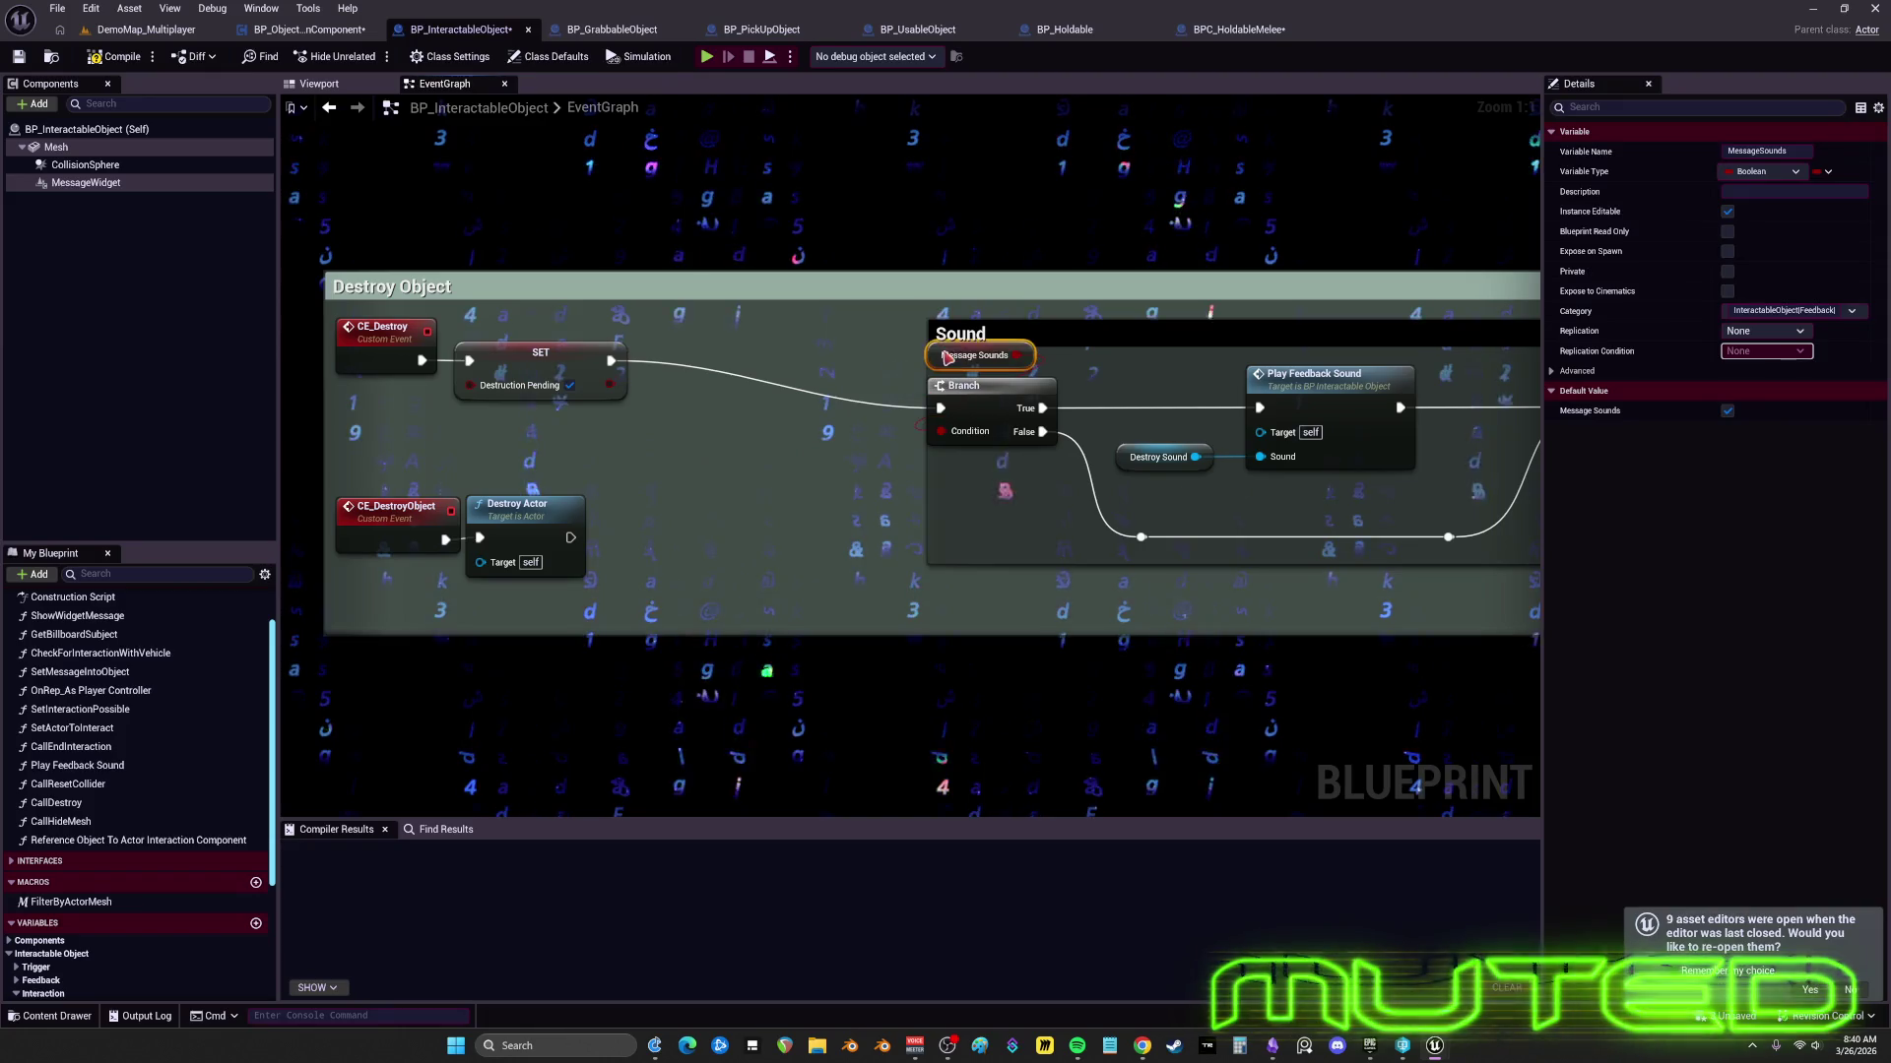
left_click_drag(1127, 342, 754, 469)
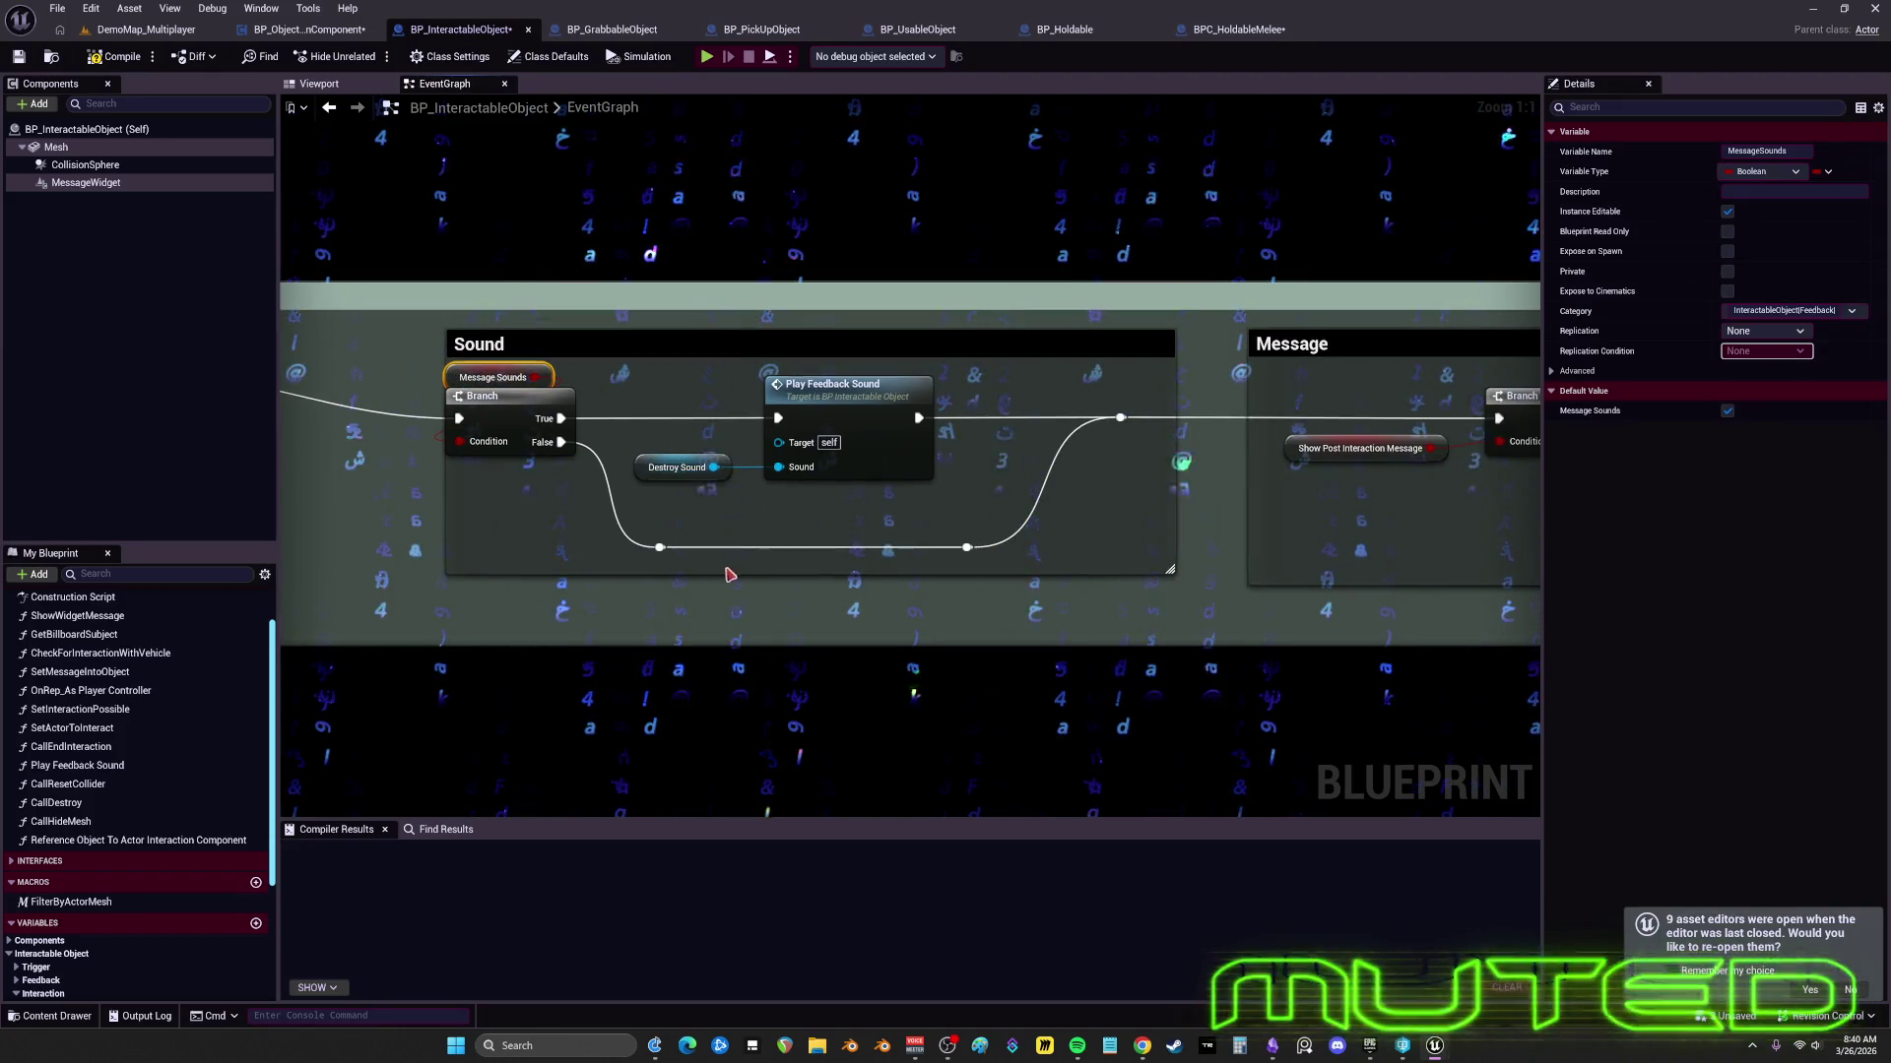
scroll(758, 478, "down", 1)
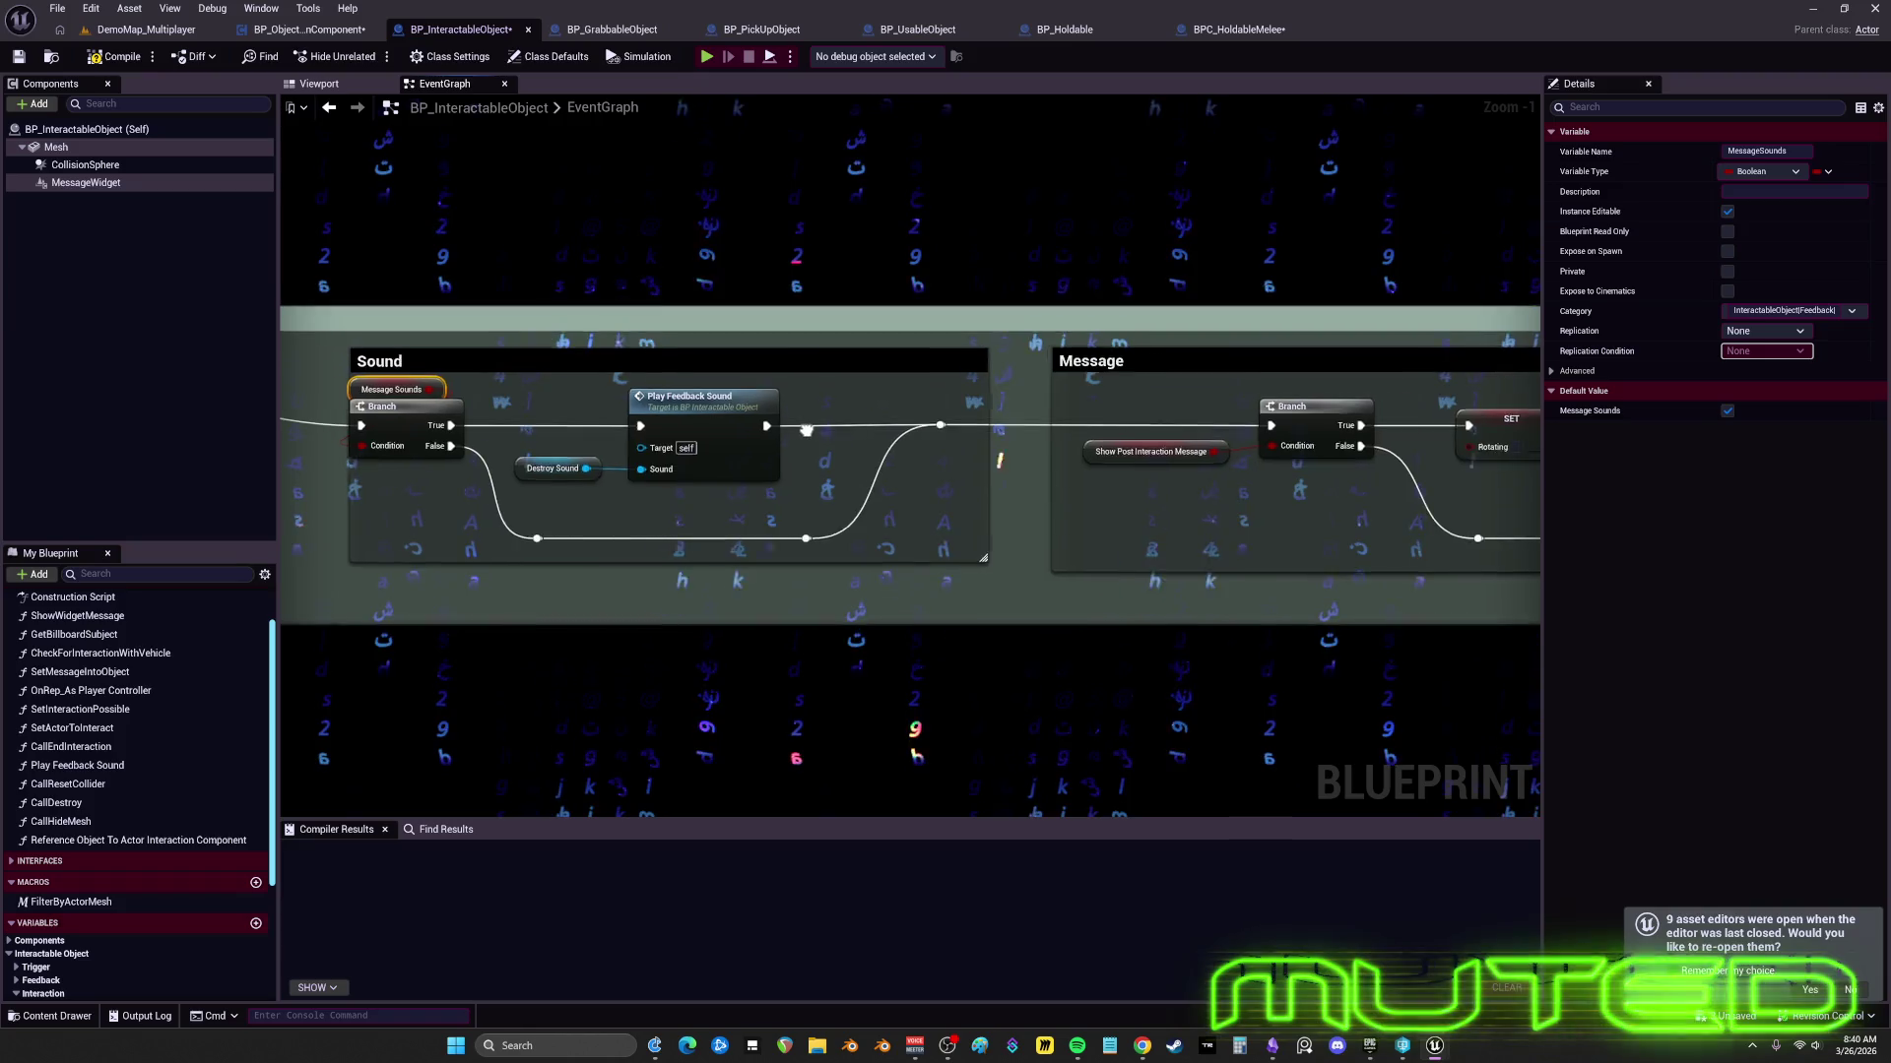
mouse_move(646, 449)
left_mouse_down()
mouse_move(759, 359)
mouse_move(629, 361)
left_mouse_up()
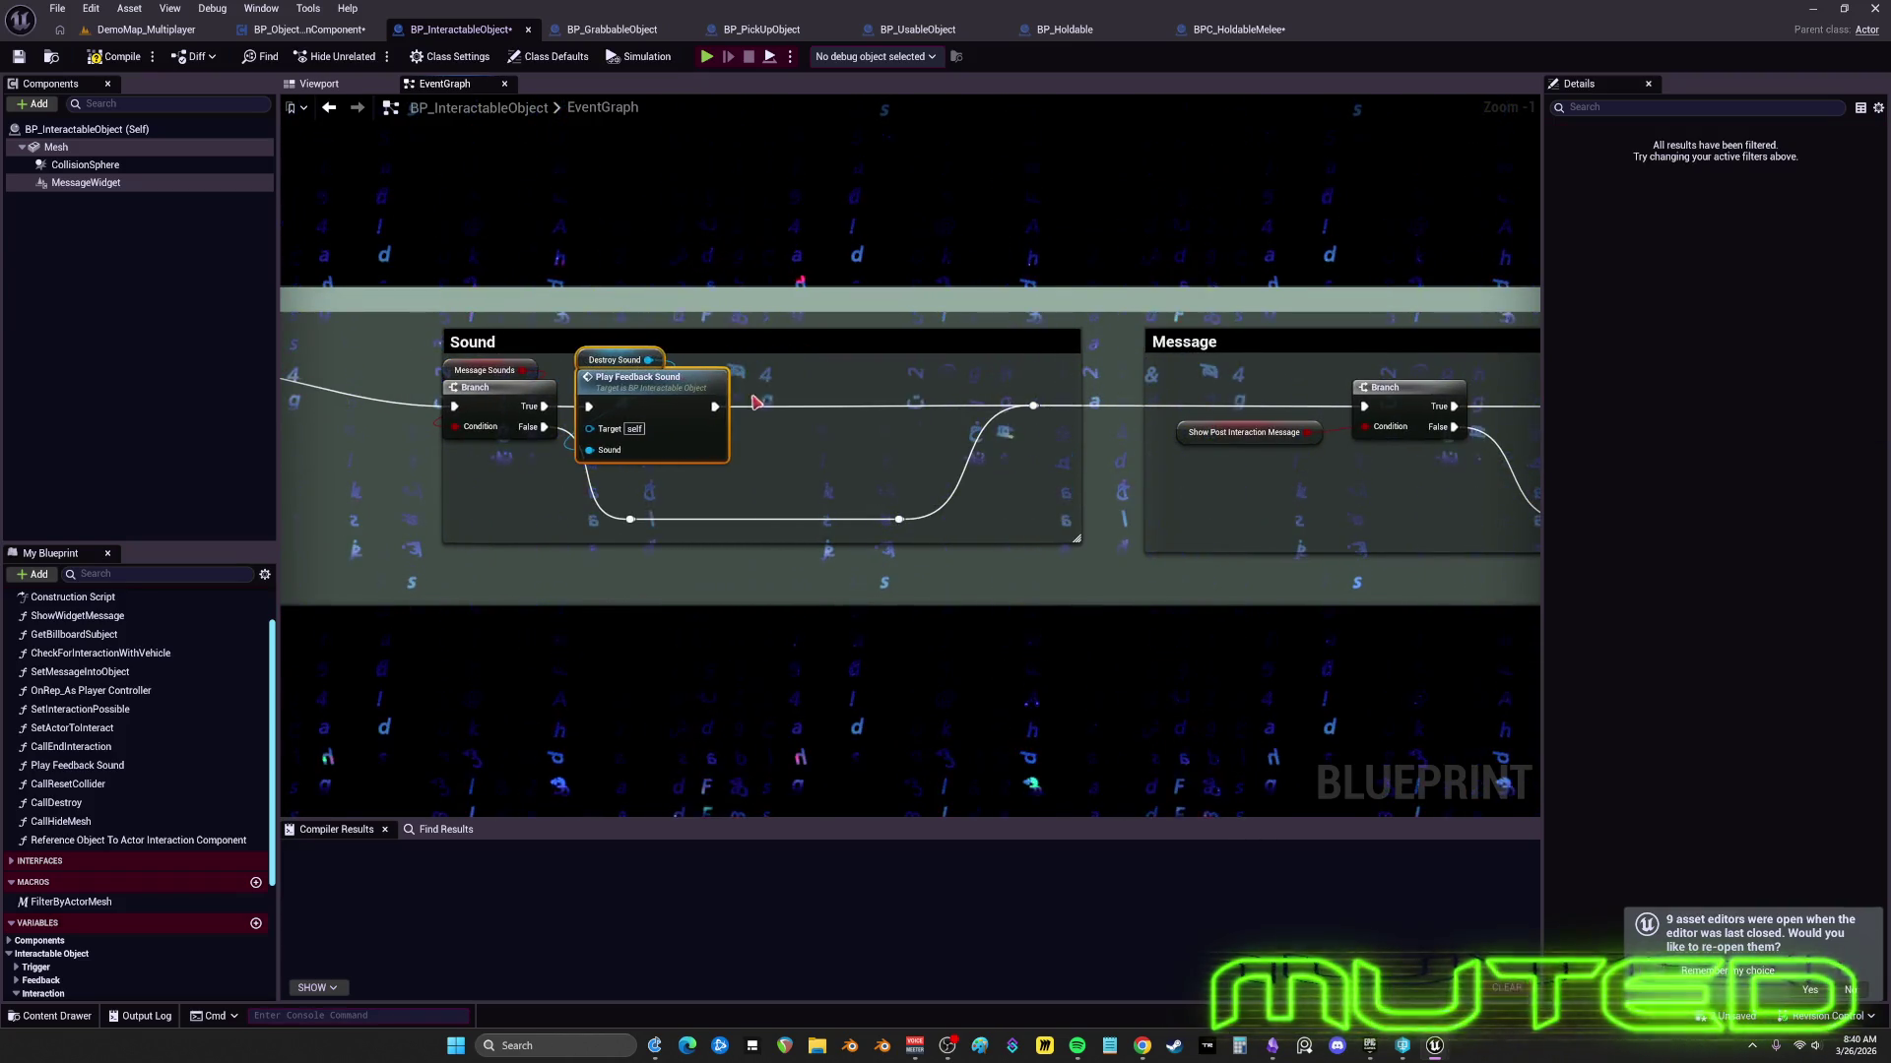
- Shift the reroute knots, shrink the Sound group, and place Show Post Interaction Message under the Branch
mouse_move(899, 519)
left_mouse_down()
mouse_move(837, 519)
mouse_move(945, 547)
mouse_move(580, 507)
left_mouse_up()
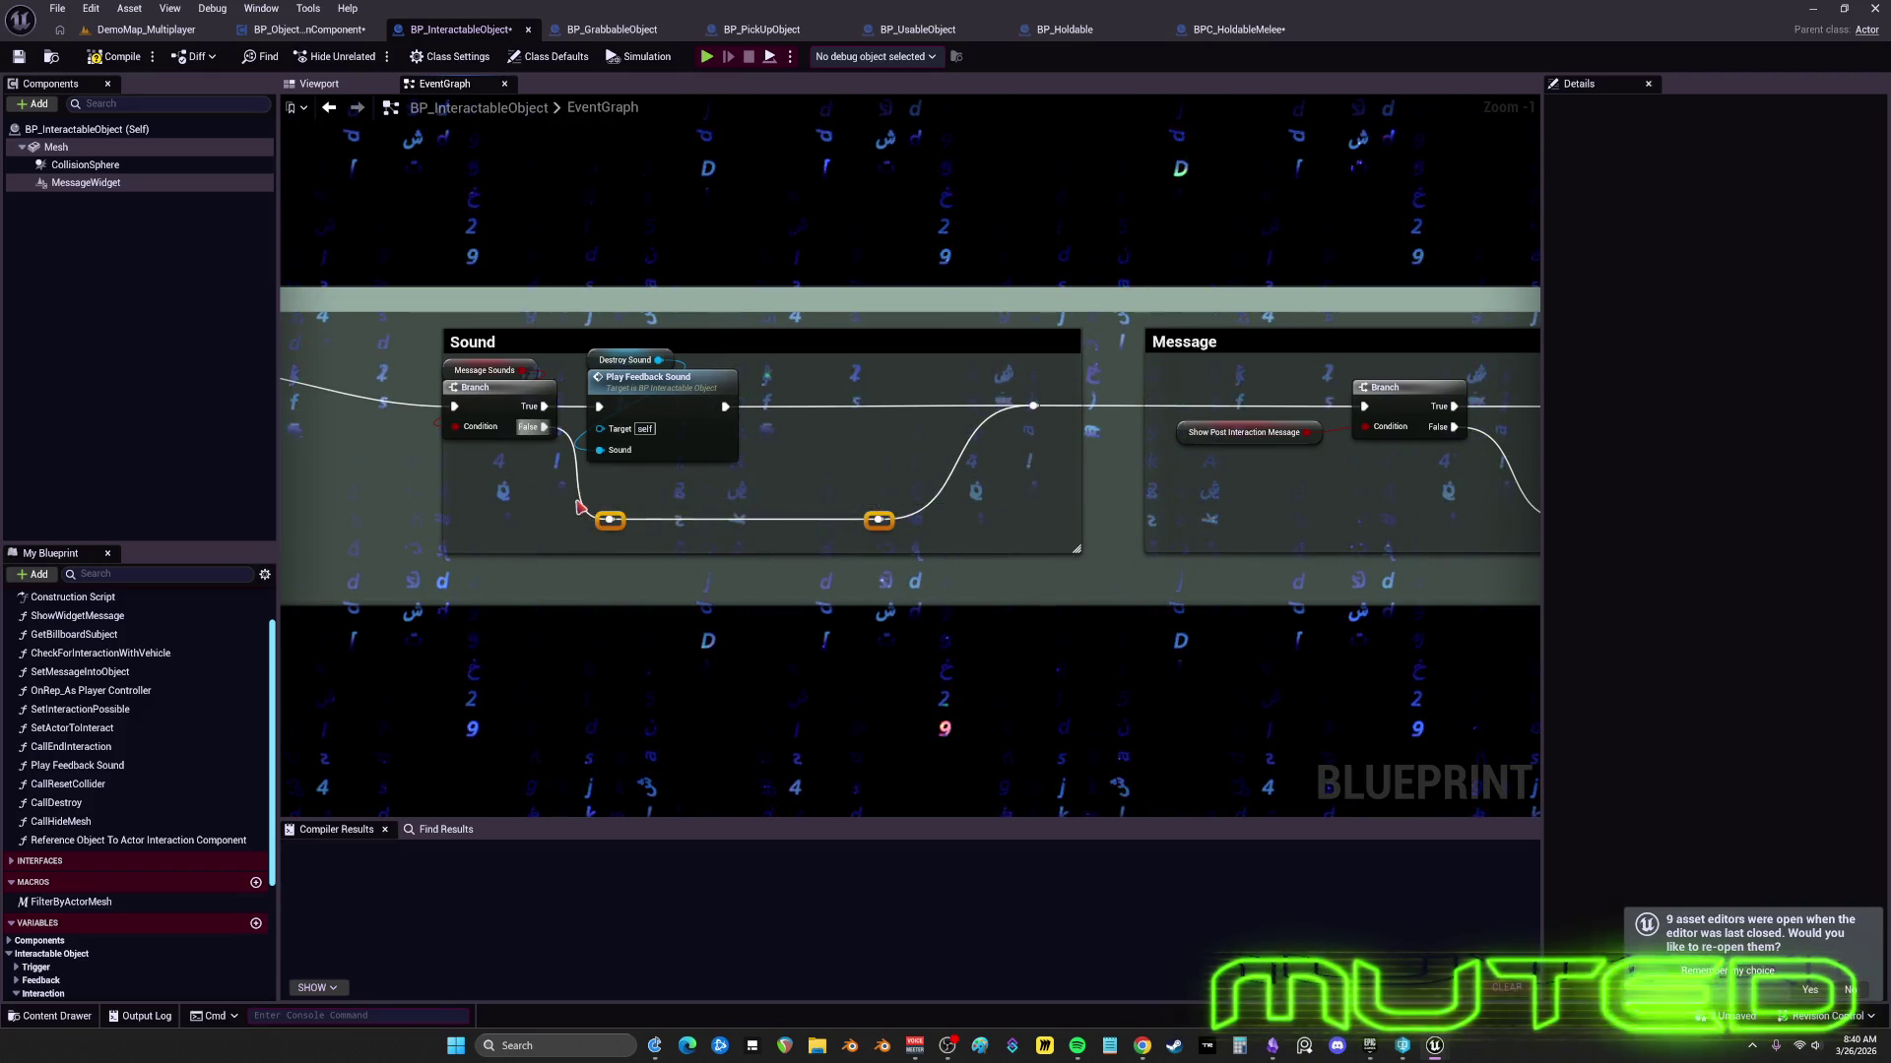
mouse_move(879, 479)
left_mouse_down()
mouse_move(807, 408)
mouse_move(775, 406)
mouse_move(723, 467)
left_mouse_up()
left_click_drag(1078, 548, 793, 483)
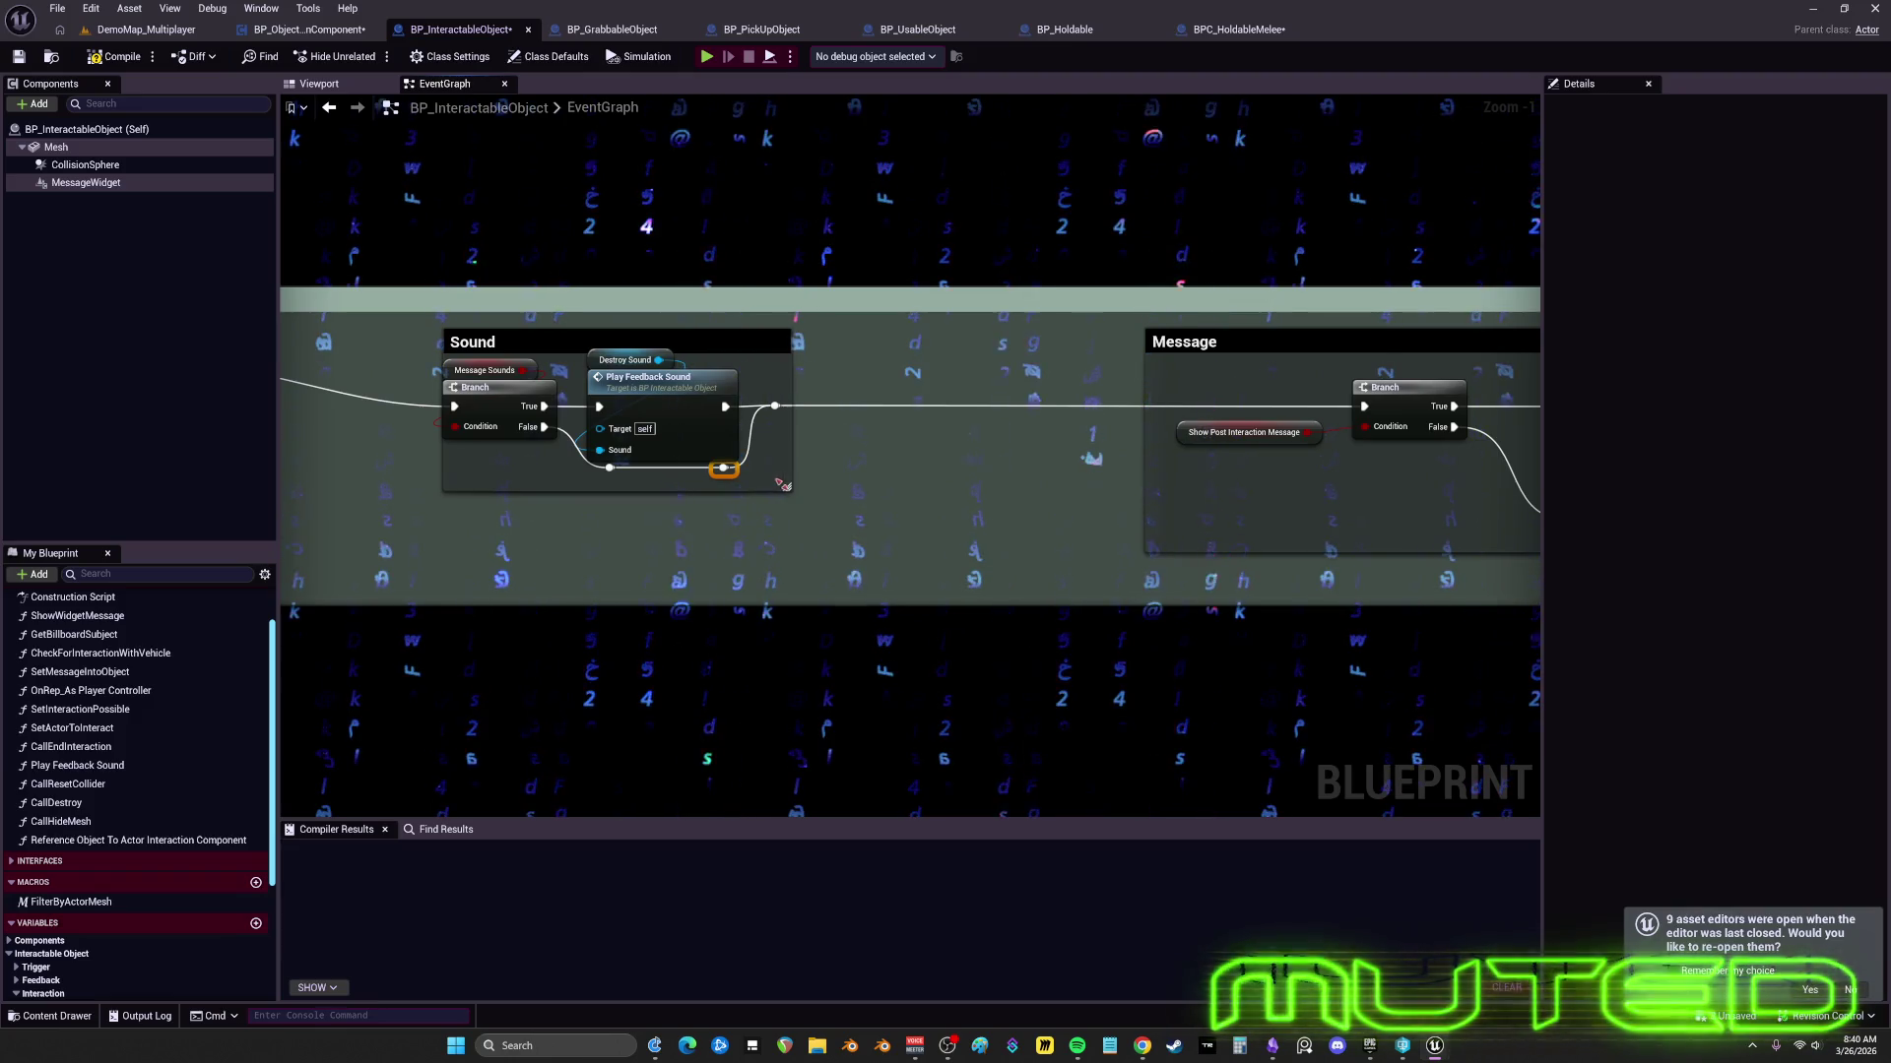
left_click_drag(1012, 437, 742, 463)
mouse_move(925, 471)
left_mouse_down()
mouse_move(1051, 512)
mouse_move(627, 474)
left_mouse_up()
- Shift the Branch and its reroute knot right, and move Show Widget Message with its variable left
left_click(694, 406, "ctrl")
left_click_drag(695, 407, 767, 405)
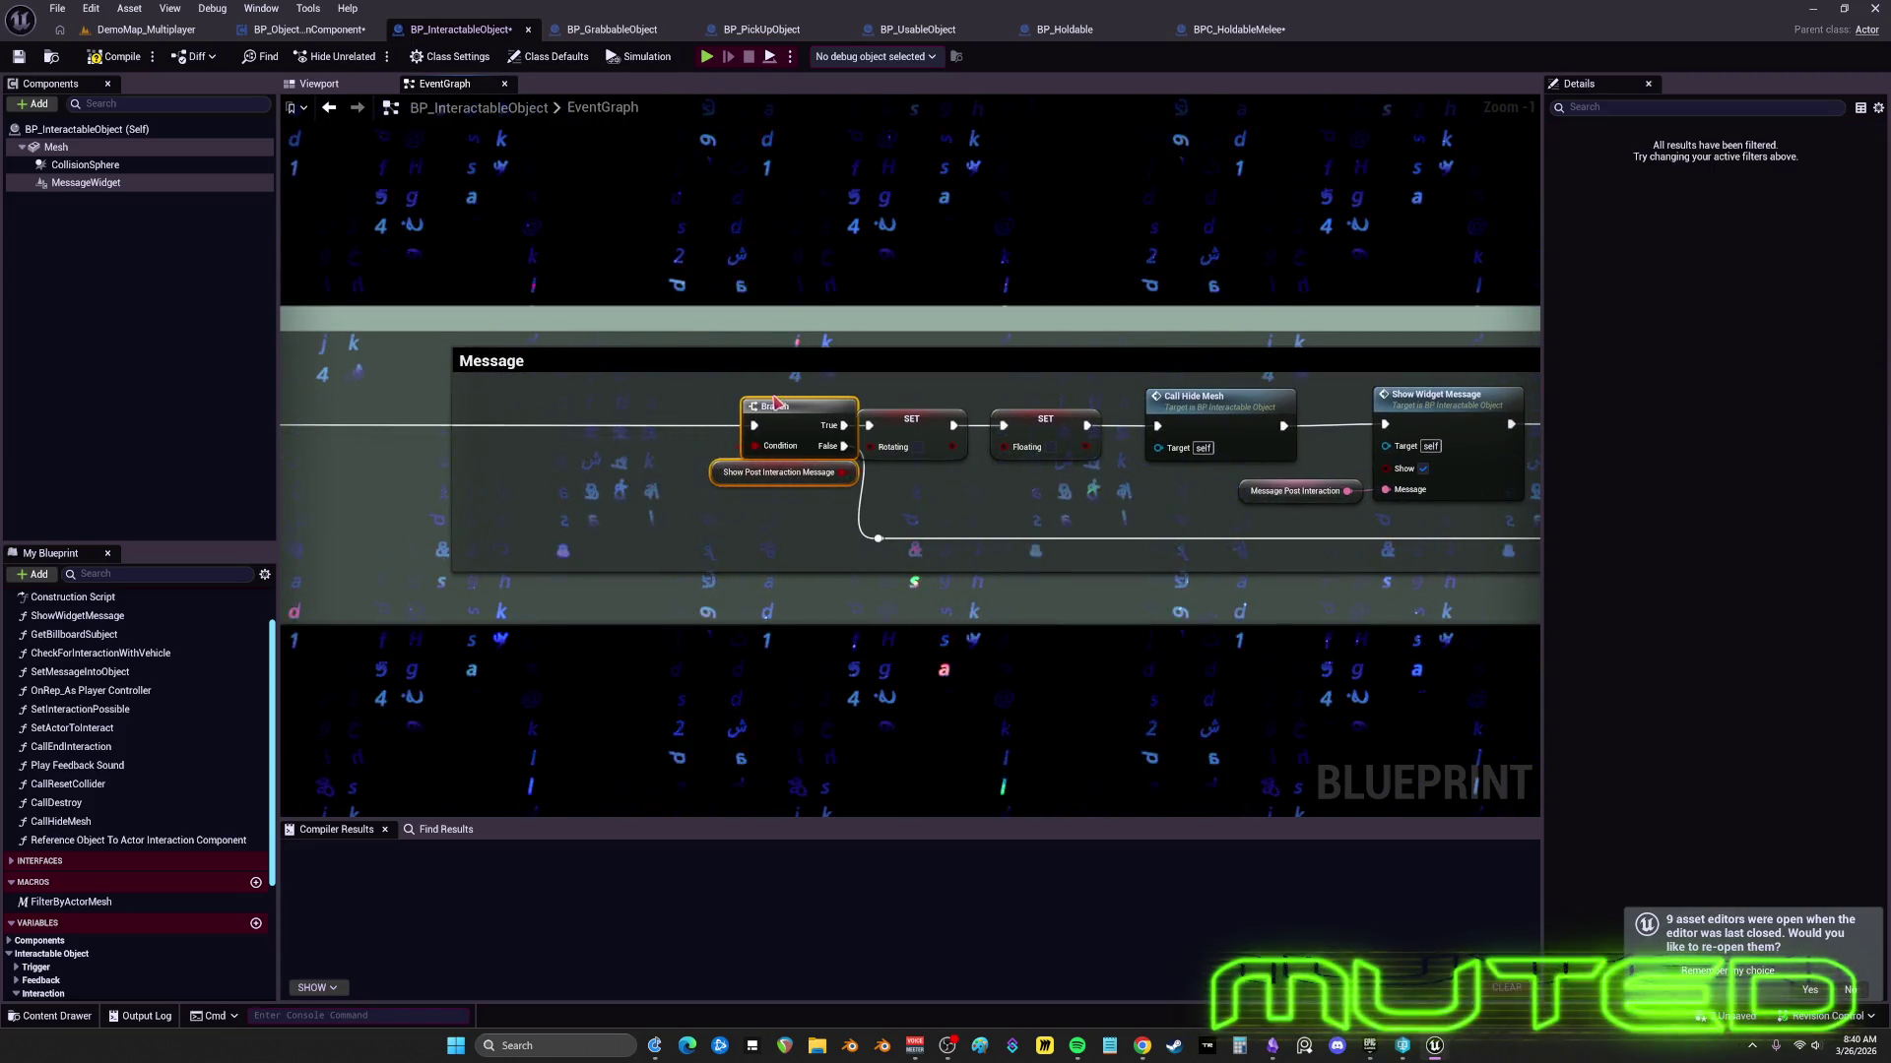
mouse_move(877, 539)
left_mouse_down()
mouse_move(911, 532)
mouse_move(947, 429)
left_mouse_up()
mouse_move(1170, 527)
left_mouse_down()
mouse_move(908, 508)
mouse_move(993, 543)
mouse_move(1031, 526)
left_mouse_up()
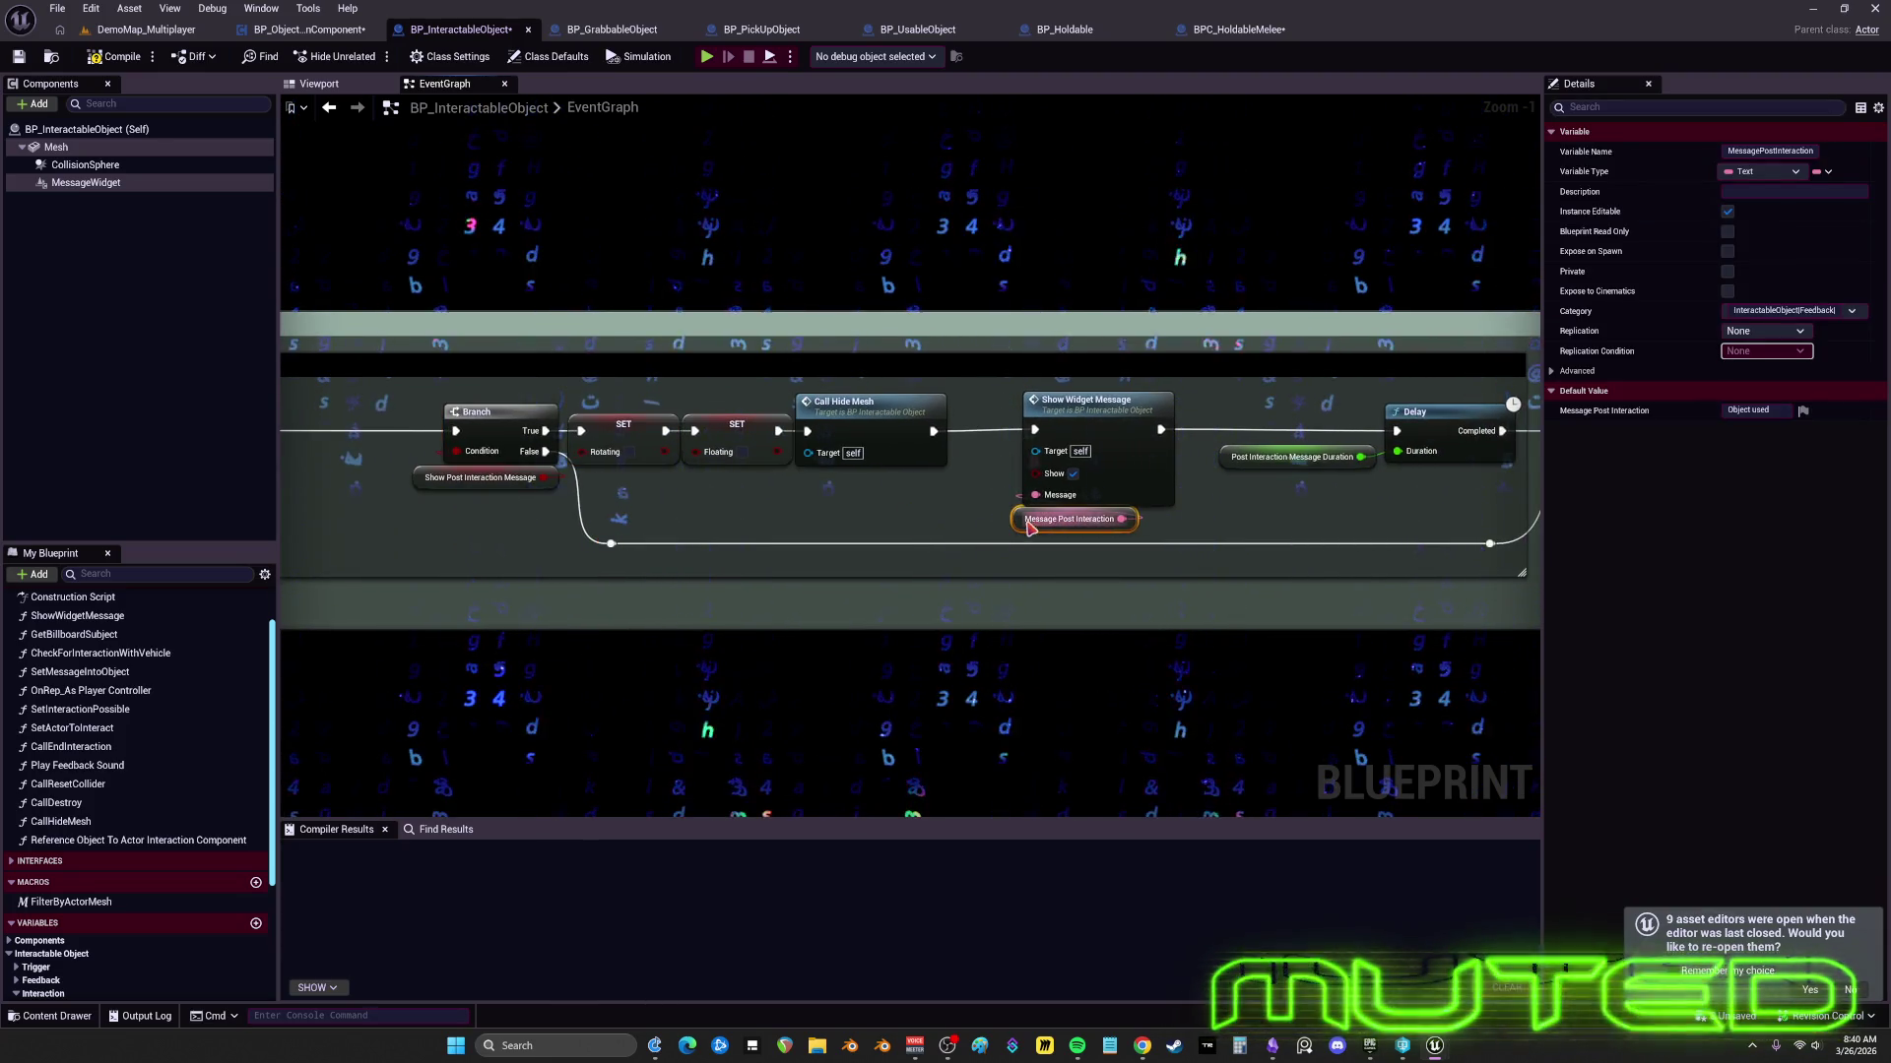
left_click_drag(1144, 507, 990, 516)
left_click(1003, 511)
left_click_drag(1056, 502, 1006, 502)
mouse_move(1123, 463)
left_mouse_down()
mouse_move(970, 461)
mouse_move(1066, 486)
left_mouse_up()
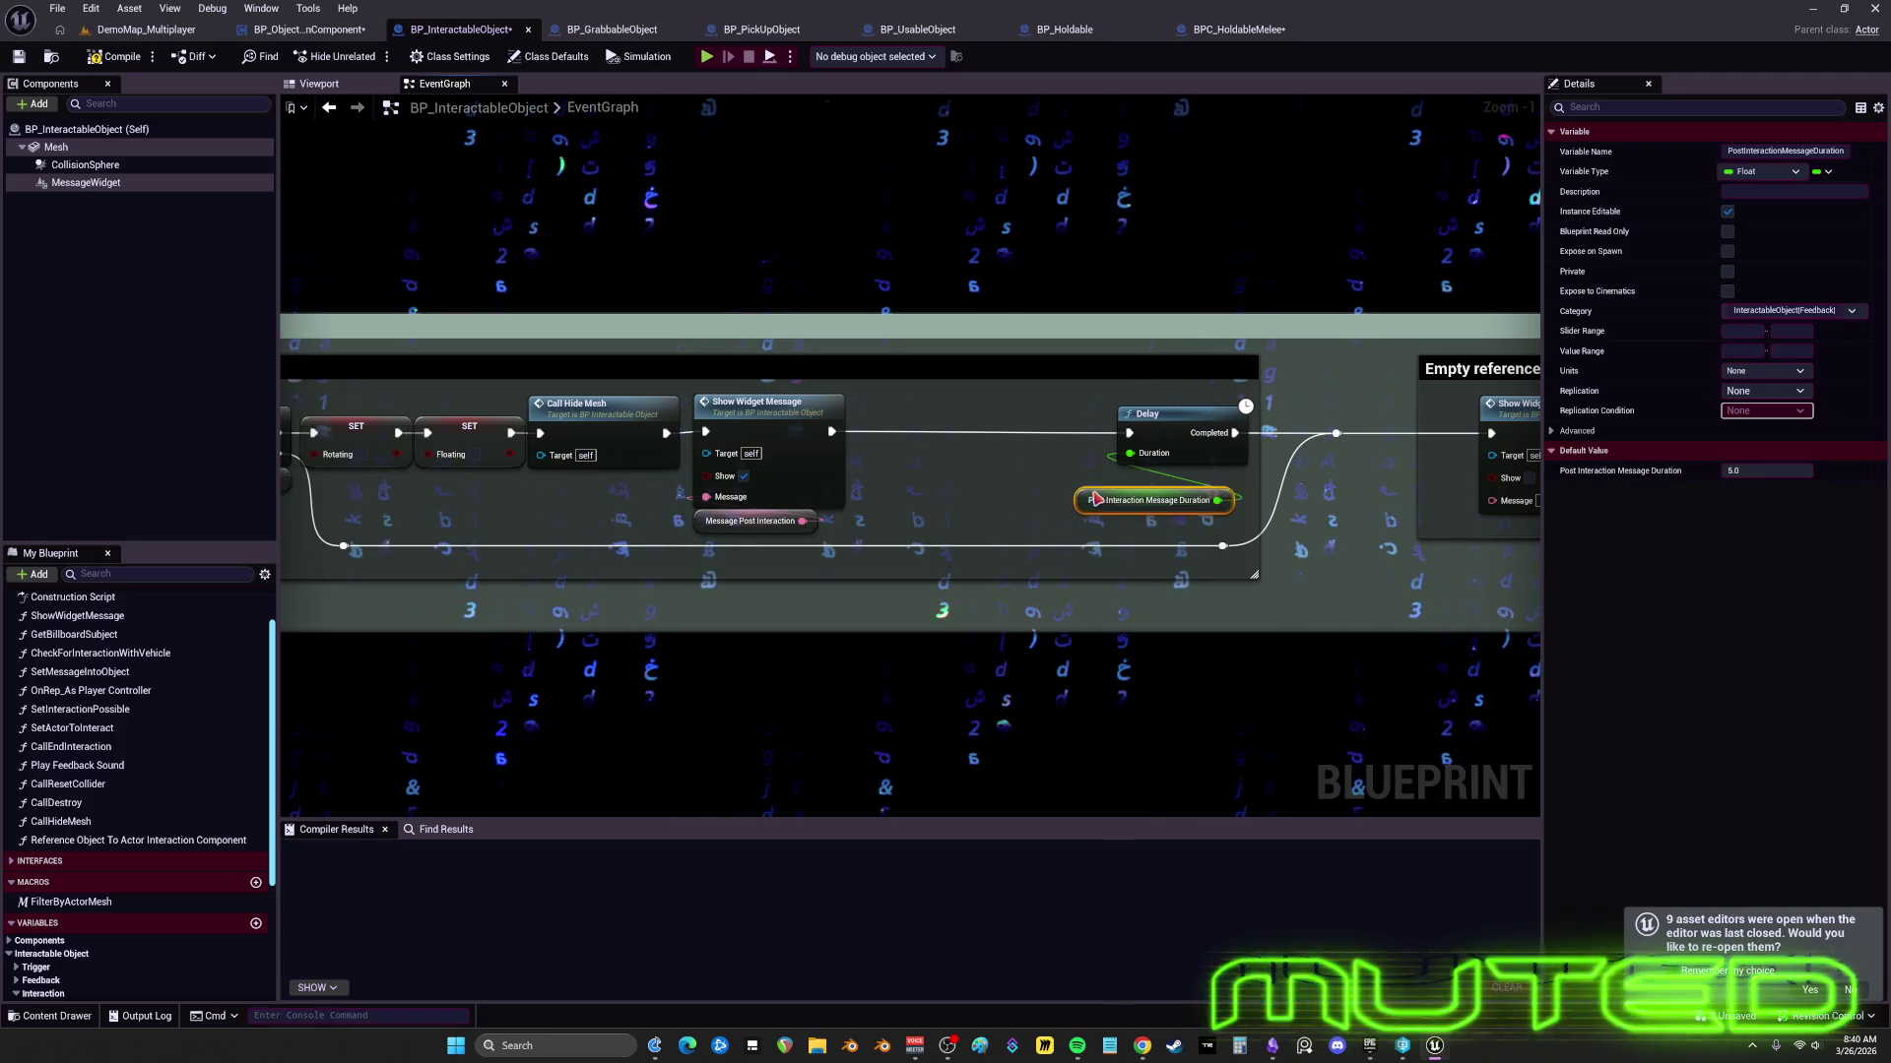
- Place the Delay and its duration variable beside Show Widget Message and shift two reroute nodes left
left_click_drag(1177, 529, 1132, 409)
left_click_drag(1236, 455, 976, 455)
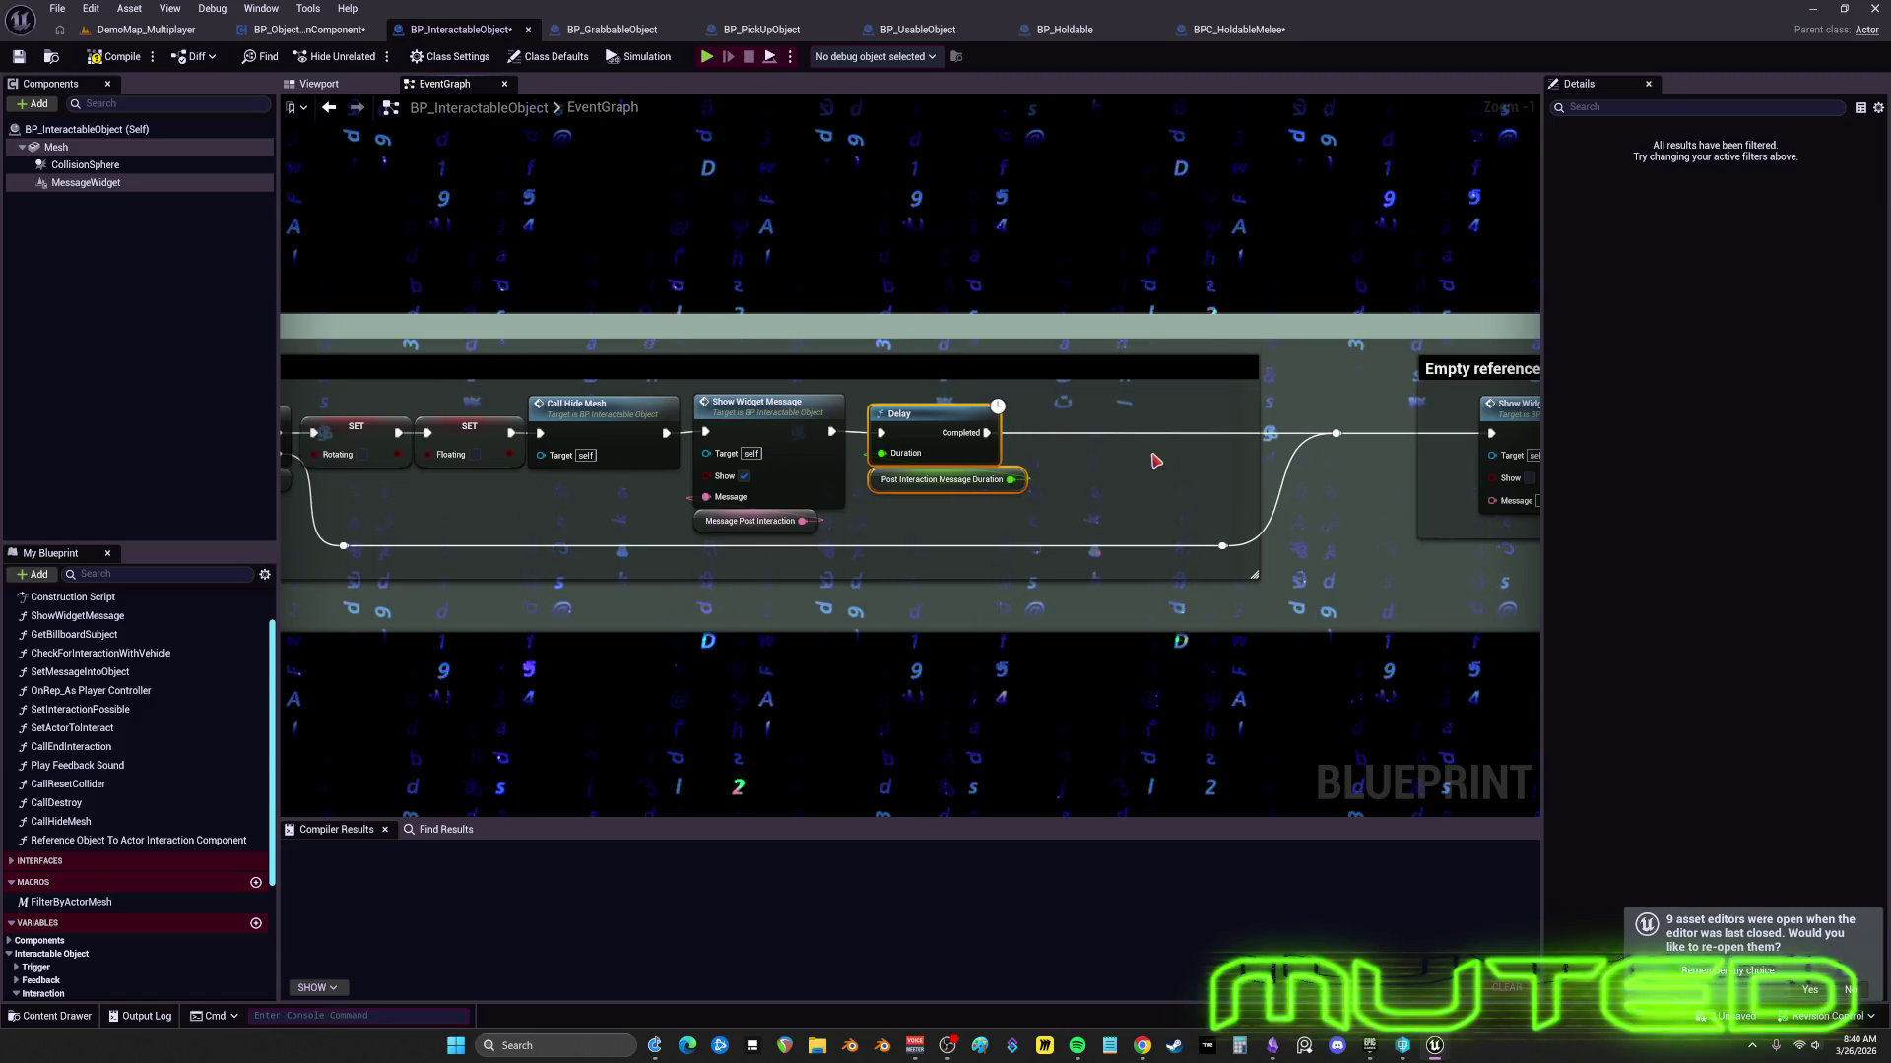
mouse_move(1162, 456)
left_mouse_down()
mouse_move(928, 458)
mouse_move(1414, 440)
left_mouse_up()
scroll(926, 458, "down", 2)
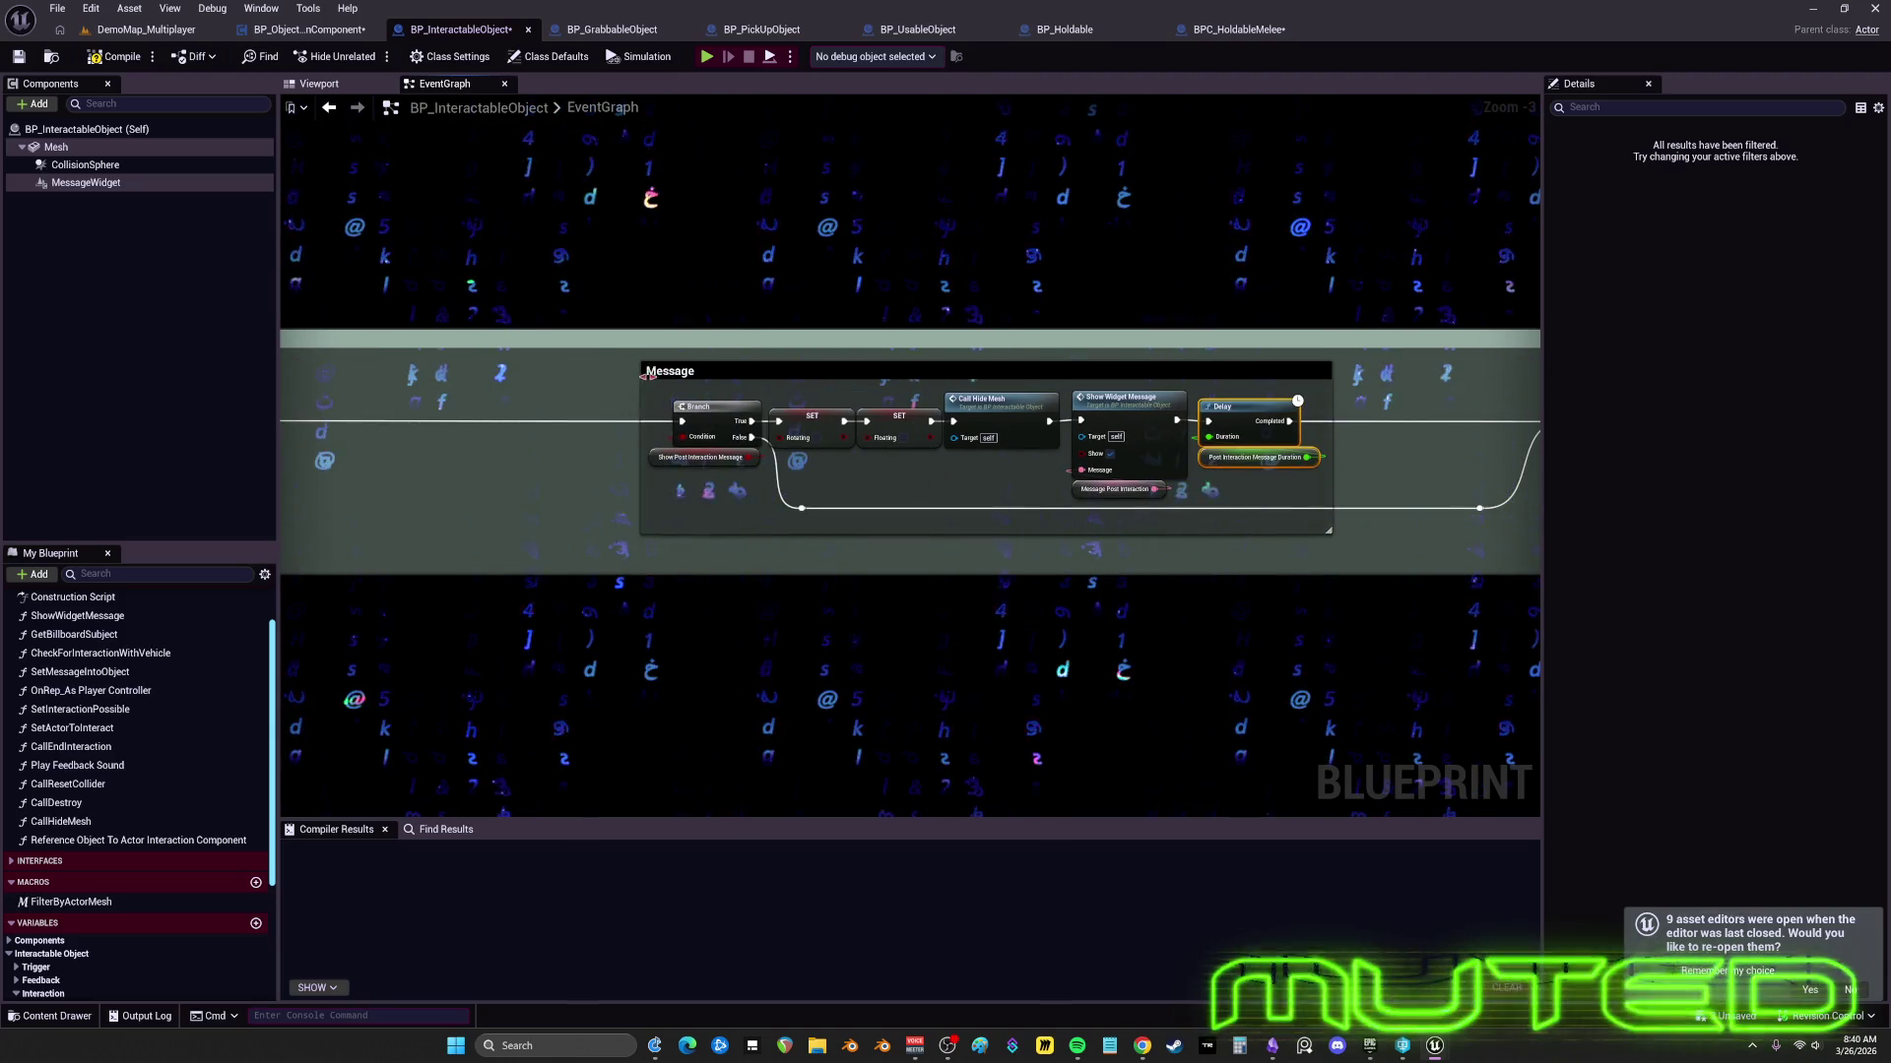
left_click_drag(1354, 528, 1017, 511)
left_click_drag(1258, 528, 1103, 388)
mouse_move(1230, 404)
left_mouse_down()
mouse_move(1043, 439)
mouse_move(878, 351)
mouse_move(907, 344)
left_mouse_up()
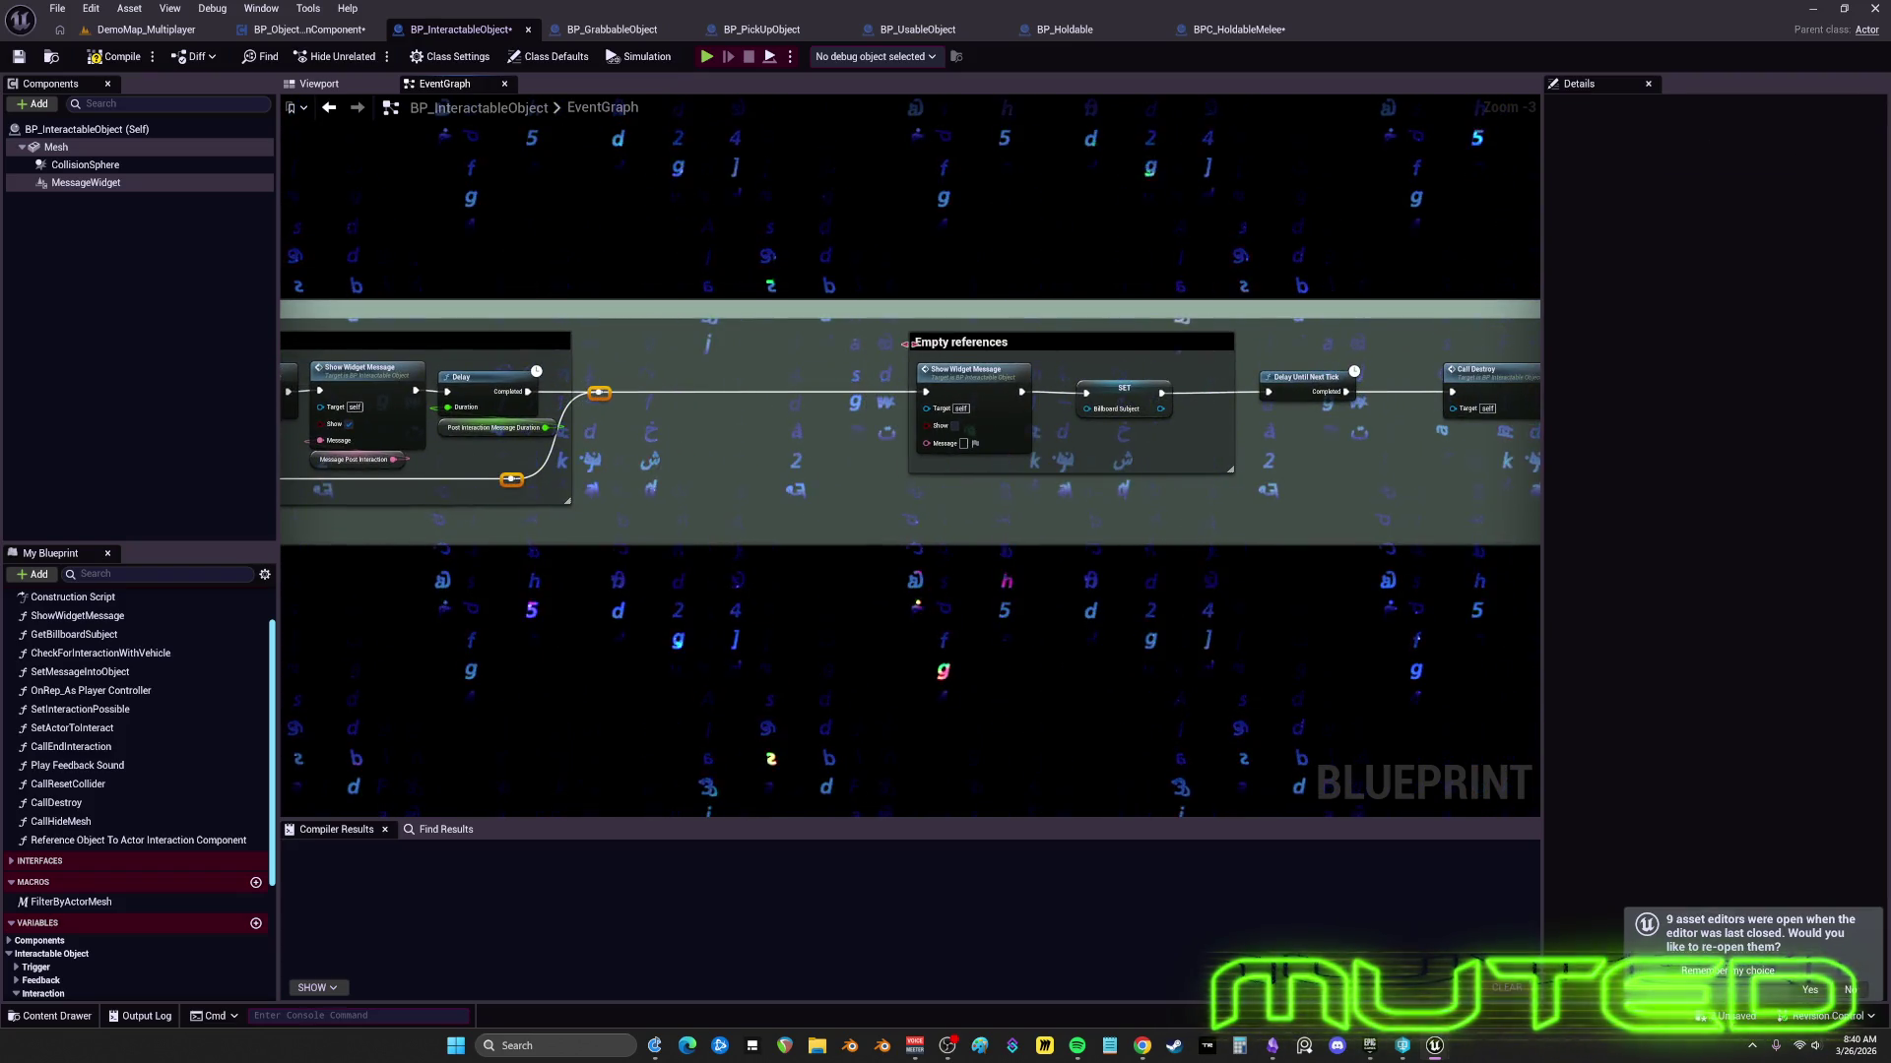
- Move Call Destroy closer to Delay Until Next Tick
left_click(1125, 393)
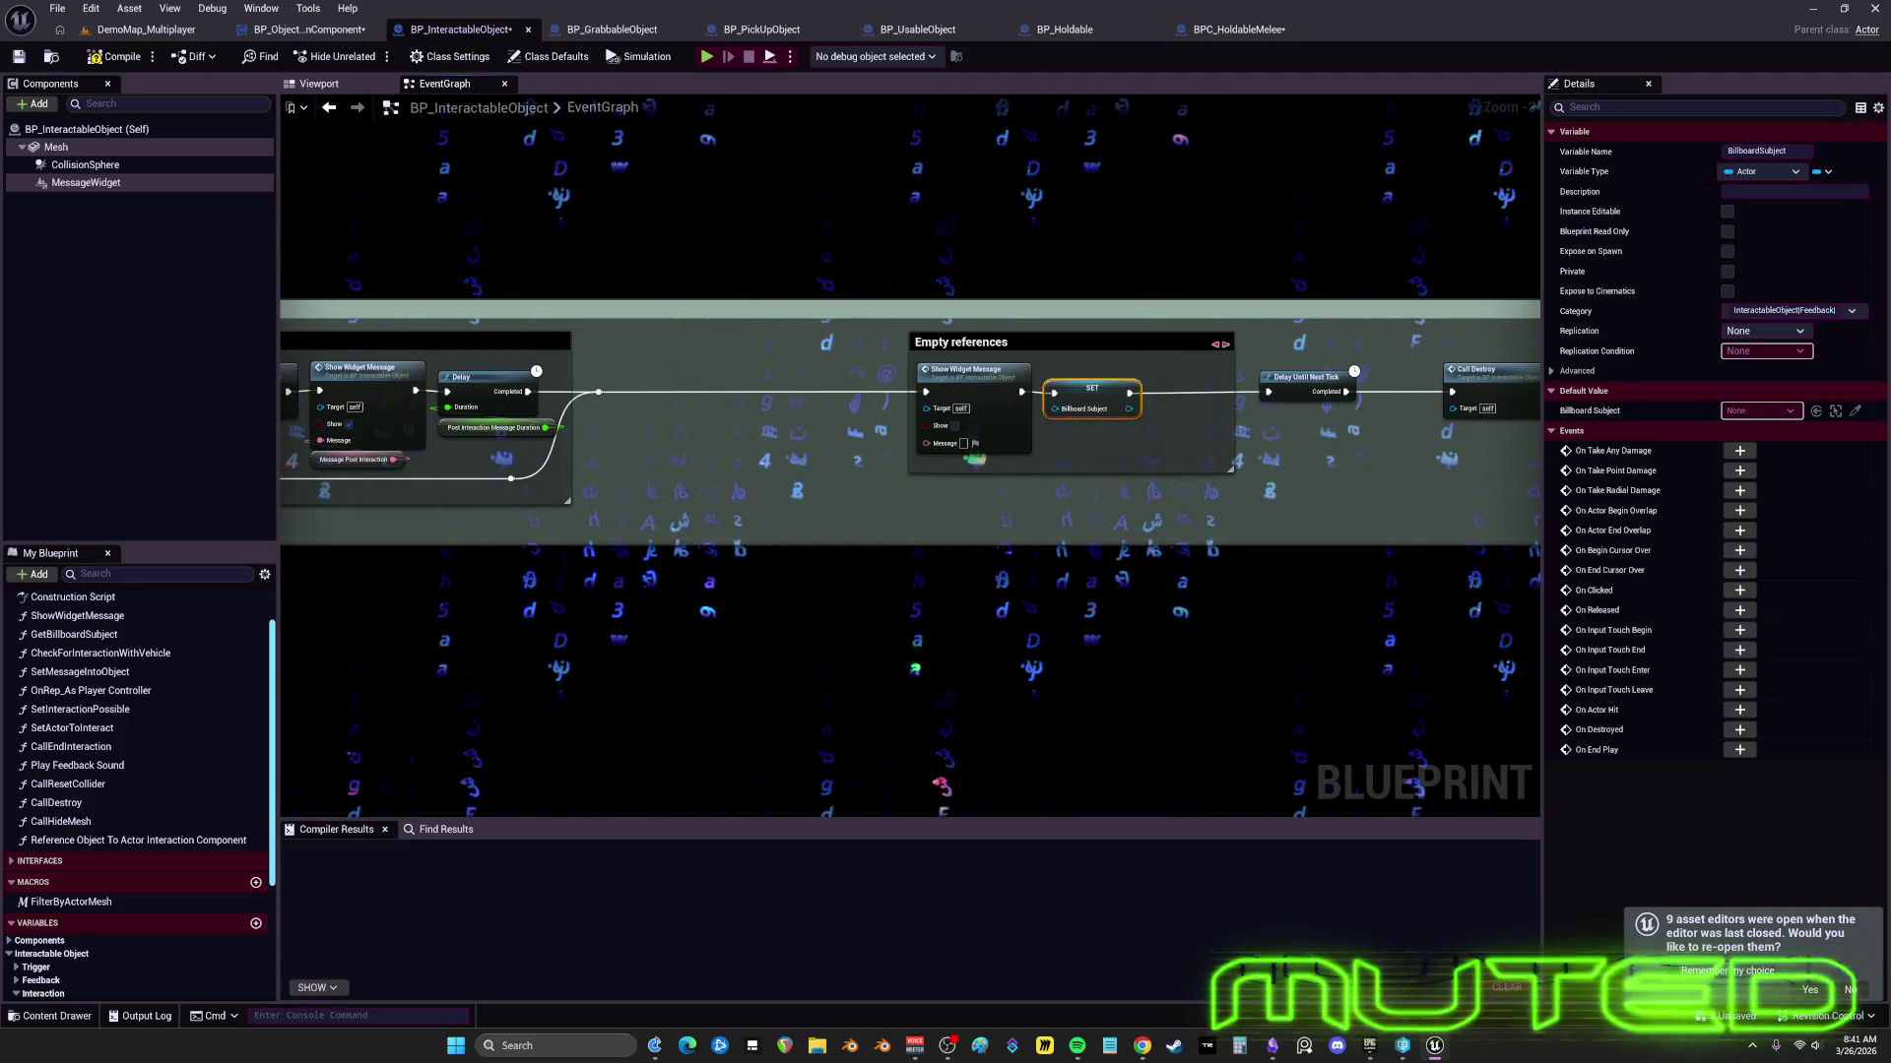
left_click_drag(1141, 352, 864, 359)
left_click(1024, 385)
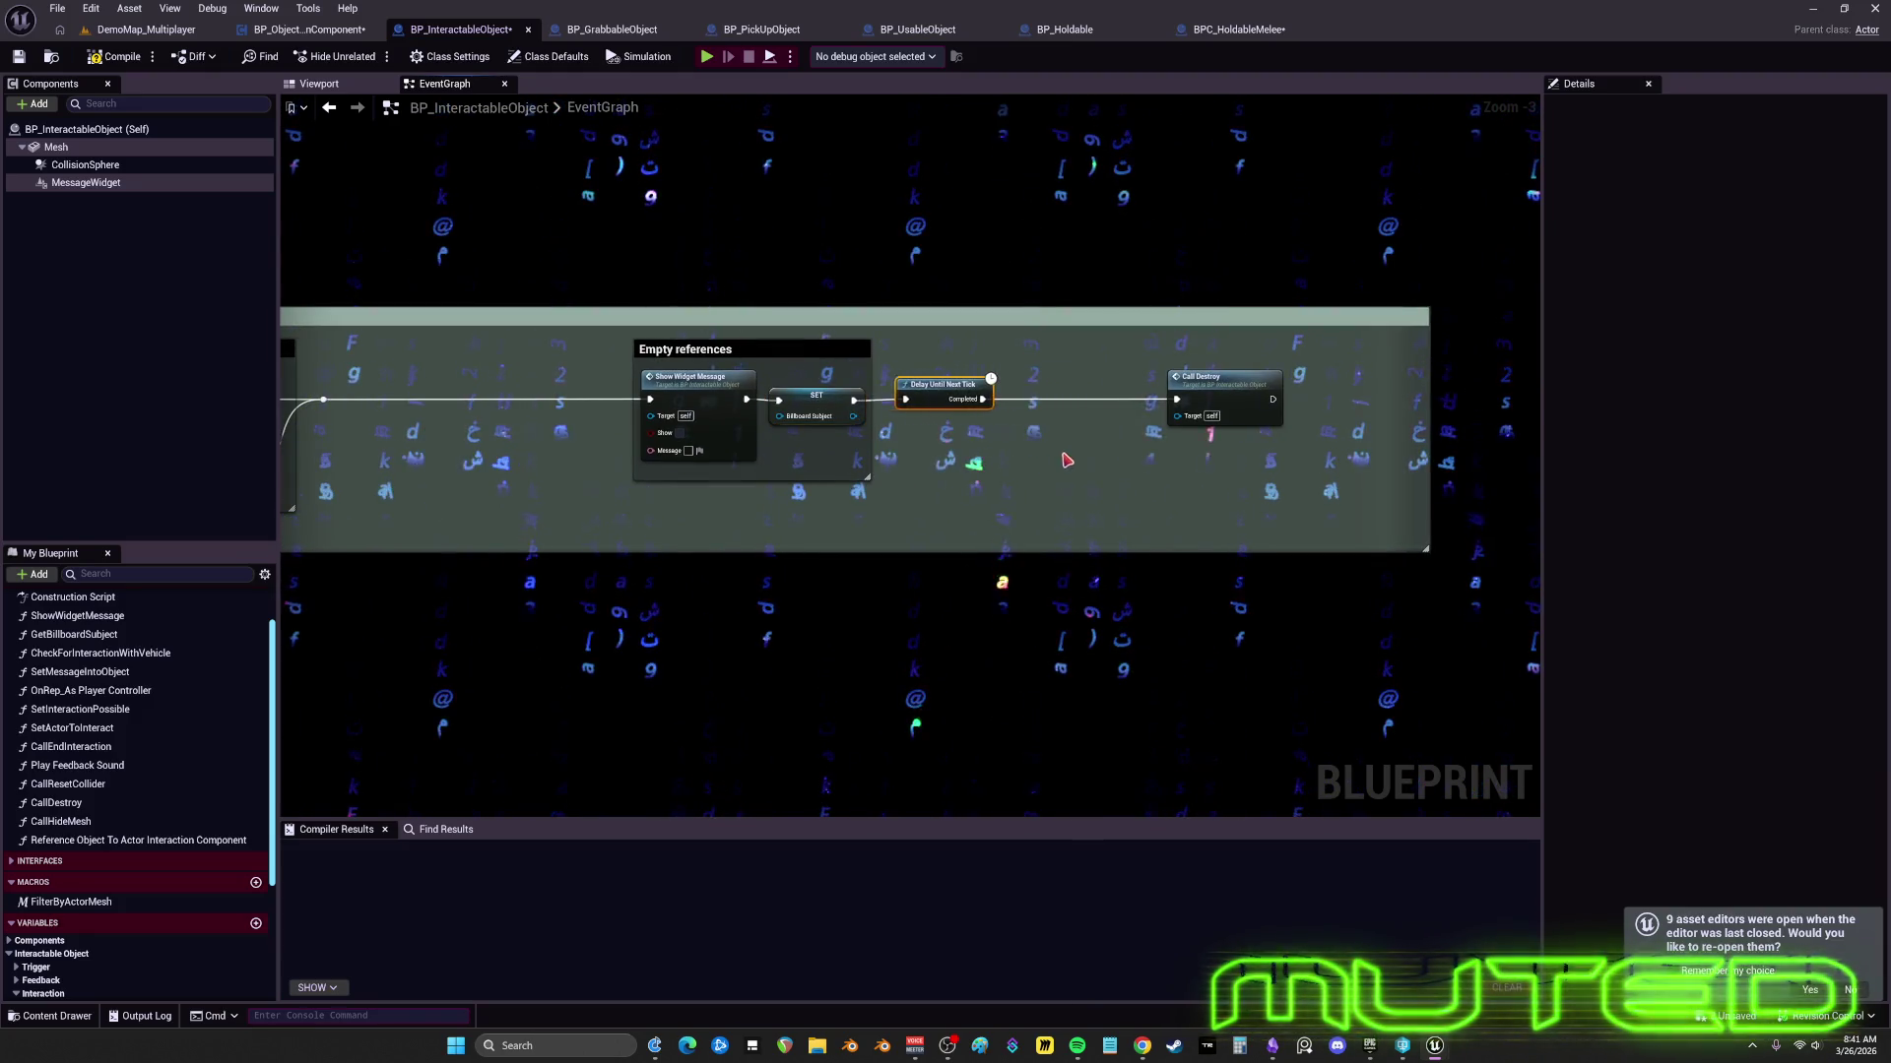
left_click_drag(1264, 379, 1191, 379)
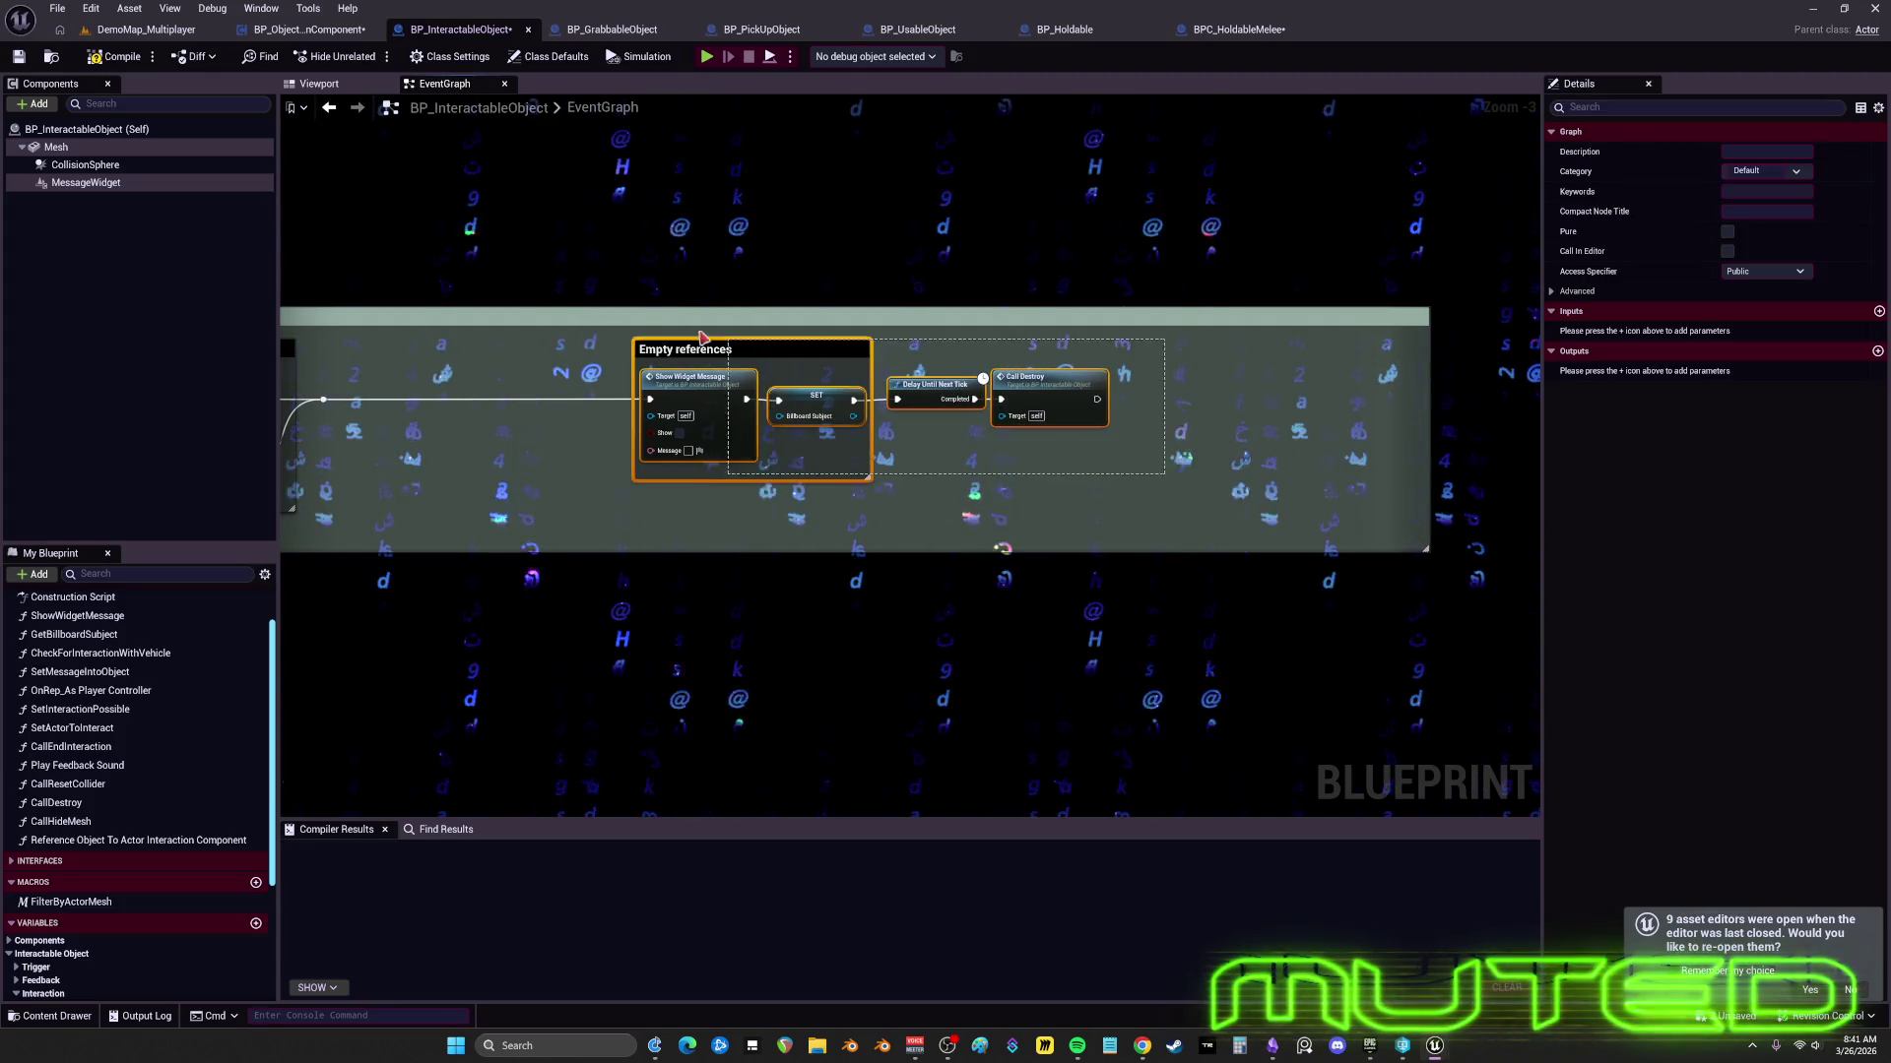
left_click_drag(703, 338, 1189, 332)
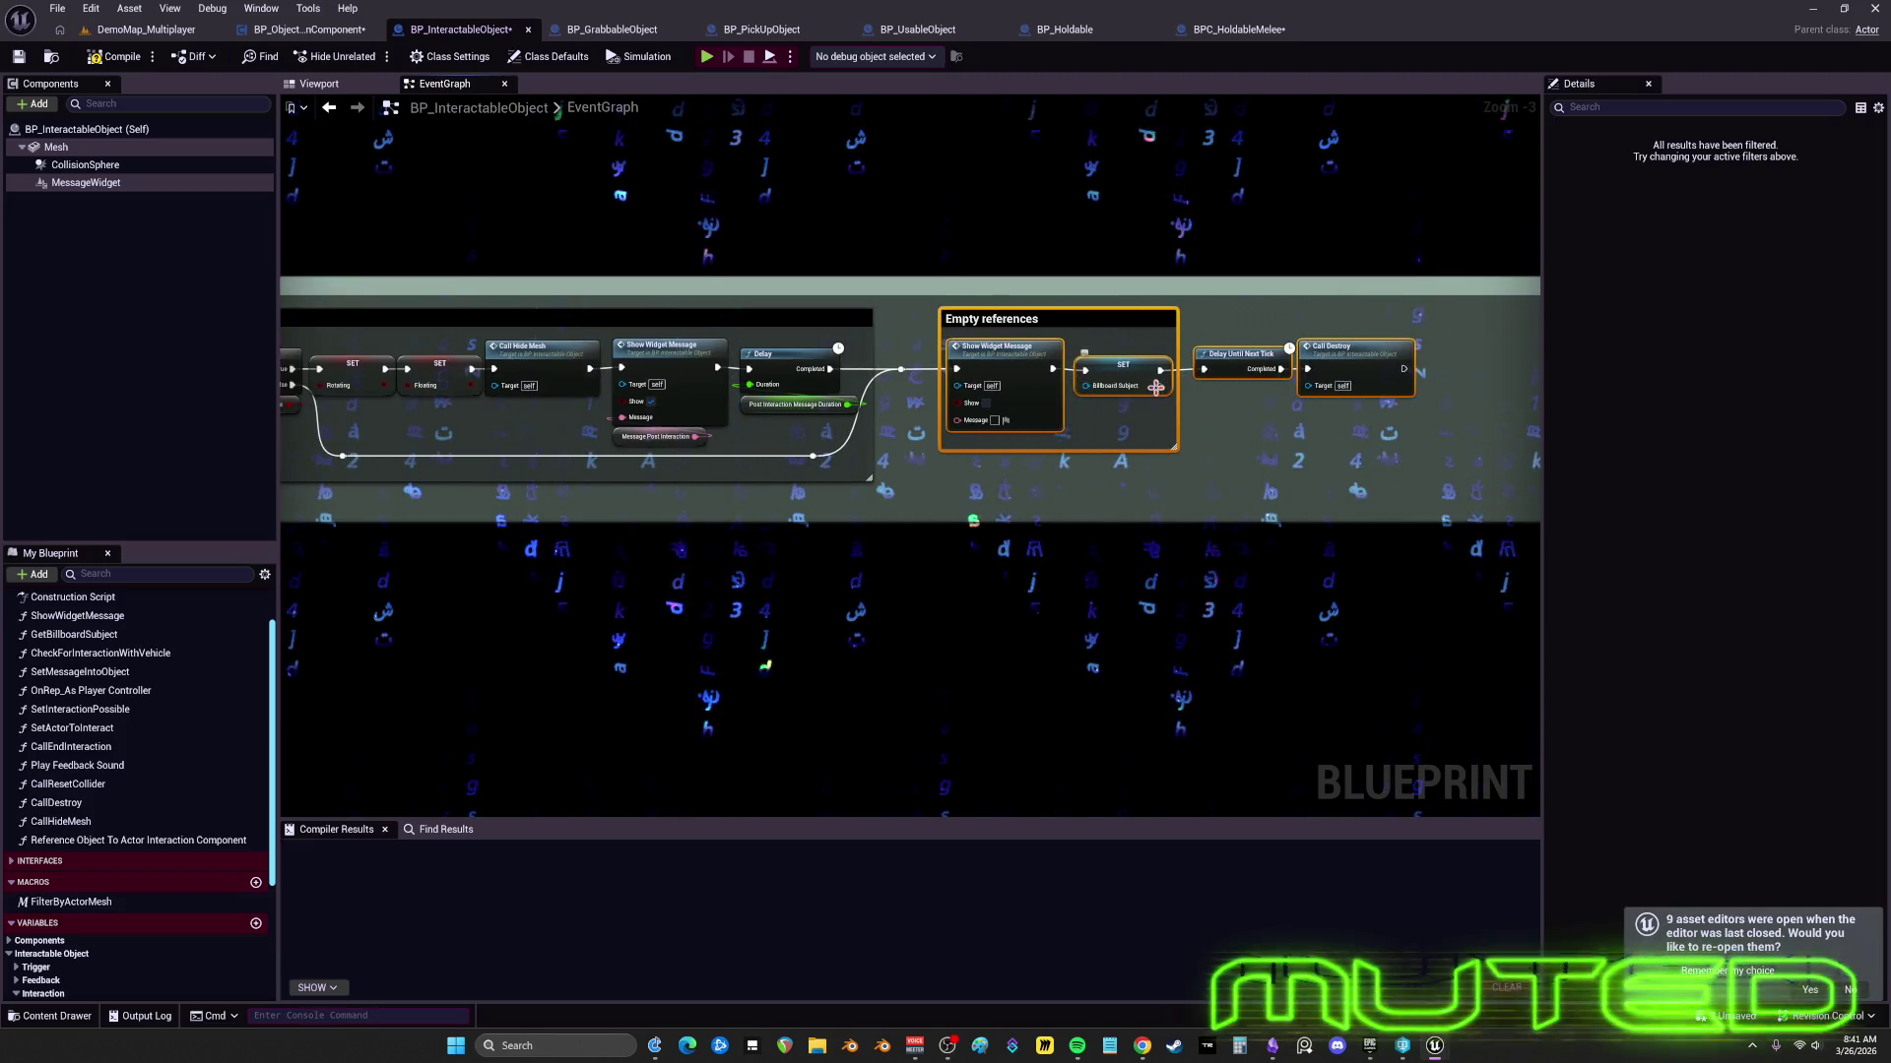
scroll(1067, 409, "down", 3)
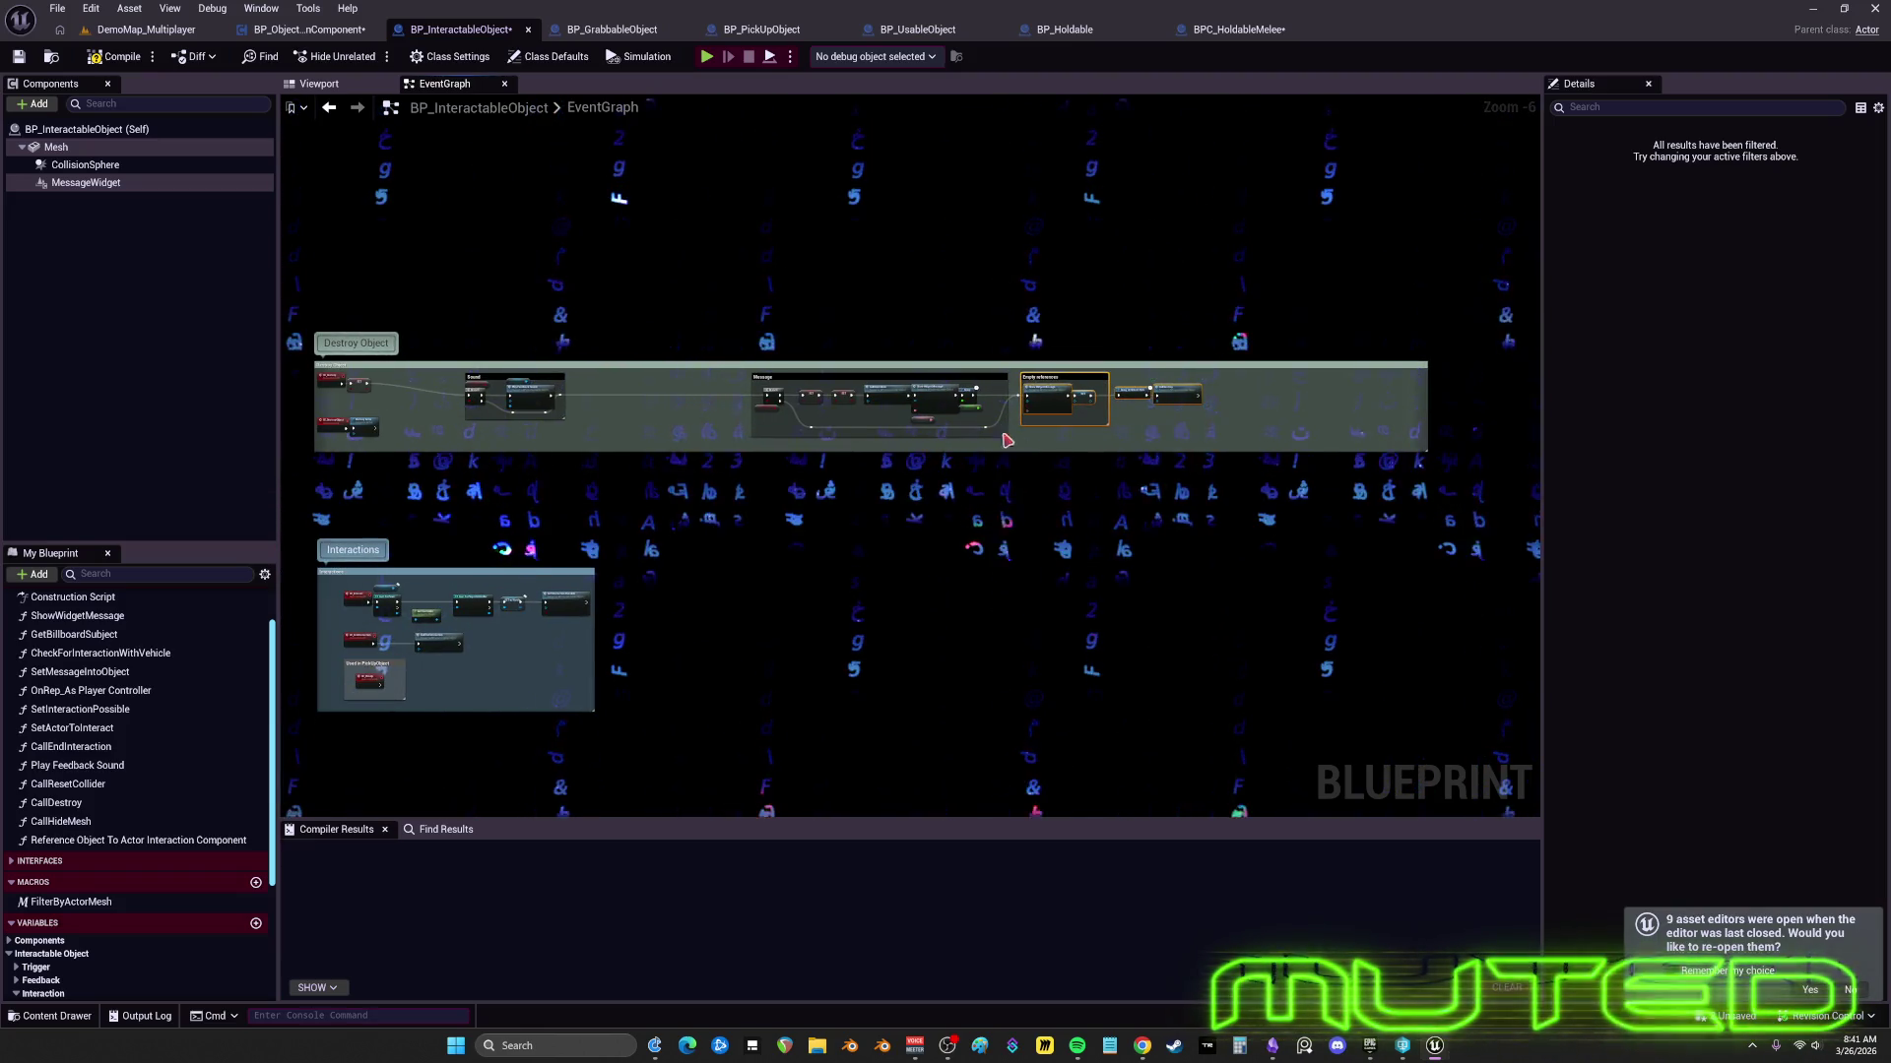
- Select the whole Destroy Object group and move it up closer to the others
mouse_move(711, 382)
left_mouse_down()
mouse_move(690, 392)
mouse_move(849, 394)
left_mouse_up()
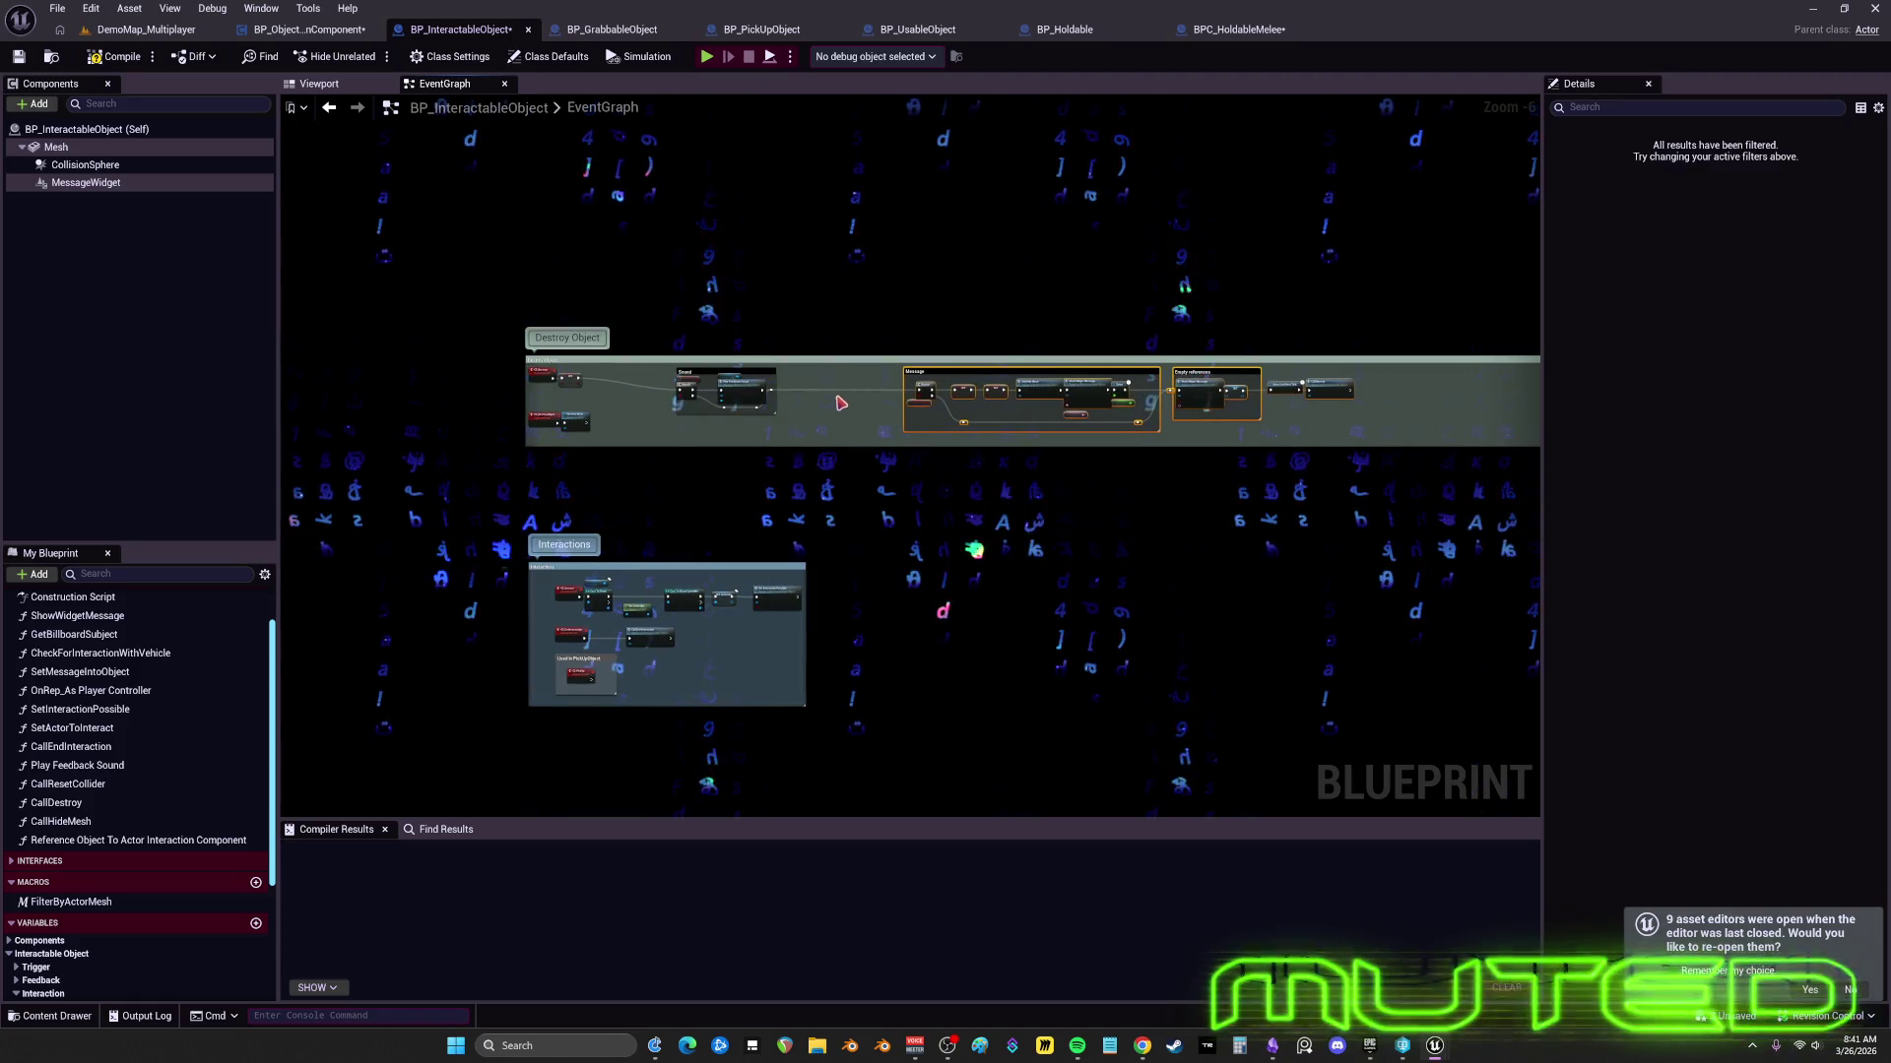
scroll(817, 416, "up", 7)
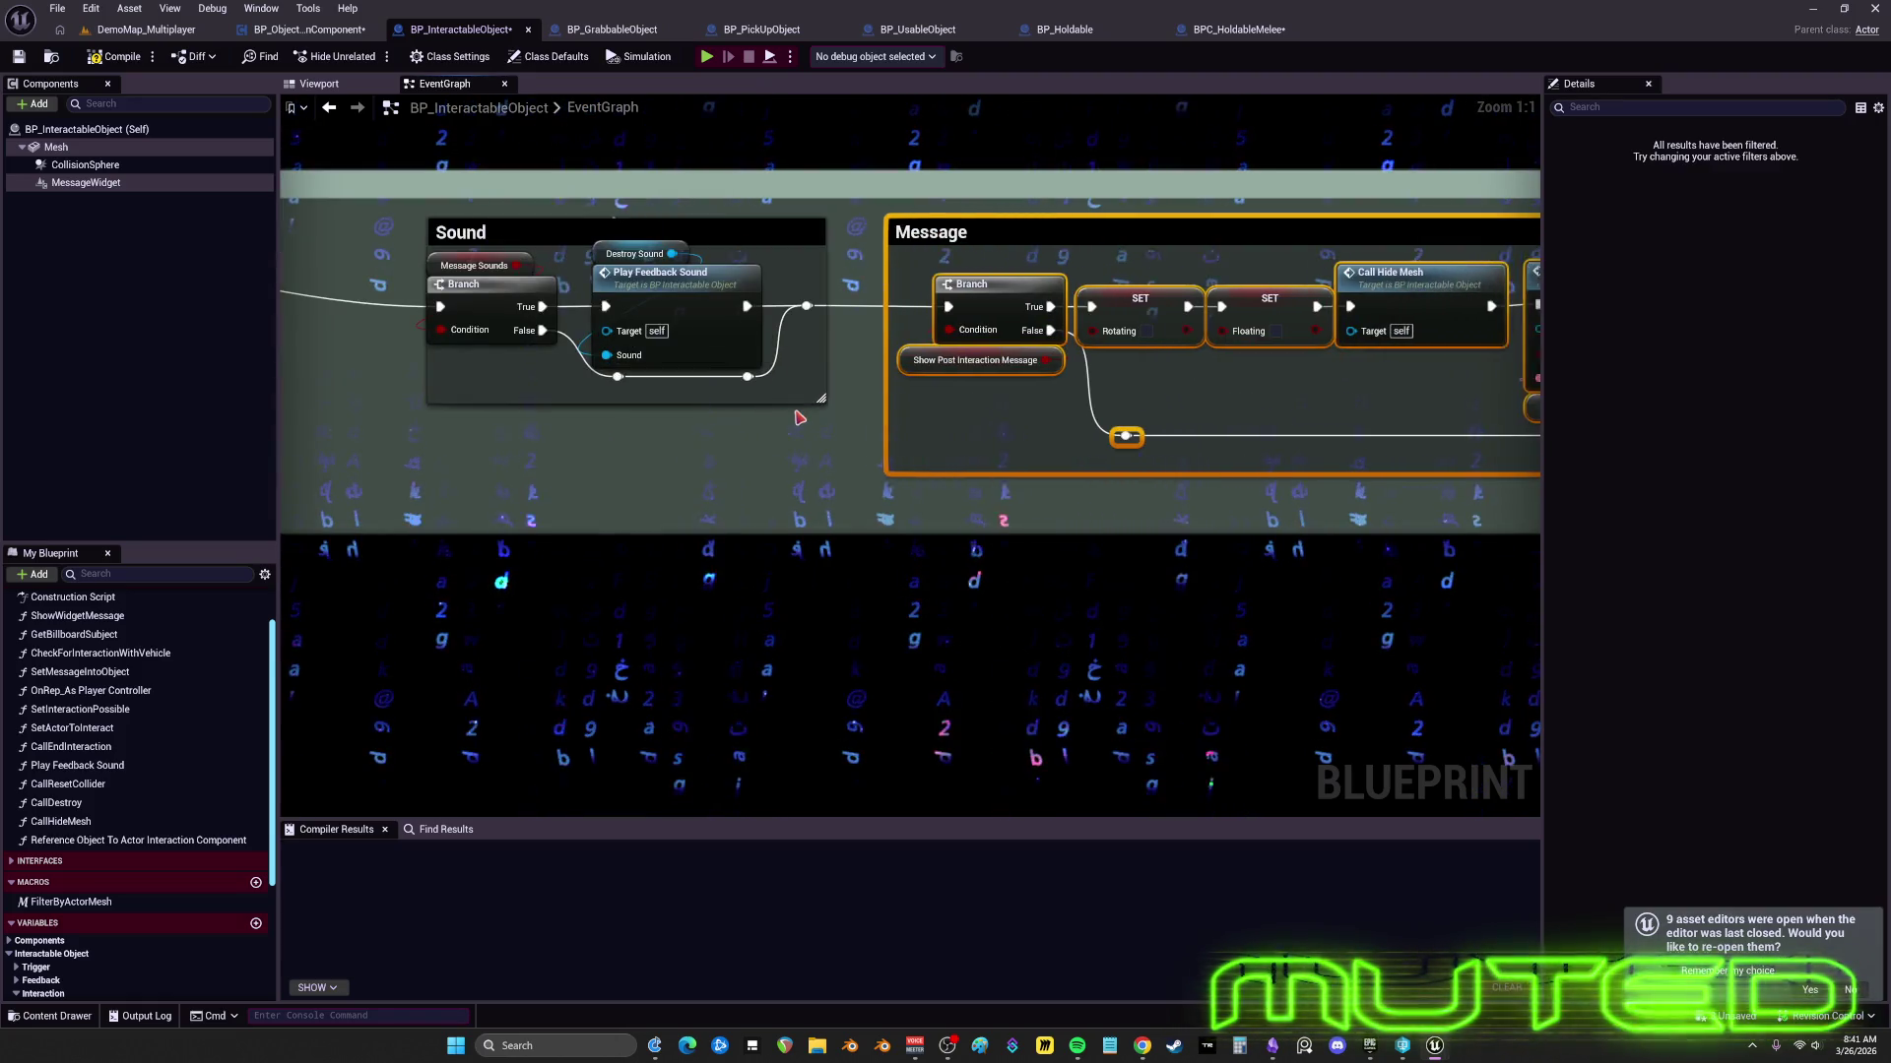
scroll(818, 429, "down", 1)
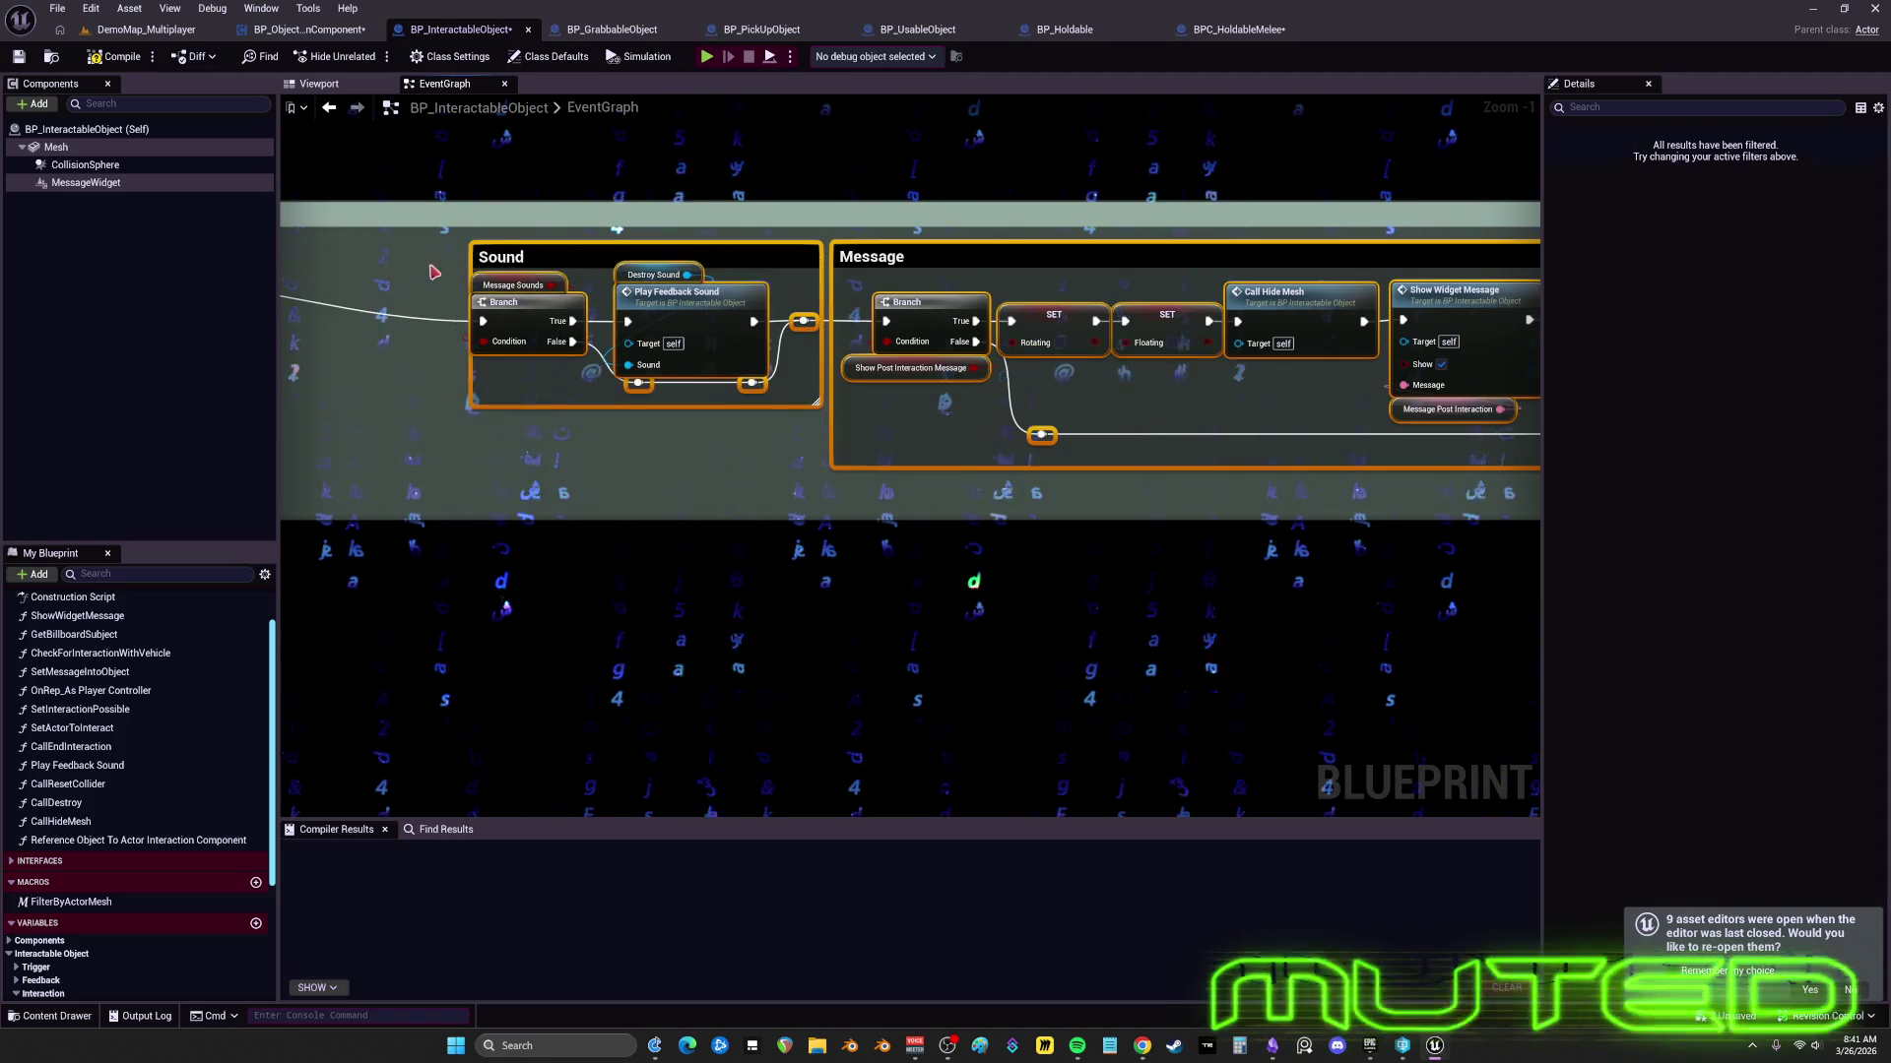
left_click_drag(433, 271, 716, 311)
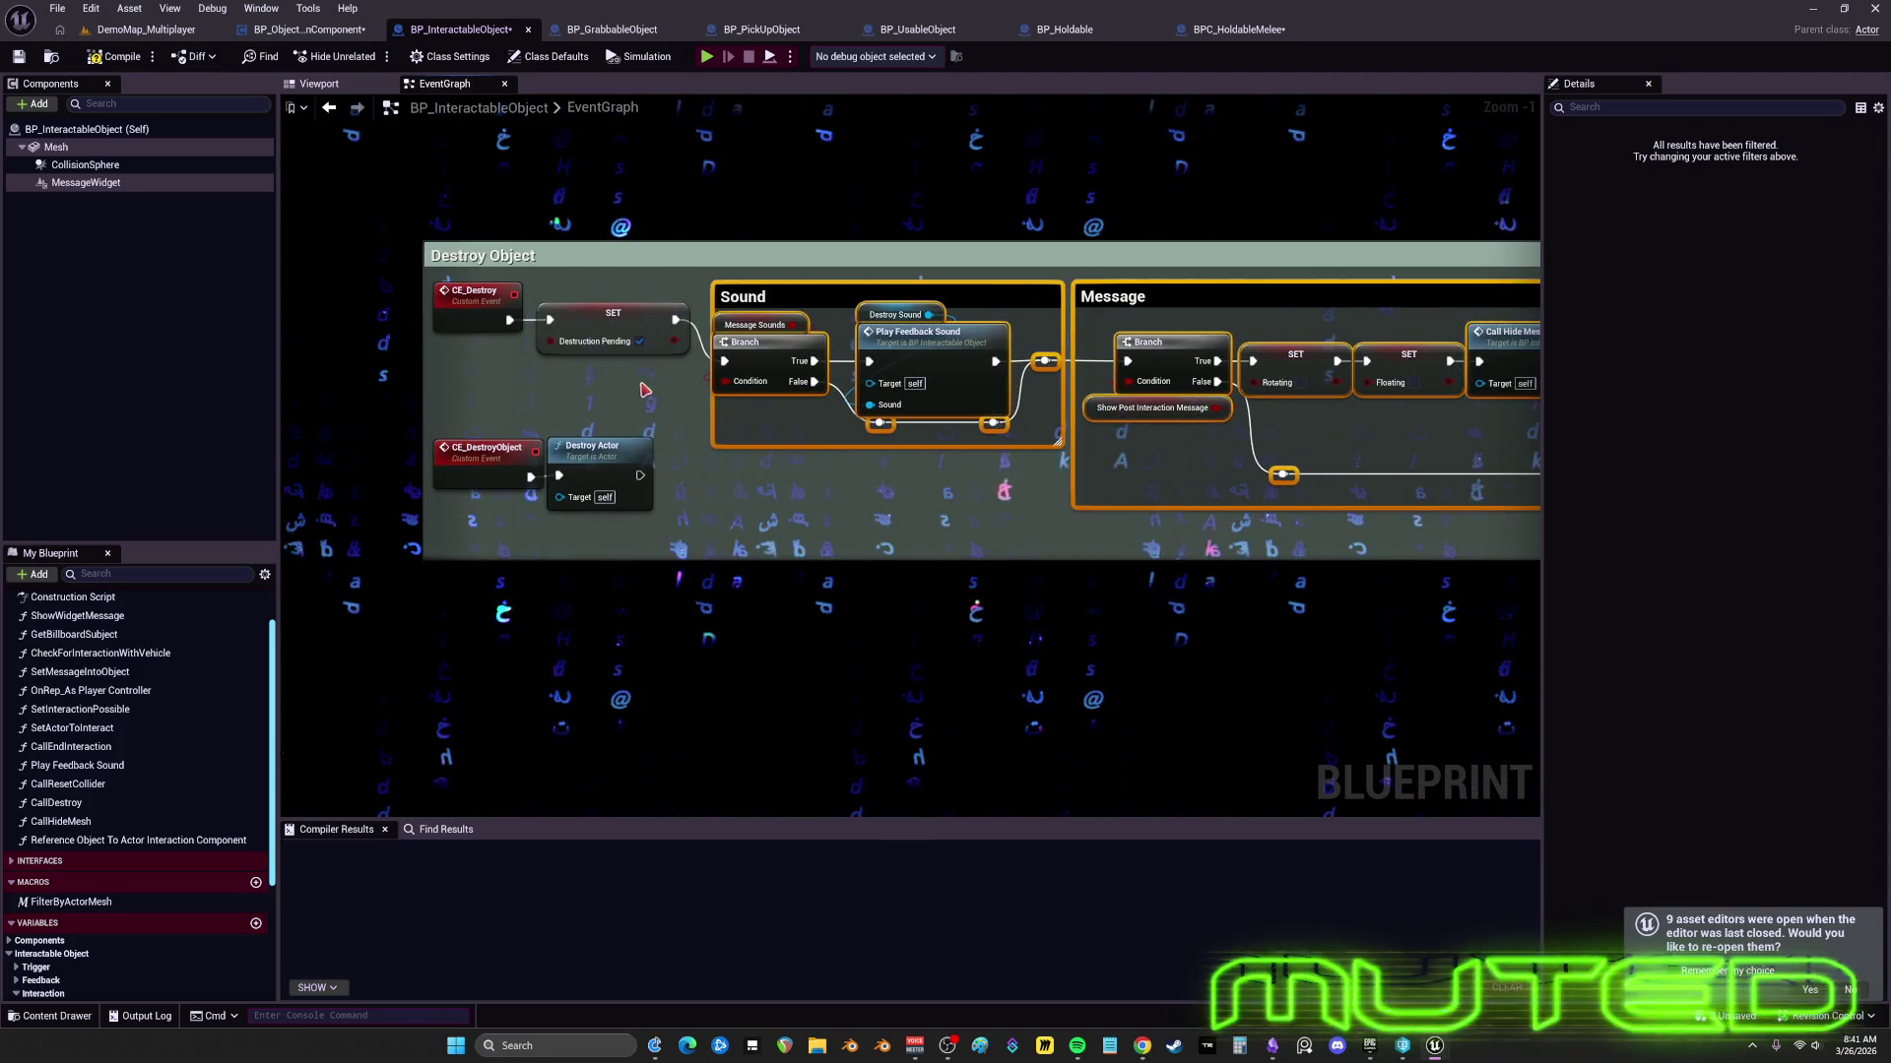
scroll(645, 390, "down", 4)
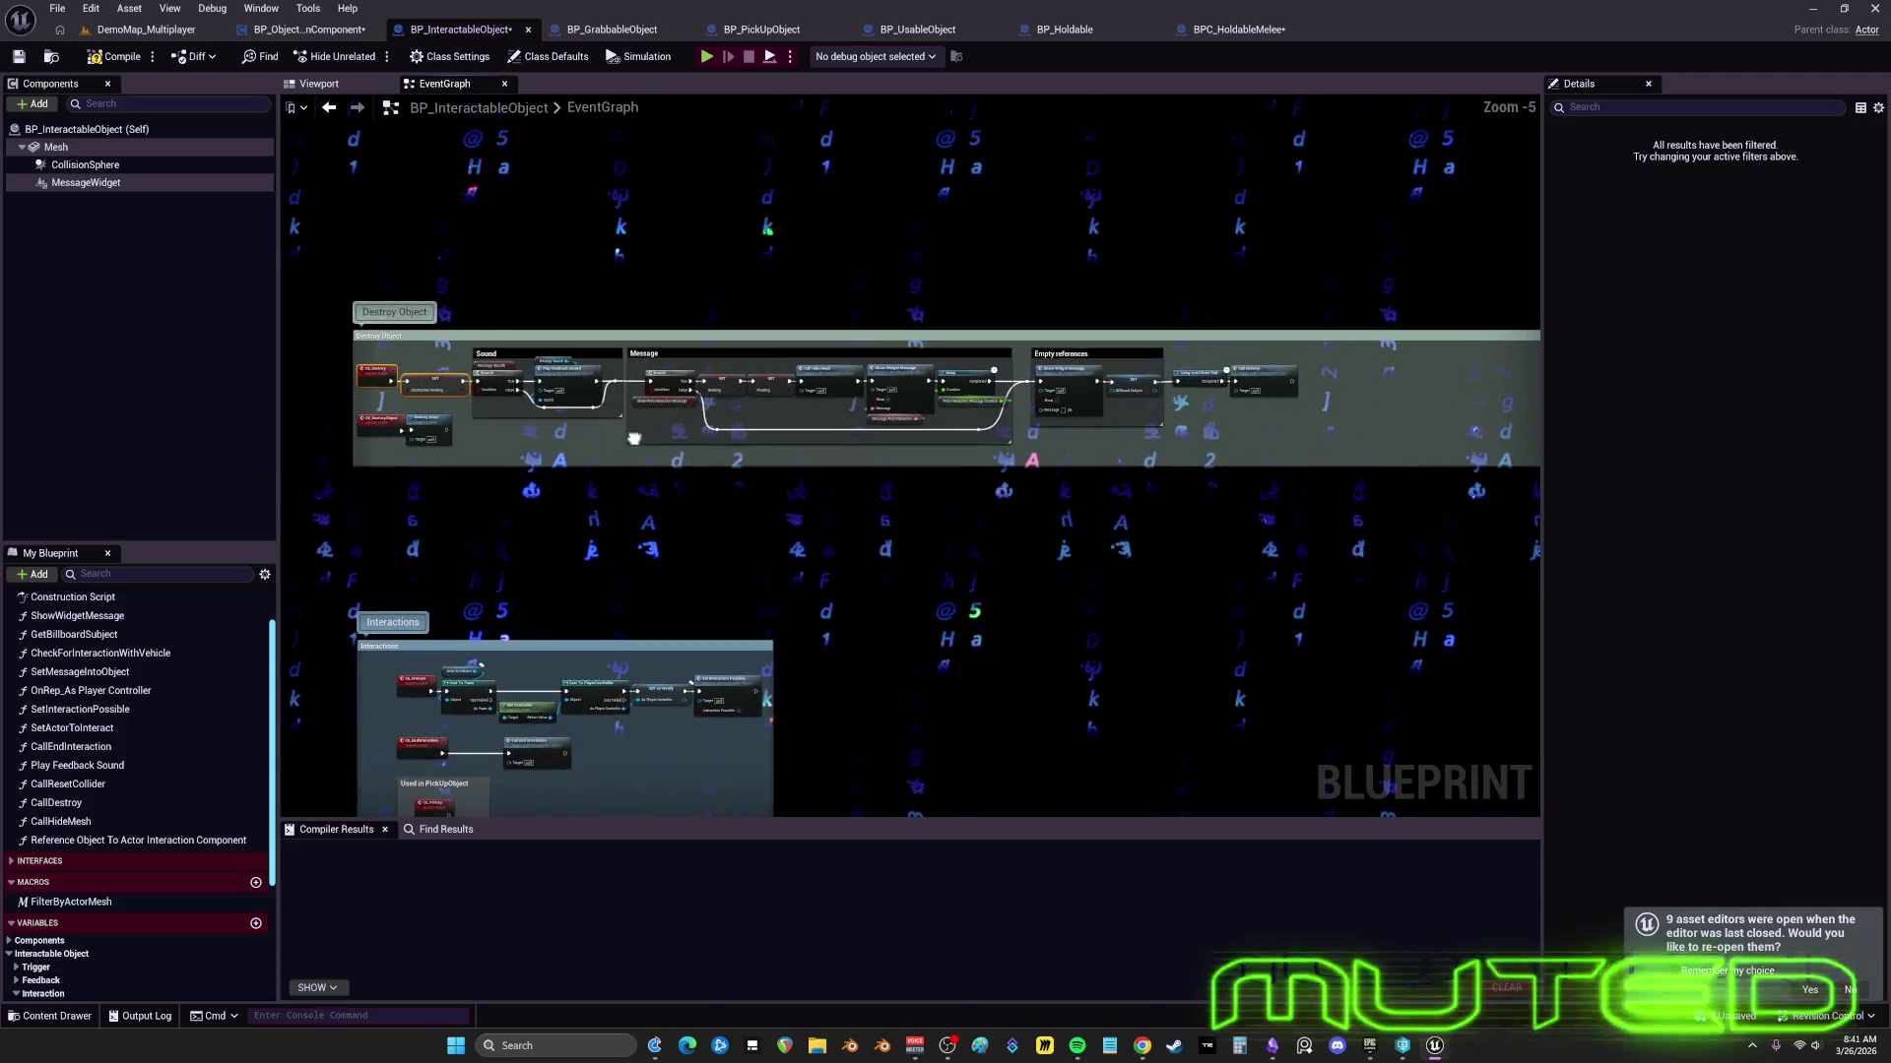
left_click_drag(634, 438, 1007, 449)
scroll(1000, 452, "down", 4)
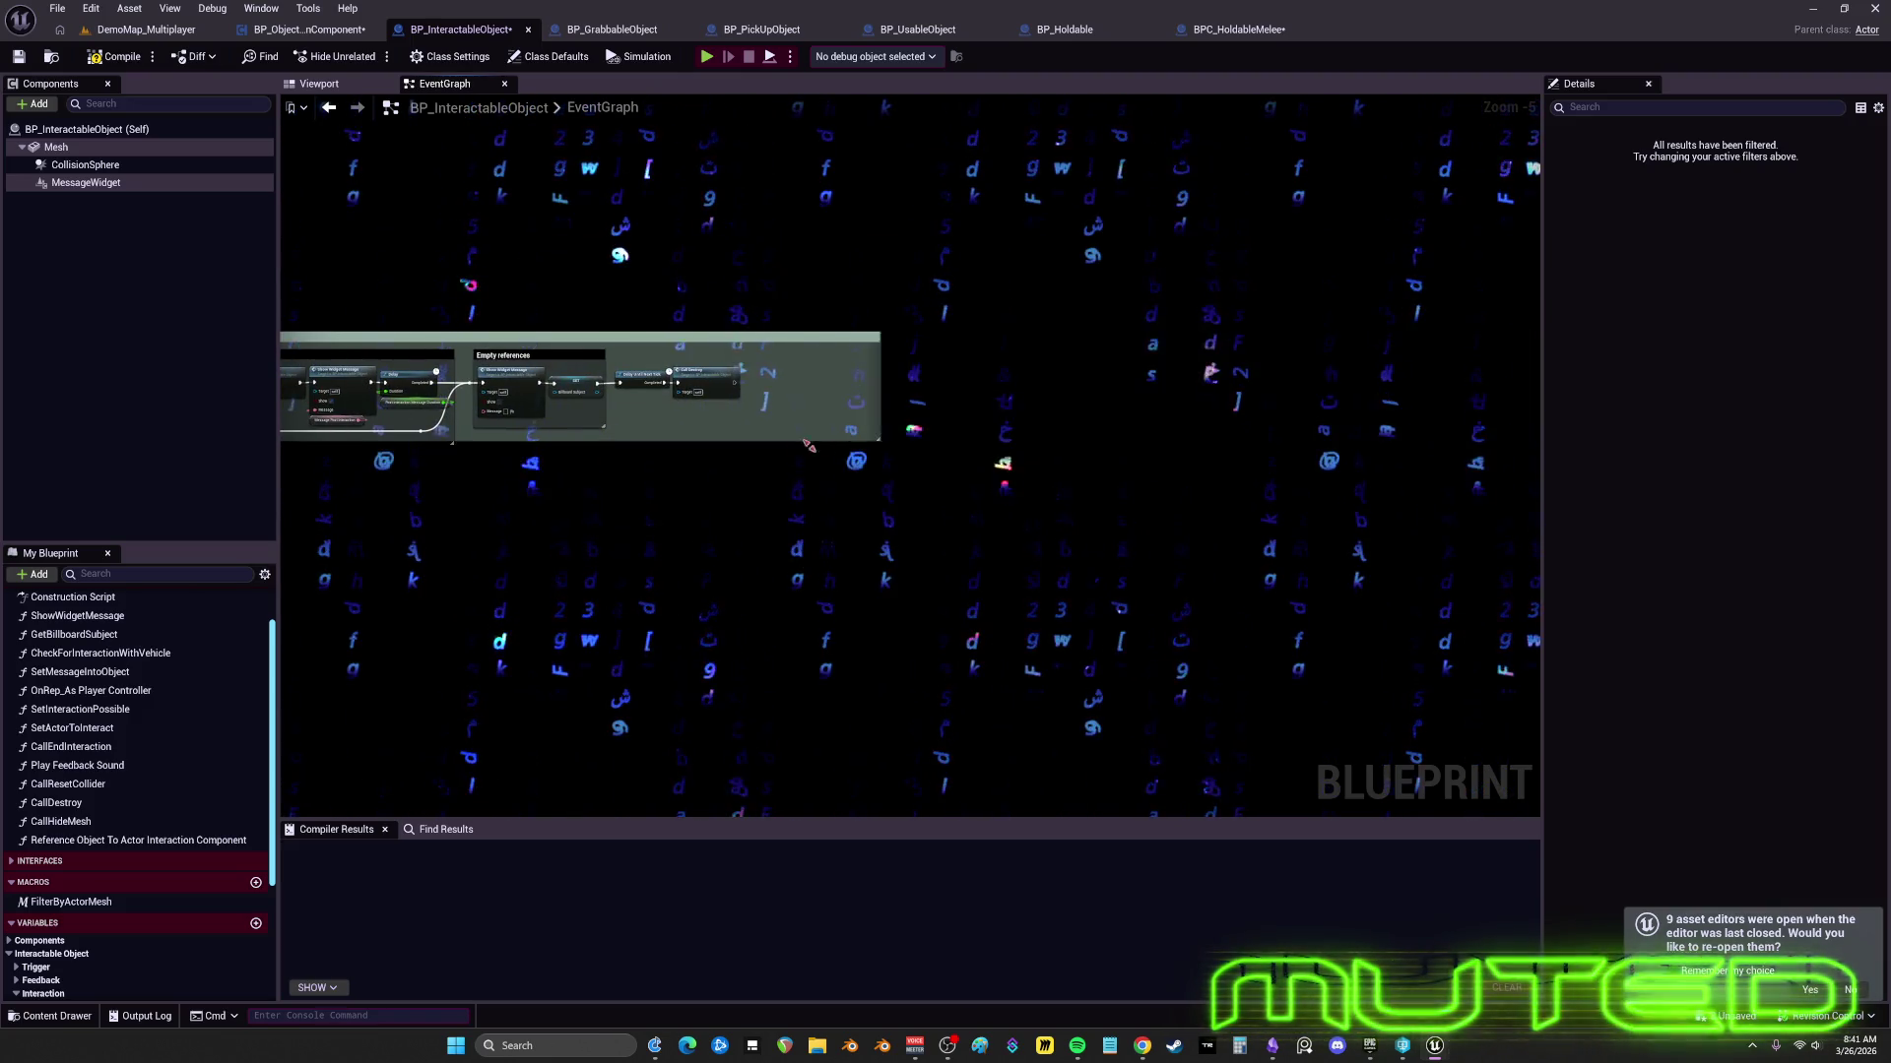
mouse_move(896, 414)
left_mouse_down()
mouse_move(1264, 525)
mouse_move(1338, 515)
left_mouse_up()
mouse_move(1264, 357)
left_mouse_down()
mouse_move(1221, 397)
mouse_move(641, 523)
left_mouse_up()
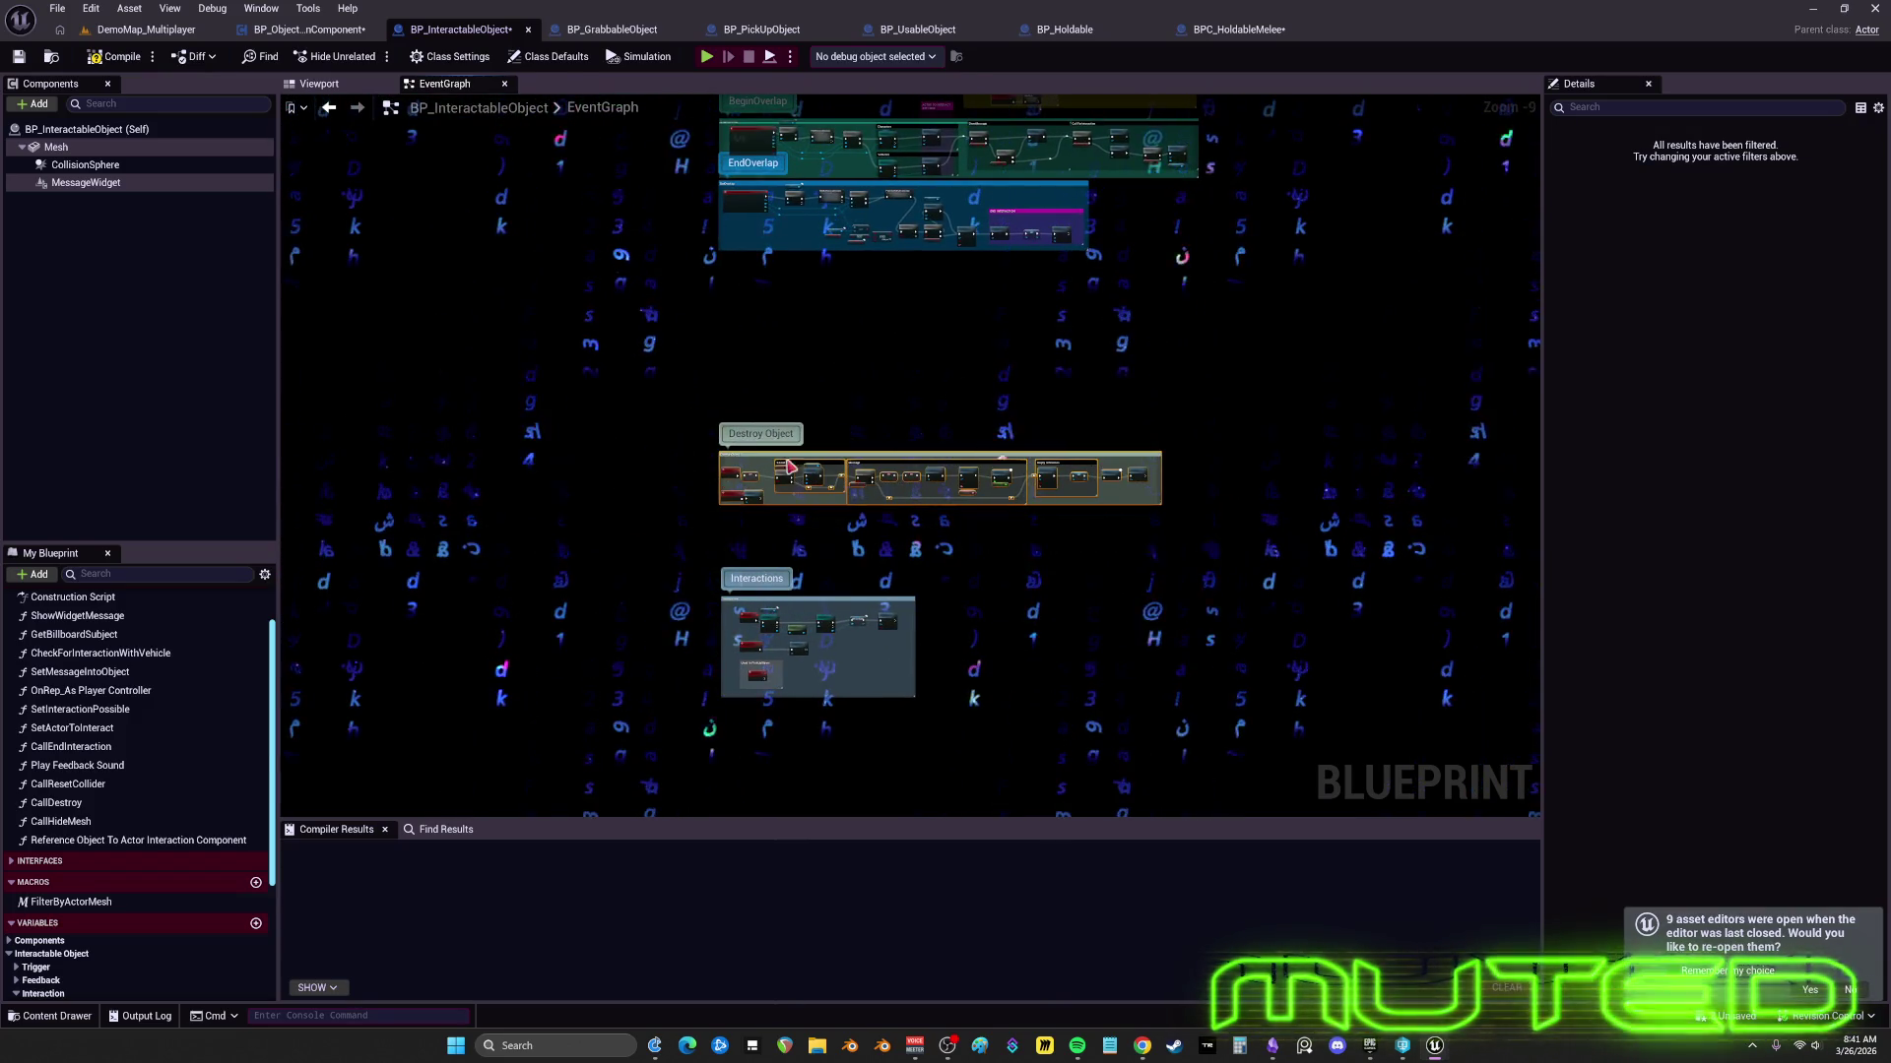
mouse_move(760, 434)
left_mouse_down()
mouse_move(760, 273)
mouse_move(760, 423)
left_mouse_up()
- Move the Interactions group up near the top groups
scroll(760, 273, "up", 7)
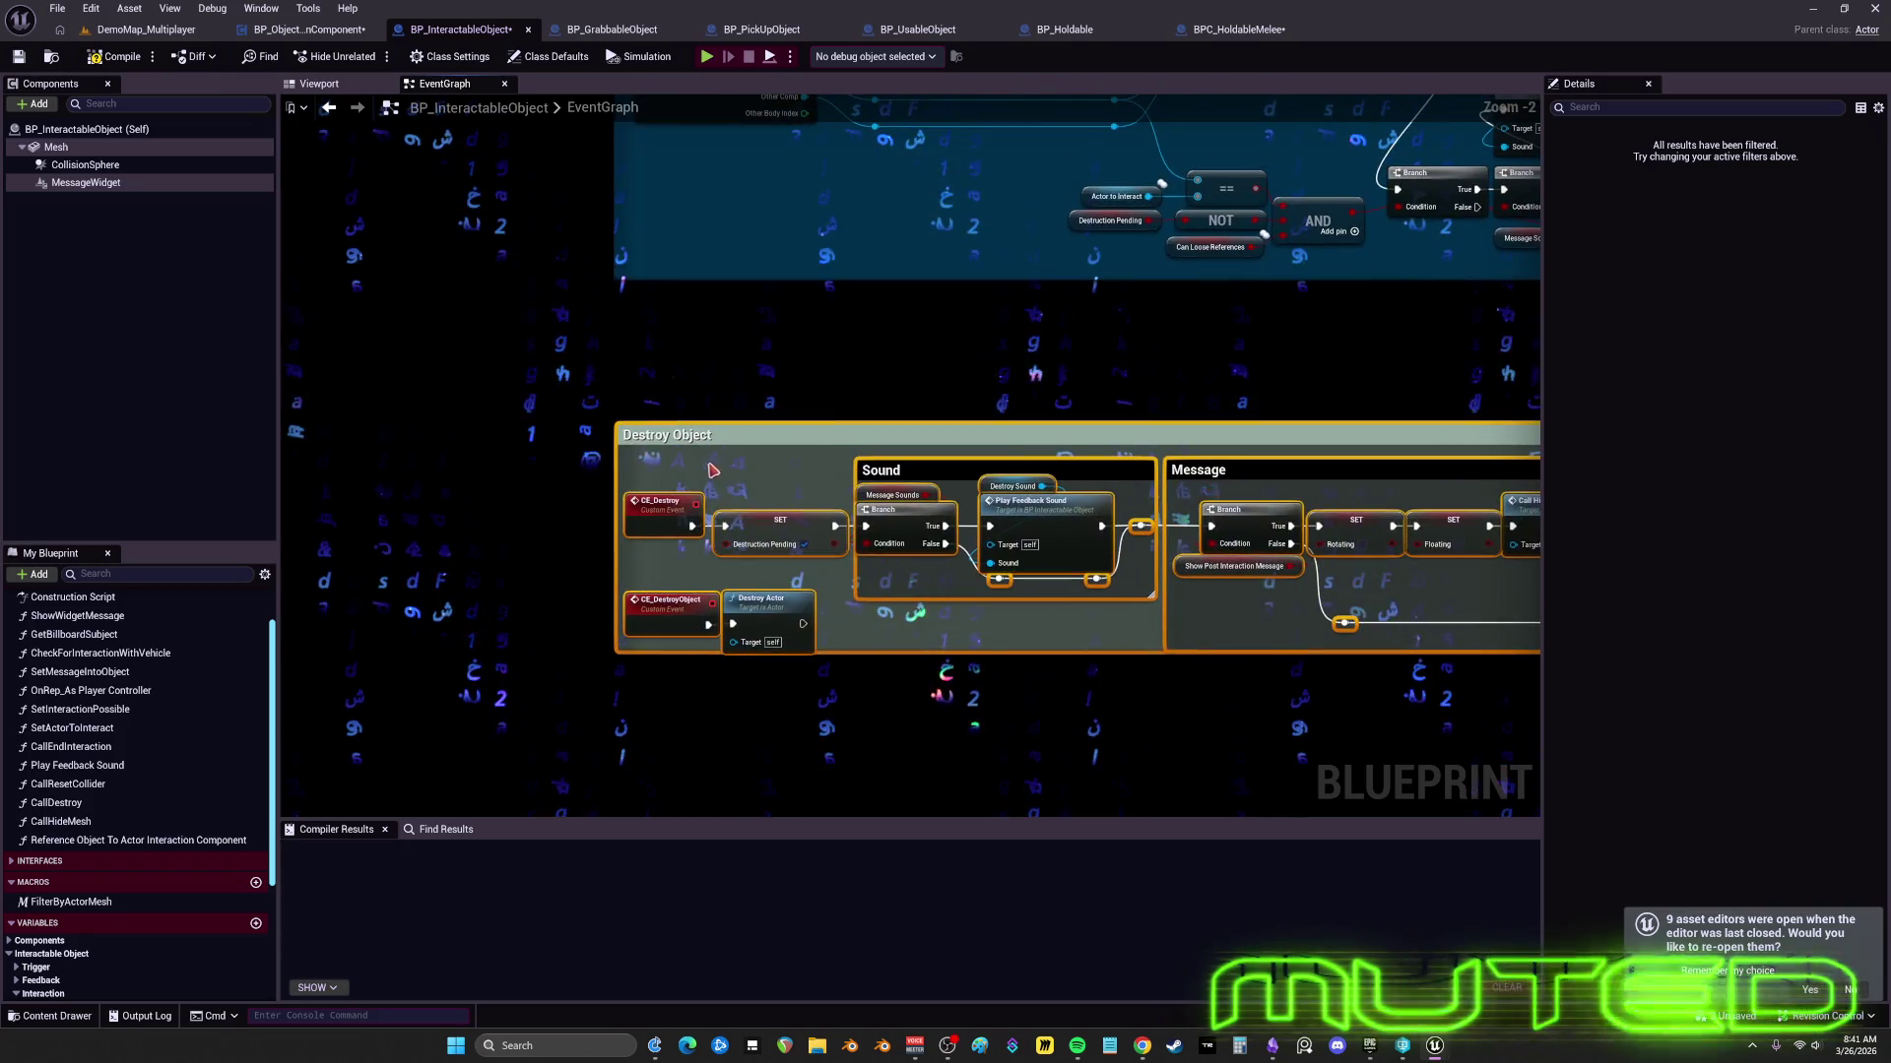
scroll(867, 506, "down", 7)
left_click_drag(866, 506, 857, 270)
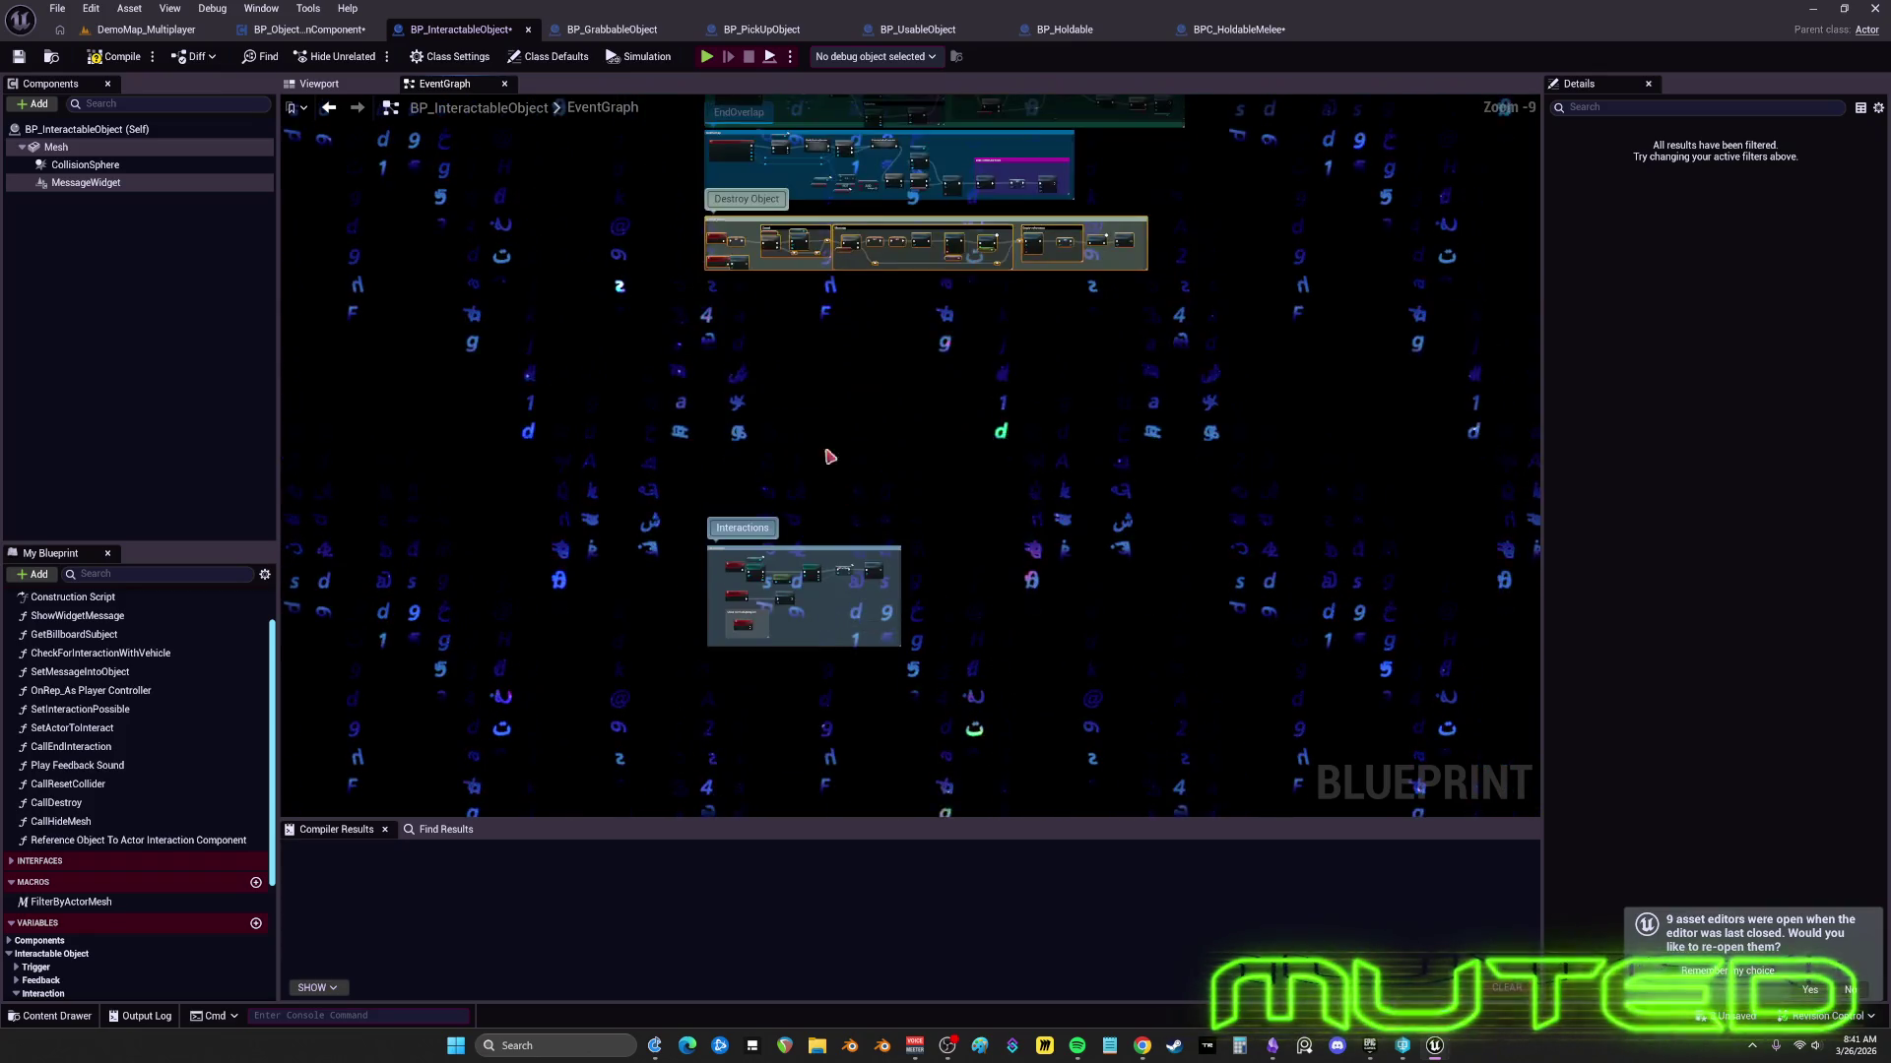
scroll(984, 667, "up", 1)
mouse_move(723, 570)
left_mouse_down()
mouse_move(788, 197)
mouse_move(847, 143)
mouse_move(886, 162)
mouse_move(892, 232)
left_mouse_up()
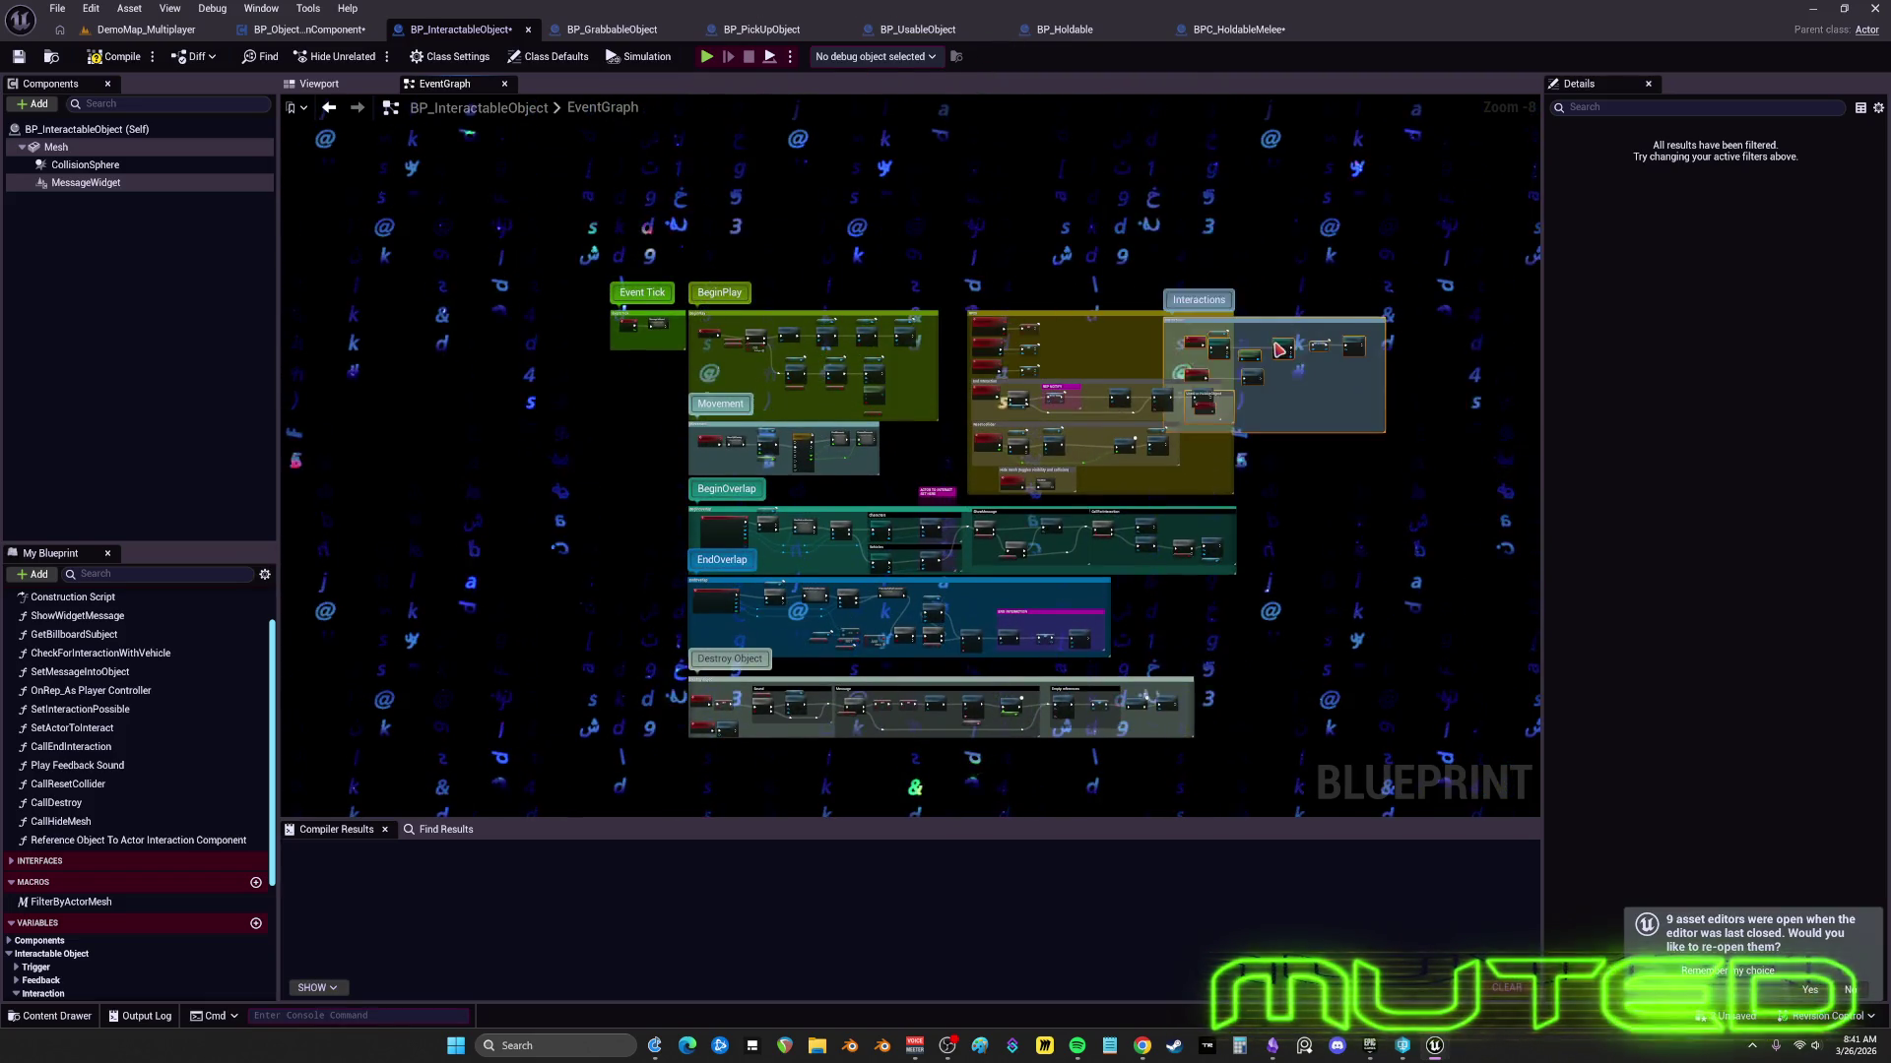
- Move the Interactions group beside Movement and BeginOverlap, pushing Destroy Object further down
left_click_drag(1156, 486, 478, 557)
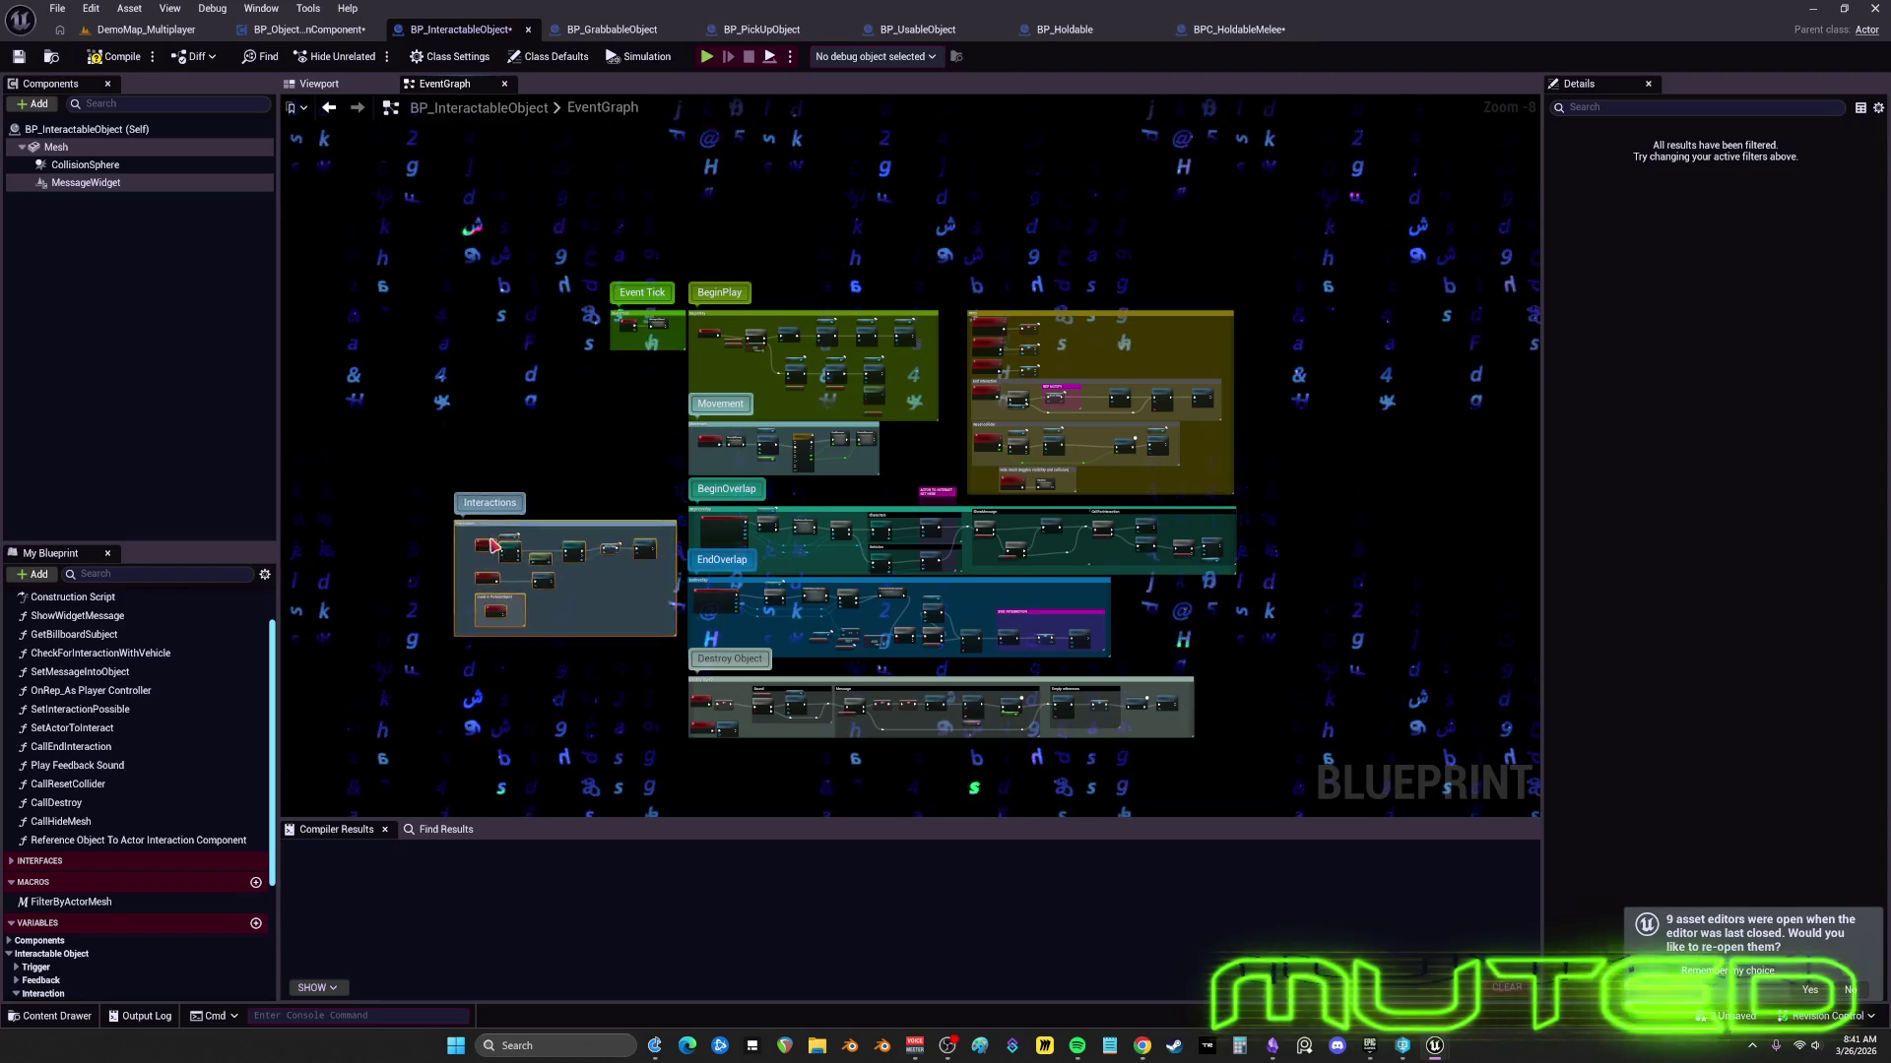
scroll(493, 546, "up", 7)
mouse_move(1280, 610)
left_mouse_down()
mouse_move(721, 540)
mouse_move(286, 540)
left_mouse_up()
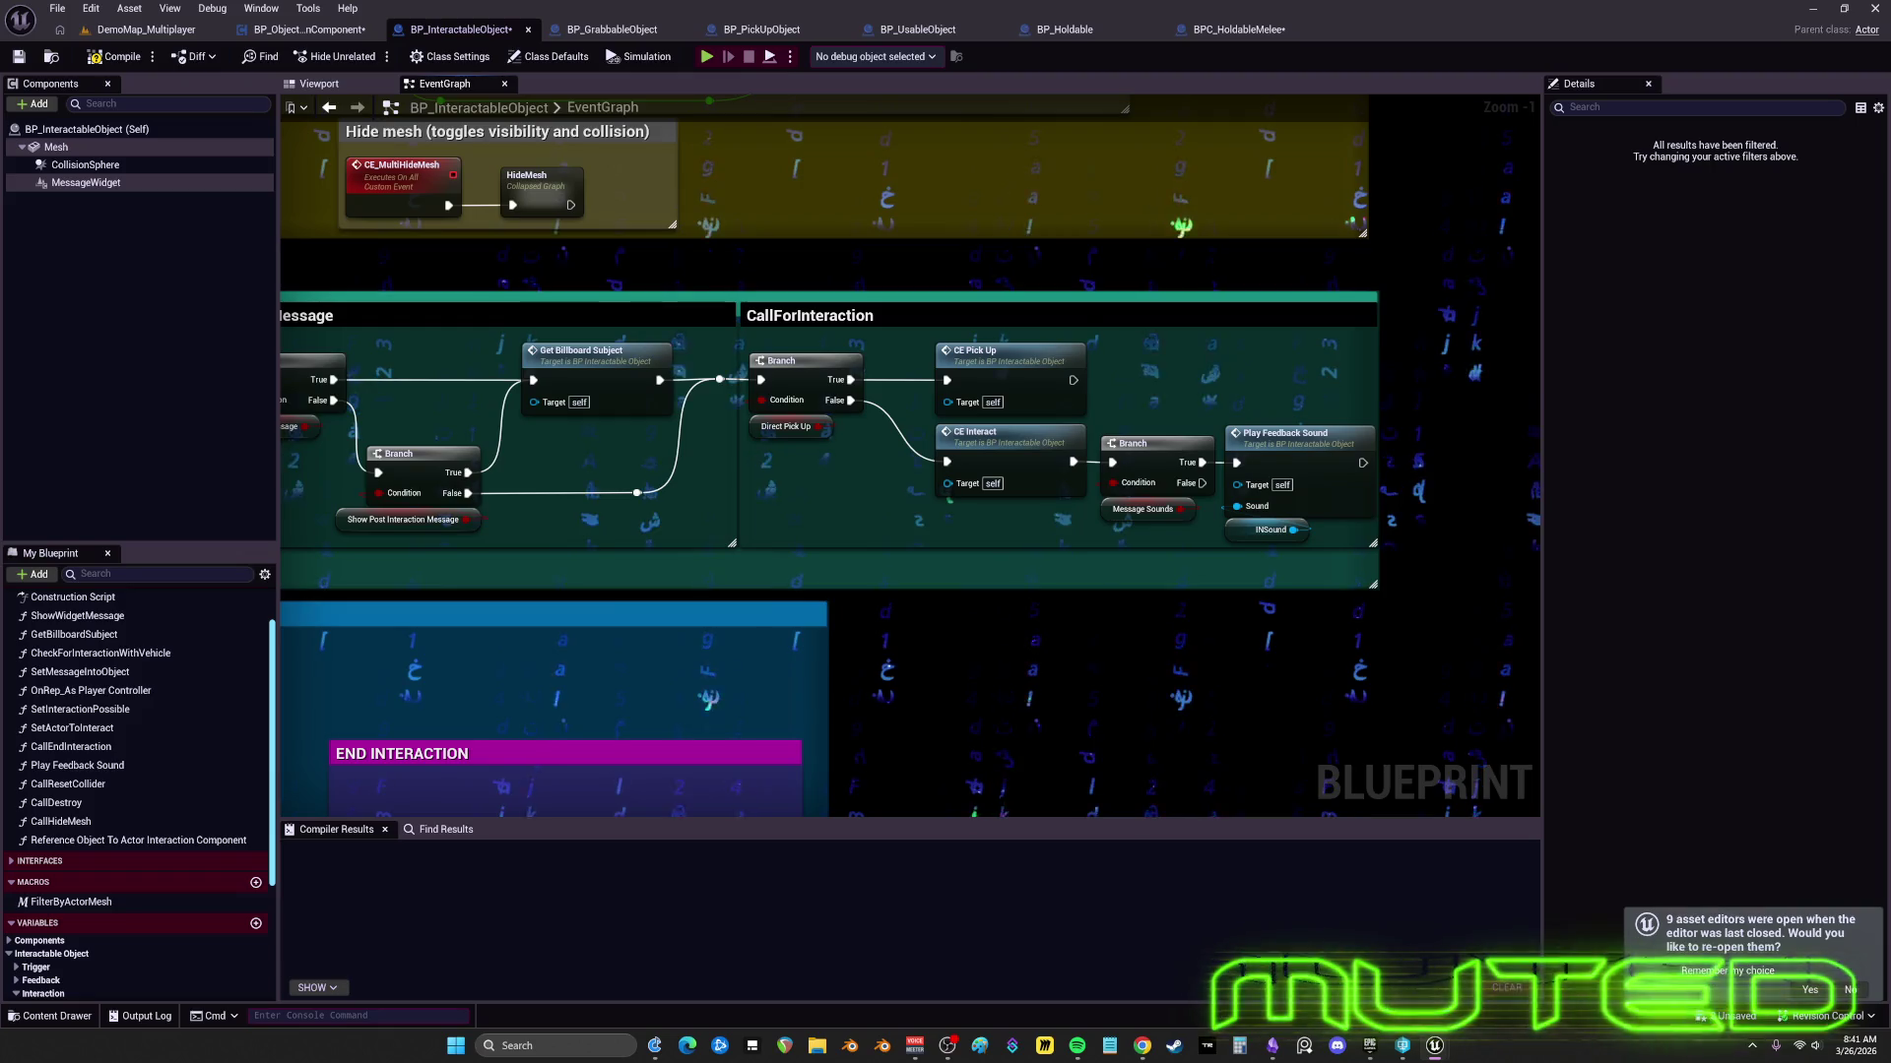
scroll(605, 426, "down", 2)
mouse_move(606, 426)
left_mouse_down()
mouse_move(689, 394)
mouse_move(606, 425)
mouse_move(1427, 457)
left_mouse_up()
scroll(606, 425, "up", 2)
scroll(717, 431, "down", 4)
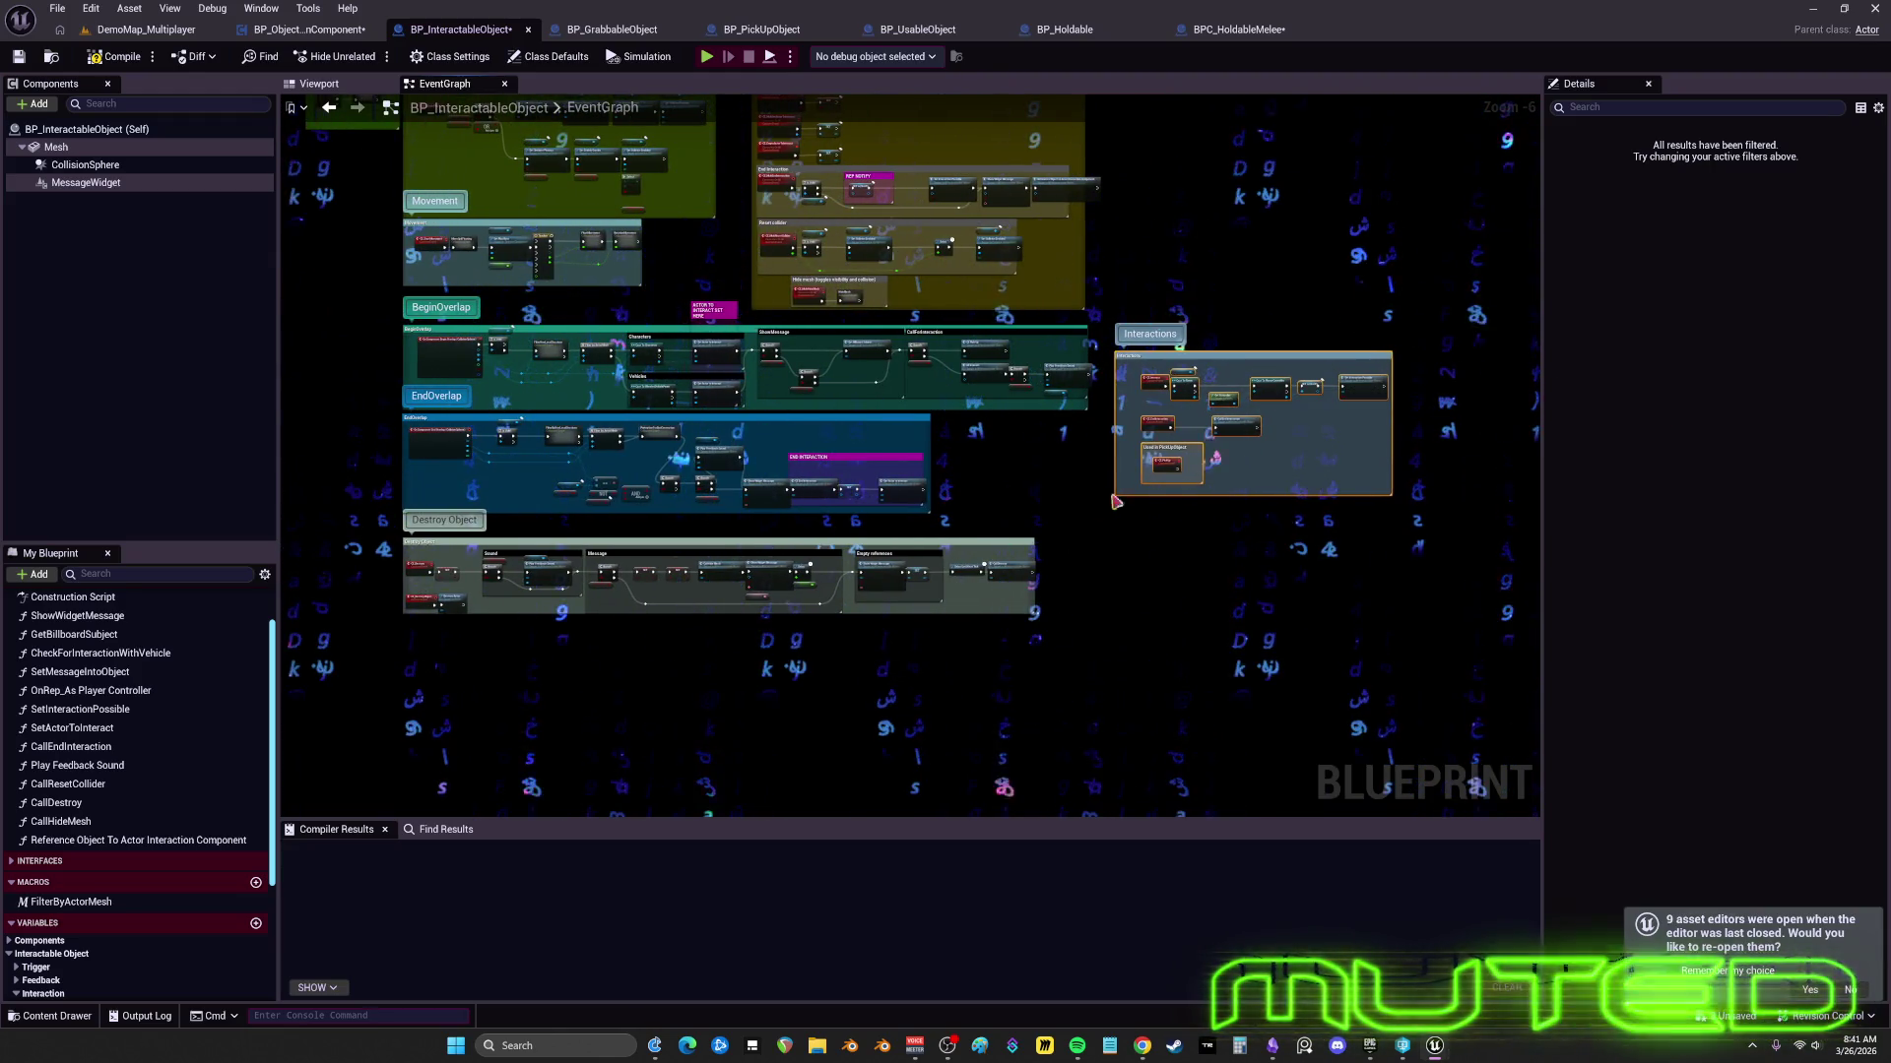
mouse_move(380, 540)
left_mouse_down()
mouse_move(1467, 534)
mouse_move(1265, 412)
left_mouse_up()
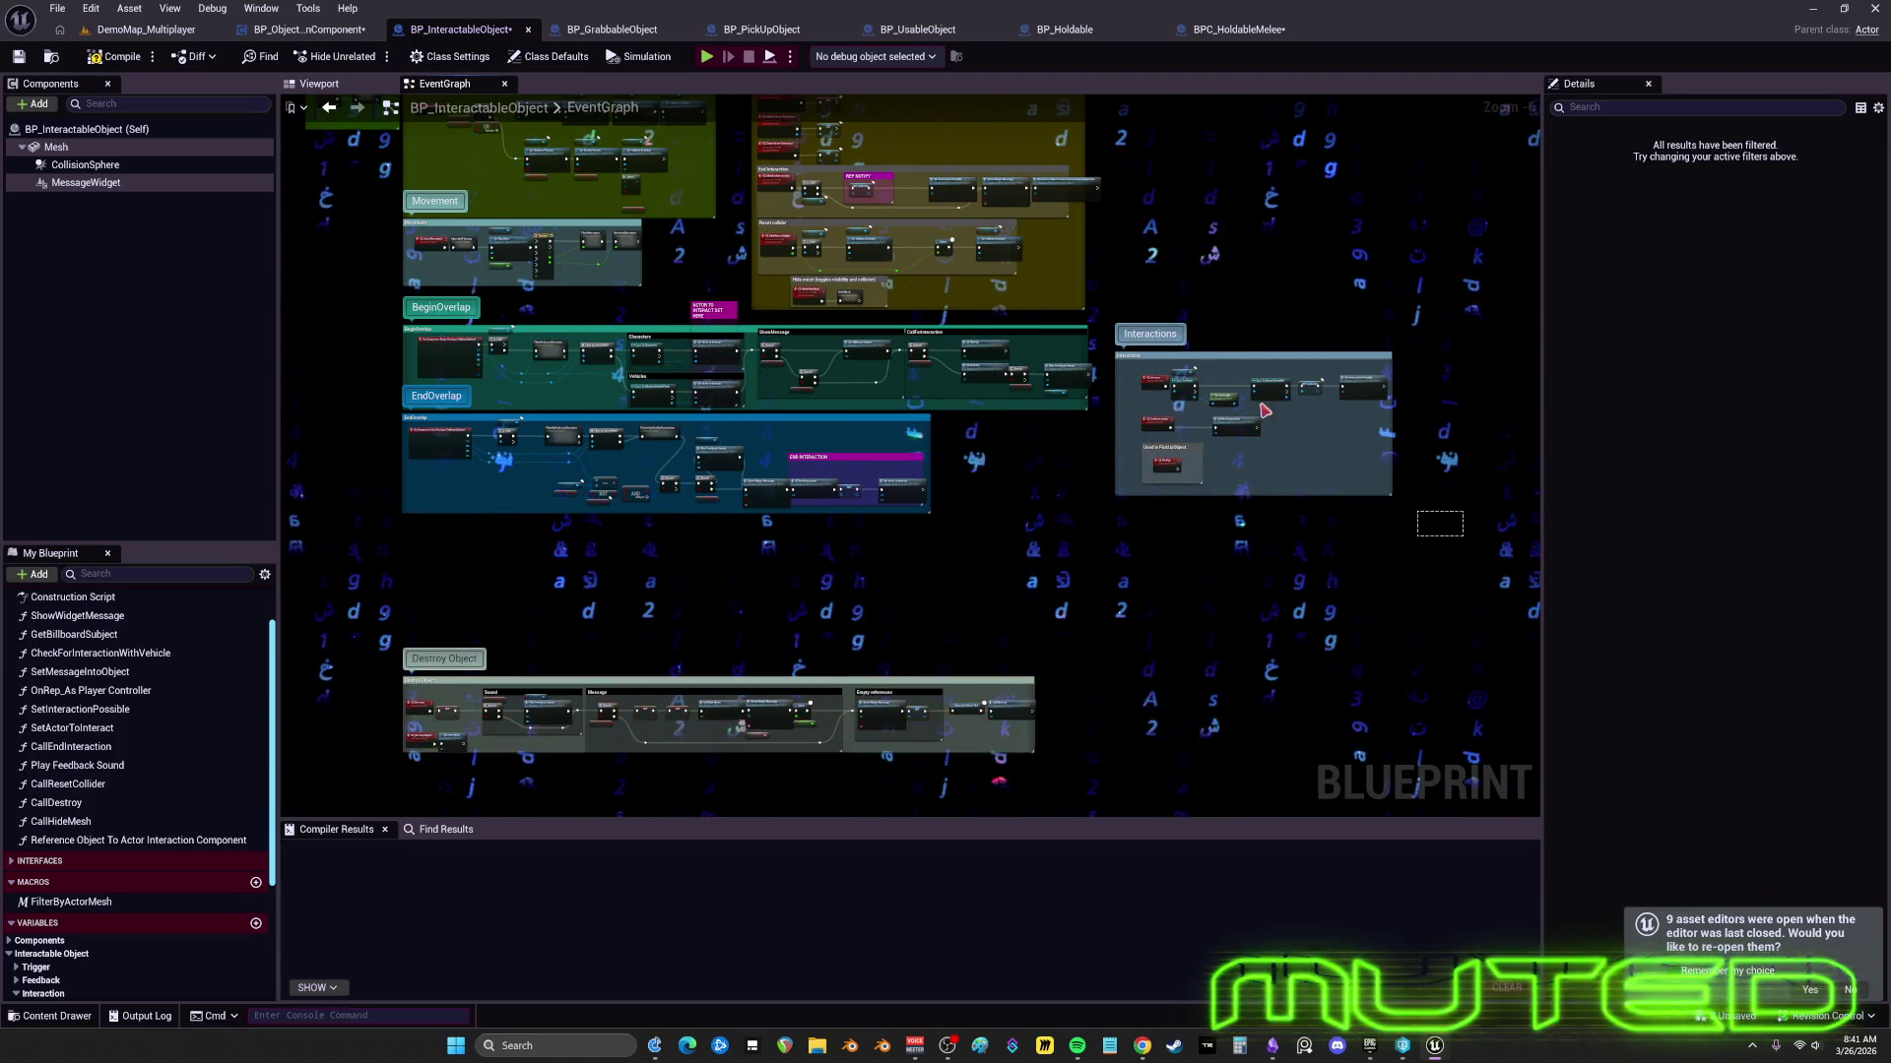
scroll(1152, 410, "up", 1)
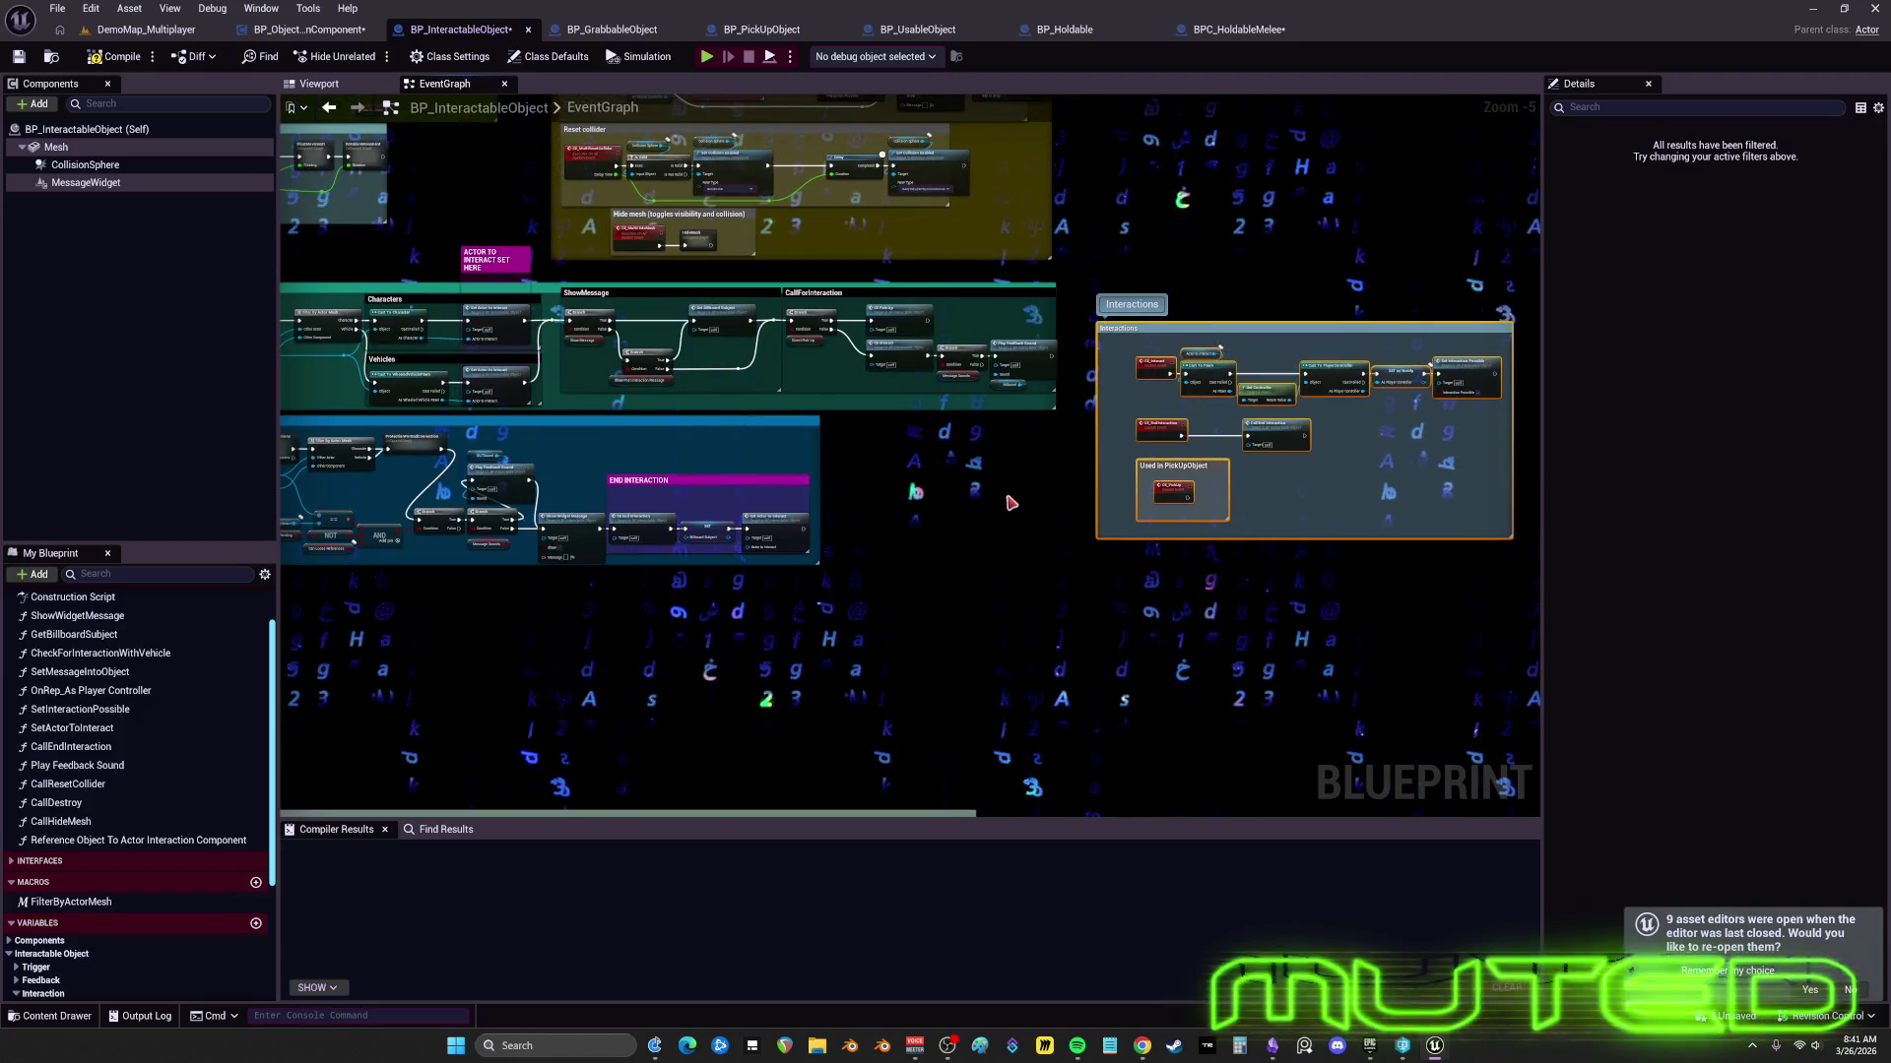
- Enlarge the Interactions box beside BeginOverlap and EndOverlap, moving Used in PickUpObject below it
left_click_drag(1128, 327, 1094, 291)
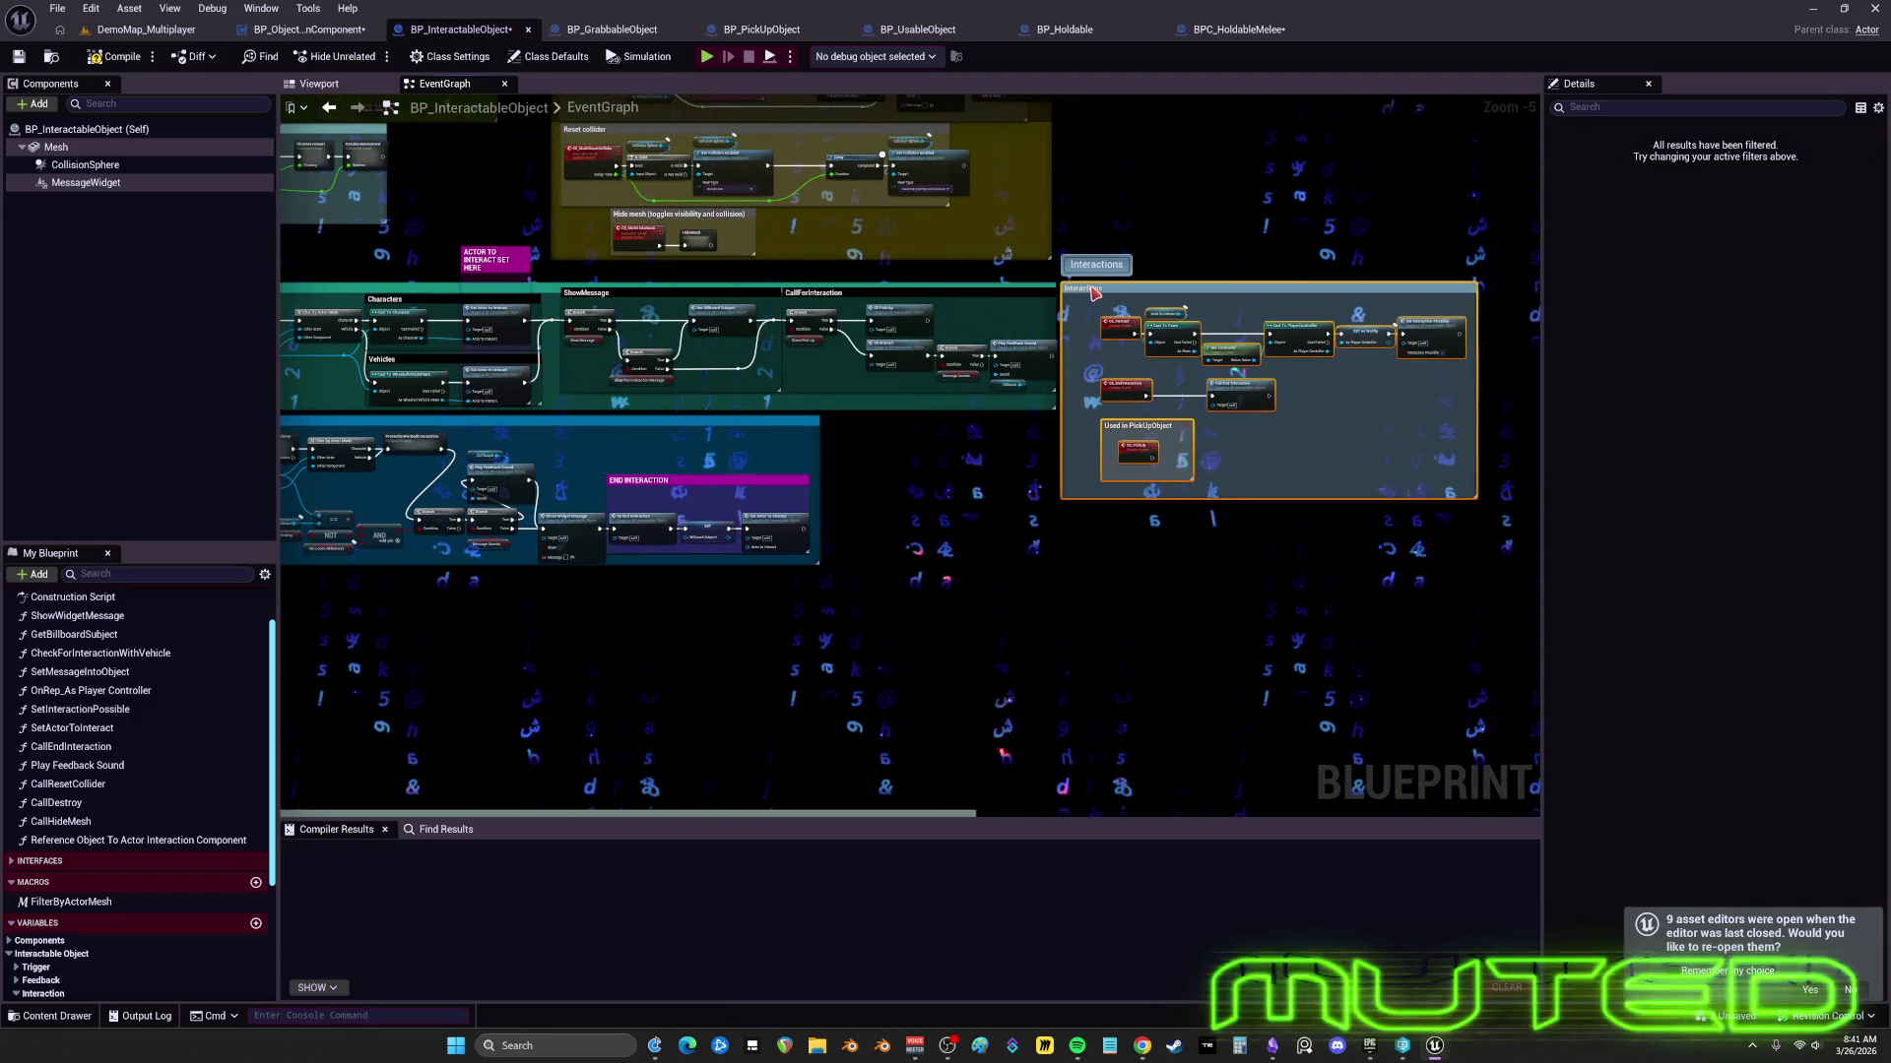
mouse_move(1083, 528)
left_mouse_down()
mouse_move(1091, 483)
mouse_move(1336, 552)
left_mouse_up()
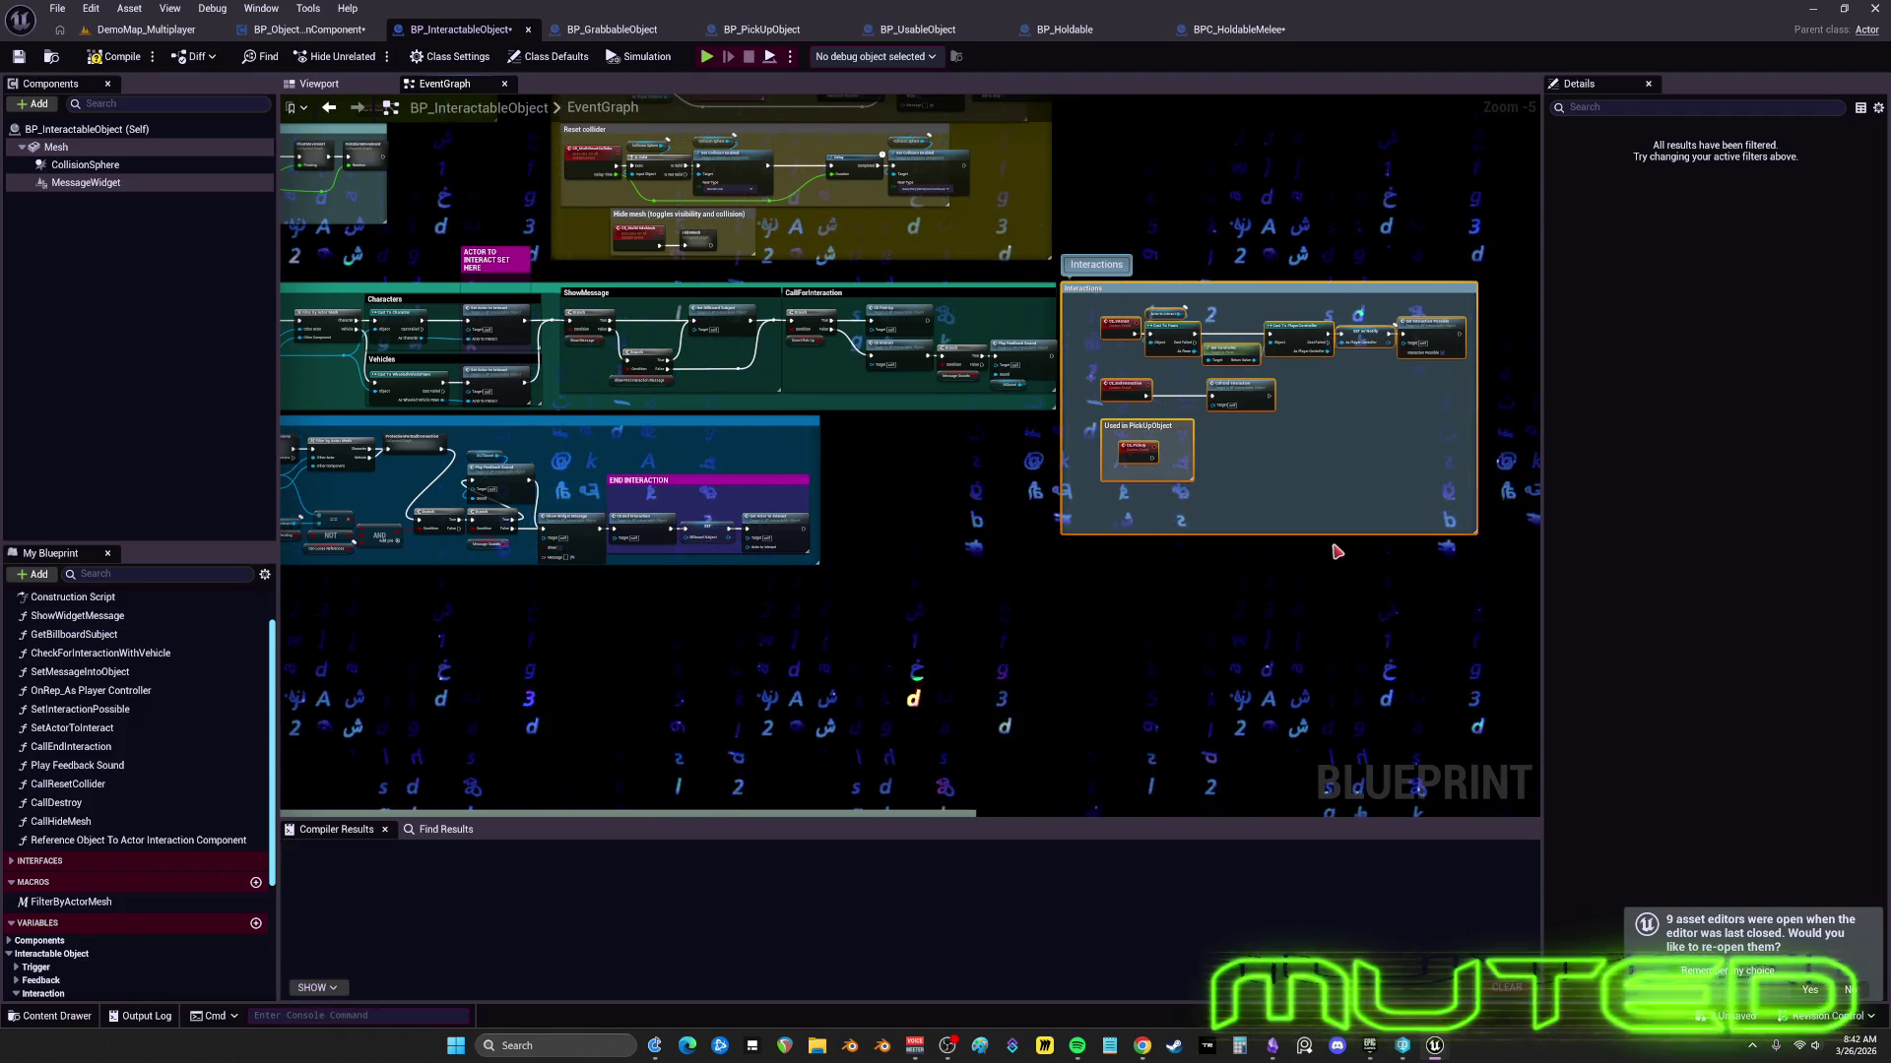
mouse_move(1118, 330)
left_mouse_down()
mouse_move(689, 334)
mouse_move(340, 366)
mouse_move(680, 305)
mouse_move(589, 345)
left_mouse_up()
scroll(643, 369, "up", 2)
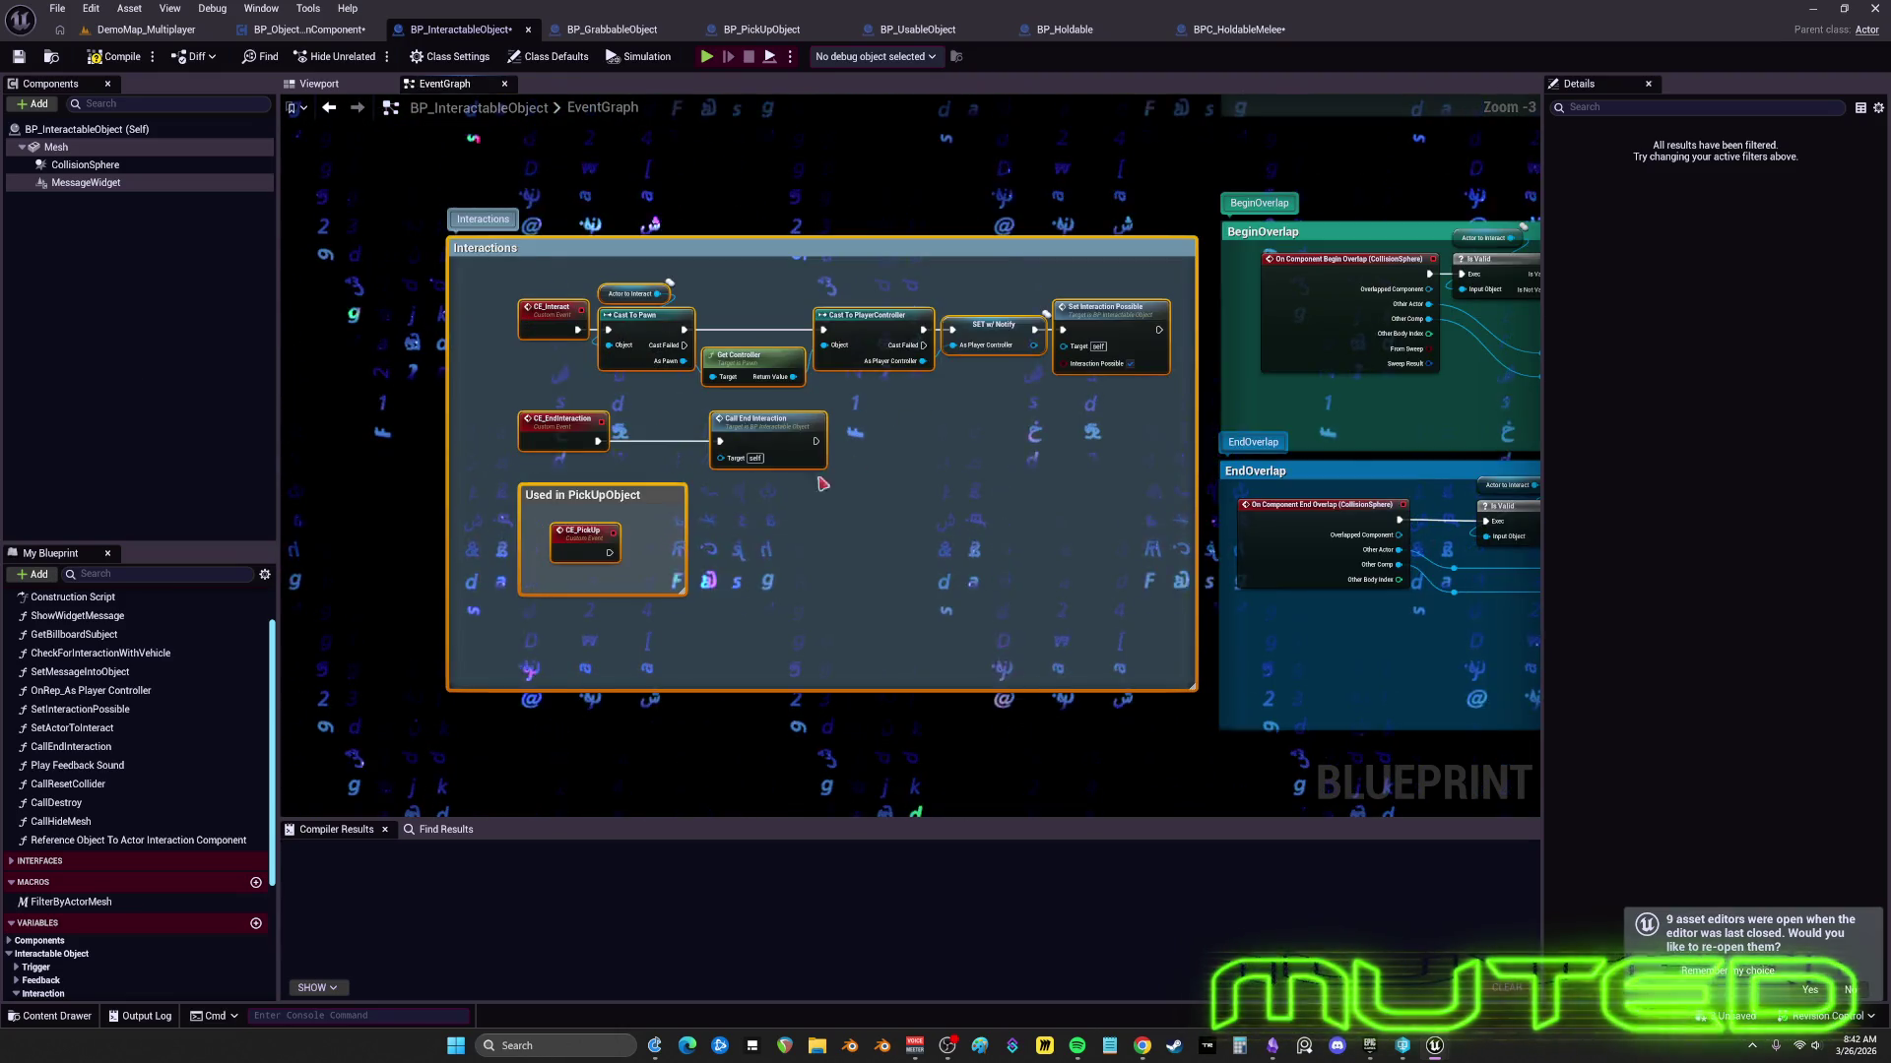
left_click_drag(591, 494, 558, 784)
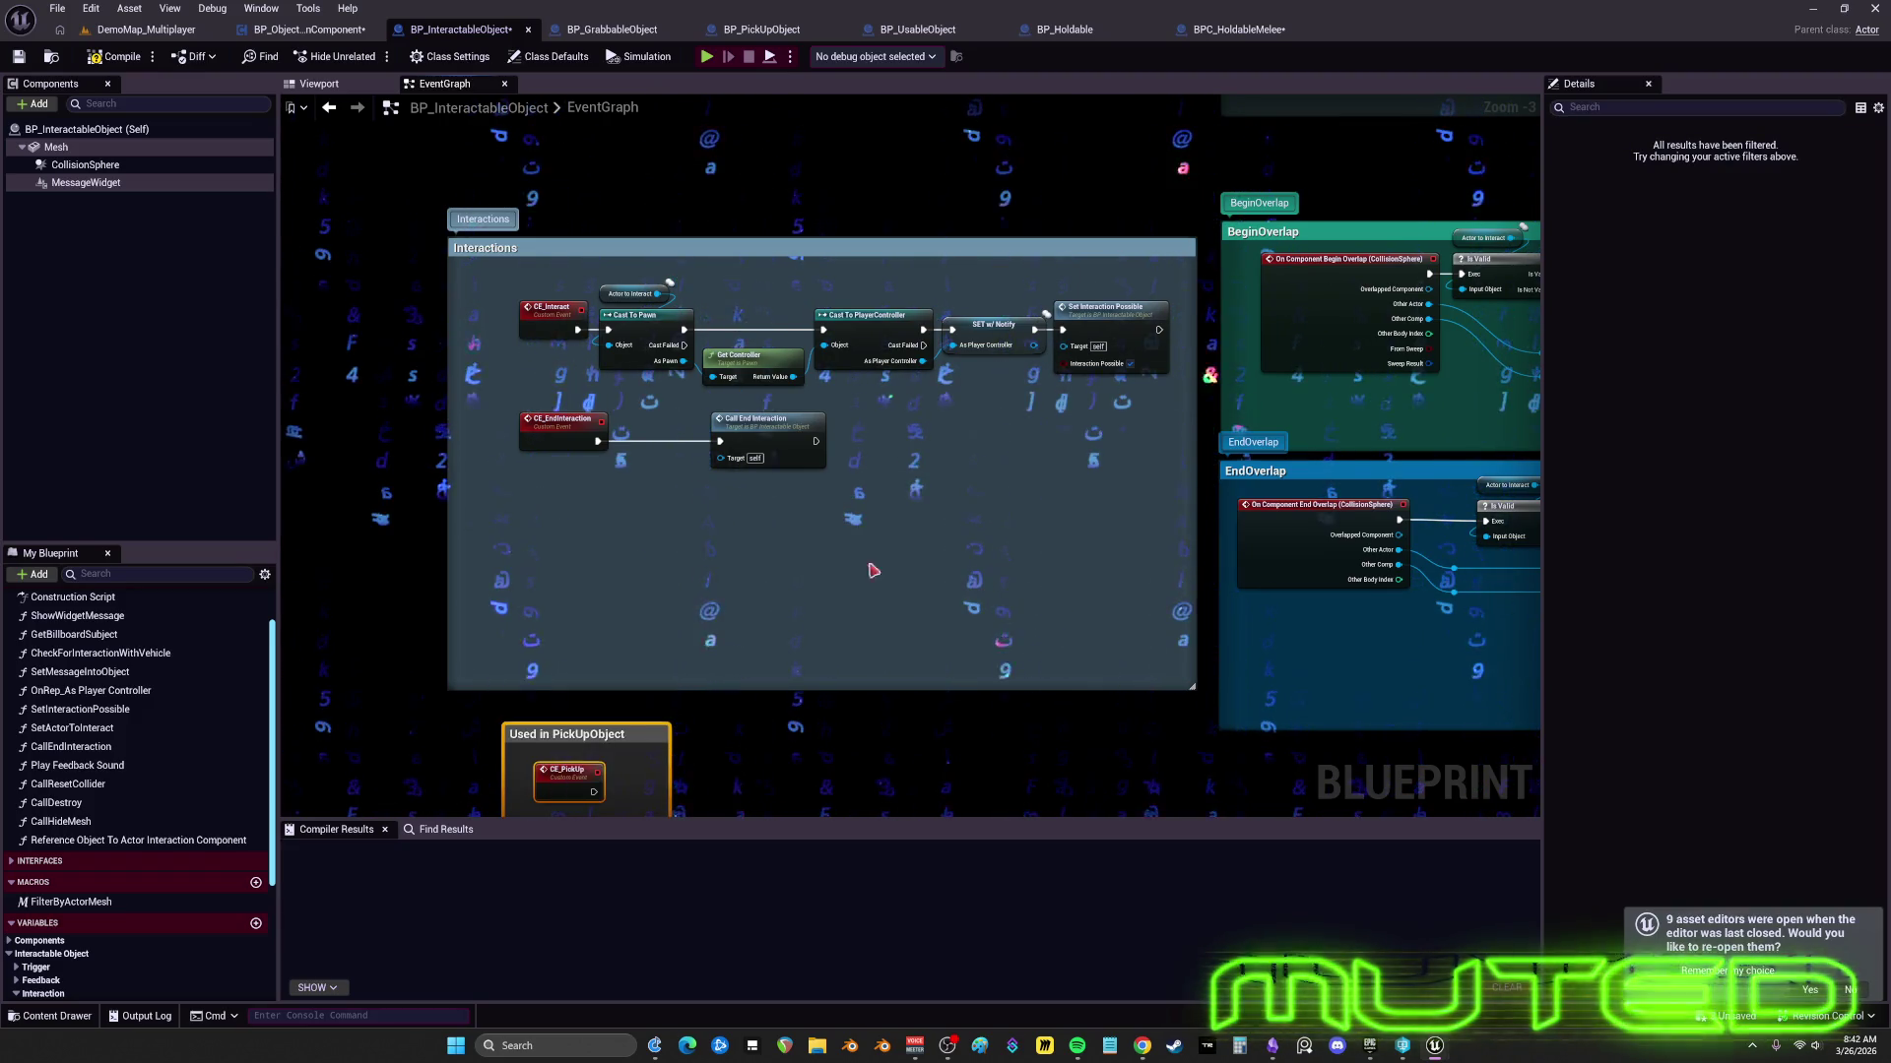
- Drop the CE_EndInteraction pair lower and pull Cast To PlayerController, SET w/ Notify, Set Interaction Possible left
mouse_move(554, 445)
left_mouse_down()
mouse_move(561, 591)
mouse_move(921, 529)
left_mouse_up()
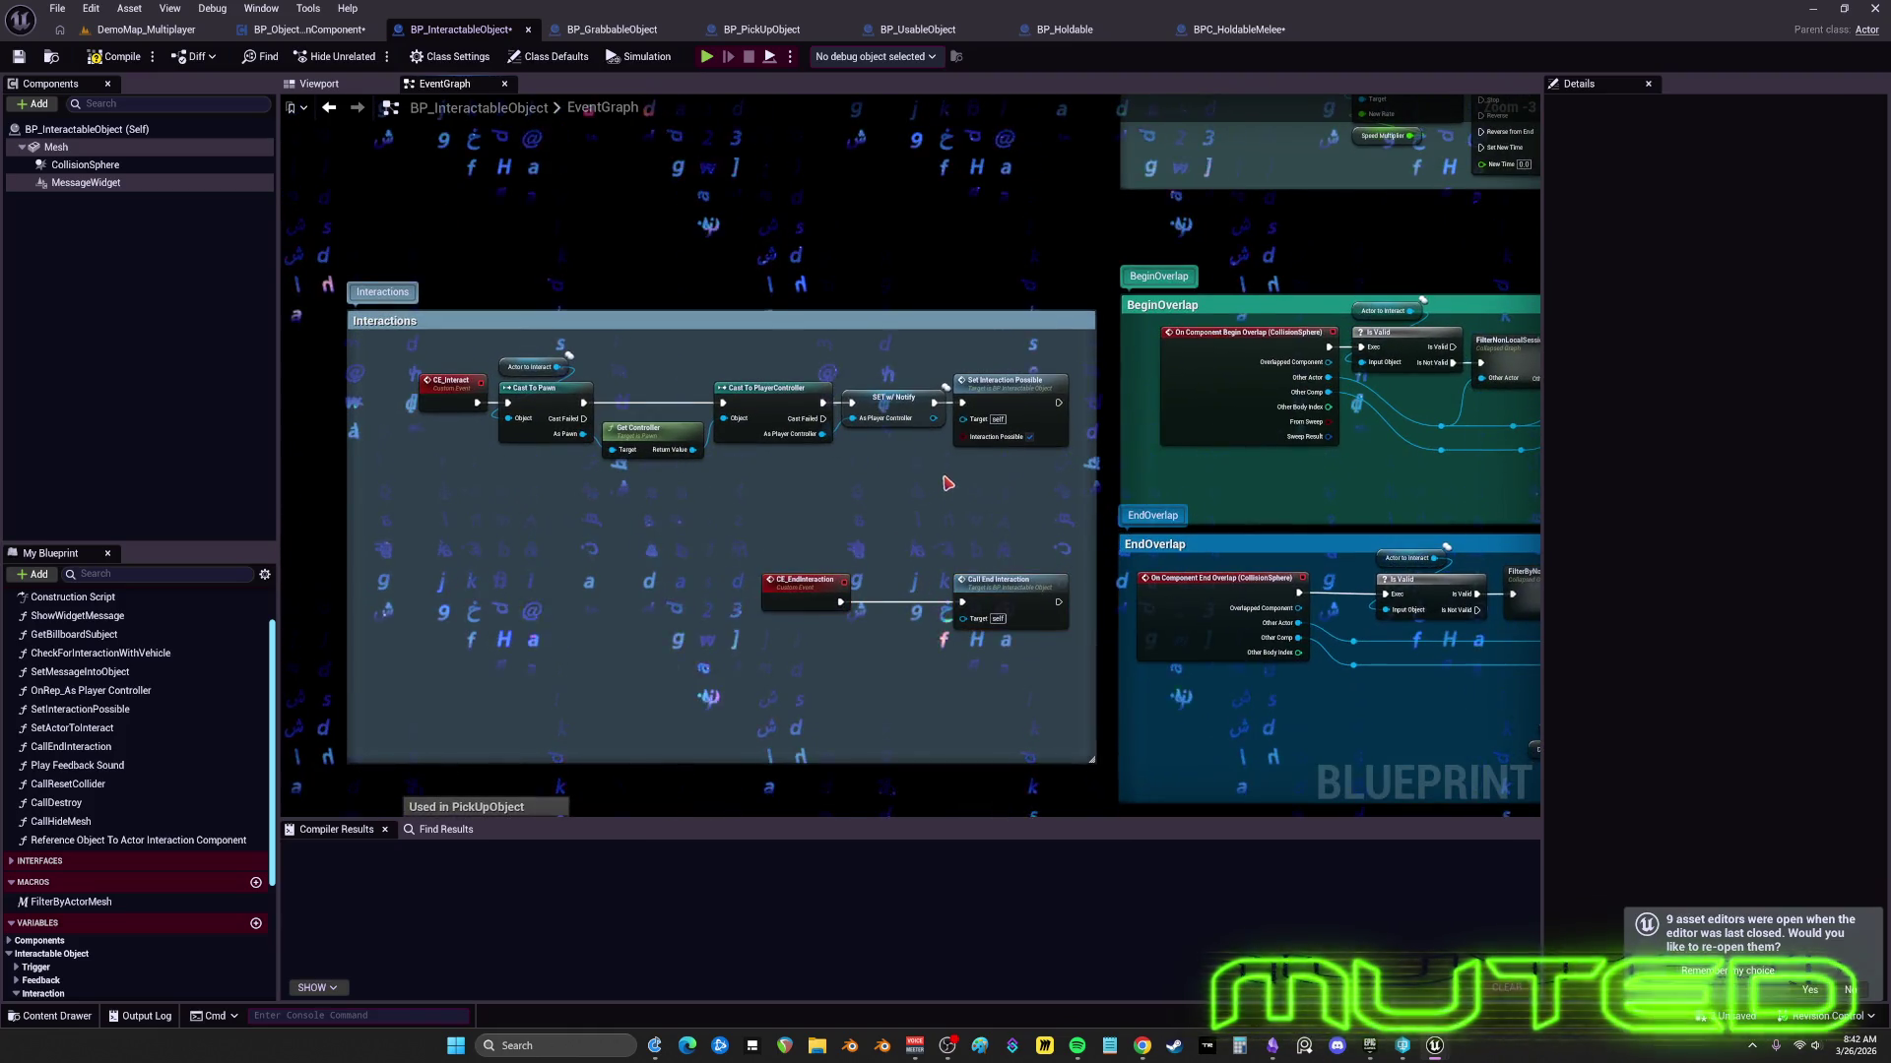
scroll(847, 463, "up", 2)
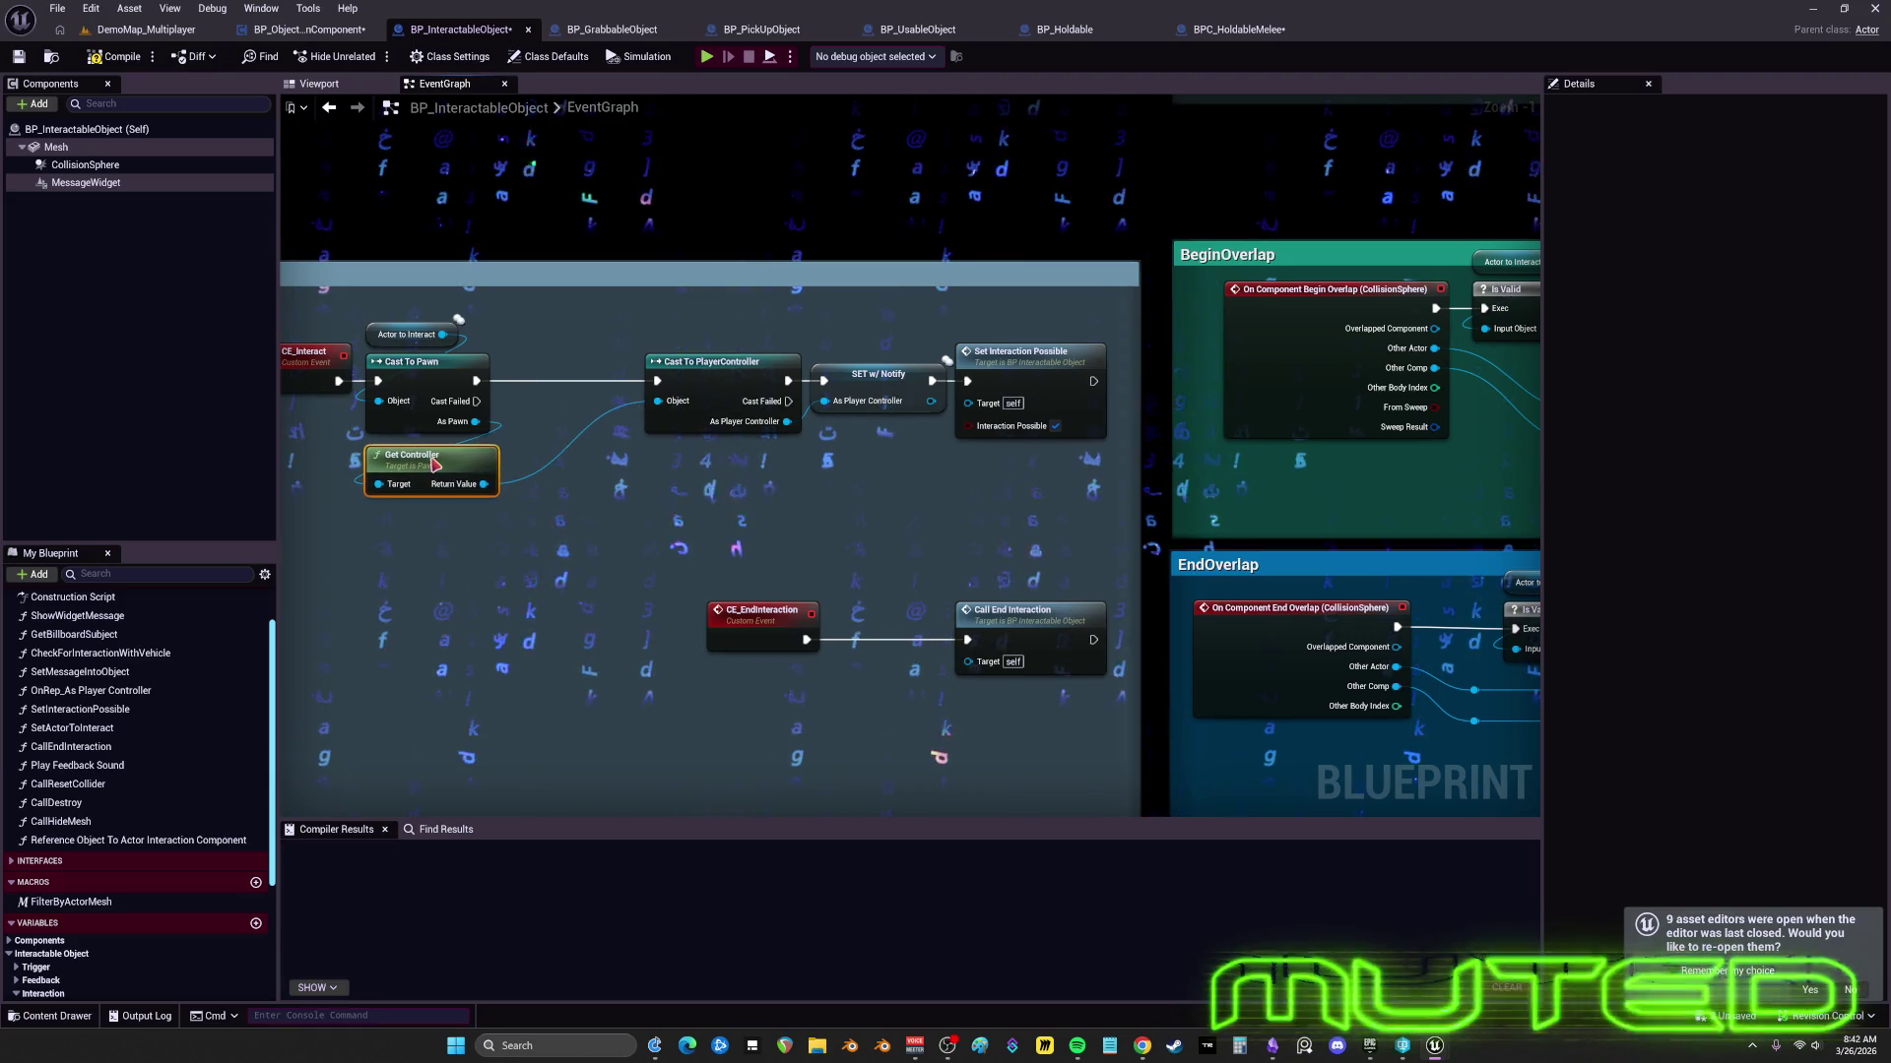
left_click_drag(758, 369, 655, 378)
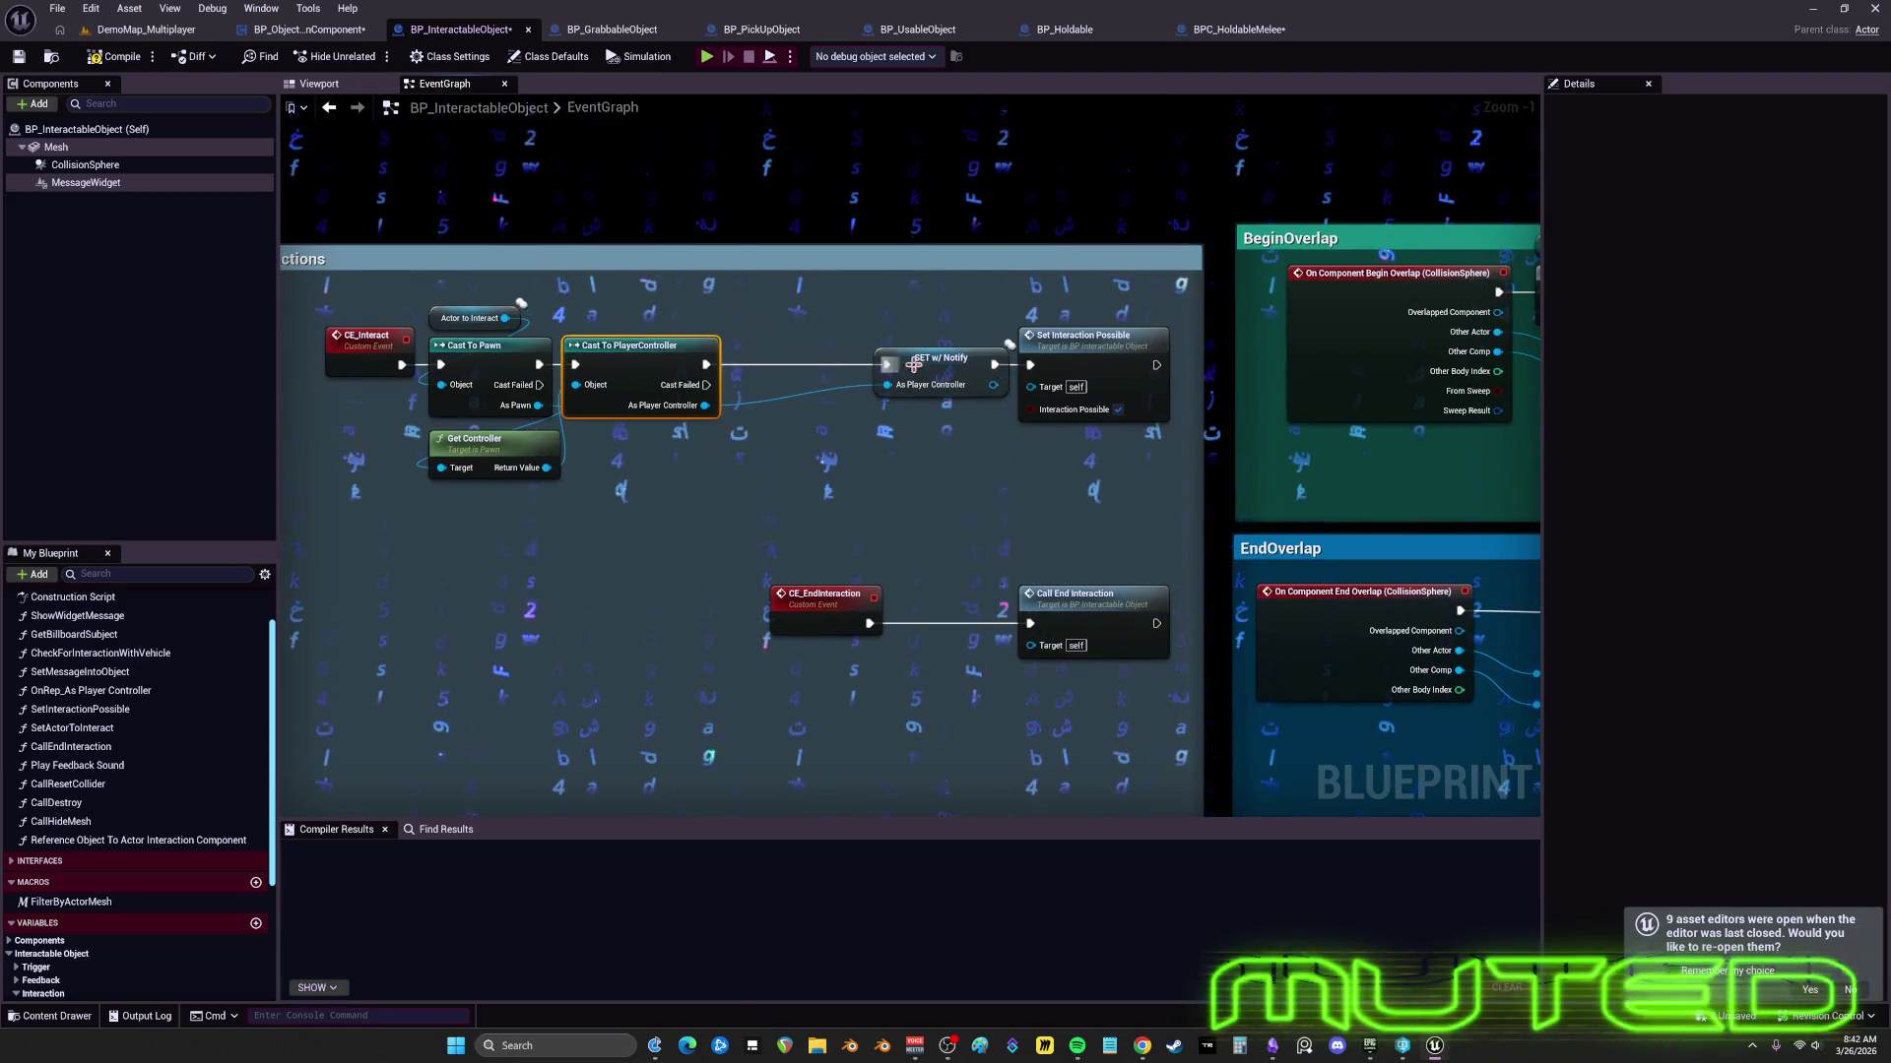
left_click_drag(914, 364, 795, 367)
left_click_drag(1102, 354, 960, 359)
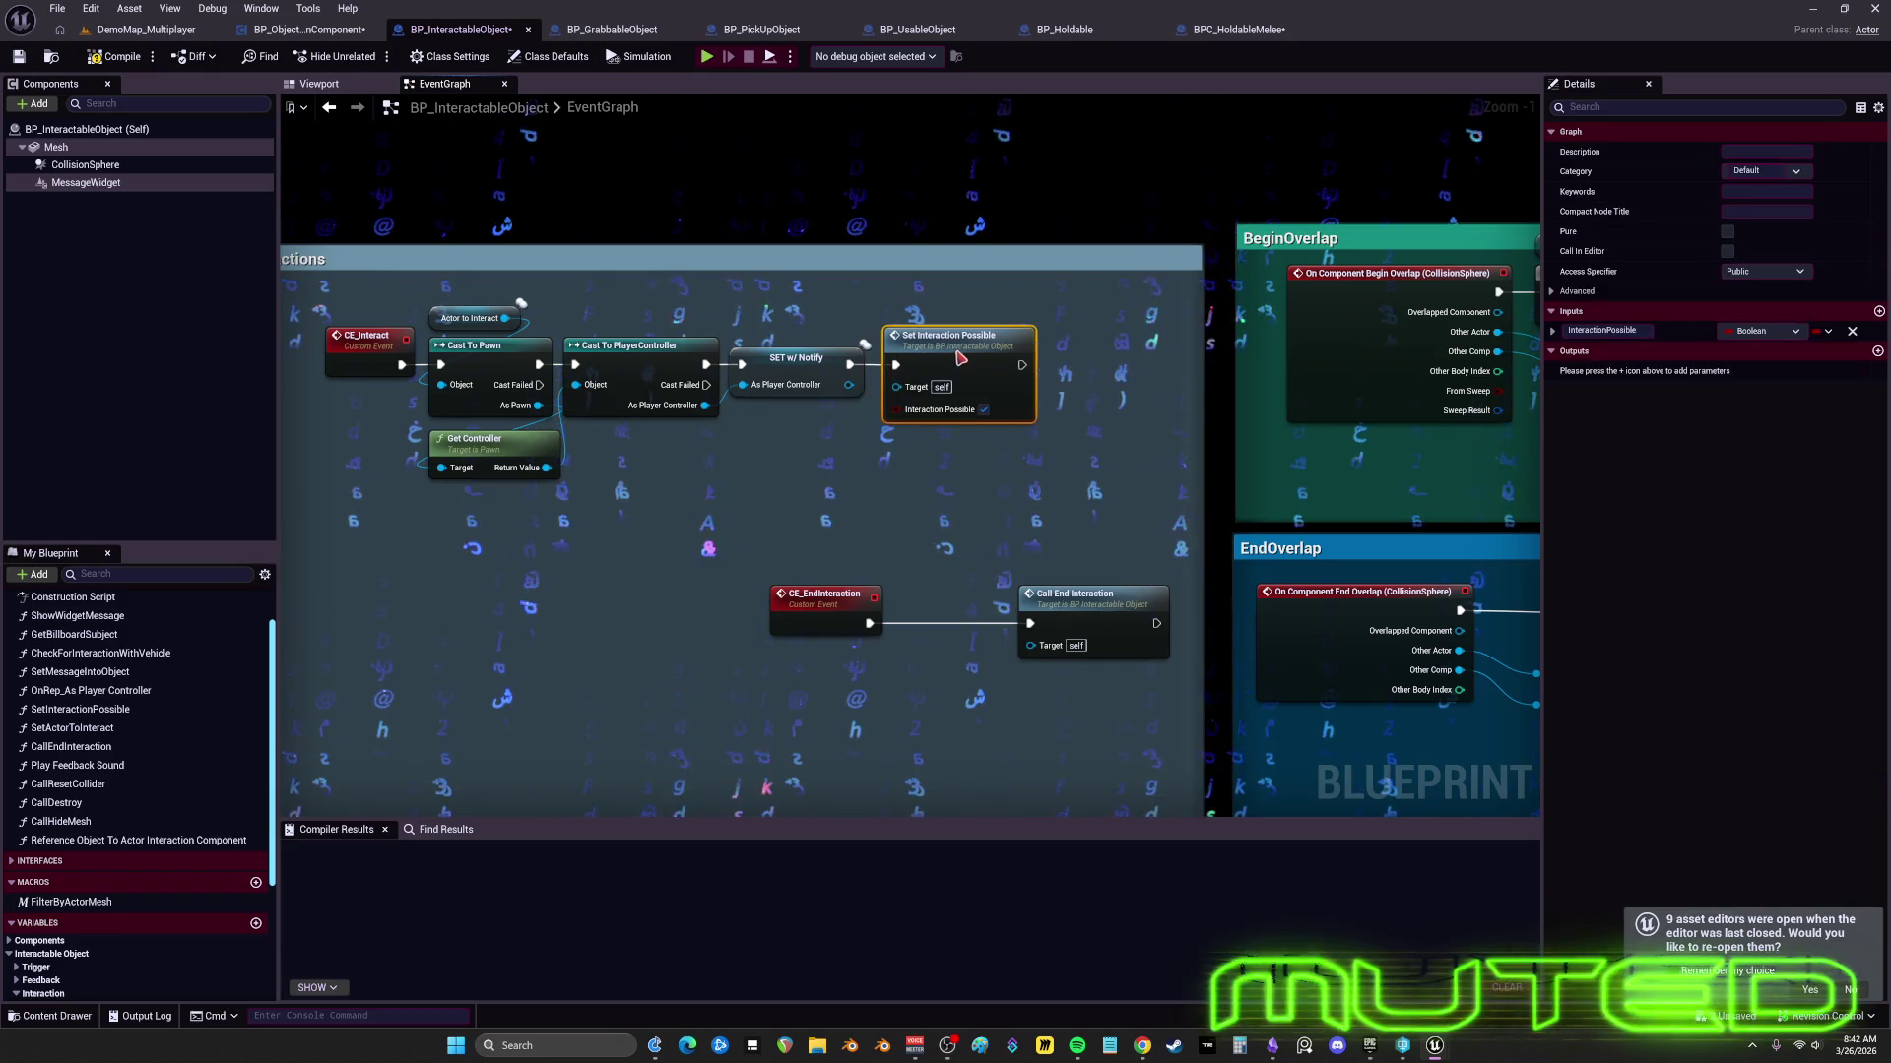
- Bring the CE_Interact node chain into view across the event graph
left_click(369, 340)
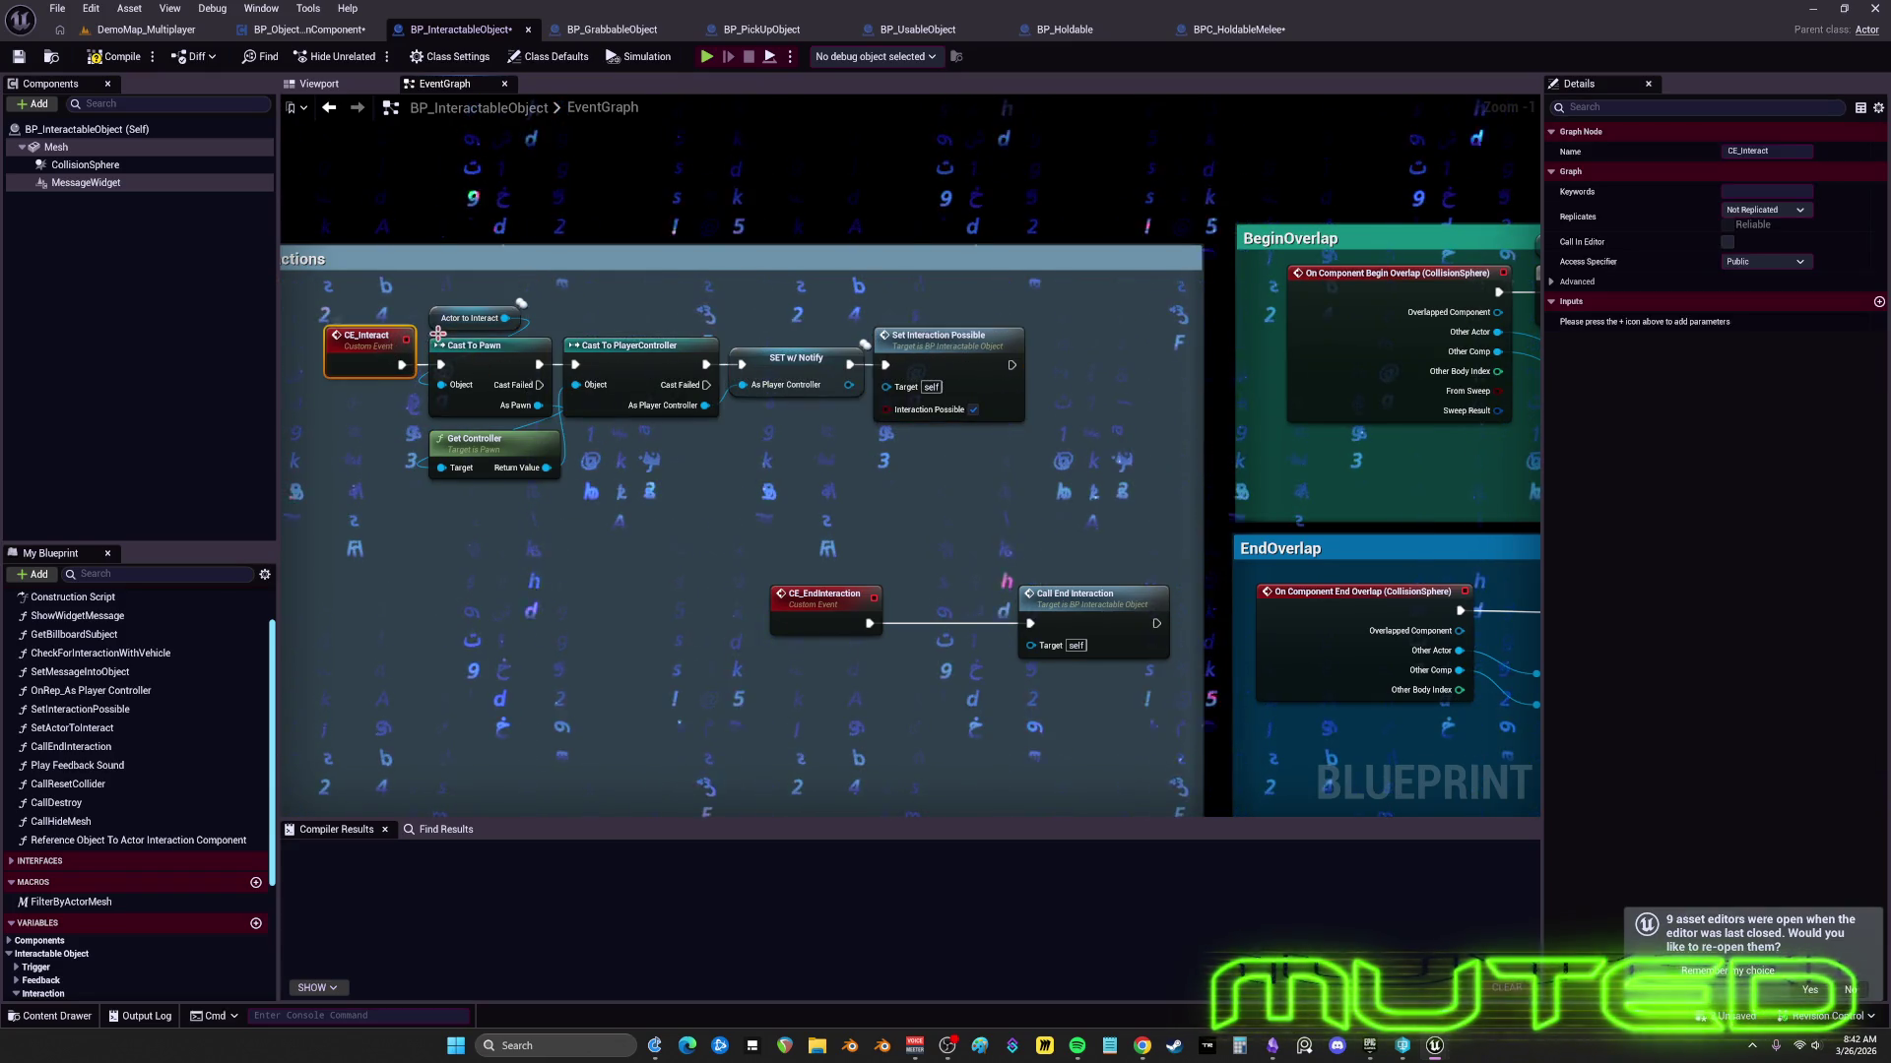
scroll(901, 438, "down", 2)
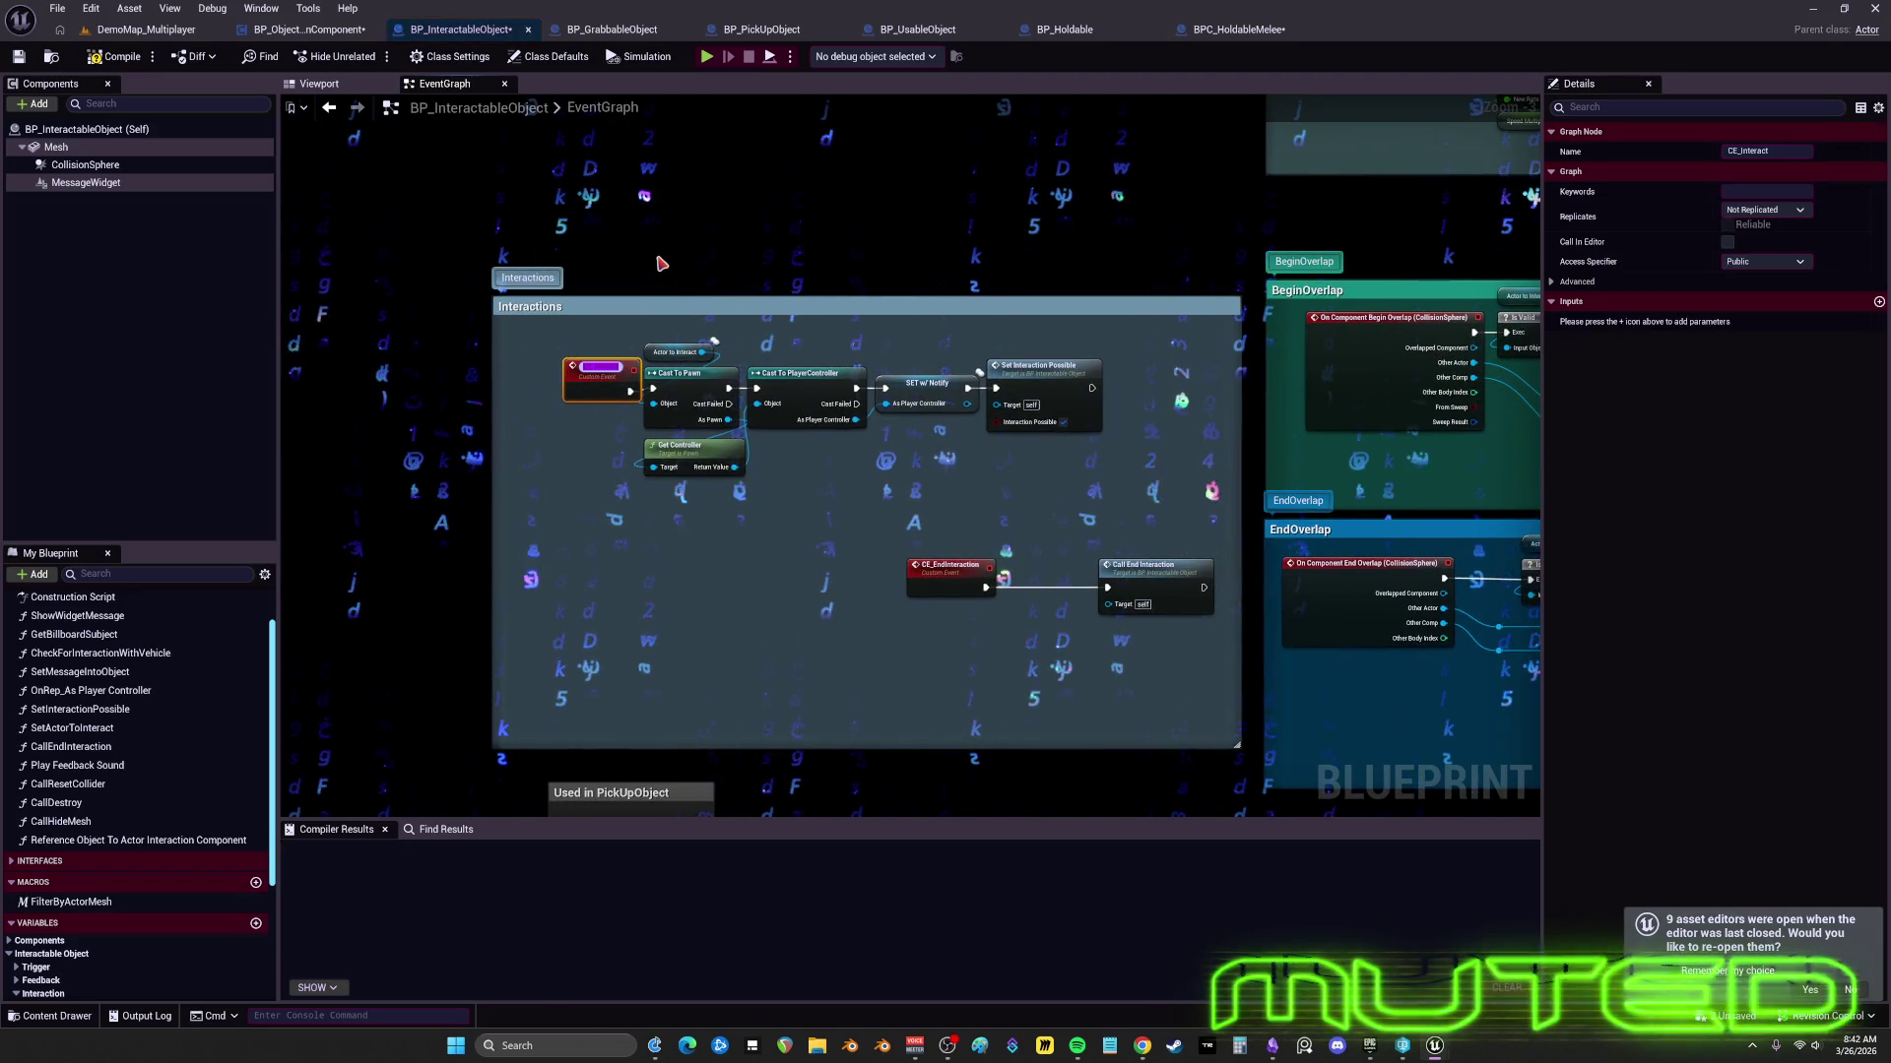
left_click(1111, 477)
left_click_drag(1111, 477, 86, 477)
left_click_drag(1086, 359, 3, 359)
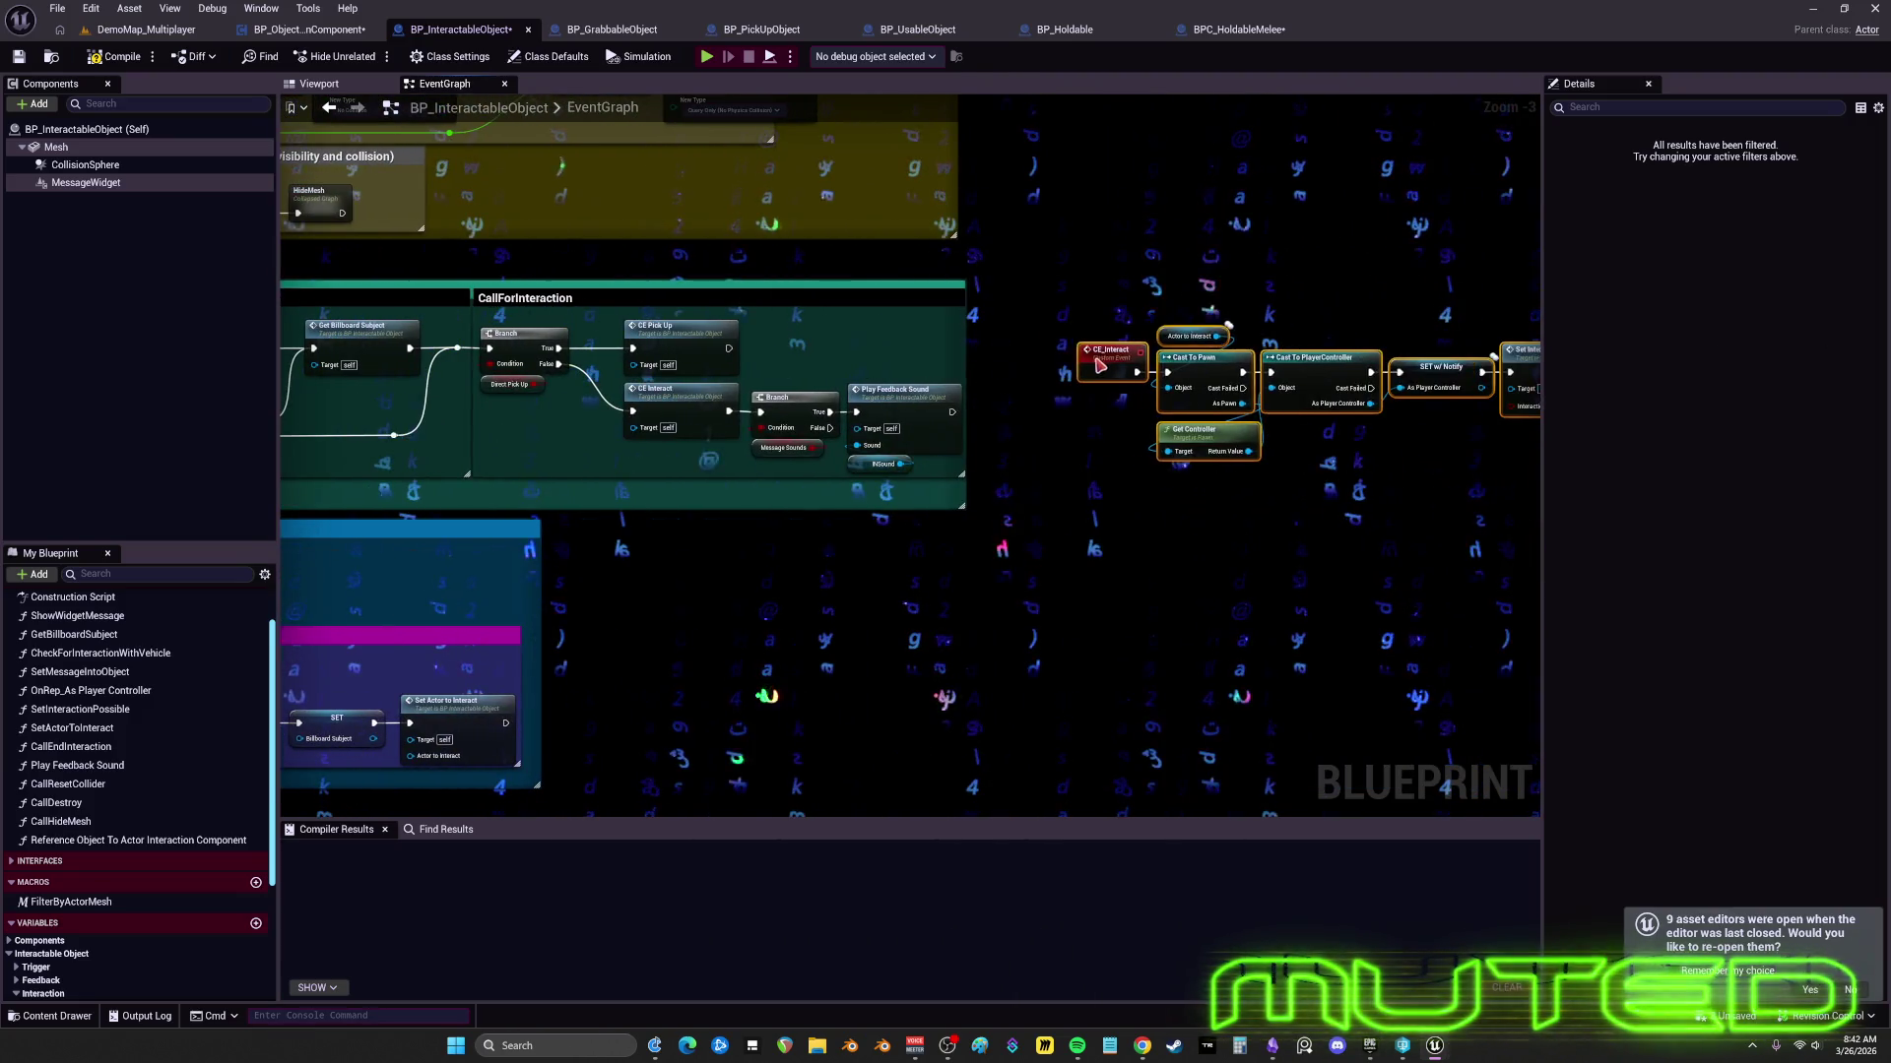
- Wrap the CE_Interact chain in a comment titled CE_INTERACT coloured magenta
left_click_drag(1086, 358, 1069, 367)
type("cce_")
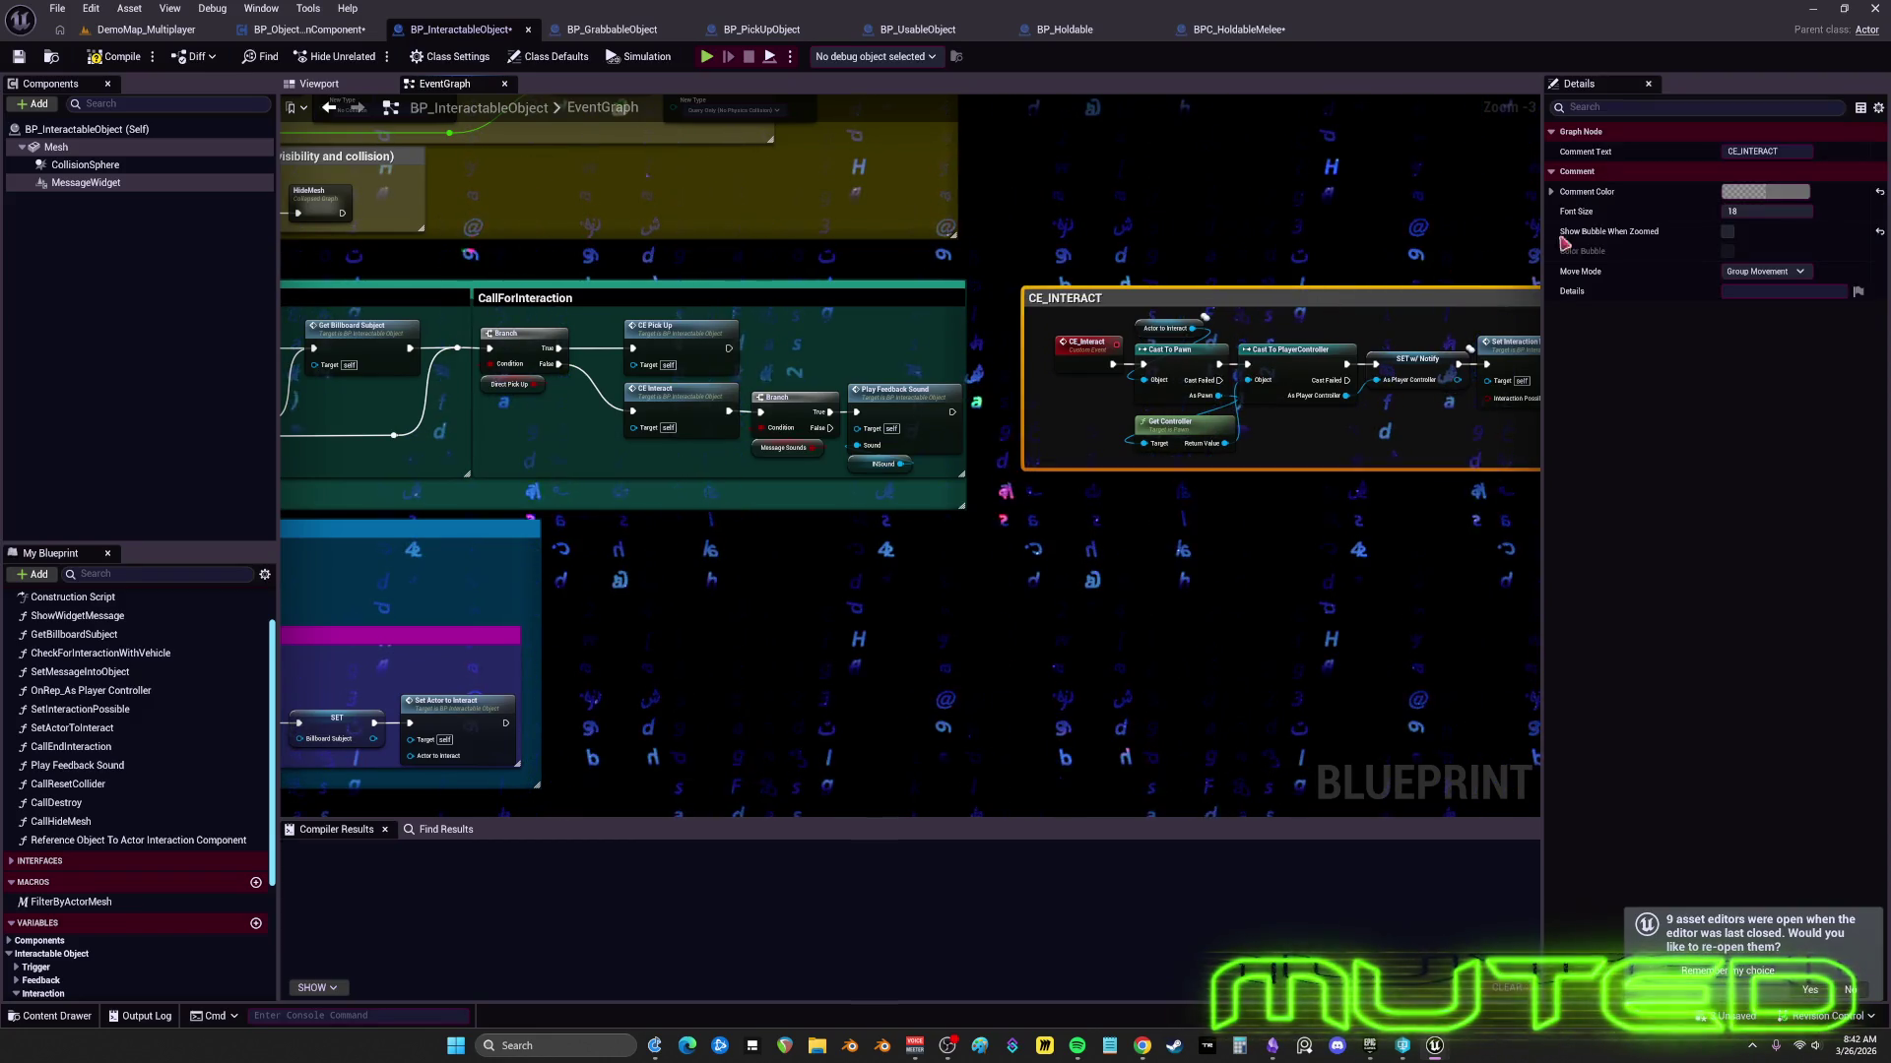
left_click(1765, 191)
left_click_drag(1637, 283, 1662, 236)
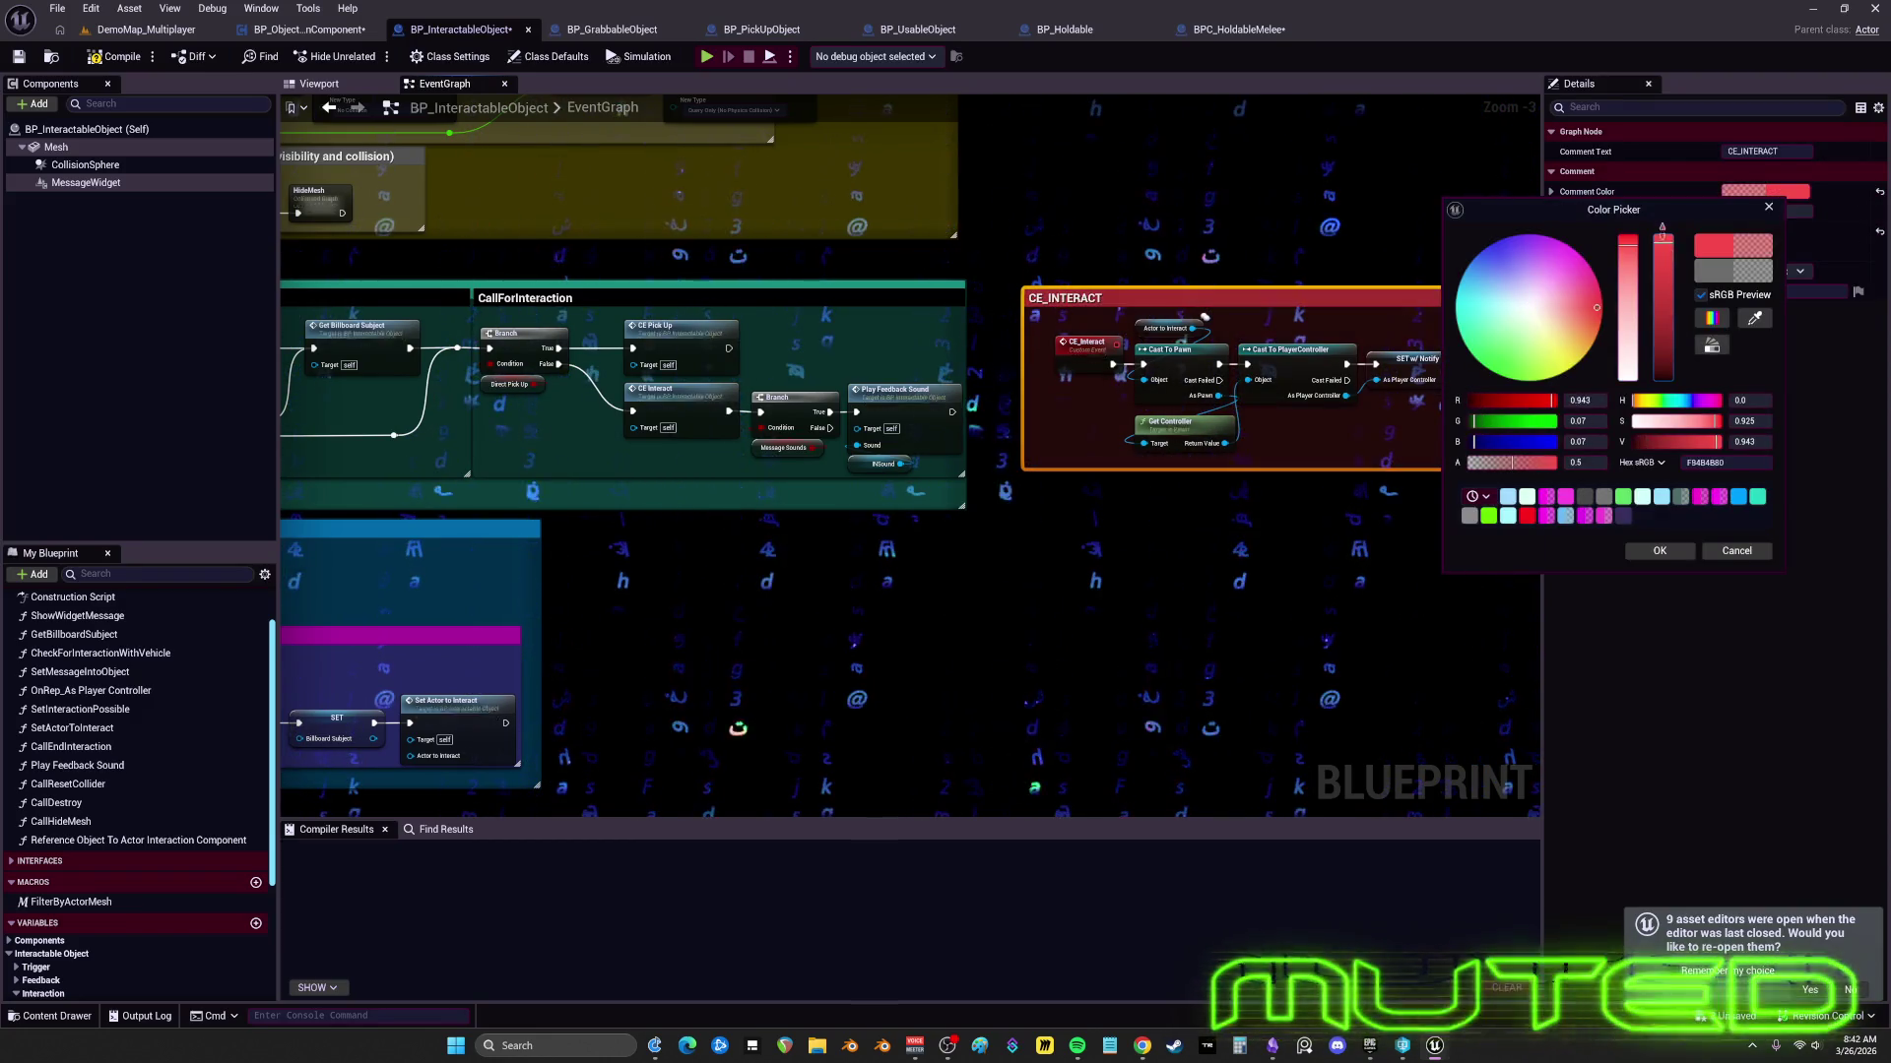
left_click(1575, 249)
left_click(1658, 552)
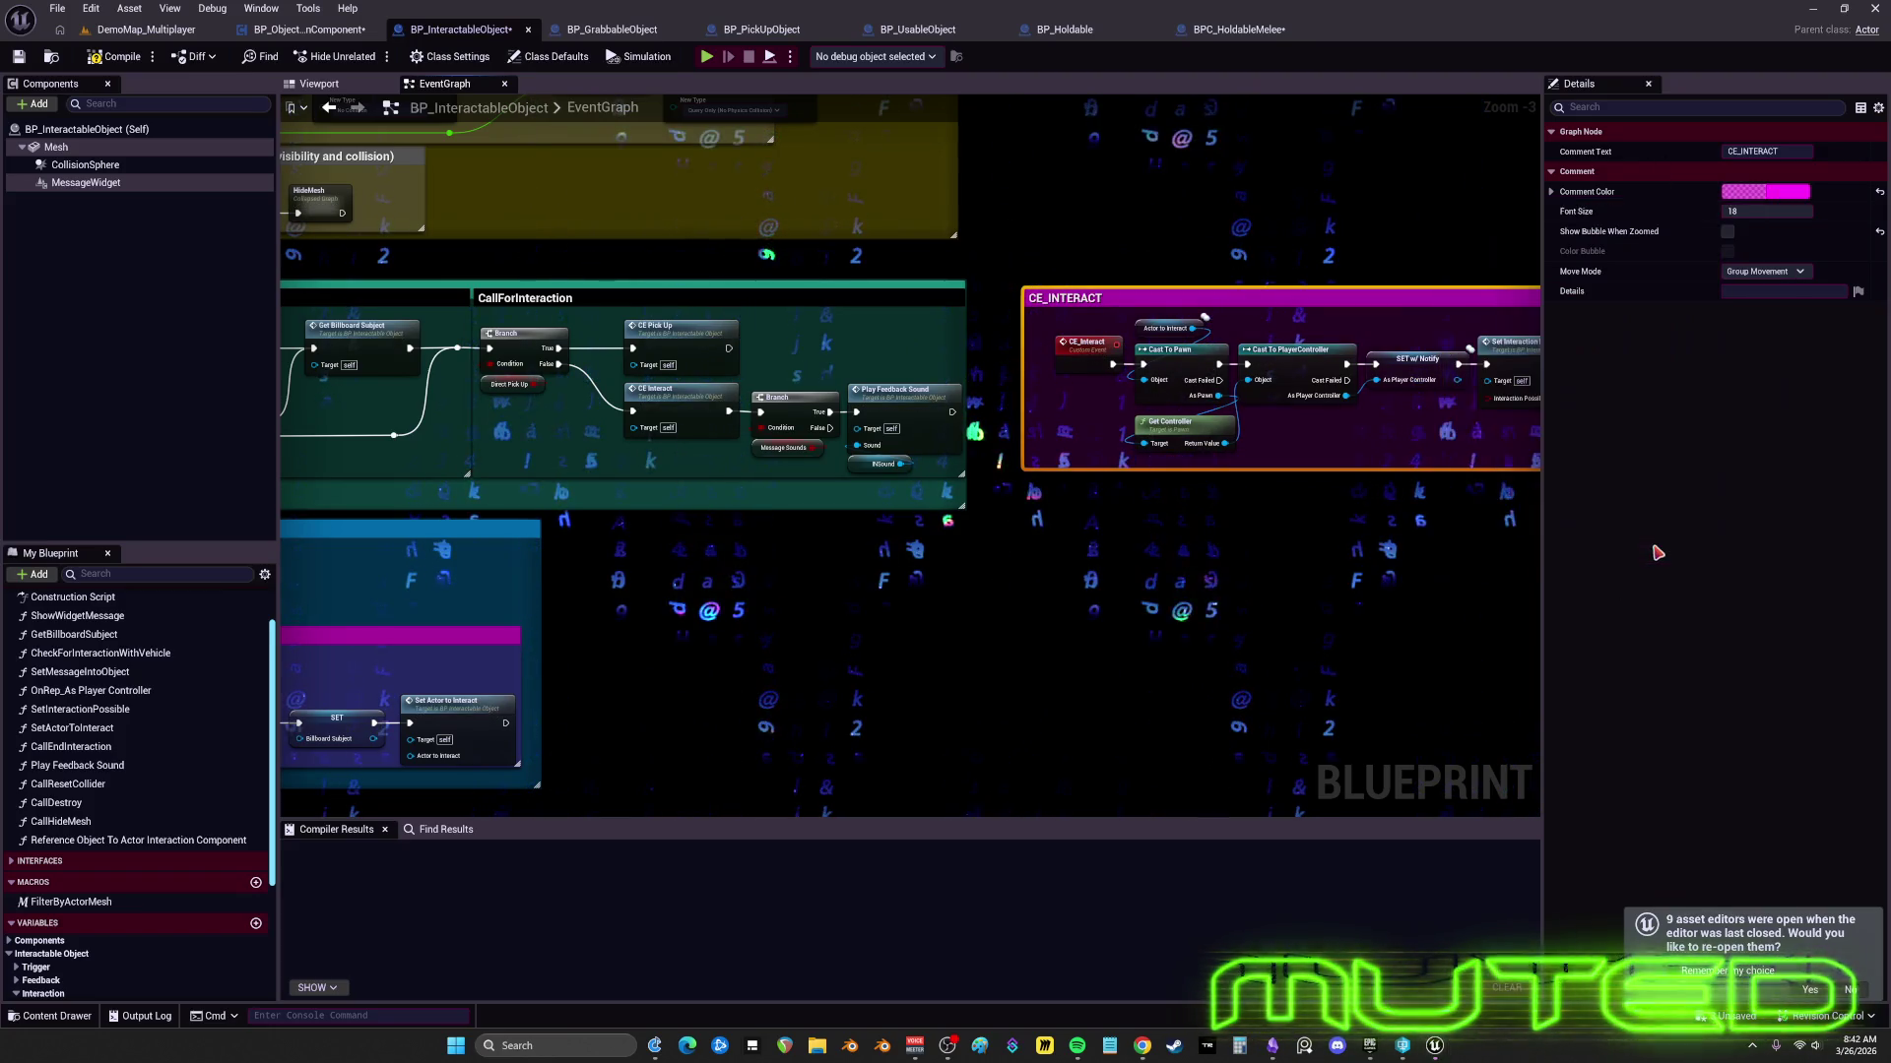
left_click(1364, 581)
- Move the CE_EndInteraction and Call End Interaction pair just below CE_INTERACT
scroll(951, 559, "down", 1)
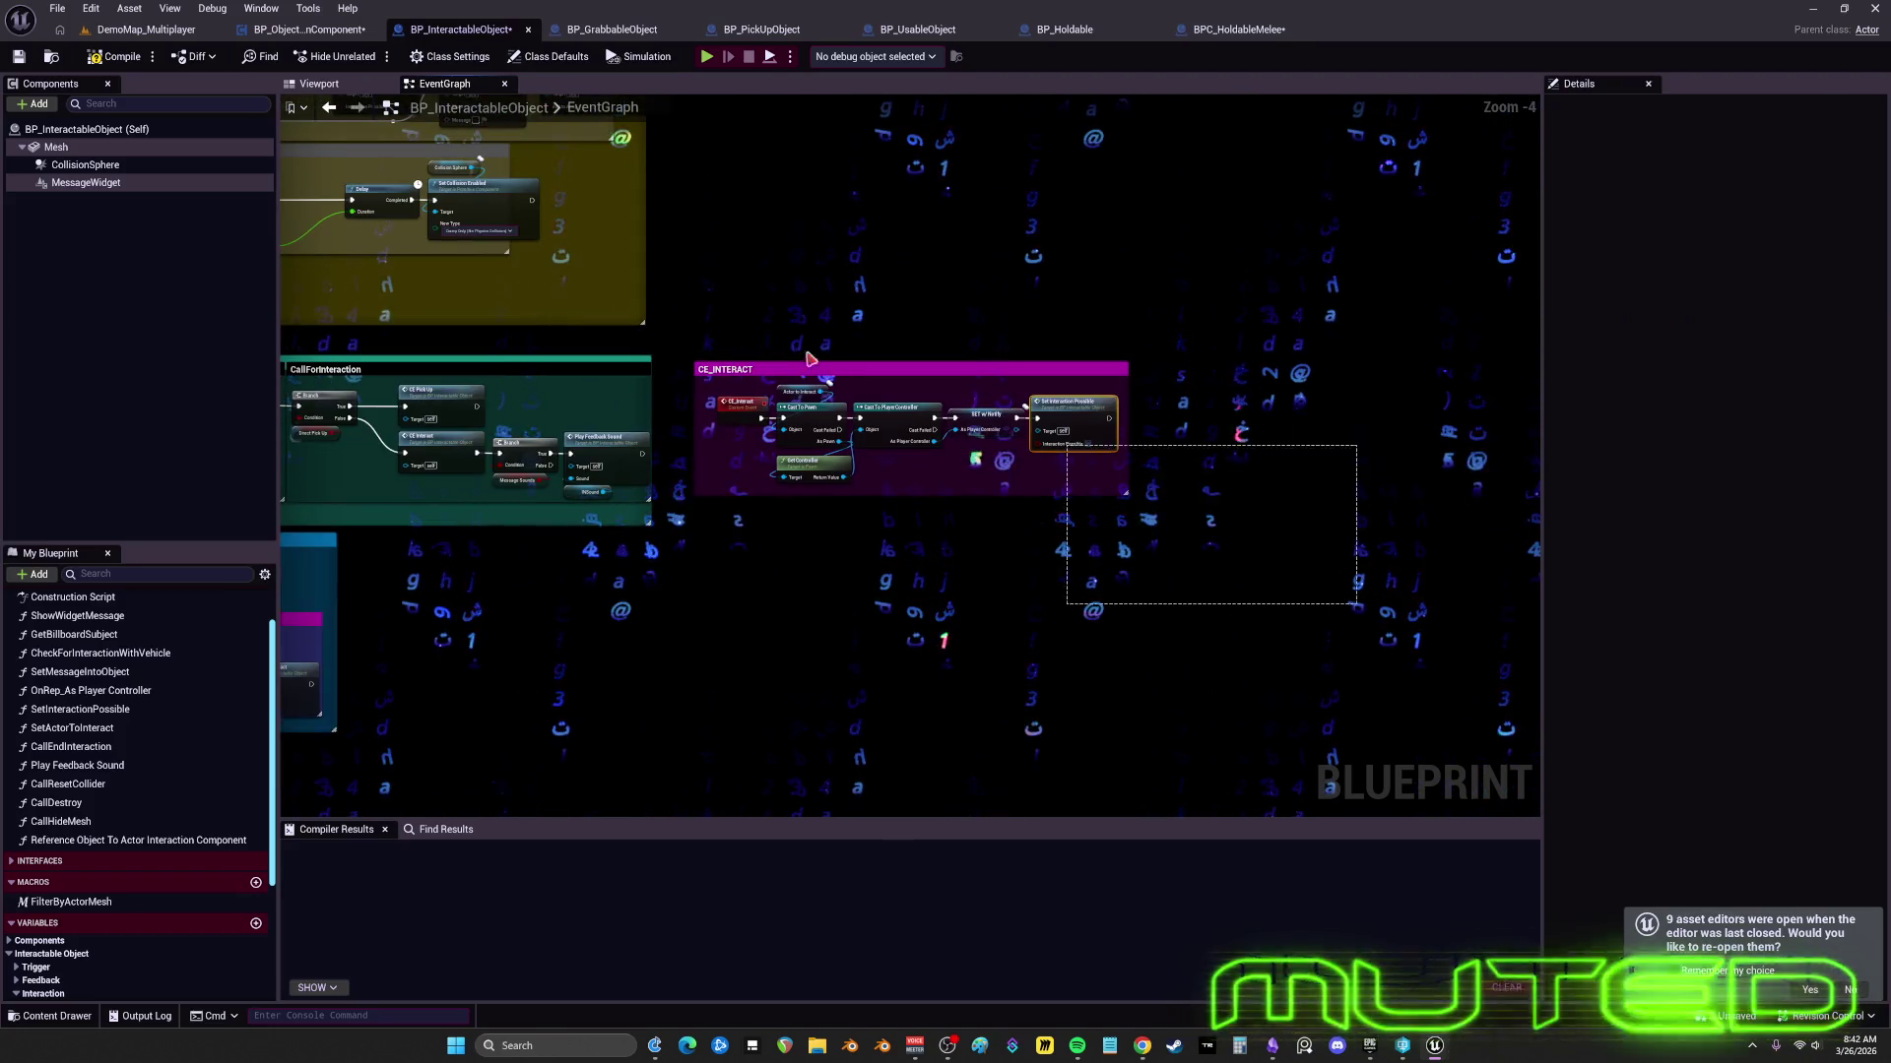
left_click(711, 488)
left_click_drag(711, 487, 634, 422)
scroll(701, 436, "up", 1)
left_click_drag(985, 479, 838, 453)
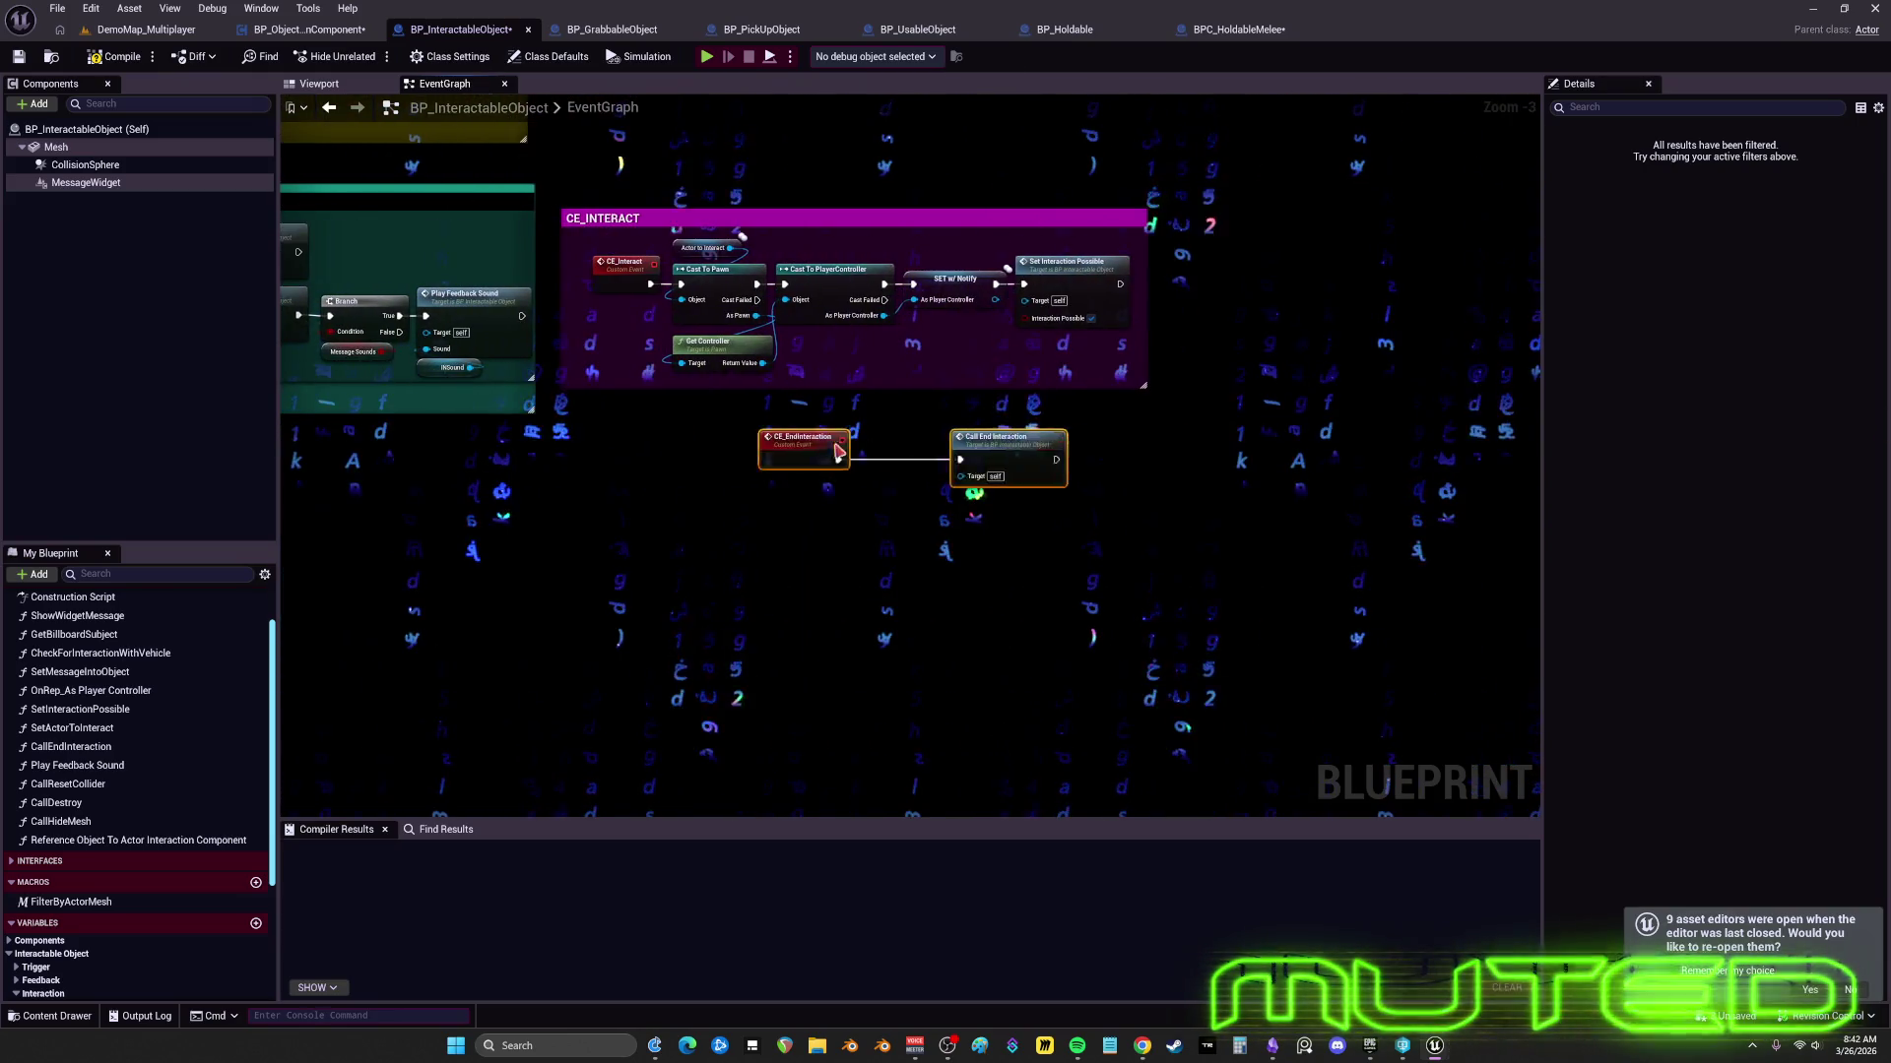
- Wrap CE_EndInteraction and Call End Interaction in a comment titled CE_EndInteraction
left_click(680, 471)
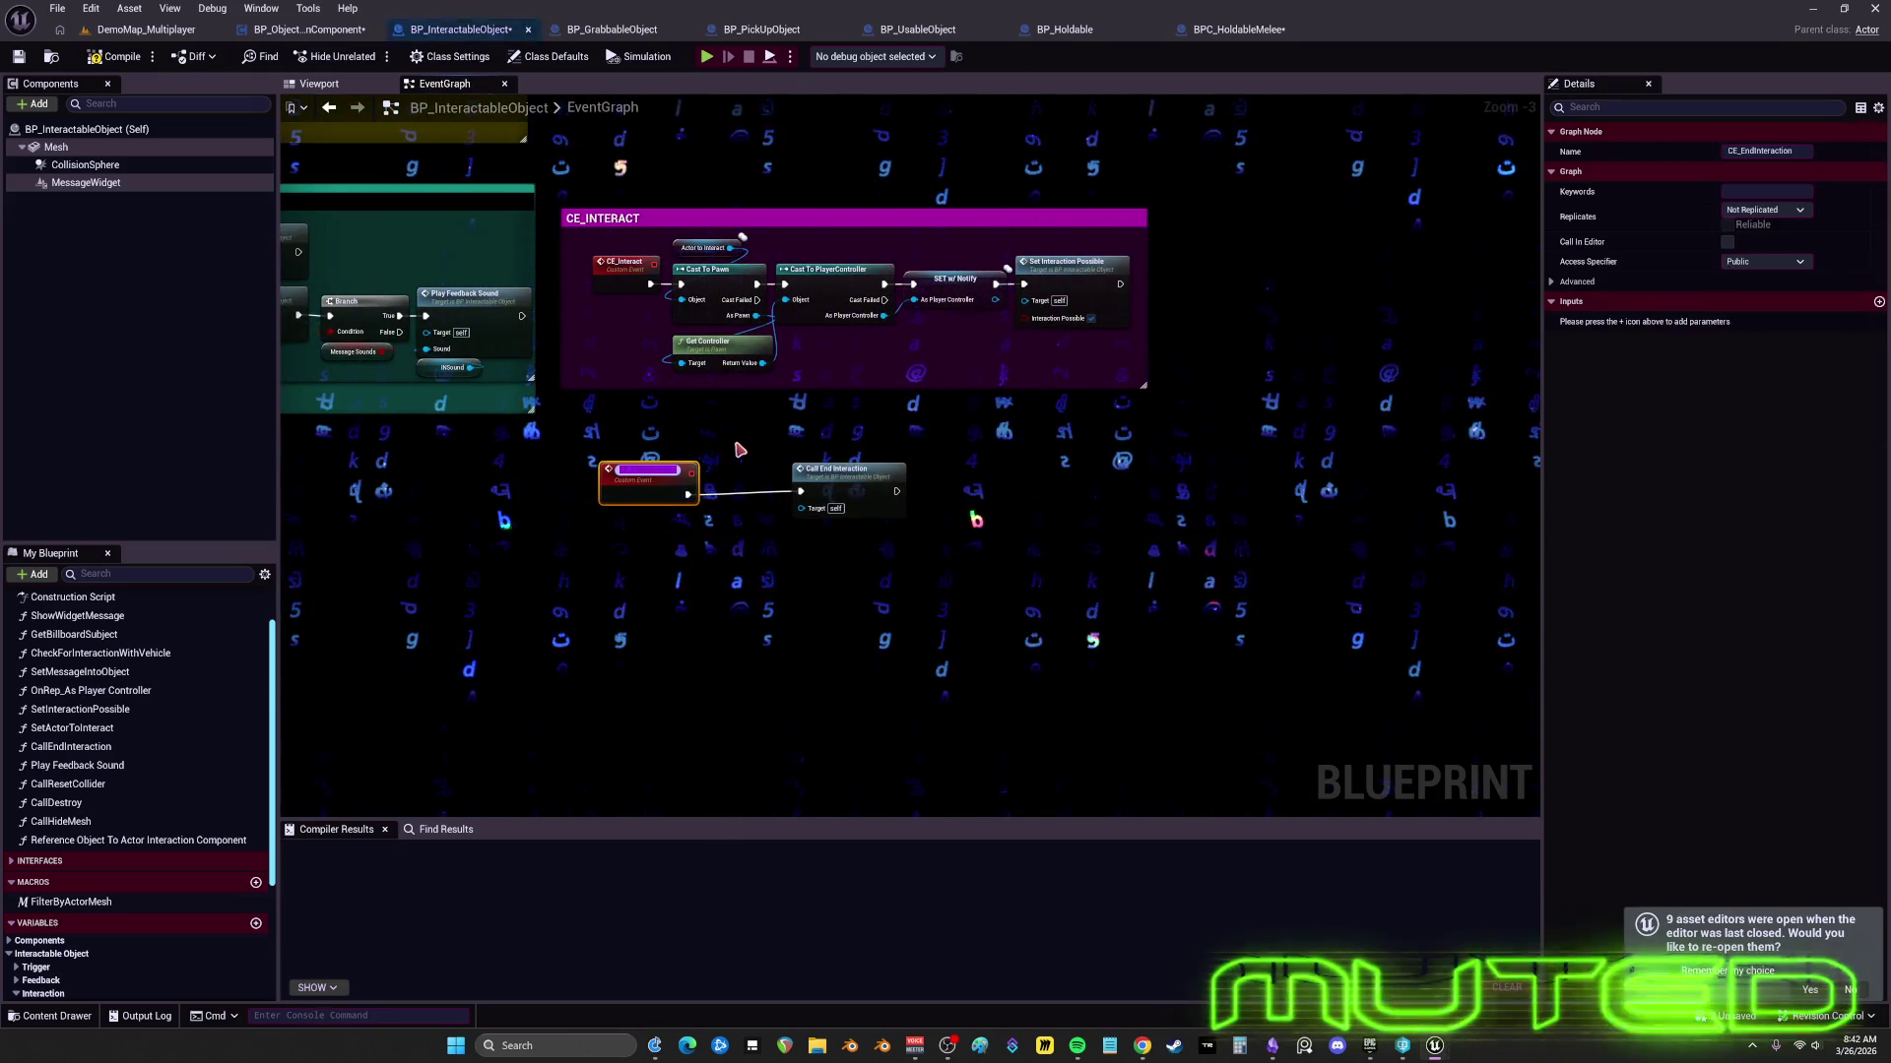
left_click(996, 568)
left_click_drag(599, 447, 603, 449)
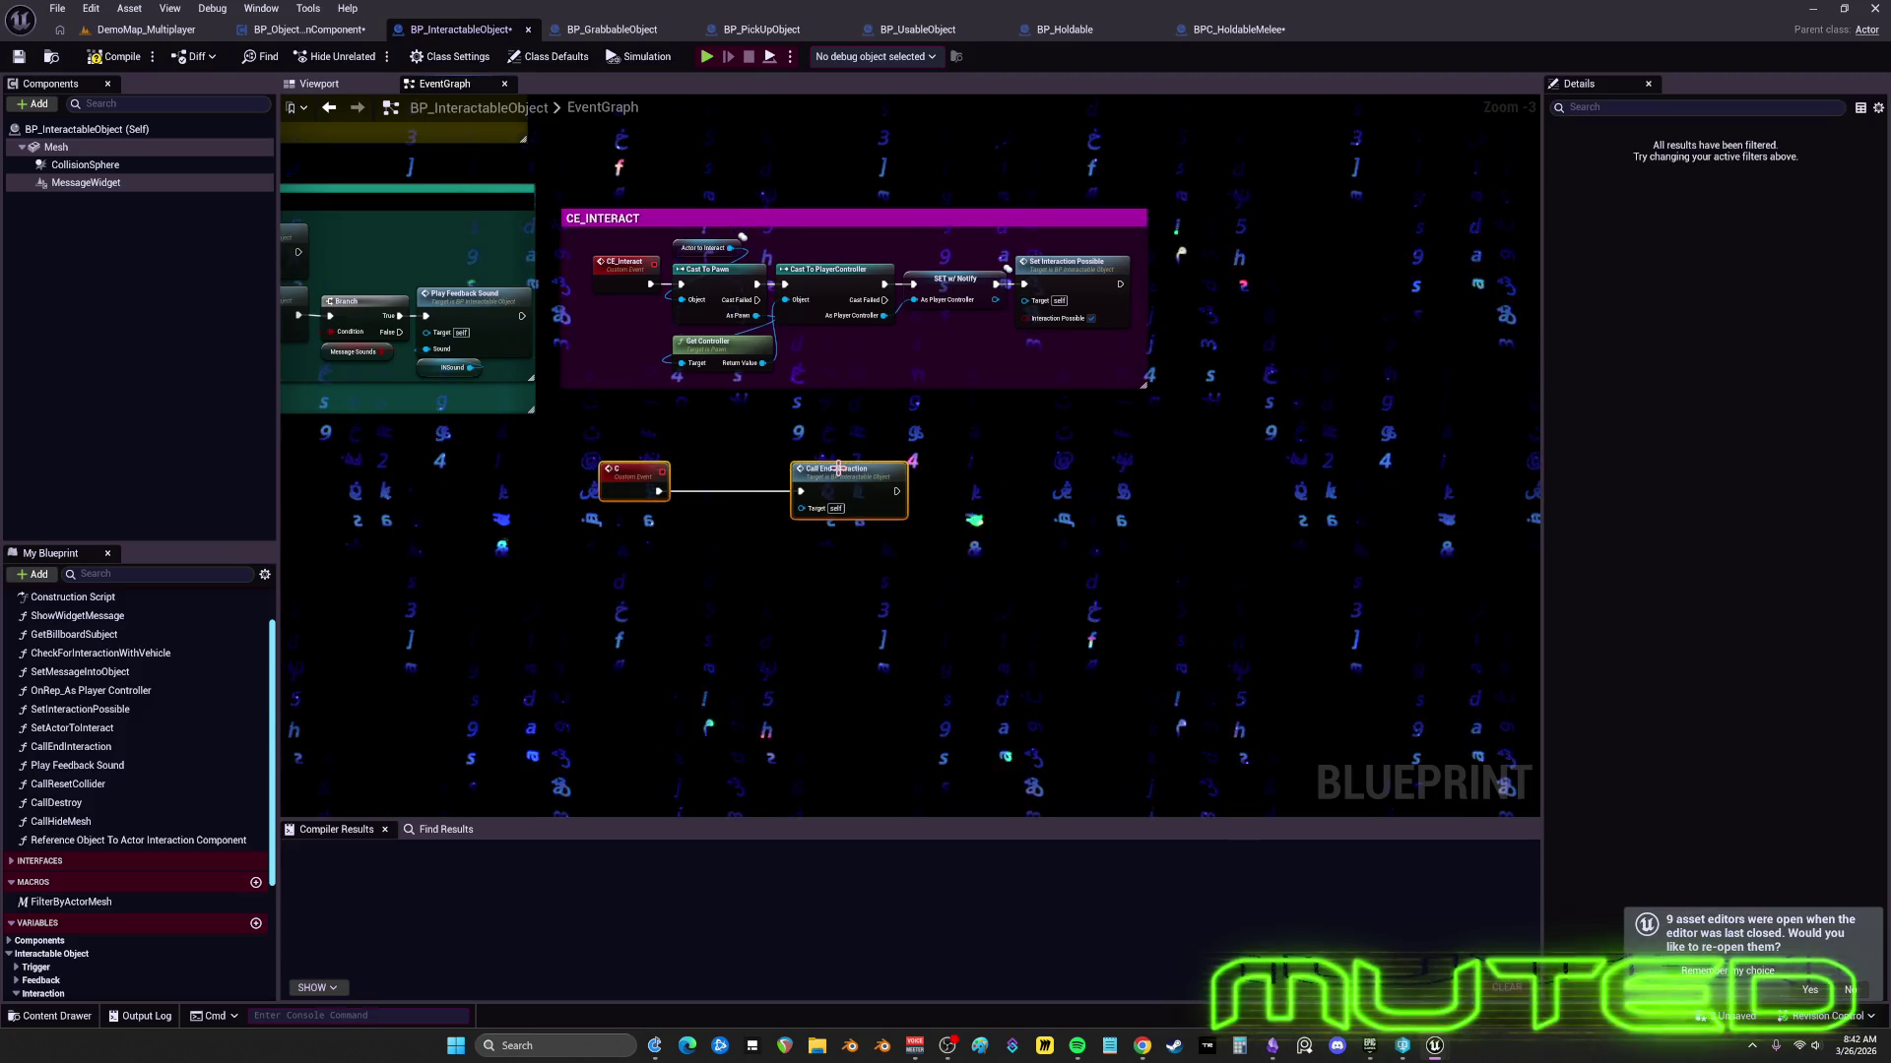
left_click(594, 482)
left_click_drag(582, 443, 921, 526)
type("cCE_EndInteraction")
key("Return")
- Place the CE_EndInteraction comment under CE_INTERACT and enlarge it to match
left_click_drag(901, 435, 891, 400)
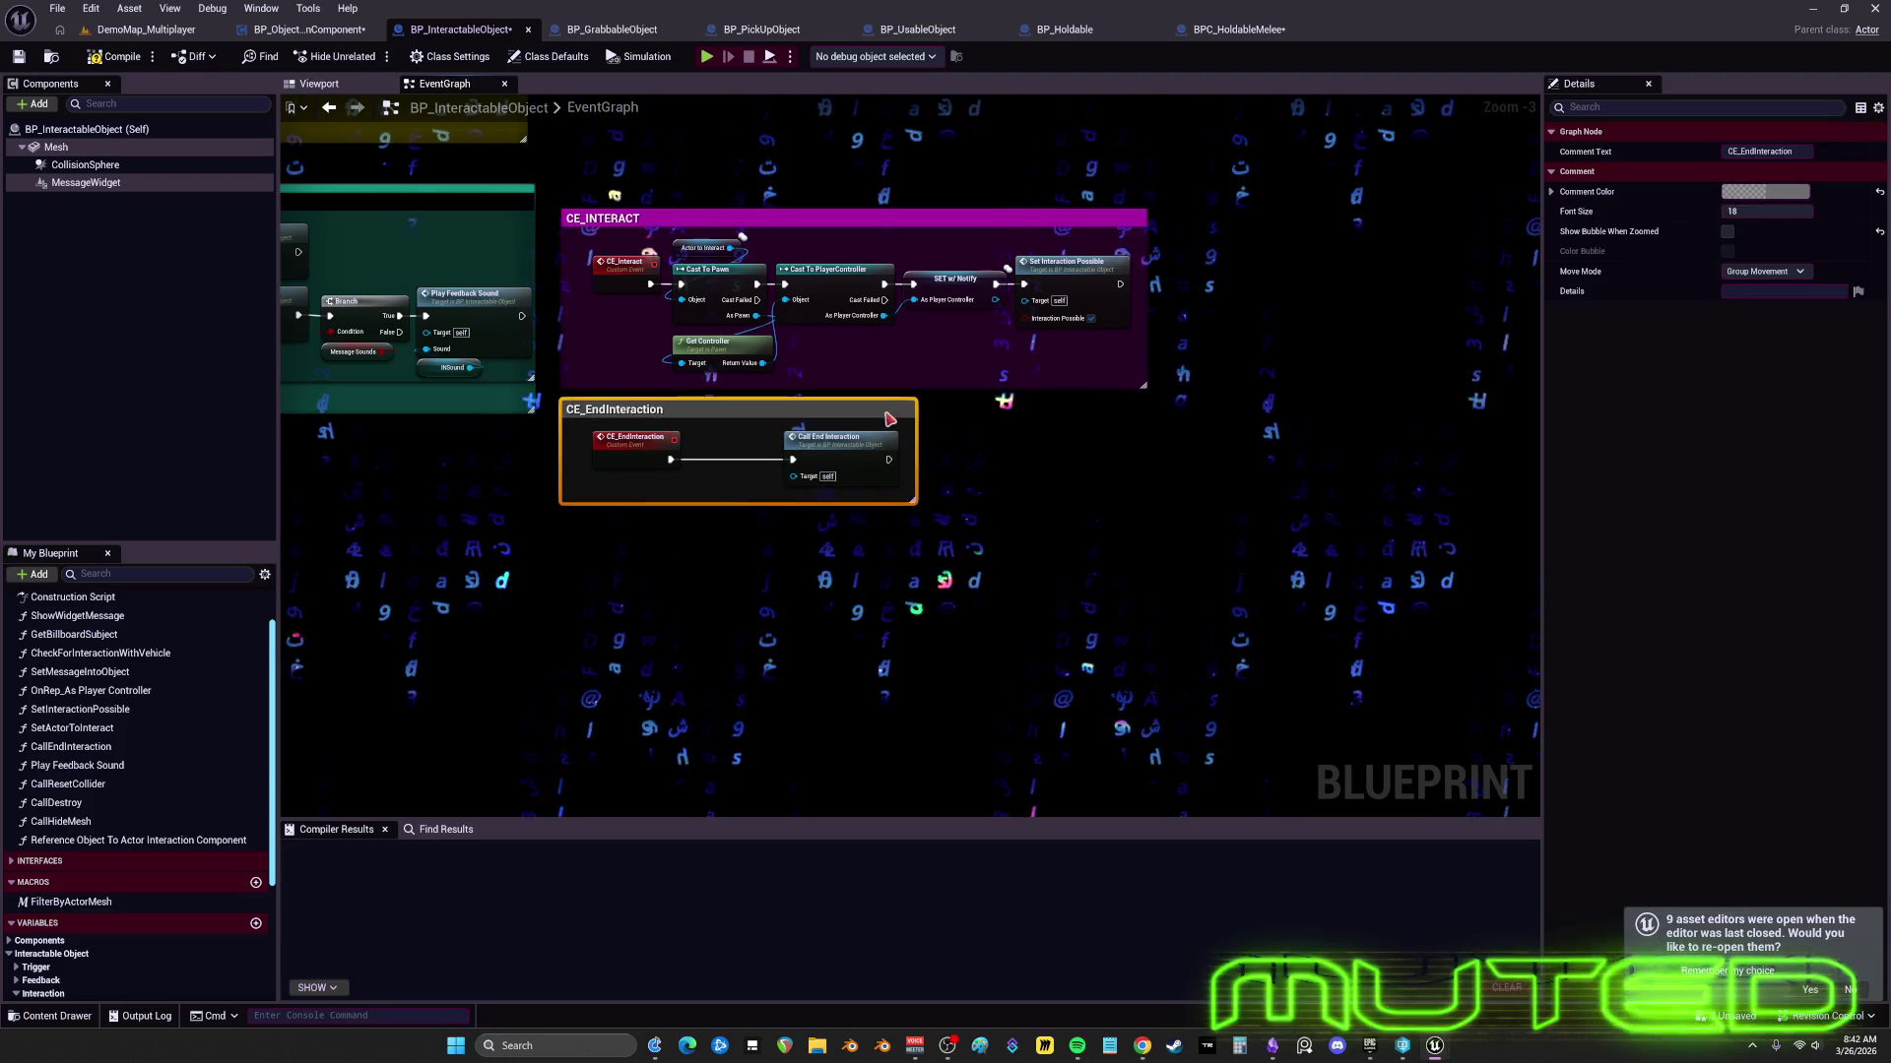
left_click_drag(911, 500, 1149, 541)
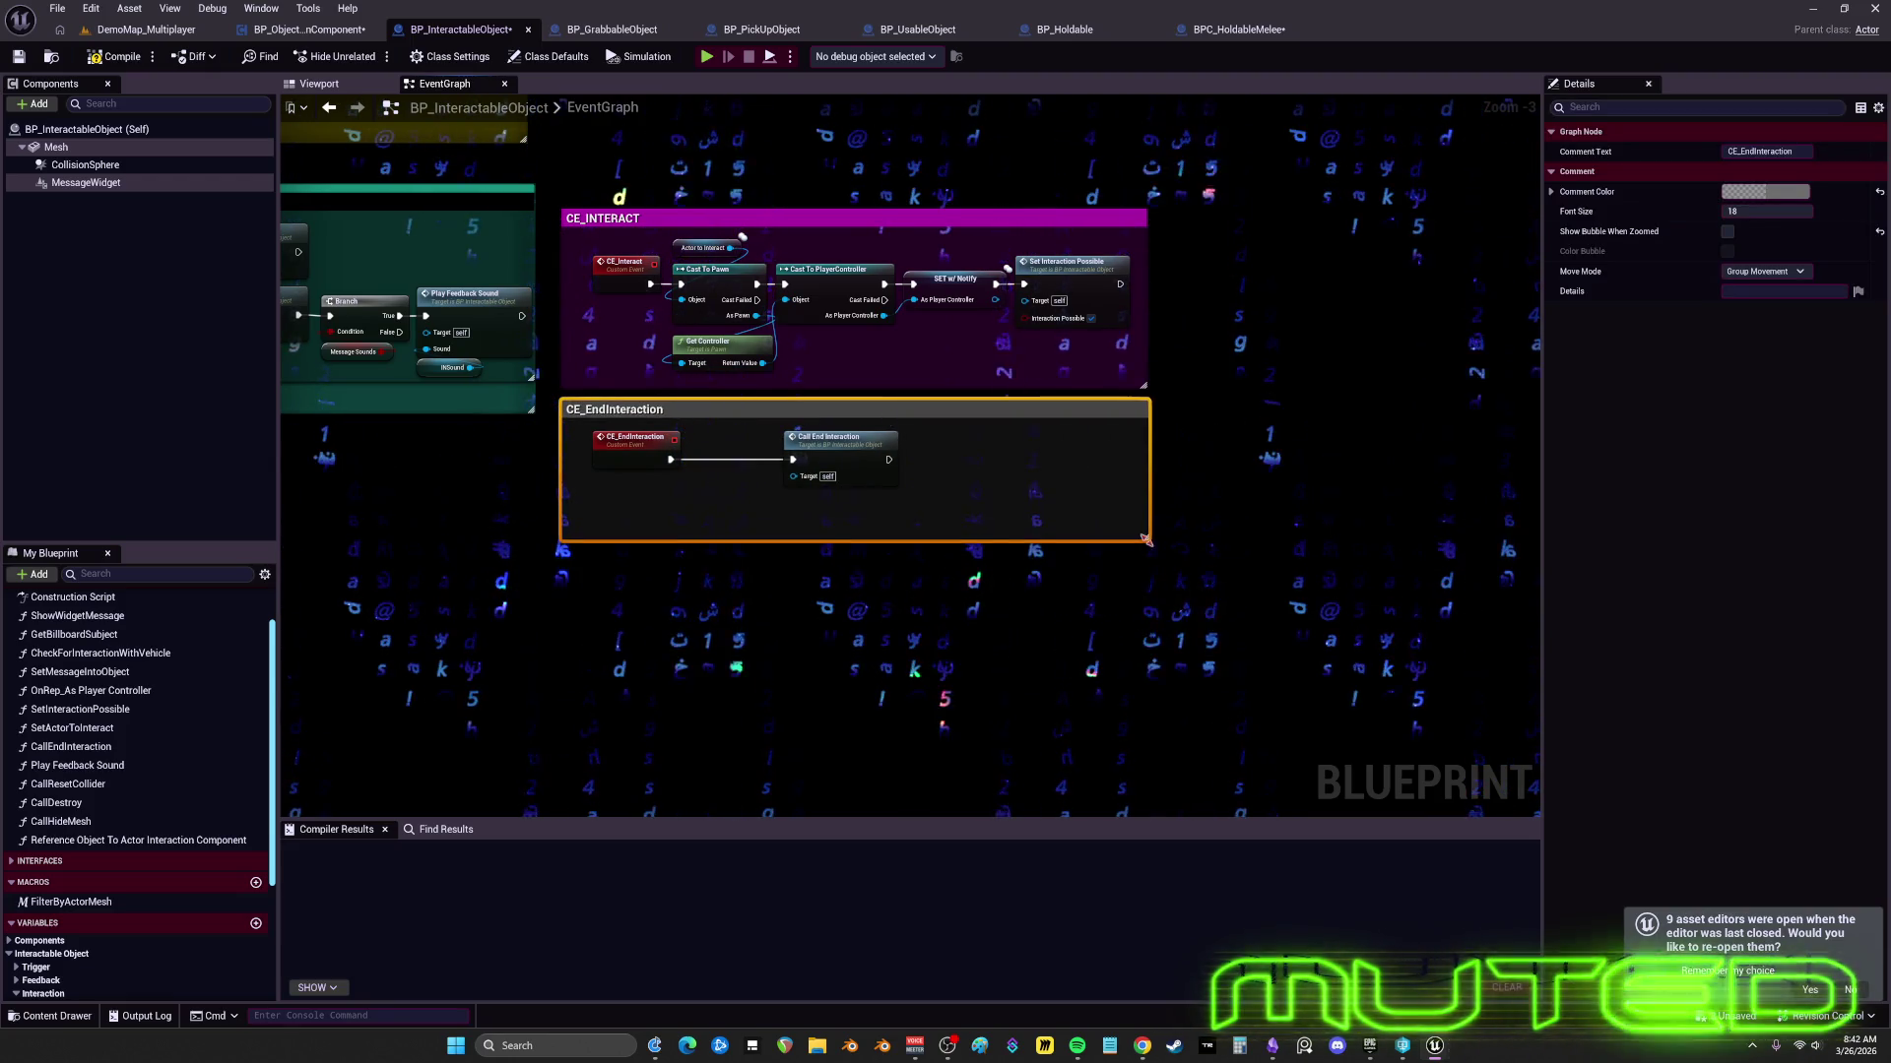
mouse_move(960, 436)
left_mouse_down()
mouse_move(936, 409)
mouse_move(1089, 489)
mouse_move(980, 453)
mouse_move(958, 470)
mouse_move(1110, 469)
mouse_move(1000, 435)
mouse_move(901, 489)
mouse_move(1061, 447)
mouse_move(986, 443)
mouse_move(1071, 457)
mouse_move(1051, 481)
mouse_move(966, 456)
mouse_move(870, 498)
mouse_move(1050, 499)
mouse_move(918, 492)
mouse_move(1019, 500)
mouse_move(949, 446)
mouse_move(1070, 510)
mouse_move(1565, 533)
left_mouse_up()
mouse_move(985, 473)
left_mouse_down()
mouse_move(1461, 497)
mouse_move(833, 522)
mouse_move(833, 544)
mouse_move(854, 542)
left_mouse_up()
mouse_move(1433, 603)
left_mouse_down()
mouse_move(1349, 595)
mouse_move(1118, 411)
mouse_move(1056, 291)
mouse_move(1161, 456)
mouse_move(1491, 450)
mouse_move(1585, 385)
mouse_move(1526, 460)
mouse_move(1388, 547)
mouse_move(1205, 620)
mouse_move(1370, 609)
mouse_move(1324, 586)
mouse_move(1407, 537)
mouse_move(1135, 561)
mouse_move(1107, 581)
mouse_move(1135, 618)
mouse_move(1384, 549)
left_mouse_up()
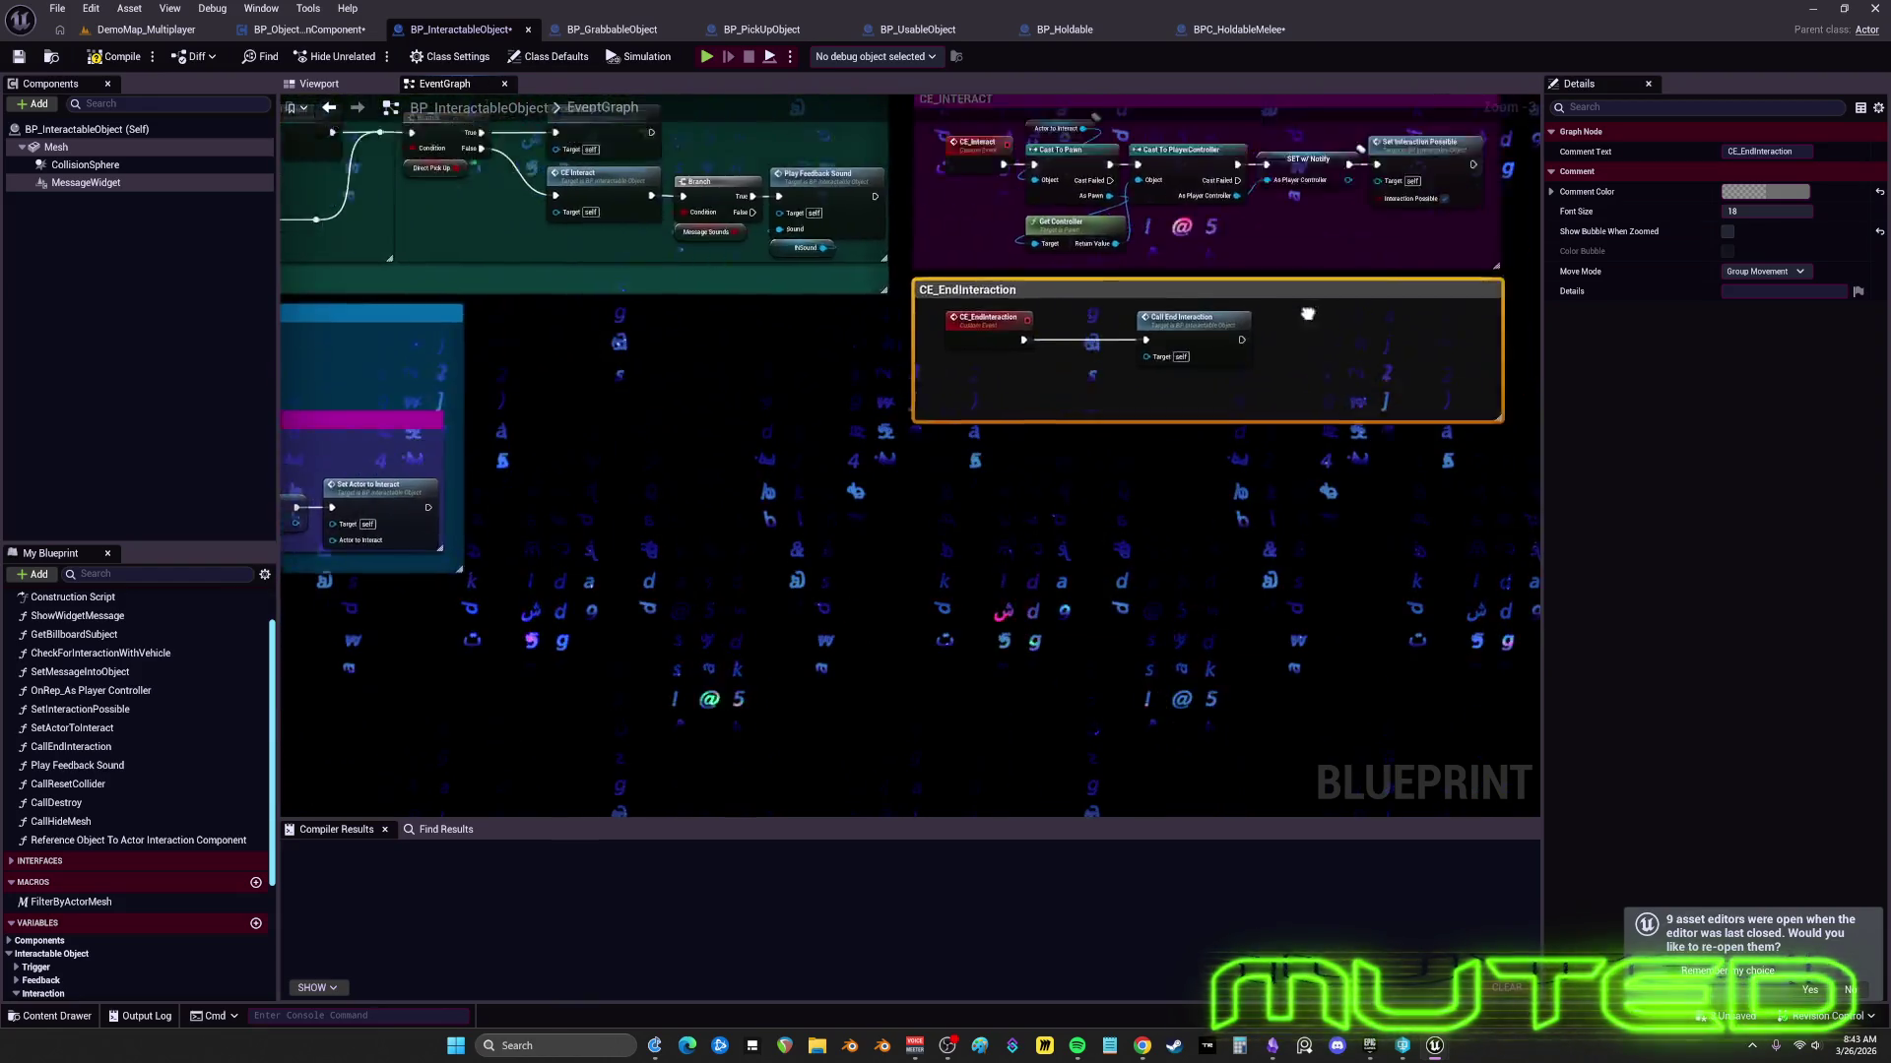
left_click_drag(1327, 317, 1177, 427)
mouse_move(1365, 435)
left_mouse_down()
mouse_move(1258, 430)
mouse_move(1205, 308)
mouse_move(1221, 465)
left_mouse_up()
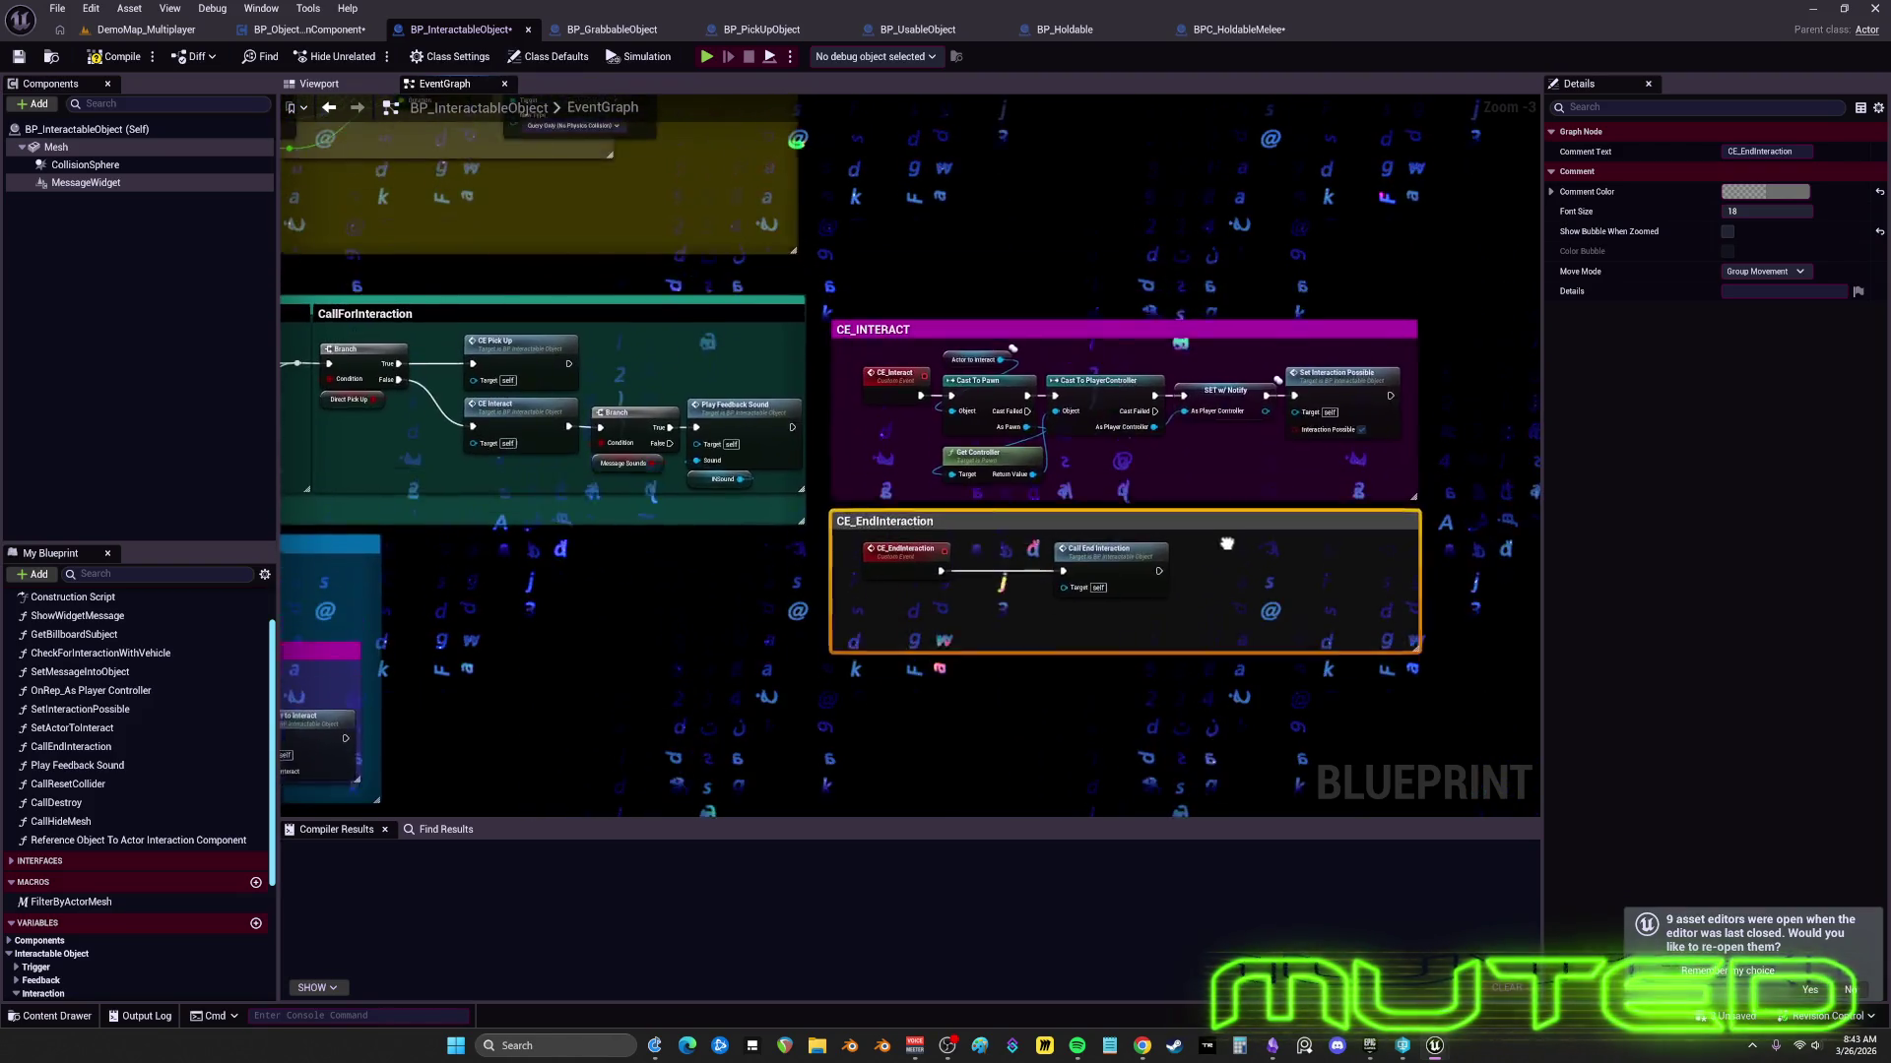
mouse_move(1225, 569)
left_mouse_down()
mouse_move(1225, 524)
mouse_move(1229, 566)
mouse_move(1244, 522)
left_mouse_up()
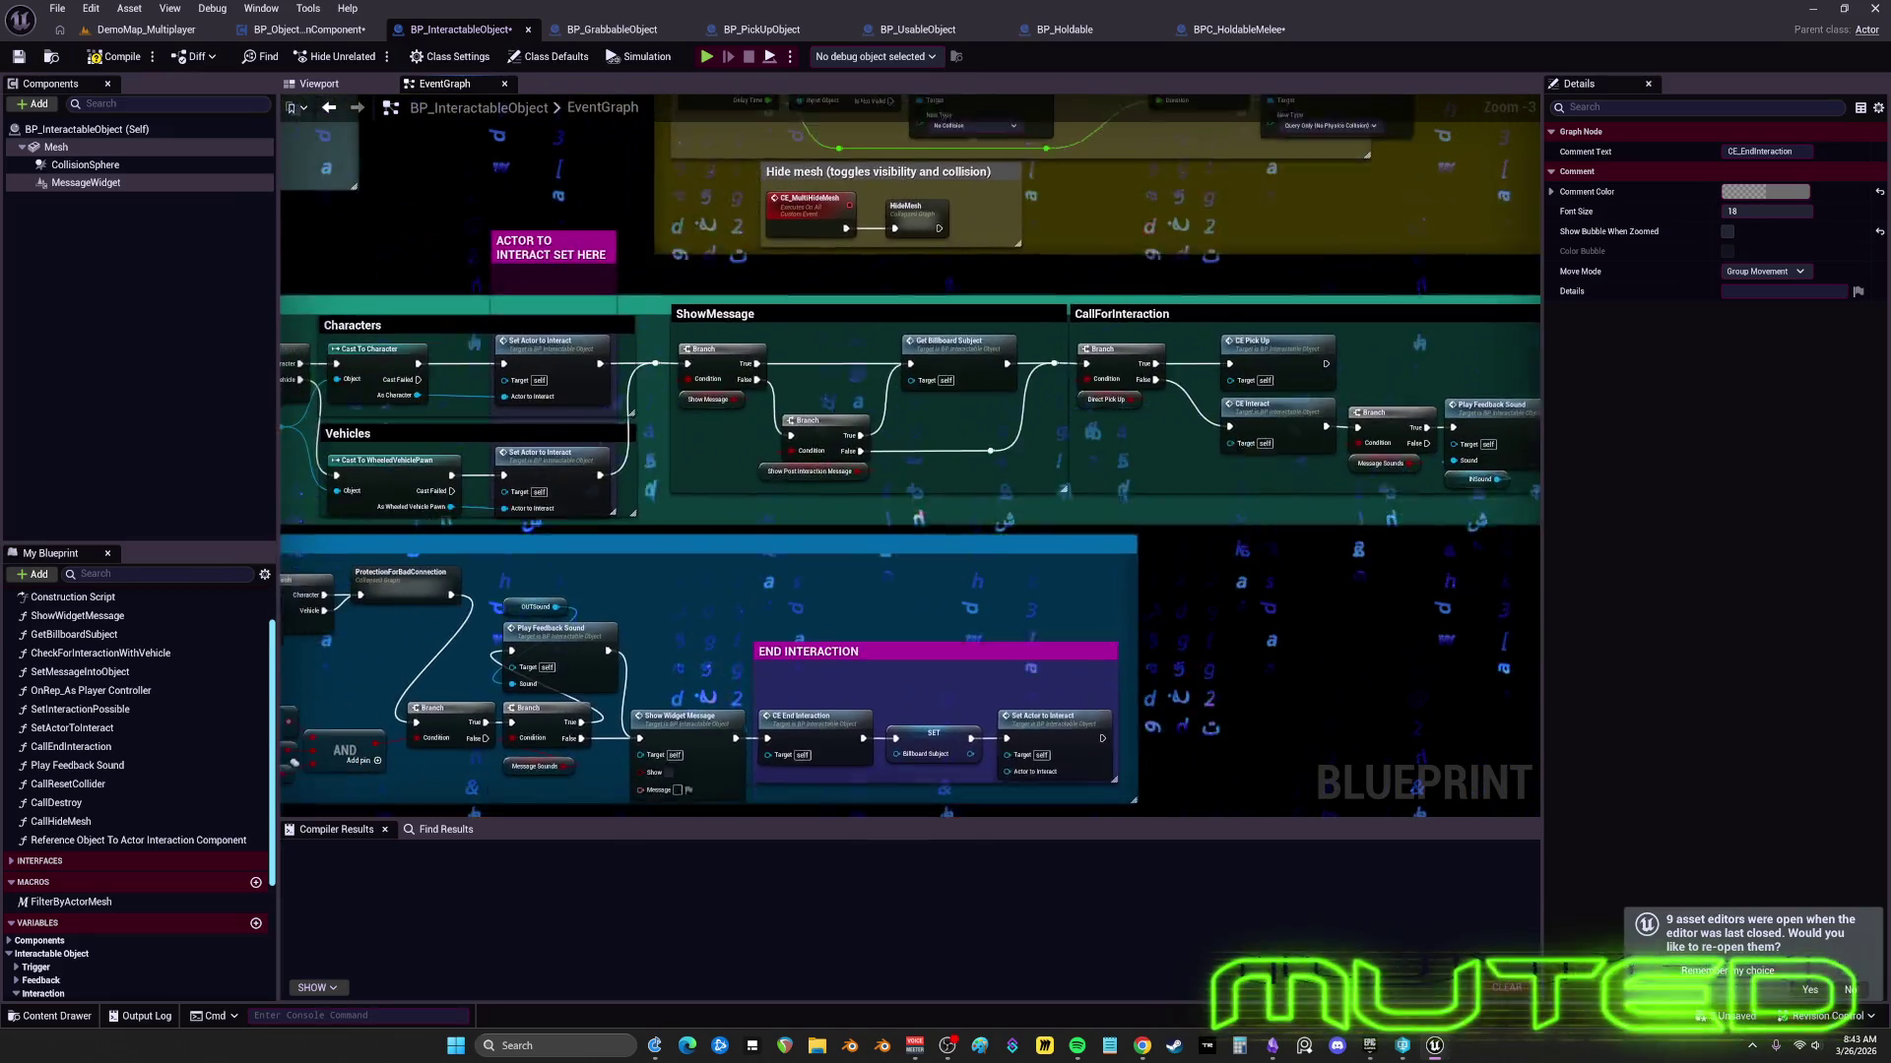
mouse_move(1244, 521)
left_mouse_down()
mouse_move(1360, 522)
mouse_move(1265, 524)
left_mouse_up()
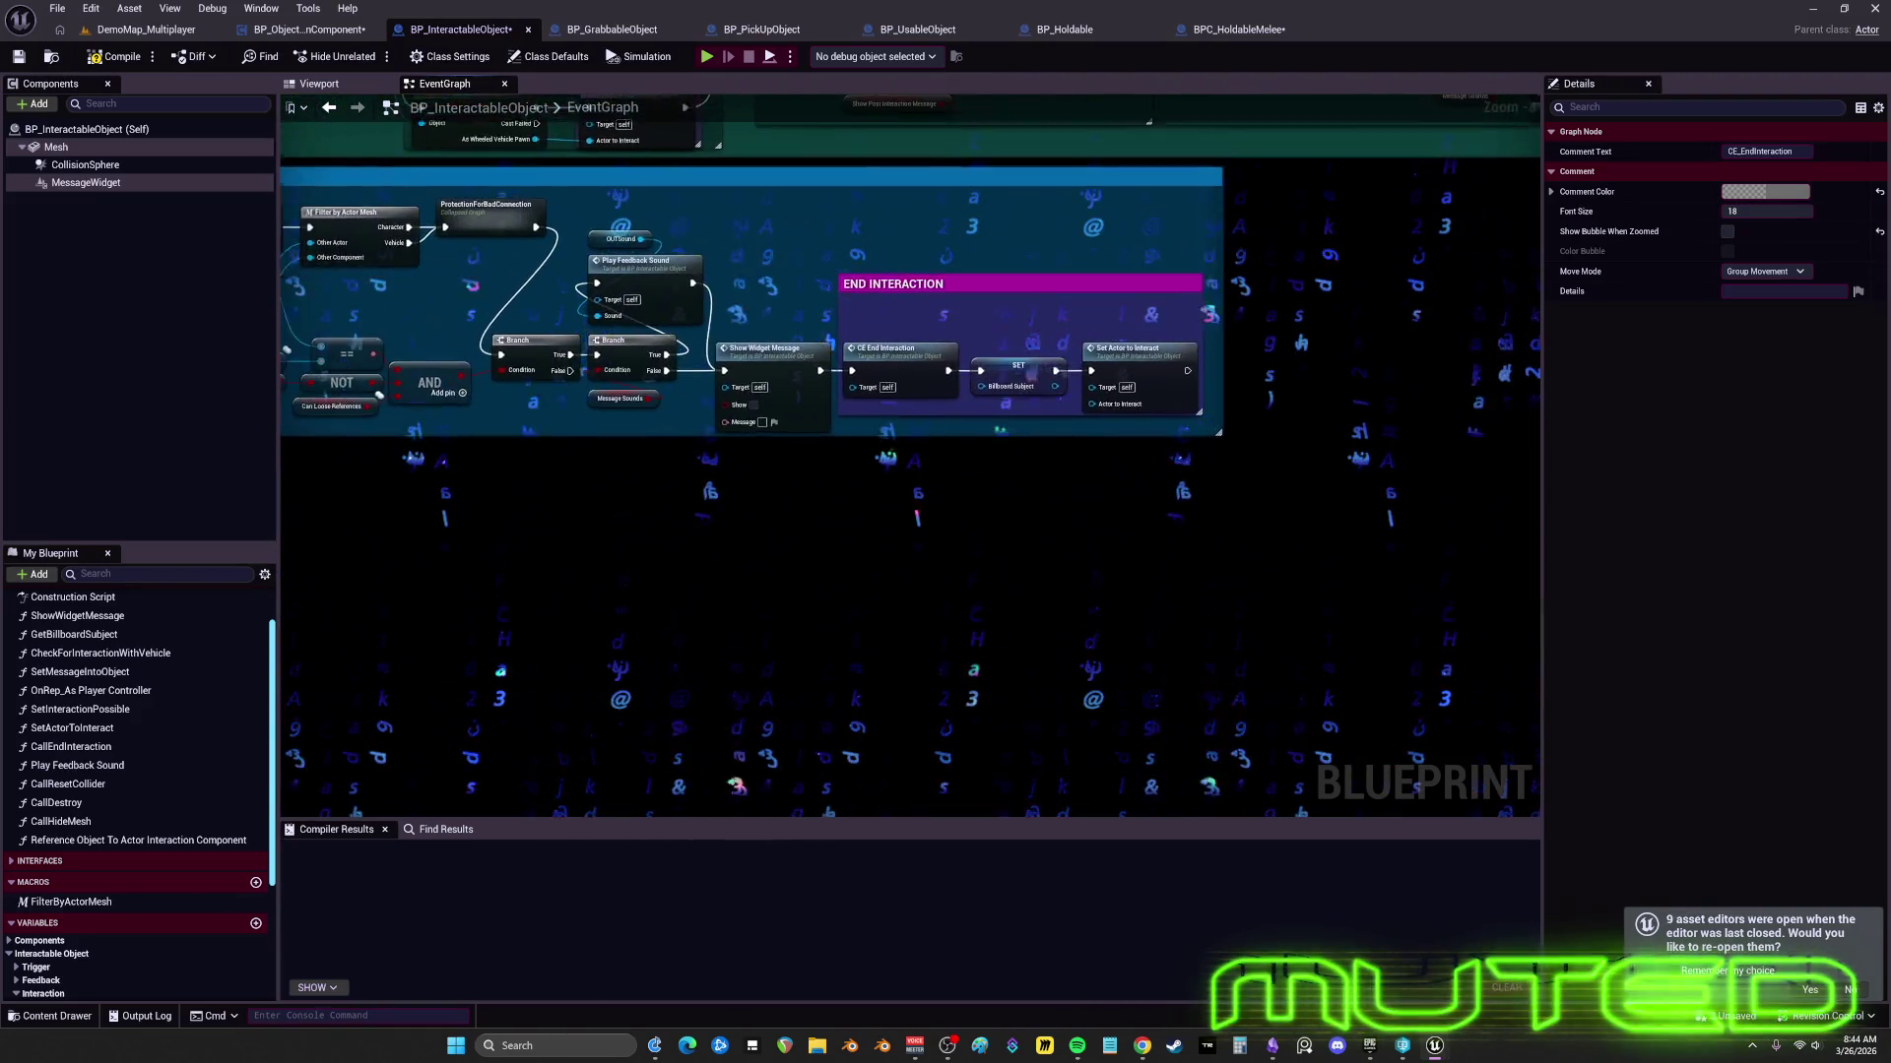
left_click_drag(985, 394, 1289, 703)
mouse_move(1206, 574)
left_mouse_down()
mouse_move(1108, 510)
mouse_move(1255, 579)
mouse_move(1096, 559)
mouse_move(1255, 541)
mouse_move(1125, 552)
mouse_move(1200, 532)
mouse_move(1101, 533)
mouse_move(1165, 484)
mouse_move(1297, 510)
mouse_move(1102, 540)
mouse_move(1303, 492)
mouse_move(1157, 479)
mouse_move(1252, 494)
mouse_move(1307, 422)
mouse_move(1231, 189)
mouse_move(1243, 245)
mouse_move(987, 5)
mouse_move(900, 79)
mouse_move(1083, 20)
mouse_move(751, 240)
left_mouse_up()
key("Home")
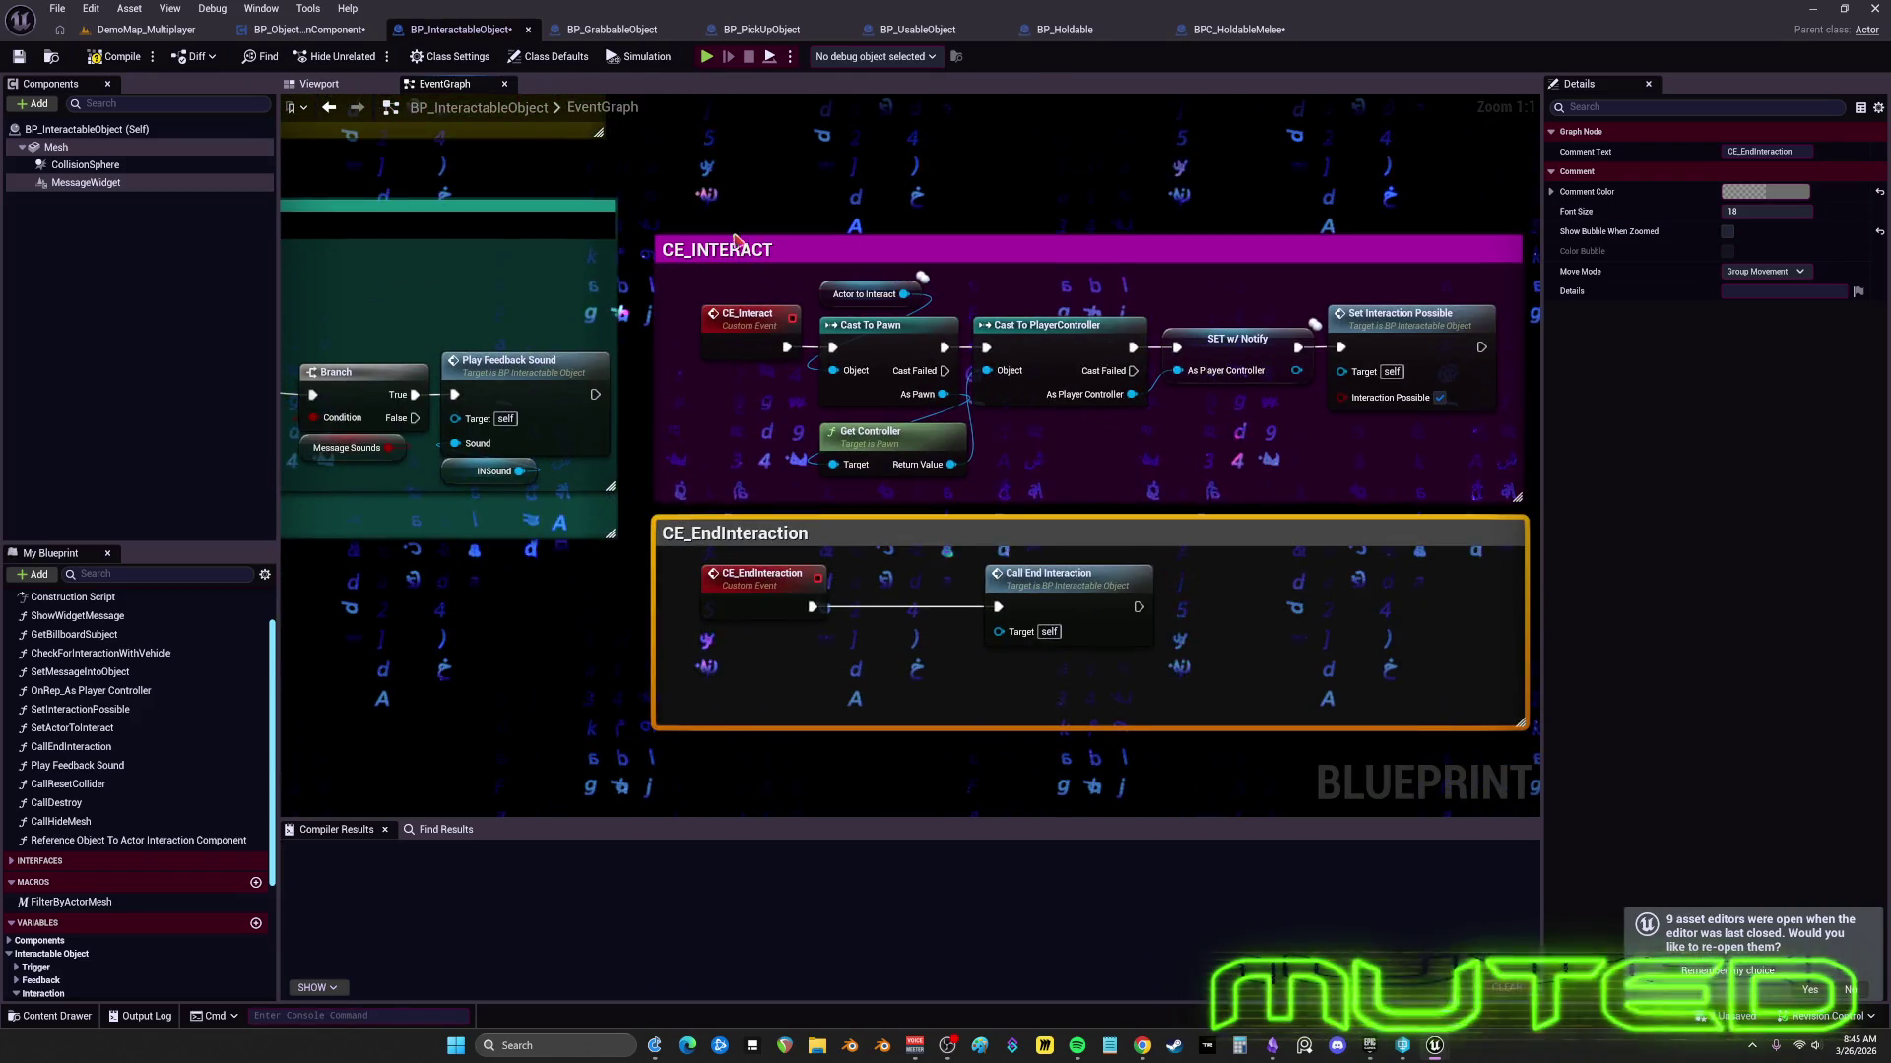
- Select both interaction comment groups and shift CE_EndInteraction up to sit just below CE_INTERACT
left_click_drag(696, 182, 1436, 723)
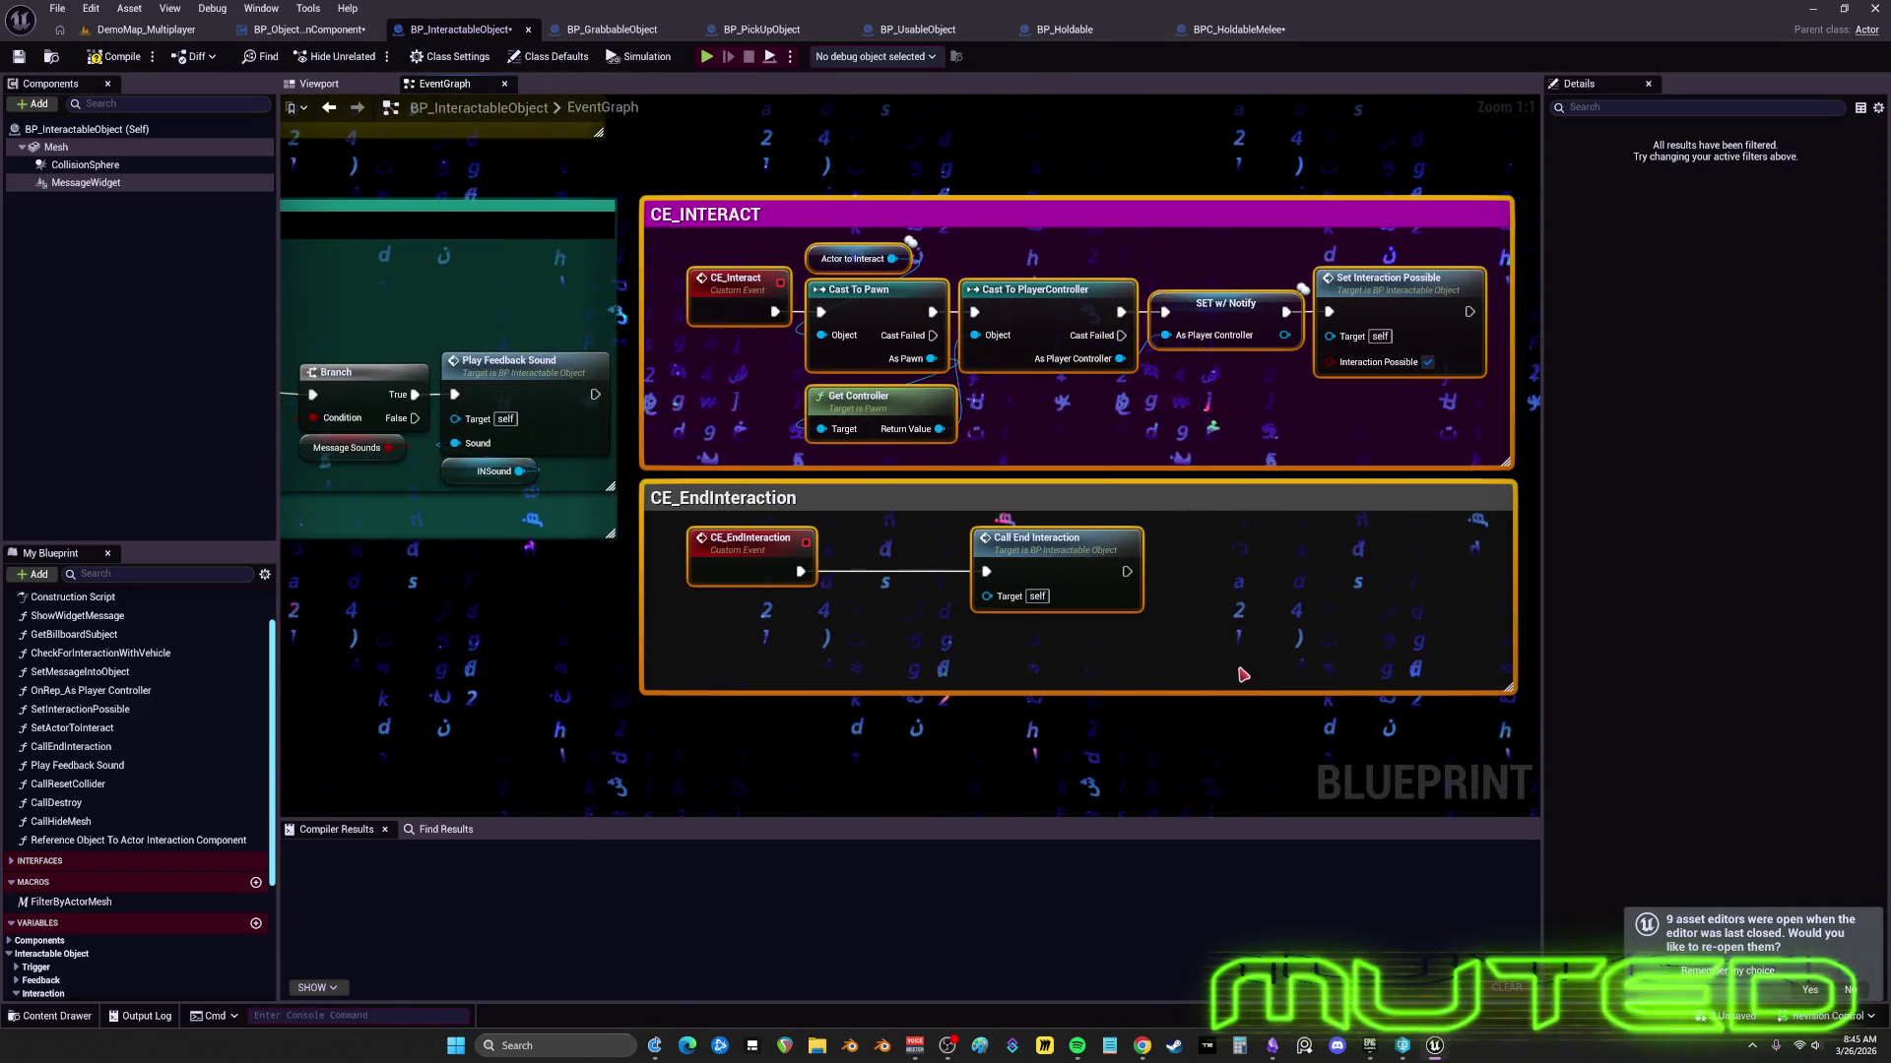
mouse_move(1020, 435)
left_mouse_down()
mouse_move(979, 438)
mouse_move(1143, 532)
mouse_move(1017, 535)
mouse_move(1280, 603)
mouse_move(1132, 535)
mouse_move(1085, 573)
left_mouse_up()
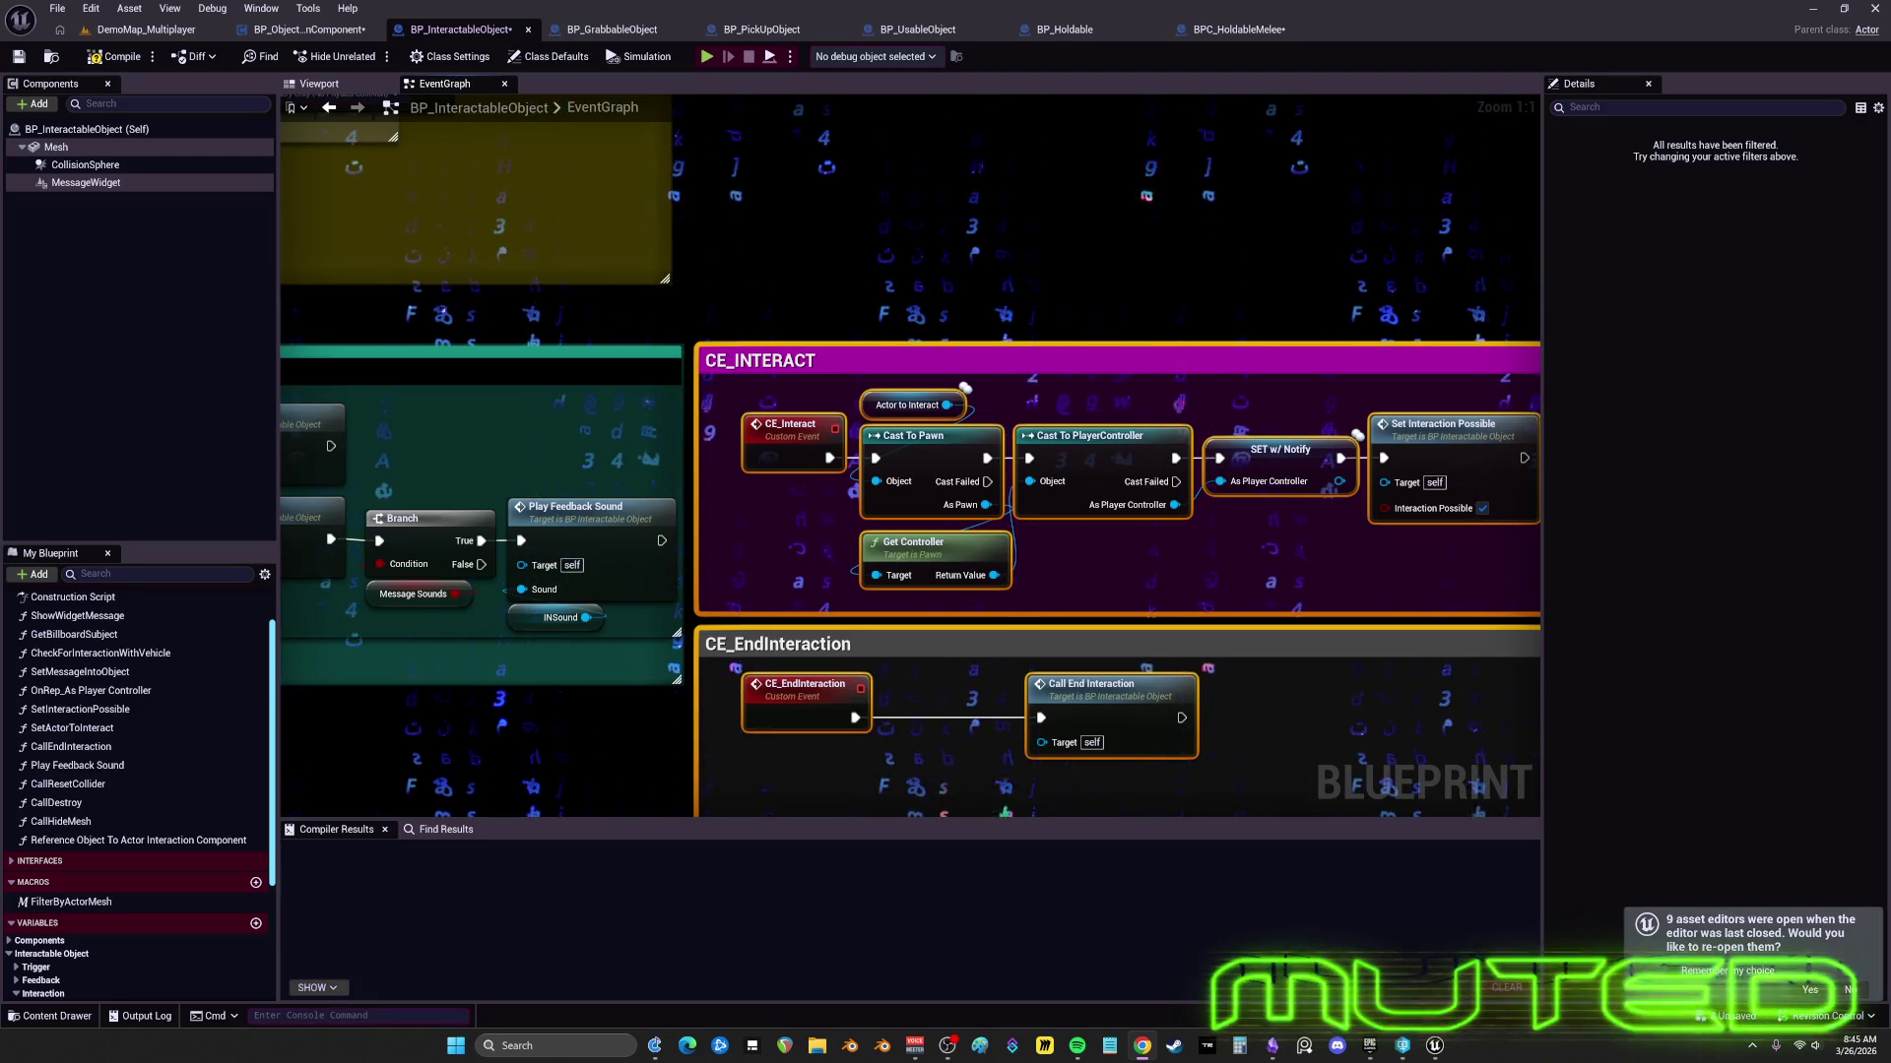
mouse_move(1118, 616)
left_mouse_down()
mouse_move(837, 636)
mouse_move(964, 627)
mouse_move(1129, 579)
mouse_move(1194, 608)
mouse_move(886, 623)
mouse_move(995, 631)
mouse_move(1171, 588)
mouse_move(930, 604)
mouse_move(790, 643)
mouse_move(879, 562)
mouse_move(1207, 638)
left_mouse_up()
scroll(919, 511, "down", 4)
scroll(925, 620, "up", 3)
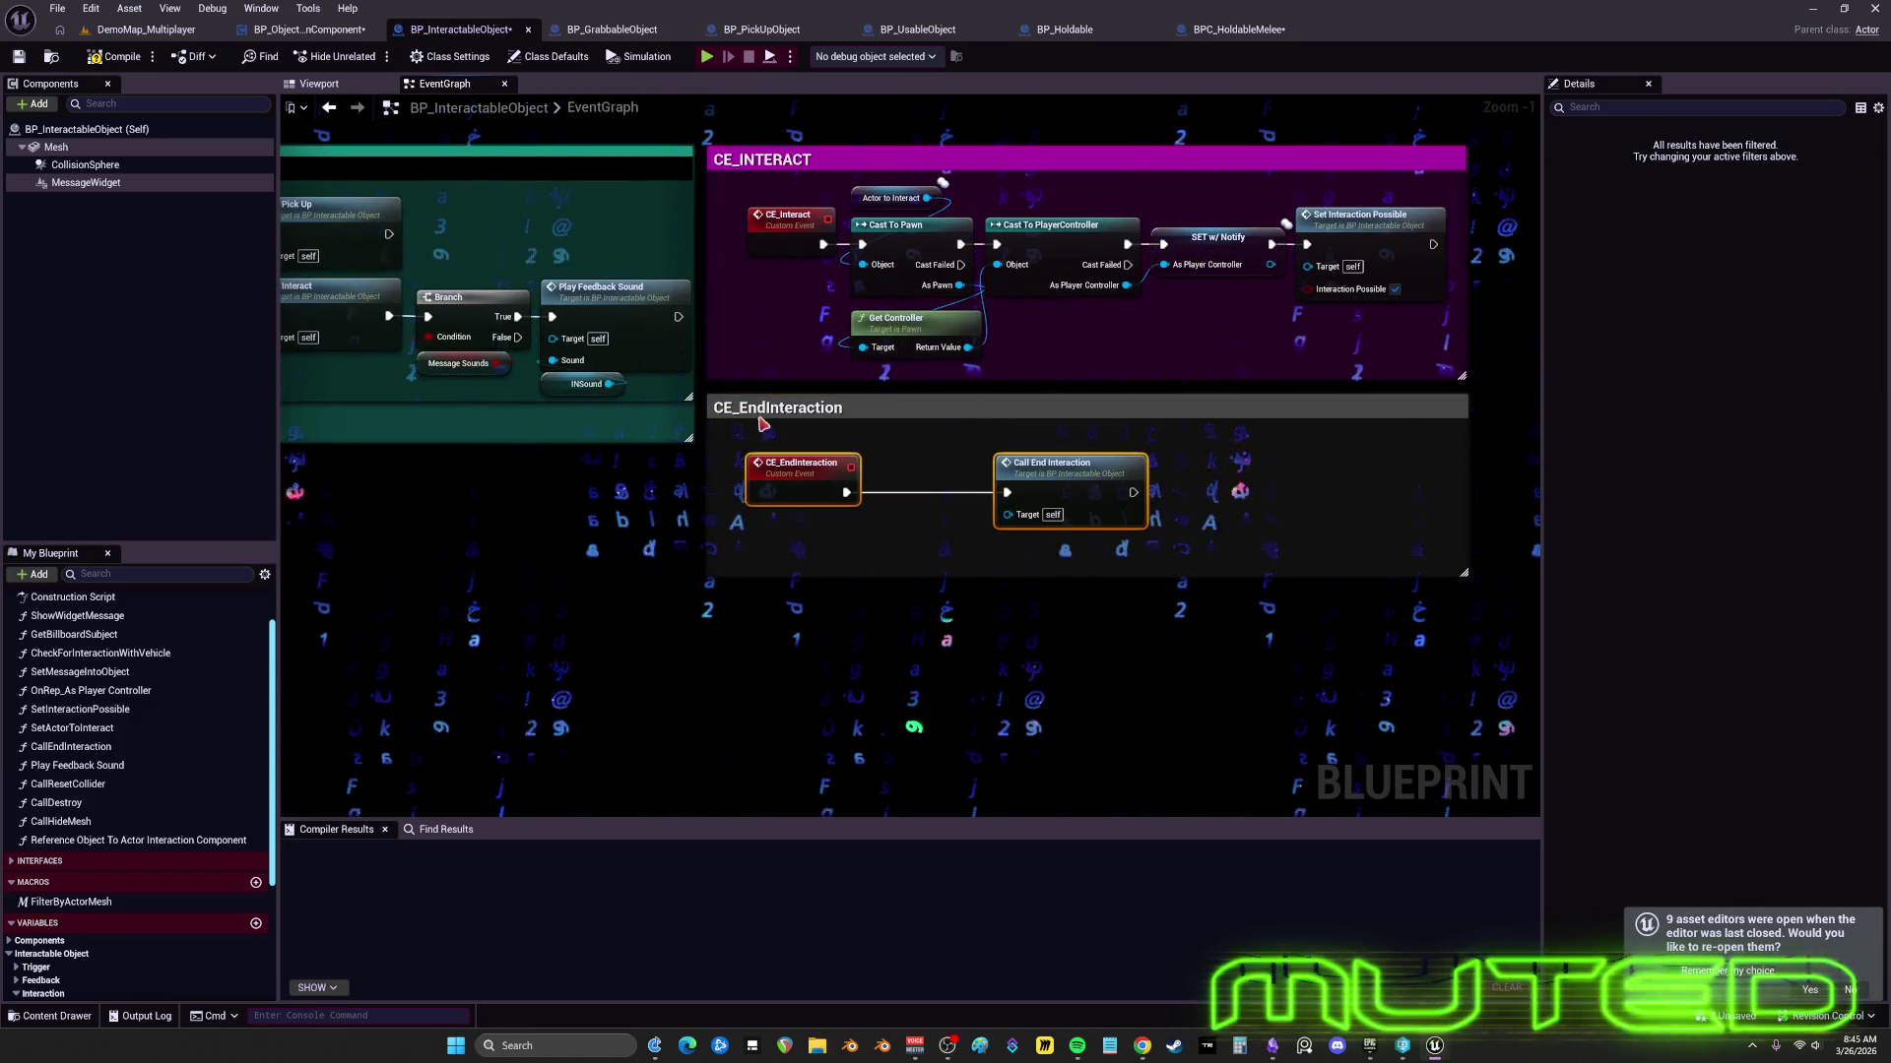
left_click_drag(763, 423, 763, 413)
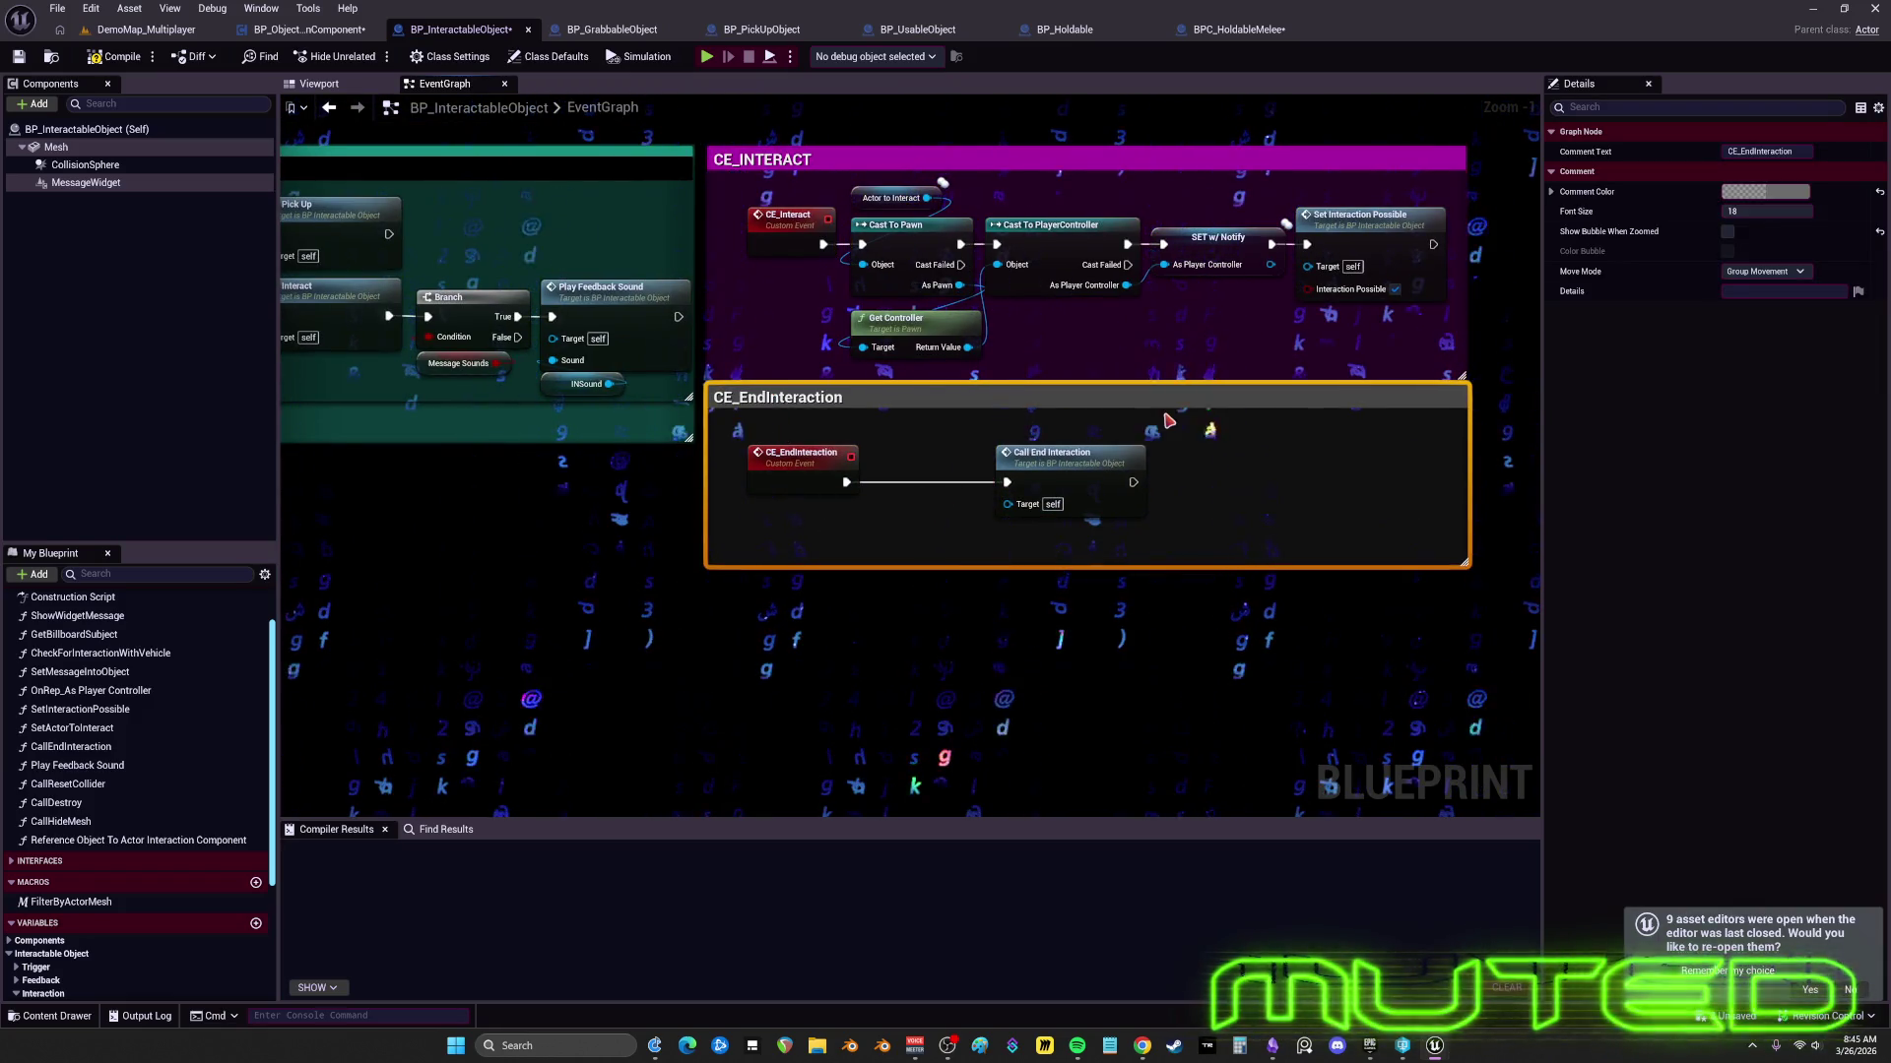
left_click_drag(1135, 420, 1070, 425)
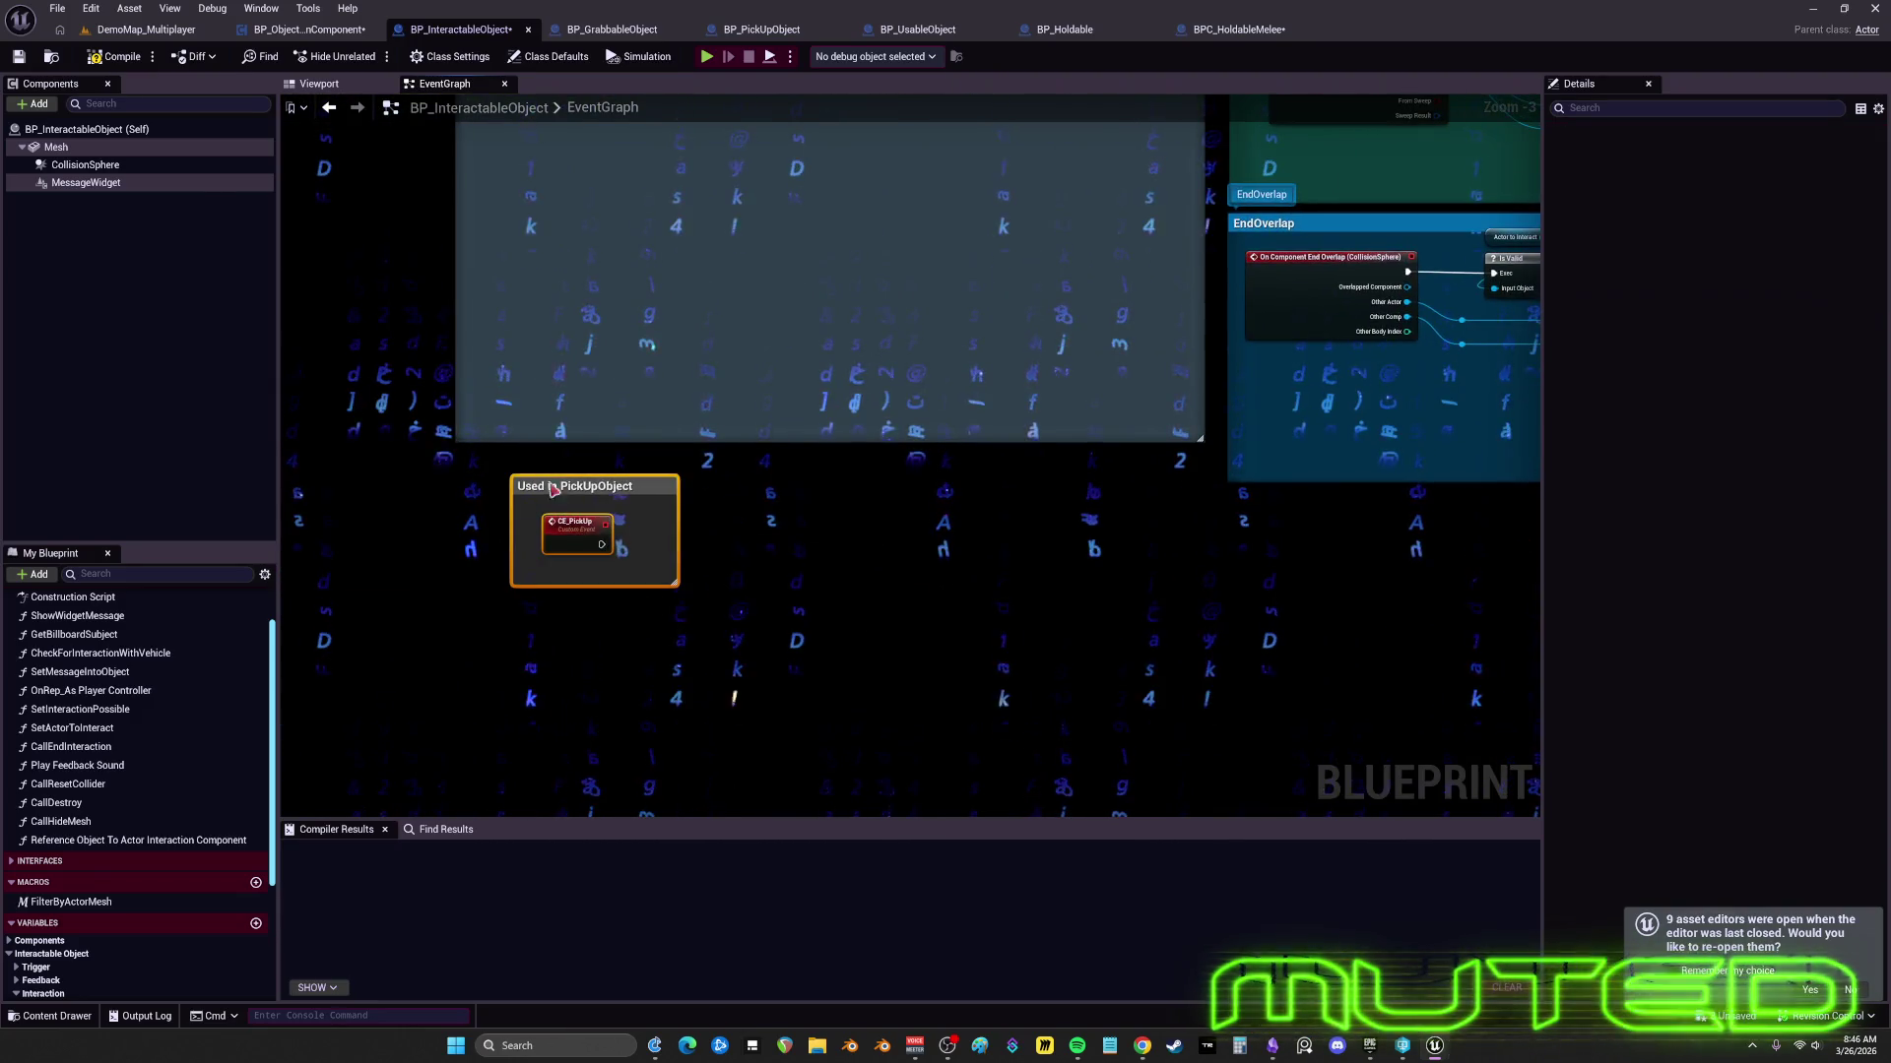
left_click_drag(945, 574, 877, 578)
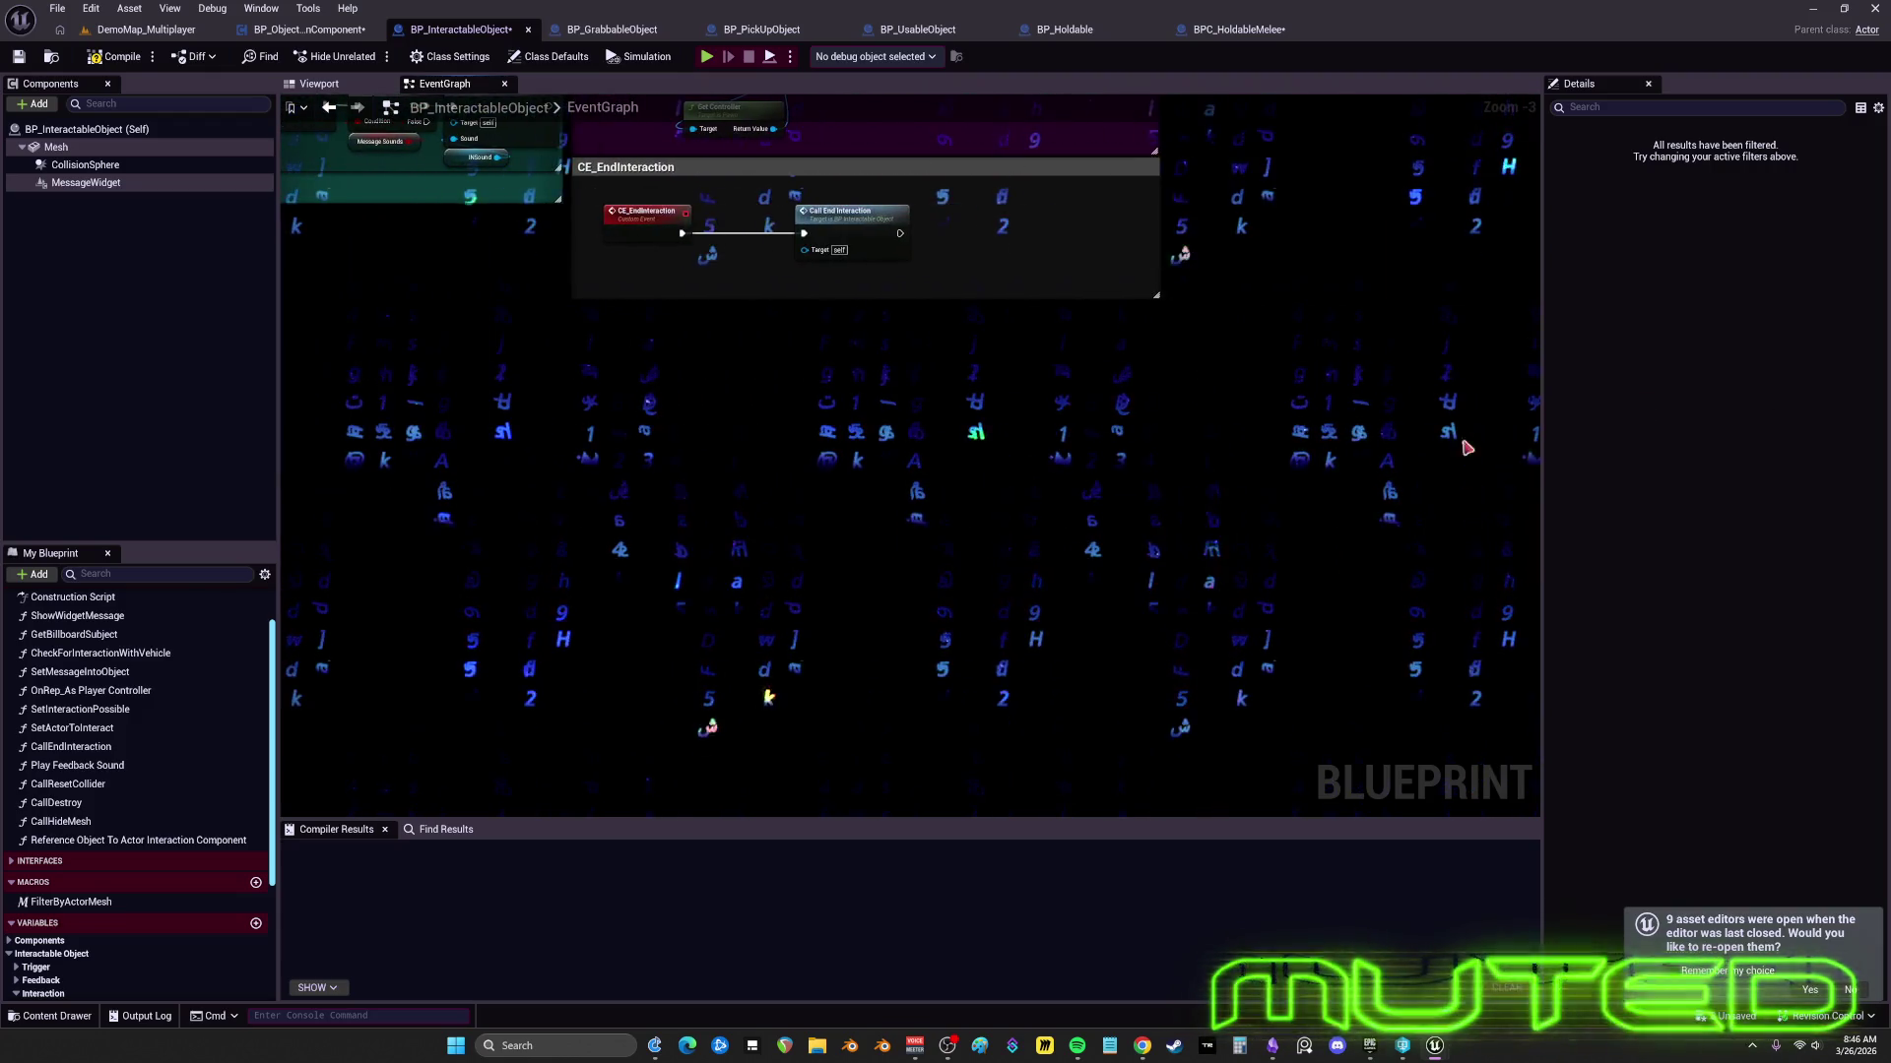
mouse_move(787, 345)
left_mouse_down()
mouse_move(1083, 475)
mouse_move(1497, 522)
mouse_move(1527, 551)
left_mouse_up()
mouse_move(590, 394)
left_mouse_down()
mouse_move(1487, 448)
mouse_move(1446, 397)
mouse_move(1745, 398)
left_mouse_up()
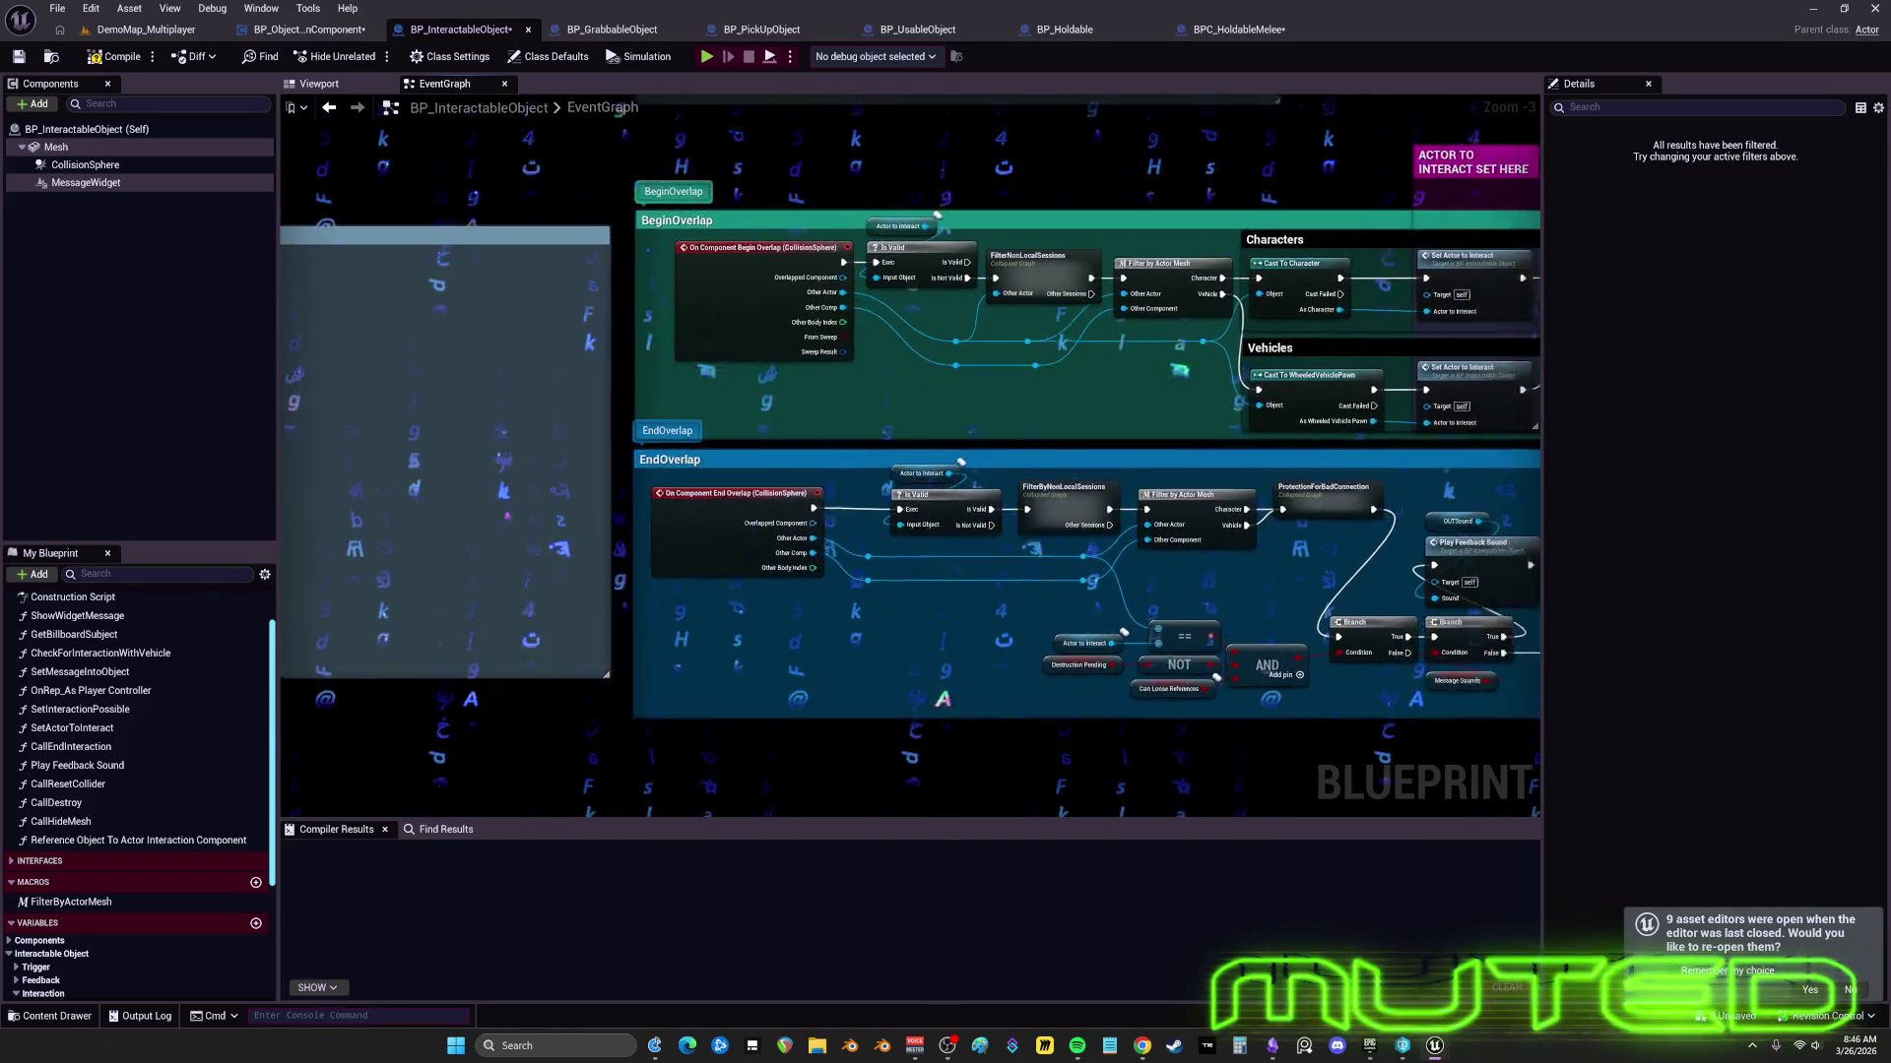
left_click_drag(906, 433, 934, 437)
left_click_drag(1083, 492, 745, 468)
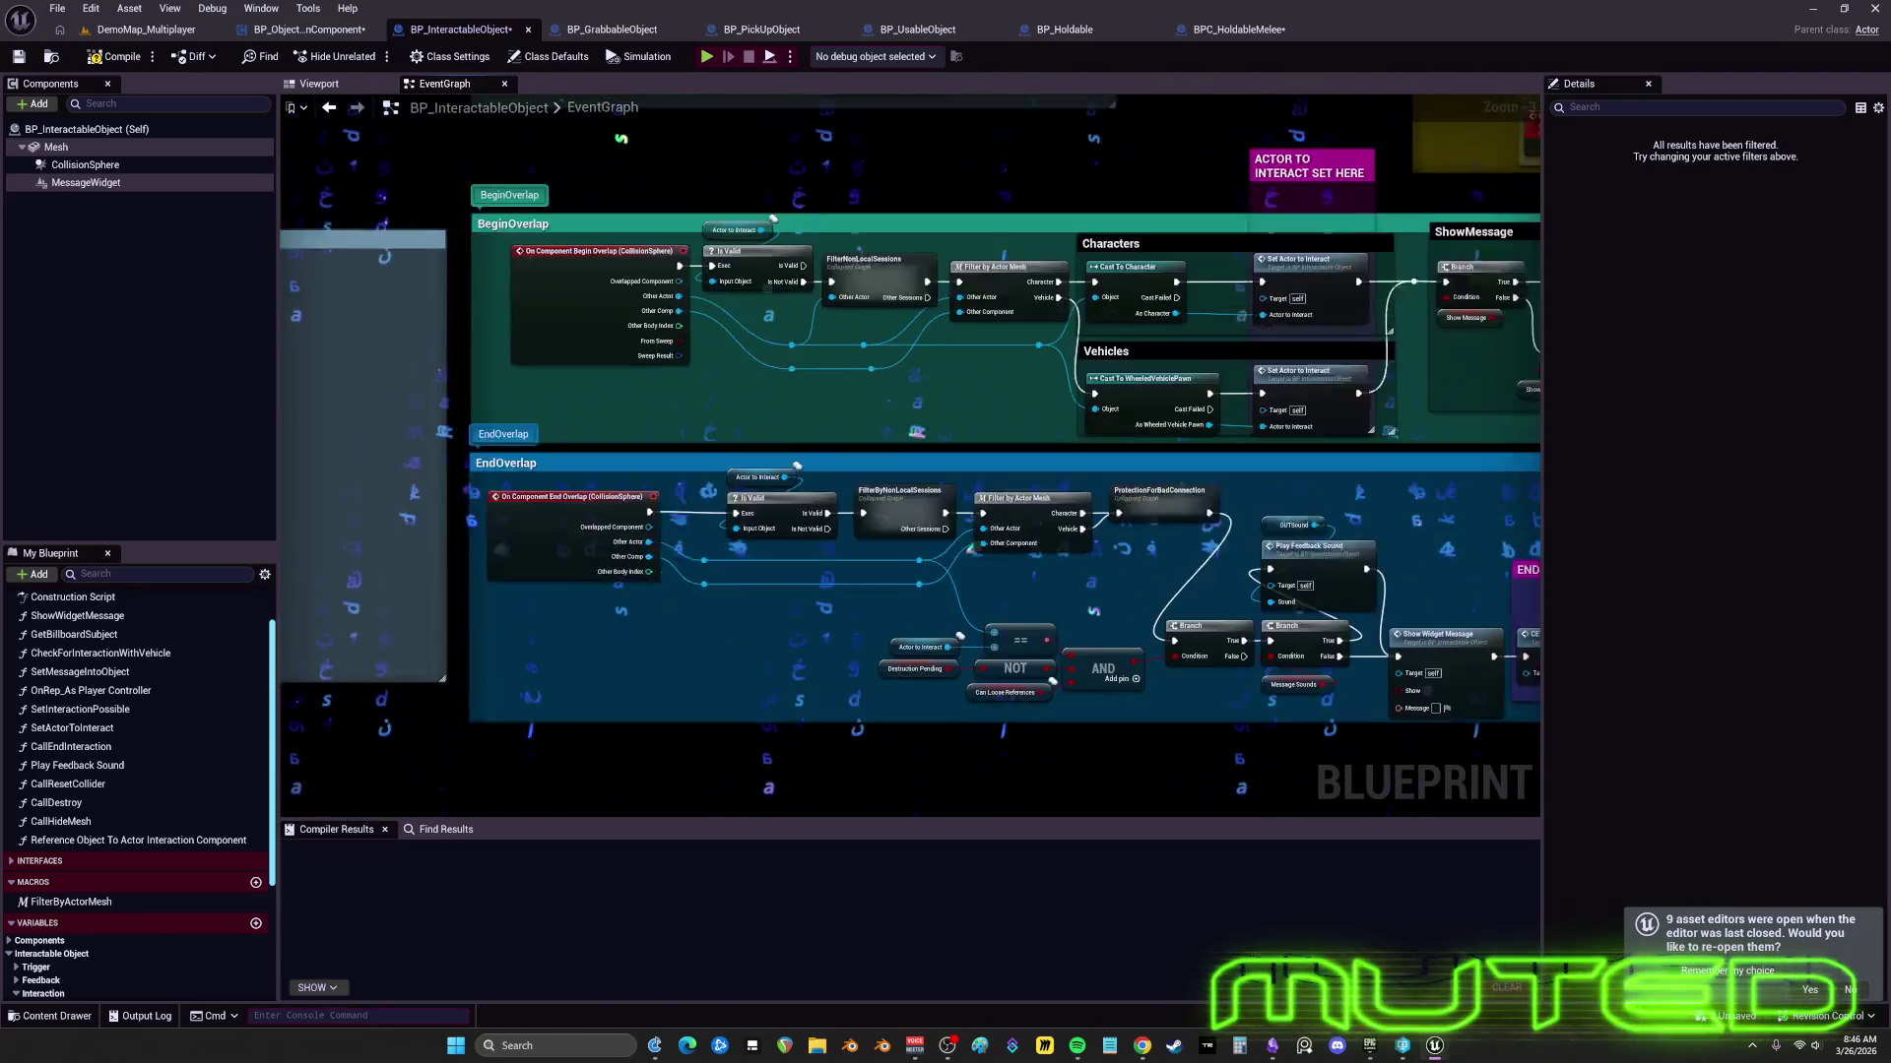
left_click_drag(886, 492, 955, 447)
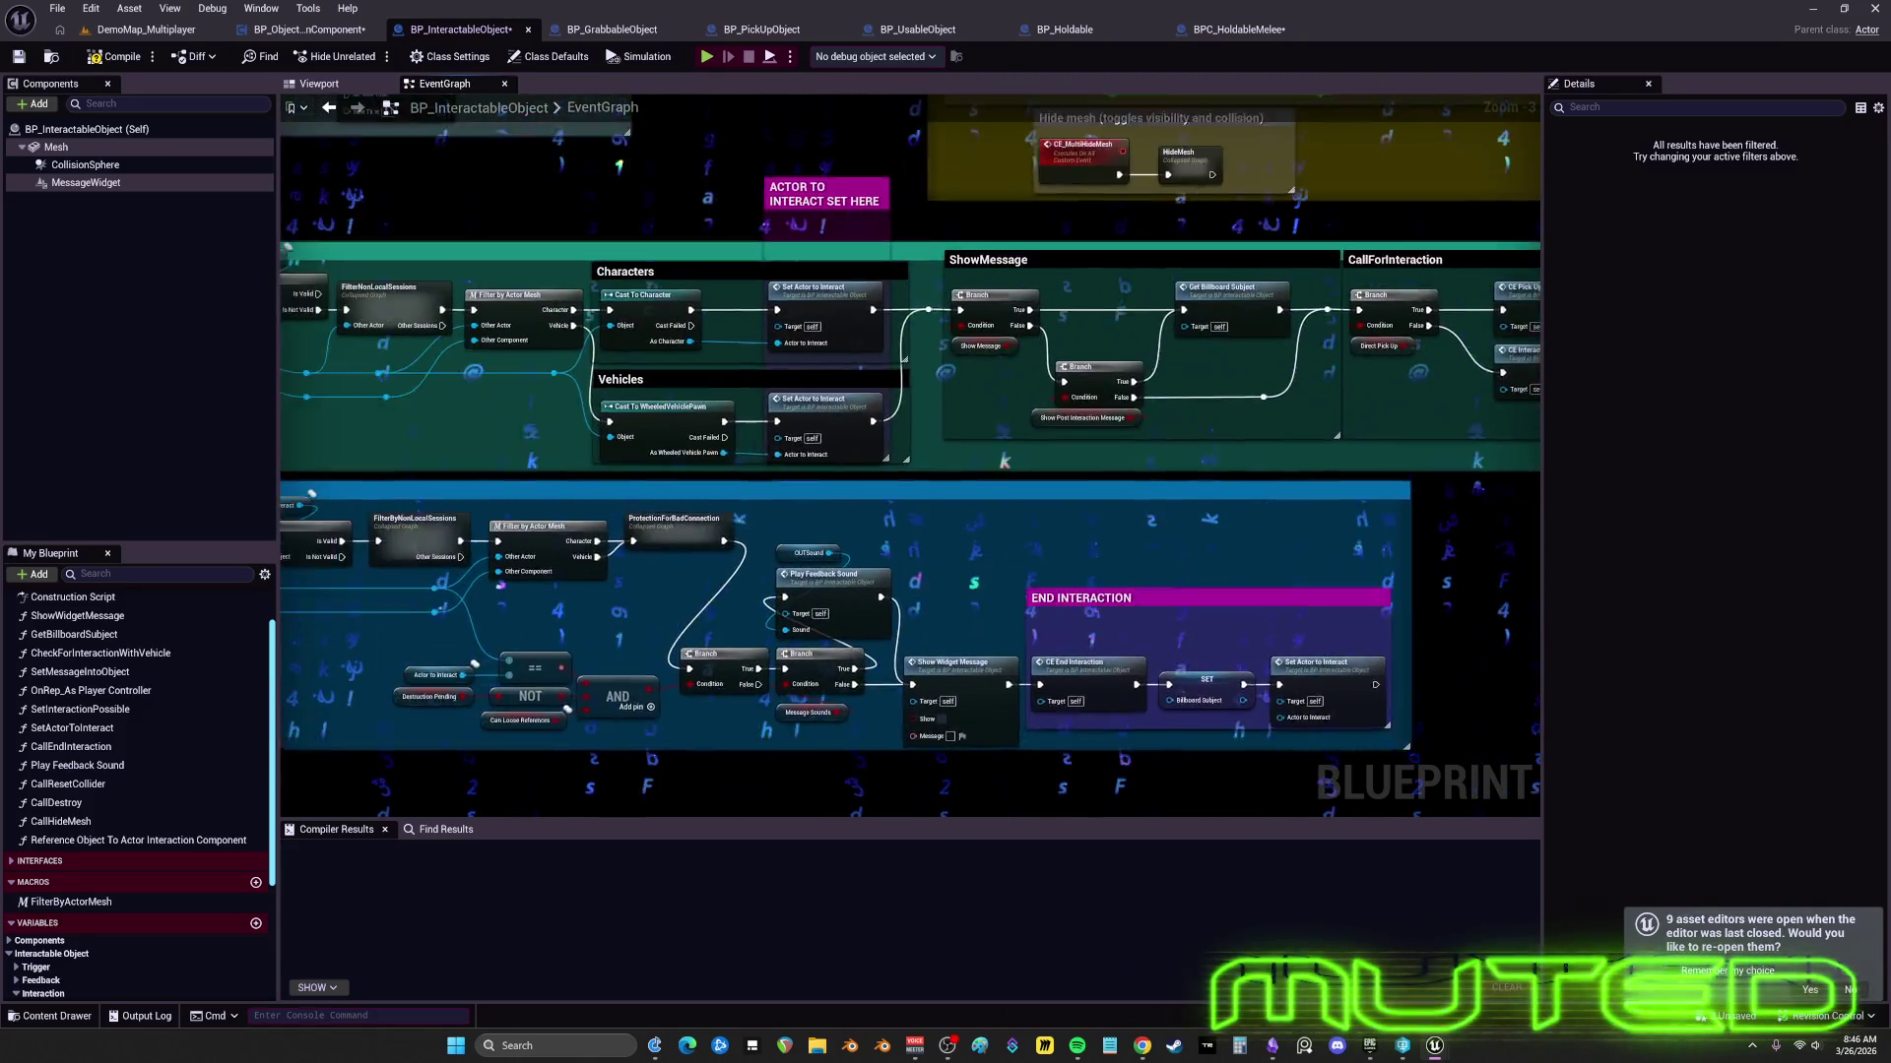
left_click_drag(886, 492, 1081, 479)
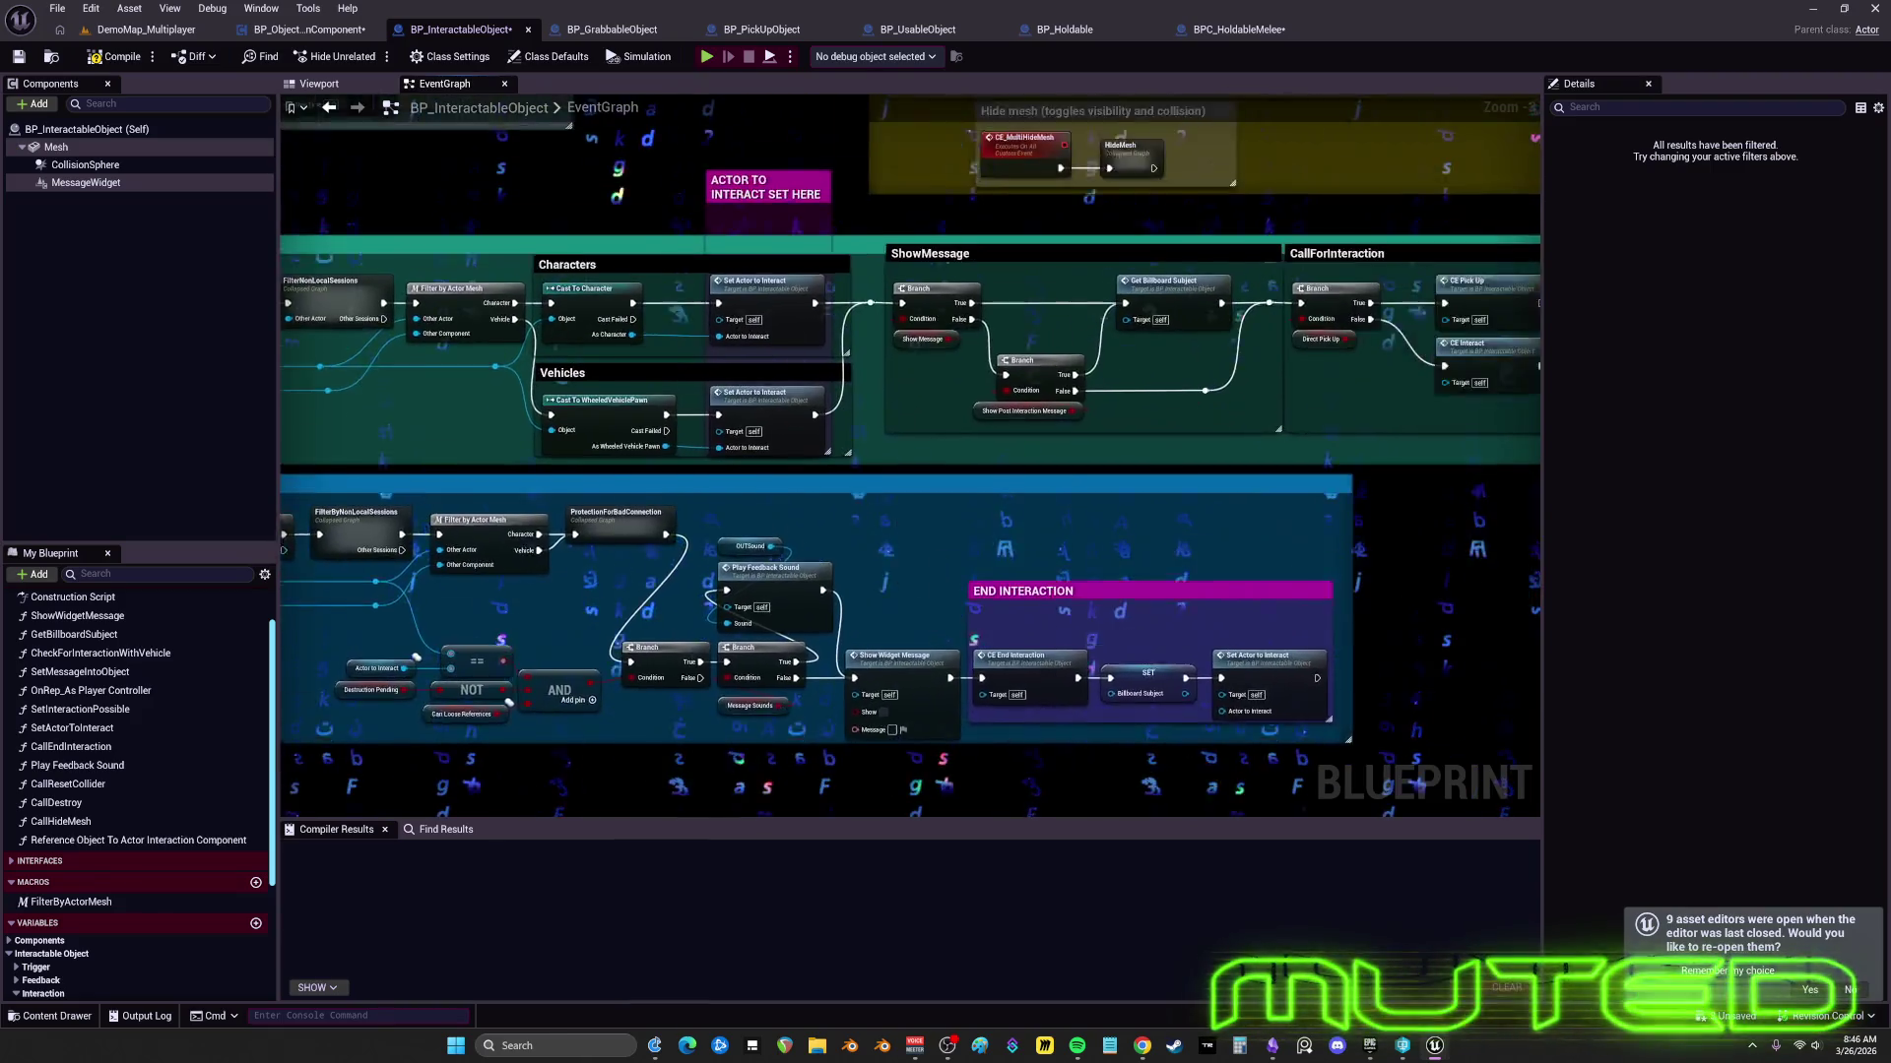
mouse_move(886, 492)
left_mouse_down()
mouse_move(834, 448)
mouse_move(893, 574)
mouse_move(947, 525)
left_mouse_up()
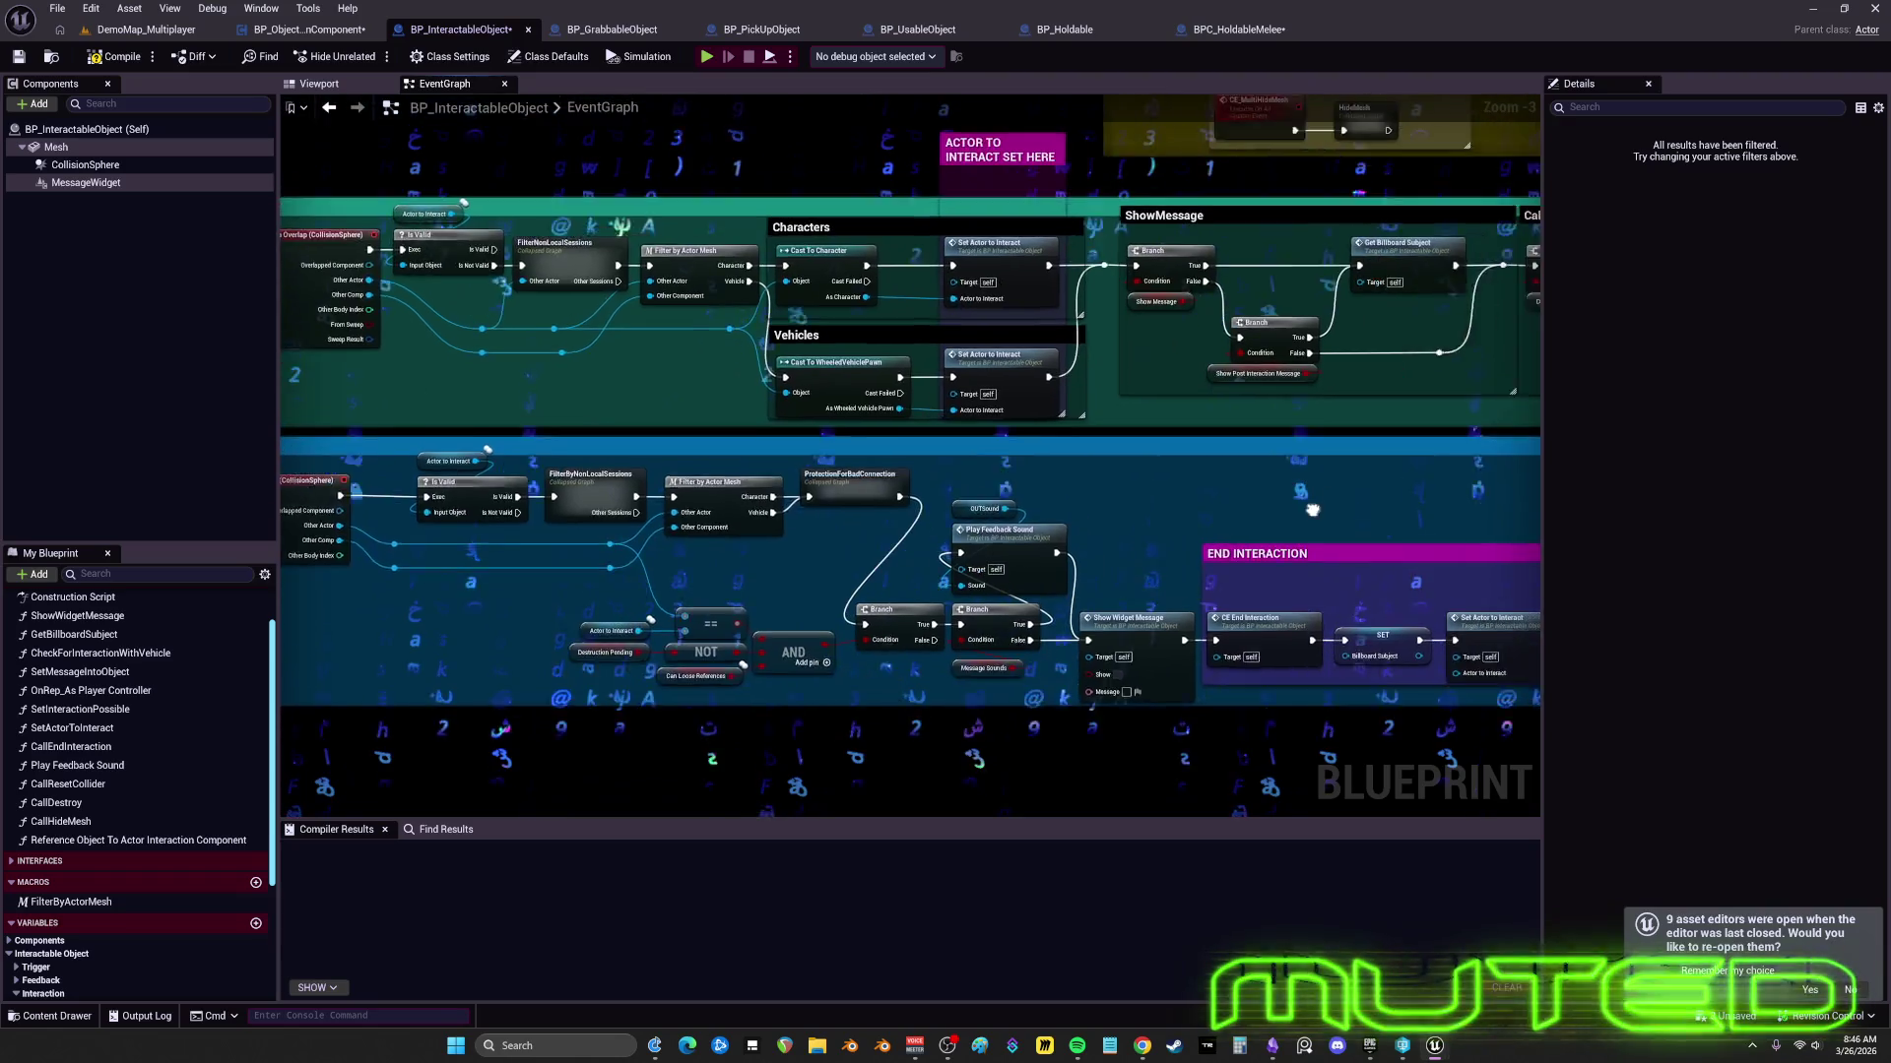
left_click_drag(1050, 492, 835, 476)
left_click_drag(672, 535, 802, 537)
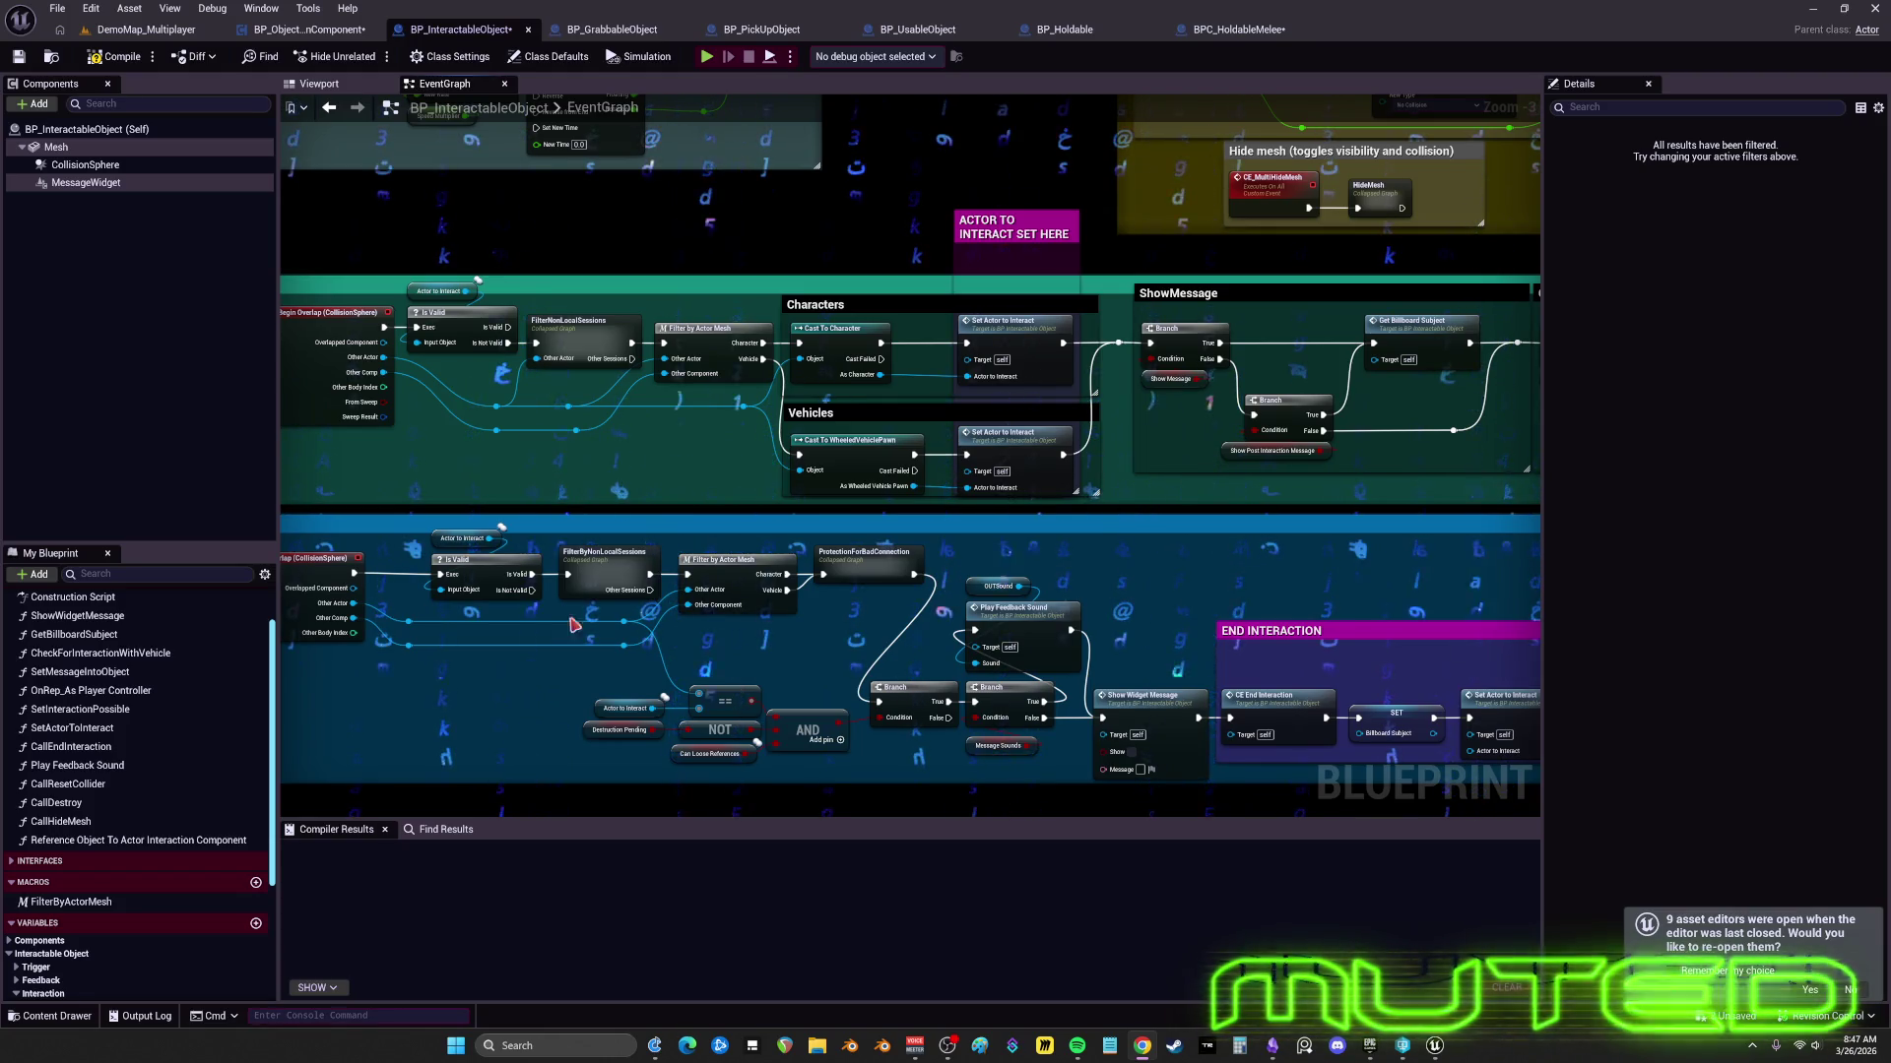
- Resize the Interactions comment box narrower and shorter to fit its interaction groups
scroll(823, 360, "down", 5)
scroll(823, 360, "up", 4)
left_click(823, 361)
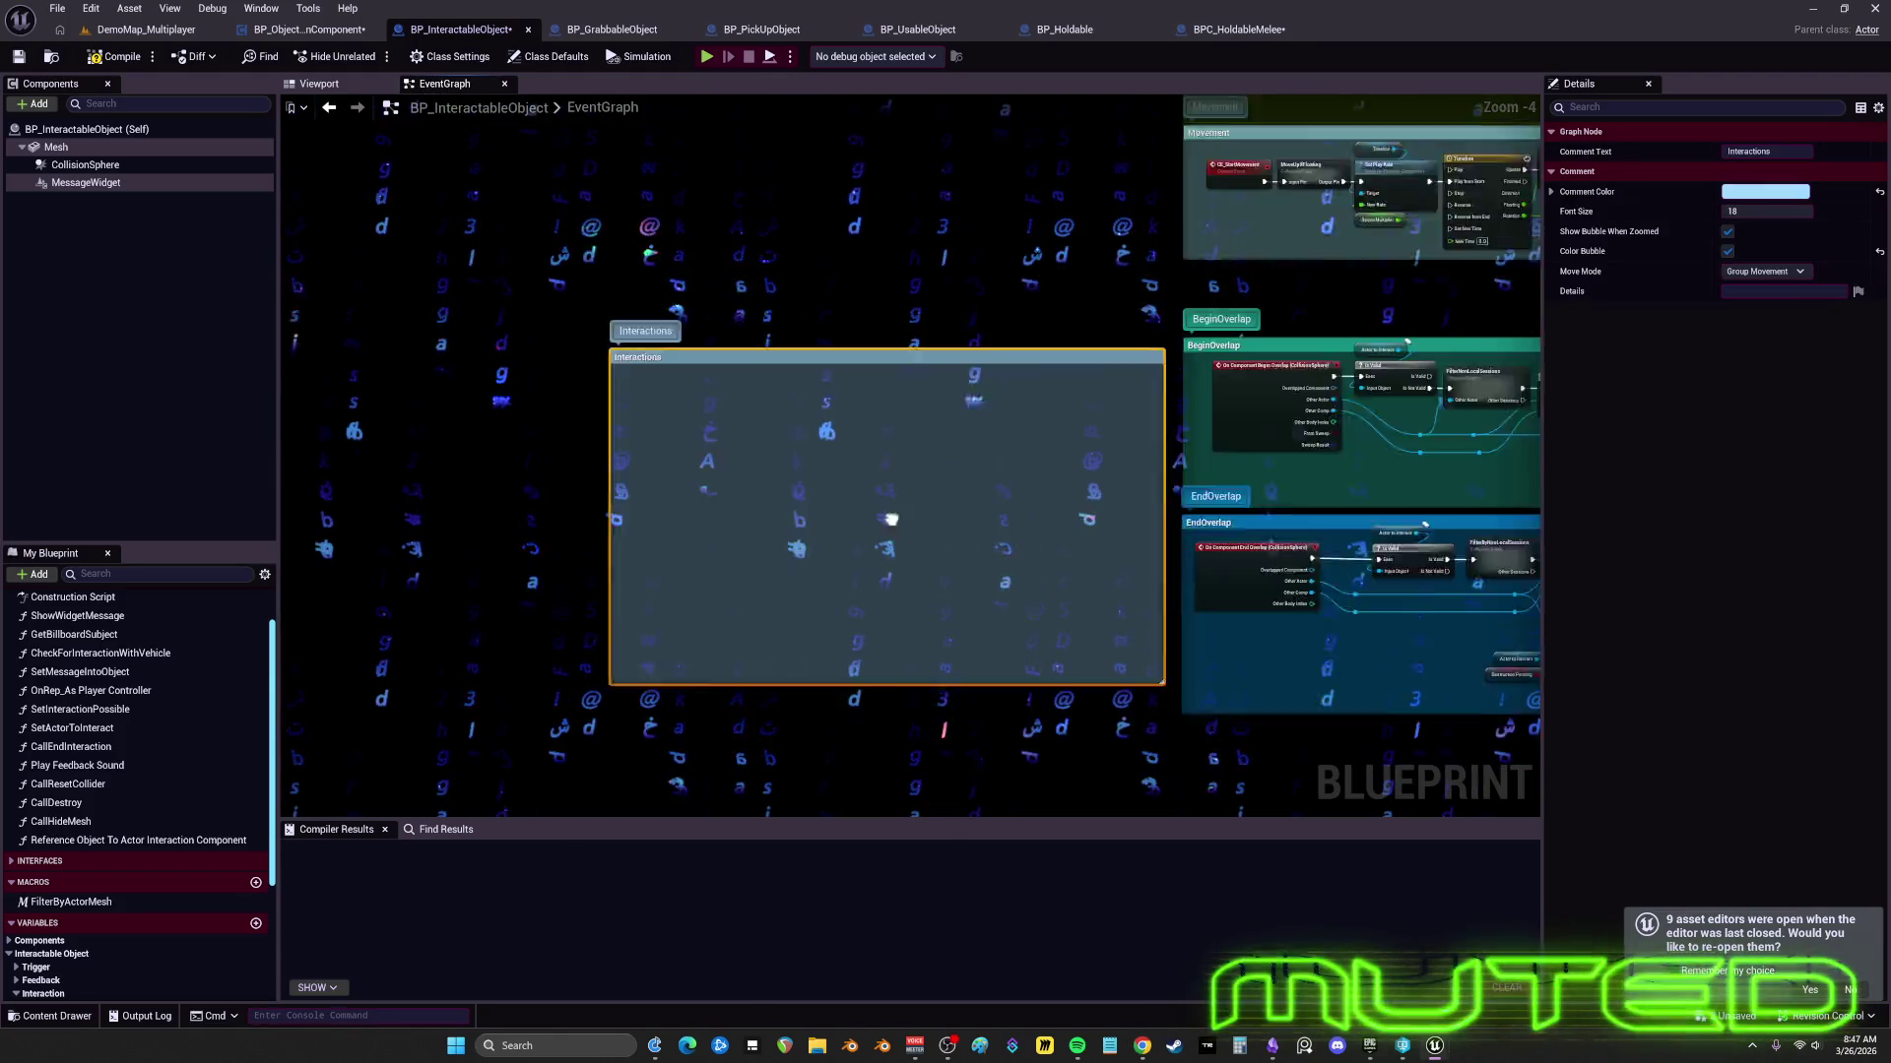
scroll(1229, 563, "down", 2)
mouse_move(1229, 562)
left_mouse_down()
mouse_move(1182, 527)
mouse_move(839, 432)
mouse_move(1005, 439)
left_mouse_up()
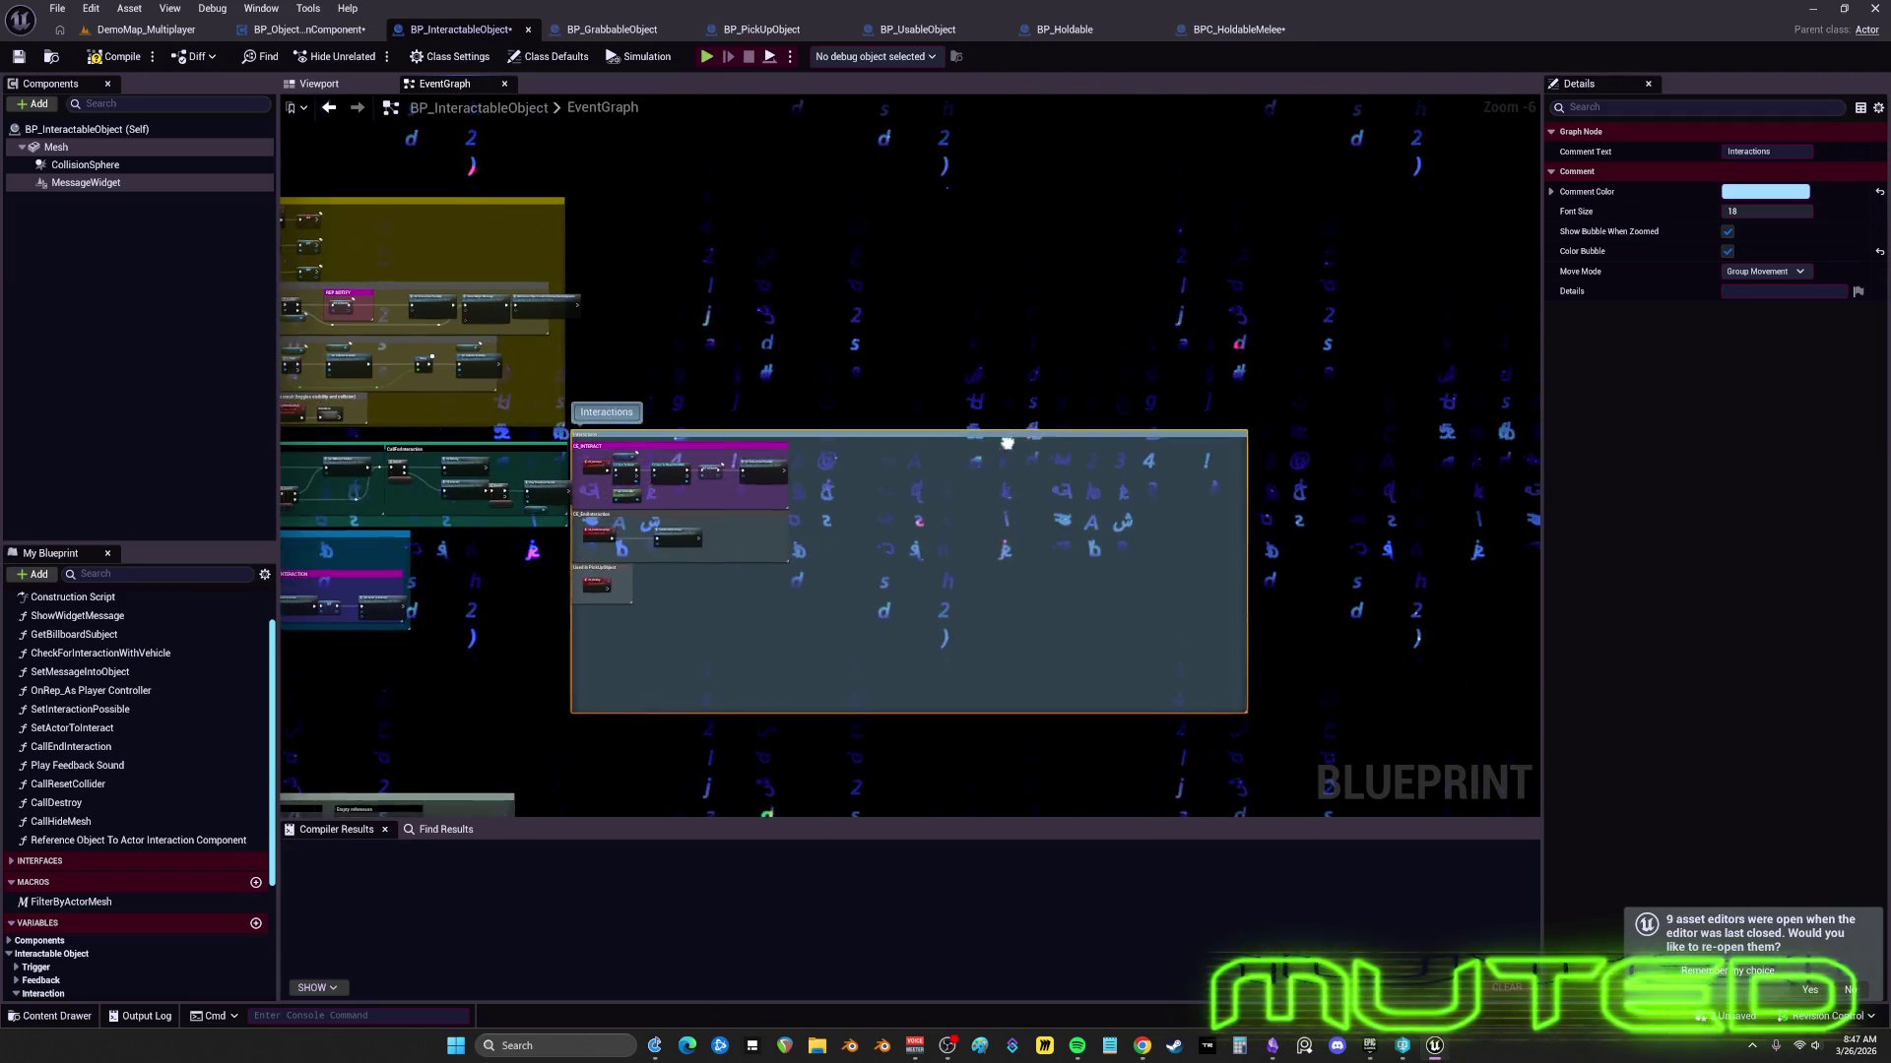
left_click_drag(1039, 501, 800, 502)
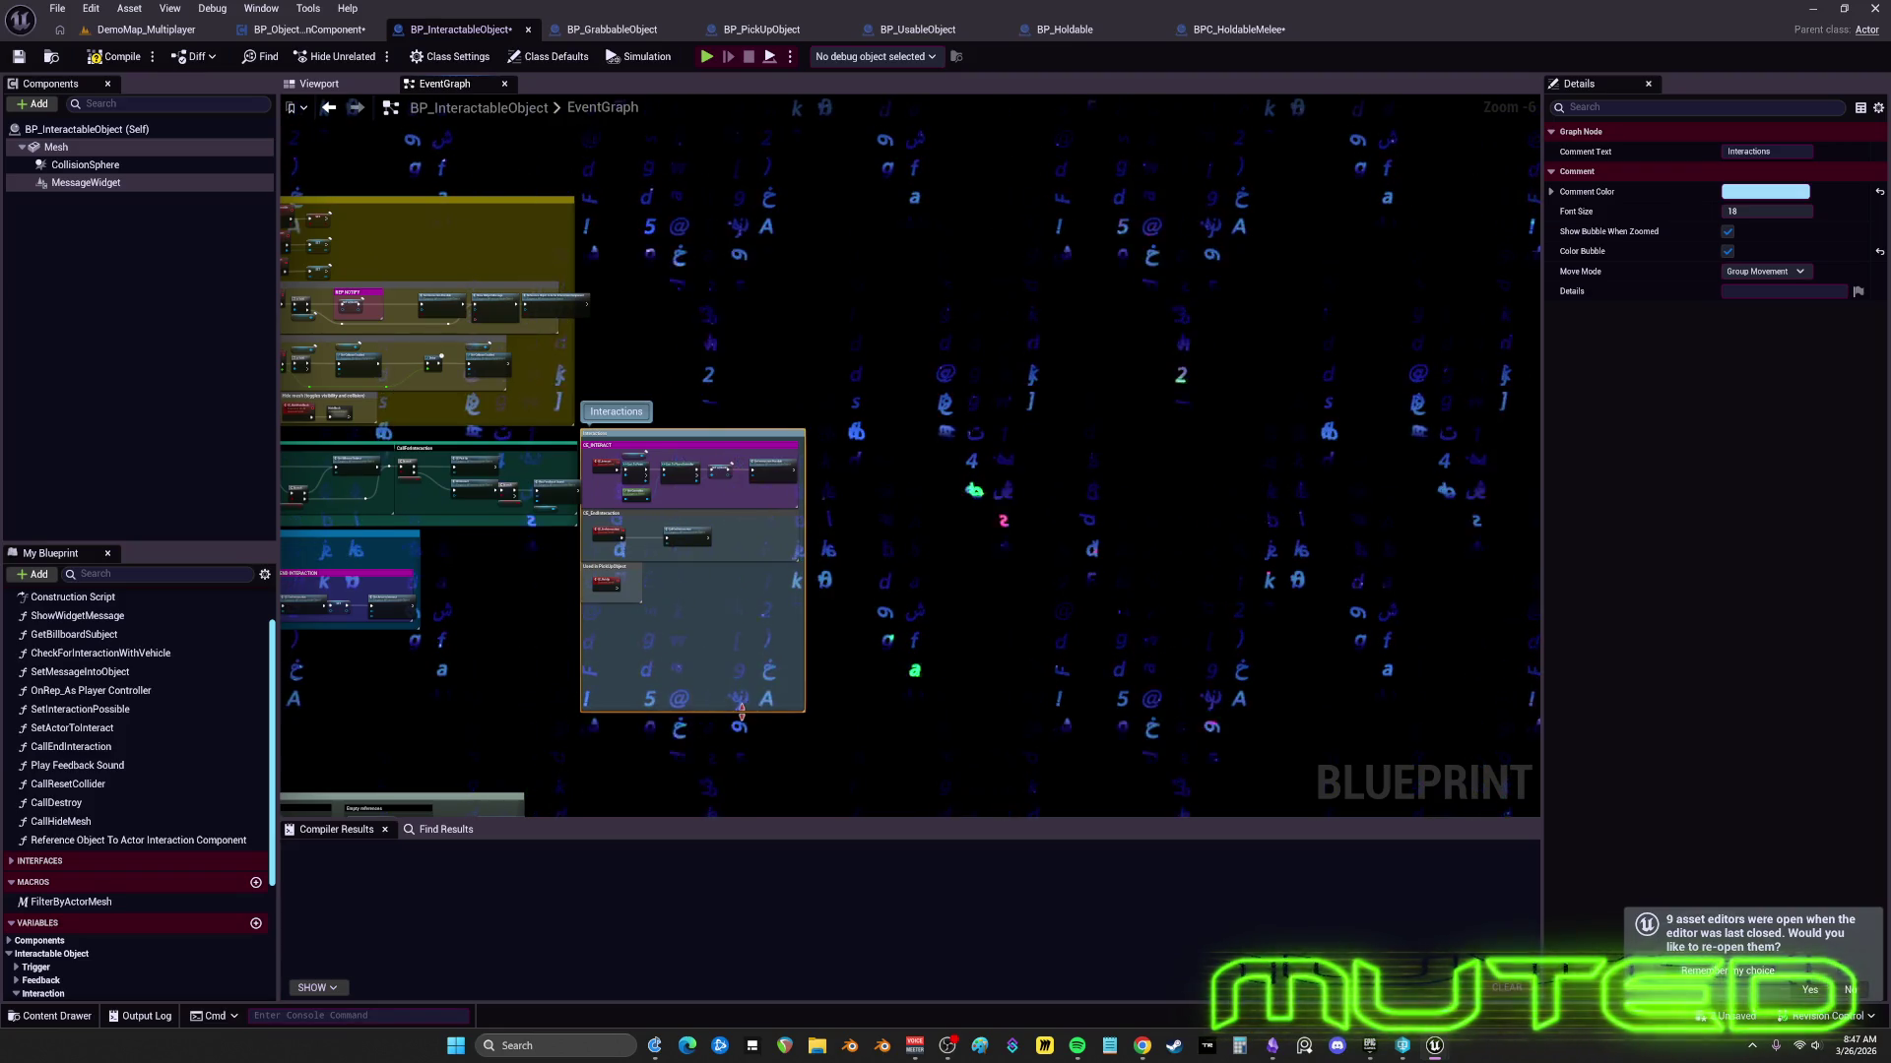
left_click_drag(744, 711, 743, 611)
- Move the Destroy Object group up directly beneath the EndOverlap chain
mouse_move(472, 729)
left_mouse_down()
mouse_move(748, 719)
mouse_move(1191, 585)
left_mouse_up()
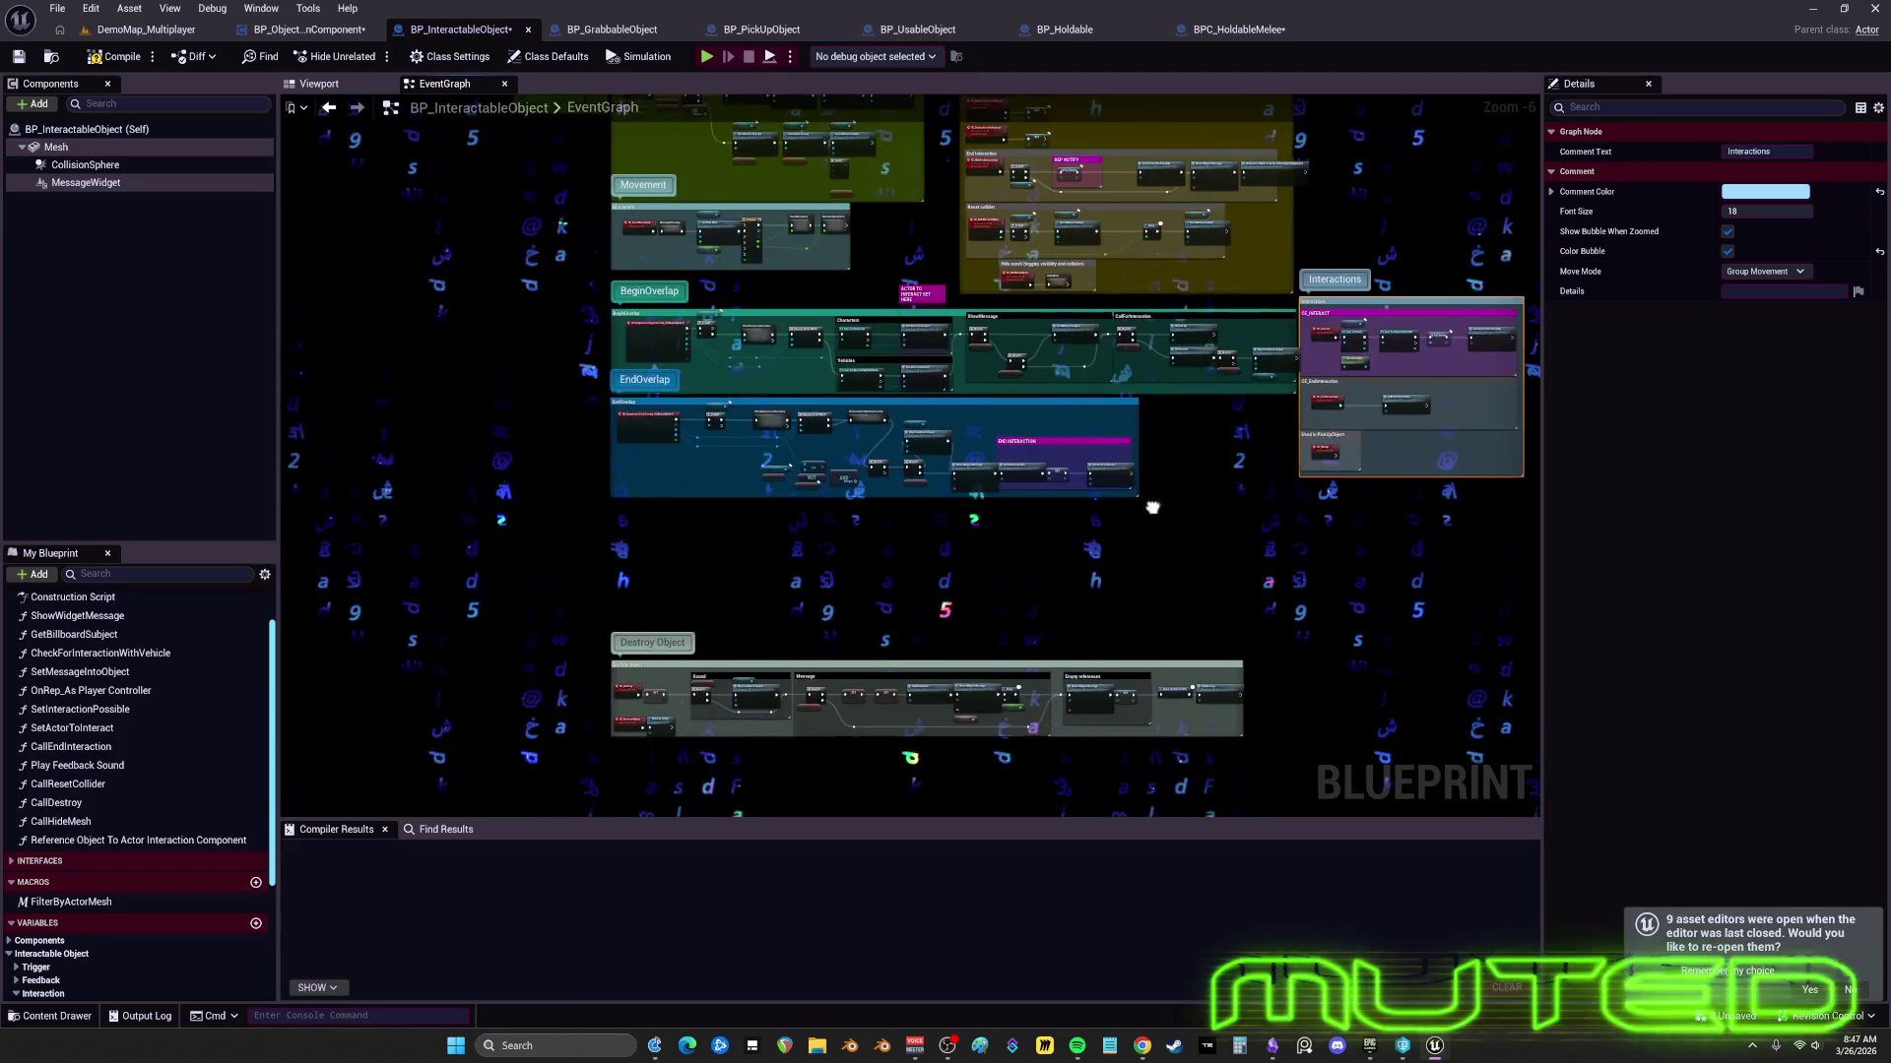
left_click(975, 522)
left_click_drag(628, 687, 623, 522)
scroll(622, 522, "up", 3)
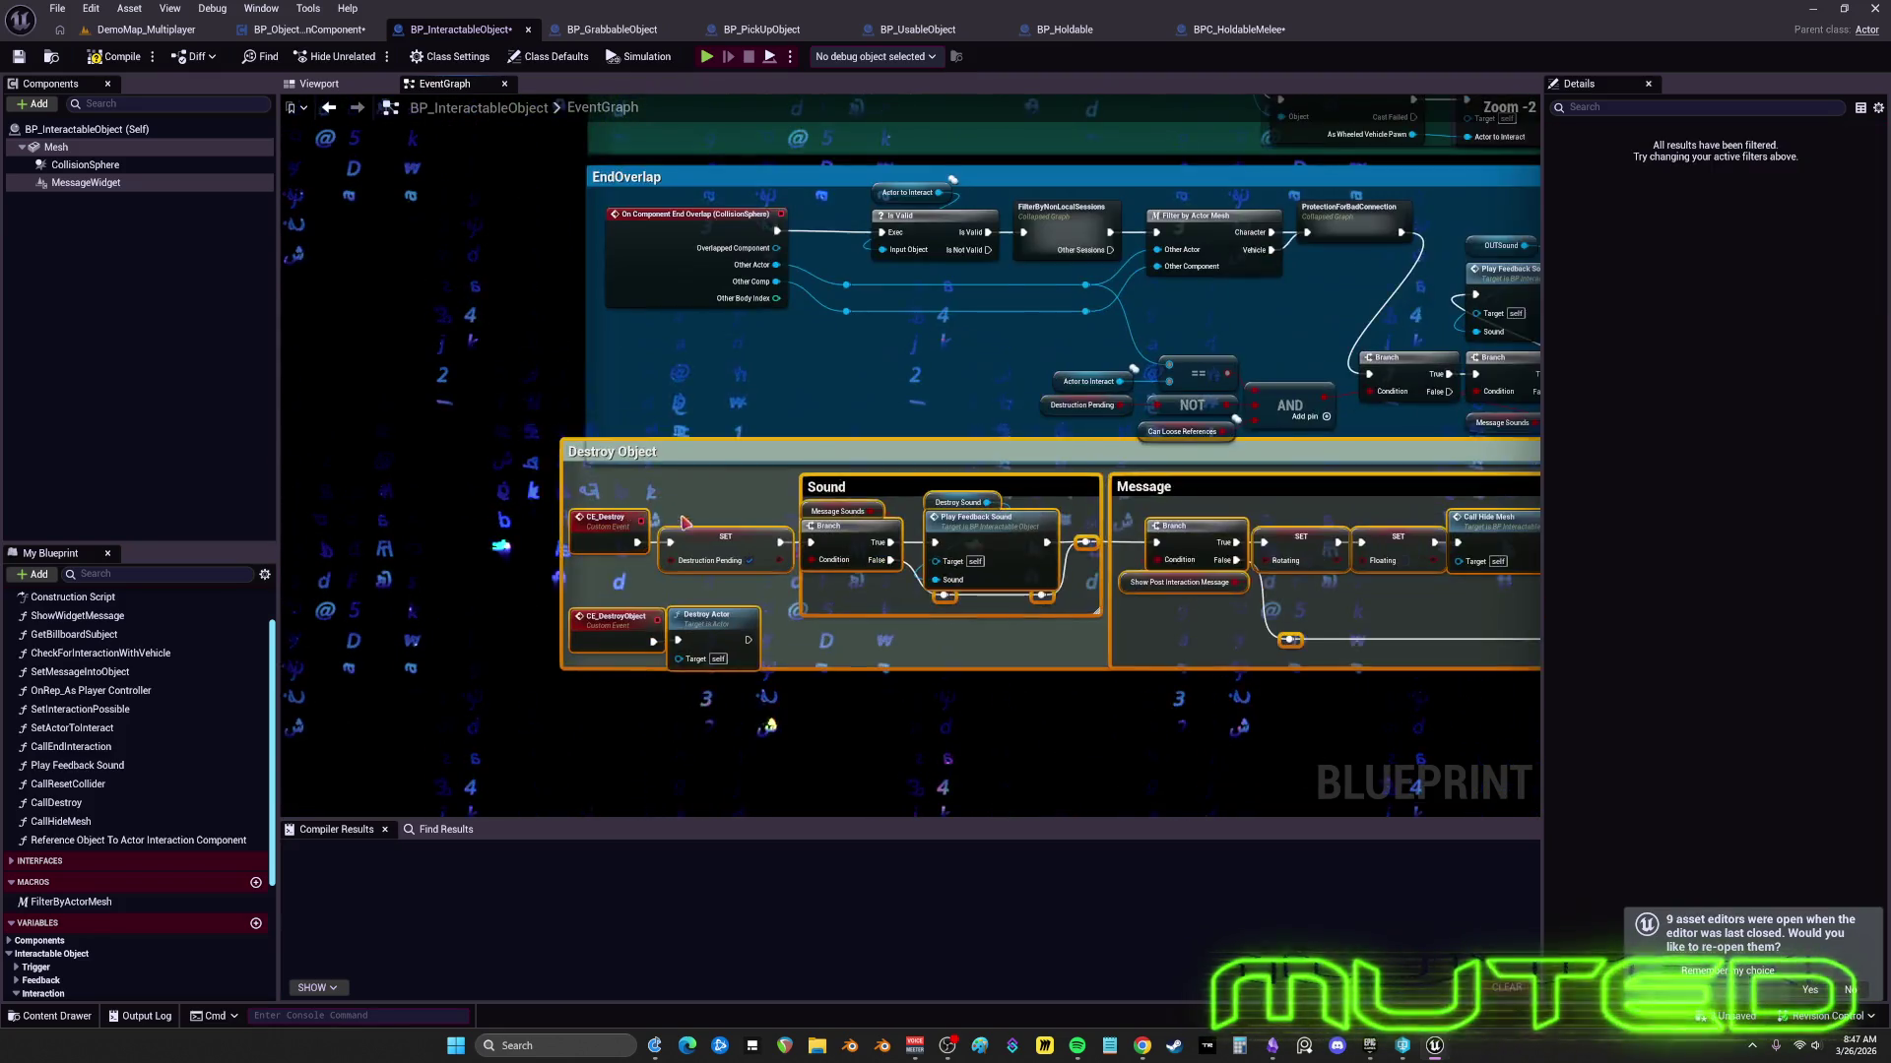